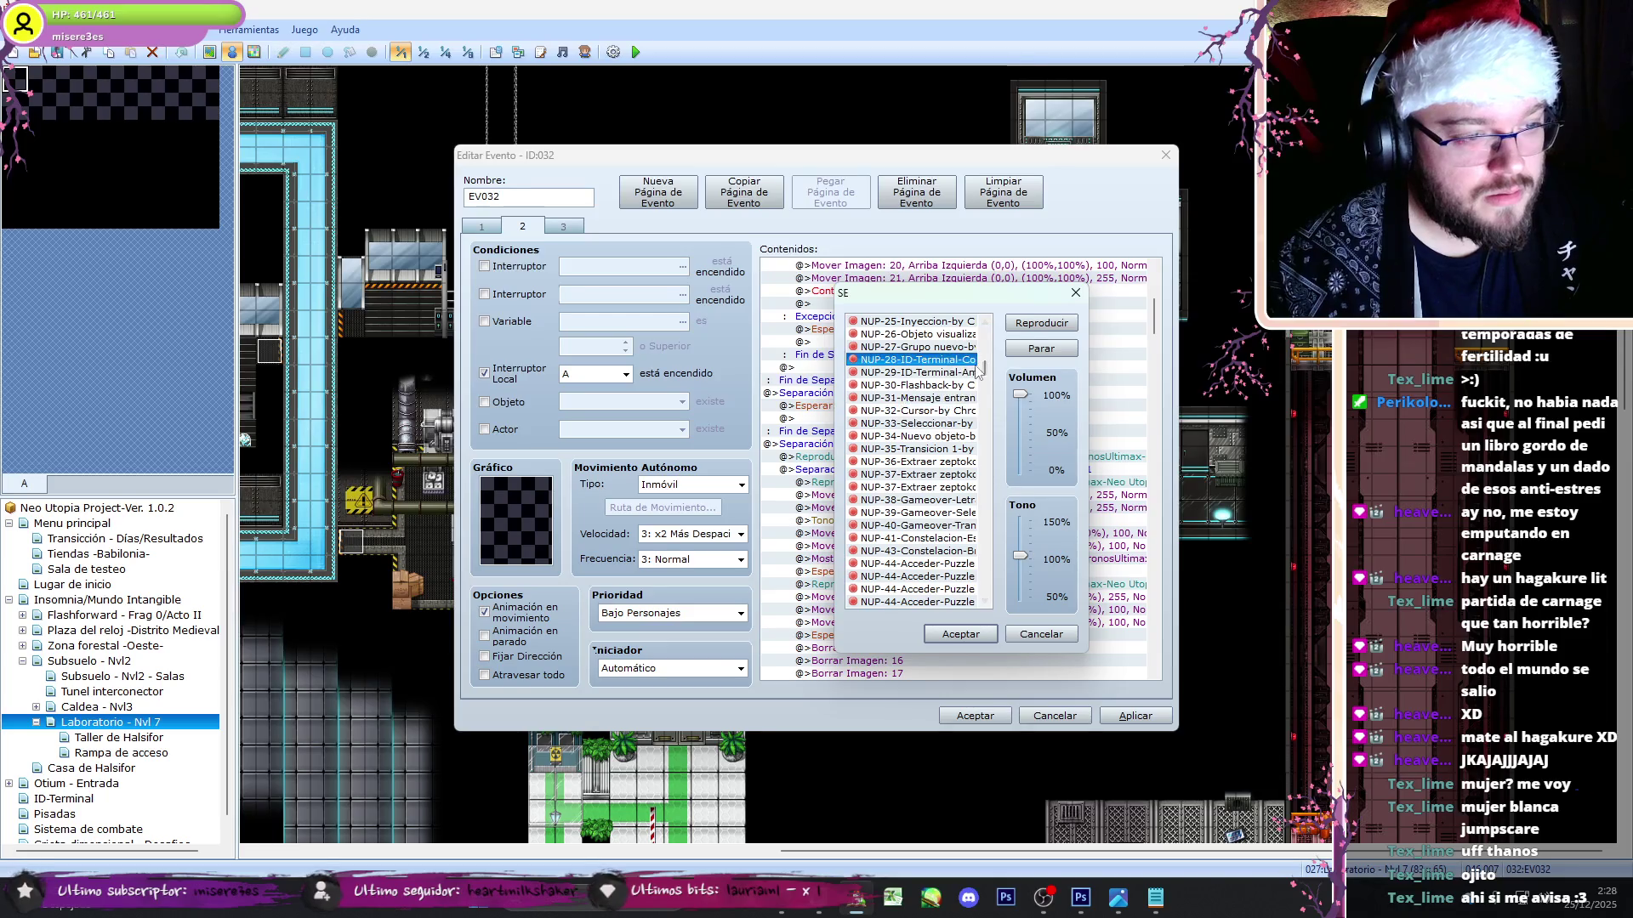
- Set the branch's Reproducir SE to NUP-13-01 Afinidad aumentada
{"action": "scroll", "coordinate": [916, 430], "scroll_direction": "up", "scroll_amount": 2}
{"action": "left_click", "coordinate": [917, 429]}
{"action": "left_click", "coordinate": [931, 410]}
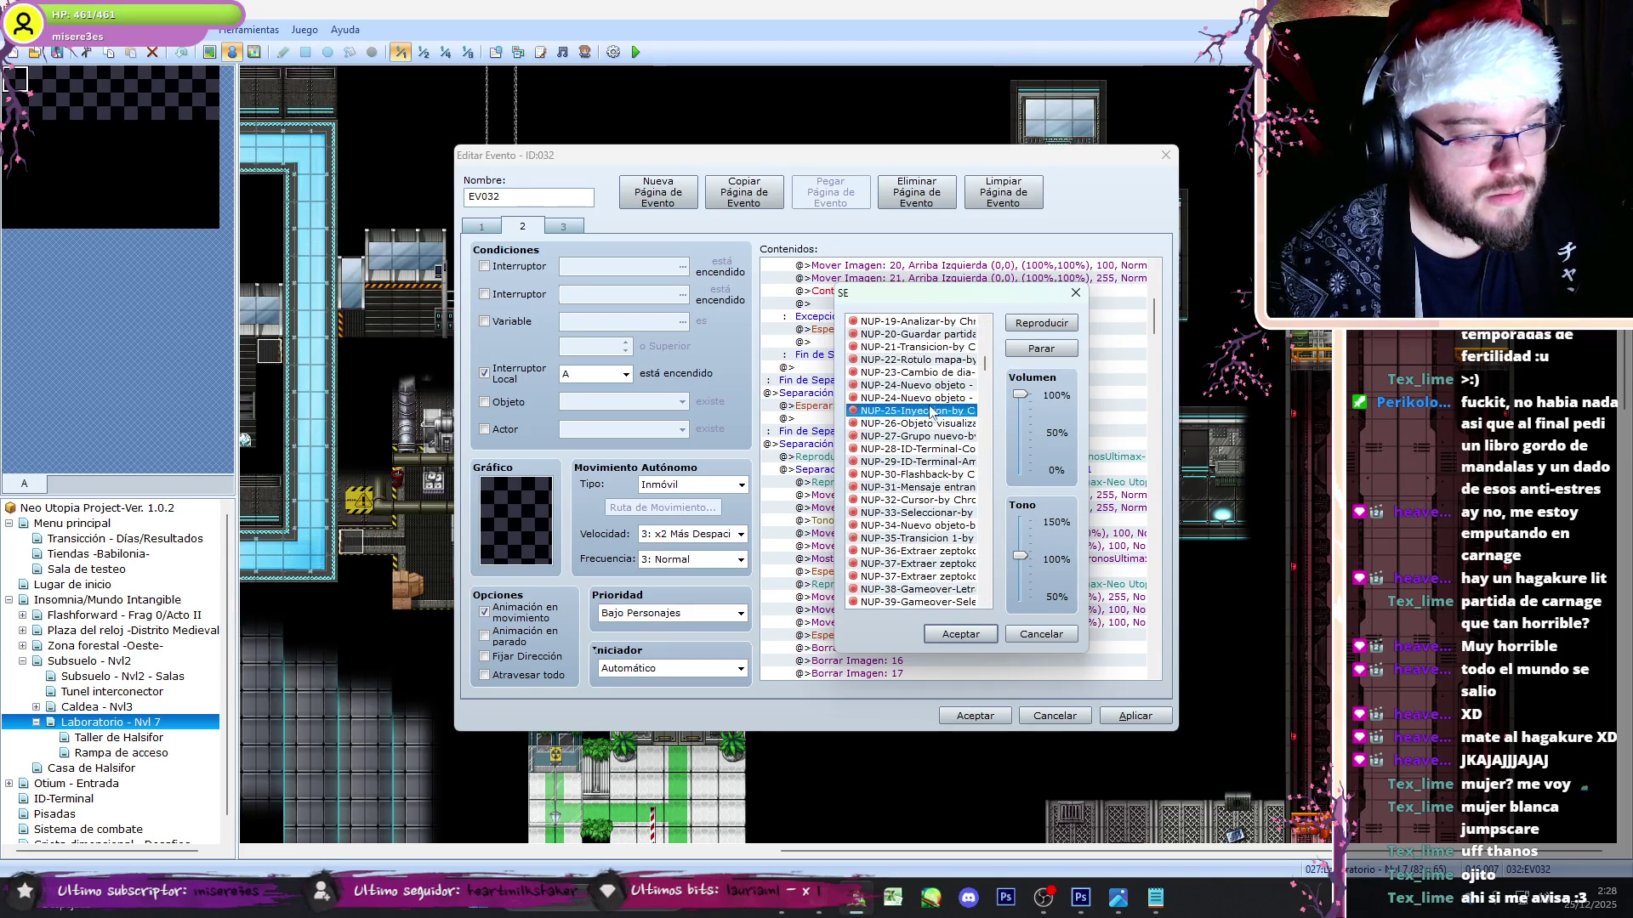
{"action": "left_click", "coordinate": [936, 397]}
{"action": "scroll", "coordinate": [982, 361], "scroll_direction": "up", "scroll_amount": 5}
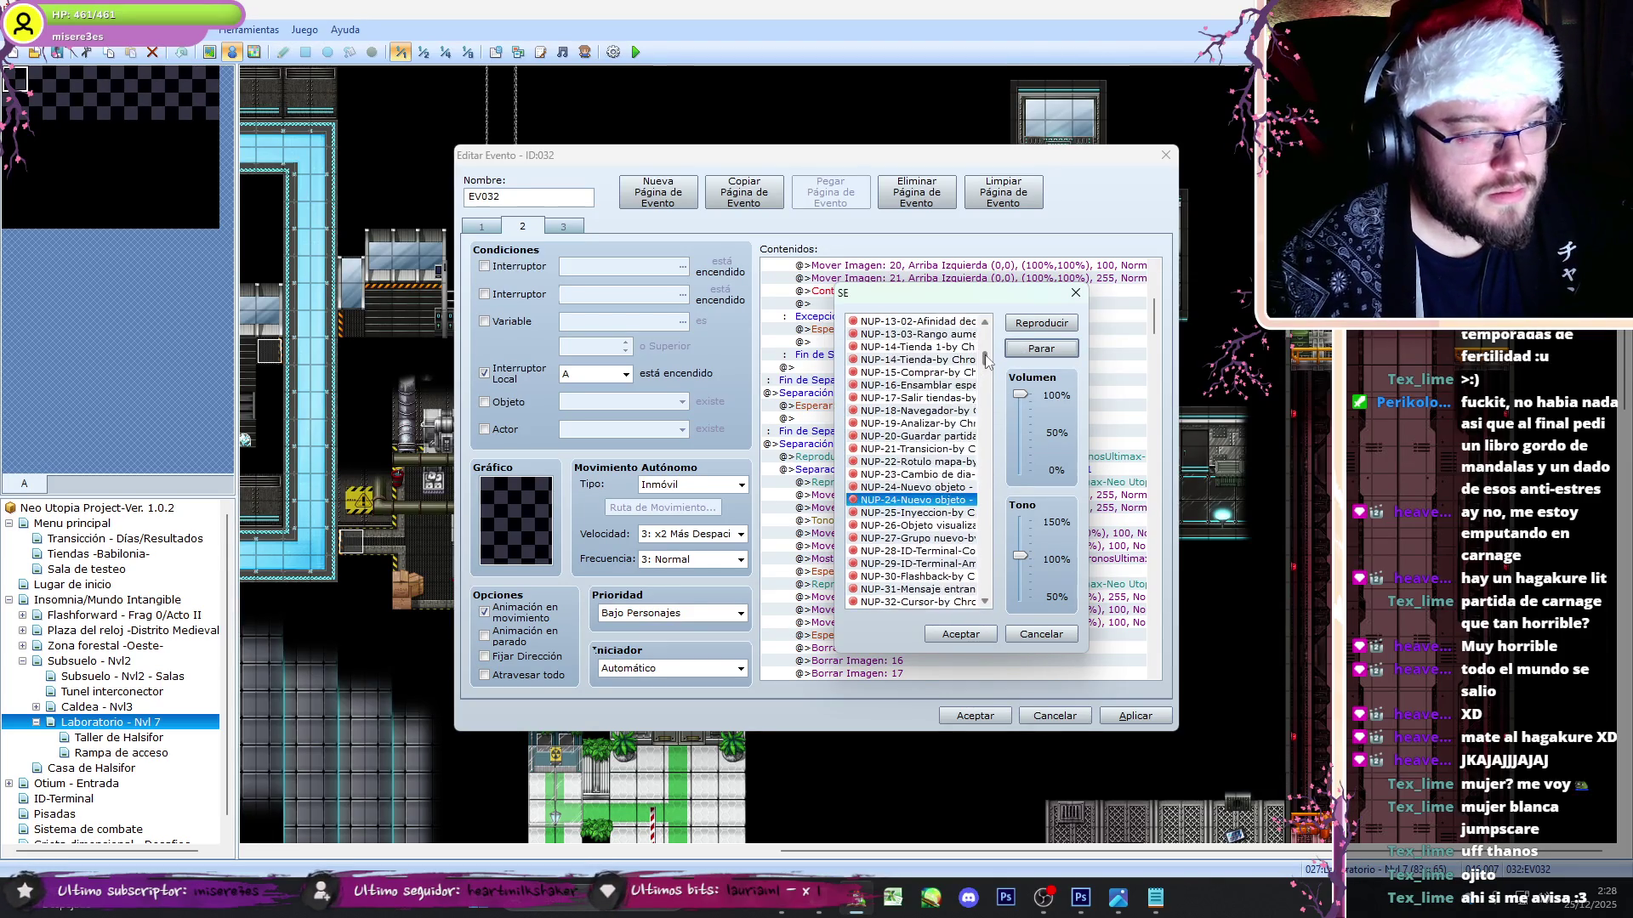
{"action": "left_click", "coordinate": [944, 385]}
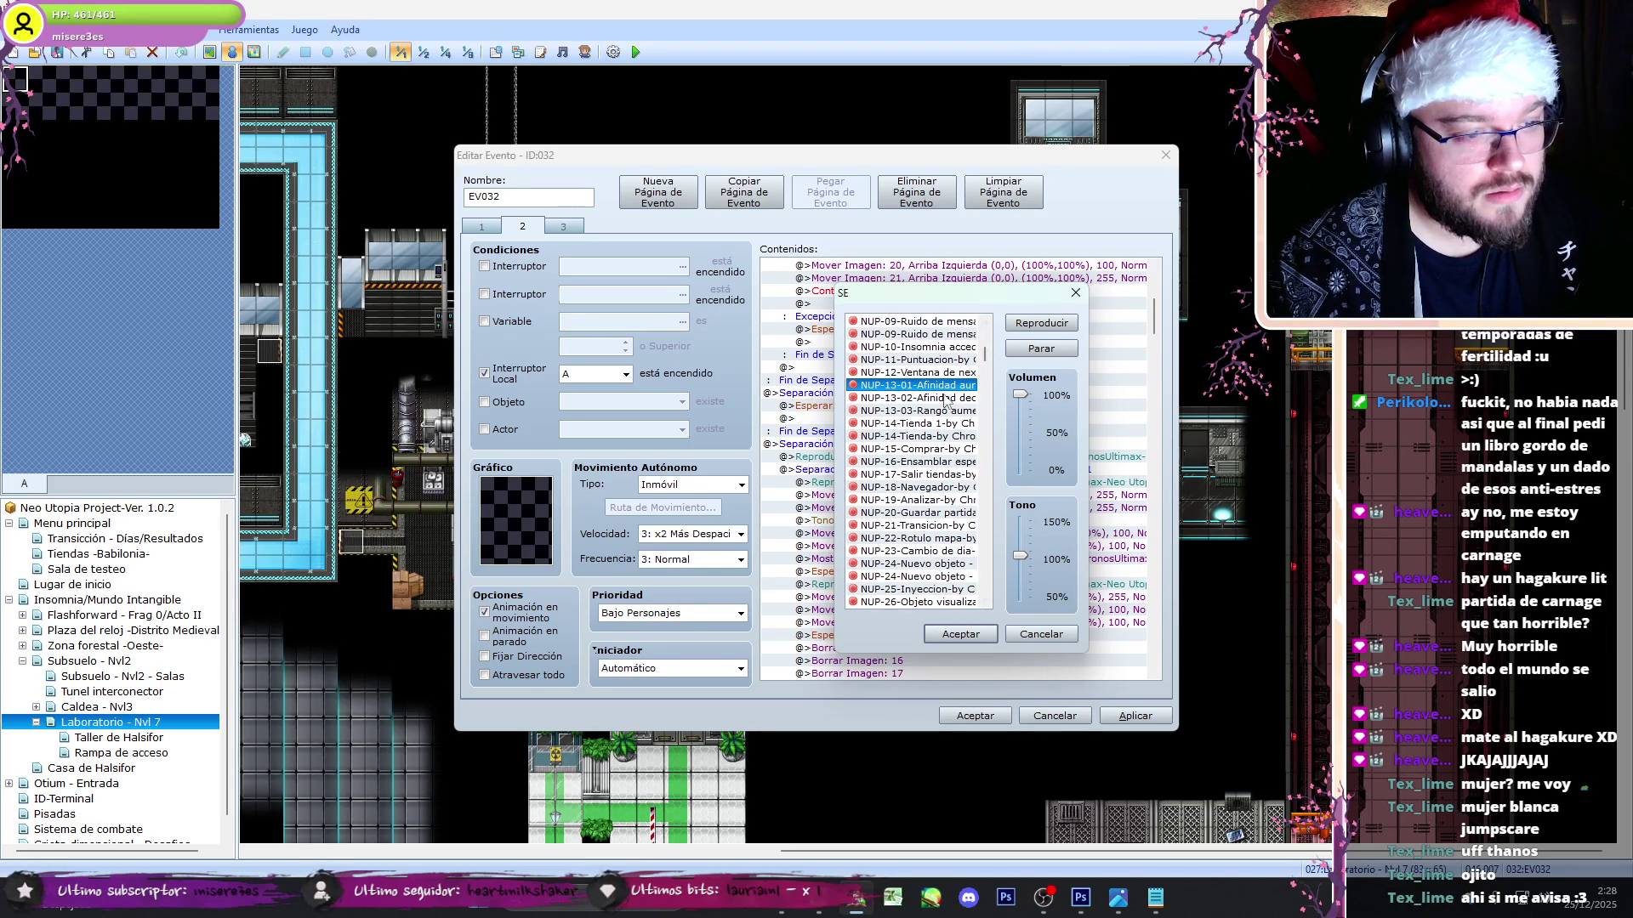
{"action": "left_click", "coordinate": [982, 640]}
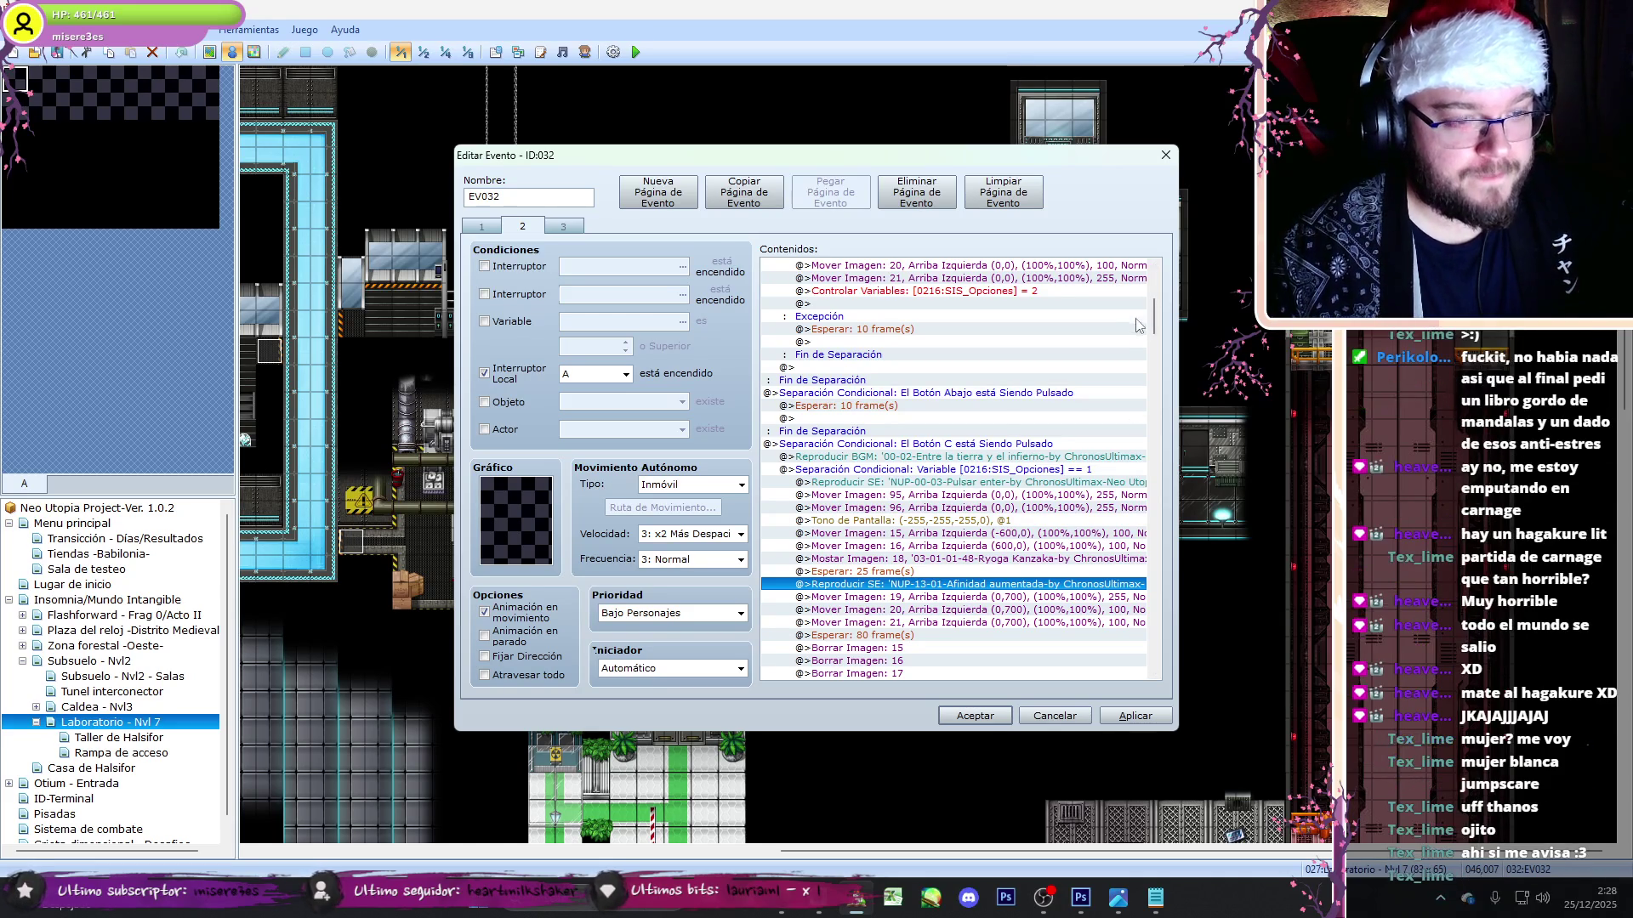
- Paste a Reproducir BGM 00-02 Entre la tierra y el infierno command into the == 1 branch
{"action": "left_click", "coordinate": [936, 469]}
{"action": "left_click_drag", "start_coordinate": [1154, 320], "coordinate": [1155, 326]}
{"action": "scroll", "coordinate": [942, 485], "scroll_direction": "down", "scroll_amount": 4}
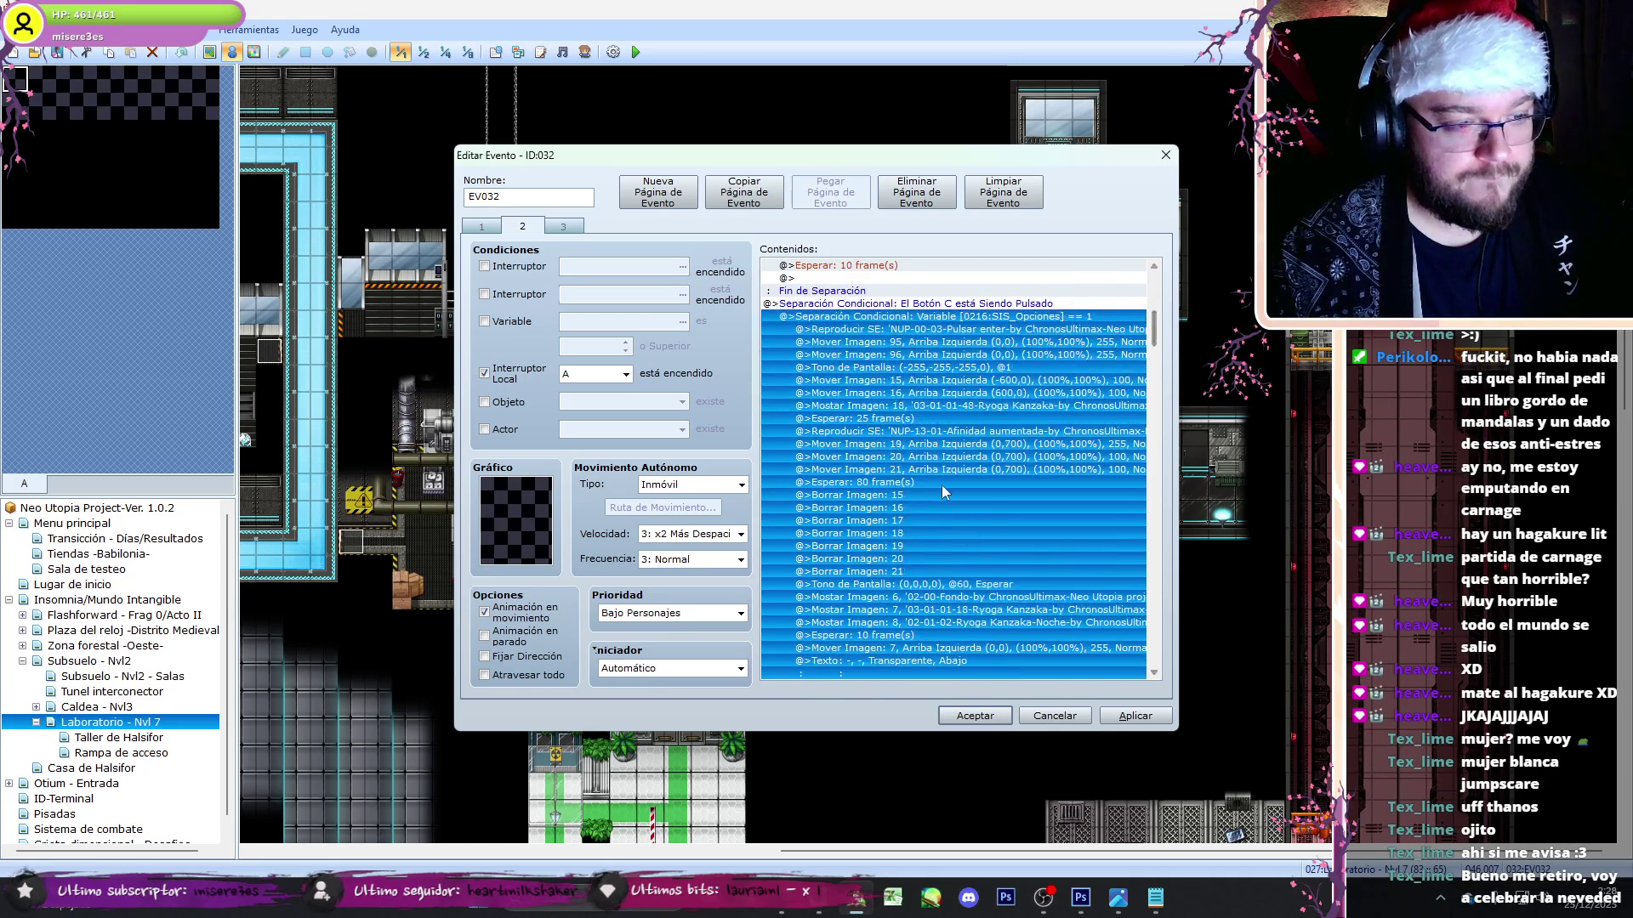
{"action": "left_click", "coordinate": [942, 482]}
{"action": "left_click", "coordinate": [884, 592]}
{"action": "left_click", "coordinate": [976, 330]}
{"action": "key", "text": "ctrl+v"}
{"action": "double_click", "coordinate": [975, 330]}
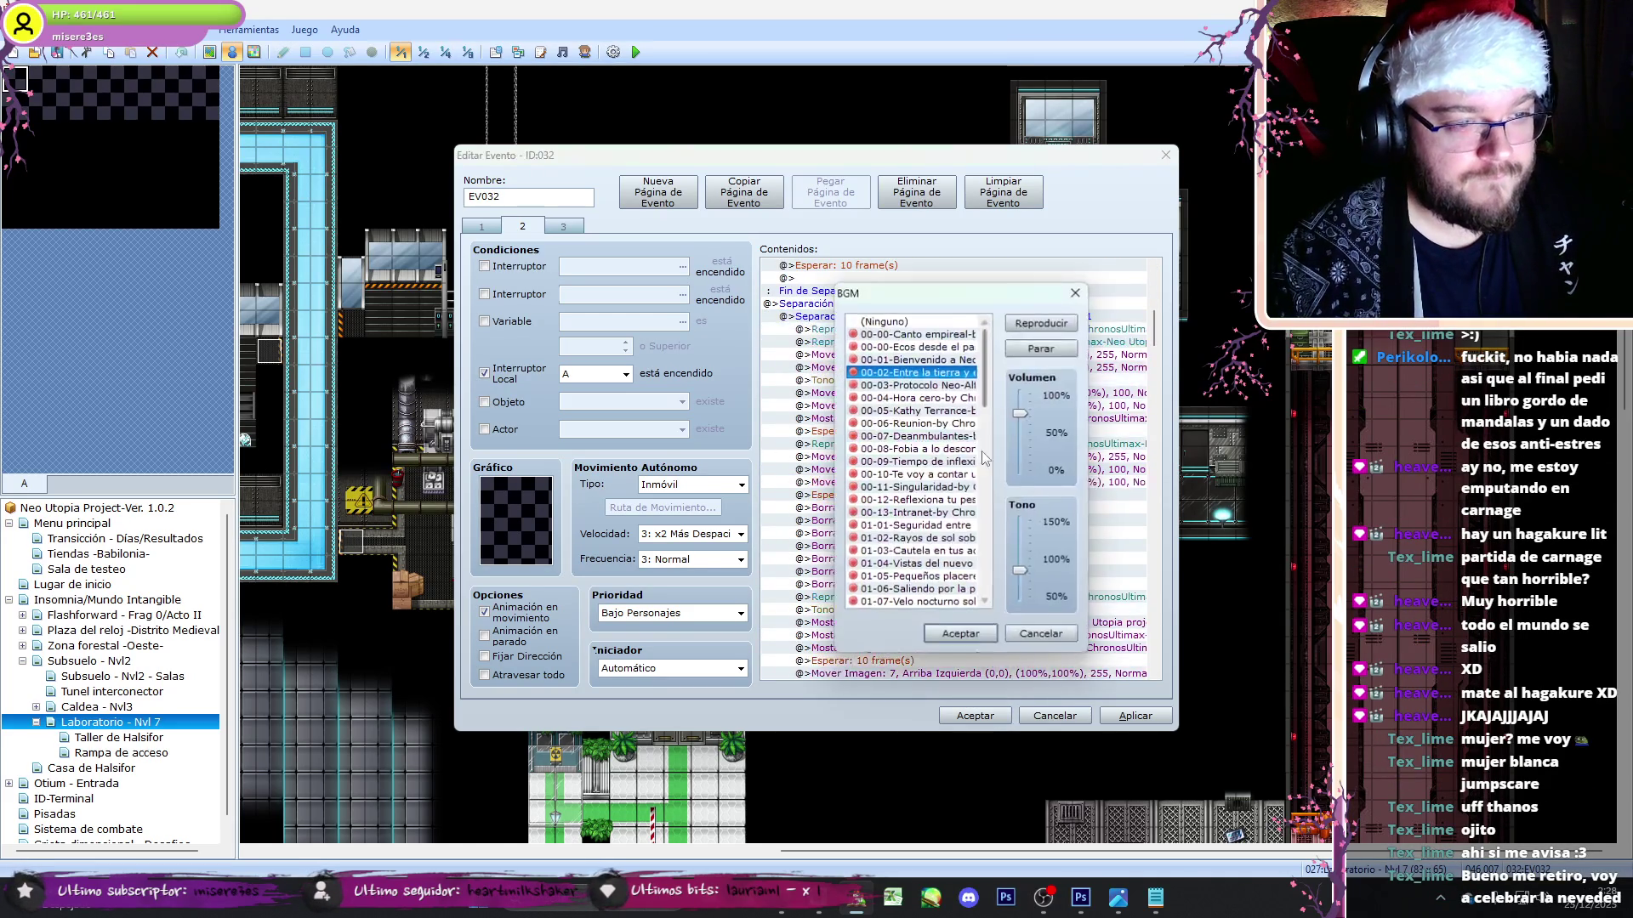
{"action": "left_click", "coordinate": [975, 633]}
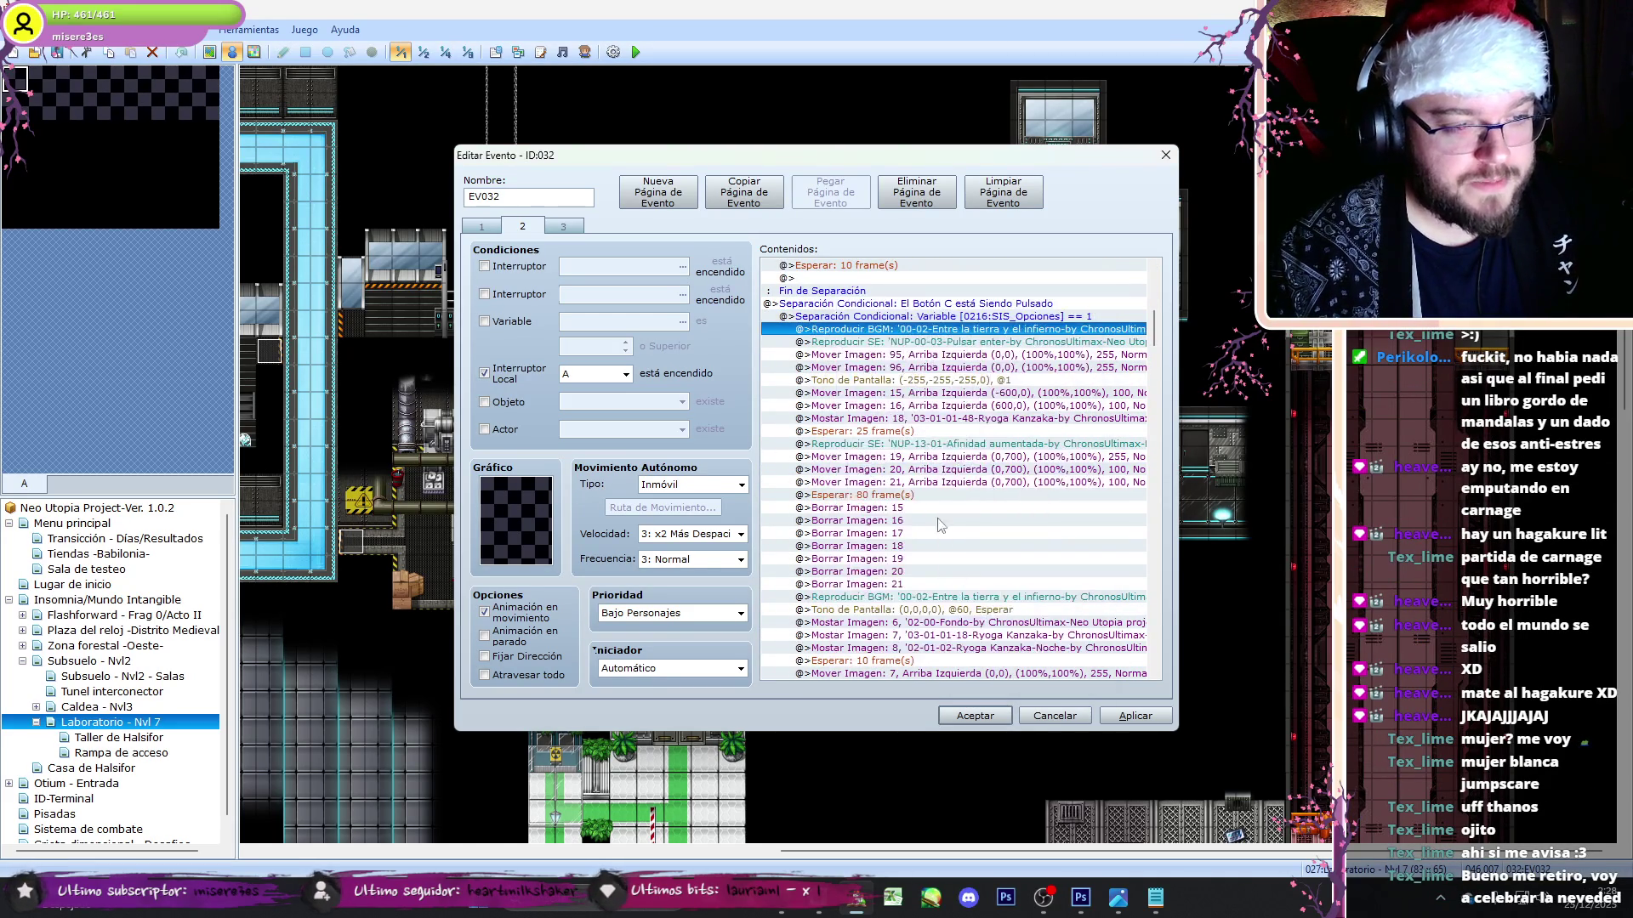
{"action": "left_click_drag", "start_coordinate": [1152, 330], "coordinate": [1153, 432]}
- Select branch rows, delete the music-through-screen-tone rows, then undo the deletion
{"action": "left_click", "coordinate": [1000, 330]}
{"action": "key", "text": "Up"}
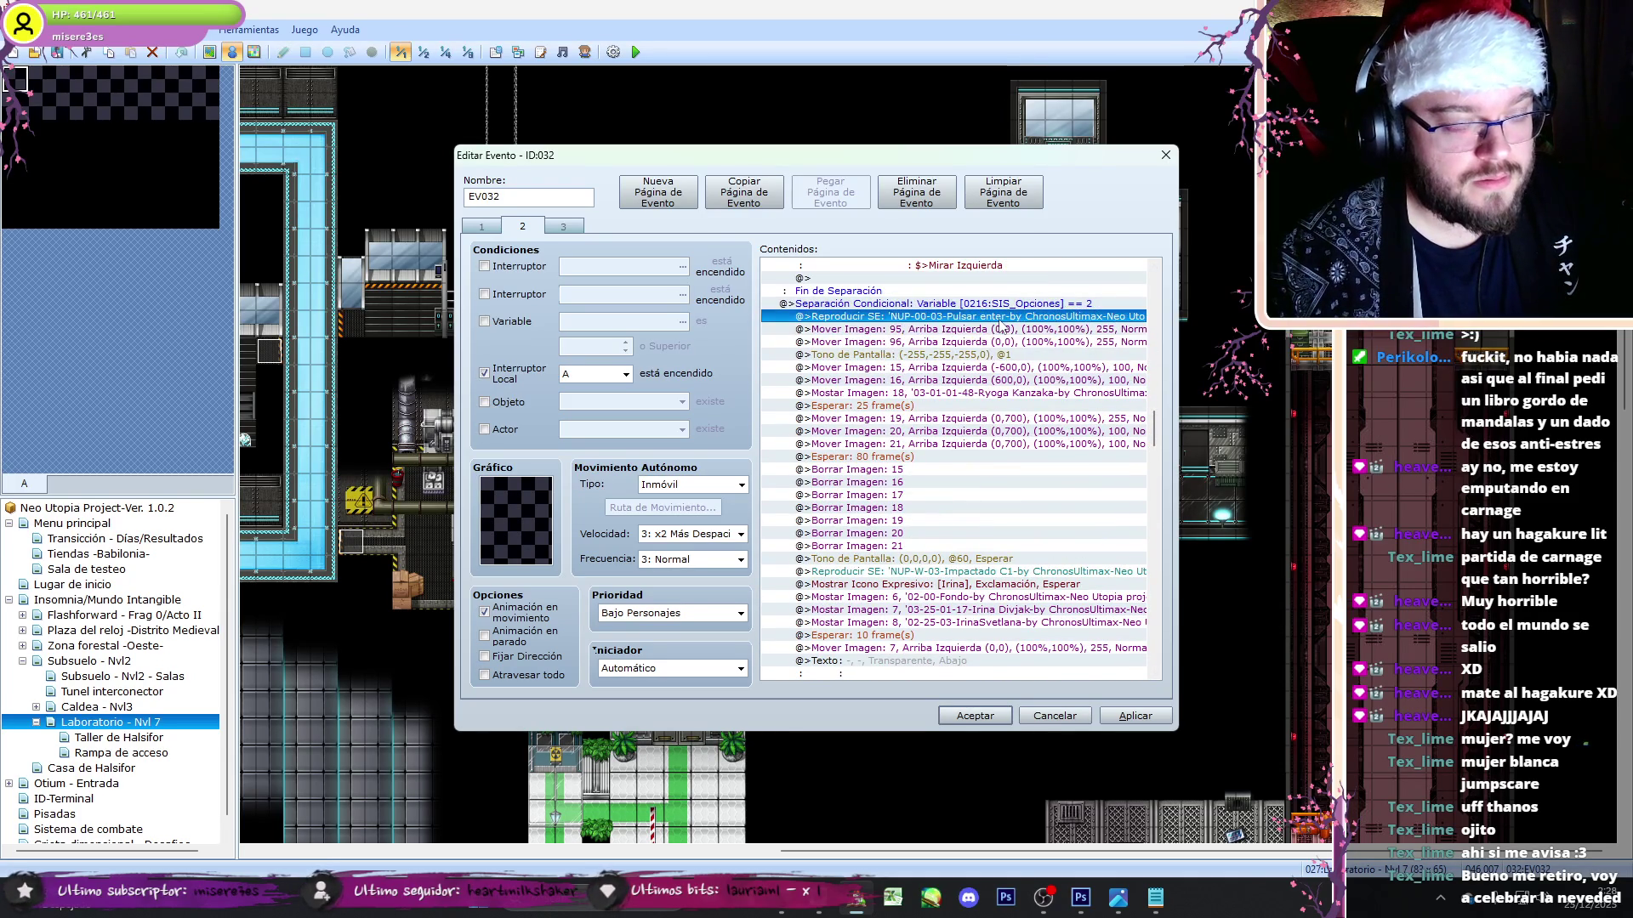
{"action": "left_click", "coordinate": [912, 547], "text": "shift"}
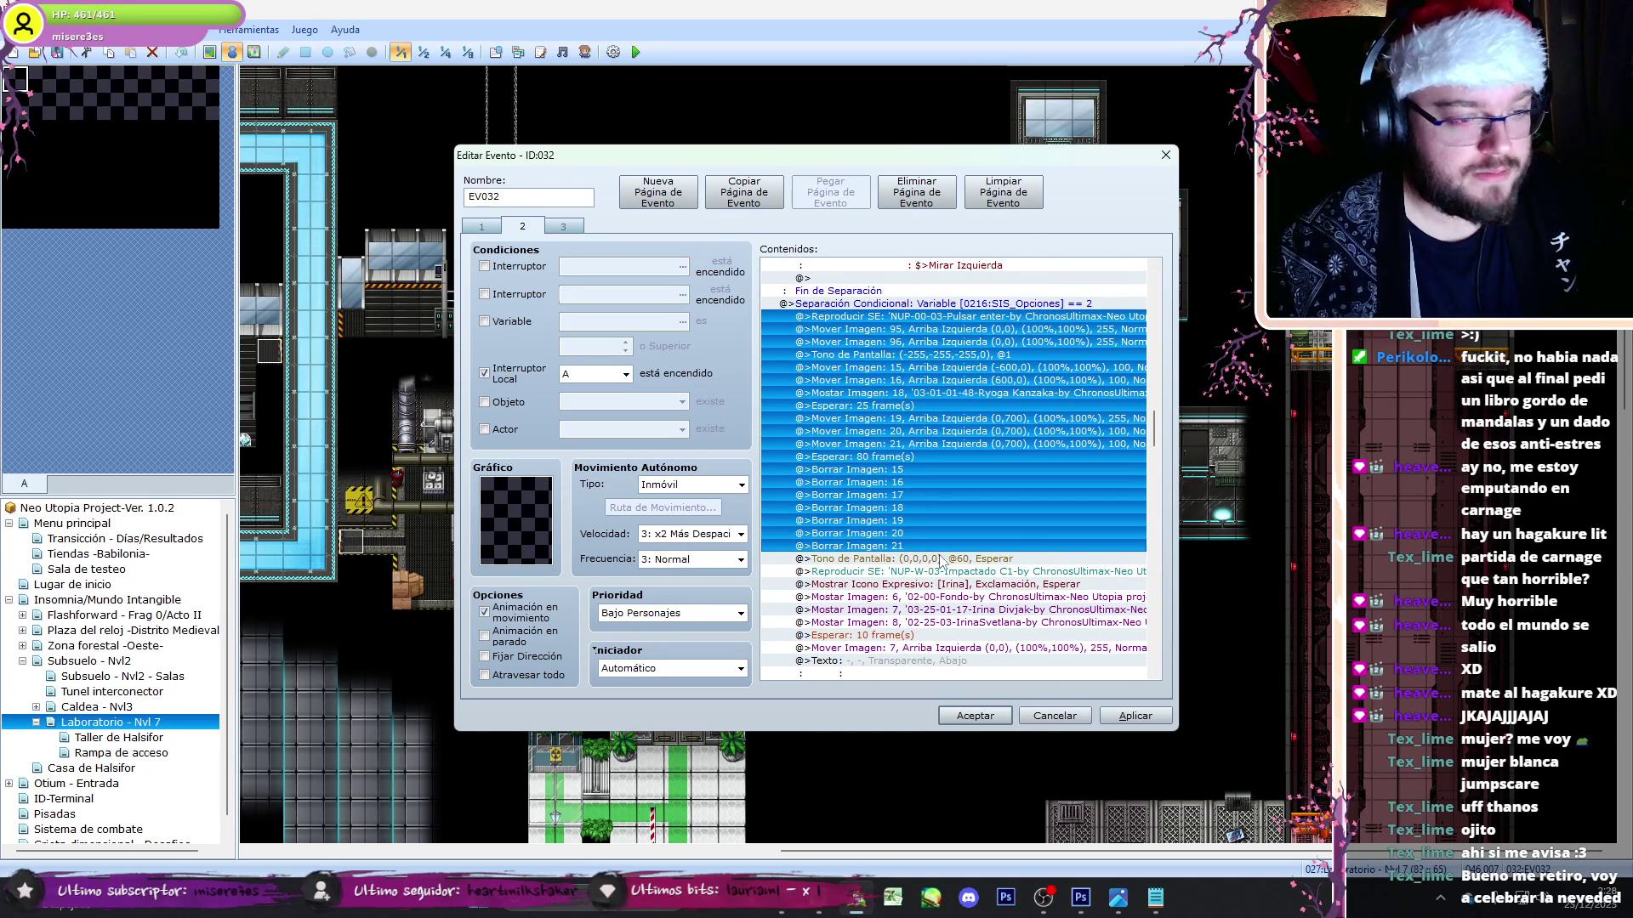
{"action": "left_click", "coordinate": [940, 561]}
{"action": "scroll", "coordinate": [942, 528], "scroll_direction": "up", "scroll_amount": 10}
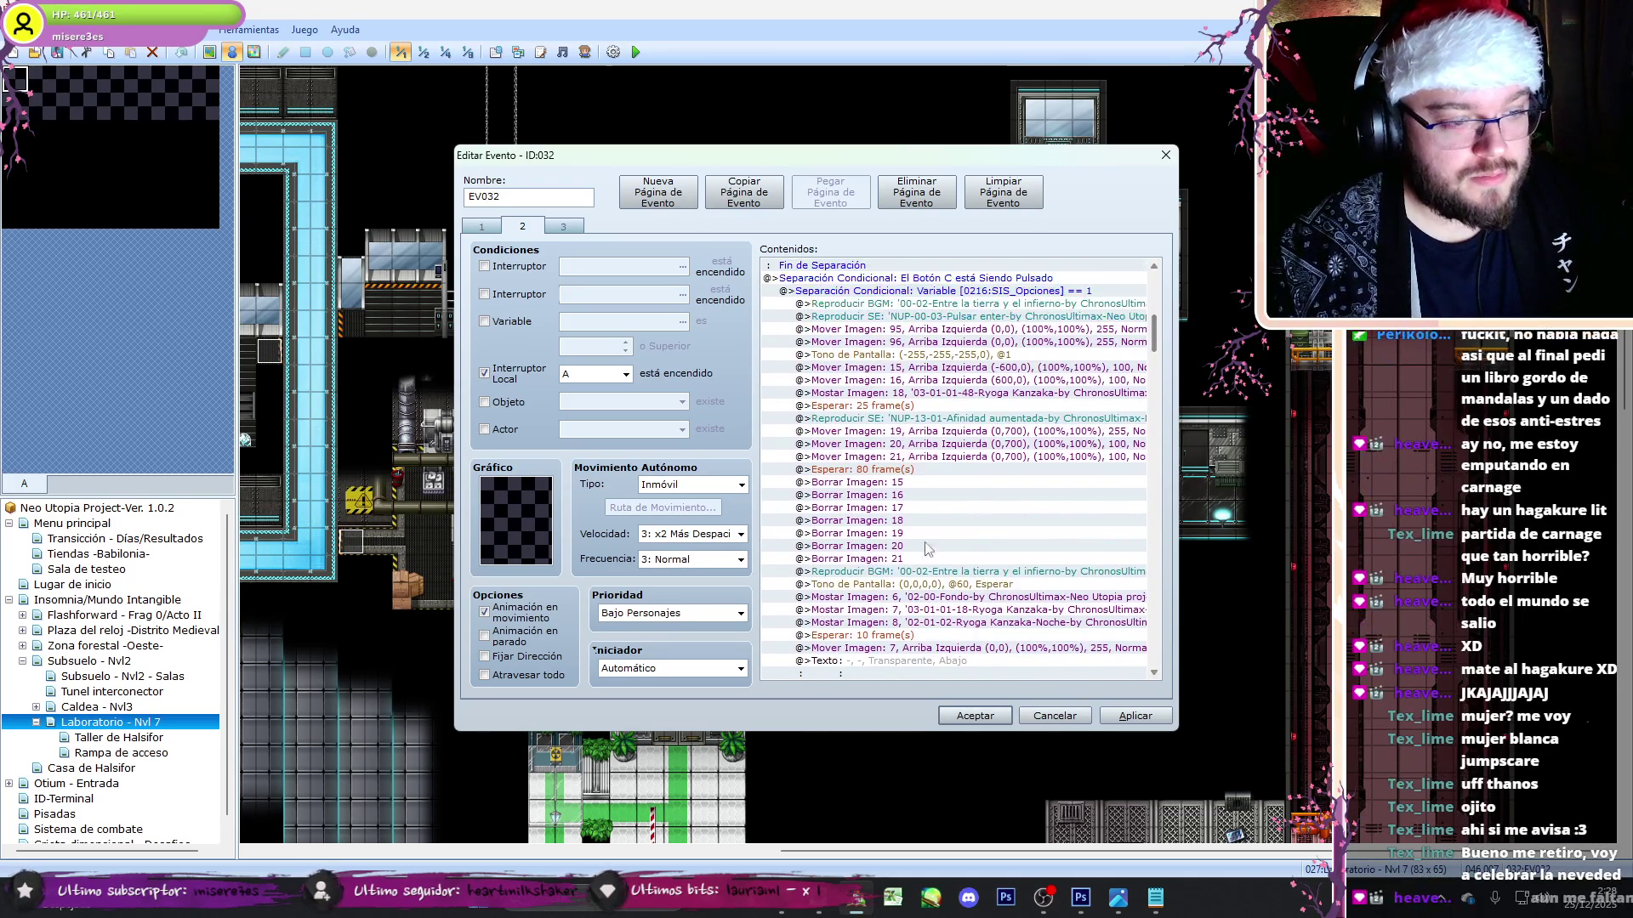
{"action": "left_click", "coordinate": [925, 572]}
{"action": "left_click", "coordinate": [933, 585], "text": "shift"}
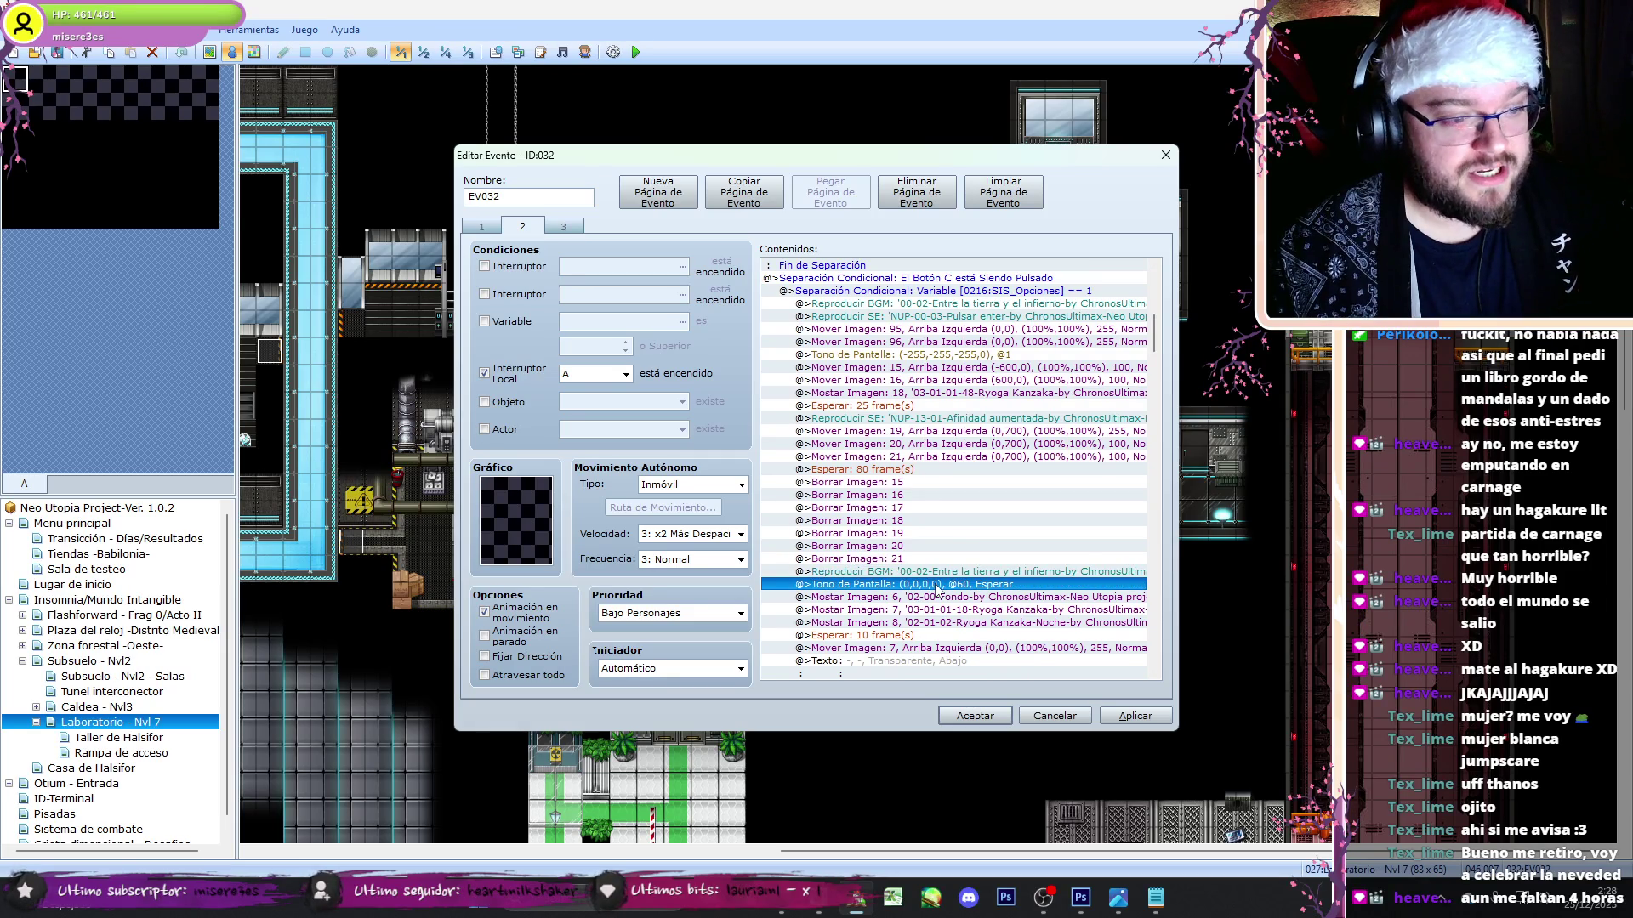
{"action": "left_click", "coordinate": [976, 307], "text": "shift"}
{"action": "key", "text": "Delete"}
{"action": "left_click", "coordinate": [989, 293]}
{"action": "key", "text": "ctrl+z"}
- Reconfirm both music commands' settings, accept the event and start a playtest
{"action": "double_click", "coordinate": [989, 292]}
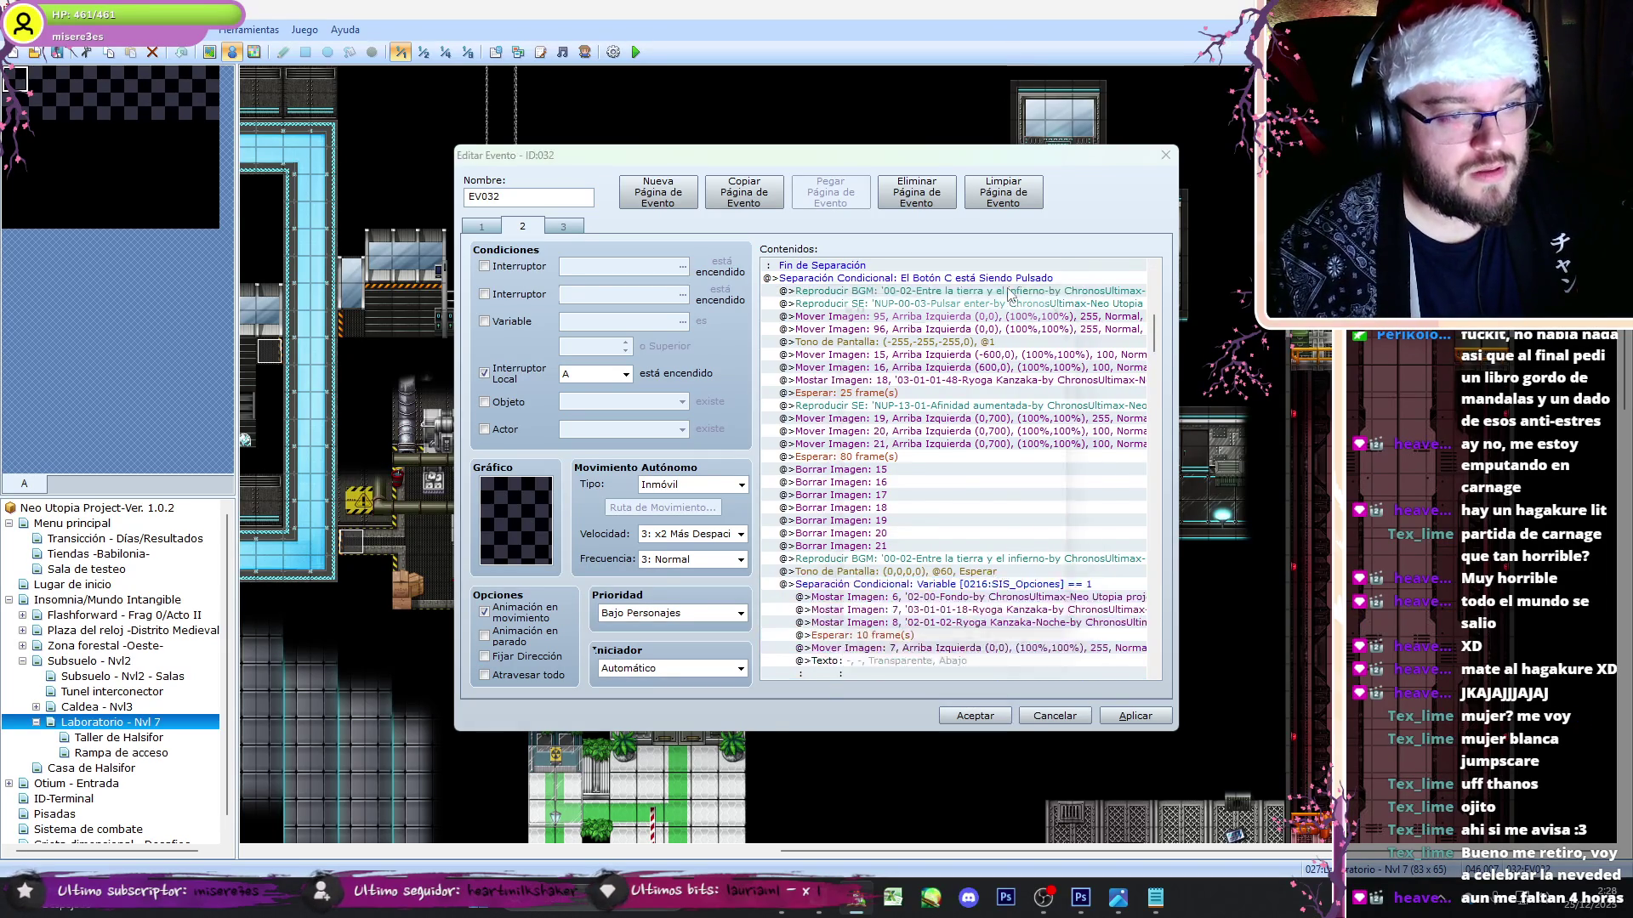
{"action": "left_click", "coordinate": [947, 638]}
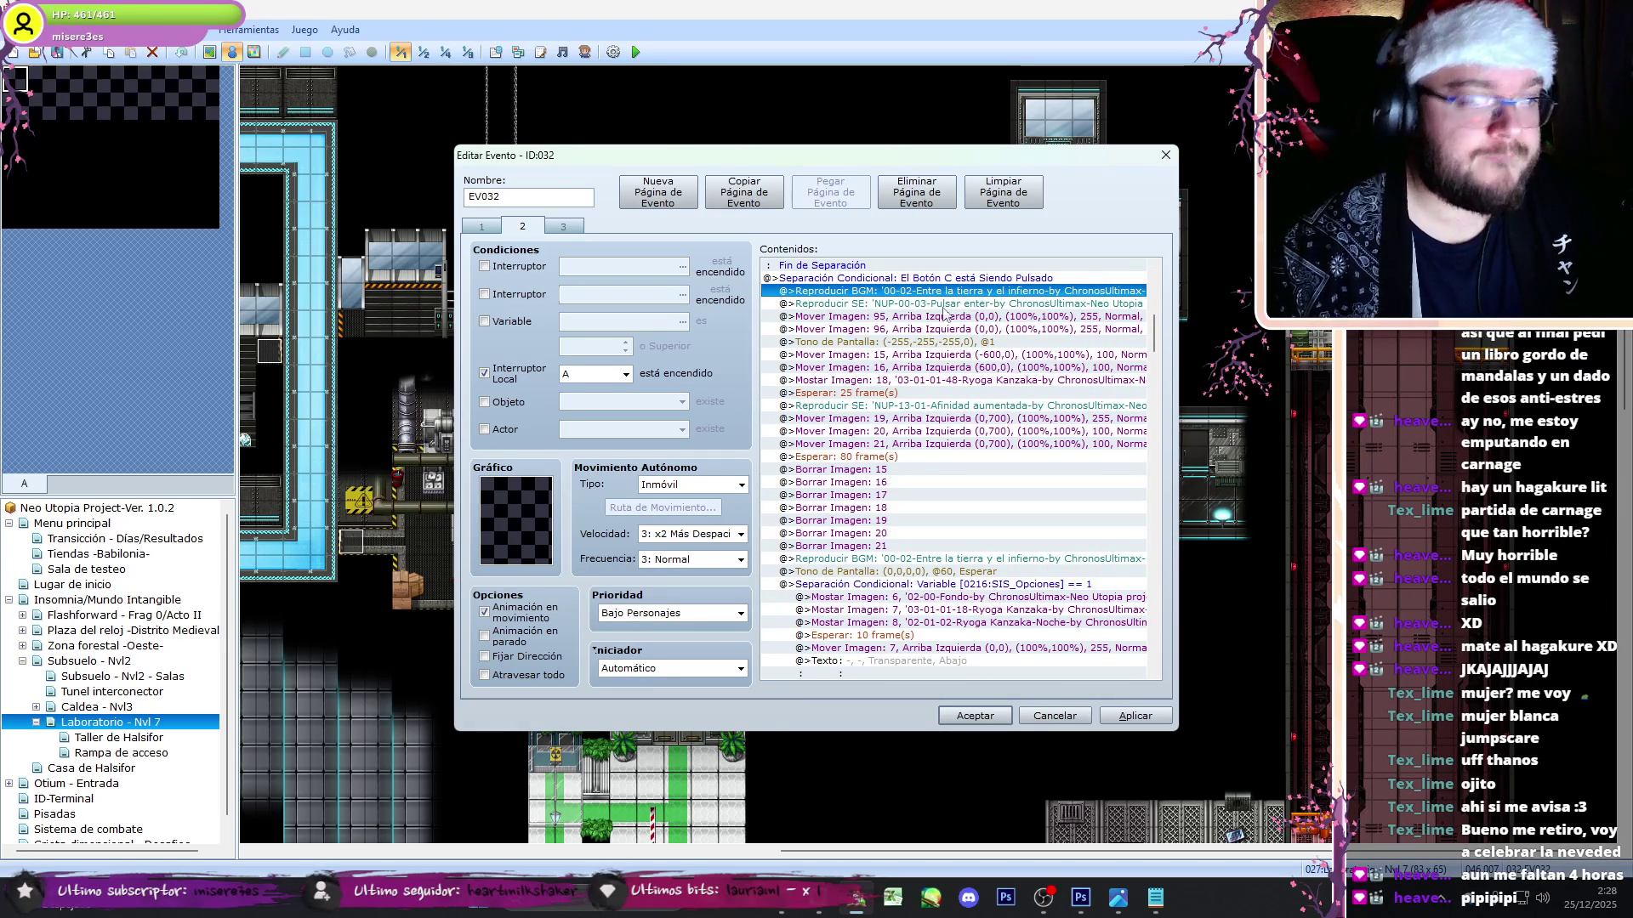
{"action": "double_click", "coordinate": [912, 560]}
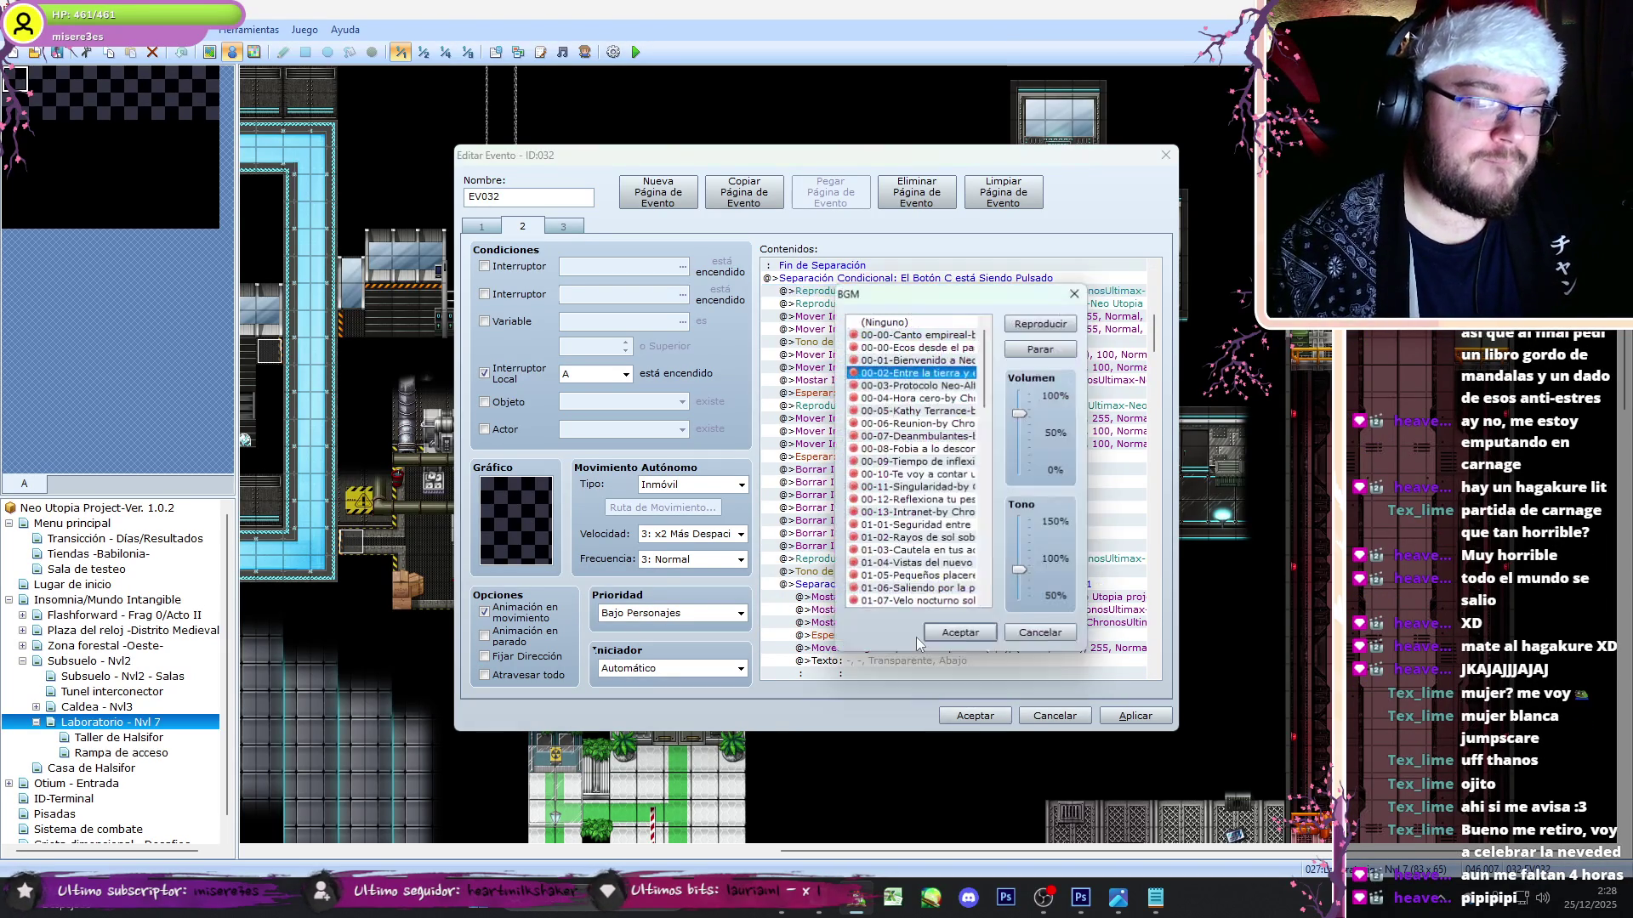
{"action": "left_click", "coordinate": [948, 638]}
{"action": "left_click", "coordinate": [1135, 715]}
{"action": "left_click", "coordinate": [968, 716]}
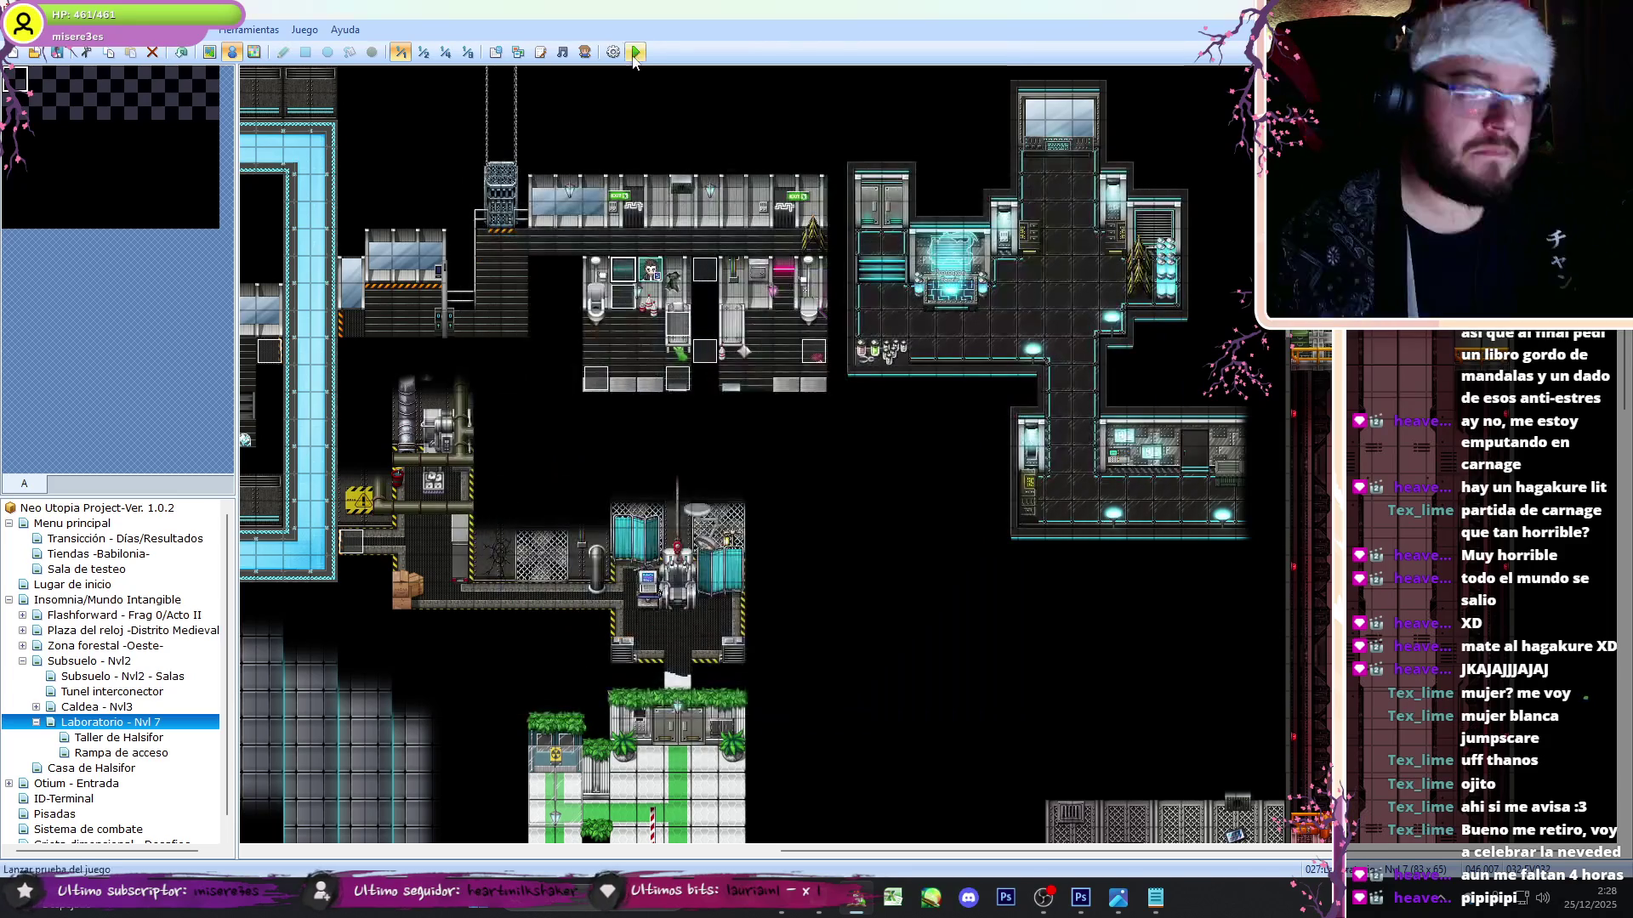
- Save the project, launch the playtest and switch it to fullscreen
{"action": "key", "text": "F12"}
{"action": "key", "text": "Return"}
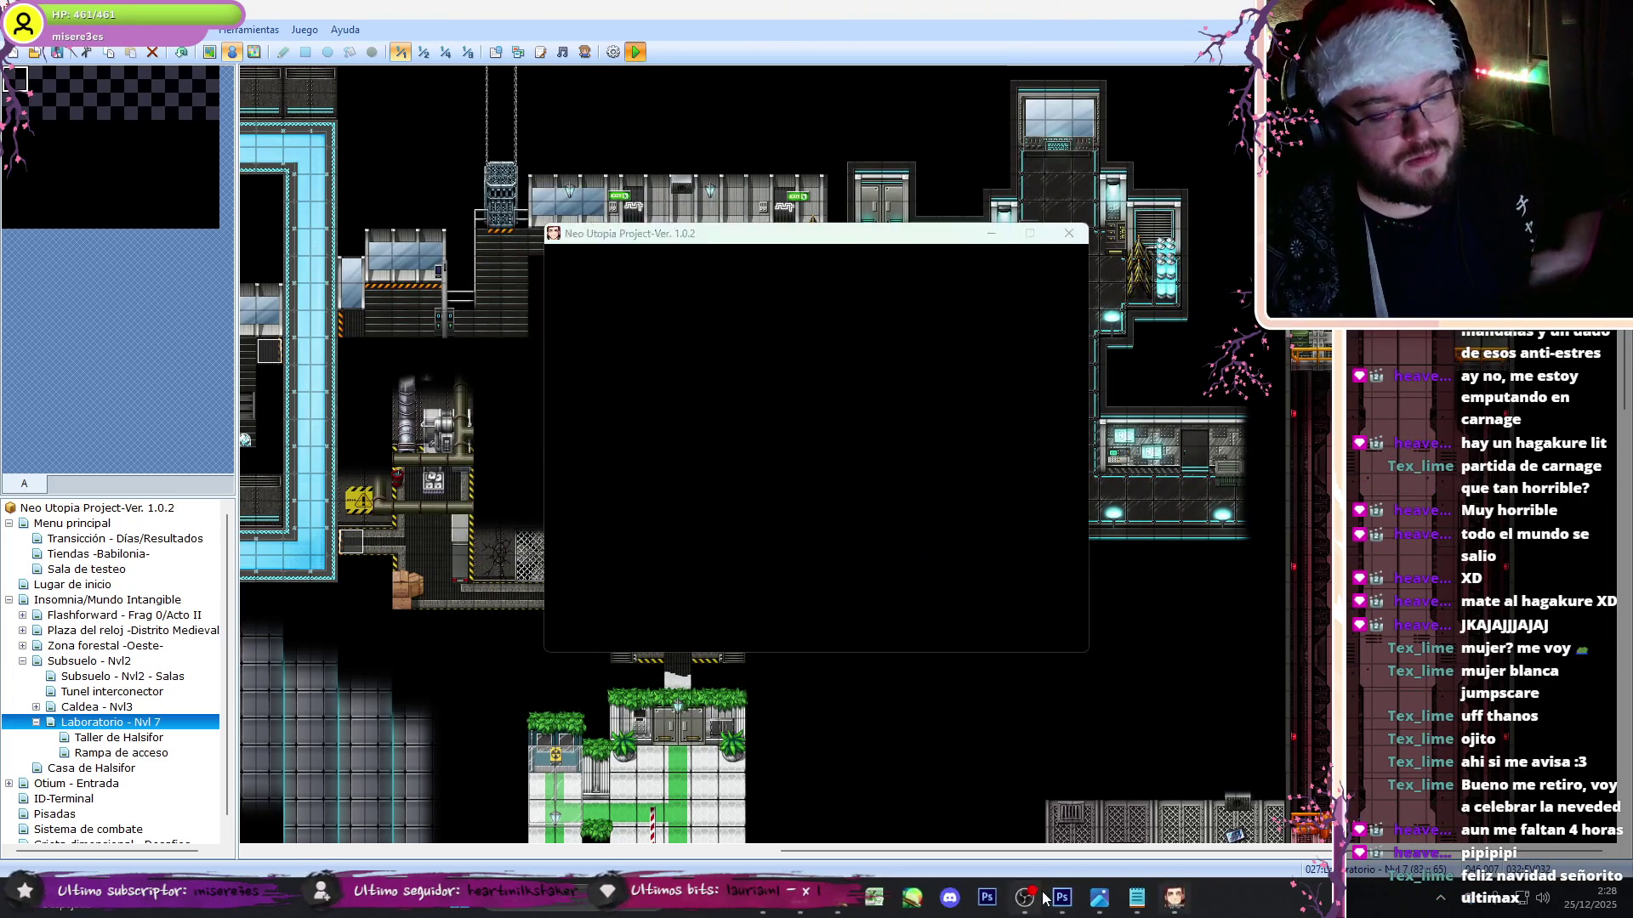
{"action": "left_click", "coordinate": [1092, 889]}
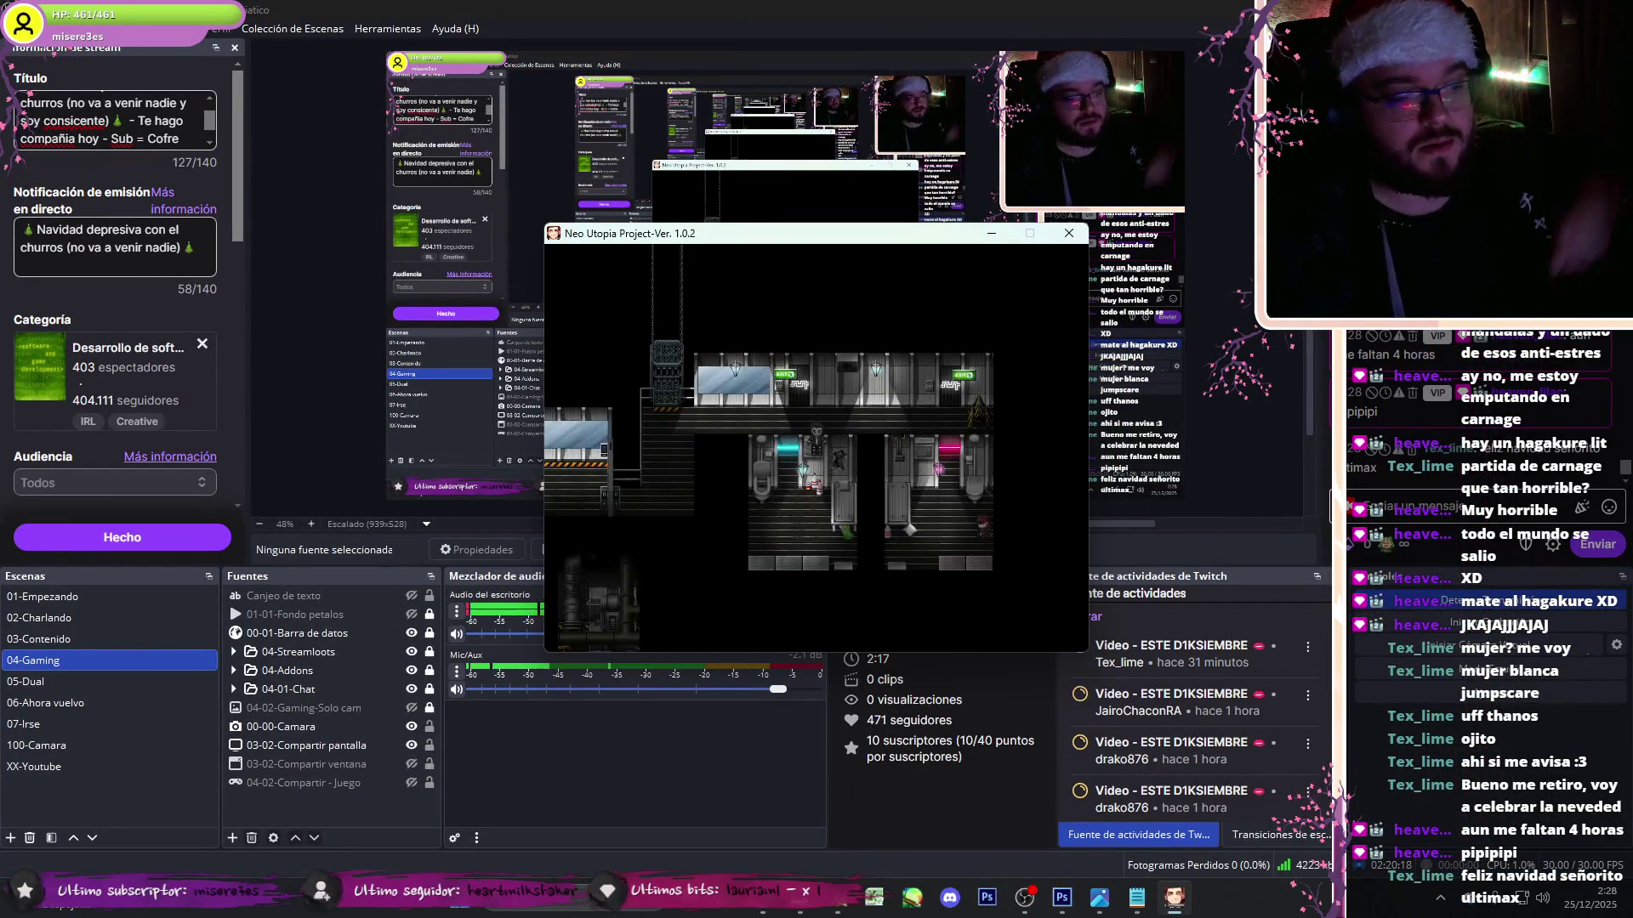
{"action": "key", "text": "alt+Return"}
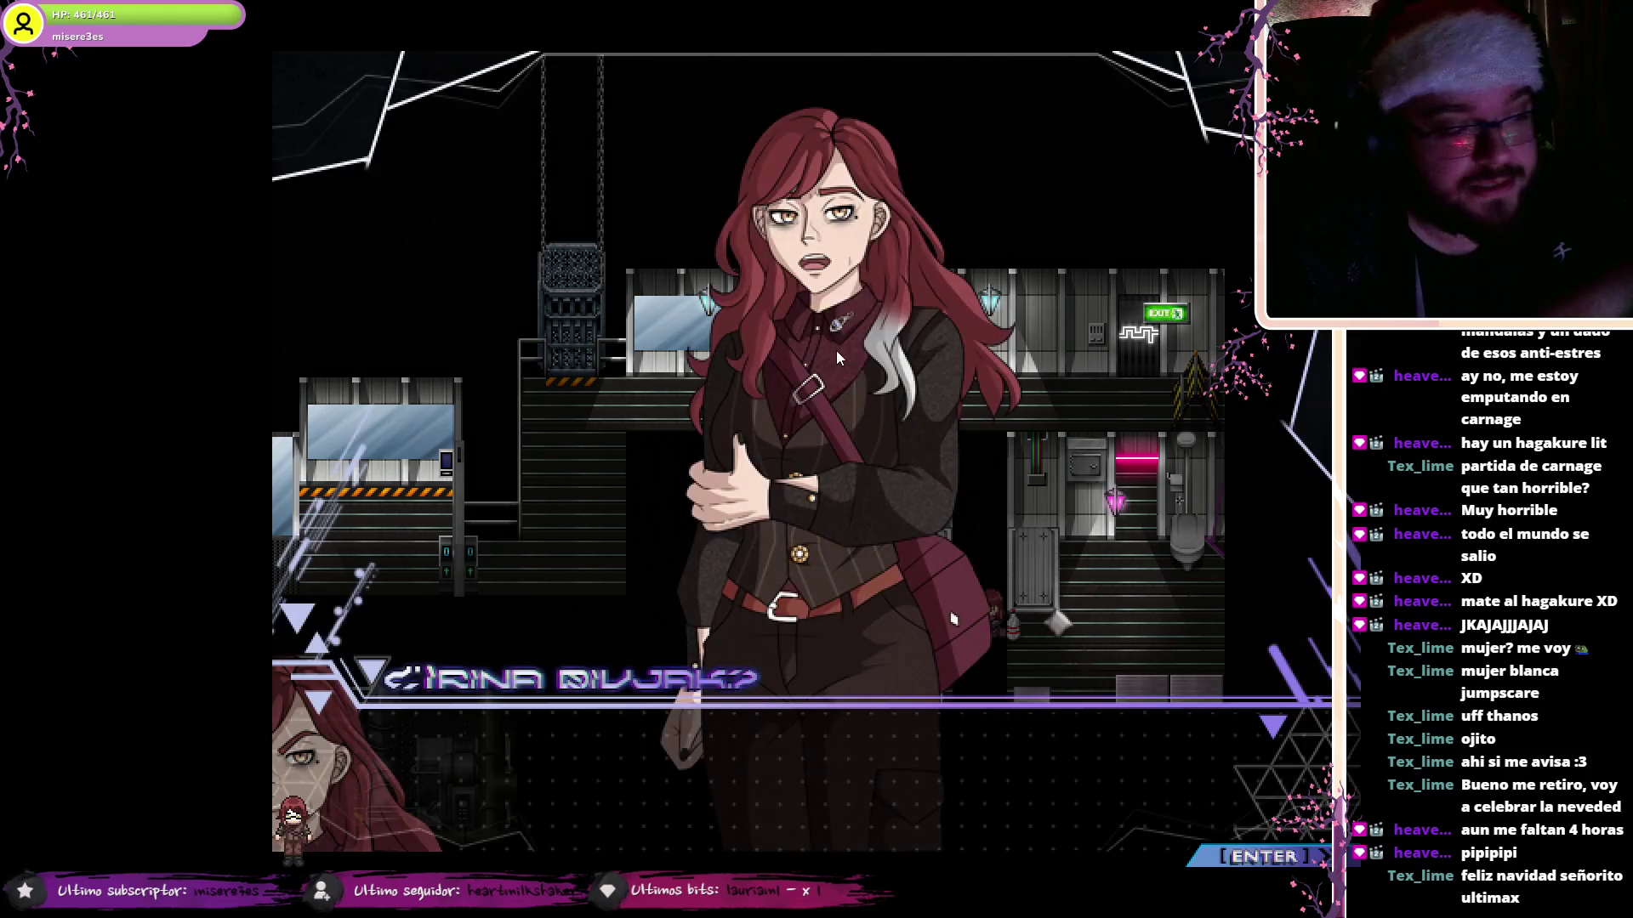
- Advance through the lab cutscene dialogue and dismiss the minigame tutorial page
{"action": "key", "text": "Return"}
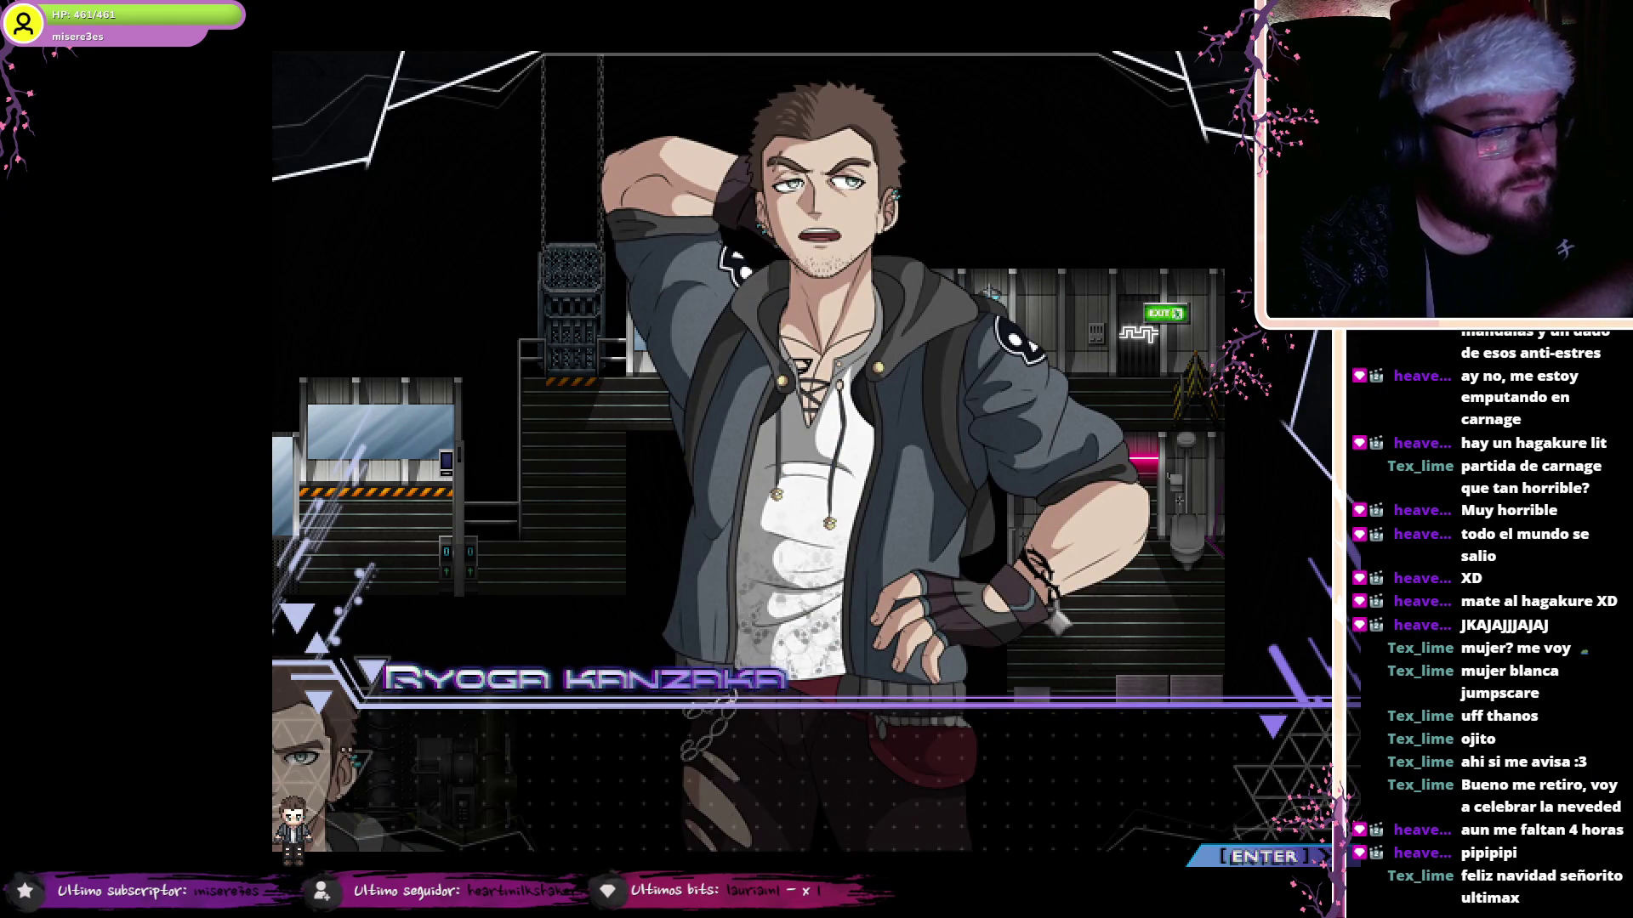
{"action": "key", "text": "Return"}
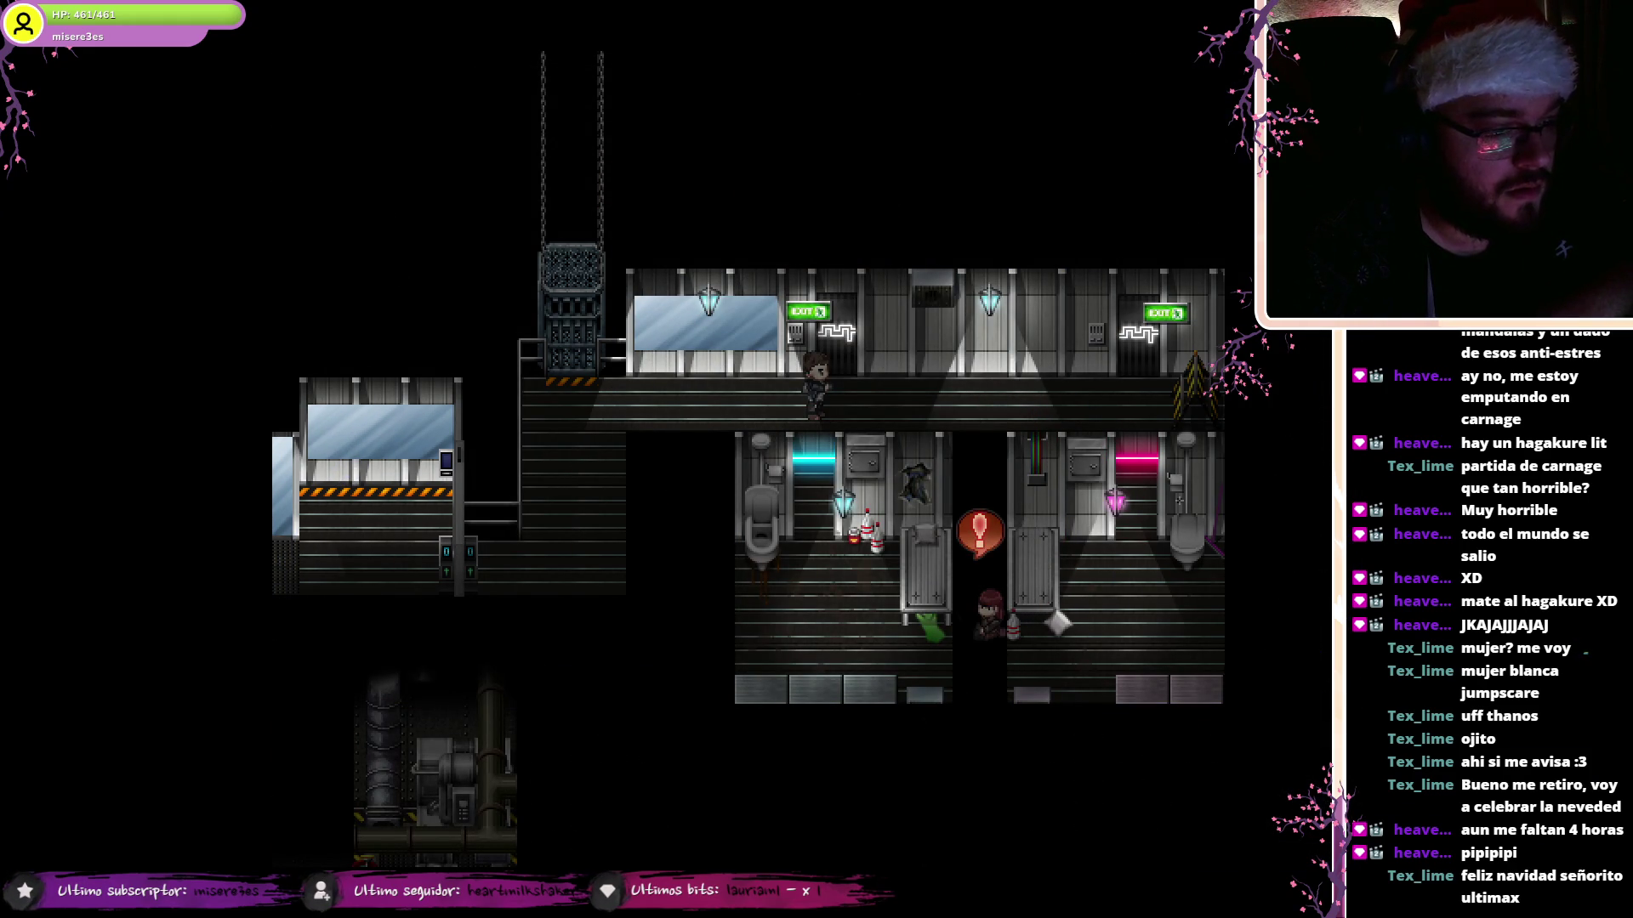
{"action": "key", "text": "Return"}
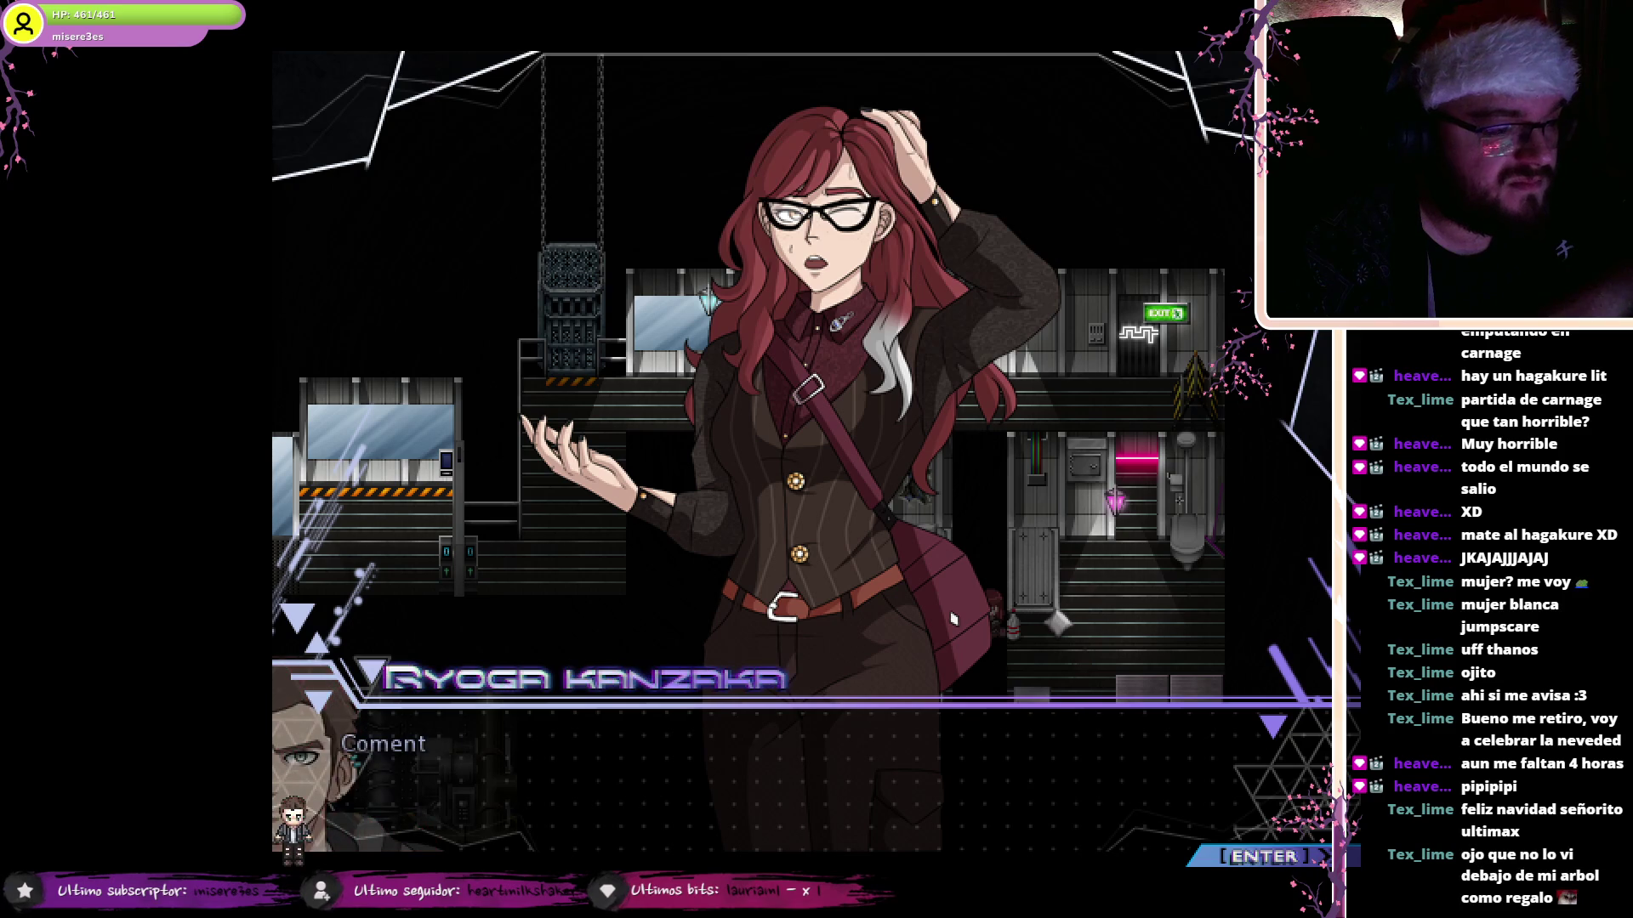
{"action": "key", "text": "Return"}
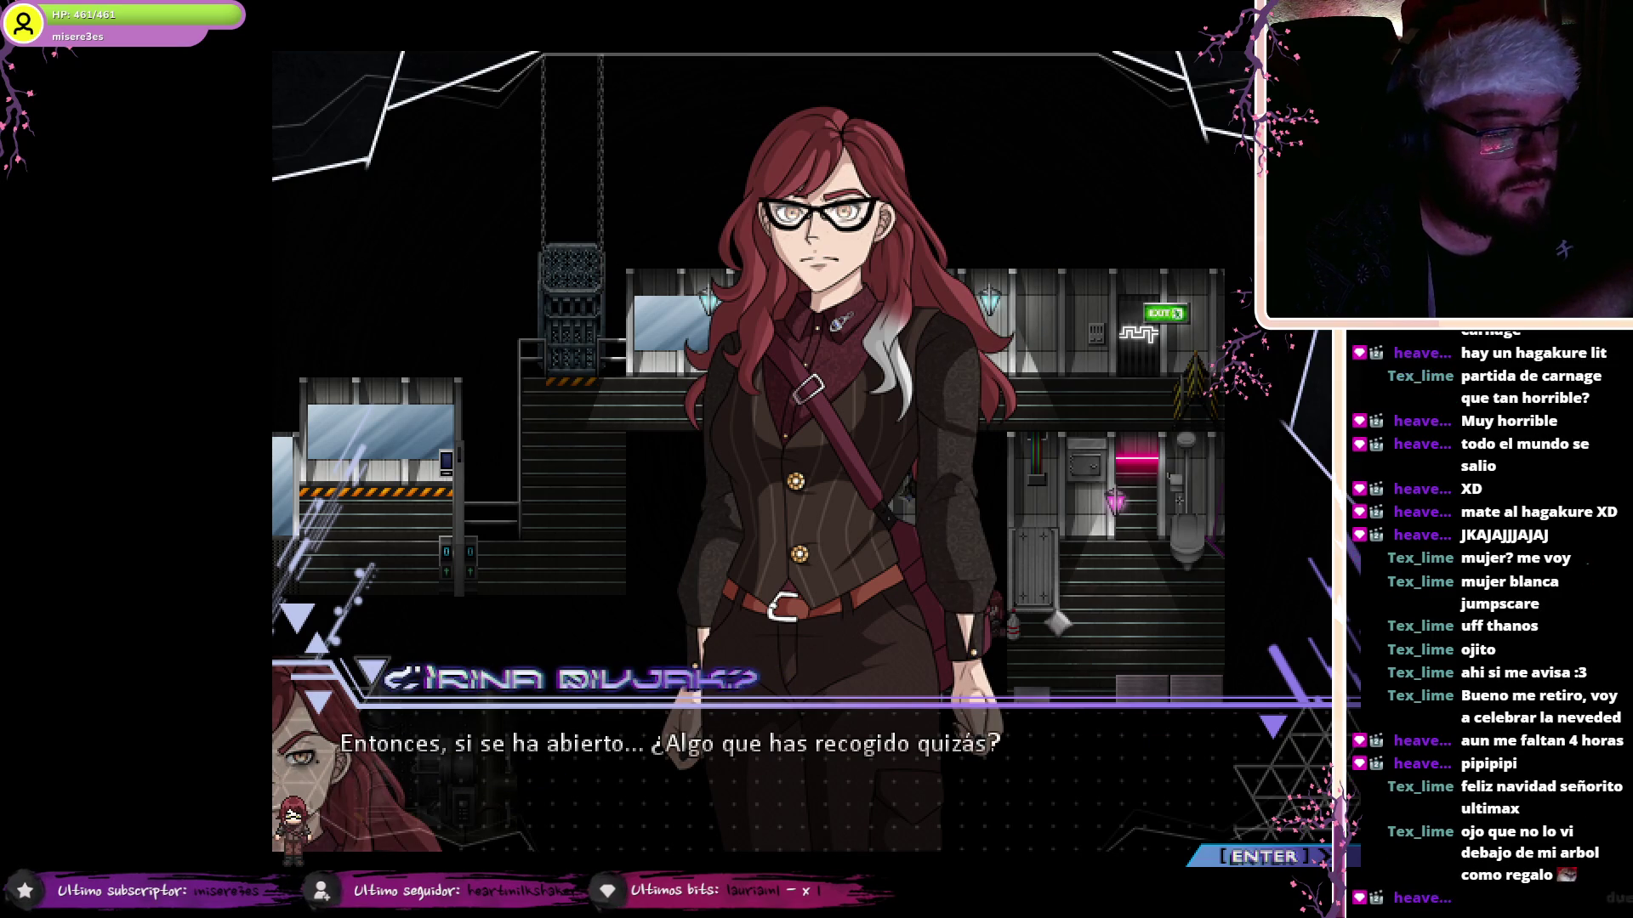
{"action": "key", "text": "Return"}
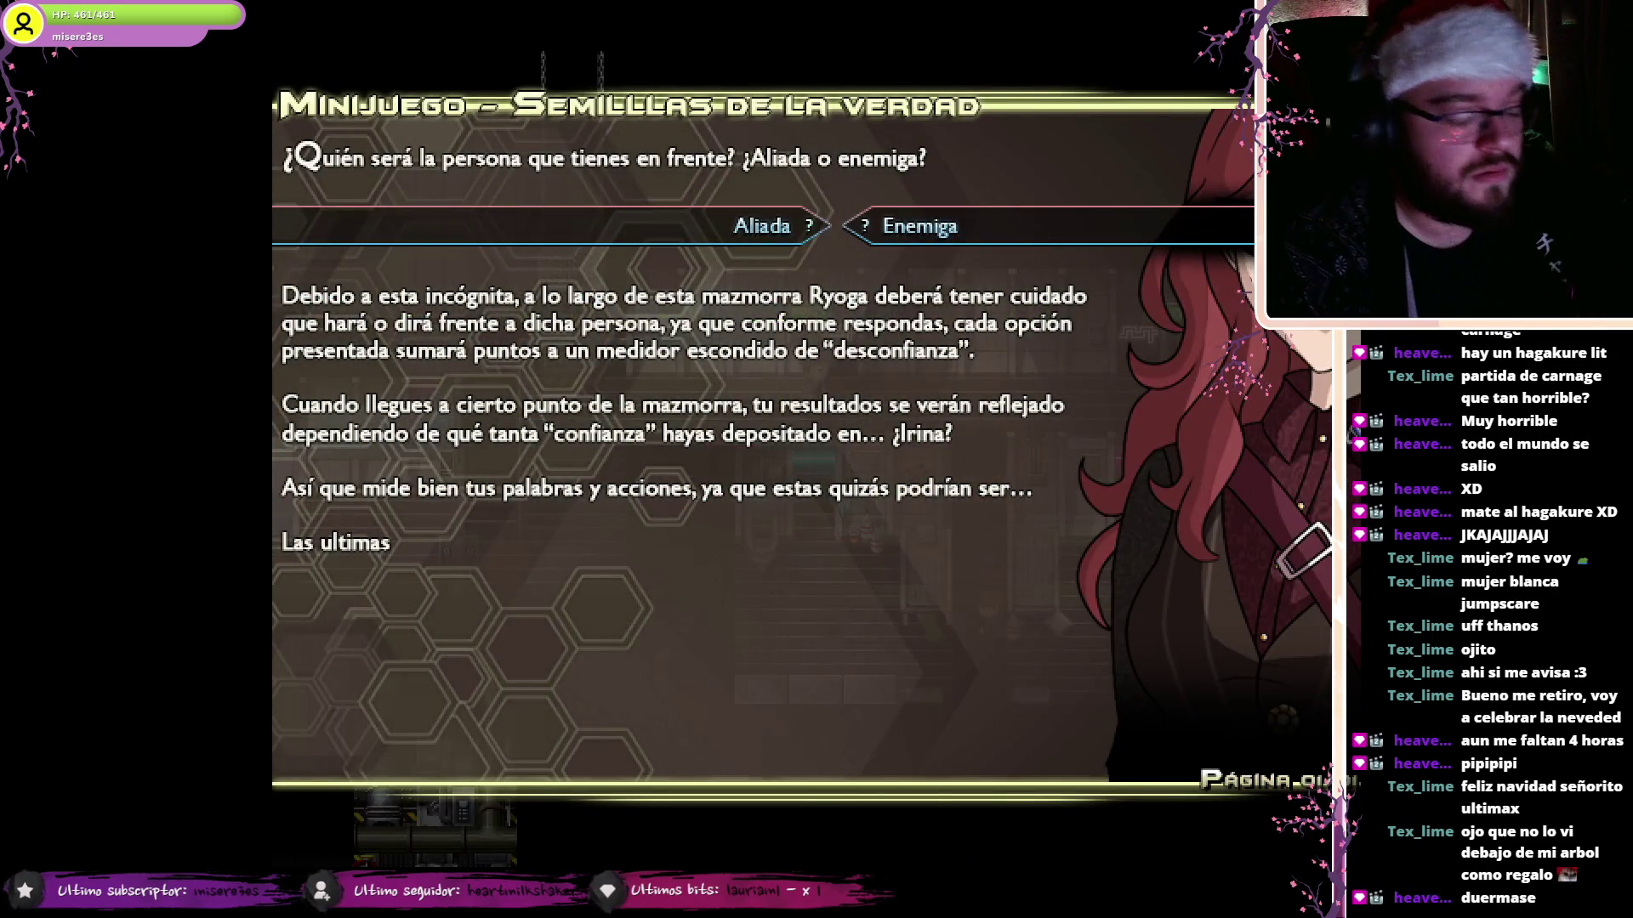
{"action": "key", "text": "Return"}
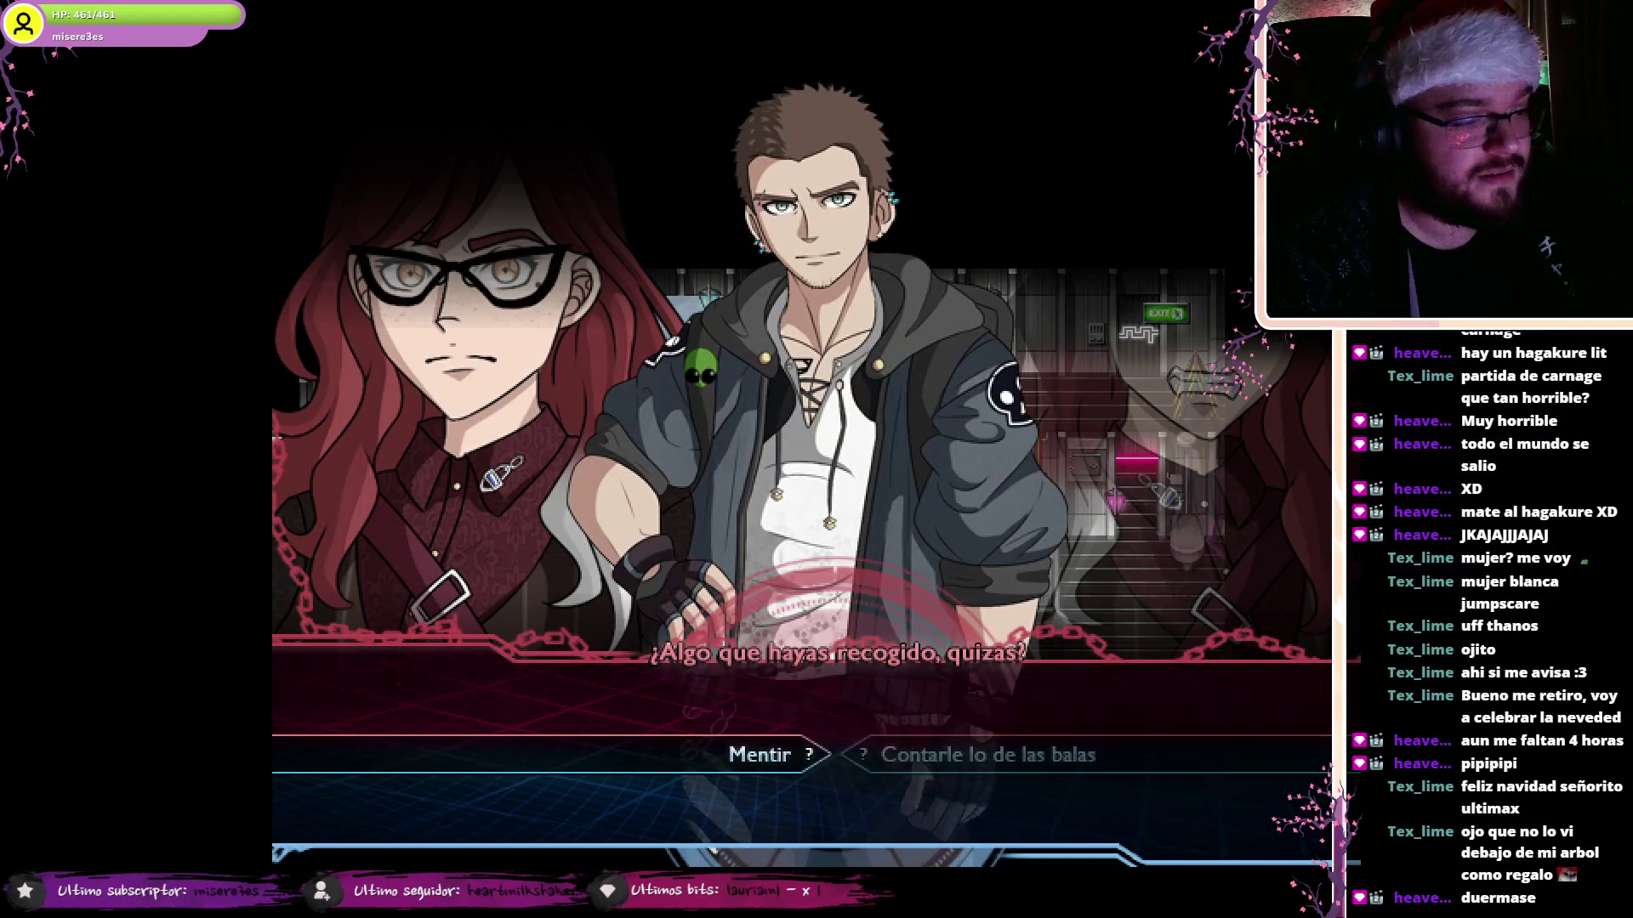
- Choose 'Contarle lo de las balas', leave fullscreen and close the playtest
{"action": "key", "text": "Right"}
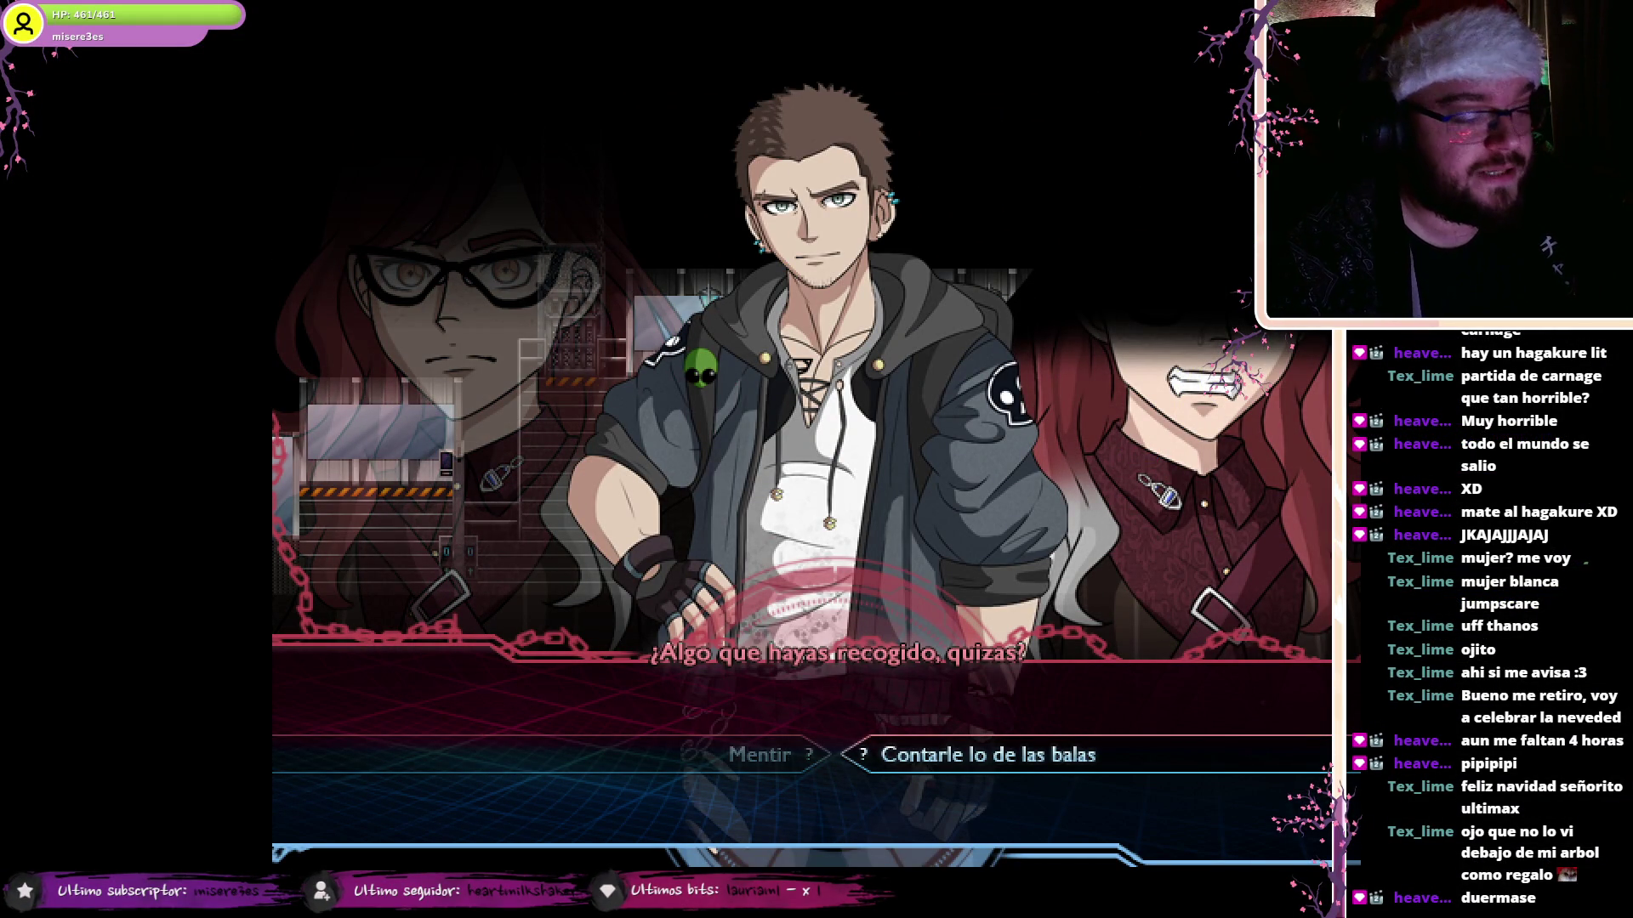
{"action": "key", "text": "Return"}
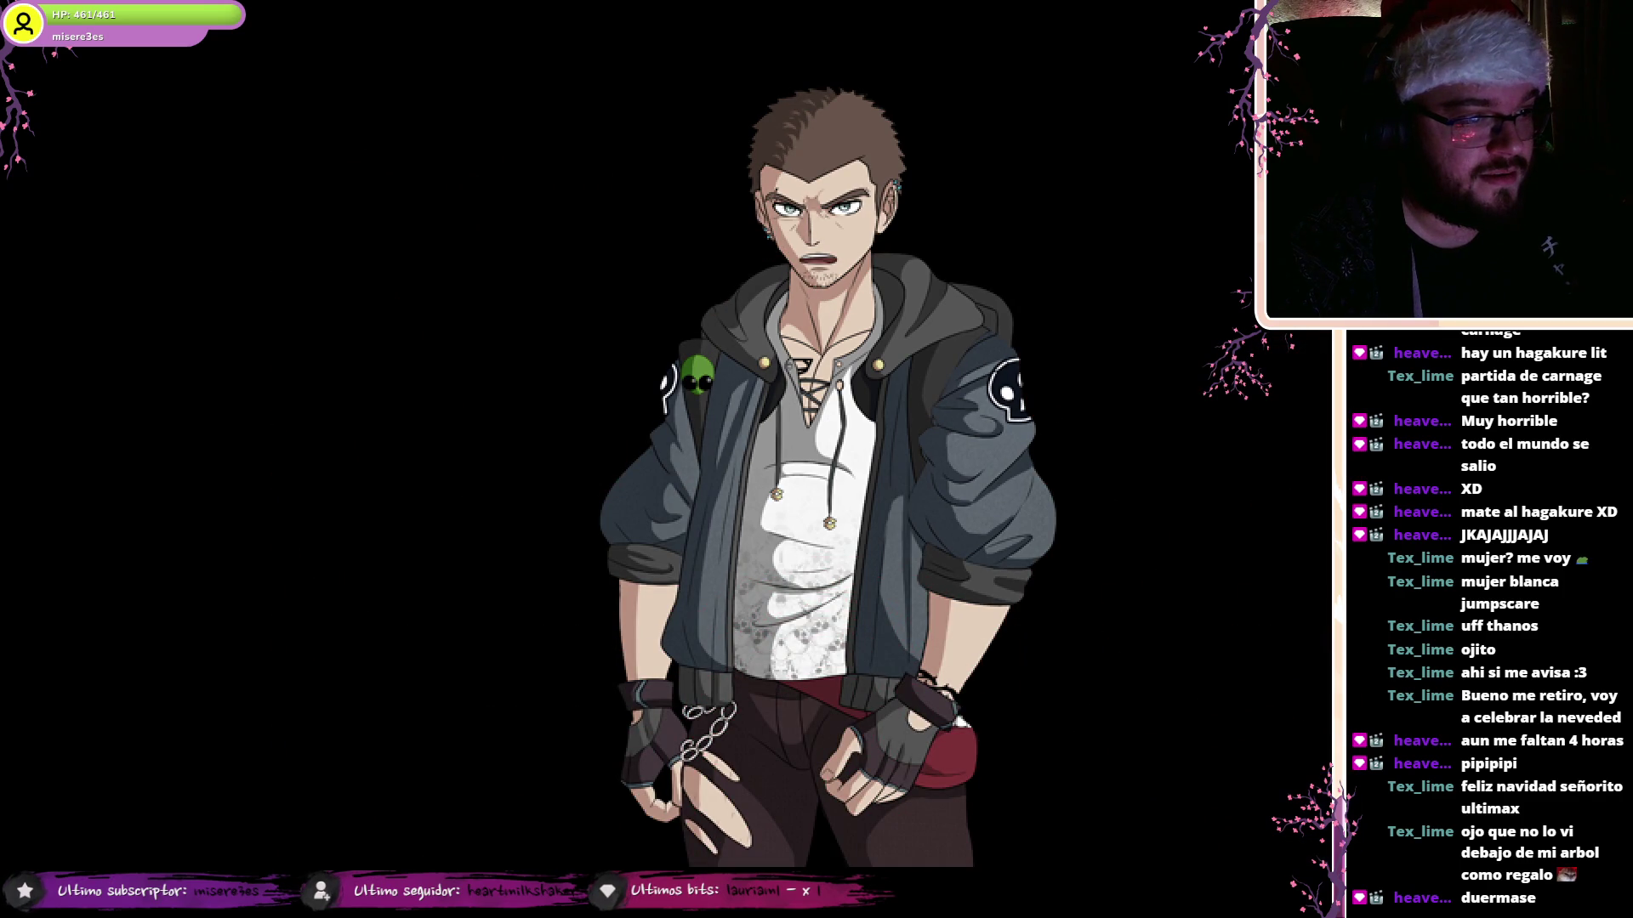
{"action": "key", "text": "F4"}
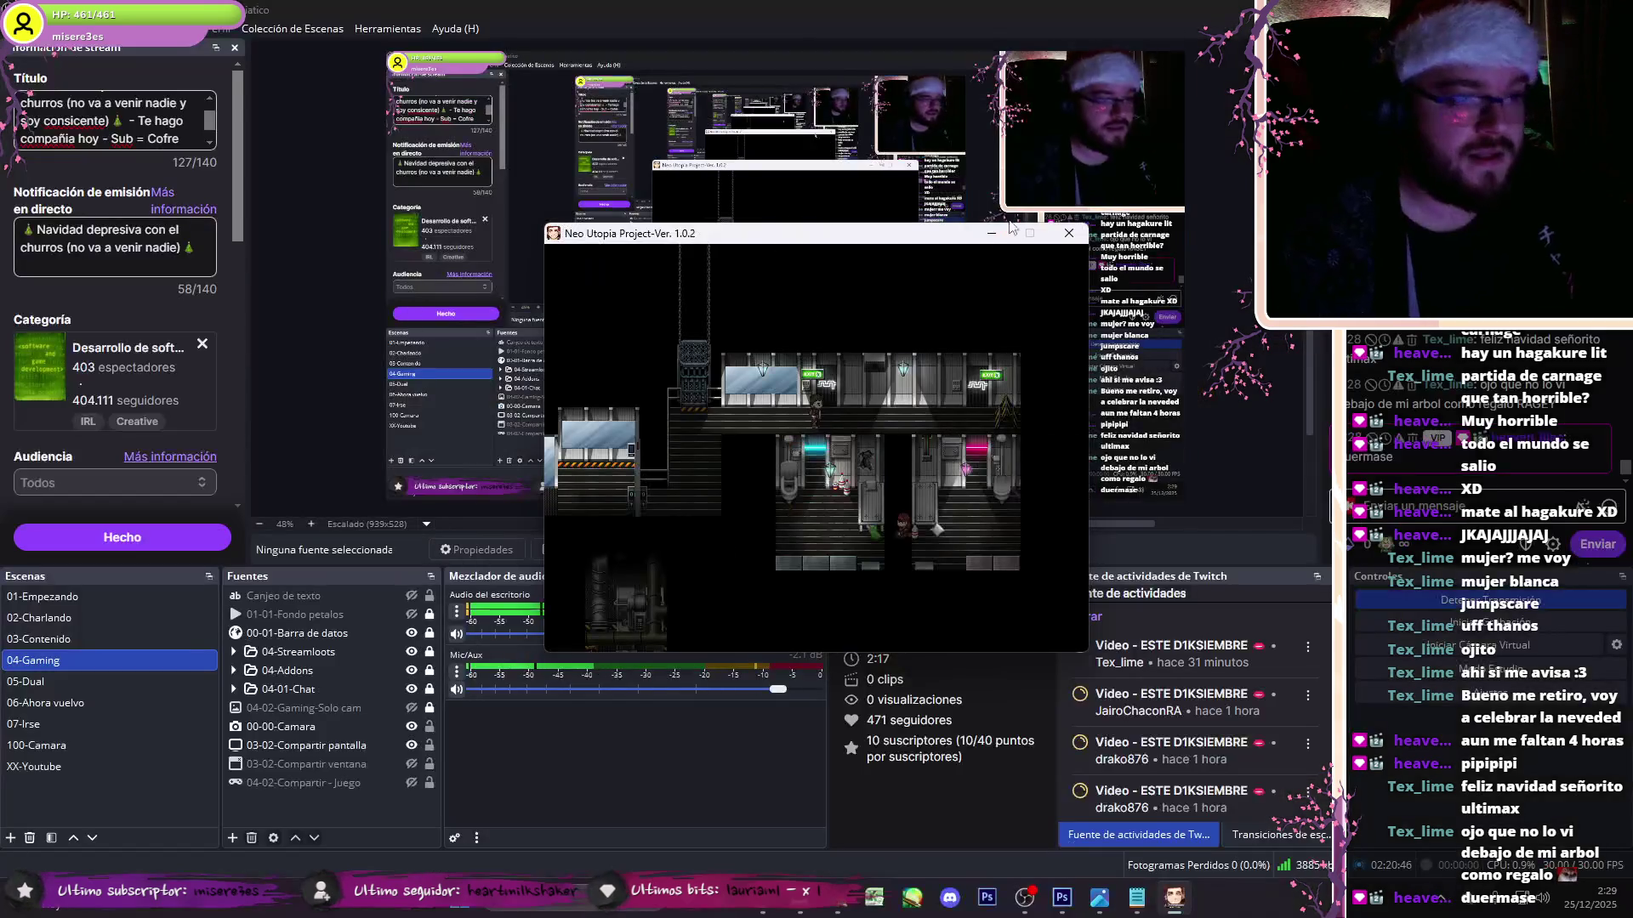
{"action": "left_click", "coordinate": [1069, 233]}
- Open the save-point event EV032 and review its sound effect command
{"action": "double_click", "coordinate": [612, 278]}
{"action": "left_click_drag", "start_coordinate": [1146, 293], "coordinate": [1155, 321]}
{"action": "left_click", "coordinate": [956, 394]}
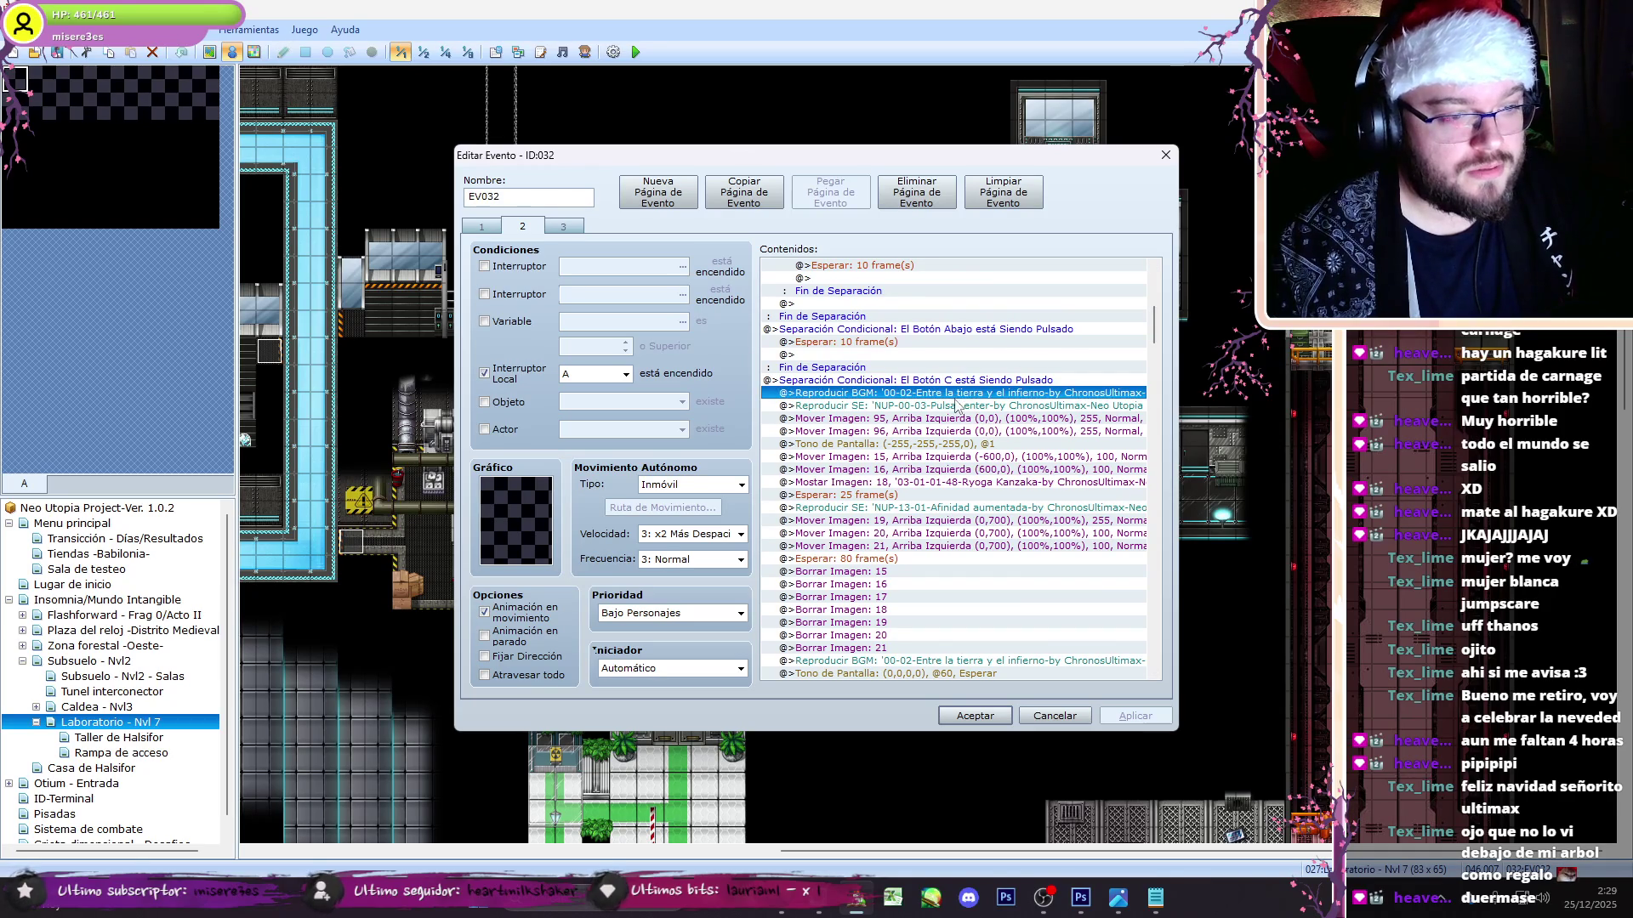
{"action": "left_click", "coordinate": [958, 406]}
{"action": "double_click", "coordinate": [910, 507]}
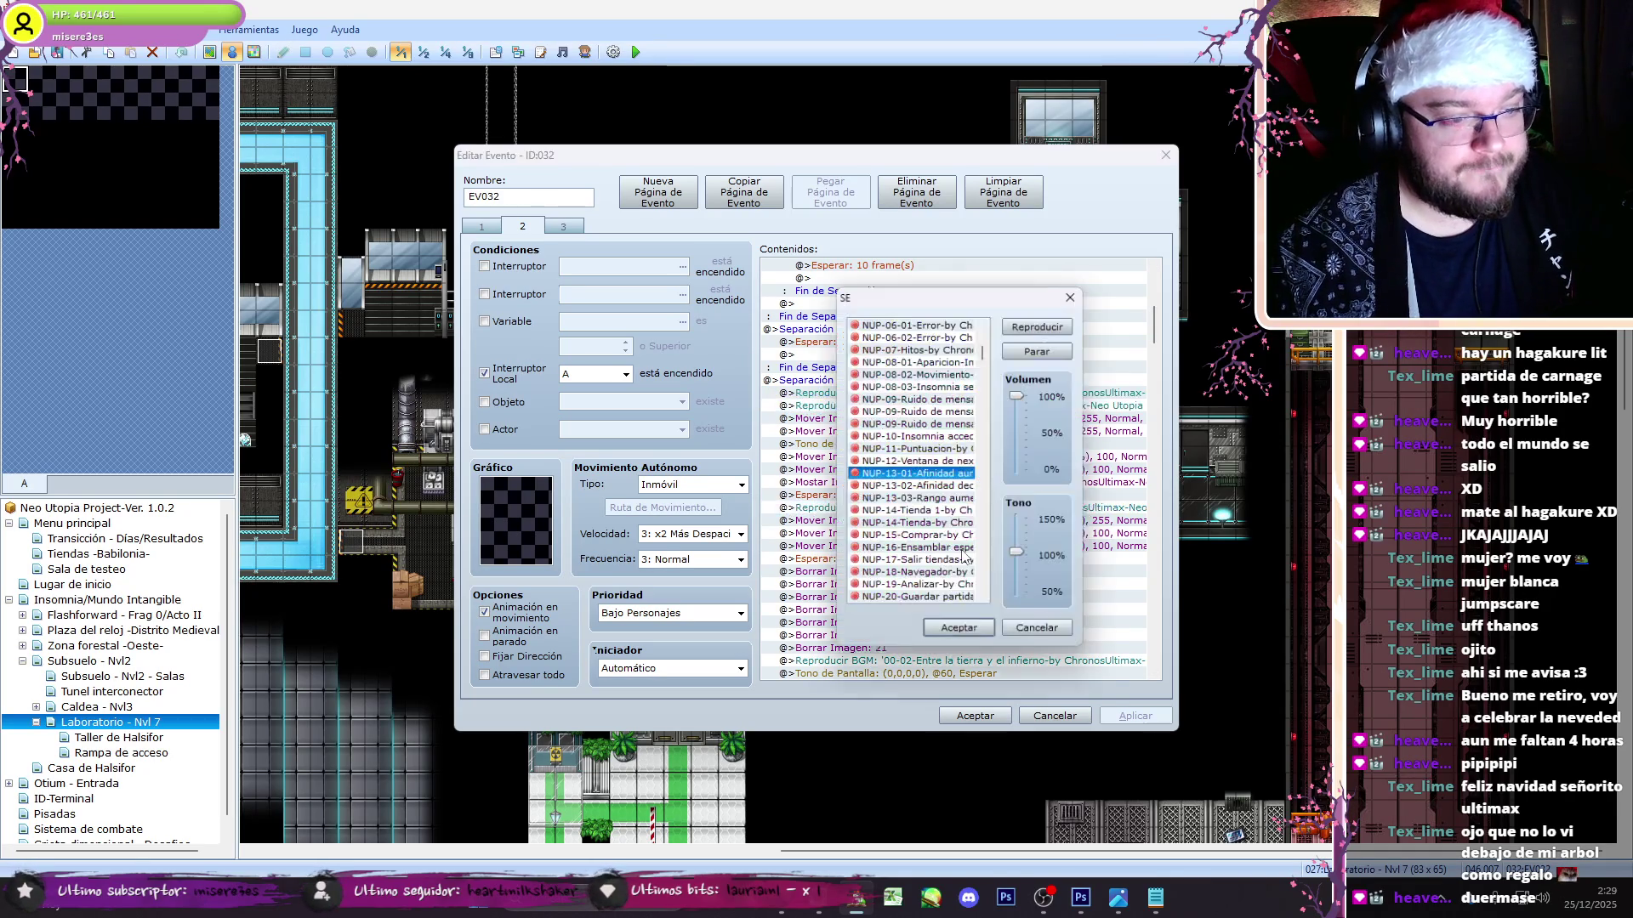
{"action": "left_click", "coordinate": [961, 636]}
- Change the Esperar command's duration to 120 frames
{"action": "key", "text": "Down"}
{"action": "key", "text": "Down"}
{"action": "key", "text": "Down"}
{"action": "key", "text": "Return"}
{"action": "type", "text": "10"}
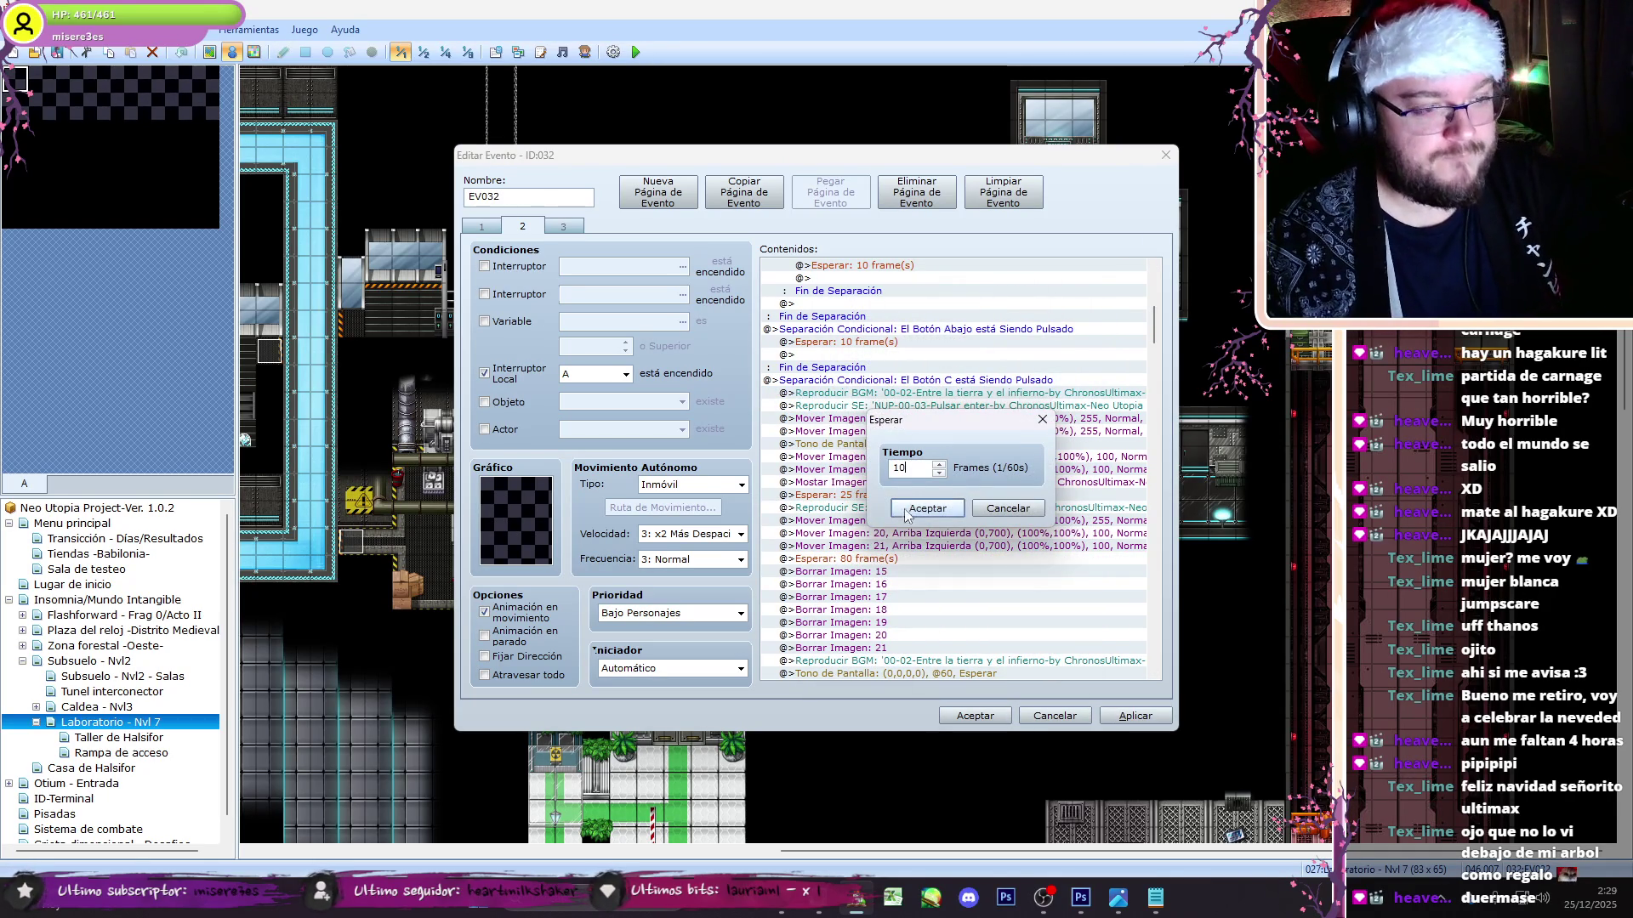
{"action": "left_click", "coordinate": [927, 508]}
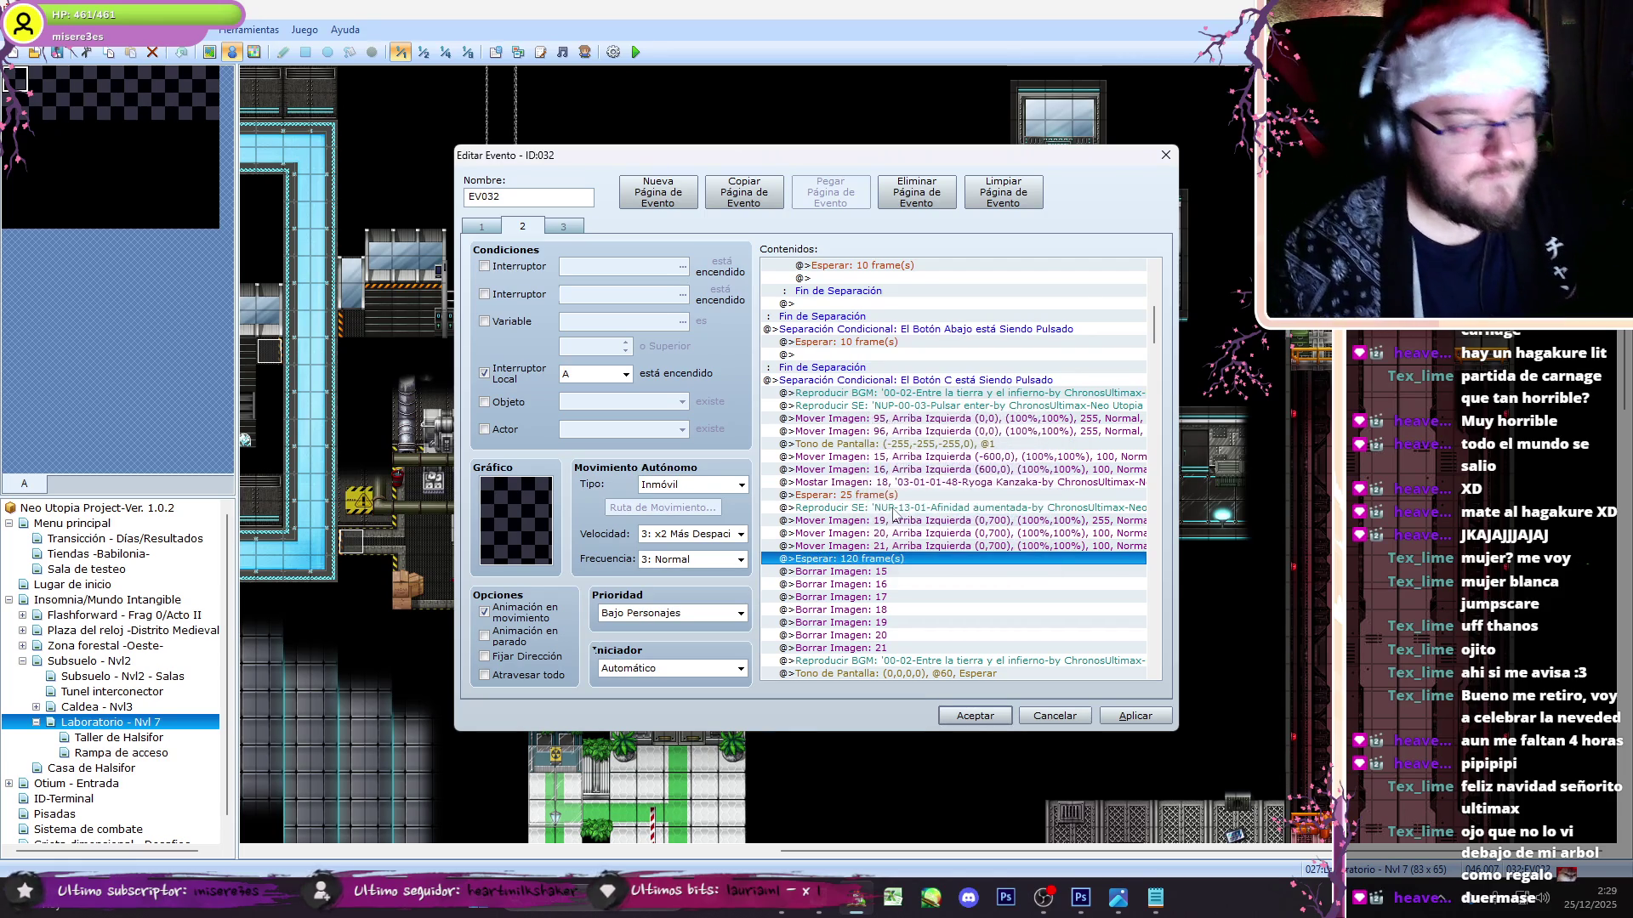
- Change the sound effect to NUP-13-02-Afinidad decrecida and show page 1
{"action": "double_click", "coordinate": [927, 508]}
{"action": "left_click", "coordinate": [958, 489]}
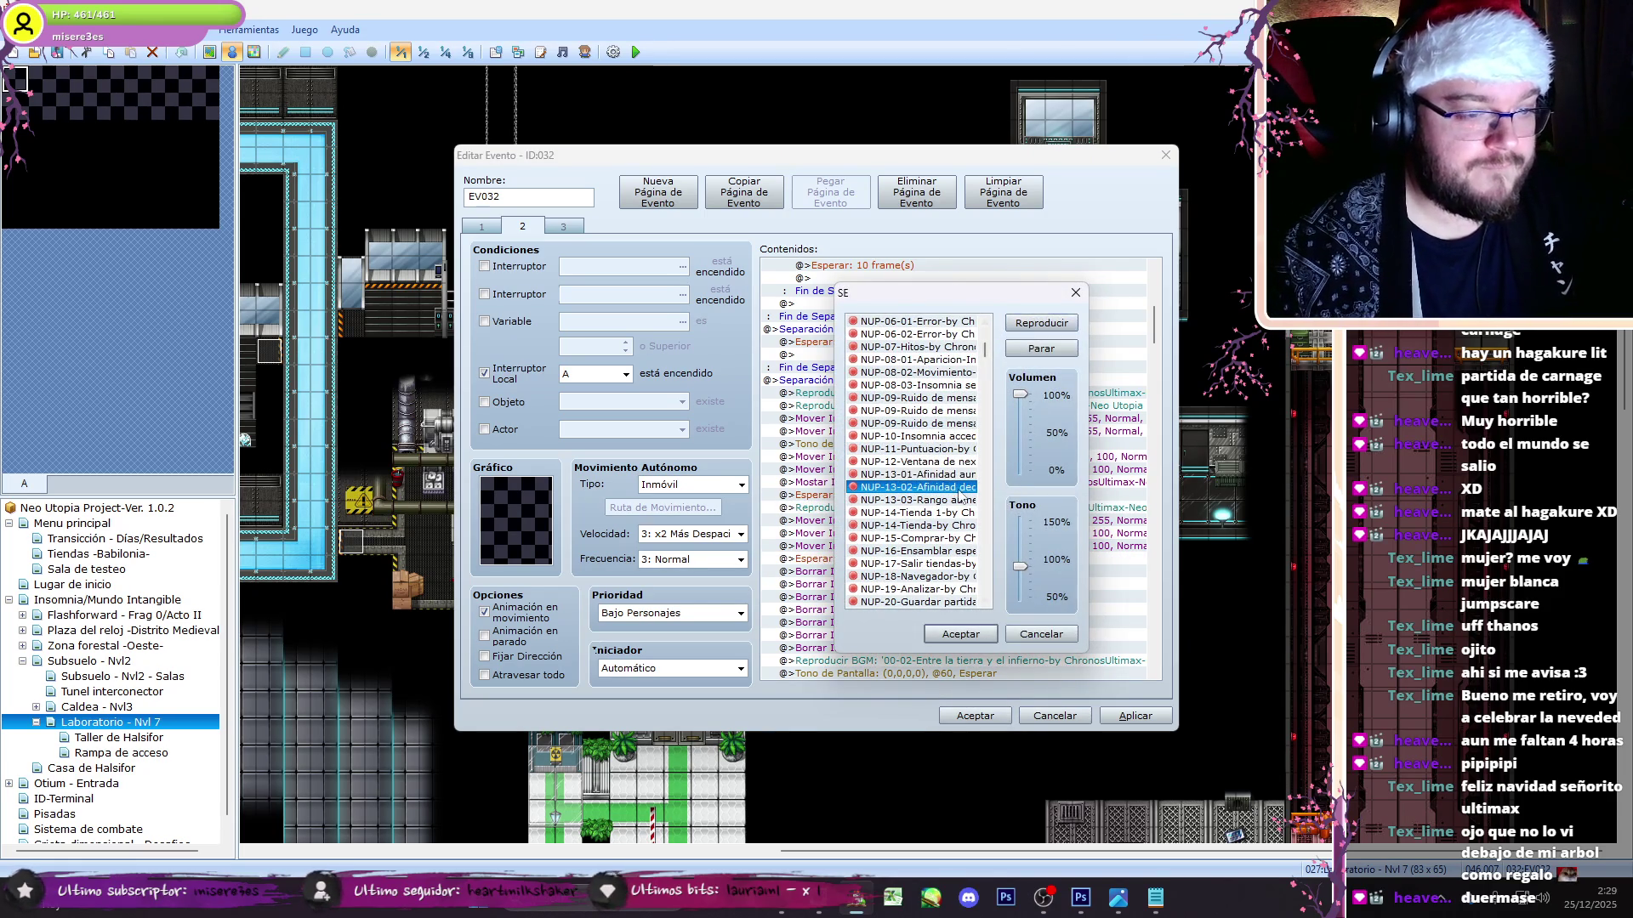
{"action": "left_click", "coordinate": [959, 634]}
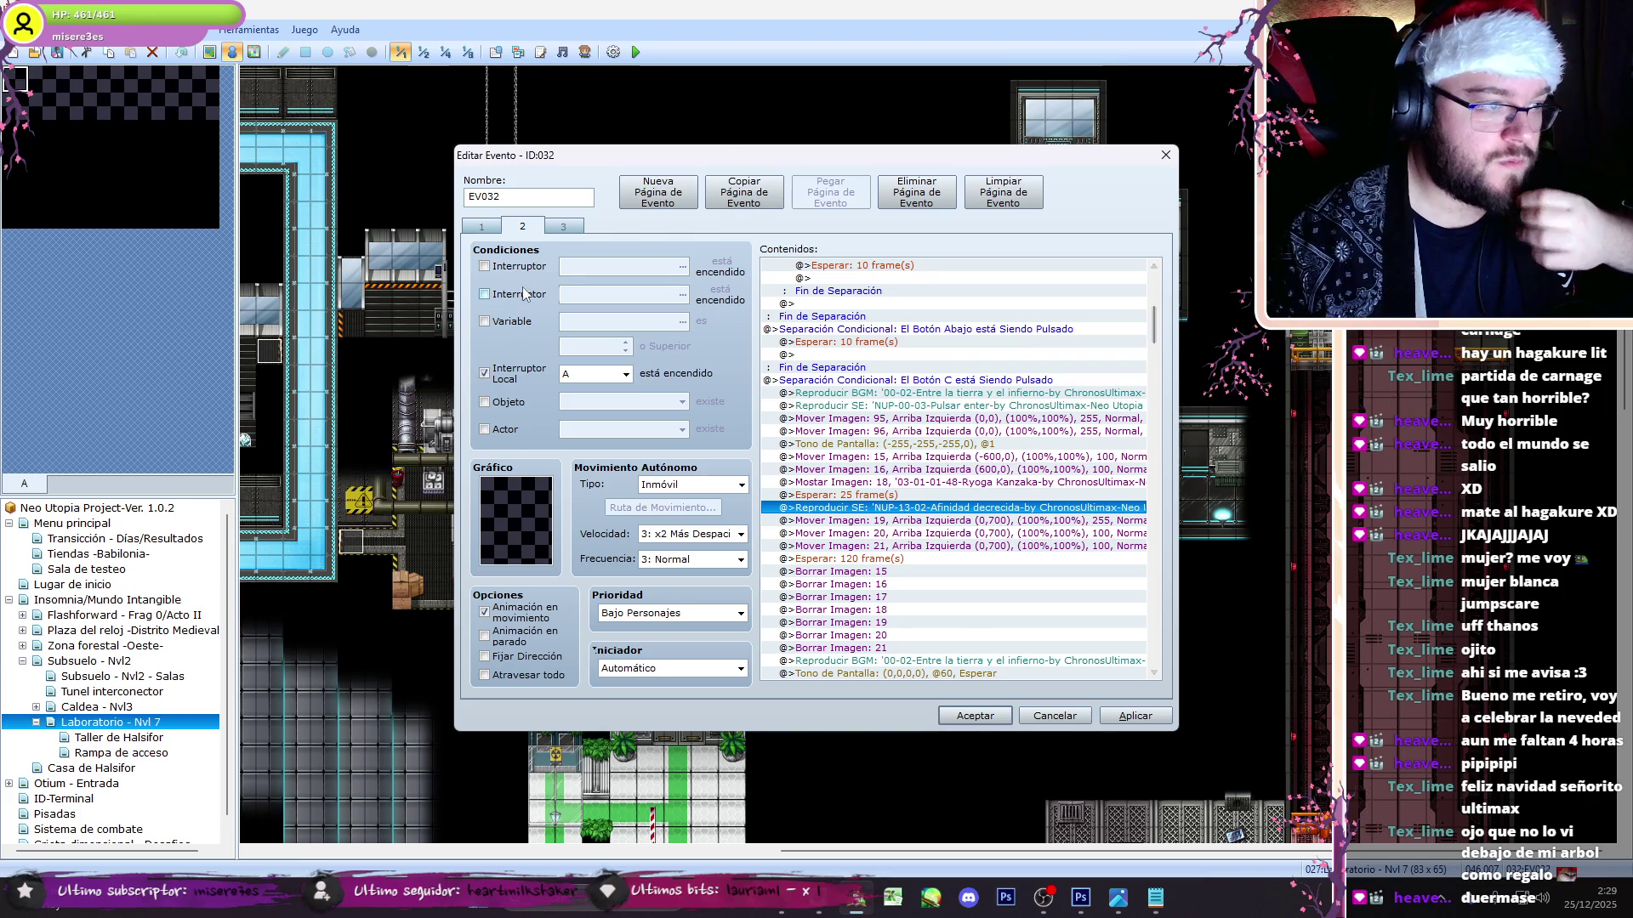
{"action": "left_click", "coordinate": [482, 227]}
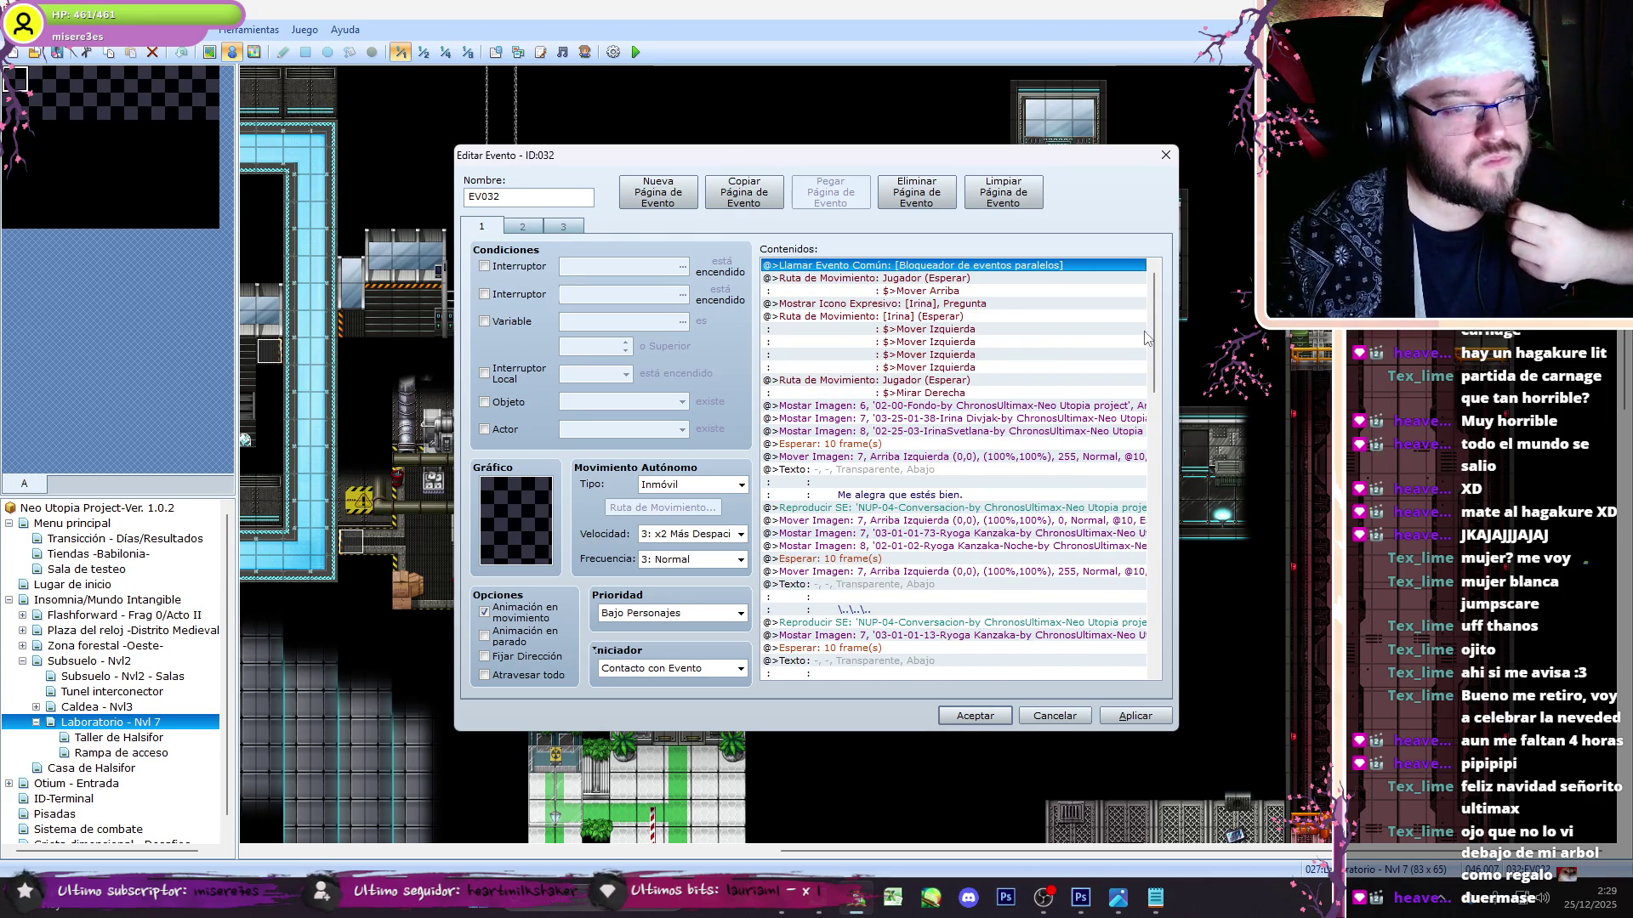
- On page 1, move the NUP-00-03 enter sound below the 45-frame wait and the music above it
{"action": "scroll", "coordinate": [1145, 337], "scroll_direction": "down", "scroll_amount": 20}
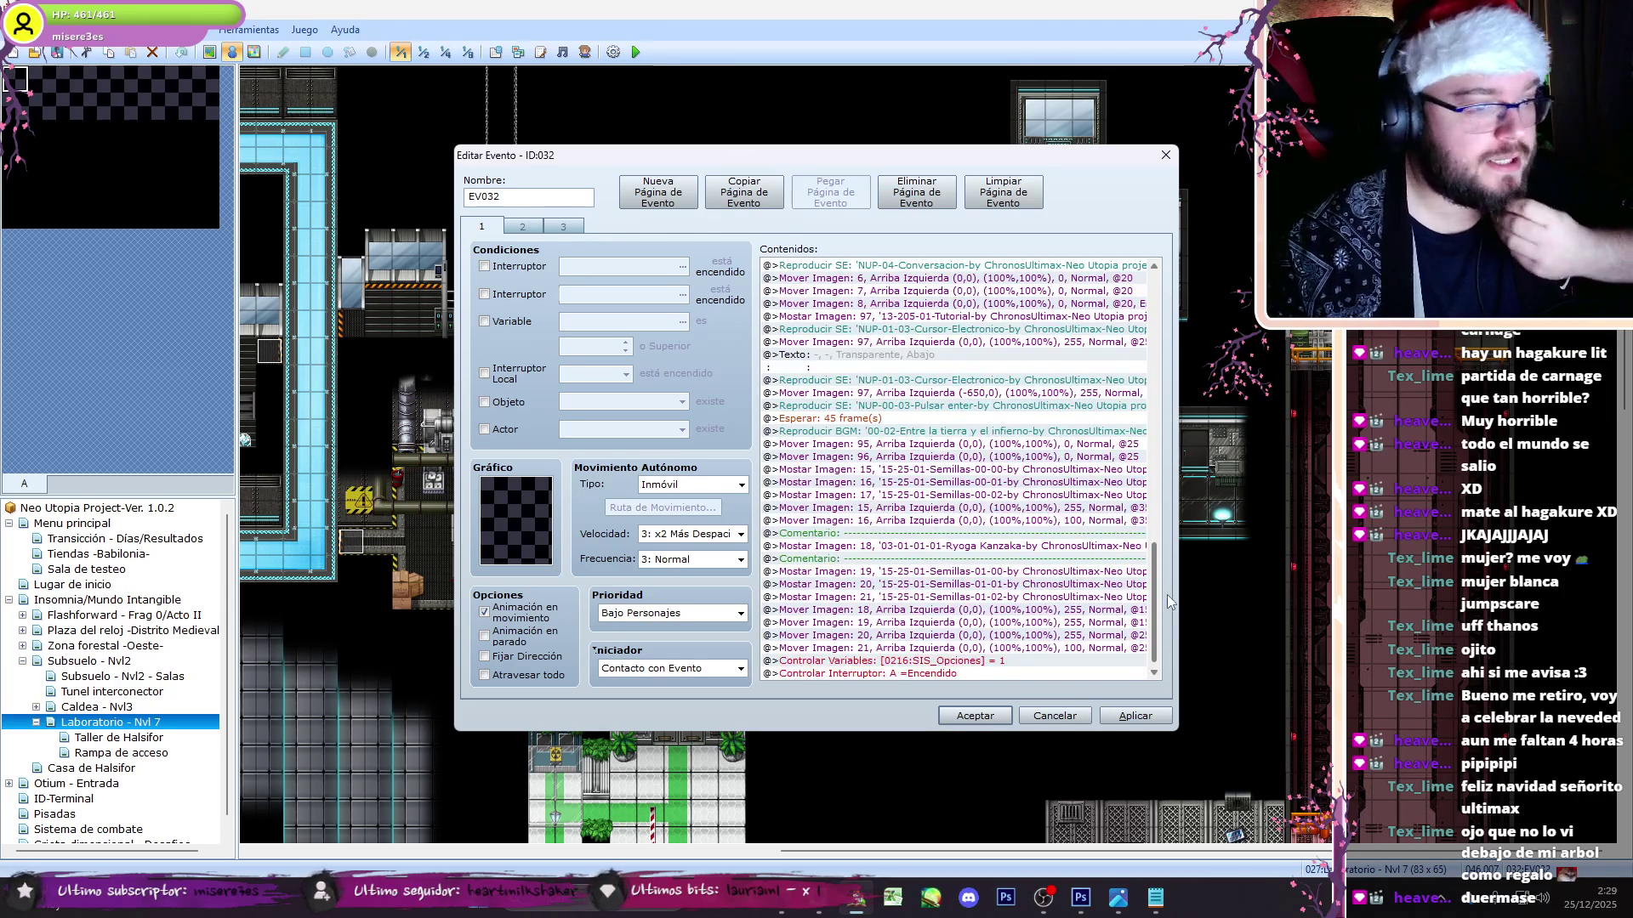
{"action": "scroll", "coordinate": [1167, 601], "scroll_direction": "down", "scroll_amount": 1}
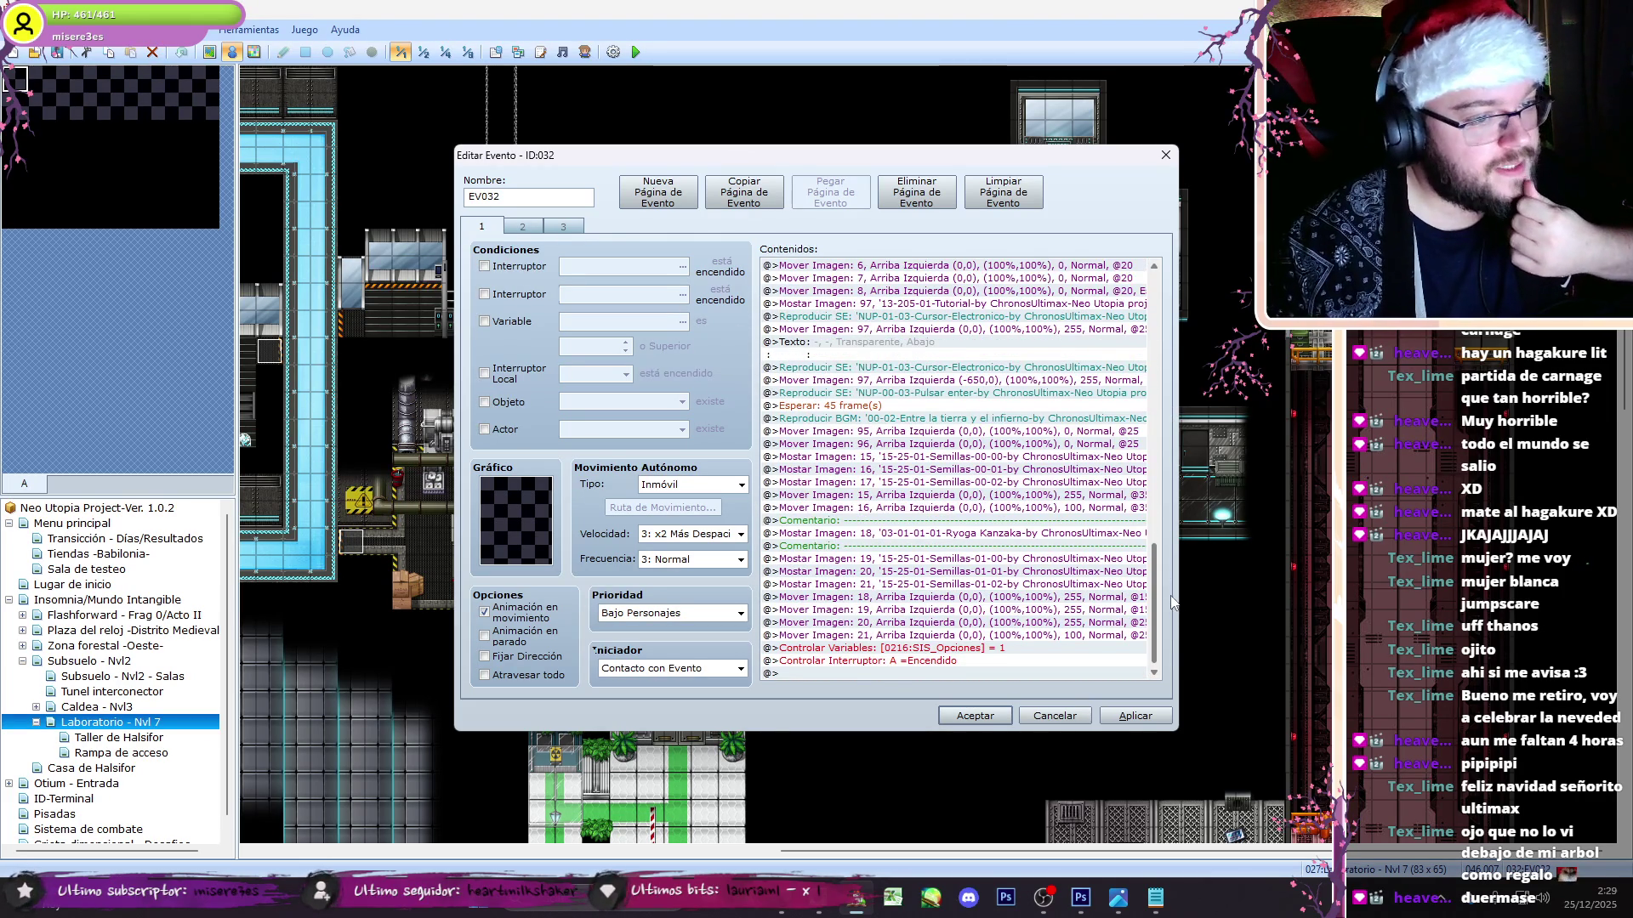
{"action": "scroll", "coordinate": [1168, 592], "scroll_direction": "up", "scroll_amount": 5}
{"action": "left_click", "coordinate": [895, 460]}
{"action": "key", "text": "ctrl+x"}
{"action": "left_click", "coordinate": [910, 470]}
{"action": "key", "text": "ctrl+v"}
{"action": "key", "text": "ctrl+x"}
{"action": "left_click", "coordinate": [914, 457]}
{"action": "key", "text": "ctrl+v"}
- Return to page 2 and check the Fragment 0 script in Word
{"action": "left_click", "coordinate": [523, 226]}
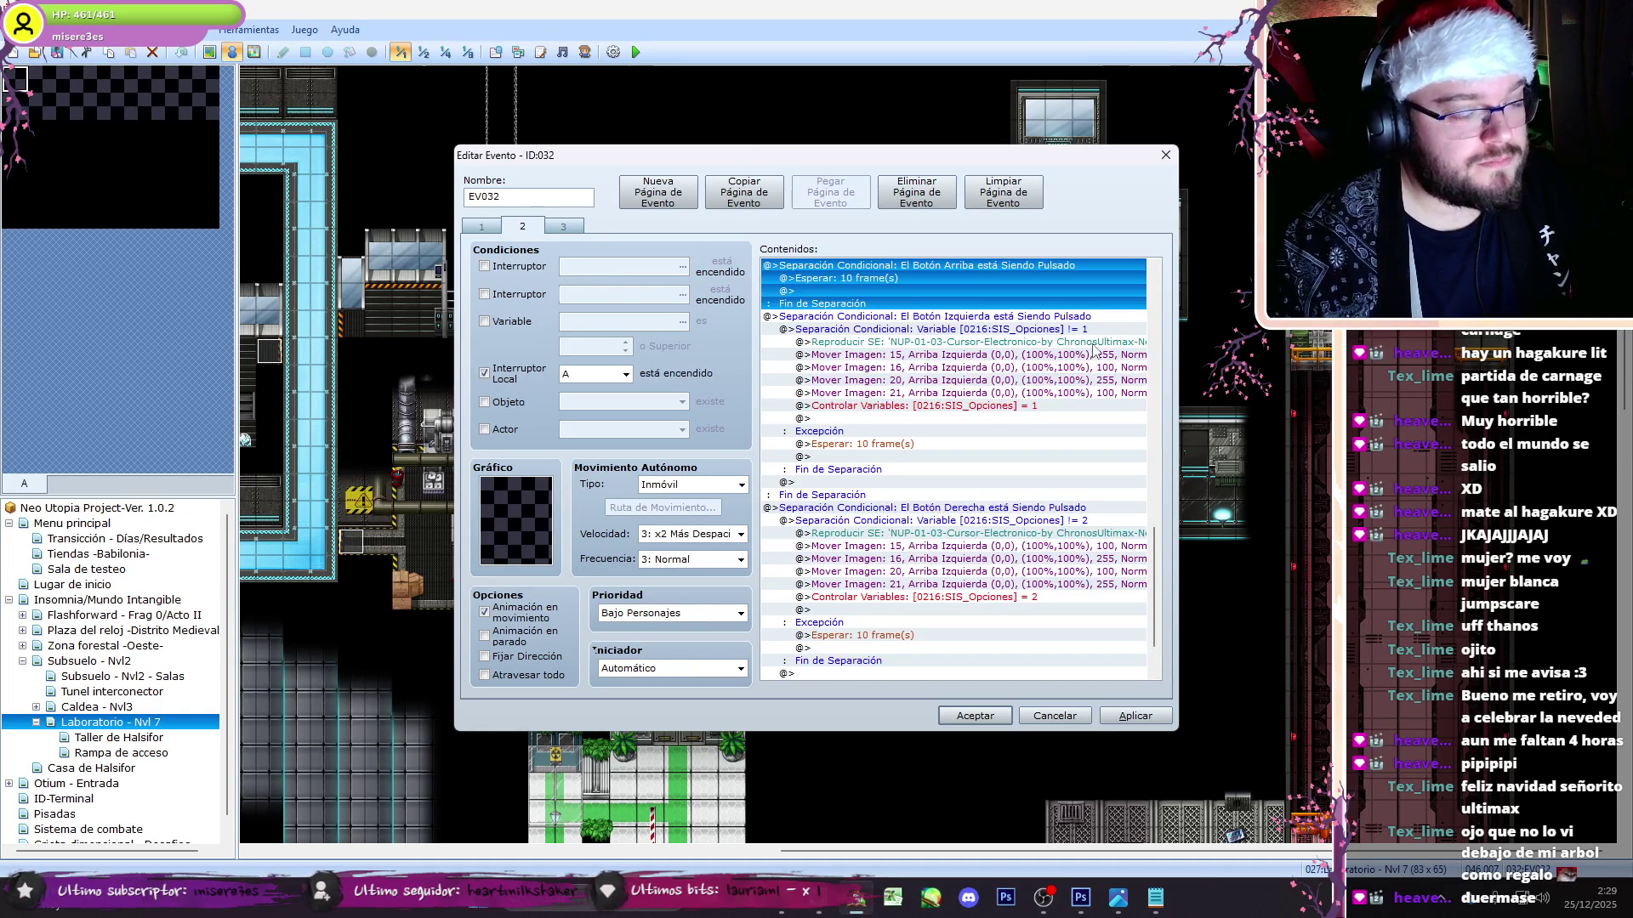
{"action": "scroll", "coordinate": [980, 598], "scroll_direction": "down", "scroll_amount": 3}
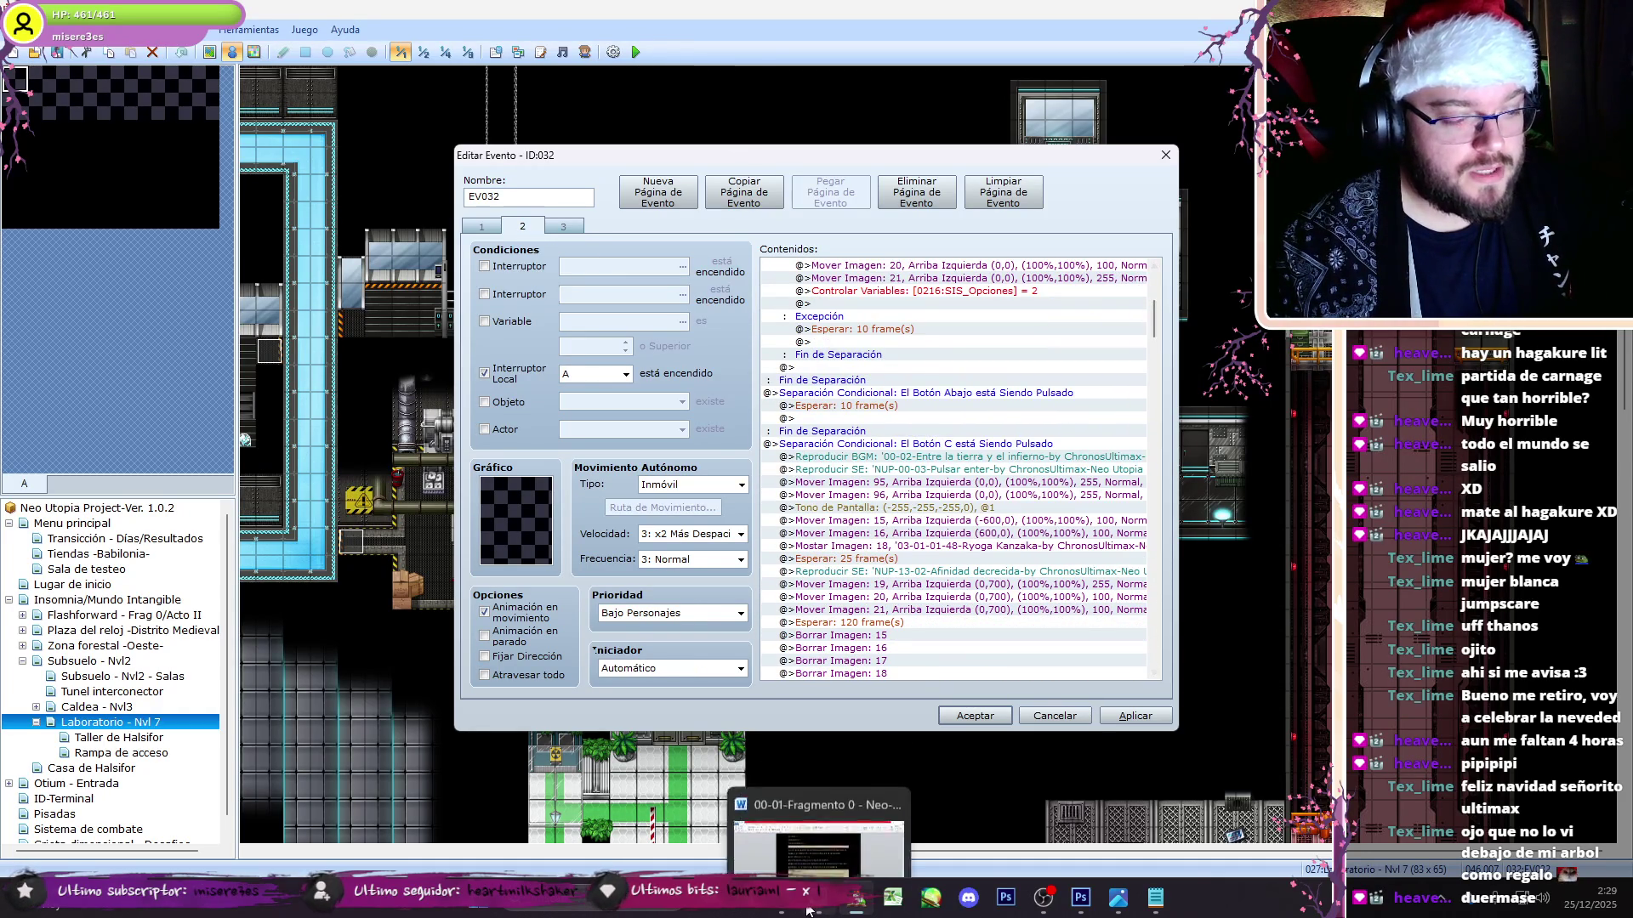
{"action": "left_click", "coordinate": [811, 908]}
{"action": "left_click", "coordinate": [813, 912]}
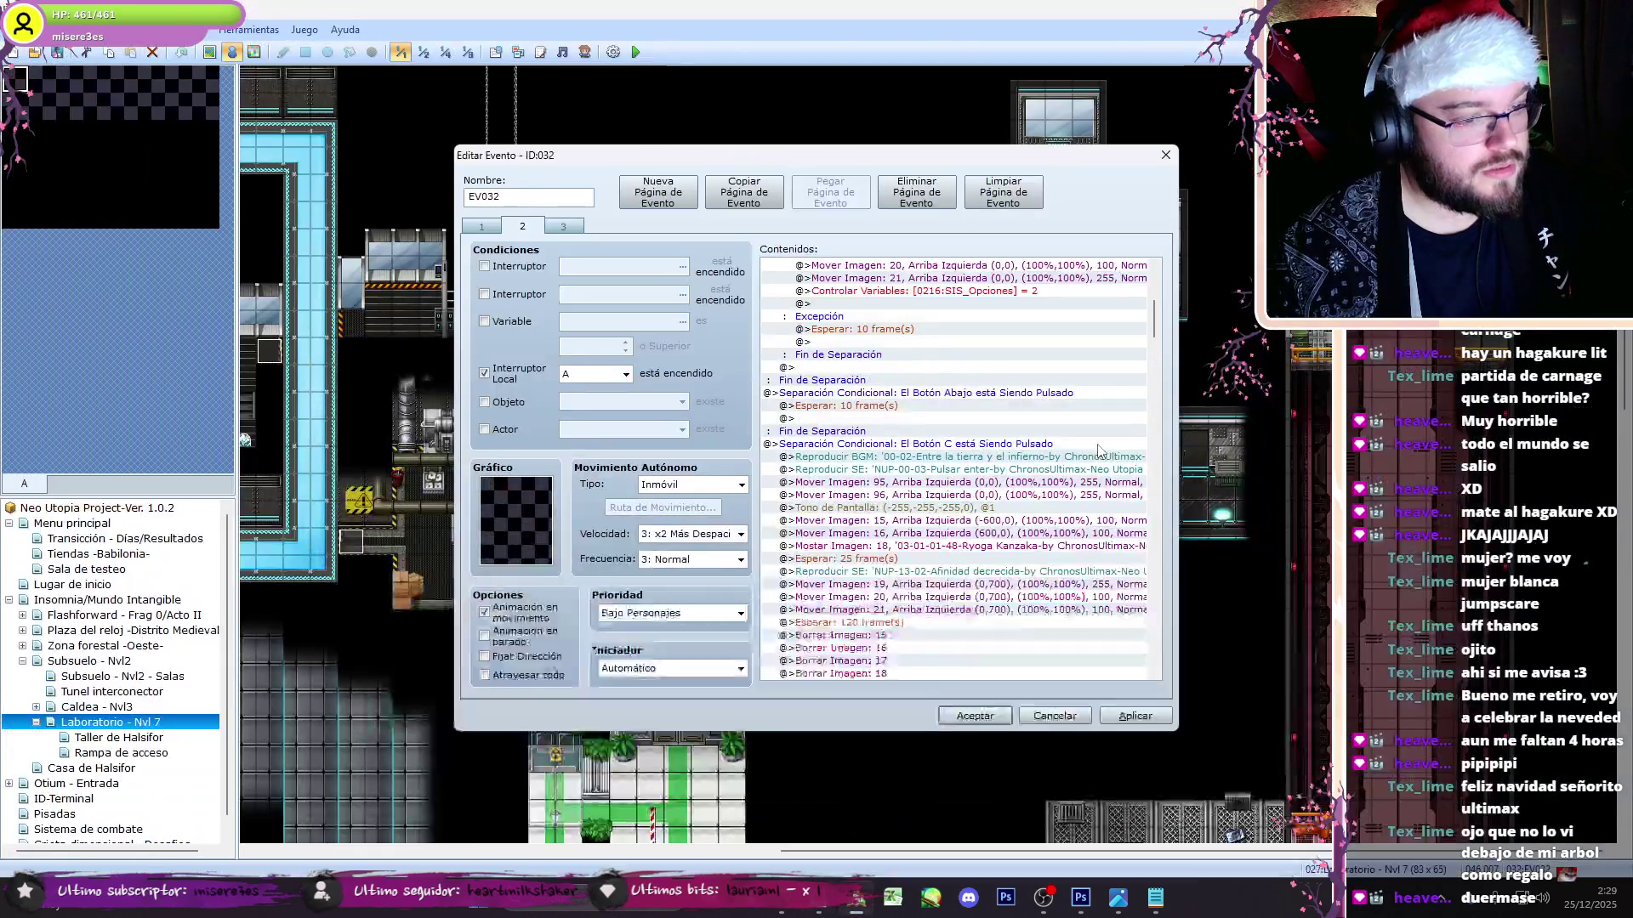
{"action": "scroll", "coordinate": [1143, 357], "scroll_direction": "down", "scroll_amount": 5}
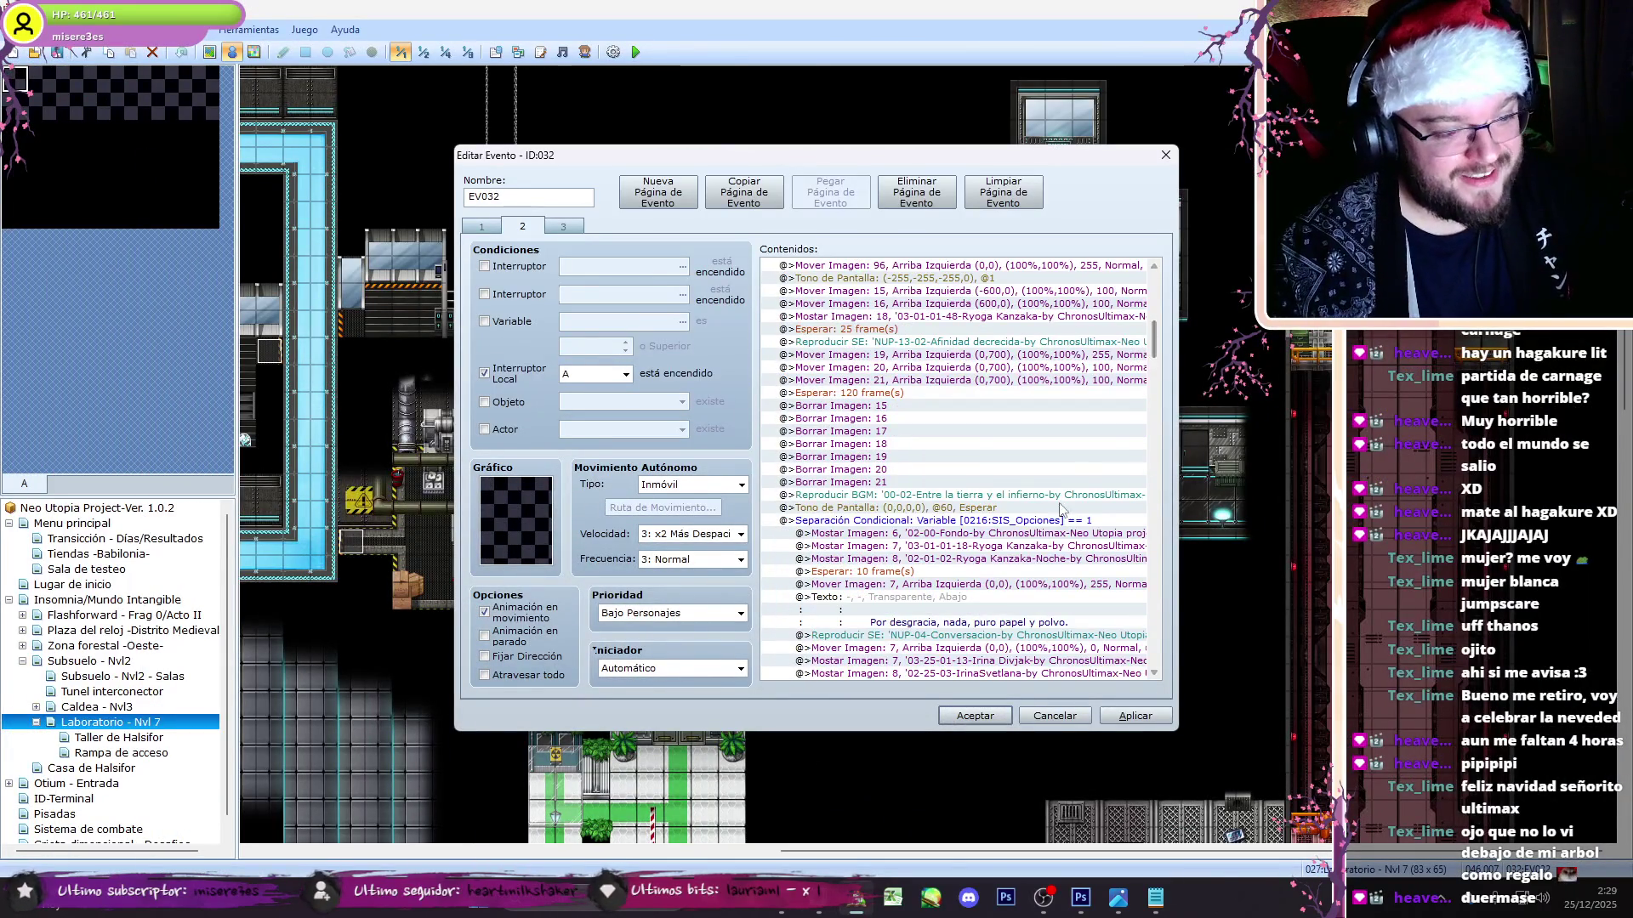
- Add a Controlar Variables command inside the SIS_Opciones == 1 branch
{"action": "double_click", "coordinate": [974, 542]}
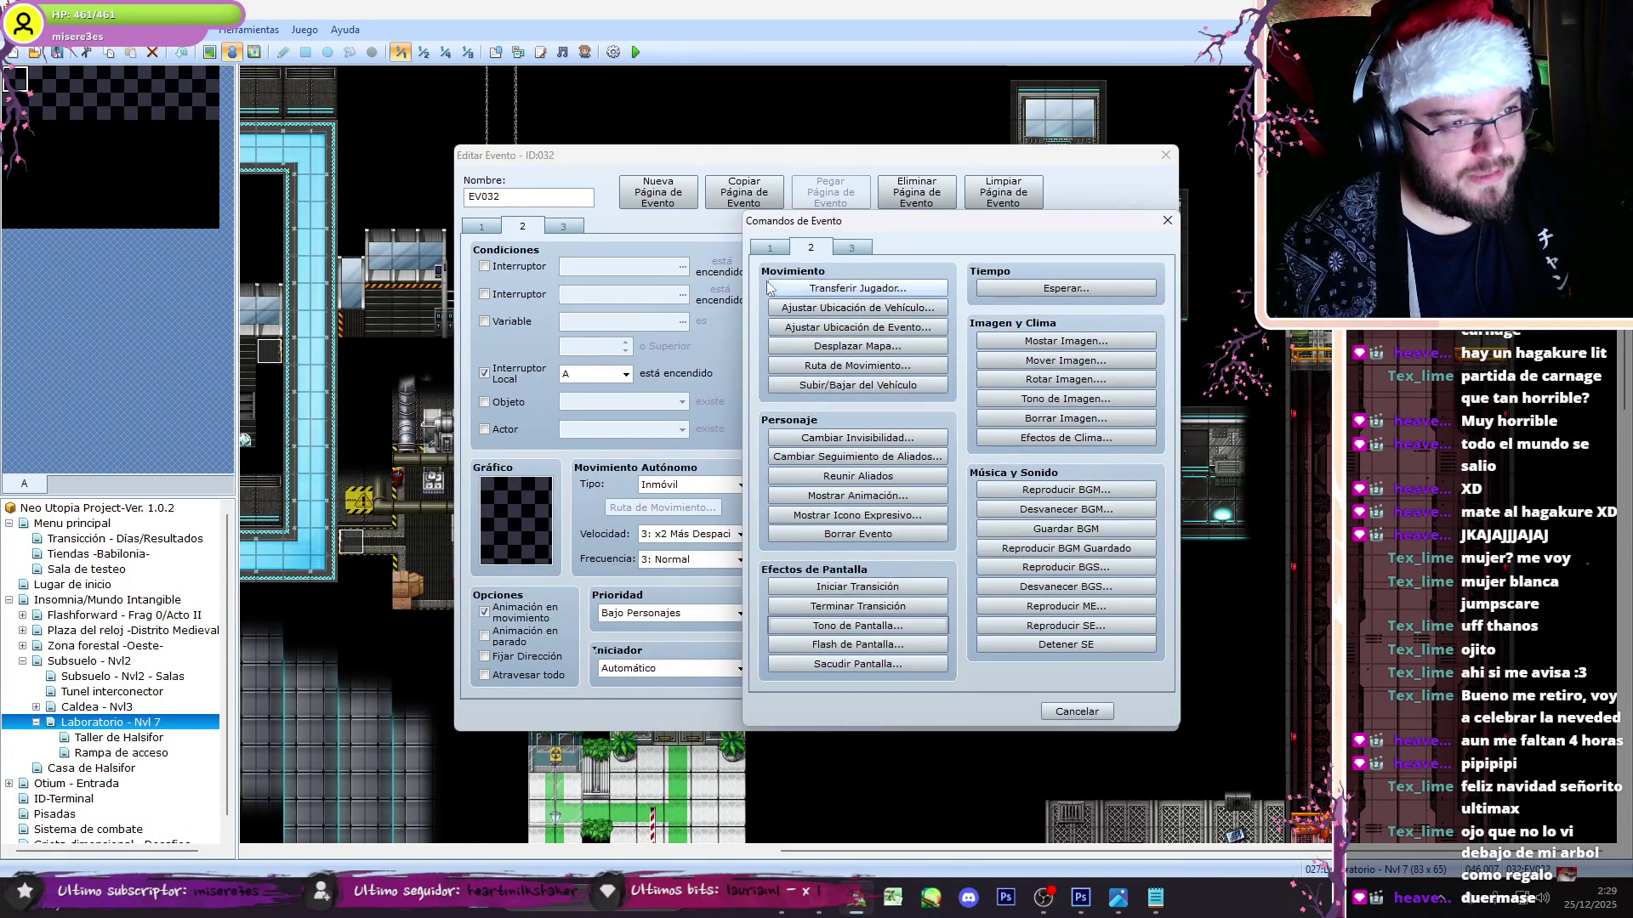
{"action": "left_click", "coordinate": [769, 248]}
{"action": "left_click", "coordinate": [866, 439]}
{"action": "left_click", "coordinate": [1006, 357]}
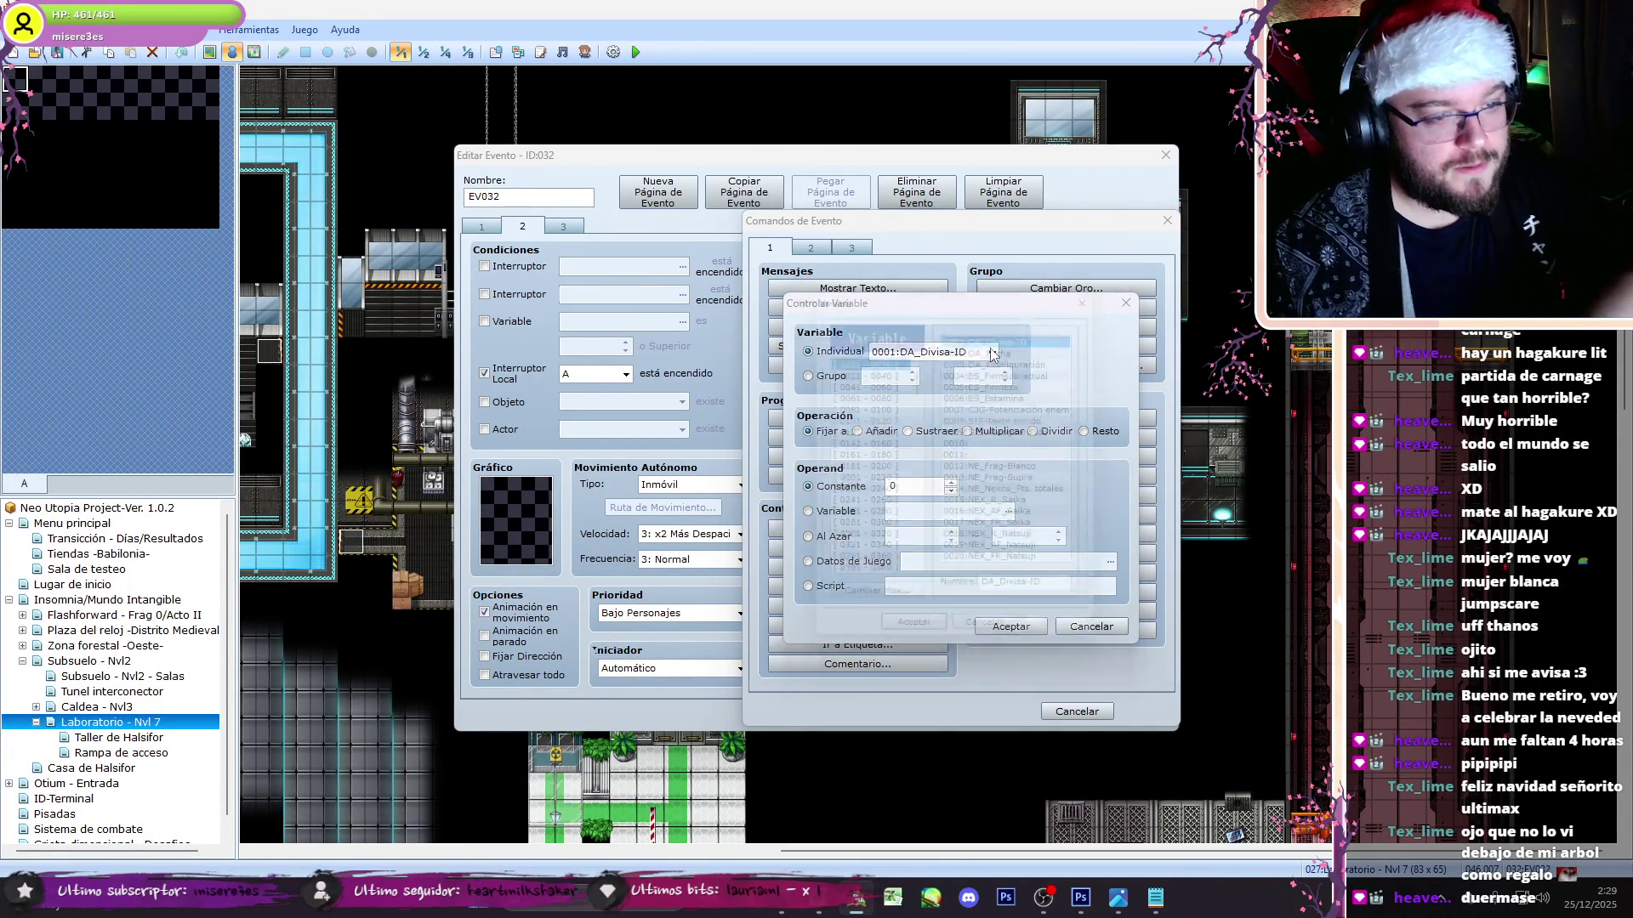
- Make the == 1 branch add 1 to variable 0327 MIN_Conec-Repetidor
{"action": "scroll", "coordinate": [1052, 483], "scroll_direction": "down", "scroll_amount": 10}
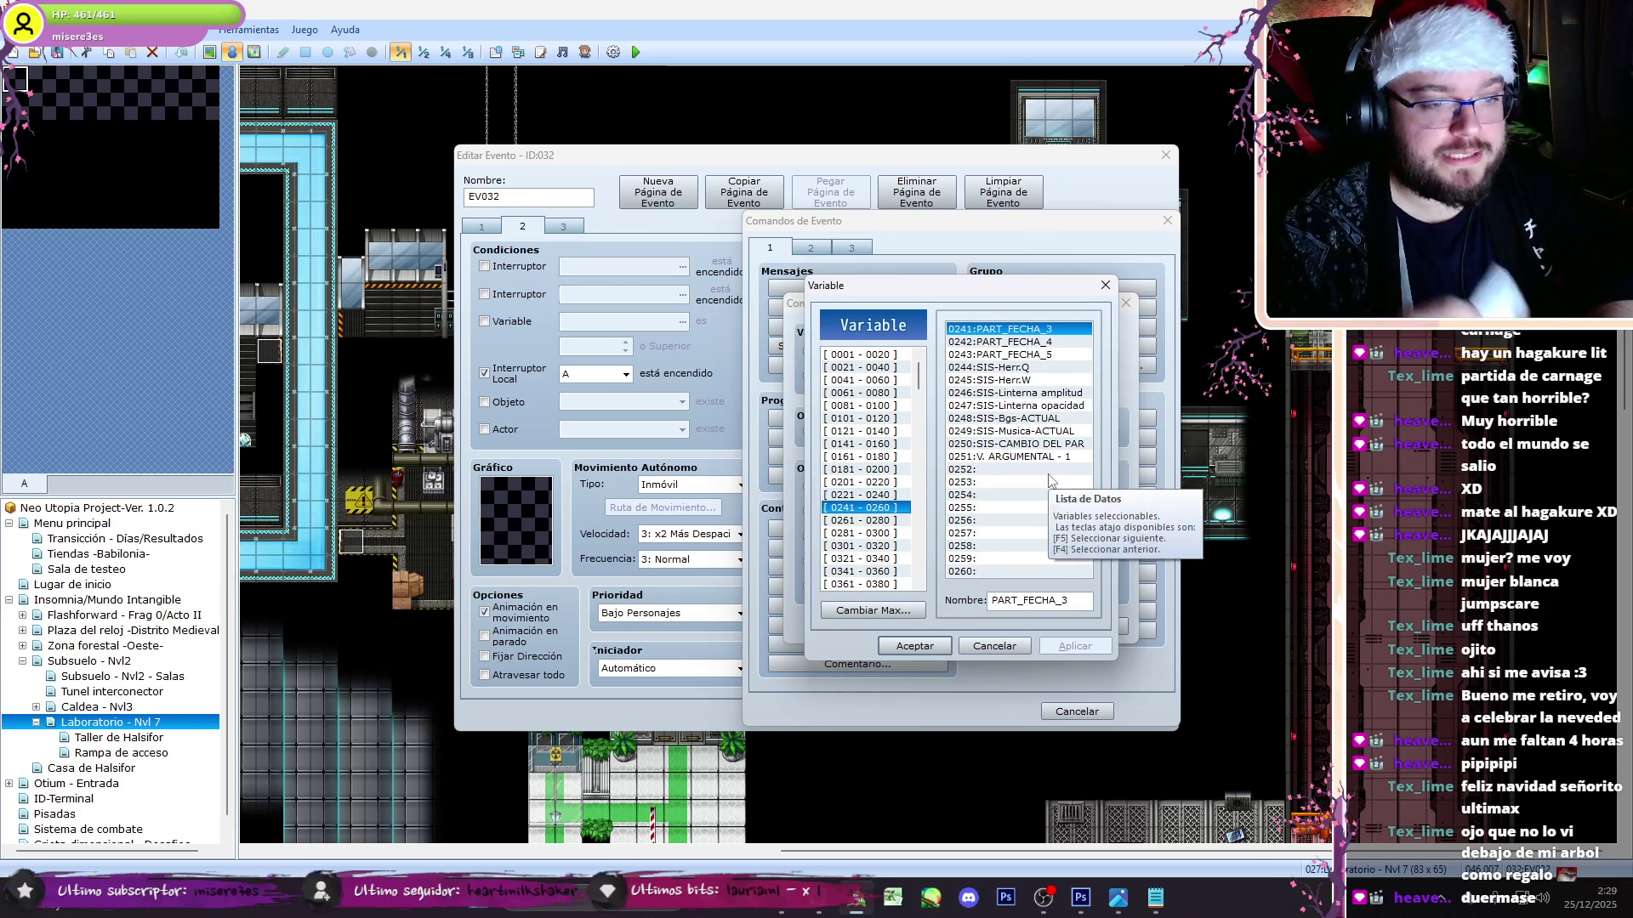
{"action": "scroll", "coordinate": [1052, 482], "scroll_direction": "down", "scroll_amount": 3}
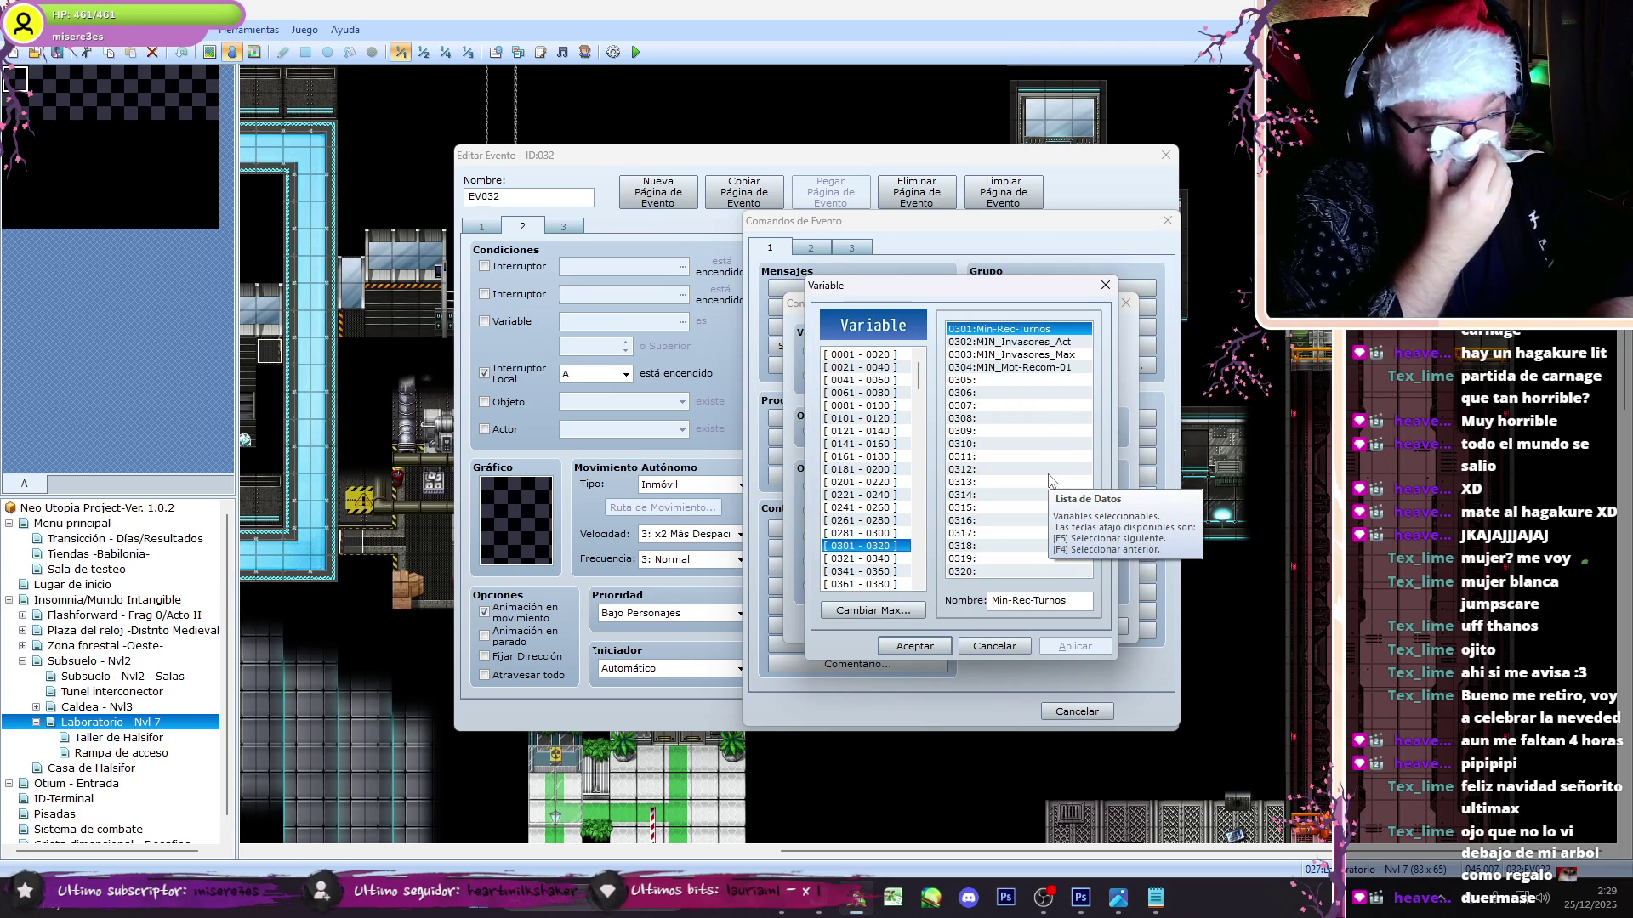
{"action": "scroll", "coordinate": [1052, 482], "scroll_direction": "down", "scroll_amount": 1}
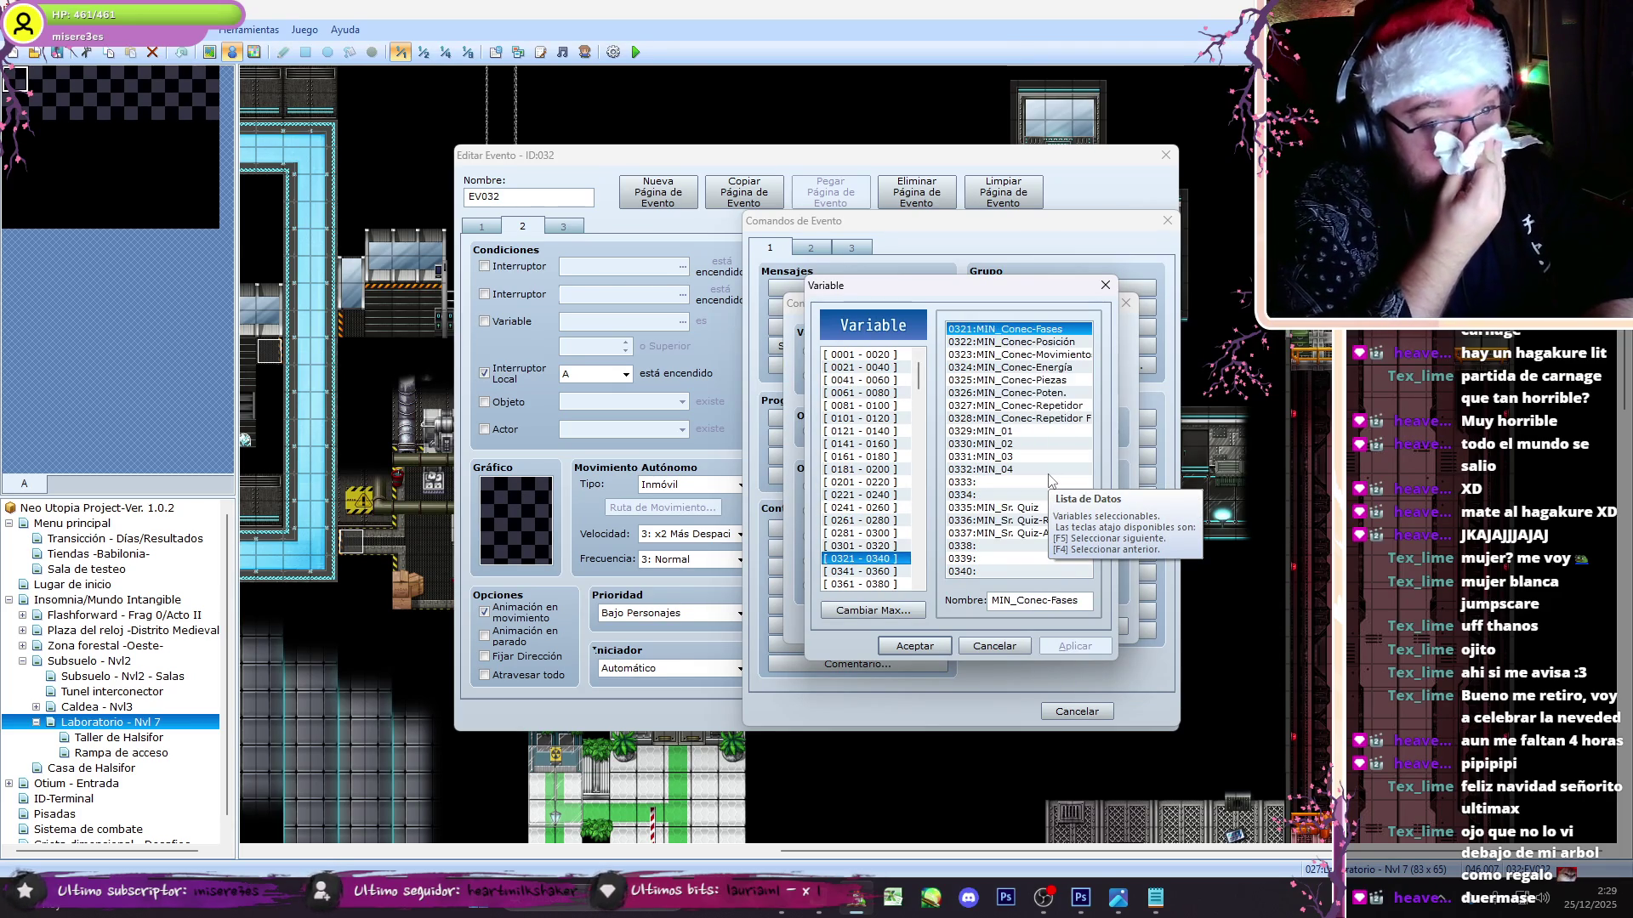
{"action": "left_click", "coordinate": [1038, 508]}
{"action": "scroll", "coordinate": [921, 495], "scroll_direction": "down", "scroll_amount": 1}
{"action": "scroll", "coordinate": [921, 495], "scroll_direction": "up", "scroll_amount": 1}
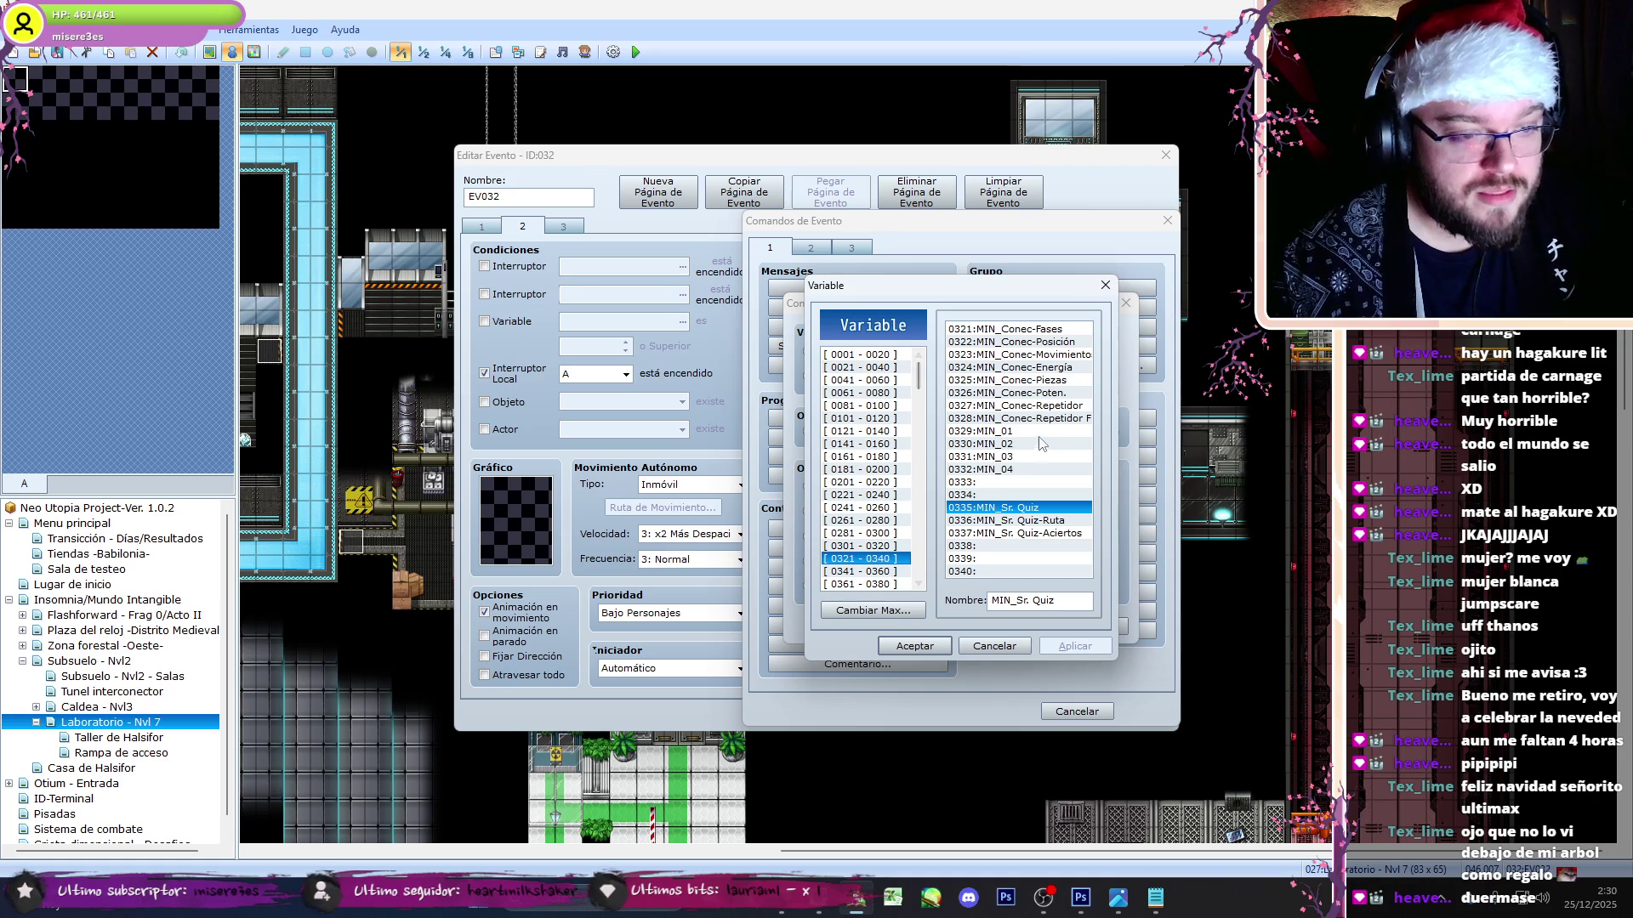
{"action": "left_click", "coordinate": [1062, 406]}
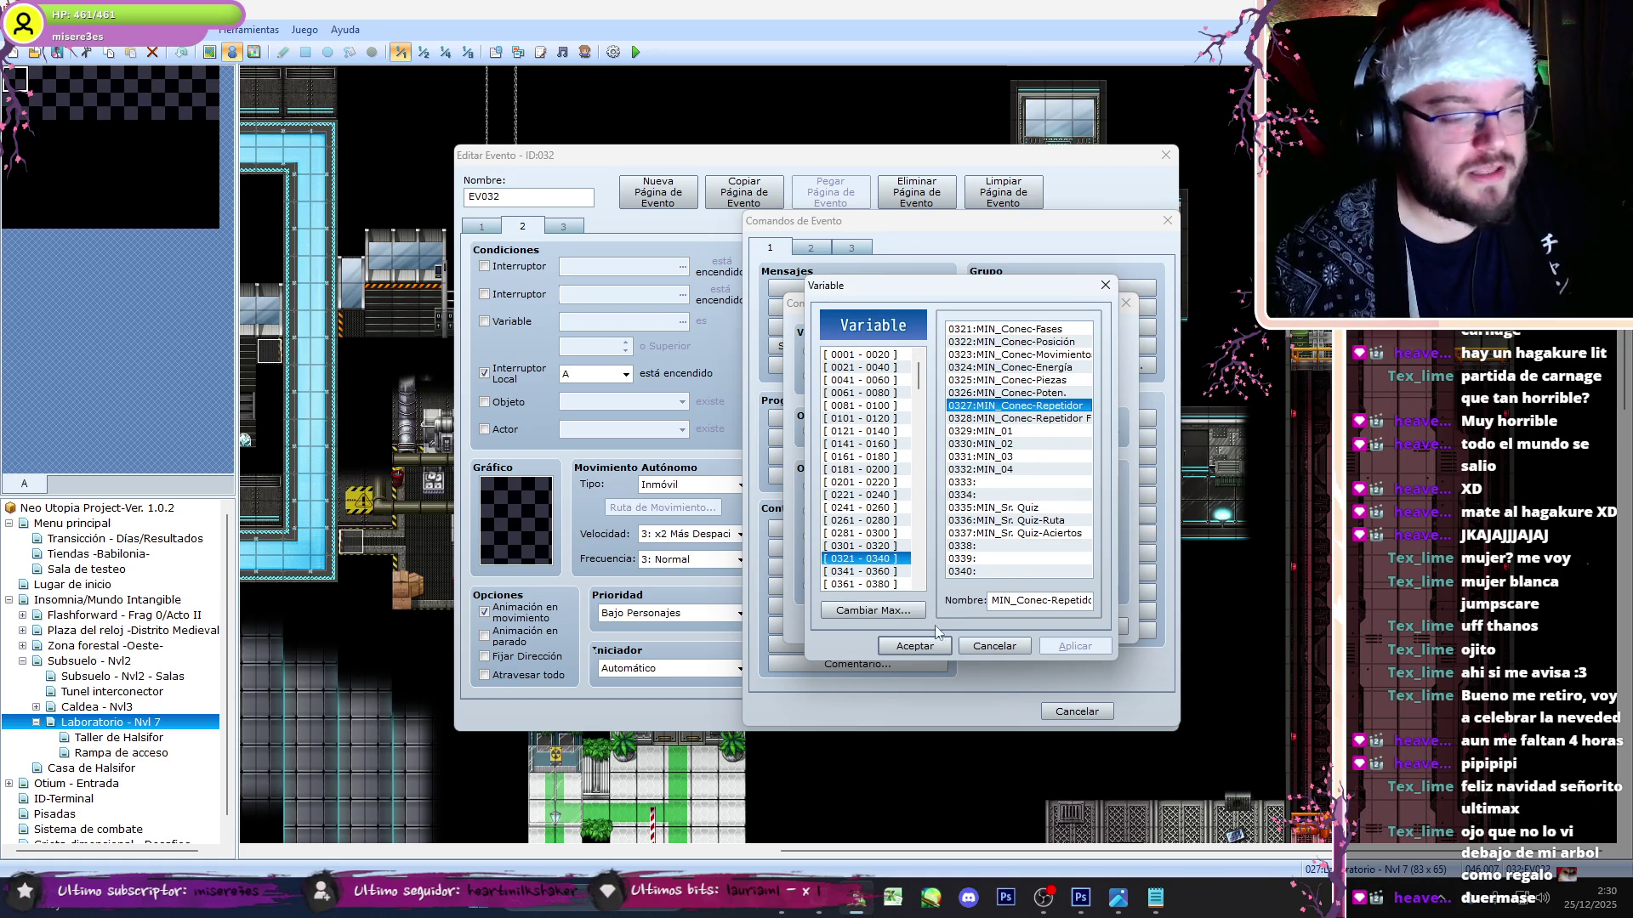
{"action": "left_click", "coordinate": [923, 646]}
{"action": "double_click", "coordinate": [908, 486]}
{"action": "type", "text": "1"}
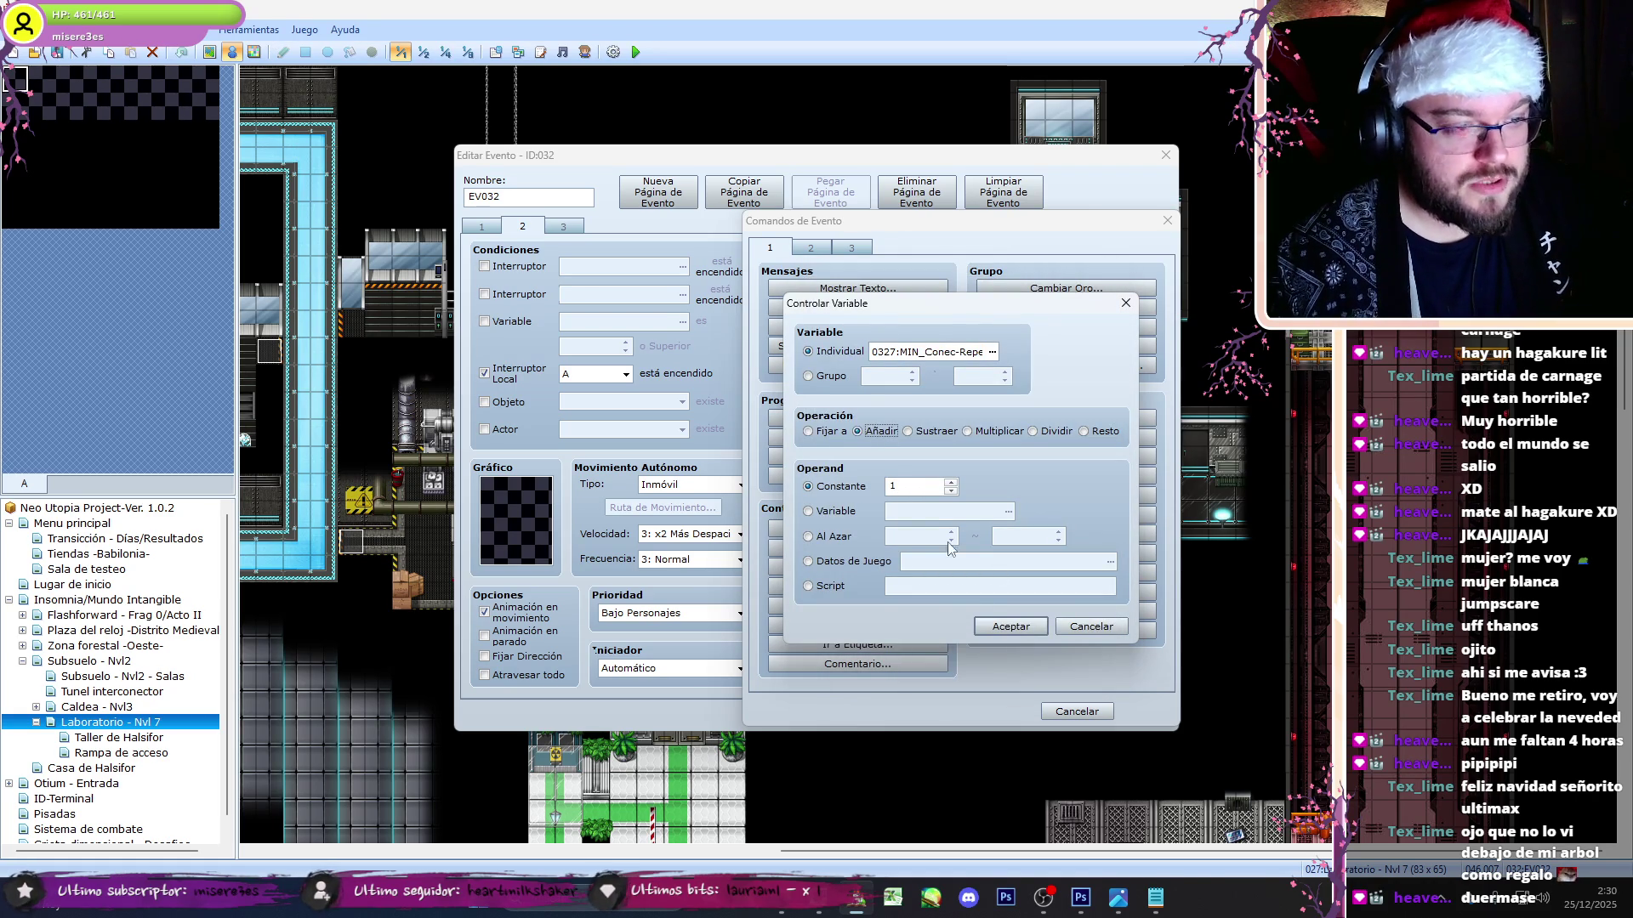
{"action": "left_click", "coordinate": [1008, 630]}
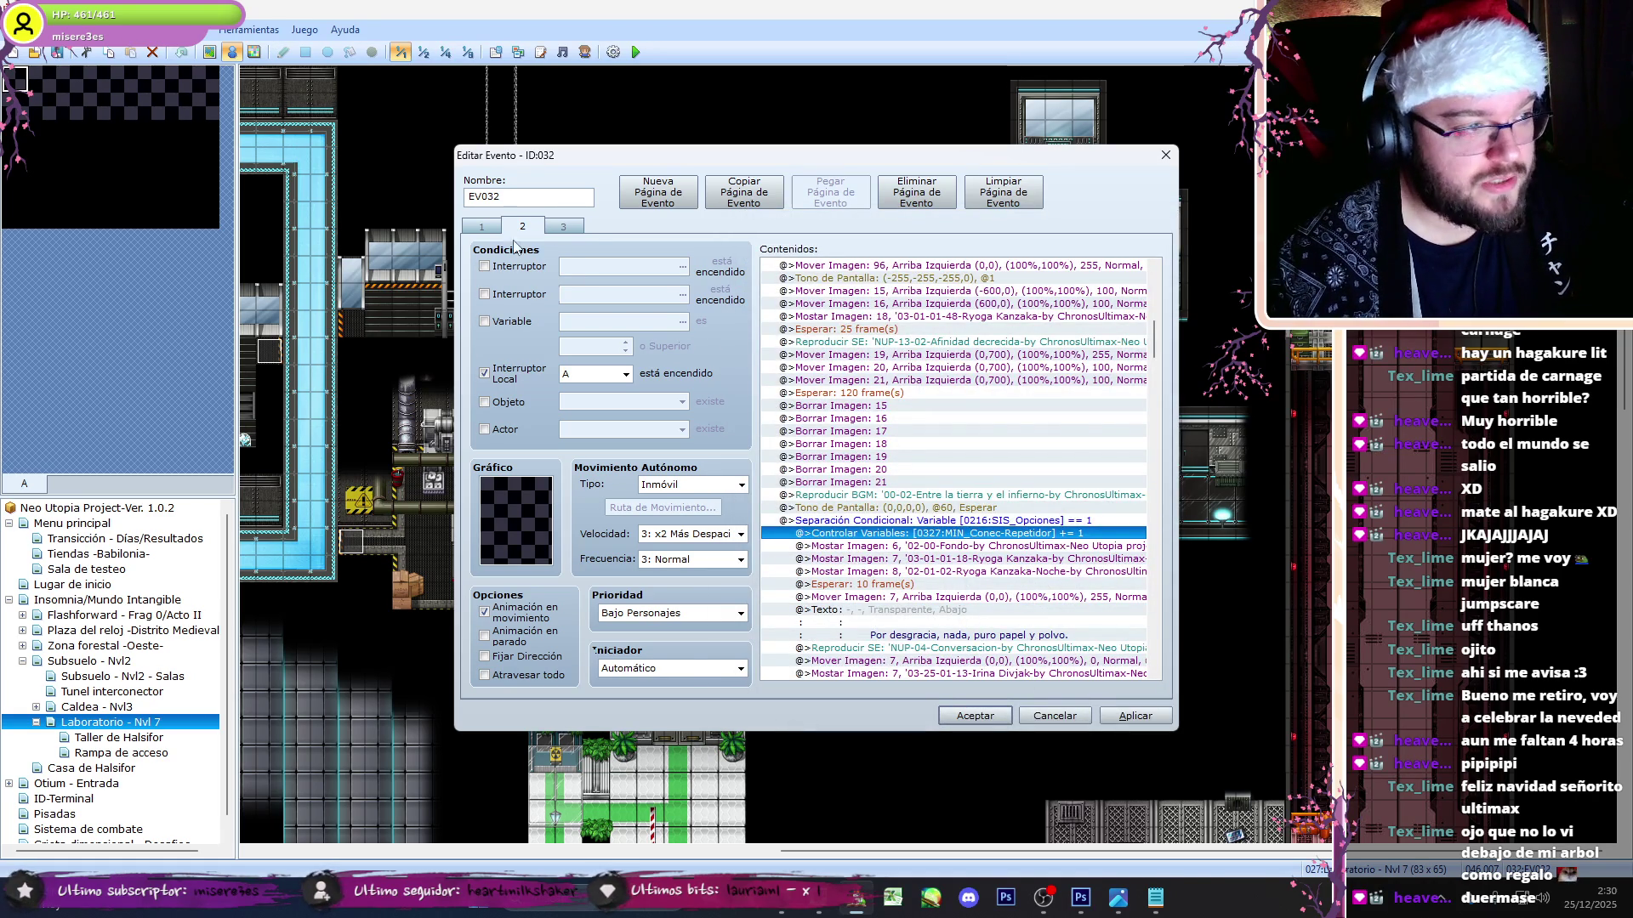
- Paste the counter command at the top of page 1 and set it to reset 0327 to 0
{"action": "left_click", "coordinate": [481, 226]}
{"action": "key", "text": "ctrl+v"}
{"action": "double_click", "coordinate": [936, 264]}
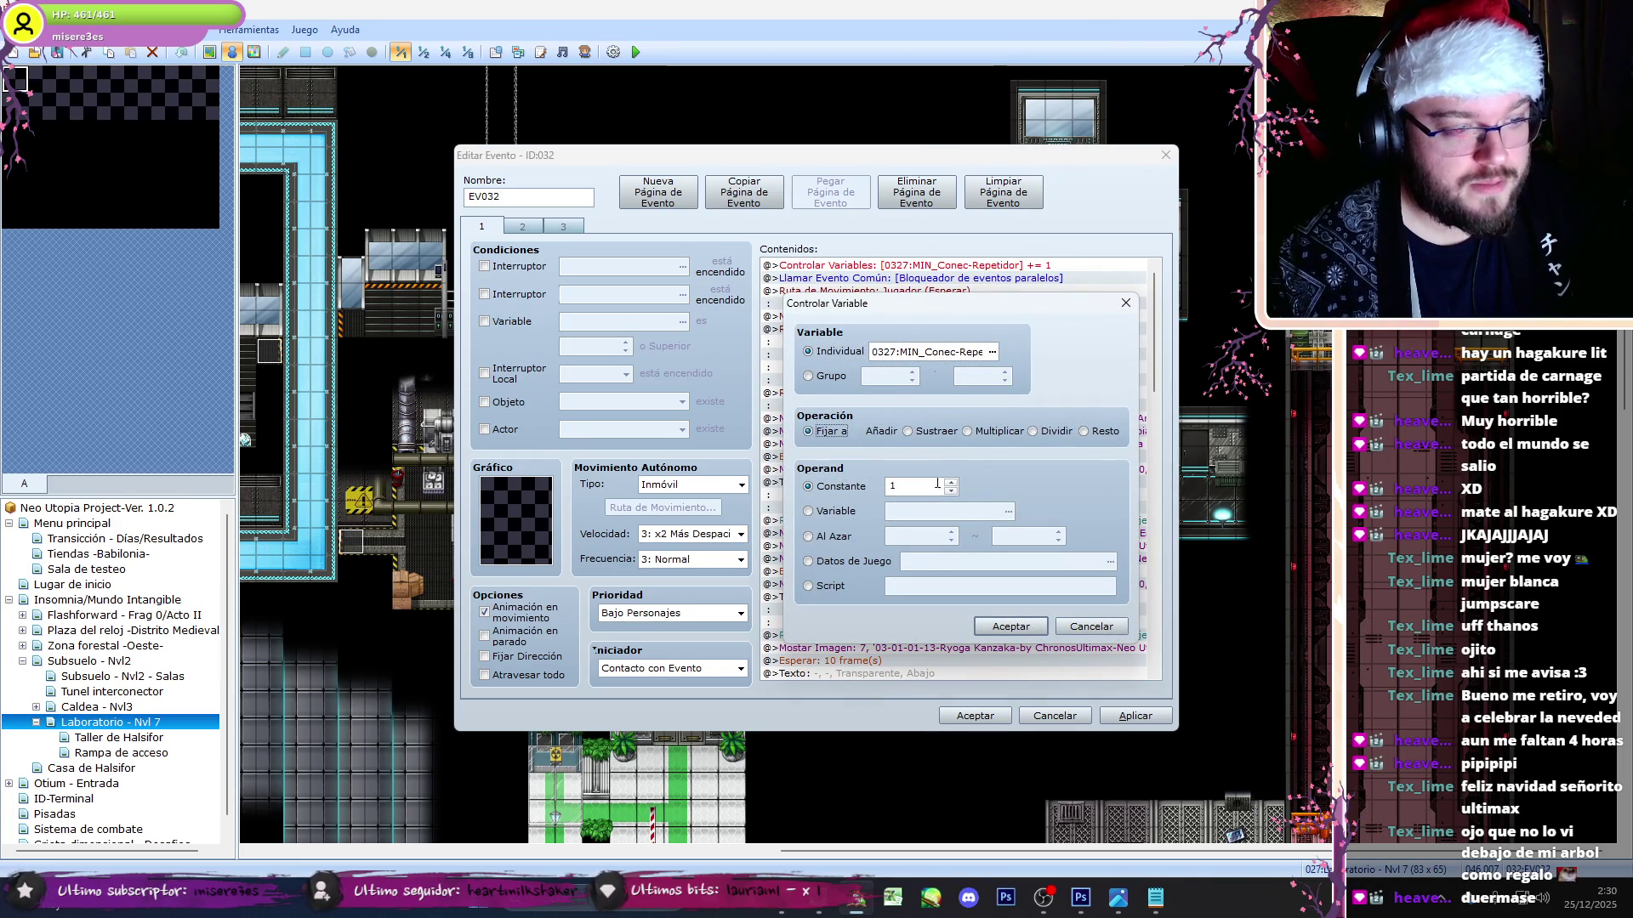
{"action": "left_click", "coordinate": [1011, 626]}
{"action": "left_click", "coordinate": [522, 226]}
{"action": "left_click", "coordinate": [931, 265]}
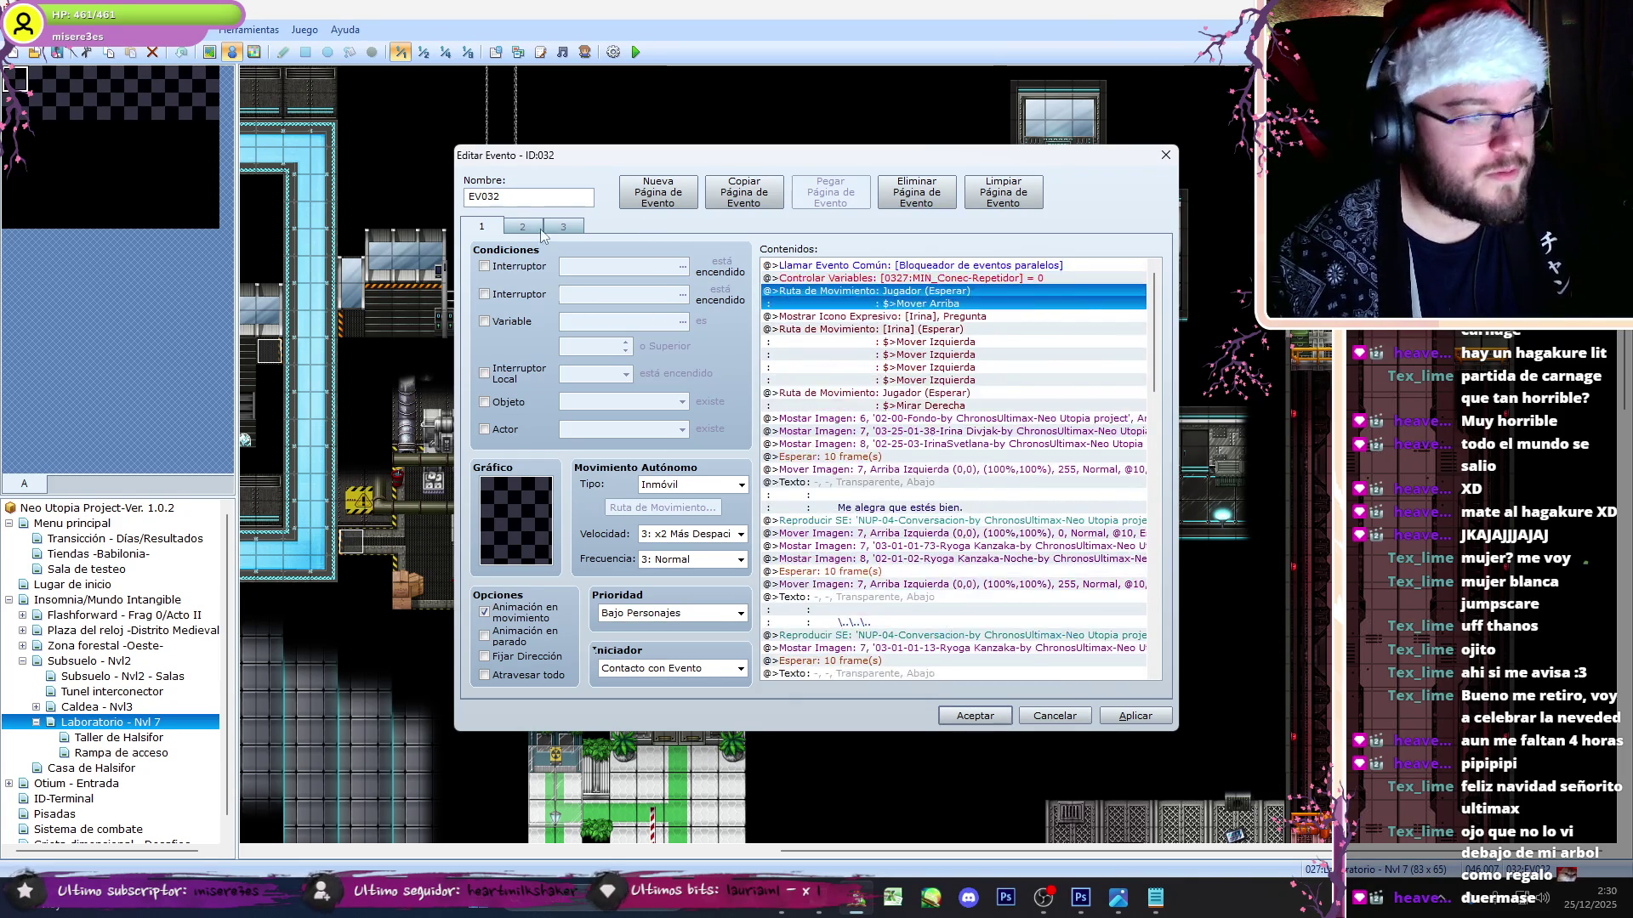
- Paste the counter command into the == 2 branch as Añadir 2 and accept the event
{"action": "scroll", "coordinate": [989, 425], "scroll_direction": "down", "scroll_amount": 10}
{"action": "left_click", "coordinate": [1099, 316]}
{"action": "left_click", "coordinate": [1098, 304]}
{"action": "scroll", "coordinate": [991, 328], "scroll_direction": "down", "scroll_amount": 10}
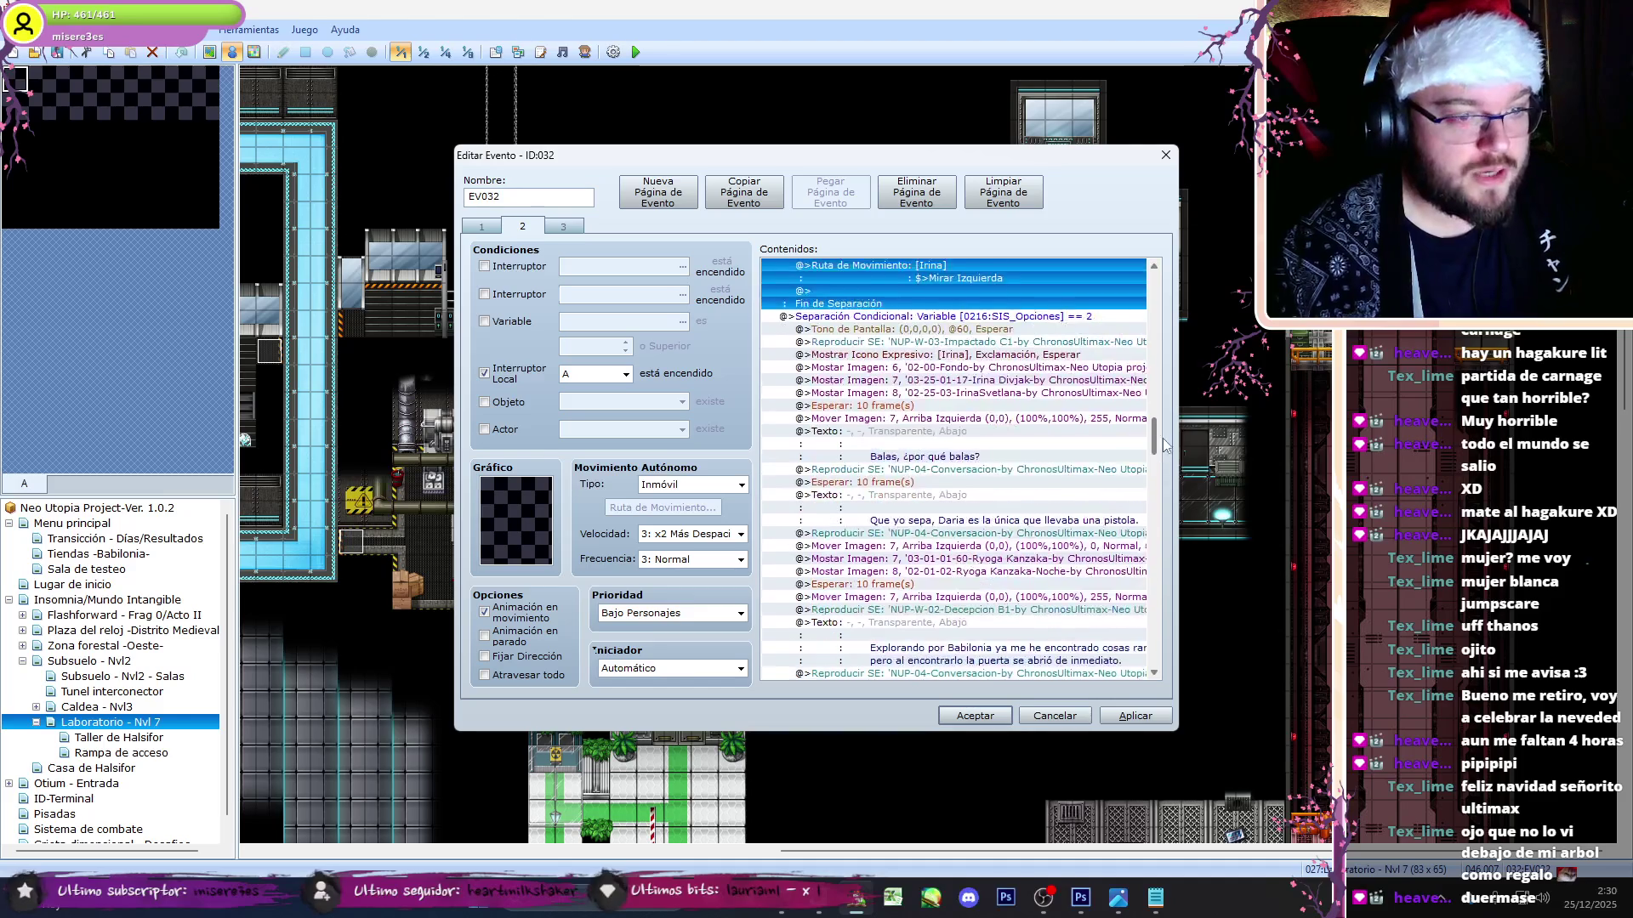
{"action": "left_click", "coordinate": [991, 328]}
{"action": "key", "text": "ctrl+v"}
{"action": "double_click", "coordinate": [991, 328]}
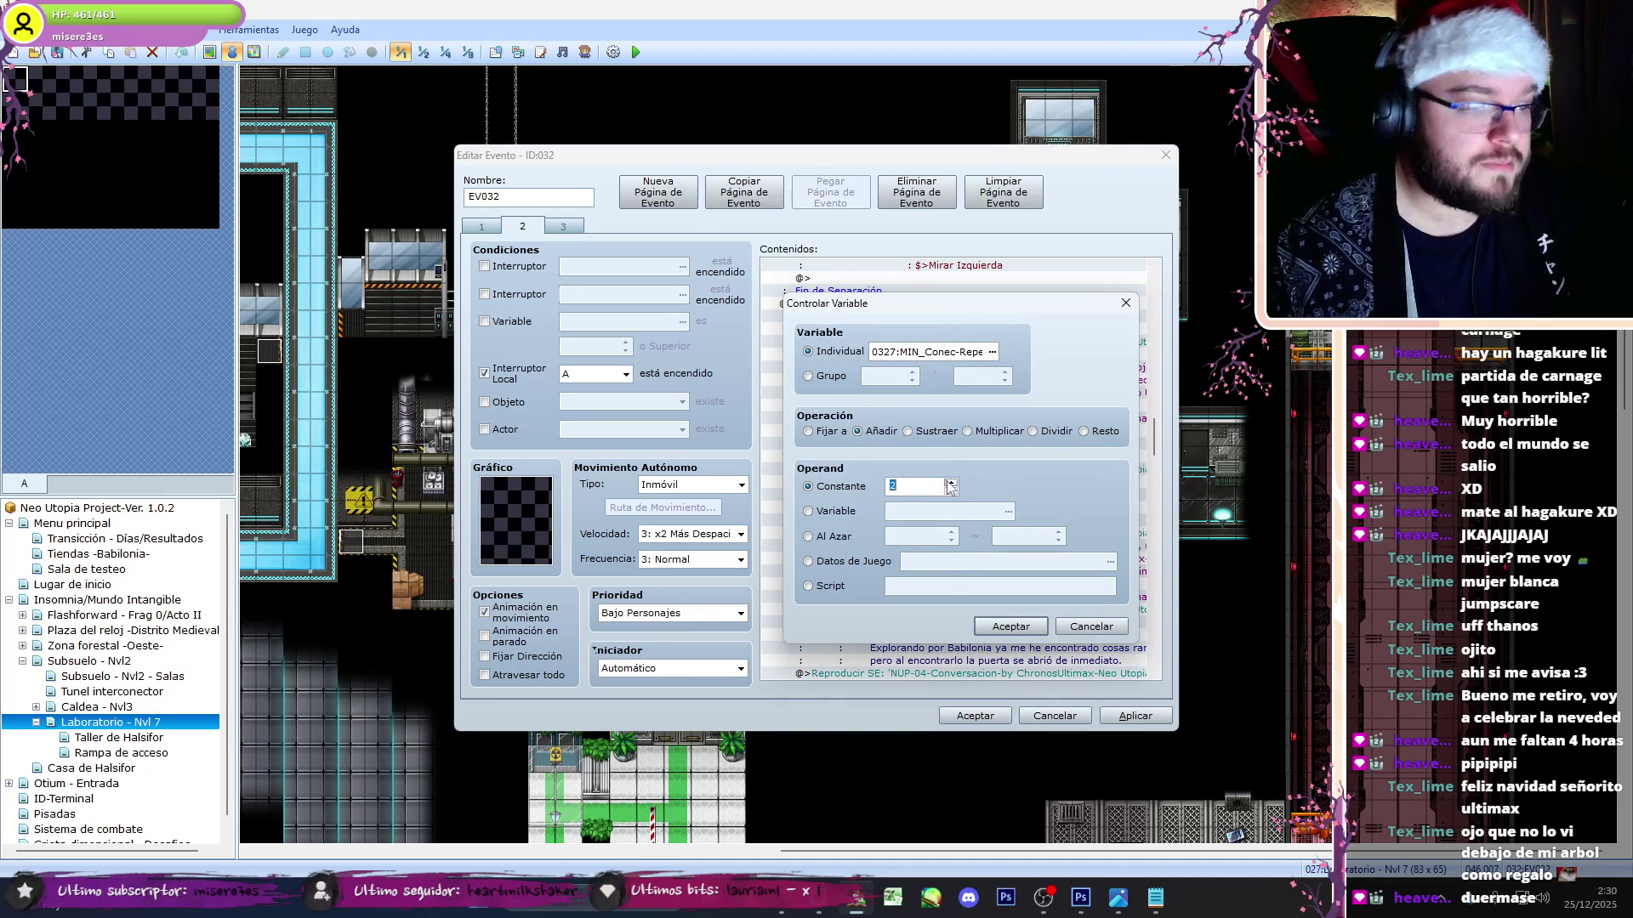
{"action": "left_click", "coordinate": [1019, 630]}
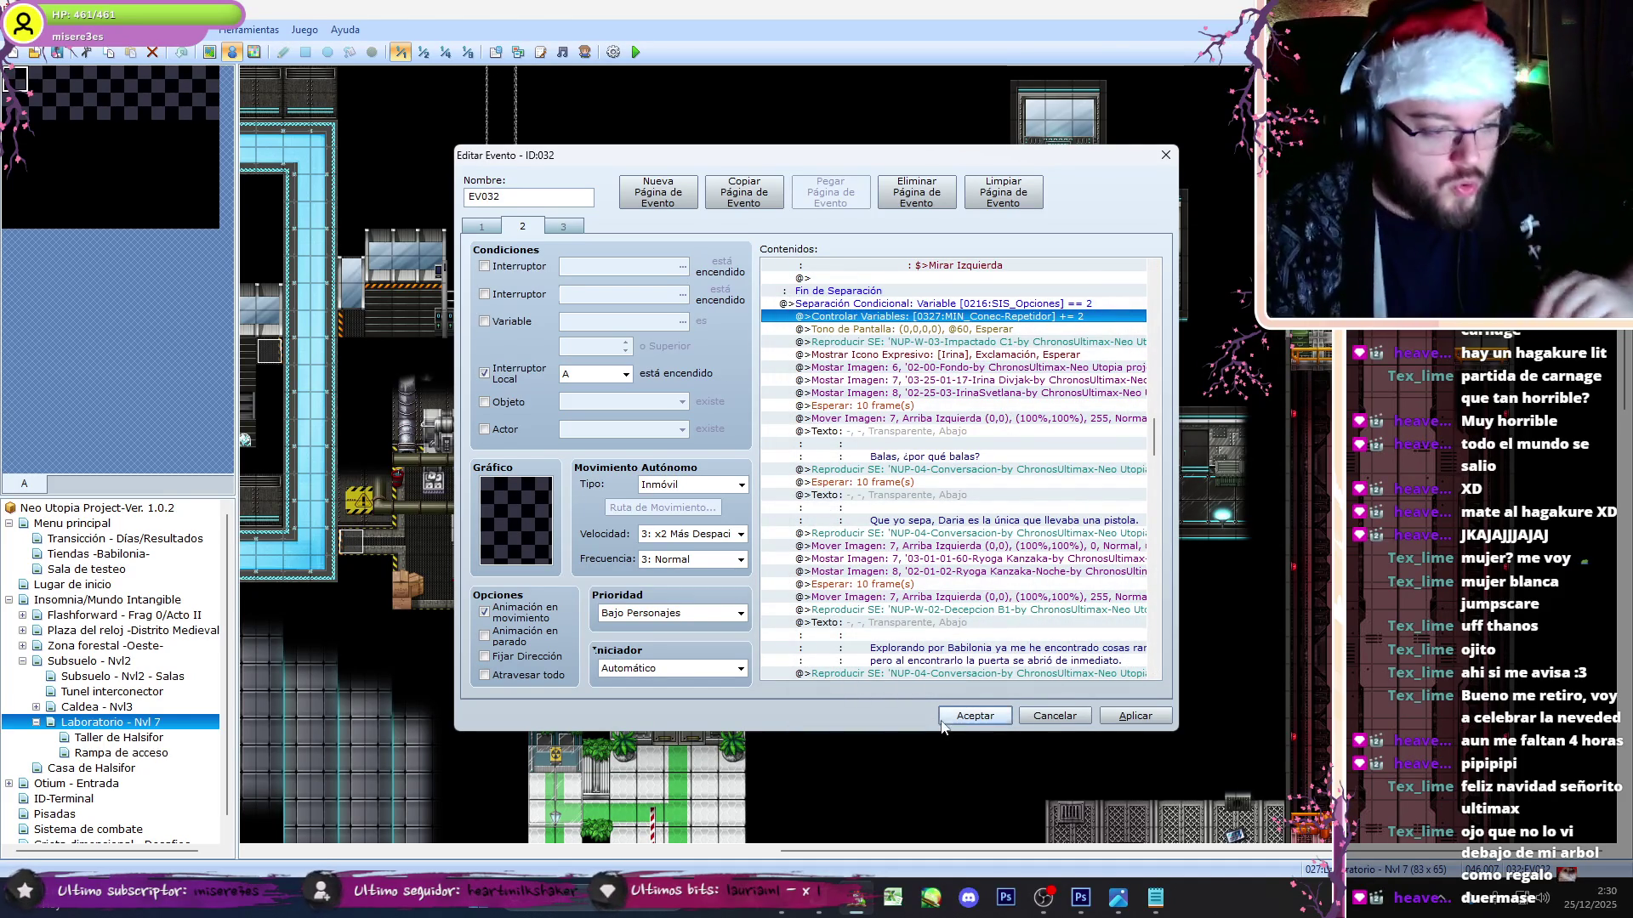
{"action": "left_click", "coordinate": [977, 716]}
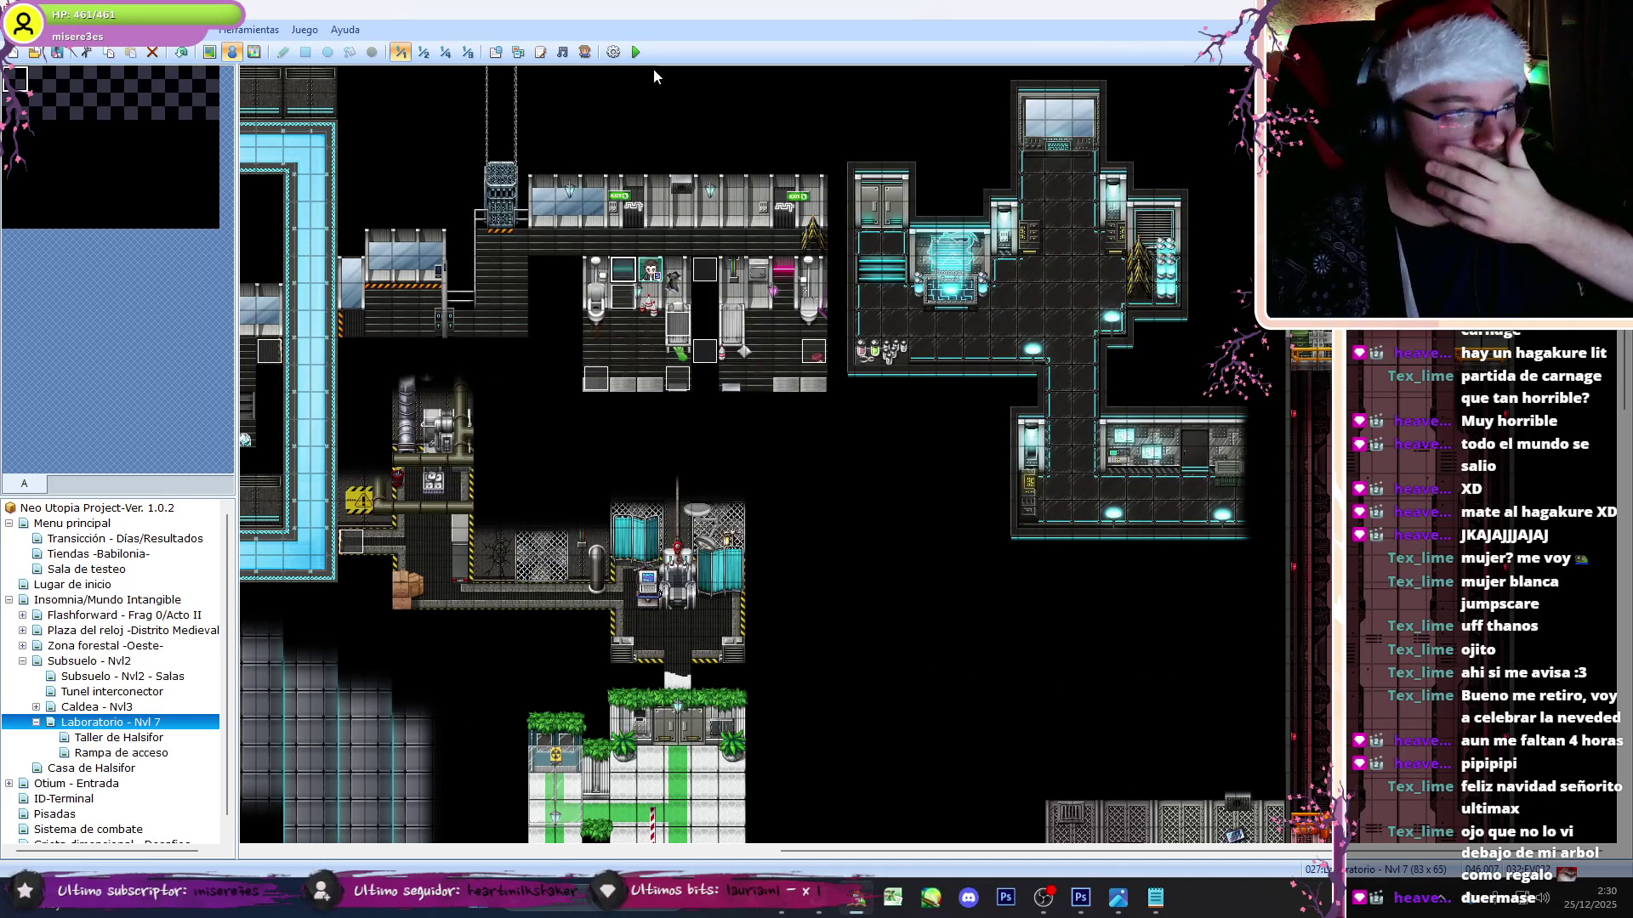
- Save and launch a new playtest, walking the player up into the corridor
{"action": "left_click", "coordinate": [636, 52]}
{"action": "left_click", "coordinate": [770, 480]}
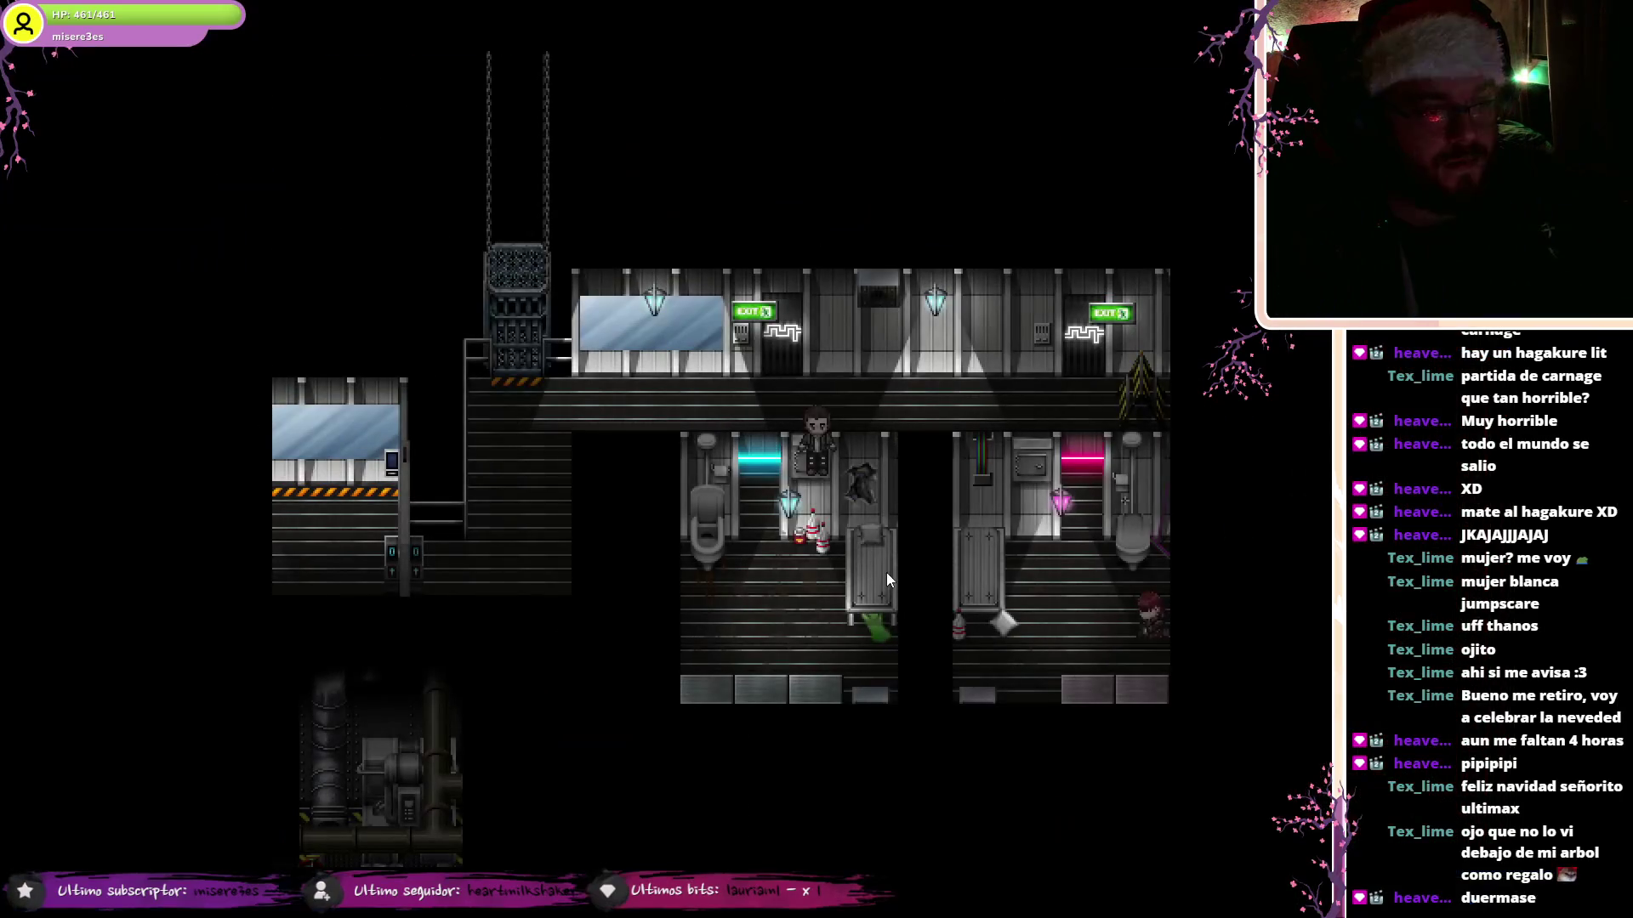
{"action": "key", "text": "Up"}
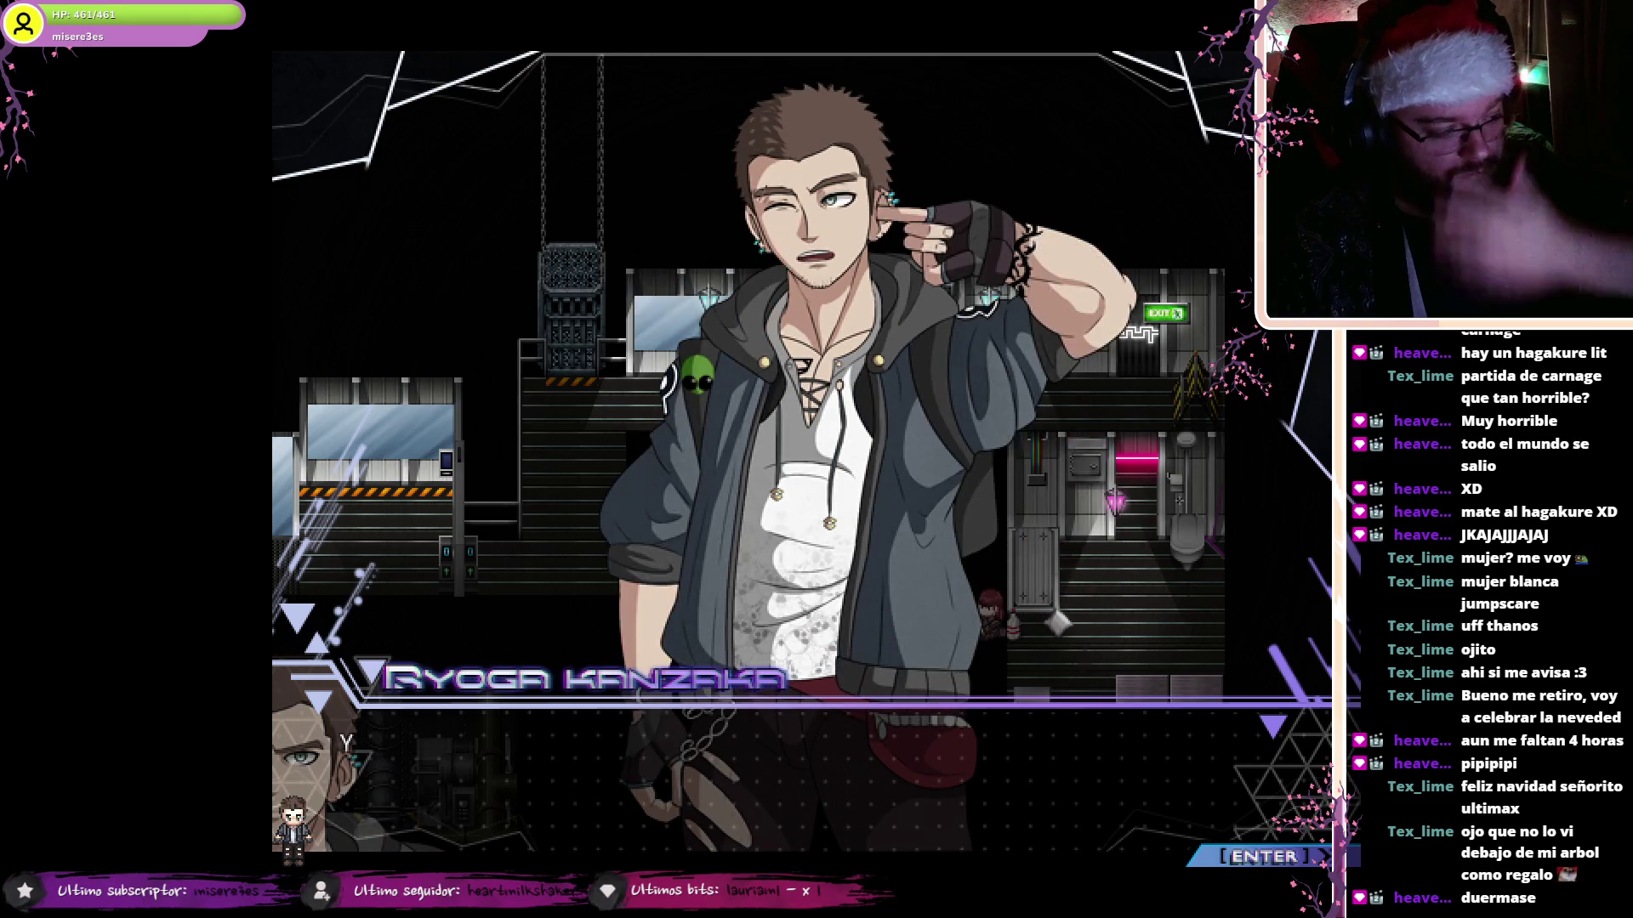
- Advance the washroom dialogue and choices, exit fullscreen and close the test window
{"action": "key", "text": "Return"}
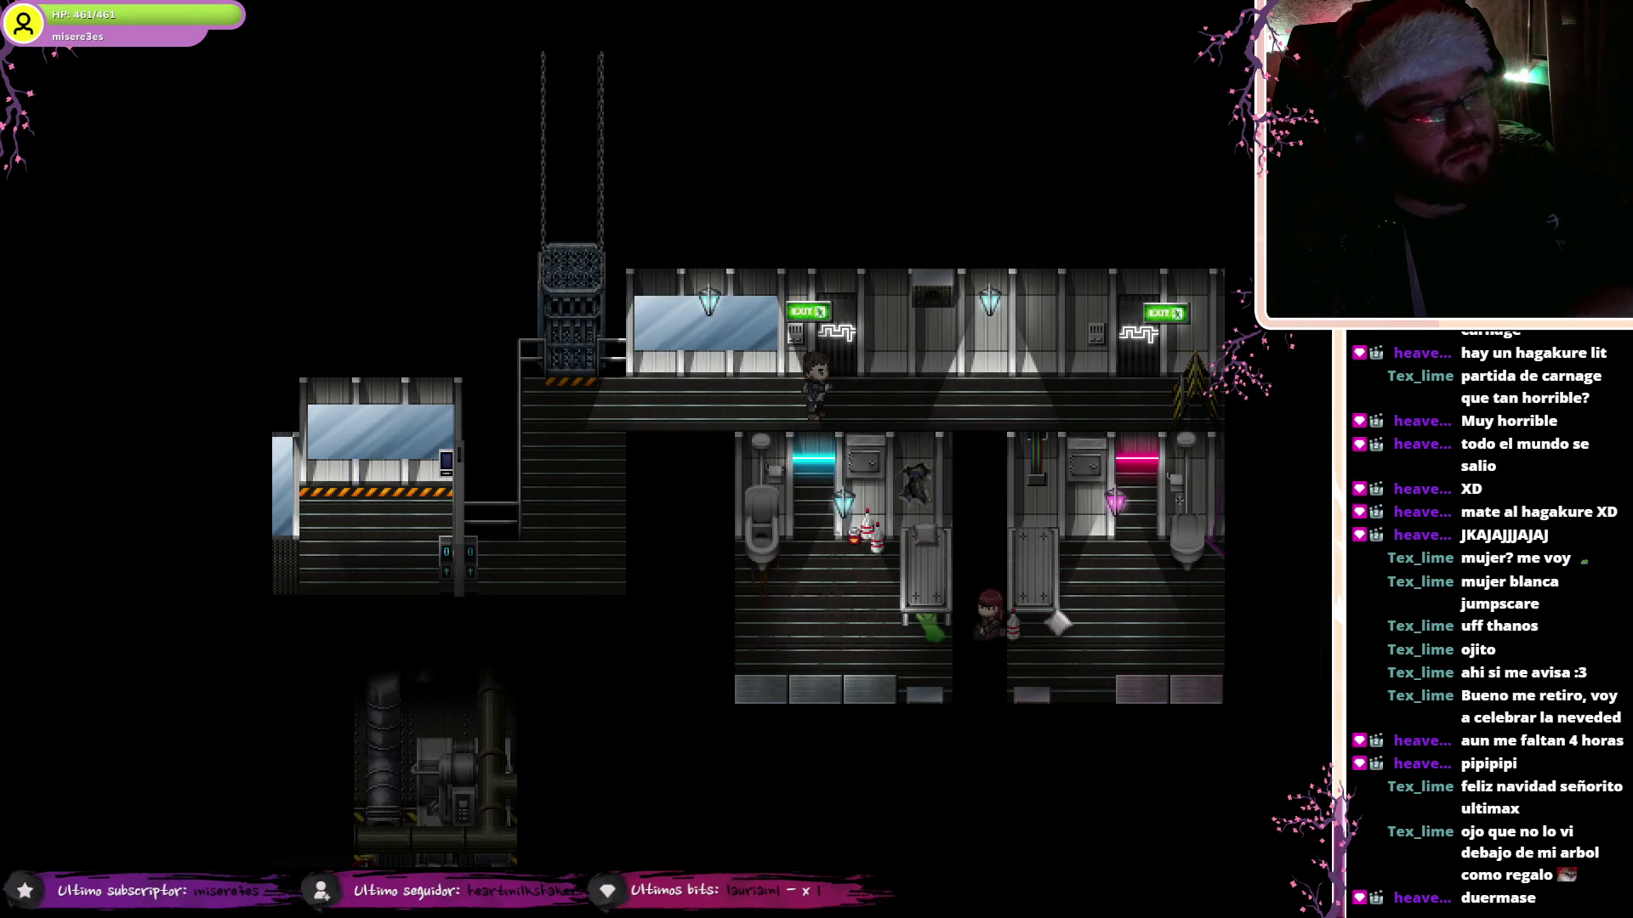
{"action": "key", "text": "Return"}
{"action": "key", "text": "Return"}
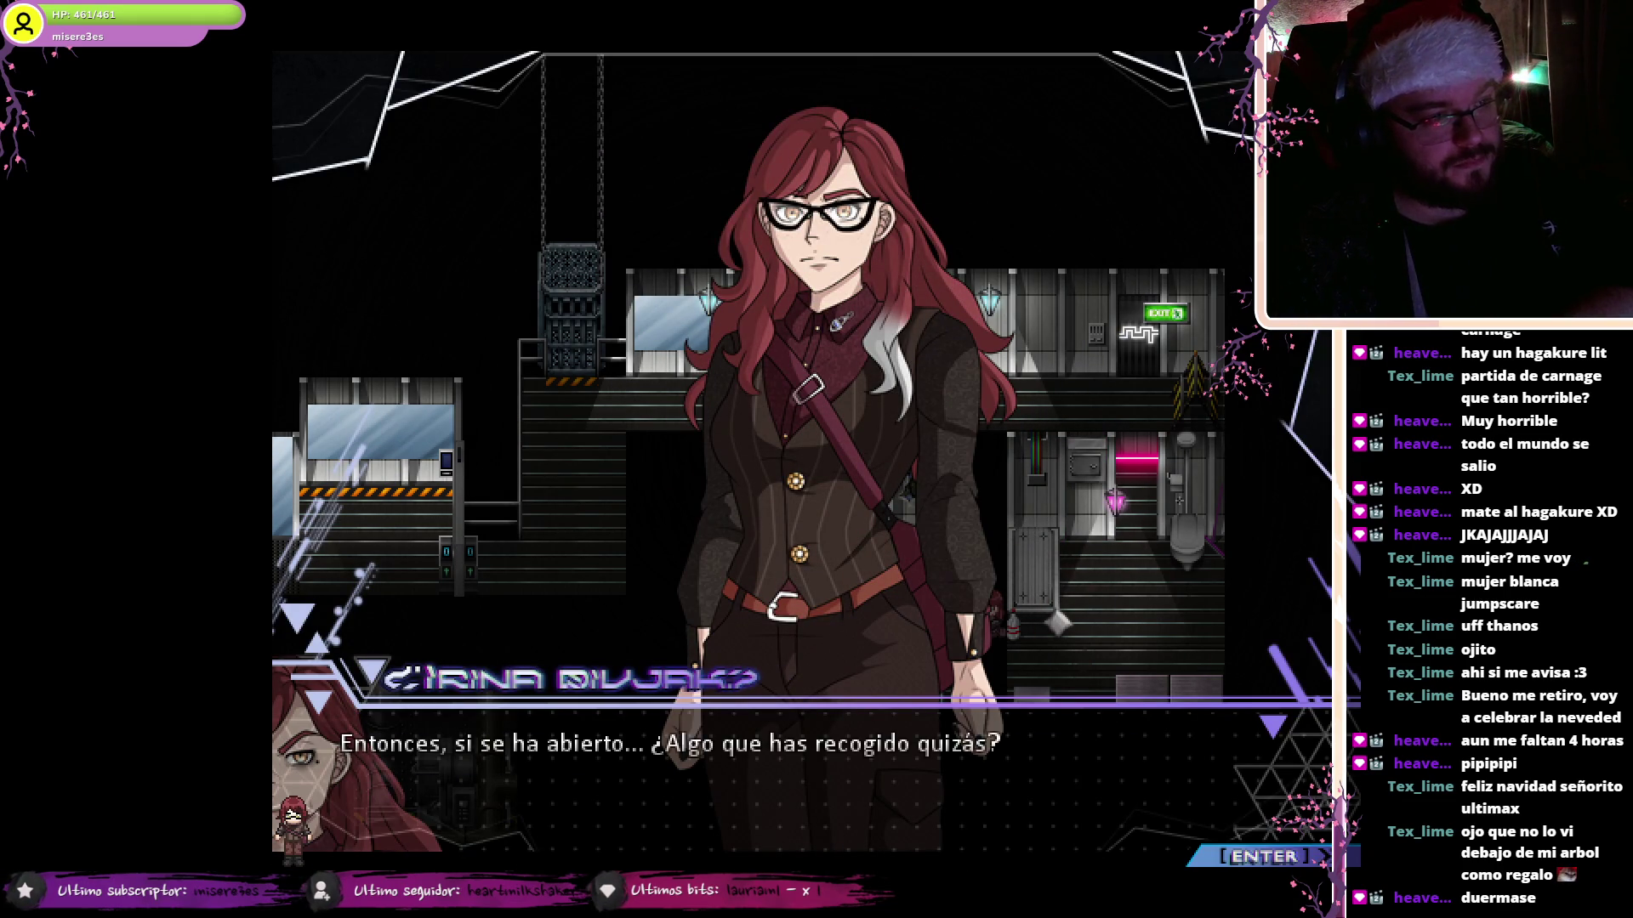
{"action": "key", "text": "Return"}
{"action": "key", "text": "Return"}
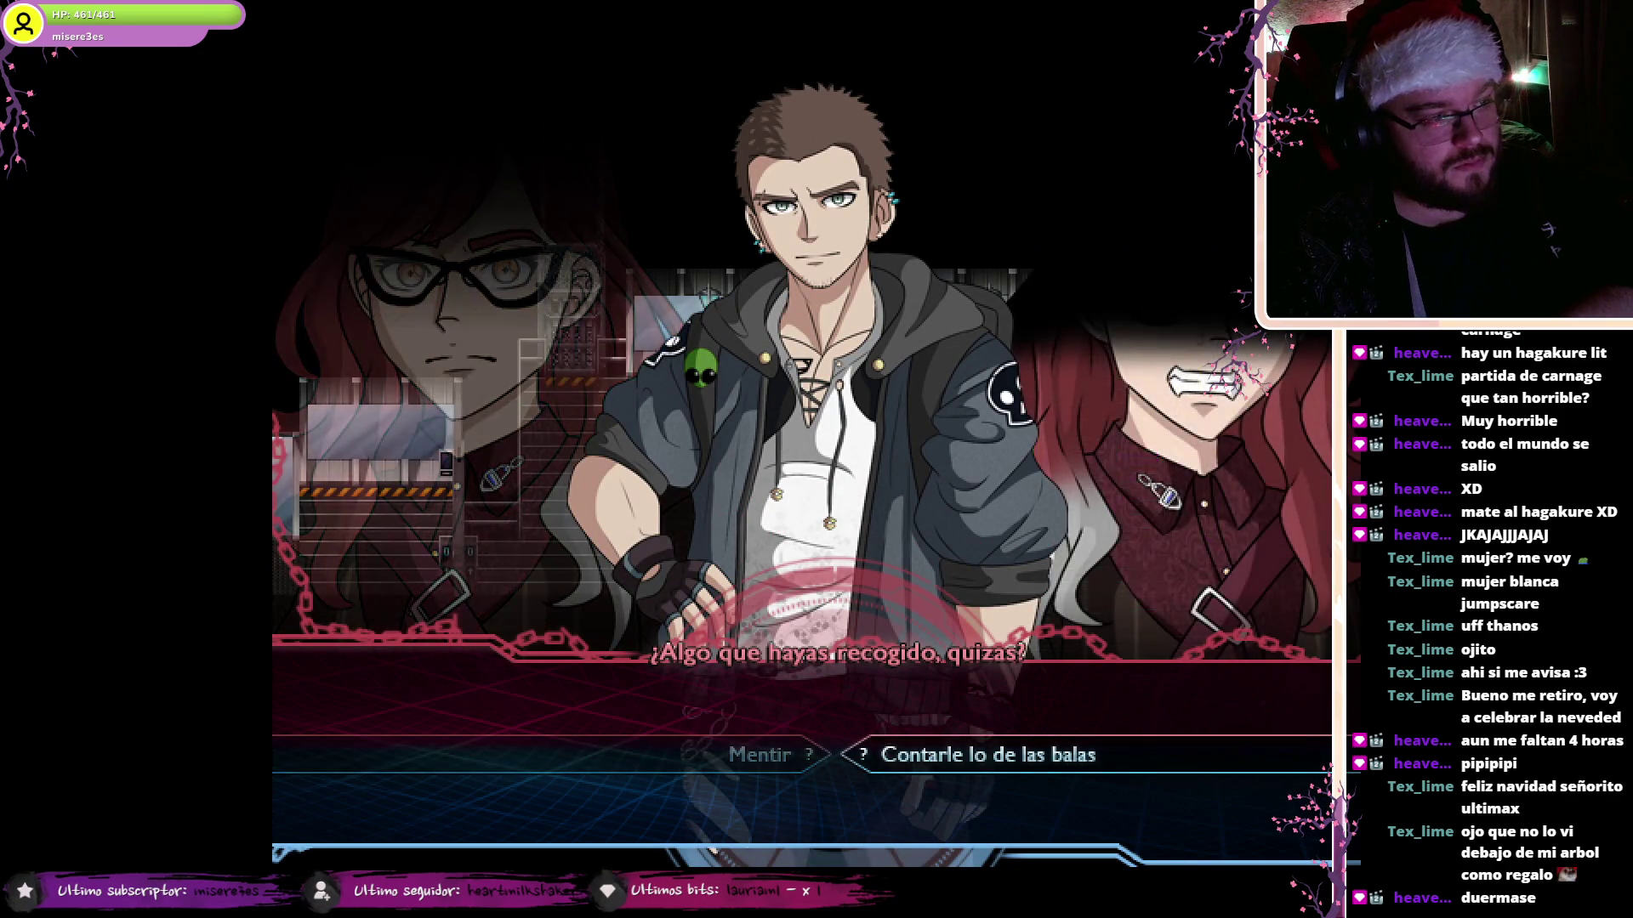
{"action": "key", "text": "Return"}
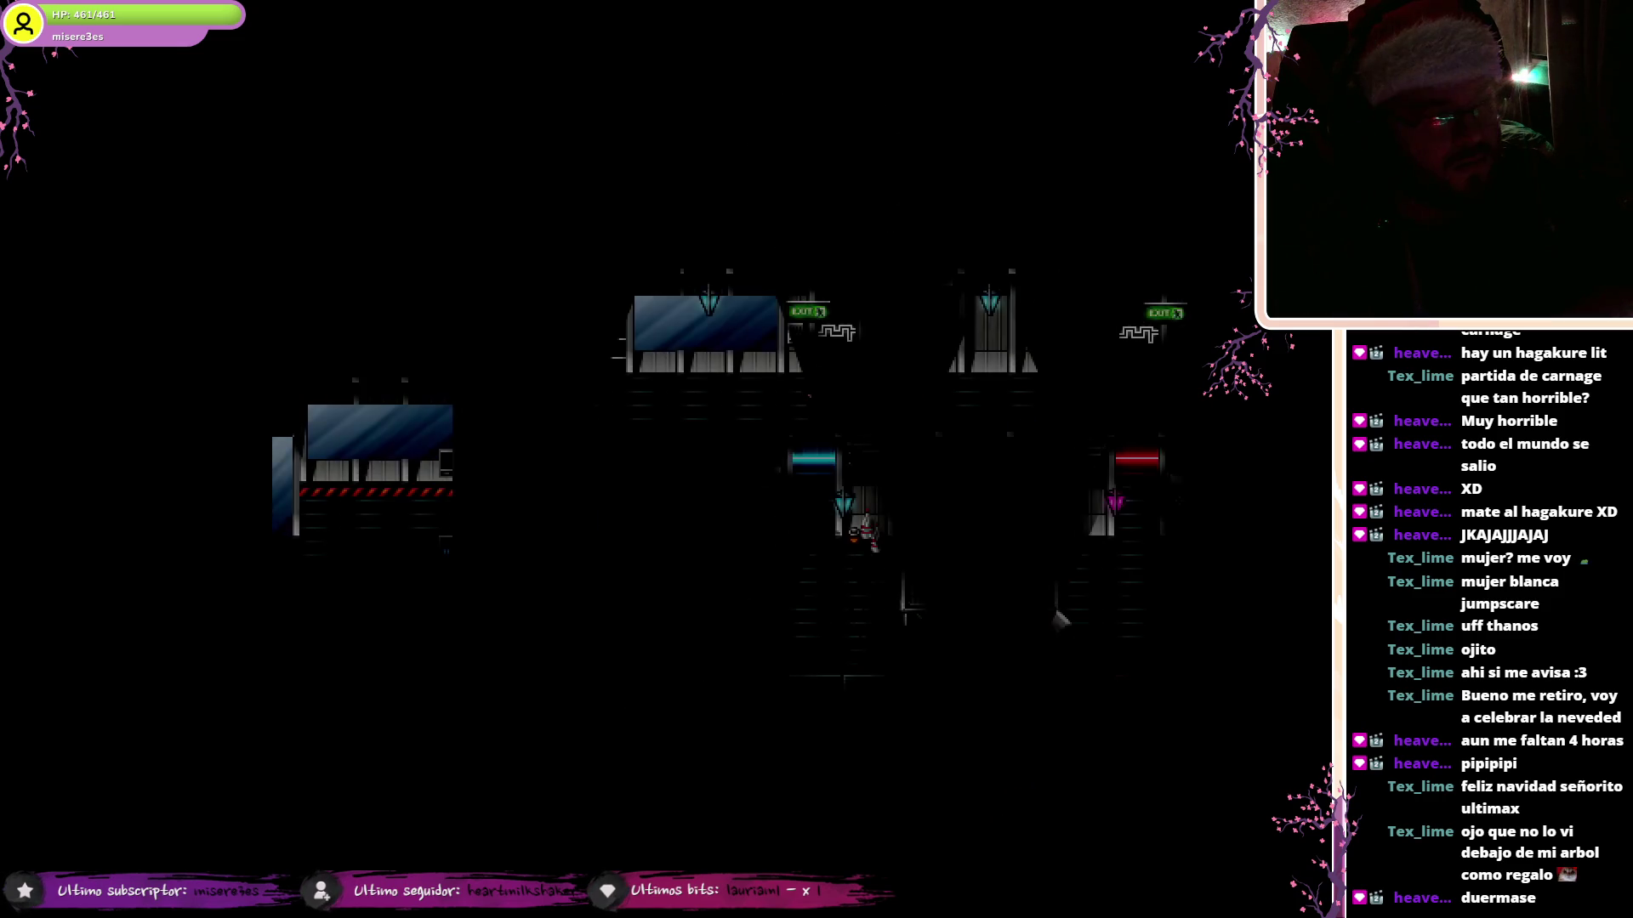
{"action": "key", "text": "Return"}
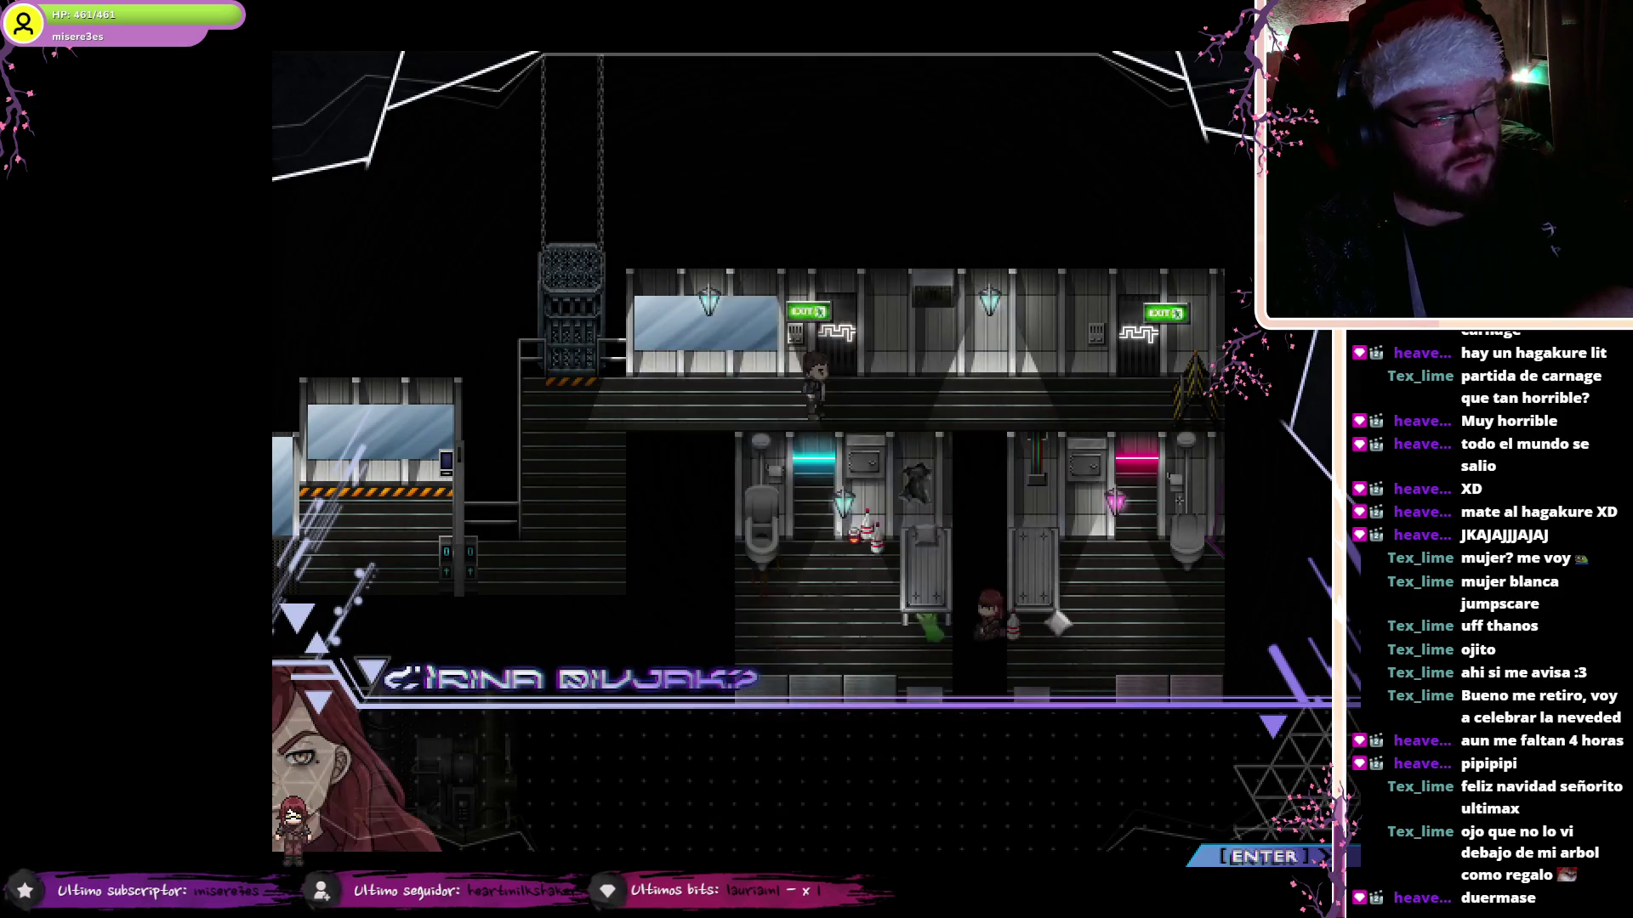
{"action": "key", "text": "alt+Return"}
{"action": "left_click", "coordinate": [1069, 233]}
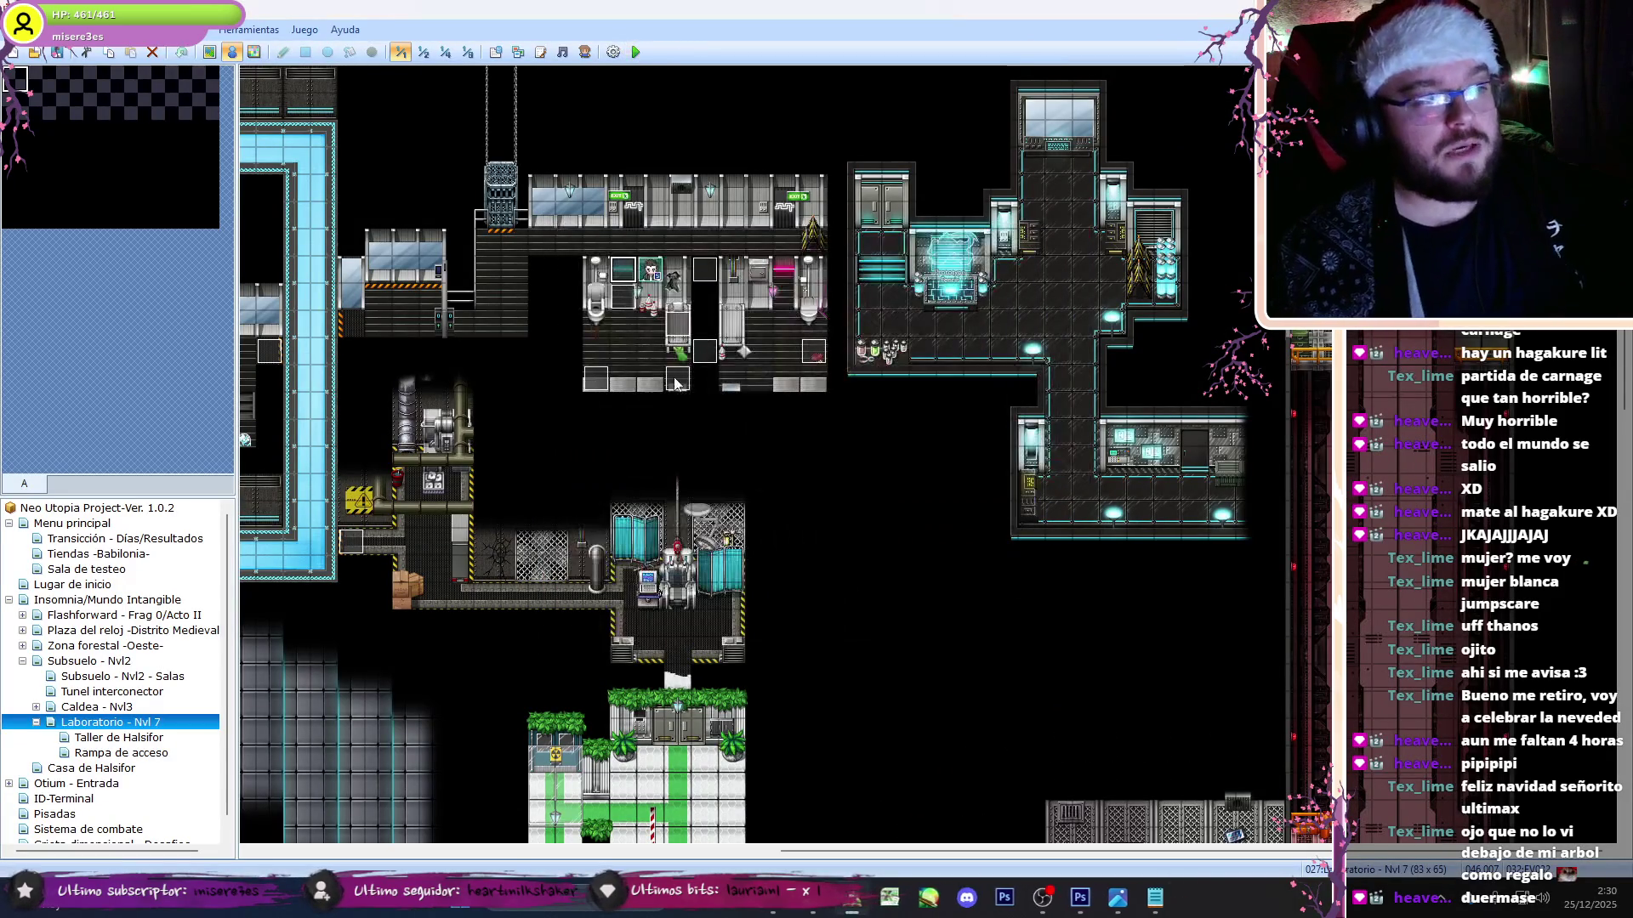
- Uncheck the Interruptor Local condition on event 022 and accept
{"action": "double_click", "coordinate": [714, 277]}
{"action": "left_click", "coordinate": [510, 379]}
{"action": "left_click", "coordinate": [986, 716]}
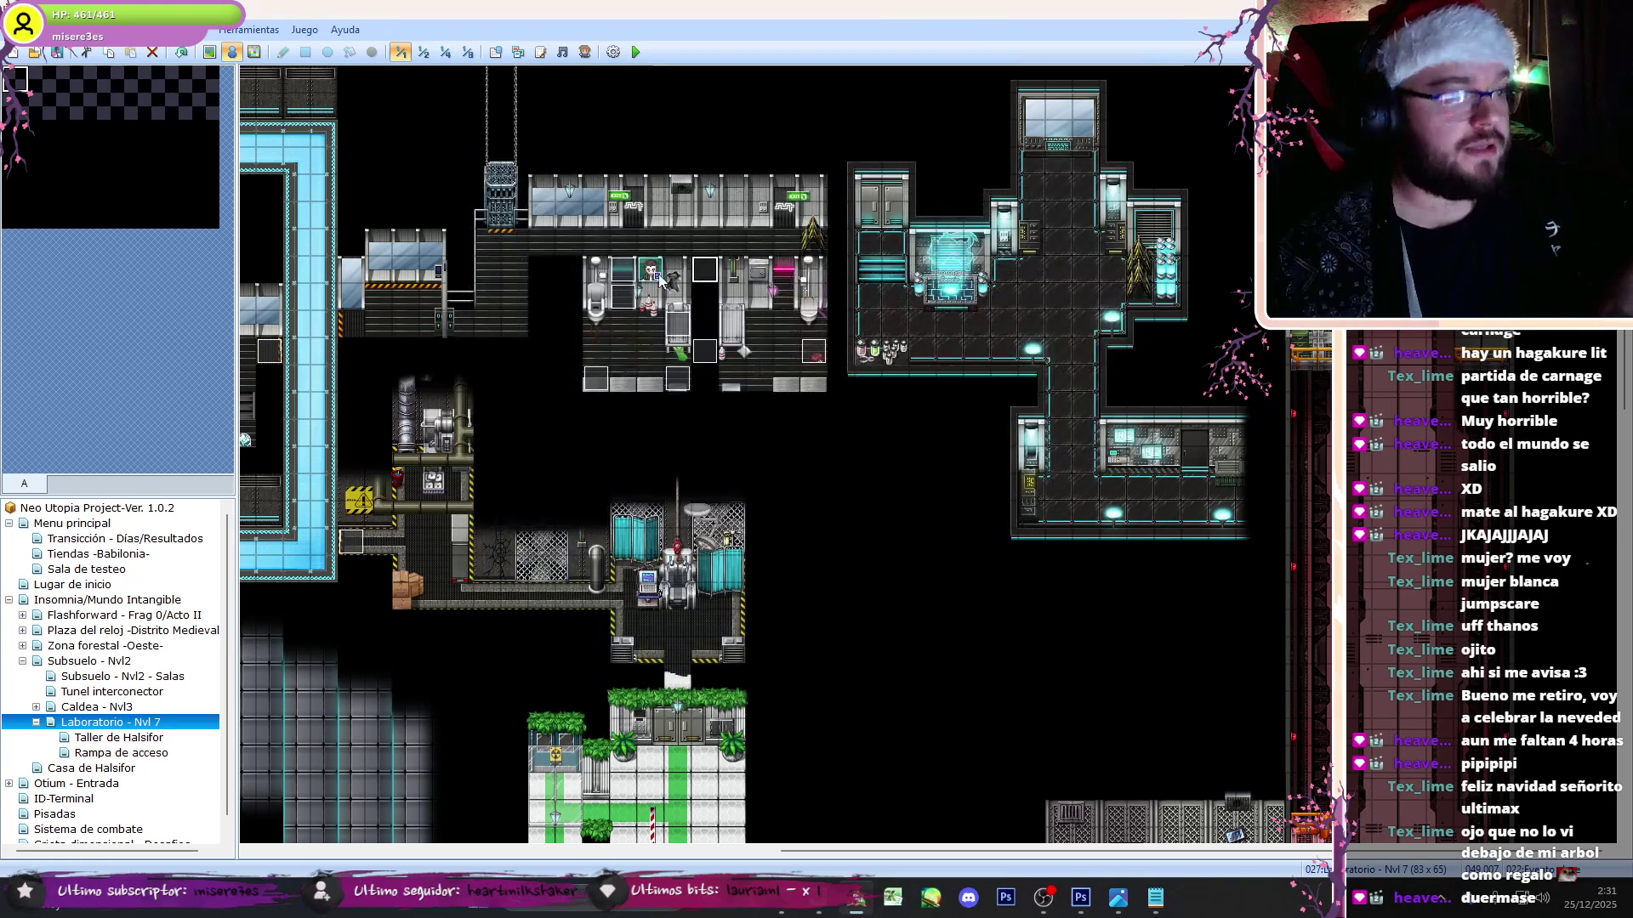
- Inspect two other map events, then open EV032 and scroll through its page 2 commands
{"action": "double_click", "coordinate": [625, 277]}
{"action": "left_click", "coordinate": [977, 716]}
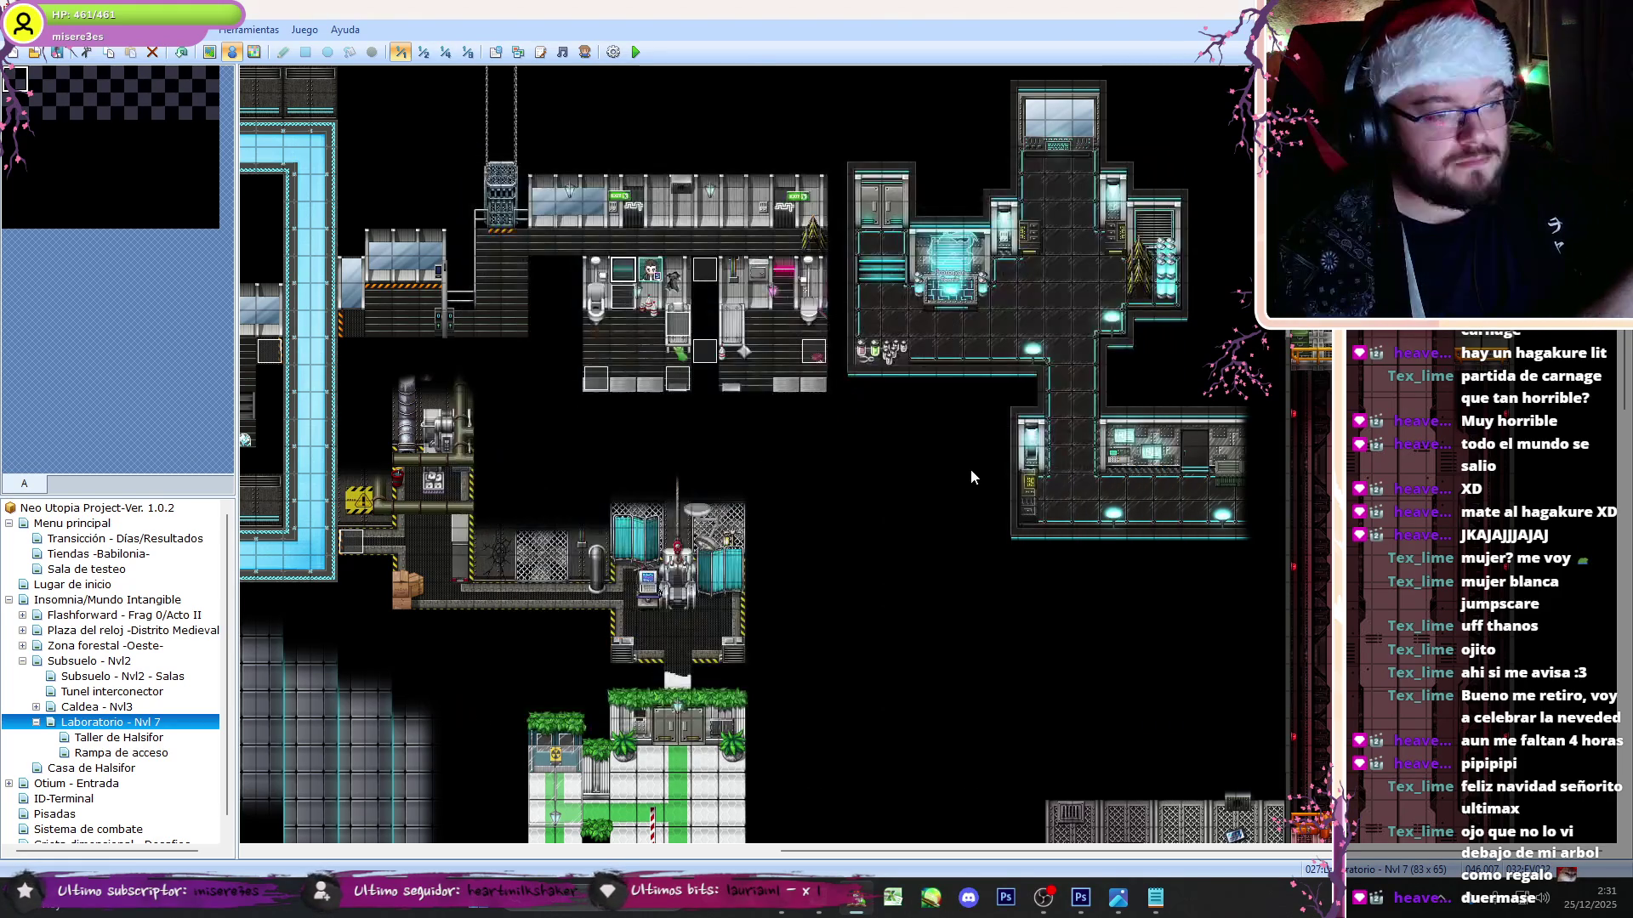
{"action": "left_click", "coordinate": [825, 367]}
{"action": "double_click", "coordinate": [825, 367]}
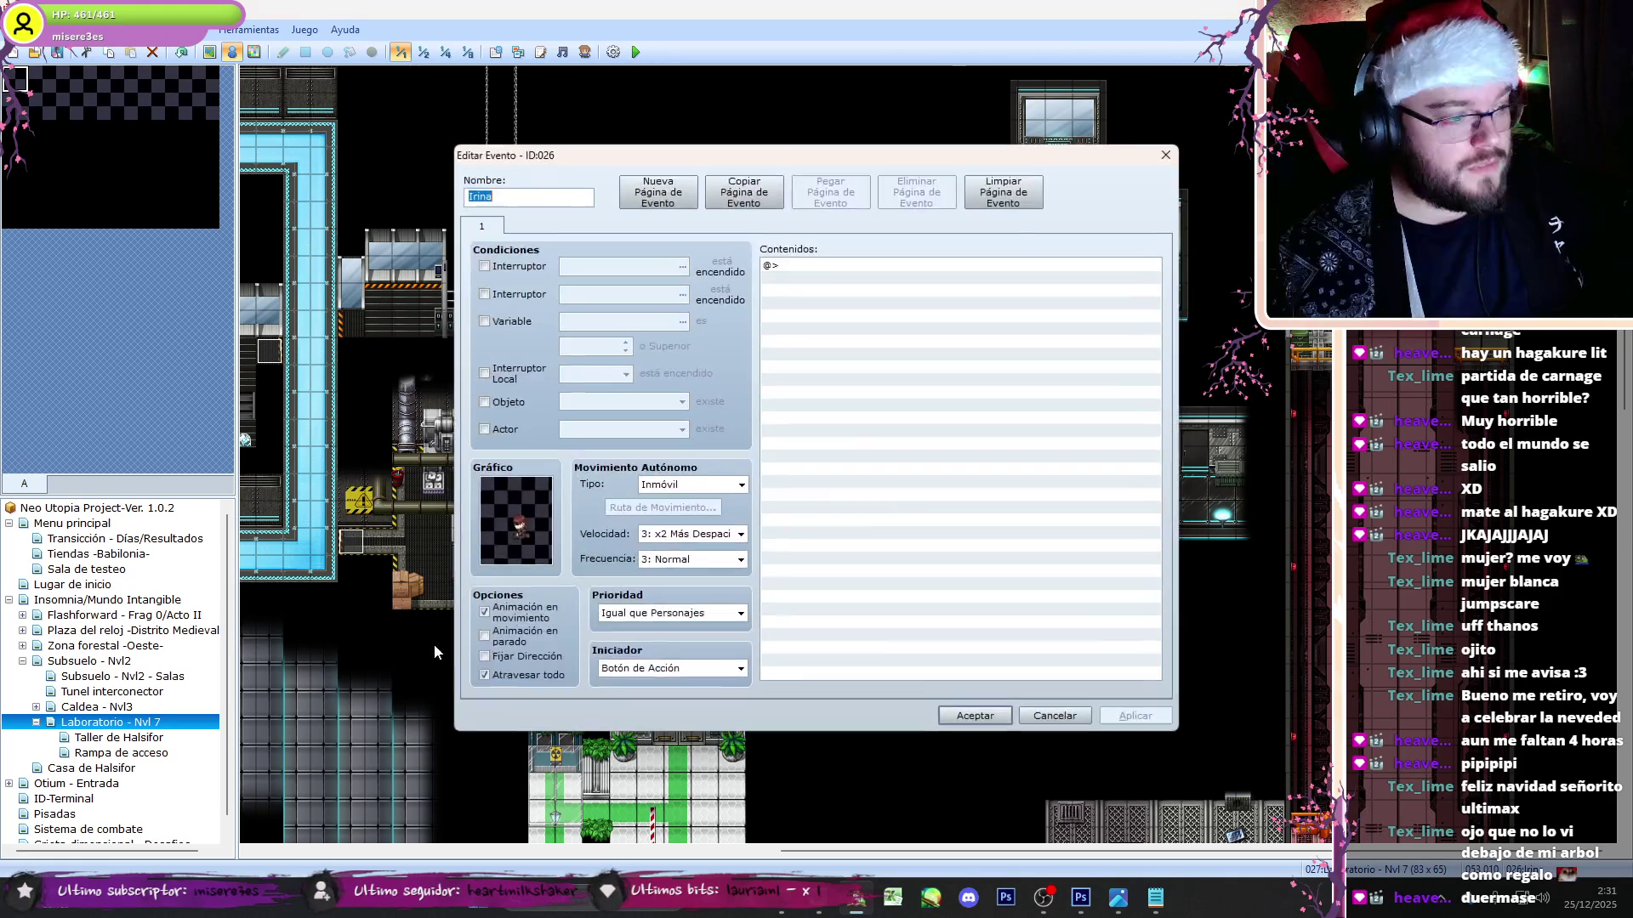
{"action": "left_click", "coordinate": [977, 716]}
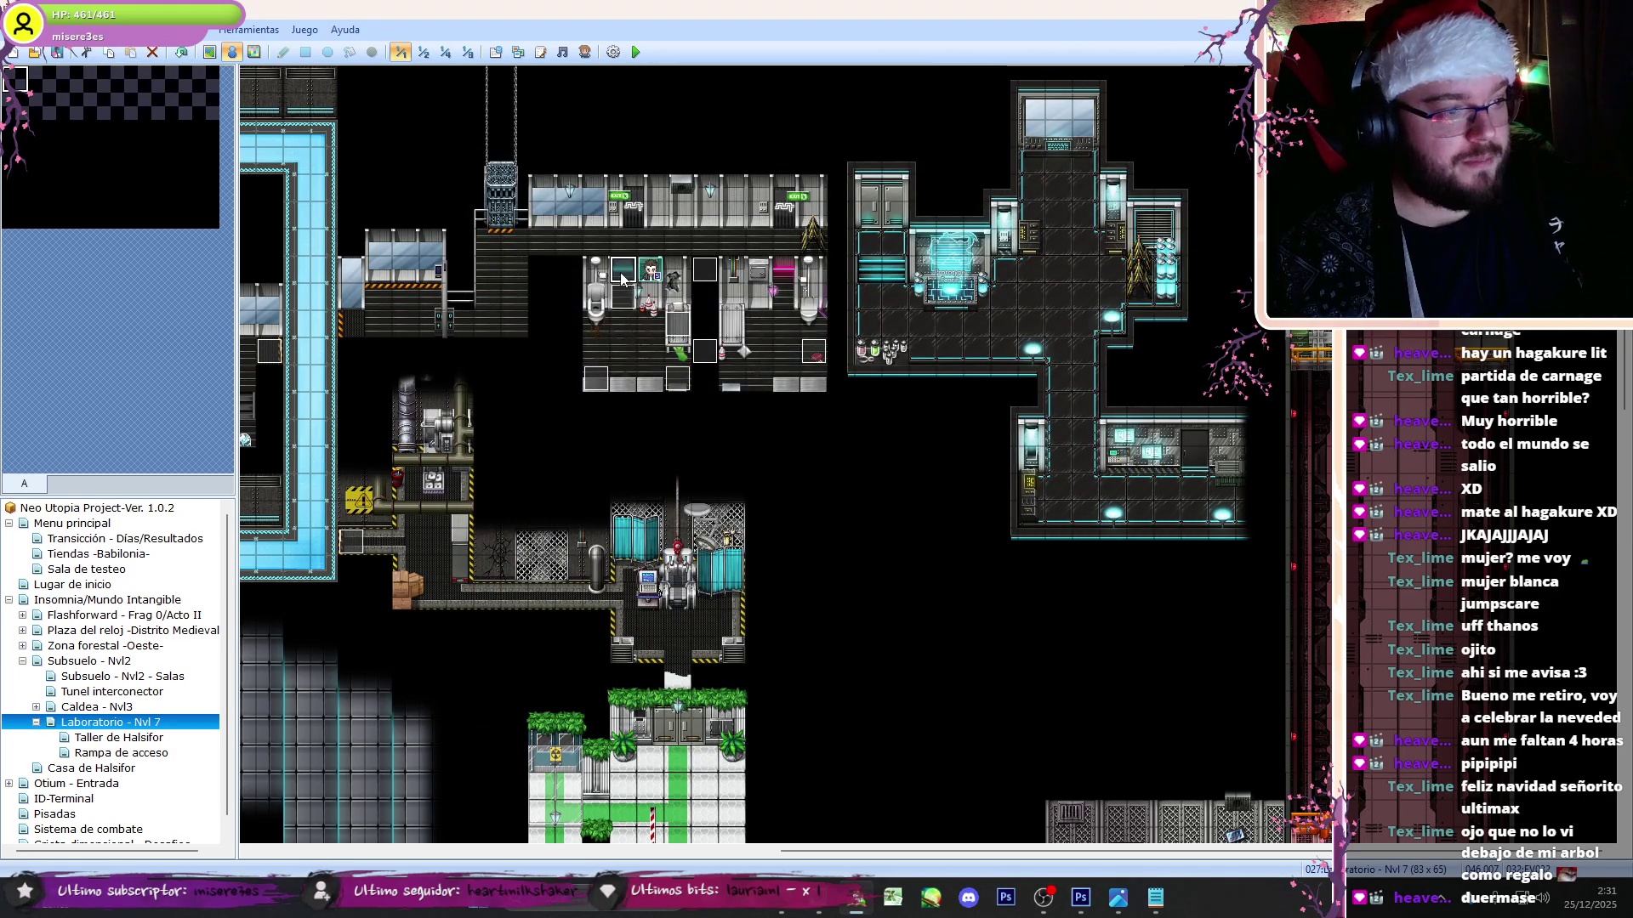
{"action": "double_click", "coordinate": [623, 278]}
{"action": "left_click_drag", "start_coordinate": [1154, 292], "coordinate": [1158, 655]}
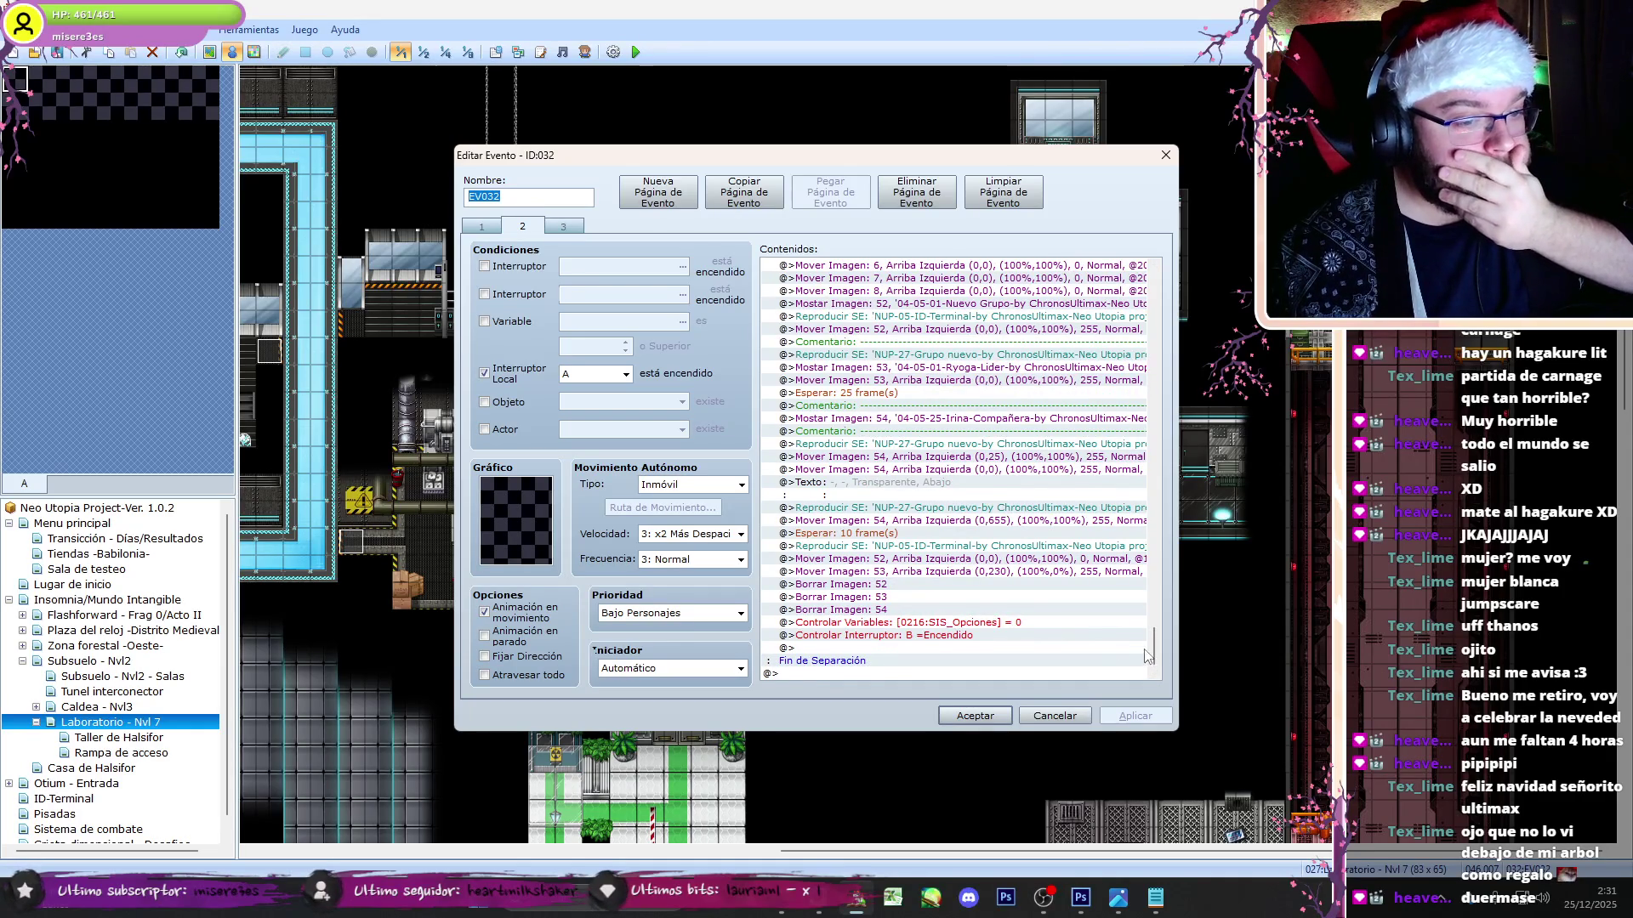
- Insert an Iniciar Transición command on EV032's second page
{"action": "scroll", "coordinate": [1161, 631], "scroll_direction": "up", "scroll_amount": 5}
{"action": "scroll", "coordinate": [1162, 631], "scroll_direction": "down", "scroll_amount": 5}
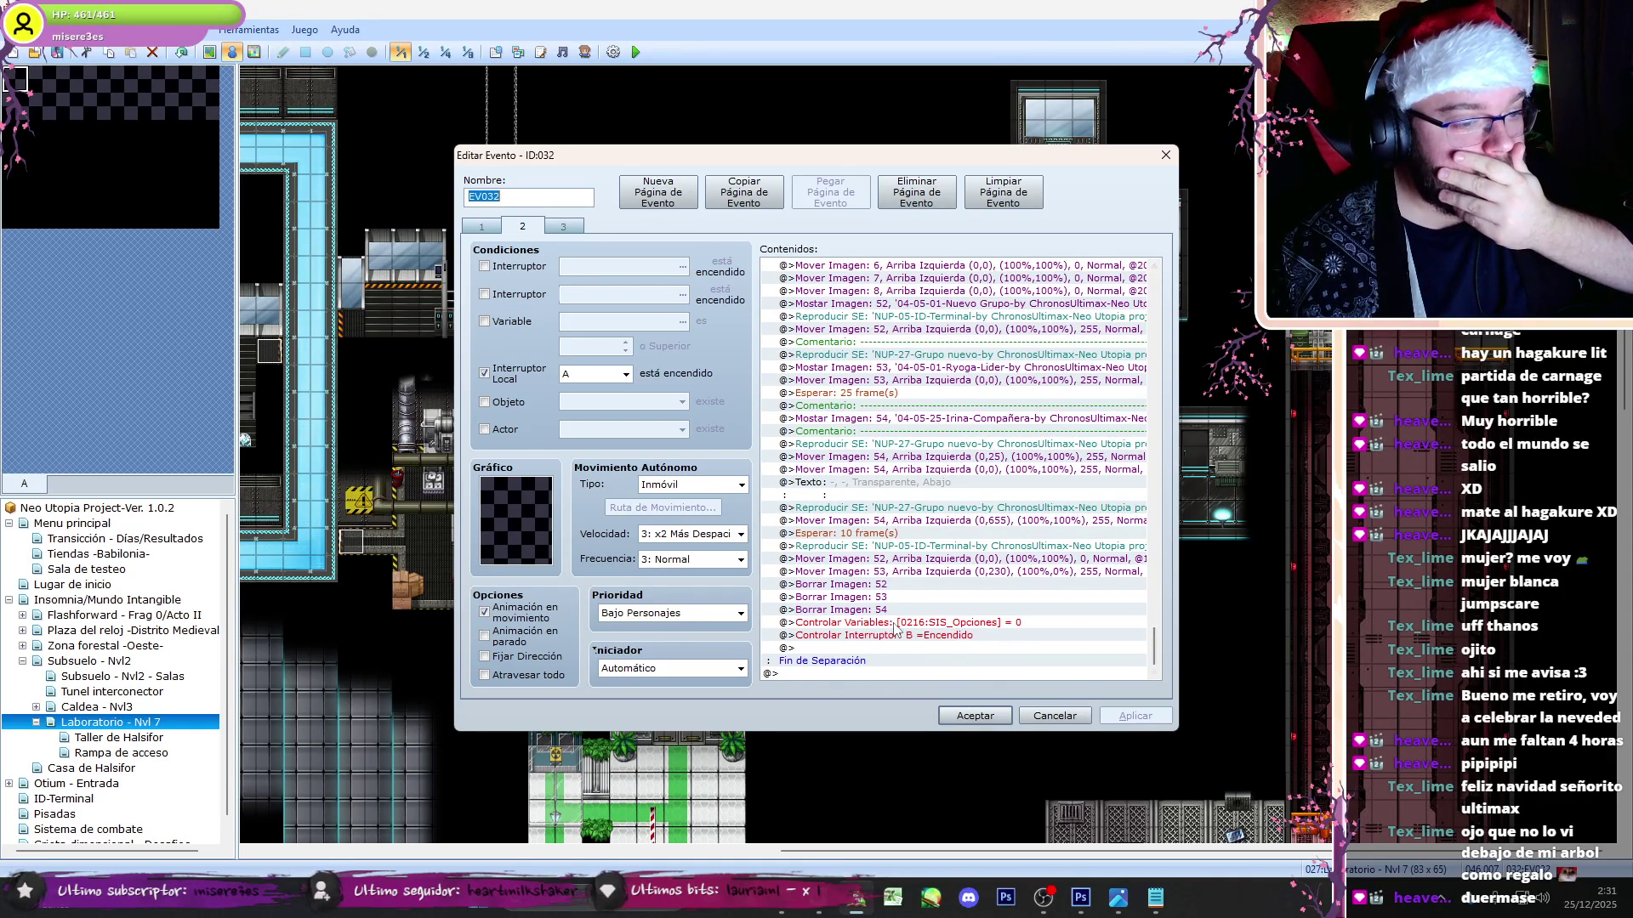
{"action": "left_click", "coordinate": [895, 631]}
{"action": "key", "text": "Insert"}
{"action": "left_click", "coordinate": [805, 248]}
{"action": "left_click", "coordinate": [842, 587]}
- Add actor 023 Irina Divjak to the party with Cambiar Miembros del Grupo
{"action": "key", "text": "Insert"}
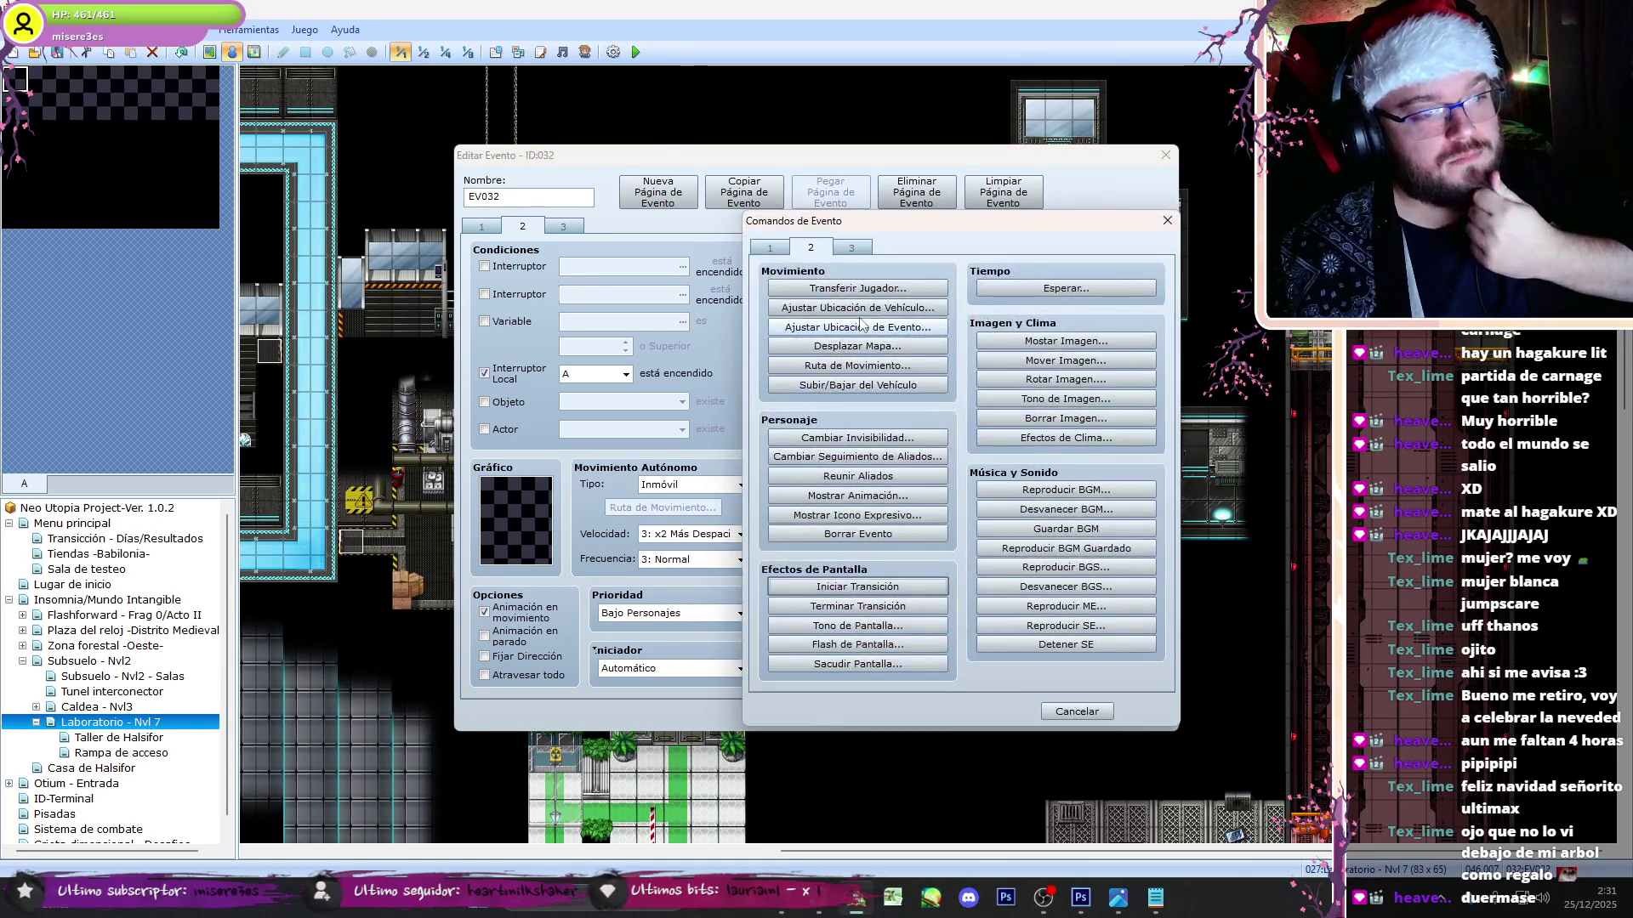
{"action": "left_click", "coordinate": [770, 248]}
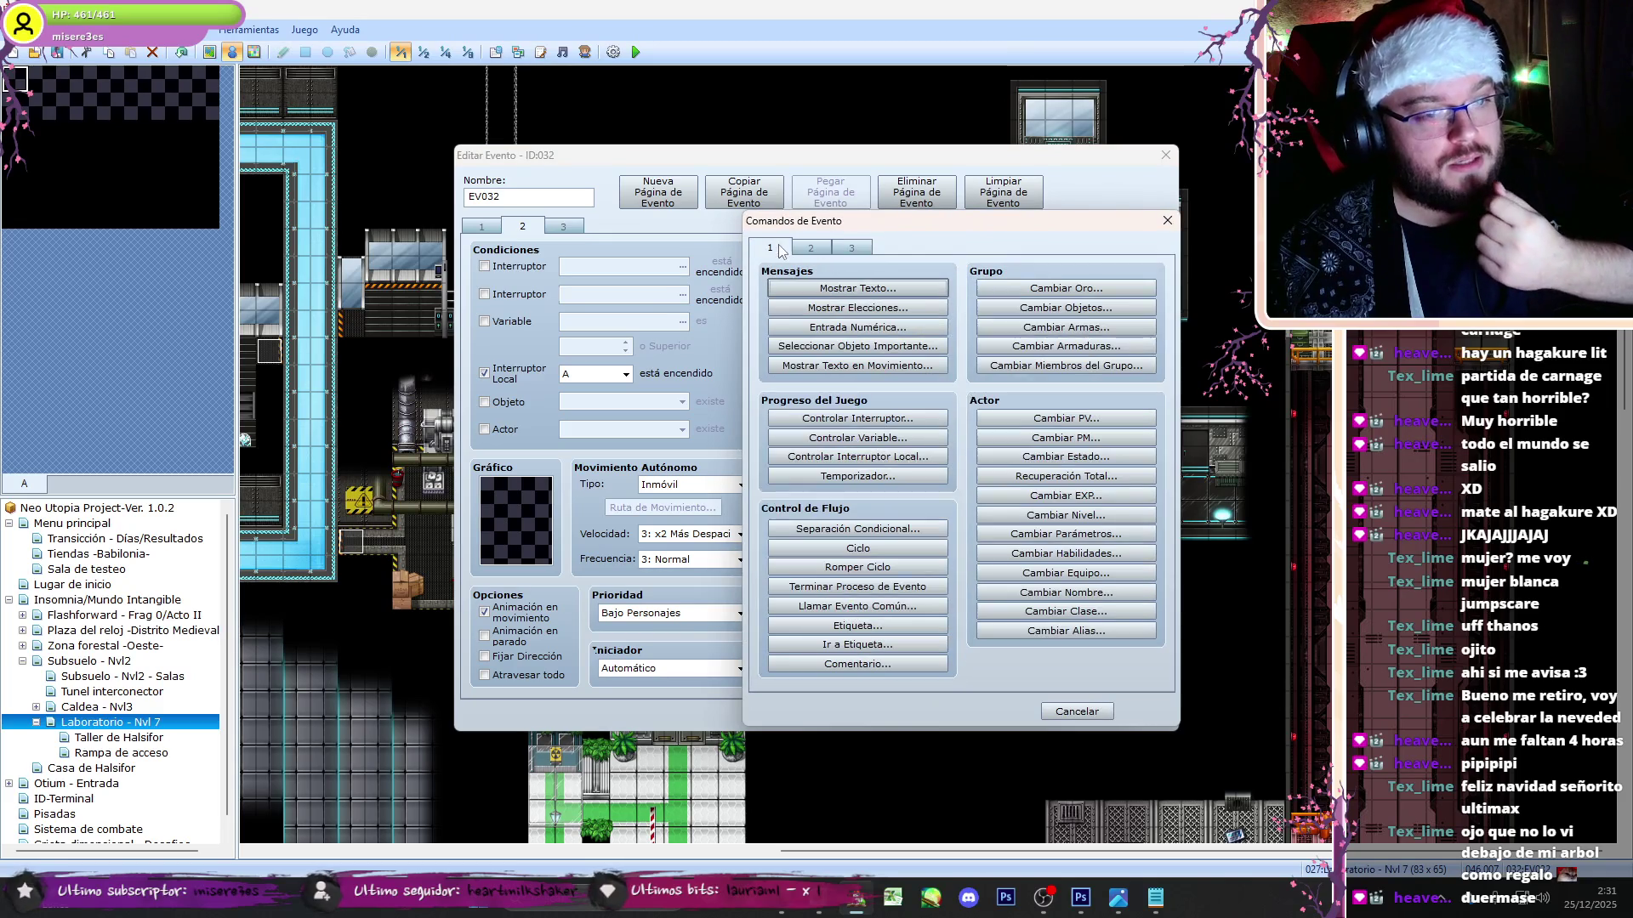
{"action": "left_click", "coordinate": [1066, 366]}
{"action": "left_click", "coordinate": [973, 443]}
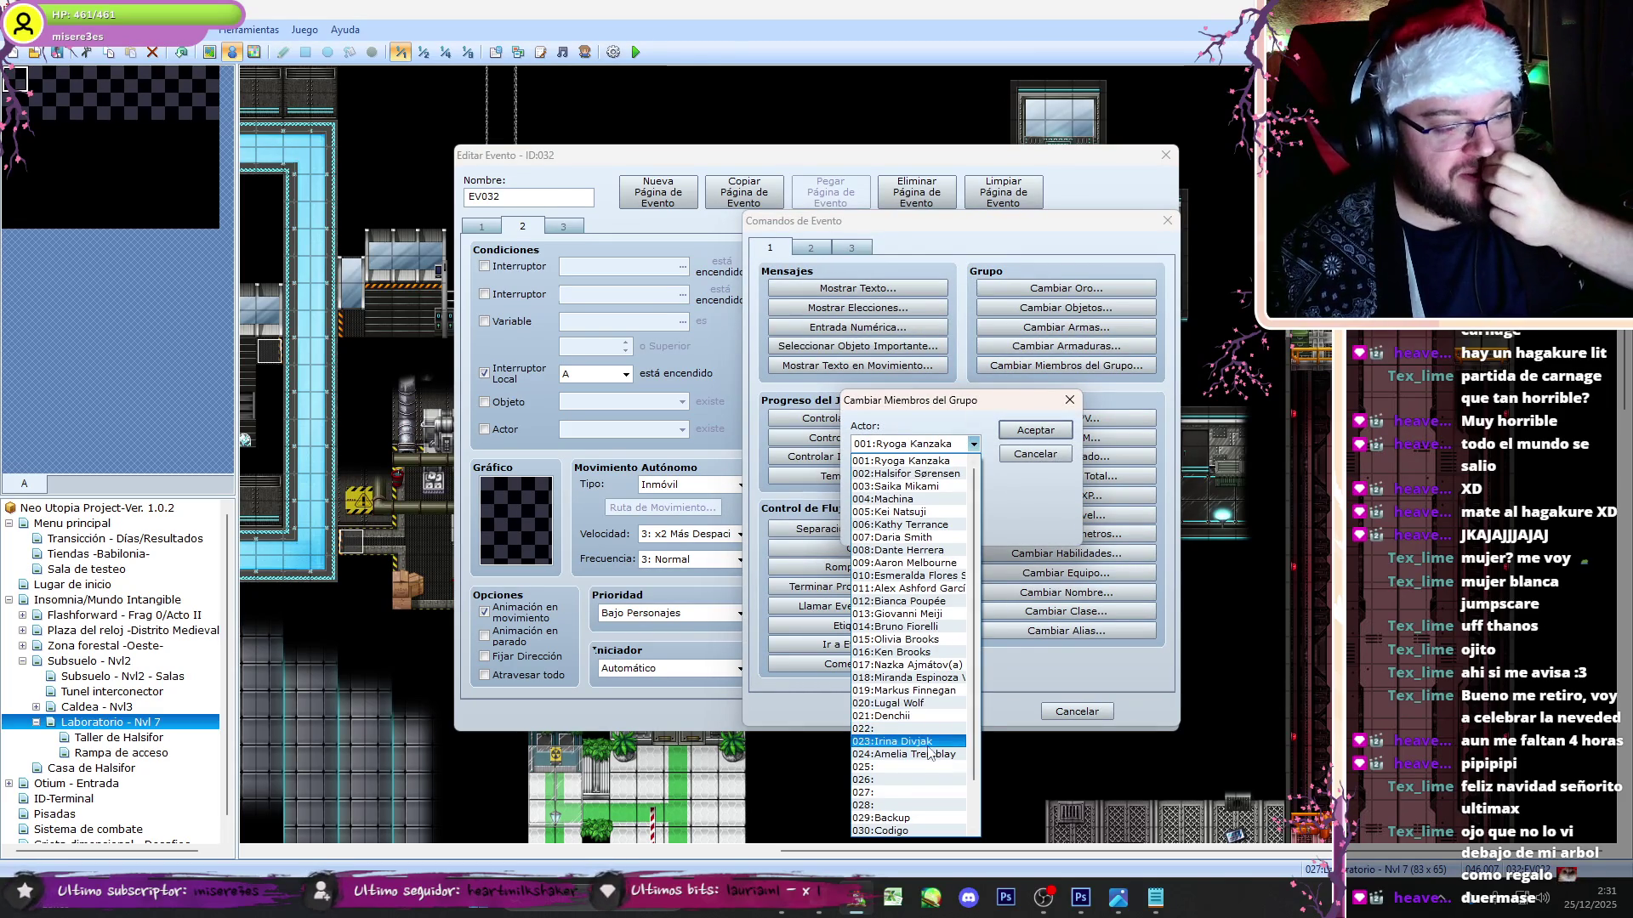
{"action": "left_click", "coordinate": [926, 742]}
{"action": "left_click", "coordinate": [1031, 434]}
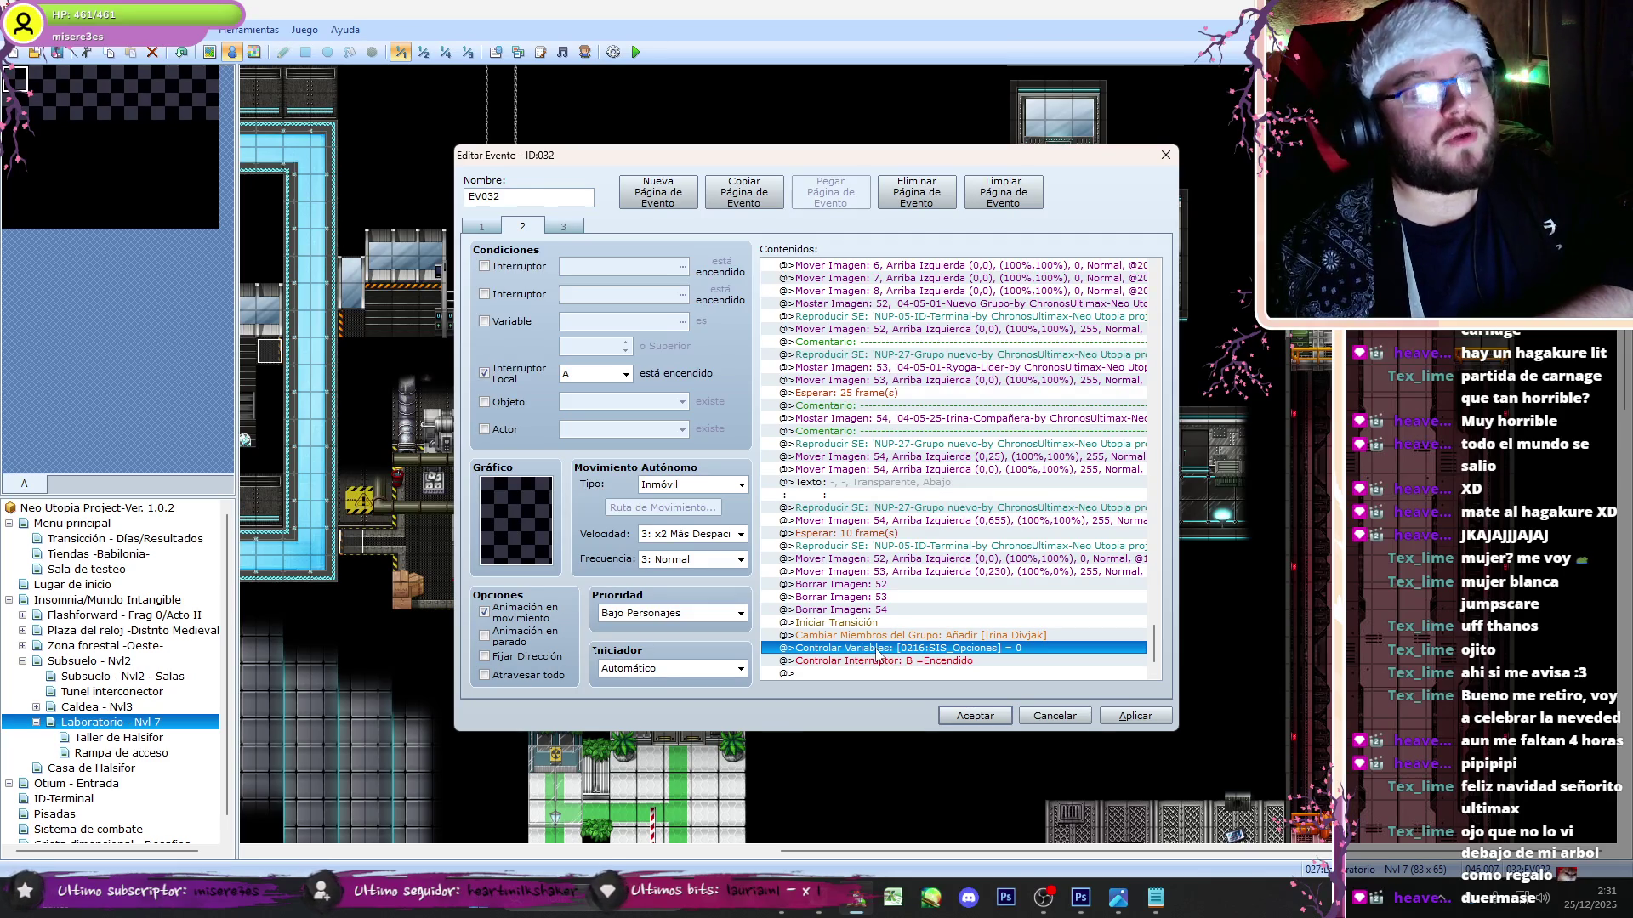
- Add a Controlar Variable command setting 0251 V. ARGUMENTAL to 41
{"action": "double_click", "coordinate": [850, 674]}
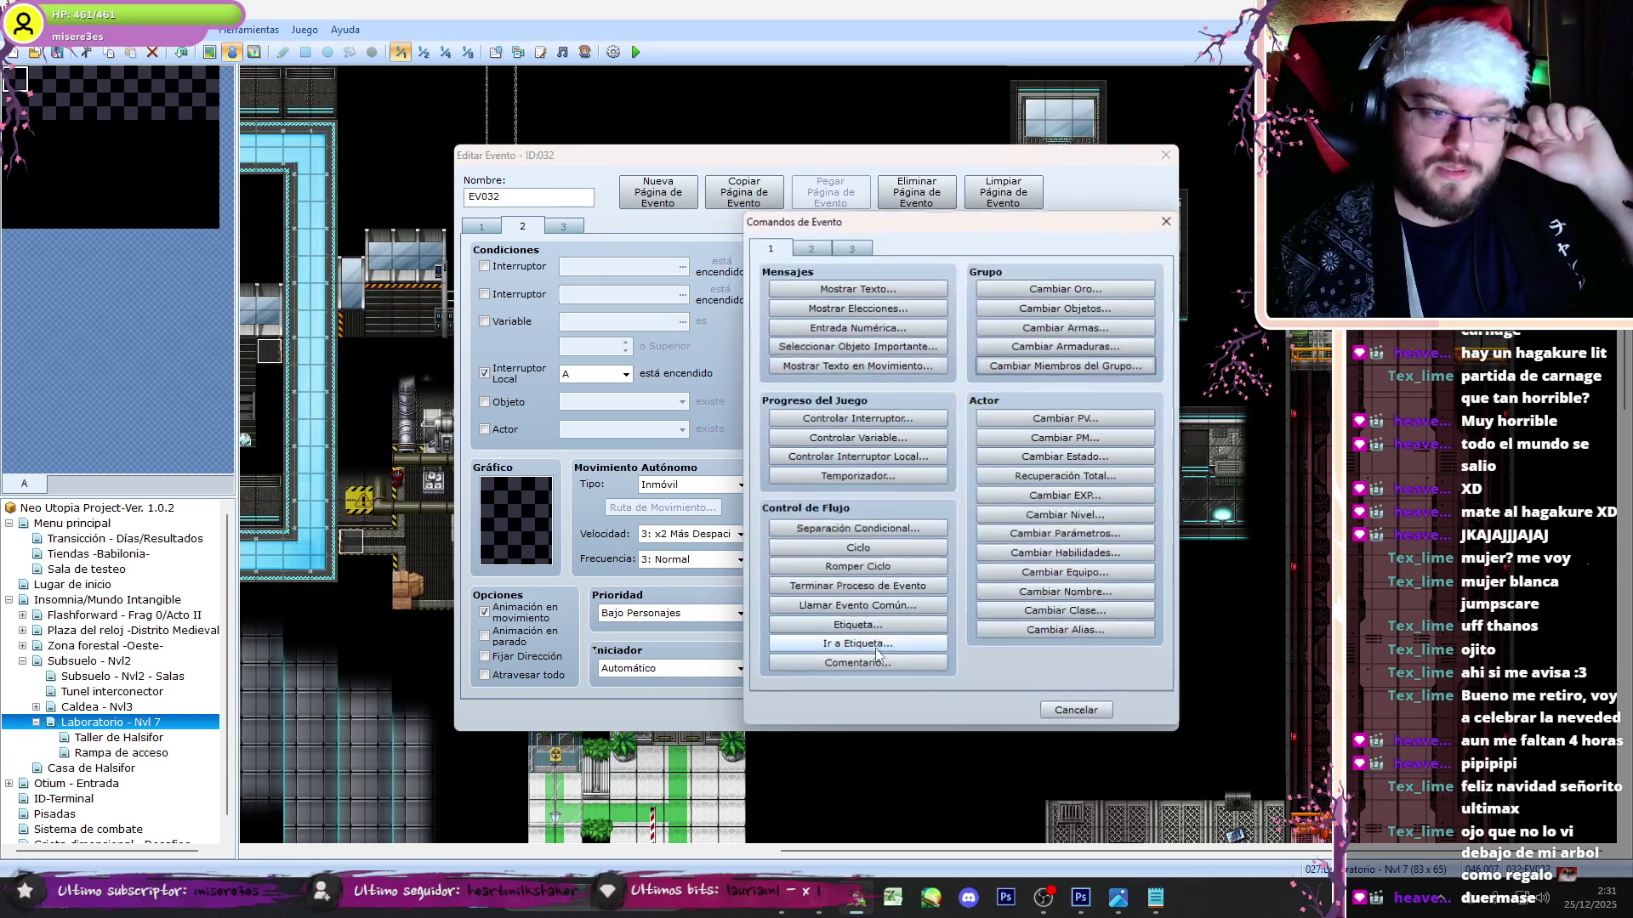
{"action": "left_click", "coordinate": [814, 248]}
{"action": "left_click", "coordinate": [781, 250]}
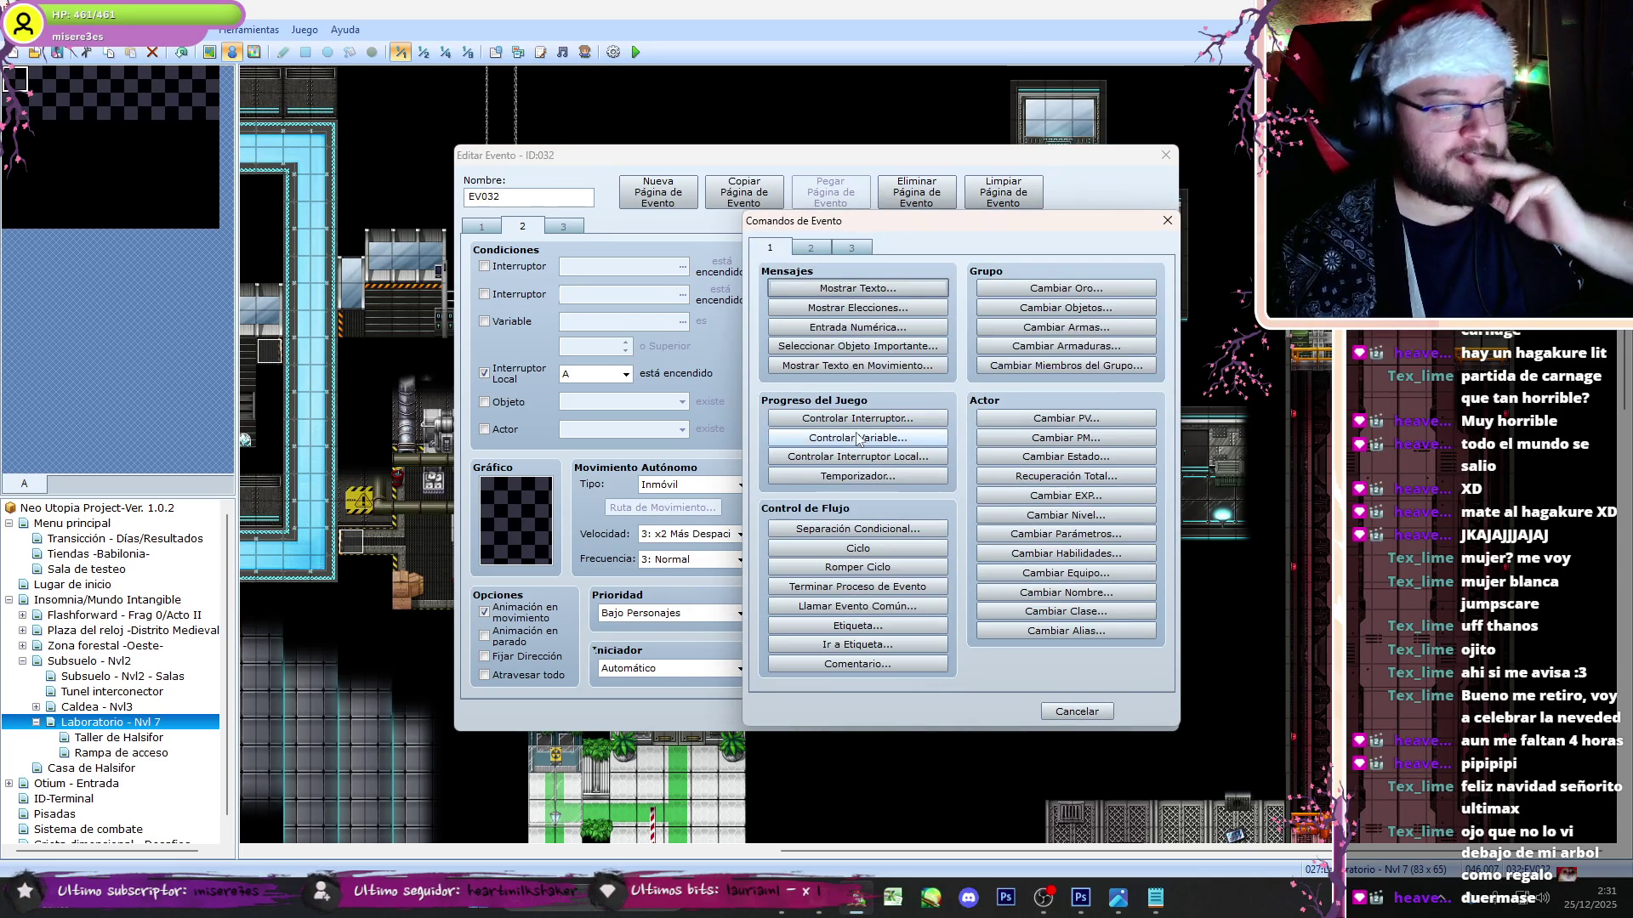
{"action": "left_click", "coordinate": [859, 438]}
{"action": "left_click", "coordinate": [997, 354]}
{"action": "key", "text": "Down"}
{"action": "key", "text": "Down"}
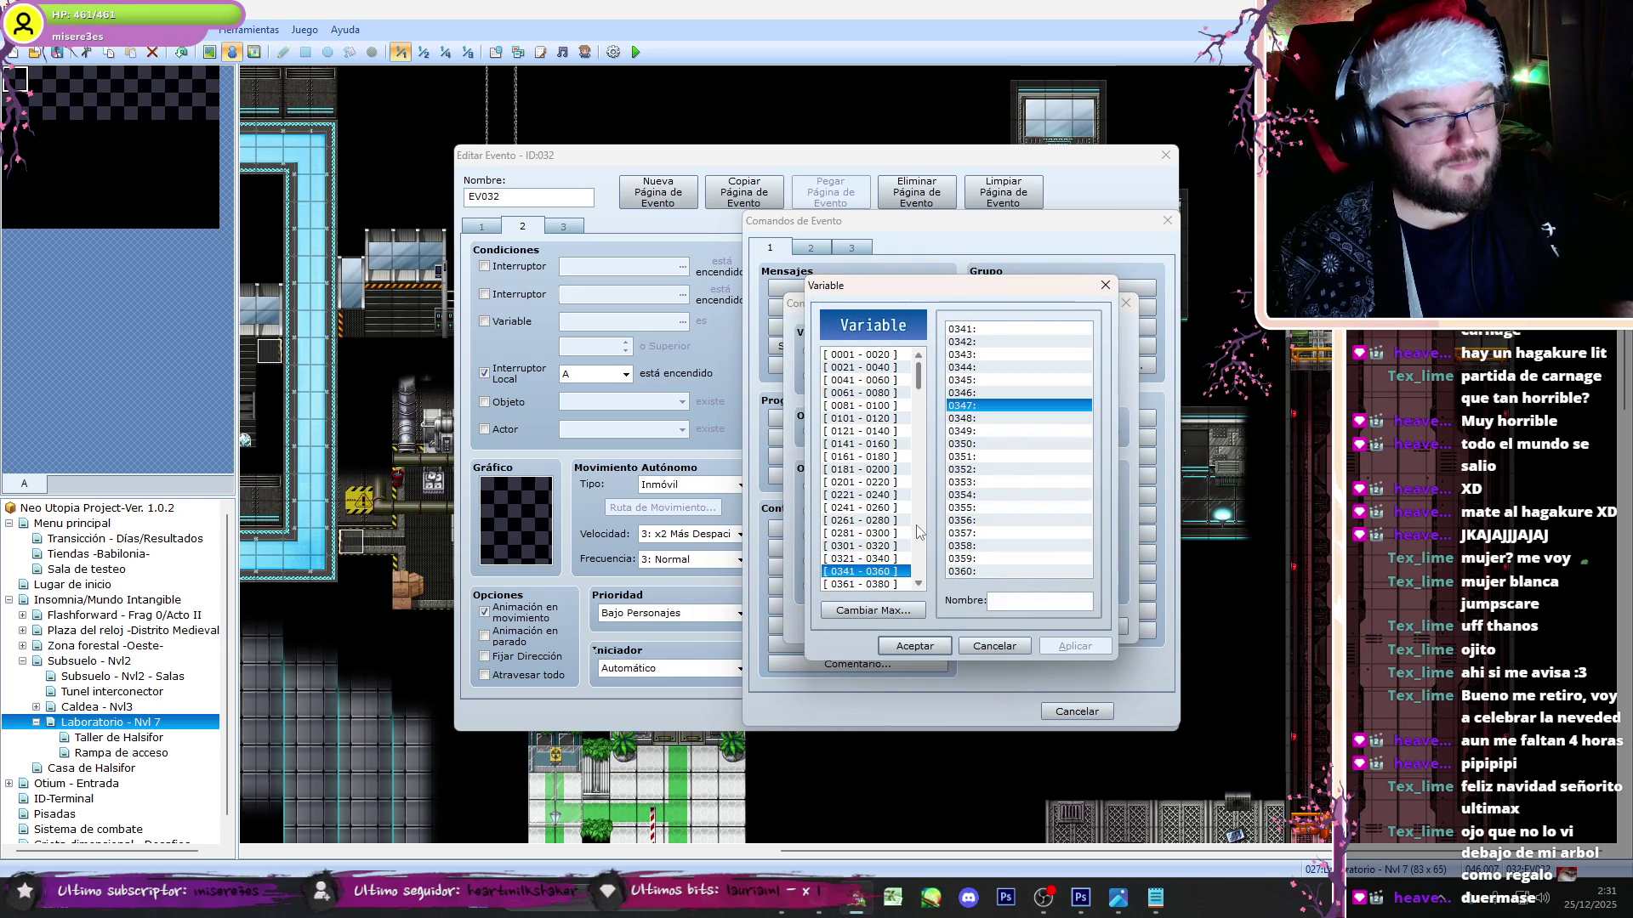
{"action": "key", "text": "Up"}
{"action": "key", "text": "Up"}
{"action": "key", "text": "Up"}
{"action": "key", "text": "Up"}
{"action": "key", "text": "Up"}
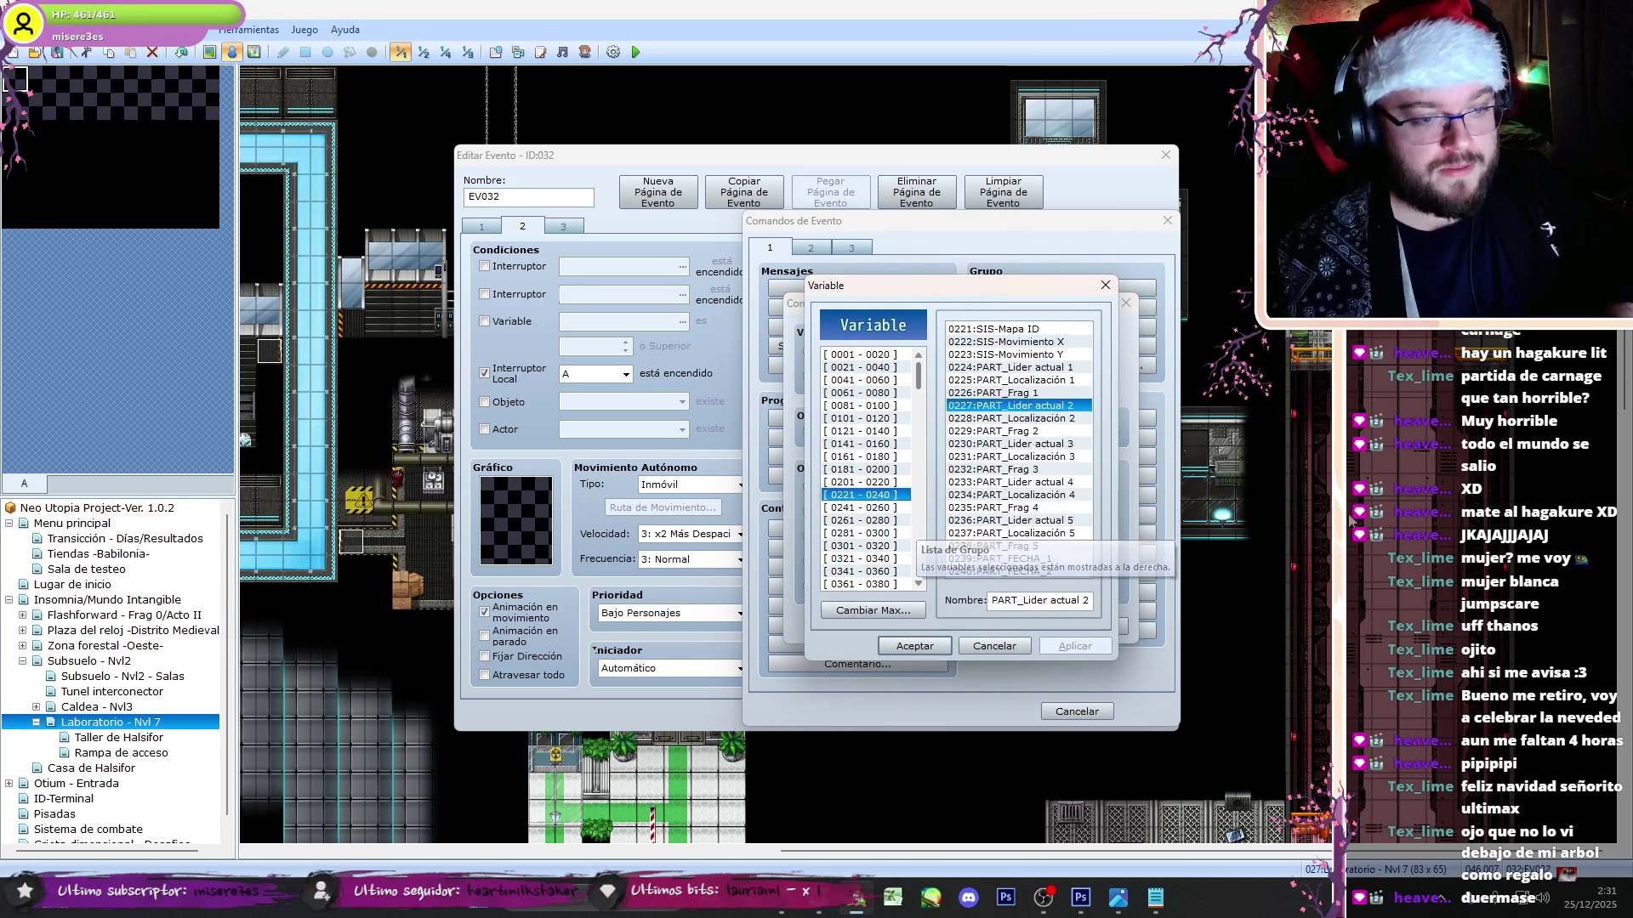
{"action": "key", "text": "Tab"}
{"action": "key", "text": "Down"}
{"action": "key", "text": "Down"}
{"action": "key", "text": "Down"}
{"action": "key", "text": "Return"}
{"action": "double_click", "coordinate": [916, 484]}
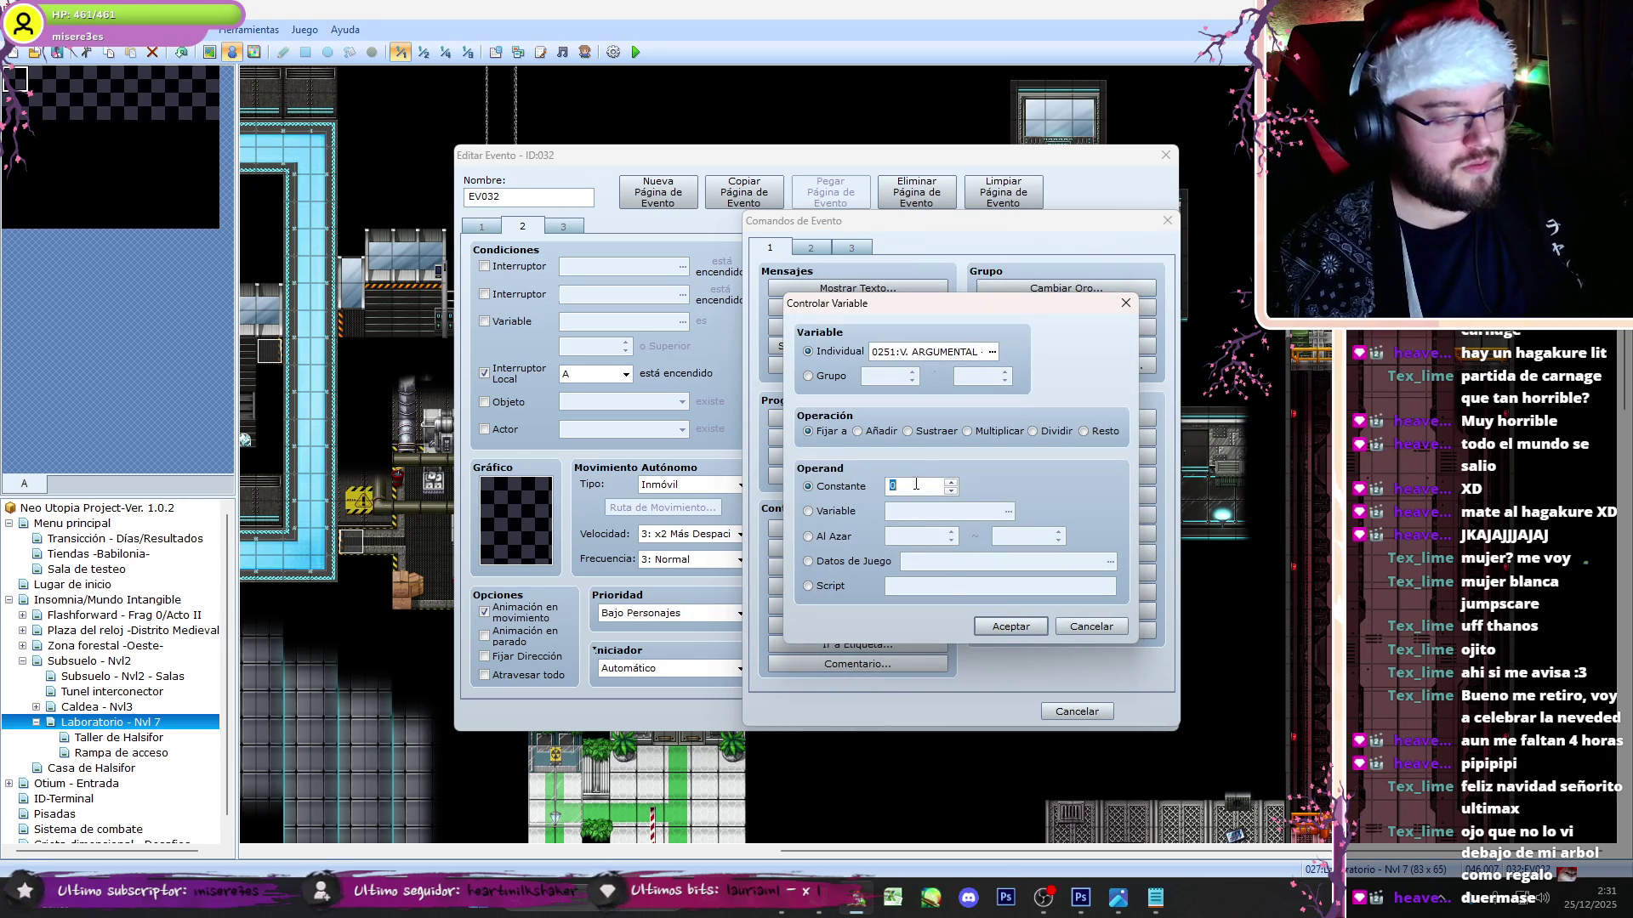
{"action": "type", "text": "01"}
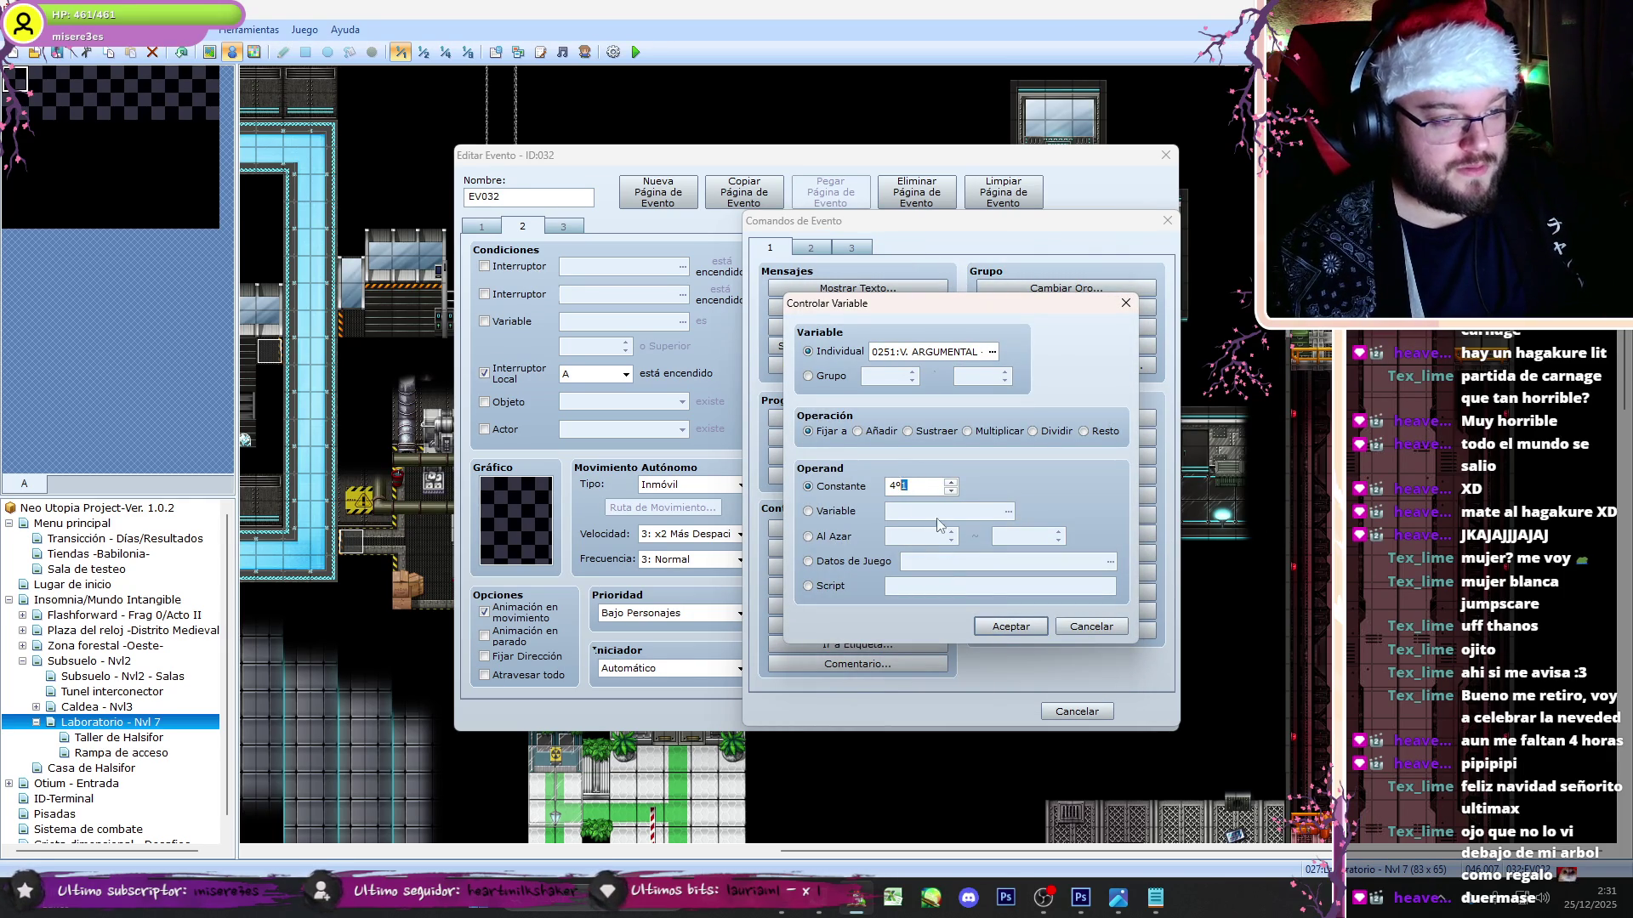
{"action": "left_click", "coordinate": [1010, 626]}
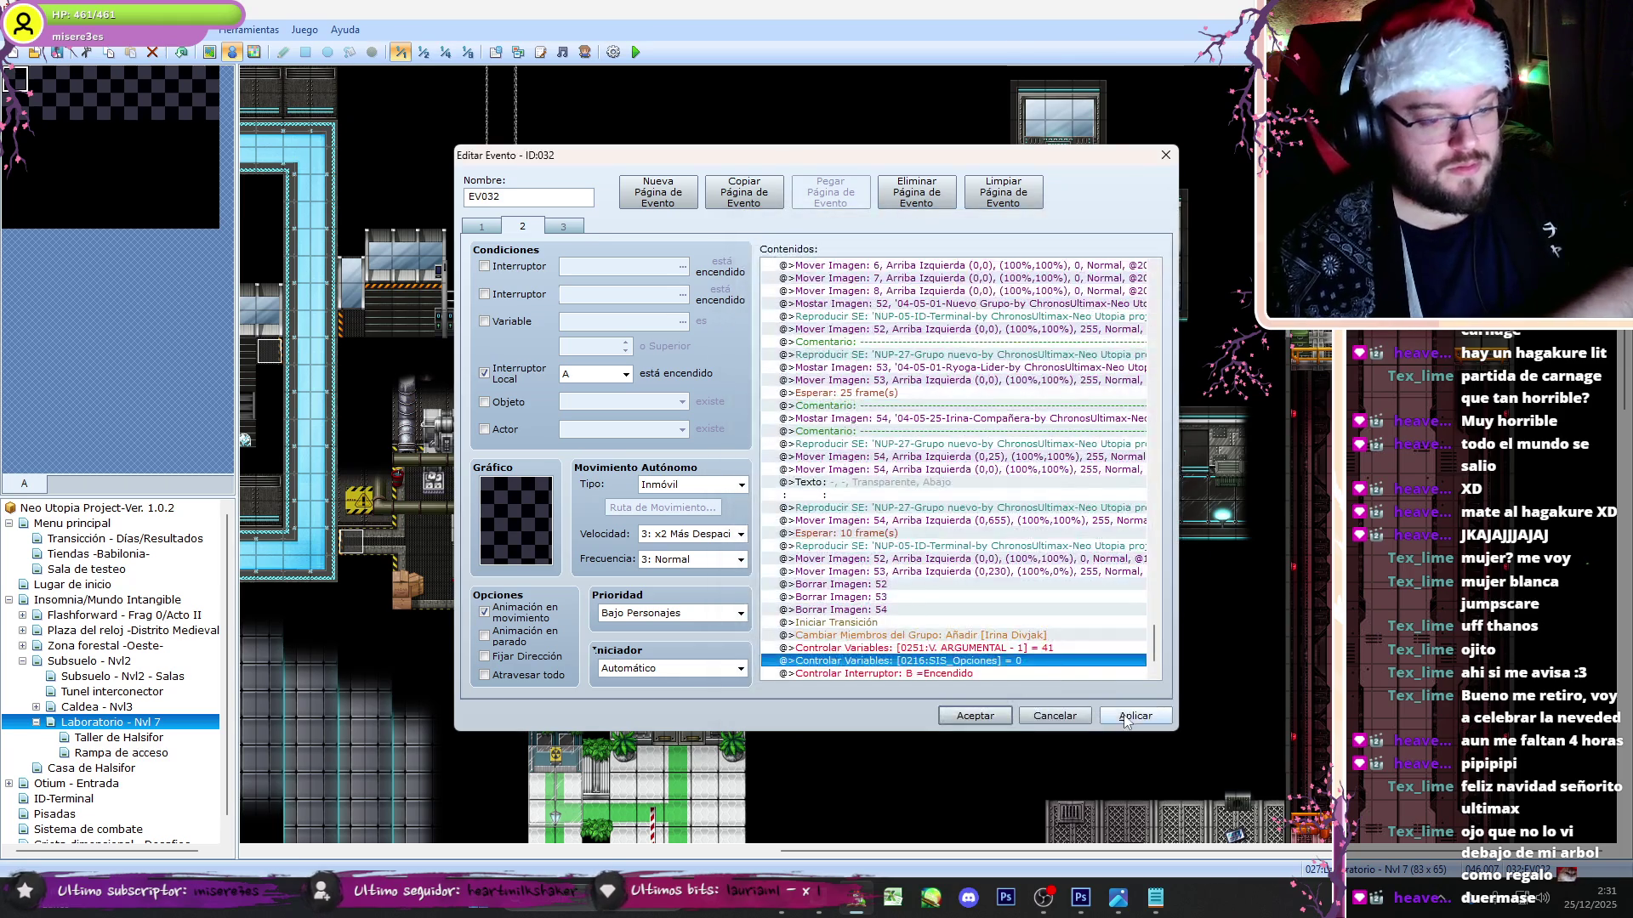
- Cut the new V. ARGUMENTAL line out so it can be repositioned
{"action": "scroll", "coordinate": [1150, 647], "scroll_direction": "down", "scroll_amount": 1}
{"action": "left_click", "coordinate": [978, 610]}
{"action": "key", "text": "Delete"}
- Paste the V. ARGUMENTAL line after the Controlar Interruptor command
{"action": "left_click", "coordinate": [977, 636]}
{"action": "key", "text": "Delete"}
{"action": "key", "text": "ctrl+v"}
- Make page 3 require variable 0251 V. ARGUMENTAL at 41 or more, then save the event
{"action": "left_click", "coordinate": [553, 236]}
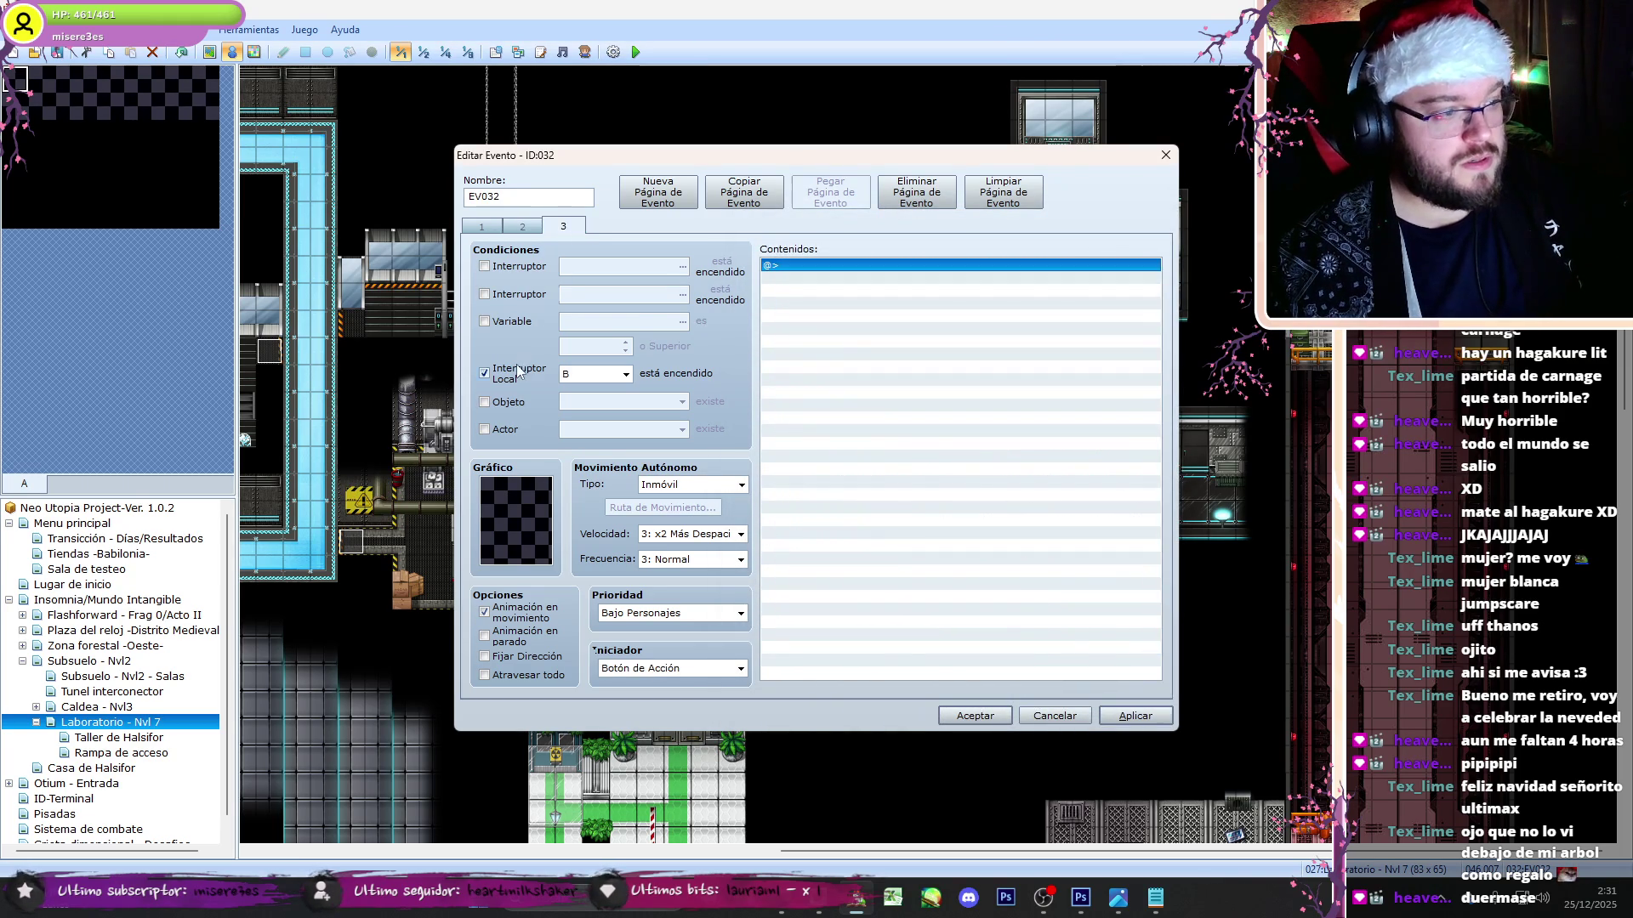
{"action": "left_click", "coordinate": [516, 326]}
{"action": "left_click", "coordinate": [682, 321]}
{"action": "left_click", "coordinate": [767, 656]}
{"action": "left_click", "coordinate": [602, 348]}
{"action": "type", "text": "41"}
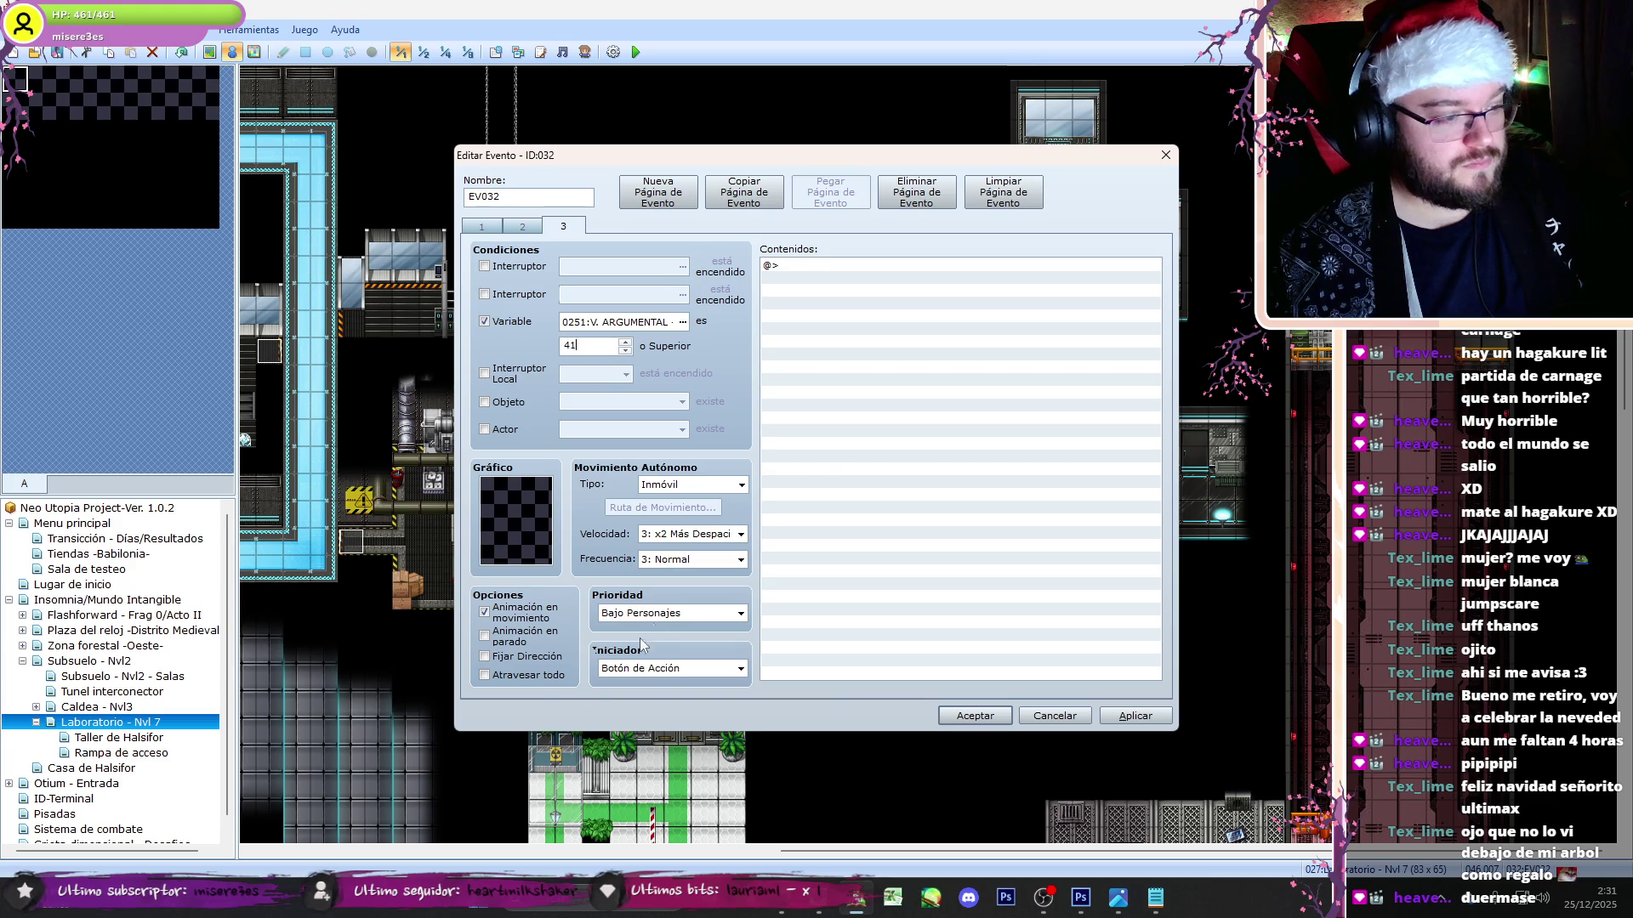
{"action": "left_click", "coordinate": [946, 719]}
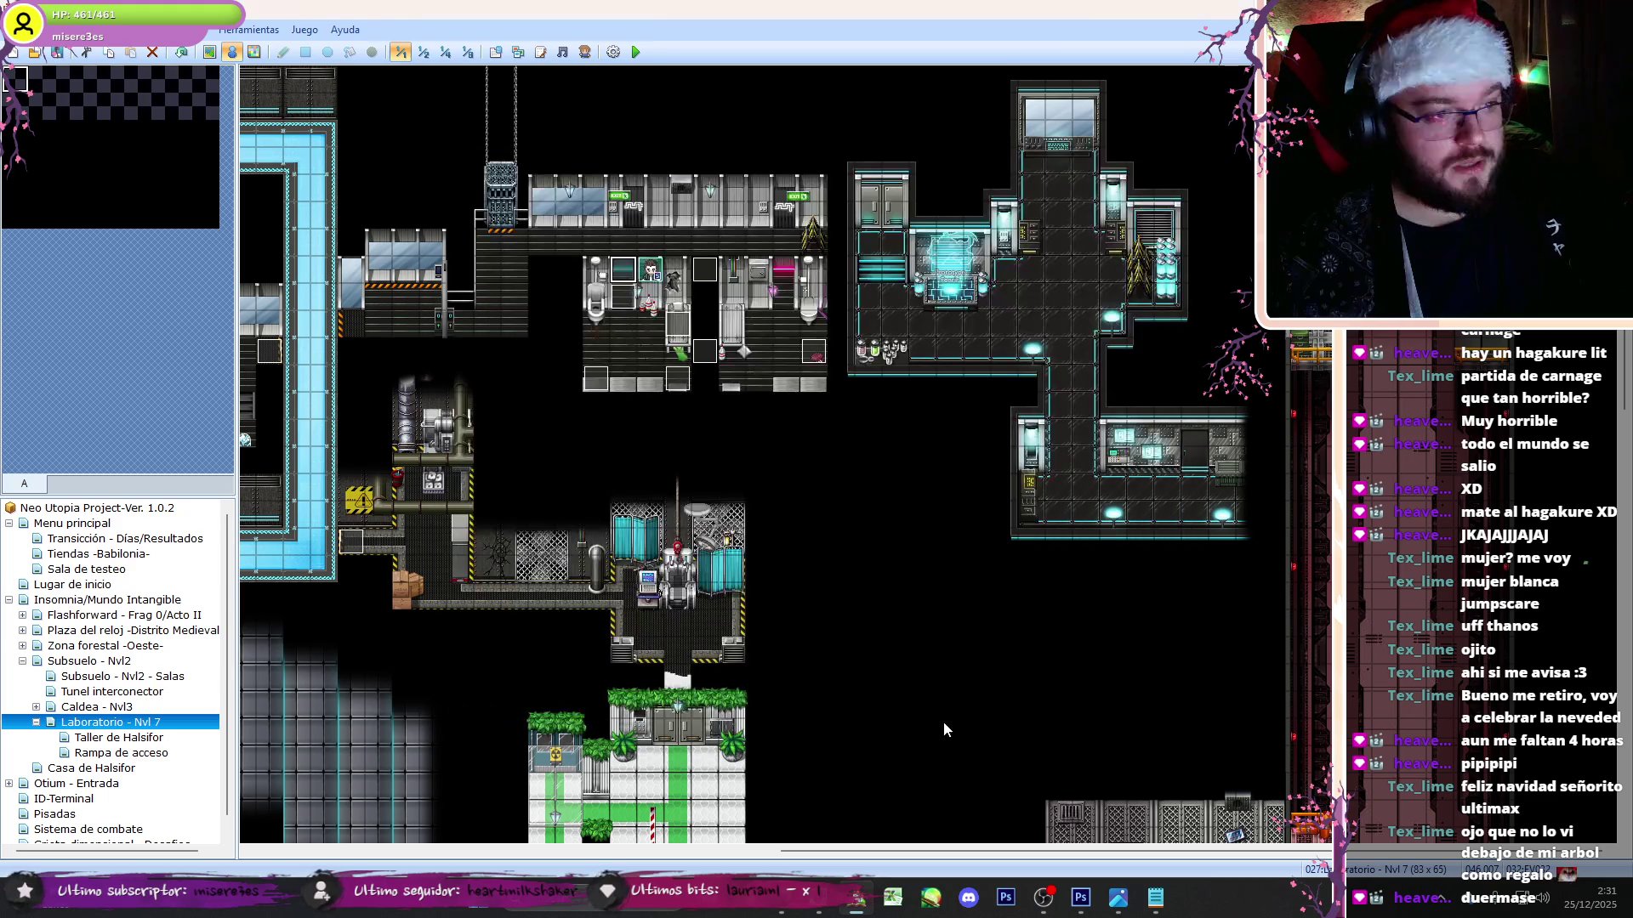
{"action": "left_click", "coordinate": [814, 910]}
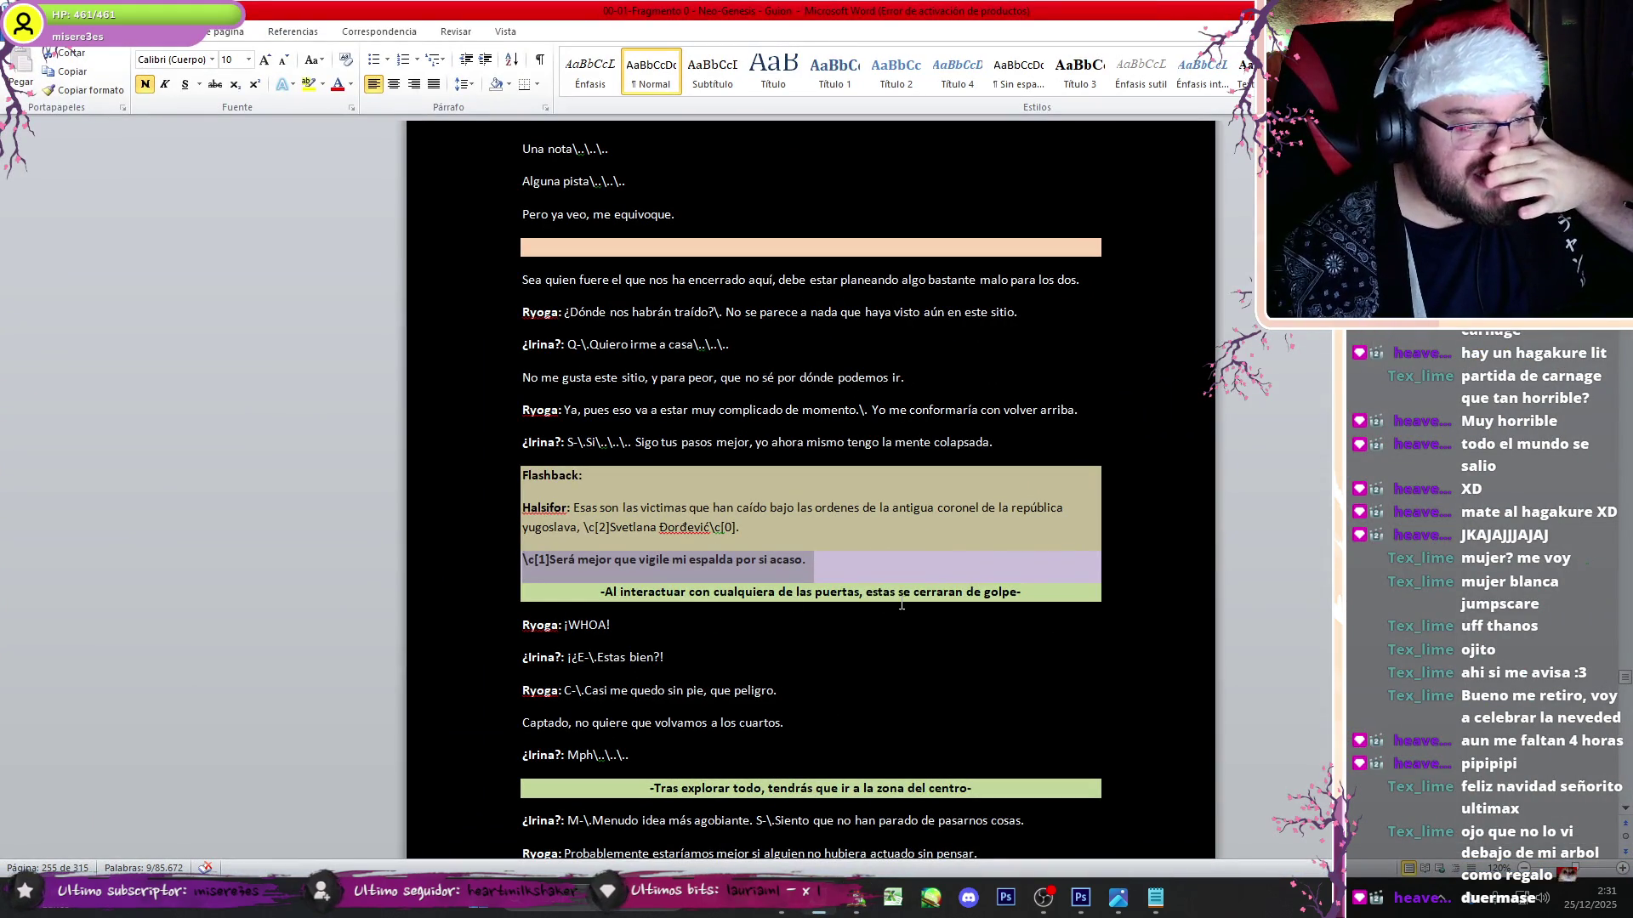
- Delete the script lines from '-Al interactuar…' through Irina's 'Mph...' reply
{"action": "scroll", "coordinate": [901, 606], "scroll_direction": "down", "scroll_amount": 2}
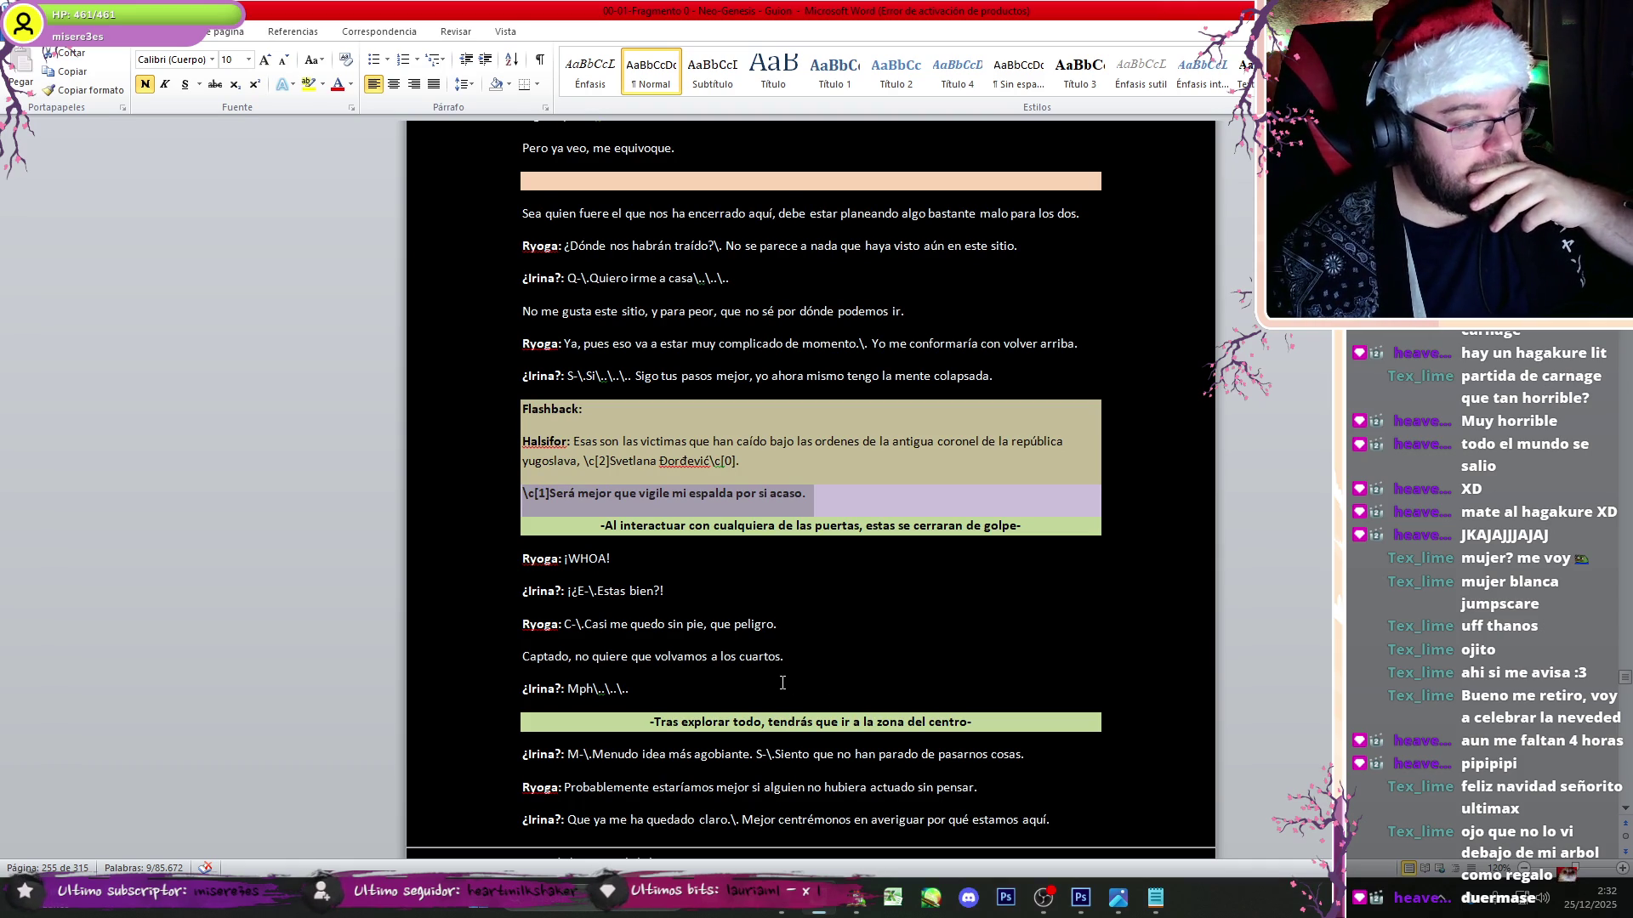
{"action": "scroll", "coordinate": [764, 610], "scroll_direction": "down", "scroll_amount": 1}
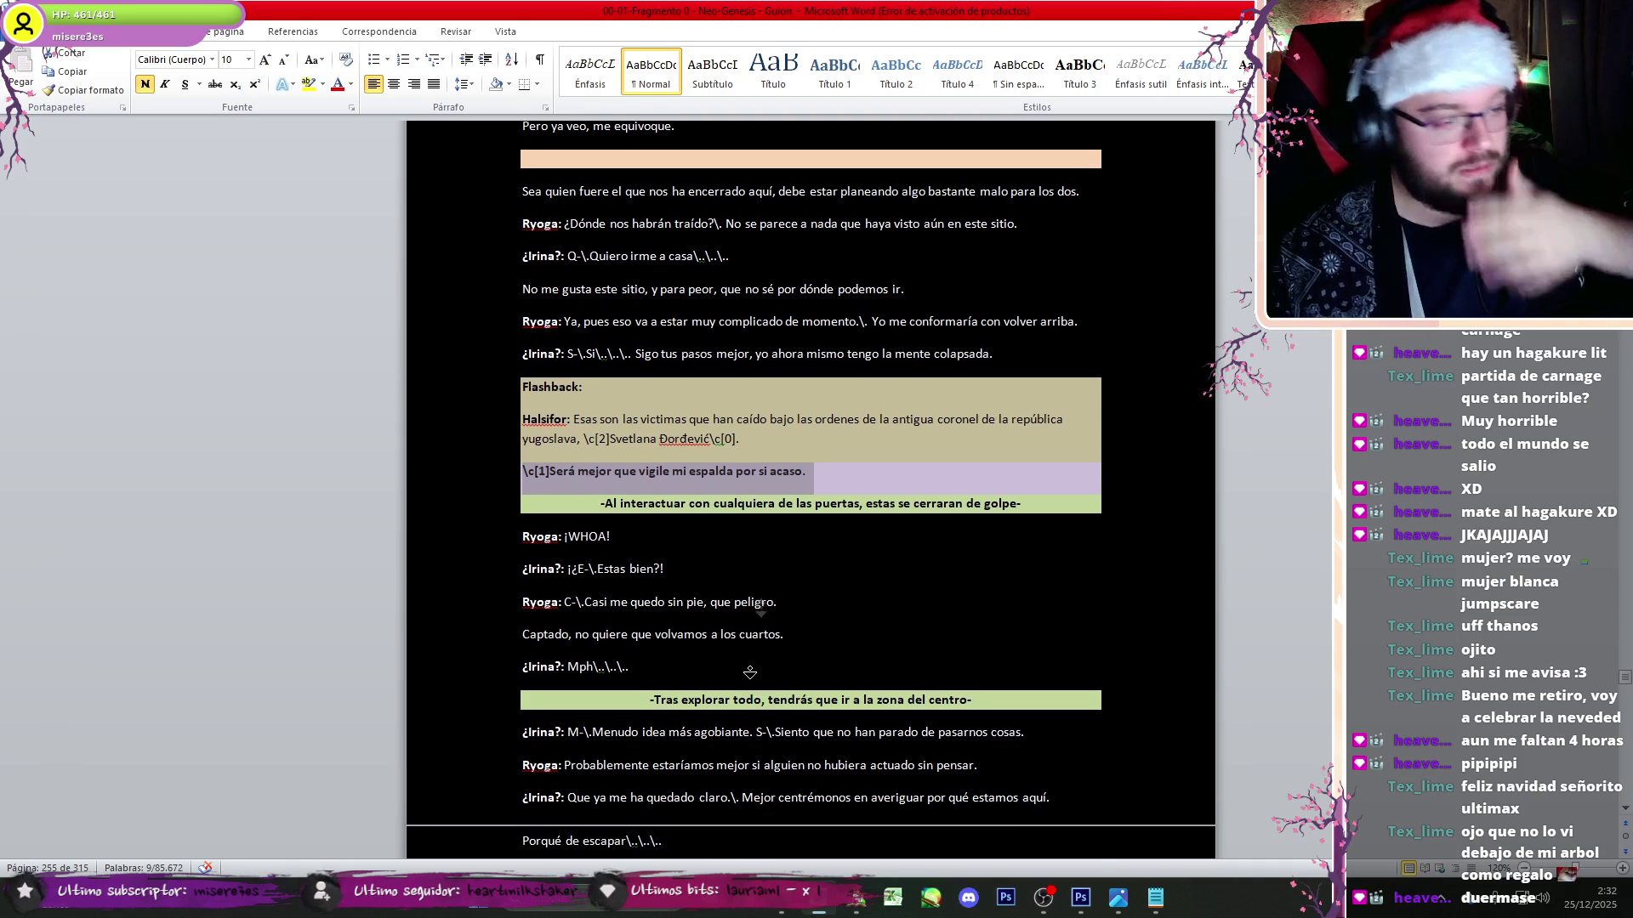
{"action": "left_click_drag", "start_coordinate": [633, 651], "coordinate": [532, 497]}
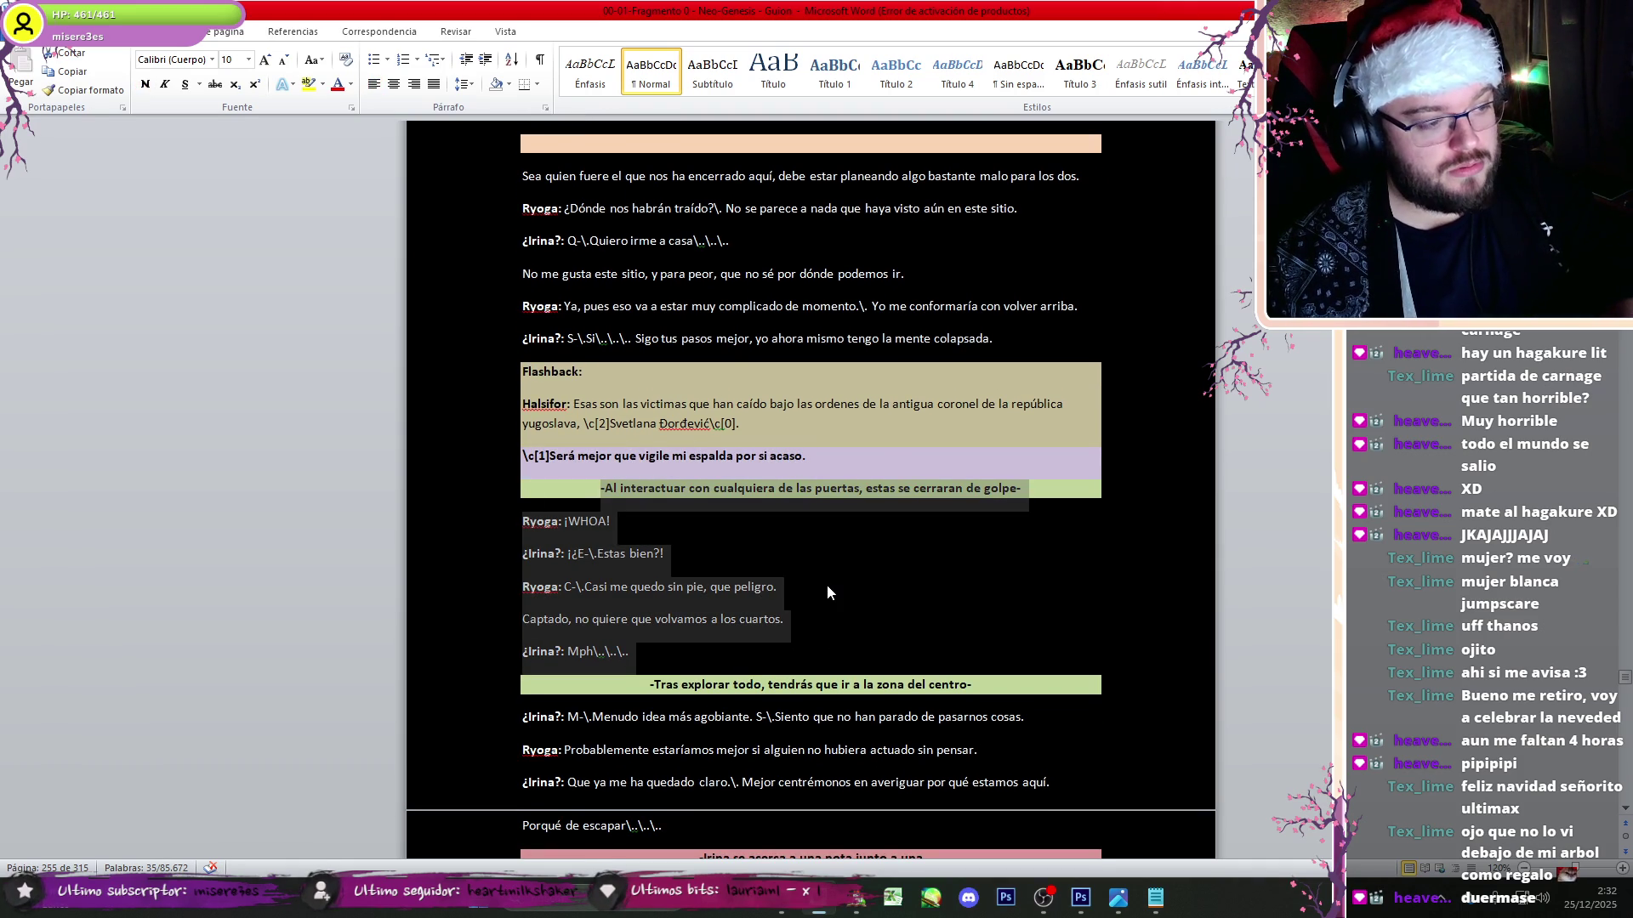
{"action": "key", "text": "Delete"}
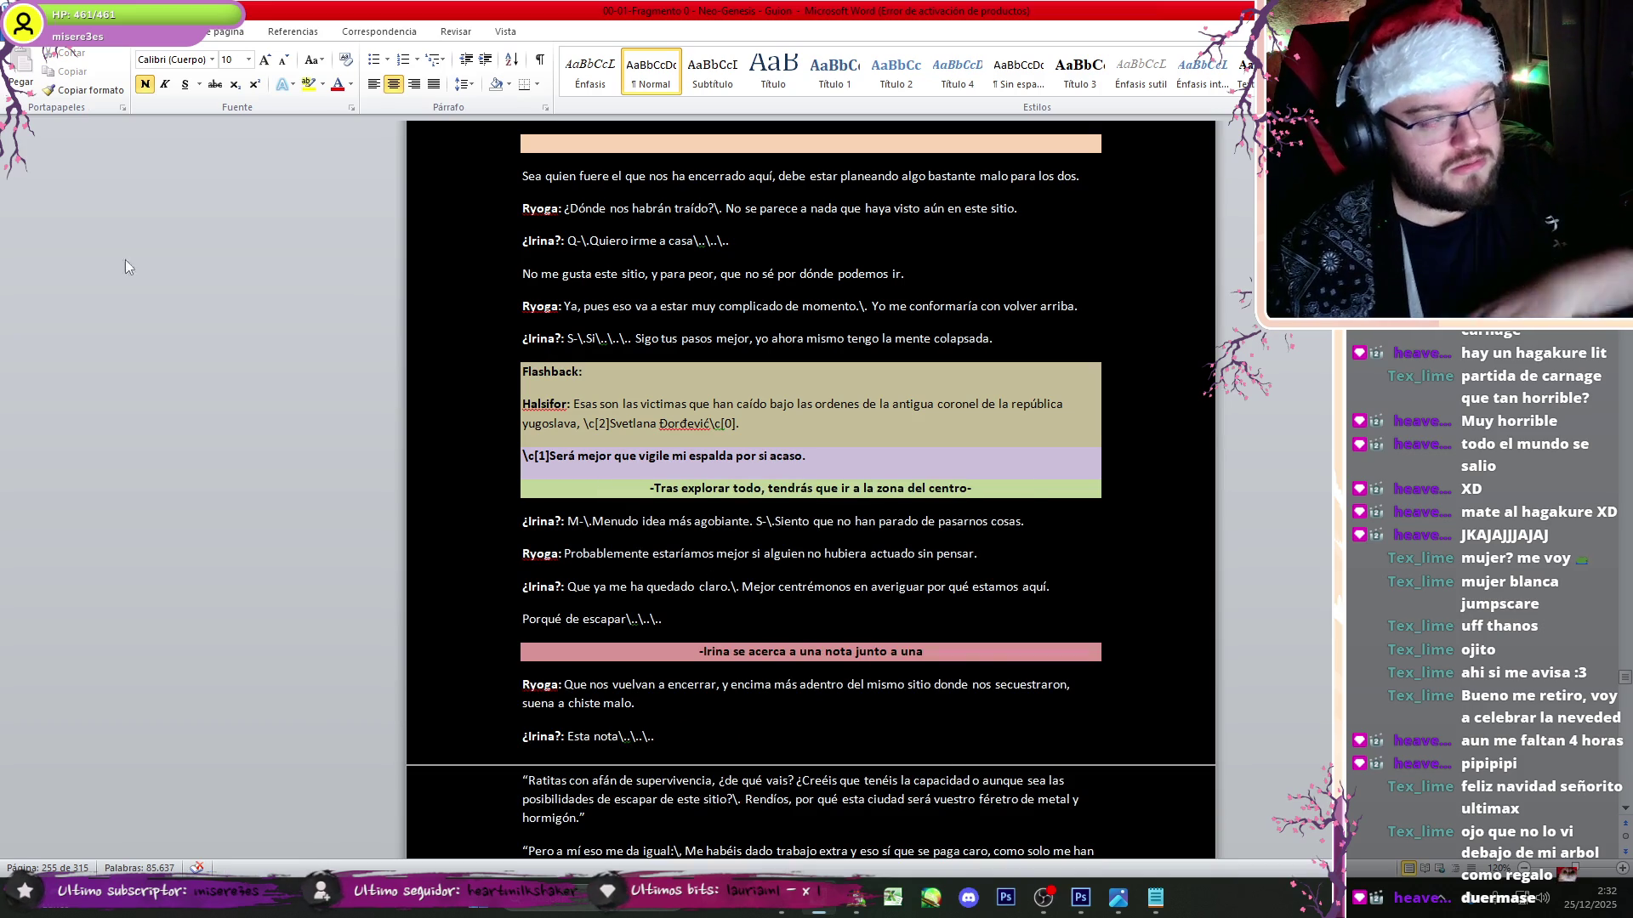
{"action": "left_click", "coordinate": [1043, 897]}
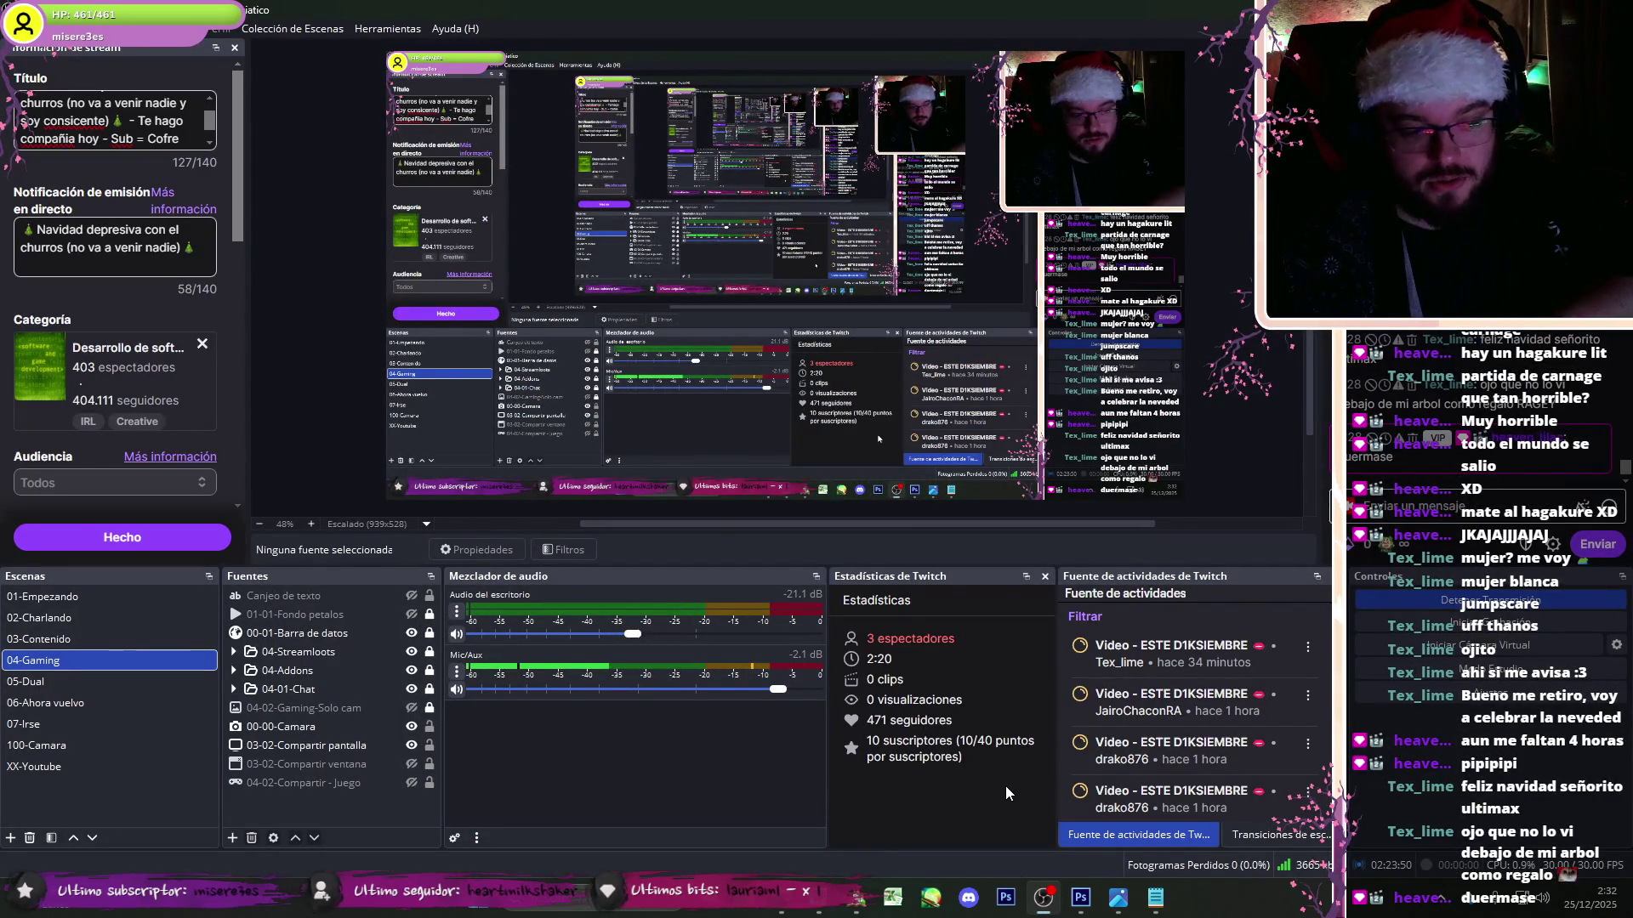
- Check the Streamloots Cupones tab in the browser and close the coupon details panel
{"action": "key", "text": "alt+Tab"}
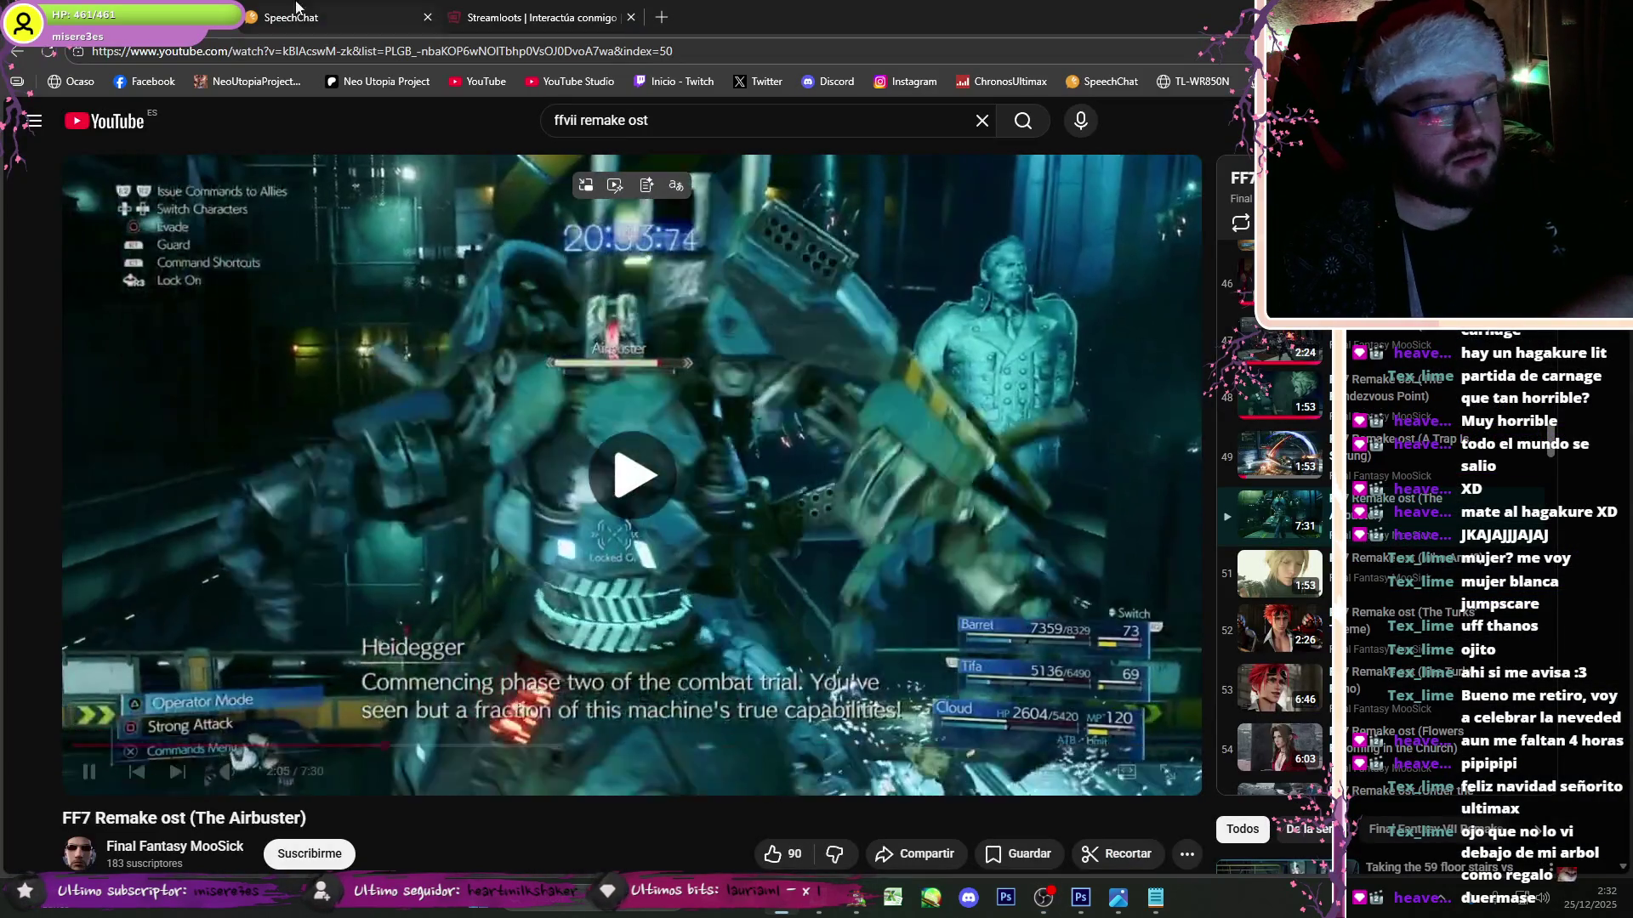
{"action": "left_click", "coordinate": [324, 13]}
{"action": "left_click", "coordinate": [515, 9]}
{"action": "left_click", "coordinate": [334, 7]}
{"action": "left_click", "coordinate": [472, 10]}
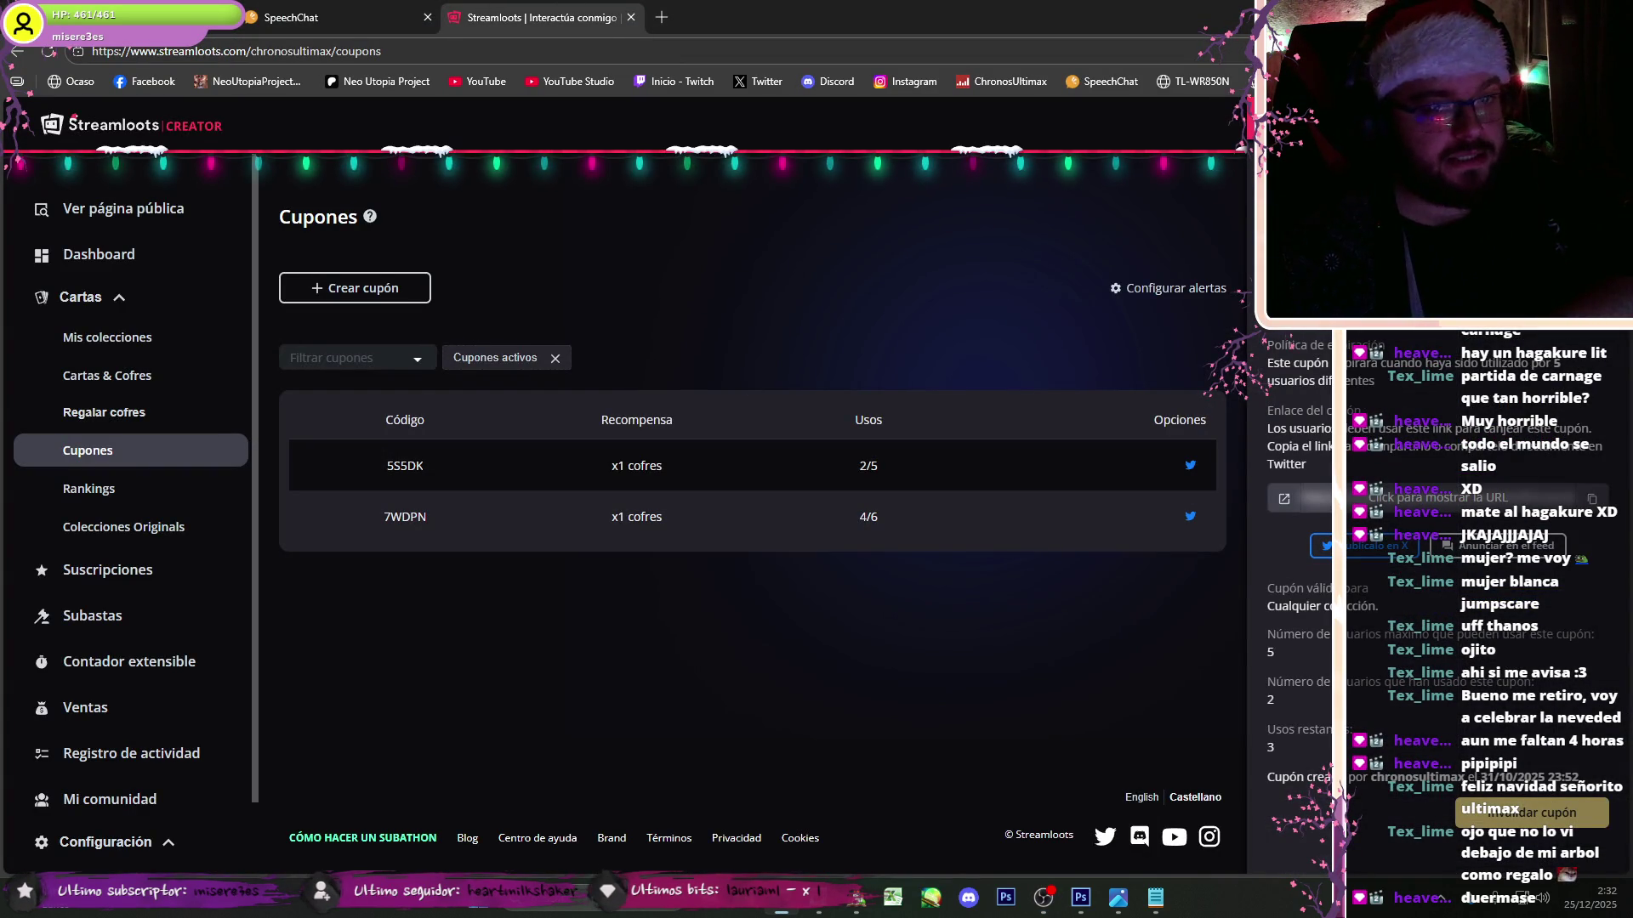
{"action": "left_click", "coordinate": [747, 387]}
{"action": "left_click", "coordinate": [856, 900]}
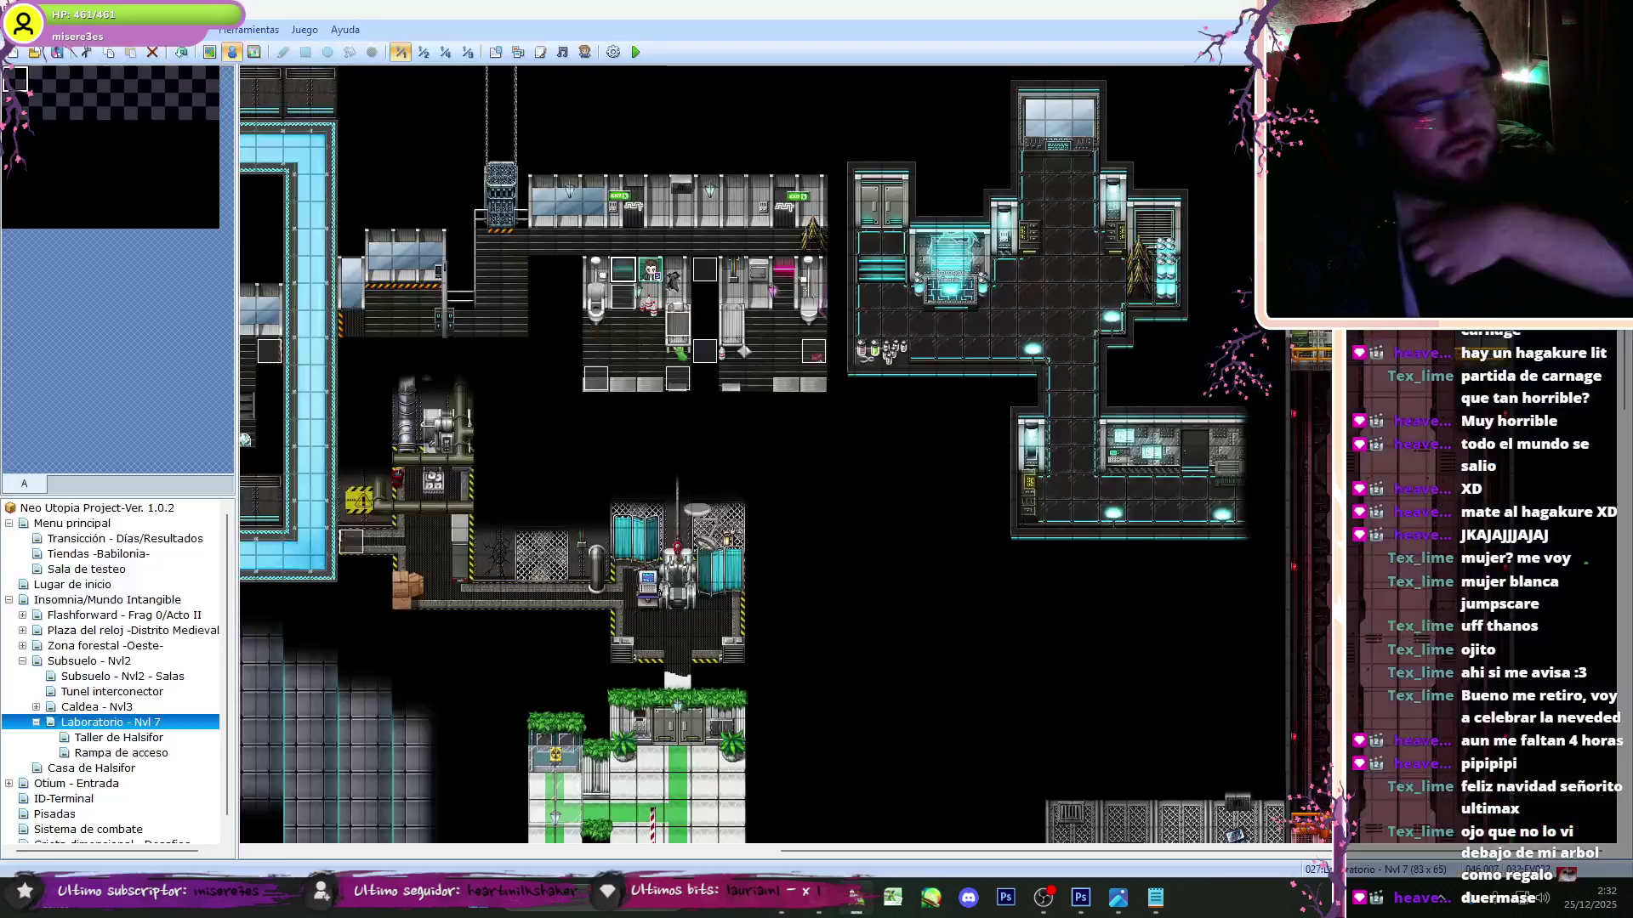
- Inspect the two door events on Laboratorio - Nvl 7 without changing them
{"action": "scroll", "coordinate": [1301, 855], "scroll_direction": "left", "scroll_amount": 5}
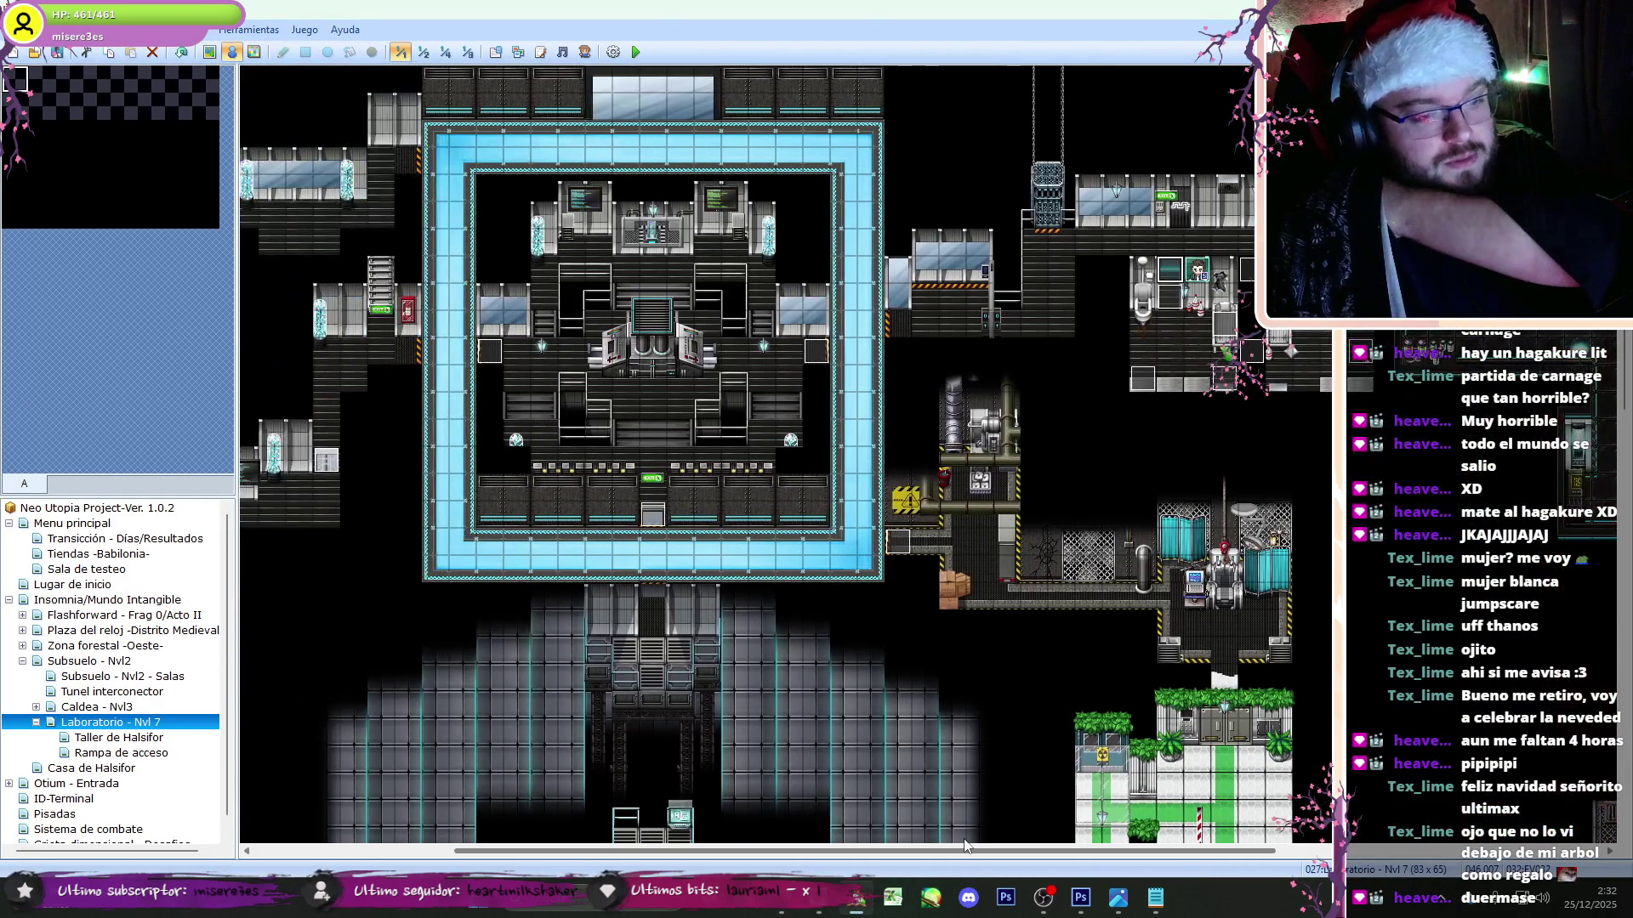
{"action": "left_click", "coordinate": [1221, 601]}
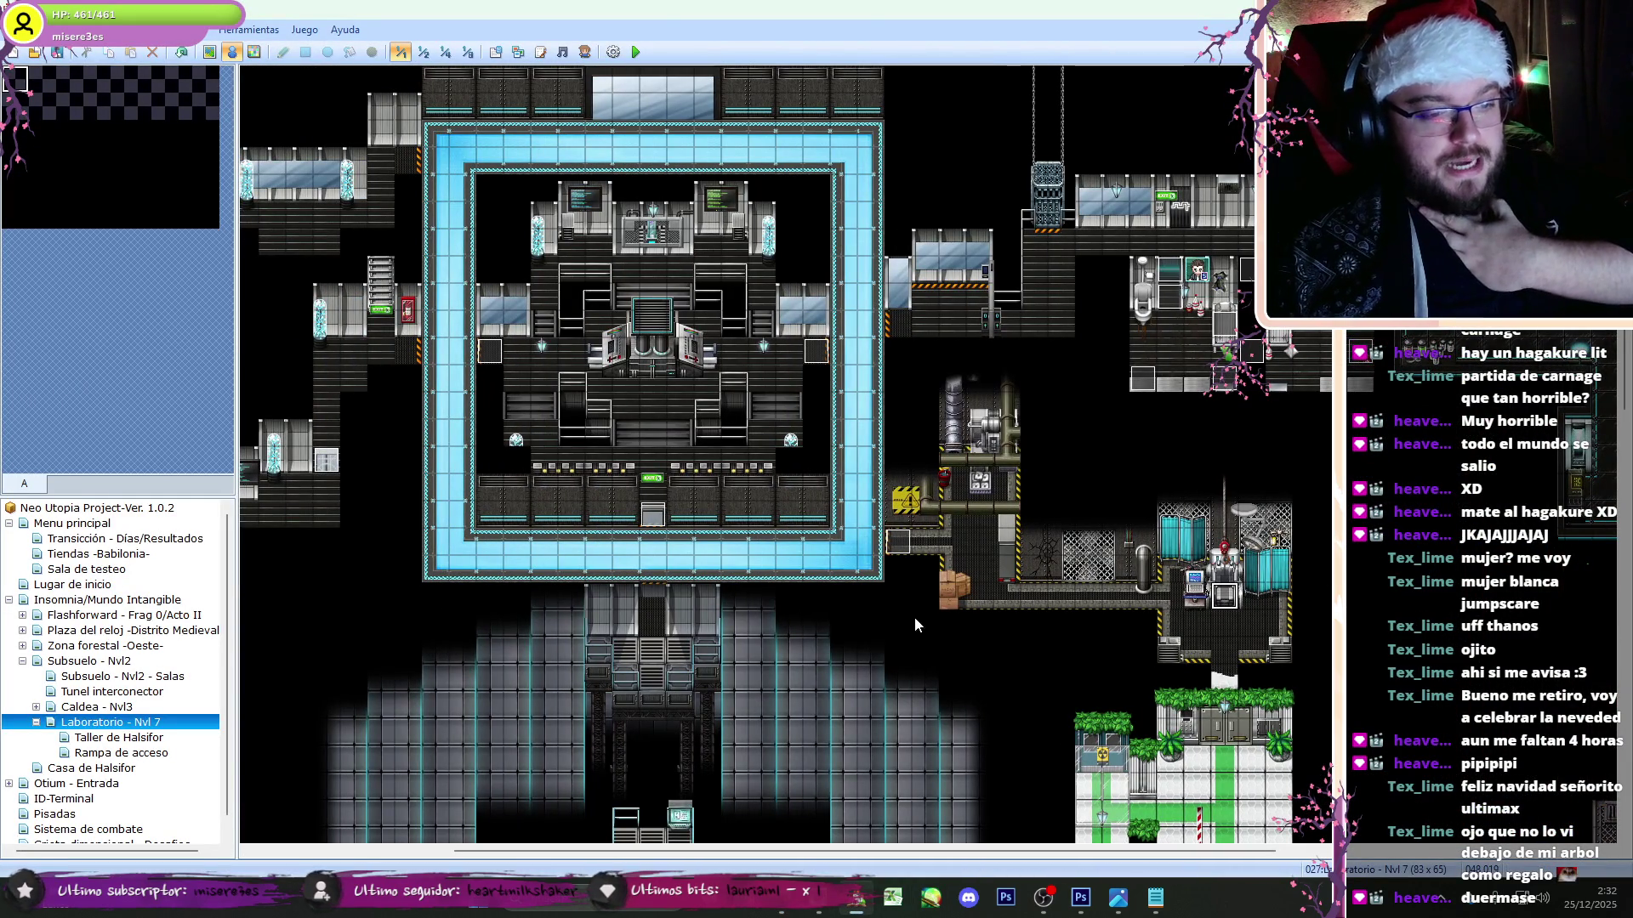
{"action": "double_click", "coordinate": [891, 545]}
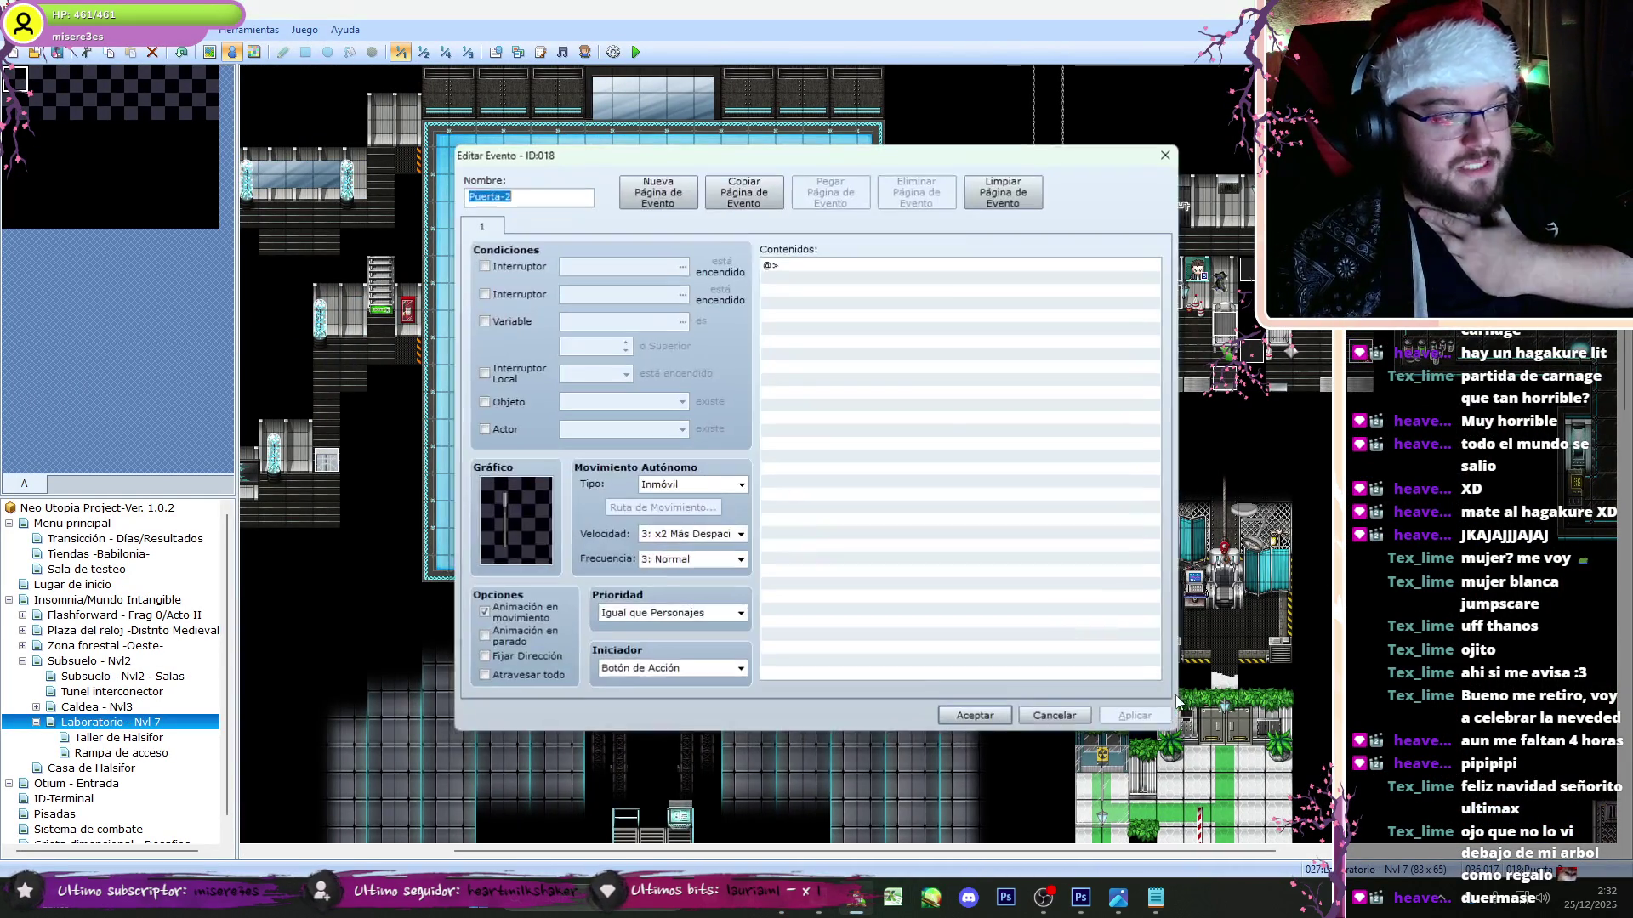
{"action": "left_click", "coordinate": [1054, 722]}
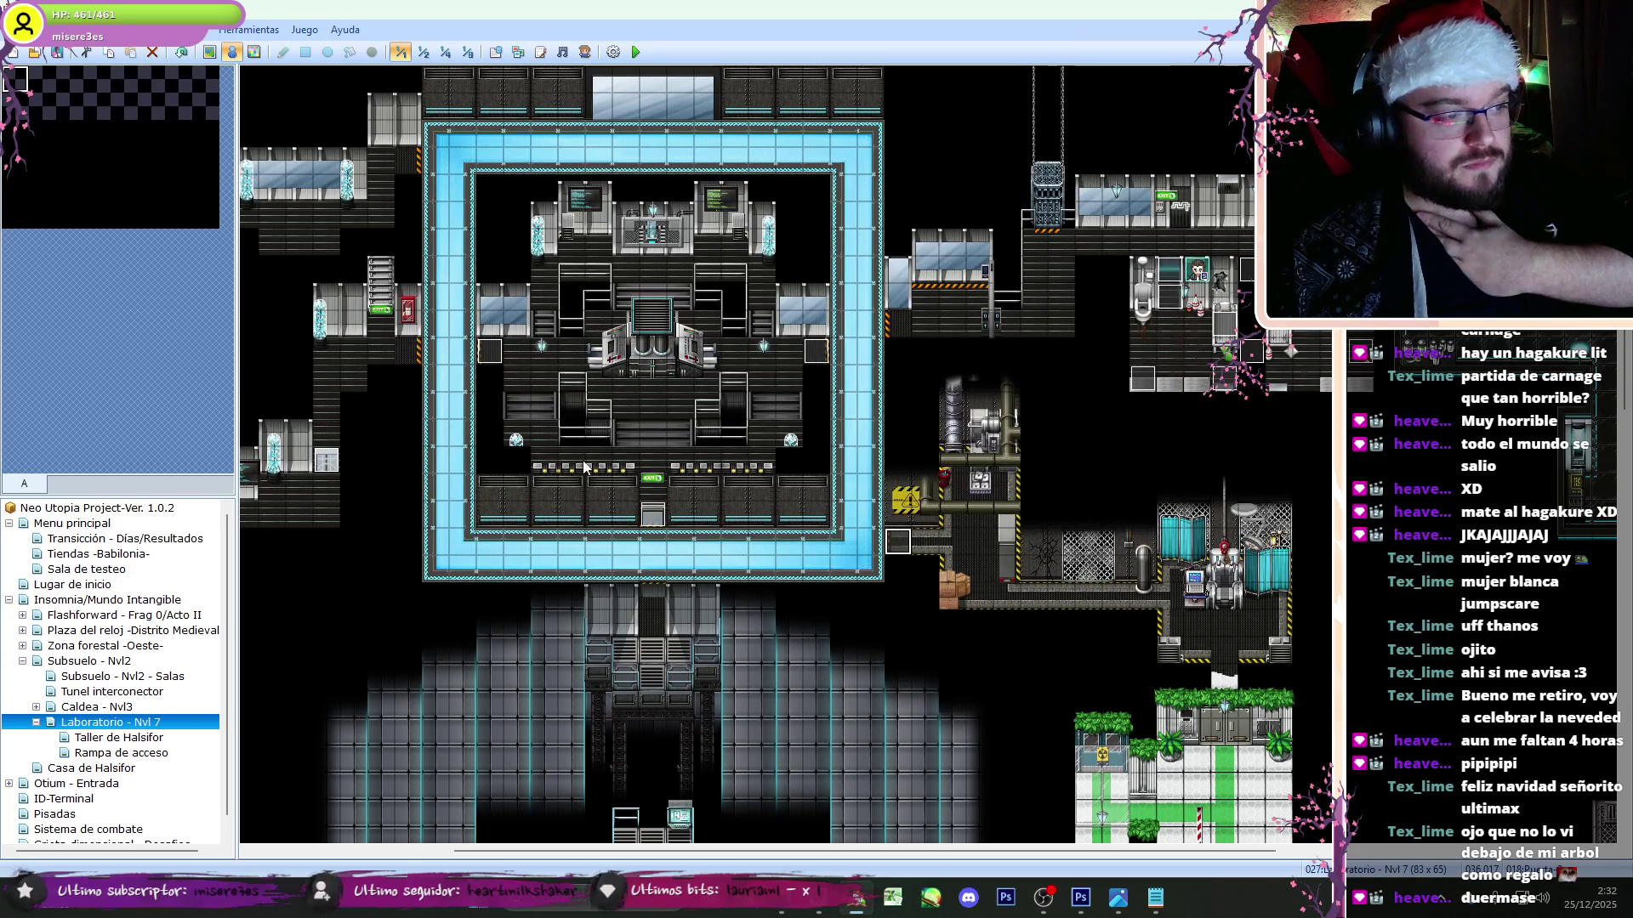
{"action": "double_click", "coordinate": [481, 366]}
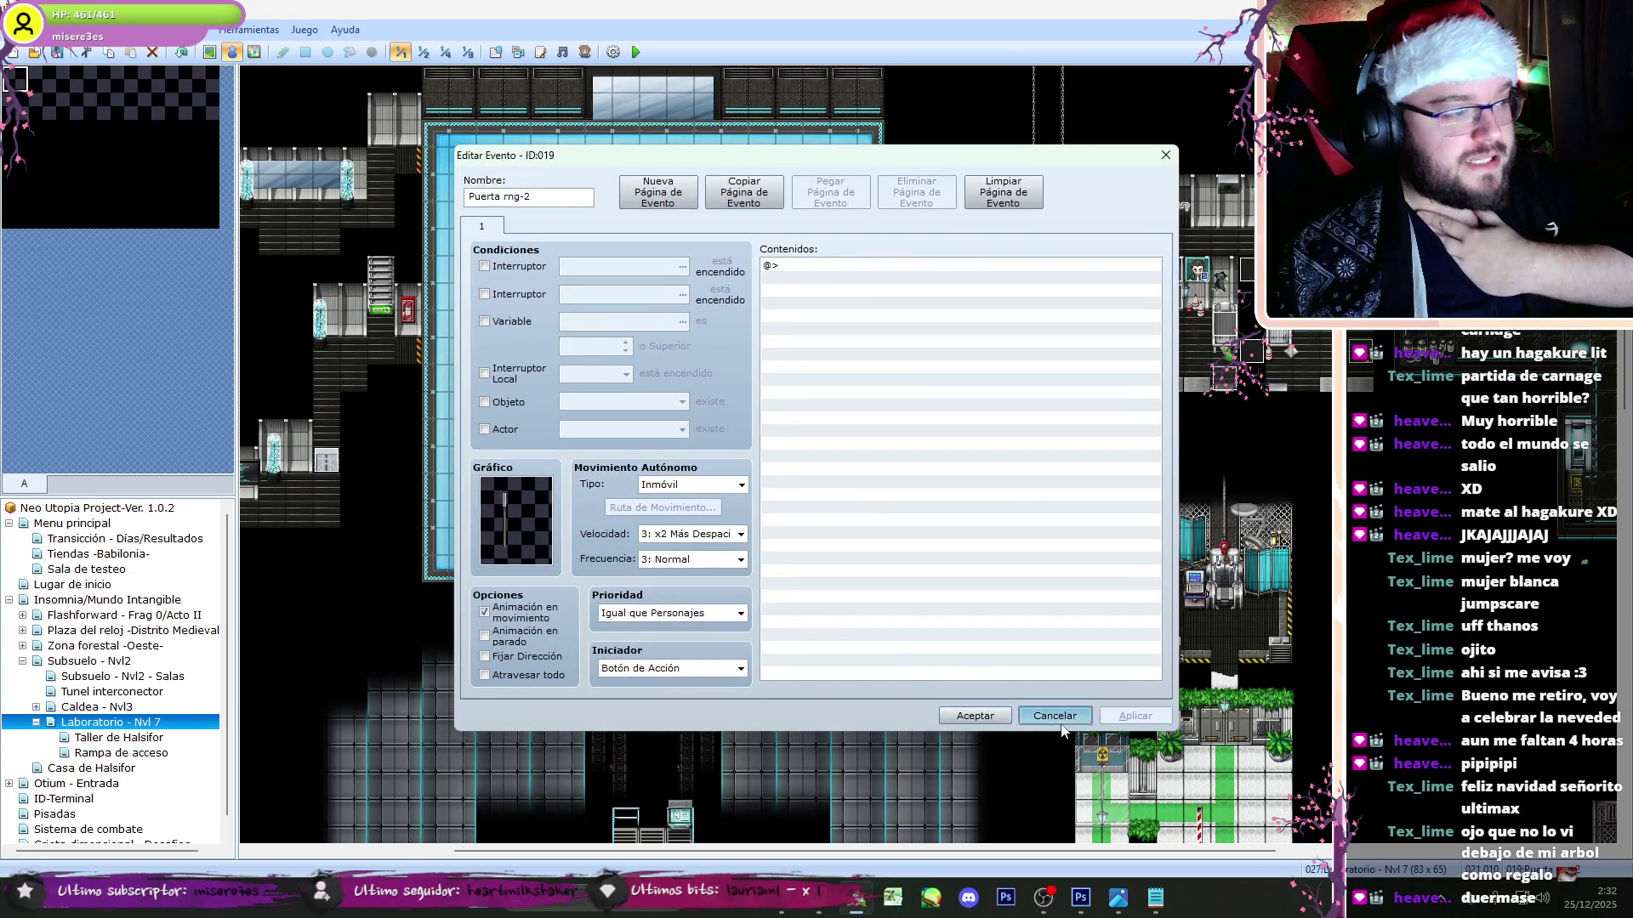
{"action": "left_click", "coordinate": [1055, 722]}
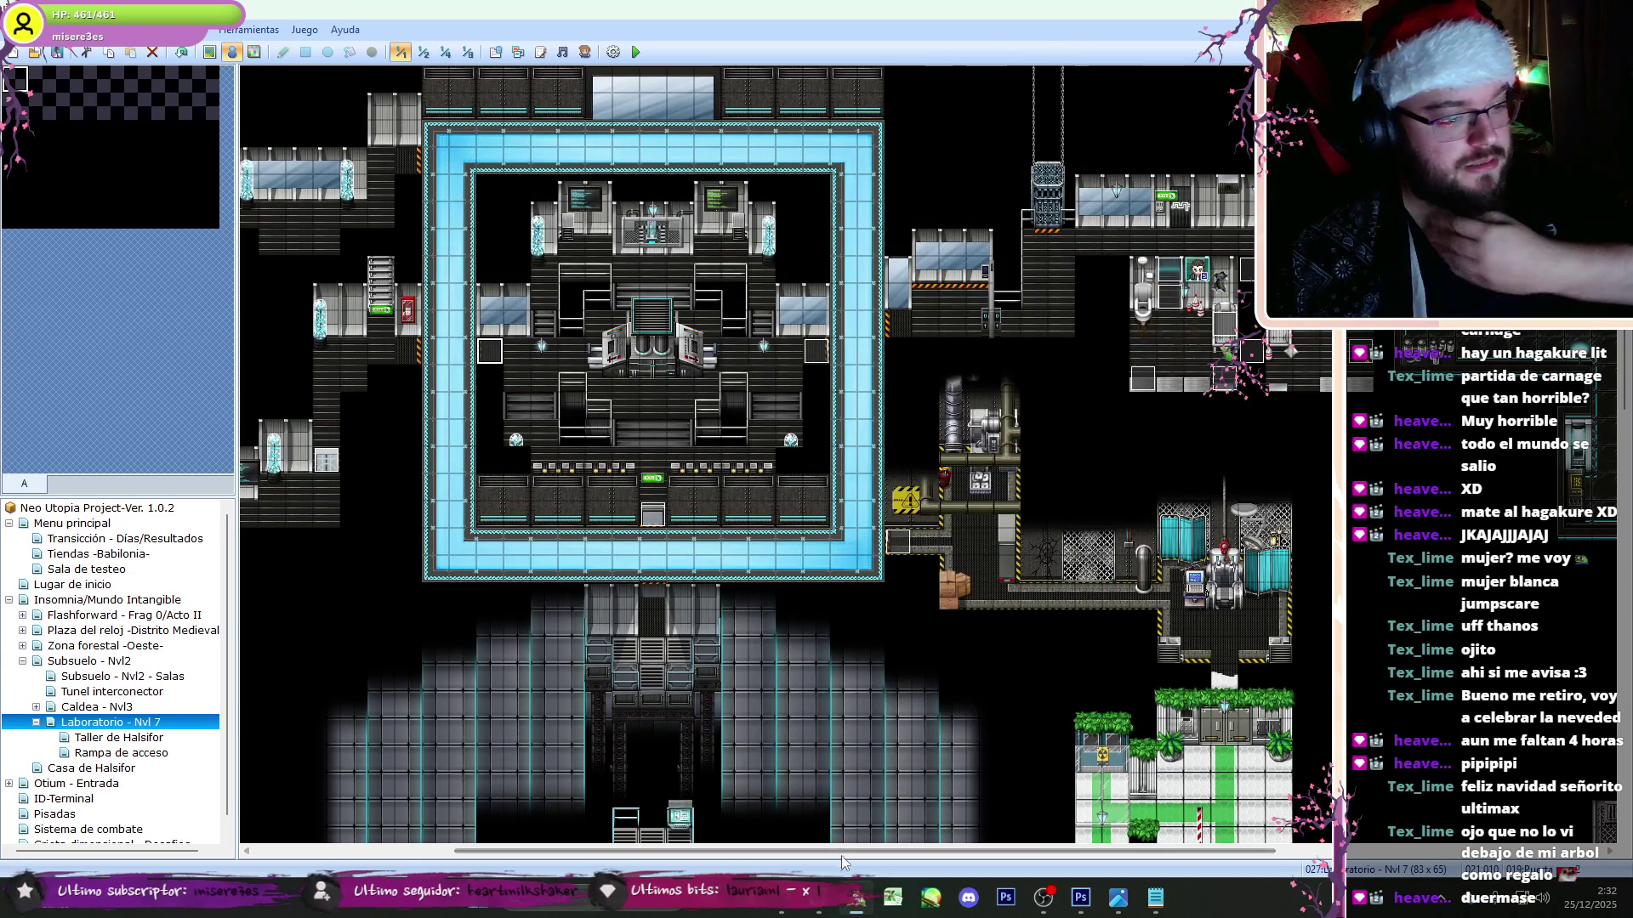
{"action": "left_click_drag", "start_coordinate": [840, 857], "coordinate": [641, 858]}
{"action": "left_click", "coordinate": [746, 170]}
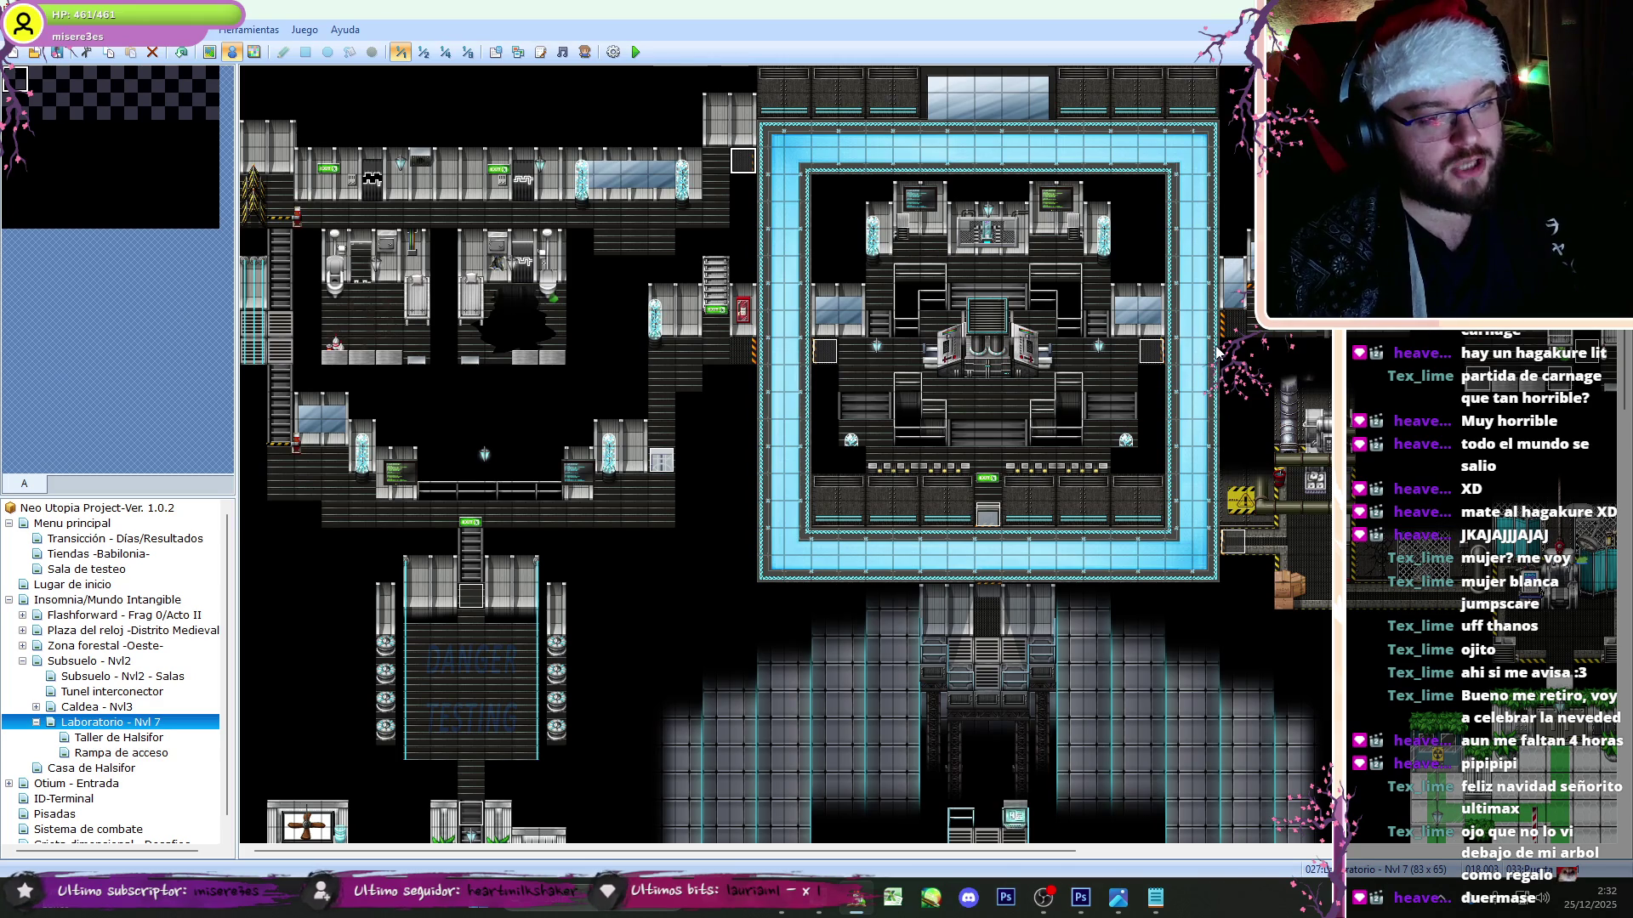
{"action": "left_click", "coordinate": [936, 248]}
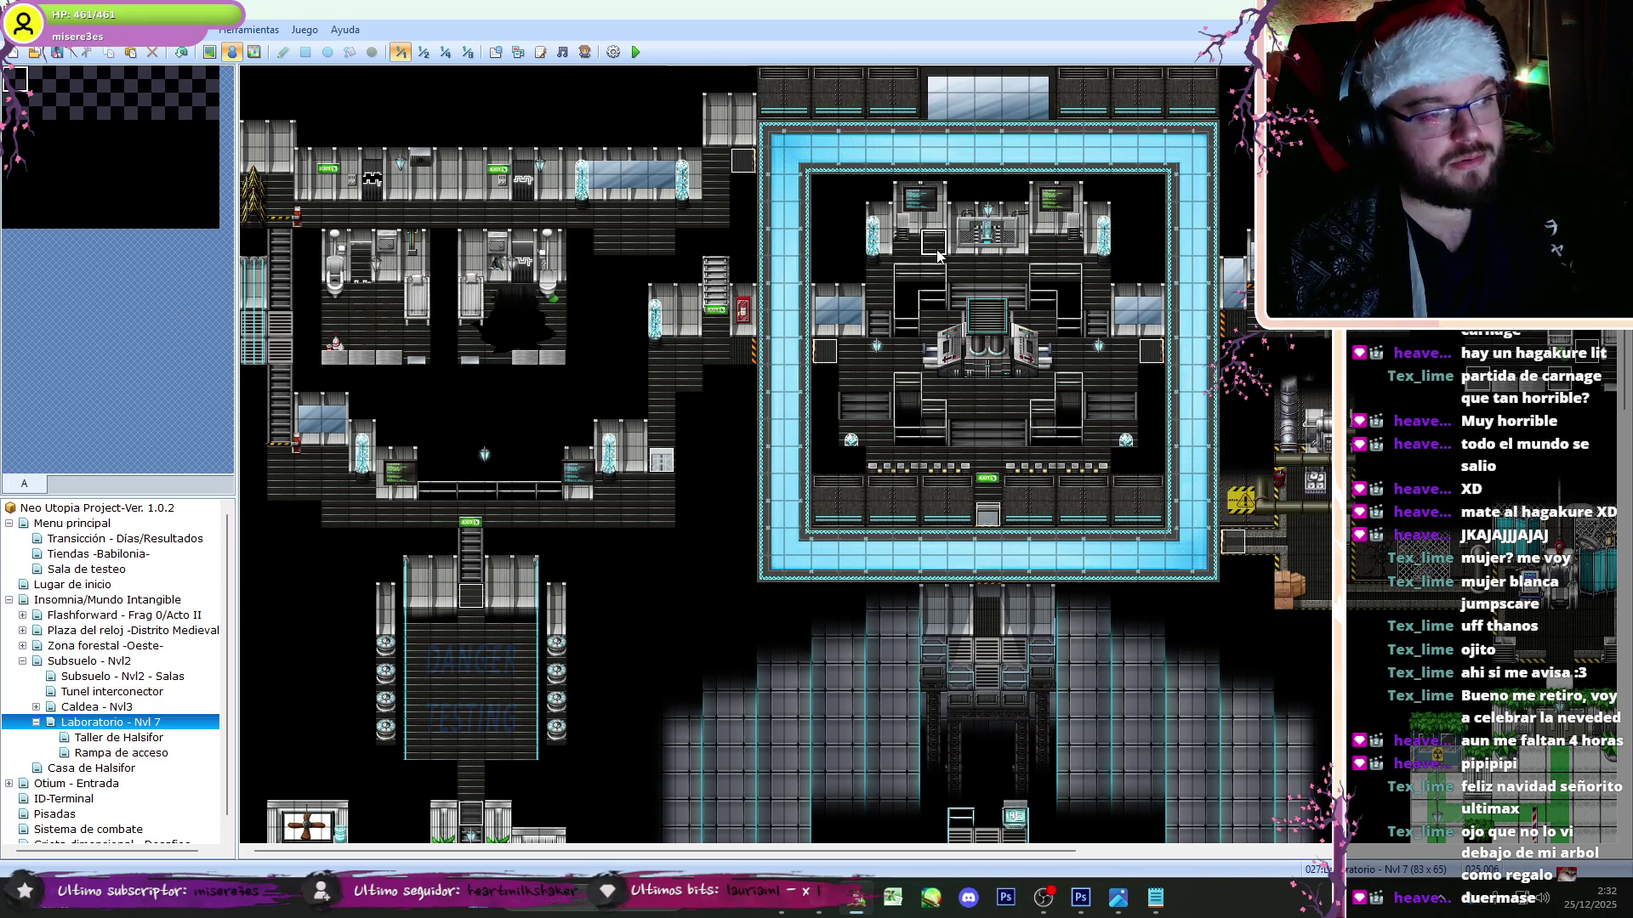
- Browse the Tunel interconector and Subsuelo maps, then open Laboratorio - Nvl 7's Punto de guardado event
{"action": "left_click", "coordinate": [75, 694]}
{"action": "left_click", "coordinate": [87, 678]}
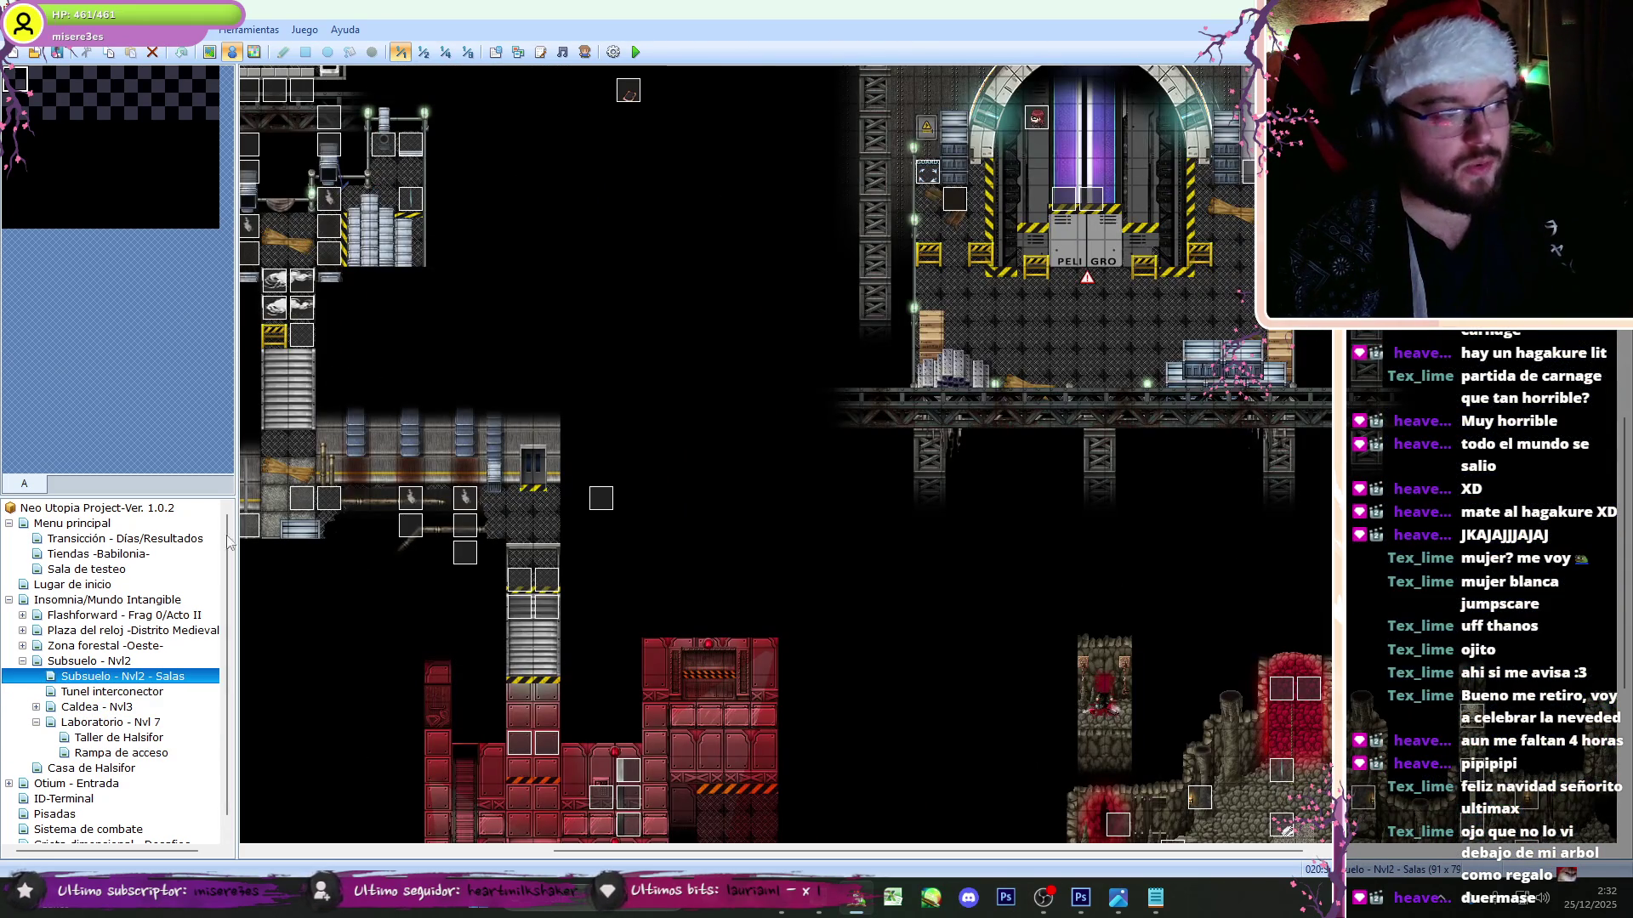
{"action": "left_click", "coordinate": [423, 54]}
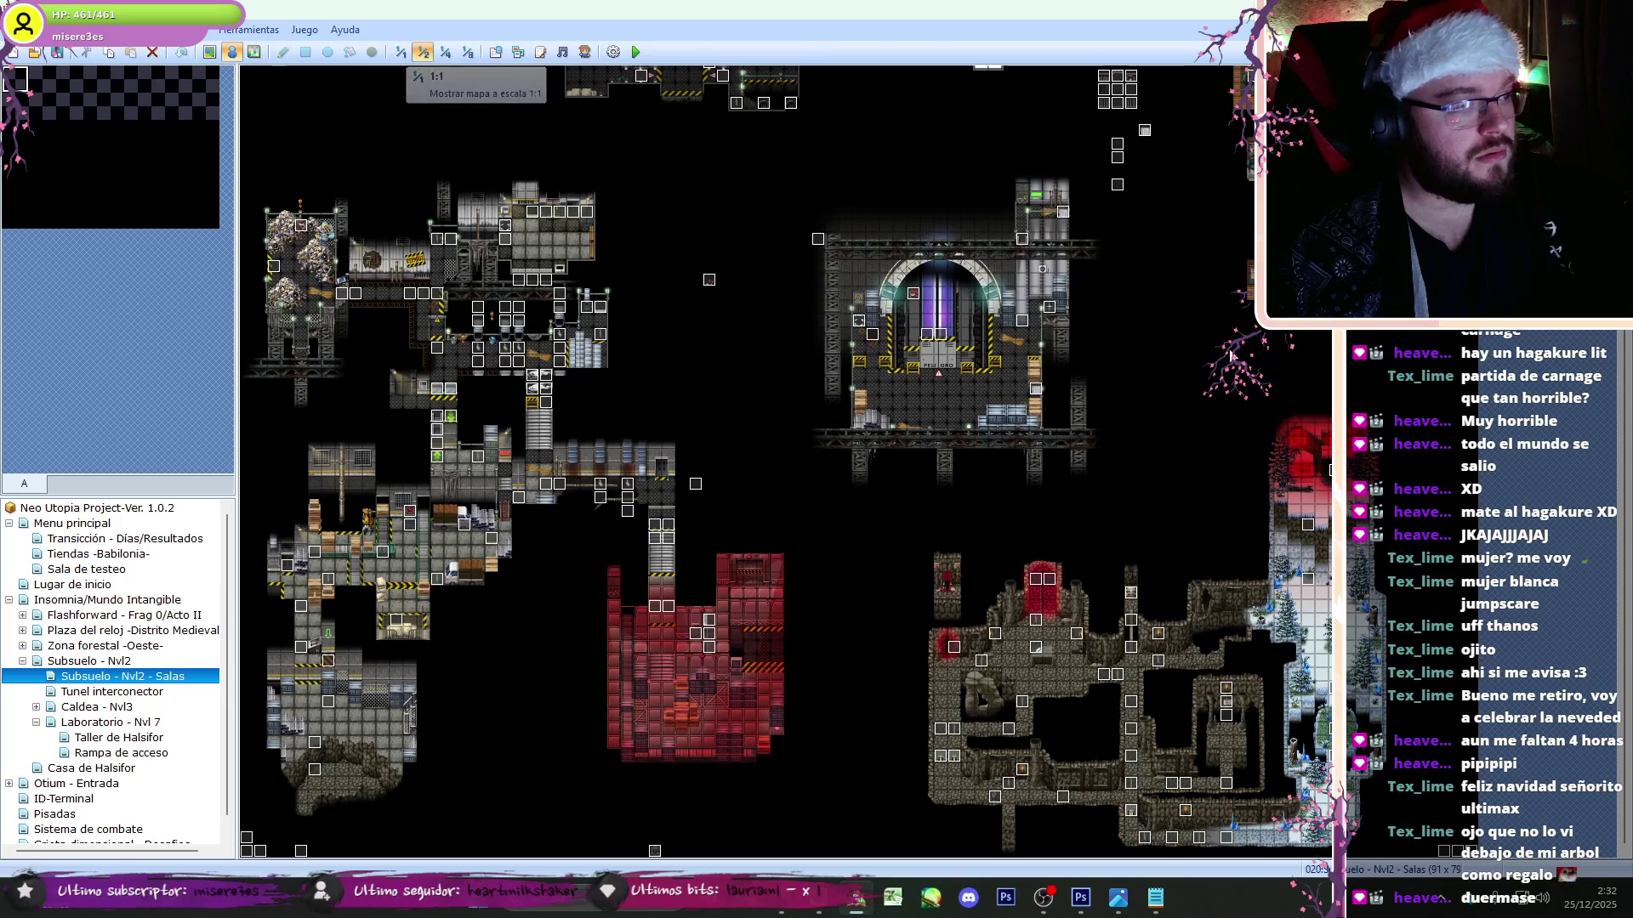
{"action": "scroll", "coordinate": [782, 460], "scroll_direction": "up", "scroll_amount": 5}
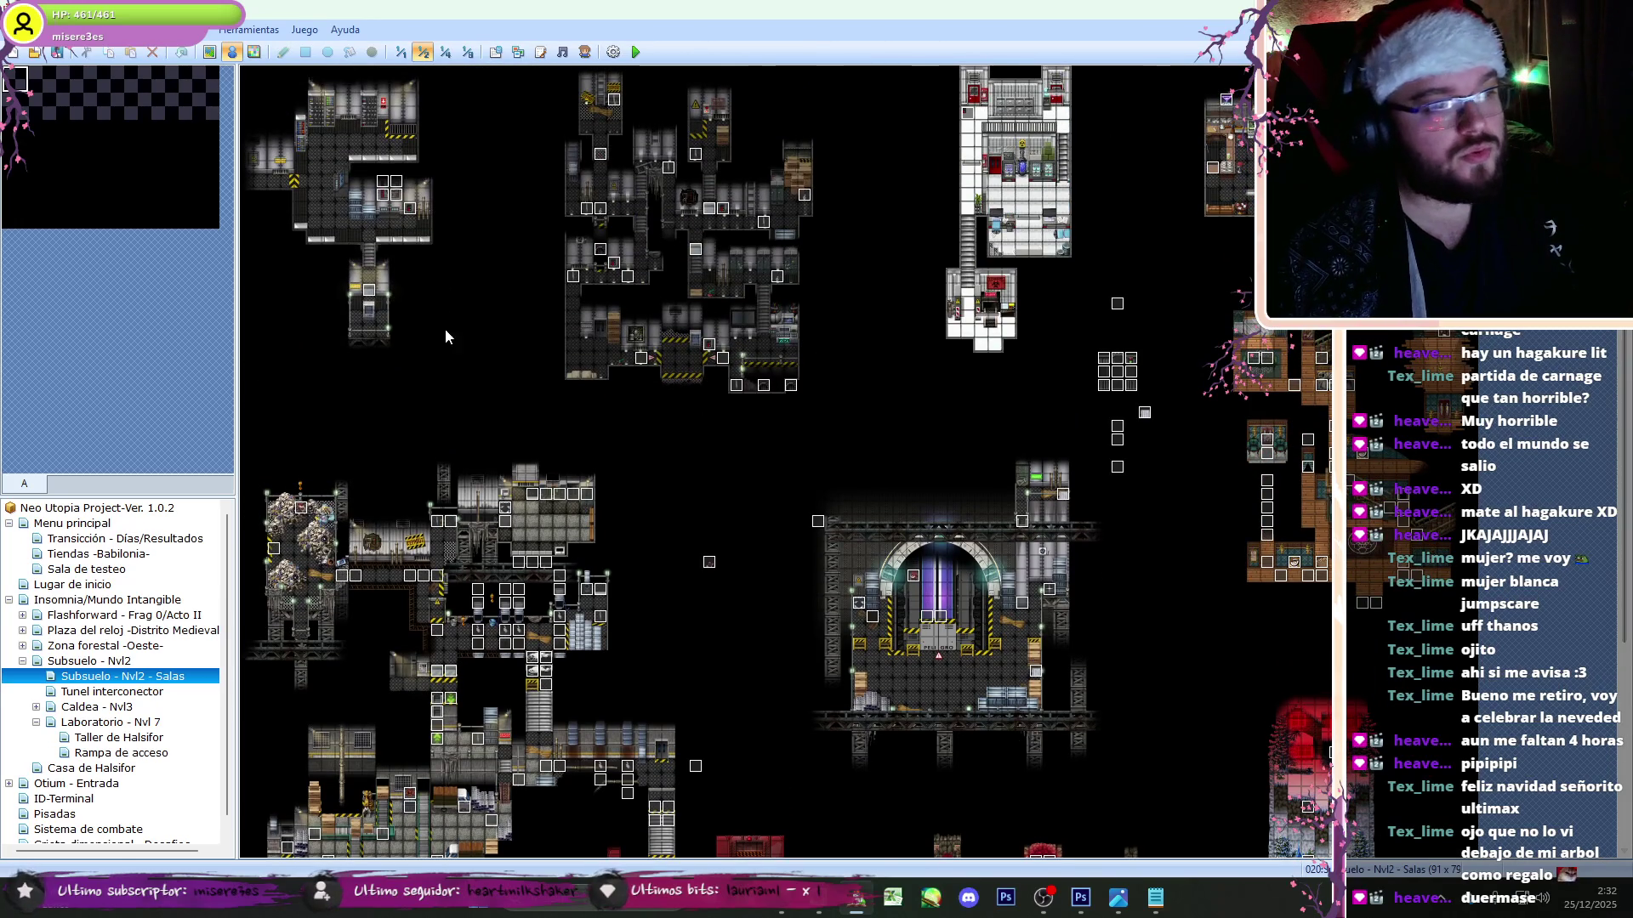
{"action": "left_click", "coordinate": [147, 663]}
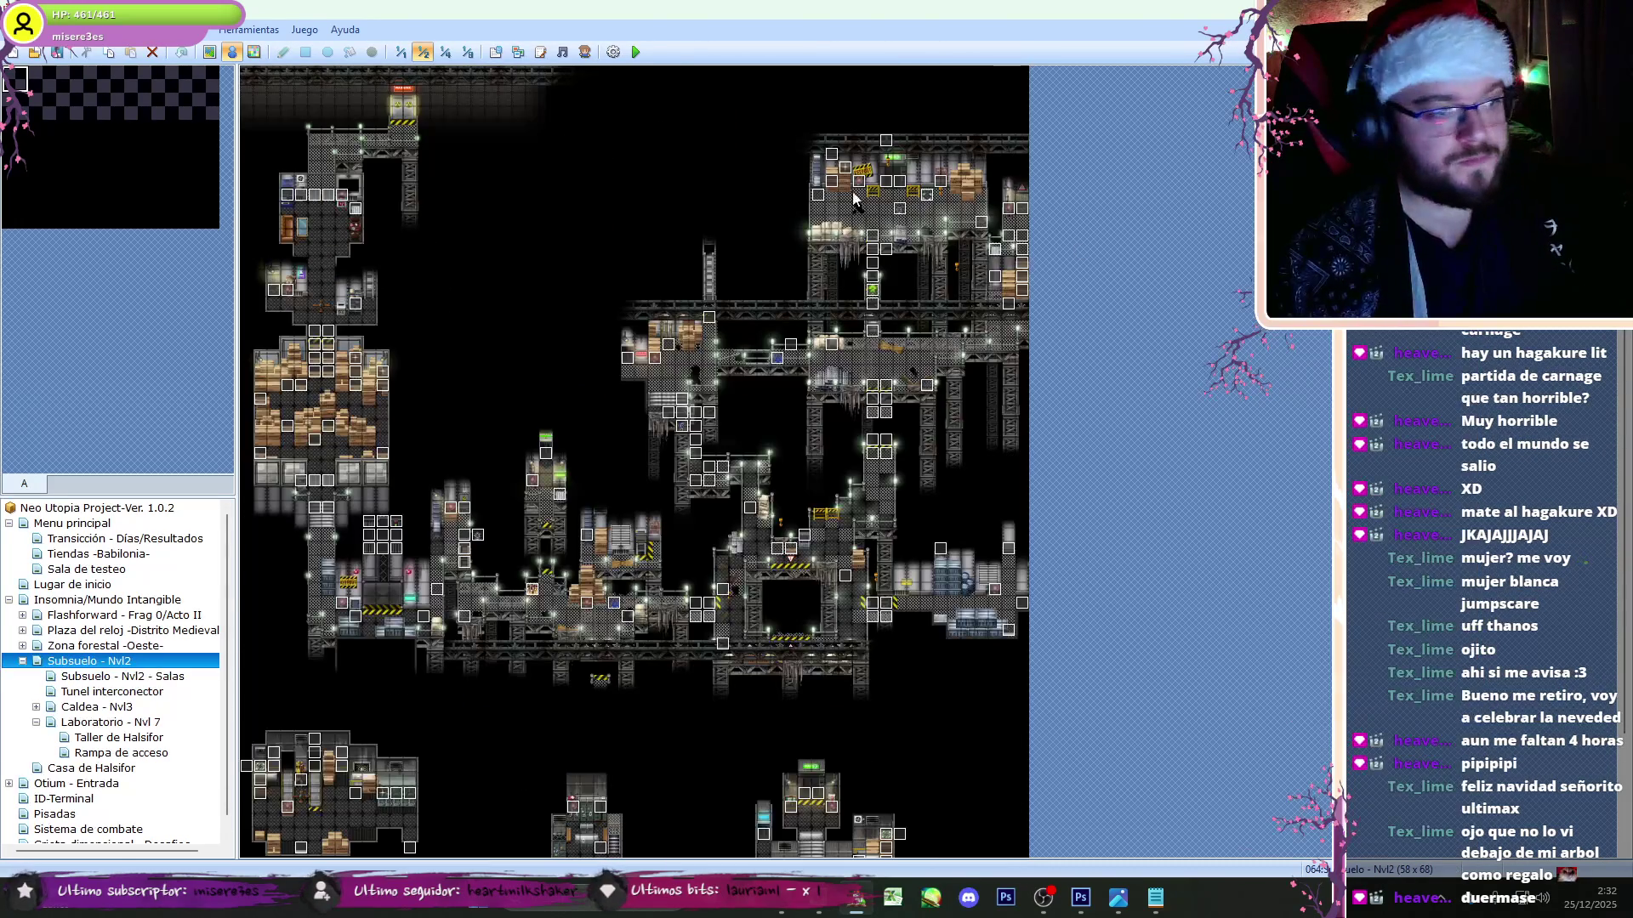
{"action": "left_click", "coordinate": [85, 722]}
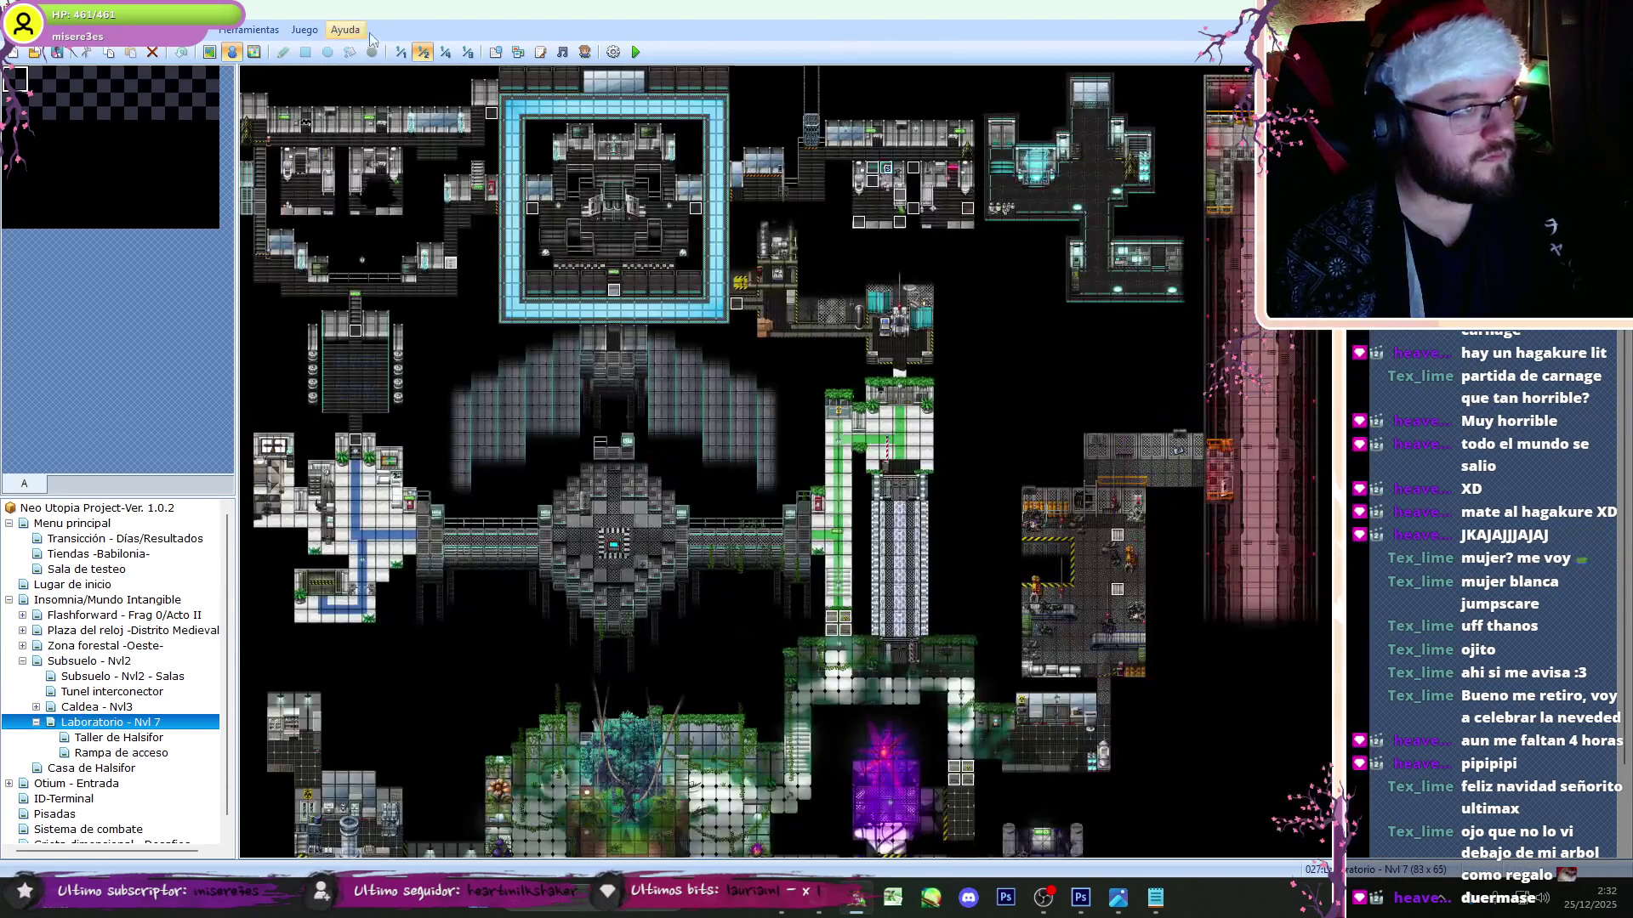
{"action": "left_click", "coordinate": [401, 53]}
{"action": "scroll", "coordinate": [744, 418], "scroll_direction": "up", "scroll_amount": 5}
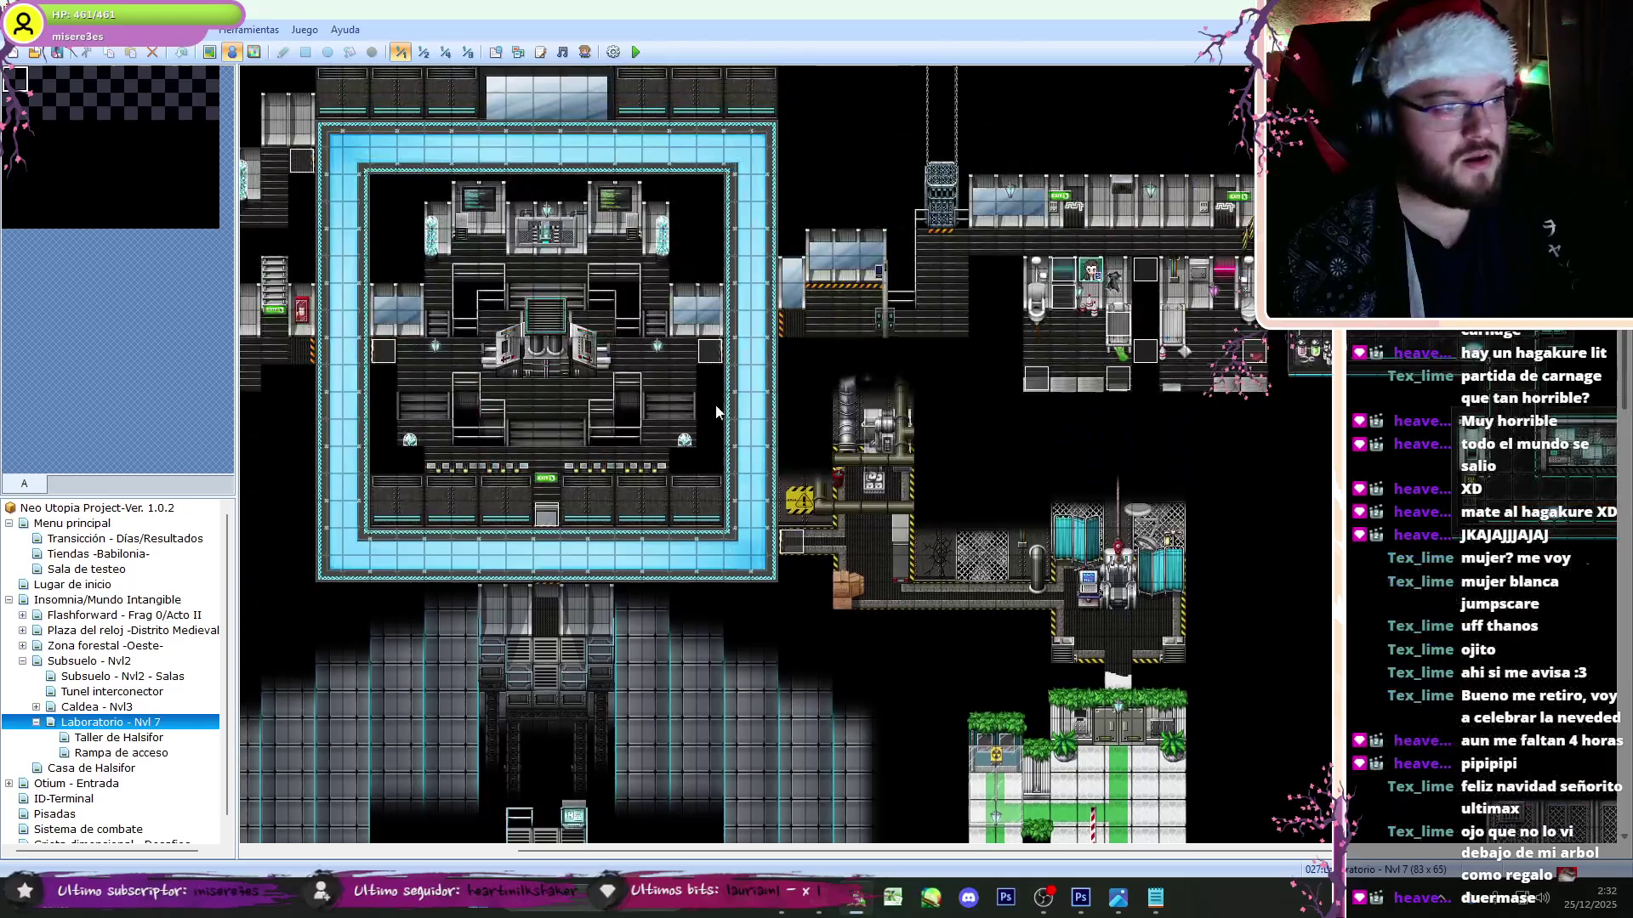
{"action": "scroll", "coordinate": [855, 277], "scroll_direction": "left", "scroll_amount": 4}
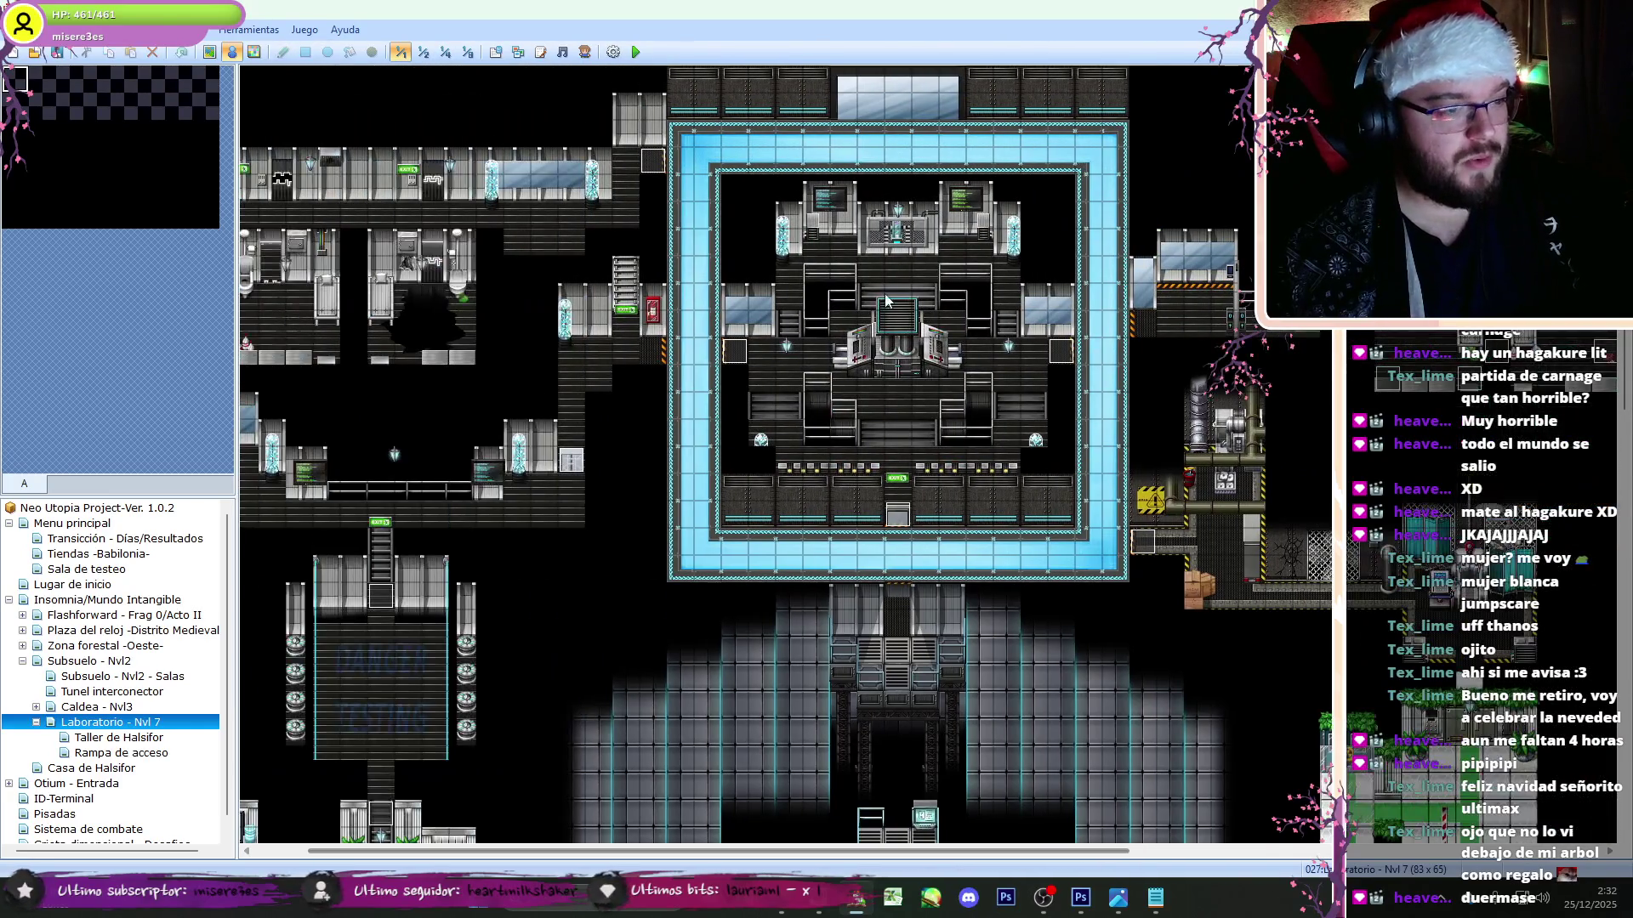
{"action": "double_click", "coordinate": [845, 249]}
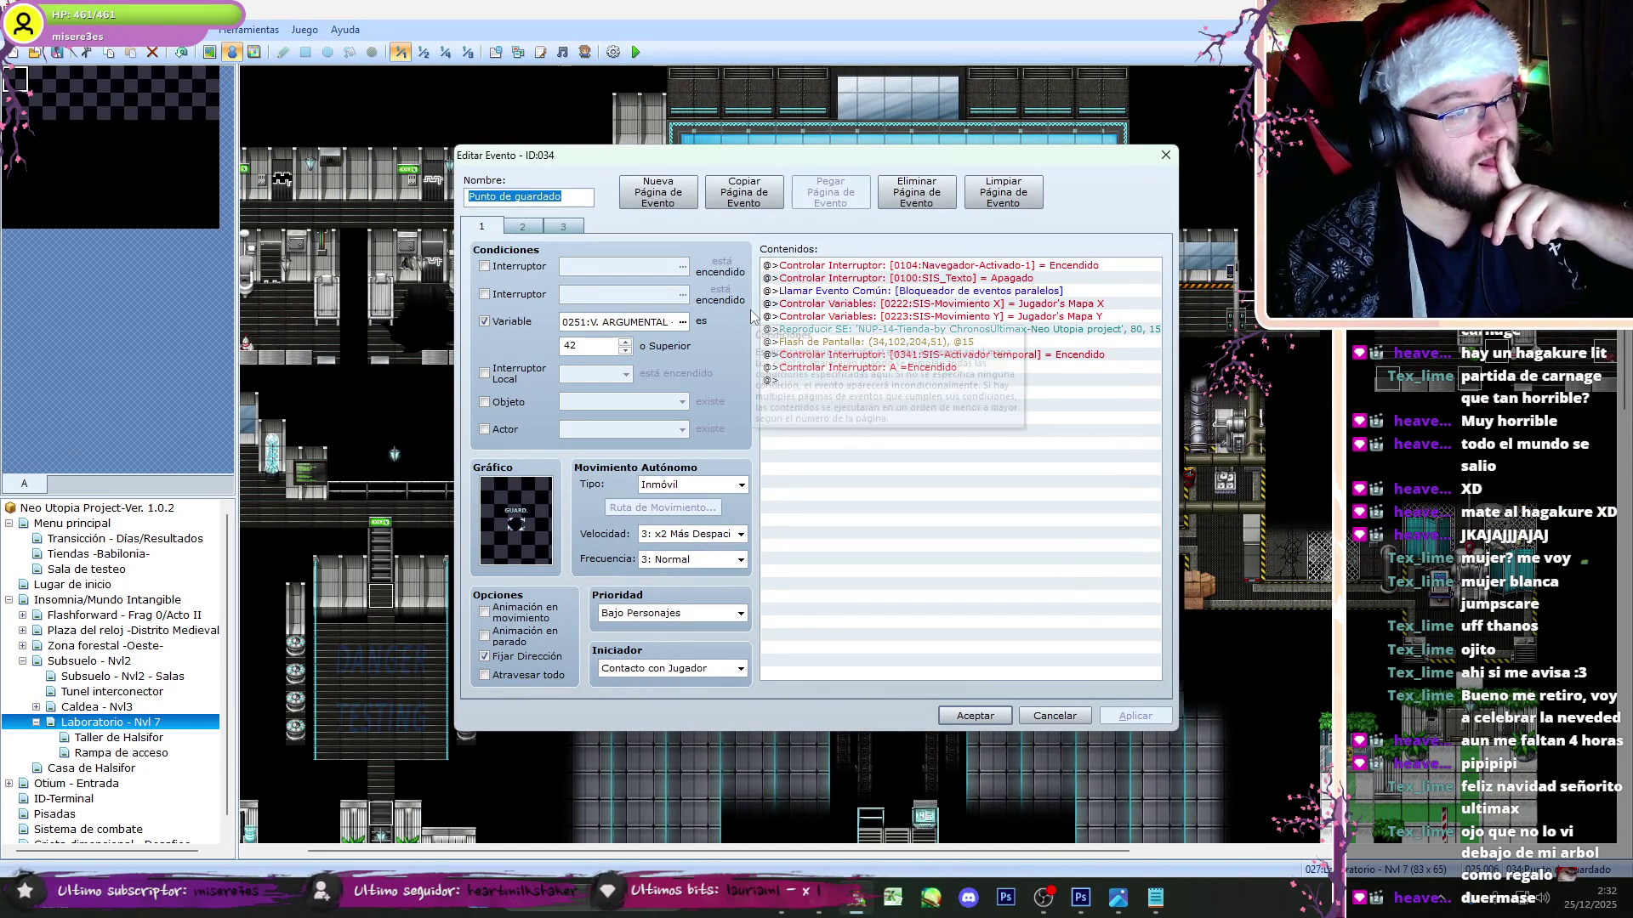
- Flip through the Punto de guardado event to page 3 with its fragment branches
{"action": "left_click", "coordinate": [536, 229]}
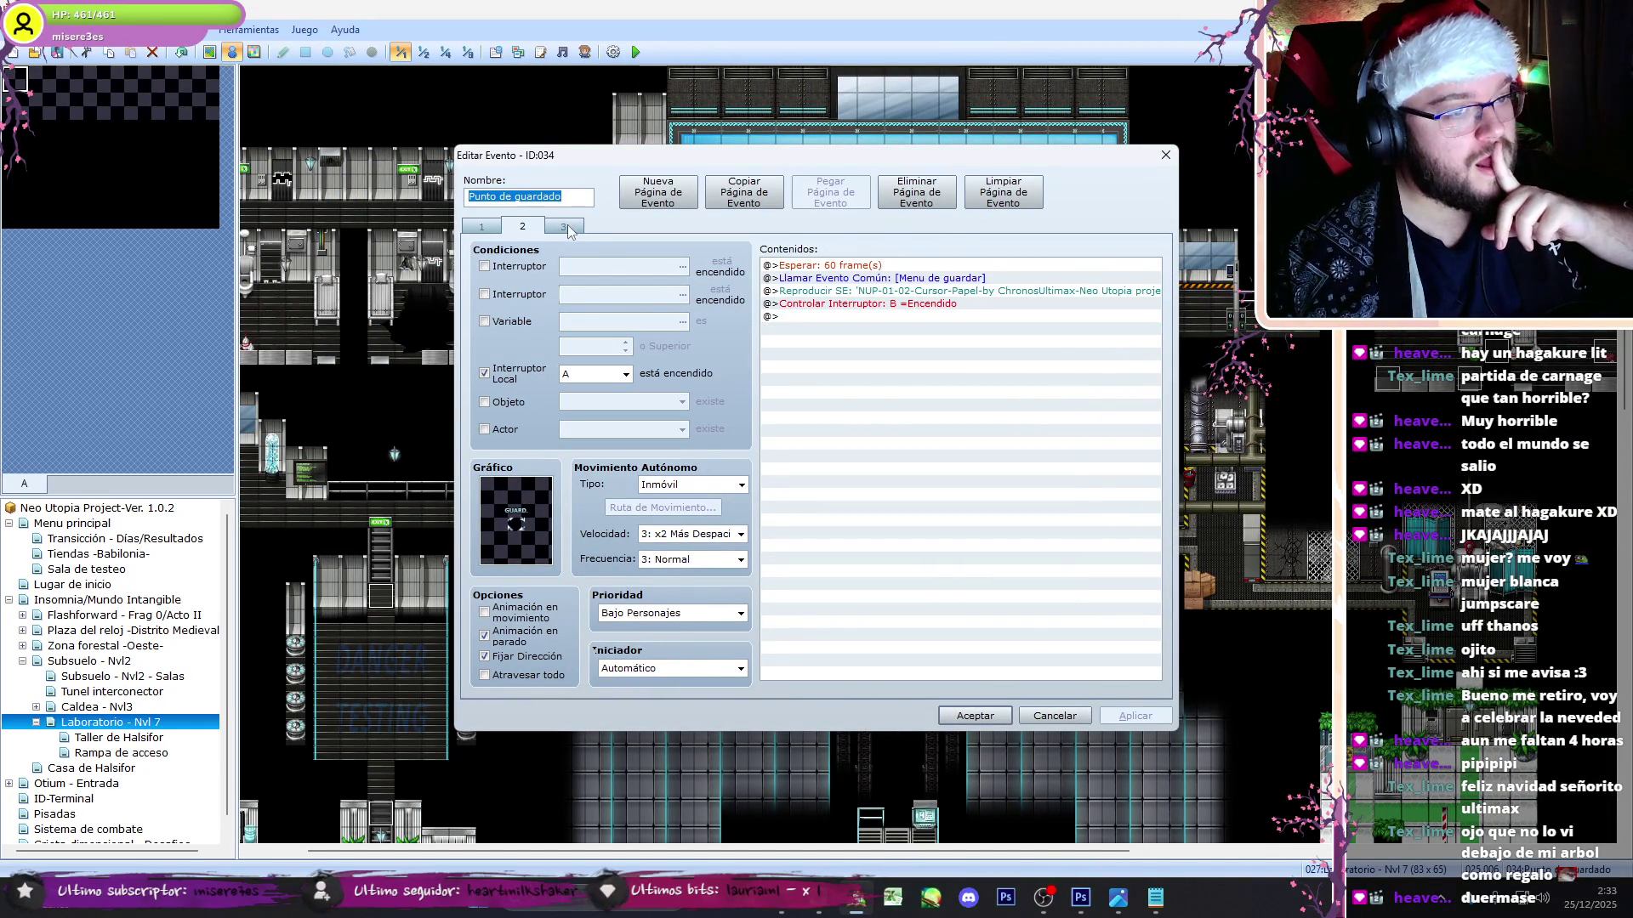
{"action": "left_click", "coordinate": [566, 230]}
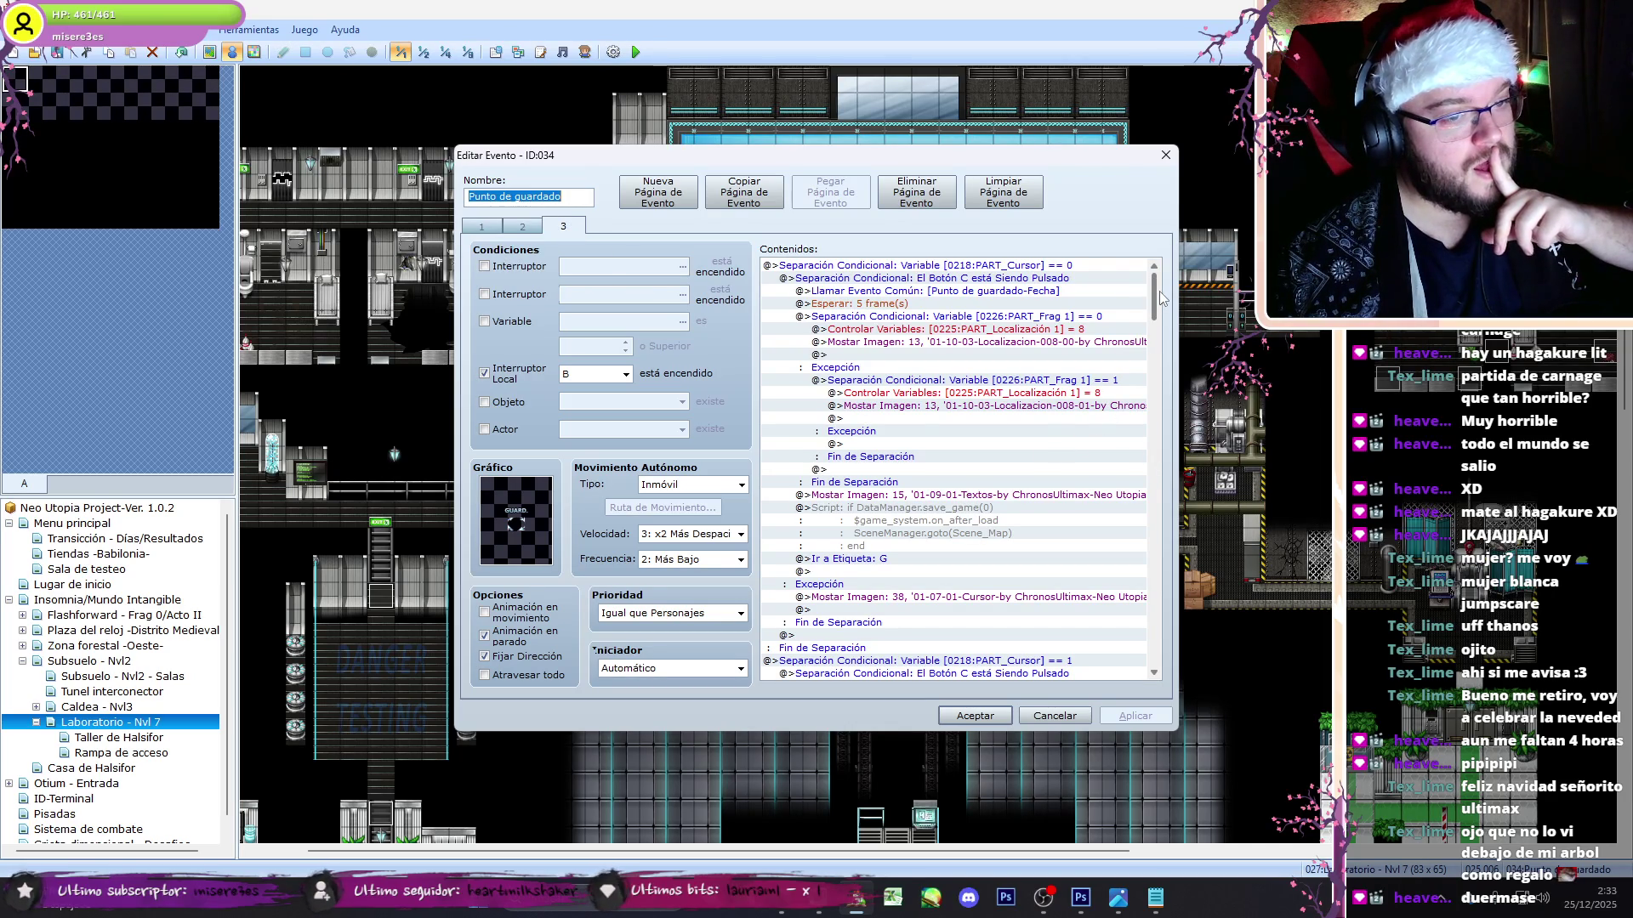
{"action": "left_click", "coordinate": [756, 909]}
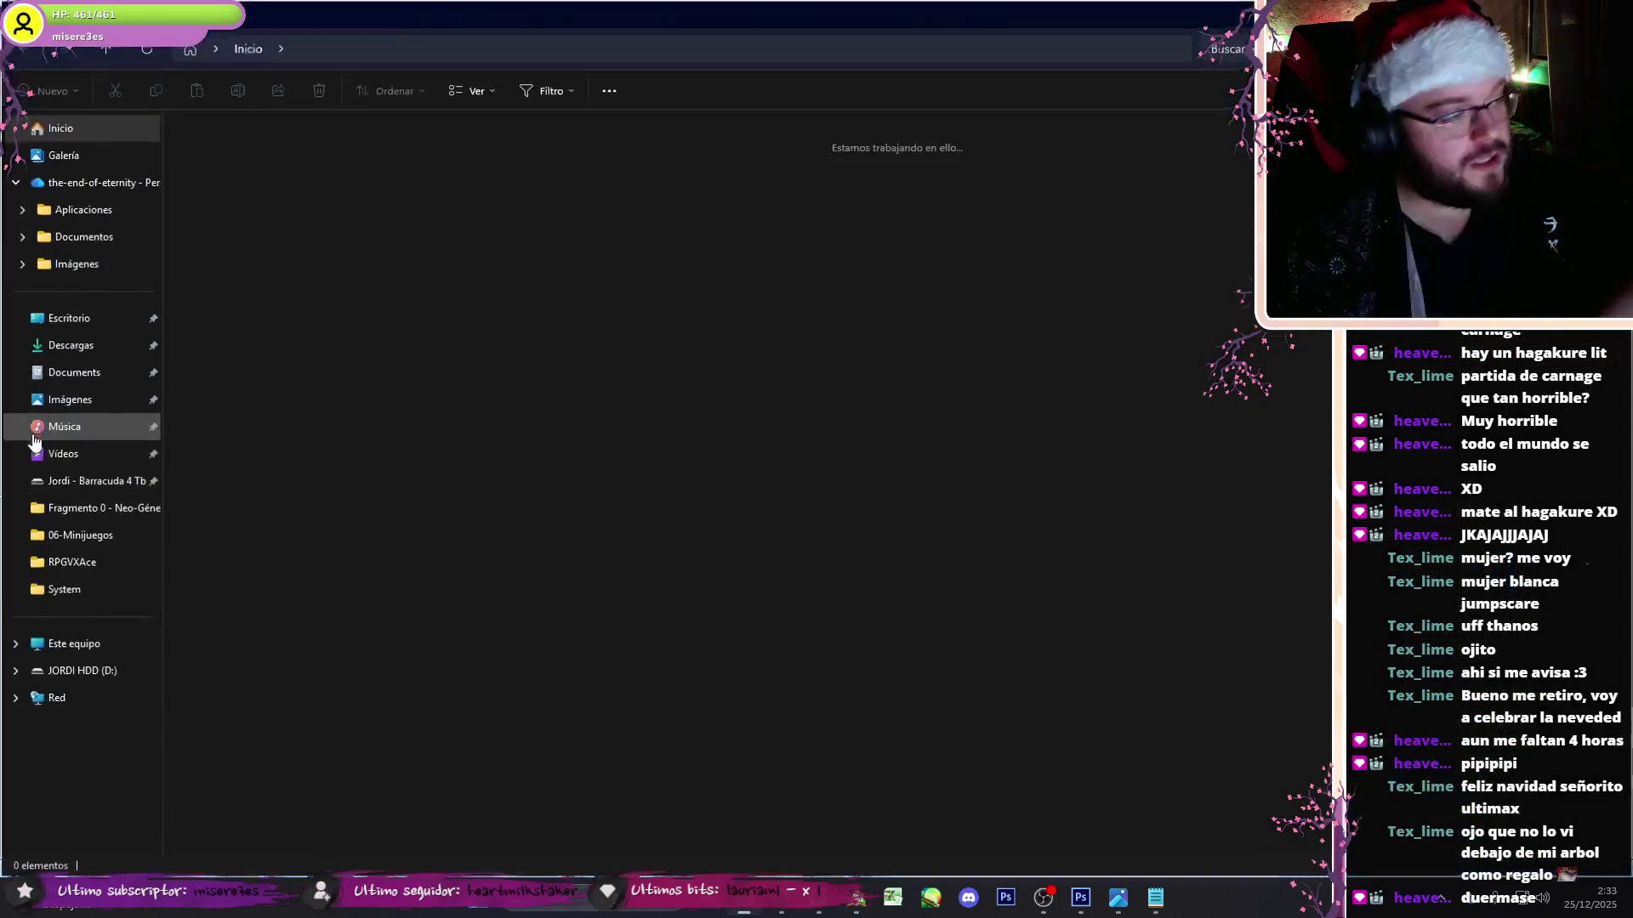
- Navigate to the [A]-Neo Utopia Project's Graphics/Pictures folder
{"action": "left_click", "coordinate": [85, 481]}
{"action": "double_click", "coordinate": [249, 176]}
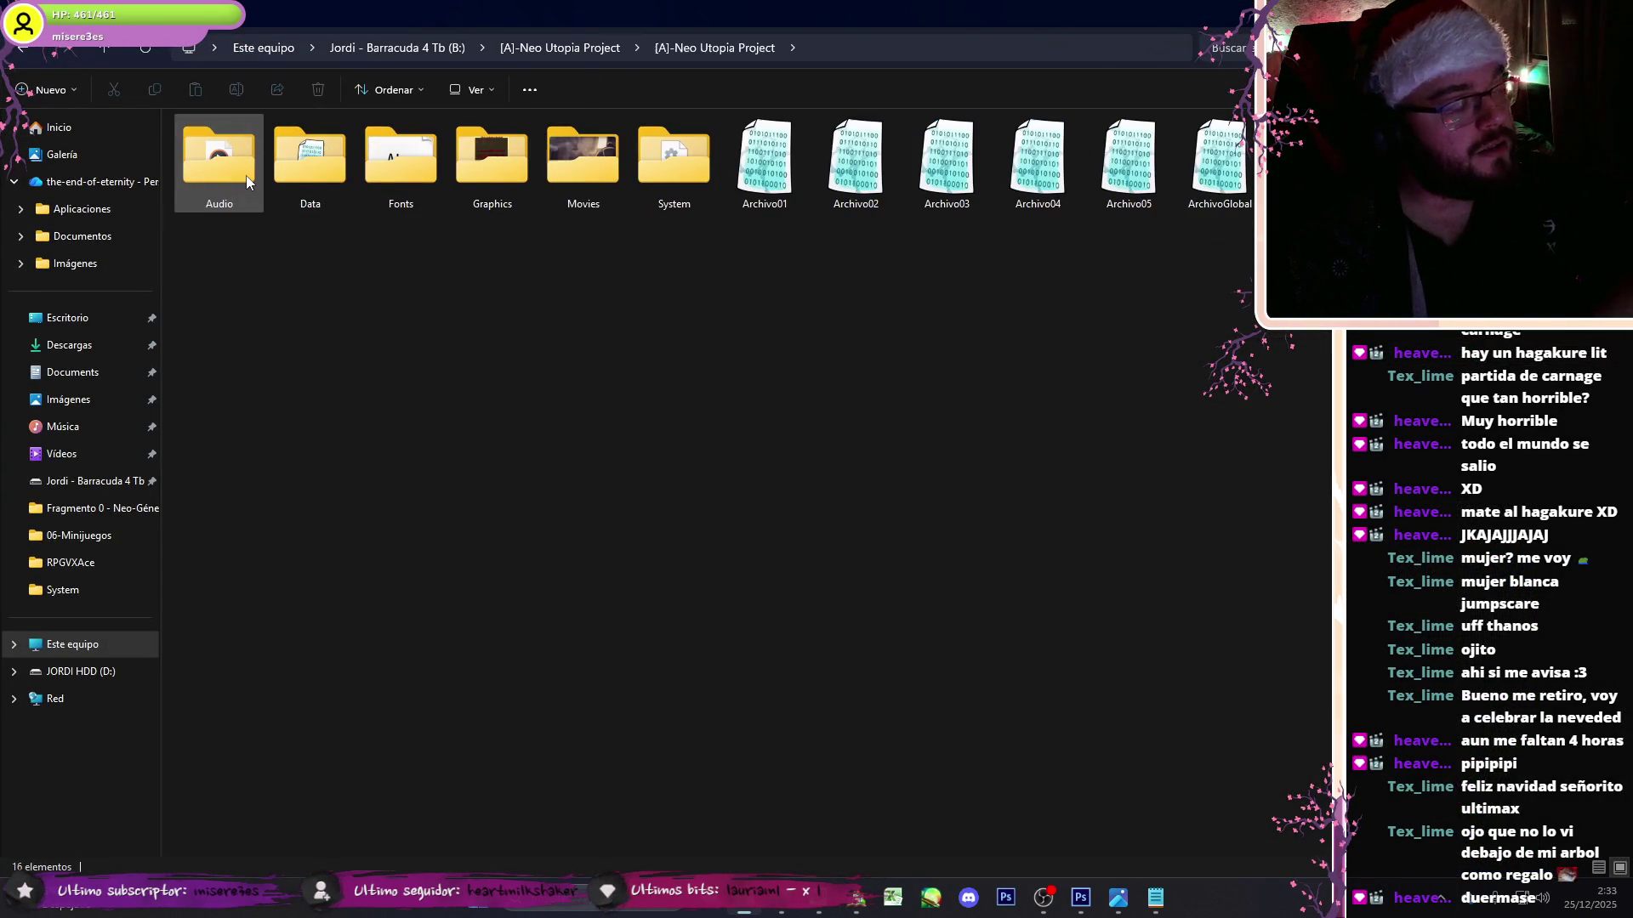
{"action": "double_click", "coordinate": [464, 165]}
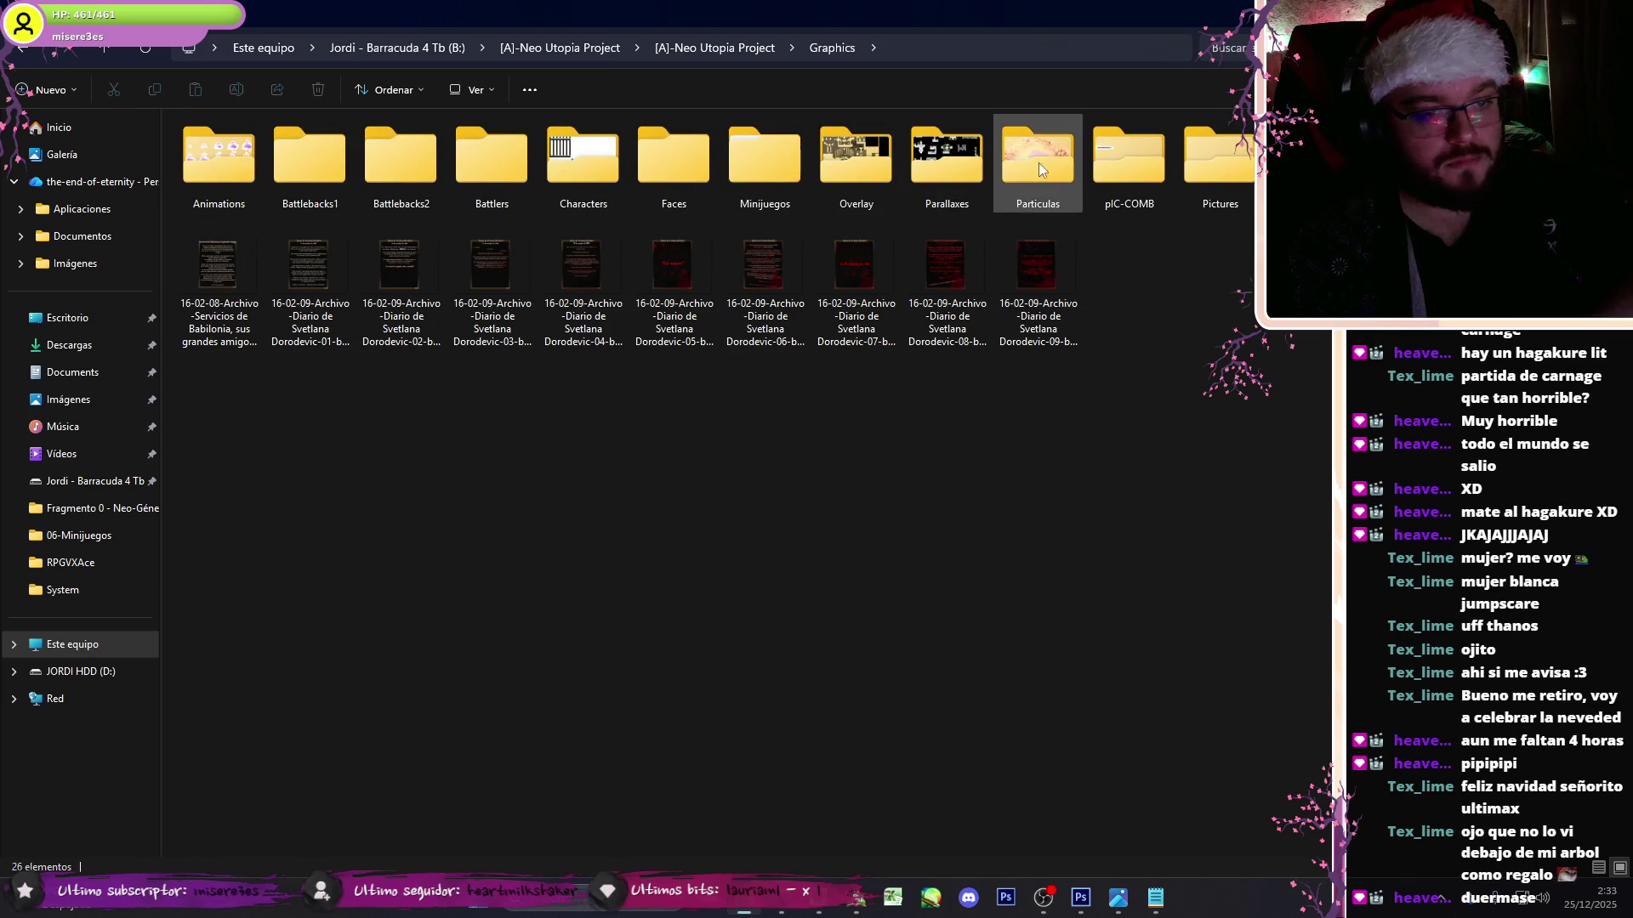
{"action": "double_click", "coordinate": [1206, 163]}
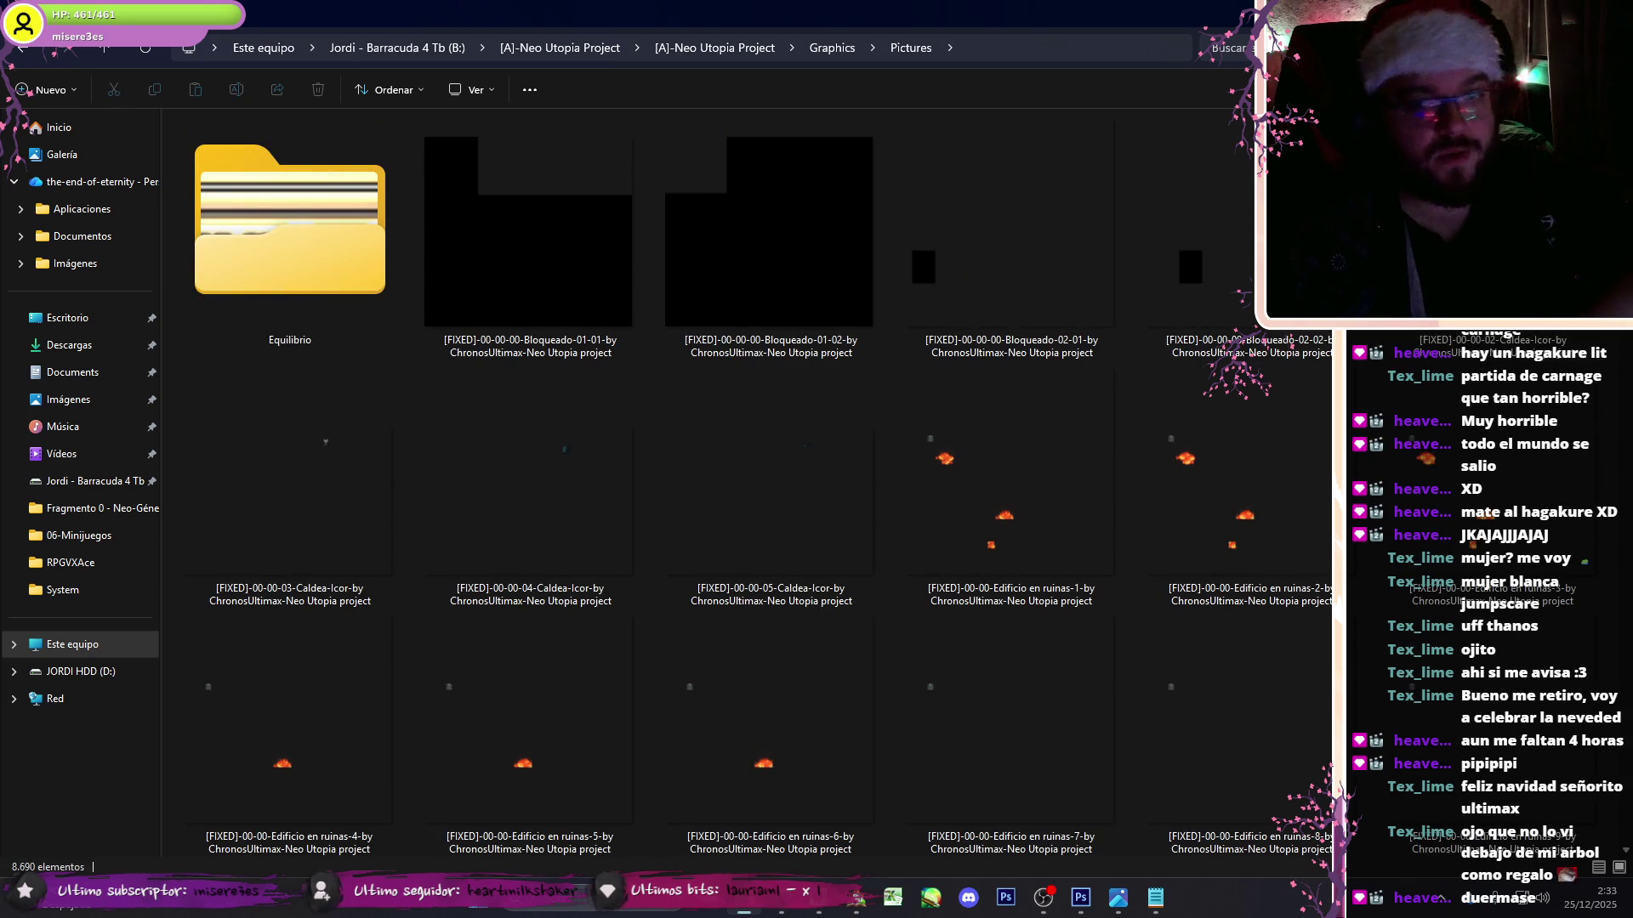
- Scroll down to the 01-10-03-Localizacion-004-00 image and open it in the viewer
{"action": "left_click", "coordinate": [1407, 383]}
{"action": "scroll", "coordinate": [1408, 374], "scroll_direction": "down", "scroll_amount": 5}
{"action": "scroll", "coordinate": [1068, 447], "scroll_direction": "down", "scroll_amount": 15}
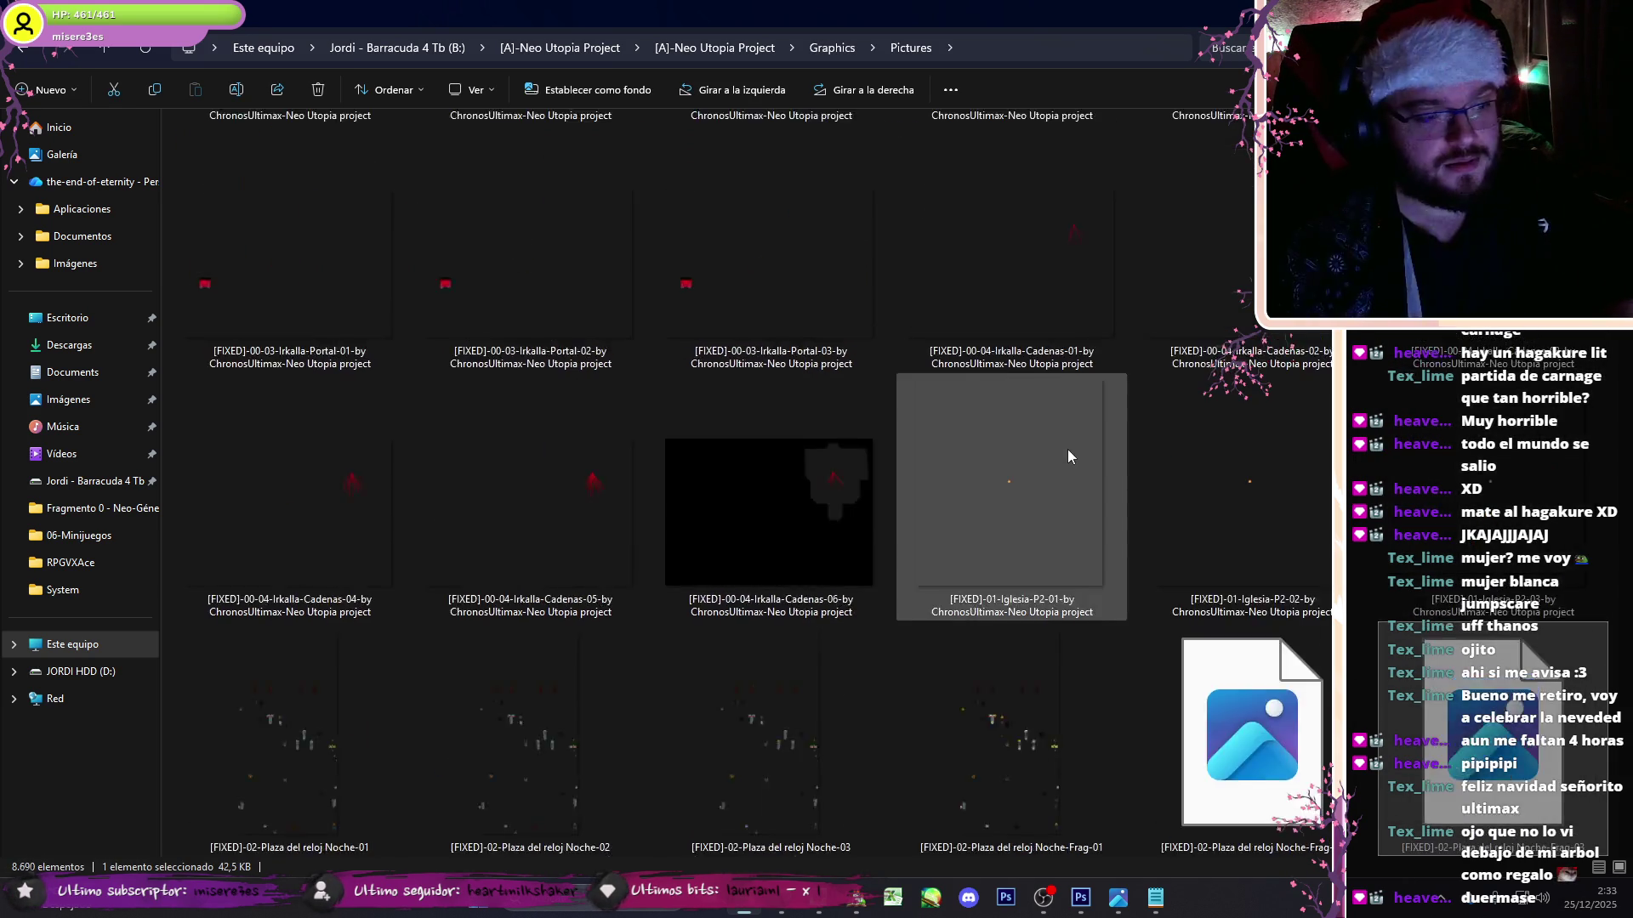
{"action": "left_click", "coordinate": [859, 502]}
{"action": "scroll", "coordinate": [859, 502], "scroll_direction": "down", "scroll_amount": 15}
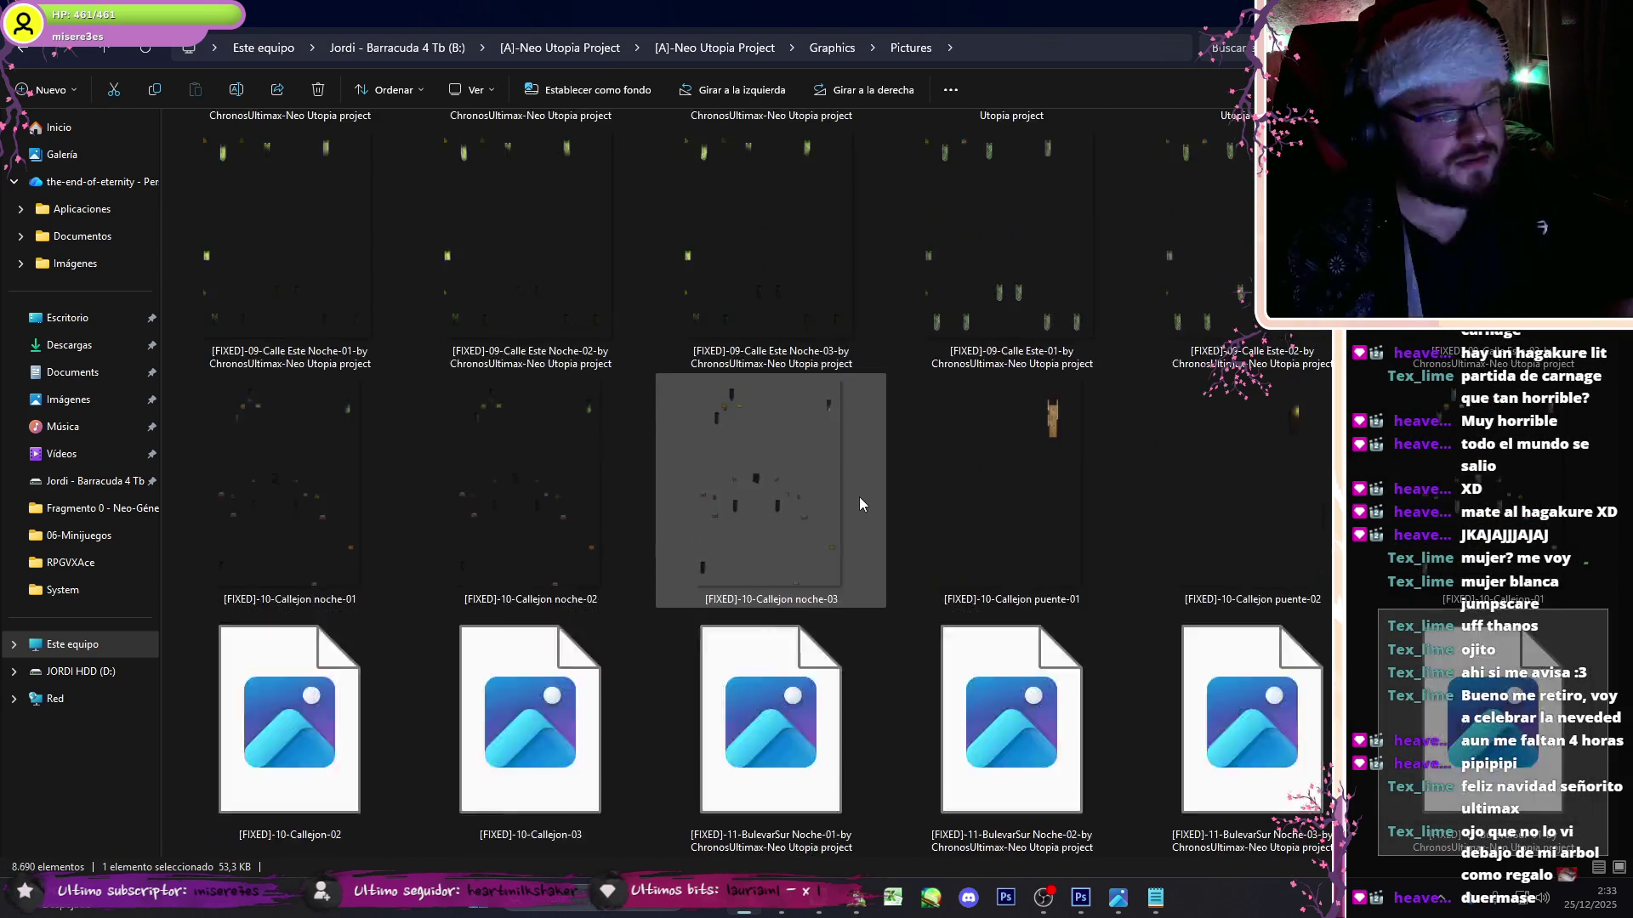
{"action": "scroll", "coordinate": [859, 502], "scroll_direction": "down", "scroll_amount": 15}
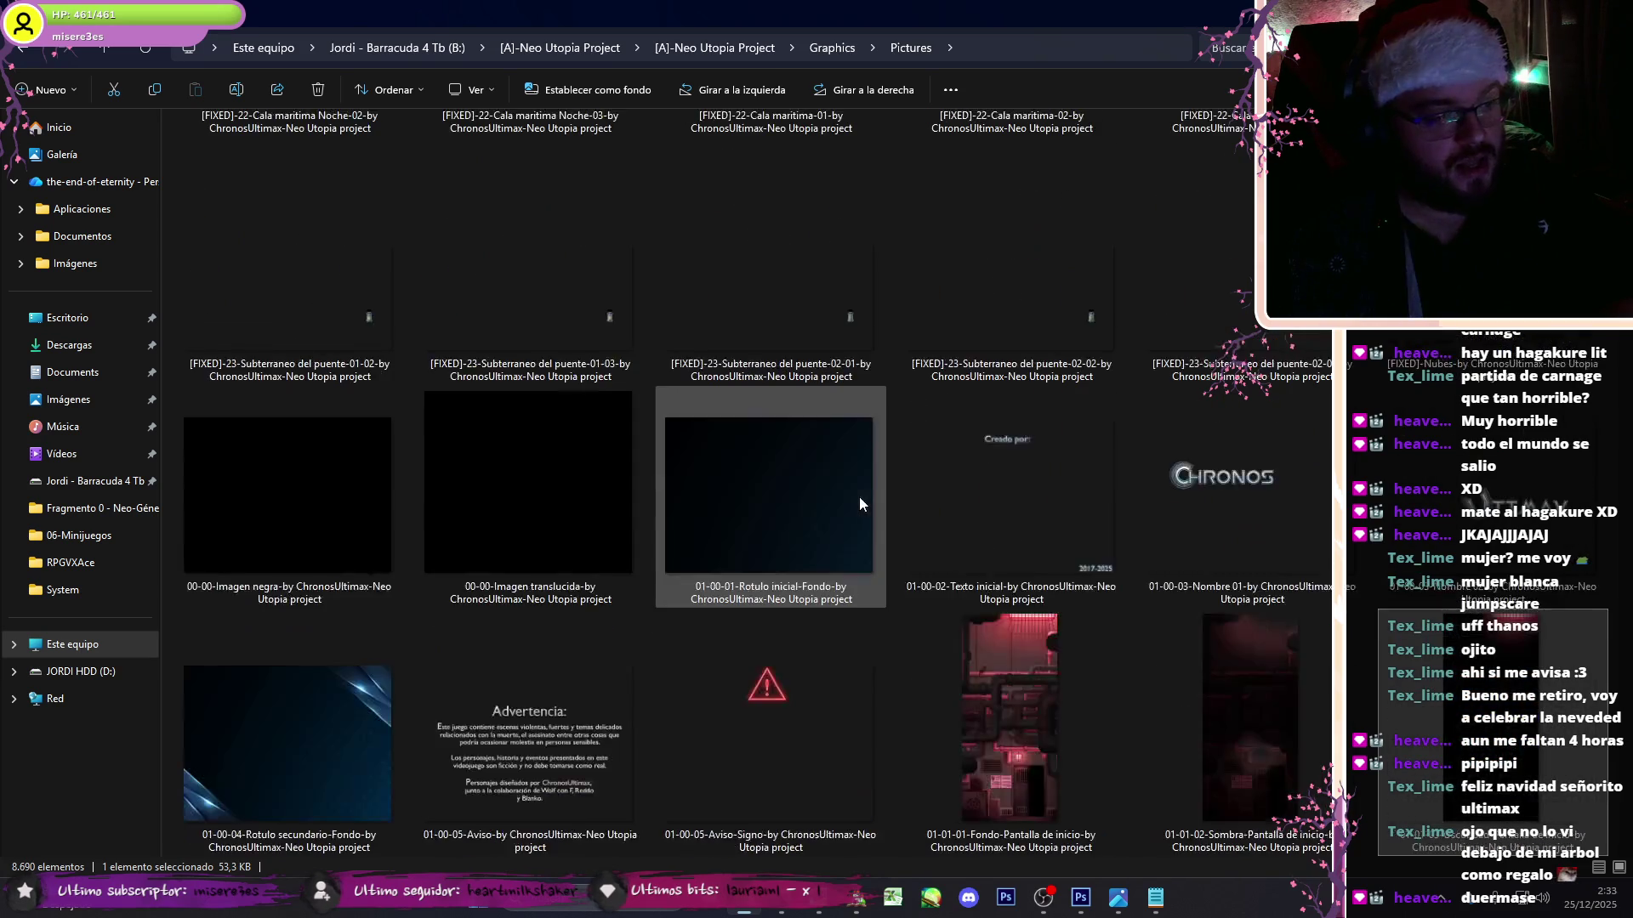
{"action": "left_click", "coordinate": [857, 512]}
{"action": "scroll", "coordinate": [857, 512], "scroll_direction": "down", "scroll_amount": 10}
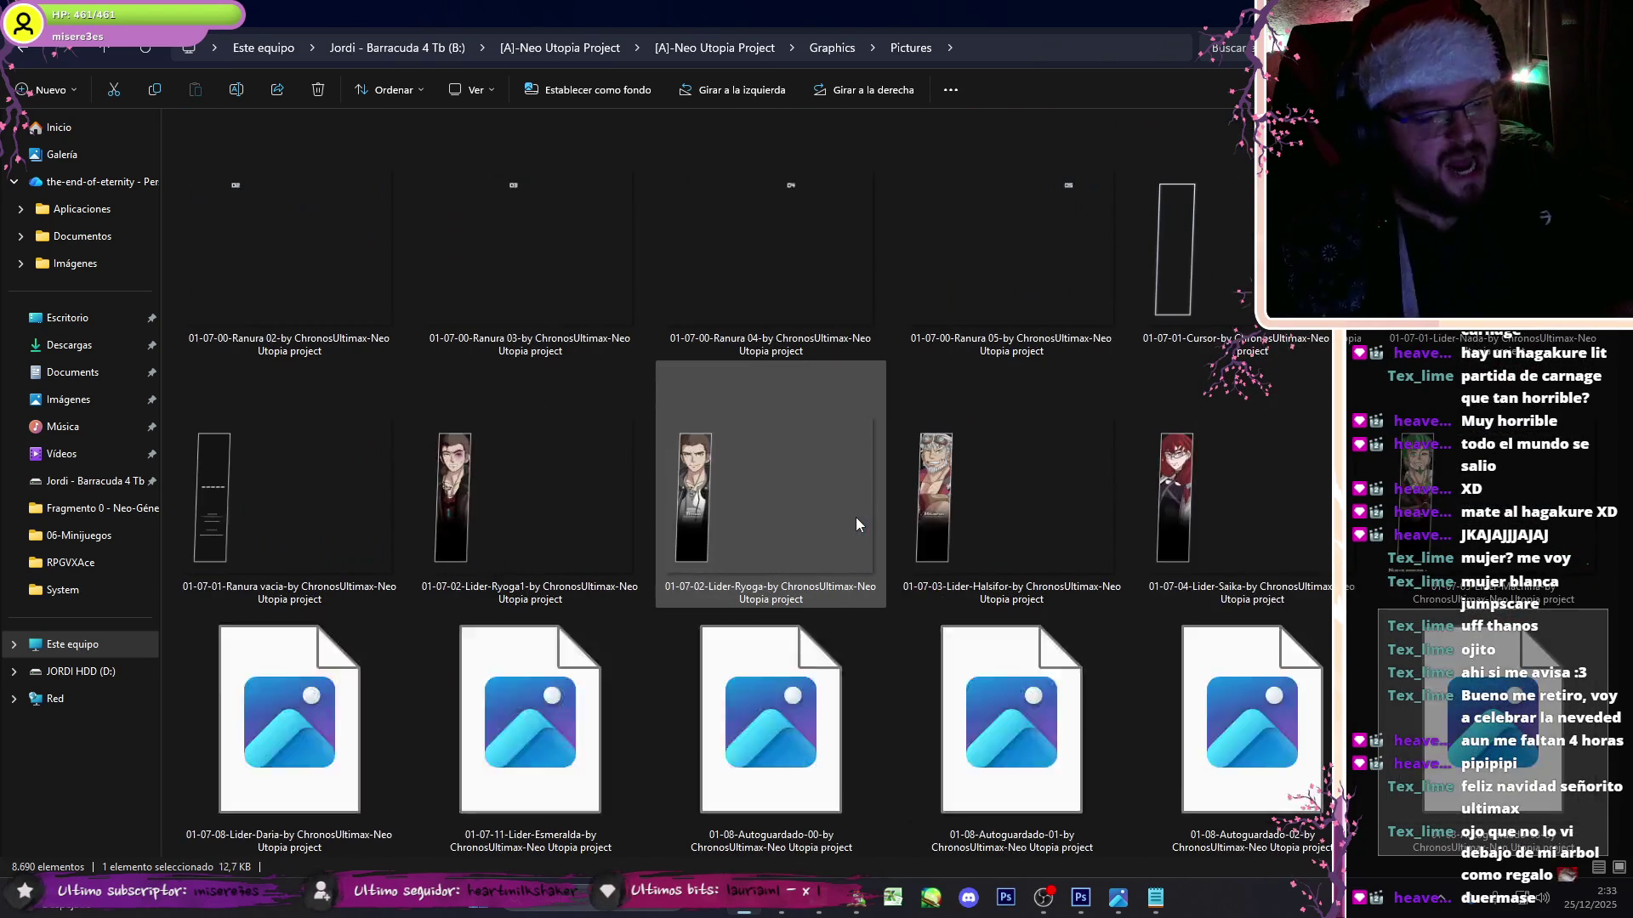
{"action": "left_click", "coordinate": [854, 334]}
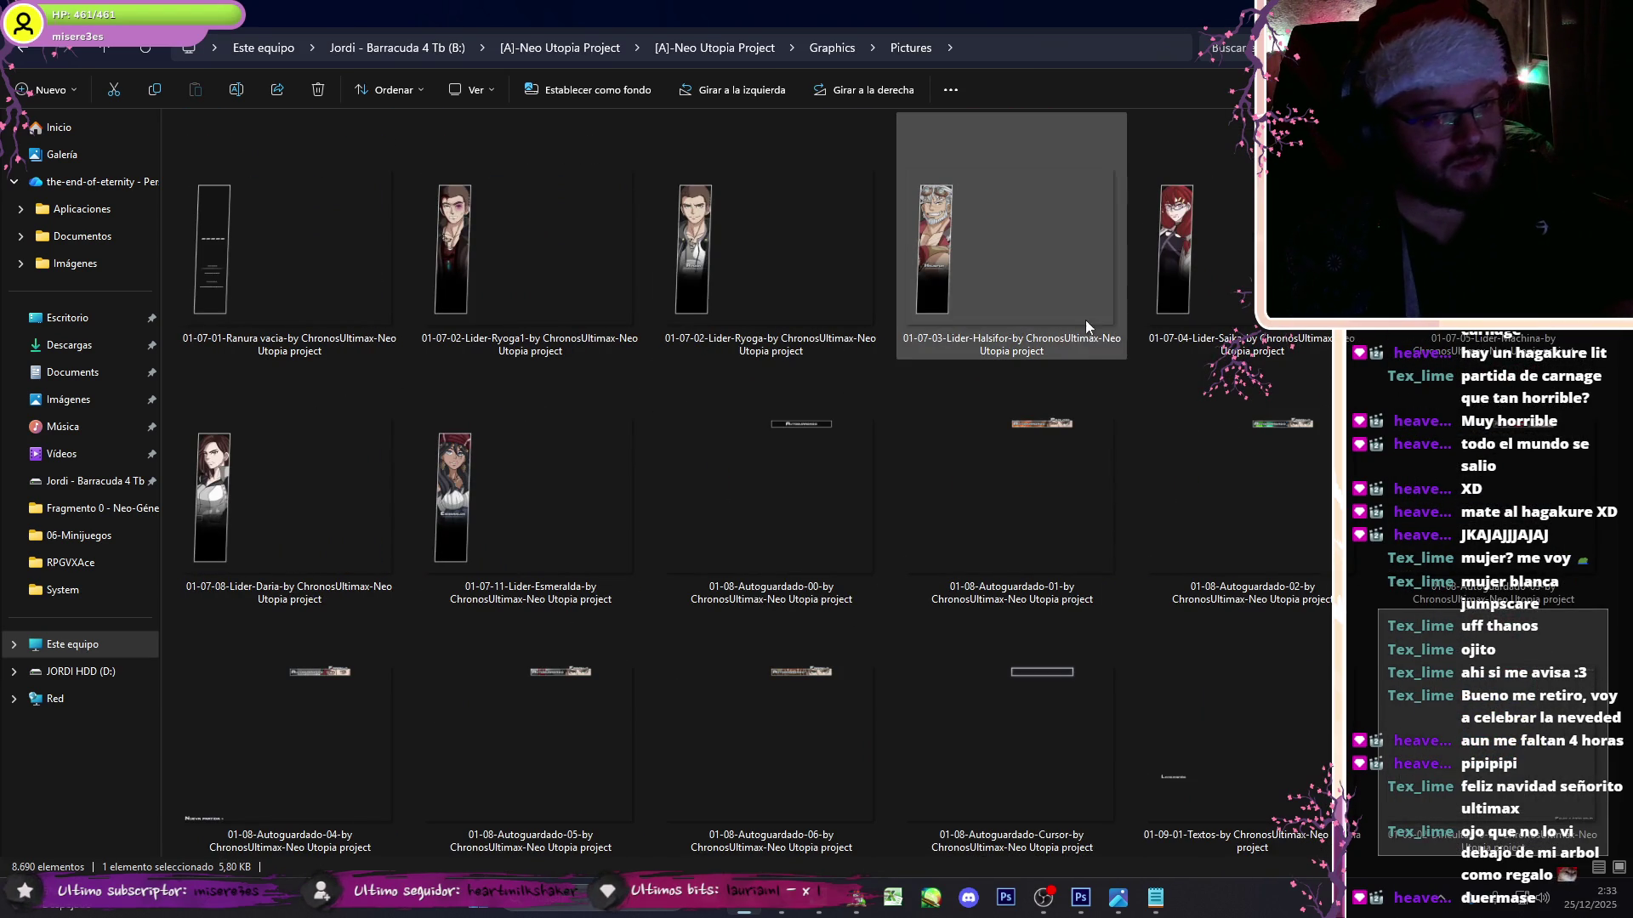
{"action": "scroll", "coordinate": [984, 487], "scroll_direction": "down", "scroll_amount": 2}
{"action": "left_click", "coordinate": [985, 488]}
{"action": "scroll", "coordinate": [970, 510], "scroll_direction": "down", "scroll_amount": 4}
{"action": "left_click", "coordinate": [992, 554]}
{"action": "double_click", "coordinate": [992, 553]}
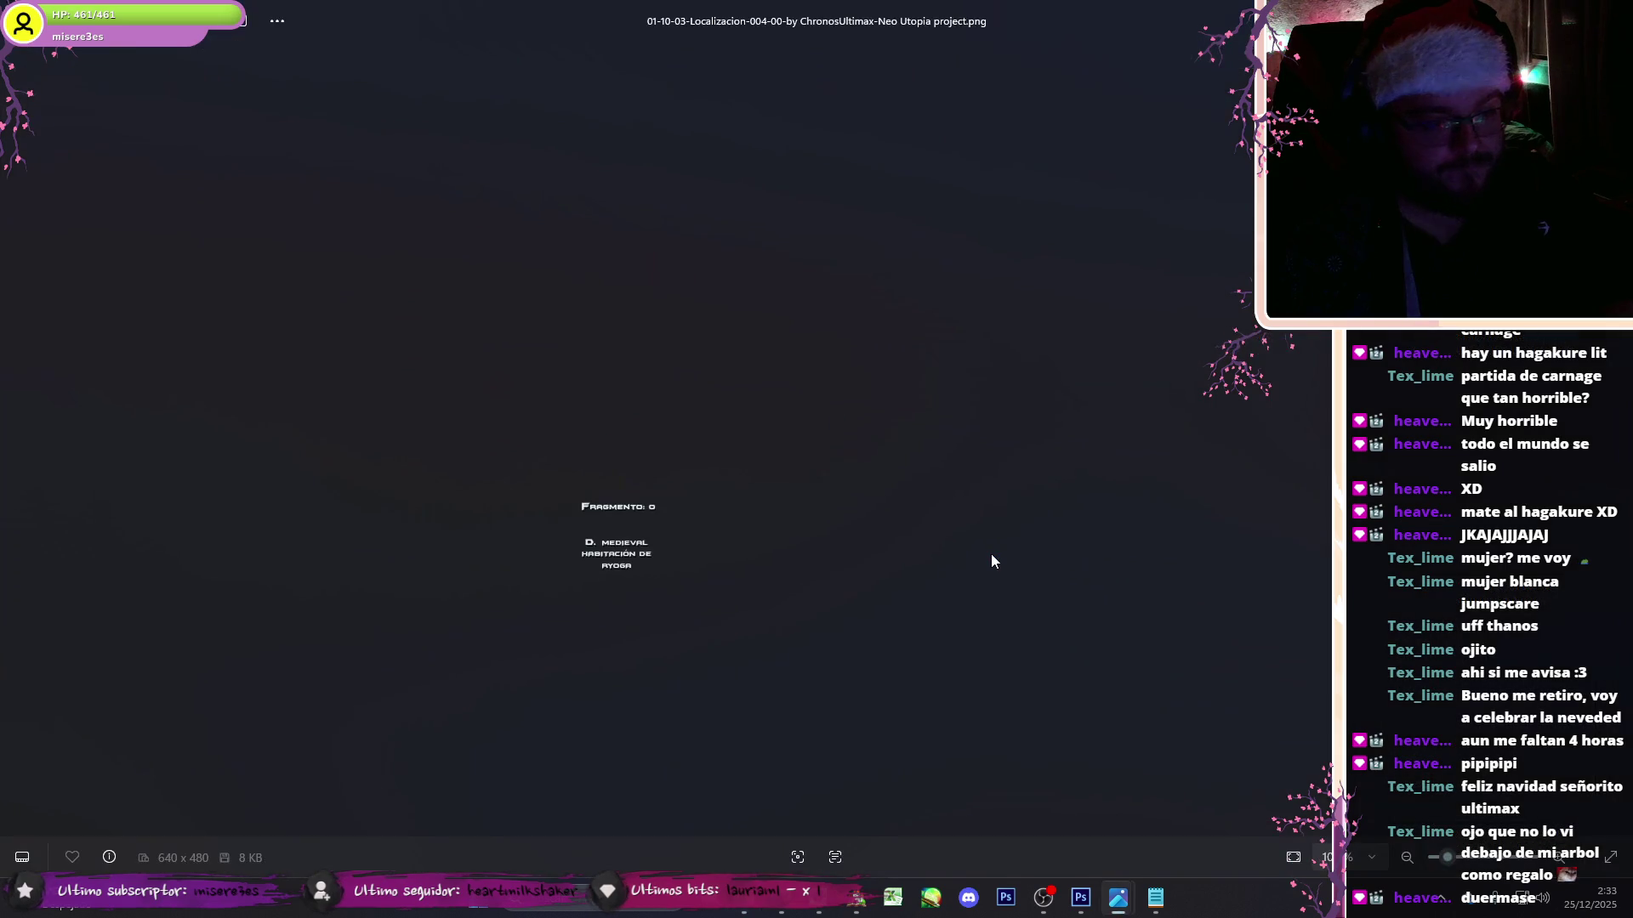
- Step through the Localizacion label images from 006-01 to 012-01, then close Photos
{"action": "key", "text": "Right"}
{"action": "key", "text": "Right"}
{"action": "key", "text": "Right"}
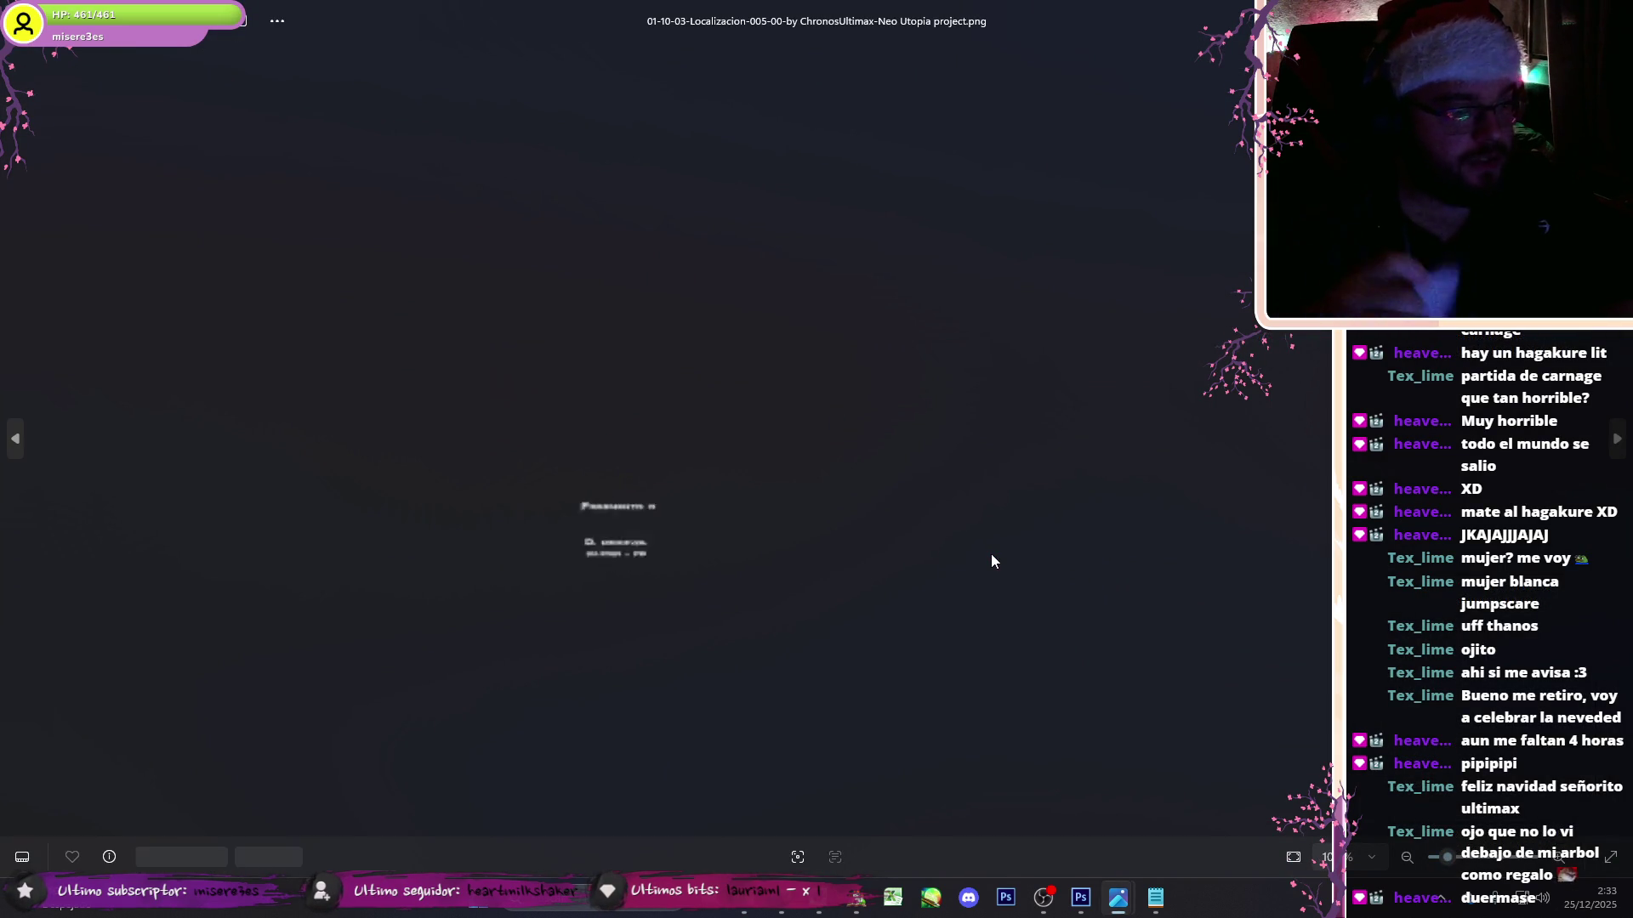
{"action": "key", "text": "Right"}
{"action": "key", "text": "Right"}
{"action": "key", "text": "Right"}
{"action": "key", "text": "Left"}
{"action": "key", "text": "Left"}
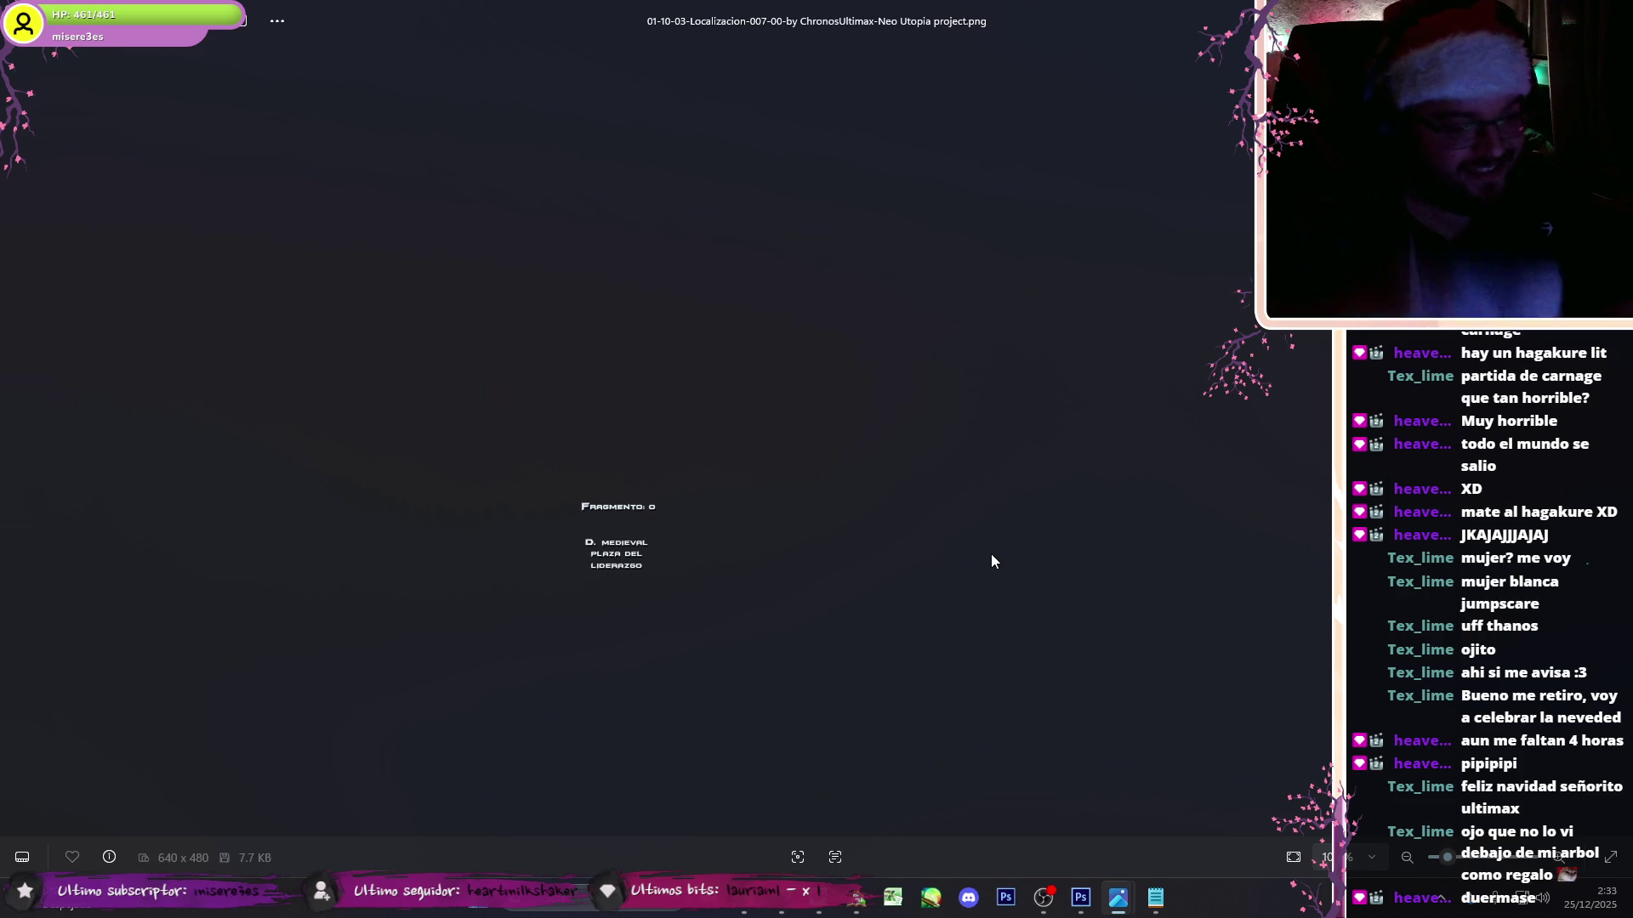
{"action": "key", "text": "Right"}
{"action": "key", "text": "Right"}
{"action": "key", "text": "Right"}
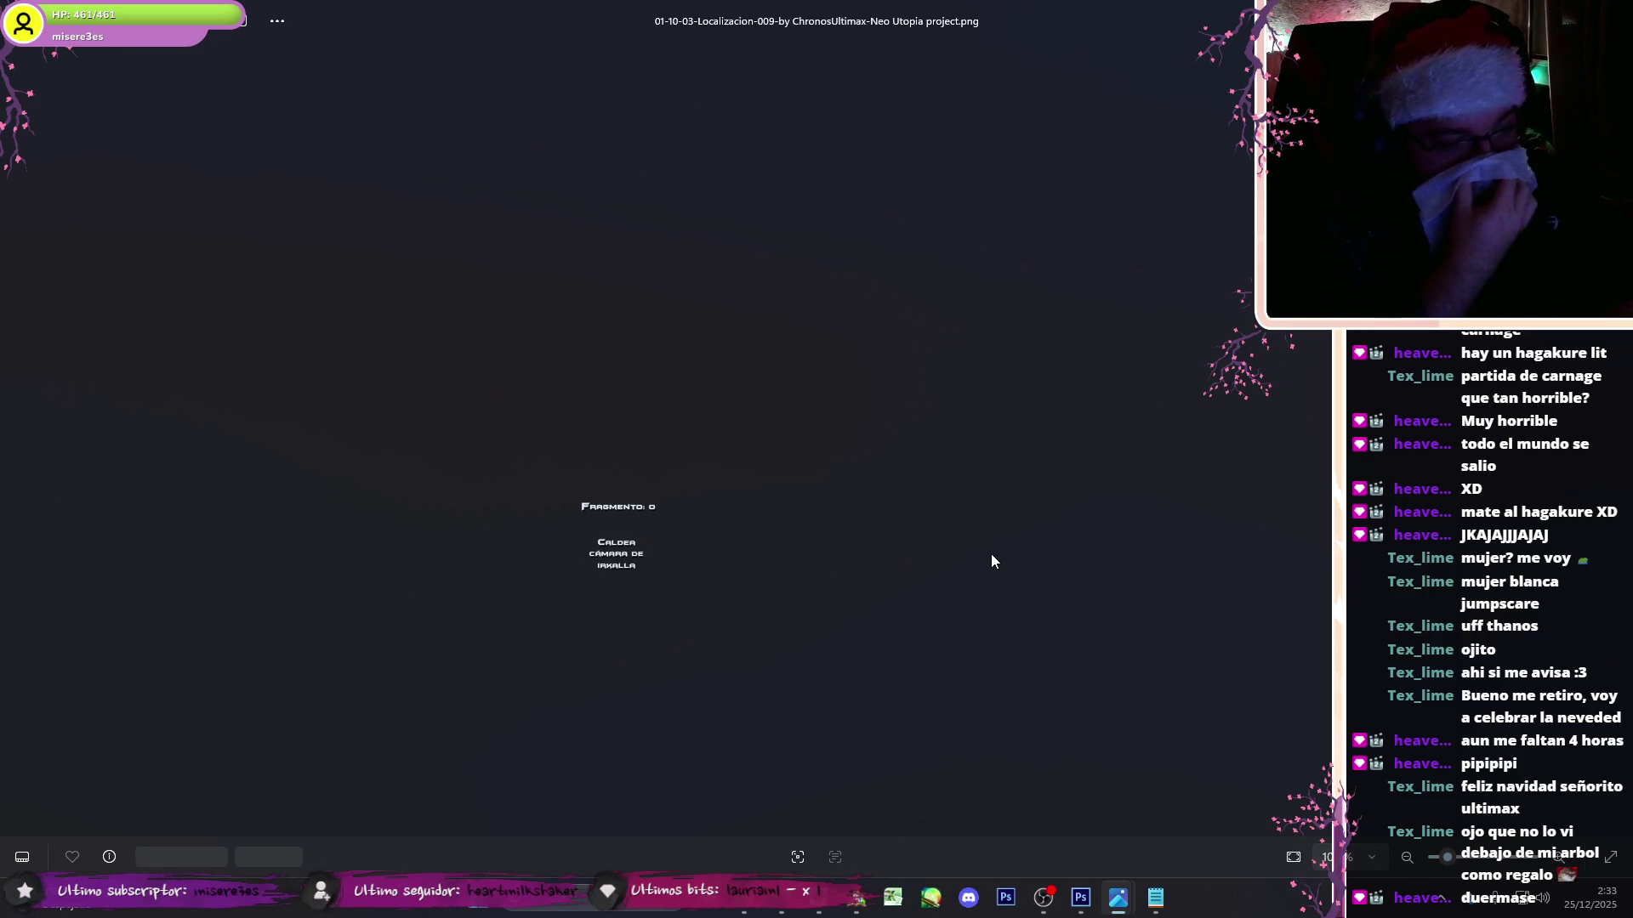
{"action": "key", "text": "Right"}
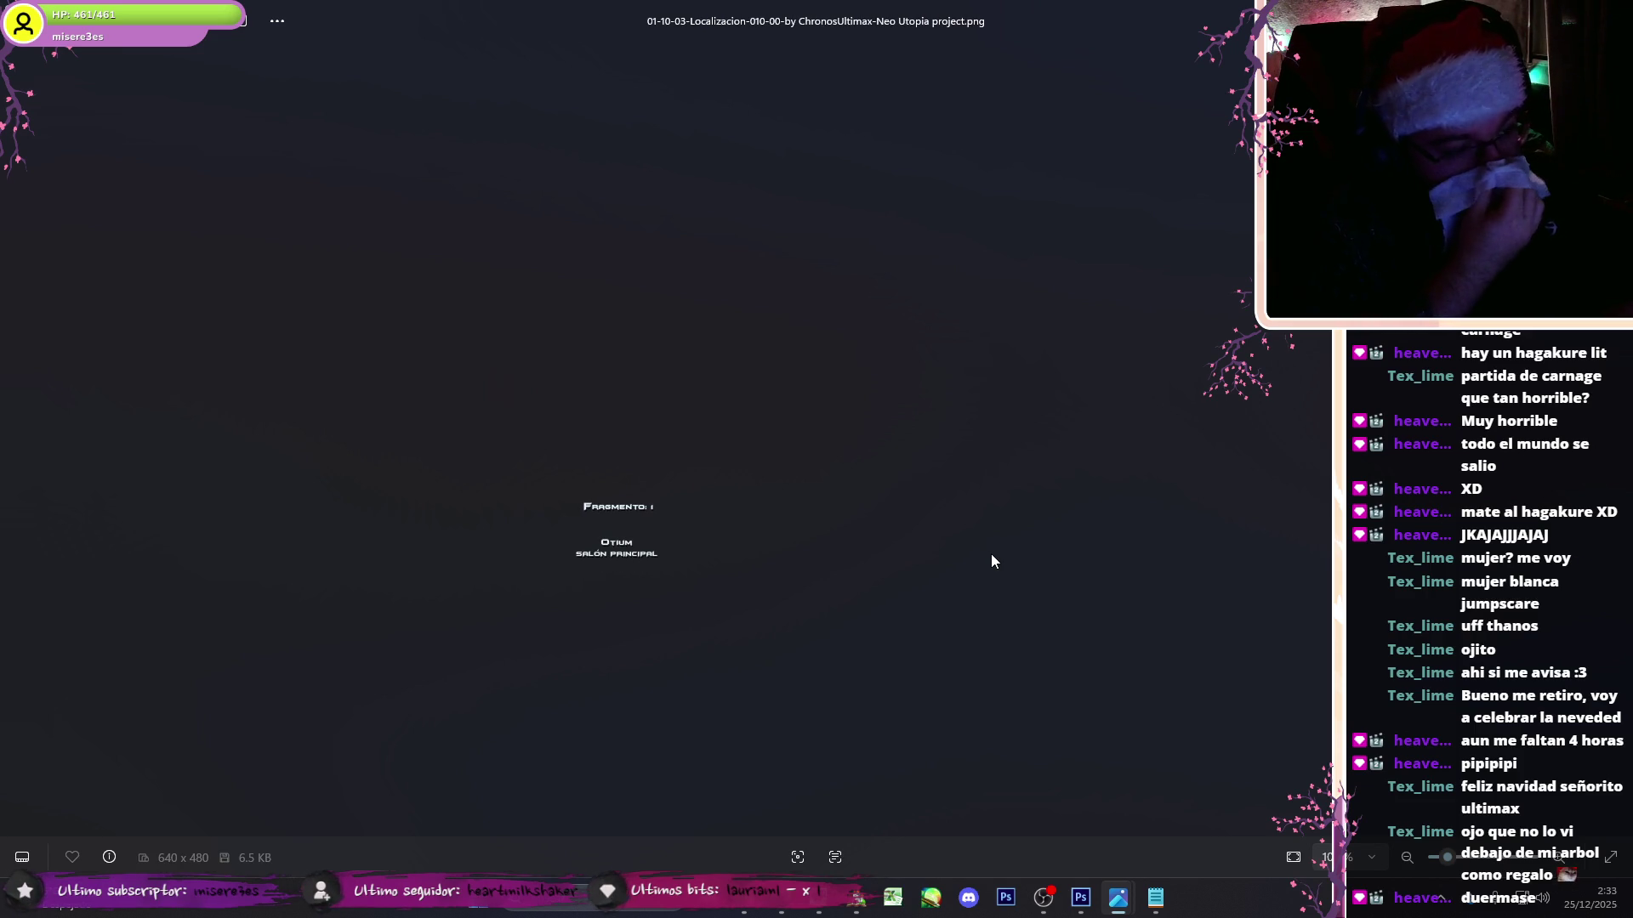
{"action": "key", "text": "Right"}
{"action": "key", "text": "Left"}
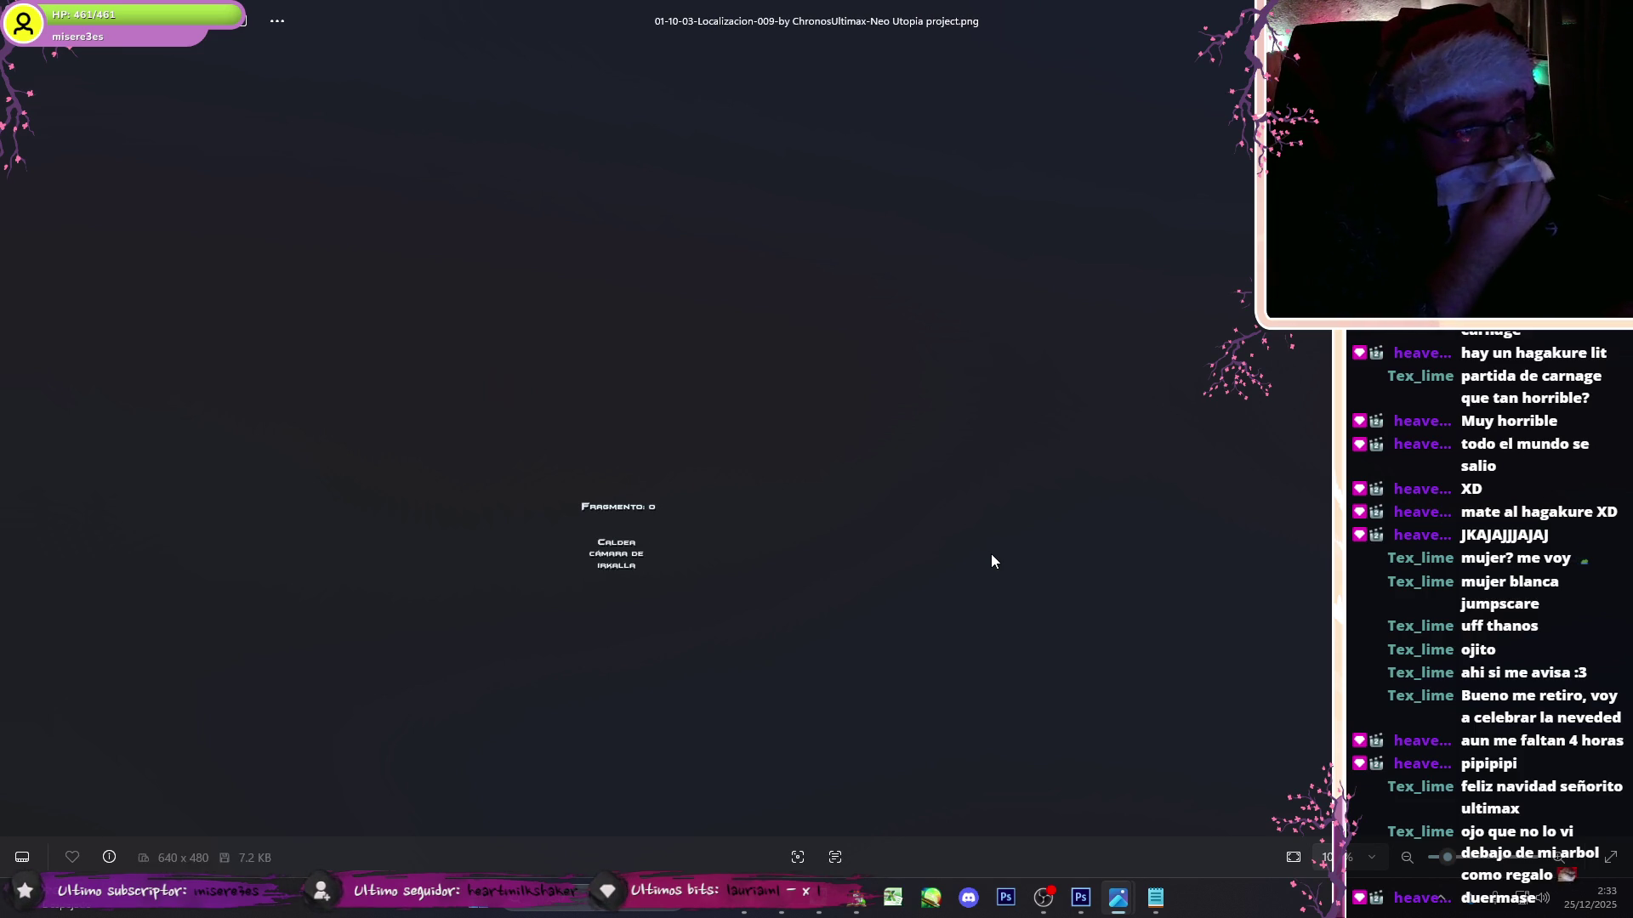
{"action": "key", "text": "Left"}
{"action": "key", "text": "Left"}
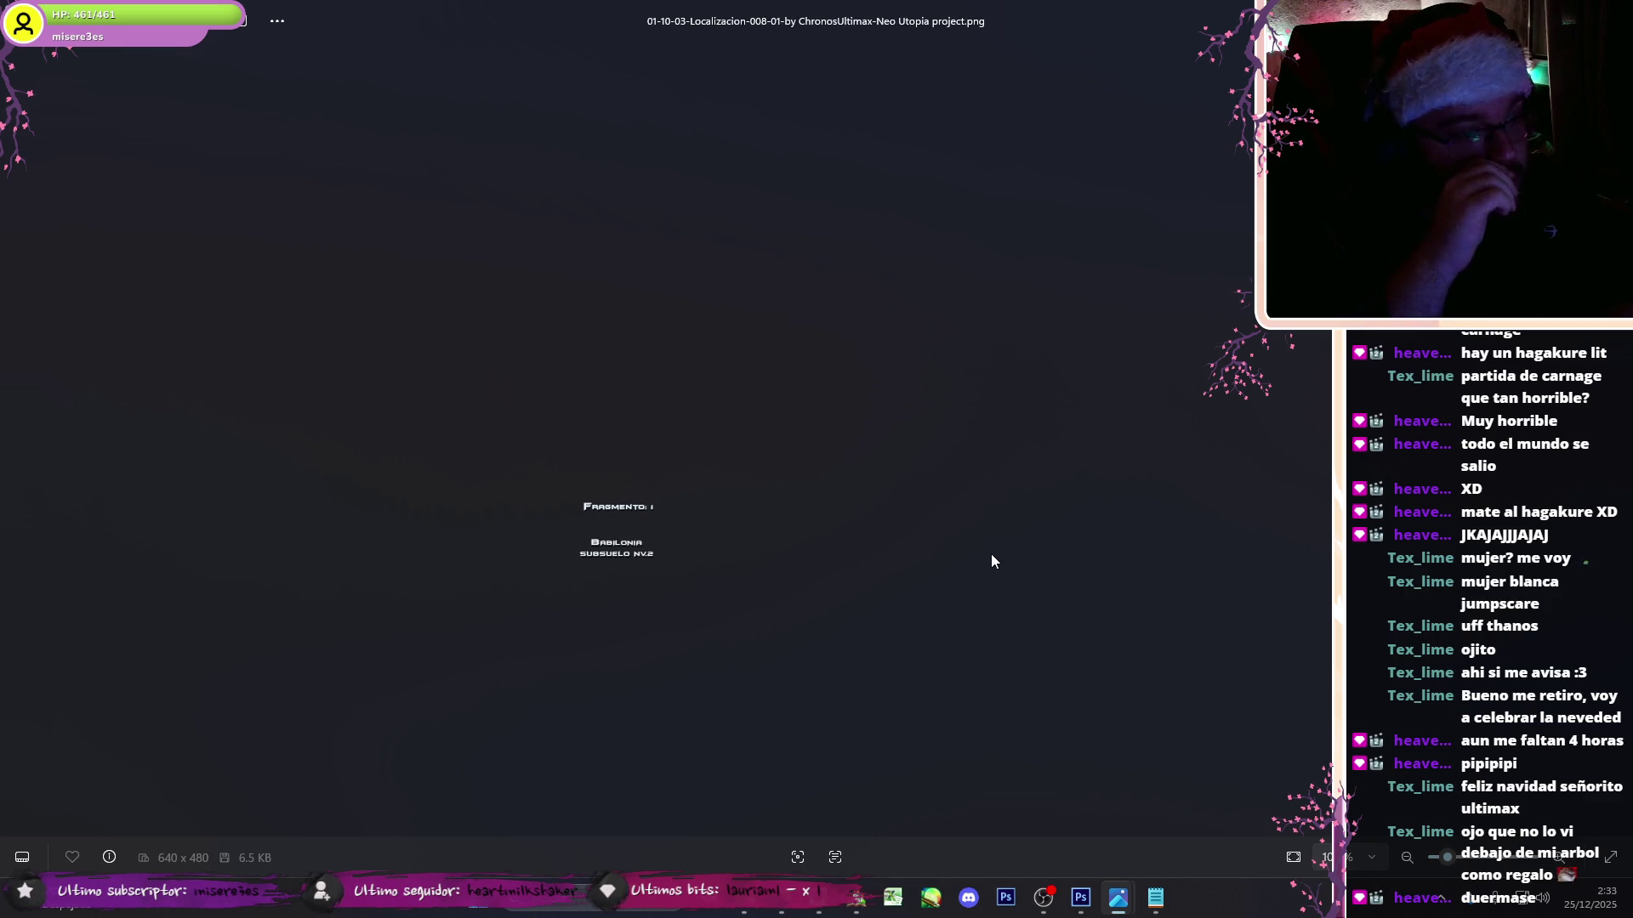
{"action": "key", "text": "Right"}
{"action": "key", "text": "Right"}
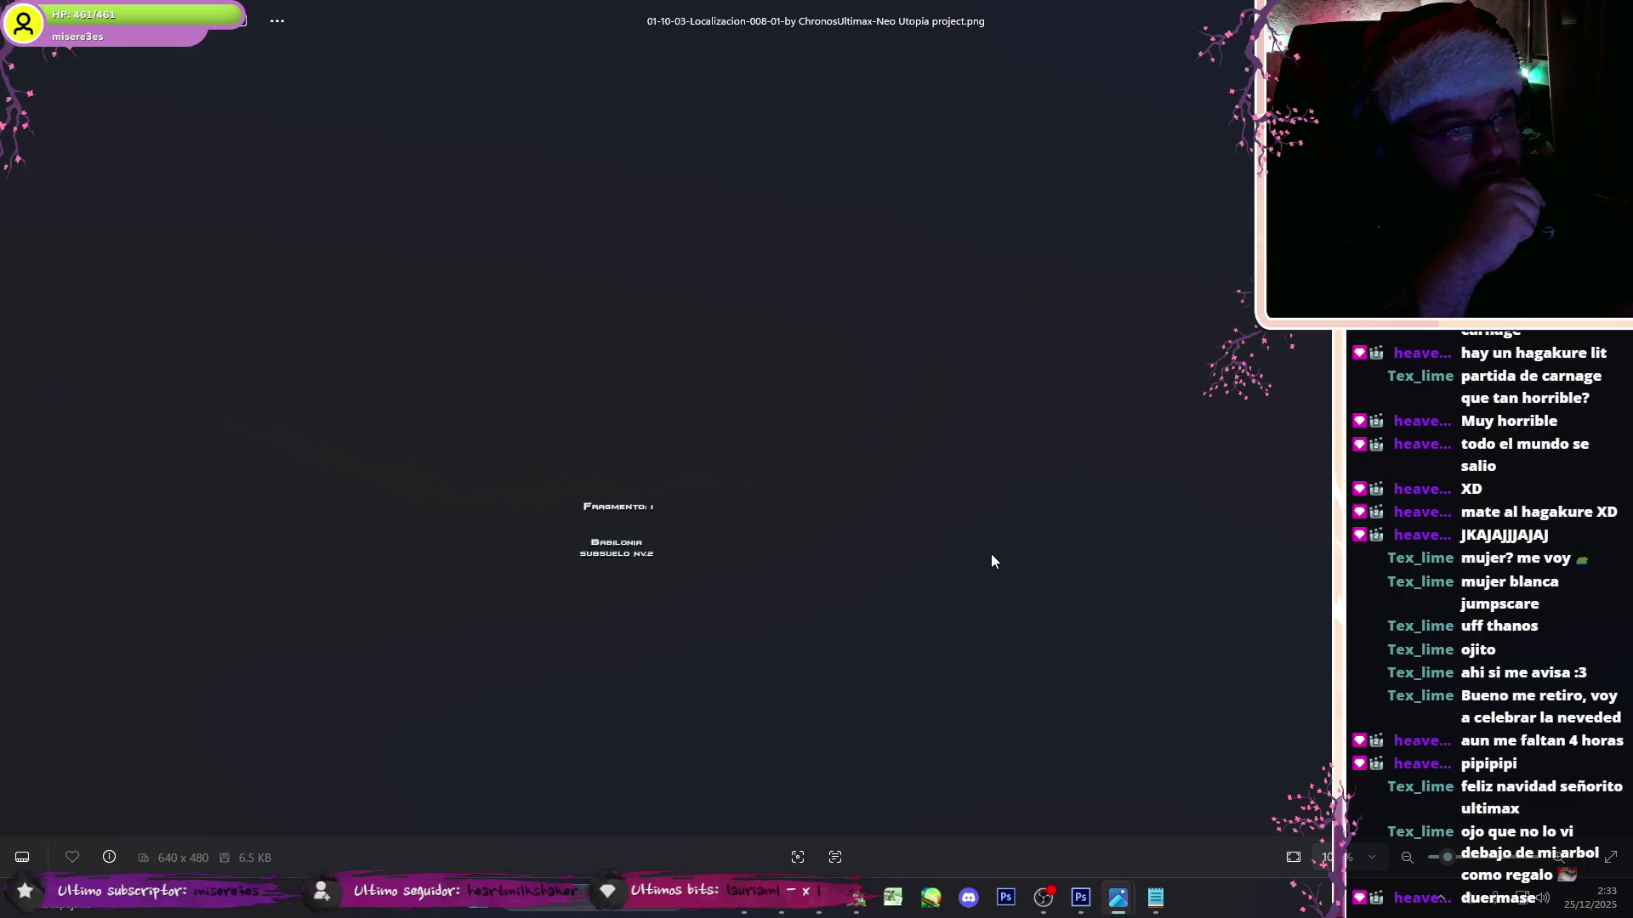
{"action": "key", "text": "Left"}
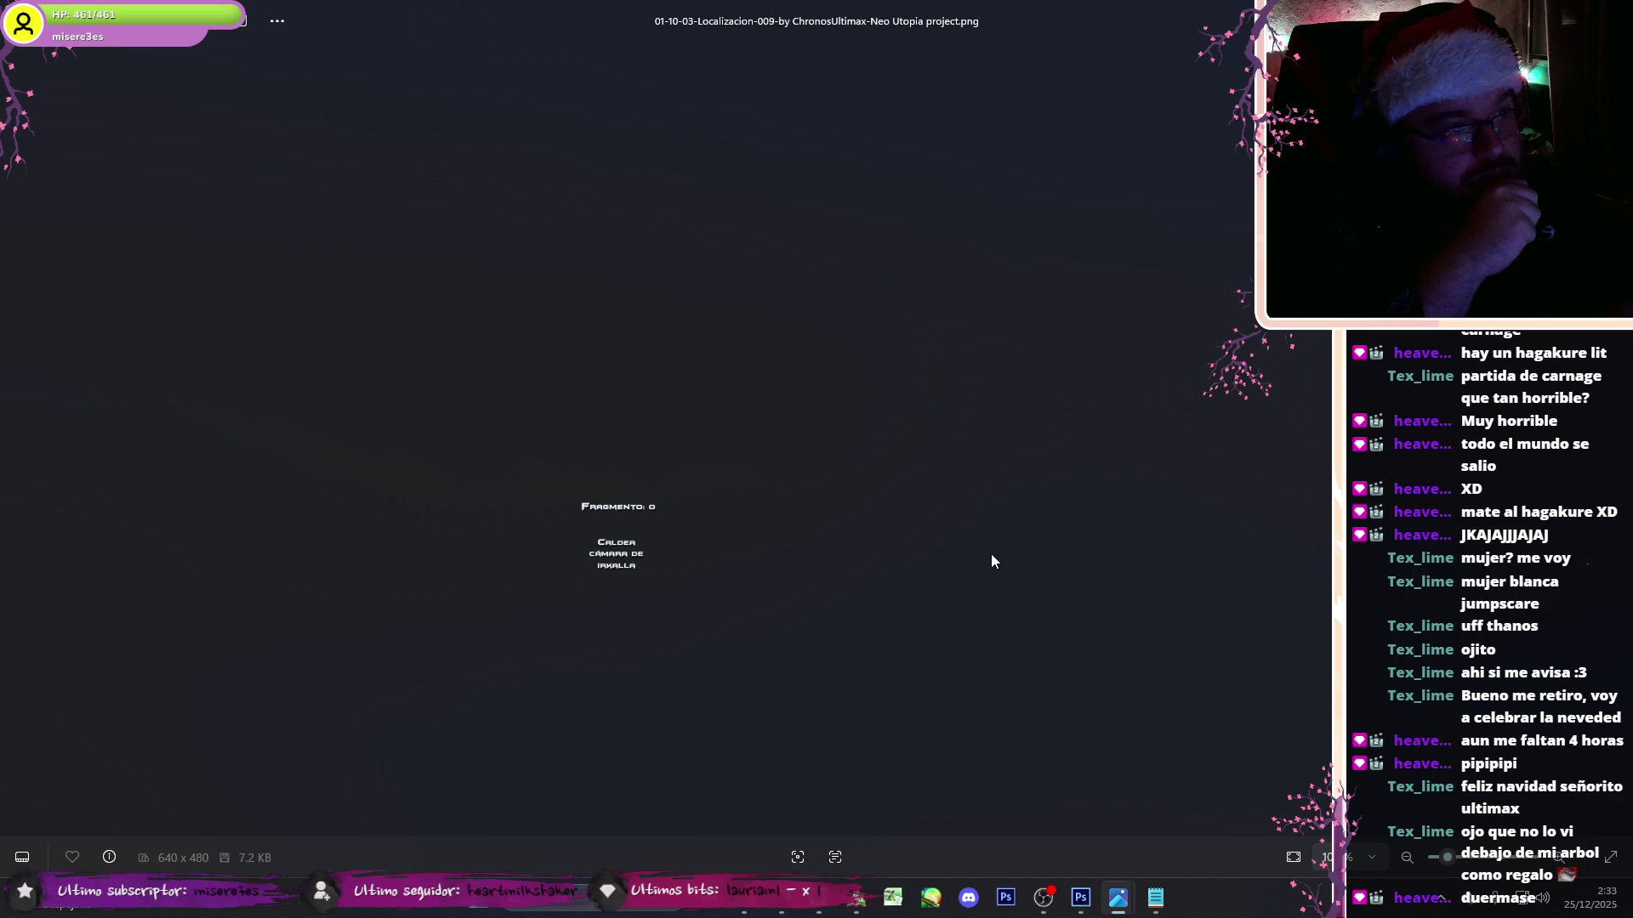
{"action": "key", "text": "Right"}
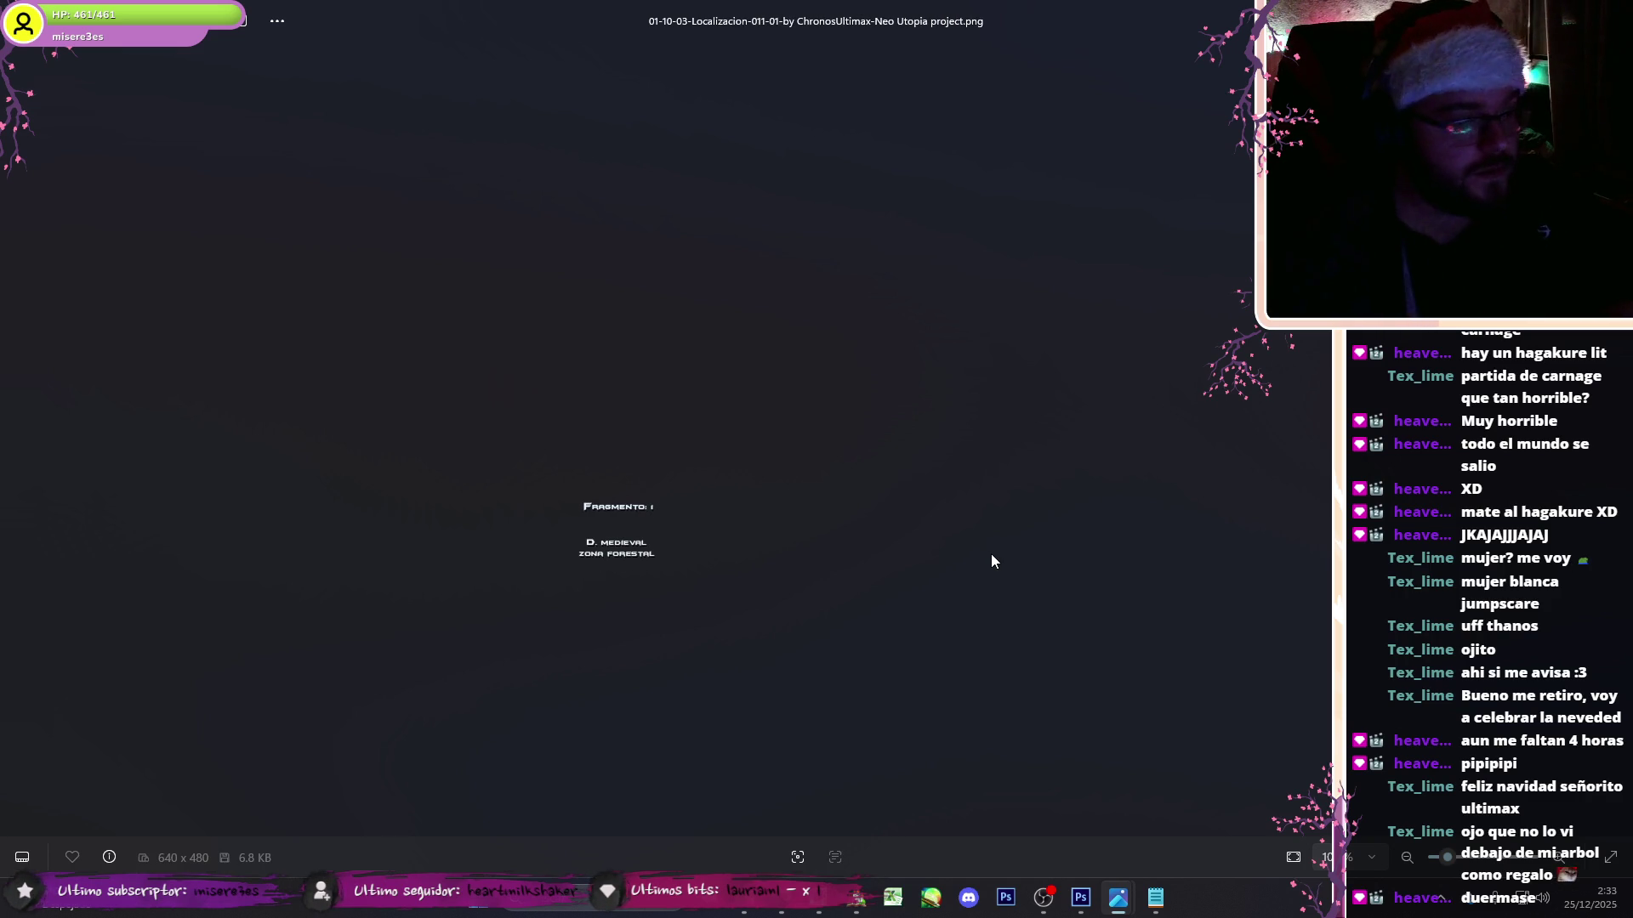
{"action": "key", "text": "Right"}
{"action": "key", "text": "Right"}
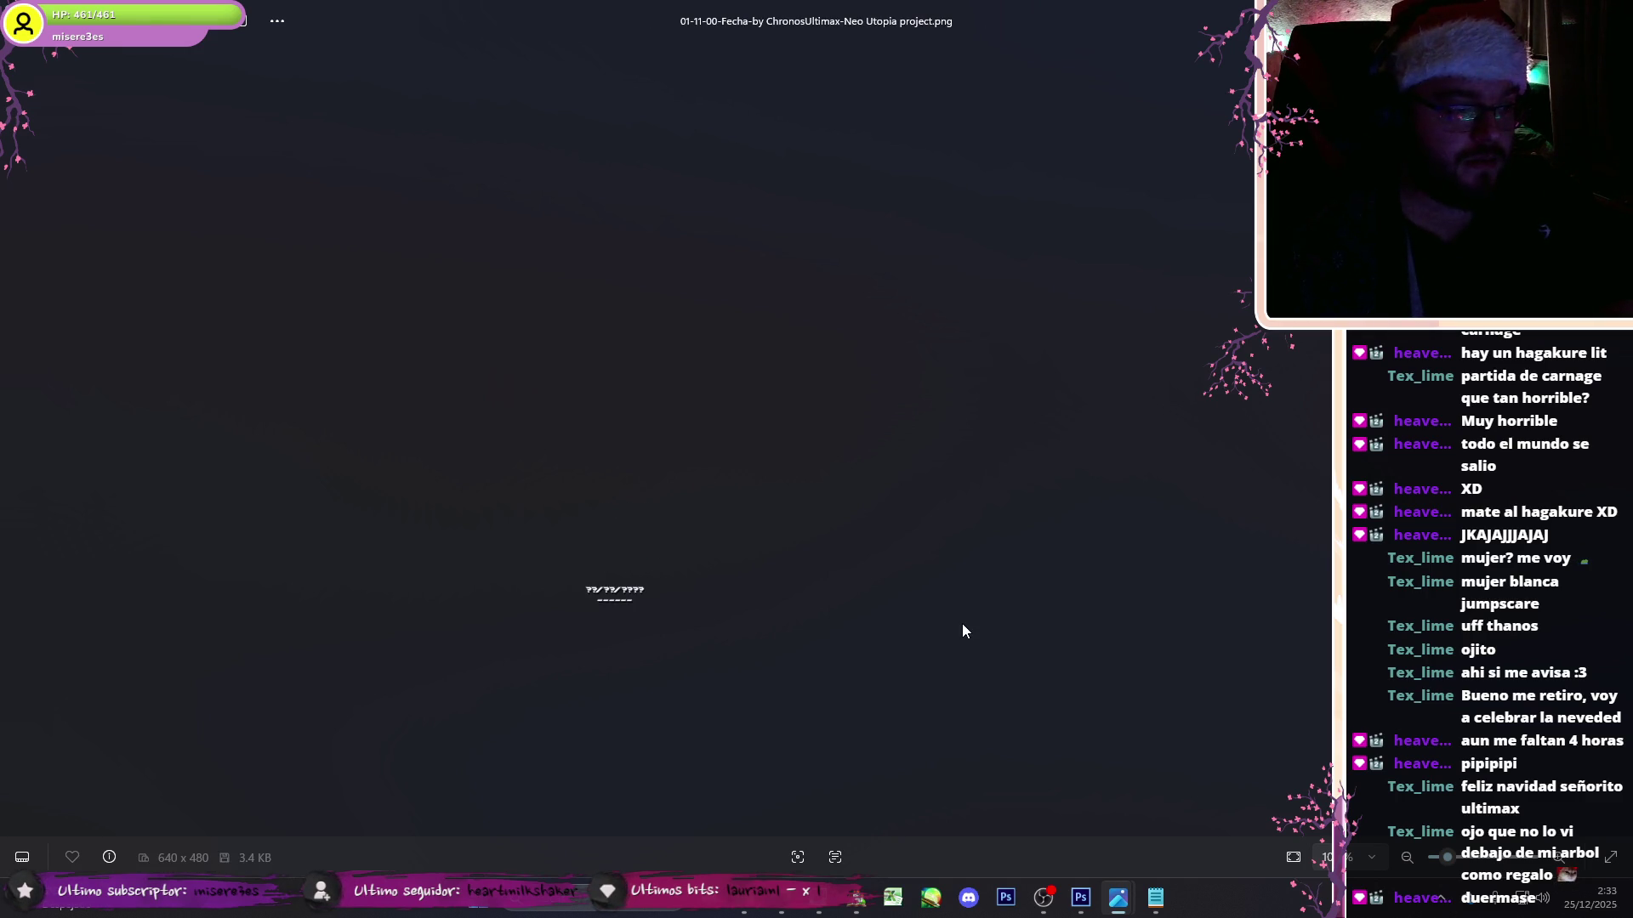
{"action": "key", "text": "alt+F4"}
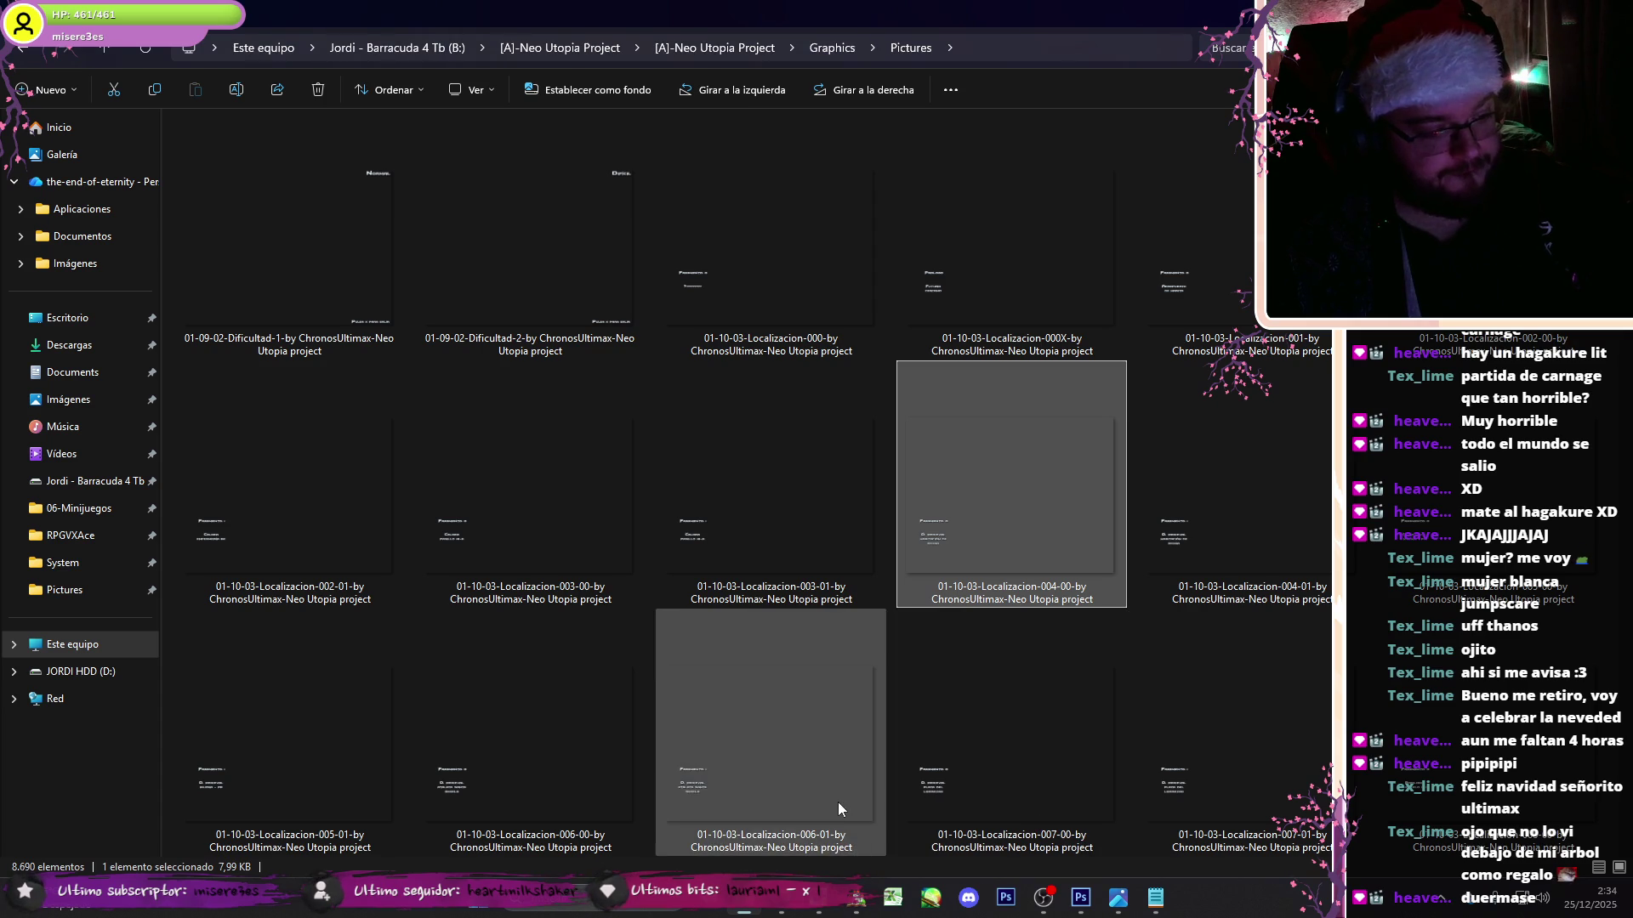
- Preview the Localizacion 010-00, 012-00 and 011-01 images
{"action": "scroll", "coordinate": [1625, 854], "scroll_direction": "down", "scroll_amount": 5}
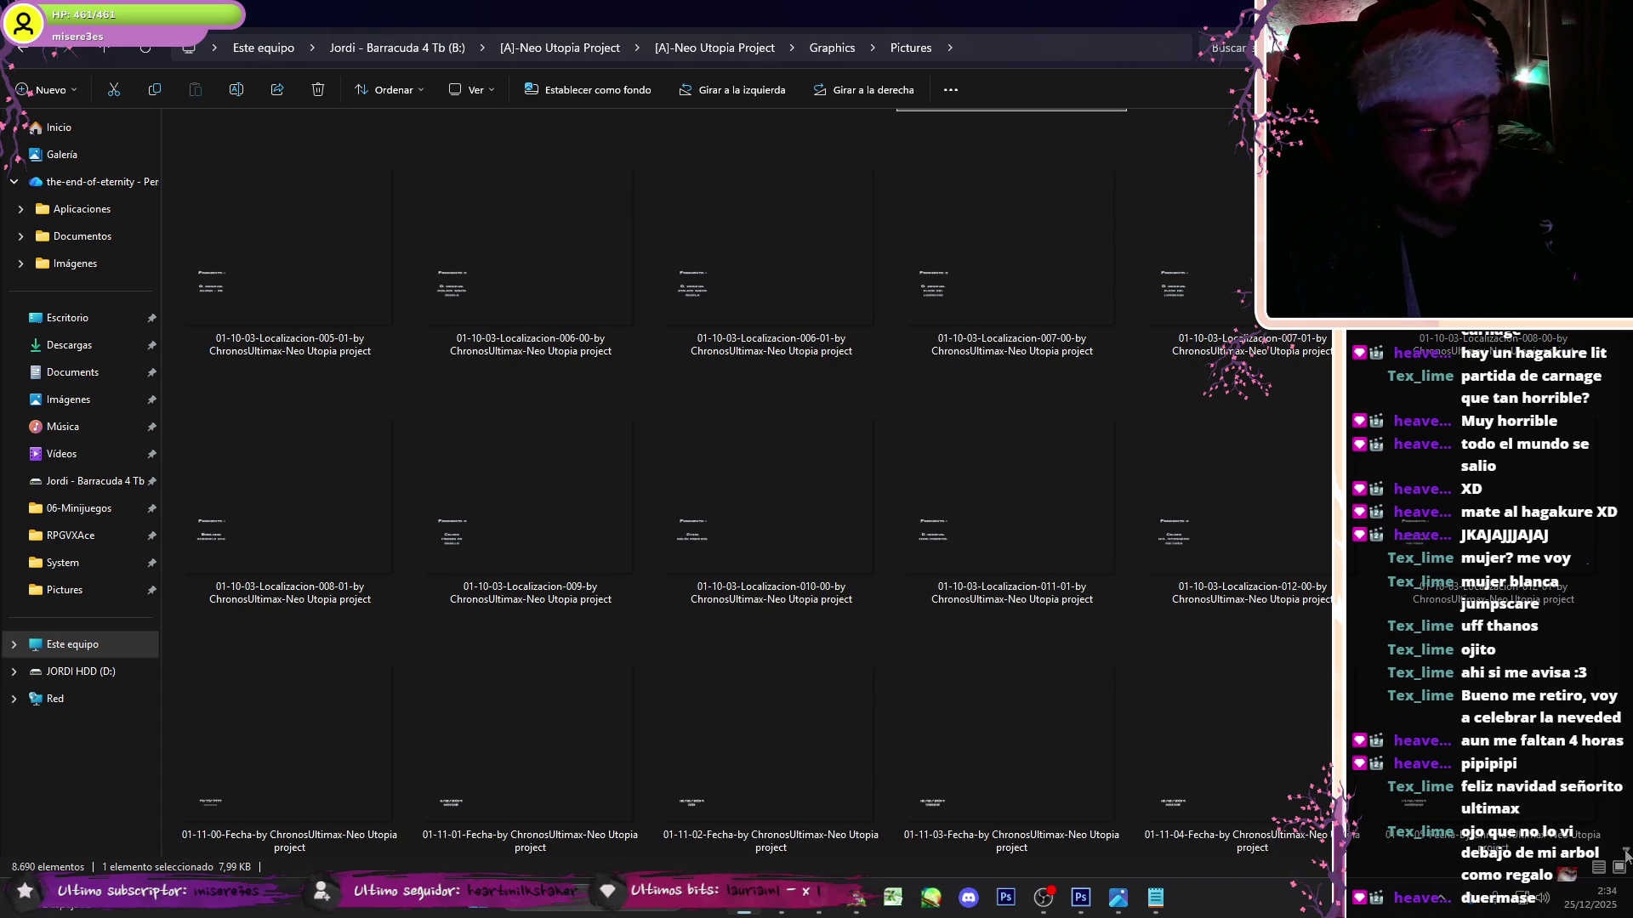
{"action": "left_click", "coordinate": [754, 554]}
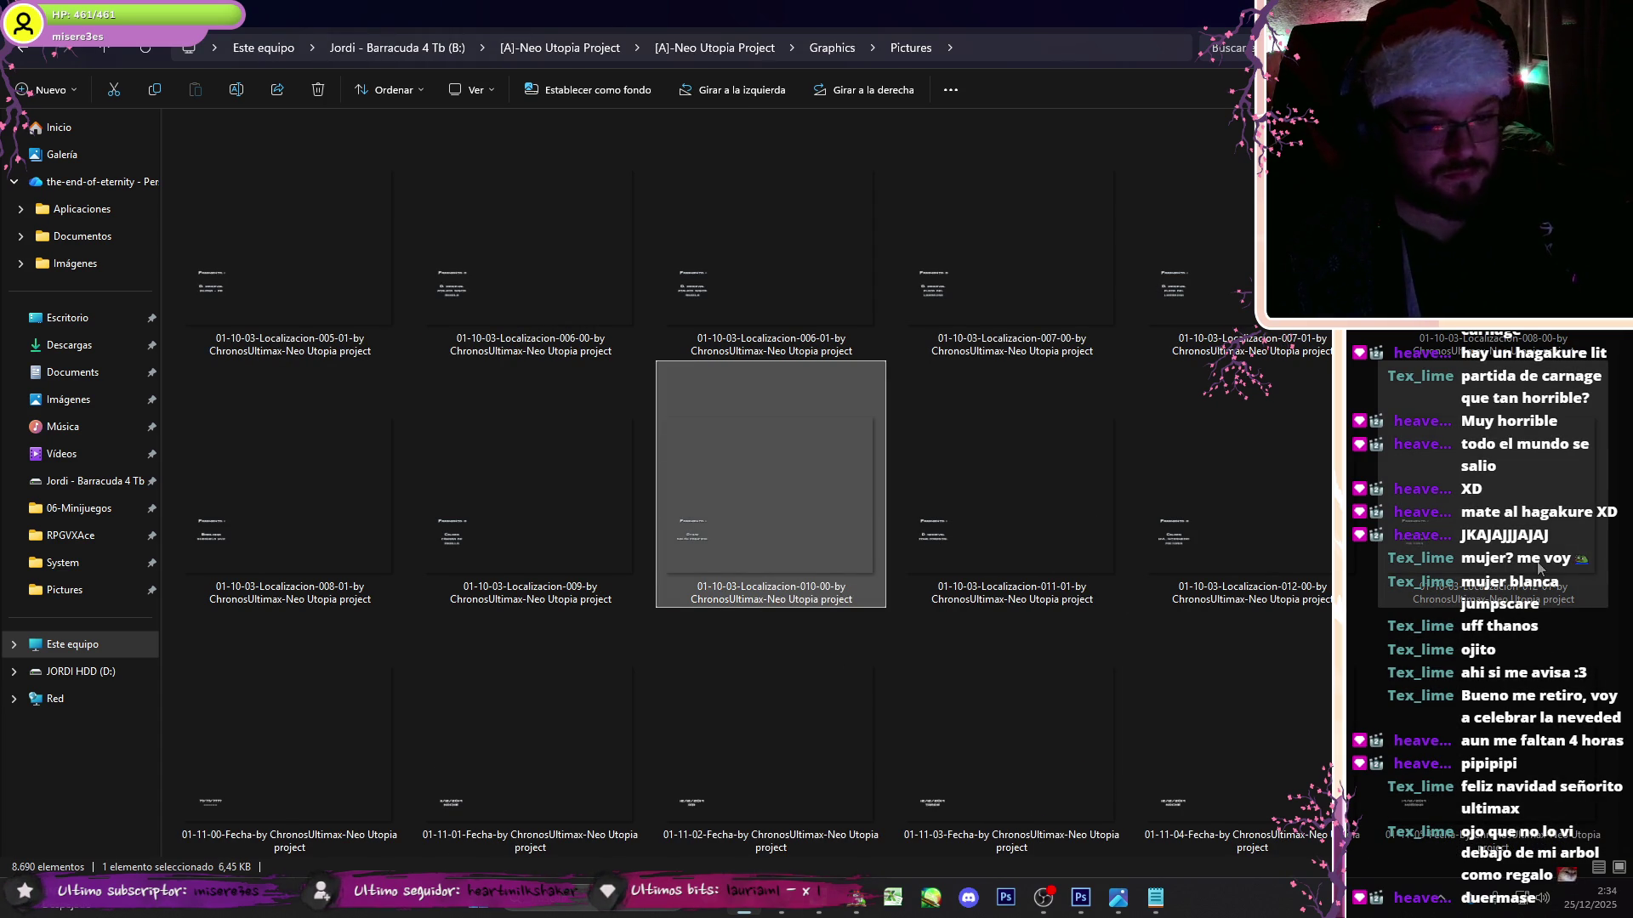
{"action": "left_click", "coordinate": [1539, 568], "text": "shift"}
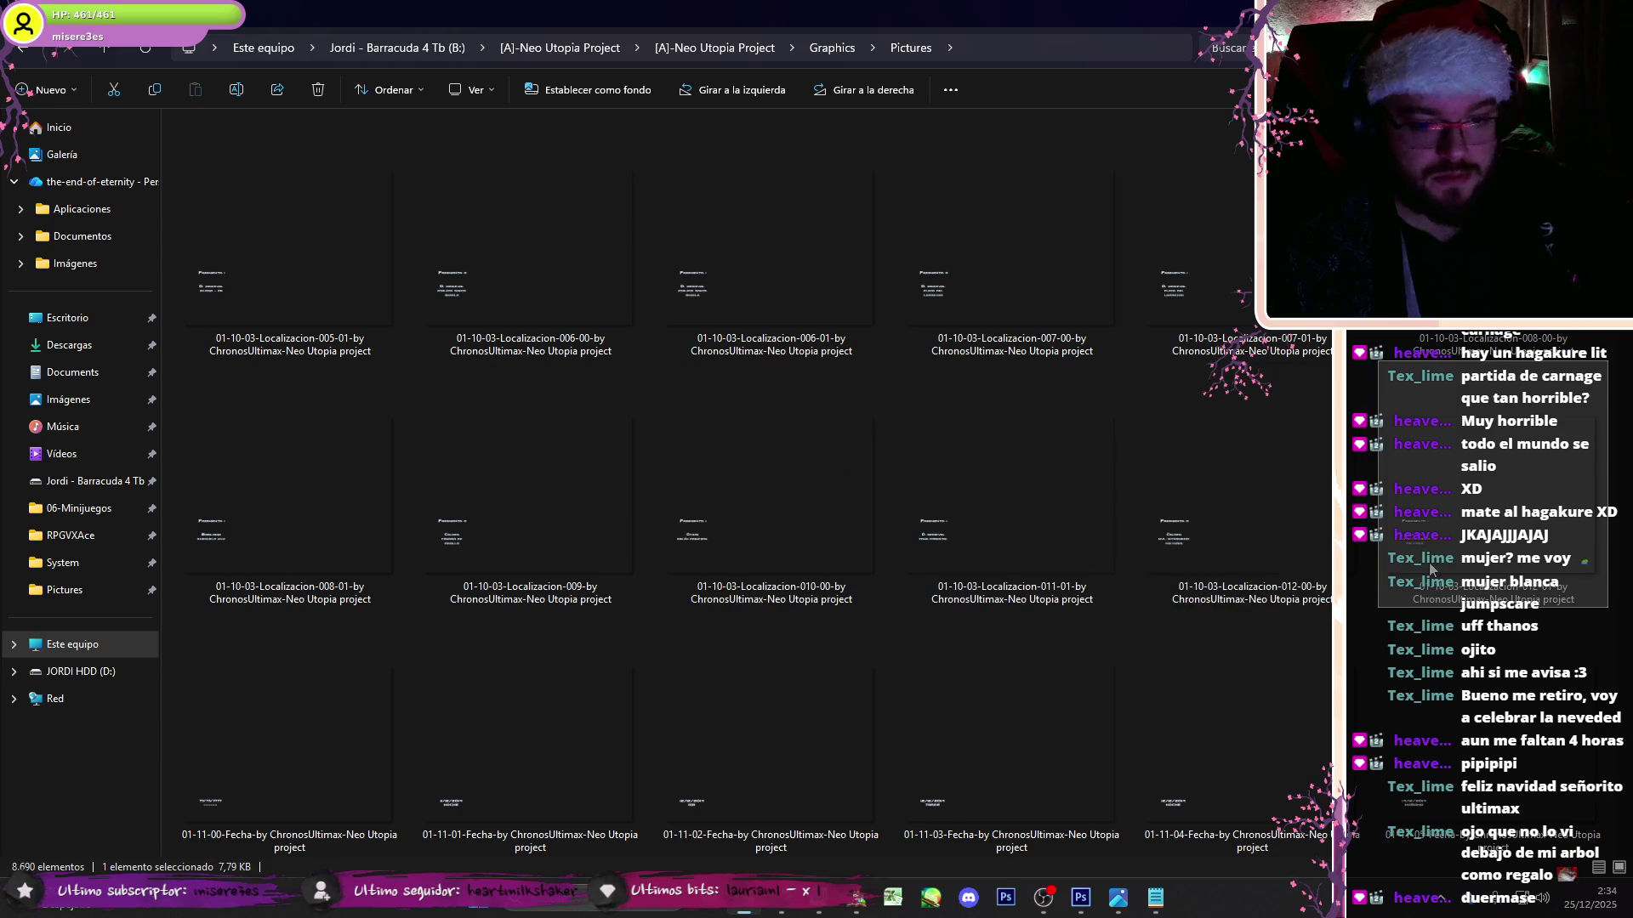
{"action": "double_click", "coordinate": [1251, 421]}
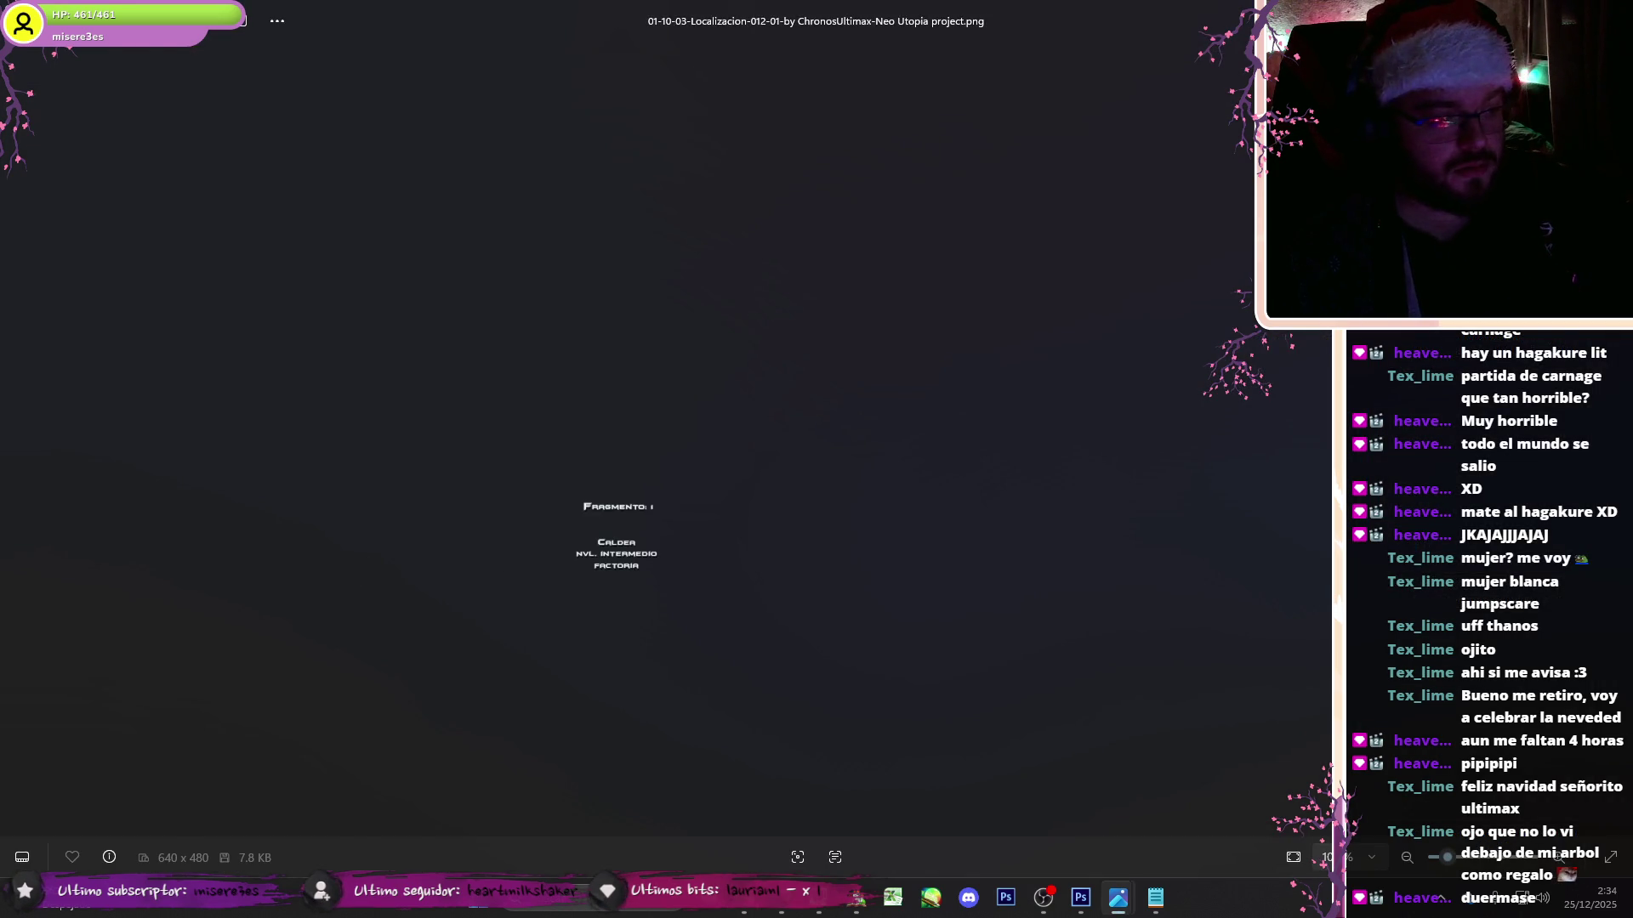
{"action": "key", "text": "Escape"}
{"action": "double_click", "coordinate": [1194, 493]}
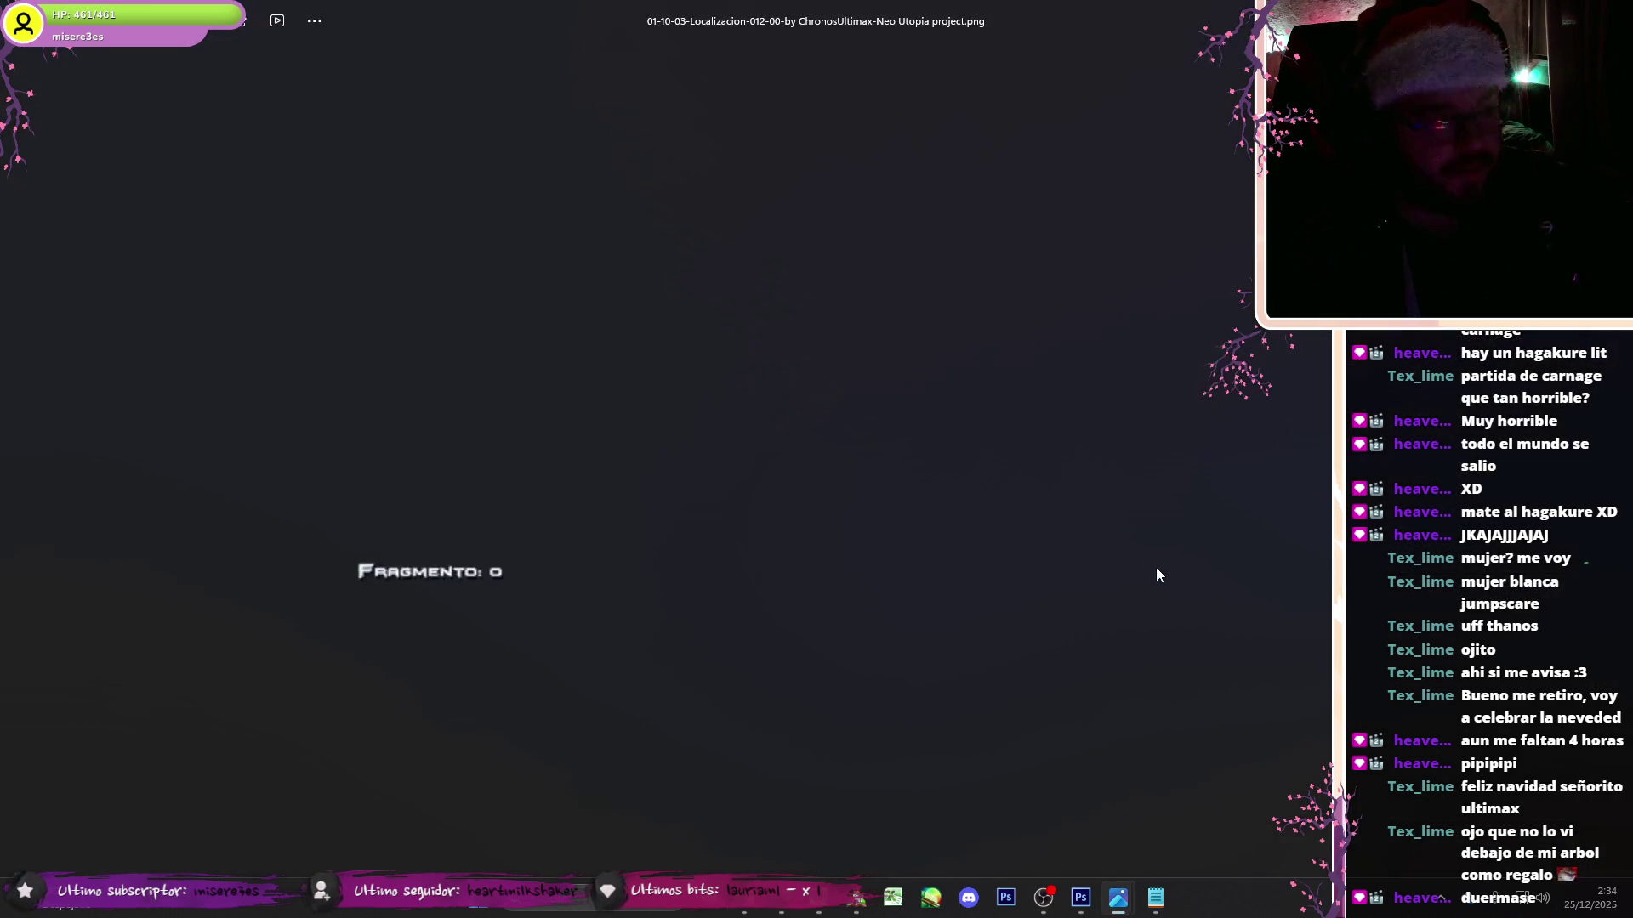
{"action": "key", "text": "Escape"}
{"action": "double_click", "coordinate": [1070, 400]}
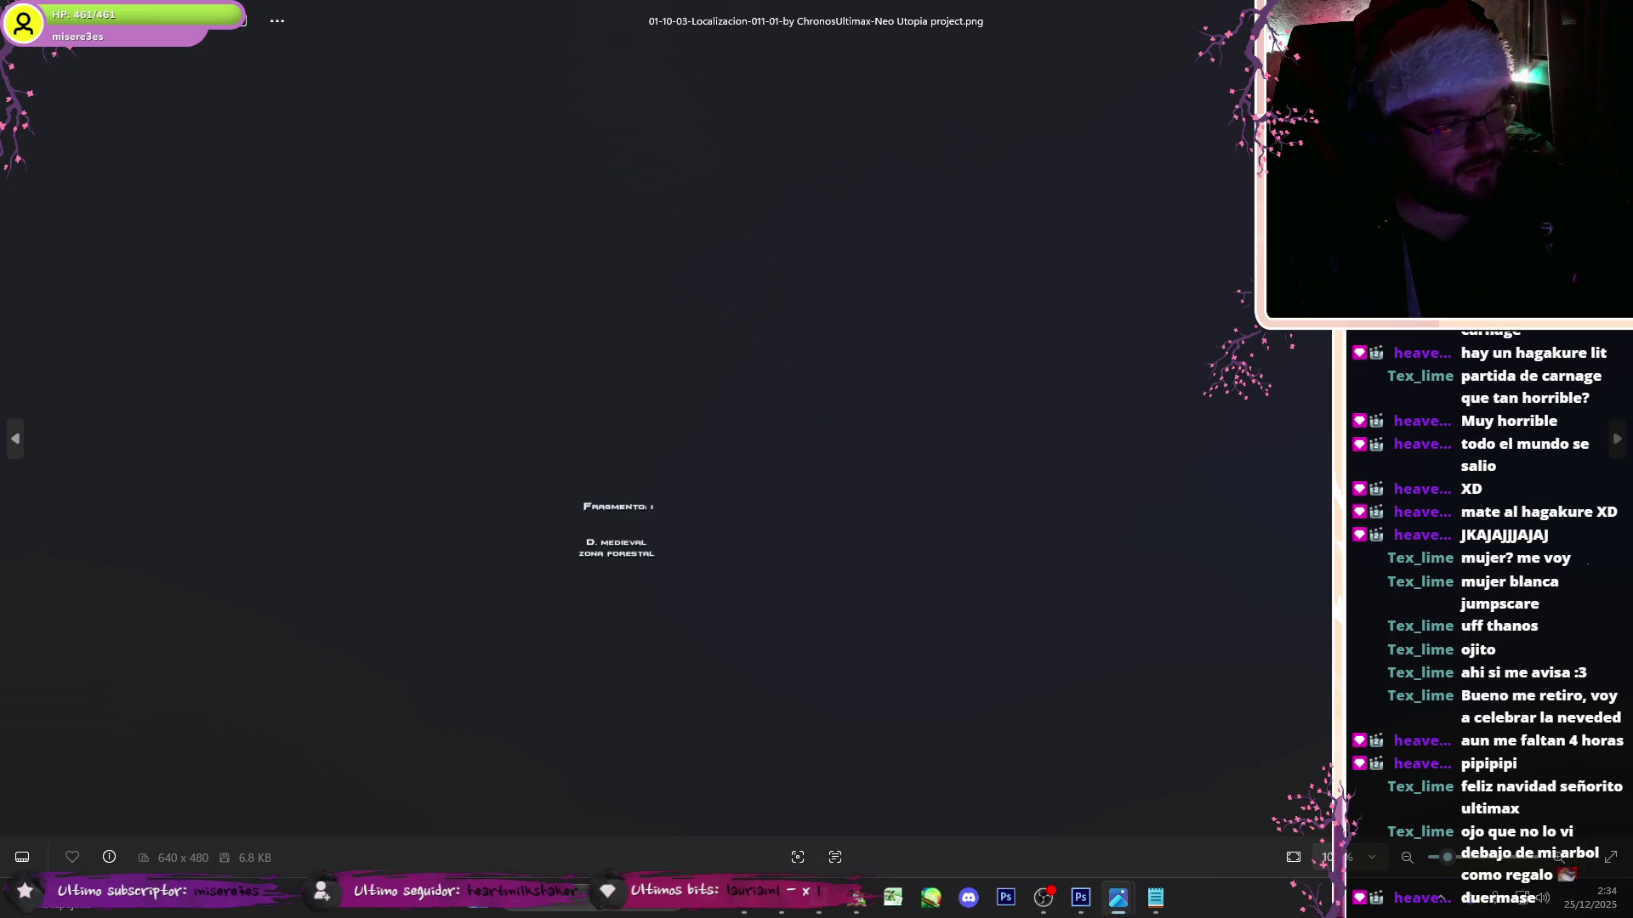
{"action": "key", "text": "Escape"}
- Move the Localizacion 010-00 and 011-01 images into the Graphics folder
{"action": "left_click", "coordinate": [822, 440], "text": "ctrl"}
{"action": "left_click_drag", "start_coordinate": [795, 42], "coordinate": [827, 55]}
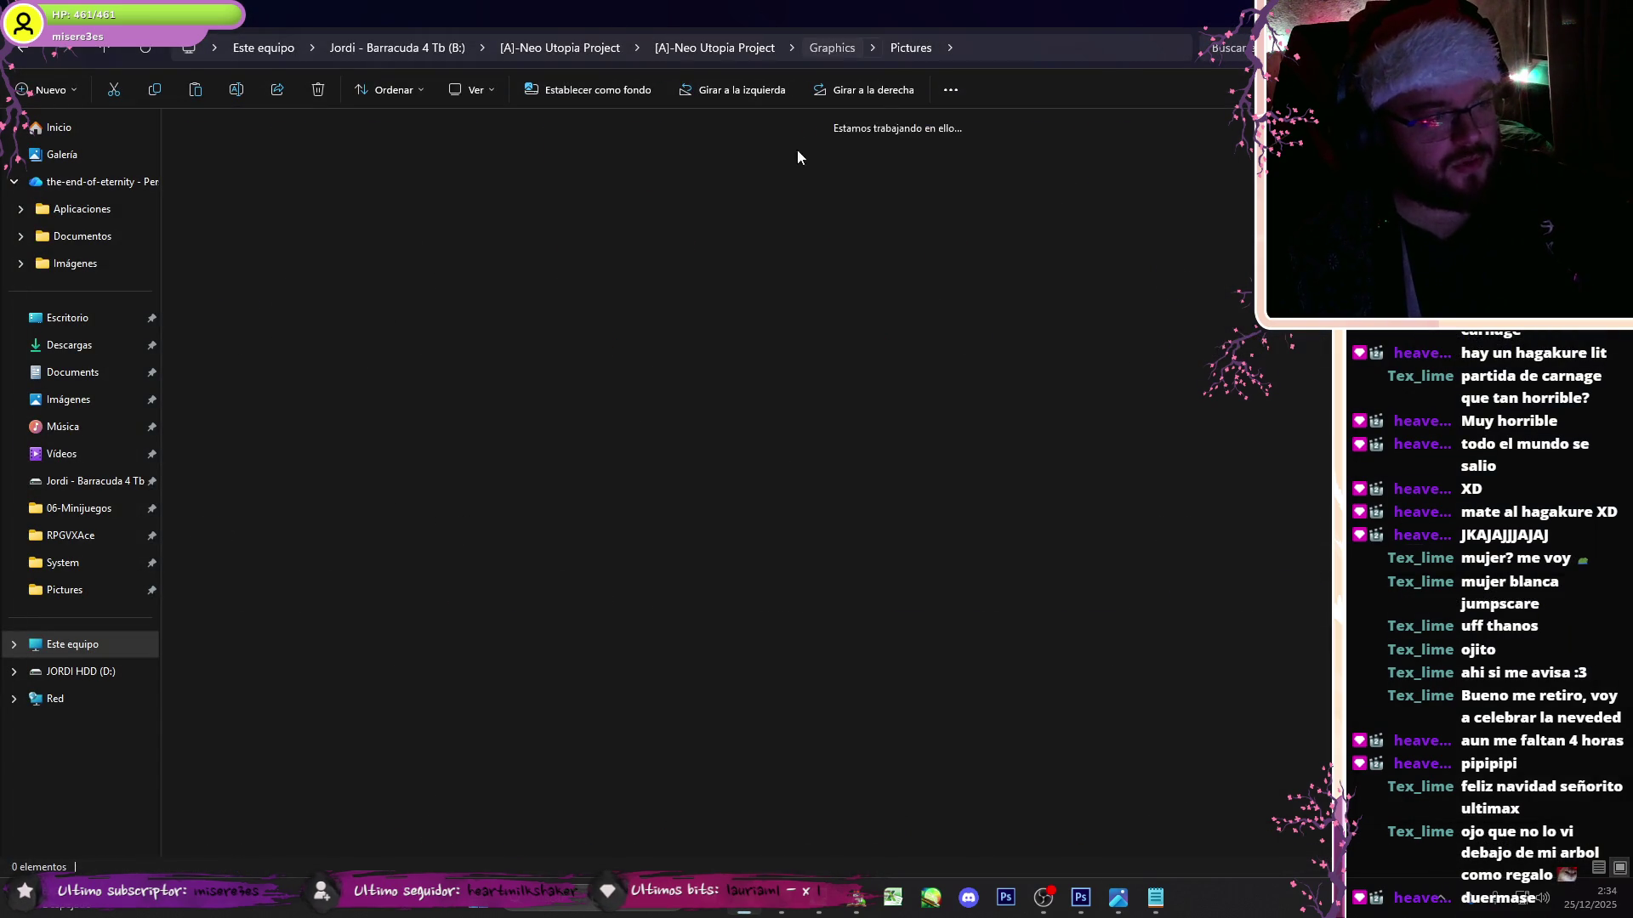
{"action": "left_click", "coordinate": [826, 54]}
- Open 01-02-Menu de cargar datos.psd from [B]-Diseño/03-Interfaces, dismissing the missing-fonts warning
{"action": "left_click", "coordinate": [1080, 898]}
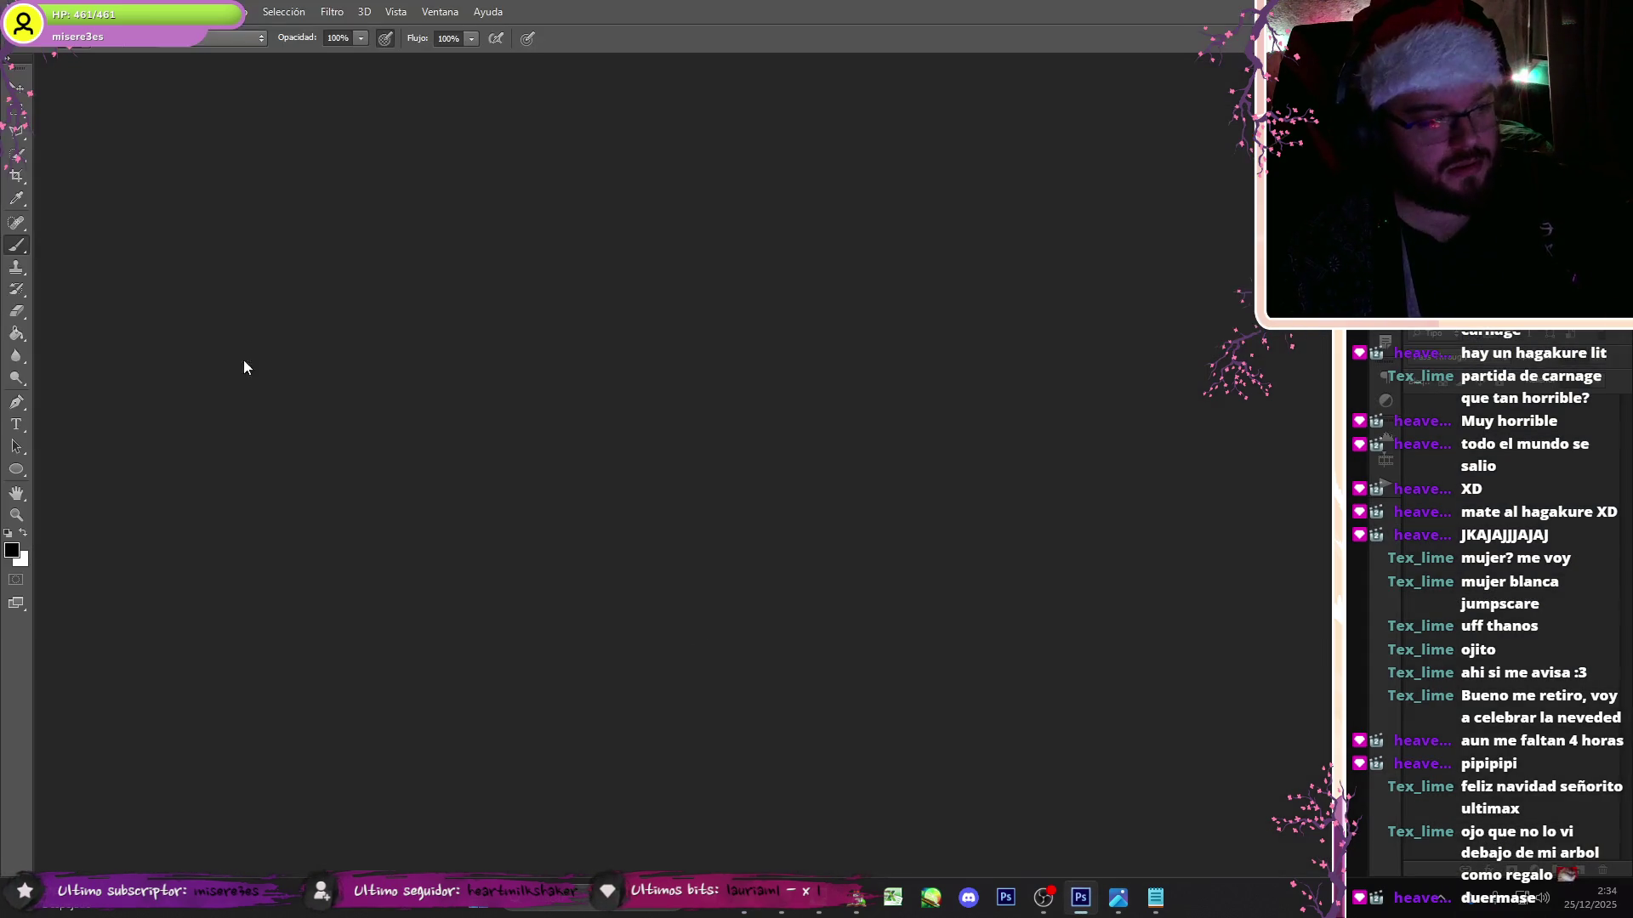
{"action": "left_click", "coordinate": [47, 8]}
{"action": "left_click", "coordinate": [77, 43]}
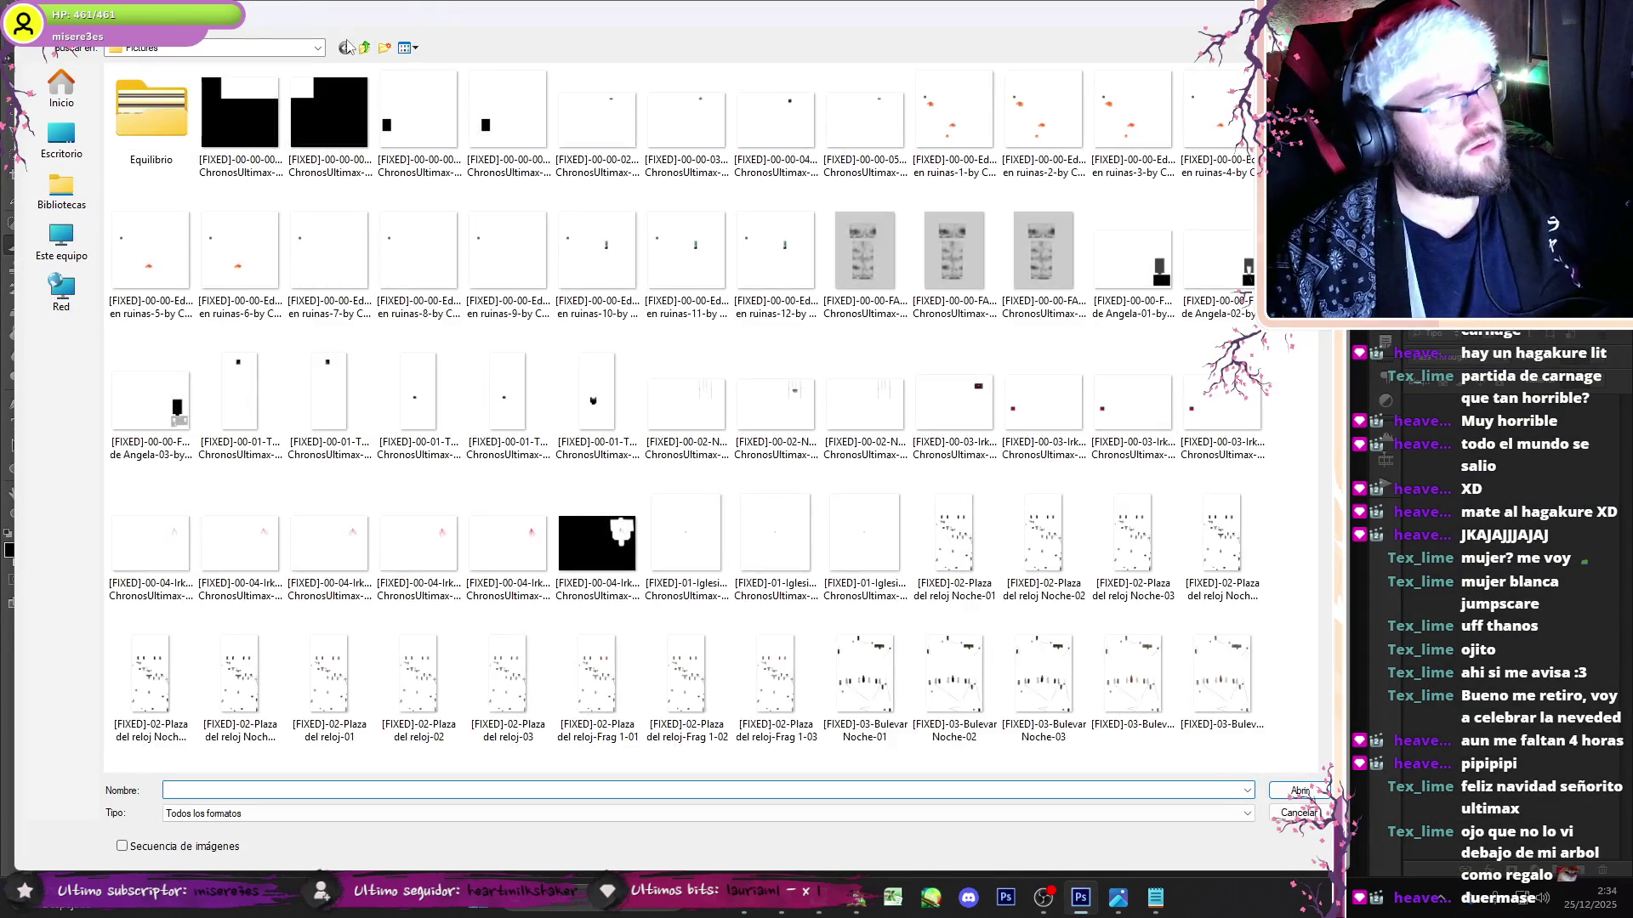
{"action": "double_click", "coordinate": [364, 49]}
{"action": "left_click", "coordinate": [364, 49]}
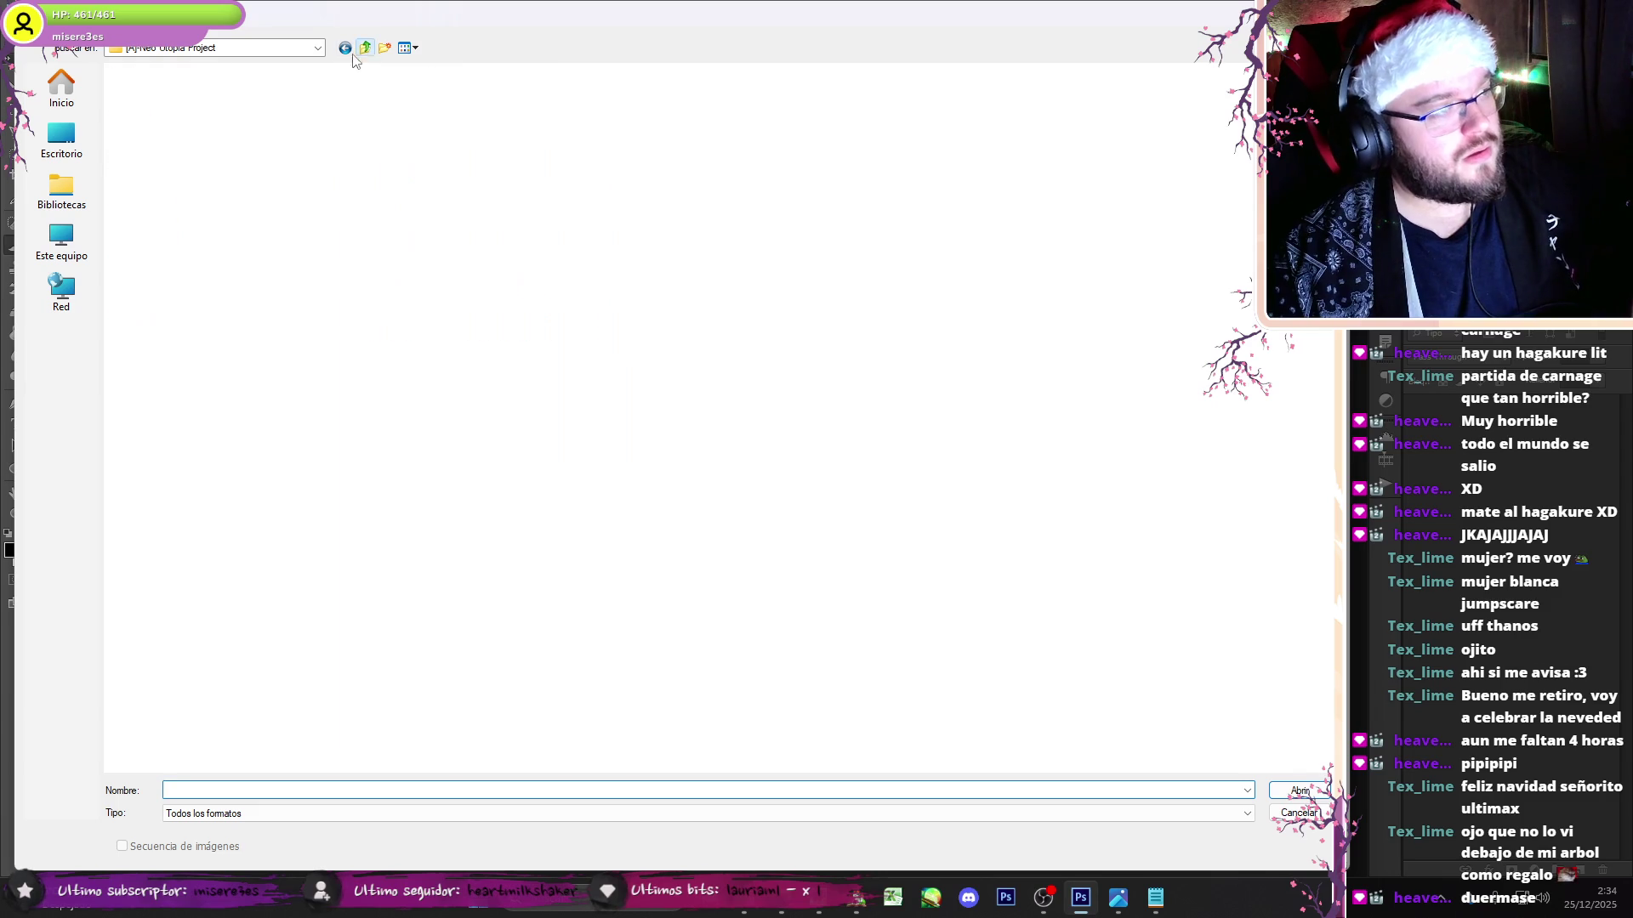
{"action": "double_click", "coordinate": [241, 106]}
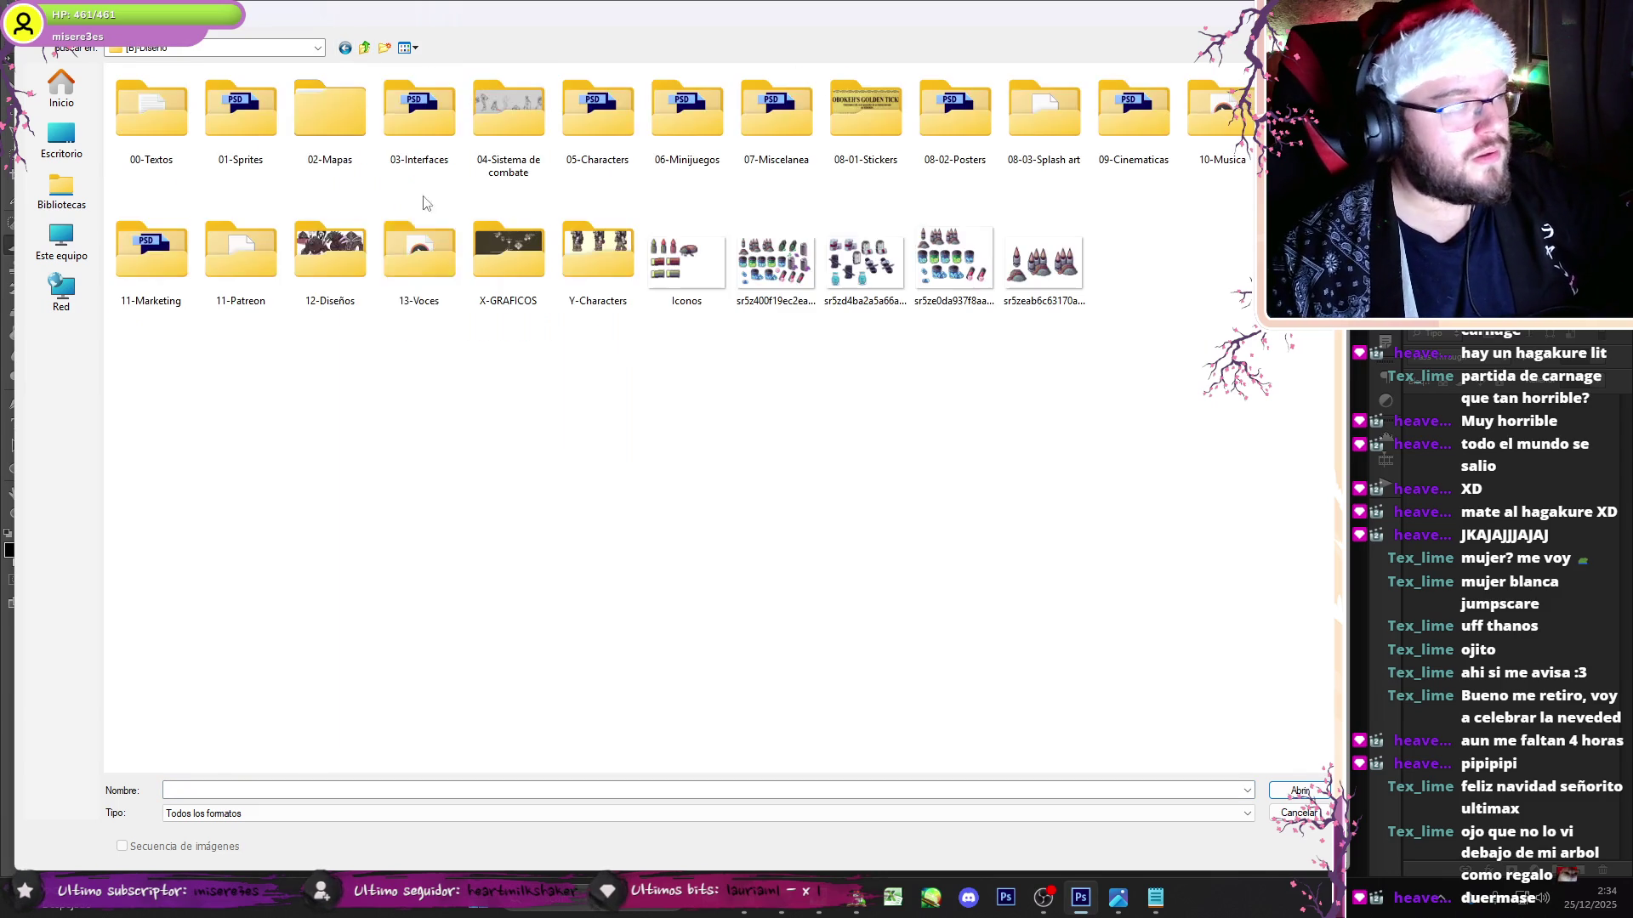
{"action": "double_click", "coordinate": [408, 125]}
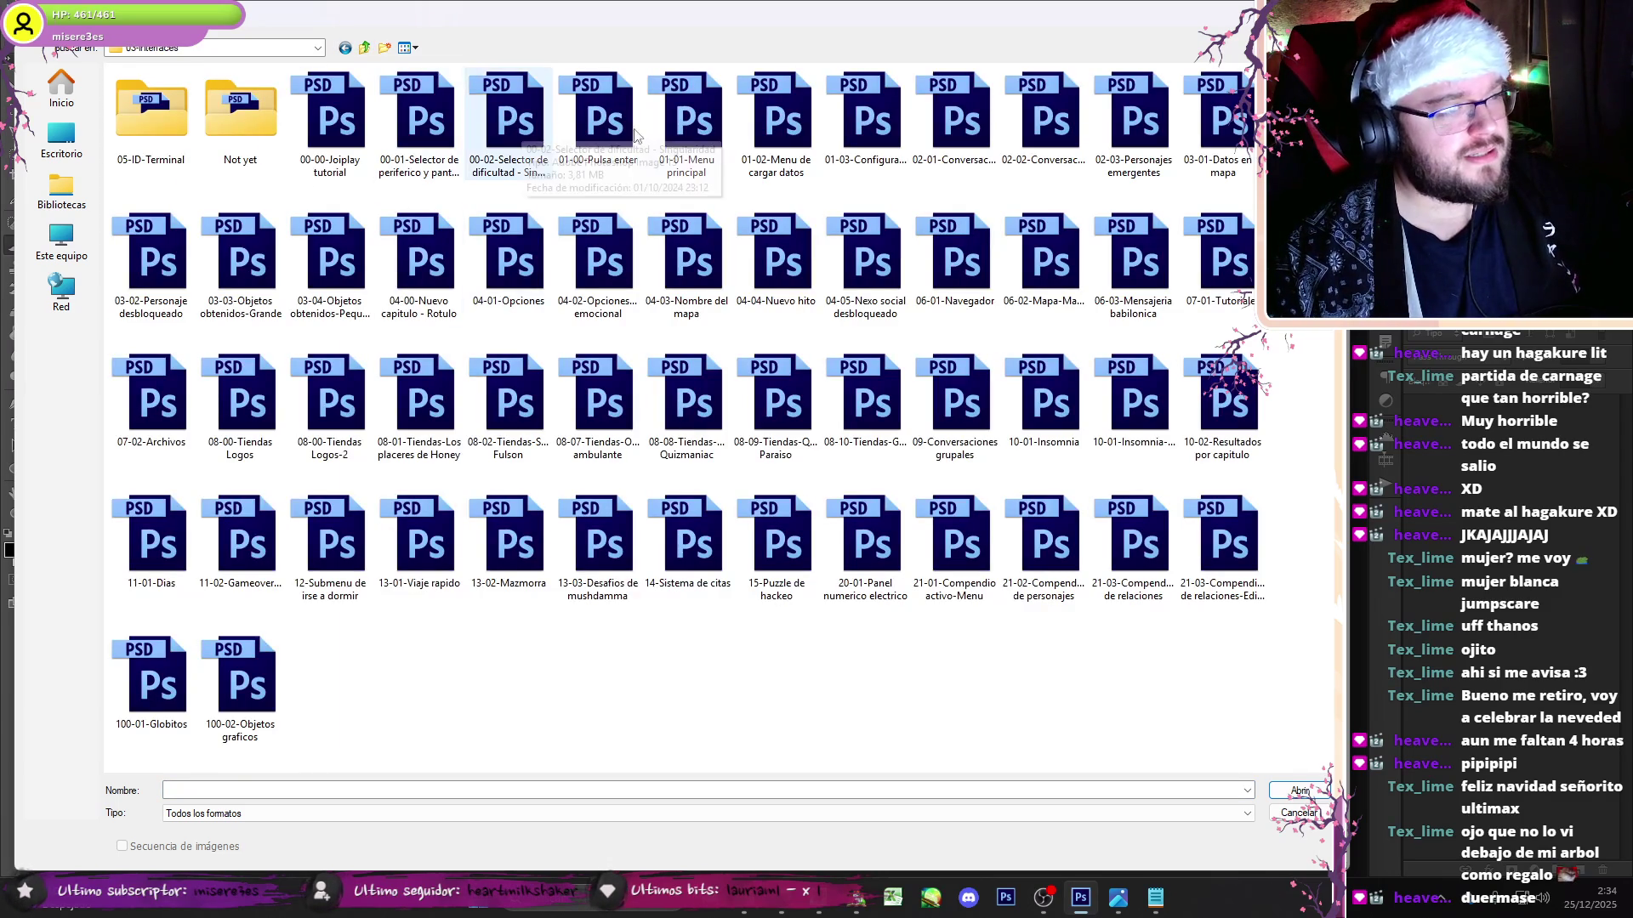
{"action": "double_click", "coordinate": [781, 146]}
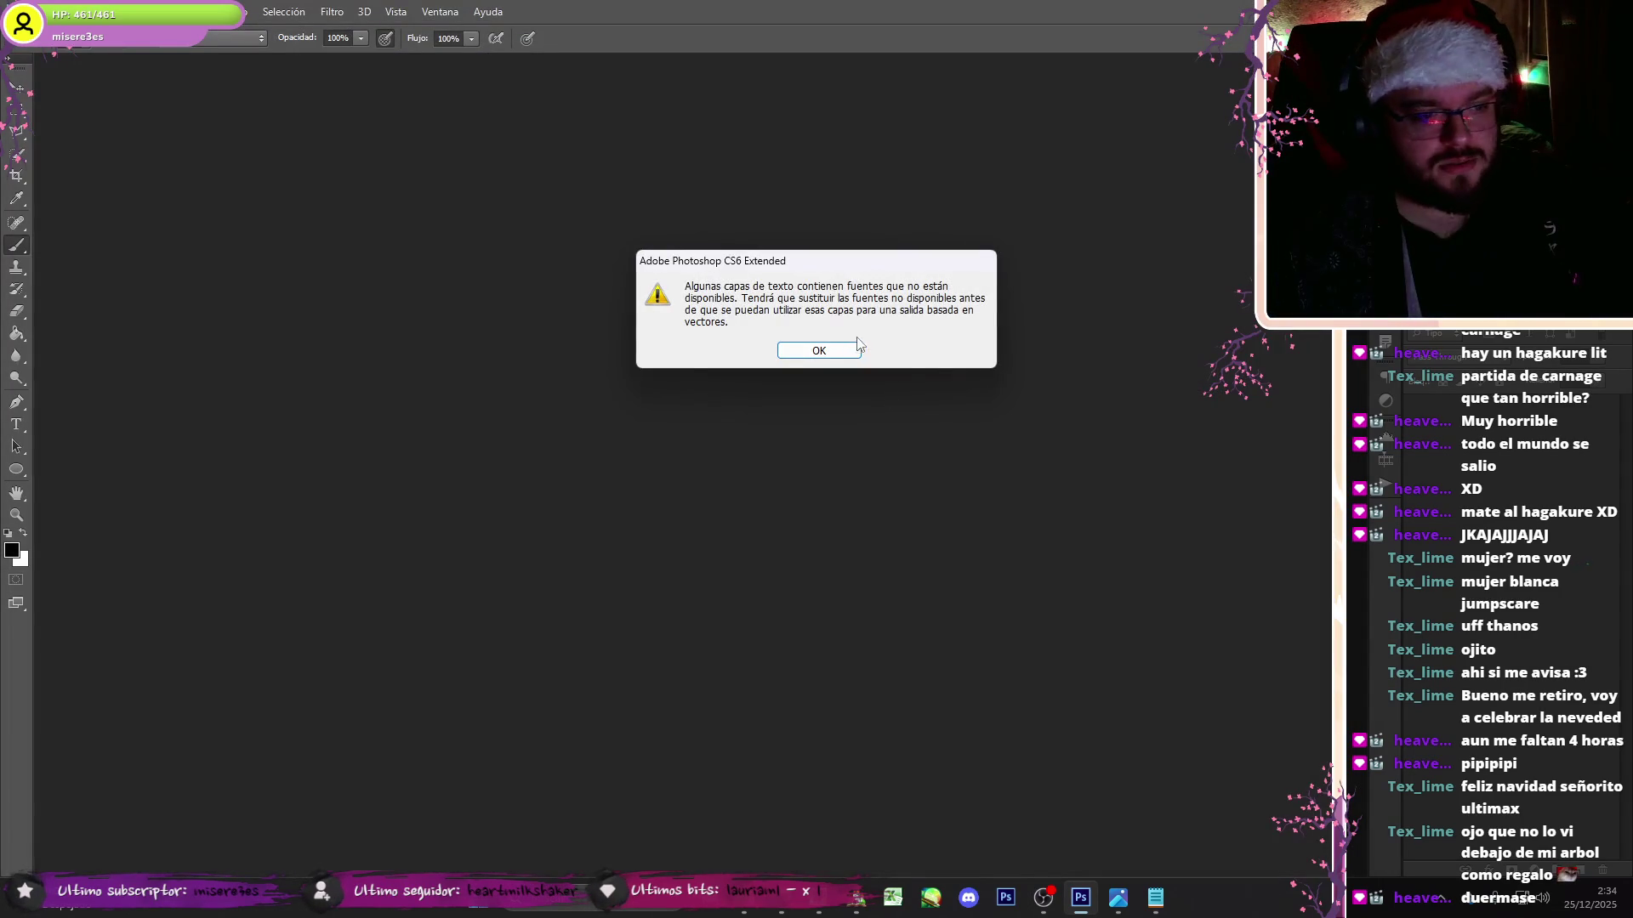
{"action": "left_click", "coordinate": [856, 354]}
- Zoom the canvas to 200% and hide the Autoguardado banner group
{"action": "key", "text": "ctrl+plus"}
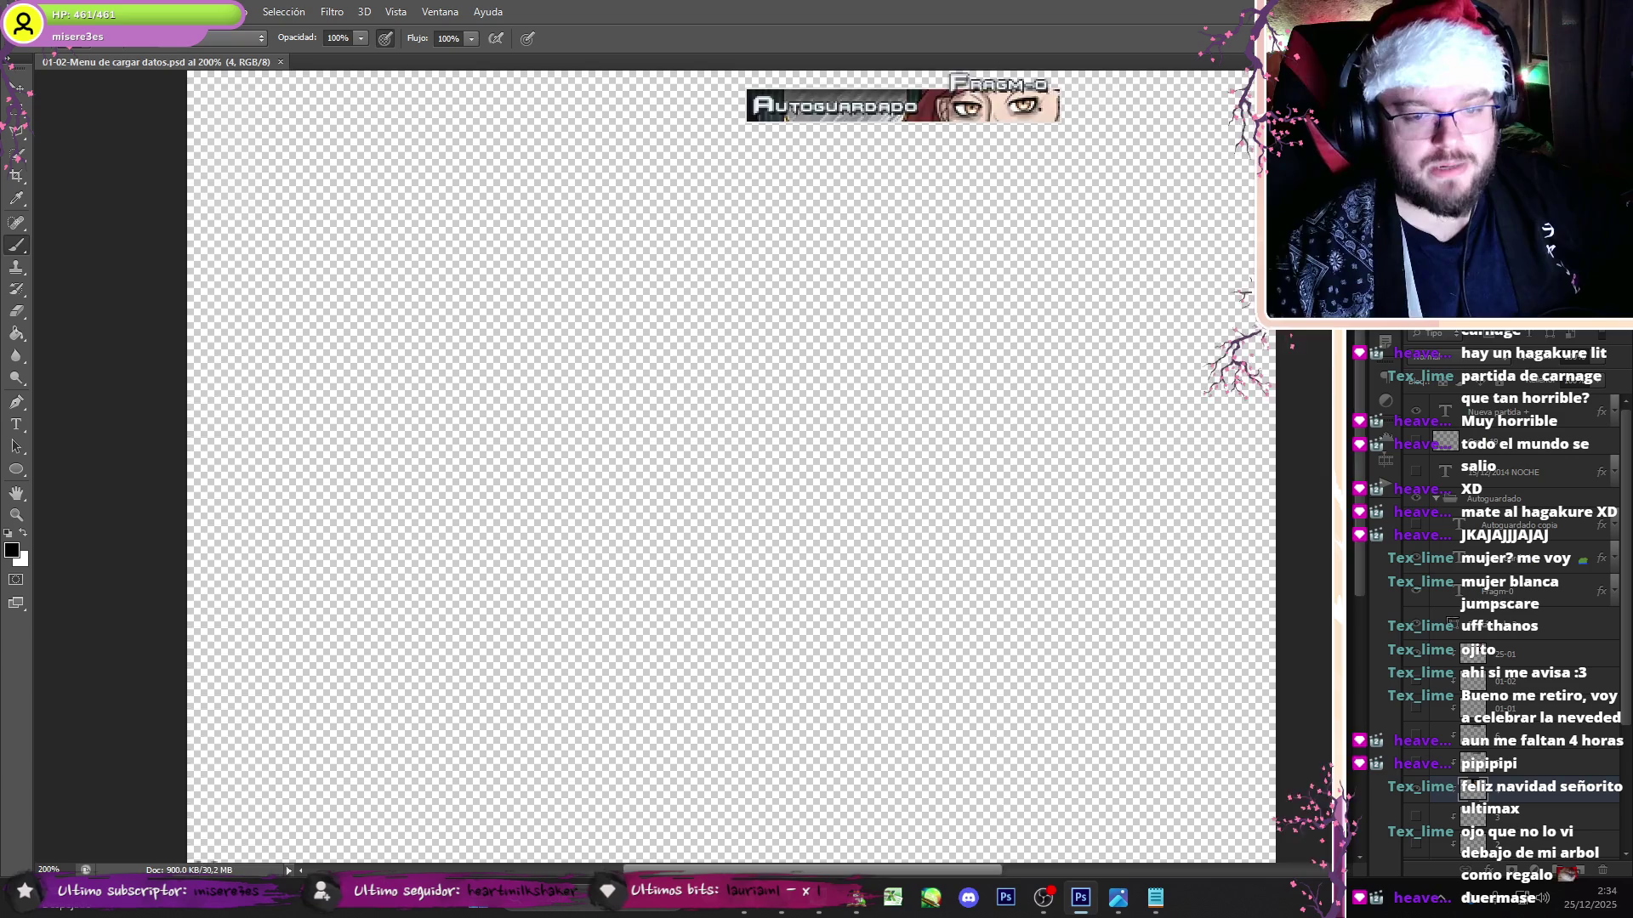
{"action": "left_click", "coordinate": [1428, 498]}
{"action": "left_click", "coordinate": [1434, 498]}
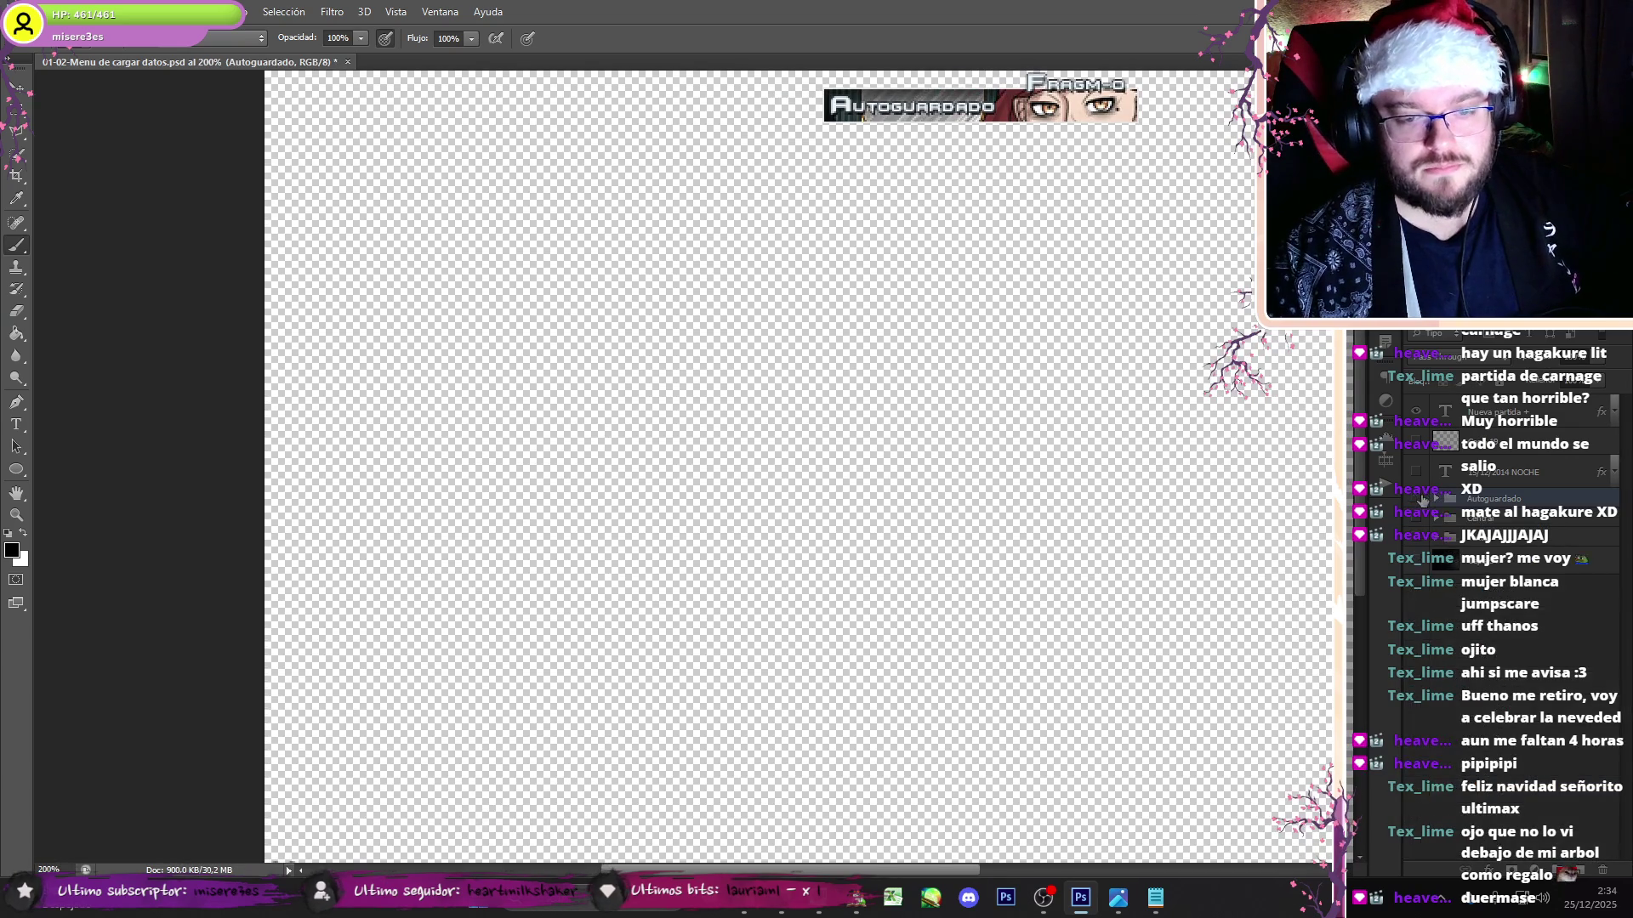
{"action": "left_click", "coordinate": [1415, 499]}
{"action": "left_click", "coordinate": [1416, 472]}
{"action": "left_click", "coordinate": [1416, 473]}
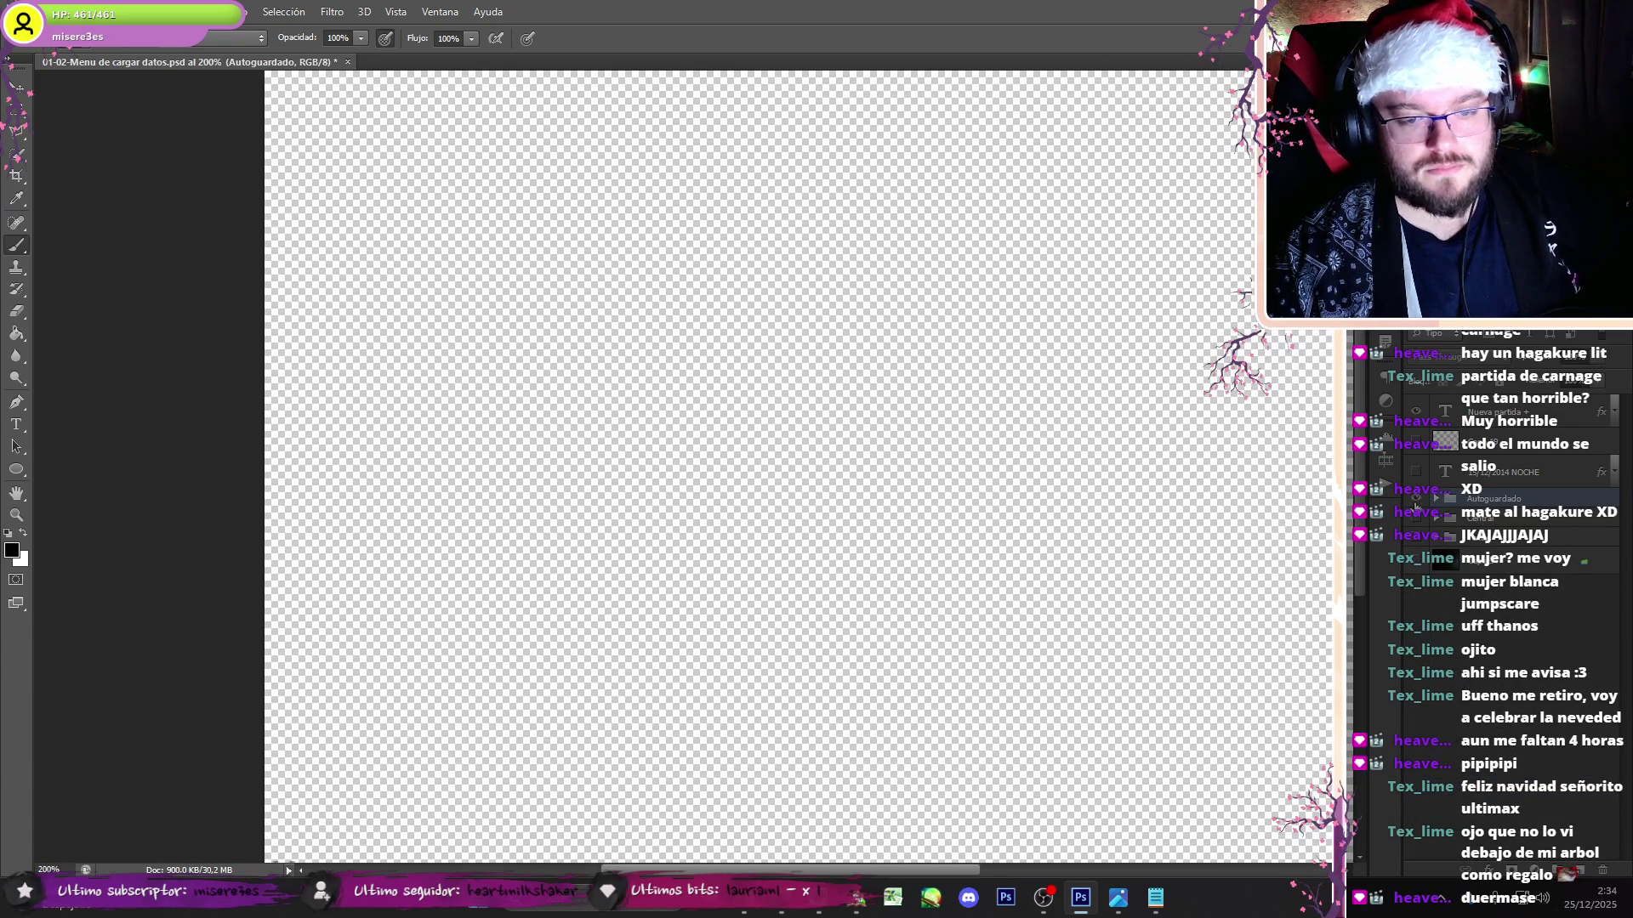
- Show the Machina character banner and layer 05, select the Type tool, then start a new browser tab
{"action": "left_click", "coordinate": [1415, 522]}
{"action": "left_click", "coordinate": [1436, 522]}
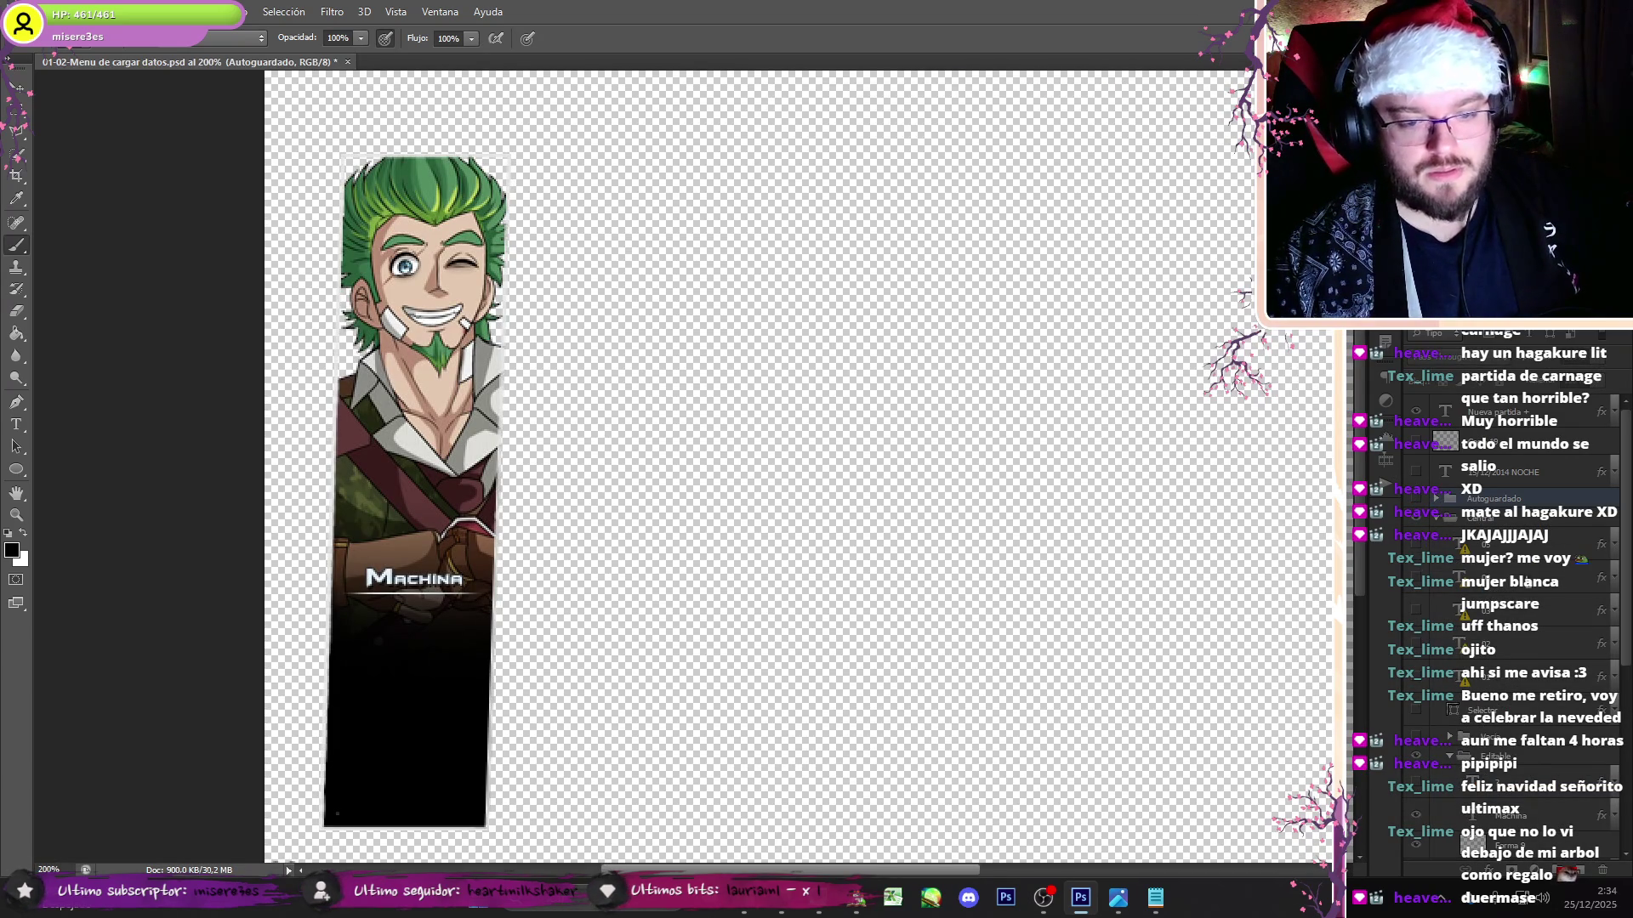
{"action": "left_click", "coordinate": [1417, 554]}
{"action": "left_click", "coordinate": [15, 427]}
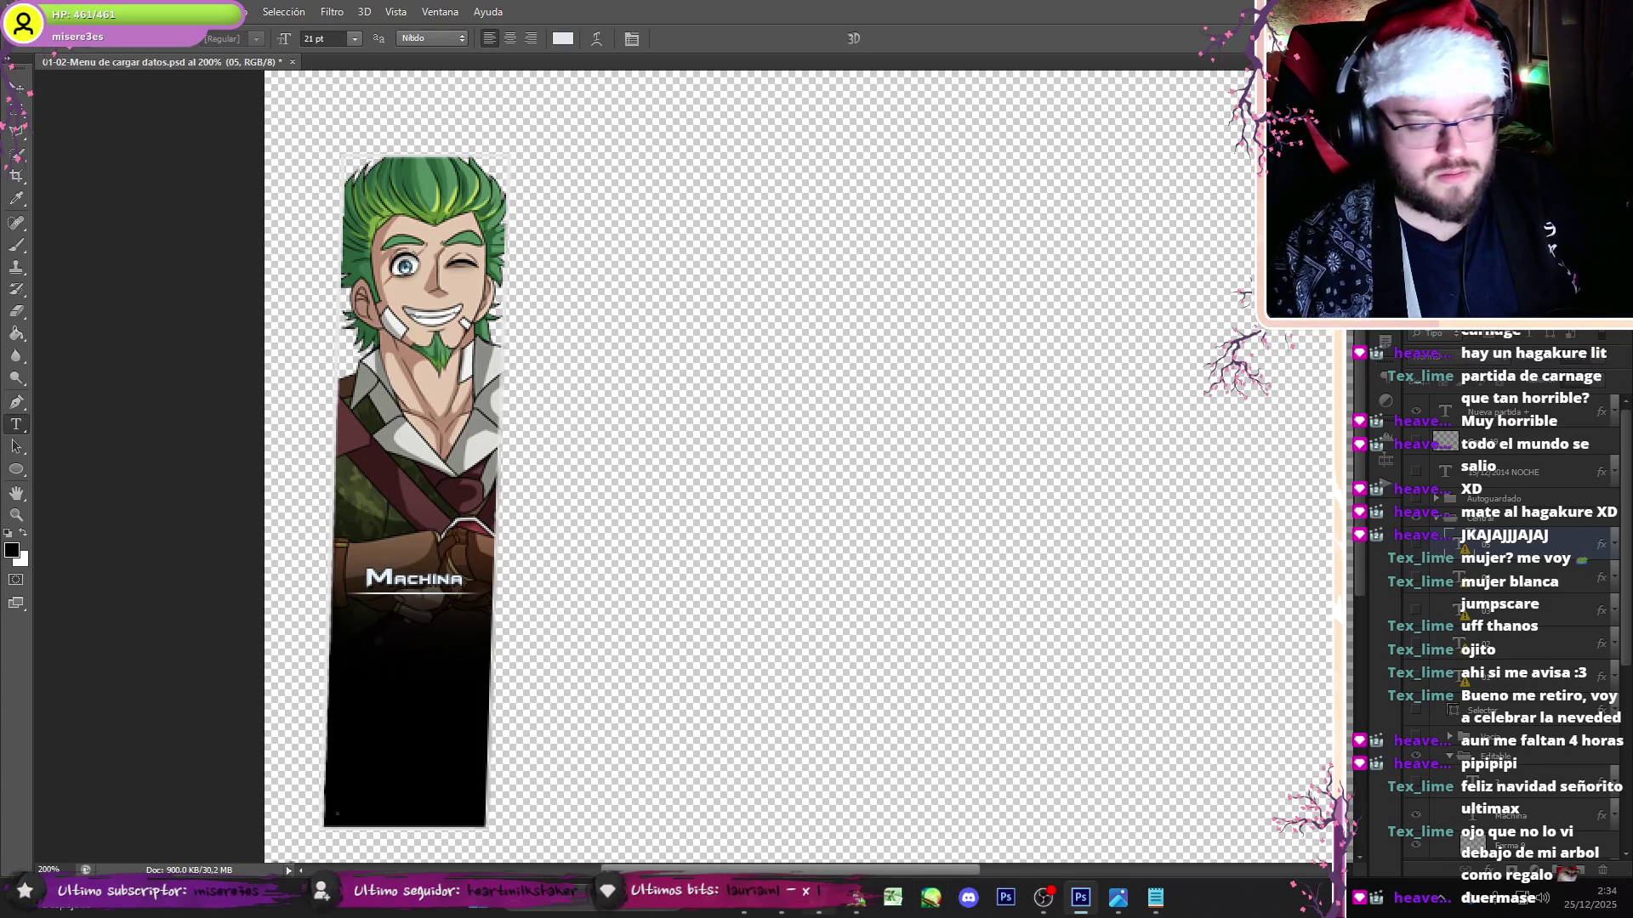
{"action": "left_click", "coordinate": [818, 902]}
{"action": "left_click", "coordinate": [654, 19]}
- Search 'dafont 6cells', open the 6 Cells font page, and read its license note
{"action": "type", "text": "dafont 6v"}
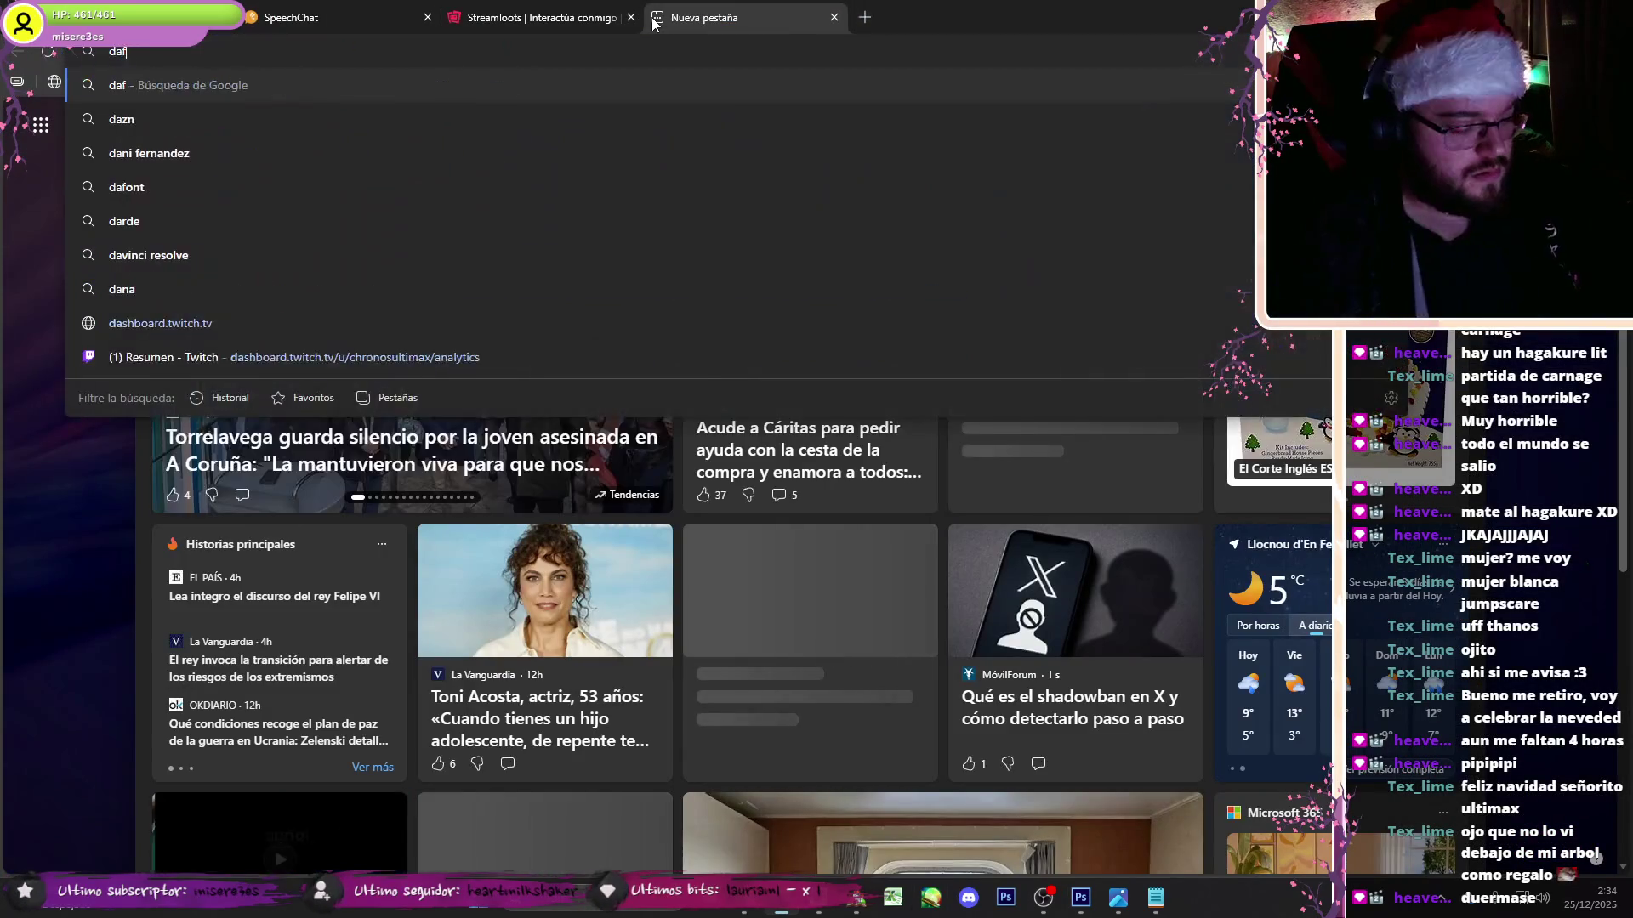
{"action": "key", "text": "BackSpace"}
{"action": "type", "text": "cells"}
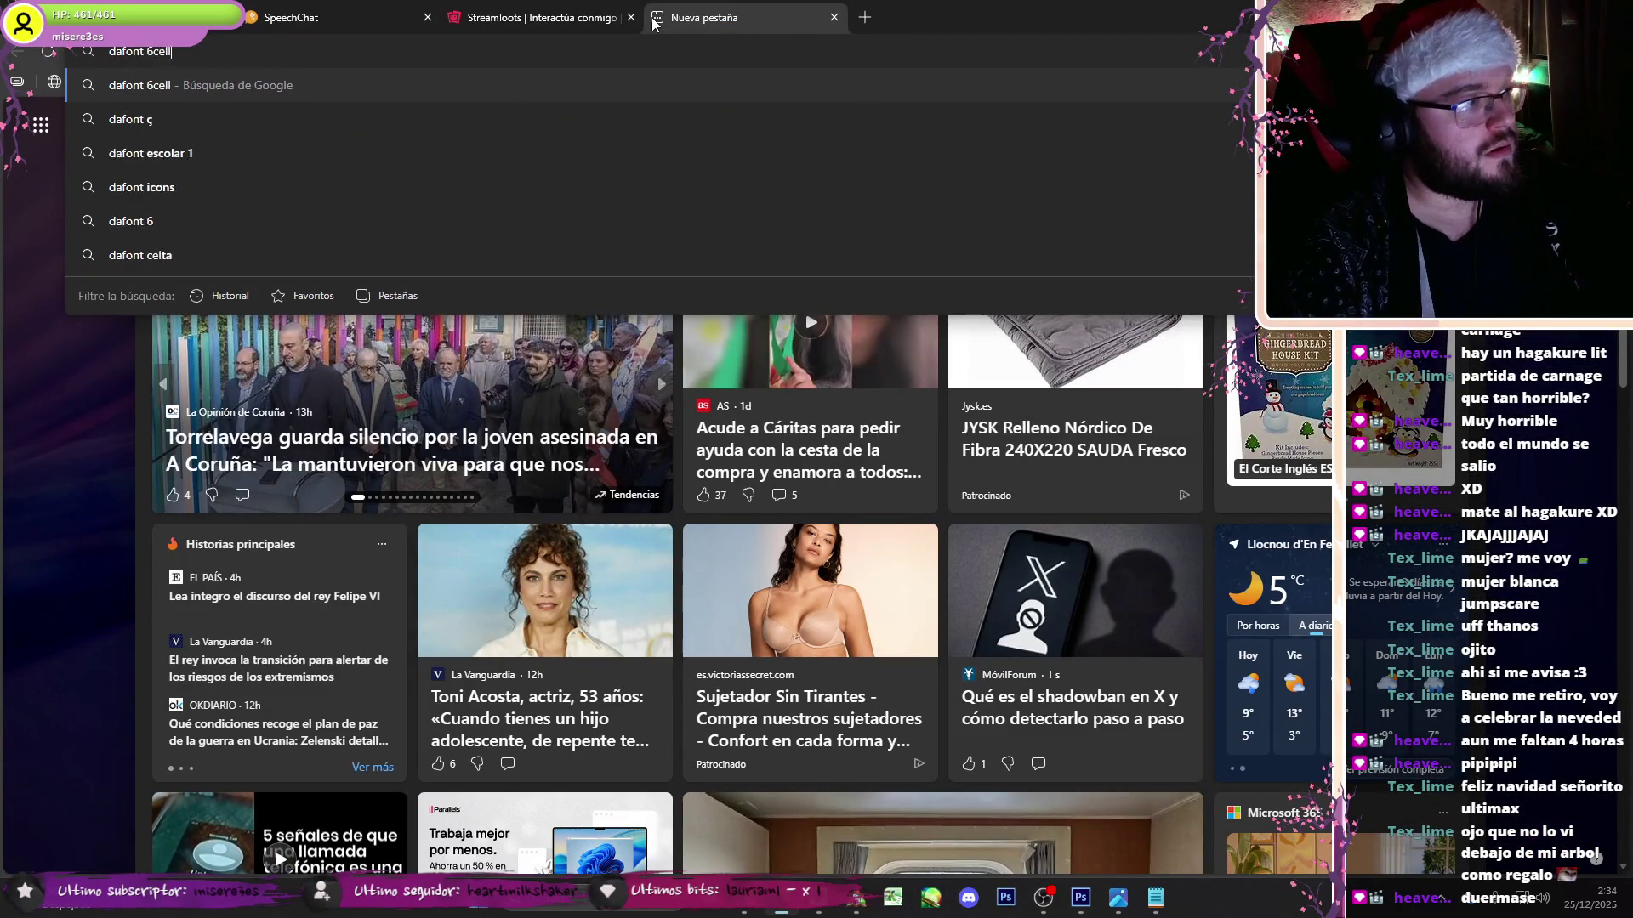
{"action": "key", "text": "Return"}
{"action": "left_click", "coordinate": [238, 348]}
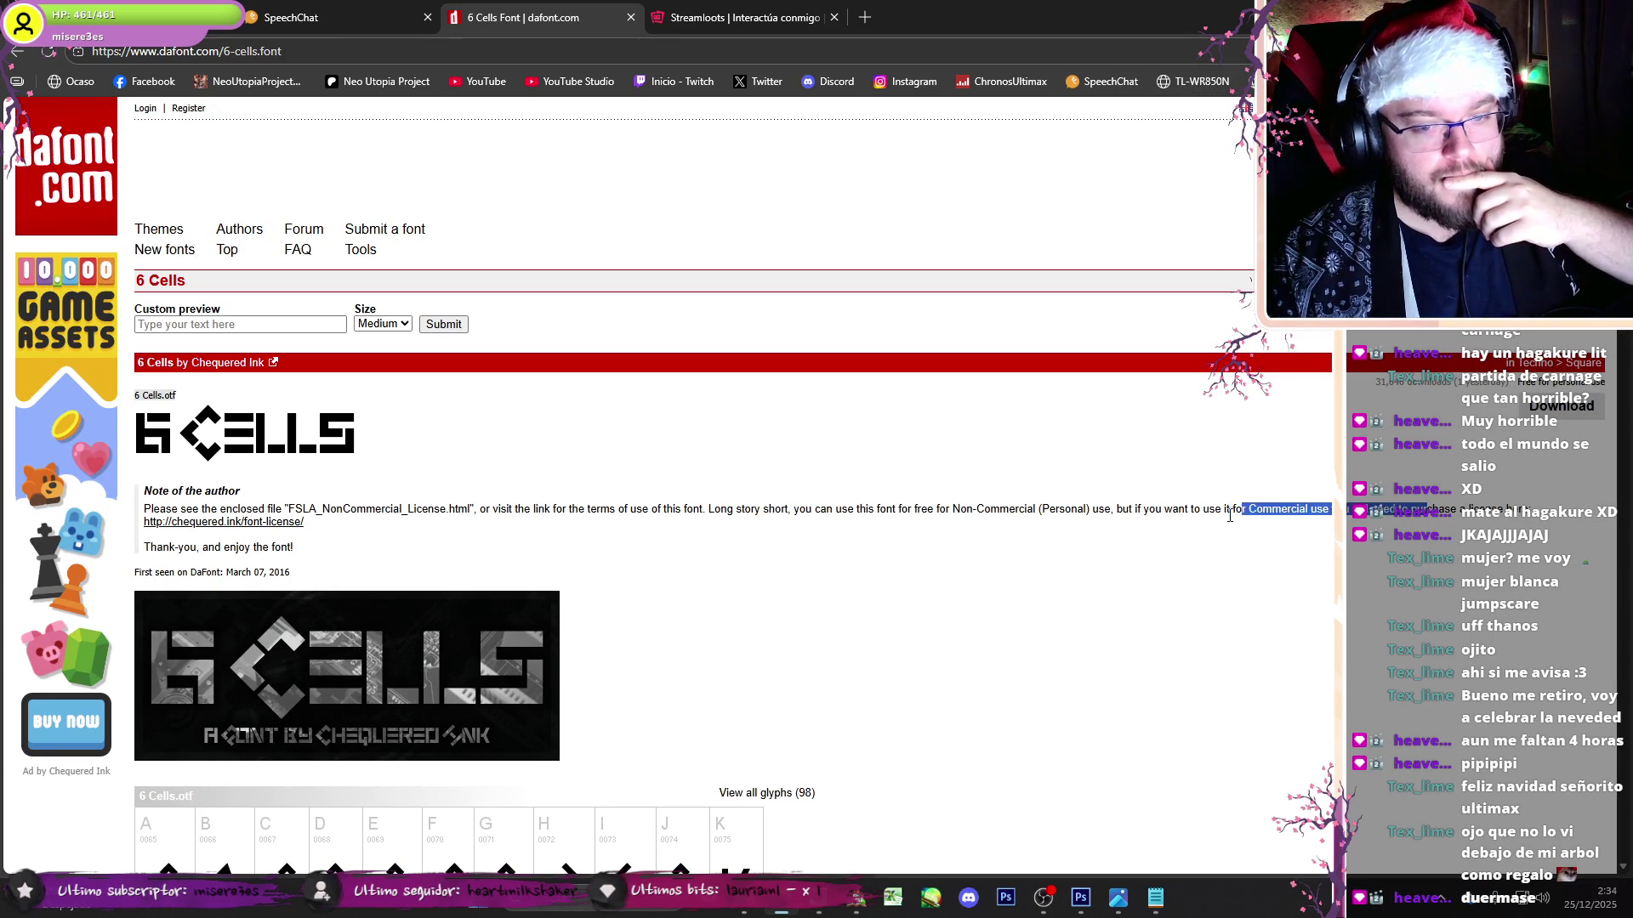
{"action": "left_click", "coordinate": [1117, 570]}
{"action": "scroll", "coordinate": [910, 742], "scroll_direction": "down", "scroll_amount": 1}
{"action": "left_click", "coordinate": [1084, 898]}
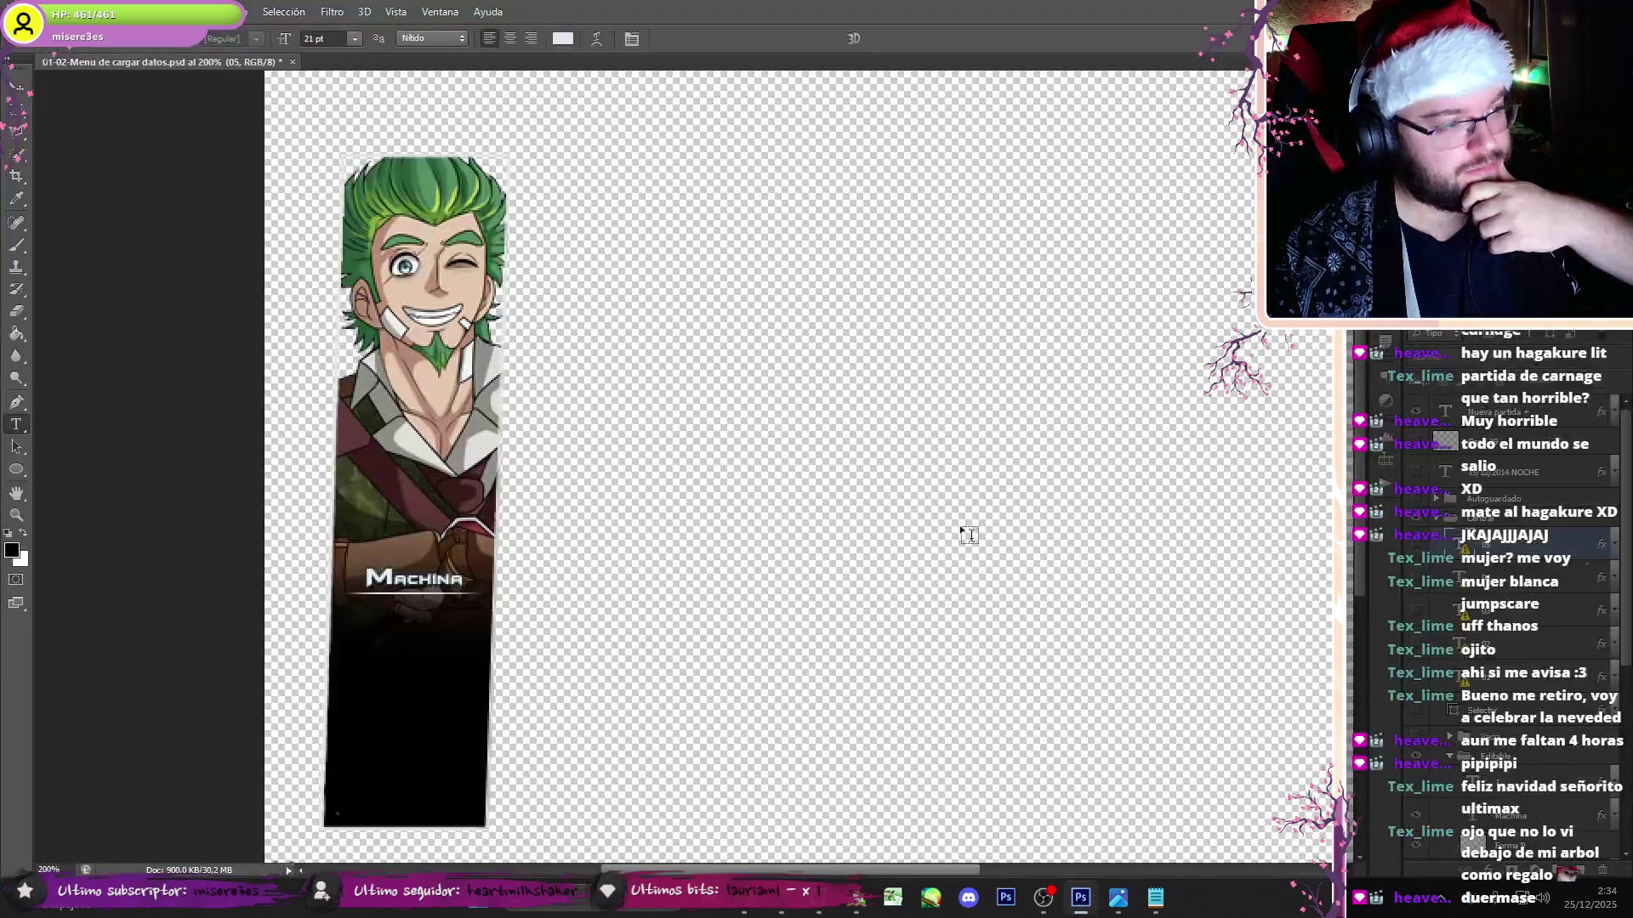
- Hide the green-haired character art and show the OTIUM MAIN HALL and Localización text layers
{"action": "scroll", "coordinate": [1497, 596], "scroll_direction": "down", "scroll_amount": 5}
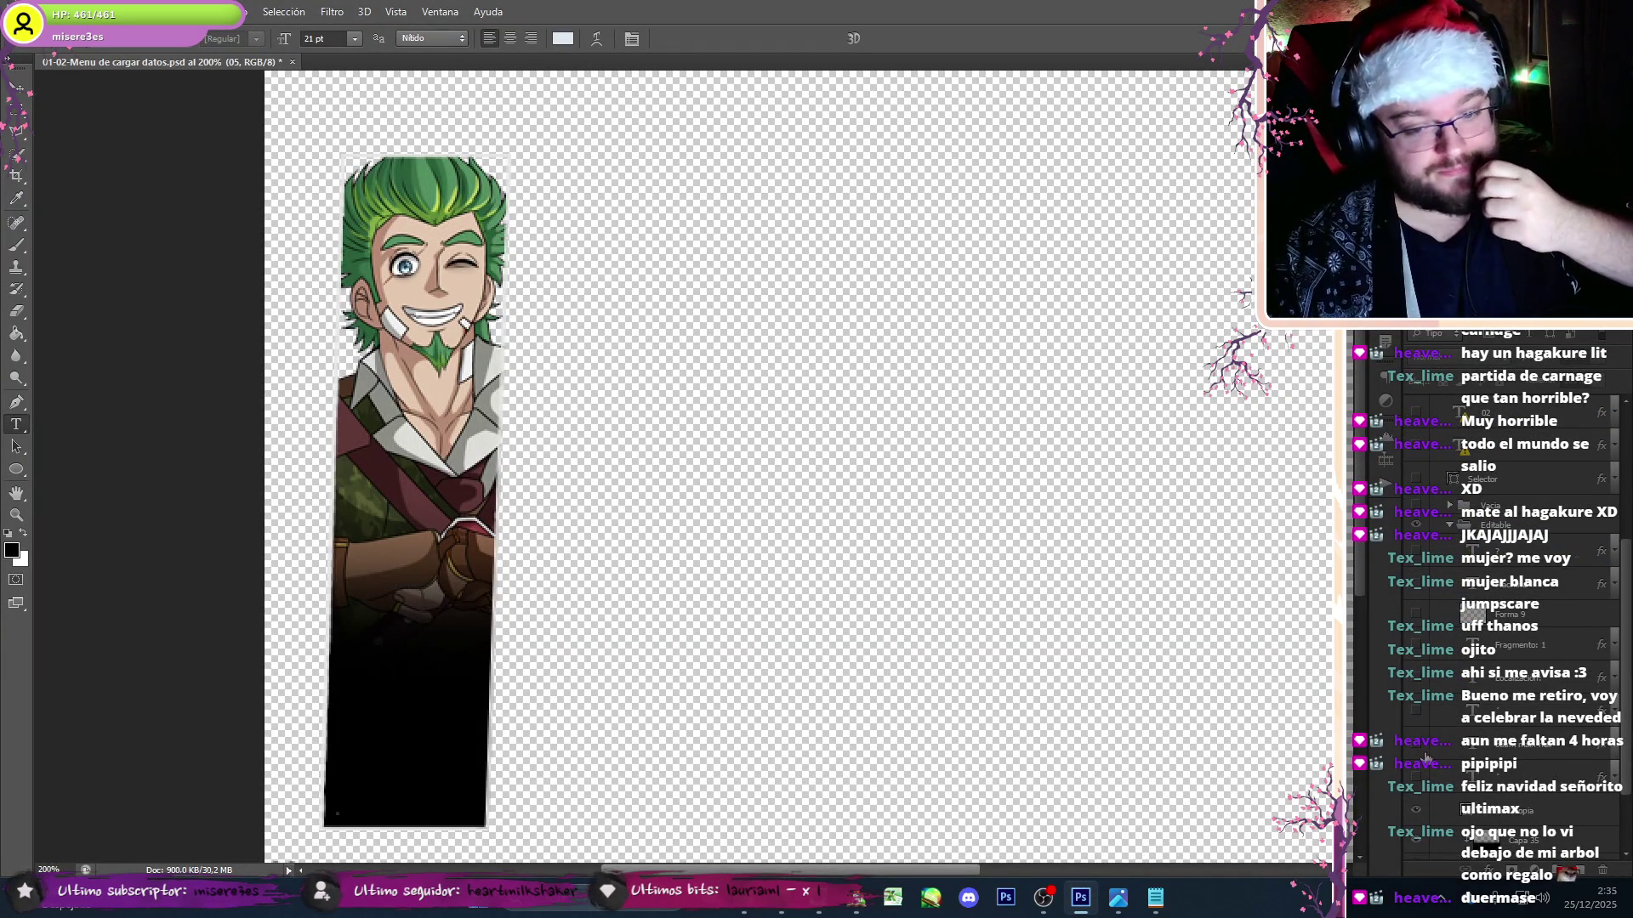
{"action": "left_click", "coordinate": [1424, 755]}
{"action": "left_click", "coordinate": [1426, 754]}
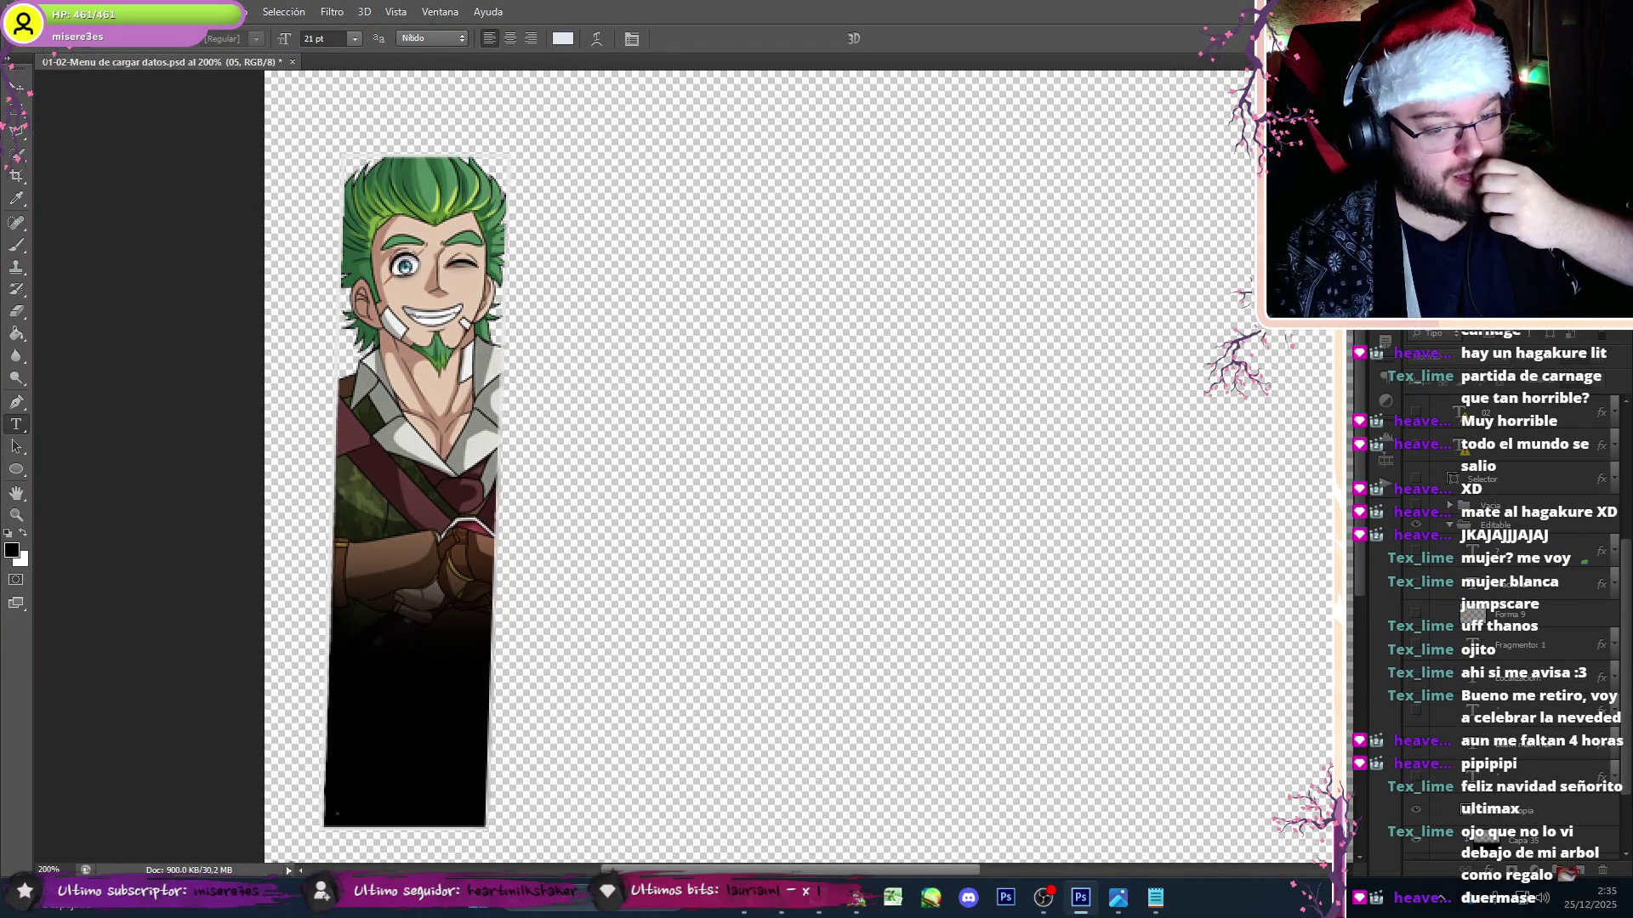
{"action": "left_click", "coordinate": [1417, 780]}
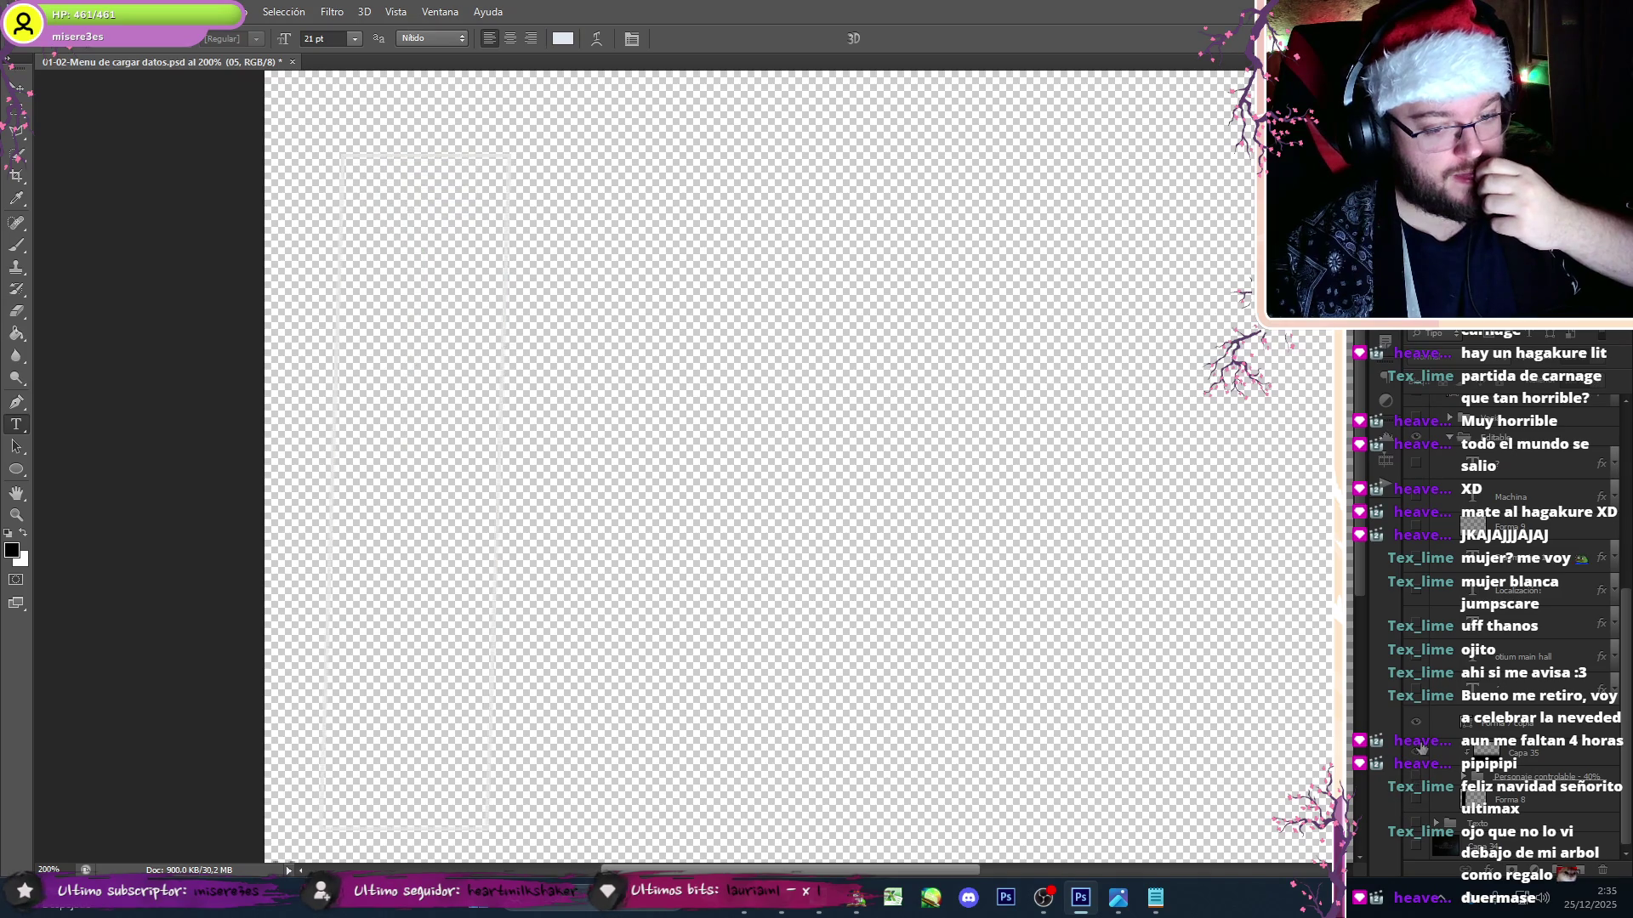
{"action": "left_click", "coordinate": [1415, 673]}
{"action": "left_click", "coordinate": [1456, 662]}
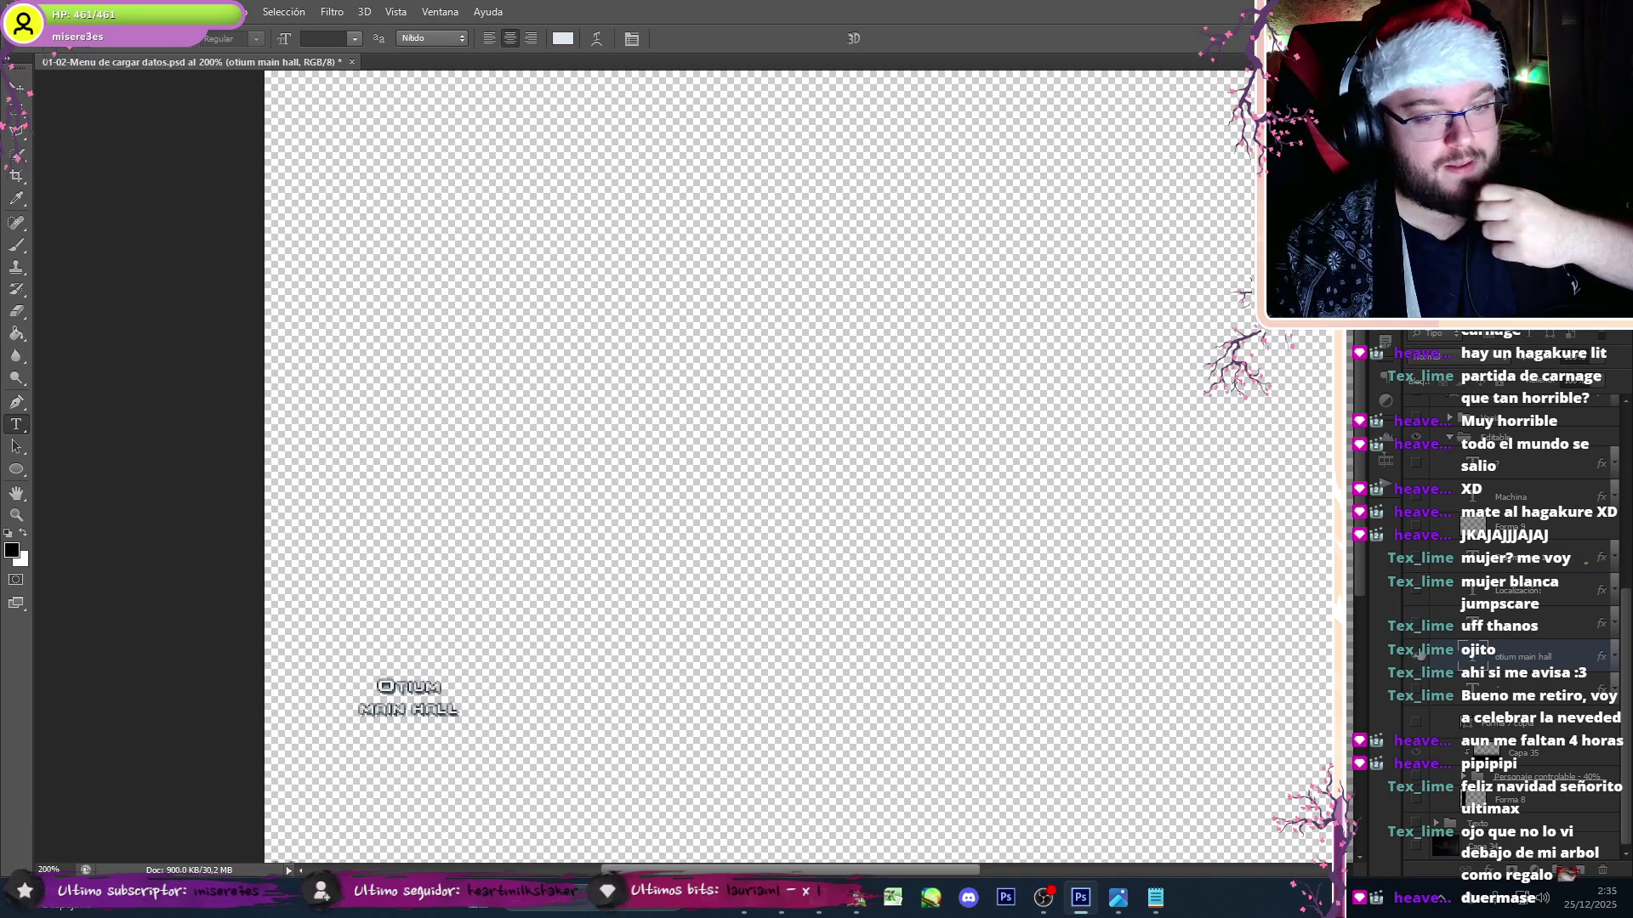
{"action": "left_click", "coordinate": [1415, 657]}
{"action": "left_click", "coordinate": [1417, 591]}
{"action": "key", "text": "alt+Tab"}
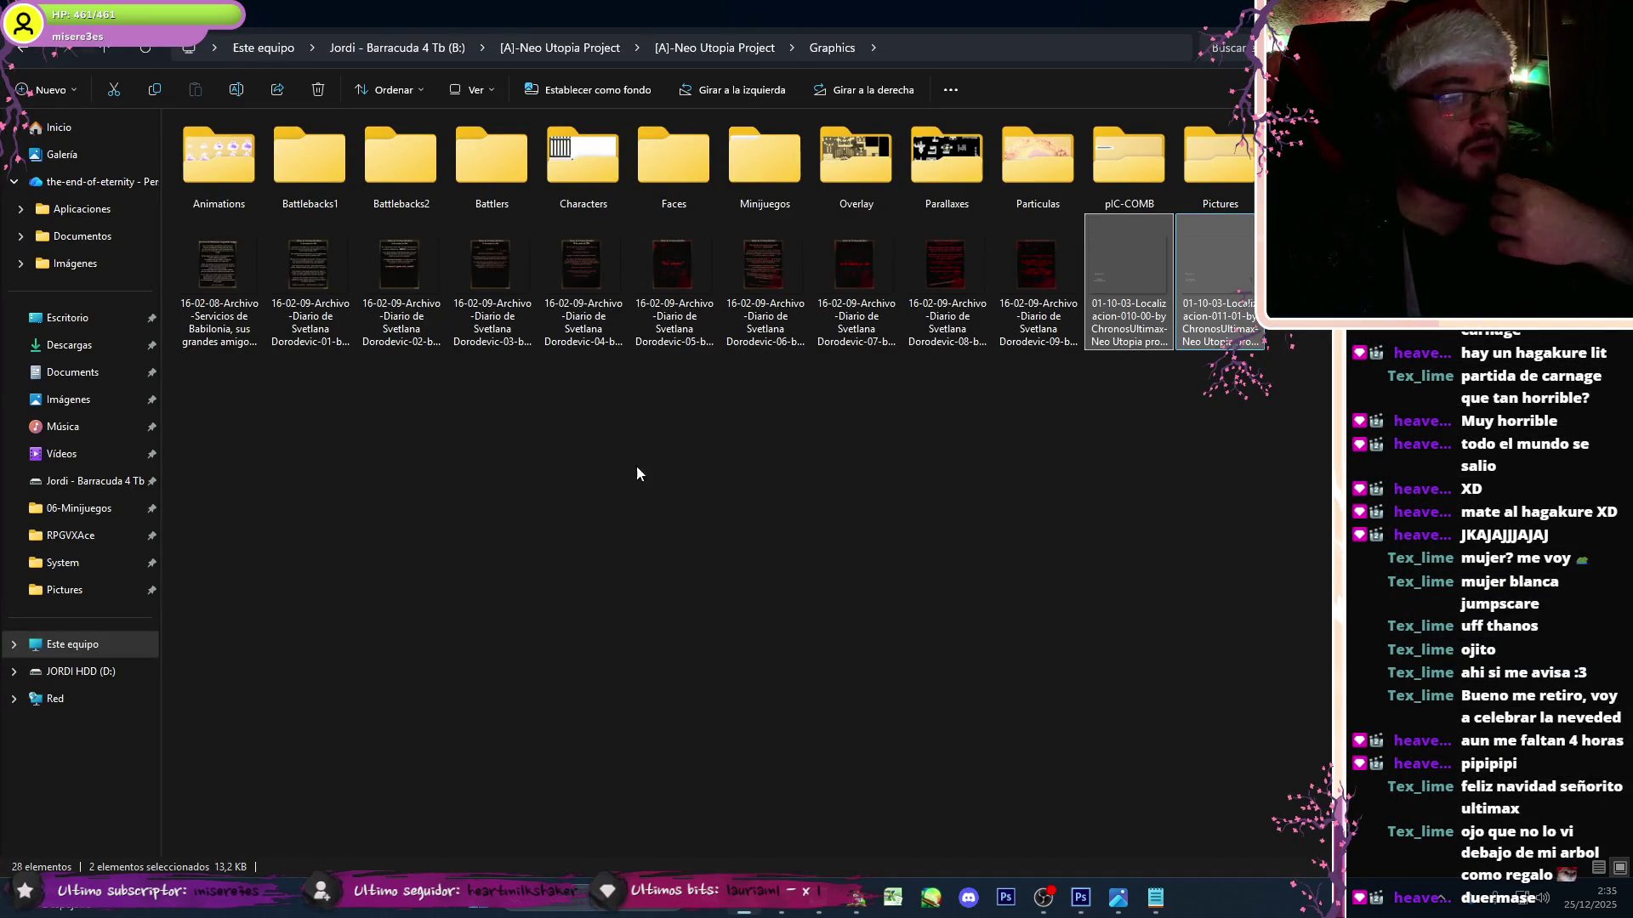
- Open Pictures and view 01-10-03-Localizacion-000 and the following label images in the photo viewer
{"action": "double_click", "coordinate": [1221, 157]}
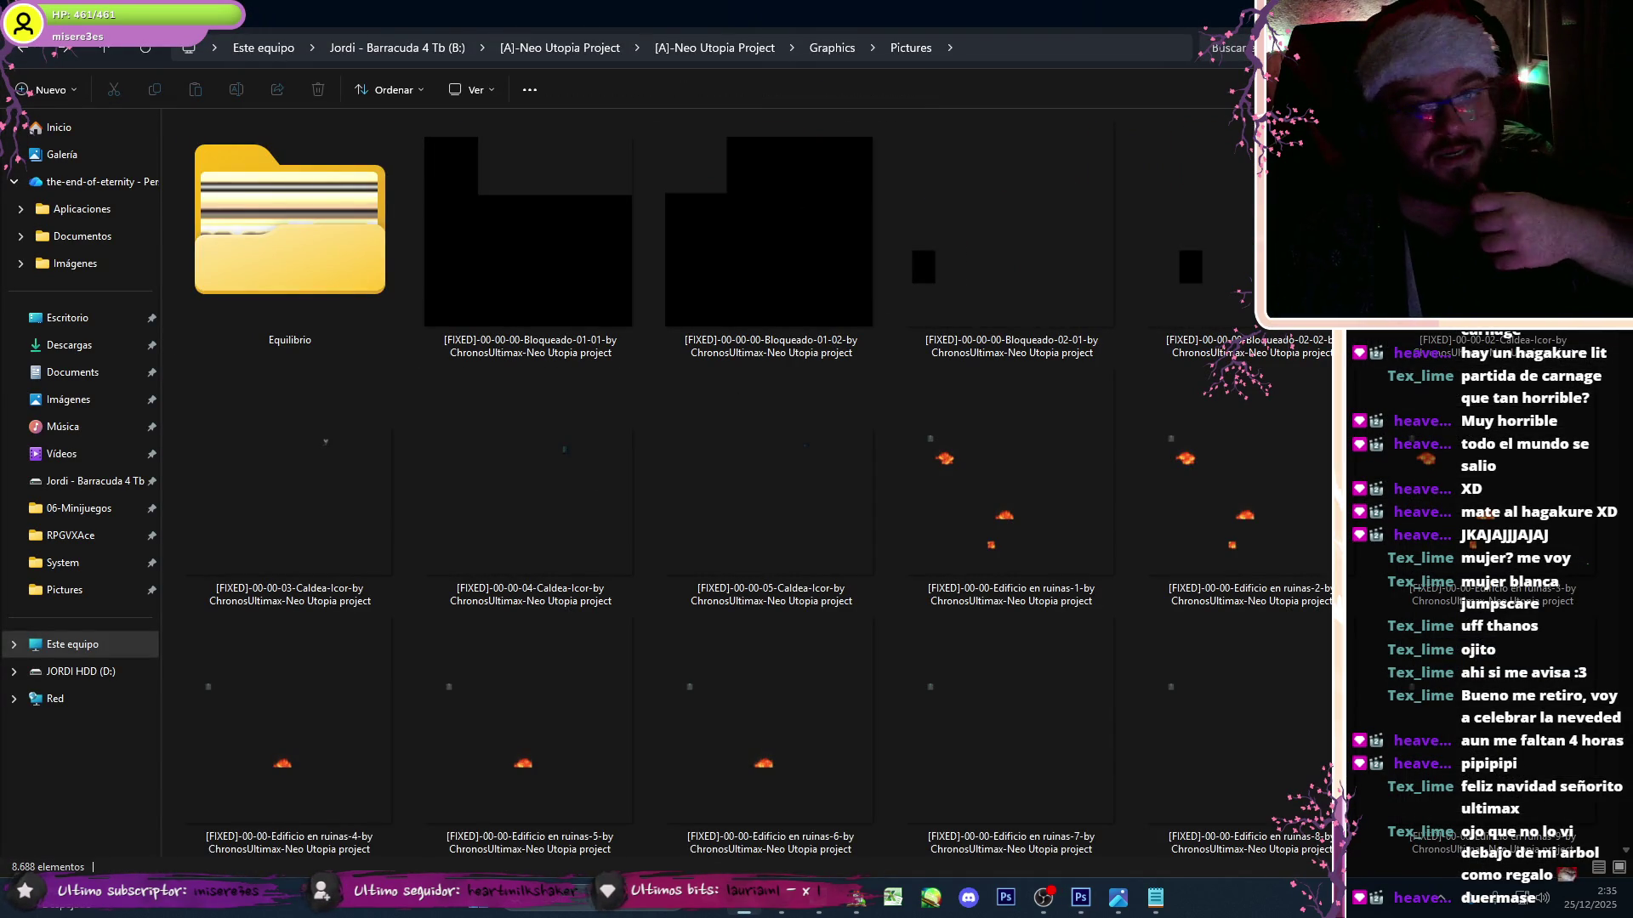
{"action": "scroll", "coordinate": [748, 485], "scroll_direction": "down", "scroll_amount": 3}
{"action": "scroll", "coordinate": [748, 485], "scroll_direction": "down", "scroll_amount": 15}
{"action": "scroll", "coordinate": [748, 485], "scroll_direction": "down", "scroll_amount": 15}
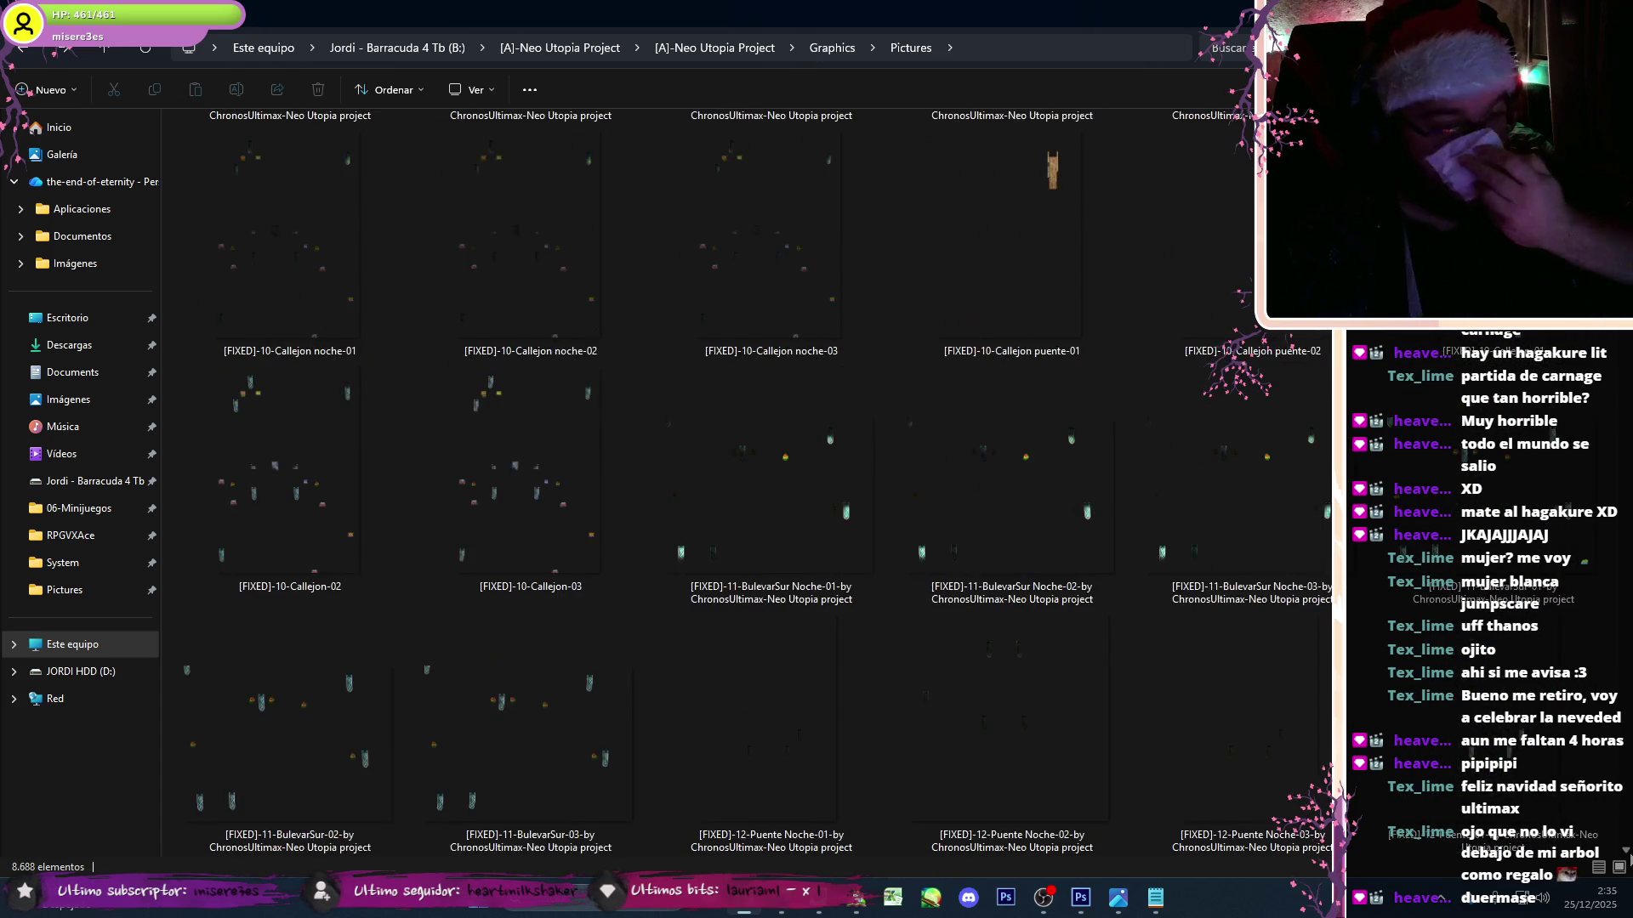
{"action": "scroll", "coordinate": [748, 485], "scroll_direction": "down", "scroll_amount": 15}
{"action": "scroll", "coordinate": [748, 484], "scroll_direction": "down", "scroll_amount": 15}
{"action": "scroll", "coordinate": [749, 485], "scroll_direction": "down", "scroll_amount": 3}
{"action": "scroll", "coordinate": [748, 485], "scroll_direction": "down", "scroll_amount": 6}
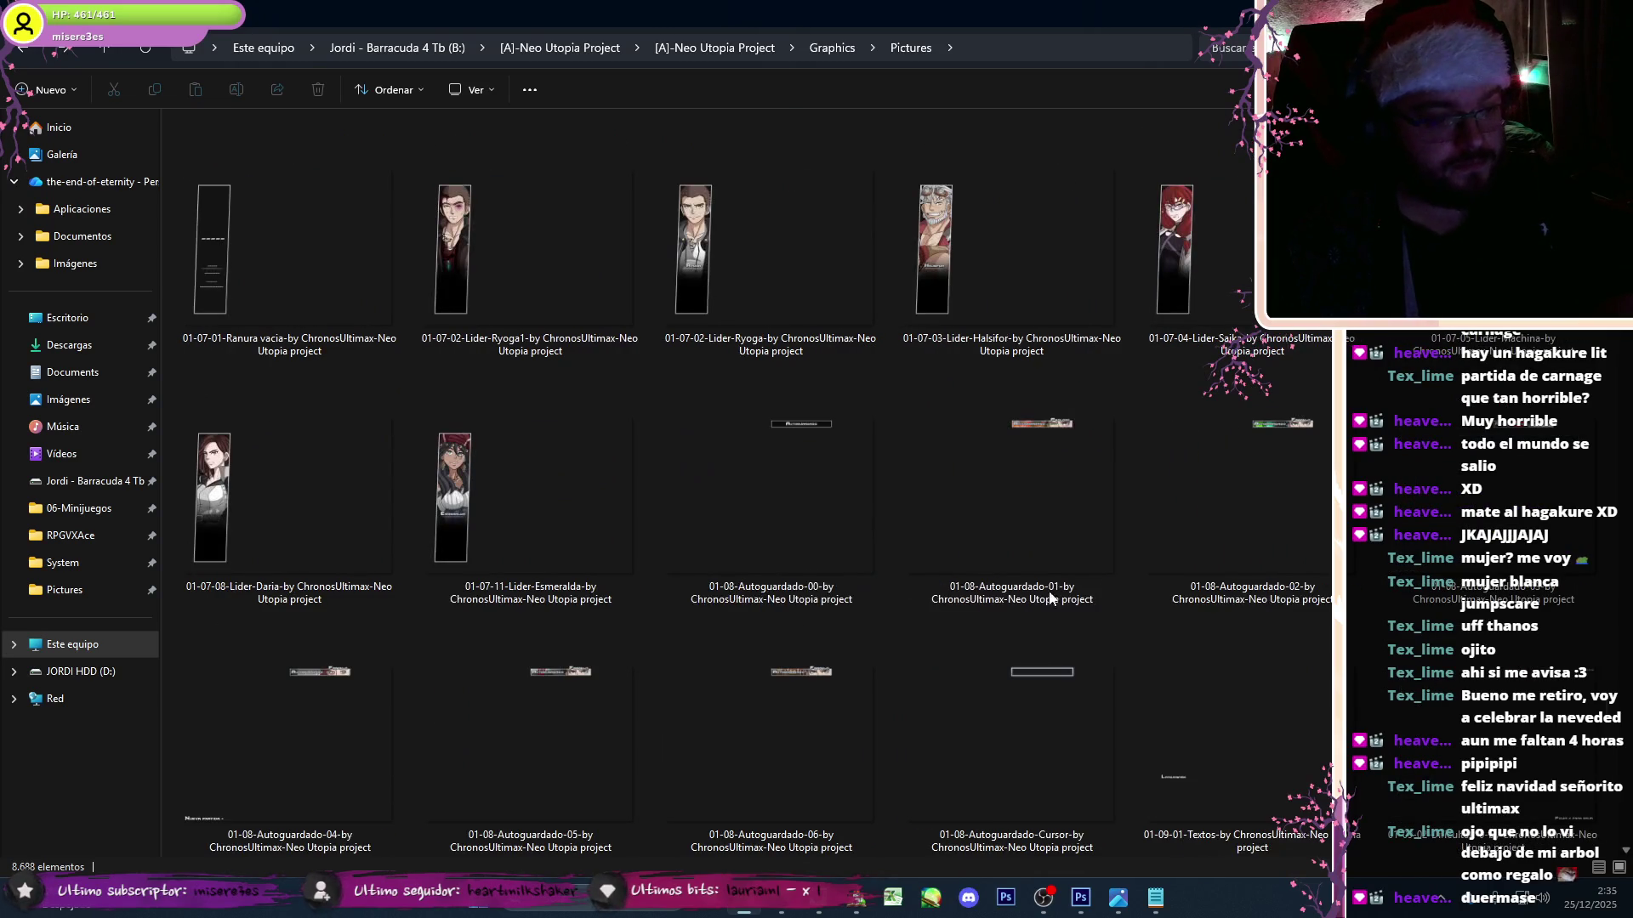
{"action": "scroll", "coordinate": [898, 761], "scroll_direction": "down", "scroll_amount": 6}
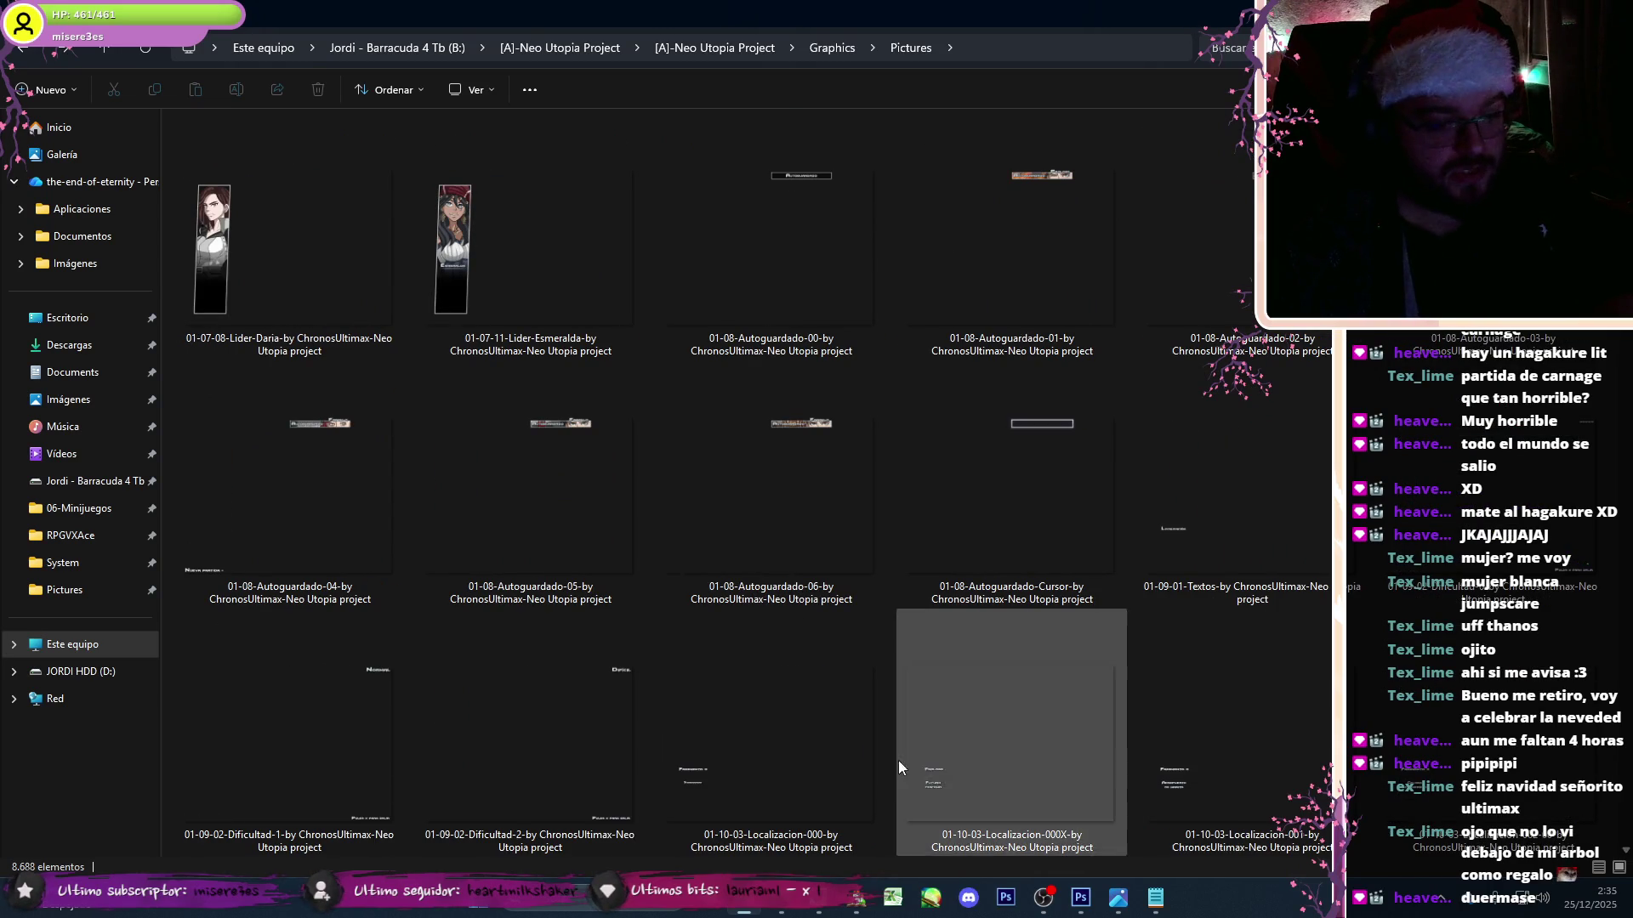
{"action": "double_click", "coordinate": [848, 753]}
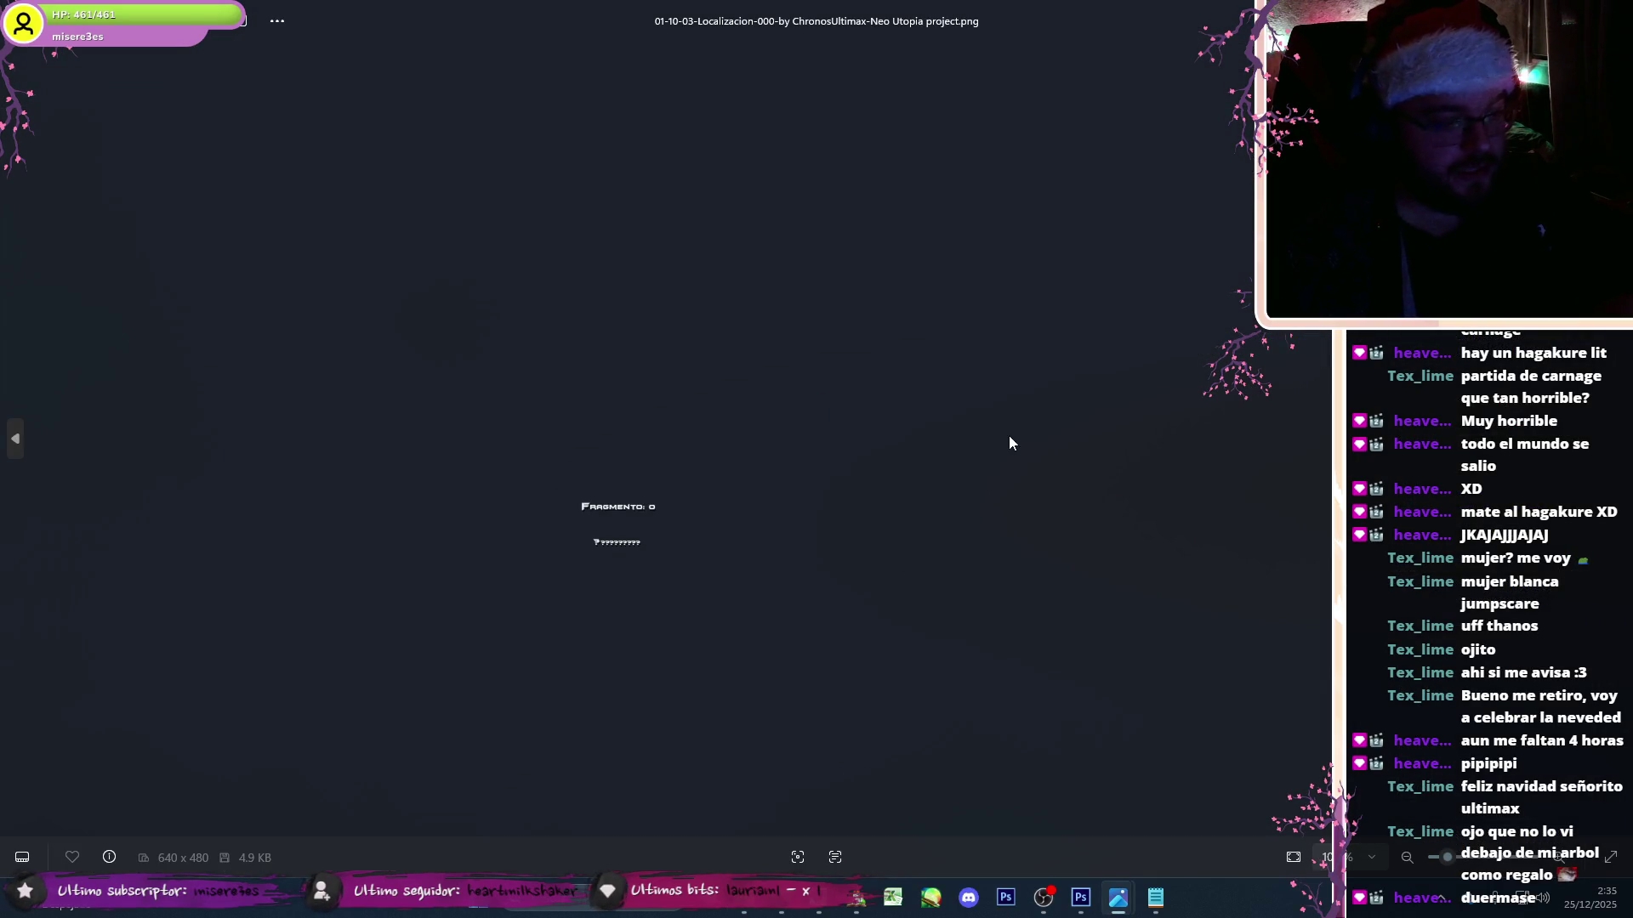
{"action": "left_click", "coordinate": [1612, 452]}
{"action": "left_click", "coordinate": [1614, 451]}
- Step through the label images up to 01-10-03-Localizacion-008-01
{"action": "left_click", "coordinate": [1615, 451]}
{"action": "left_click", "coordinate": [1618, 451]}
{"action": "left_click", "coordinate": [1618, 451]}
{"action": "left_click", "coordinate": [1618, 451]}
{"action": "left_click", "coordinate": [1618, 451]}
{"action": "left_click", "coordinate": [1619, 452]}
- Show the OTIUM MAIN HALL layer and replace 'Otium' with 'Babilonia' in the label
{"action": "left_click", "coordinate": [1080, 897]}
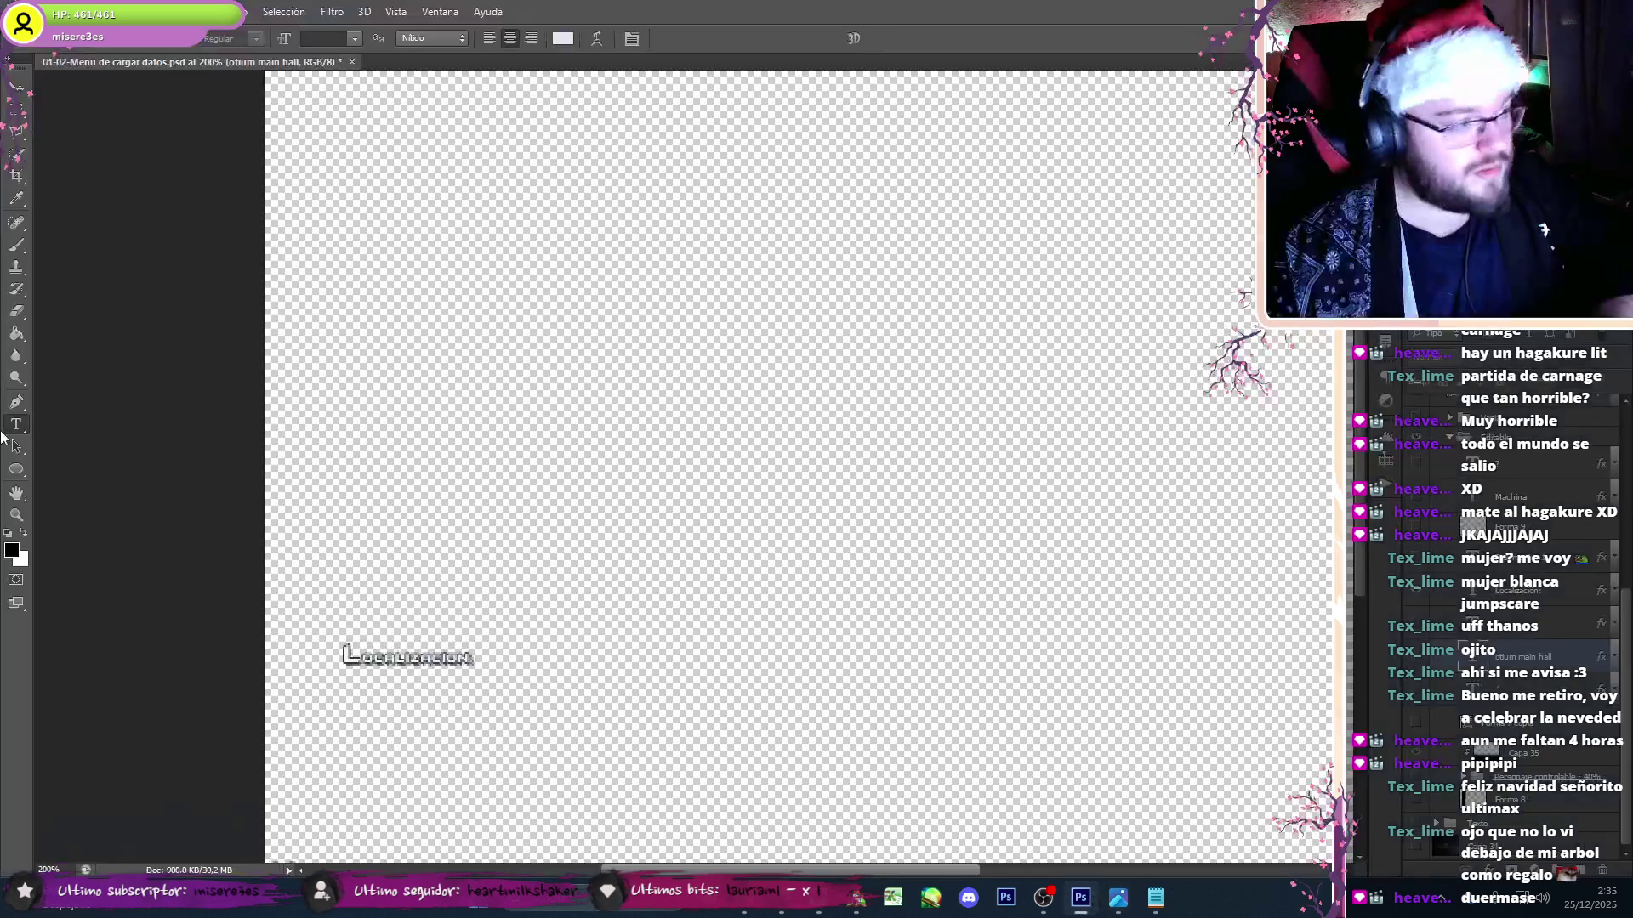
{"action": "left_click", "coordinate": [1415, 655]}
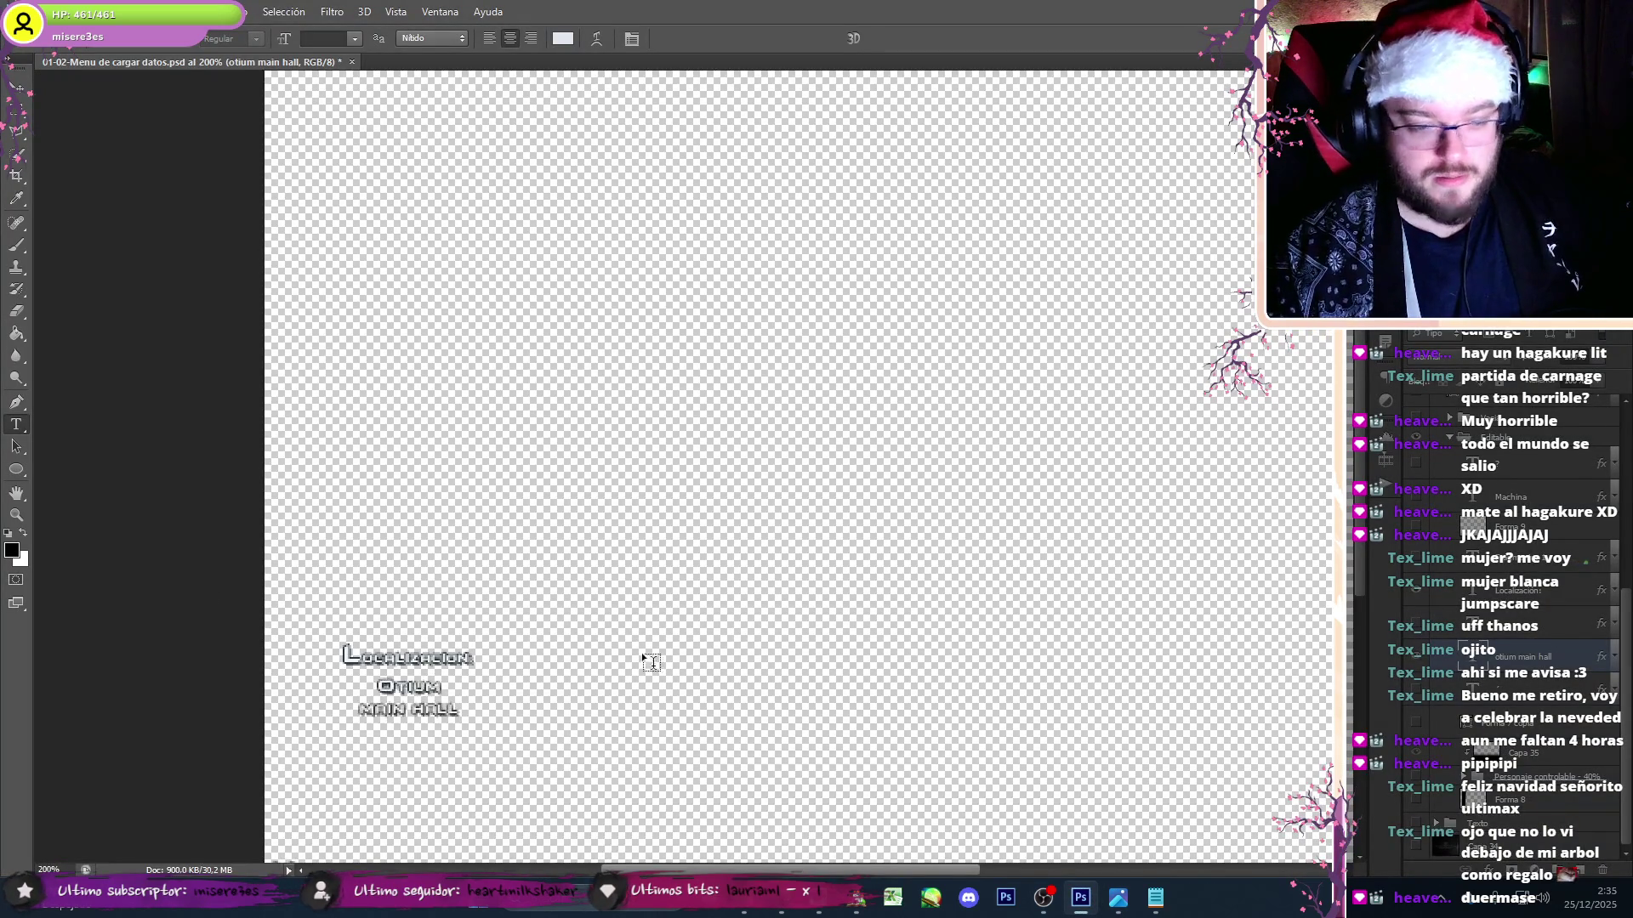
{"action": "left_click", "coordinate": [385, 685]}
{"action": "double_click", "coordinate": [409, 686]}
{"action": "type", "text": "Bnbilonia"}
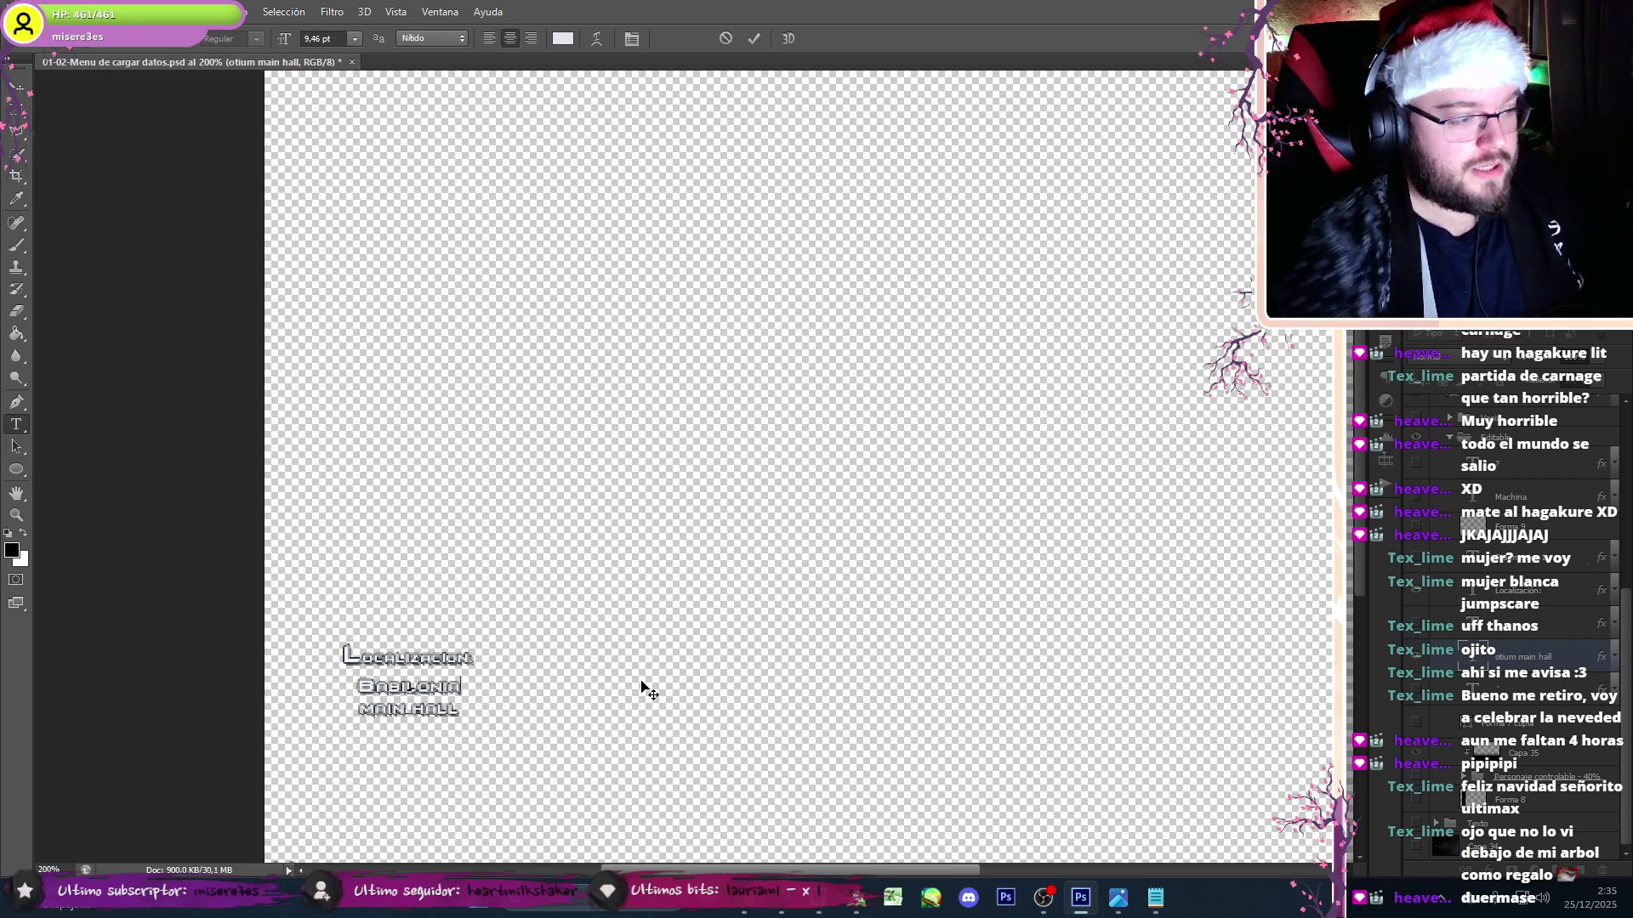
{"action": "left_click", "coordinate": [1416, 804]}
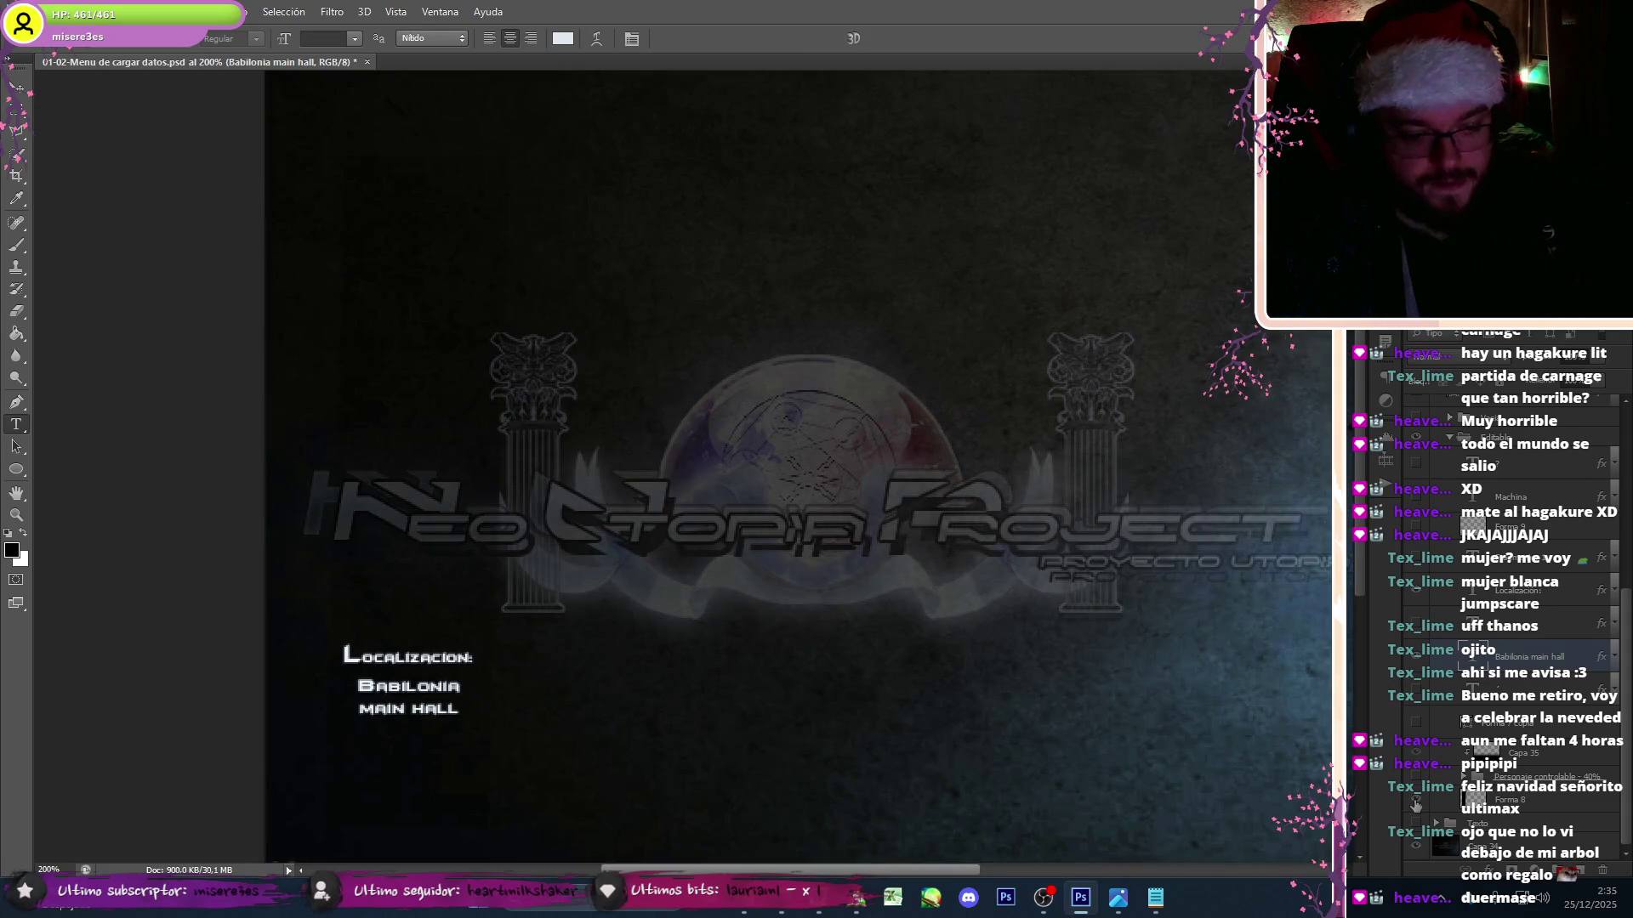
{"action": "left_click", "coordinate": [1416, 846]}
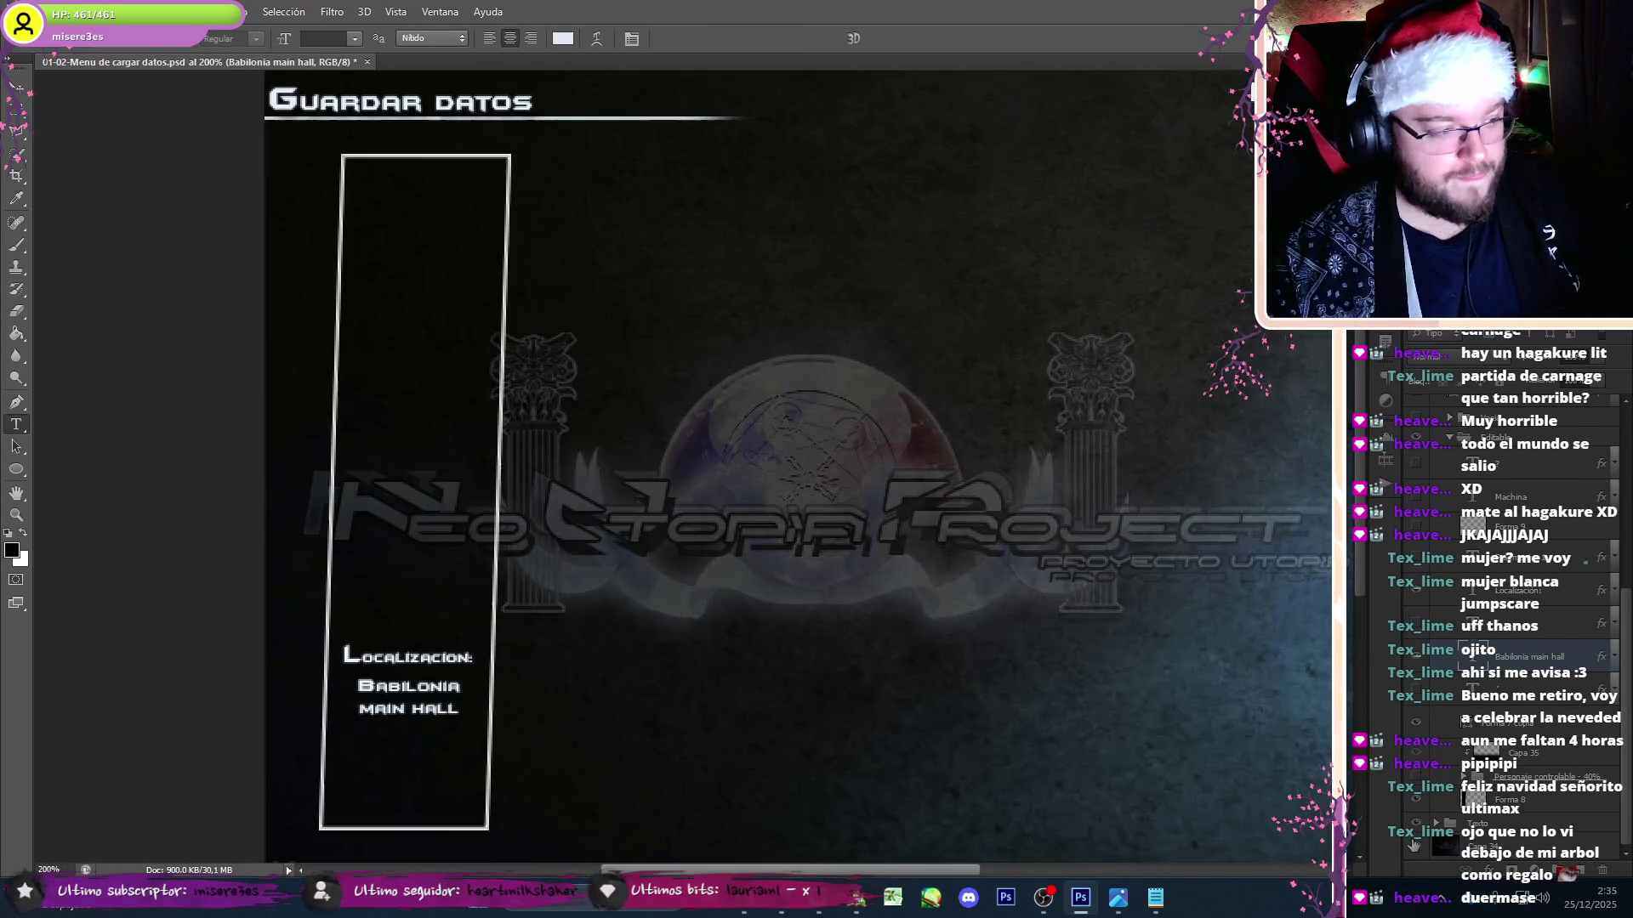
{"action": "left_click", "coordinate": [1416, 847]}
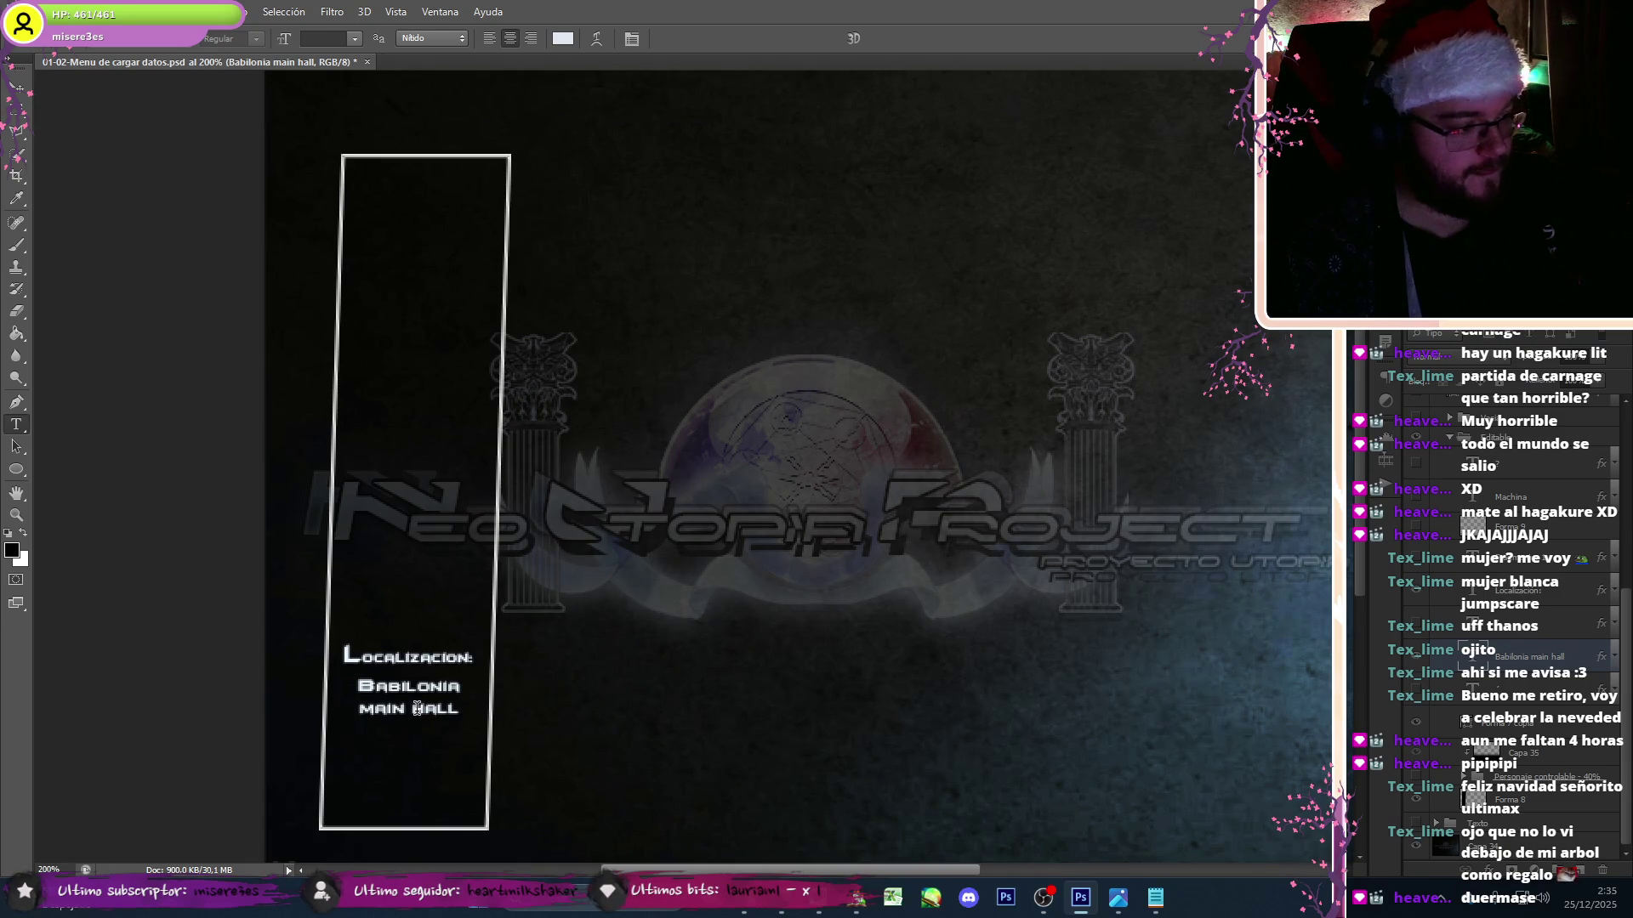
- Replace the Notepad notes with the pasted text, close it, and return to RPG Maker
{"action": "left_click", "coordinate": [1154, 897]}
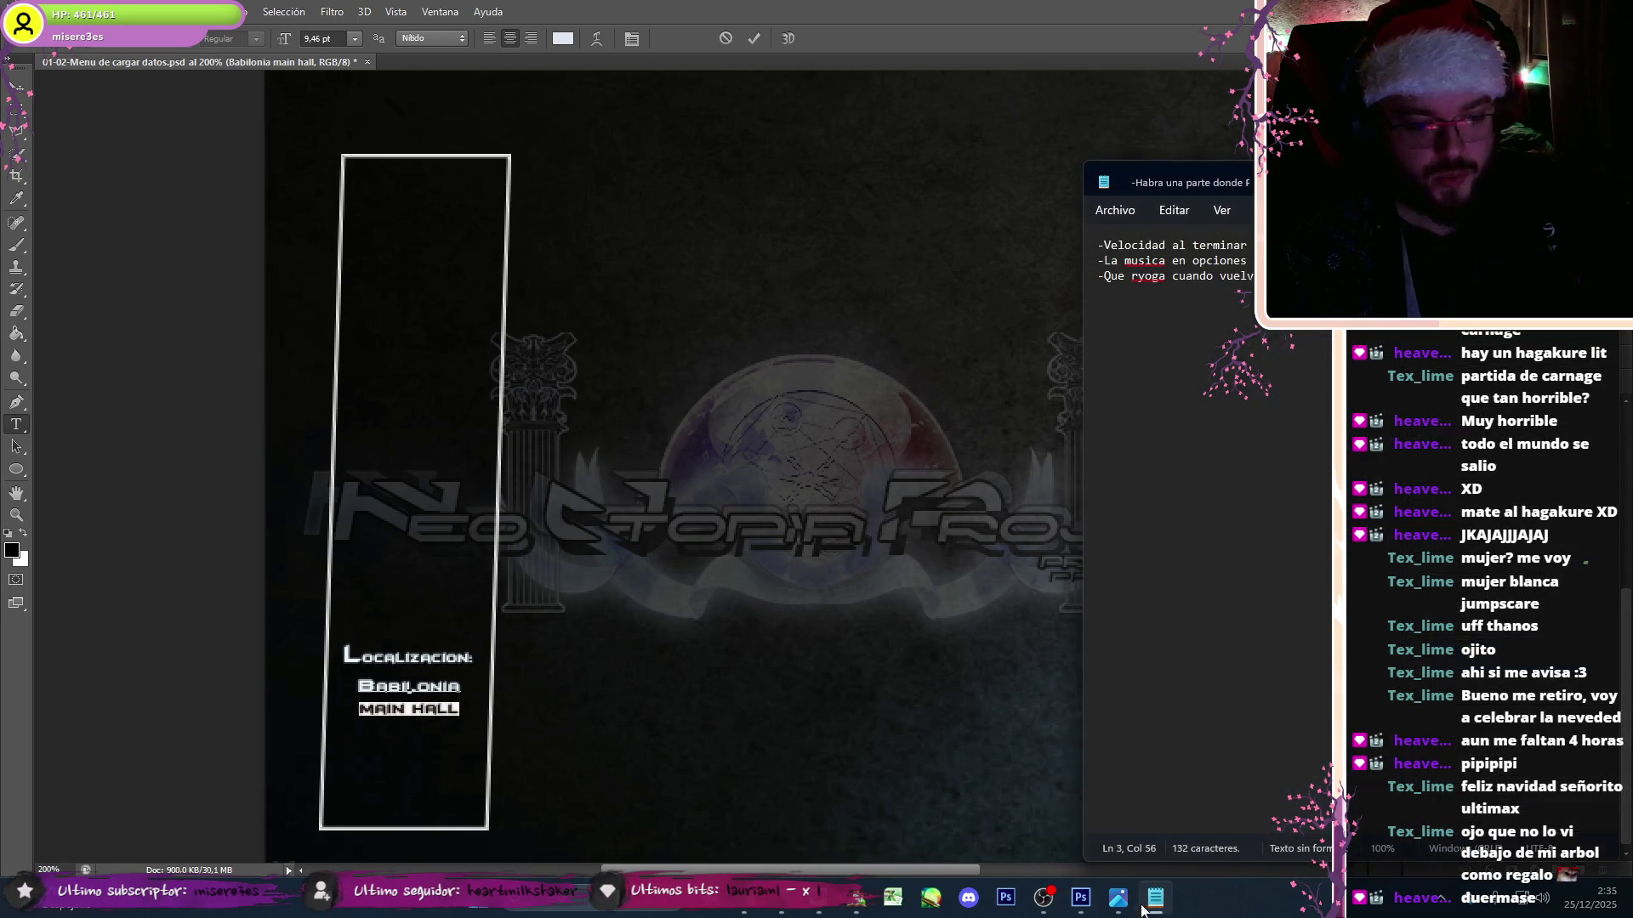
{"action": "key", "text": "ctrl+a"}
{"action": "key", "text": "Delete"}
{"action": "key", "text": "ctrl+v"}
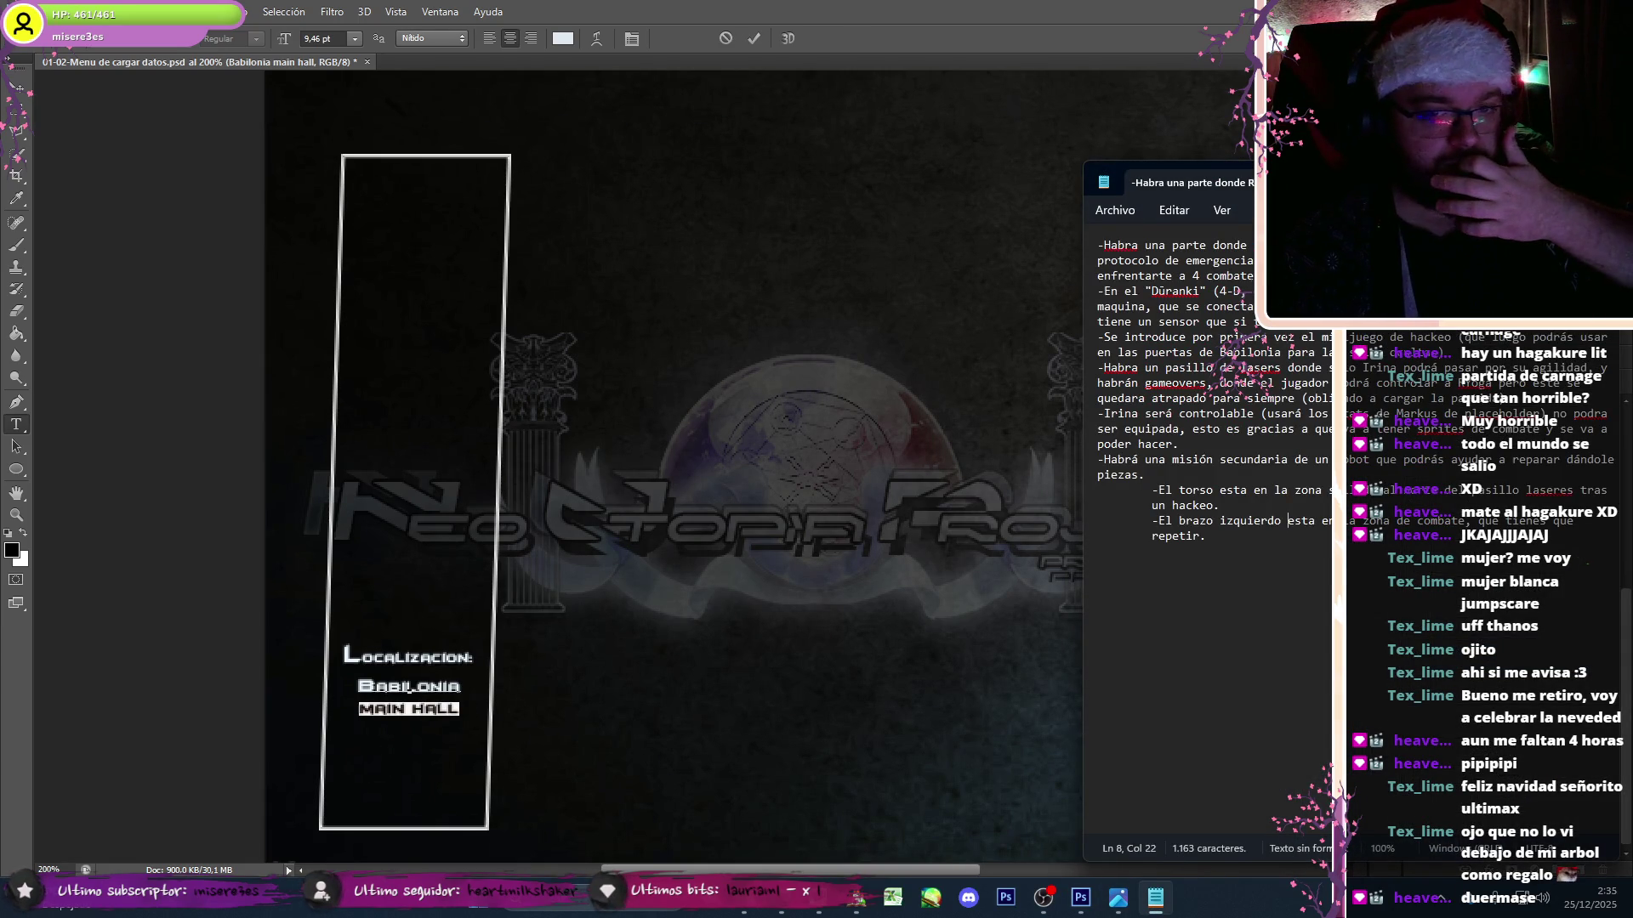
{"action": "key", "text": "alt+F4"}
{"action": "left_click", "coordinate": [876, 900]}
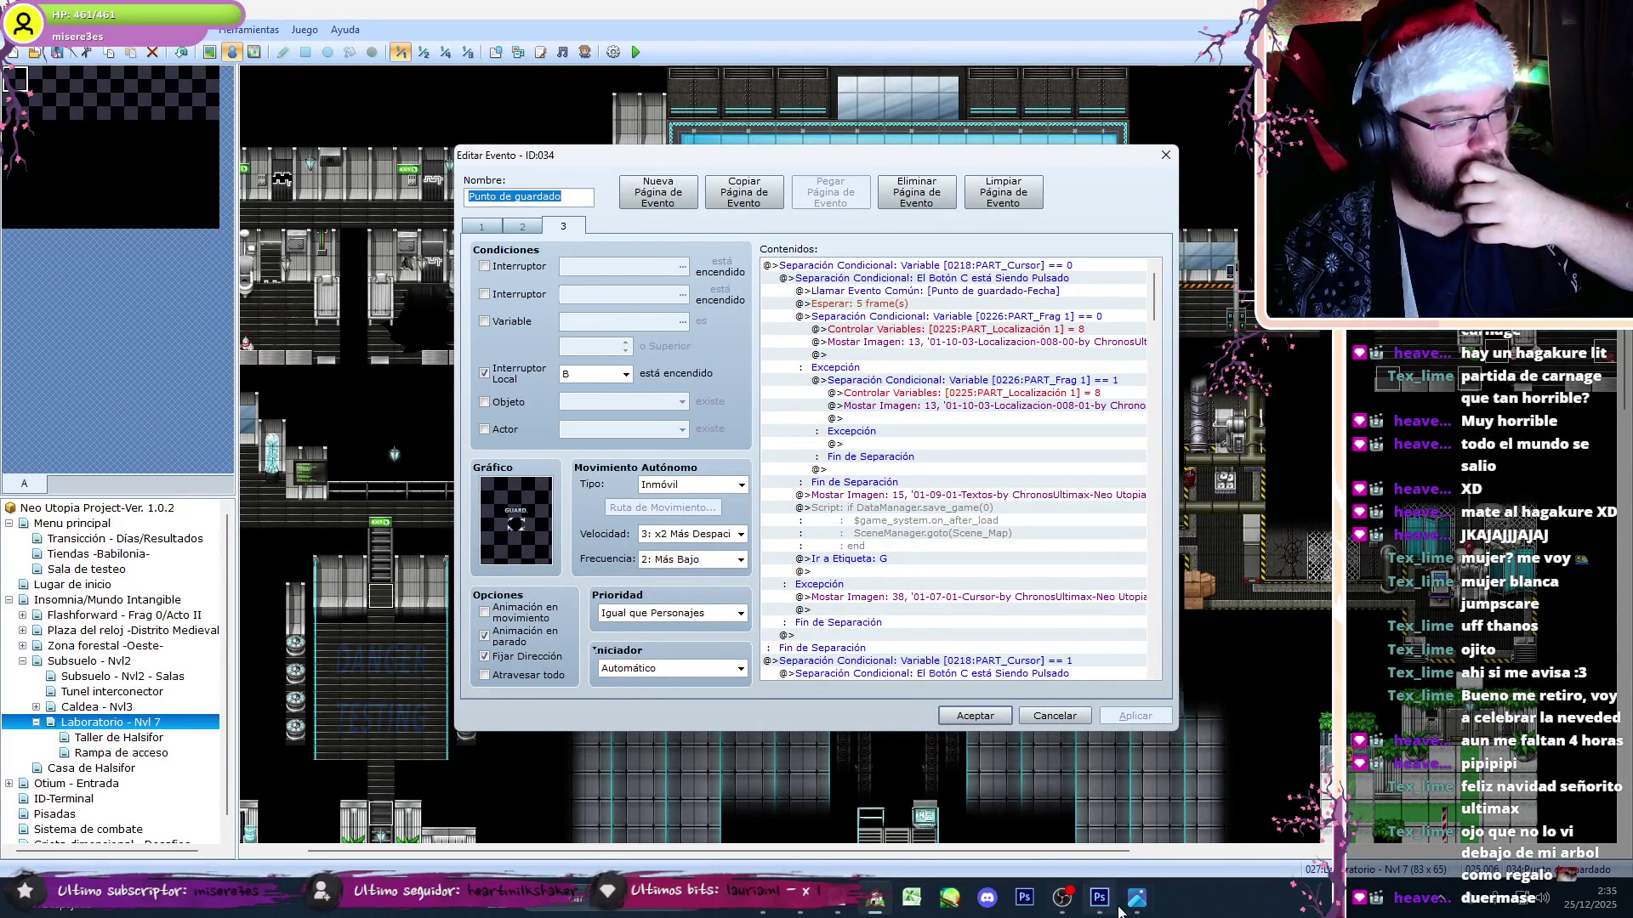
{"action": "mouse_move", "coordinate": [1137, 900]}
{"action": "left_click", "coordinate": [1194, 823]}
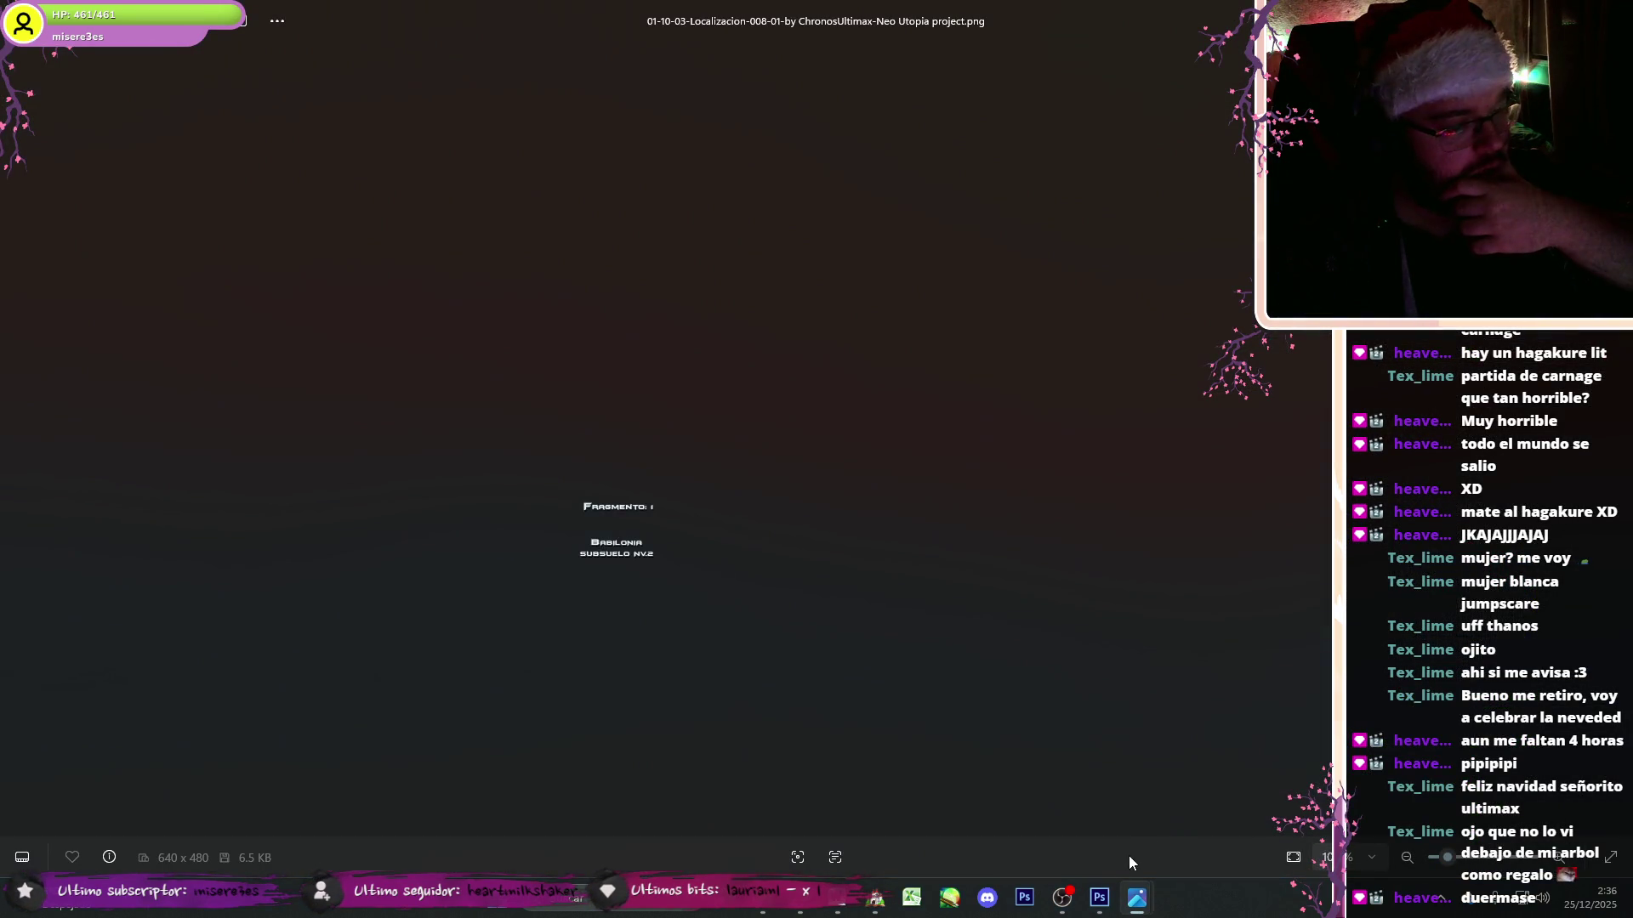
- Correct the location text to read 'Babilonia subsuelo nv.7' and commit it
{"action": "left_click", "coordinate": [1100, 898]}
{"action": "type", "text": "subsuelo nvl"}
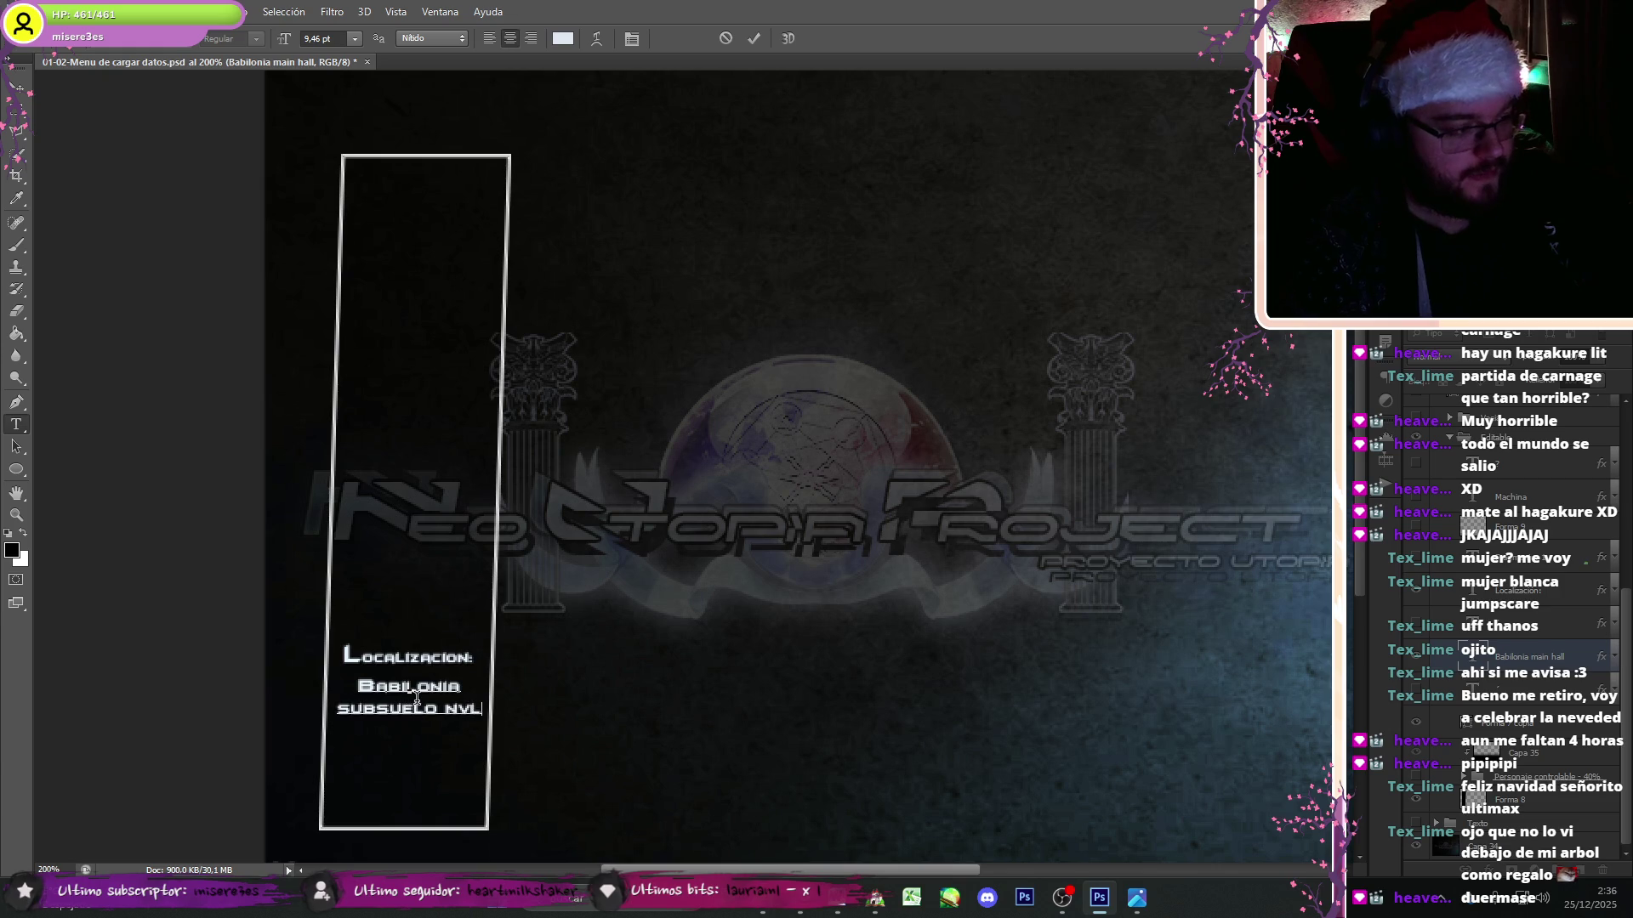
{"action": "type", "text": "7"}
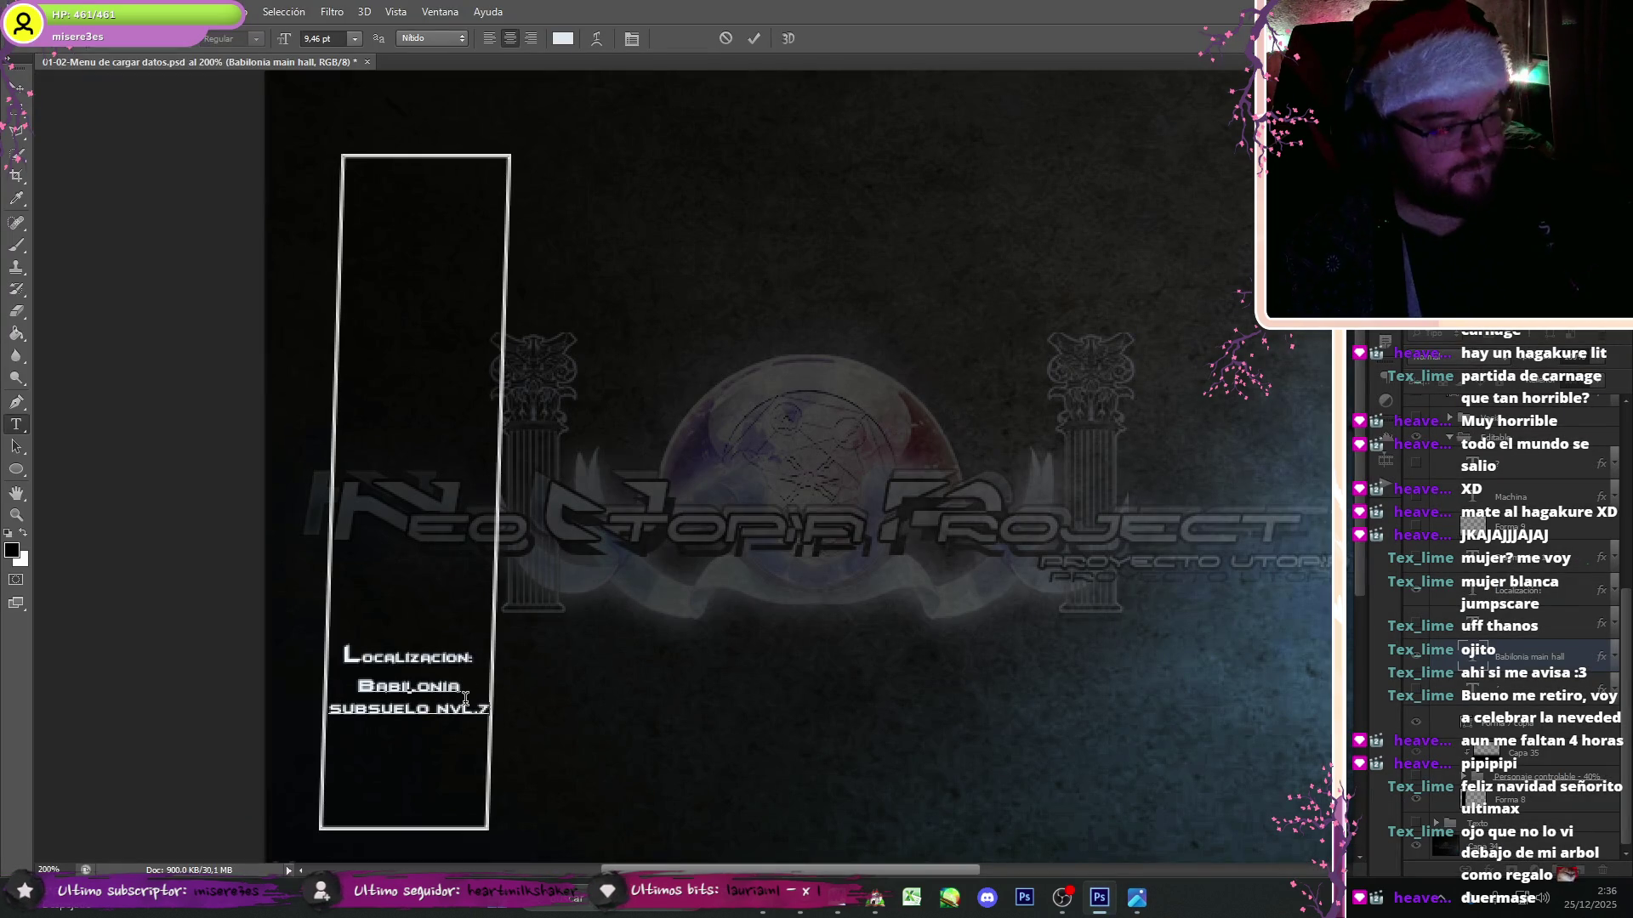
{"action": "key", "text": "BackSpace"}
{"action": "left_click", "coordinate": [1541, 663]}
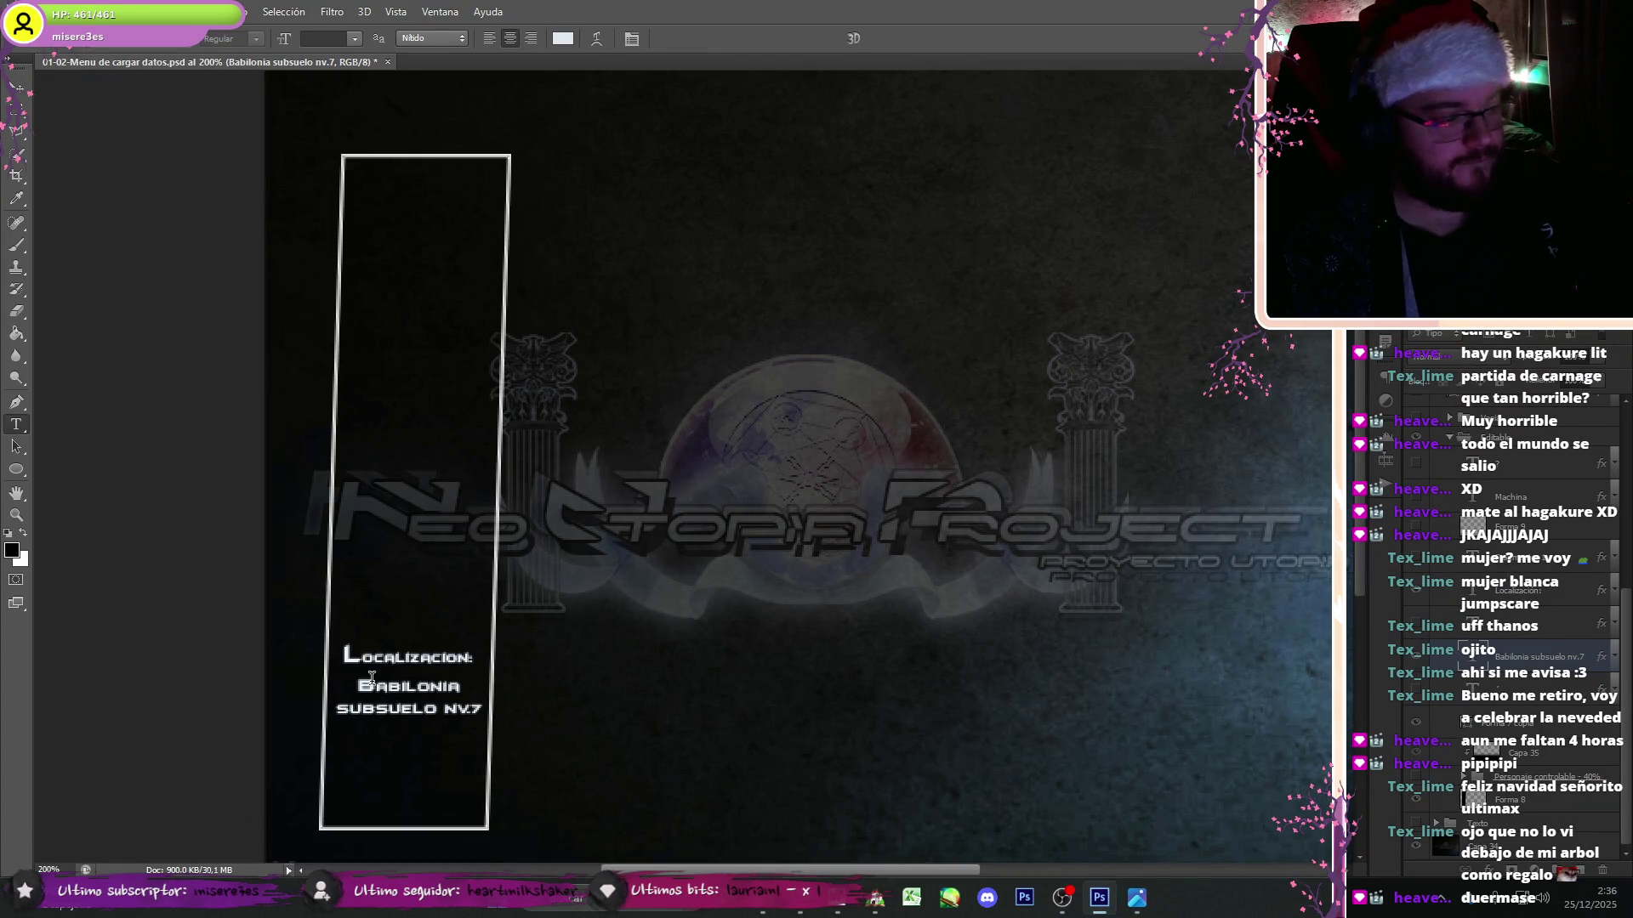
- Swap the Localizacion heading for 'Fragmento: 0' and hide the background artwork
{"action": "left_click", "coordinate": [1416, 590]}
{"action": "left_click", "coordinate": [1418, 561]}
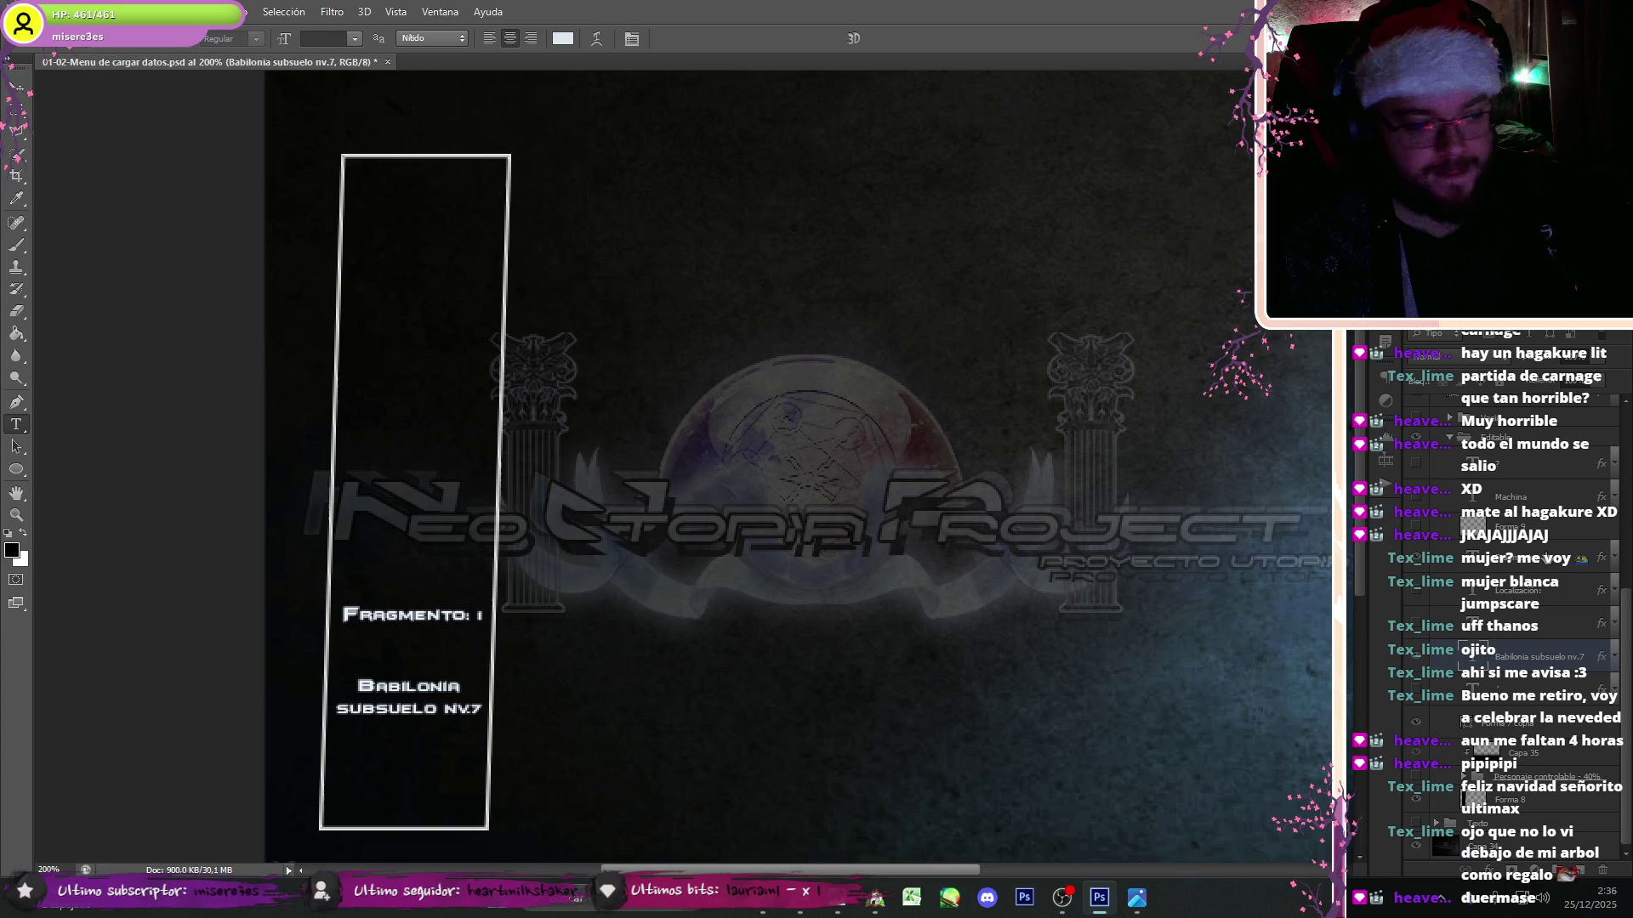
{"action": "left_click", "coordinate": [1513, 559]}
{"action": "type", "text": "0"}
{"action": "left_click", "coordinate": [1416, 803]}
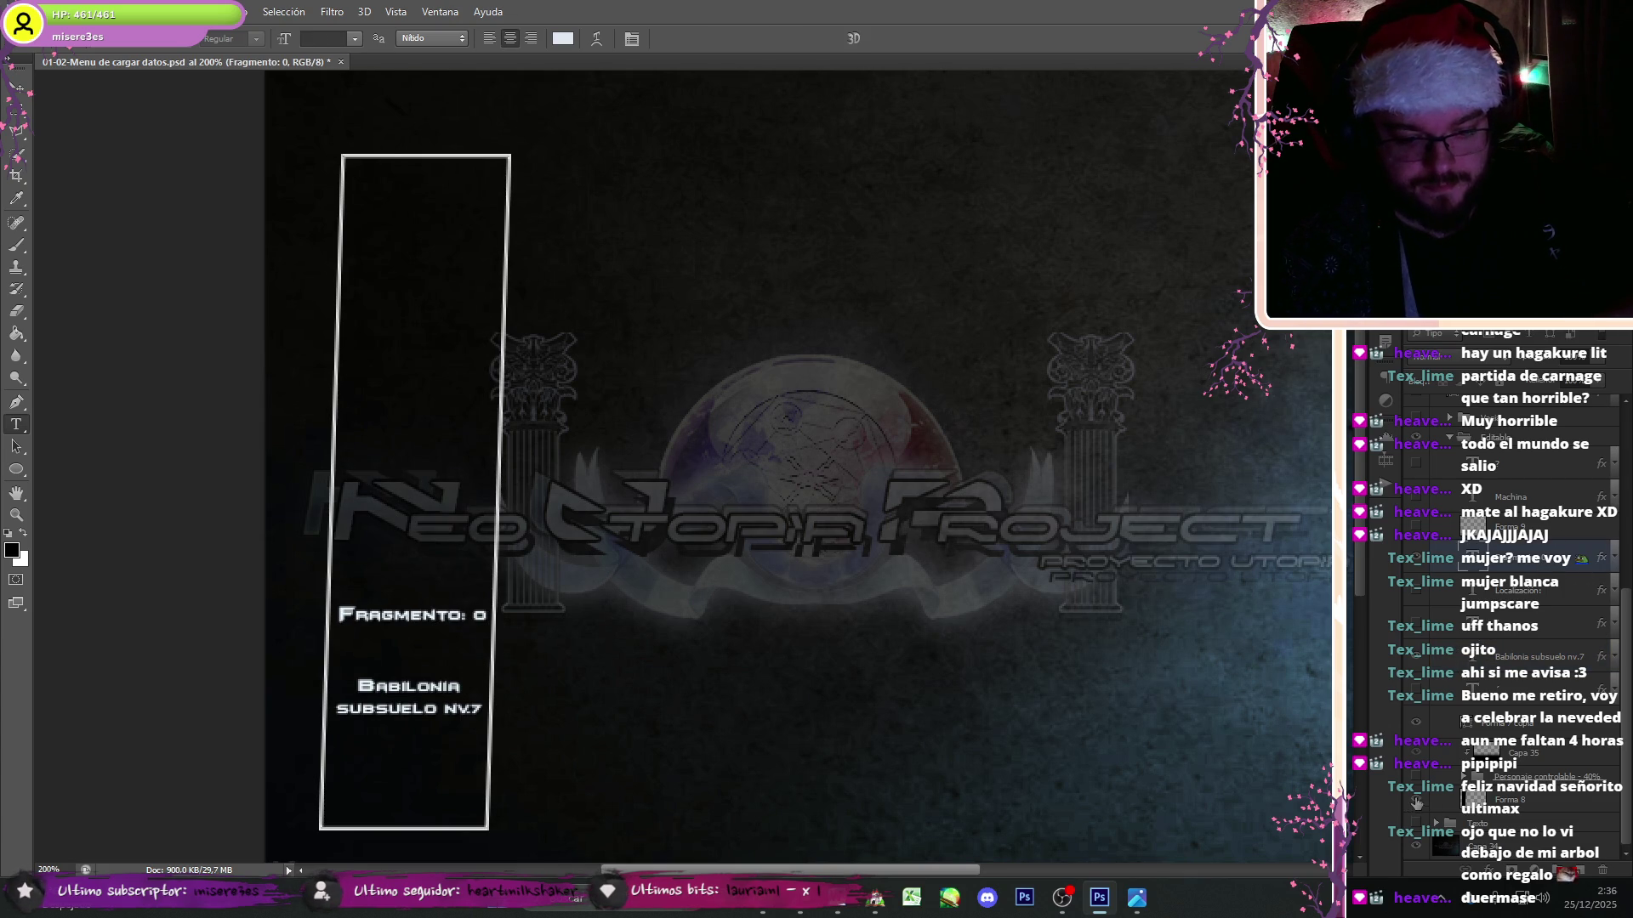
{"action": "left_click", "coordinate": [1408, 845]}
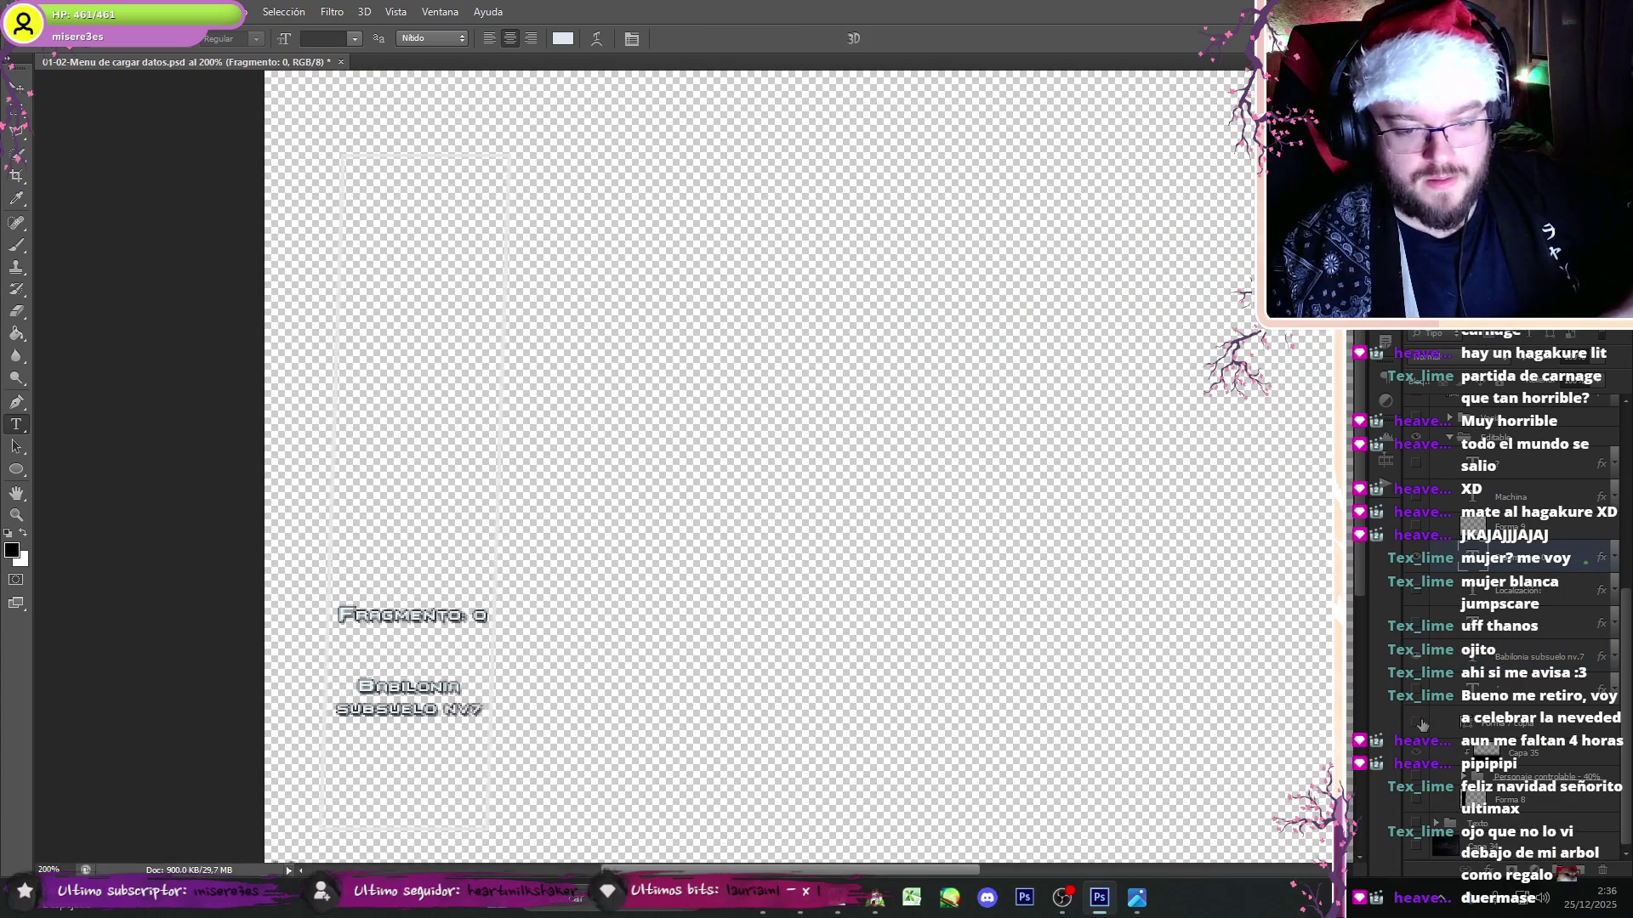
- Compare against the existing 010-00 localization PNG in the image viewer
{"action": "left_click", "coordinate": [761, 909]}
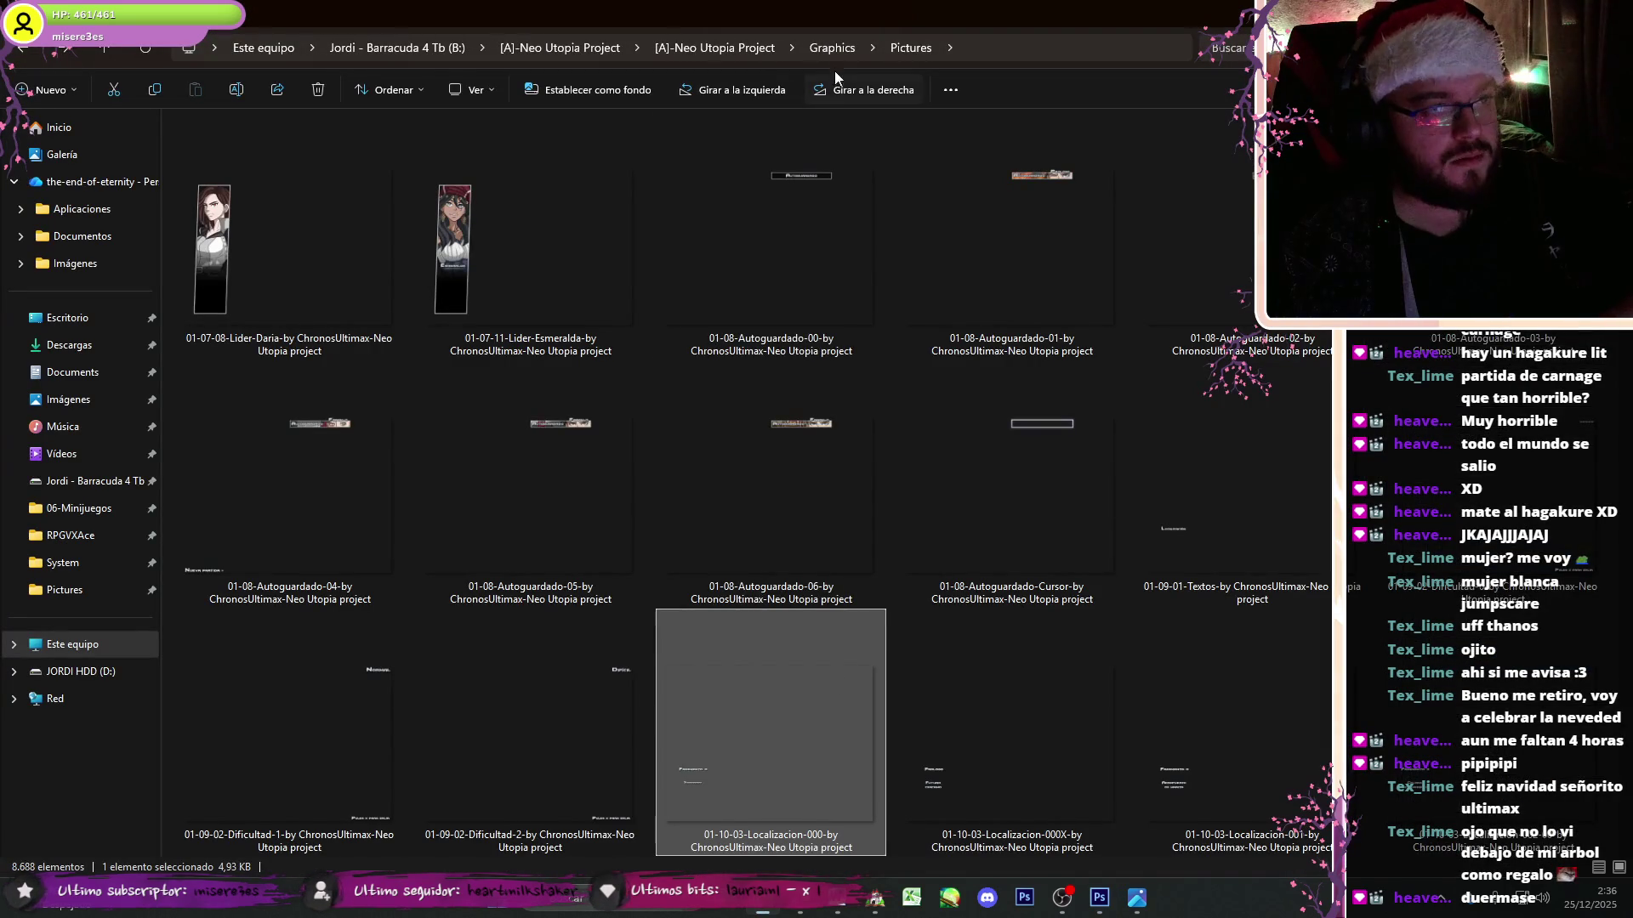
{"action": "left_click", "coordinate": [832, 48]}
{"action": "double_click", "coordinate": [238, 303]}
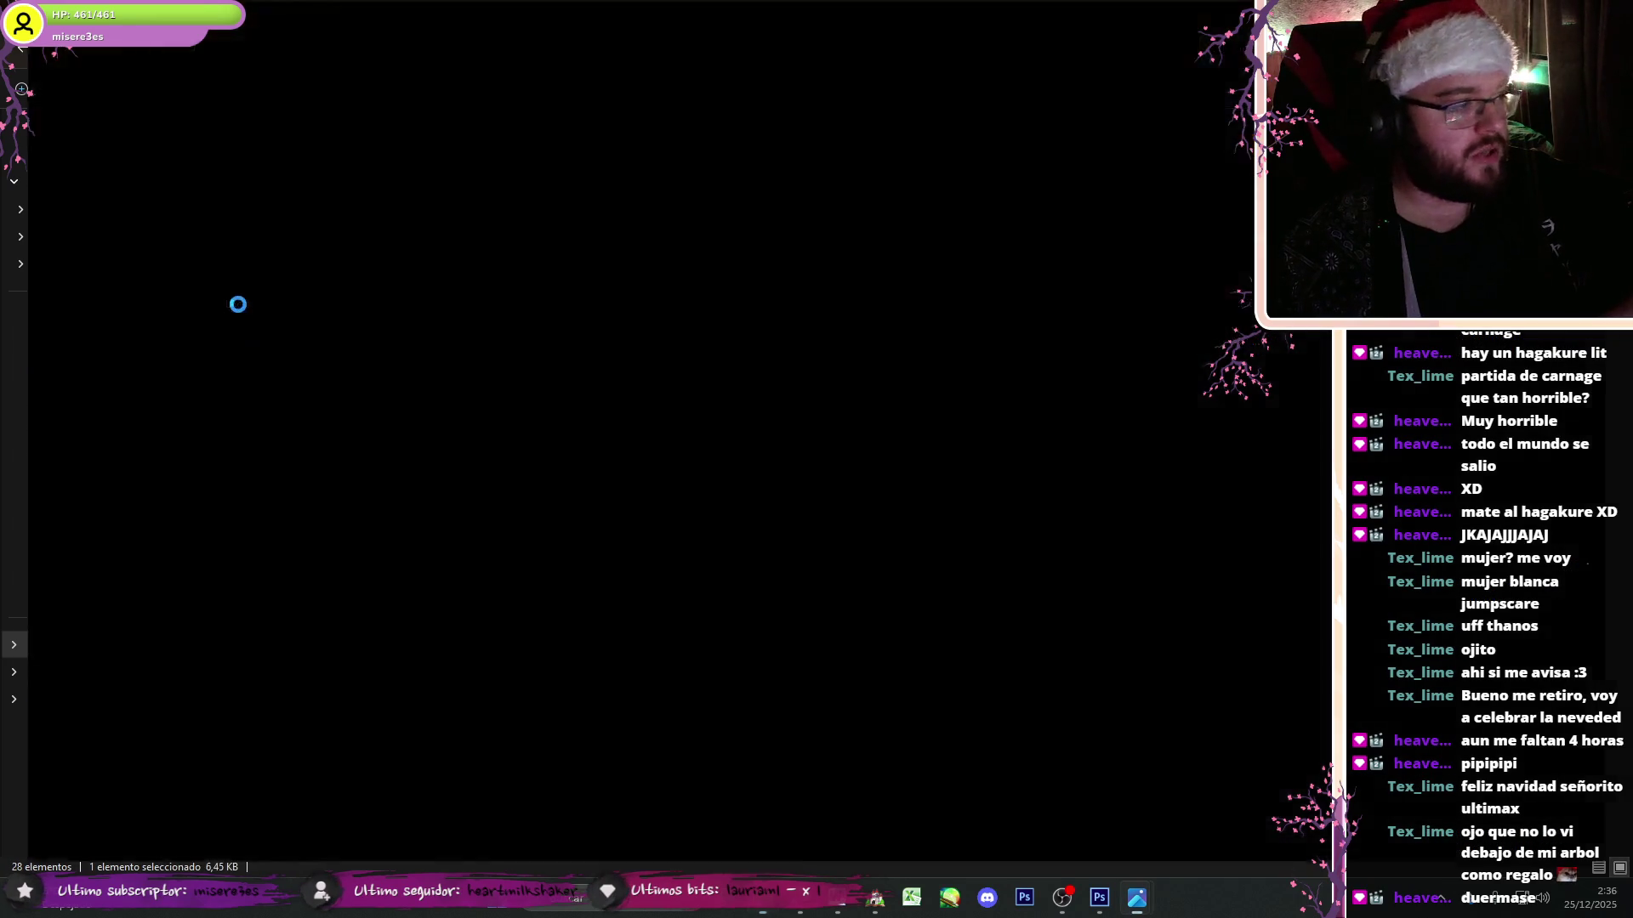
{"action": "key", "text": "Right"}
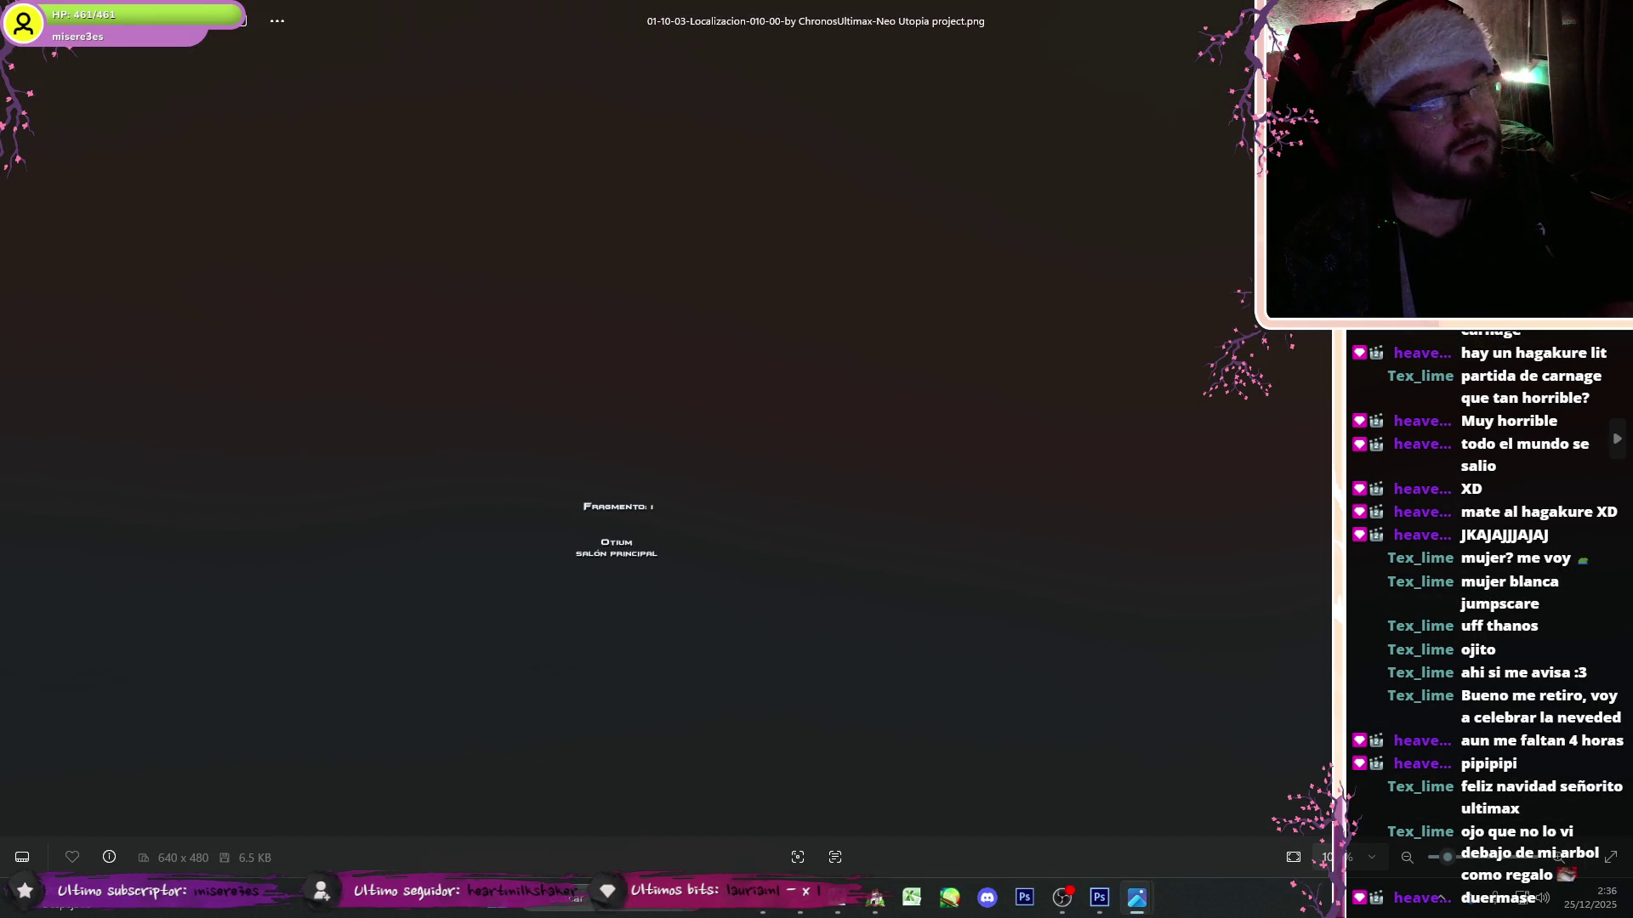
{"action": "key", "text": "Left"}
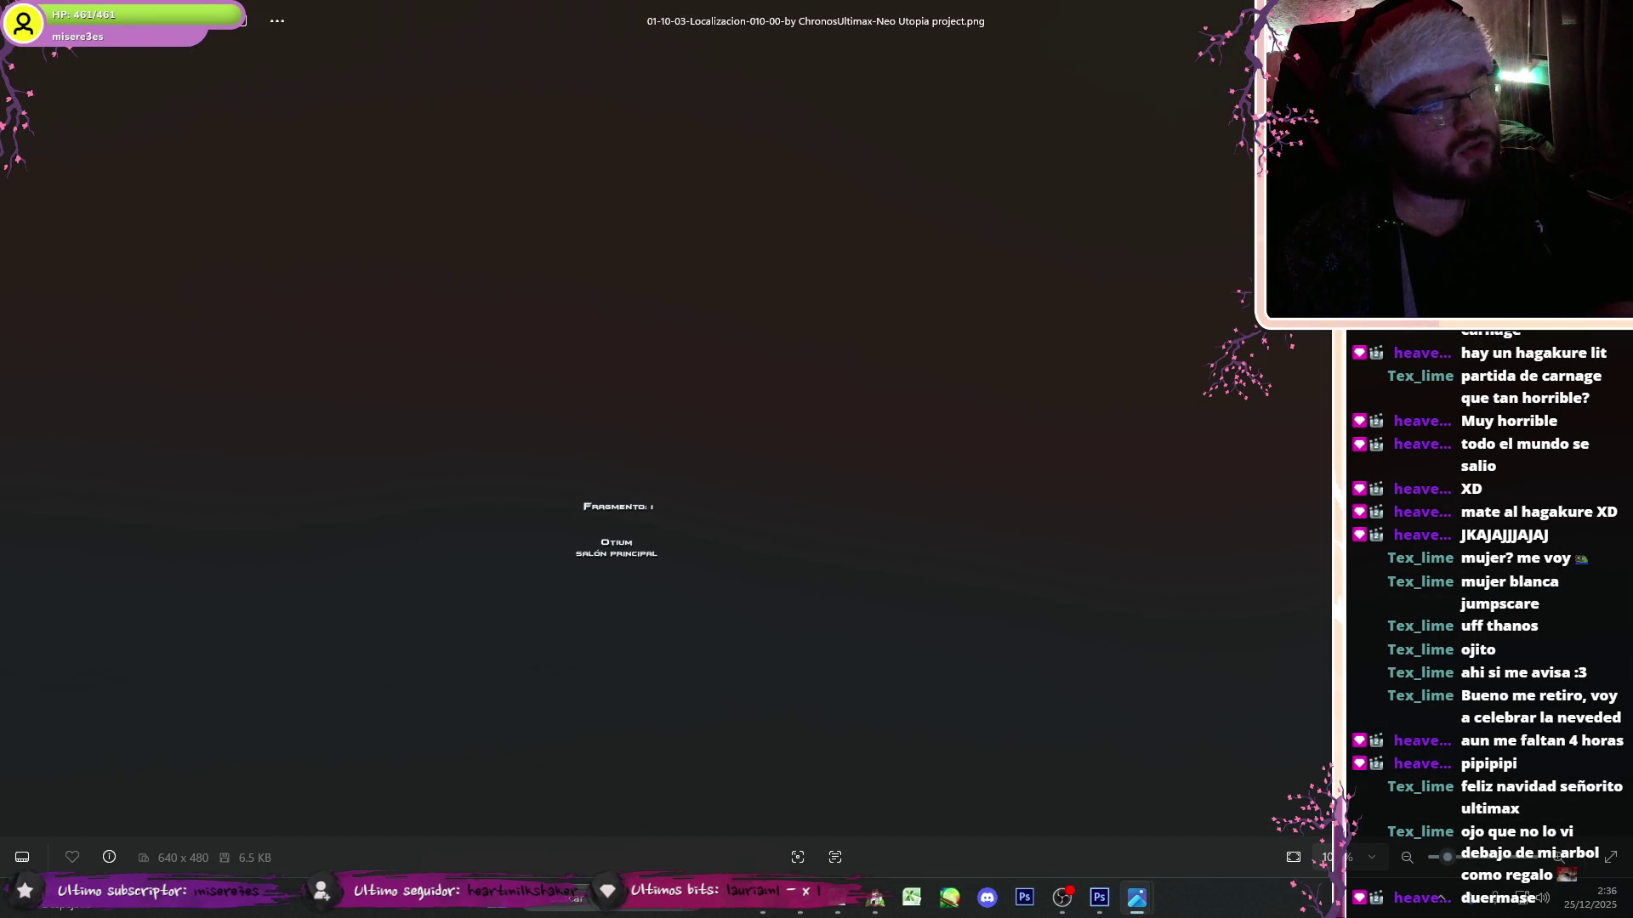
{"action": "key", "text": "alt+F4"}
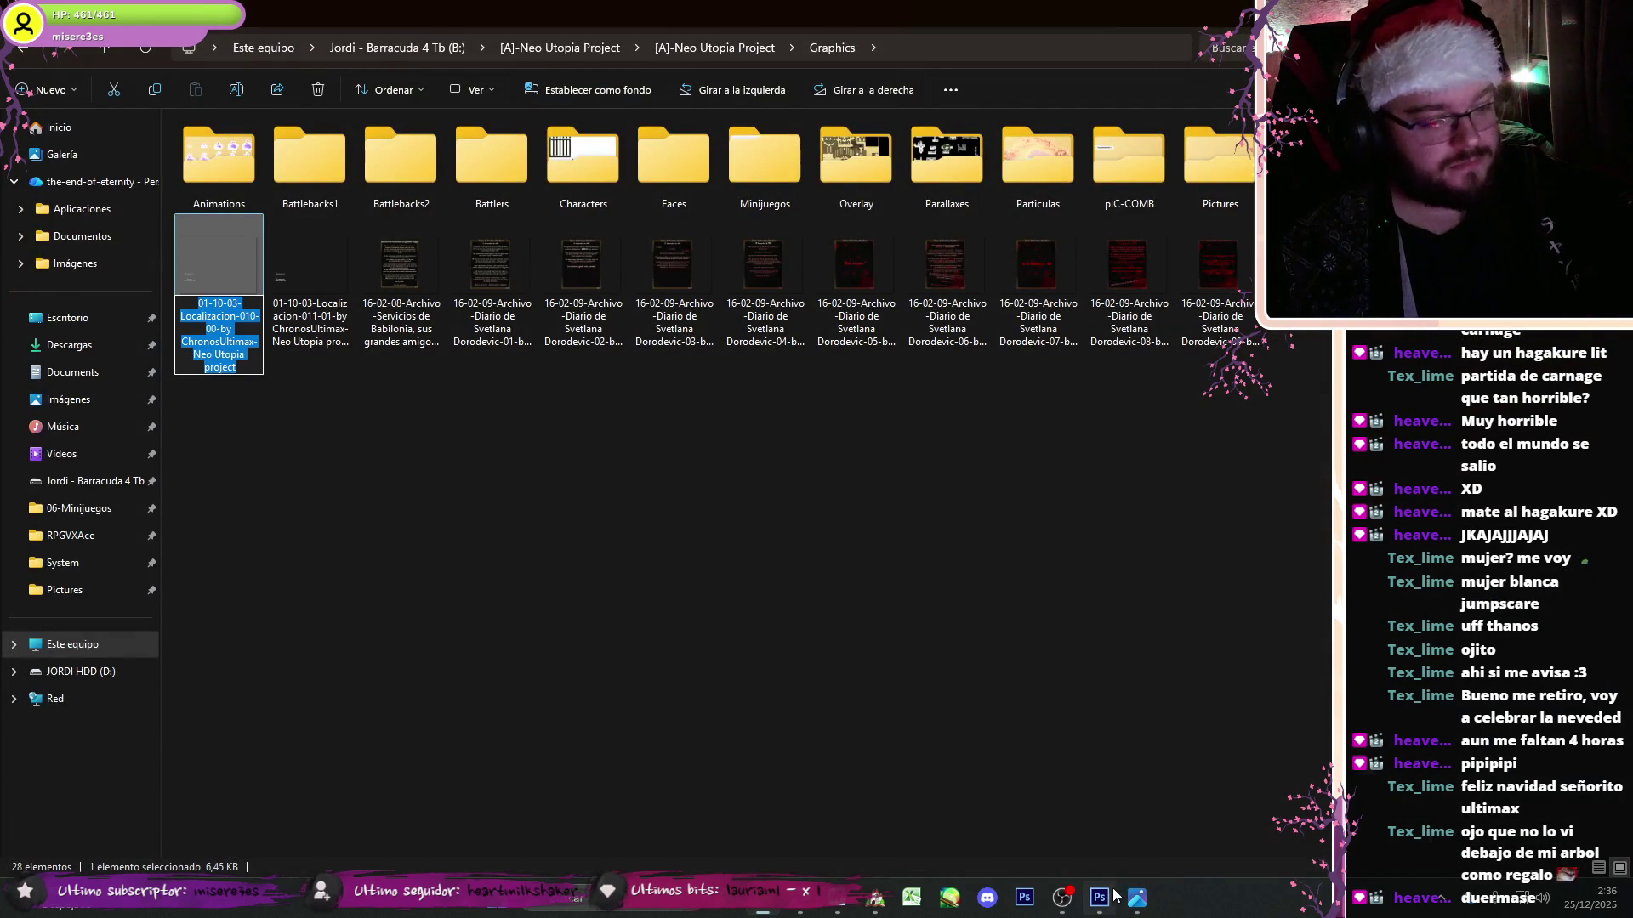
{"action": "left_click", "coordinate": [1098, 897]}
- Save the Fragmento: 0 label as a PNG via Save As
{"action": "left_click", "coordinate": [43, 9]}
{"action": "left_click", "coordinate": [102, 215]}
{"action": "left_click", "coordinate": [272, 667]}
{"action": "left_click", "coordinate": [264, 602]}
{"action": "key", "text": "Return"}
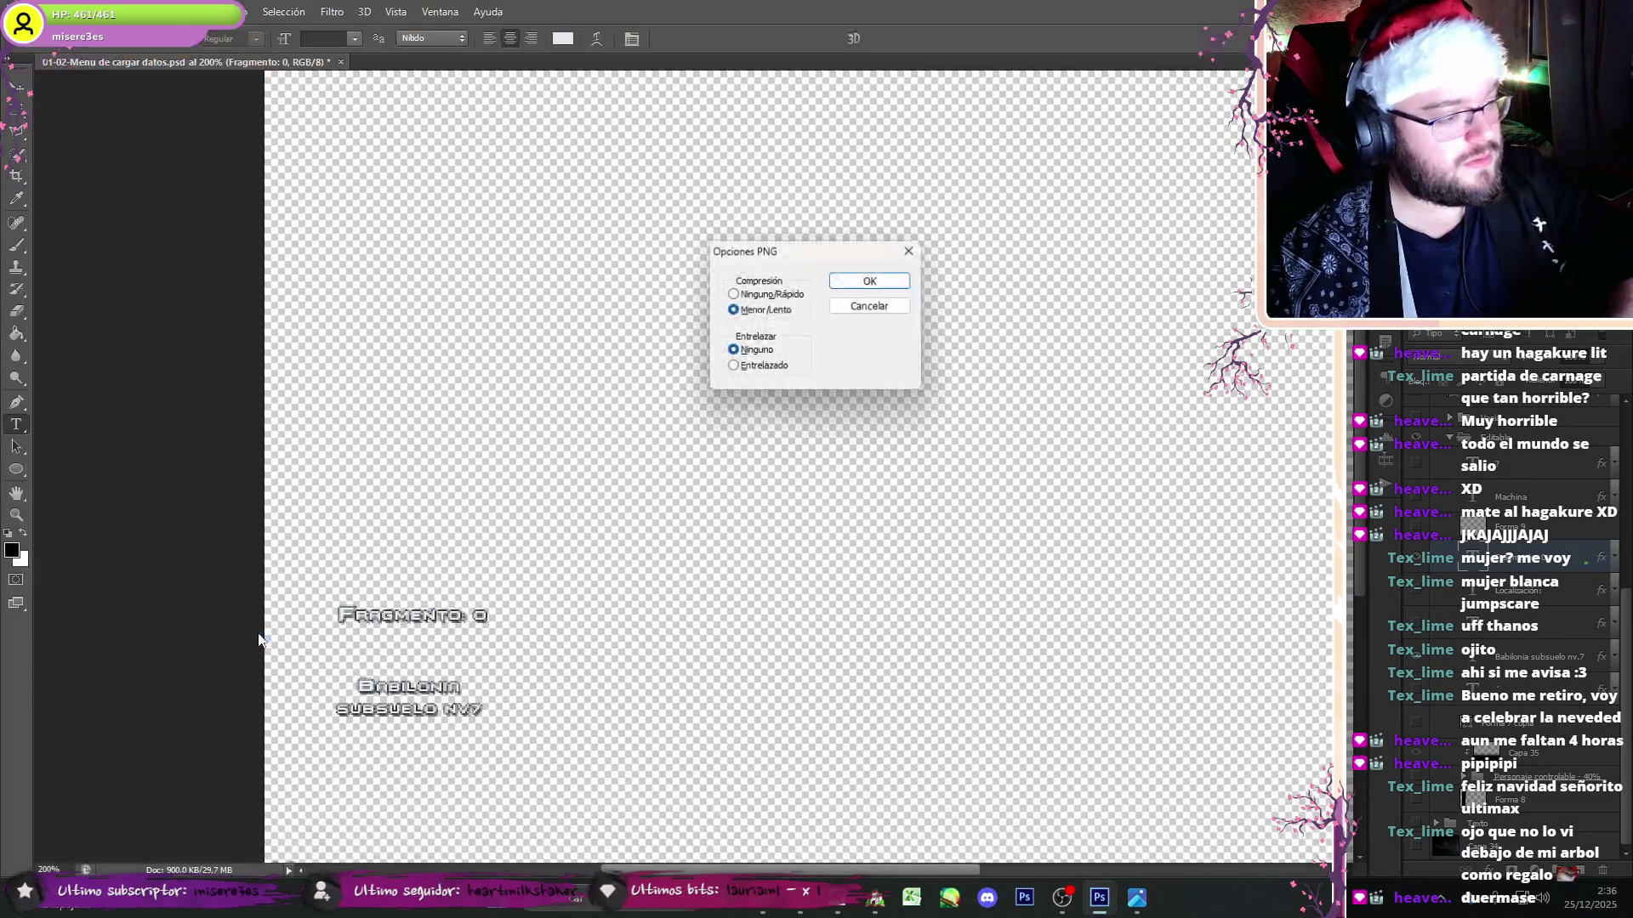
{"action": "left_click", "coordinate": [860, 283]}
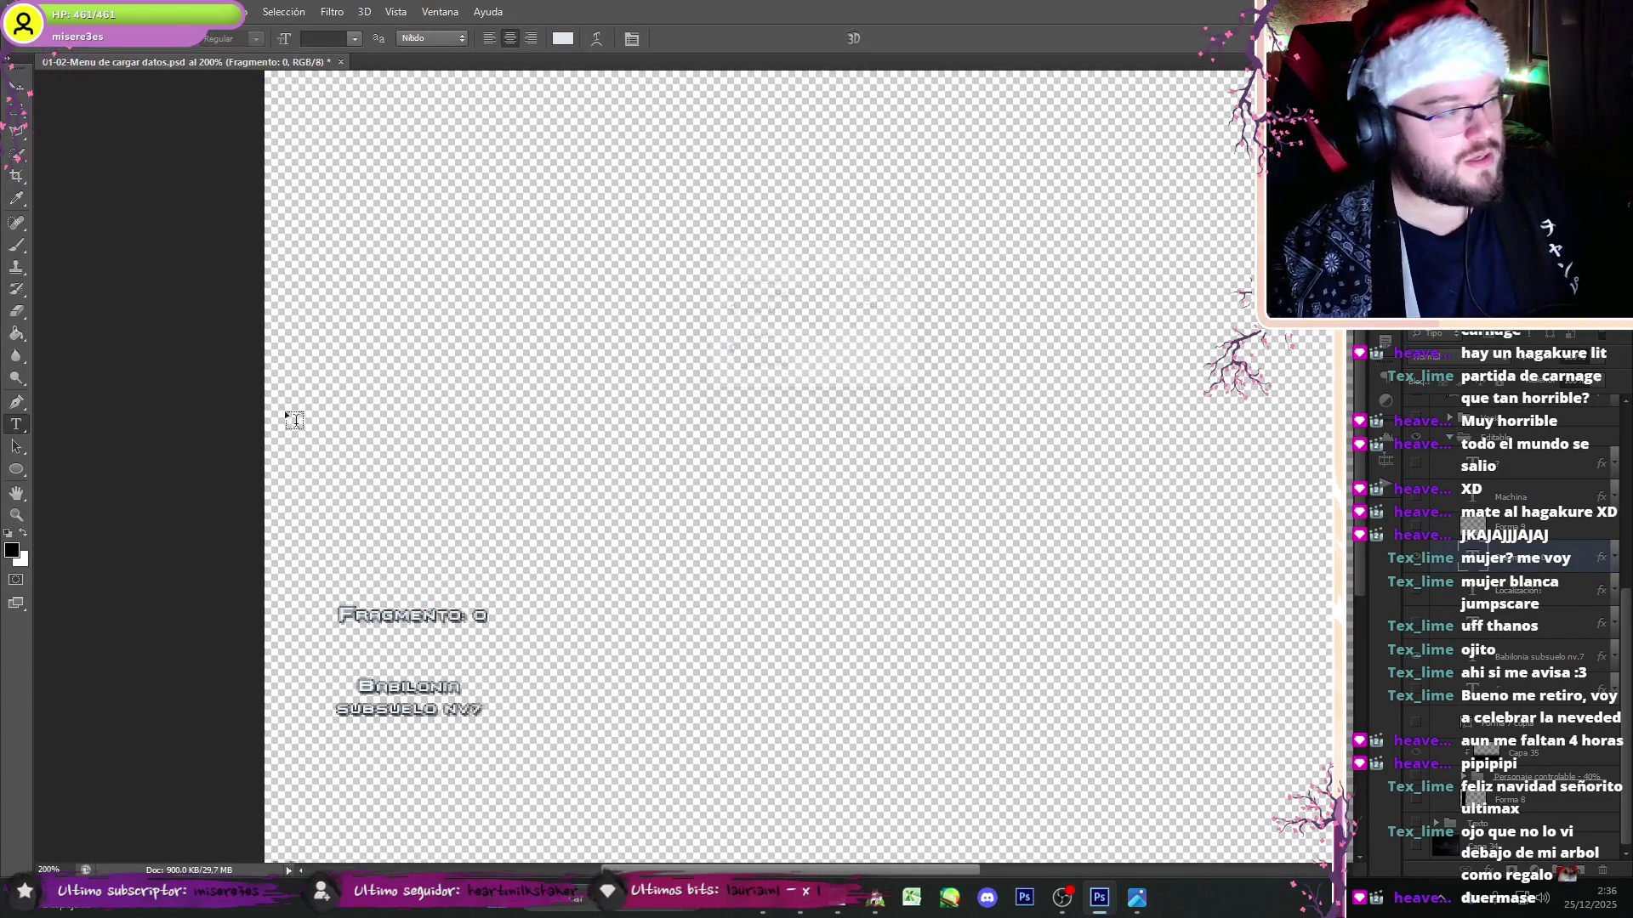
- Change the fragment number to 1 and save that label as another PNG
{"action": "double_click", "coordinate": [481, 616]}
{"action": "type", "text": "1"}
{"action": "key", "text": "shift+ctrl+s"}
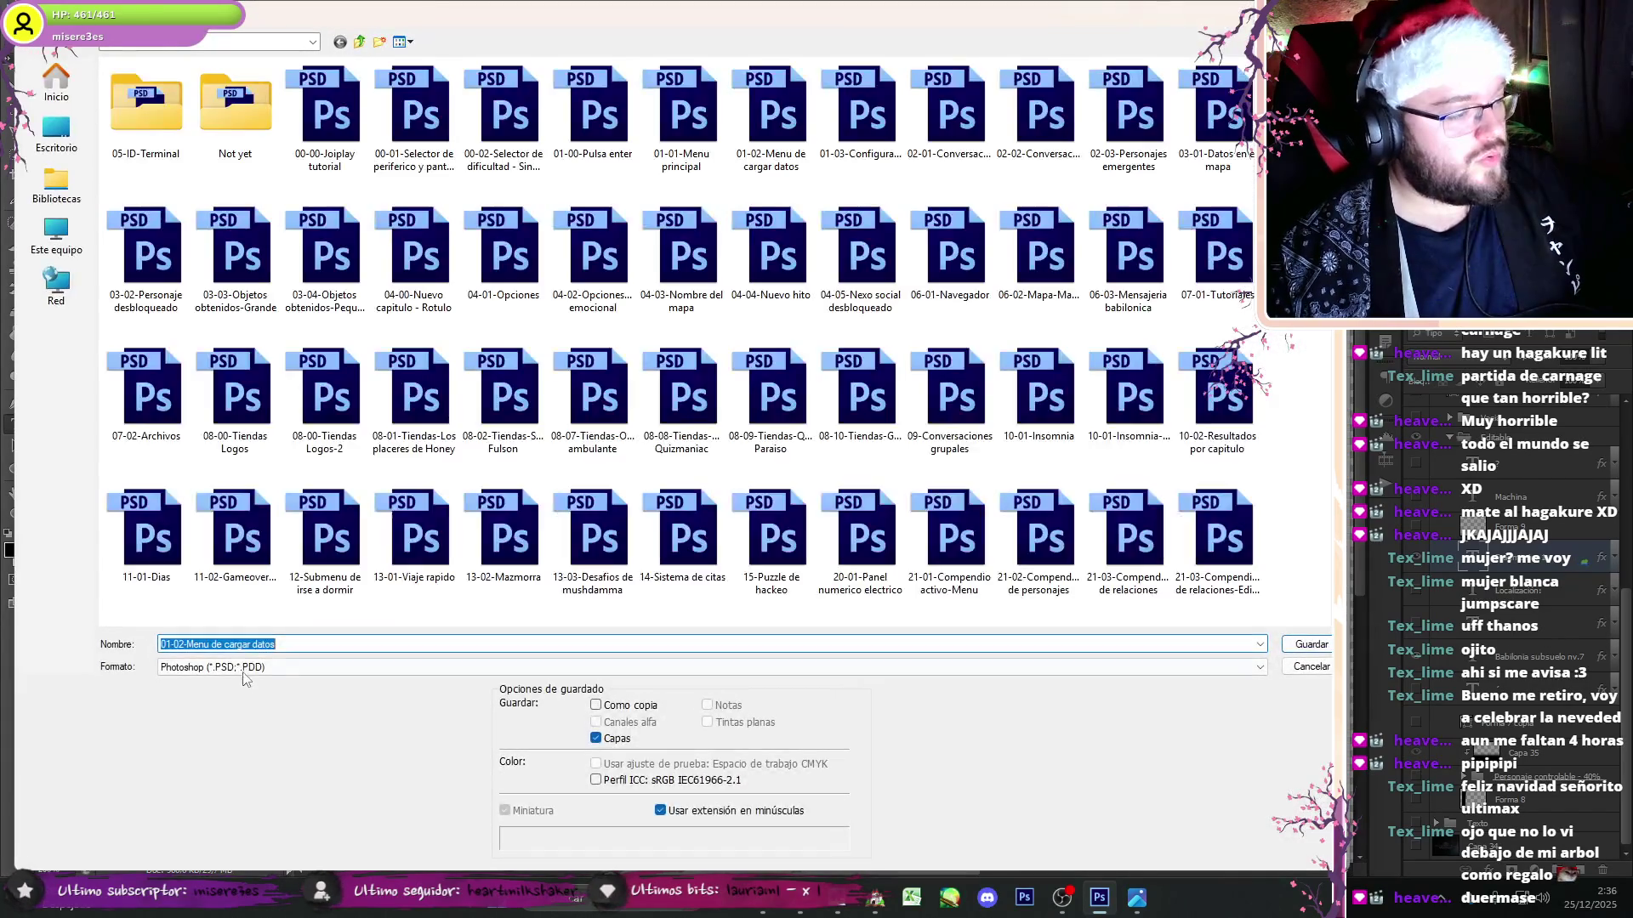
{"action": "left_click", "coordinate": [270, 667]}
{"action": "left_click", "coordinate": [269, 561]}
{"action": "key", "text": "Return"}
{"action": "left_click", "coordinate": [898, 287]}
- In the Open dialog, select both new label PNGs among the interface files
{"action": "left_click", "coordinate": [51, 11]}
{"action": "left_click", "coordinate": [55, 50]}
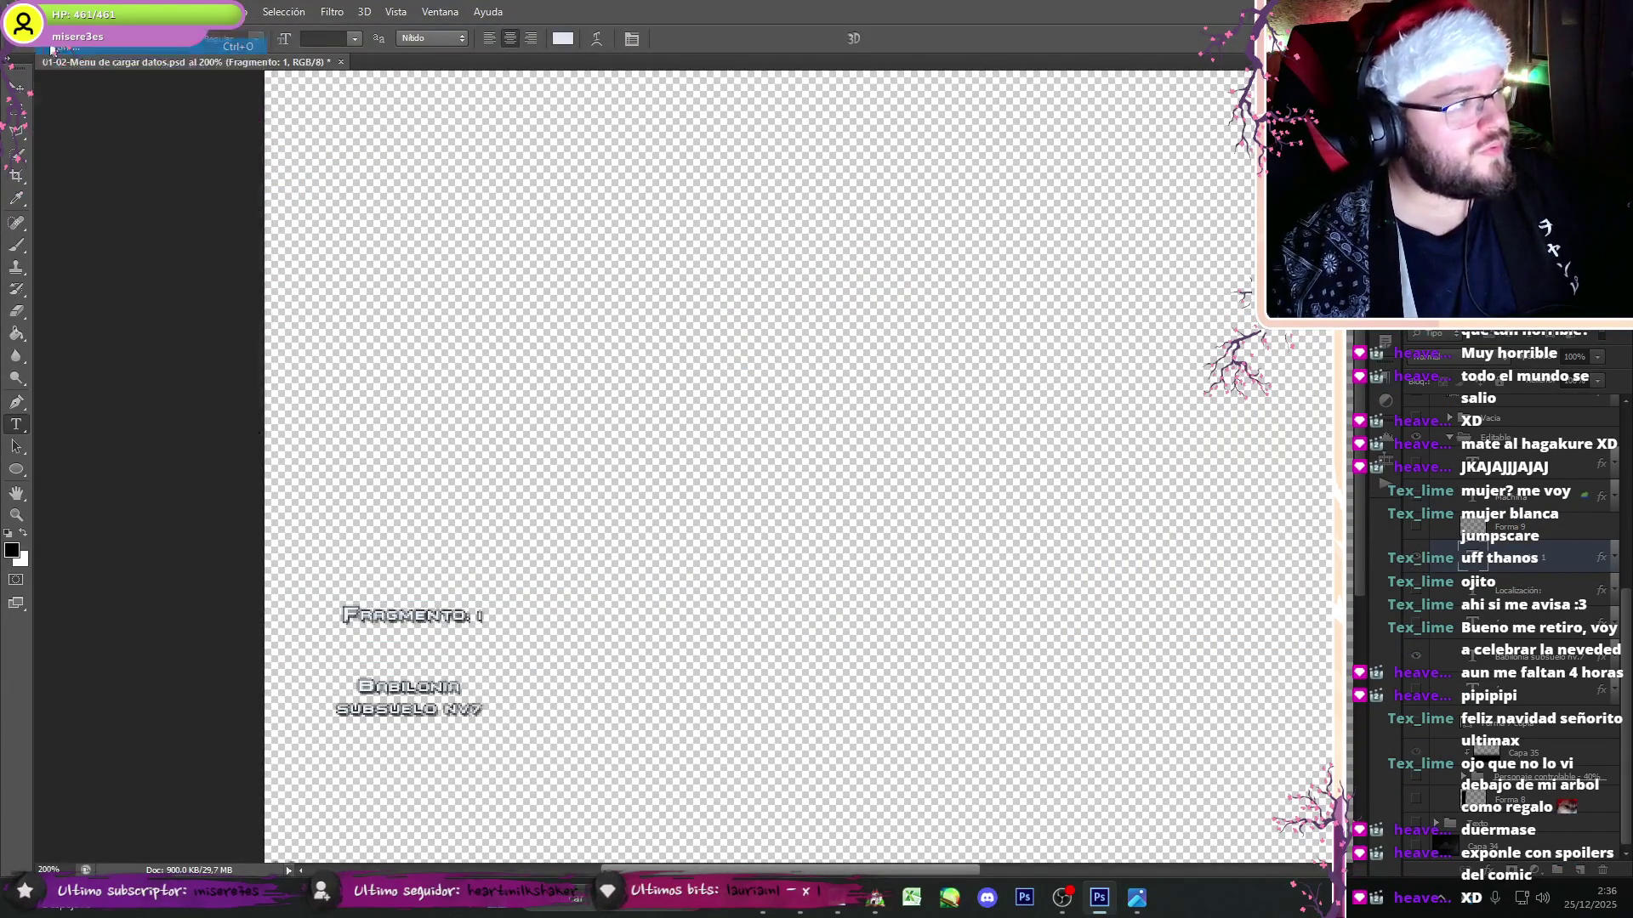
{"action": "left_click", "coordinate": [775, 123]}
{"action": "left_click", "coordinate": [1044, 127], "text": "ctrl"}
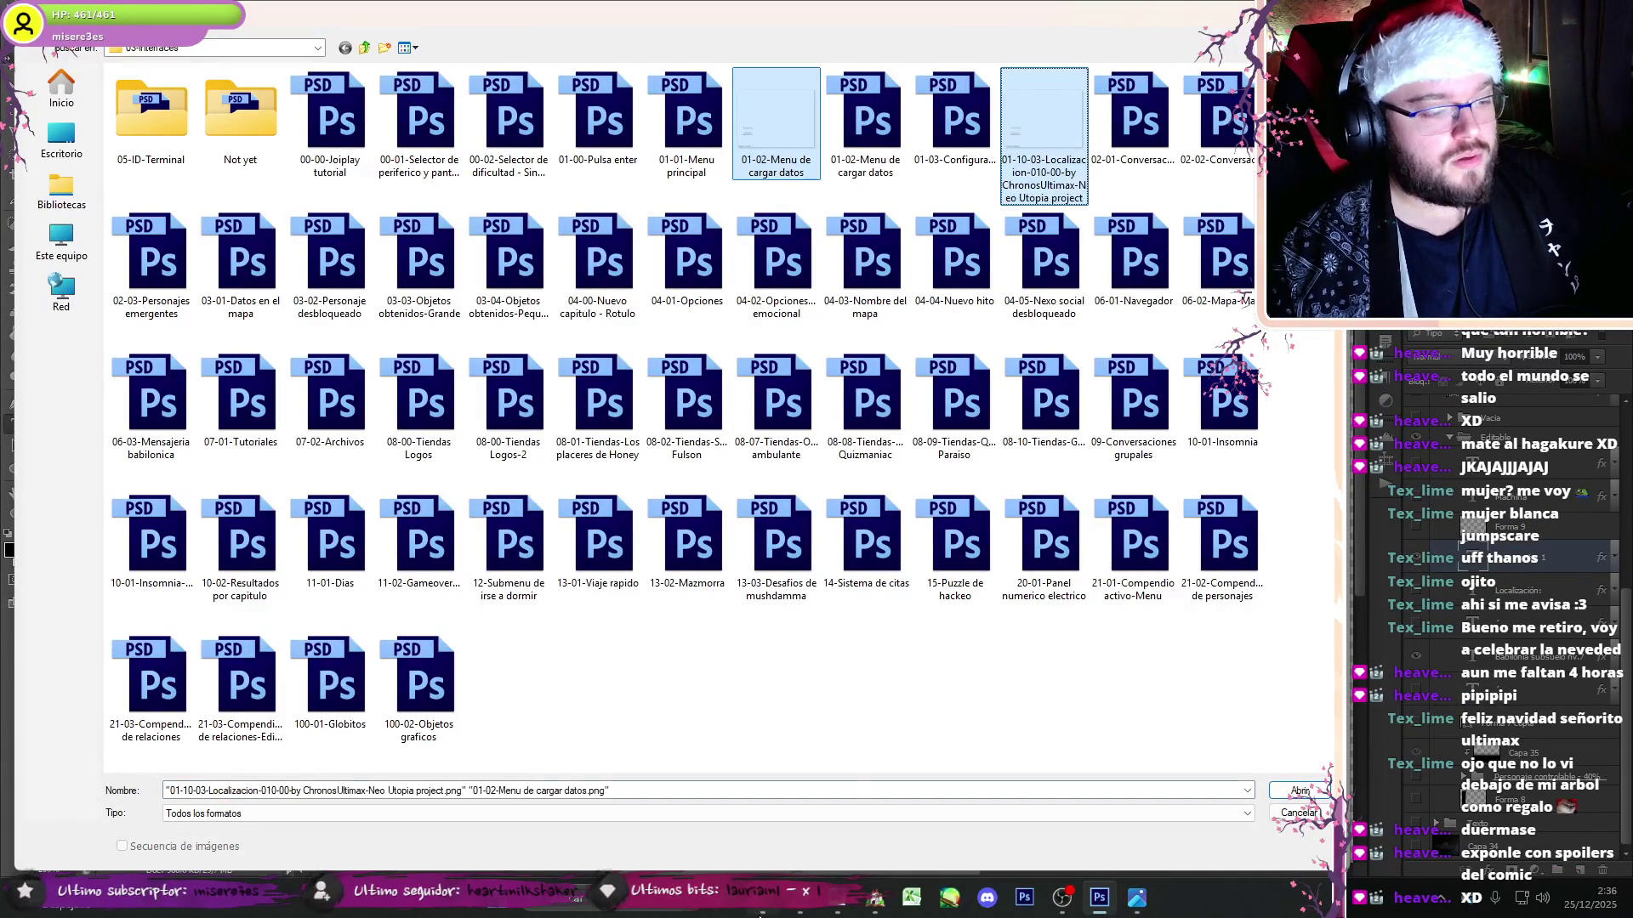
- Paste the two new label PNGs into the Neo Utopia Graphics/Pictures folder
{"action": "key", "text": "alt+Tab"}
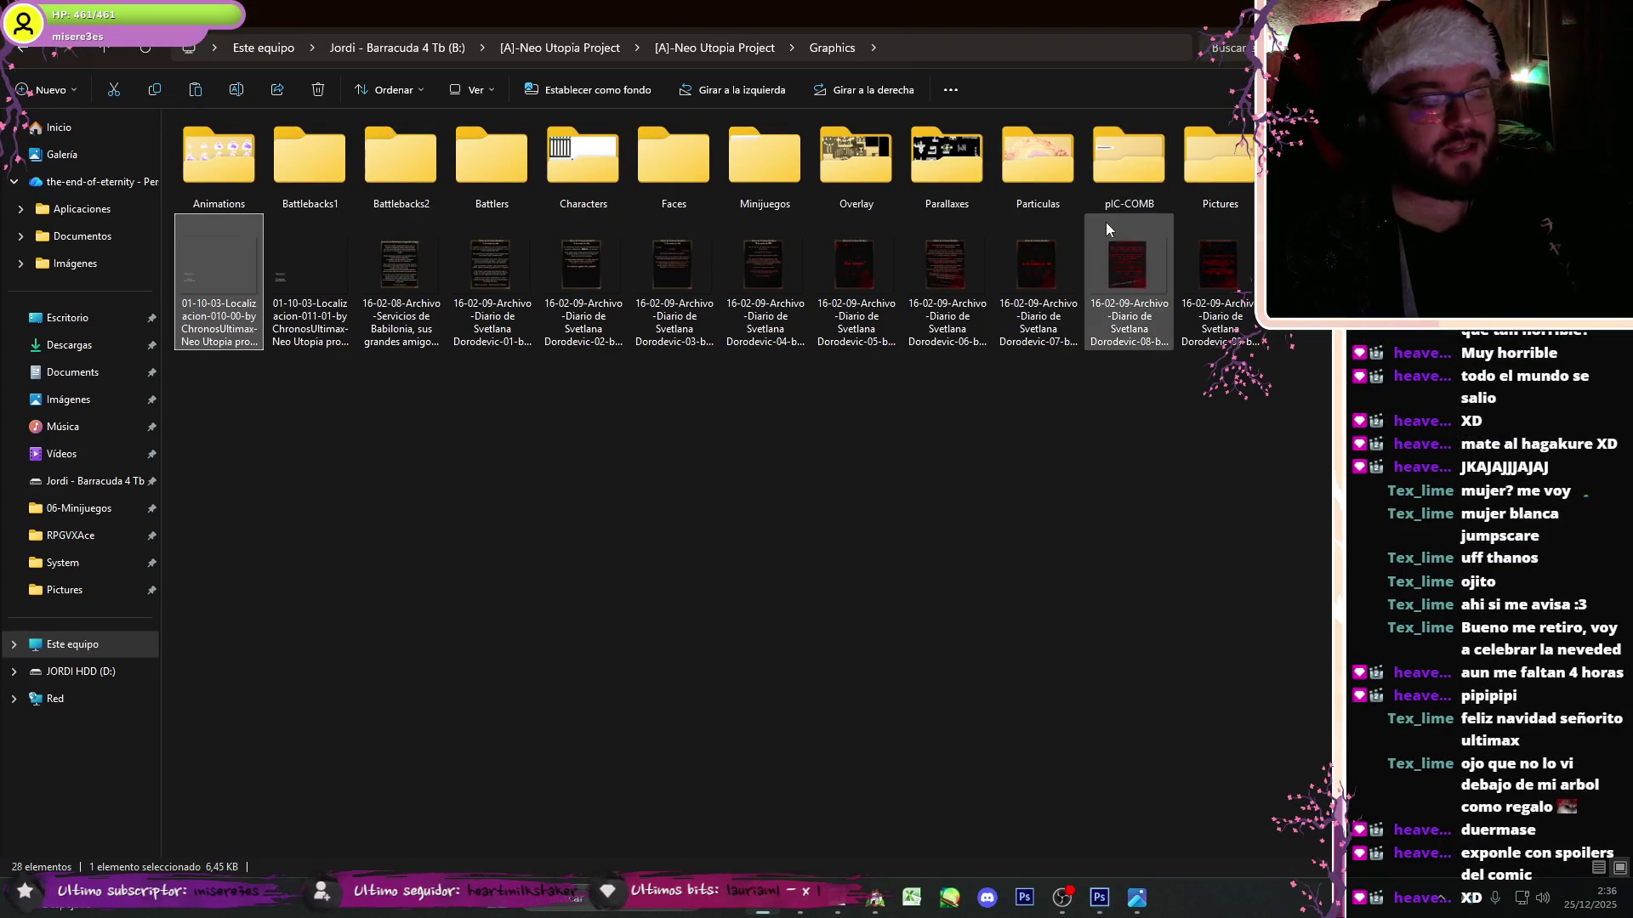
{"action": "double_click", "coordinate": [1225, 180]}
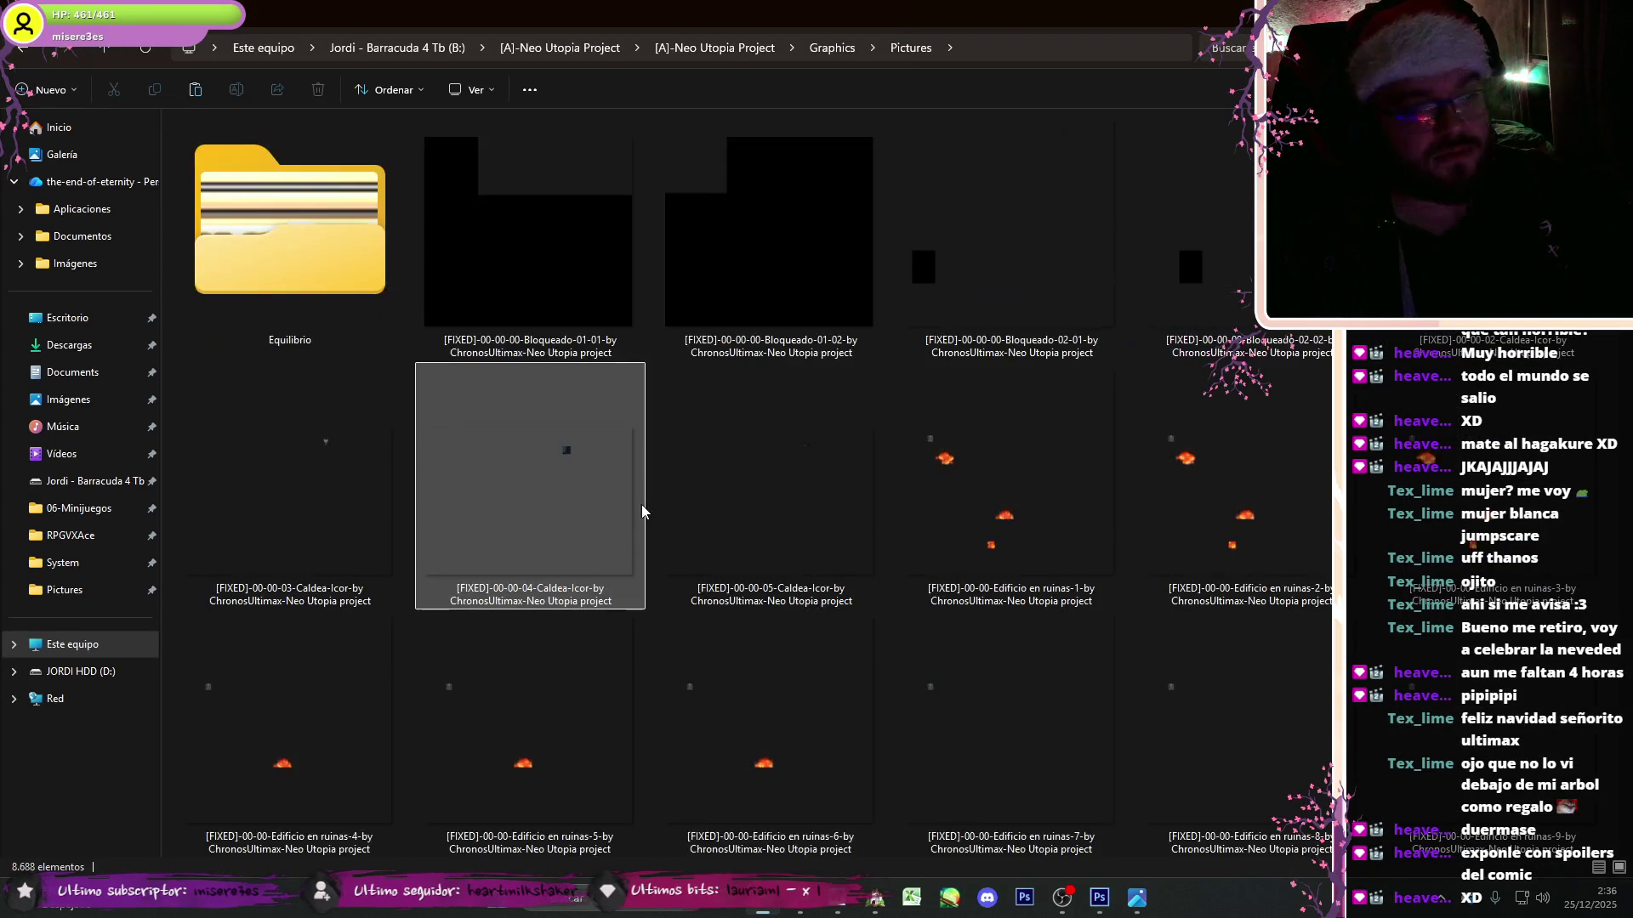
{"action": "key", "text": "ctrl+v"}
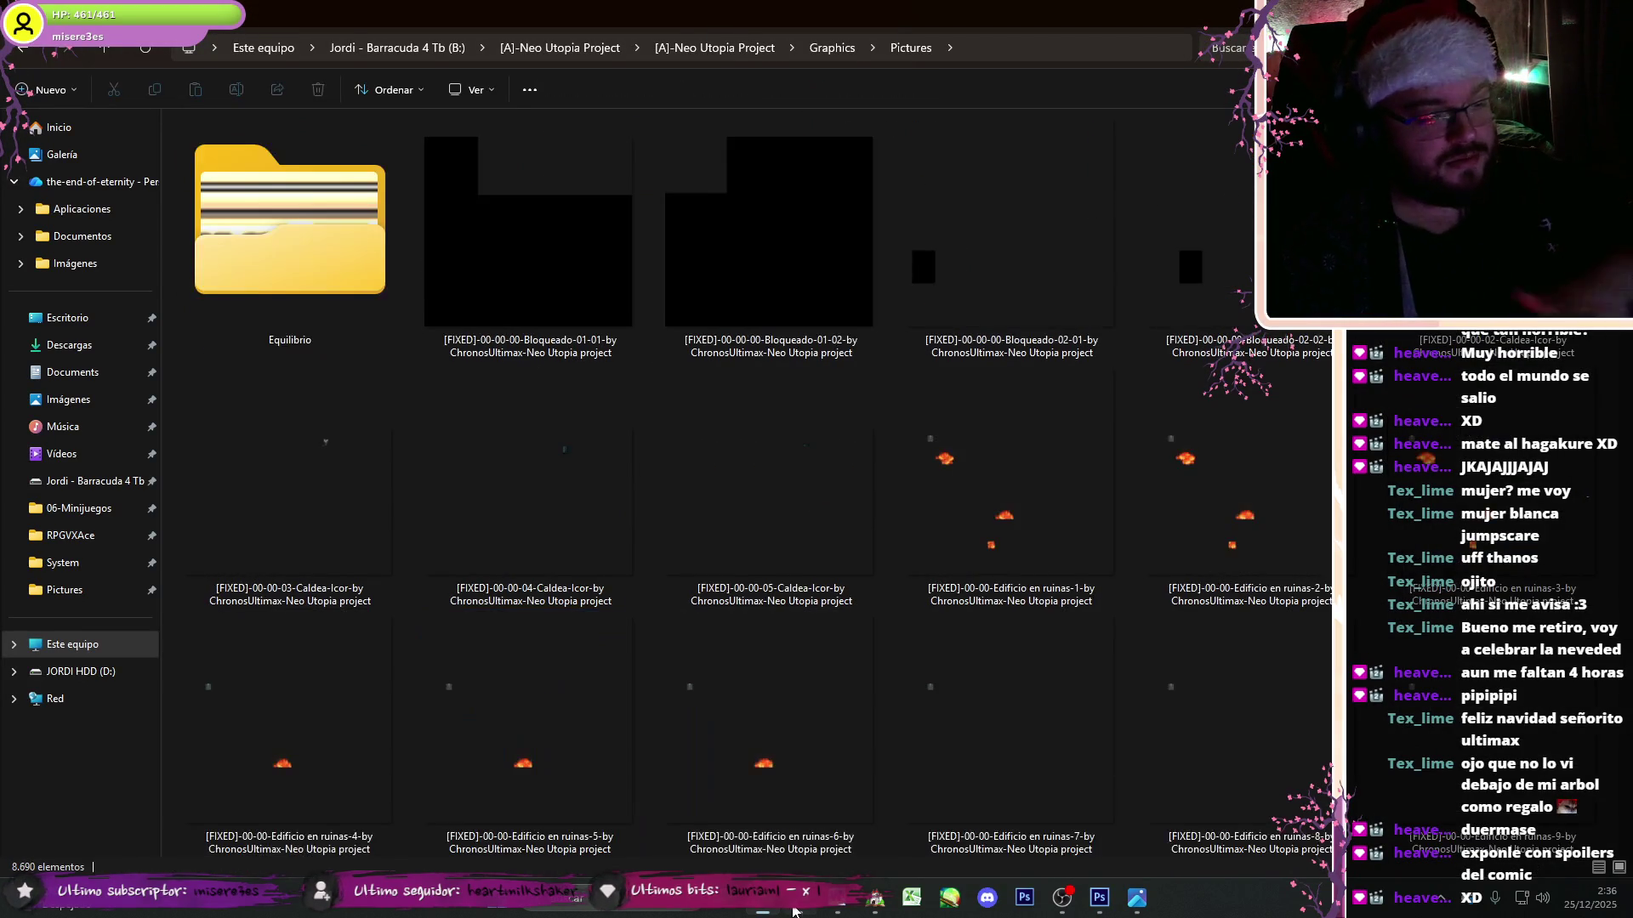
{"action": "key", "text": "alt+Tab"}
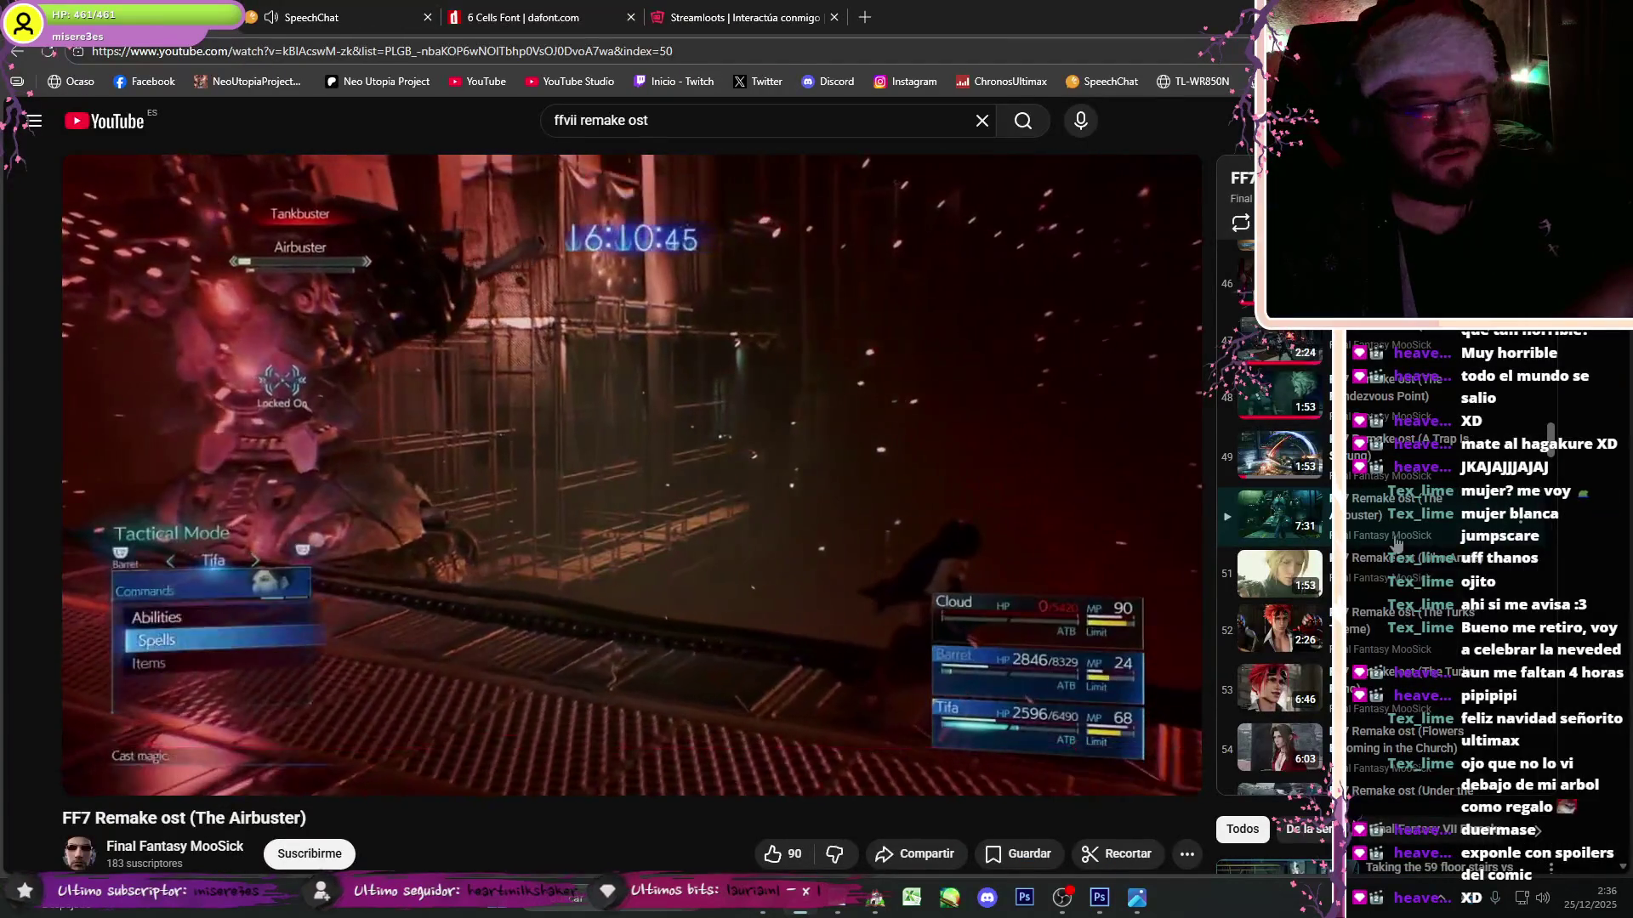
- Glance over the browser tabs, then close Photoshop's Open dialog and pick the Move tool
{"action": "left_click", "coordinate": [587, 17]}
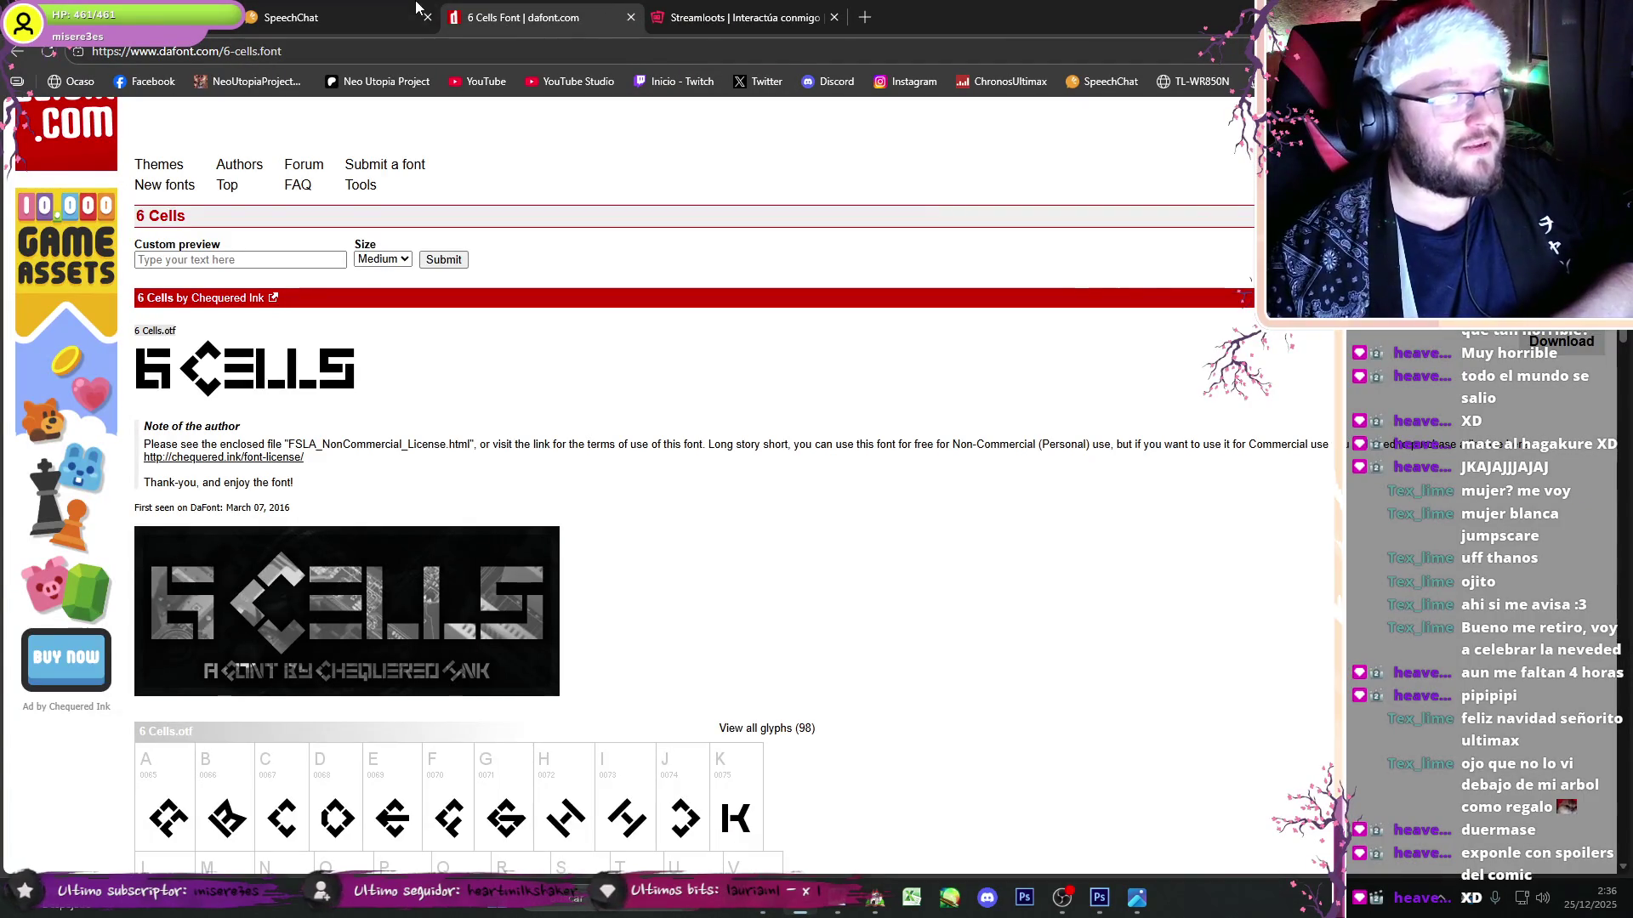
{"action": "left_click", "coordinate": [703, 18]}
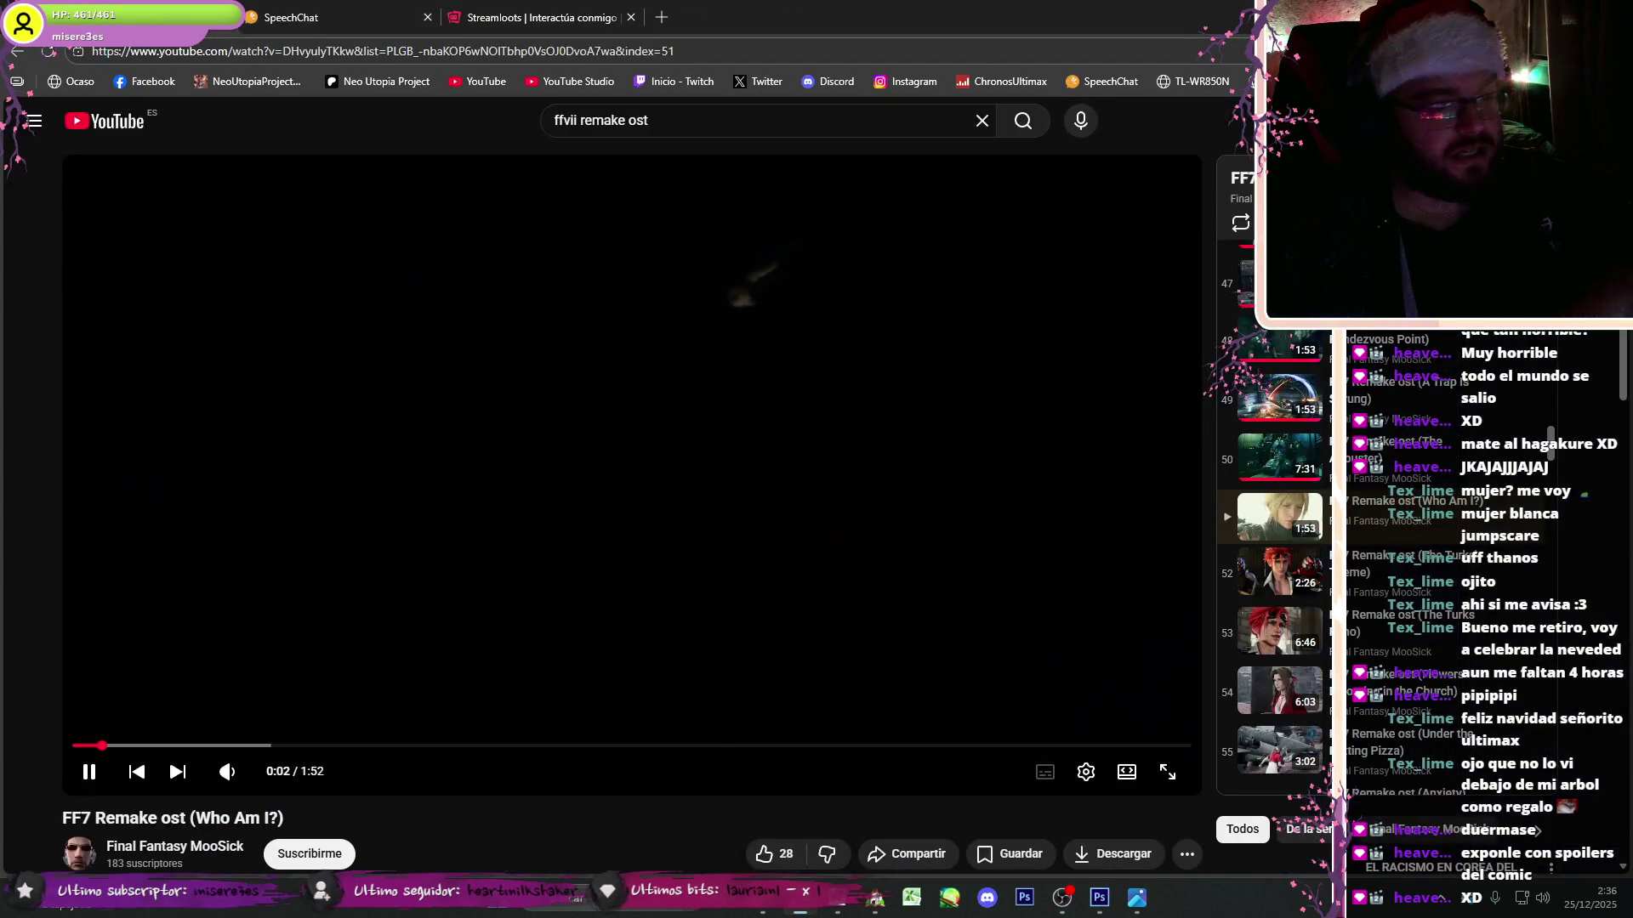
{"action": "left_click", "coordinate": [1098, 898]}
{"action": "left_click", "coordinate": [1102, 903]}
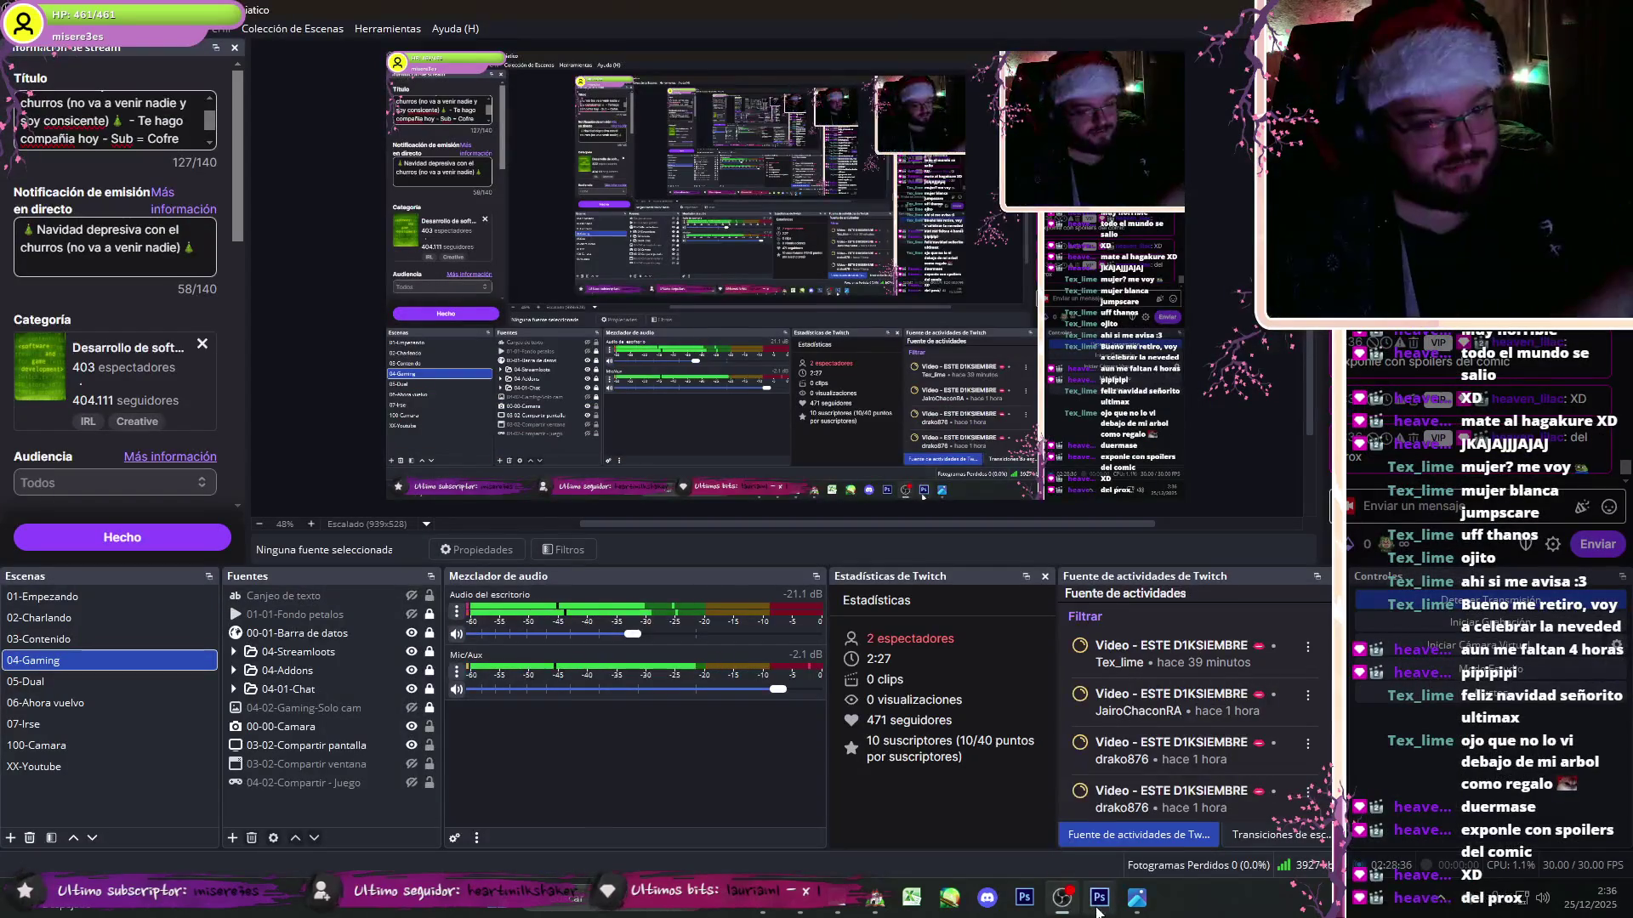
{"action": "left_click", "coordinate": [1098, 907]}
{"action": "key", "text": "Return"}
{"action": "left_click", "coordinate": [15, 89]}
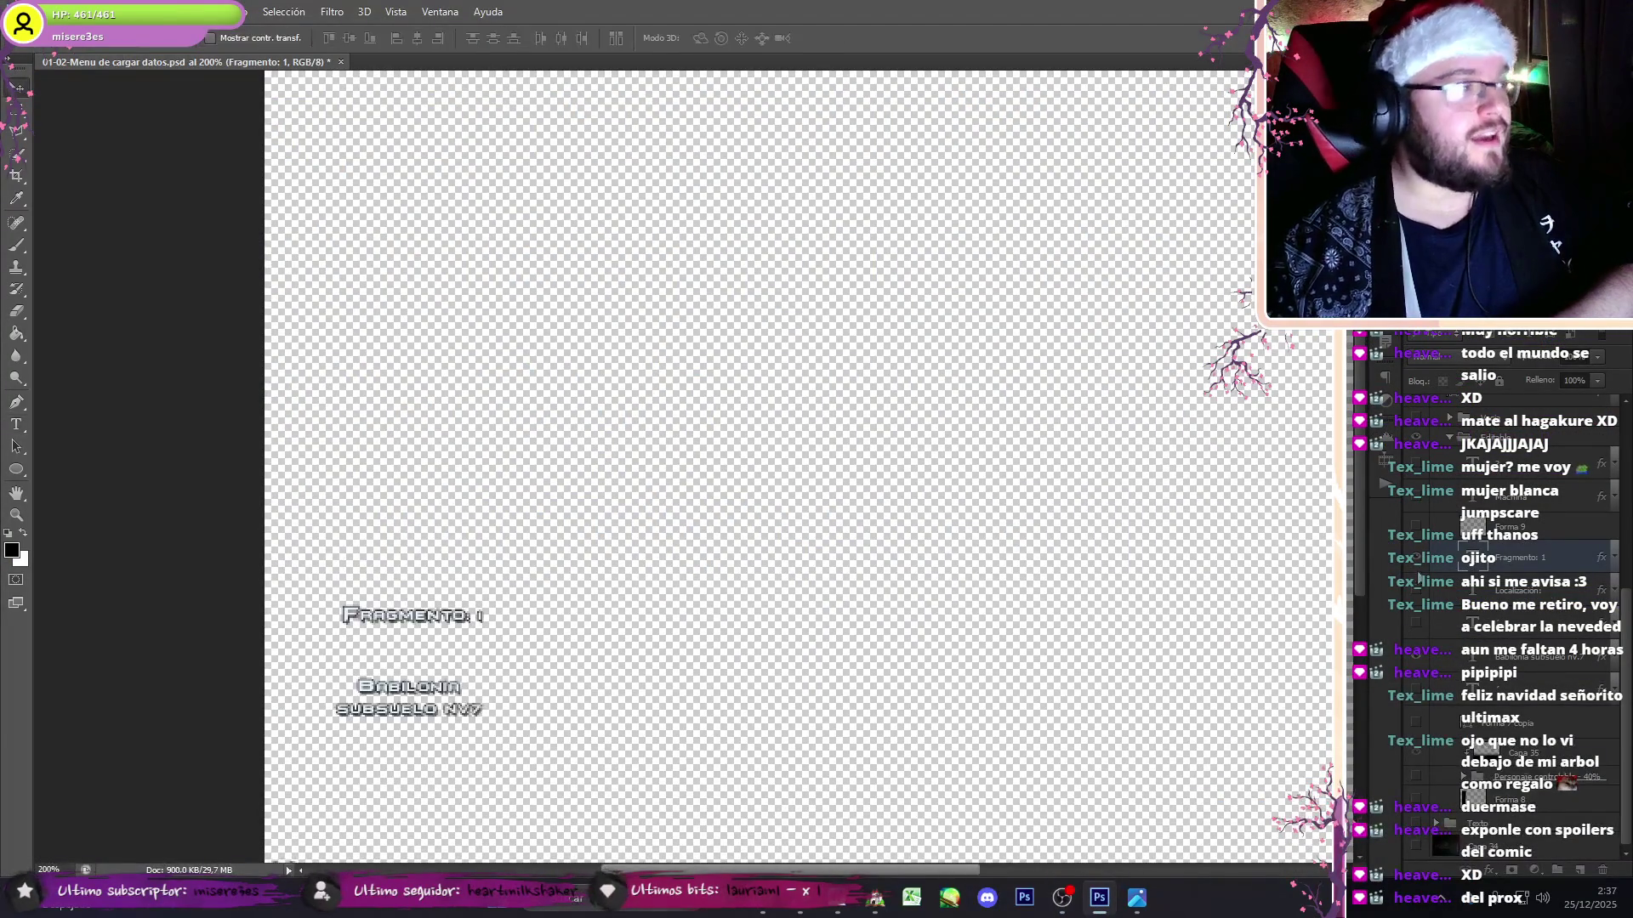
- Preview the localization image, then bring the RPG Maker save-point event editor forward
{"action": "mouse_move", "coordinate": [1149, 899]}
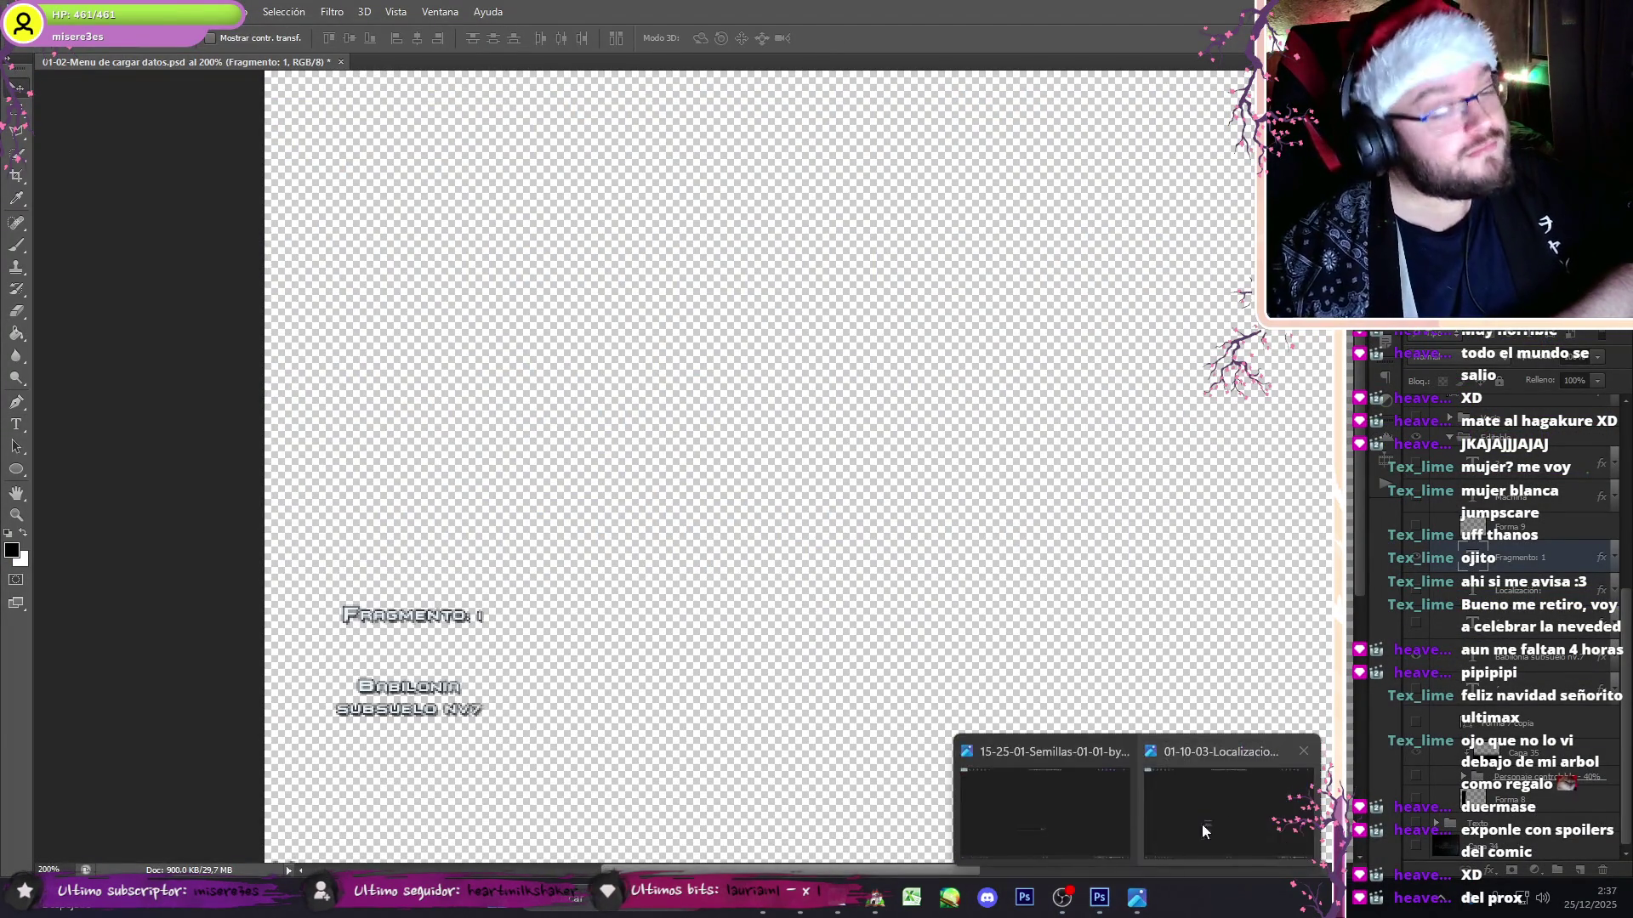
{"action": "left_click", "coordinate": [1179, 851]}
{"action": "key", "text": "alt+Tab"}
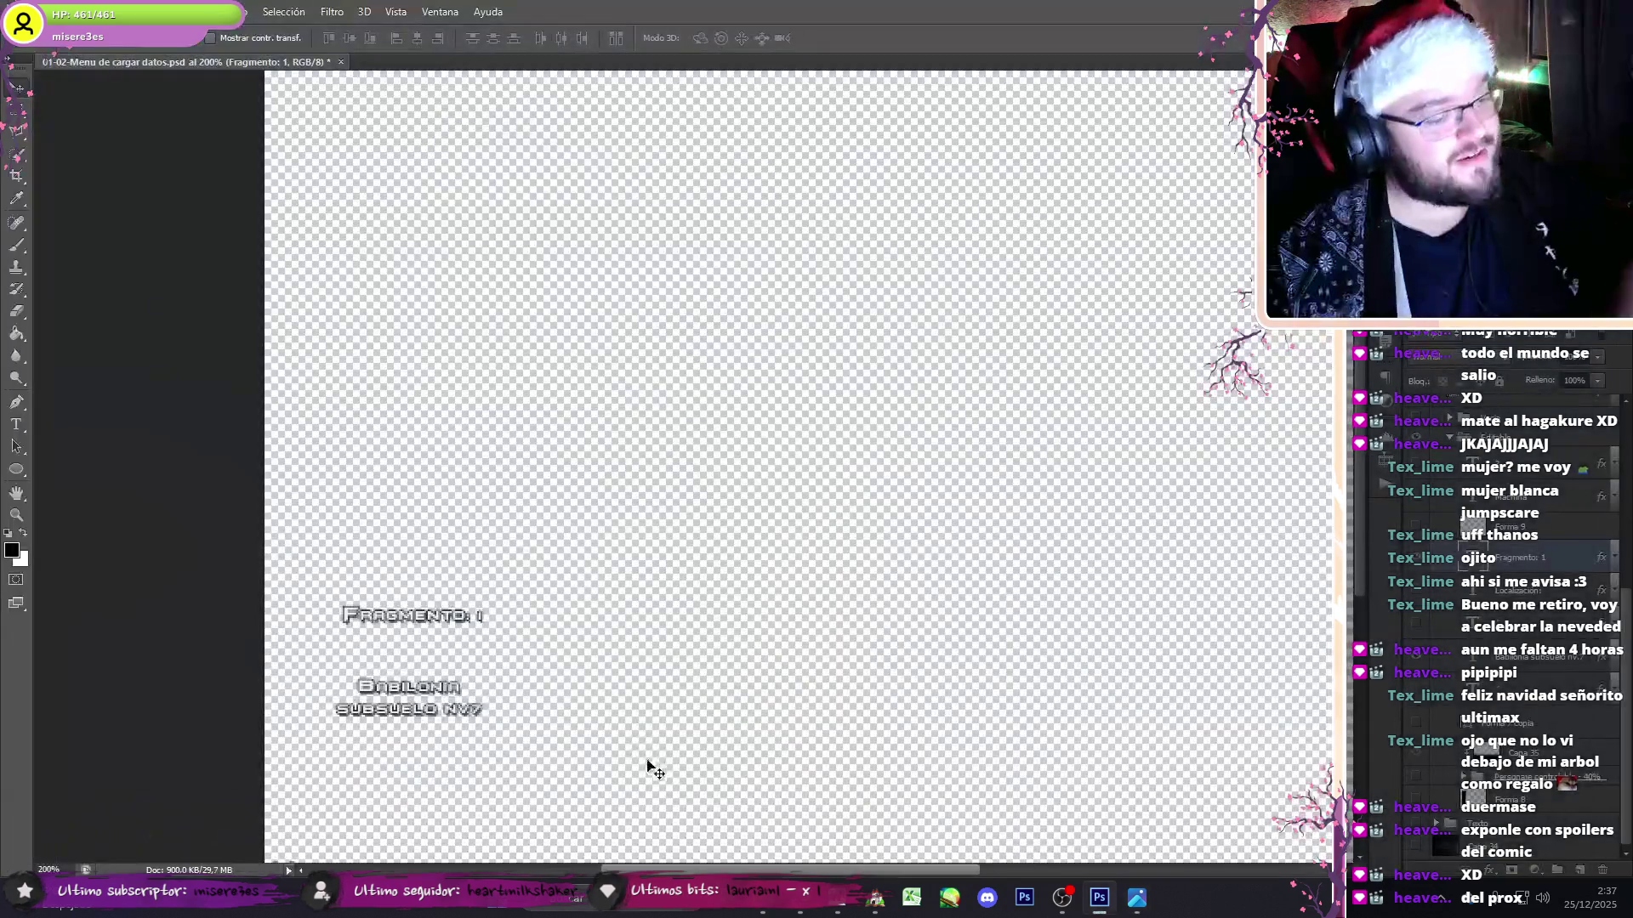
{"action": "left_click", "coordinate": [872, 908]}
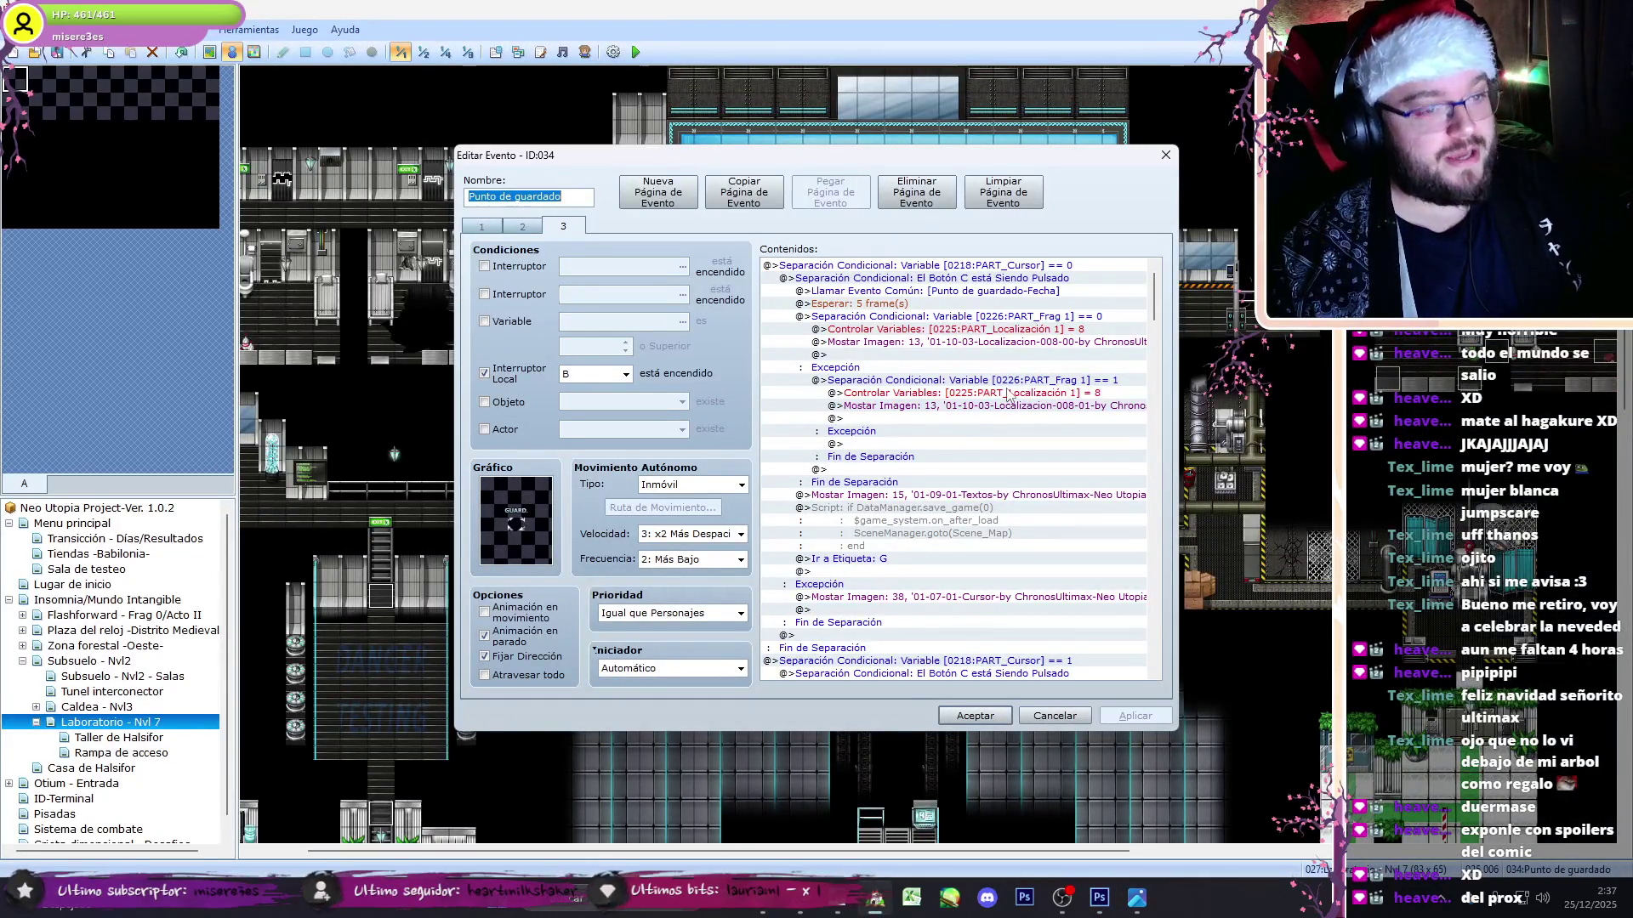
- Set PART_Localización to constant 10 in the fragment branch's Controlar Variable command
{"action": "left_click", "coordinate": [1065, 907]}
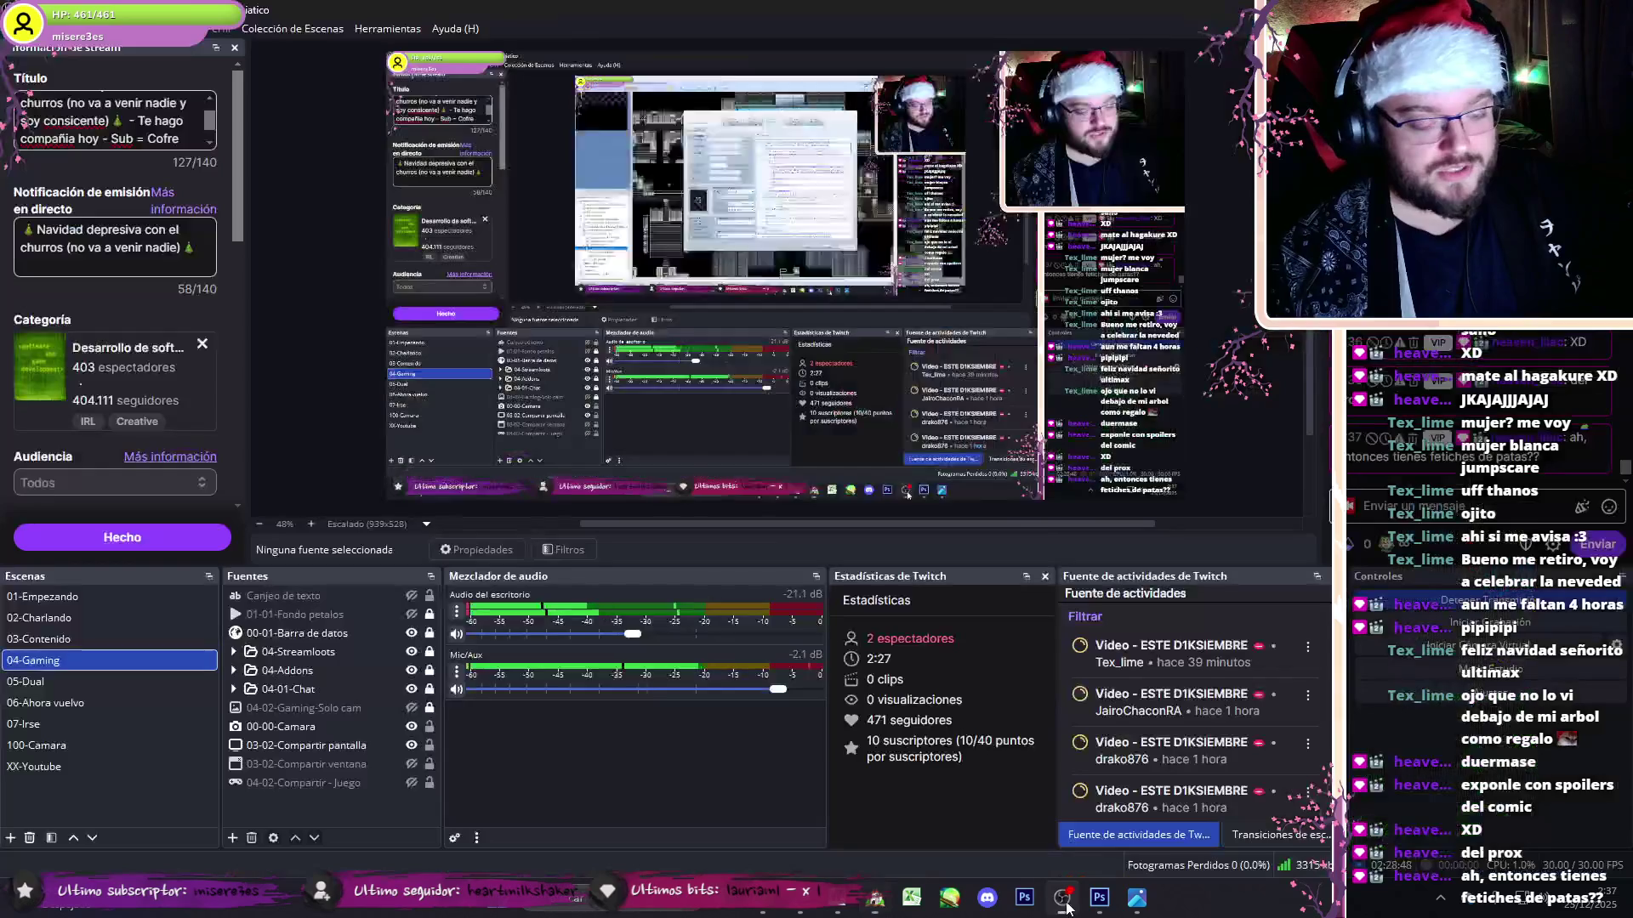
{"action": "left_click", "coordinate": [1065, 907]}
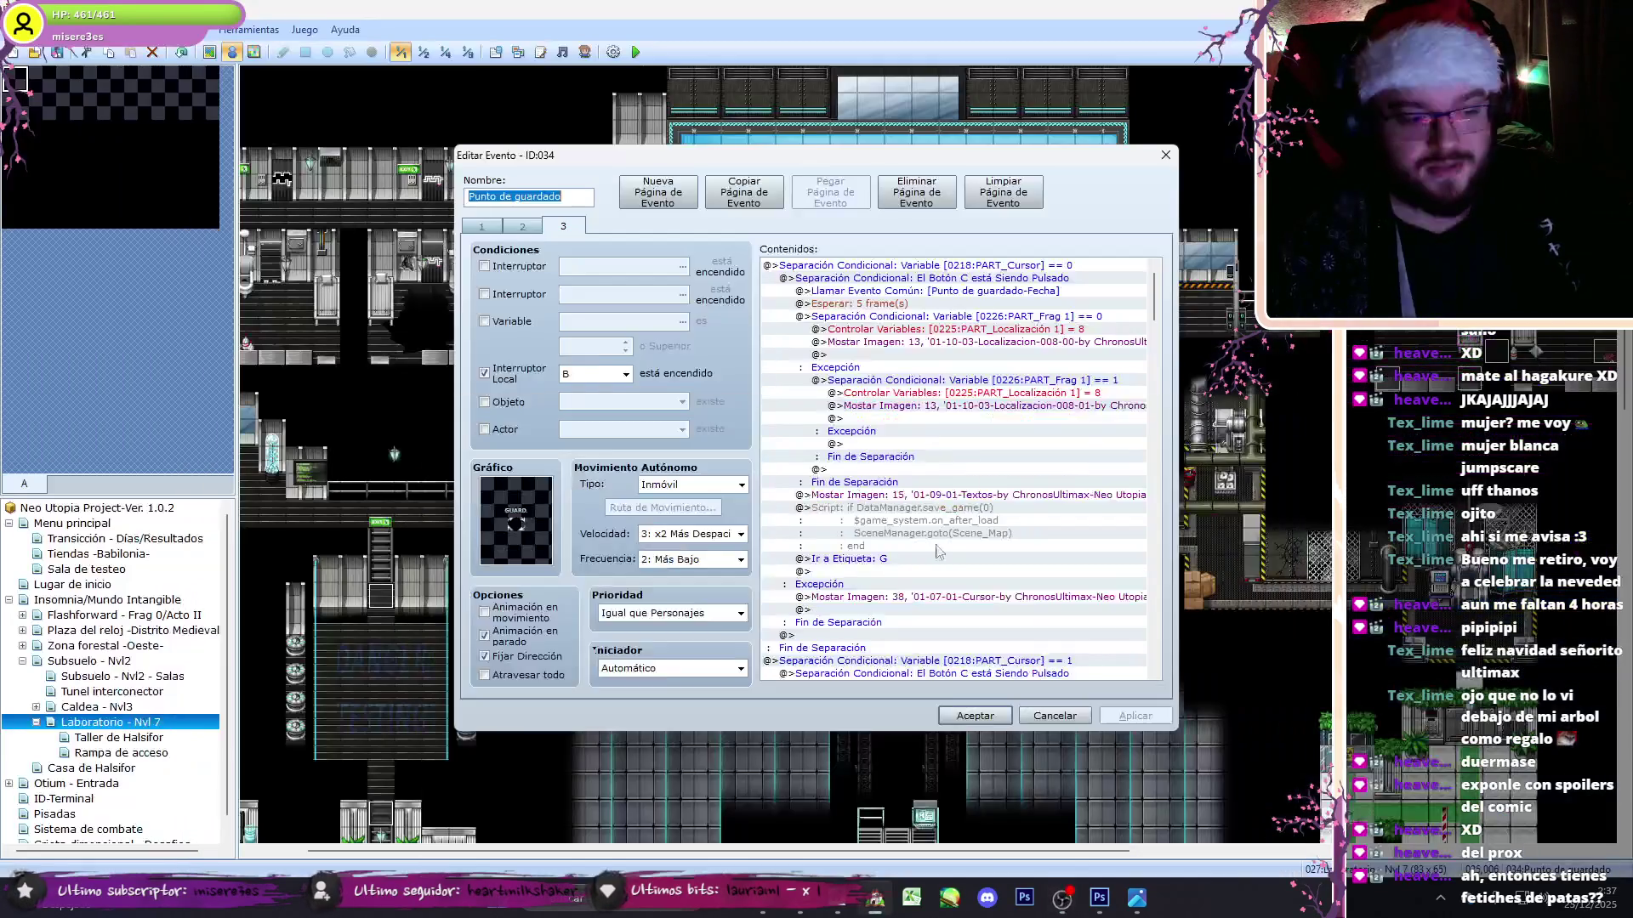
{"action": "left_click", "coordinate": [978, 343]}
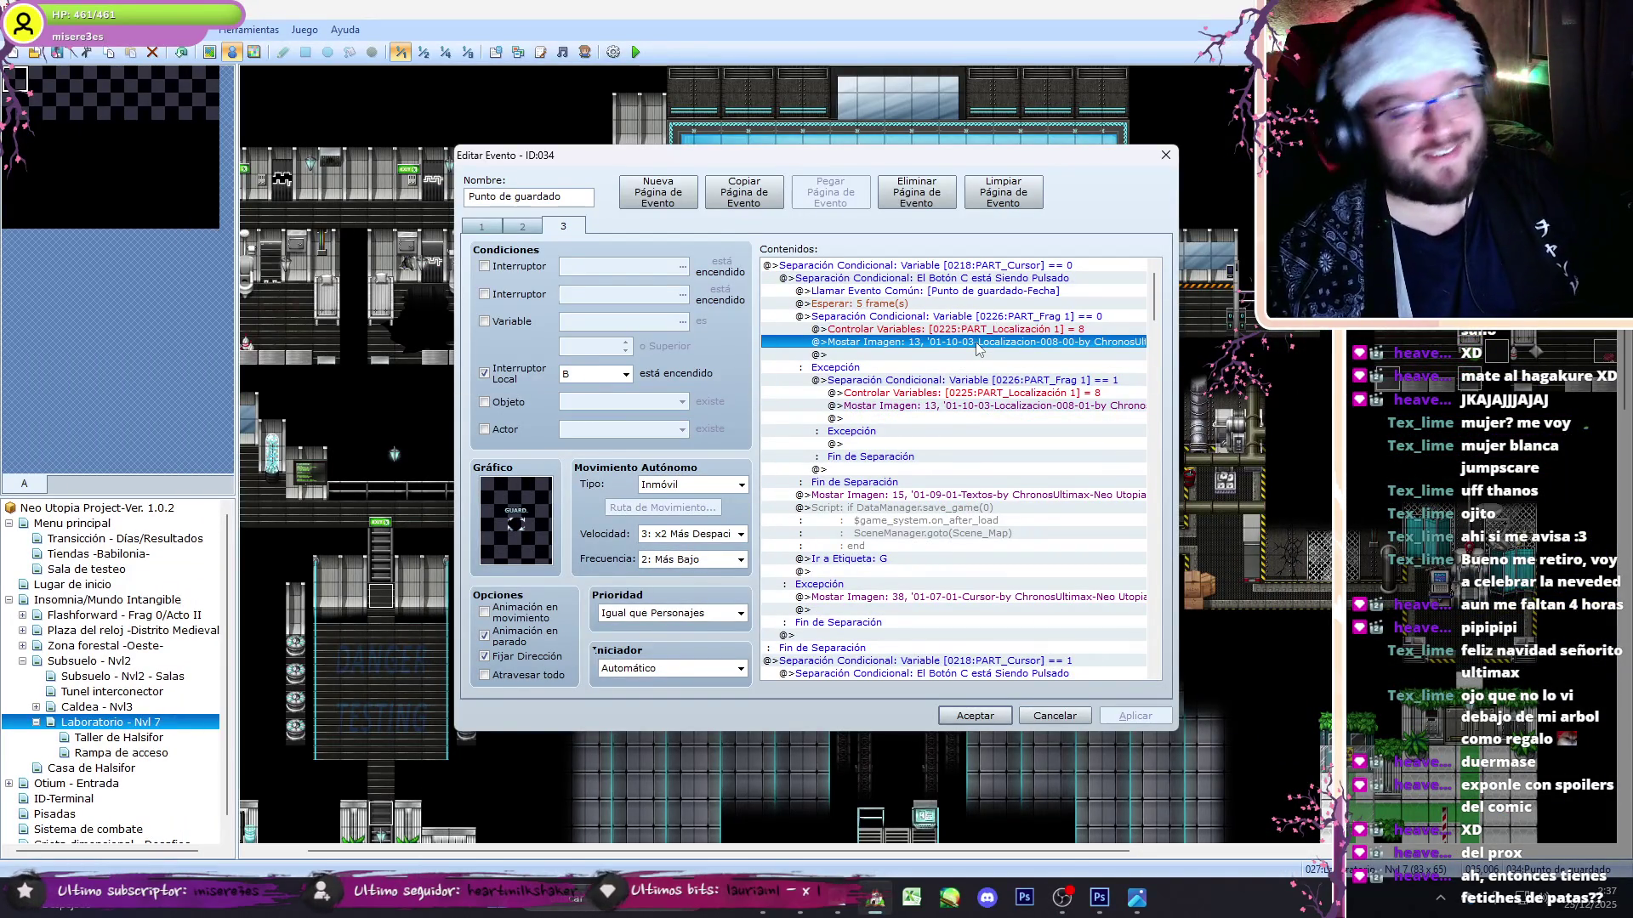
{"action": "left_click", "coordinate": [1001, 413]}
{"action": "left_click", "coordinate": [1027, 360]}
{"action": "double_click", "coordinate": [1052, 331]}
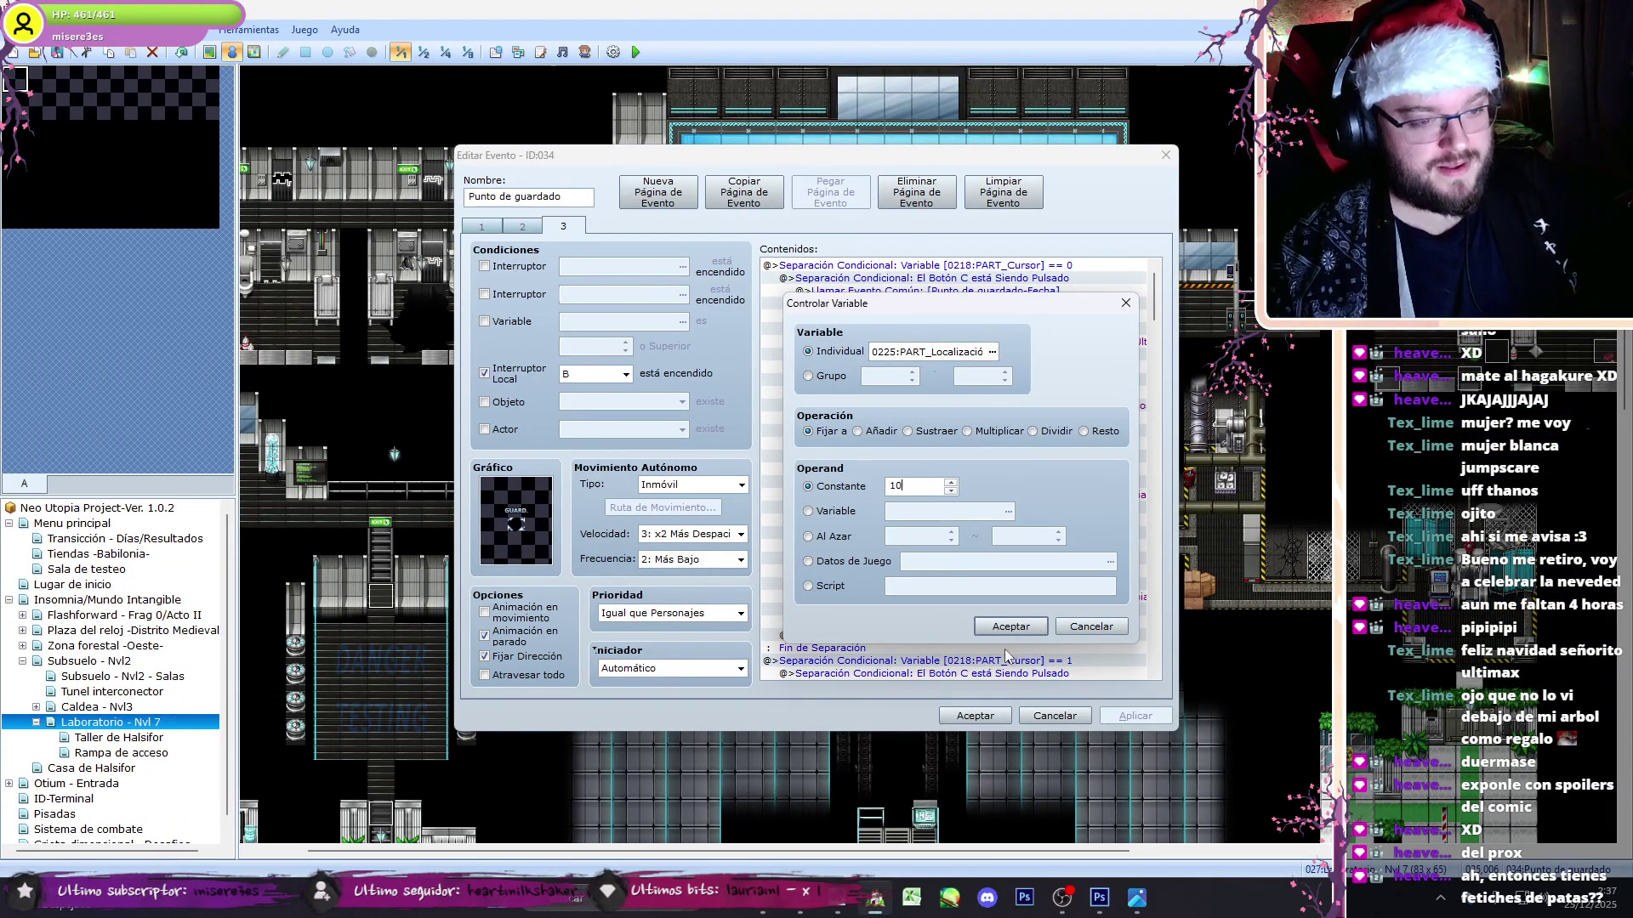
{"action": "left_click", "coordinate": [1006, 629]}
- Confirm the next variable command and open the Mostrar Imagen picture selection
{"action": "double_click", "coordinate": [935, 396]}
{"action": "double_click", "coordinate": [927, 486]}
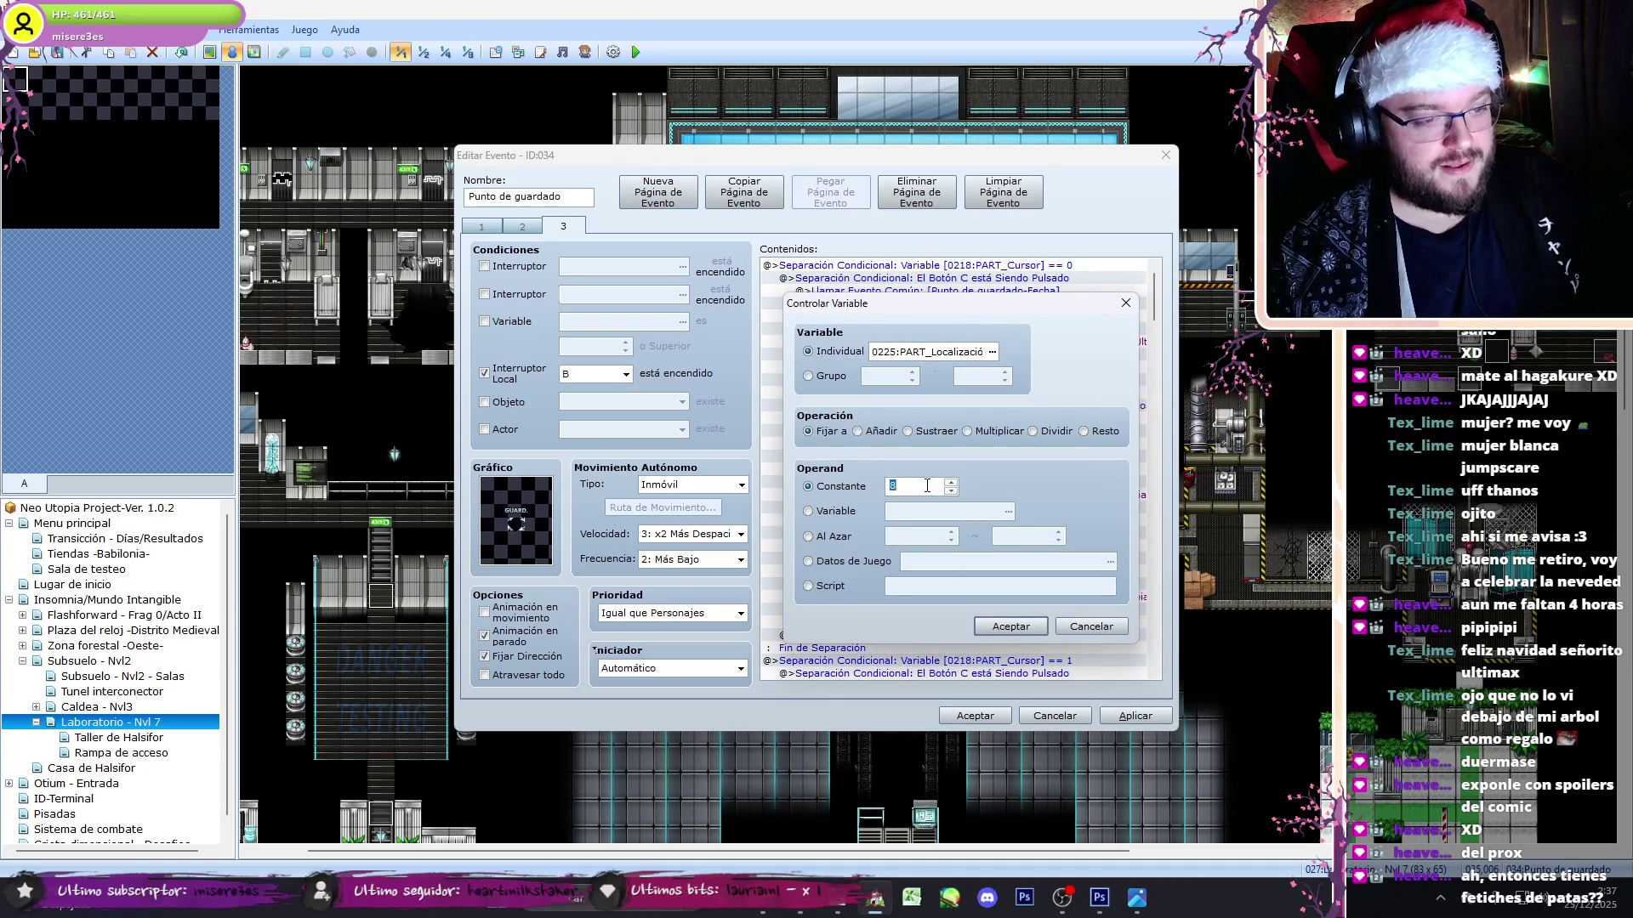
{"action": "left_click", "coordinate": [1013, 629]}
{"action": "double_click", "coordinate": [1012, 342]}
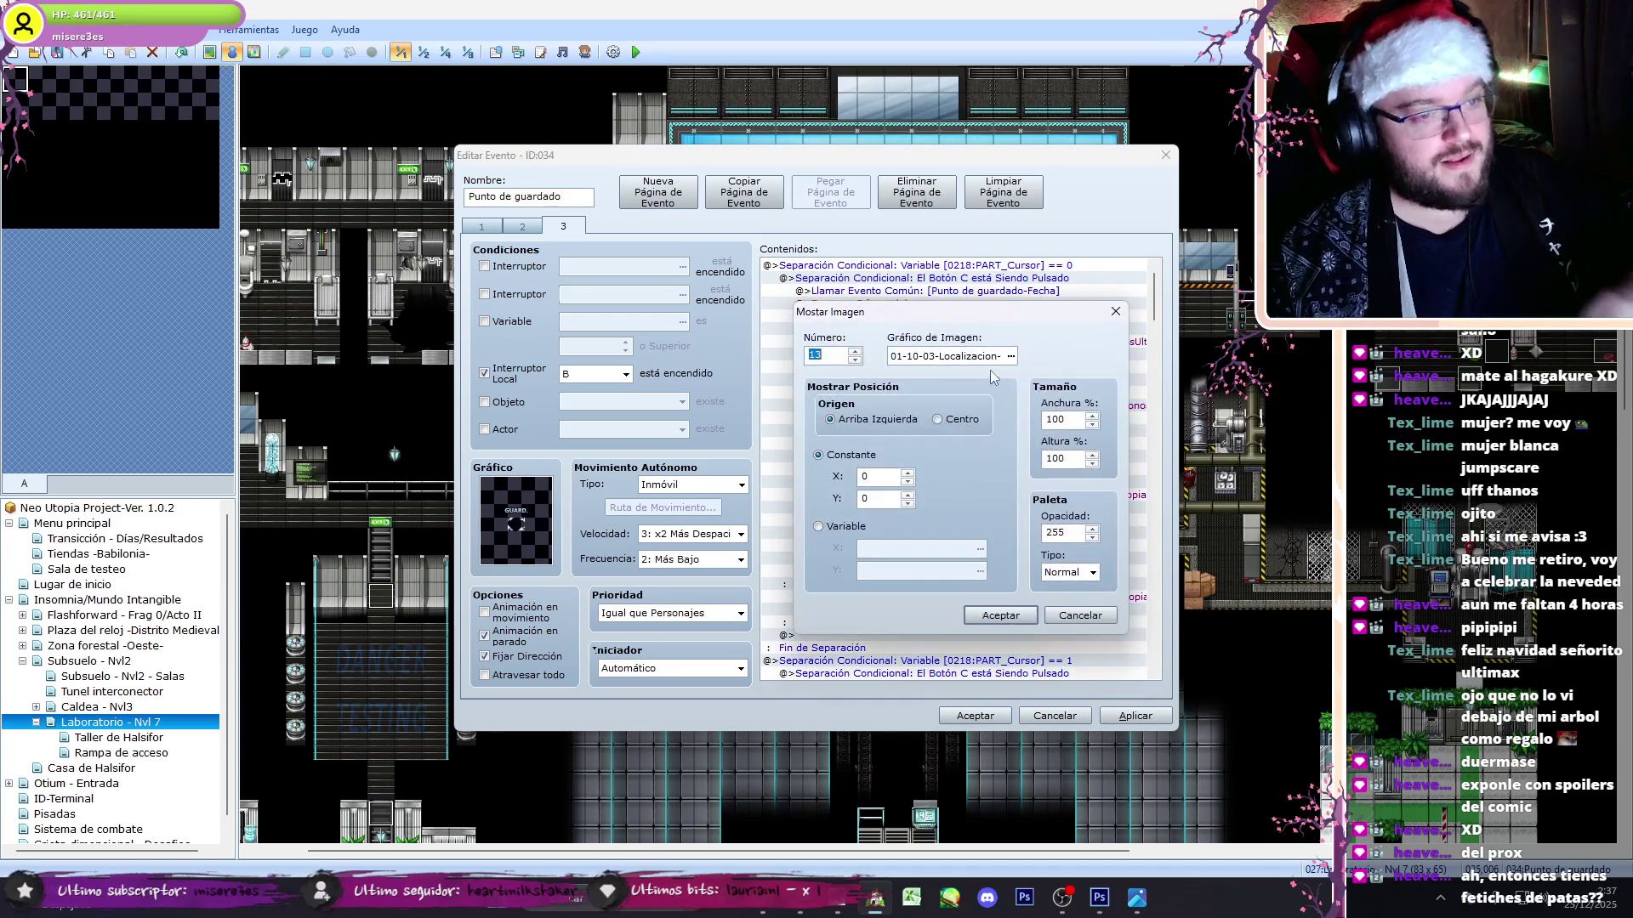
{"action": "left_click", "coordinate": [1011, 357]}
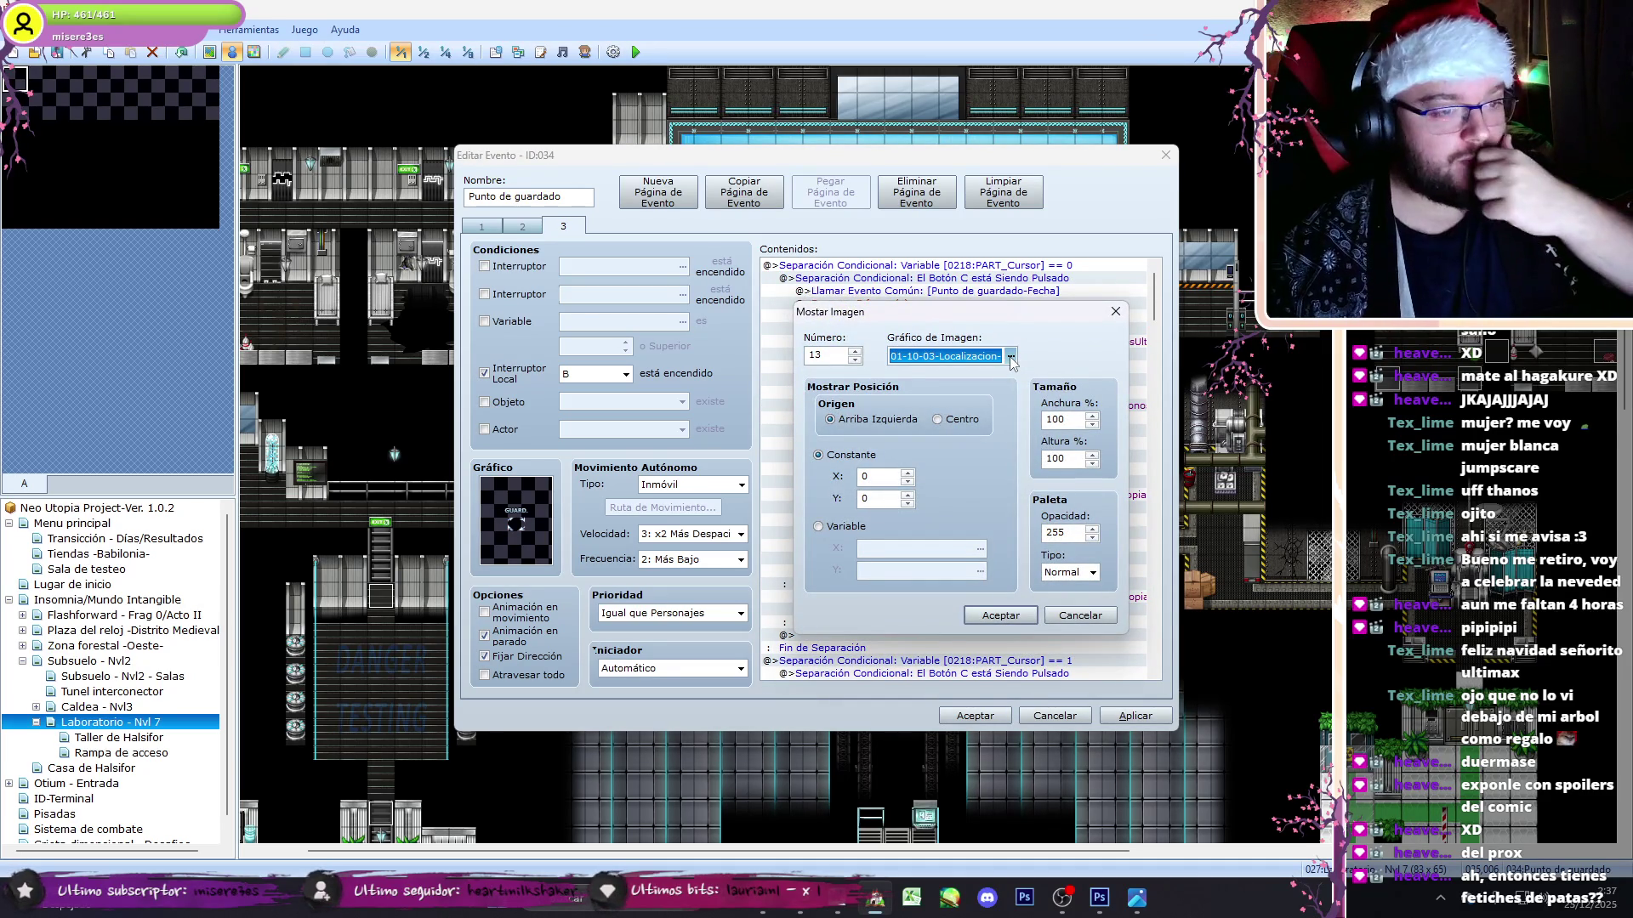
- Check the stream chat and return to the FF7 Remake Turks' Theme video
{"action": "left_click", "coordinate": [803, 910]}
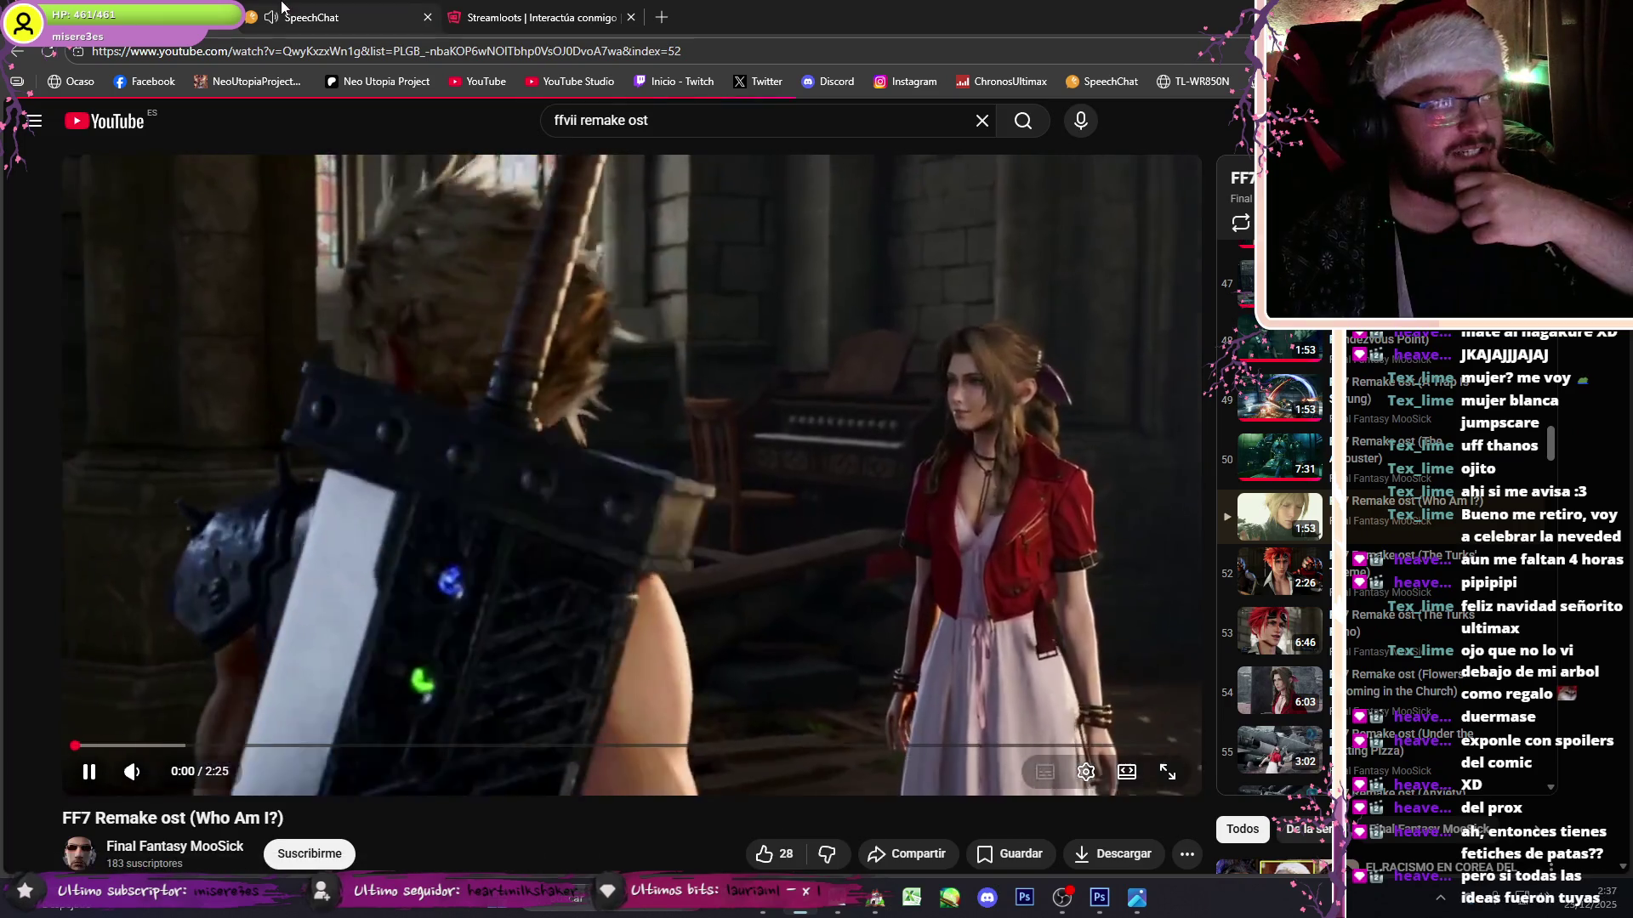
{"action": "left_click", "coordinate": [283, 7]}
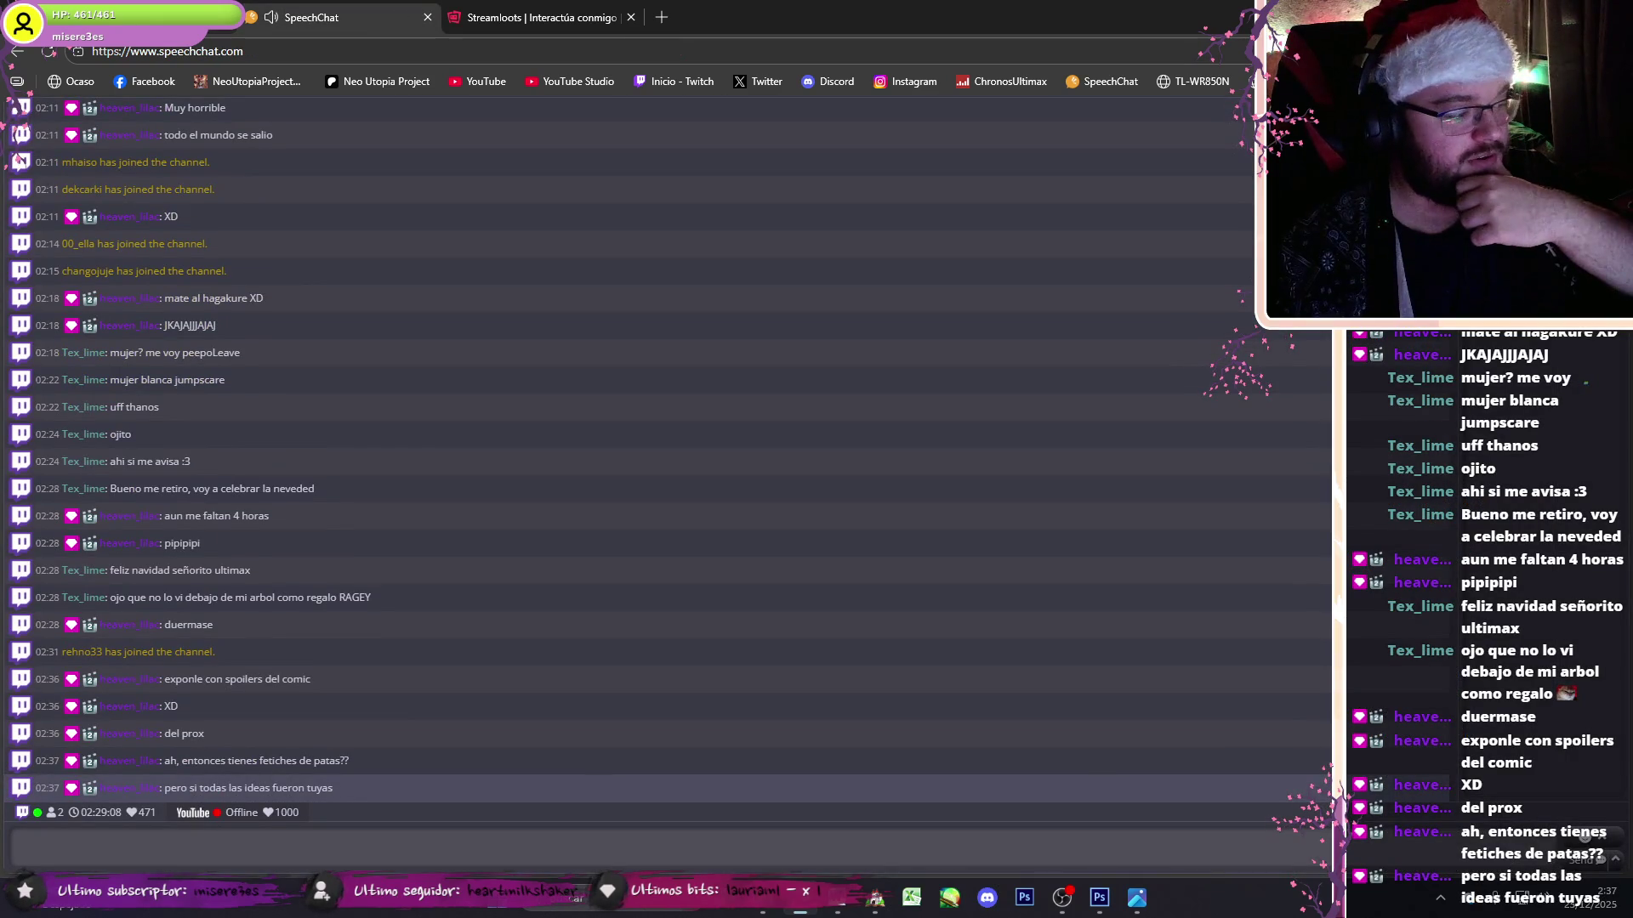
{"action": "left_click", "coordinate": [127, 17]}
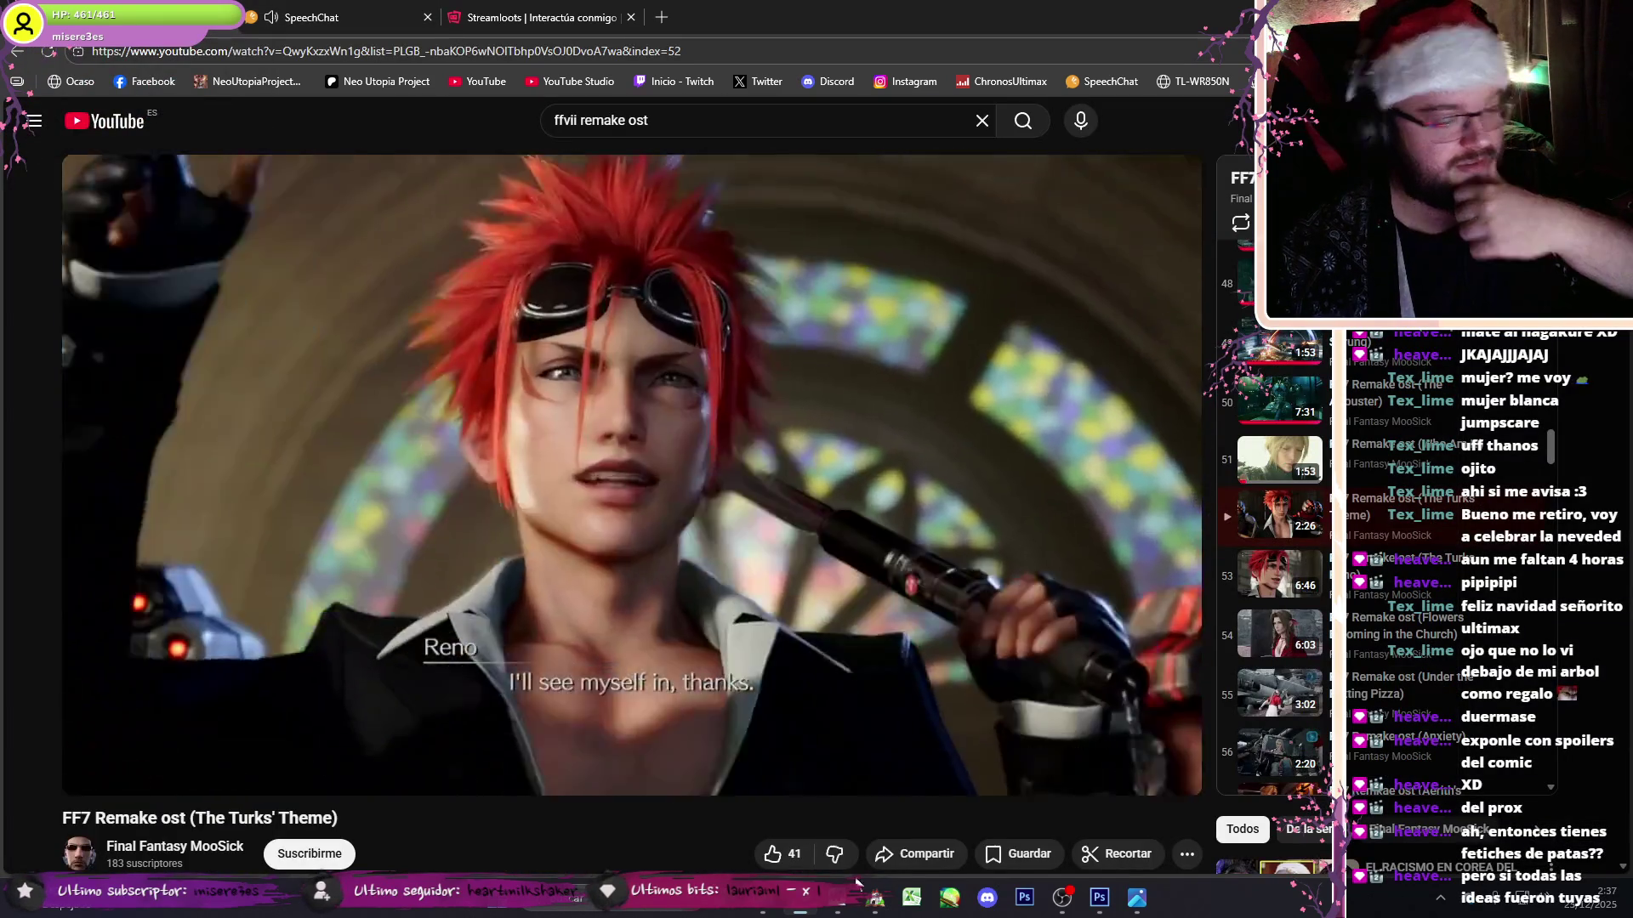
- Preview the label images next to Babilonia Subsuelo NV7 in the Gráfico de Imagen list
{"action": "left_click", "coordinate": [859, 866]}
{"action": "key", "text": "Down"}
{"action": "key", "text": "Down"}
{"action": "key", "text": "Down"}
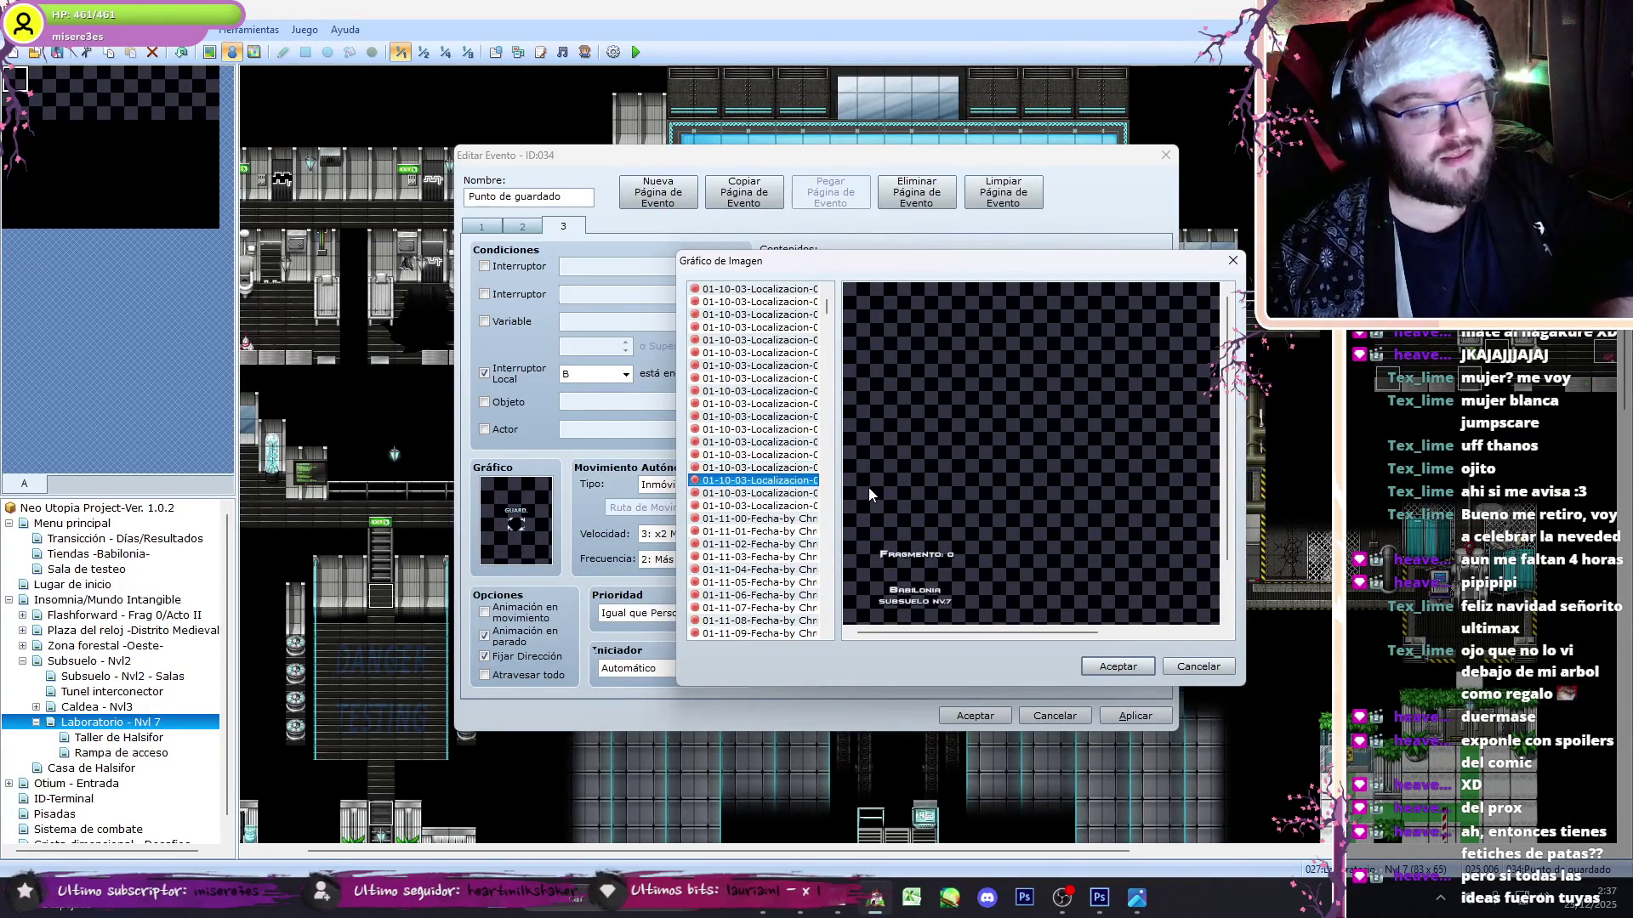
{"action": "key", "text": "Down"}
{"action": "key", "text": "Up"}
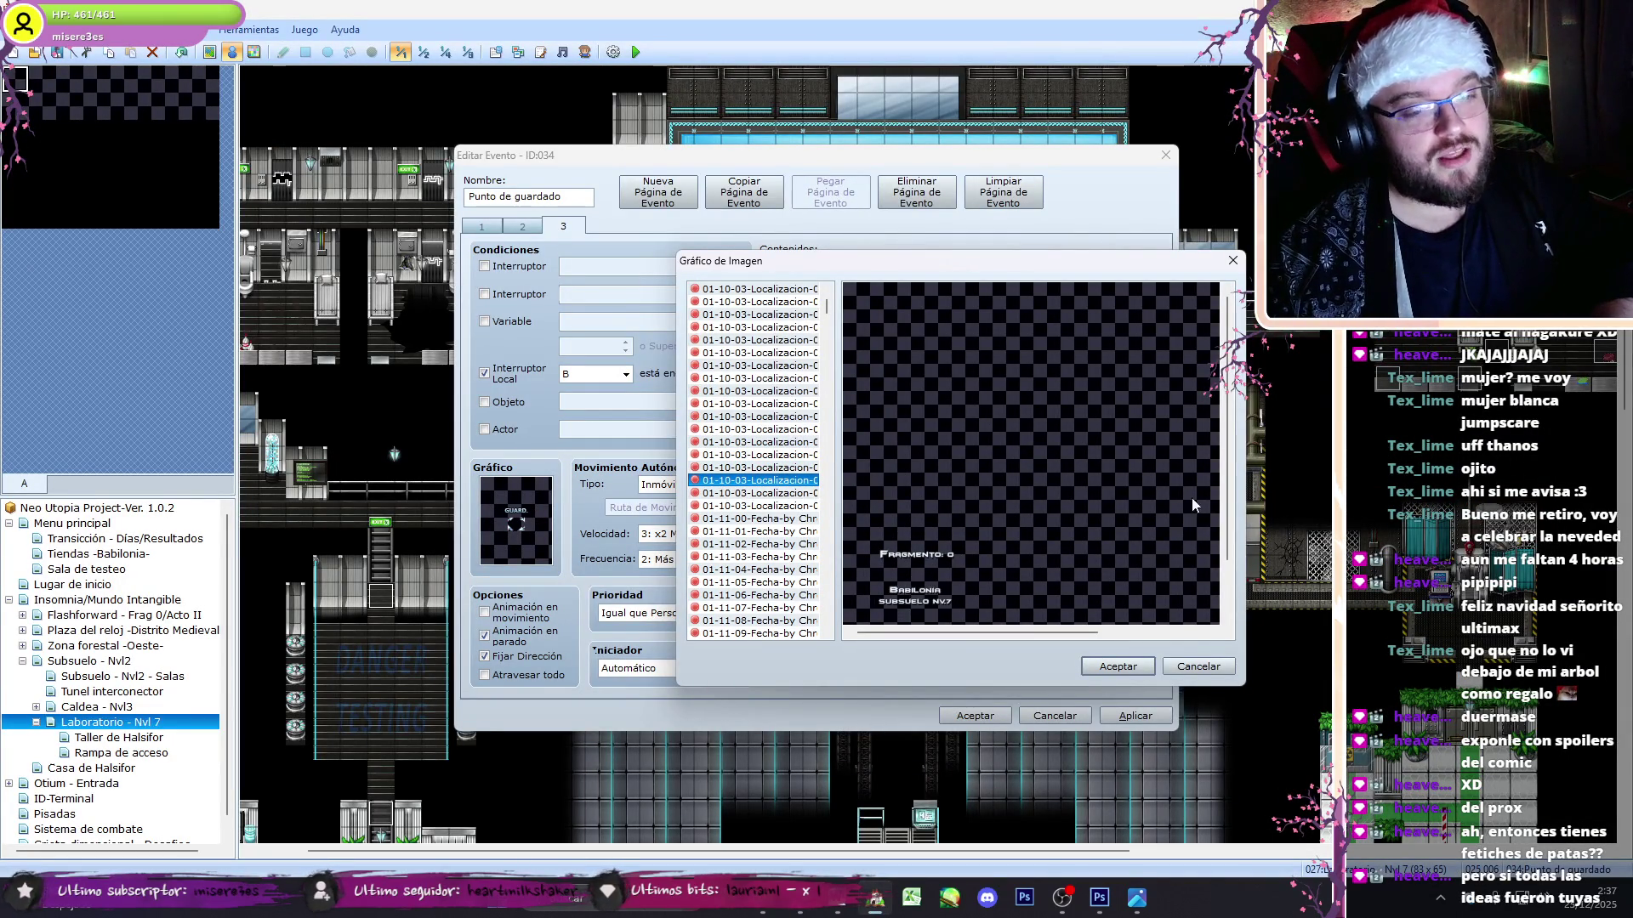
{"action": "left_click_drag", "start_coordinate": [1227, 510], "coordinate": [1232, 581]}
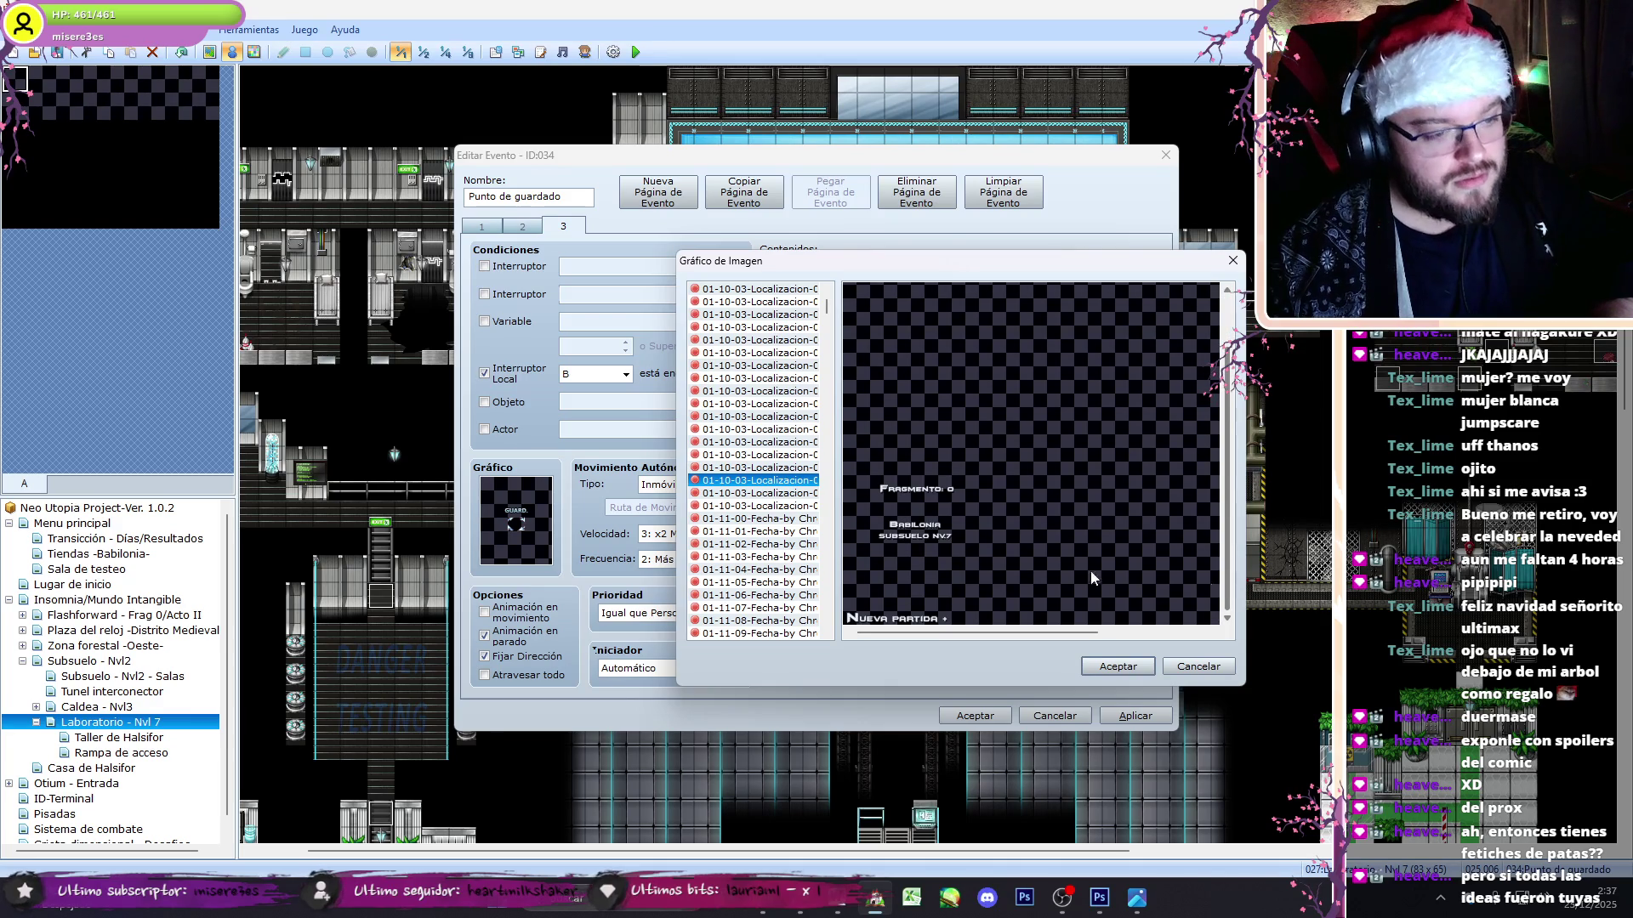
- Compare the Caldea Cámara de Irkalla and Nvl. Intermedio Factoria labels, ending on Babilonia Subsuelo NV7
{"action": "key", "text": "Up"}
{"action": "key", "text": "Down"}
{"action": "key", "text": "Down"}
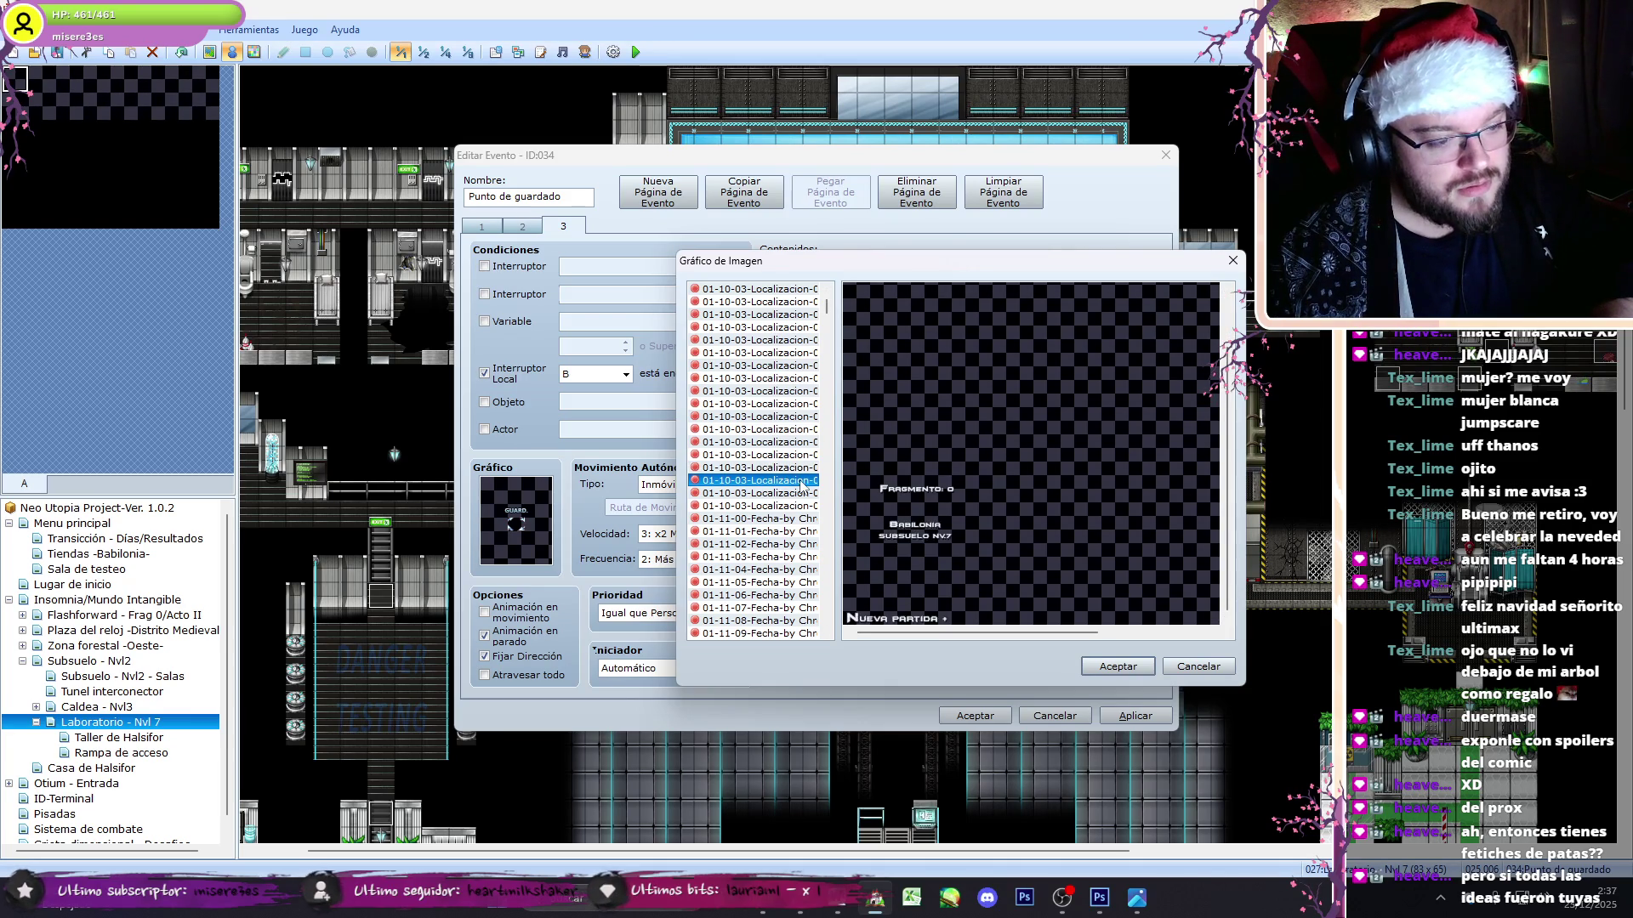
{"action": "key", "text": "Up"}
{"action": "key", "text": "Down"}
{"action": "key", "text": "Up"}
{"action": "key", "text": "Up"}
{"action": "key", "text": "Down"}
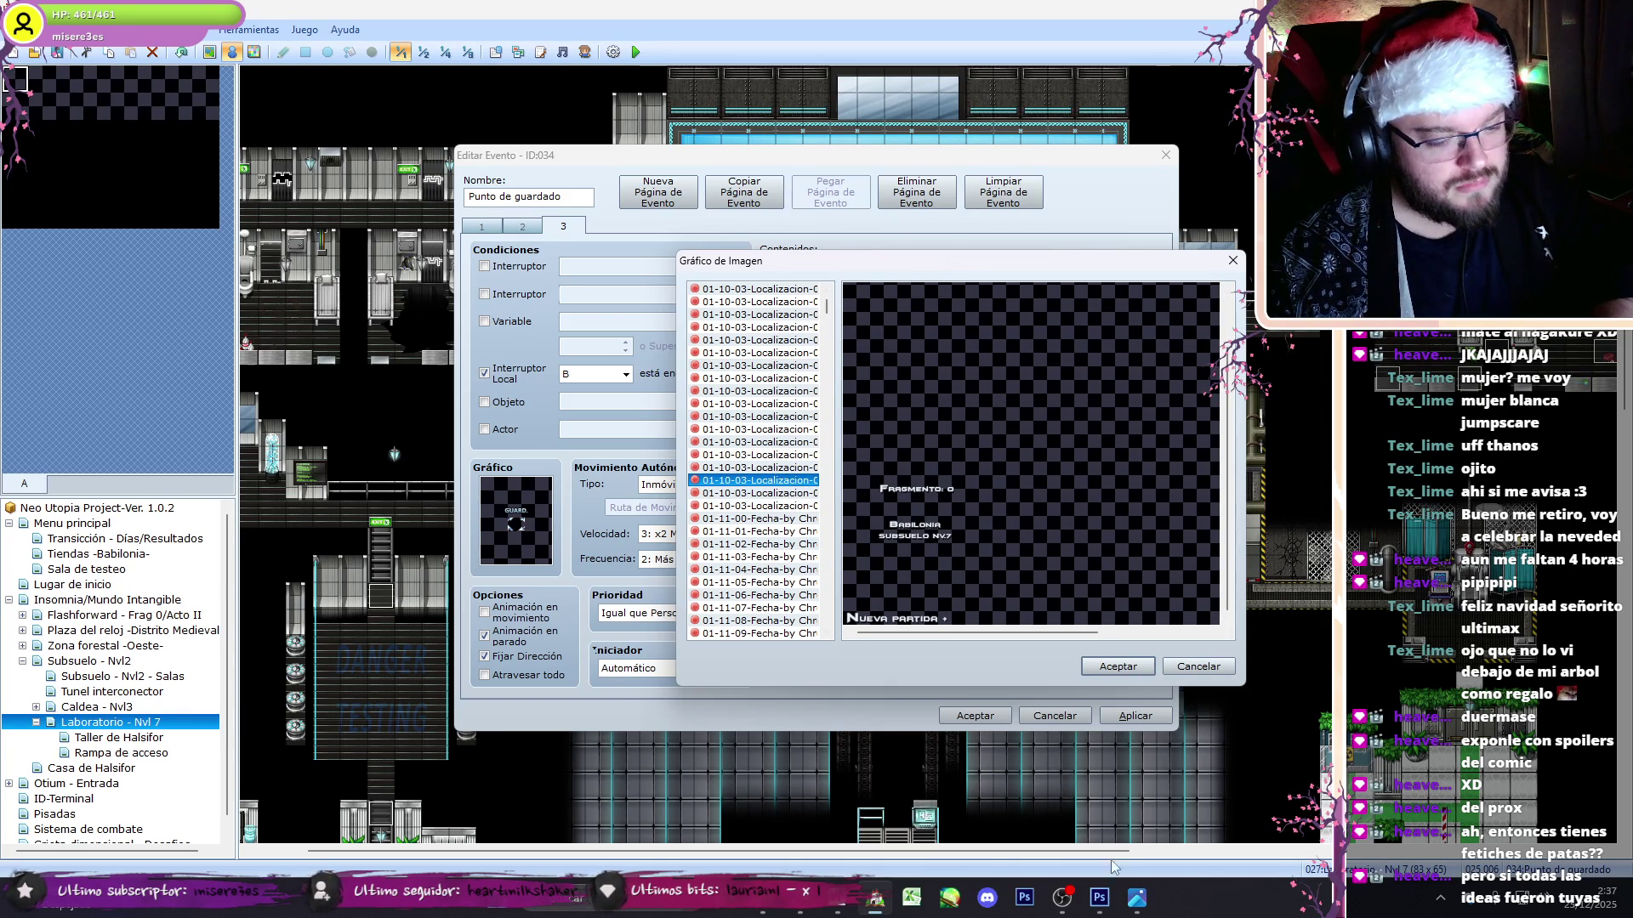
{"action": "left_click", "coordinate": [1100, 897]}
{"action": "left_click", "coordinate": [753, 912]}
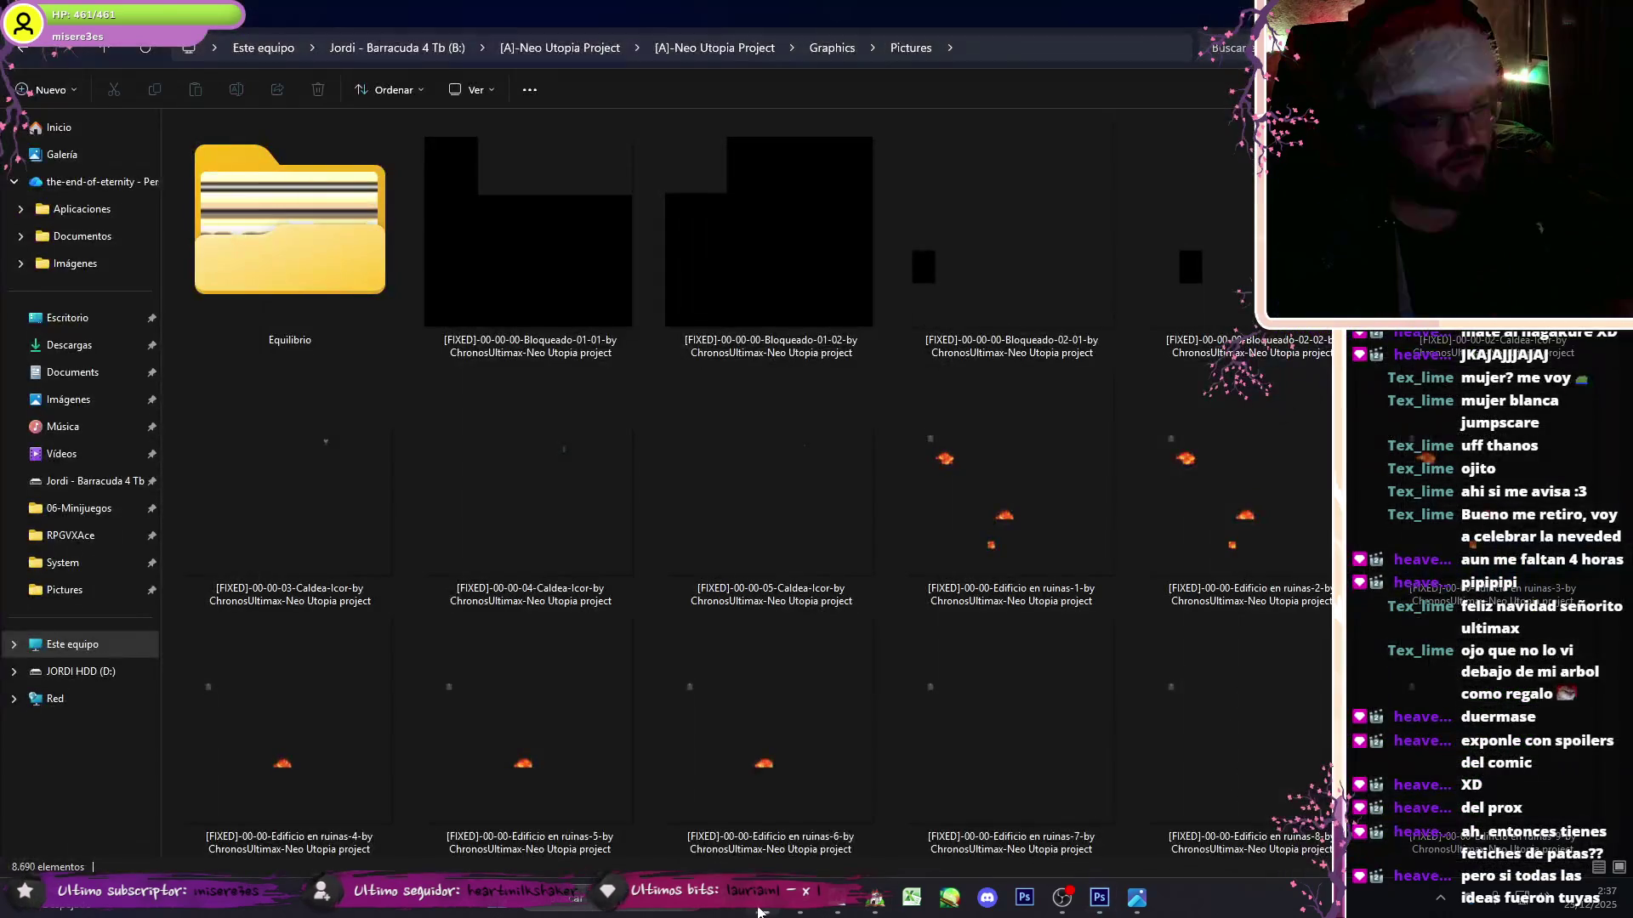
- Start saving a PNG copy of the label, clearing the proposed file name
{"action": "left_click", "coordinate": [1100, 897]}
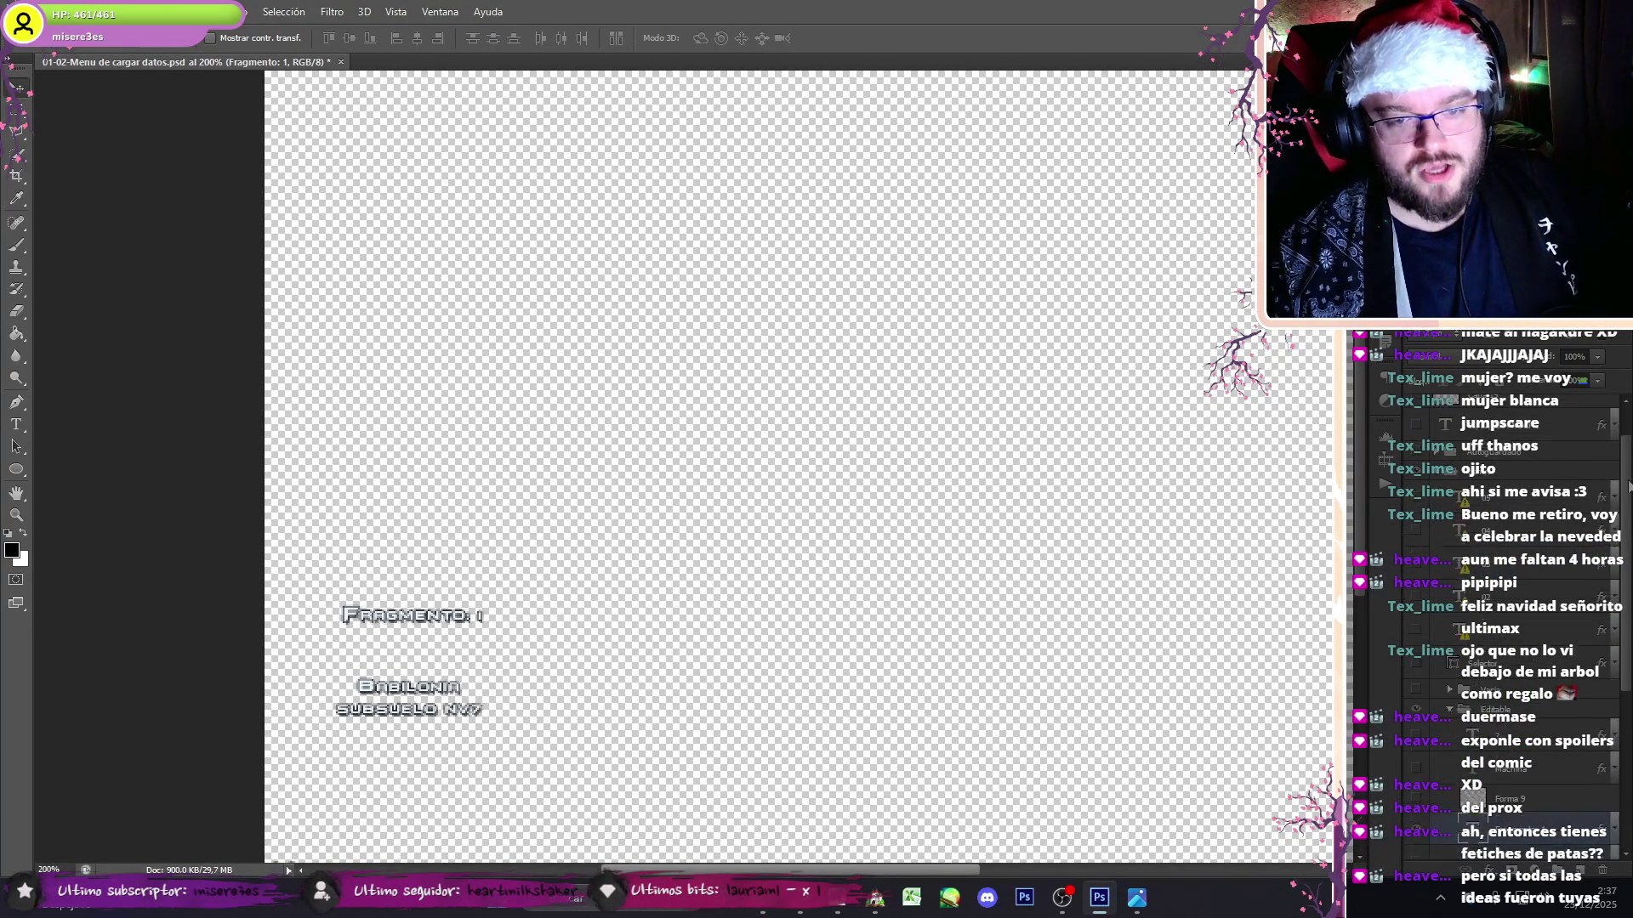
{"action": "scroll", "coordinate": [797, 466], "scroll_direction": "down", "scroll_amount": 1}
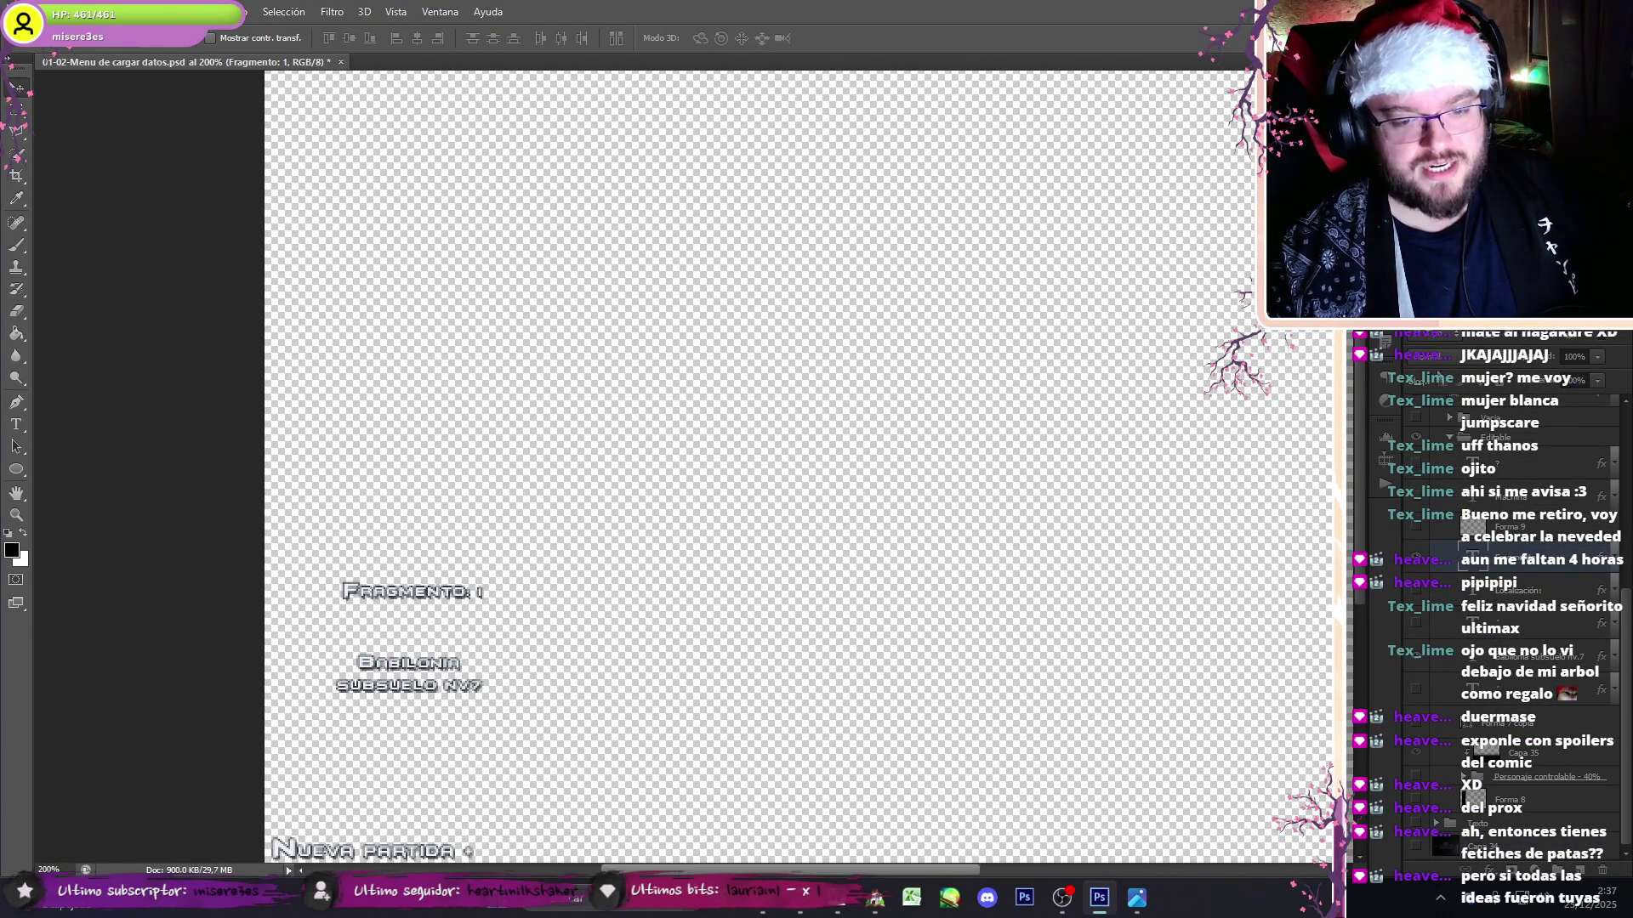
{"action": "scroll", "coordinate": [1624, 695], "scroll_direction": "up", "scroll_amount": 5}
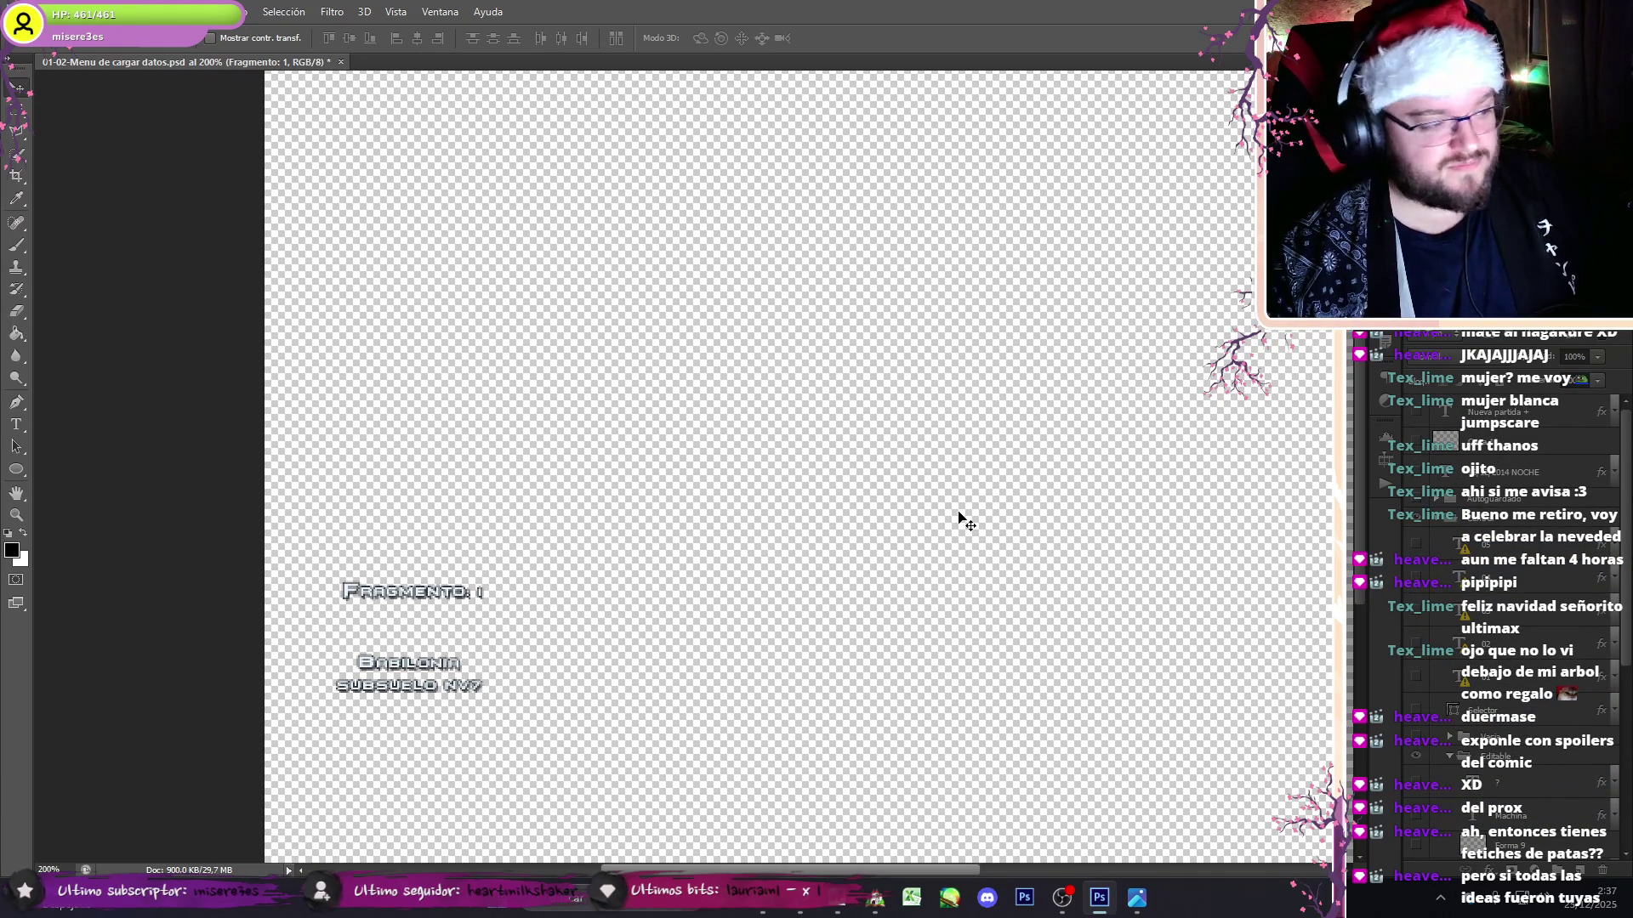
{"action": "left_click", "coordinate": [51, 12]}
{"action": "left_click", "coordinate": [127, 212]}
{"action": "left_click", "coordinate": [242, 666]}
{"action": "left_click", "coordinate": [243, 596]}
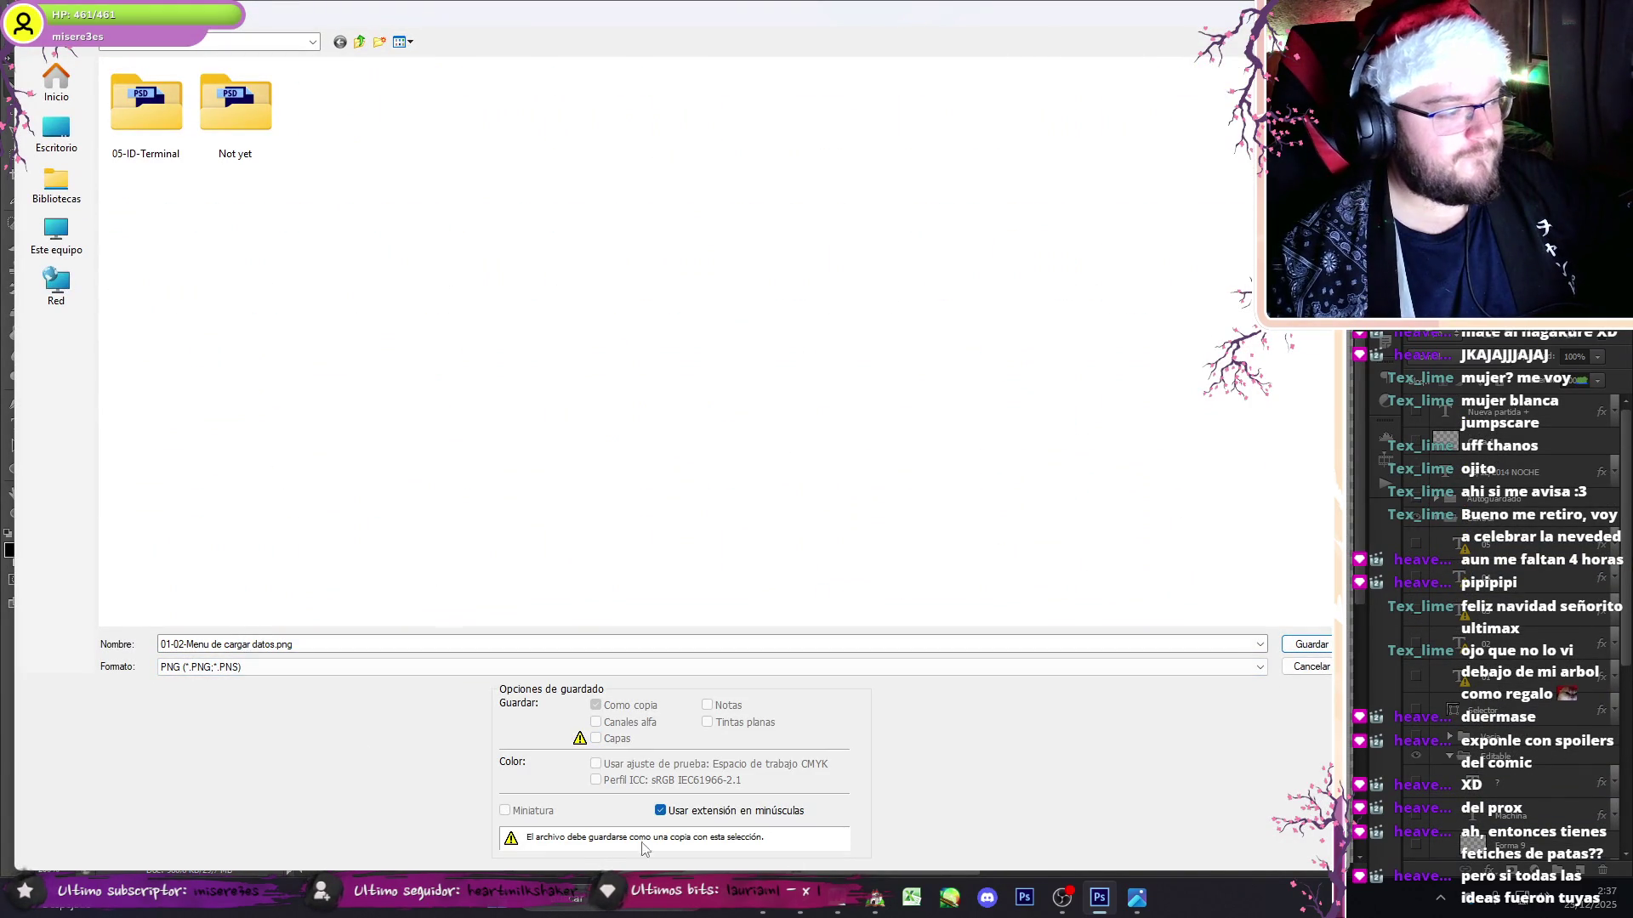
{"action": "left_click", "coordinate": [332, 648]}
{"action": "key", "text": "ctrl+a"}
{"action": "key", "text": "BackSpace"}
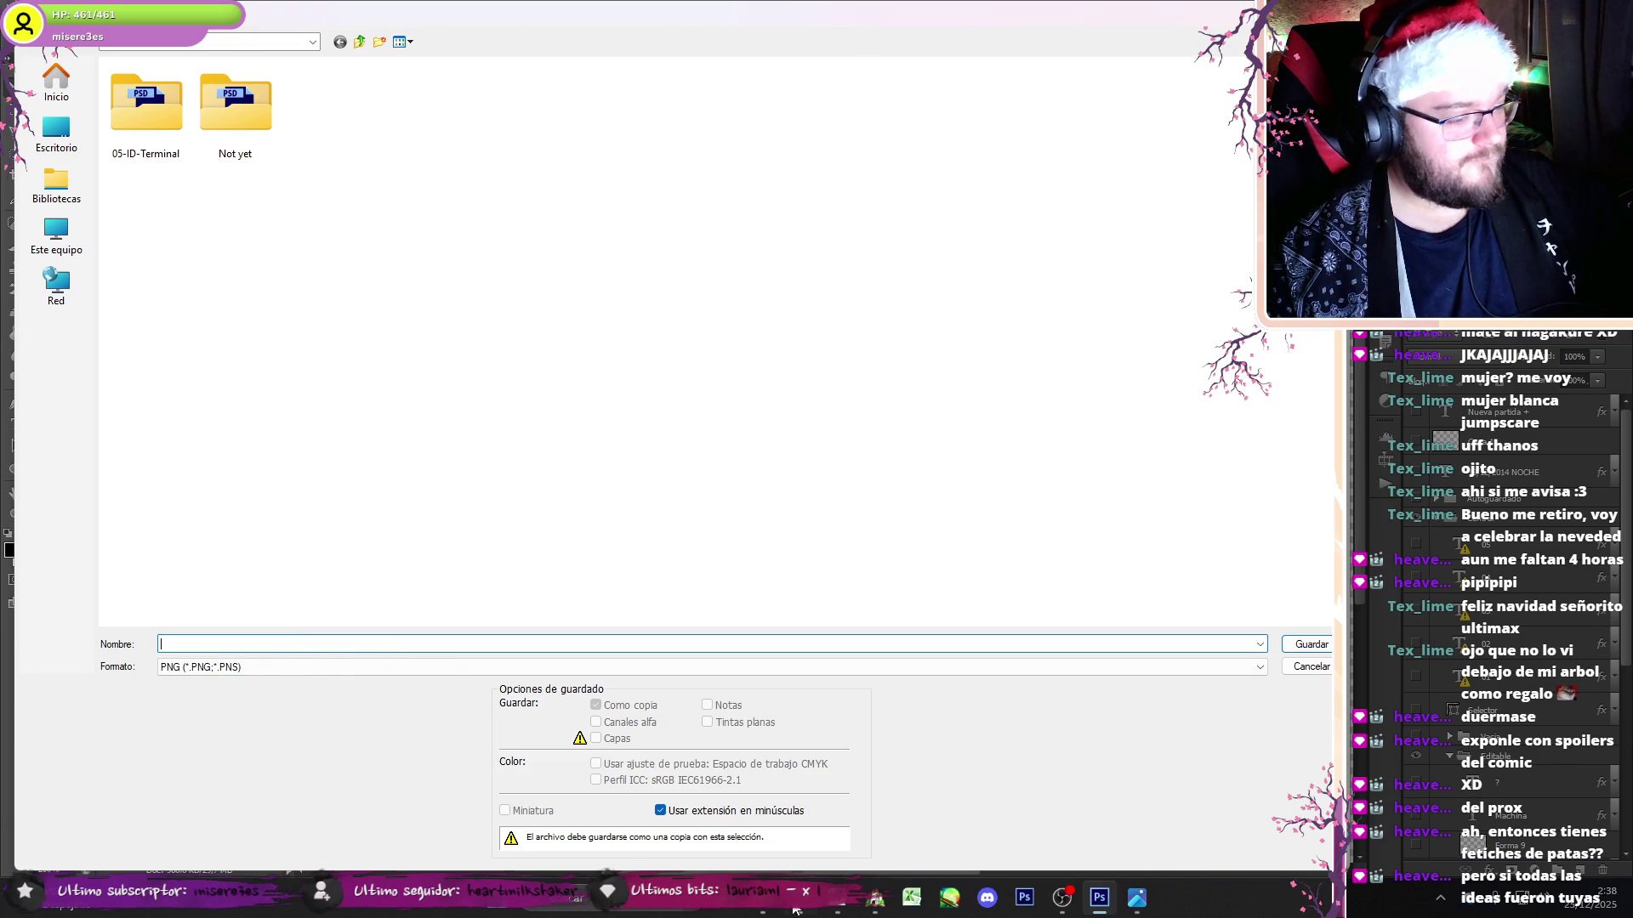
- Name it 01-10-03-Localizacion-010-00 from the copied Pictures file name and accept the PNG options
{"action": "left_click", "coordinate": [787, 910]}
{"action": "left_click", "coordinate": [827, 50]}
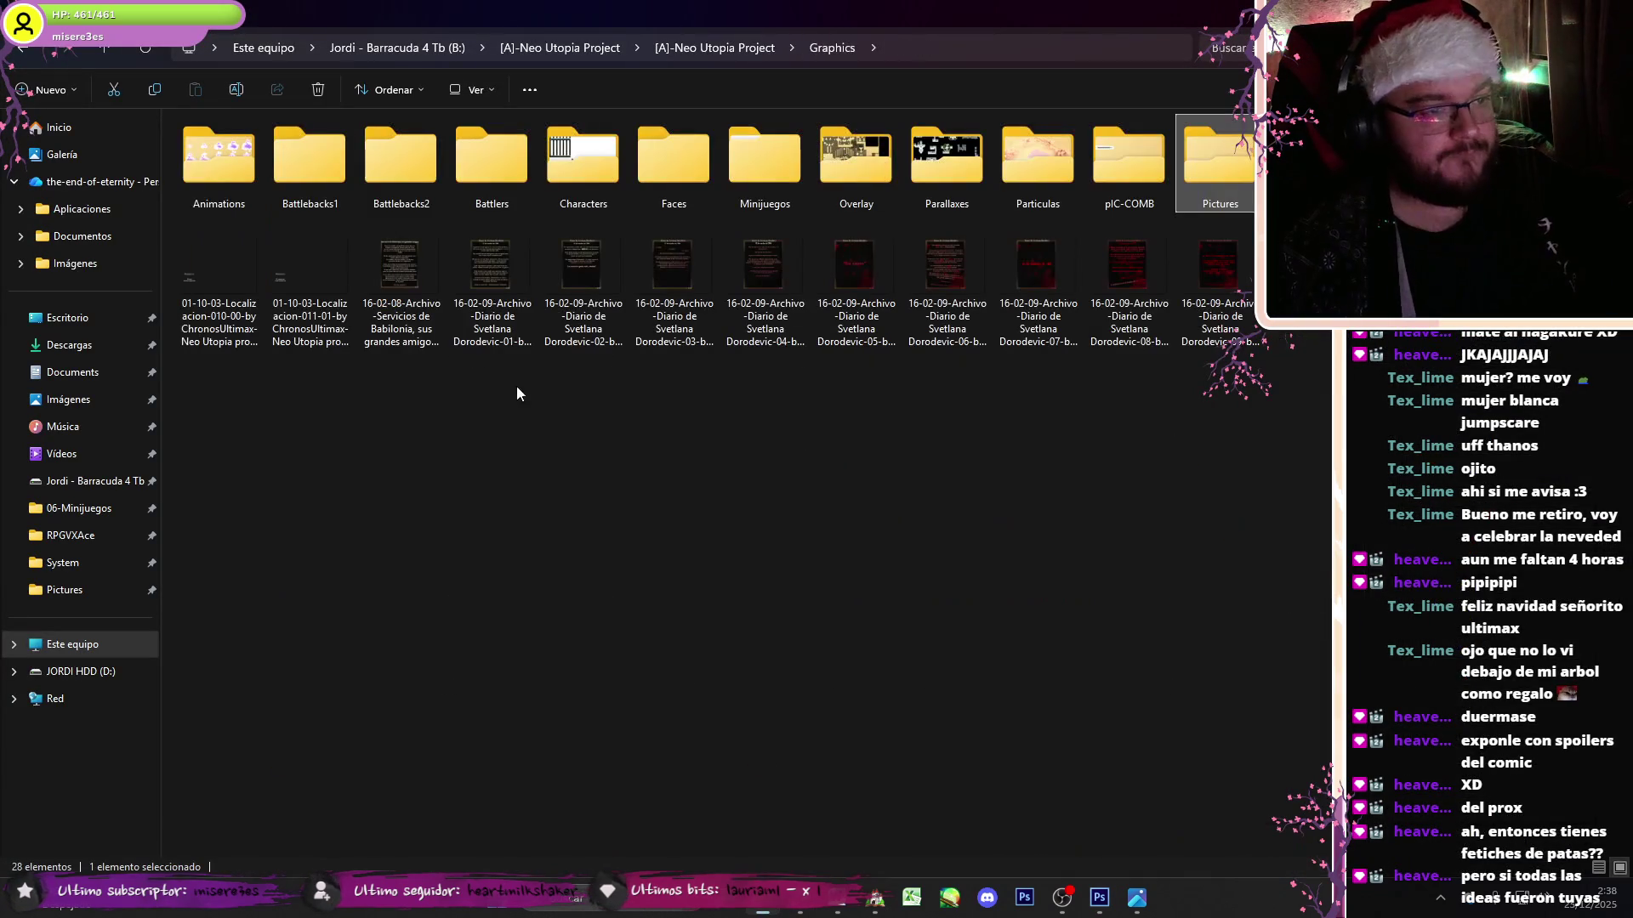
{"action": "key", "text": "F2"}
{"action": "left_click", "coordinate": [1100, 897]}
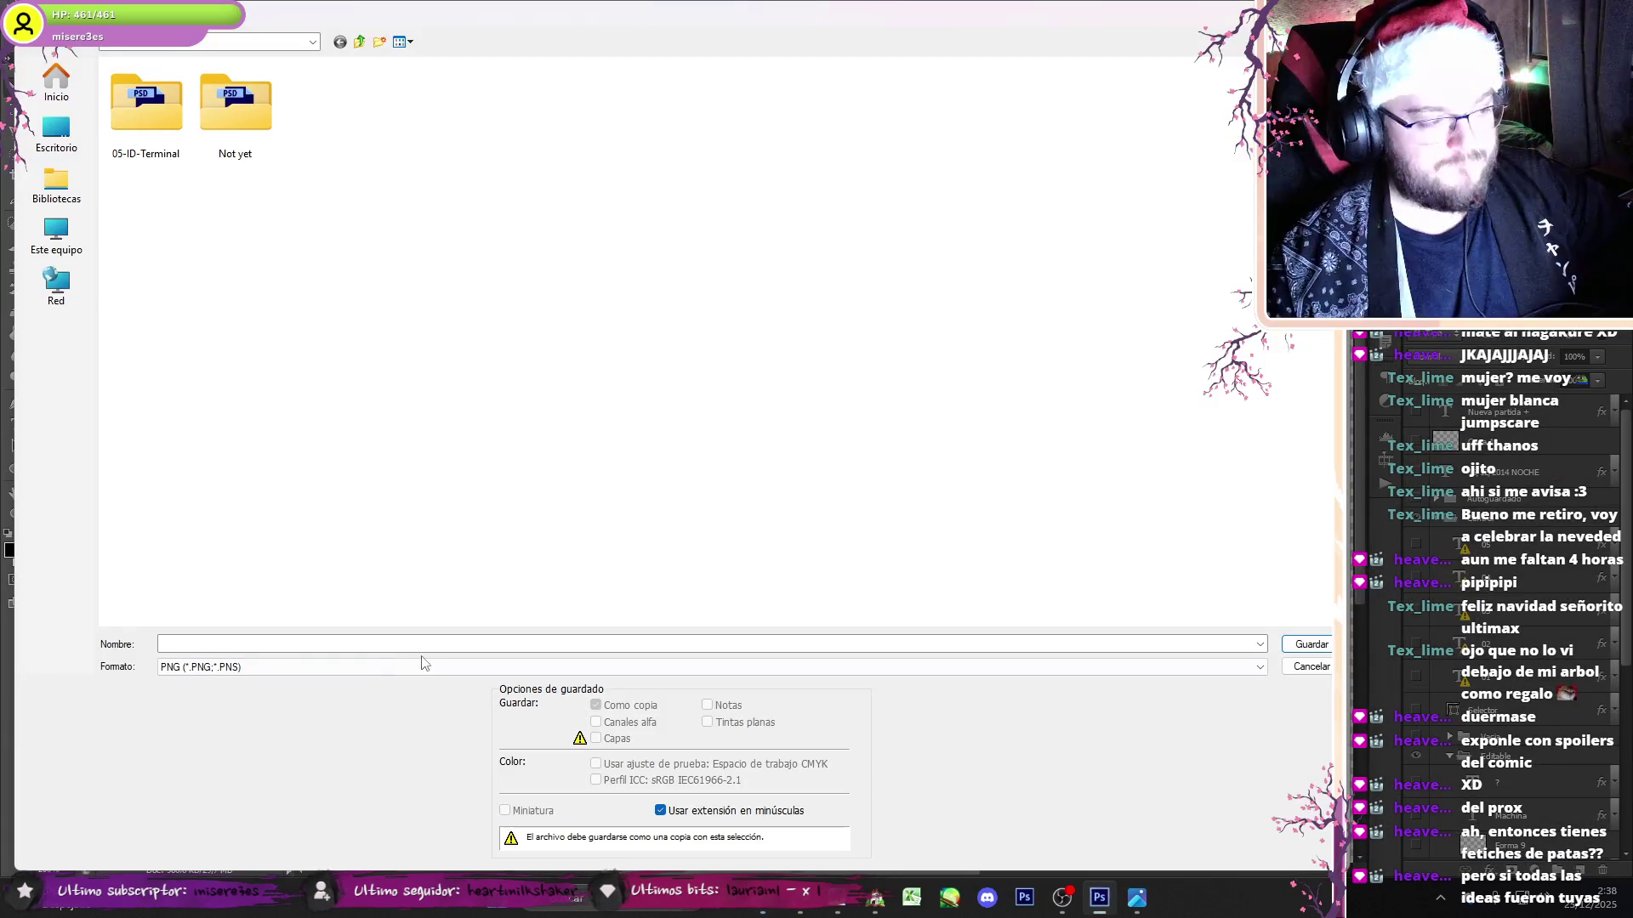
{"action": "type", "text": "01-10-03-Localizacion-010-00-by ChronosUltimax-Neo Utopia project"}
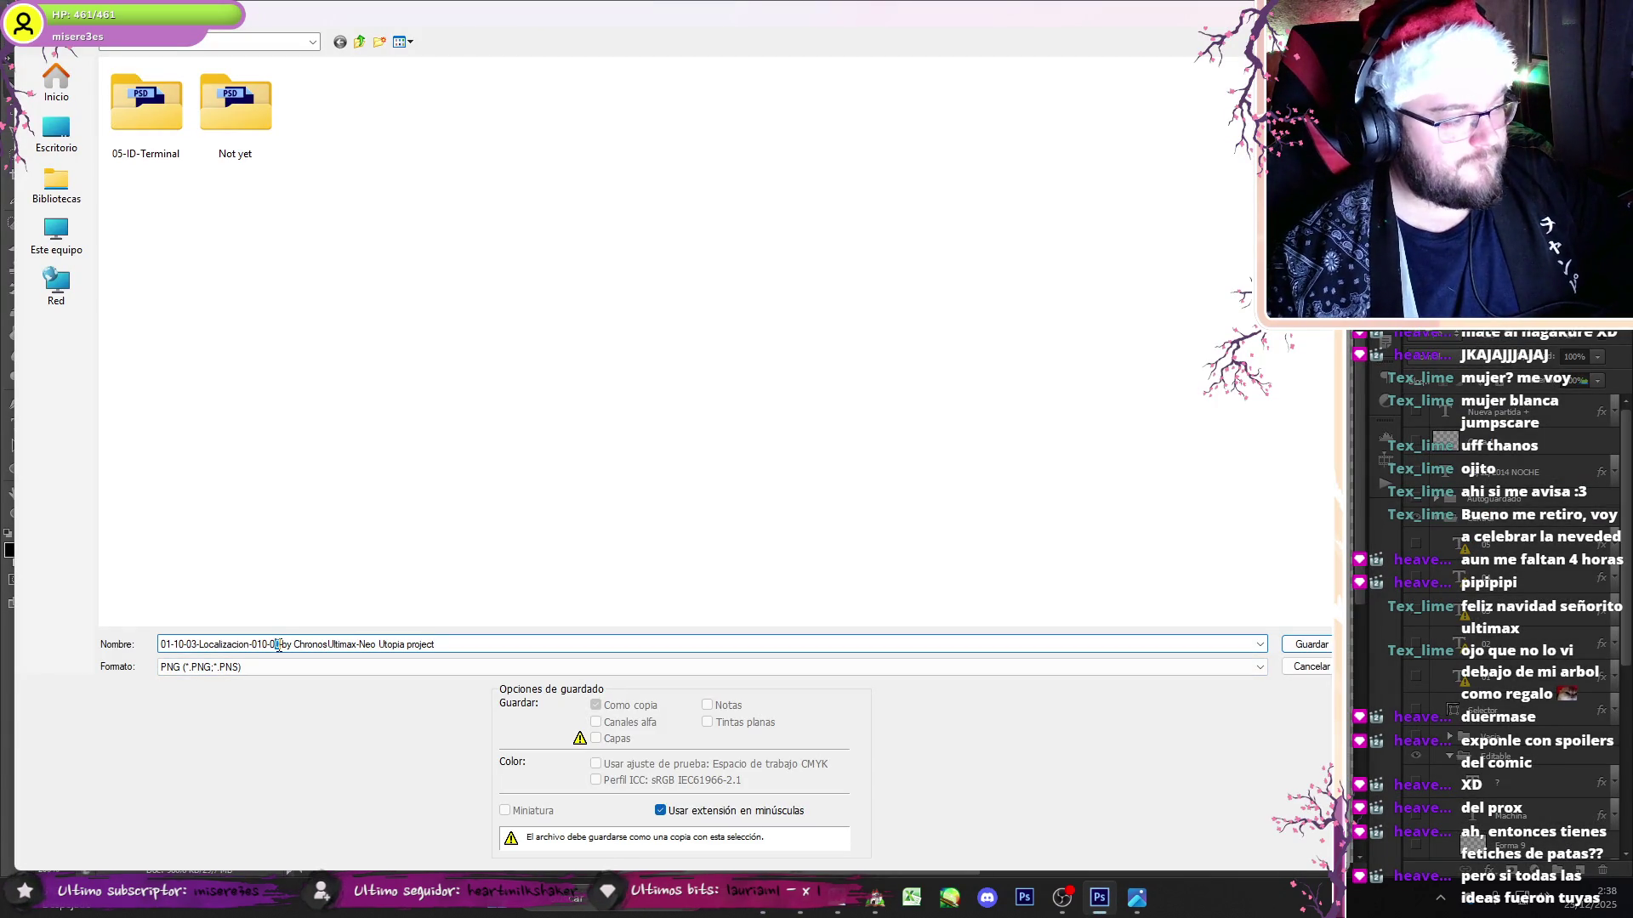
{"action": "key", "text": "Return"}
{"action": "left_click", "coordinate": [863, 289]}
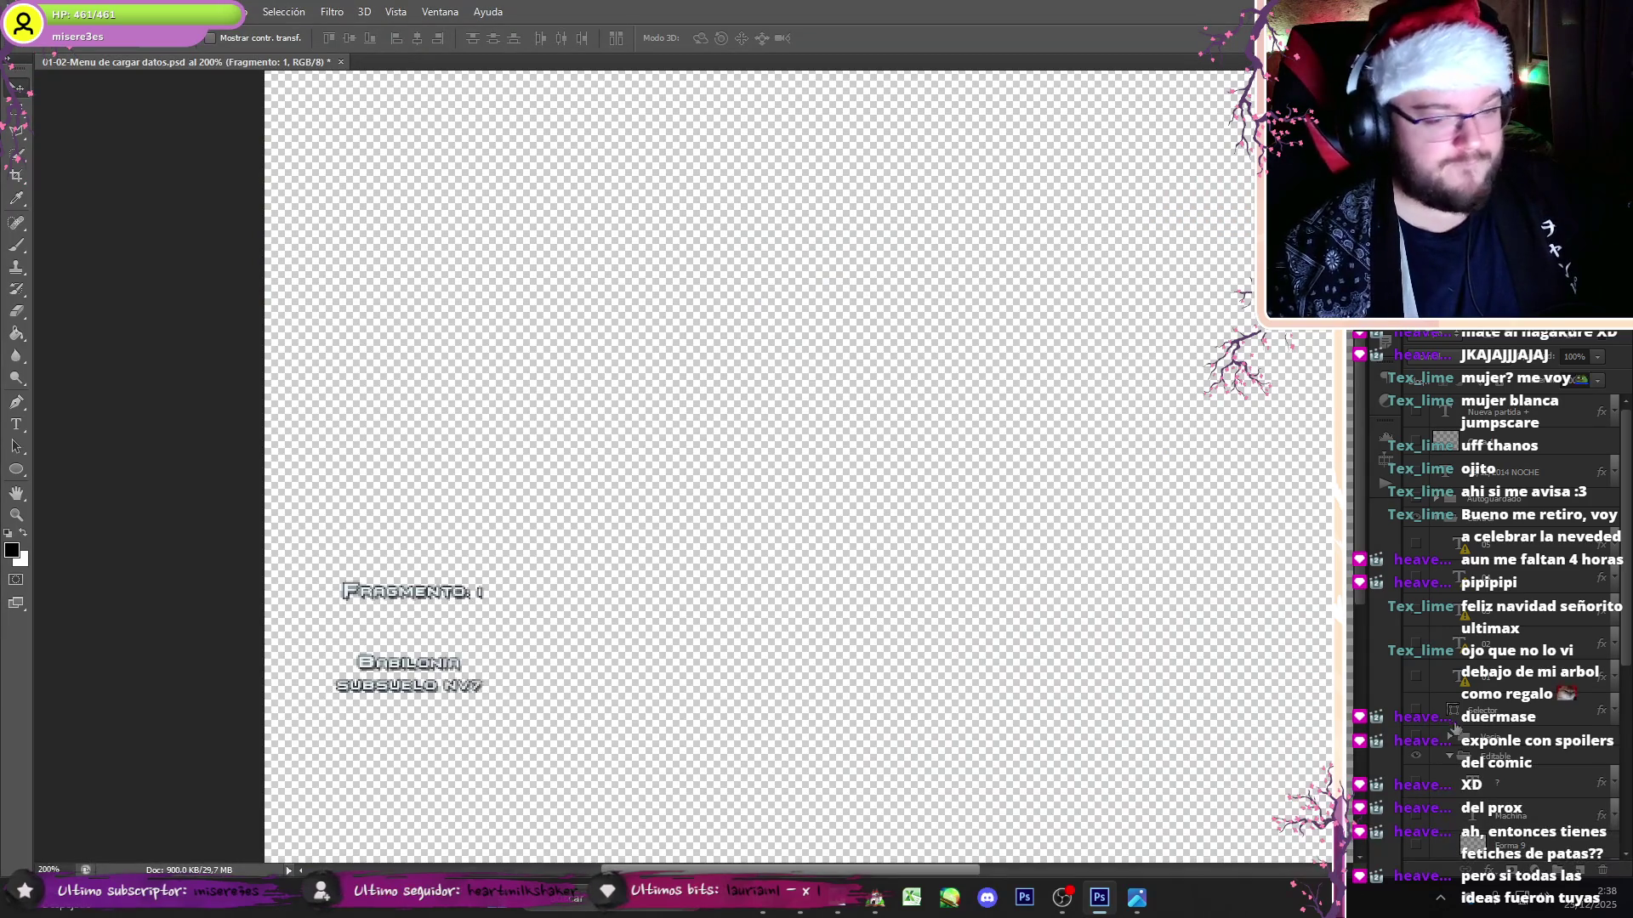
- Change the label's Fragmento number to 0 with the Type tool
{"action": "key", "text": "t"}
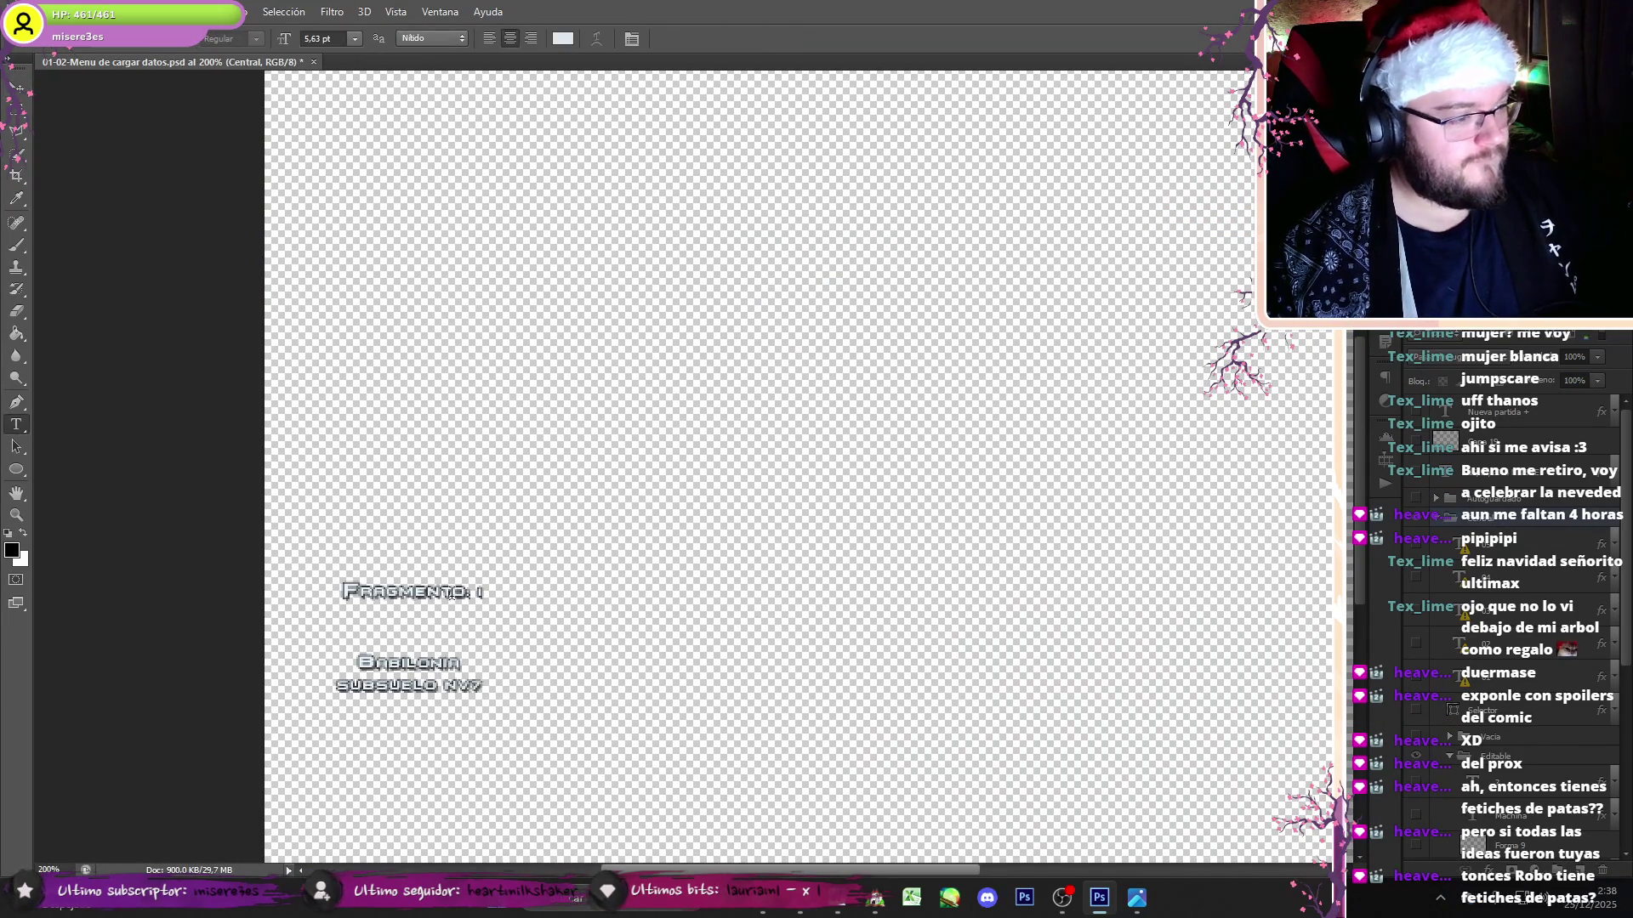
{"action": "left_click", "coordinate": [479, 591]}
{"action": "type", "text": "0"}
- Save this label as a PNG whose Localizacion file name ends in 010-01
{"action": "left_click", "coordinate": [47, 11]}
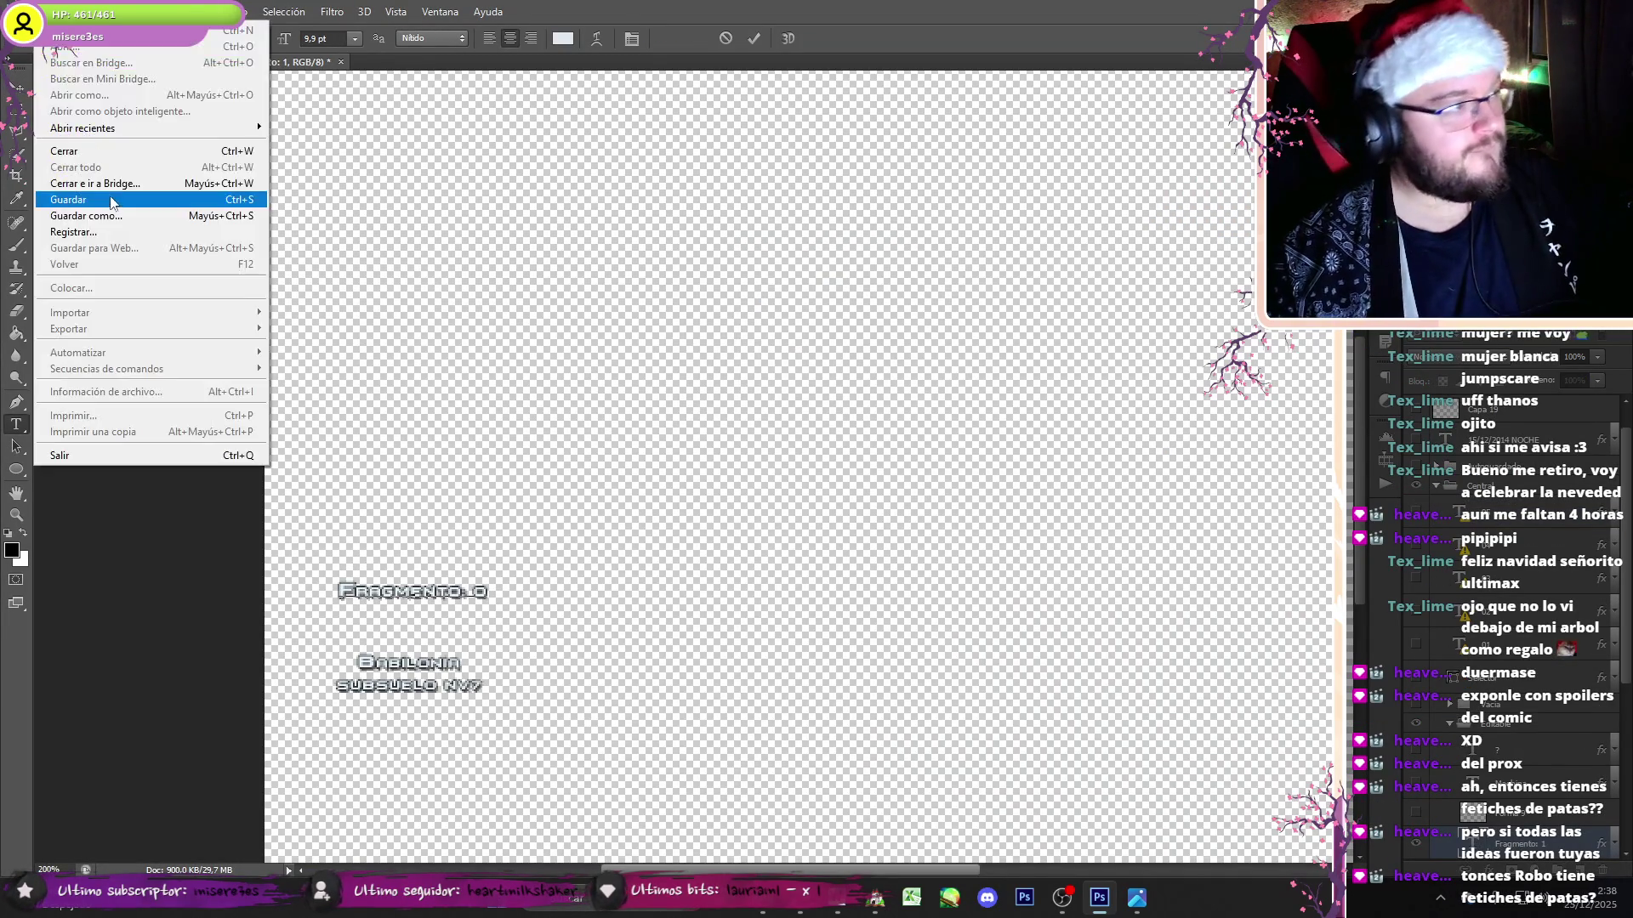
{"action": "left_click", "coordinate": [107, 219]}
{"action": "left_click", "coordinate": [331, 667]}
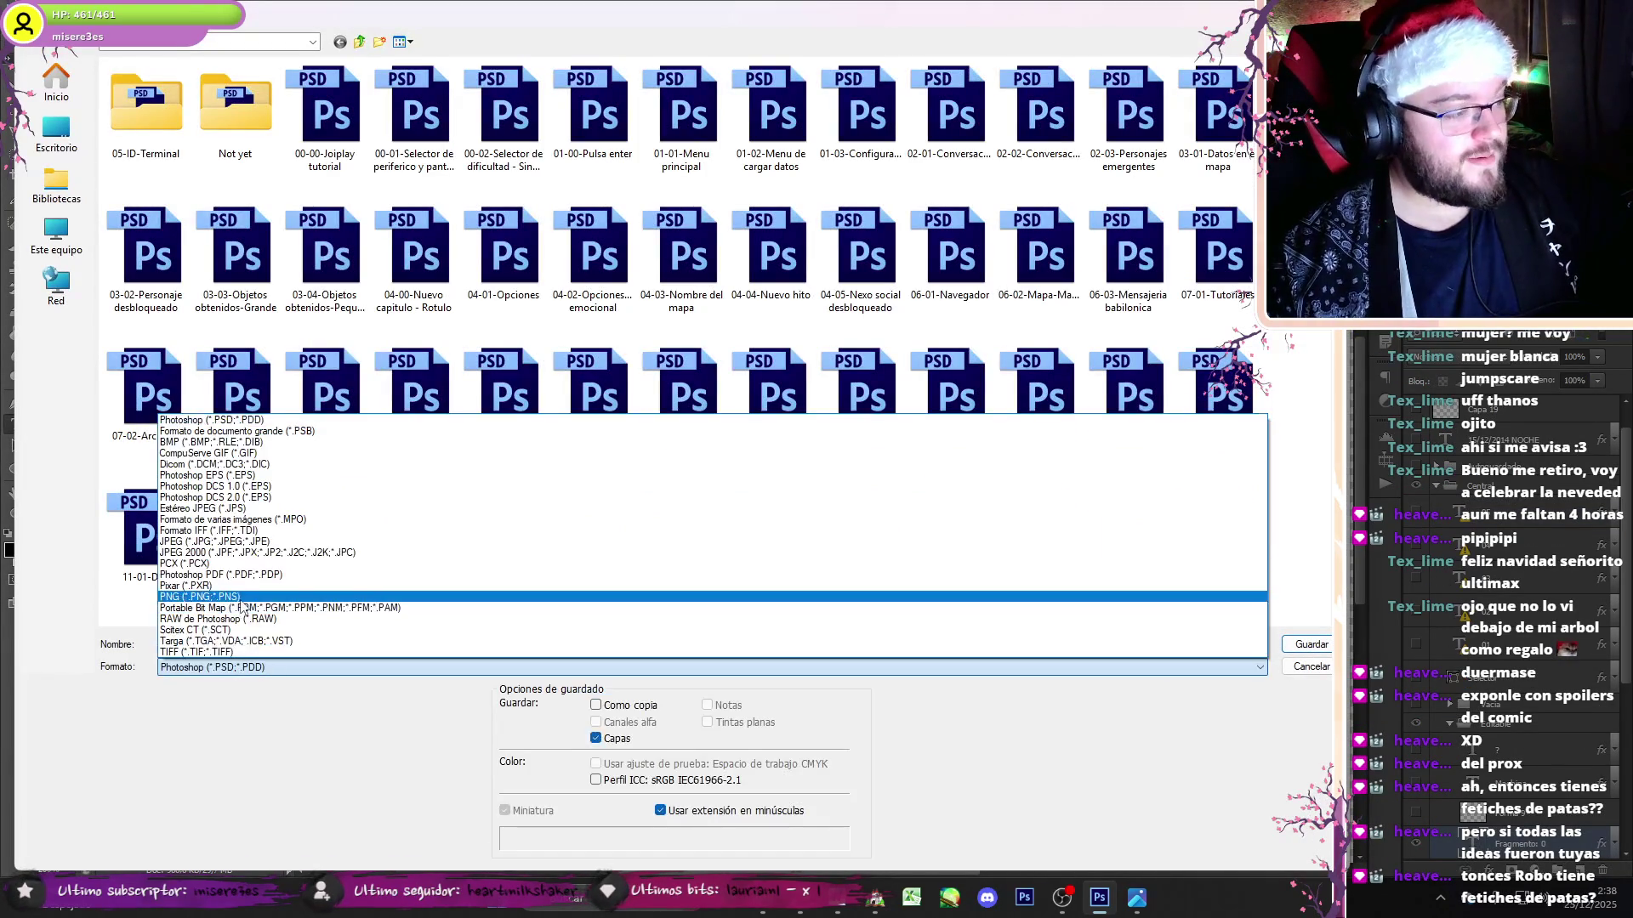
{"action": "left_click", "coordinate": [245, 606]}
{"action": "type", "text": "01-10-03-Localizacion-010-00-by ChronosUltimax-Neo Utopia project"}
{"action": "key", "text": "BackSpace"}
{"action": "type", "text": "1"}
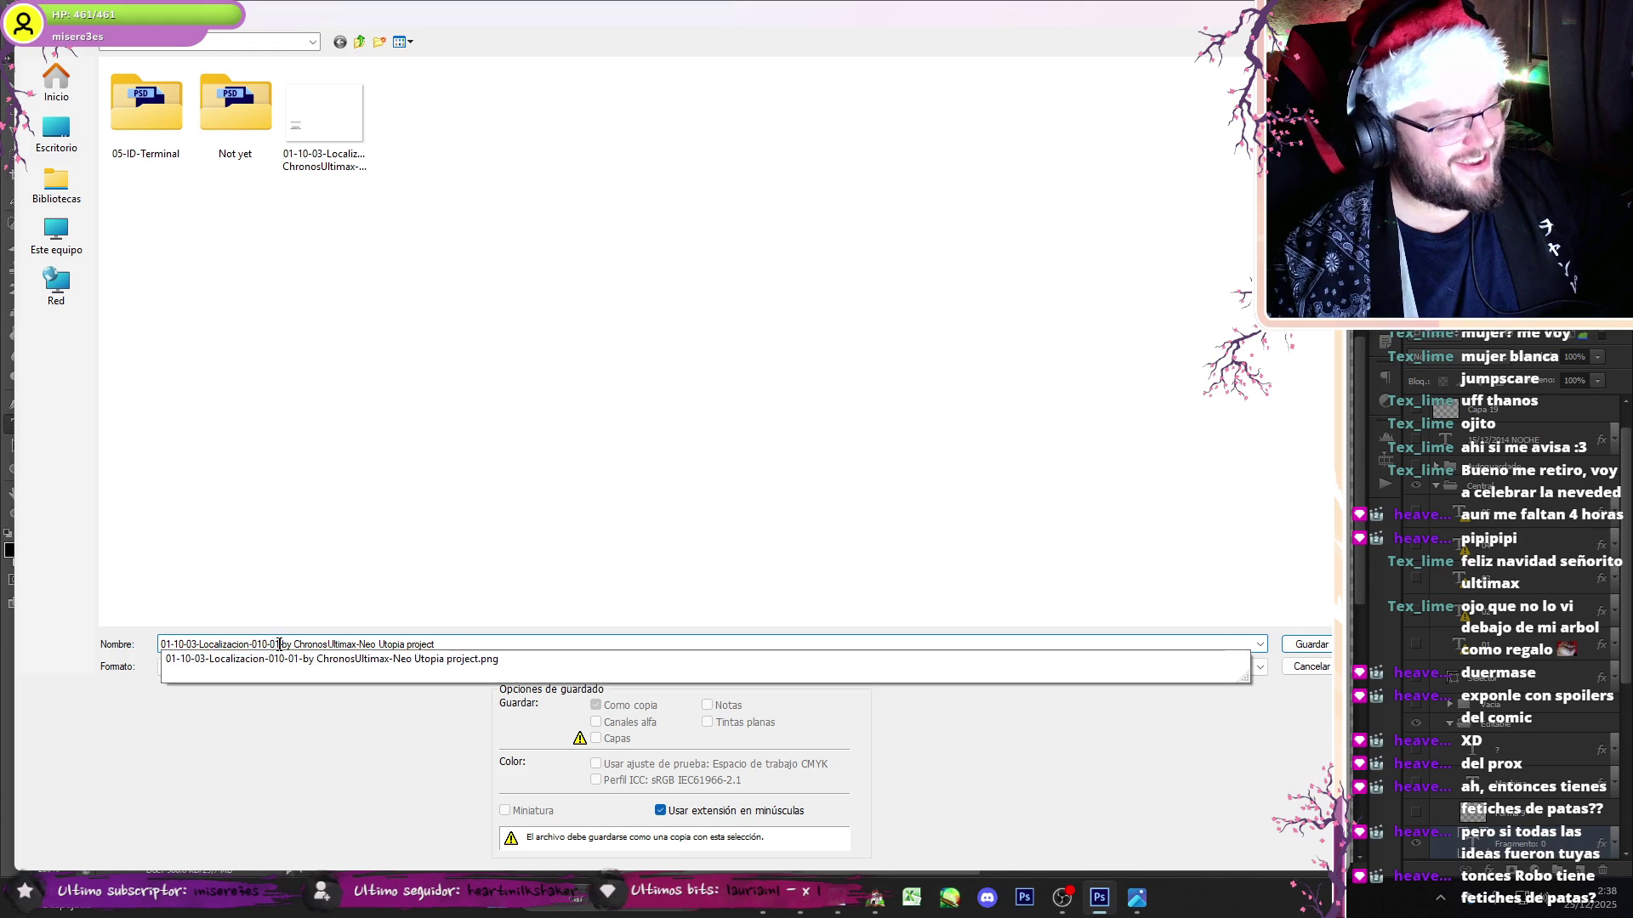
{"action": "left_click", "coordinate": [336, 176]}
{"action": "left_click", "coordinate": [328, 258]}
{"action": "left_click", "coordinate": [274, 644]}
{"action": "double_click", "coordinate": [274, 644]}
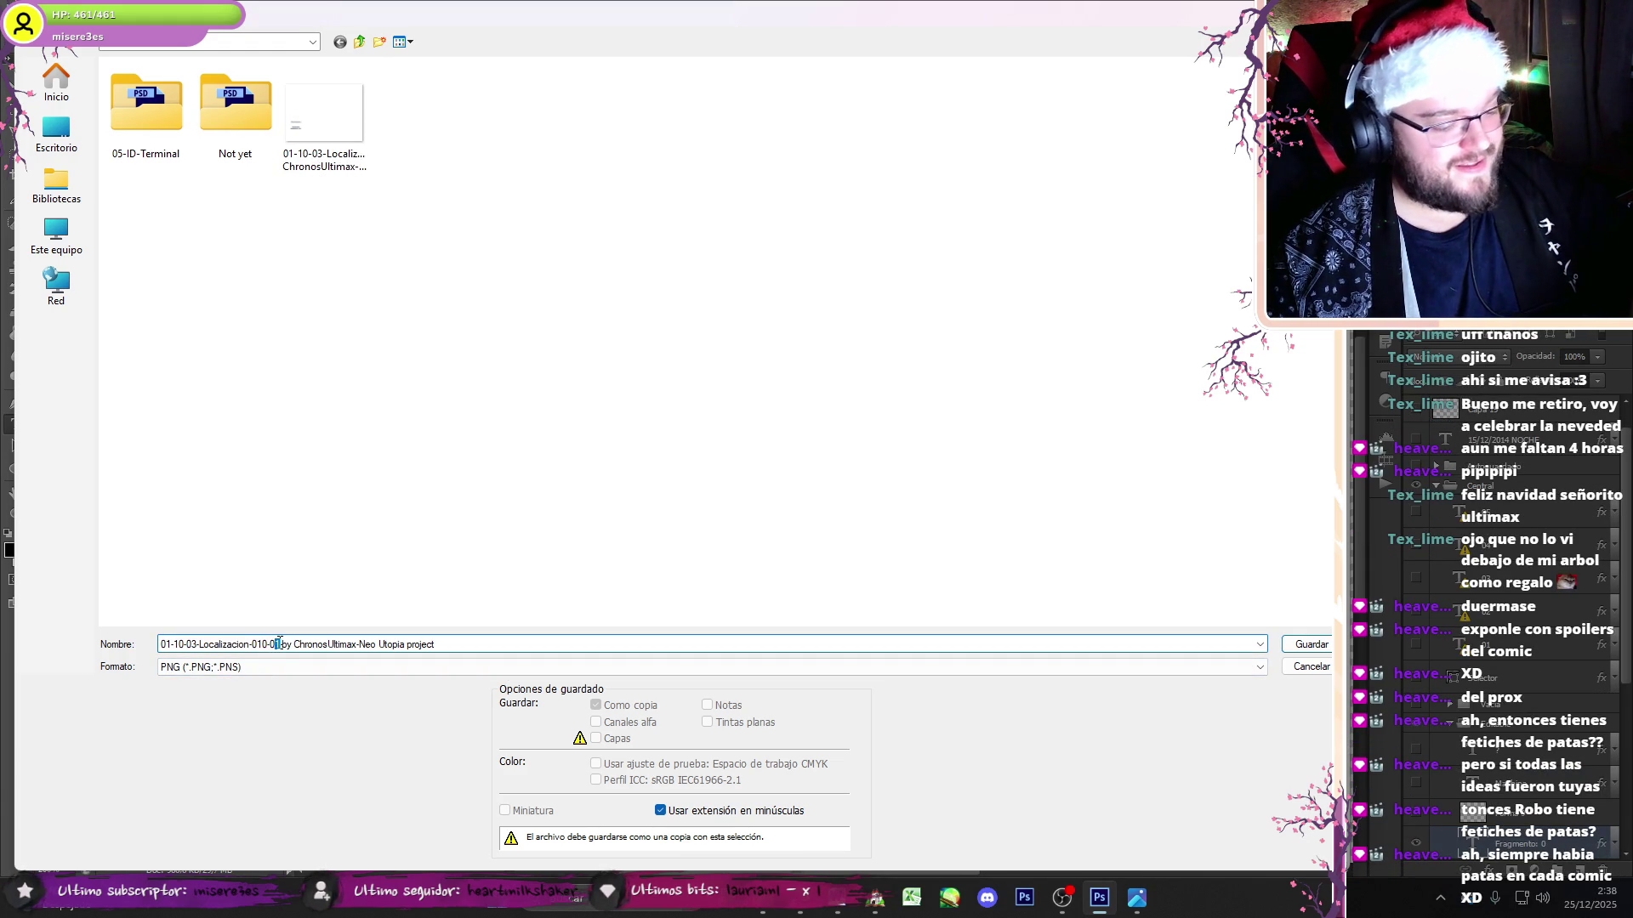
{"action": "key", "text": "Return"}
{"action": "key", "text": "Return"}
{"action": "left_click", "coordinate": [44, 11]}
- Select both Localizacion label PNGs in the Open dialog
{"action": "left_click", "coordinate": [182, 112]}
{"action": "left_click", "coordinate": [954, 123]}
{"action": "left_click", "coordinate": [1044, 123], "text": "ctrl"}
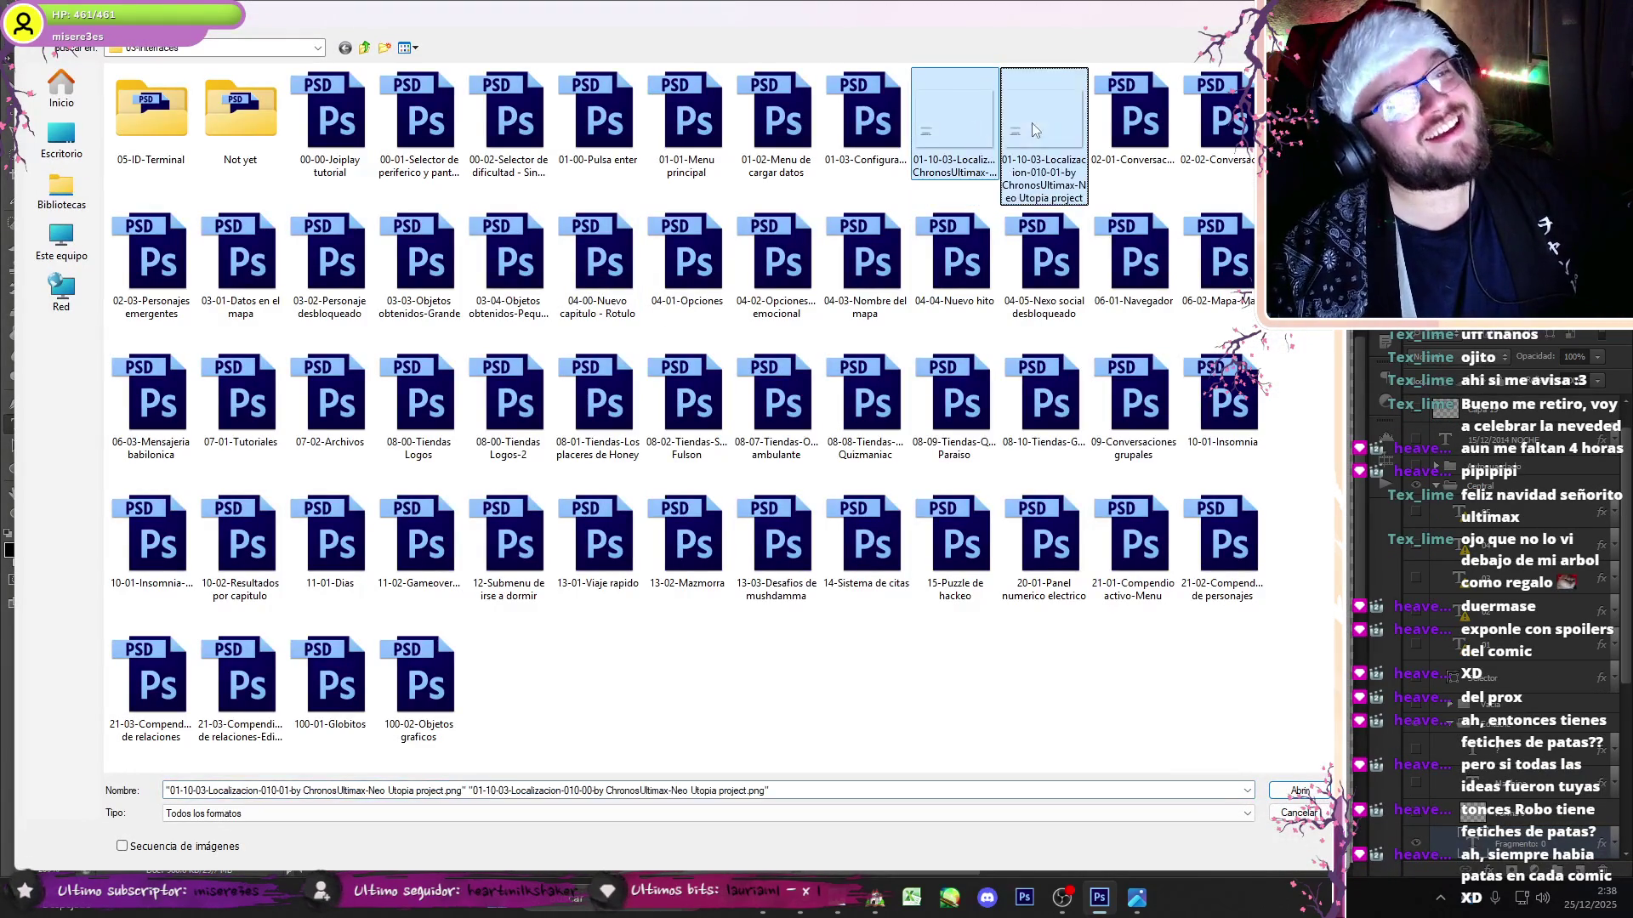
{"action": "left_click", "coordinate": [762, 903]}
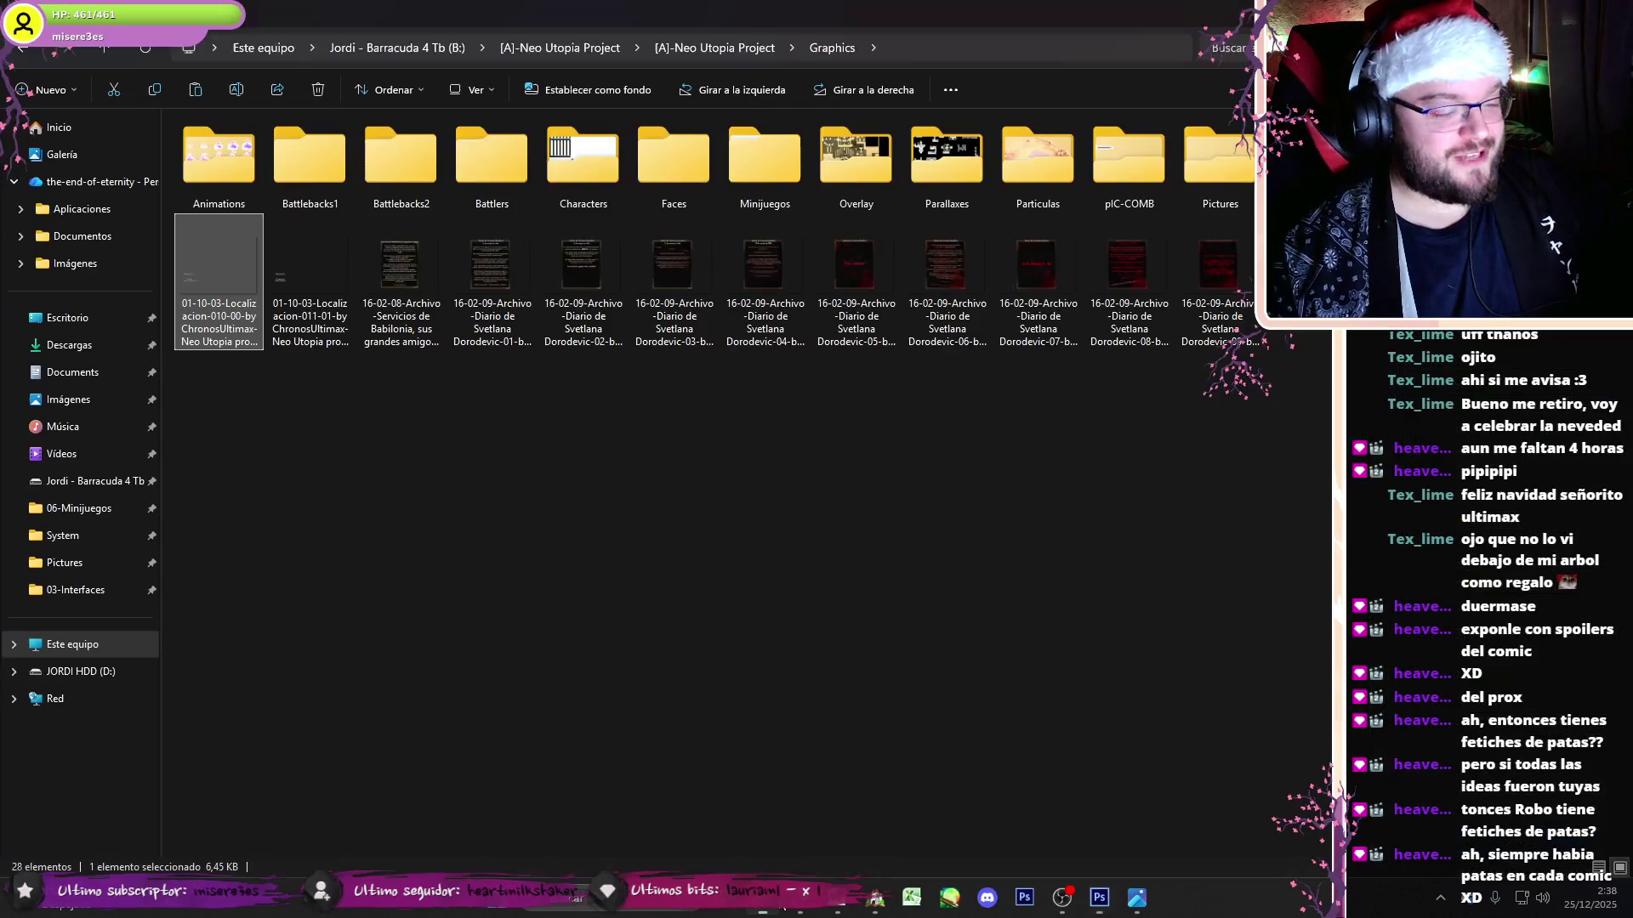
- Paste both label PNGs into Graphics\Pictures, replacing the old file, and search 'Localizacion'
{"action": "left_click", "coordinate": [30, 58]}
{"action": "key", "text": "ctrl+v"}
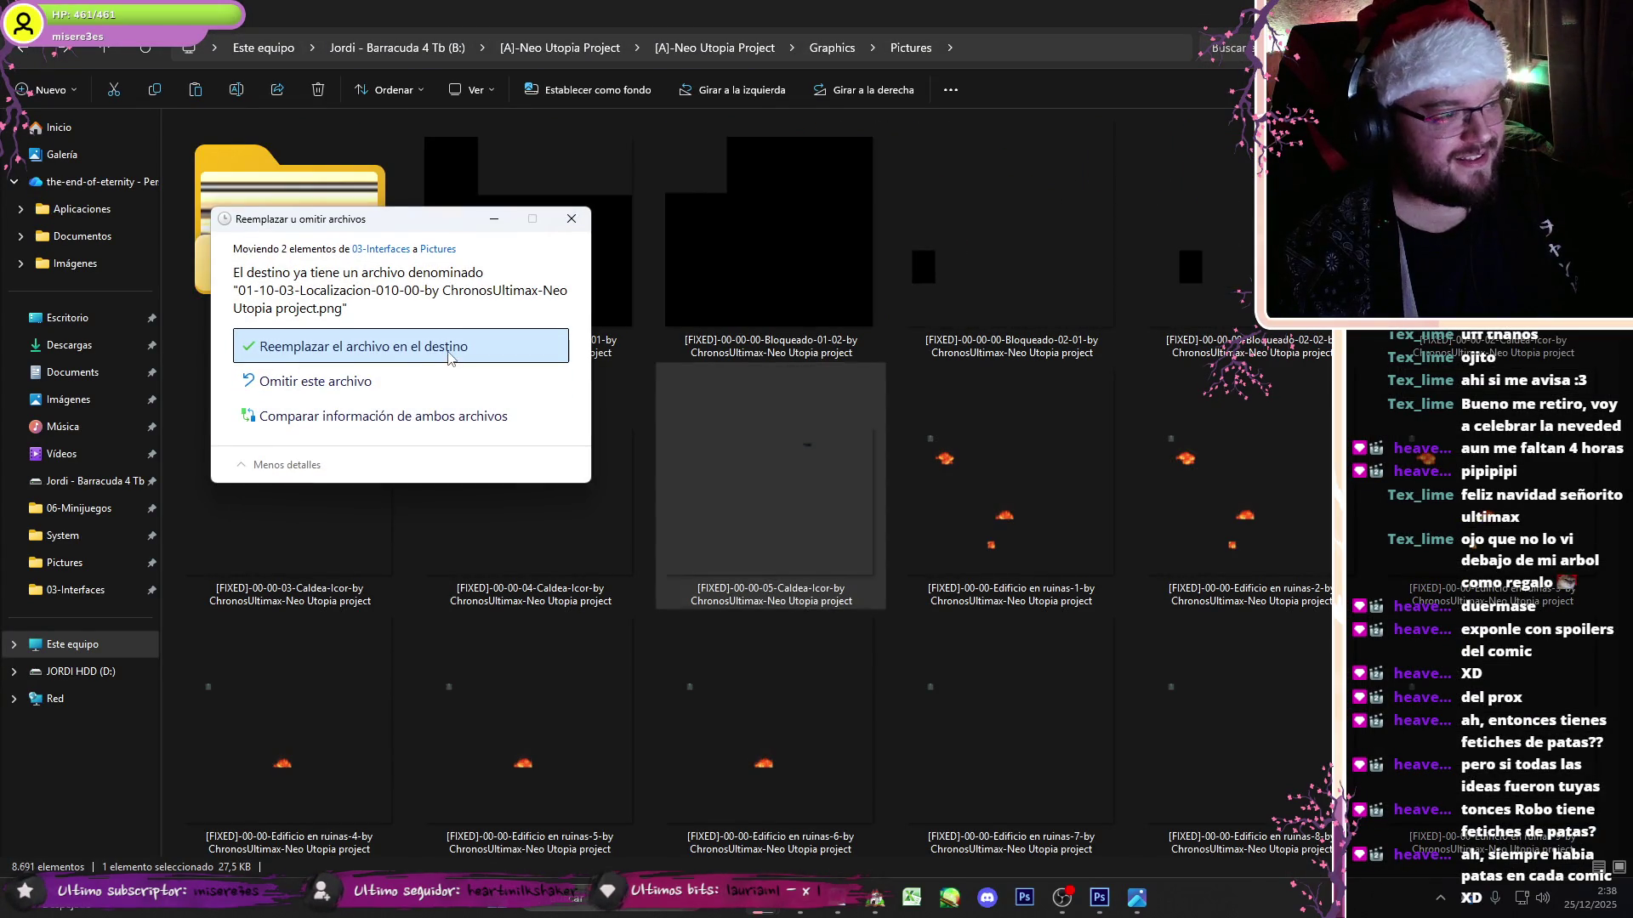
{"action": "left_click", "coordinate": [449, 356]}
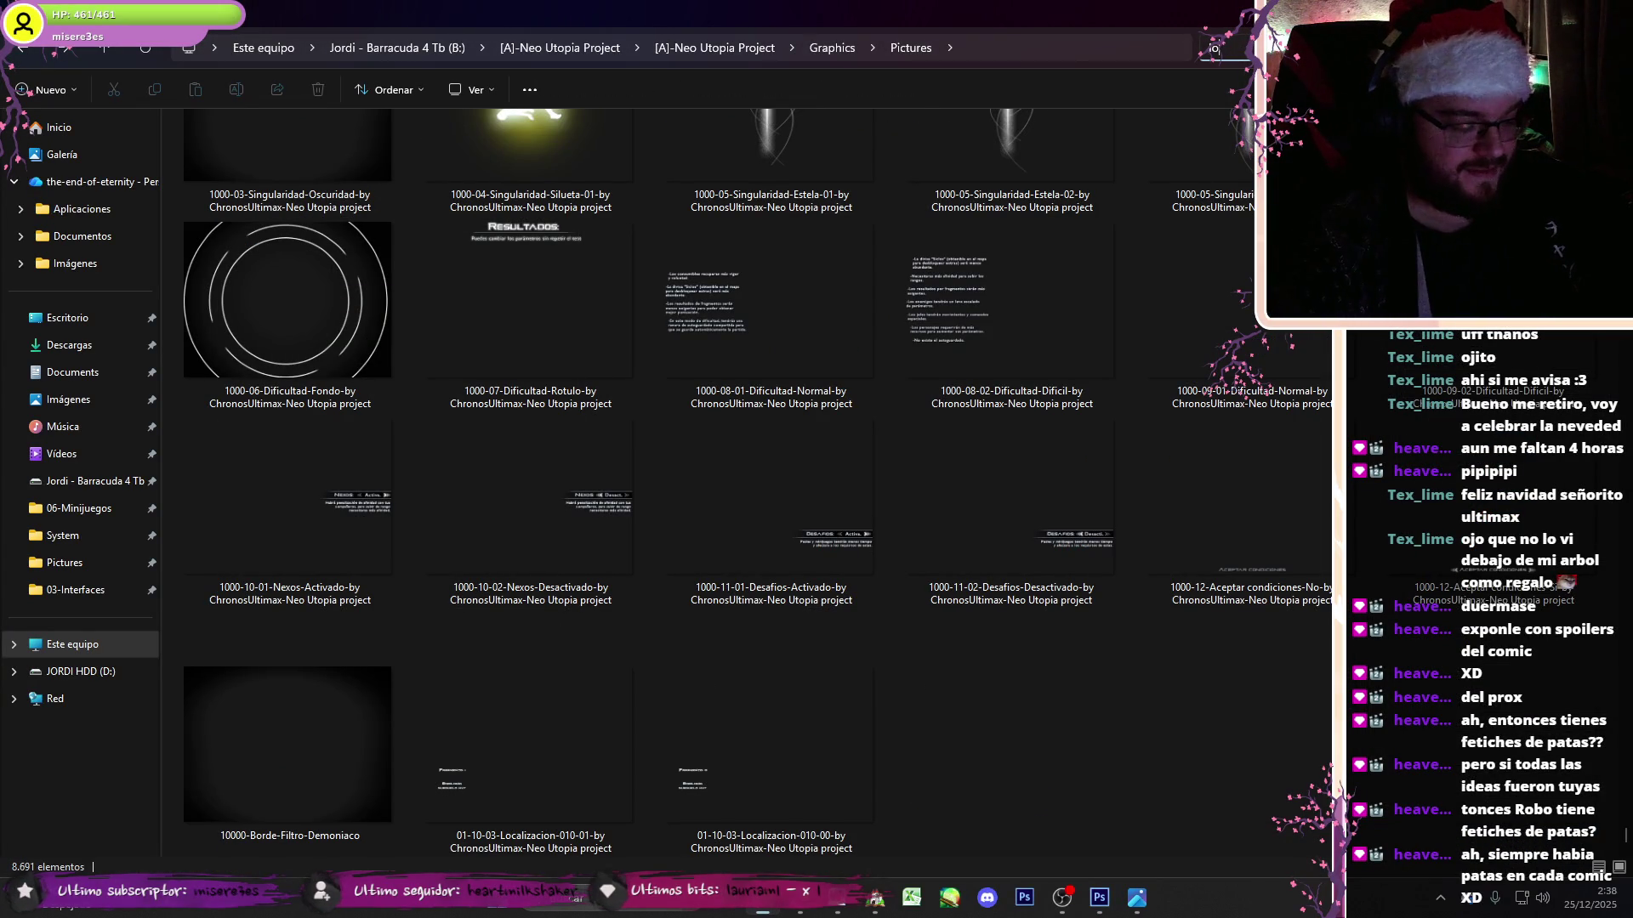
{"action": "left_click", "coordinate": [1228, 47]}
{"action": "type", "text": "localizacion"}
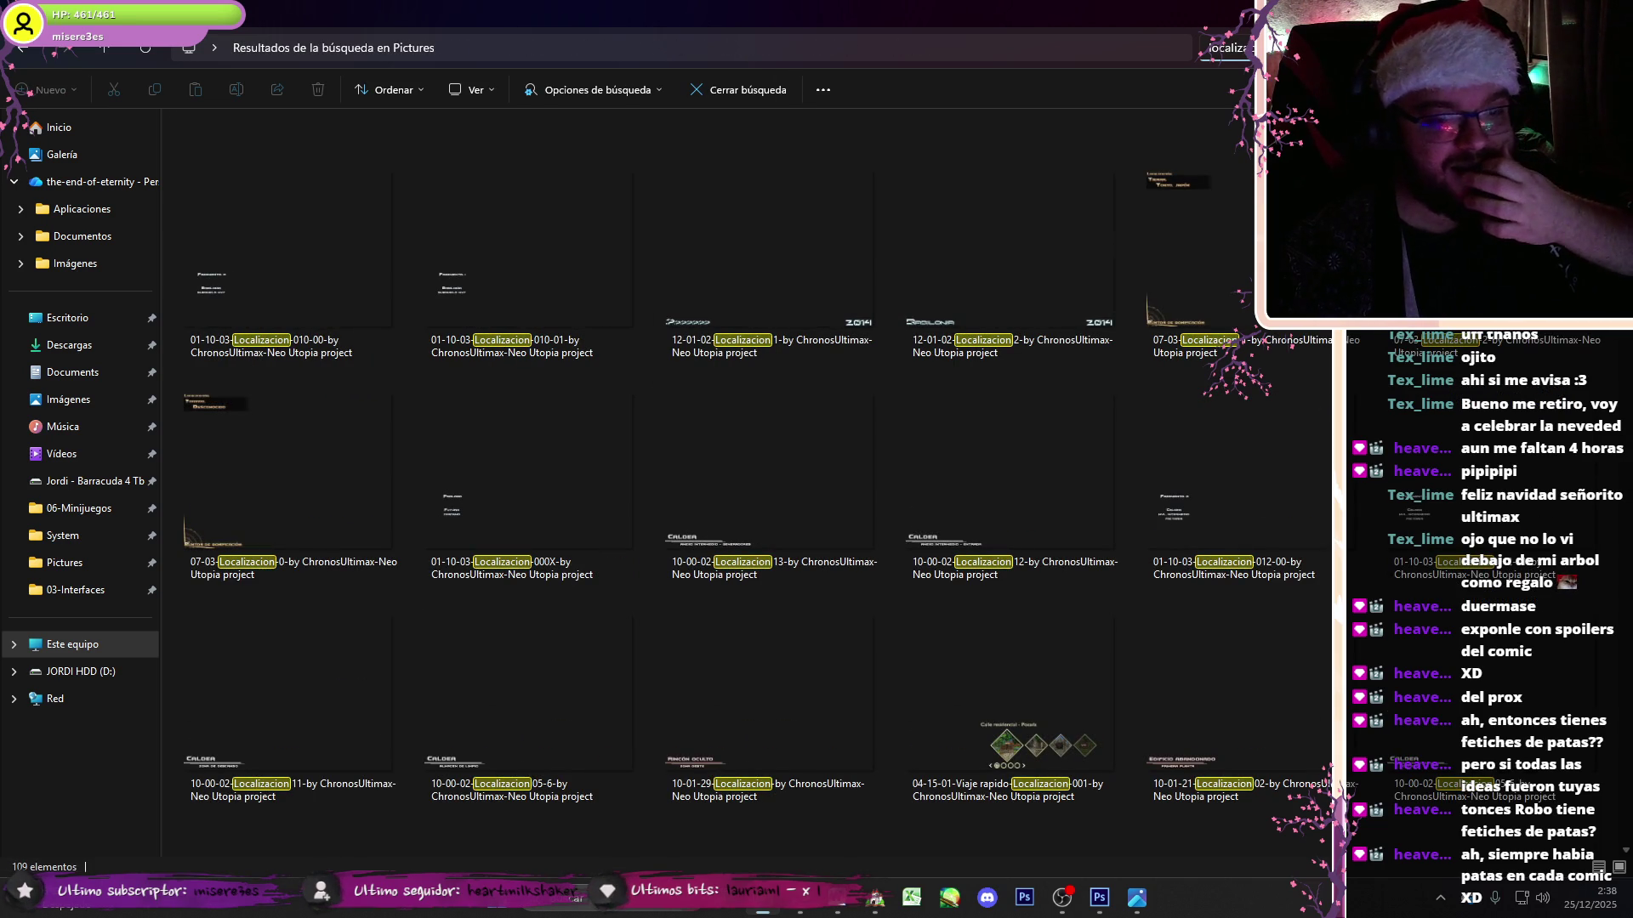
- Scroll the Localizacion results and preview the 012-00 Caldea label full size
{"action": "scroll", "coordinate": [748, 485], "scroll_direction": "down", "scroll_amount": 5}
{"action": "scroll", "coordinate": [748, 485], "scroll_direction": "down", "scroll_amount": 2}
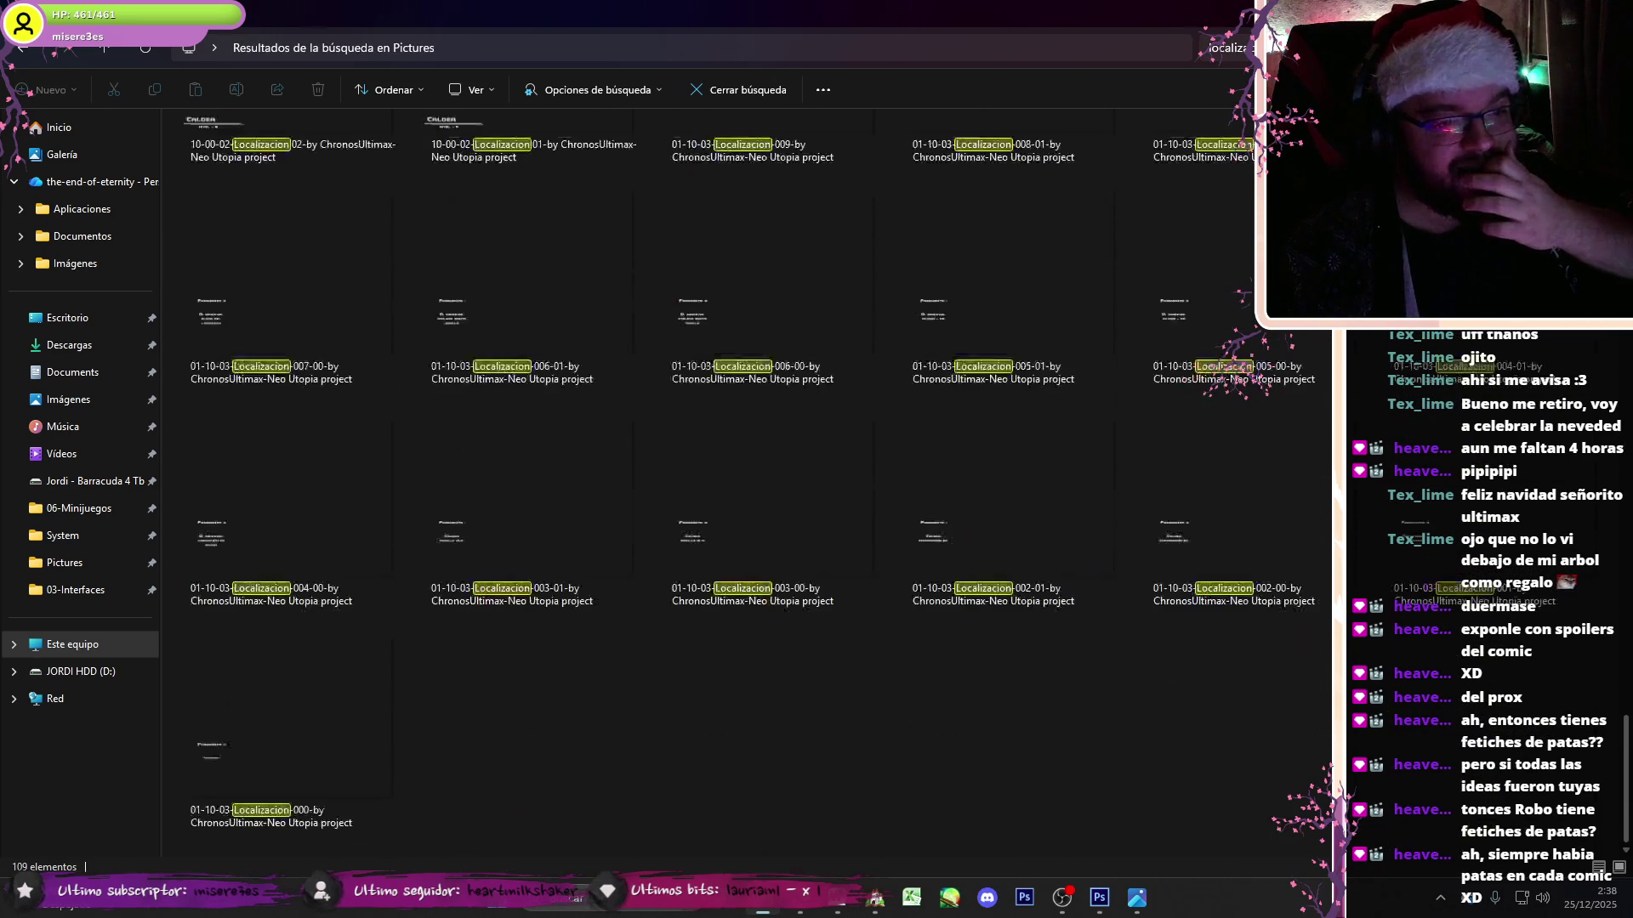
{"action": "scroll", "coordinate": [748, 484], "scroll_direction": "up", "scroll_amount": 3}
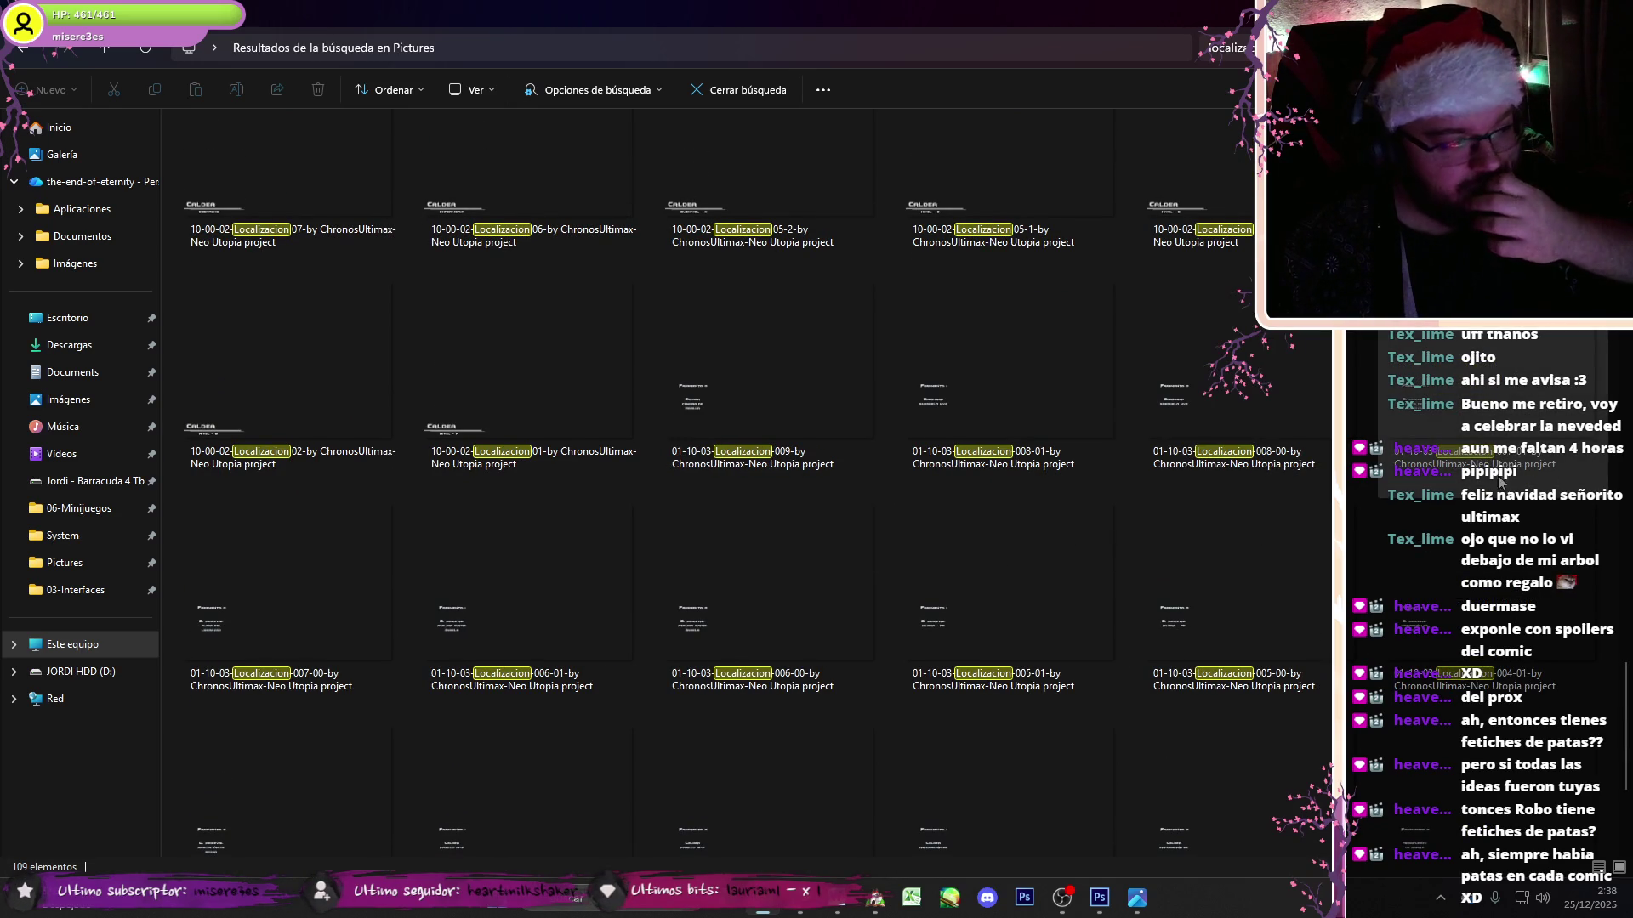
{"action": "scroll", "coordinate": [748, 485], "scroll_direction": "down", "scroll_amount": 5}
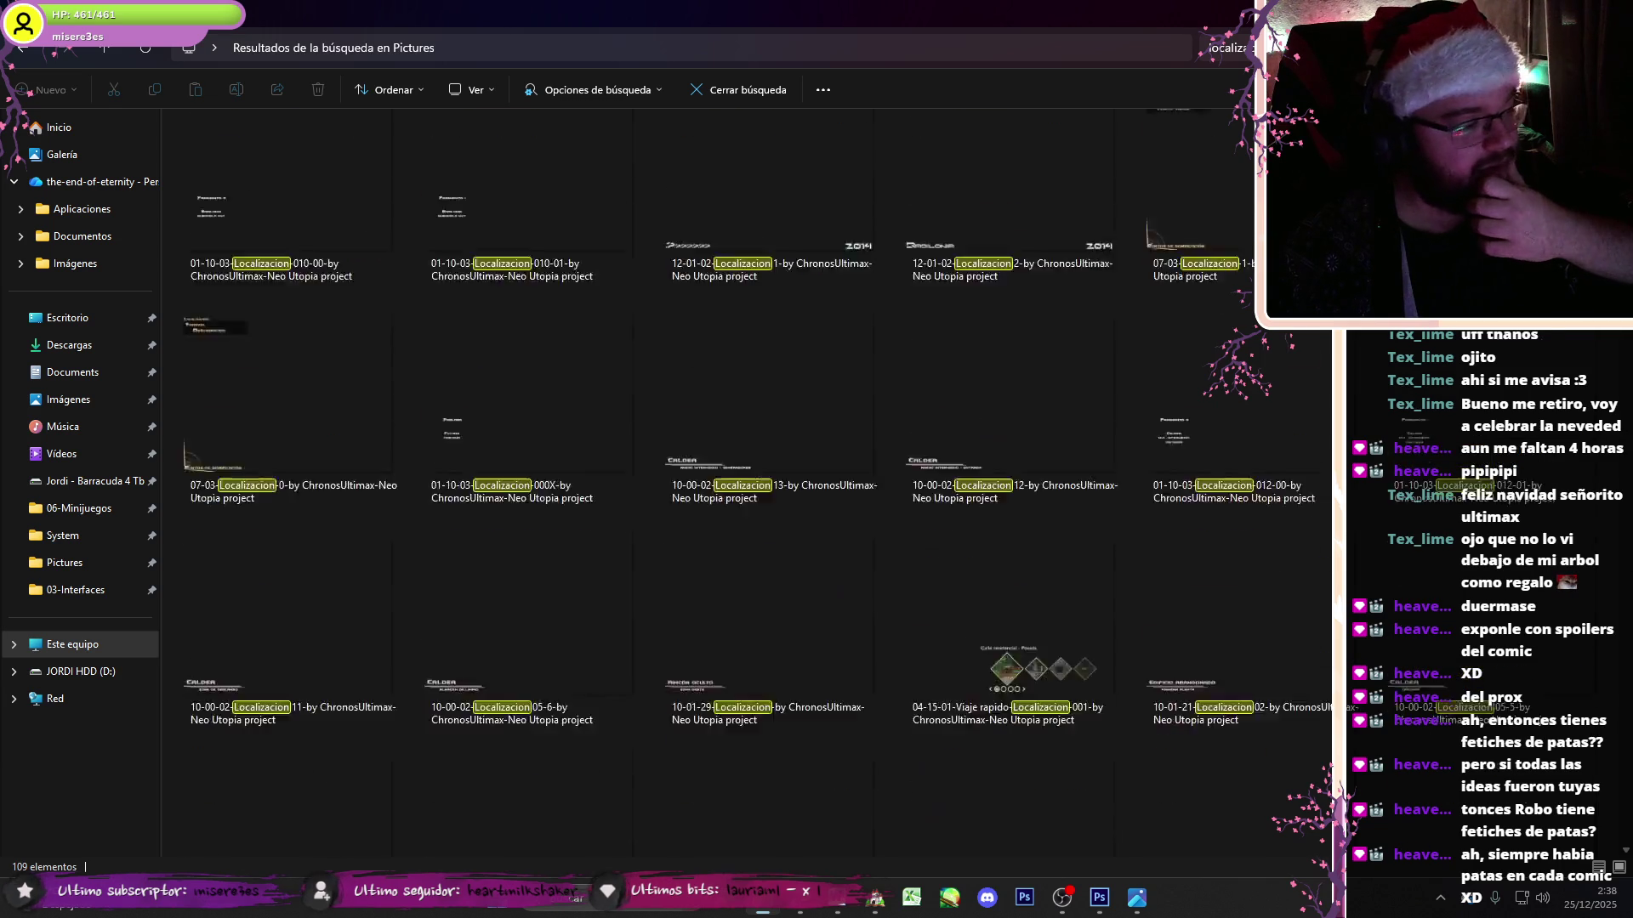
{"action": "scroll", "coordinate": [498, 181], "scroll_direction": "up", "scroll_amount": 2}
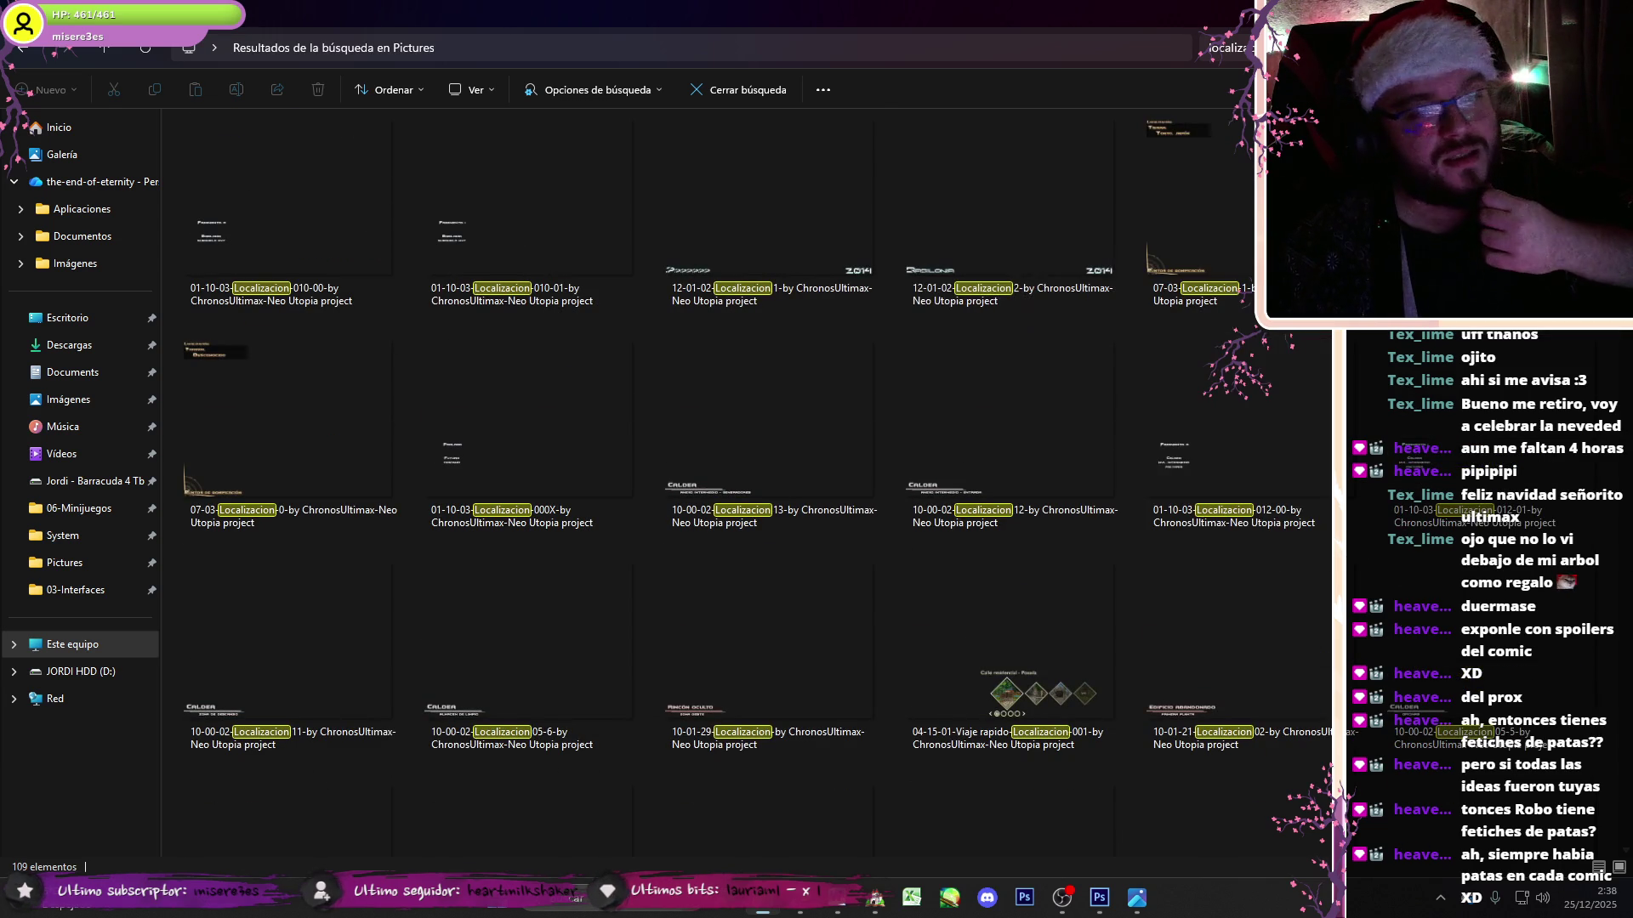
{"action": "scroll", "coordinate": [749, 485], "scroll_direction": "down", "scroll_amount": 2}
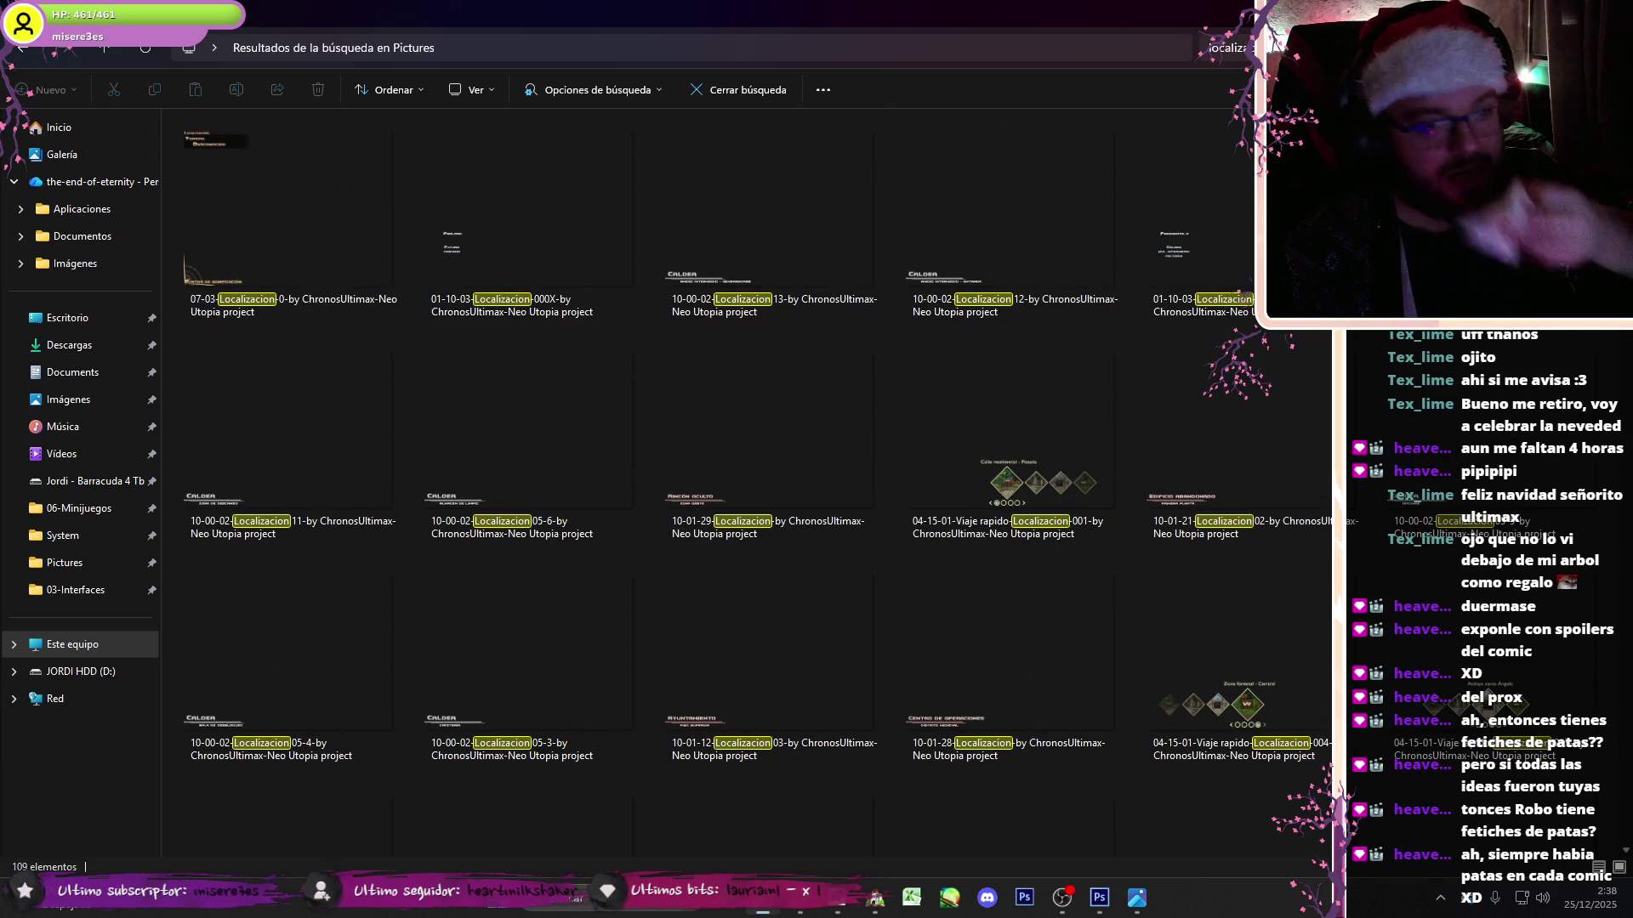
{"action": "double_click", "coordinate": [1221, 293]}
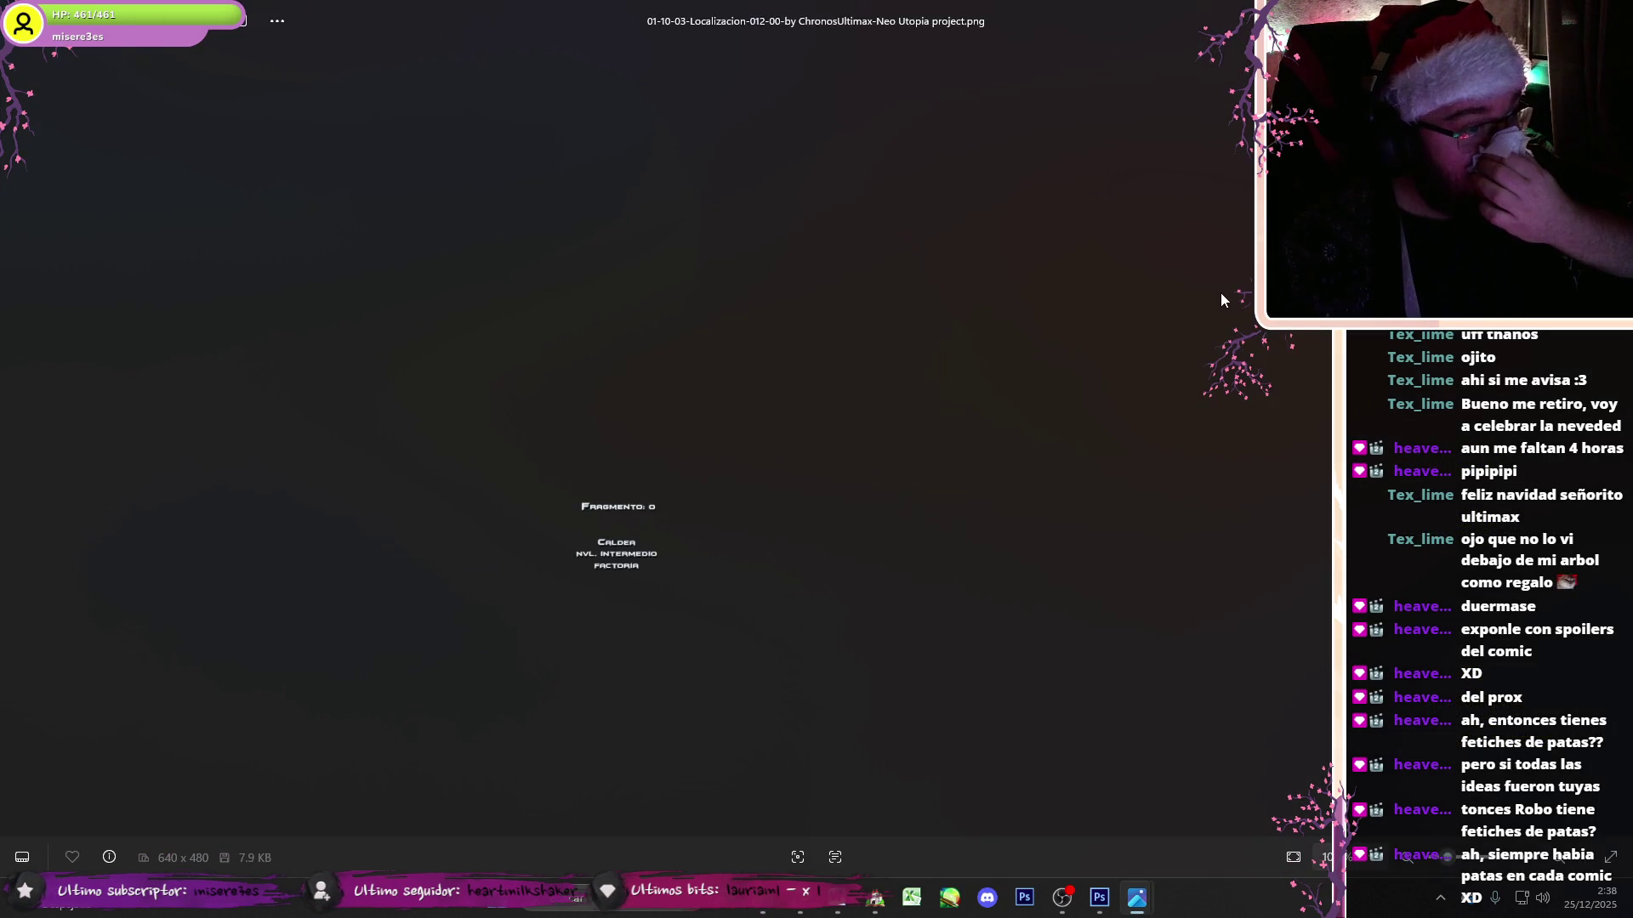
{"action": "key", "text": "Escape"}
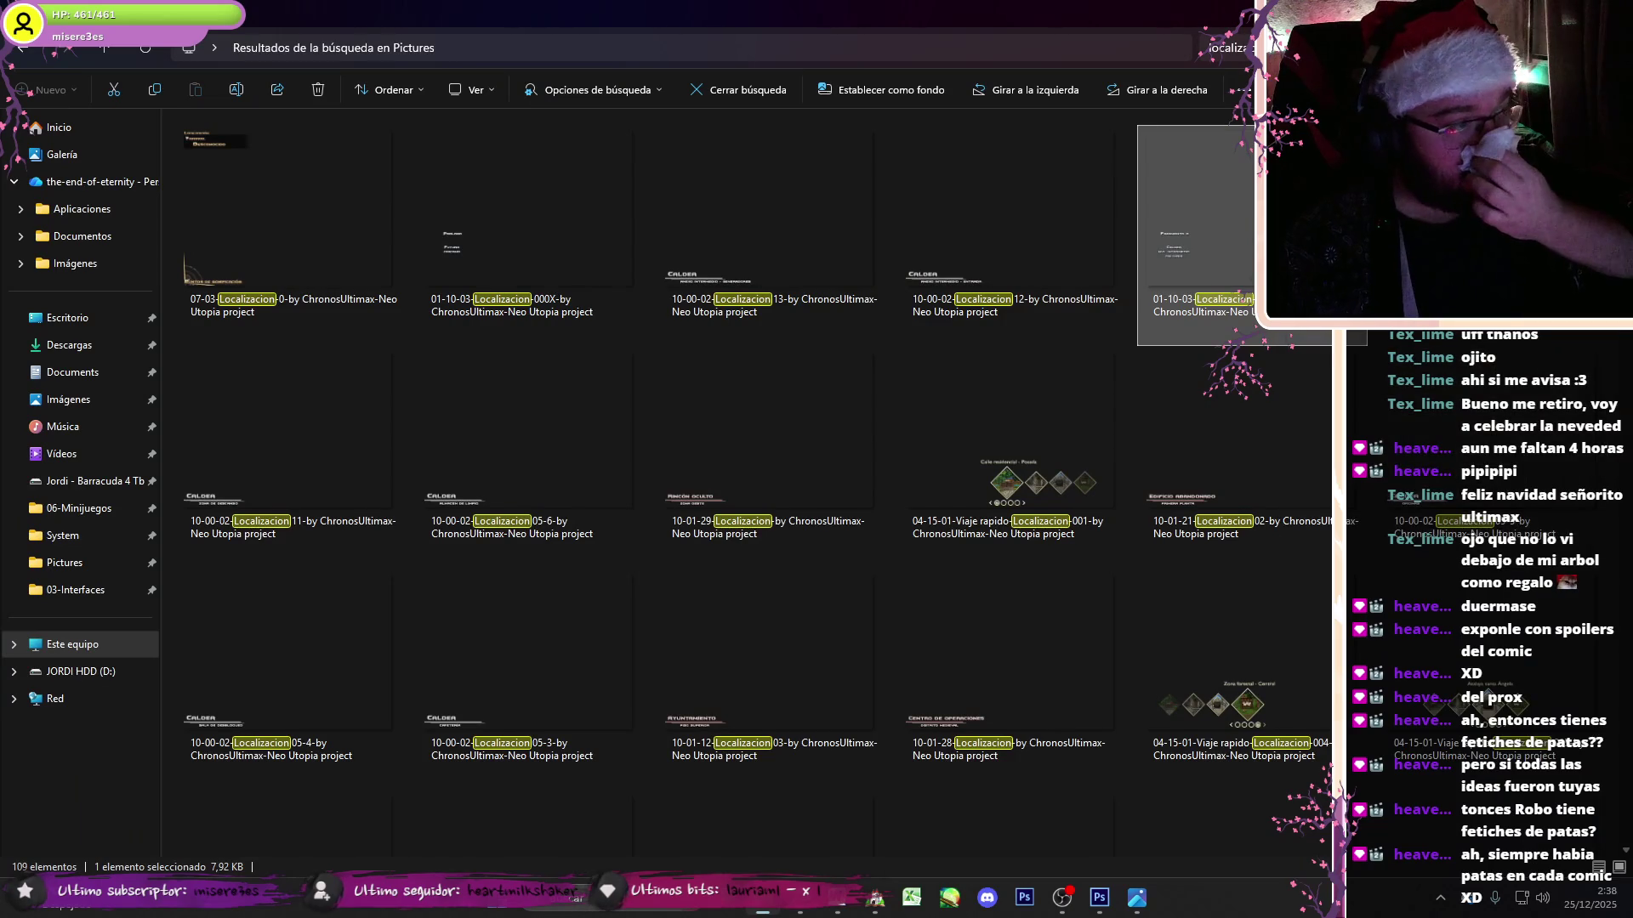
- Scroll through the remaining Localizacion results, then go back to Pictures
{"action": "scroll", "coordinate": [748, 485], "scroll_direction": "down", "scroll_amount": 2}
{"action": "scroll", "coordinate": [748, 485], "scroll_direction": "down", "scroll_amount": 8}
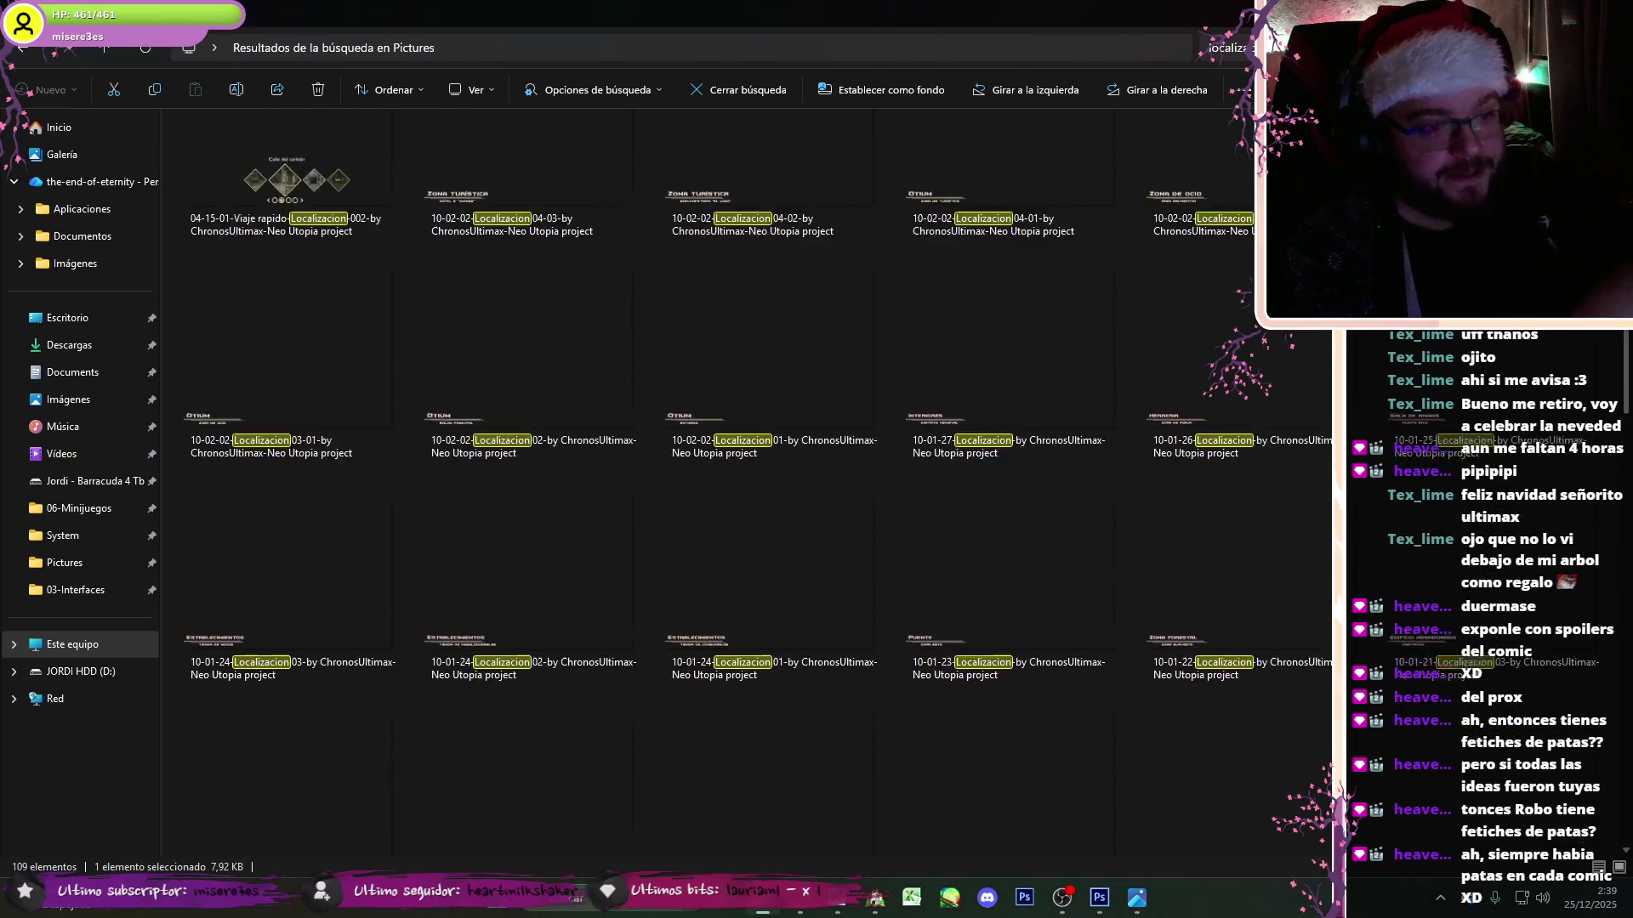
{"action": "scroll", "coordinate": [749, 485], "scroll_direction": "down", "scroll_amount": 10}
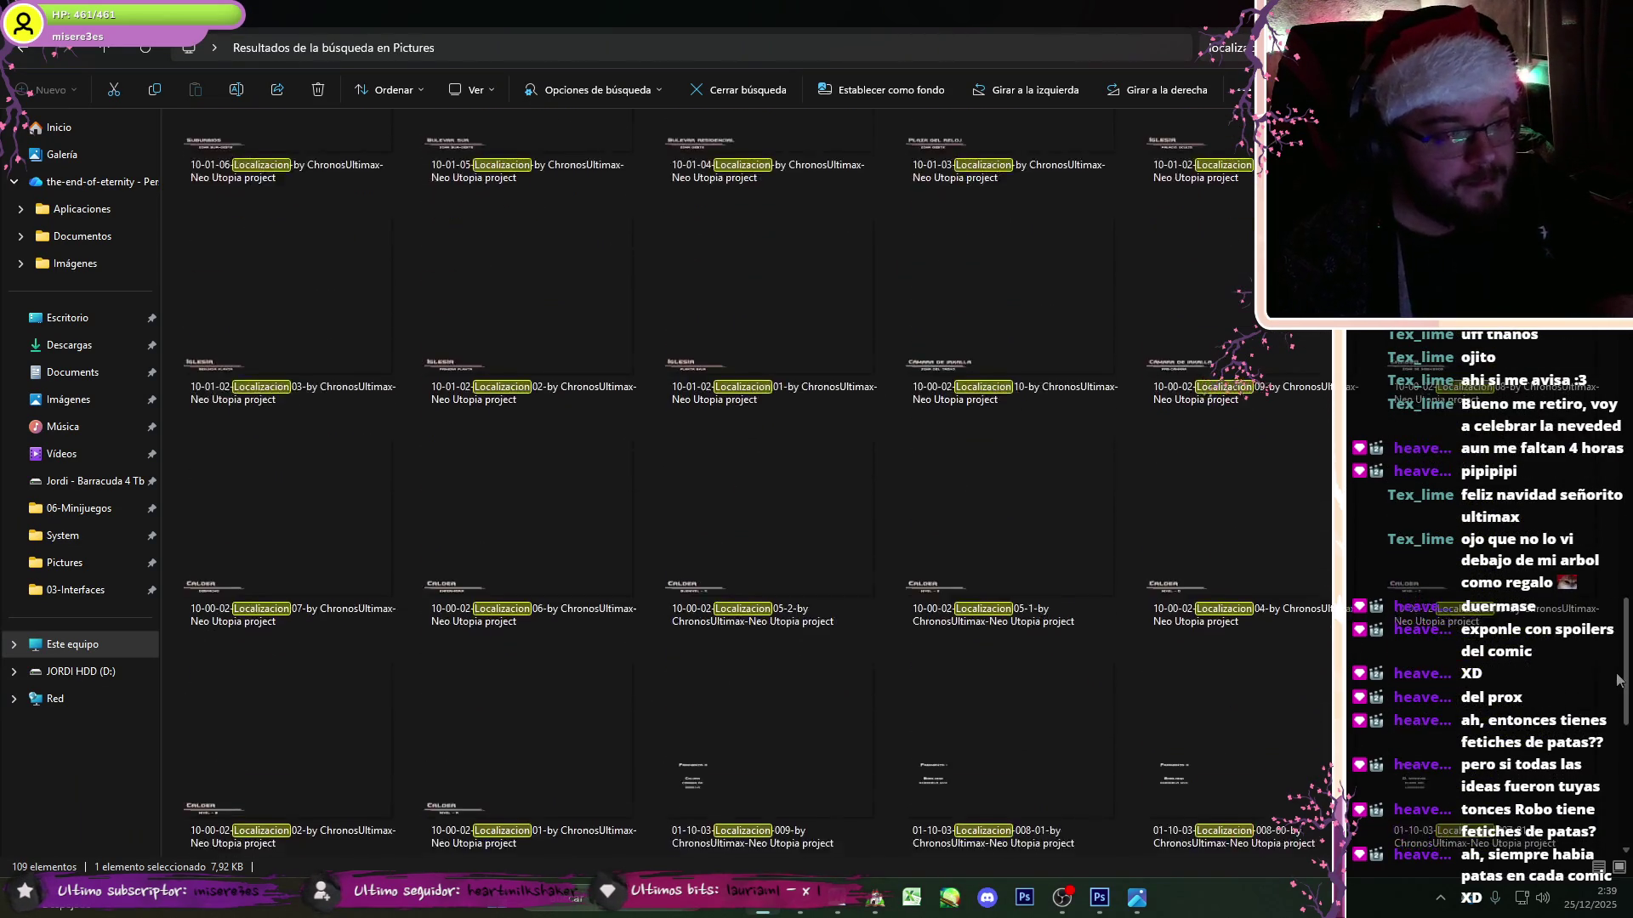
{"action": "scroll", "coordinate": [748, 485], "scroll_direction": "down", "scroll_amount": 1}
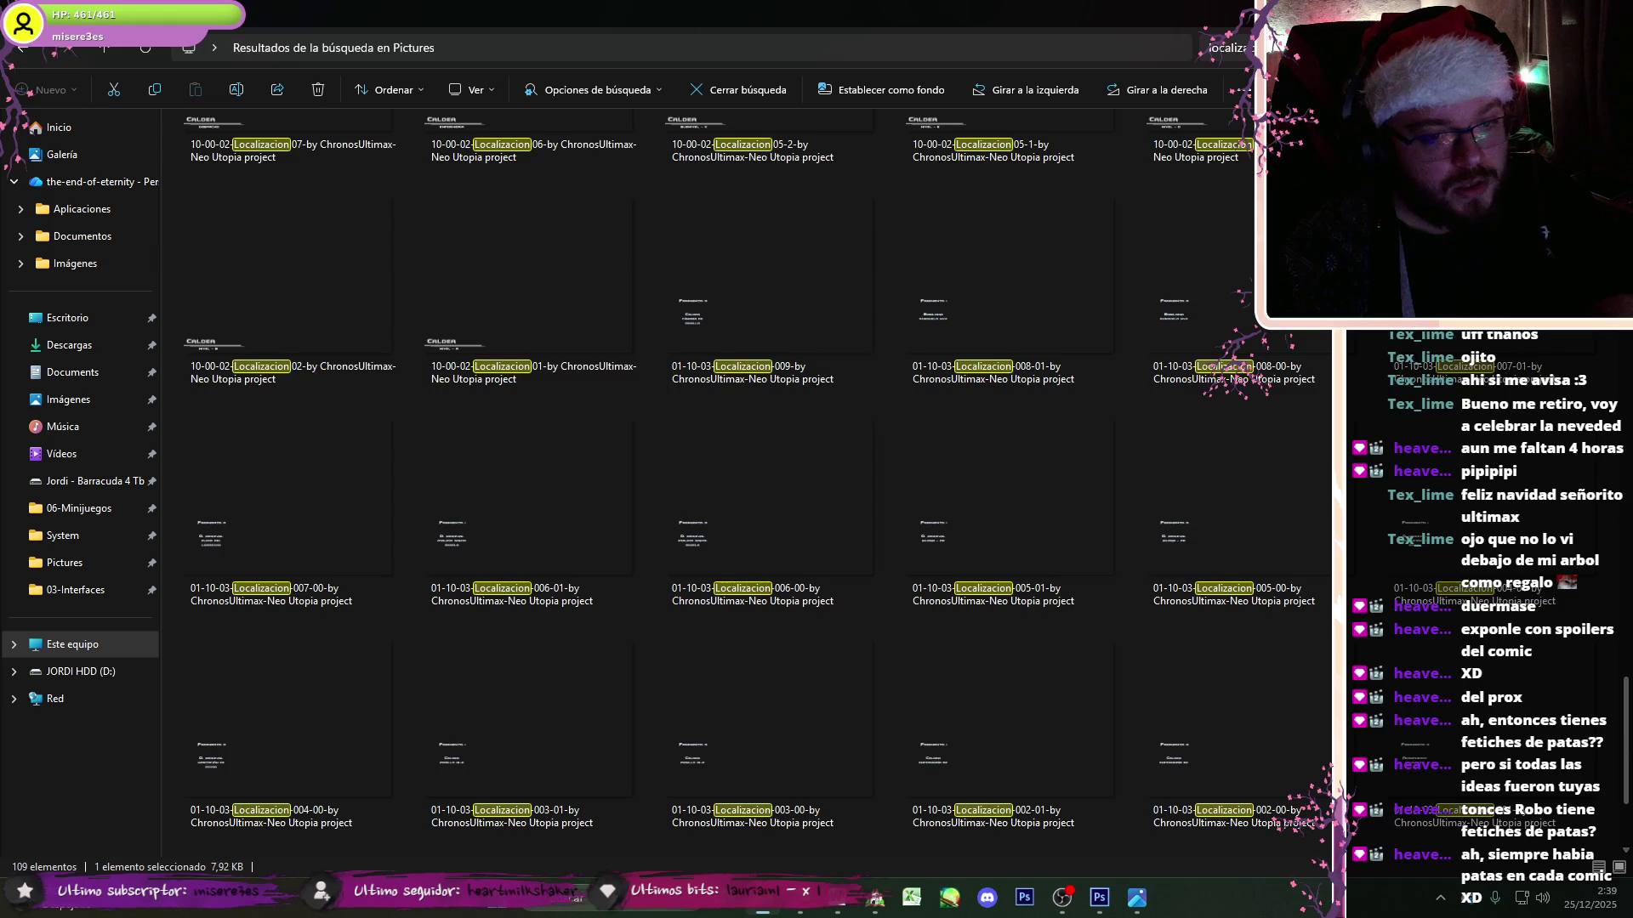
{"action": "scroll", "coordinate": [645, 370], "scroll_direction": "down", "scroll_amount": 10}
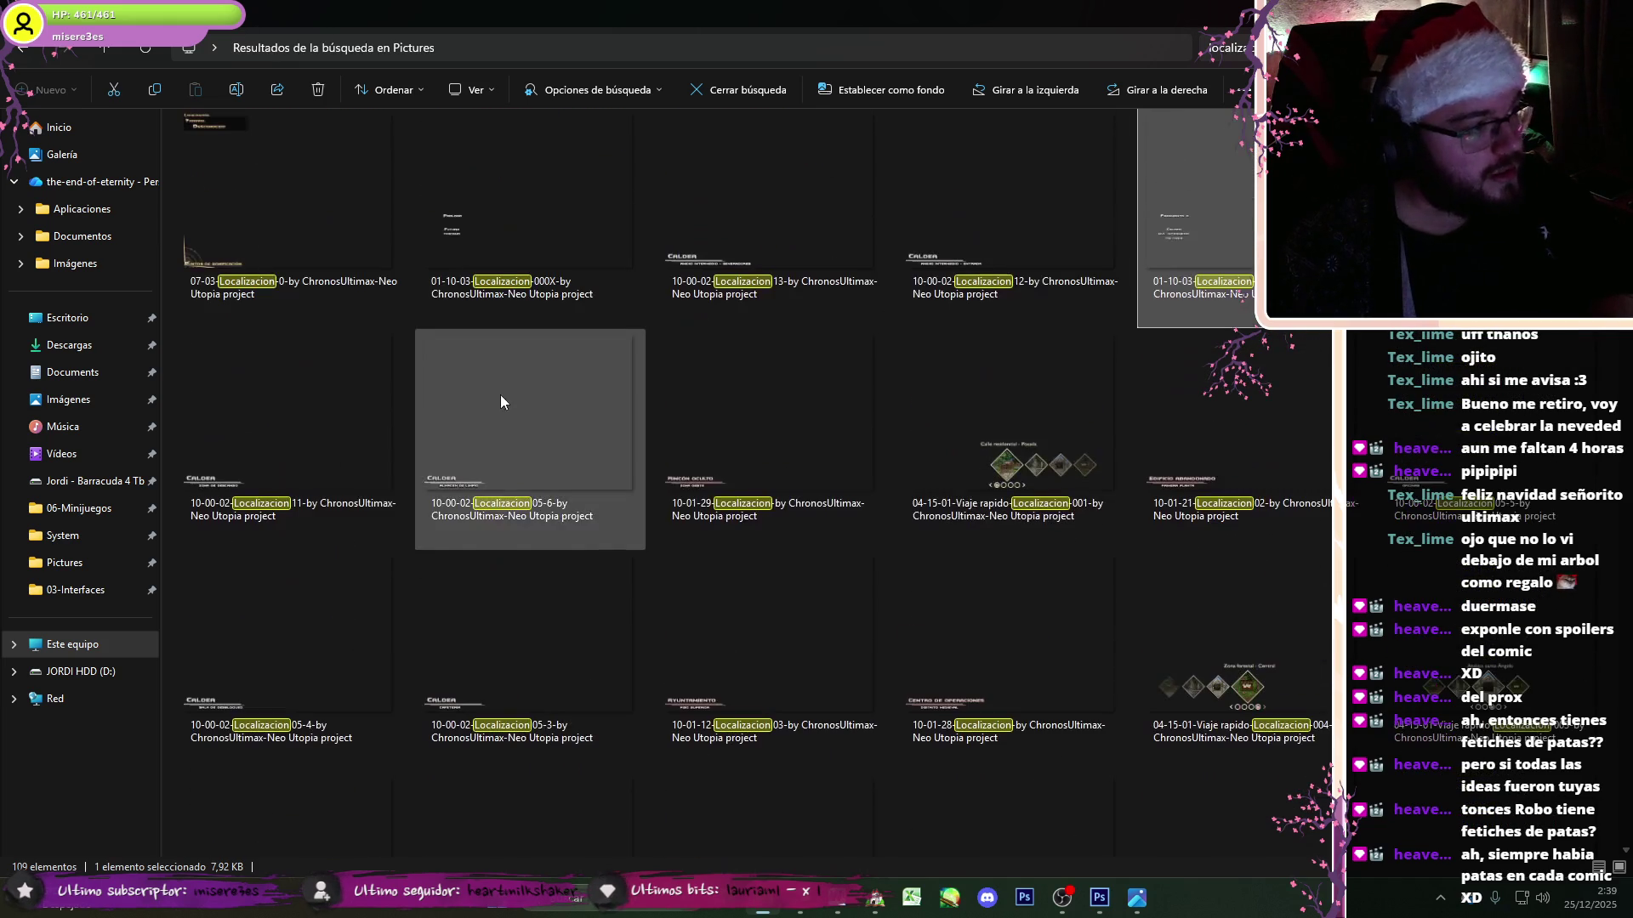
{"action": "scroll", "coordinate": [527, 332], "scroll_direction": "up", "scroll_amount": 5}
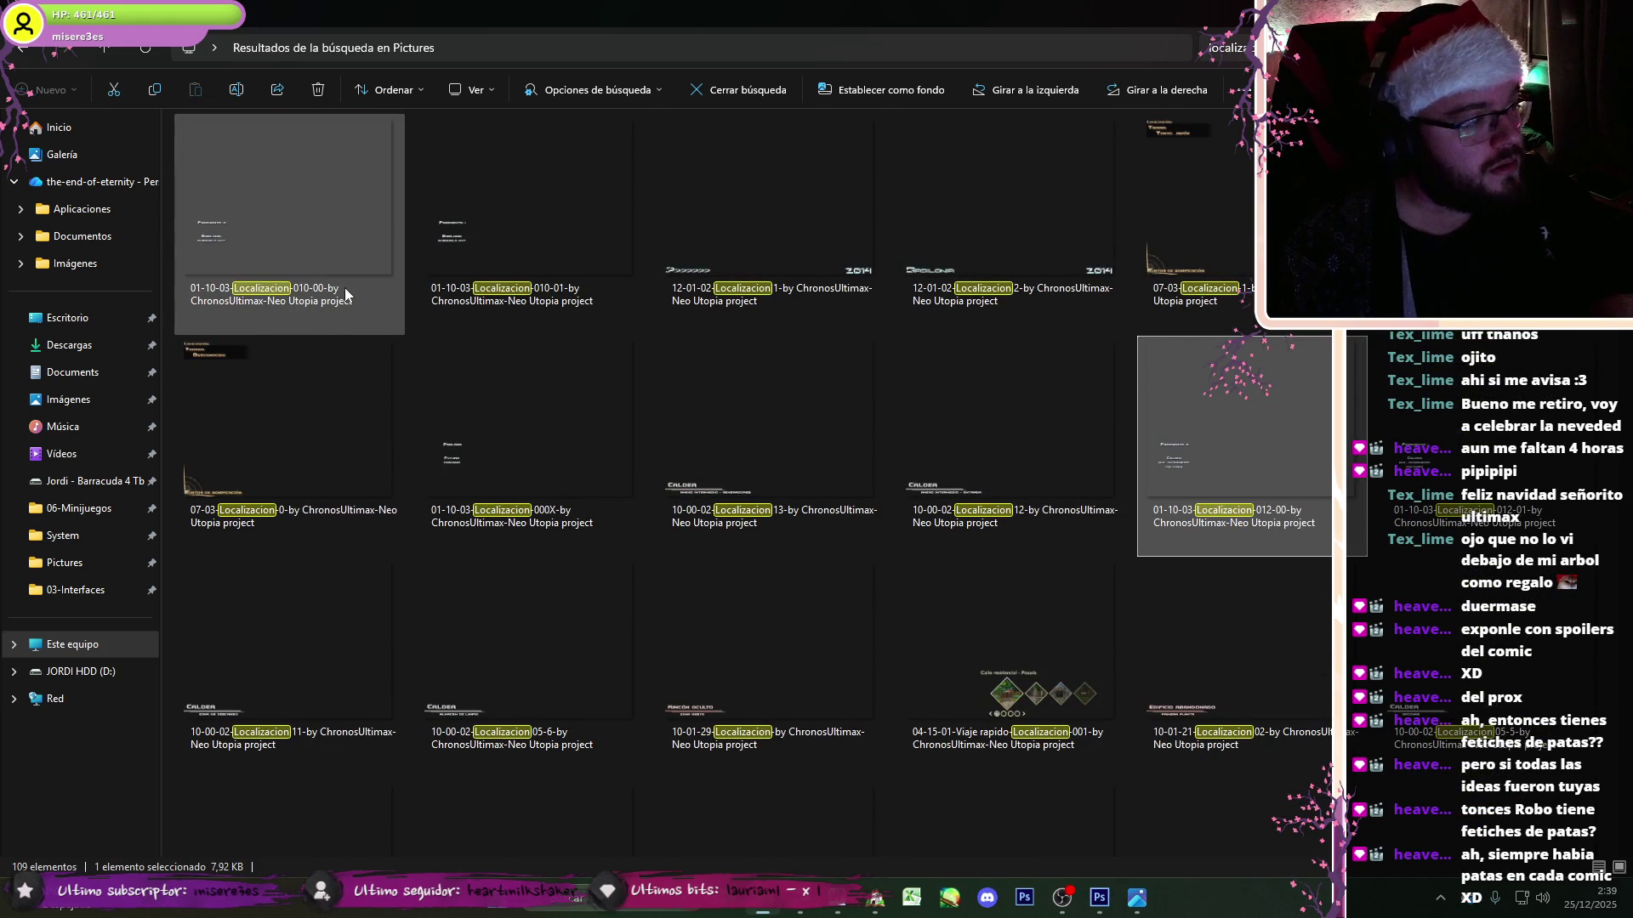
{"action": "left_click", "coordinate": [22, 49]}
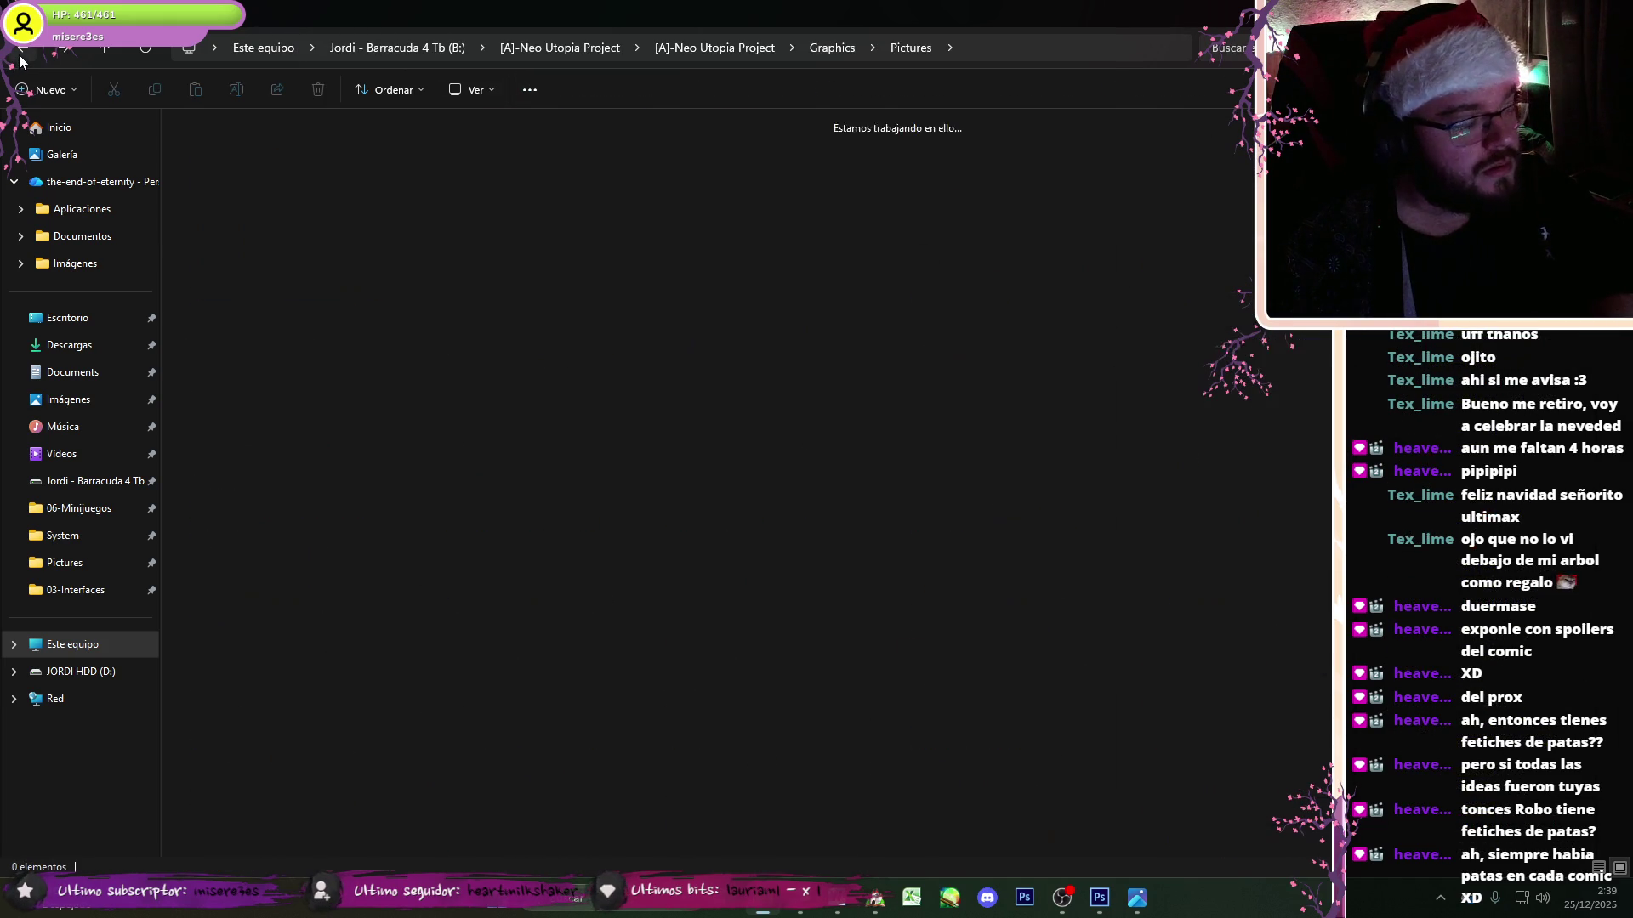
- Set Show Picture 13 in the fragment 0 branch to the Localizacion-010-00 label
{"action": "left_click", "coordinate": [875, 897]}
{"action": "key", "text": "Up"}
{"action": "key", "text": "Down"}
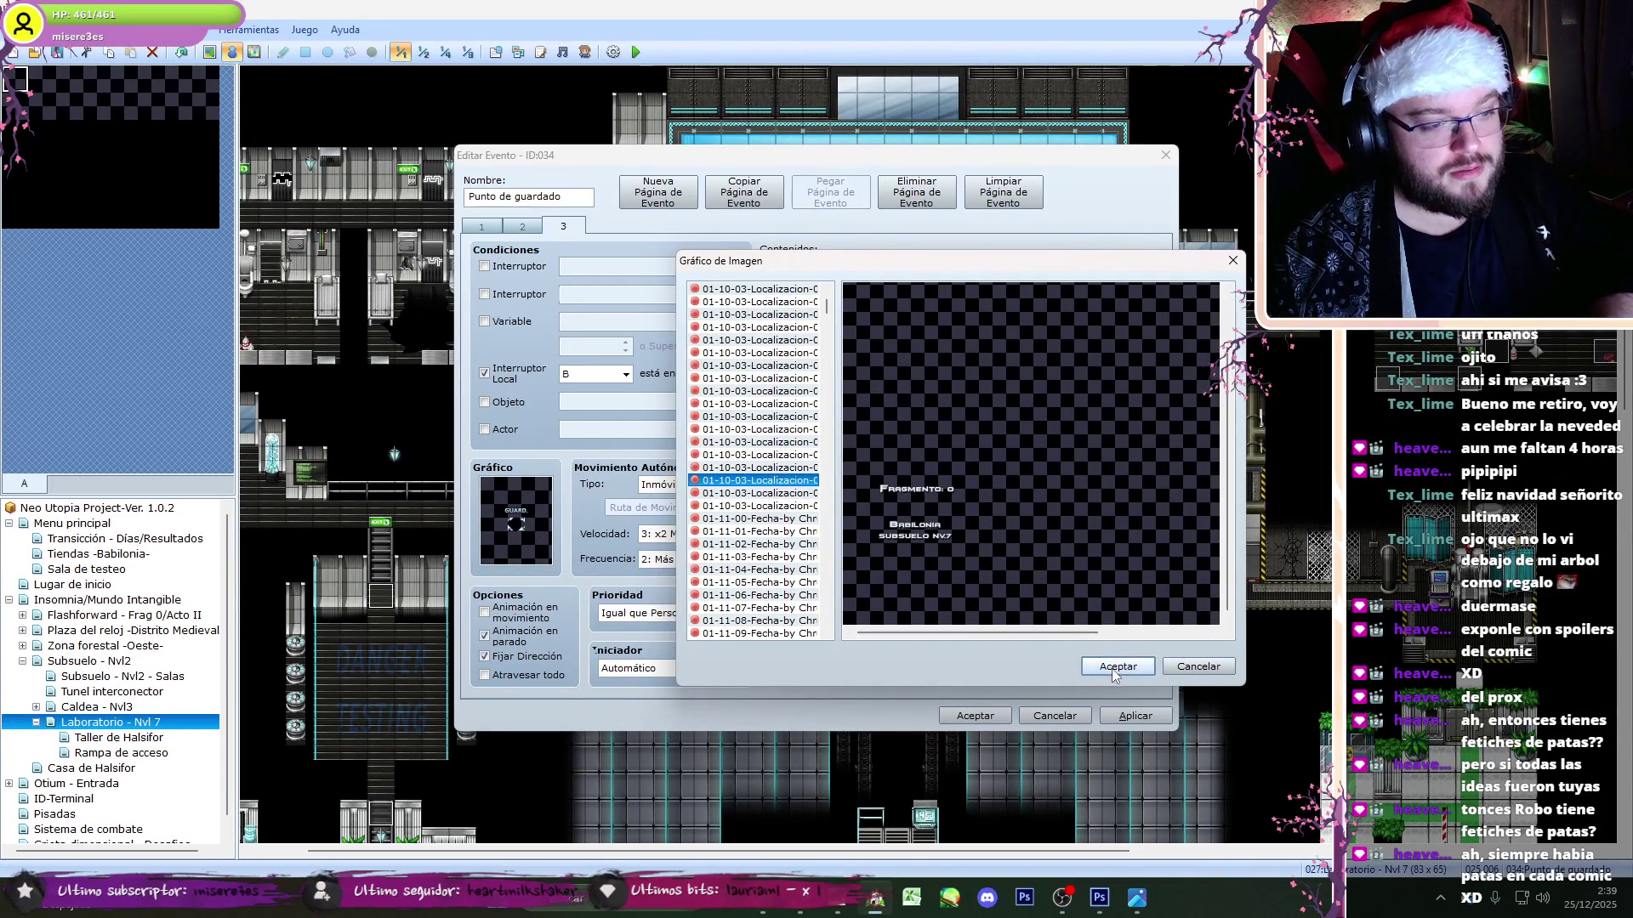
{"action": "left_click", "coordinate": [1113, 668]}
{"action": "left_click", "coordinate": [1000, 615]}
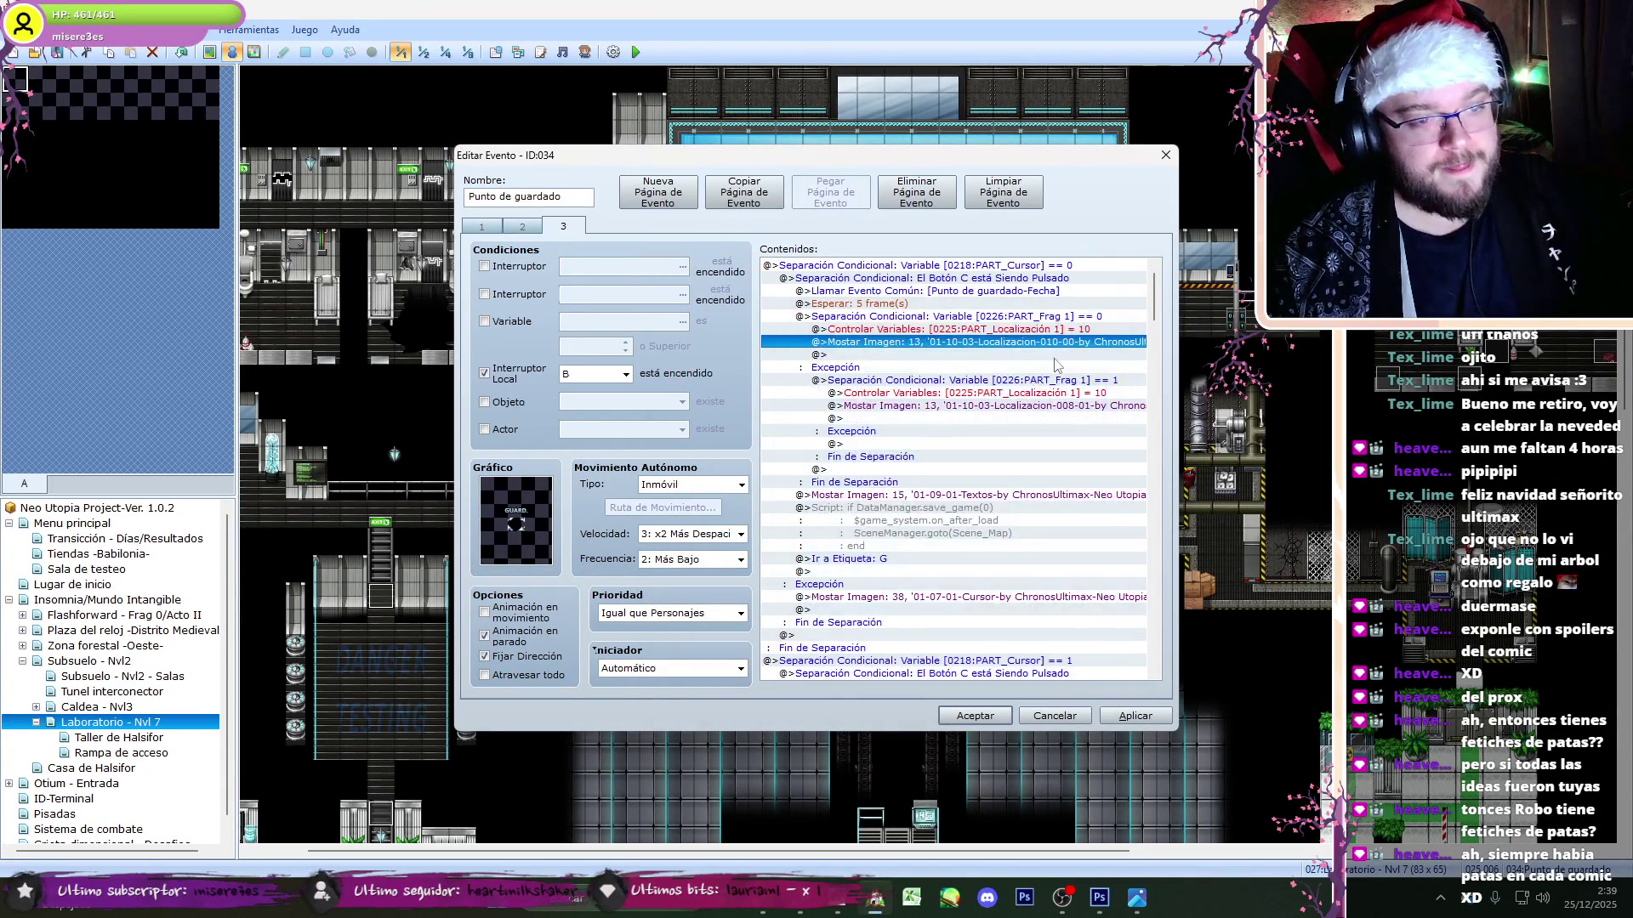
- Change the Frag 1 == 1 branch's Show Picture image to Localizacion-010-01
{"action": "left_click", "coordinate": [1044, 407]}
{"action": "double_click", "coordinate": [1044, 407]}
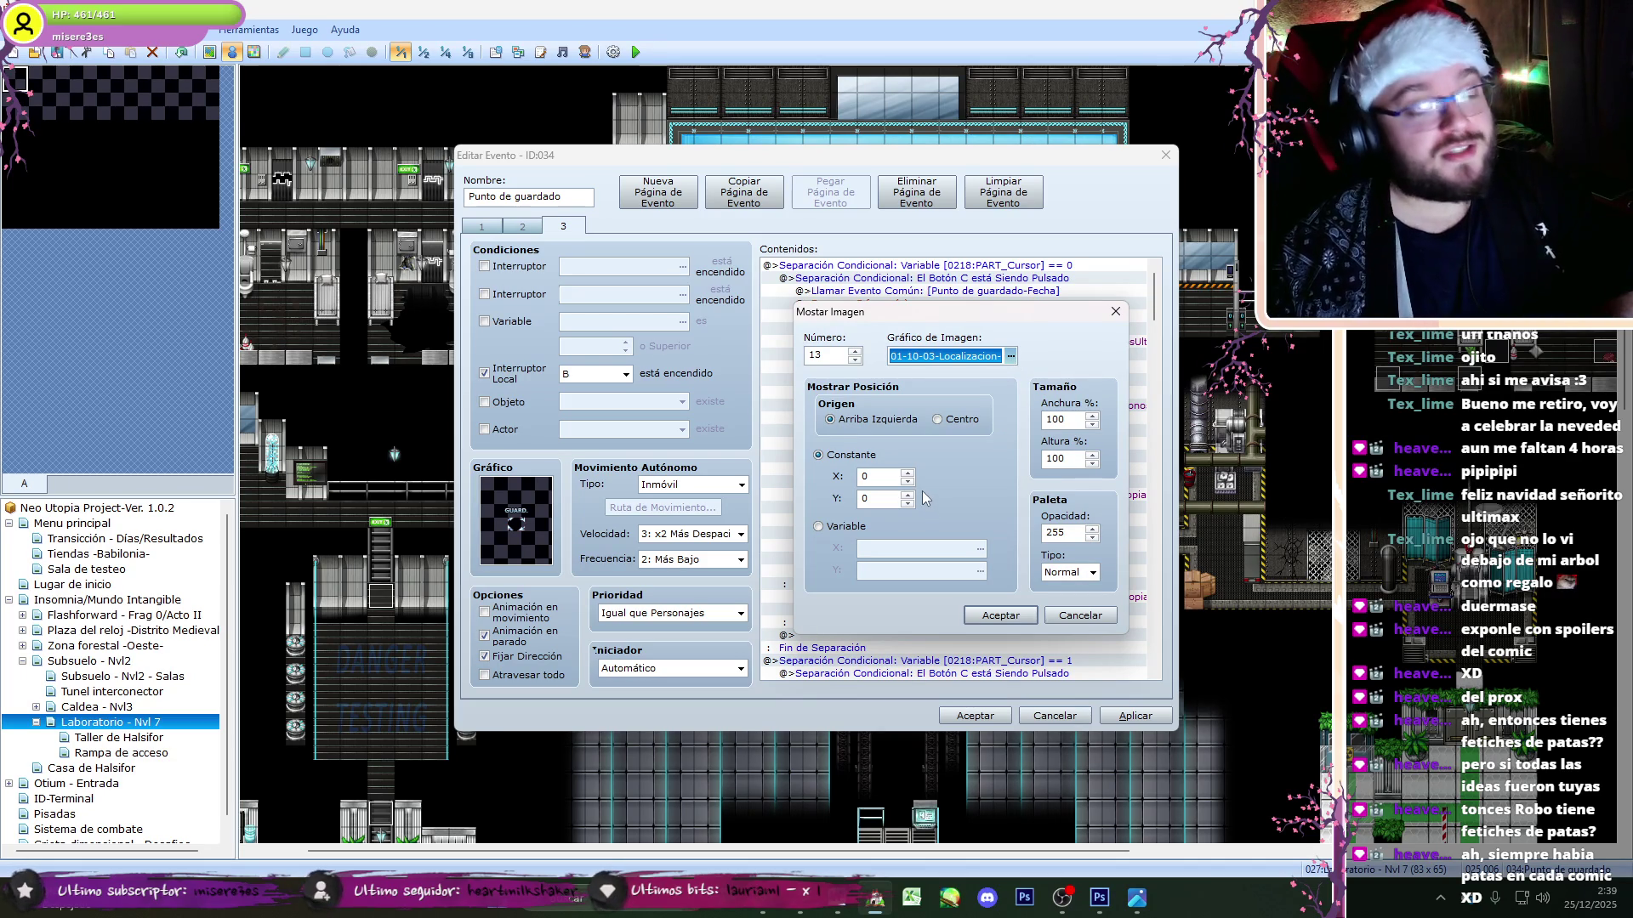
{"action": "key", "text": "space"}
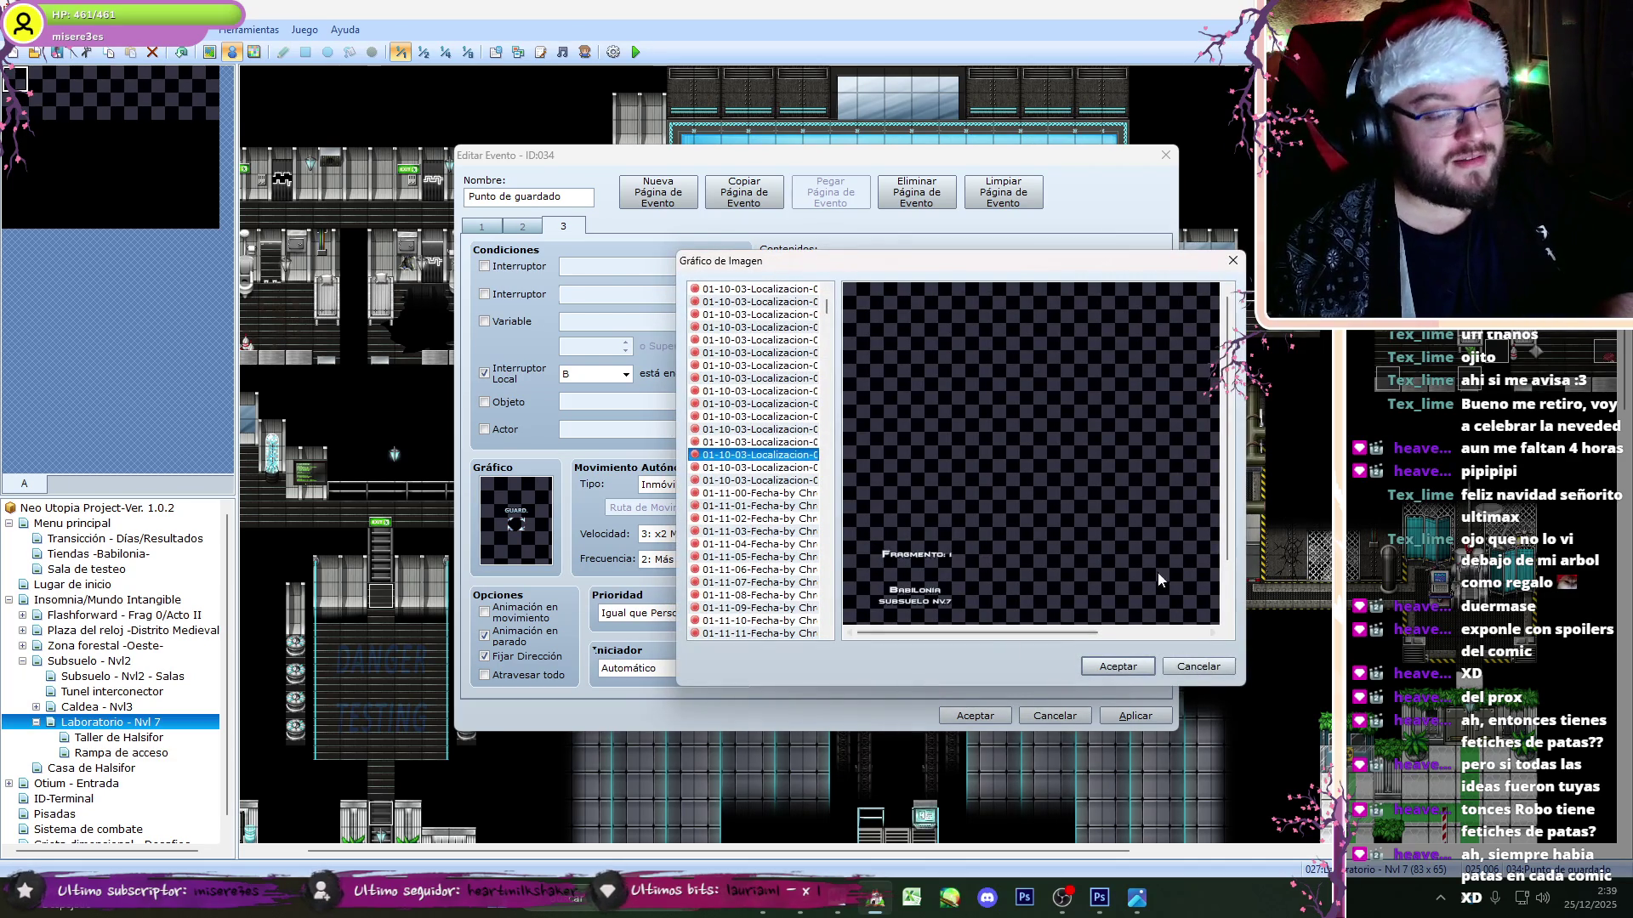
{"action": "key", "text": "Up"}
{"action": "key", "text": "Down"}
{"action": "key", "text": "Down"}
{"action": "key", "text": "Down"}
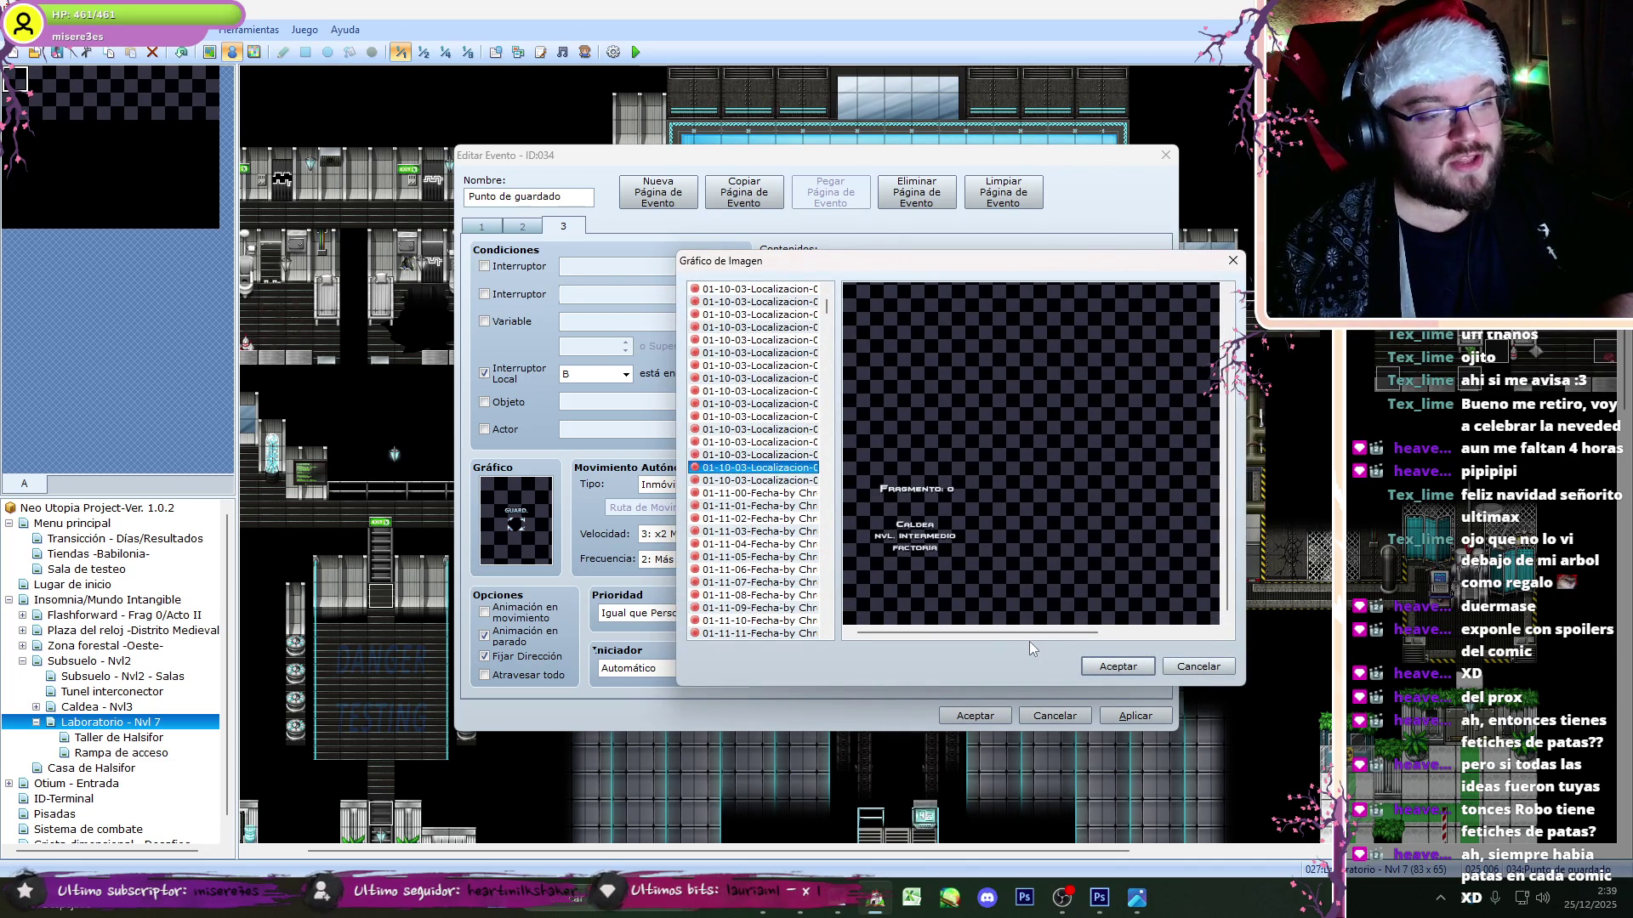
{"action": "key", "text": "Up"}
{"action": "key", "text": "Up"}
{"action": "key", "text": "Up"}
{"action": "left_click", "coordinate": [1118, 667]}
{"action": "left_click", "coordinate": [1018, 622]}
- Start a different music track in the browser and return to the event editor
{"action": "key", "text": "alt+Tab"}
{"action": "left_click", "coordinate": [667, 546]}
{"action": "left_click", "coordinate": [1300, 578]}
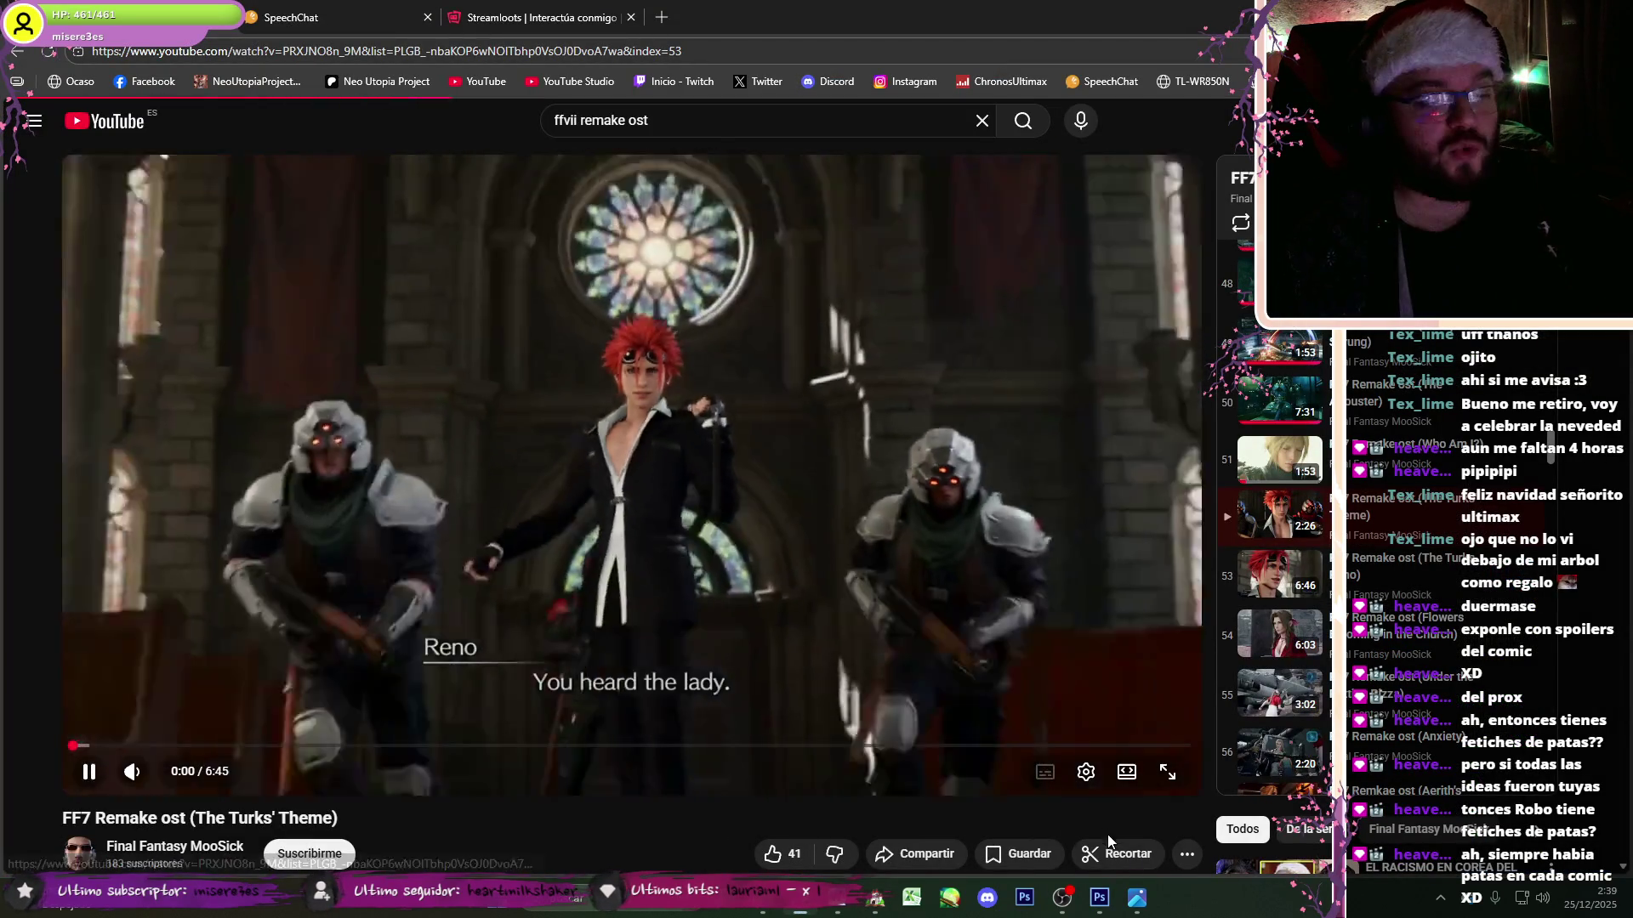
{"action": "key", "text": "alt+Tab"}
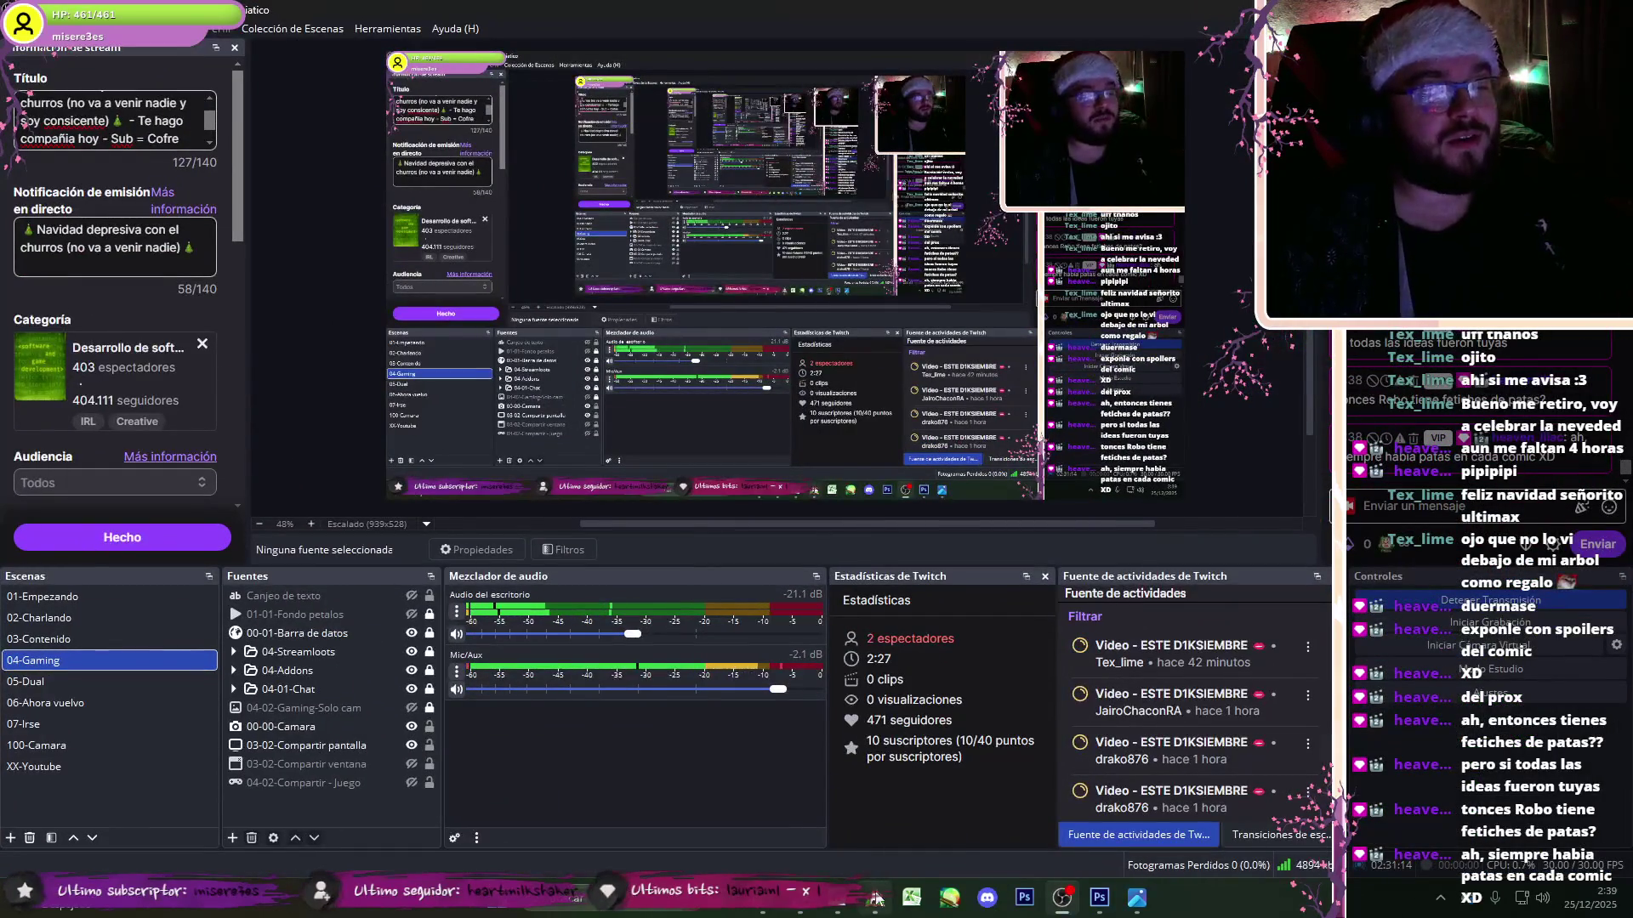
{"action": "left_click", "coordinate": [876, 898]}
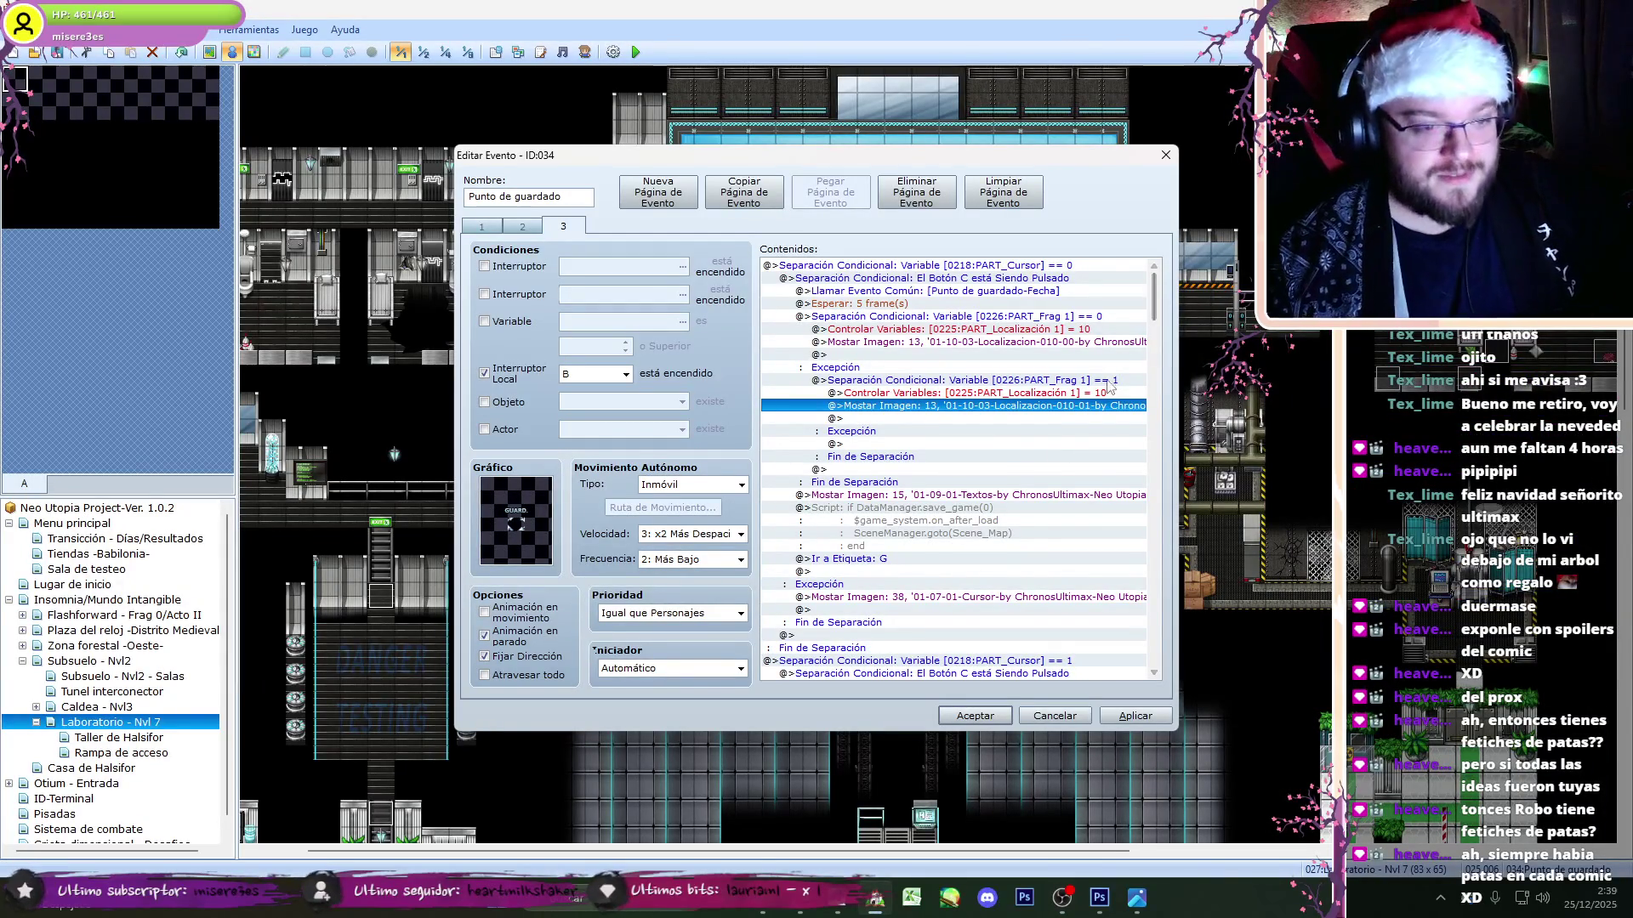
- Set the PART_Localización 2 variable command on page 3 to constant 10
{"action": "key", "text": "Up"}
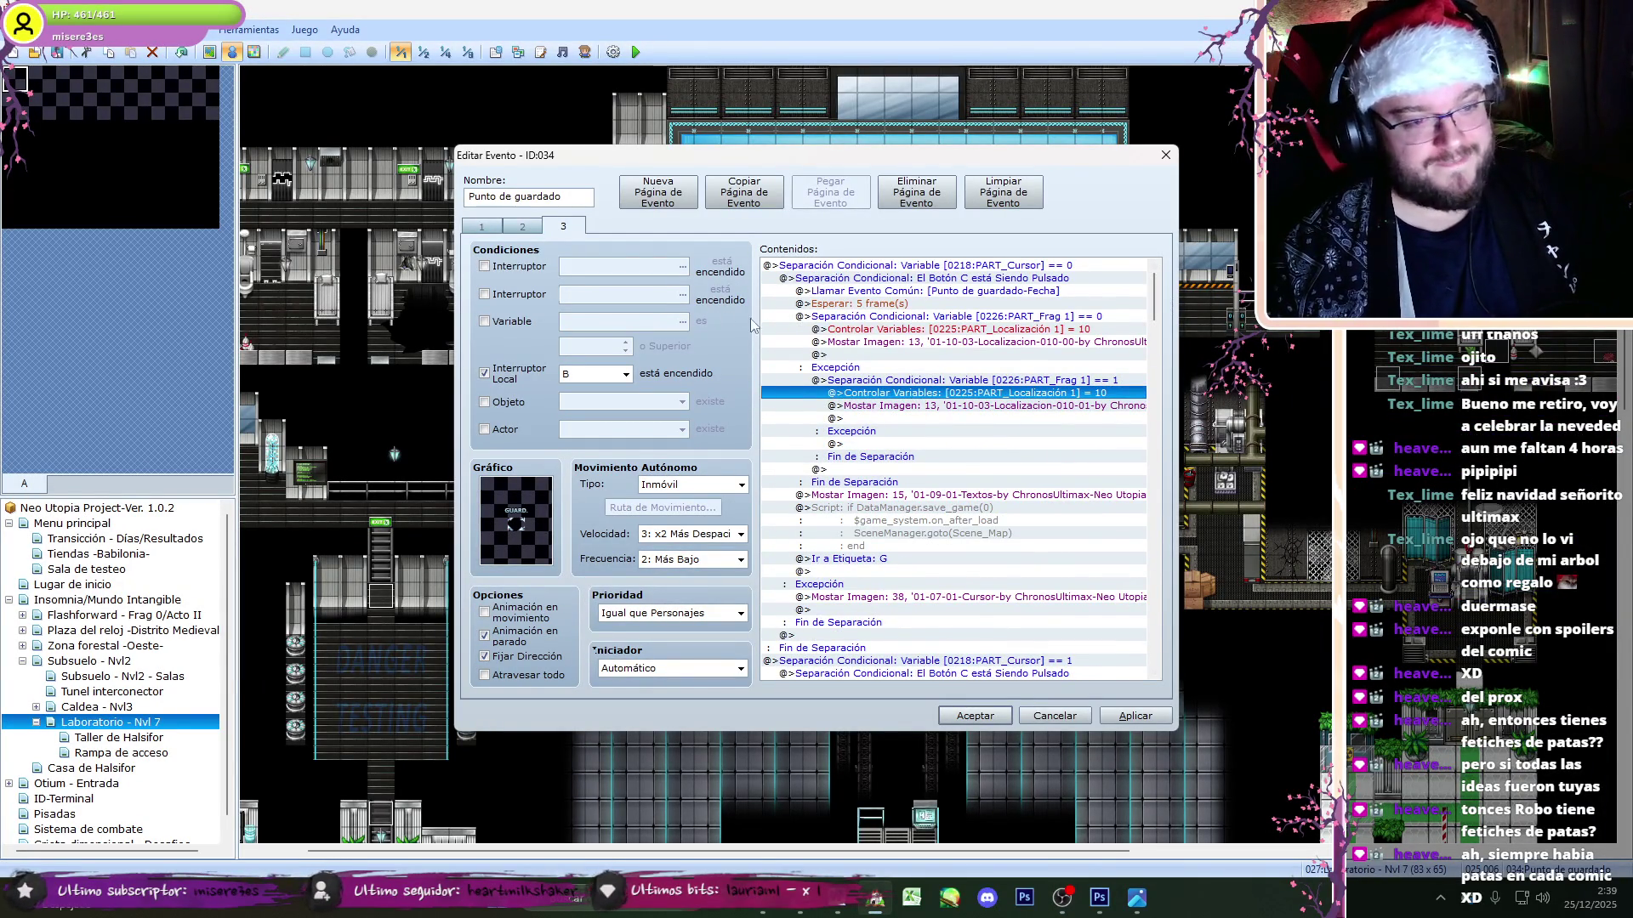
{"action": "left_click", "coordinate": [525, 229]}
{"action": "left_click", "coordinate": [563, 228]}
{"action": "scroll", "coordinate": [1122, 323], "scroll_direction": "down", "scroll_amount": 3}
{"action": "scroll", "coordinate": [1161, 314], "scroll_direction": "down", "scroll_amount": 2}
{"action": "double_click", "coordinate": [1079, 534]}
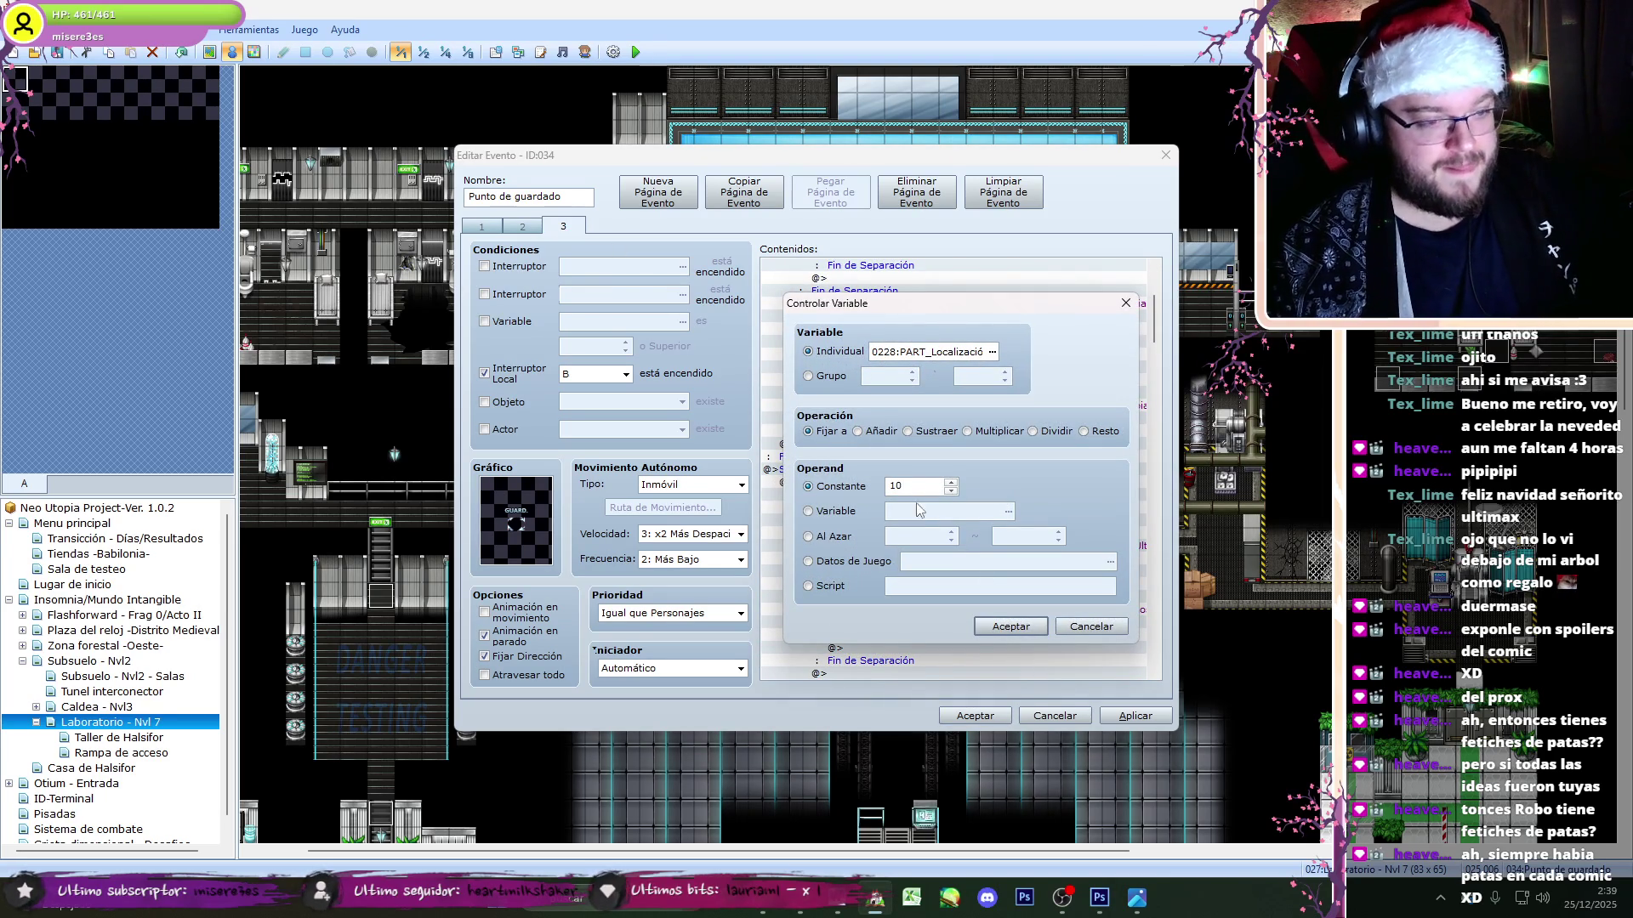
{"action": "left_click", "coordinate": [1011, 626]}
{"action": "double_click", "coordinate": [1034, 600]}
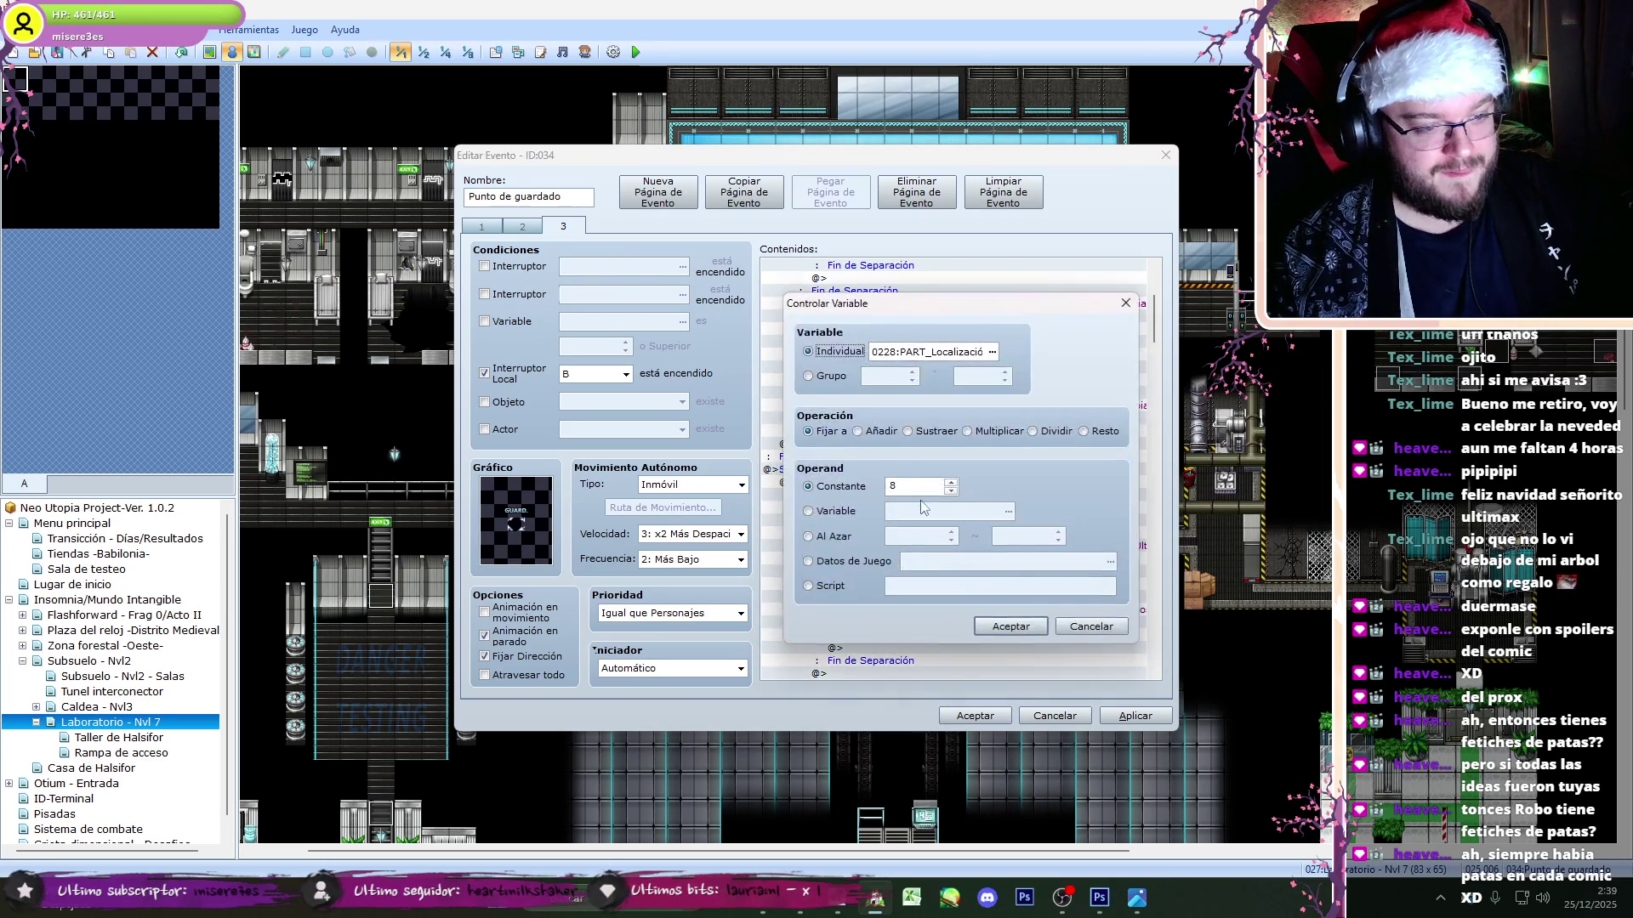
{"action": "left_click", "coordinate": [1007, 624]}
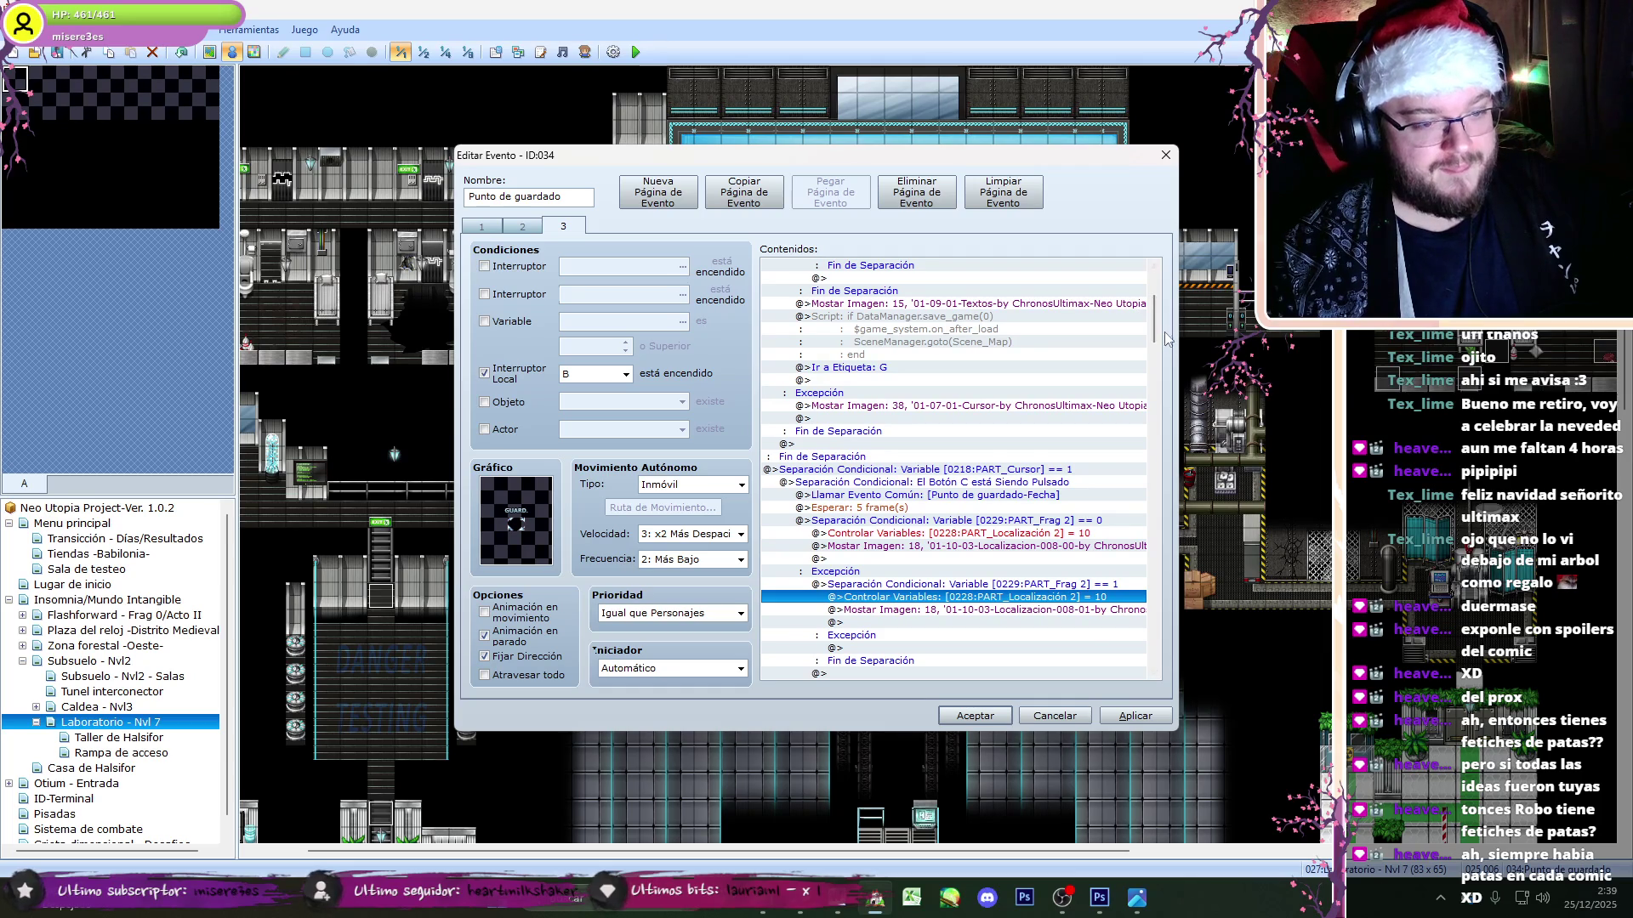
- Set PART_Localización 3, the next Localización variable, and PART_Localización 4 to 10
{"action": "left_click_drag", "start_coordinate": [1158, 328], "coordinate": [1158, 383]}
{"action": "double_click", "coordinate": [933, 485]}
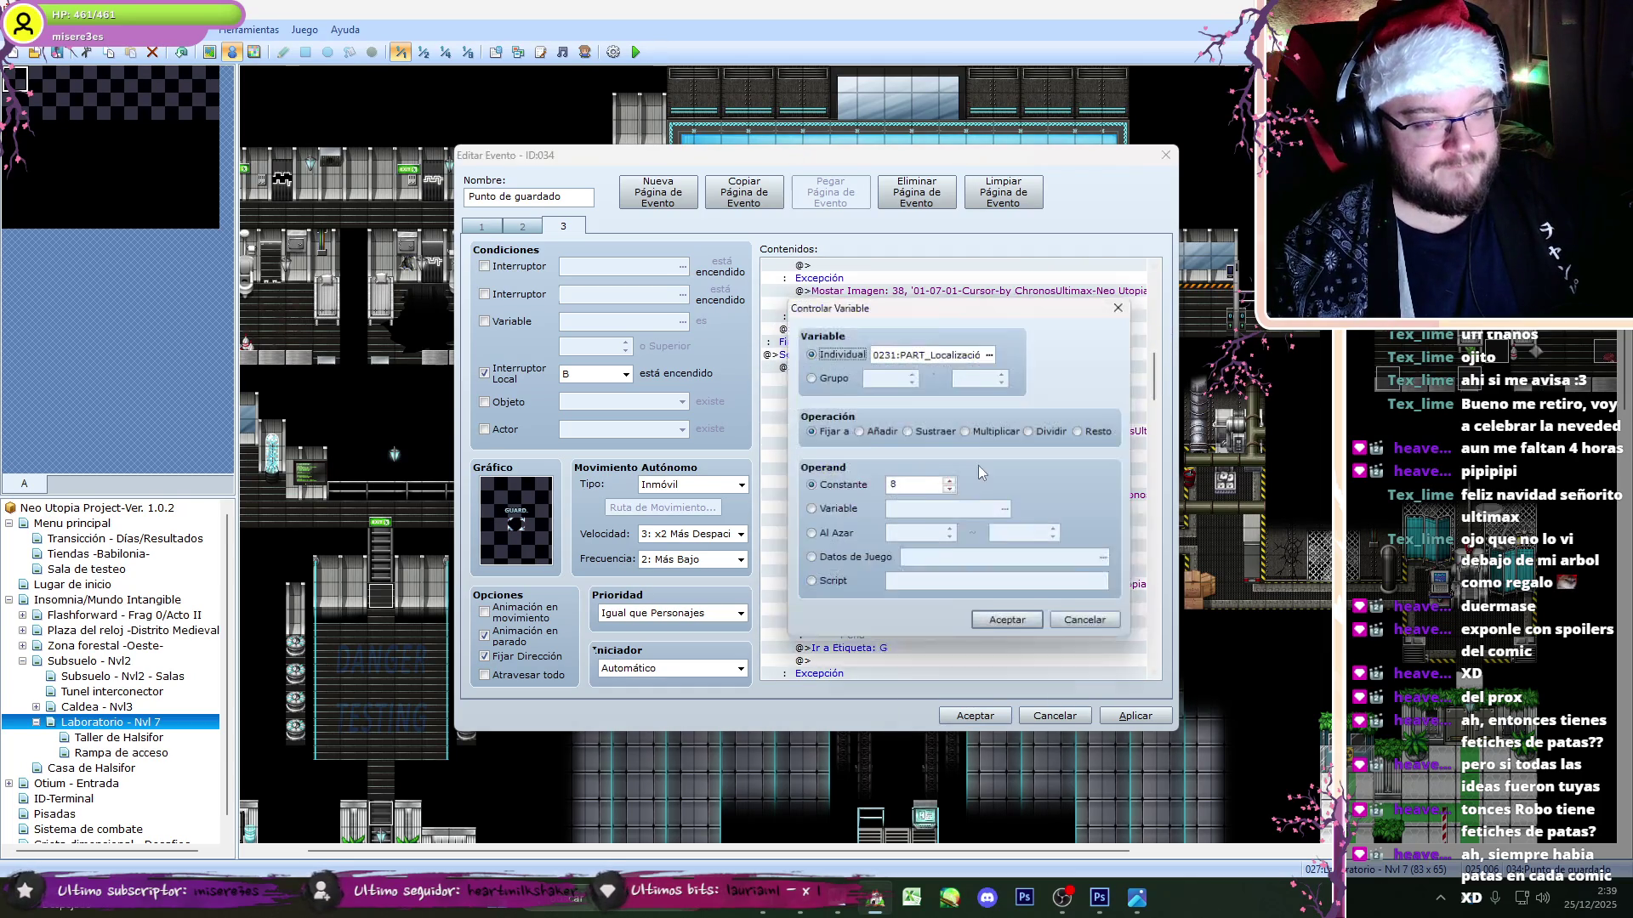
{"action": "left_click", "coordinate": [1004, 630]}
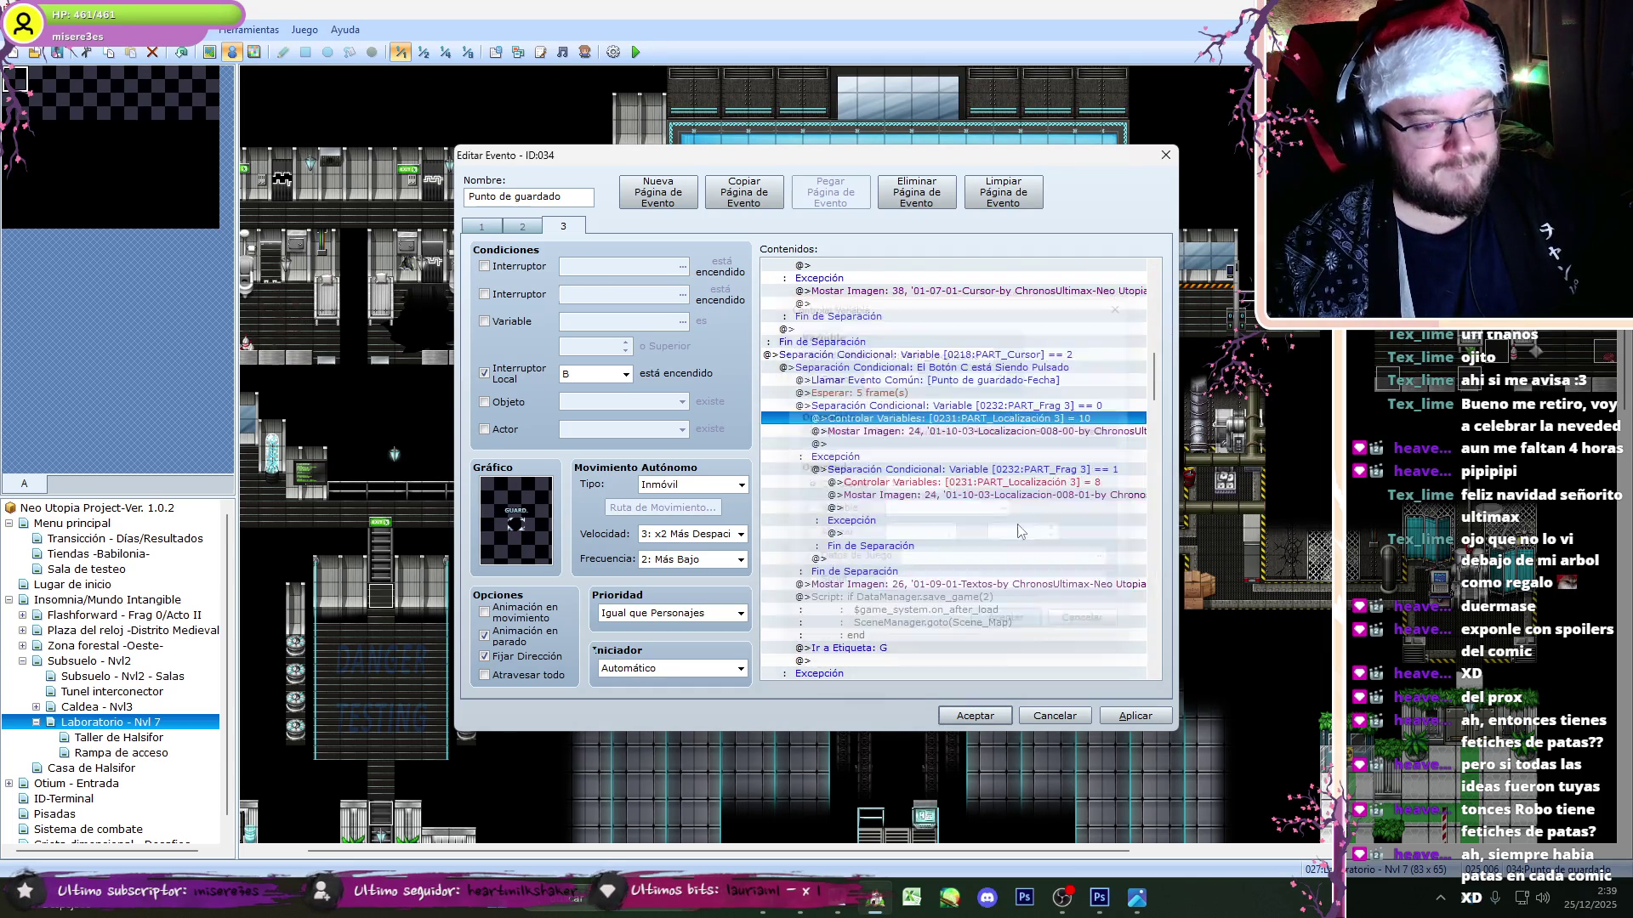
{"action": "double_click", "coordinate": [918, 478]}
{"action": "left_click", "coordinate": [1009, 629]}
{"action": "scroll", "coordinate": [941, 483], "scroll_direction": "down", "scroll_amount": 3}
{"action": "double_click", "coordinate": [941, 483]}
{"action": "type", "text": "10"}
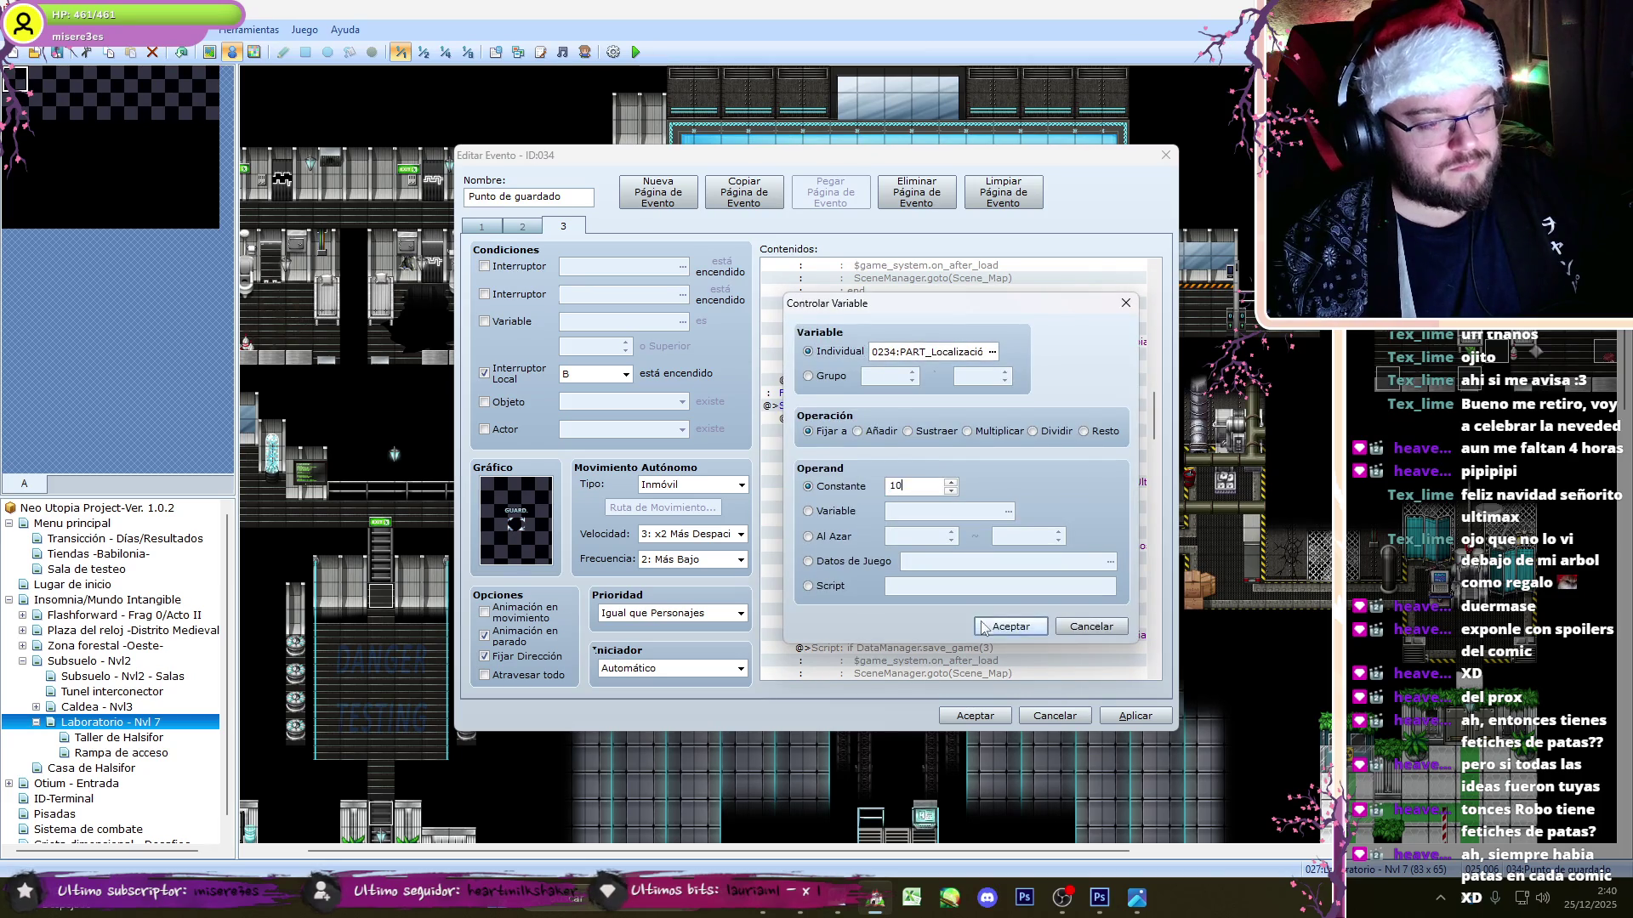
{"action": "key", "text": "Return"}
- Change the remaining Localización variable and variable 0237 from 8 to 10
{"action": "scroll", "coordinate": [935, 485], "scroll_direction": "down", "scroll_amount": 3}
{"action": "double_click", "coordinate": [929, 485]}
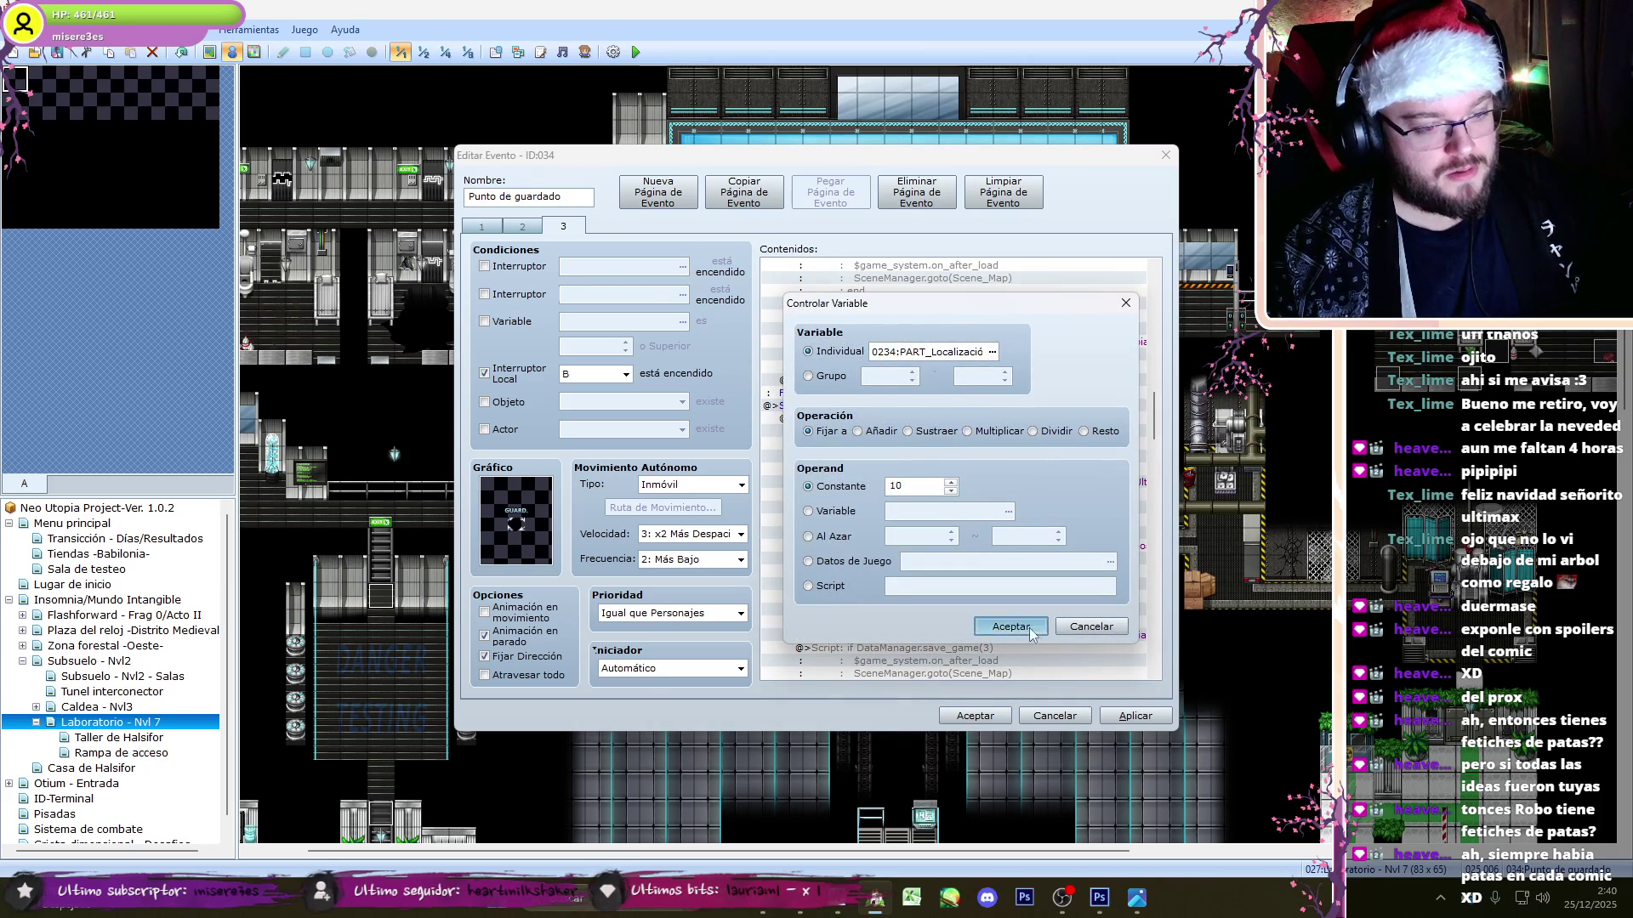
{"action": "left_click", "coordinate": [1031, 633]}
{"action": "scroll", "coordinate": [936, 485], "scroll_direction": "down", "scroll_amount": 3}
{"action": "double_click", "coordinate": [933, 488]}
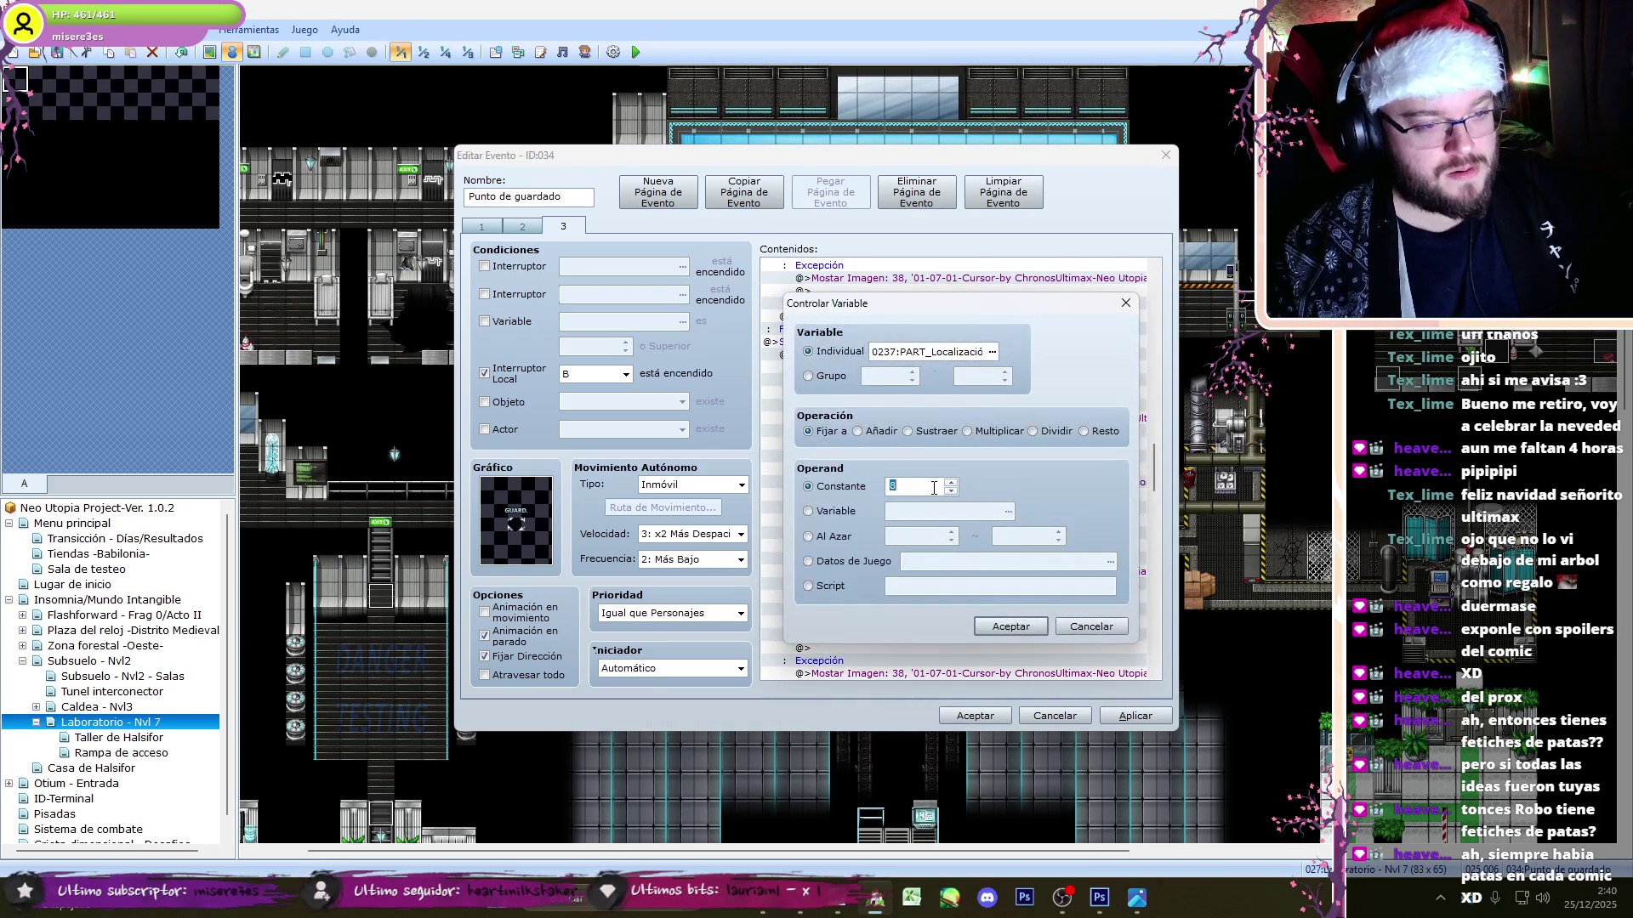
{"action": "type", "text": "10"}
{"action": "left_click", "coordinate": [999, 628]}
{"action": "double_click", "coordinate": [869, 481]}
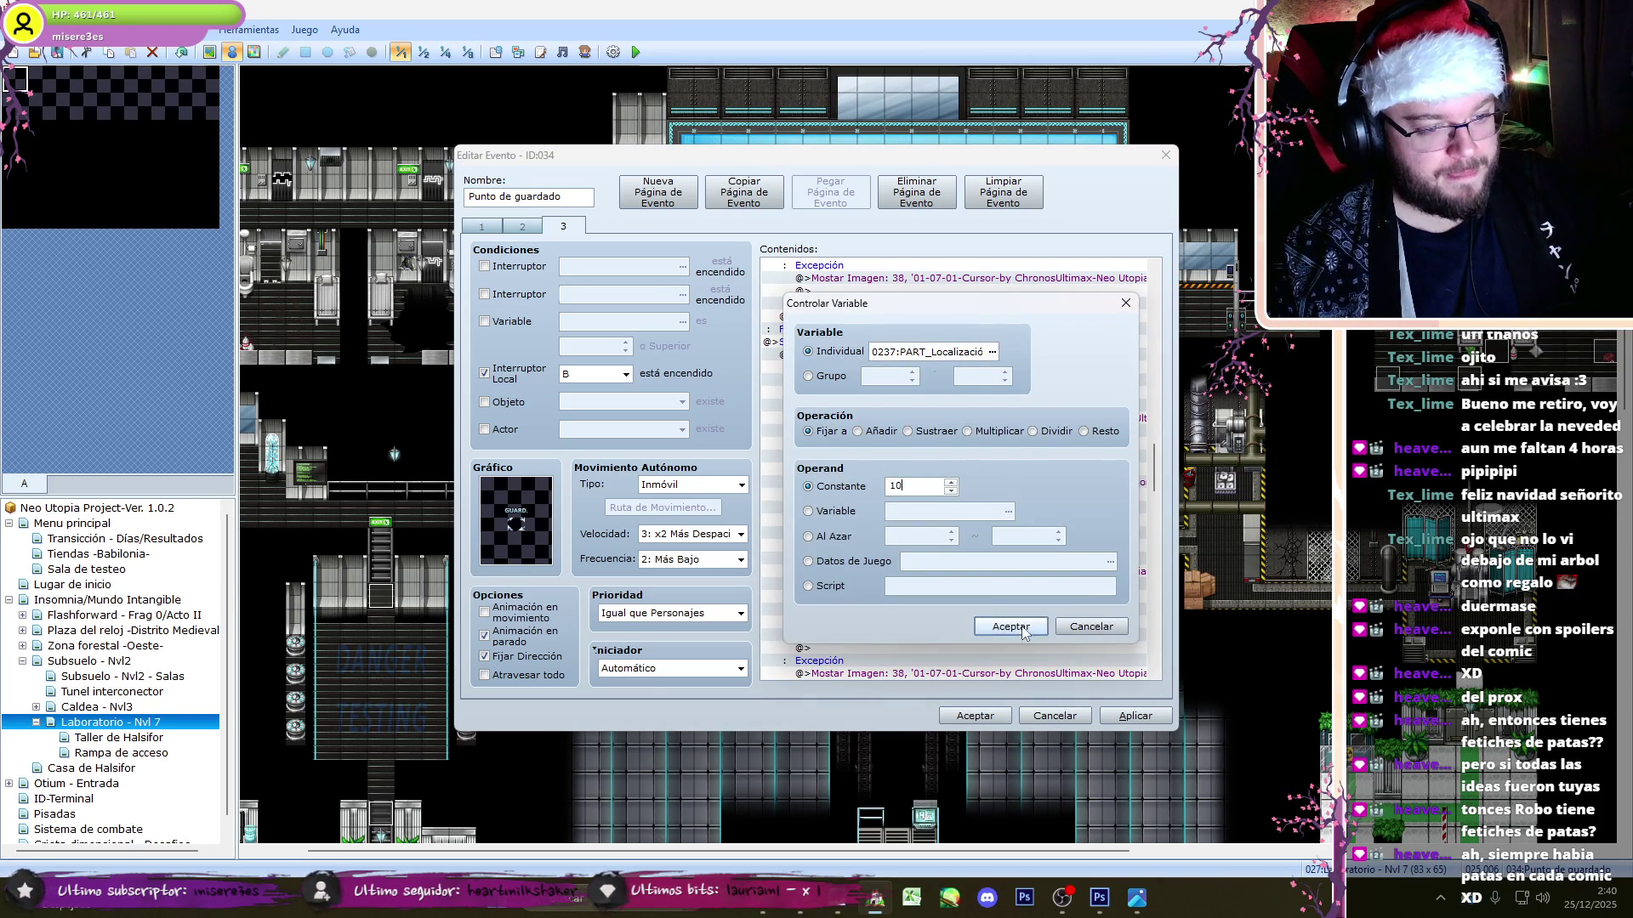
{"action": "left_click", "coordinate": [1024, 634]}
{"action": "scroll", "coordinate": [1162, 447], "scroll_direction": "down", "scroll_amount": 5}
{"action": "mouse_move", "coordinate": [1162, 446]}
{"action": "left_mouse_down"}
{"action": "mouse_move", "coordinate": [1164, 313]}
{"action": "mouse_move", "coordinate": [1164, 334]}
{"action": "left_mouse_up"}
- Give the first Show Picture 18 command the 01-10-03-Localizacion-010-00 label image
{"action": "double_click", "coordinate": [978, 431]}
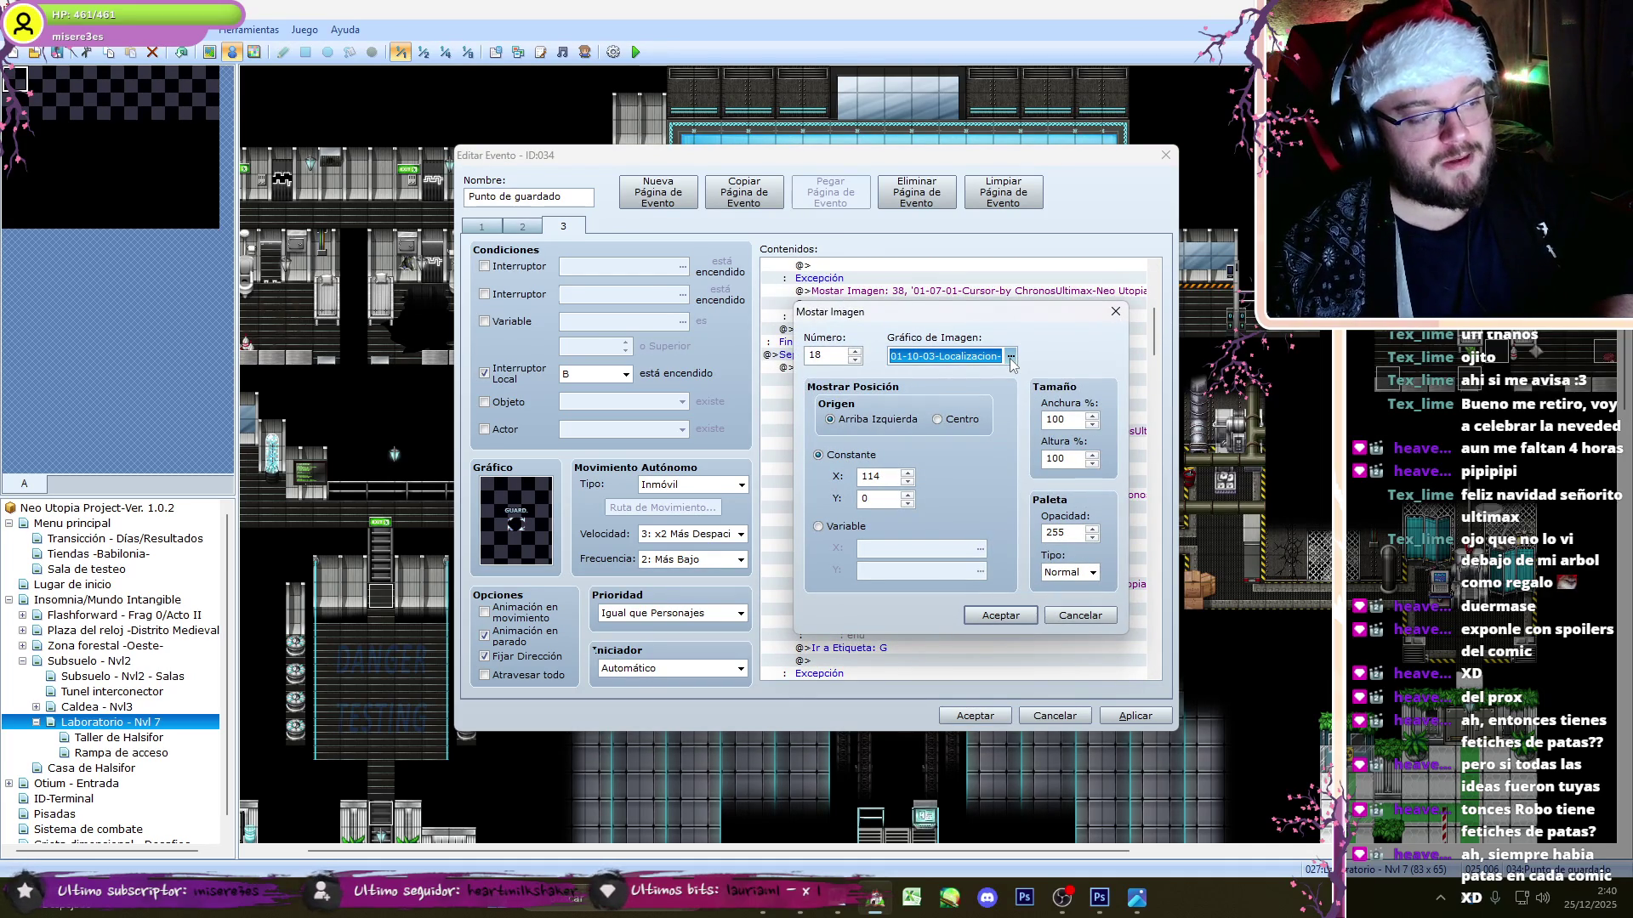
{"action": "key", "text": "space"}
{"action": "key", "text": "Down"}
{"action": "key", "text": "Down"}
{"action": "key", "text": "Down"}
{"action": "key", "text": "Down"}
{"action": "left_click", "coordinate": [1109, 667]}
{"action": "key", "text": "Return"}
- Open the second Show Picture 18 command's image list and step to the next label
{"action": "double_click", "coordinate": [1033, 495]}
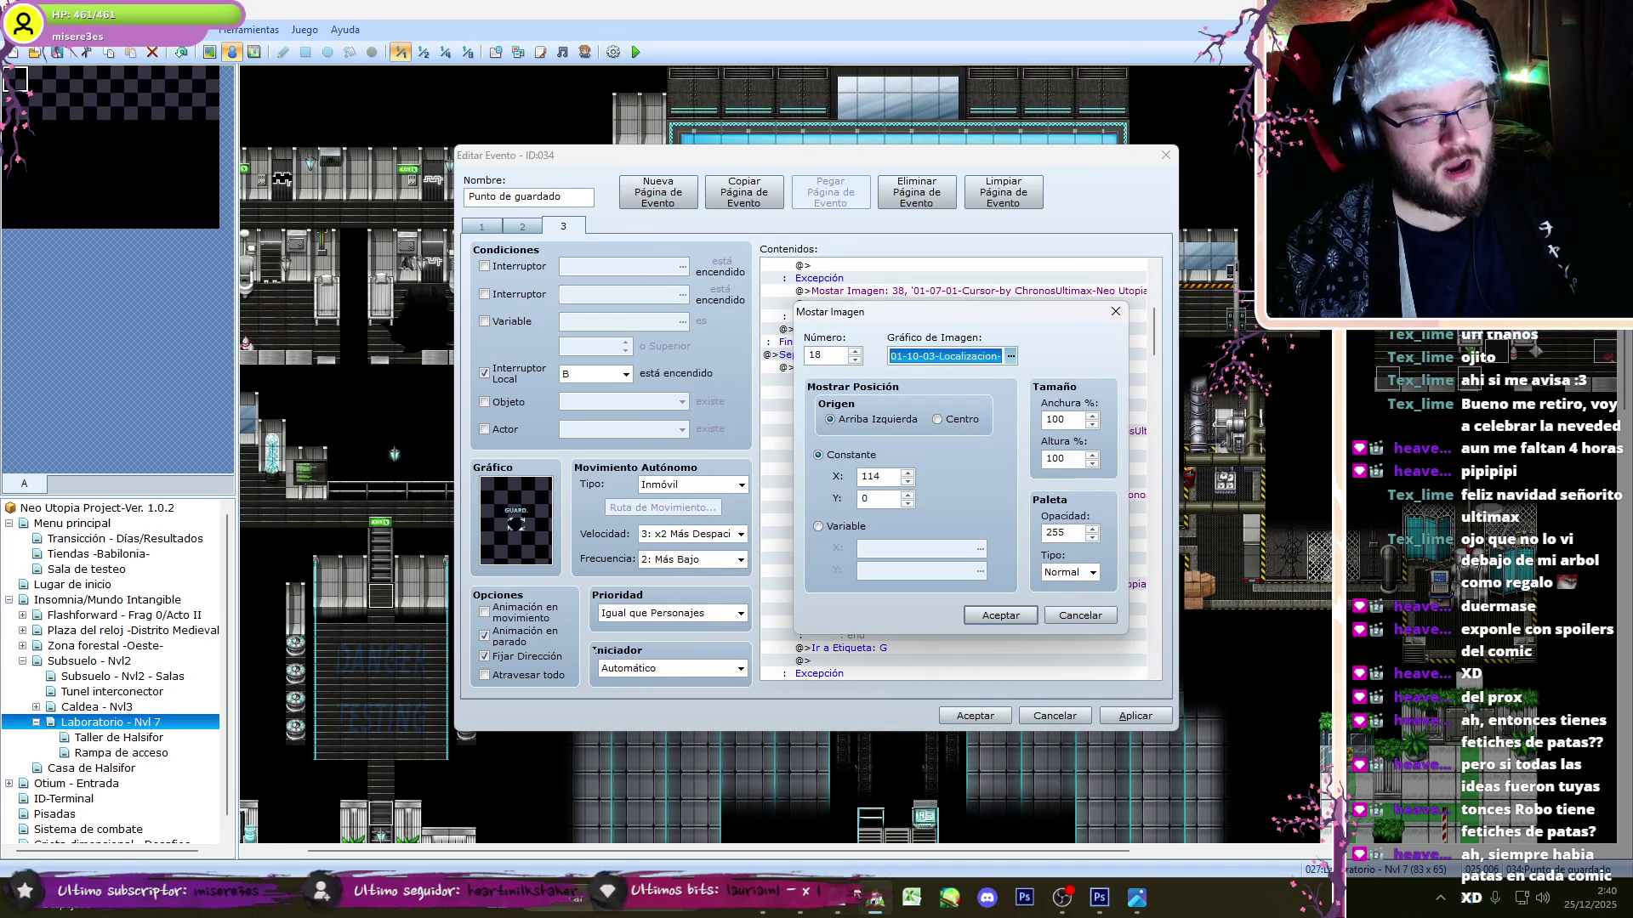
{"action": "left_click", "coordinate": [859, 897]}
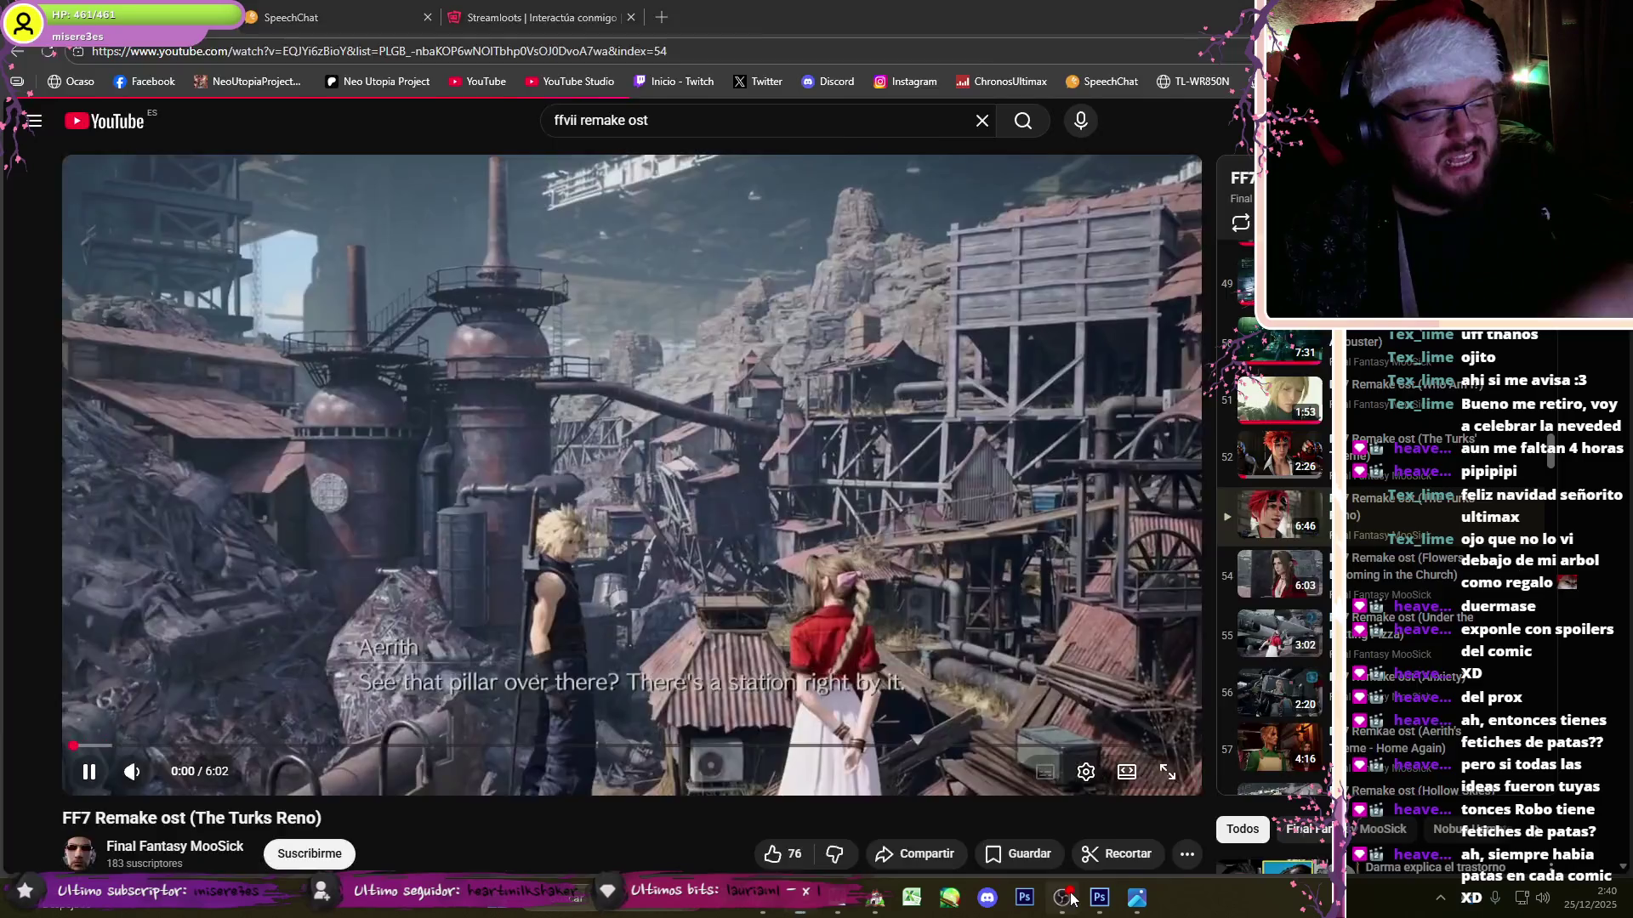
{"action": "left_click", "coordinate": [873, 899]}
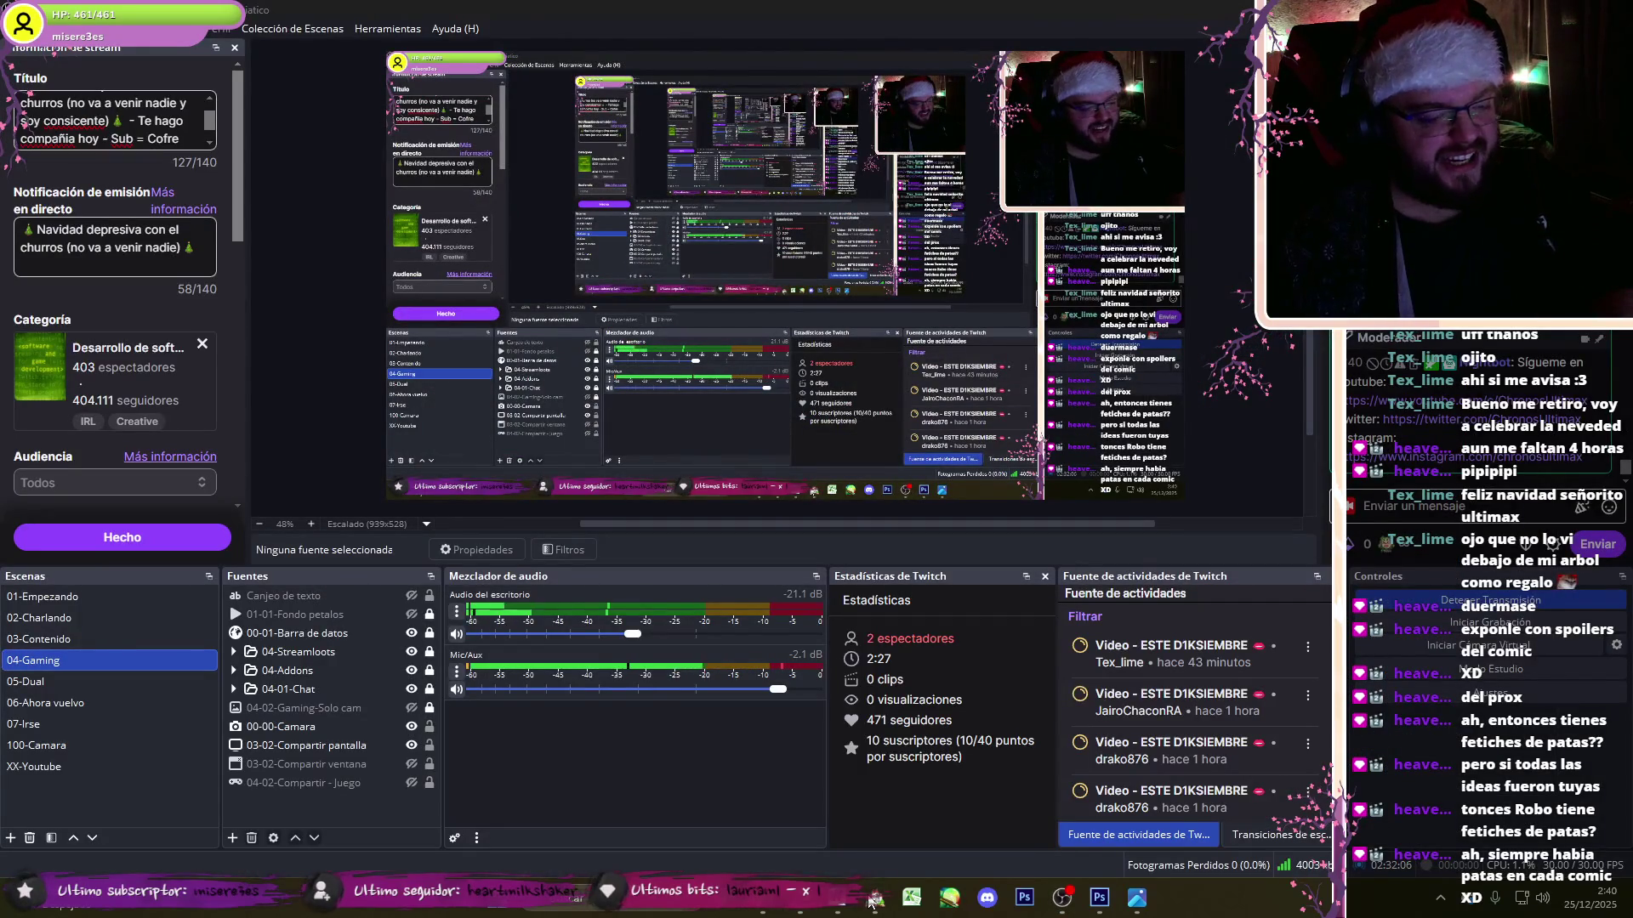
{"action": "key", "text": "alt+Tab"}
{"action": "key", "text": "Down"}
{"action": "key", "text": "Down"}
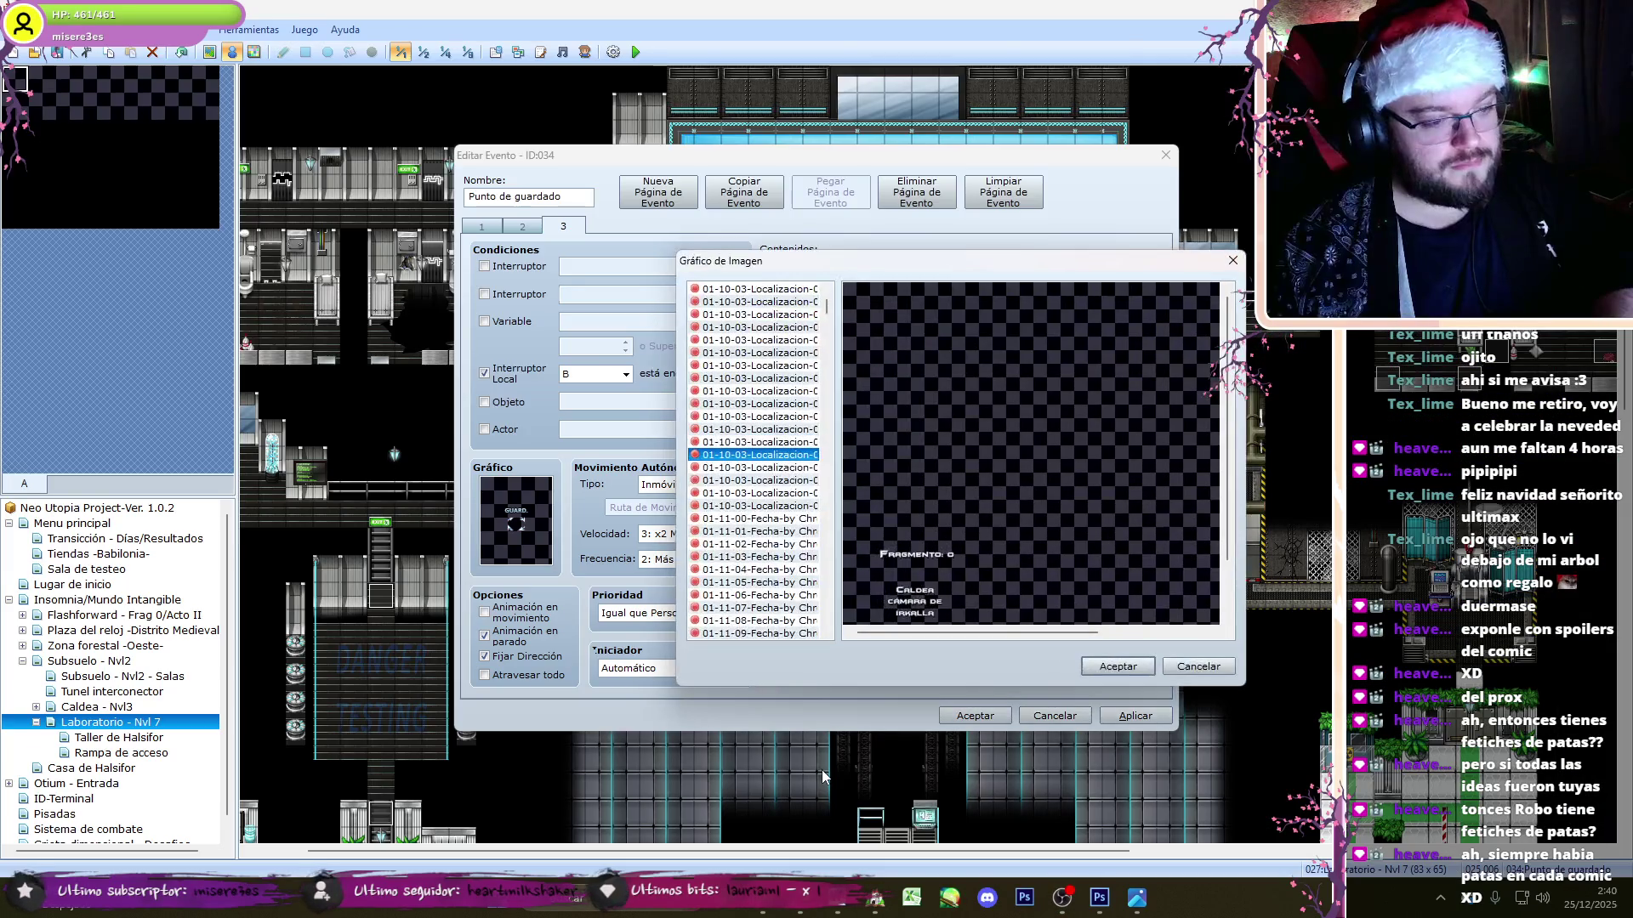
- Switch the open Show Picture command to the next location-label image and confirm it
{"action": "key", "text": "Down"}
{"action": "left_click", "coordinate": [1104, 665]}
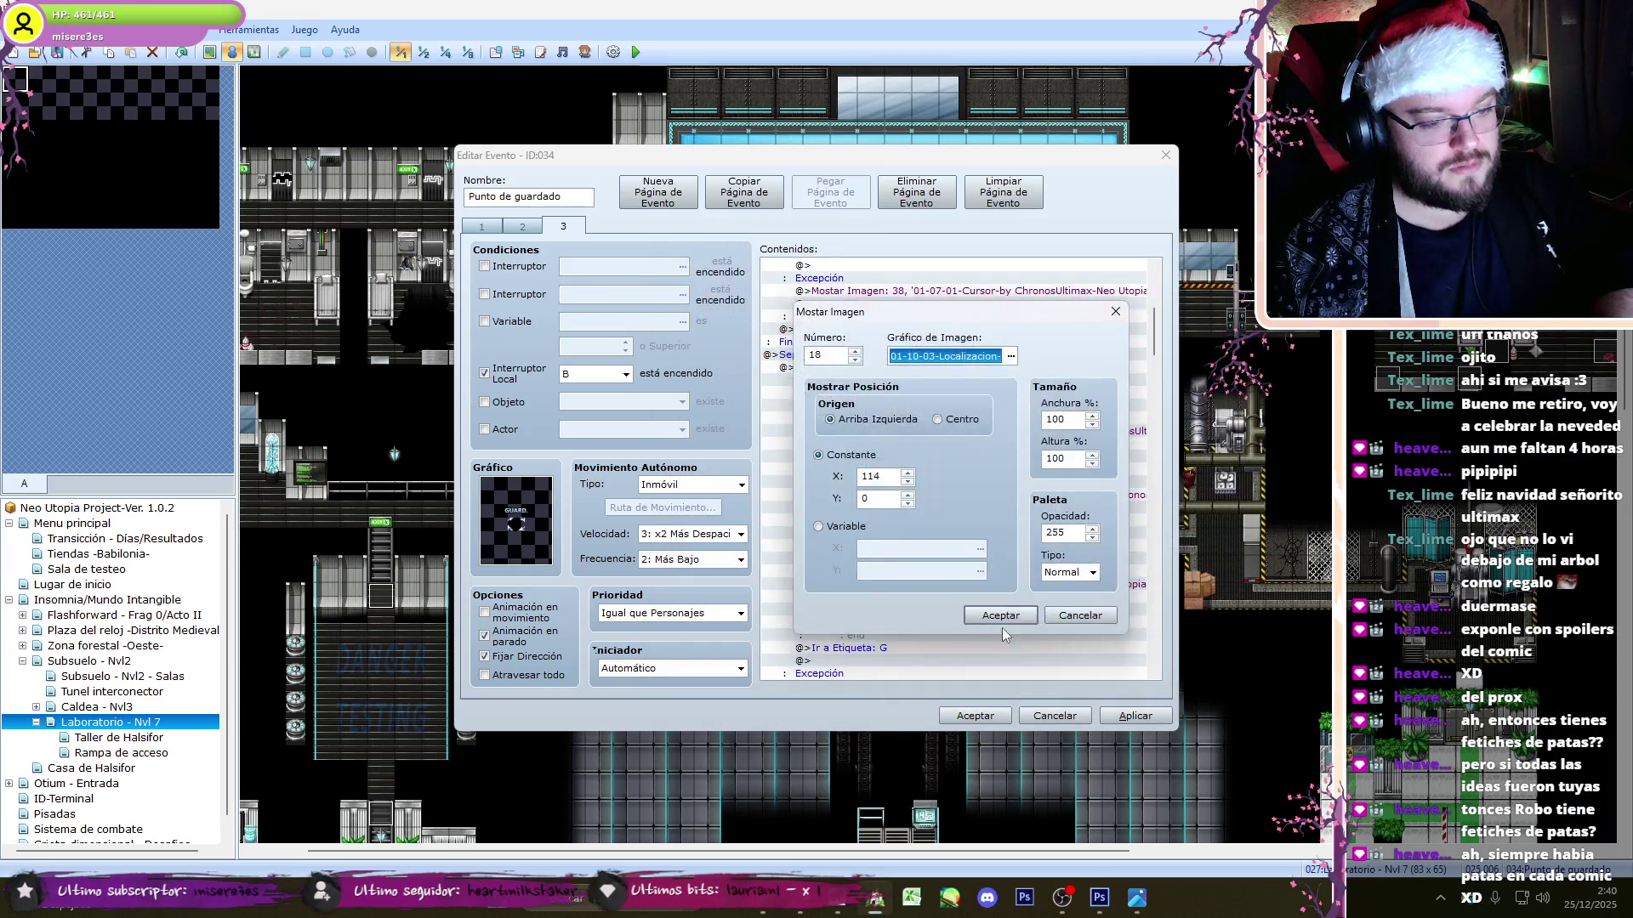
{"action": "left_click", "coordinate": [1005, 623]}
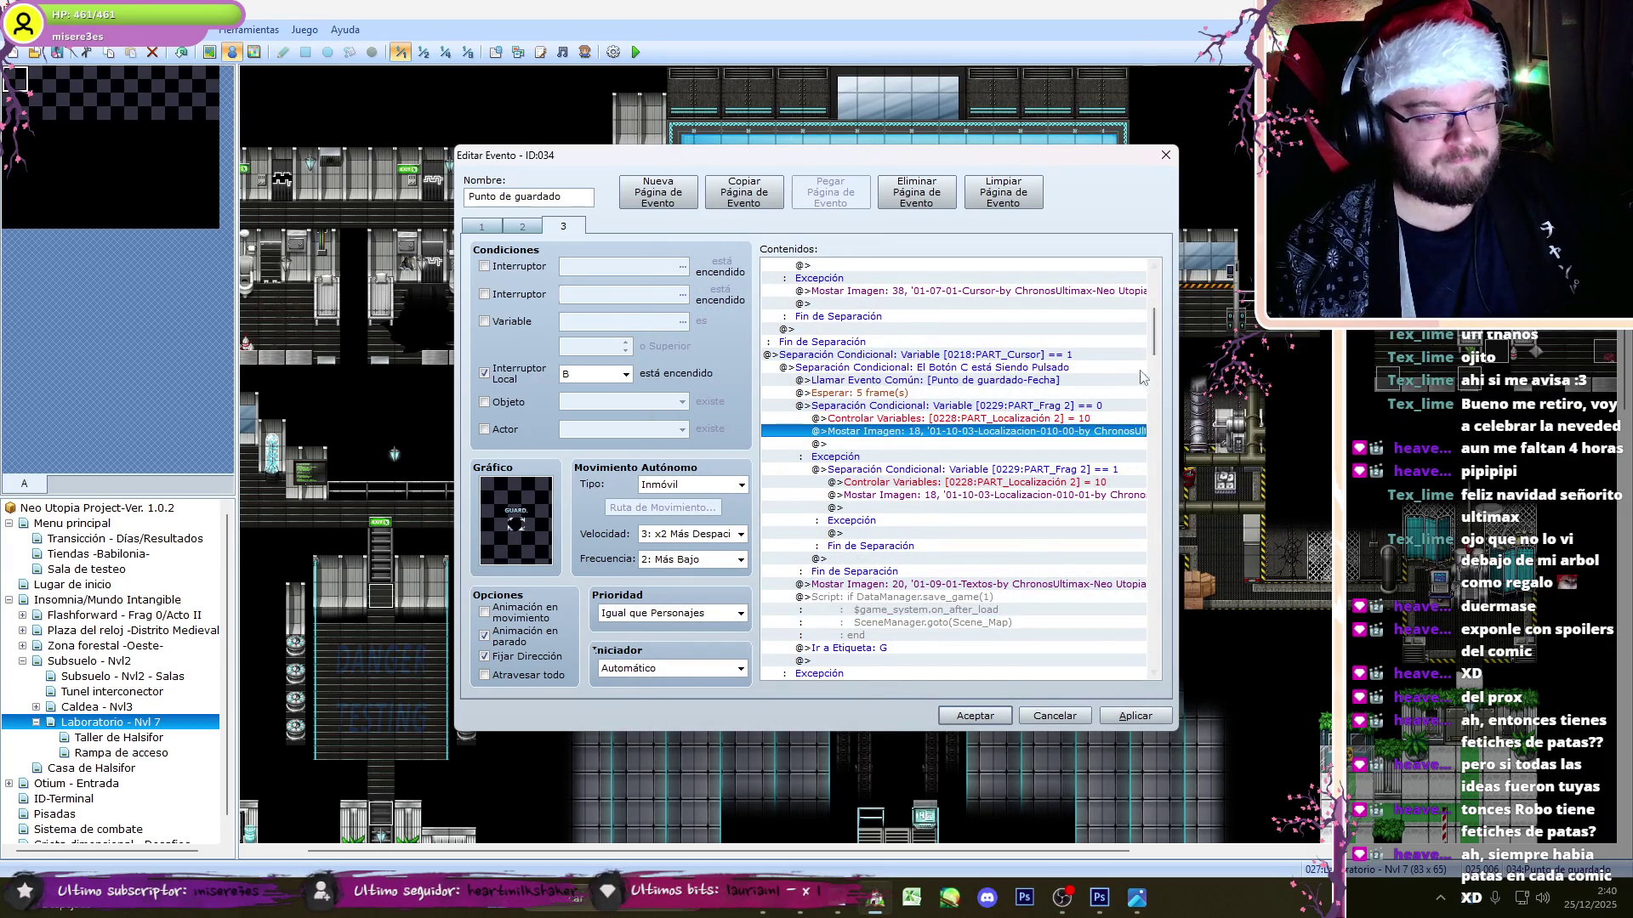
- Inspect the Frag 3 branch's Show Picture graphic, then cancel without changes
{"action": "scroll", "coordinate": [1127, 400], "scroll_direction": "down", "scroll_amount": 5}
{"action": "left_click", "coordinate": [1083, 431]}
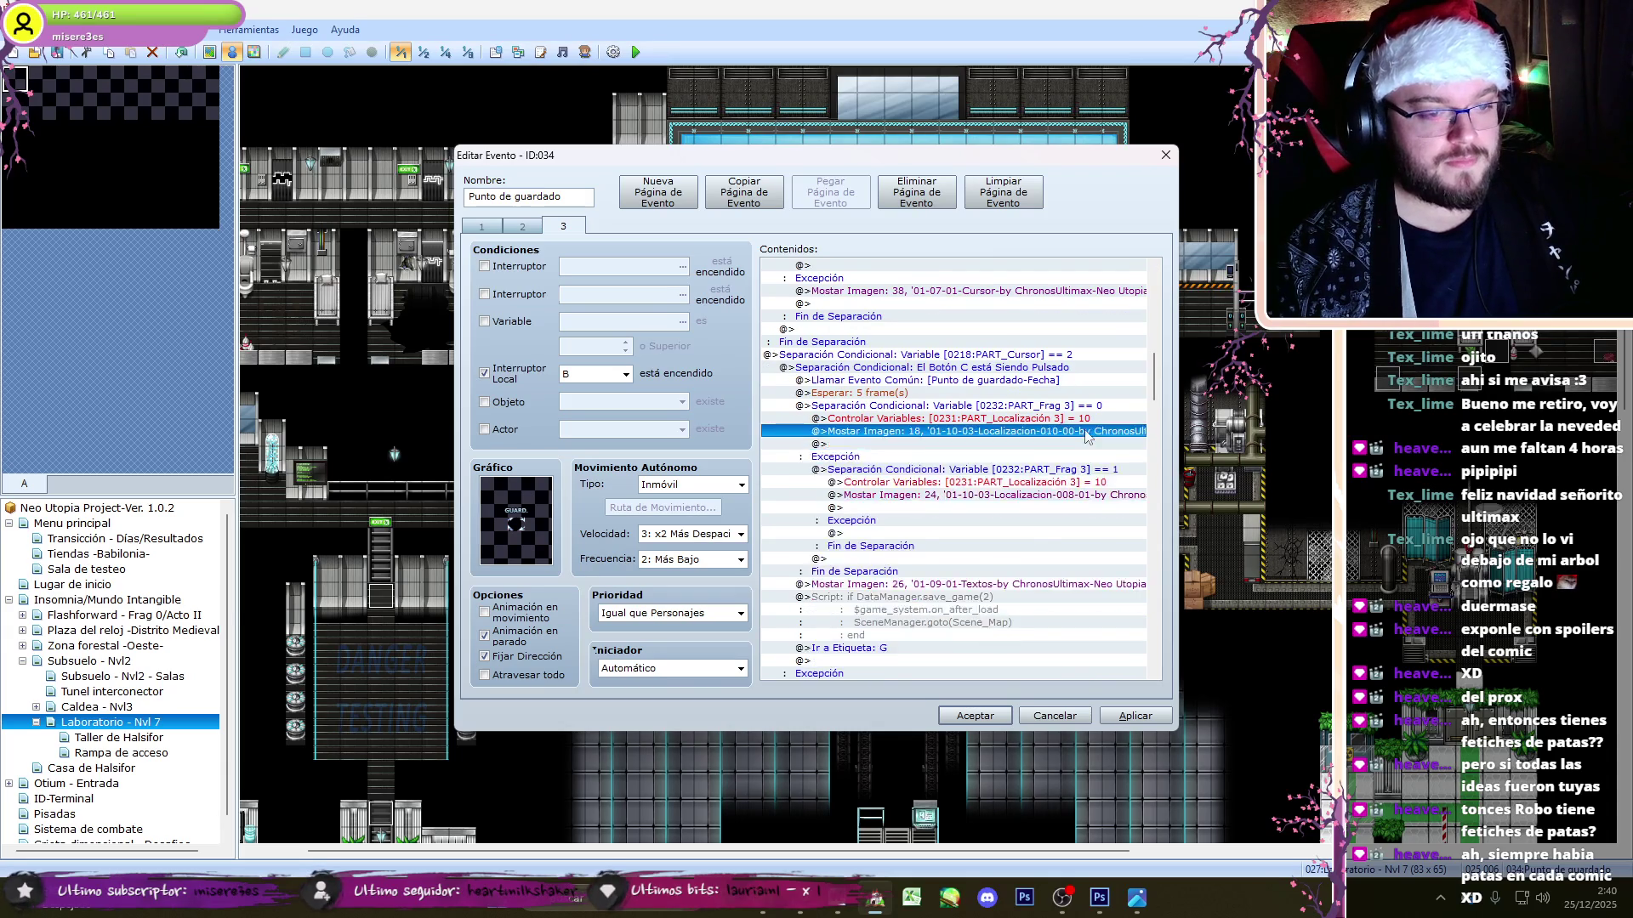
{"action": "double_click", "coordinate": [1083, 431]}
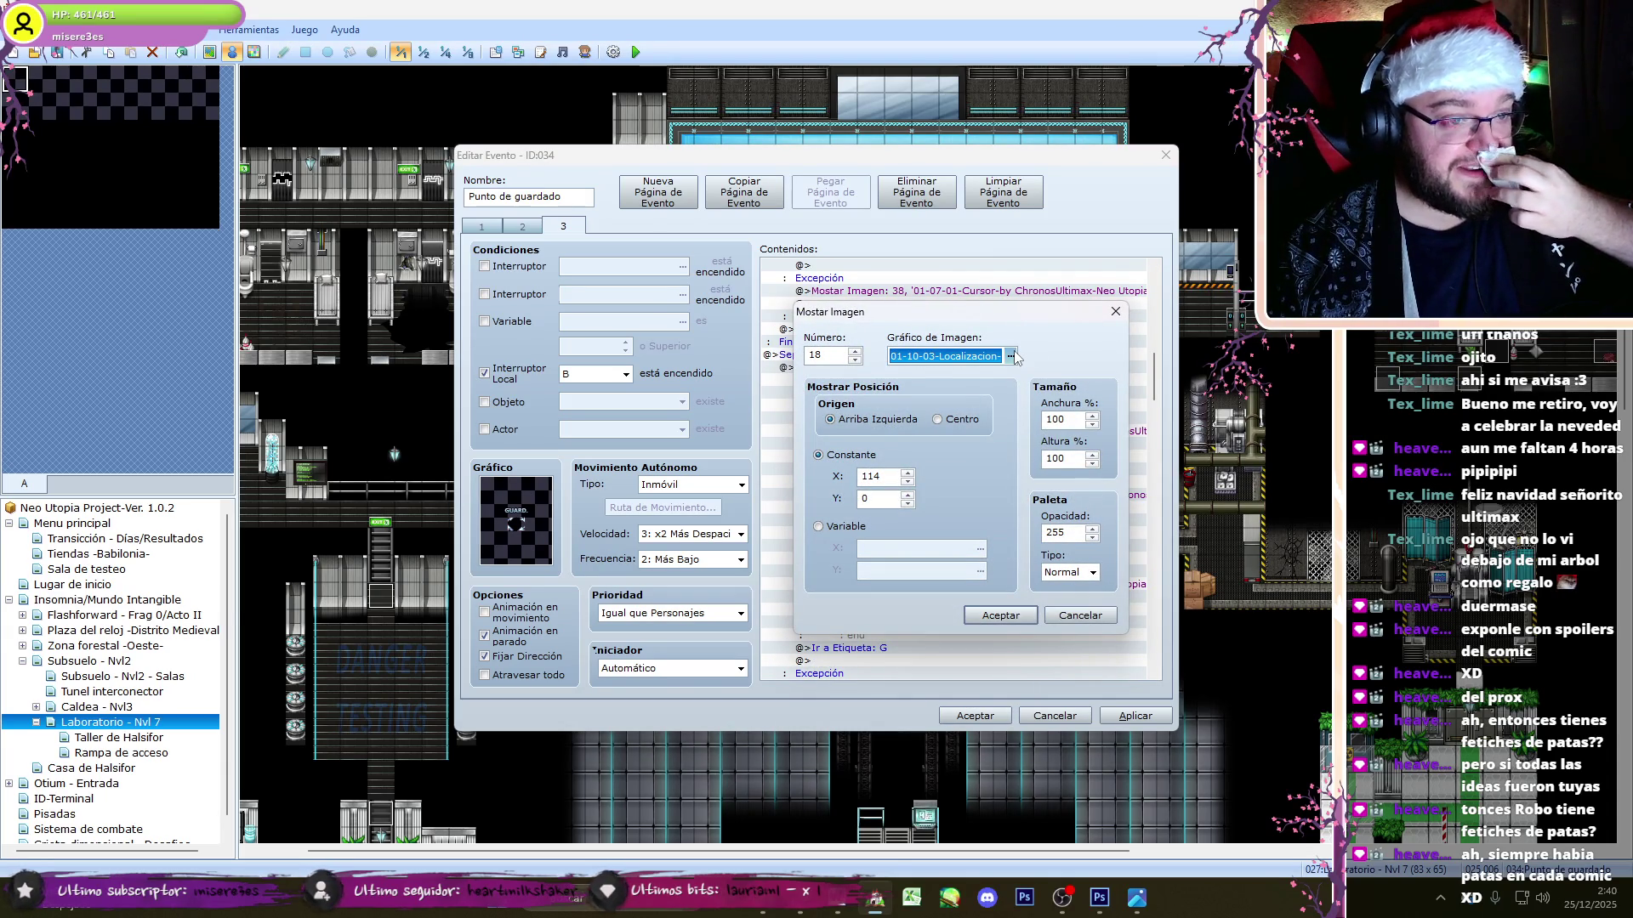
{"action": "left_click", "coordinate": [1011, 356]}
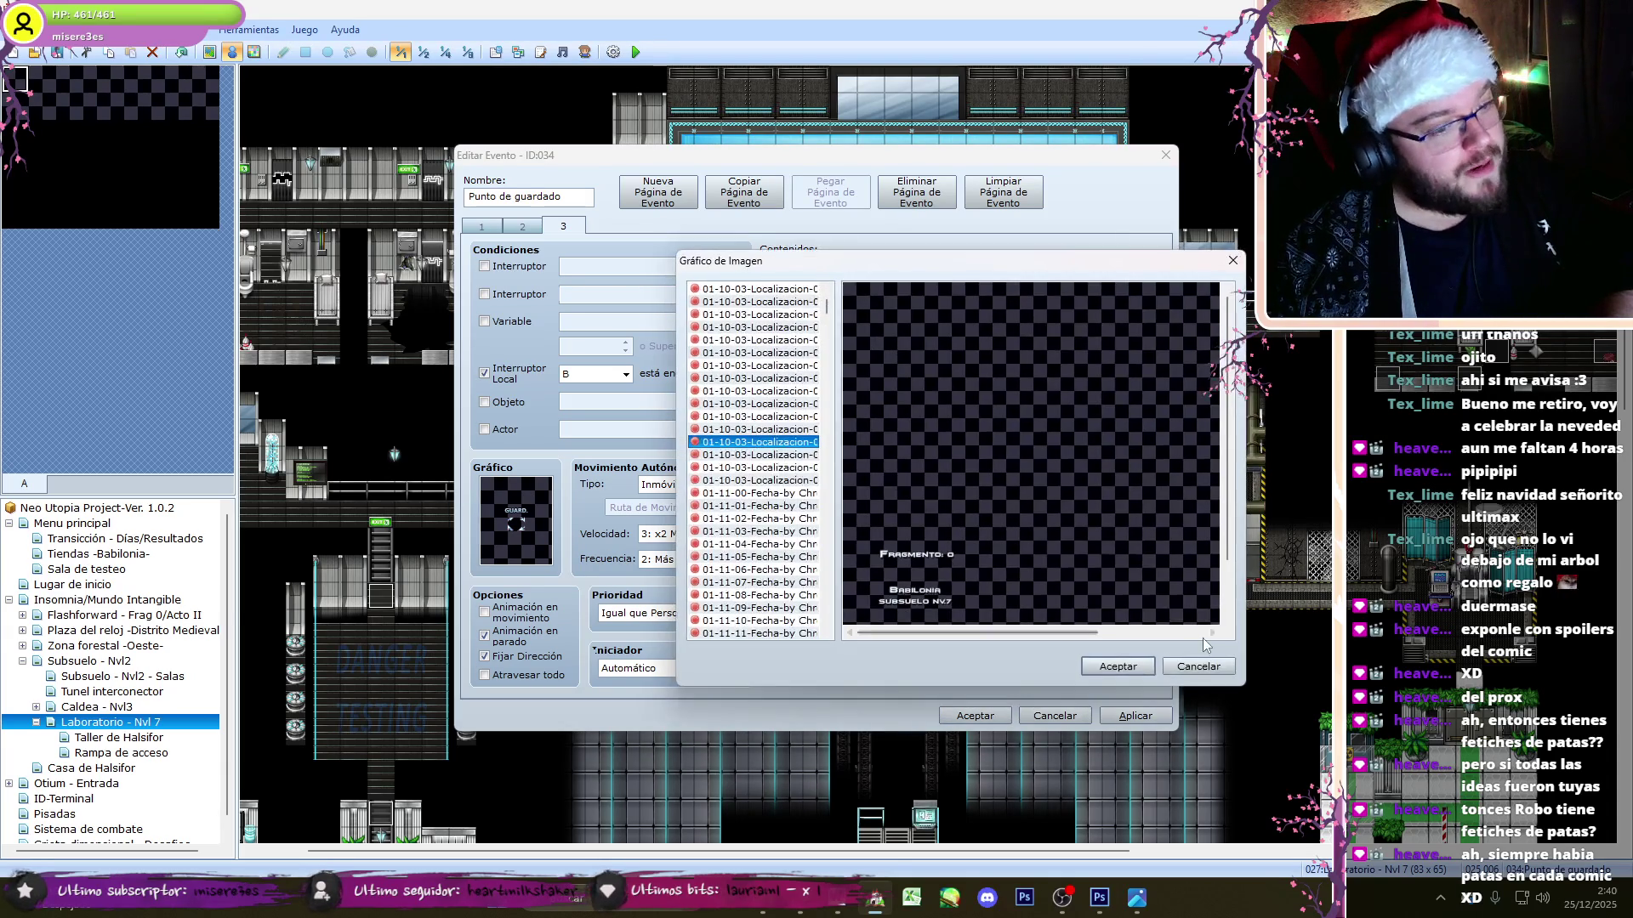
{"action": "left_click", "coordinate": [1199, 663]}
{"action": "left_click", "coordinate": [1100, 618]}
- Reconfirm the Show Picture 24 command with its current label image
{"action": "left_click", "coordinate": [1072, 496]}
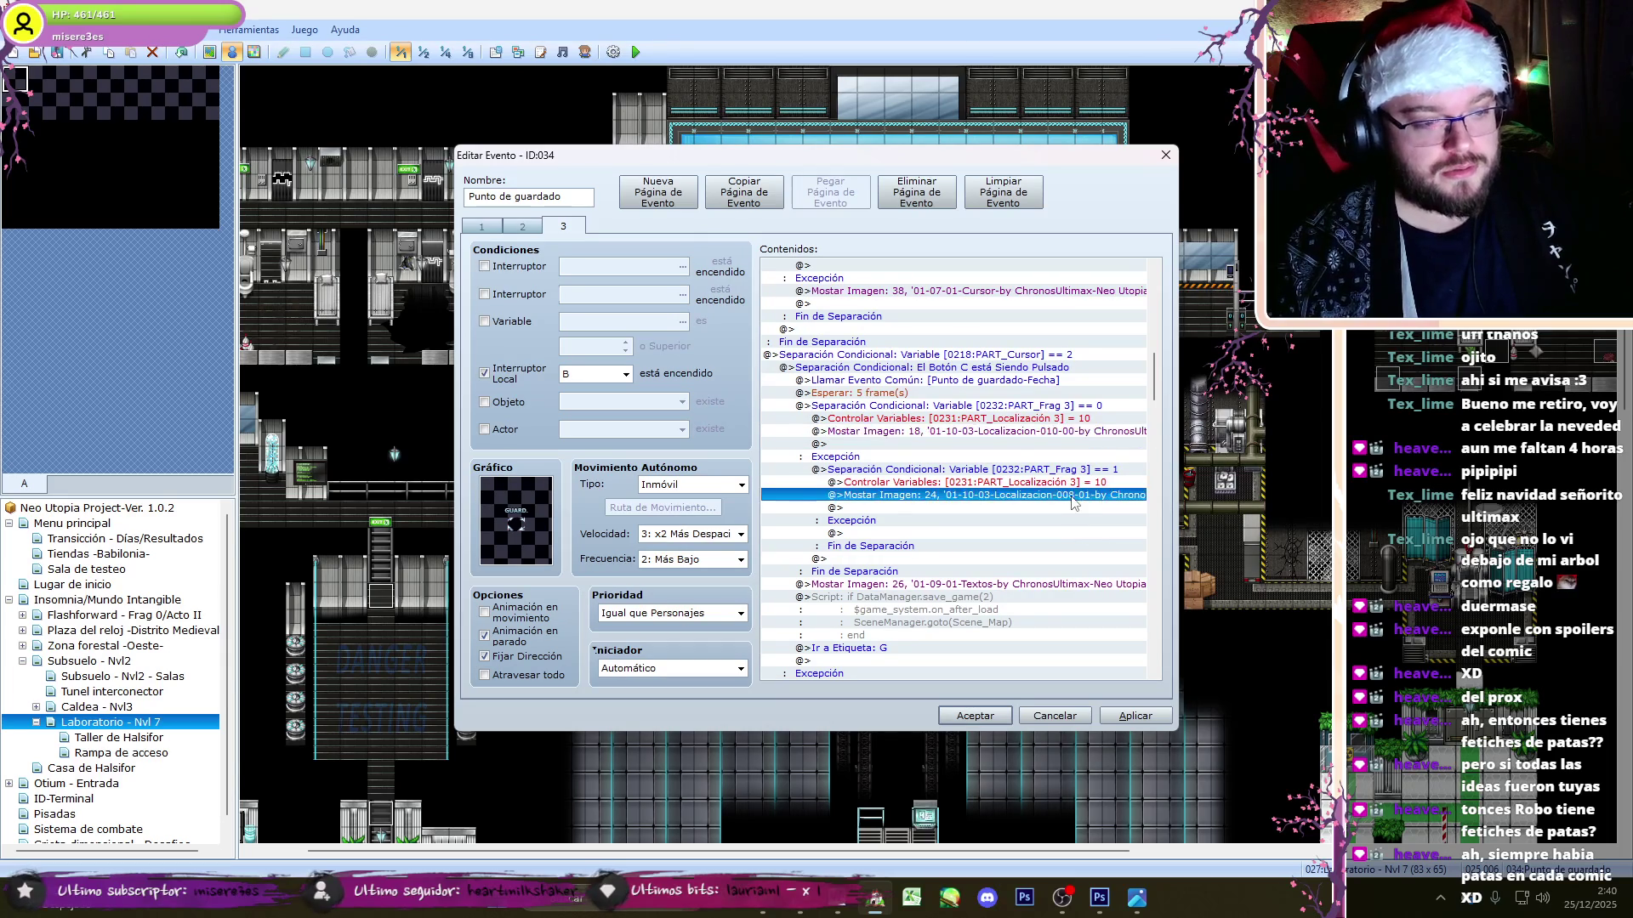
{"action": "left_click", "coordinate": [950, 419]}
{"action": "left_click", "coordinate": [967, 496]}
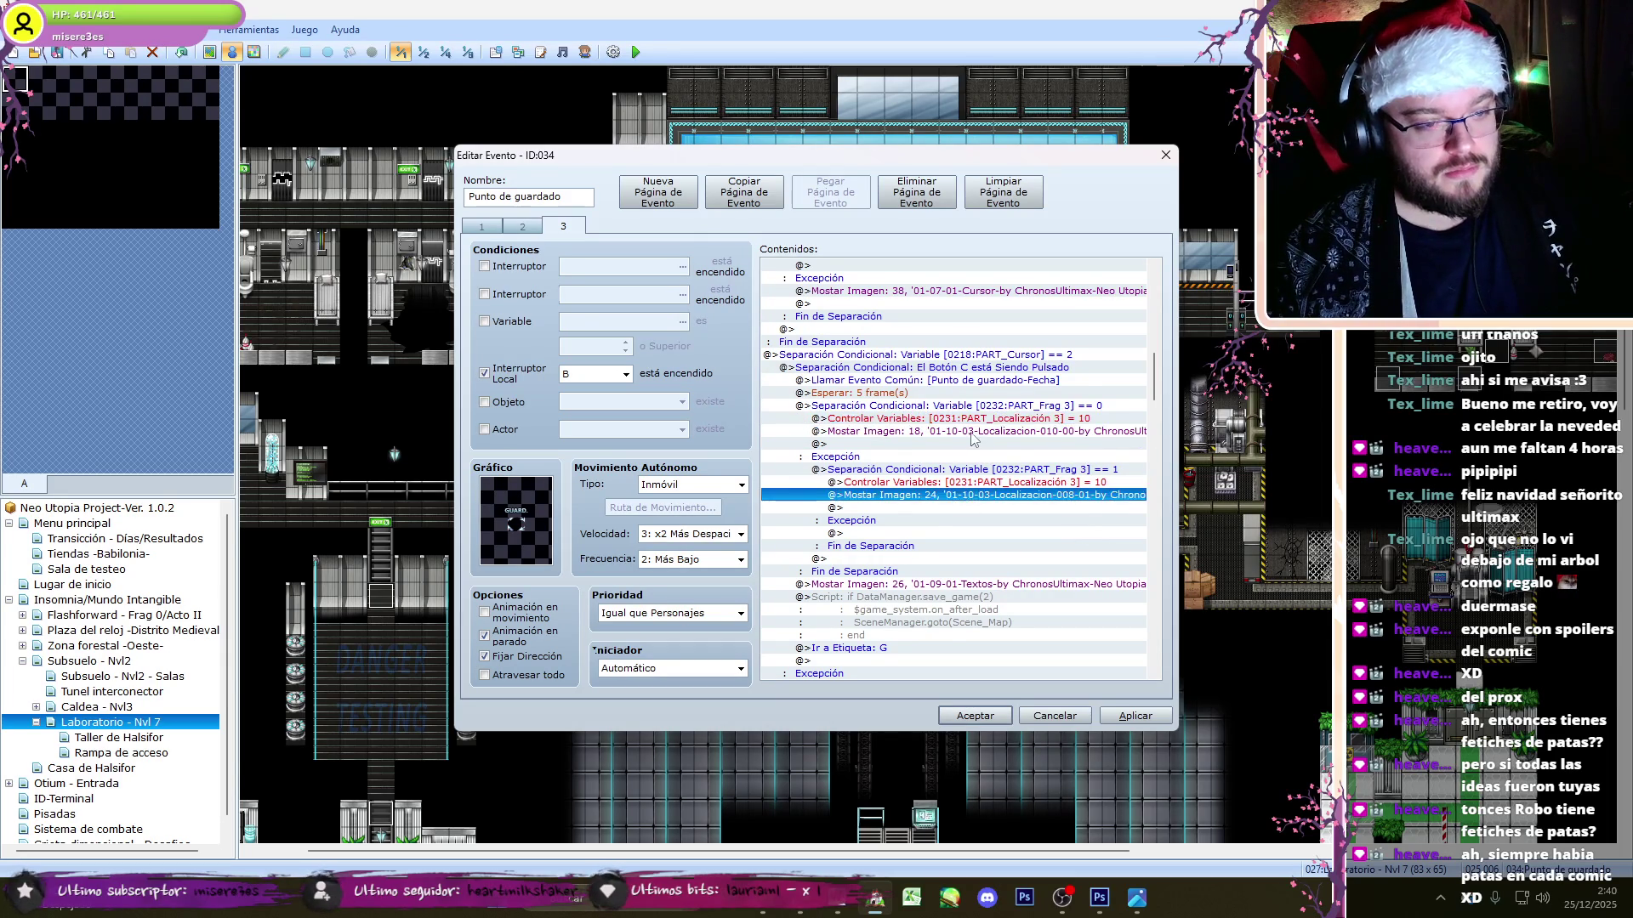
{"action": "double_click", "coordinate": [967, 497]}
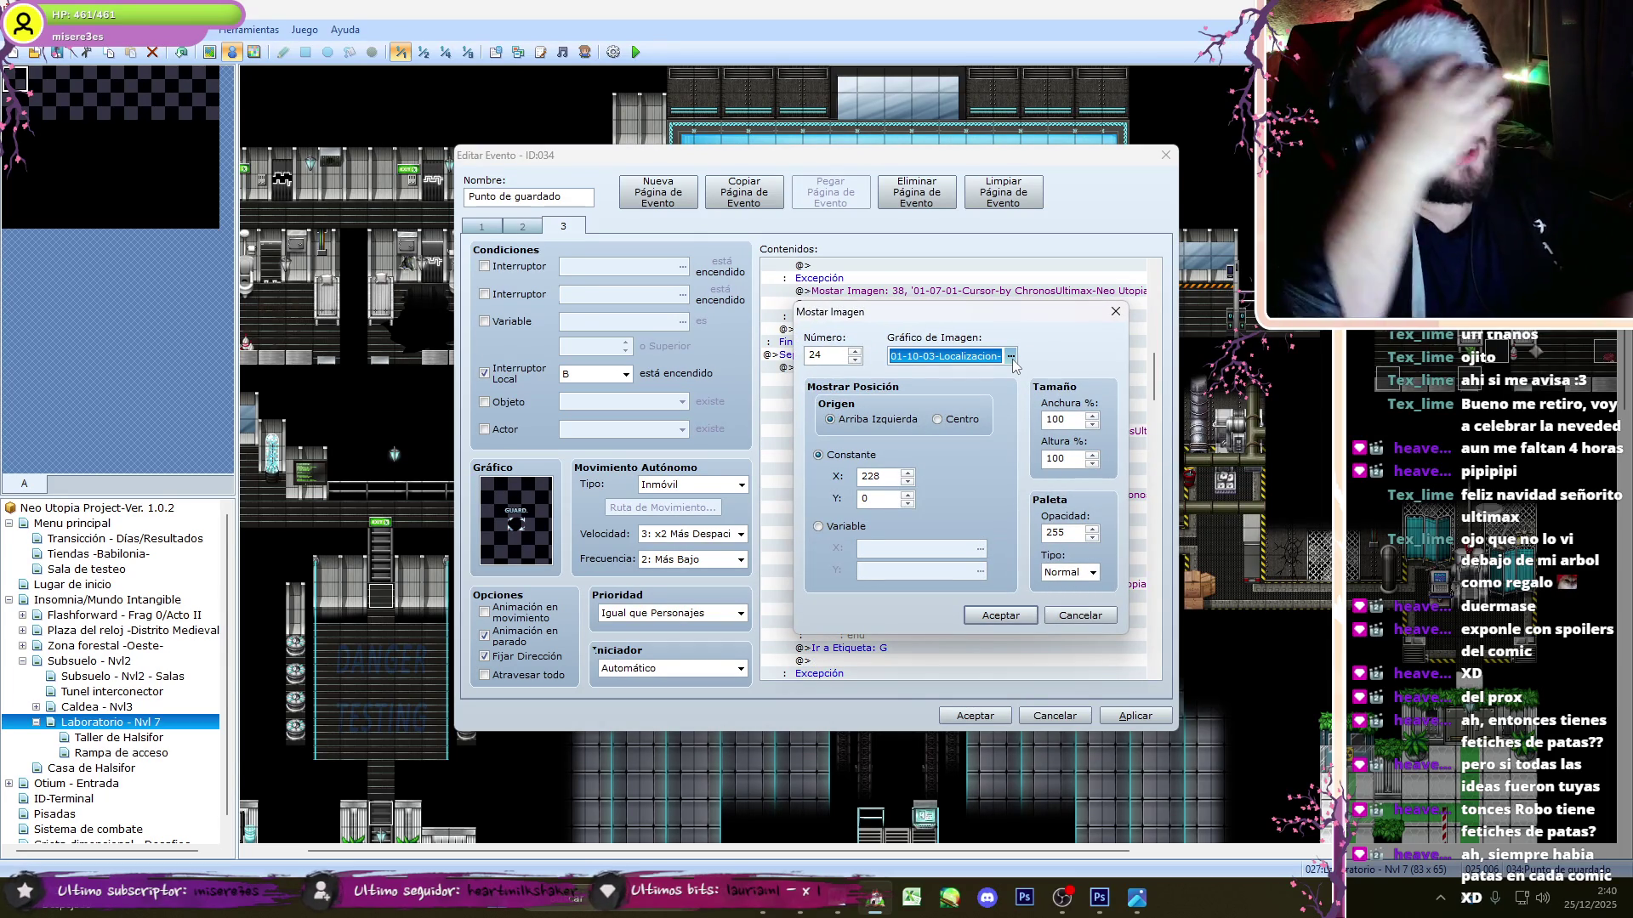
{"action": "left_click", "coordinate": [1011, 357]}
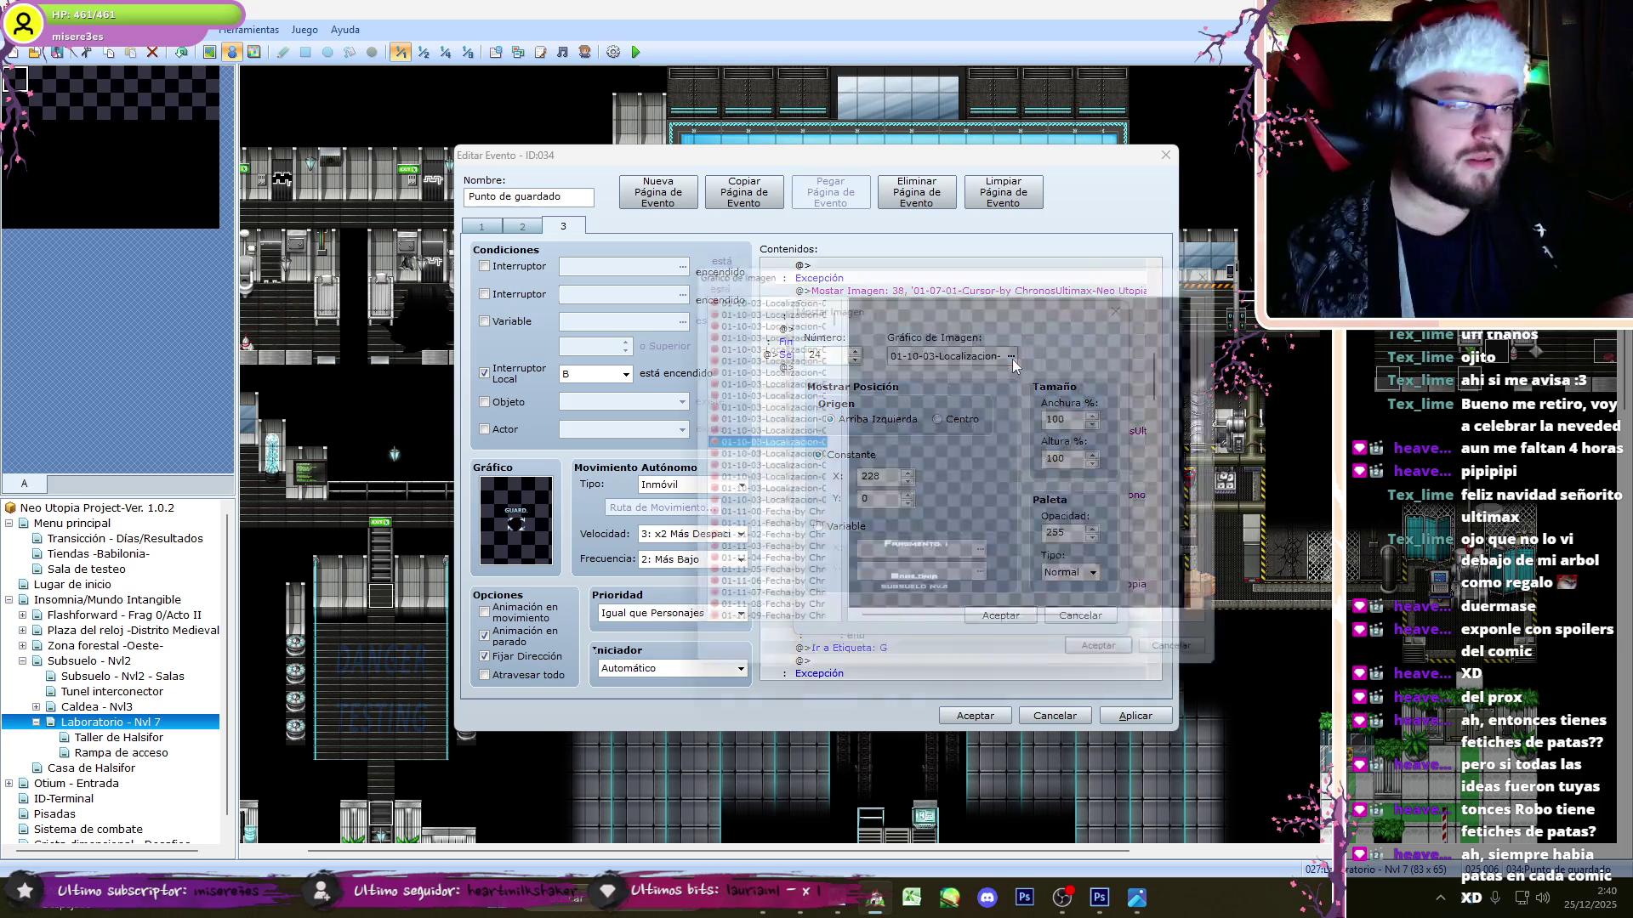
{"action": "left_click", "coordinate": [1106, 657]}
{"action": "left_click", "coordinate": [1000, 615]}
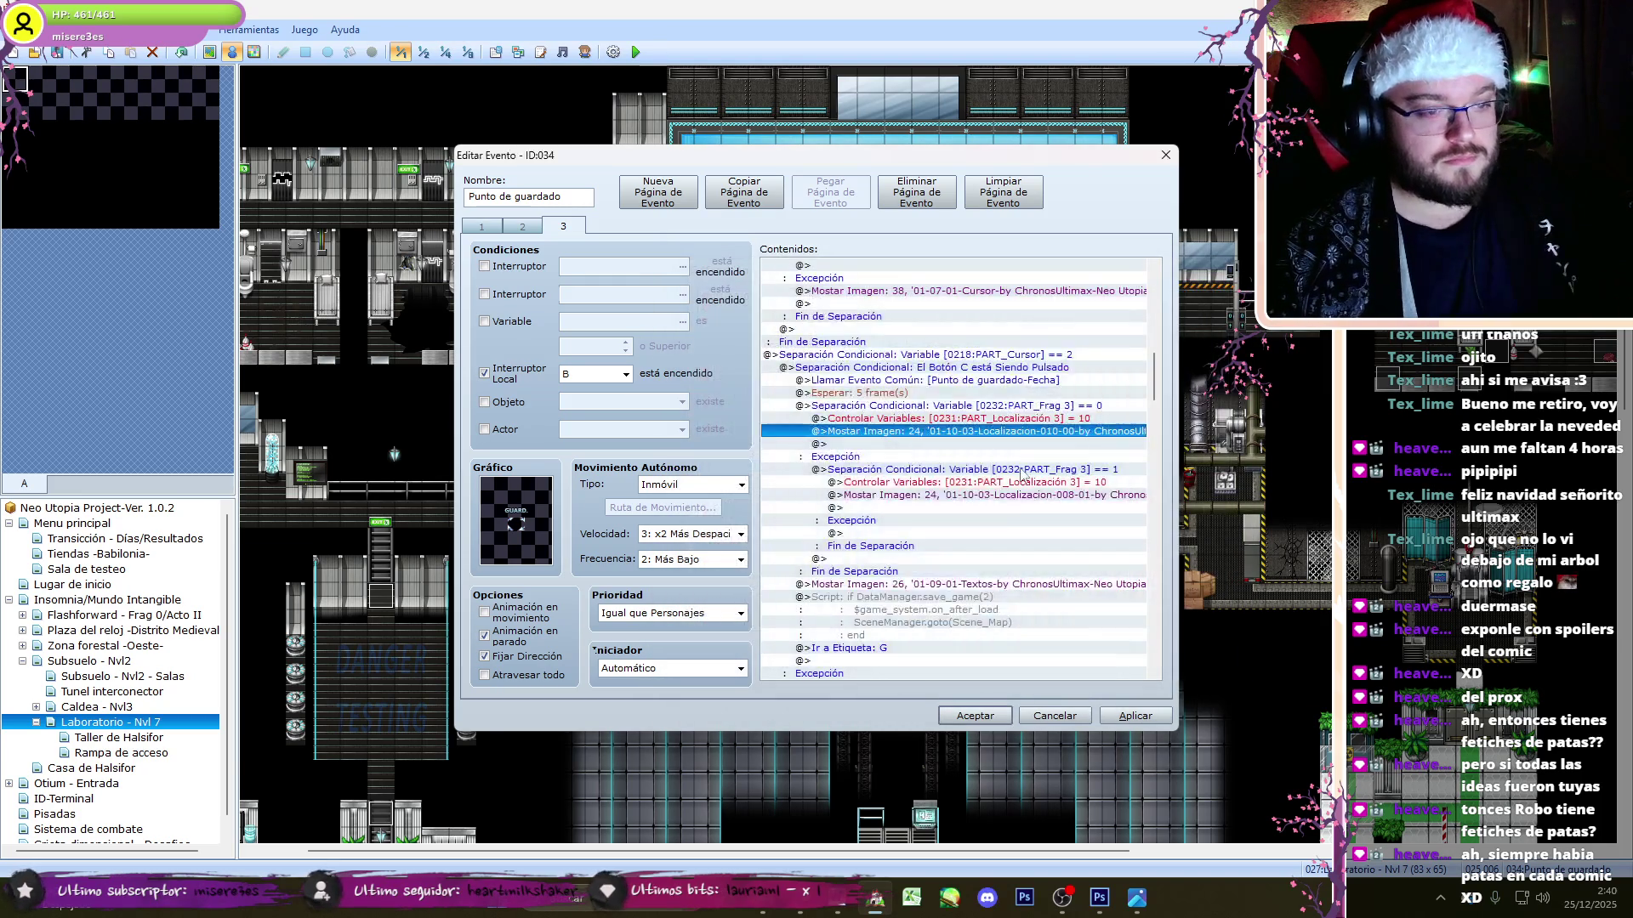
- Set the Frag 3 = 1 Show Picture command to the Babilonia Fragmento 1 label
{"action": "double_click", "coordinate": [1014, 497]}
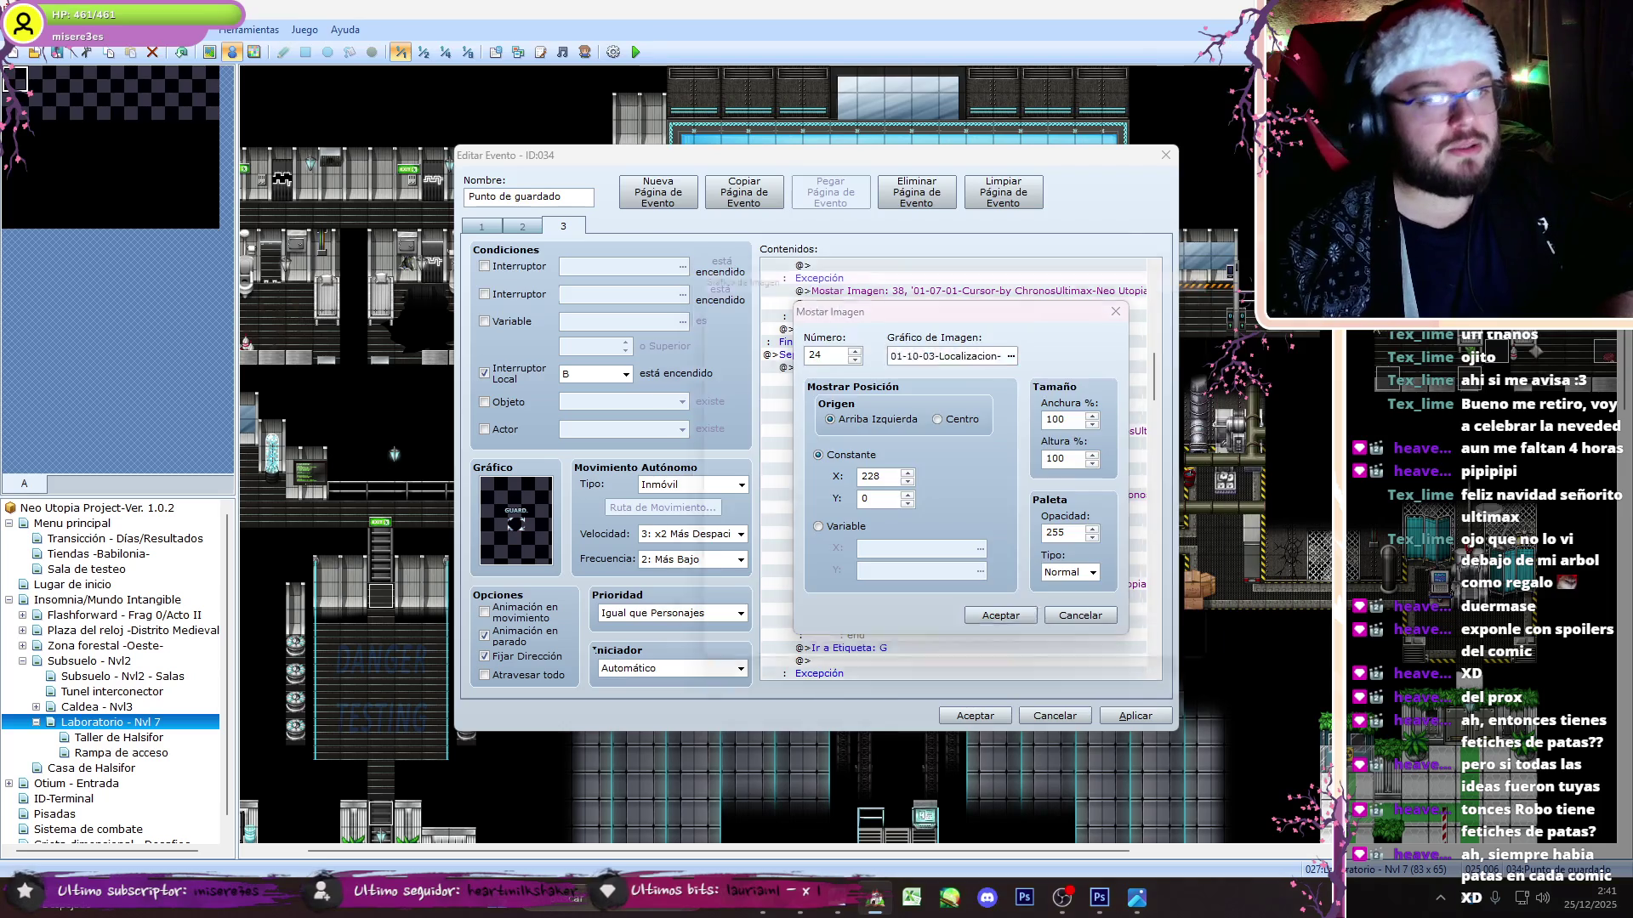
{"action": "left_click", "coordinate": [1011, 357]}
{"action": "key", "text": "Down"}
{"action": "key", "text": "Down"}
{"action": "left_click", "coordinate": [1117, 666]}
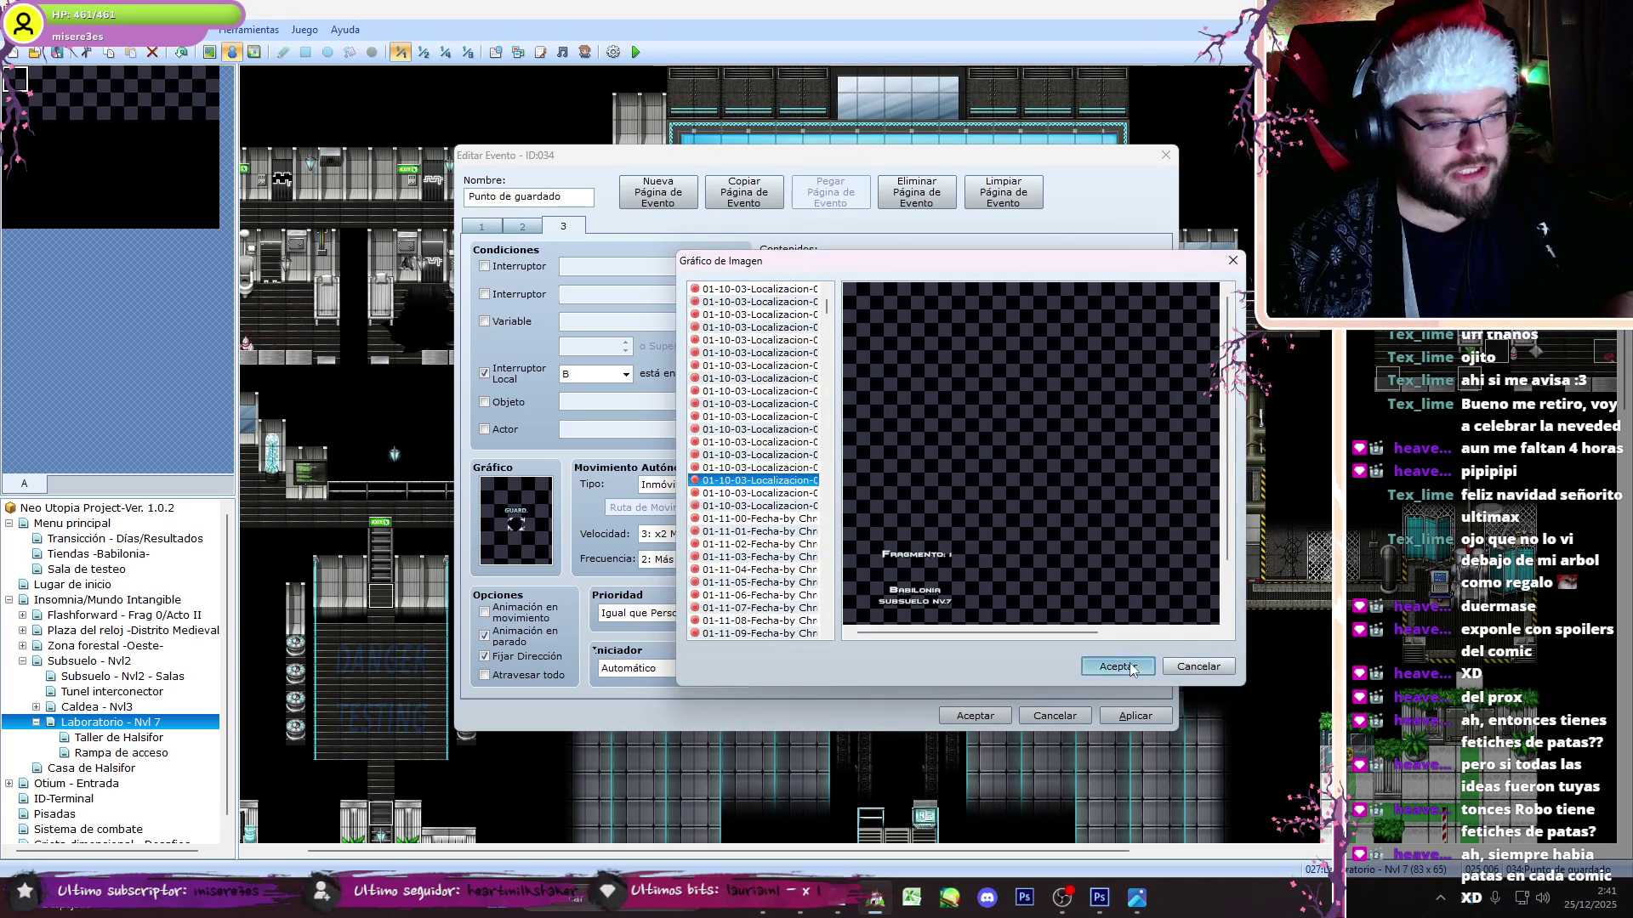
{"action": "left_click", "coordinate": [1000, 615]}
- Begin relabelling the Frag 4 Show Picture 29 command, then switch the stream to the full webcam scene
{"action": "scroll", "coordinate": [1162, 367], "scroll_direction": "up", "scroll_amount": 4}
{"action": "scroll", "coordinate": [1161, 367], "scroll_direction": "up", "scroll_amount": 6}
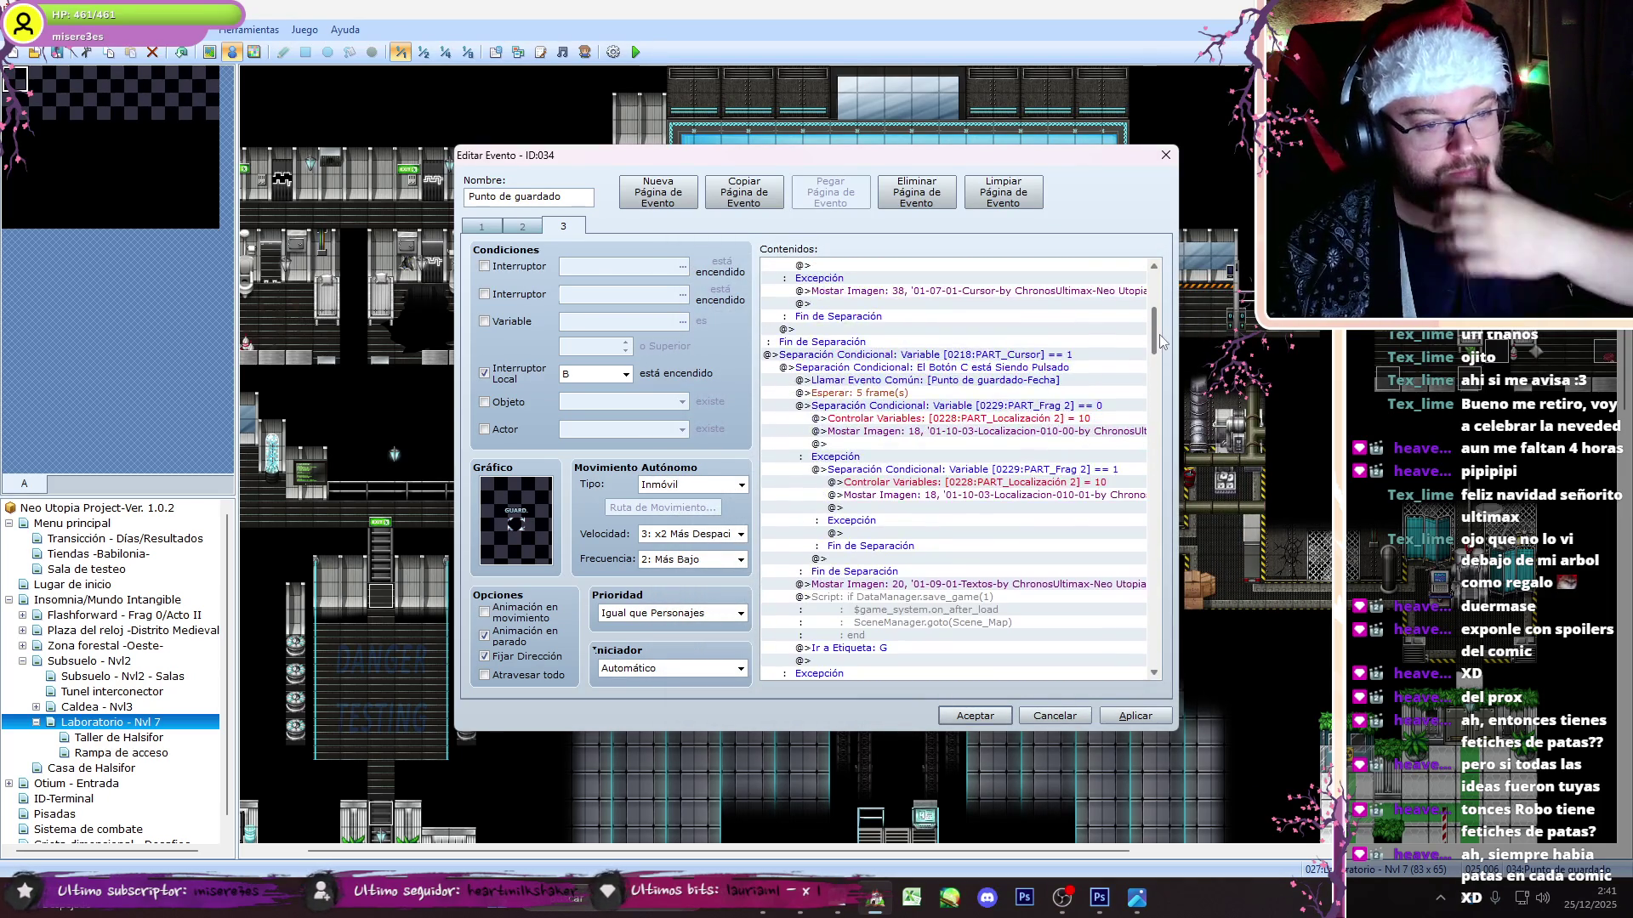
{"action": "scroll", "coordinate": [1161, 340], "scroll_direction": "down", "scroll_amount": 3}
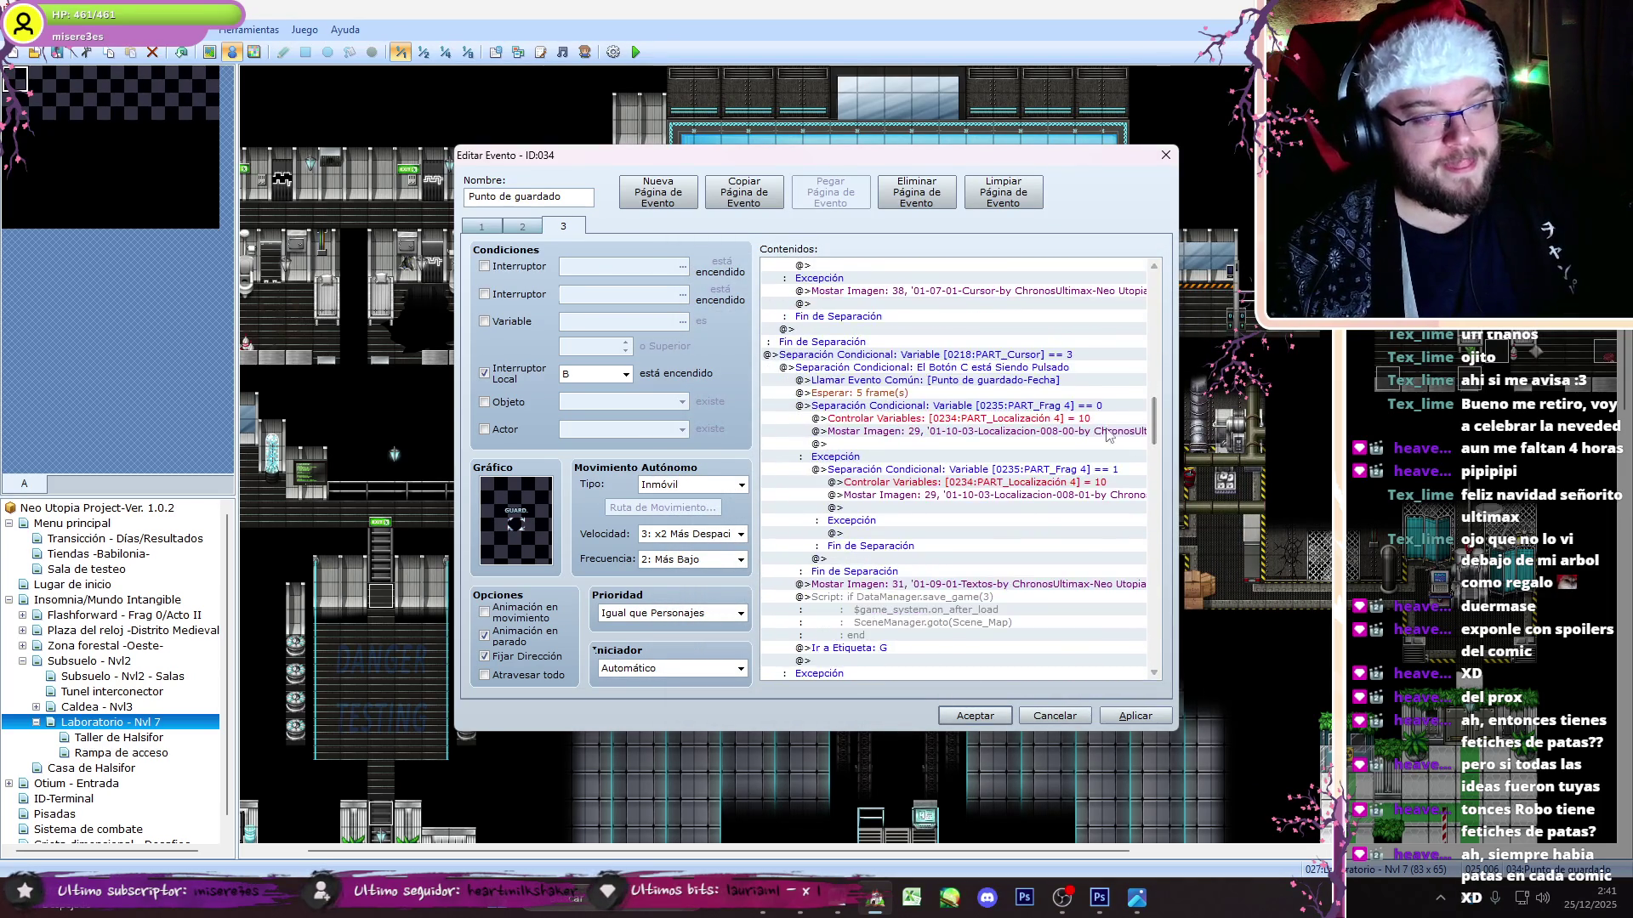
{"action": "double_click", "coordinate": [1009, 433]}
{"action": "left_click", "coordinate": [1010, 358]}
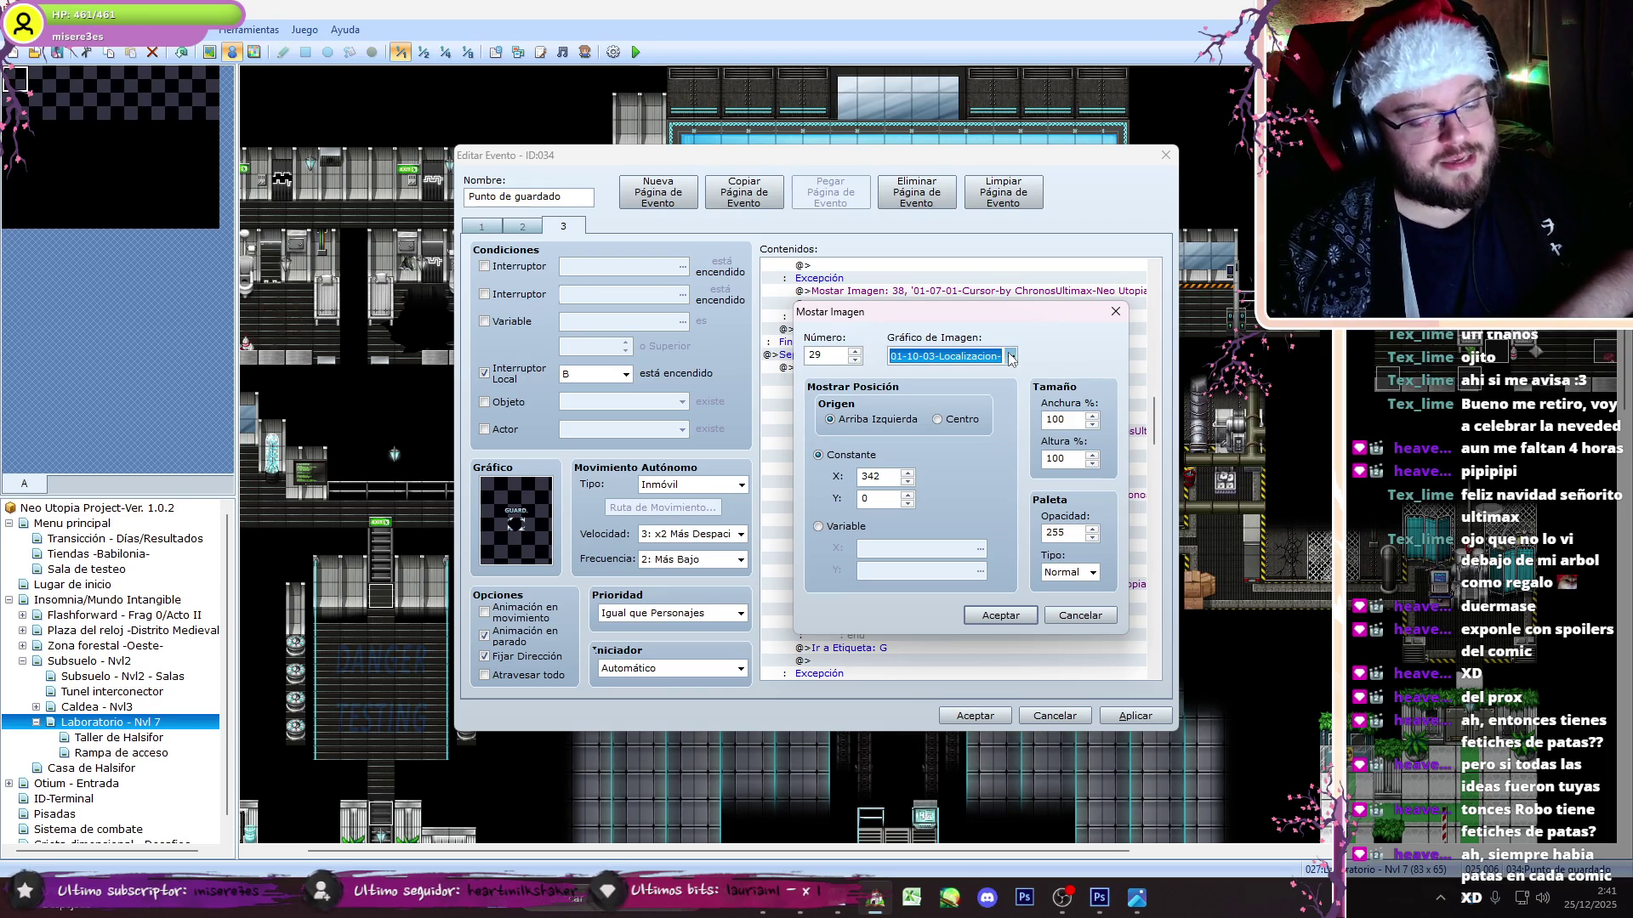
{"action": "key", "text": "Down"}
{"action": "key", "text": "Down"}
{"action": "left_click", "coordinate": [1078, 899]}
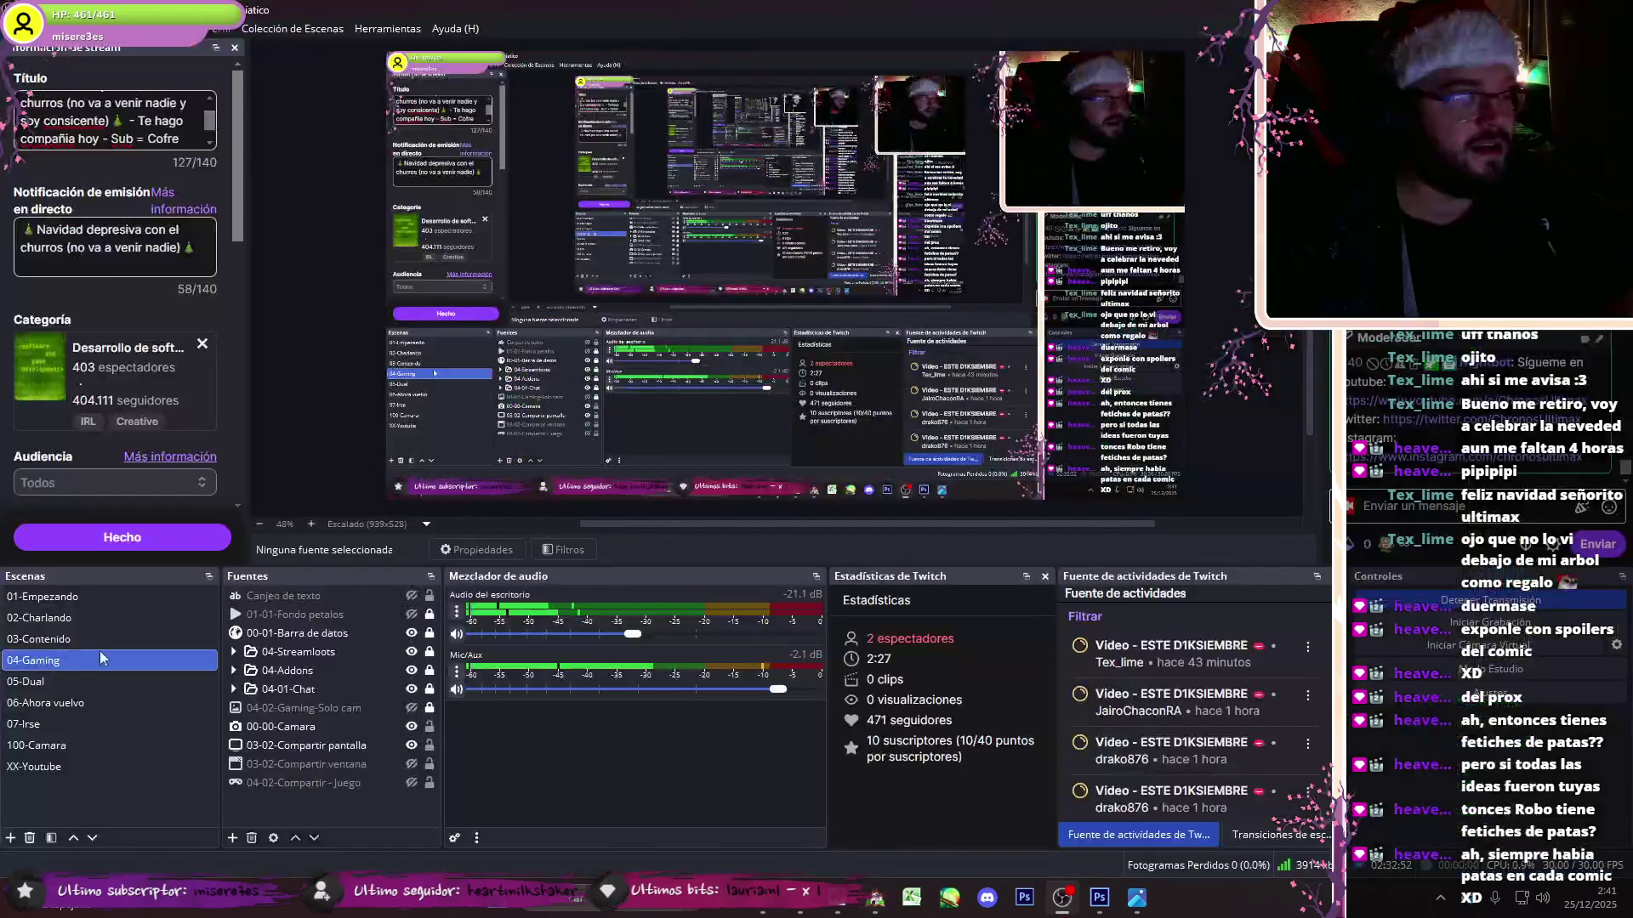
{"action": "left_click", "coordinate": [95, 652]}
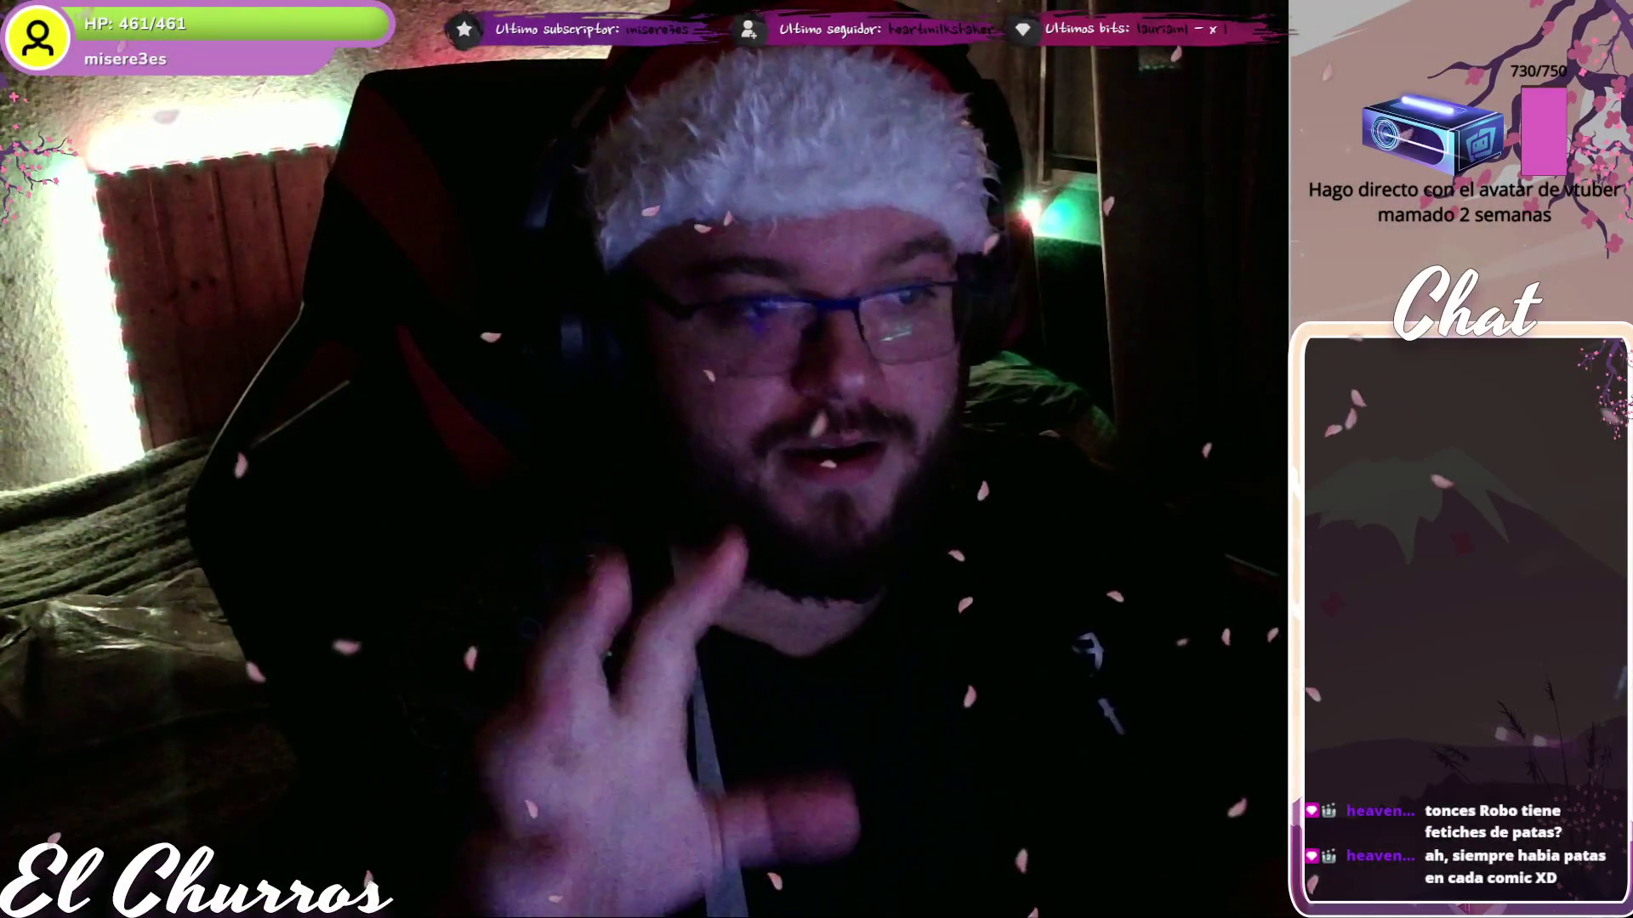
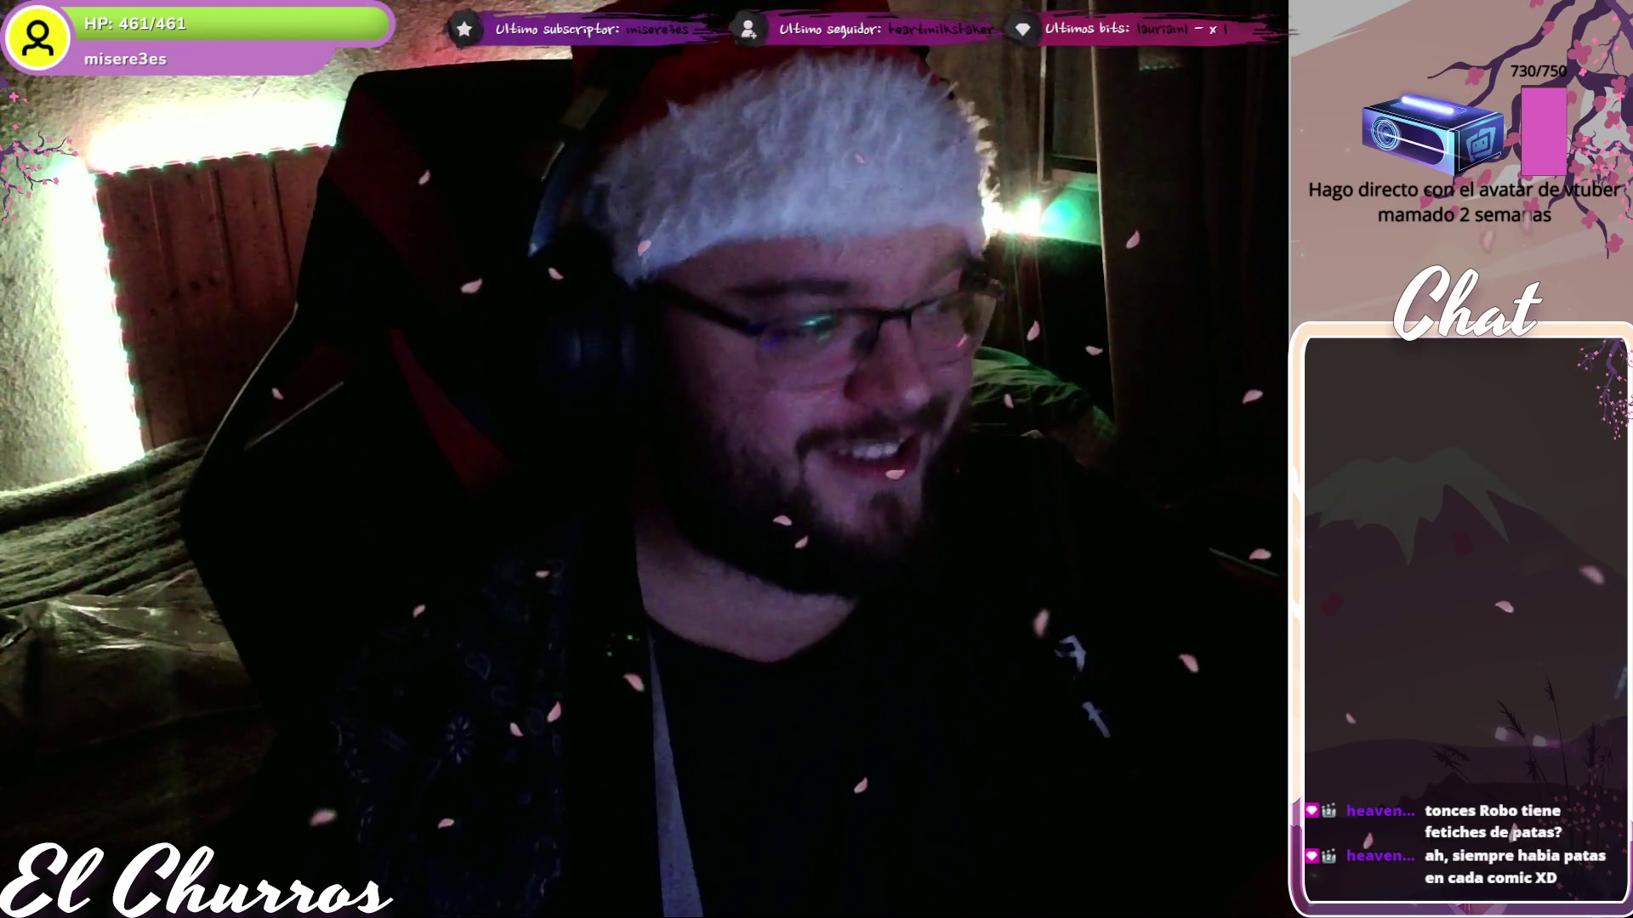
- Pick 01-10-03-Localizacion-008-01 as the PART_Frag 4 == 1 image and confirm it
{"action": "key", "text": "Down"}
{"action": "key", "text": "Down"}
{"action": "key", "text": "Down"}
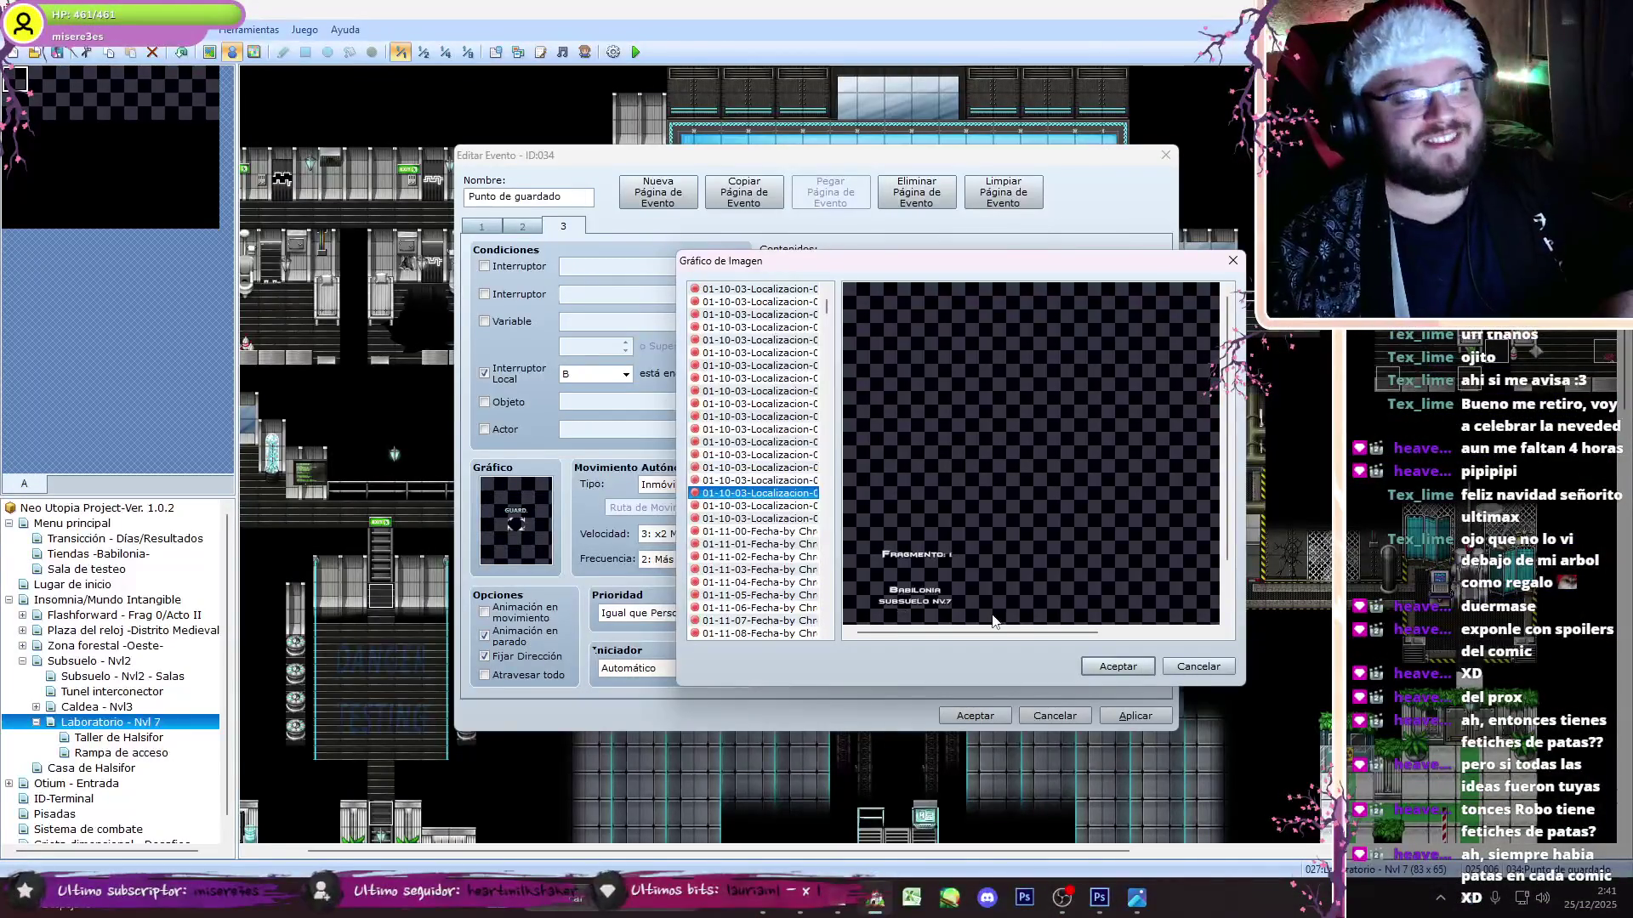
{"action": "key", "text": "Up"}
{"action": "key", "text": "Up"}
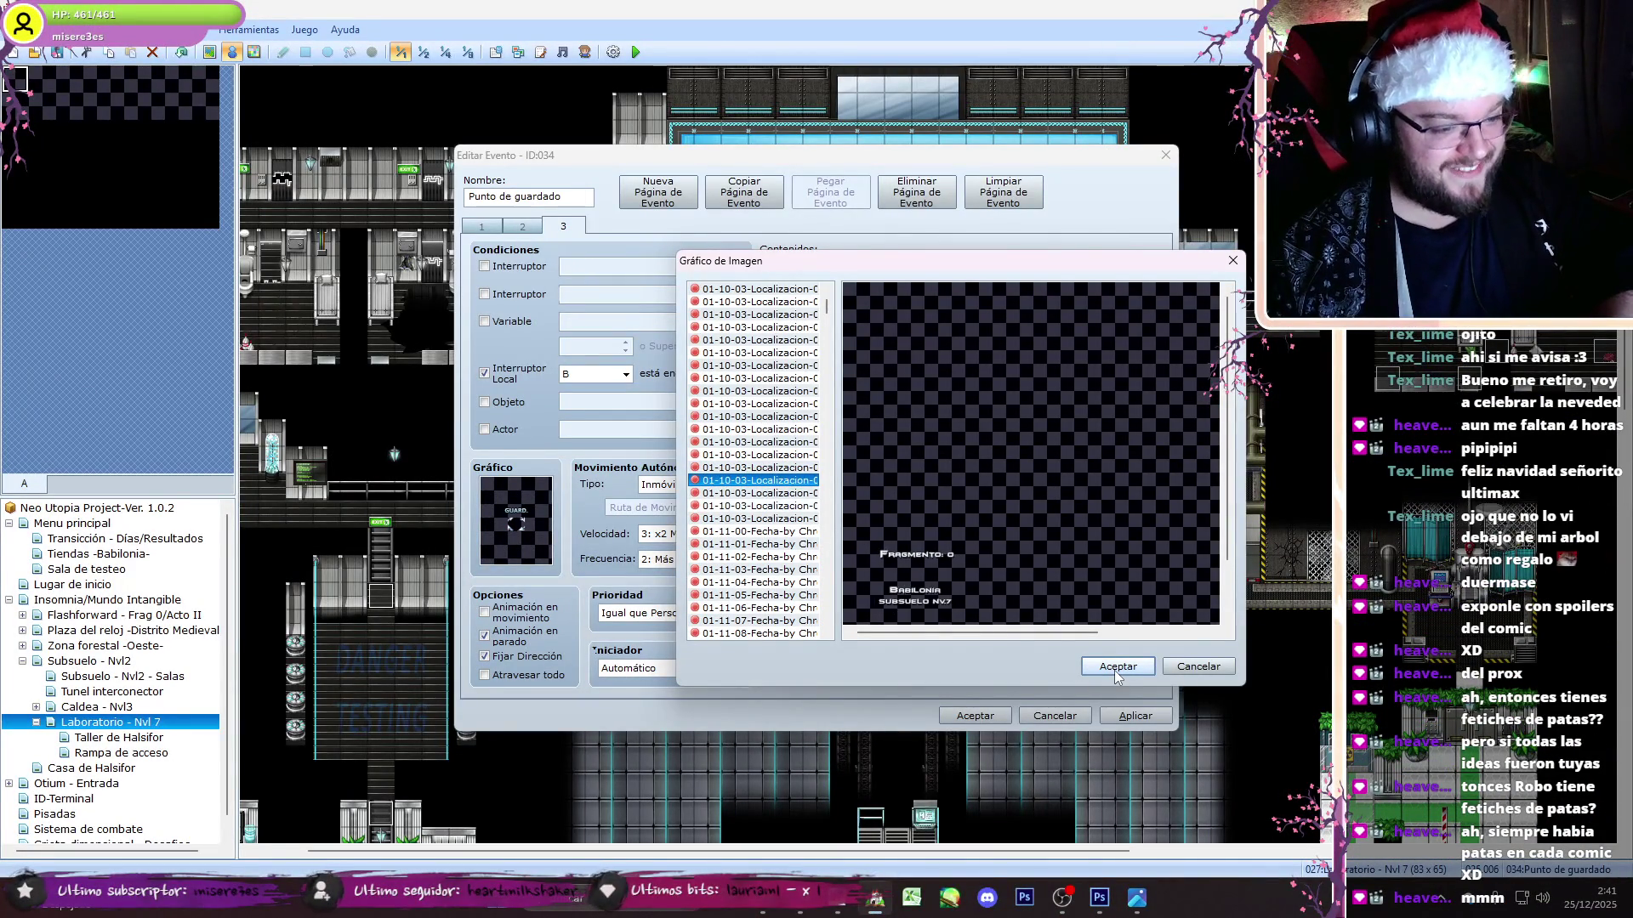
{"action": "left_click", "coordinate": [1116, 667]}
- Open the Mostrar Imagen 29 command, then go to the Neo Utopia Project folder in File Explorer
{"action": "double_click", "coordinate": [1105, 494]}
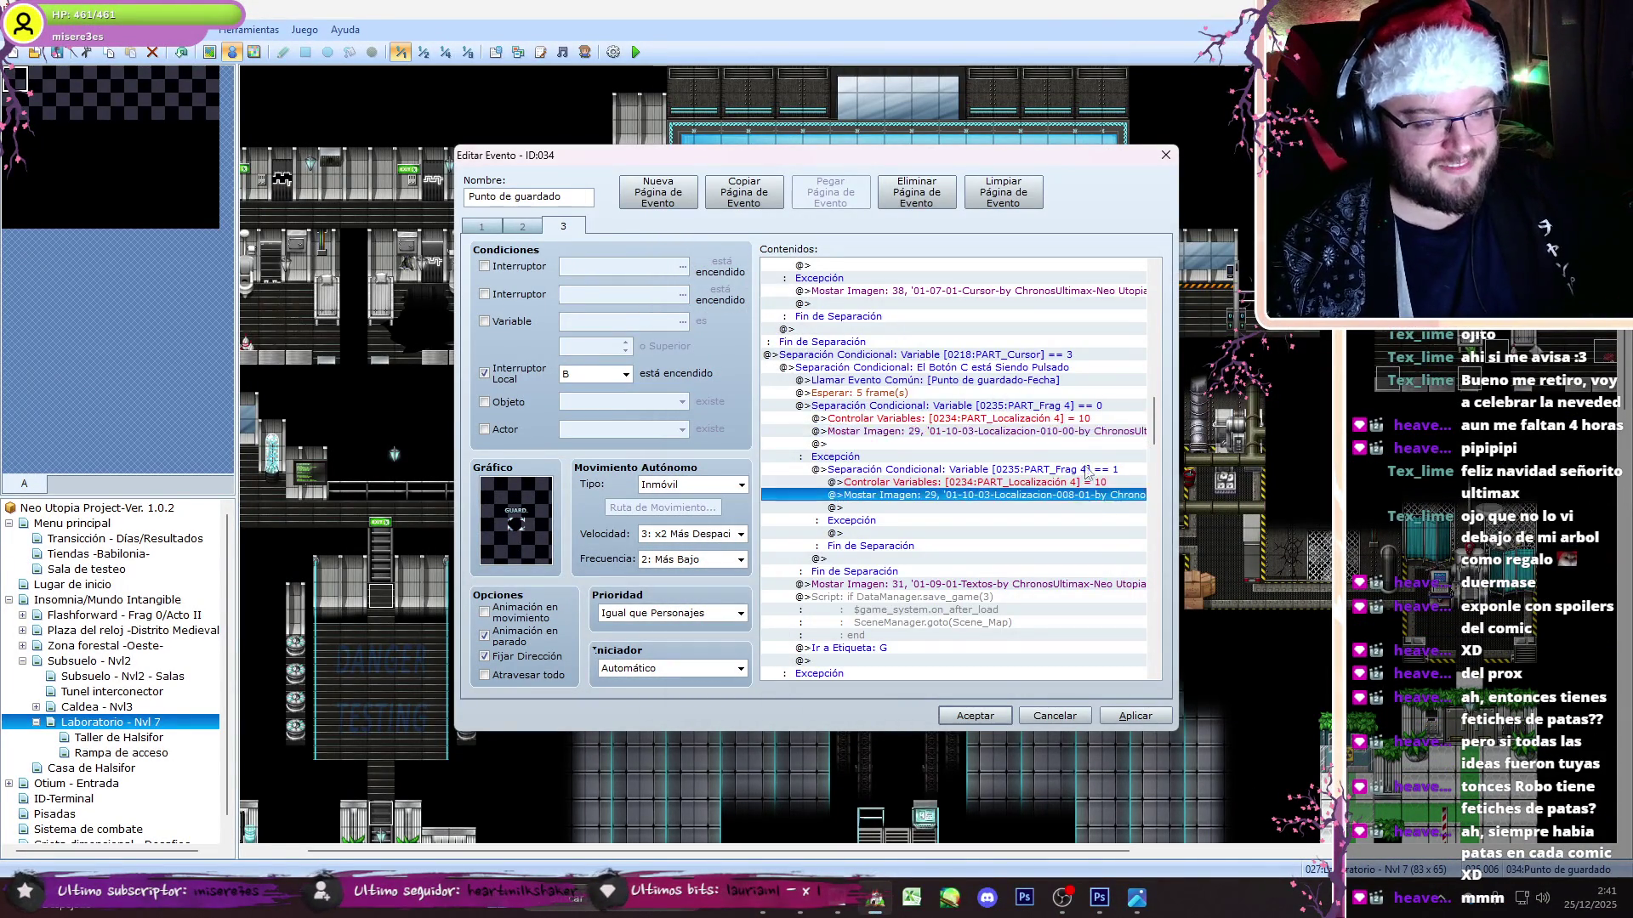
{"action": "left_click", "coordinate": [782, 914]}
{"action": "left_click", "coordinate": [714, 48]}
- Open Saika's personality sheet 02-03-01-Saika-Personalidad from [B]-Diseño > 01-Sprites > 00-00-Fichas
{"action": "left_click", "coordinate": [553, 50]}
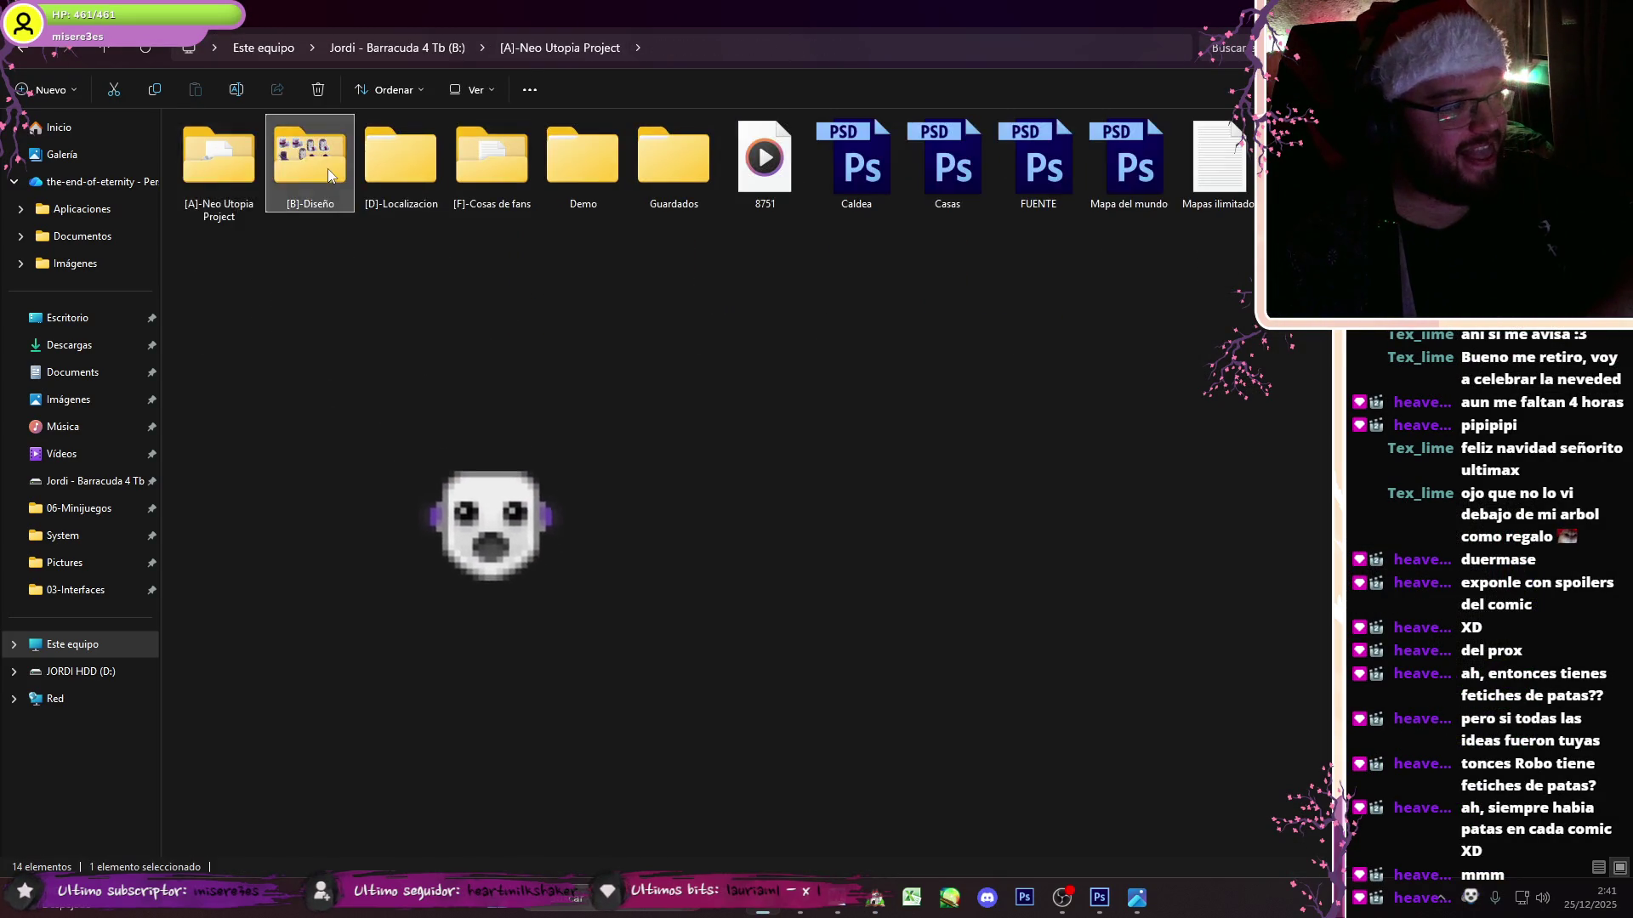
{"action": "double_click", "coordinate": [328, 168]}
{"action": "double_click", "coordinate": [262, 150]}
{"action": "double_click", "coordinate": [259, 145]}
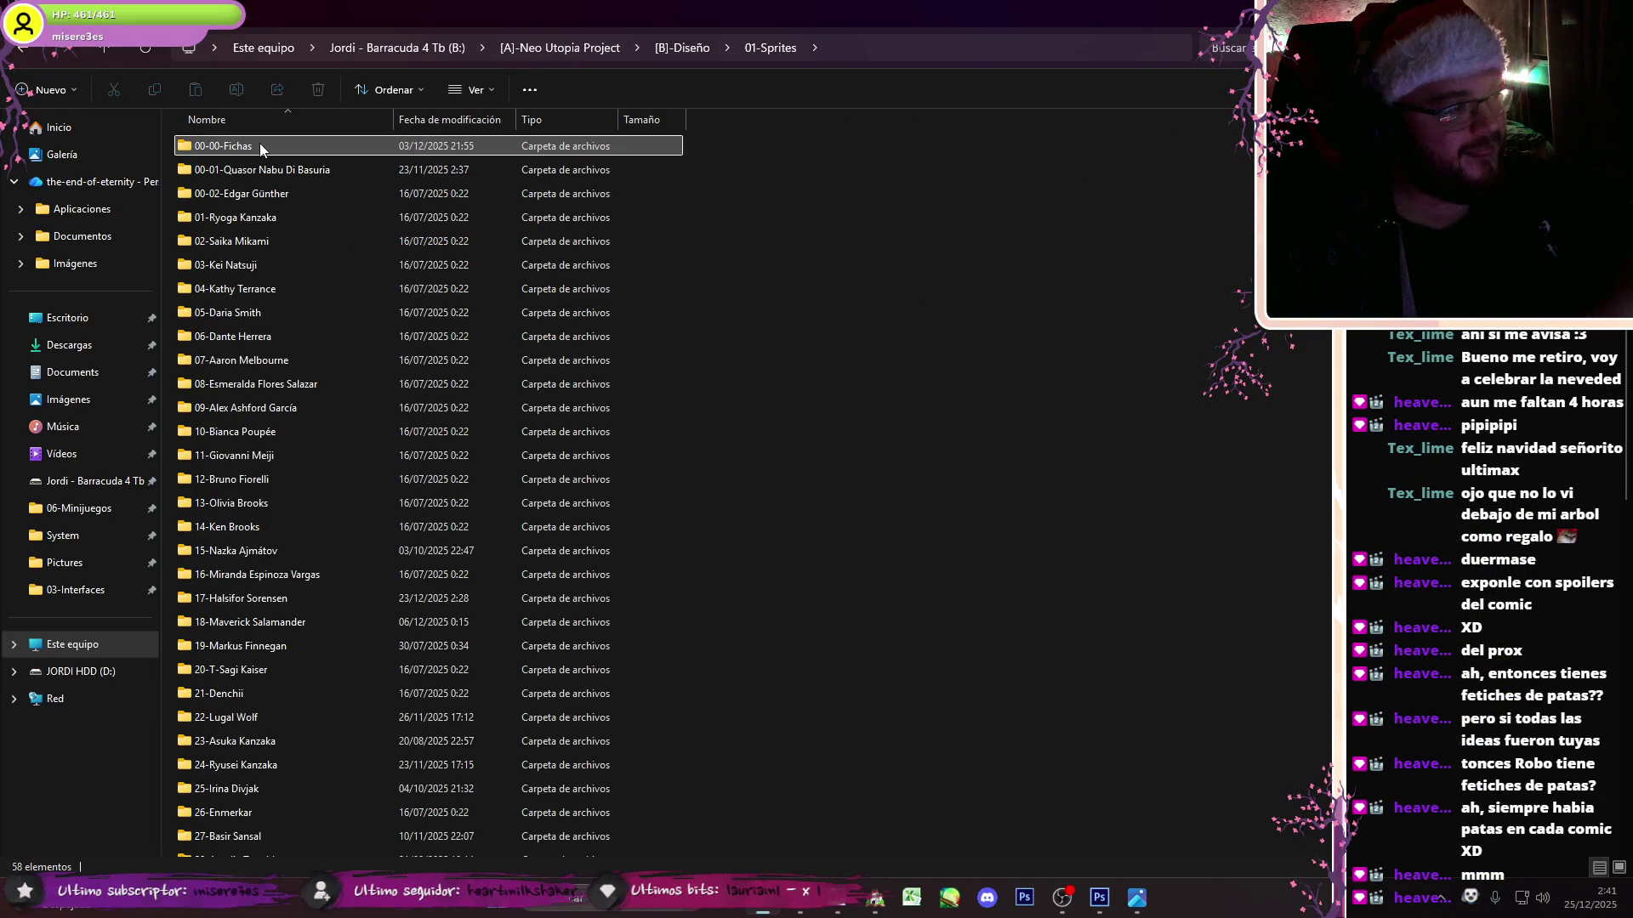
{"action": "double_click", "coordinate": [472, 183]}
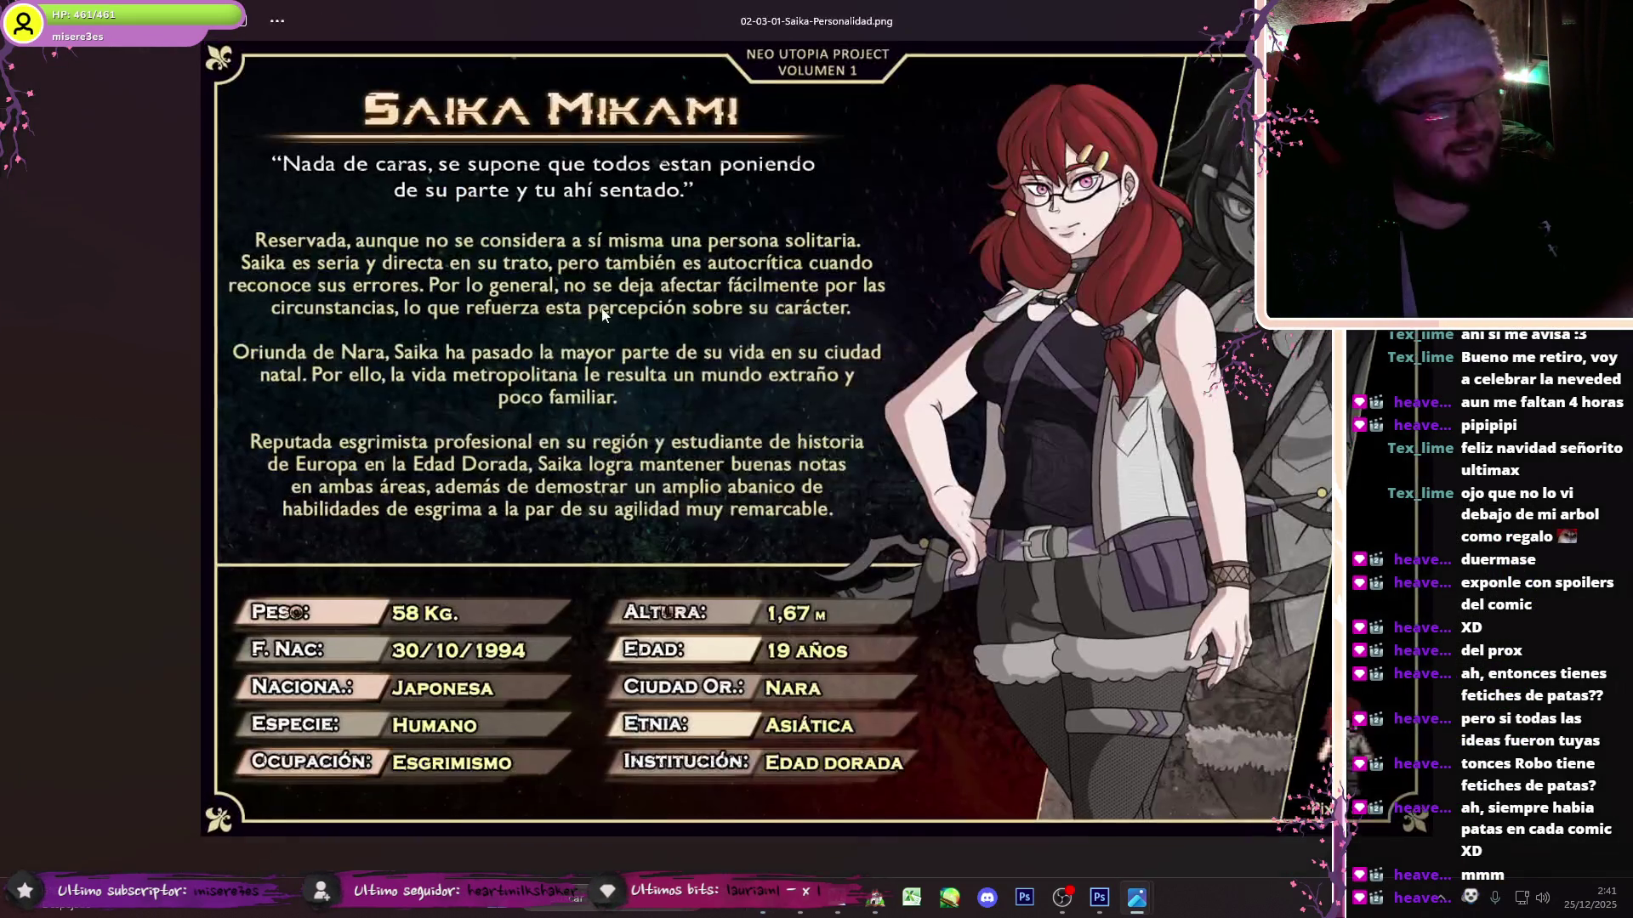
- Close the image viewer and return to RPG Maker's Localizacion image picker
{"action": "key", "text": "Escape"}
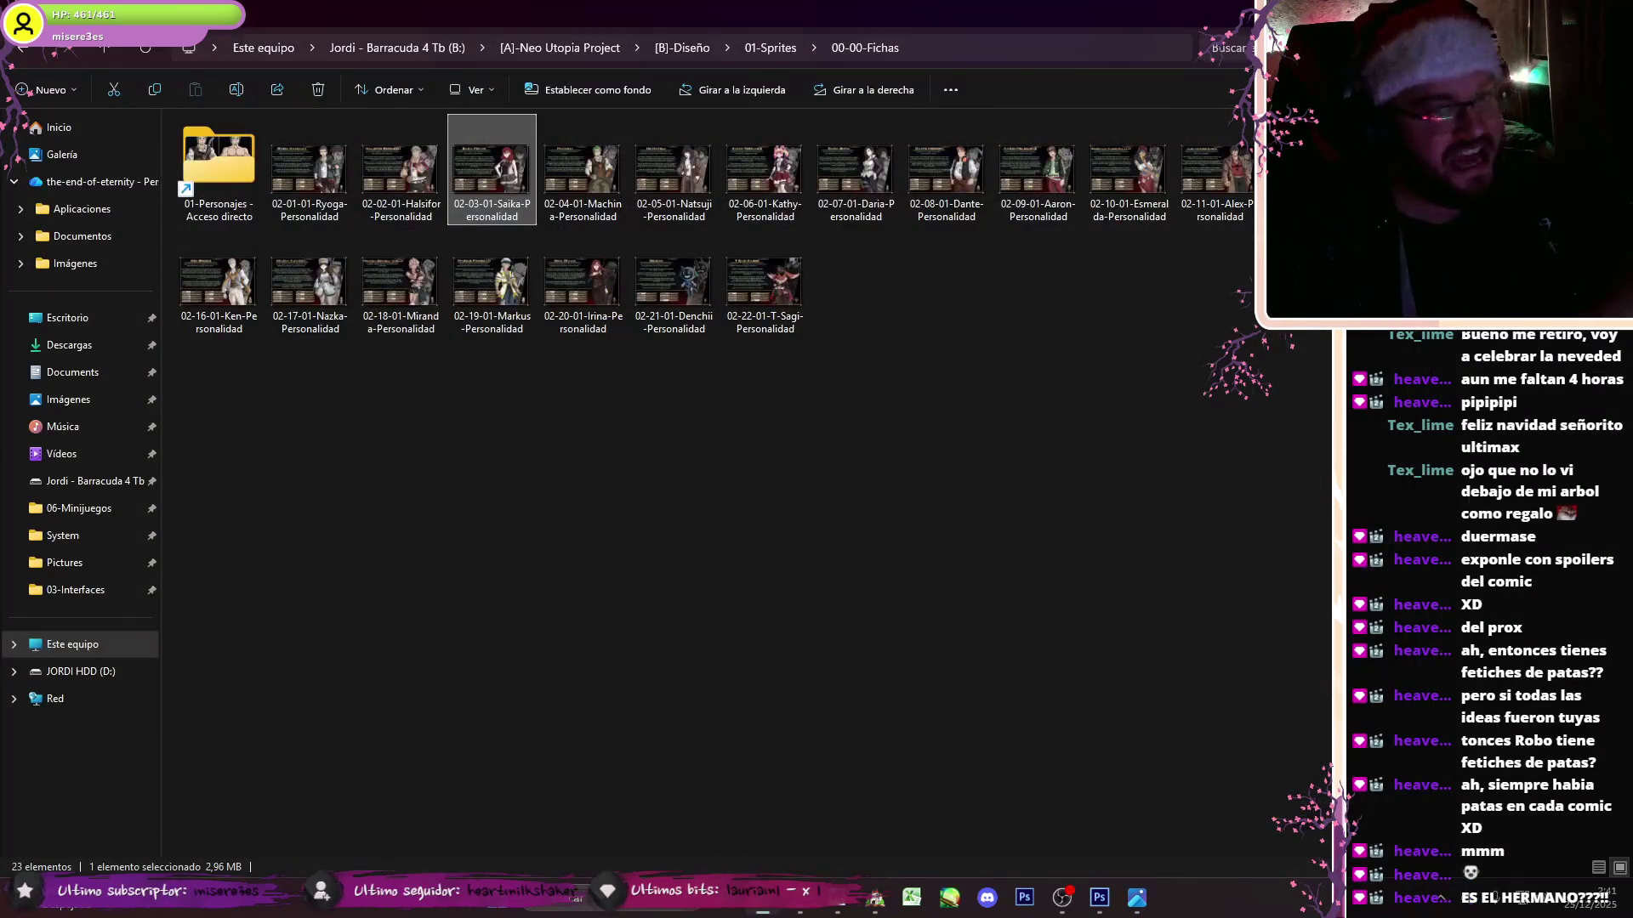
{"action": "key", "text": "alt+Tab"}
{"action": "key", "text": "Down"}
{"action": "key", "text": "Down"}
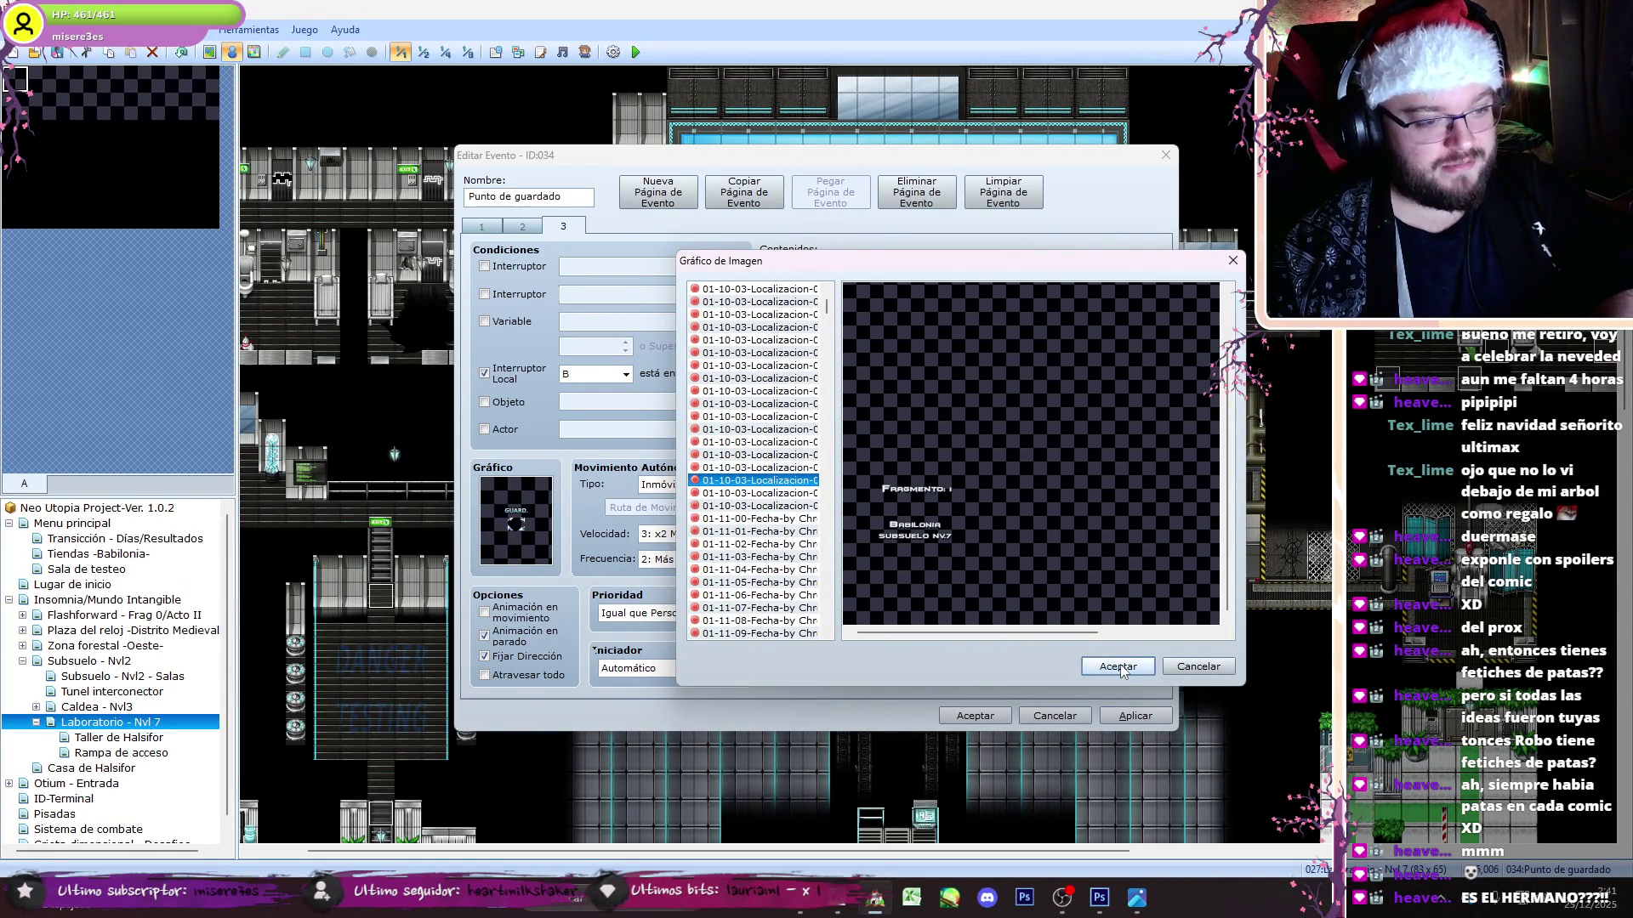
- Confirm the Localizacion-010-01 image for the fragment 4 picture command
{"action": "left_click", "coordinate": [1118, 666]}
{"action": "key", "text": "Return"}
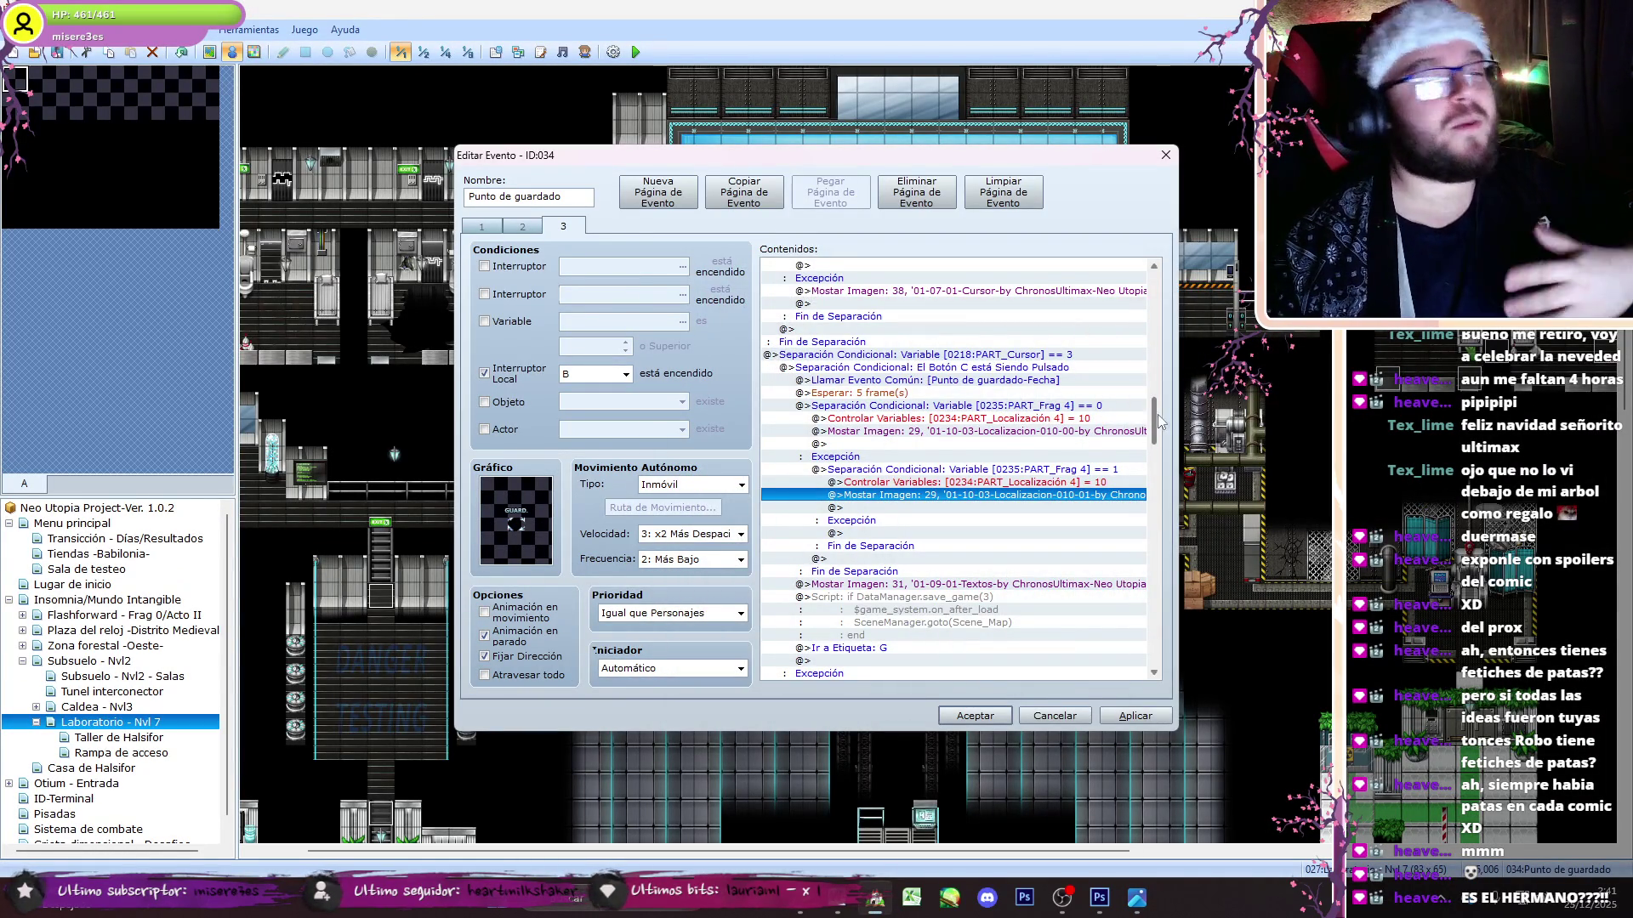
{"action": "left_click_drag", "start_coordinate": [1158, 421], "coordinate": [1158, 448]}
- Set the first Mostrar Imagen 34 command to 01-10-03-Localizacion-010-00
{"action": "double_click", "coordinate": [1006, 572]}
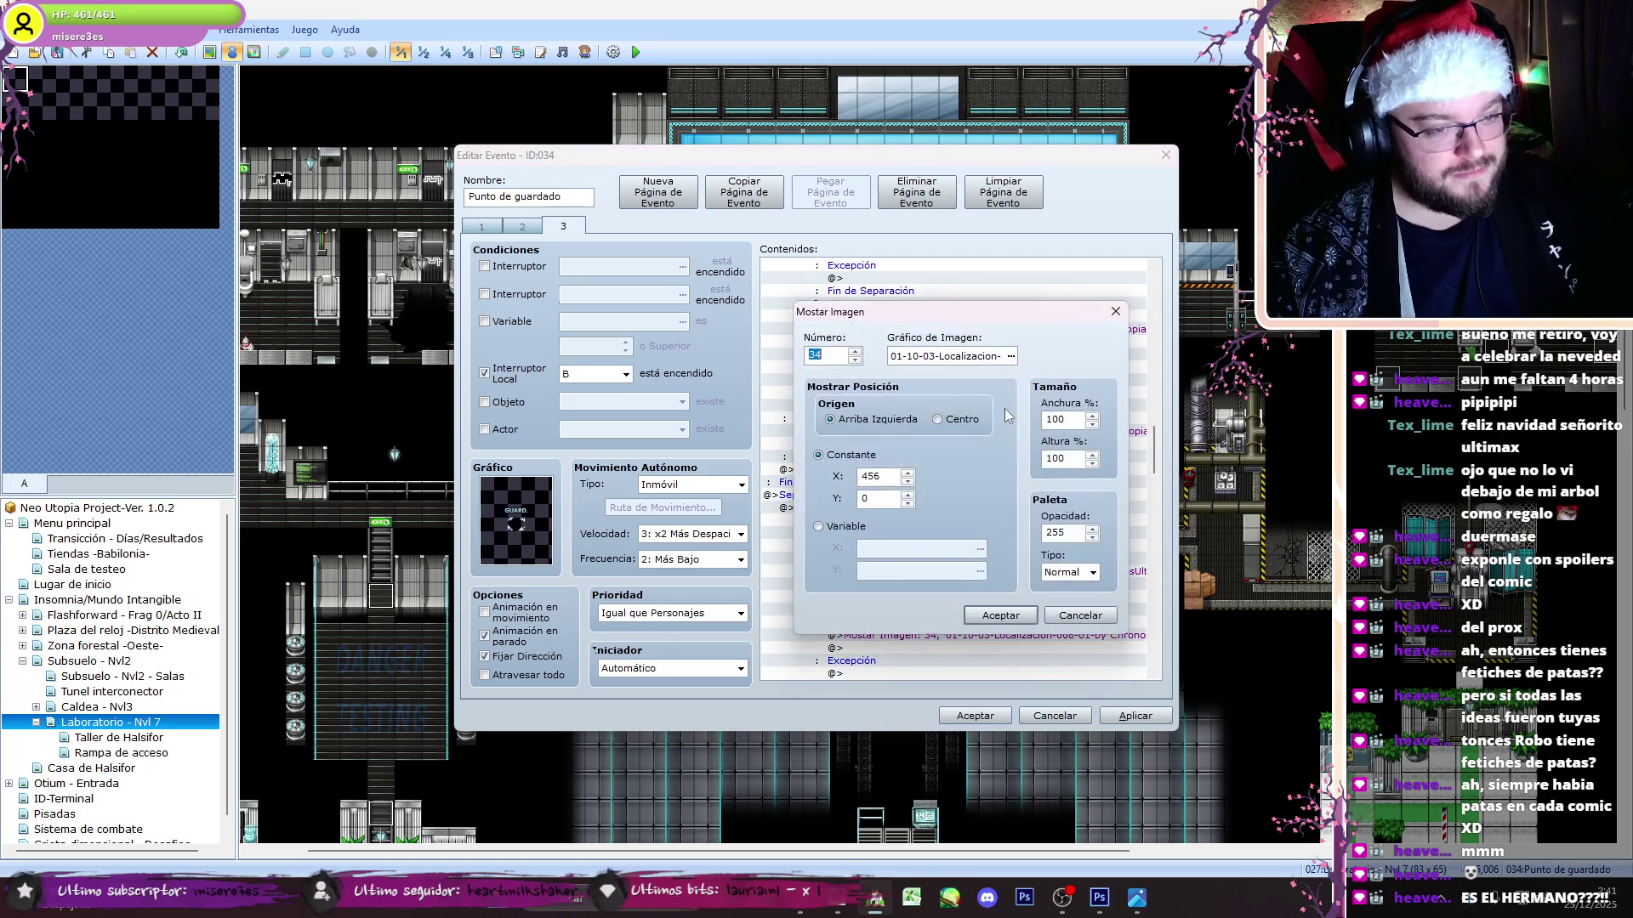
{"action": "key", "text": "Tab"}
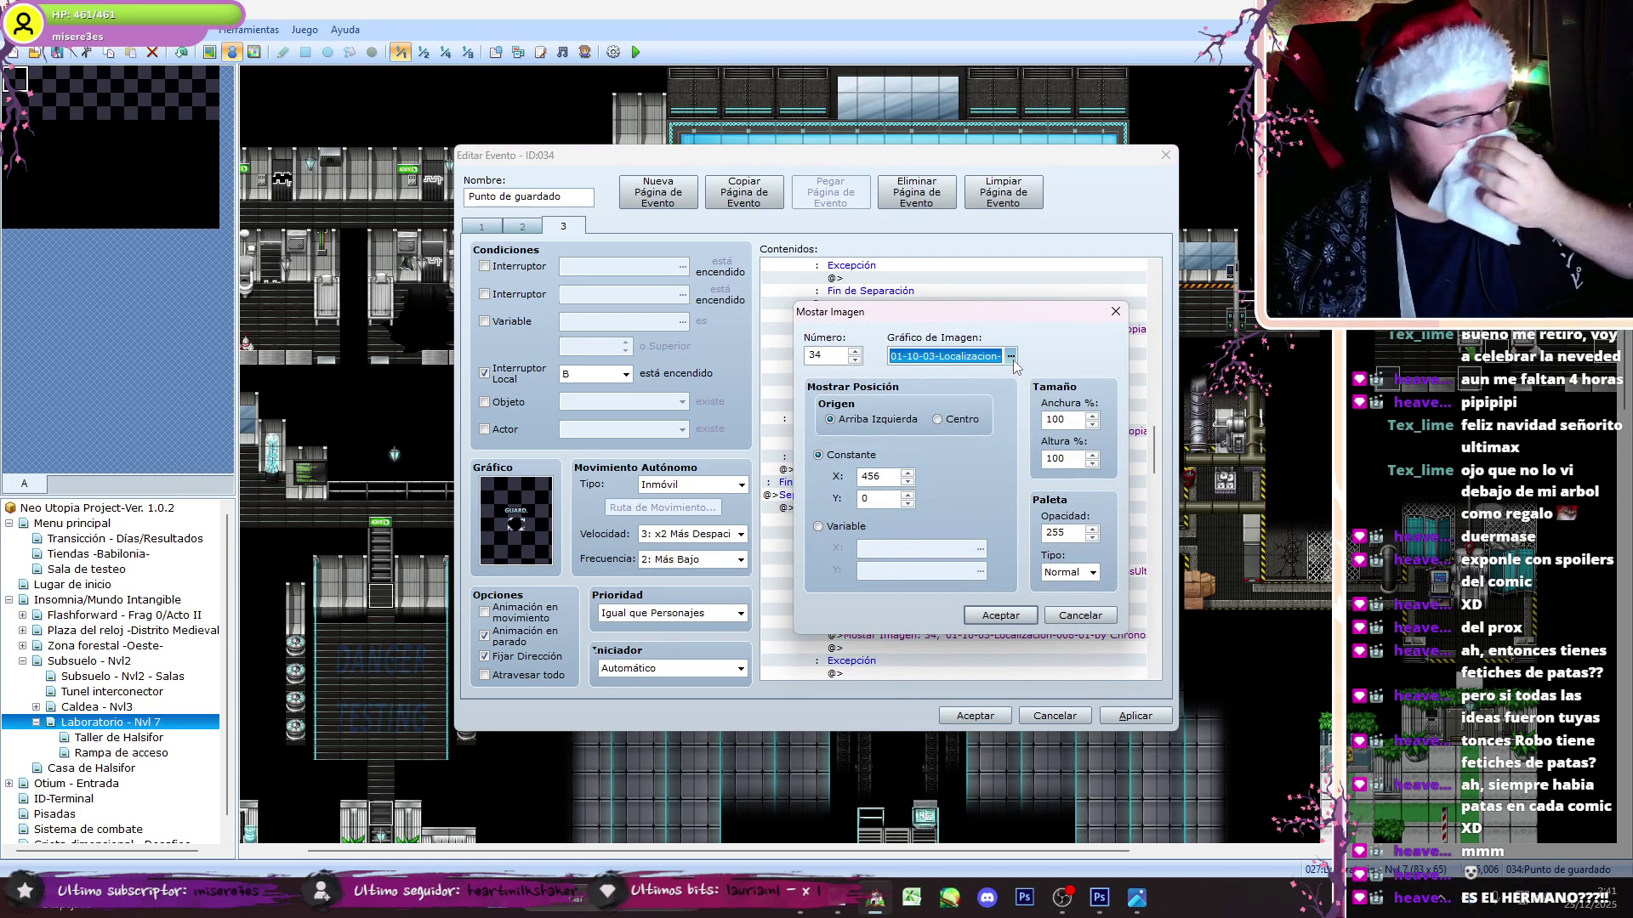
{"action": "left_click", "coordinate": [1012, 359]}
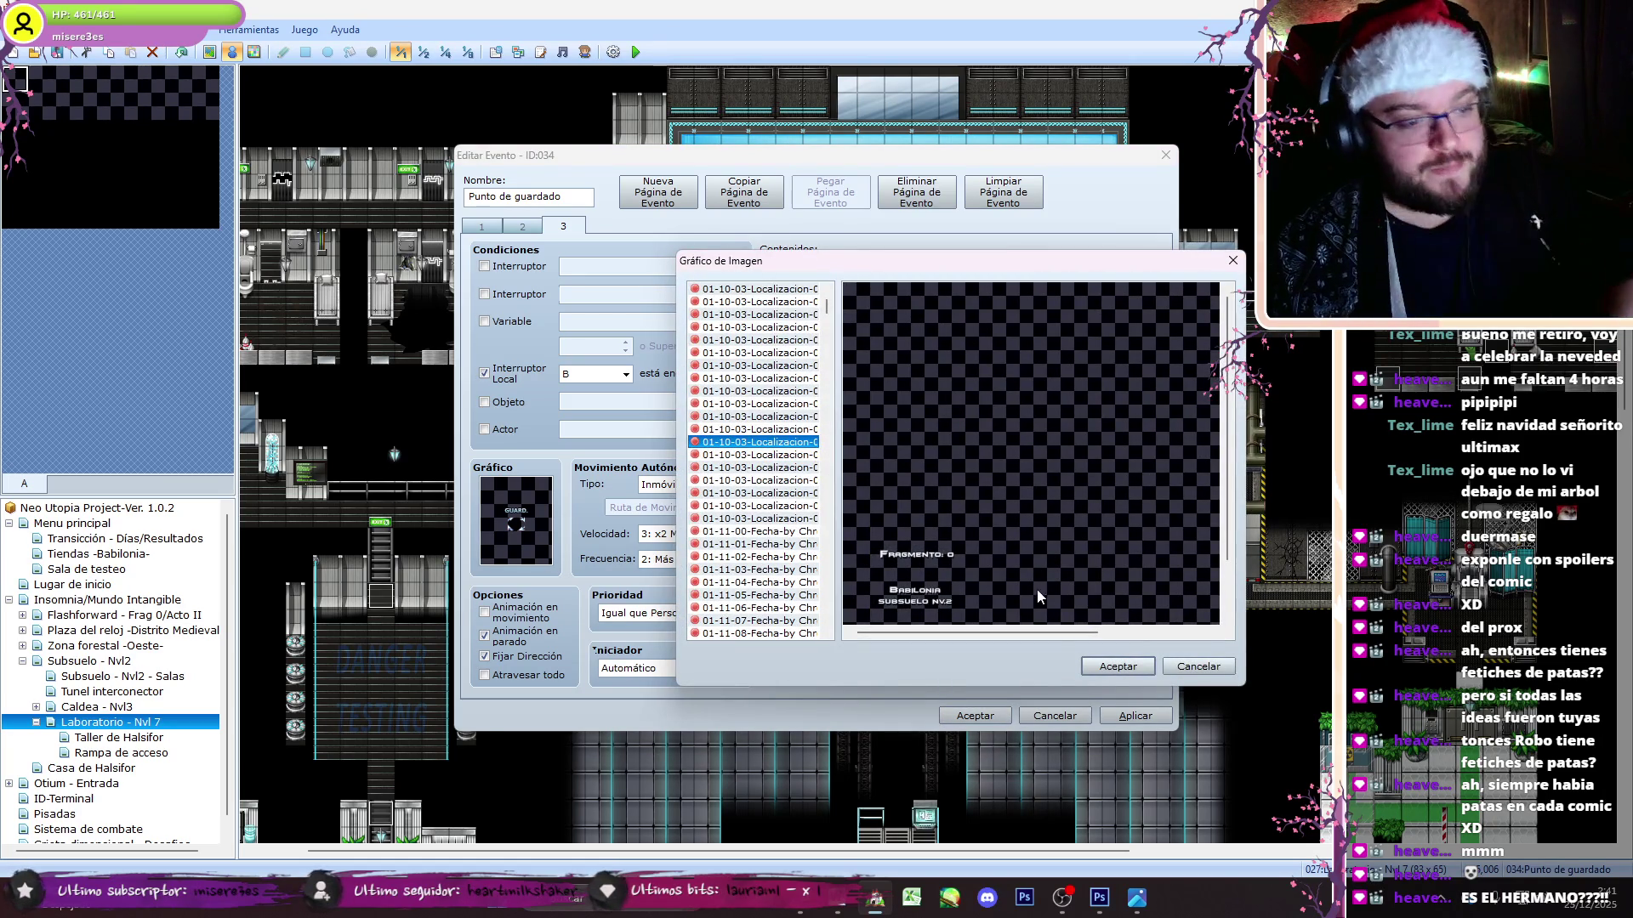
{"action": "key", "text": "Down"}
{"action": "key", "text": "Down"}
{"action": "key", "text": "Down"}
{"action": "left_click", "coordinate": [1117, 666]}
{"action": "key", "text": "Return"}
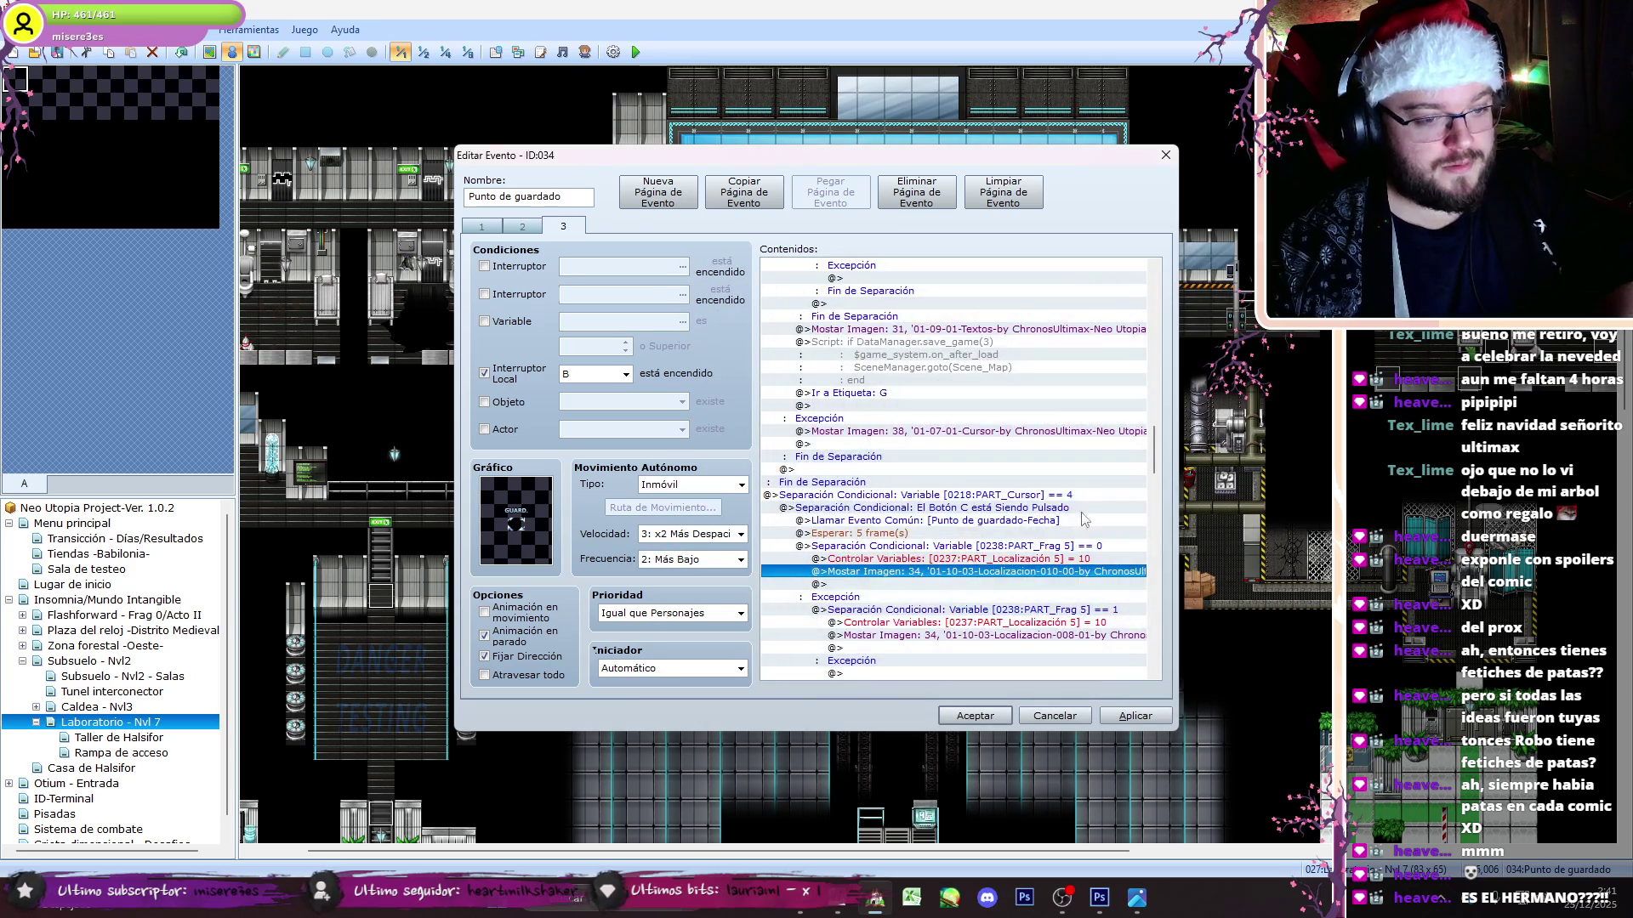
- Set the second Mostrar Imagen 34 command to 01-10-03-Localizacion-010-01
{"action": "double_click", "coordinate": [1082, 636]}
{"action": "key", "text": "Tab"}
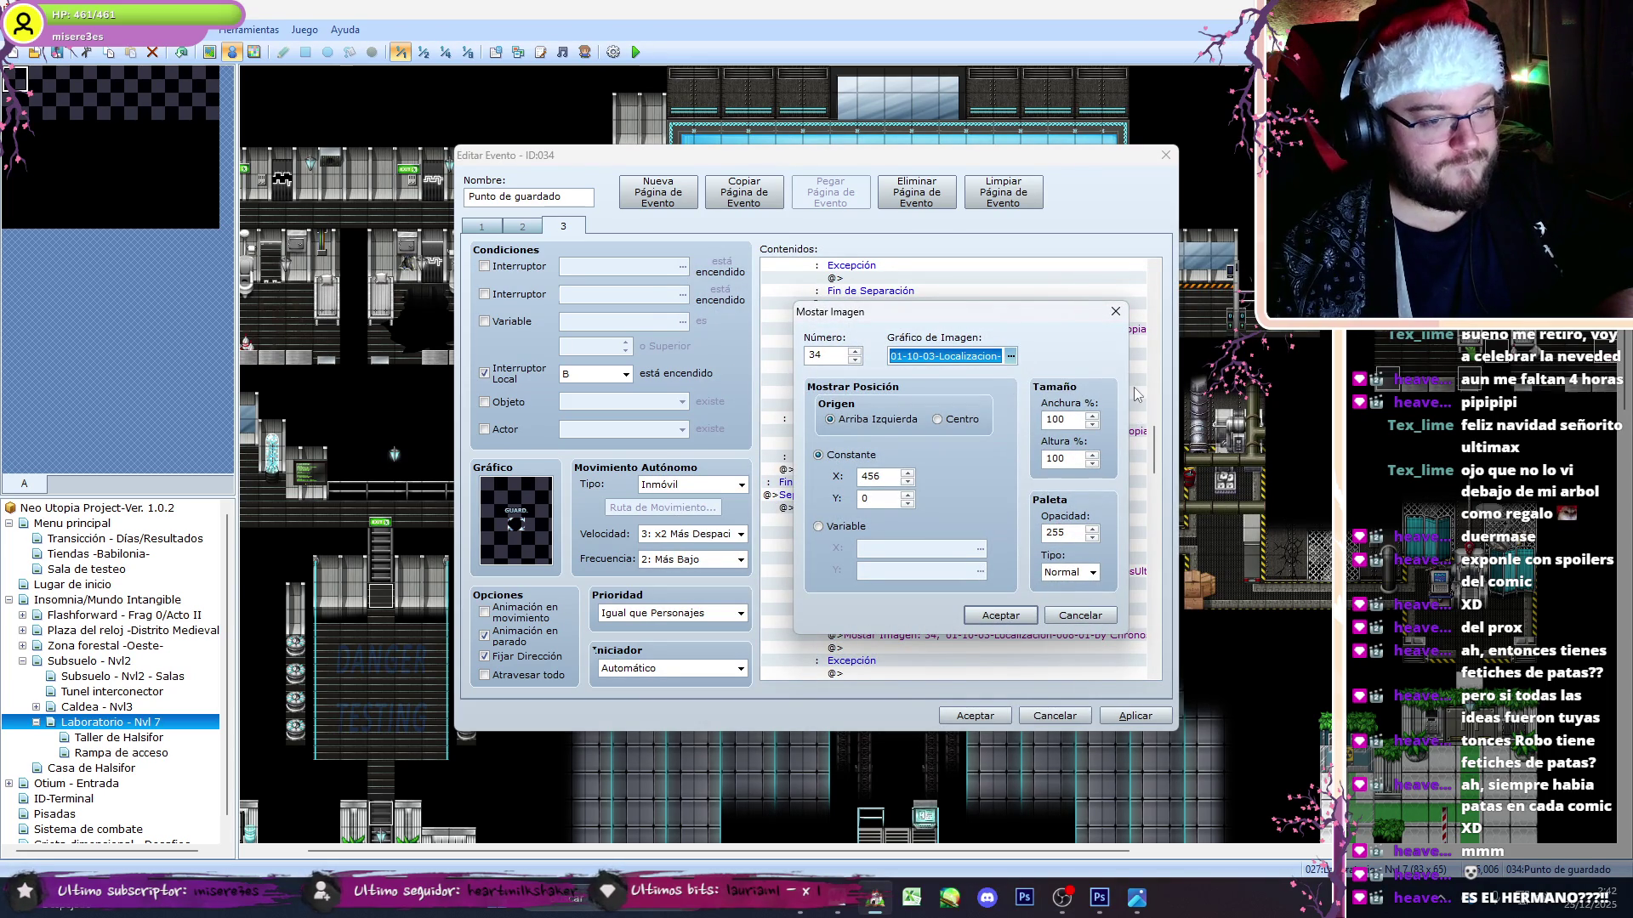
{"action": "key", "text": "space"}
{"action": "key", "text": "Down"}
{"action": "key", "text": "Down"}
{"action": "key", "text": "Down"}
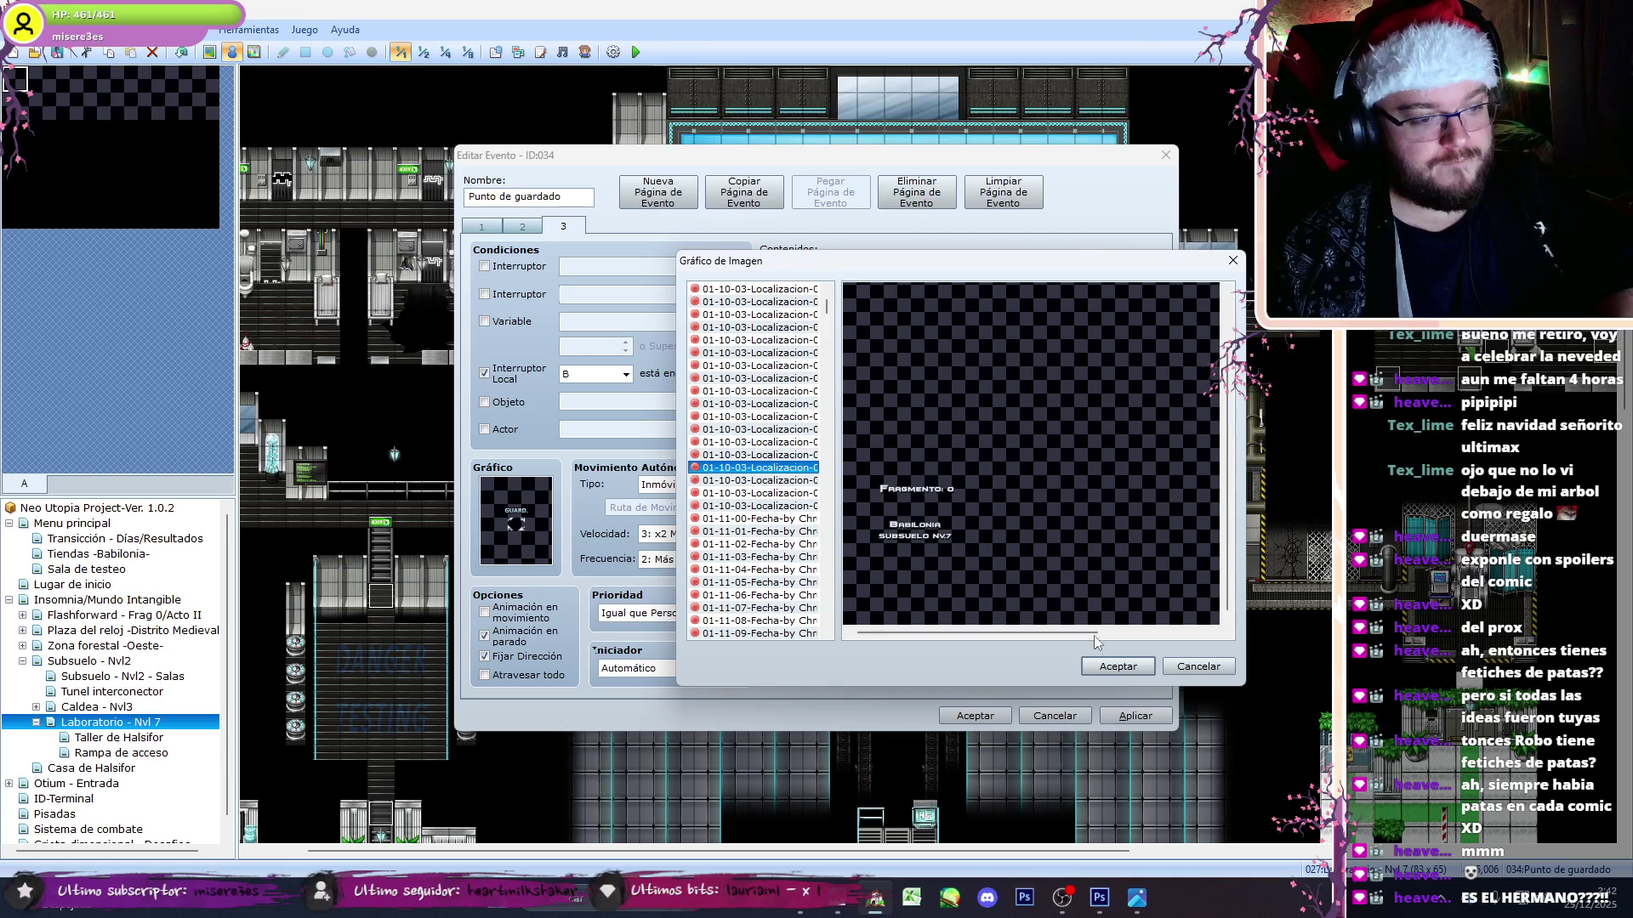
{"action": "left_click", "coordinate": [1098, 670]}
{"action": "left_click", "coordinate": [1087, 614]}
- Apply the picture changes and close the Punto de guardado event editor
{"action": "scroll", "coordinate": [1157, 521], "scroll_direction": "down", "scroll_amount": 5}
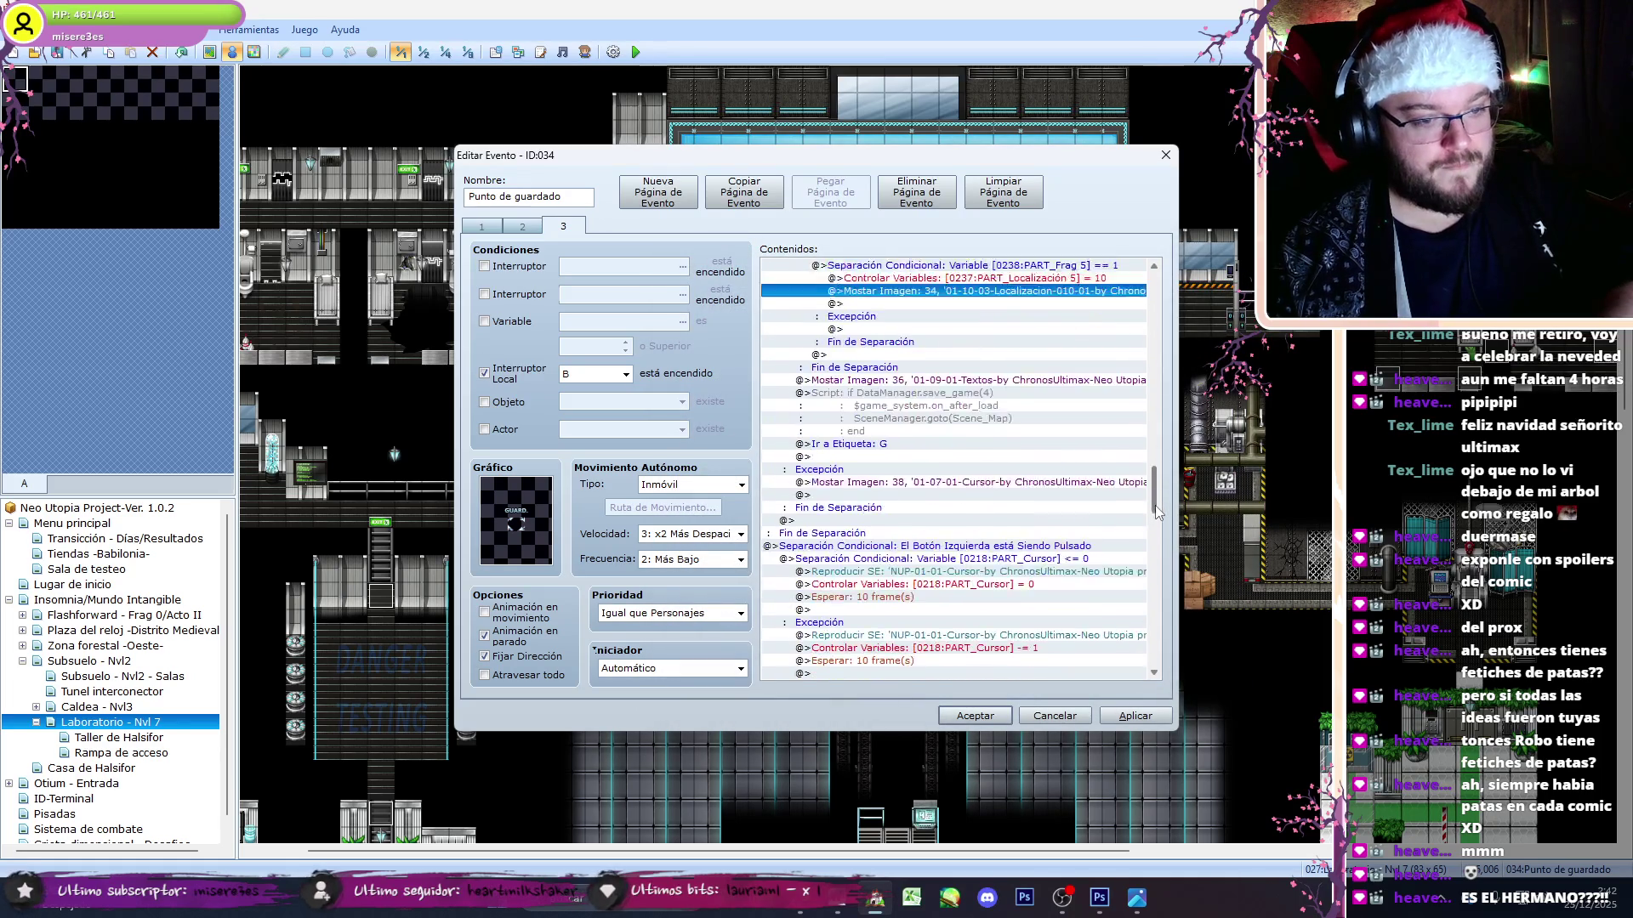
{"action": "left_click_drag", "start_coordinate": [1157, 521], "coordinate": [1162, 549]}
{"action": "scroll", "coordinate": [1161, 549], "scroll_direction": "down", "scroll_amount": 10}
{"action": "left_click", "coordinate": [1135, 715]}
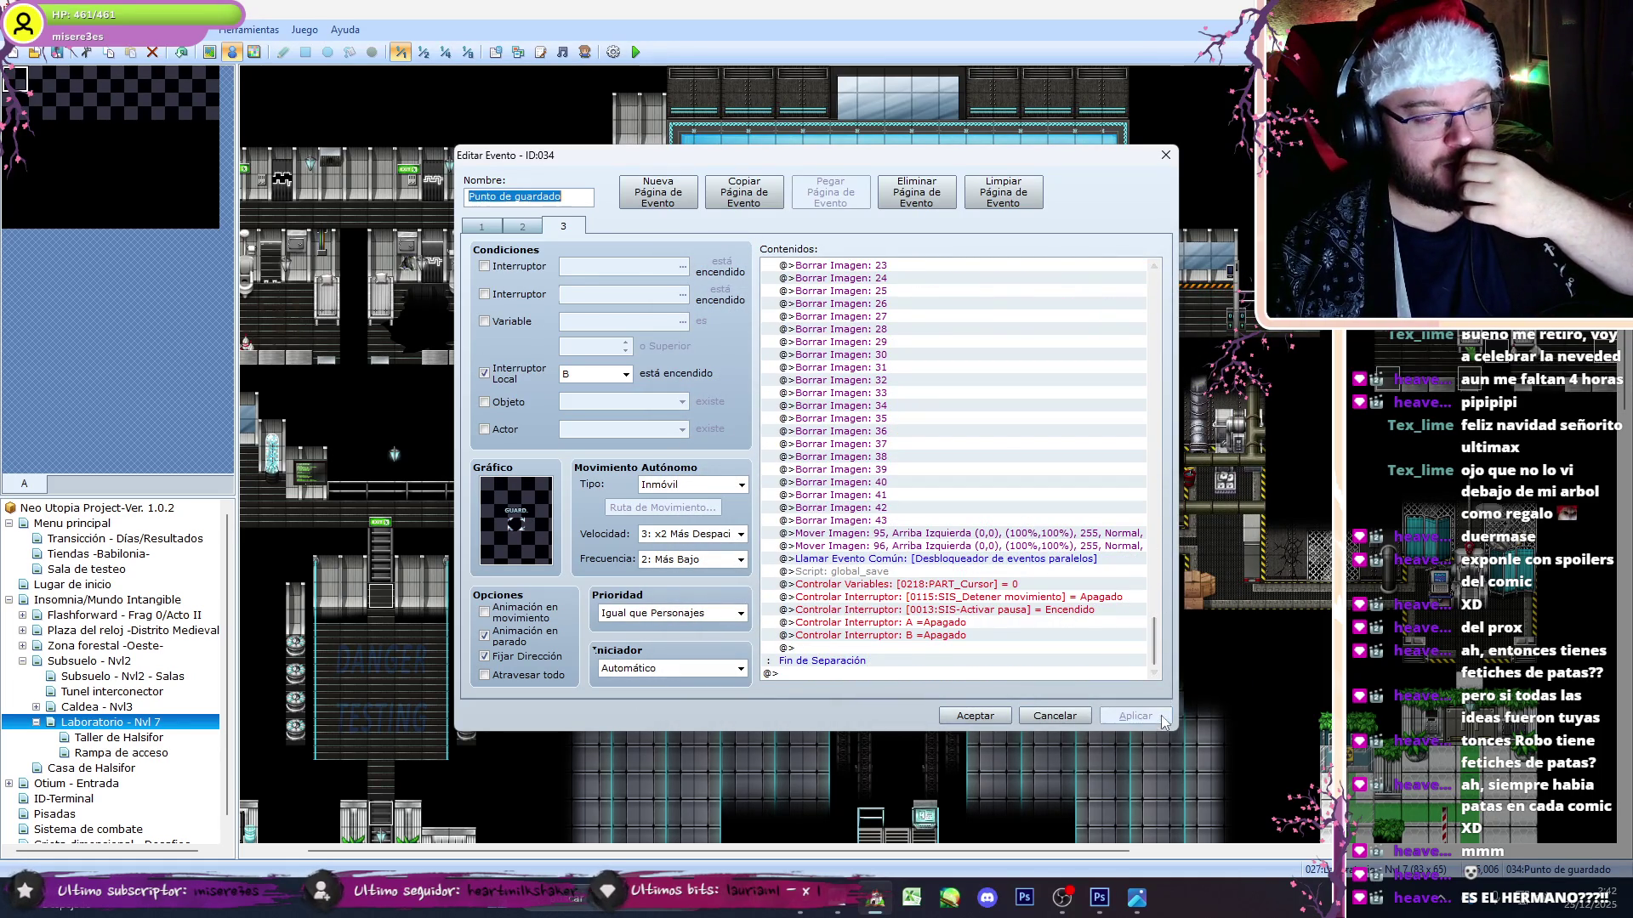
{"action": "left_click", "coordinate": [975, 717]}
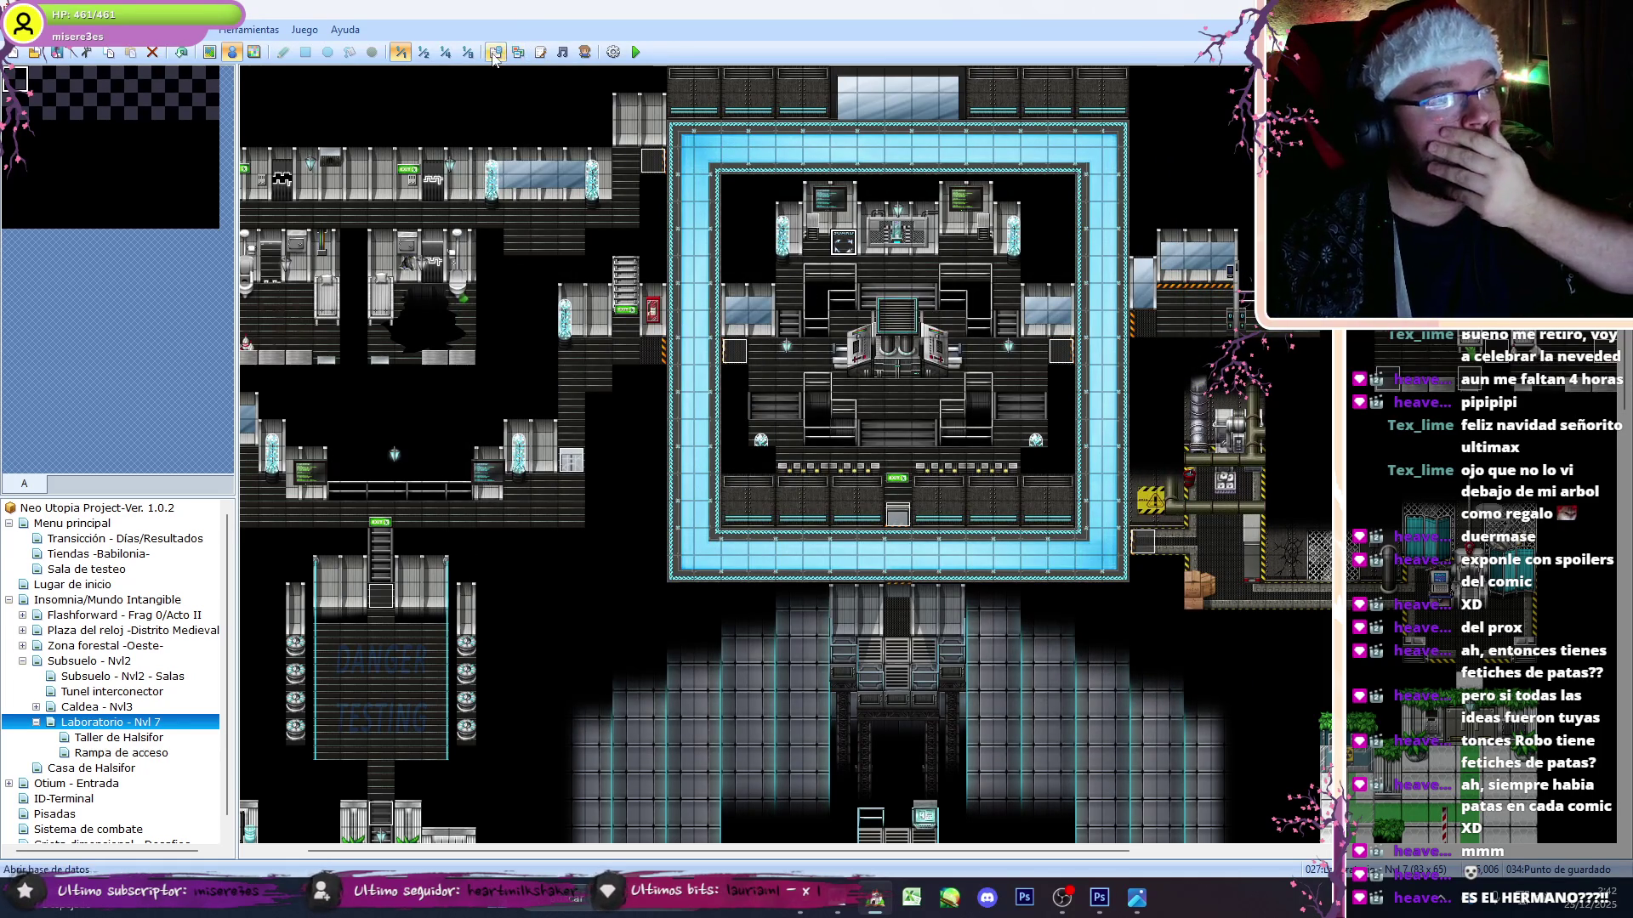
- Look through the common events in the Database, then close it without changes
{"action": "left_click", "coordinate": [495, 51]}
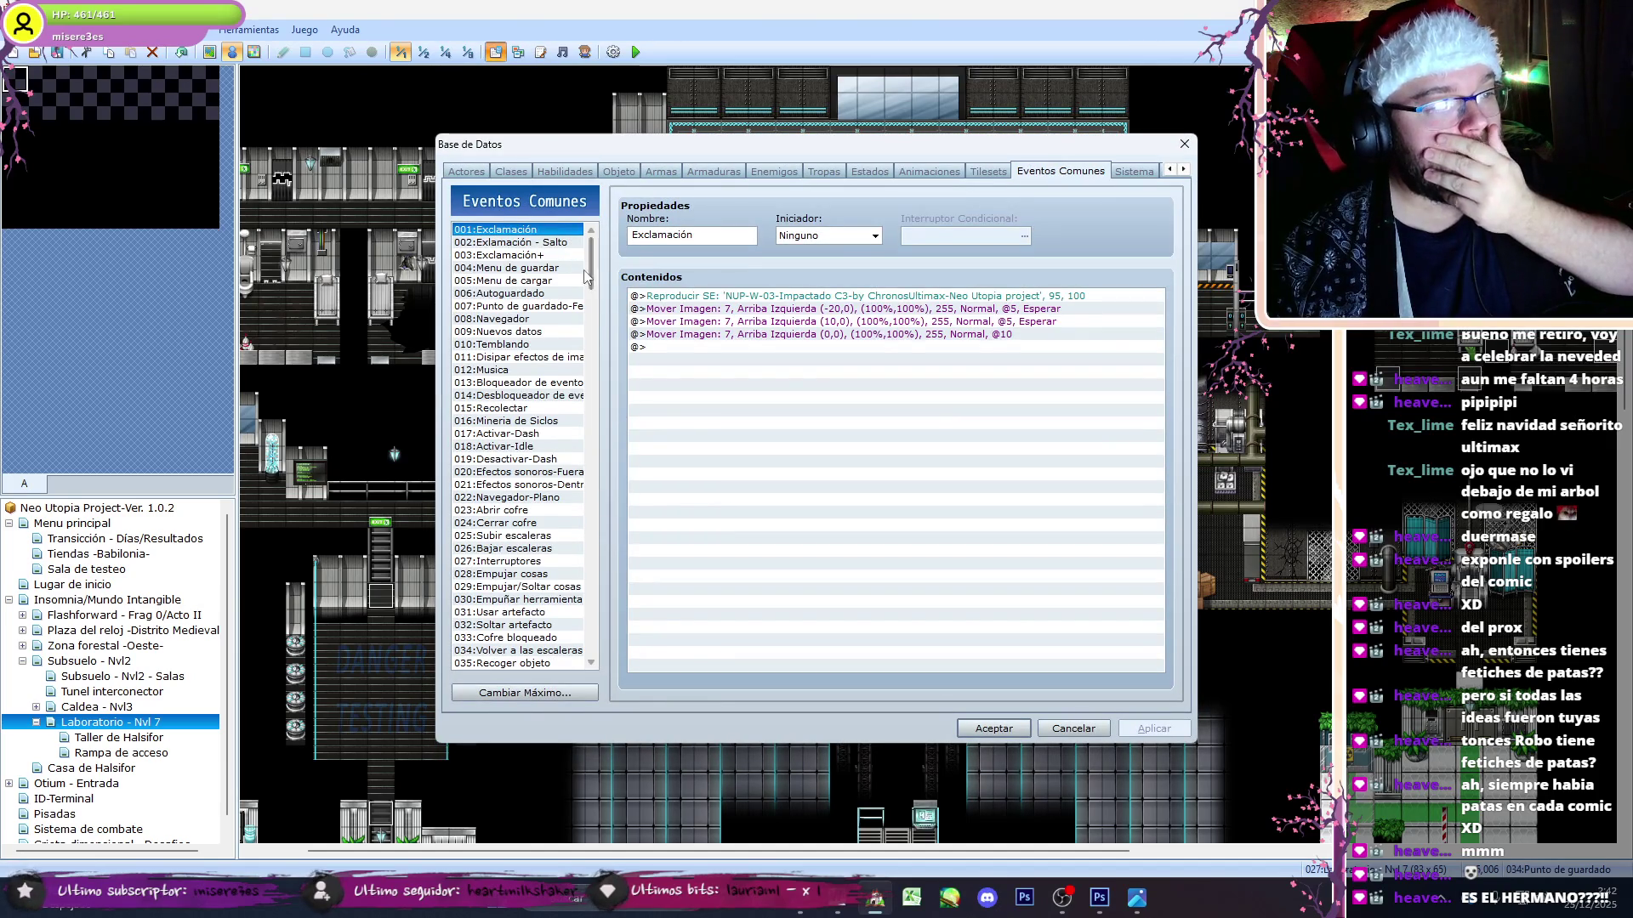
{"action": "scroll", "coordinate": [593, 285], "scroll_direction": "down", "scroll_amount": 5}
{"action": "key", "text": "Escape"}
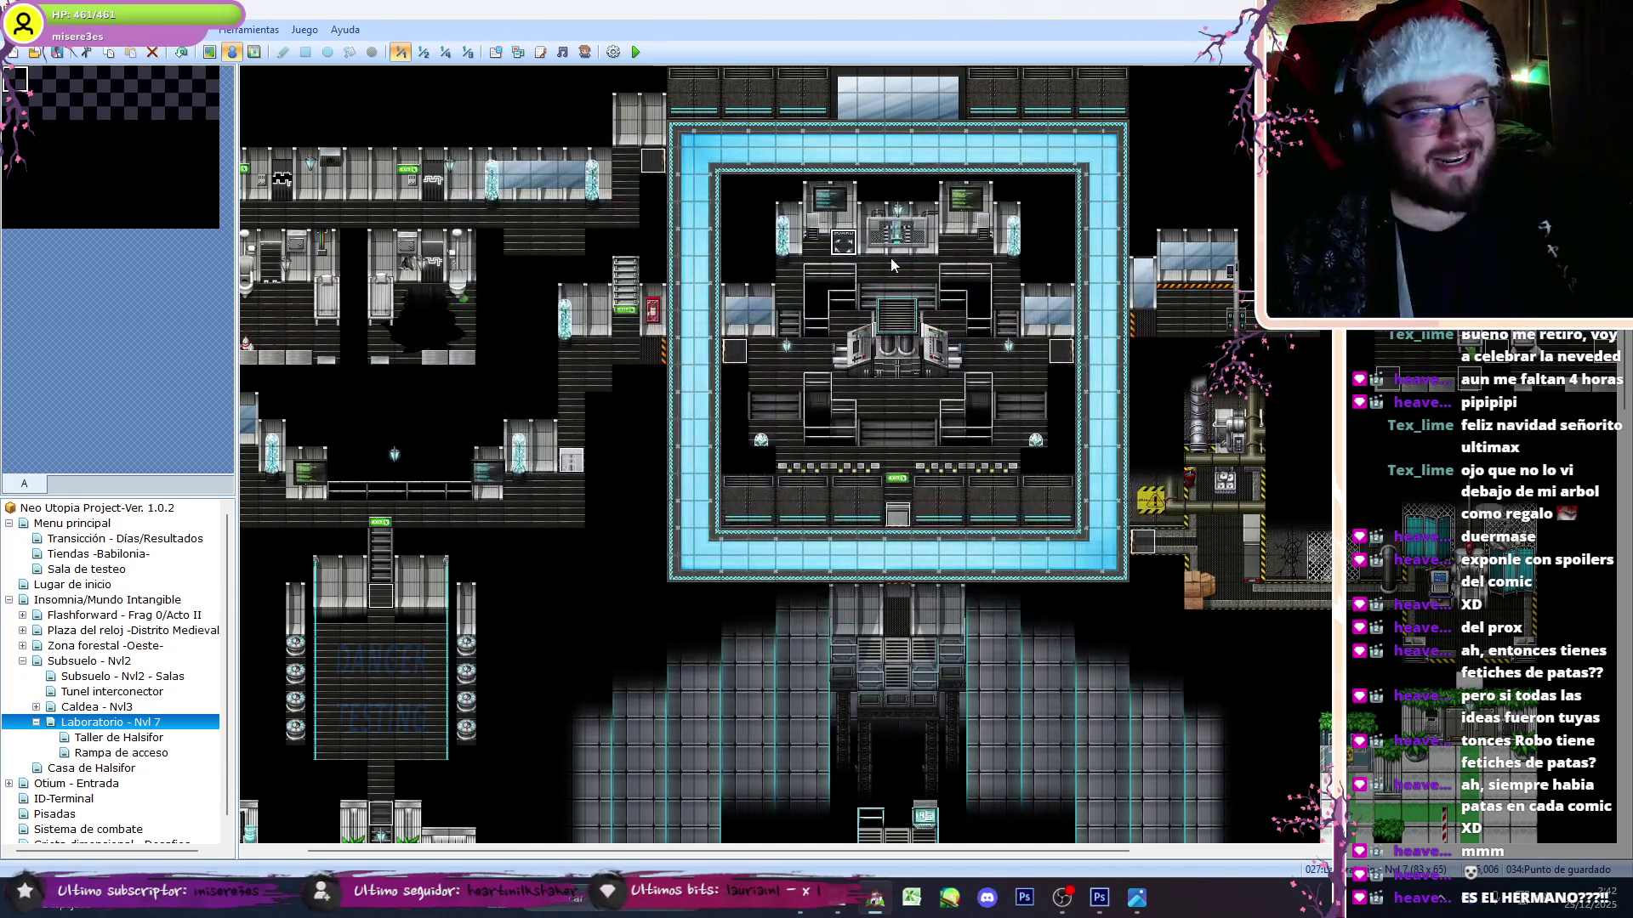
- Reopen the save-point event to check its save_game script block, then close it
{"action": "double_click", "coordinate": [842, 244]}
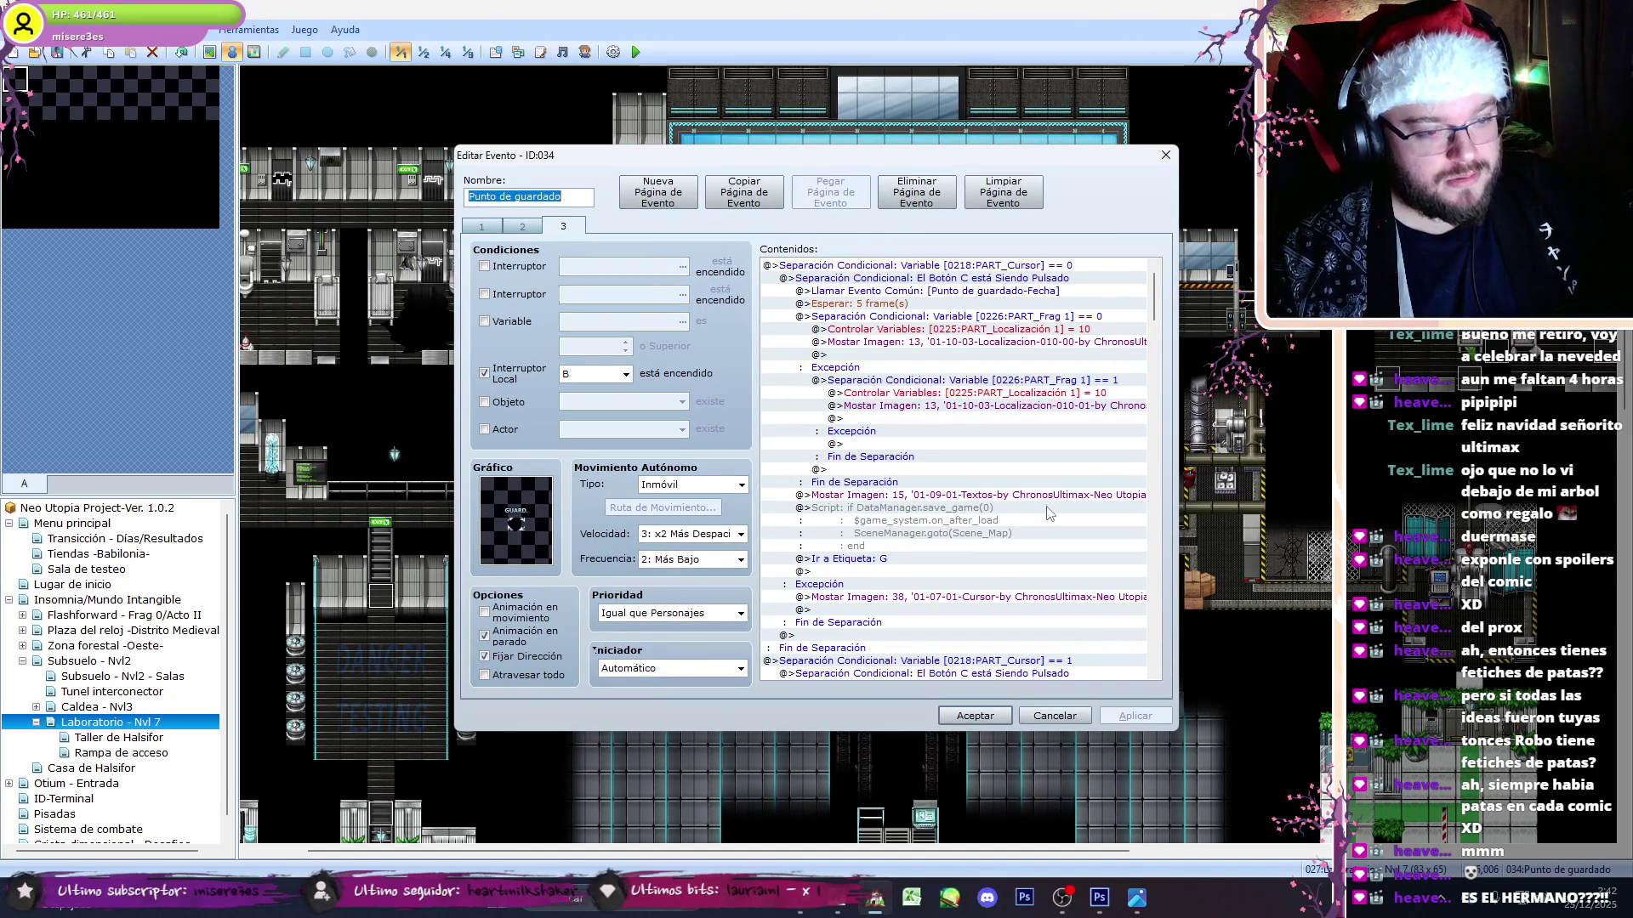
{"action": "left_click", "coordinate": [1049, 511]}
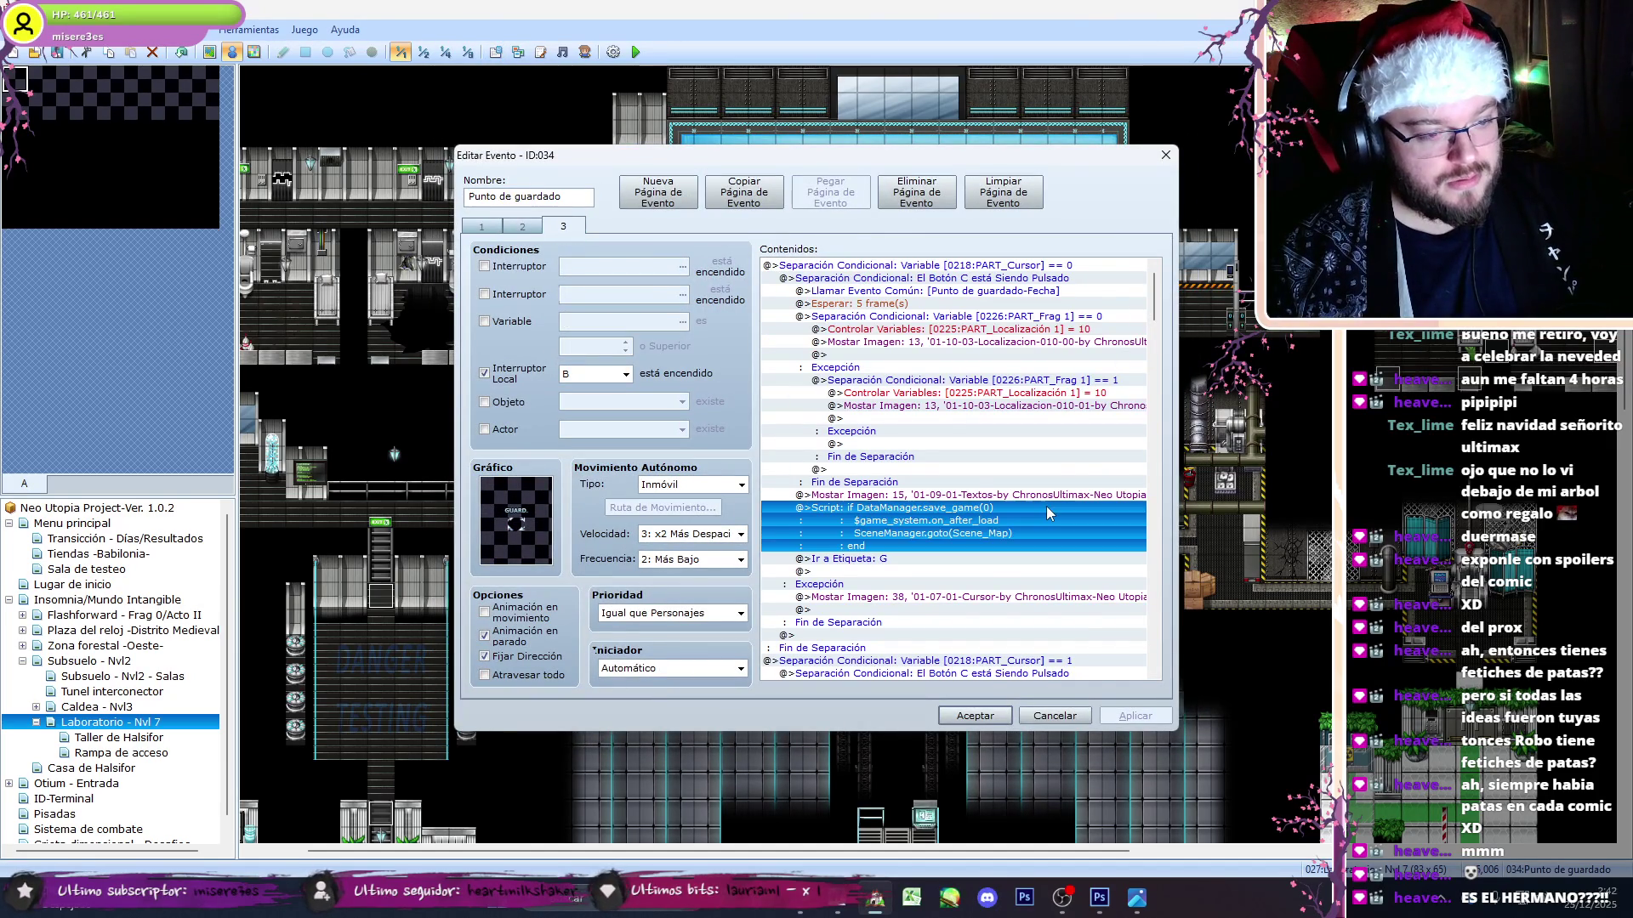
{"action": "left_click", "coordinate": [963, 714]}
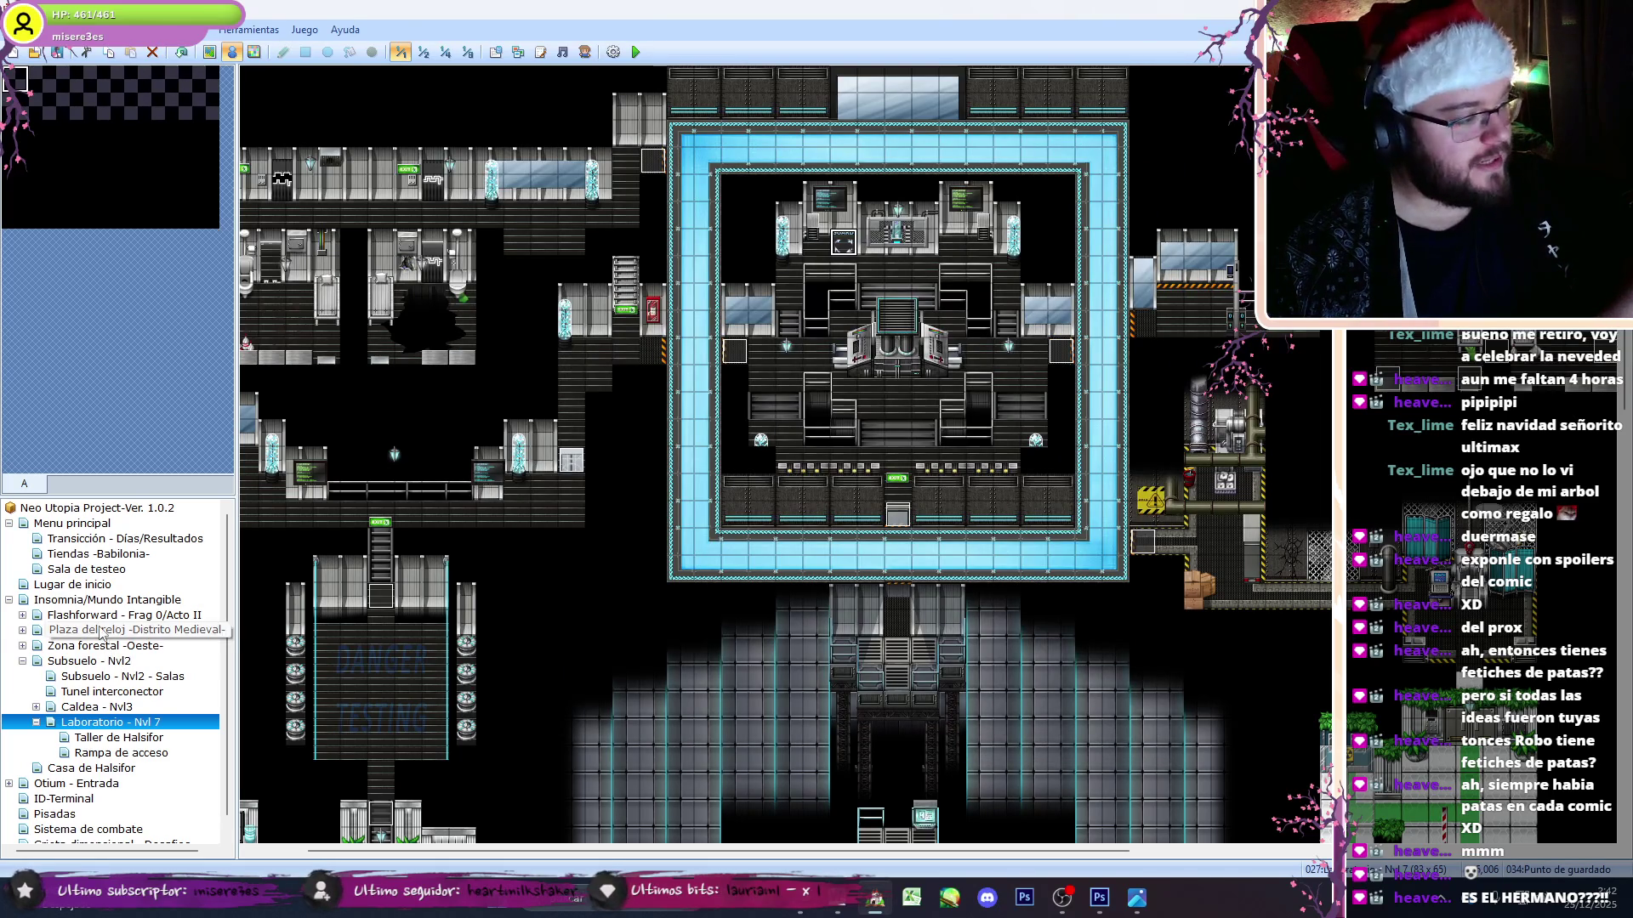
- Go to the Plaza del reloj map and open the Menu de guardar common event
{"action": "left_click", "coordinate": [128, 630]}
{"action": "left_click", "coordinate": [496, 52]}
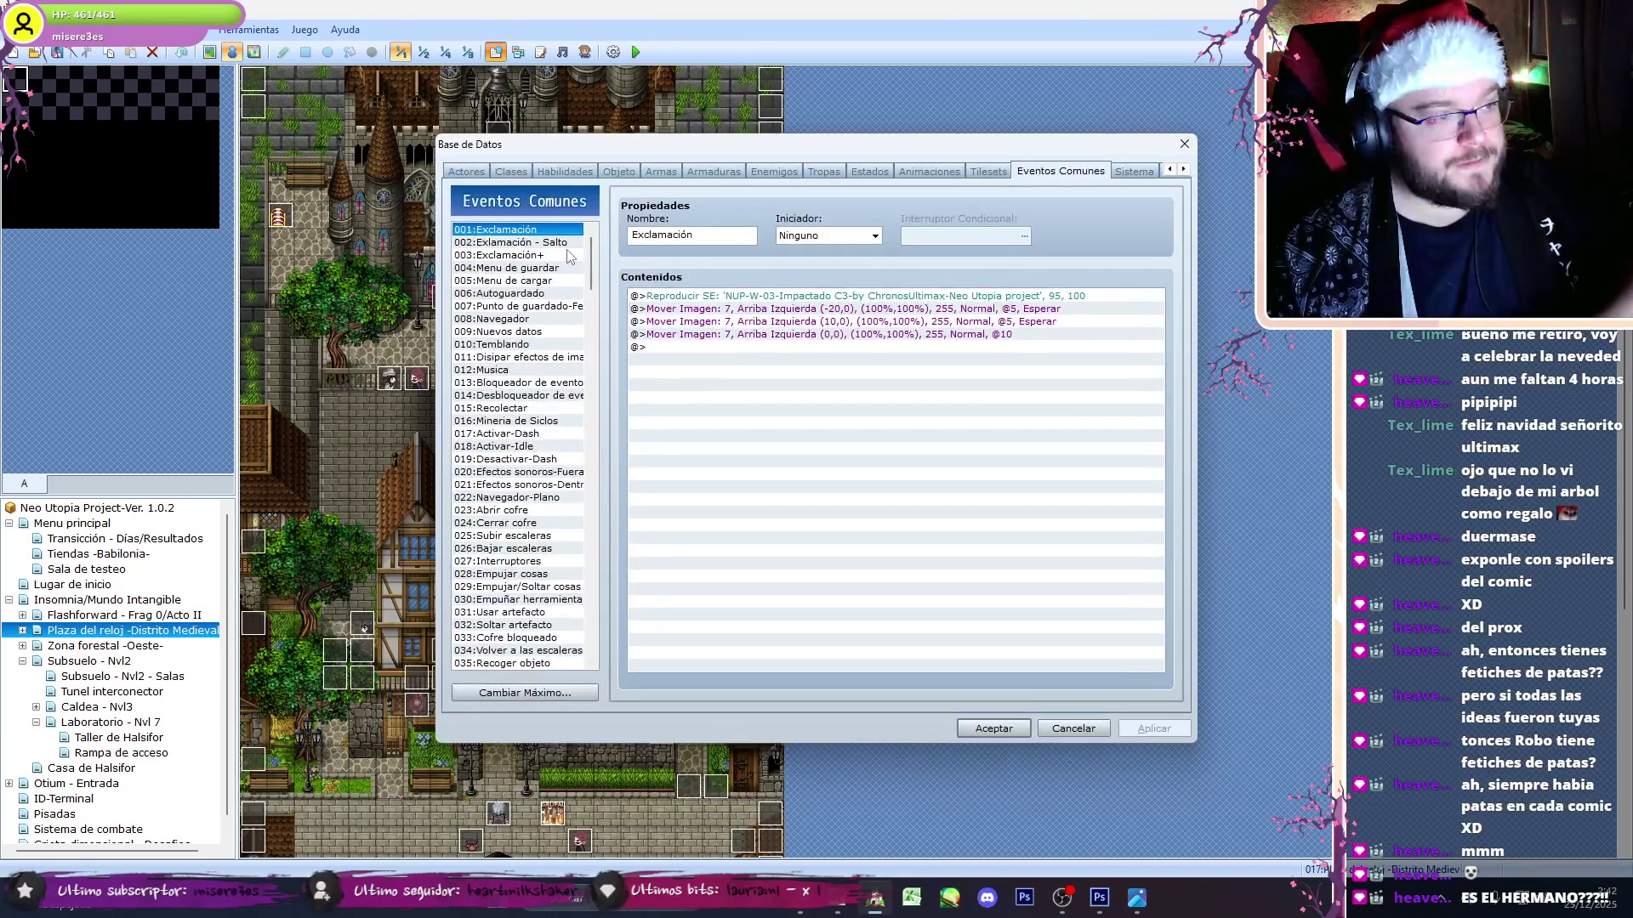
{"action": "left_click", "coordinate": [545, 269]}
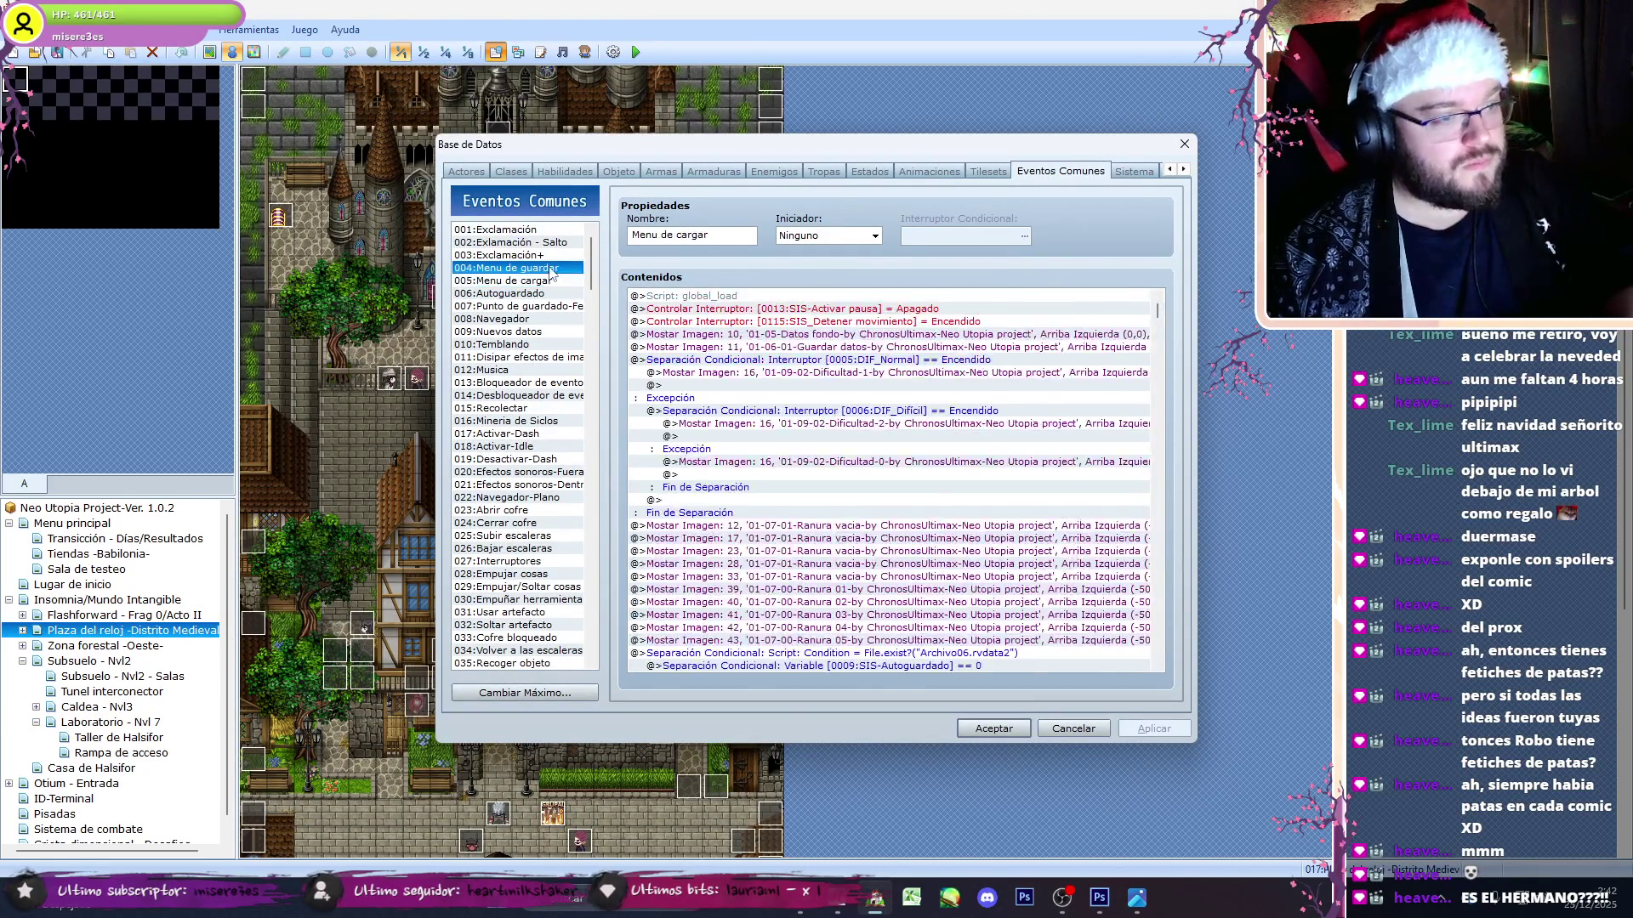
- Paste a PART_Frag 1 == 0 conditional block into the Localización 1 == 10 branch
{"action": "mouse_move", "coordinate": [1159, 308]}
{"action": "left_mouse_down"}
{"action": "mouse_move", "coordinate": [1157, 361]}
{"action": "mouse_move", "coordinate": [1172, 356]}
{"action": "left_mouse_up"}
{"action": "left_click", "coordinate": [926, 415]}
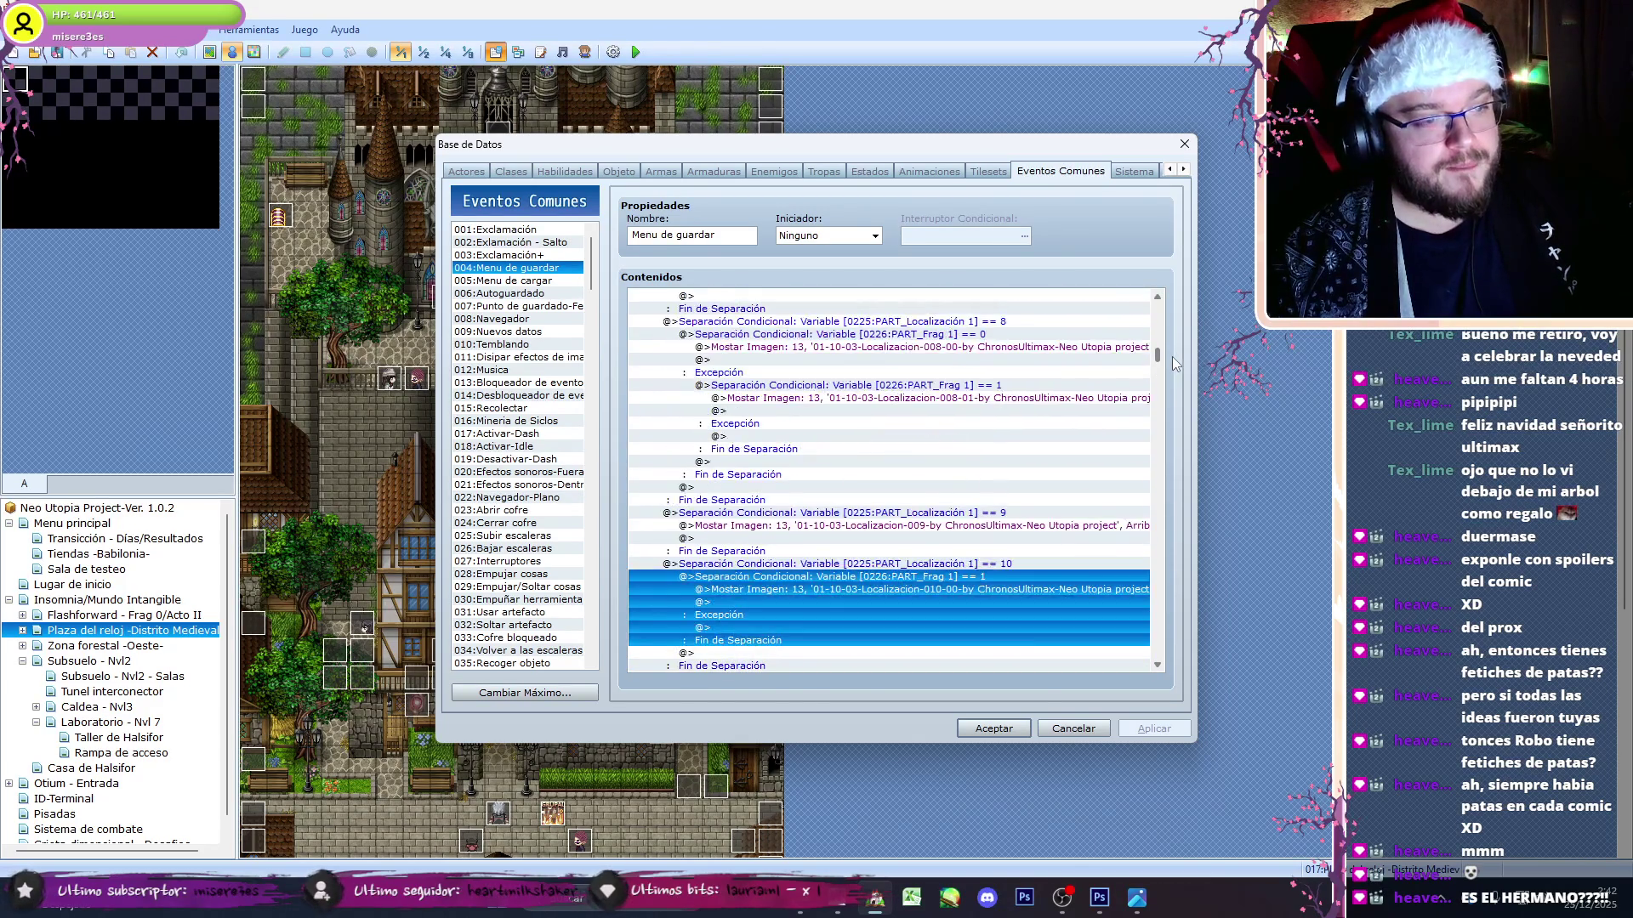
{"action": "left_click", "coordinate": [978, 334]}
{"action": "left_click", "coordinate": [895, 585]}
{"action": "key", "text": "ctrl+v"}
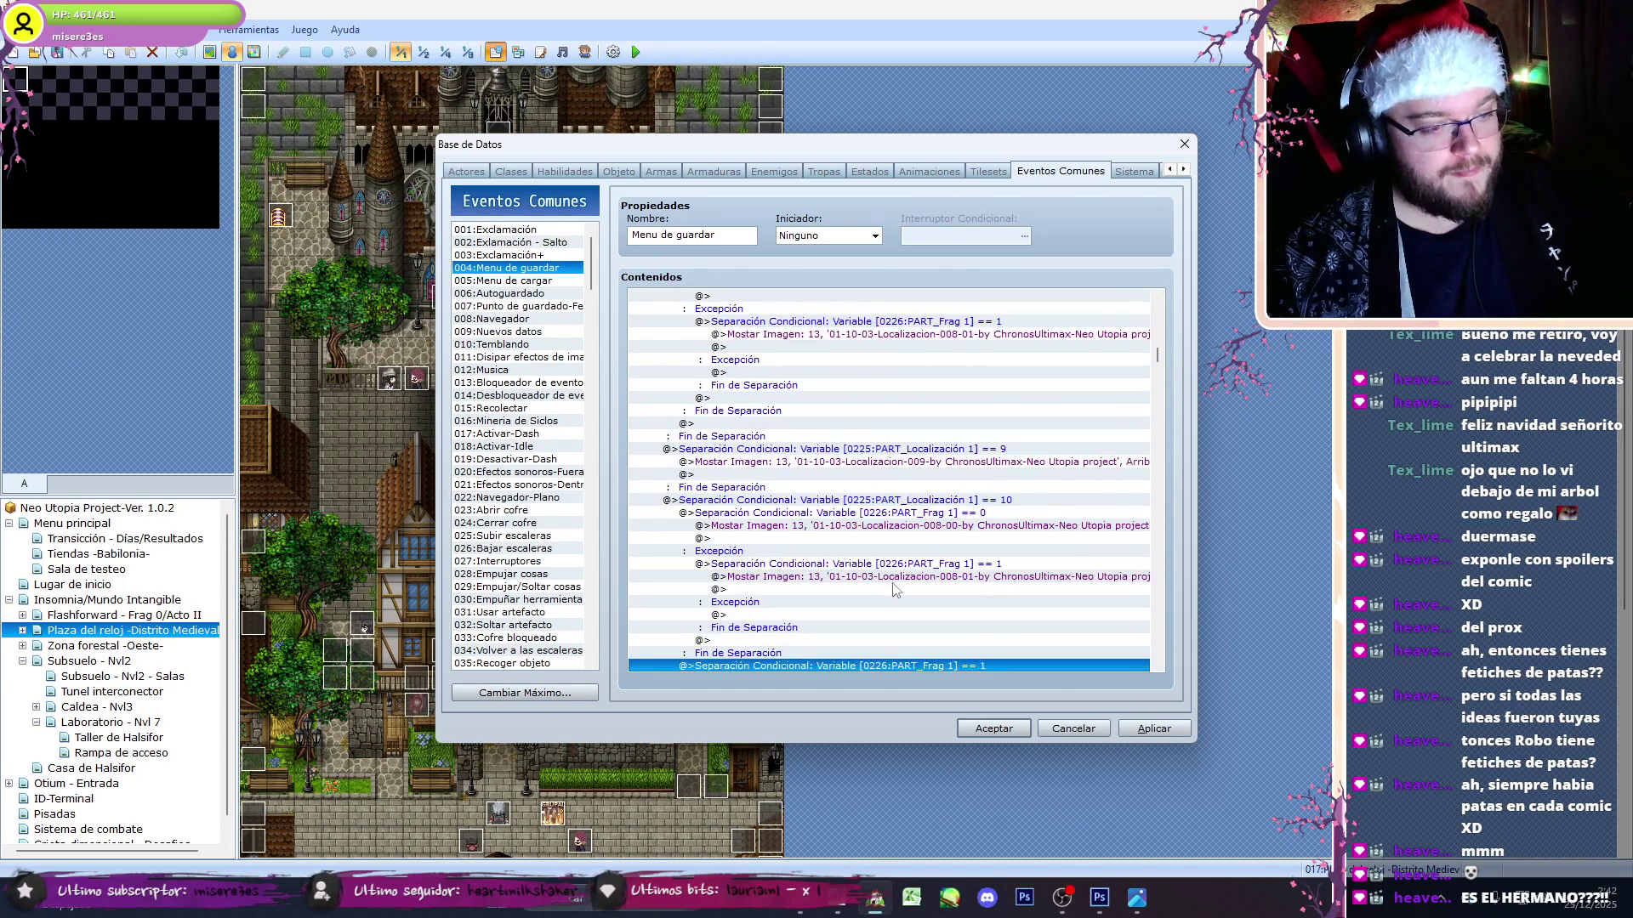
- Replace the 008-00 picture with the 010-00 command and paste it under Frag 1 == 1 too
{"action": "left_click", "coordinate": [971, 525]}
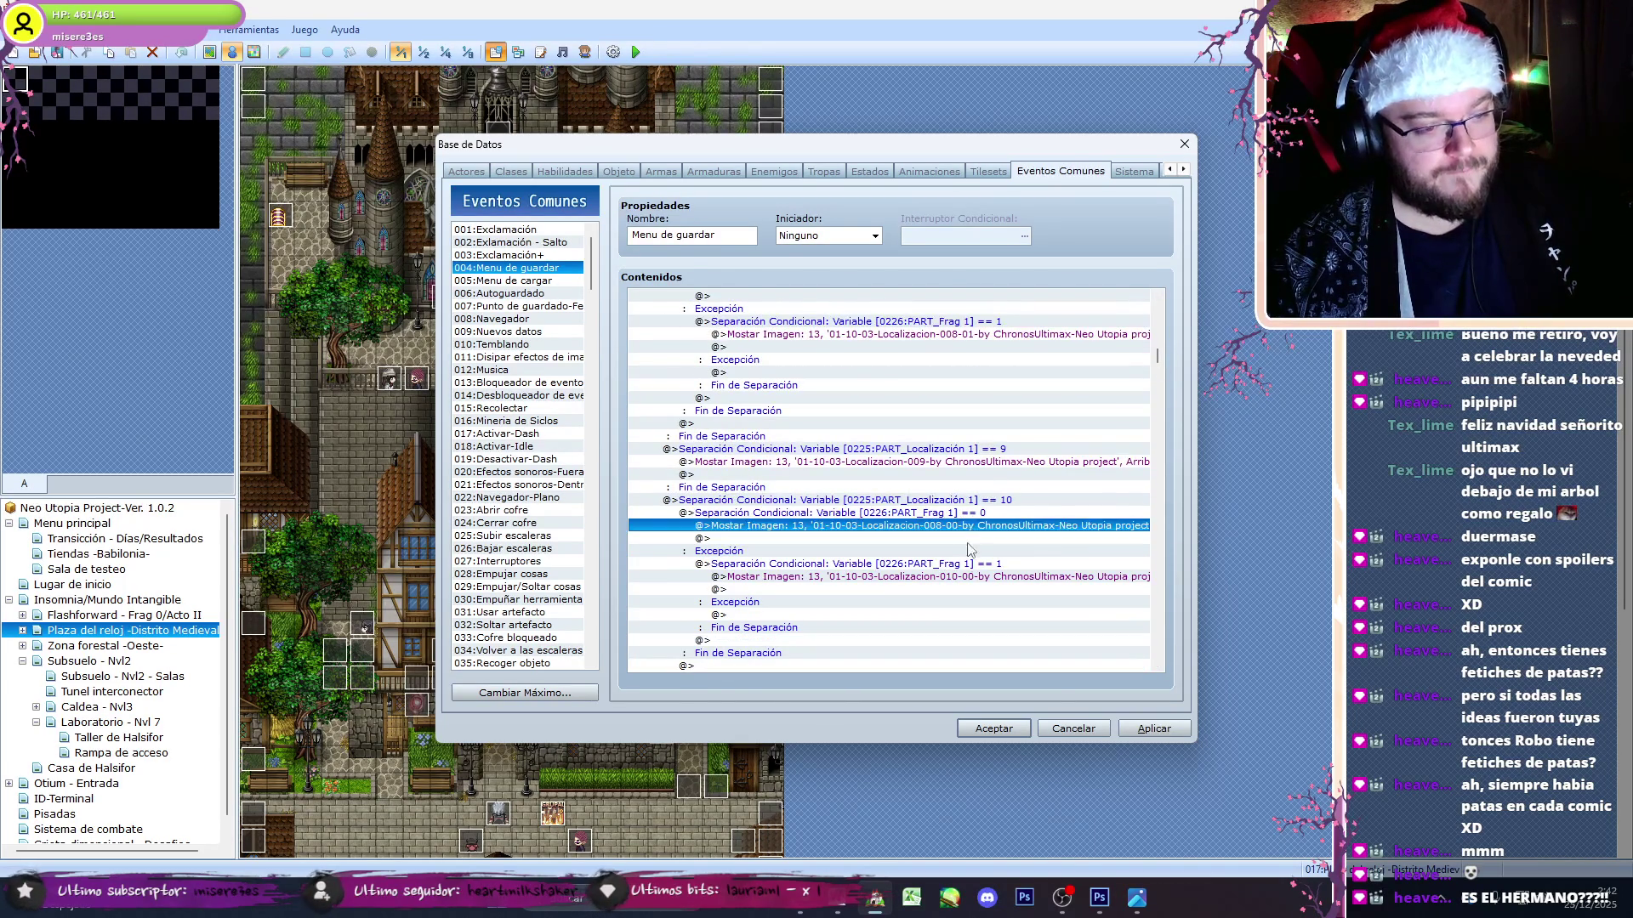
{"action": "left_click", "coordinate": [963, 580]}
{"action": "key", "text": "ctrl+x"}
{"action": "left_click", "coordinate": [961, 527]}
{"action": "key", "text": "ctrl+v"}
{"action": "key", "text": "Delete"}
{"action": "left_click", "coordinate": [919, 577]}
{"action": "key", "text": "ctrl+v"}
- Change the Frag 1 == 1 picture to 01-10-03-Localizacion-010-01
{"action": "double_click", "coordinate": [918, 576]}
{"action": "left_click", "coordinate": [945, 368]}
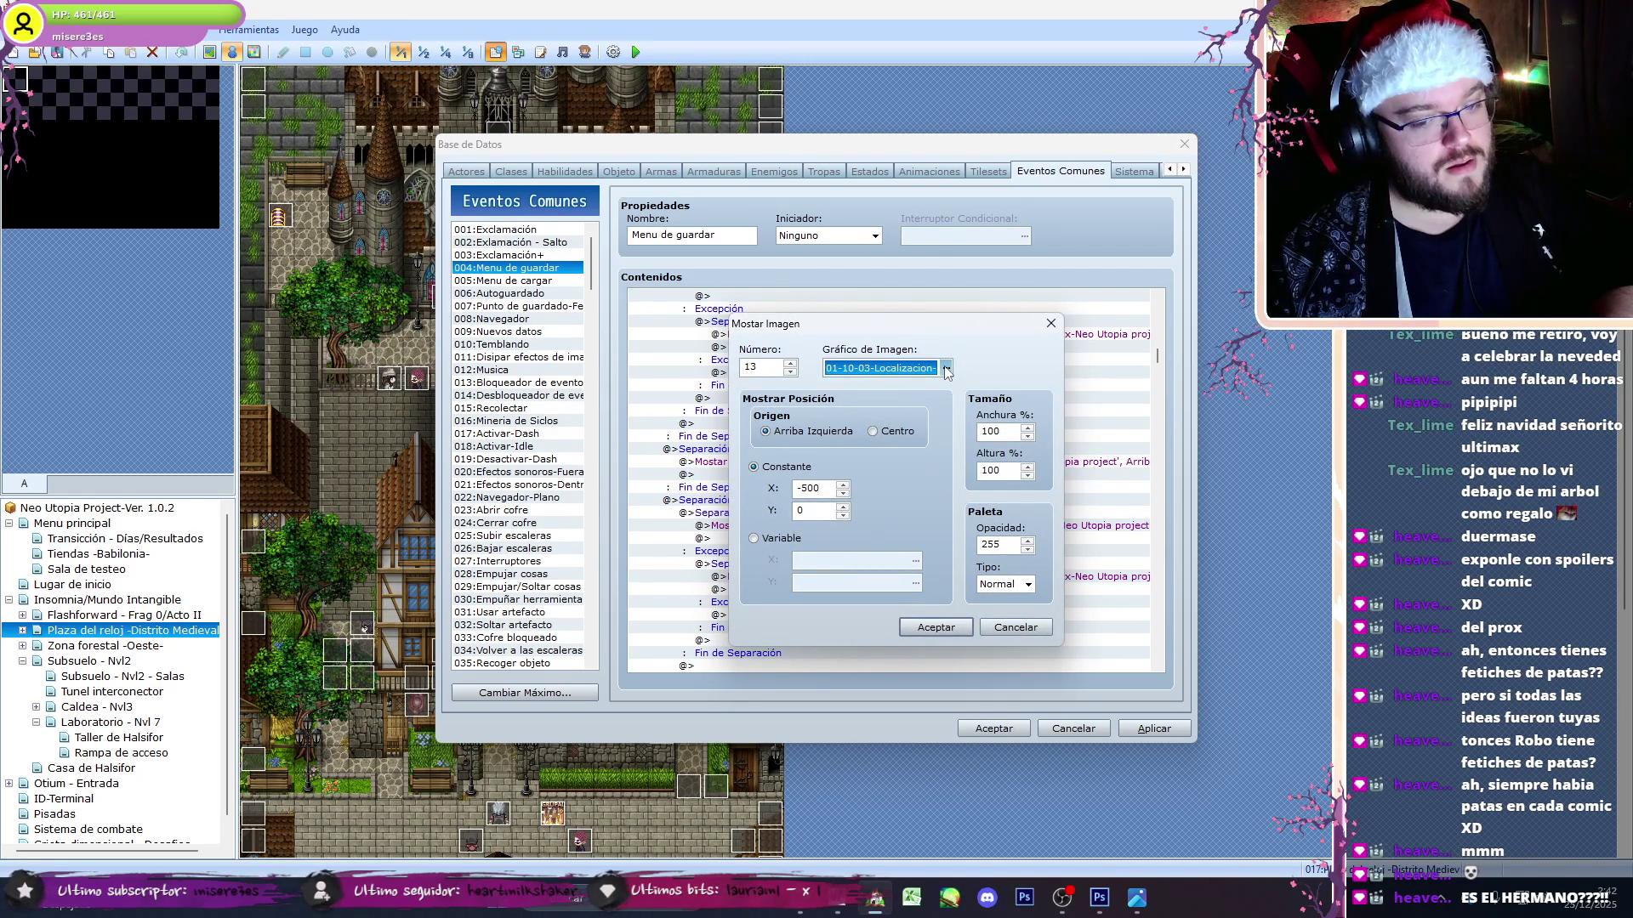
{"action": "key", "text": "Down"}
{"action": "key", "text": "Down"}
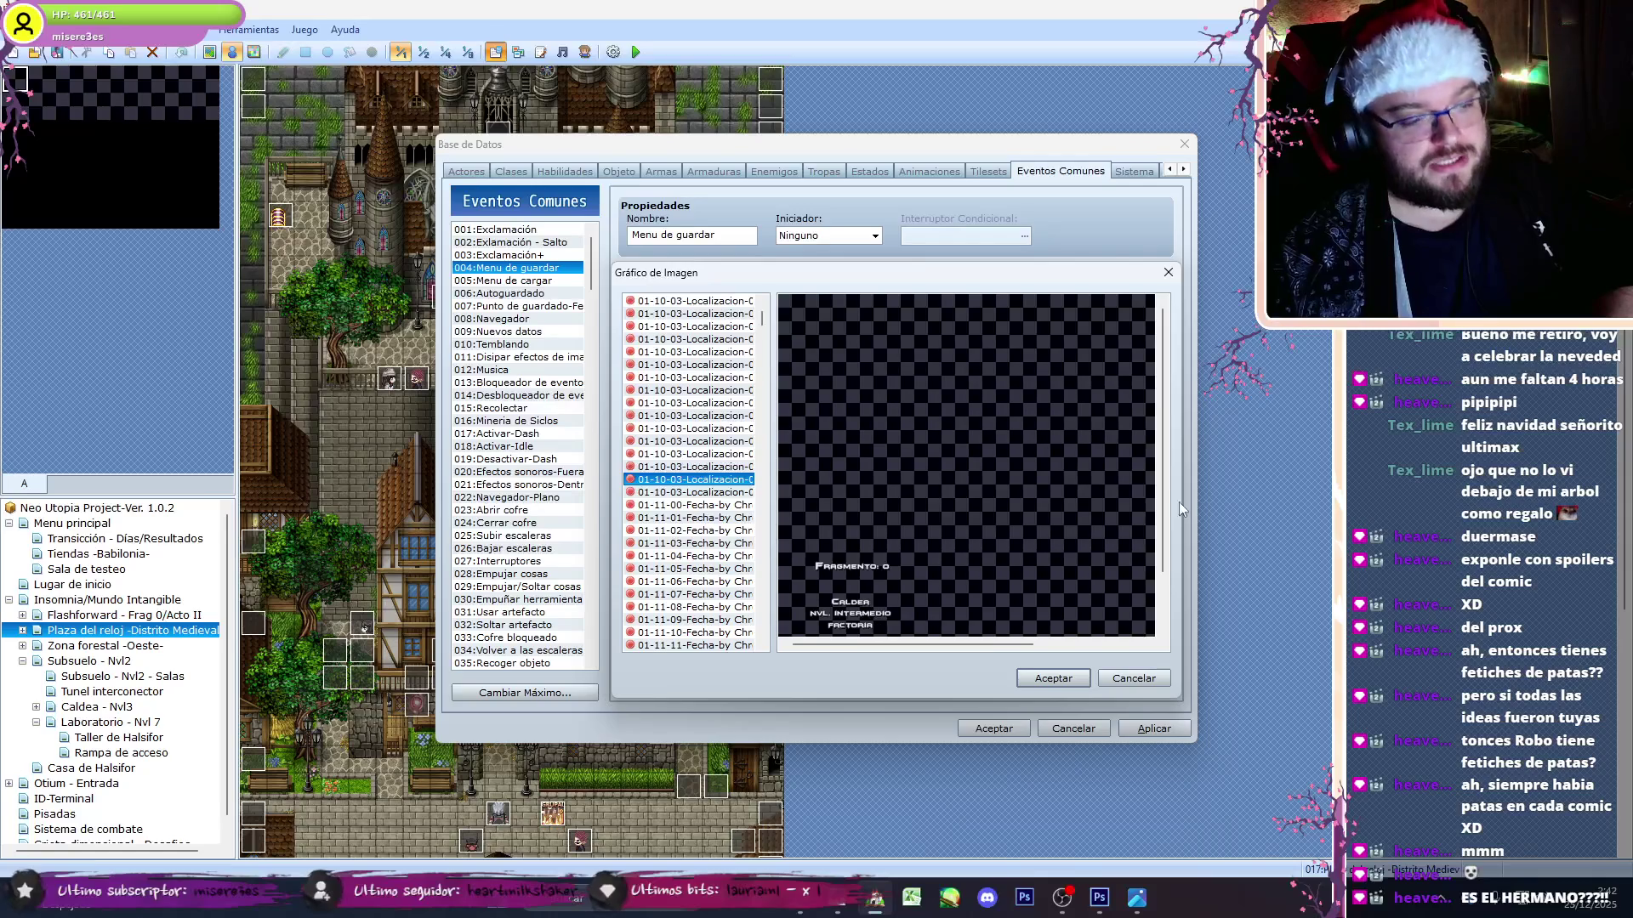
{"action": "key", "text": "Down"}
{"action": "key", "text": "Down"}
{"action": "key", "text": "Up"}
{"action": "key", "text": "Up"}
{"action": "key", "text": "Up"}
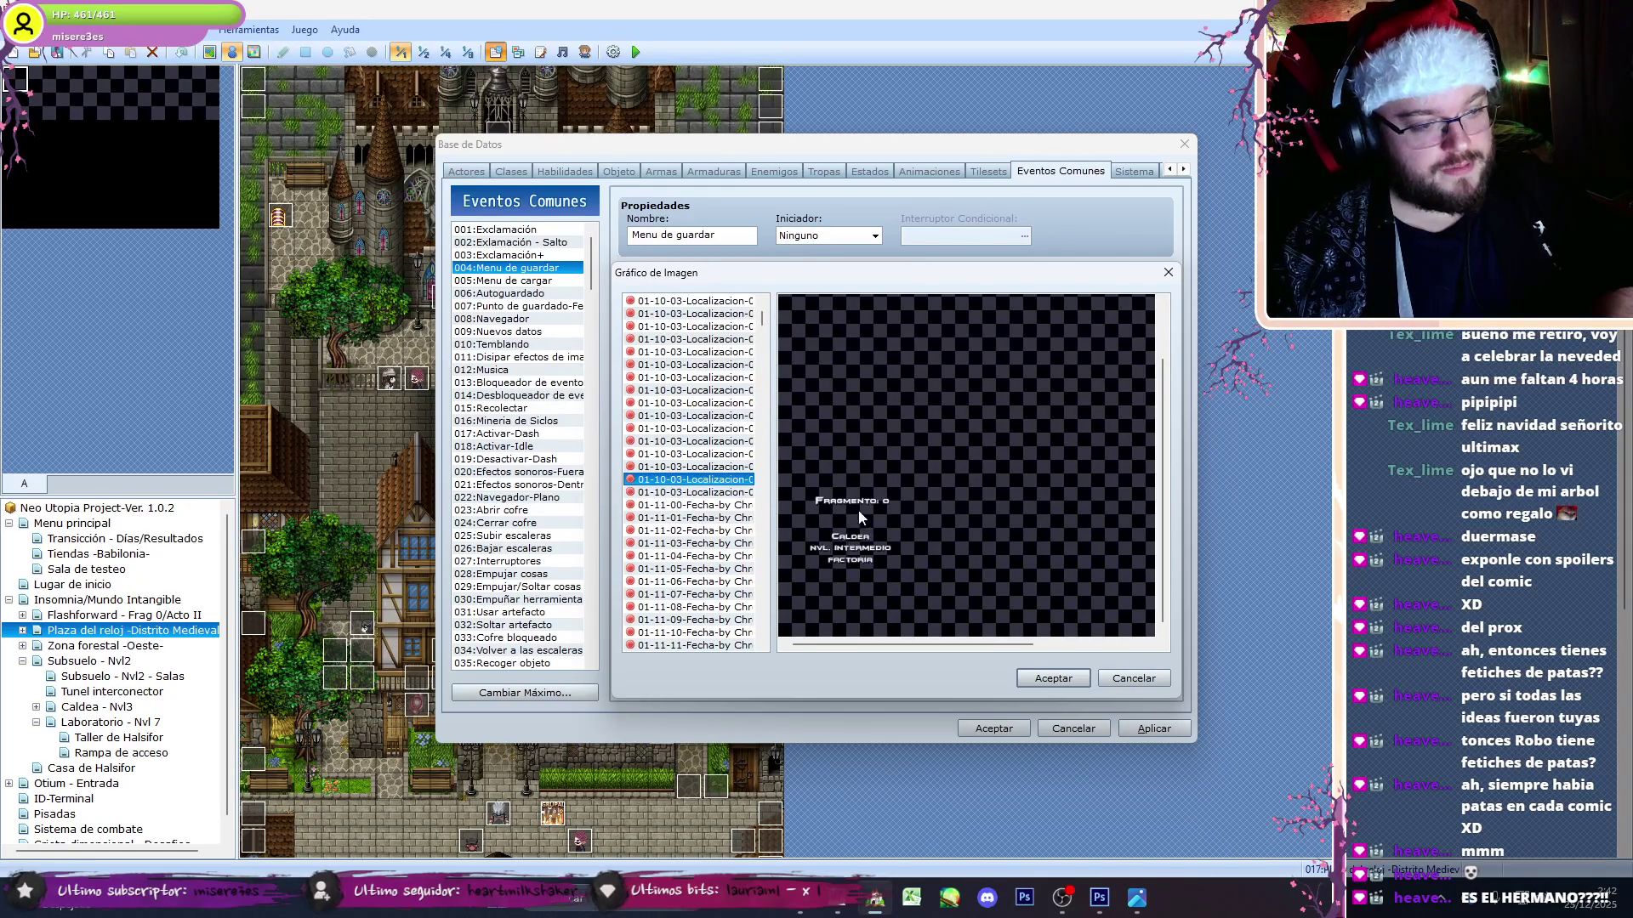
{"action": "left_click", "coordinate": [1025, 678]}
{"action": "key", "text": "Return"}
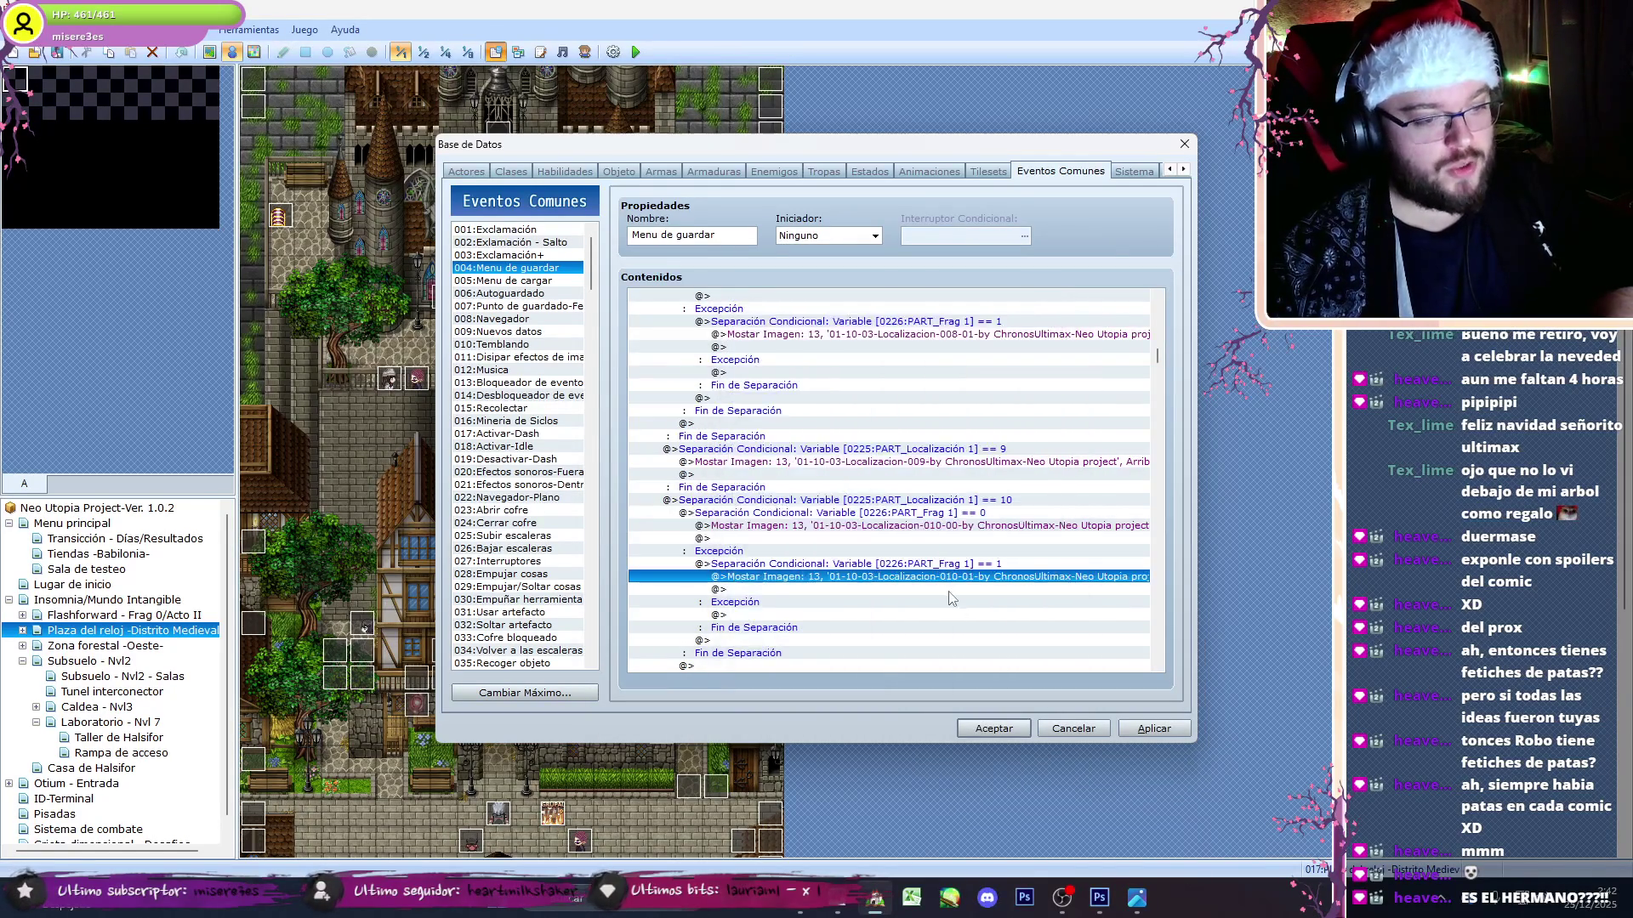
- Select the whole Frag 1 == 0 branch under Localización 1 == 10
{"action": "left_click", "coordinate": [1031, 525]}
{"action": "left_click", "coordinate": [978, 512]}
{"action": "left_click_drag", "start_coordinate": [1158, 350], "coordinate": [1163, 391]}
- Inspect the Frag 1 == 1 branch in the Menu de cargar common event
{"action": "left_click", "coordinate": [549, 282]}
{"action": "left_click_drag", "start_coordinate": [1161, 306], "coordinate": [1165, 364]}
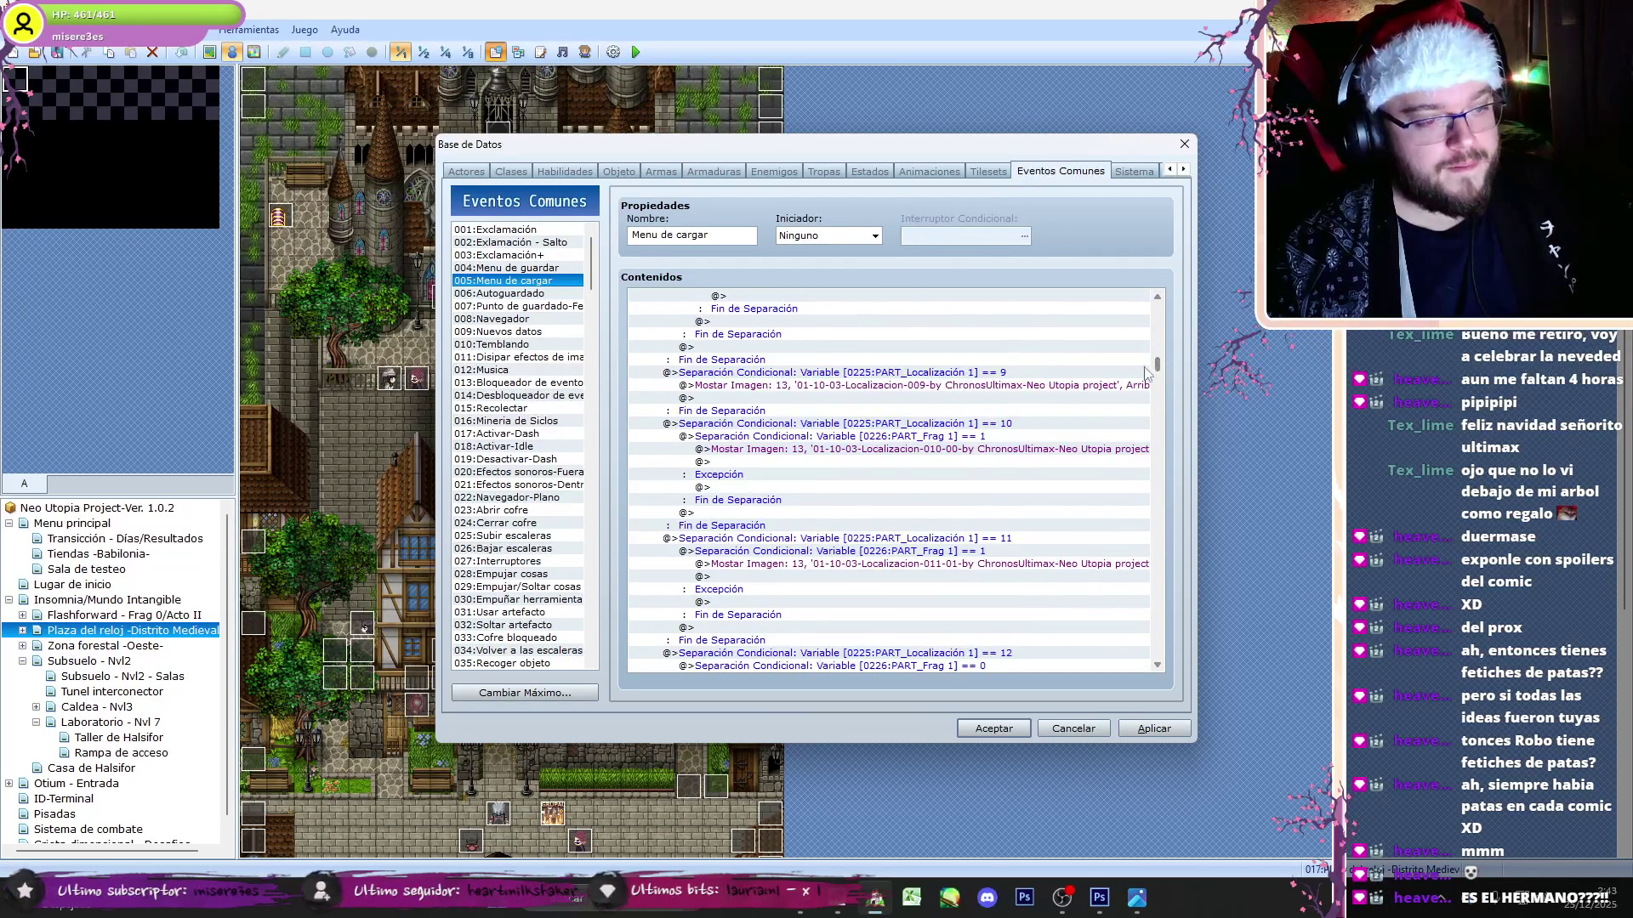
{"action": "left_click", "coordinate": [995, 436]}
- In Menu de guardar, replace the old 008-00 picture in Localización 2 == 10 with 010-00
{"action": "left_click", "coordinate": [506, 268]}
{"action": "left_click", "coordinate": [975, 666]}
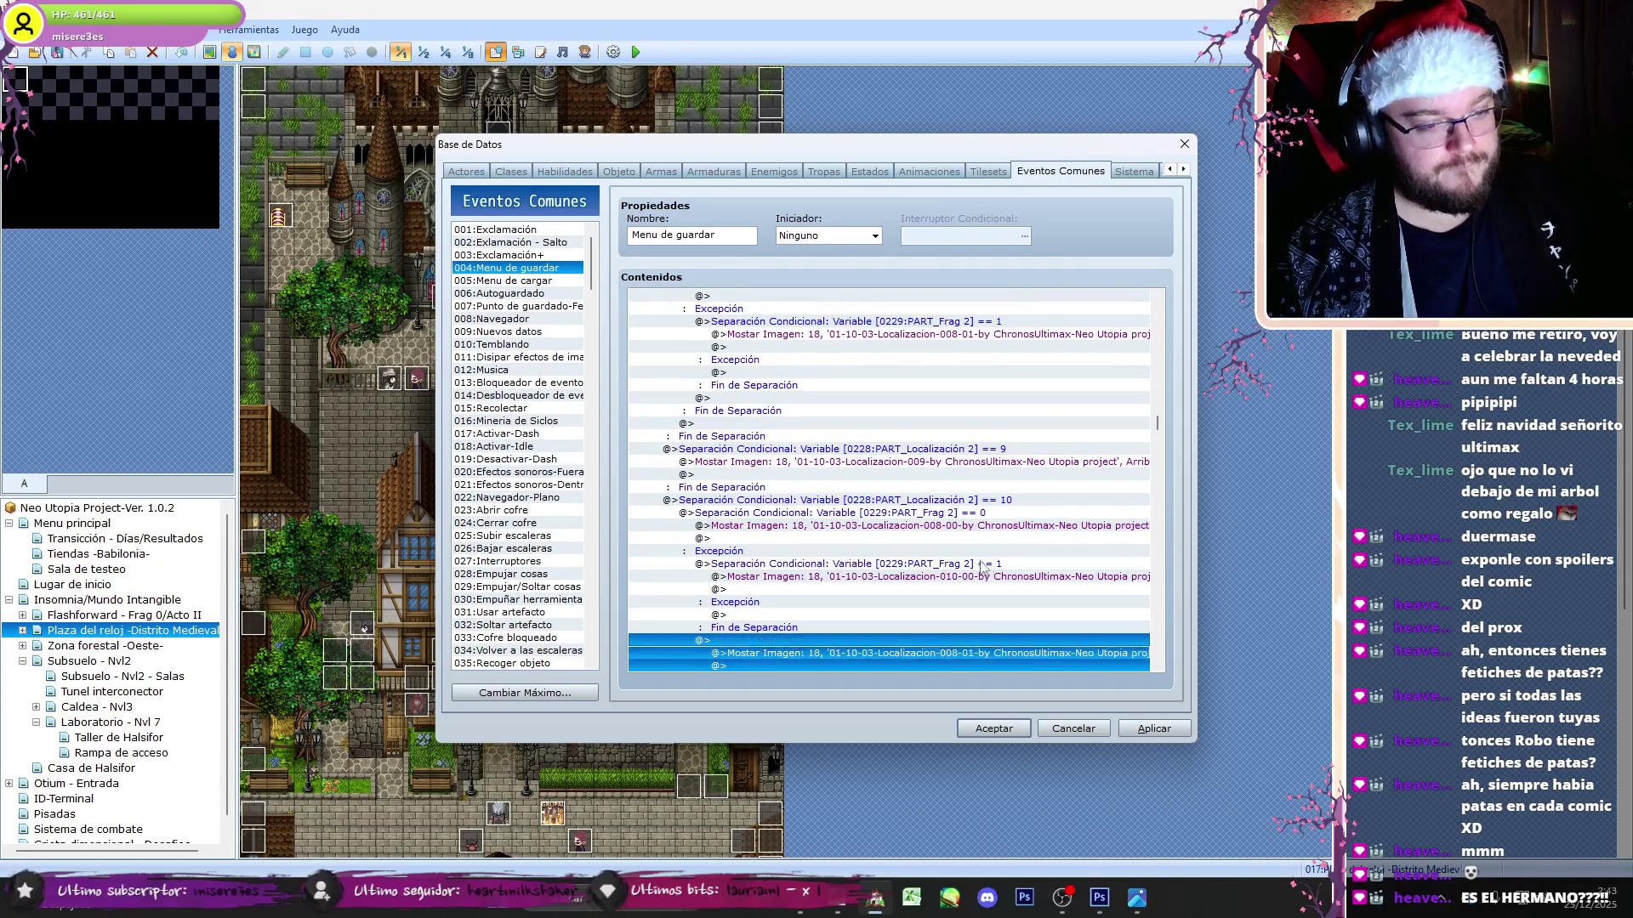
{"action": "left_click", "coordinate": [960, 576]}
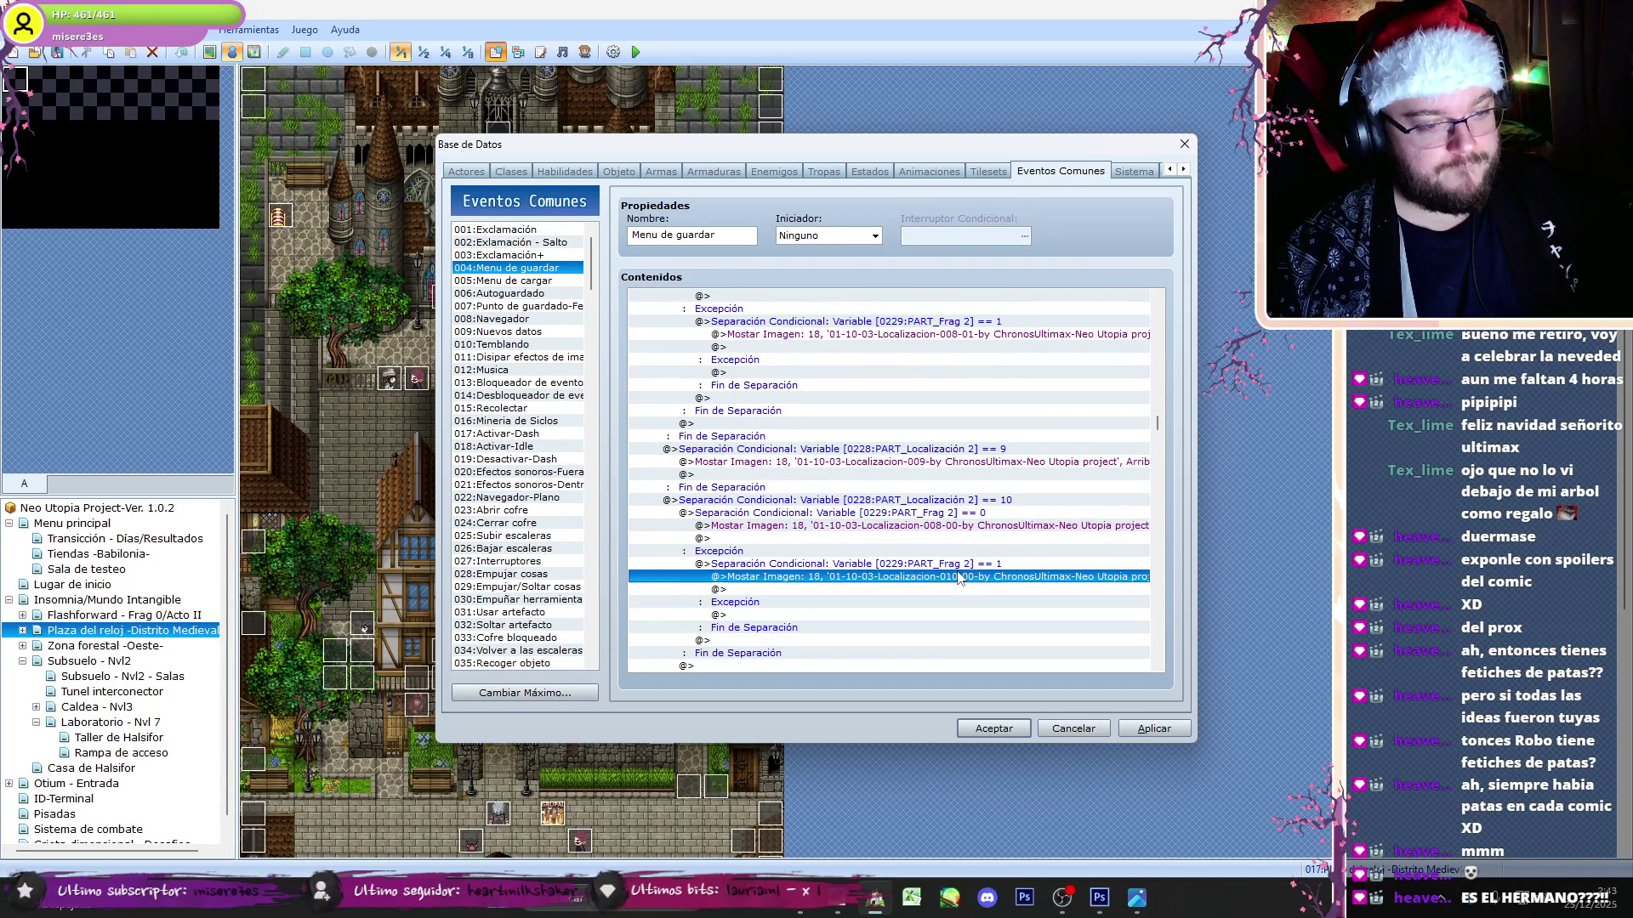
{"action": "left_click", "coordinate": [966, 525]}
{"action": "key", "text": "Delete"}
{"action": "key", "text": "ctrl+v"}
- Set the Frag 2 == 1 picture to 01-10-03-Localizacion-010-01
{"action": "double_click", "coordinate": [975, 578]}
{"action": "left_click", "coordinate": [945, 368]}
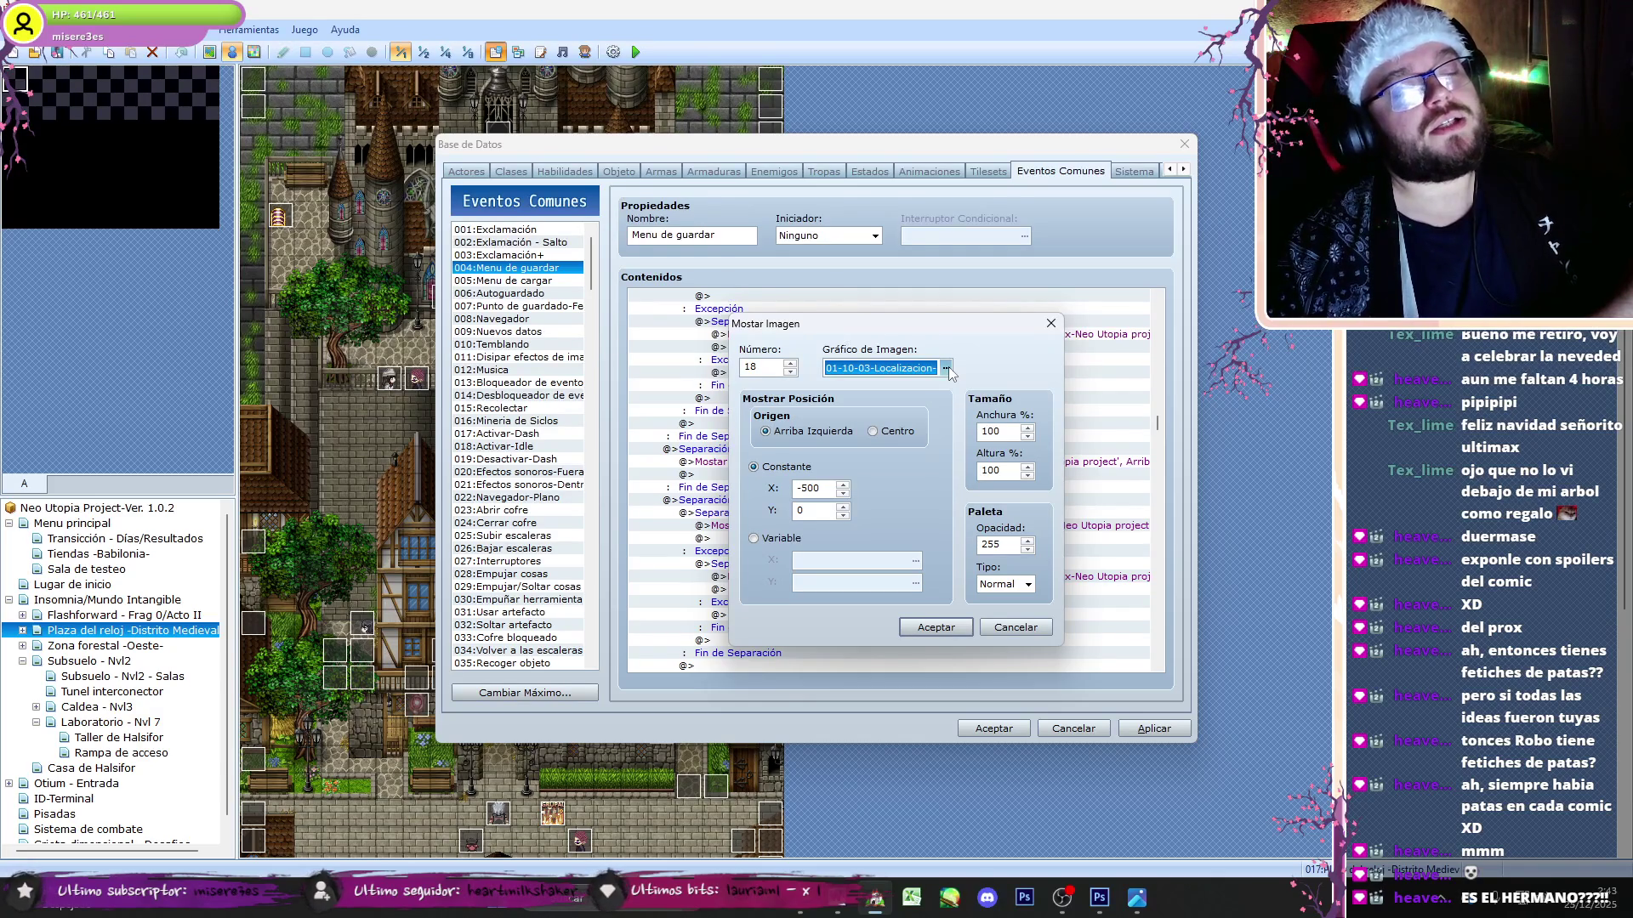
{"action": "left_click", "coordinate": [947, 366]}
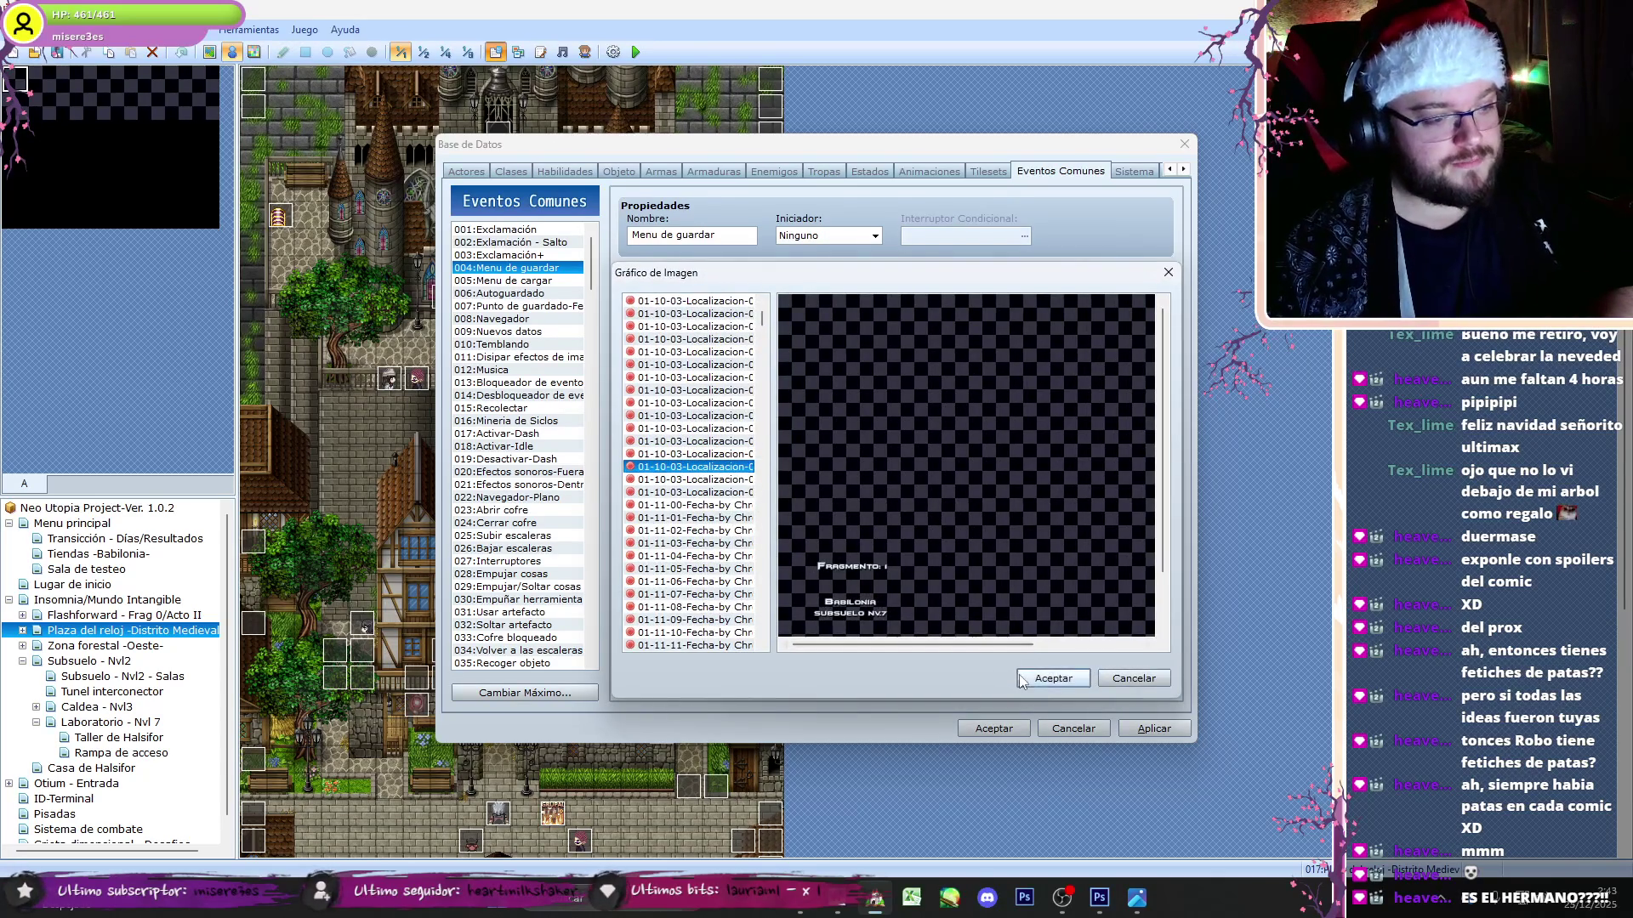
{"action": "left_click", "coordinate": [1022, 680]}
{"action": "left_click", "coordinate": [940, 623]}
- Replace Menu de cargar's old Localización 2 == 10 branch with the updated one from Menu de guardar
{"action": "left_click", "coordinate": [976, 514]}
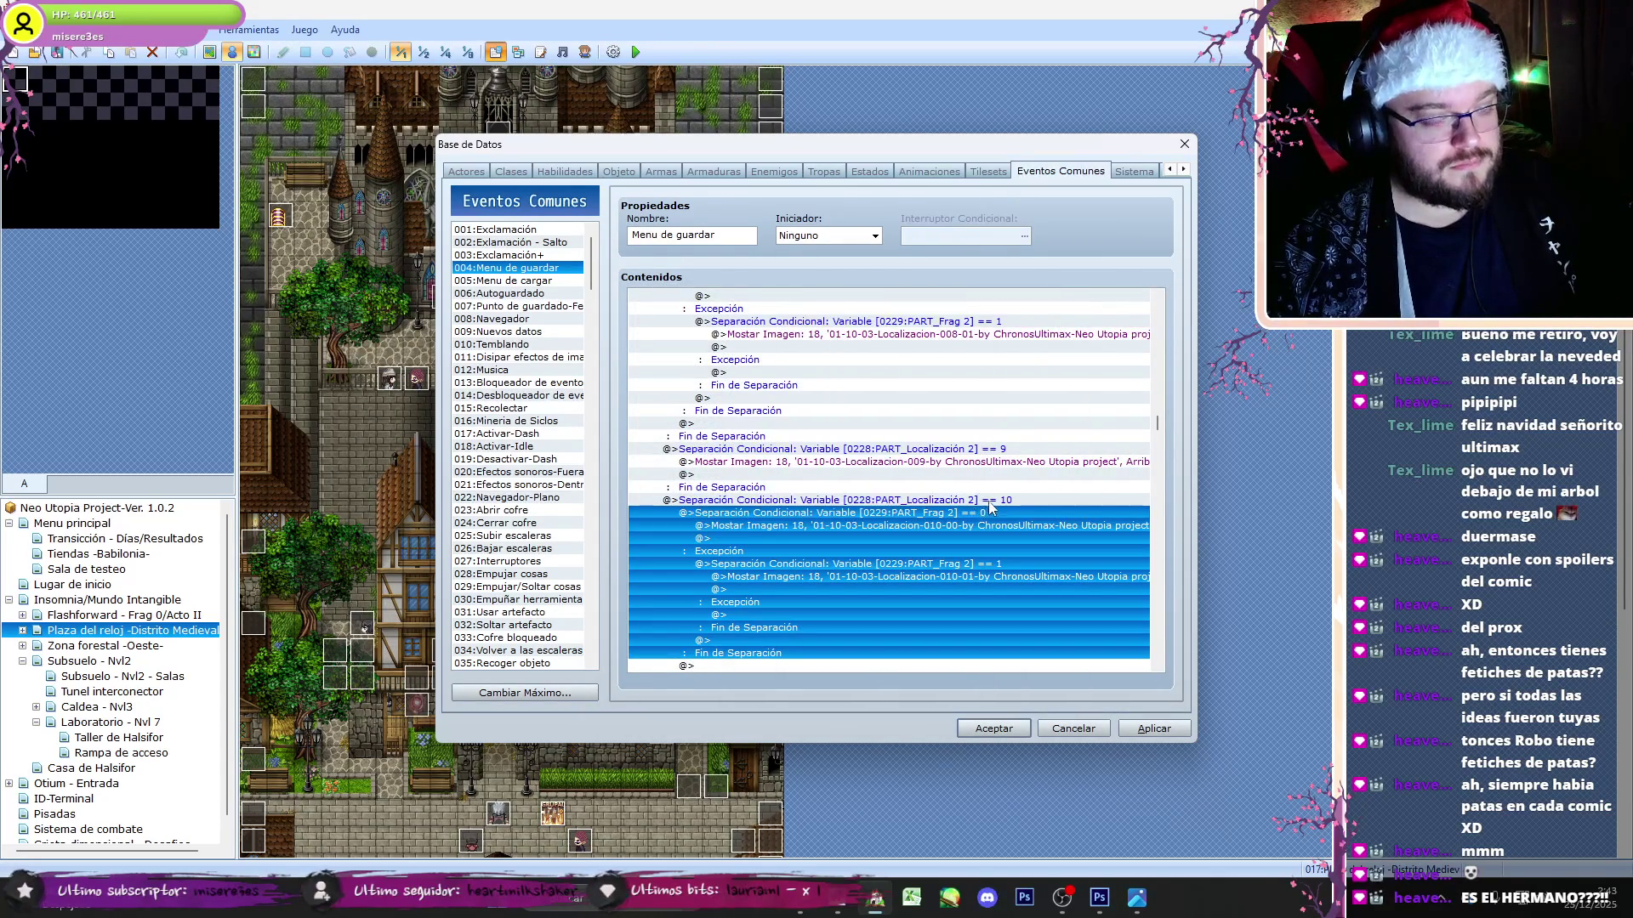
{"action": "left_click", "coordinate": [988, 502]}
{"action": "left_click", "coordinate": [554, 281]}
{"action": "mouse_move", "coordinate": [1157, 310]}
{"action": "left_mouse_down"}
{"action": "mouse_move", "coordinate": [1175, 481]}
{"action": "mouse_move", "coordinate": [1198, 426]}
{"action": "left_mouse_up"}
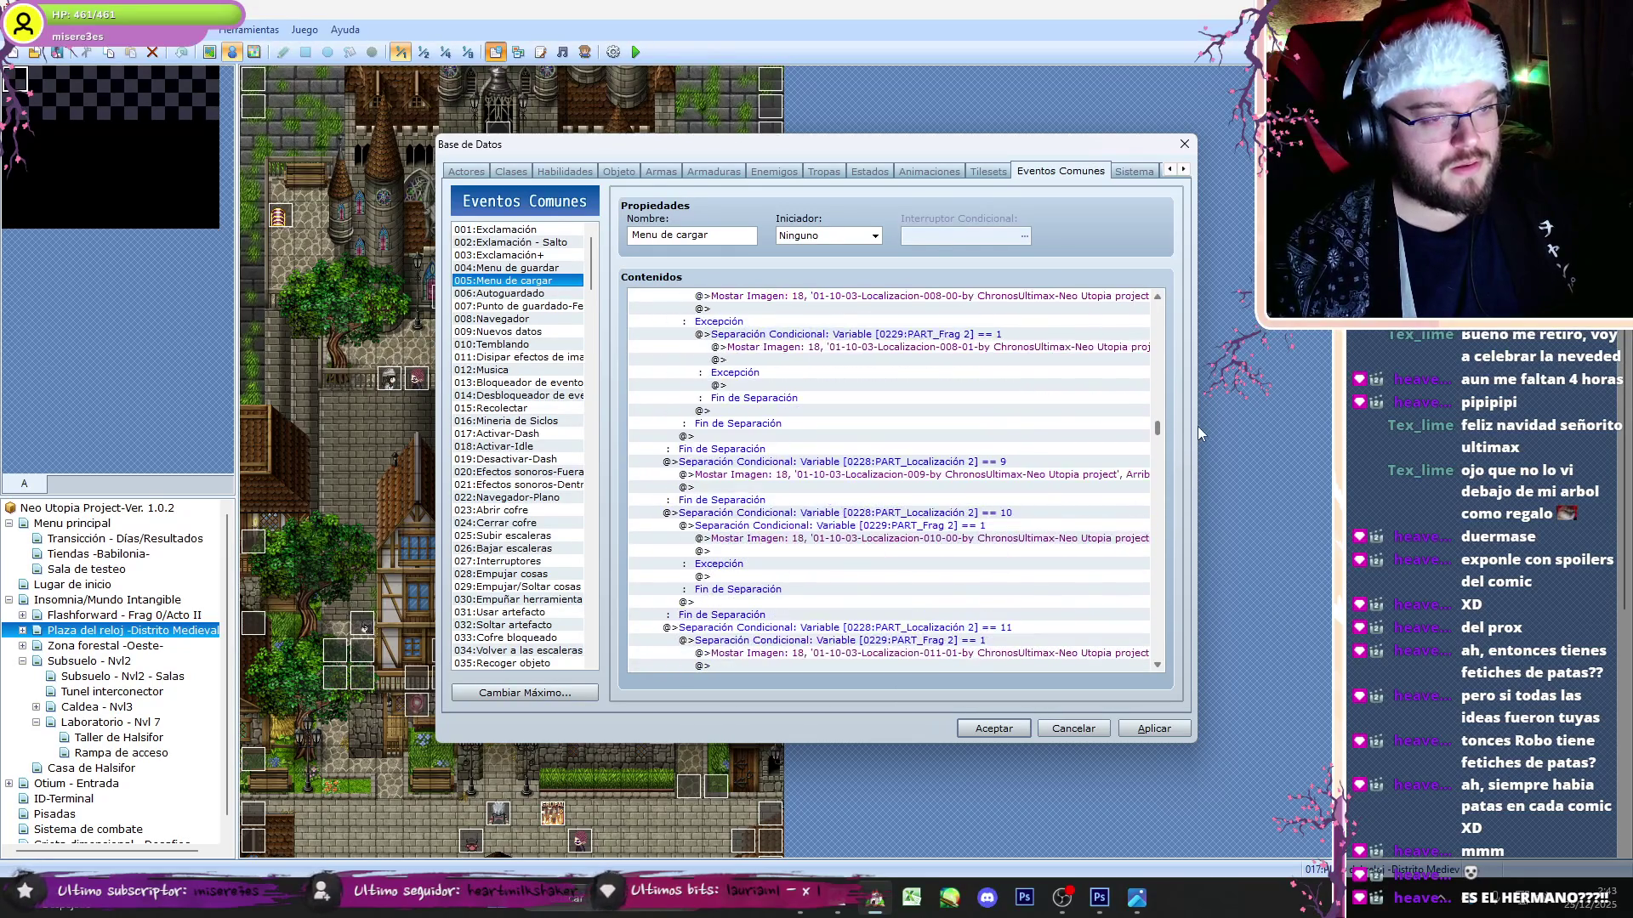
{"action": "left_click", "coordinate": [1038, 513]}
{"action": "key", "text": "Delete"}
{"action": "key", "text": "ctrl+v"}
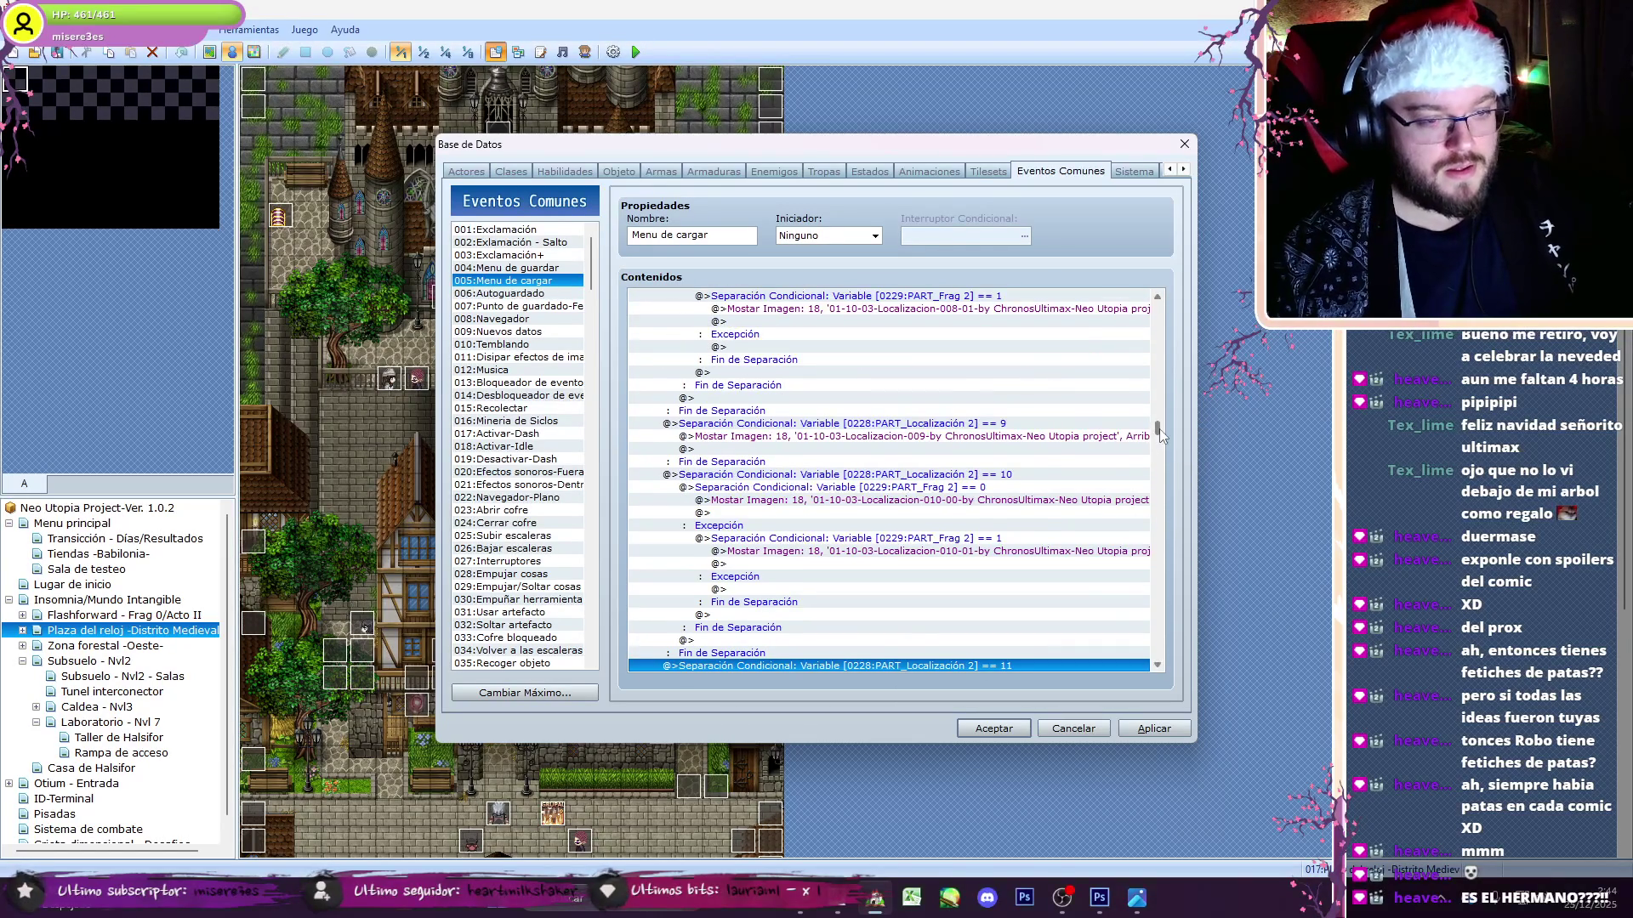
- Paste a Frag 3 == 0 wrapper into the Localización 3 == 10 branch of Menu de cargar
{"action": "scroll", "coordinate": [1162, 433], "scroll_direction": "down", "scroll_amount": 2}
{"action": "left_click", "coordinate": [1049, 414]}
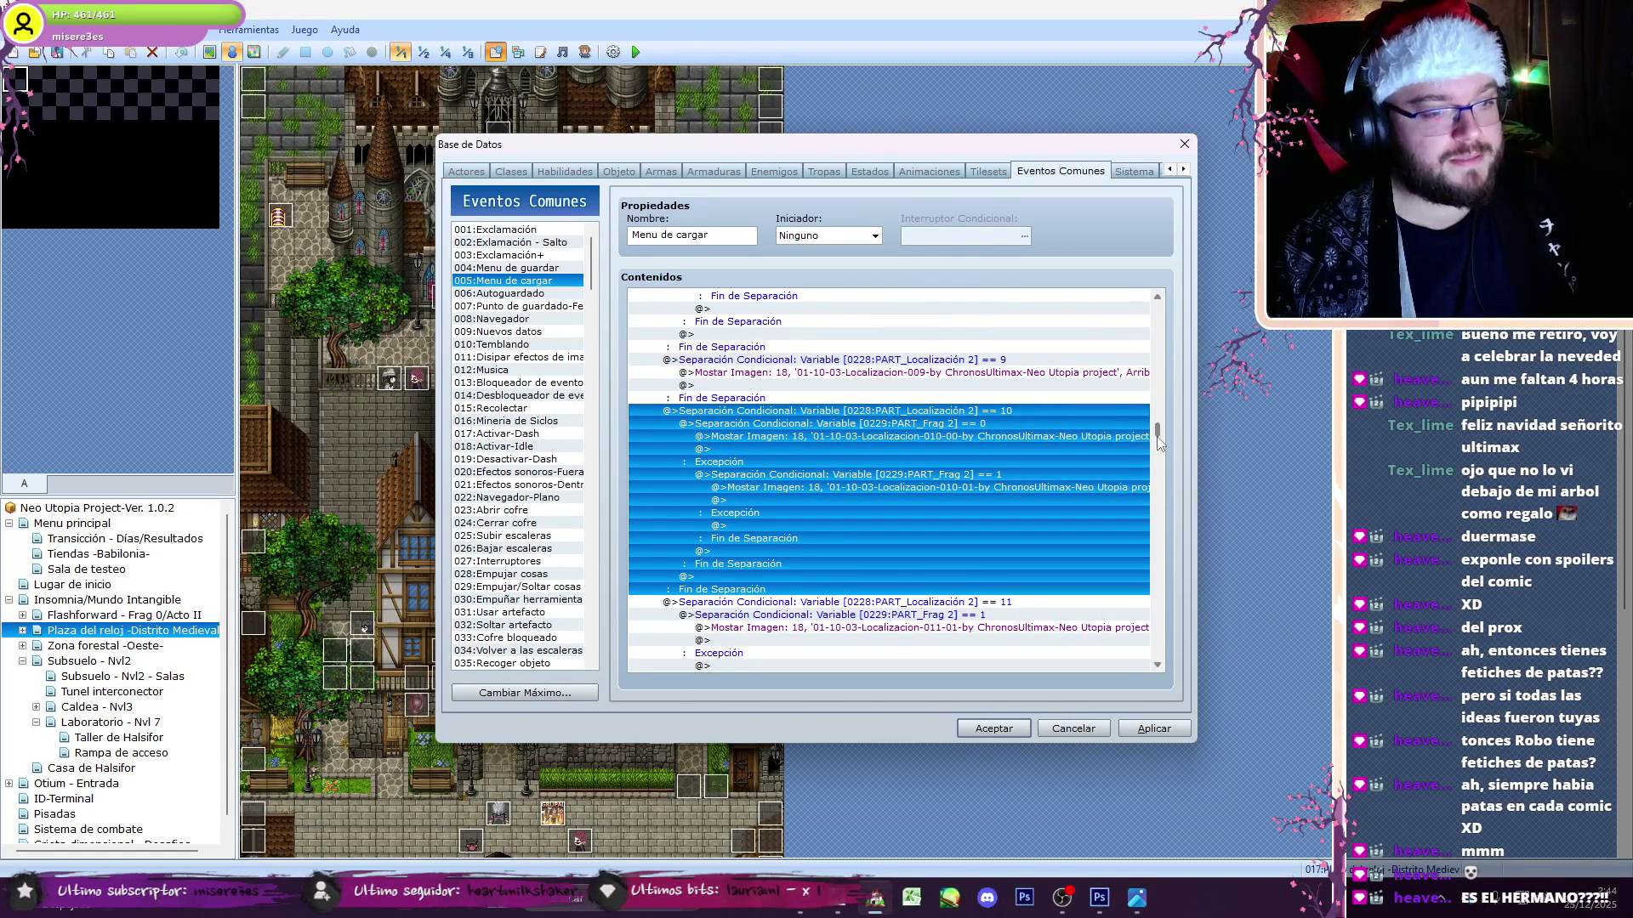
{"action": "left_click_drag", "start_coordinate": [1160, 430], "coordinate": [1177, 493]}
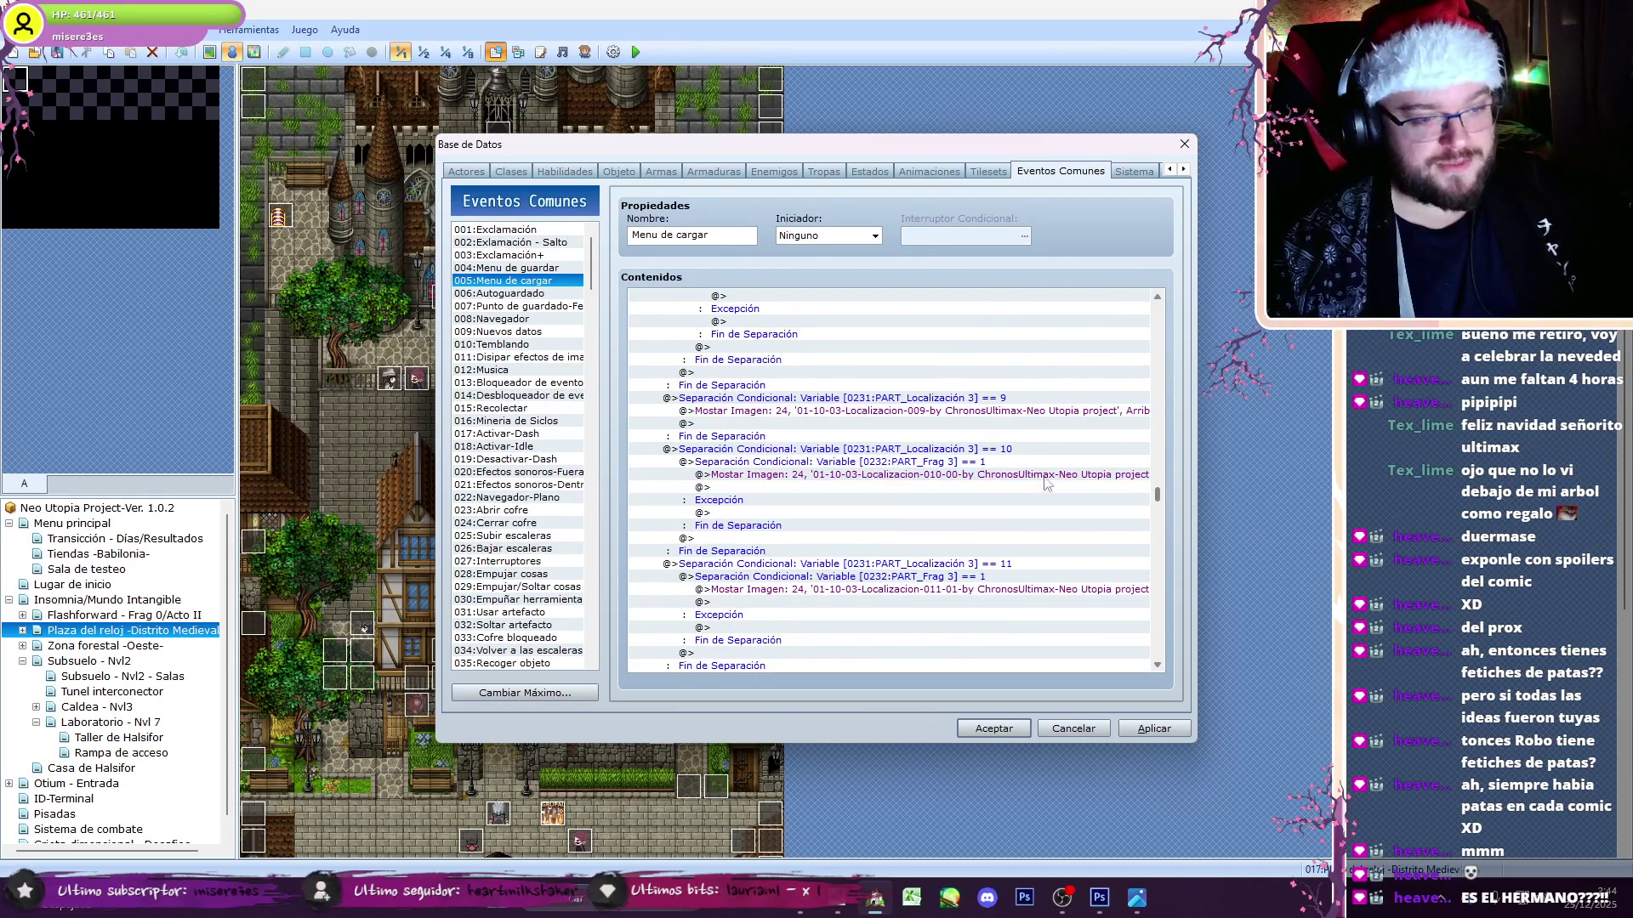
{"action": "left_click", "coordinate": [1000, 461]}
{"action": "scroll", "coordinate": [1003, 349], "scroll_direction": "up", "scroll_amount": 2}
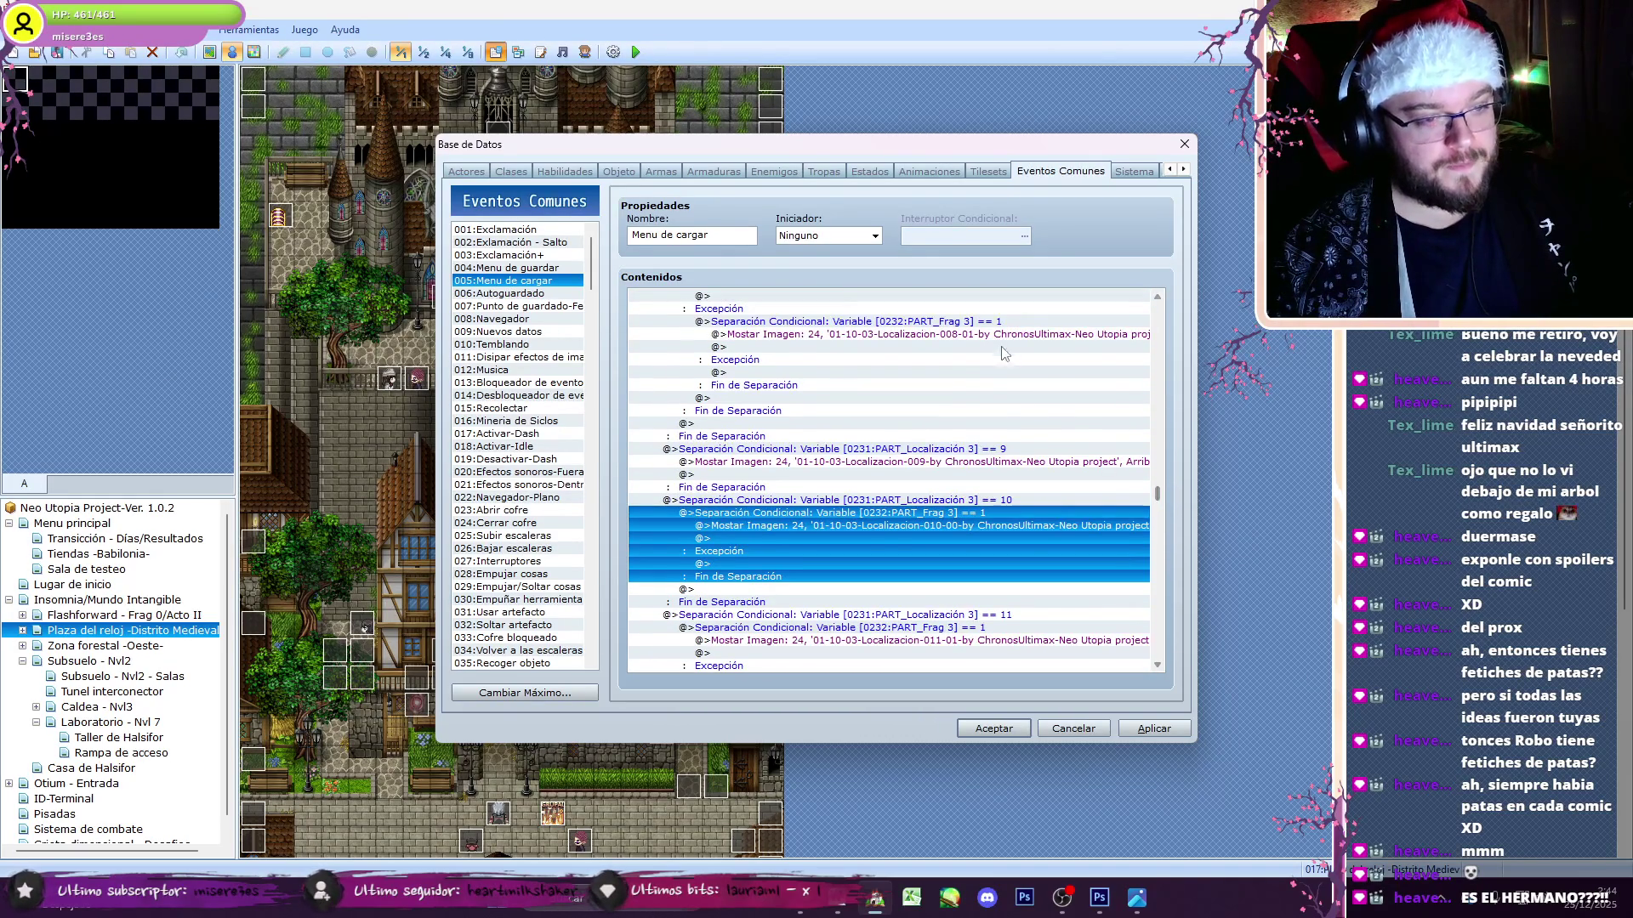
{"action": "scroll", "coordinate": [1161, 489], "scroll_direction": "up", "scroll_amount": 2}
{"action": "left_click", "coordinate": [1000, 349]}
{"action": "left_click", "coordinate": [964, 593]}
{"action": "key", "text": "ctrl+v"}
- Set the Frag 3 == 1 picture to 01-10-03-Localizacion-010-01
{"action": "left_click", "coordinate": [987, 577]}
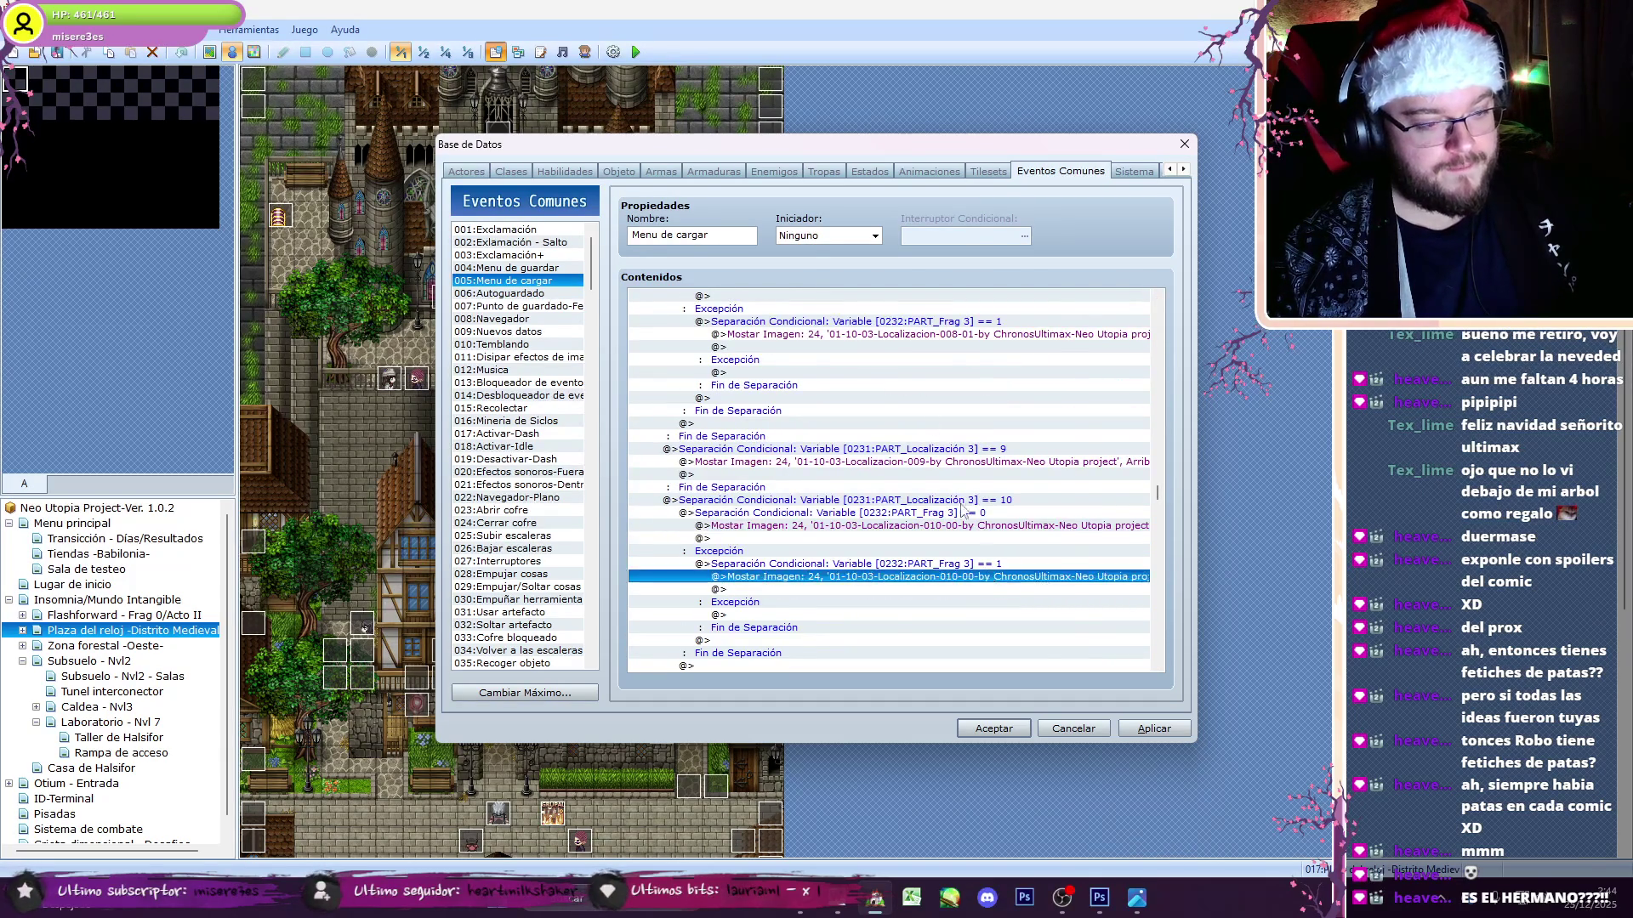
{"action": "double_click", "coordinate": [949, 576]}
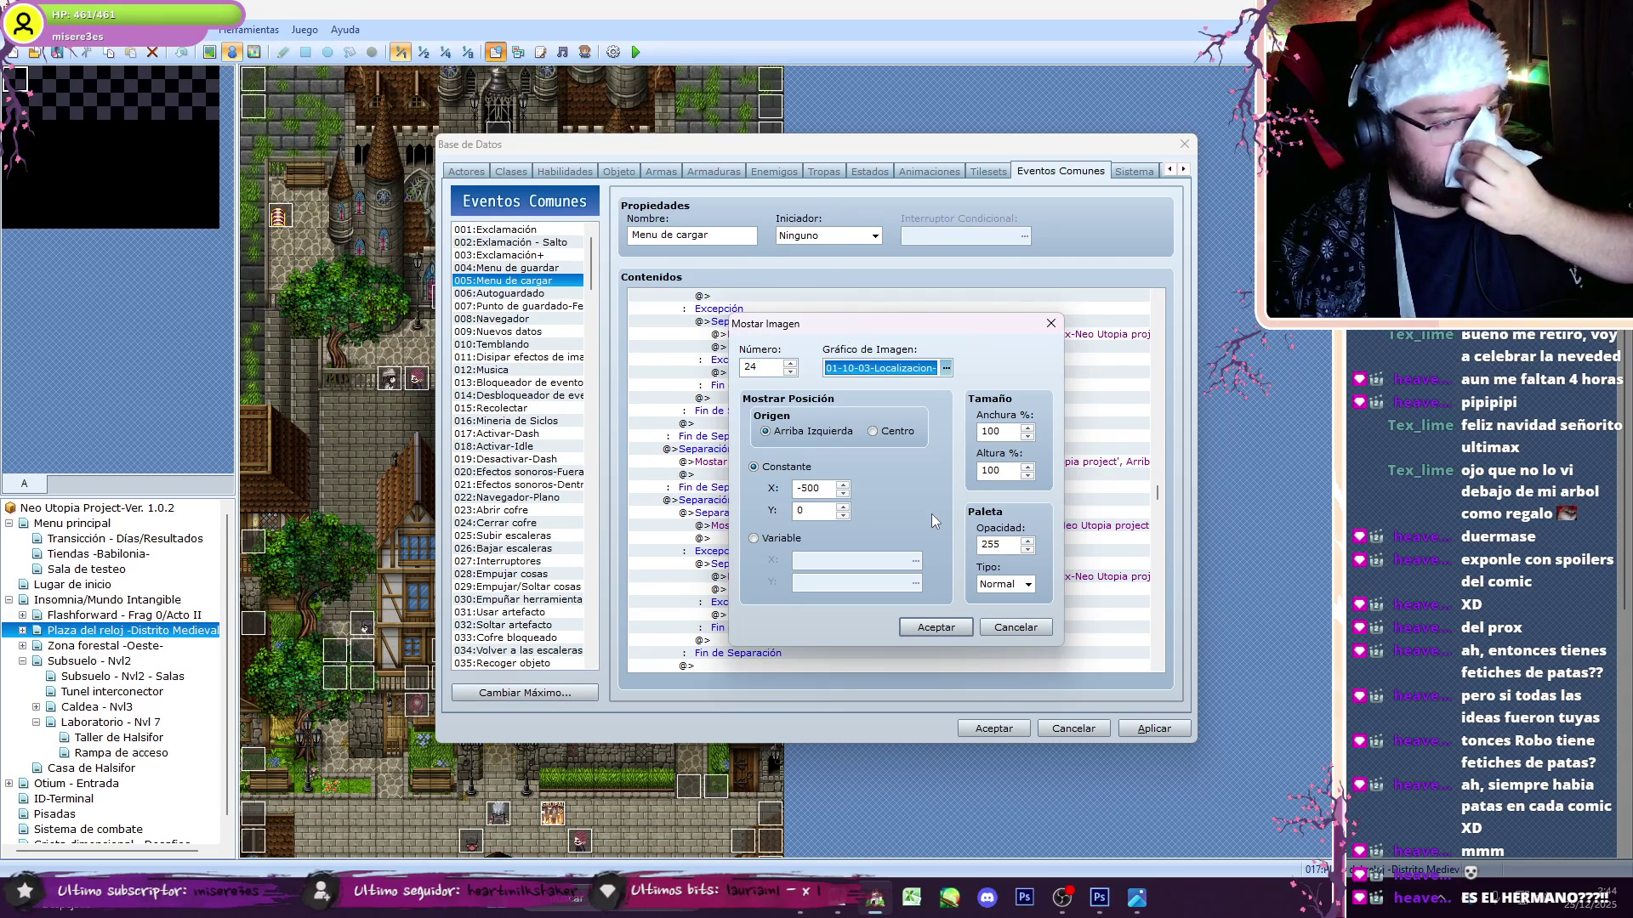
{"action": "key", "text": "space"}
{"action": "key", "text": "Down"}
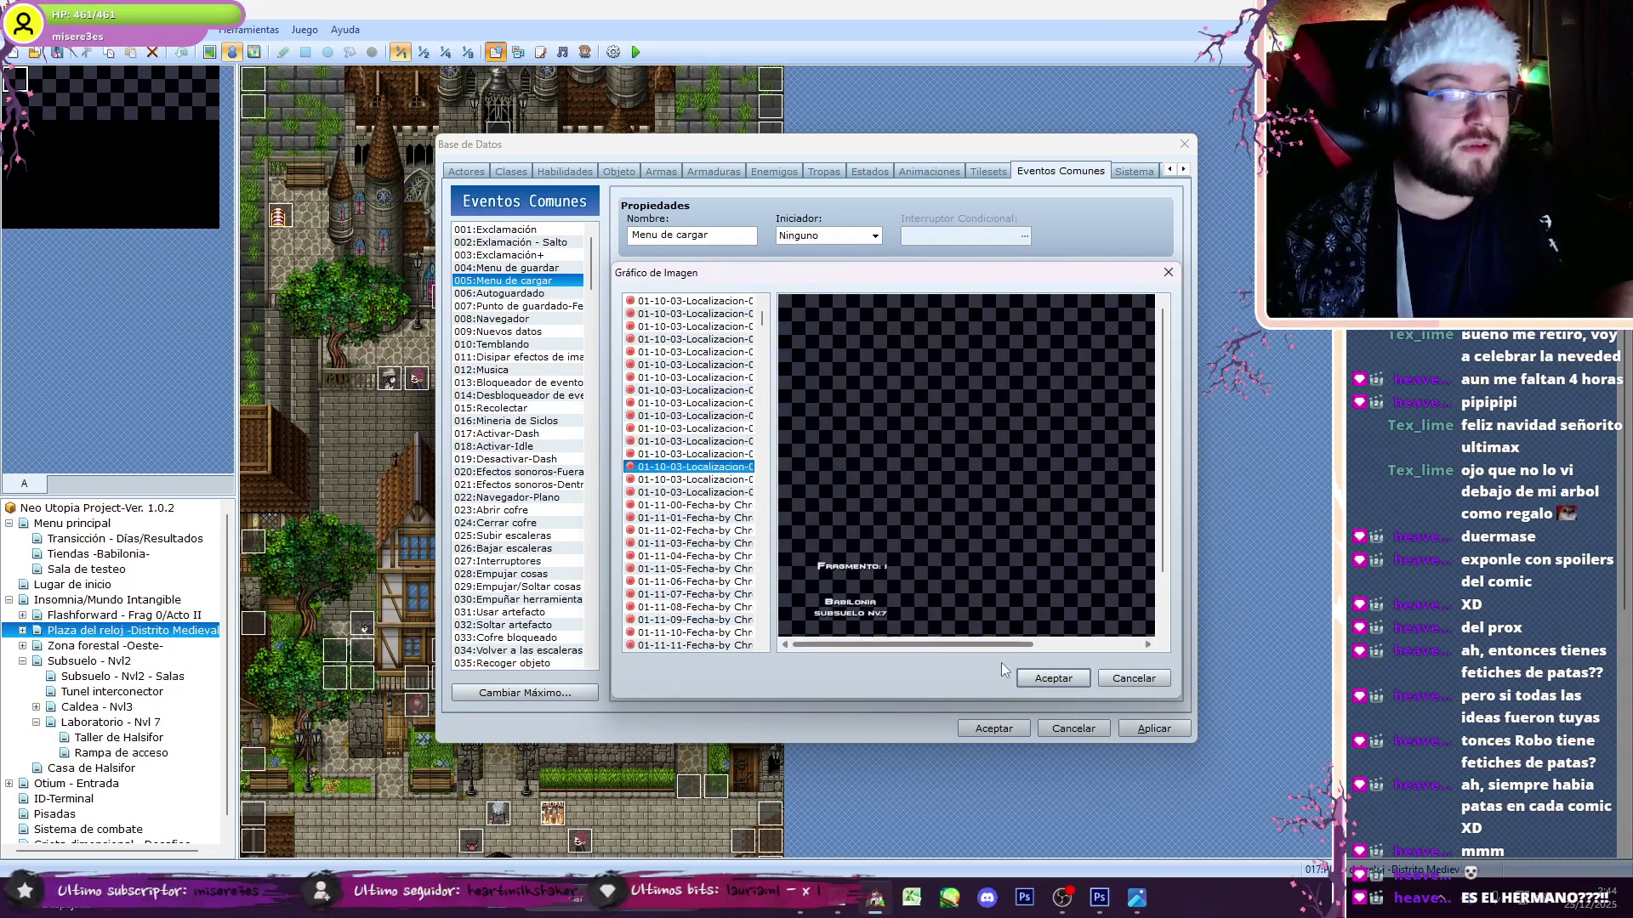
{"action": "left_click", "coordinate": [1044, 668]}
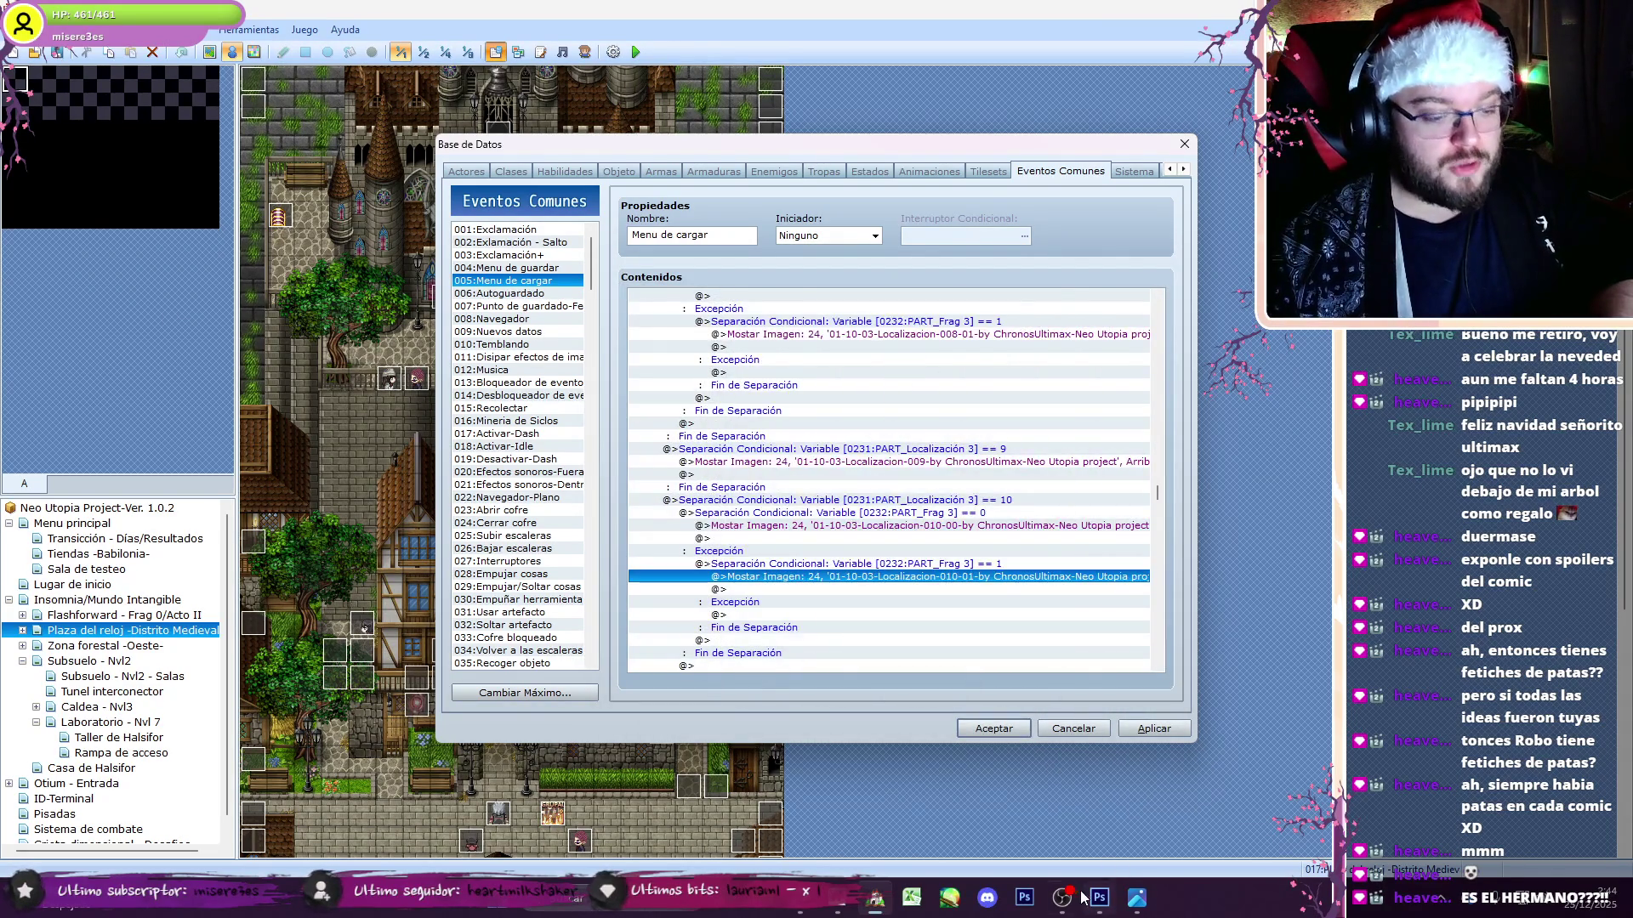
{"action": "key", "text": "alt+Tab"}
{"action": "left_click", "coordinate": [135, 619]}
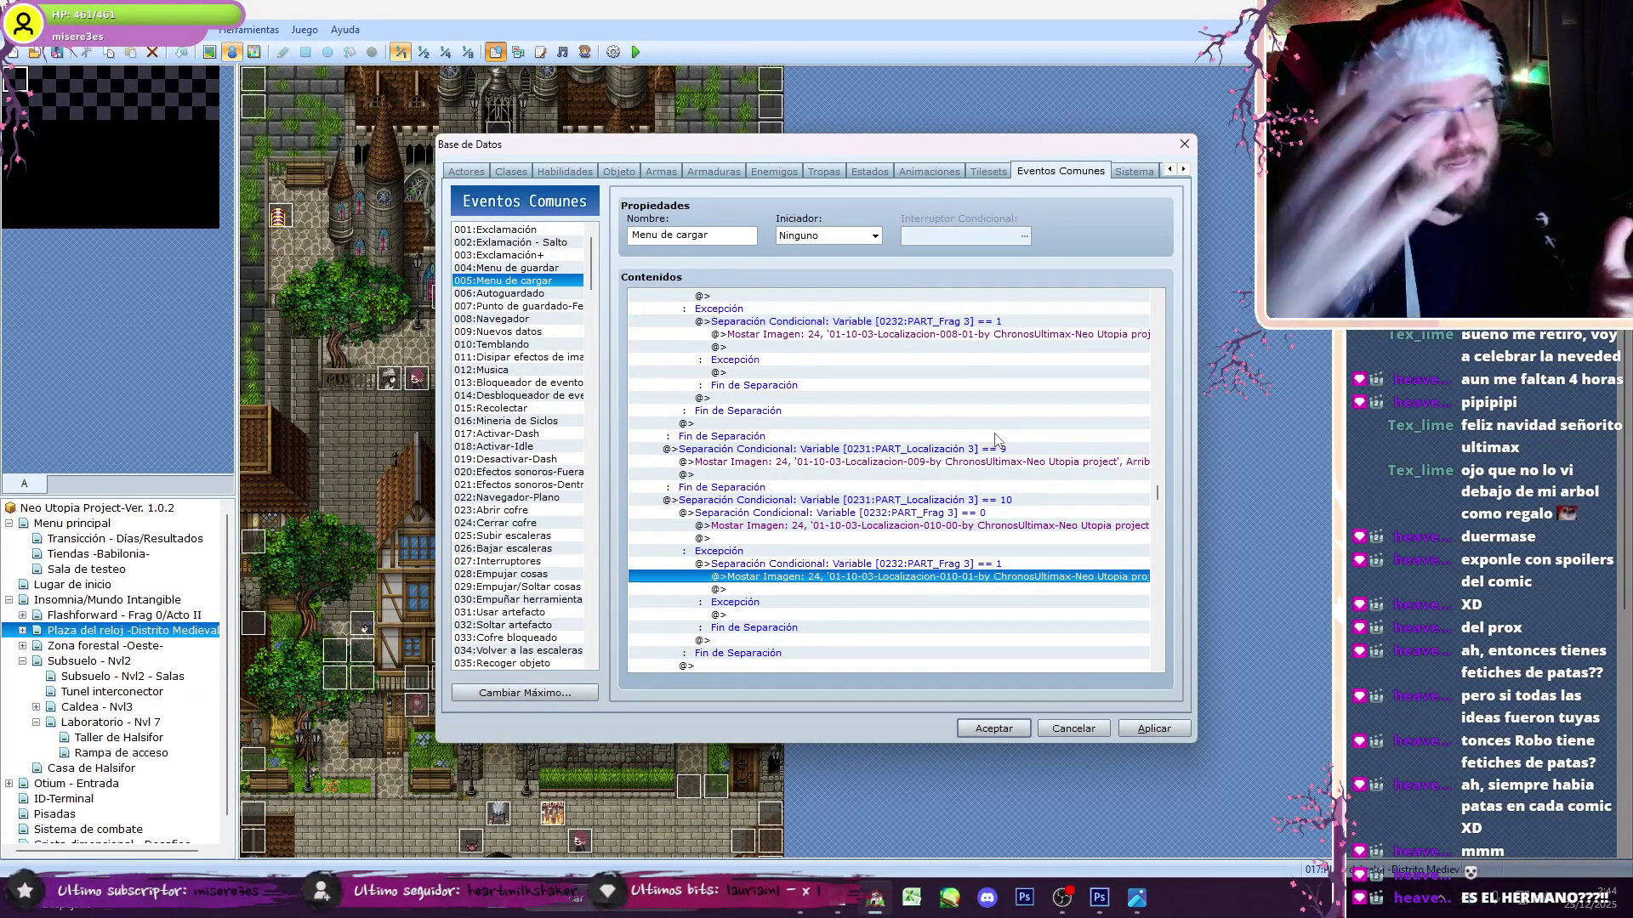
- Copy Localización 3 == 10 from Menu de cargar into Menu de guardar above == 11
{"action": "scroll", "coordinate": [1161, 493], "scroll_direction": "down", "scroll_amount": 6}
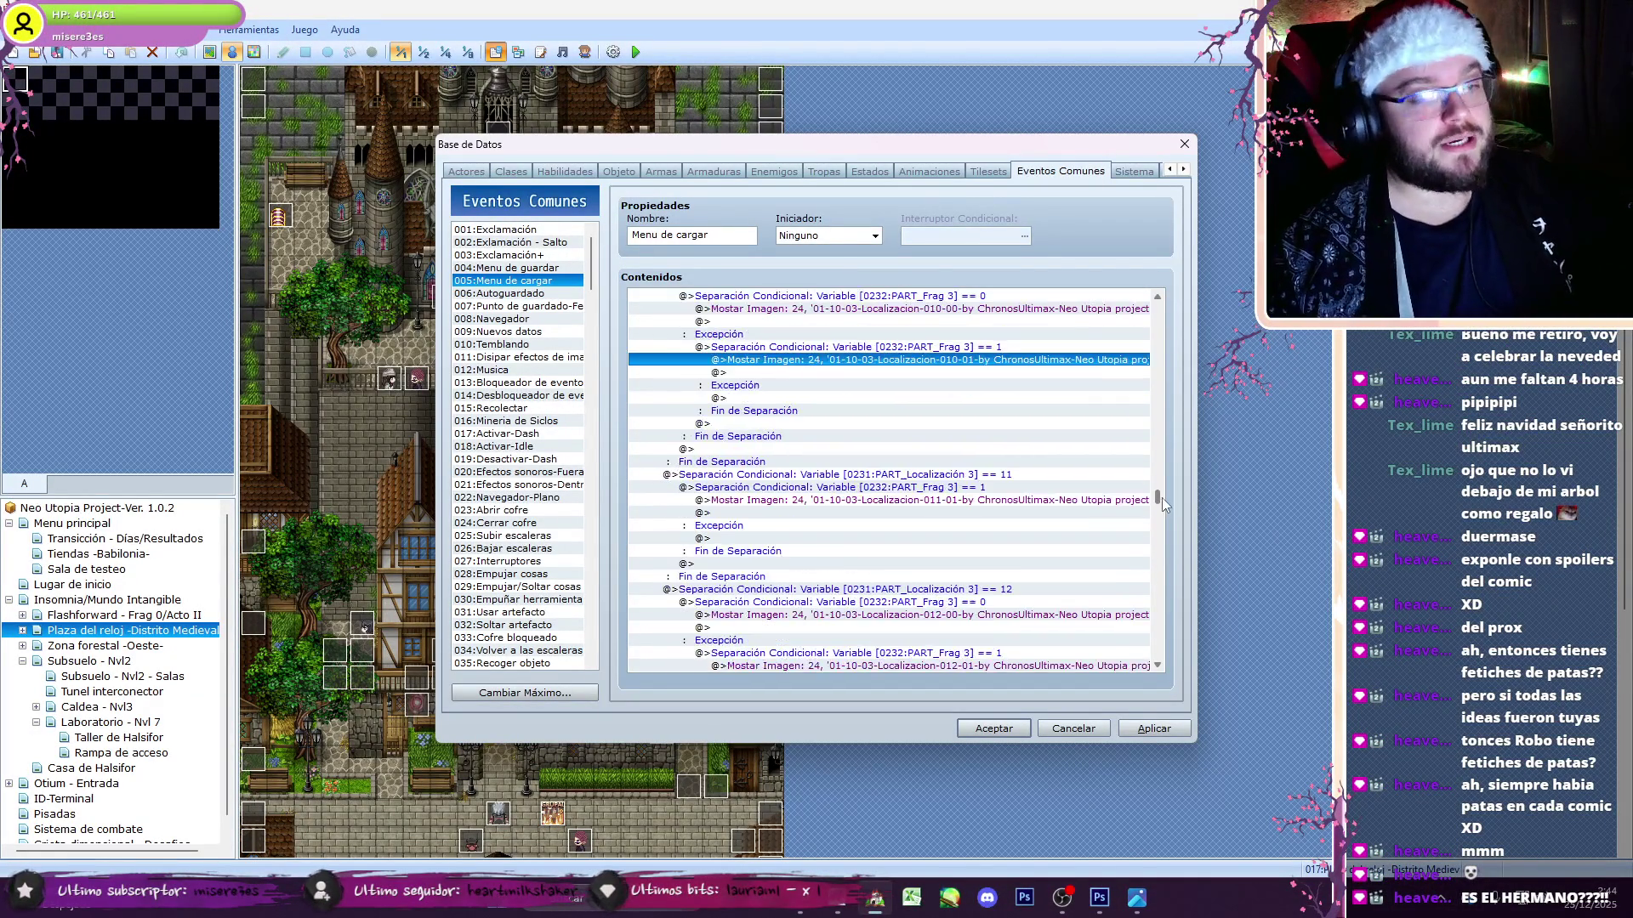
{"action": "scroll", "coordinate": [1164, 496], "scroll_direction": "up", "scroll_amount": 1}
{"action": "left_click", "coordinate": [969, 326]}
{"action": "left_click", "coordinate": [563, 268]}
{"action": "left_click_drag", "start_coordinate": [1159, 327], "coordinate": [1166, 493]}
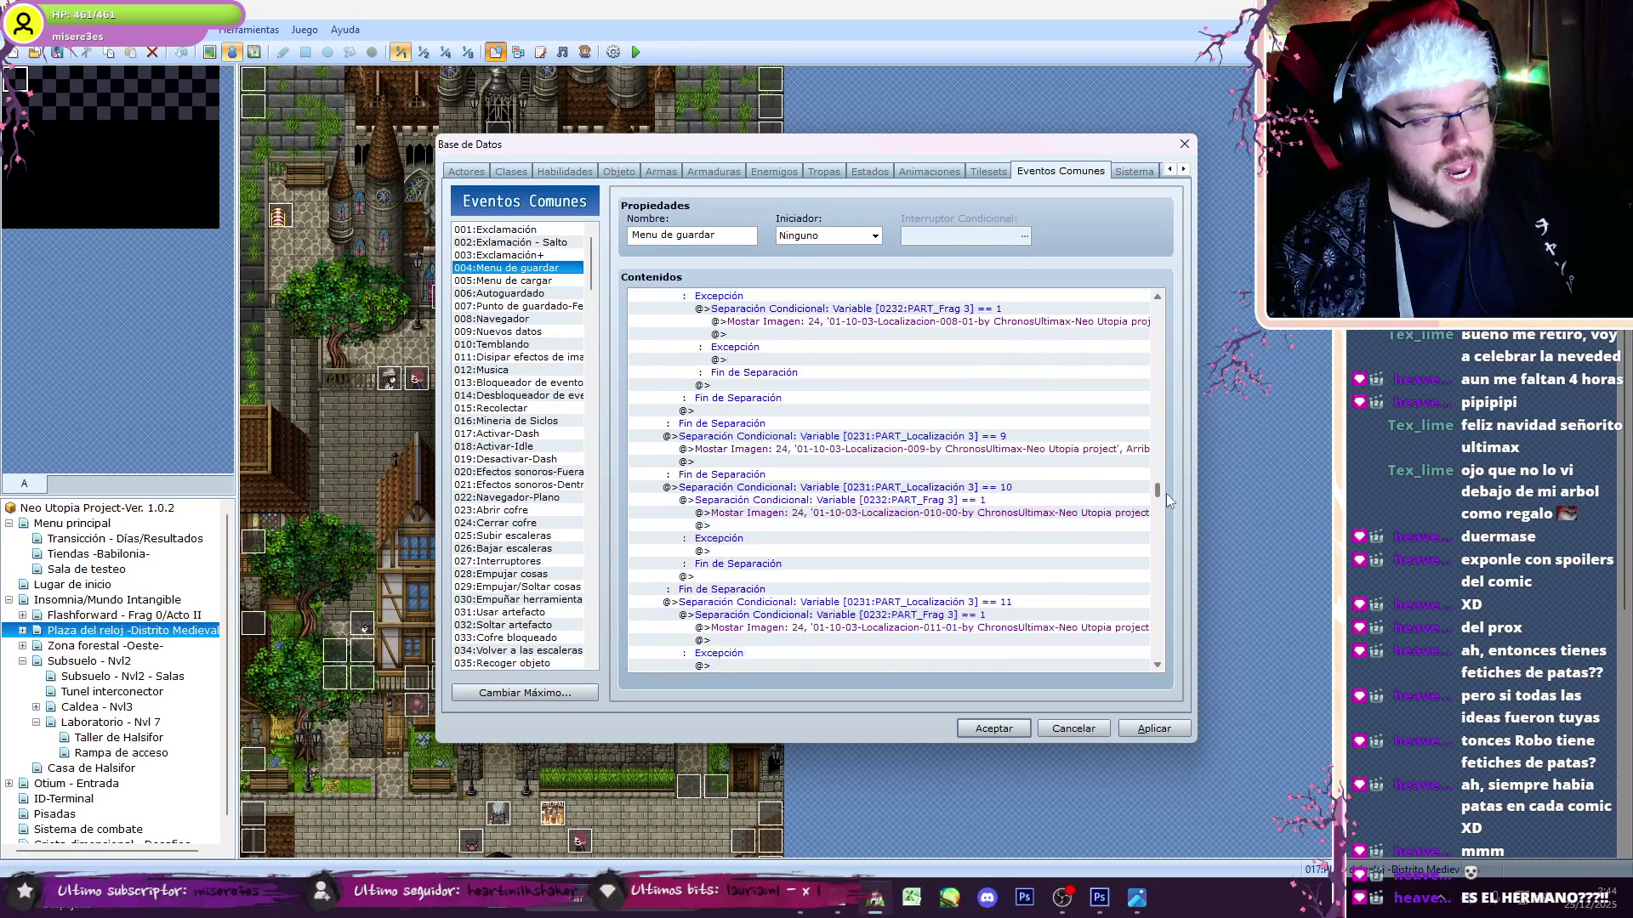
{"action": "left_click", "coordinate": [1092, 492]}
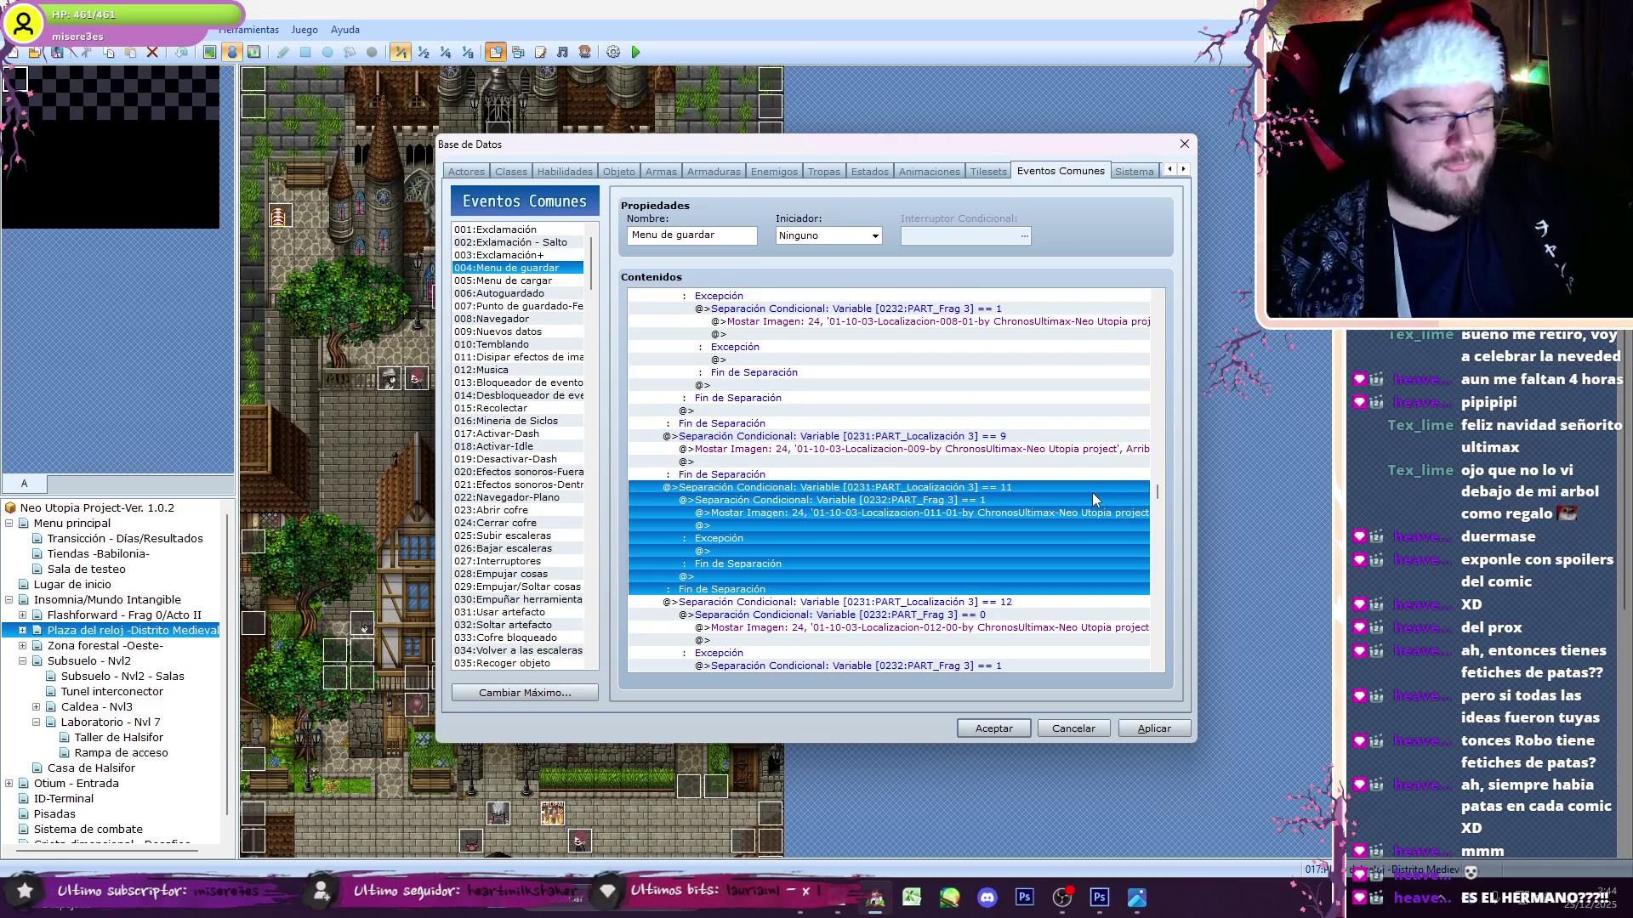
{"action": "key", "text": "ctrl+v"}
- Insert a Frag 4 == 0 check into the Localización 4 == 10 branch
{"action": "left_click_drag", "start_coordinate": [1159, 493], "coordinate": [1158, 556]}
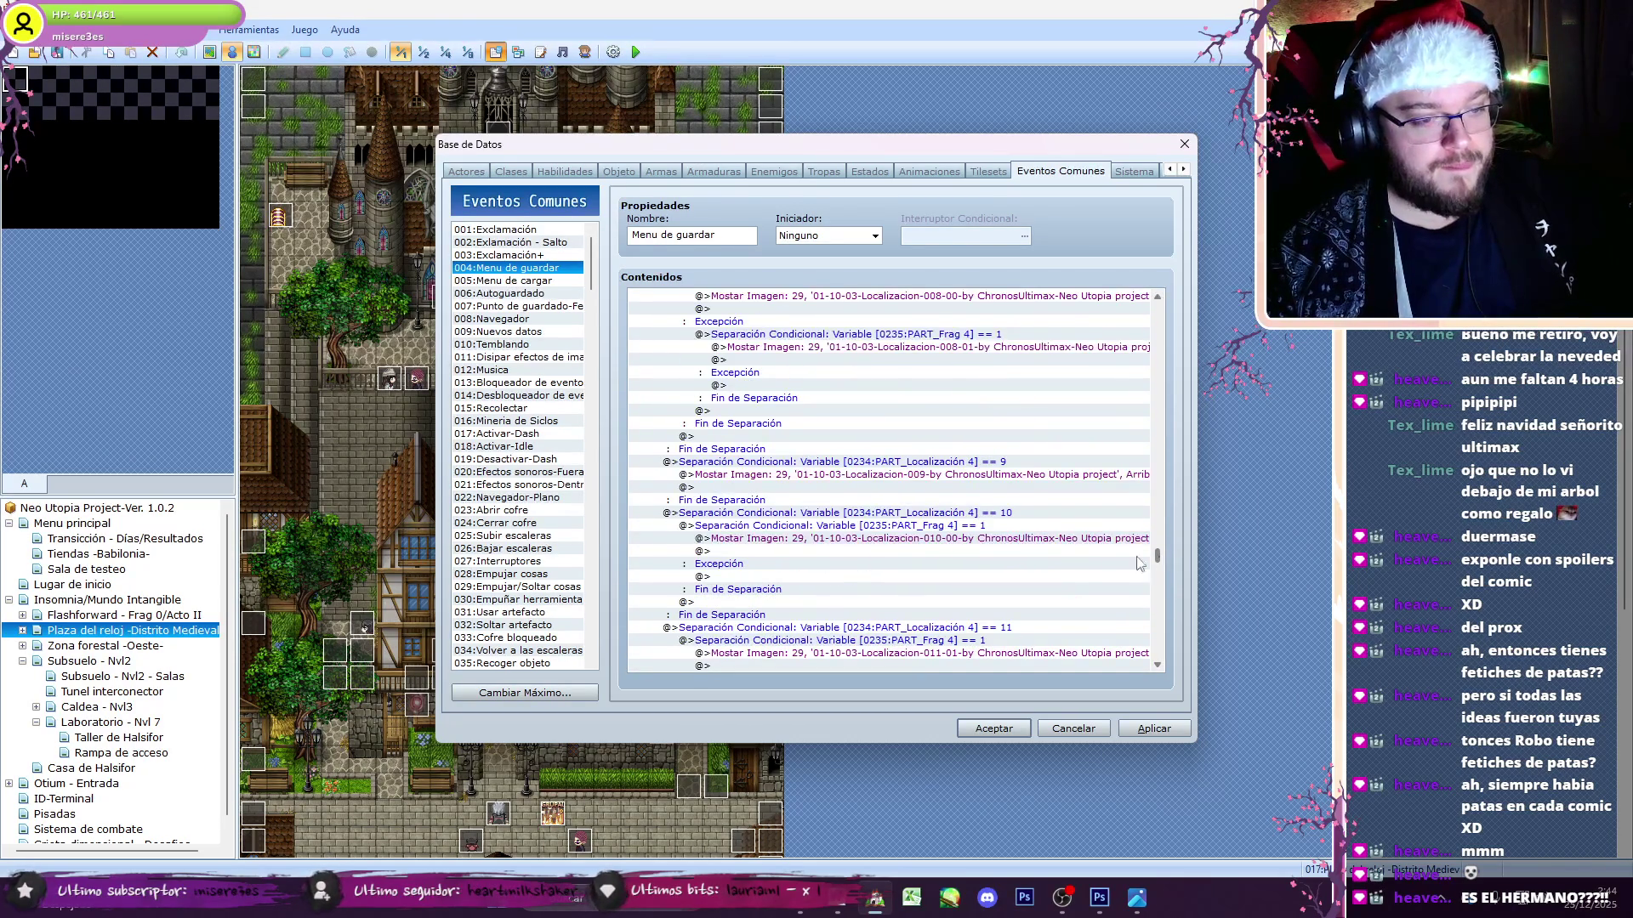
{"action": "scroll", "coordinate": [1165, 291], "scroll_direction": "up", "scroll_amount": 2}
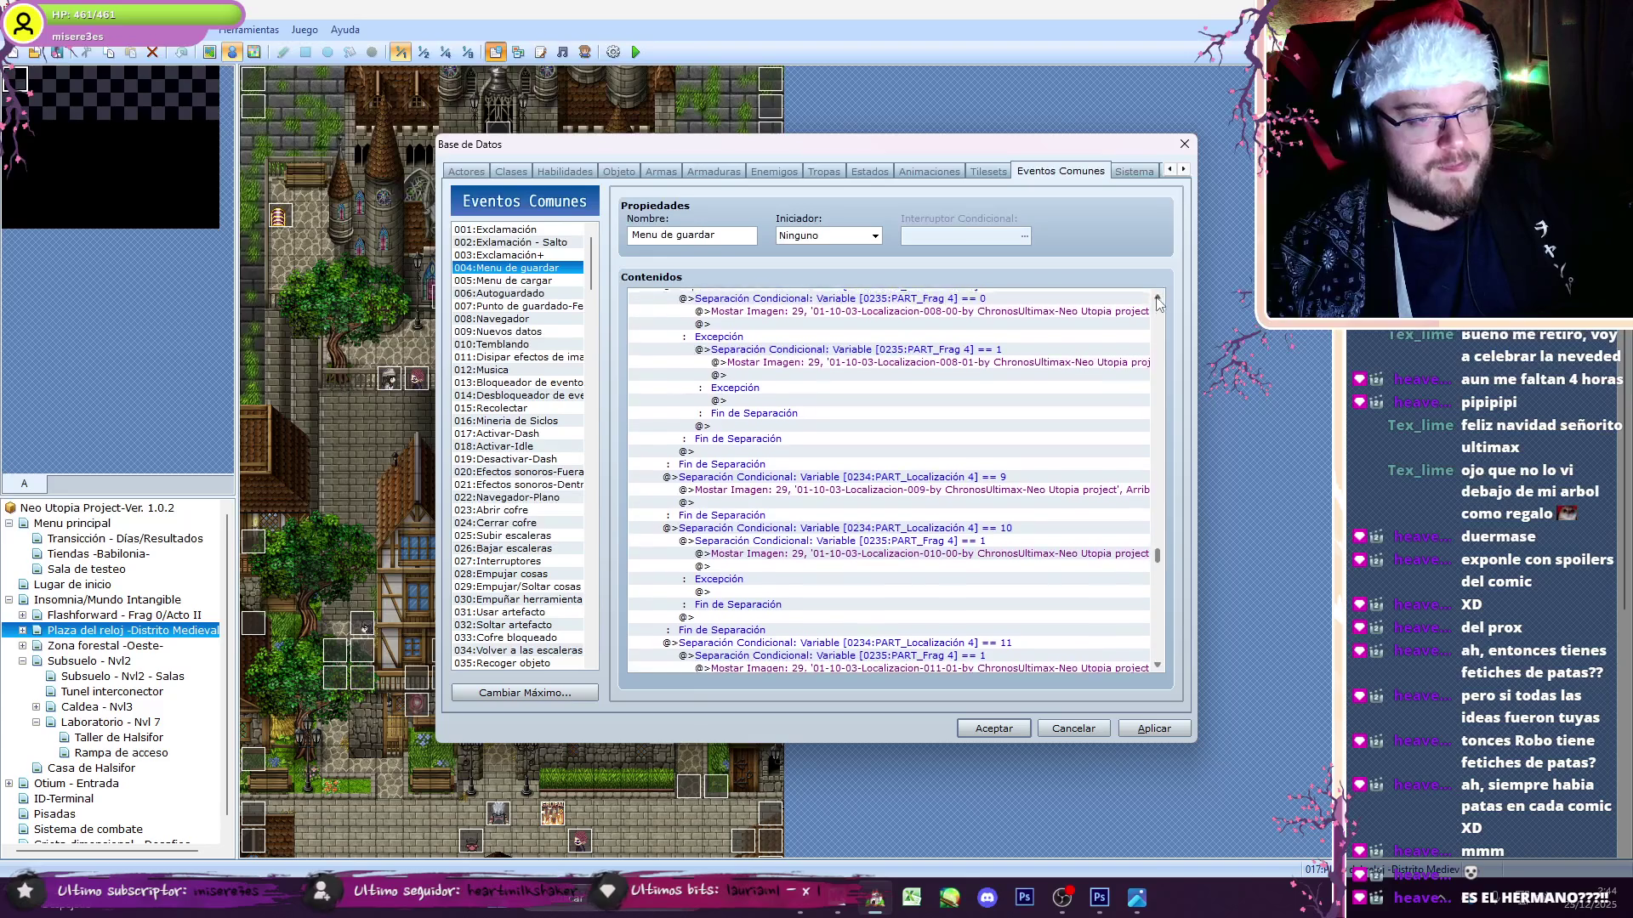
{"action": "left_click_drag", "start_coordinate": [978, 312], "coordinate": [976, 416]}
{"action": "left_click", "coordinate": [957, 553]}
{"action": "key", "text": "ctrl+v"}
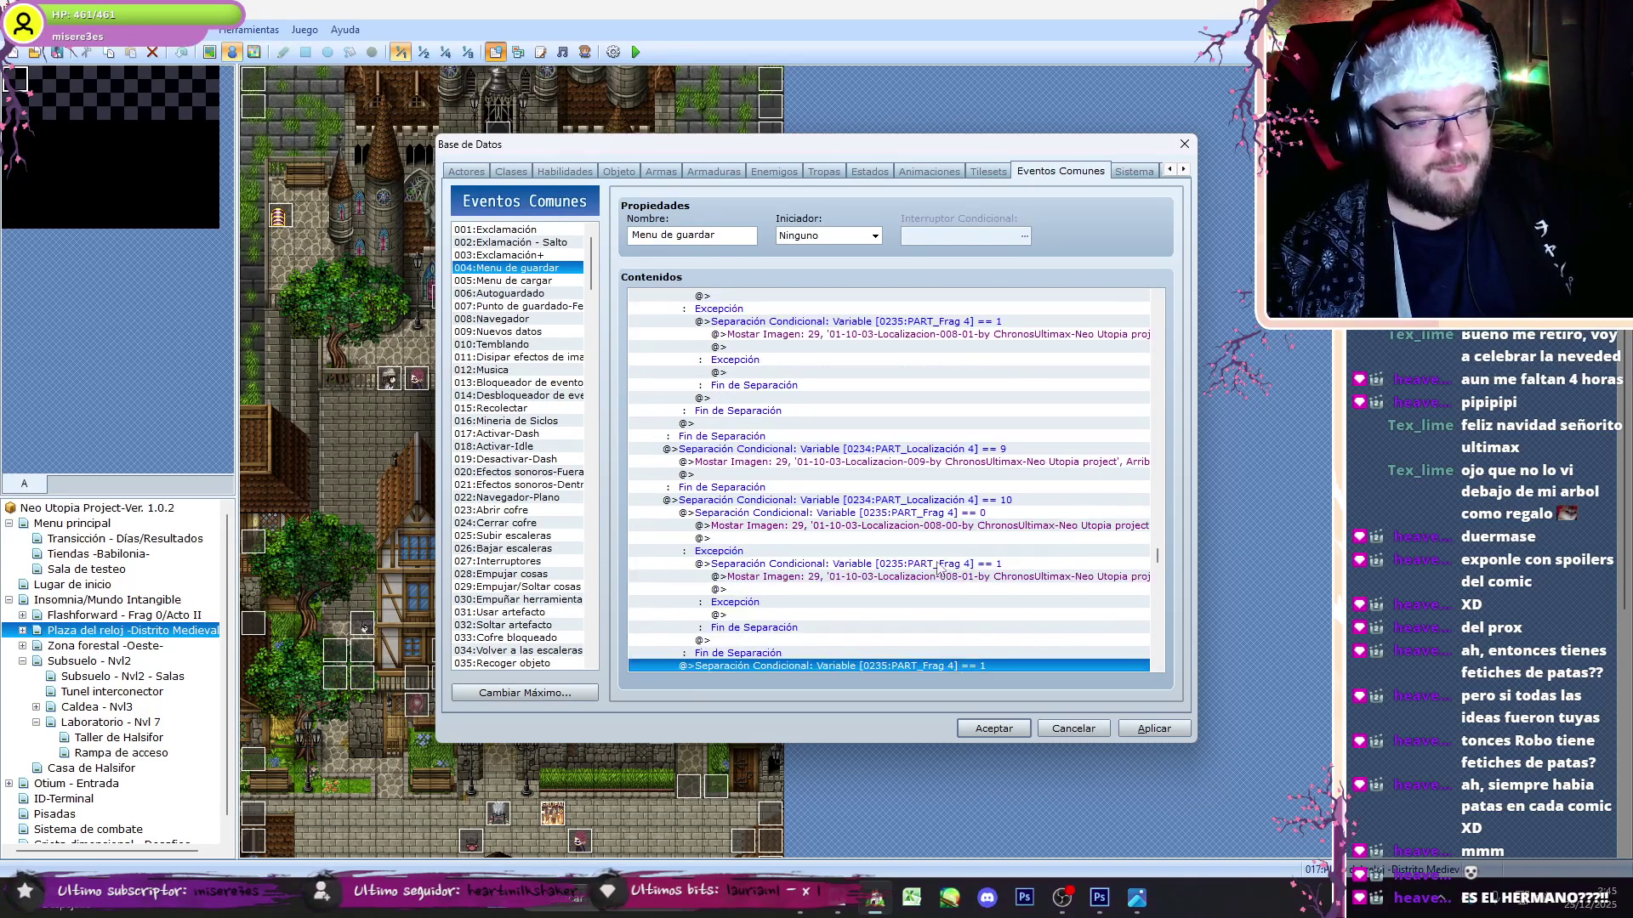
- Open the Frag 4 picture command under Localización 4 == 10 for editing
{"action": "left_click", "coordinate": [966, 578]}
{"action": "left_click", "coordinate": [950, 527]}
{"action": "double_click", "coordinate": [961, 577]}
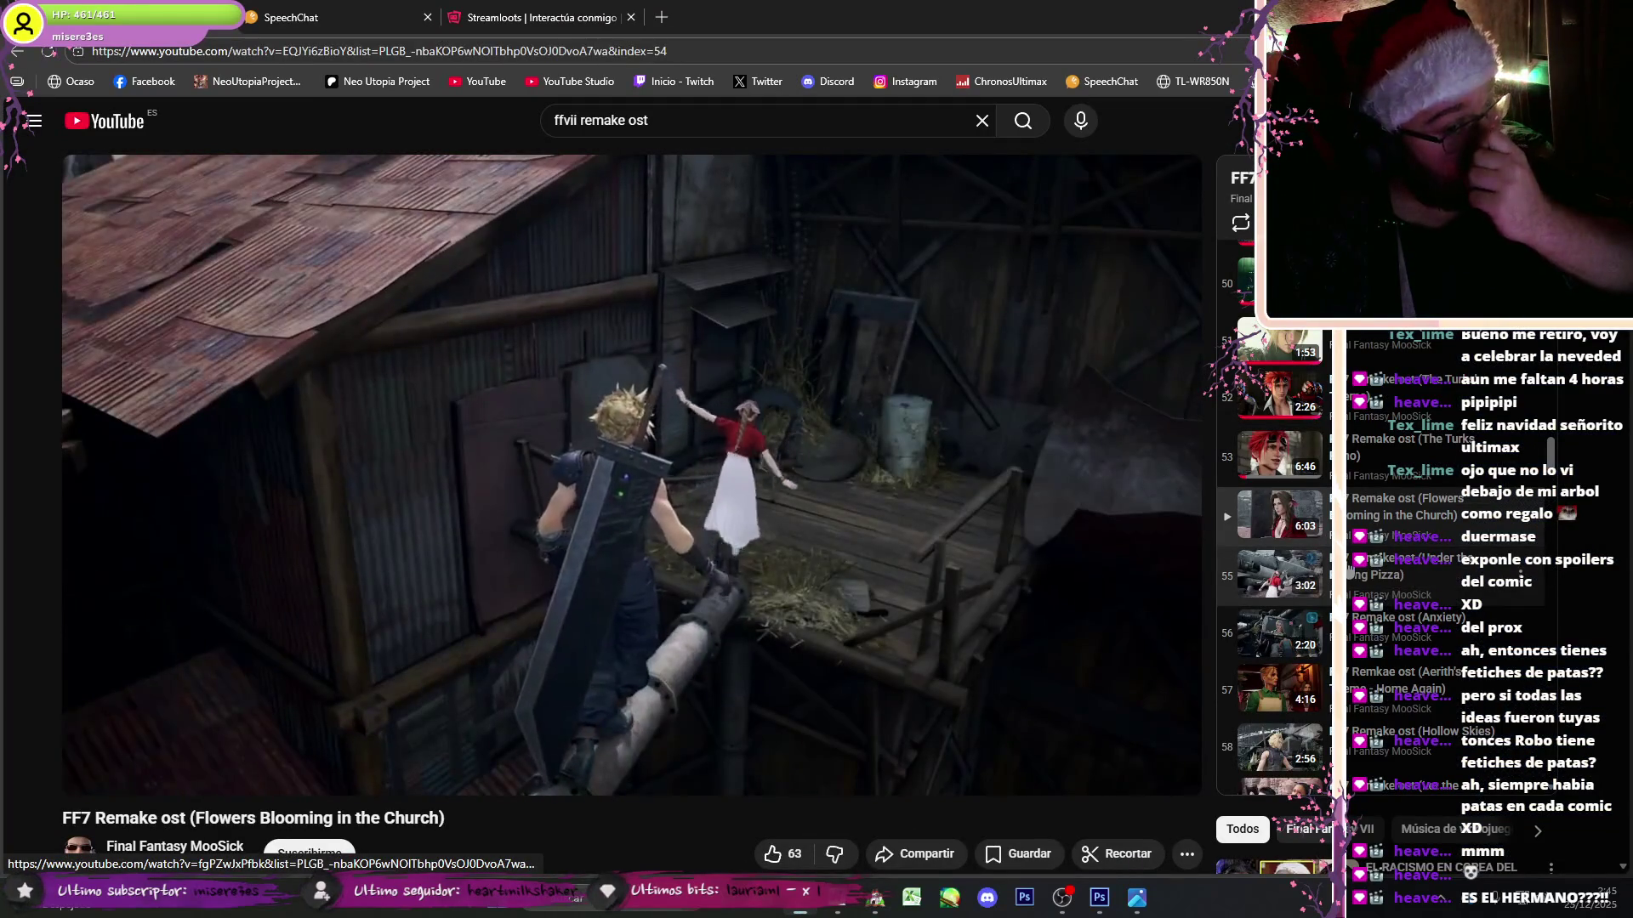
{"action": "left_click", "coordinate": [1395, 565]}
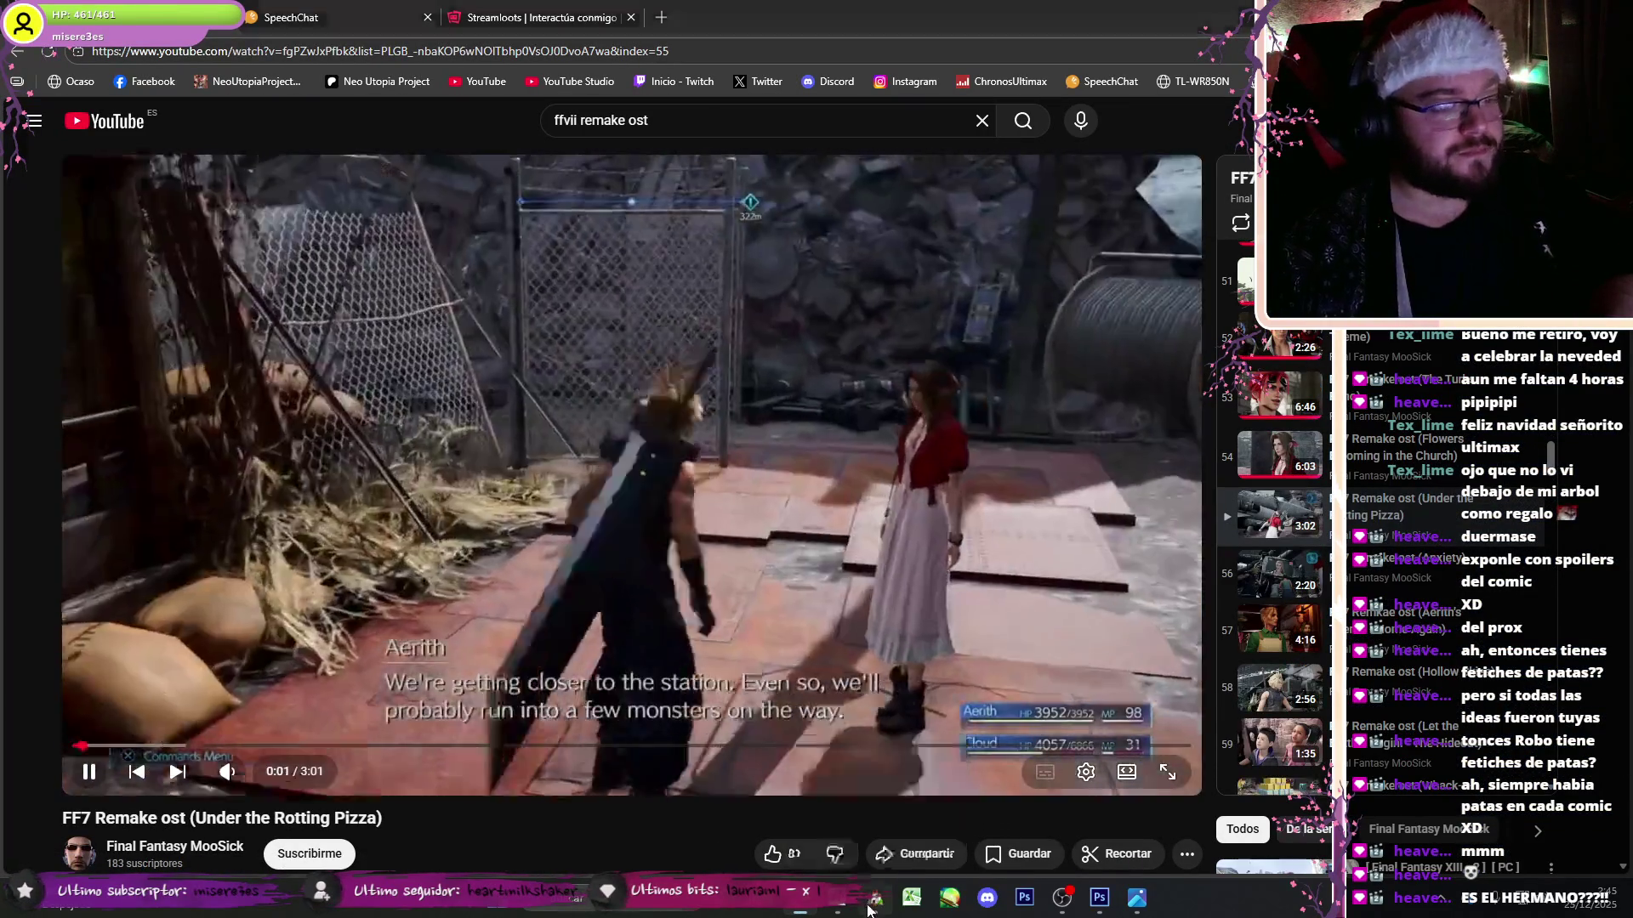
{"action": "left_click", "coordinate": [869, 908]}
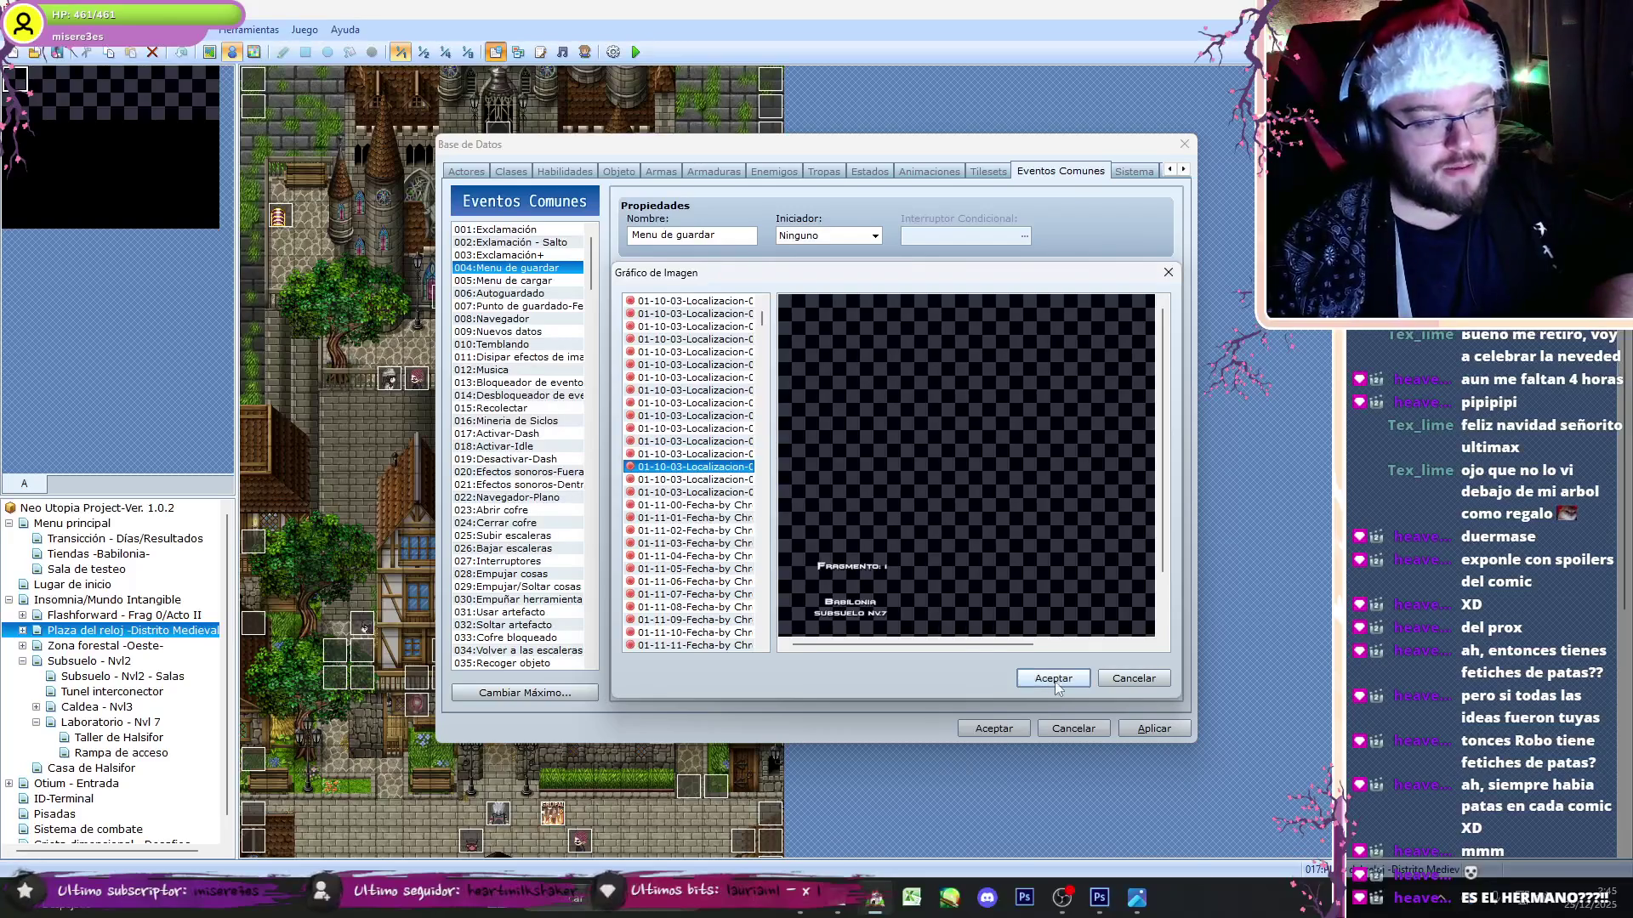
- Confirm the Localización 10 picture and paste the copied block into Menu de cargar
{"action": "left_click", "coordinate": [1054, 678]}
{"action": "key", "text": "Return"}
{"action": "left_click", "coordinate": [1006, 499]}
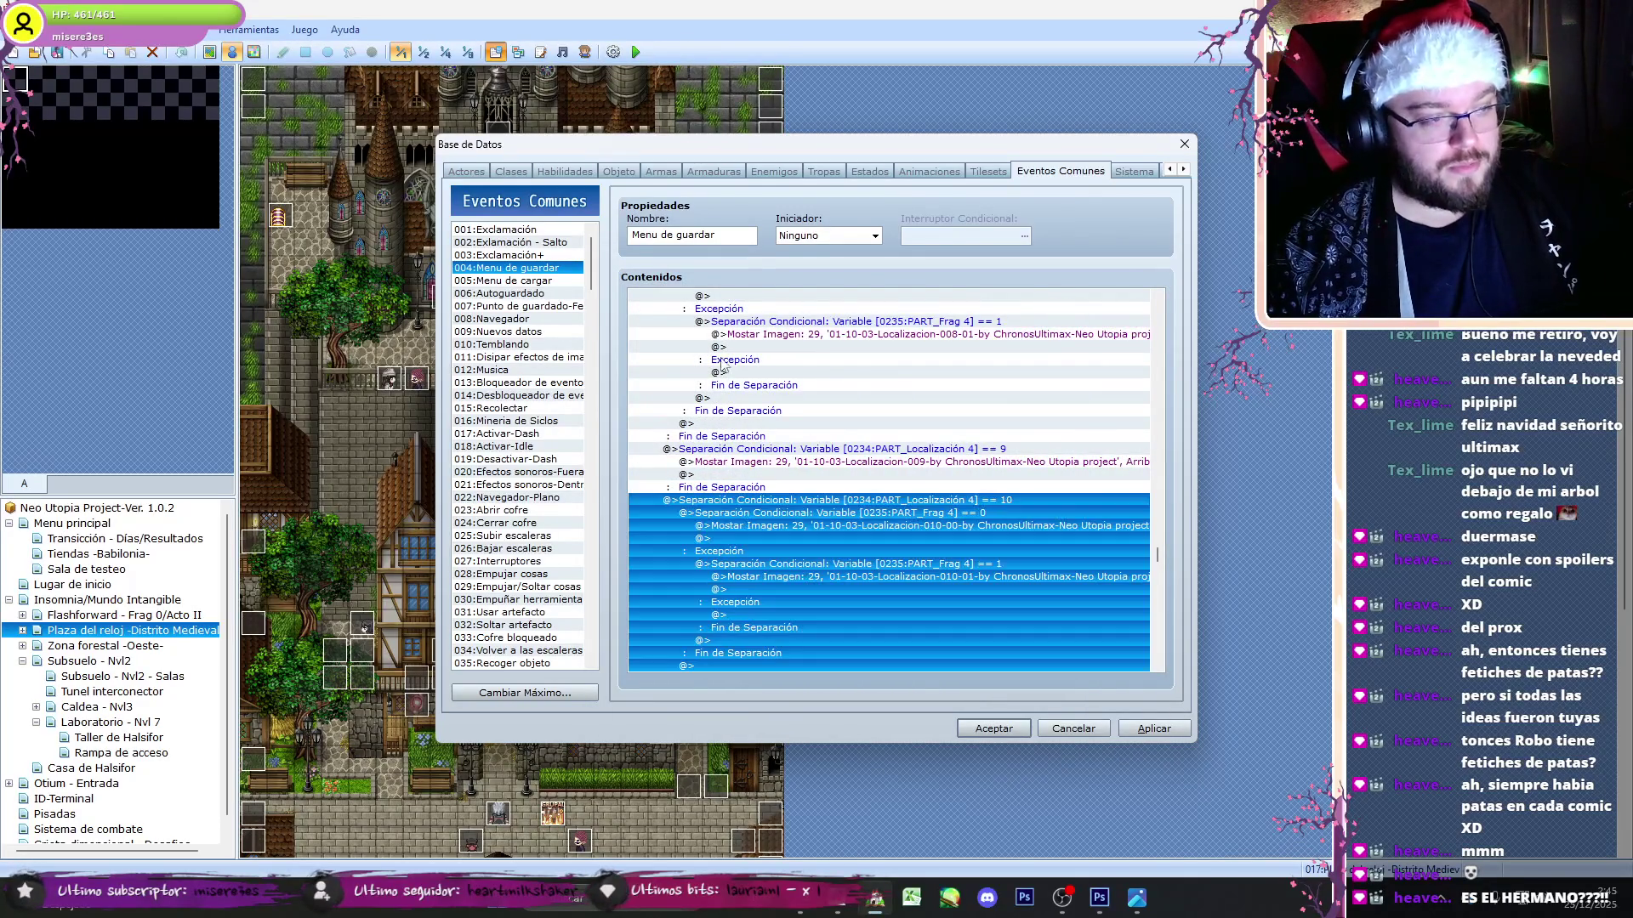
{"action": "left_click", "coordinate": [536, 280]}
{"action": "left_click_drag", "start_coordinate": [1157, 311], "coordinate": [1172, 612]}
{"action": "left_click", "coordinate": [1019, 448]}
{"action": "key", "text": "ctrl+v"}
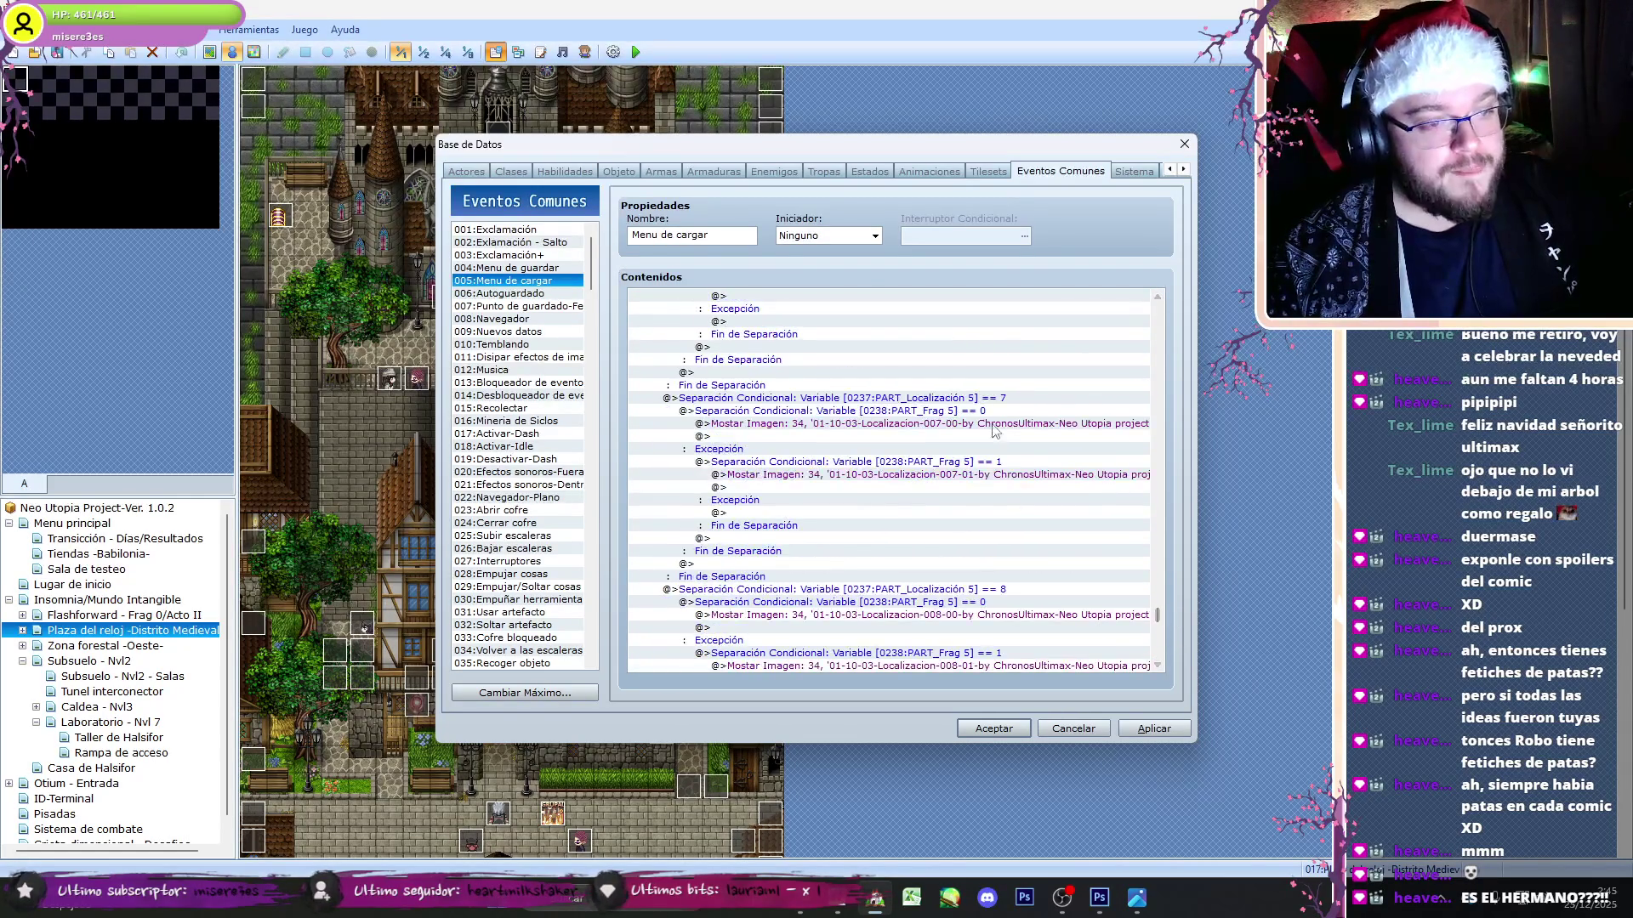
- Paste the fragment 0/1 conditional into the Localización 10 block of Menu de cargar
{"action": "left_click", "coordinate": [1125, 641]}
{"action": "scroll", "coordinate": [1161, 620], "scroll_direction": "down", "scroll_amount": 8}
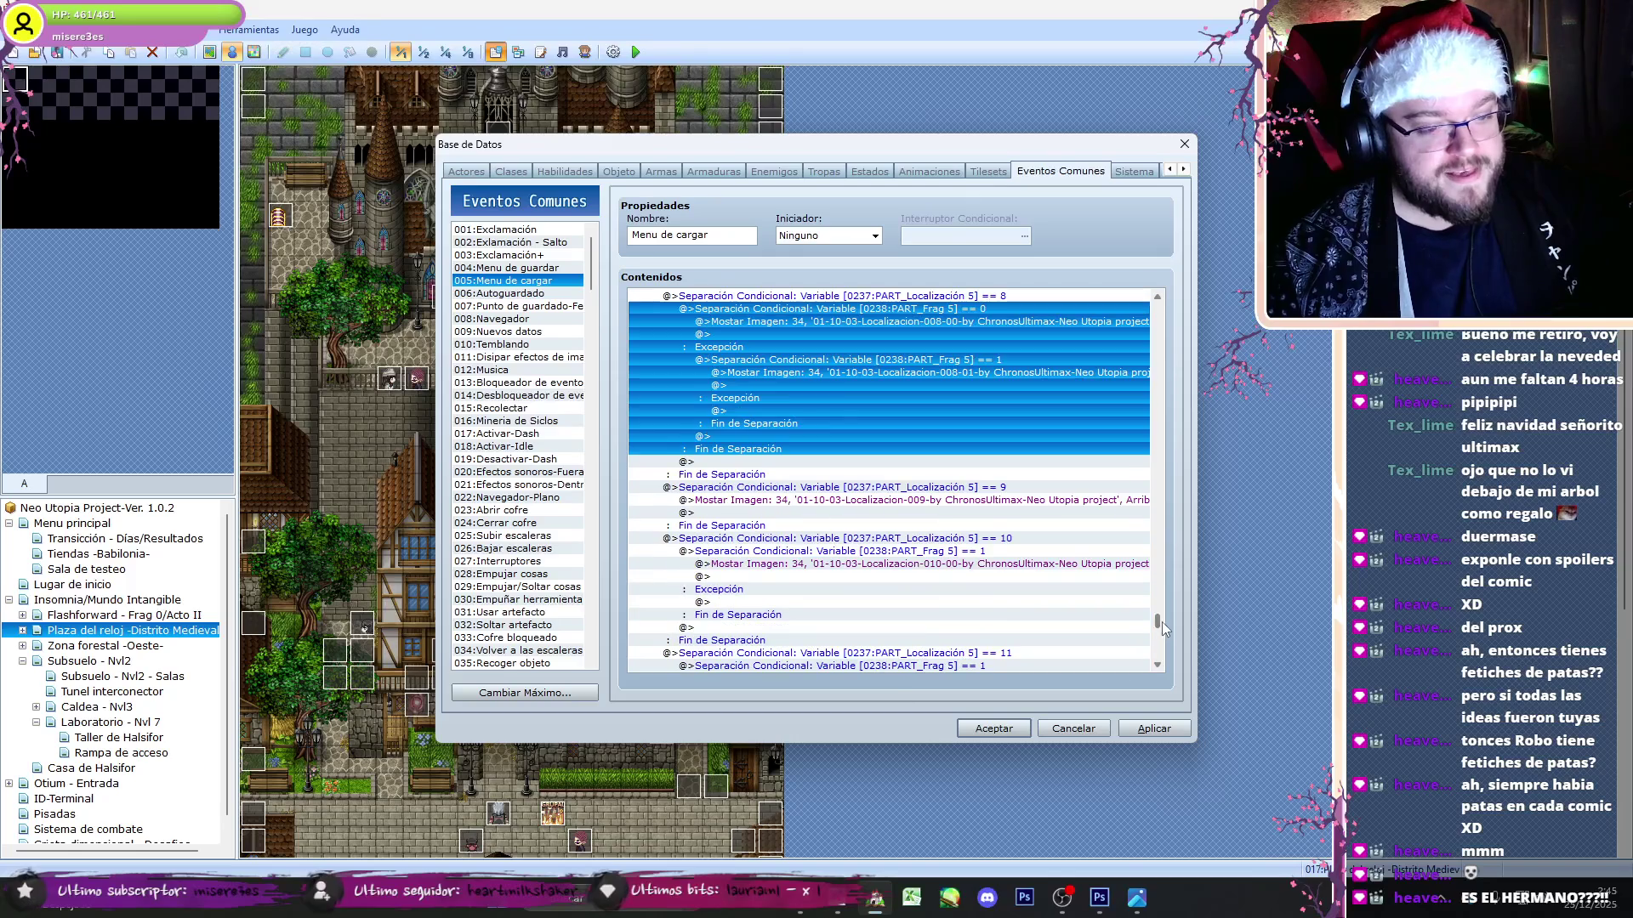
{"action": "left_click", "coordinate": [1002, 564]}
{"action": "left_click", "coordinate": [1002, 553]}
{"action": "key", "text": "ctrl+v"}
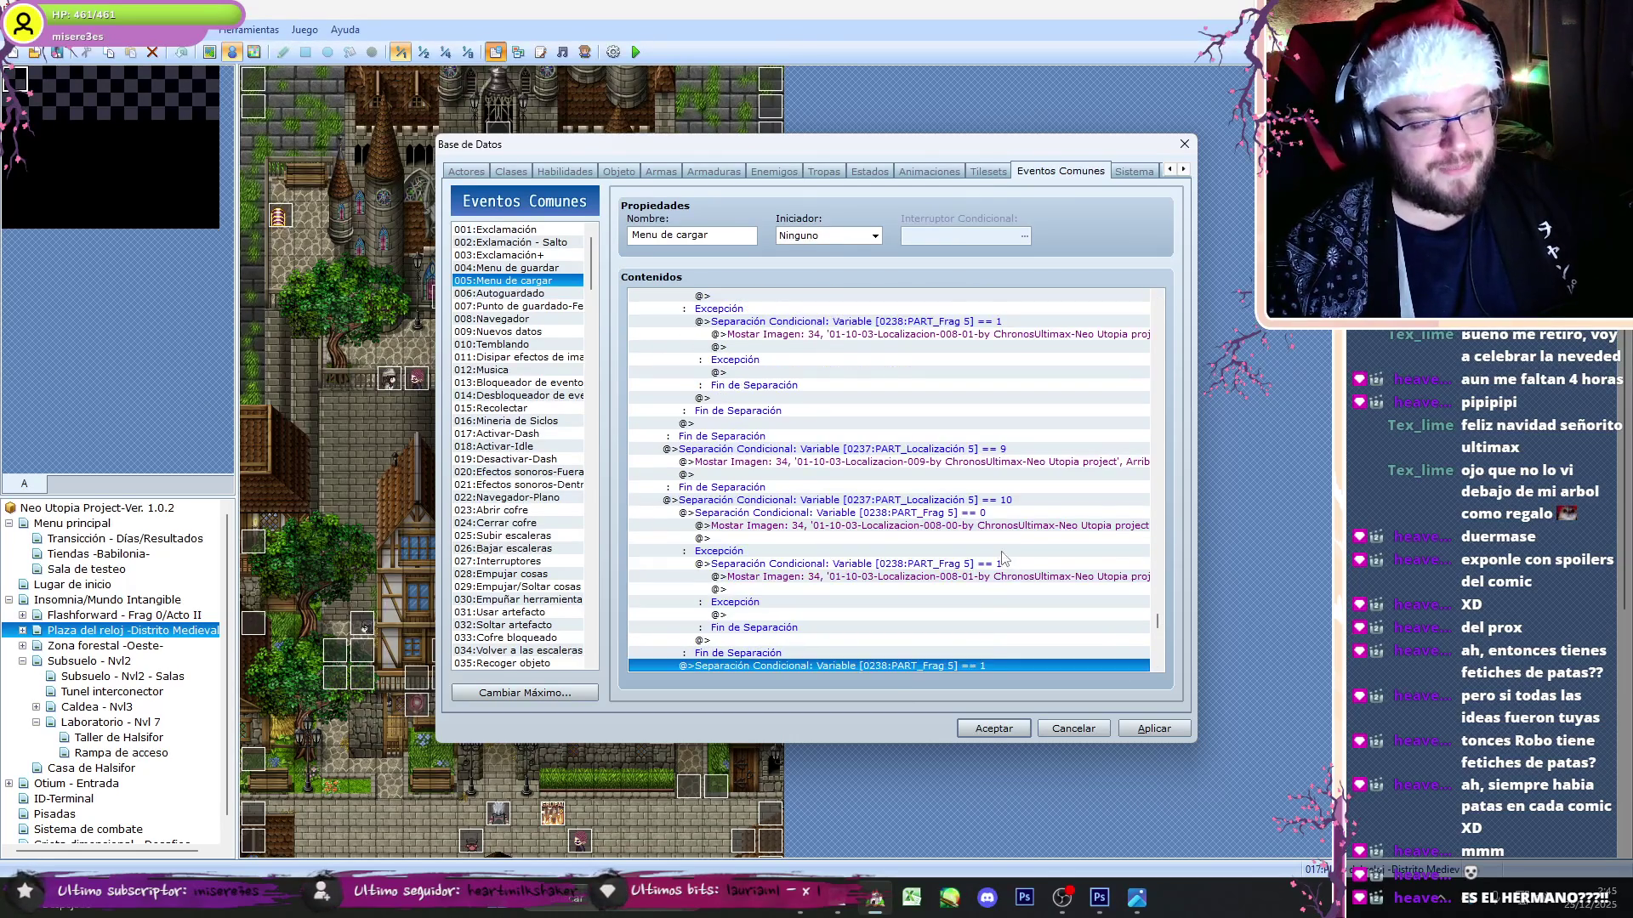
- Add a show-image command with the Fragmento 1 location image to the fragment 1 branch
{"action": "left_click", "coordinate": [997, 579]}
{"action": "double_click", "coordinate": [997, 581]}
{"action": "key", "text": "Tab"}
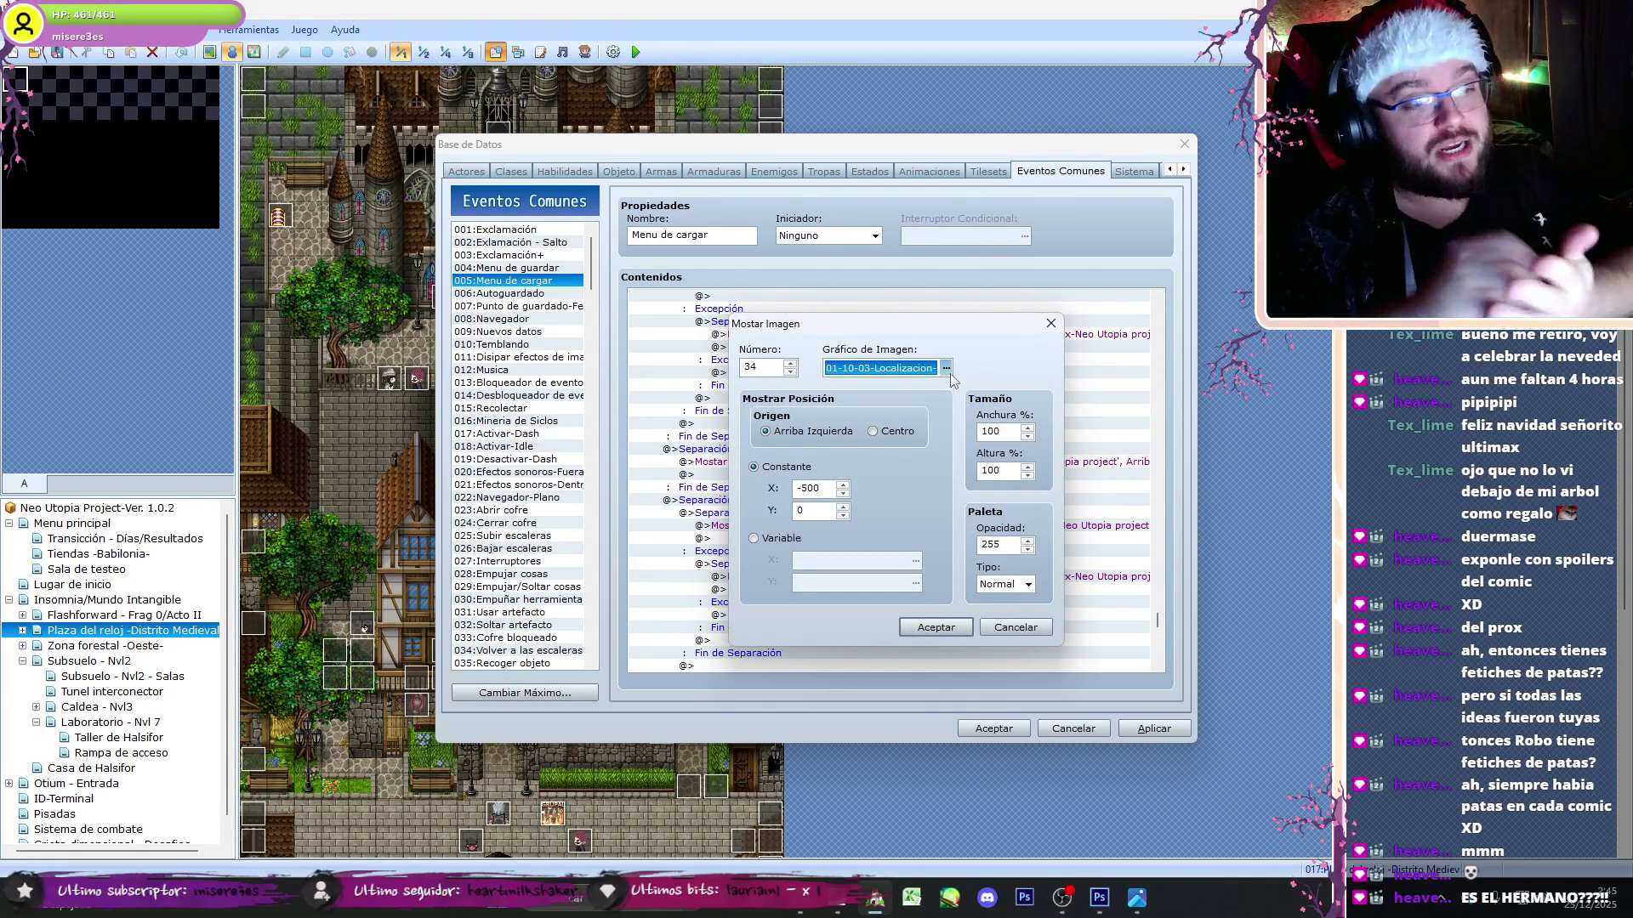
{"action": "left_click", "coordinate": [951, 374]}
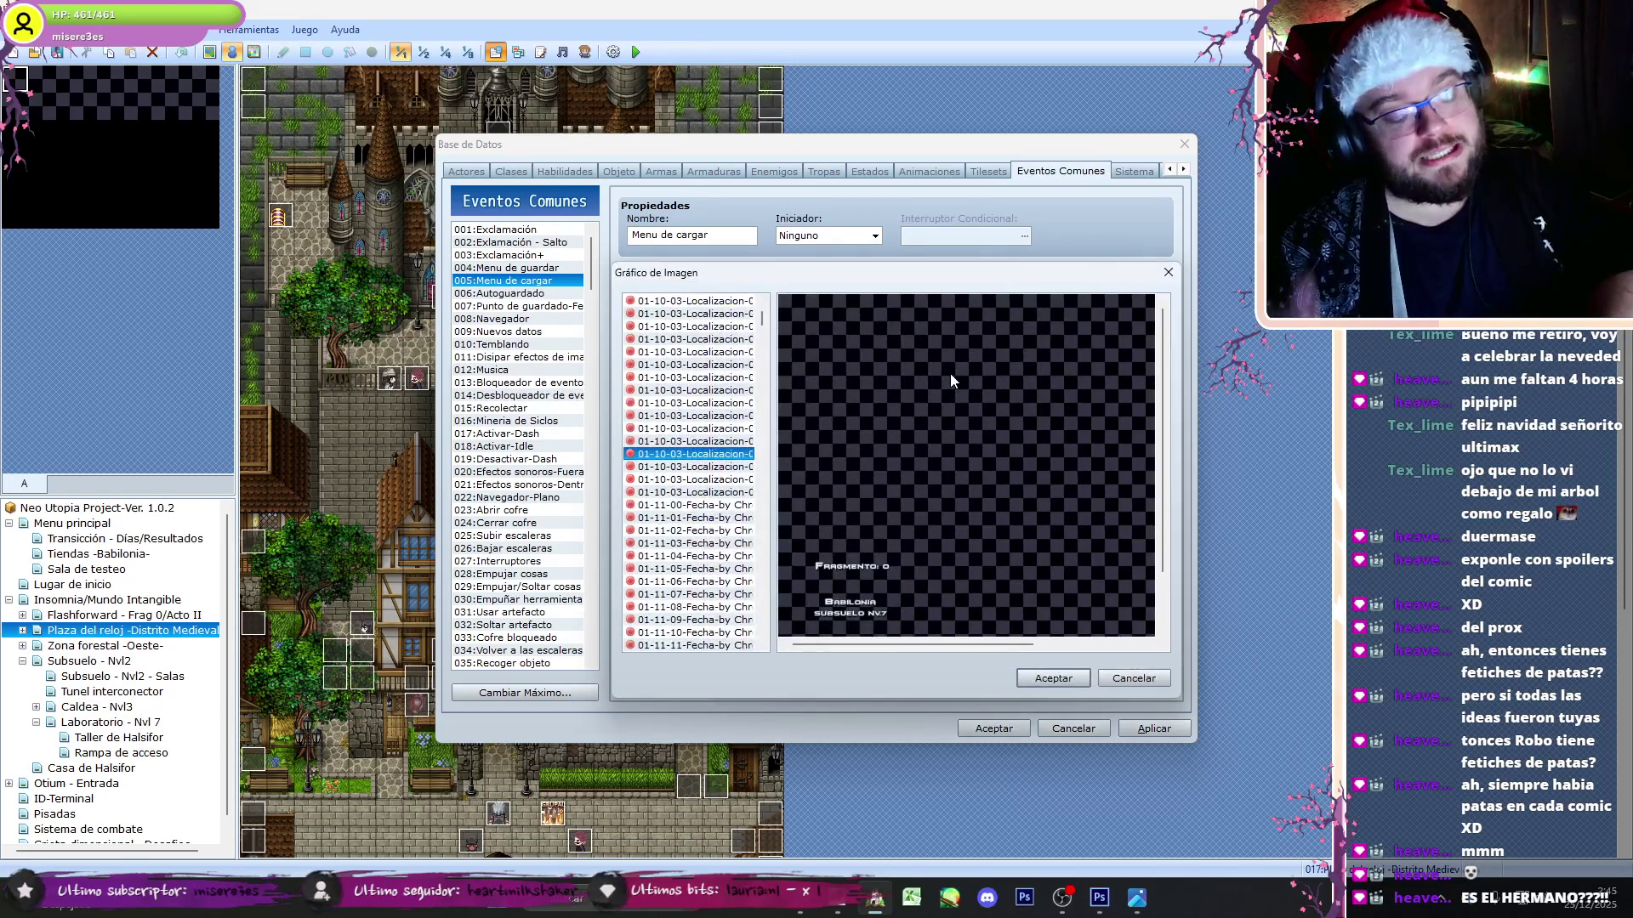
{"action": "key", "text": "Down"}
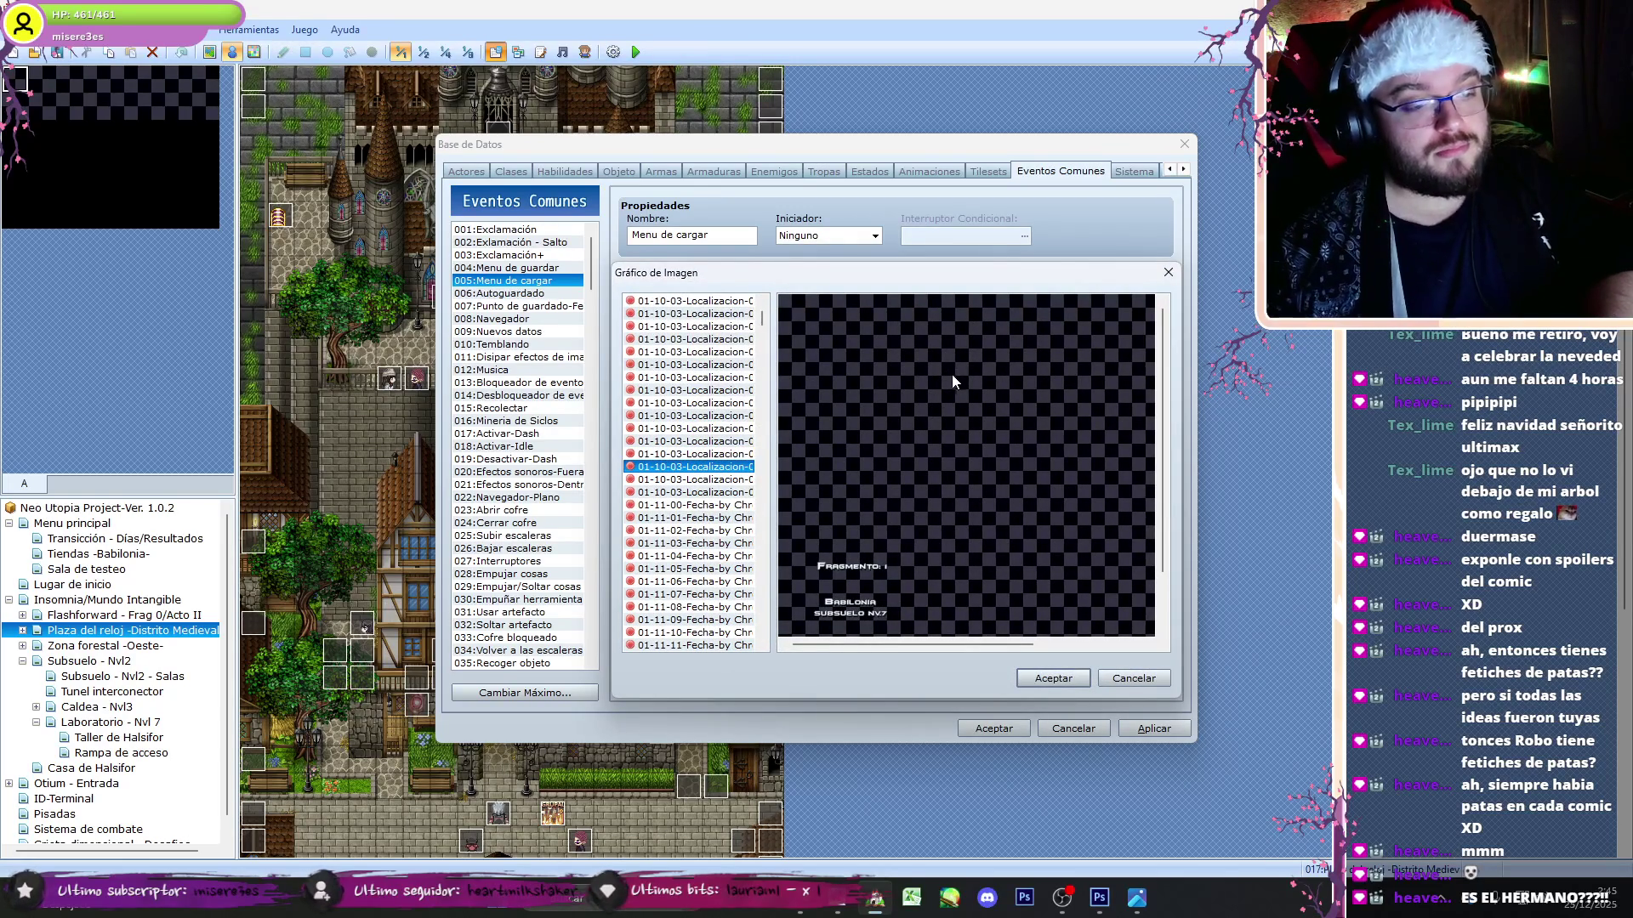
{"action": "left_click", "coordinate": [1046, 677]}
{"action": "left_click", "coordinate": [936, 621]}
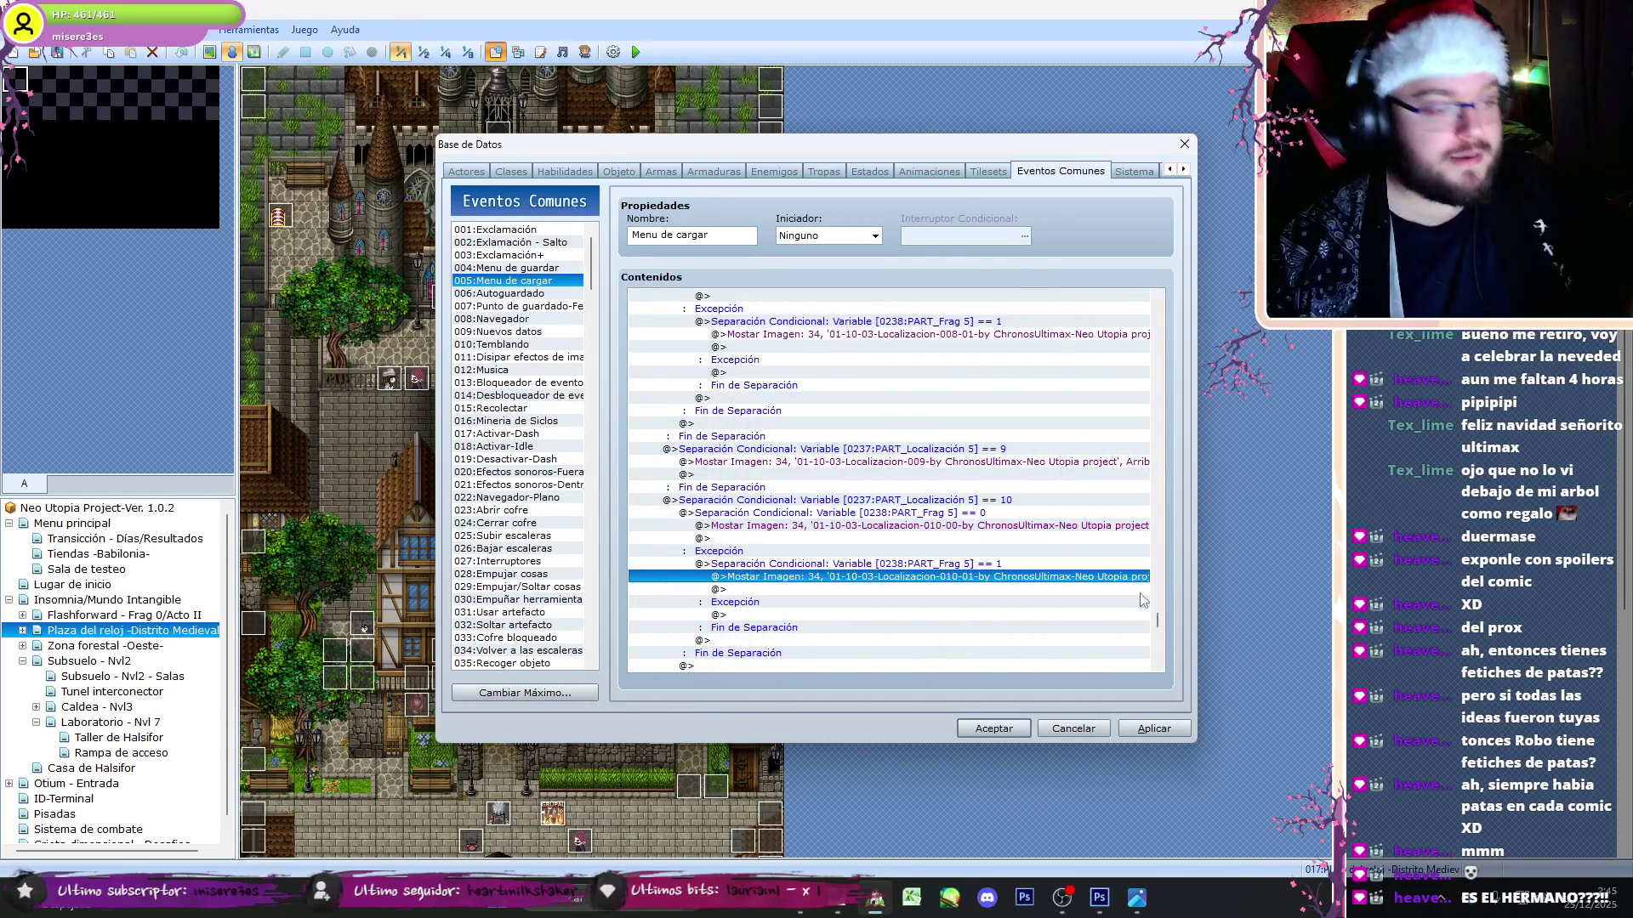
{"action": "left_click", "coordinate": [961, 499]}
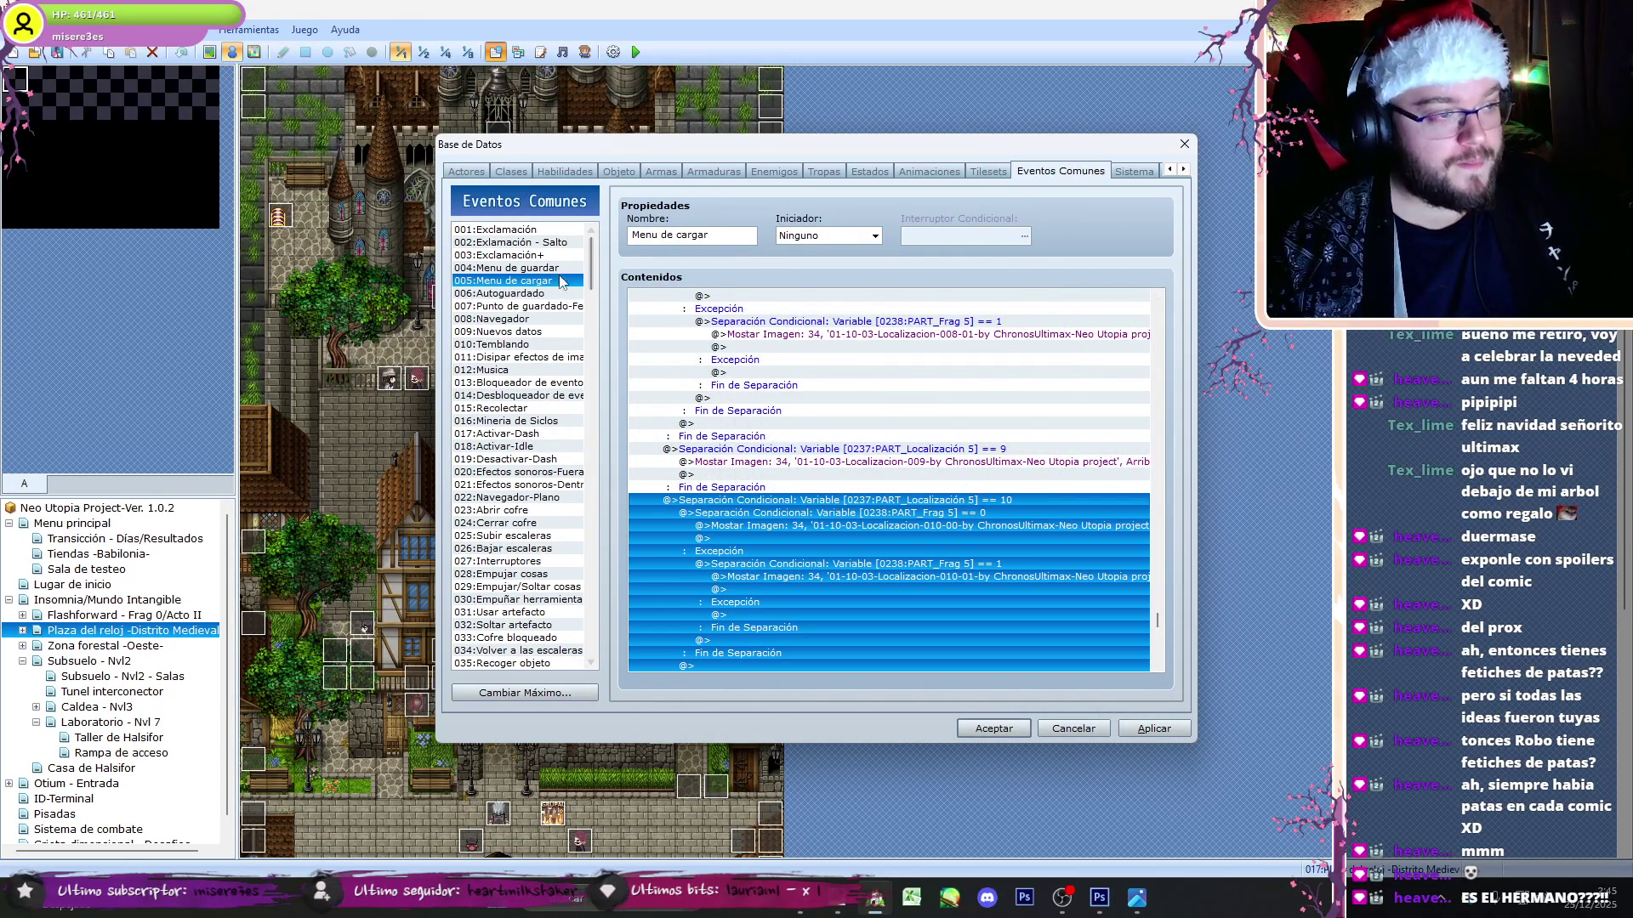
- Paste the updated Localización 10 block into Menu de guardar, then apply and close the database
{"action": "left_click", "coordinate": [548, 267]}
{"action": "mouse_move", "coordinate": [1157, 317]}
{"action": "left_mouse_down"}
{"action": "mouse_move", "coordinate": [1172, 491]}
{"action": "mouse_move", "coordinate": [1180, 477]}
{"action": "mouse_move", "coordinate": [1161, 623]}
{"action": "left_mouse_up"}
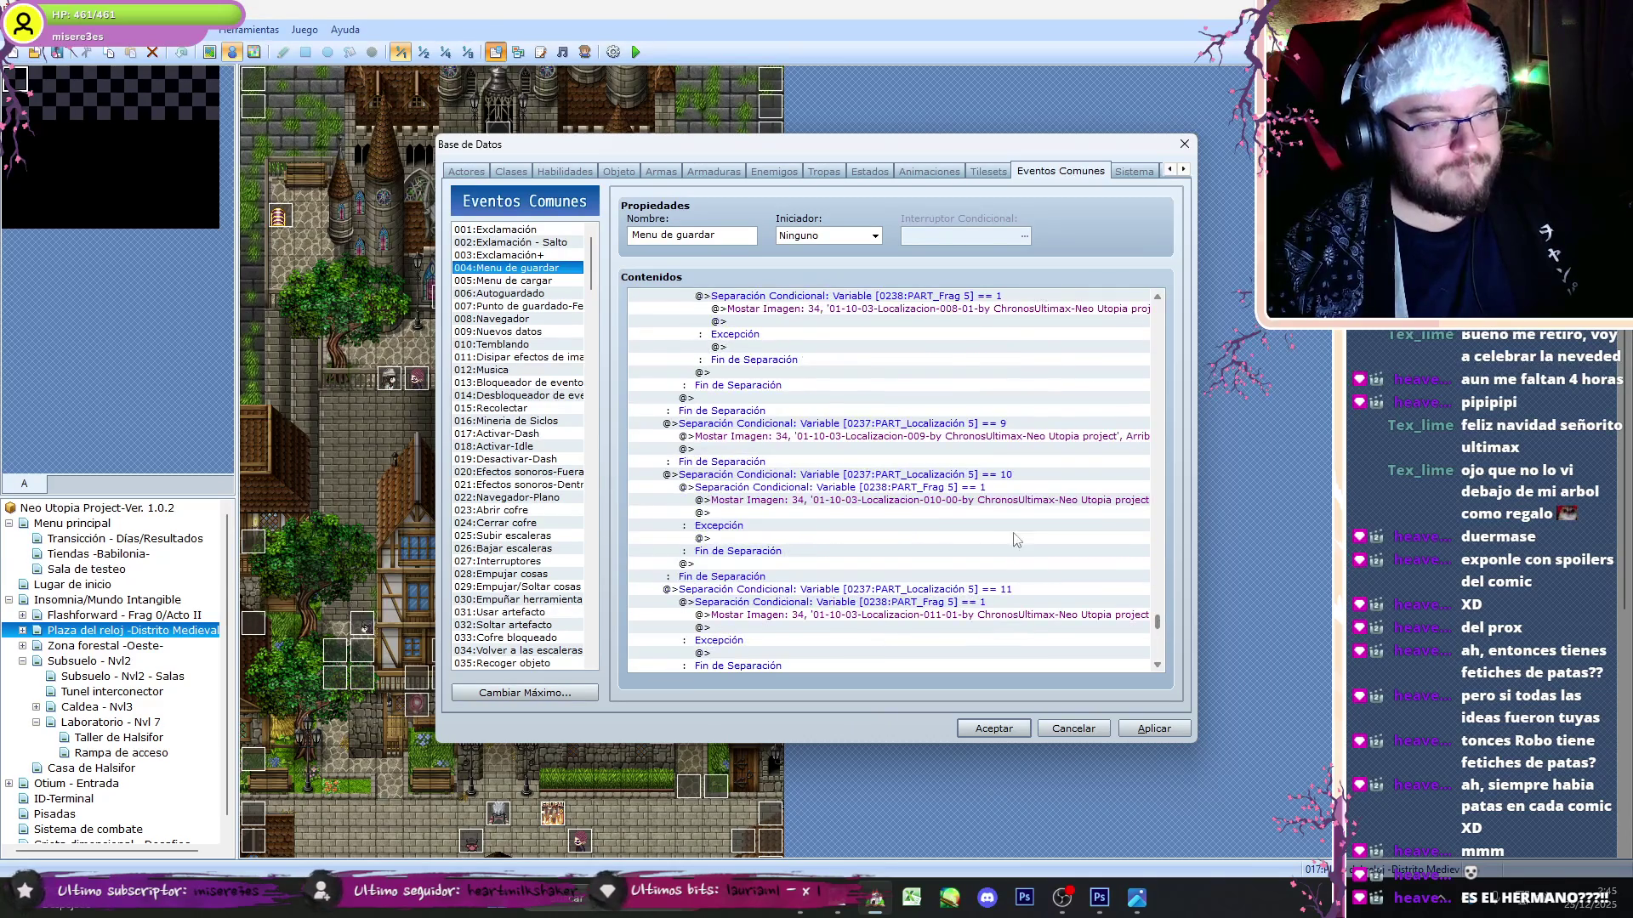
{"action": "left_click", "coordinate": [1015, 478]}
{"action": "key", "text": "ctrl+v"}
{"action": "left_click", "coordinate": [1181, 727]}
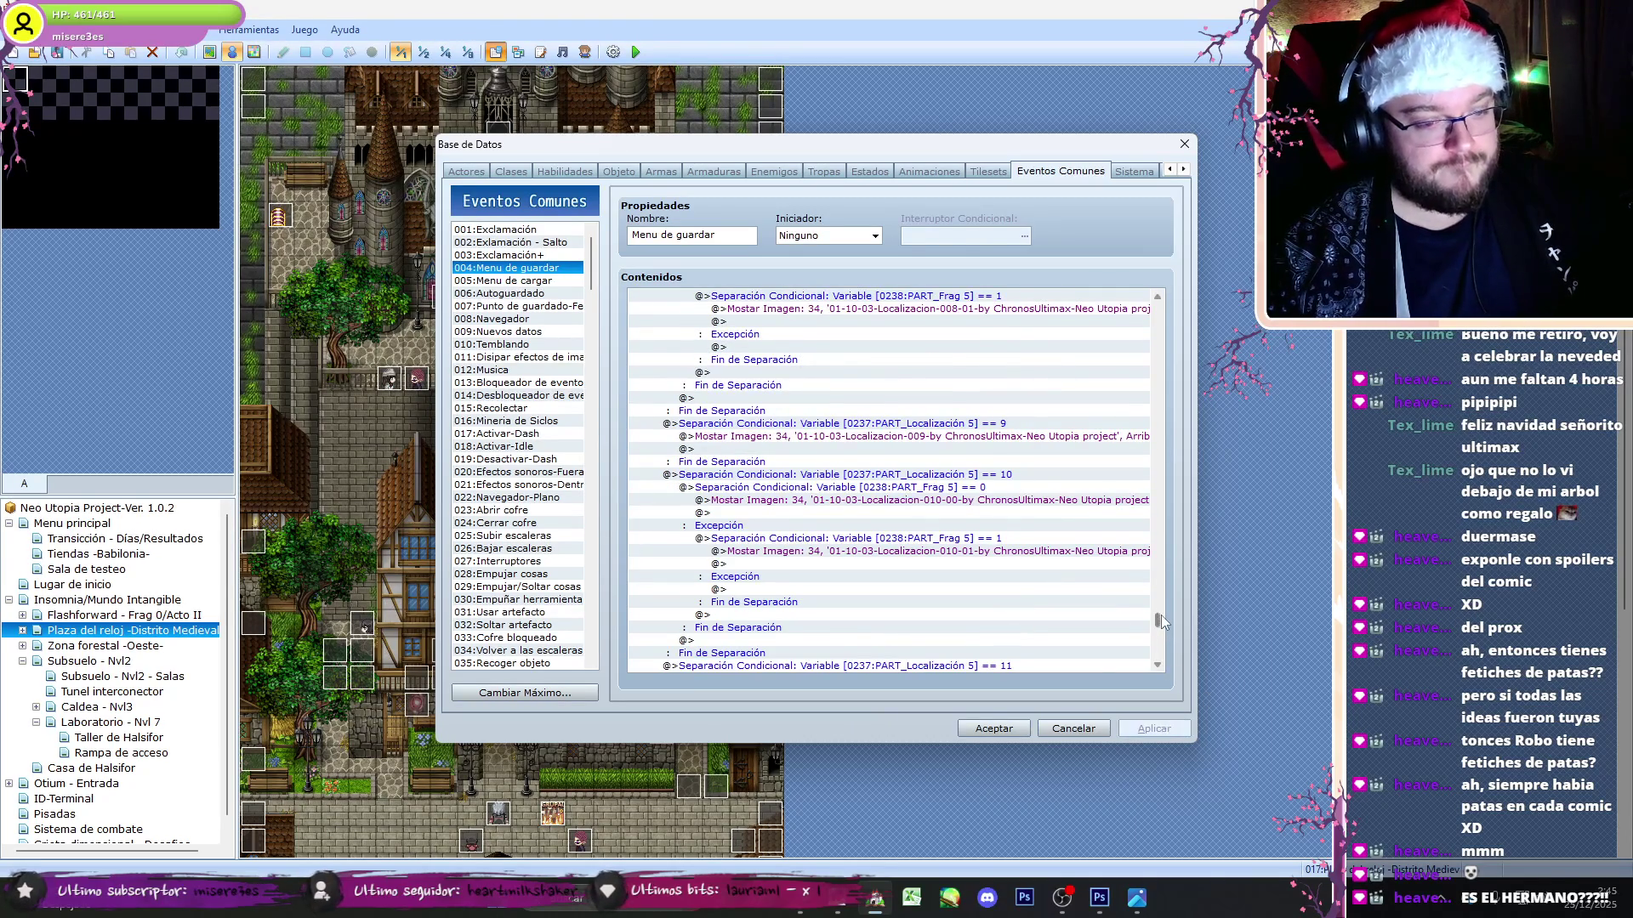
{"action": "left_click", "coordinate": [994, 729]}
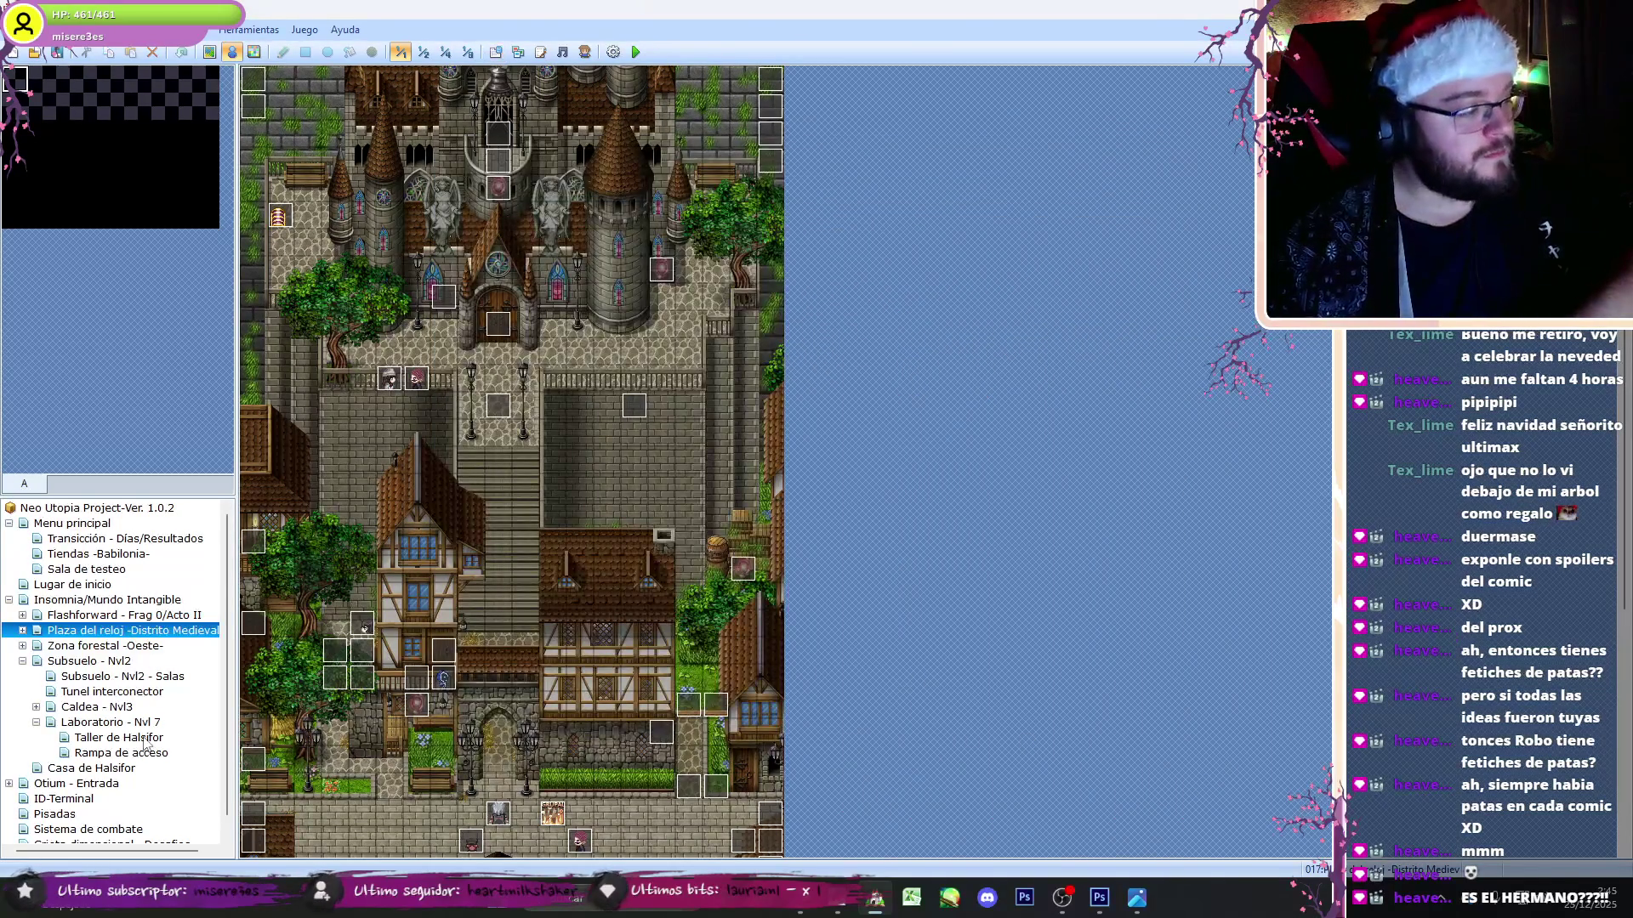
- Inspect the Aeropuerto de Narita save-point event's save_game(0) script and close it
{"action": "left_click", "coordinate": [23, 631]}
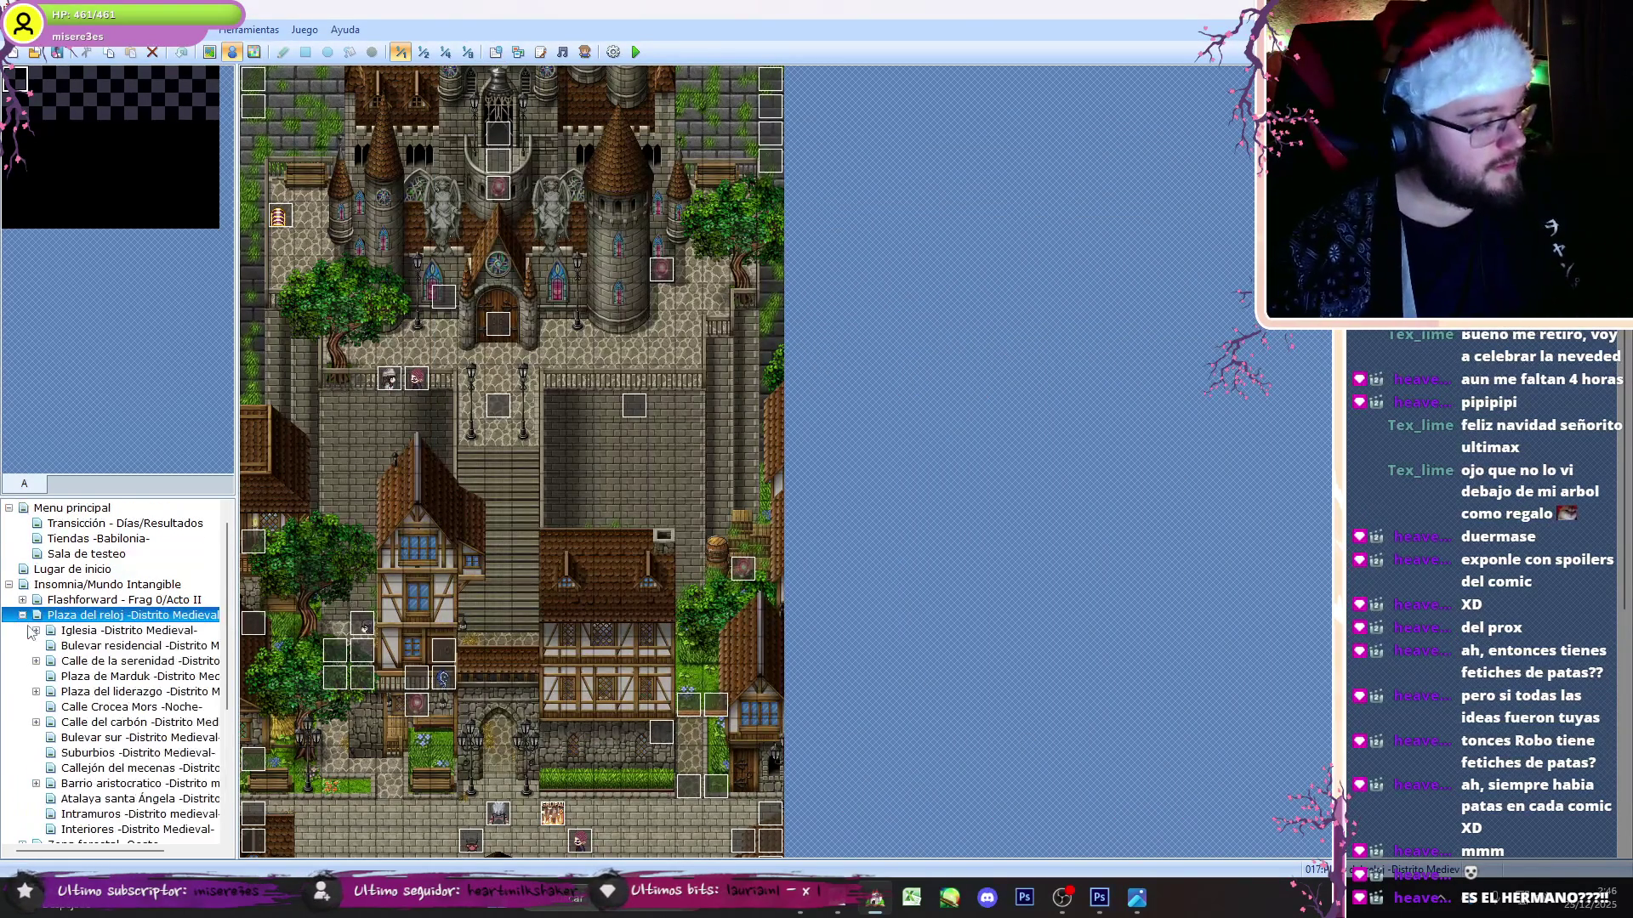
{"action": "left_click", "coordinate": [25, 601]}
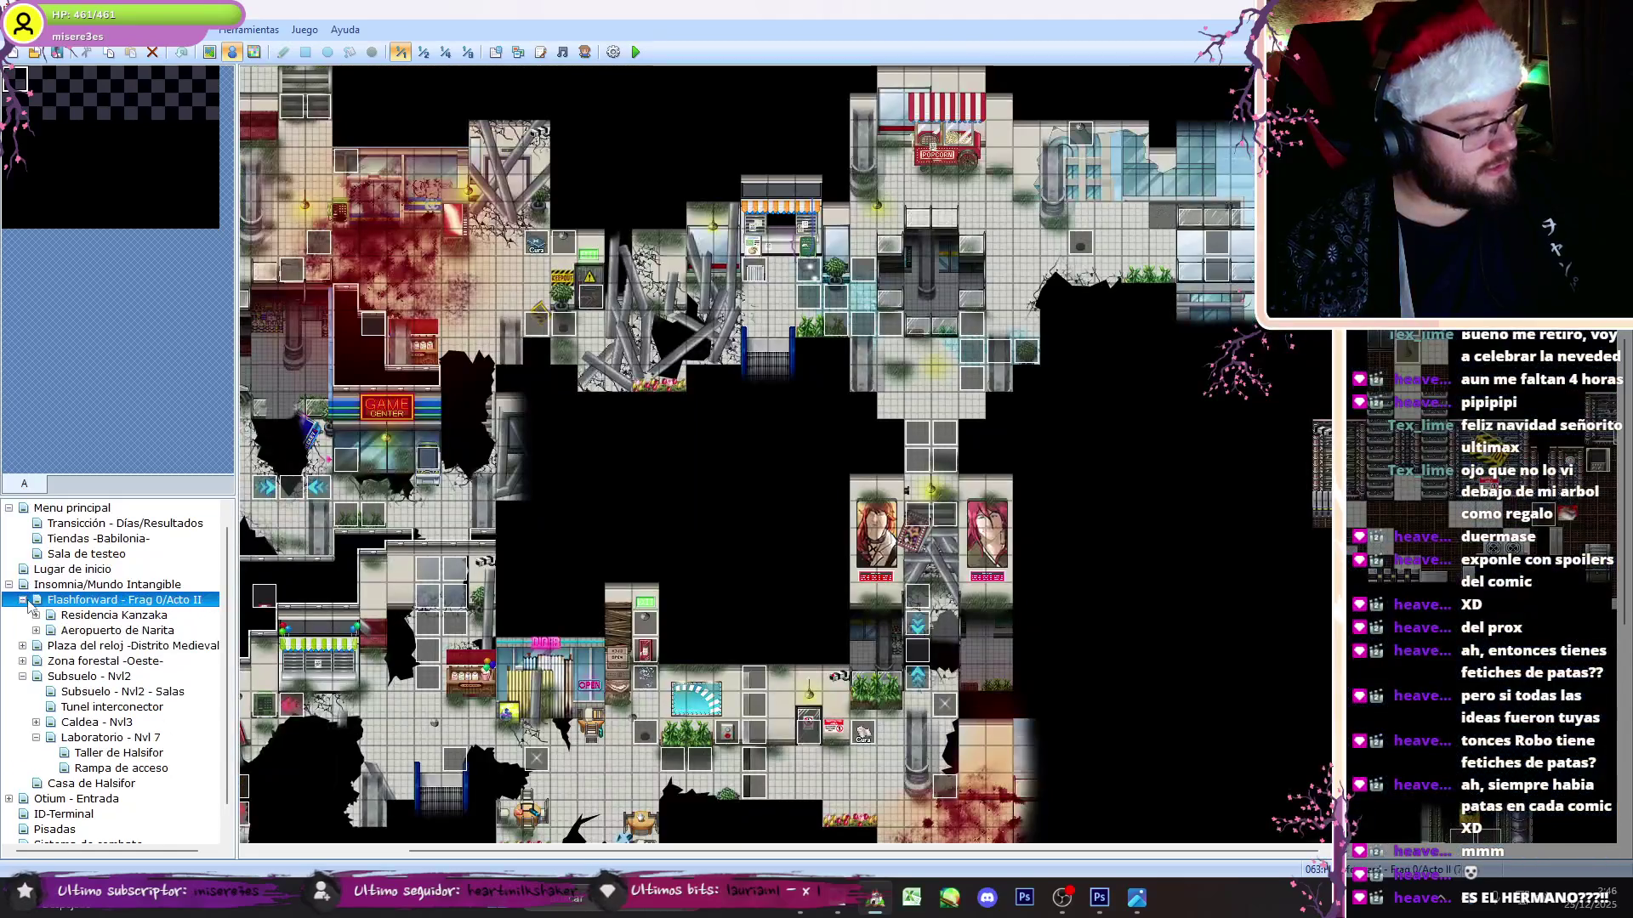
{"action": "left_click", "coordinate": [53, 615]}
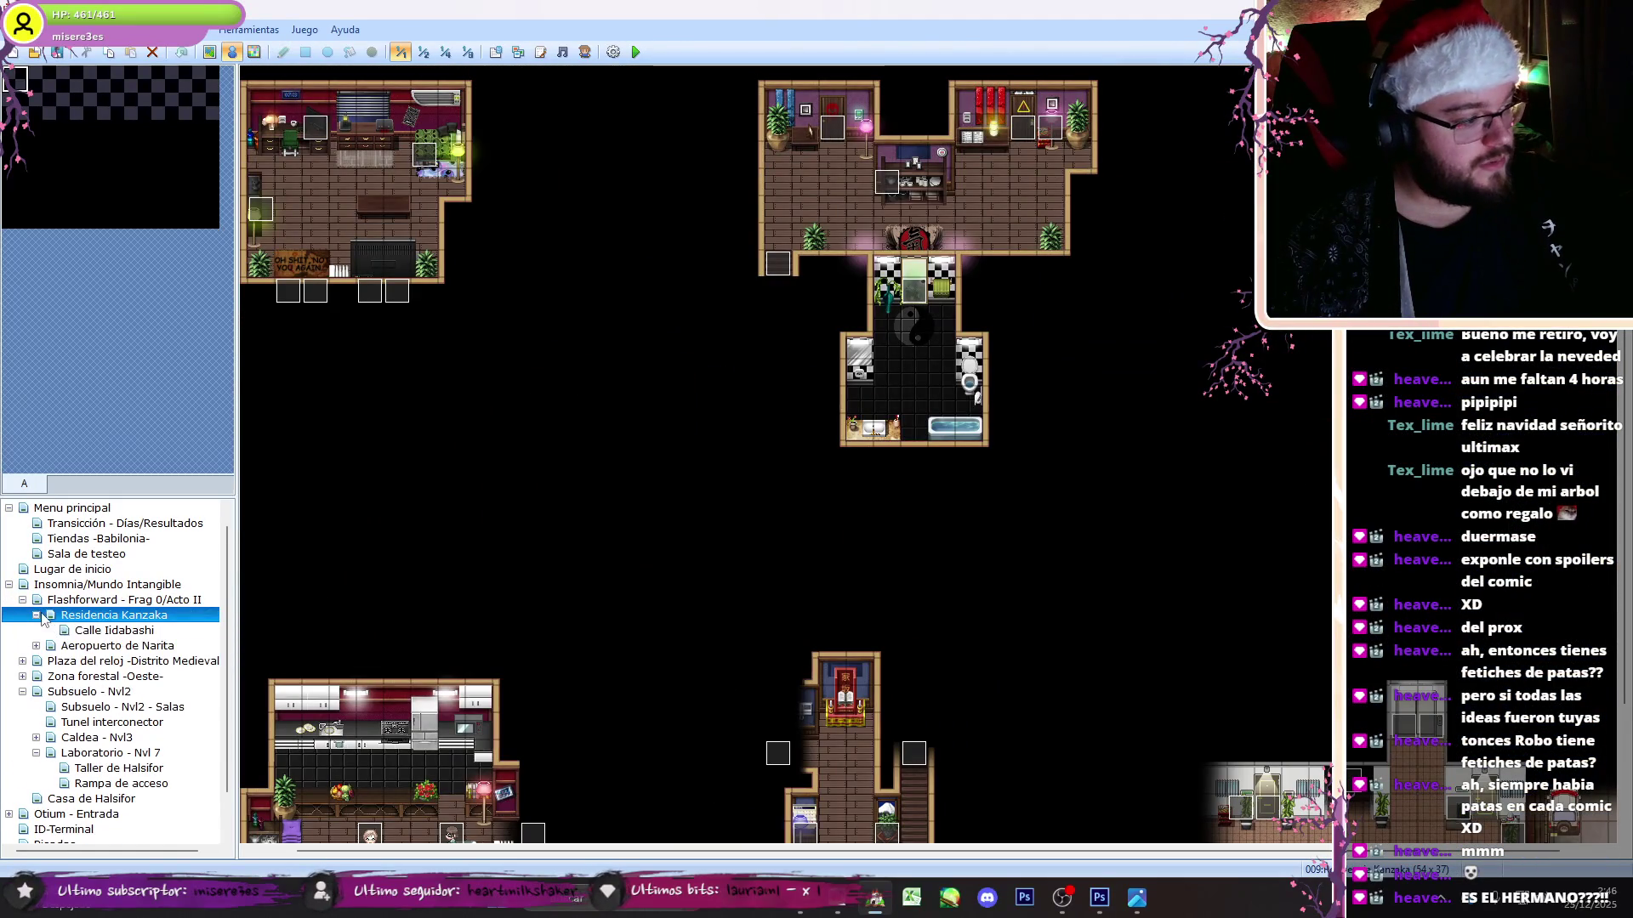
{"action": "left_click", "coordinate": [36, 630]}
{"action": "double_click", "coordinate": [751, 709]}
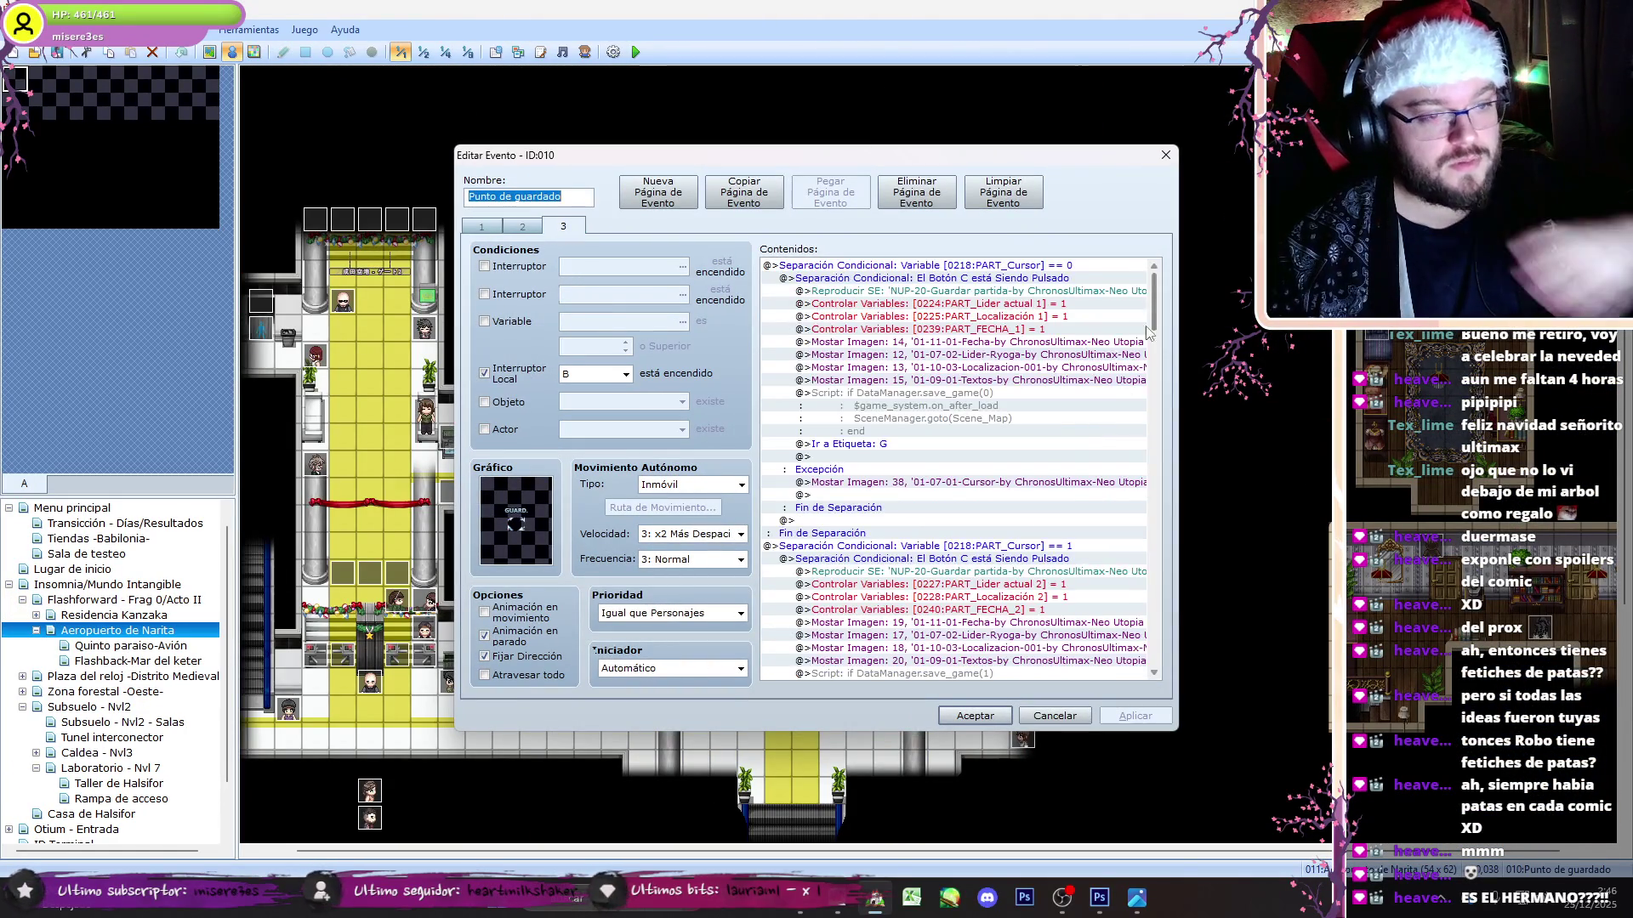
{"action": "left_click", "coordinate": [1002, 402]}
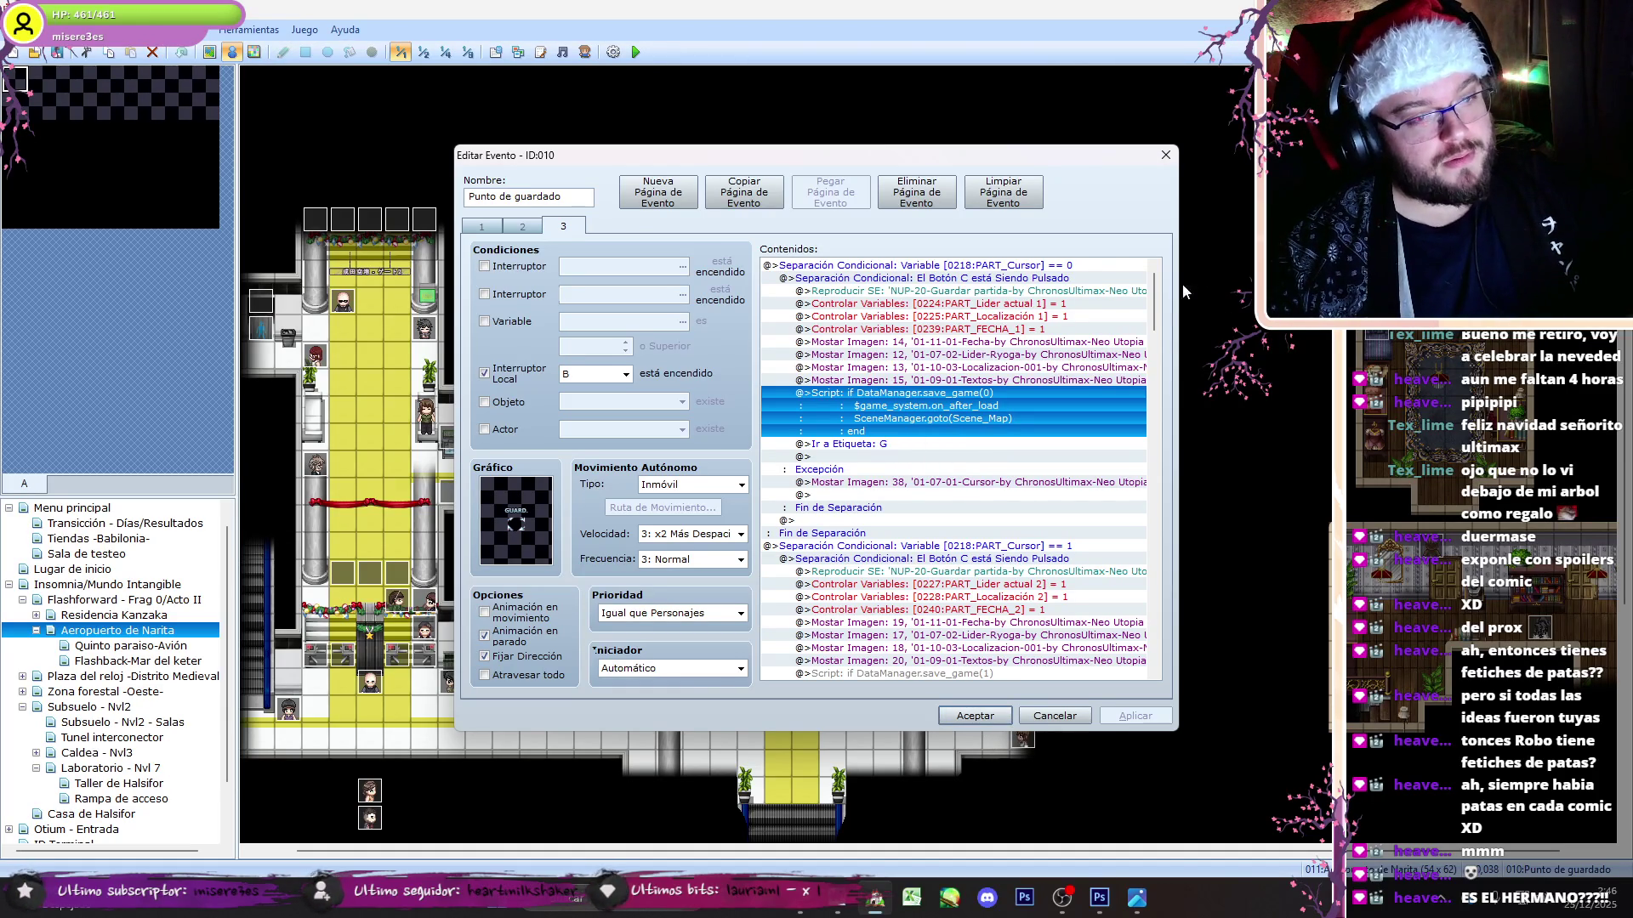
{"action": "scroll", "coordinate": [982, 690], "scroll_direction": "down", "scroll_amount": 5}
{"action": "left_click", "coordinate": [975, 716]}
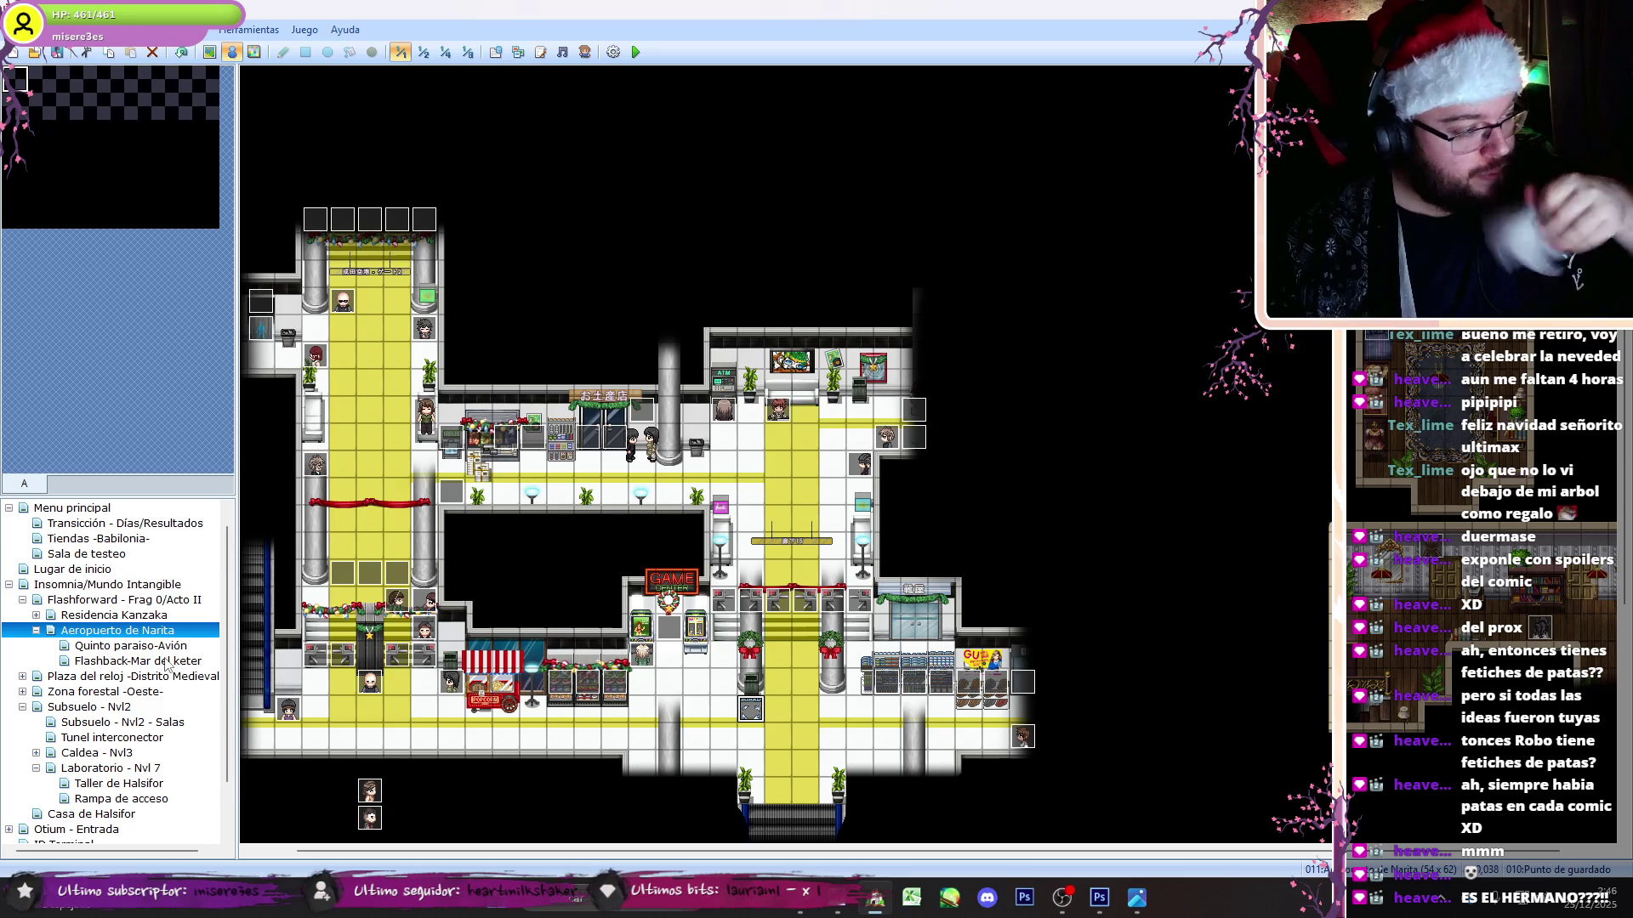
- View the Flashforward - Frag 0/Acto II save-point script and close it unchanged
{"action": "left_click", "coordinate": [95, 601]}
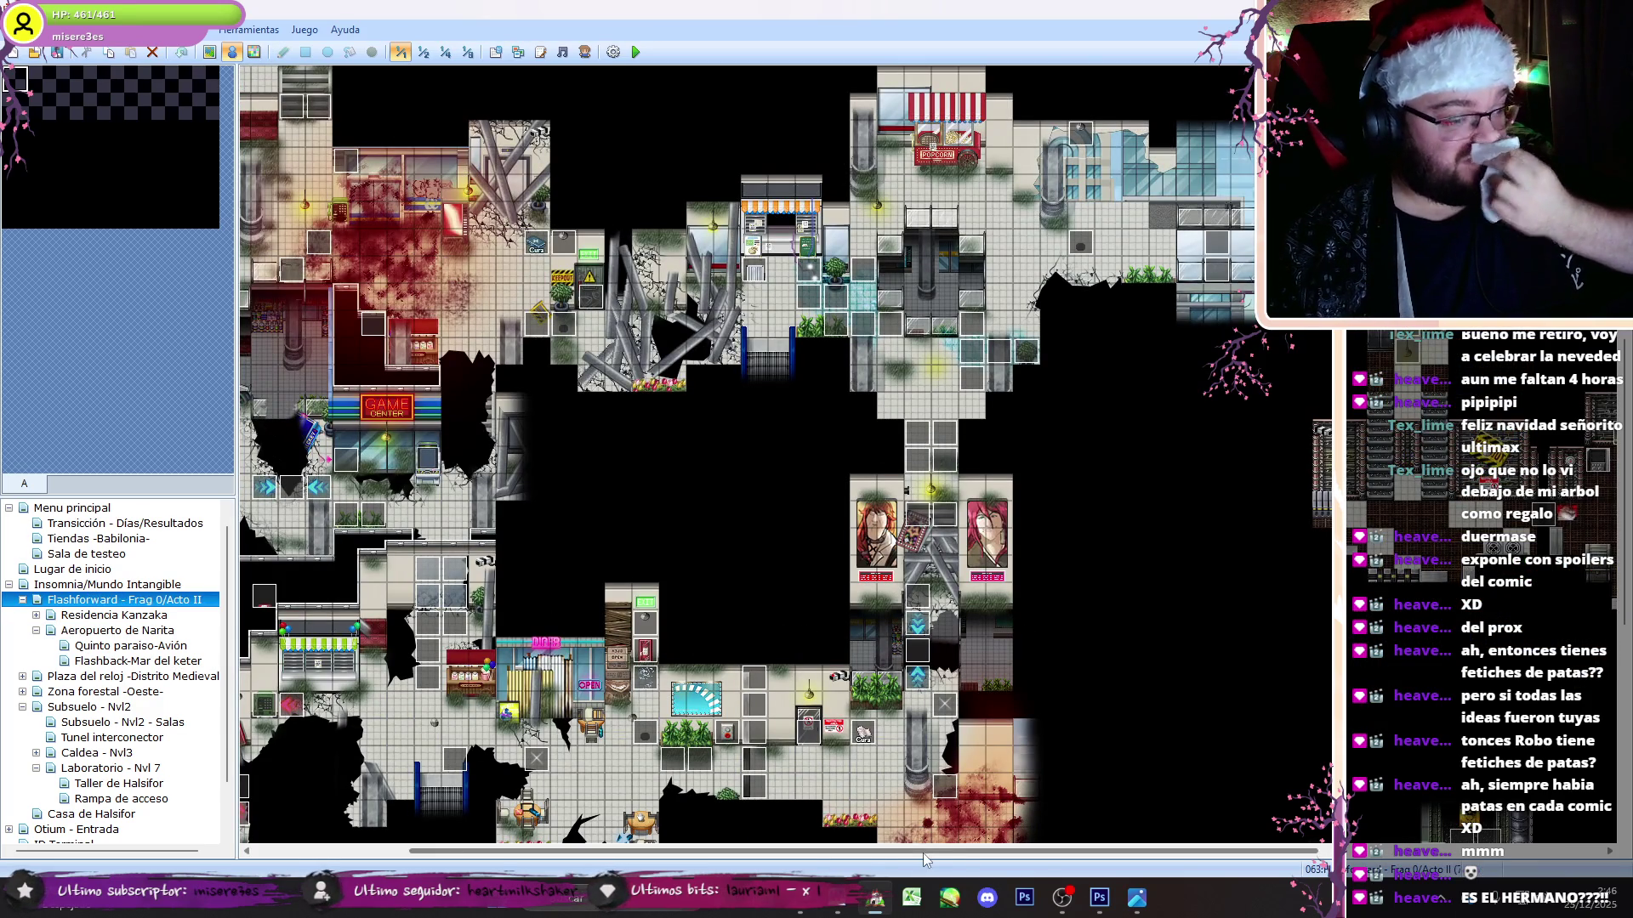
{"action": "scroll", "coordinate": [785, 455], "scroll_direction": "right", "scroll_amount": 5}
{"action": "scroll", "coordinate": [786, 454], "scroll_direction": "down", "scroll_amount": 5}
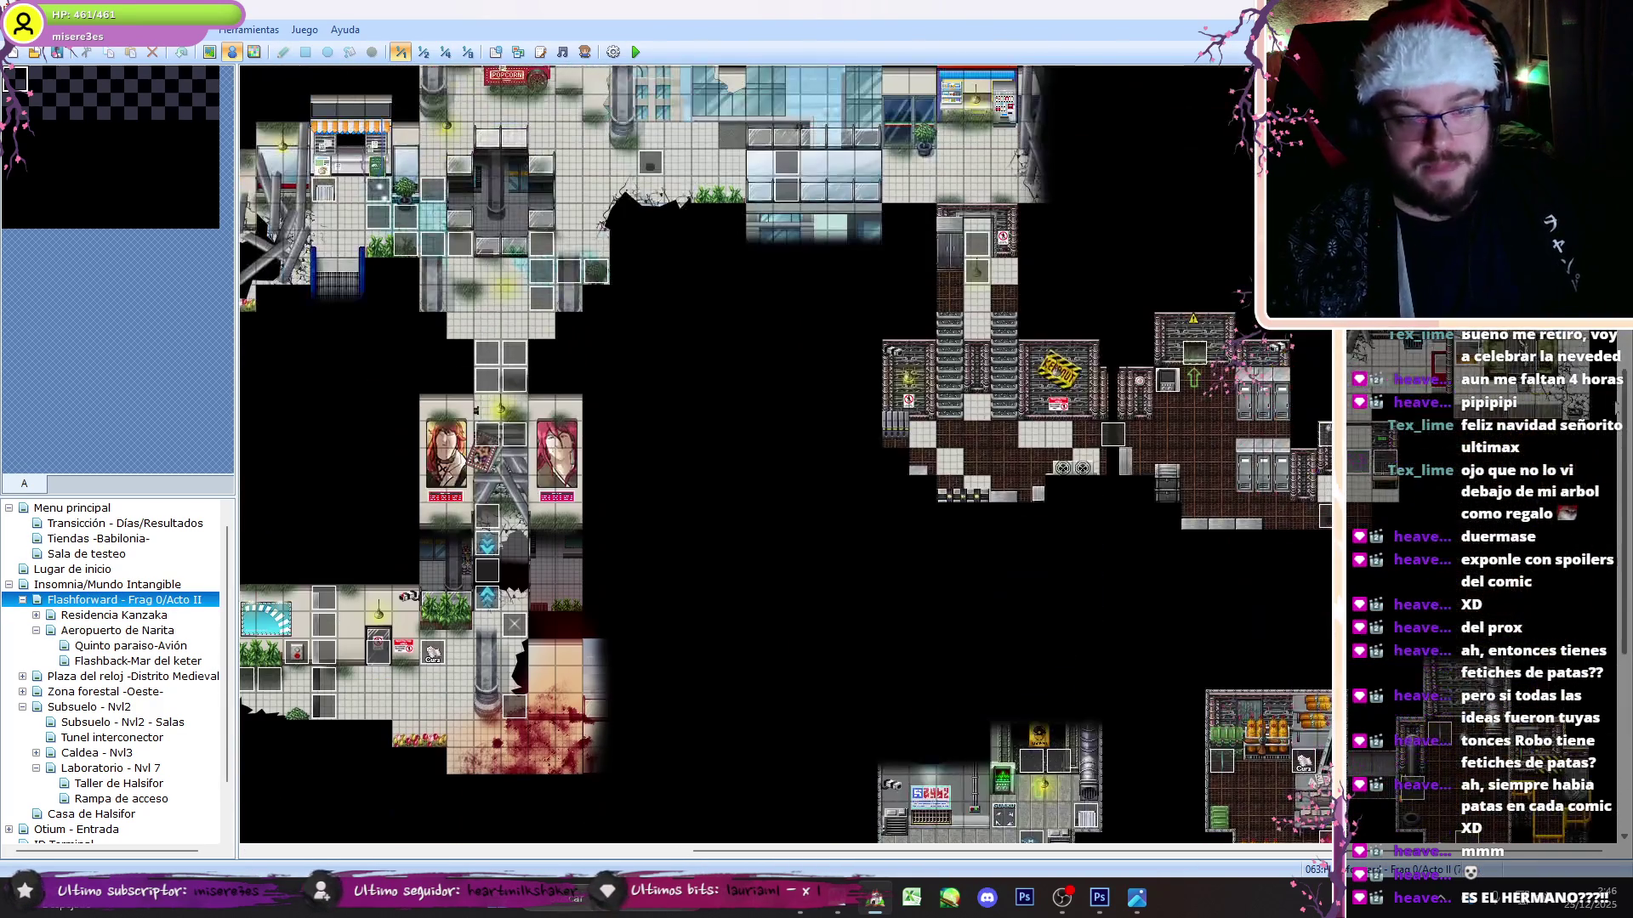
{"action": "scroll", "coordinate": [1003, 546], "scroll_direction": "down", "scroll_amount": 3}
{"action": "scroll", "coordinate": [1185, 492], "scroll_direction": "up", "scroll_amount": 4}
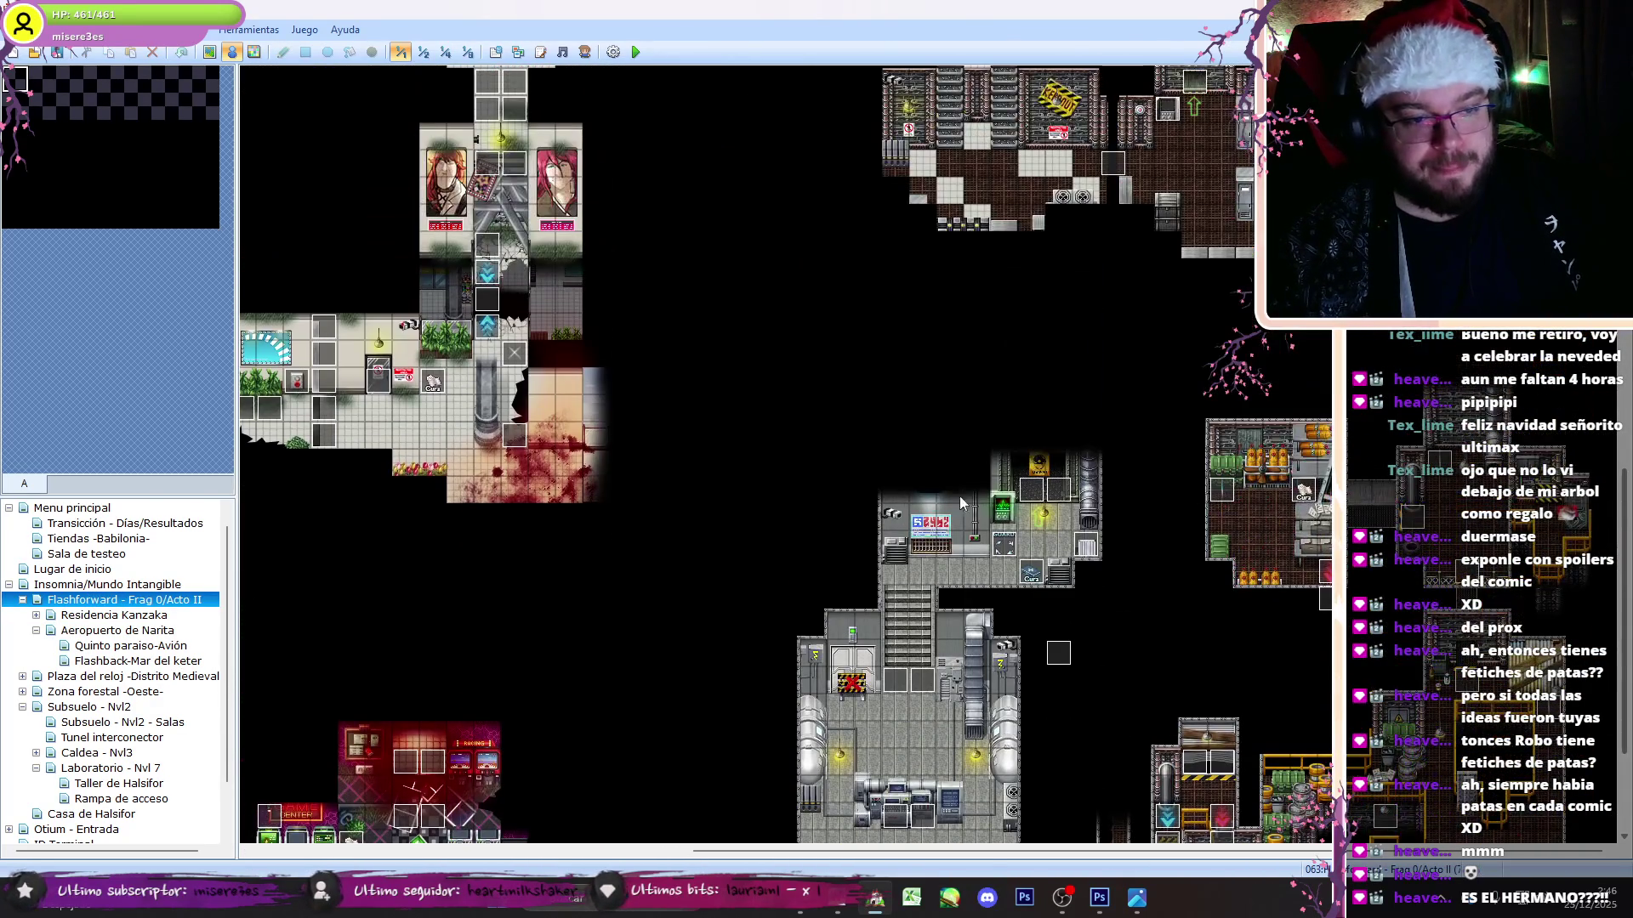
{"action": "double_click", "coordinate": [1003, 546]}
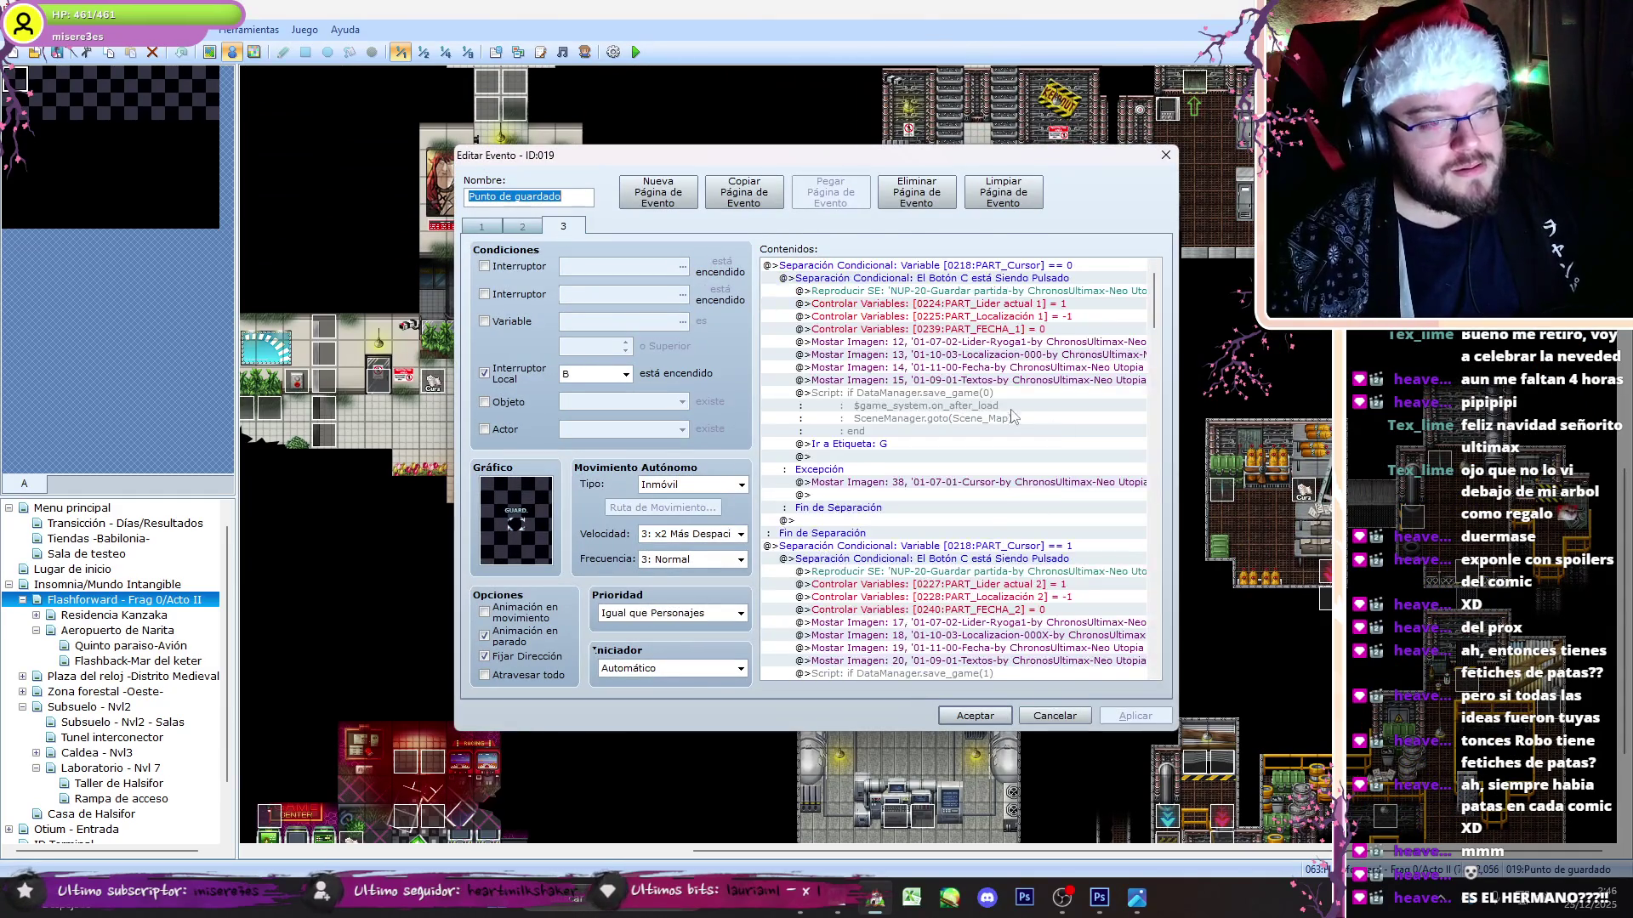
{"action": "left_click", "coordinate": [1008, 393]}
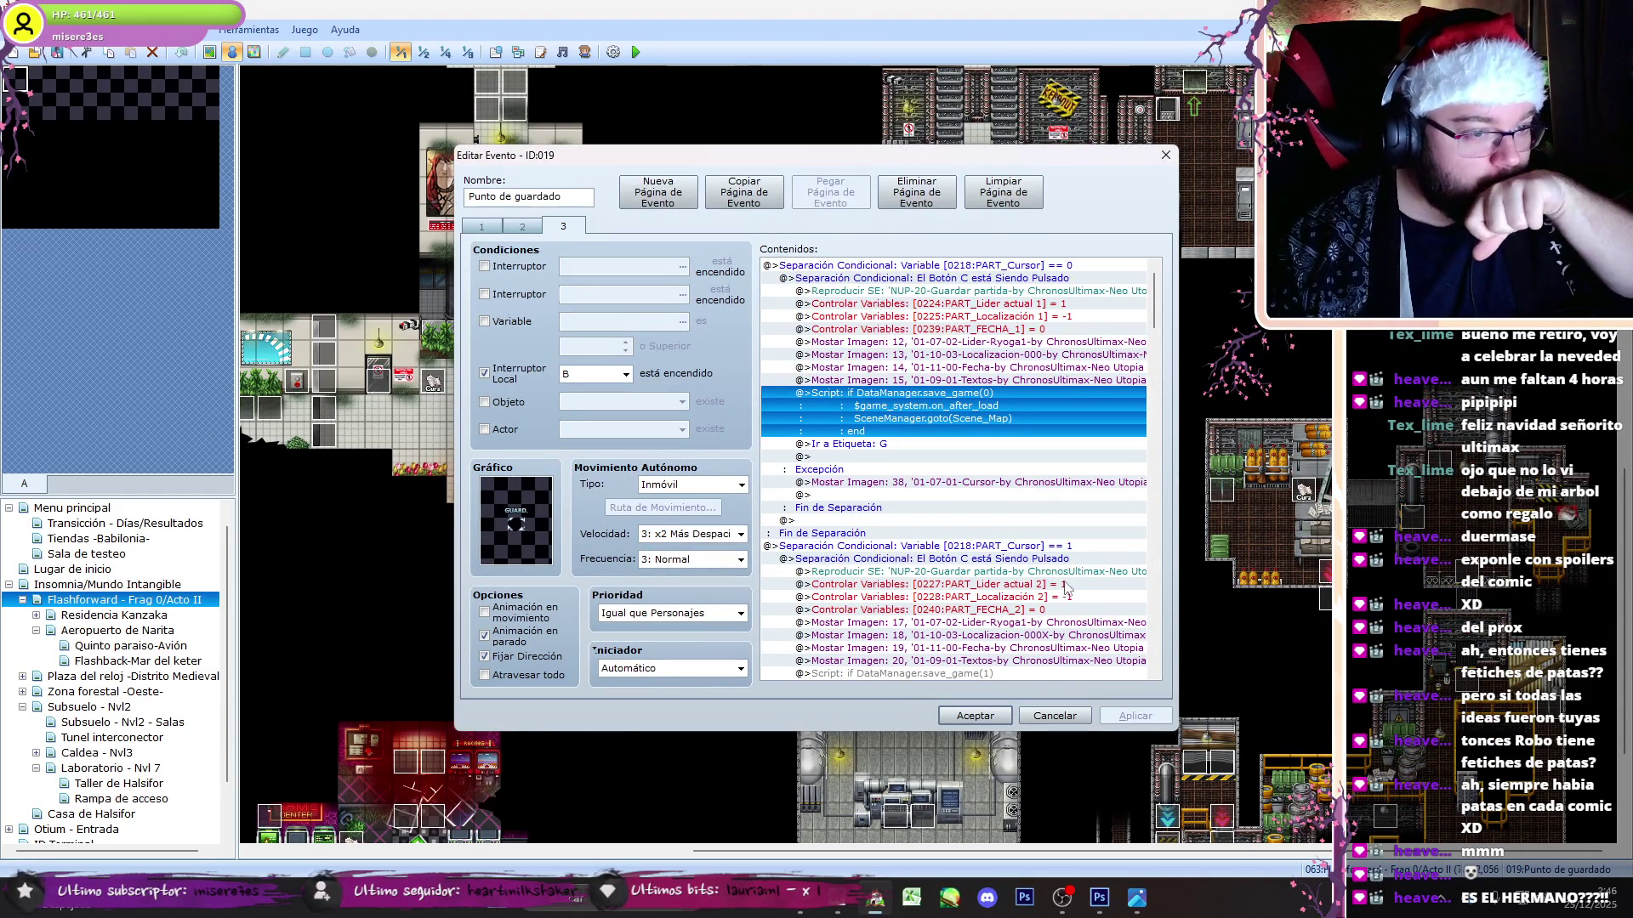
{"action": "double_click", "coordinate": [882, 412]}
{"action": "key", "text": "ctrl+a"}
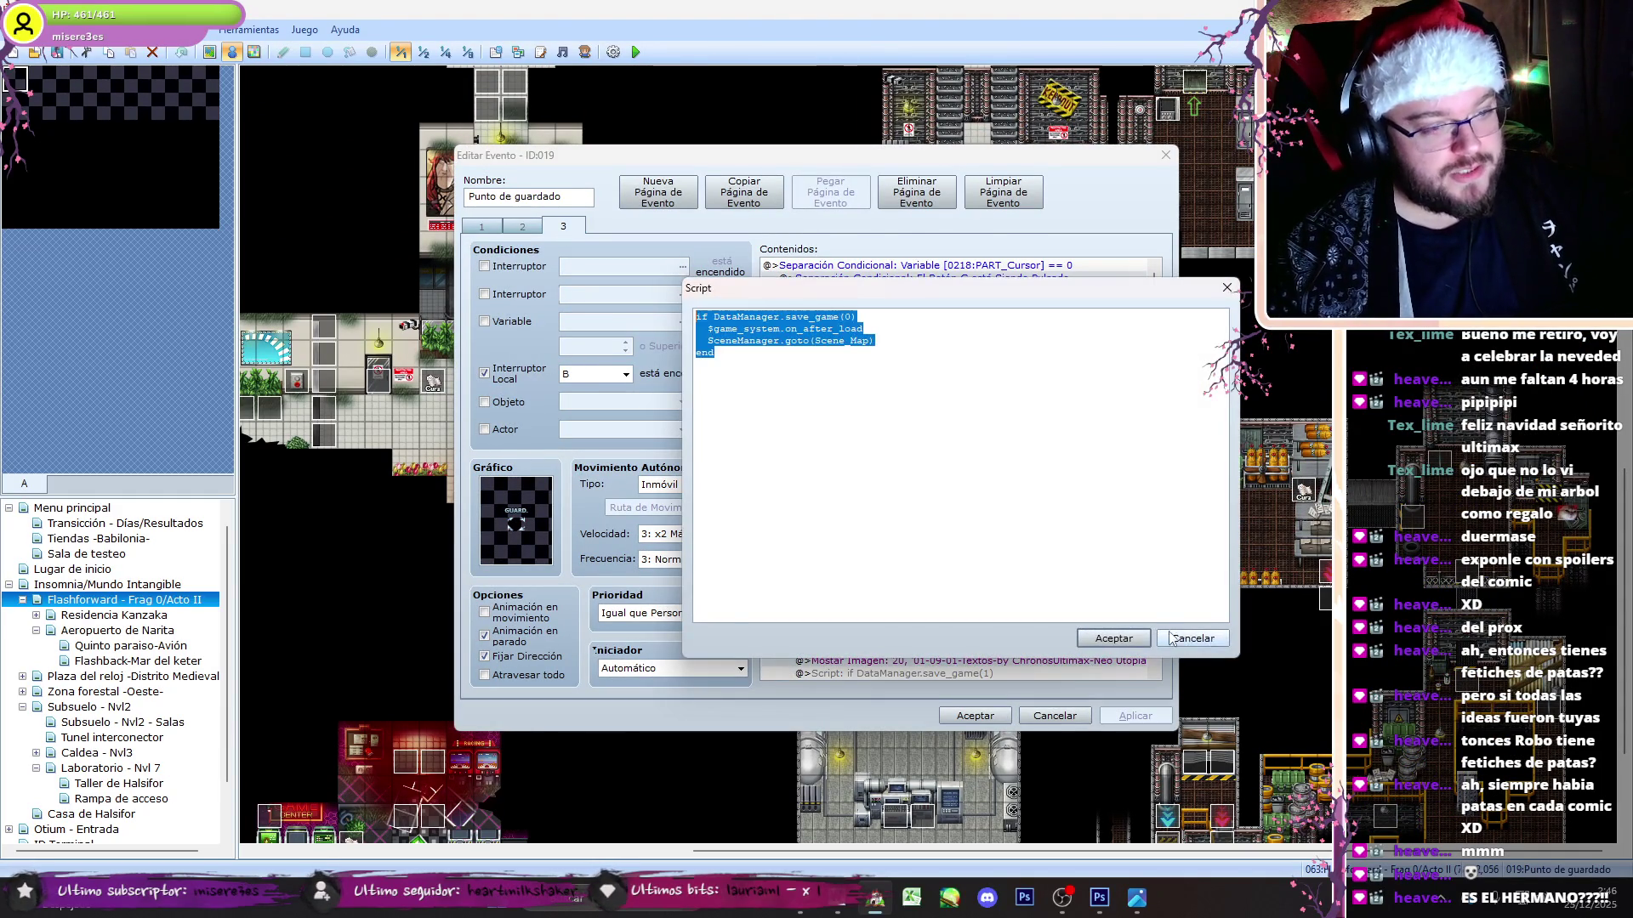
{"action": "left_click", "coordinate": [1194, 639]}
{"action": "left_click", "coordinate": [986, 722]}
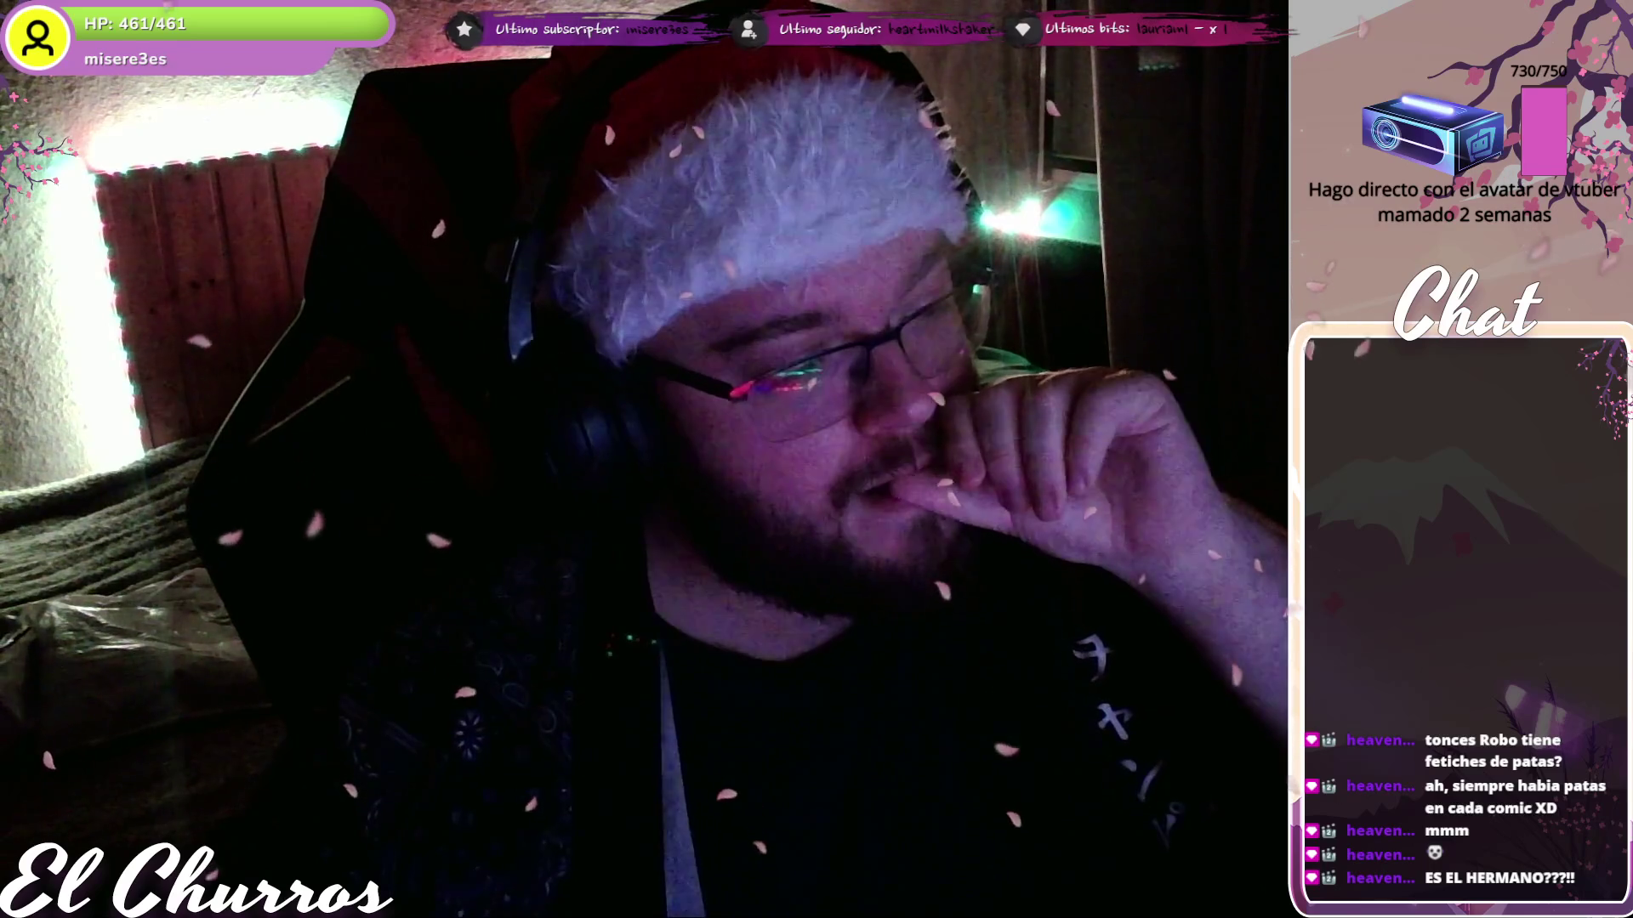
- Ask ChatGPT whether SceneManager.goto(Scene_Map) reloads the map anew
{"action": "key", "text": "alt+Tab"}
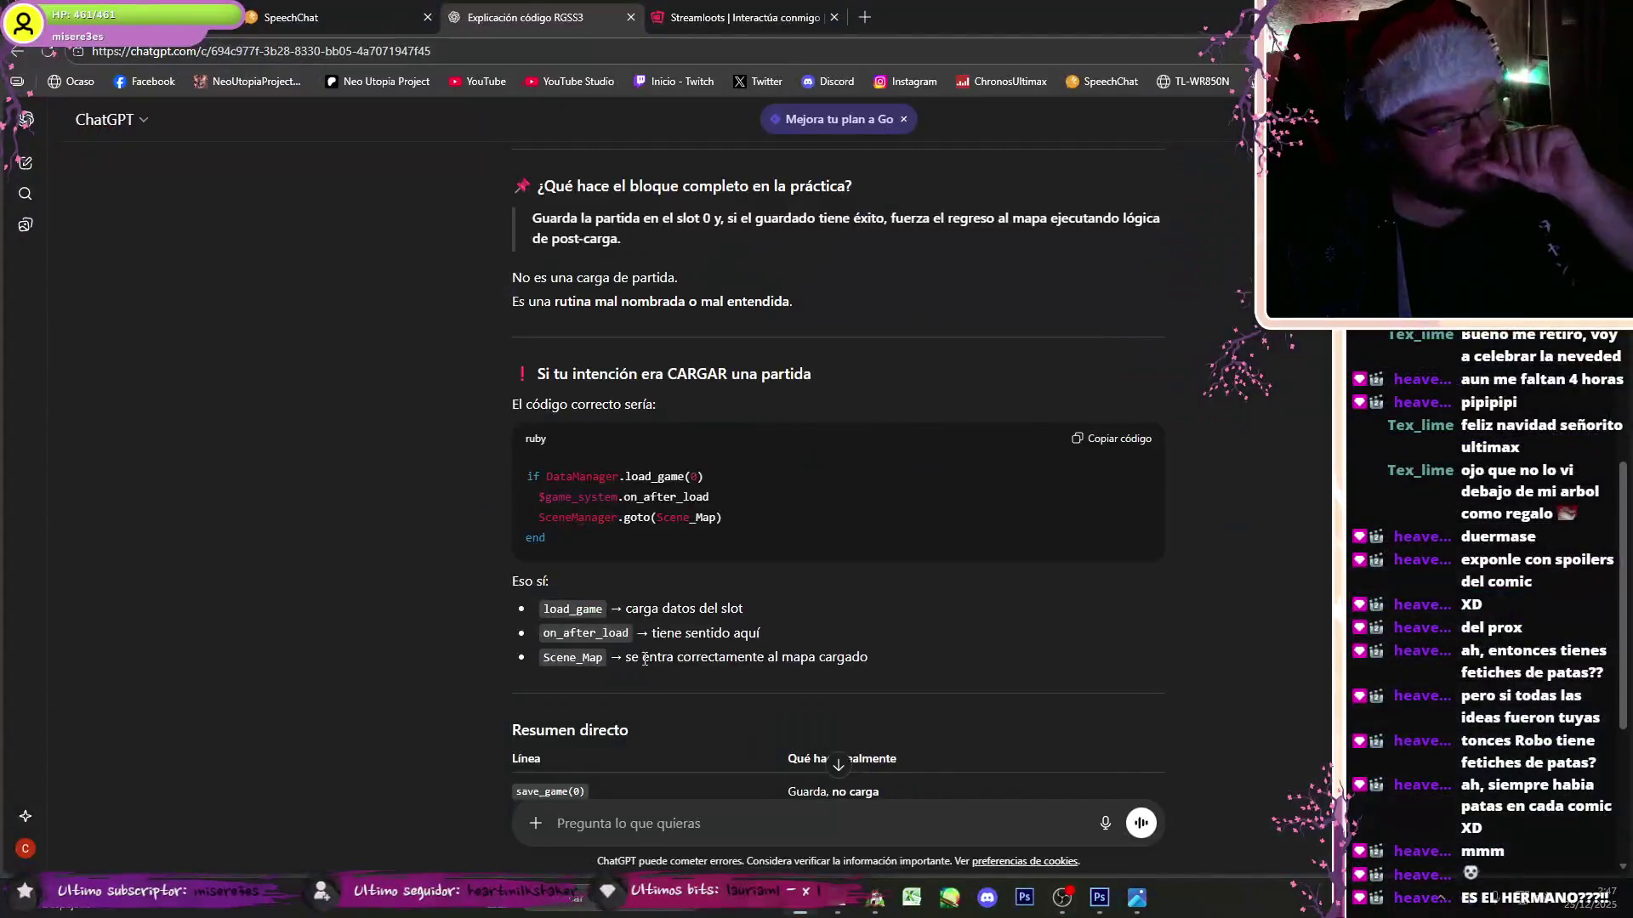
{"action": "scroll", "coordinate": [838, 510], "scroll_direction": "up", "scroll_amount": 10}
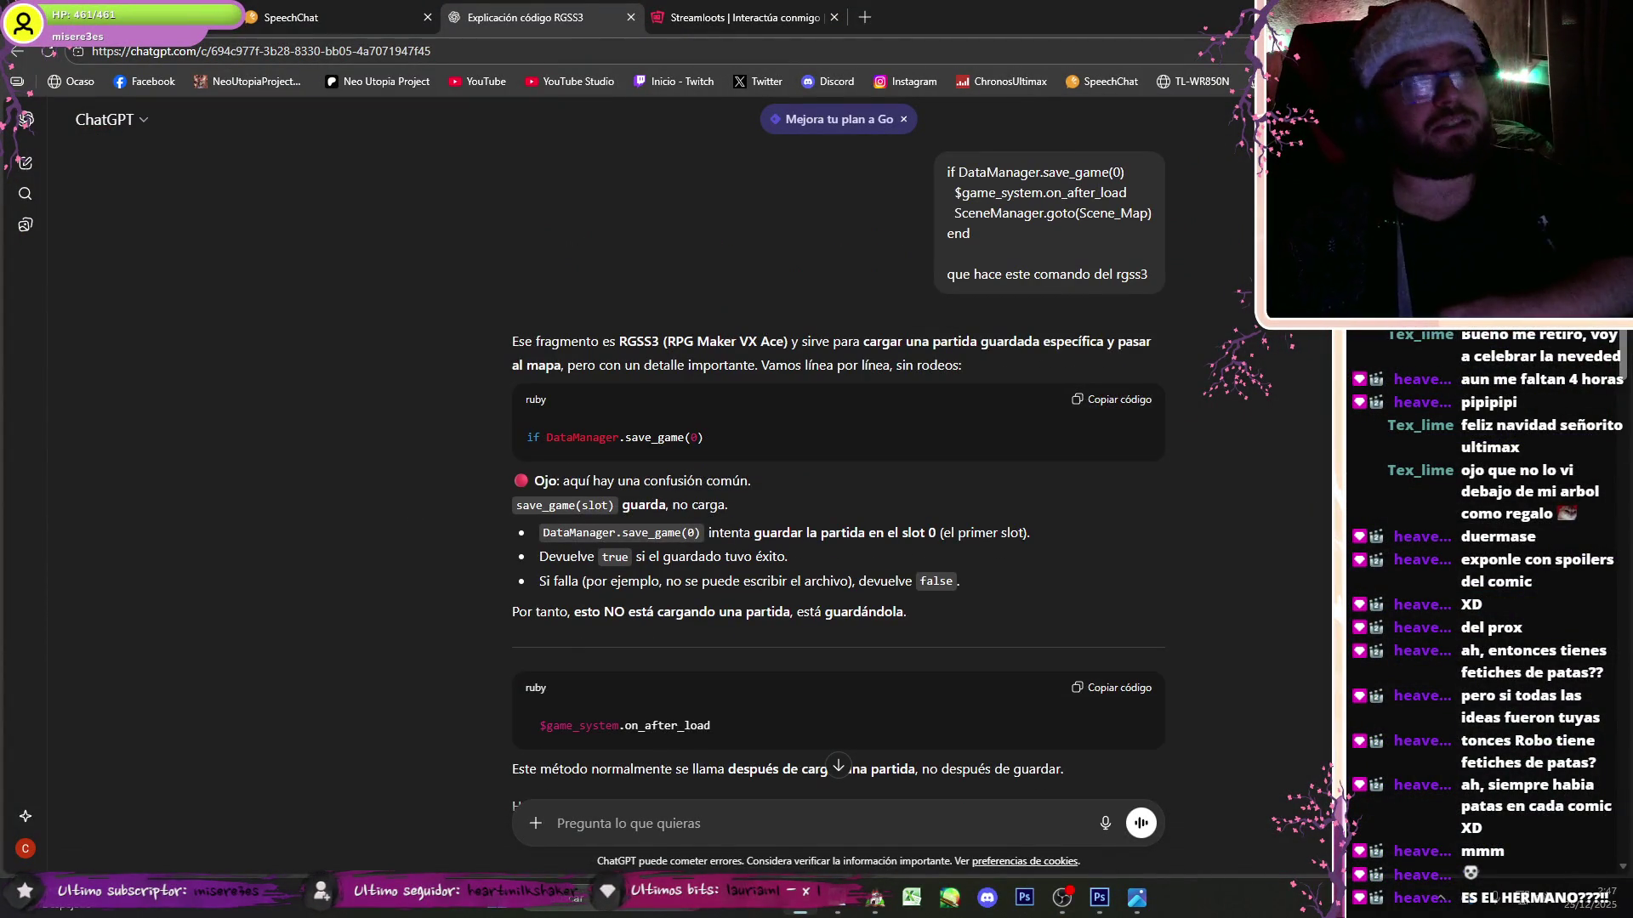
{"action": "scroll", "coordinate": [1624, 475], "scroll_direction": "down", "scroll_amount": 9}
{"action": "scroll", "coordinate": [1624, 474], "scroll_direction": "down", "scroll_amount": 4}
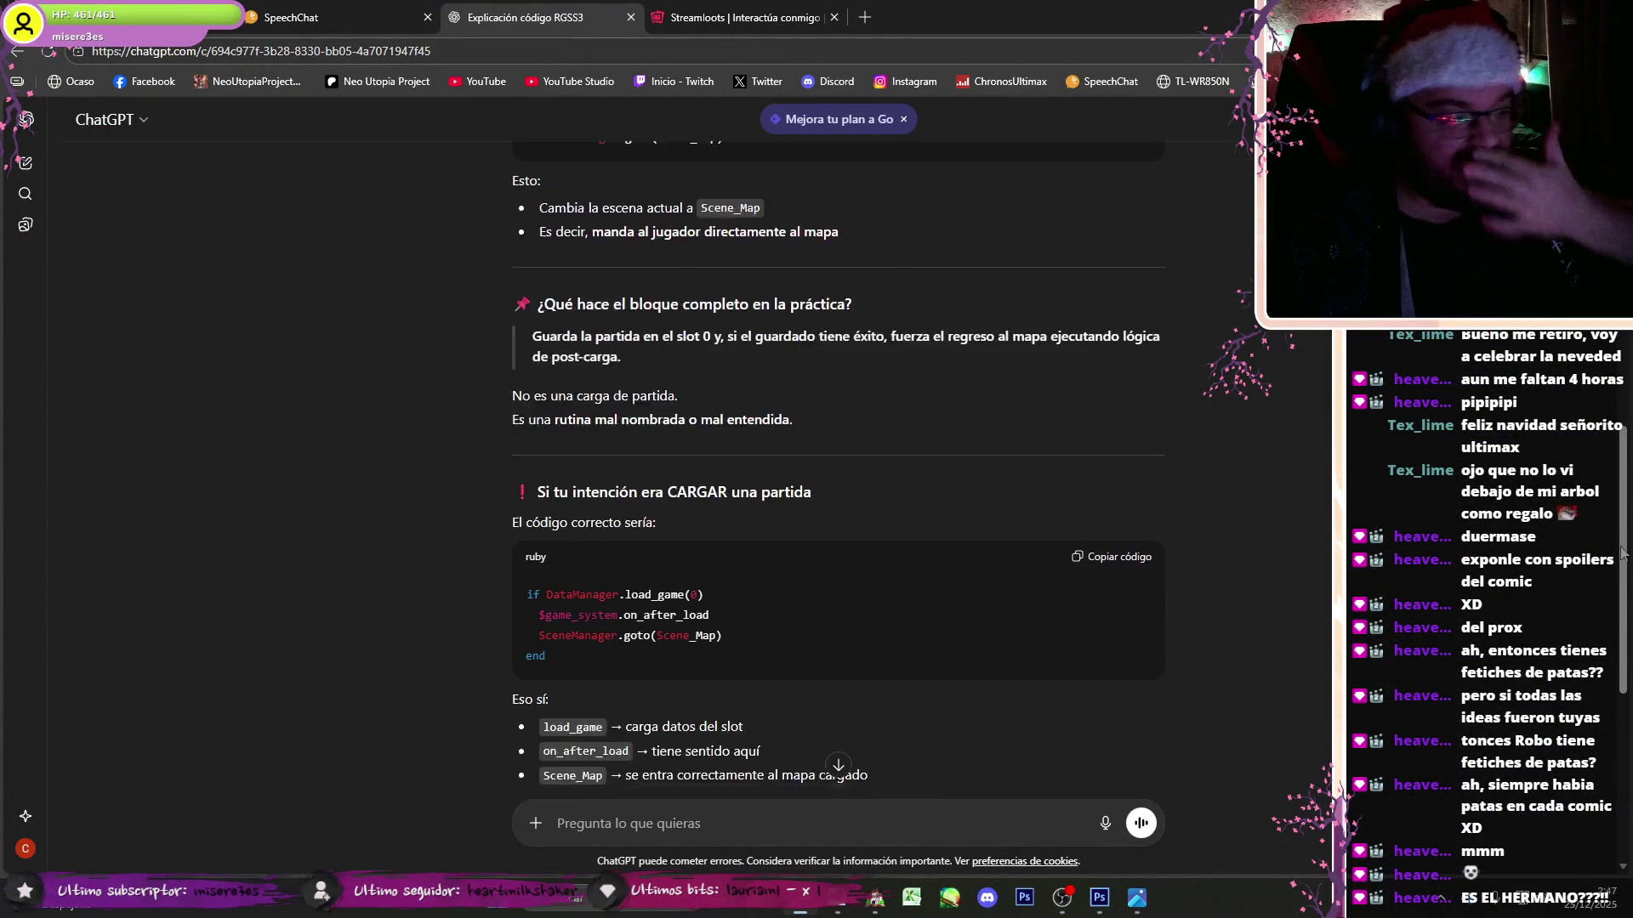
{"action": "type", "text": "e"}
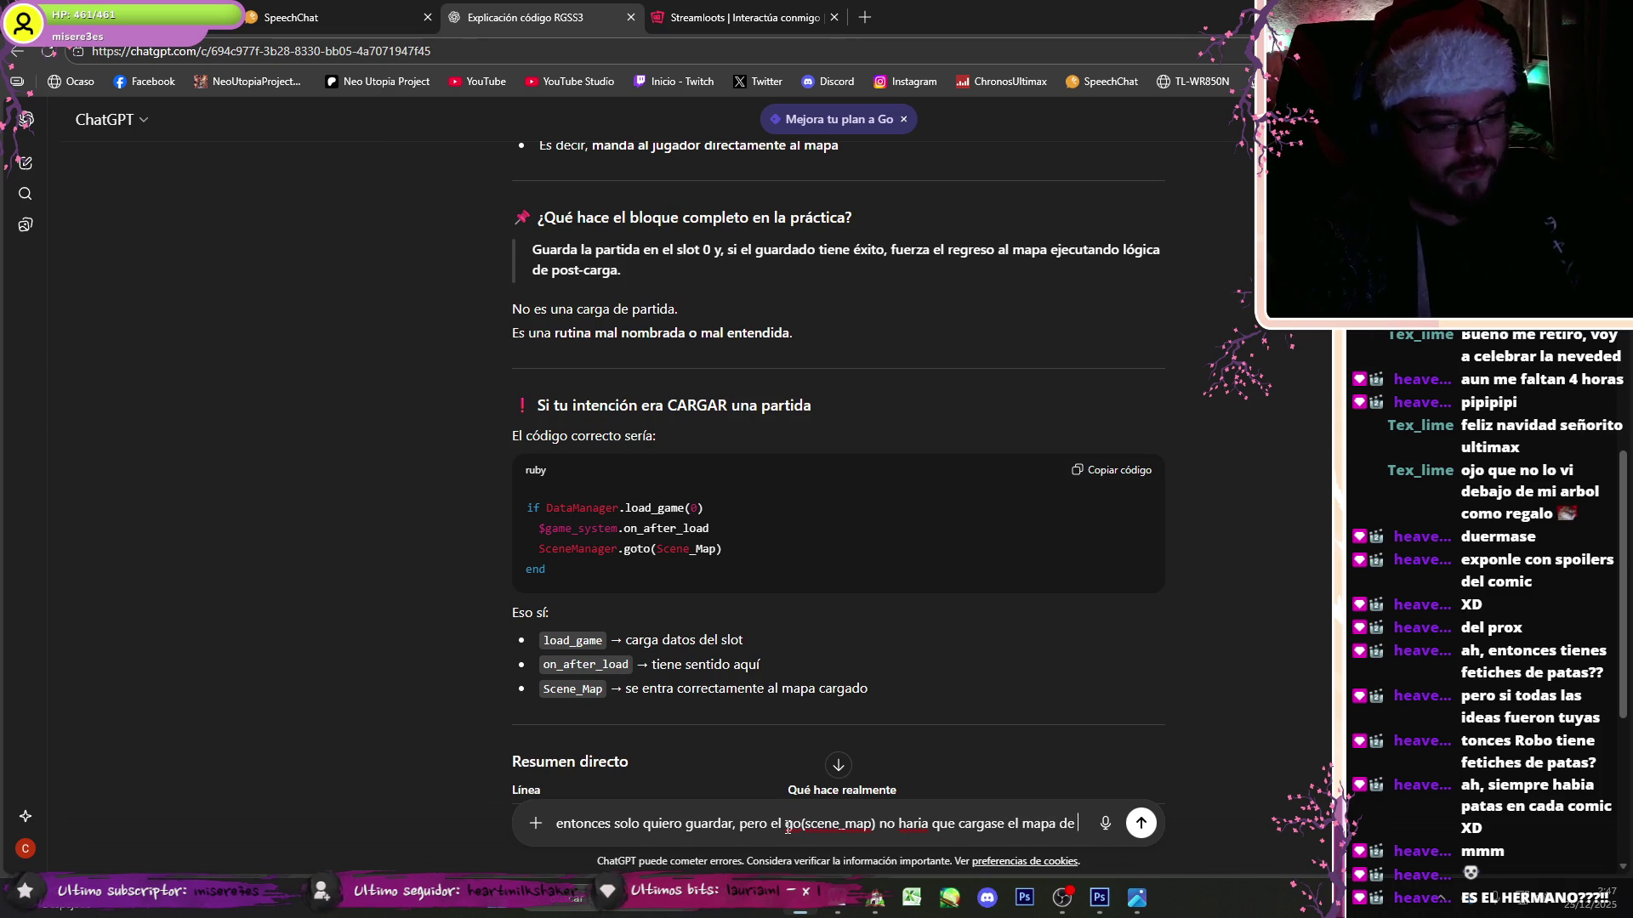
{"action": "type", "text": "nuevo? yo sol"}
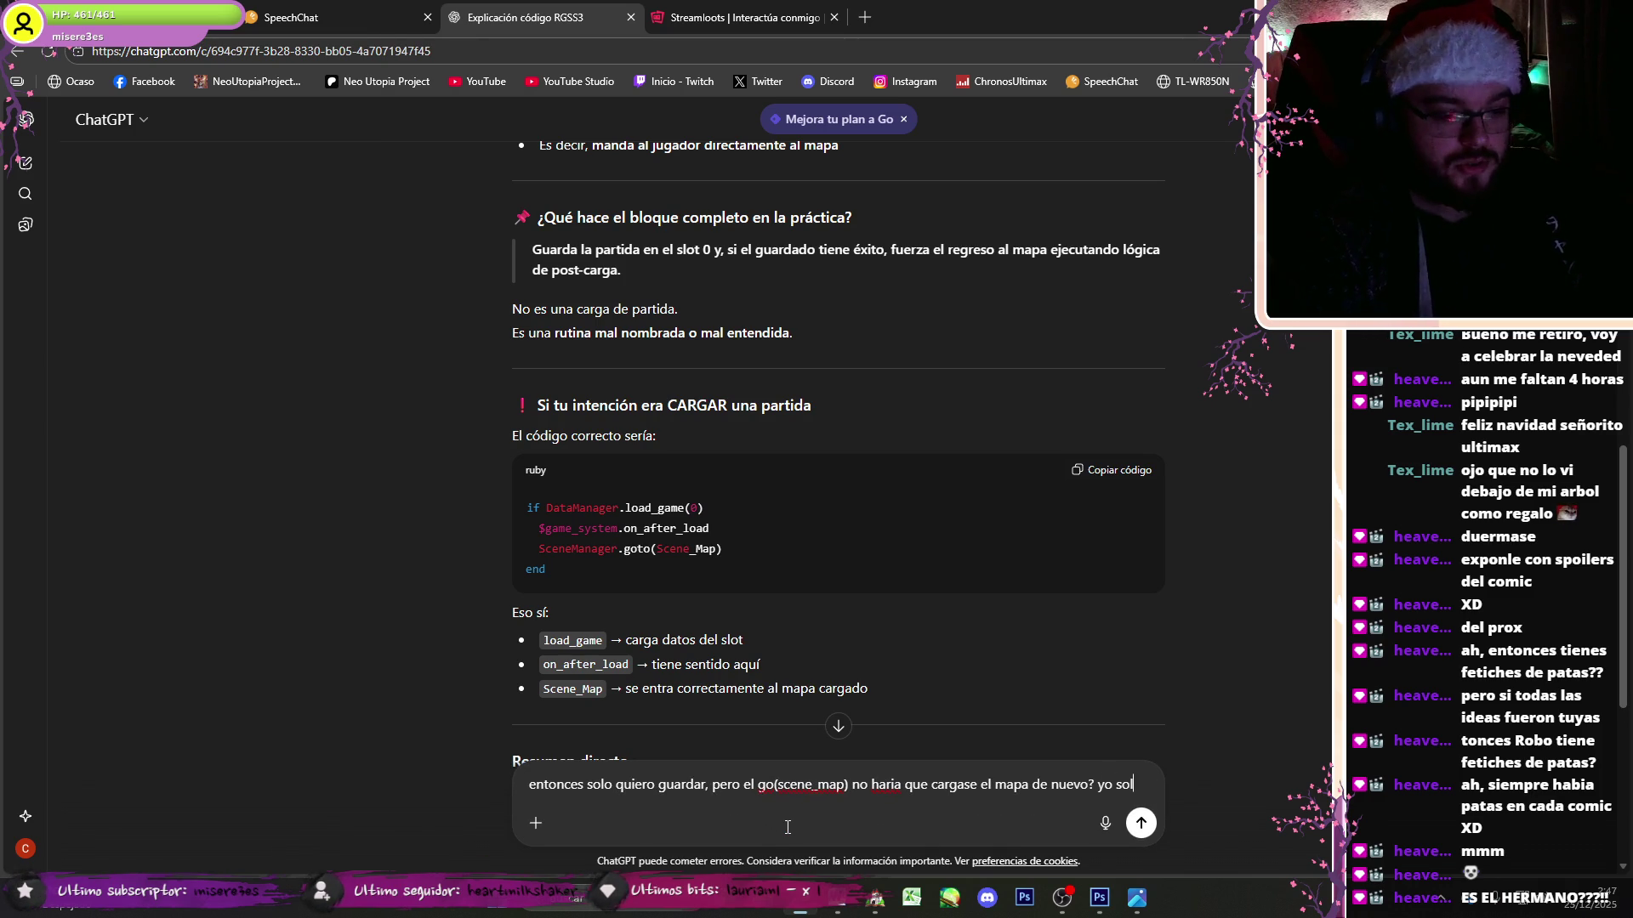
{"action": "type", "text": "o quiero que guarde el slot y y"}
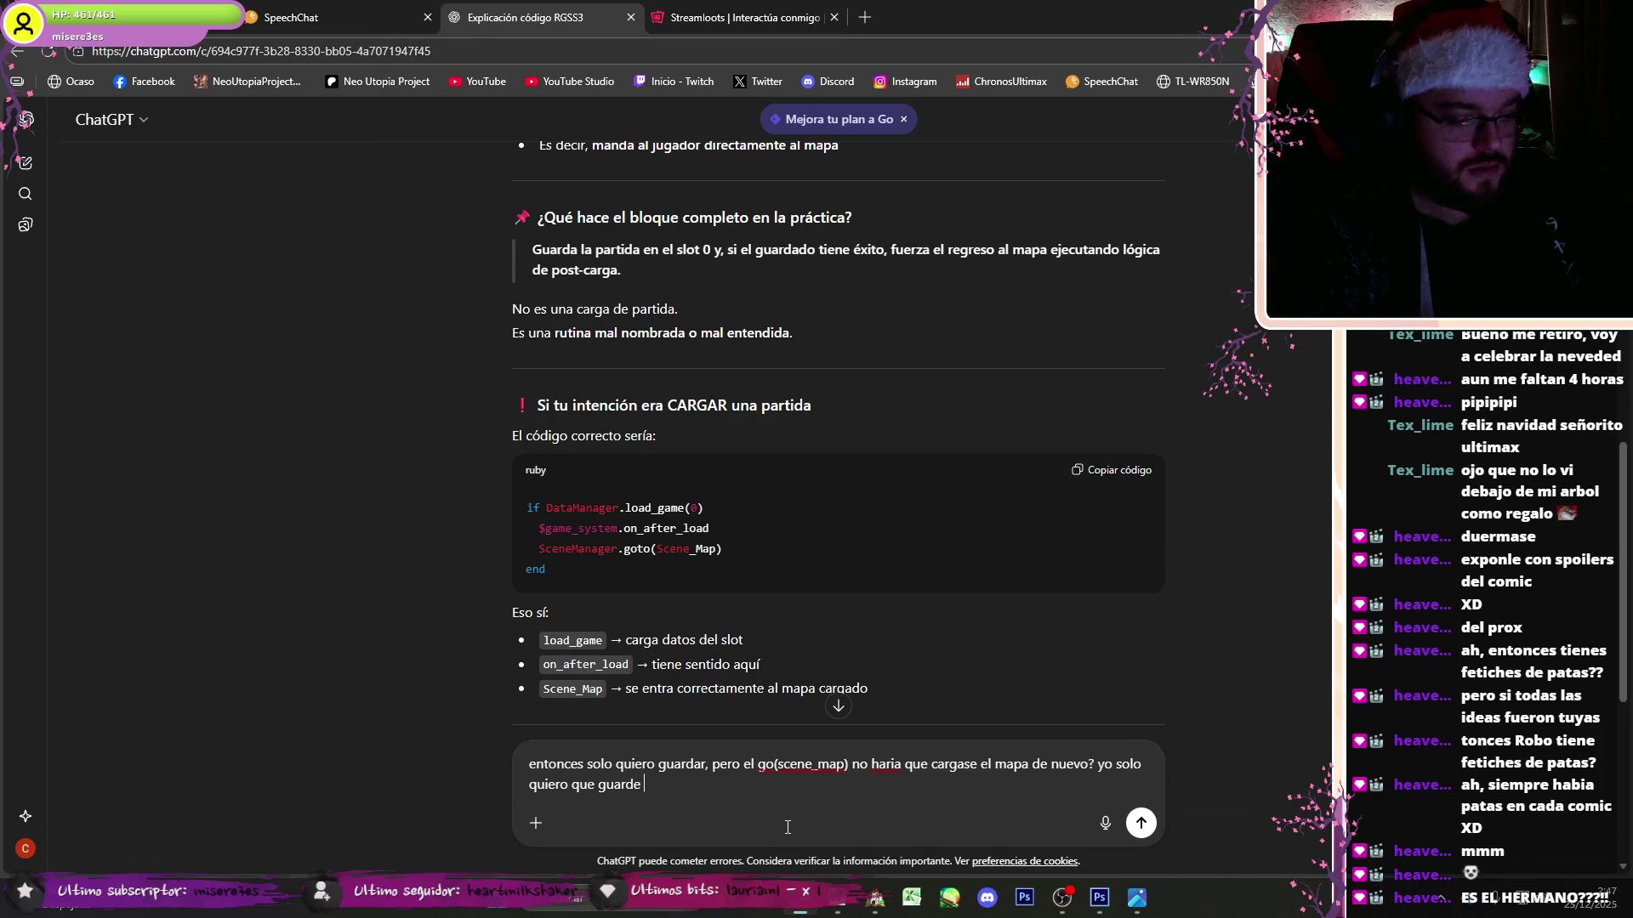
{"action": "key", "text": "Return"}
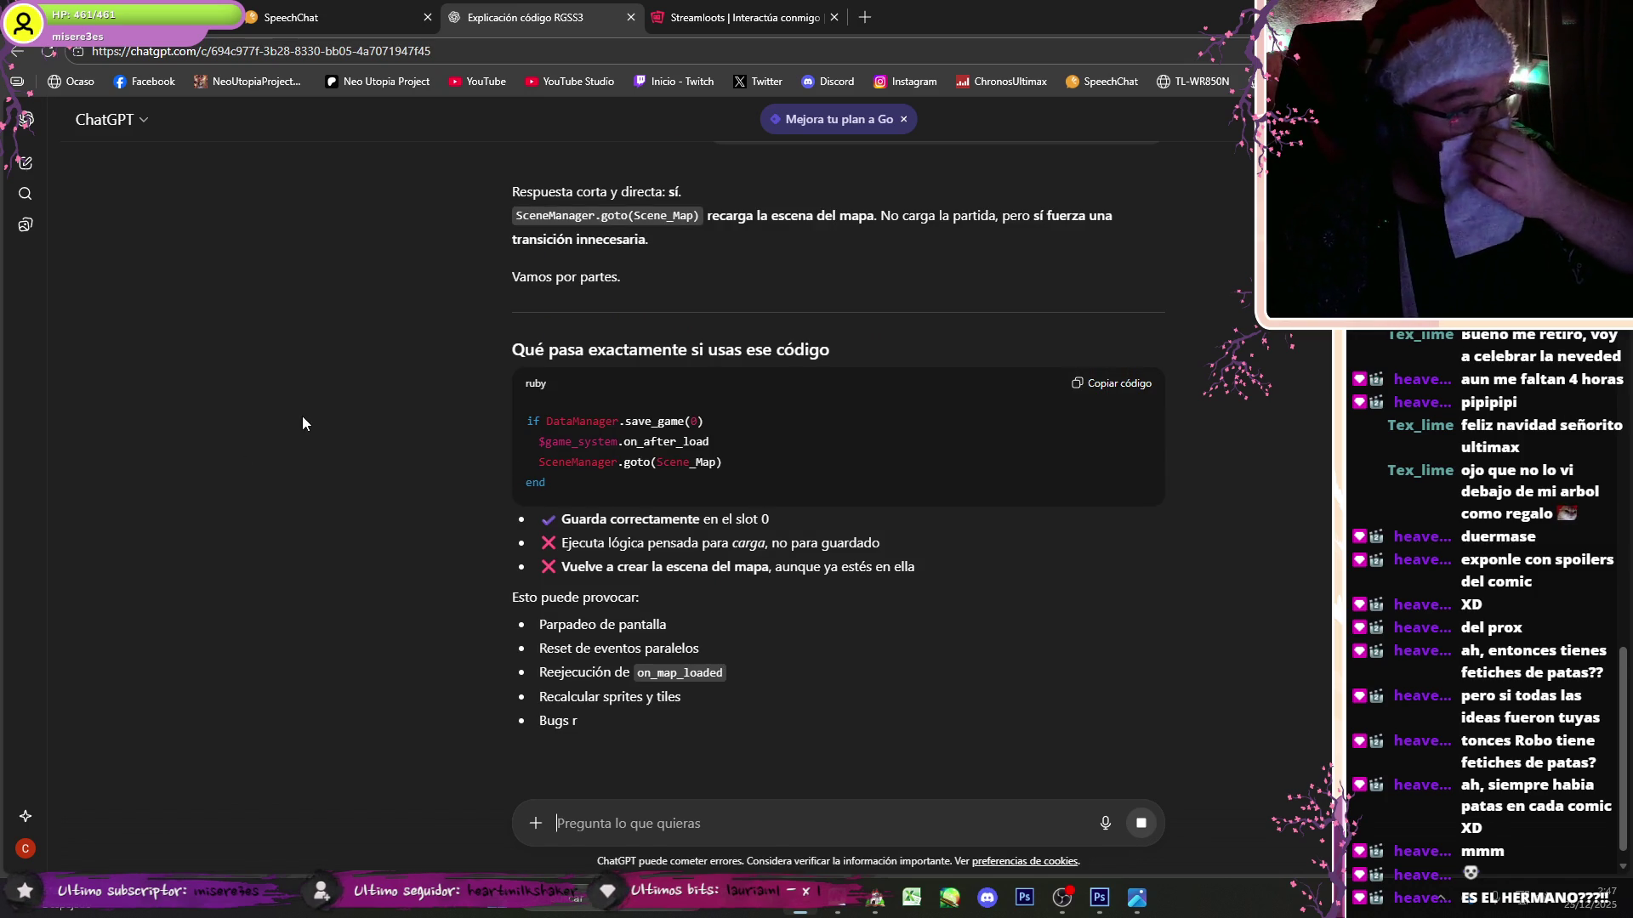
- Read the reply saying DataManager.save_game(0) alone is enough
{"action": "scroll", "coordinate": [429, 380], "scroll_direction": "down", "scroll_amount": 2}
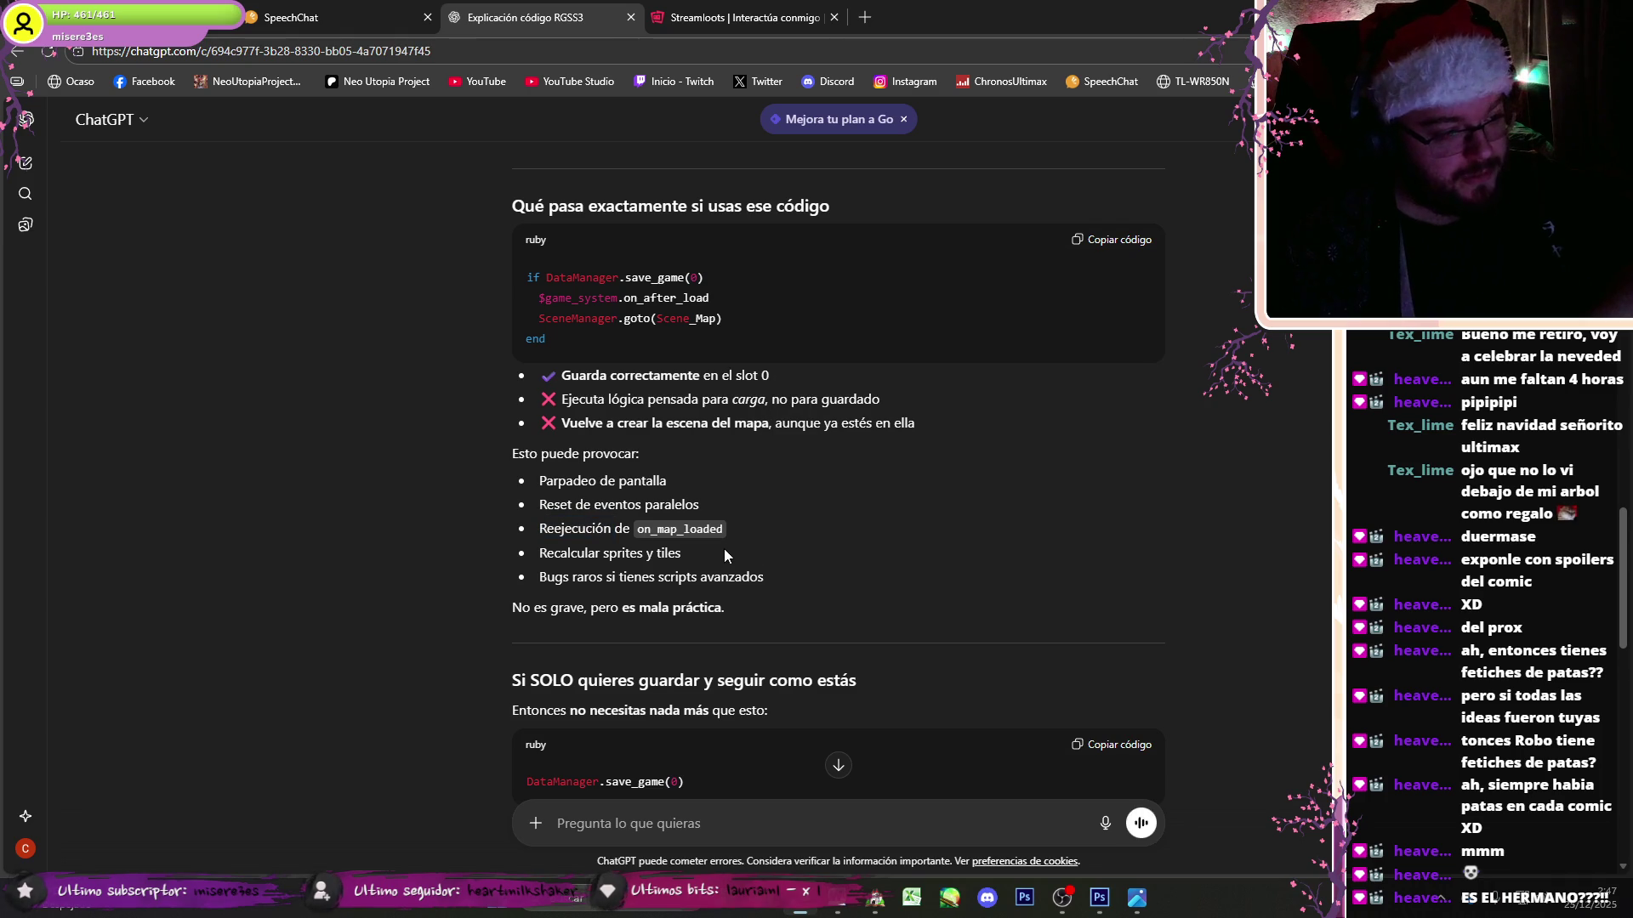
{"action": "scroll", "coordinate": [774, 568], "scroll_direction": "down", "scroll_amount": 2}
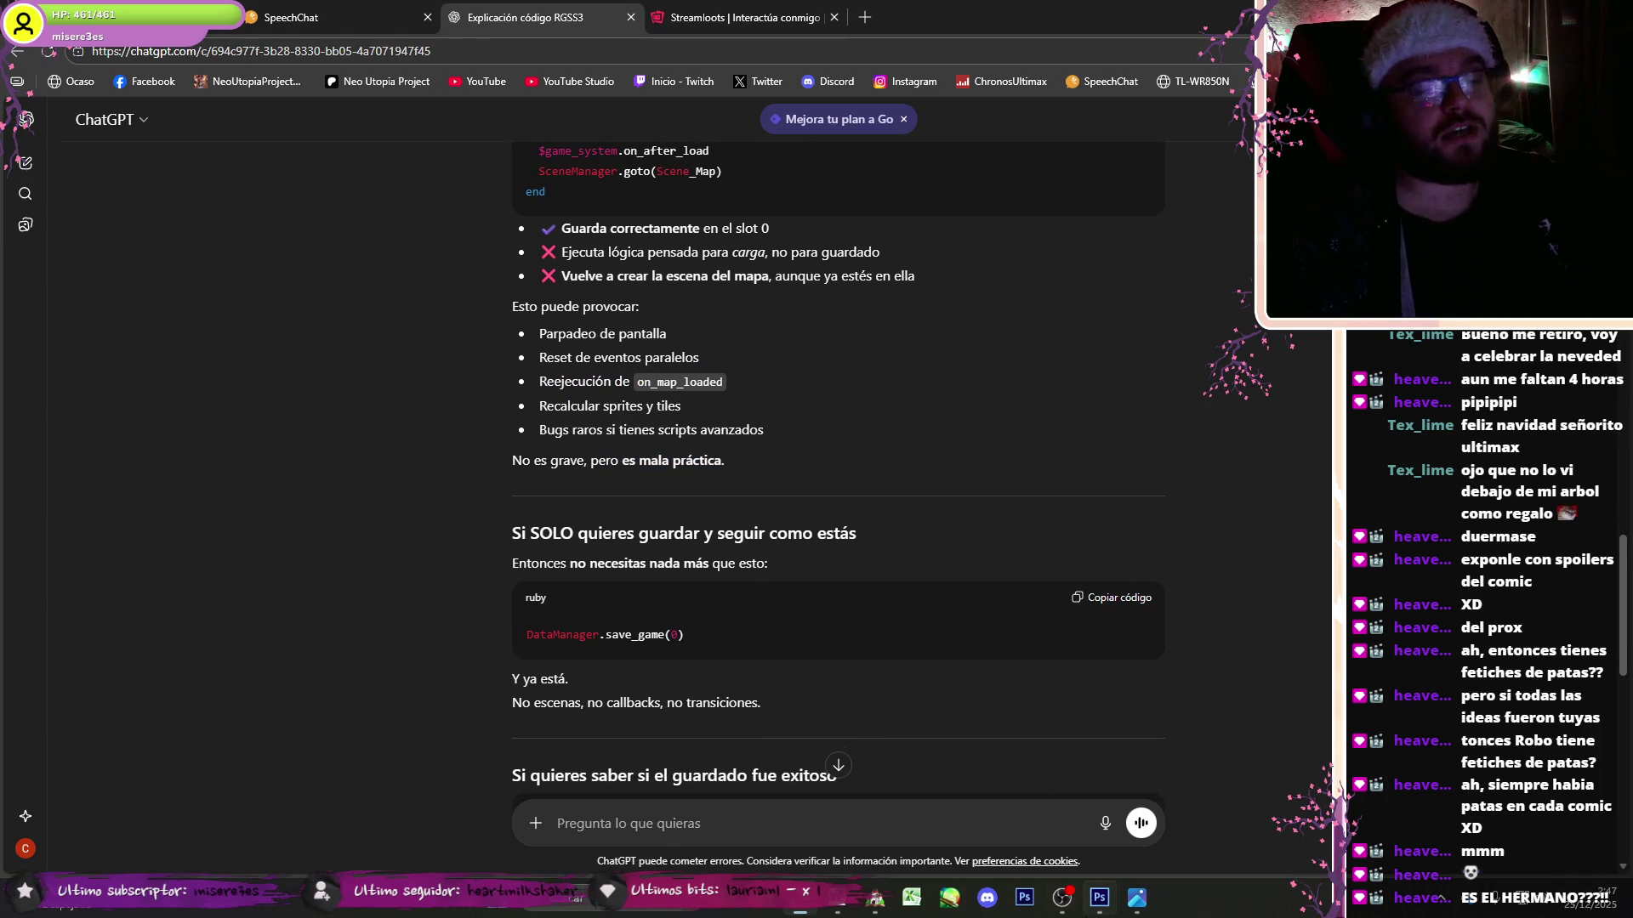
{"action": "left_click", "coordinate": [1062, 898]}
{"action": "left_click", "coordinate": [1069, 910]}
{"action": "scroll", "coordinate": [804, 601], "scroll_direction": "down", "scroll_amount": 2}
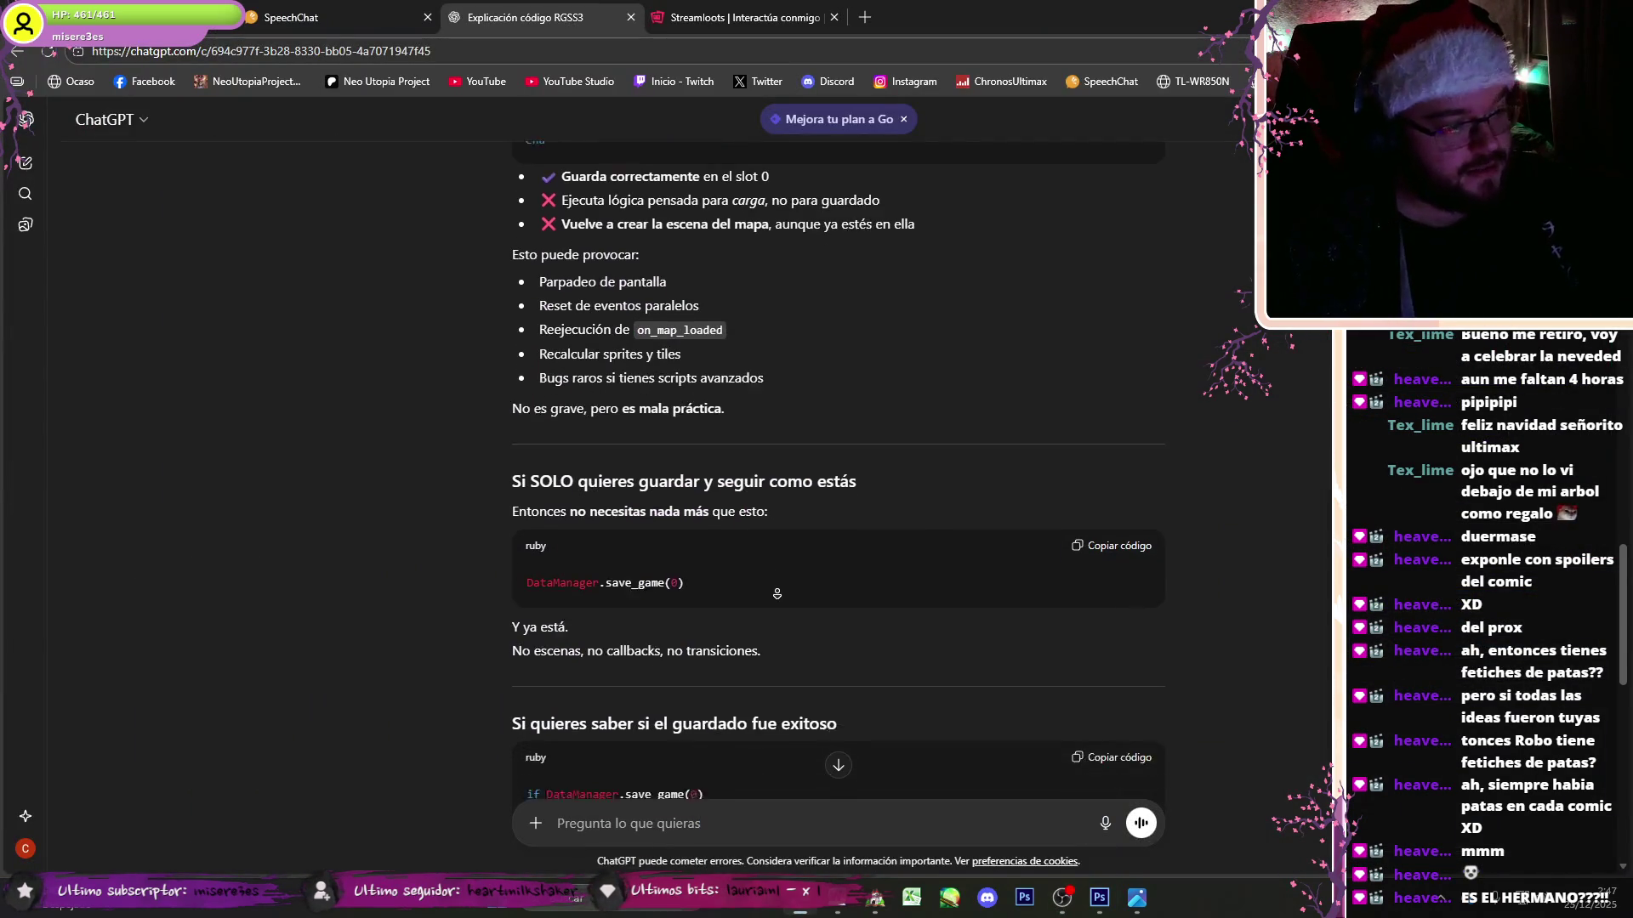
{"action": "scroll", "coordinate": [728, 509], "scroll_direction": "down", "scroll_amount": 4}
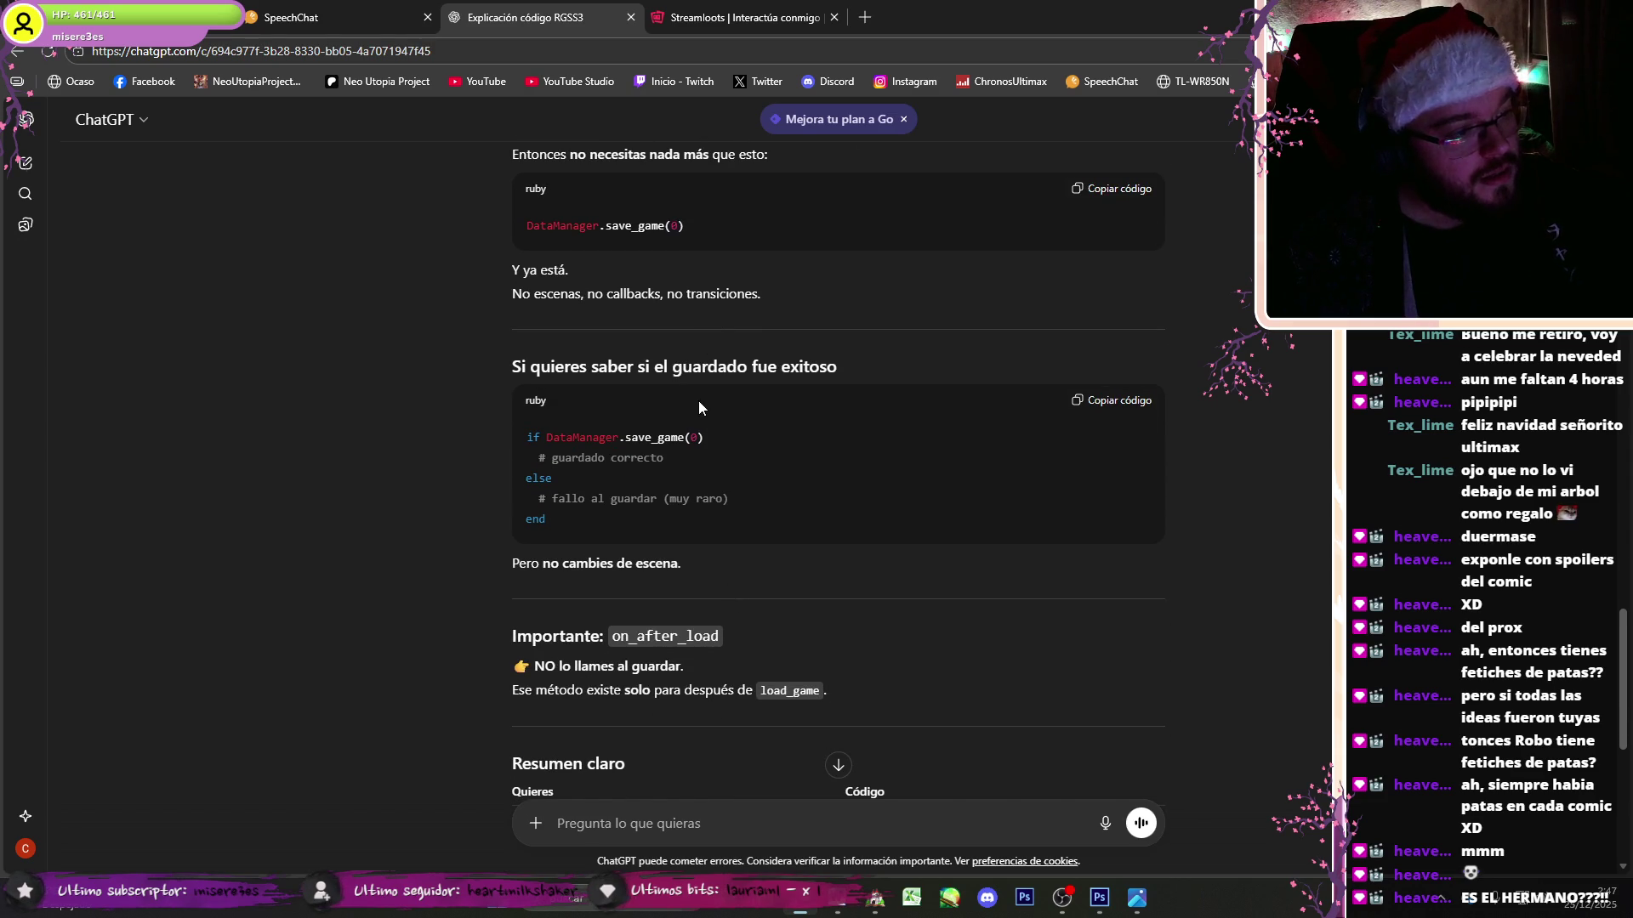
- Open page 3's Script command in Punto de guardado and select the if DataManager.save_game(0) line
{"action": "left_click", "coordinate": [876, 898]}
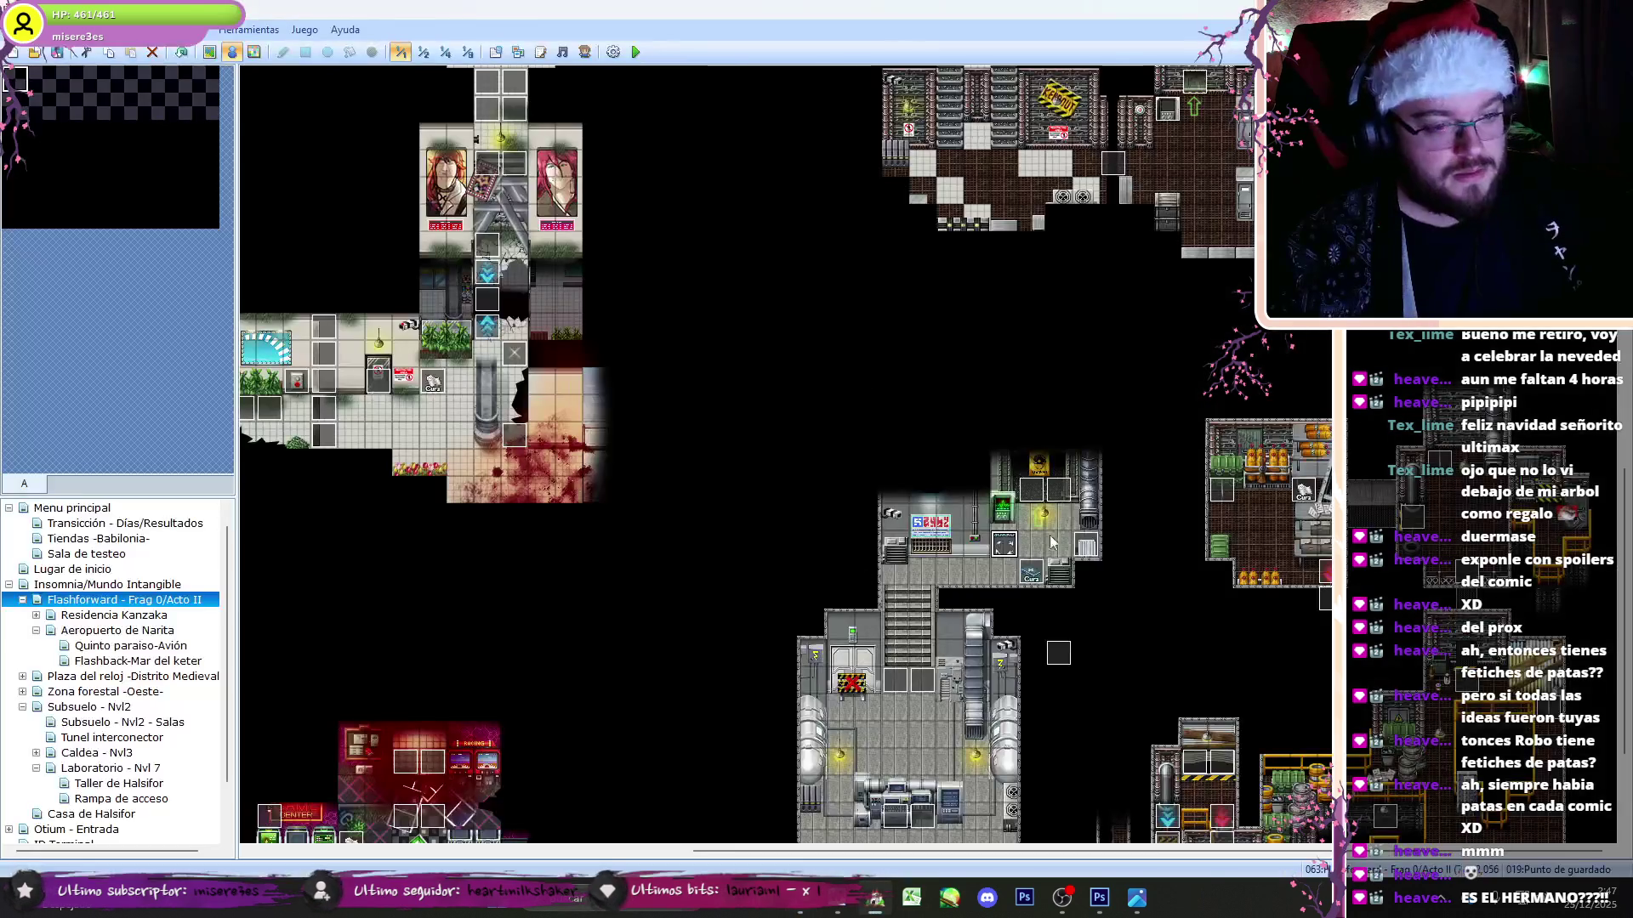
{"action": "double_click", "coordinate": [1013, 553]}
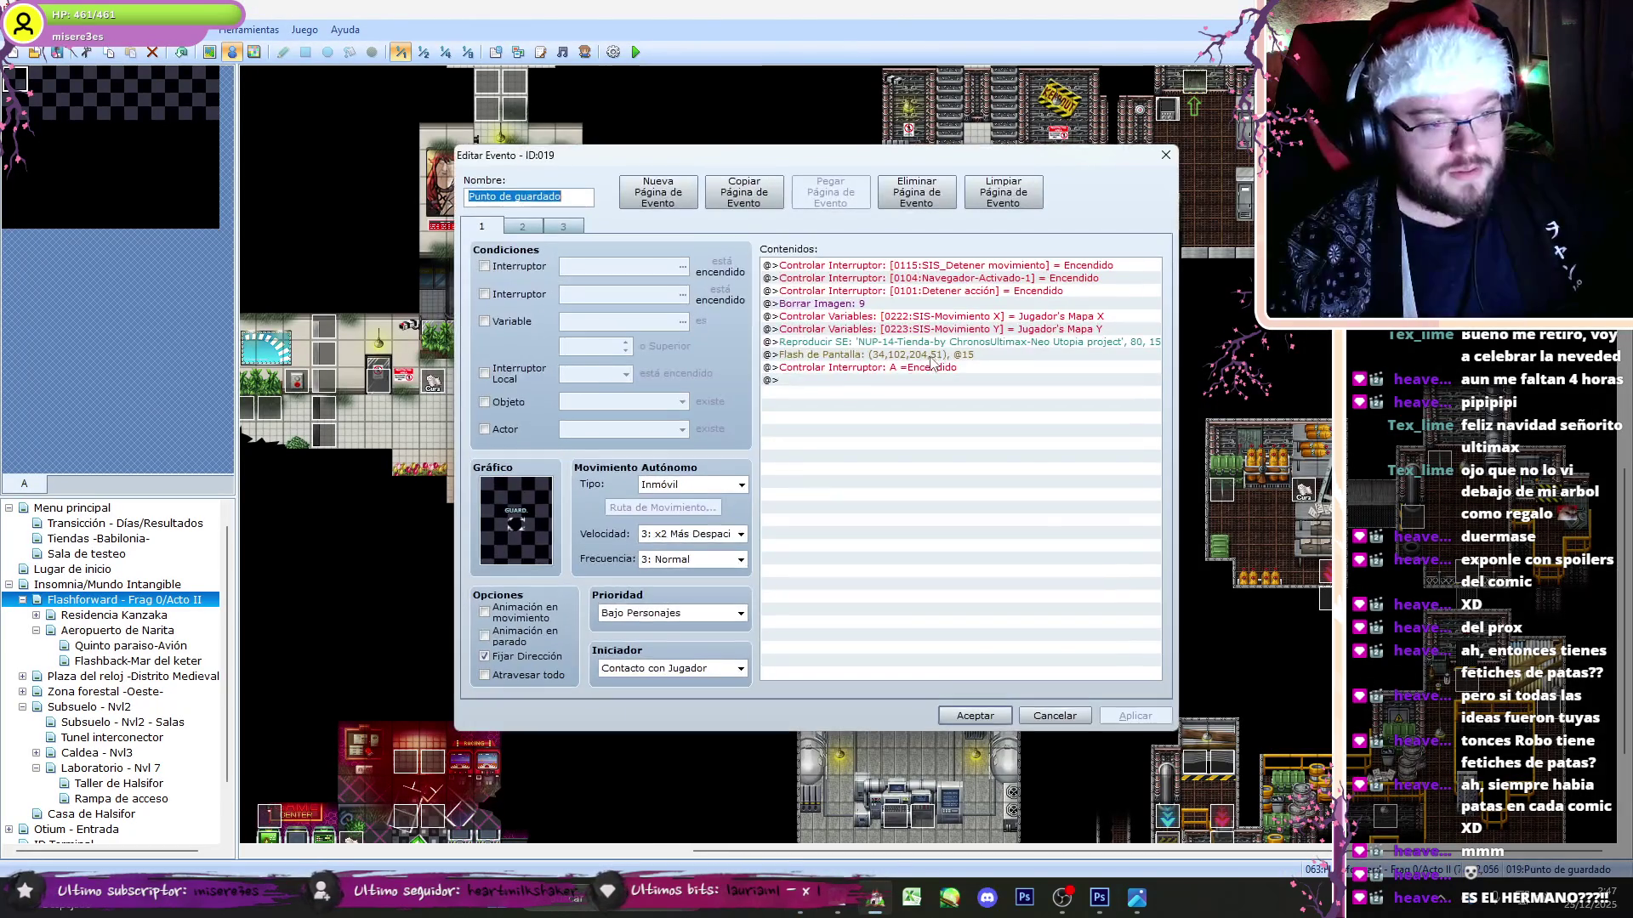
{"action": "left_click", "coordinate": [557, 233]}
{"action": "left_click", "coordinate": [1024, 391]}
{"action": "double_click", "coordinate": [1023, 391]}
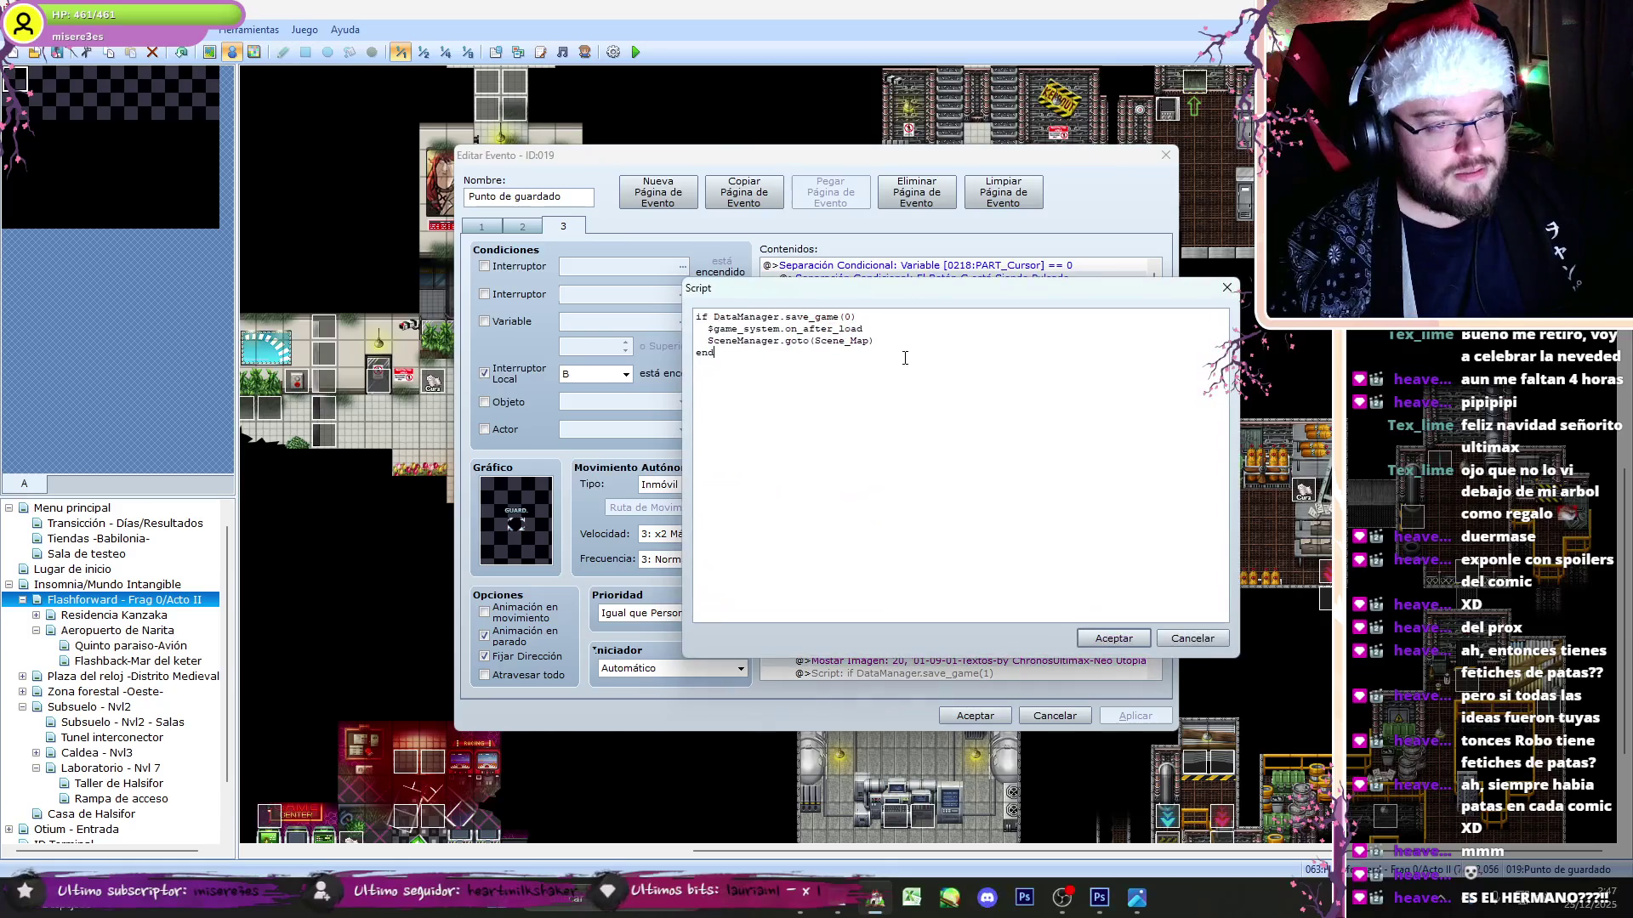
{"action": "left_click_drag", "start_coordinate": [859, 318], "coordinate": [696, 317]}
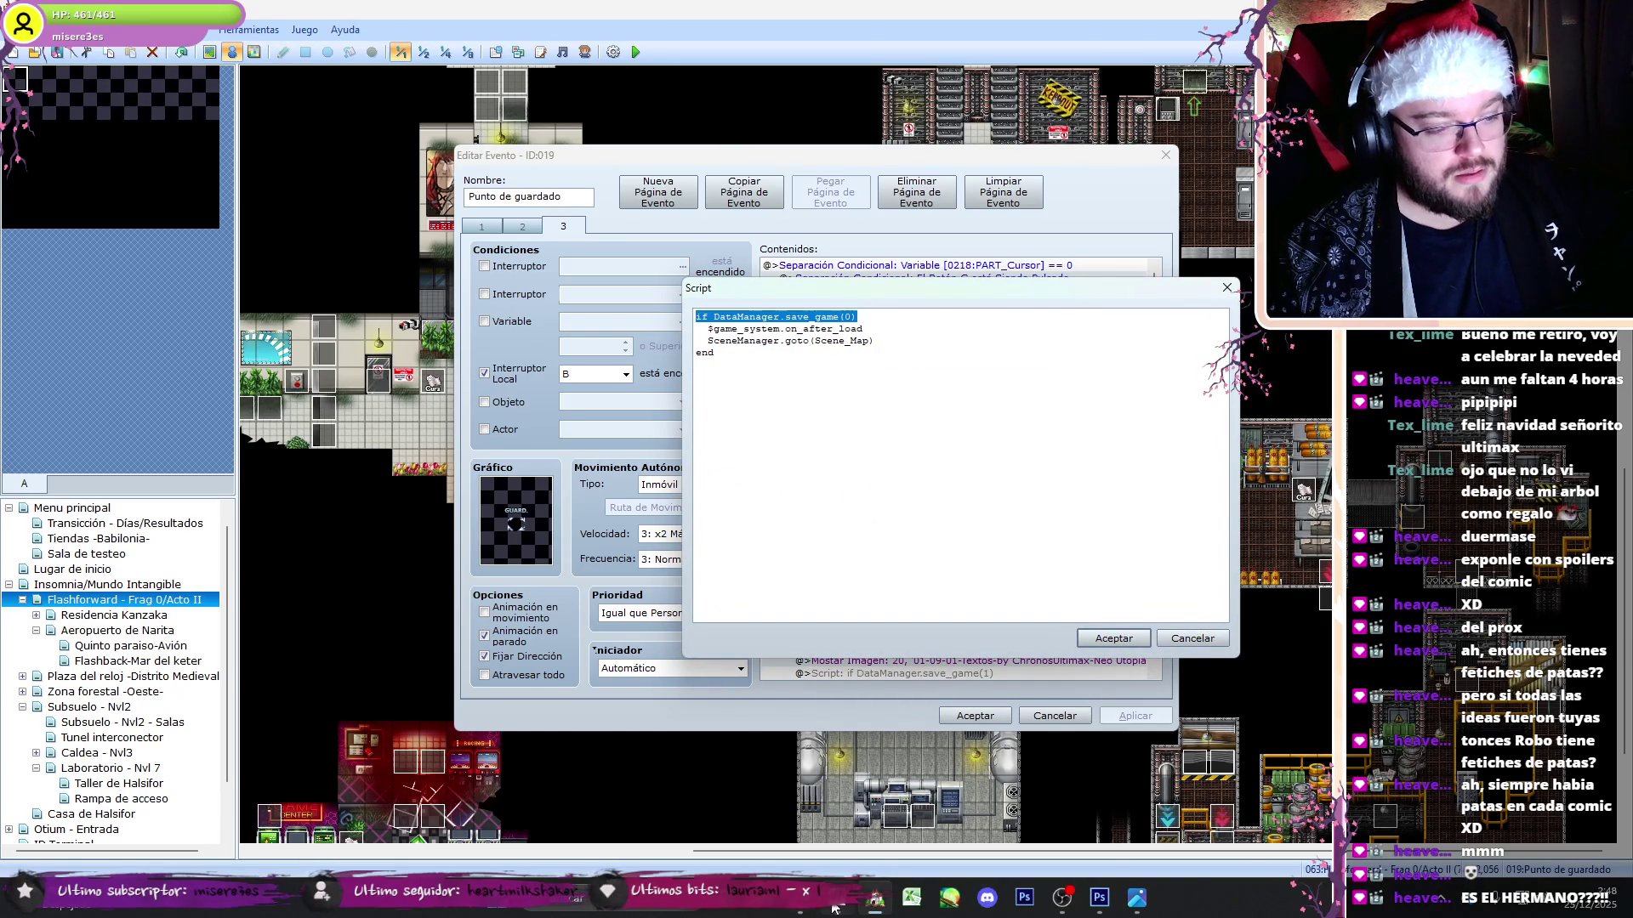
{"action": "left_click", "coordinate": [834, 908]}
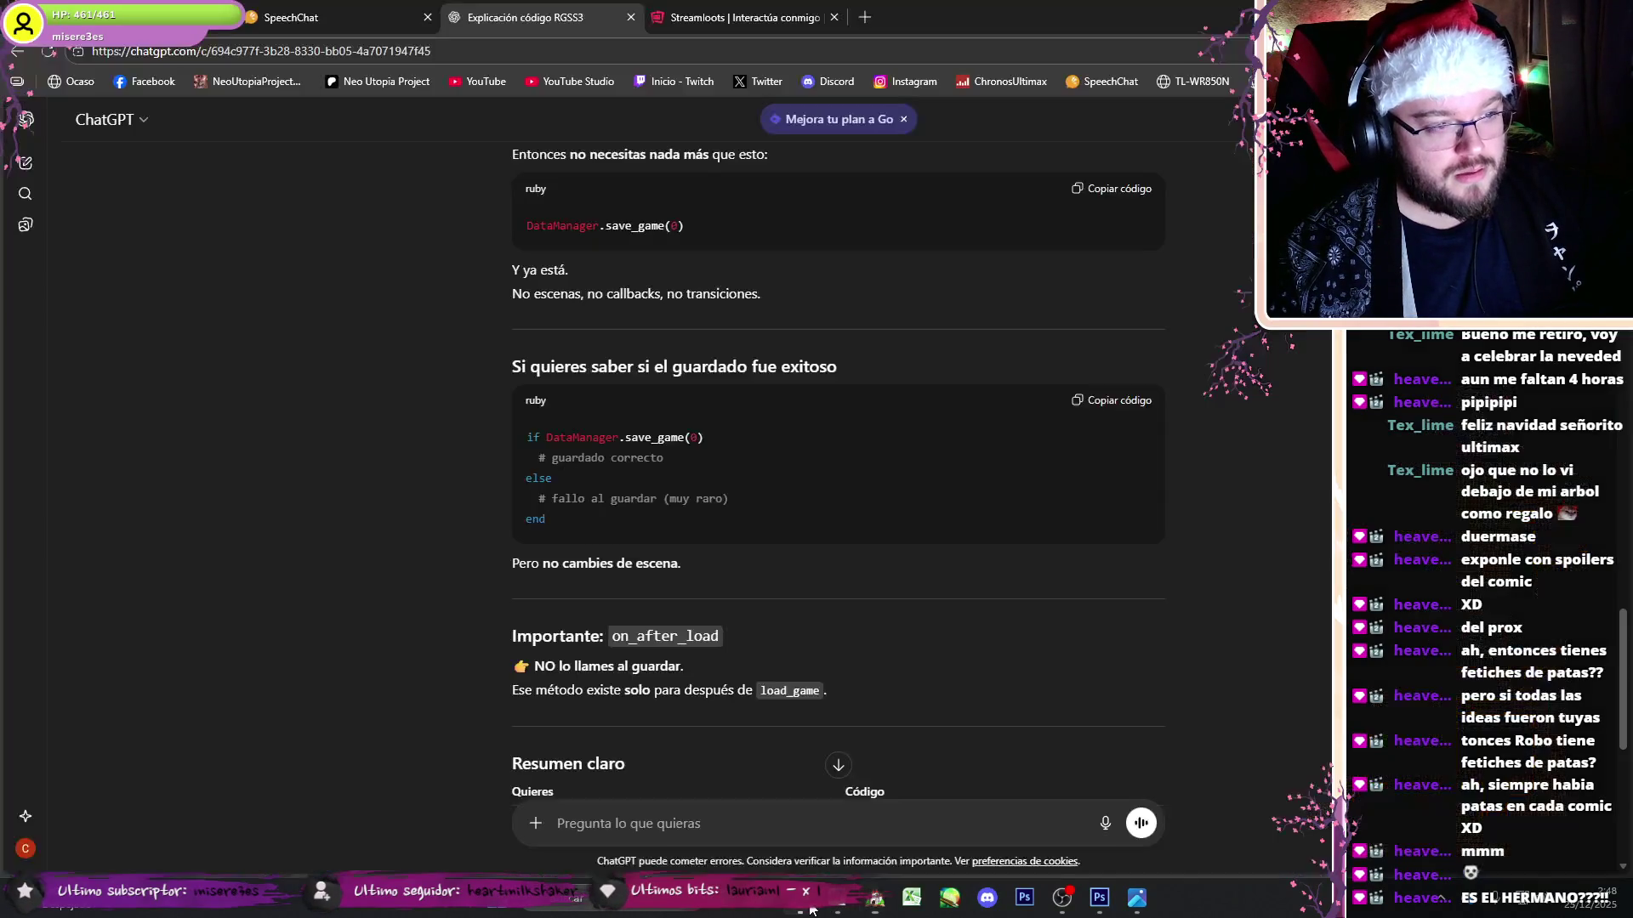
- Compare the ChatGPT conversation with the save-point event's script code
{"action": "left_click", "coordinate": [781, 831]}
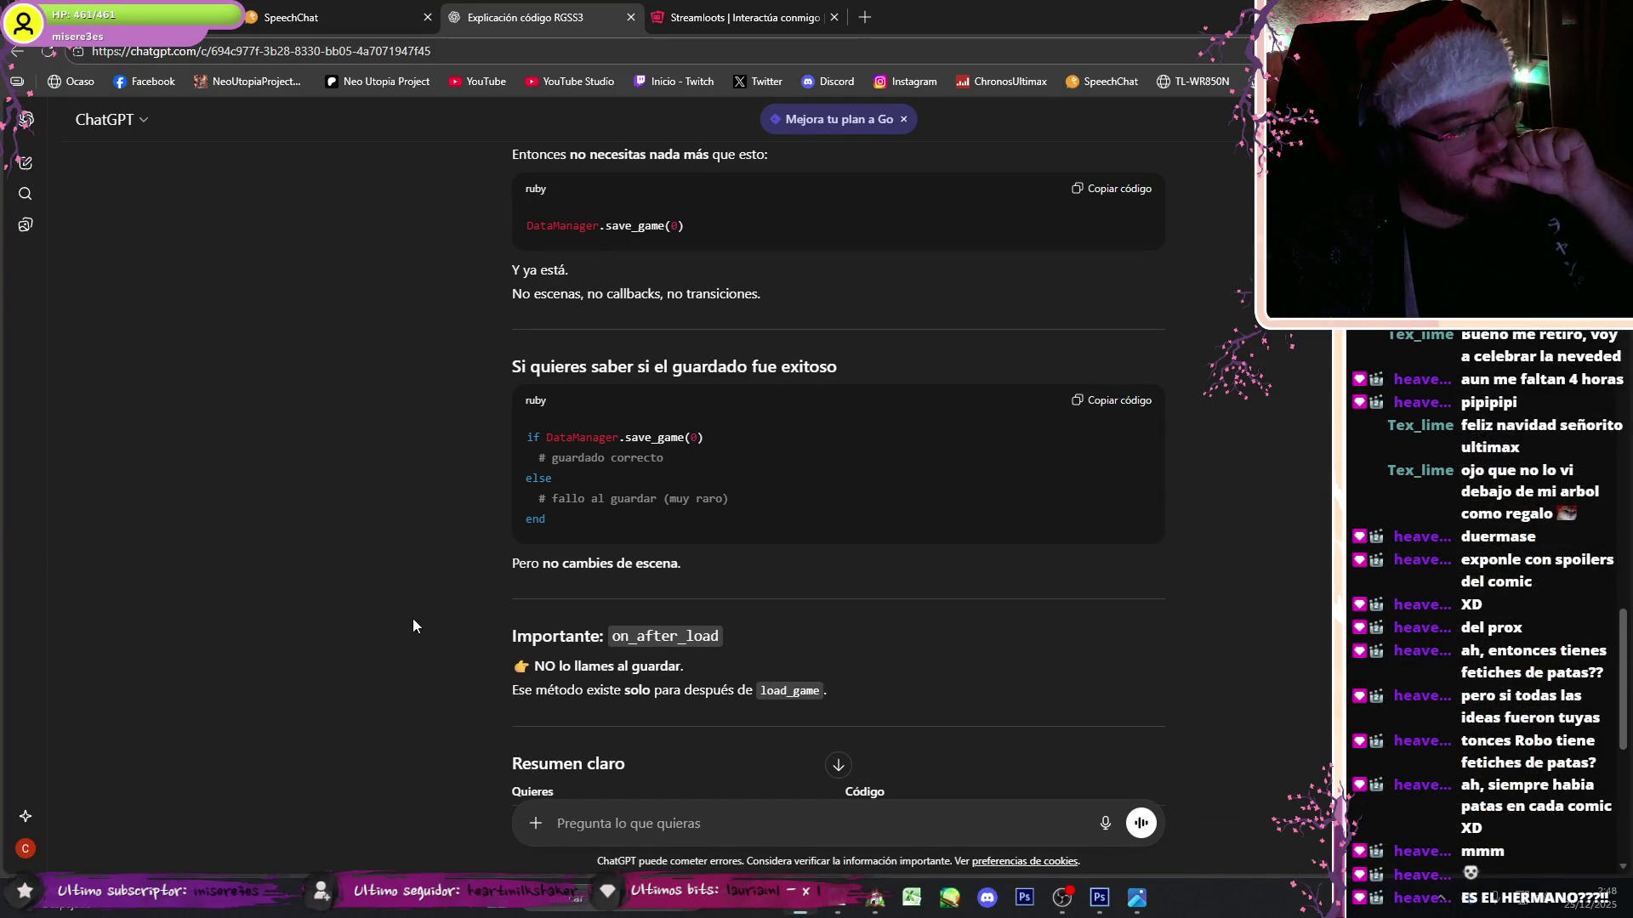
{"action": "scroll", "coordinate": [451, 740], "scroll_direction": "up", "scroll_amount": 1}
{"action": "middle_click", "coordinate": [476, 719]}
{"action": "scroll", "coordinate": [476, 720], "scroll_direction": "down", "scroll_amount": 9}
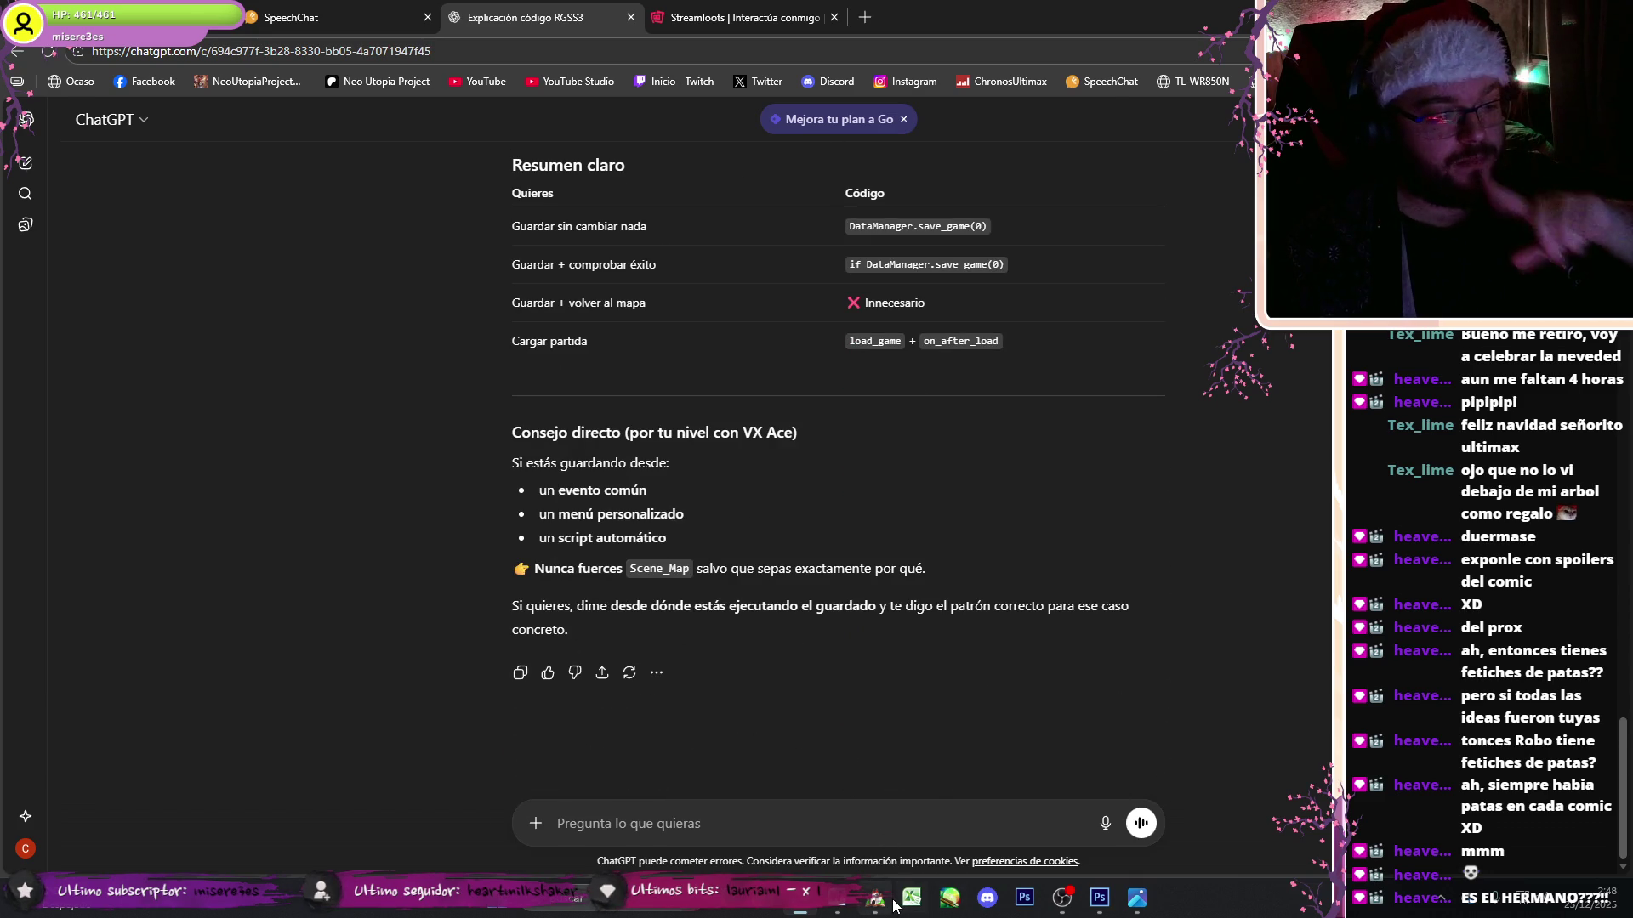
{"action": "left_click", "coordinate": [885, 901]}
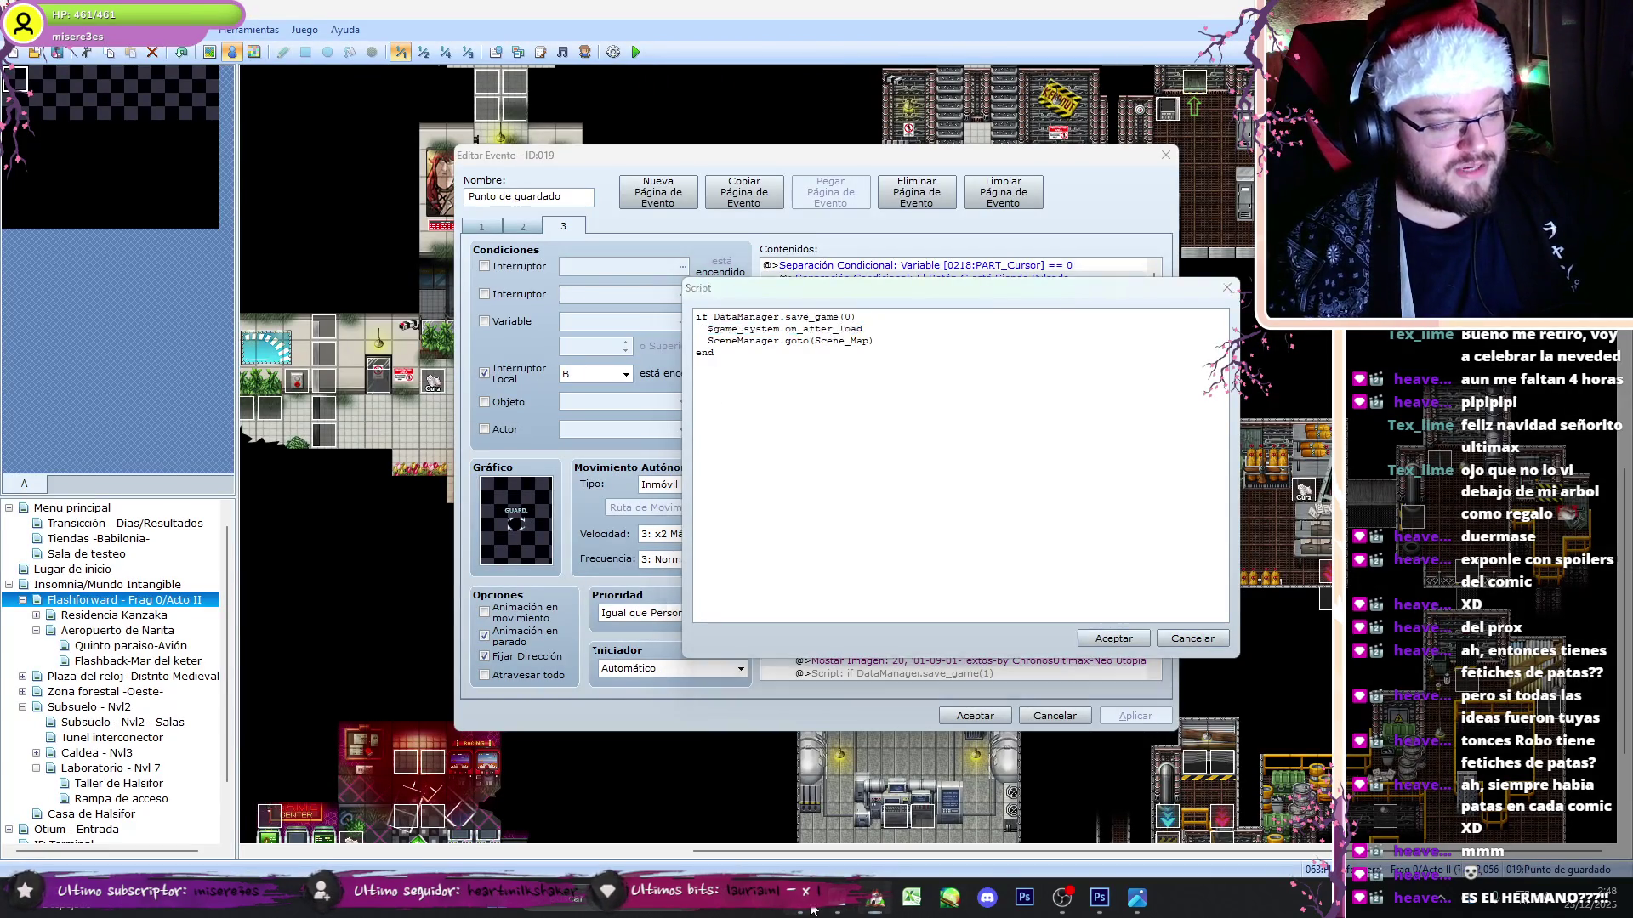
{"action": "left_click", "coordinate": [812, 910]}
- Ask ChatGPT what the quoted $game_system.on_after_load line does
{"action": "left_click", "coordinate": [774, 811]}
{"action": "type", "text": "'"}
{"action": "type", "text": "$game_system.on_after_load"}
{"action": "type", "text": "\""}
{"action": "key", "text": "shift+Return"}
{"action": "key", "text": "shift+Return"}
{"action": "type", "text": "y"}
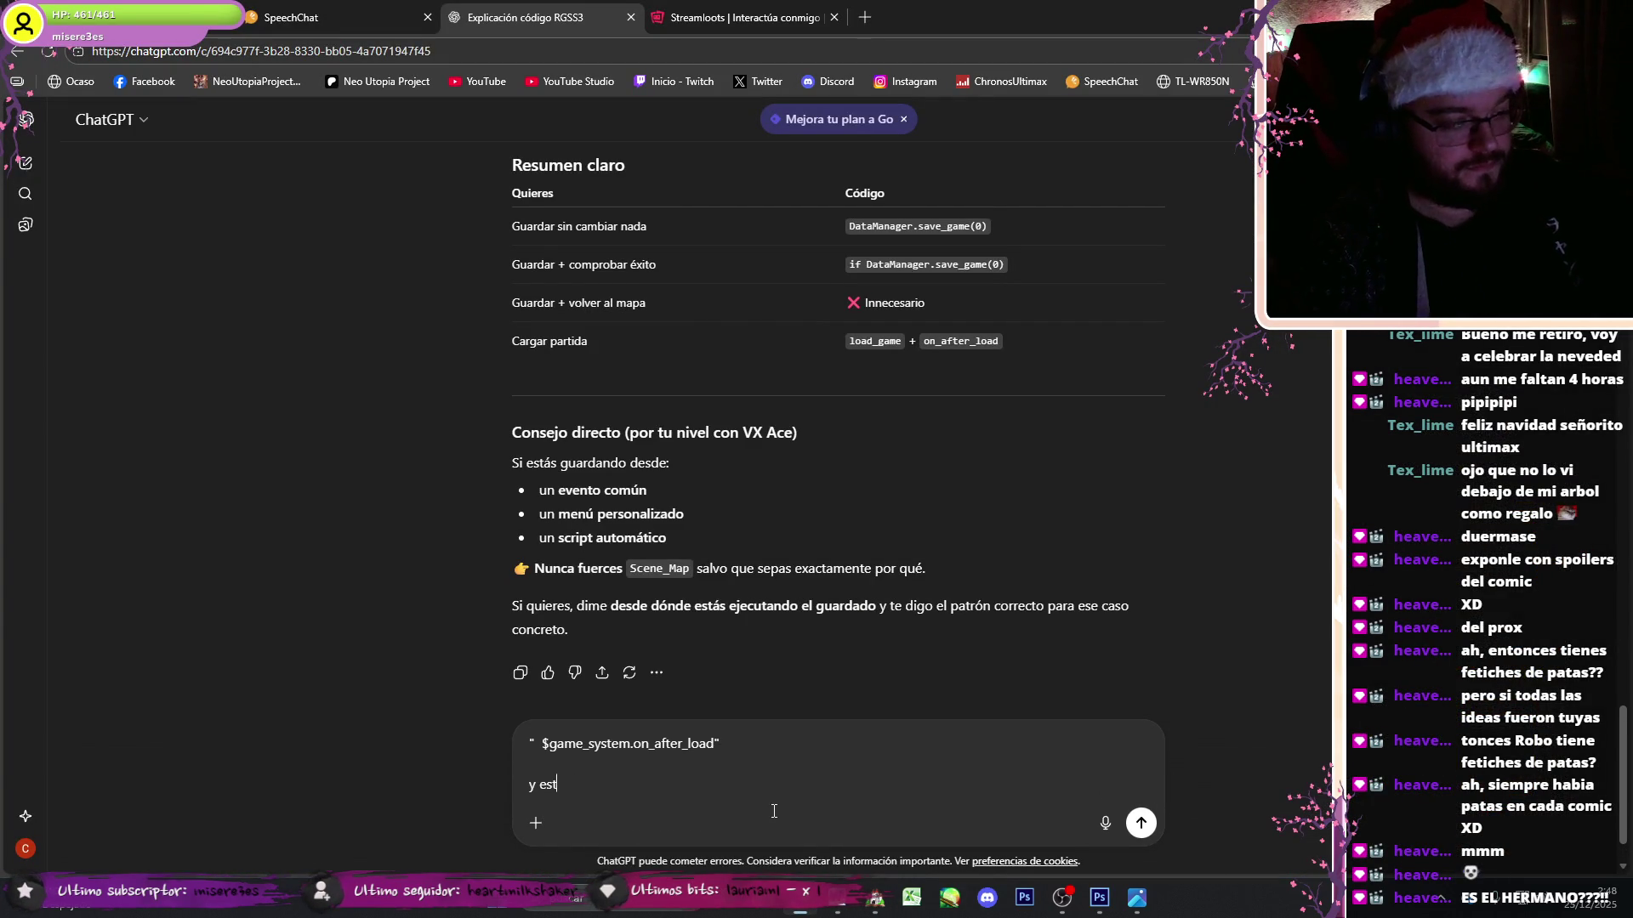
{"action": "type", "text": "e?"}
{"action": "key", "text": "Return"}
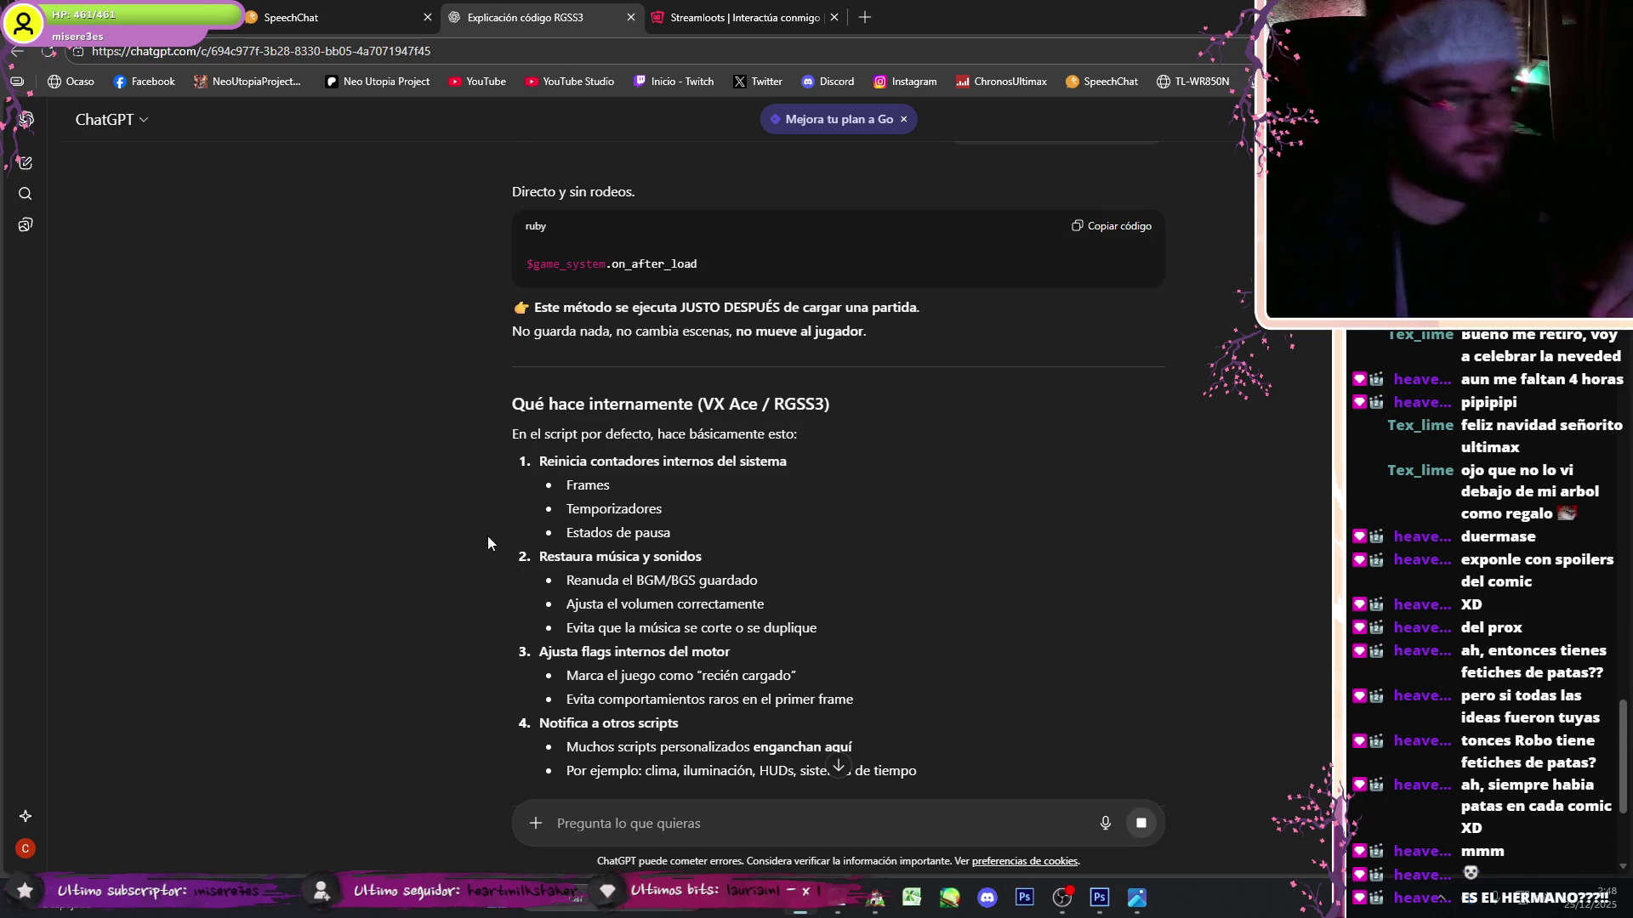
- Read the explanation that on_after_load belongs only after loading a saved game
{"action": "scroll", "coordinate": [539, 621], "scroll_direction": "down", "scroll_amount": 2}
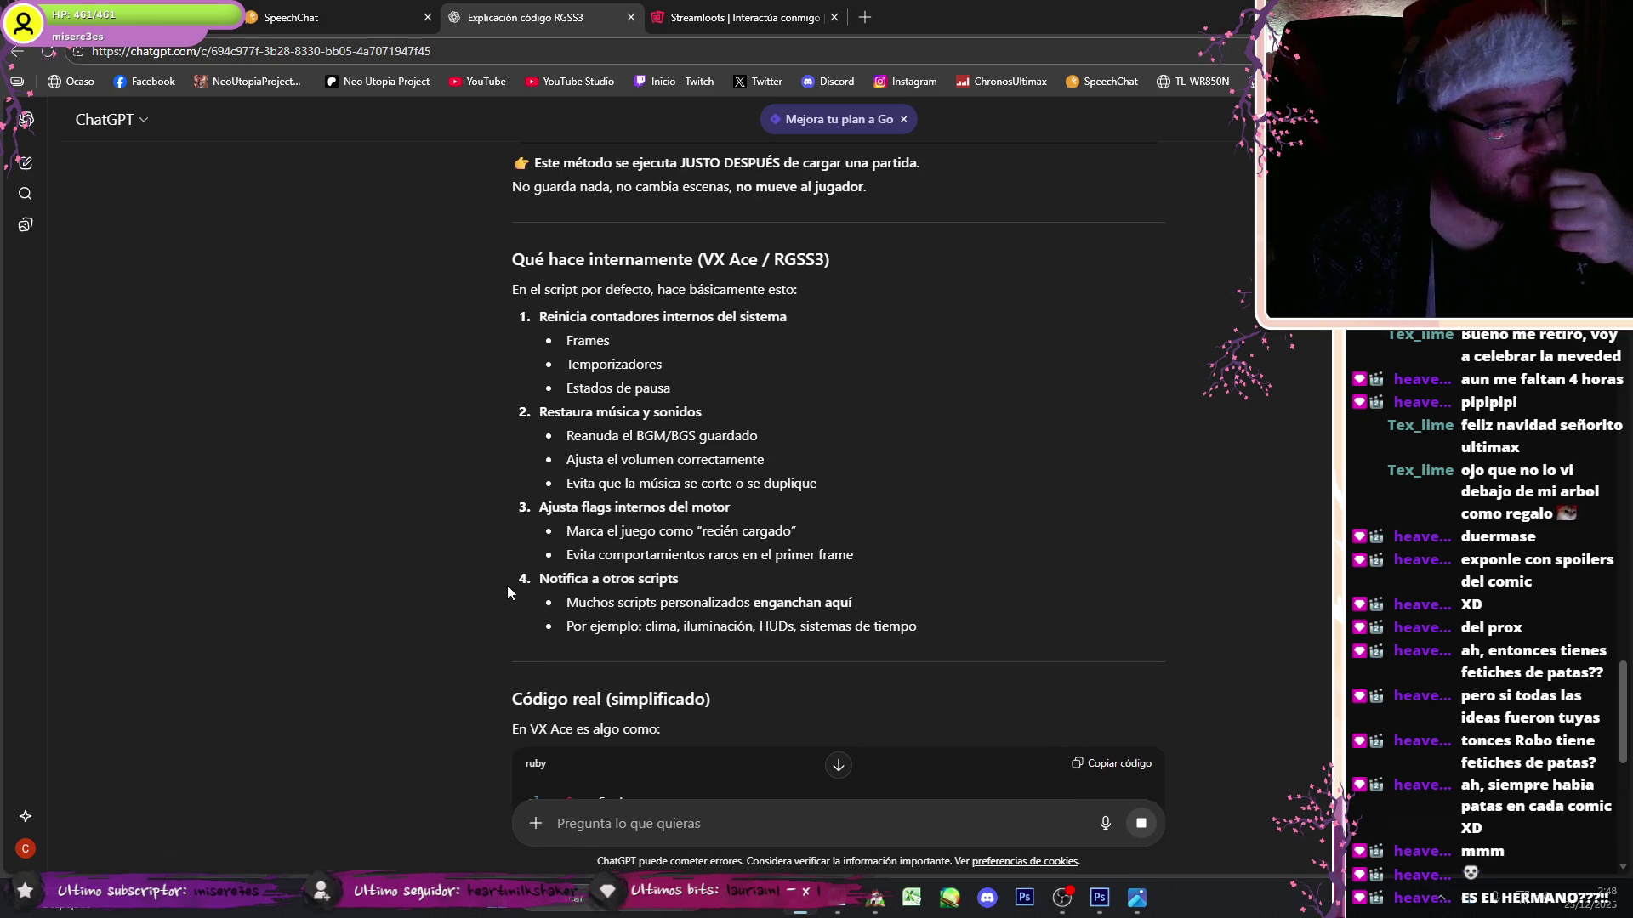
{"action": "scroll", "coordinate": [445, 543], "scroll_direction": "down", "scroll_amount": 6}
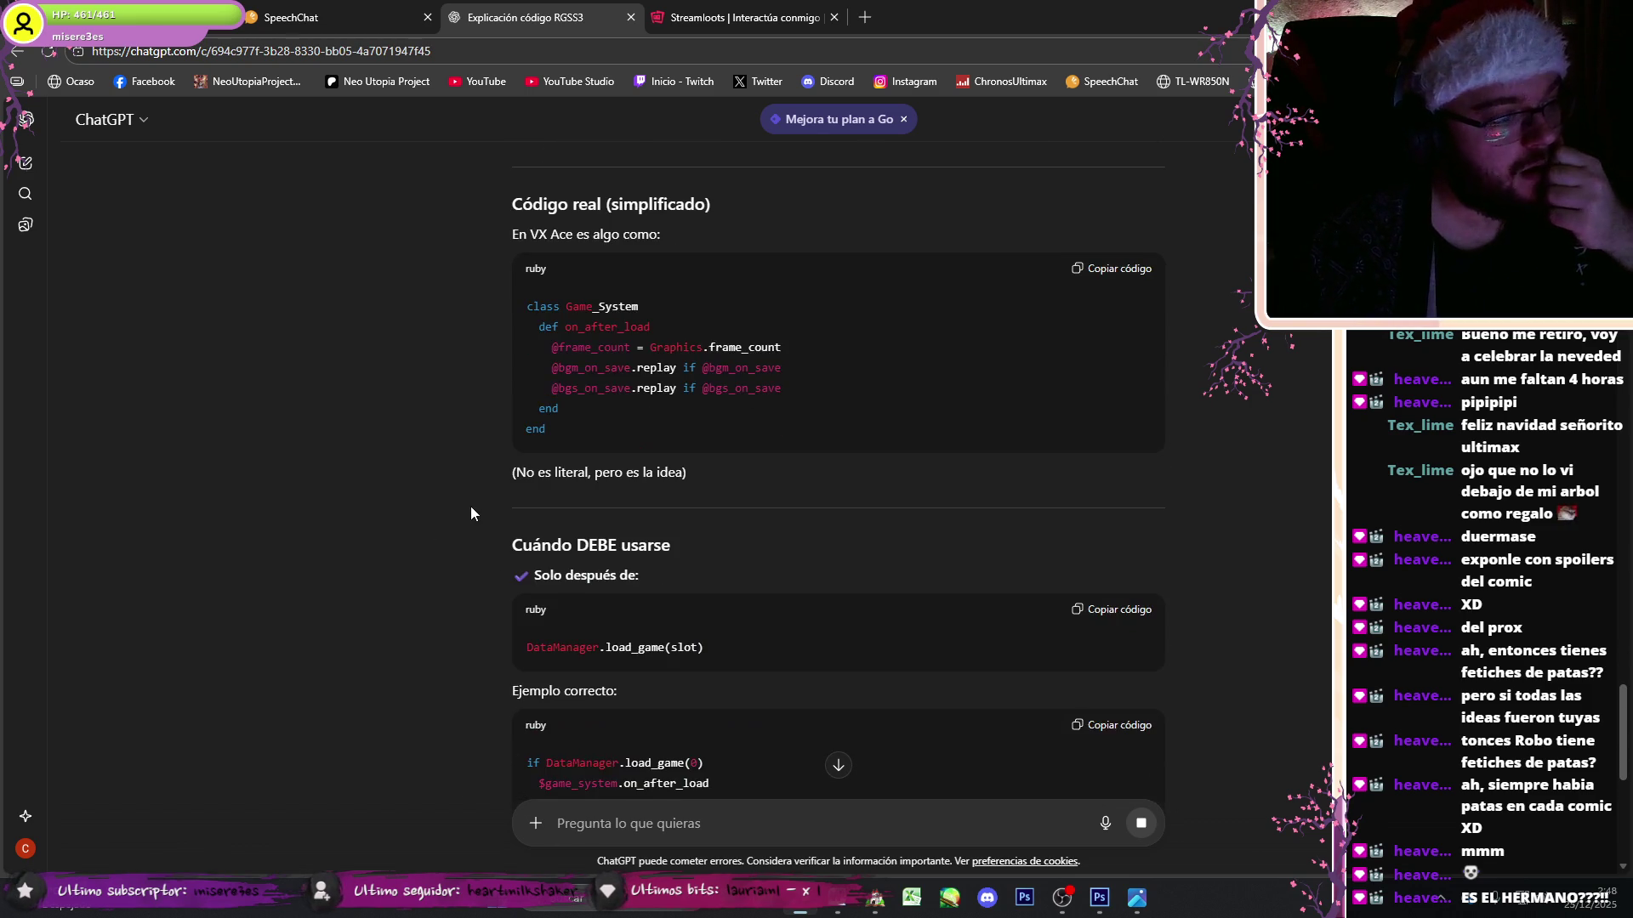
{"action": "scroll", "coordinate": [458, 584], "scroll_direction": "down", "scroll_amount": 1}
{"action": "scroll", "coordinate": [458, 587], "scroll_direction": "down", "scroll_amount": 2}
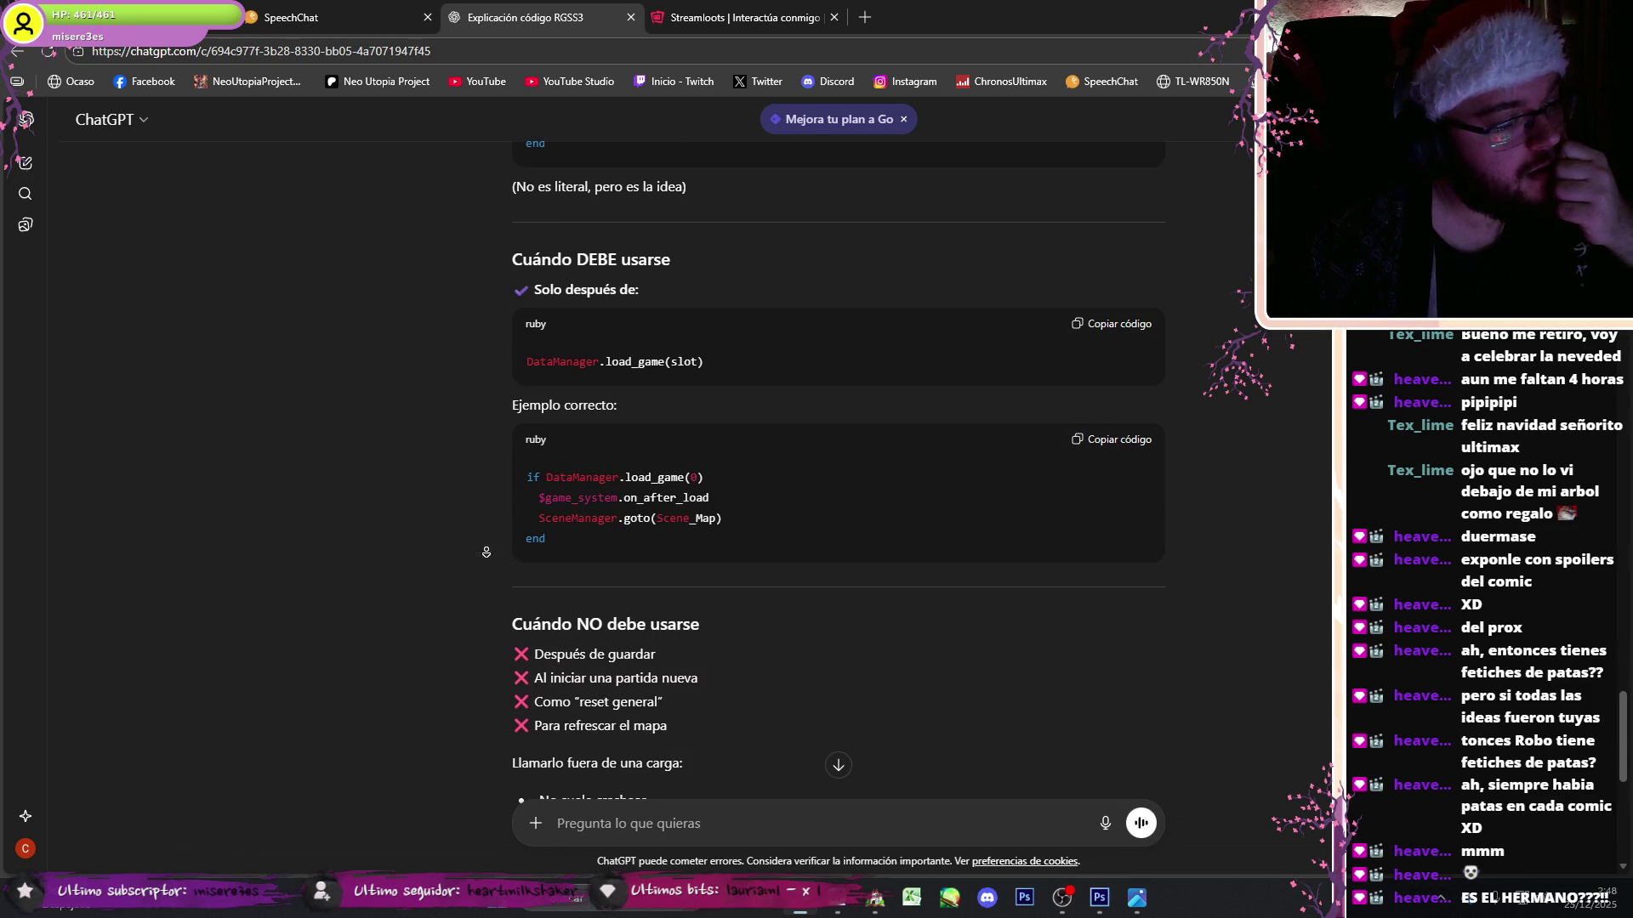
{"action": "scroll", "coordinate": [489, 545], "scroll_direction": "down", "scroll_amount": 3}
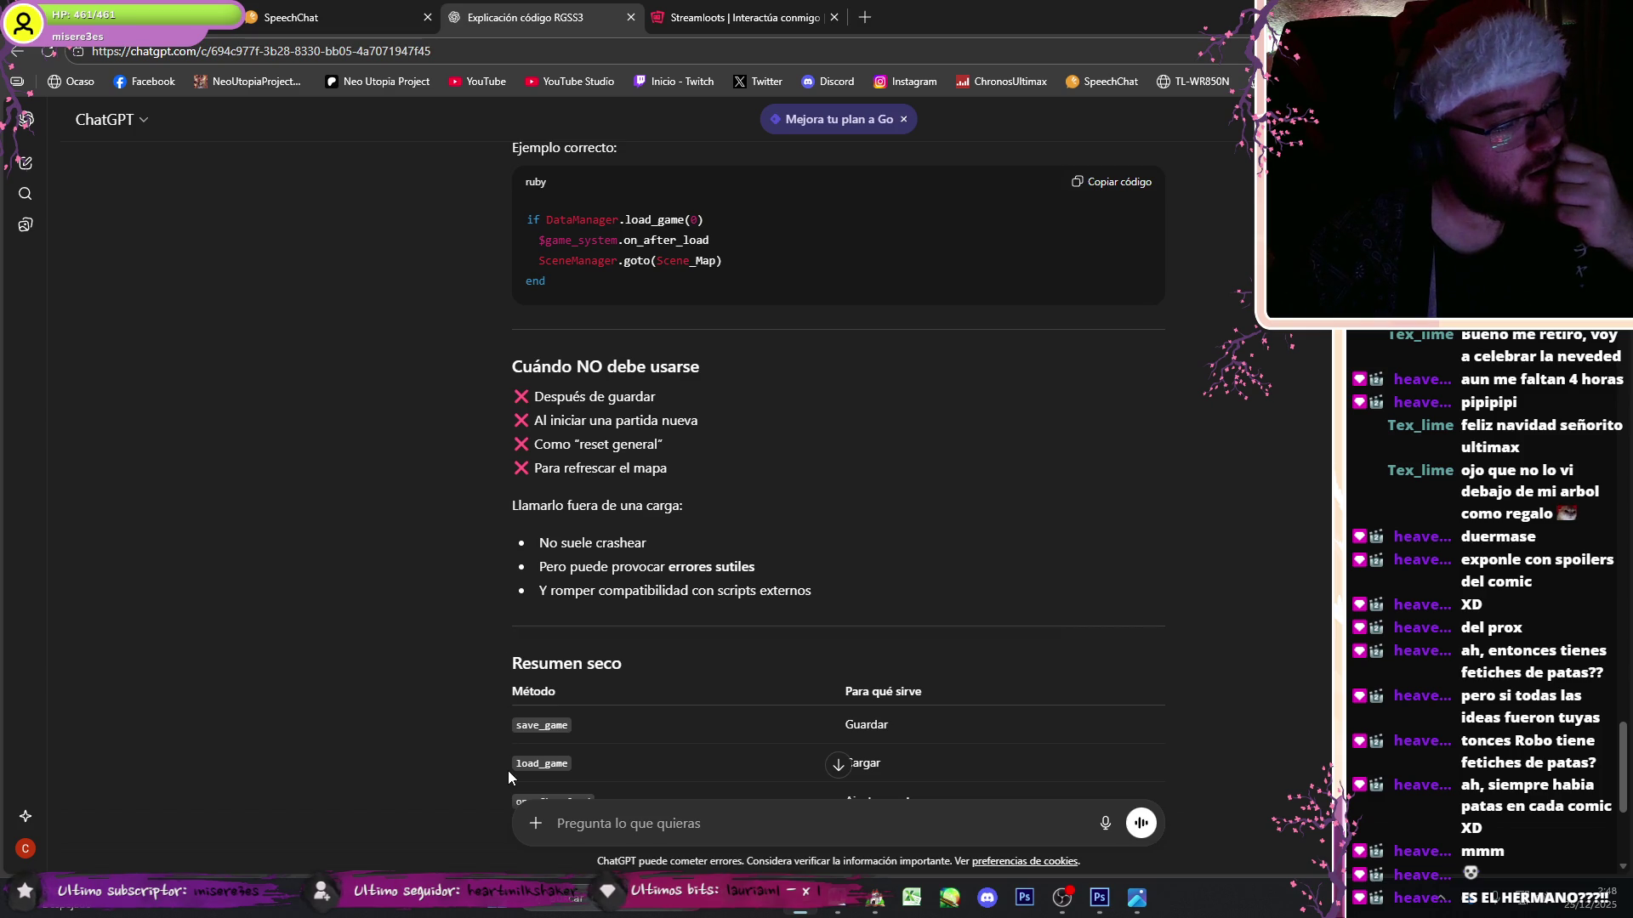
{"action": "scroll", "coordinate": [491, 578], "scroll_direction": "down", "scroll_amount": 3}
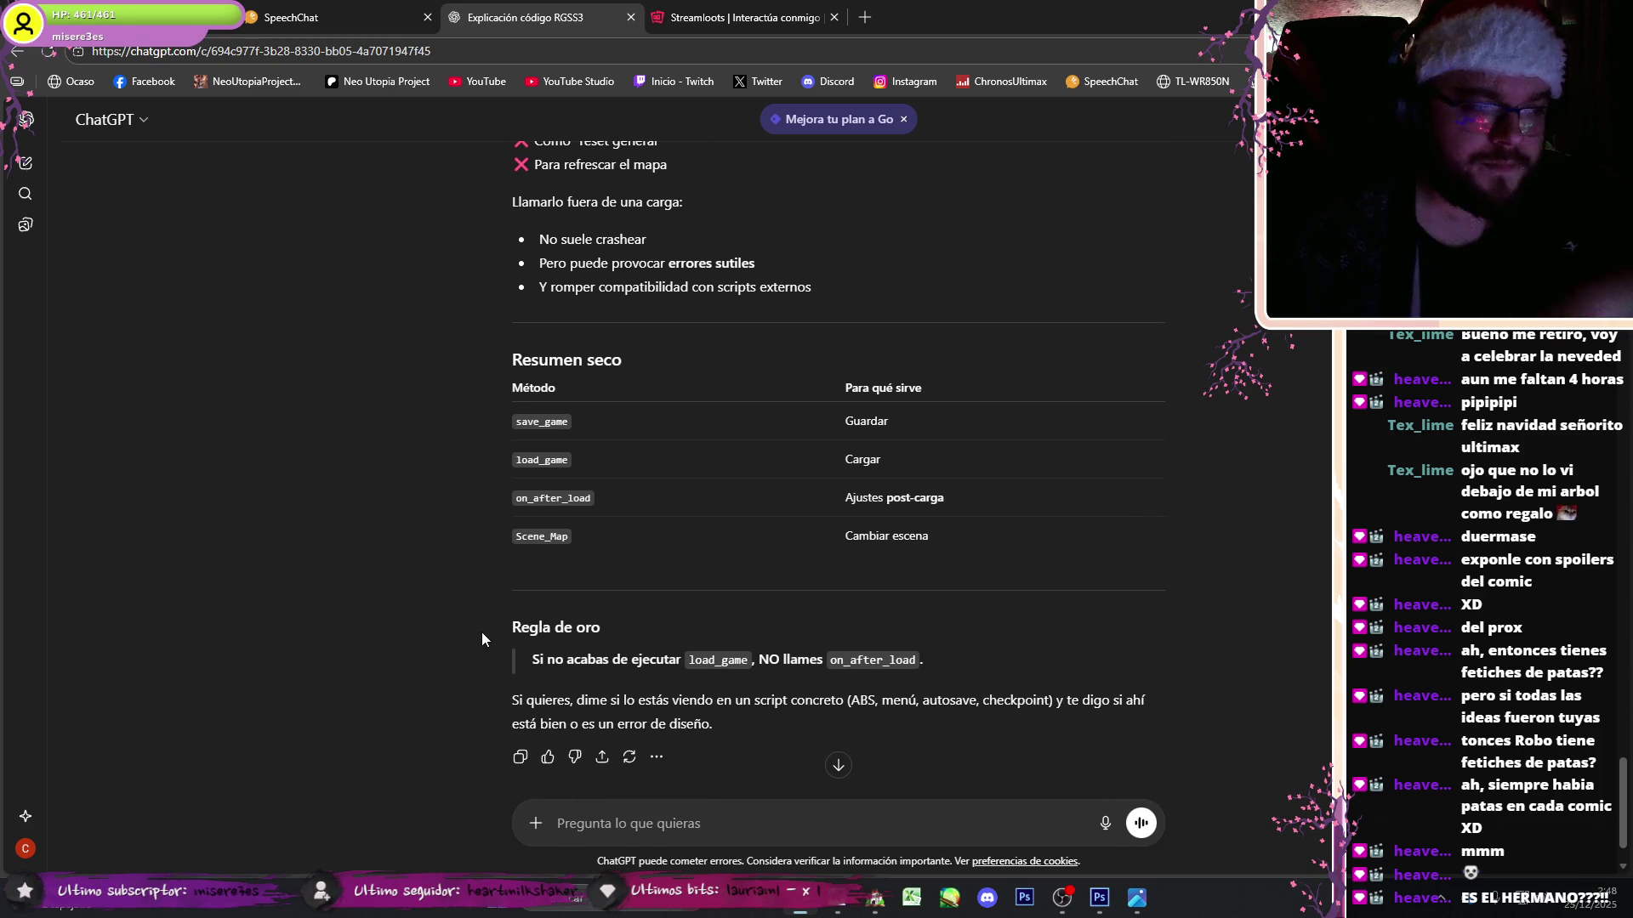
{"action": "middle_click", "coordinate": [367, 556]}
{"action": "scroll", "coordinate": [368, 557], "scroll_direction": "down", "scroll_amount": 1}
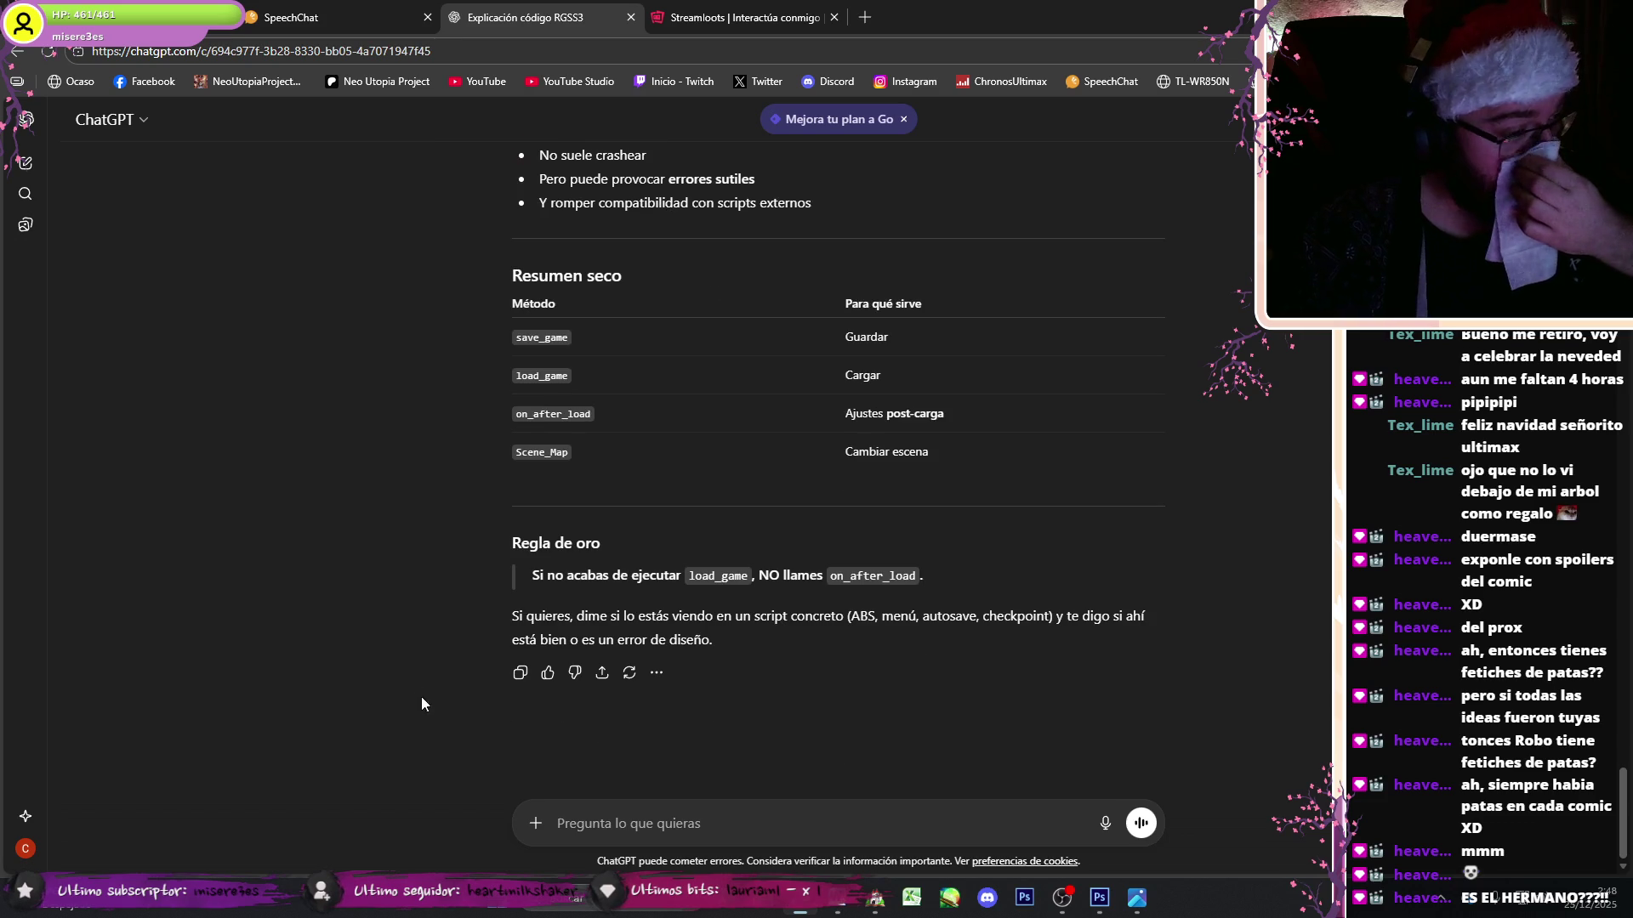
{"action": "left_click", "coordinate": [693, 825]}
- Ask ChatGPT whether keeping only the first save_game line is enough
{"action": "type", "text": "e"}
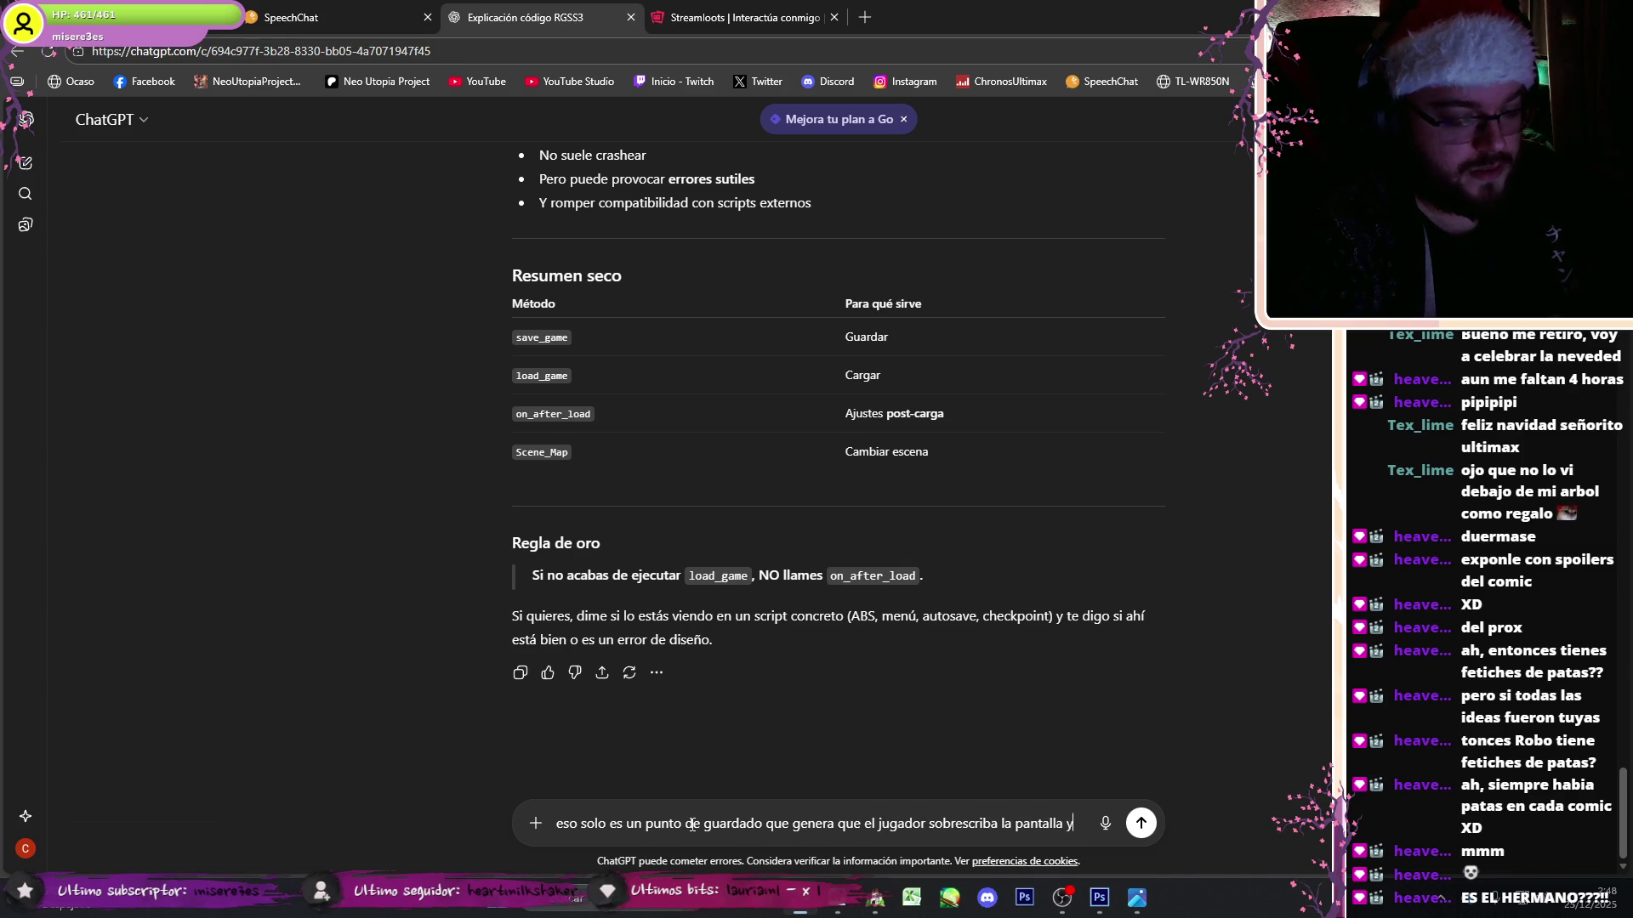
{"action": "type", "text": "uego s"}
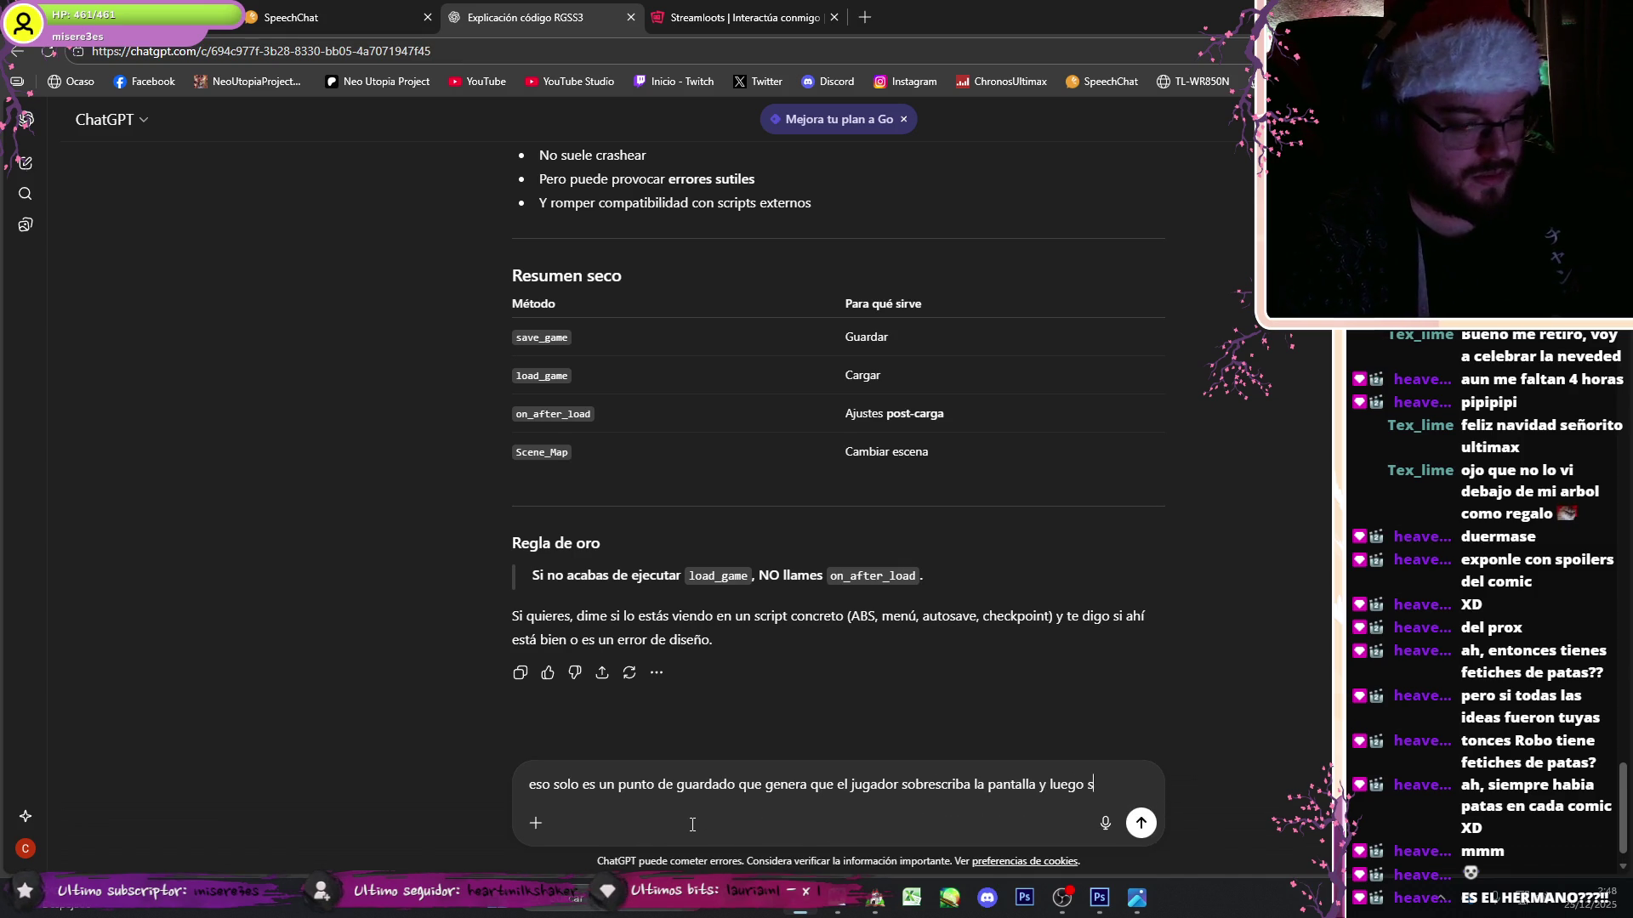
{"action": "type", "text": "e cierre el menu continuando la par"}
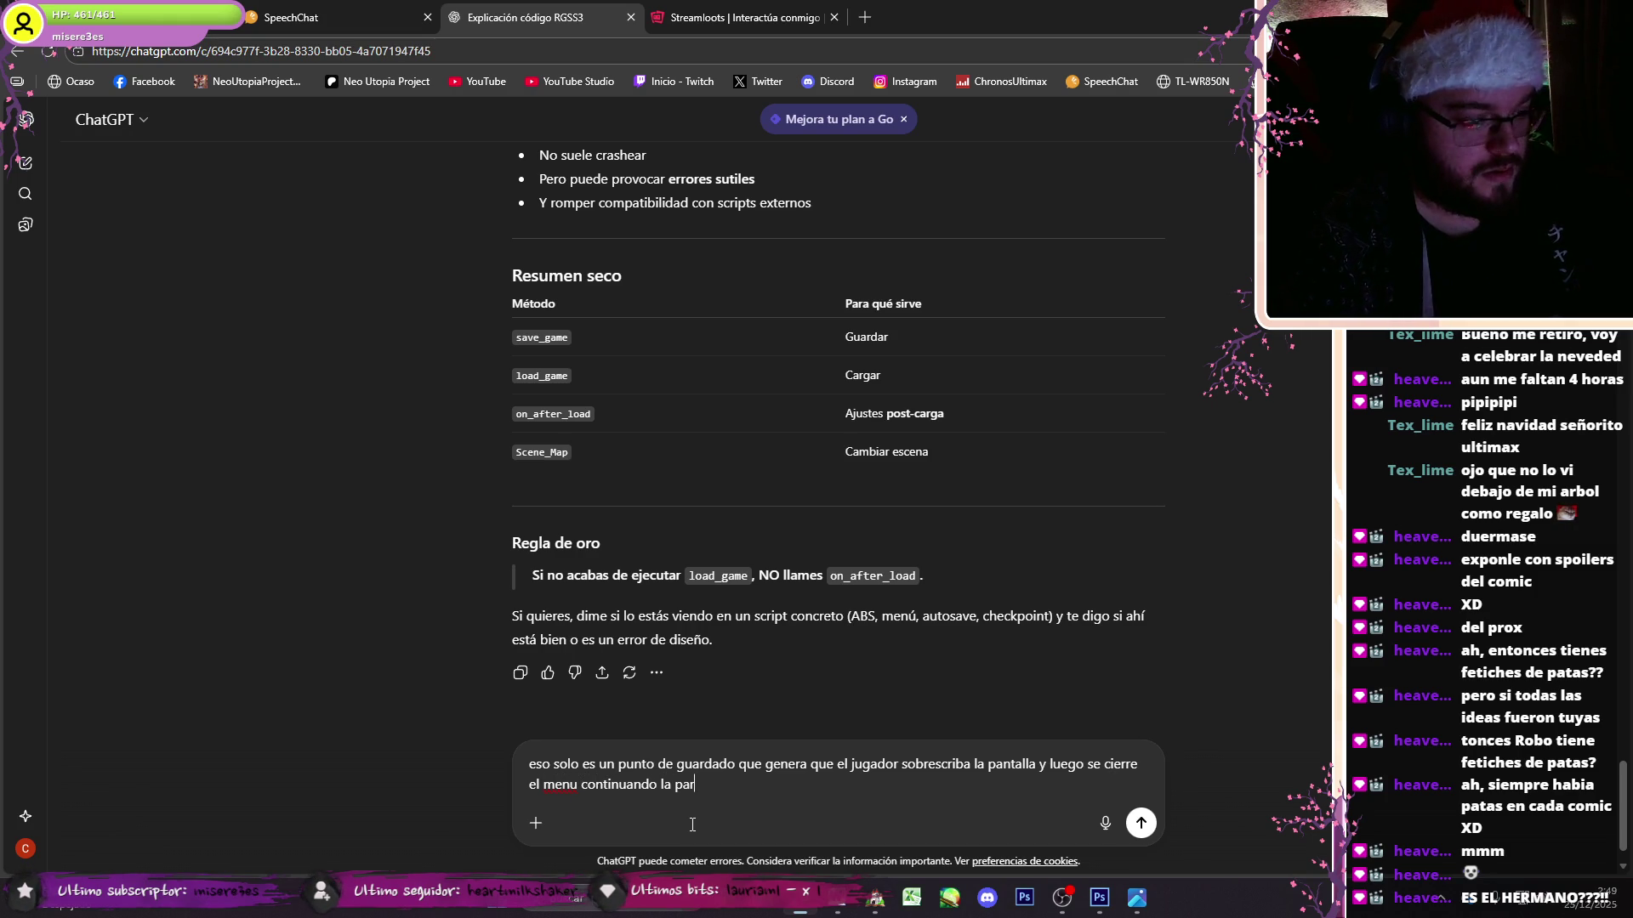
{"action": "type", "text": "tida."}
{"action": "key", "text": "shift+Return"}
{"action": "key", "text": "shift+Return"}
{"action": "type", "text": "M"}
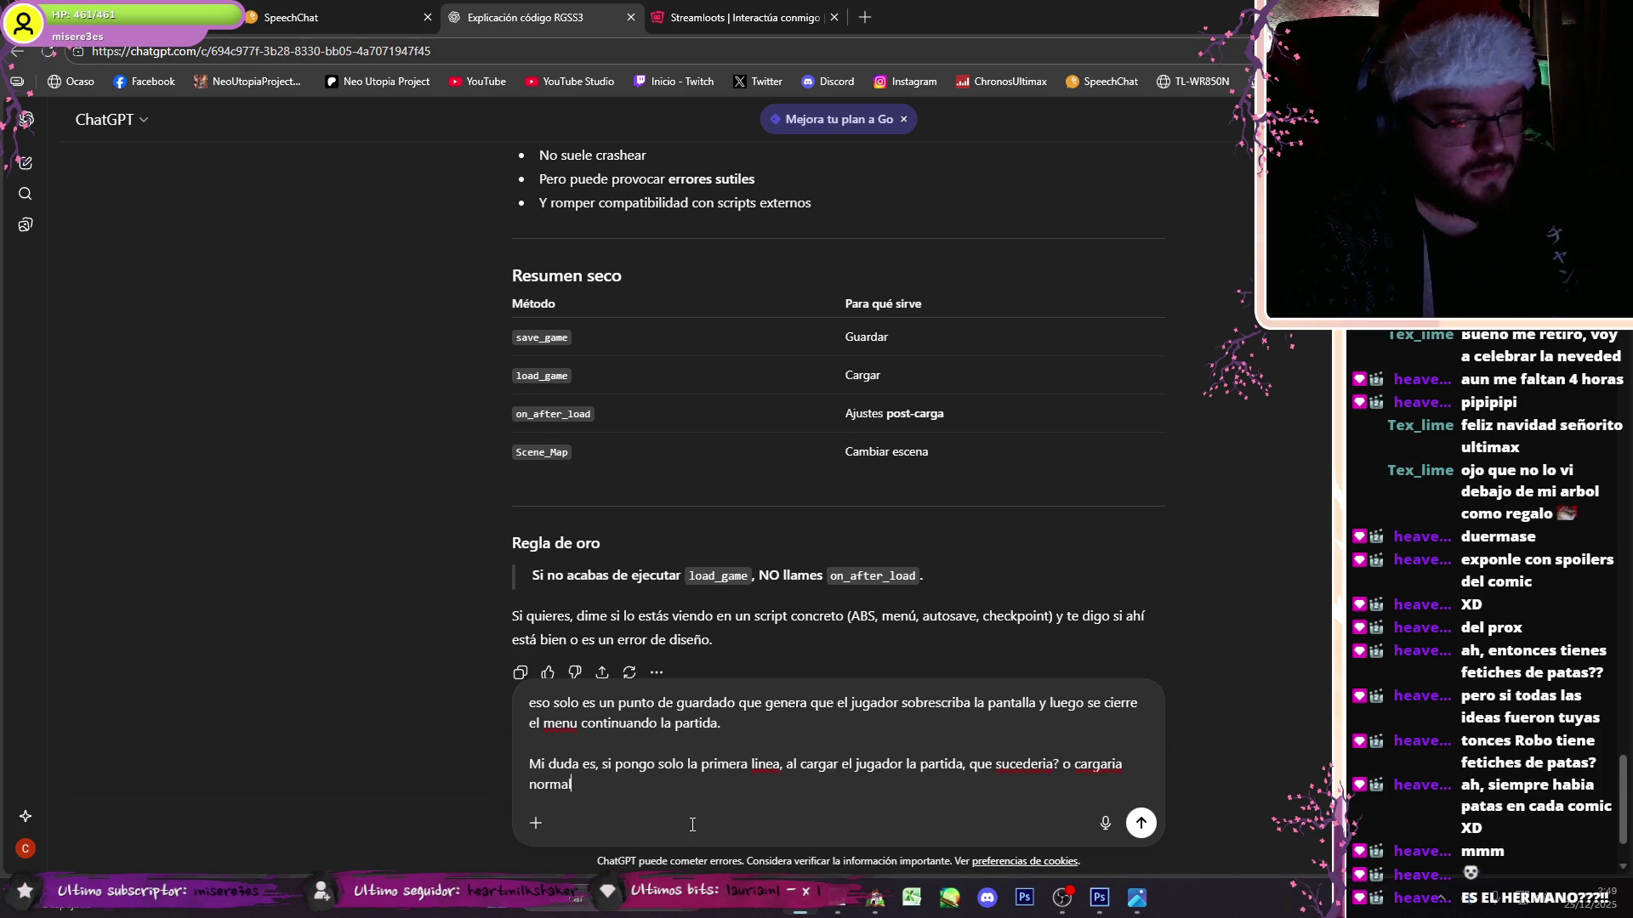
{"action": "key", "text": "Return"}
- Read the reply recommending only DataManager.save_game(0) without on_after_load
{"action": "left_click", "coordinate": [1062, 900]}
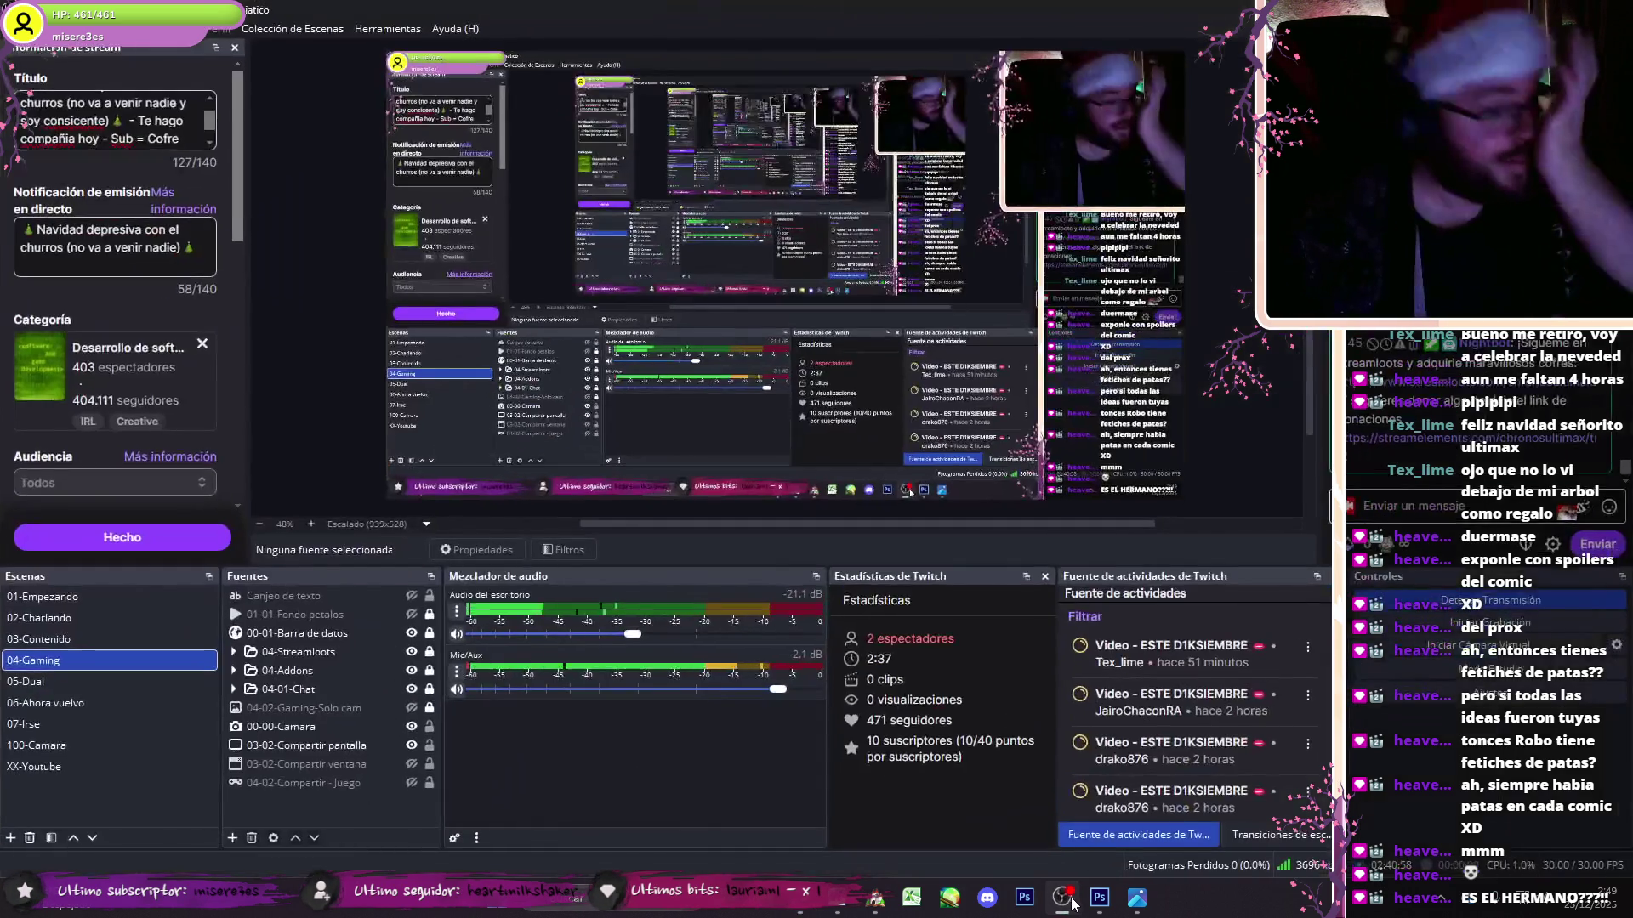
{"action": "left_click", "coordinate": [1062, 900]}
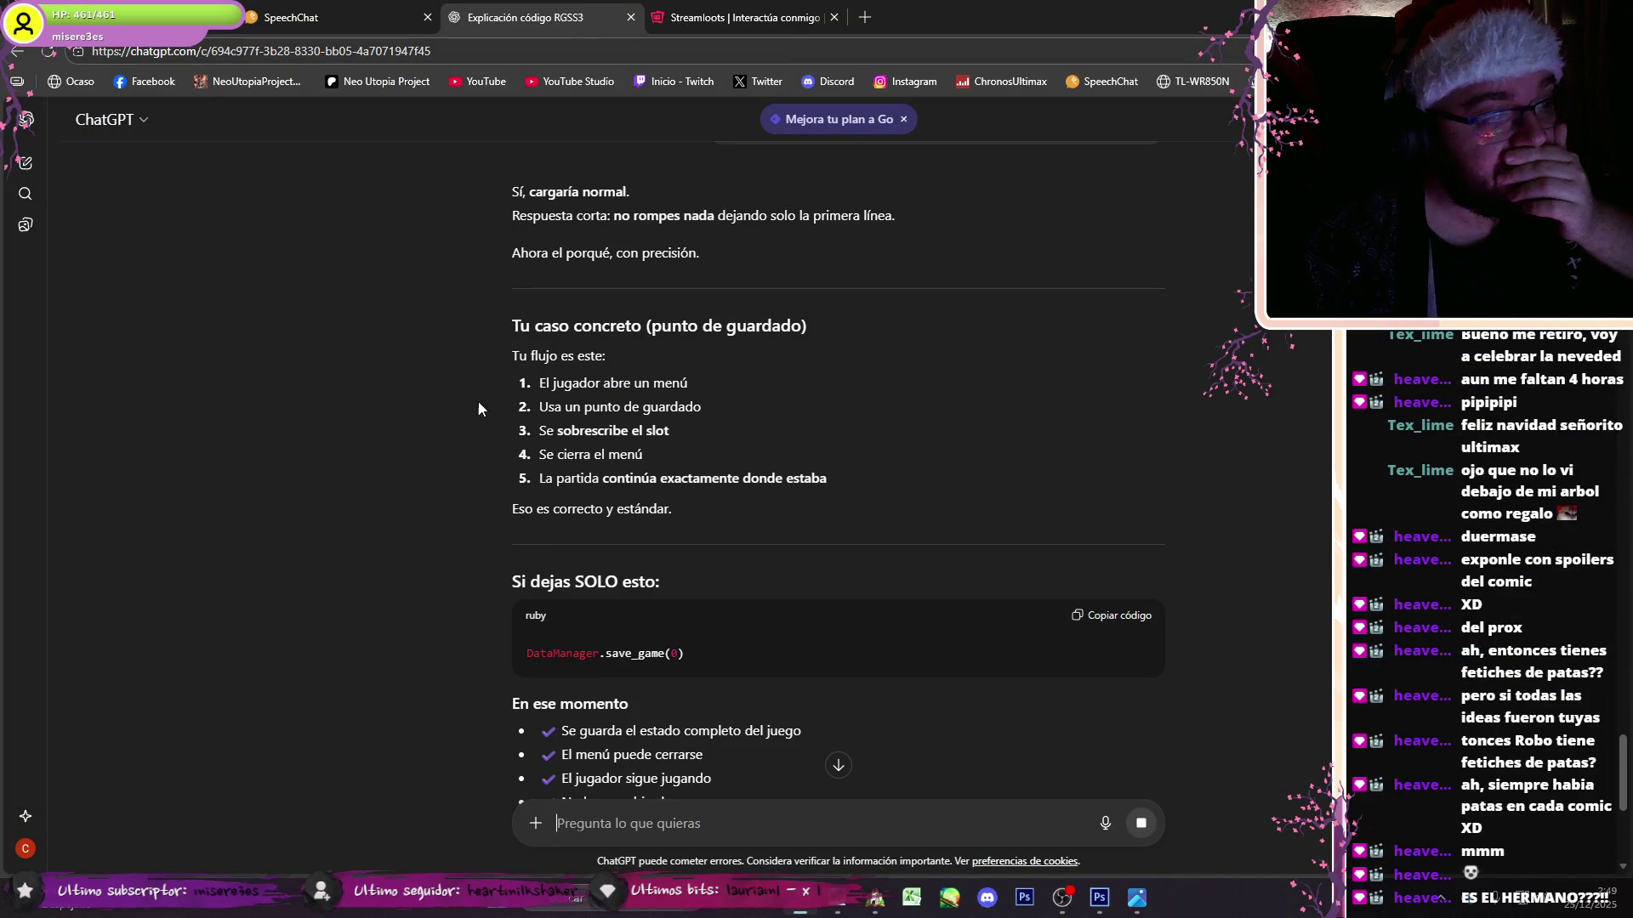
{"action": "scroll", "coordinate": [482, 389], "scroll_direction": "down", "scroll_amount": 3}
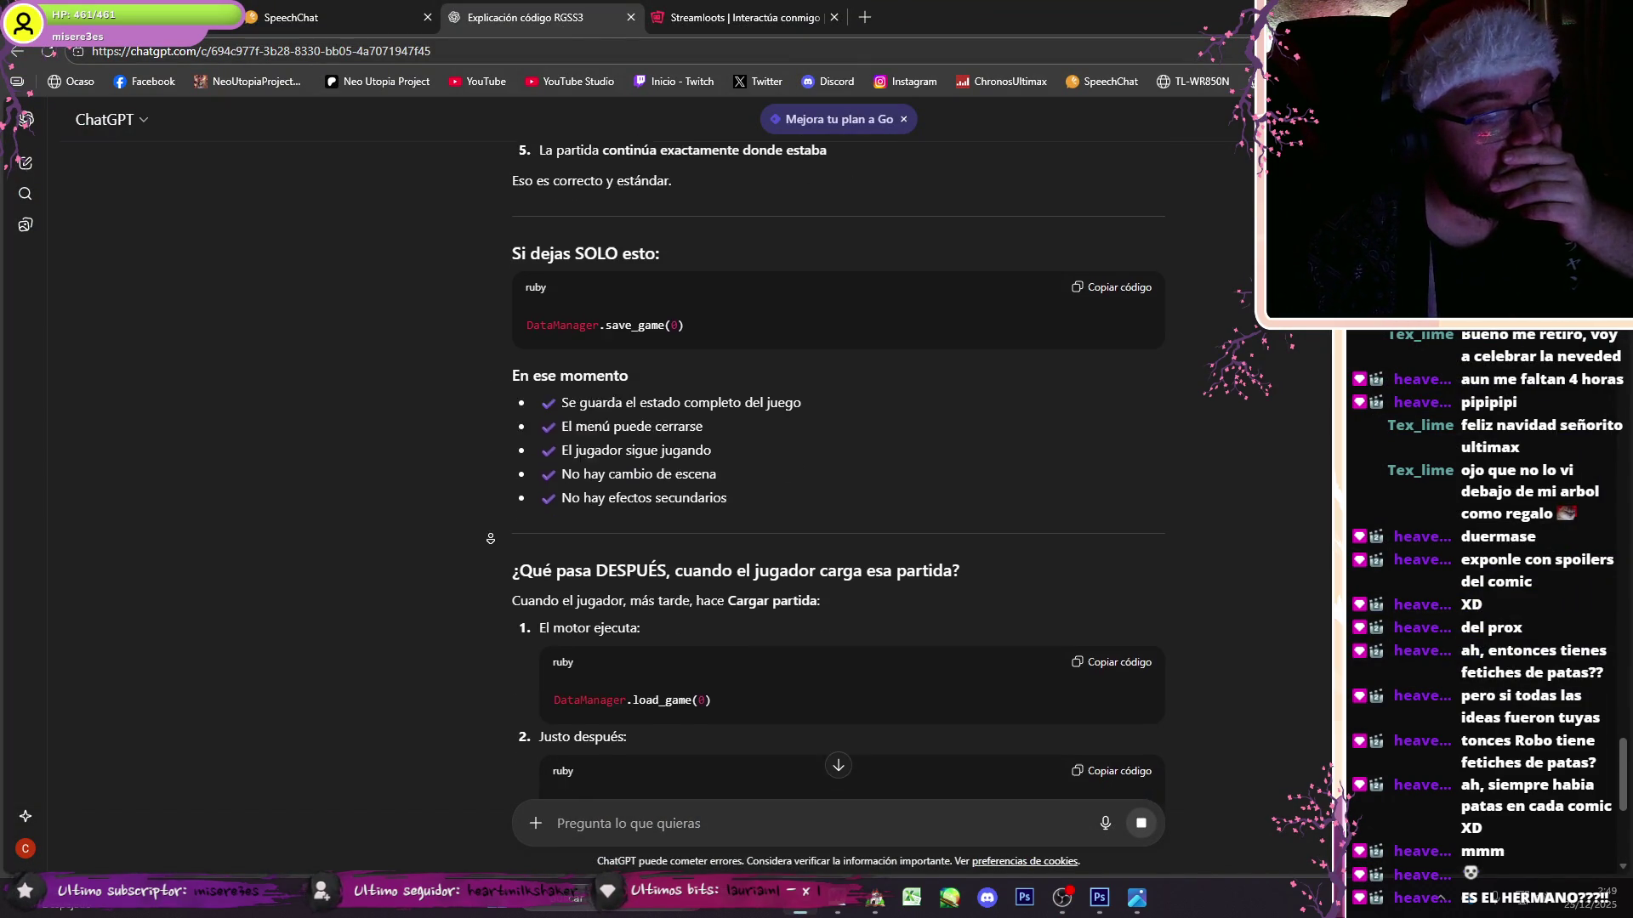
{"action": "scroll", "coordinate": [490, 544], "scroll_direction": "down", "scroll_amount": 3}
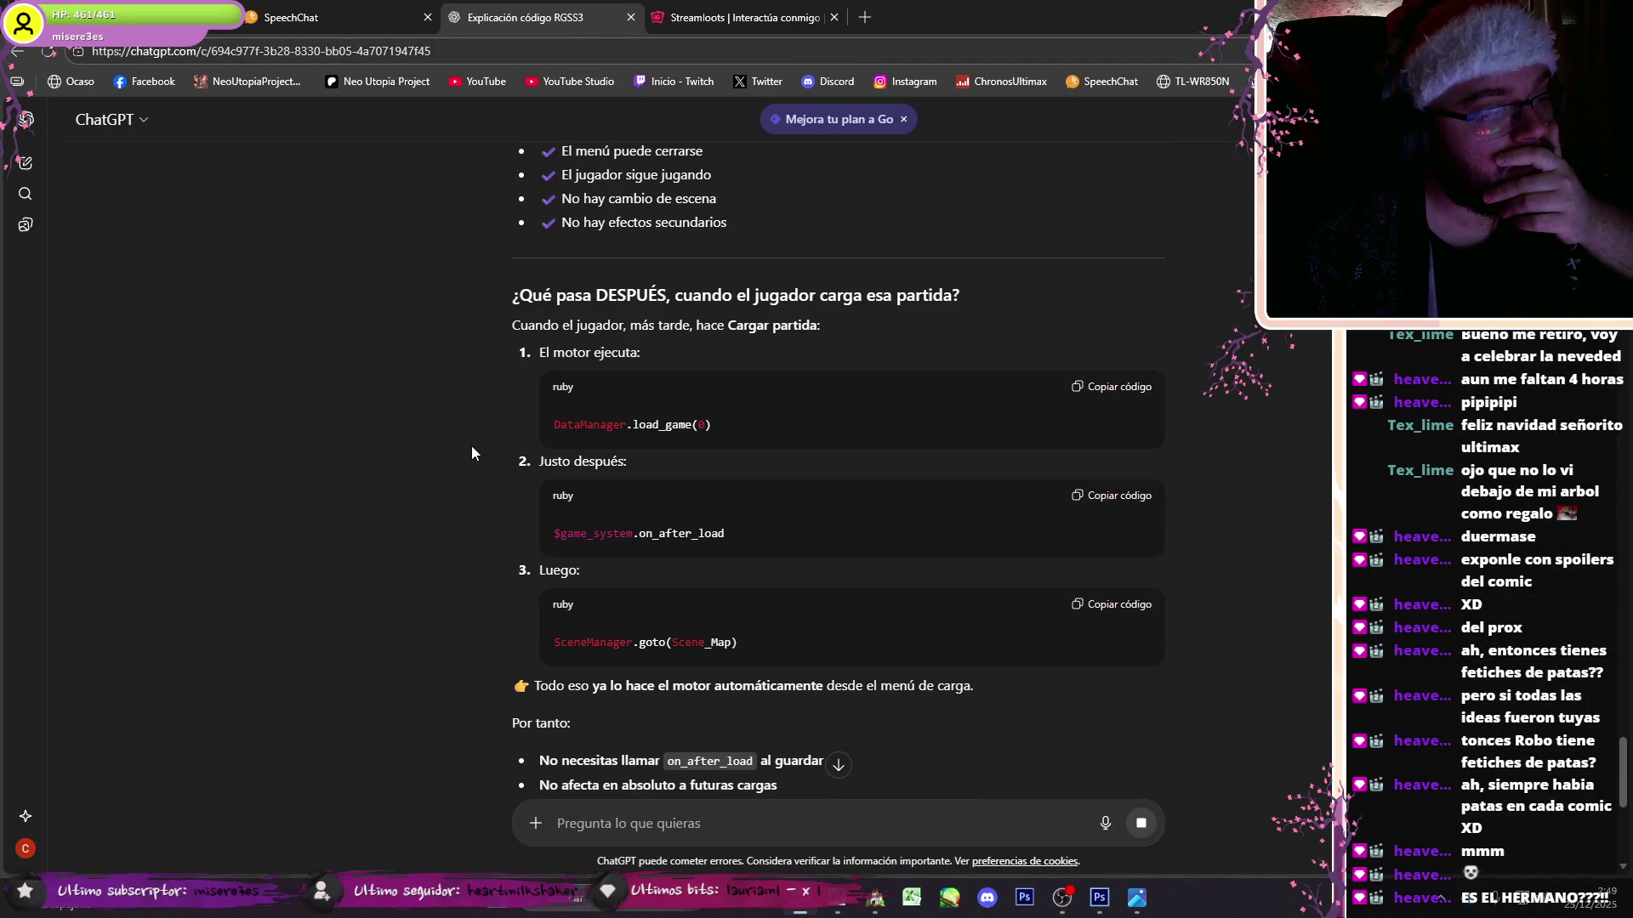
{"action": "scroll", "coordinate": [465, 530], "scroll_direction": "down", "scroll_amount": 2}
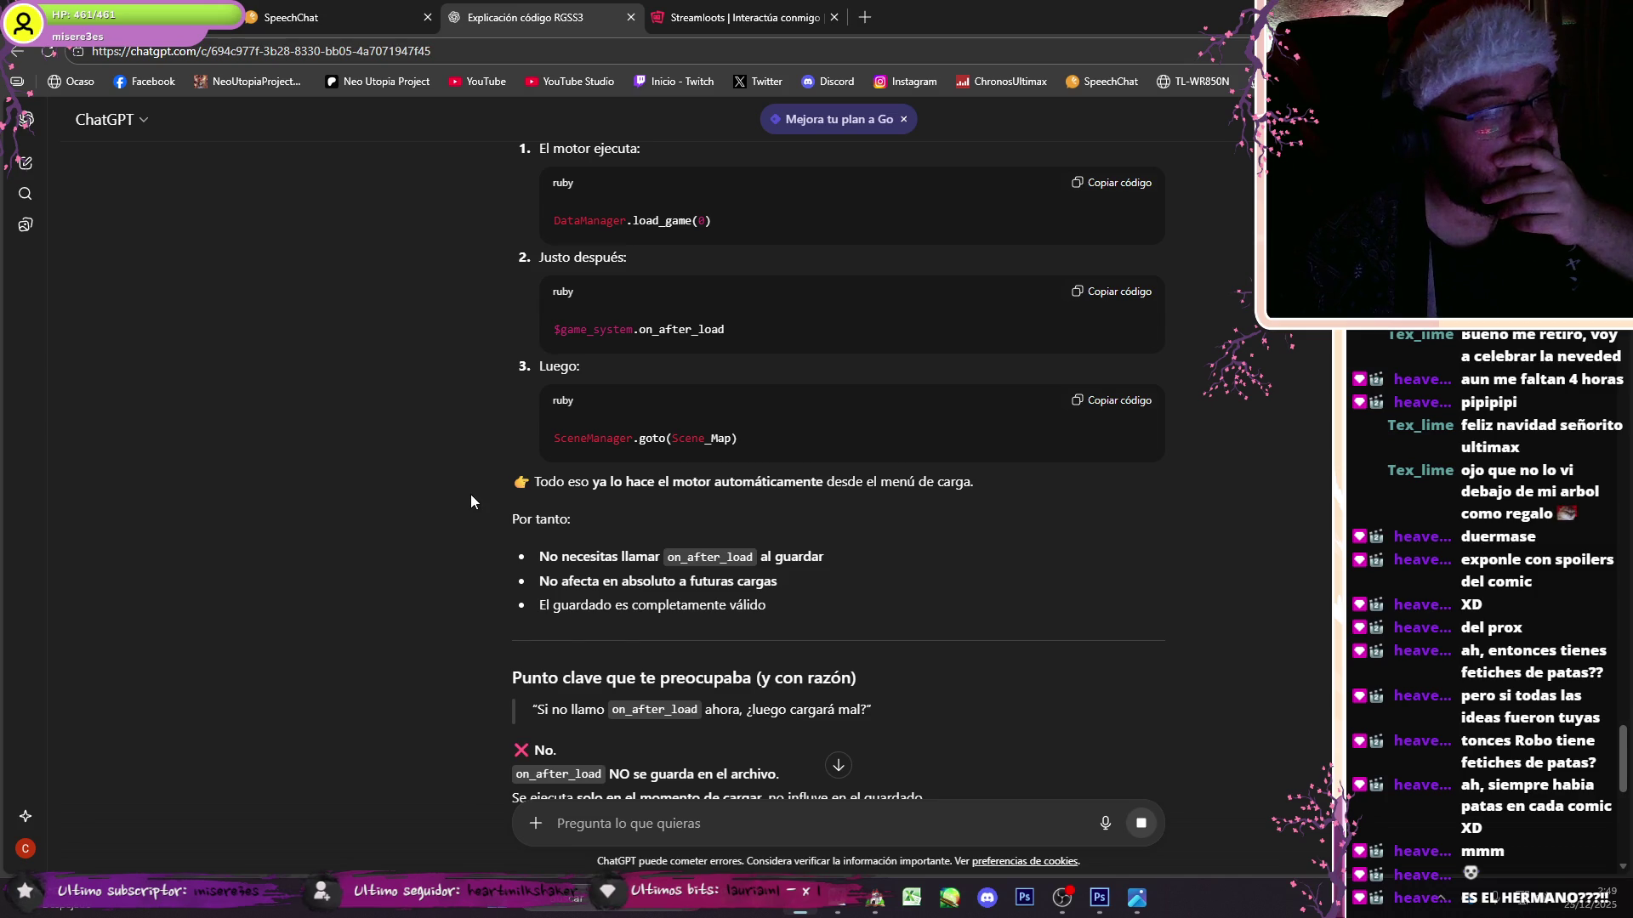
{"action": "scroll", "coordinate": [469, 544], "scroll_direction": "down", "scroll_amount": 4}
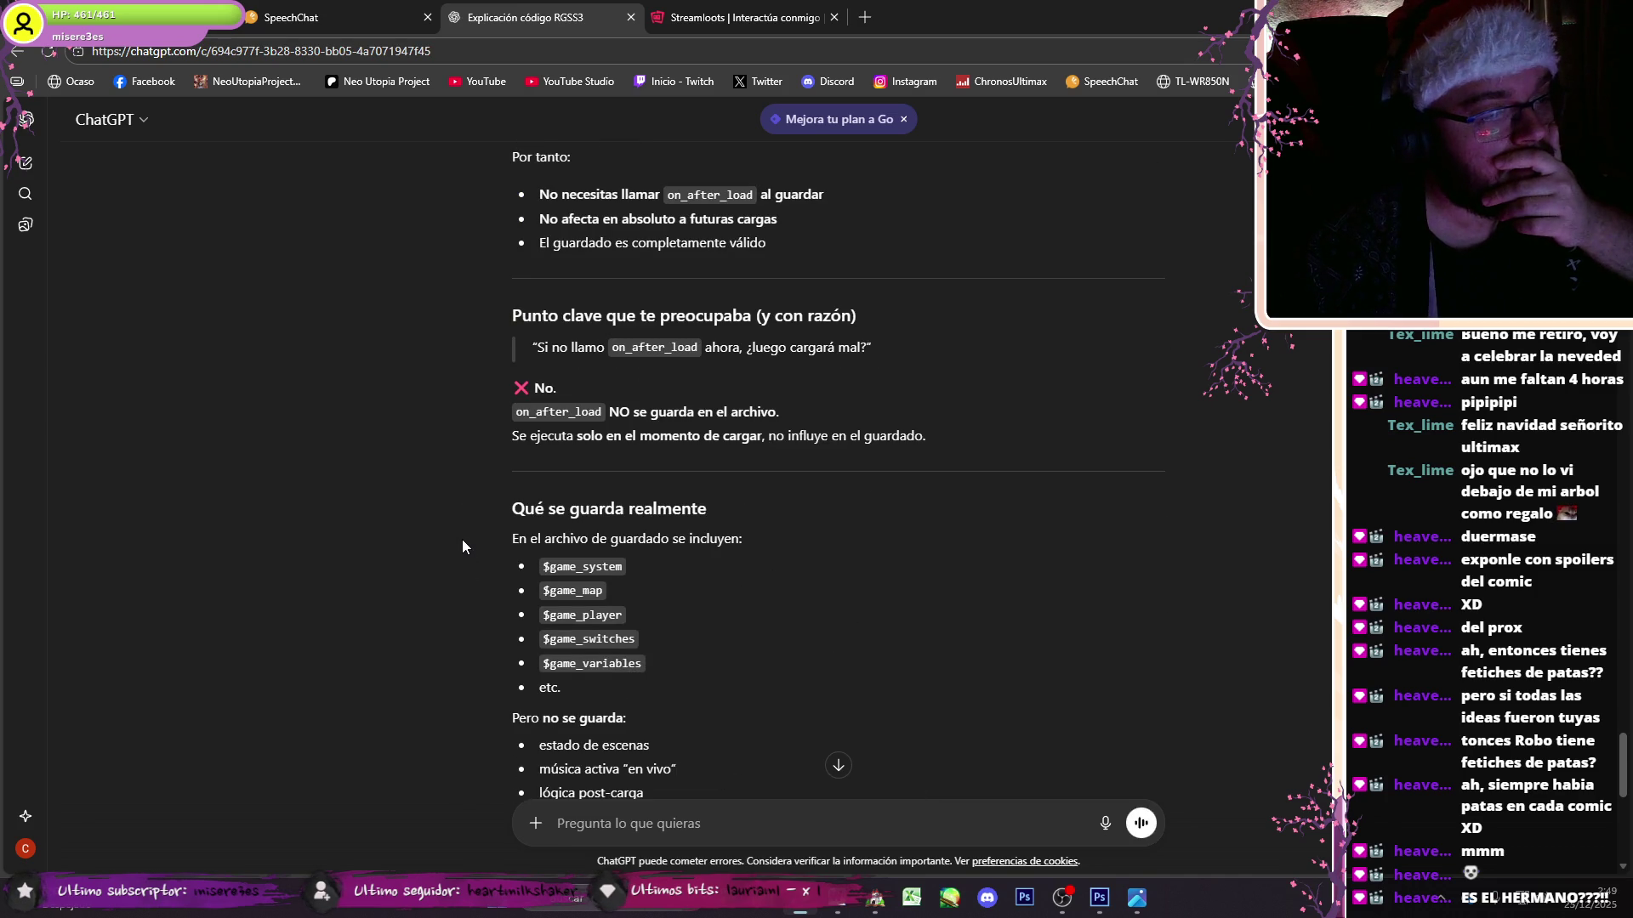
{"action": "scroll", "coordinate": [473, 505], "scroll_direction": "down", "scroll_amount": 8}
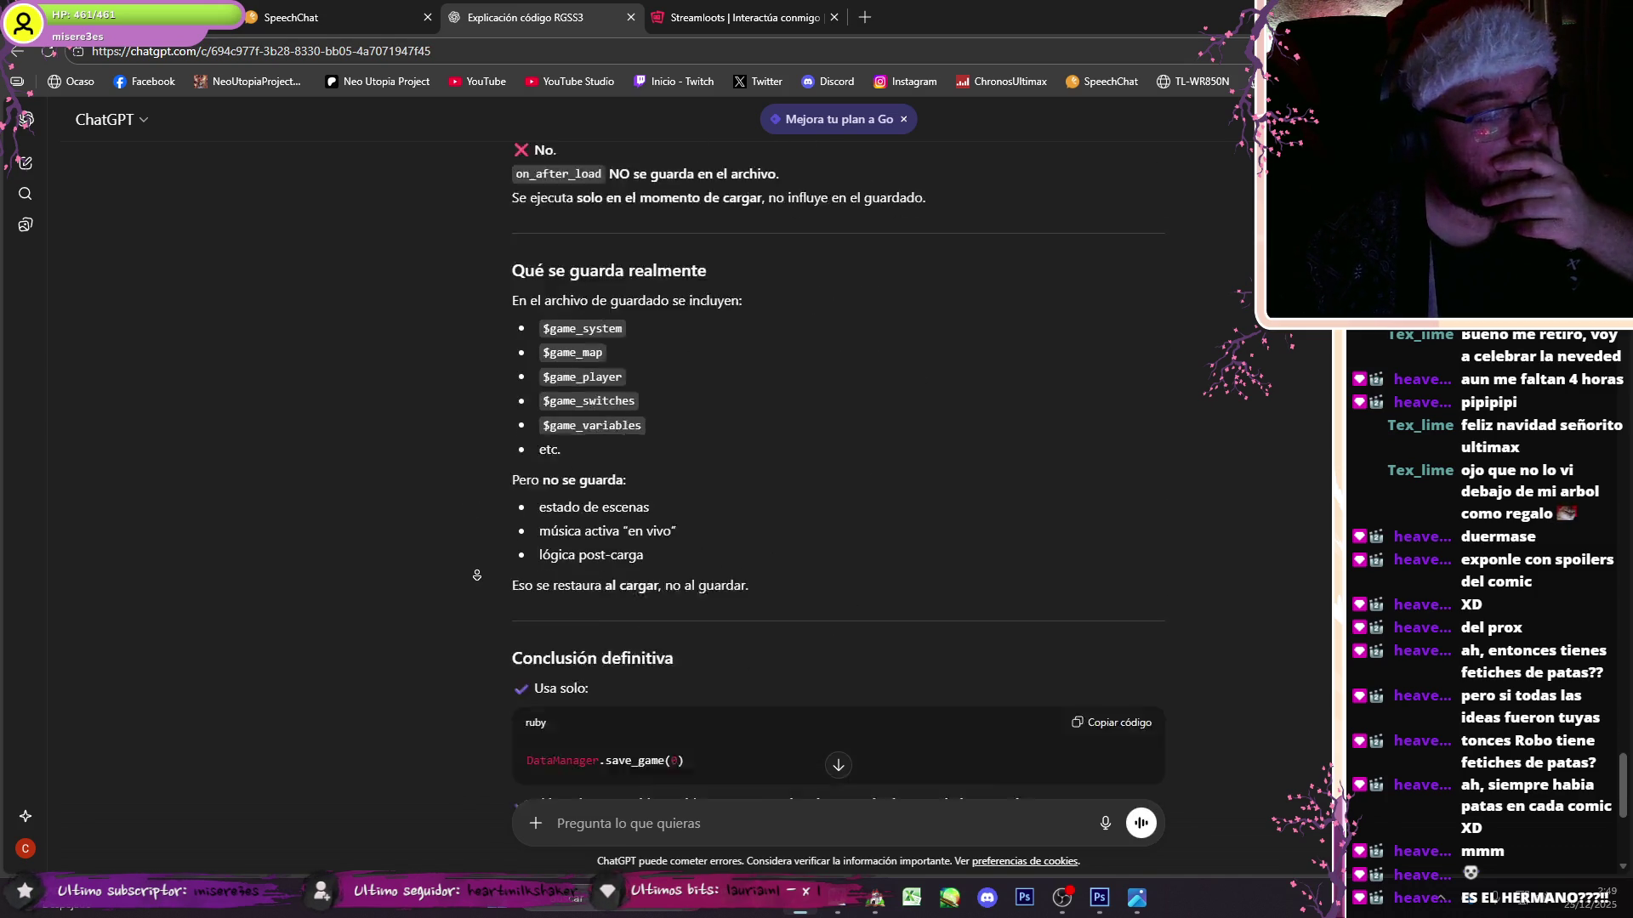
- Remove the on_after_load and goto lines from the save-point script and copy it
{"action": "left_click", "coordinate": [875, 897]}
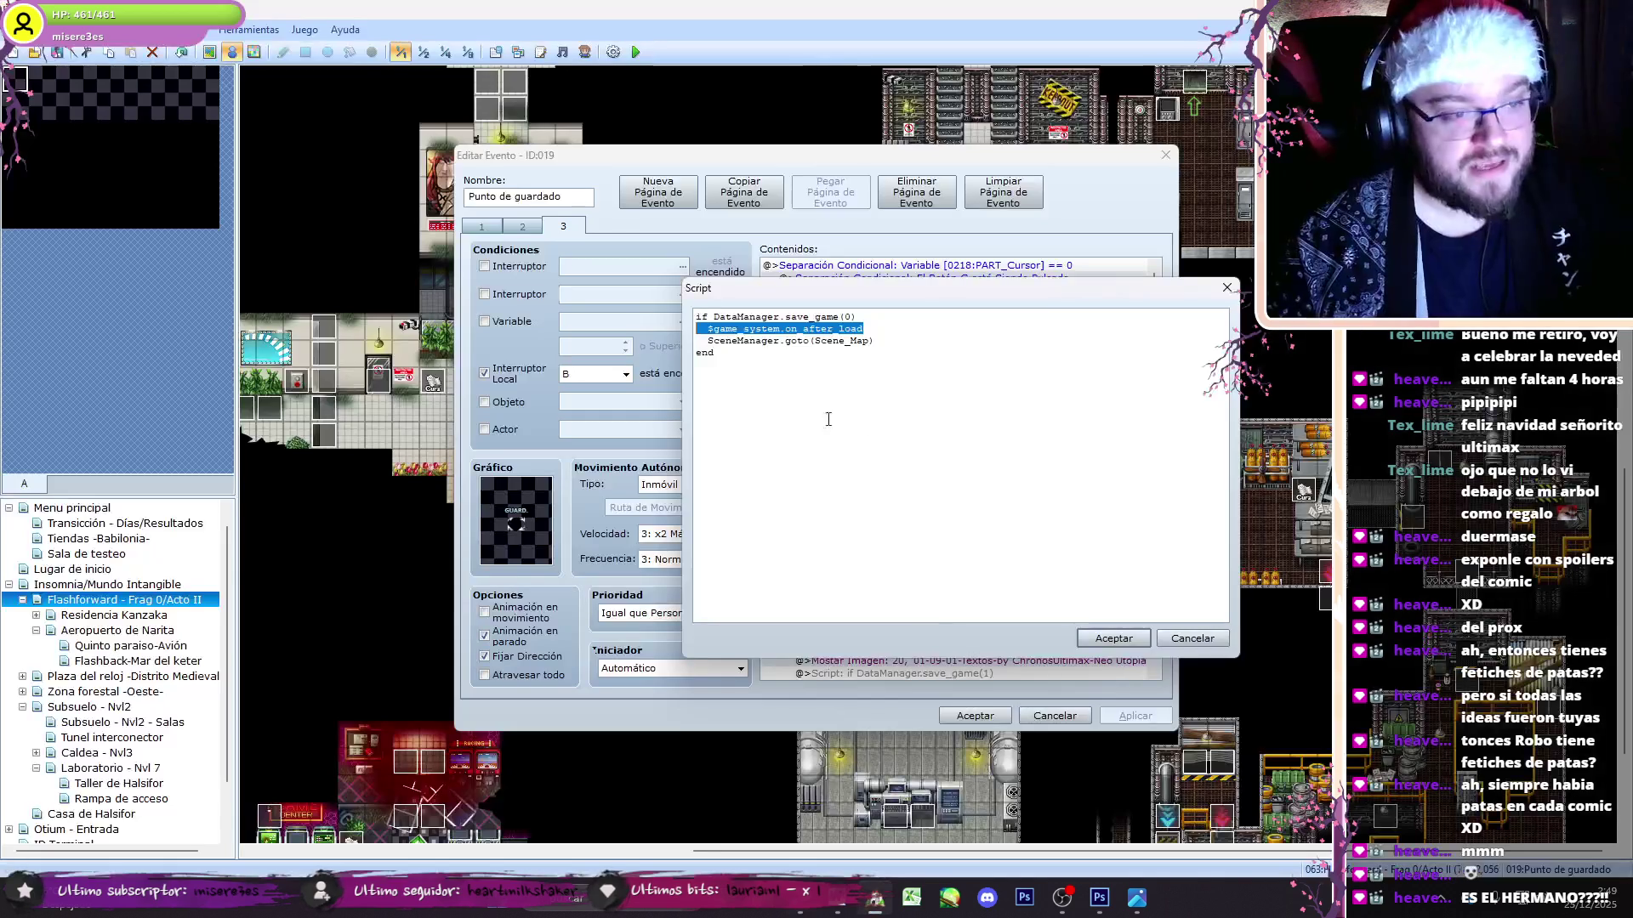
{"action": "key", "text": "ctrl+z"}
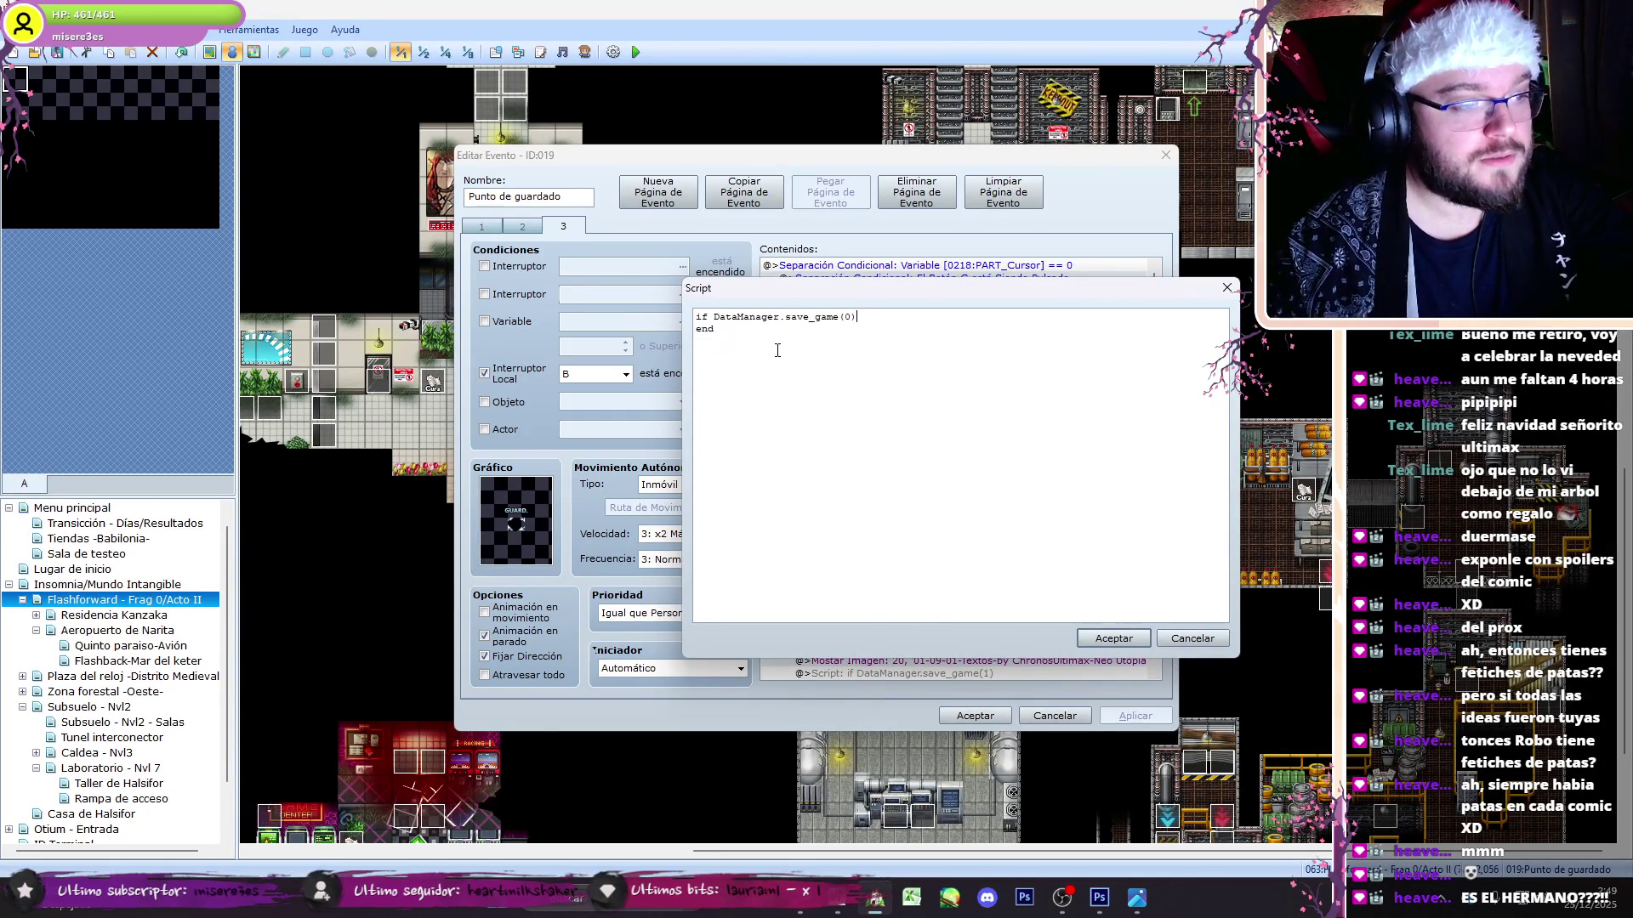
{"action": "key", "text": "ctrl+a"}
{"action": "key", "text": "ctrl+c"}
{"action": "left_click", "coordinate": [798, 901]}
{"action": "left_click", "coordinate": [743, 825]}
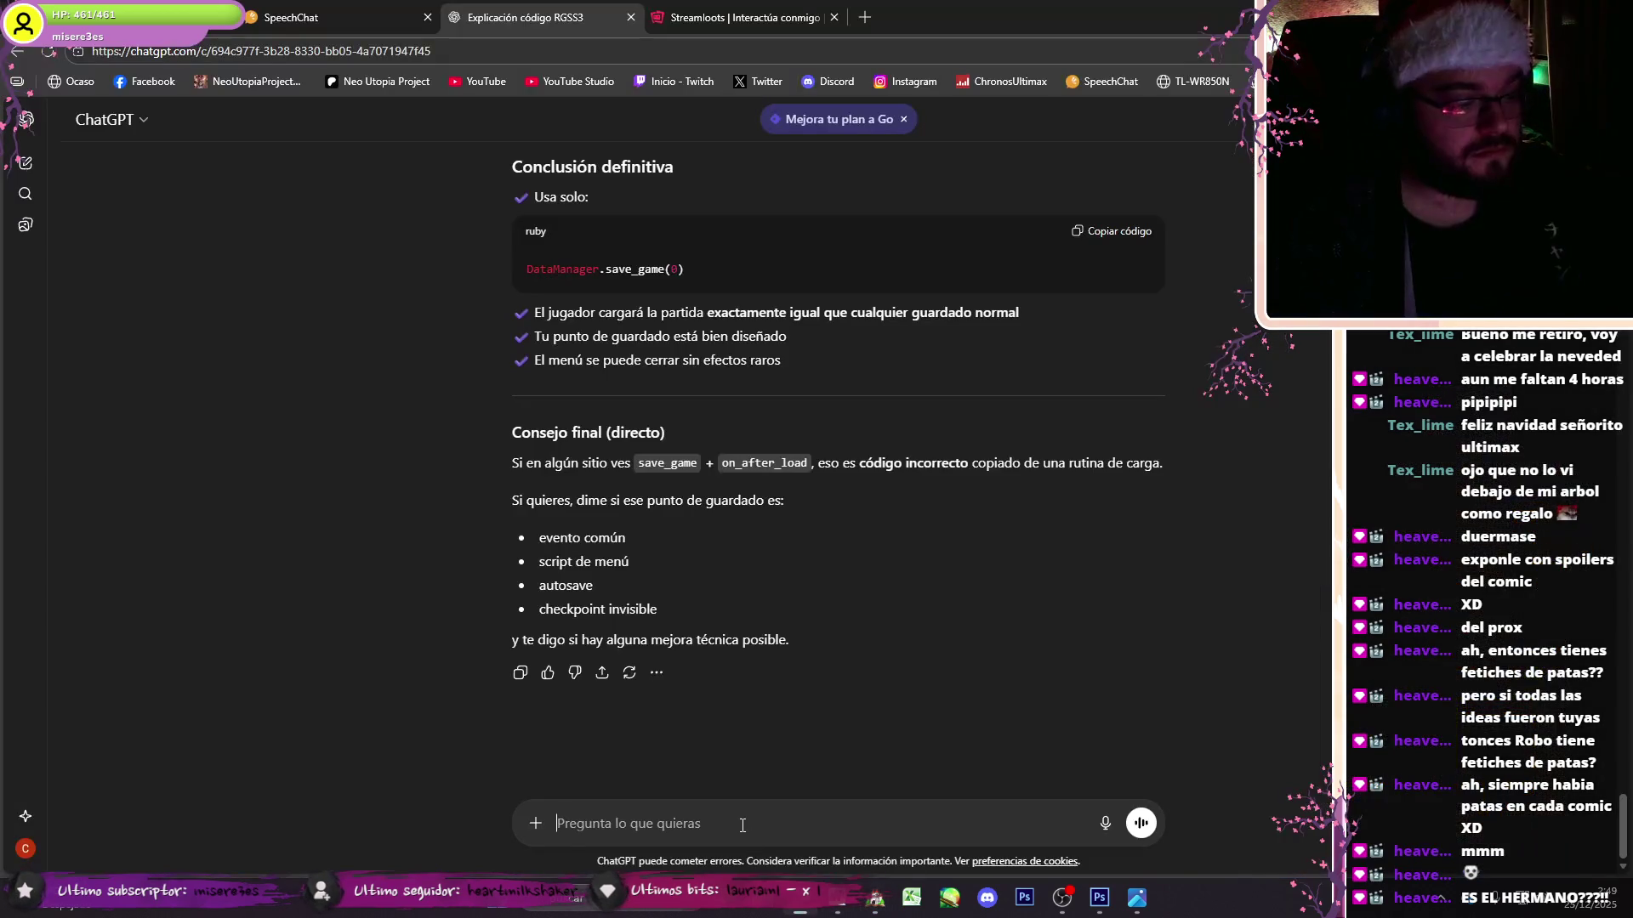
- Send the if/end script asking 'entonces asi sobra?' and read that the if is useless
{"action": "key", "text": "ctrl+v"}
{"action": "key", "text": "shift+Return"}
{"action": "key", "text": "shift+Return"}
{"action": "type", "text": "e"}
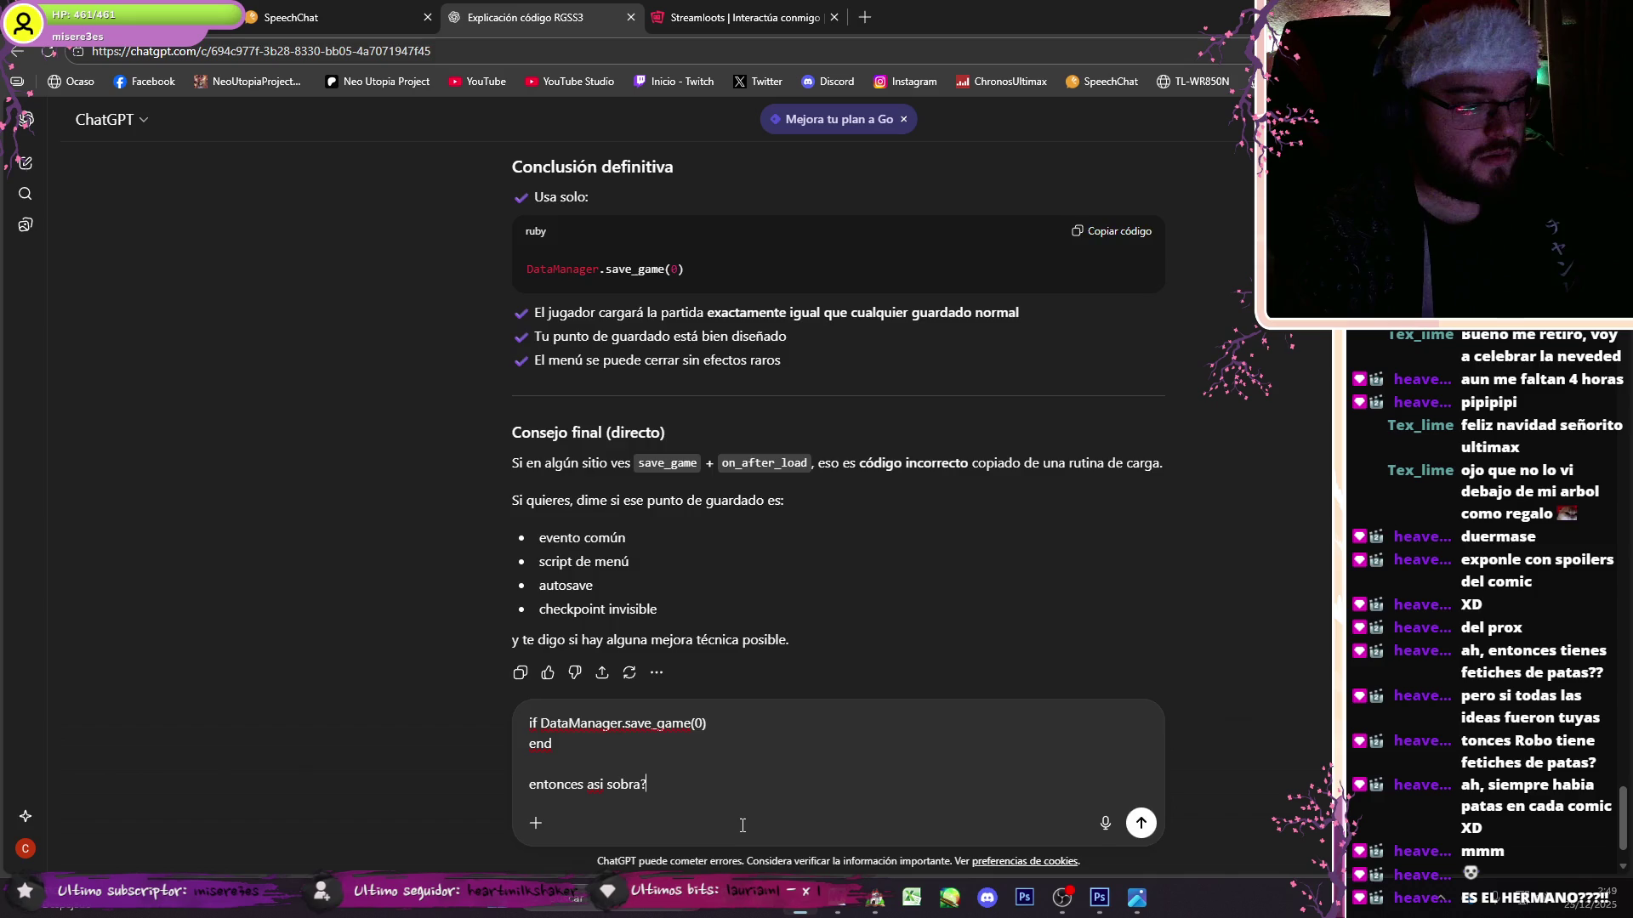
{"action": "key", "text": "Return"}
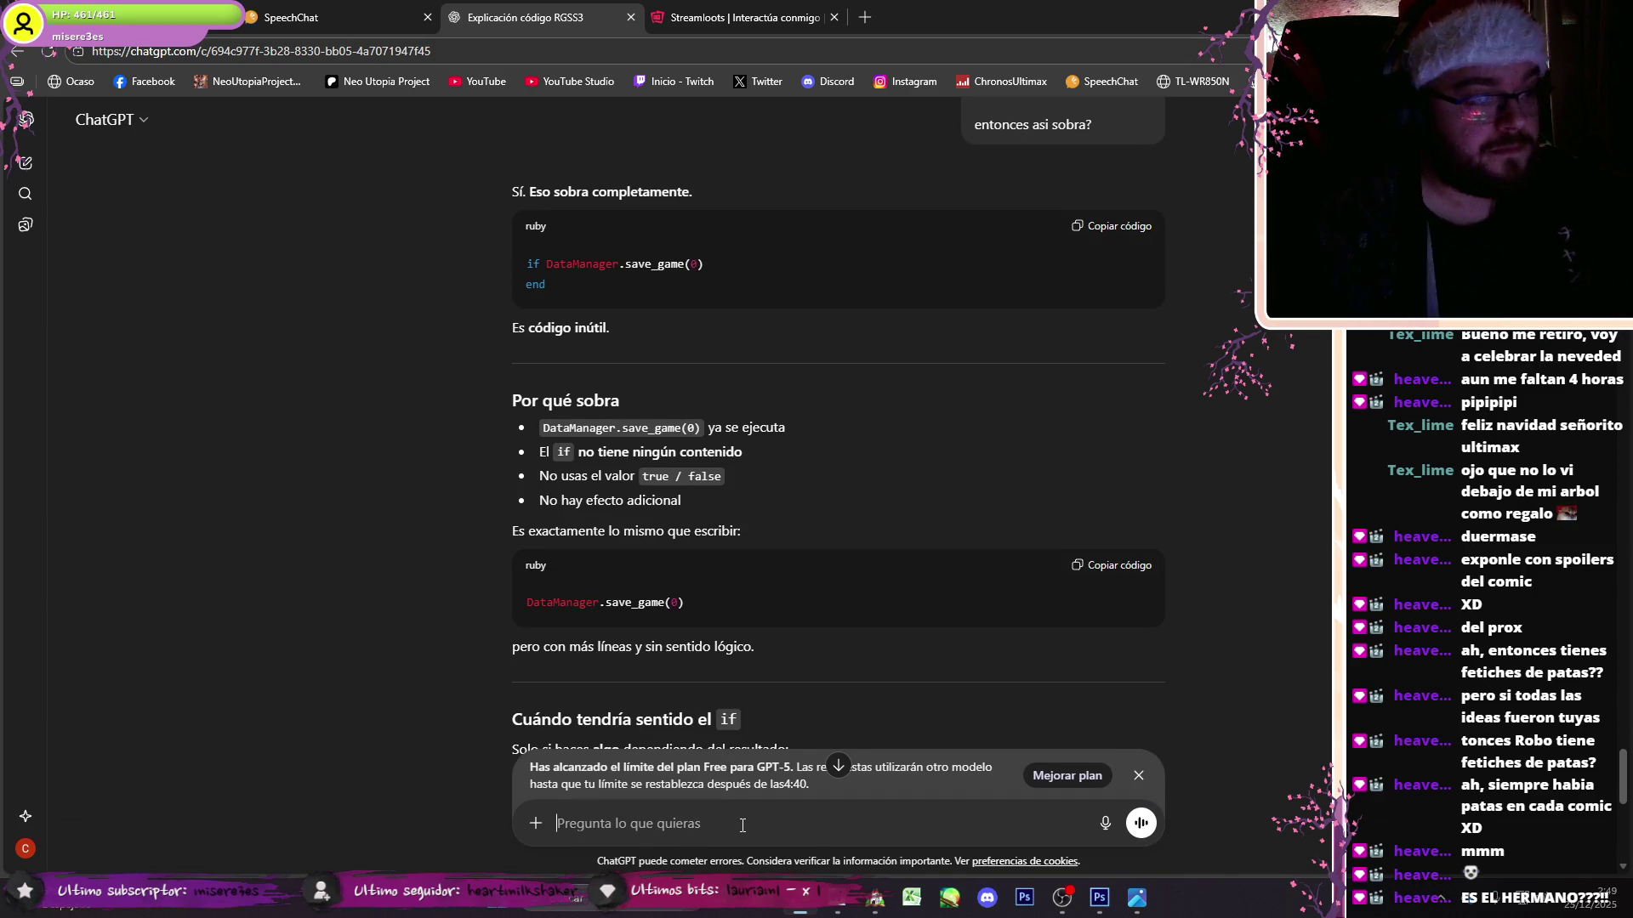
{"action": "scroll", "coordinate": [471, 689], "scroll_direction": "down", "scroll_amount": 2}
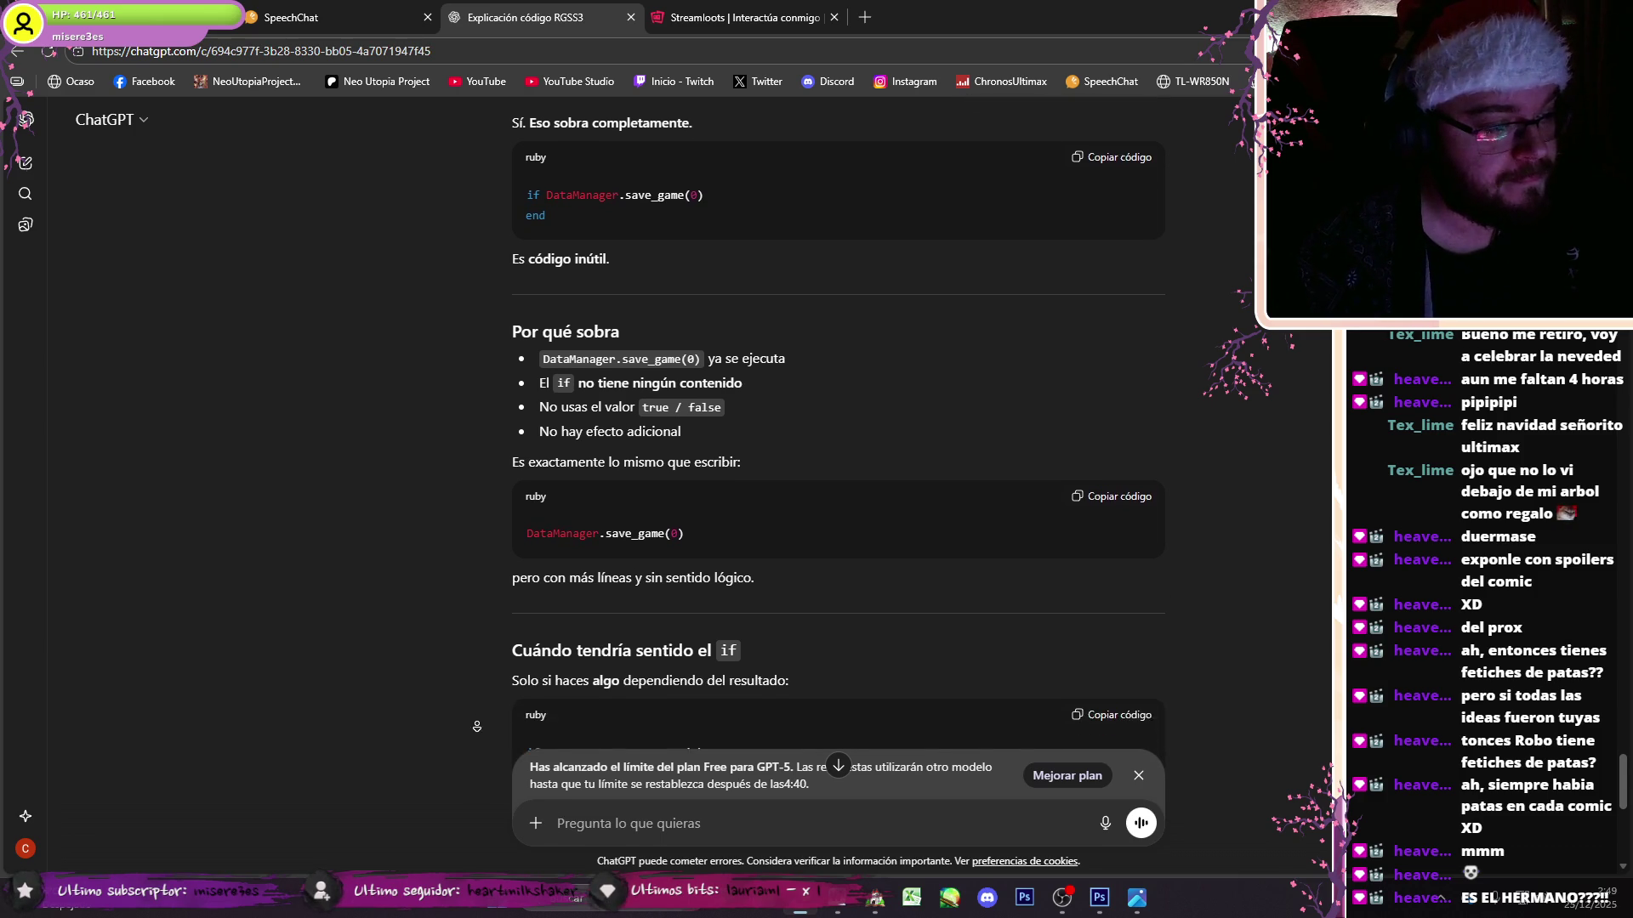
{"action": "scroll", "coordinate": [671, 829], "scroll_direction": "down", "scroll_amount": 7}
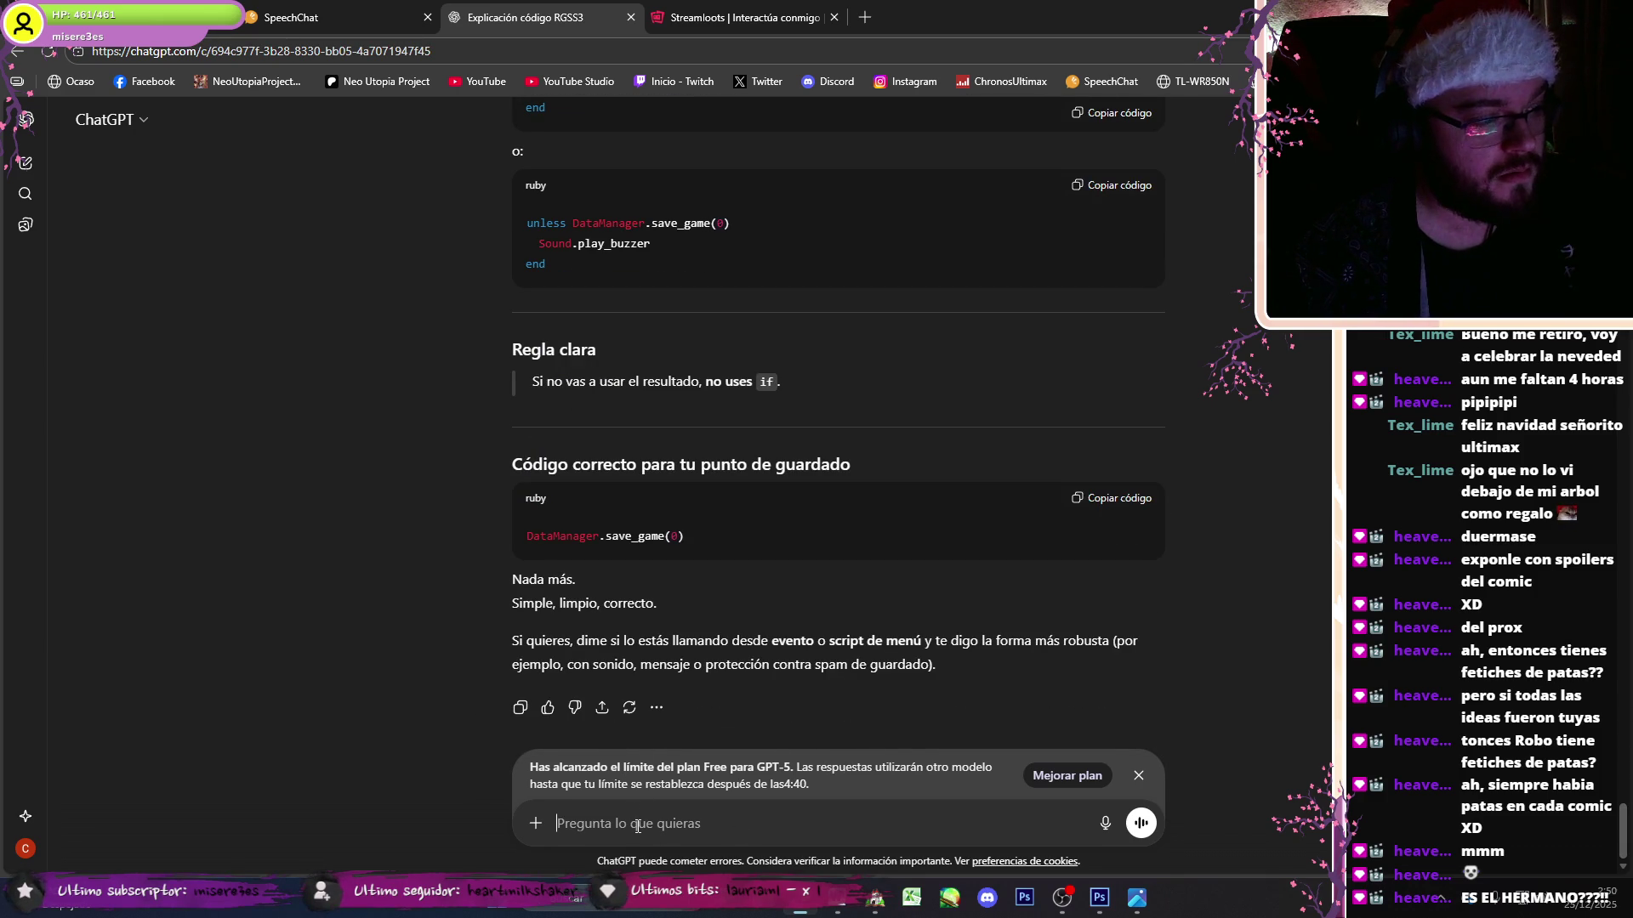
{"action": "left_click", "coordinate": [875, 897]}
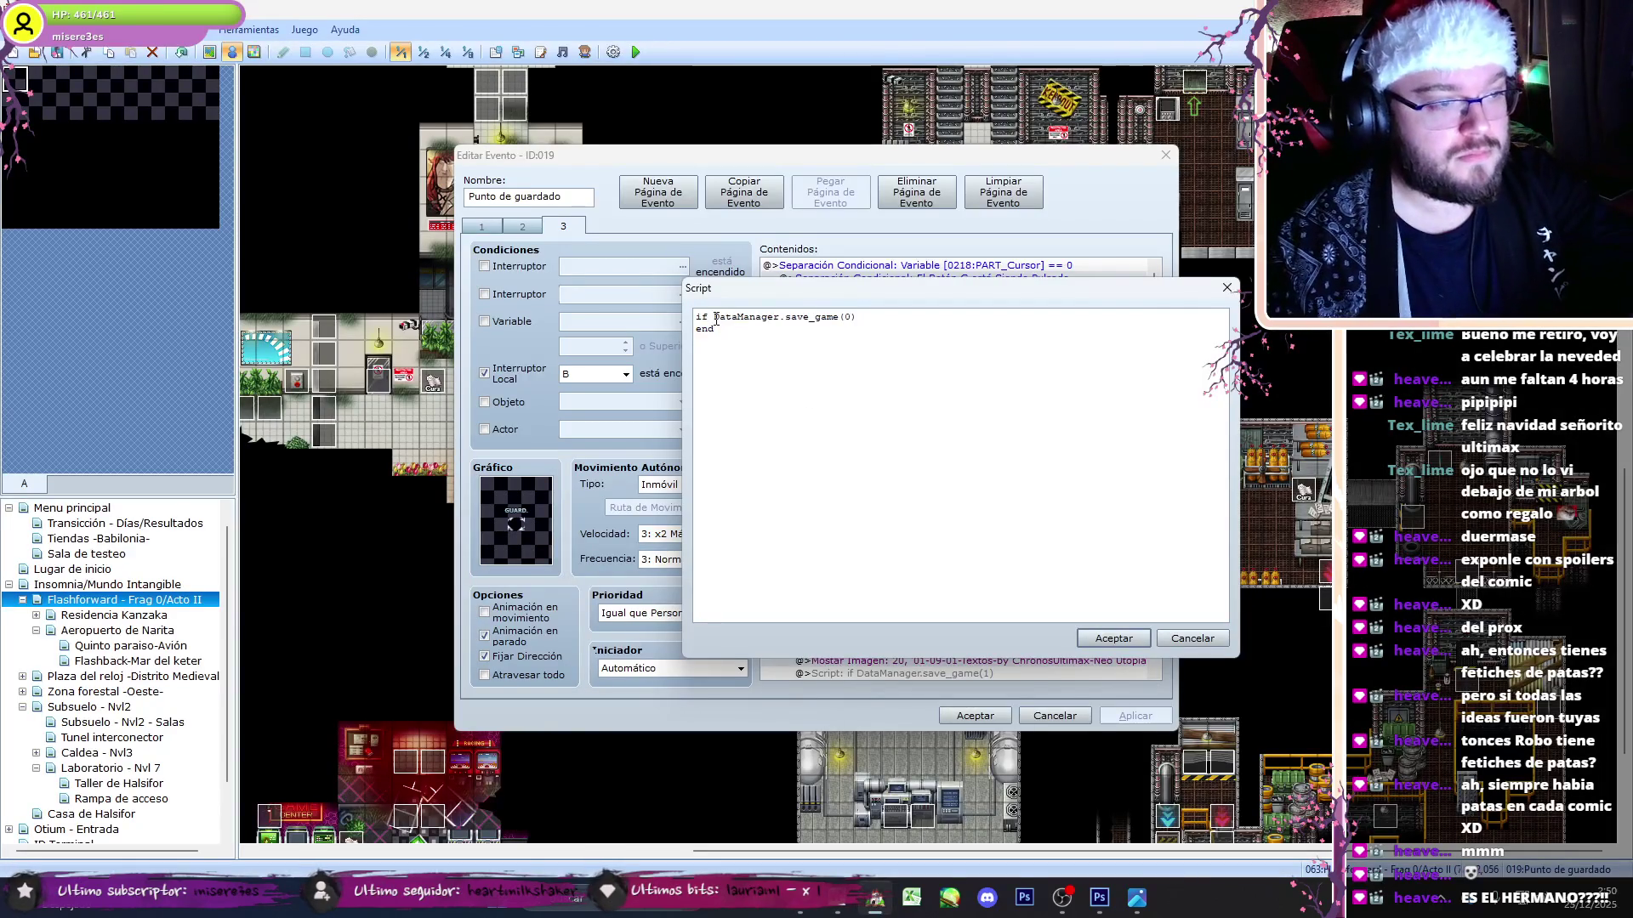
- Strip the if/end wrapper, leaving plain DataManager.save_game(0) and save_game(1) scripts
{"action": "key", "text": "BackSpace"}
{"action": "double_click", "coordinate": [705, 329]}
{"action": "key", "text": "BackSpace"}
{"action": "key", "text": "BackSpace"}
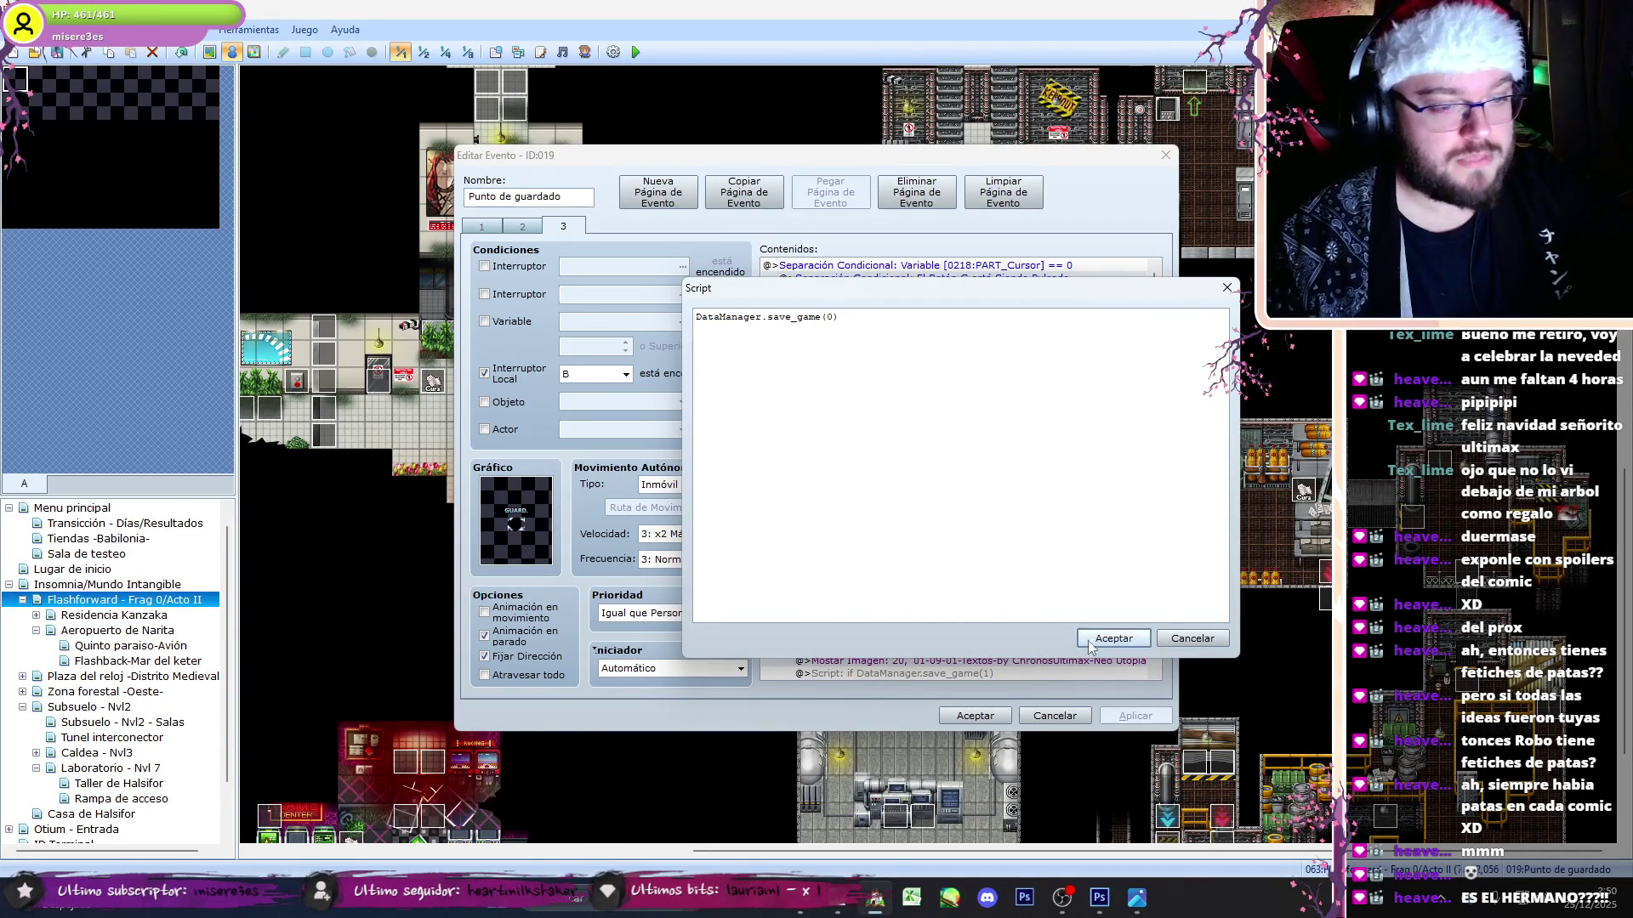
{"action": "left_click", "coordinate": [1075, 639]}
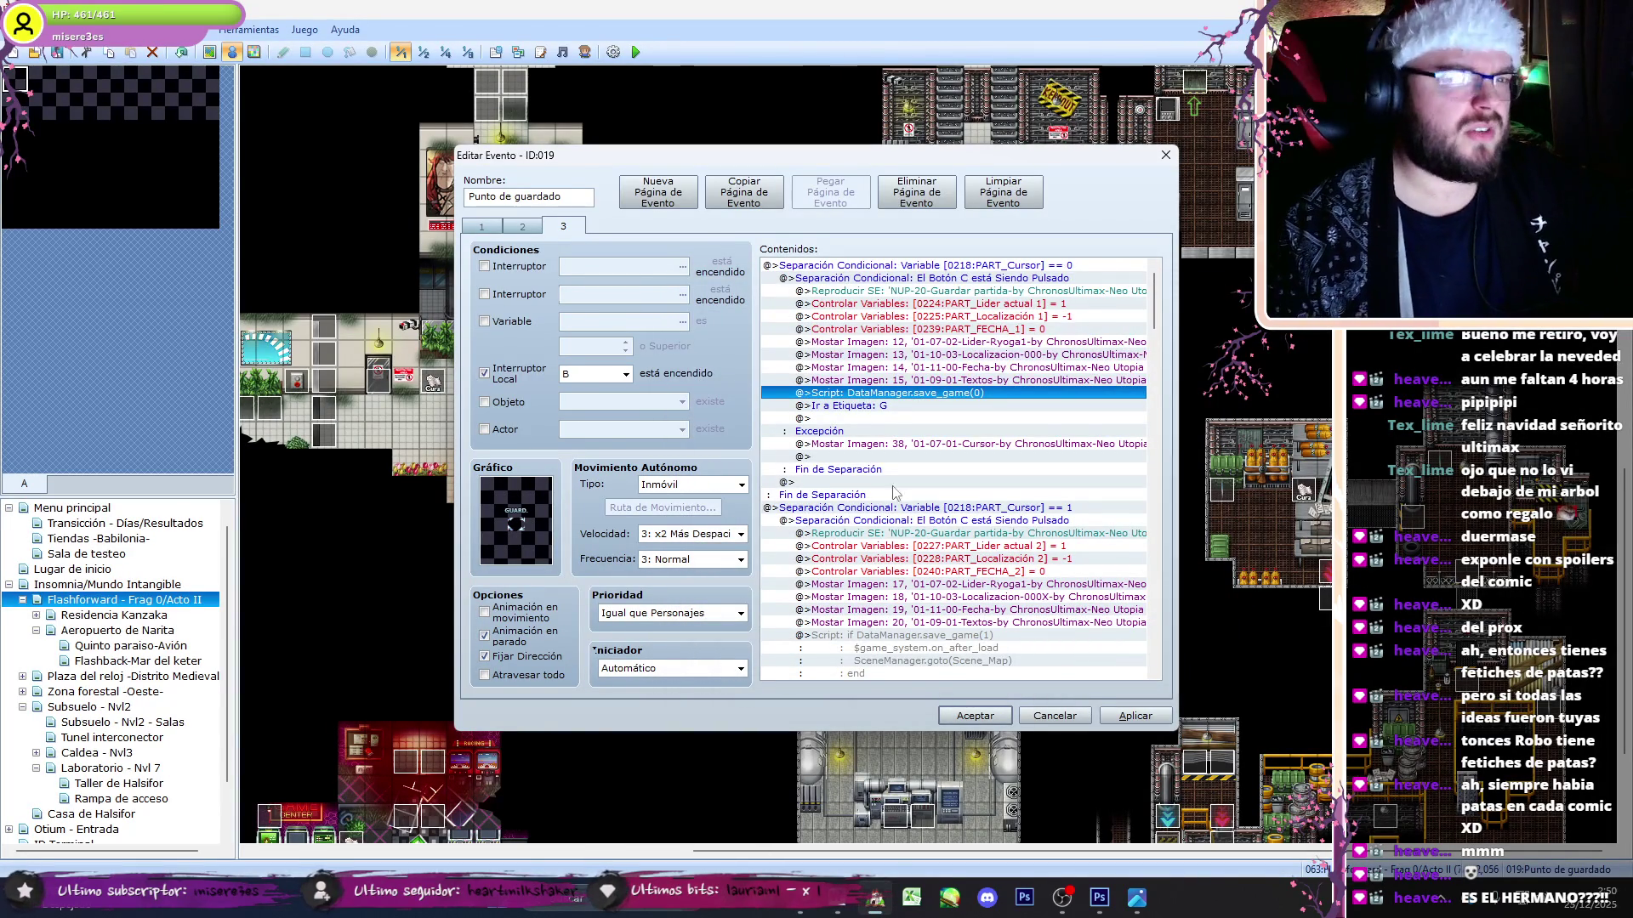
{"action": "left_click_drag", "start_coordinate": [1157, 295], "coordinate": [1157, 314]}
{"action": "left_click", "coordinate": [1031, 499]}
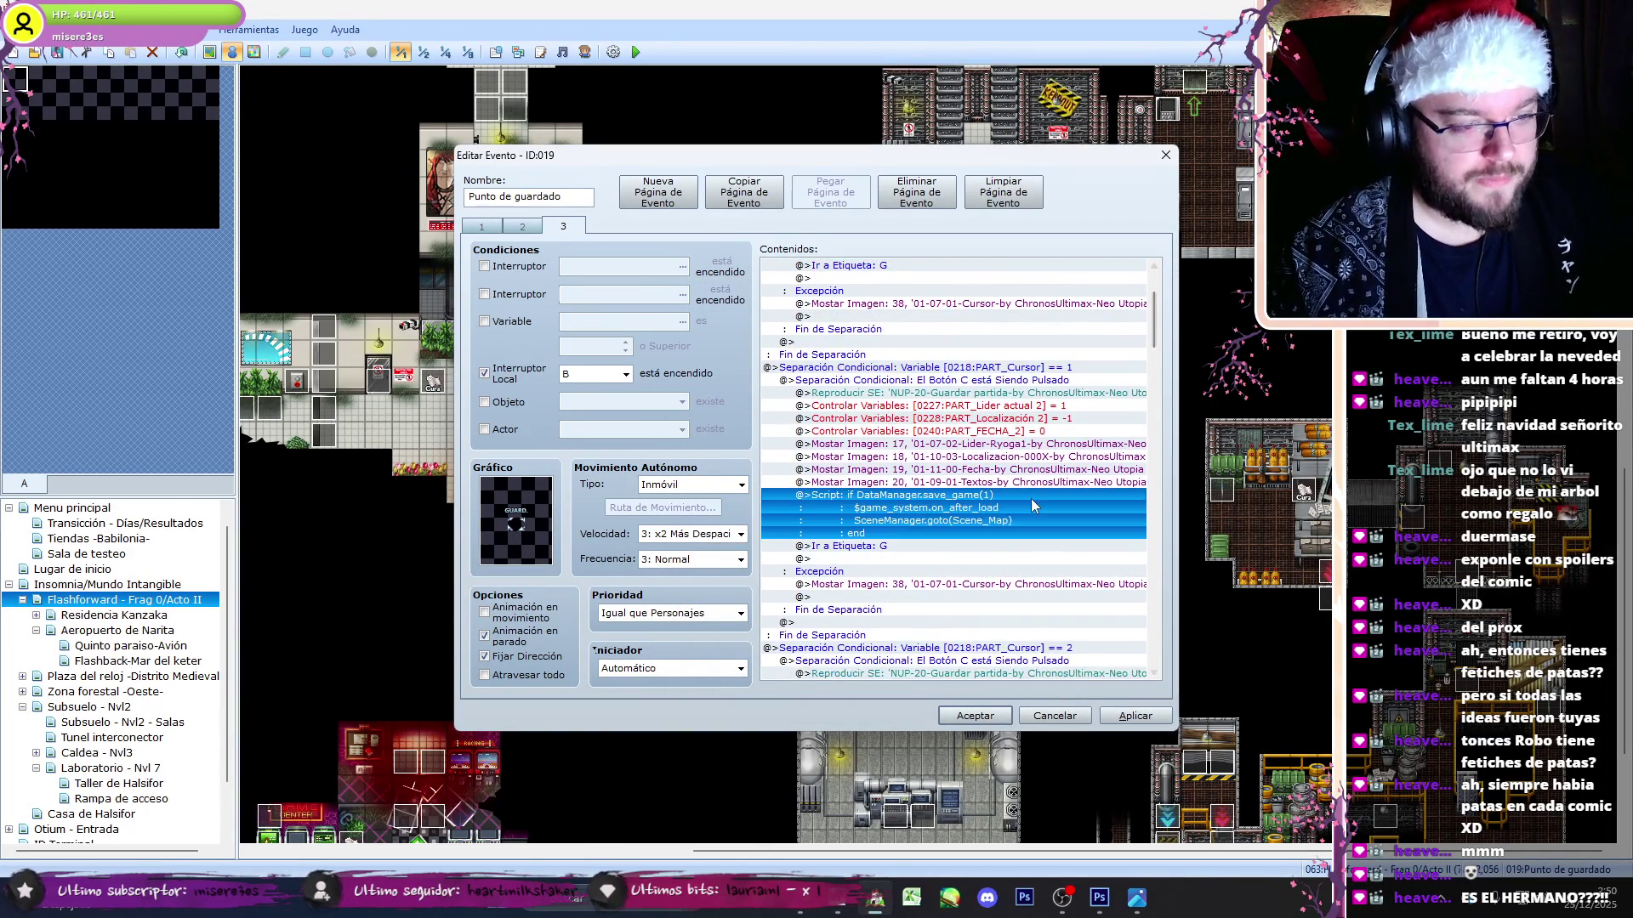
{"action": "scroll", "coordinate": [1031, 499], "scroll_direction": "down", "scroll_amount": 5}
{"action": "double_click", "coordinate": [1031, 498]}
{"action": "left_click", "coordinate": [1113, 638]}
- Make the next two scripts plain DataManager.save_game(2) and save_game(3)
{"action": "mouse_move", "coordinate": [1153, 334]}
{"action": "left_mouse_down"}
{"action": "mouse_move", "coordinate": [1149, 352]}
{"action": "mouse_move", "coordinate": [1154, 323]}
{"action": "left_mouse_up"}
{"action": "double_click", "coordinate": [862, 533]}
{"action": "key", "text": "Left"}
{"action": "key", "text": "BackSpace"}
{"action": "type", "text": "2"}
{"action": "left_click", "coordinate": [1112, 636]}
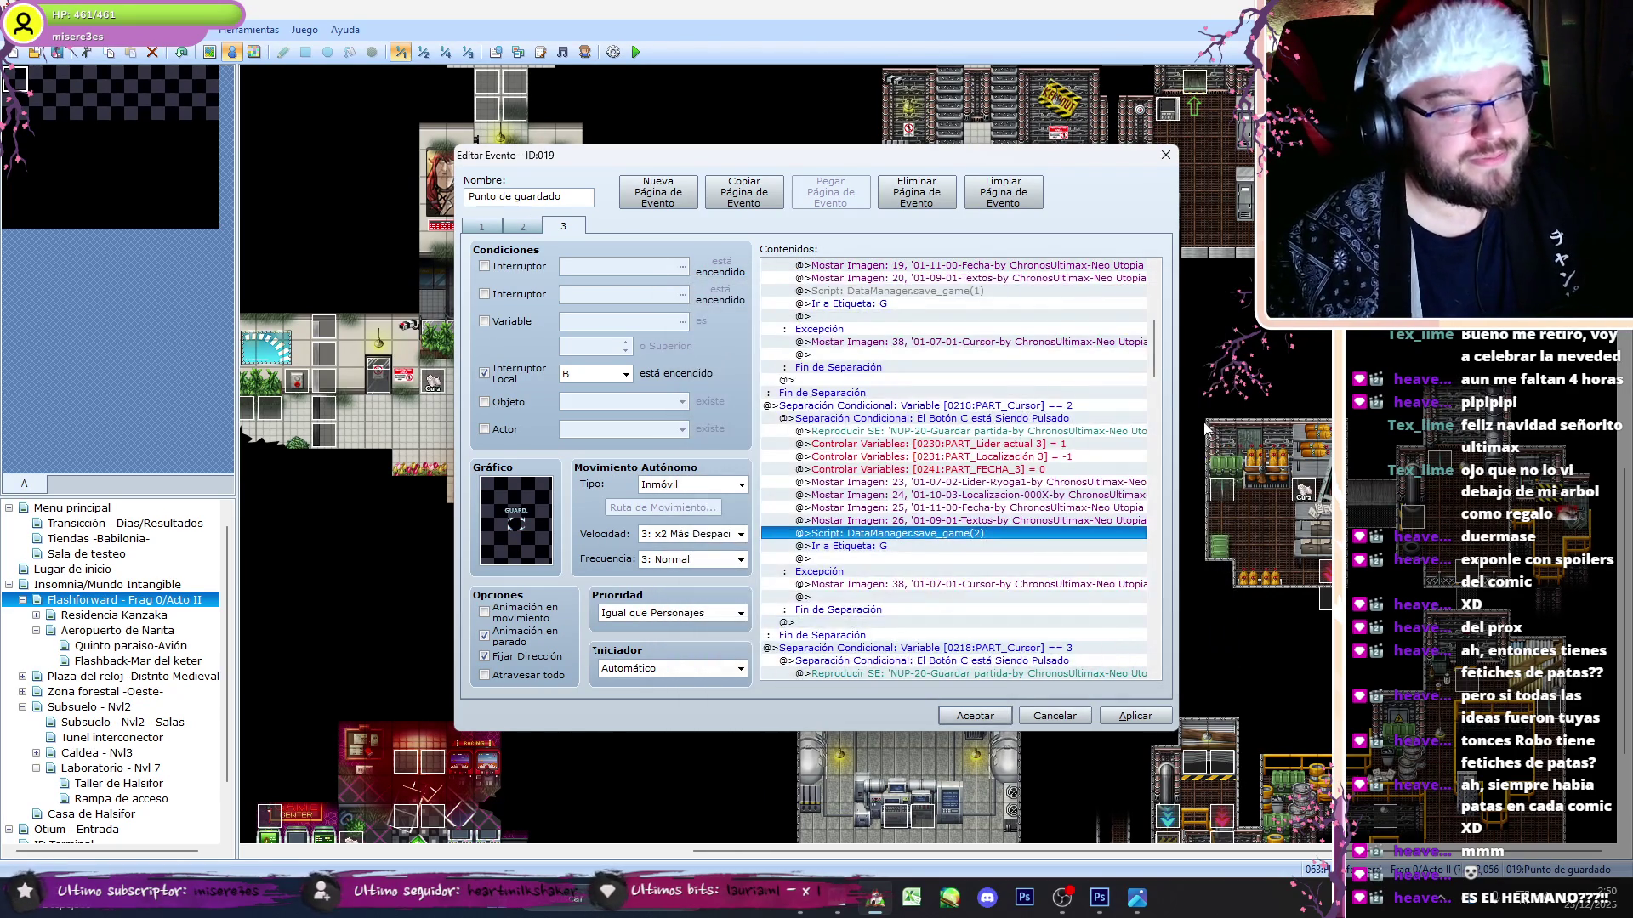
{"action": "left_click_drag", "start_coordinate": [1156, 348], "coordinate": [1156, 374]}
{"action": "left_click", "coordinate": [951, 611]}
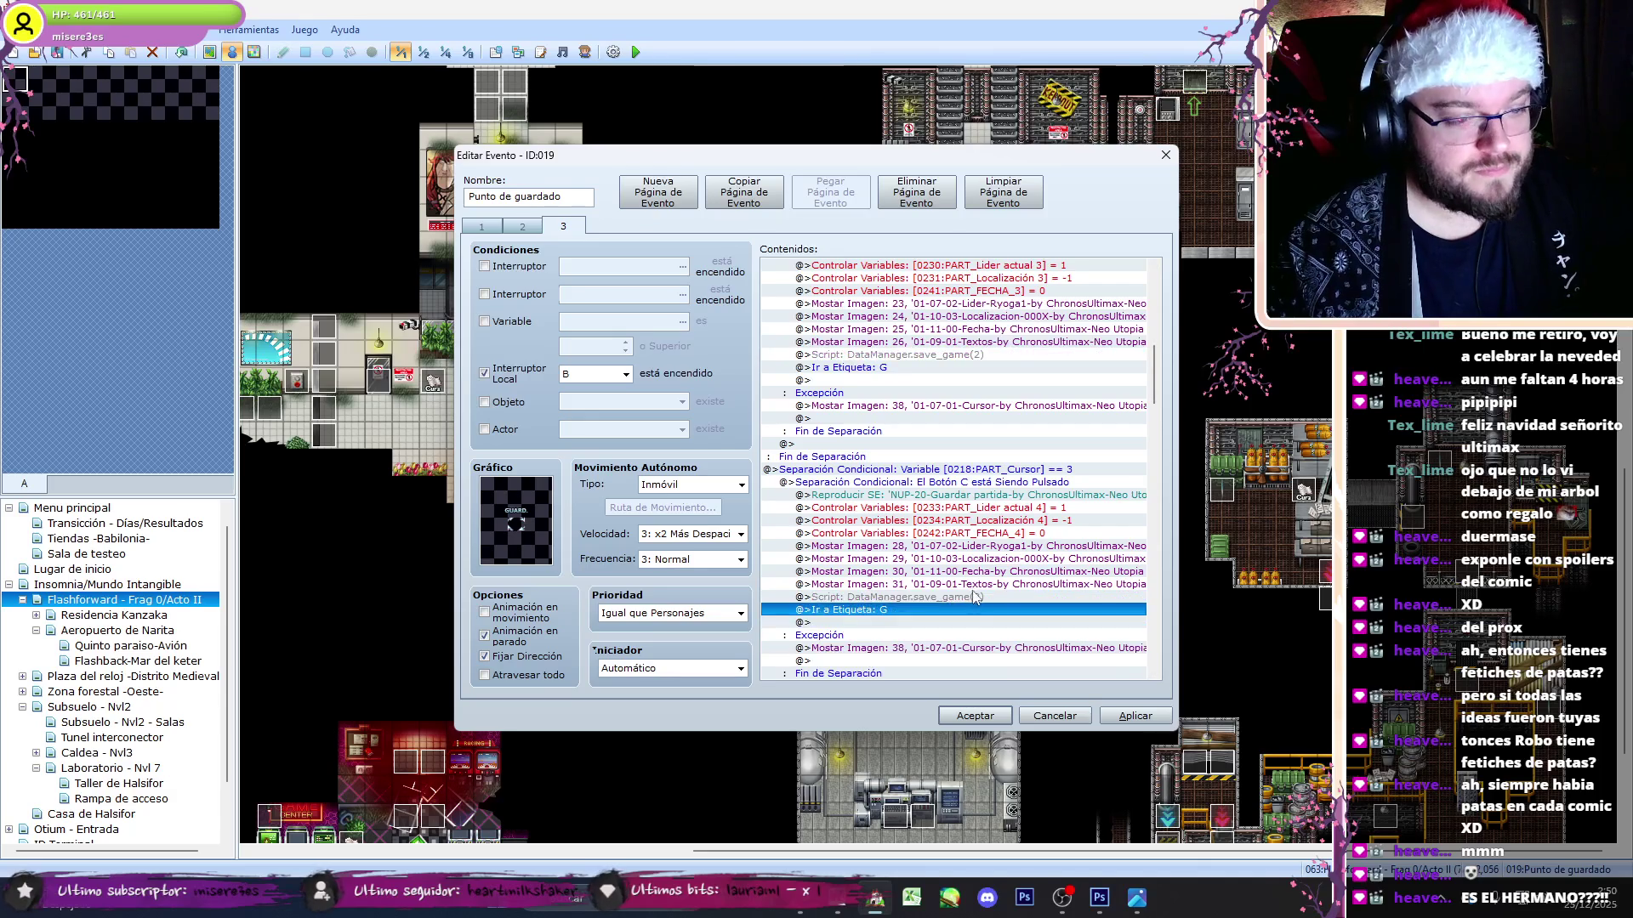
{"action": "double_click", "coordinate": [976, 597]}
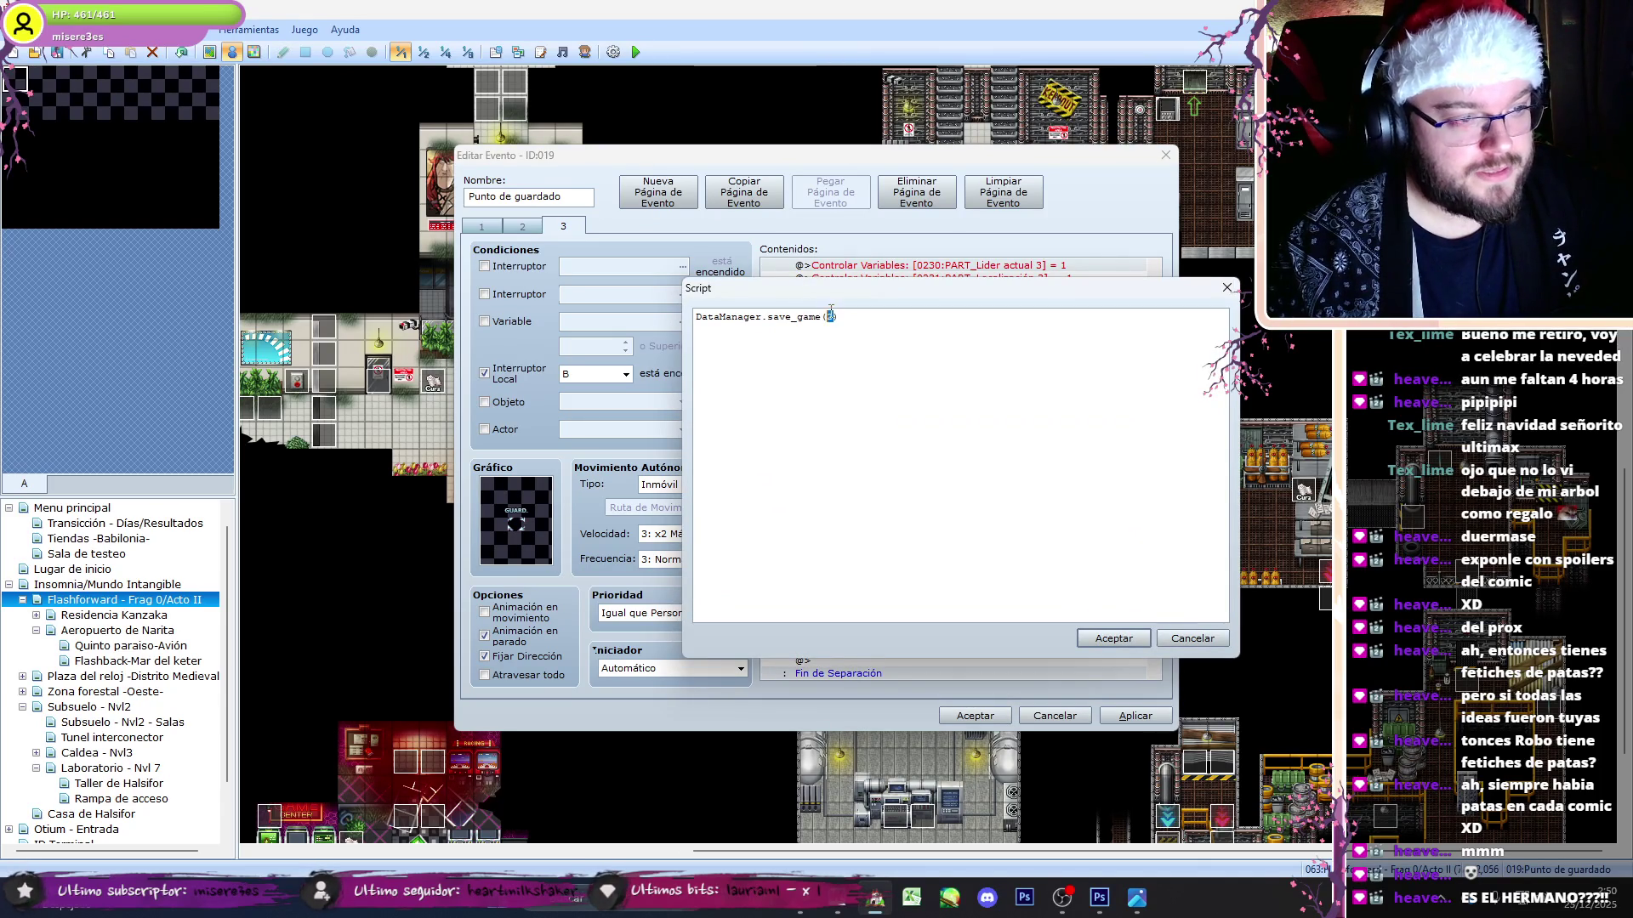
{"action": "left_click", "coordinate": [1112, 637]}
- Set the last script to DataManager.save_game(4), save the event, and open Laboratorio - Nvl 7
{"action": "scroll", "coordinate": [1155, 398], "scroll_direction": "down", "scroll_amount": 5}
{"action": "scroll", "coordinate": [1155, 398], "scroll_direction": "down", "scroll_amount": 4}
{"action": "double_click", "coordinate": [824, 319]}
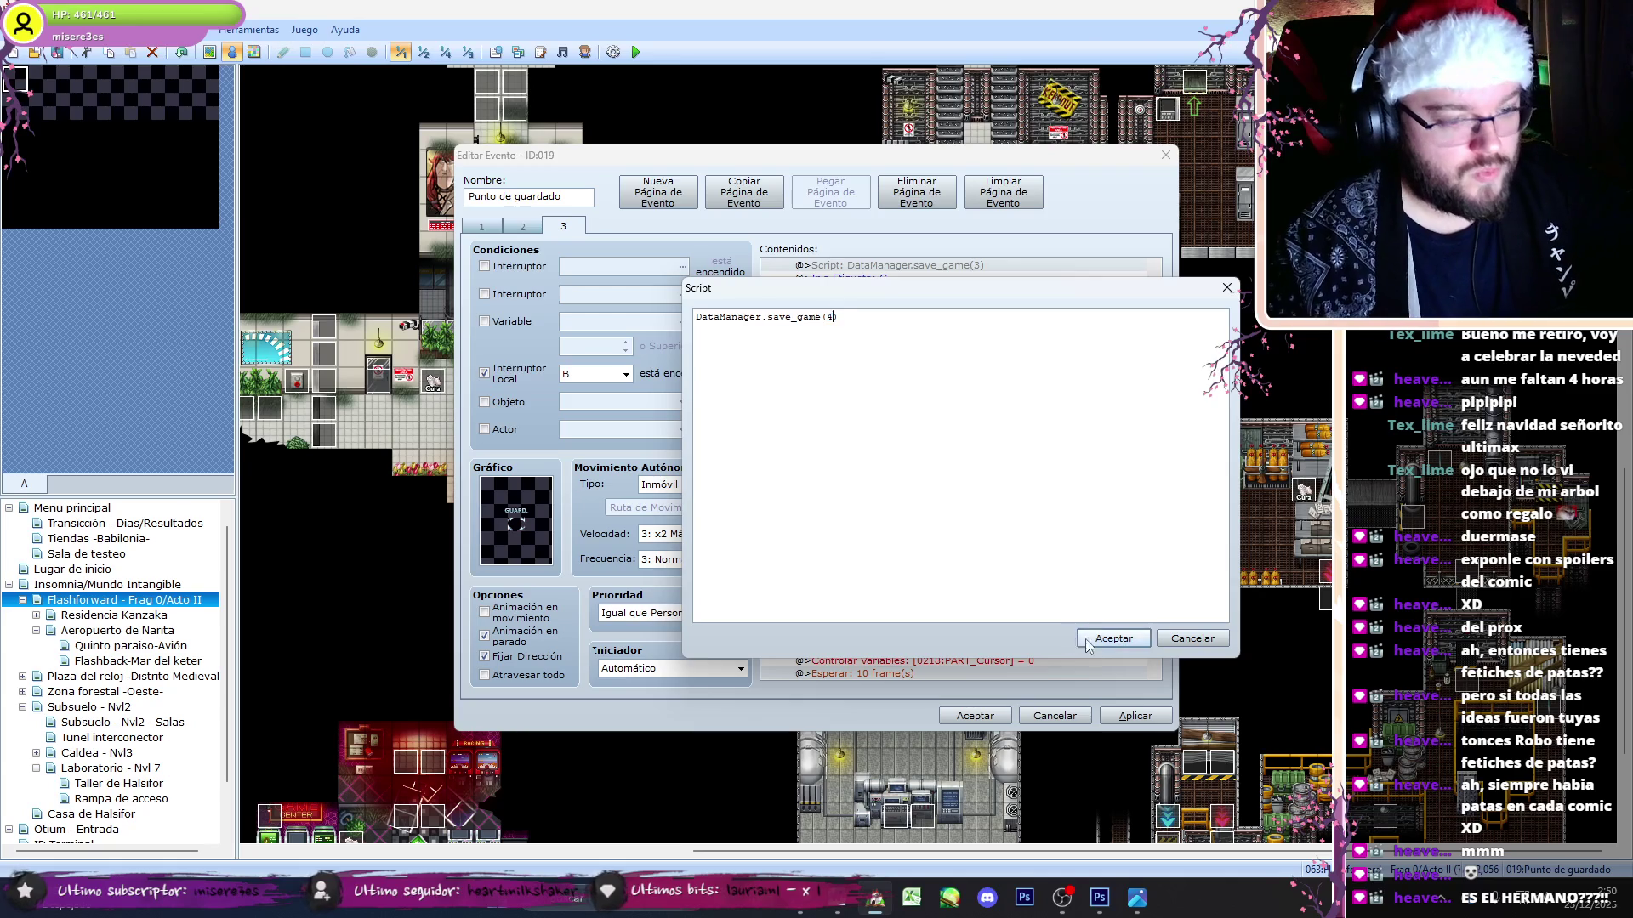
{"action": "left_click", "coordinate": [1113, 637]}
{"action": "scroll", "coordinate": [1146, 481], "scroll_direction": "down", "scroll_amount": 2}
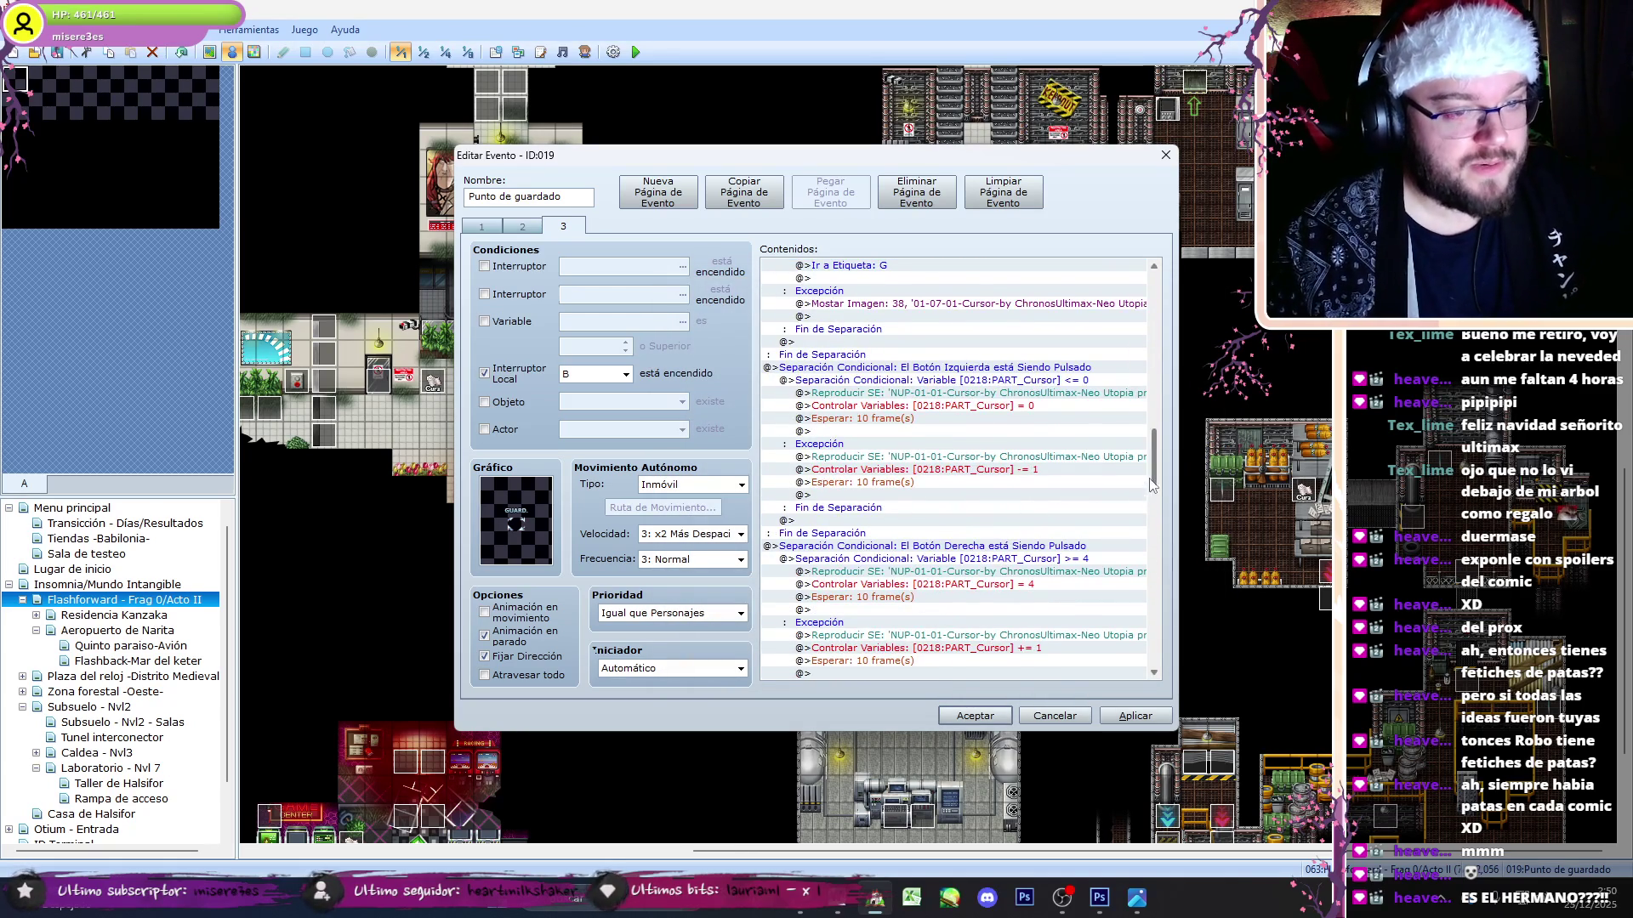
{"action": "scroll", "coordinate": [1148, 468], "scroll_direction": "up", "scroll_amount": 5}
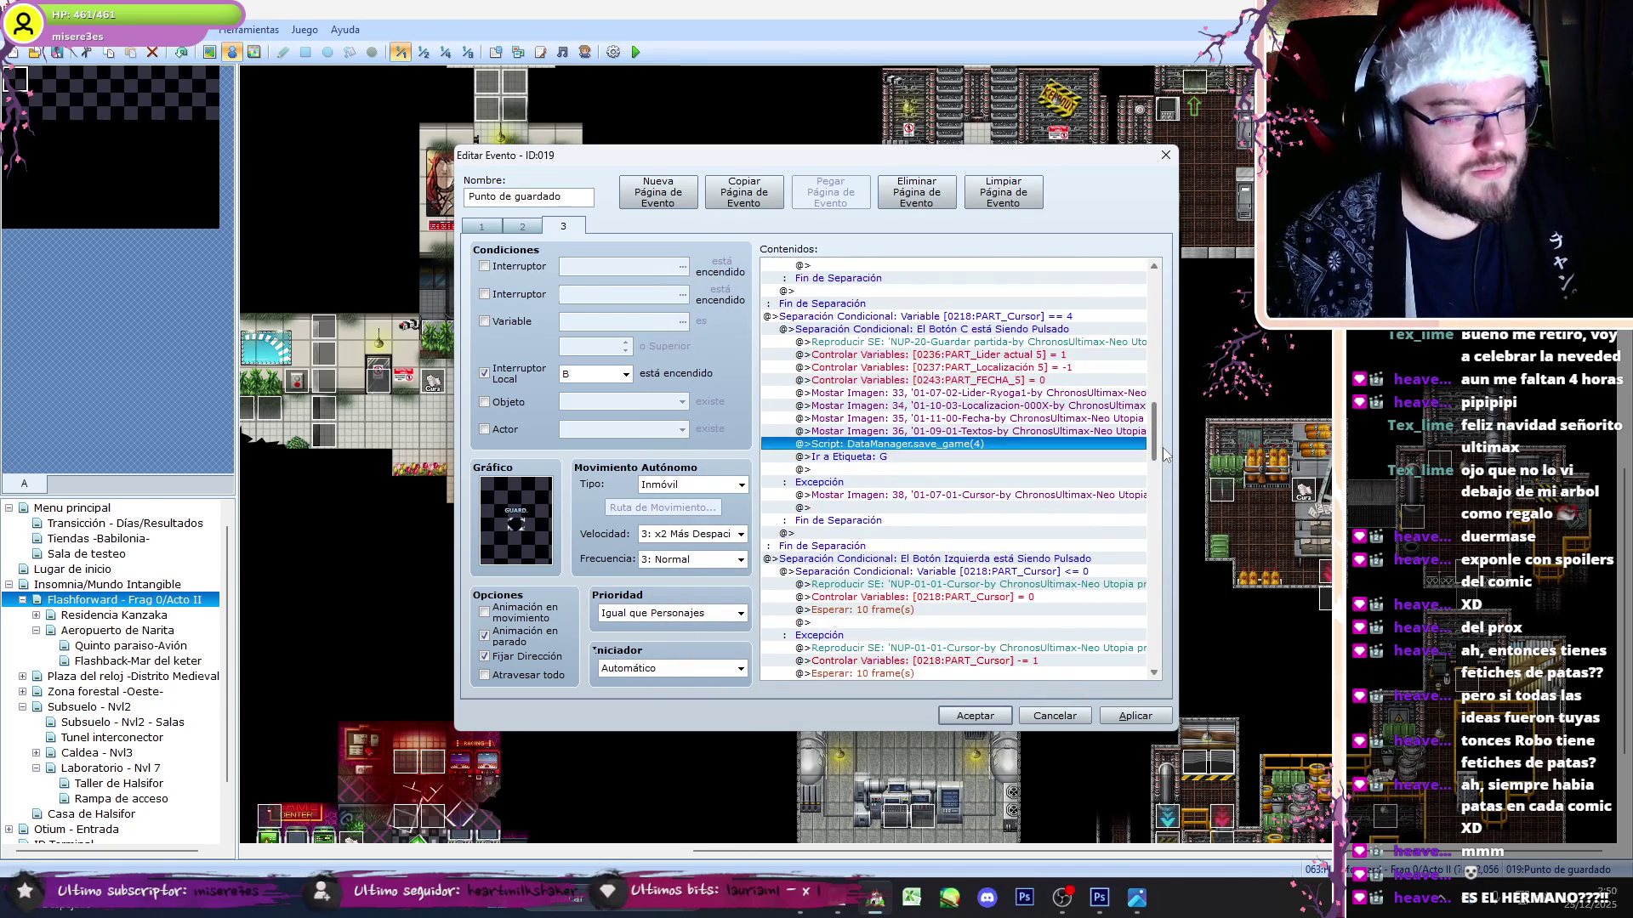
{"action": "left_click", "coordinate": [946, 719]}
{"action": "left_click", "coordinate": [102, 771]}
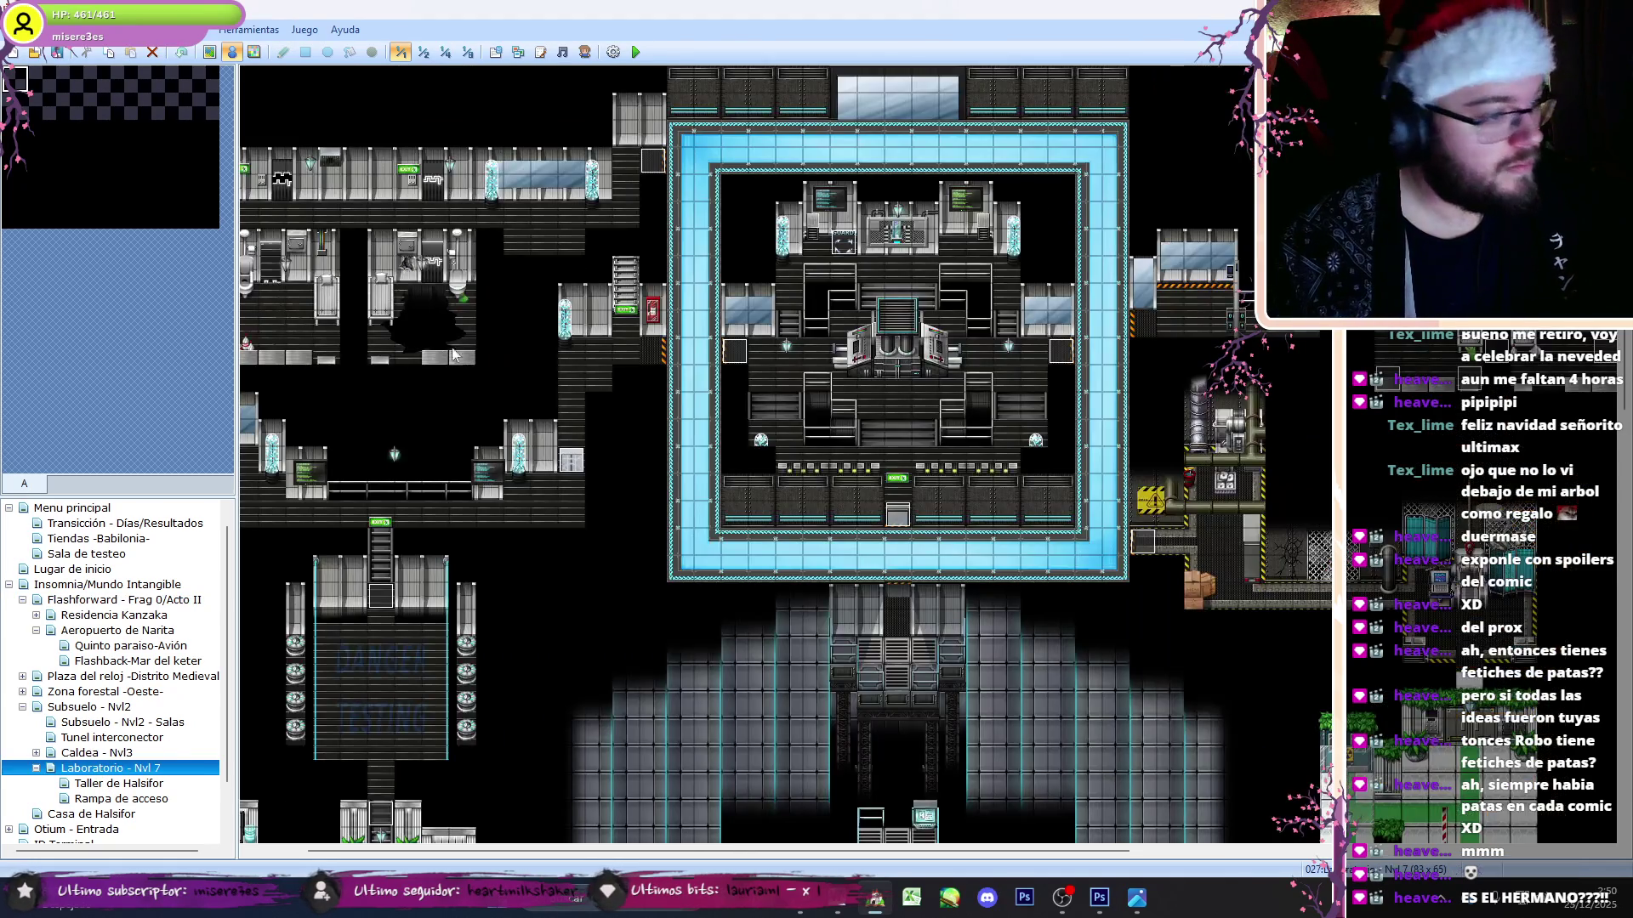
- In the Punto de guardado event, set the first save script's slot to 1 and confirm the next
{"action": "double_click", "coordinate": [835, 245]}
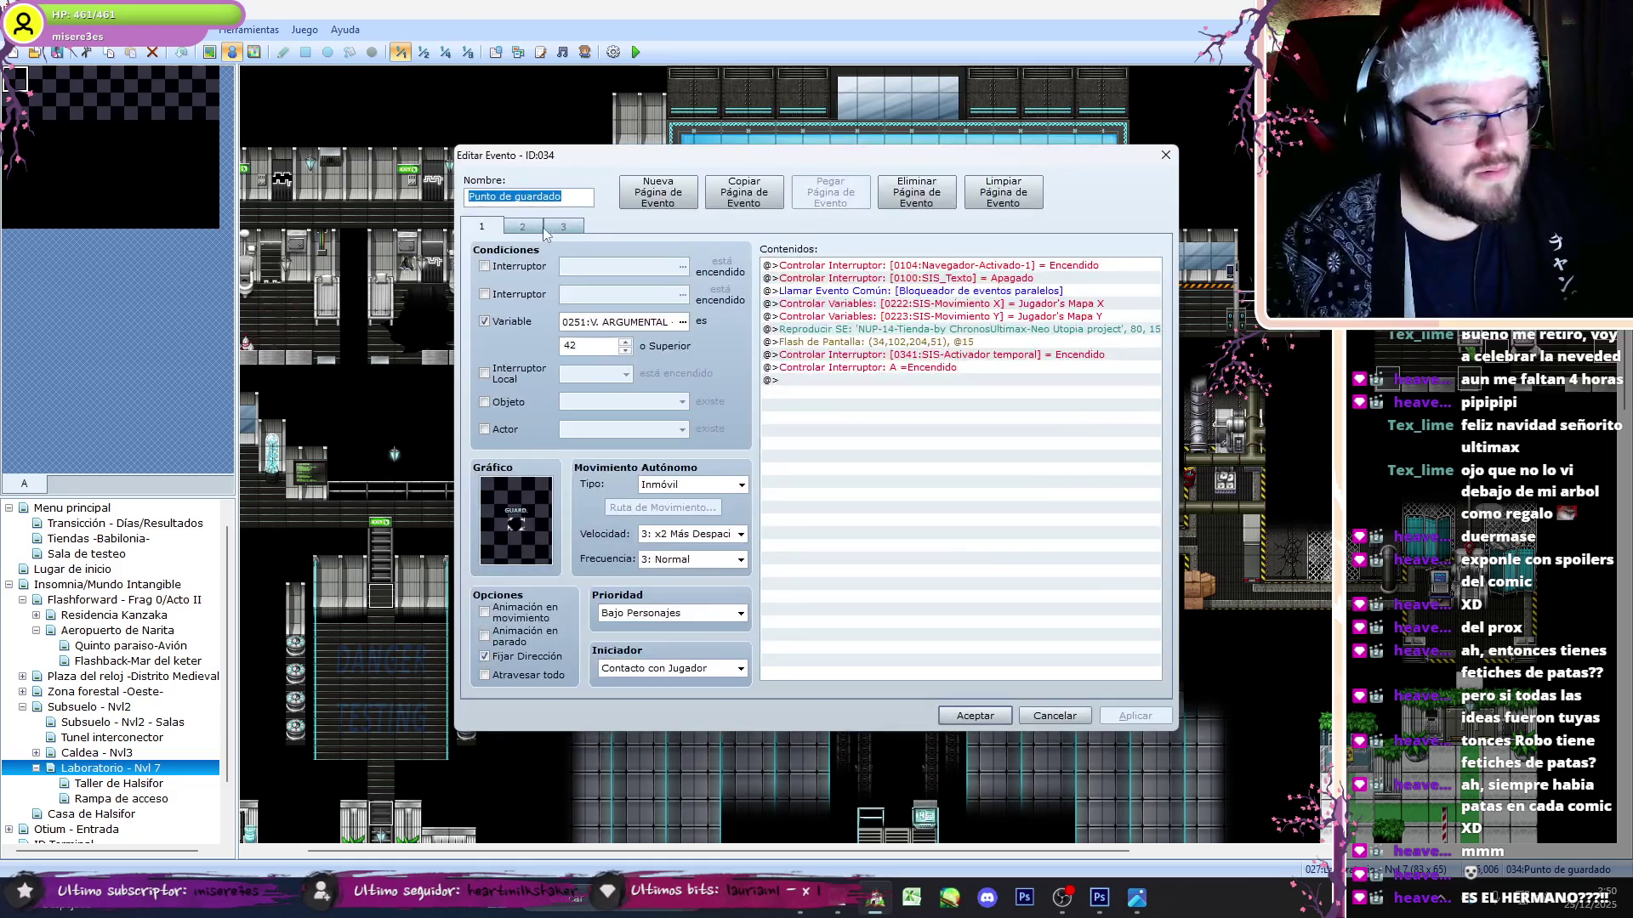
{"action": "scroll", "coordinate": [1035, 449], "scroll_direction": "down", "scroll_amount": 10}
{"action": "double_click", "coordinate": [884, 514]}
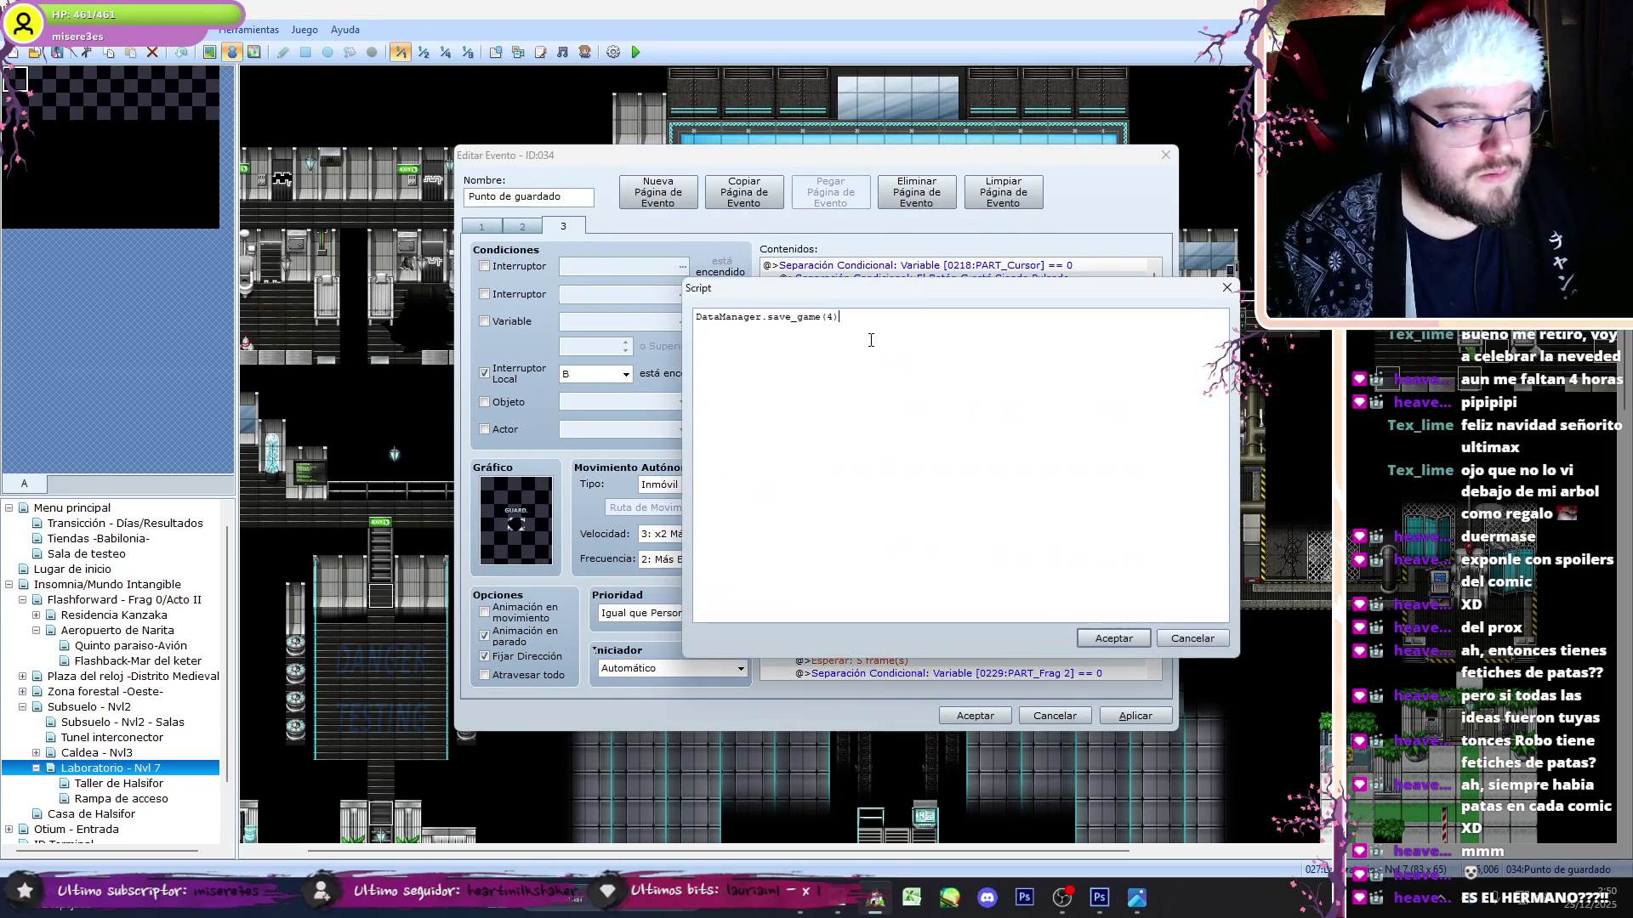
{"action": "type", "text": "1"}
{"action": "left_click", "coordinate": [1113, 638]}
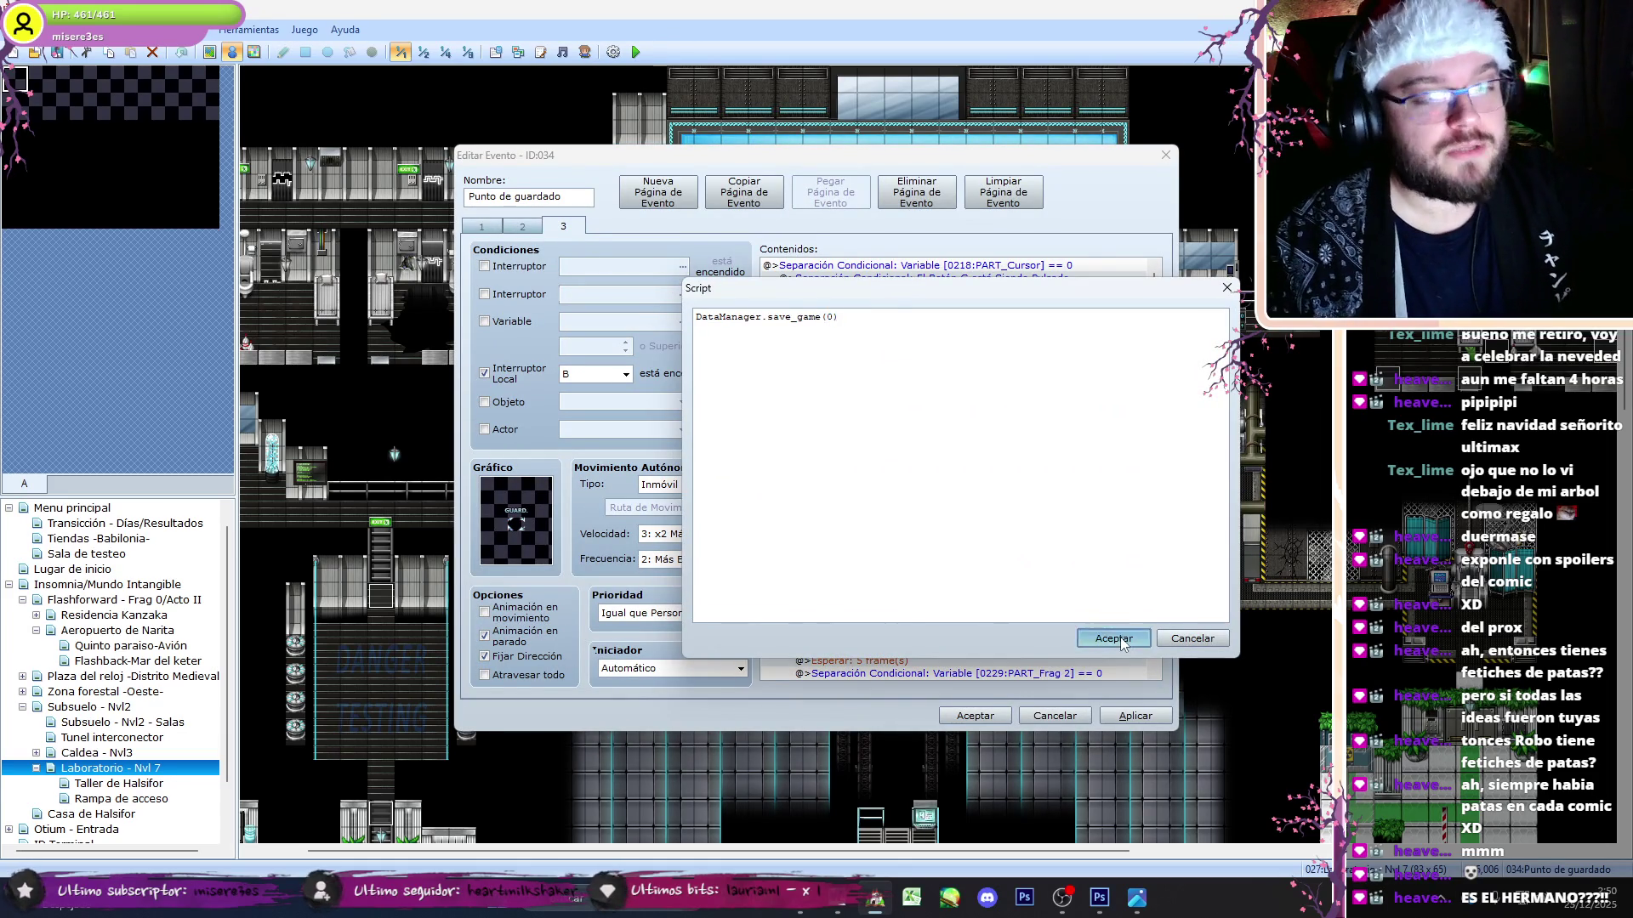
{"action": "scroll", "coordinate": [1159, 336], "scroll_direction": "down", "scroll_amount": 2}
{"action": "scroll", "coordinate": [1158, 336], "scroll_direction": "down", "scroll_amount": 2}
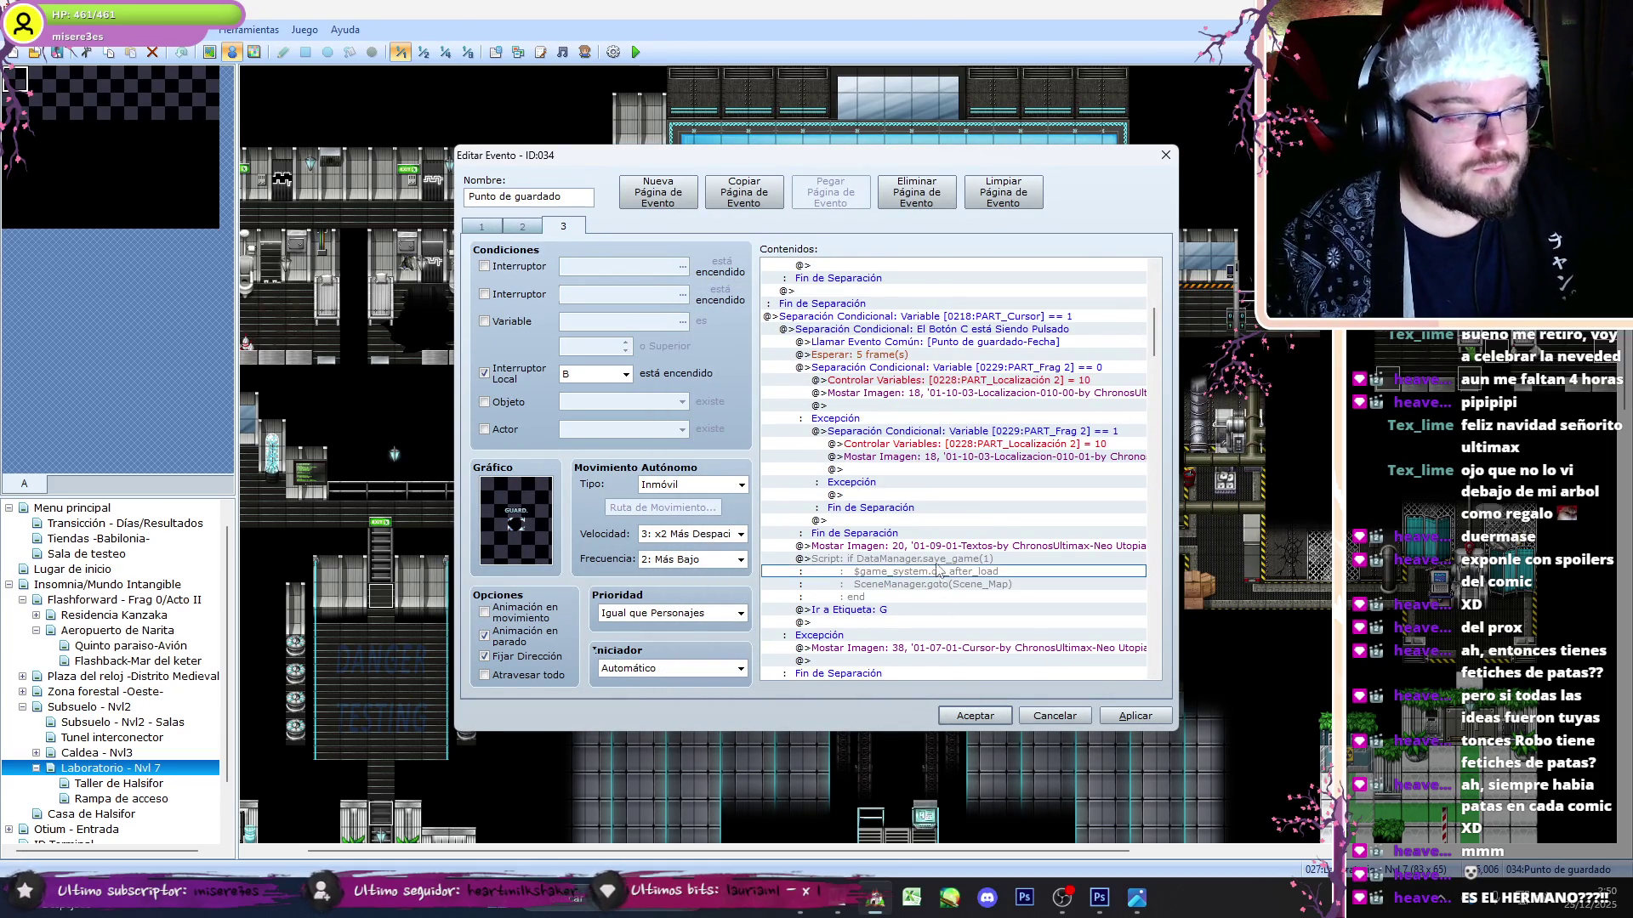
{"action": "double_click", "coordinate": [893, 565]}
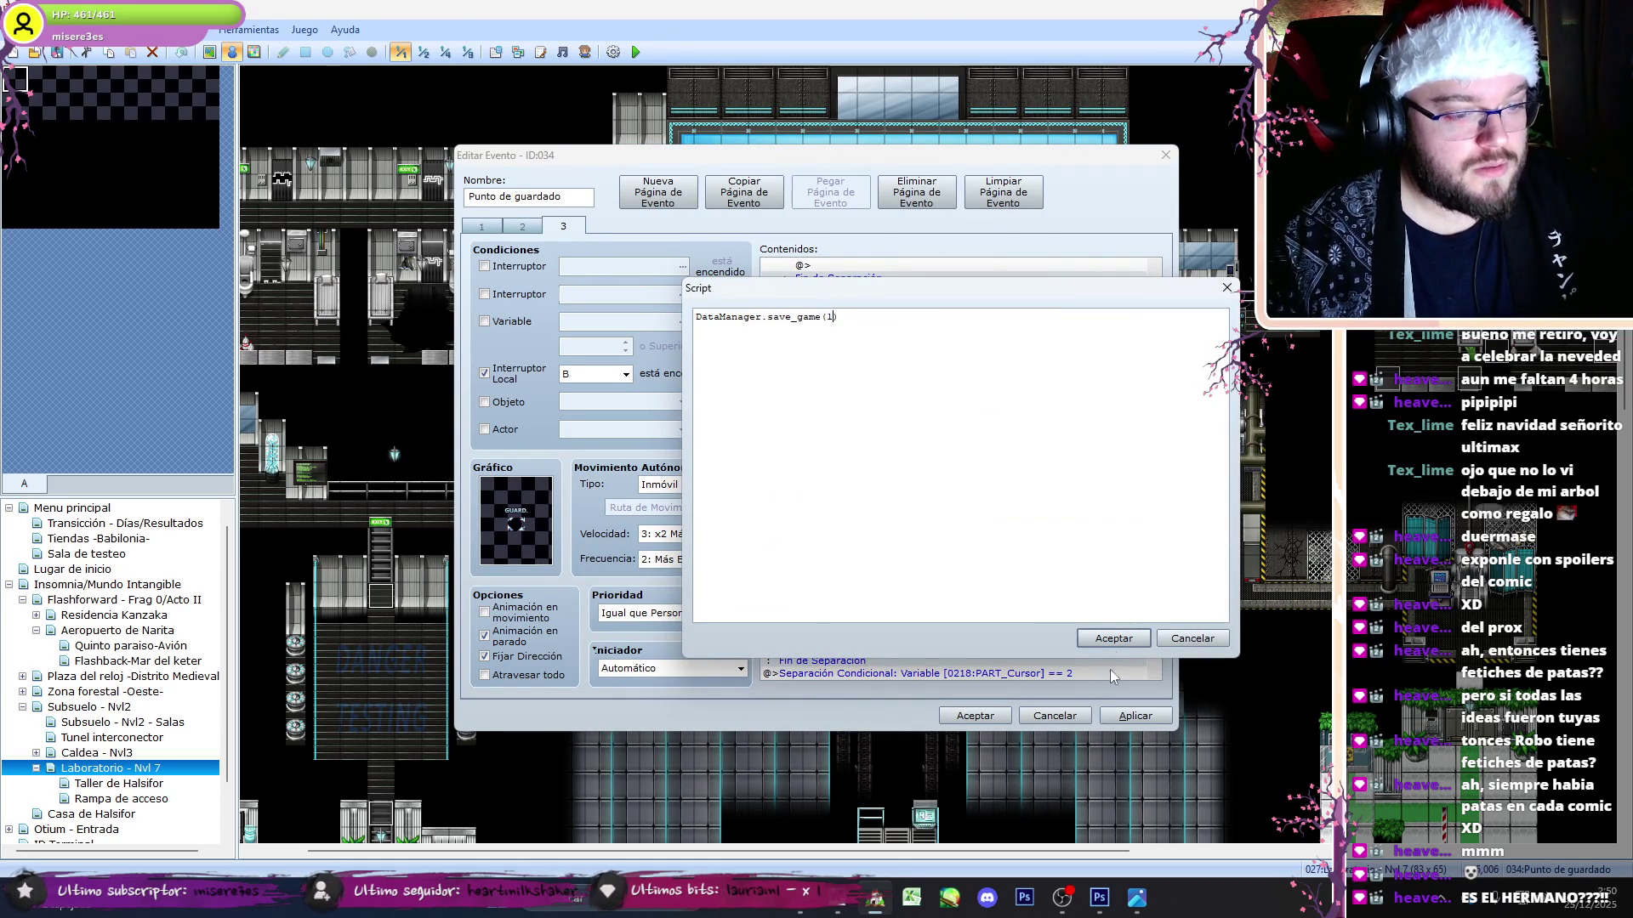
{"action": "left_click", "coordinate": [1113, 638]}
- Re-confirm the DataManager.save_game(2) script lines on page 3
{"action": "scroll", "coordinate": [999, 568], "scroll_direction": "down", "scroll_amount": 8}
{"action": "left_click", "coordinate": [893, 610]}
{"action": "double_click", "coordinate": [893, 660]}
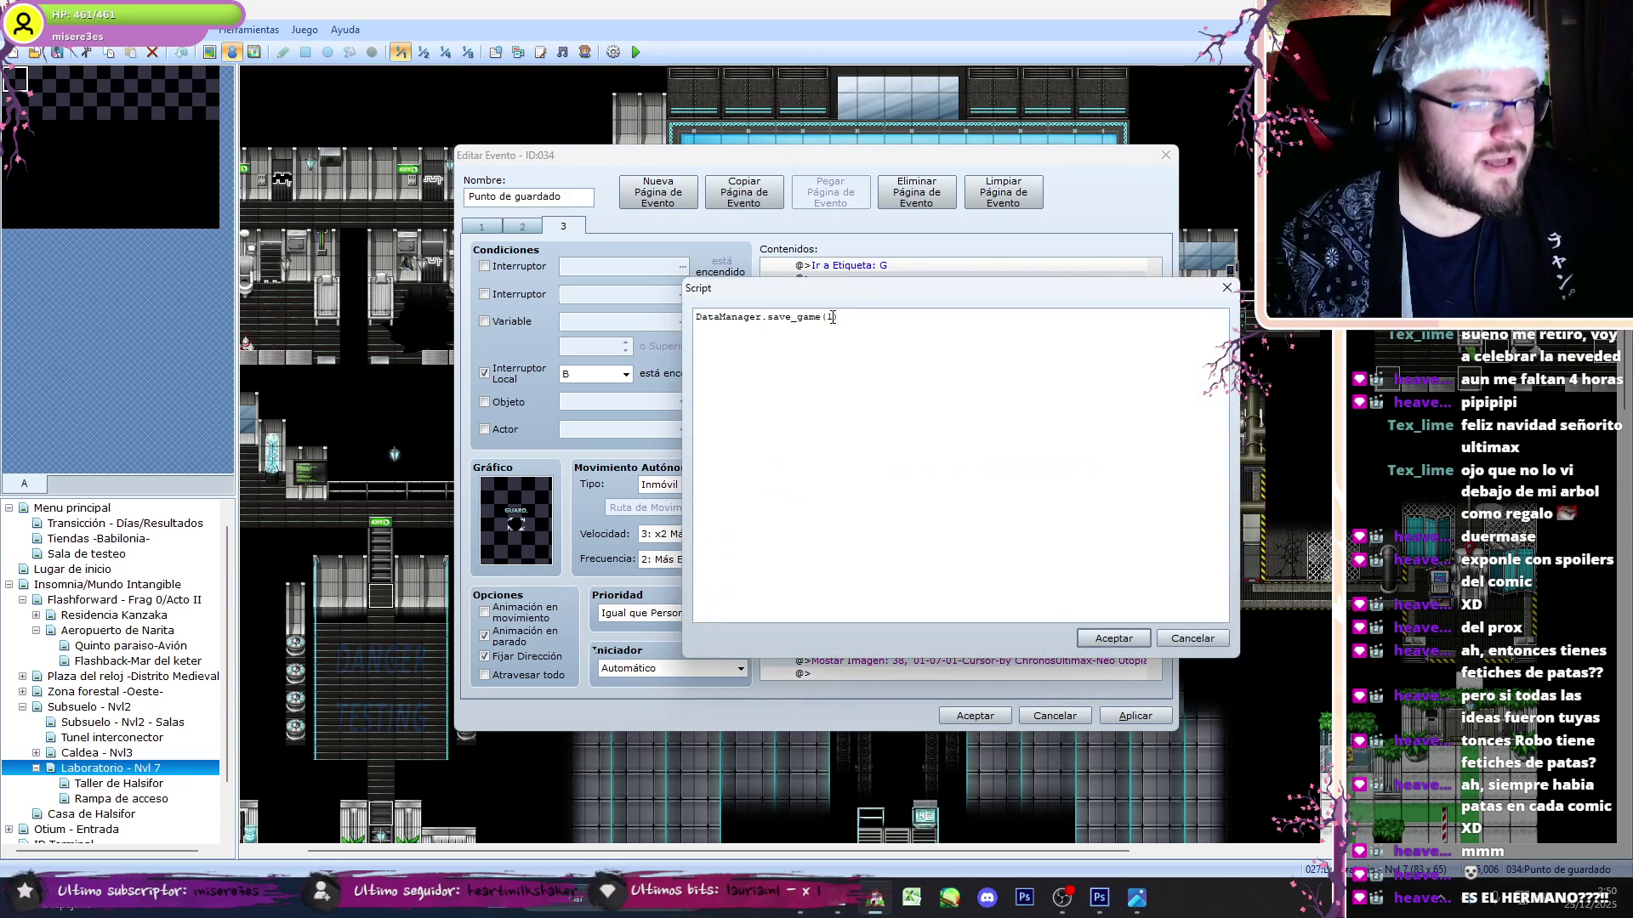
{"action": "left_click", "coordinate": [1097, 636]}
{"action": "scroll", "coordinate": [935, 553], "scroll_direction": "up", "scroll_amount": 1}
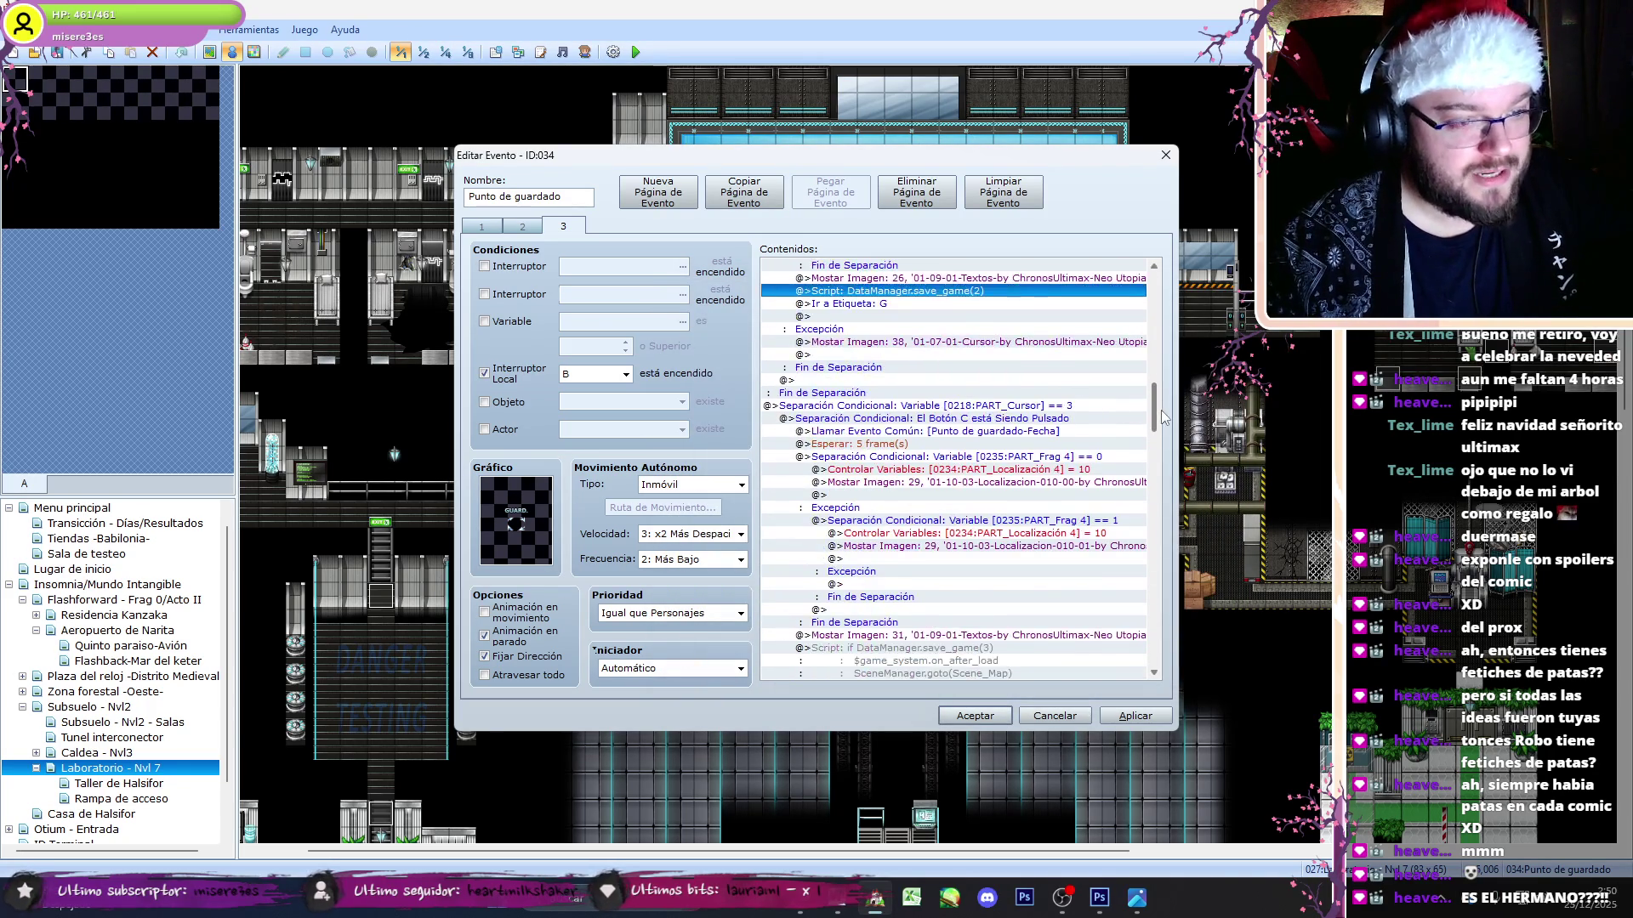
{"action": "scroll", "coordinate": [932, 627], "scroll_direction": "up", "scroll_amount": 9}
{"action": "double_click", "coordinate": [931, 648]}
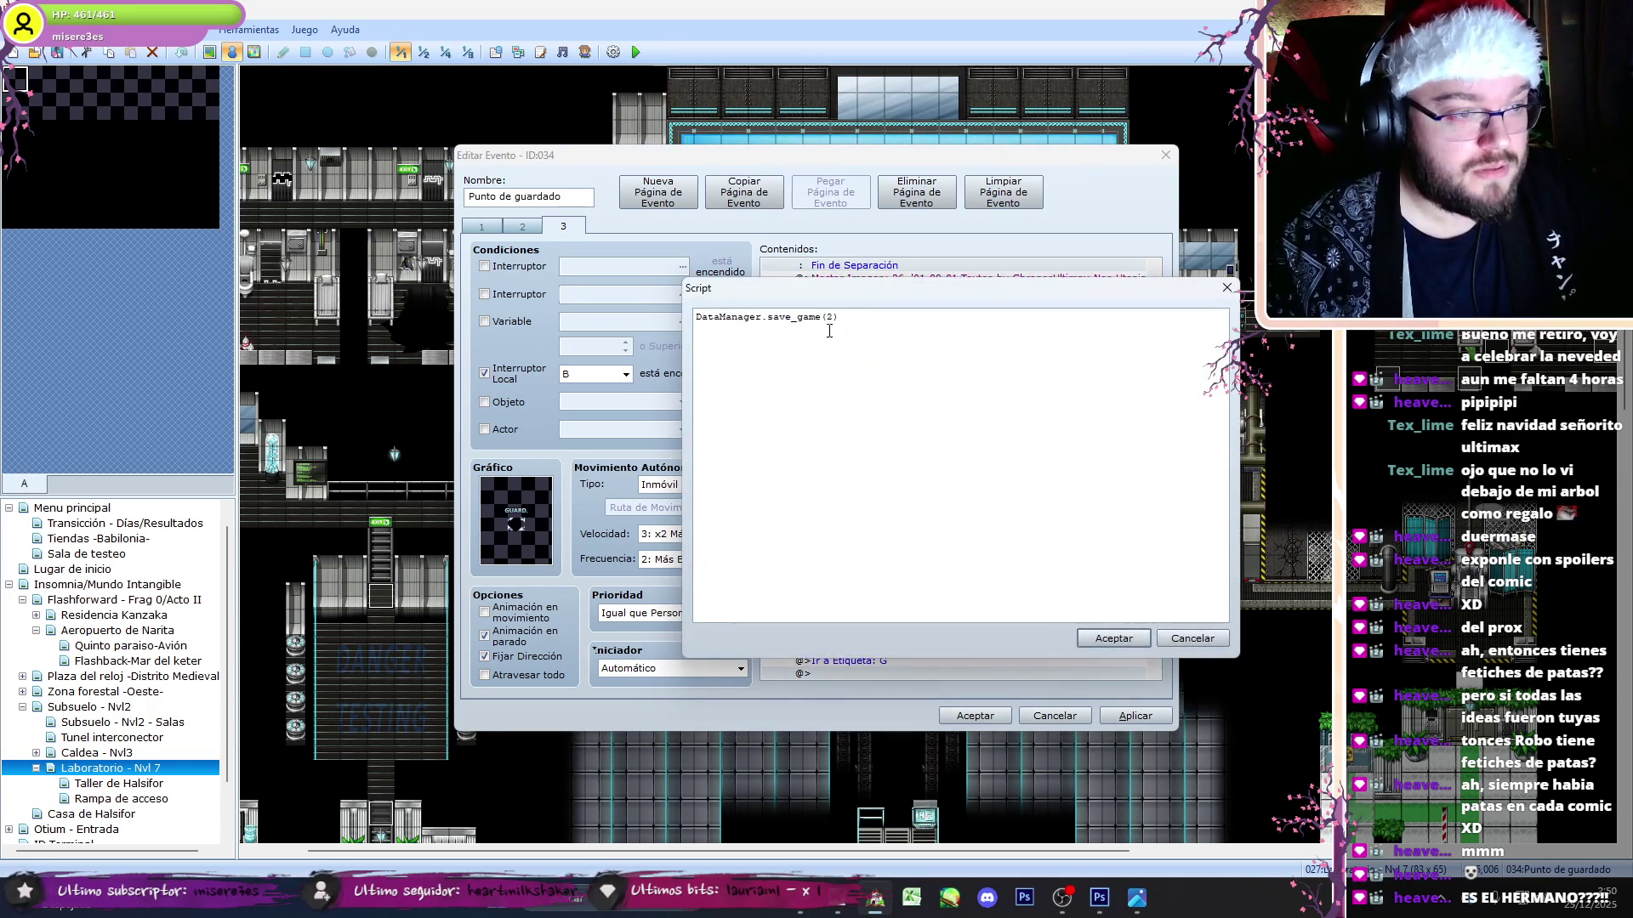
{"action": "left_click", "coordinate": [1110, 637]}
- Change the save_game(3) call to DataManager.save_game(4) and accept the event changes
{"action": "scroll", "coordinate": [973, 531], "scroll_direction": "up", "scroll_amount": 5}
{"action": "left_click", "coordinate": [968, 489]}
{"action": "scroll", "coordinate": [968, 489], "scroll_direction": "up", "scroll_amount": 1}
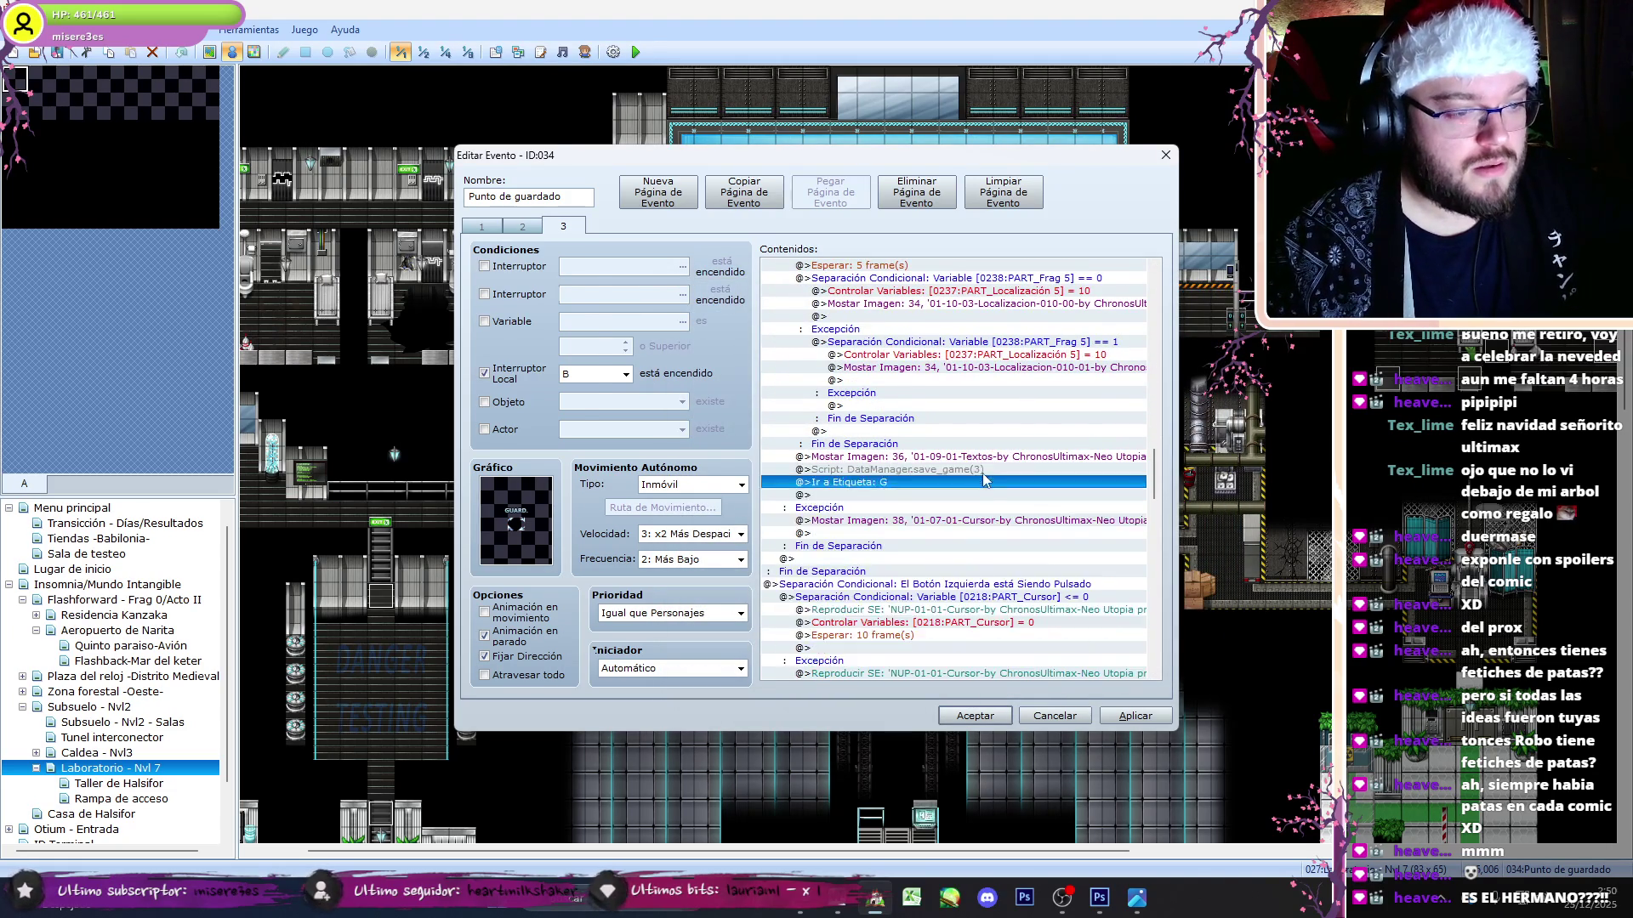
{"action": "double_click", "coordinate": [968, 502]}
{"action": "type", "text": "4"}
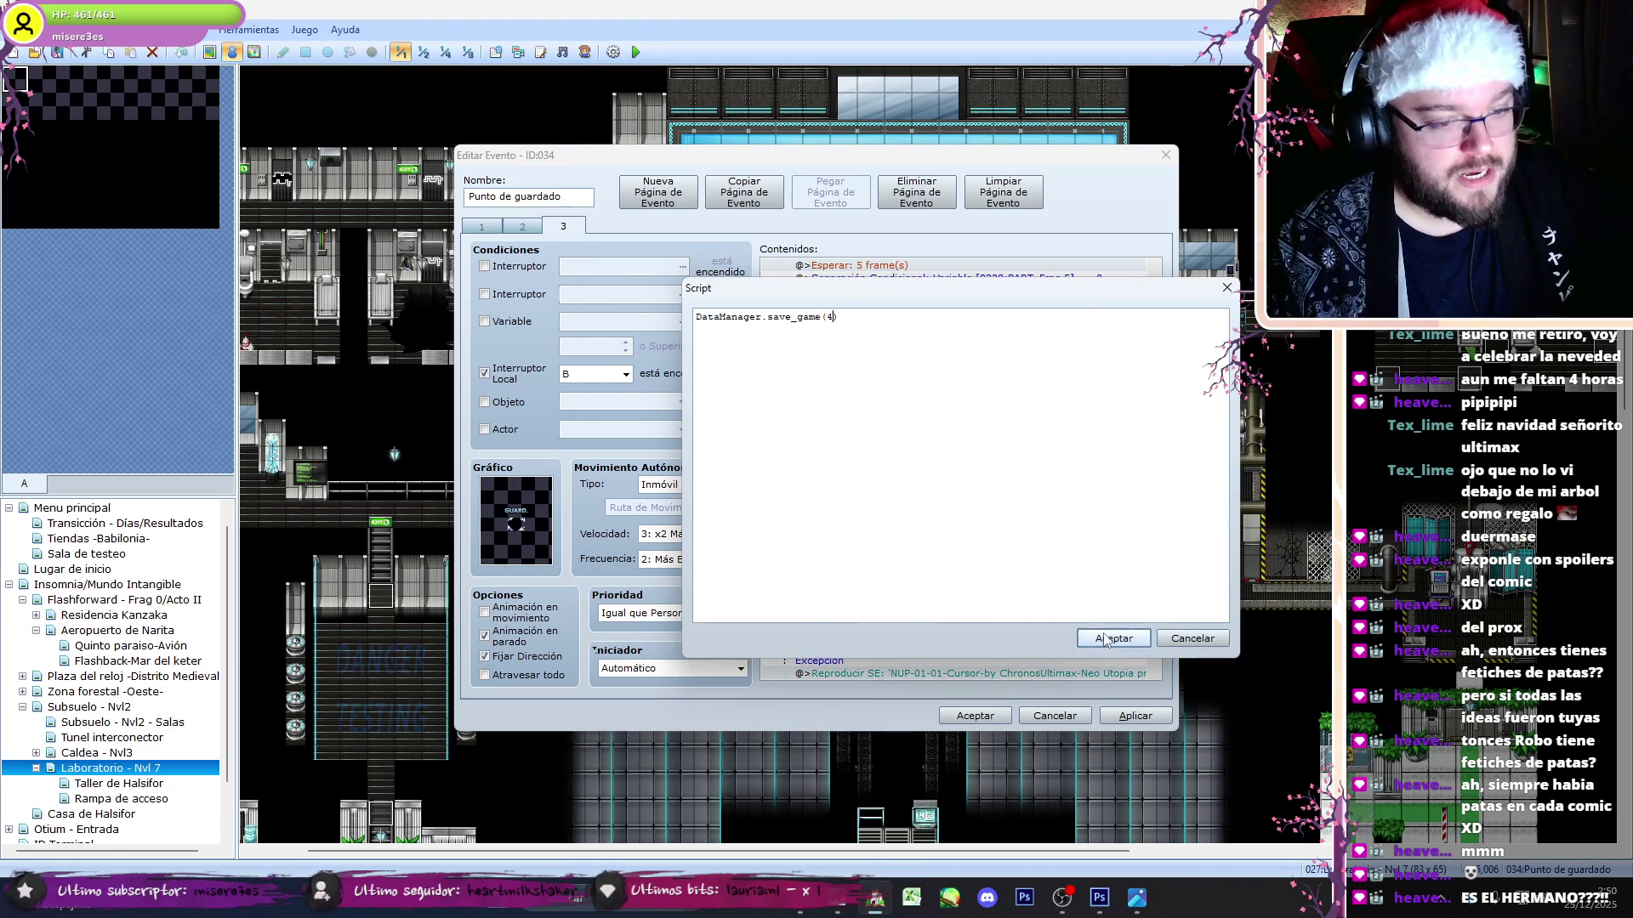
{"action": "left_click", "coordinate": [1110, 638]}
{"action": "scroll", "coordinate": [1146, 619], "scroll_direction": "down", "scroll_amount": 2}
{"action": "scroll", "coordinate": [1145, 619], "scroll_direction": "down", "scroll_amount": 3}
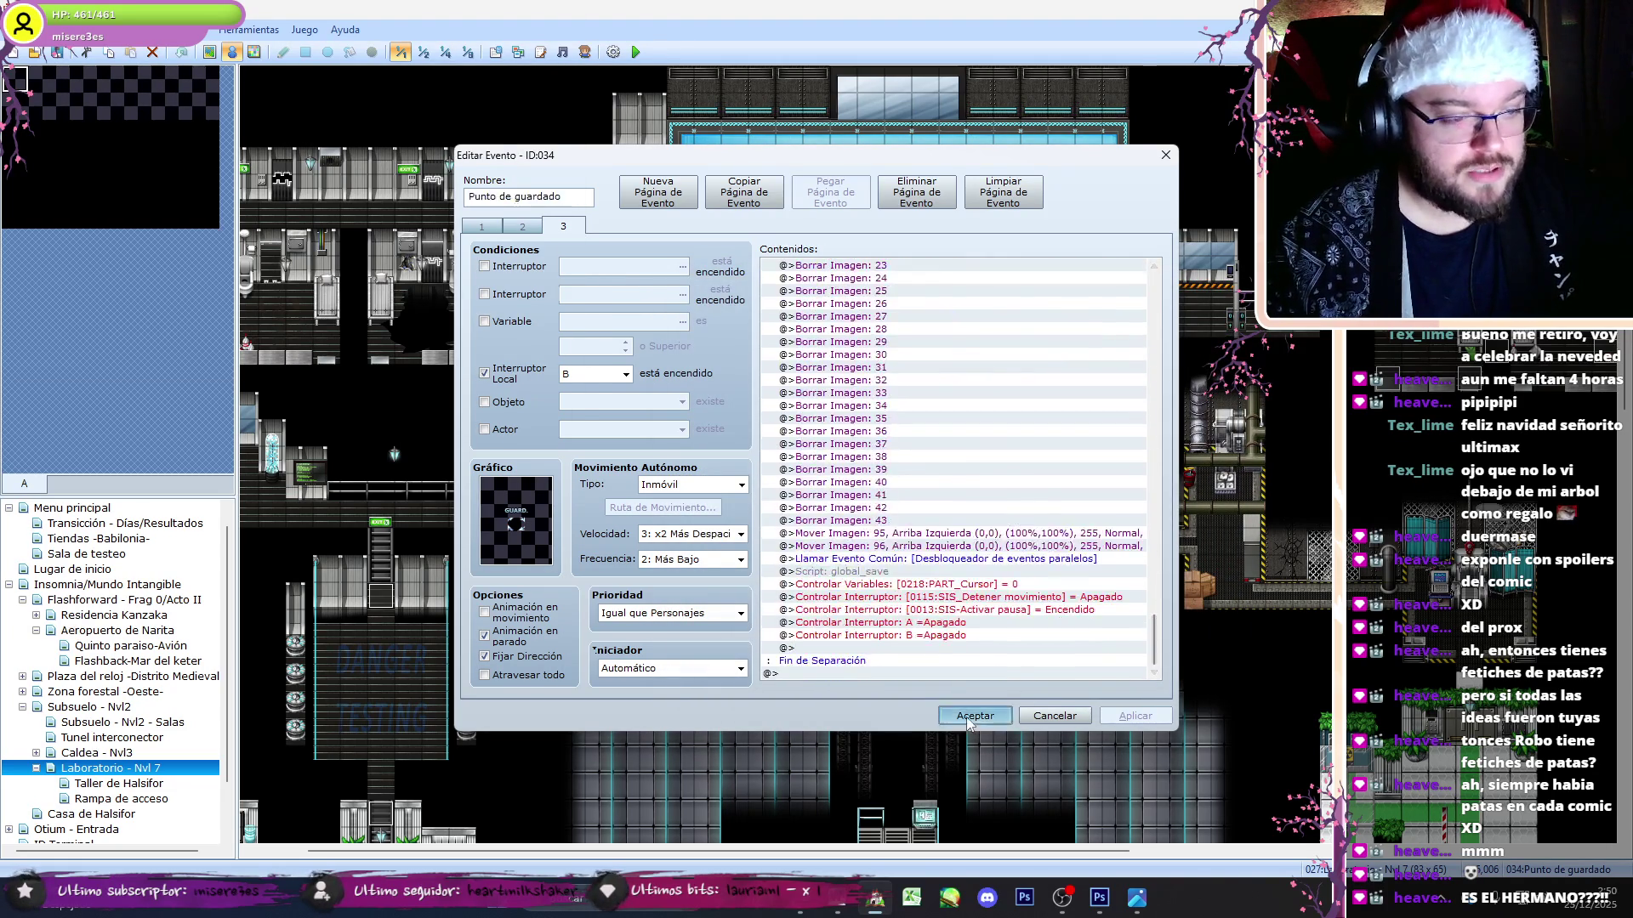
{"action": "left_click", "coordinate": [975, 716]}
{"action": "right_click", "coordinate": [875, 269]}
- Make this tile the player start and delete Evento clave's [1001] and [0008] variable commands
{"action": "mouse_move", "coordinate": [995, 412]}
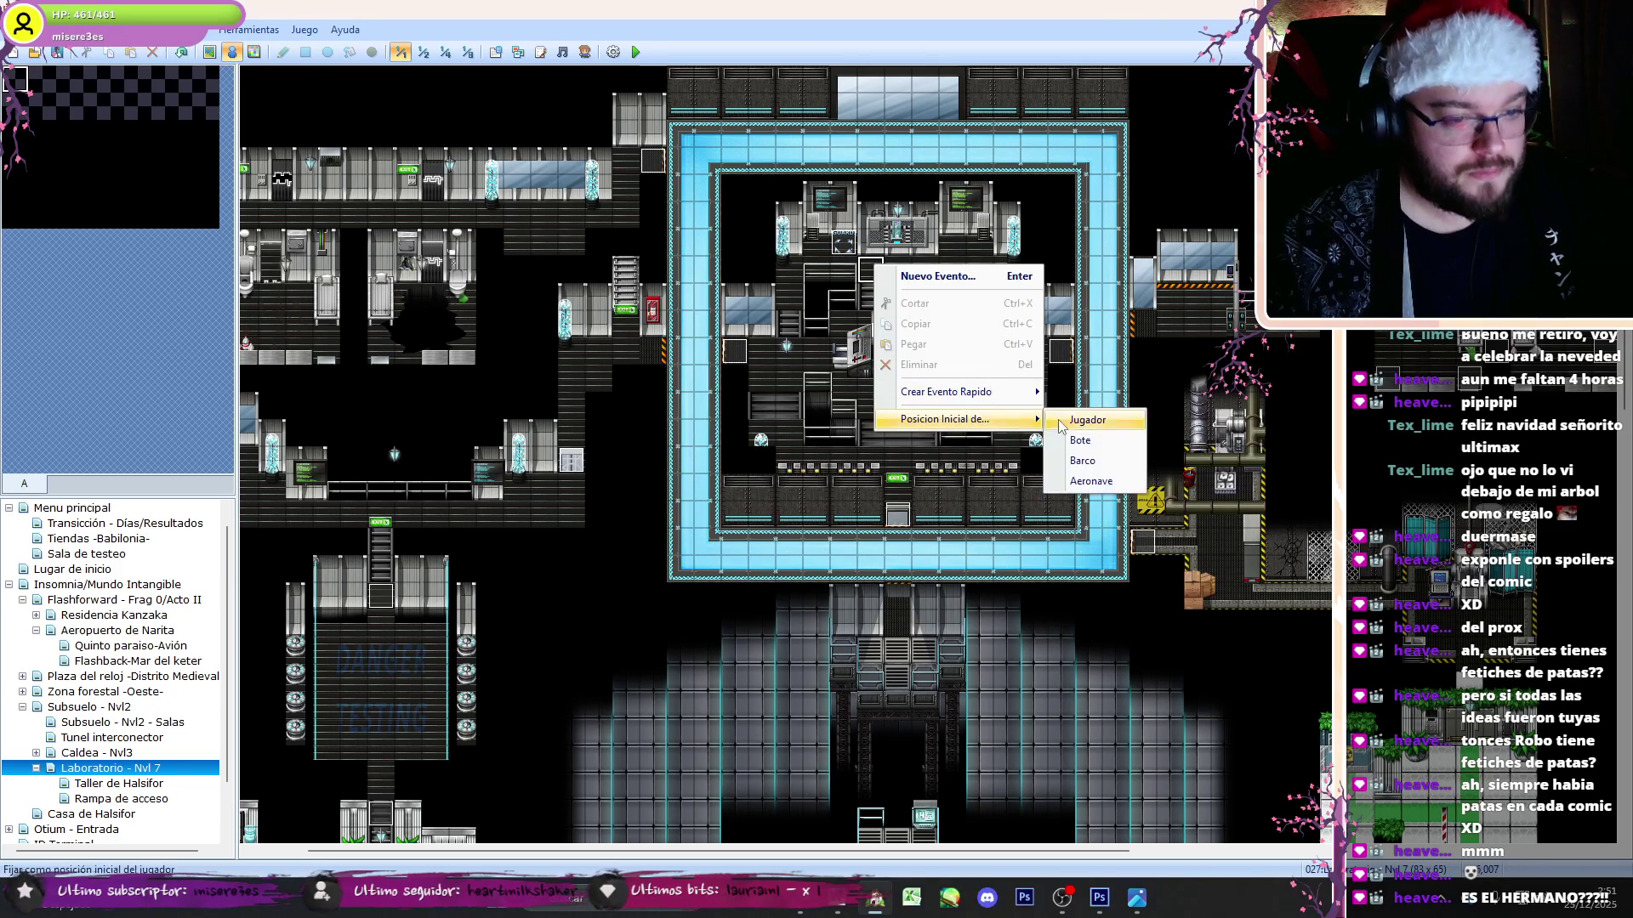
{"action": "left_click", "coordinate": [1073, 421]}
{"action": "double_click", "coordinate": [740, 317]}
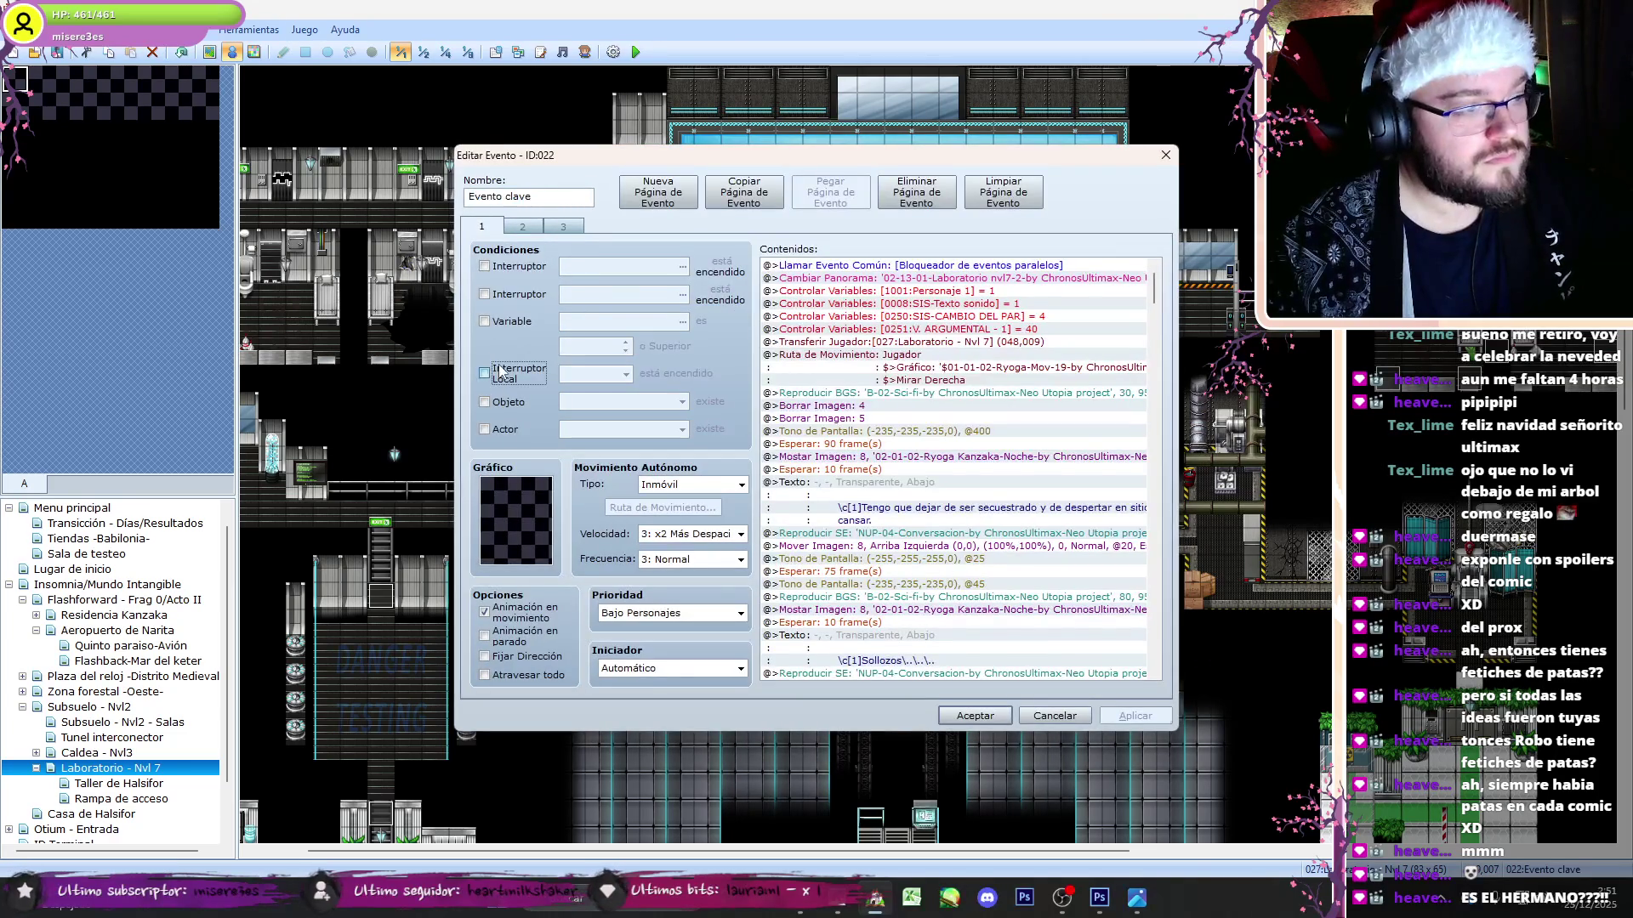
{"action": "left_click", "coordinate": [989, 290]}
{"action": "key", "text": "Delete"}
{"action": "key", "text": "Delete"}
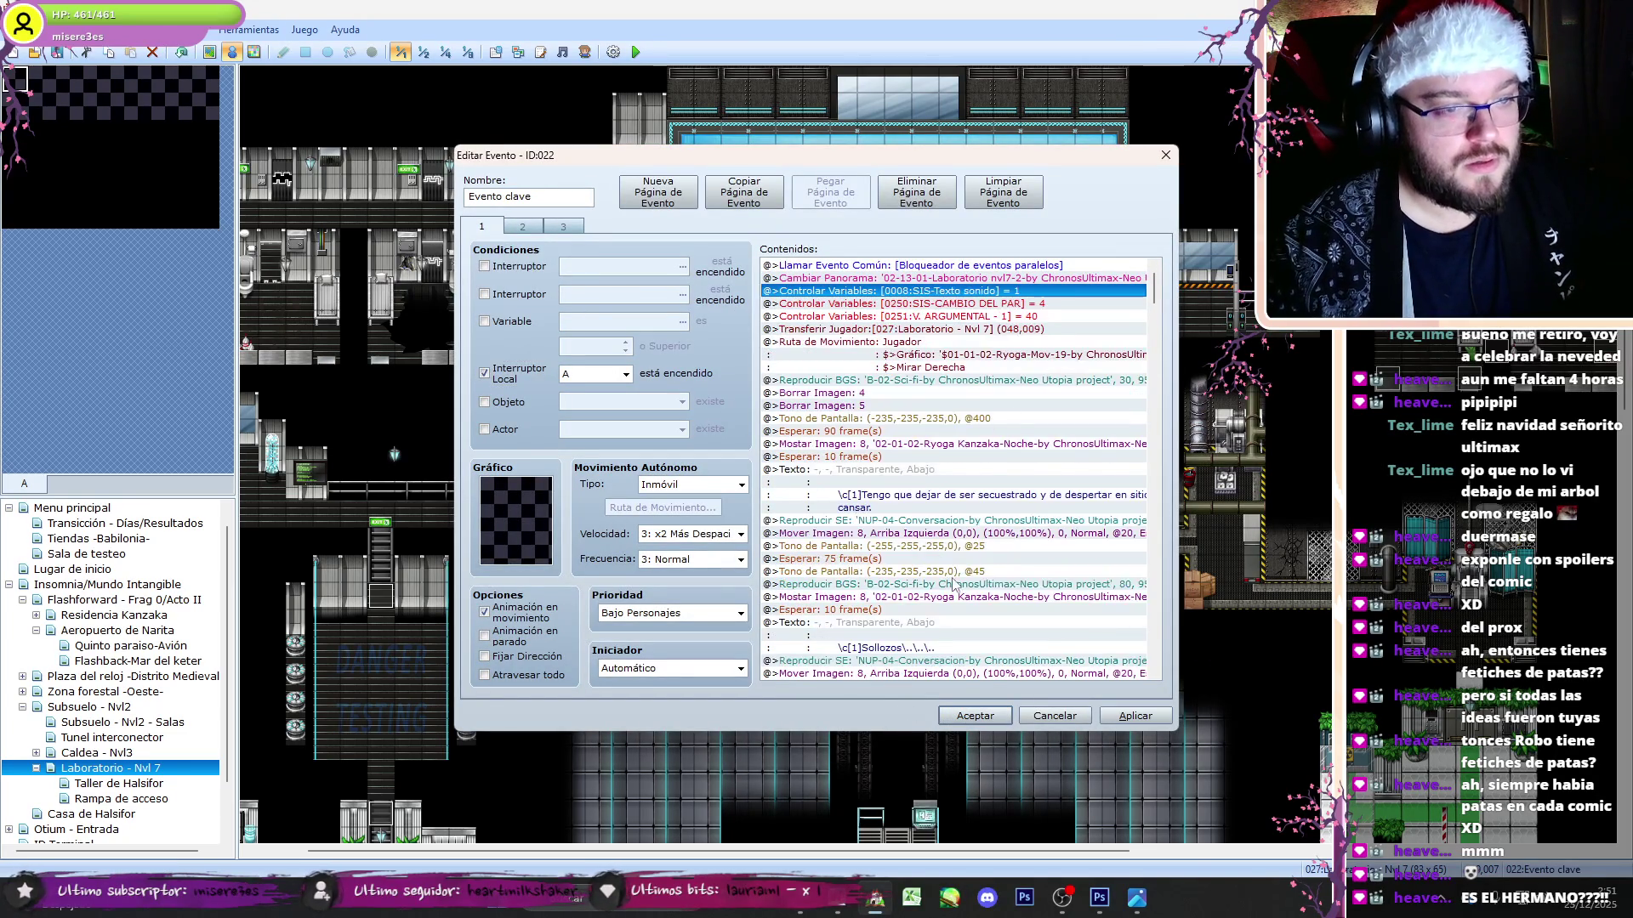
{"action": "left_click", "coordinate": [972, 718]}
- Run a quick playtest, then review all three pages of the Punto de guardado event
{"action": "key", "text": "F12"}
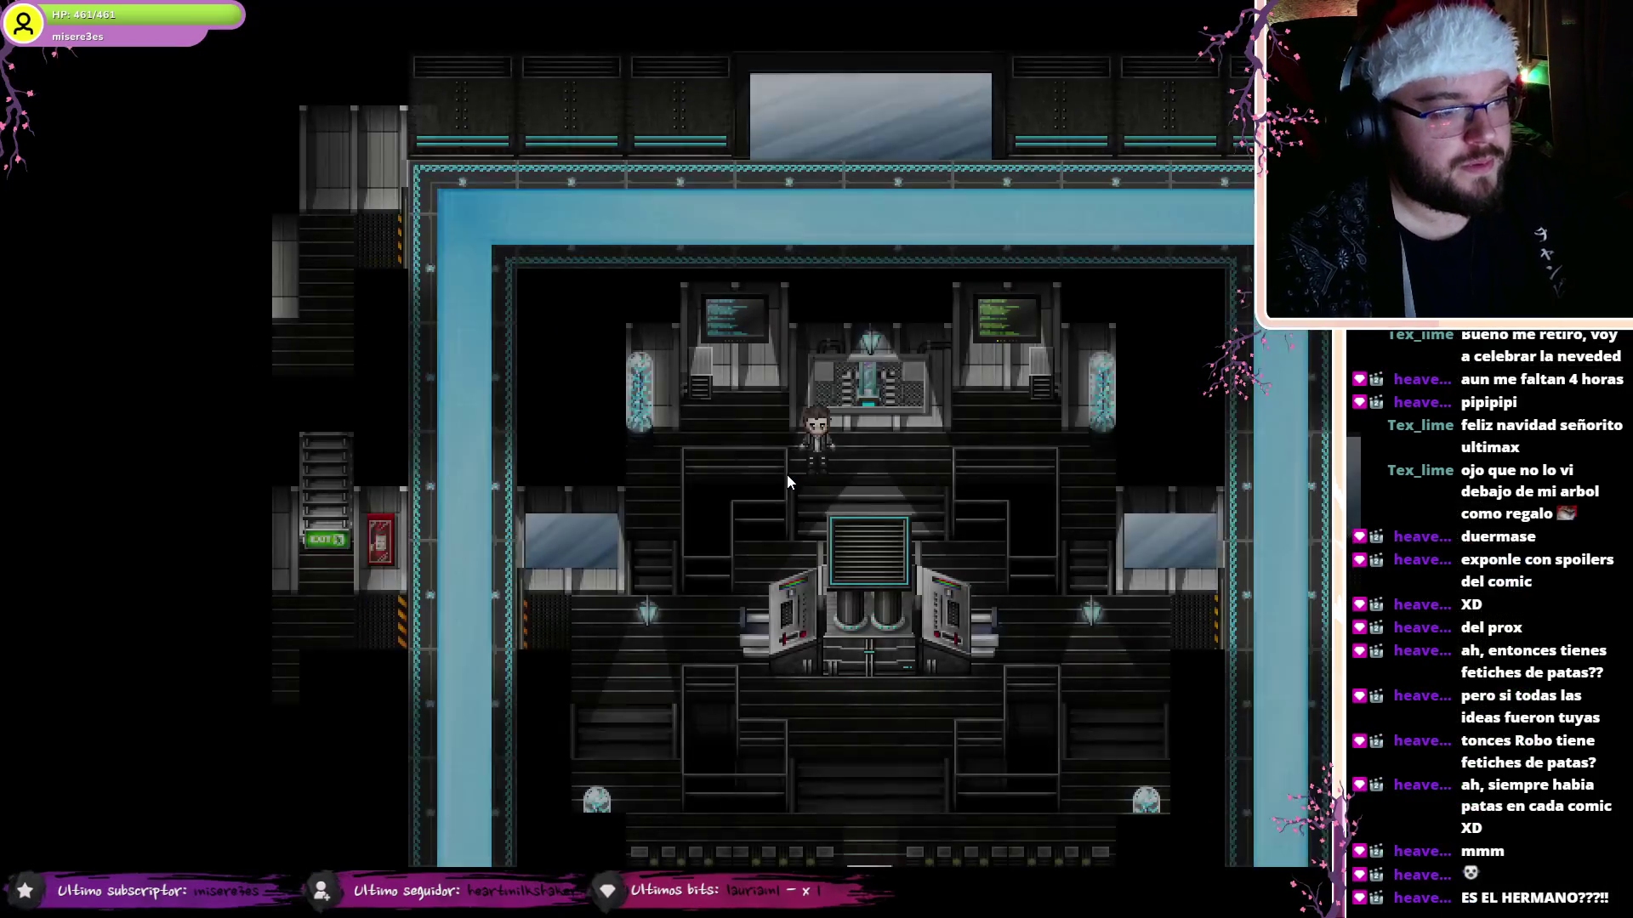
{"action": "key", "text": "alt+Return"}
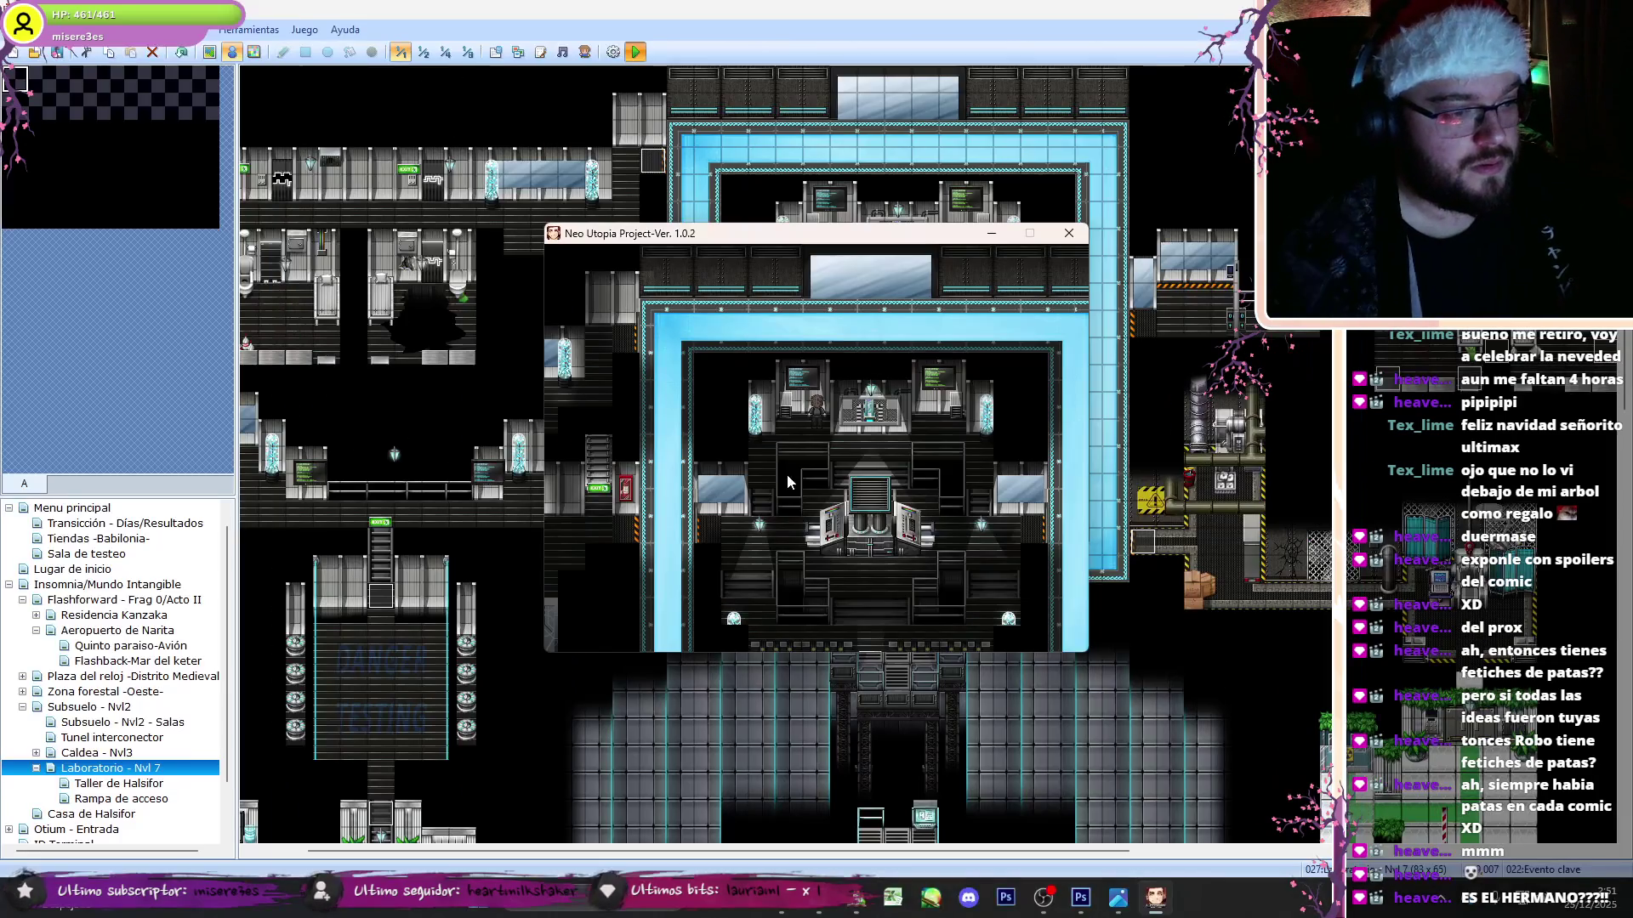
{"action": "left_click", "coordinate": [1097, 228]}
{"action": "double_click", "coordinate": [840, 247]}
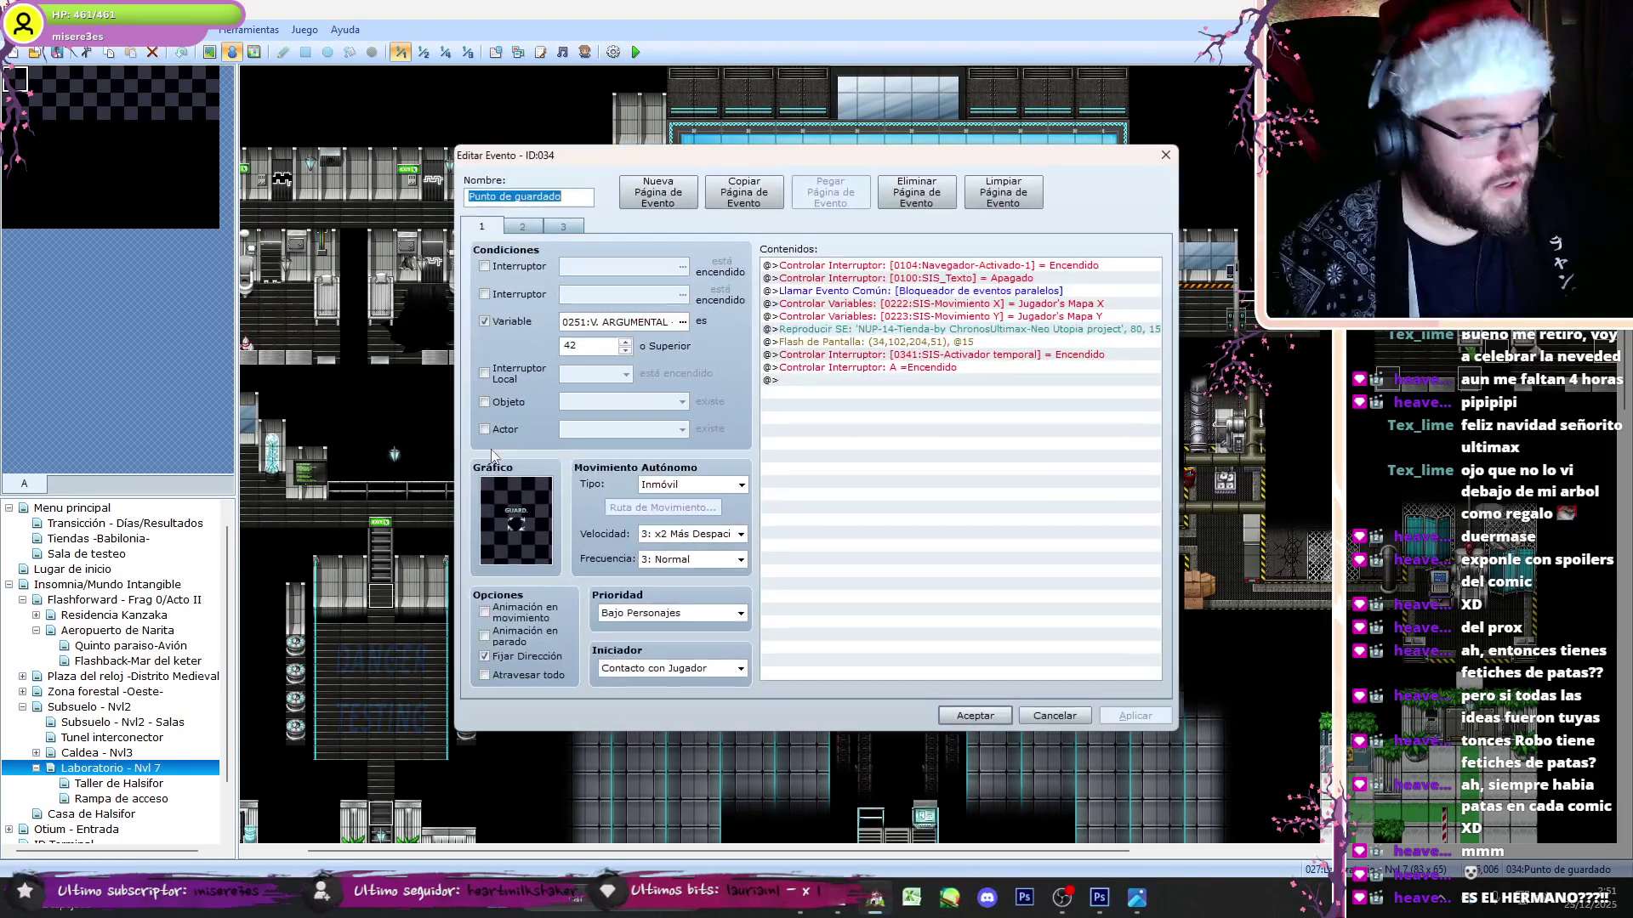
{"action": "left_click", "coordinate": [527, 227]}
{"action": "left_click", "coordinate": [562, 227]}
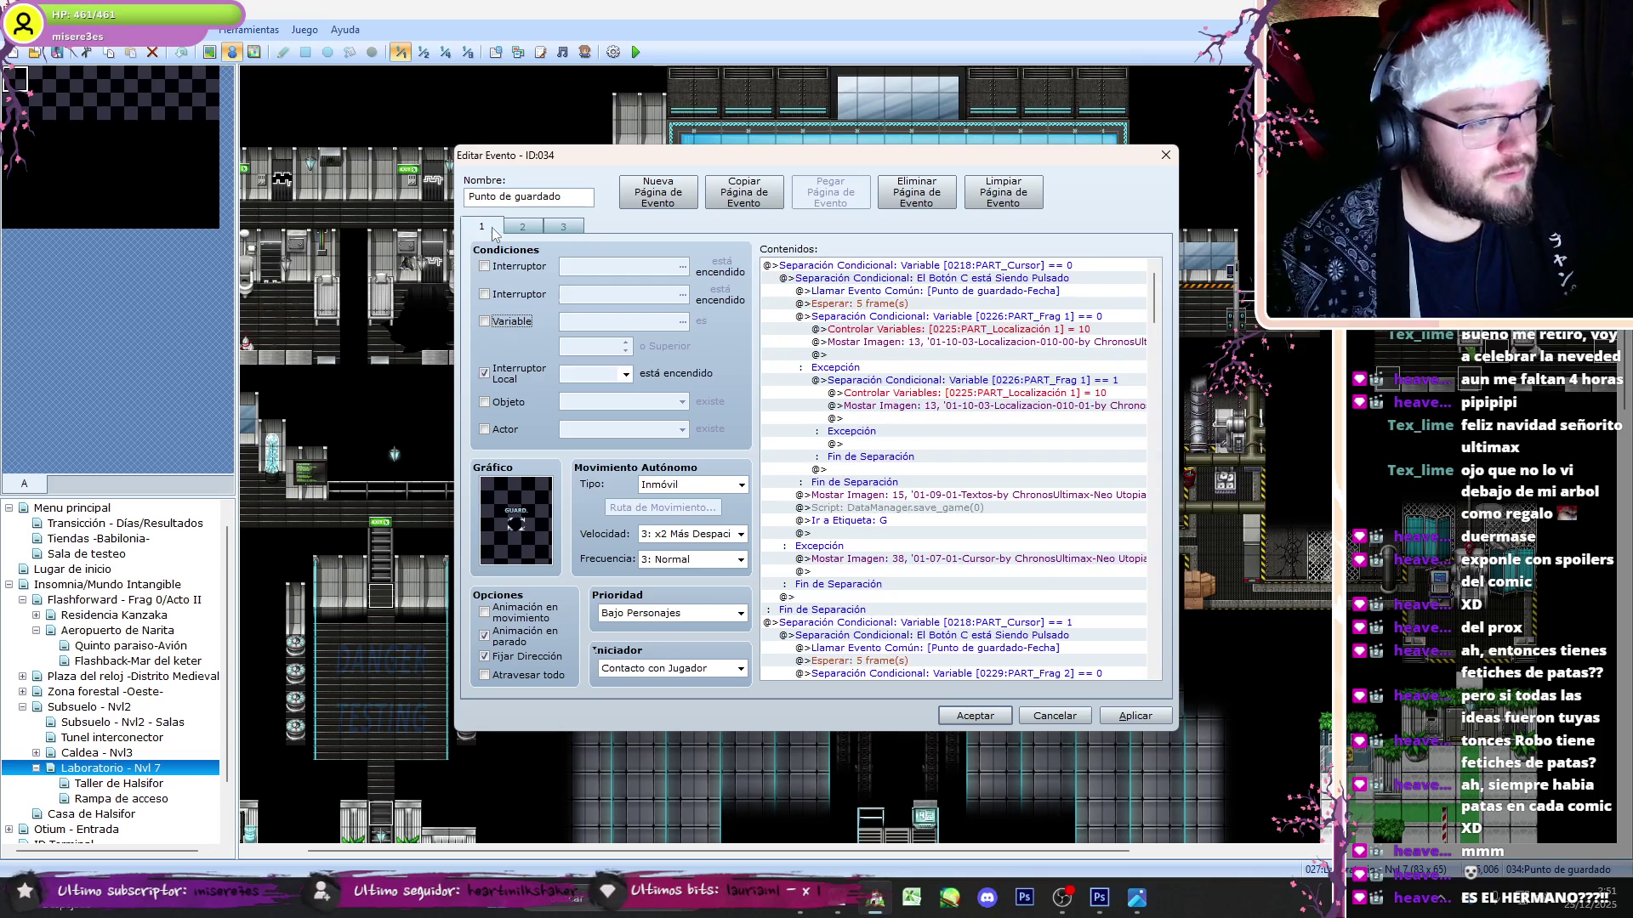
{"action": "left_click", "coordinate": [482, 227]}
{"action": "left_click", "coordinate": [976, 716]}
- Playtest again and save the game into slot 02 at the save point
{"action": "left_click", "coordinate": [636, 51]}
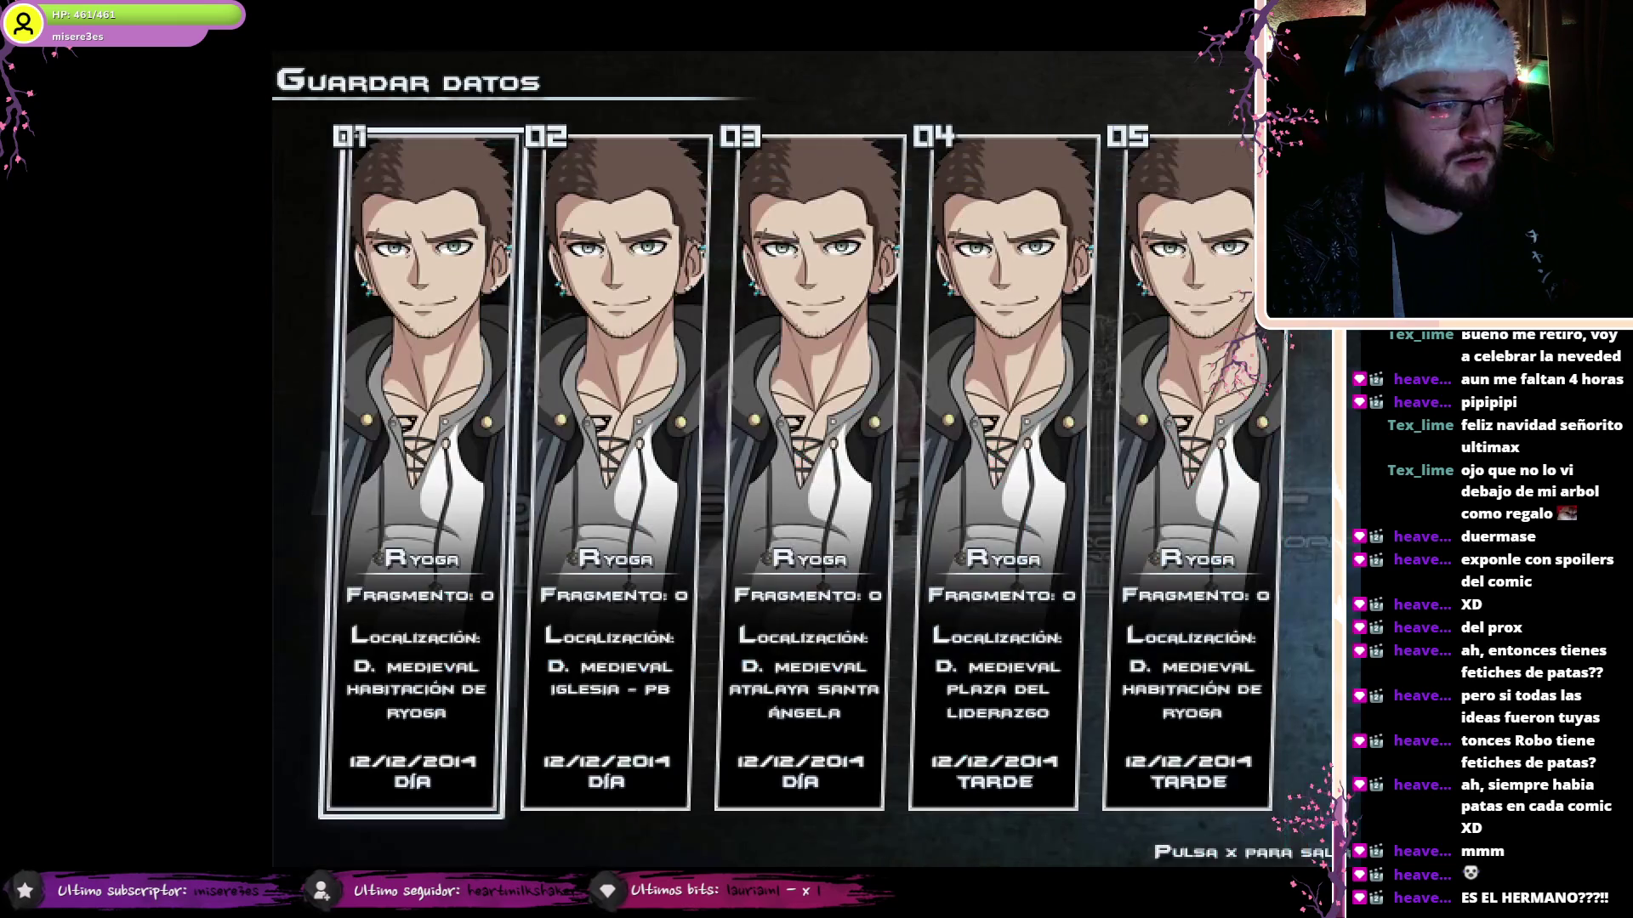
{"action": "key", "text": "x"}
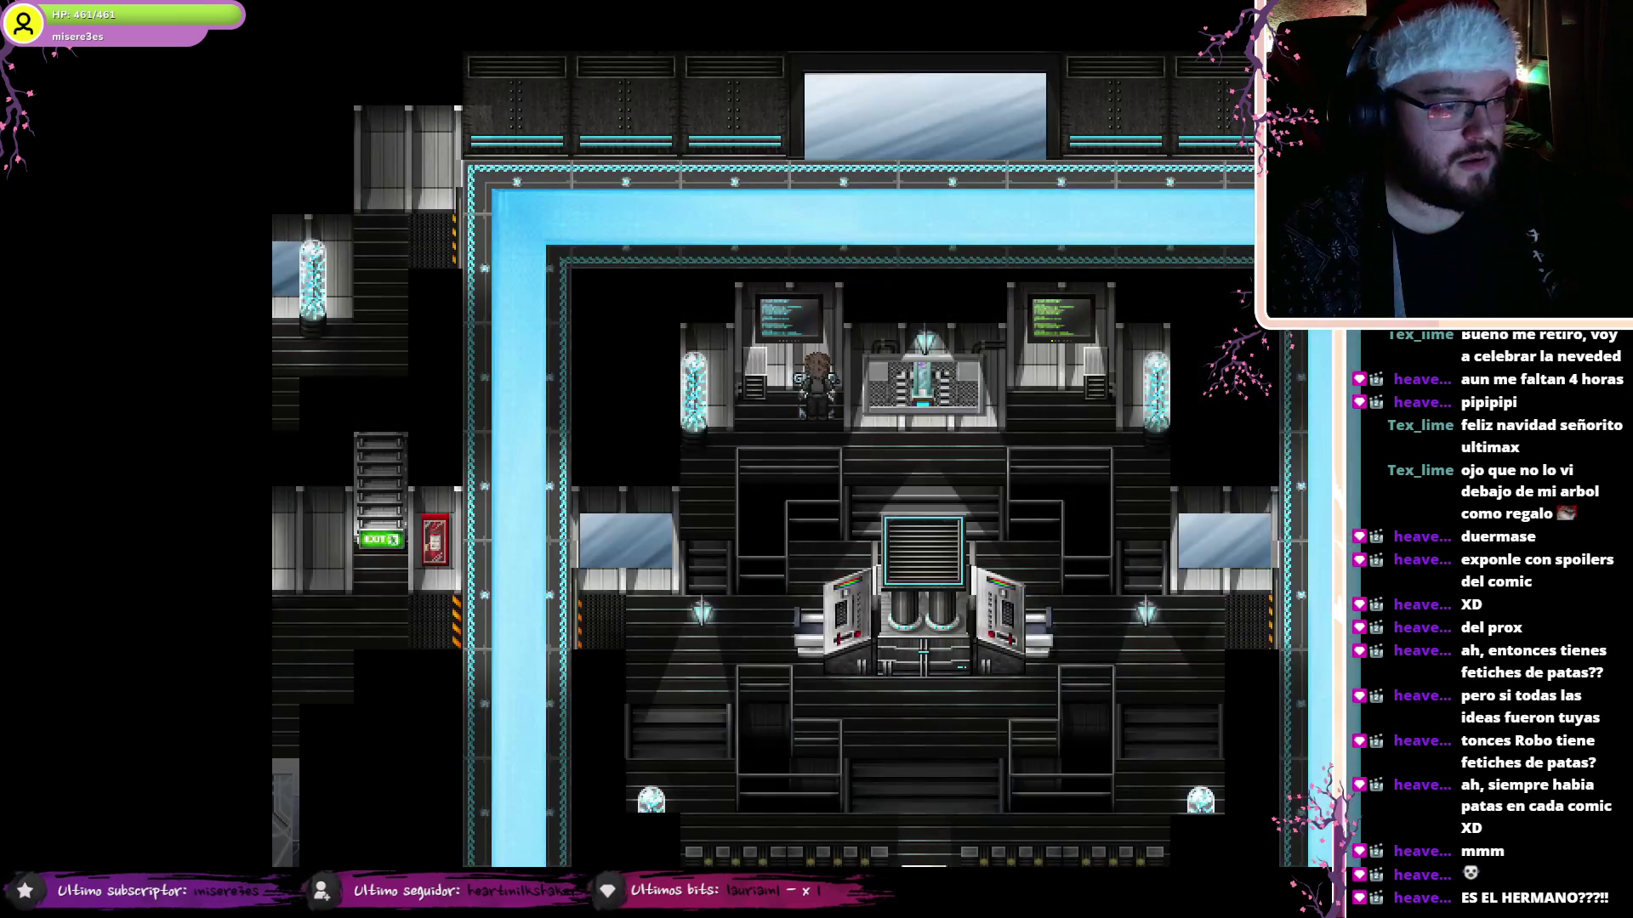
{"action": "key", "text": "z"}
{"action": "key", "text": "Right"}
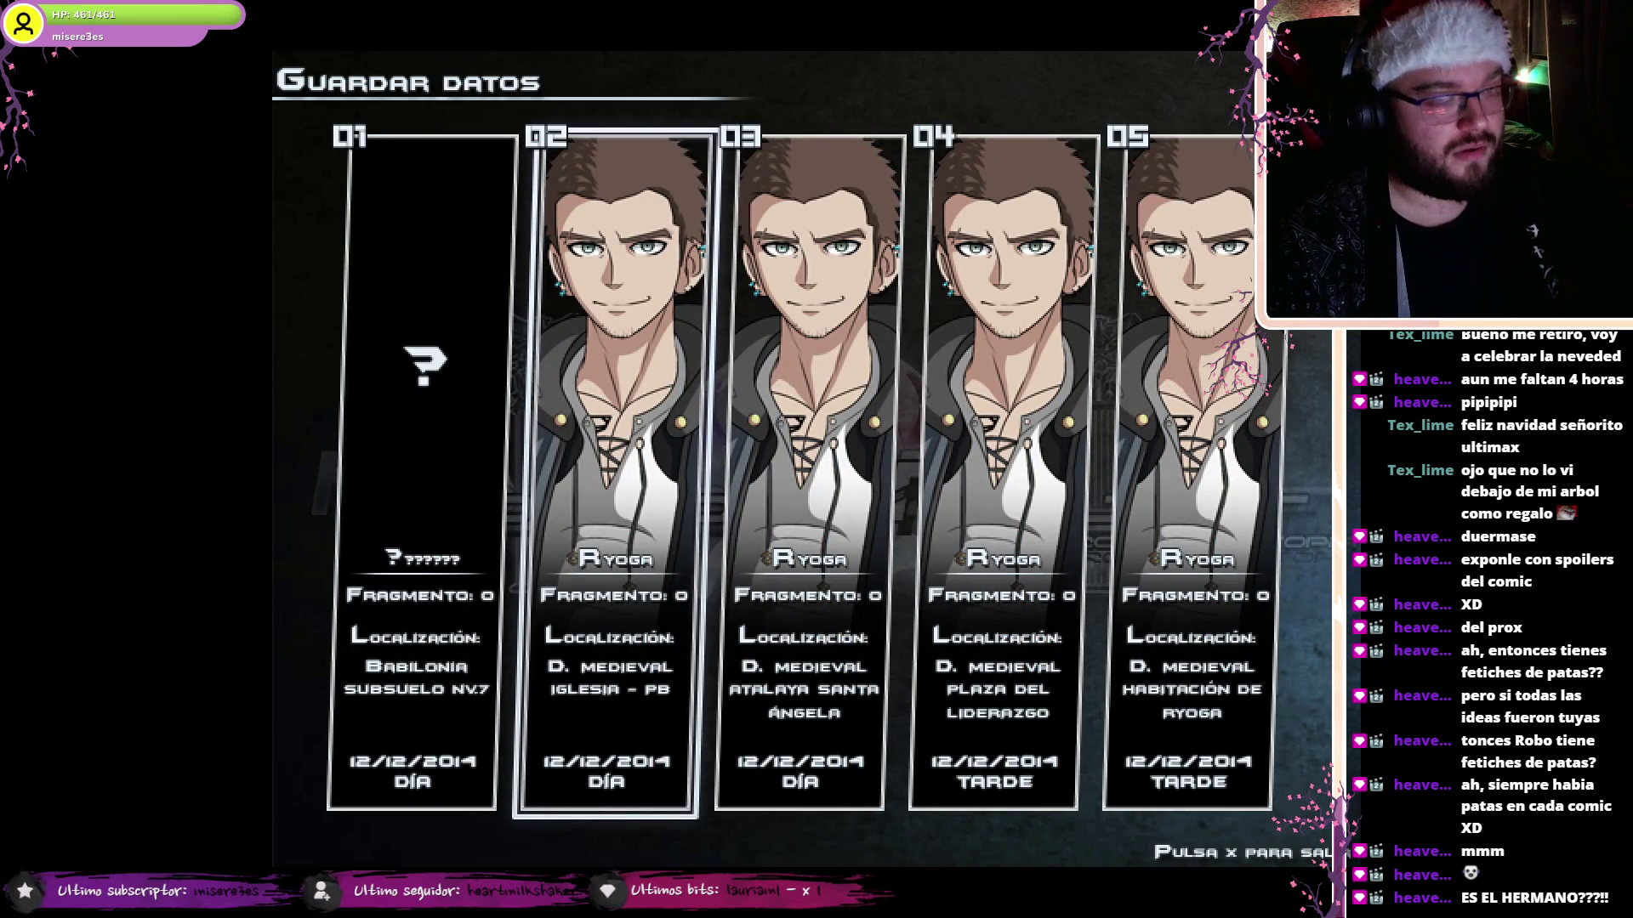
{"action": "key", "text": "z"}
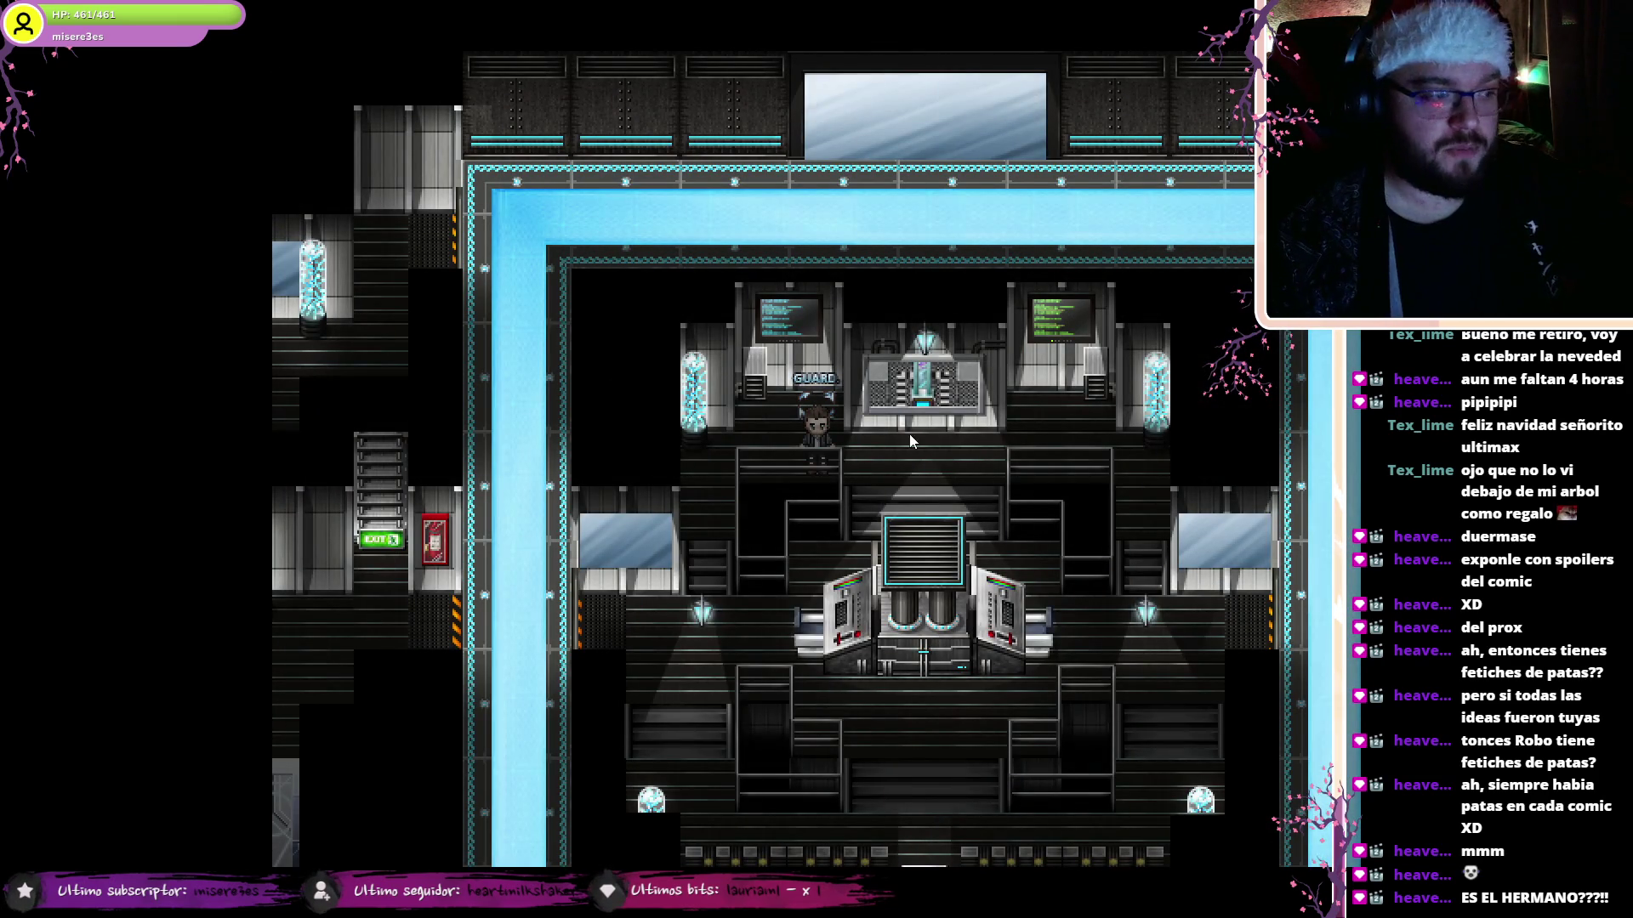
{"action": "key", "text": "alt+Return"}
{"action": "left_click", "coordinate": [1071, 235]}
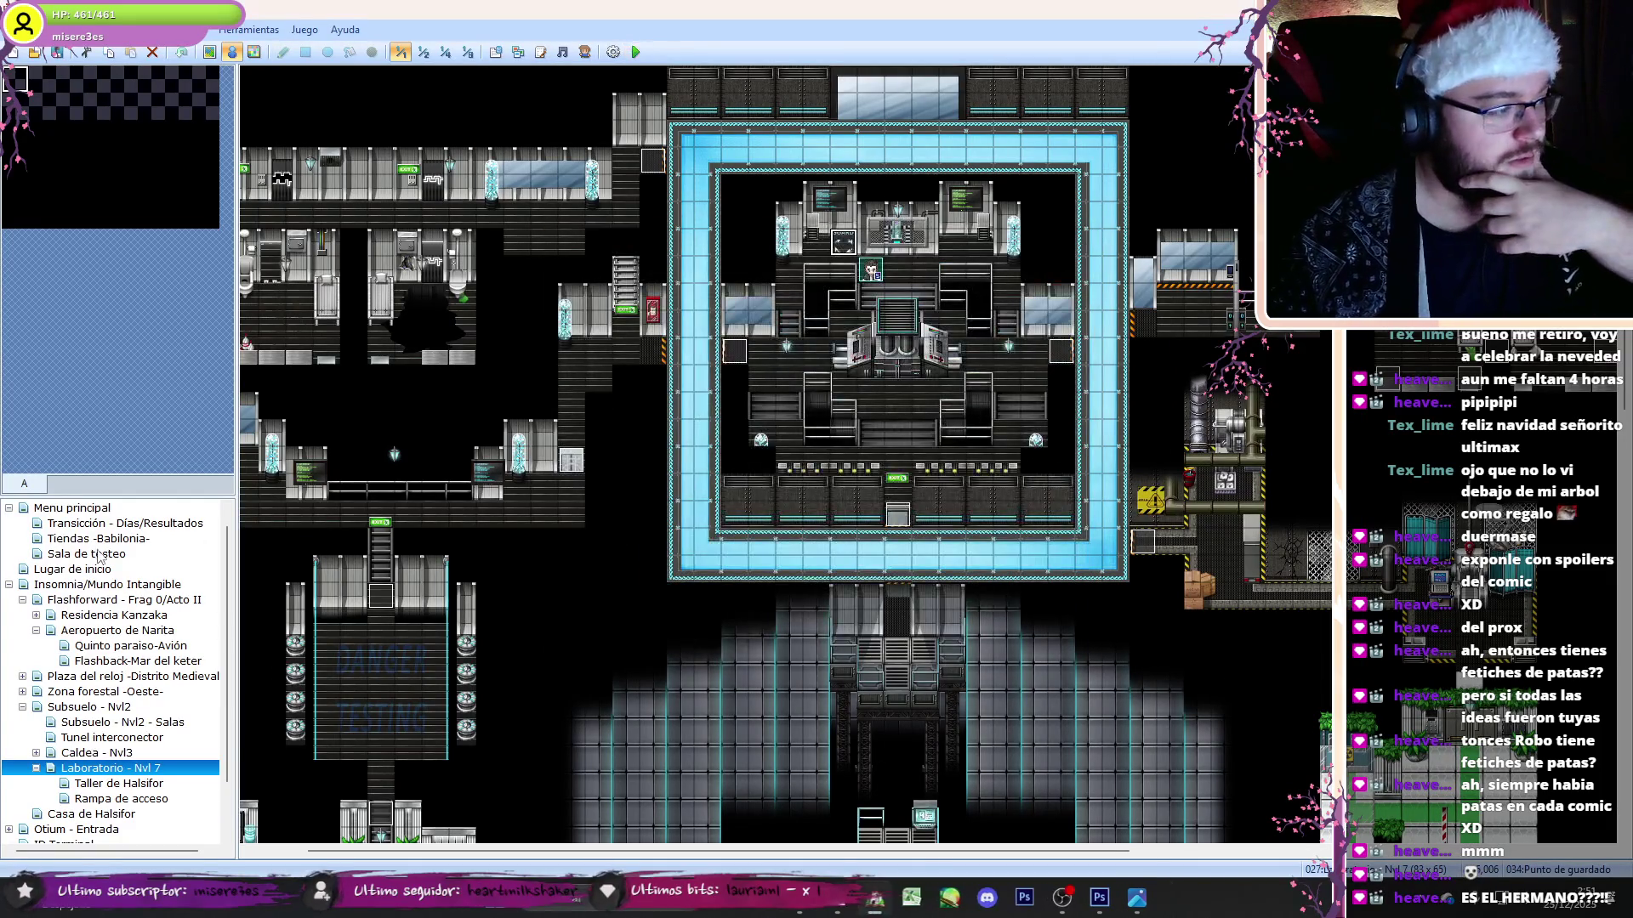
- Set the player's starting position on a tile in the Sala de testeo map
{"action": "left_click", "coordinate": [99, 539]}
{"action": "key", "text": "Down"}
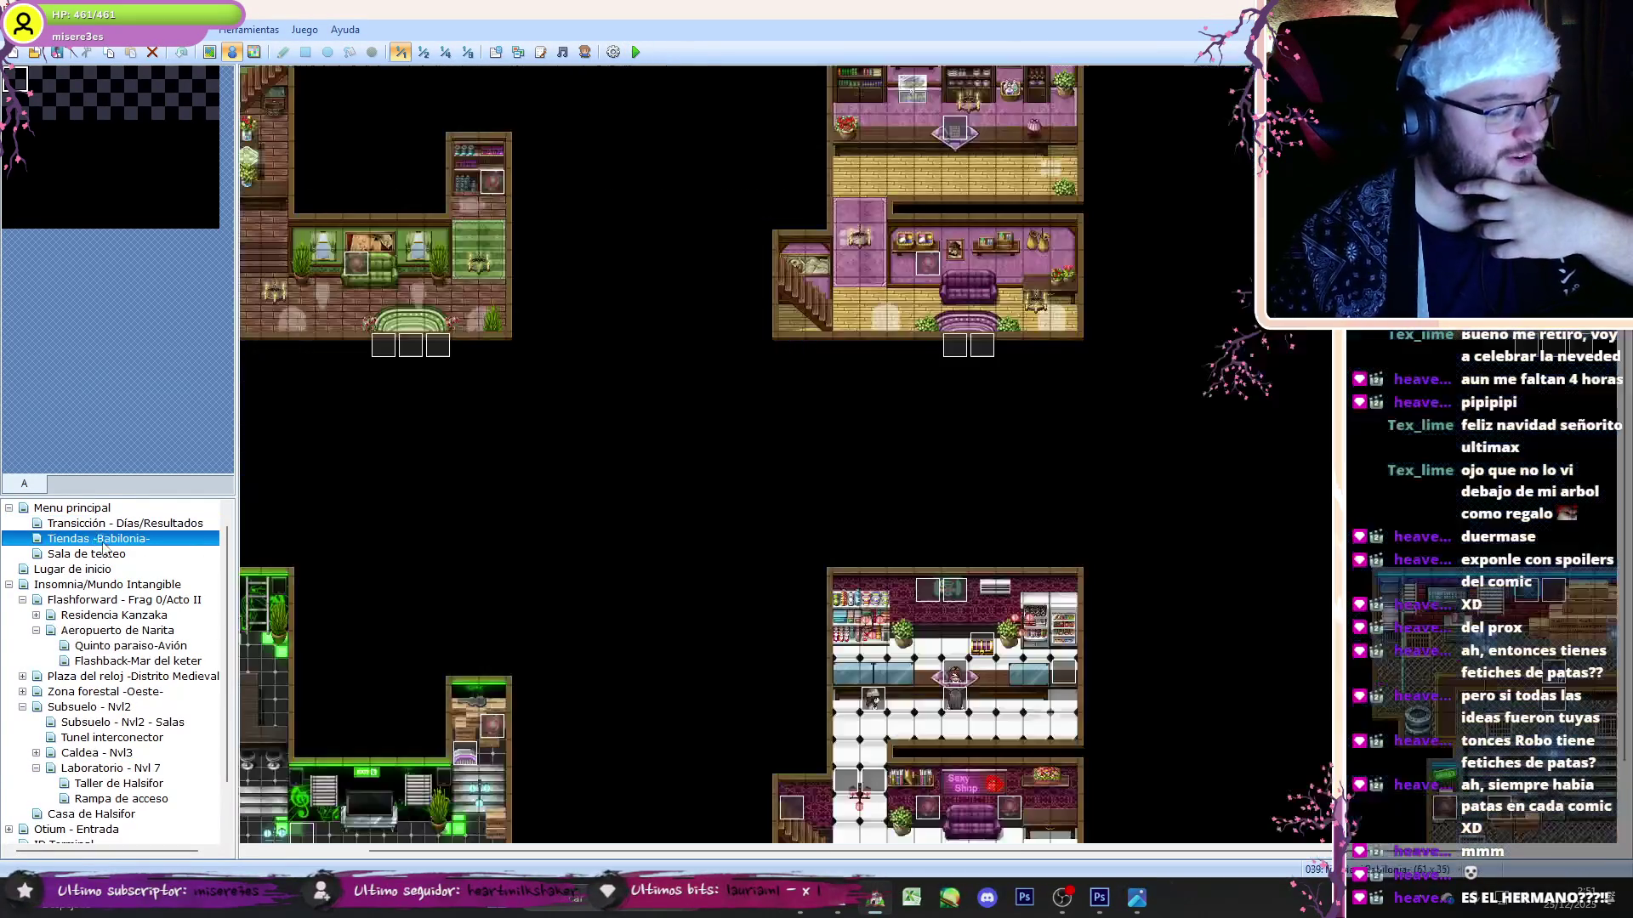
{"action": "right_click", "coordinate": [416, 390]}
{"action": "mouse_move", "coordinate": [532, 543]}
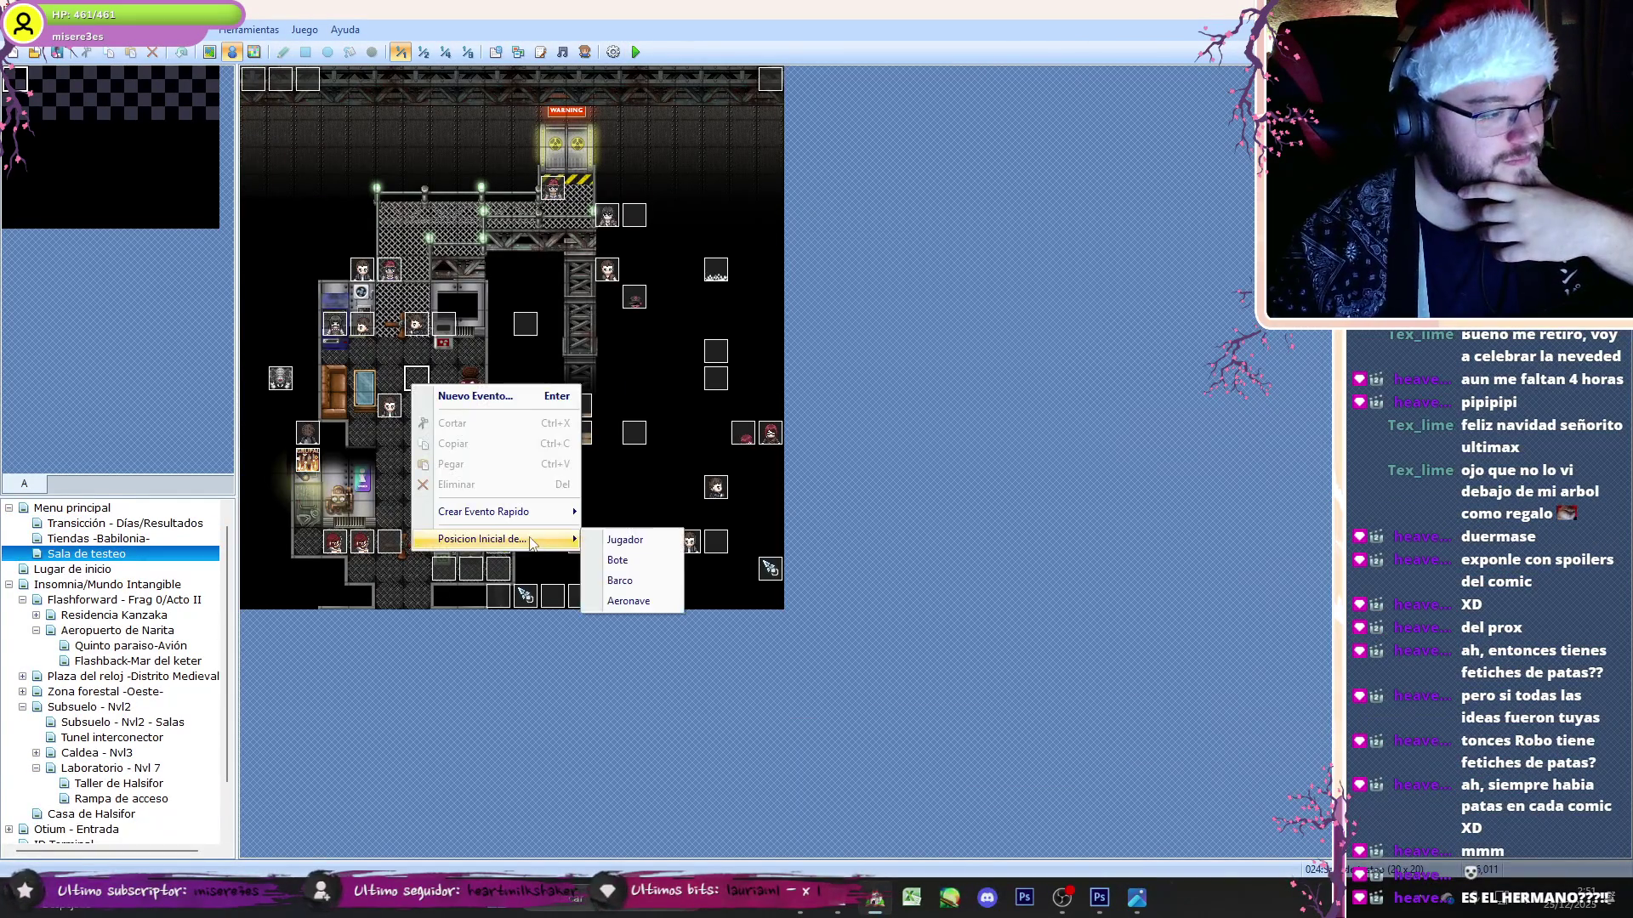
{"action": "left_click", "coordinate": [625, 540]}
- Playtest from the test room, browse save slots 01 and 02, then quit the game
{"action": "key", "text": "F9"}
{"action": "key", "text": "Return"}
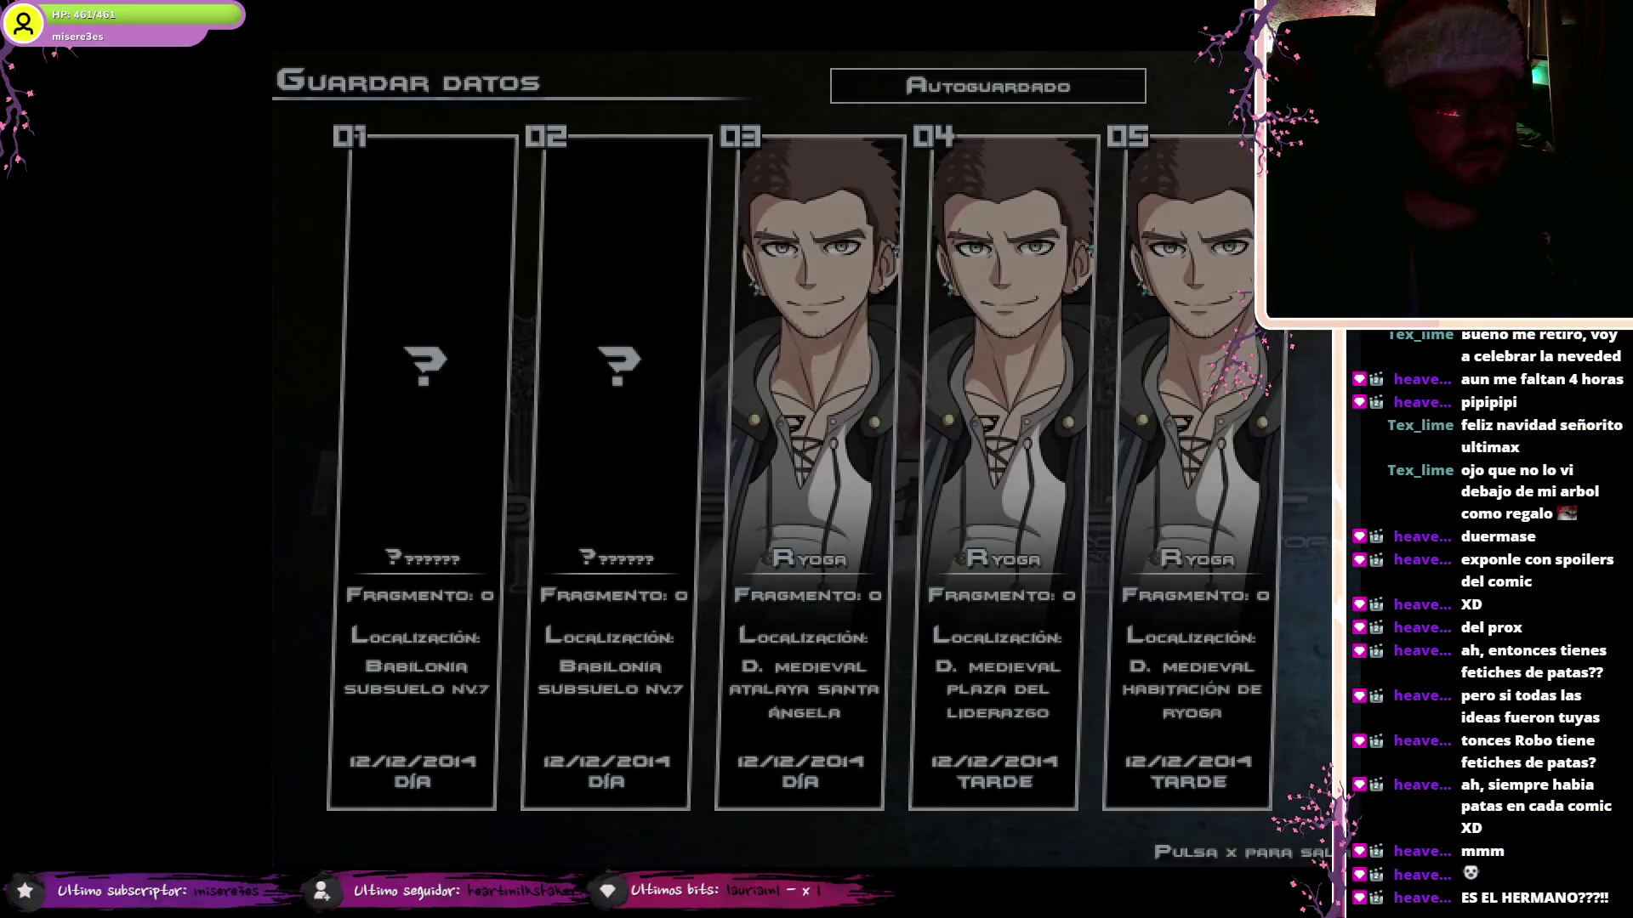
{"action": "key", "text": "Right"}
{"action": "key", "text": "Left"}
{"action": "key", "text": "x"}
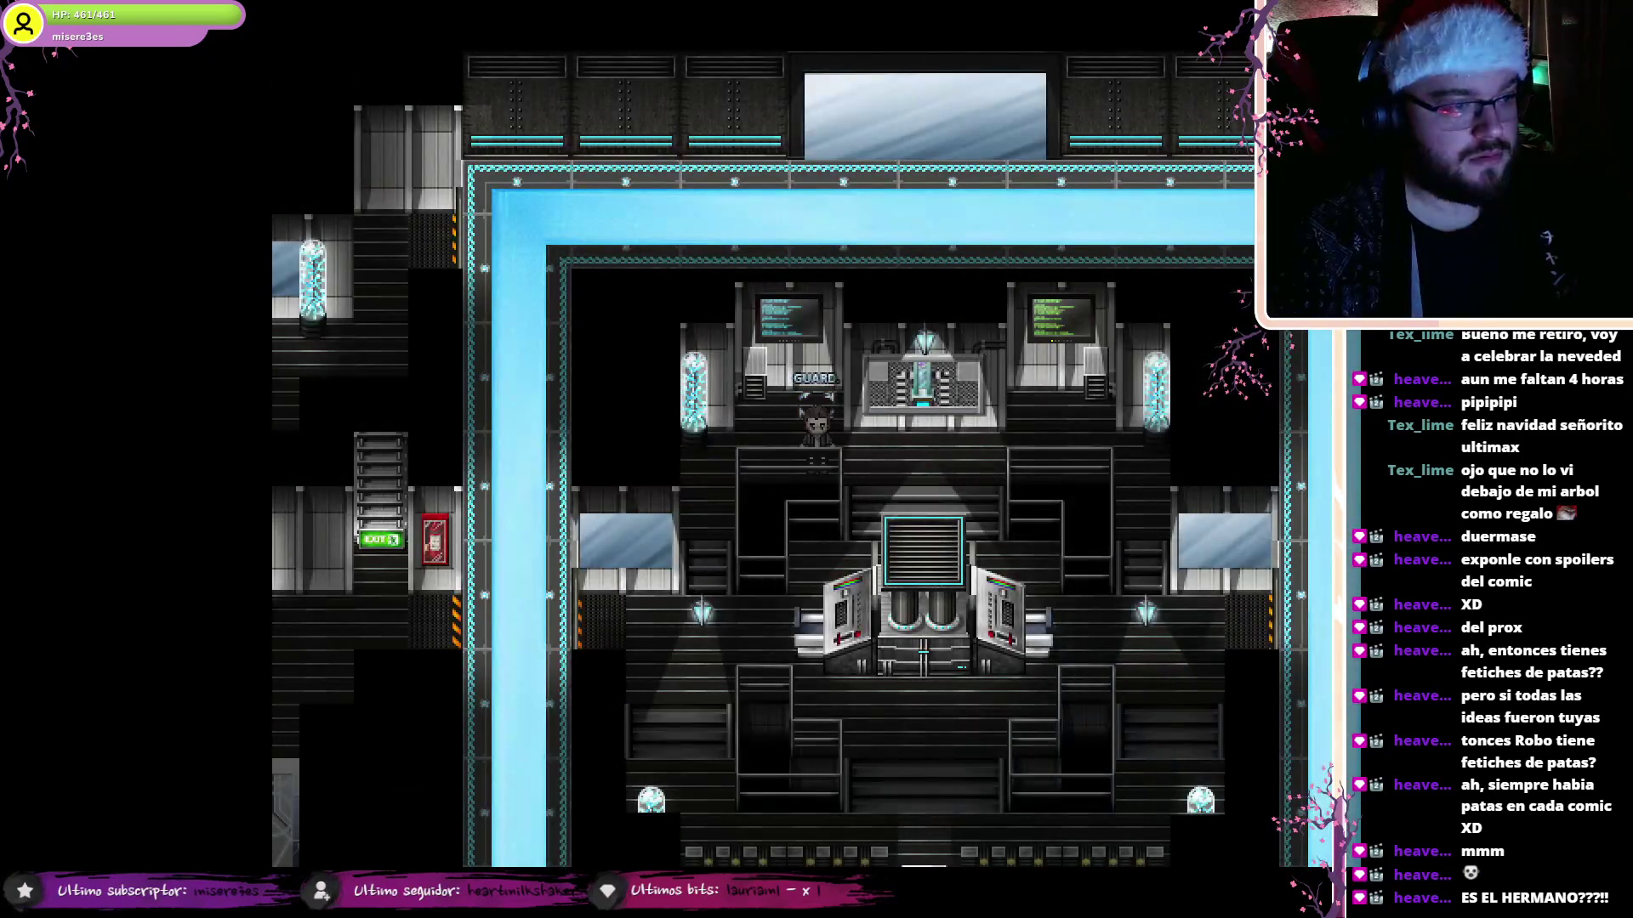
{"action": "key", "text": "alt+F4"}
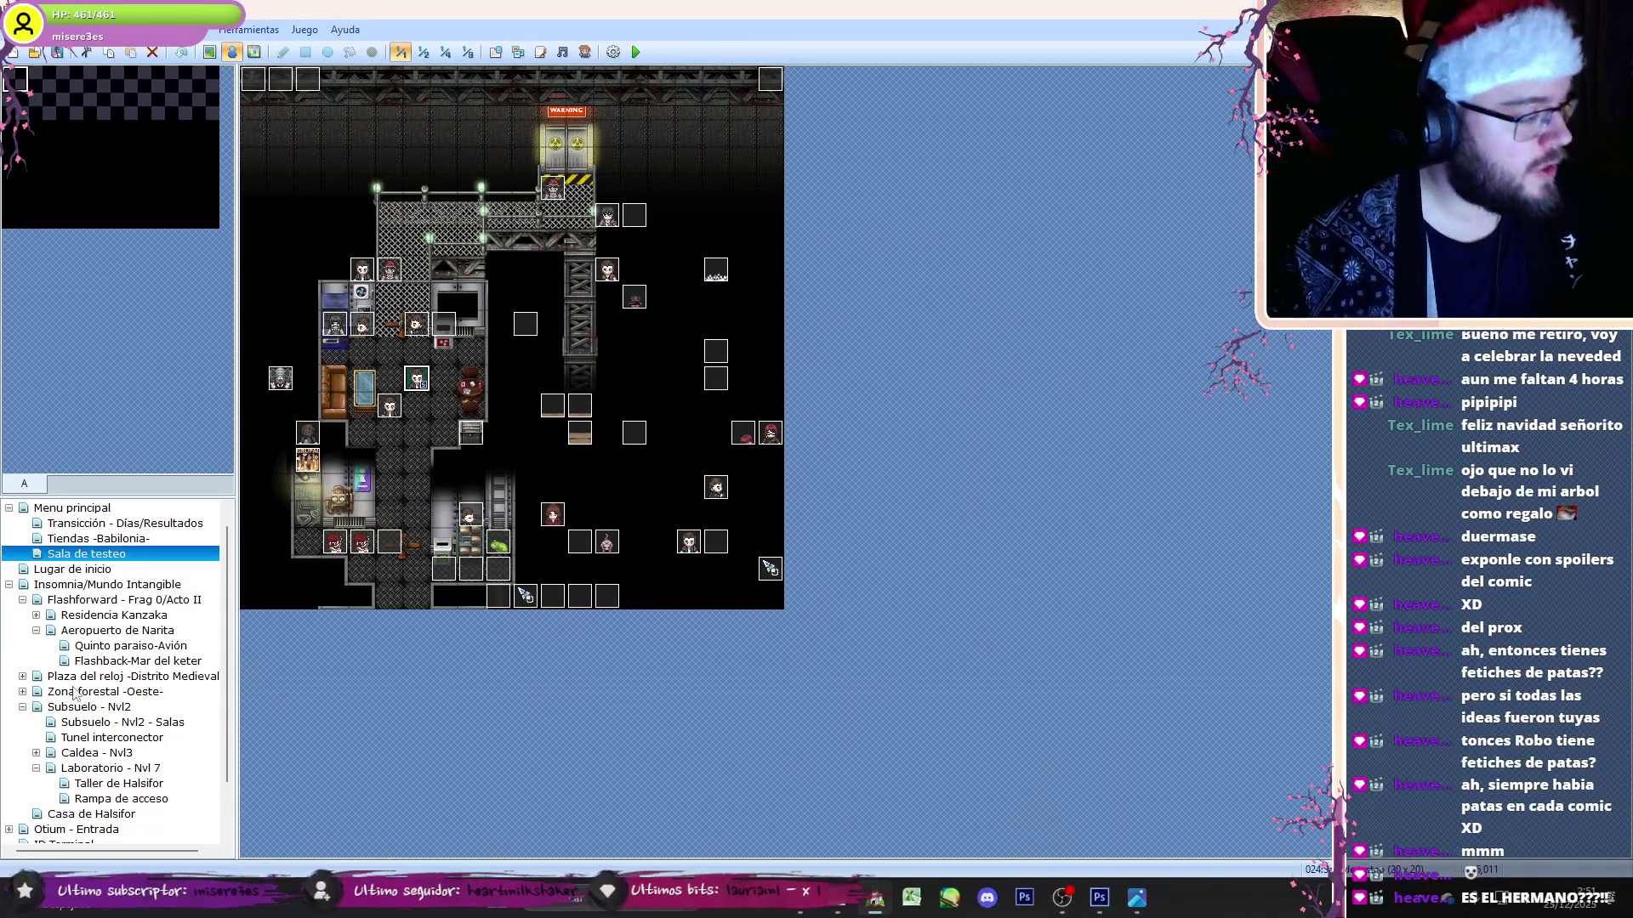
- Go through the map tree to the Flashback-Mar del keter map
{"action": "left_click", "coordinate": [76, 708]}
{"action": "left_click", "coordinate": [90, 721]}
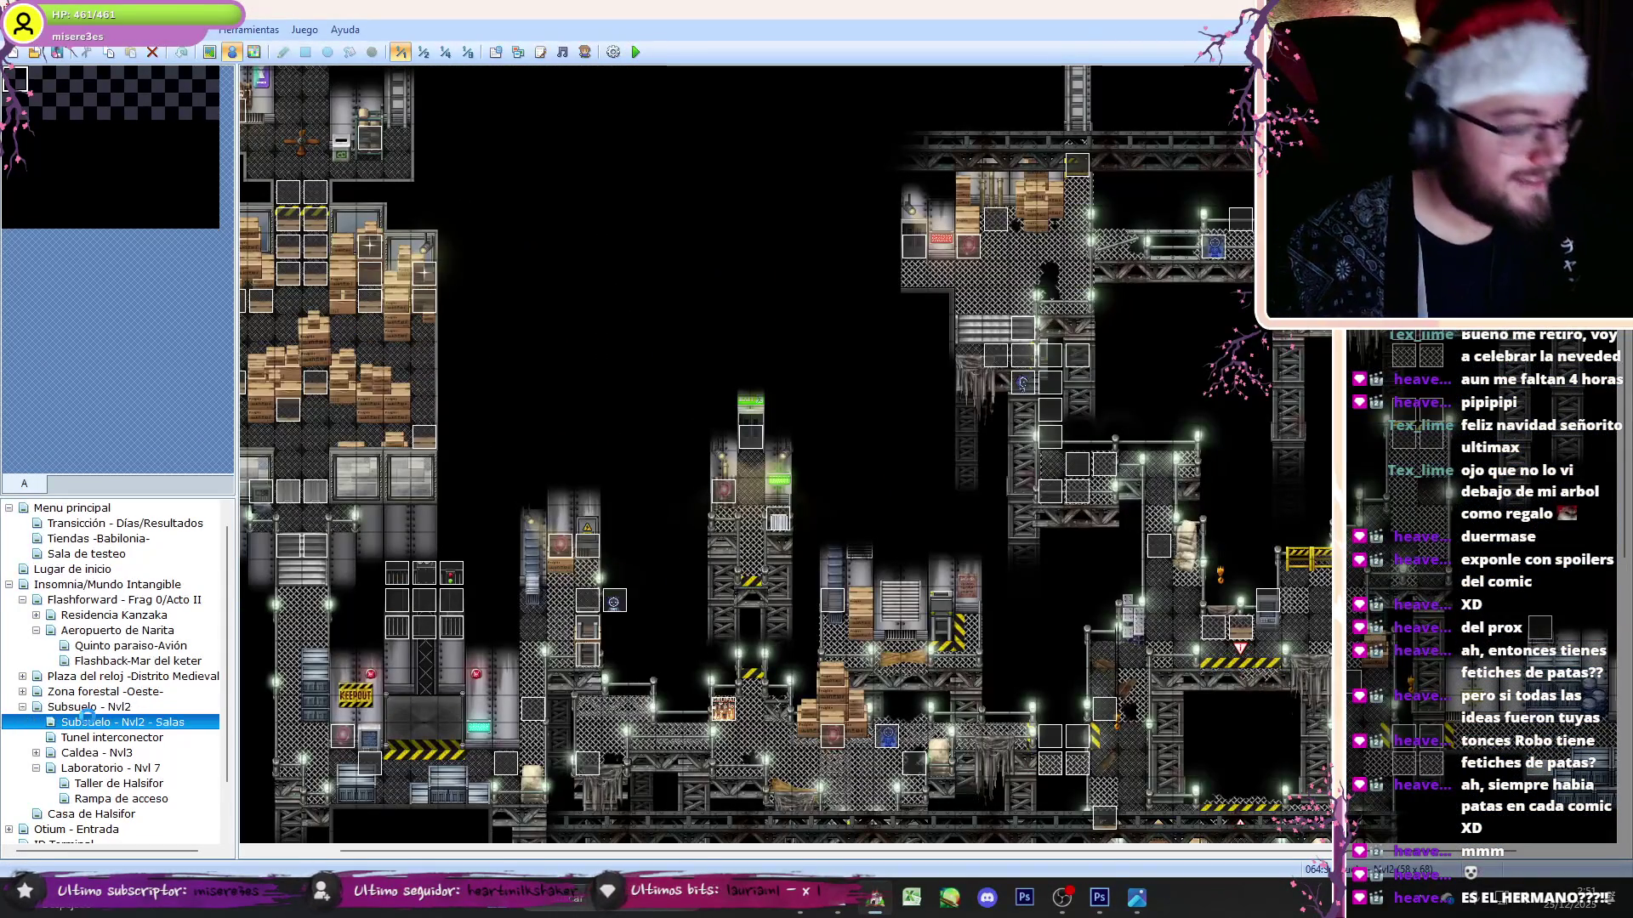
{"action": "left_click", "coordinate": [87, 662]}
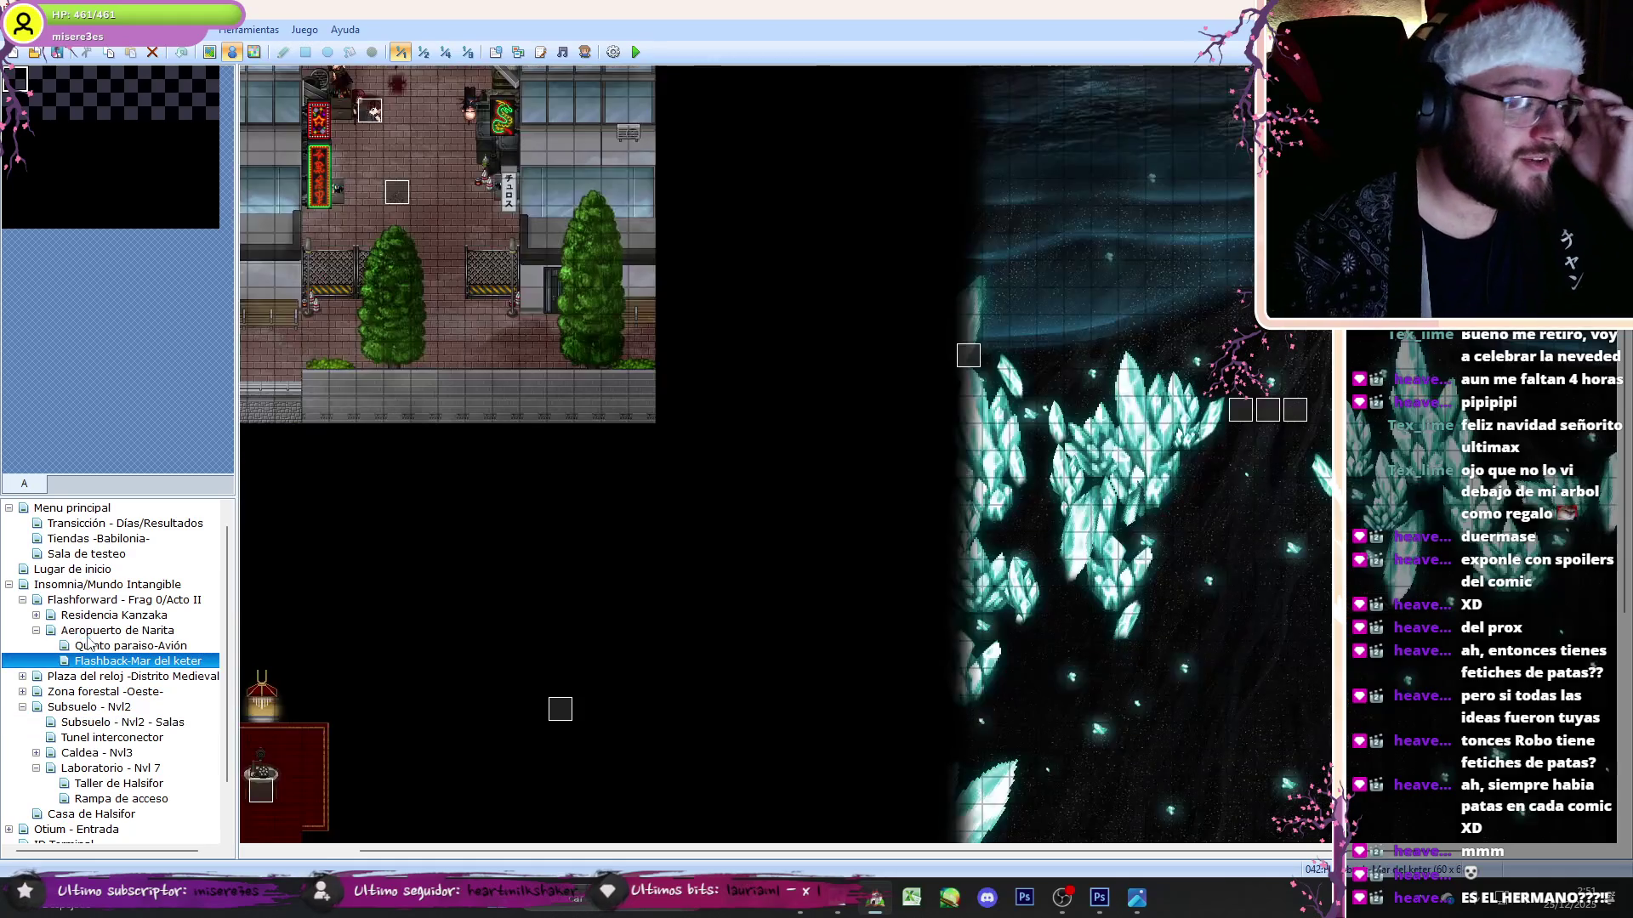
- On the Flashforward - Frag 0/Acto II map, inspect the save event's save_game(0) script
{"action": "left_click", "coordinate": [89, 631]}
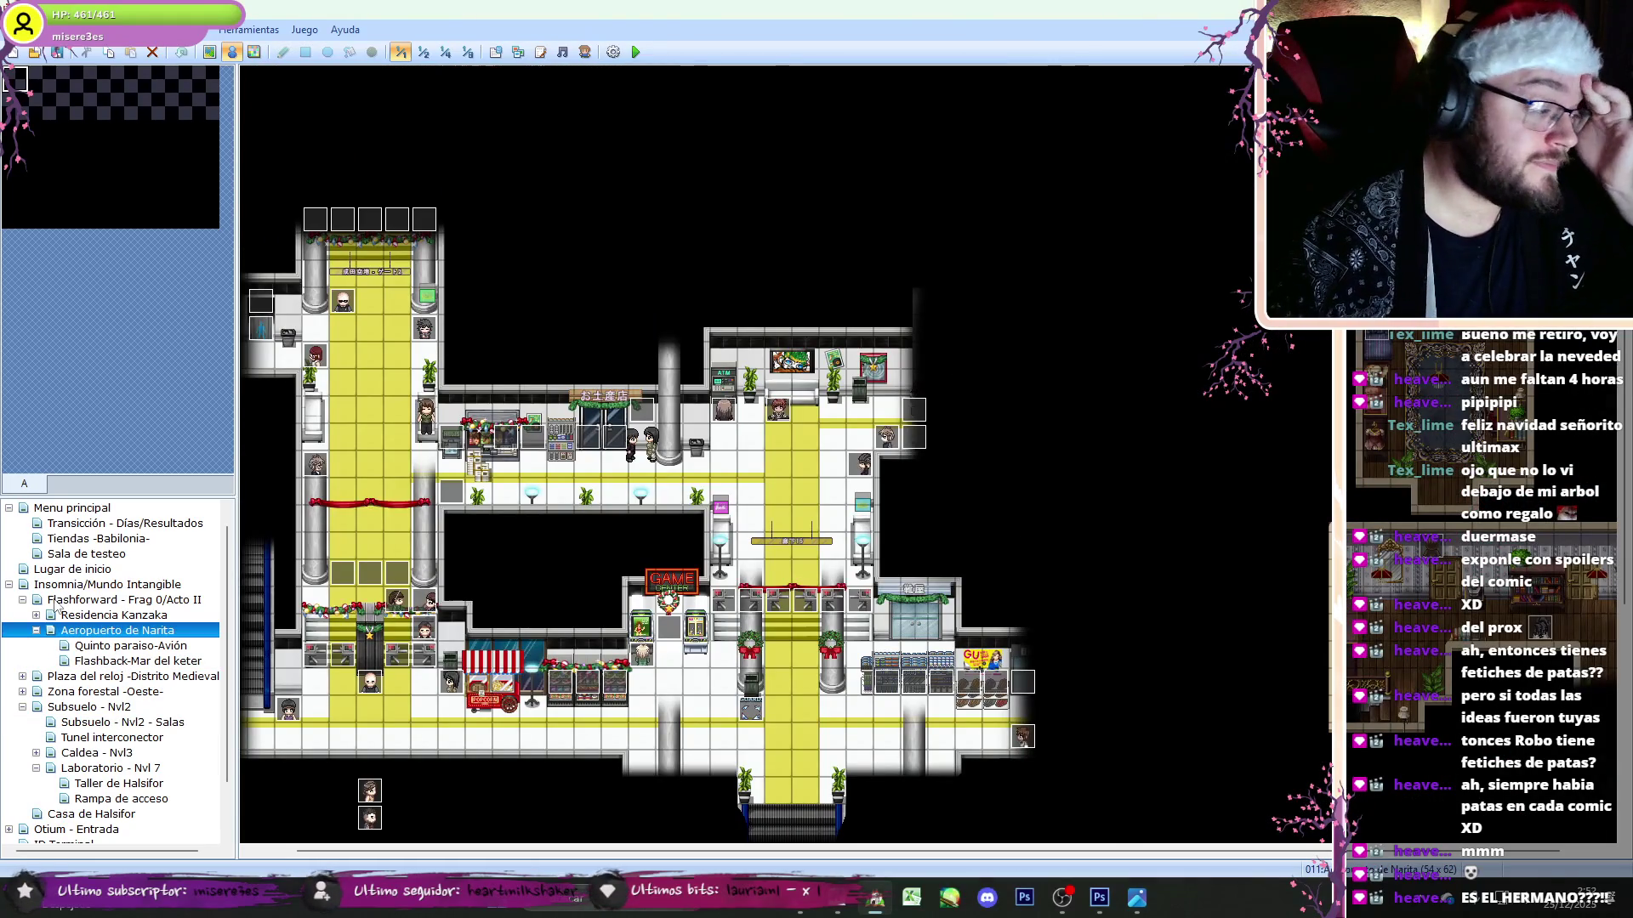
{"action": "left_click", "coordinate": [89, 585]}
{"action": "left_click", "coordinate": [89, 601]}
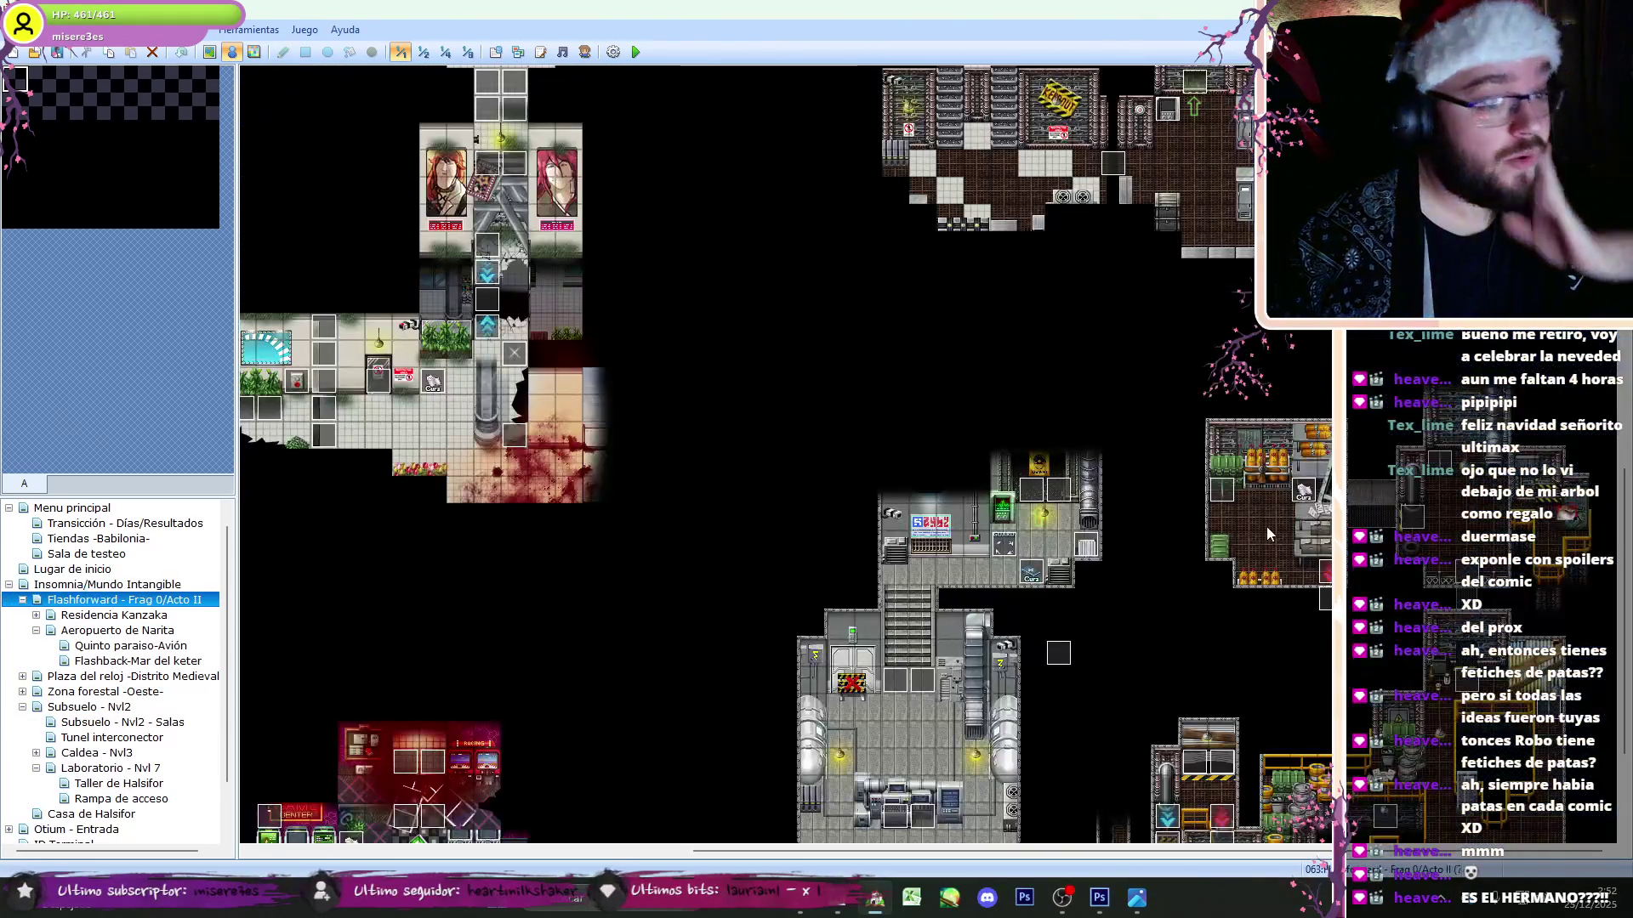
{"action": "scroll", "coordinate": [782, 454], "scroll_direction": "down", "scroll_amount": 5}
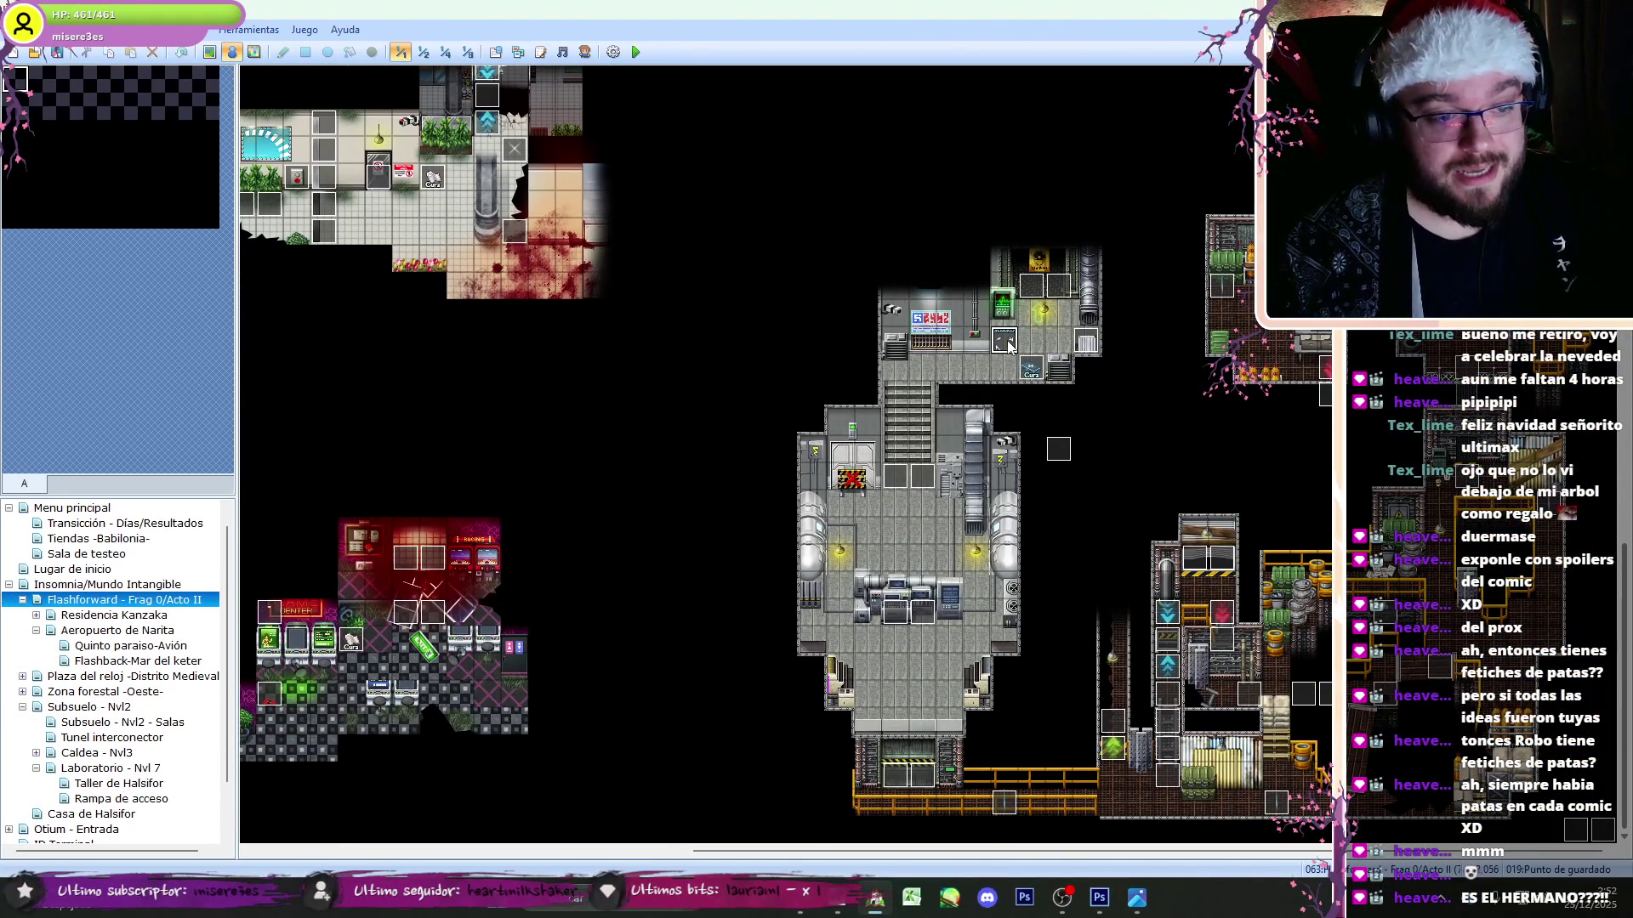
{"action": "double_click", "coordinate": [1007, 340]}
{"action": "left_click", "coordinate": [549, 228]}
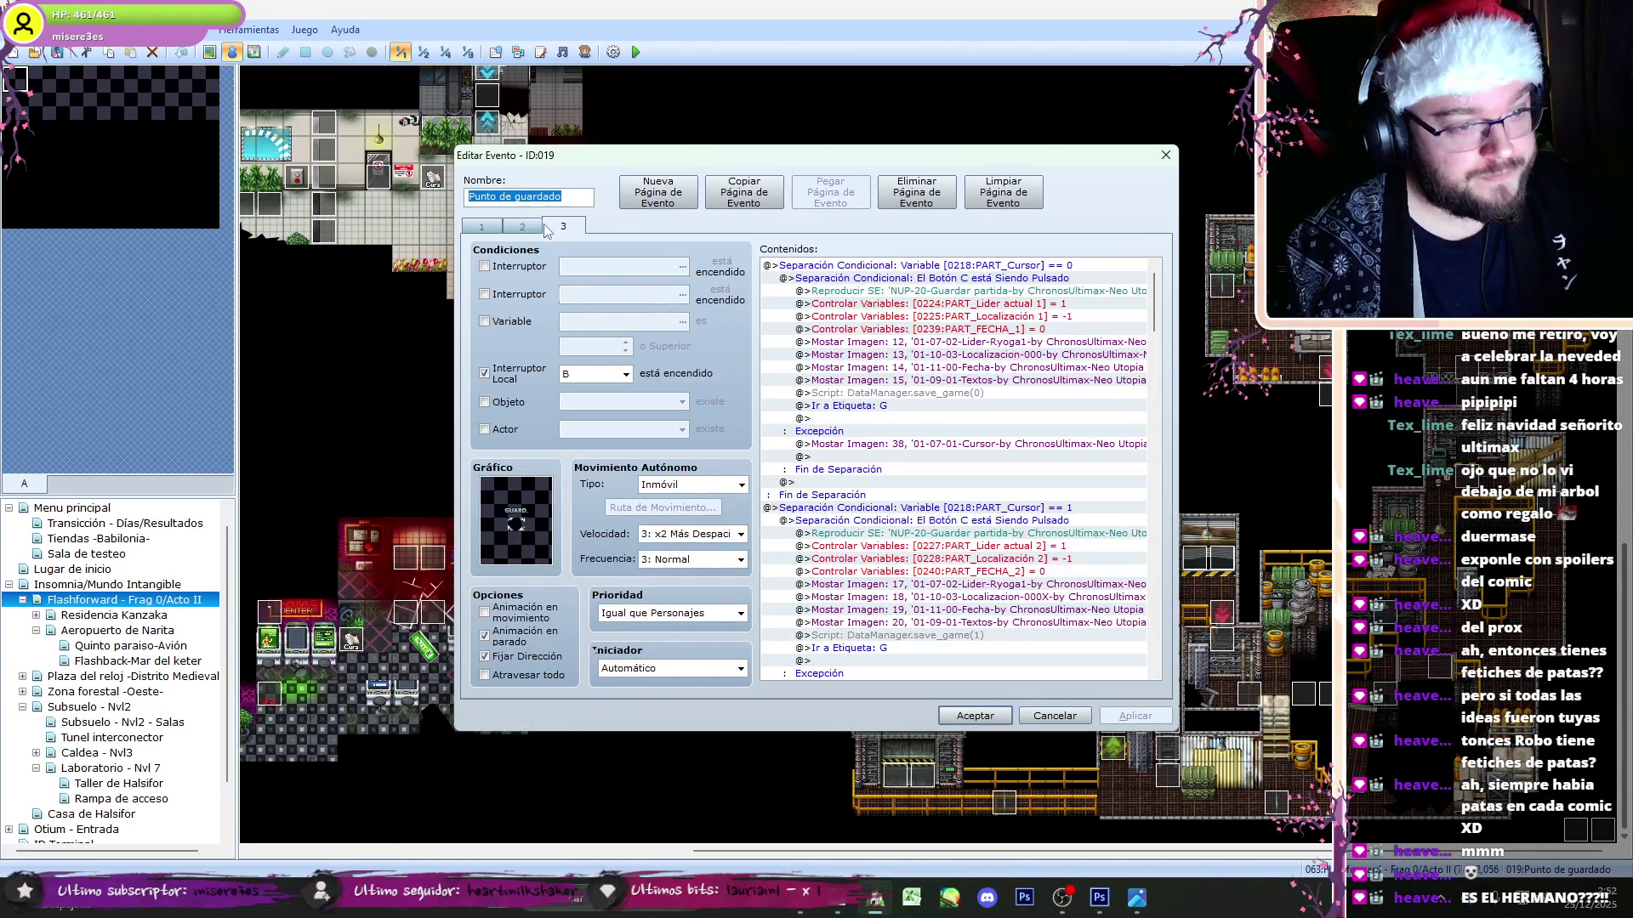
{"action": "left_click", "coordinate": [916, 394]}
{"action": "left_click", "coordinate": [969, 718]}
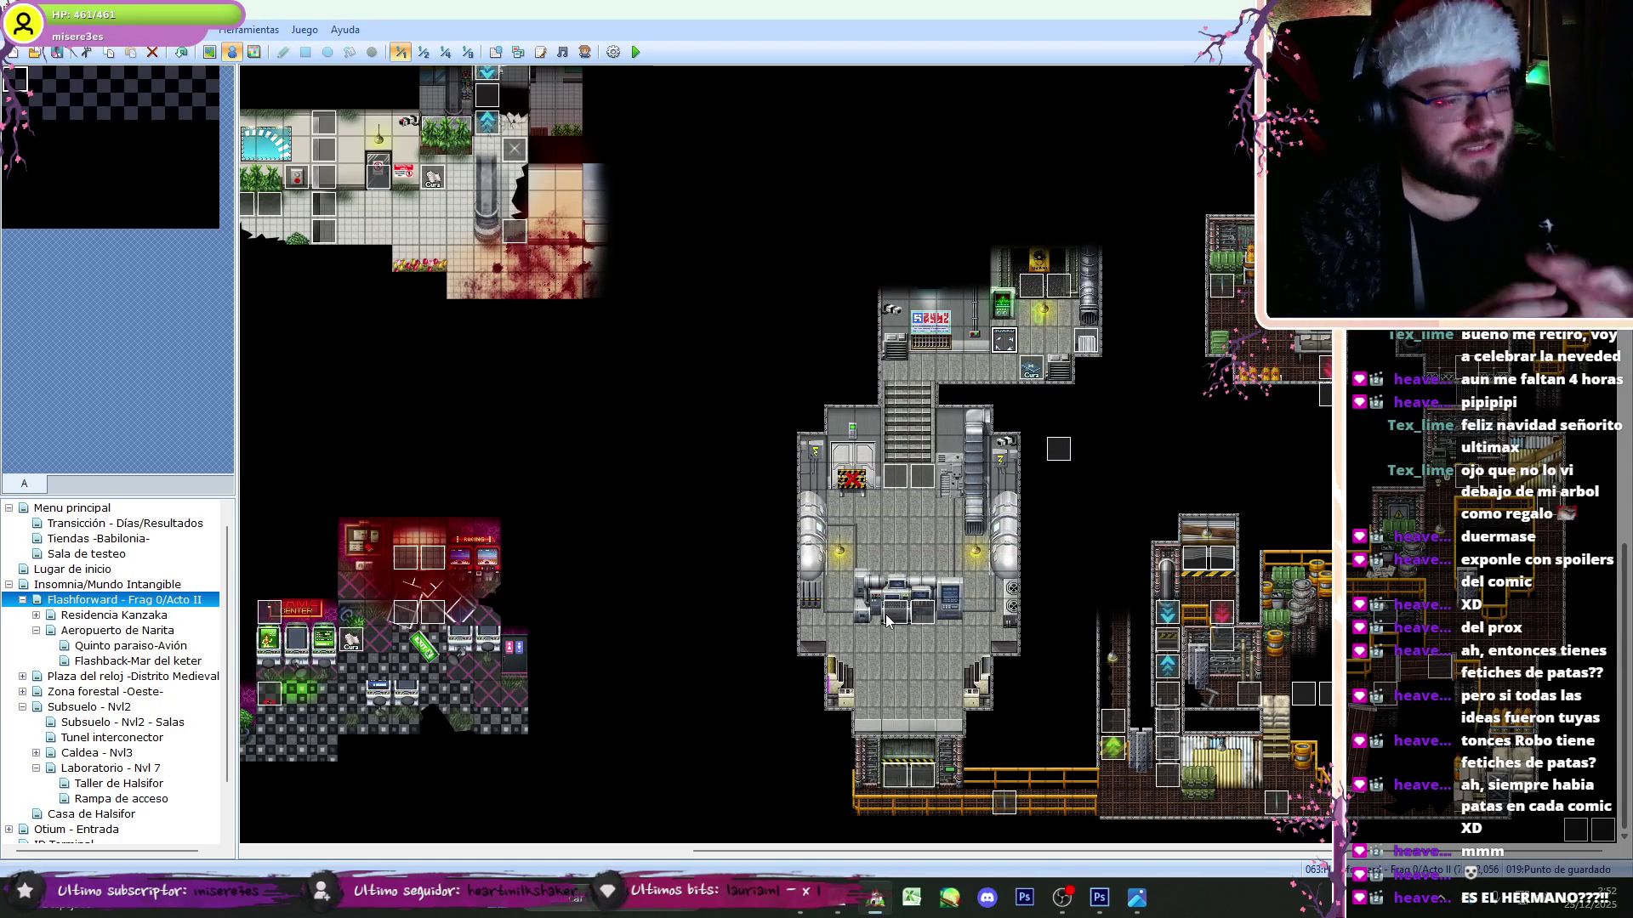
- Pan to the Evento centinela event (ID:154), review its contents, and close it
{"action": "scroll", "coordinate": [1024, 799], "scroll_direction": "up", "scroll_amount": 3}
{"action": "scroll", "coordinate": [1024, 799], "scroll_direction": "left", "scroll_amount": 6}
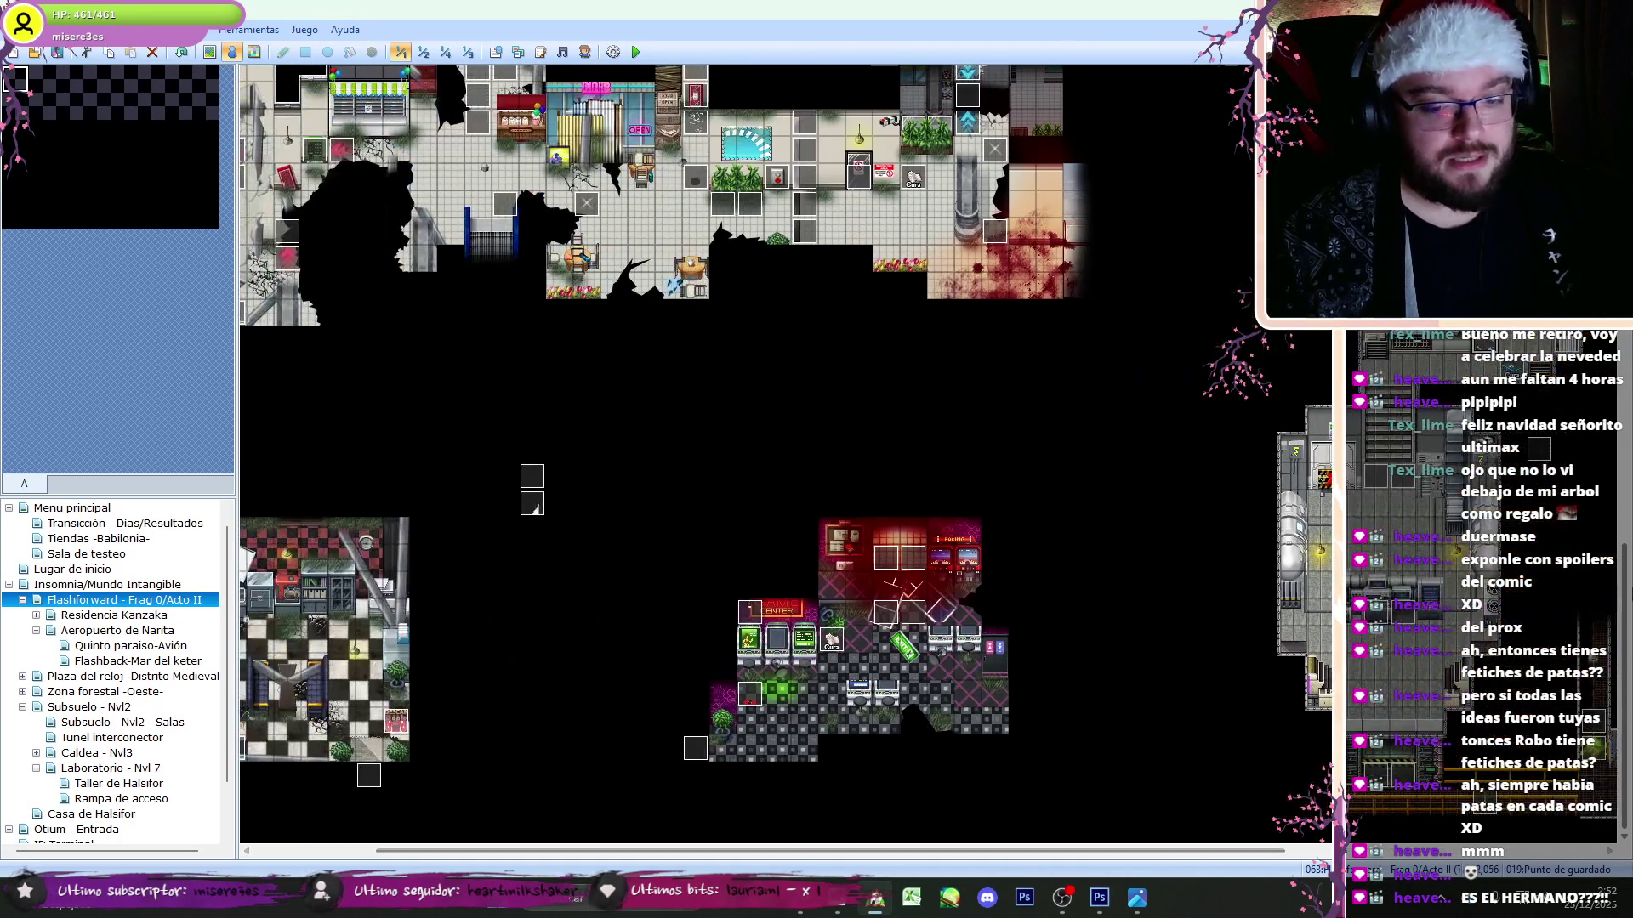
{"action": "scroll", "coordinate": [1089, 816], "scroll_direction": "up", "scroll_amount": 10}
{"action": "scroll", "coordinate": [583, 553], "scroll_direction": "left", "scroll_amount": 3}
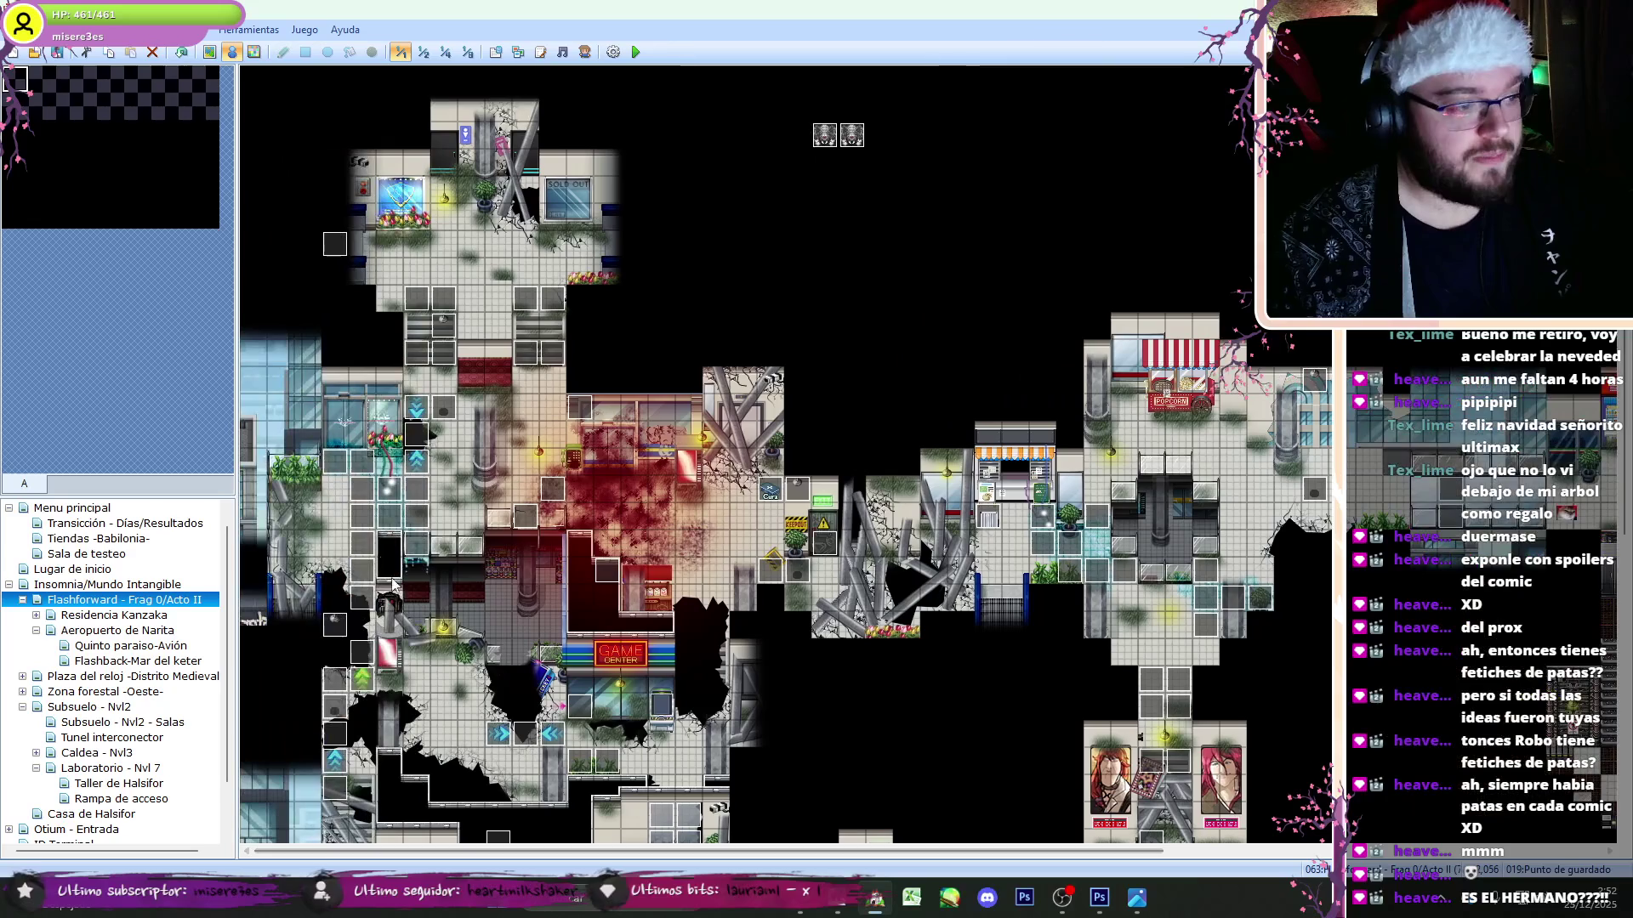
{"action": "scroll", "coordinate": [519, 323], "scroll_direction": "up", "scroll_amount": 7}
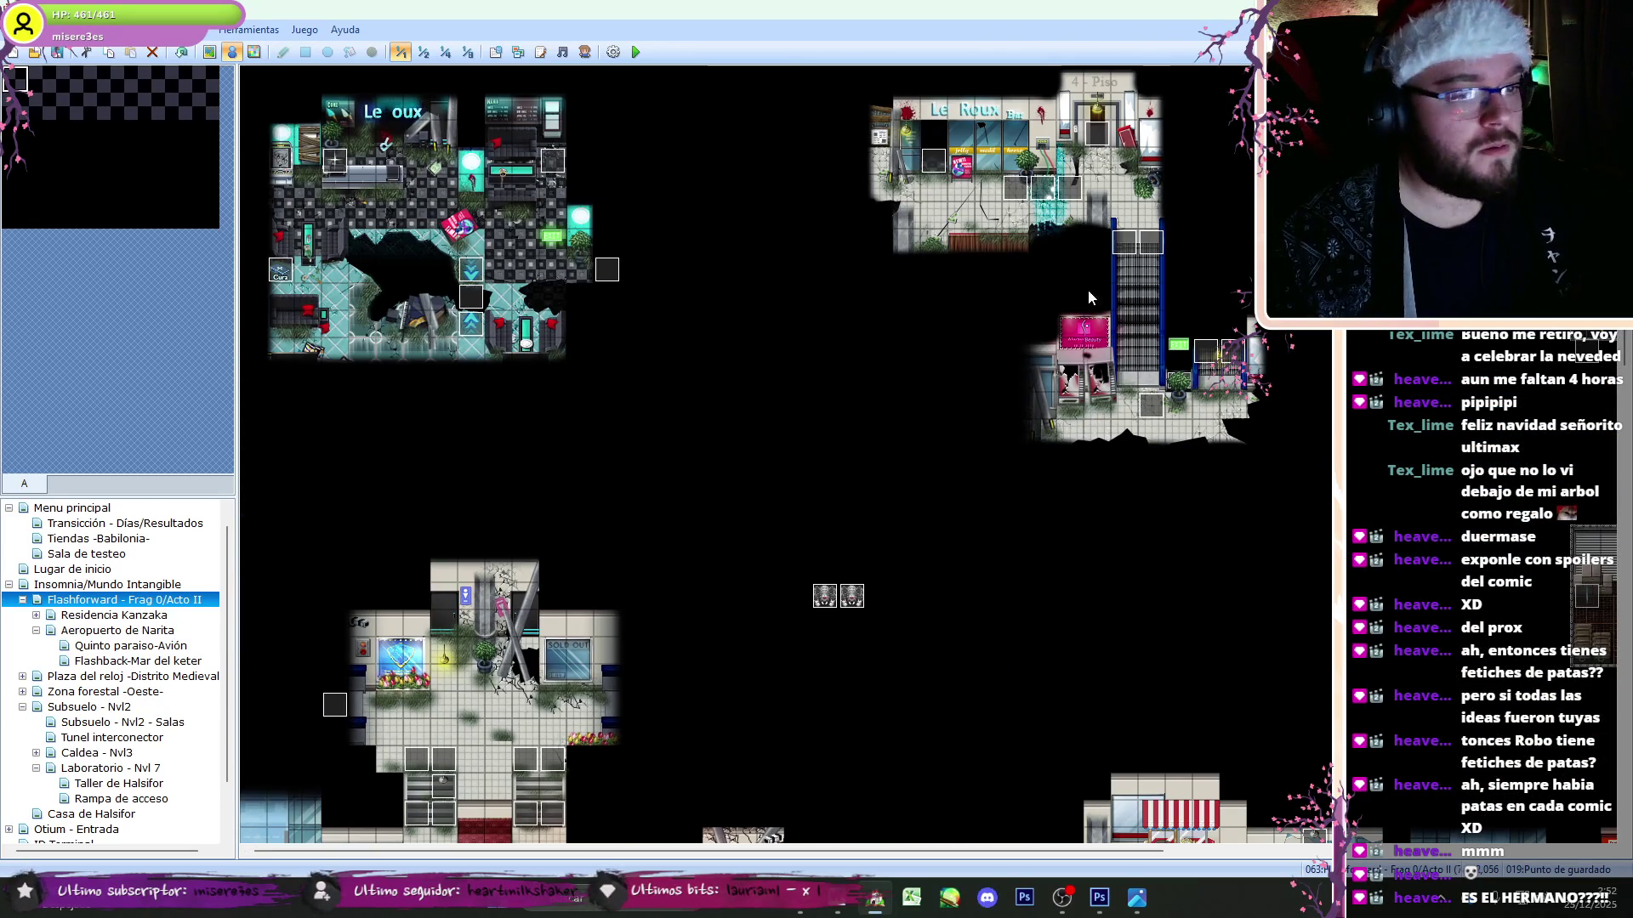
{"action": "double_click", "coordinate": [1138, 247]}
{"action": "left_click_drag", "start_coordinate": [1154, 290], "coordinate": [1159, 646]}
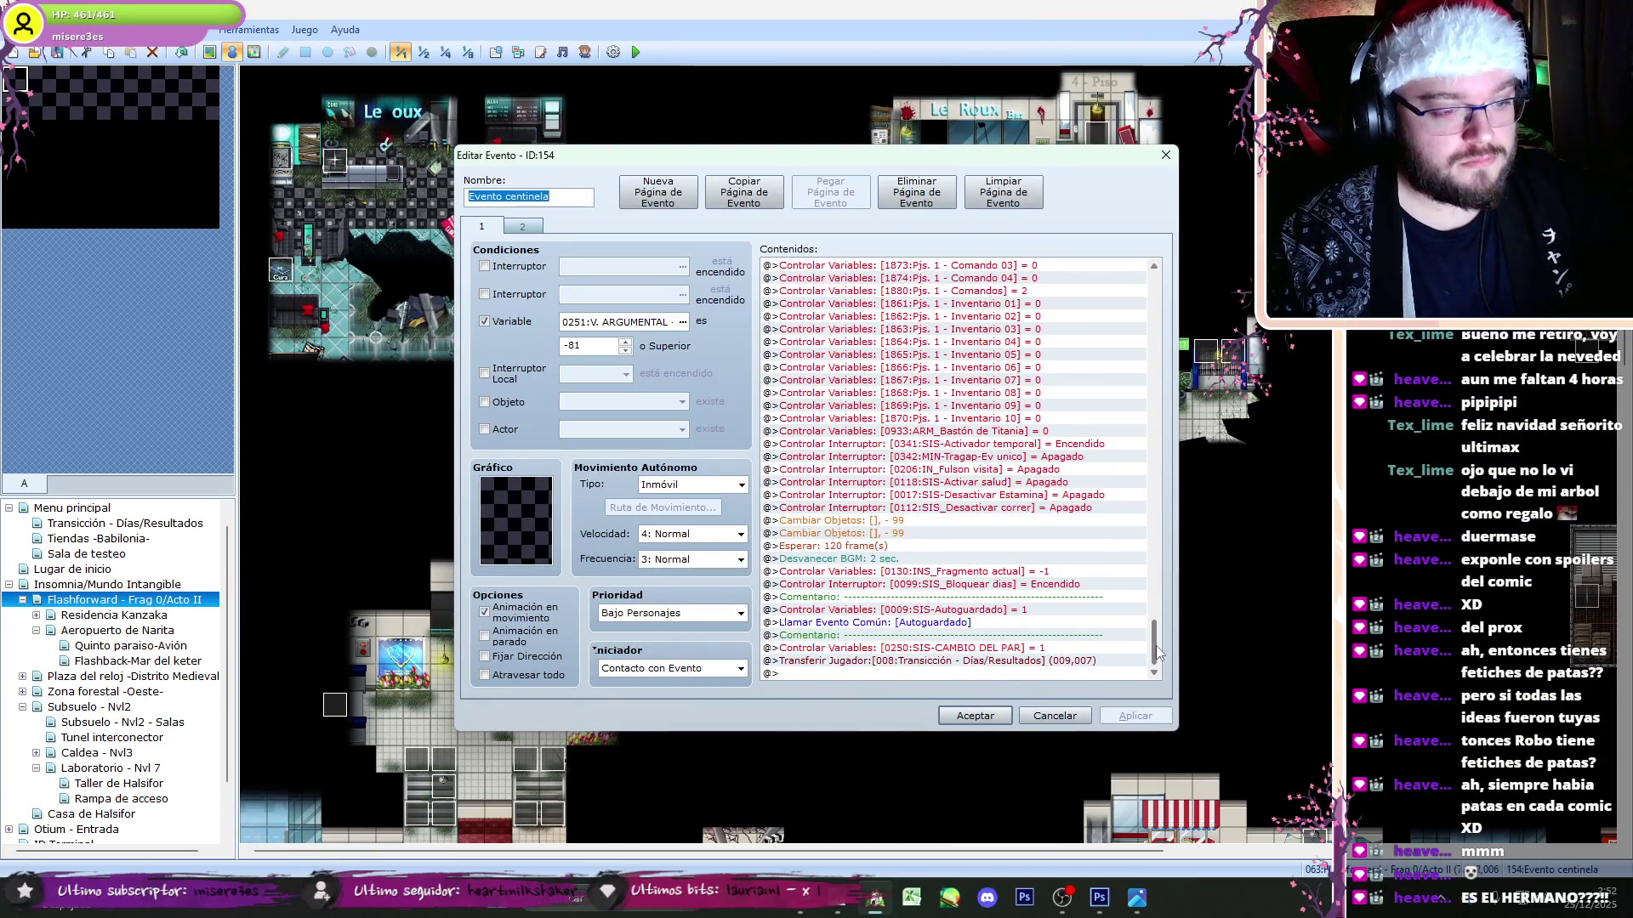
{"action": "left_click", "coordinate": [976, 715]}
{"action": "left_click", "coordinate": [71, 510]}
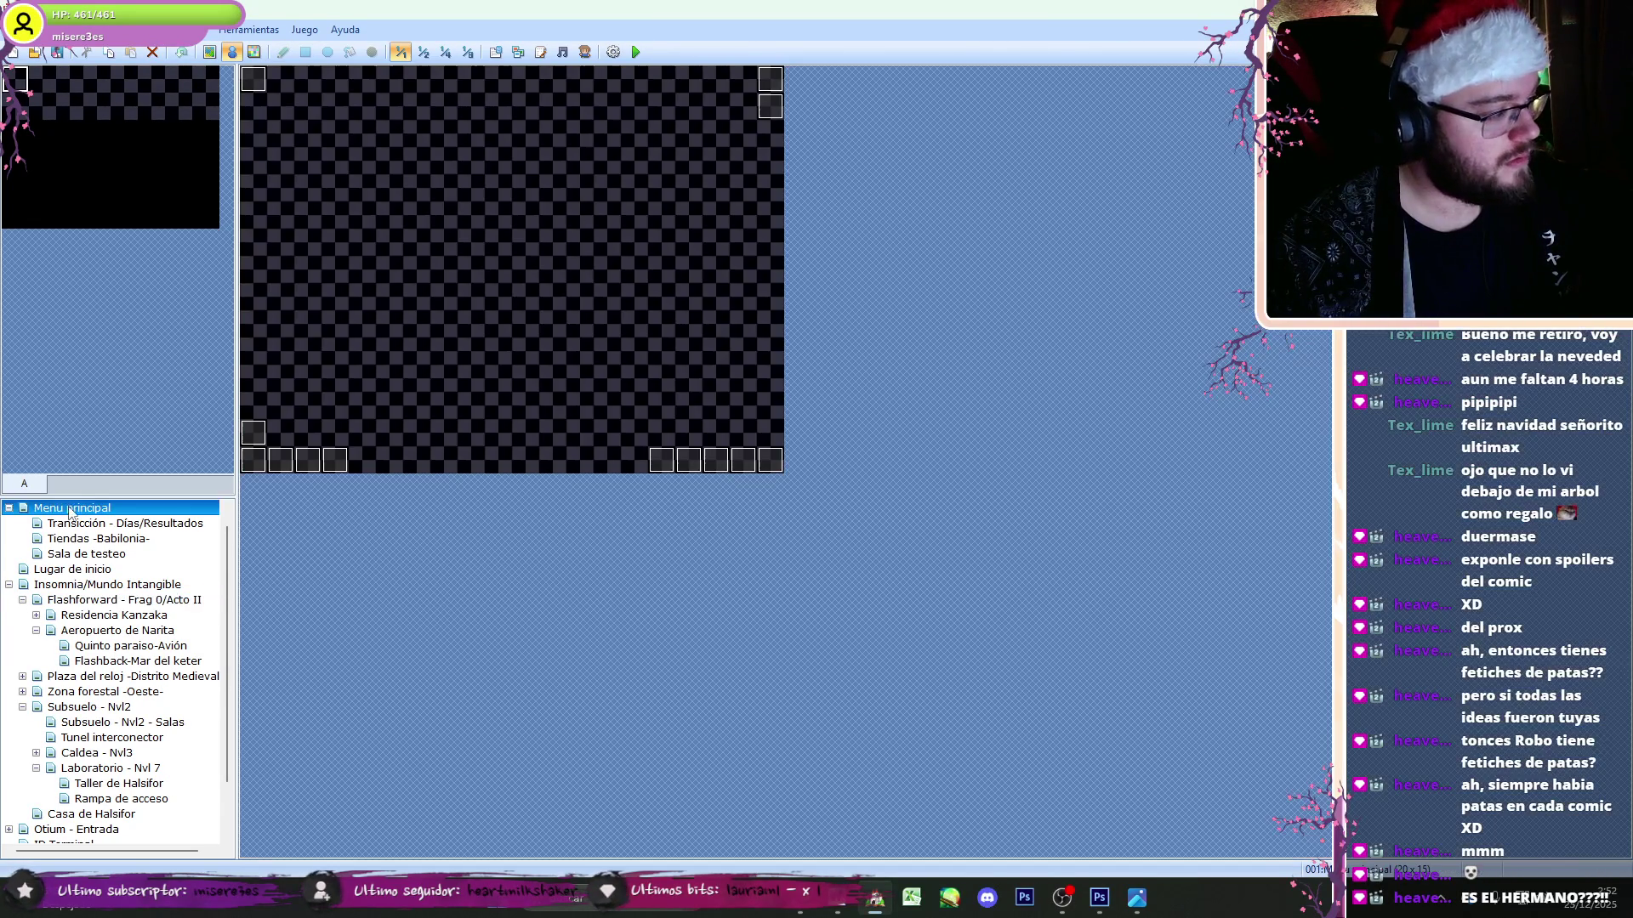
- Inspect the Menu principal map's Pulsa enter event and close it unchanged
{"action": "double_click", "coordinate": [257, 82]}
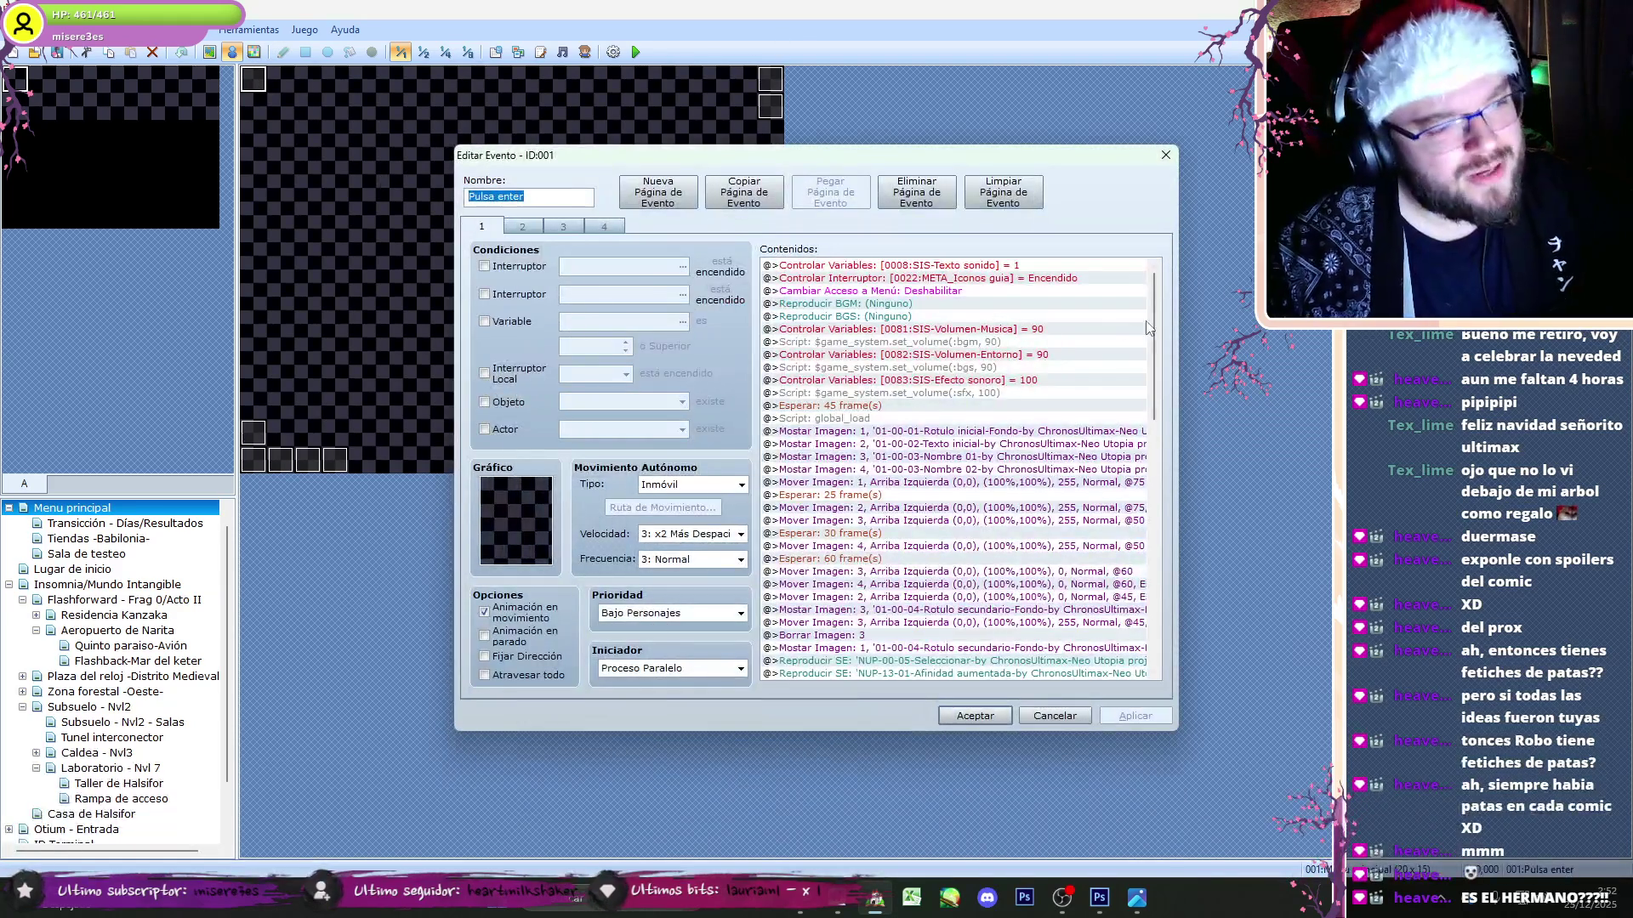
{"action": "scroll", "coordinate": [1144, 330], "scroll_direction": "down", "scroll_amount": 5}
{"action": "key", "text": "Escape"}
- Review pages 1–5 of the Nucleo event on the Transicción - Días/Resultados map
{"action": "left_click", "coordinate": [51, 524]}
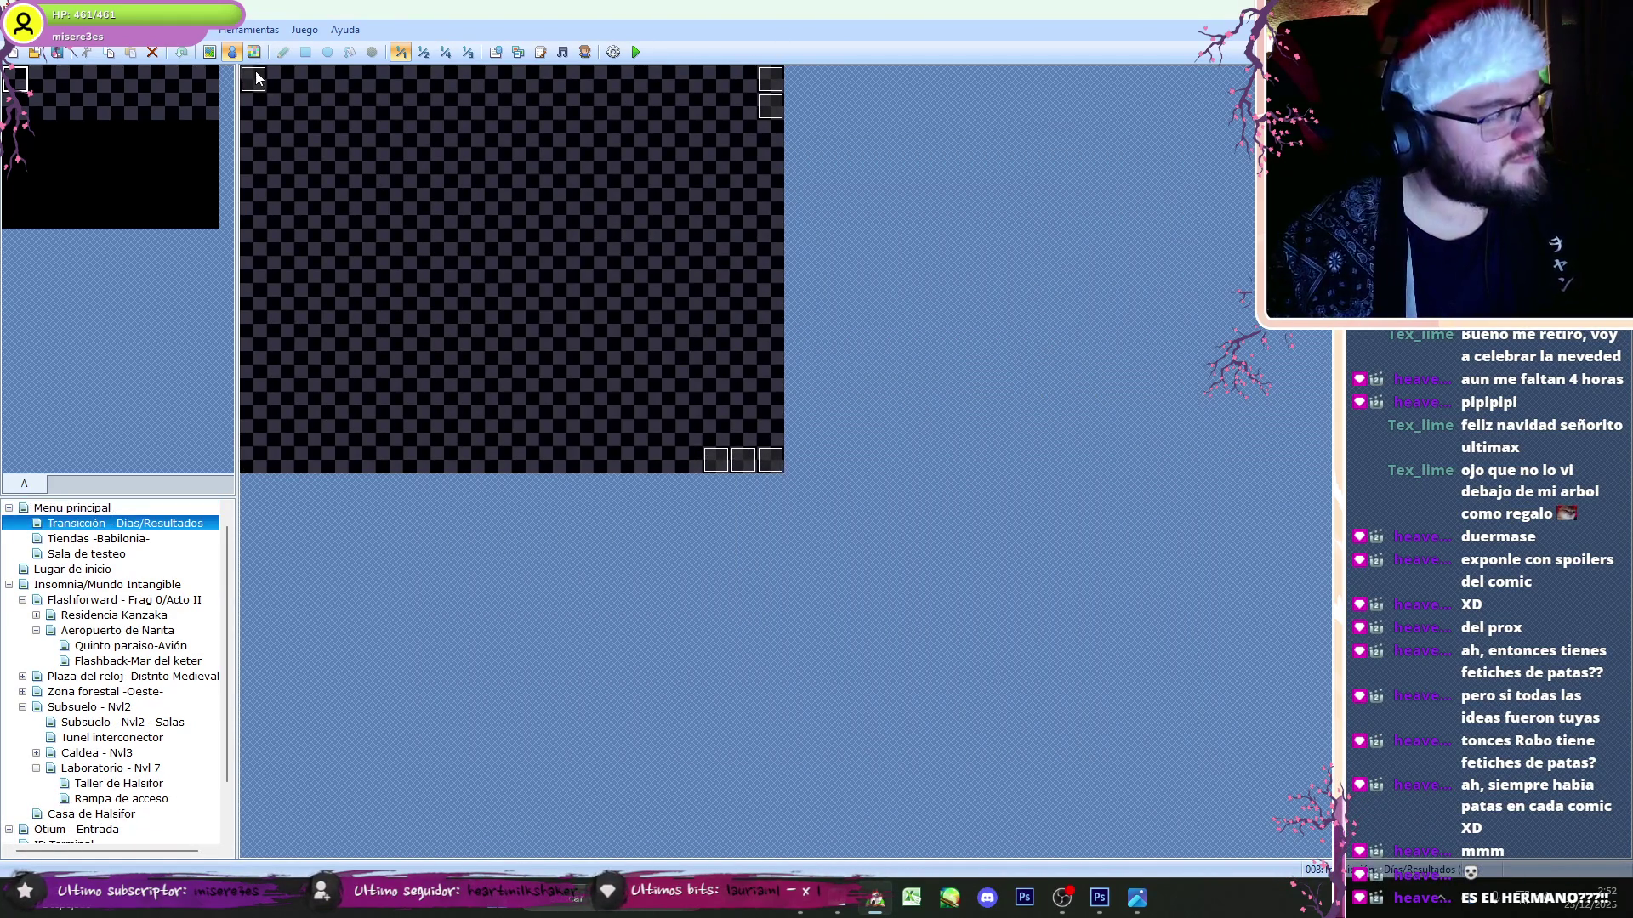
{"action": "double_click", "coordinate": [256, 81]}
{"action": "scroll", "coordinate": [1165, 623], "scroll_direction": "down", "scroll_amount": 5}
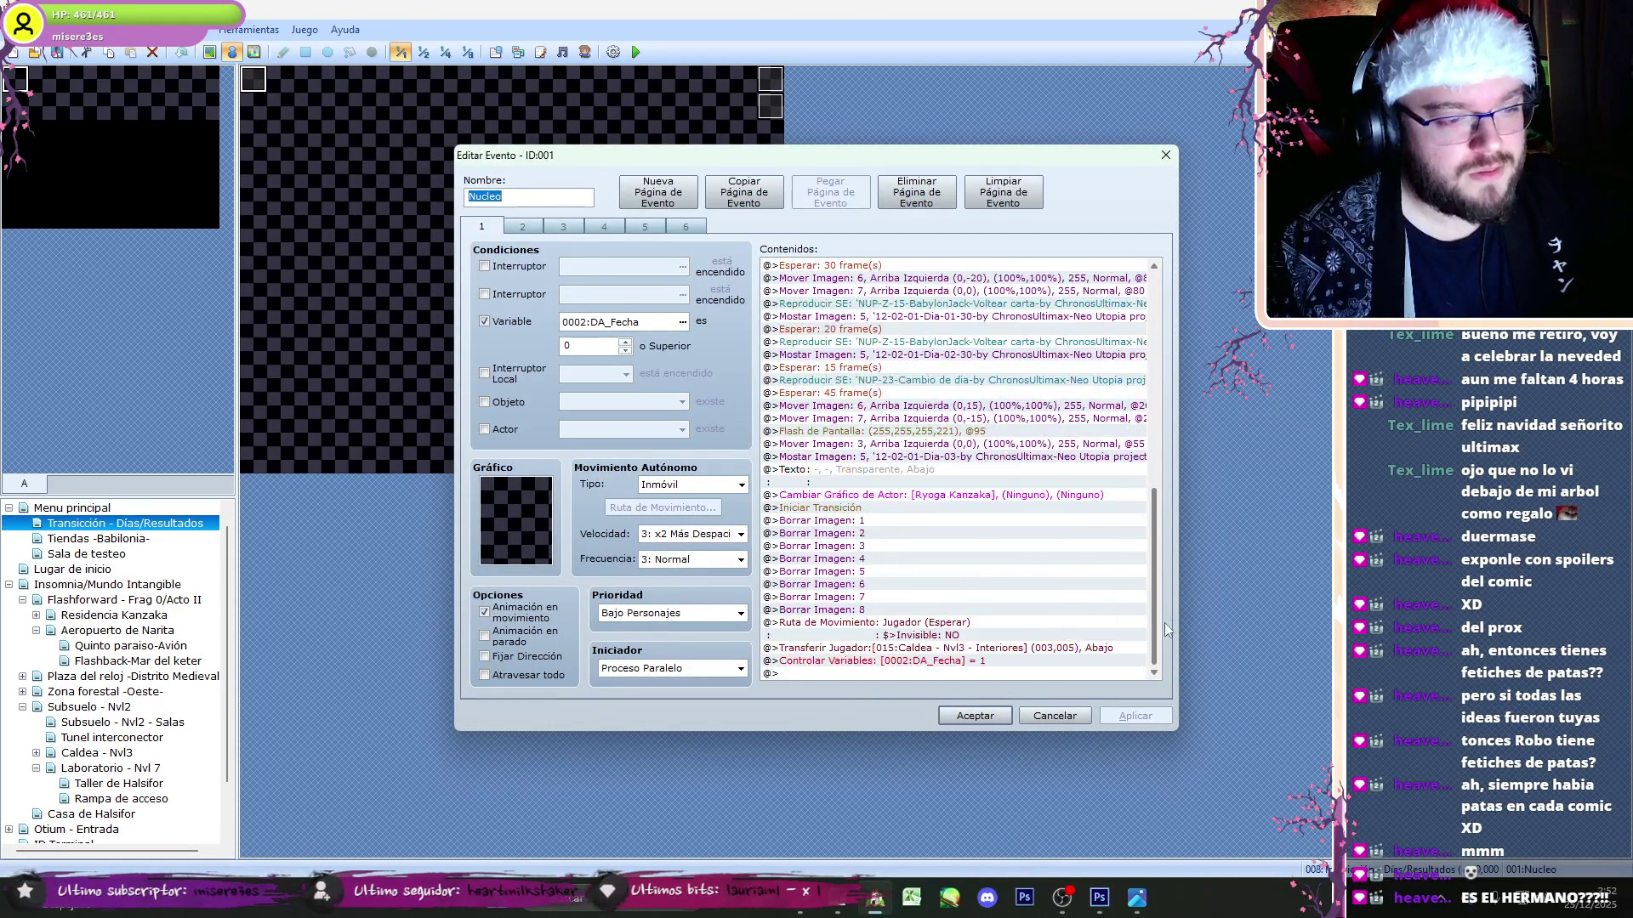
{"action": "scroll", "coordinate": [1156, 495], "scroll_direction": "down", "scroll_amount": 4}
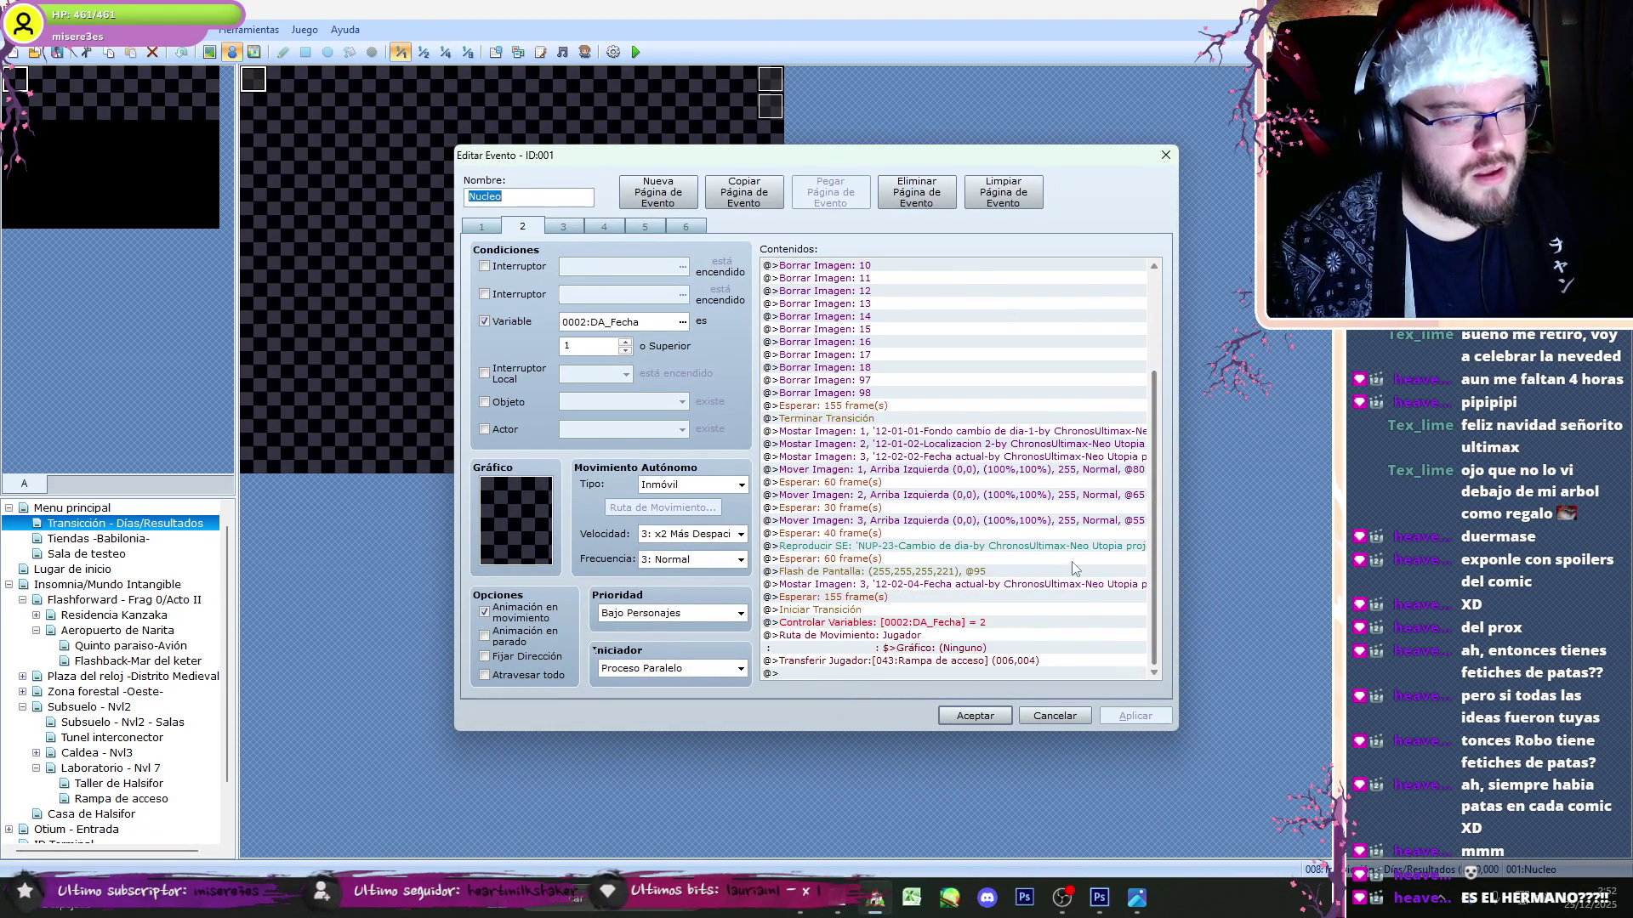
{"action": "key", "text": "ctrl+Tab"}
{"action": "scroll", "coordinate": [1058, 587], "scroll_direction": "down", "scroll_amount": 5}
{"action": "key", "text": "ctrl+Tab"}
{"action": "scroll", "coordinate": [1052, 599], "scroll_direction": "down", "scroll_amount": 5}
{"action": "key", "text": "ctrl+Tab"}
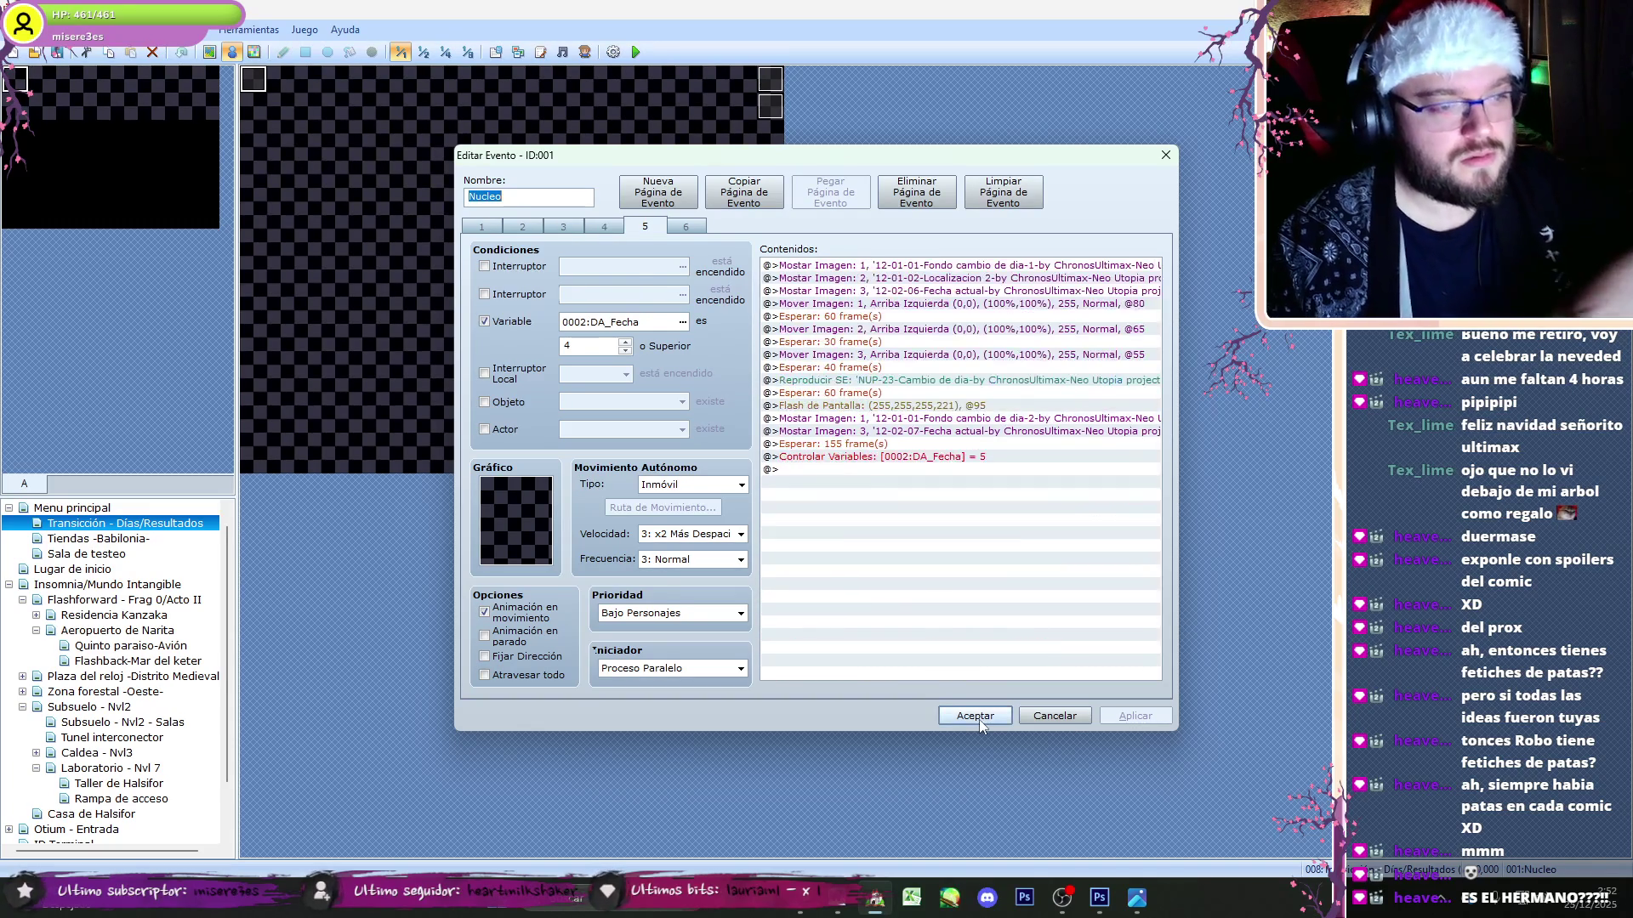
{"action": "left_click", "coordinate": [979, 720]}
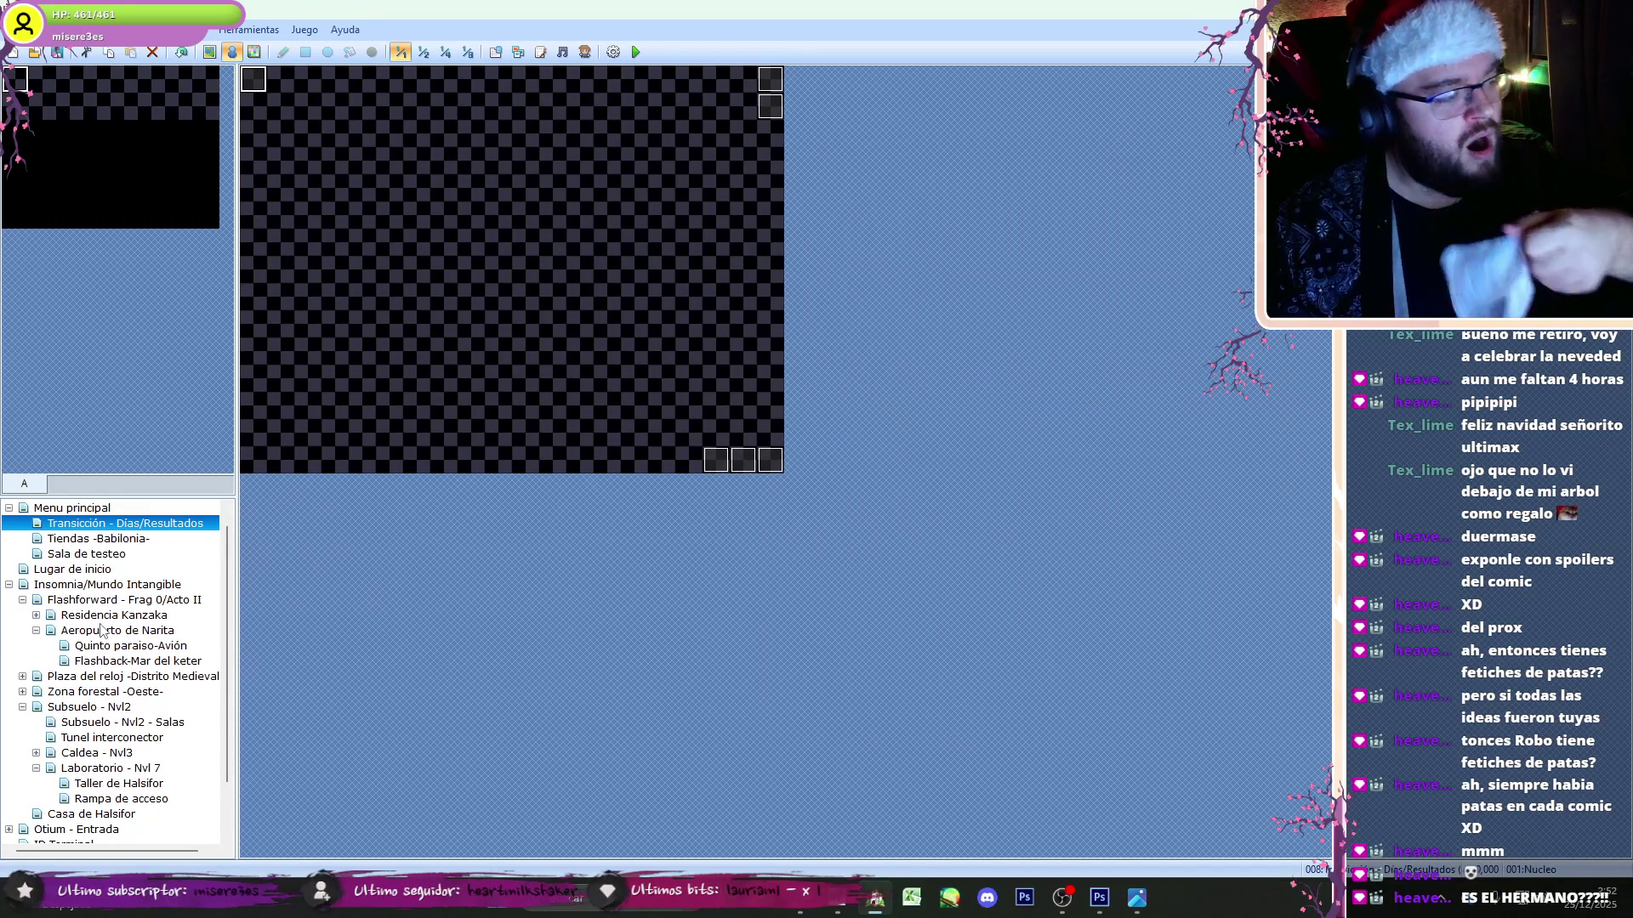
- Return to the Flashforward - Frag 0/Acto II map, then switch to the ChatGPT chat
{"action": "left_click", "coordinate": [100, 629]}
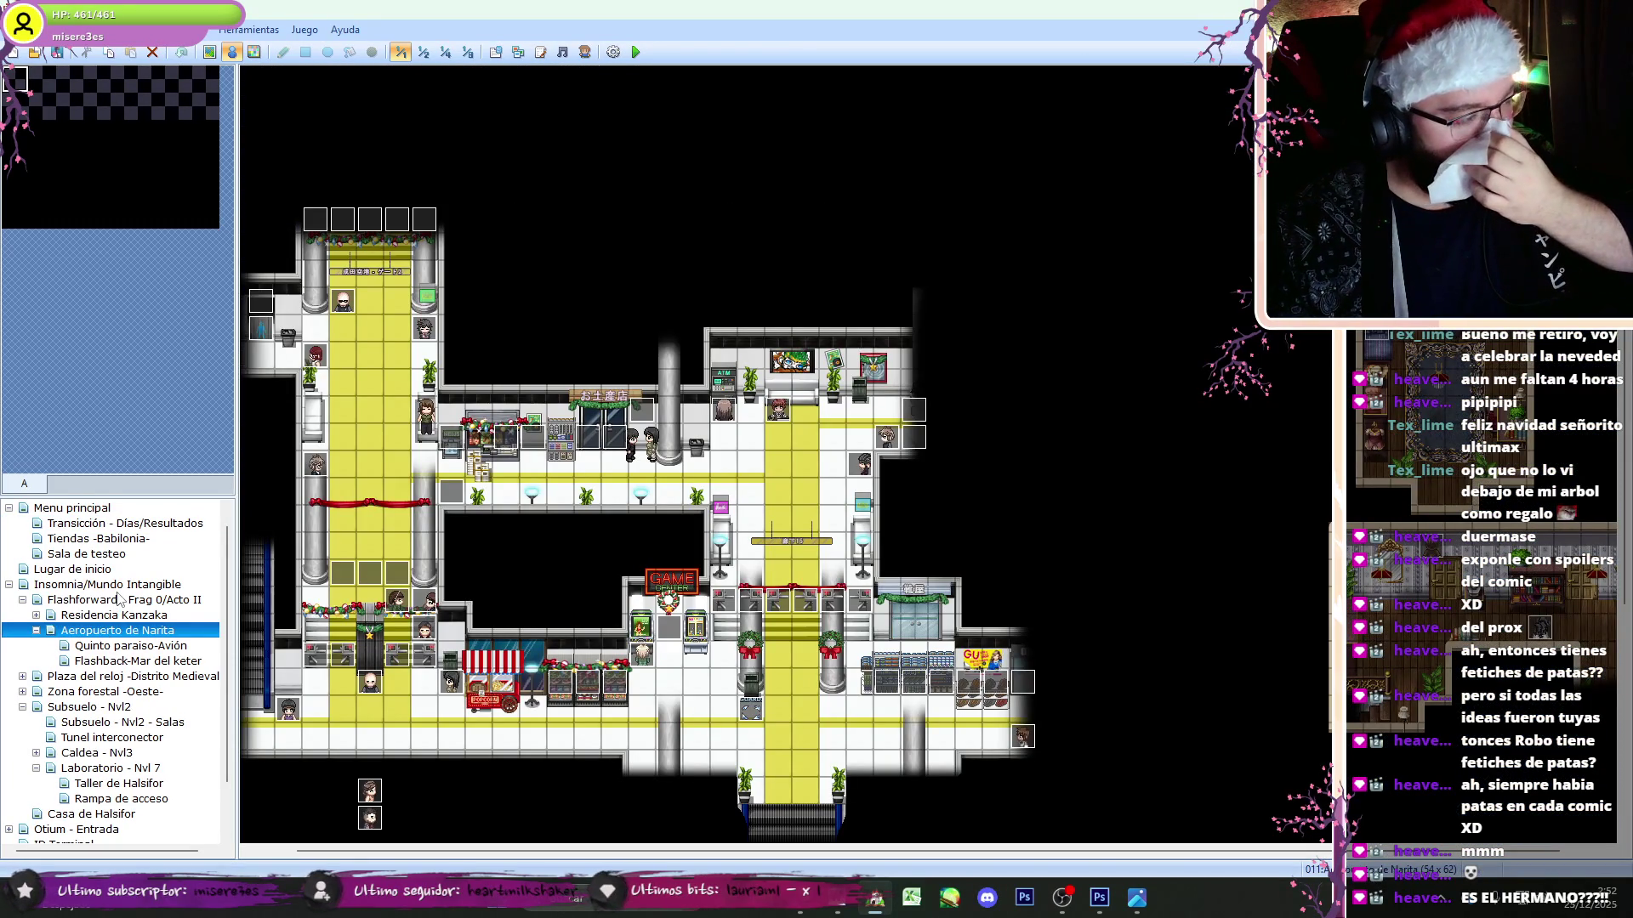
{"action": "left_click", "coordinate": [119, 600]}
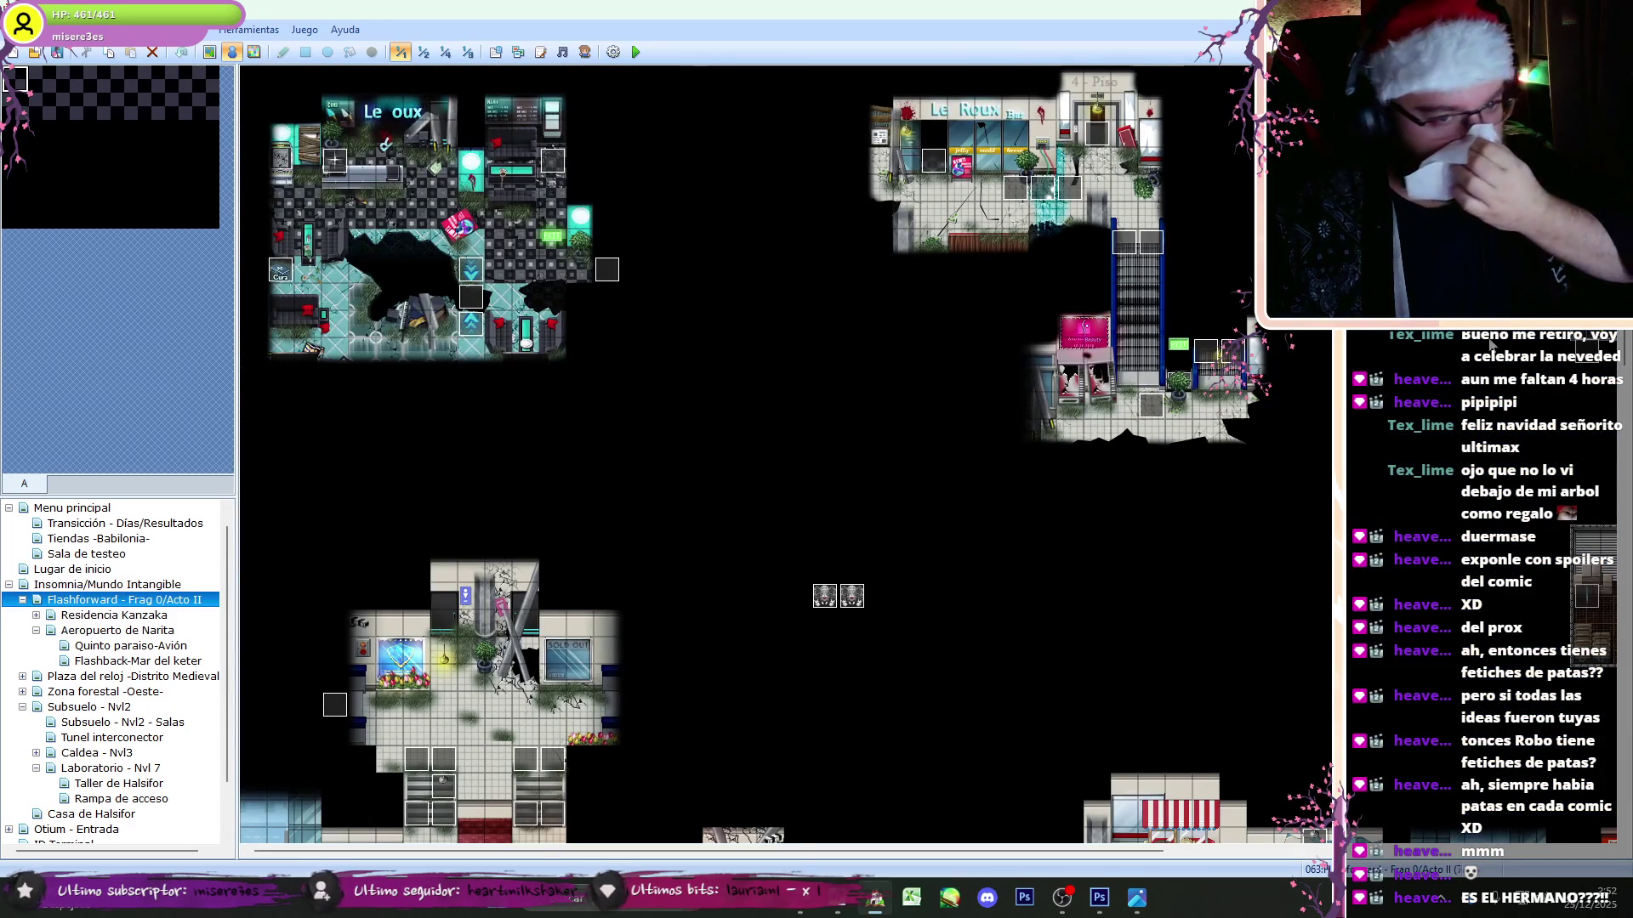
{"action": "key", "text": "alt+Tab"}
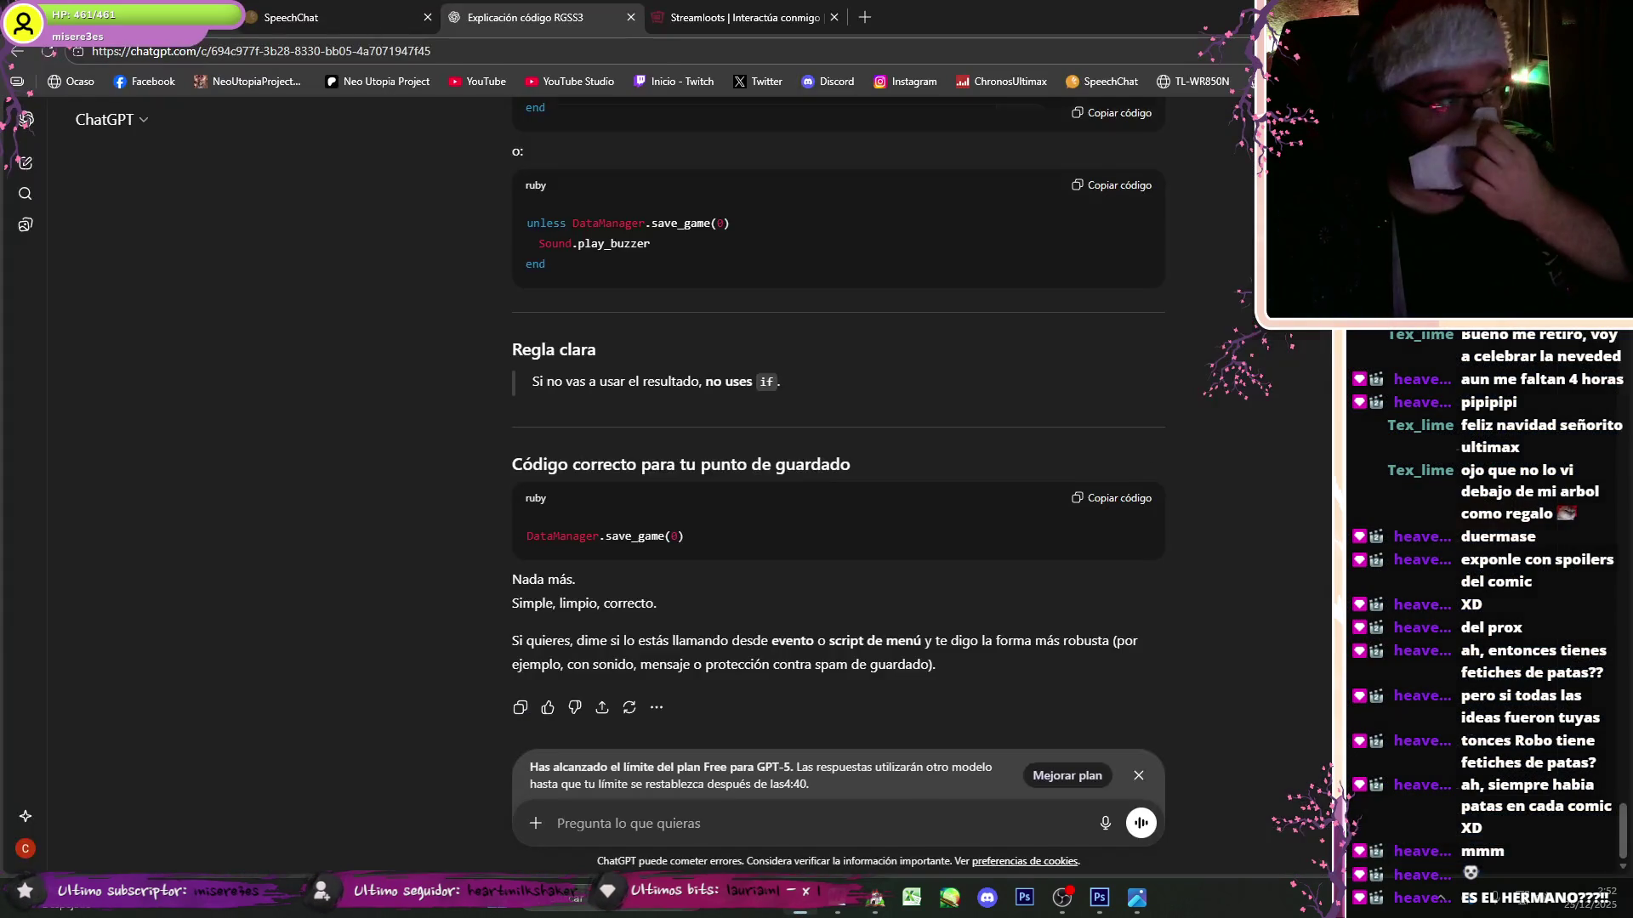
- Close the Explicación código RGSS3 ChatGPT conversation and return to the RPG Maker editor
{"action": "key", "text": "alt+Tab"}
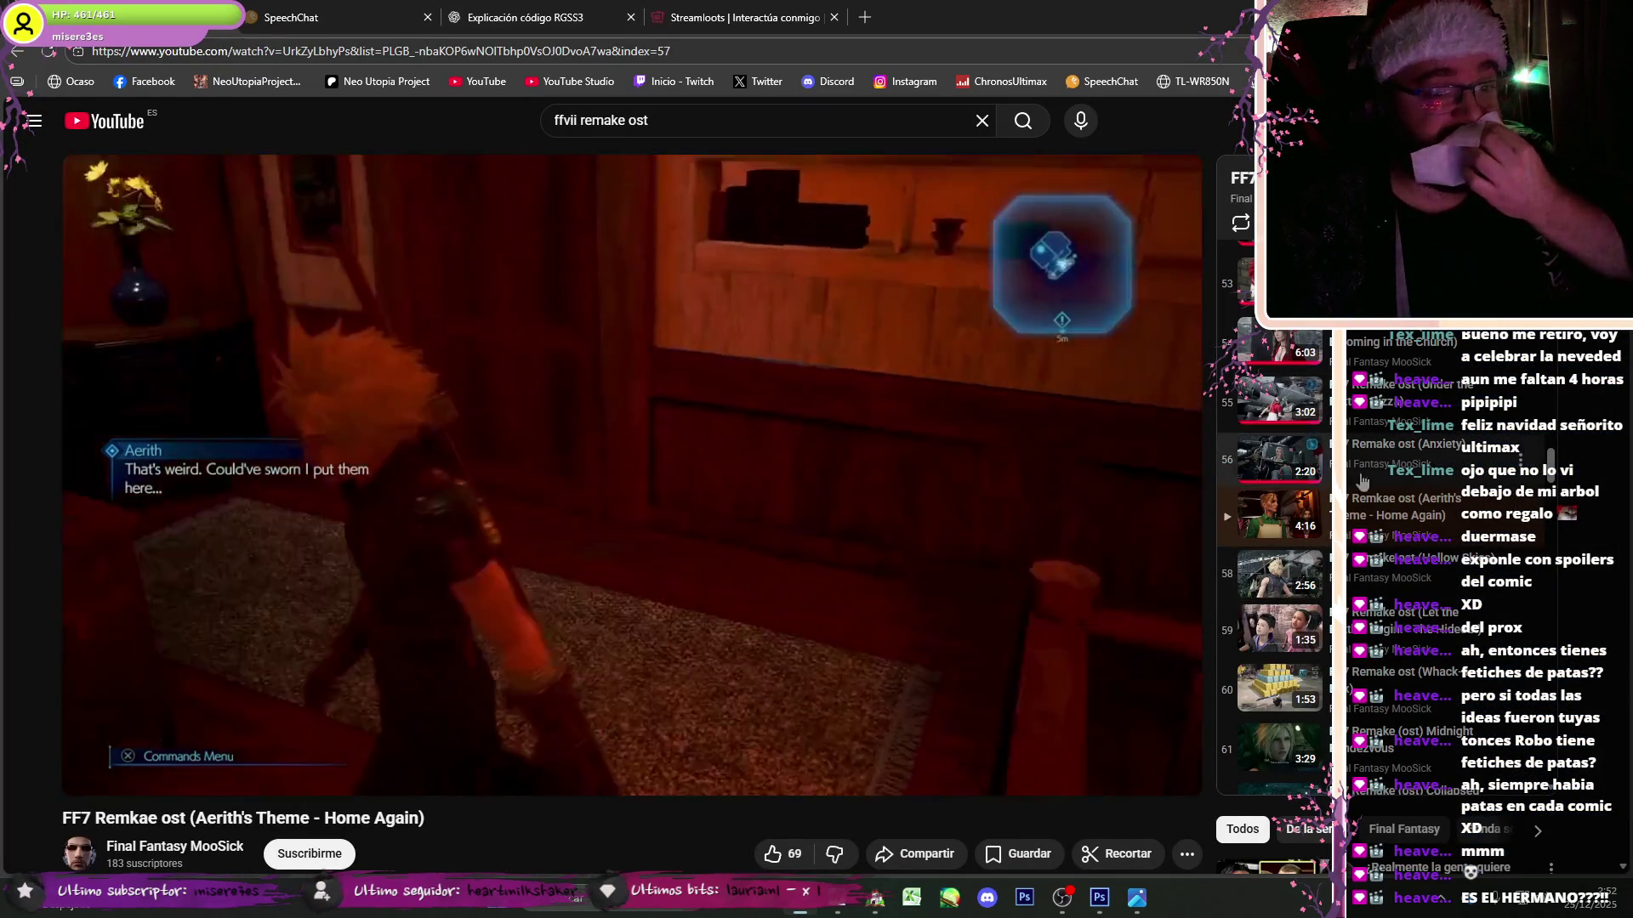
{"action": "left_click", "coordinate": [604, 22]}
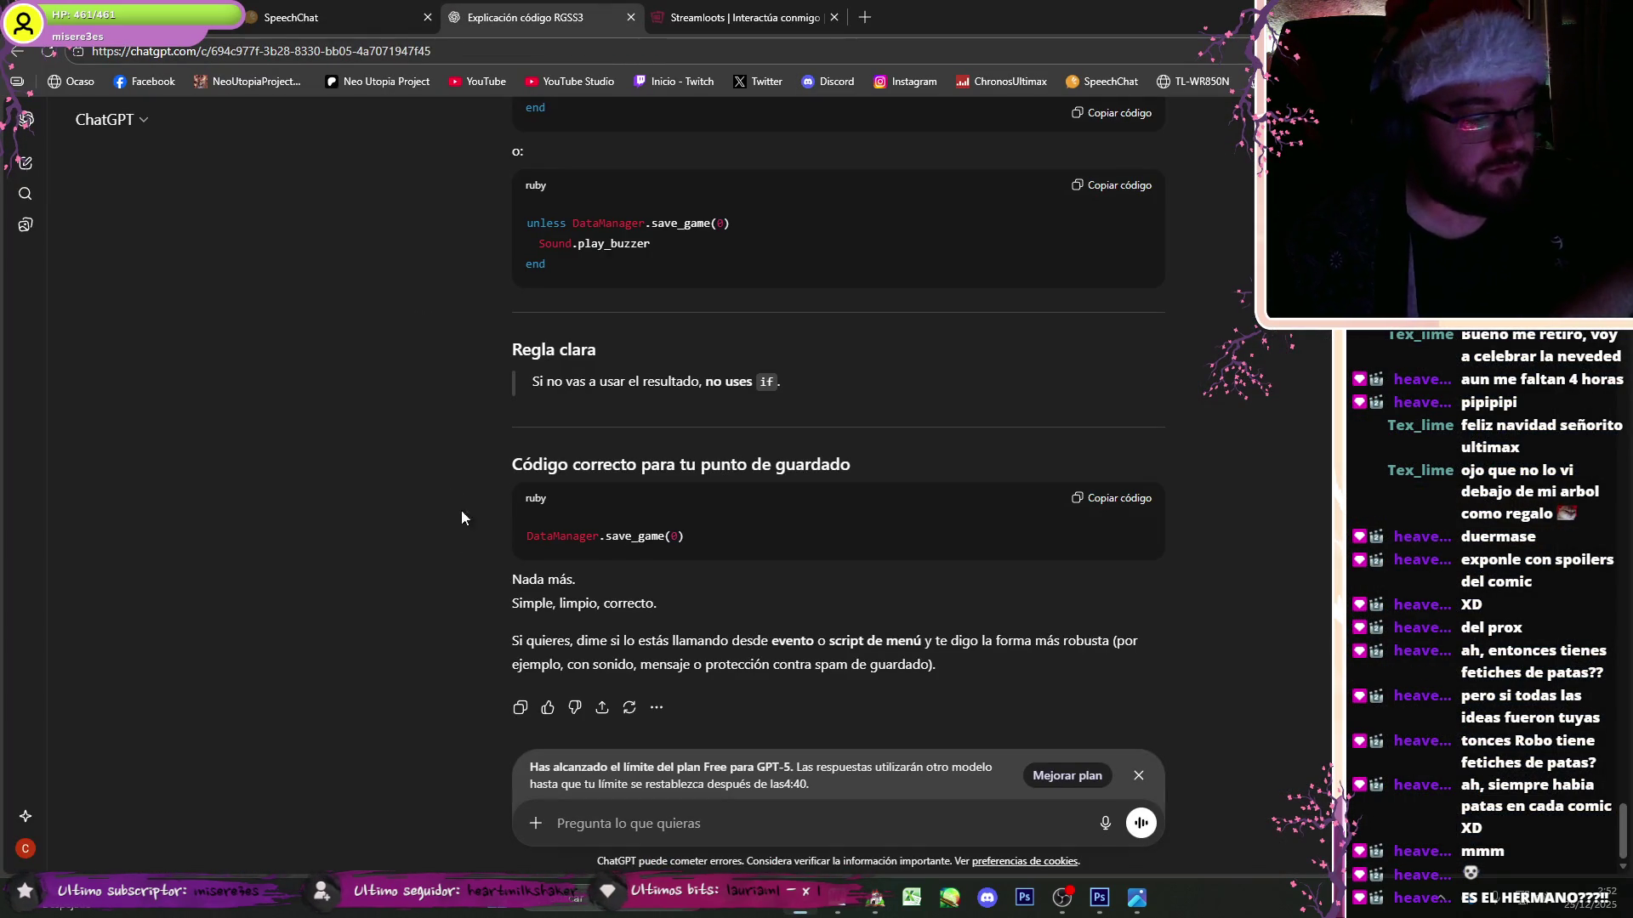
{"action": "key", "text": "ctrl+w"}
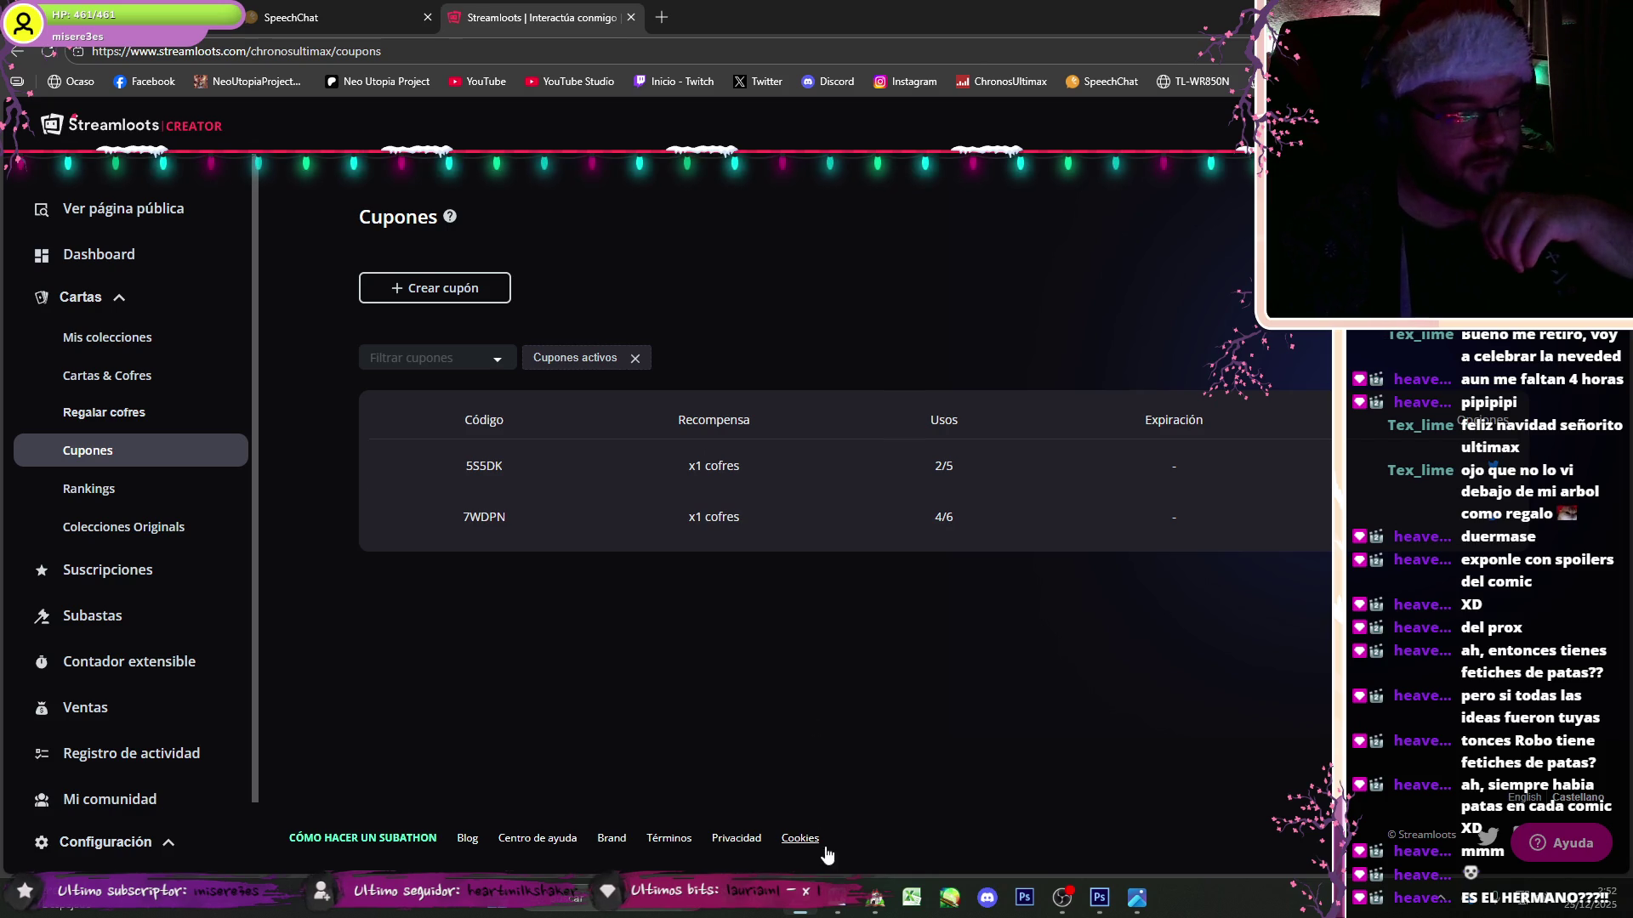
{"action": "left_click", "coordinate": [875, 897]}
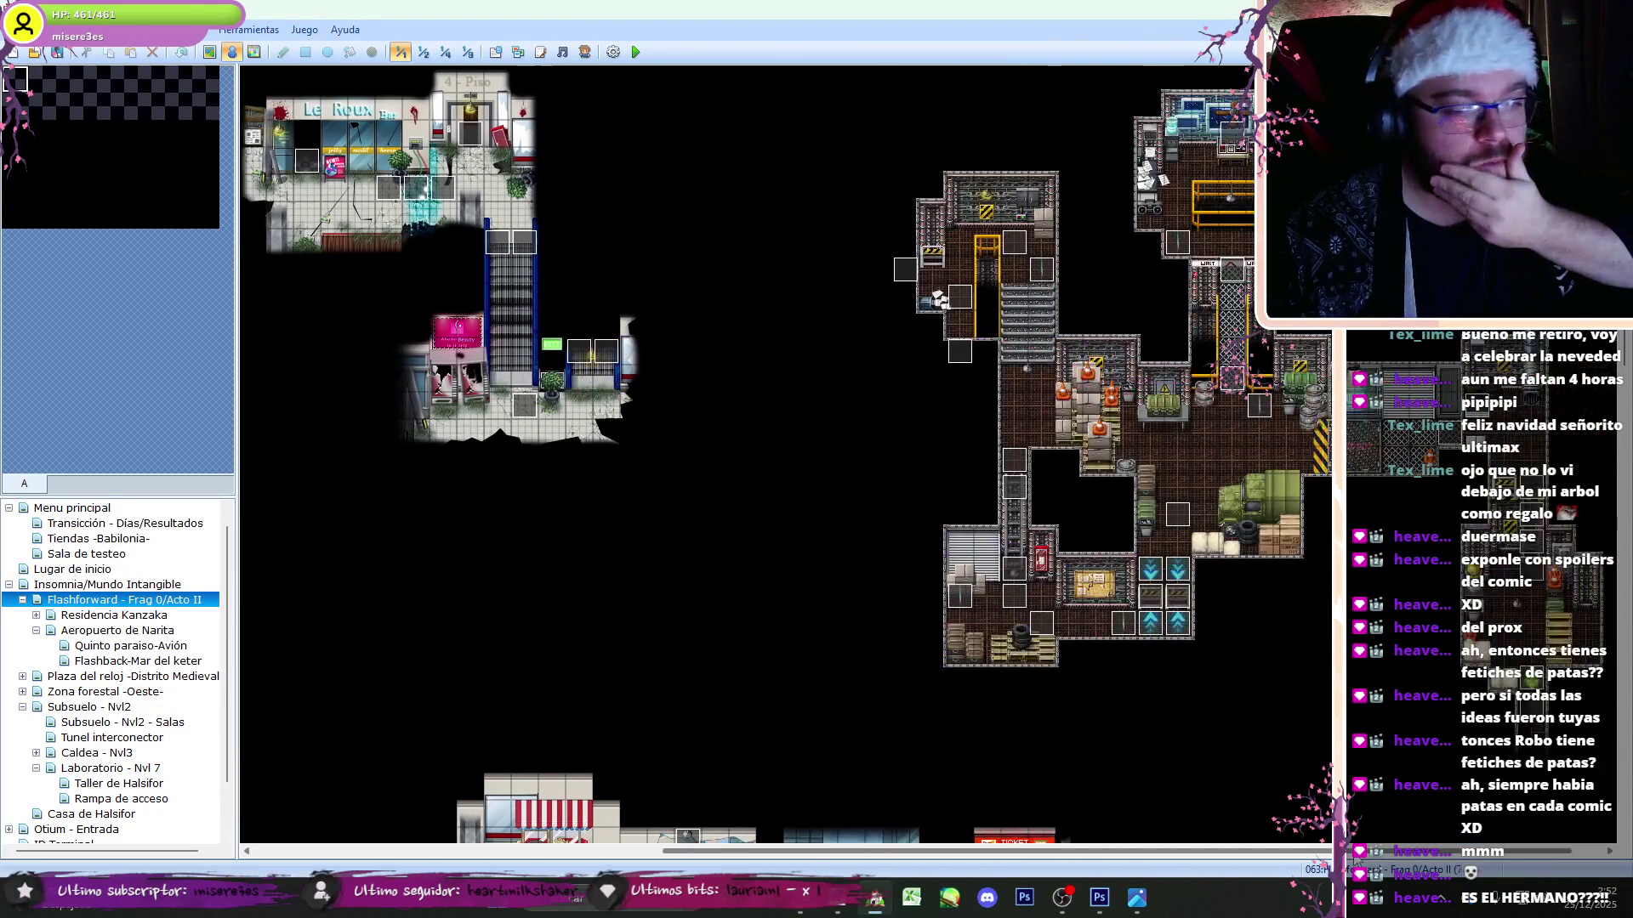
- Open the Salto event and check the save scripts on its page 4
{"action": "scroll", "coordinate": [614, 699], "scroll_direction": "down", "scroll_amount": 5}
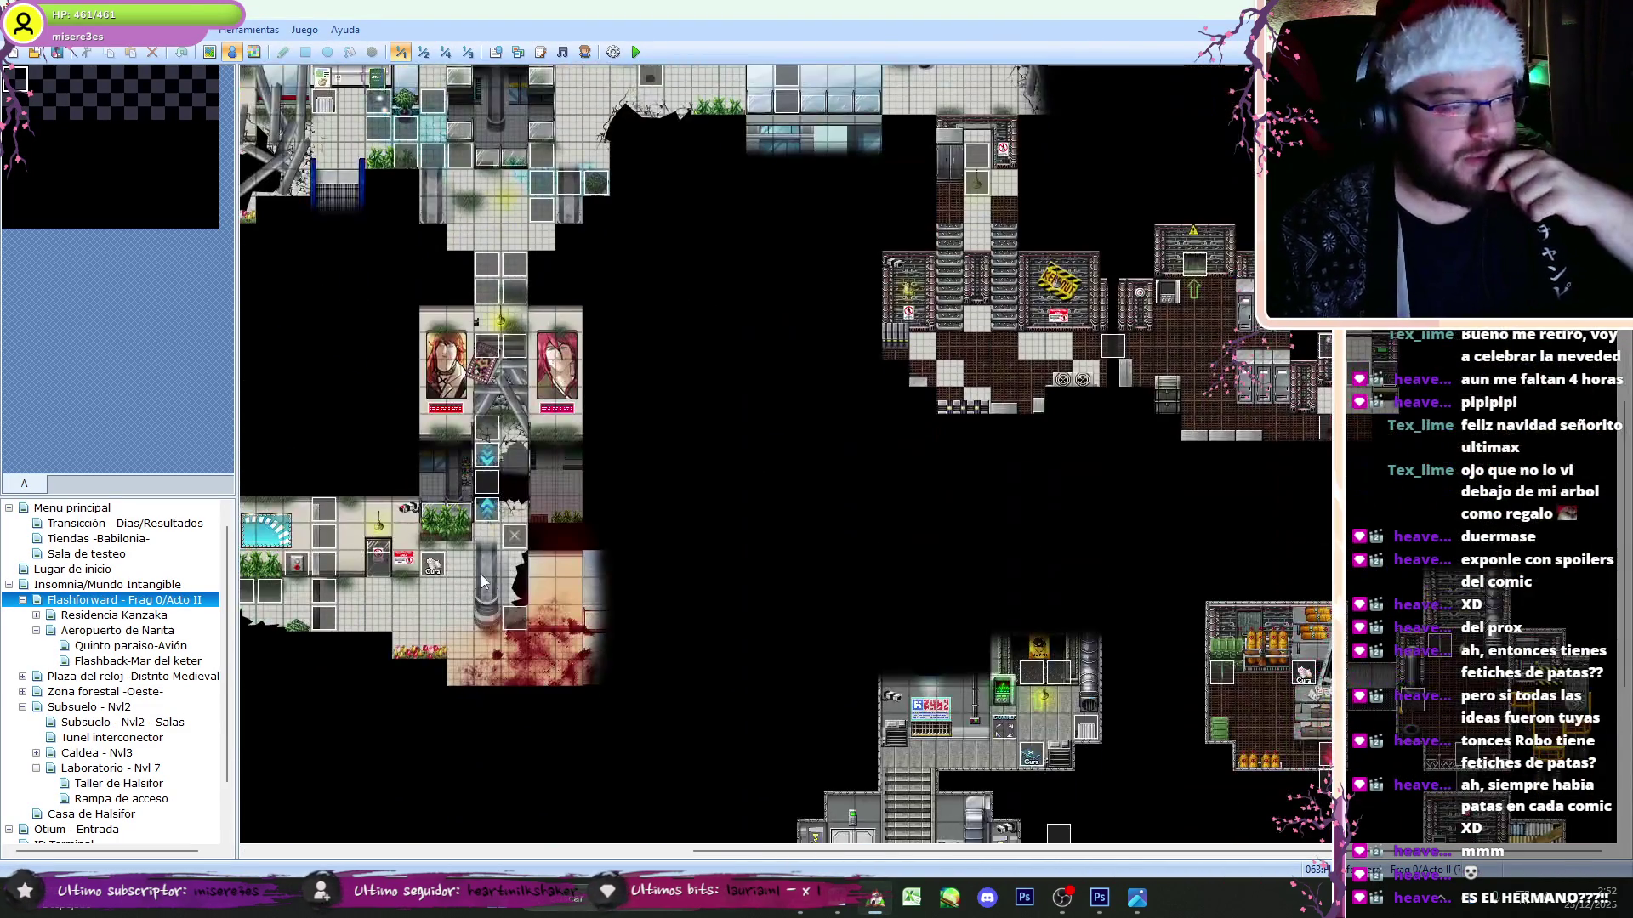
{"action": "double_click", "coordinate": [489, 500]}
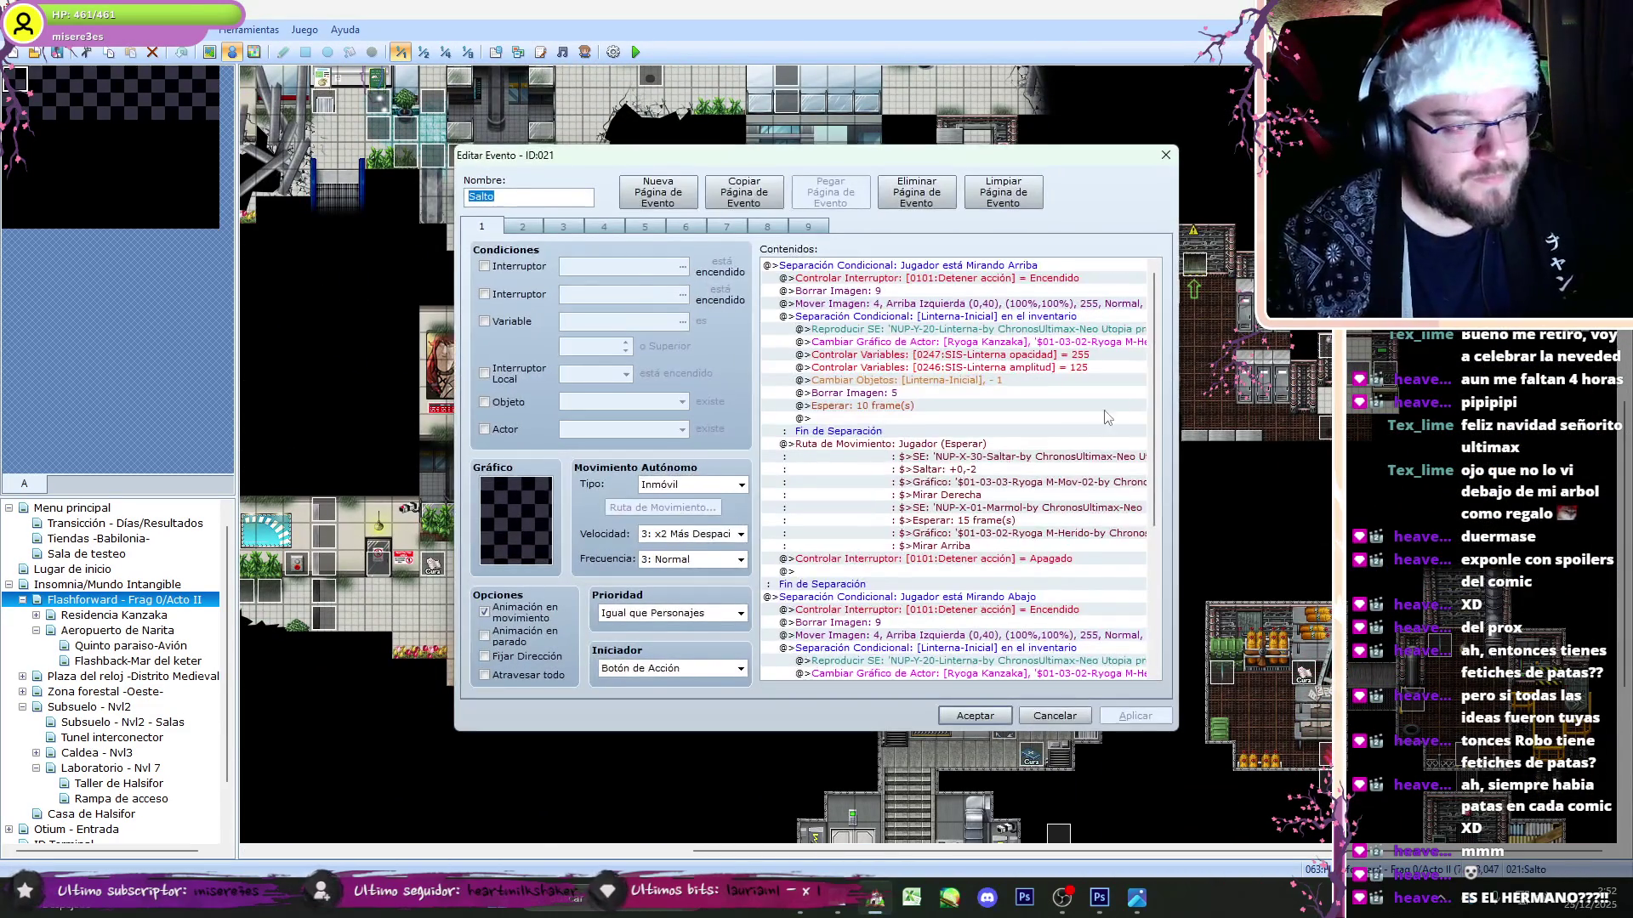
{"action": "key", "text": "ctrl+Tab"}
{"action": "key", "text": "ctrl+Tab"}
{"action": "key", "text": "ctrl+Tab"}
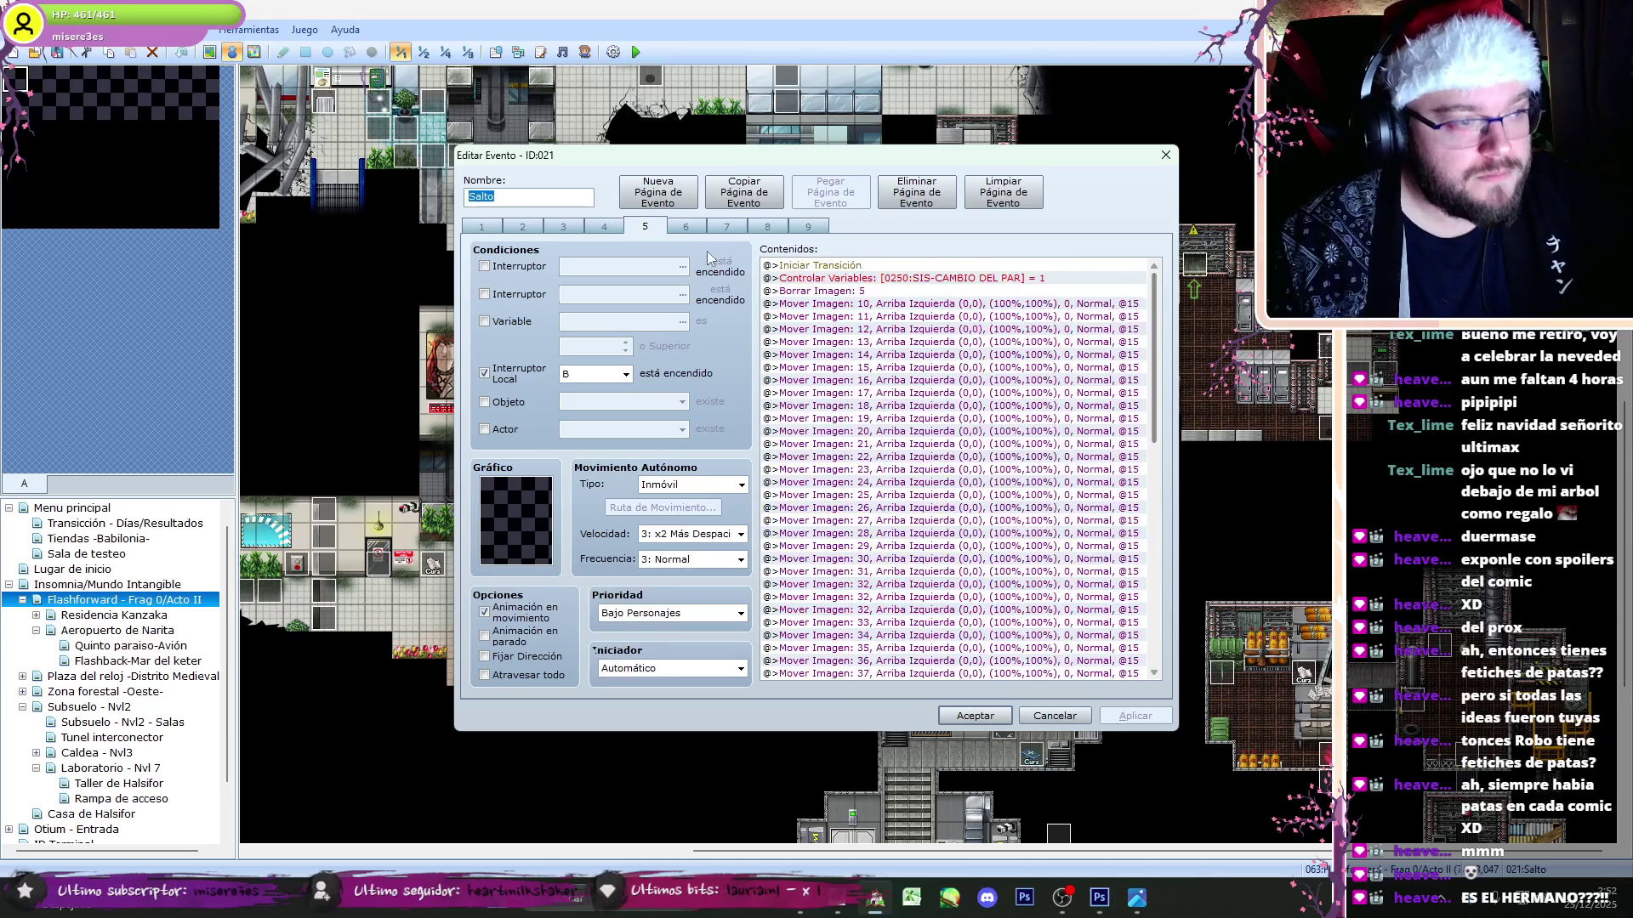
{"action": "key", "text": "ctrl+shift+Tab"}
{"action": "left_click", "coordinate": [1063, 417]}
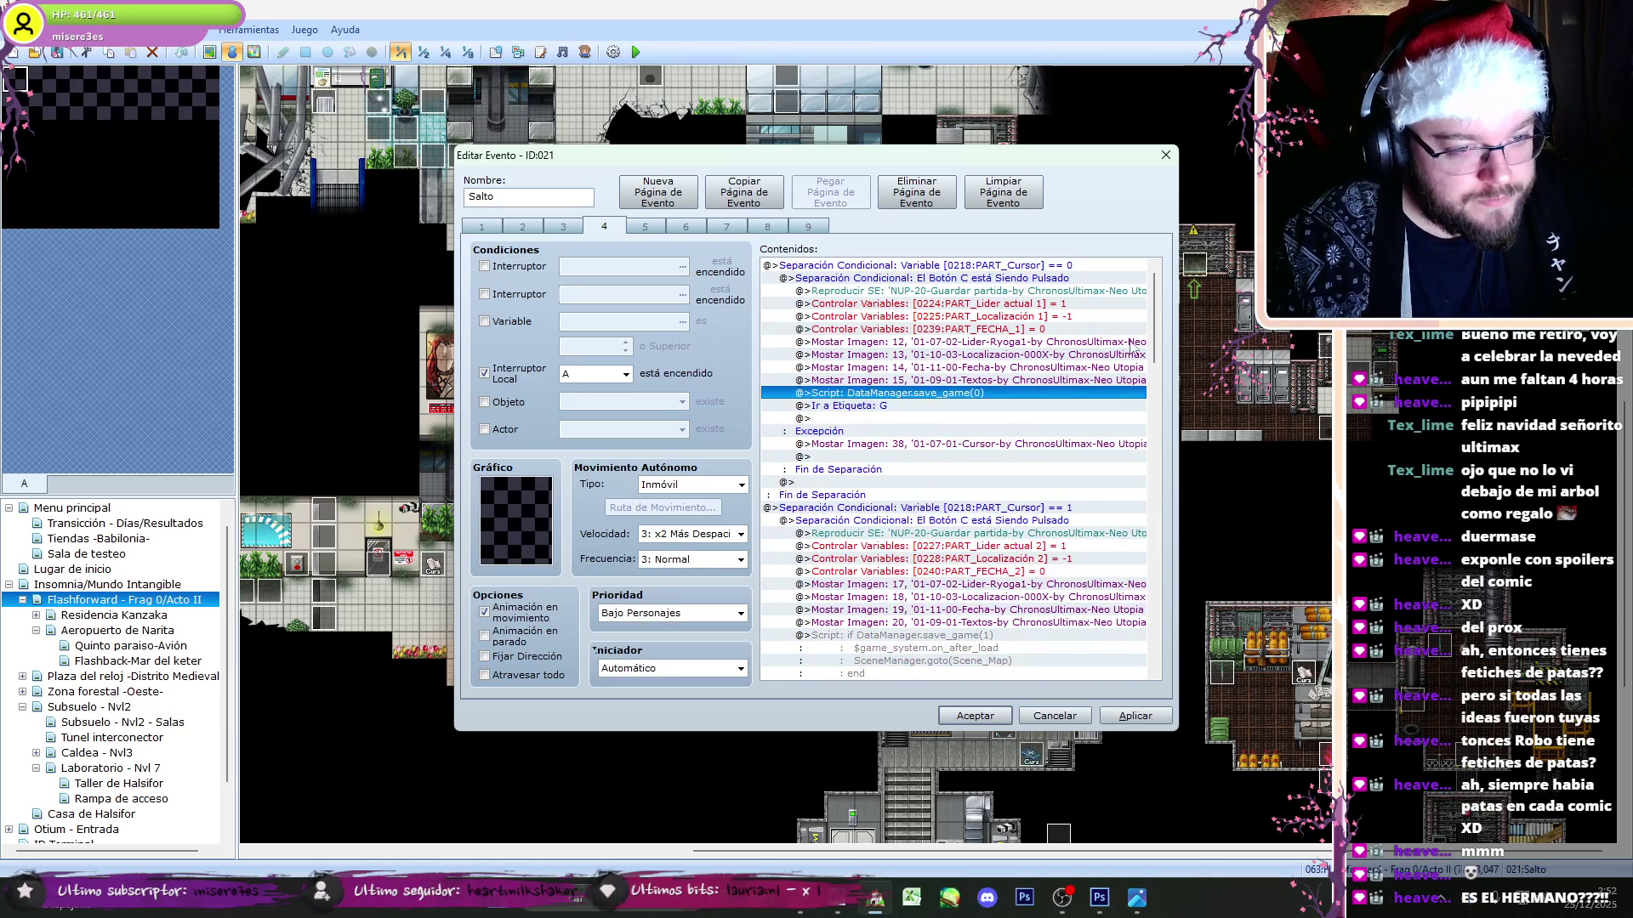
{"action": "scroll", "coordinate": [1130, 354], "scroll_direction": "down", "scroll_amount": 6}
{"action": "double_click", "coordinate": [853, 393]}
{"action": "key", "text": "ctrl+a"}
{"action": "left_click", "coordinate": [1193, 638]}
- Strip the scene-change, end and on_after_load lines, leaving a bare DataManager.save_game(1)
{"action": "scroll", "coordinate": [963, 400], "scroll_direction": "up", "scroll_amount": 5}
{"action": "left_click", "coordinate": [964, 400]}
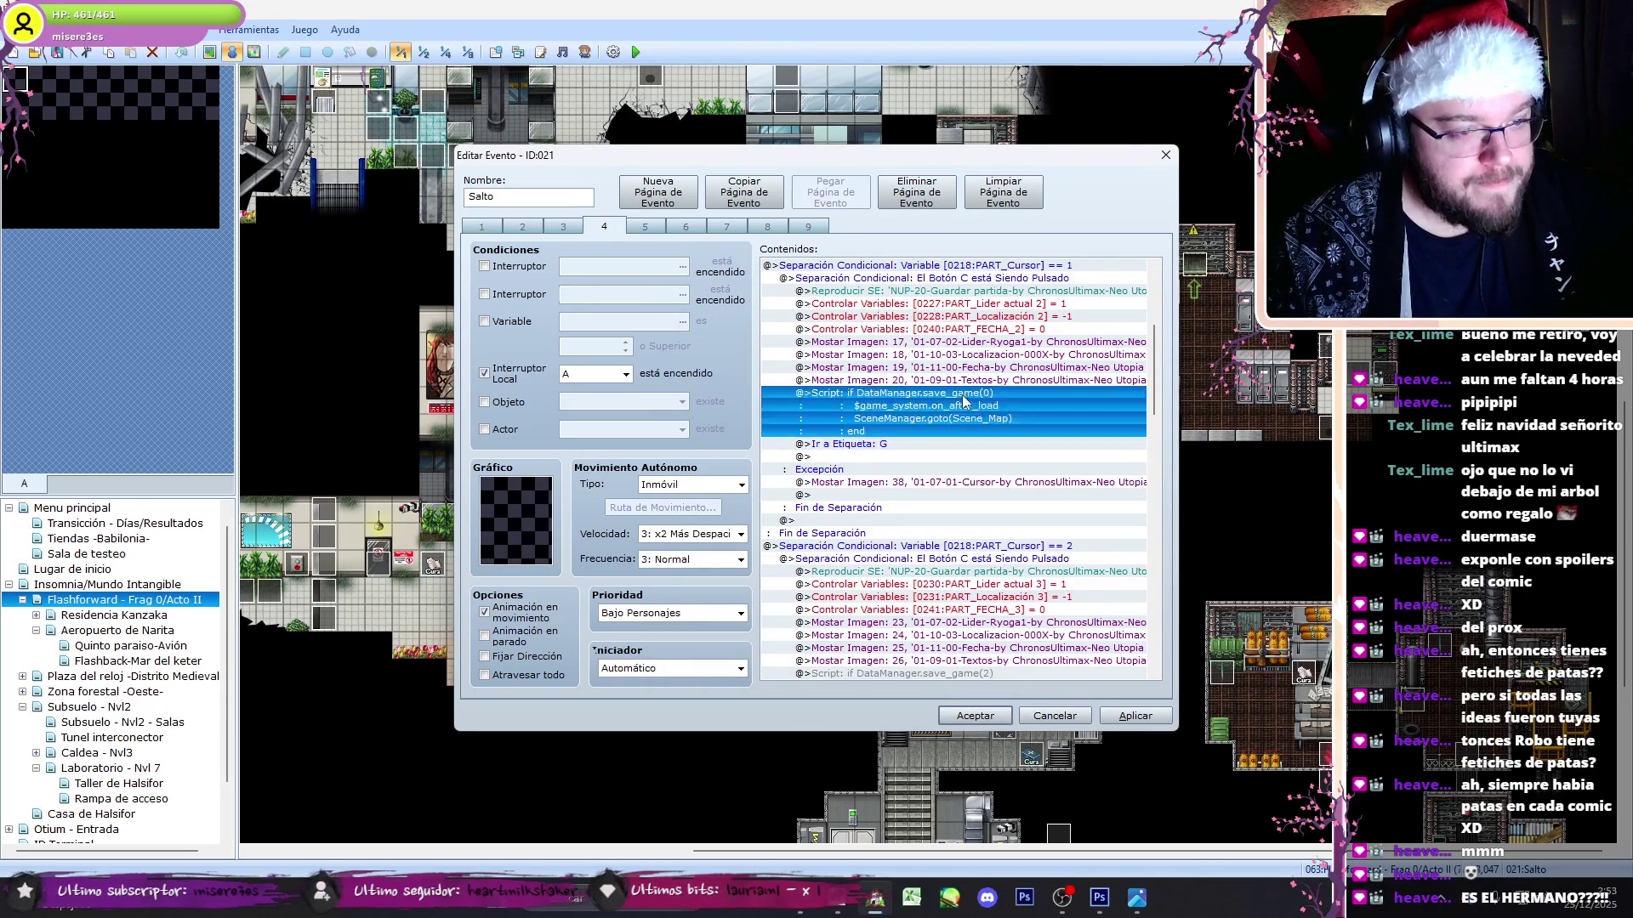
{"action": "double_click", "coordinate": [964, 400]}
{"action": "left_click_drag", "start_coordinate": [719, 353], "coordinate": [865, 329]}
{"action": "key", "text": "BackSpace"}
{"action": "left_click_drag", "start_coordinate": [726, 337], "coordinate": [859, 317]}
{"action": "key", "text": "BackSpace"}
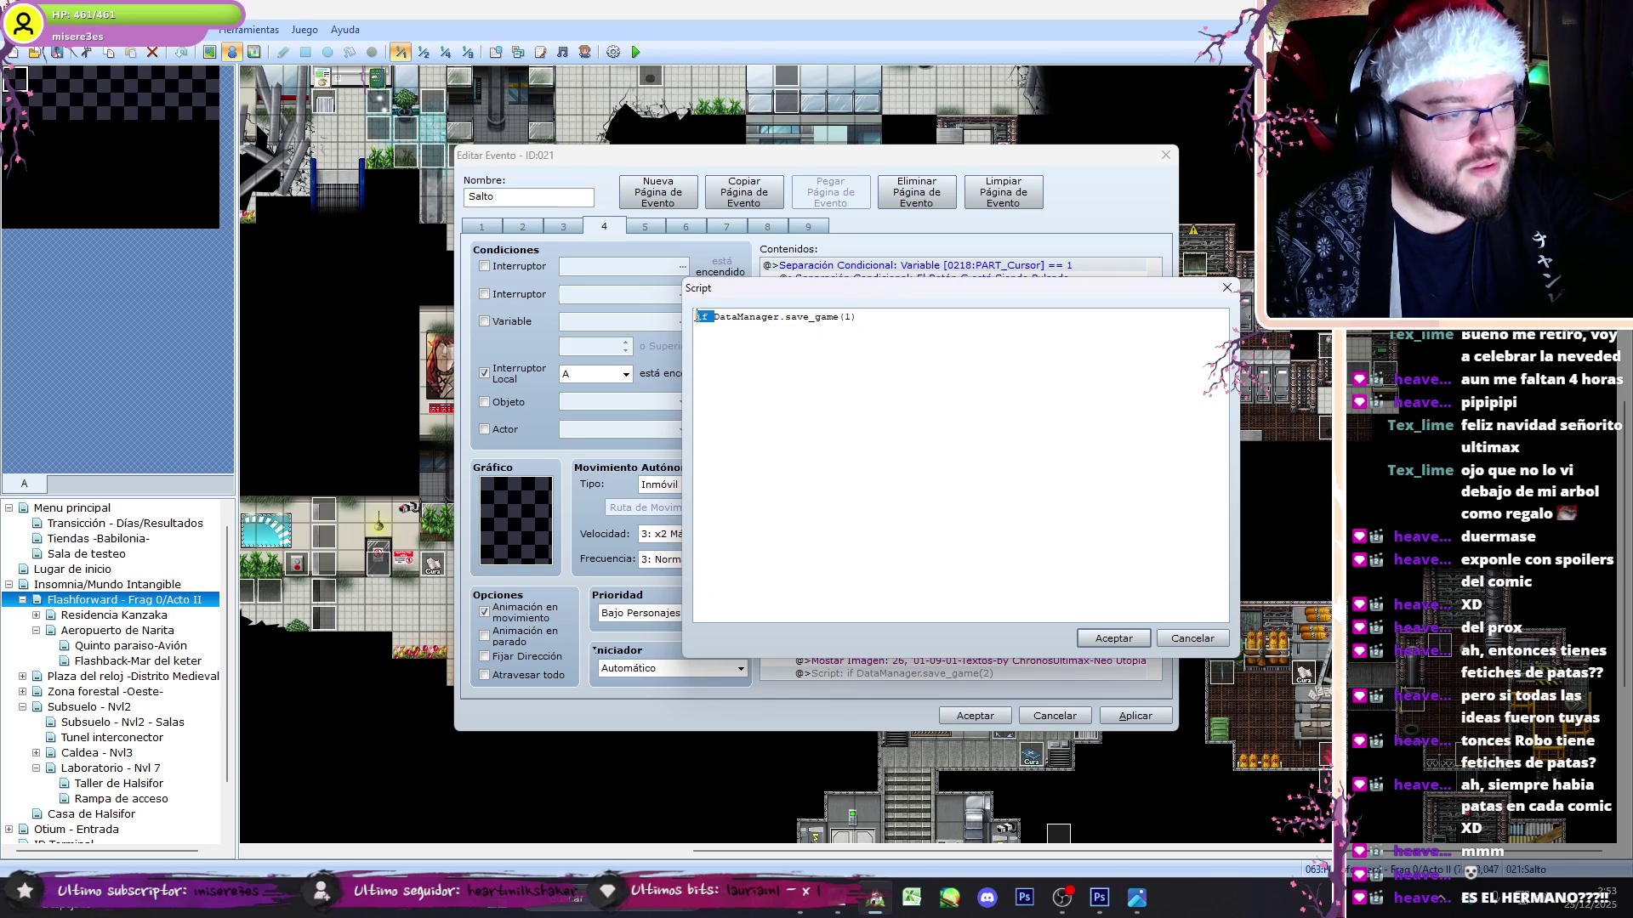
{"action": "left_click", "coordinate": [1123, 639]}
- Replace the save_game(2) and save_game(3) blocks with pasted one-line save calls
{"action": "scroll", "coordinate": [1020, 586], "scroll_direction": "down", "scroll_amount": 3}
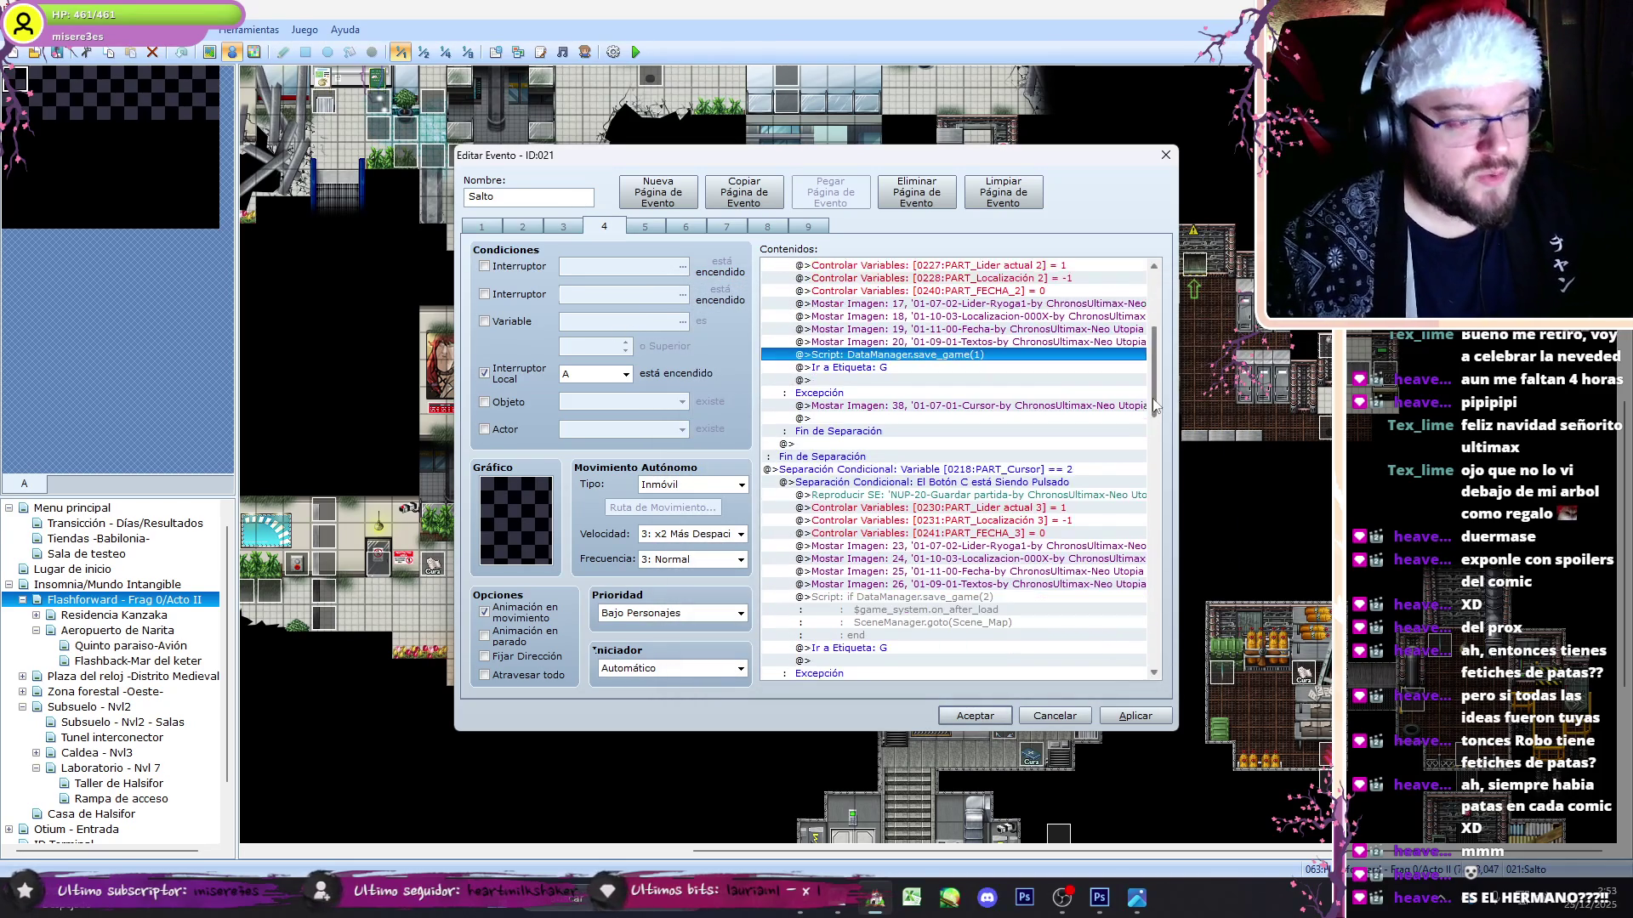
{"action": "left_click", "coordinate": [967, 581]}
{"action": "key", "text": "Delete"}
{"action": "key", "text": "ctrl+v"}
{"action": "double_click", "coordinate": [967, 585]}
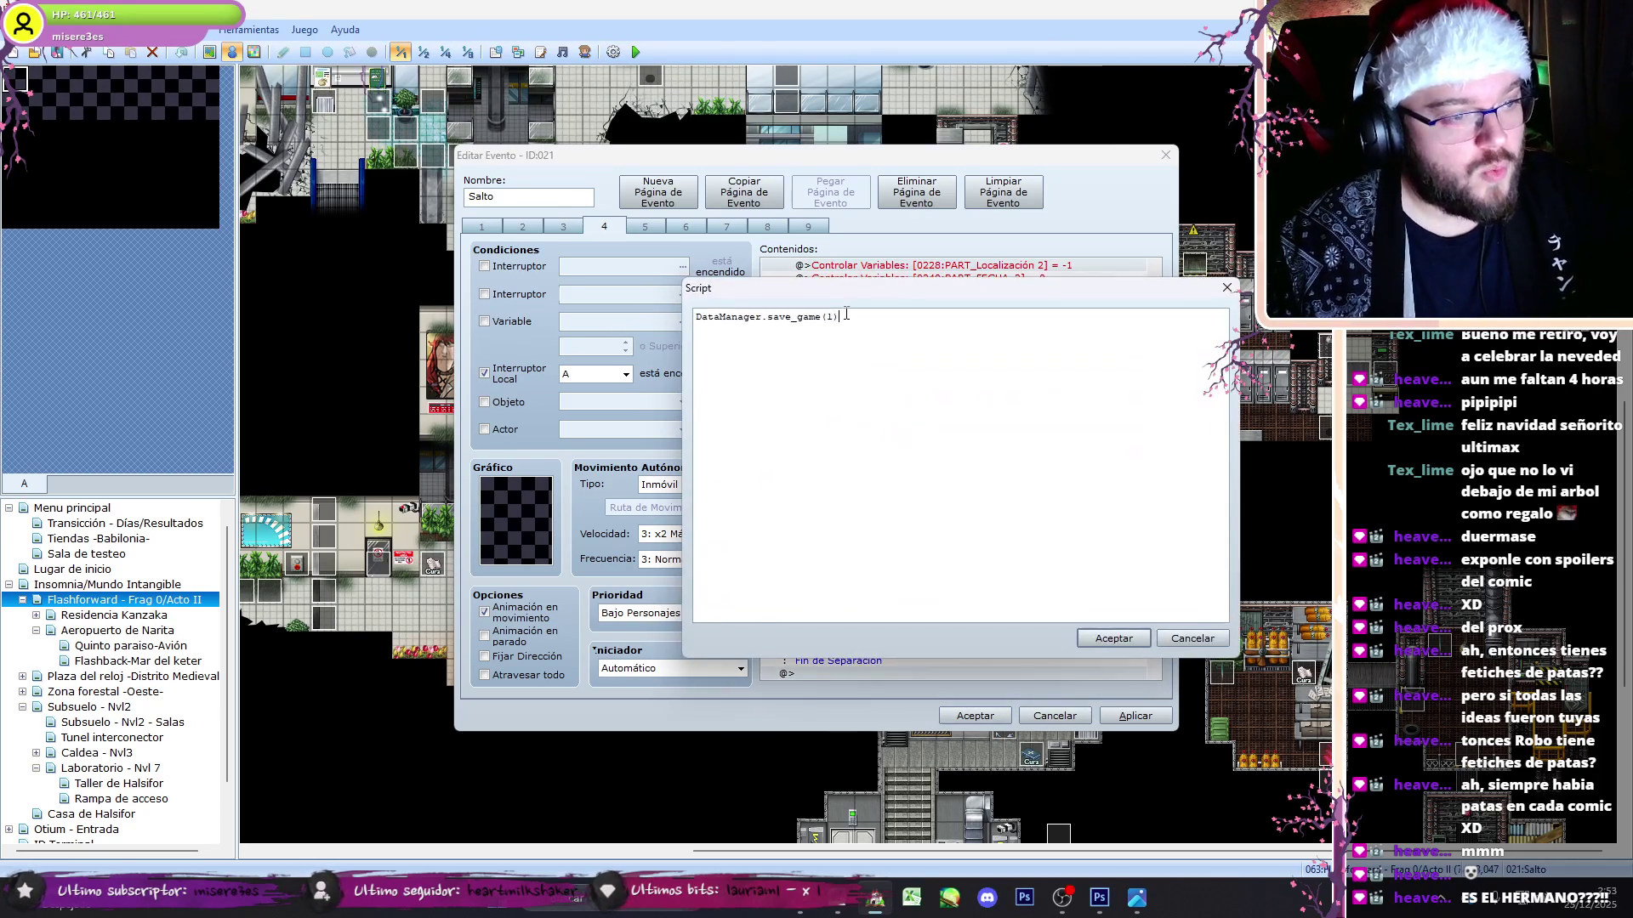
{"action": "left_click", "coordinate": [1114, 638]}
{"action": "scroll", "coordinate": [957, 613], "scroll_direction": "down", "scroll_amount": 5}
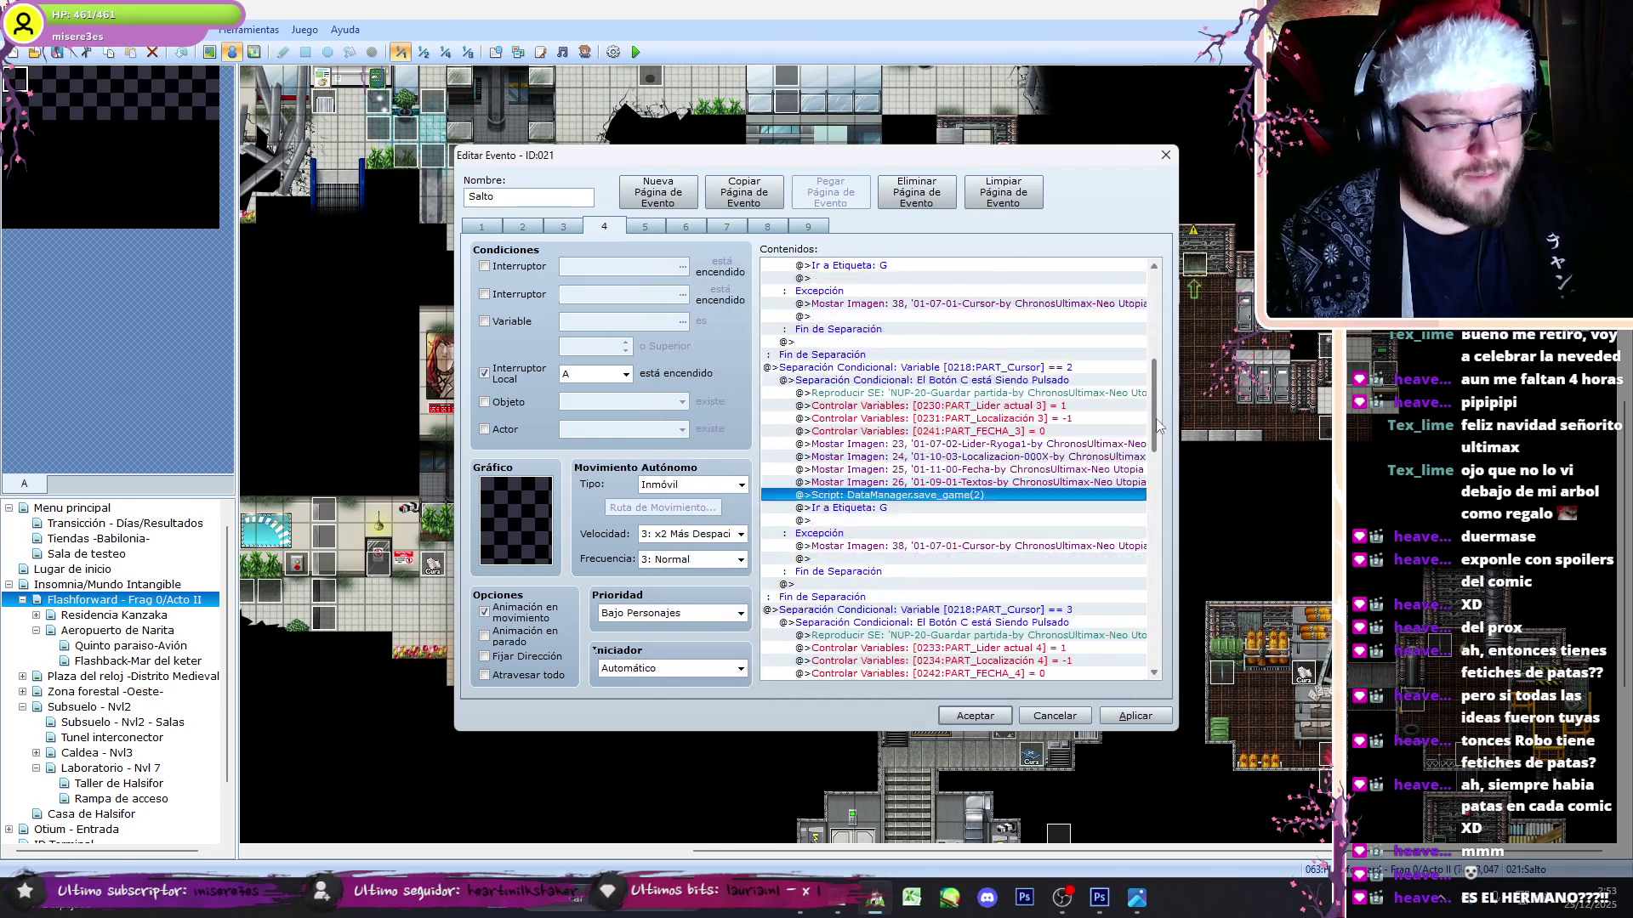
{"action": "left_click", "coordinate": [957, 613]}
{"action": "key", "text": "Delete"}
{"action": "key", "text": "ctrl+v"}
{"action": "double_click", "coordinate": [957, 610]}
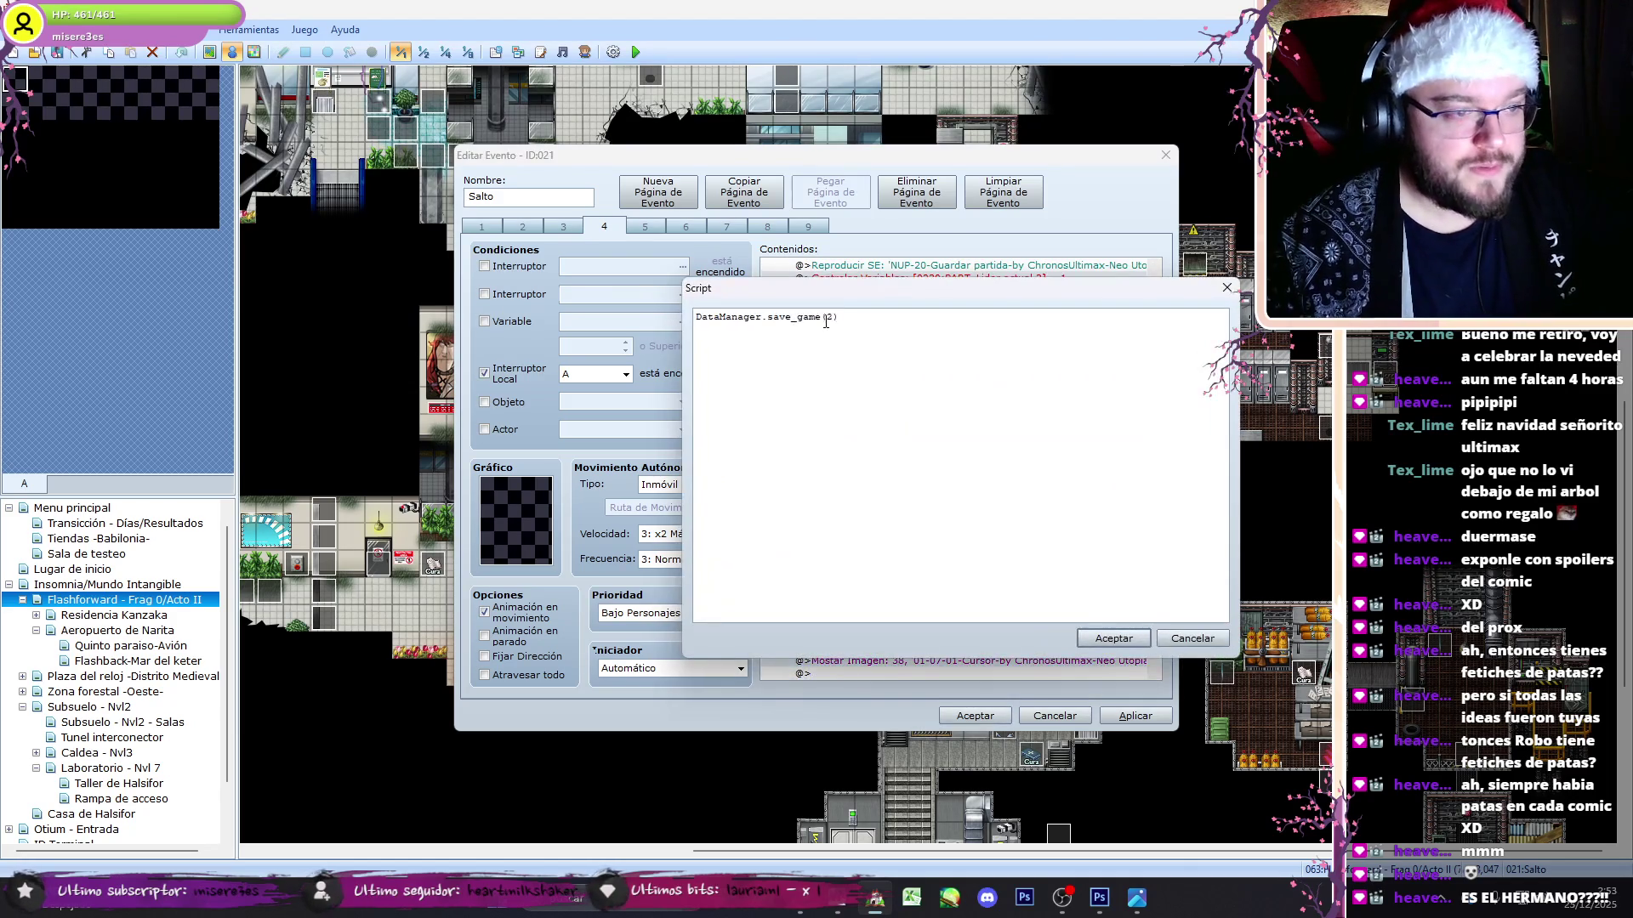
{"action": "left_click", "coordinate": [1100, 634]}
- Replace the save_game(4) block the same way and accept the Salto event
{"action": "scroll", "coordinate": [1161, 523], "scroll_direction": "down", "scroll_amount": 5}
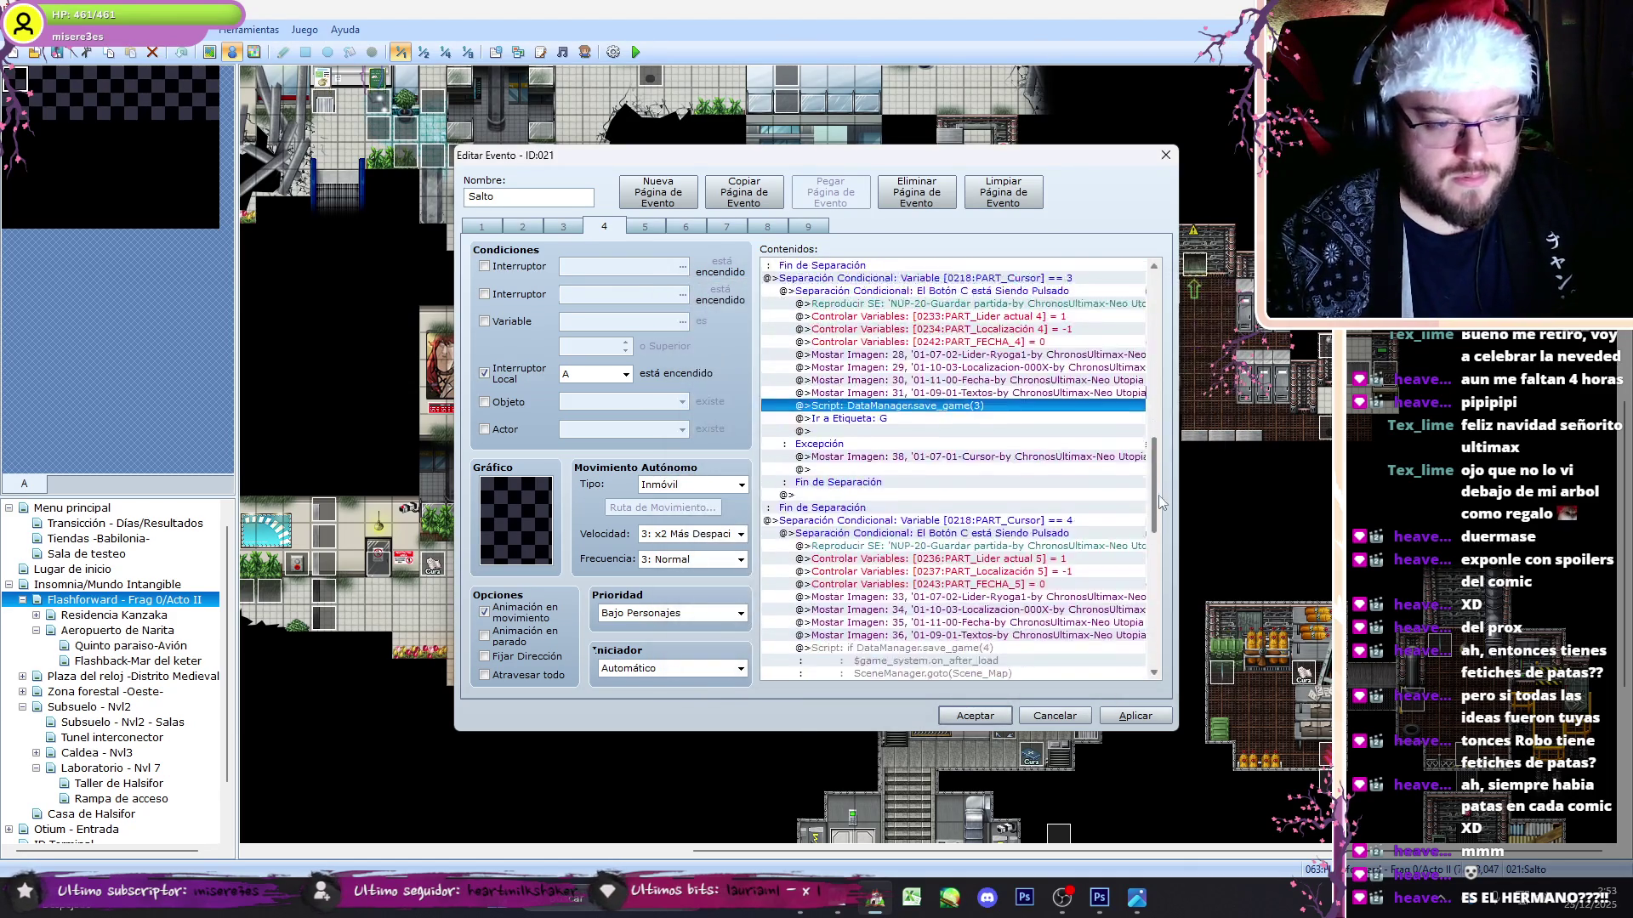
{"action": "left_click", "coordinate": [965, 544]}
{"action": "key", "text": "Delete"}
{"action": "key", "text": "ctrl+v"}
{"action": "double_click", "coordinate": [964, 544]}
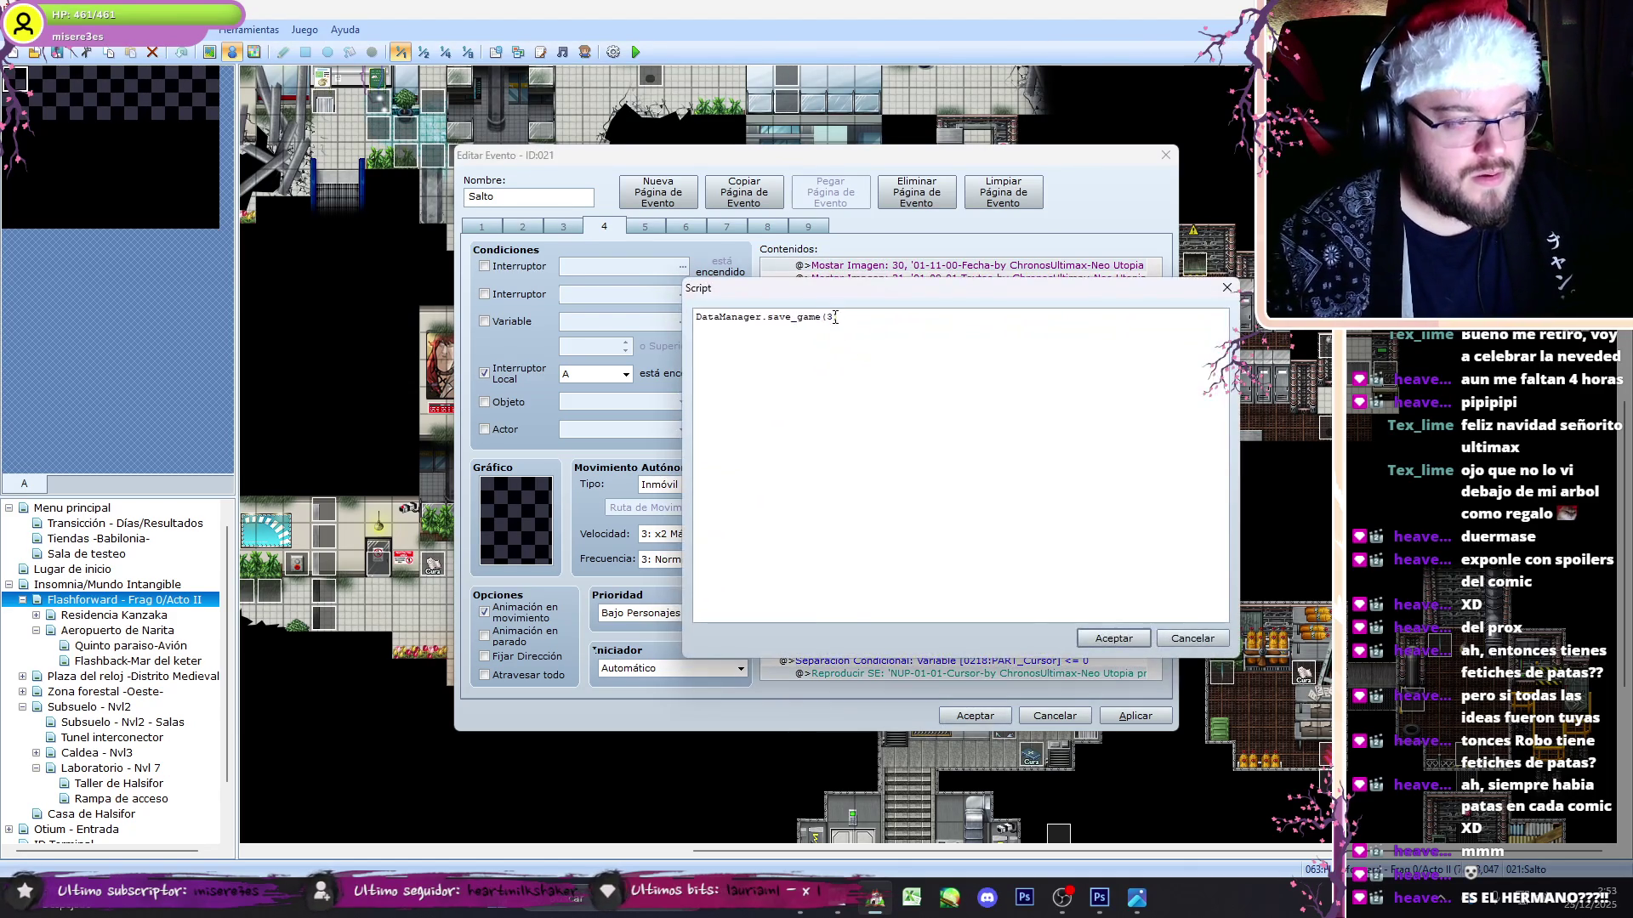
{"action": "left_click", "coordinate": [1113, 638]}
{"action": "scroll", "coordinate": [1173, 587], "scroll_direction": "up", "scroll_amount": 10}
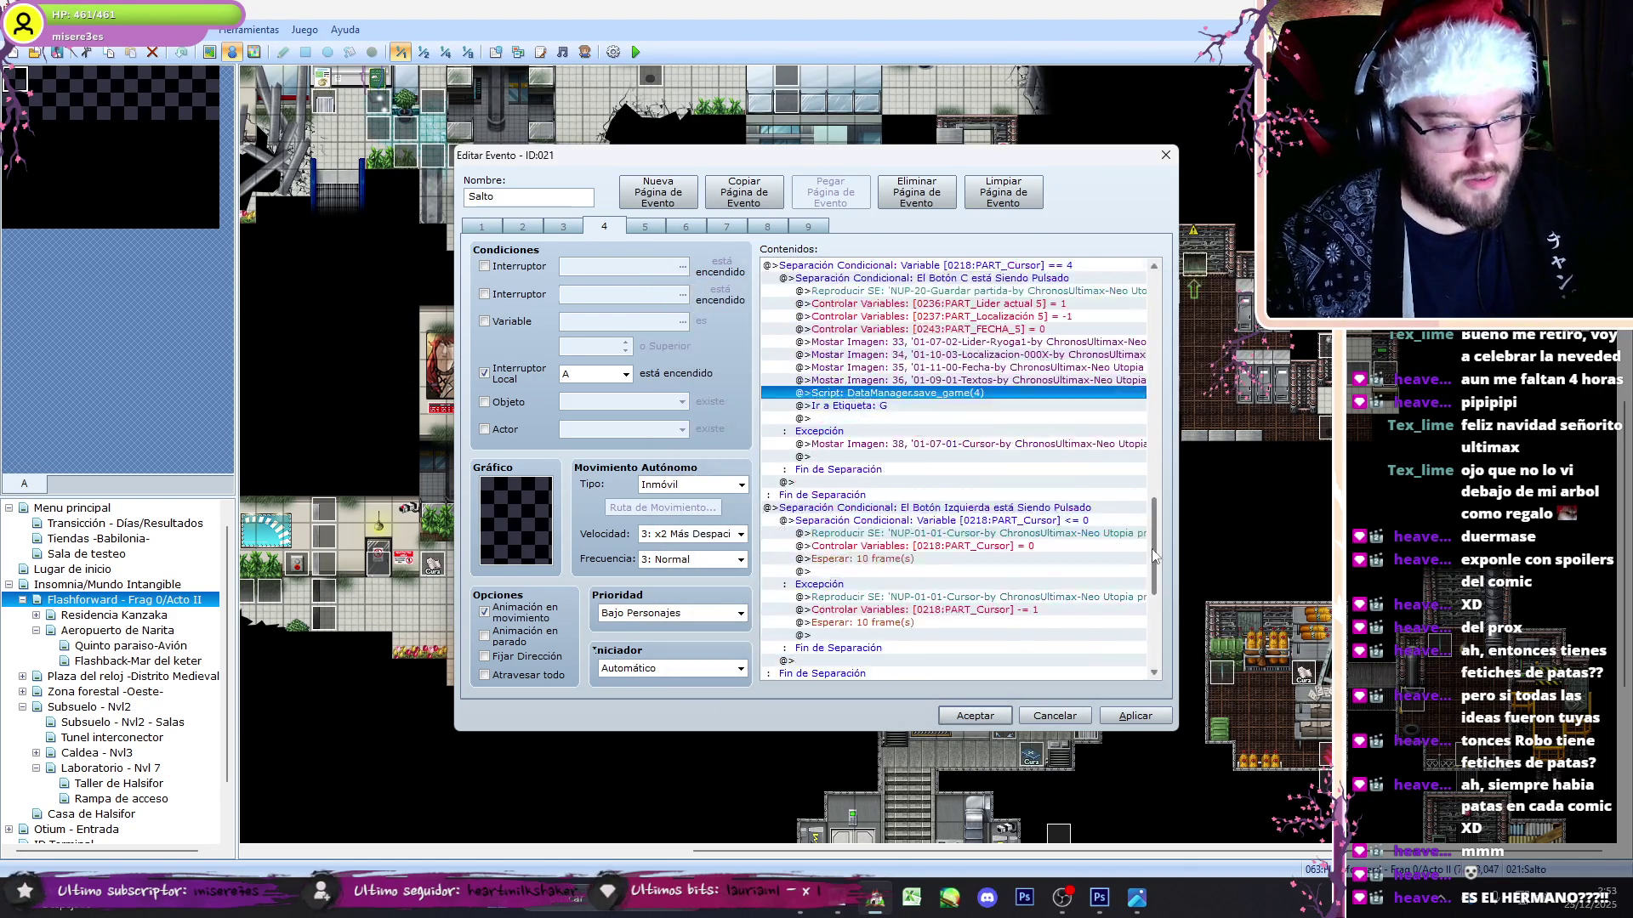
{"action": "left_click", "coordinate": [982, 720]}
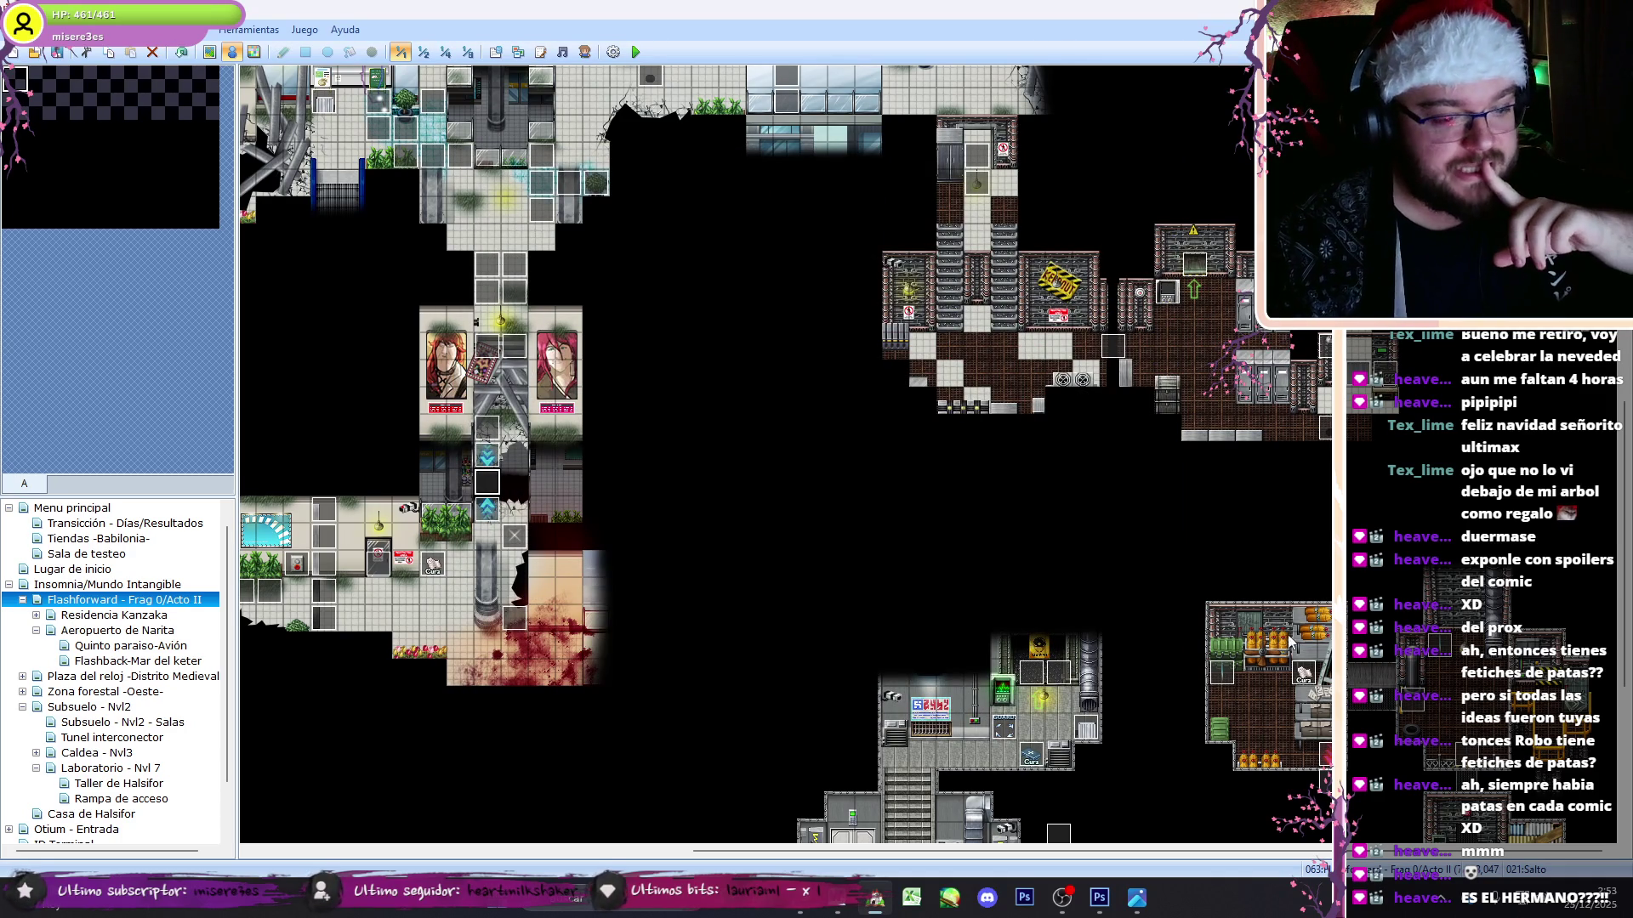
{"action": "scroll", "coordinate": [1115, 724], "scroll_direction": "down", "scroll_amount": 5}
{"action": "left_click_drag", "start_coordinate": [791, 851], "coordinate": [384, 856]}
- On Punto de descanso's page 2, rewrite the first save scripts as plain DataManager.save_game calls, starting with slot 0
{"action": "double_click", "coordinate": [534, 721]}
{"action": "key", "text": "ctrl+Tab"}
{"action": "left_click", "coordinate": [1002, 393]}
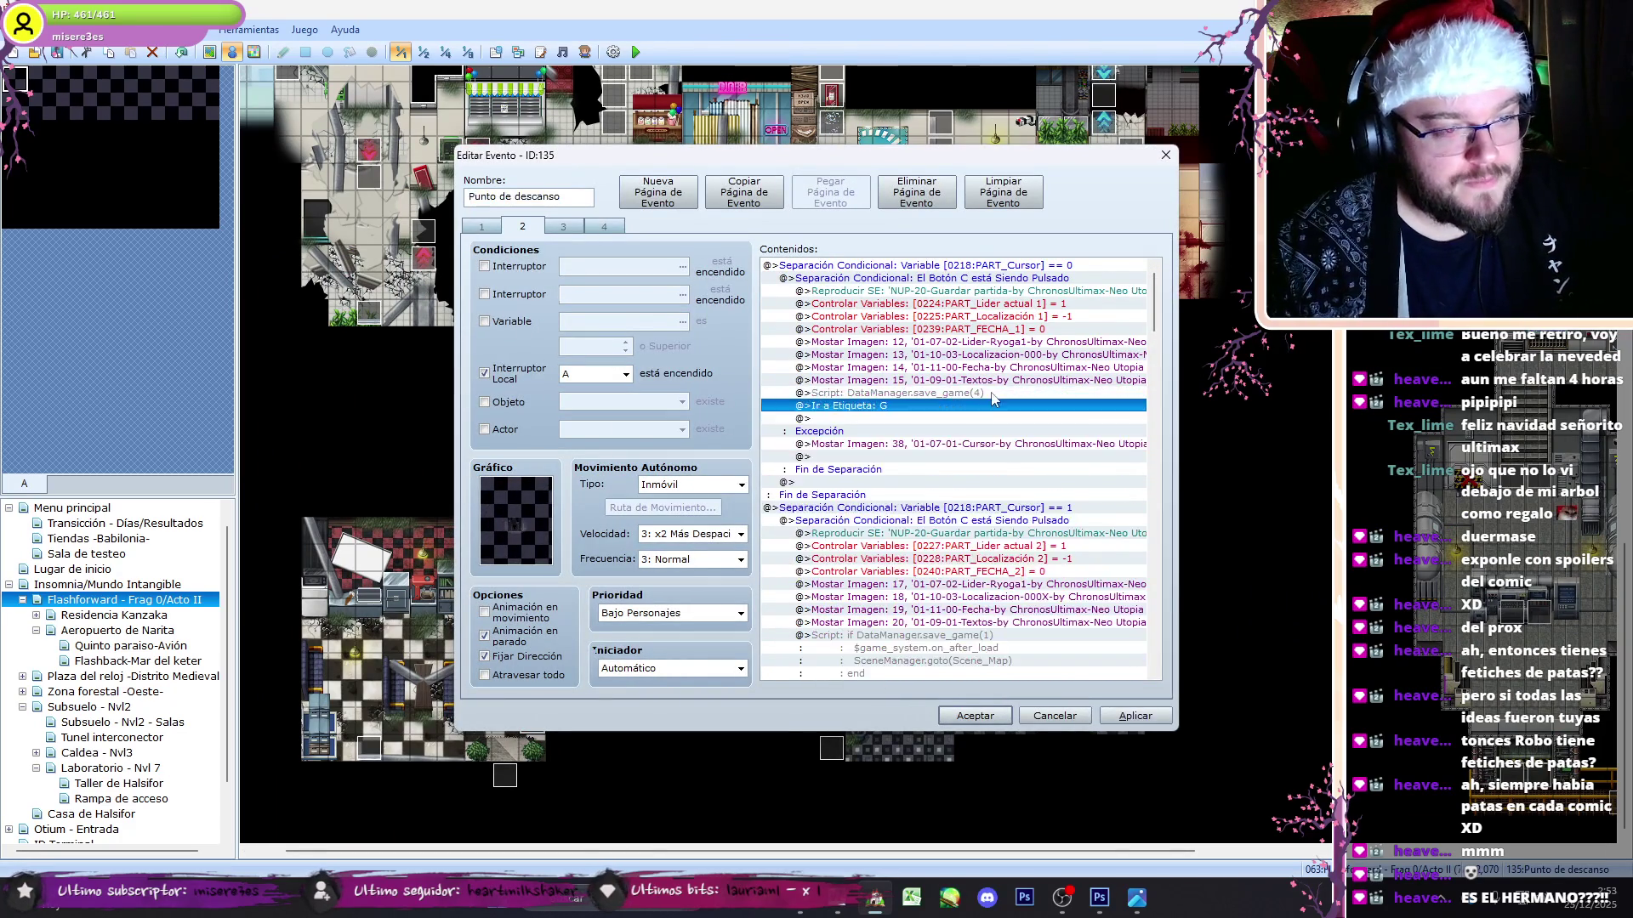
{"action": "double_click", "coordinate": [859, 442]}
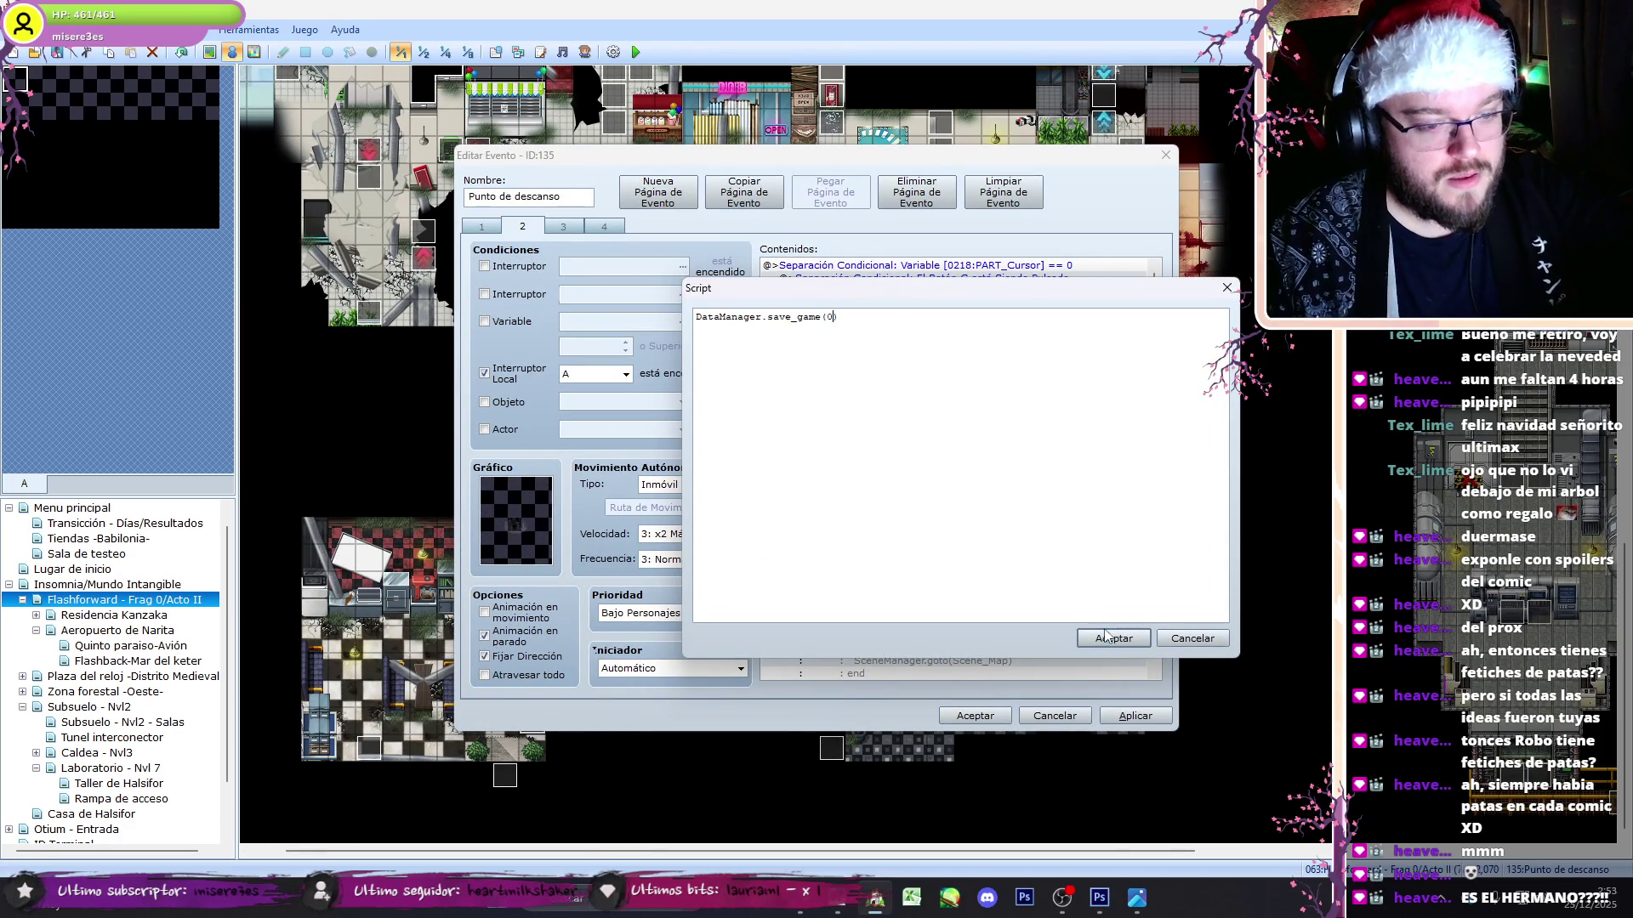
{"action": "left_click", "coordinate": [1103, 634]}
{"action": "scroll", "coordinate": [994, 602], "scroll_direction": "down", "scroll_amount": 1}
{"action": "double_click", "coordinate": [893, 636]}
{"action": "left_click", "coordinate": [1113, 637]}
- Rewrite the next save scripts as plain calls, including DataManager.save_game(3)
{"action": "scroll", "coordinate": [991, 425], "scroll_direction": "up", "scroll_amount": 5}
{"action": "left_click", "coordinate": [990, 356]}
{"action": "scroll", "coordinate": [991, 357], "scroll_direction": "up", "scroll_amount": 1}
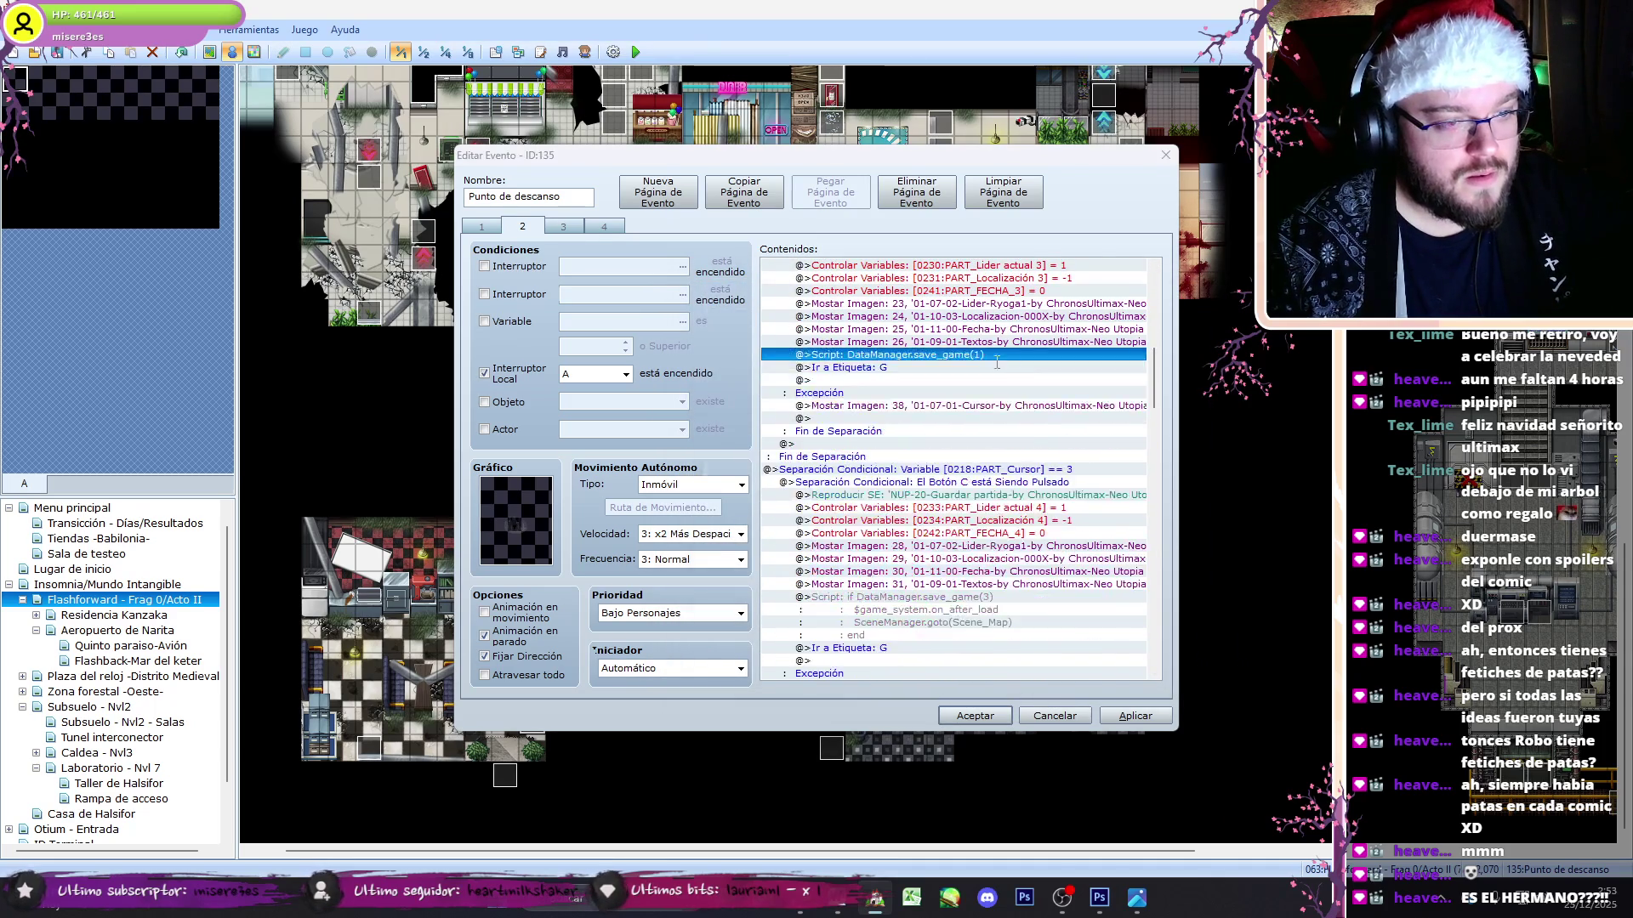
{"action": "double_click", "coordinate": [991, 356]}
{"action": "type", "text": "3"}
{"action": "left_click", "coordinate": [1113, 638]}
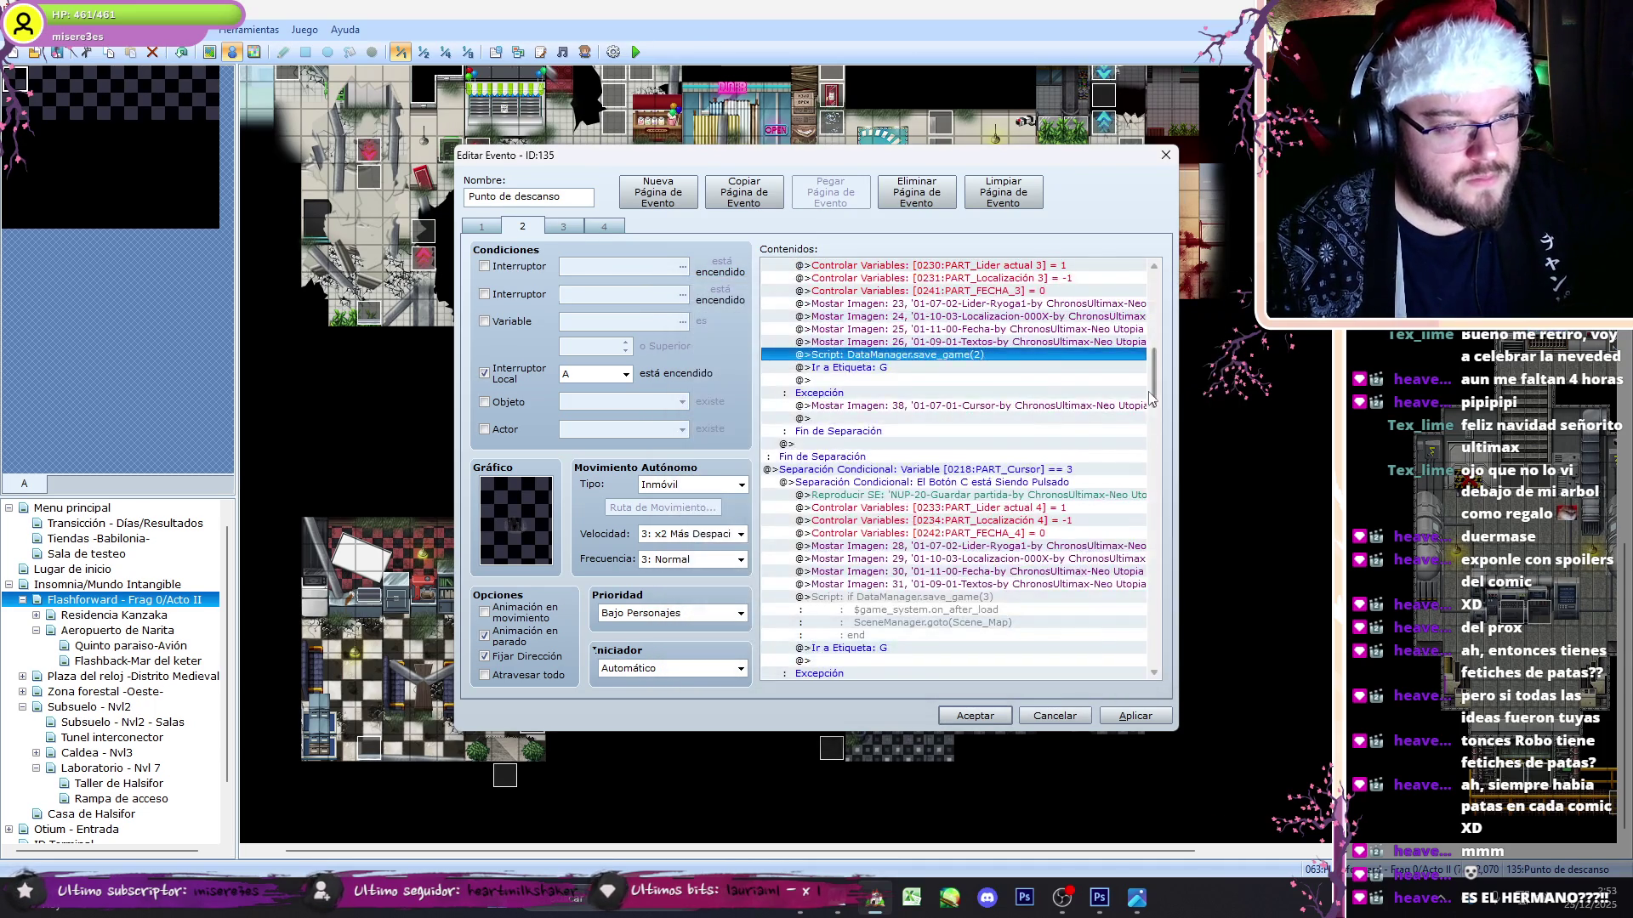
{"action": "scroll", "coordinate": [990, 426], "scroll_direction": "up", "scroll_amount": 2}
{"action": "left_click", "coordinate": [991, 507]}
{"action": "double_click", "coordinate": [990, 495]}
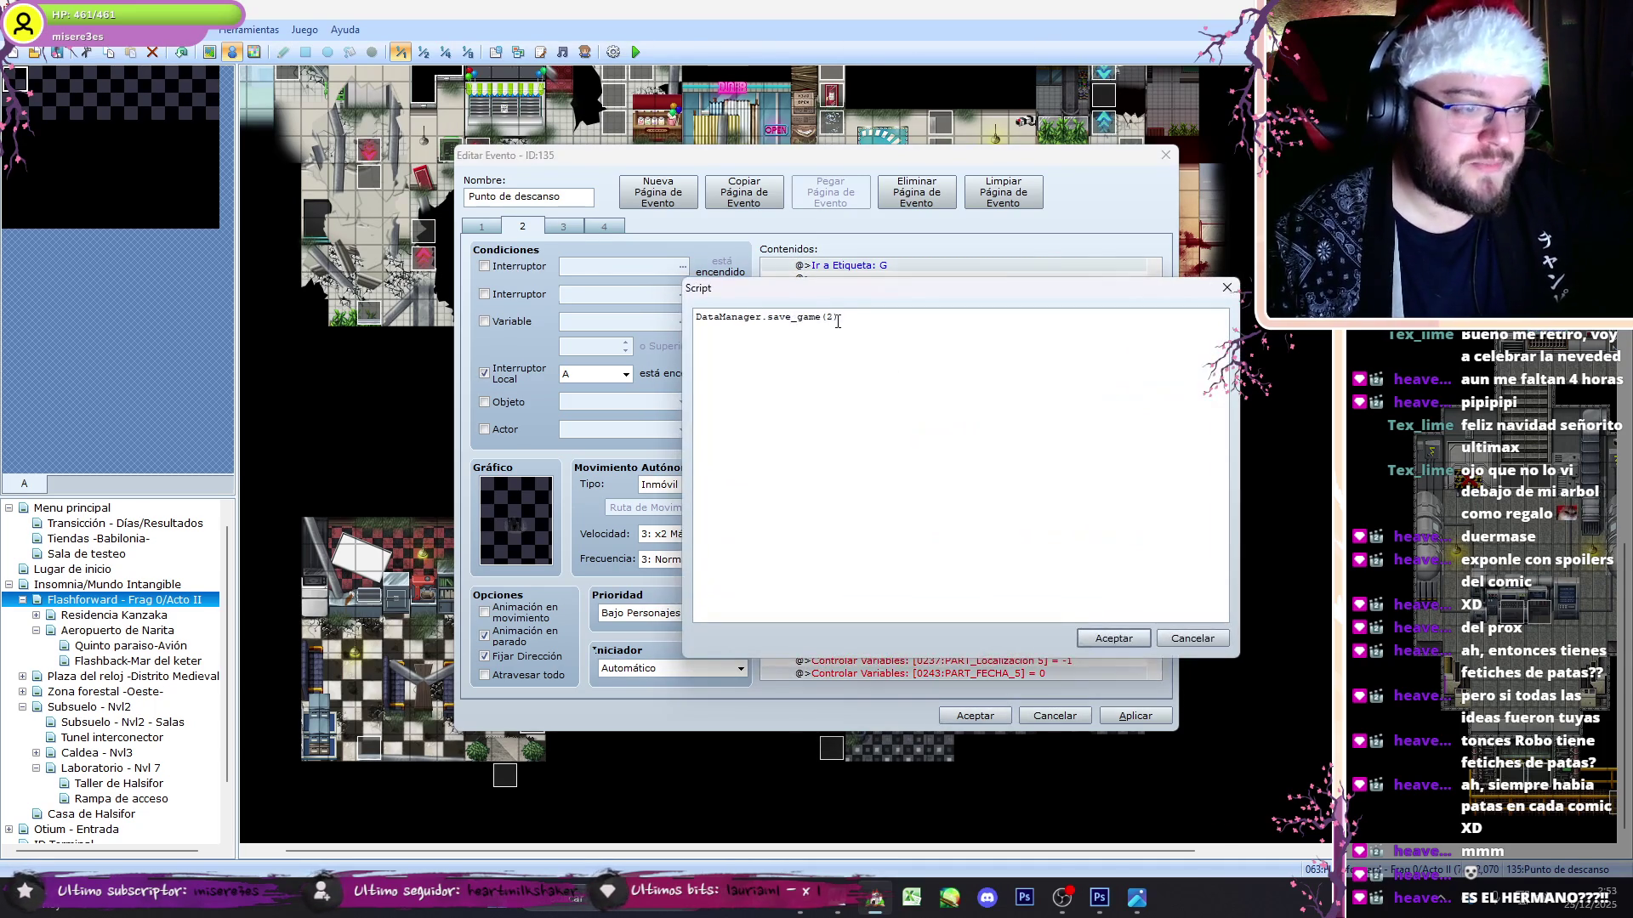
{"action": "left_click", "coordinate": [1114, 638]}
- Replace the if-wrapped slot 4 script with plain DataManager.save_game(4), check pages 3 and 4, and apply with Aceptar
{"action": "scroll", "coordinate": [1167, 453], "scroll_direction": "down", "scroll_amount": 5}
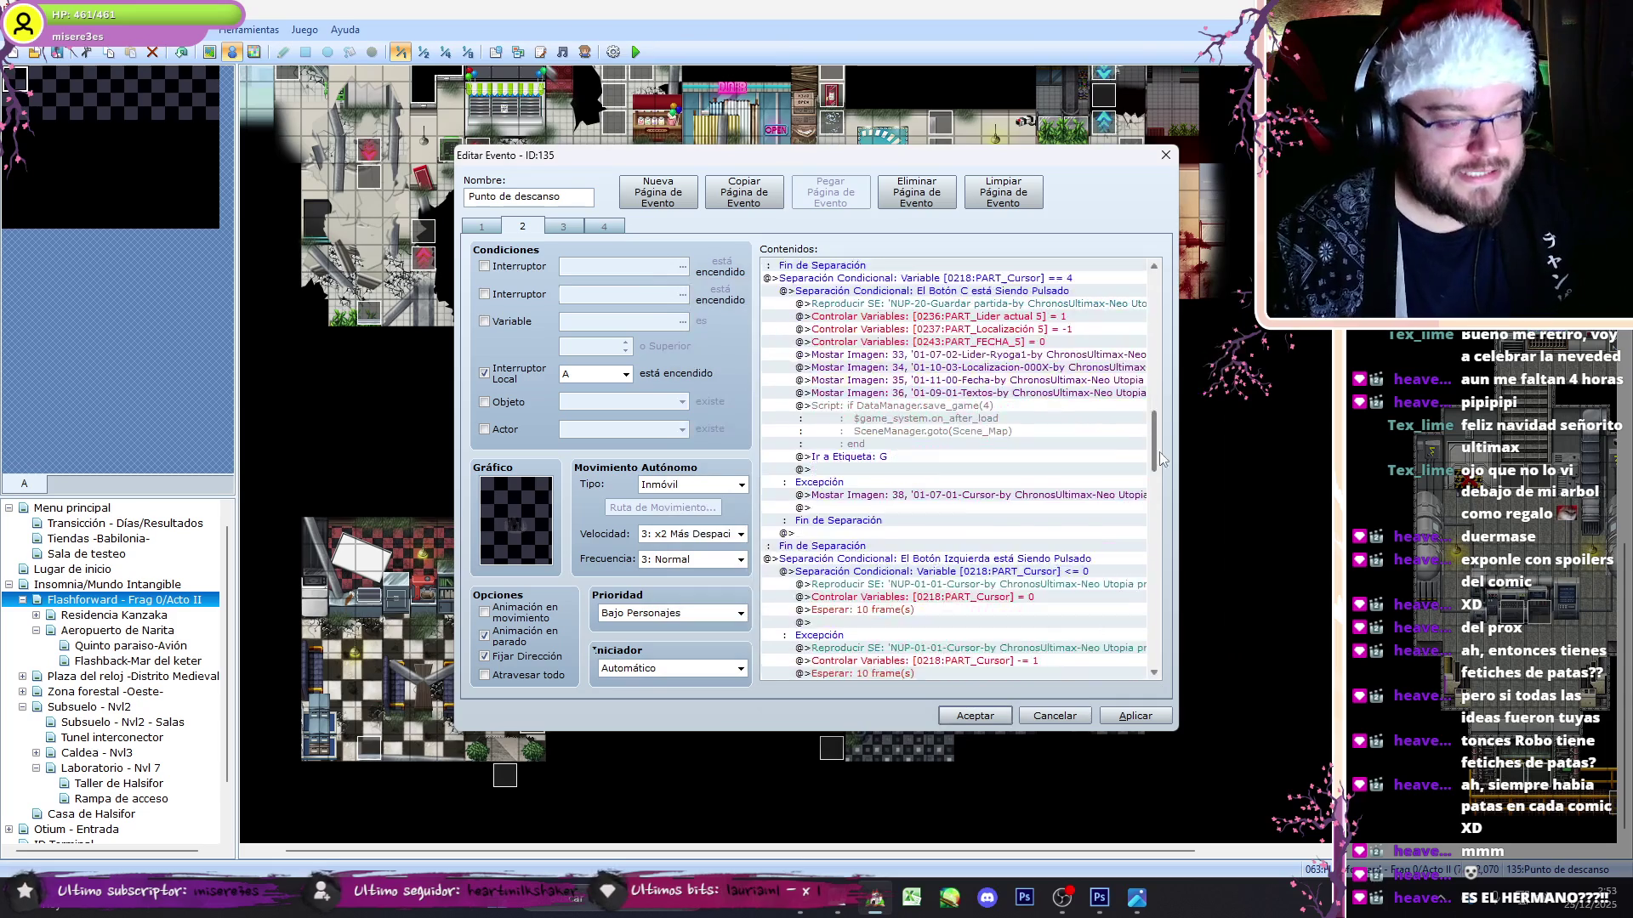
{"action": "scroll", "coordinate": [1155, 434], "scroll_direction": "up", "scroll_amount": 6}
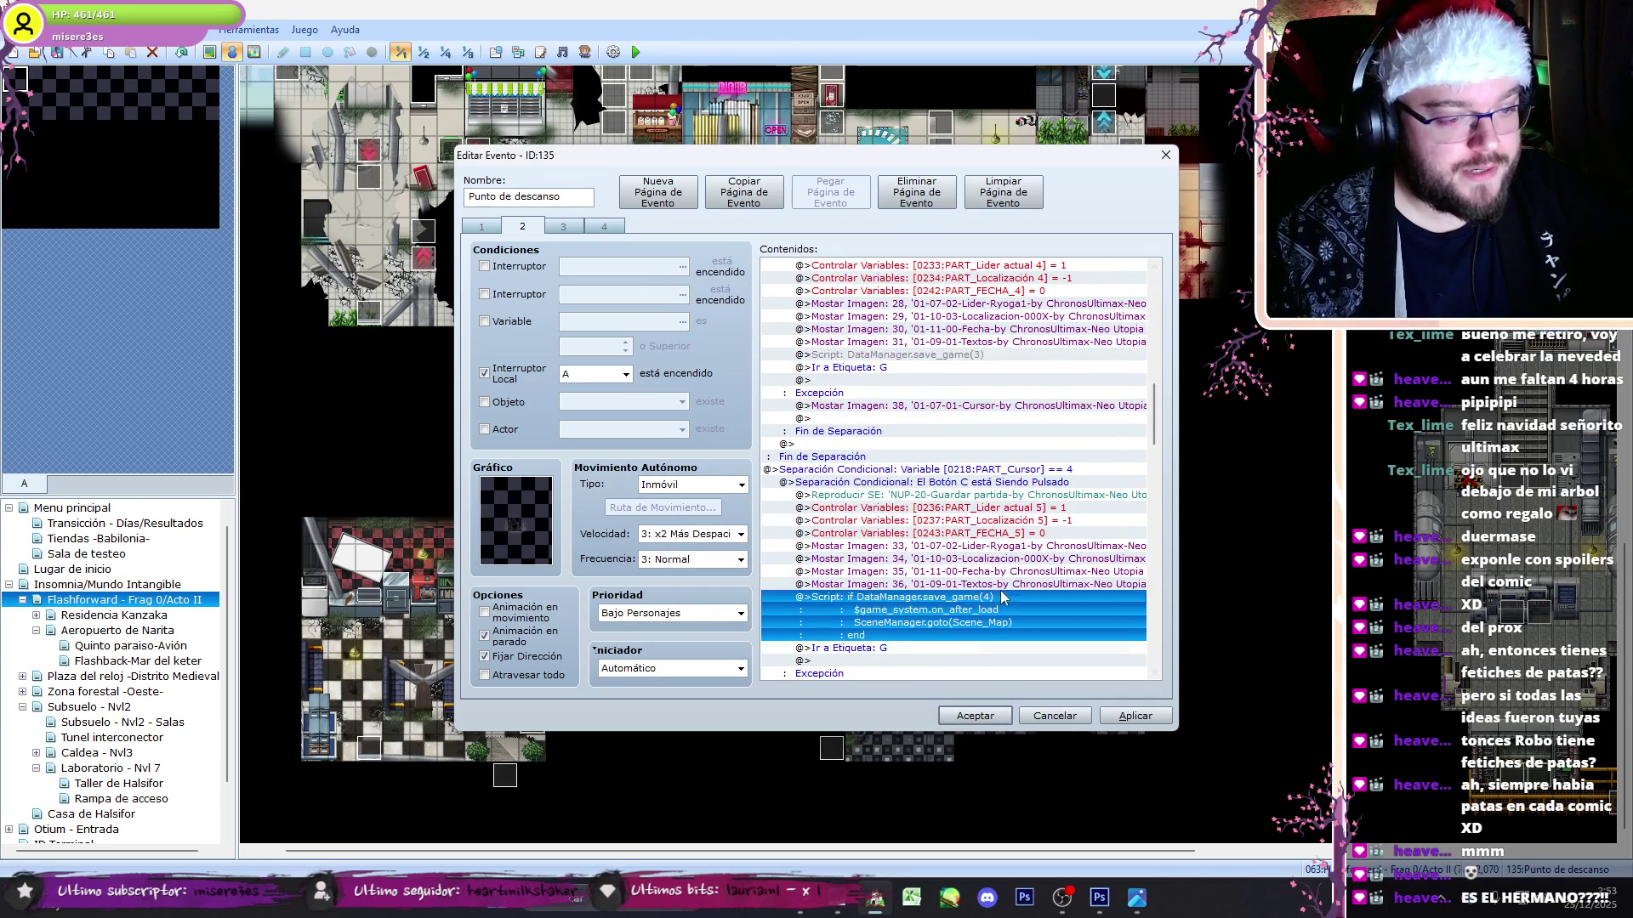
{"action": "double_click", "coordinate": [846, 355]}
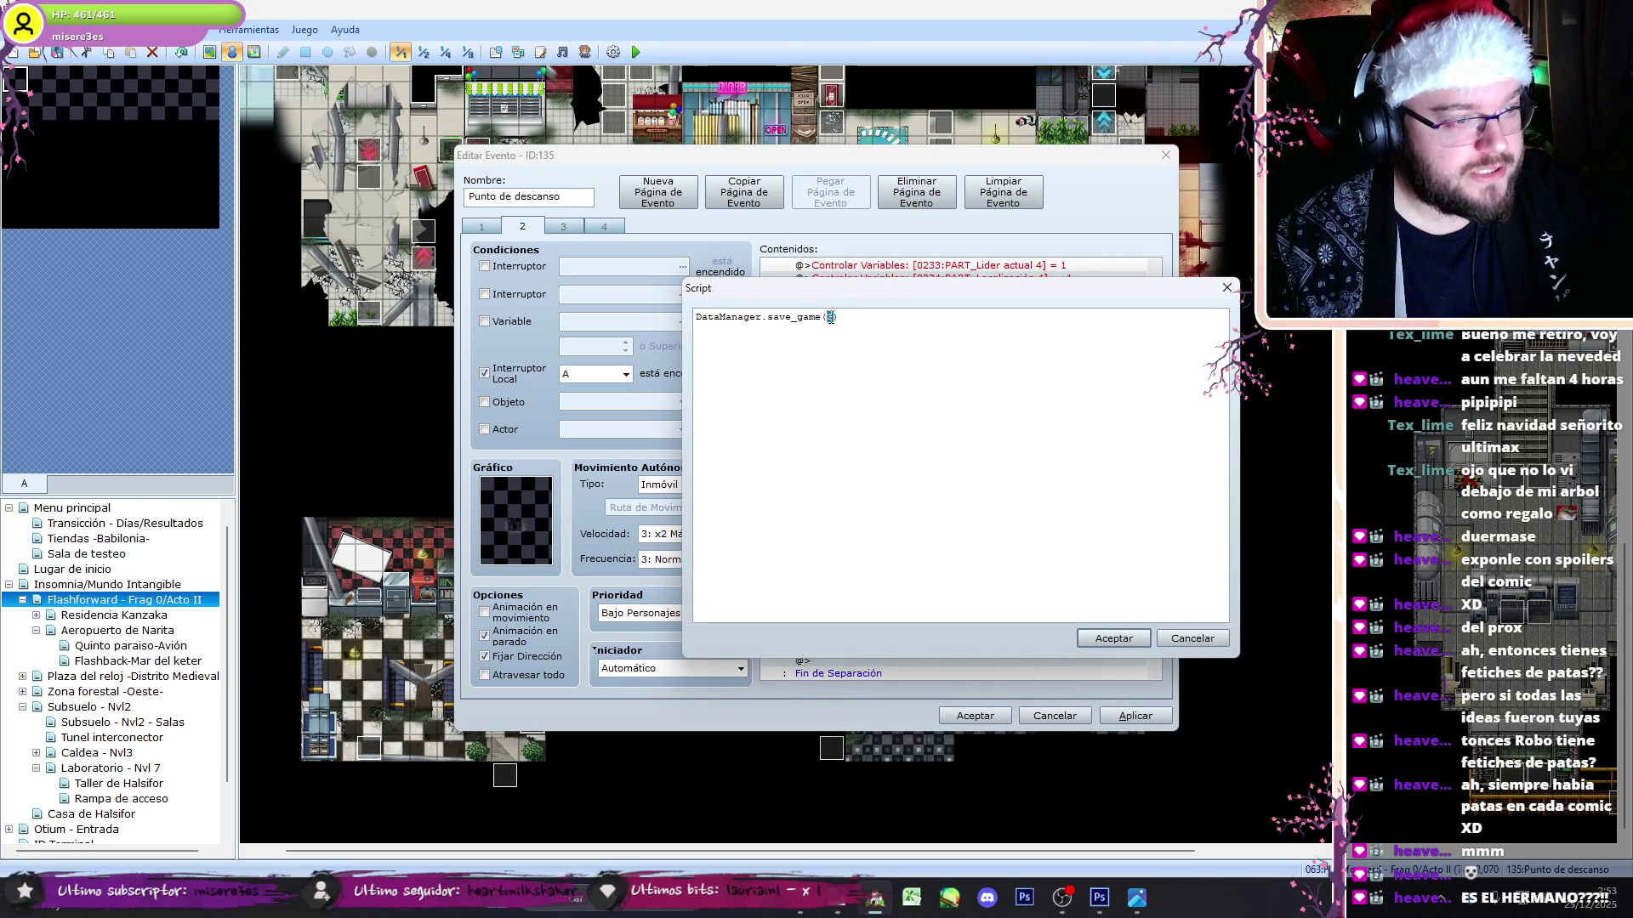
{"action": "left_click", "coordinate": [1114, 638]}
{"action": "scroll", "coordinate": [1153, 477], "scroll_direction": "up", "scroll_amount": 20}
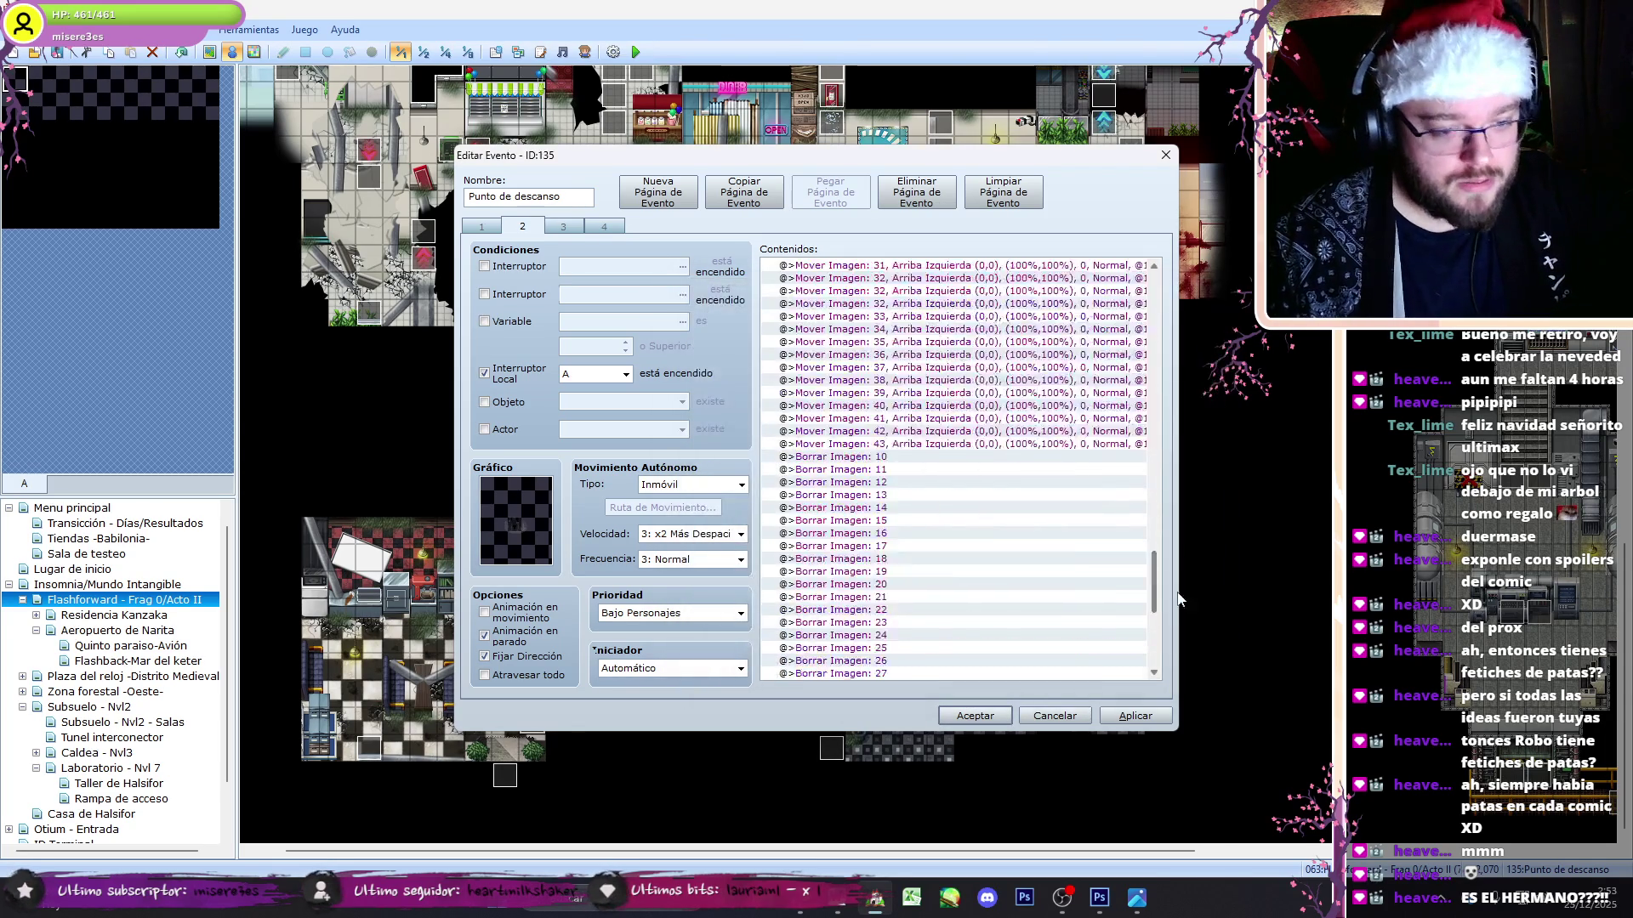
{"action": "left_click", "coordinate": [565, 226]}
{"action": "left_click", "coordinate": [601, 226]}
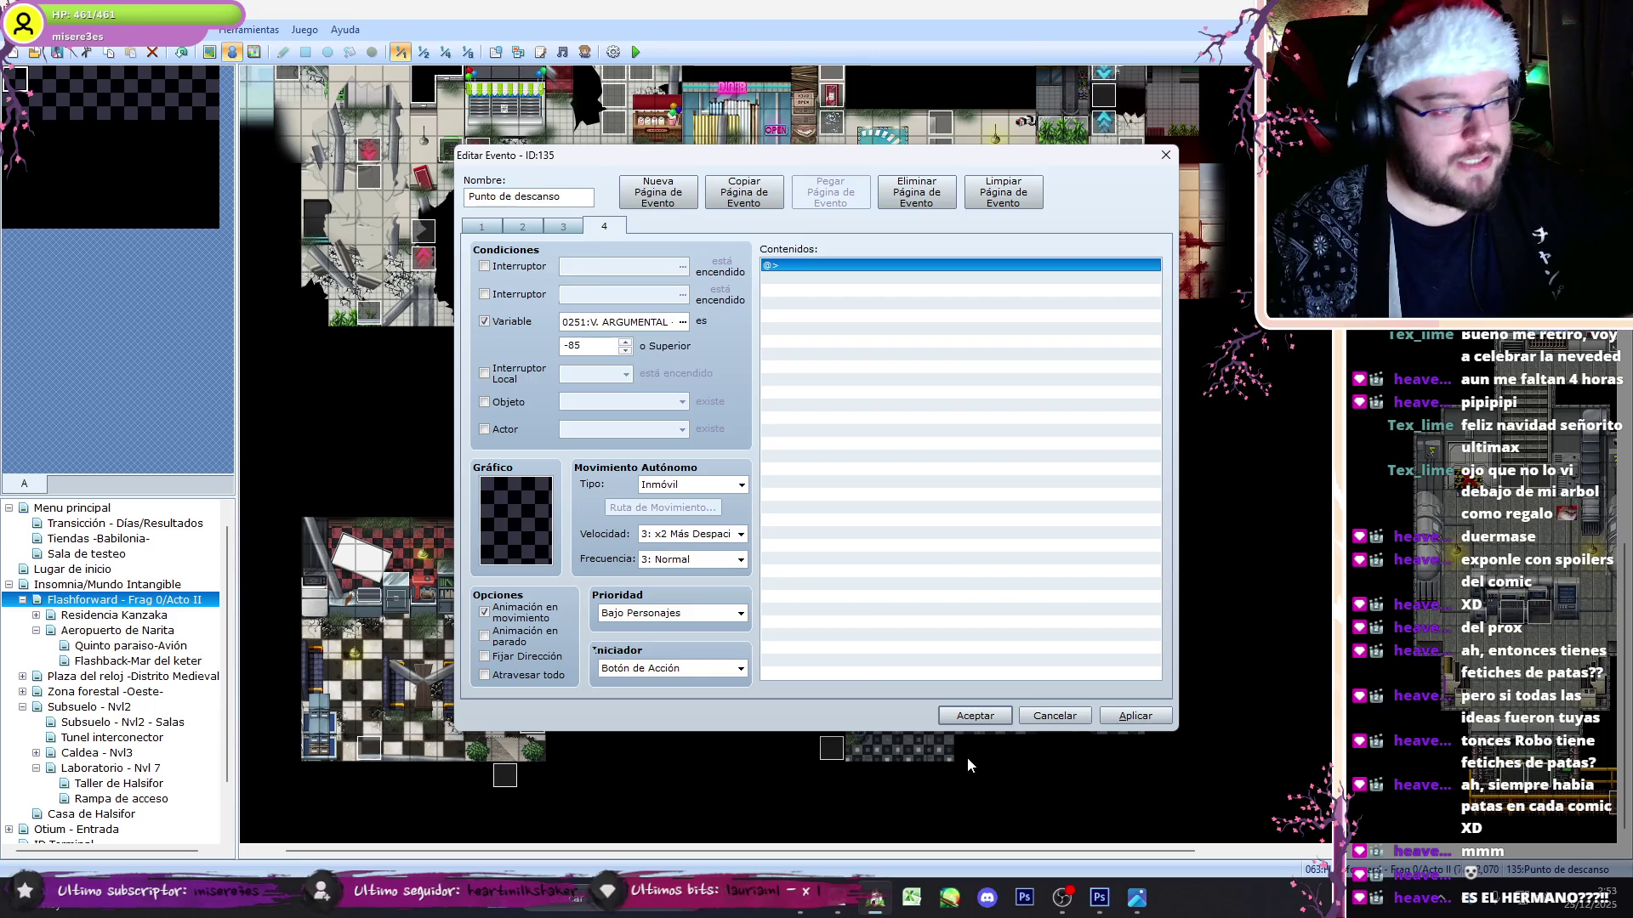
{"action": "left_click", "coordinate": [975, 715]}
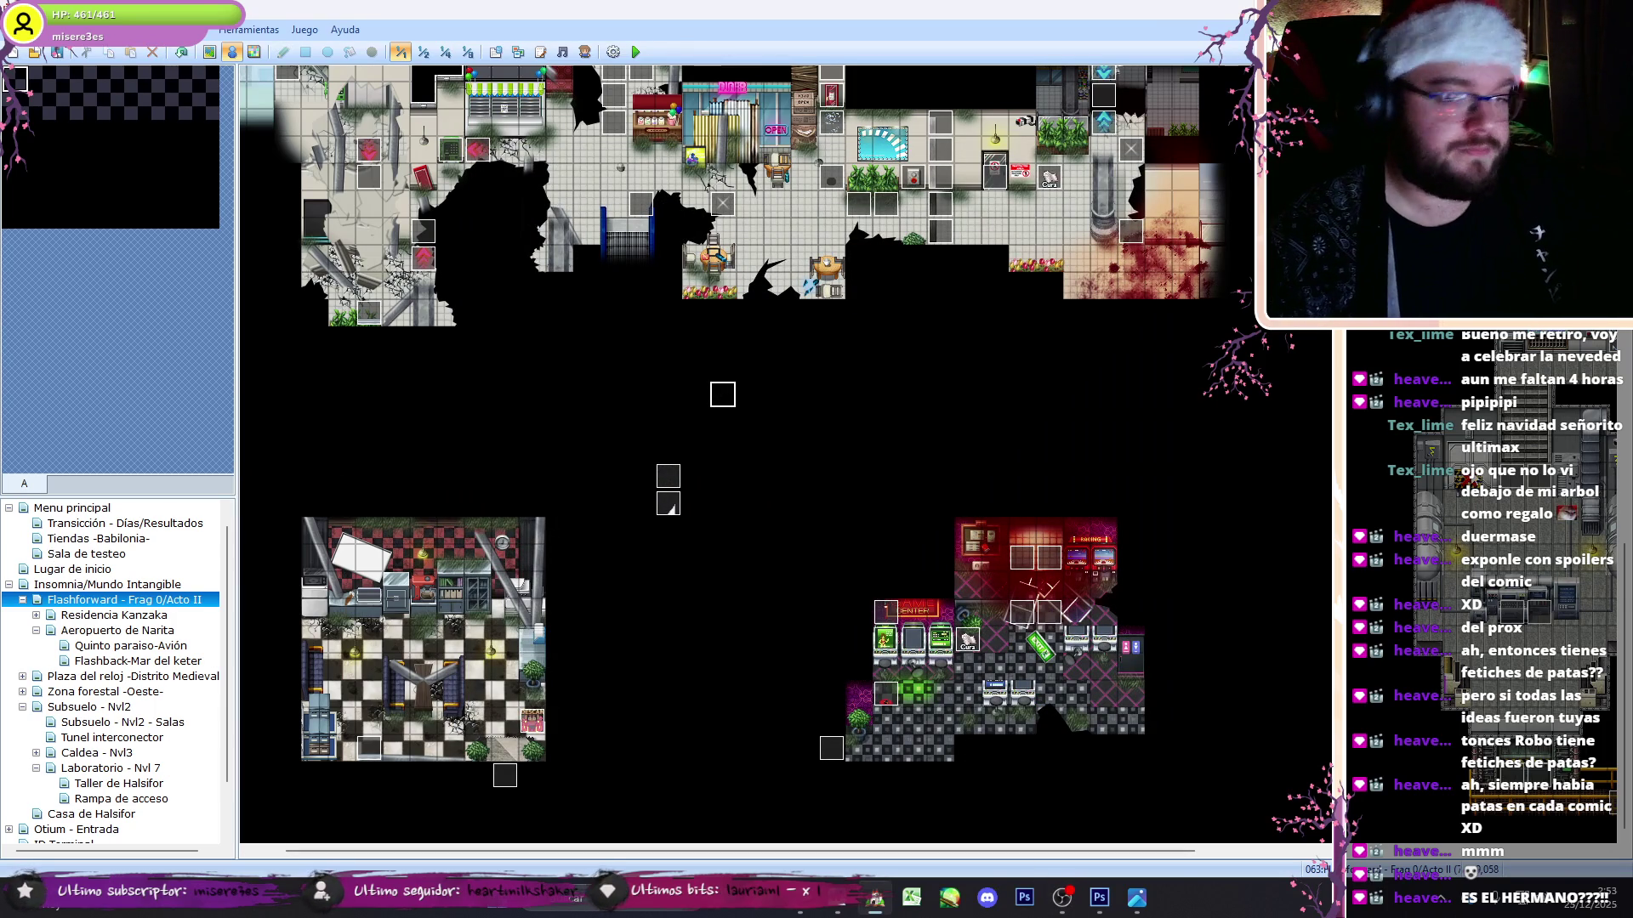
- Look through puzzle event 018's pages on the Flashforward map, then switch to the Aeropuerto de Narita map
{"action": "scroll", "coordinate": [722, 394], "scroll_direction": "down", "scroll_amount": 10}
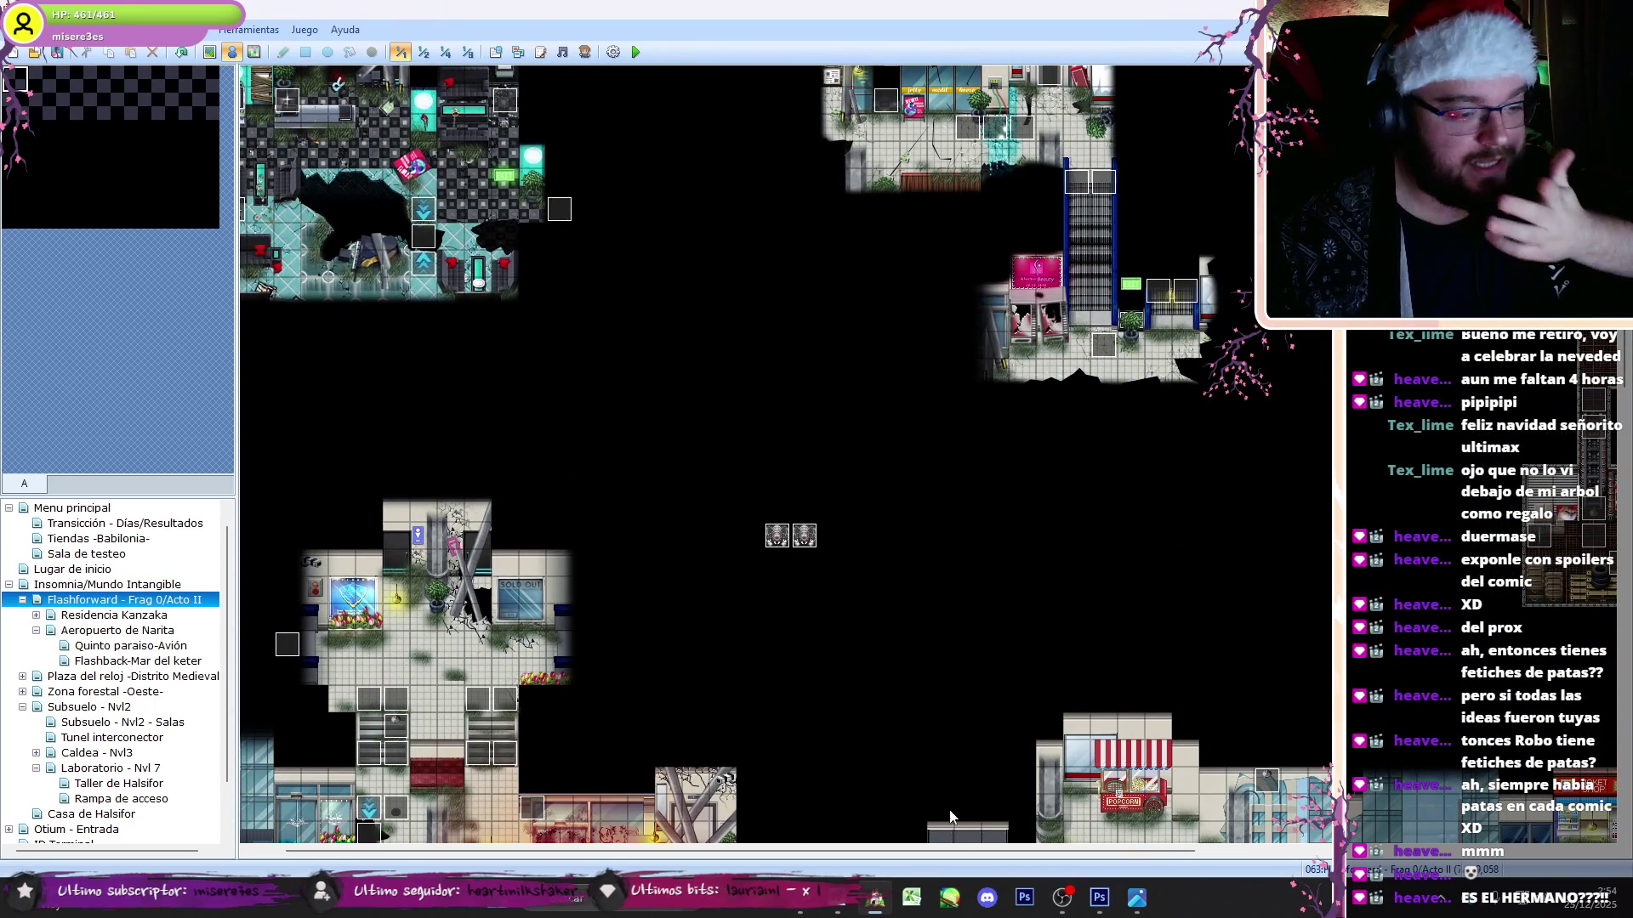
{"action": "left_click_drag", "start_coordinate": [955, 848], "coordinate": [1426, 814]}
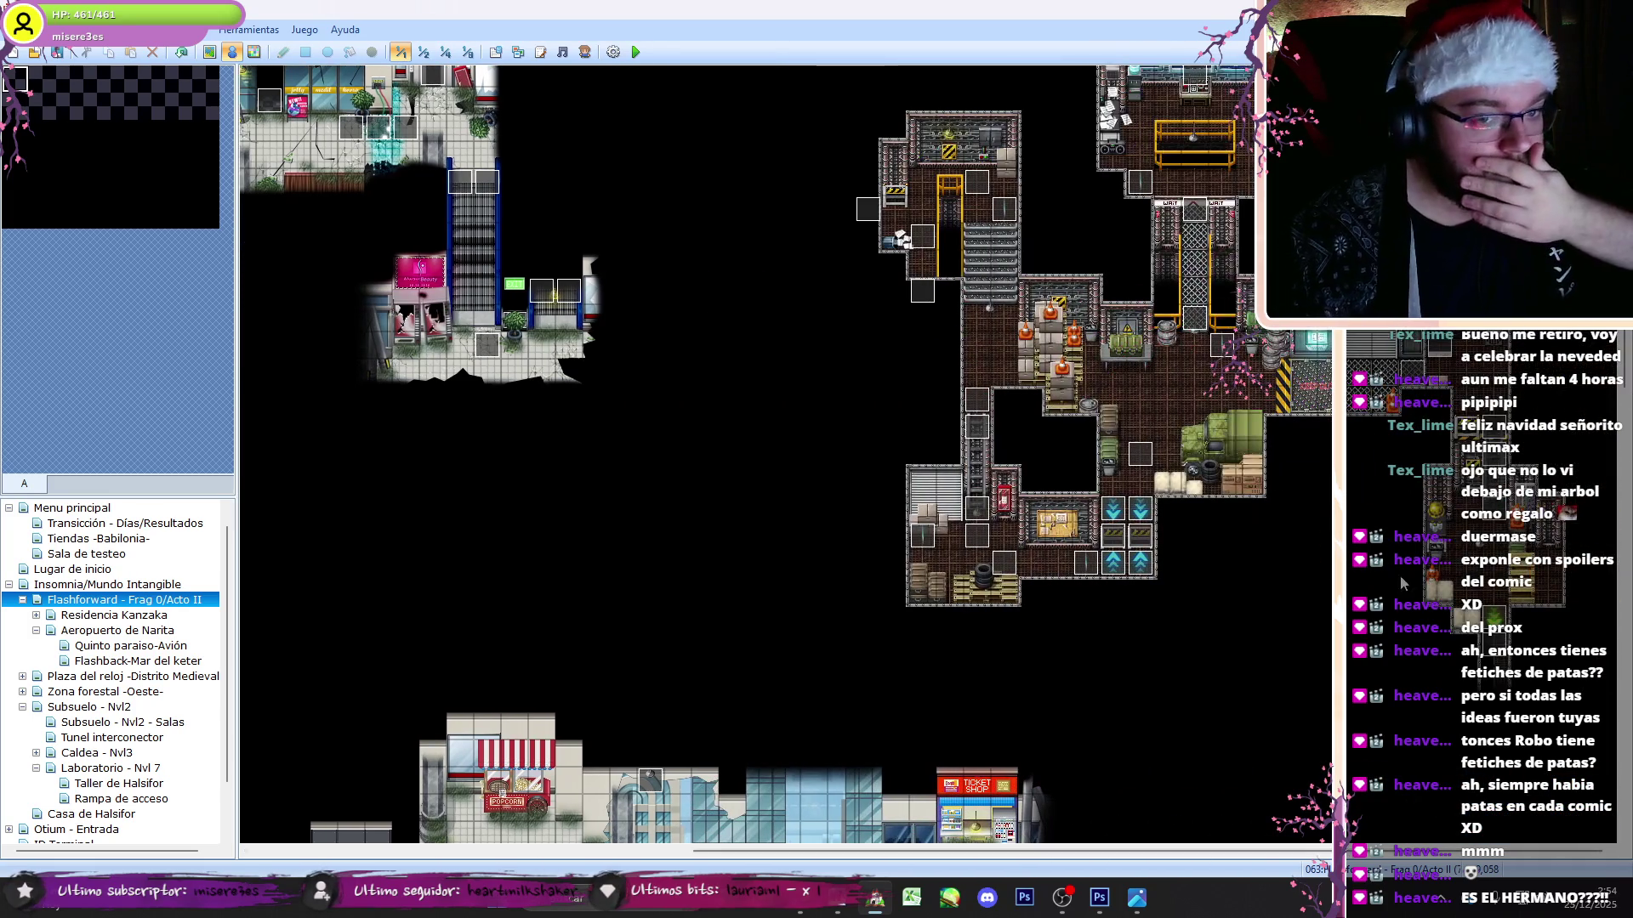
{"action": "scroll", "coordinate": [1165, 167], "scroll_direction": "up", "scroll_amount": 2}
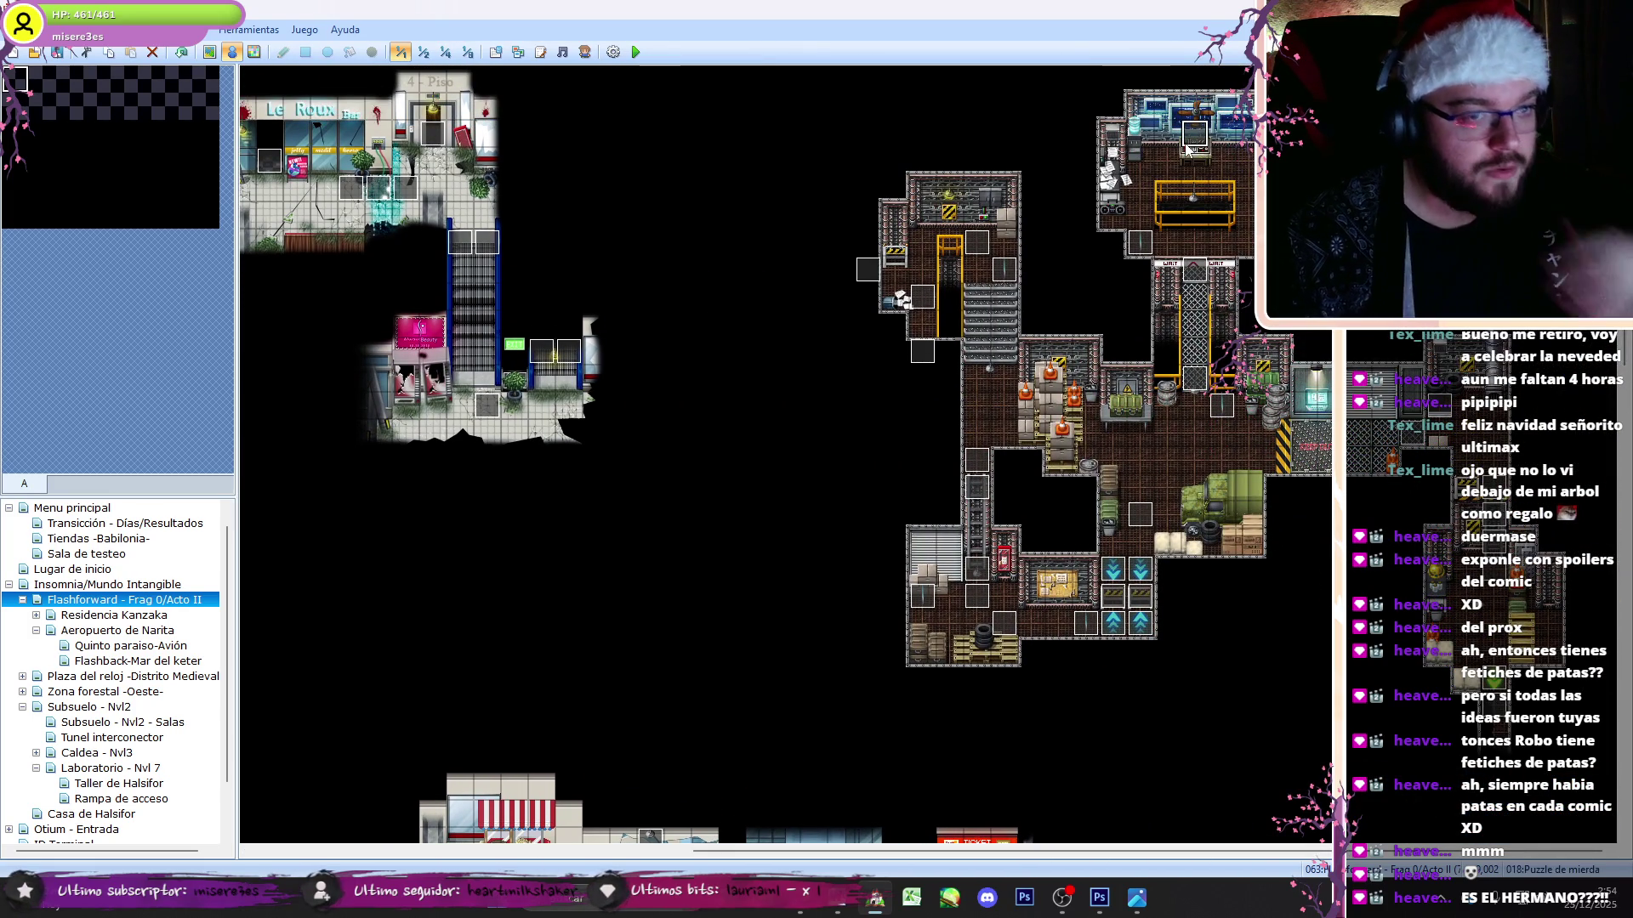
{"action": "double_click", "coordinate": [1188, 149]}
{"action": "key", "text": "ctrl+Tab"}
{"action": "key", "text": "ctrl+Tab"}
{"action": "key", "text": "ctrl+Tab"}
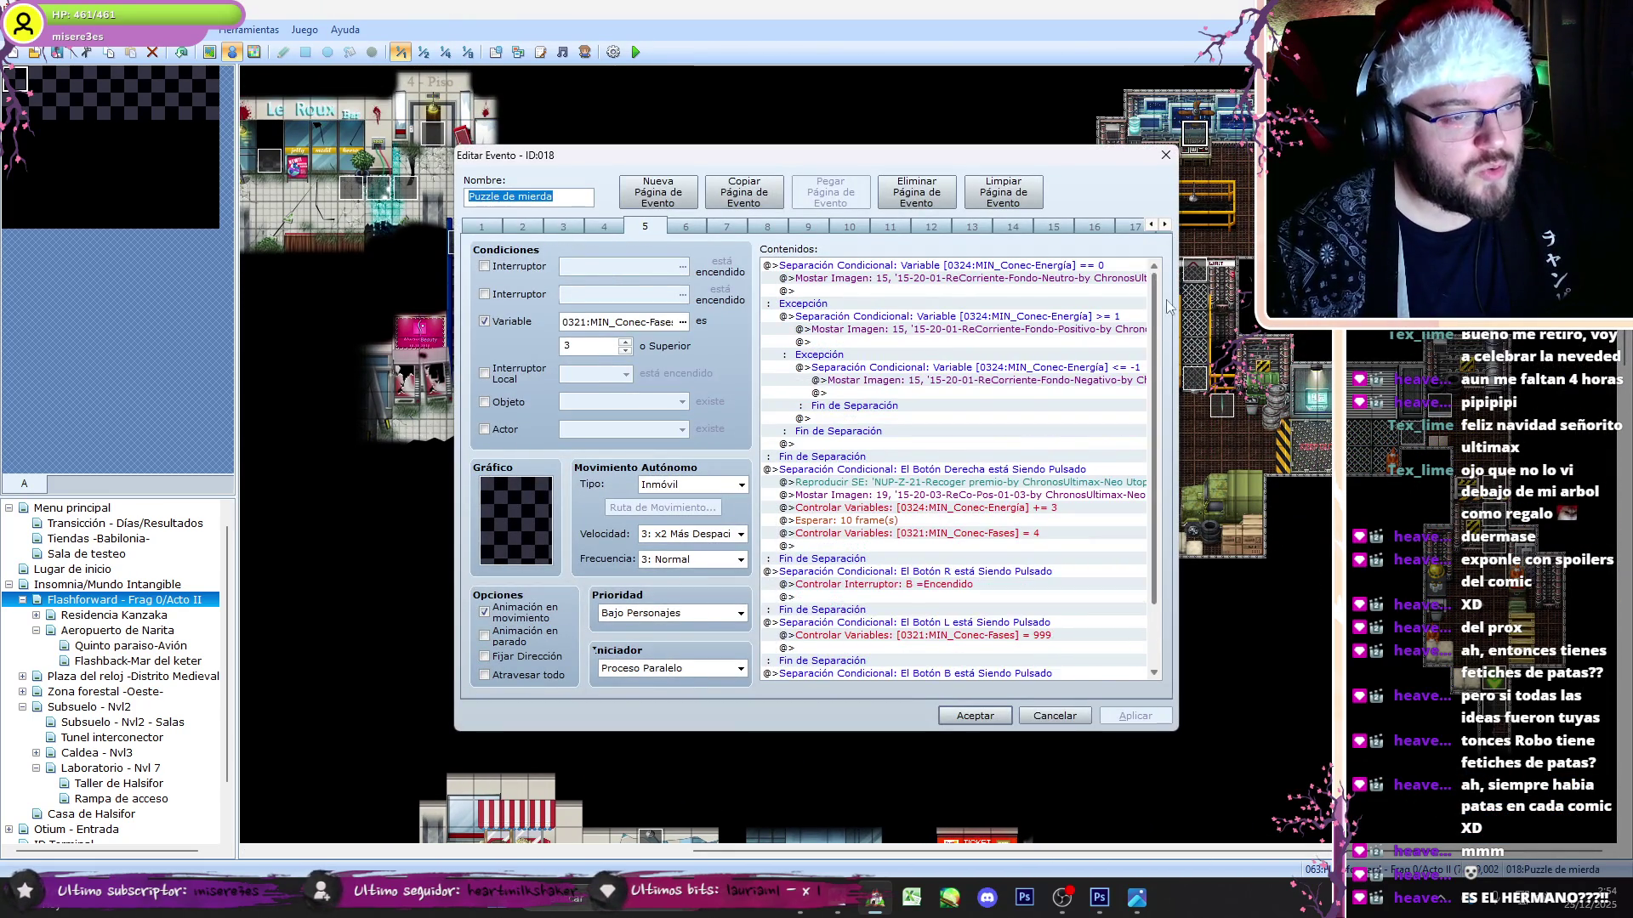
{"action": "left_click", "coordinate": [1166, 155]}
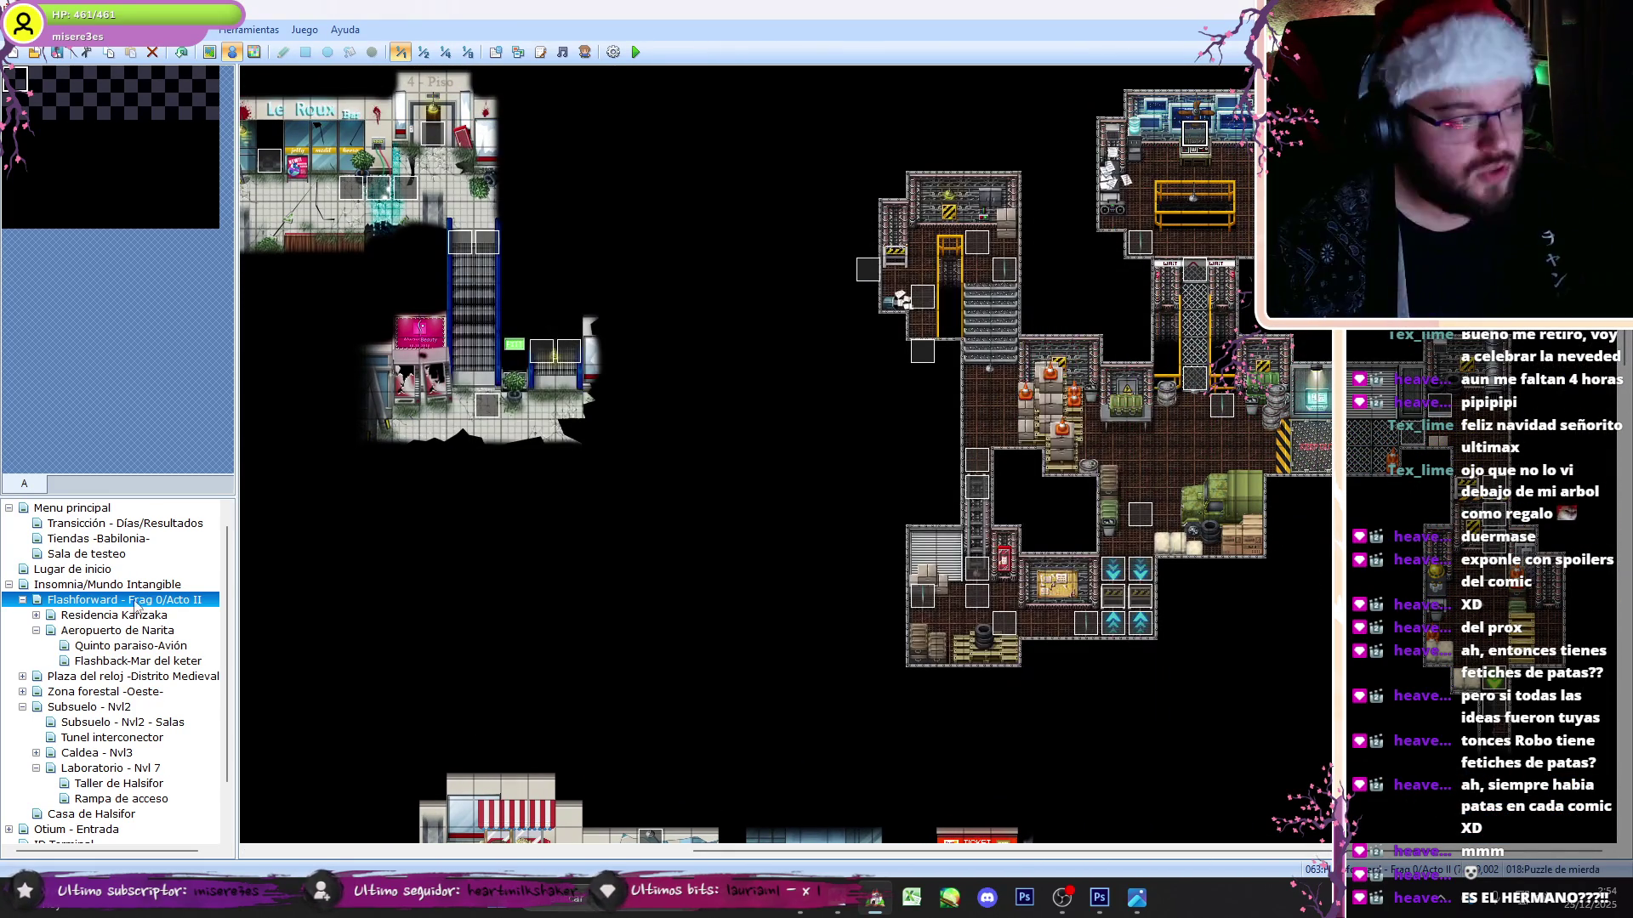
{"action": "left_click", "coordinate": [78, 636]}
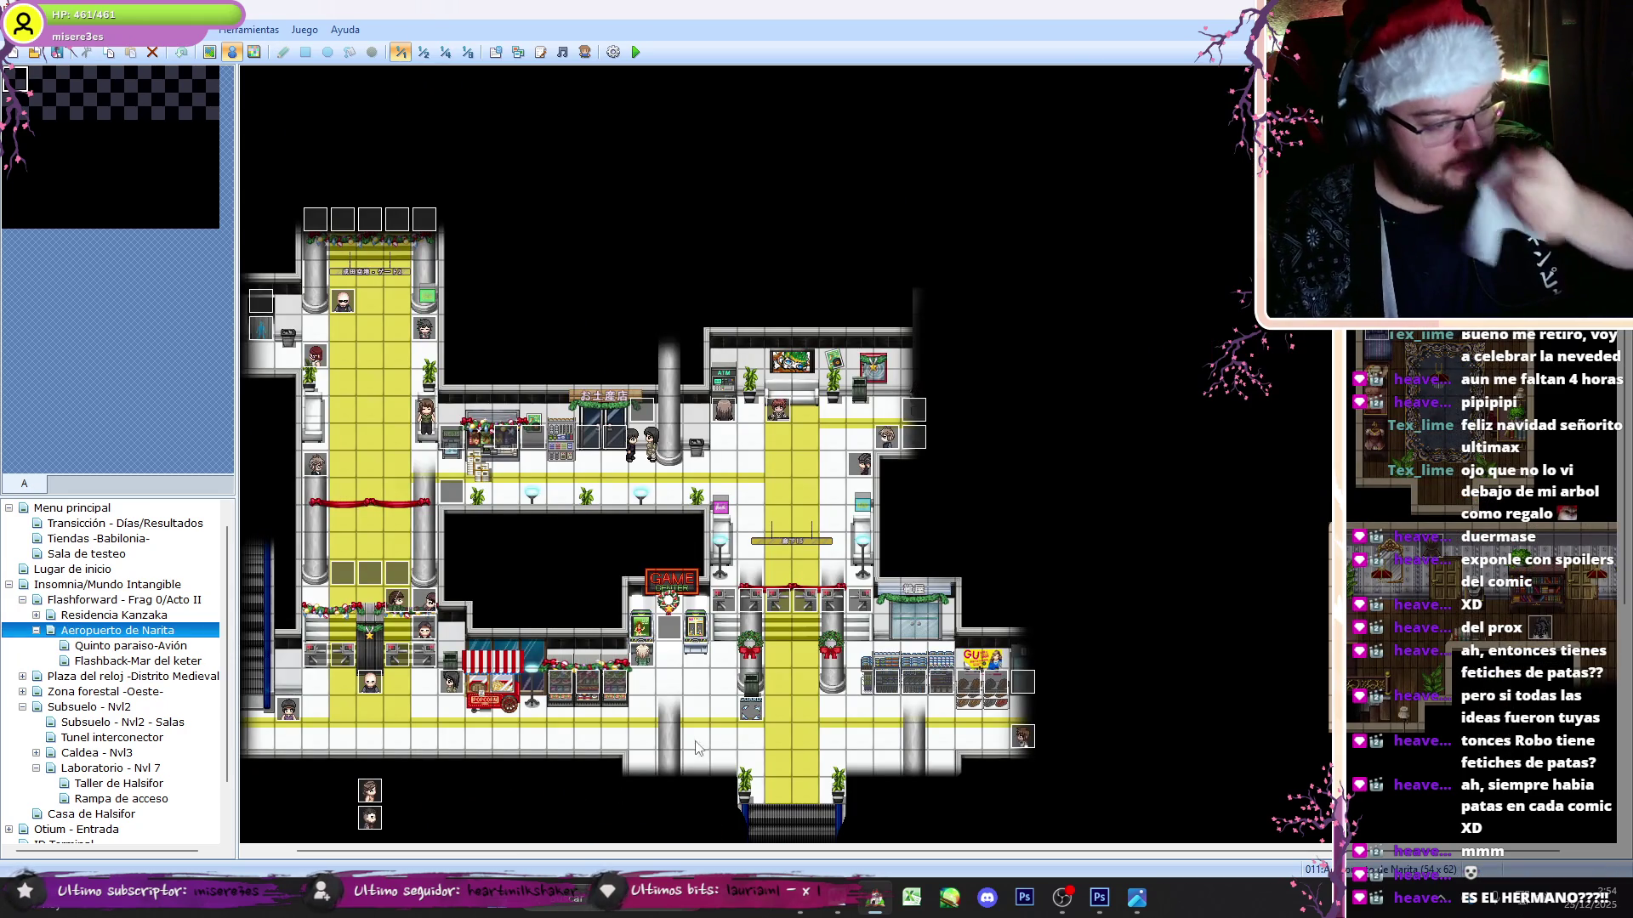
- On Punto de guardado's page 3, confirm plain save scripts for slots 0 and 1
{"action": "double_click", "coordinate": [750, 717]}
{"action": "key", "text": "ctrl+Tab"}
{"action": "key", "text": "ctrl+Tab"}
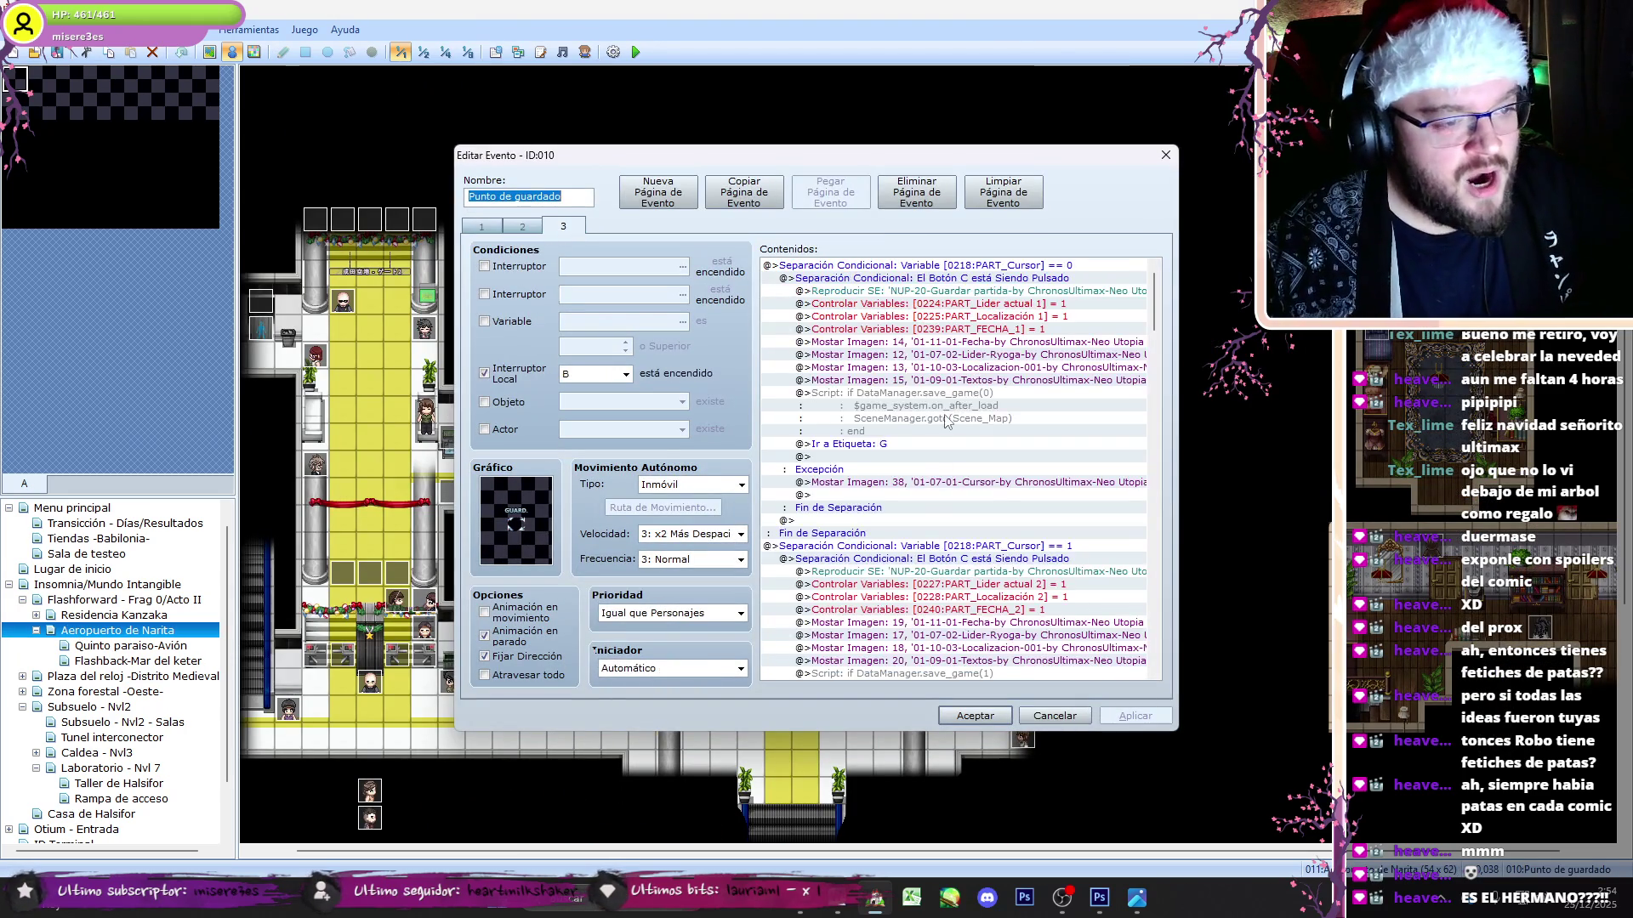
{"action": "left_click", "coordinate": [946, 421]}
{"action": "scroll", "coordinate": [946, 421], "scroll_direction": "down", "scroll_amount": 1}
{"action": "double_click", "coordinate": [935, 374]}
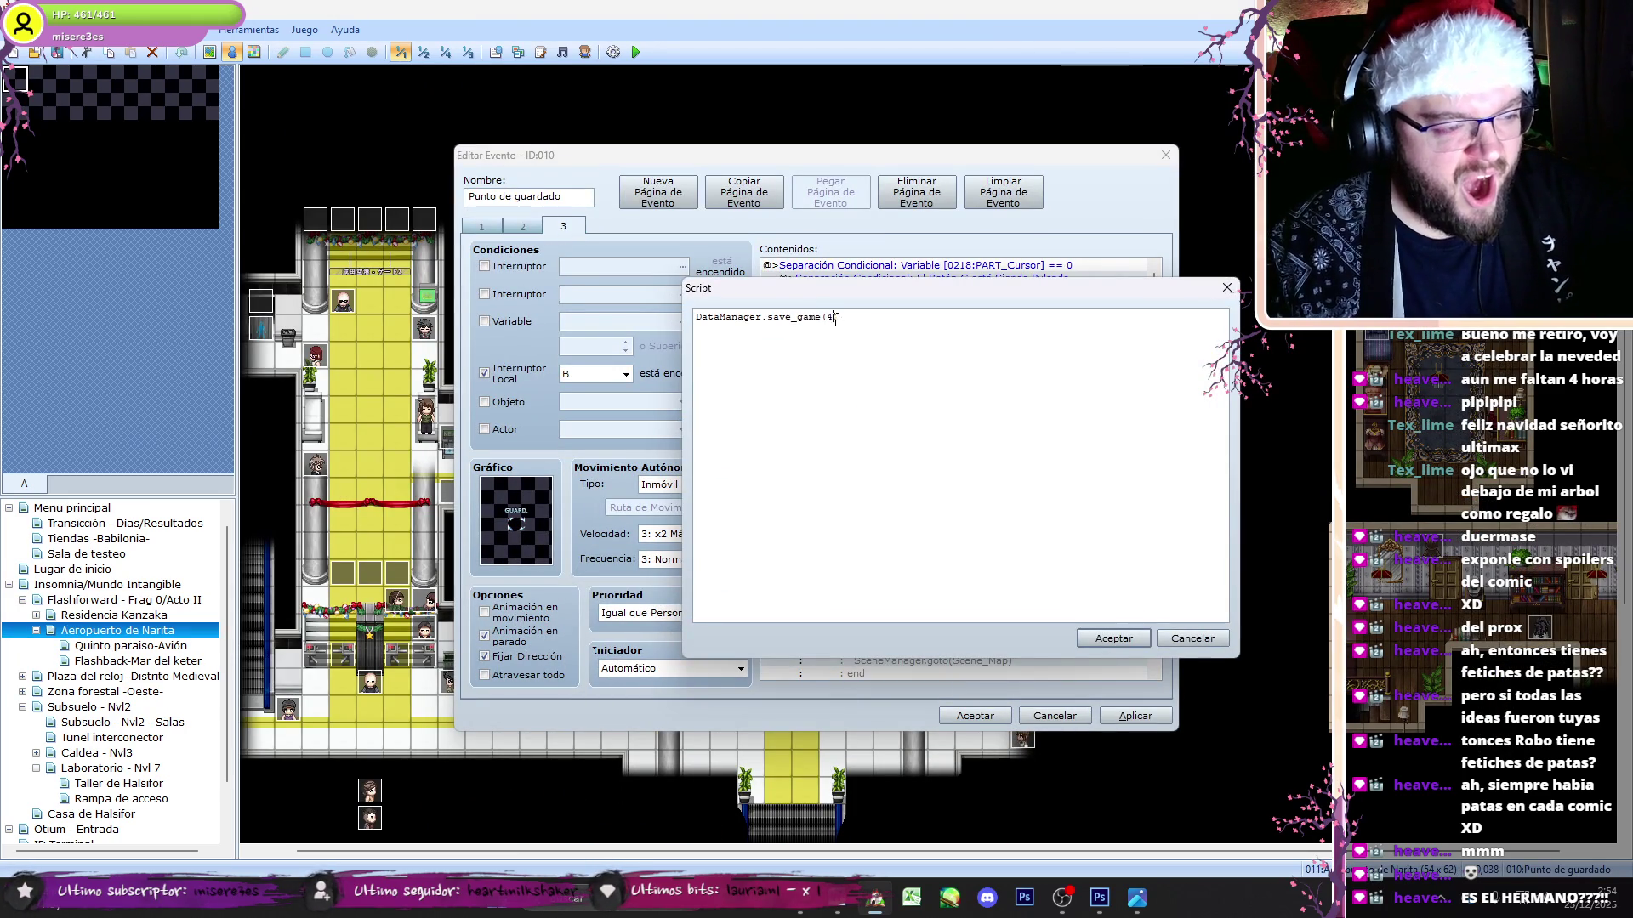
{"action": "left_click", "coordinate": [1110, 638]}
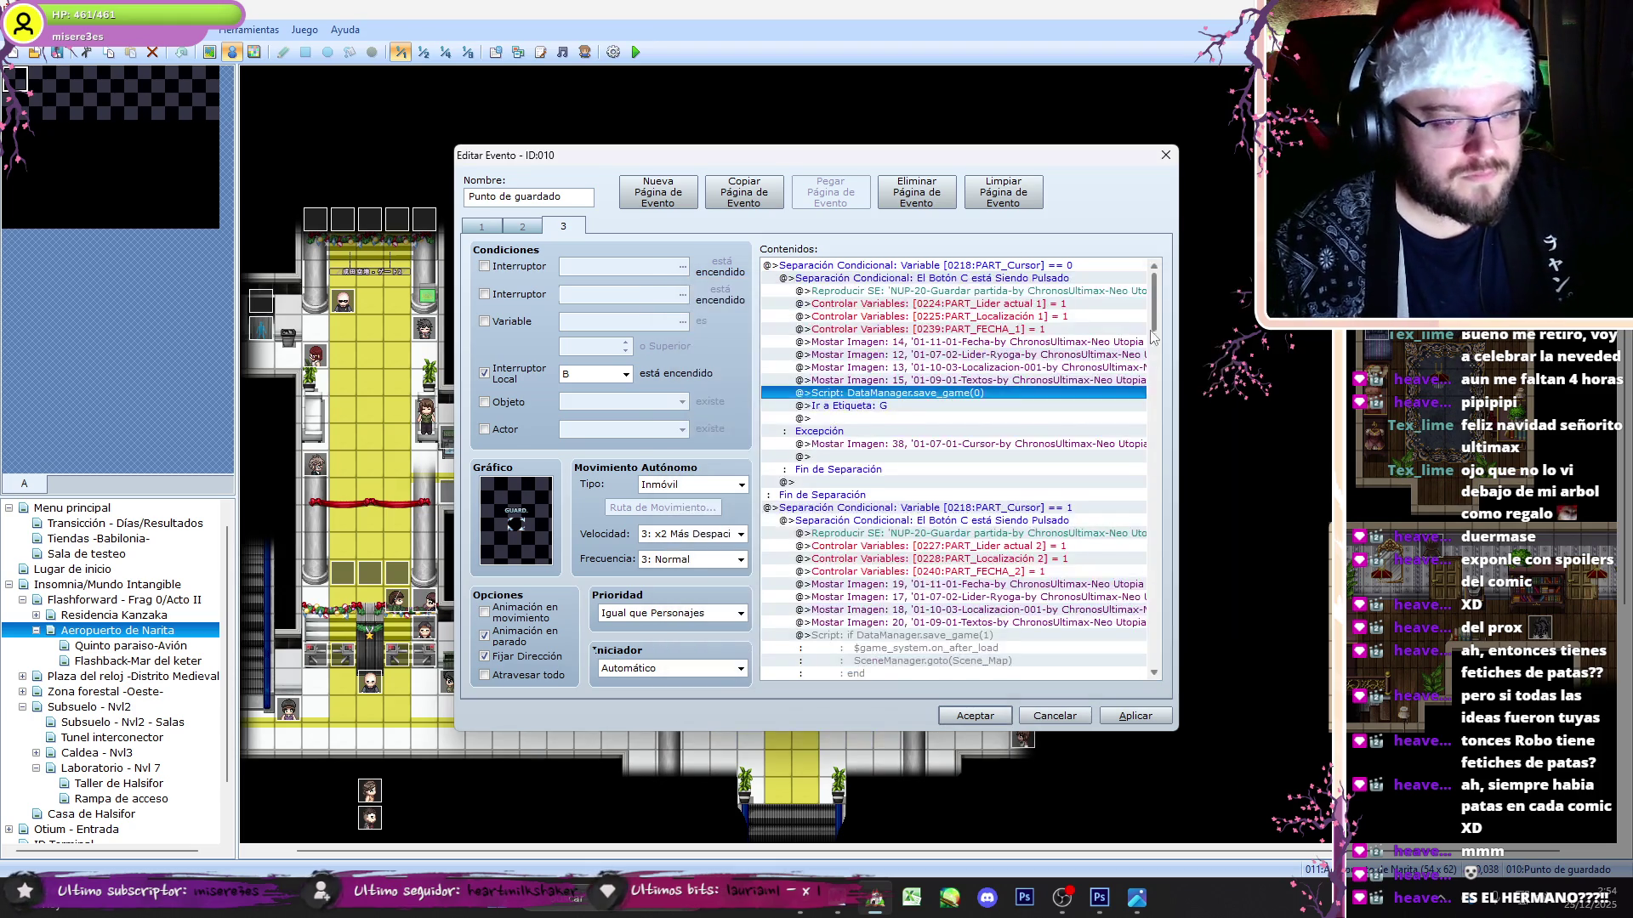
{"action": "left_click", "coordinate": [939, 572]}
{"action": "double_click", "coordinate": [940, 573]}
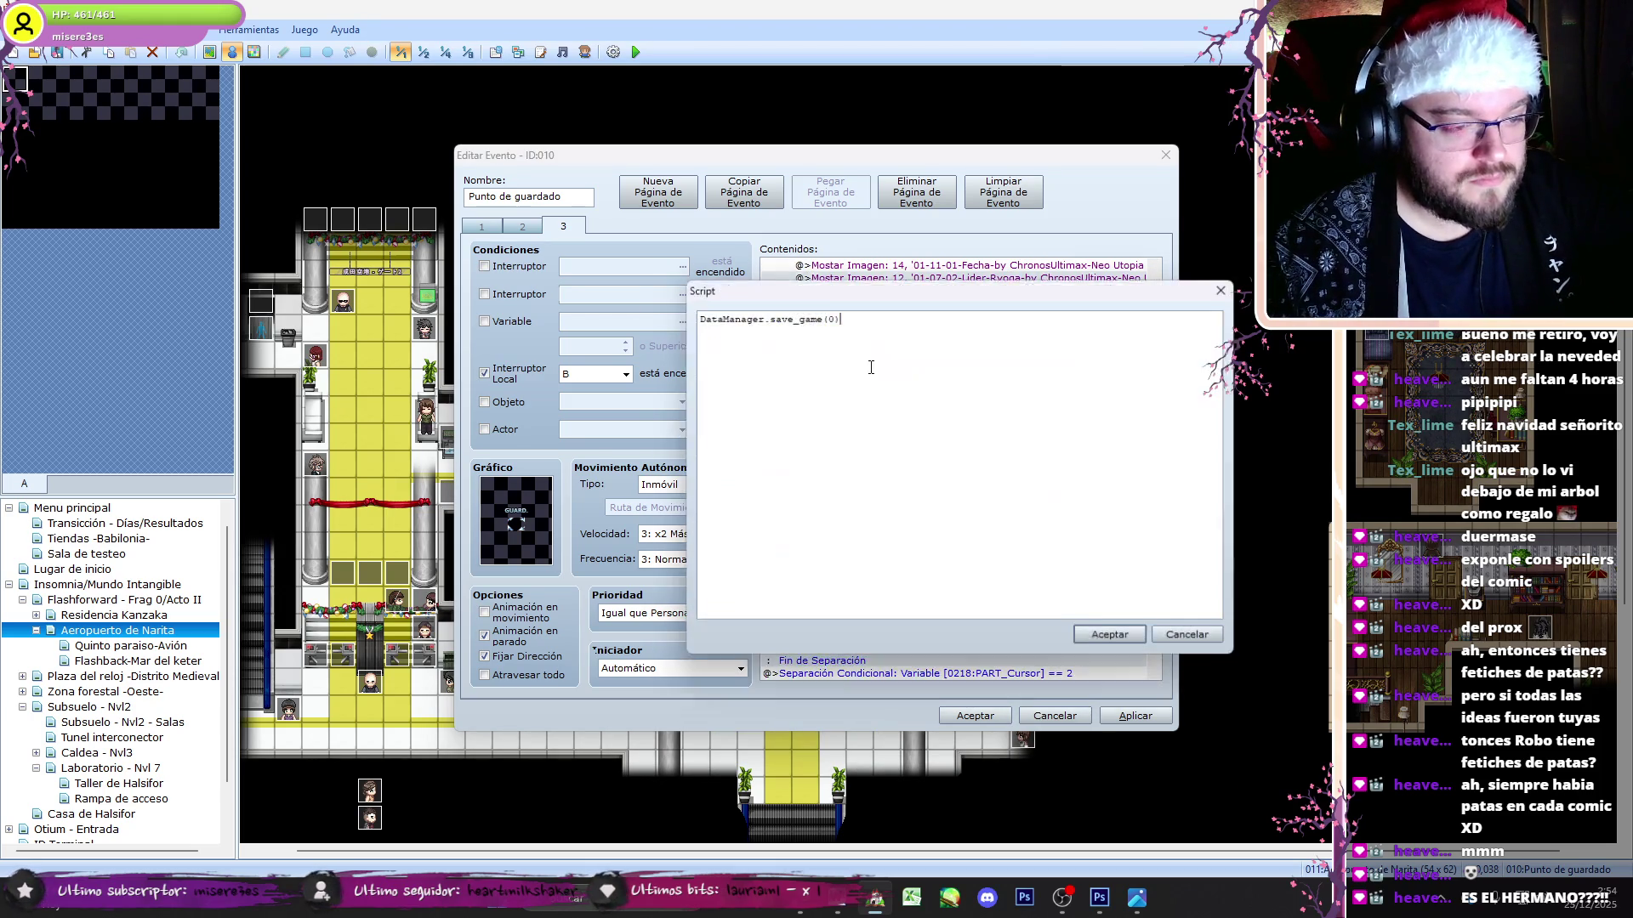
{"action": "left_click", "coordinate": [1101, 638]}
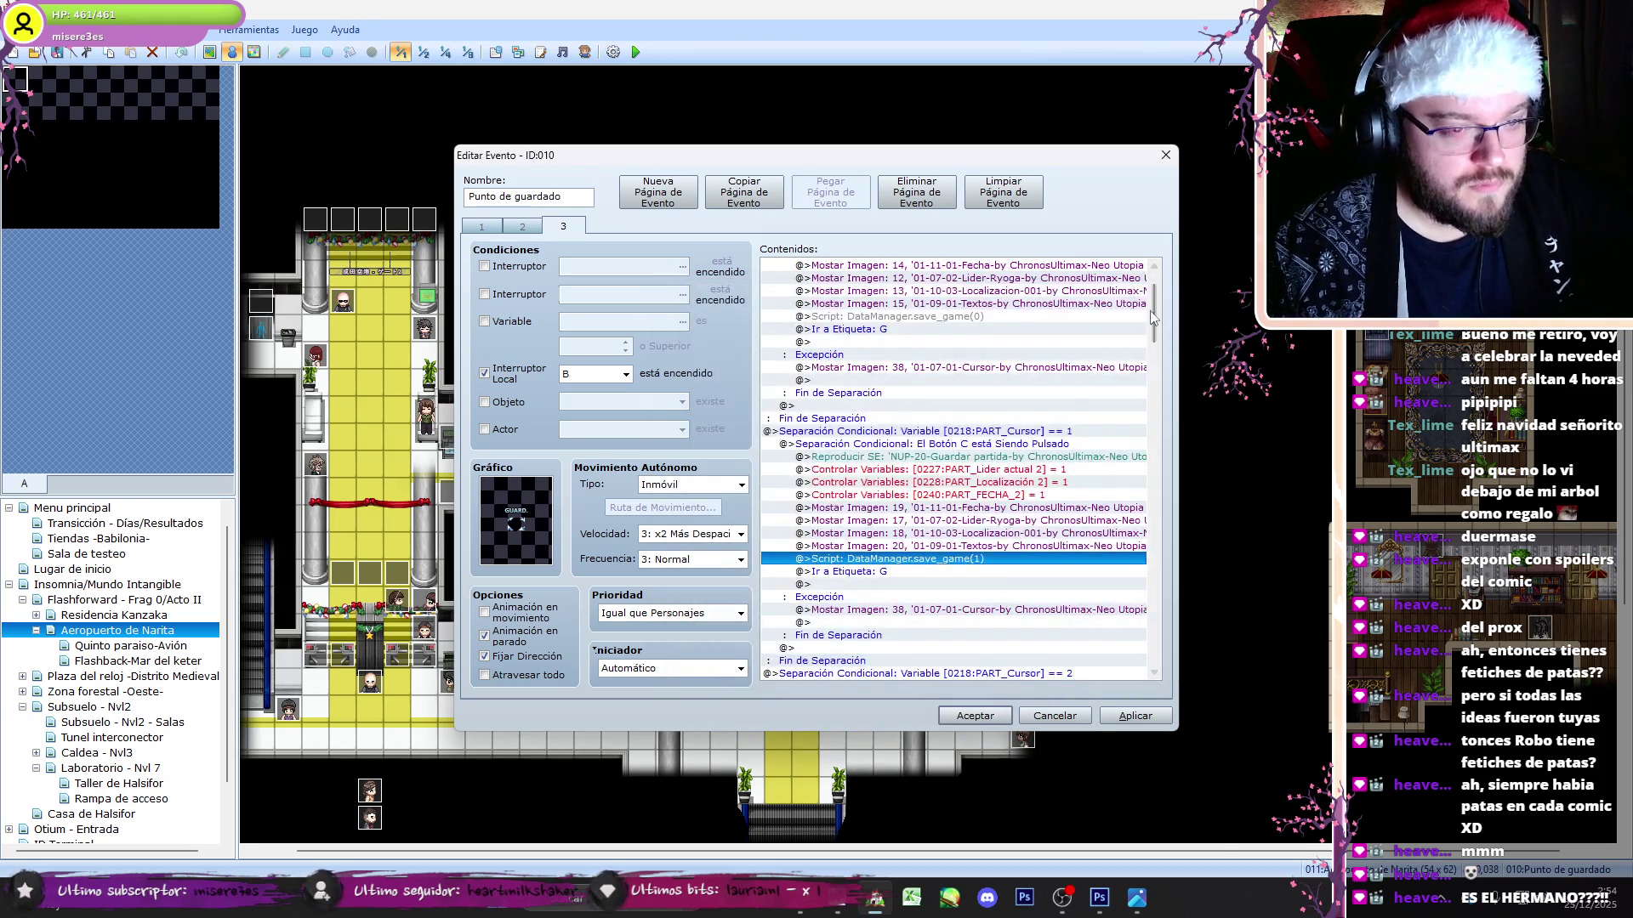
- Replace the next if-wrapped save script with a pasted plain DataManager.save_game call
{"action": "scroll", "coordinate": [976, 498], "scroll_direction": "down", "scroll_amount": 3}
{"action": "double_click", "coordinate": [1001, 556]}
{"action": "key", "text": "ctrl+a"}
{"action": "key", "text": "ctrl+v"}
{"action": "key", "text": "Return"}
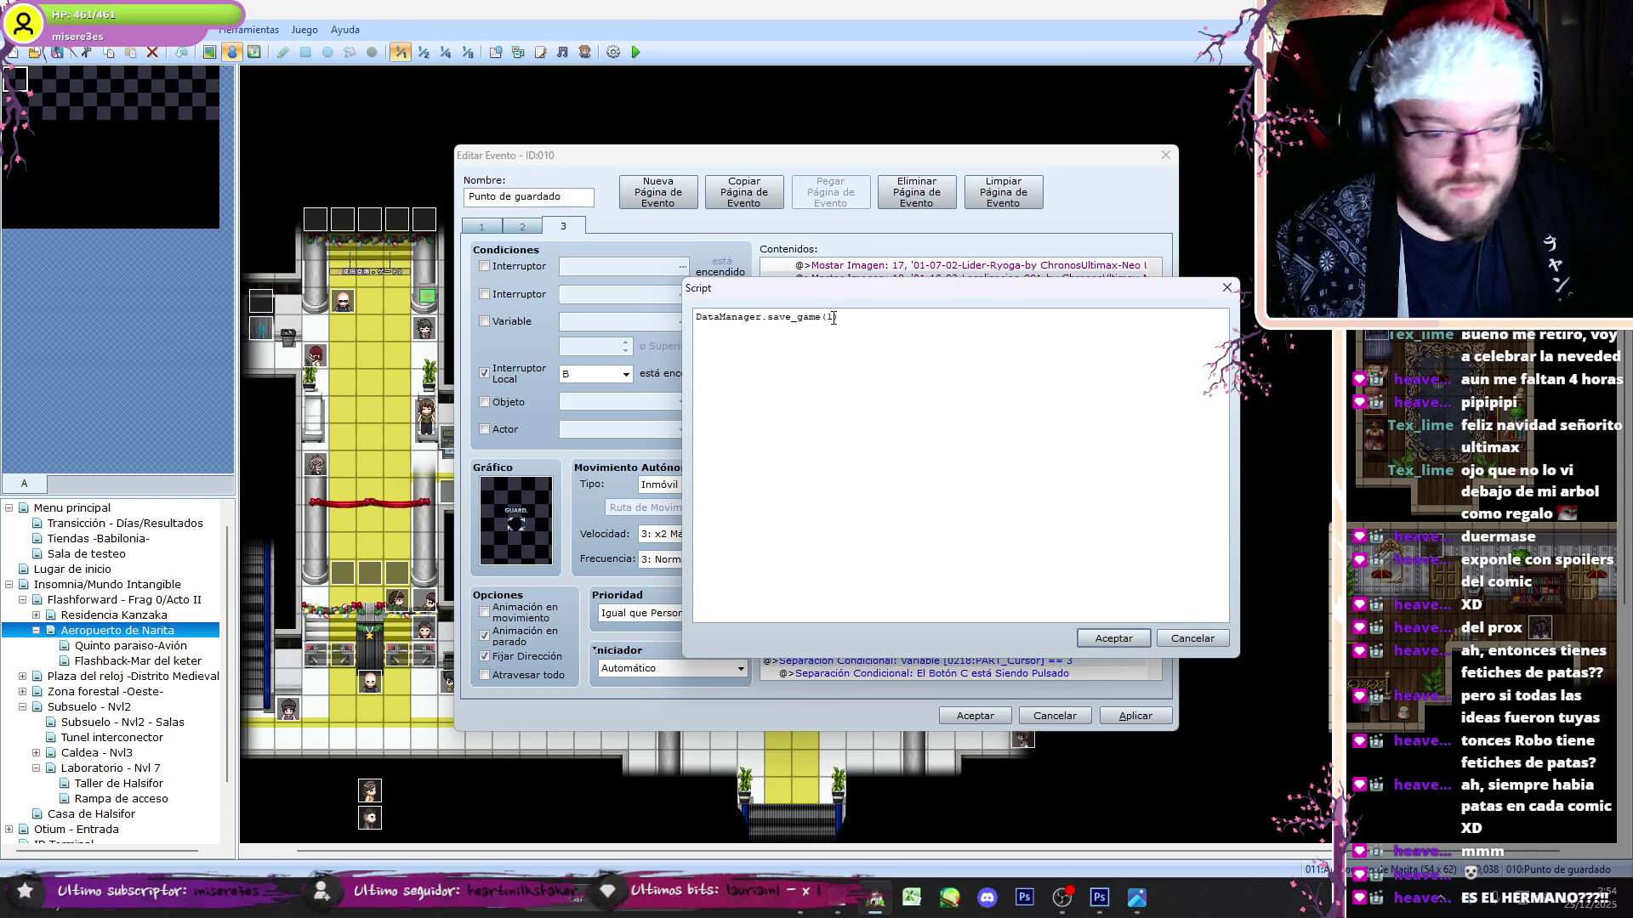
{"action": "left_click", "coordinate": [1089, 635]}
- Confirm plain save scripts for slots 2 and 4, then apply the event with Aceptar
{"action": "scroll", "coordinate": [997, 459], "scroll_direction": "down", "scroll_amount": 2}
{"action": "key", "text": "Down"}
{"action": "double_click", "coordinate": [996, 445]}
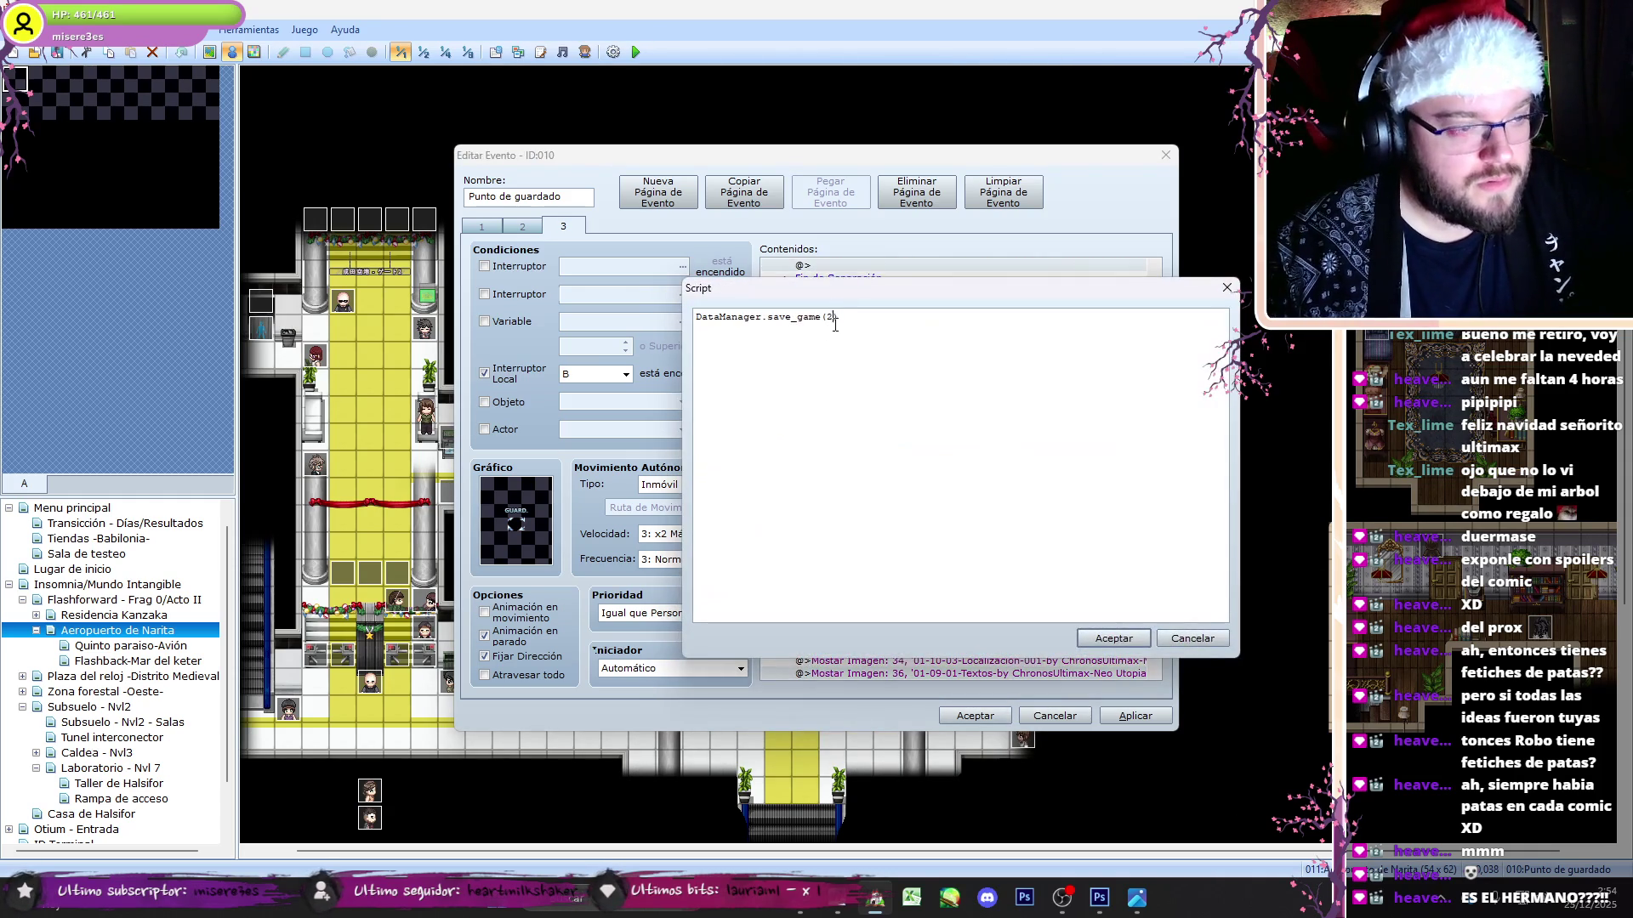
{"action": "left_click", "coordinate": [1114, 639]}
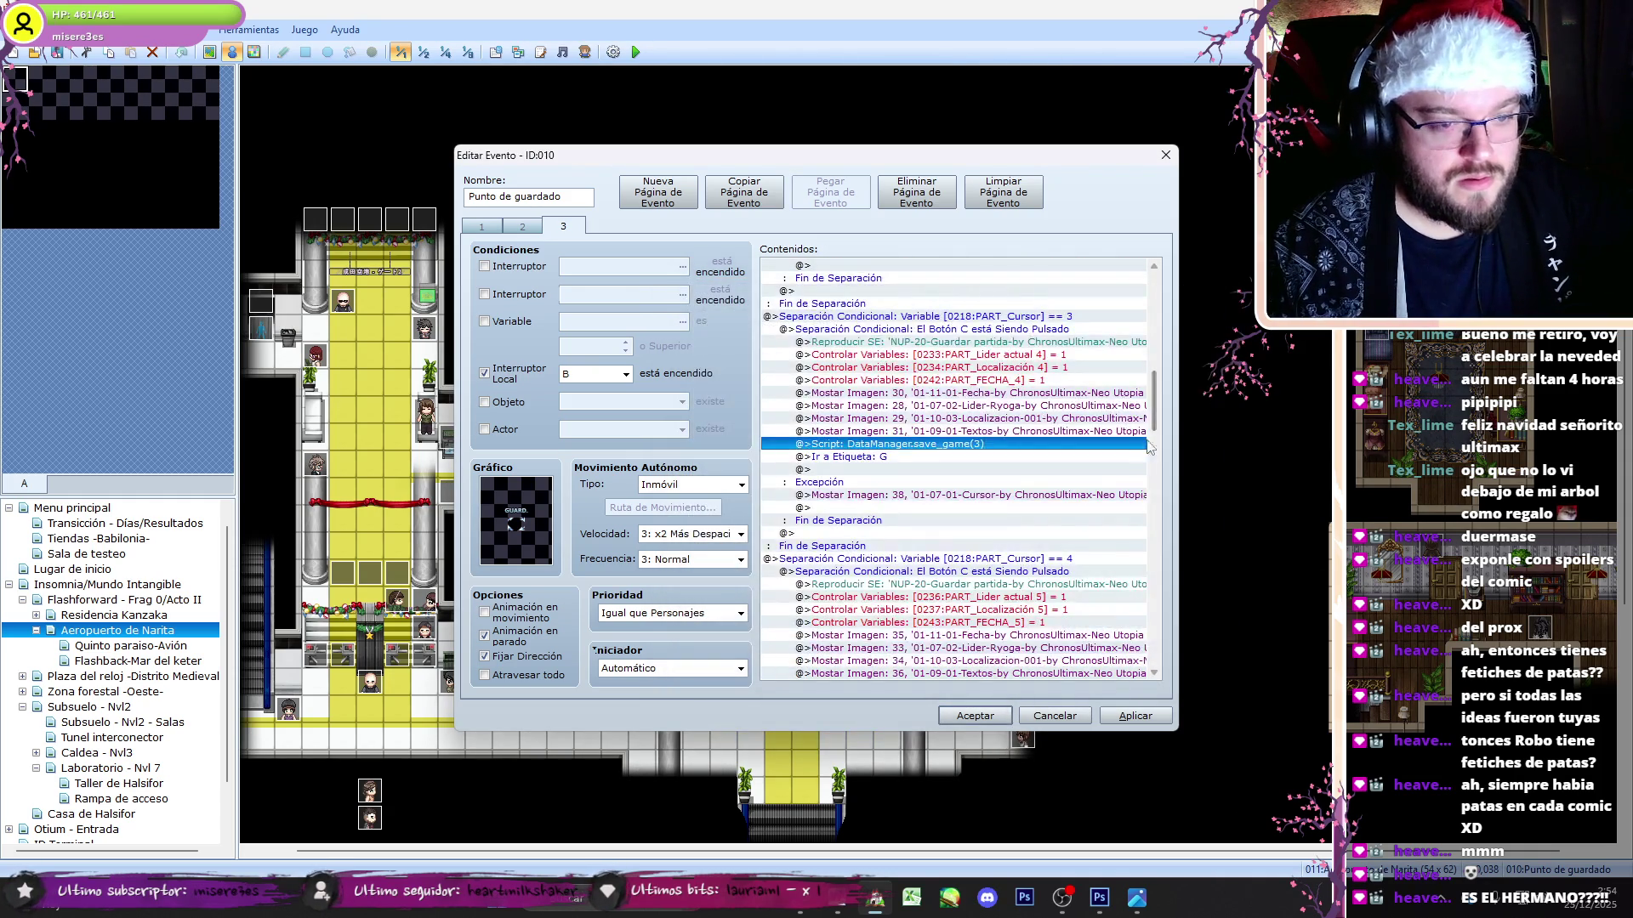
{"action": "scroll", "coordinate": [955, 363], "scroll_direction": "down", "scroll_amount": 1}
{"action": "key", "text": "Down"}
{"action": "double_click", "coordinate": [953, 356]}
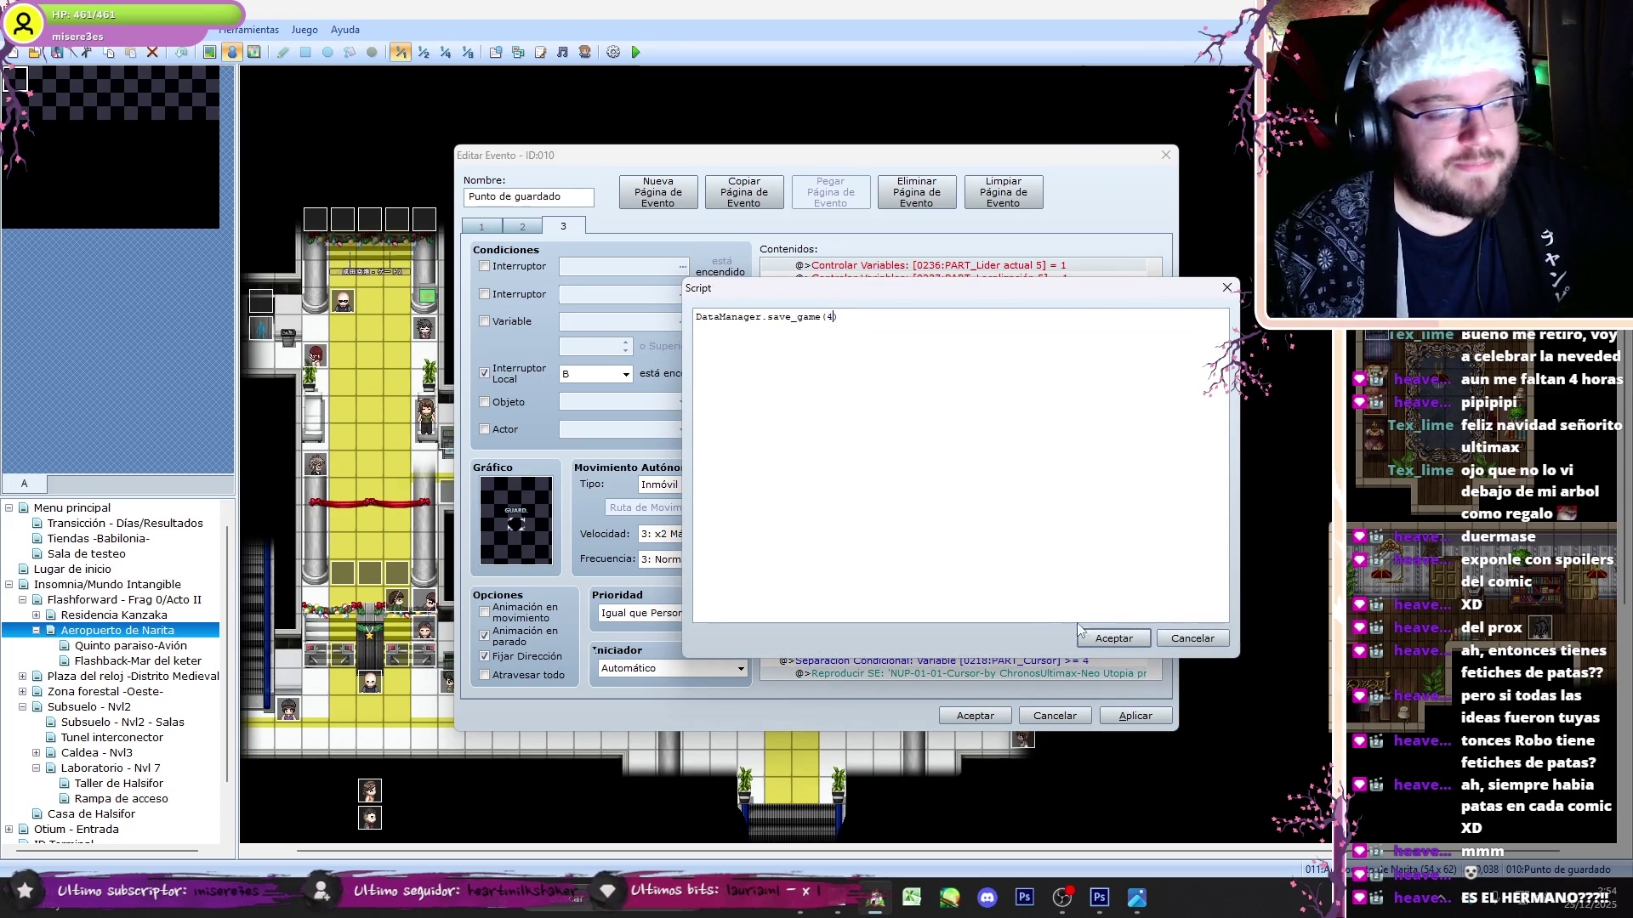
{"action": "left_click", "coordinate": [1103, 642]}
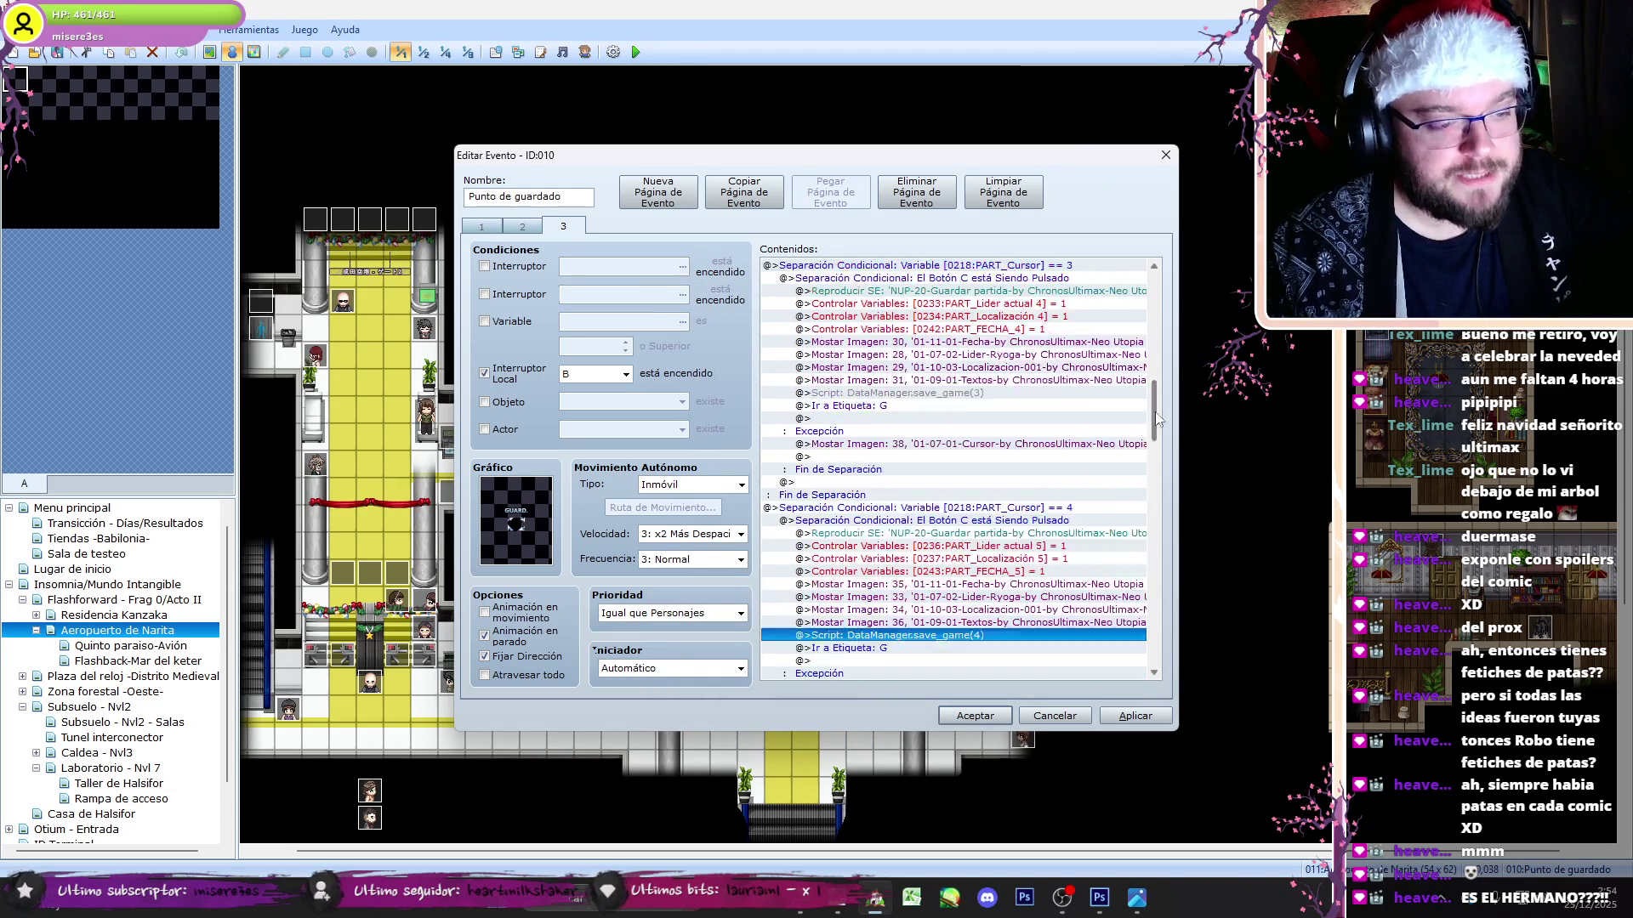
{"action": "left_click", "coordinate": [975, 716]}
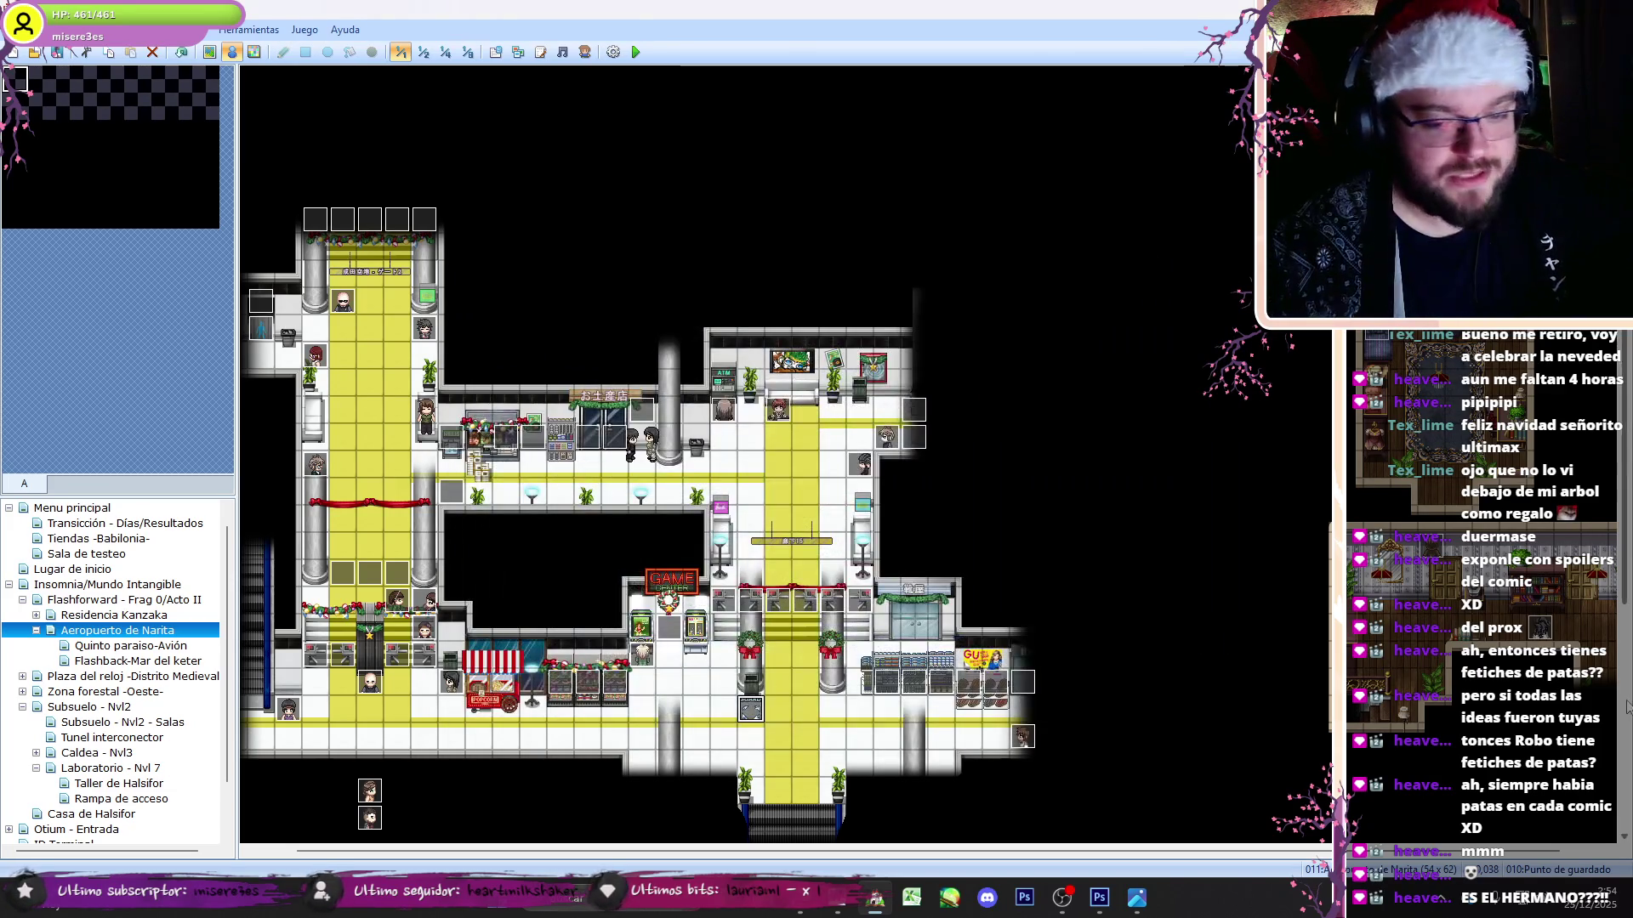
- Open the Avión event on the Quinto paraiso-Avión map, then bring the browser's stream chat forward
{"action": "left_click", "coordinate": [144, 648]}
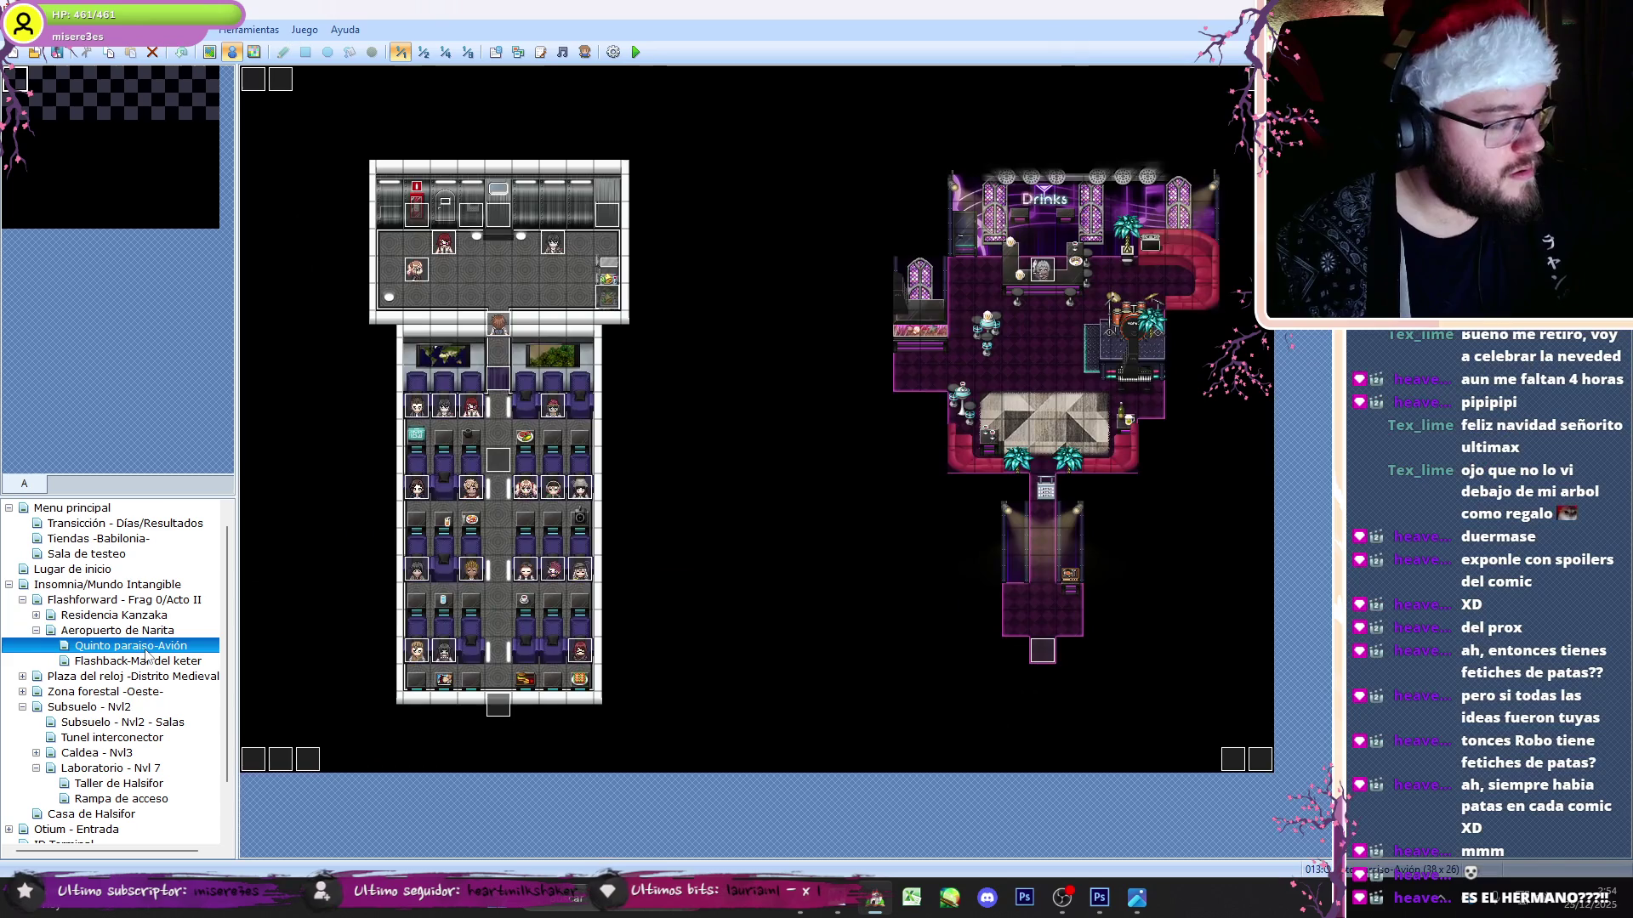
{"action": "double_click", "coordinate": [280, 78]}
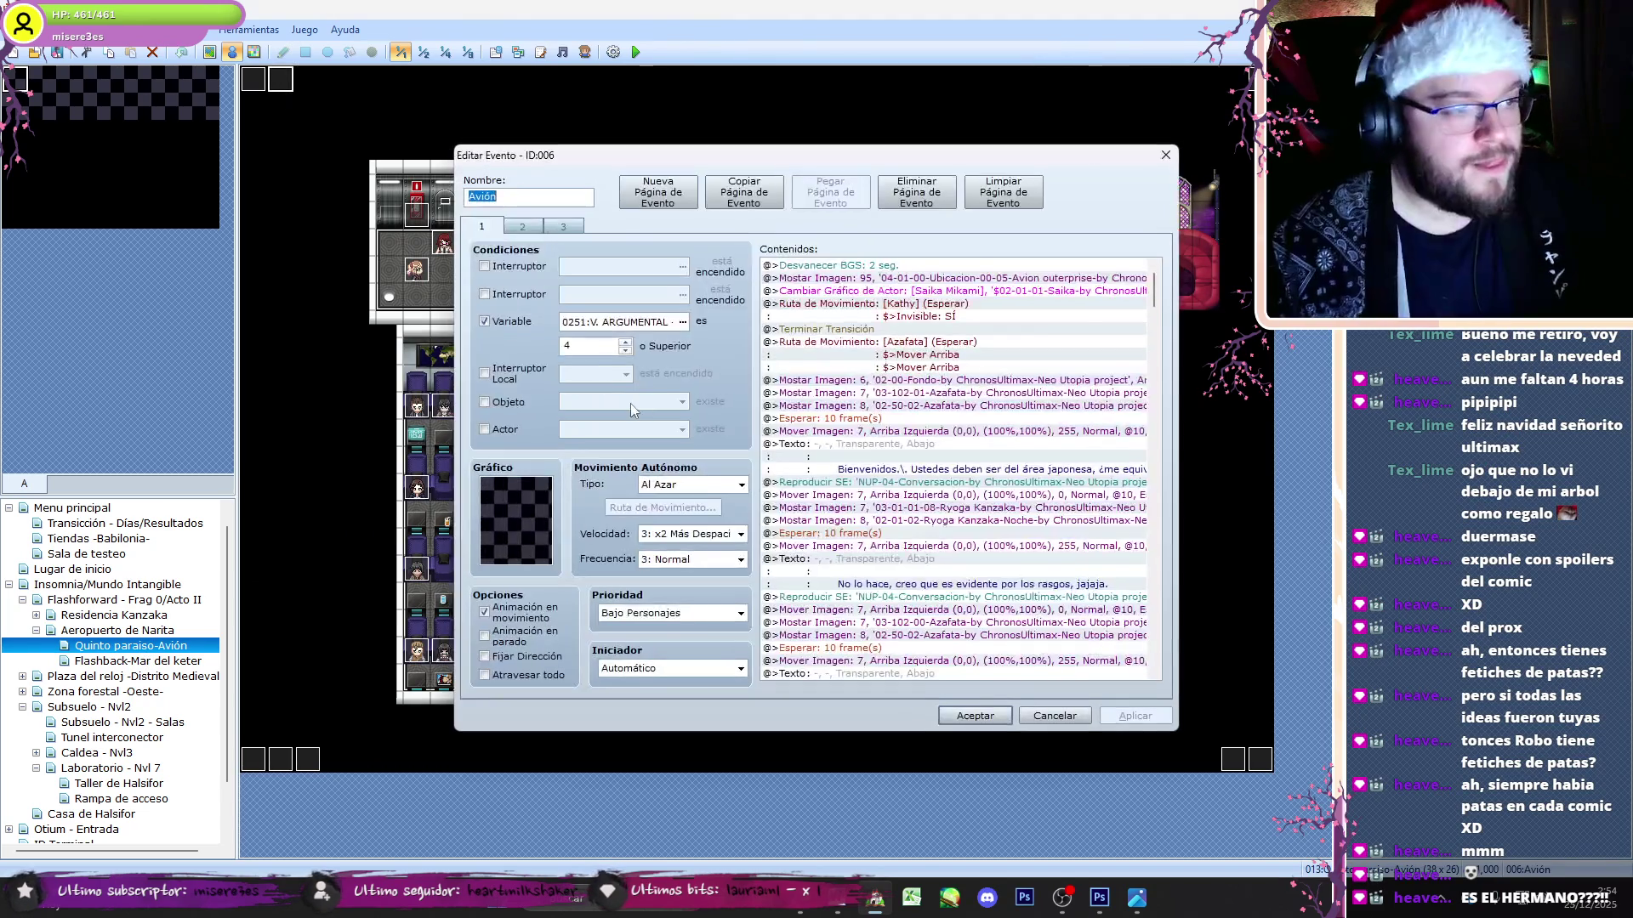
{"action": "left_click", "coordinate": [1068, 906]}
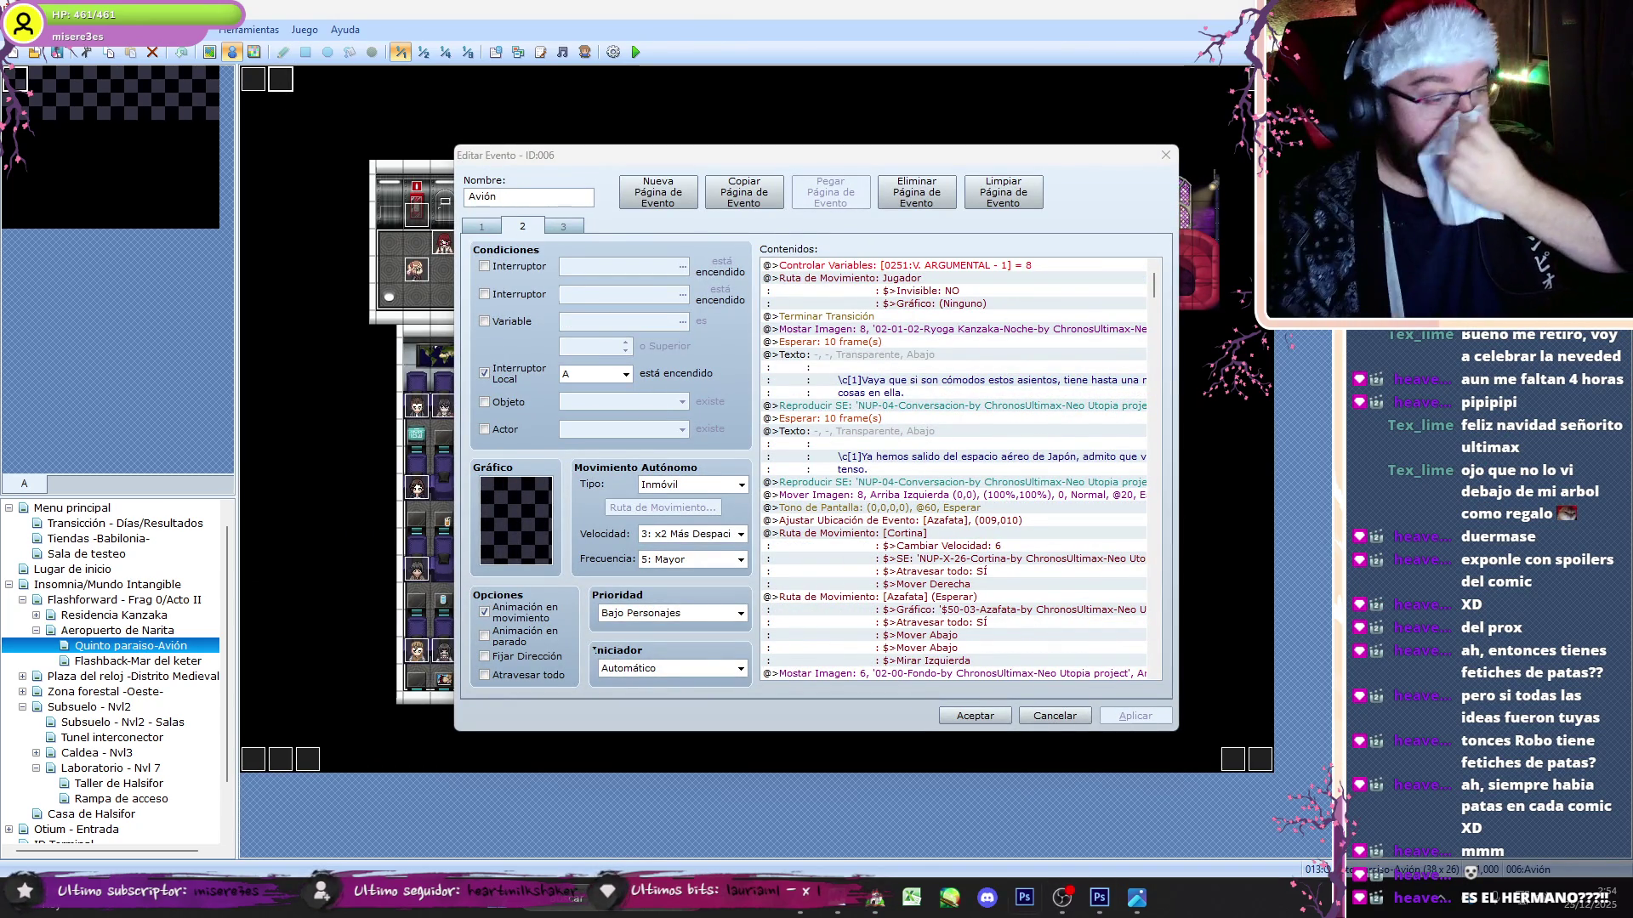
{"action": "left_click", "coordinate": [1061, 906]}
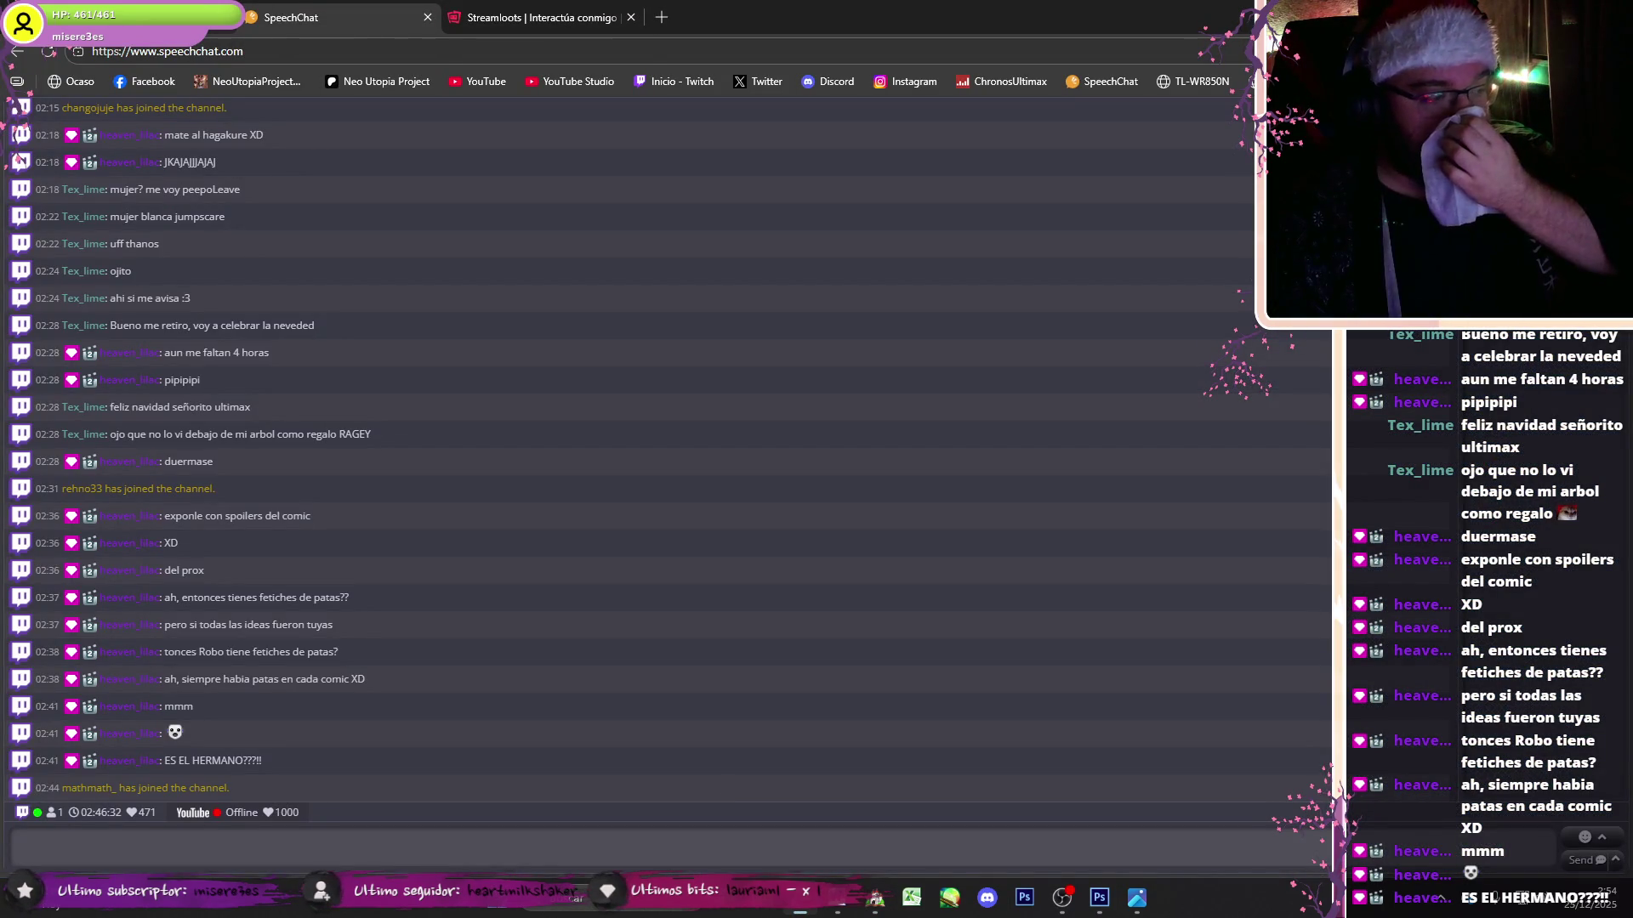
- Skip the FF7 Remake YouTube playlist ahead to Whack-a-Box, then return to the Avión event's page 3
{"action": "key", "text": "ctrl+1"}
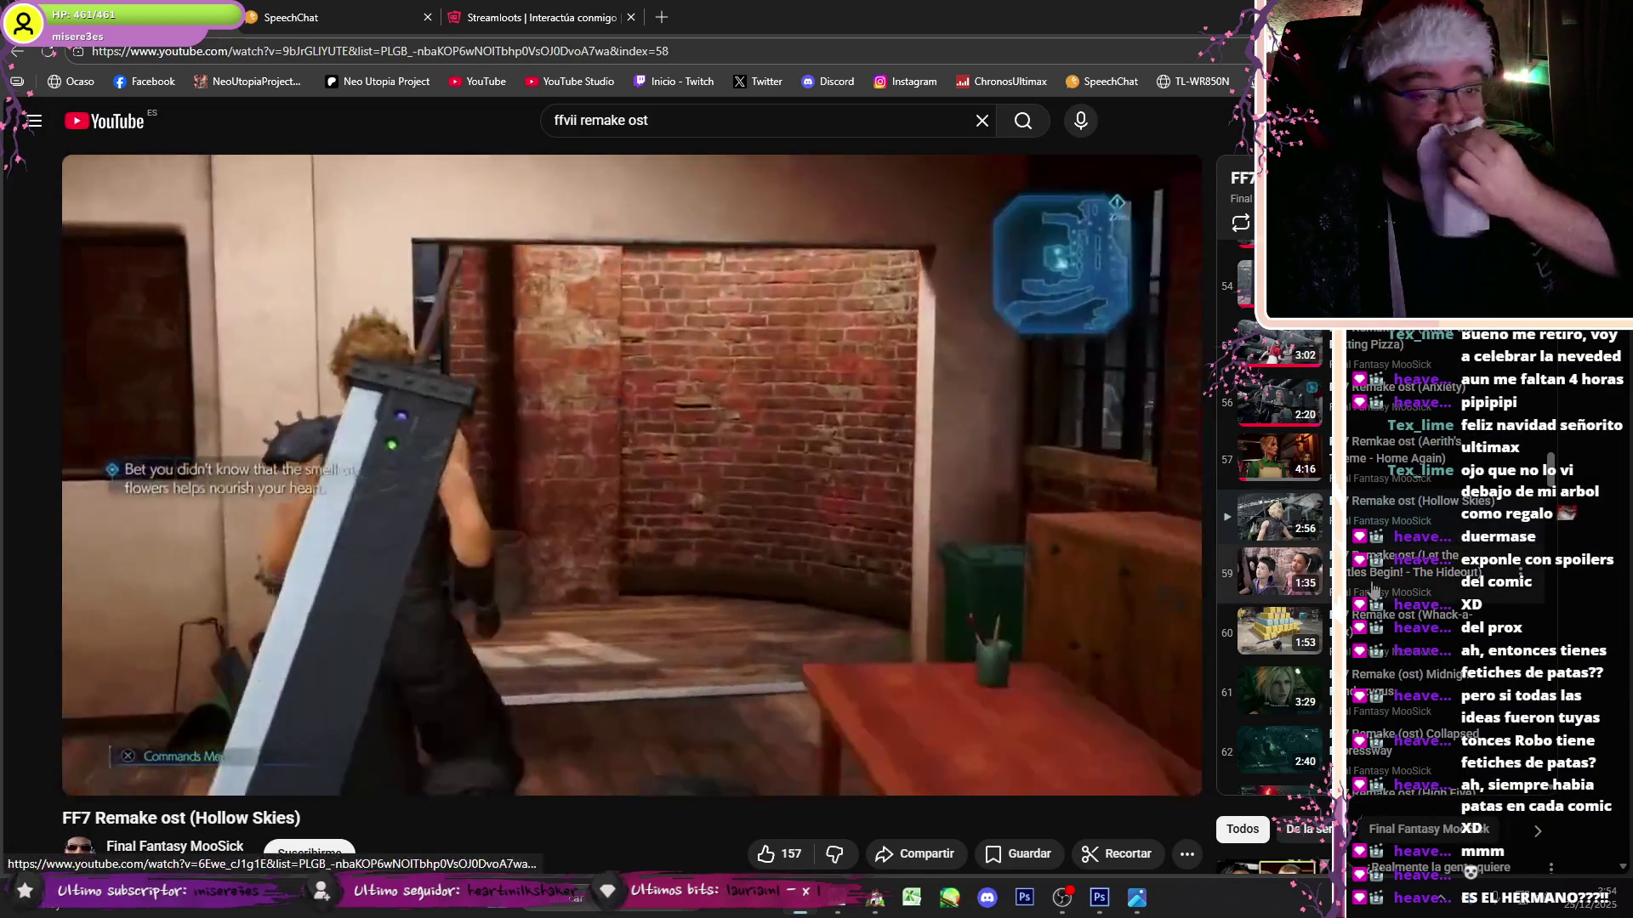
{"action": "left_click", "coordinate": [1371, 593]}
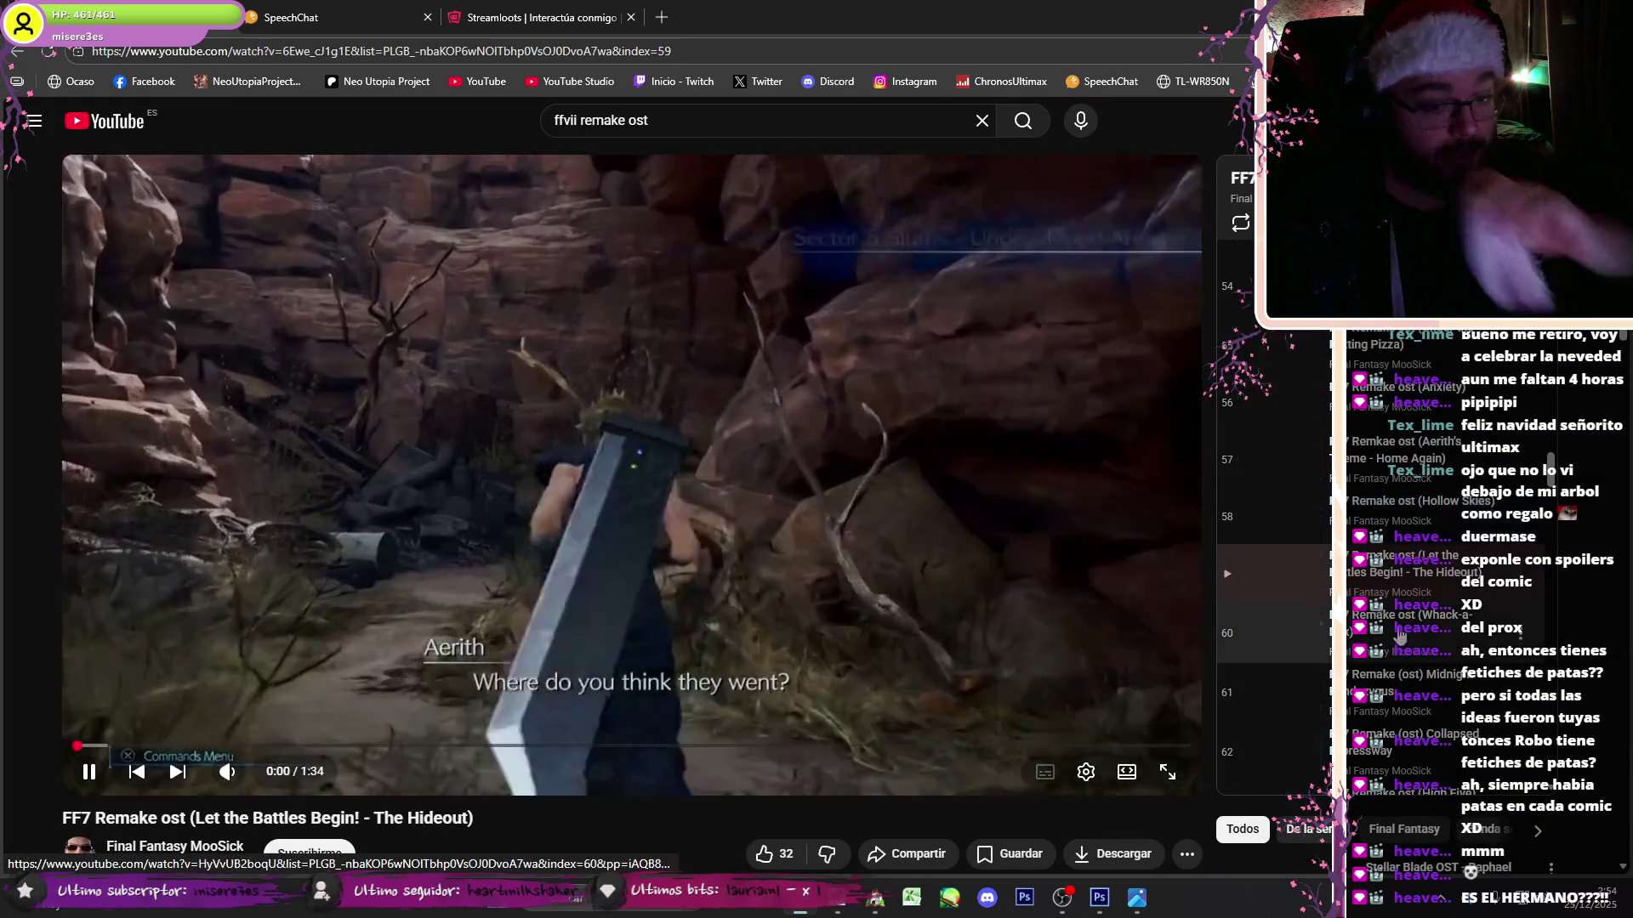
{"action": "key", "text": "shift+n"}
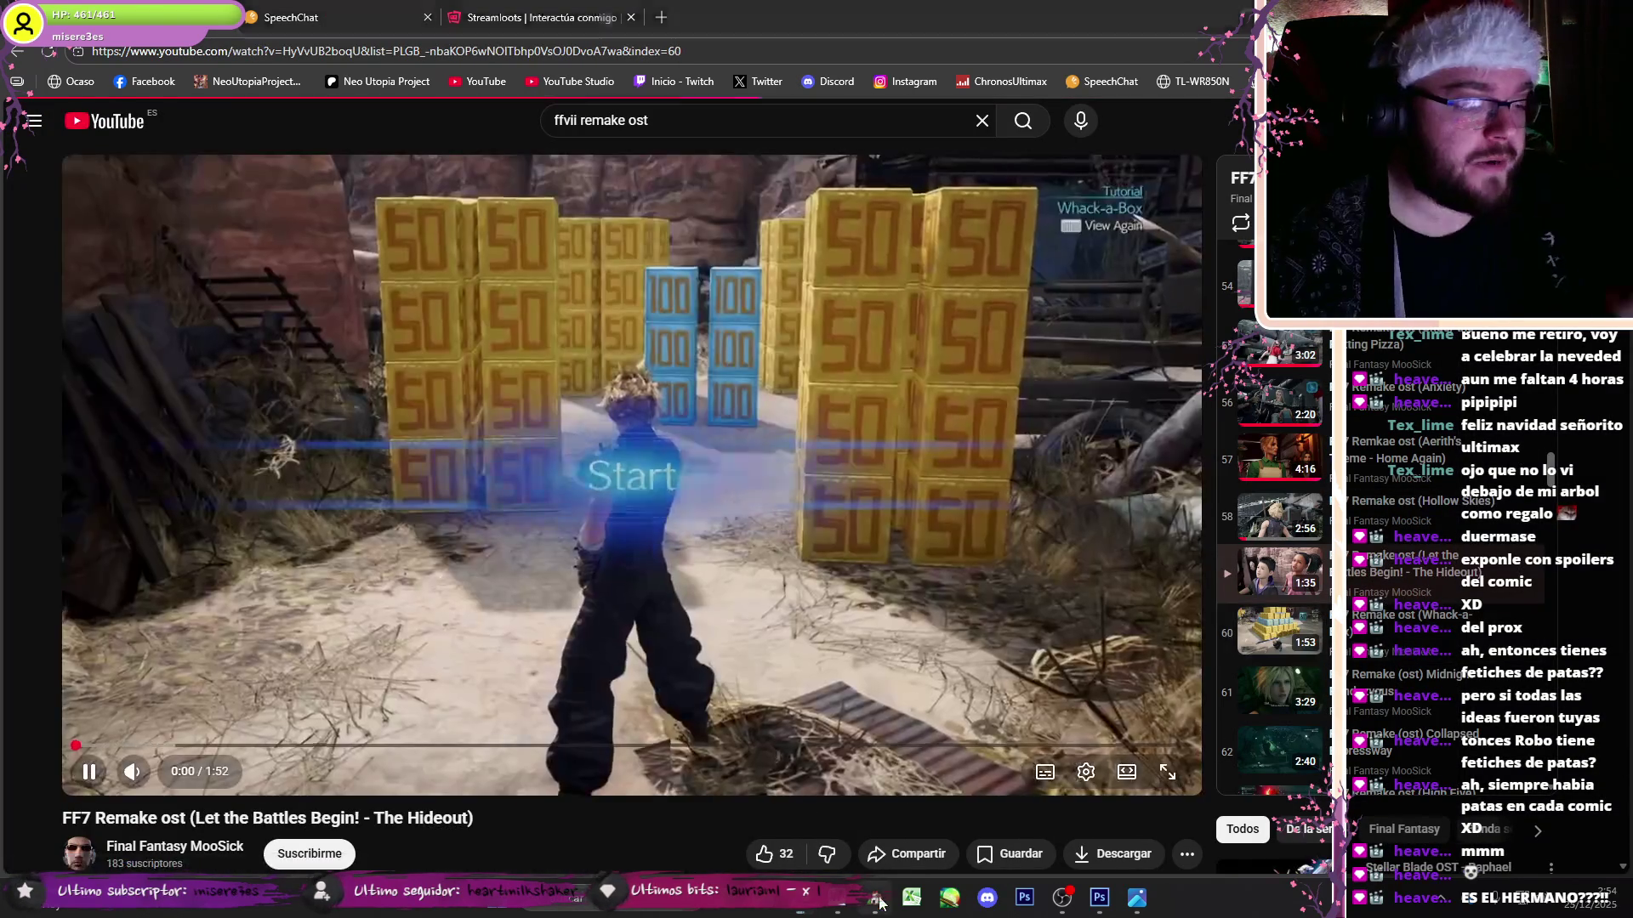
{"action": "key", "text": "alt+Tab"}
{"action": "key", "text": "alt+Tab"}
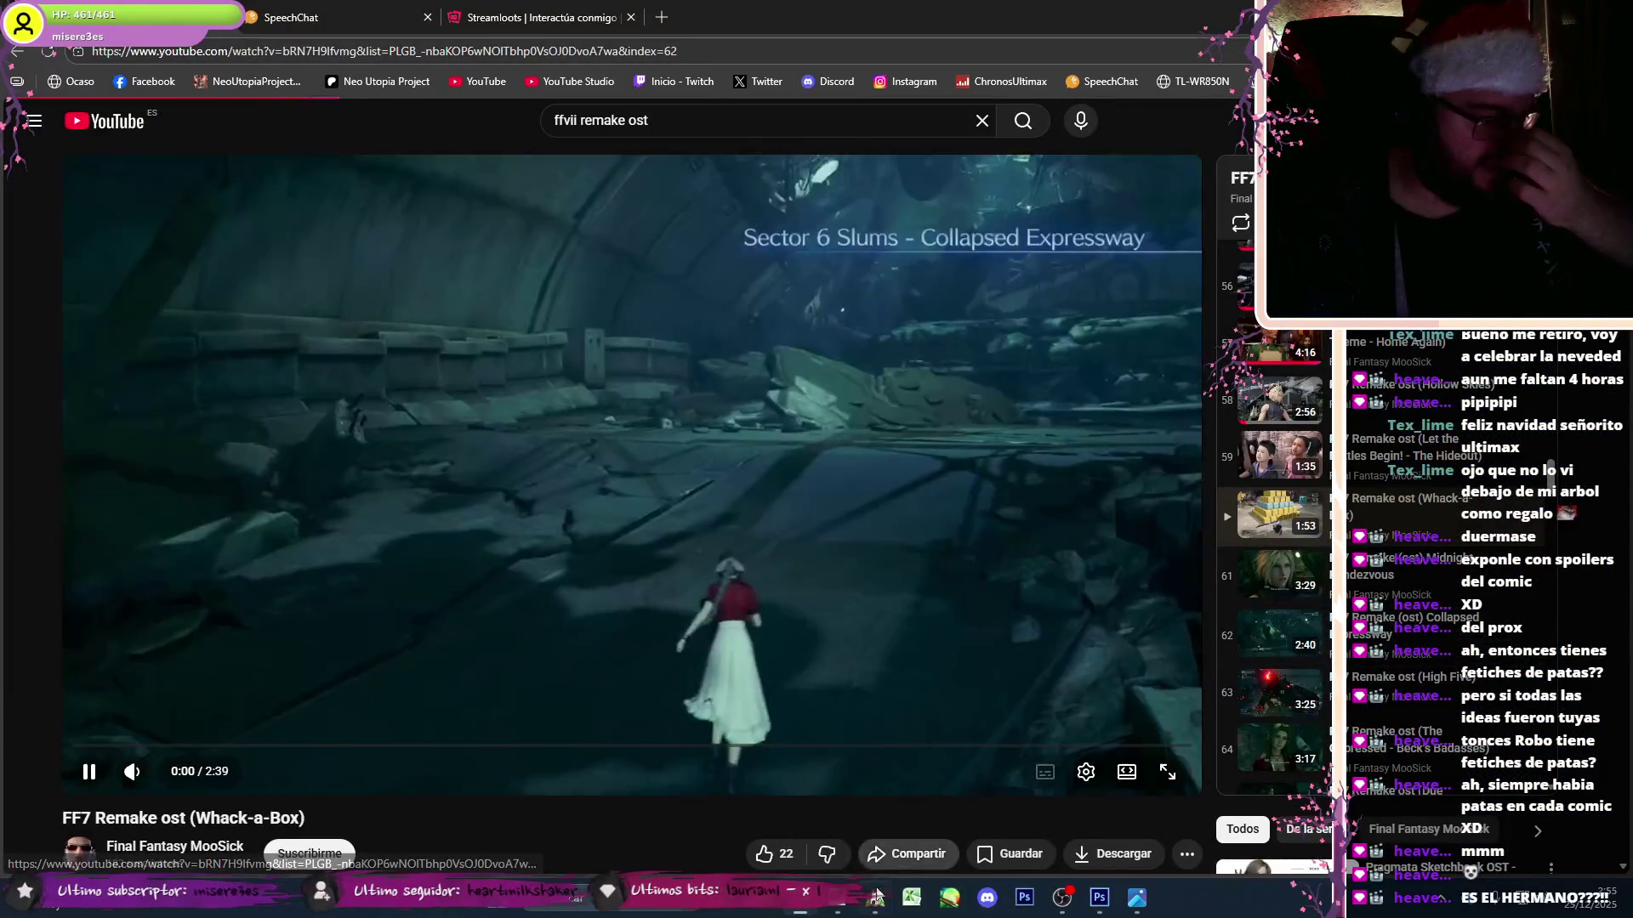
{"action": "key", "text": "alt+Tab"}
{"action": "left_click_drag", "start_coordinate": [1154, 285], "coordinate": [1187, 655]}
- Review the Avión event's pages 2 and 3 and close it without changes
{"action": "key", "text": "ctrl+Tab"}
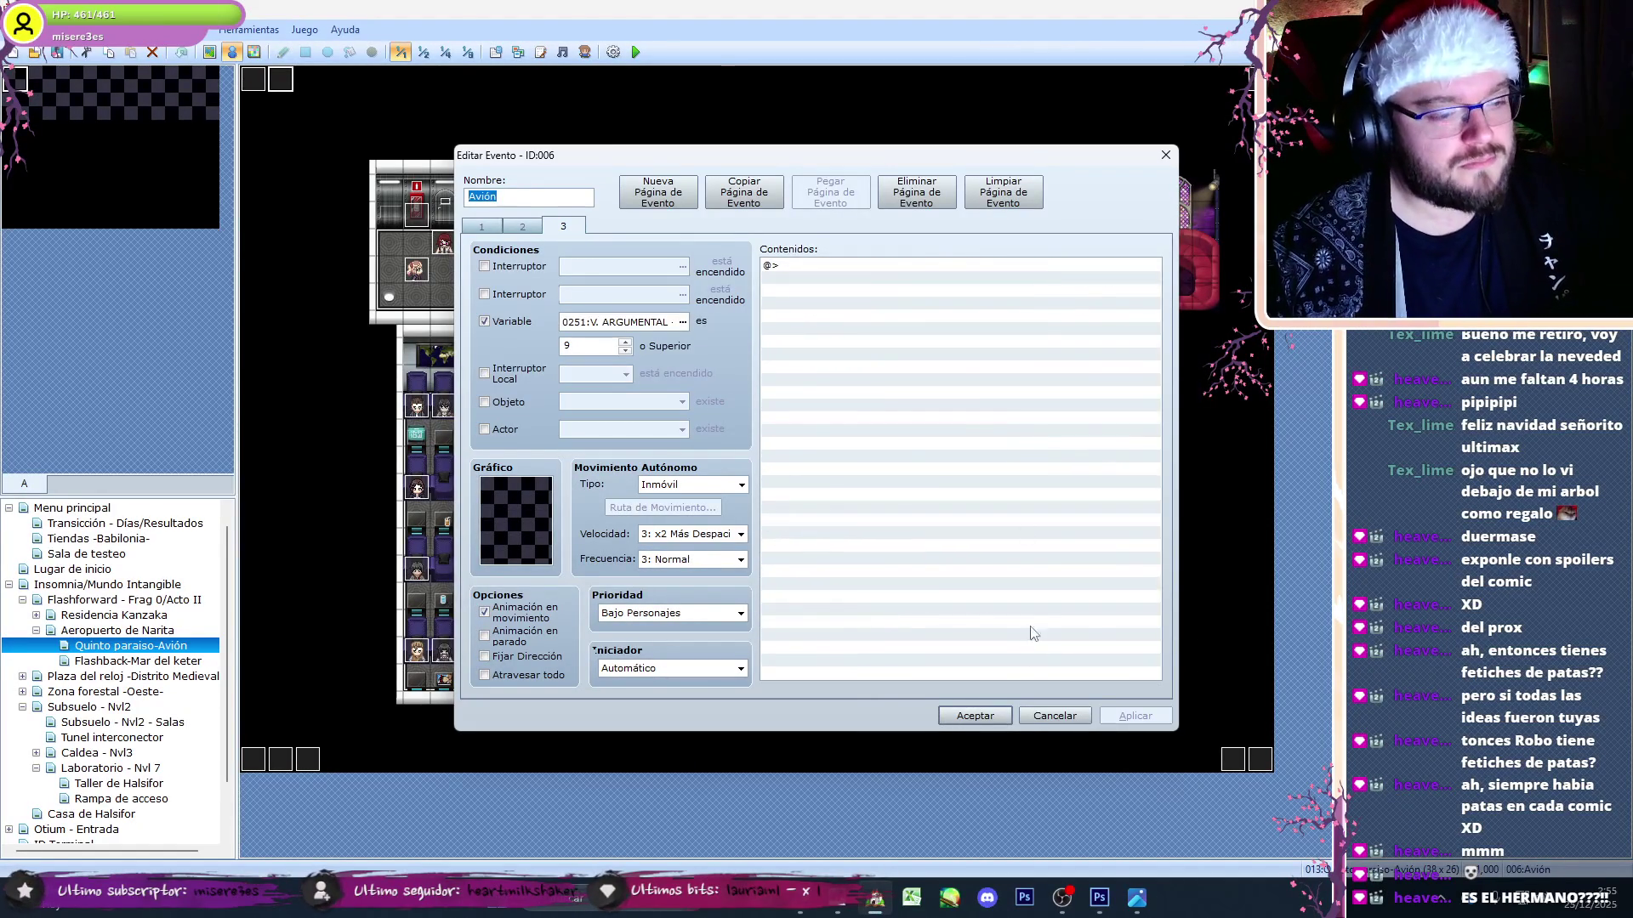
{"action": "key", "text": "ctrl+shift+Tab"}
{"action": "left_click_drag", "start_coordinate": [1154, 272], "coordinate": [1174, 674]}
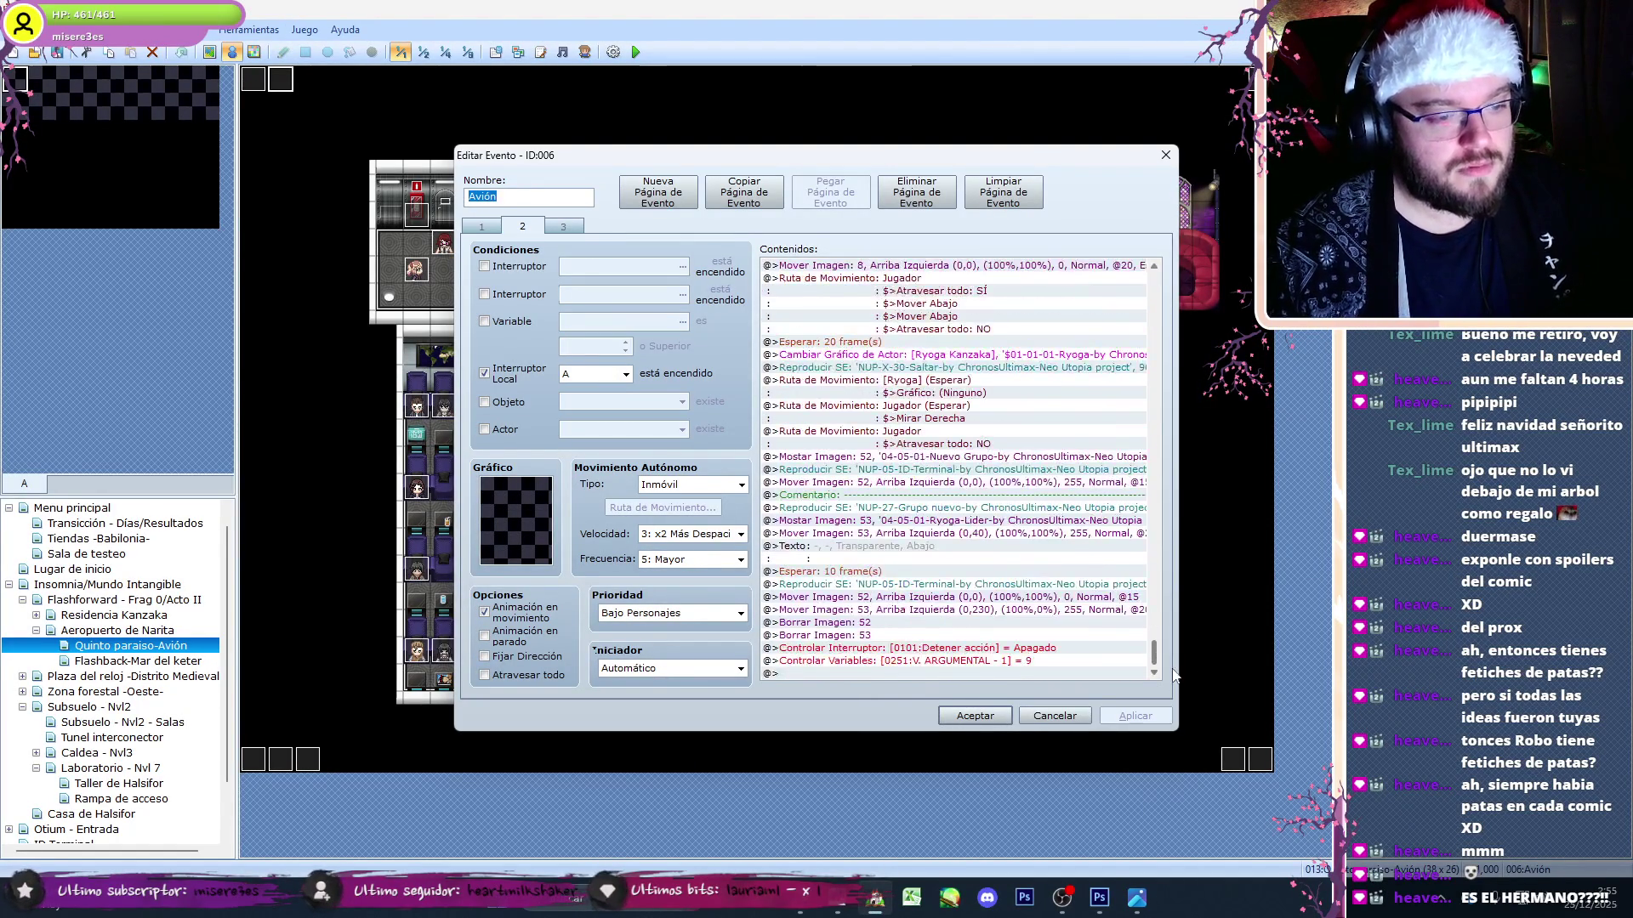
{"action": "left_click", "coordinate": [1054, 716]}
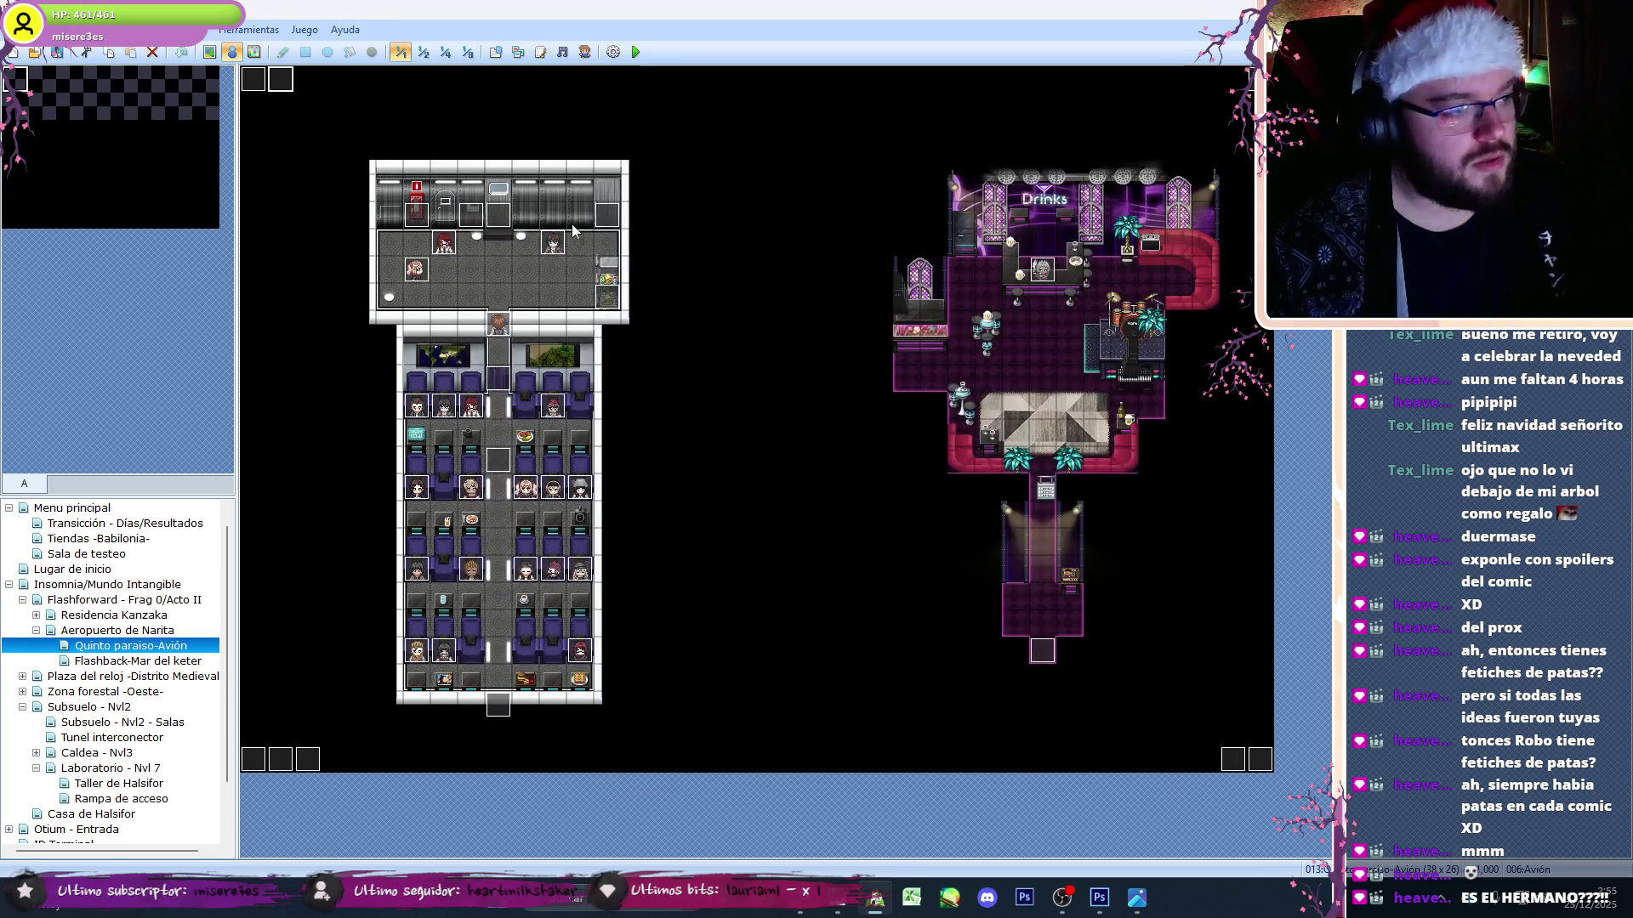
- Inspect the Nanshe and Servicio events' pages for save points, closing both unchanged
{"action": "double_click", "coordinate": [259, 89]}
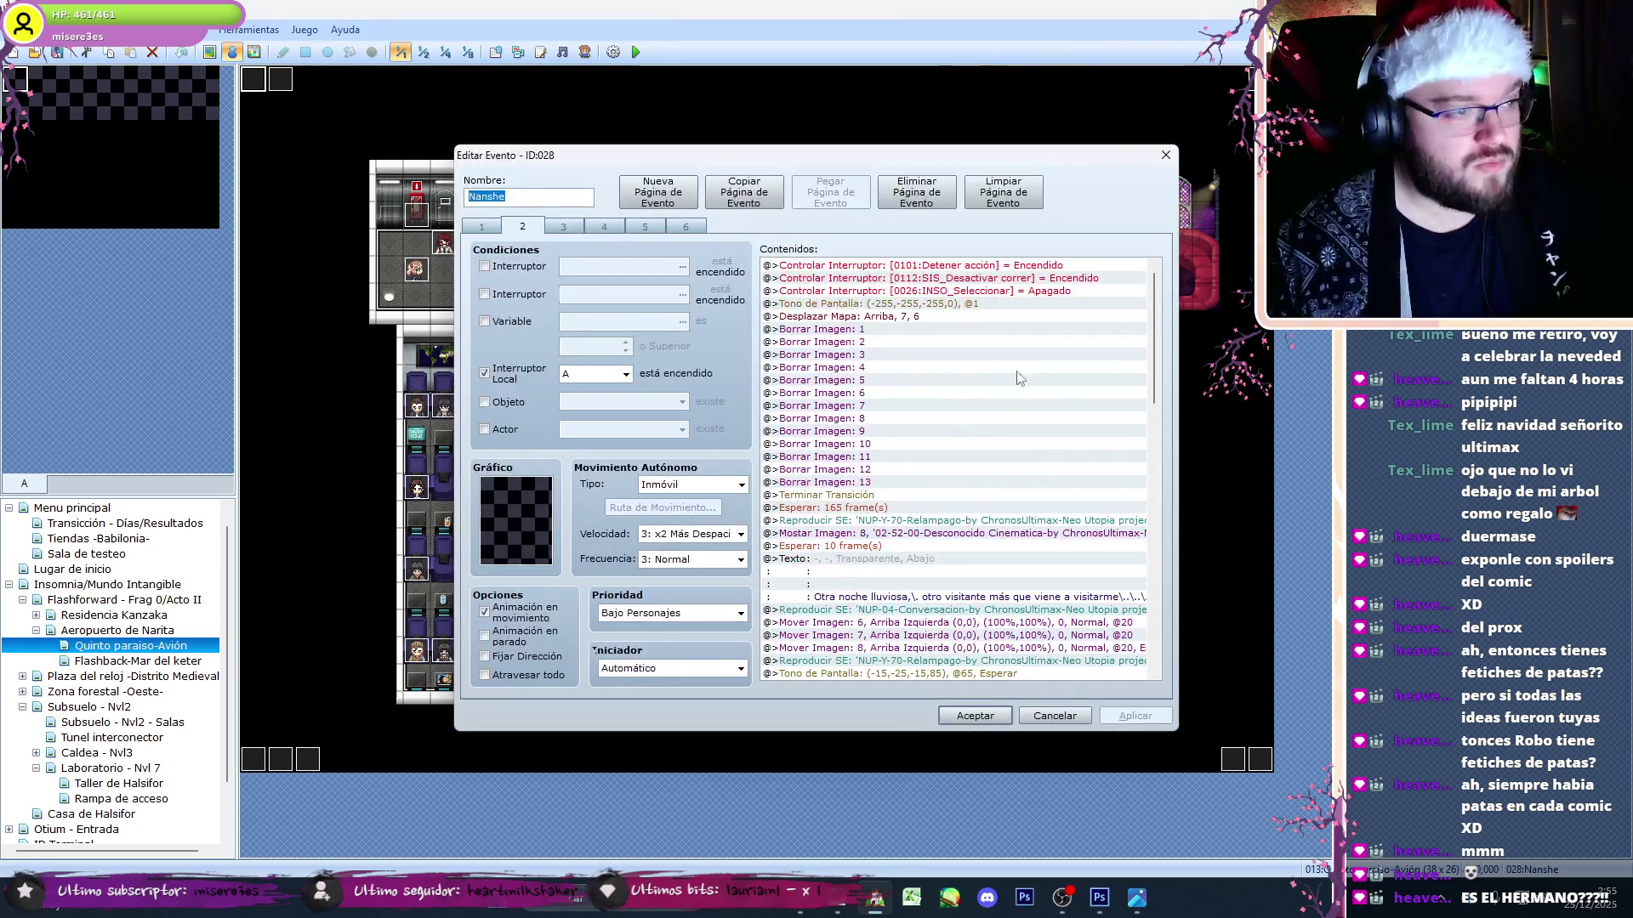
{"action": "key", "text": "ctrl+Tab"}
{"action": "key", "text": "ctrl+Tab"}
{"action": "key", "text": "ctrl+Tab"}
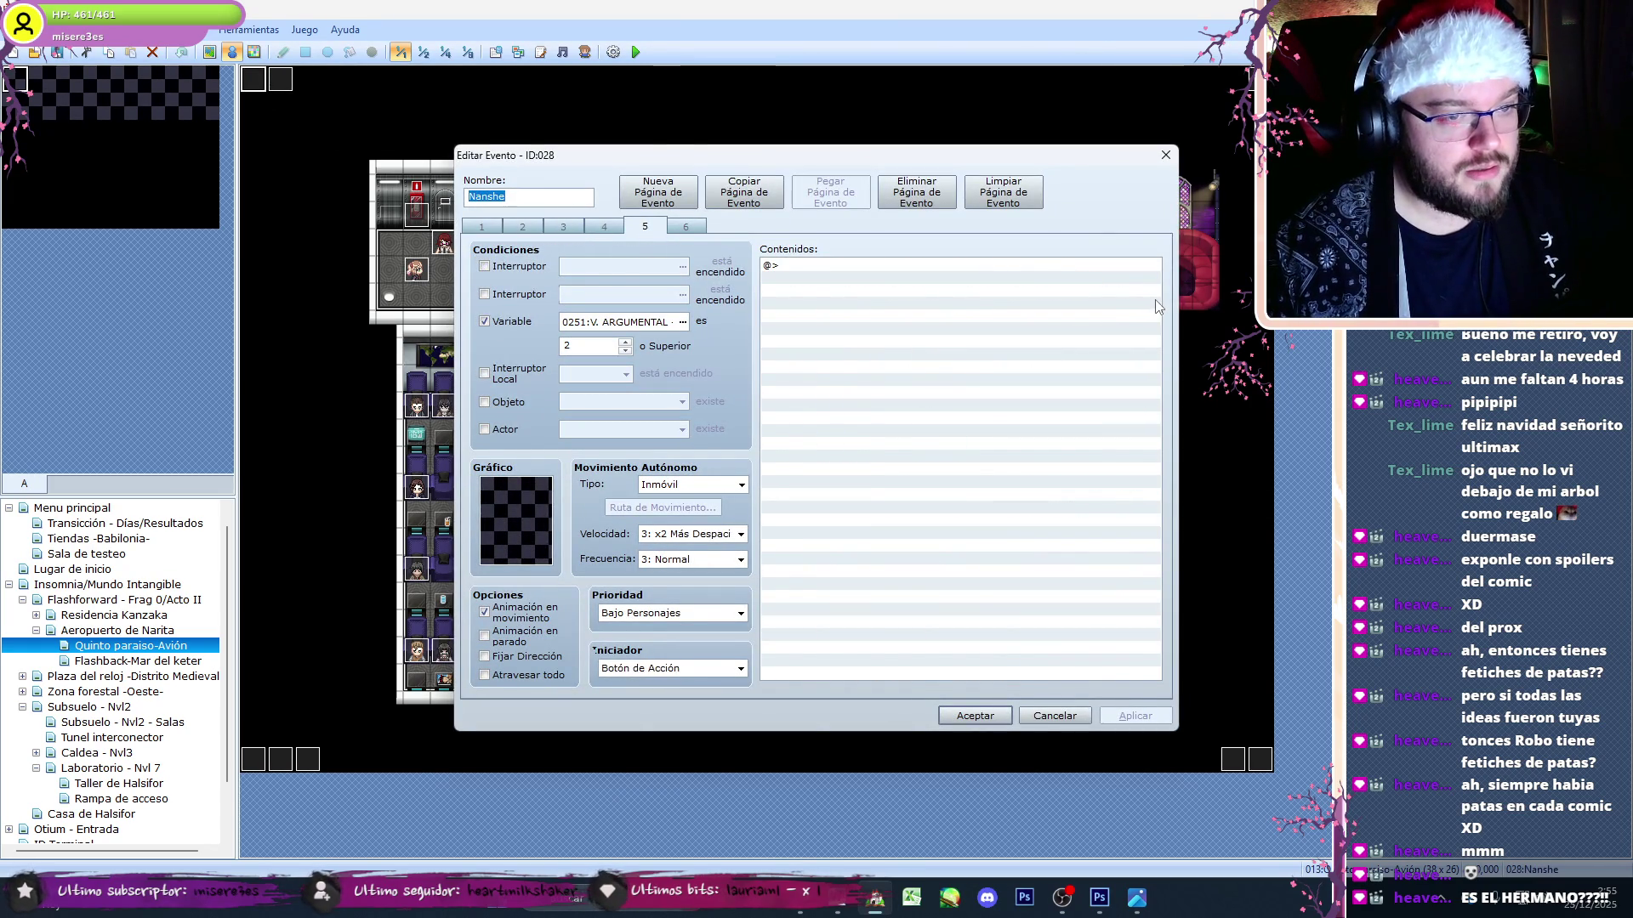
{"action": "key", "text": "ctrl+Tab"}
{"action": "key", "text": "ctrl+Tab"}
{"action": "scroll", "coordinate": [1160, 348], "scroll_direction": "down", "scroll_amount": 3}
{"action": "left_click", "coordinate": [974, 715]}
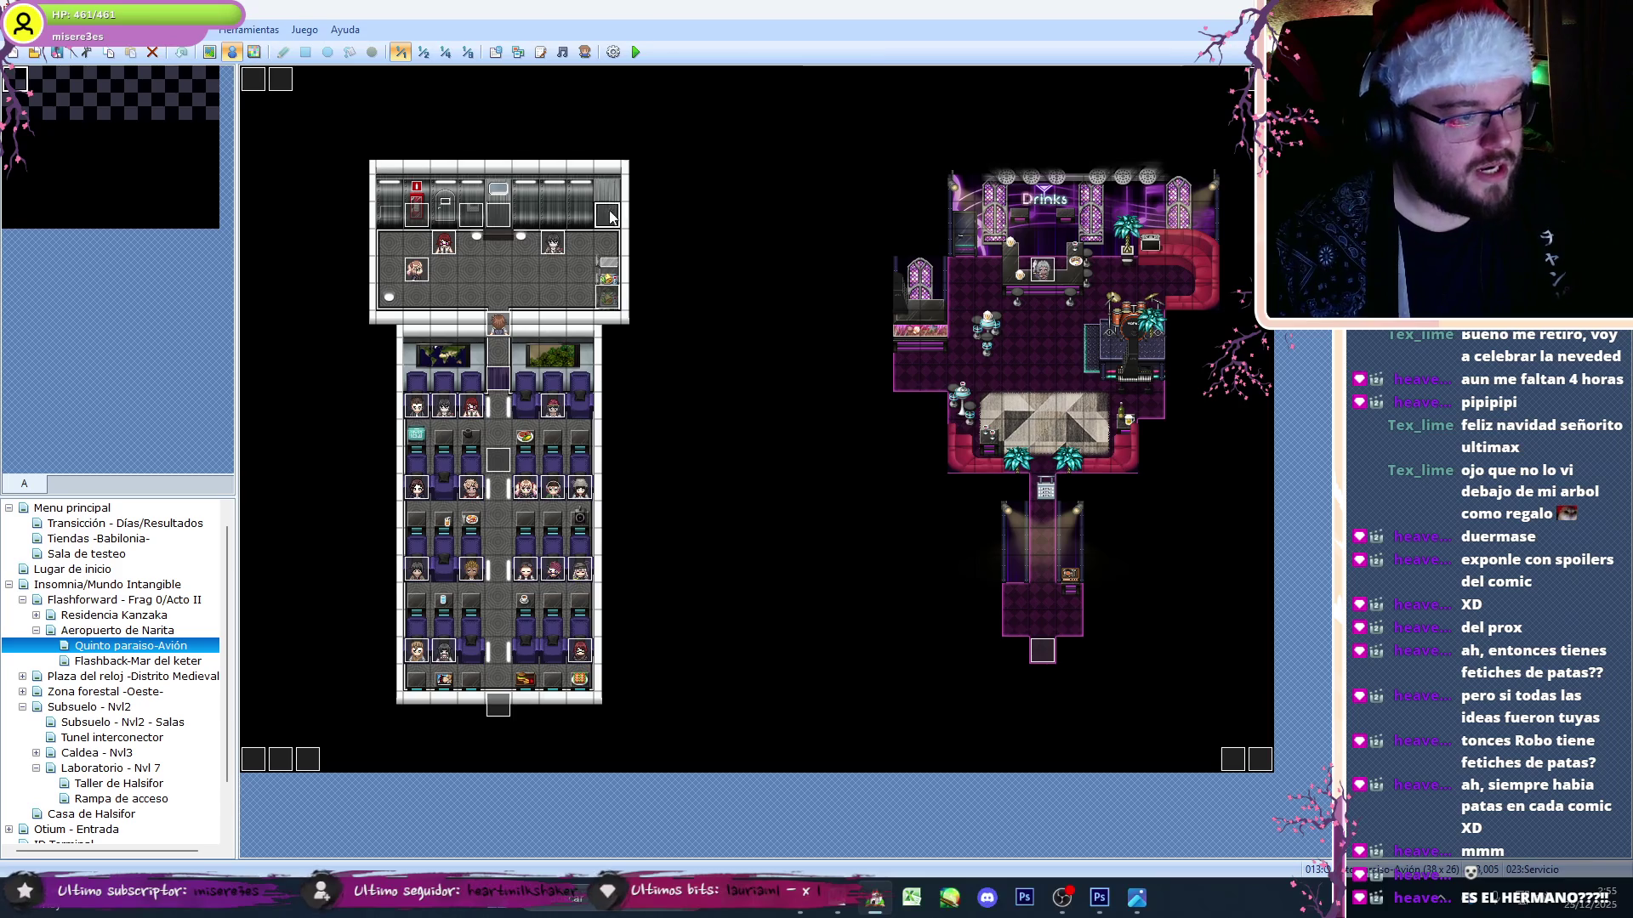
{"action": "double_click", "coordinate": [609, 215]}
{"action": "key", "text": "ctrl+Tab"}
{"action": "key", "text": "ctrl+Tab"}
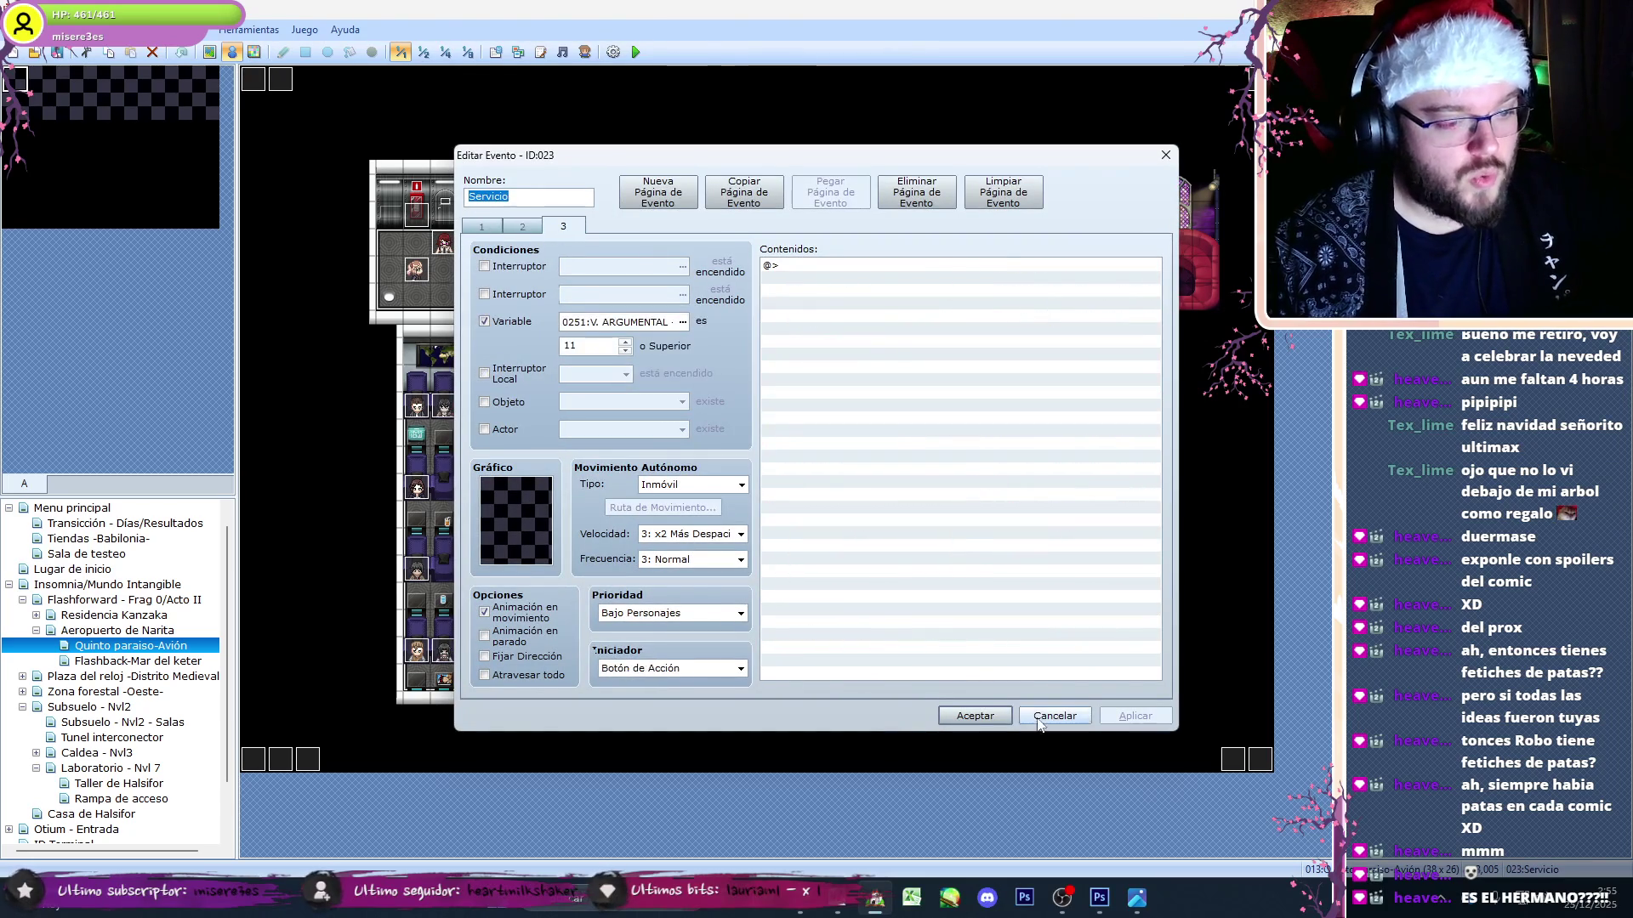
{"action": "left_click", "coordinate": [1038, 721]}
- Recheck the Avión event's pages 2 and 3, then close it unchanged
{"action": "double_click", "coordinate": [288, 87]}
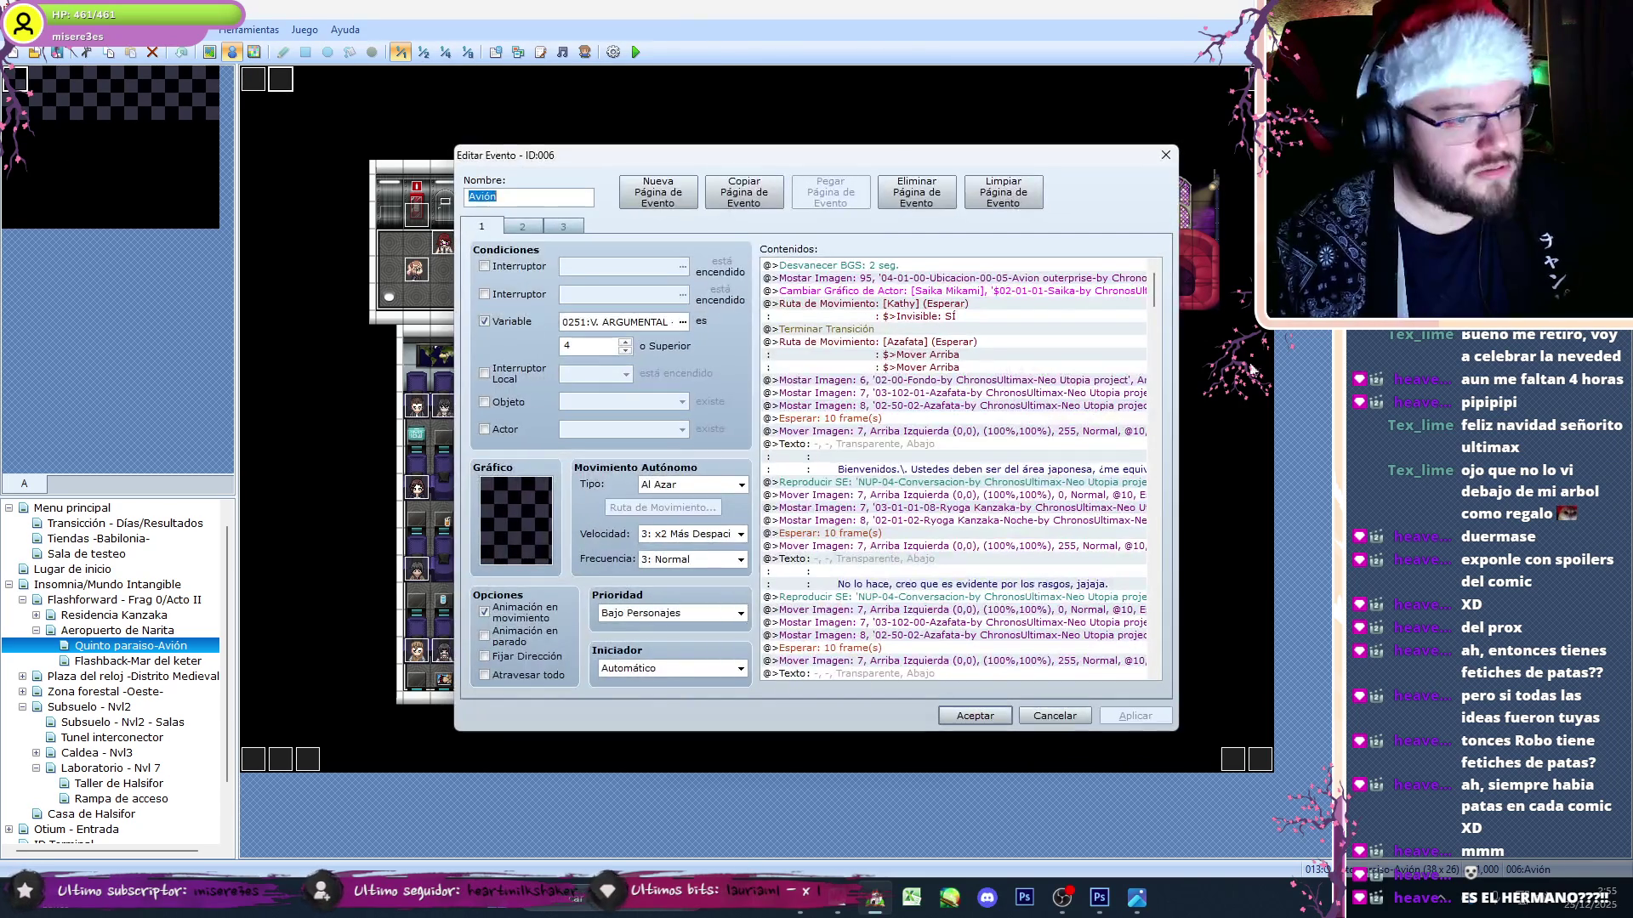
{"action": "scroll", "coordinate": [1159, 293], "scroll_direction": "down", "scroll_amount": 5}
{"action": "key", "text": "ctrl+Tab"}
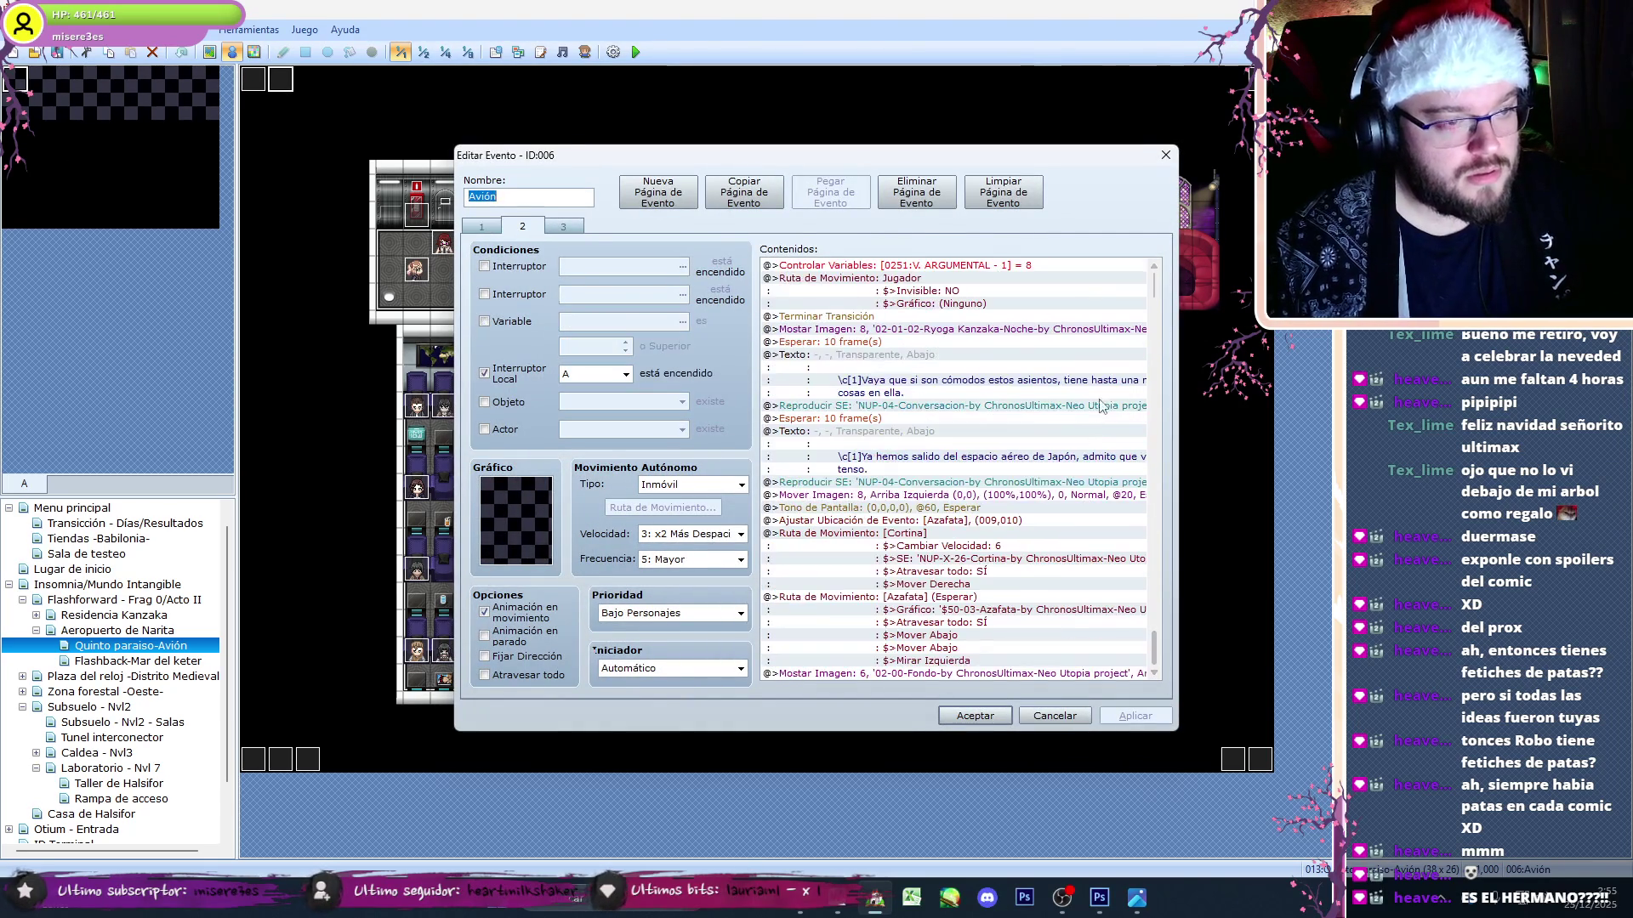
{"action": "scroll", "coordinate": [1154, 293], "scroll_direction": "down", "scroll_amount": 5}
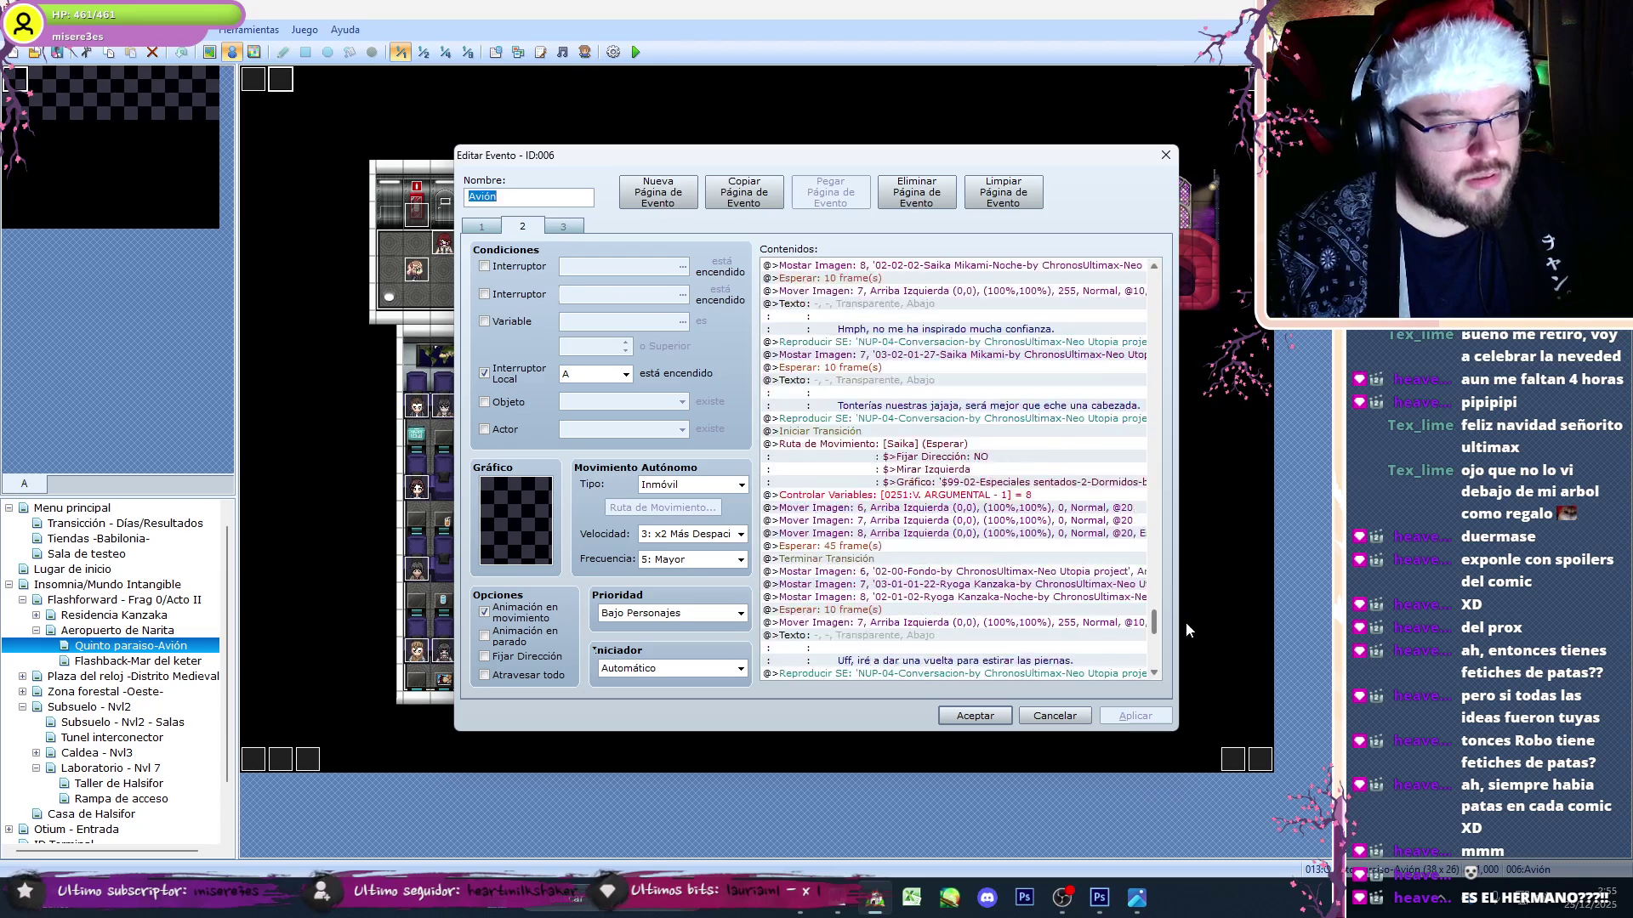
{"action": "key", "text": "ctrl+Tab"}
{"action": "left_click", "coordinate": [1071, 713]}
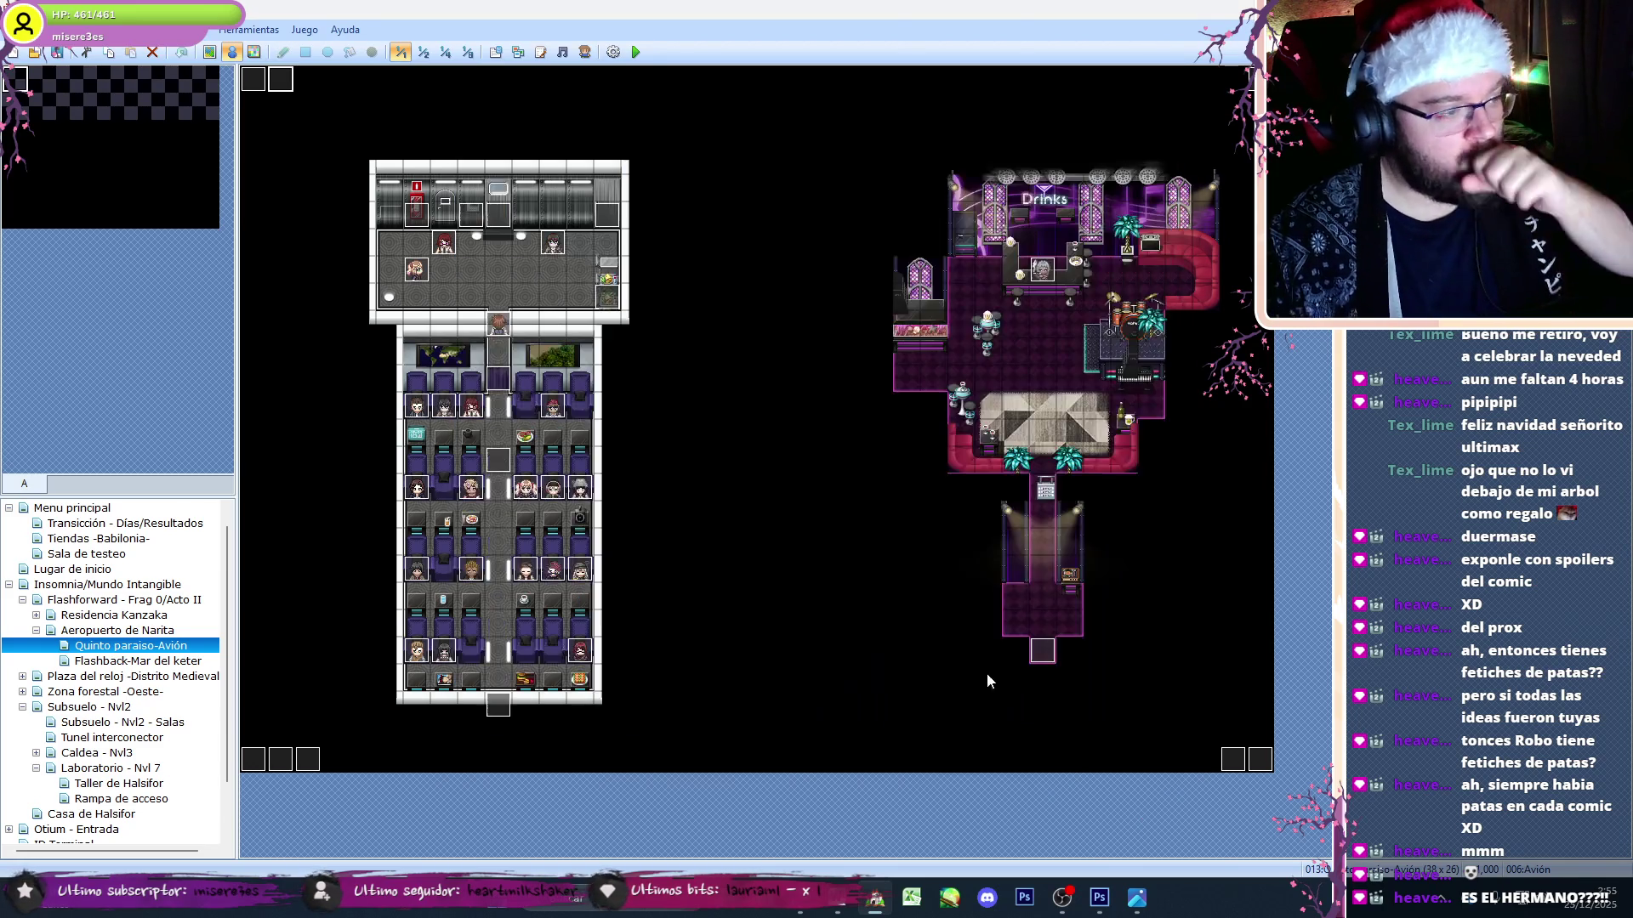
- Glance at the Kaiser event and one more map event, closing each with Escape
{"action": "double_click", "coordinate": [494, 224]}
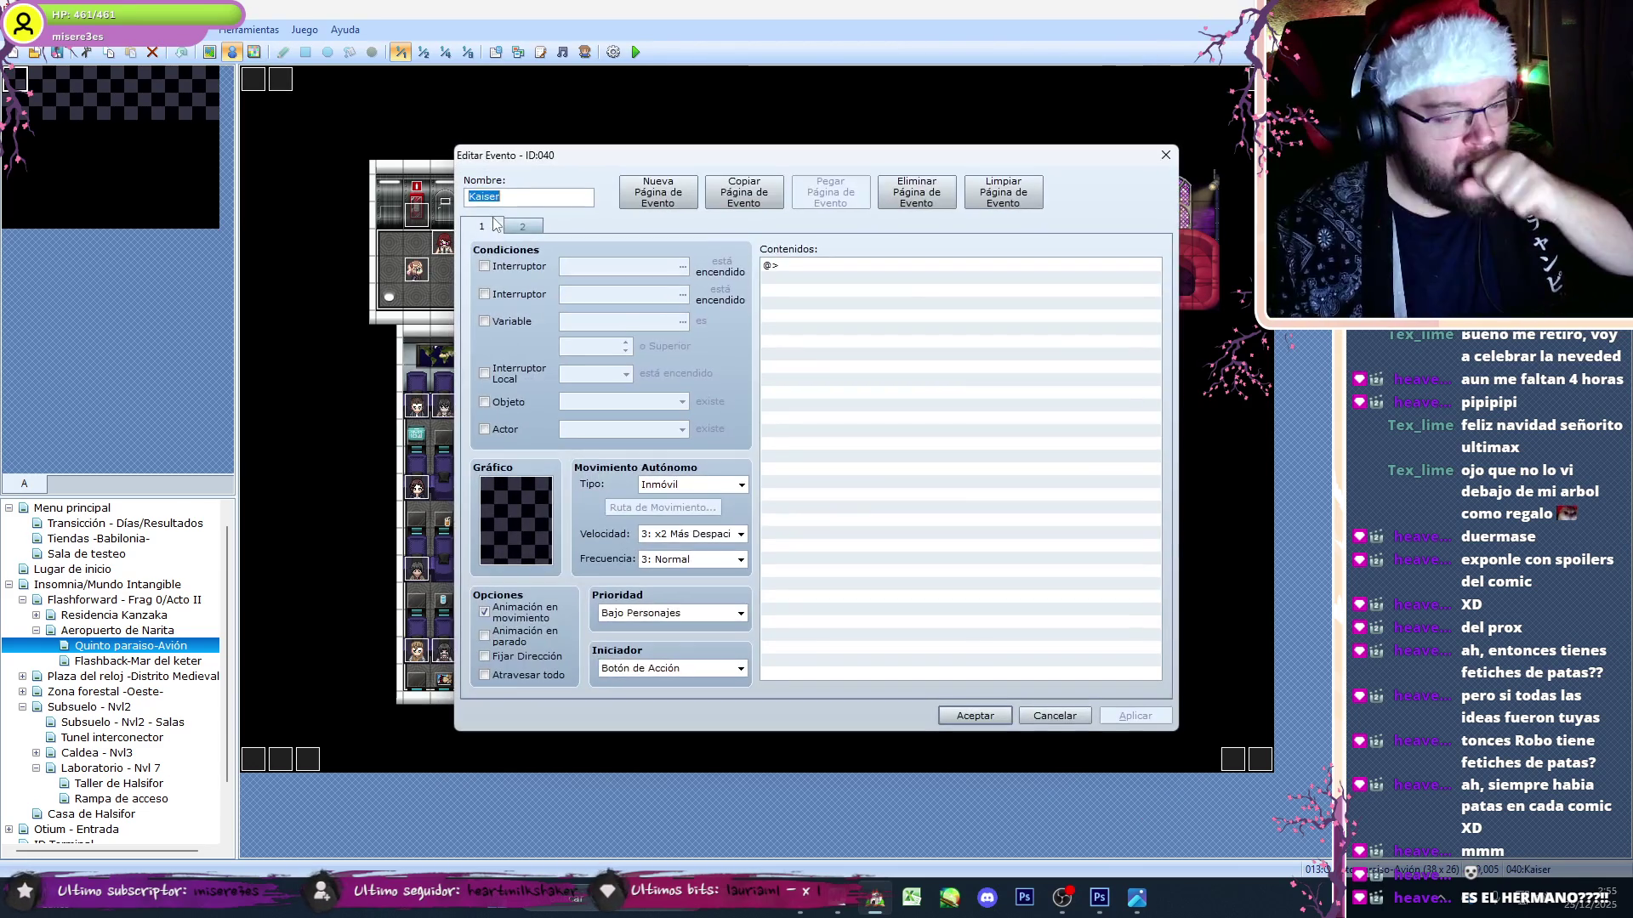
{"action": "key", "text": "Escape"}
{"action": "double_click", "coordinate": [505, 320]}
{"action": "key", "text": "Escape"}
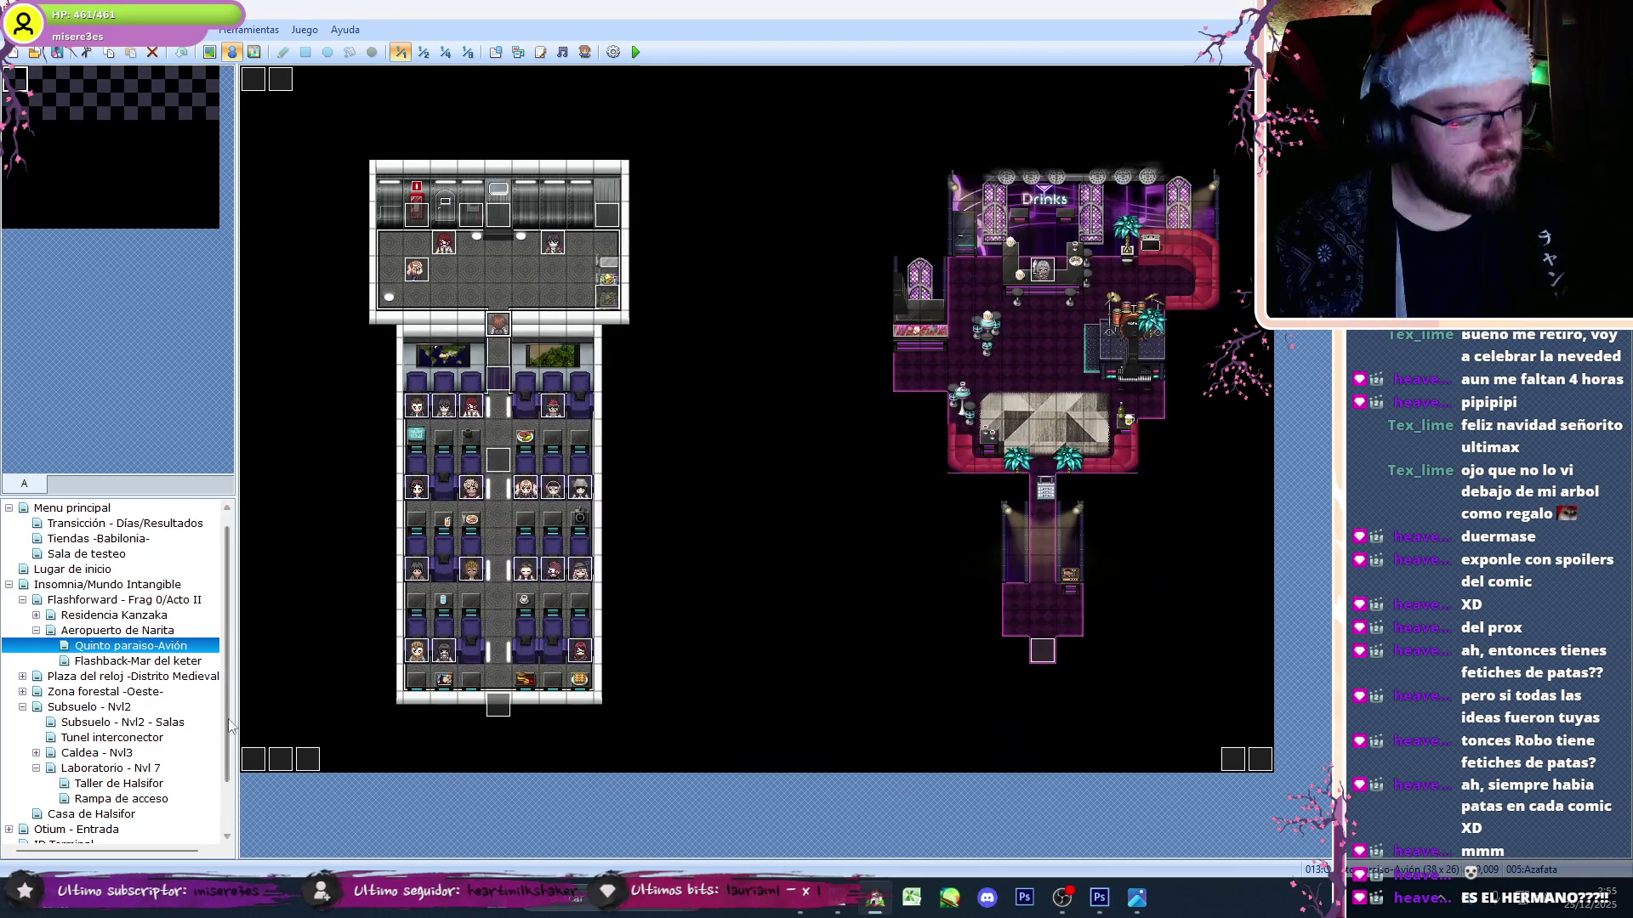
- Recheck the Servicio event's pages 2 and 3 unchanged, then switch to the Flashback-Mar del keter map
{"action": "double_click", "coordinate": [614, 218]}
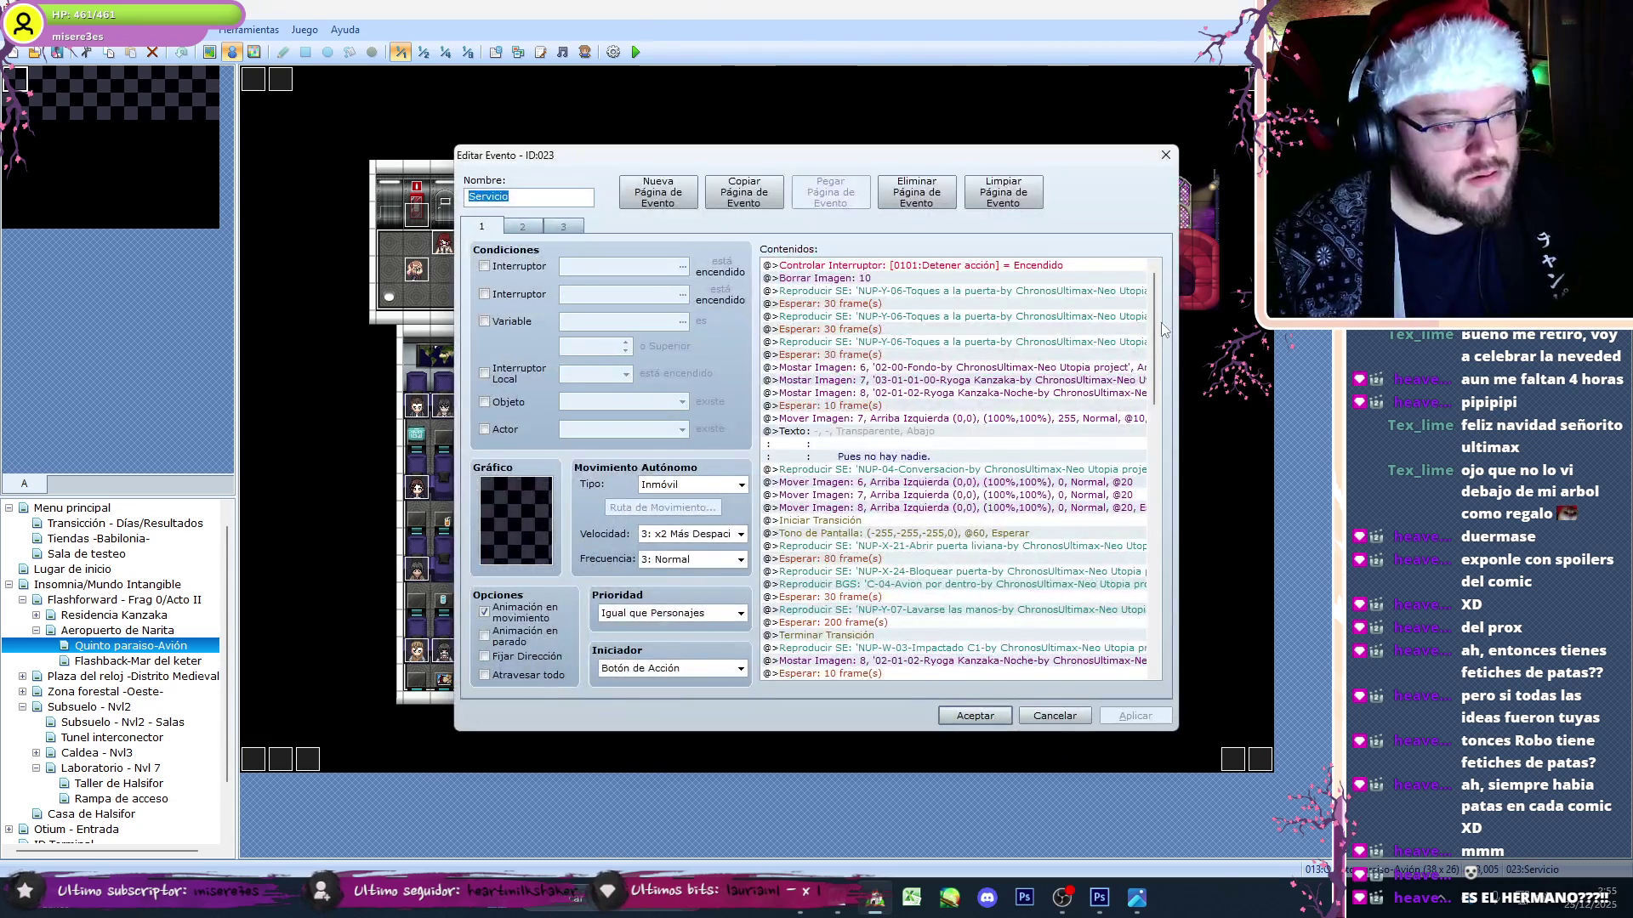
{"action": "left_click_drag", "start_coordinate": [1158, 401], "coordinate": [1118, 667]}
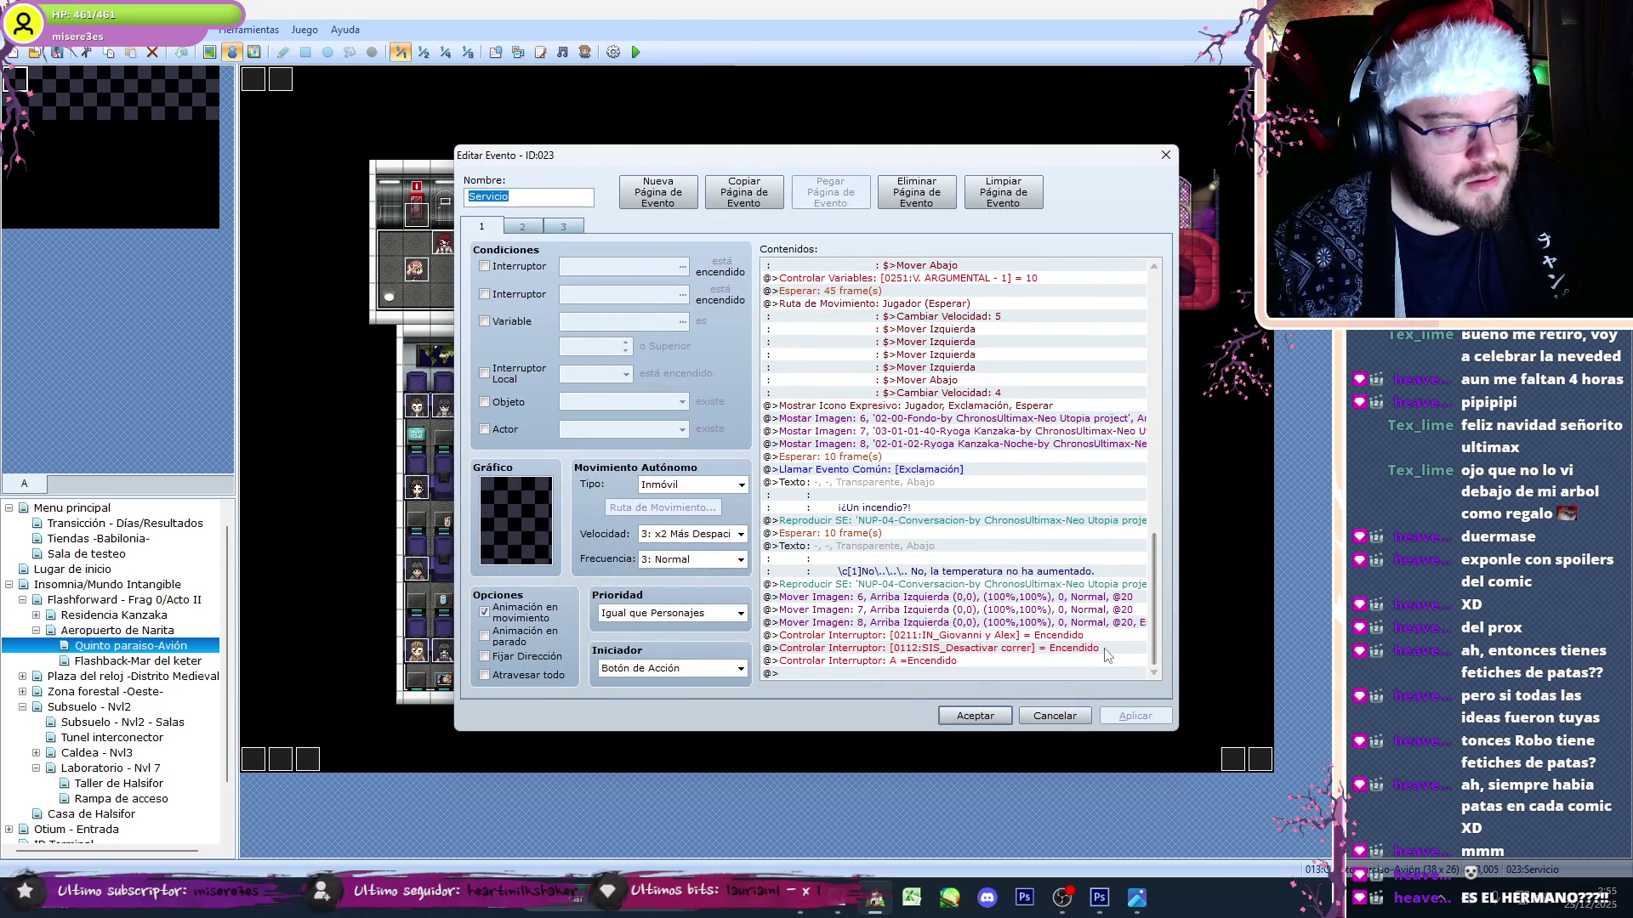
{"action": "key", "text": "ctrl+Tab"}
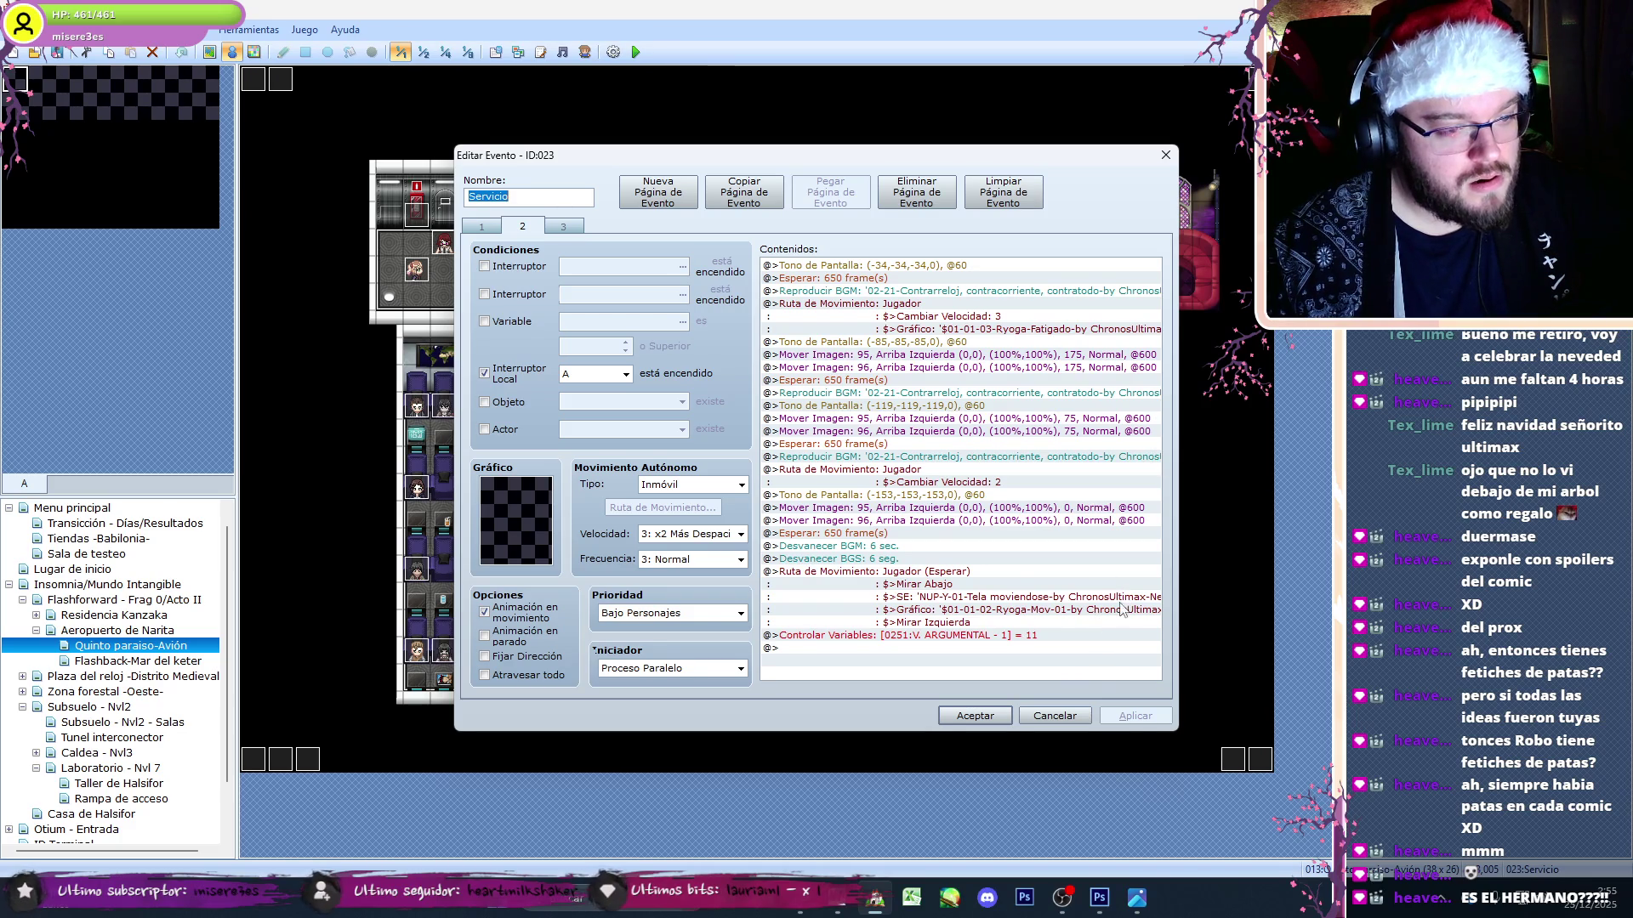
{"action": "key", "text": "ctrl+Tab"}
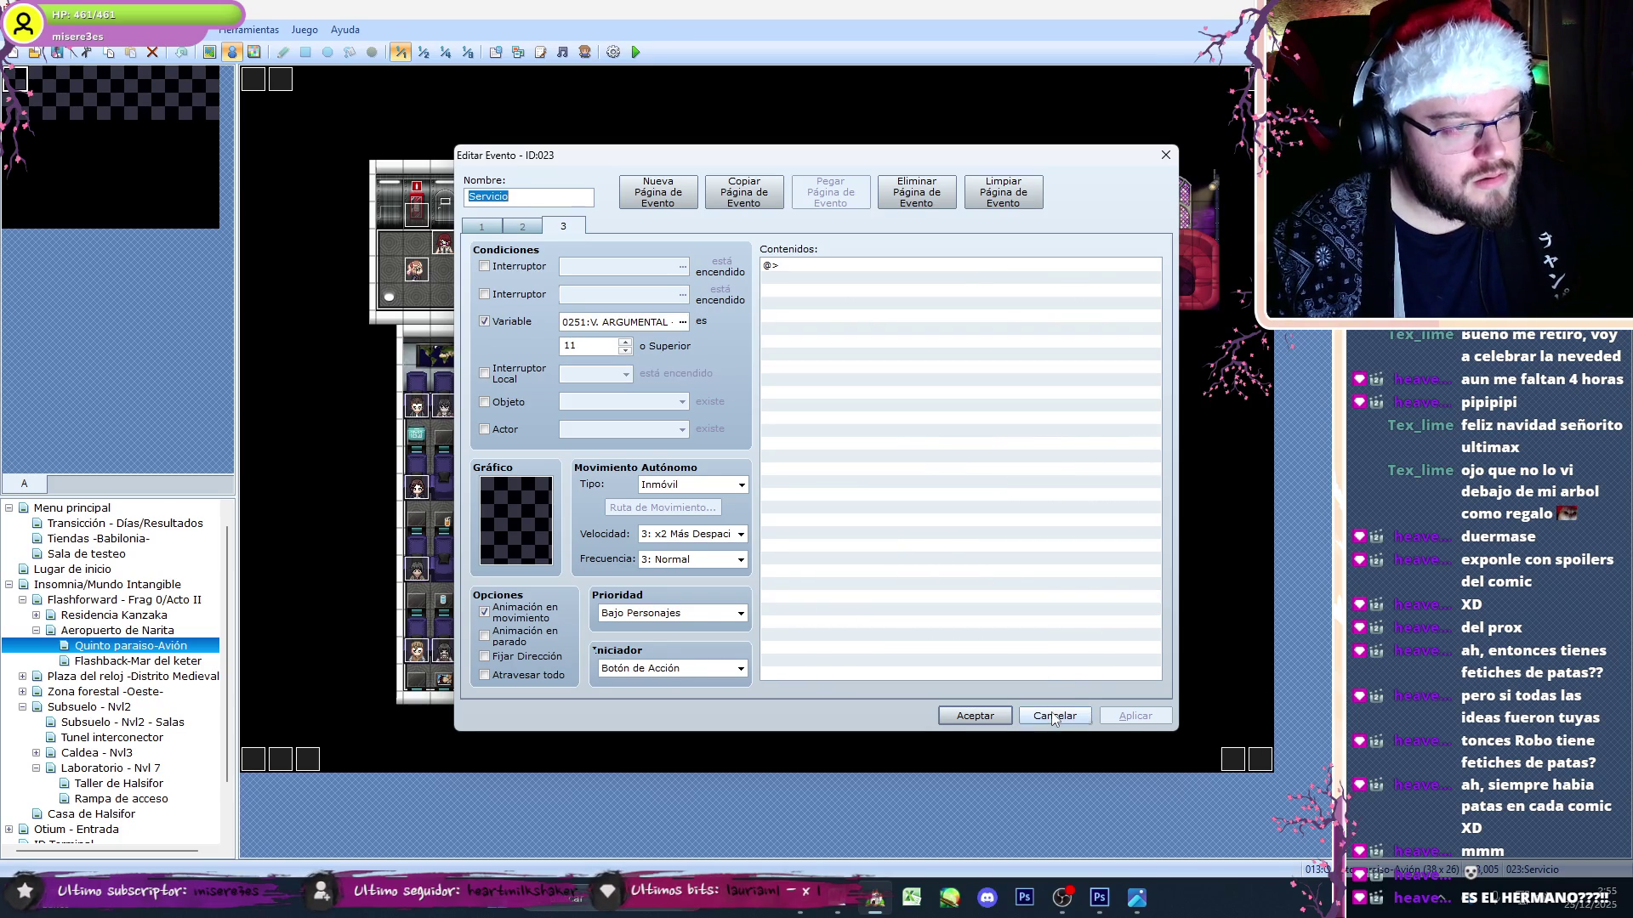
{"action": "left_click", "coordinate": [1054, 716]}
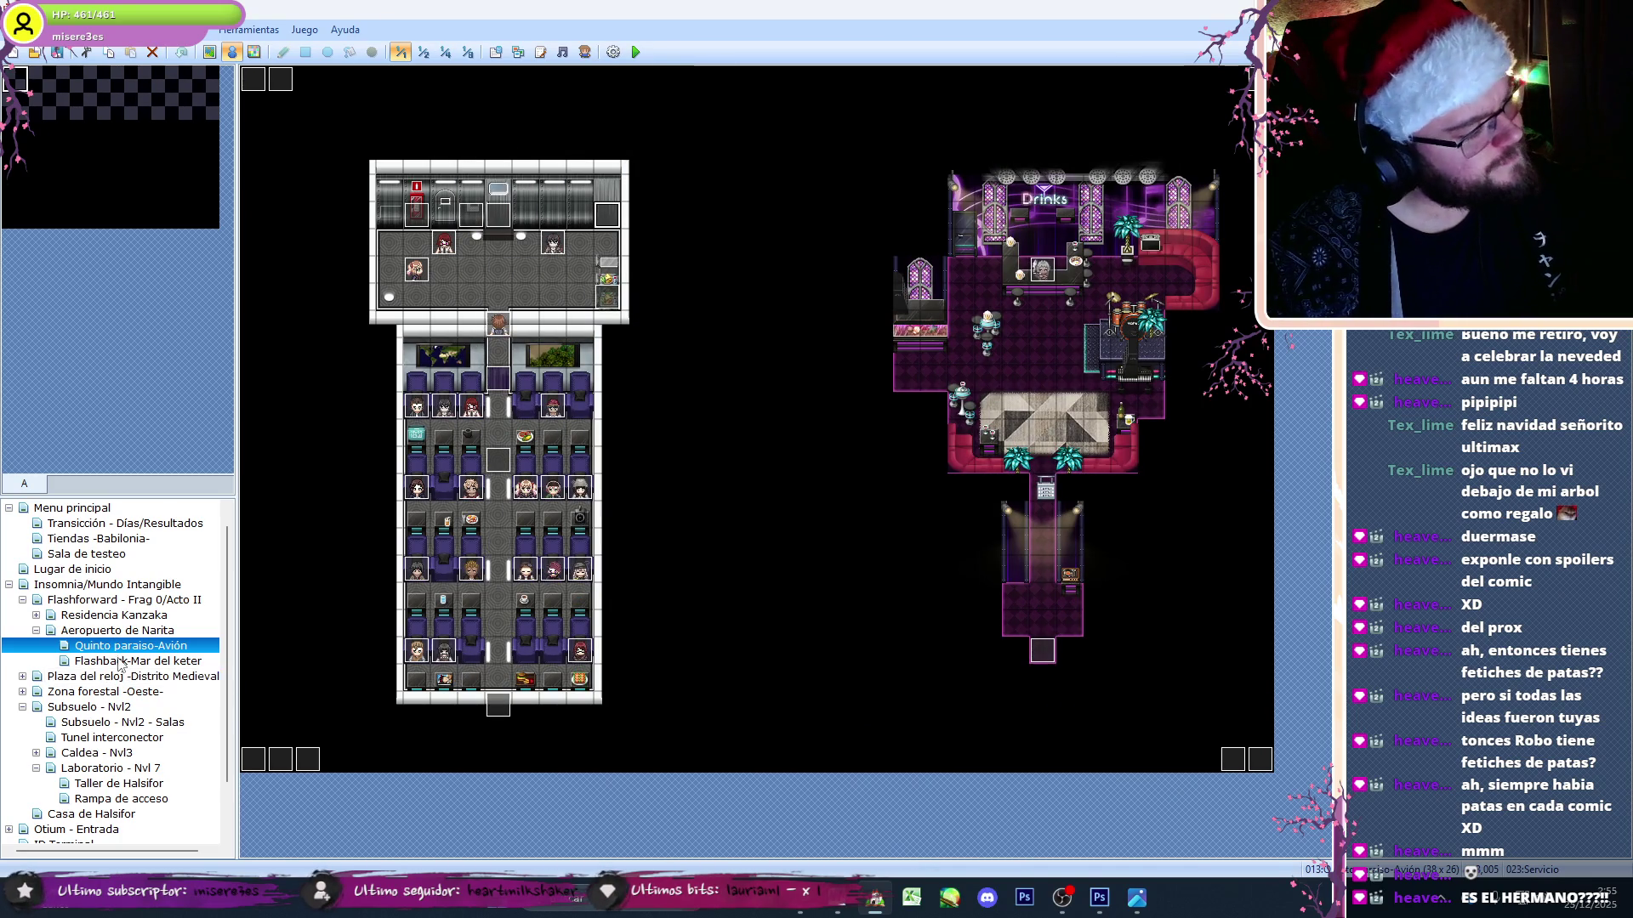
{"action": "left_click", "coordinate": [121, 661]}
- Zoom the map to half size and inspect the Evento clave event, closing it unchanged
{"action": "left_click", "coordinate": [423, 52]}
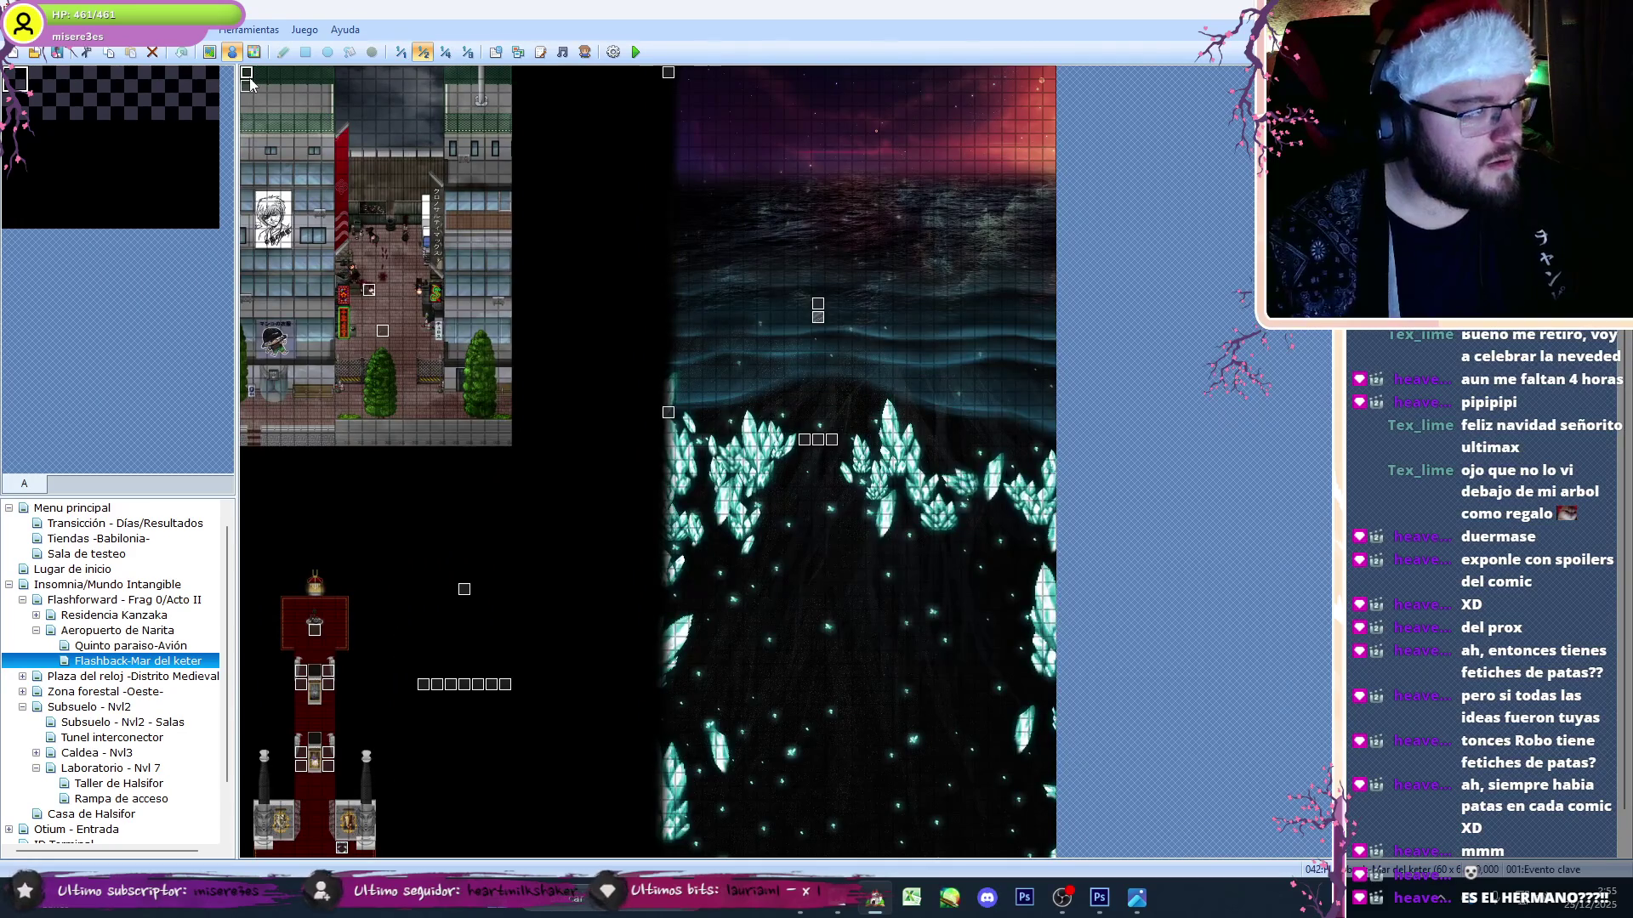
{"action": "double_click", "coordinate": [250, 80]}
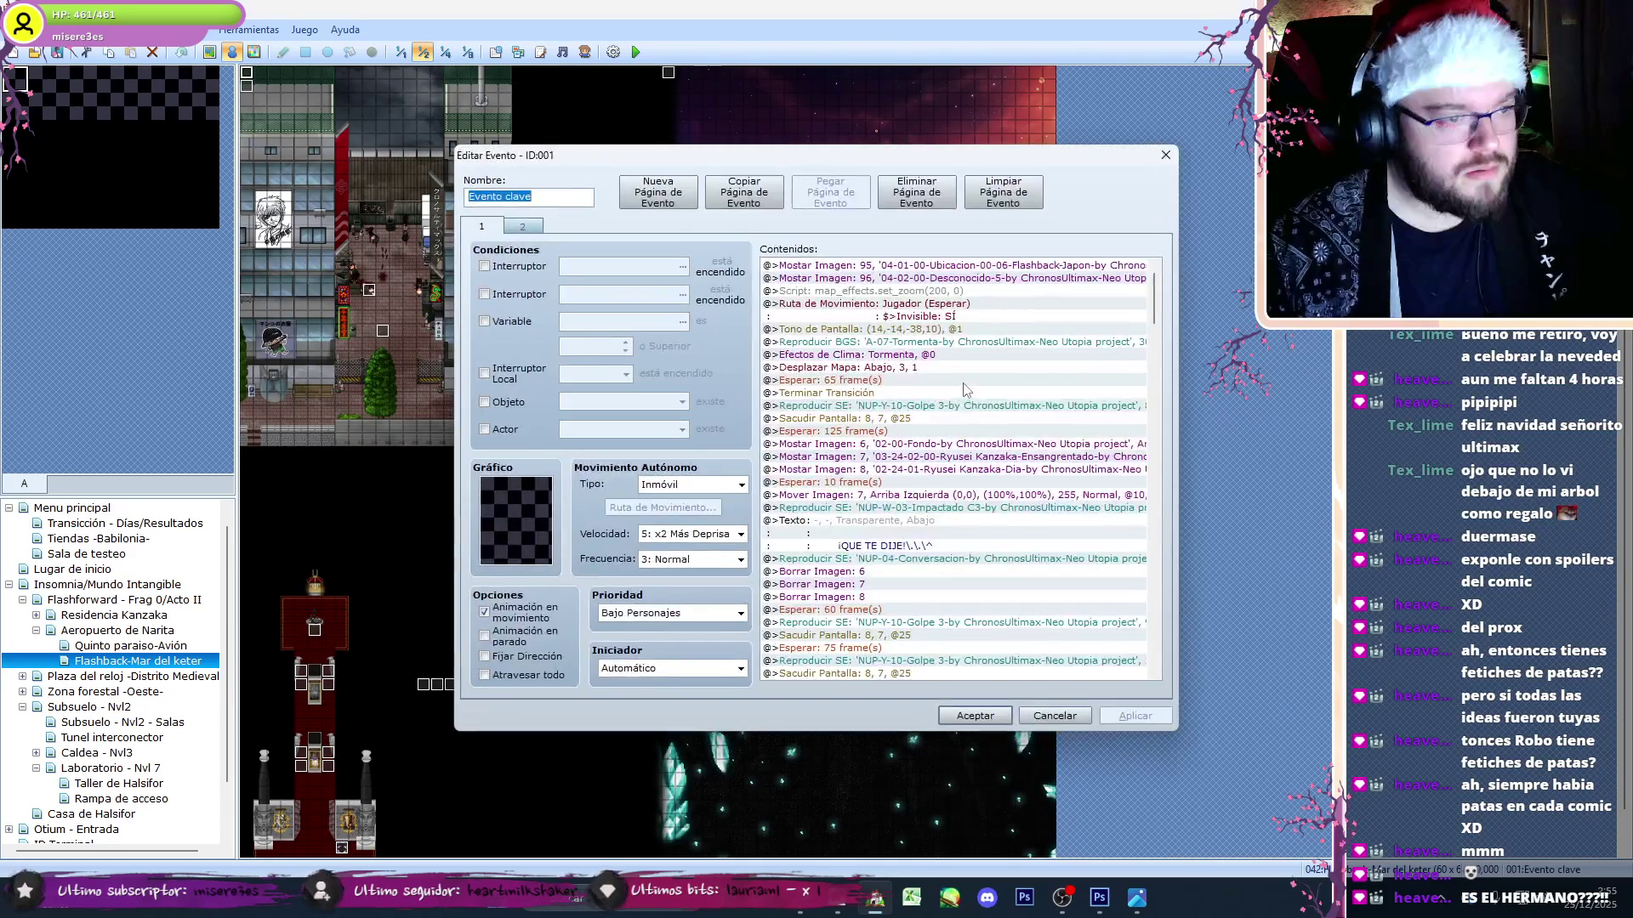
{"action": "left_click_drag", "start_coordinate": [1155, 308], "coordinate": [1168, 669]}
{"action": "scroll", "coordinate": [1168, 669], "scroll_direction": "up", "scroll_amount": 15}
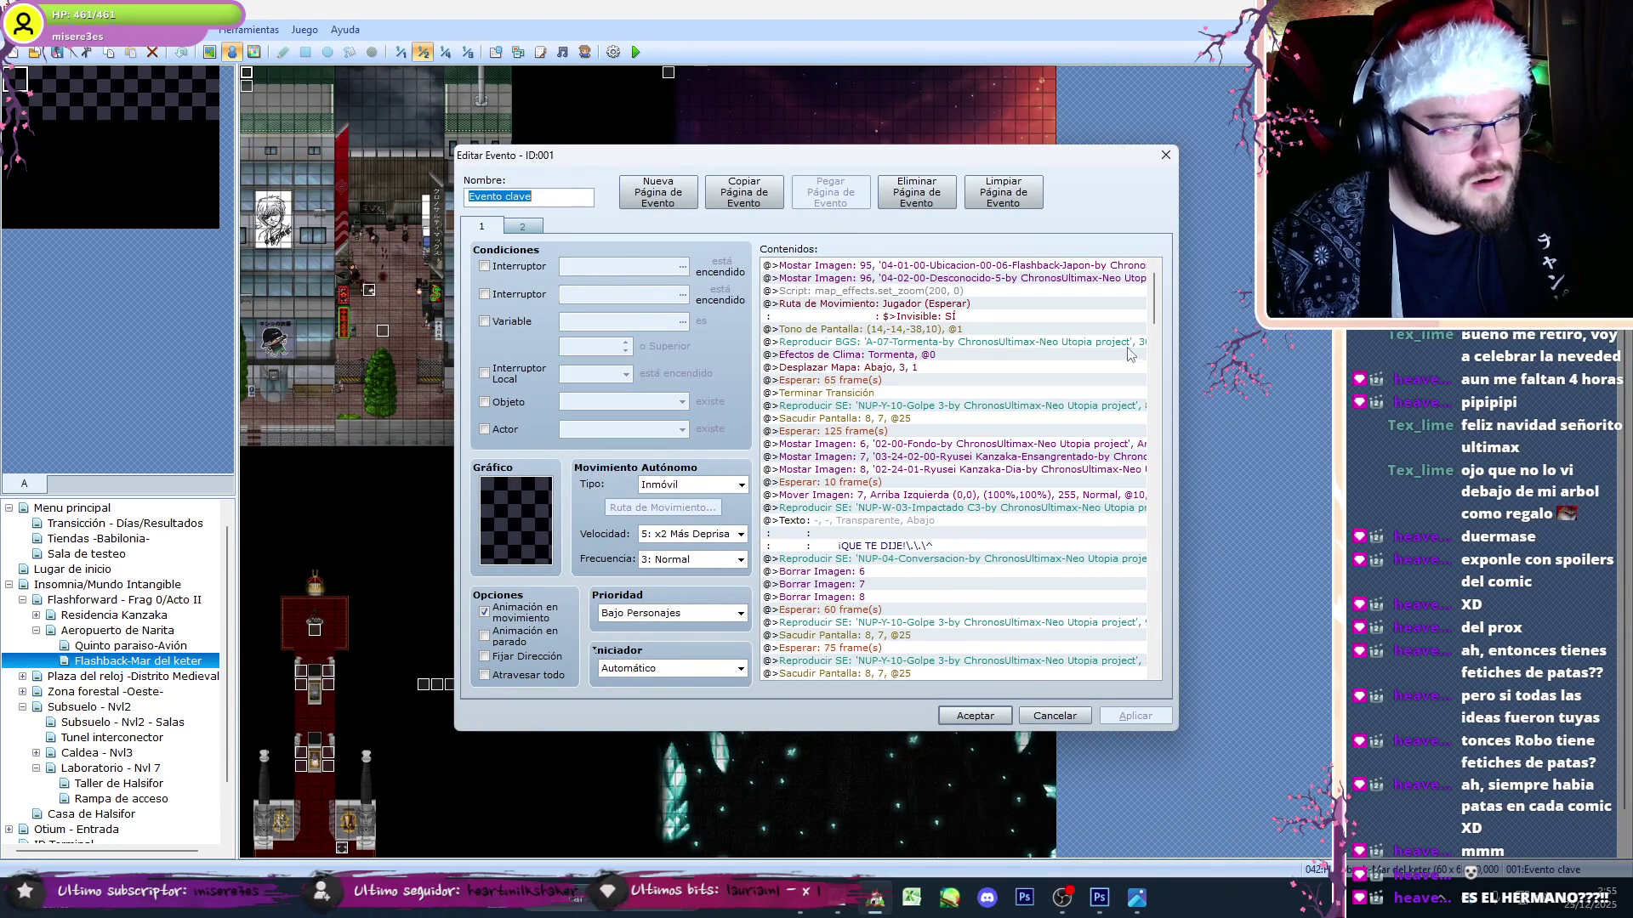
{"action": "left_click", "coordinate": [1063, 713]}
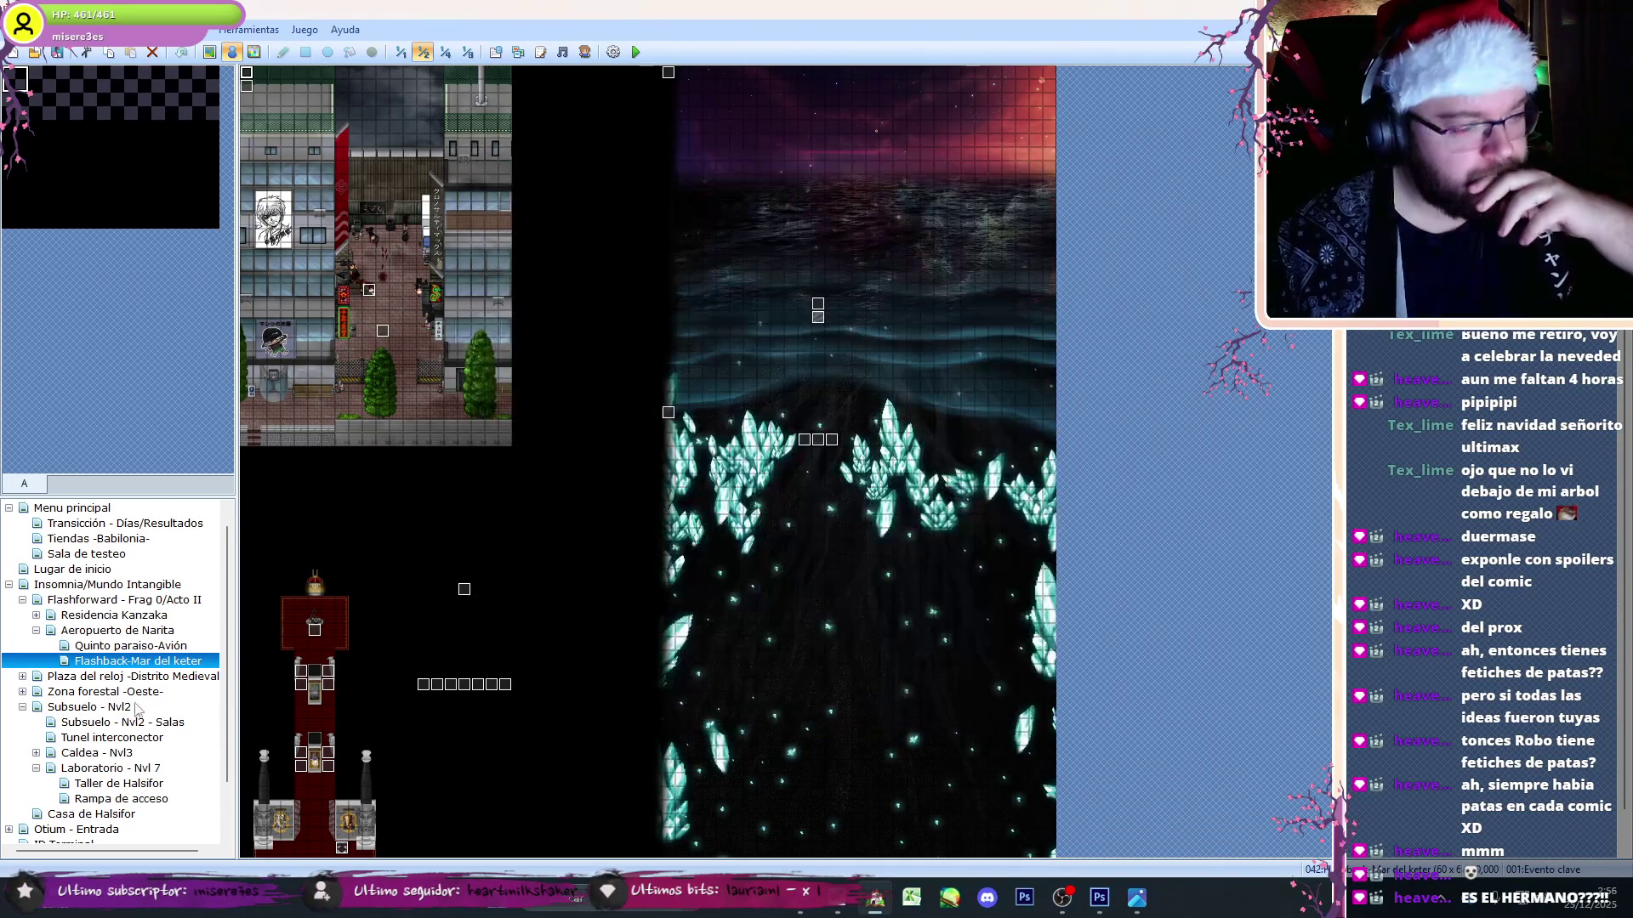
- Browse from Quinto paraiso-Avión at 1/1 scale through Aeropuerto de Narita to Caldea - Nvl3 - Interiores
{"action": "left_click", "coordinate": [109, 646]}
{"action": "left_click", "coordinate": [400, 52]}
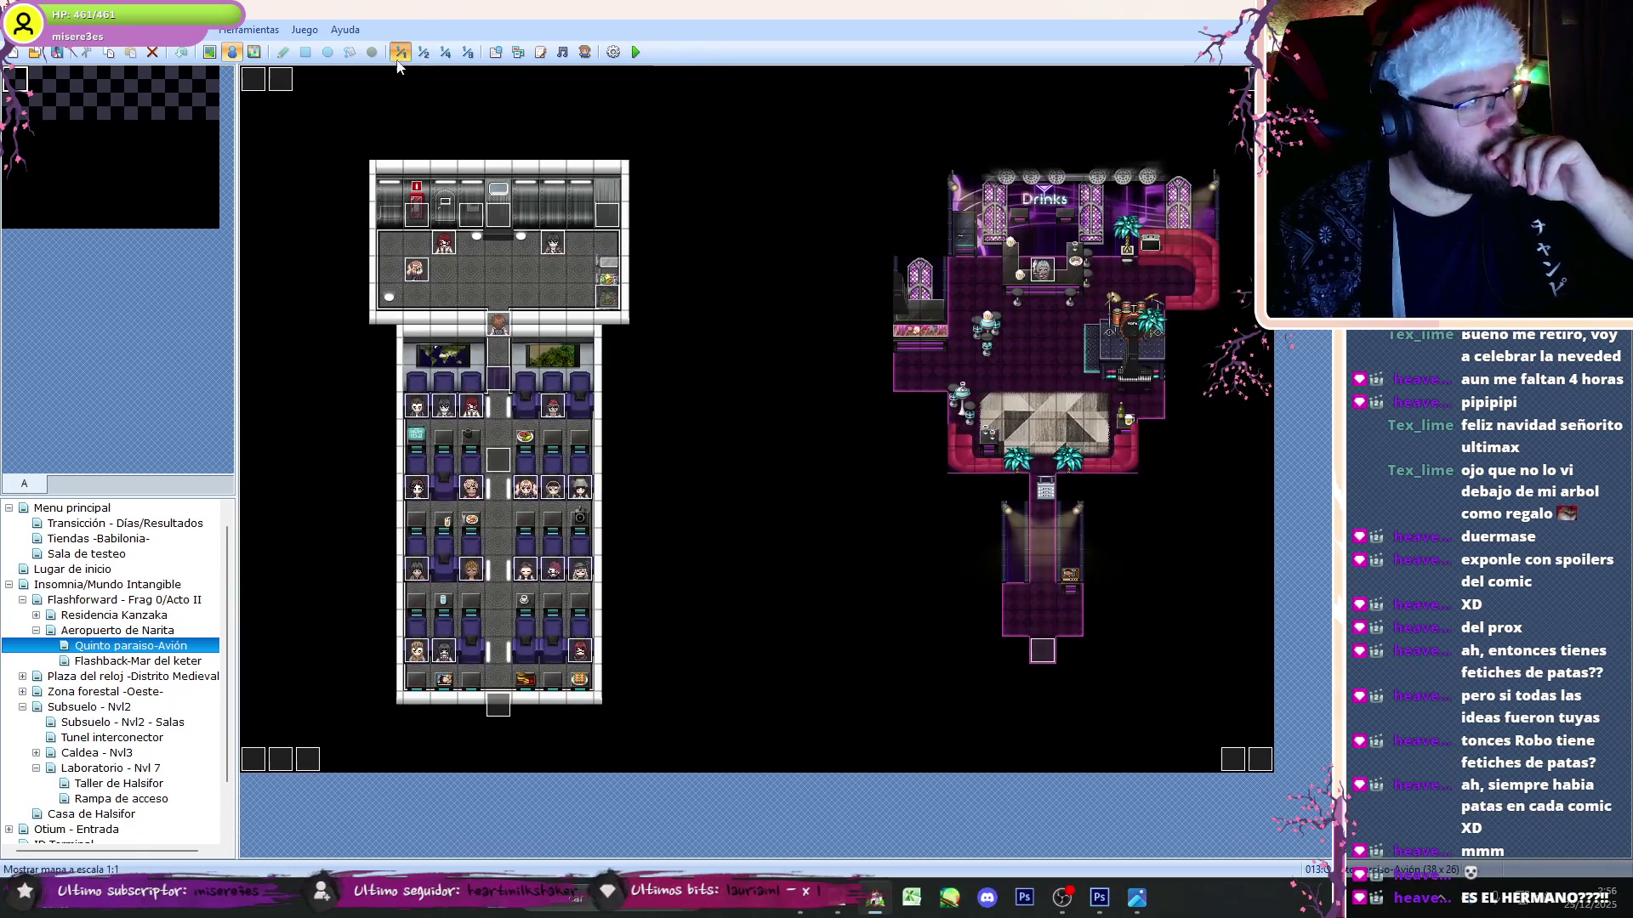
{"action": "left_click", "coordinate": [37, 631]}
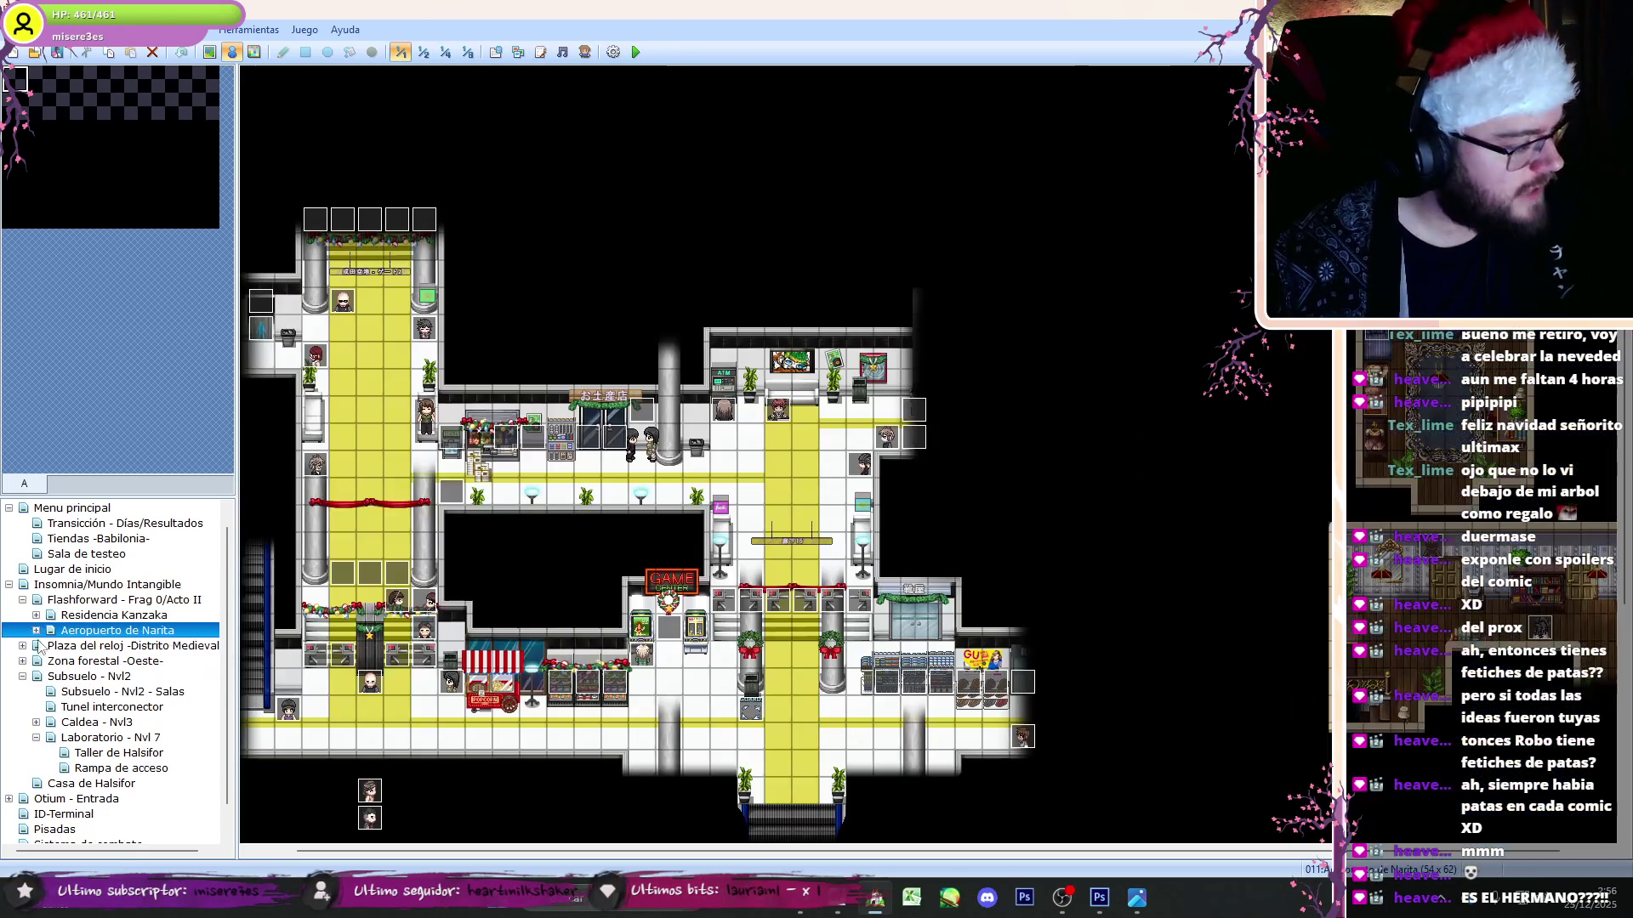
{"action": "left_click", "coordinate": [71, 722]}
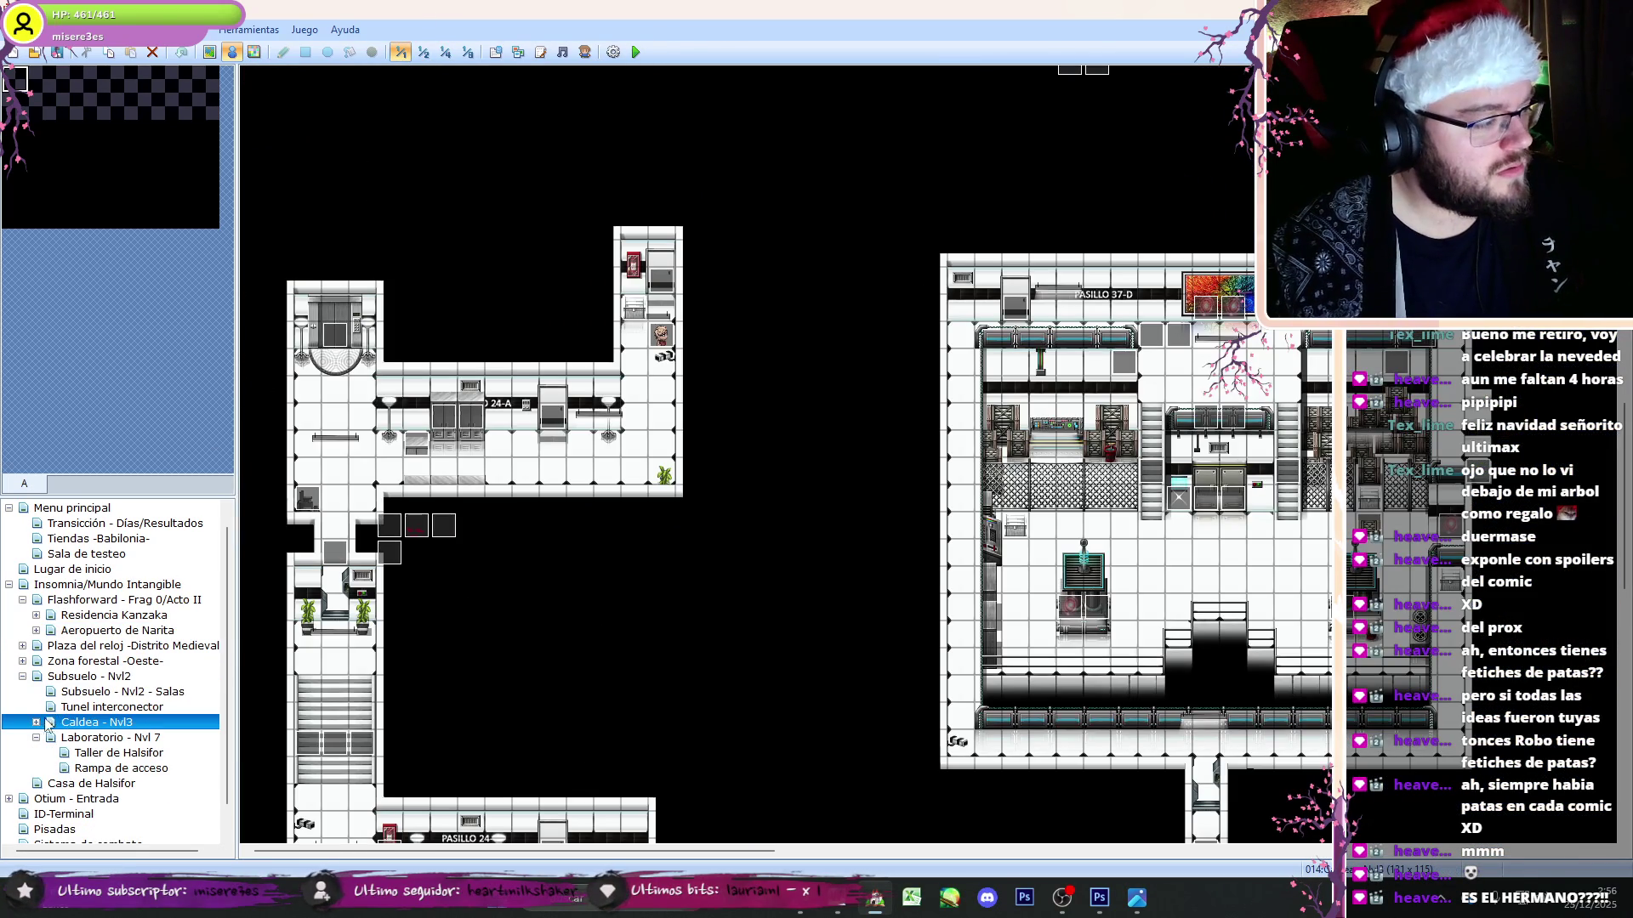
{"action": "key", "text": "Right"}
{"action": "key", "text": "Down"}
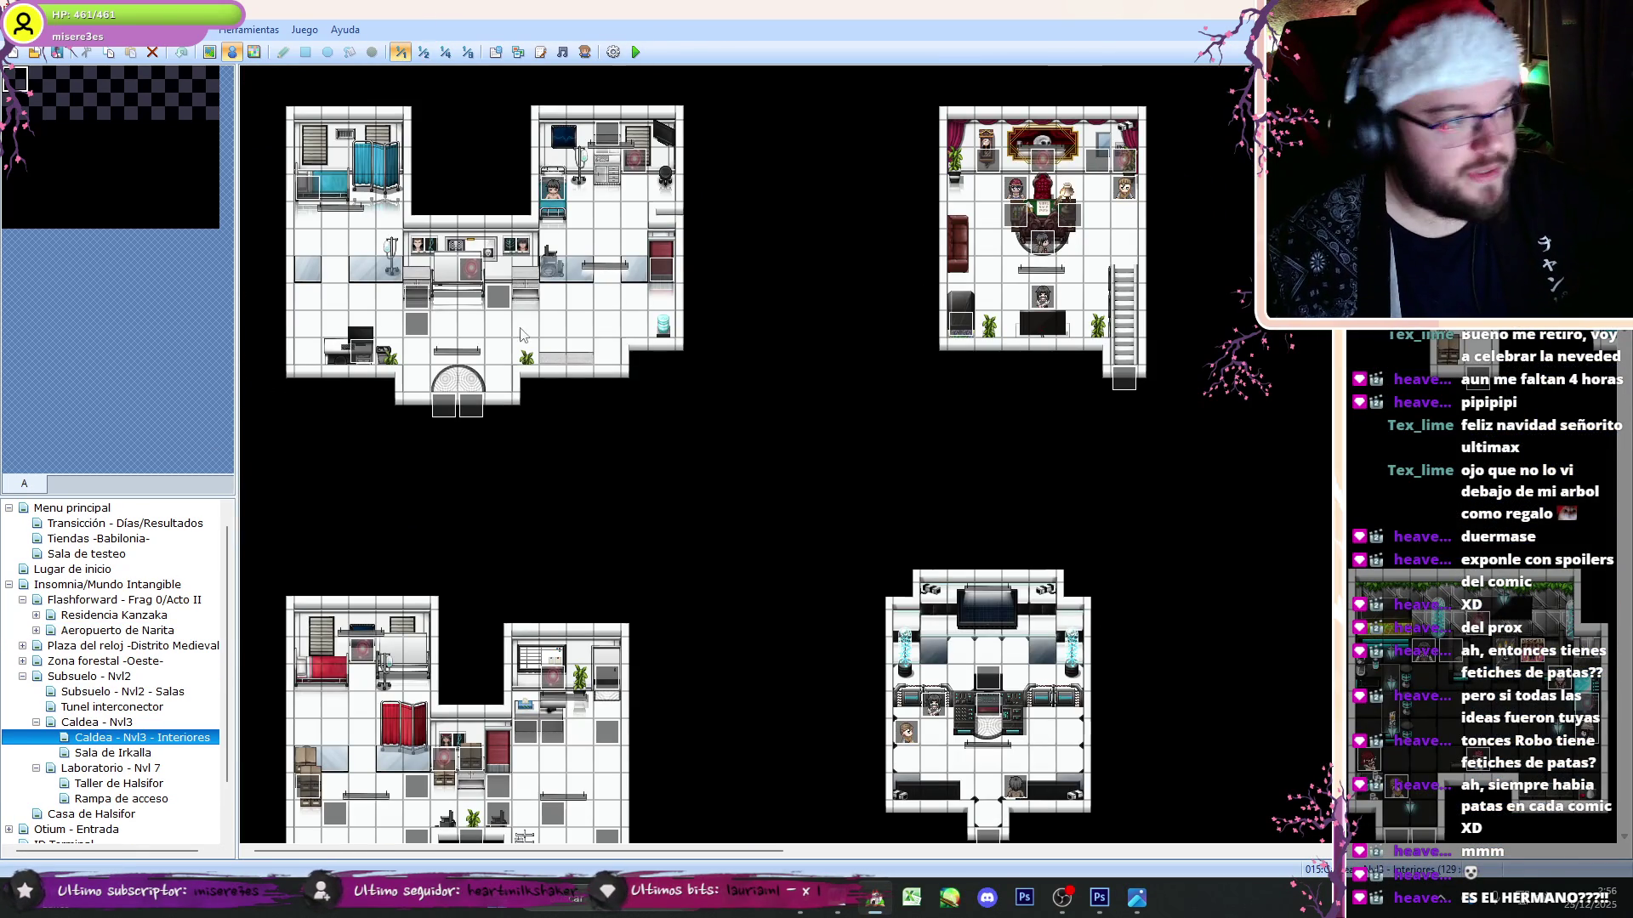
- Inspect the Ryoga event unchanged, then move via Aeropuerto de Narita and Flashback-Mar del keter to Quinto paraiso-Avión
{"action": "double_click", "coordinate": [323, 198]}
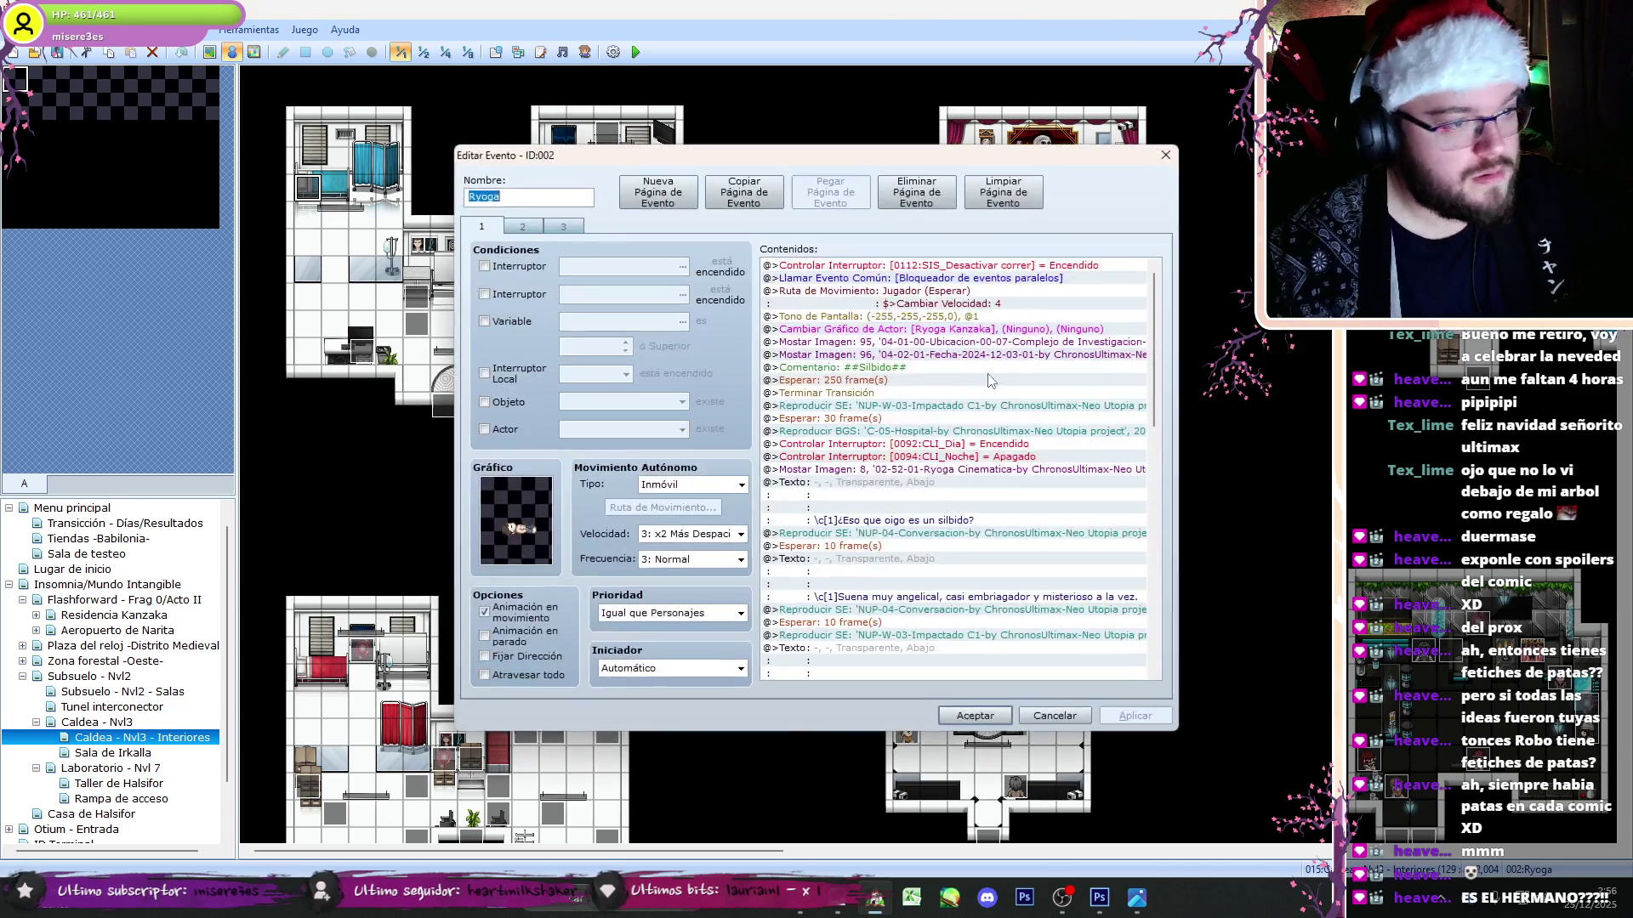
{"action": "scroll", "coordinate": [1105, 468], "scroll_direction": "down", "scroll_amount": 10}
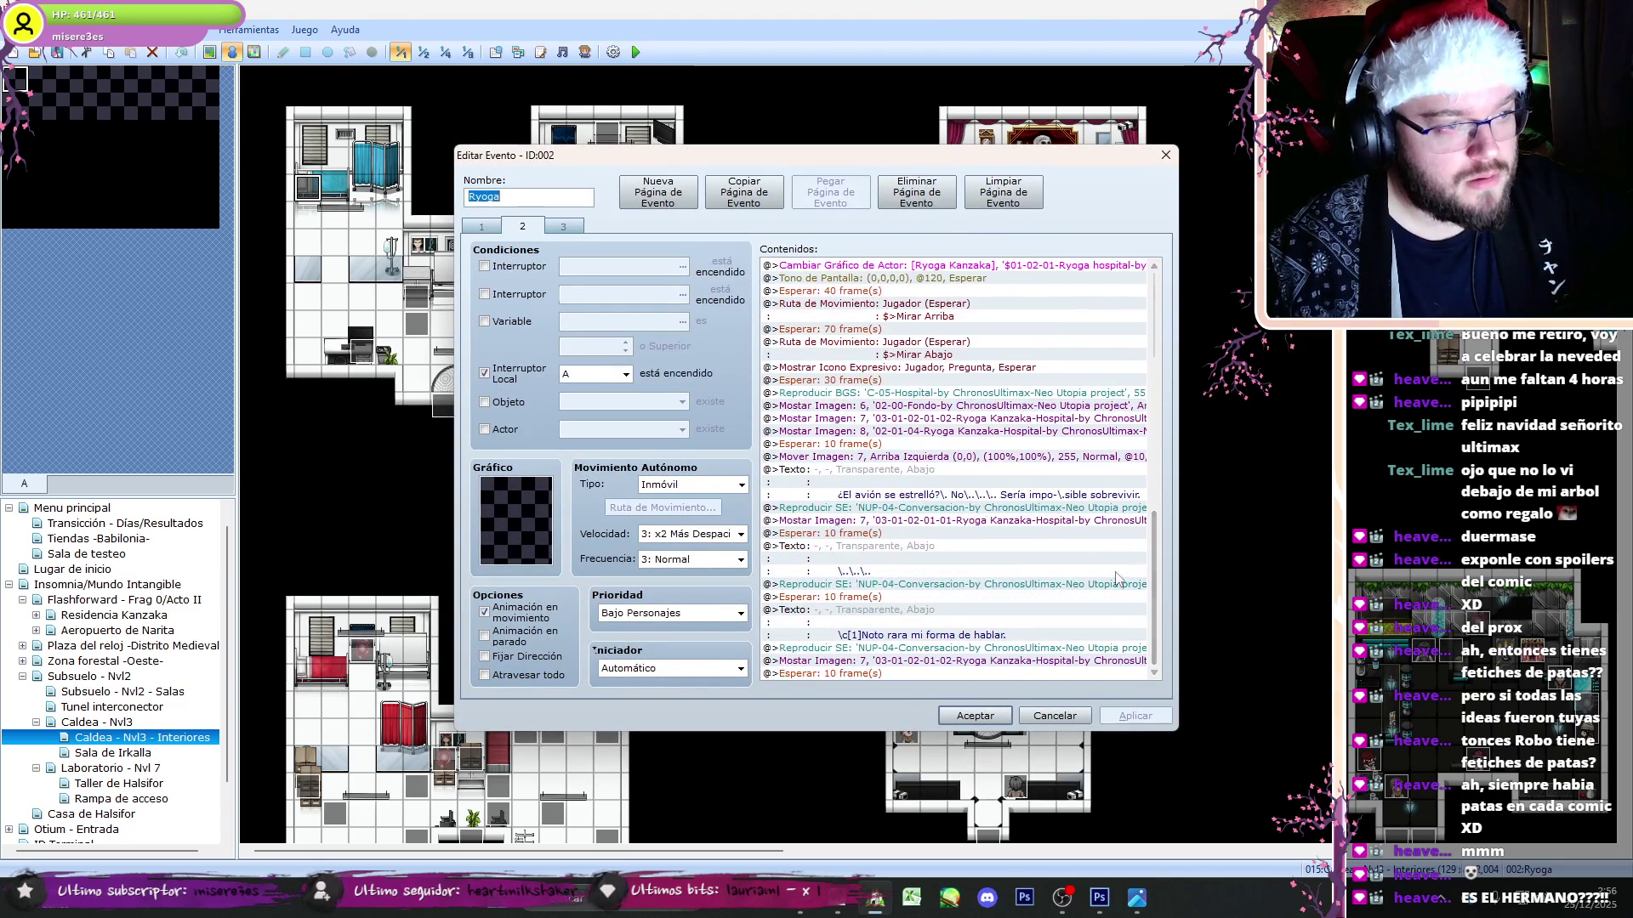
{"action": "left_click", "coordinate": [1054, 715]}
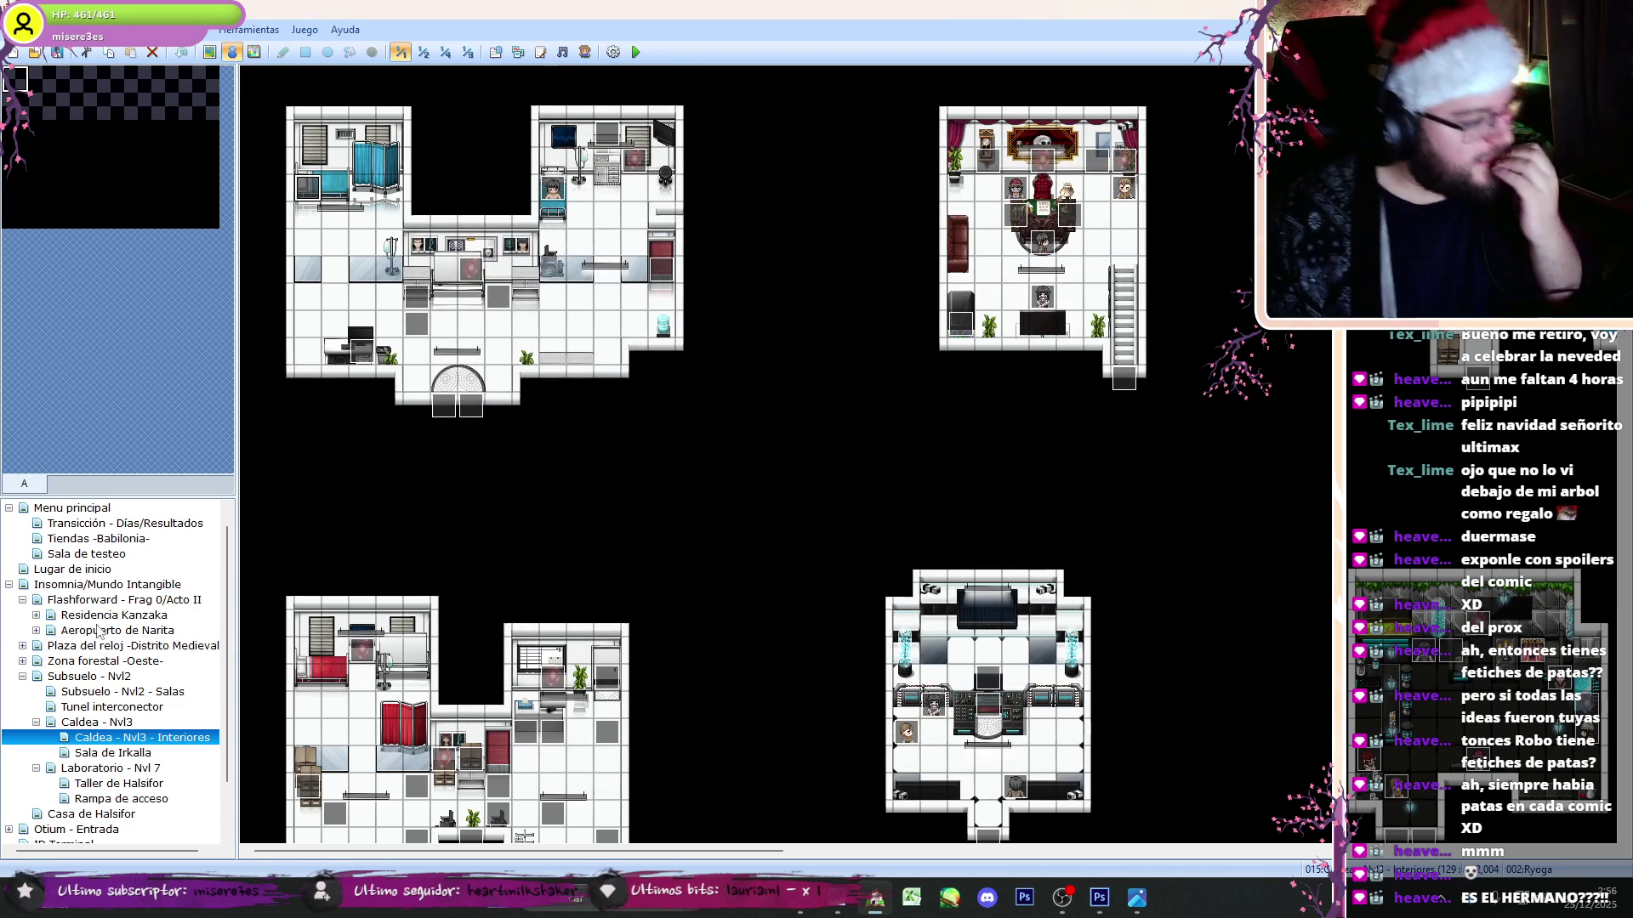
{"action": "left_click", "coordinate": [117, 630]}
{"action": "left_click", "coordinate": [36, 630]}
{"action": "left_click", "coordinate": [69, 661]}
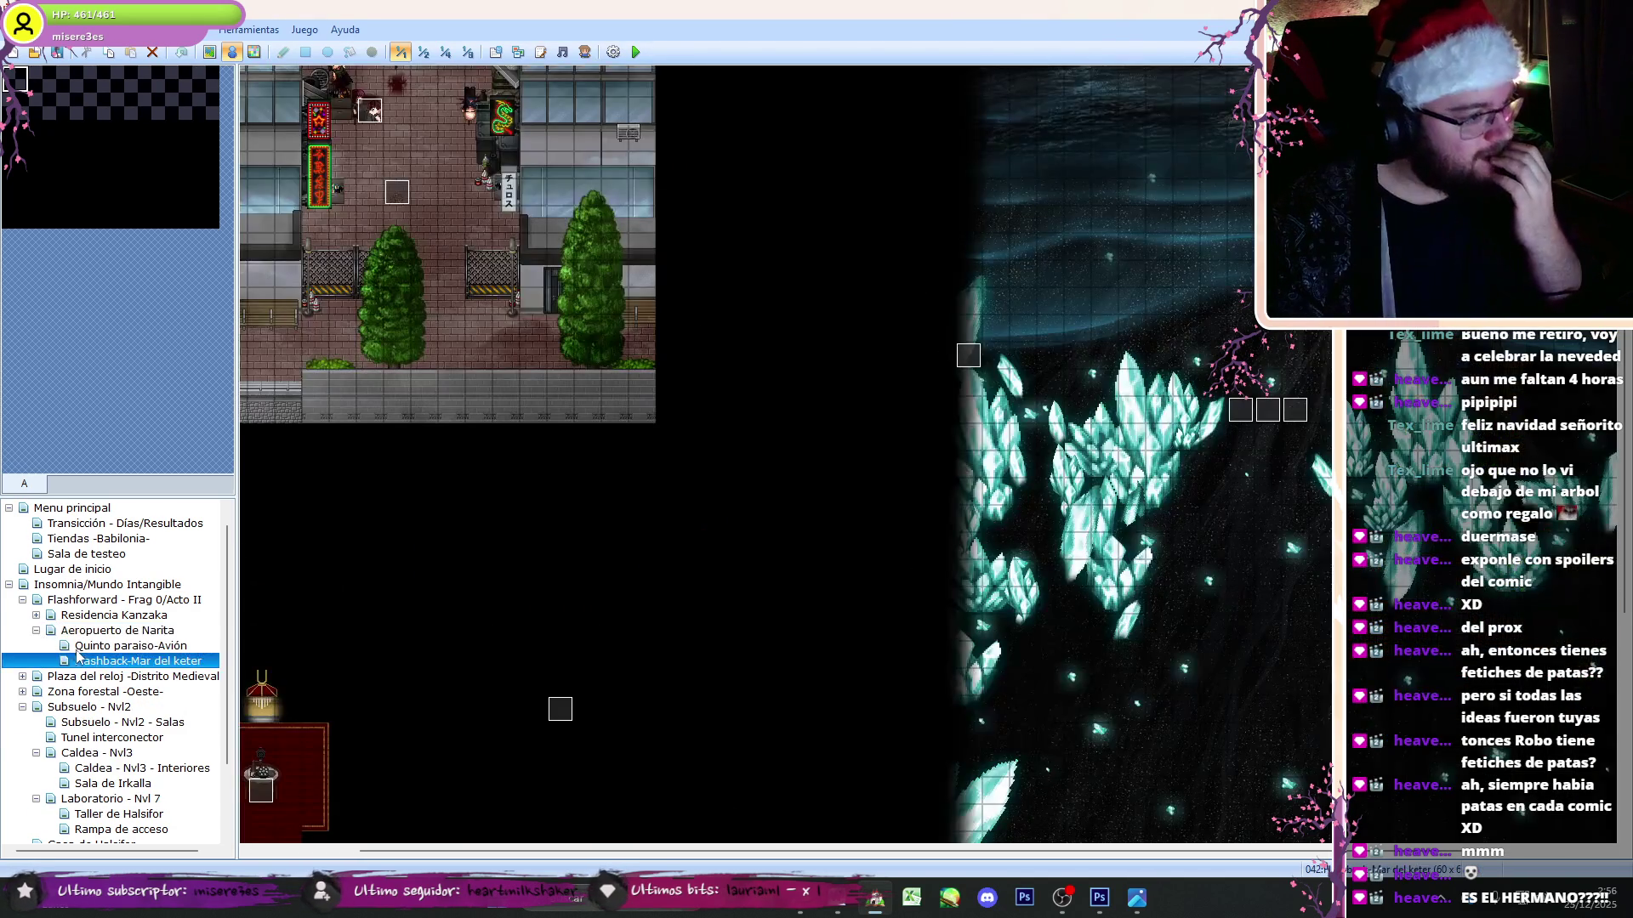
{"action": "left_click", "coordinate": [76, 646]}
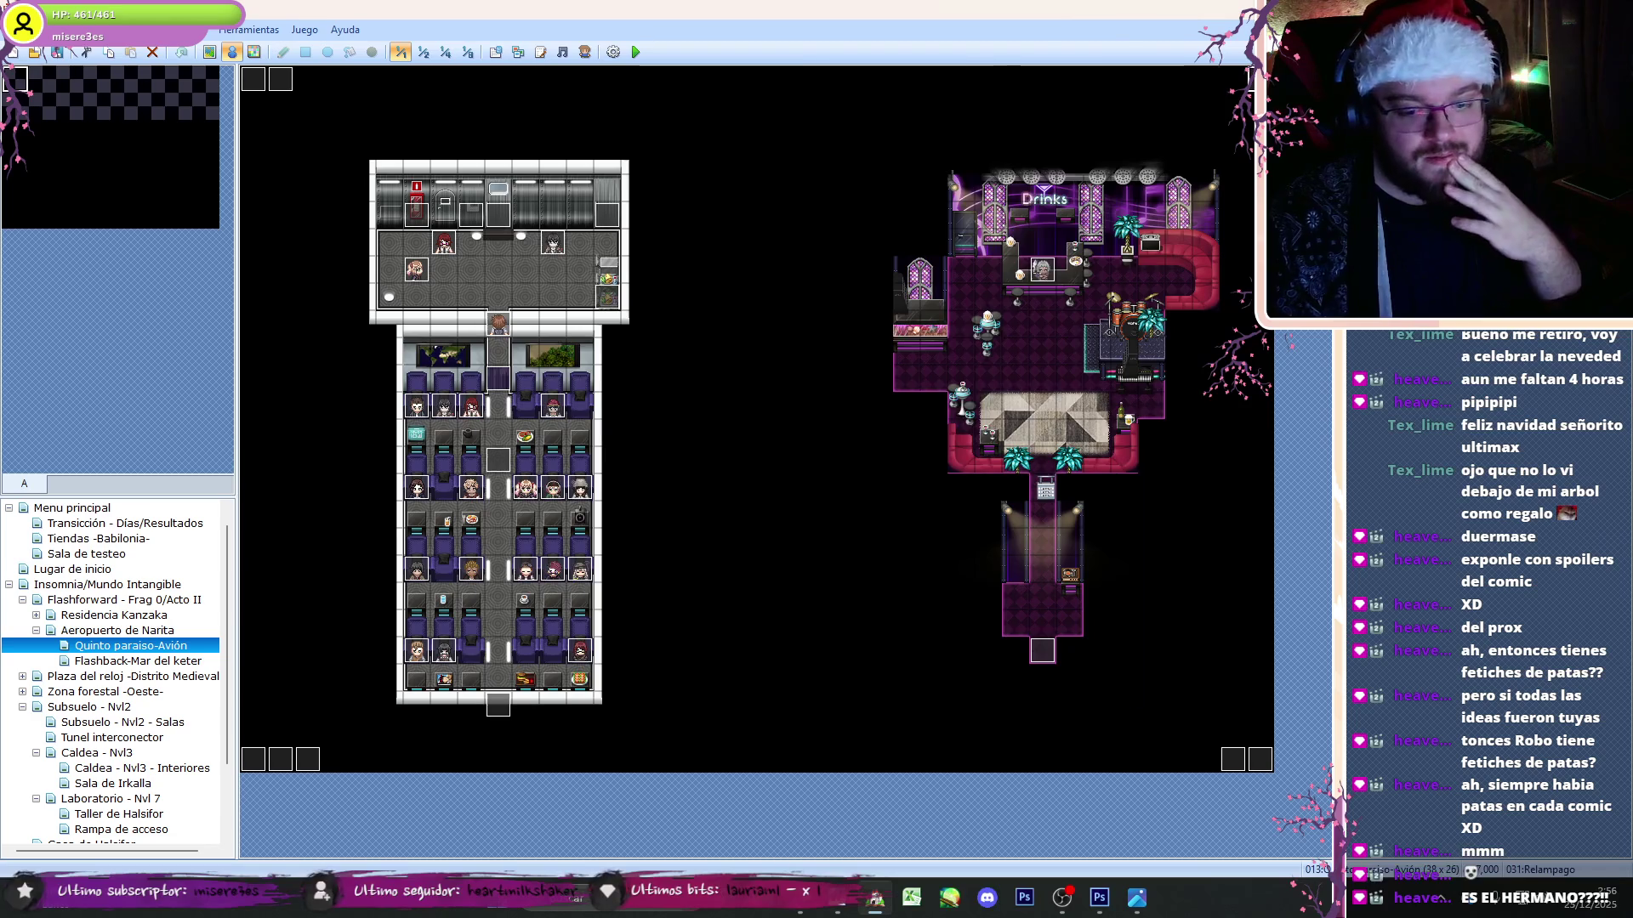
- Open the Humo/Escena concanada event and go to its third page
{"action": "double_click", "coordinate": [281, 759]}
{"action": "key", "text": "Escape"}
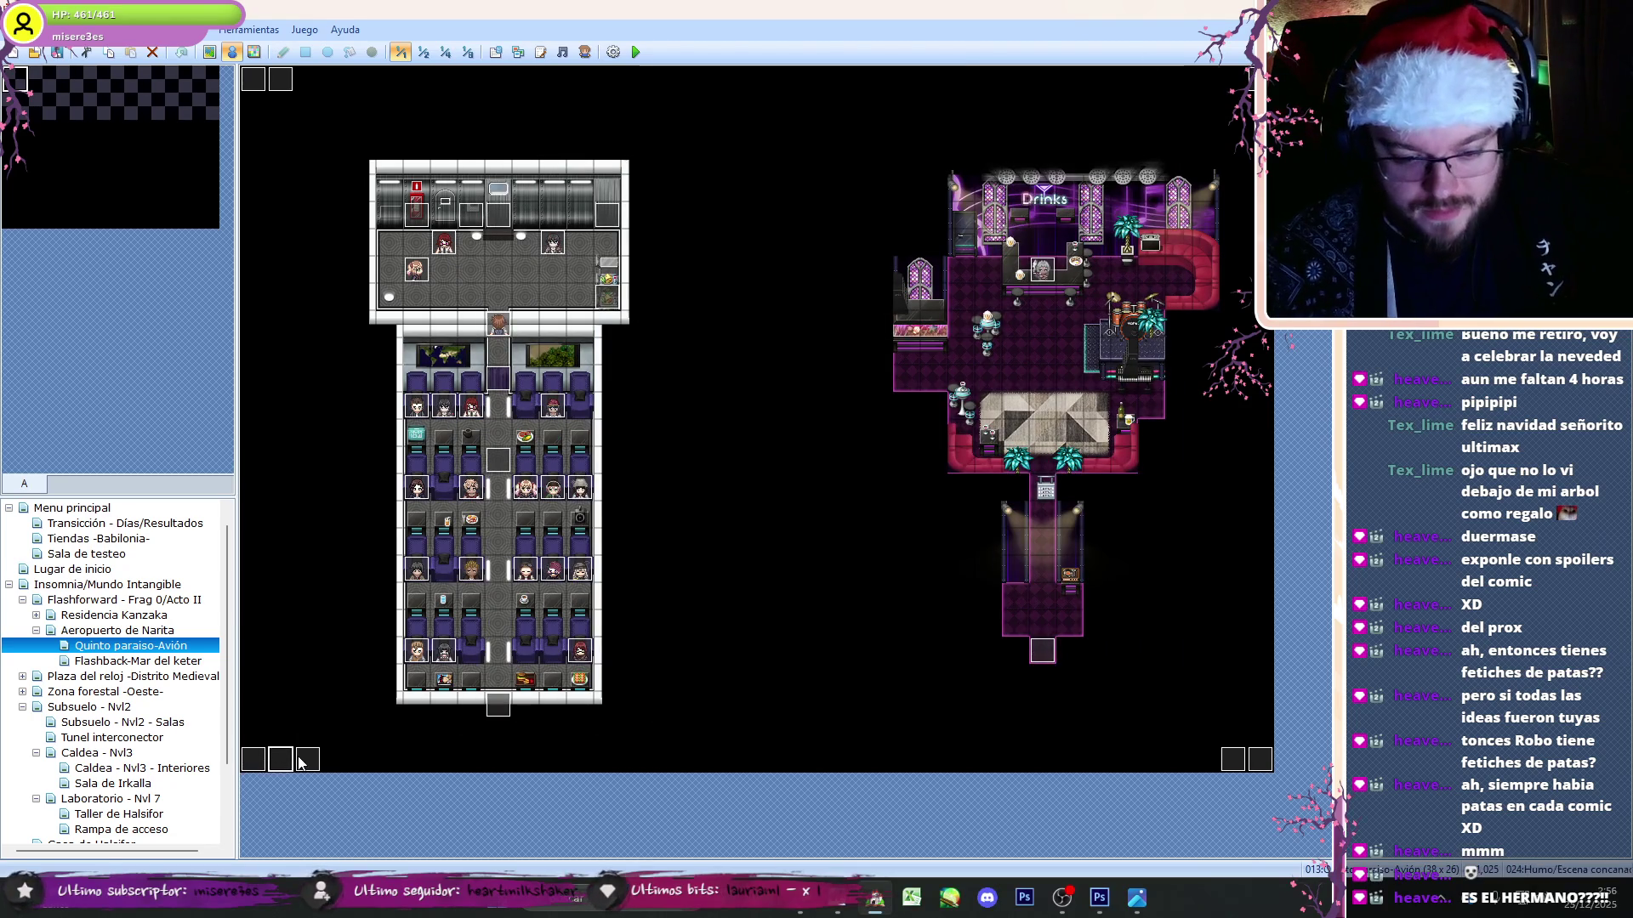
{"action": "double_click", "coordinate": [278, 761]}
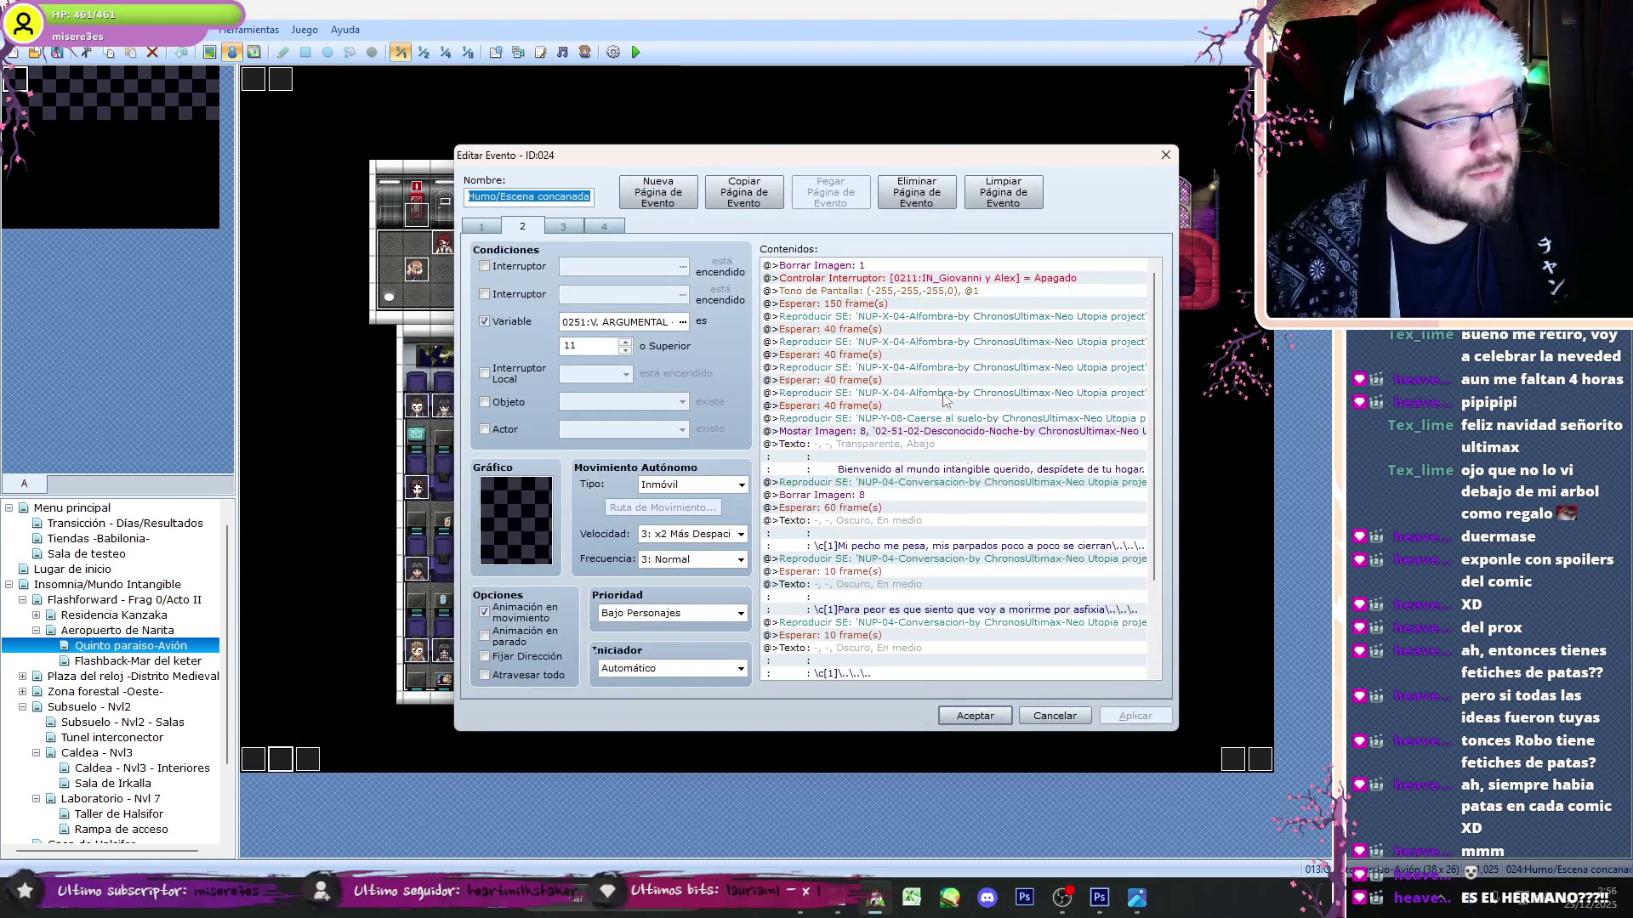
{"action": "scroll", "coordinate": [1153, 408], "scroll_direction": "down", "scroll_amount": 5}
{"action": "key", "text": "ctrl+Tab"}
{"action": "scroll", "coordinate": [1005, 499], "scroll_direction": "down", "scroll_amount": 3}
- Change the first two save scripts to DataManager.save_game(0) and save_game(1)
{"action": "double_click", "coordinate": [1006, 498]}
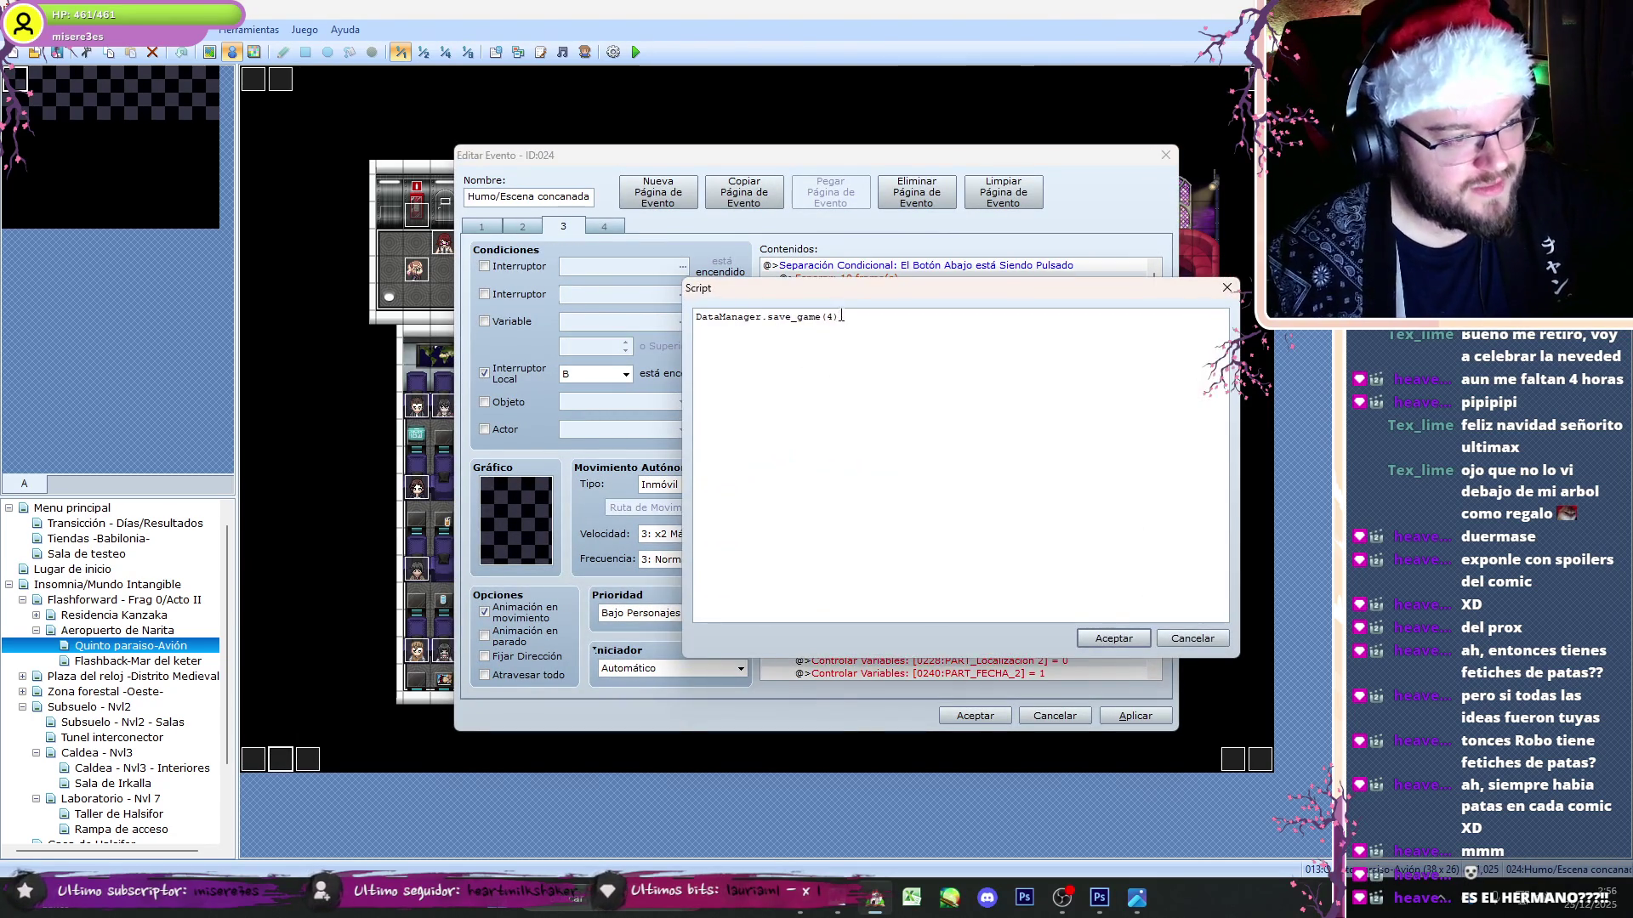
{"action": "type", "text": "0"}
{"action": "left_click", "coordinate": [1104, 638]}
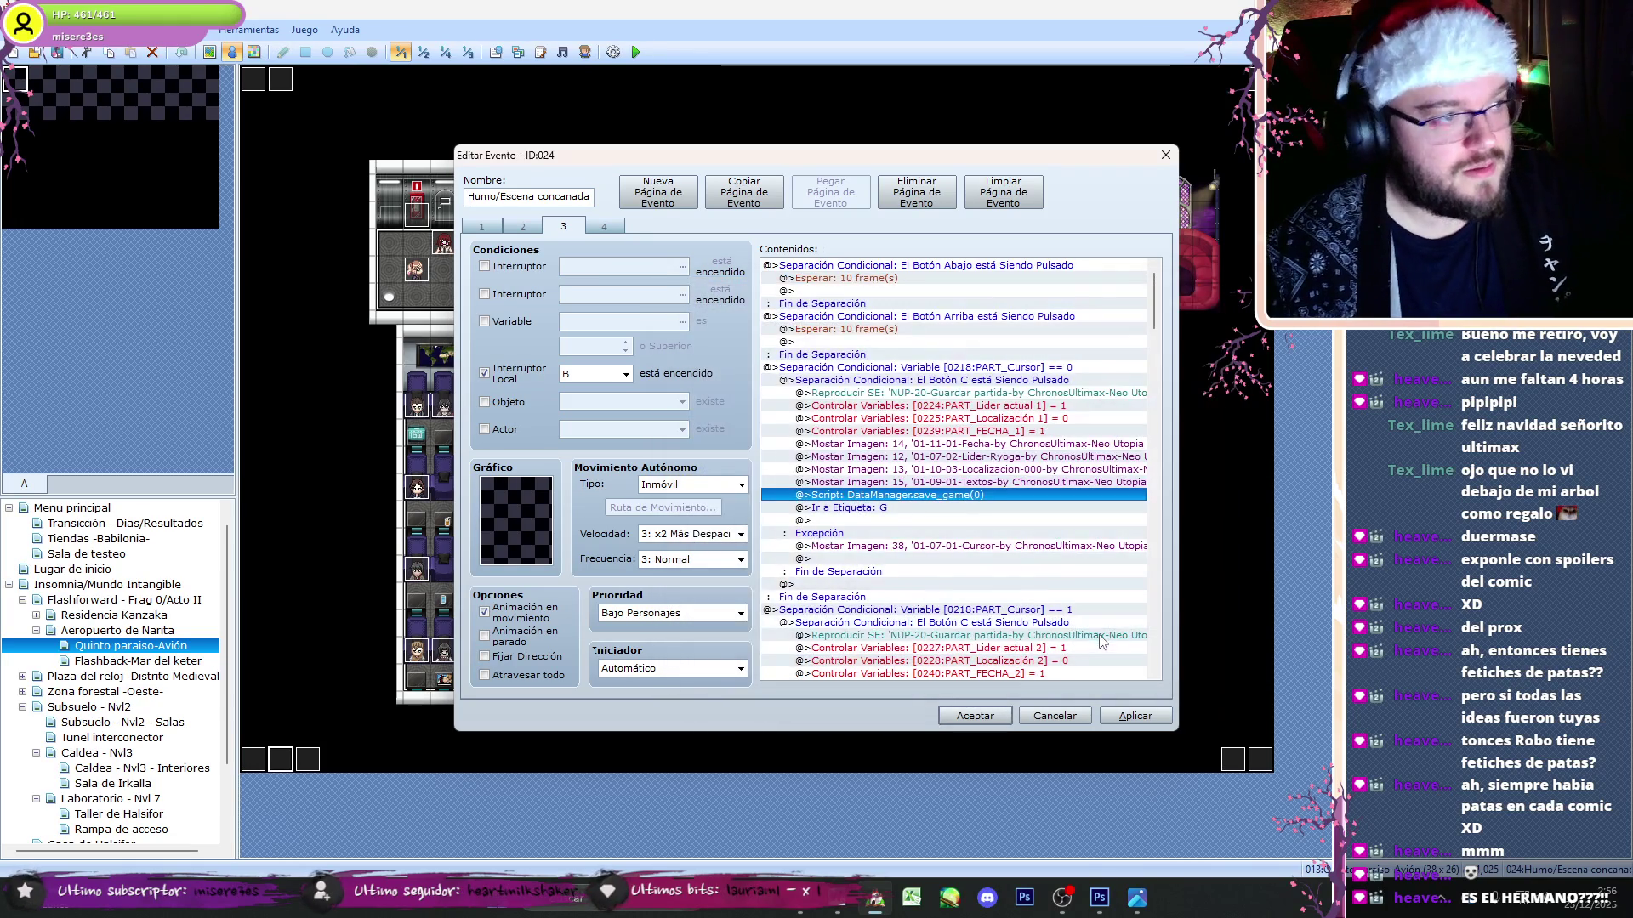
{"action": "scroll", "coordinate": [1162, 295], "scroll_direction": "down", "scroll_amount": 5}
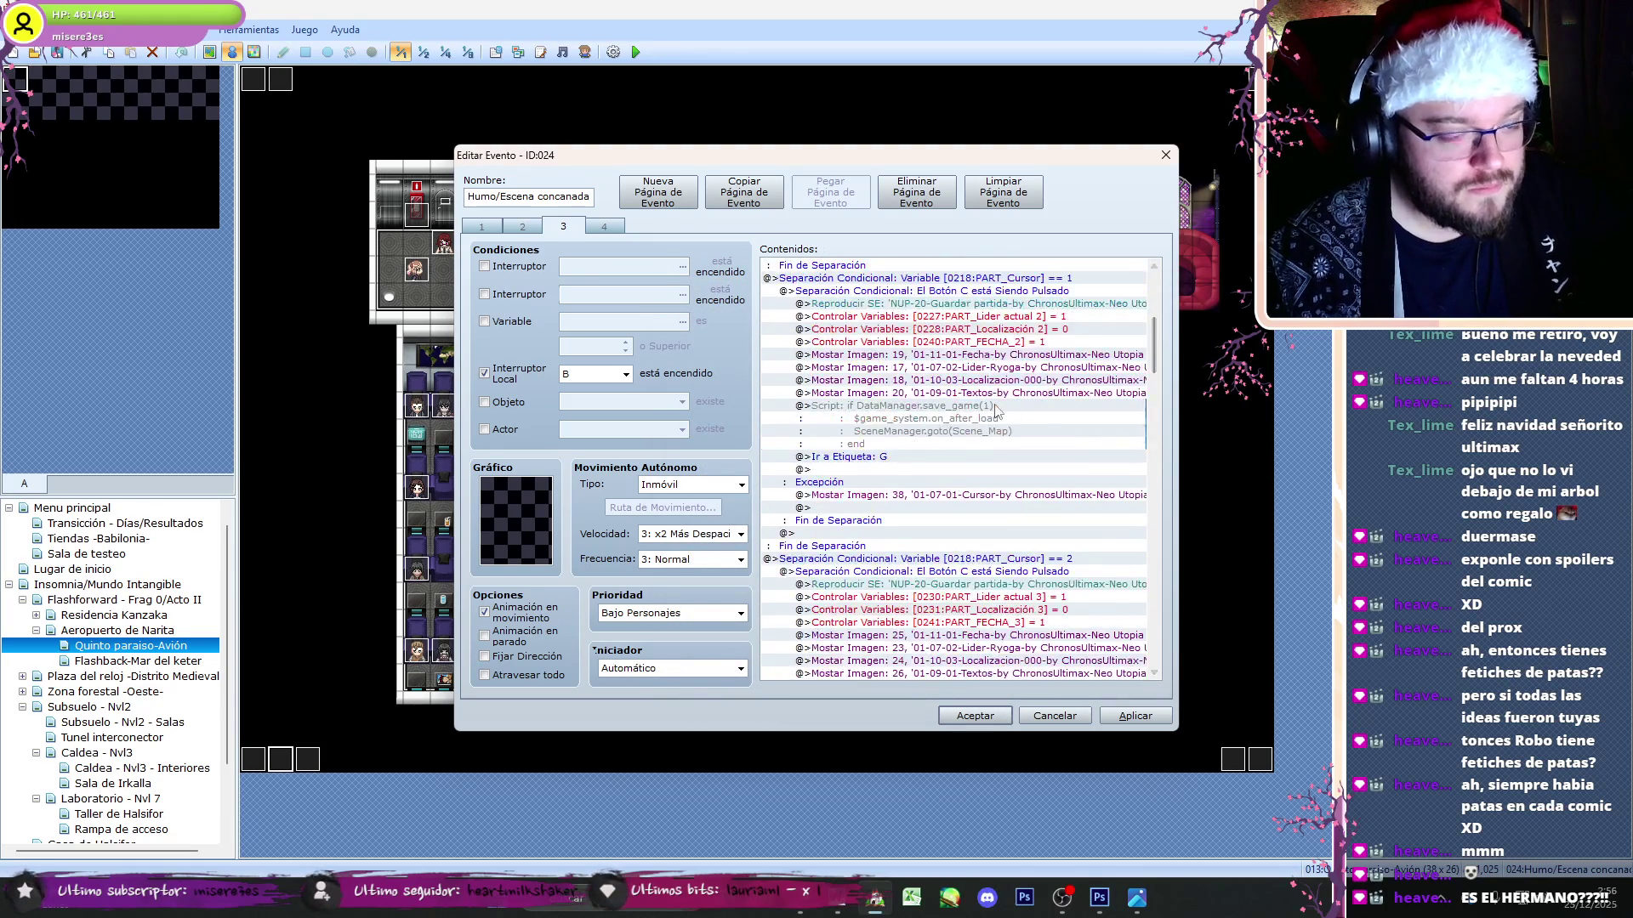
{"action": "double_click", "coordinate": [841, 325]}
{"action": "double_click", "coordinate": [830, 317]}
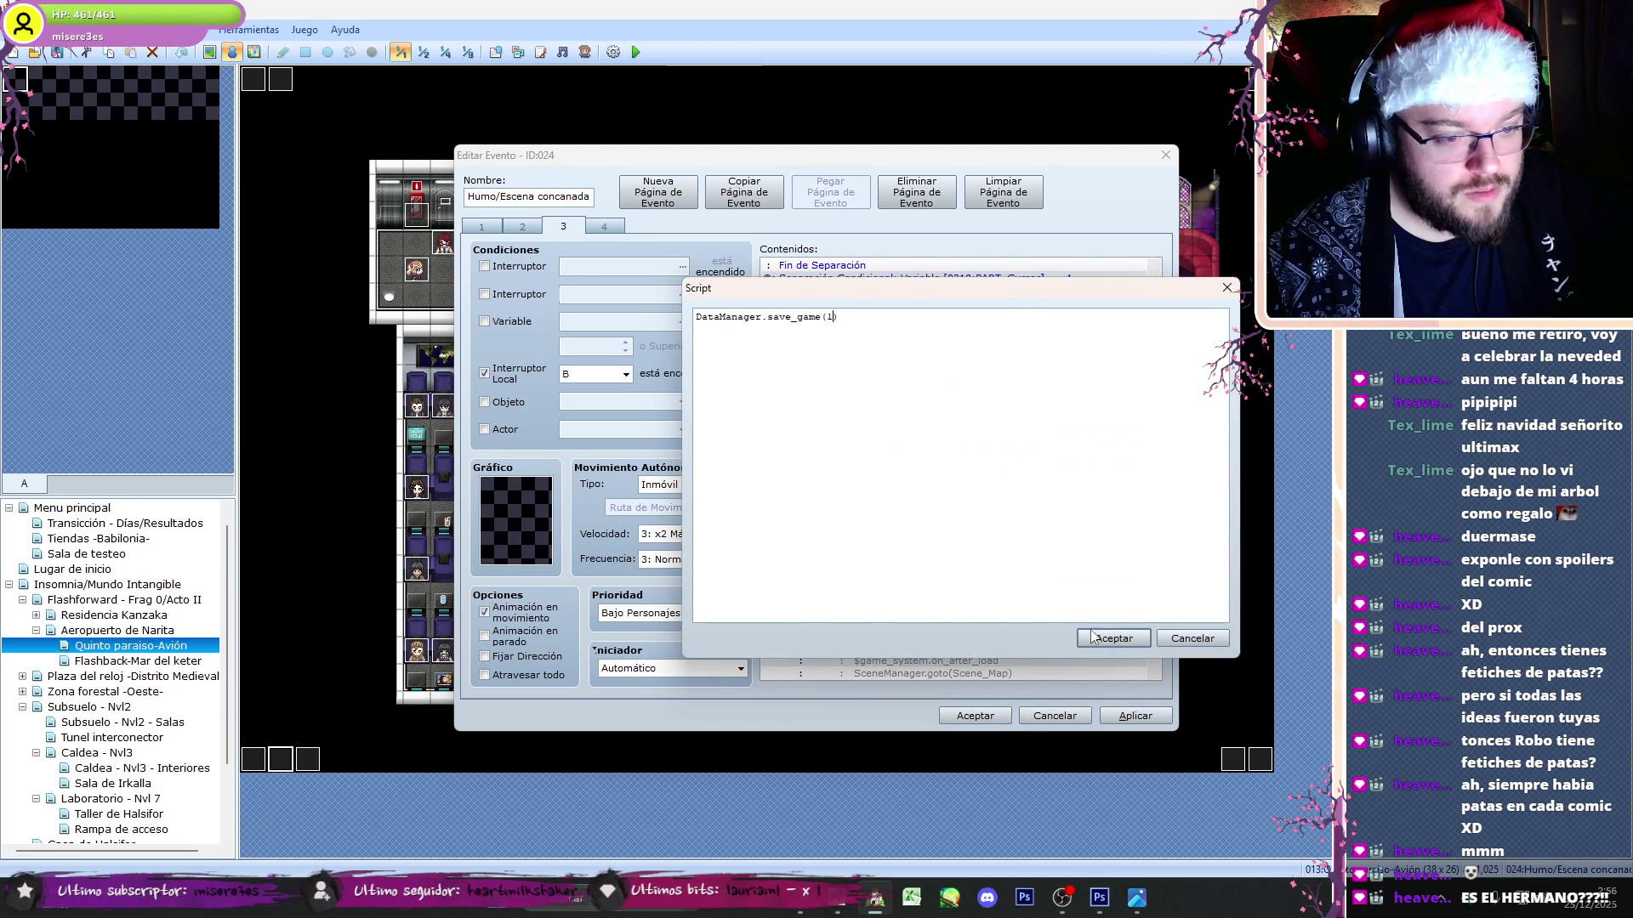
{"action": "left_click", "coordinate": [1113, 639]}
- Delete the next if-wrapped save block and add a plain DataManager.save_game(2) script
{"action": "scroll", "coordinate": [987, 527], "scroll_direction": "down", "scroll_amount": 2}
{"action": "left_click", "coordinate": [986, 572]}
{"action": "key", "text": "Delete"}
{"action": "double_click", "coordinate": [986, 571]}
{"action": "left_click", "coordinate": [1034, 500]}
{"action": "double_click", "coordinate": [893, 559]}
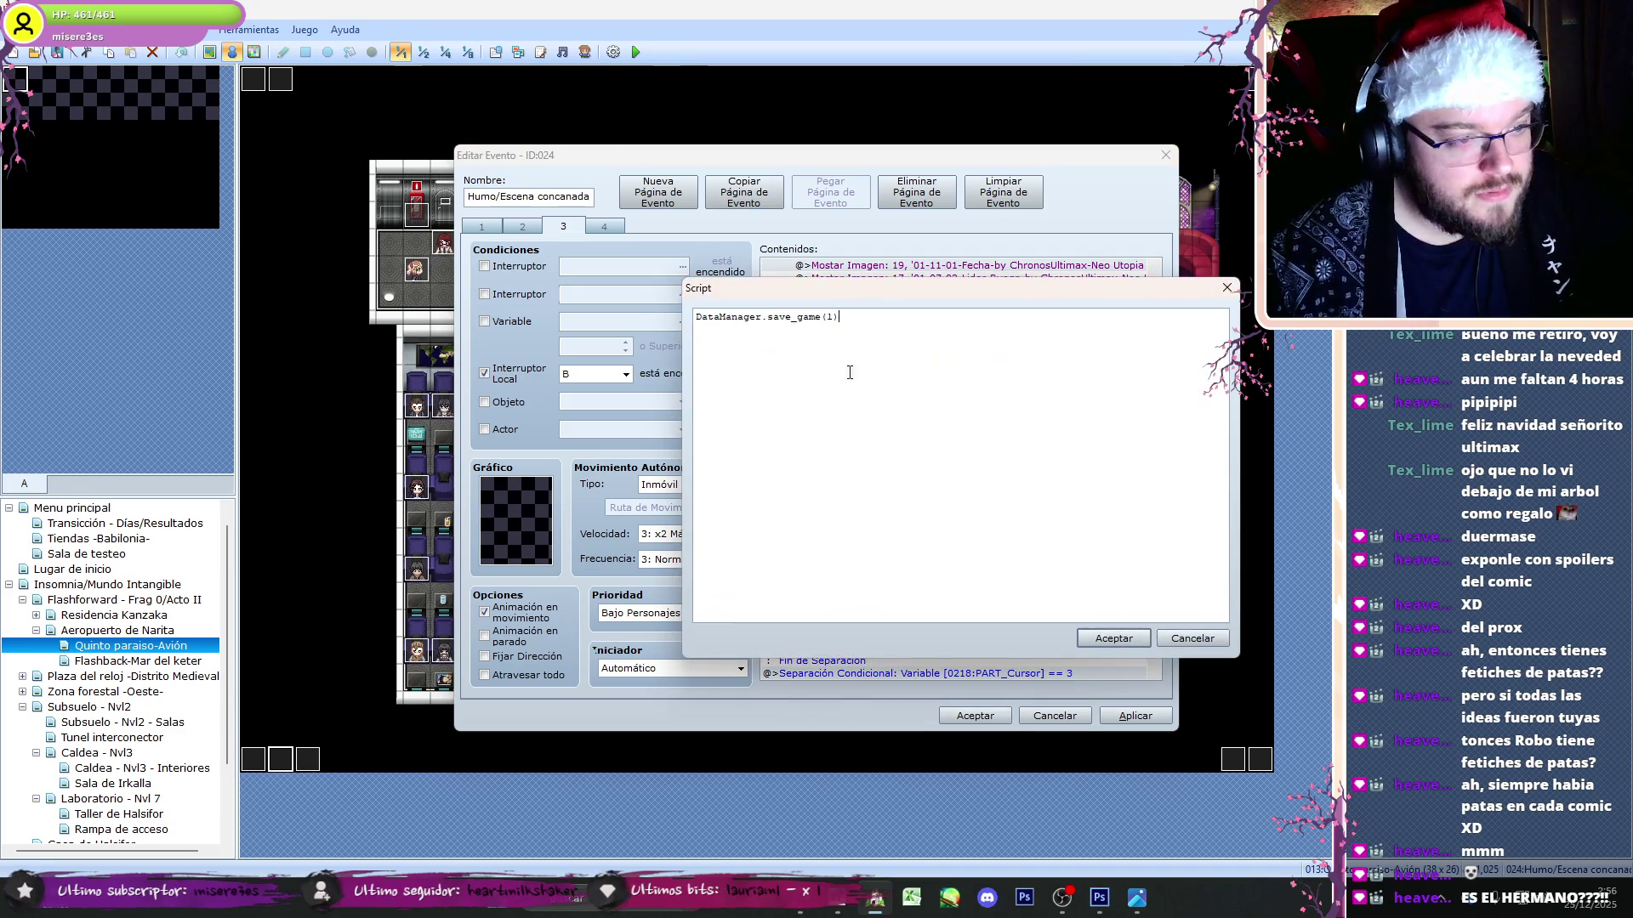
{"action": "left_click", "coordinate": [1114, 639]}
- Replace the if-wrapped save_game(3) block with a plain DataManager.save_game(3) script
{"action": "scroll", "coordinate": [1160, 382], "scroll_direction": "down", "scroll_amount": 2}
{"action": "left_click", "coordinate": [967, 637]}
{"action": "key", "text": "Delete"}
{"action": "key", "text": "ctrl+v"}
{"action": "double_click", "coordinate": [968, 638]}
{"action": "double_click", "coordinate": [829, 317]}
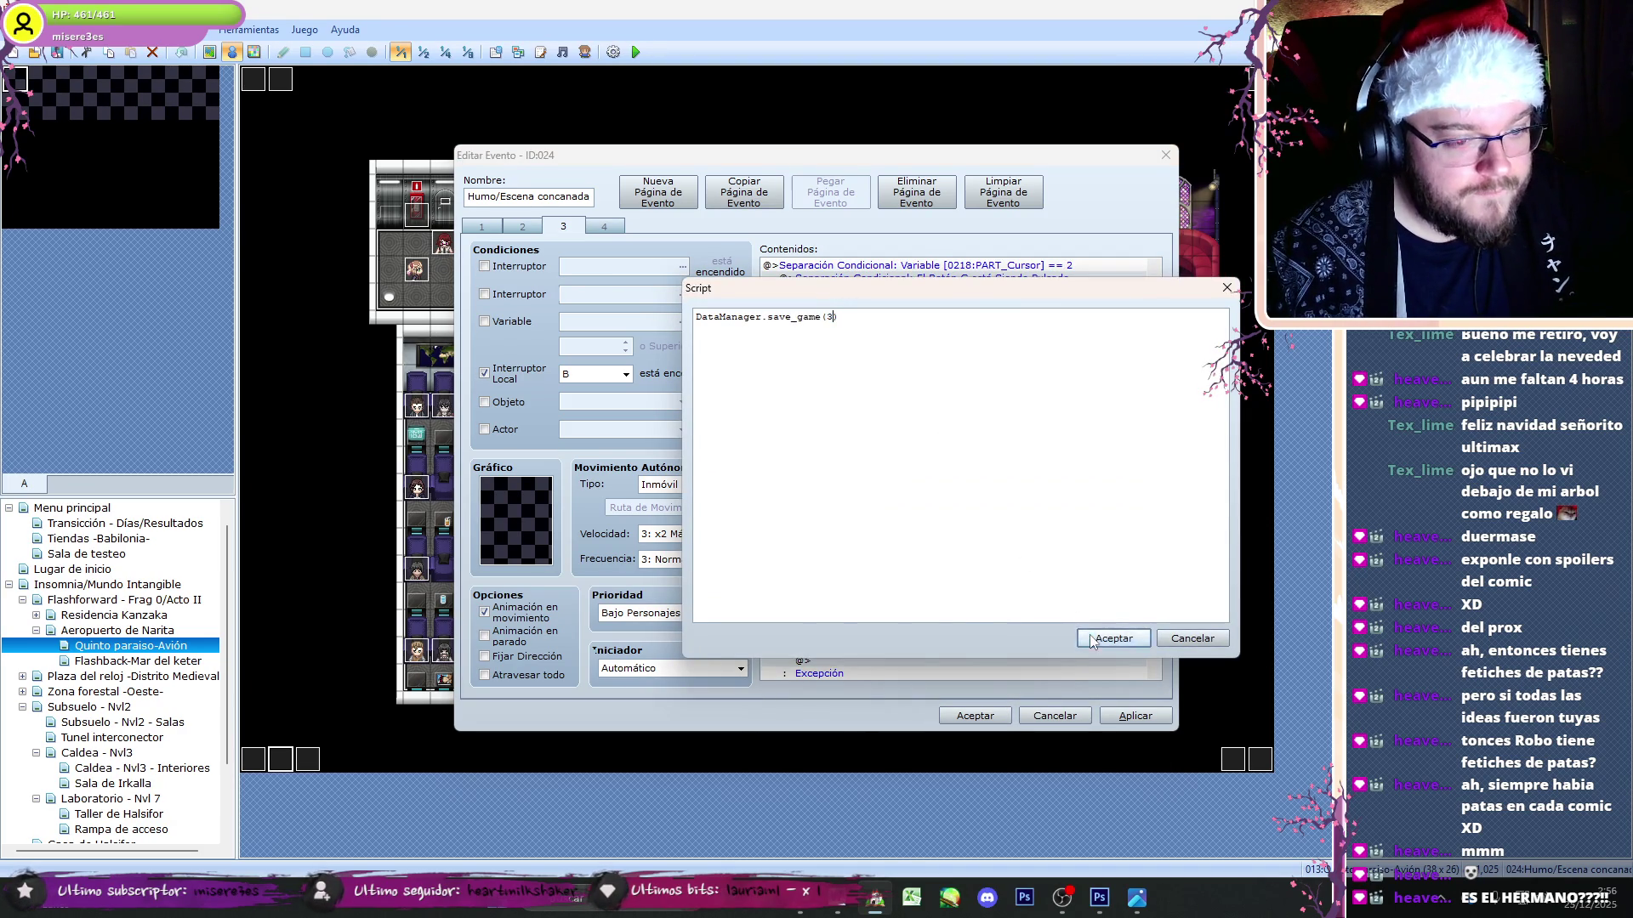
{"action": "left_click", "coordinate": [1088, 638]}
- Replace the if-wrapped save_game(4) block with plain DataManager.save_game(4) and apply the event
{"action": "scroll", "coordinate": [952, 476], "scroll_direction": "down", "scroll_amount": 5}
{"action": "left_click", "coordinate": [950, 487]}
{"action": "key", "text": "ctrl+v"}
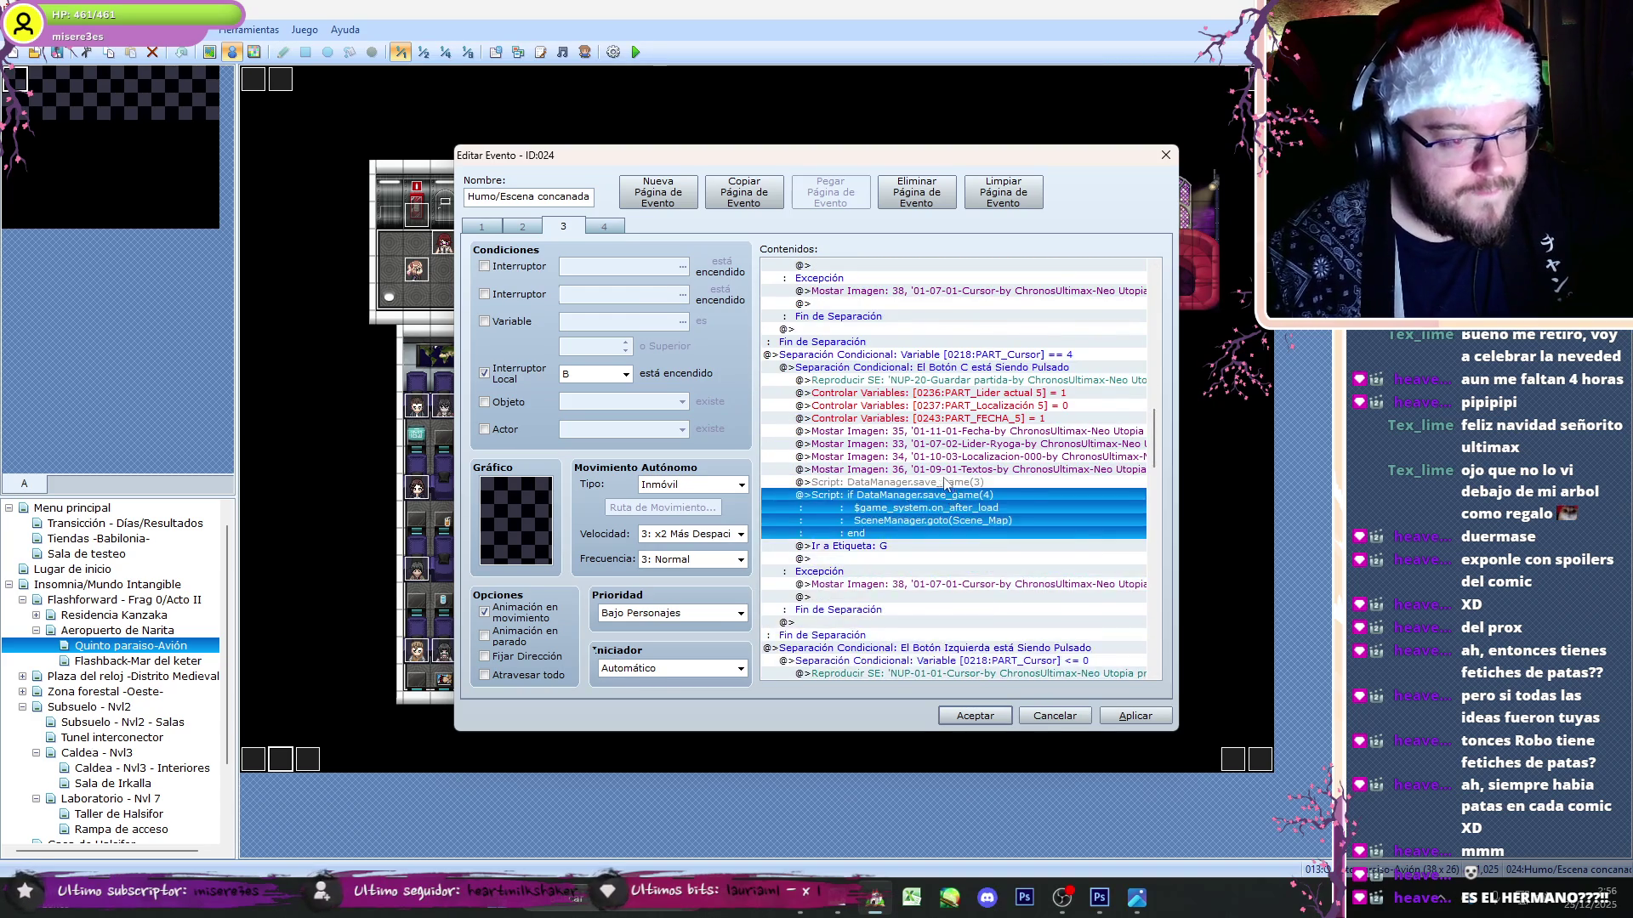
{"action": "double_click", "coordinate": [950, 483]}
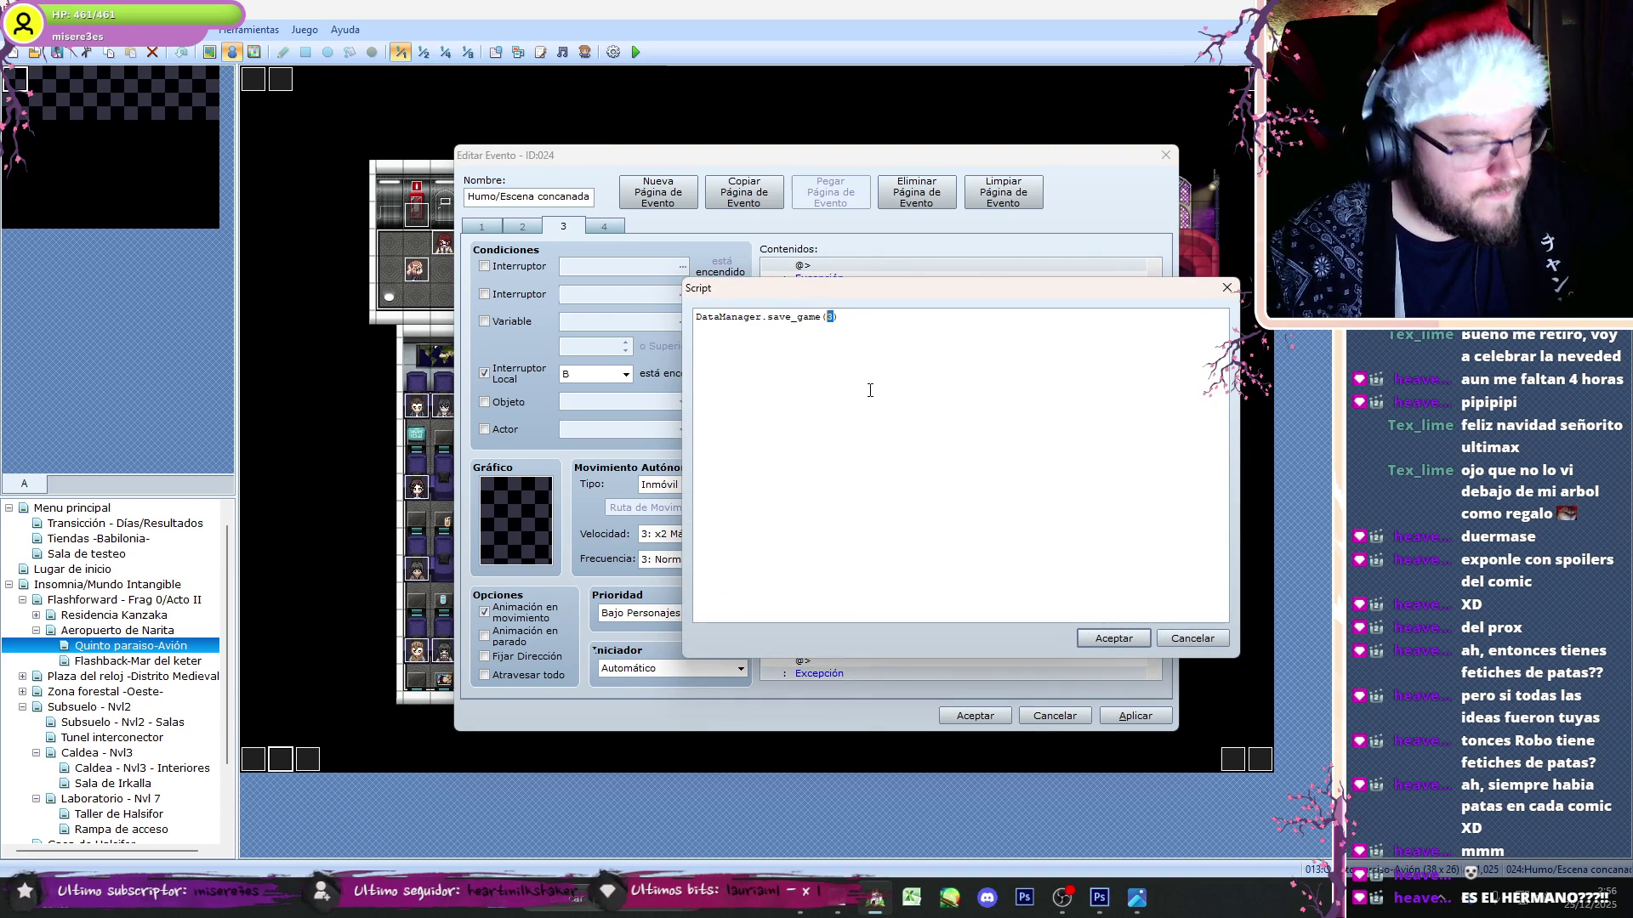
{"action": "left_click", "coordinate": [1113, 638]}
{"action": "scroll", "coordinate": [1125, 486], "scroll_direction": "down", "scroll_amount": 5}
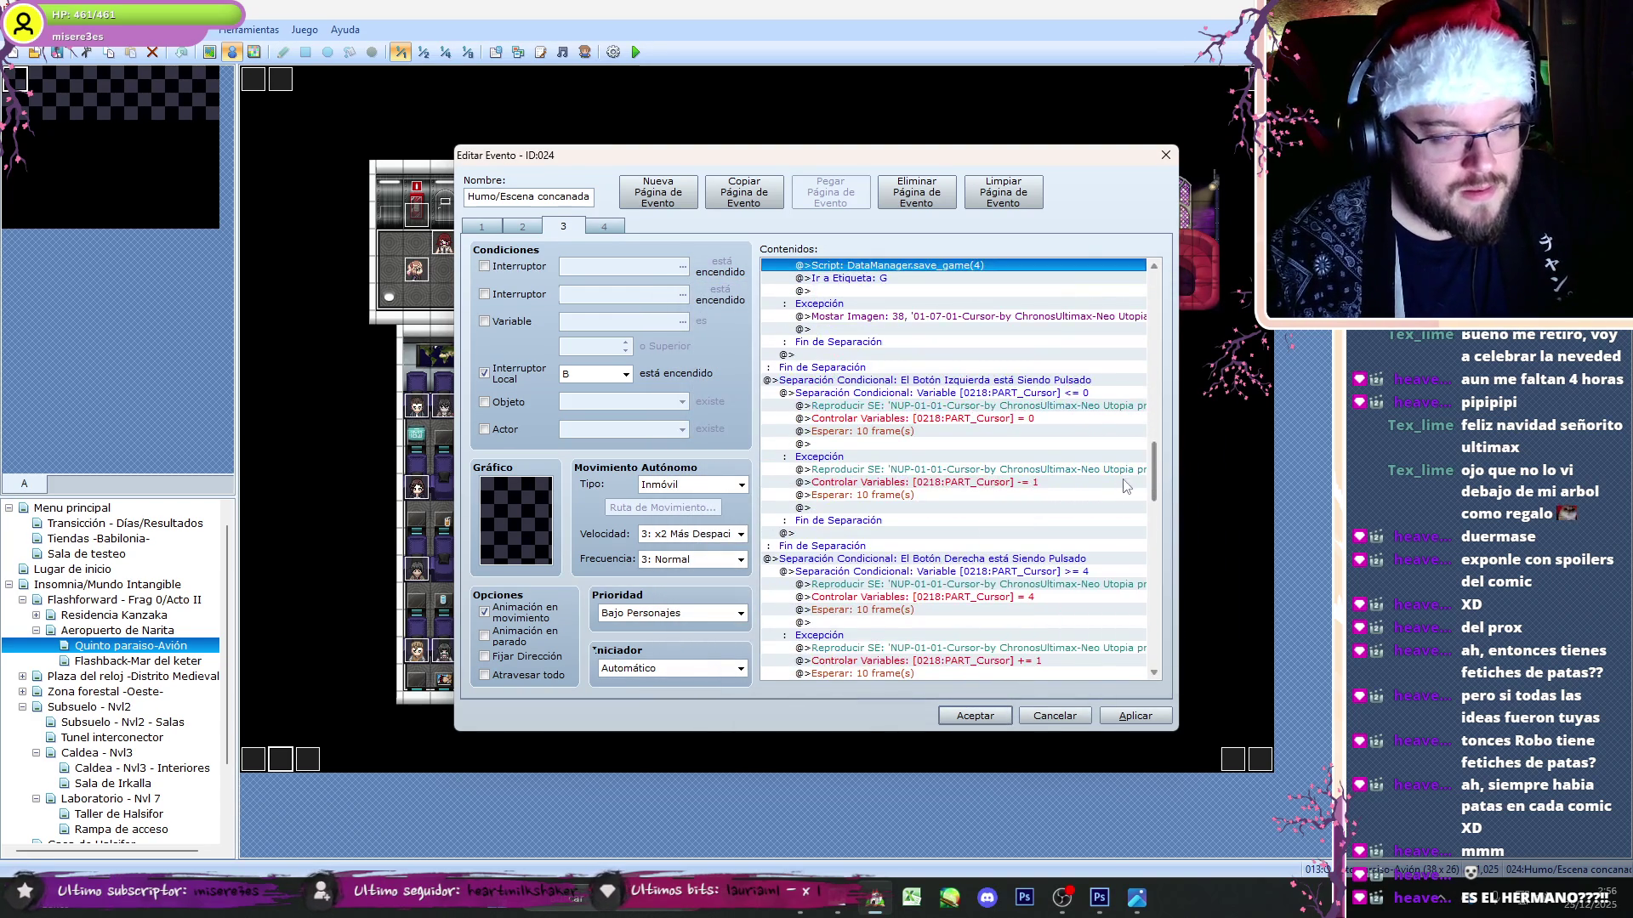
{"action": "left_click_drag", "start_coordinate": [1154, 503], "coordinate": [1161, 659]}
{"action": "left_click", "coordinate": [975, 715]}
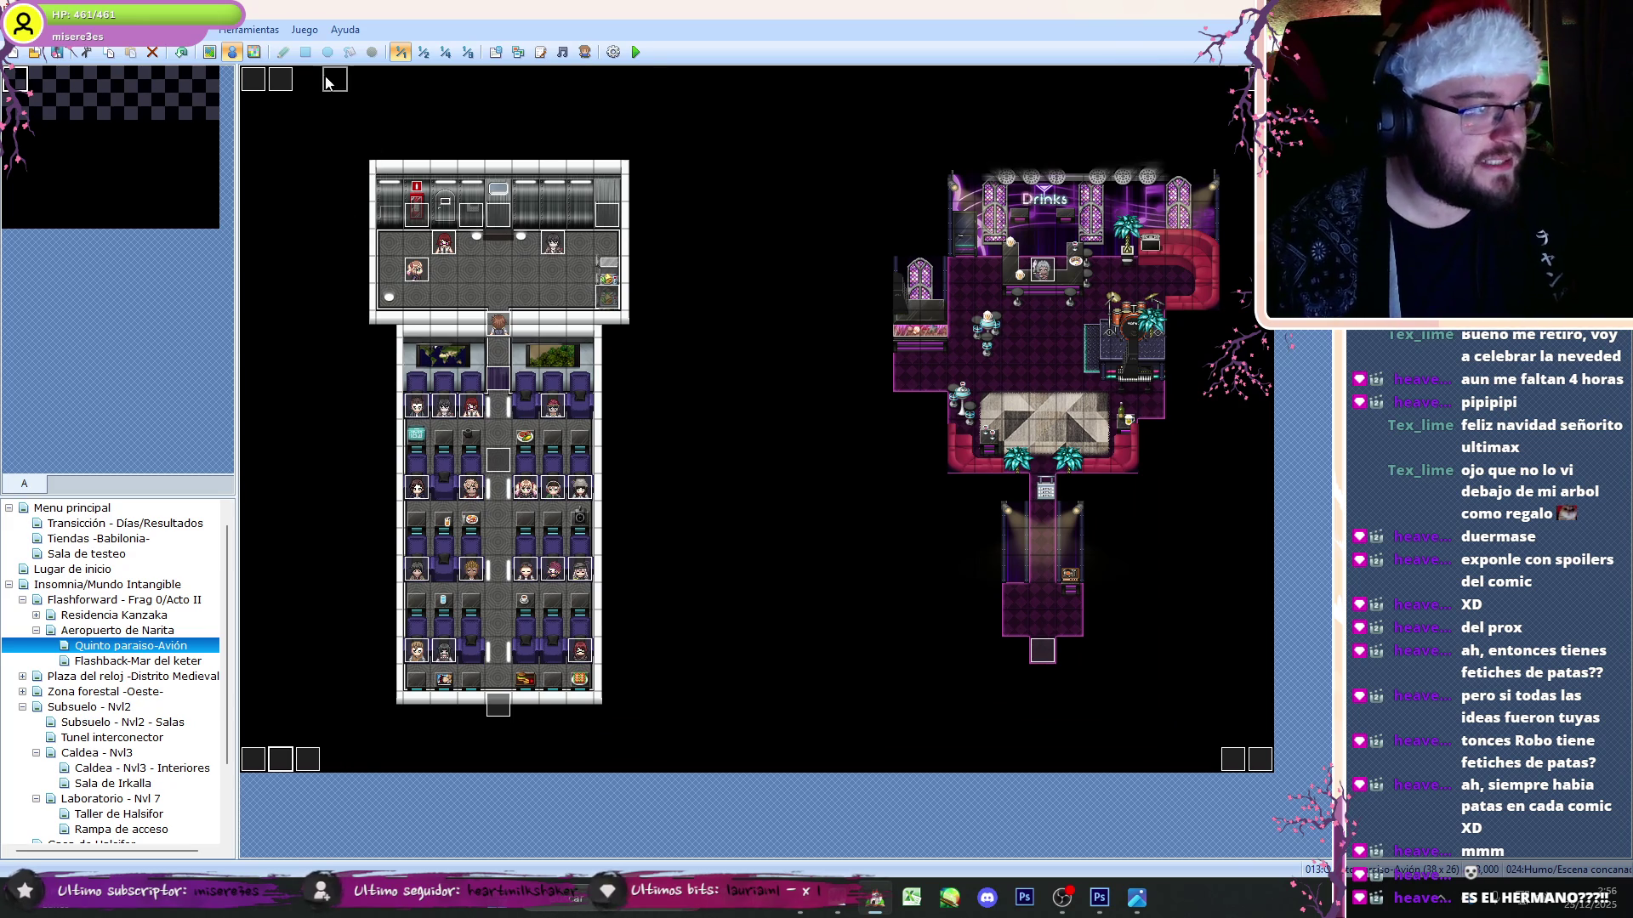
- Review all three pages of the Avion event and close it unchanged
{"action": "double_click", "coordinate": [272, 765]}
{"action": "left_click", "coordinate": [522, 226]}
{"action": "left_click", "coordinate": [563, 227]}
{"action": "left_click", "coordinate": [481, 226]}
{"action": "left_click", "coordinate": [1047, 718]}
- Review the Dialogos event's pages and close it without changes
{"action": "double_click", "coordinate": [254, 762]}
{"action": "left_click", "coordinate": [522, 226]}
{"action": "left_click", "coordinate": [563, 226]}
{"action": "left_click", "coordinate": [1039, 715]}
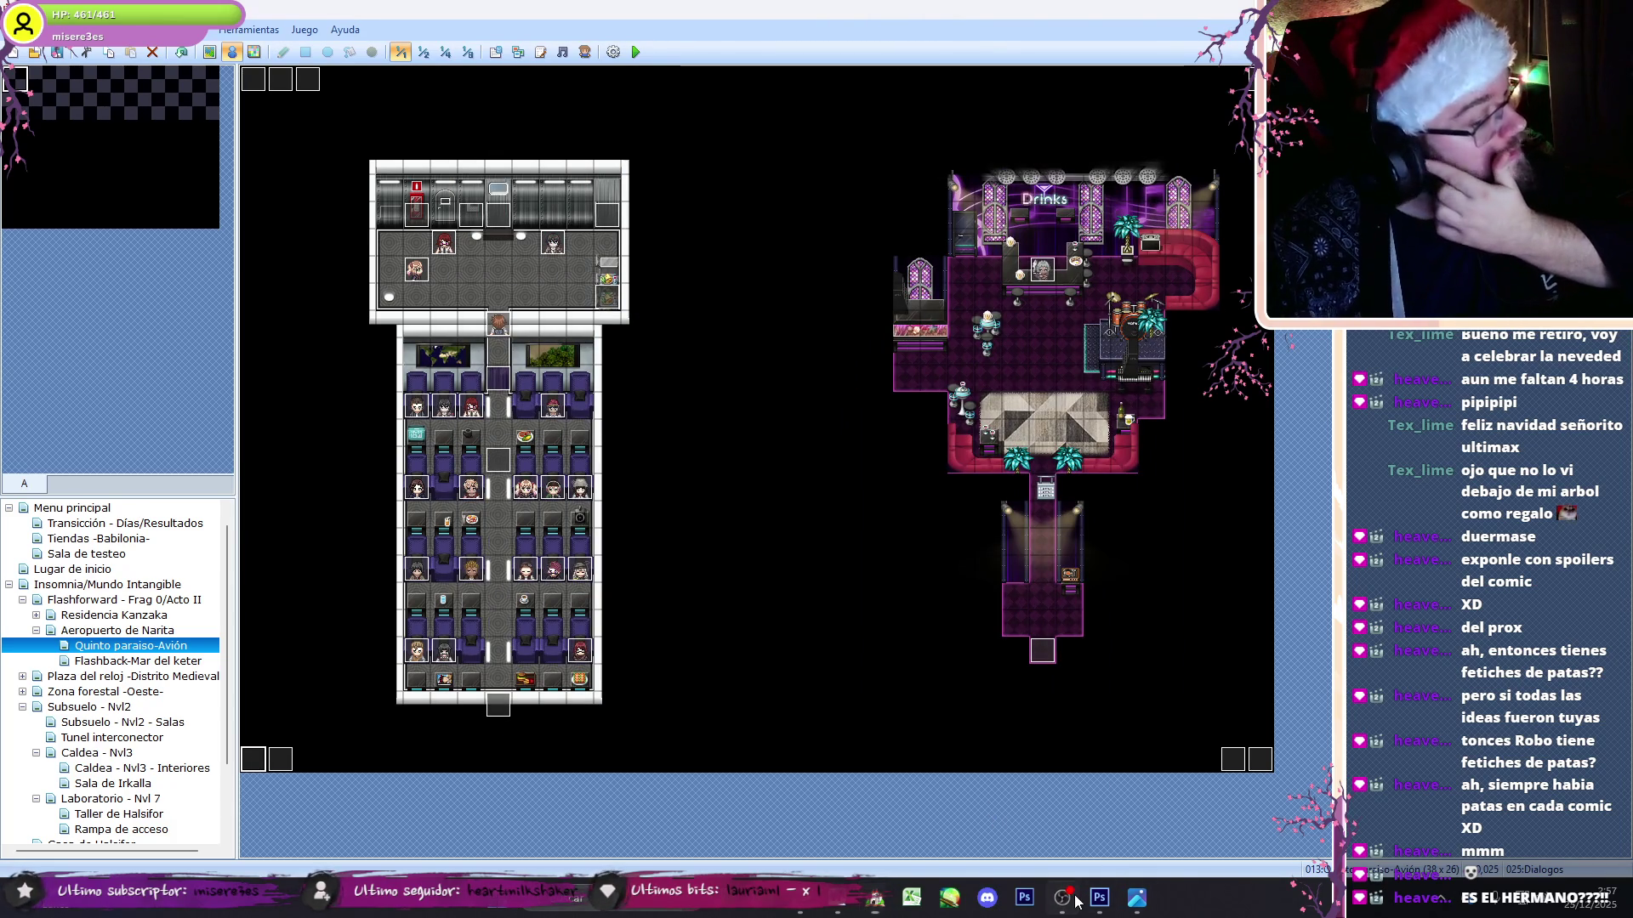
- Check the streaming windows, then open the Aeropuerto de Narita map in the editor
{"action": "key", "text": "alt+Tab"}
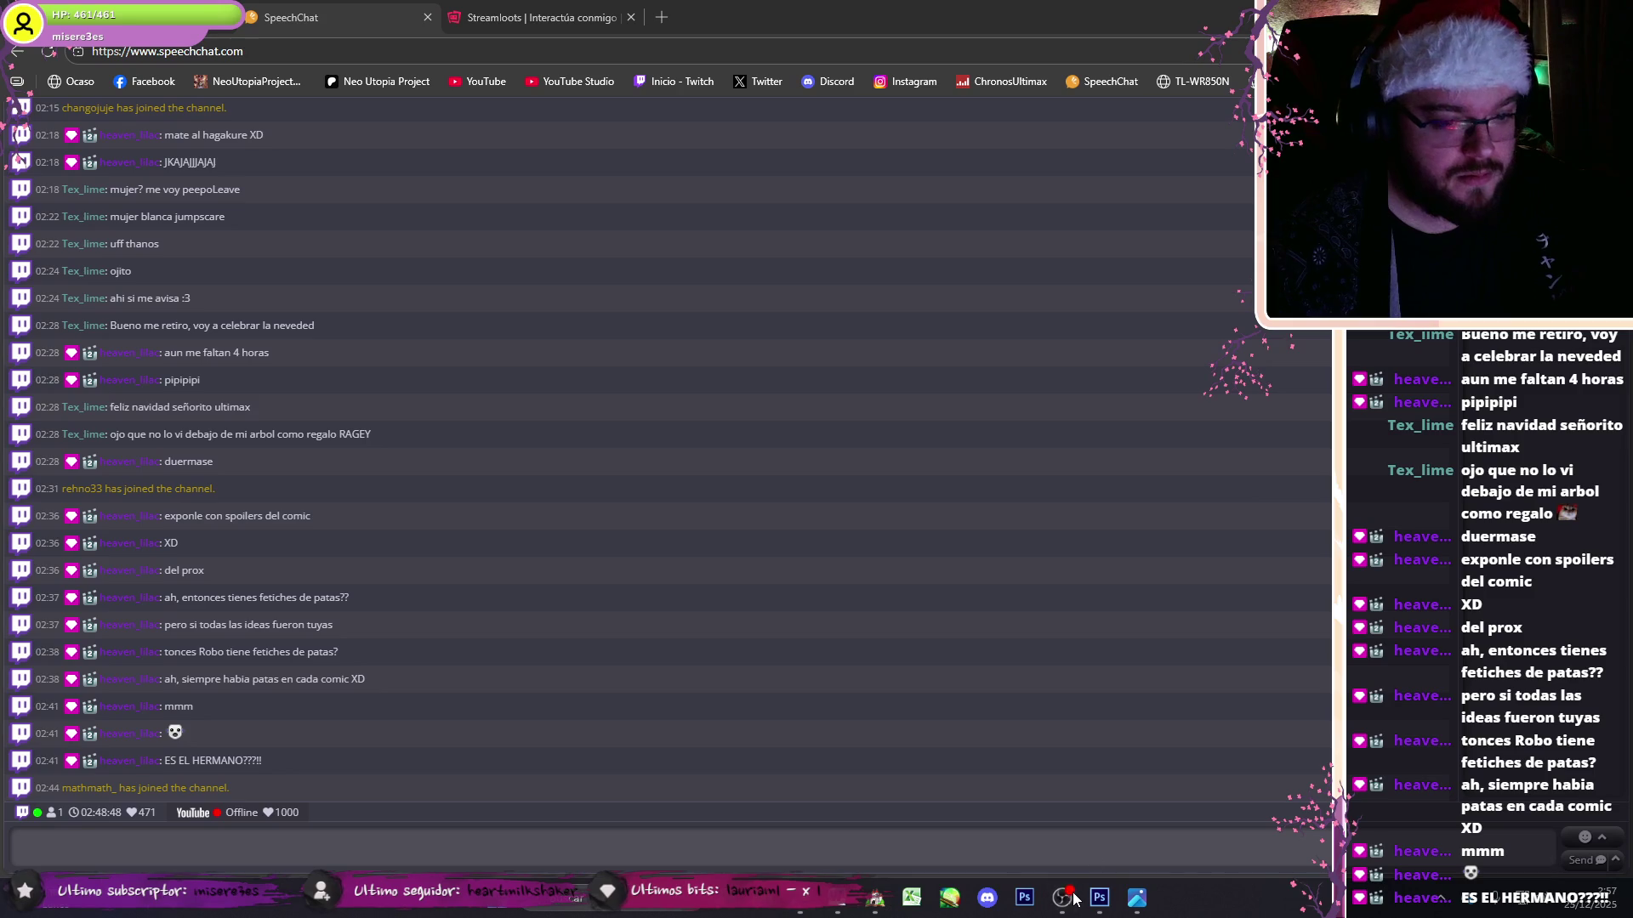
{"action": "left_click", "coordinate": [1062, 897]}
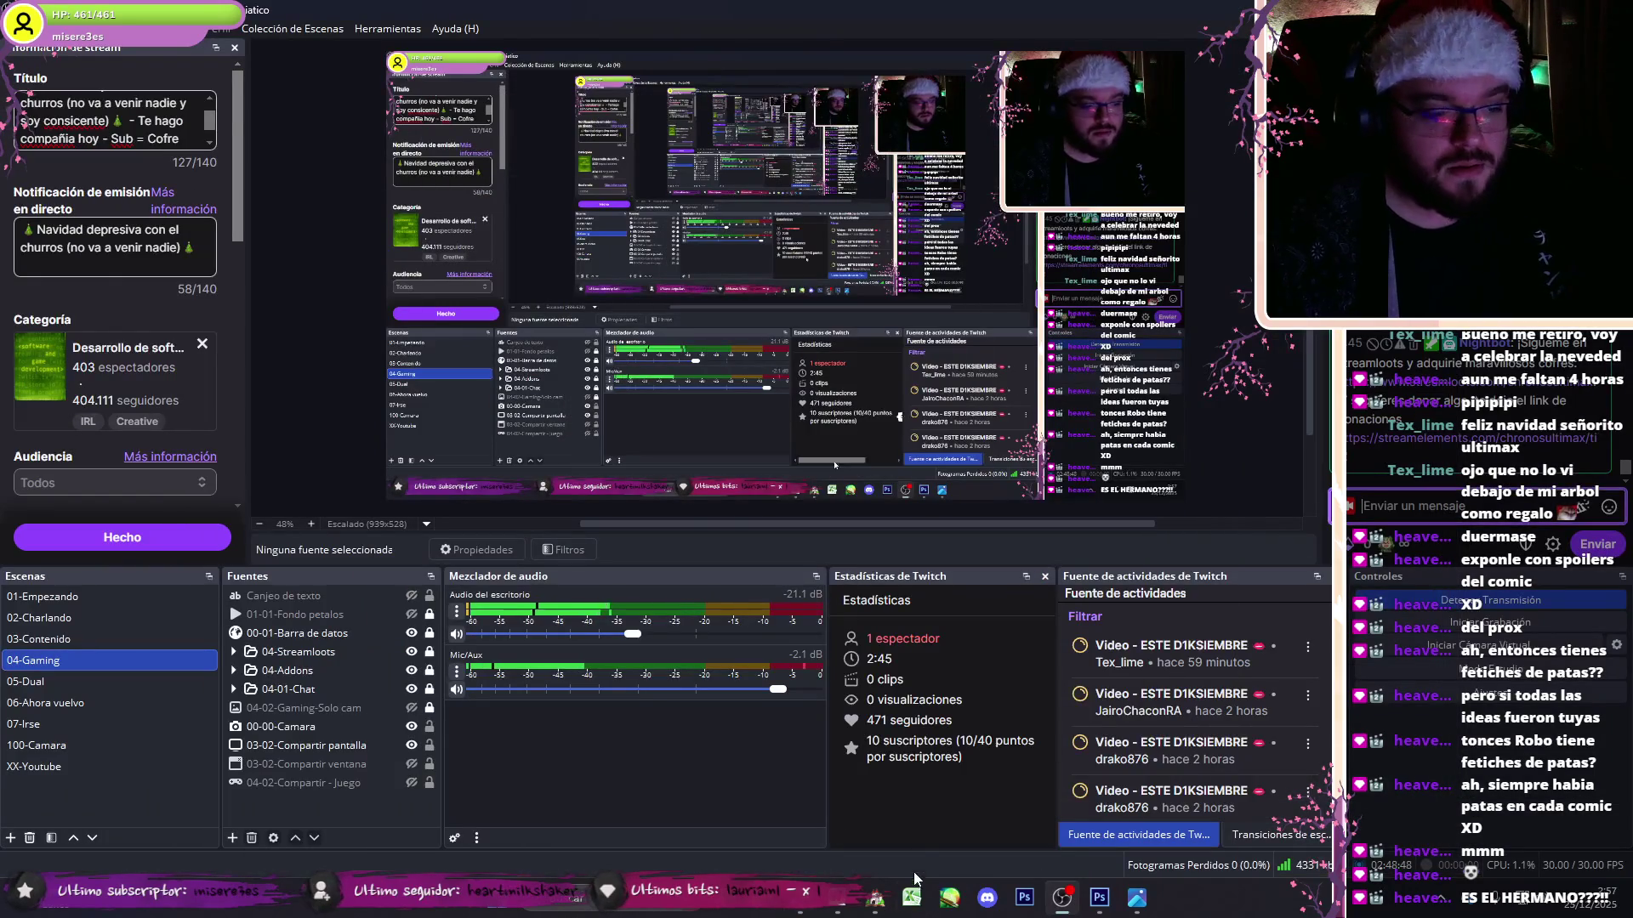
{"action": "left_click", "coordinate": [893, 896]}
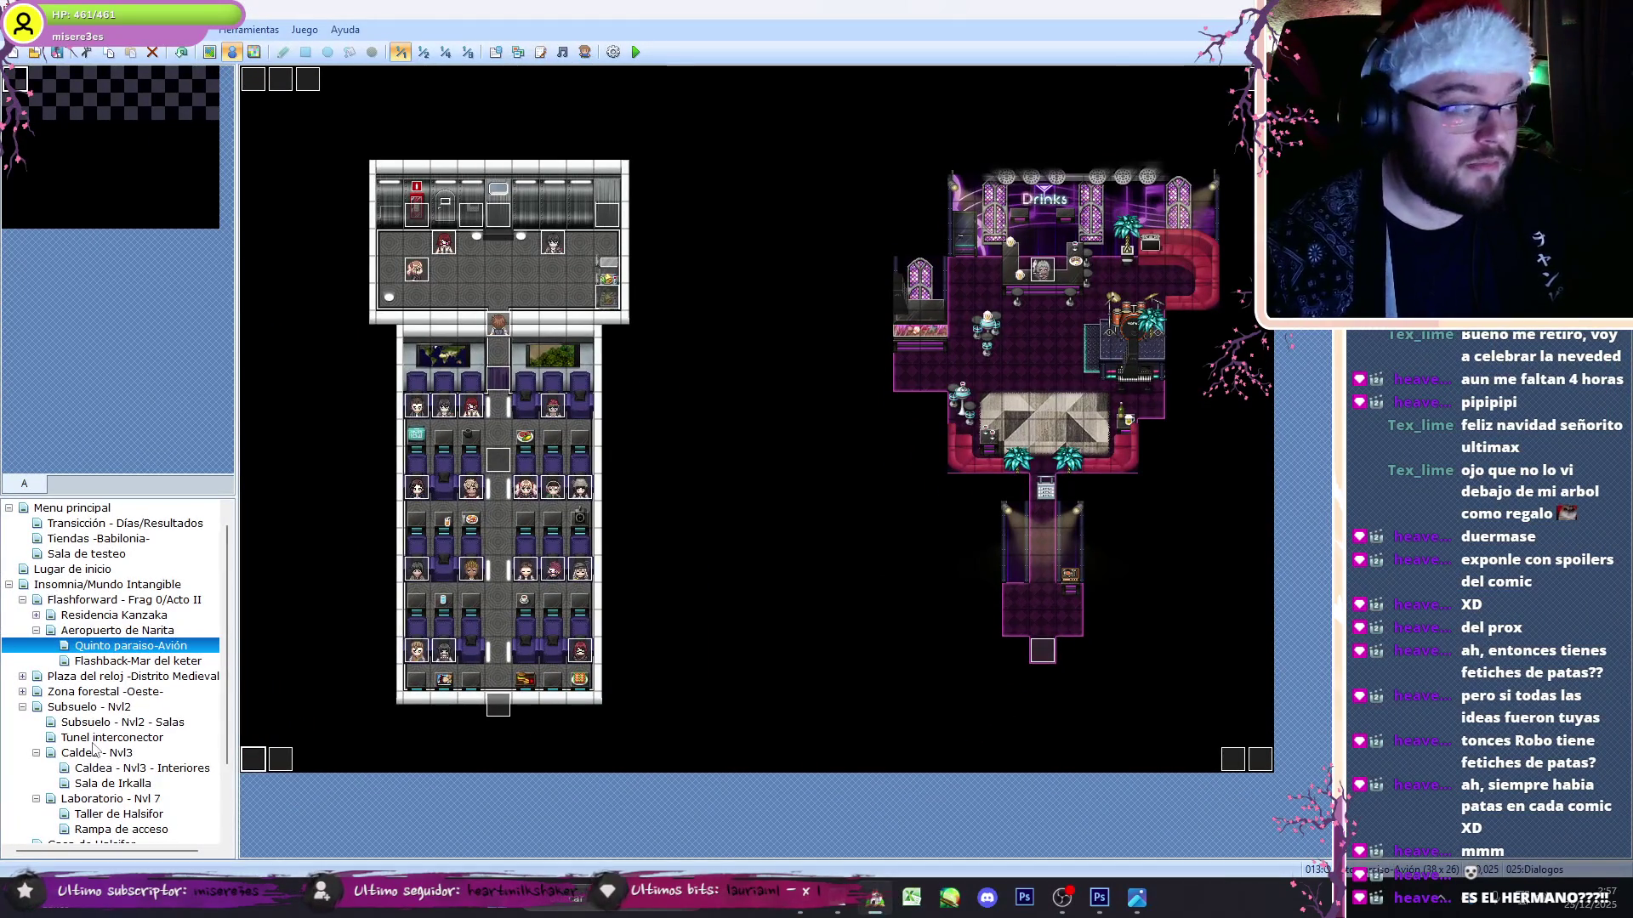
{"action": "left_click", "coordinate": [36, 631]}
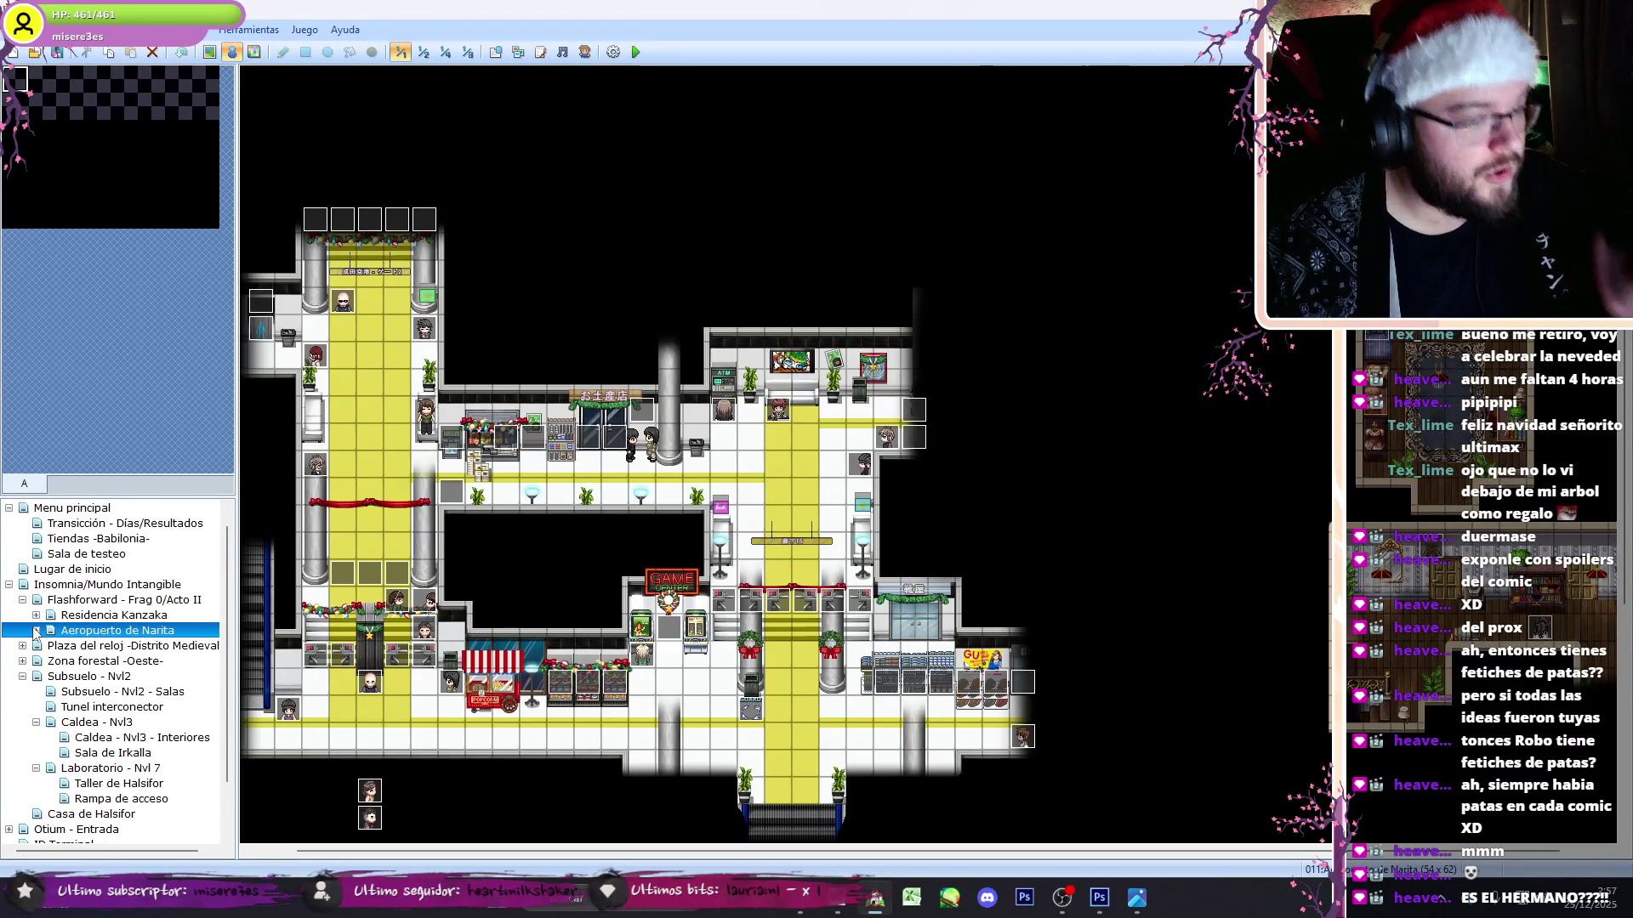
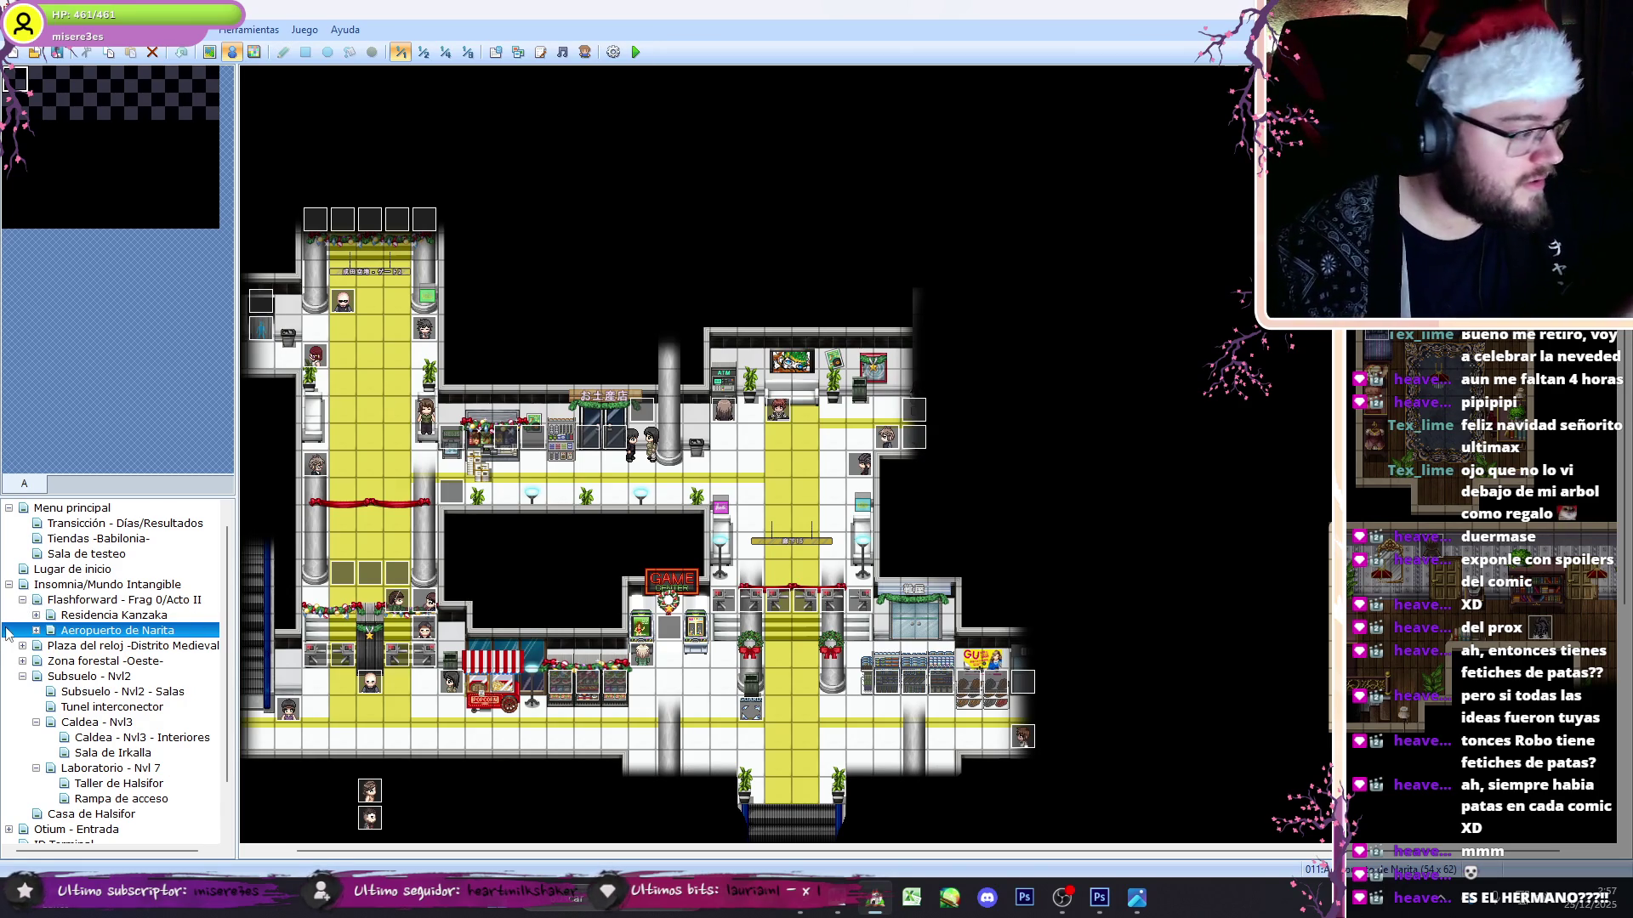
- Review both pages of the Evento centinela on the Flashforward - Frag 0/Acto II map, unchanged
{"action": "left_click", "coordinate": [24, 600]}
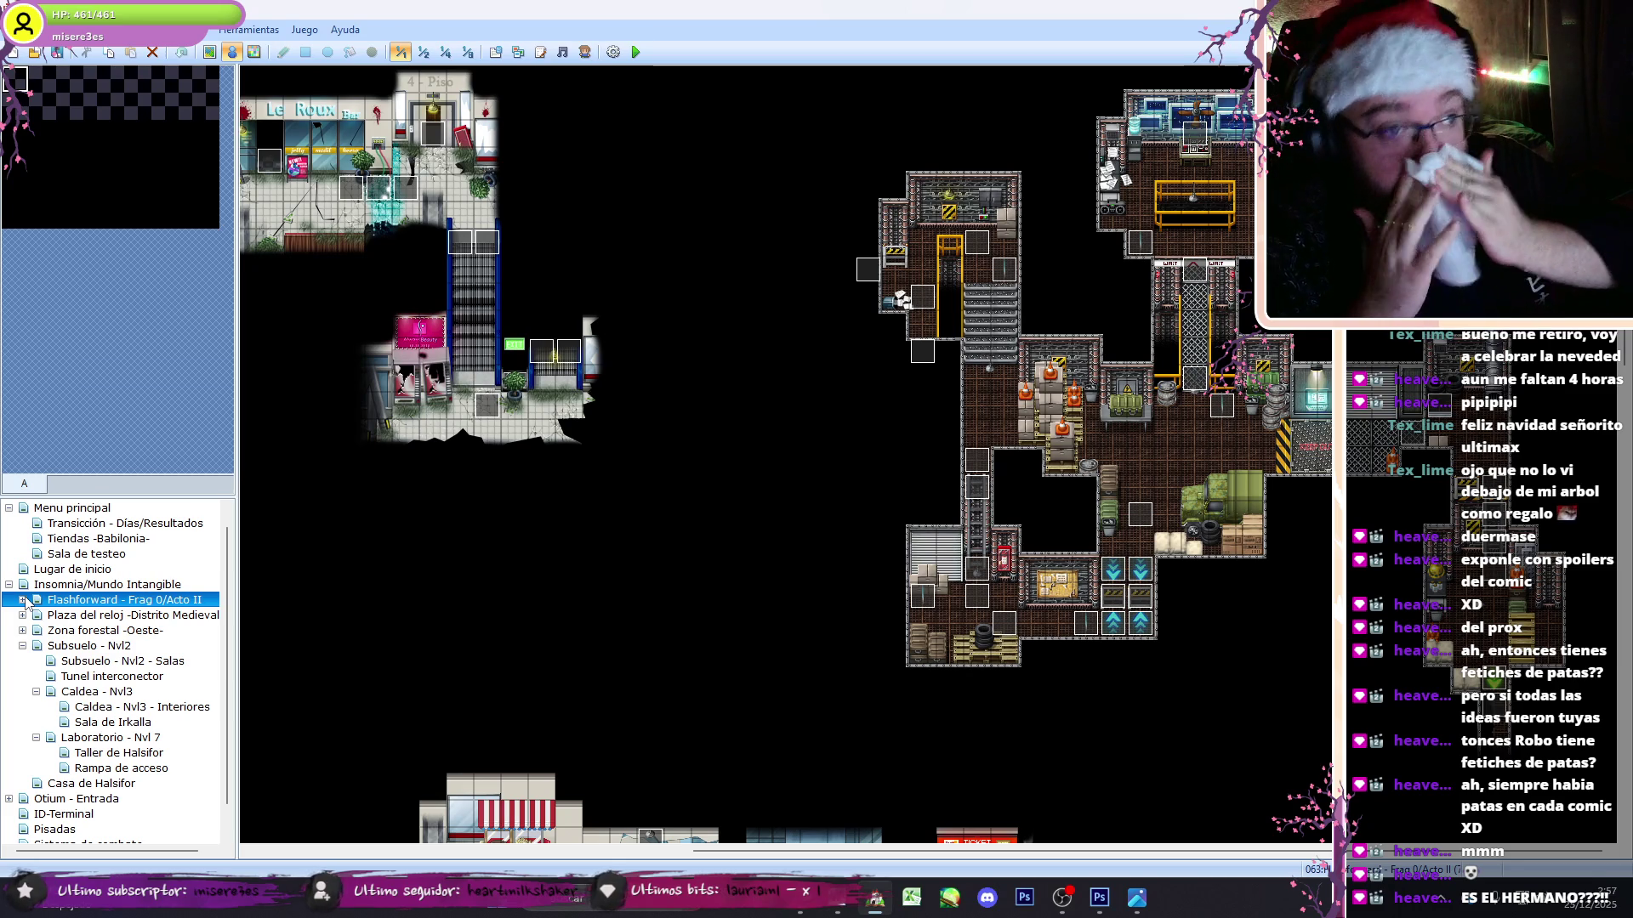
{"action": "double_click", "coordinate": [463, 241]}
{"action": "left_click_drag", "start_coordinate": [1154, 294], "coordinate": [1157, 681]}
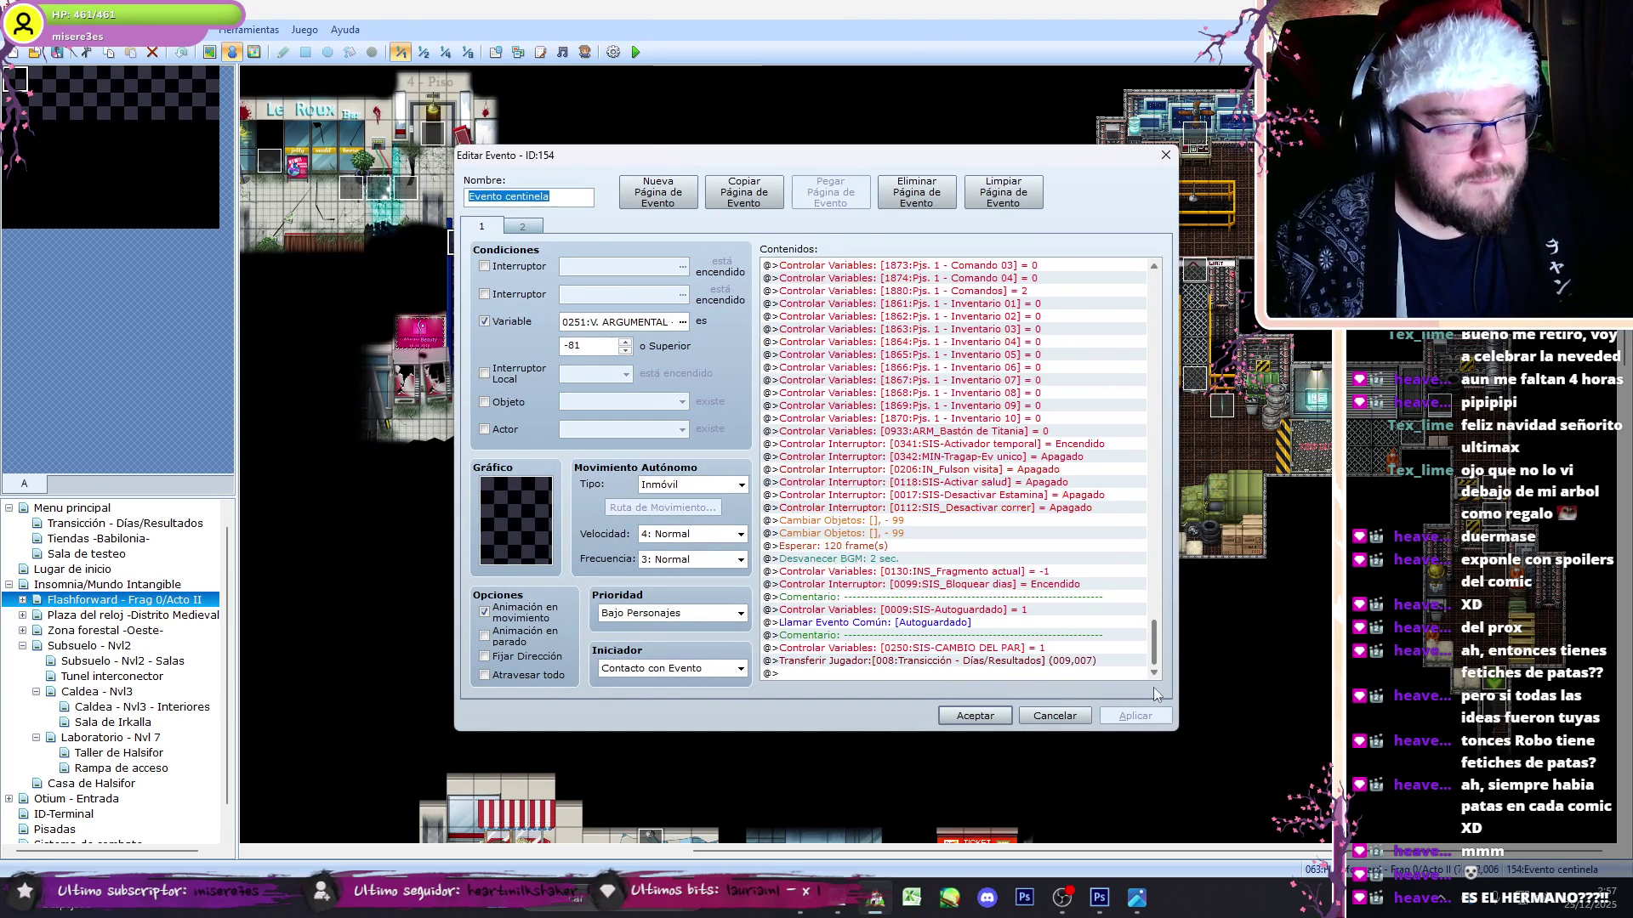
{"action": "key", "text": "ctrl+Tab"}
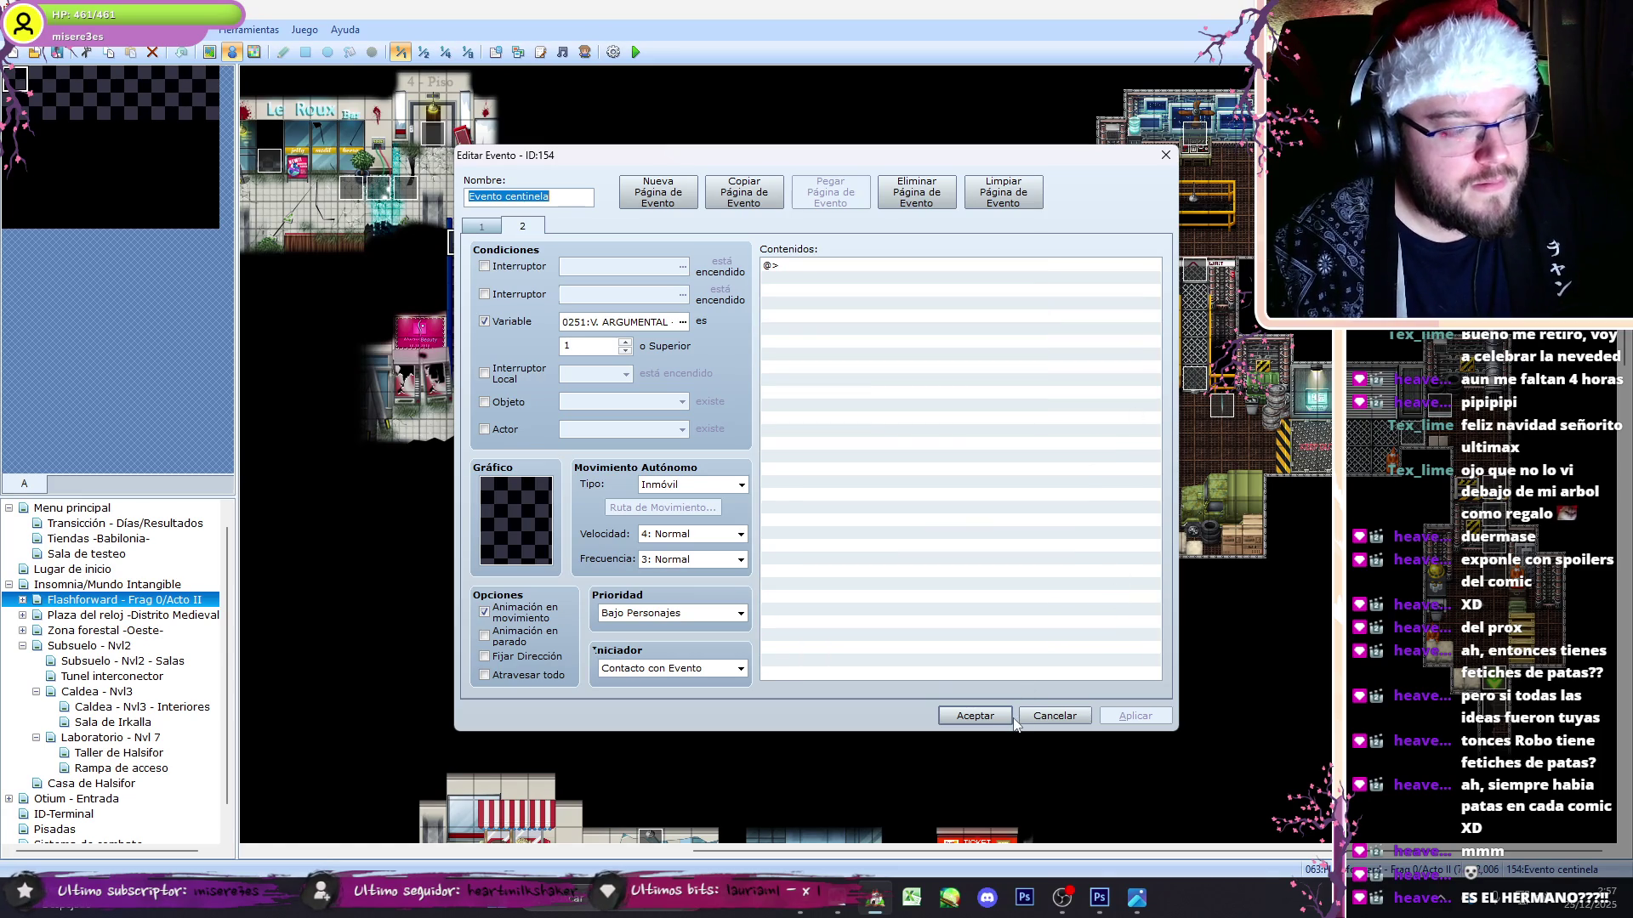
{"action": "left_click", "coordinate": [975, 717]}
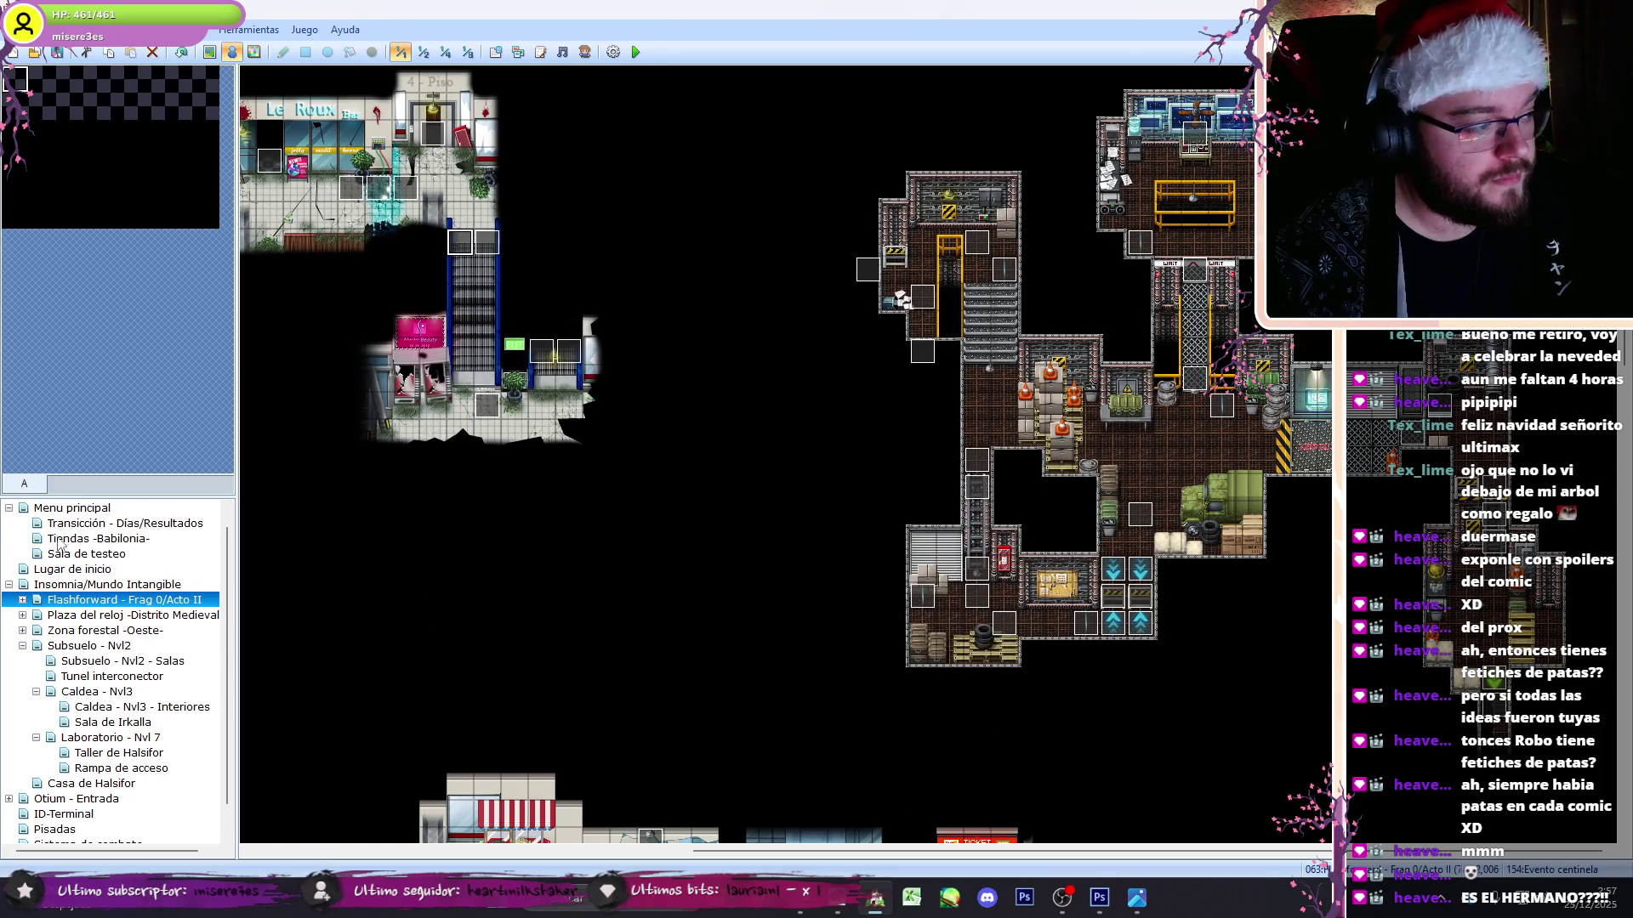
- On the Transición - Días/Resultados map, inspect the Nucleo event and close it
{"action": "left_click", "coordinate": [60, 525]}
{"action": "double_click", "coordinate": [254, 80]}
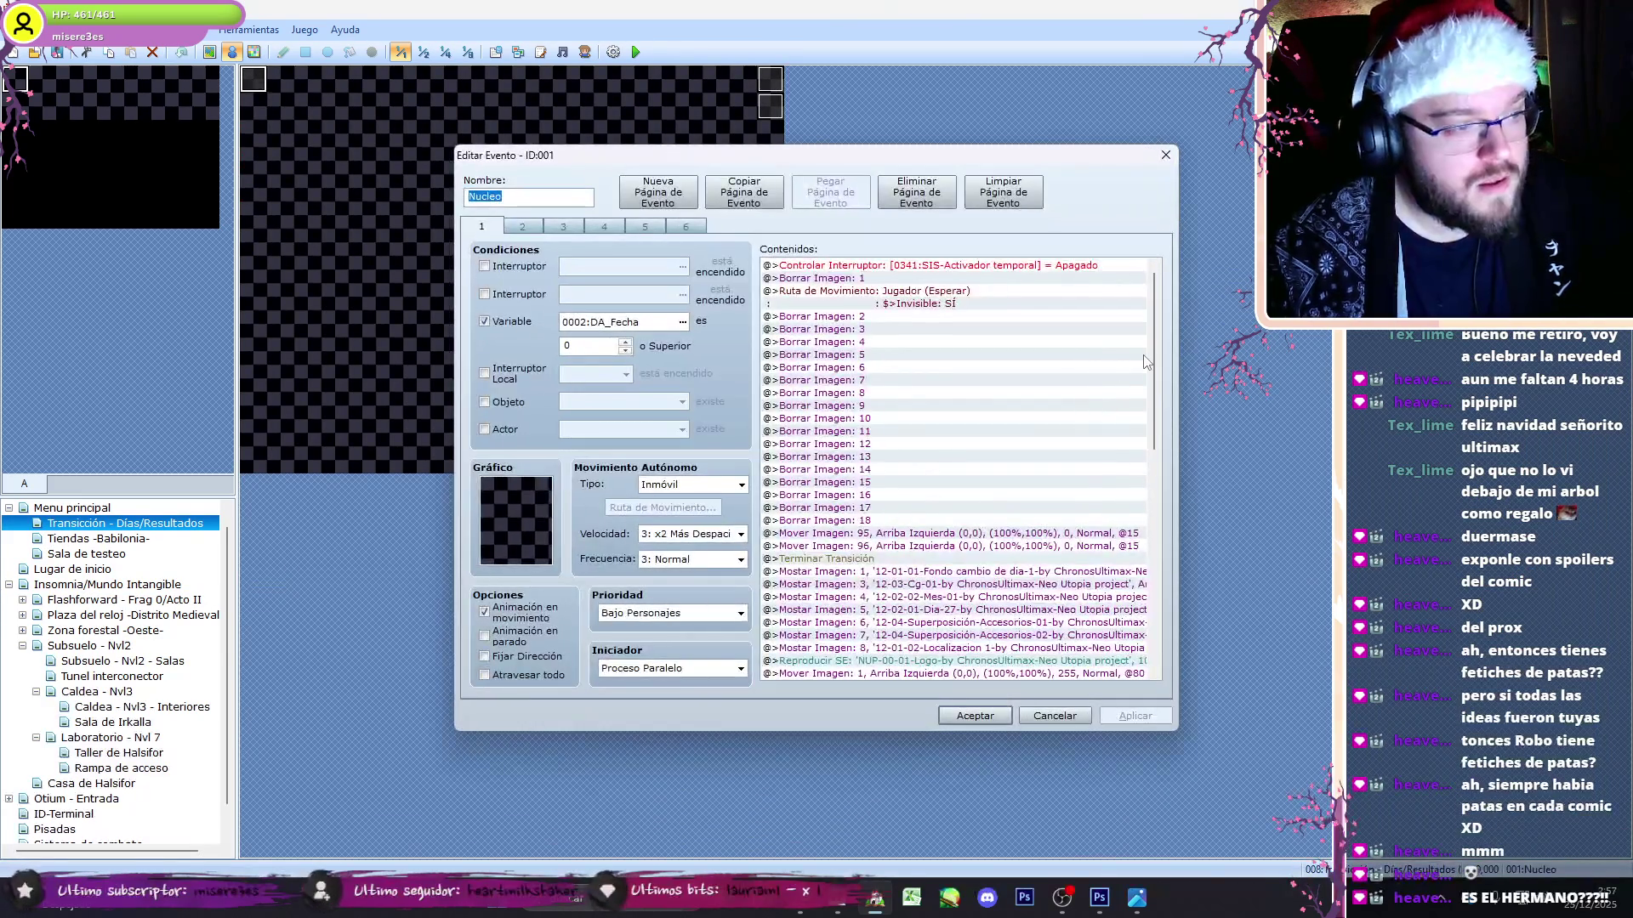
{"action": "mouse_move", "coordinate": [1155, 340]}
{"action": "left_mouse_down"}
{"action": "mouse_move", "coordinate": [1192, 477]}
{"action": "mouse_move", "coordinate": [1194, 575]}
{"action": "left_mouse_up"}
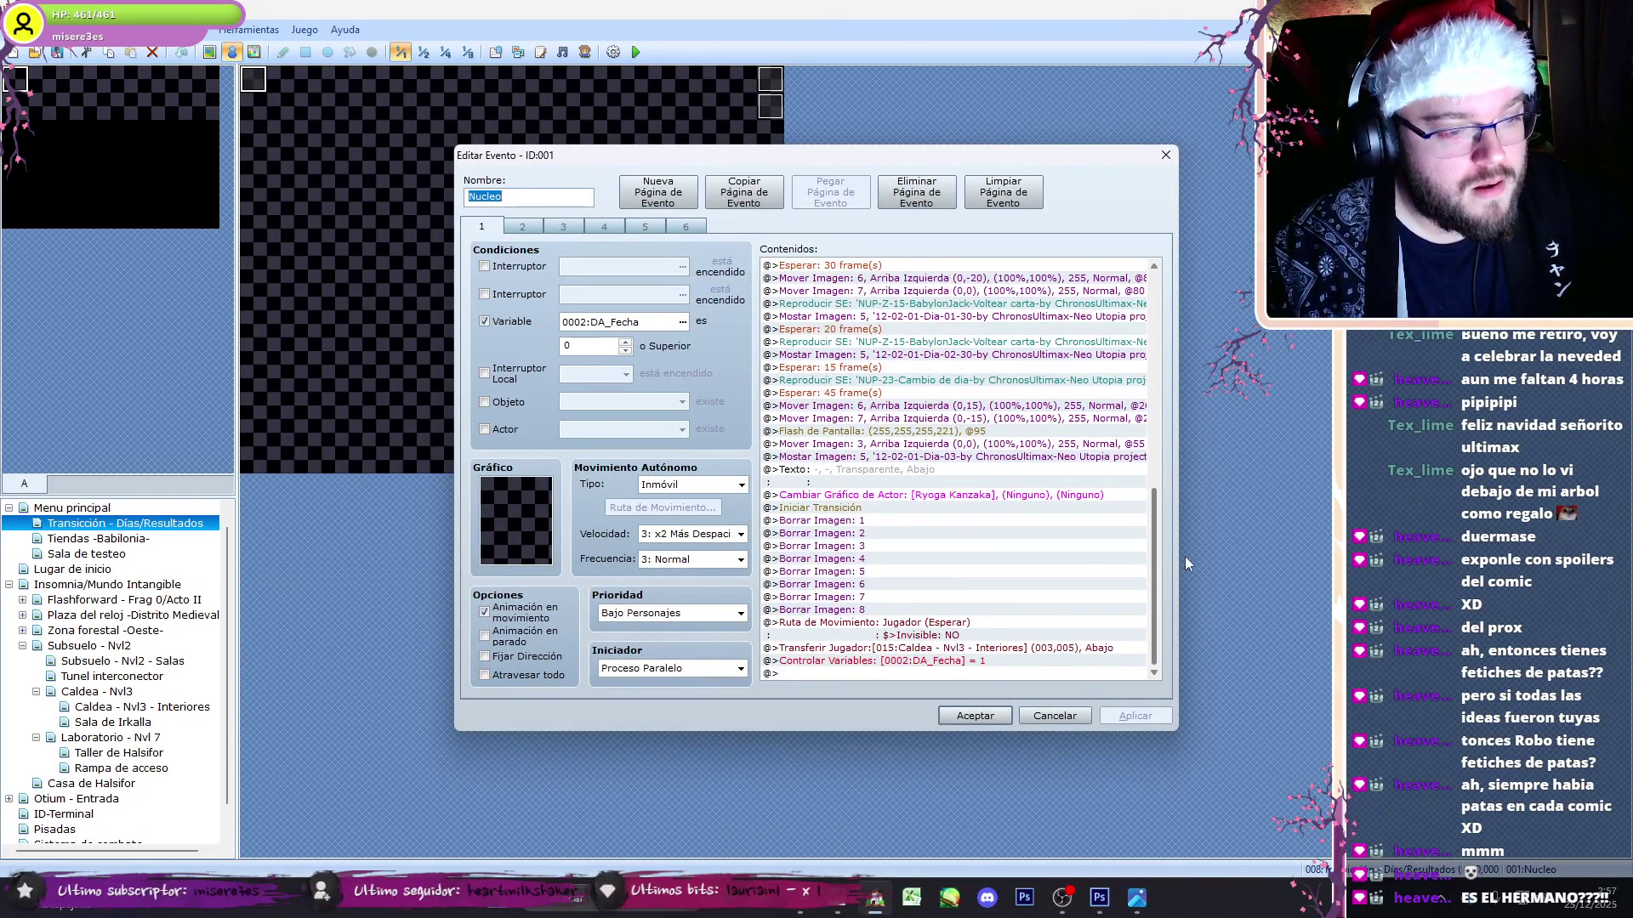
{"action": "left_click", "coordinate": [1166, 155]}
- Inspect the Resultados event's pages and cancel without changes
{"action": "double_click", "coordinate": [768, 93]}
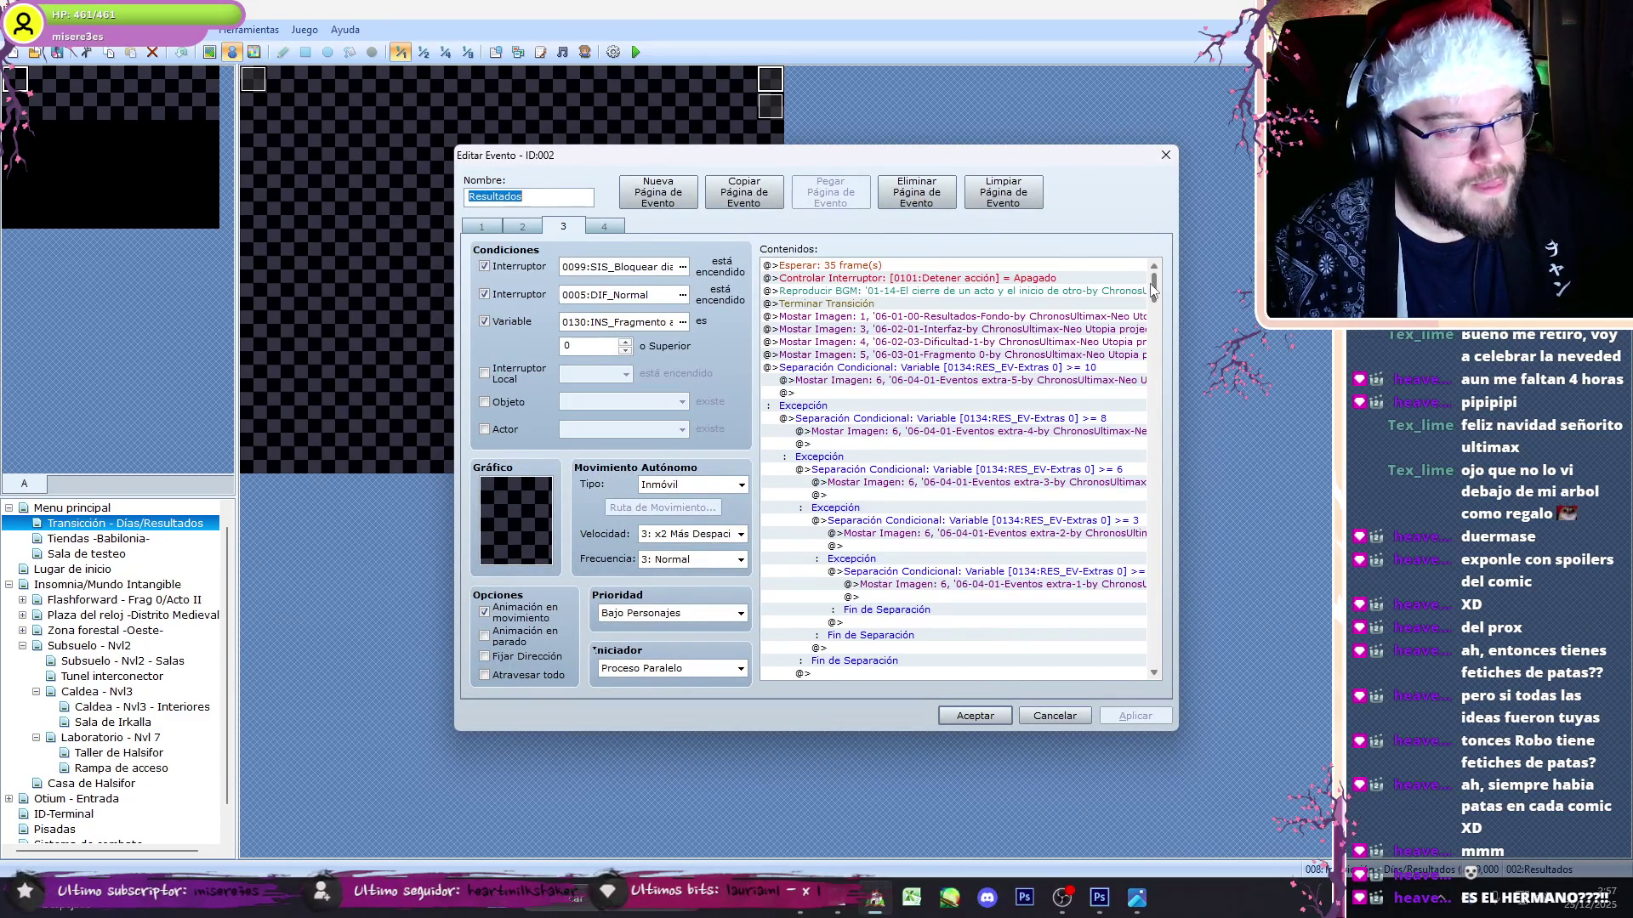
{"action": "key", "text": "ctrl+Tab"}
{"action": "key", "text": "ctrl+Tab"}
{"action": "mouse_move", "coordinate": [1157, 289]}
{"action": "left_mouse_down"}
{"action": "mouse_move", "coordinate": [1164, 587]}
{"action": "mouse_move", "coordinate": [1105, 650]}
{"action": "left_mouse_up"}
{"action": "left_click", "coordinate": [1083, 721]}
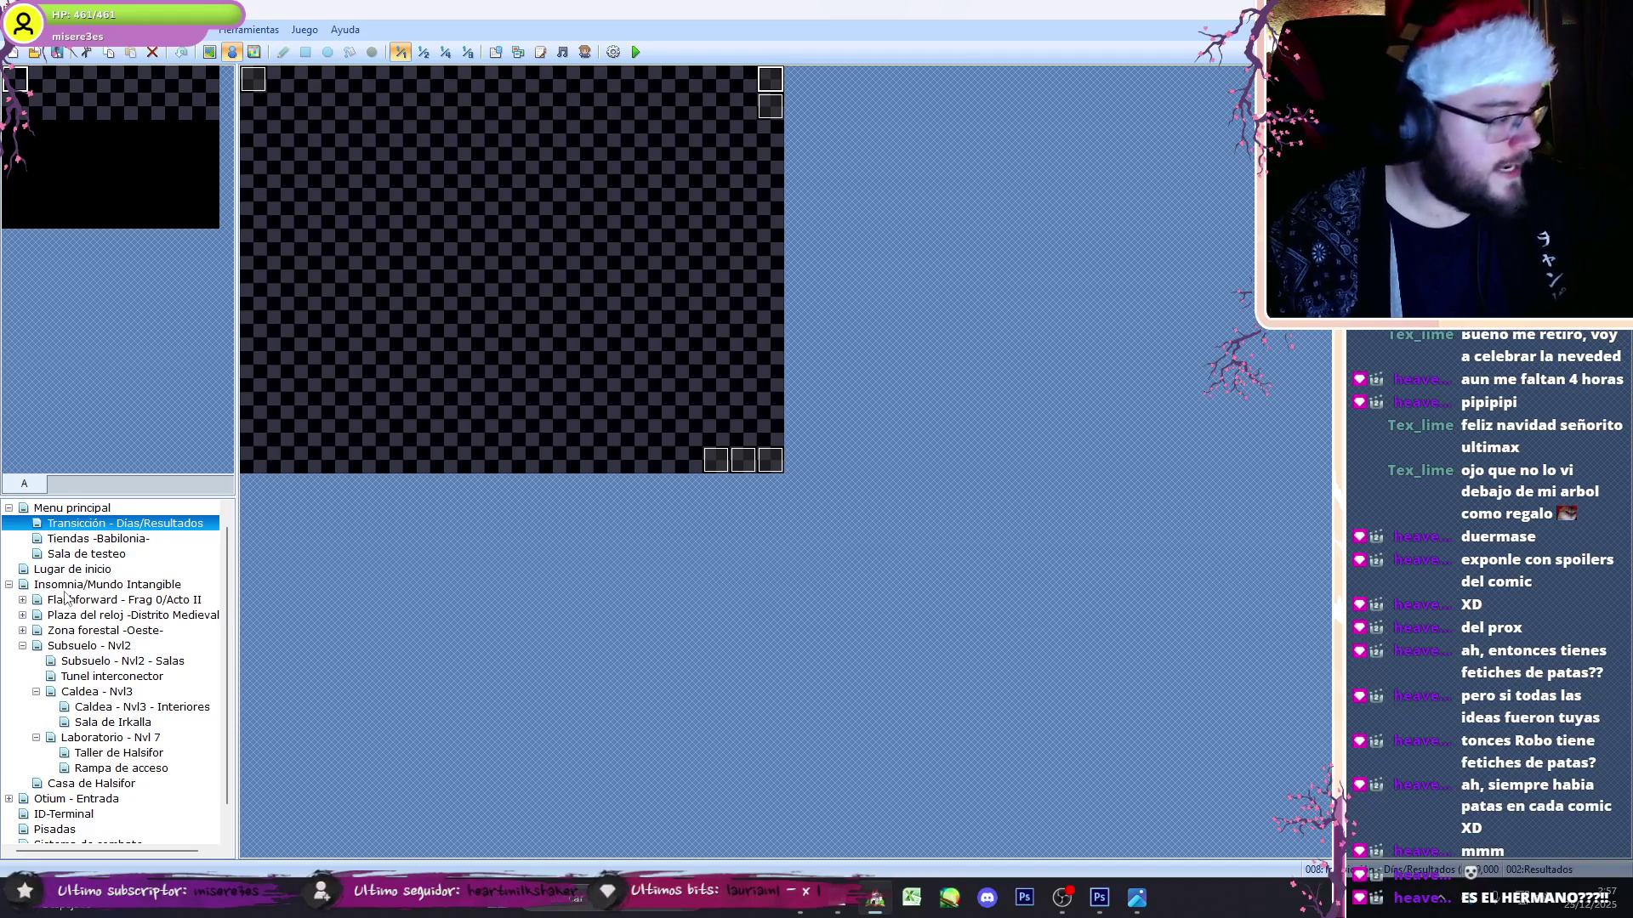
- Inspect the Evento nucleo on the Insomnia/Mundo Intangible map and close it unchanged
{"action": "left_click", "coordinate": [65, 586]}
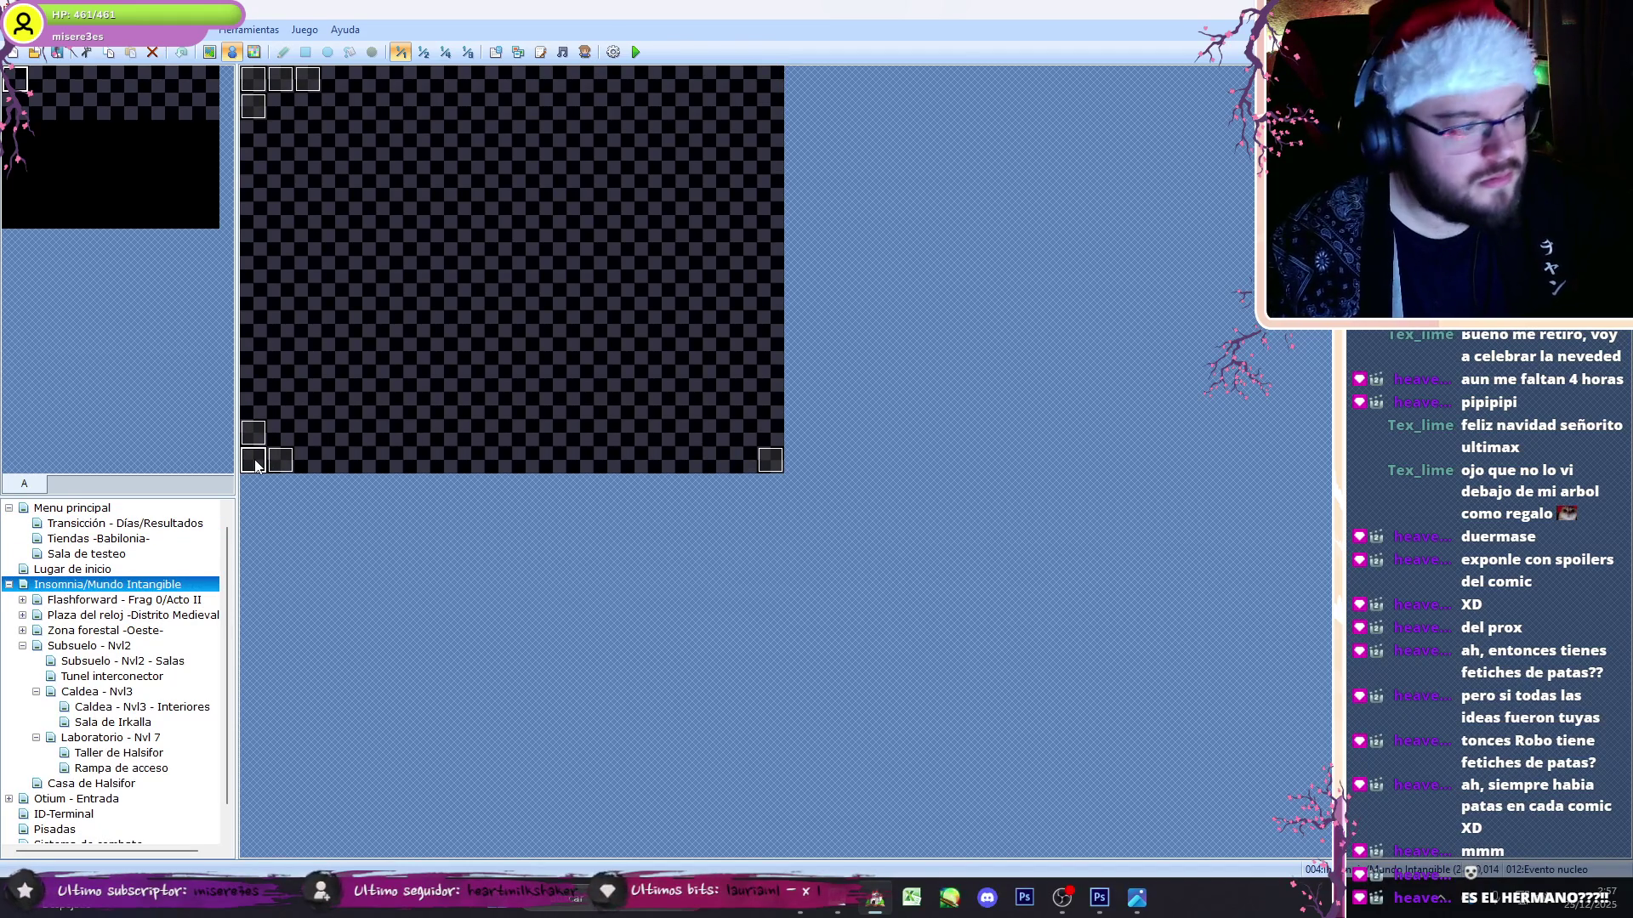
{"action": "double_click", "coordinate": [253, 460]}
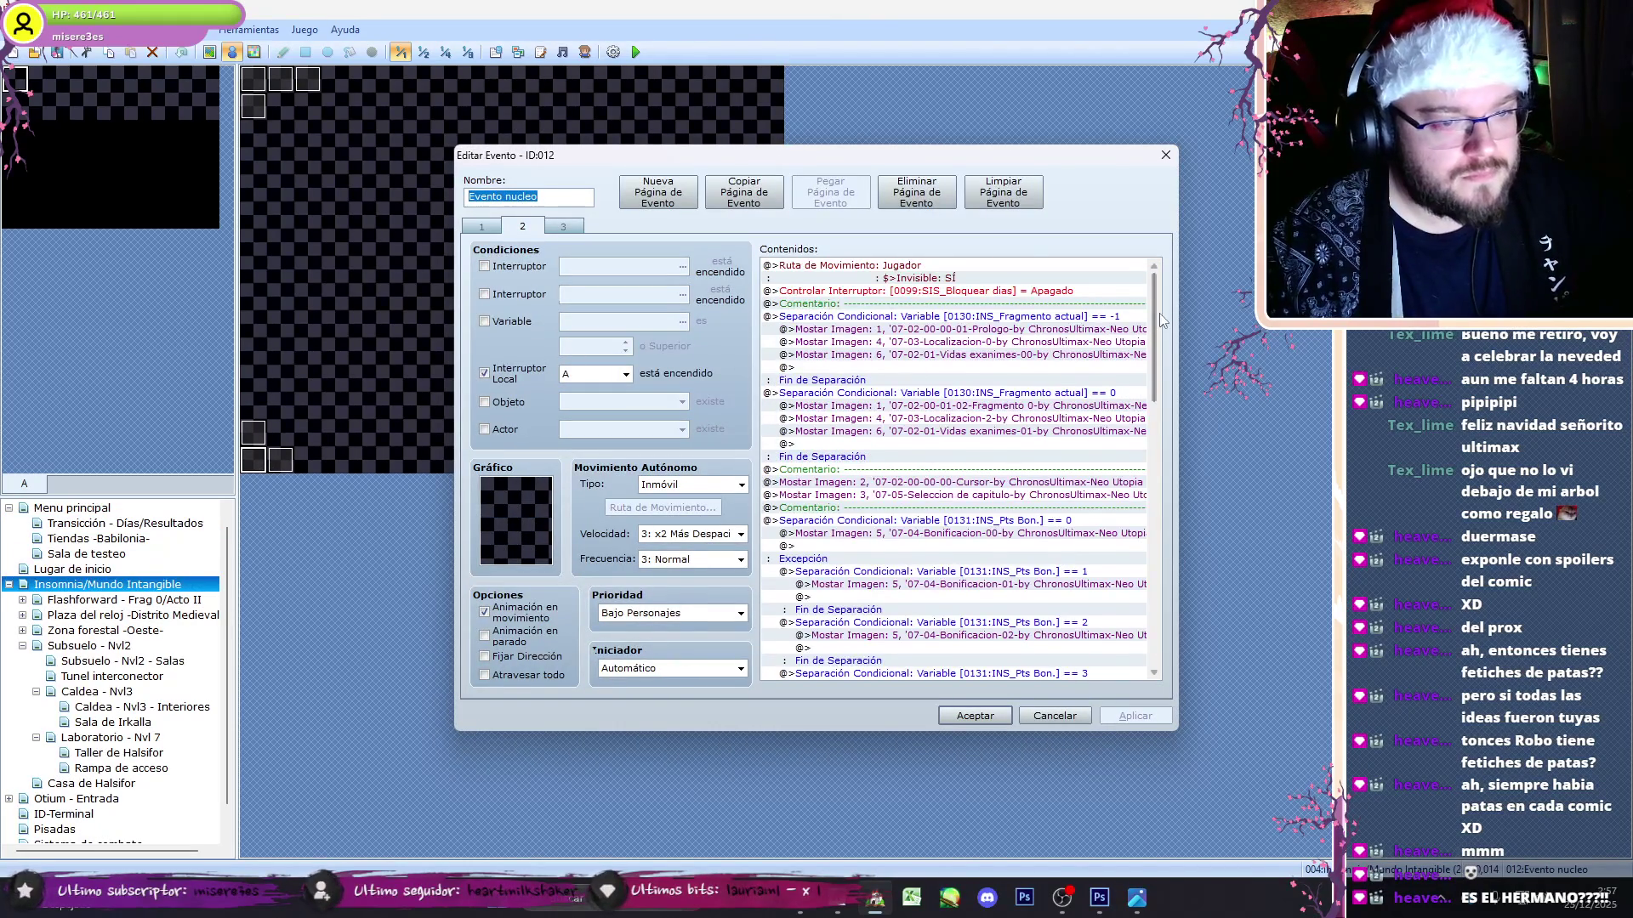
{"action": "left_click_drag", "start_coordinate": [1160, 315], "coordinate": [1147, 675]}
{"action": "left_click", "coordinate": [1069, 722]}
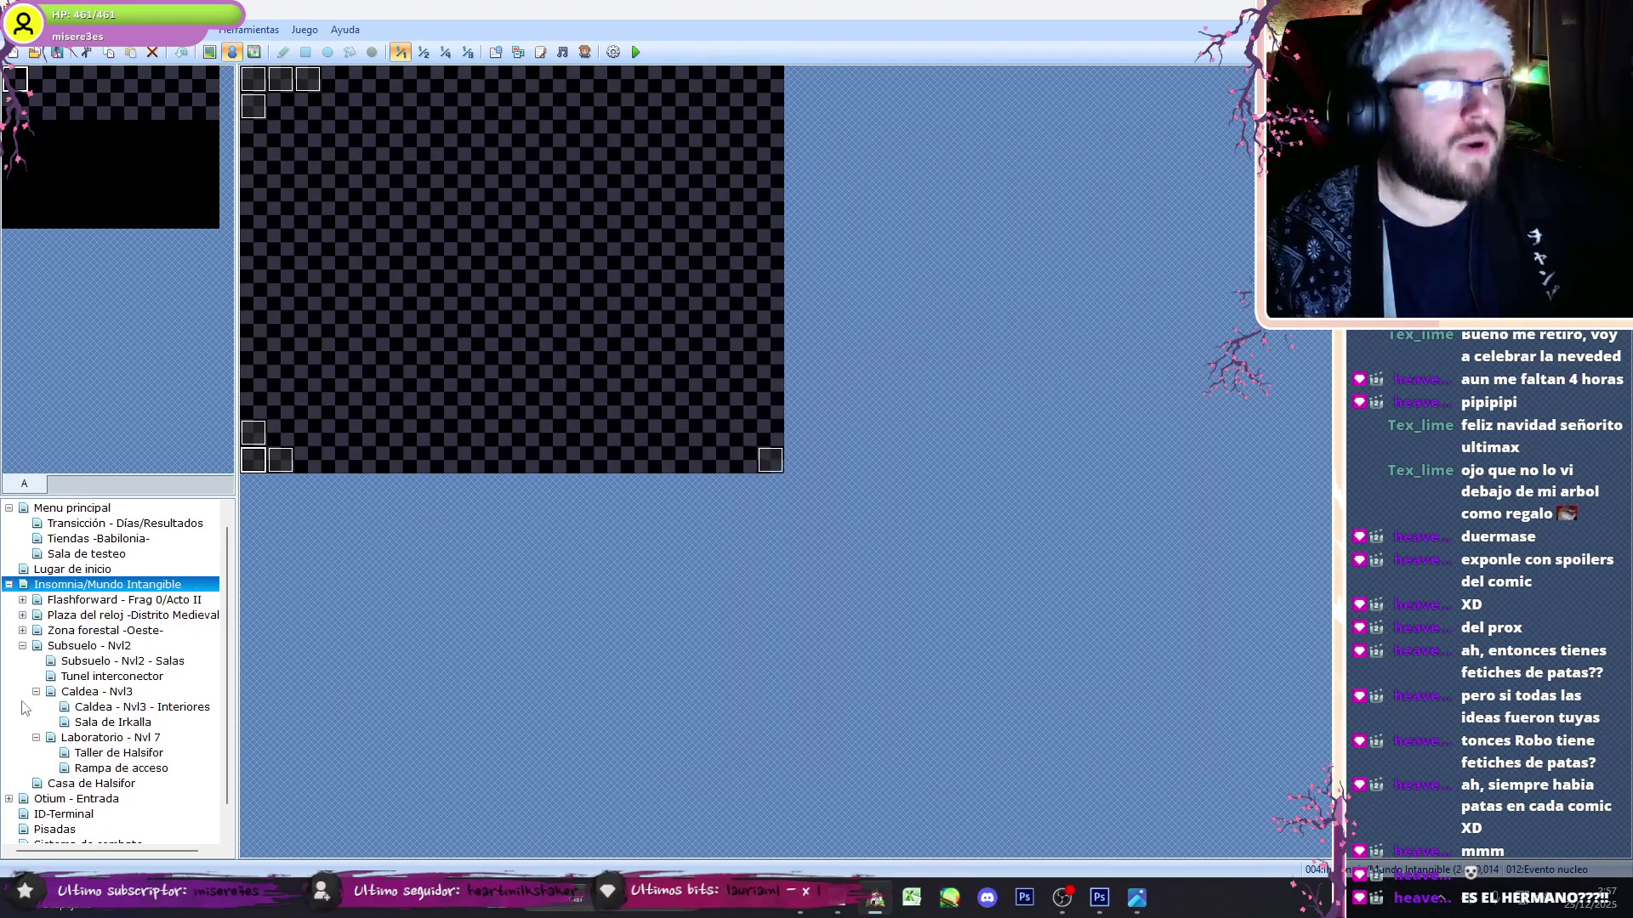
- Browse the map tree to Caldea - Nvl3 - Interiores and open its Punto de guardado event
{"action": "left_click", "coordinate": [10, 509]}
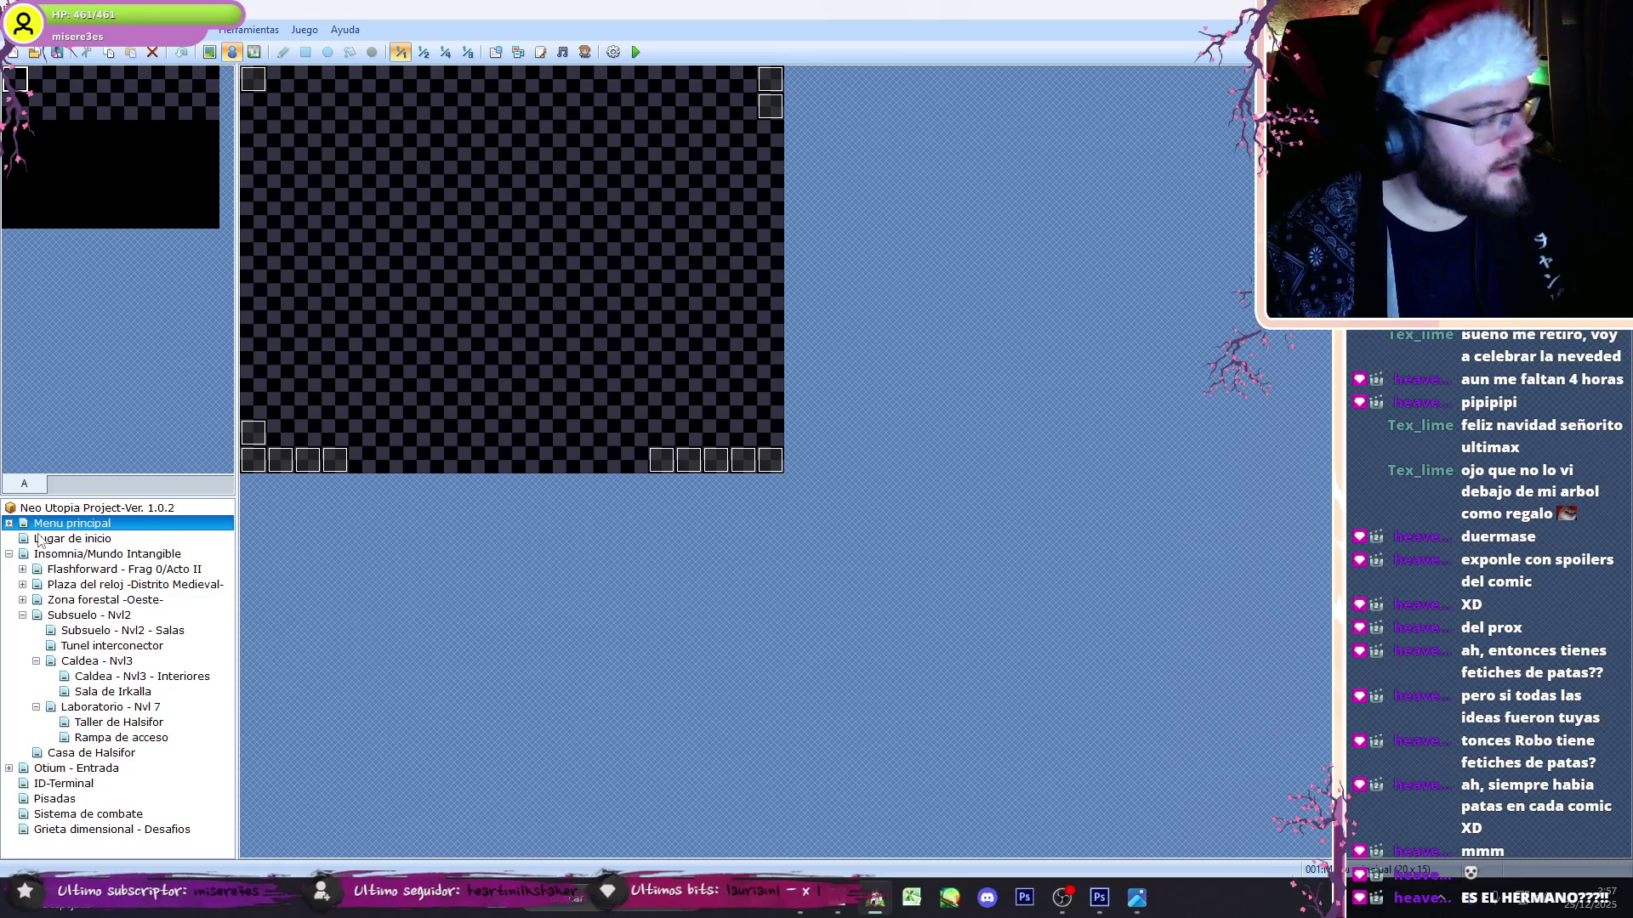
{"action": "left_click", "coordinate": [38, 538]}
{"action": "left_click", "coordinate": [10, 524]}
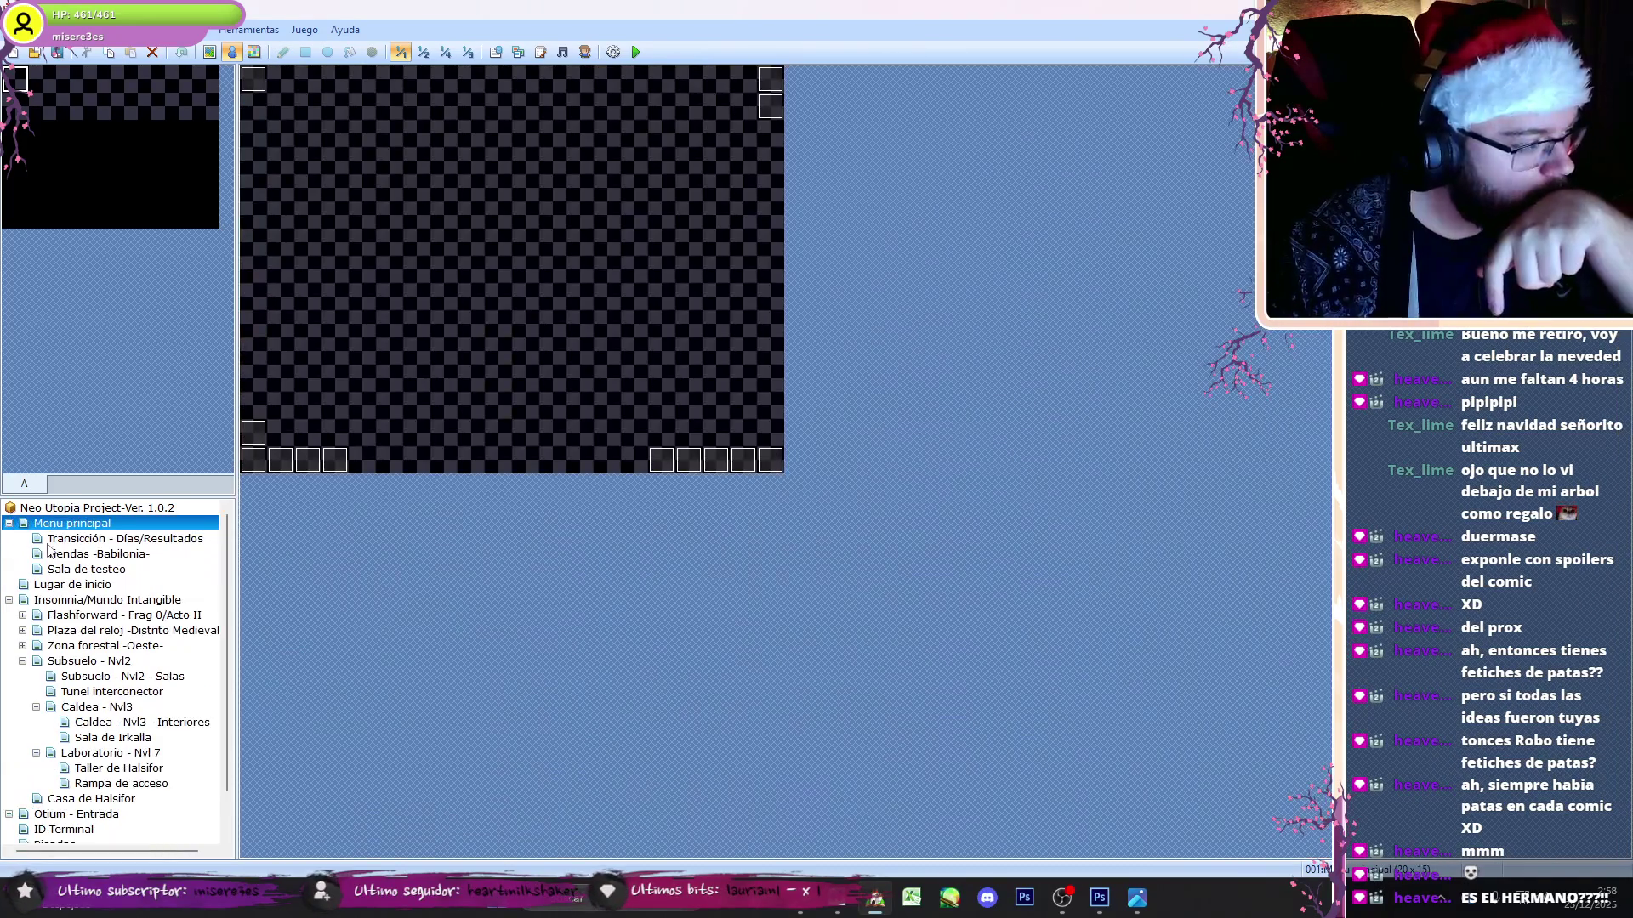
{"action": "left_click", "coordinate": [53, 571]}
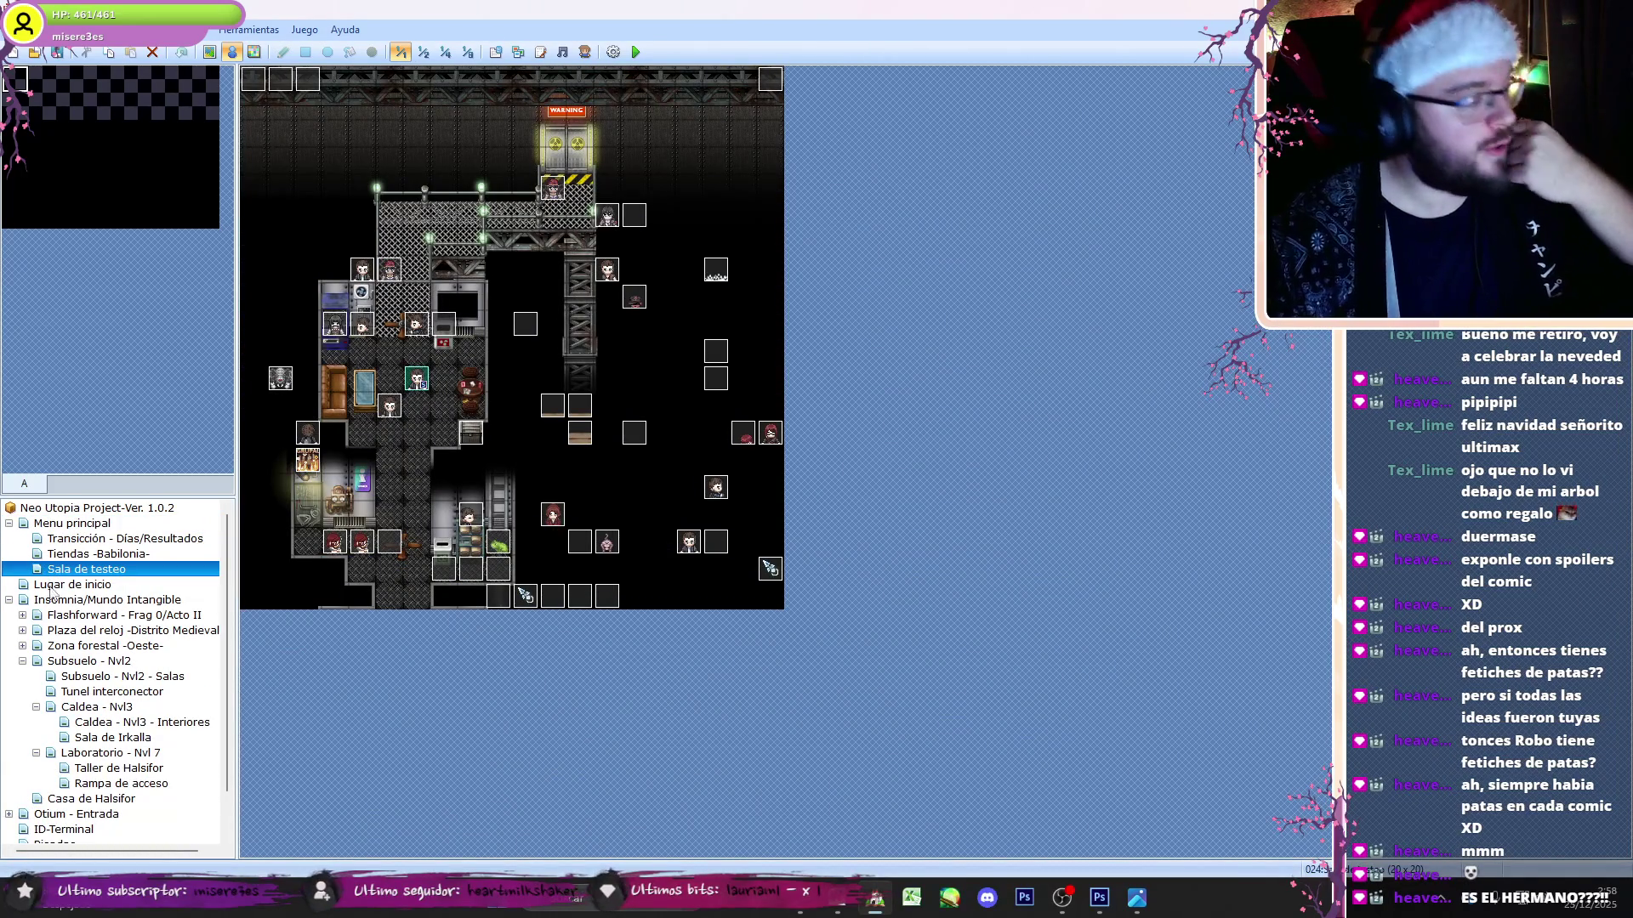
{"action": "left_click", "coordinate": [80, 631]}
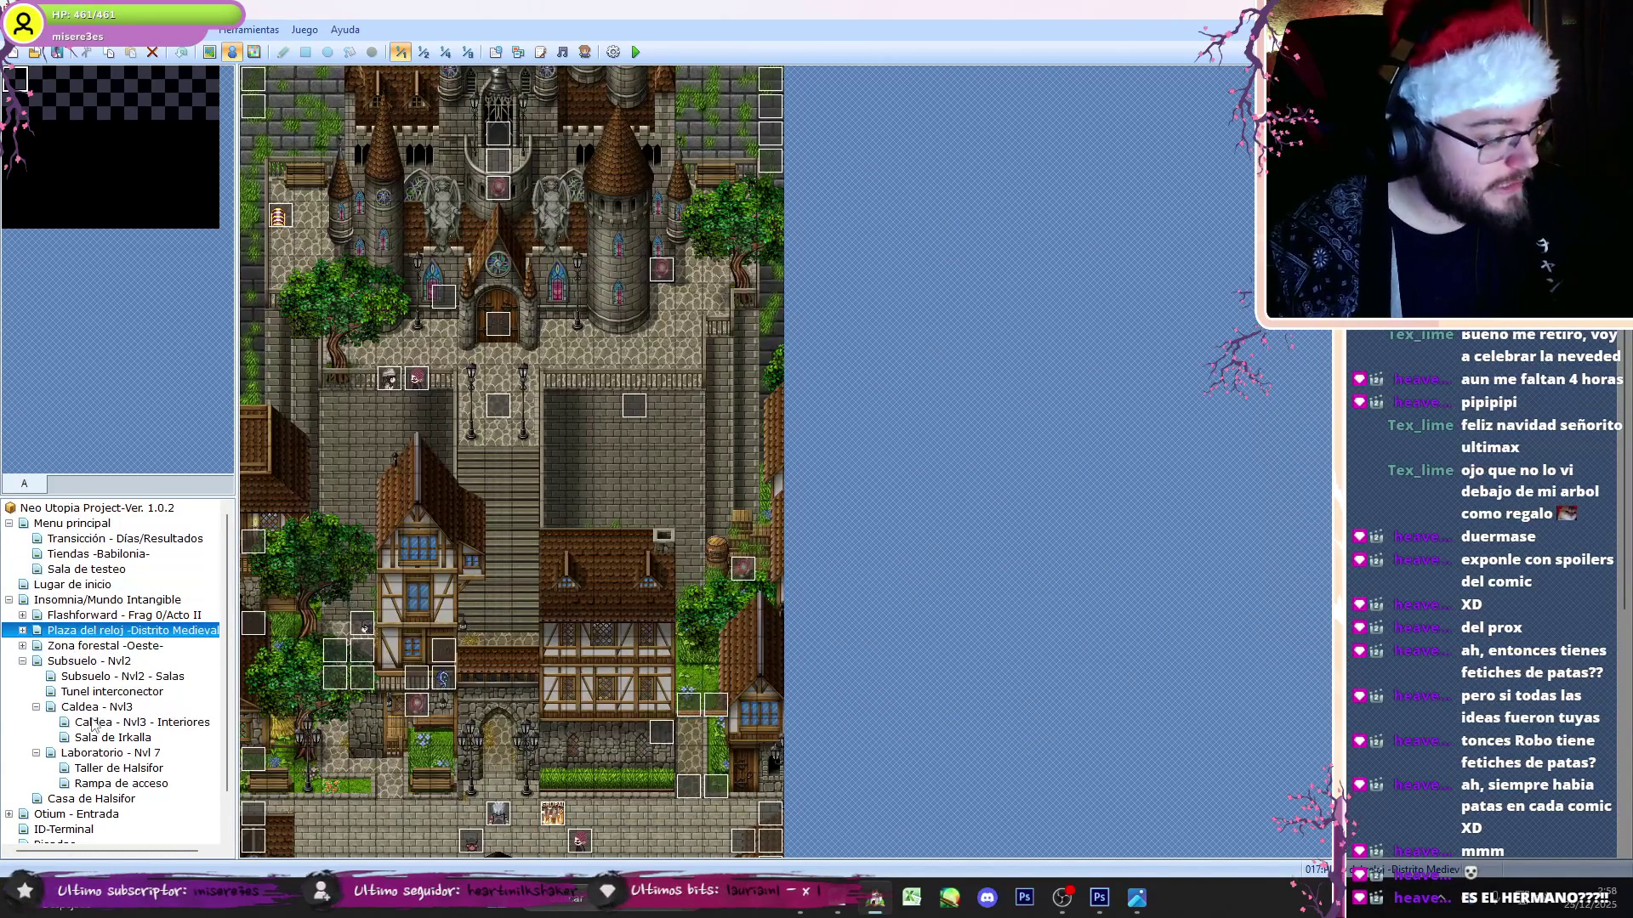
{"action": "left_click", "coordinate": [94, 707]}
{"action": "left_click", "coordinate": [160, 724]}
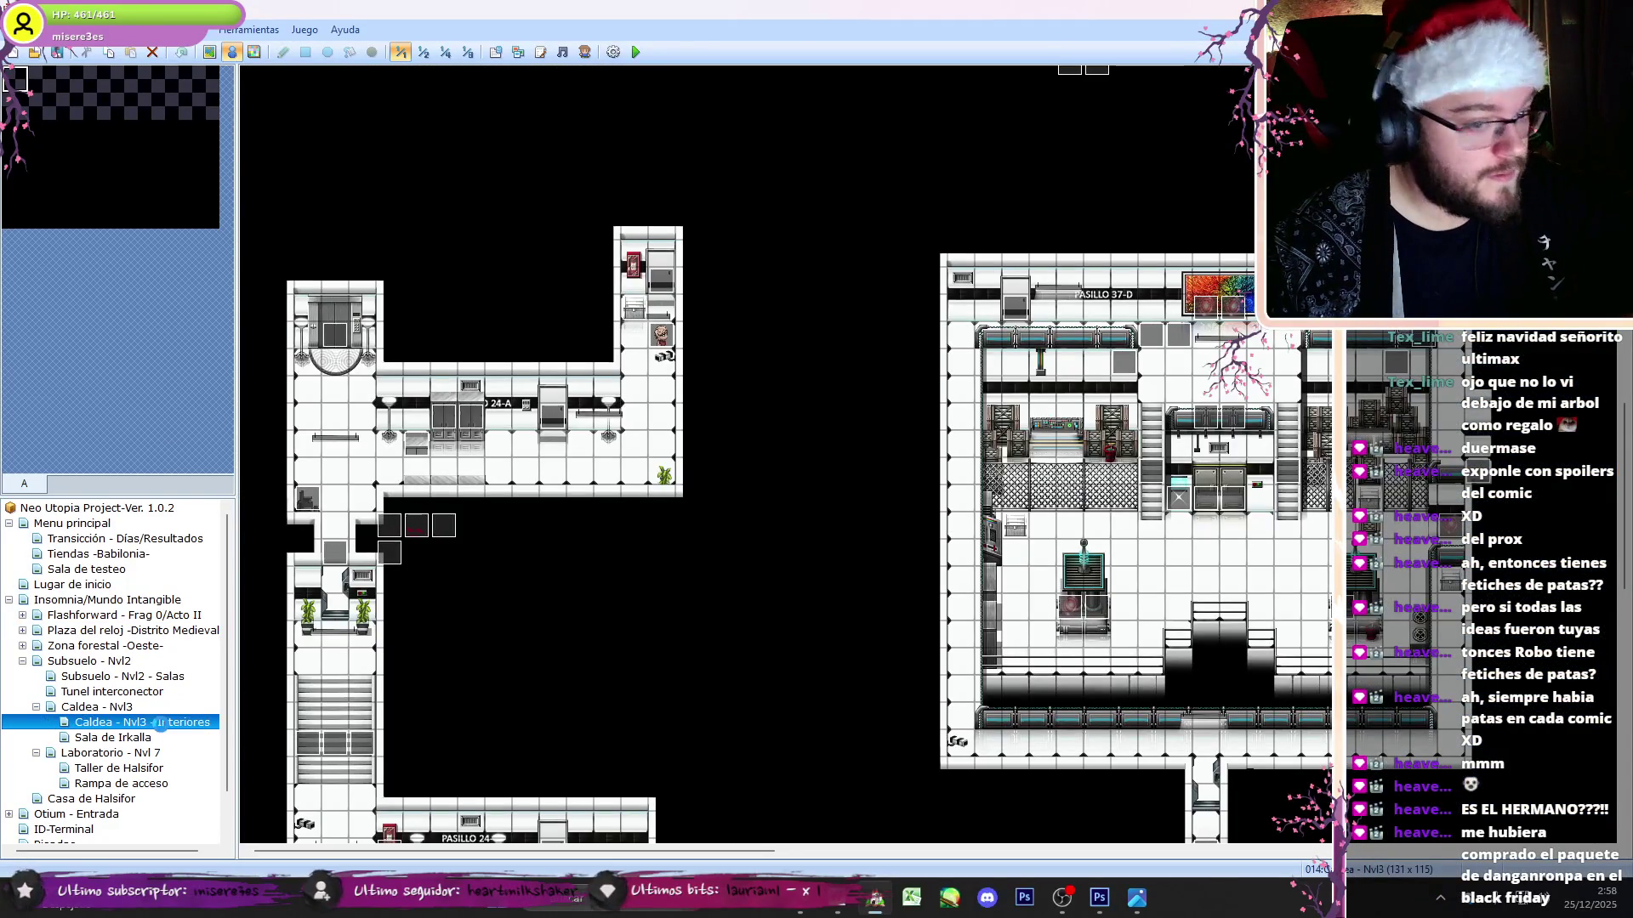
{"action": "double_click", "coordinate": [487, 302]}
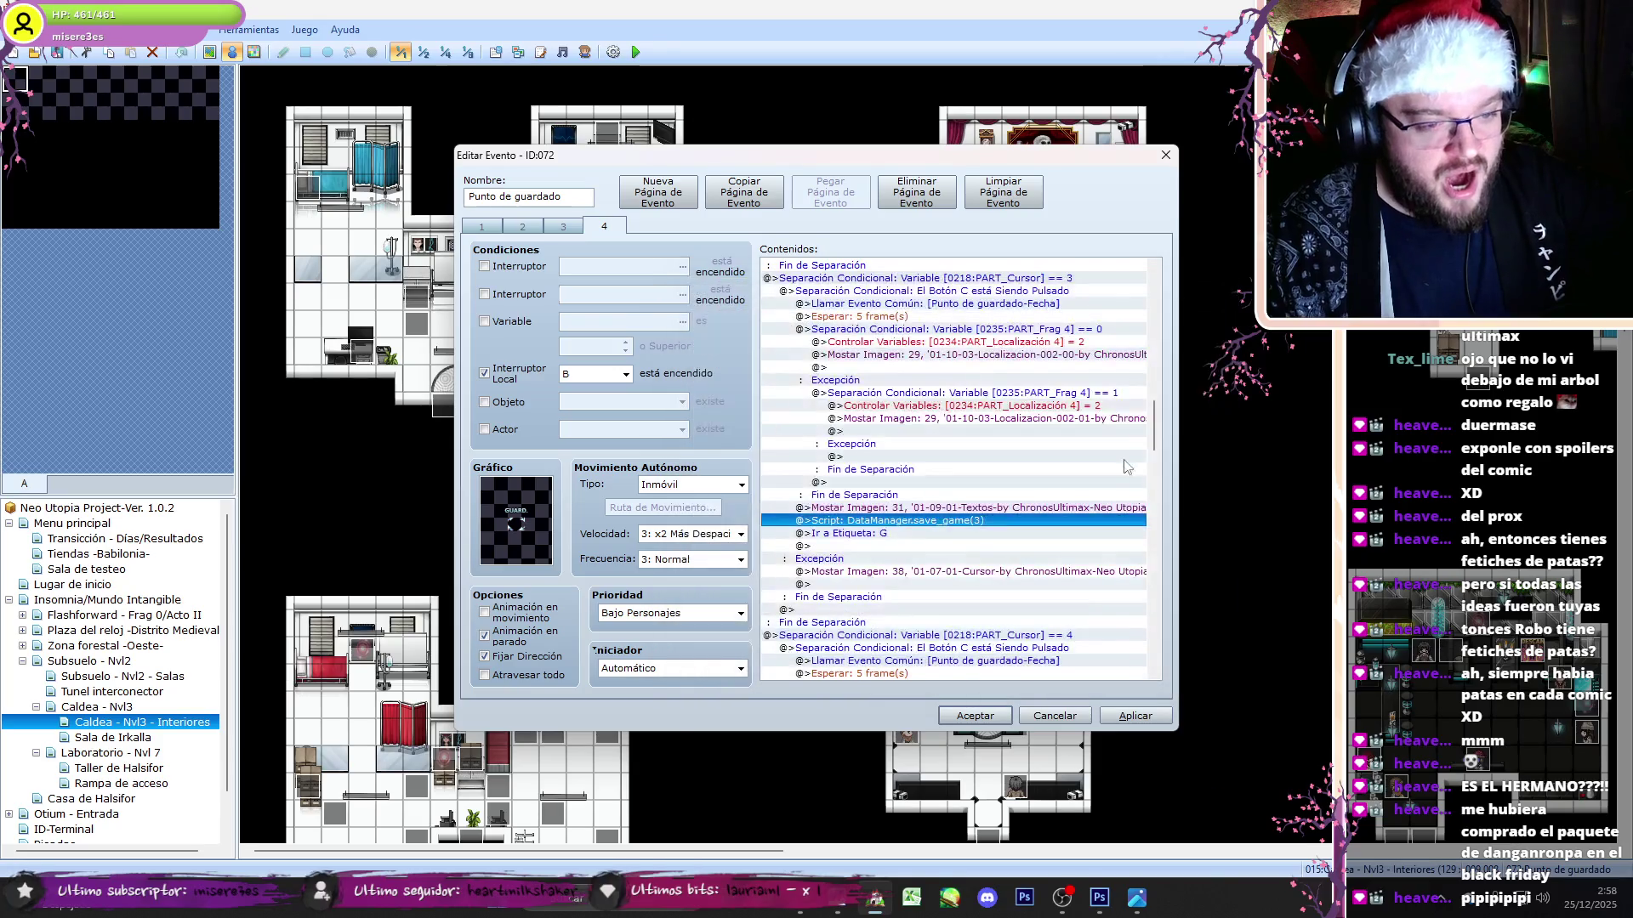
{"action": "left_click_drag", "start_coordinate": [1148, 430], "coordinate": [1156, 467]}
- Confirm this save point's script calls DataManager.save_game(3), then close the event
{"action": "double_click", "coordinate": [978, 578]}
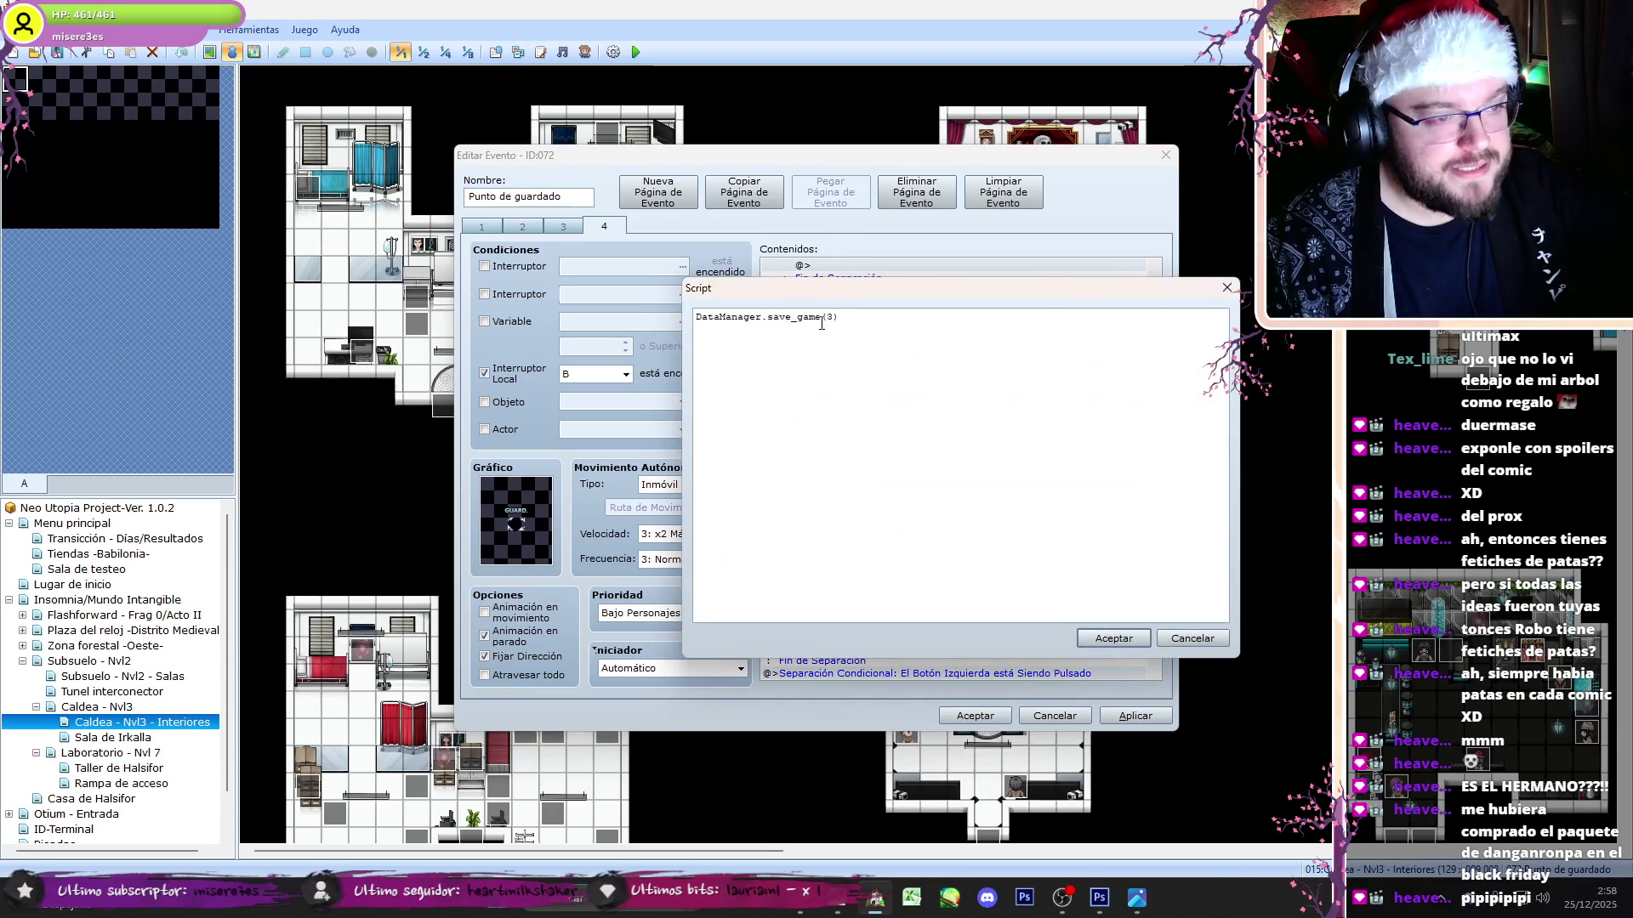
{"action": "left_click", "coordinate": [1097, 638]}
{"action": "mouse_move", "coordinate": [1155, 466]}
{"action": "left_mouse_down"}
{"action": "mouse_move", "coordinate": [1162, 507]}
{"action": "mouse_move", "coordinate": [1042, 675]}
{"action": "left_mouse_up"}
{"action": "left_click", "coordinate": [1055, 715]}
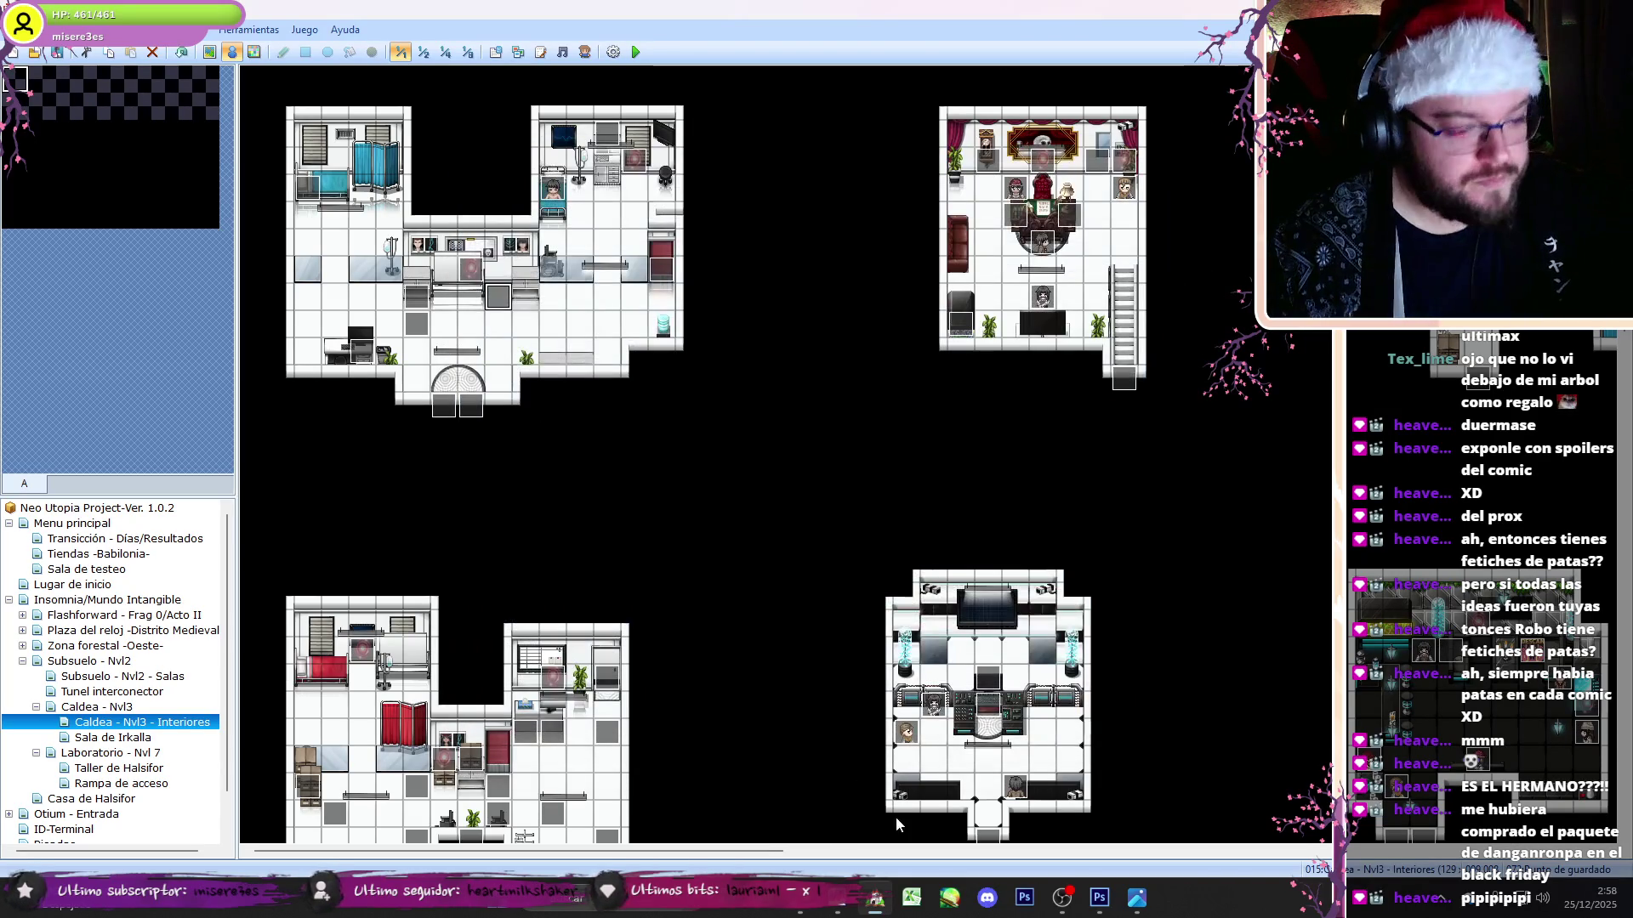
- Scroll the map to the next Punto de guardado, event 074, and open it
{"action": "mouse_move", "coordinate": [774, 851]}
{"action": "left_mouse_down"}
{"action": "mouse_move", "coordinate": [1309, 850]}
{"action": "mouse_move", "coordinate": [844, 815]}
{"action": "left_mouse_up"}
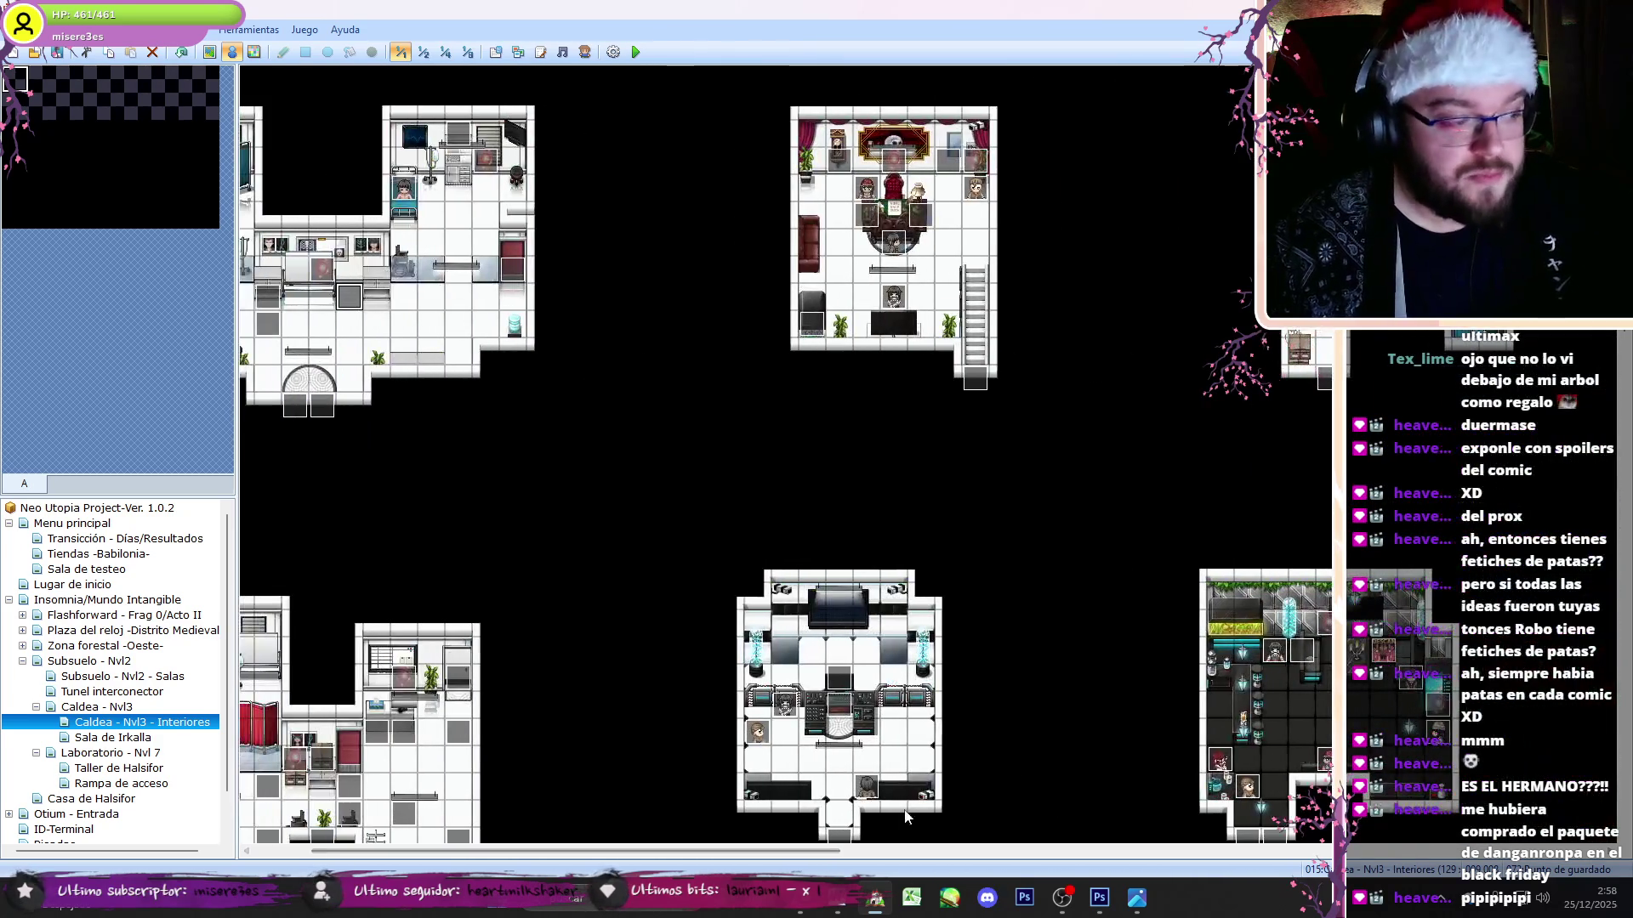
{"action": "scroll", "coordinate": [888, 842], "scroll_direction": "left", "scroll_amount": 3}
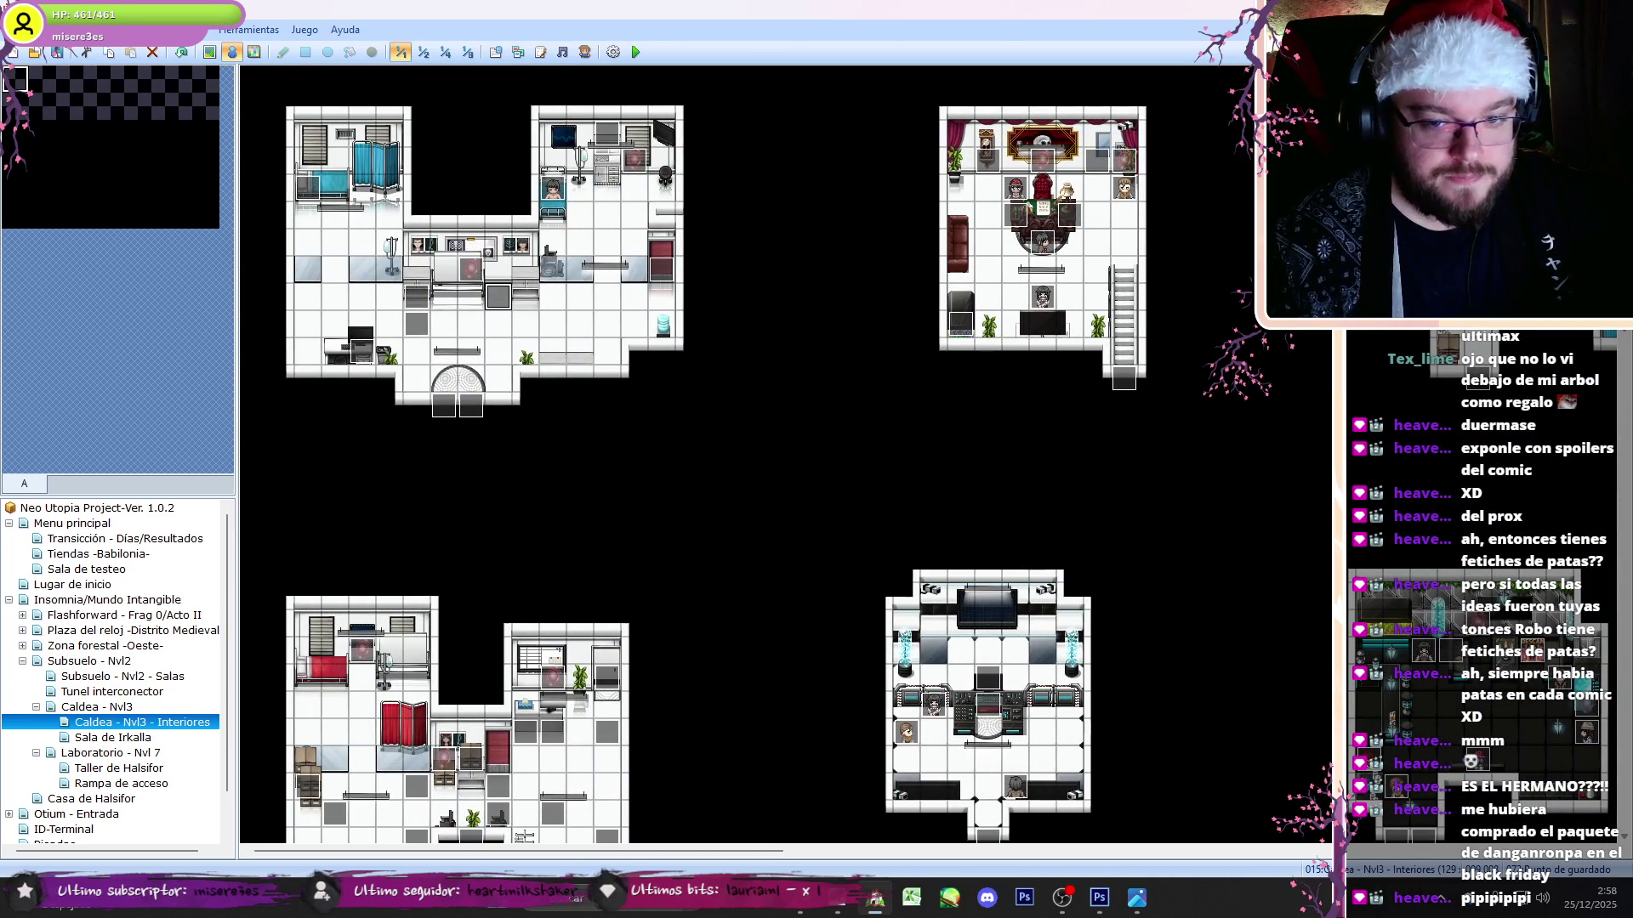
{"action": "scroll", "coordinate": [972, 759], "scroll_direction": "down", "scroll_amount": 5}
{"action": "scroll", "coordinate": [785, 454], "scroll_direction": "down", "scroll_amount": 5}
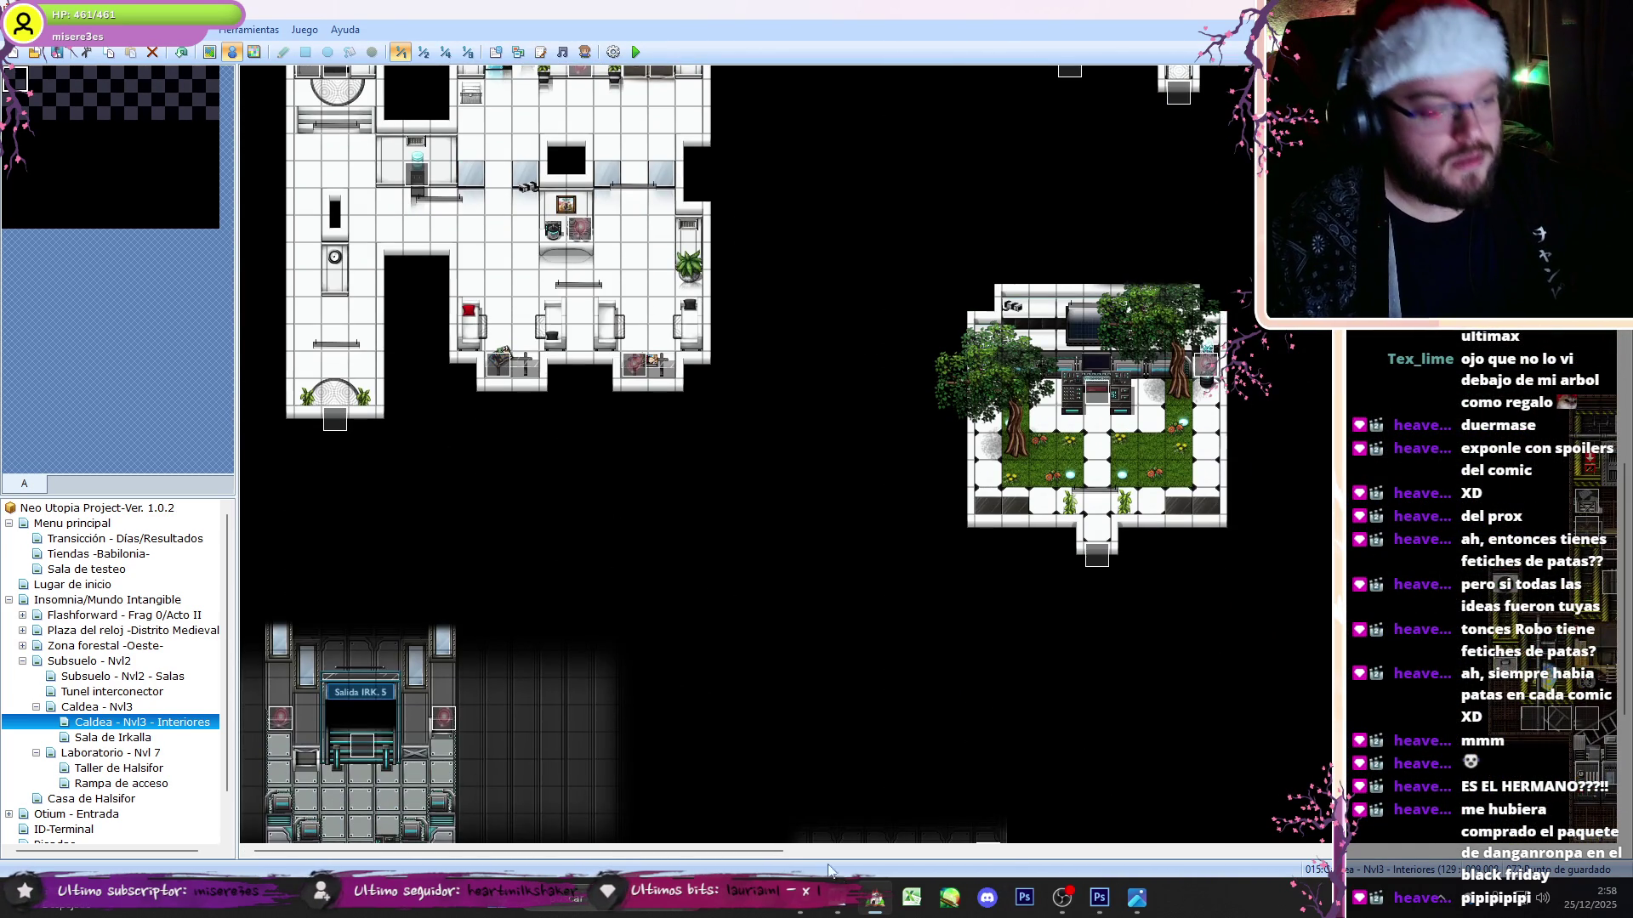
{"action": "mouse_move", "coordinate": [765, 852]}
{"action": "left_mouse_down"}
{"action": "mouse_move", "coordinate": [1186, 855]}
{"action": "mouse_move", "coordinate": [1158, 858]}
{"action": "left_mouse_up"}
{"action": "mouse_move", "coordinate": [1626, 447]}
{"action": "left_mouse_down"}
{"action": "mouse_move", "coordinate": [1622, 341]}
{"action": "mouse_move", "coordinate": [1618, 551]}
{"action": "left_mouse_up"}
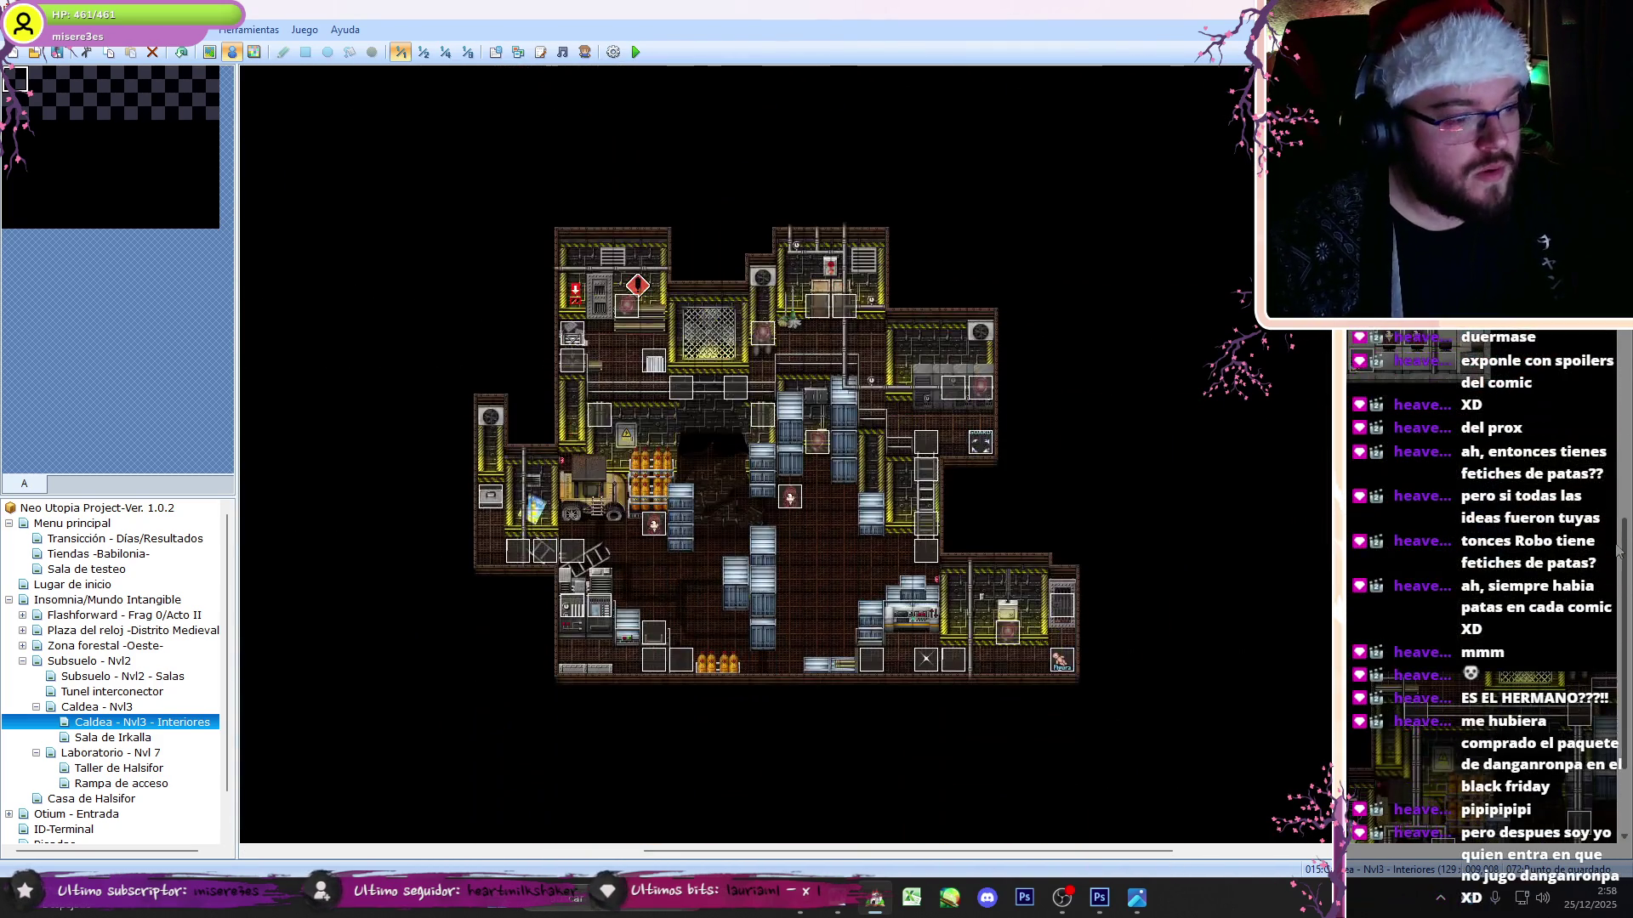
{"action": "double_click", "coordinate": [980, 441]}
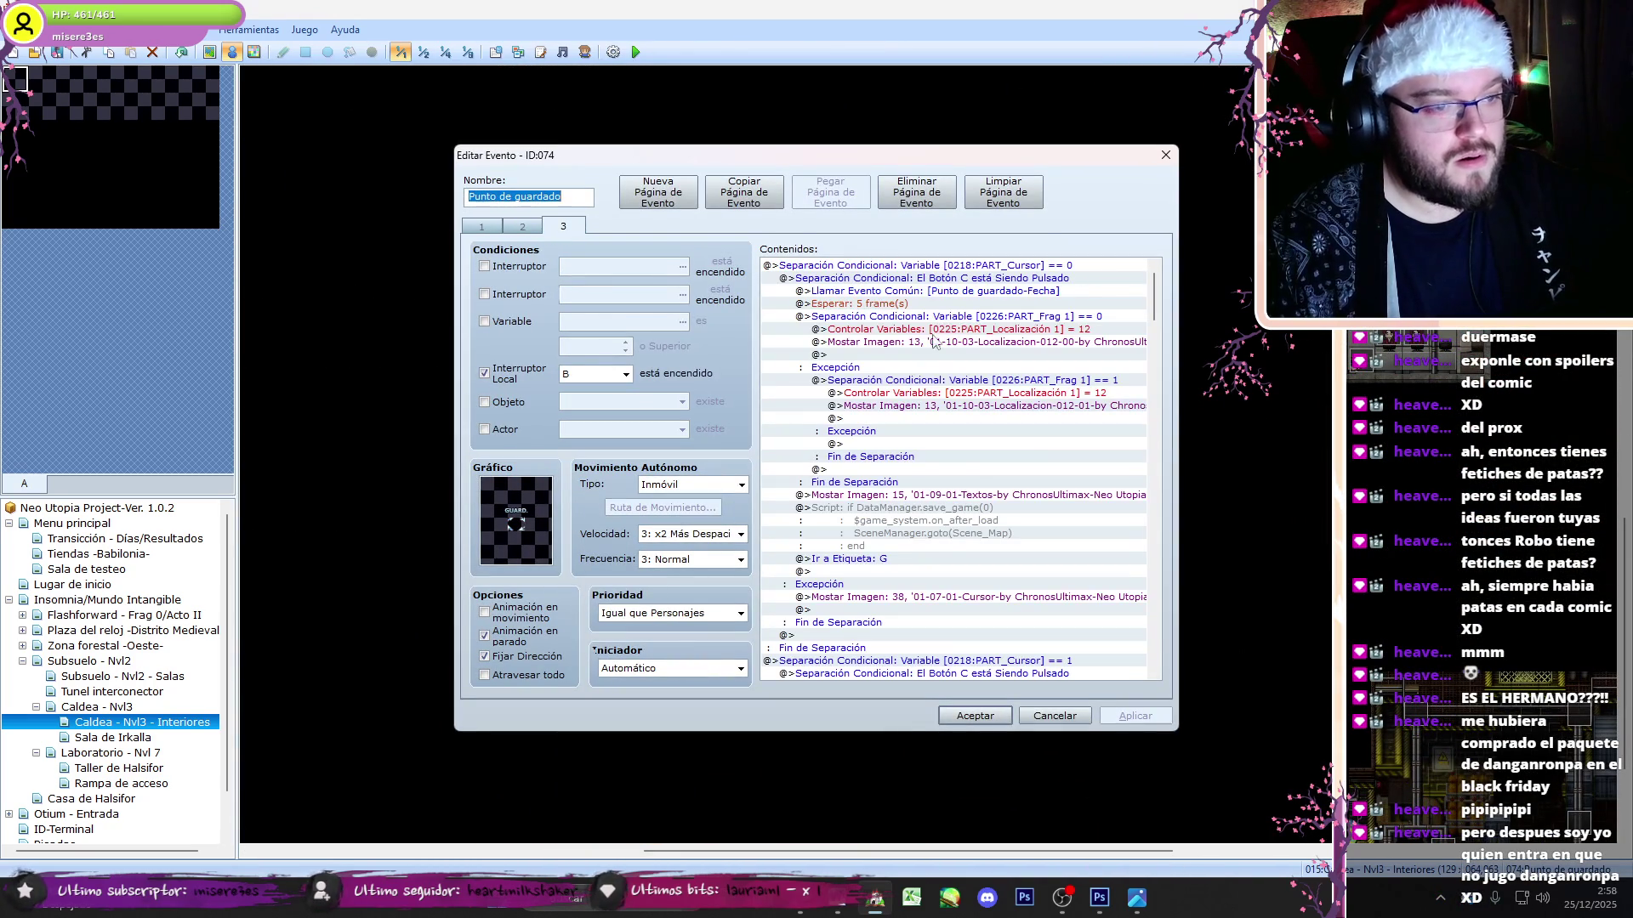
- Change the first save script's slot from 0 to 4, and check the next script
{"action": "double_click", "coordinate": [936, 513]}
{"action": "left_click", "coordinate": [834, 318]}
{"action": "key", "text": "BackSpace"}
{"action": "type", "text": "4"}
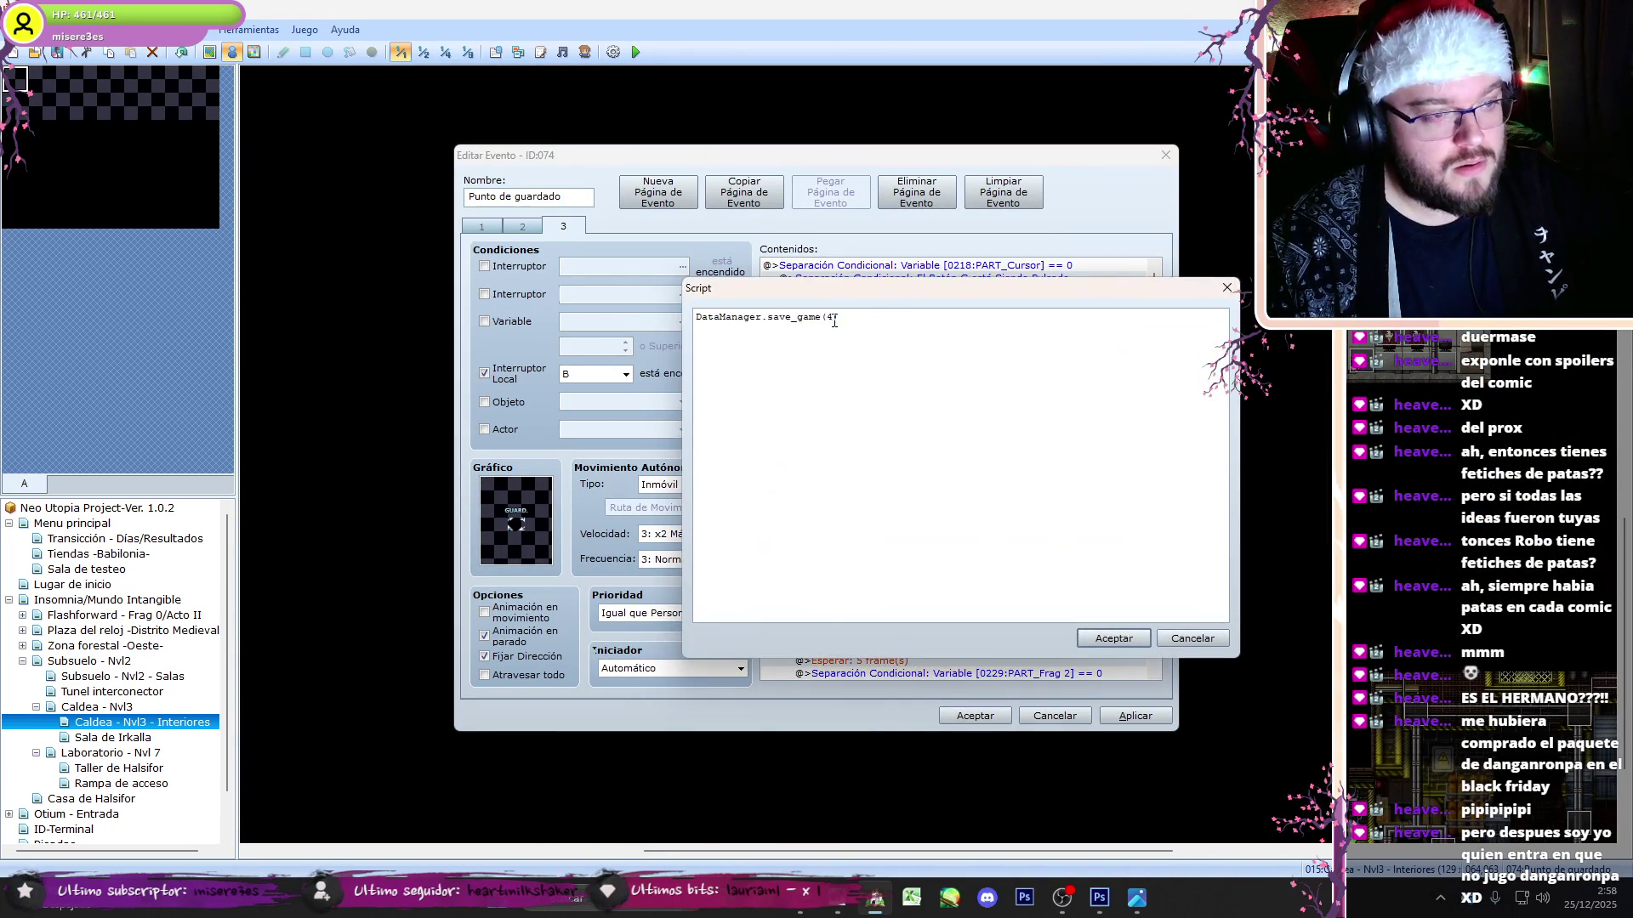
{"action": "left_click", "coordinate": [1088, 634]}
{"action": "scroll", "coordinate": [947, 564], "scroll_direction": "down", "scroll_amount": 3}
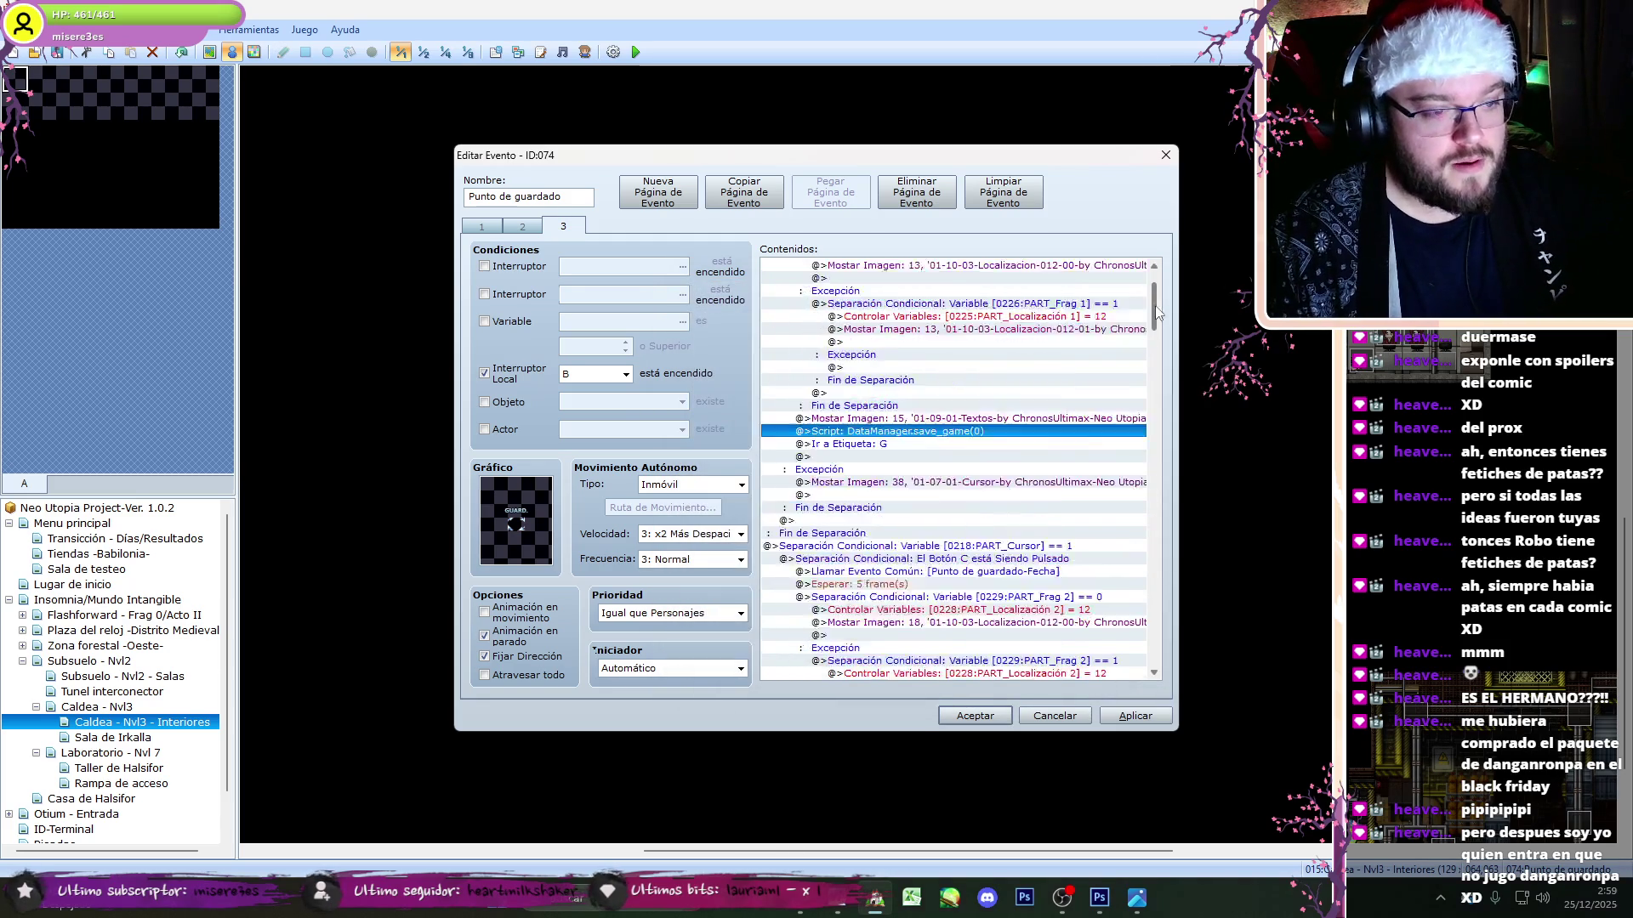
{"action": "double_click", "coordinate": [946, 623]}
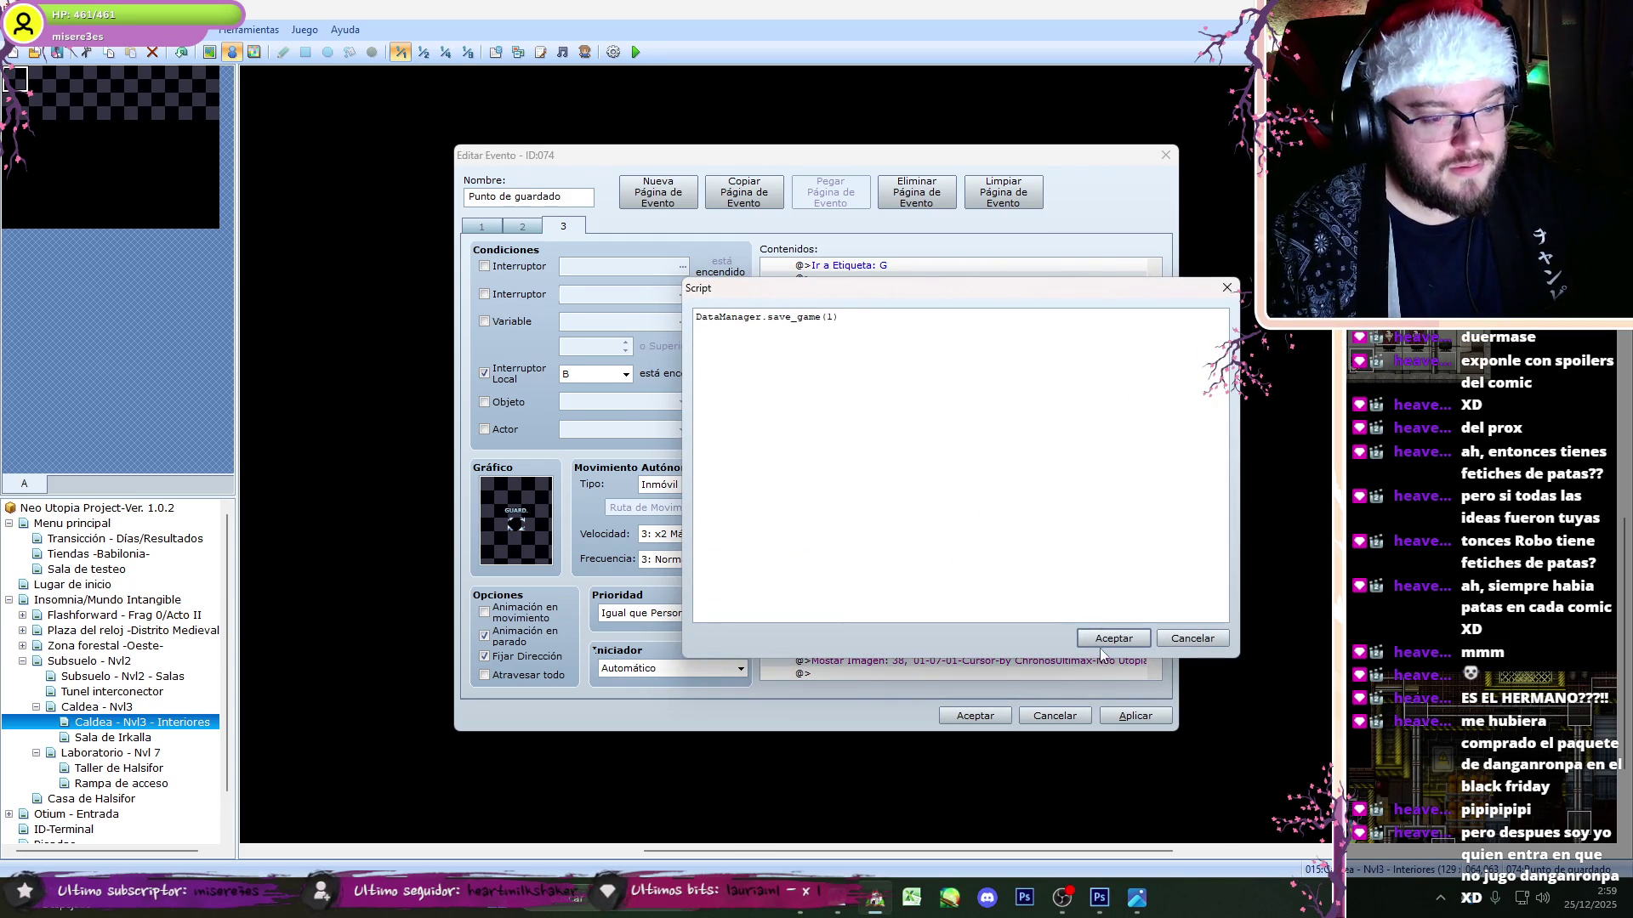
{"action": "left_click", "coordinate": [1106, 639]}
- Check the save_game(2) and slot 3 save scripts, keeping them unchanged
{"action": "scroll", "coordinate": [982, 602], "scroll_direction": "down", "scroll_amount": 5}
{"action": "left_click", "coordinate": [983, 602]}
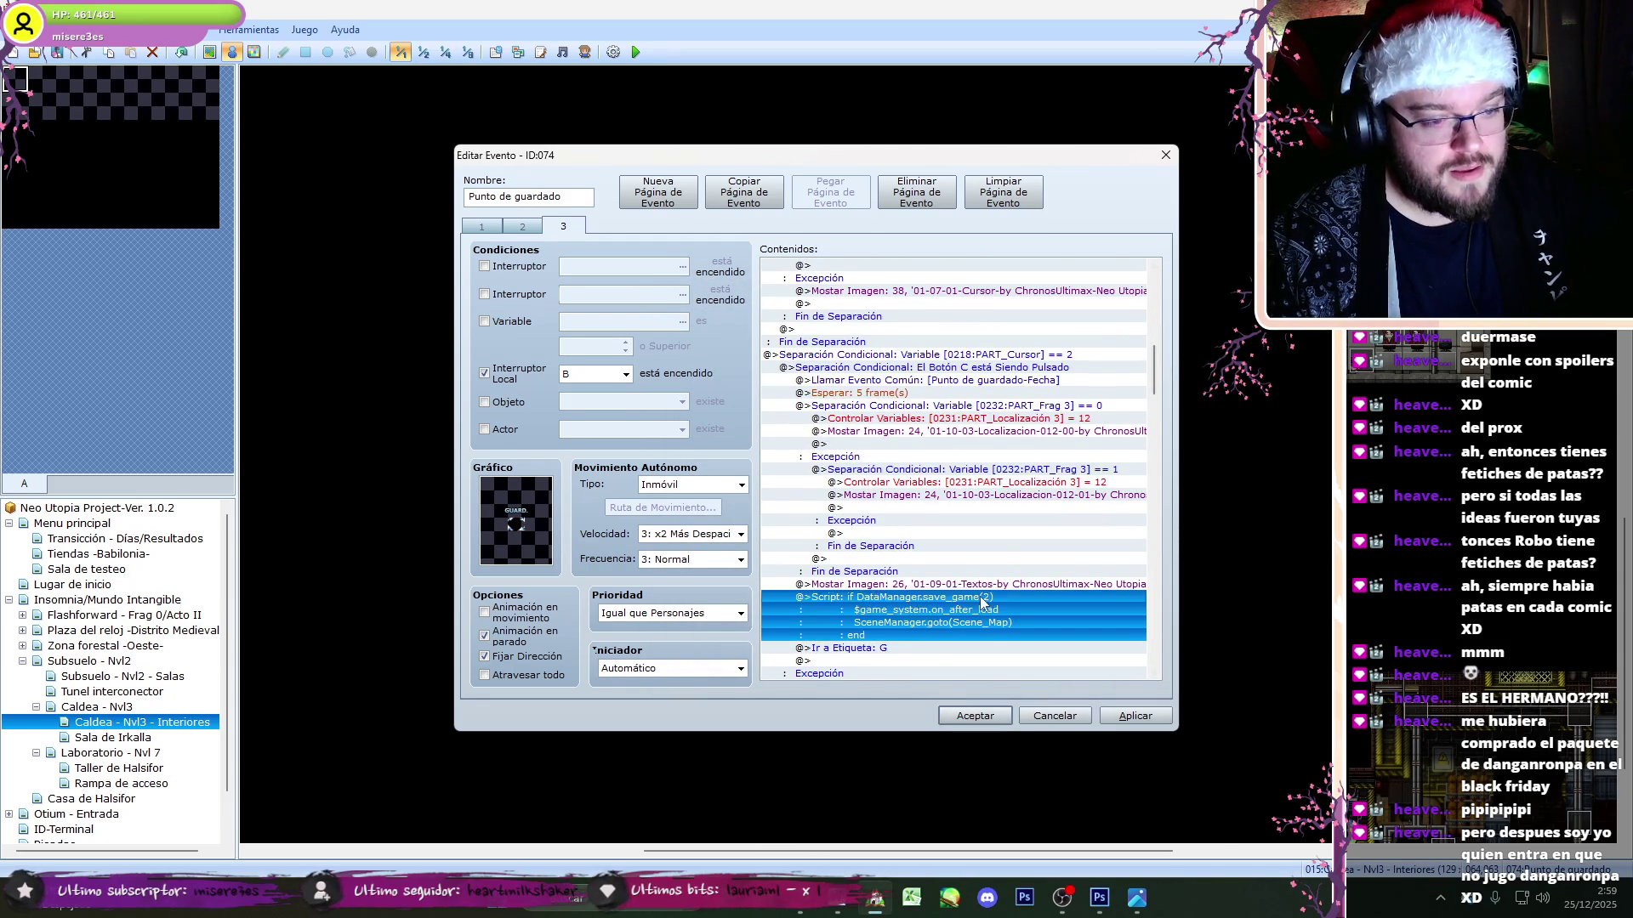
{"action": "double_click", "coordinate": [983, 648]}
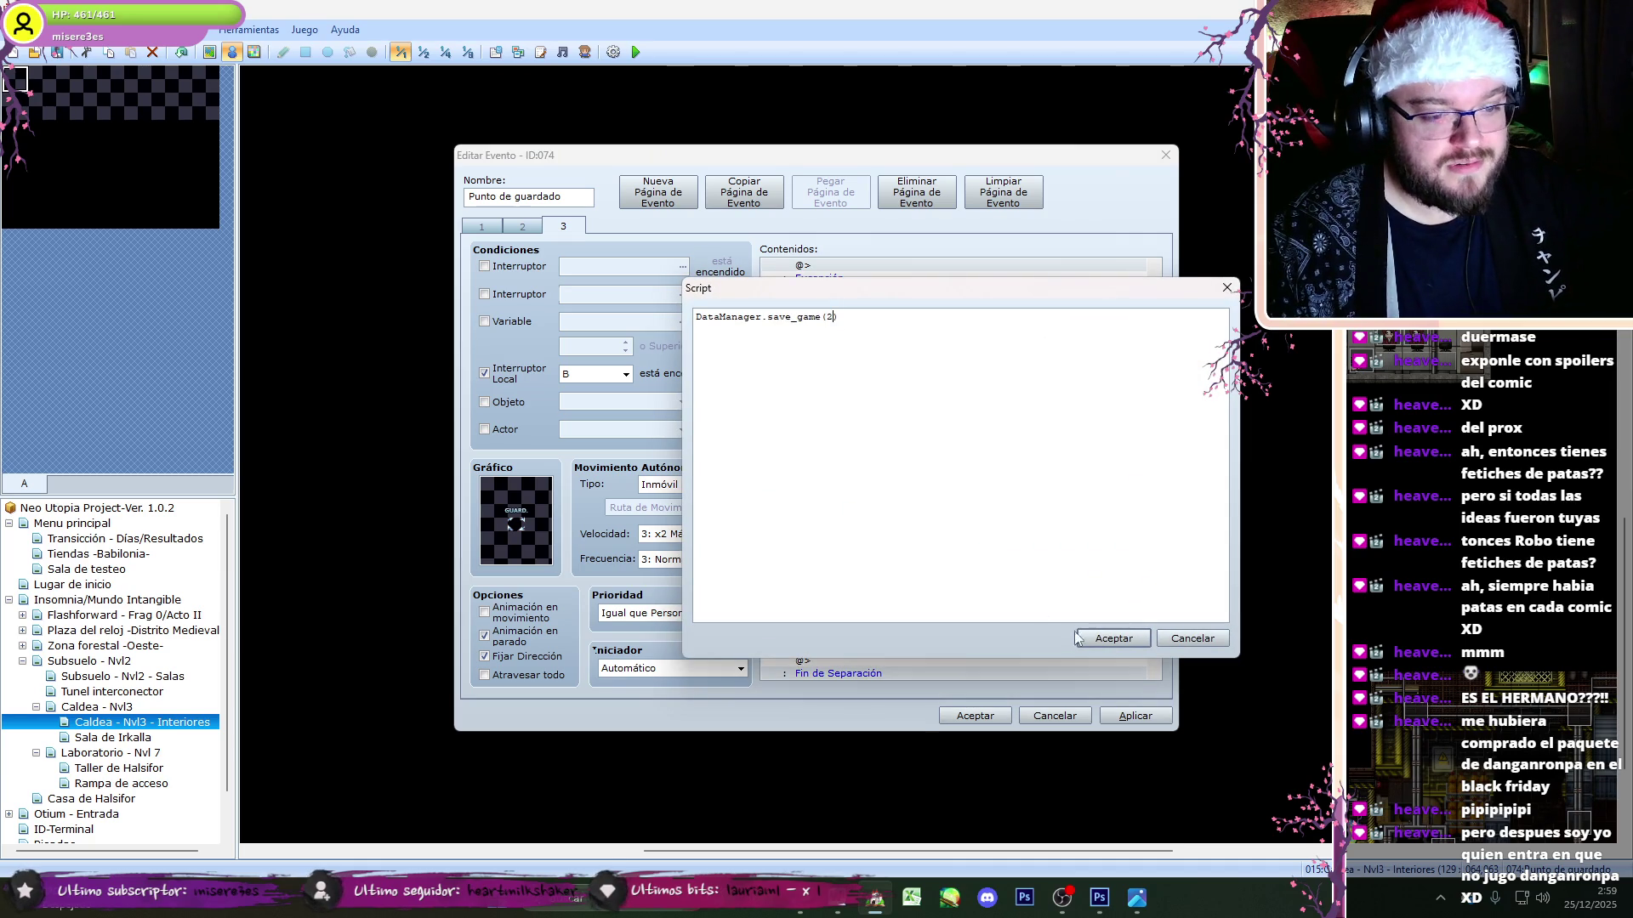
{"action": "left_click", "coordinate": [1105, 639]}
{"action": "scroll", "coordinate": [1160, 402], "scroll_direction": "up", "scroll_amount": 3}
{"action": "left_click", "coordinate": [976, 648]}
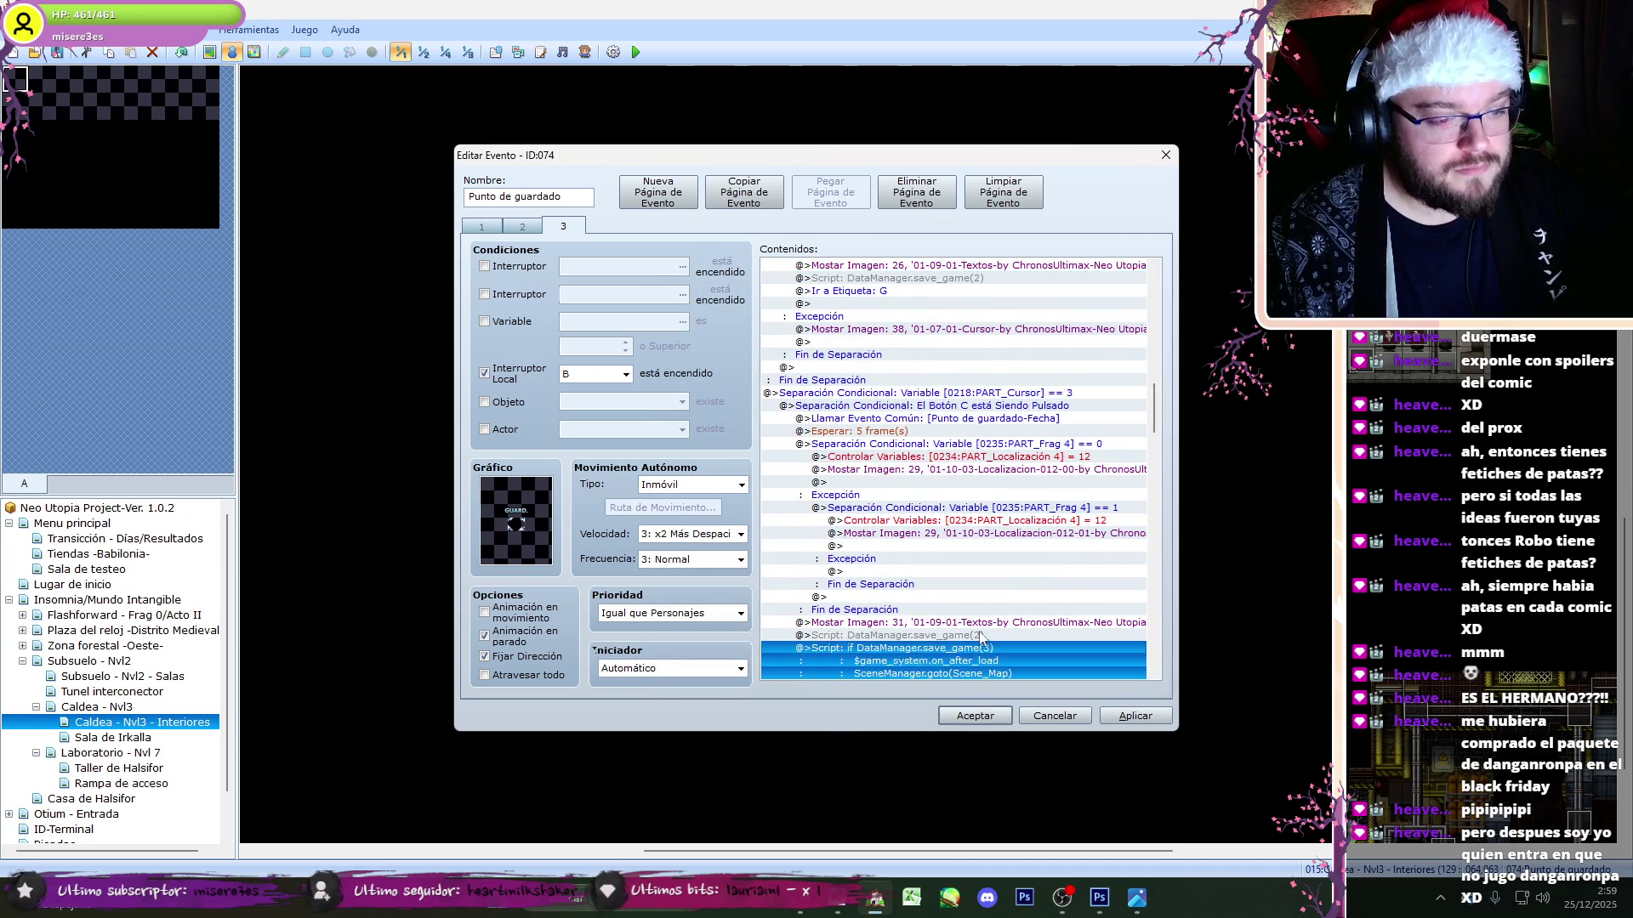
{"action": "double_click", "coordinate": [976, 633]}
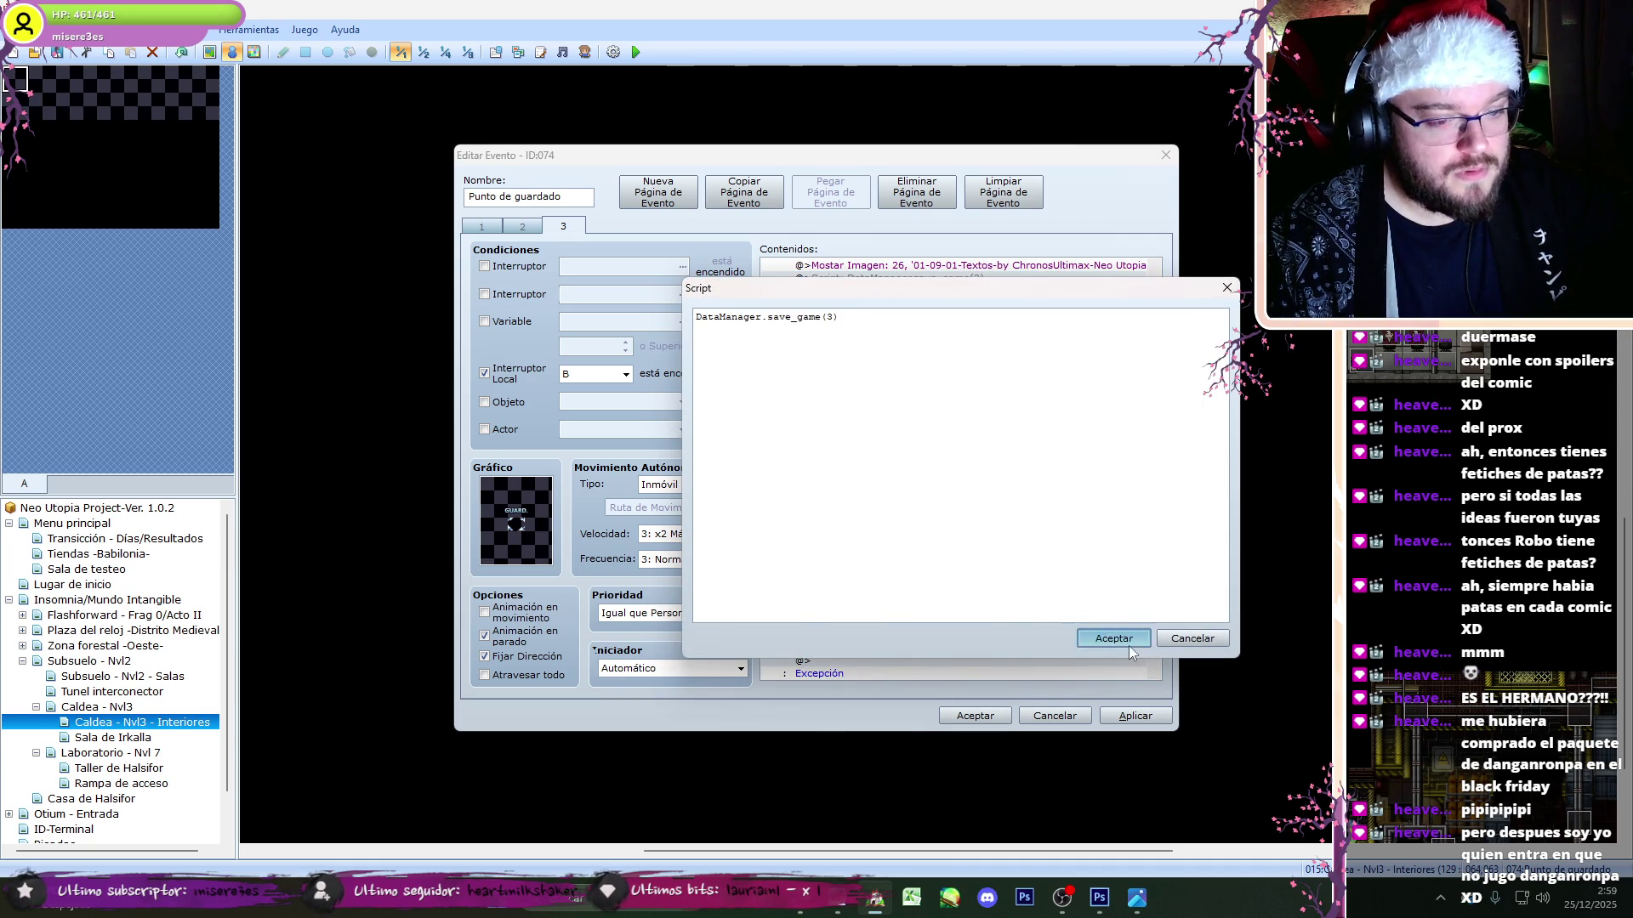
{"action": "left_click", "coordinate": [1128, 642]}
- Check the slot 4 save script and close event 074, keeping the changes
{"action": "scroll", "coordinate": [1160, 462], "scroll_direction": "down", "scroll_amount": 5}
{"action": "left_click", "coordinate": [942, 532]}
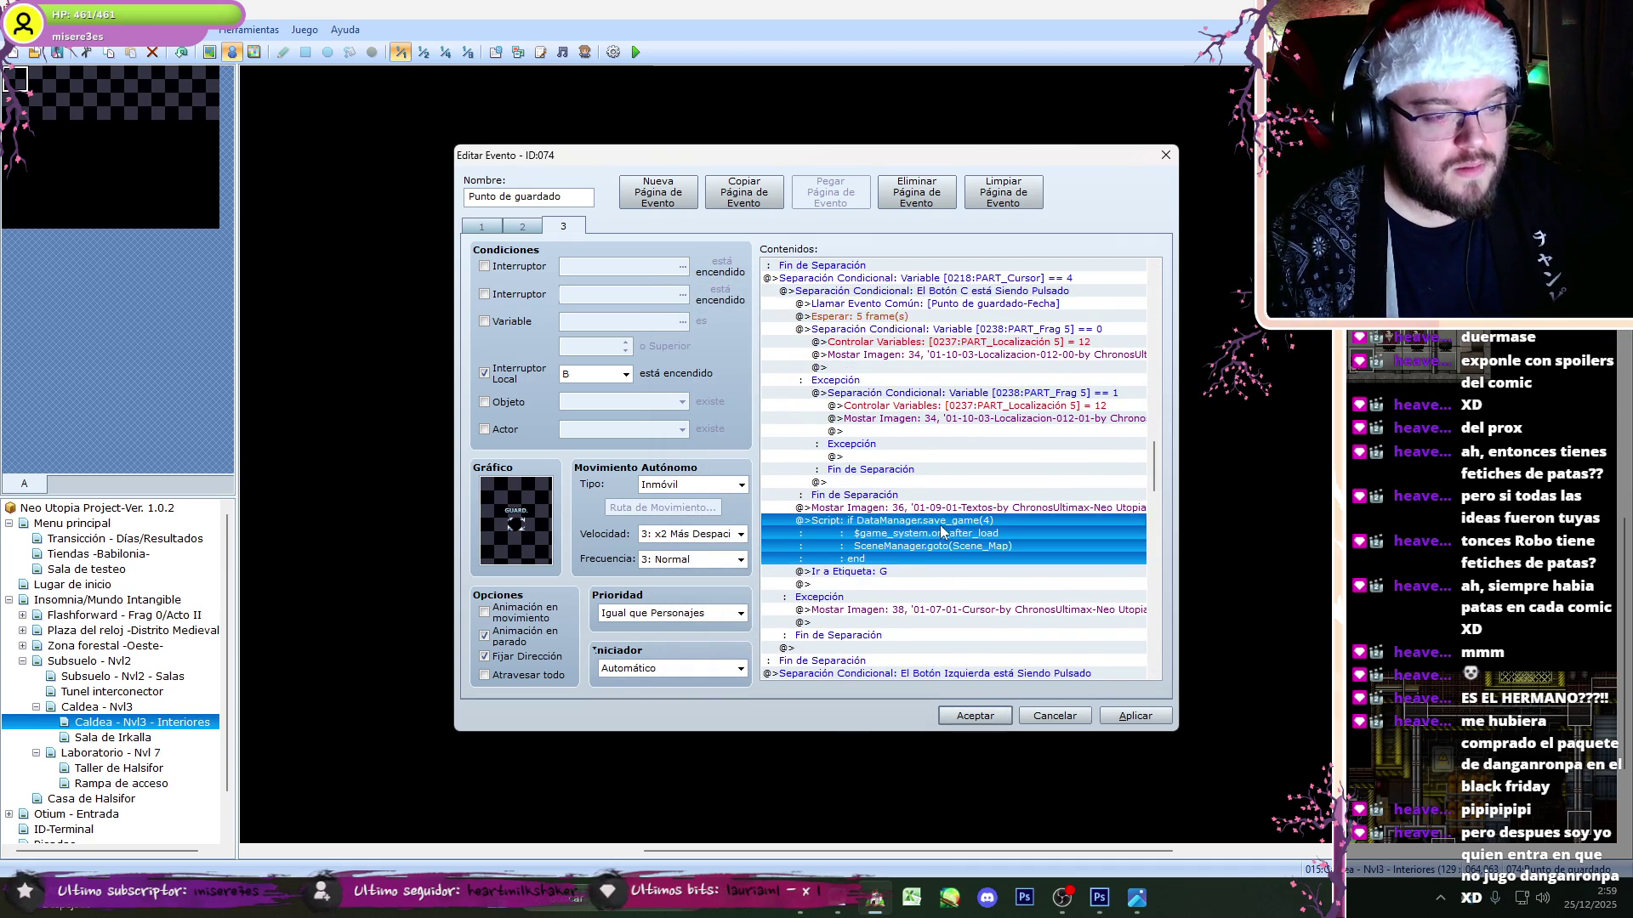
{"action": "scroll", "coordinate": [942, 531], "scroll_direction": "up", "scroll_amount": 5}
{"action": "double_click", "coordinate": [936, 532]}
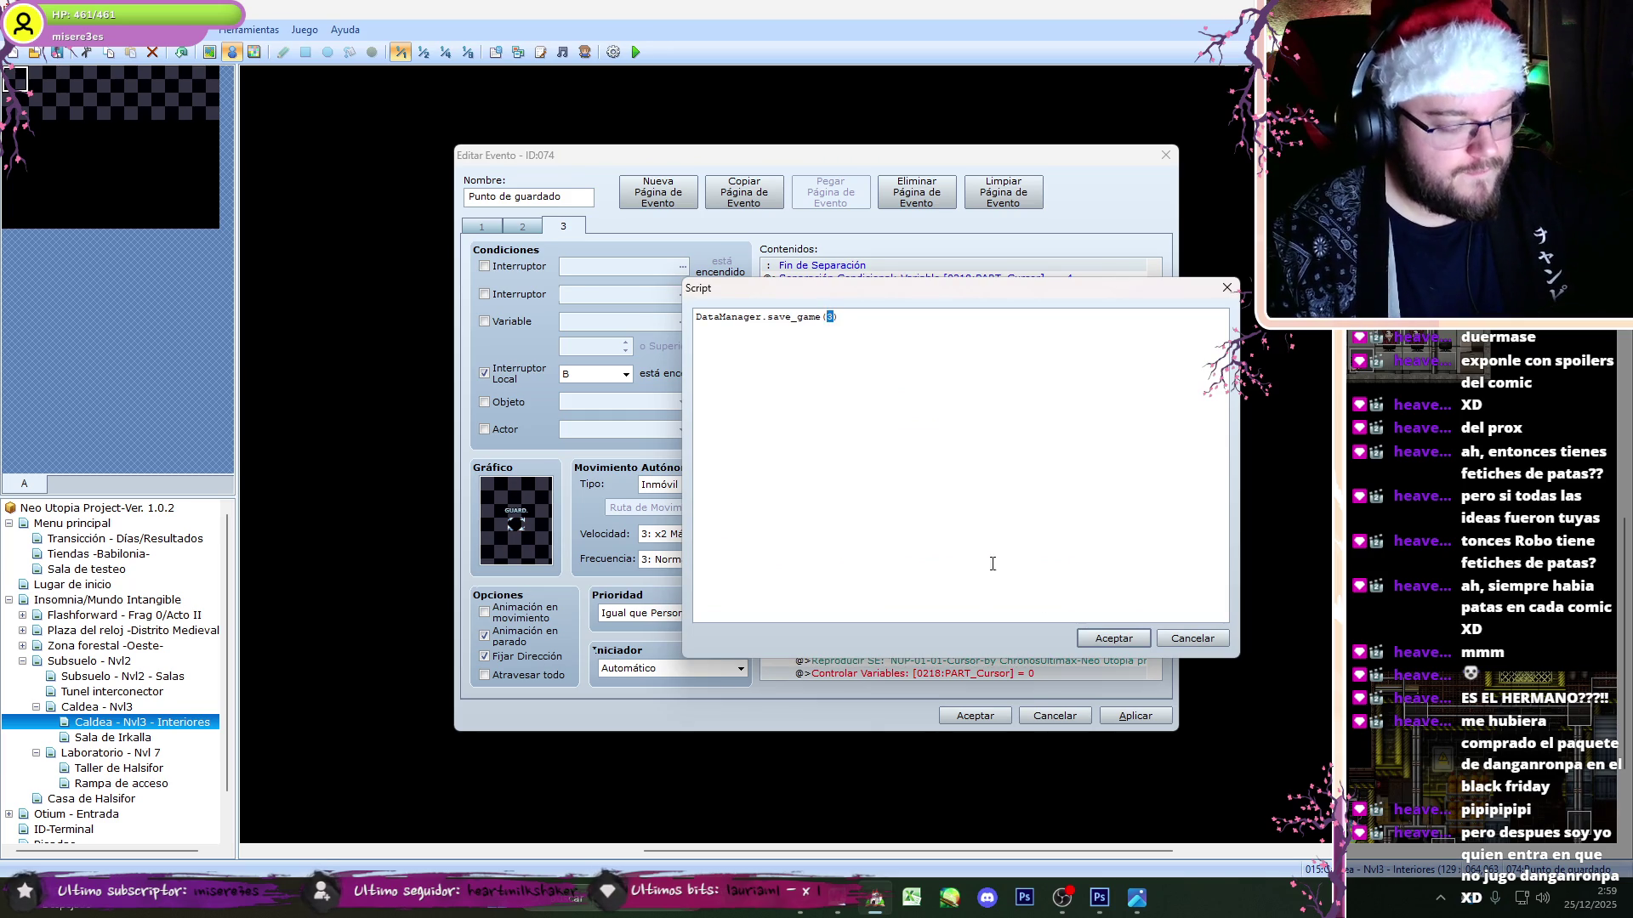
{"action": "left_click", "coordinate": [1102, 639]}
{"action": "scroll", "coordinate": [1137, 457], "scroll_direction": "down", "scroll_amount": 10}
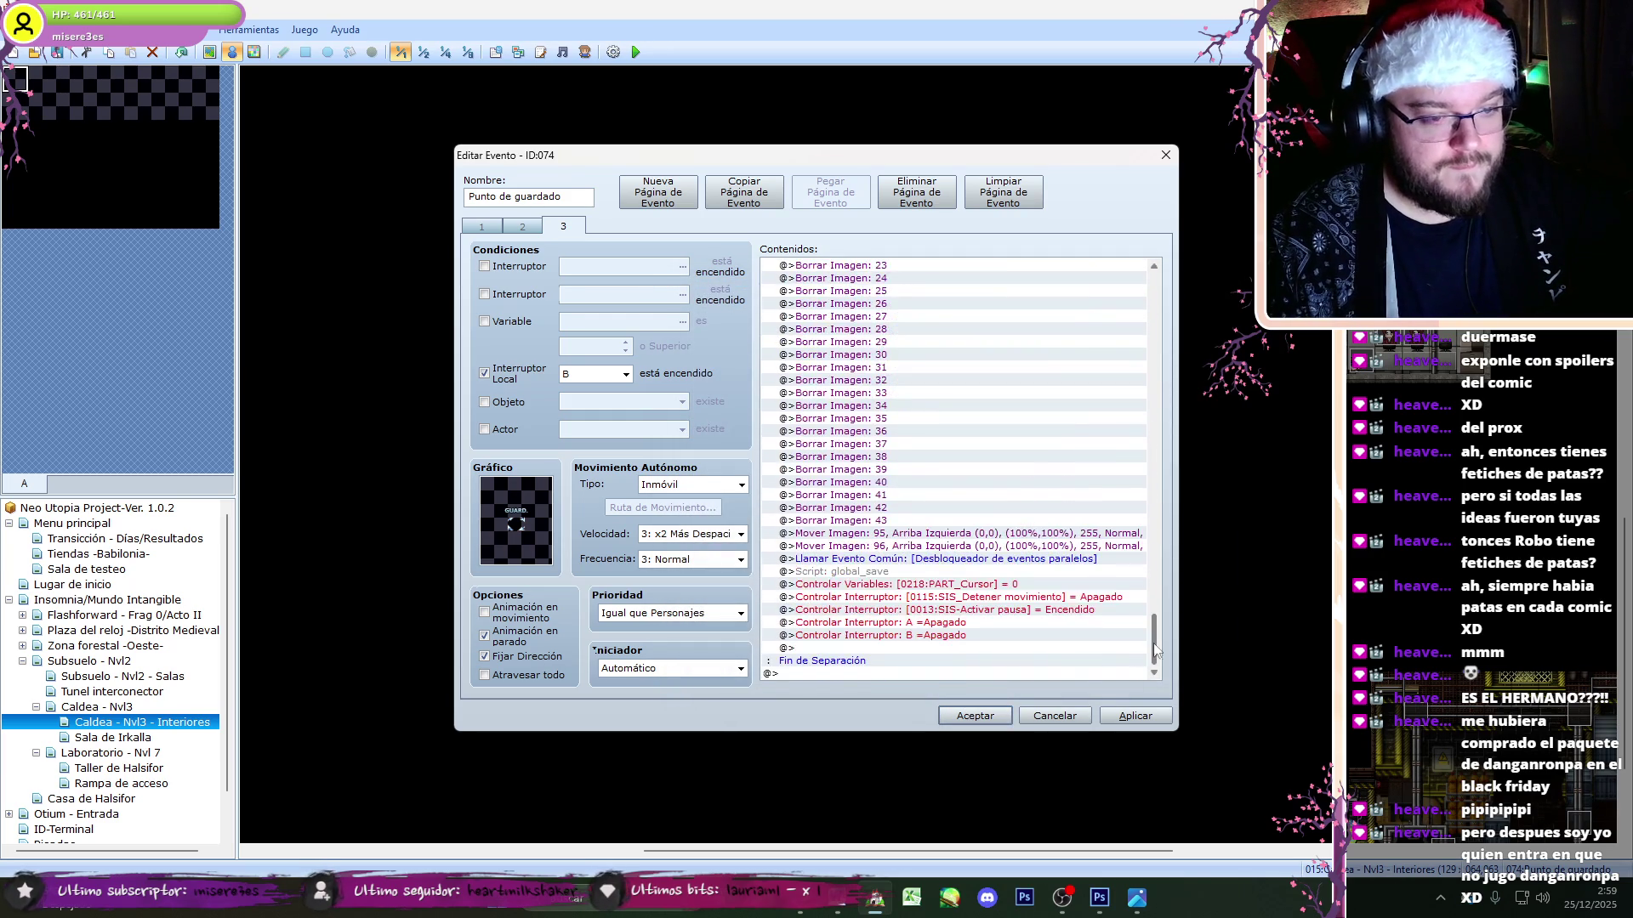
{"action": "left_click", "coordinate": [962, 716]}
{"action": "left_click_drag", "start_coordinate": [1627, 610], "coordinate": [1621, 357]}
- At half map scale, inspect the Punto de descanso event, then return to full scale
{"action": "left_click", "coordinate": [423, 52]}
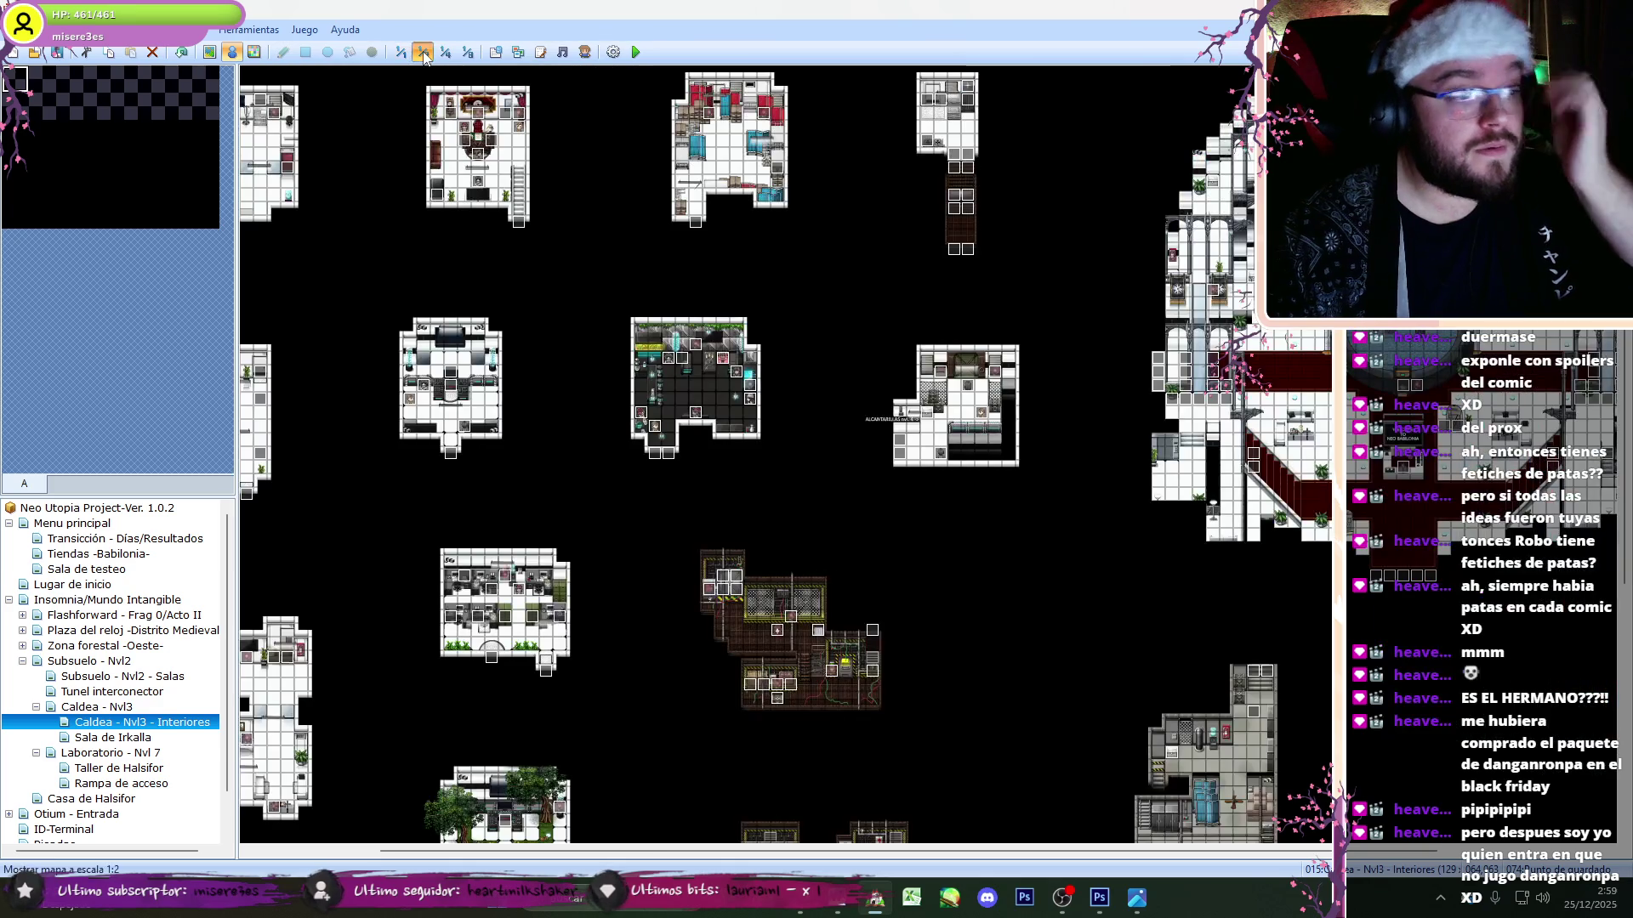
{"action": "double_click", "coordinate": [726, 364]}
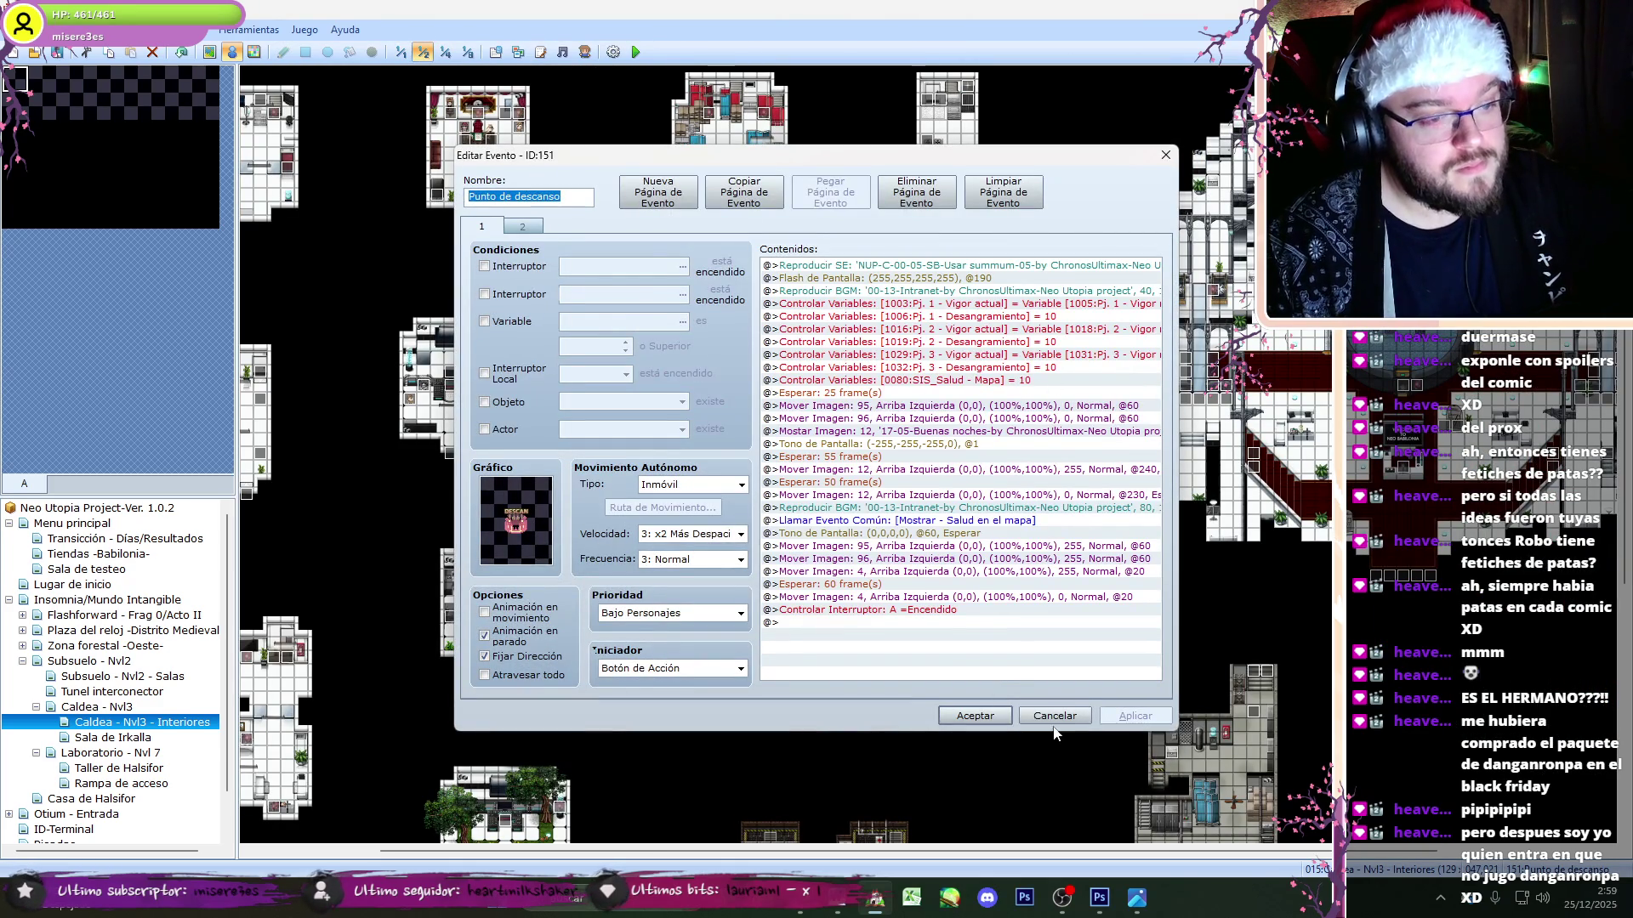
{"action": "left_click", "coordinate": [1063, 718]}
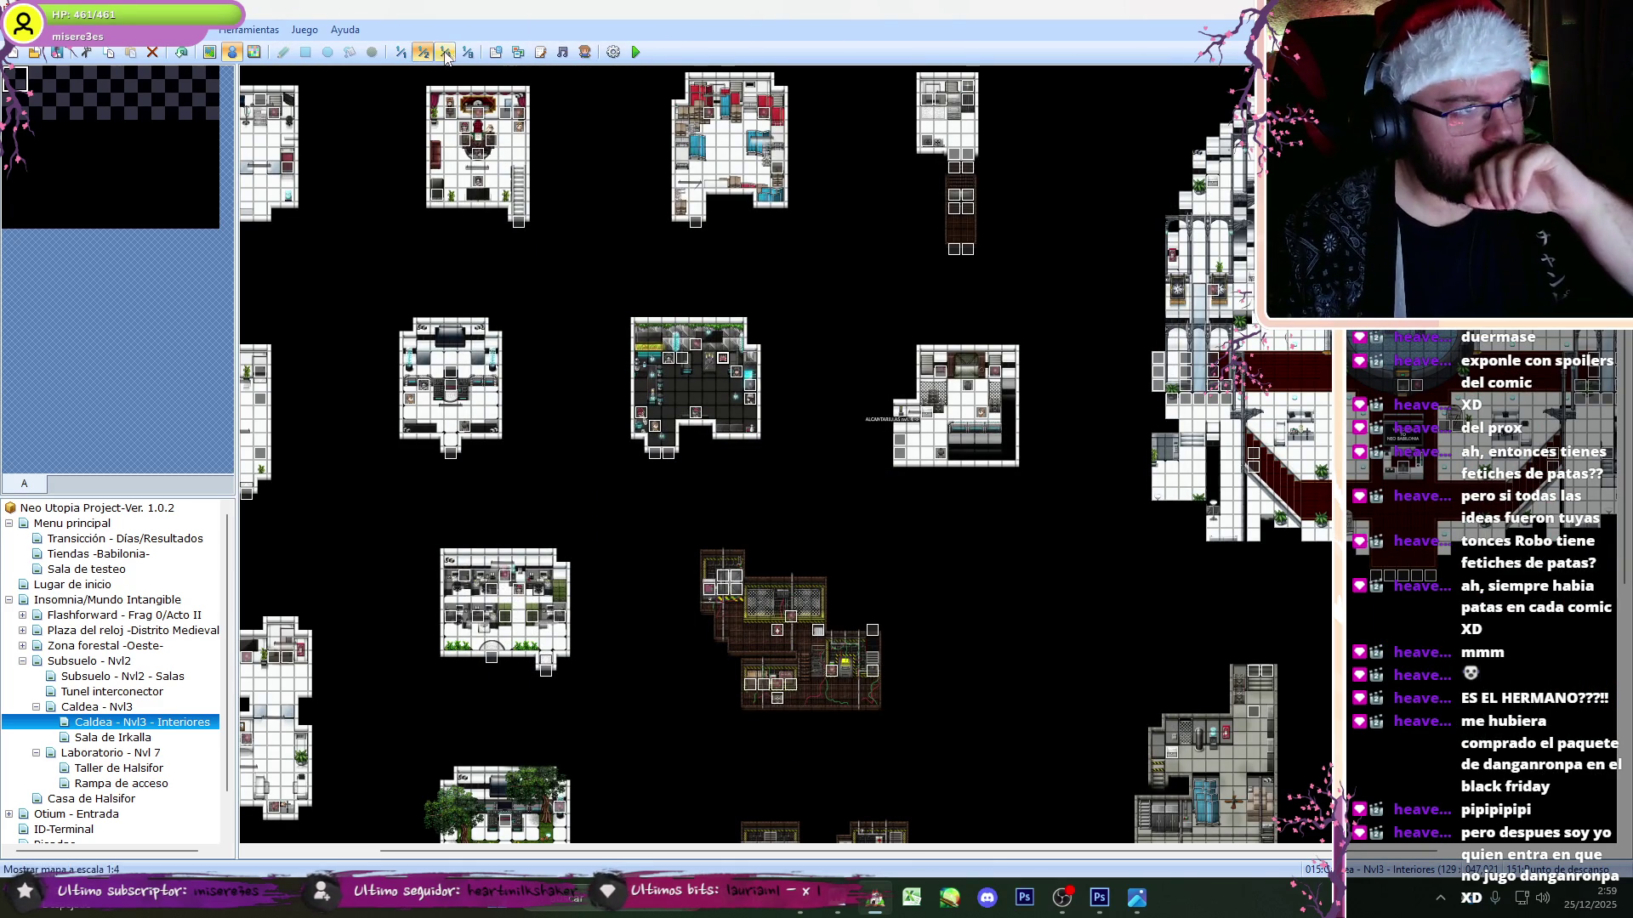
{"action": "left_click", "coordinate": [400, 52]}
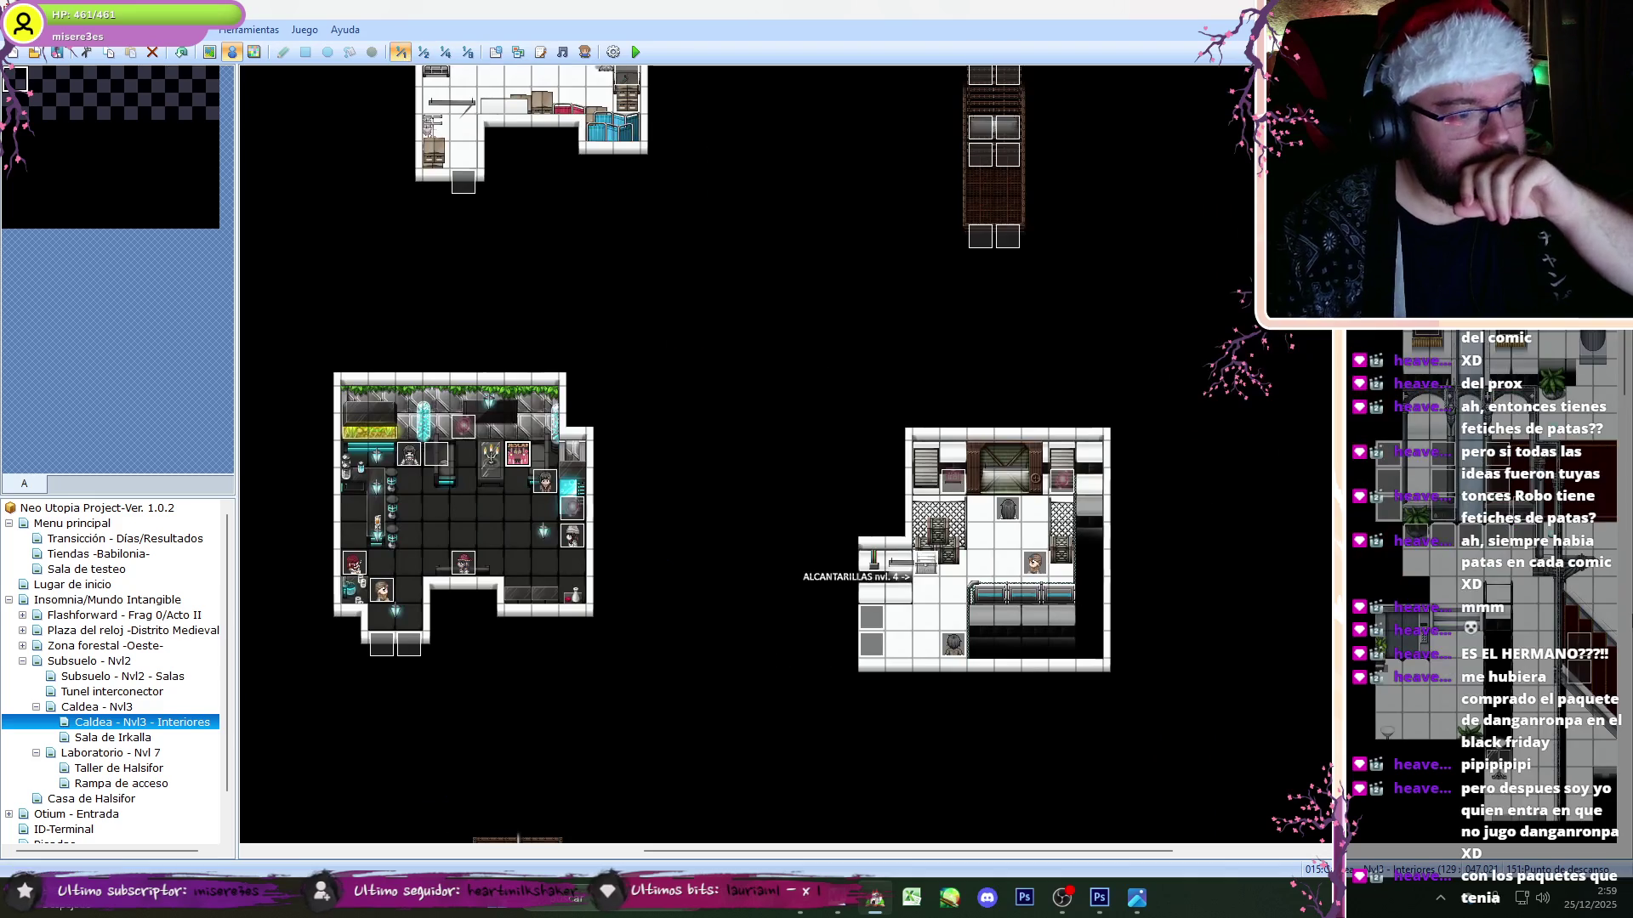
- Navigate the map tree and bring up the Caldea - Nvl3 map
{"action": "left_click", "coordinate": [1623, 621]}
{"action": "left_click_drag", "start_coordinate": [1622, 620], "coordinate": [1622, 727]}
{"action": "left_click_drag", "start_coordinate": [1012, 850], "coordinate": [1343, 851]}
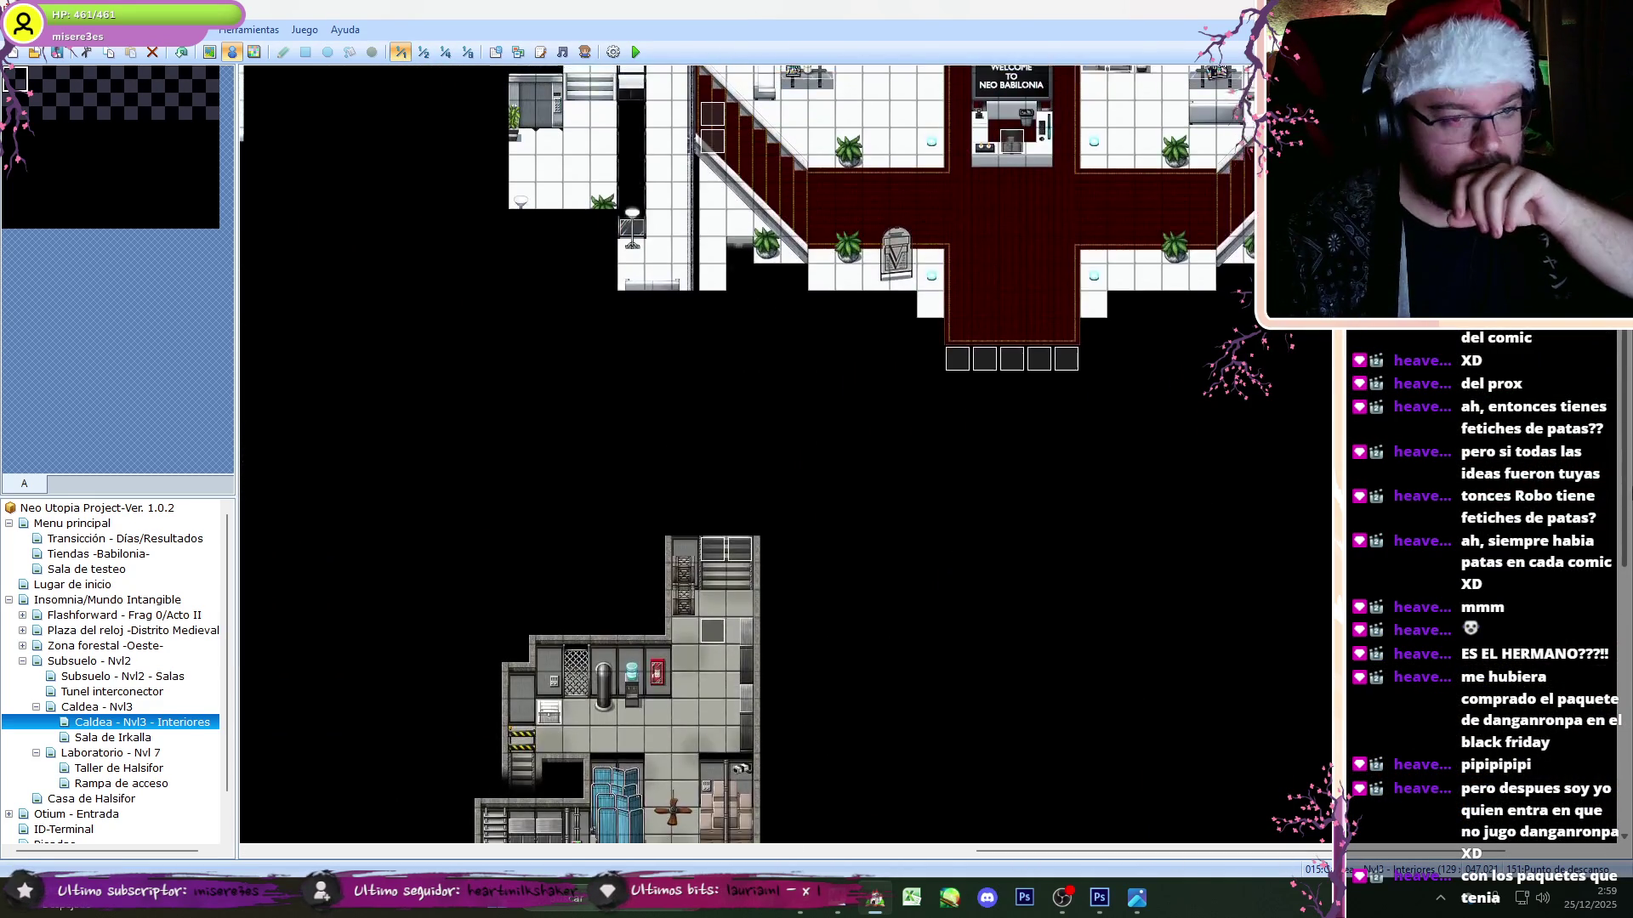
{"action": "scroll", "coordinate": [786, 455], "scroll_direction": "up", "scroll_amount": 9}
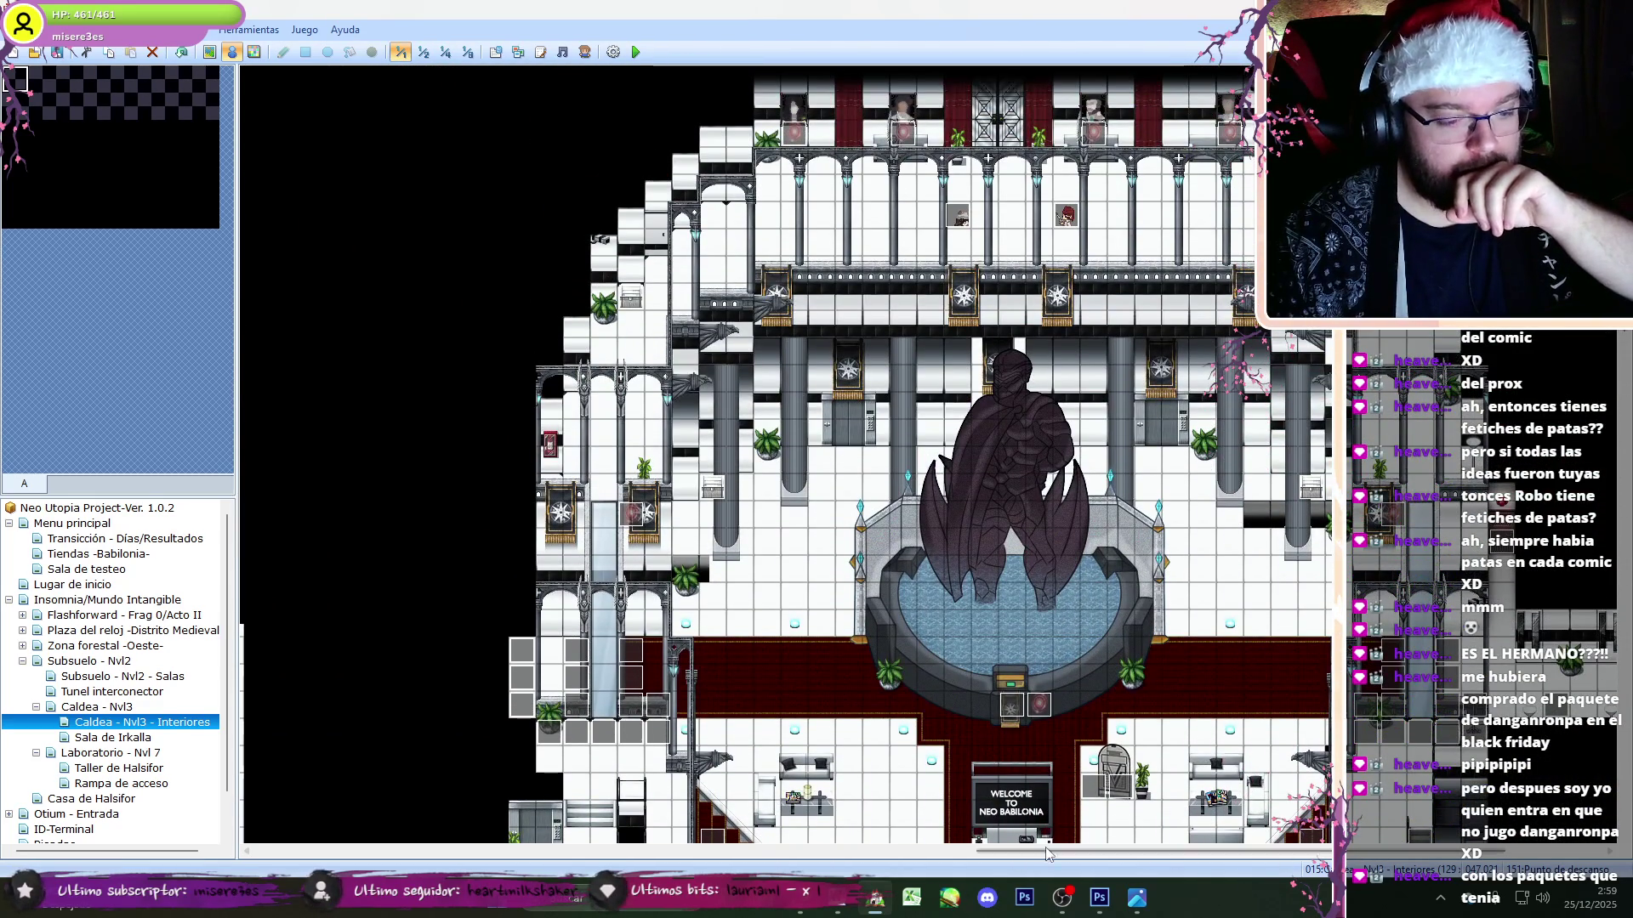
{"action": "left_click_drag", "start_coordinate": [1048, 852], "coordinate": [978, 852]}
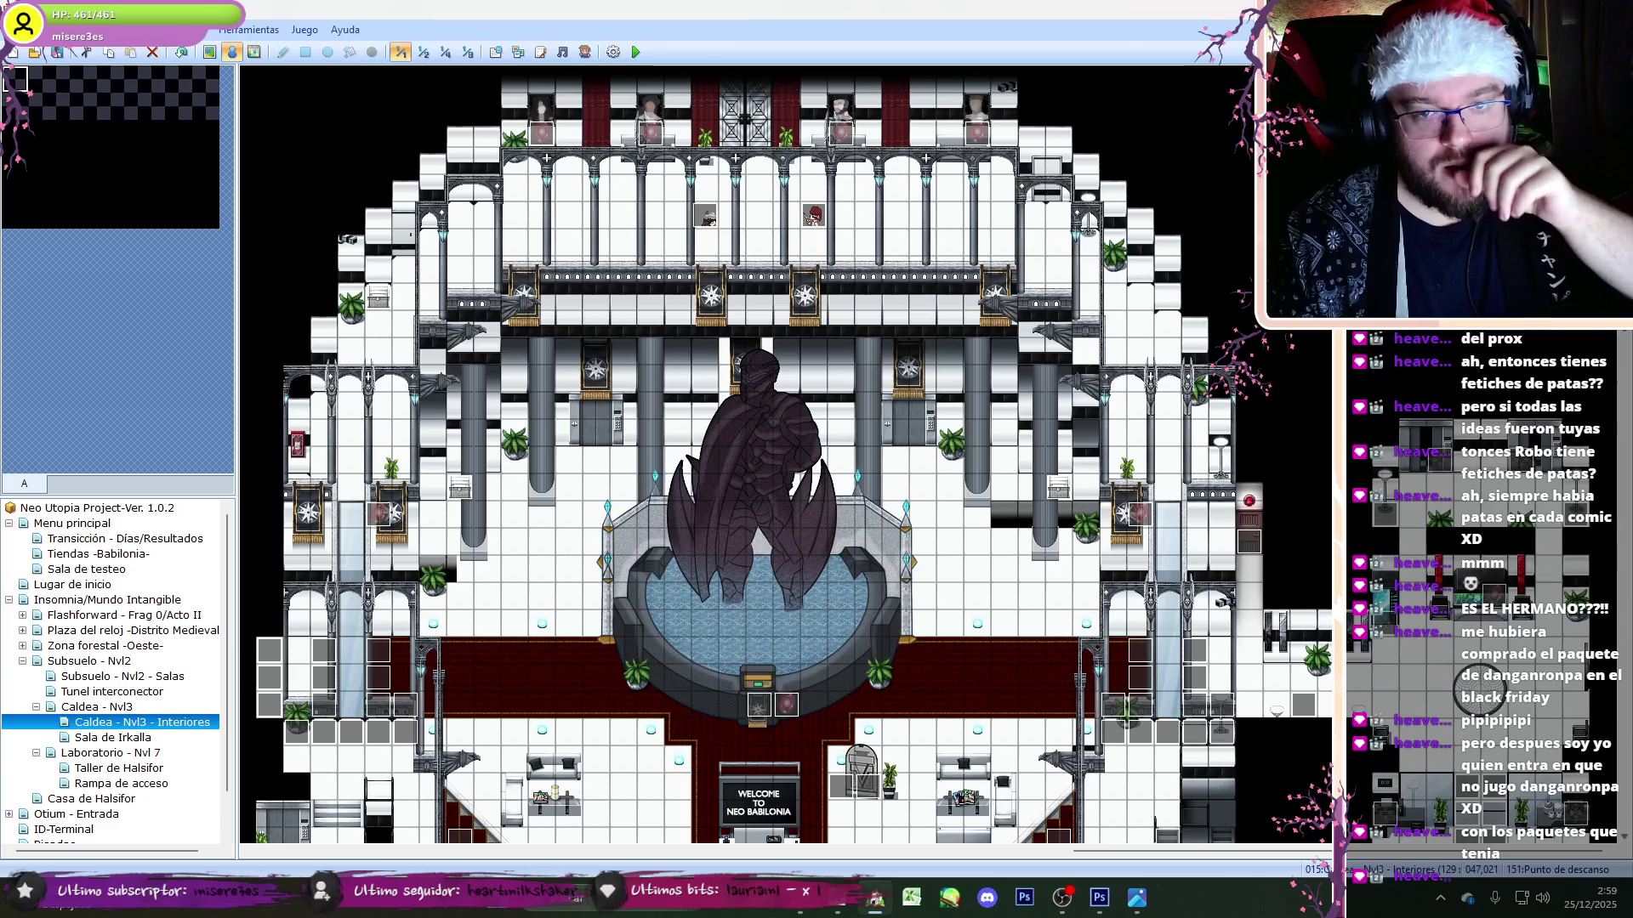
{"action": "scroll", "coordinate": [1055, 813], "scroll_direction": "down", "scroll_amount": 15}
{"action": "mouse_move", "coordinate": [1128, 853]}
{"action": "left_mouse_down"}
{"action": "mouse_move", "coordinate": [201, 849]}
{"action": "mouse_move", "coordinate": [350, 845]}
{"action": "left_mouse_up"}
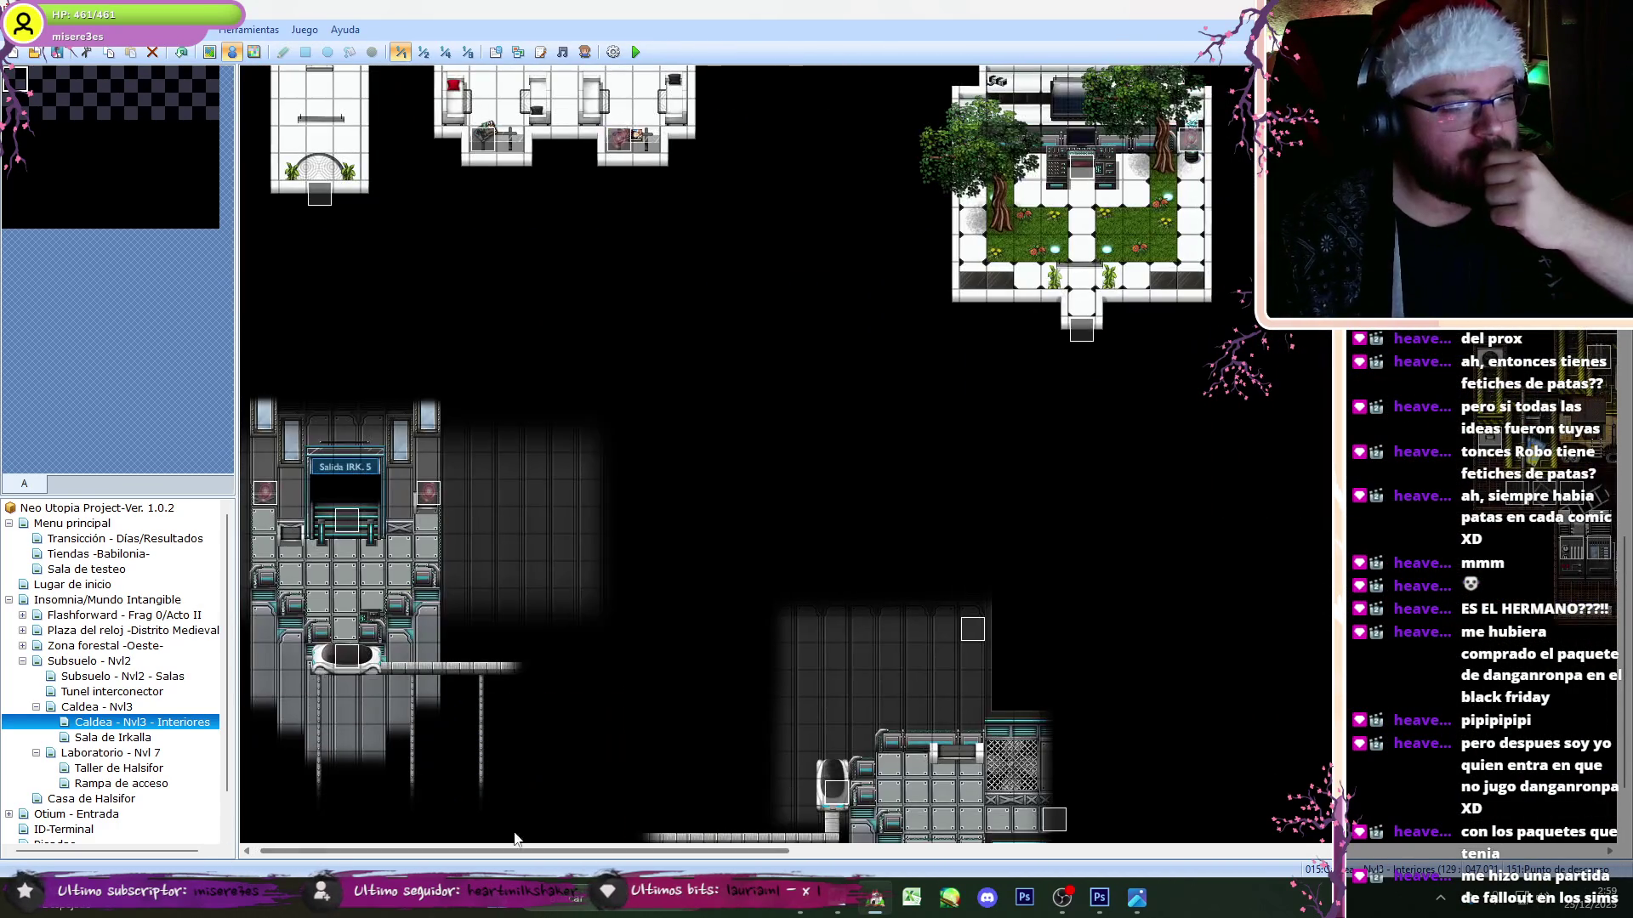
{"action": "scroll", "coordinate": [1604, 564], "scroll_direction": "up", "scroll_amount": 8}
{"action": "scroll", "coordinate": [1604, 564], "scroll_direction": "up", "scroll_amount": 10}
{"action": "scroll", "coordinate": [1604, 564], "scroll_direction": "up", "scroll_amount": 6}
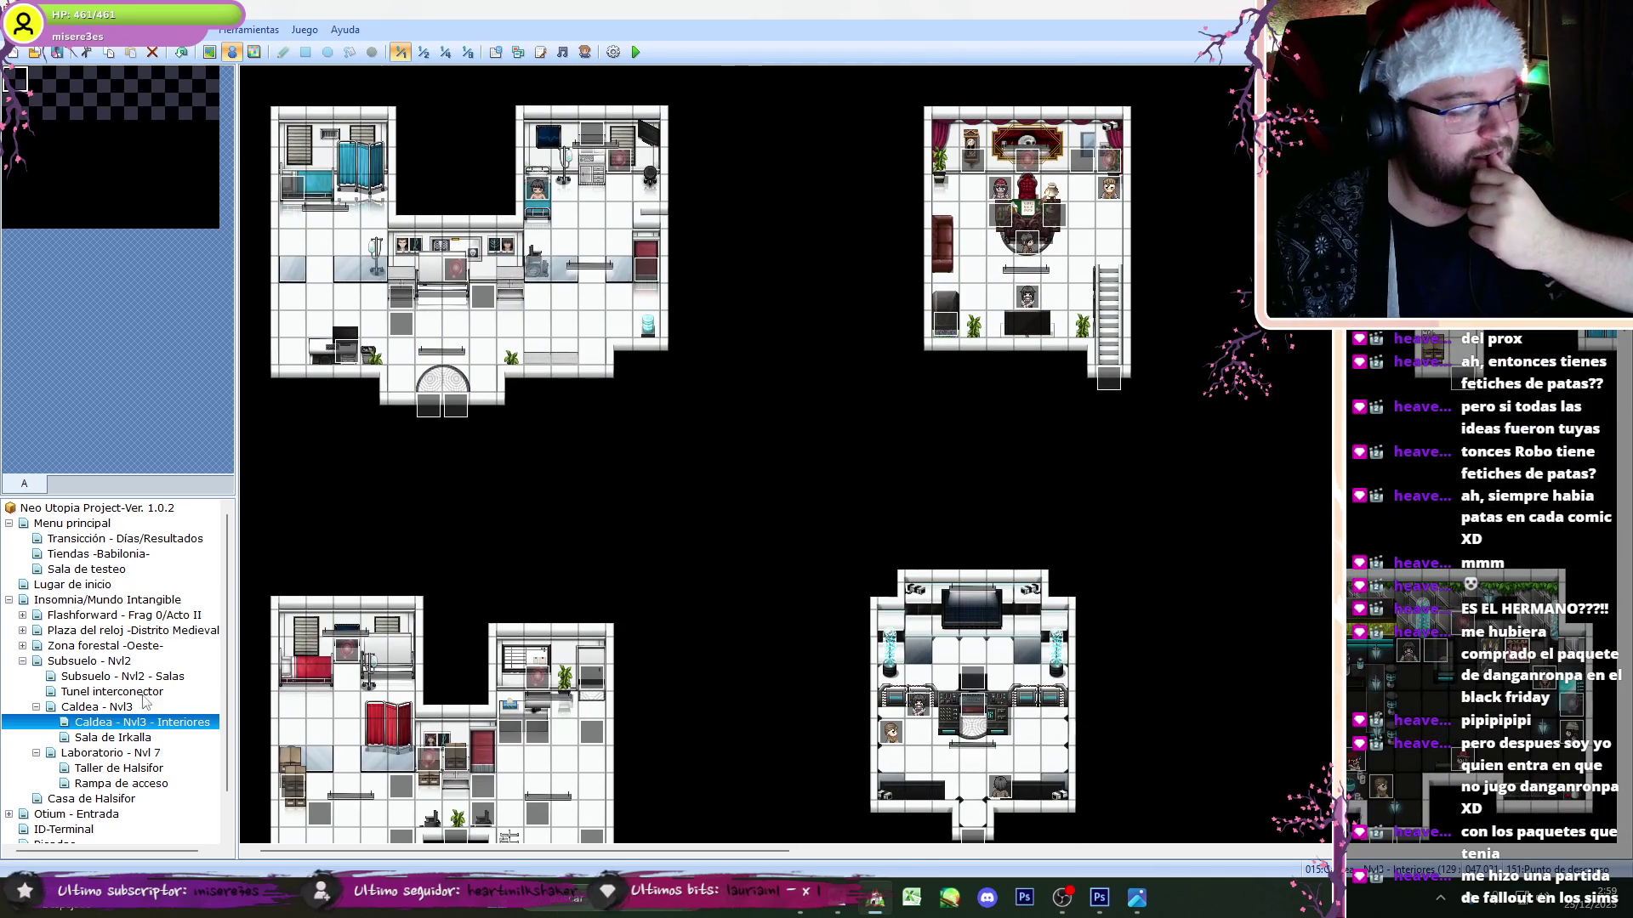
{"action": "left_click", "coordinate": [127, 706]}
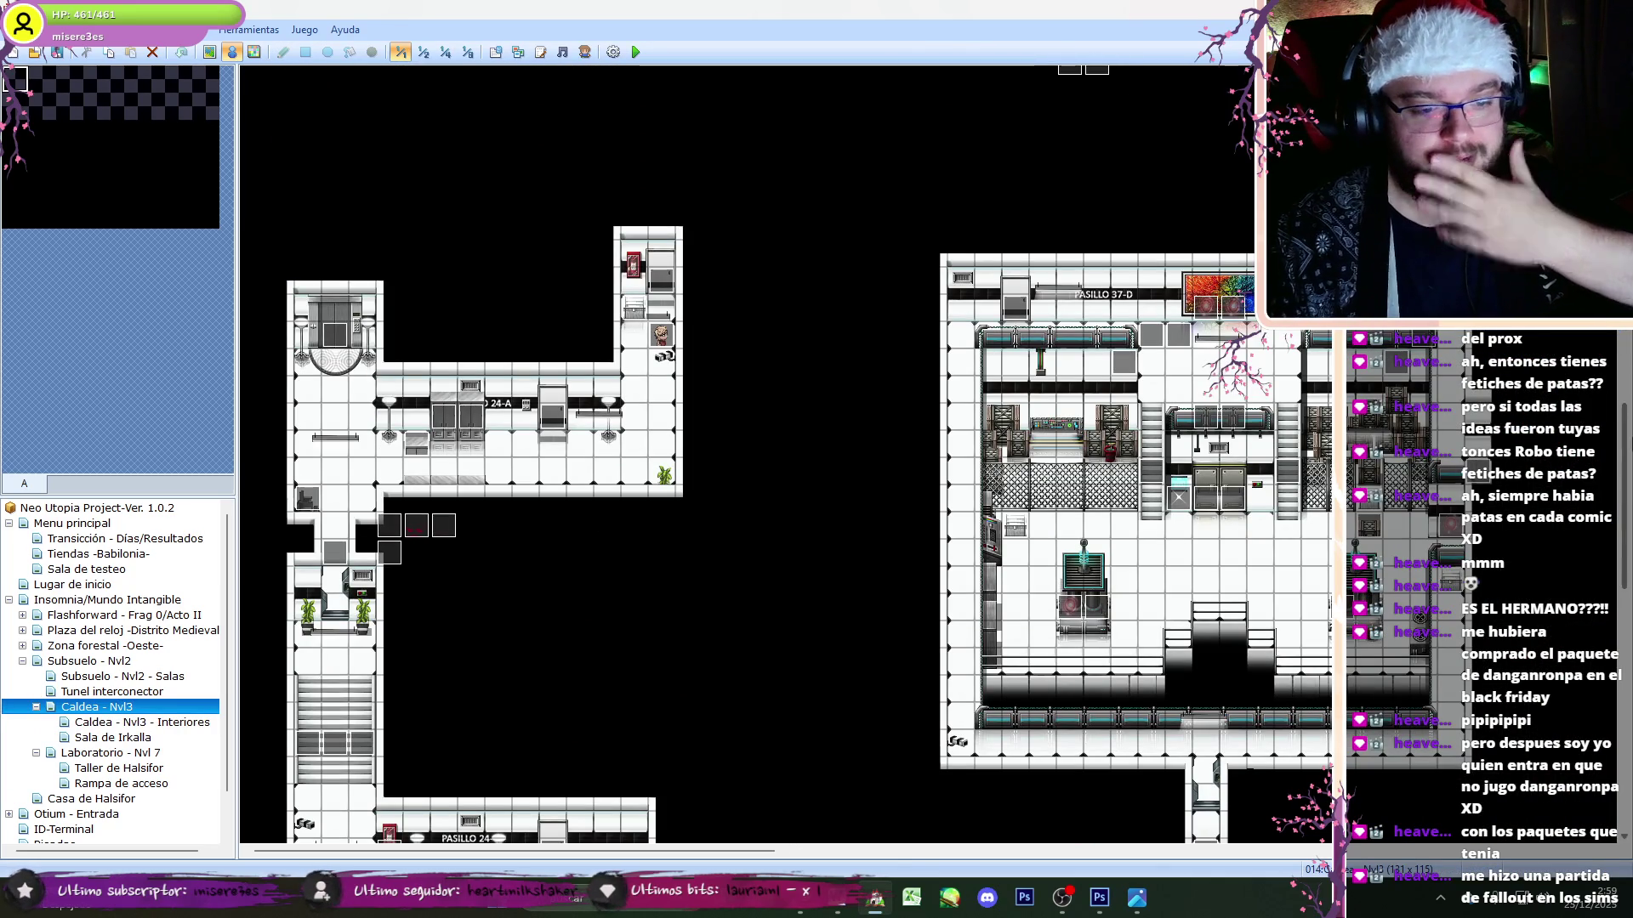
{"action": "scroll", "coordinate": [787, 455], "scroll_direction": "down", "scroll_amount": 15}
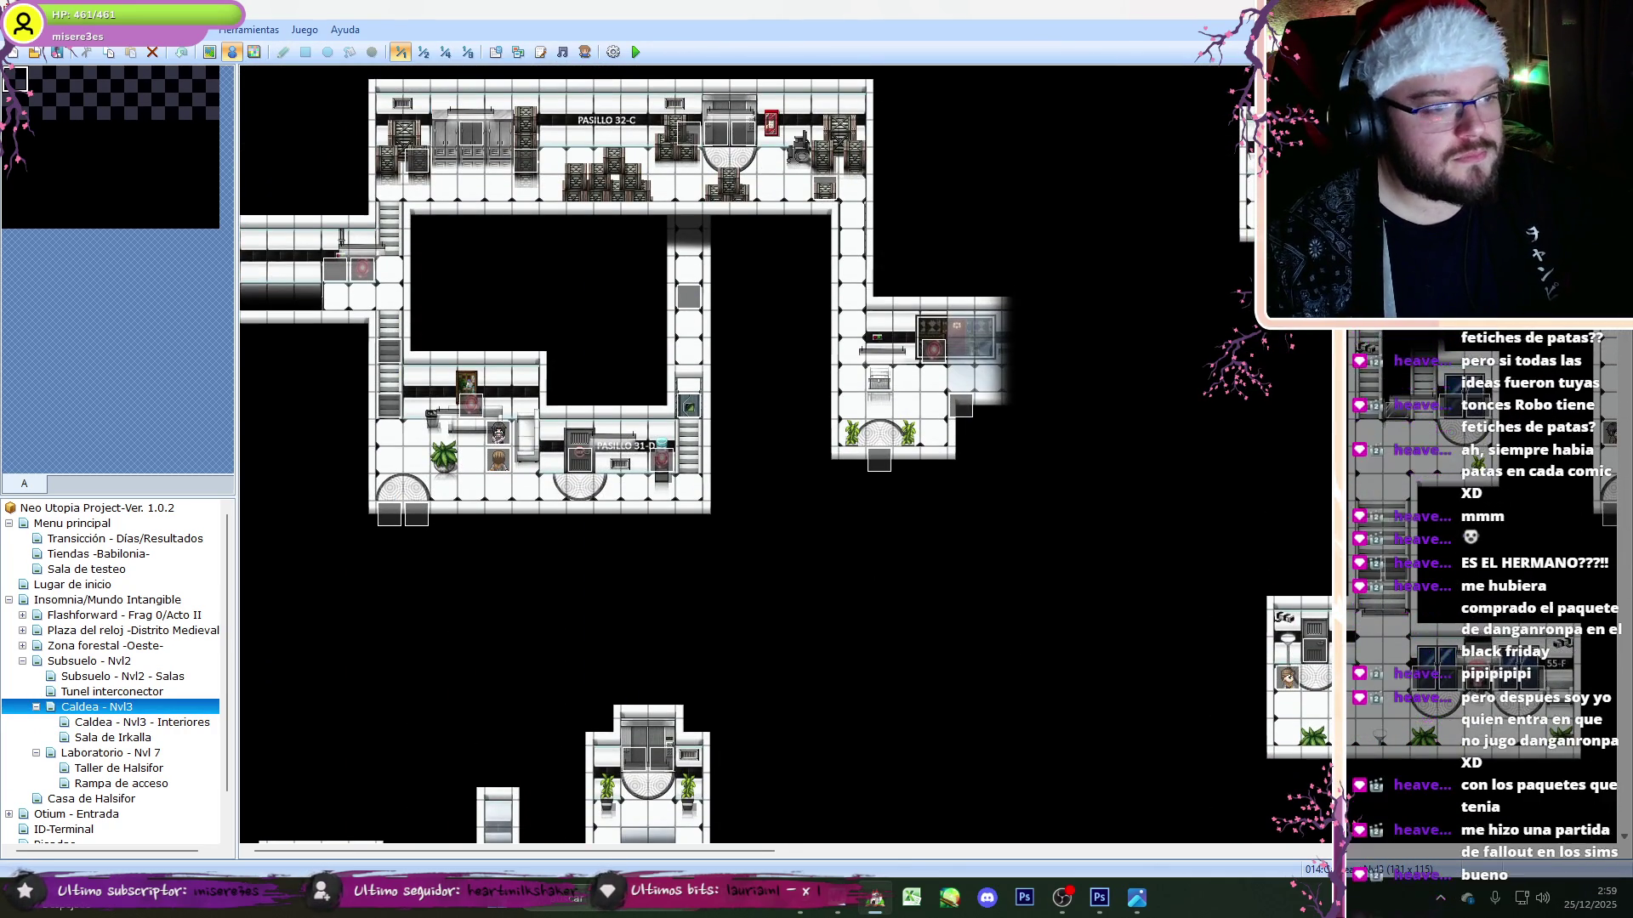
{"action": "scroll", "coordinate": [1565, 641], "scroll_direction": "down", "scroll_amount": 10}
{"action": "scroll", "coordinate": [1565, 641], "scroll_direction": "down", "scroll_amount": 5}
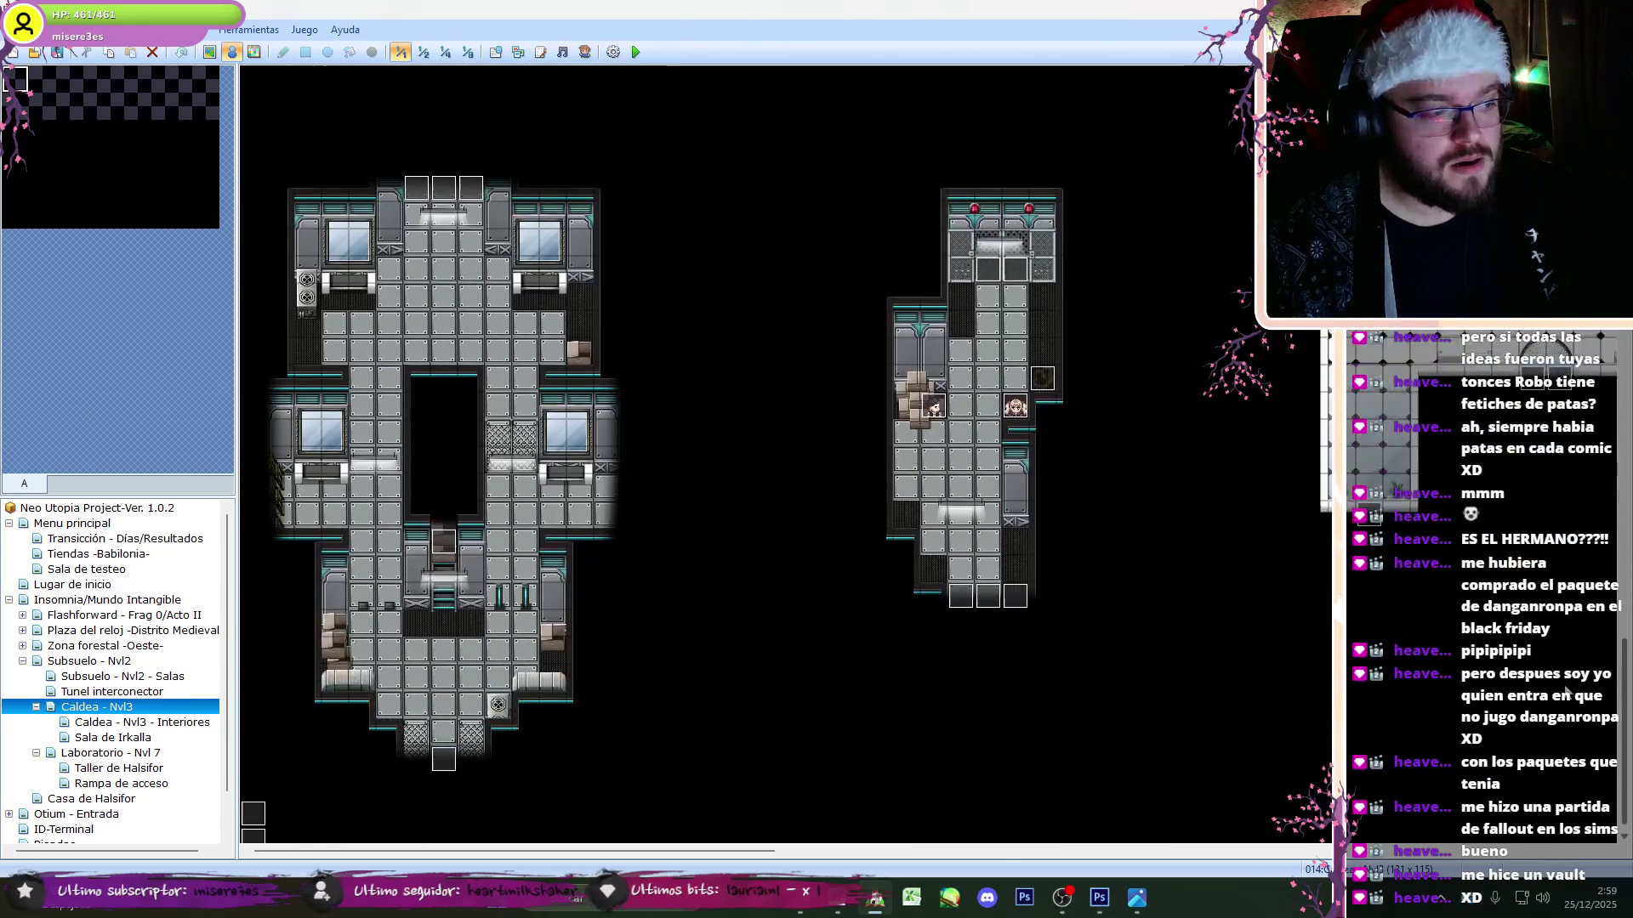
{"action": "left_click_drag", "start_coordinate": [729, 849], "coordinate": [951, 850]}
{"action": "left_click", "coordinate": [1063, 900]}
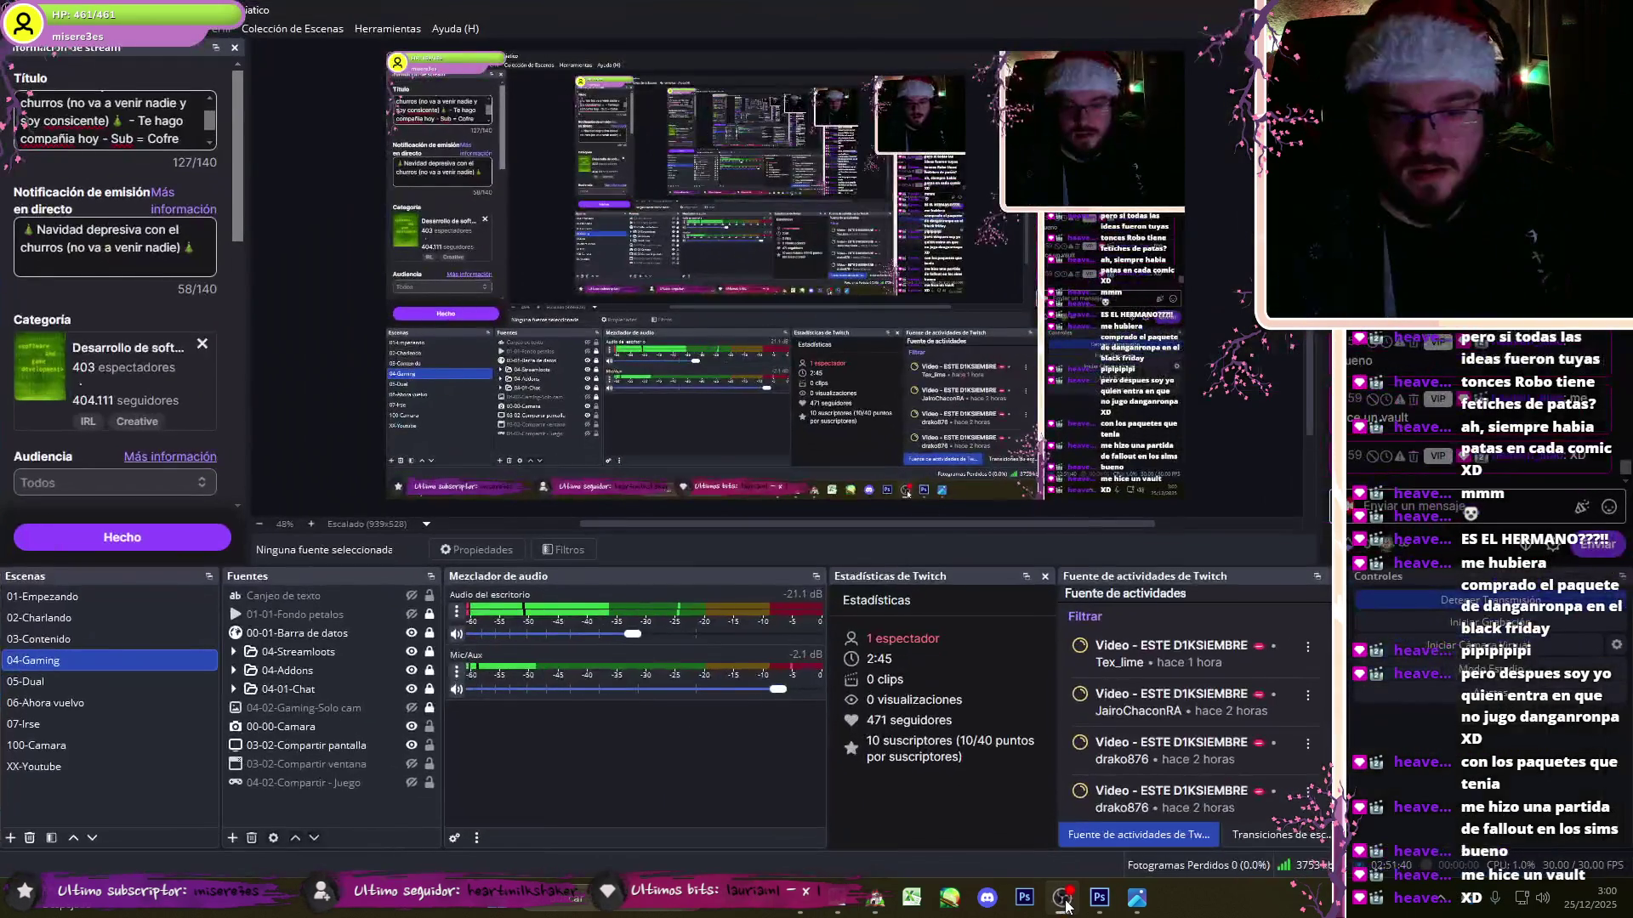
{"action": "left_click", "coordinate": [1063, 900]}
- Scroll the Caldea - Nvl3 map to its save point and open event 044
{"action": "scroll", "coordinate": [782, 455], "scroll_direction": "up", "scroll_amount": 10}
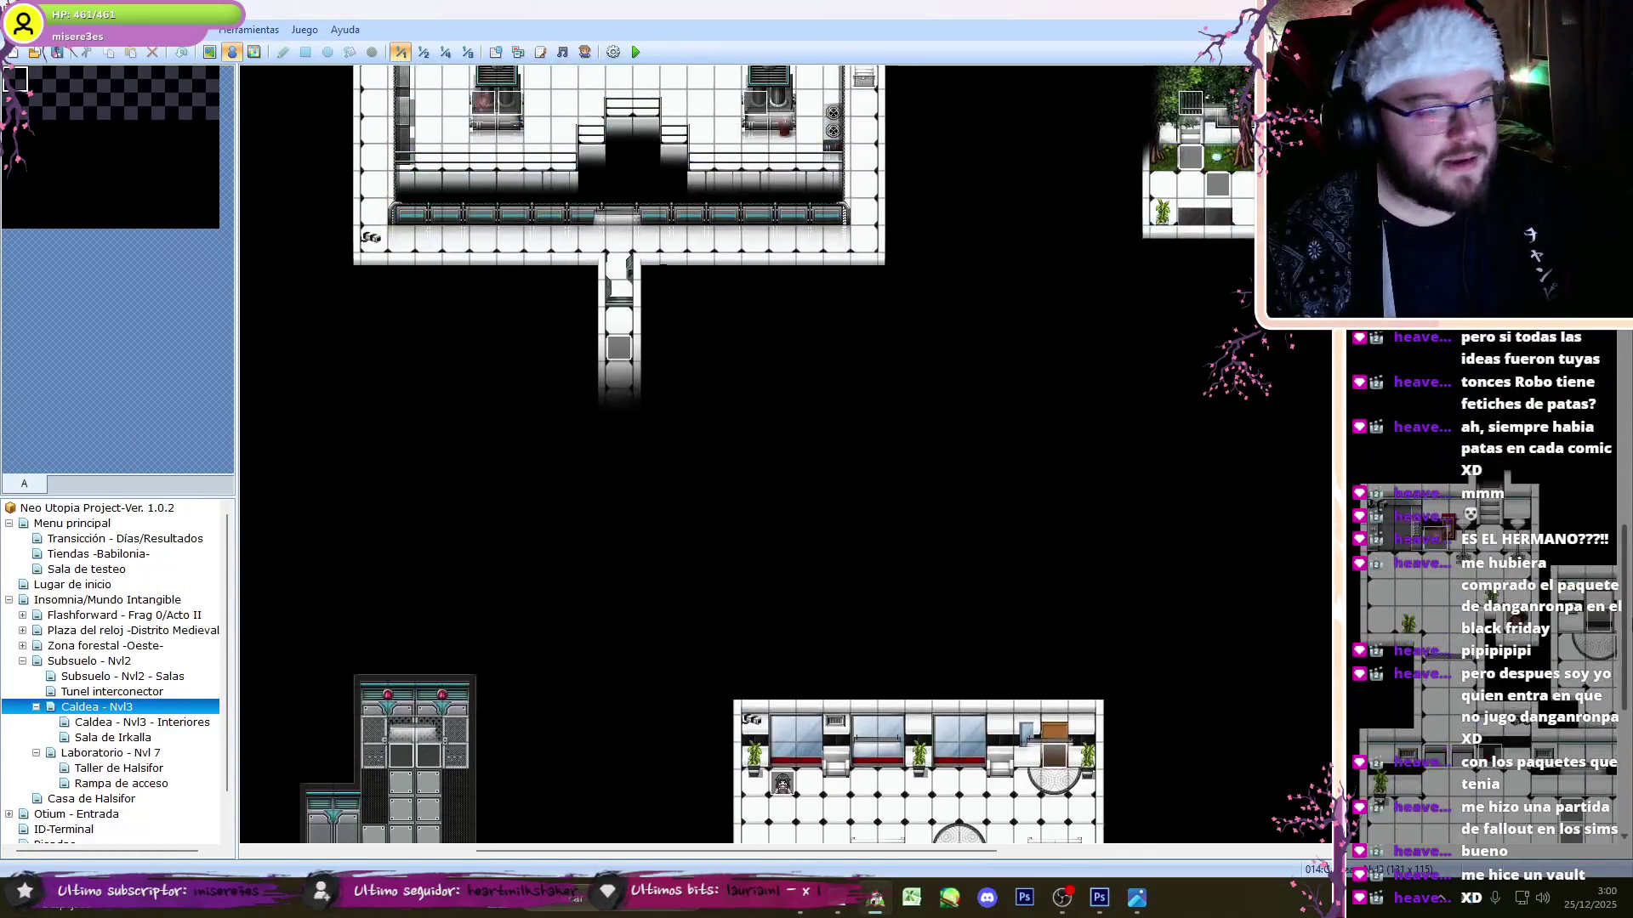
{"action": "scroll", "coordinate": [639, 413], "scroll_direction": "up", "scroll_amount": 5}
{"action": "scroll", "coordinate": [638, 413], "scroll_direction": "up", "scroll_amount": 3}
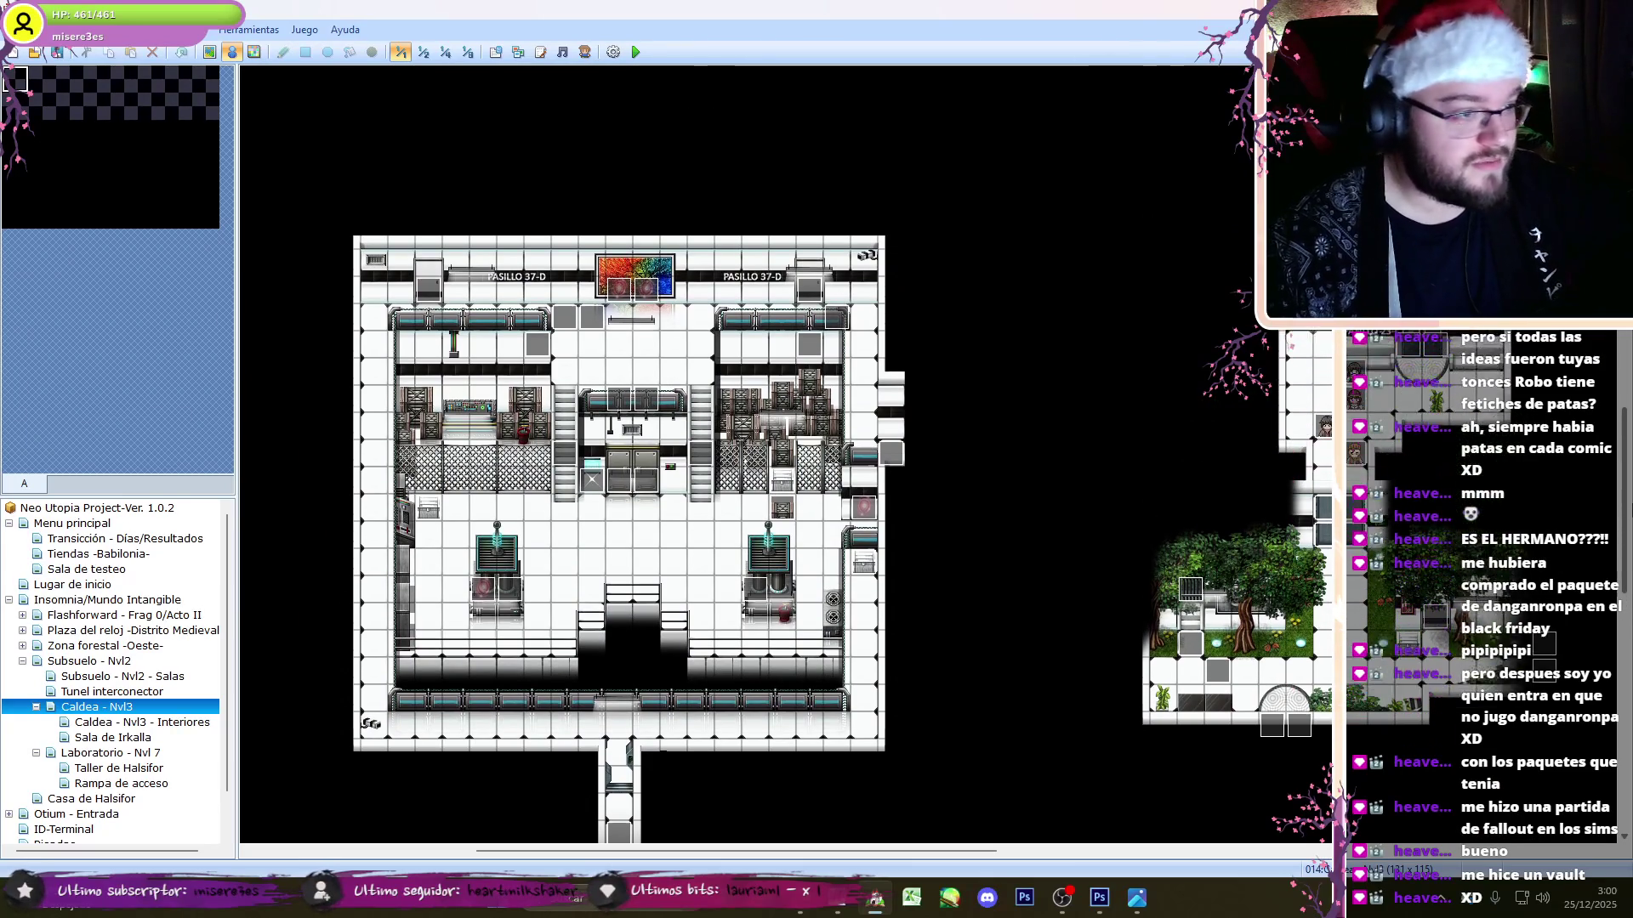
{"action": "scroll", "coordinate": [639, 413], "scroll_direction": "up", "scroll_amount": 10}
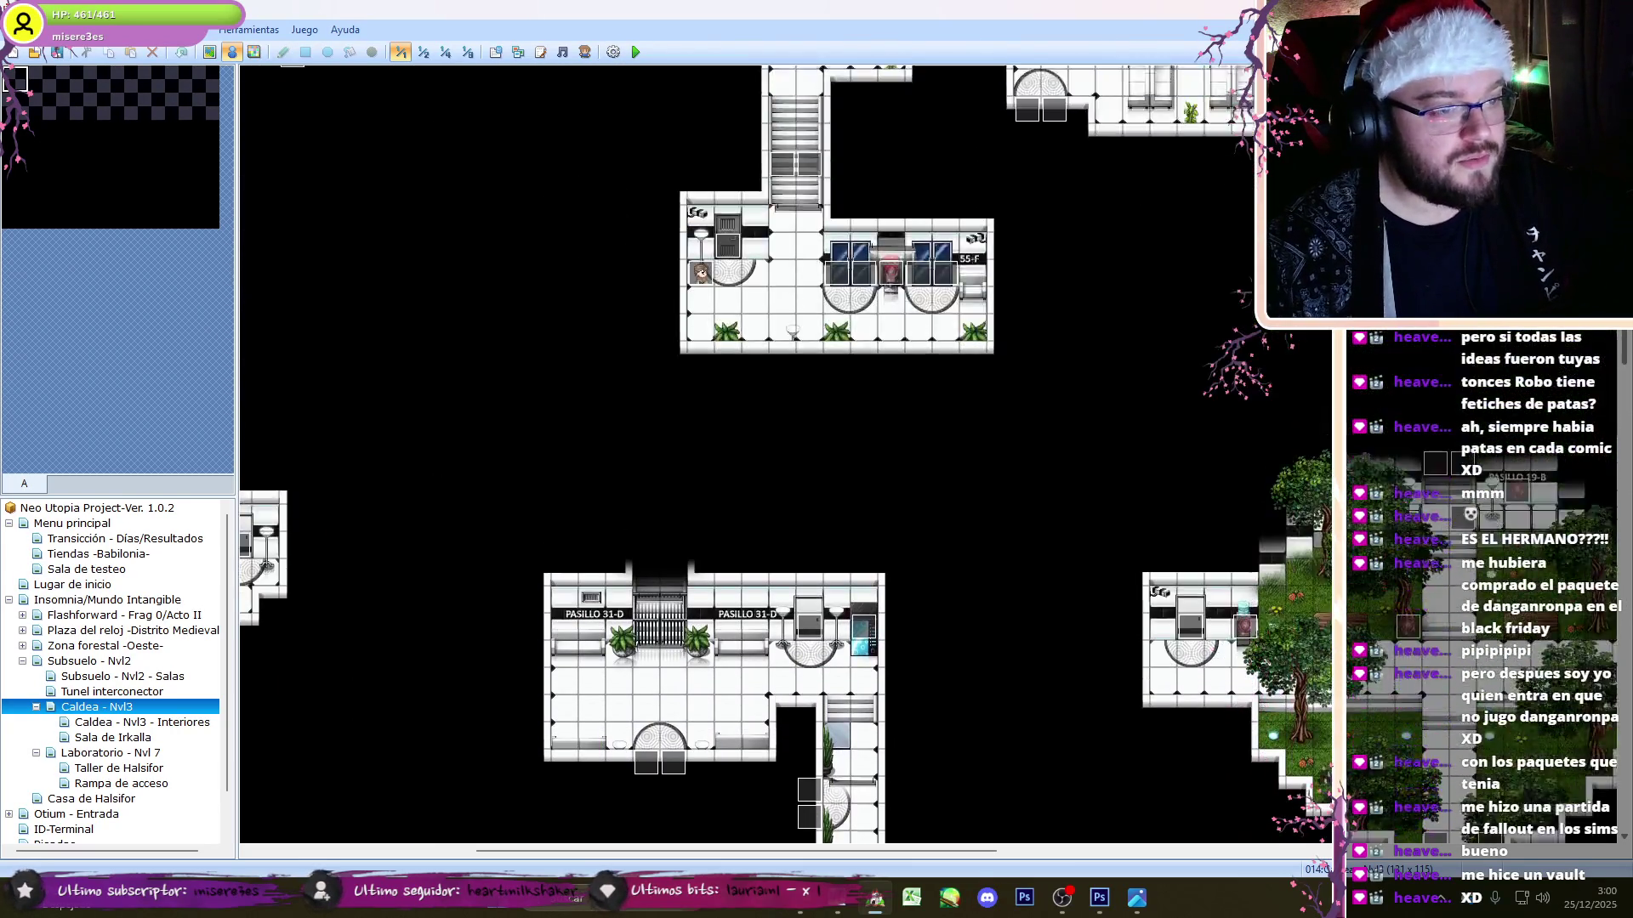
{"action": "scroll", "coordinate": [638, 414], "scroll_direction": "up", "scroll_amount": 3}
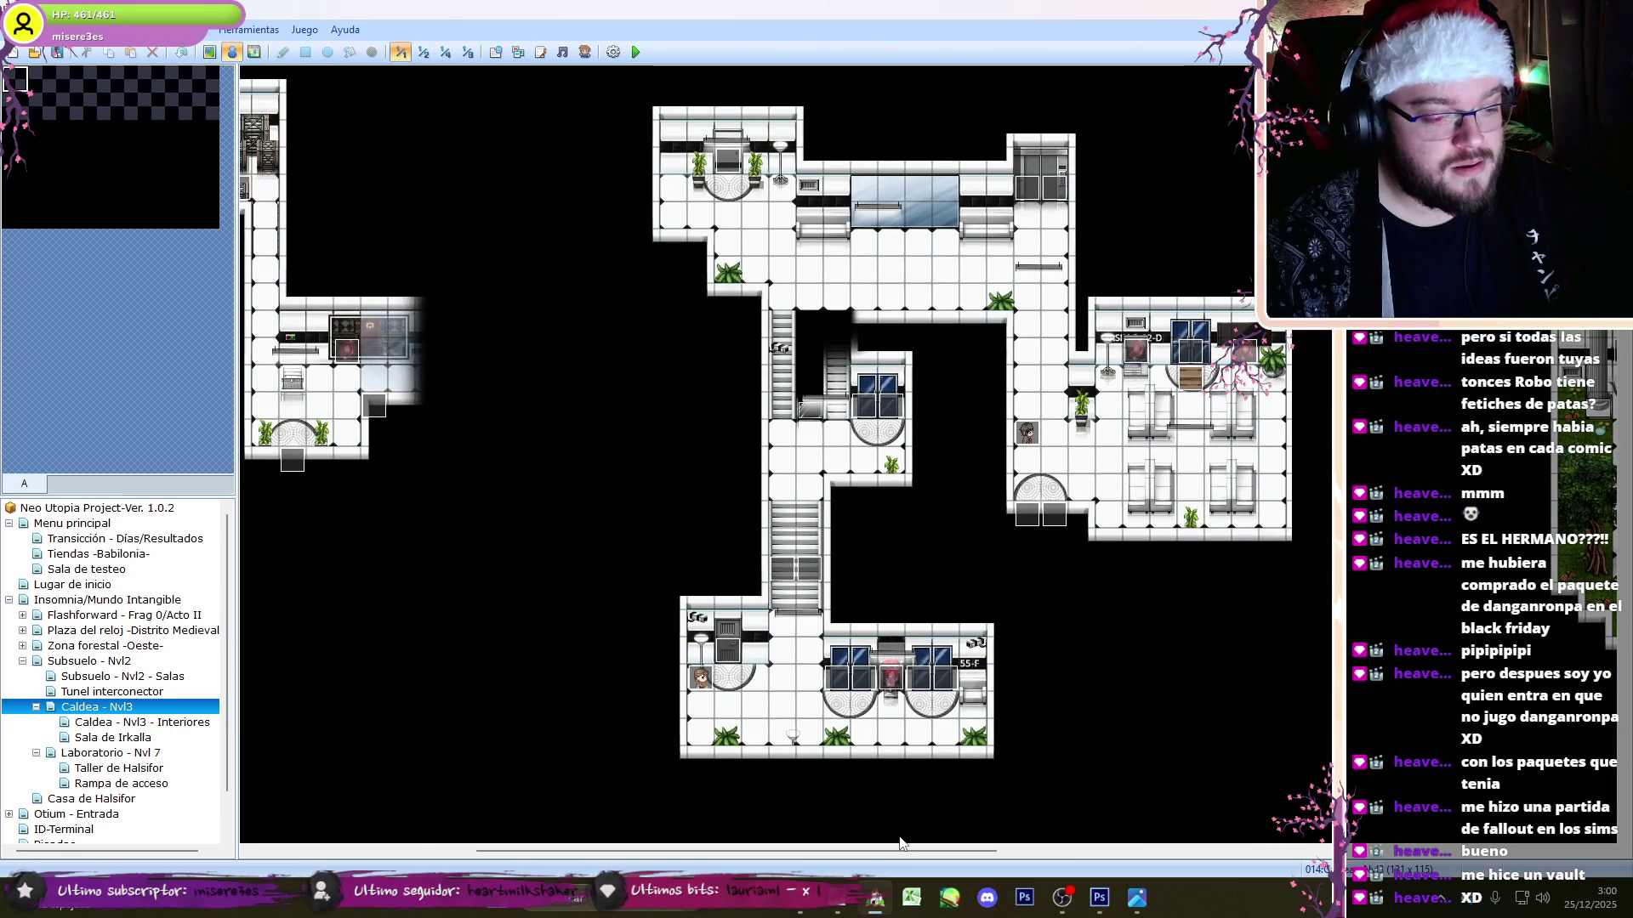
{"action": "left_click_drag", "start_coordinate": [901, 850], "coordinate": [1180, 851]}
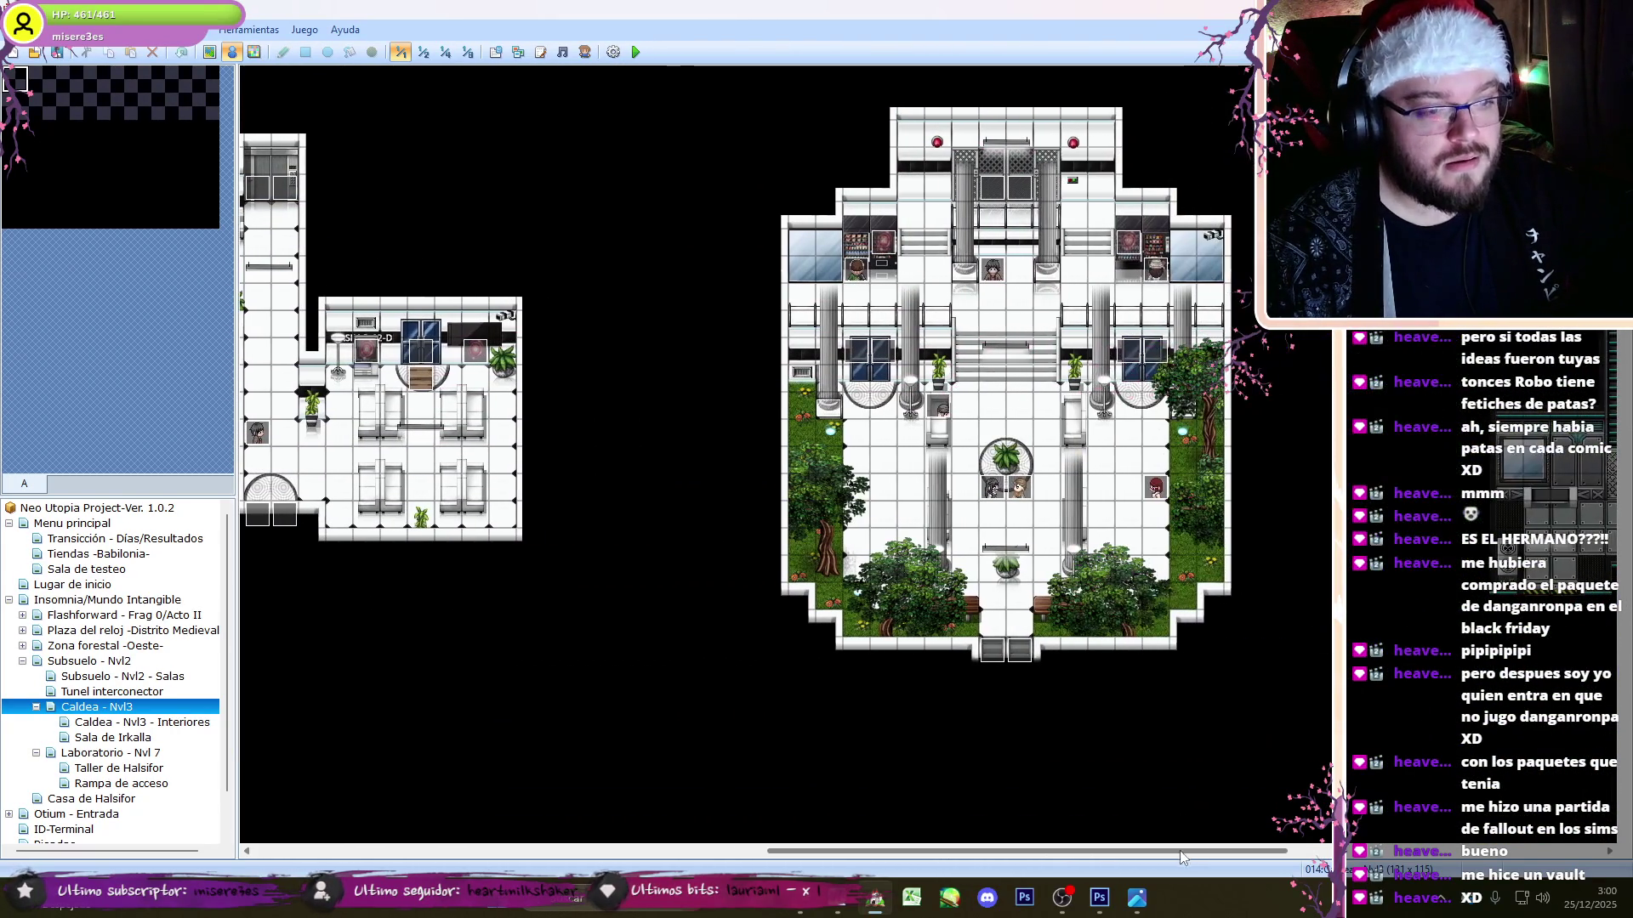
{"action": "scroll", "coordinate": [740, 459], "scroll_direction": "down", "scroll_amount": 10}
{"action": "scroll", "coordinate": [681, 332], "scroll_direction": "up", "scroll_amount": 1}
{"action": "scroll", "coordinate": [739, 459], "scroll_direction": "down", "scroll_amount": 8}
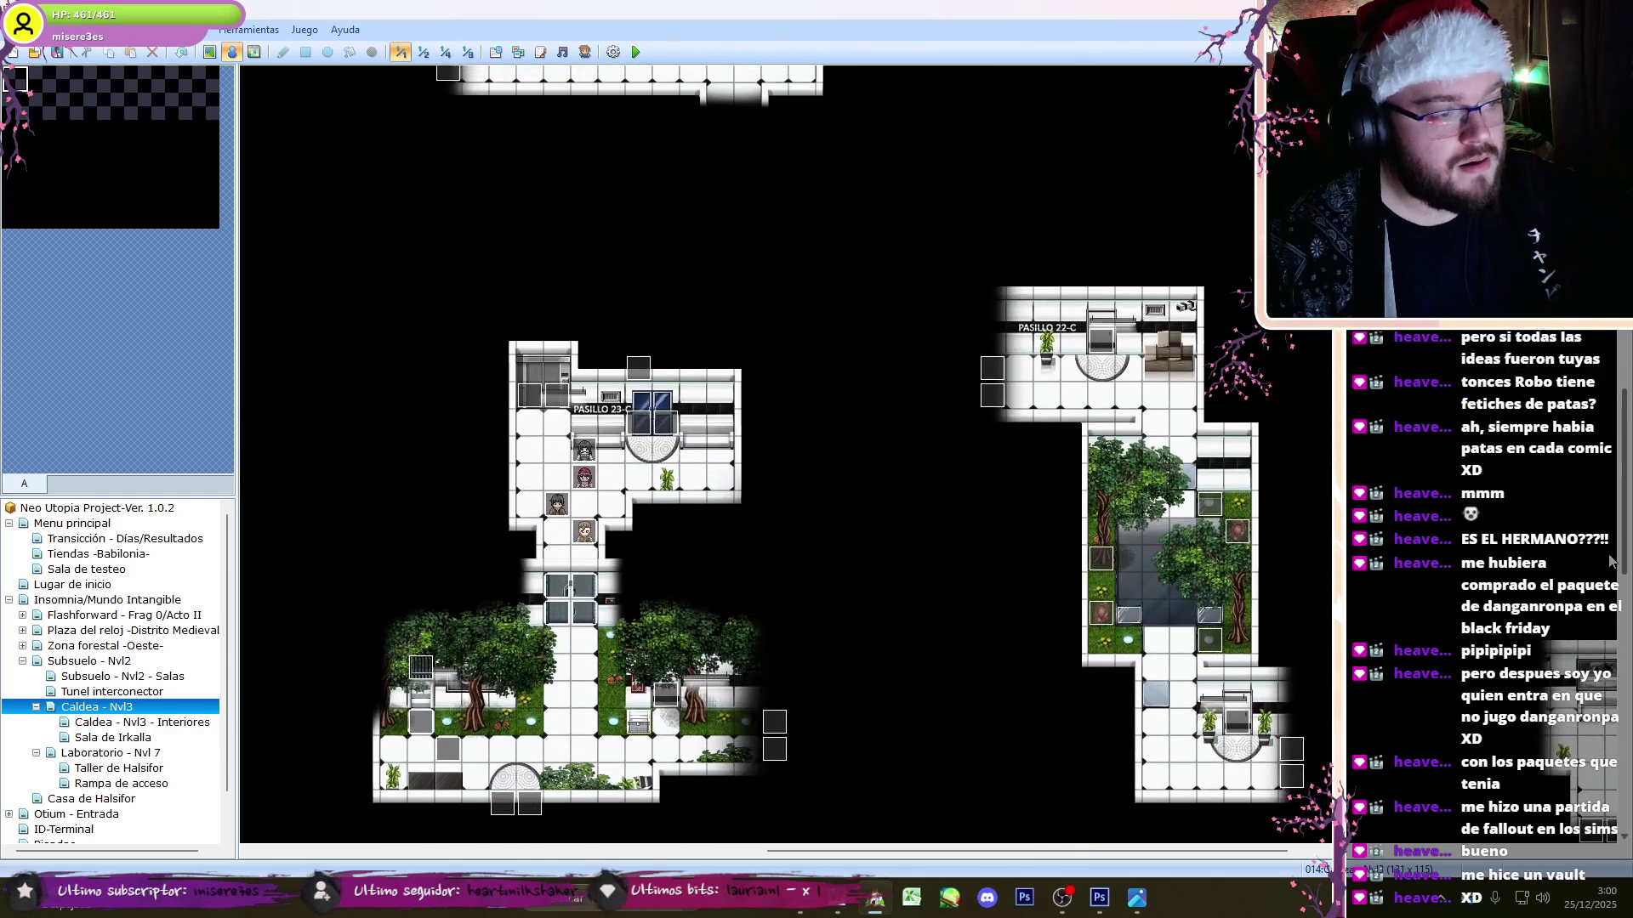
{"action": "scroll", "coordinate": [740, 459], "scroll_direction": "down", "scroll_amount": 10}
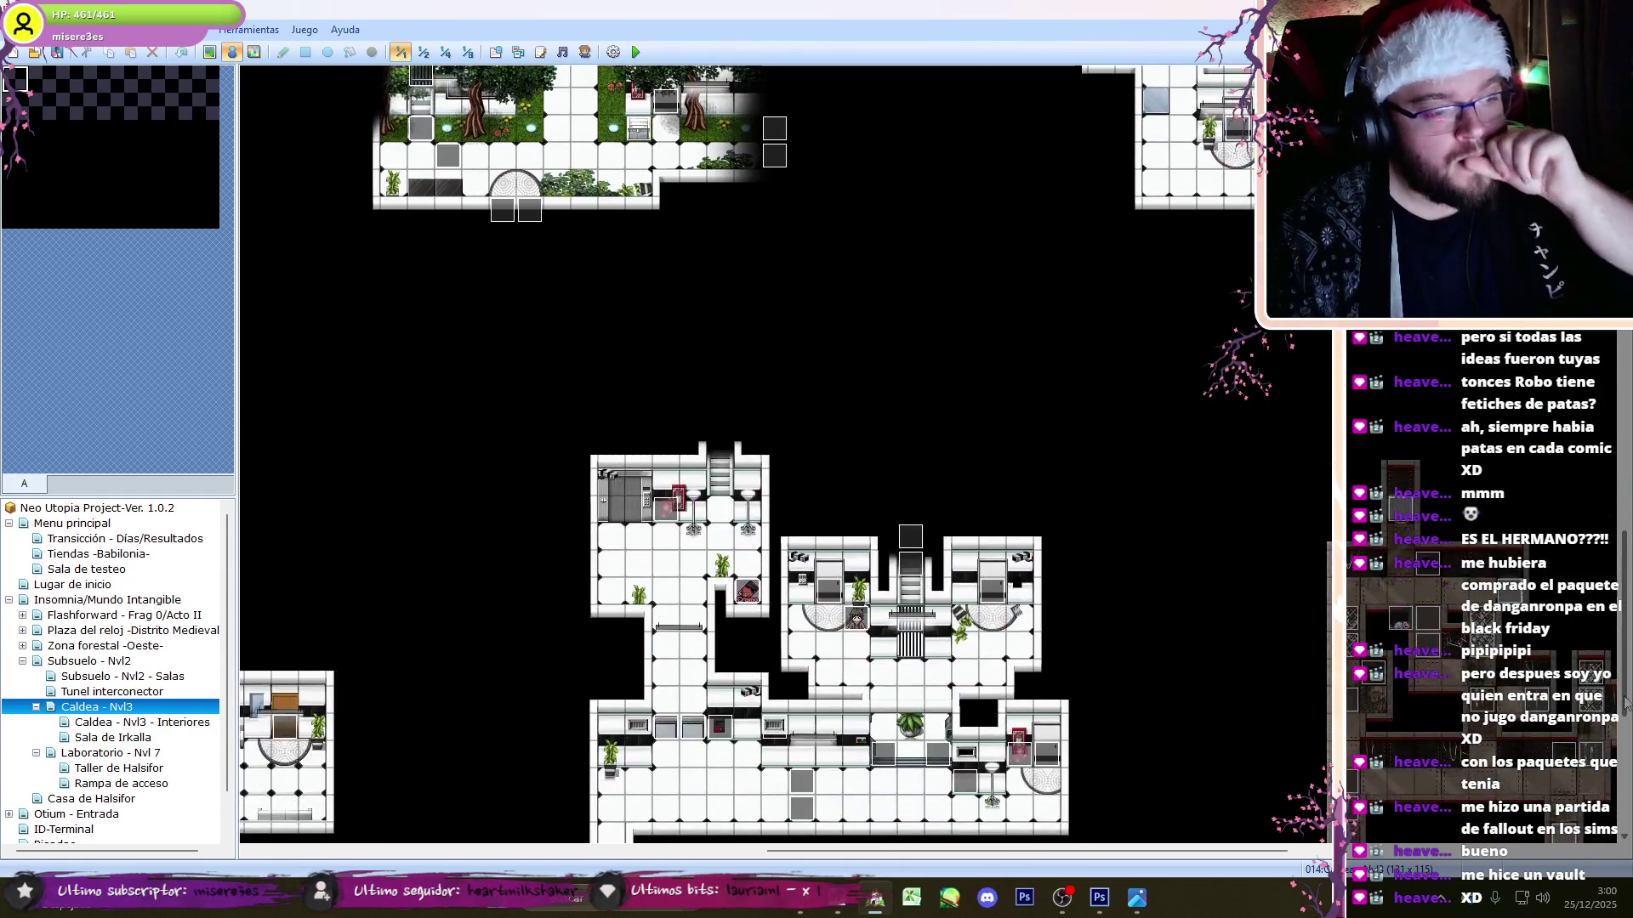
{"action": "scroll", "coordinate": [739, 459], "scroll_direction": "down", "scroll_amount": 5}
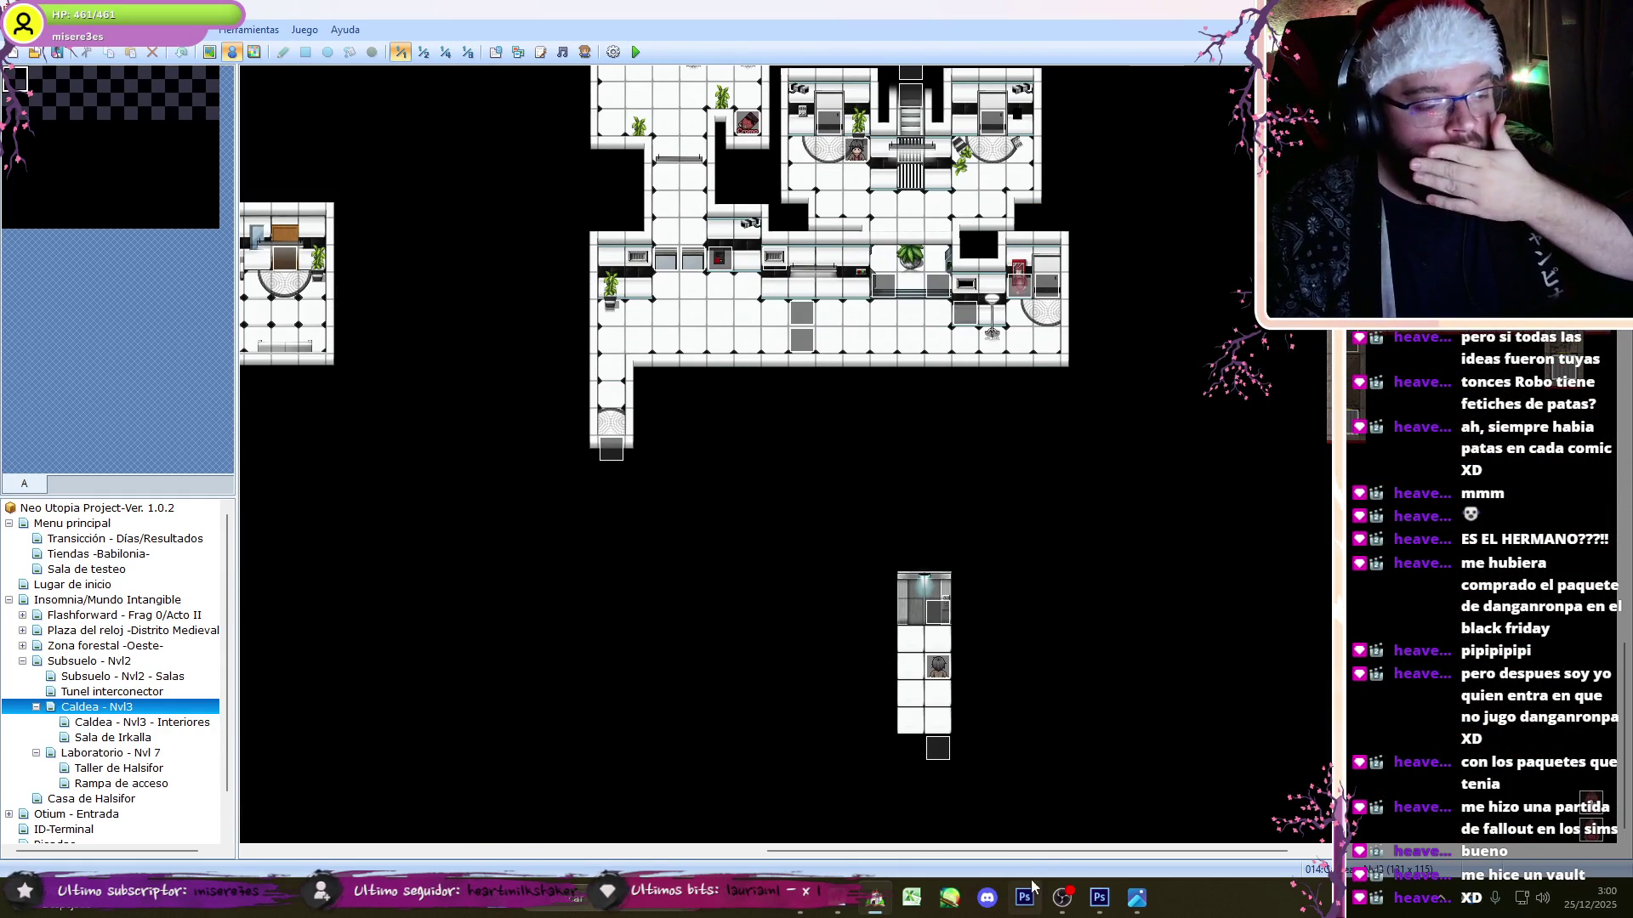
{"action": "scroll", "coordinate": [782, 459], "scroll_direction": "right", "scroll_amount": 10}
{"action": "scroll", "coordinate": [782, 459], "scroll_direction": "up", "scroll_amount": 15}
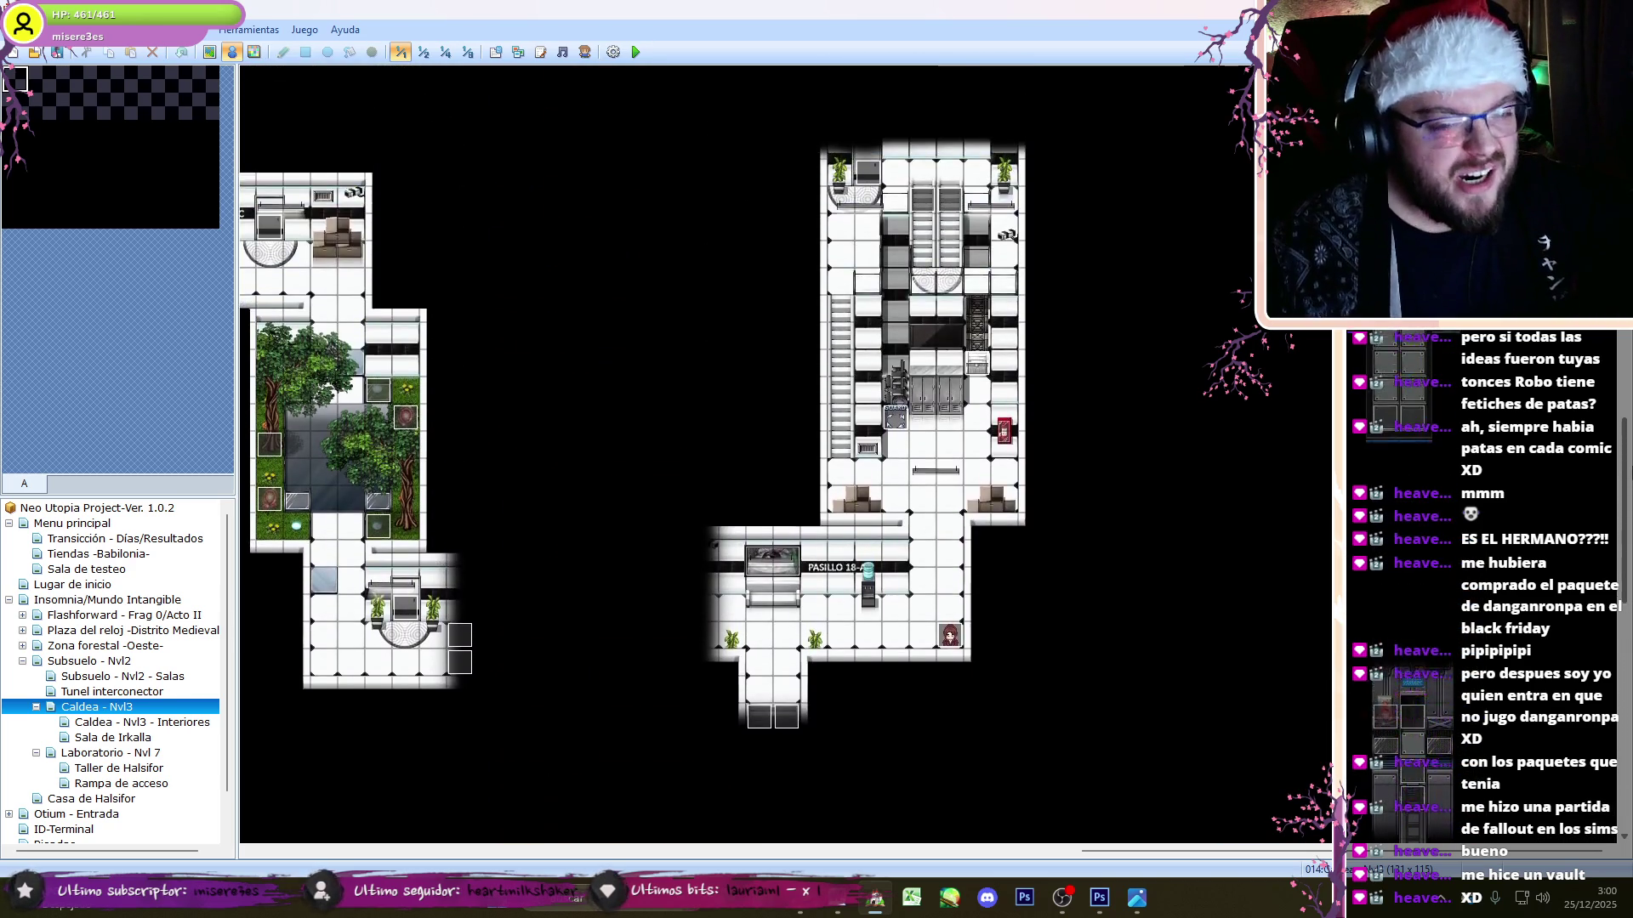
{"action": "scroll", "coordinate": [783, 459], "scroll_direction": "up", "scroll_amount": 15}
{"action": "scroll", "coordinate": [783, 460], "scroll_direction": "up", "scroll_amount": 10}
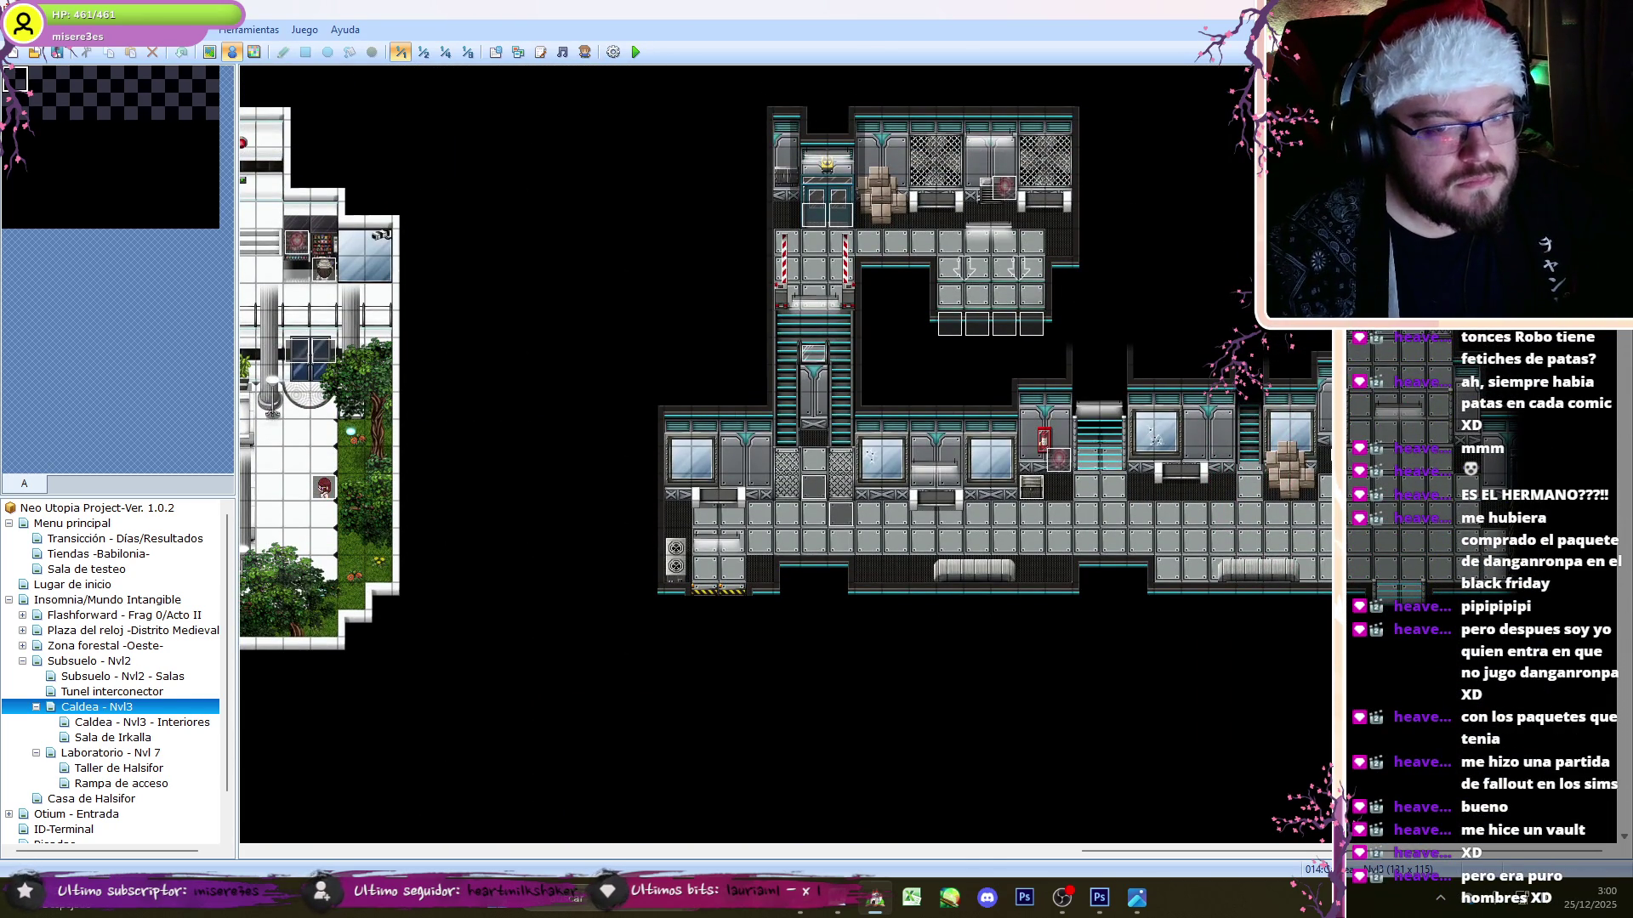
{"action": "mouse_move", "coordinate": [1146, 855]}
{"action": "left_mouse_down"}
{"action": "mouse_move", "coordinate": [456, 851]}
{"action": "mouse_move", "coordinate": [337, 818]}
{"action": "left_mouse_up"}
{"action": "scroll", "coordinate": [782, 460], "scroll_direction": "right", "scroll_amount": 6}
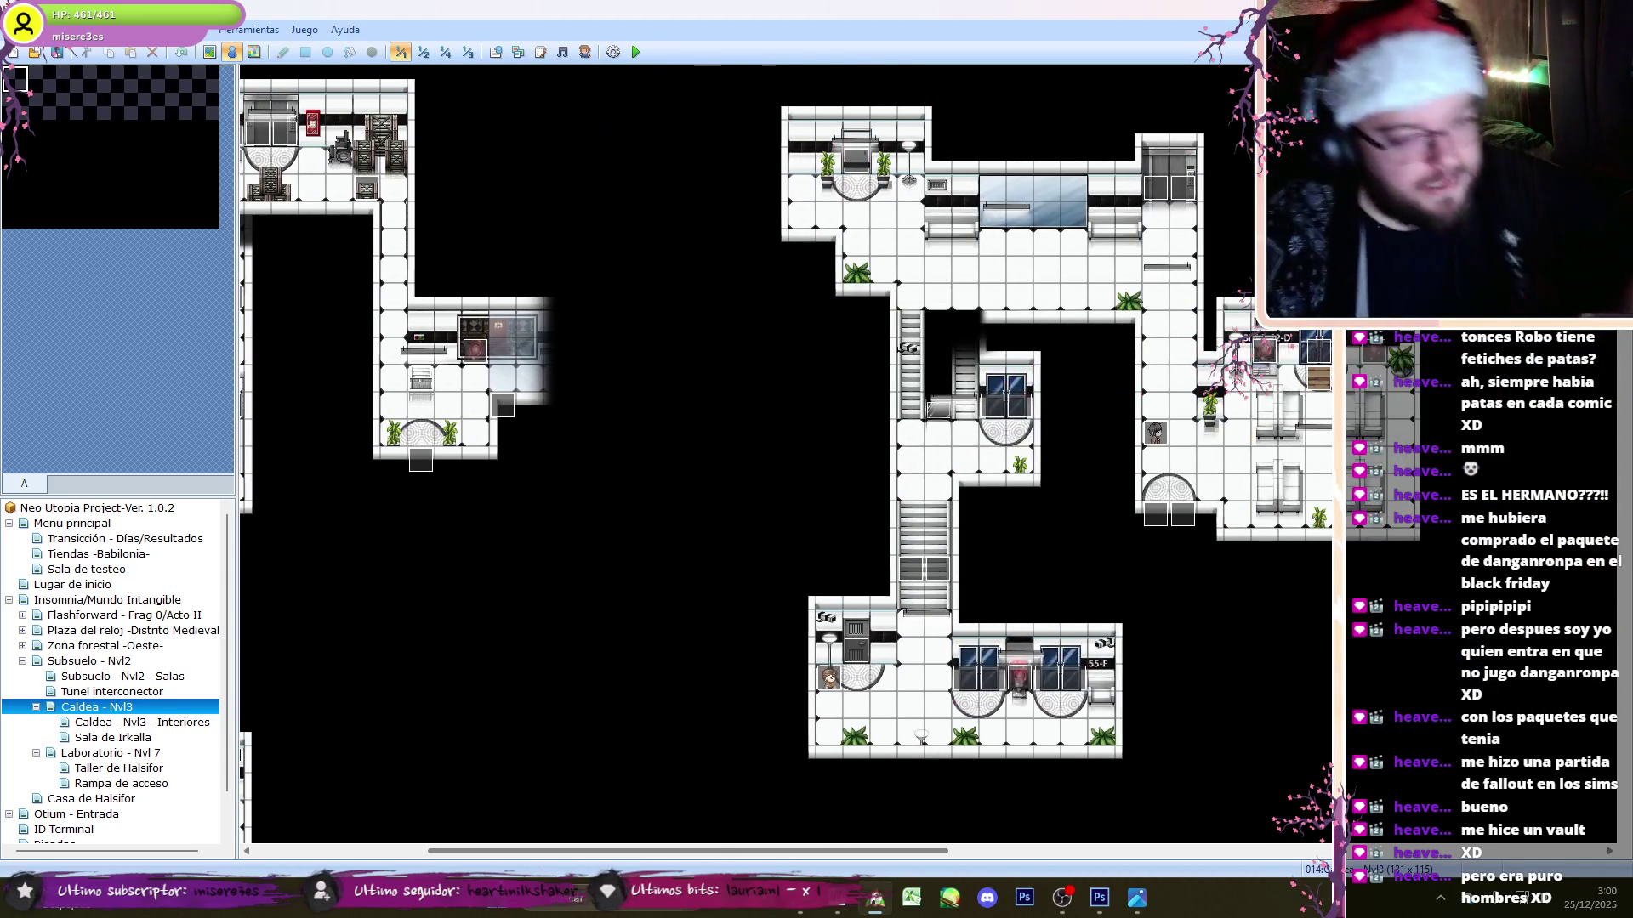
{"action": "scroll", "coordinate": [999, 799], "scroll_direction": "down", "scroll_amount": 5}
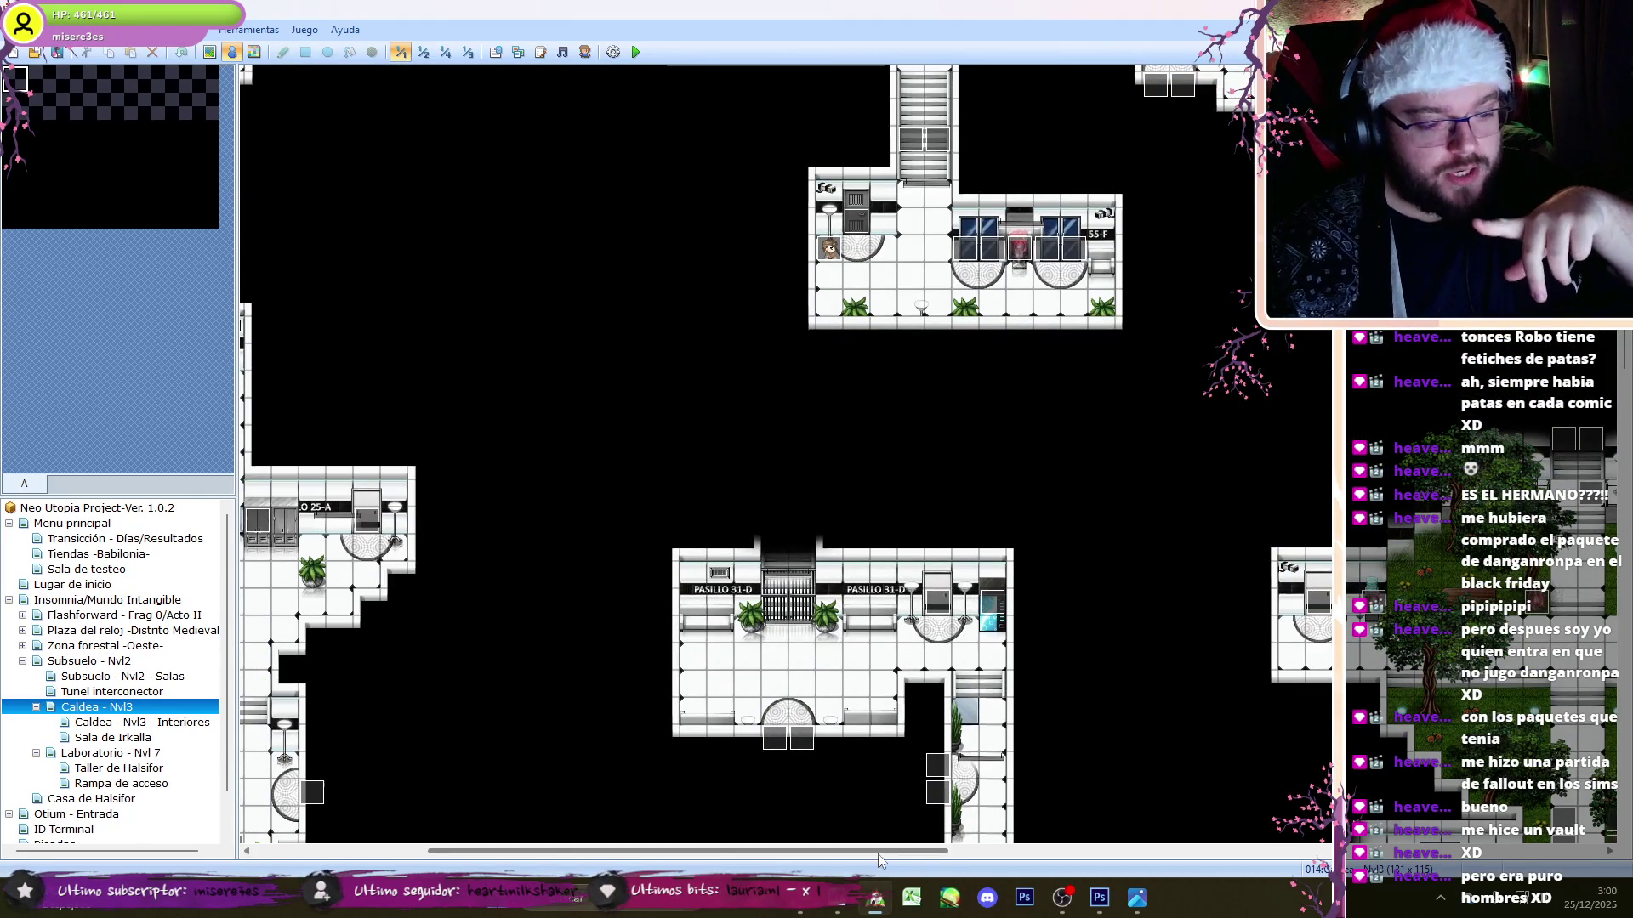
{"action": "scroll", "coordinate": [1000, 800], "scroll_direction": "right", "scroll_amount": 10}
{"action": "scroll", "coordinate": [915, 560], "scroll_direction": "down", "scroll_amount": 5}
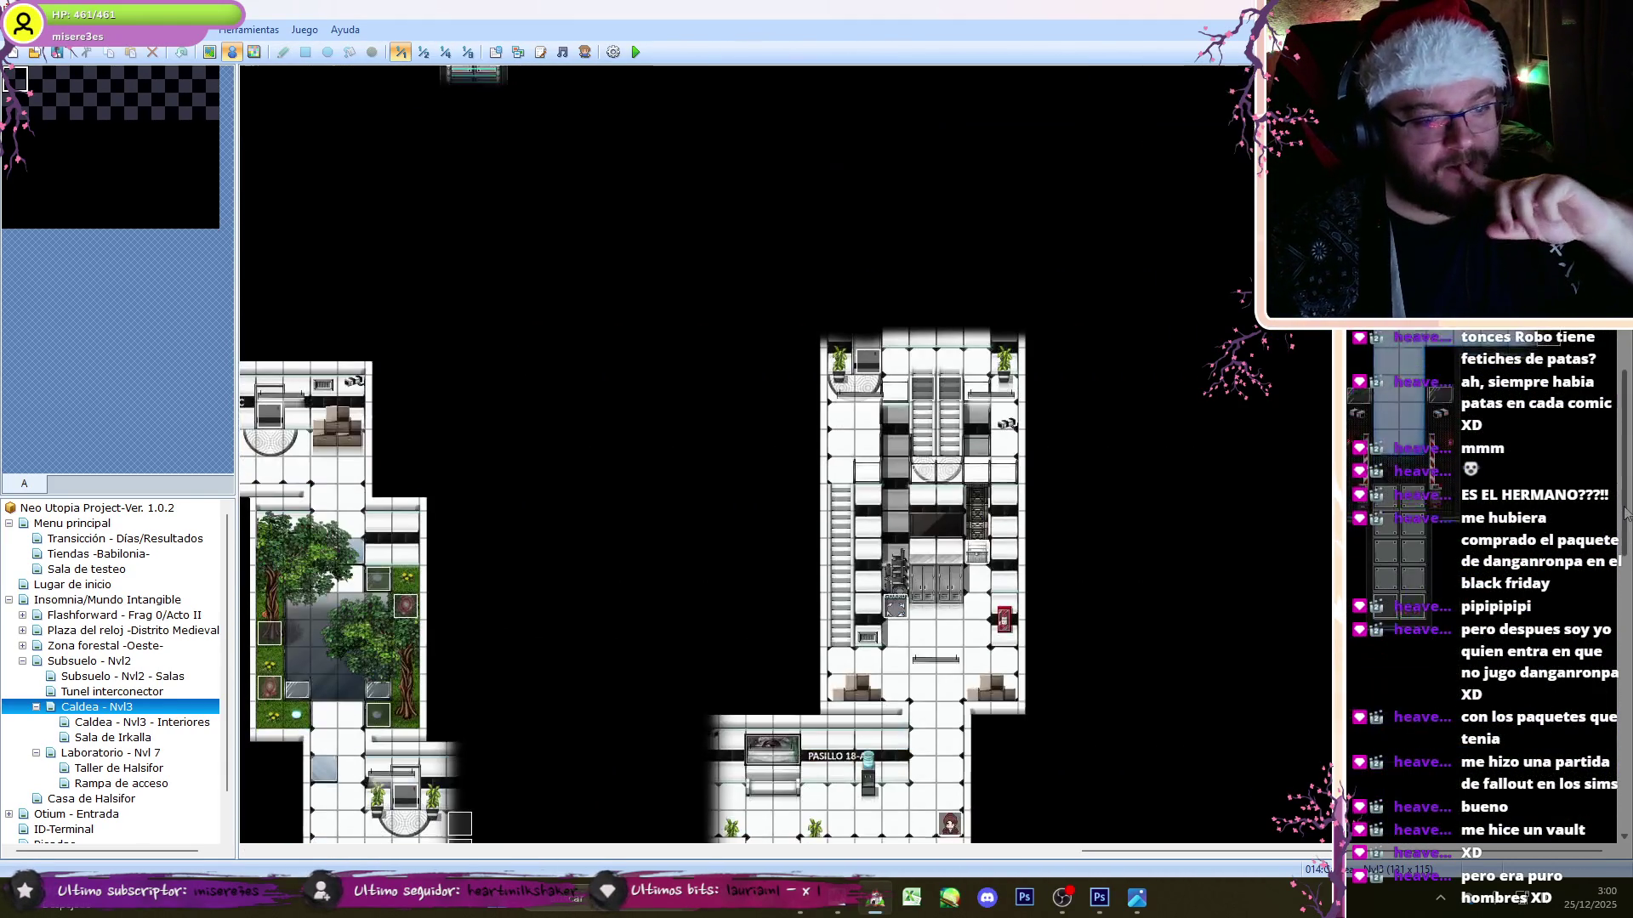
{"action": "double_click", "coordinate": [893, 557]}
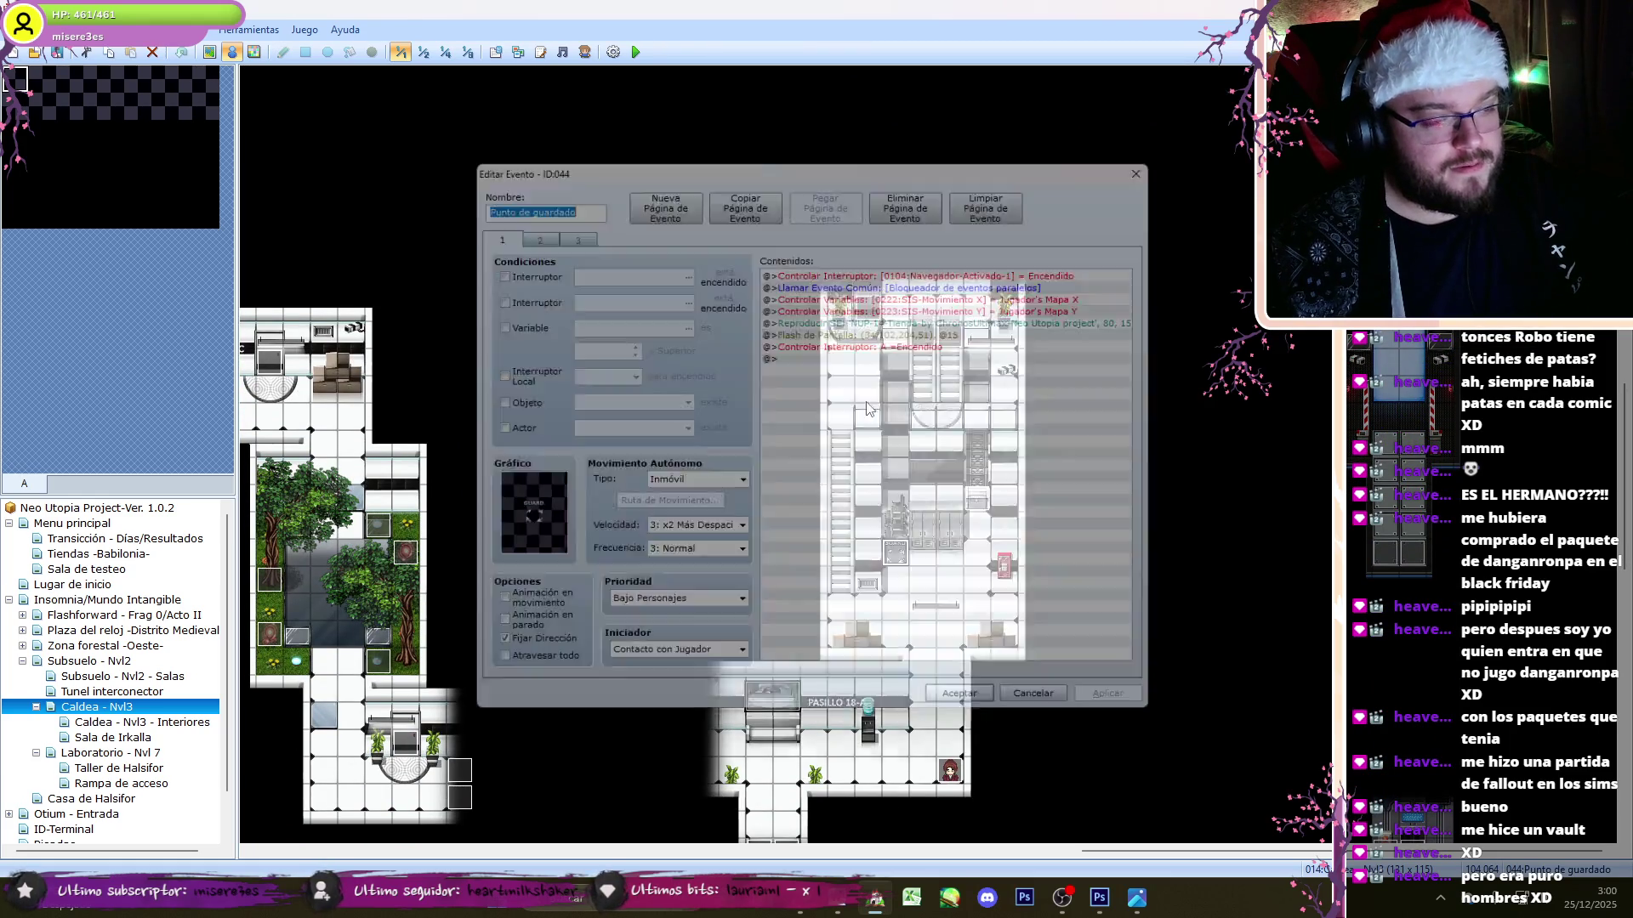
- Set the first three page-3 save scripts to save_game(0), save_game(1) and save_game(2)
{"action": "double_click", "coordinate": [908, 508]}
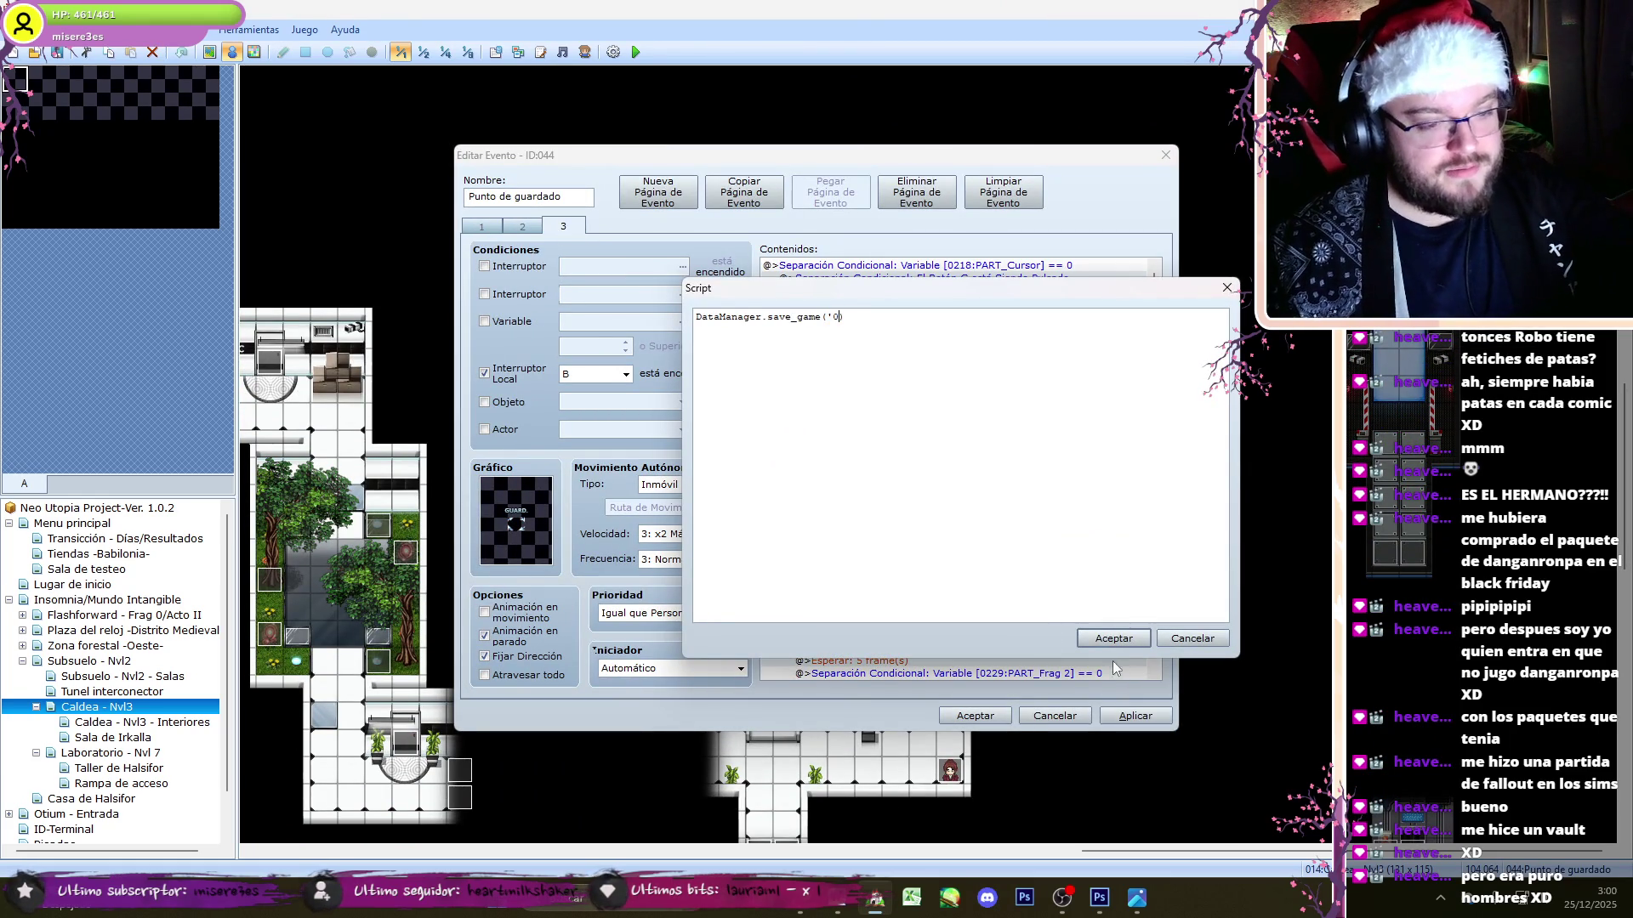
{"action": "type", "text": "'"}
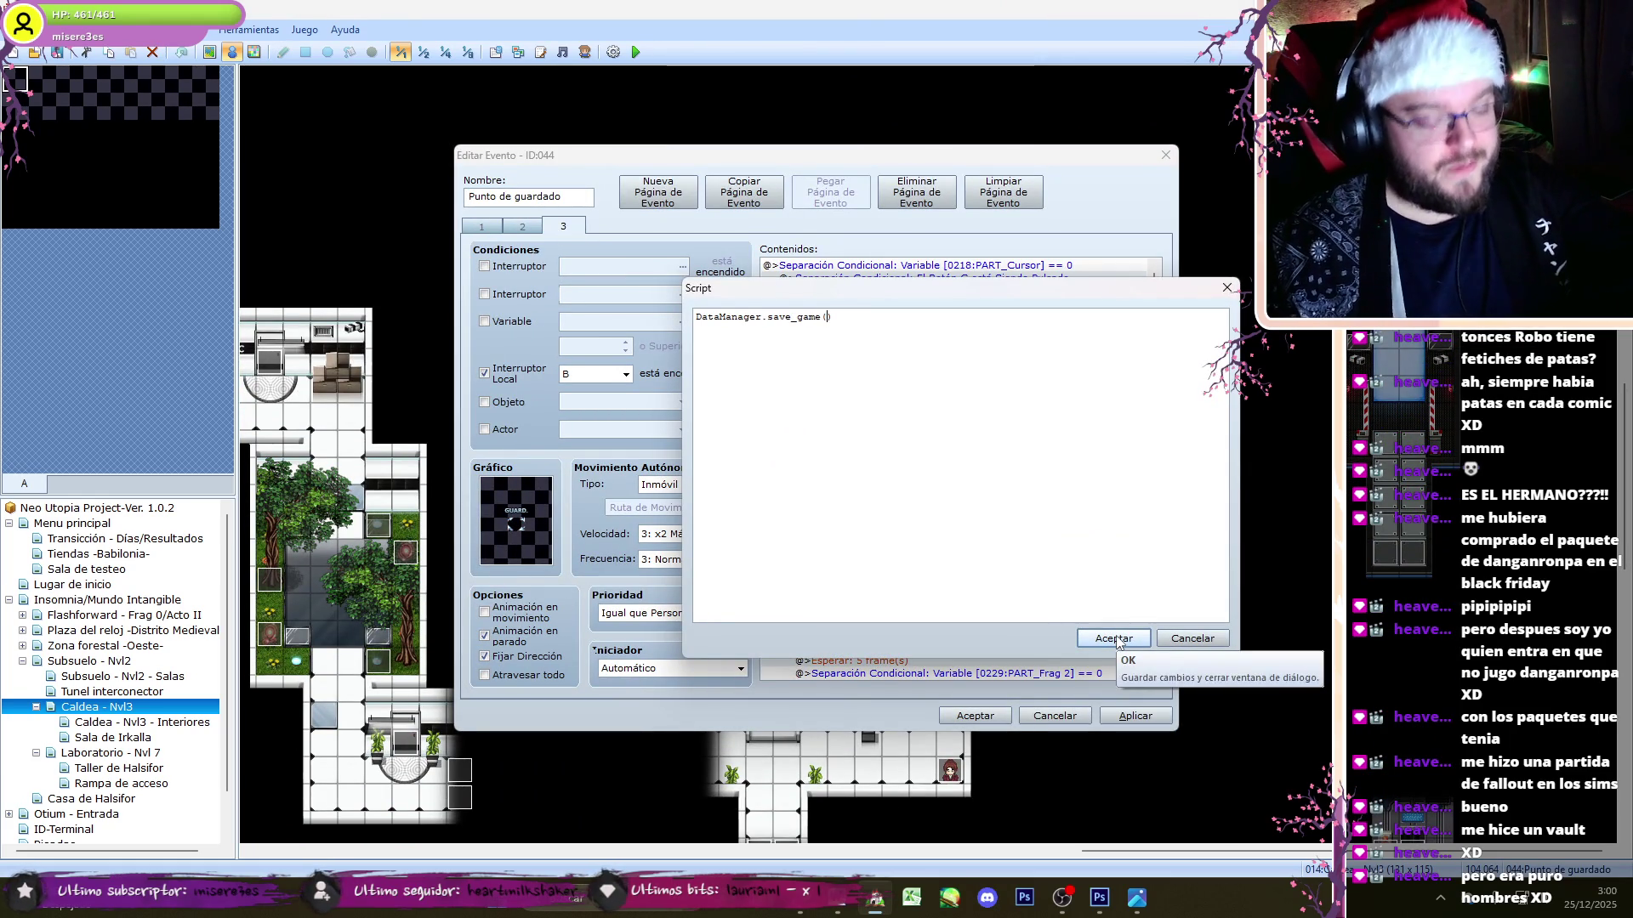
{"action": "left_click", "coordinate": [1118, 644]}
{"action": "left_click_drag", "start_coordinate": [1155, 287], "coordinate": [1165, 332]}
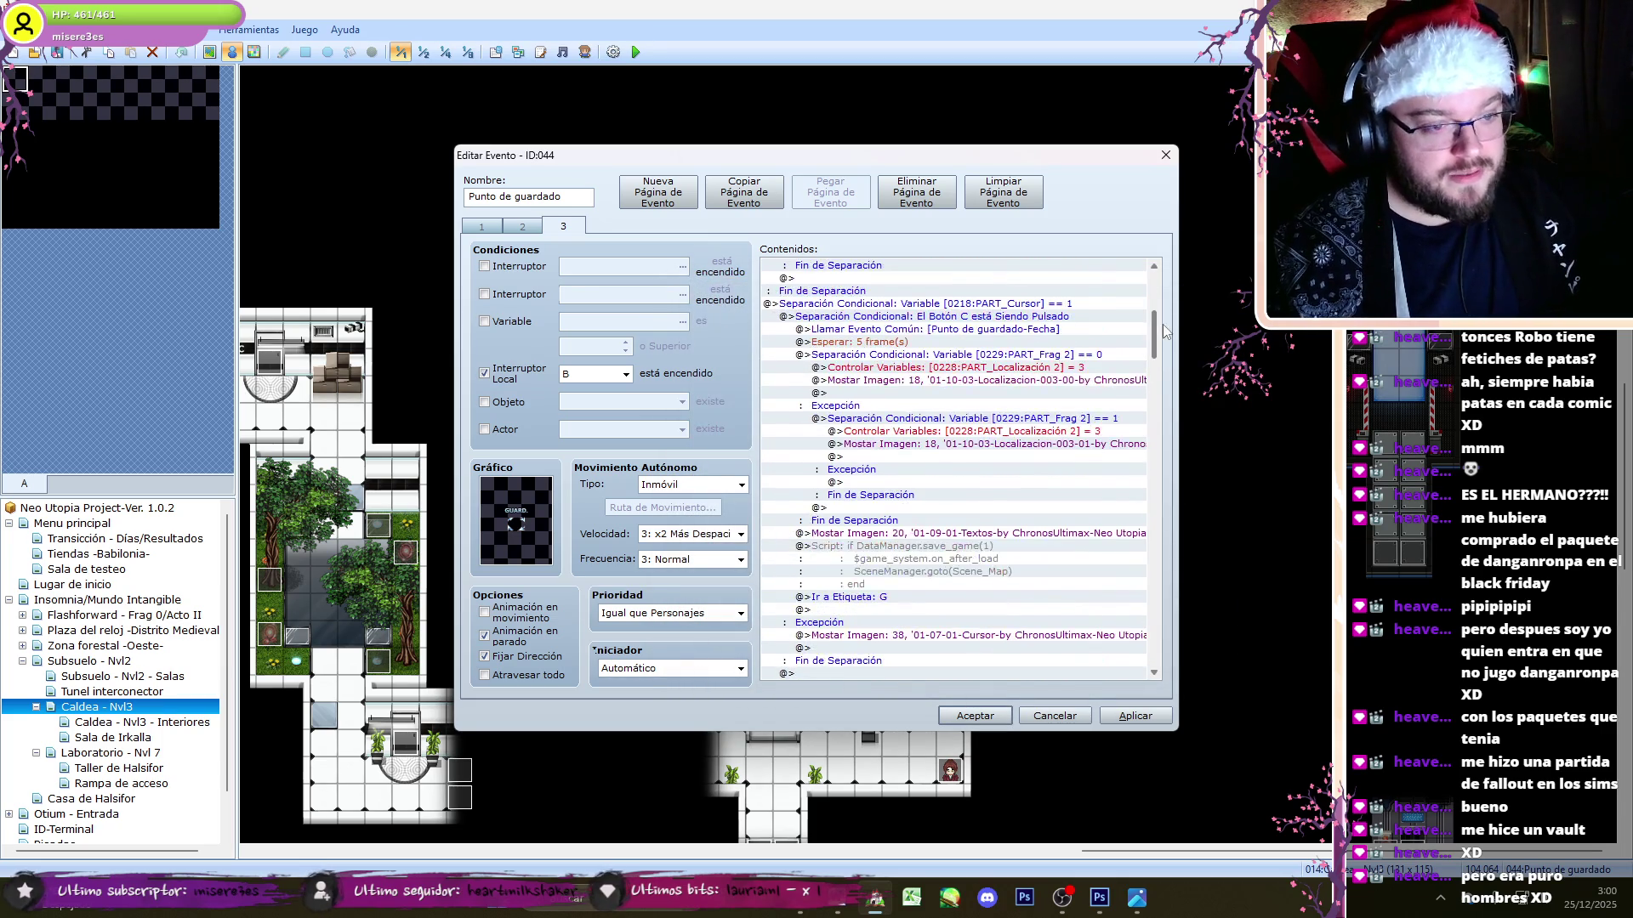
{"action": "double_click", "coordinate": [969, 557]}
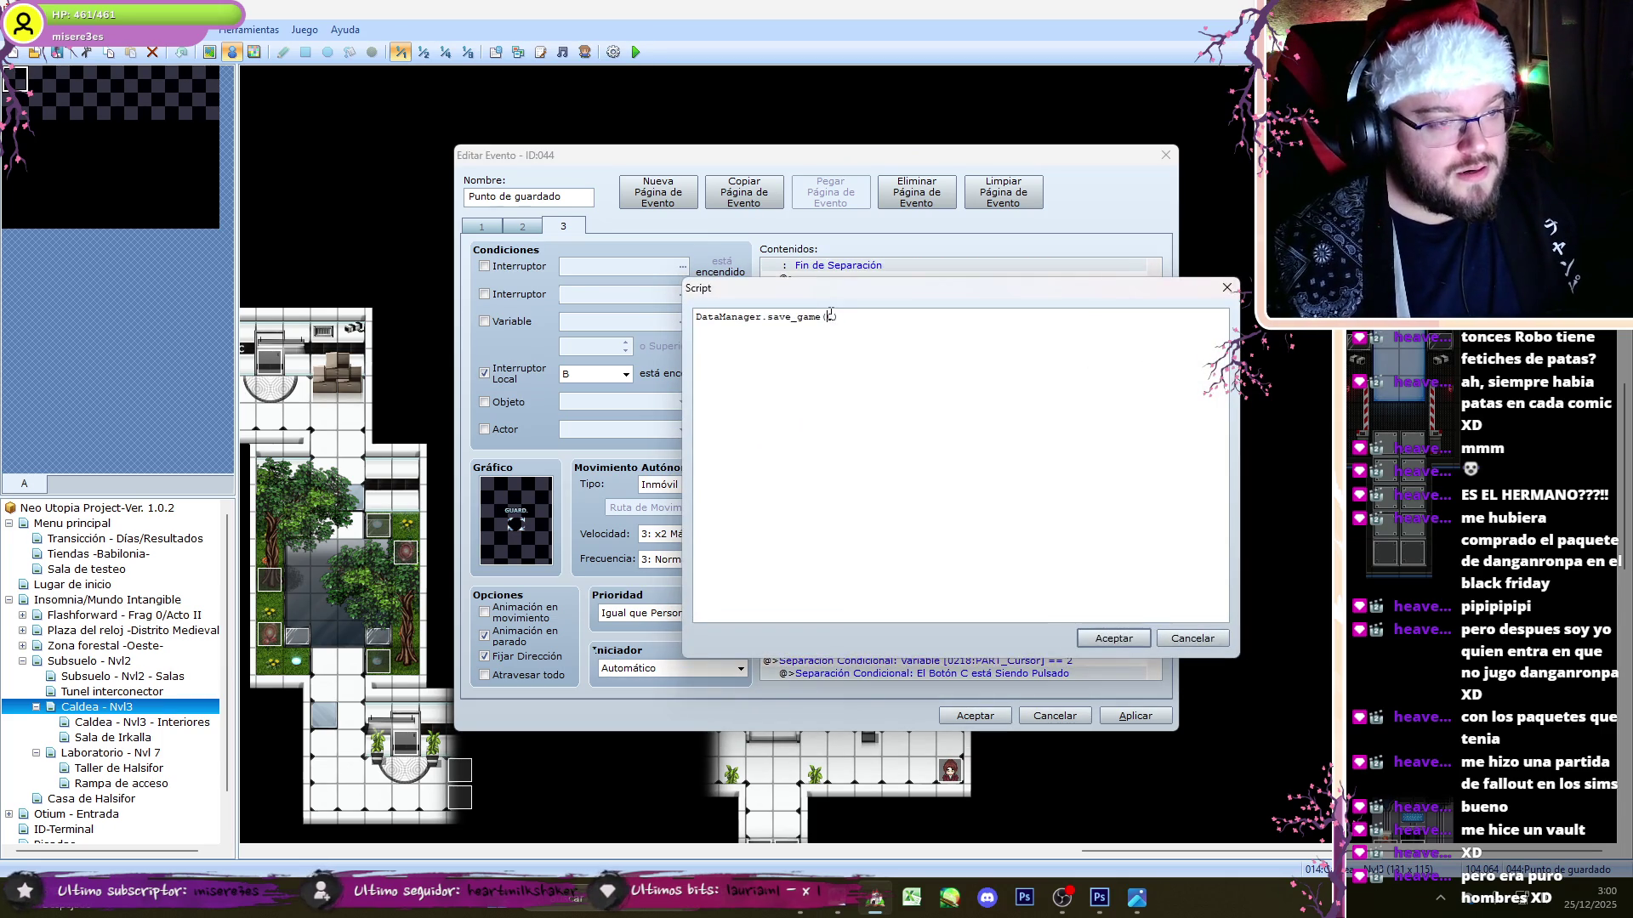
{"action": "left_click", "coordinate": [1113, 639]}
{"action": "left_click_drag", "start_coordinate": [1155, 335], "coordinate": [1161, 399]}
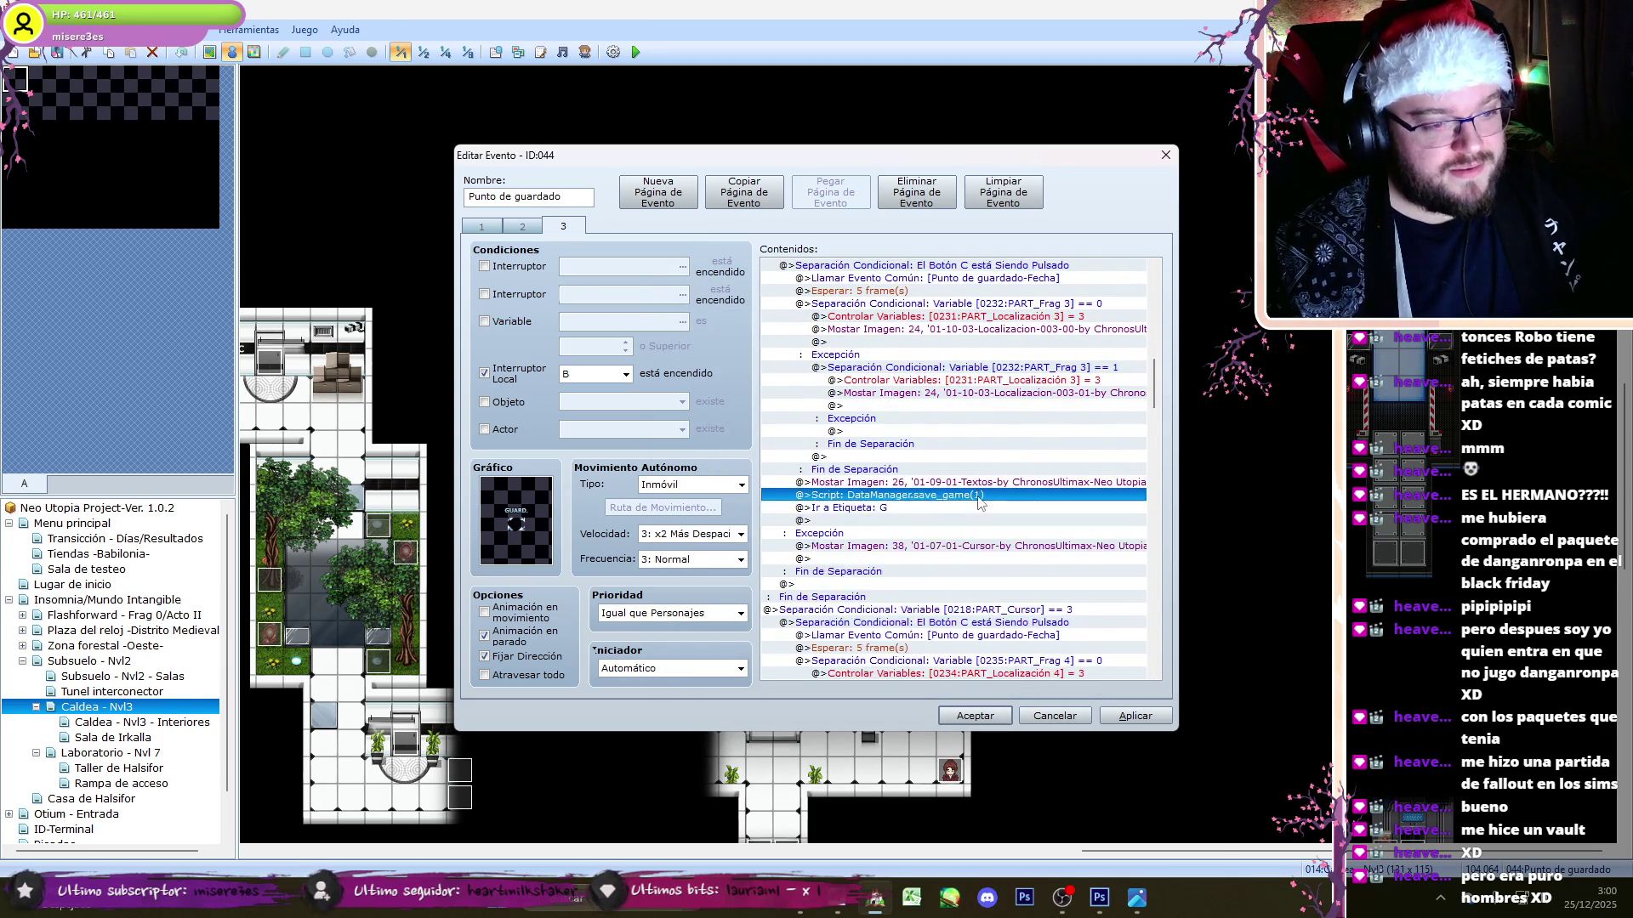
{"action": "double_click", "coordinate": [869, 365]}
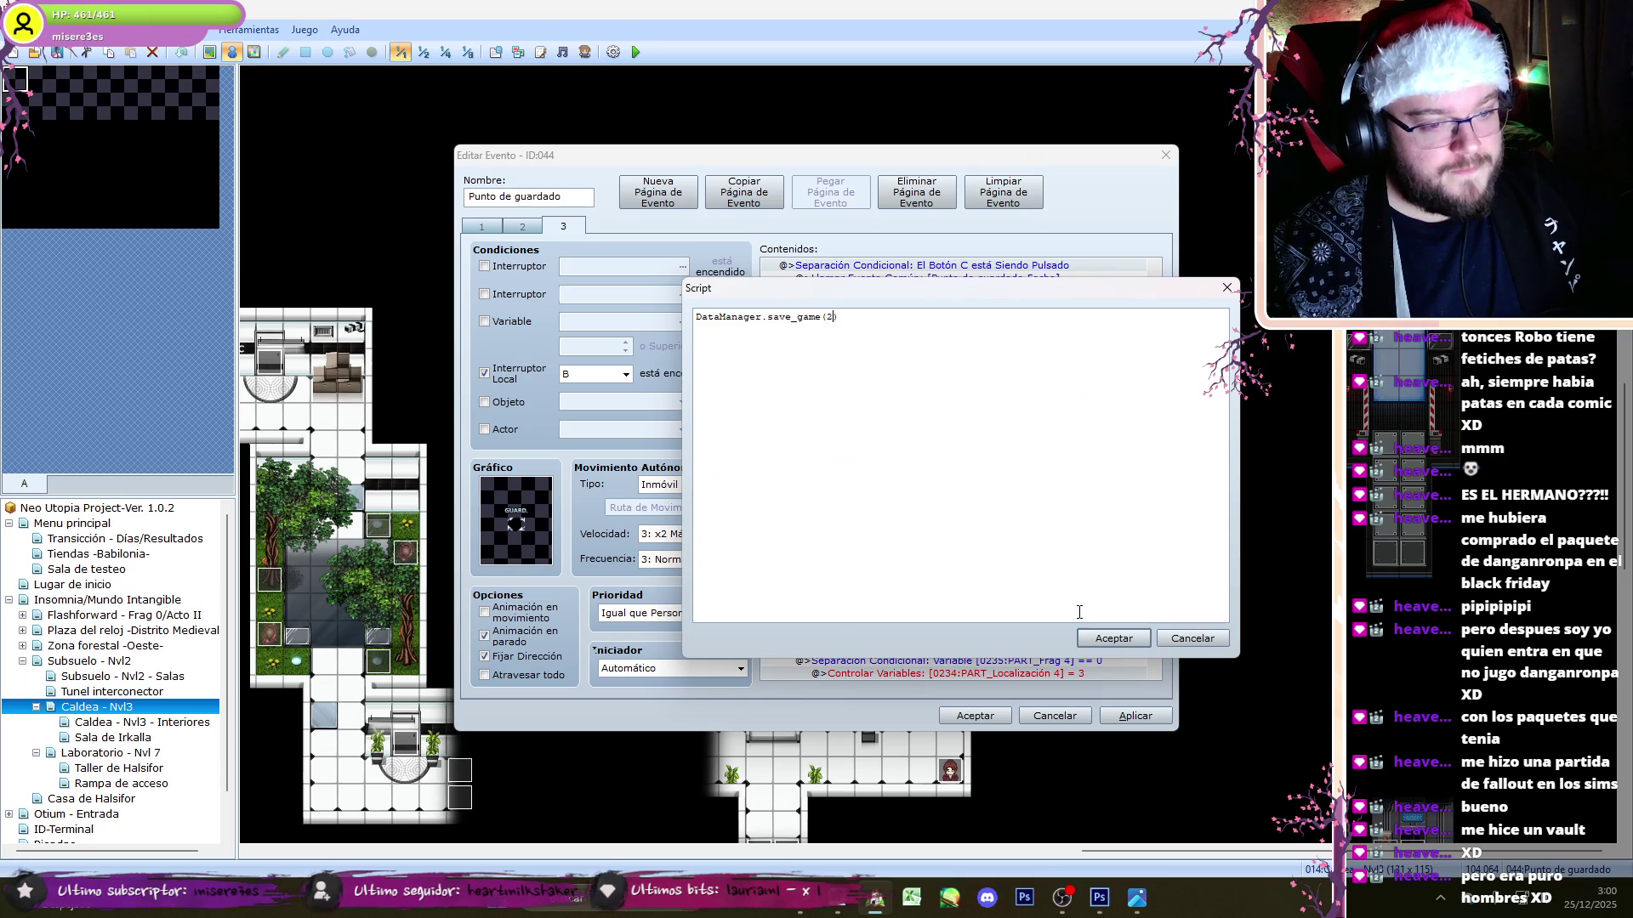
{"action": "left_click", "coordinate": [1113, 639]}
- Set the remaining save scripts to slots 3 and 4, then accept the event
{"action": "left_click_drag", "start_coordinate": [1157, 386], "coordinate": [1165, 437]}
{"action": "left_click", "coordinate": [1022, 421]}
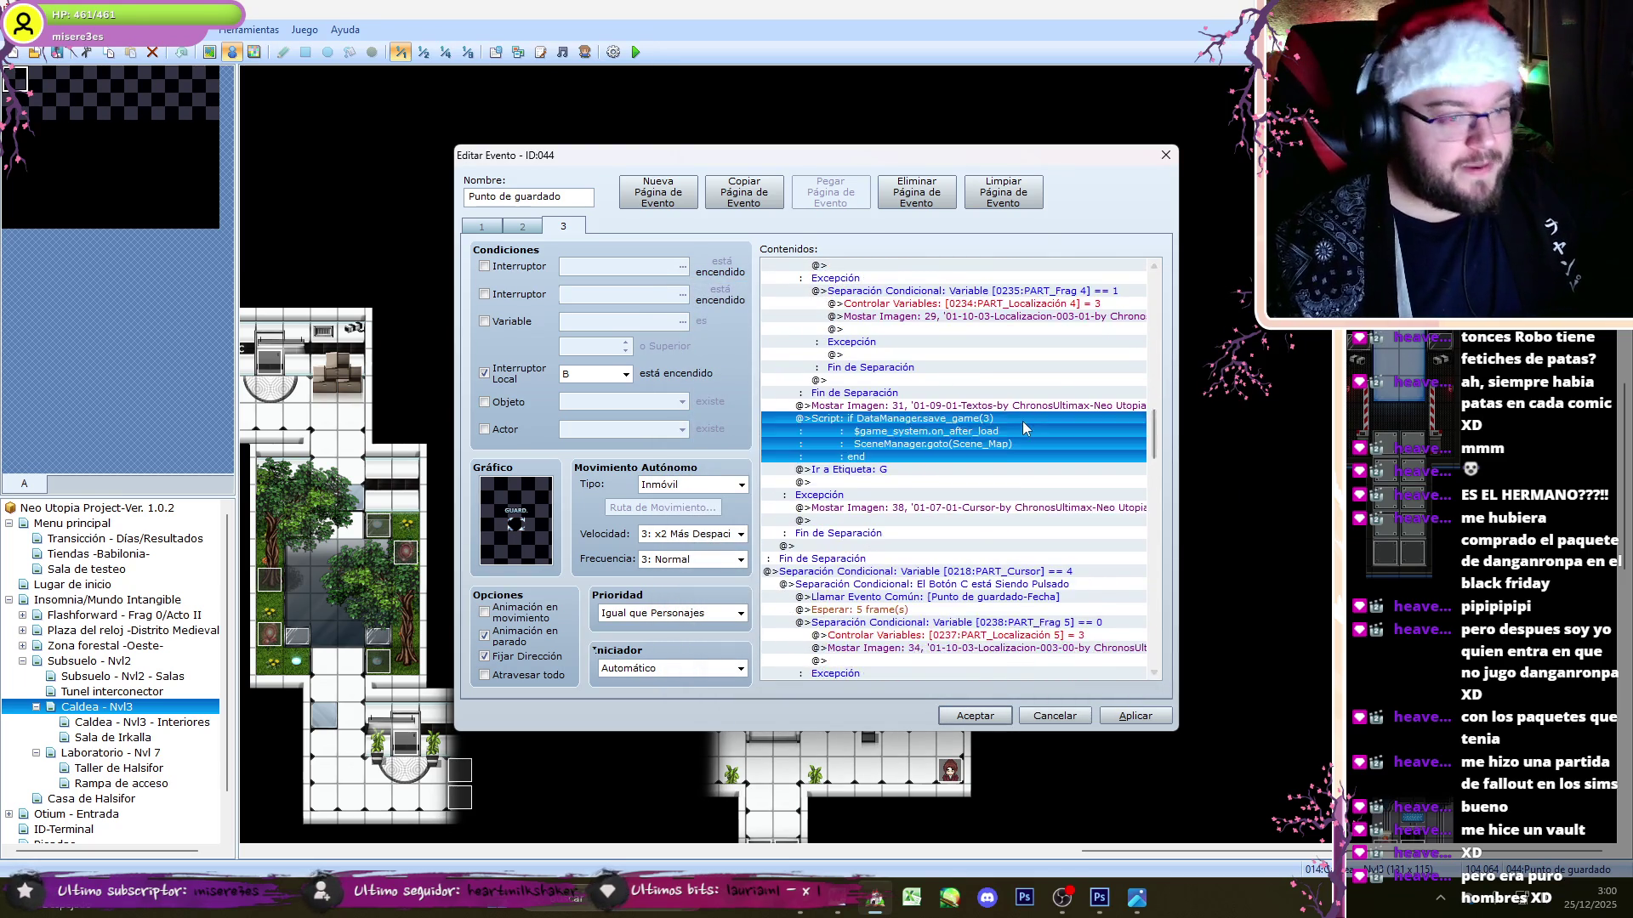
{"action": "double_click", "coordinate": [1003, 429]}
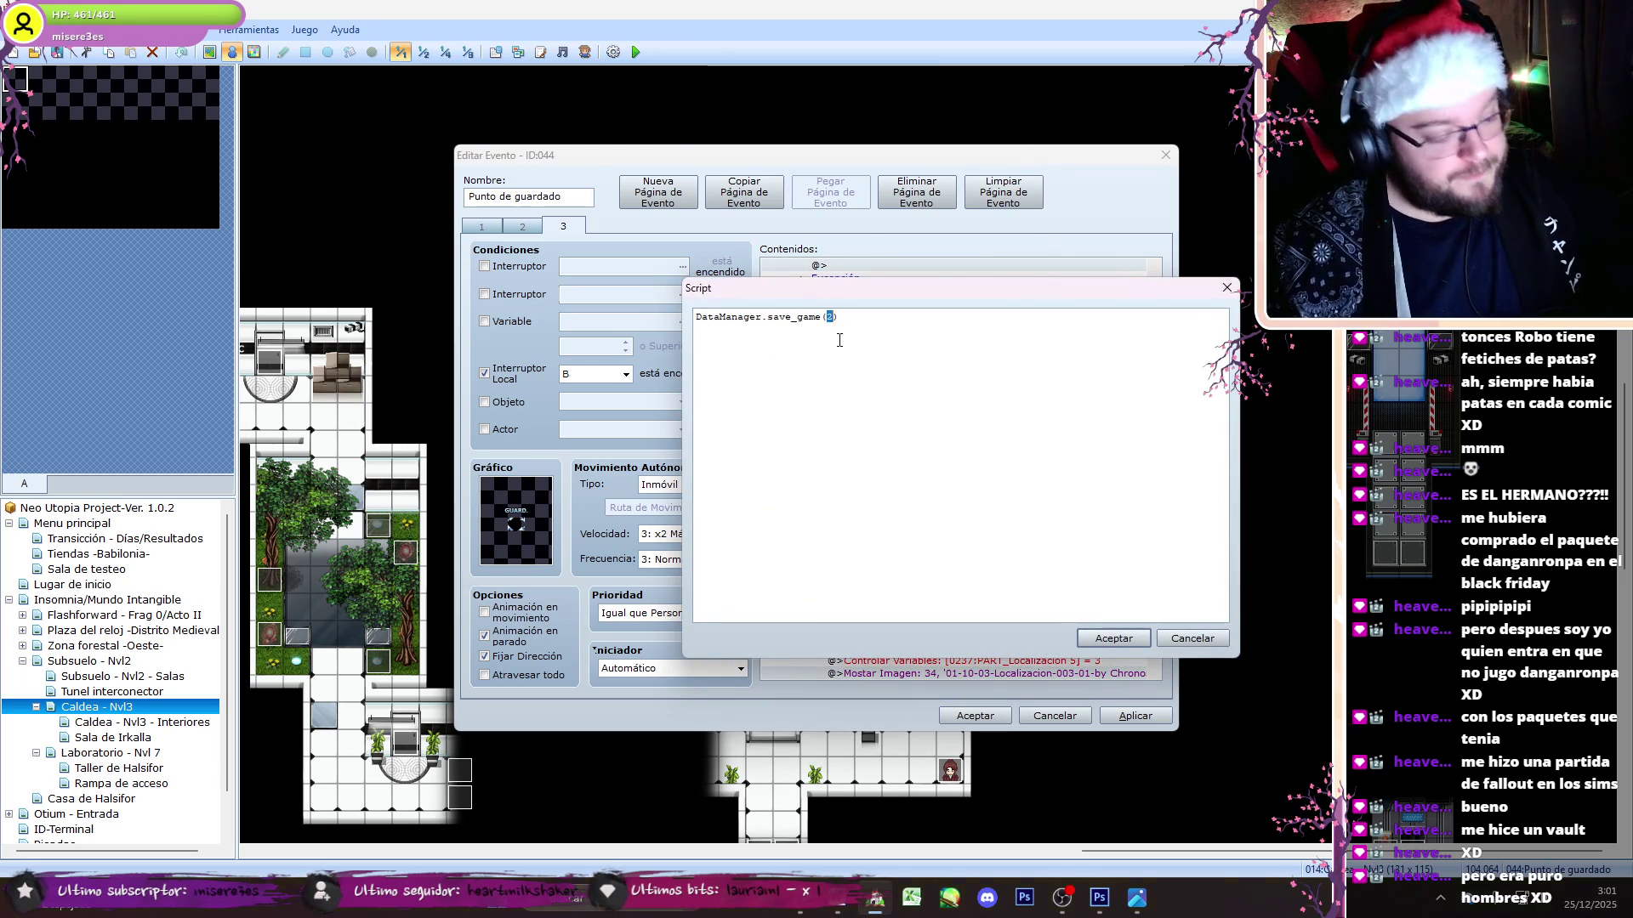
{"action": "left_click", "coordinate": [1114, 639]}
{"action": "scroll", "coordinate": [894, 533], "scroll_direction": "down", "scroll_amount": 3}
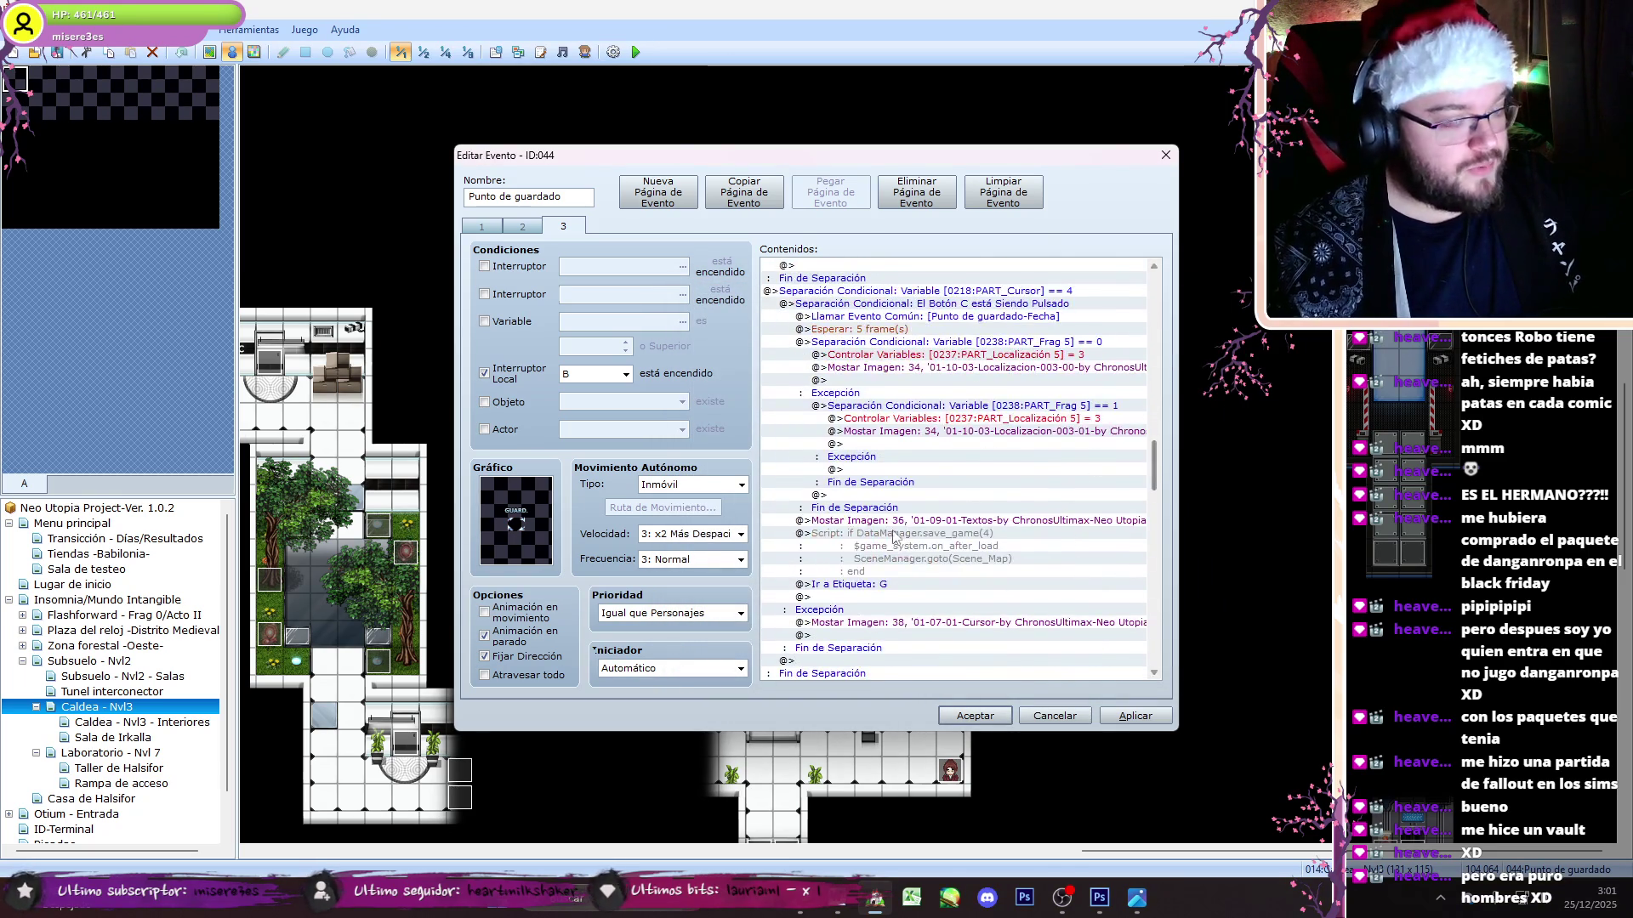
{"action": "left_click", "coordinate": [891, 546]}
{"action": "scroll", "coordinate": [891, 546], "scroll_direction": "up", "scroll_amount": 3}
{"action": "double_click", "coordinate": [837, 335]}
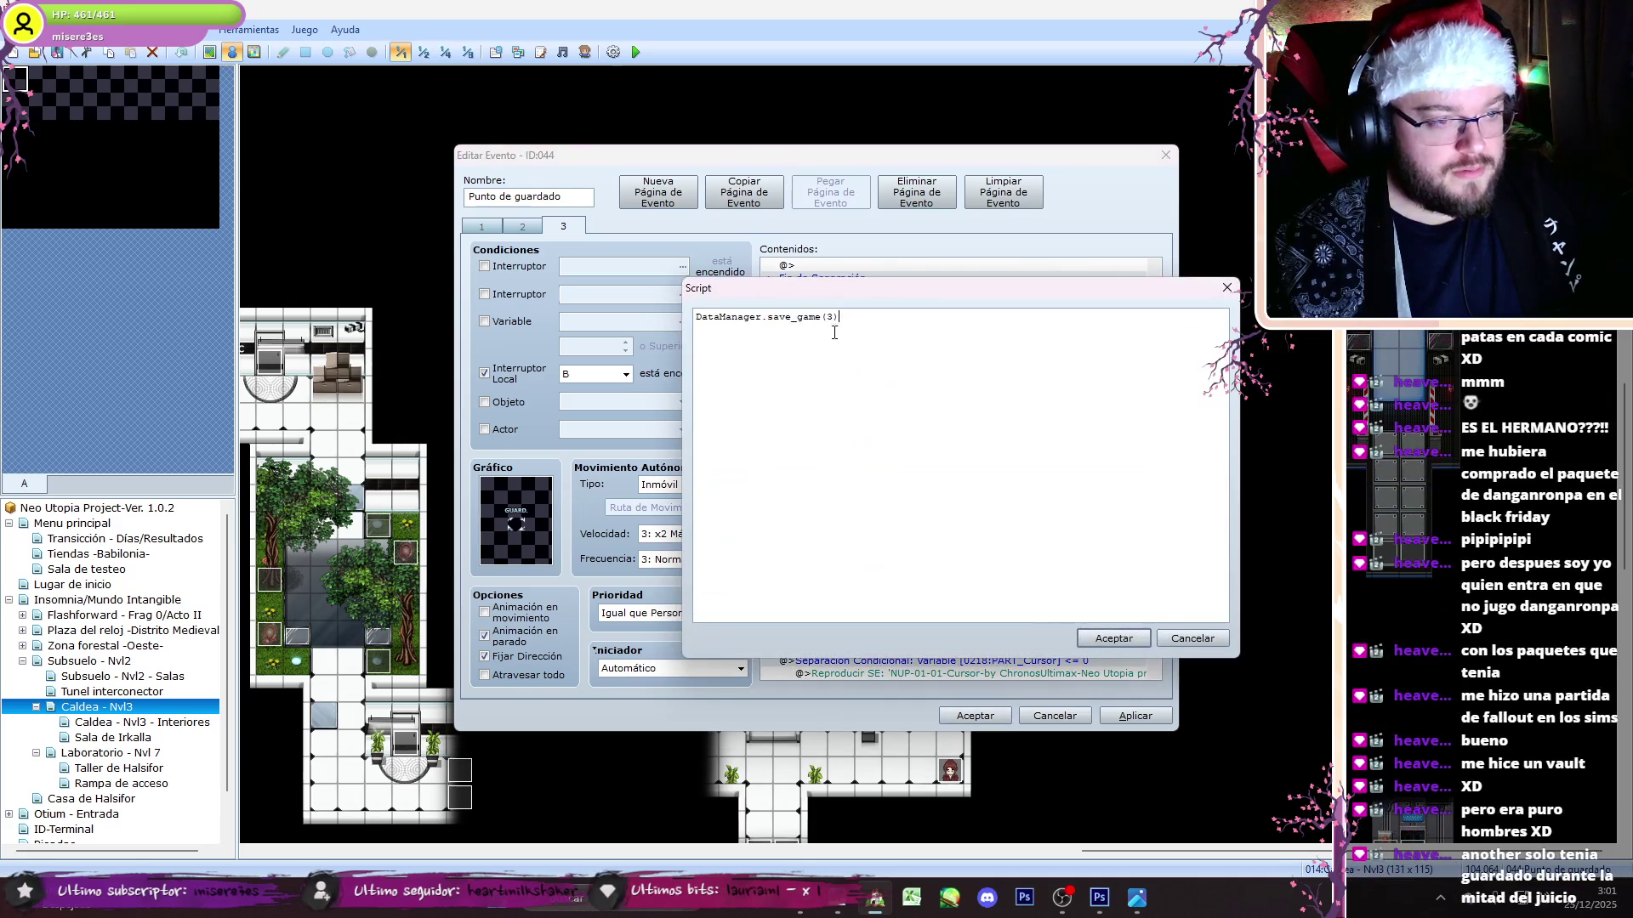
{"action": "left_click", "coordinate": [1112, 642]}
{"action": "scroll", "coordinate": [1158, 549], "scroll_direction": "down", "scroll_amount": 5}
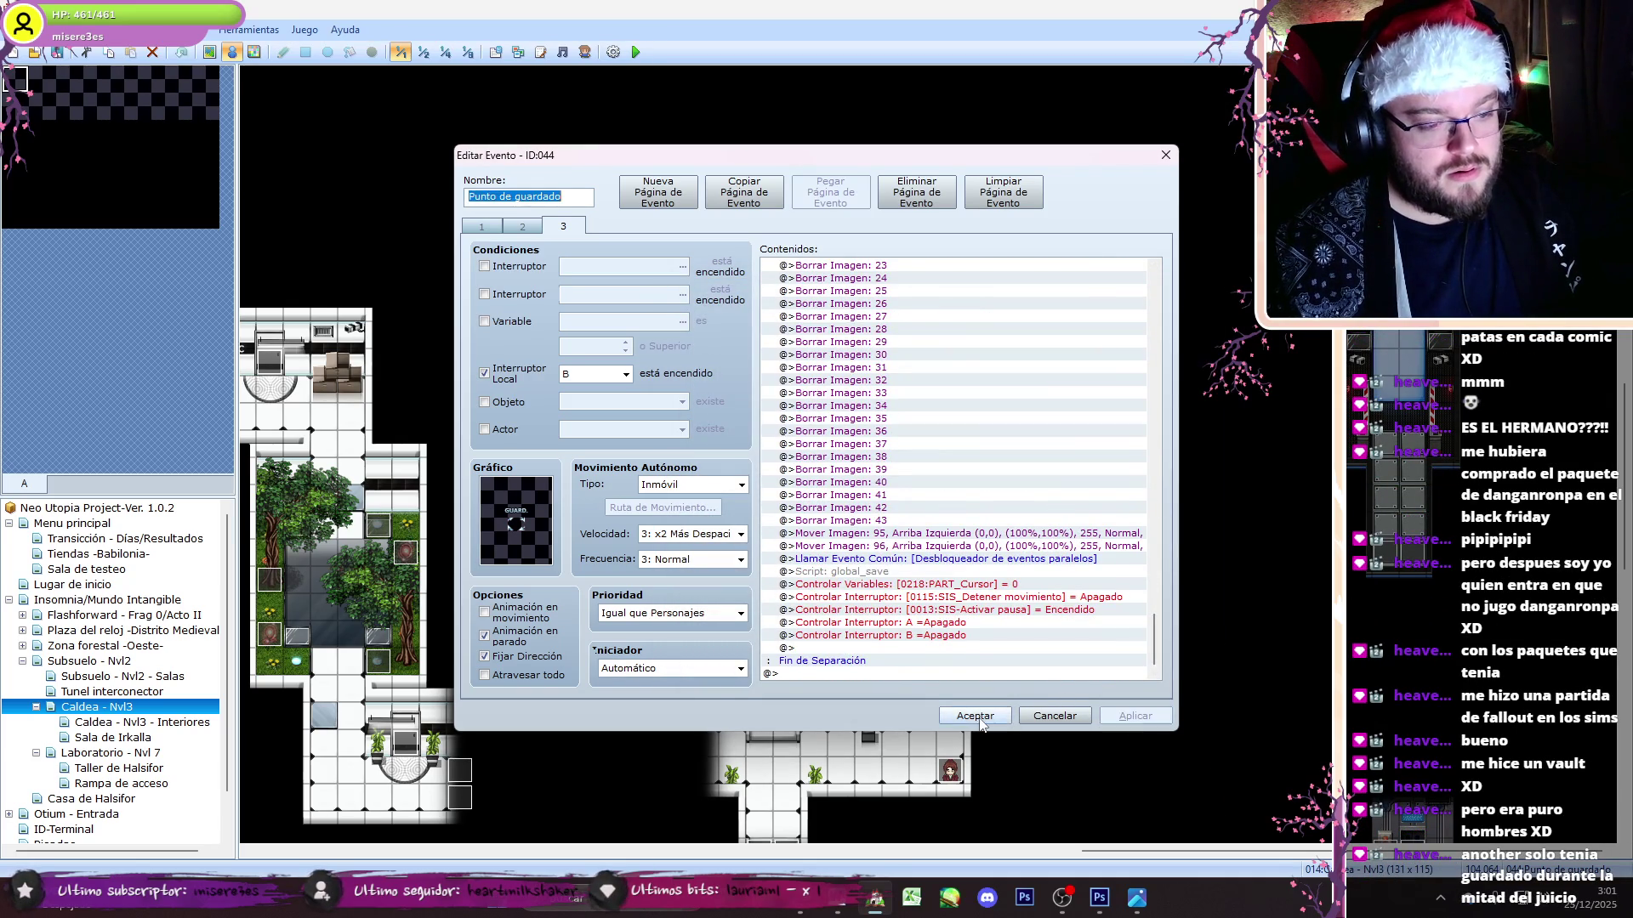
{"action": "left_click", "coordinate": [978, 717]}
- Back in RPG Maker, open the Sala de Irkalla map and its save-point event
{"action": "key", "text": "alt+Tab"}
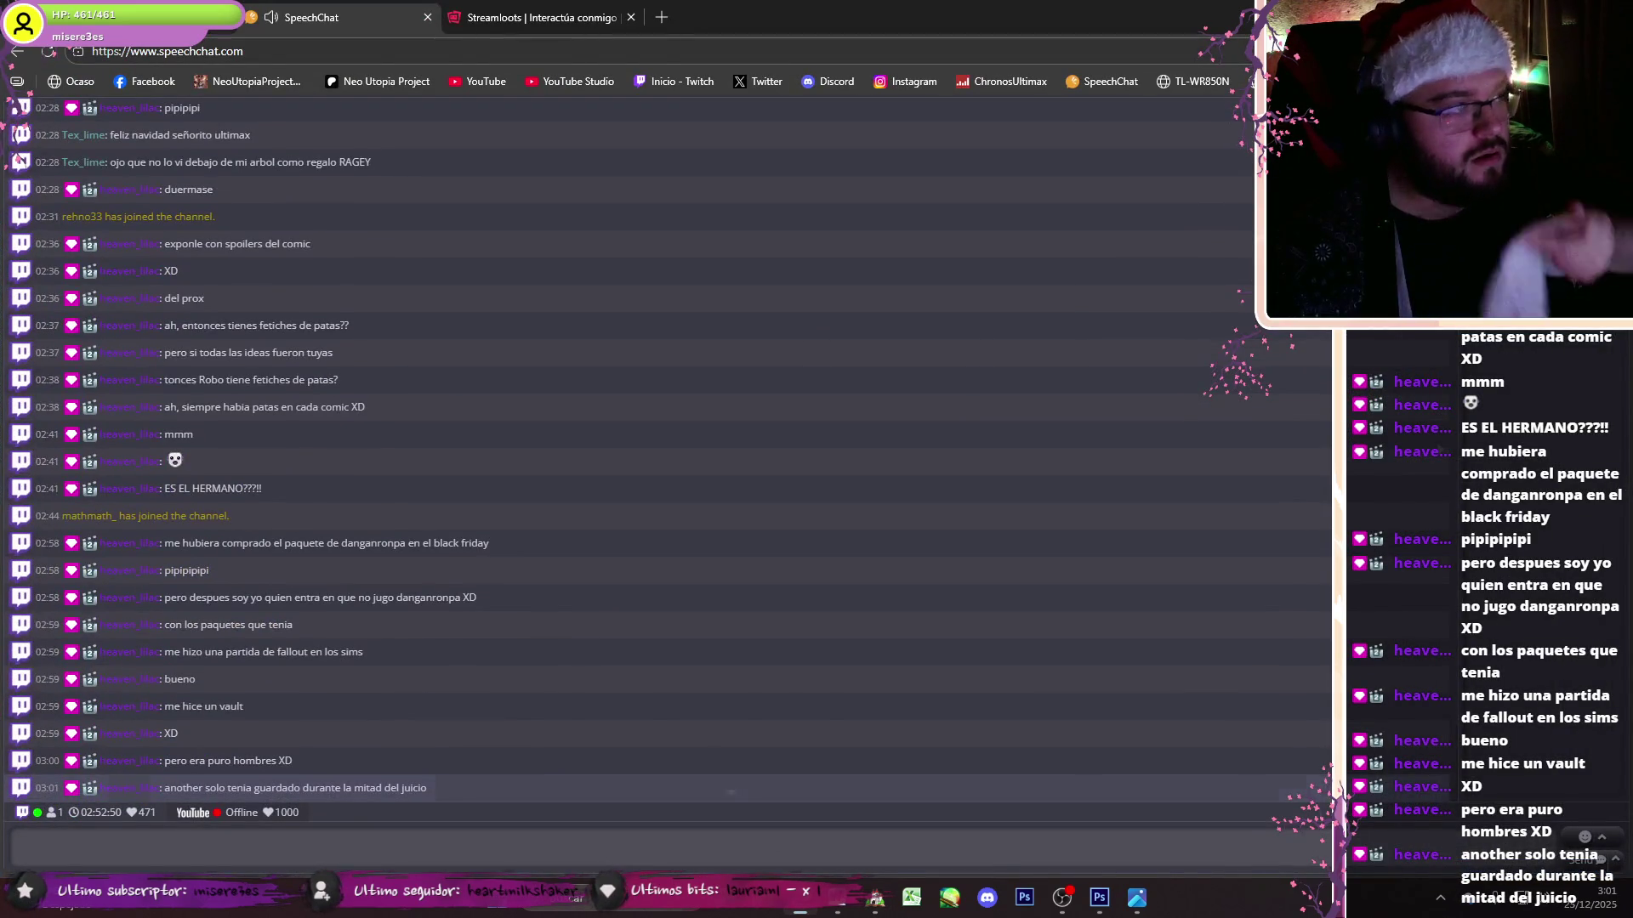
{"action": "left_click", "coordinate": [873, 900]}
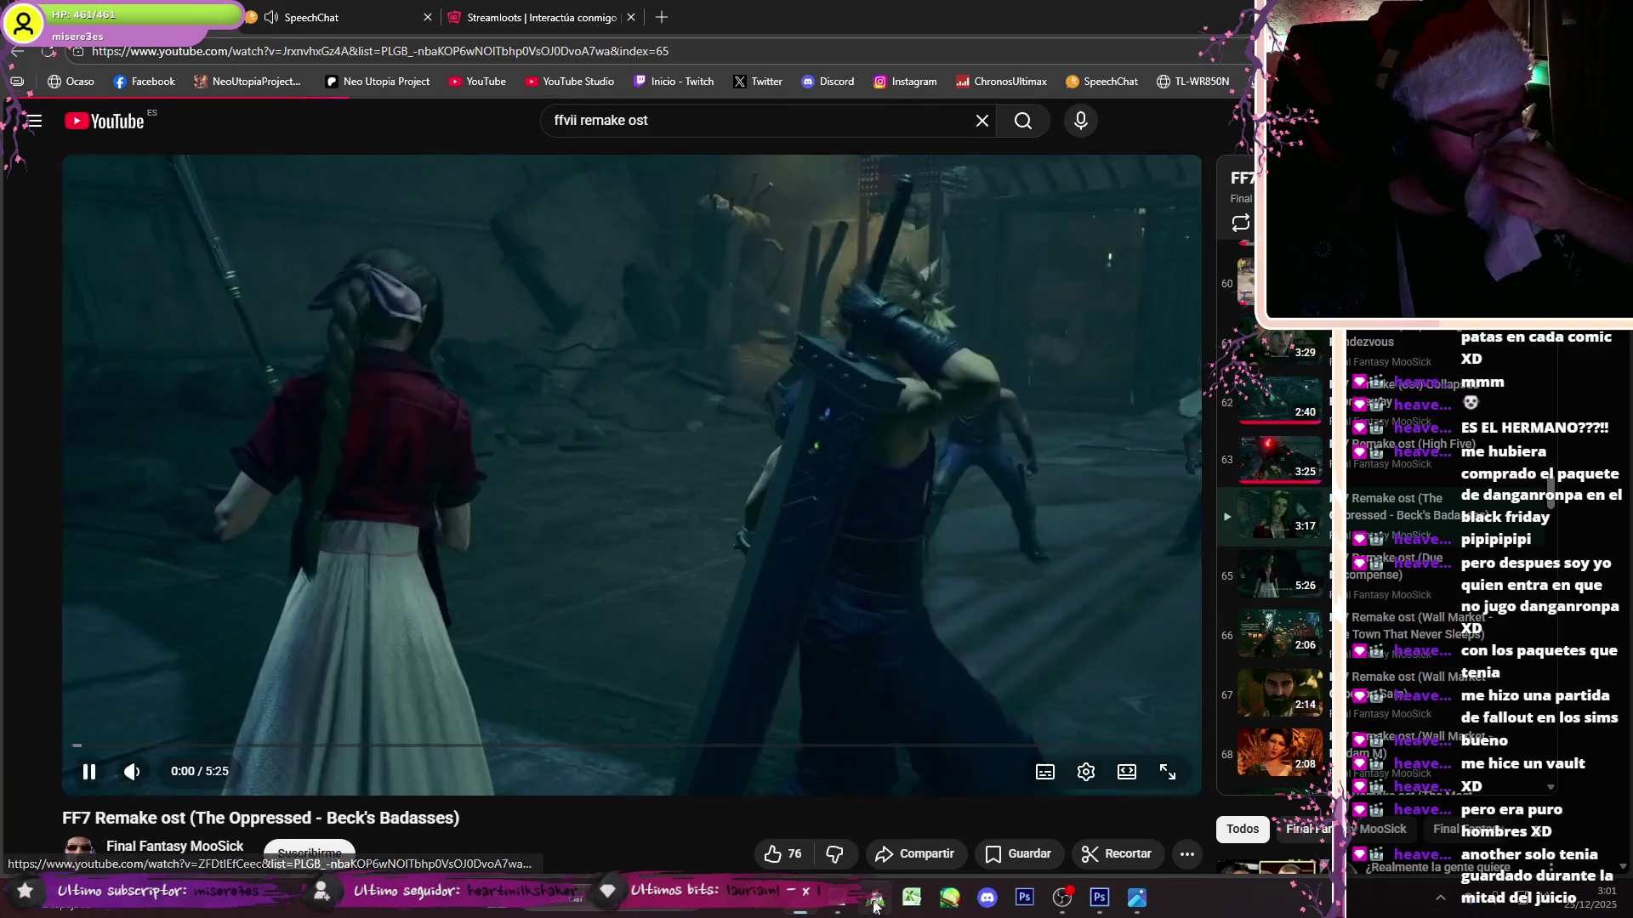
{"action": "left_click", "coordinate": [876, 901]}
{"action": "scroll", "coordinate": [1624, 659], "scroll_direction": "down", "scroll_amount": 10}
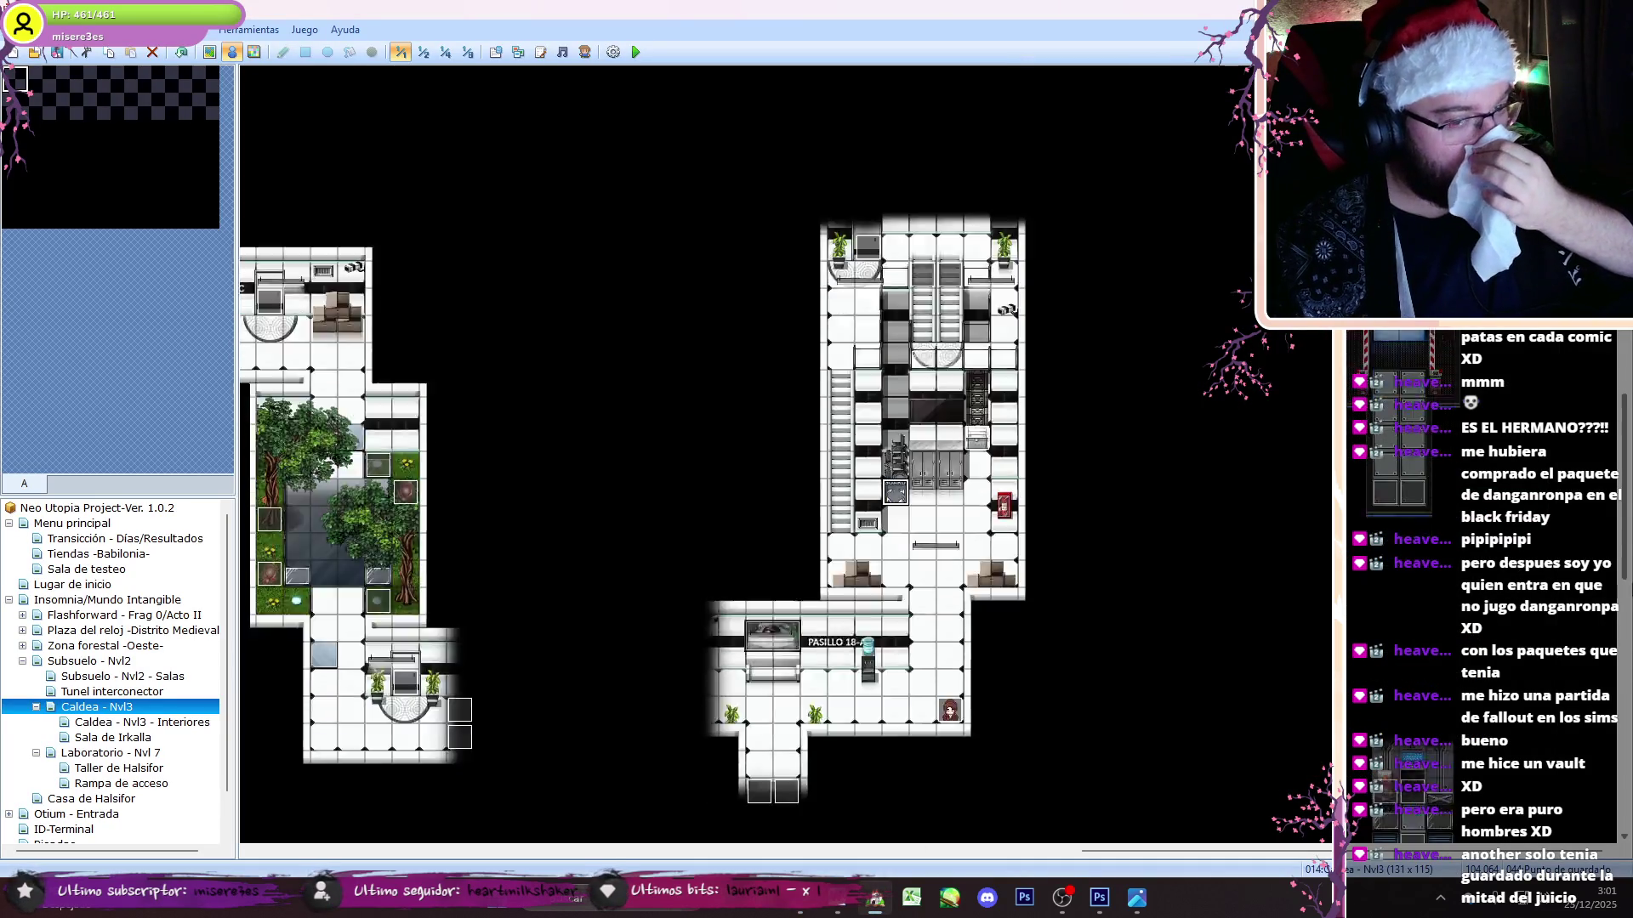
{"action": "scroll", "coordinate": [783, 451], "scroll_direction": "up", "scroll_amount": 10}
{"action": "left_click", "coordinate": [111, 725]}
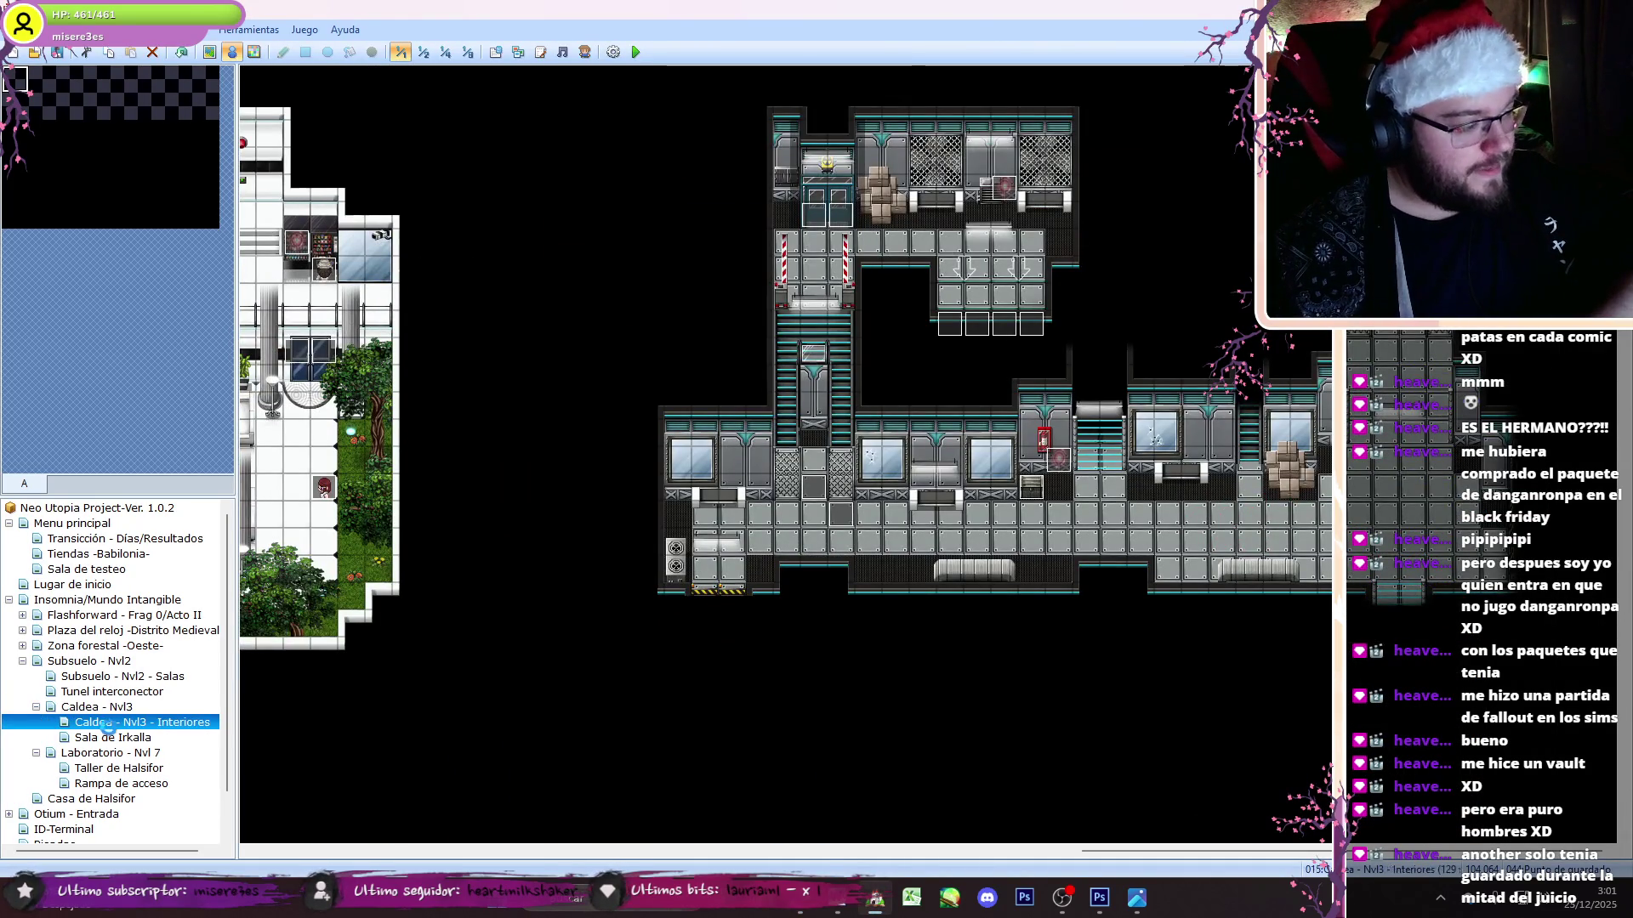
{"action": "left_click", "coordinate": [116, 738]}
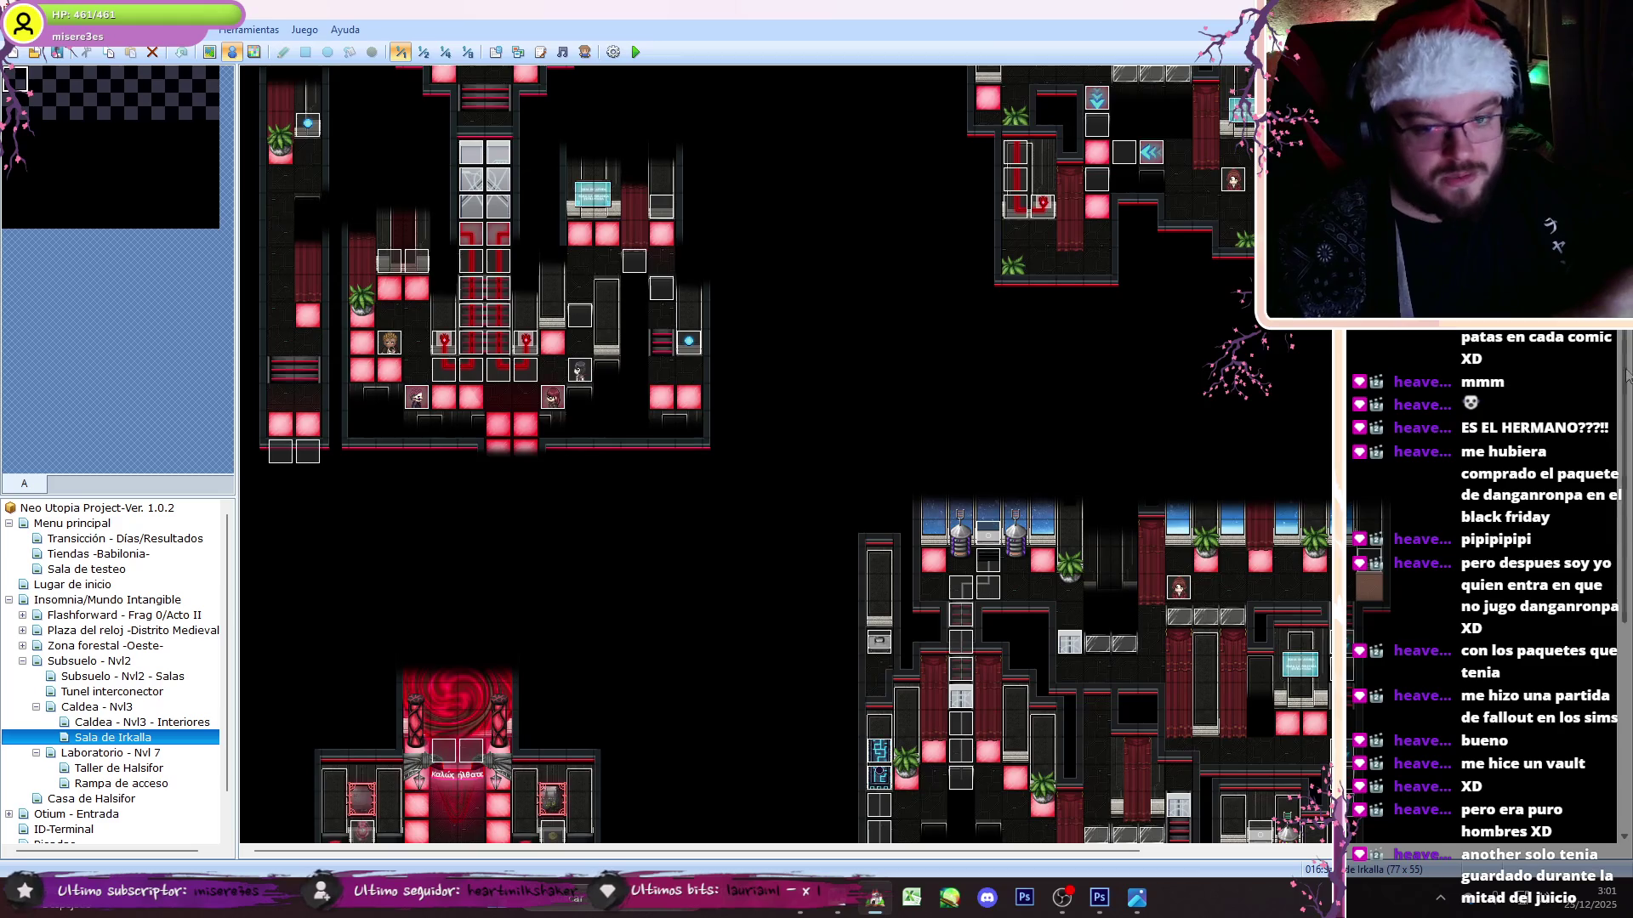
{"action": "left_click_drag", "start_coordinate": [1626, 374], "coordinate": [1618, 655]}
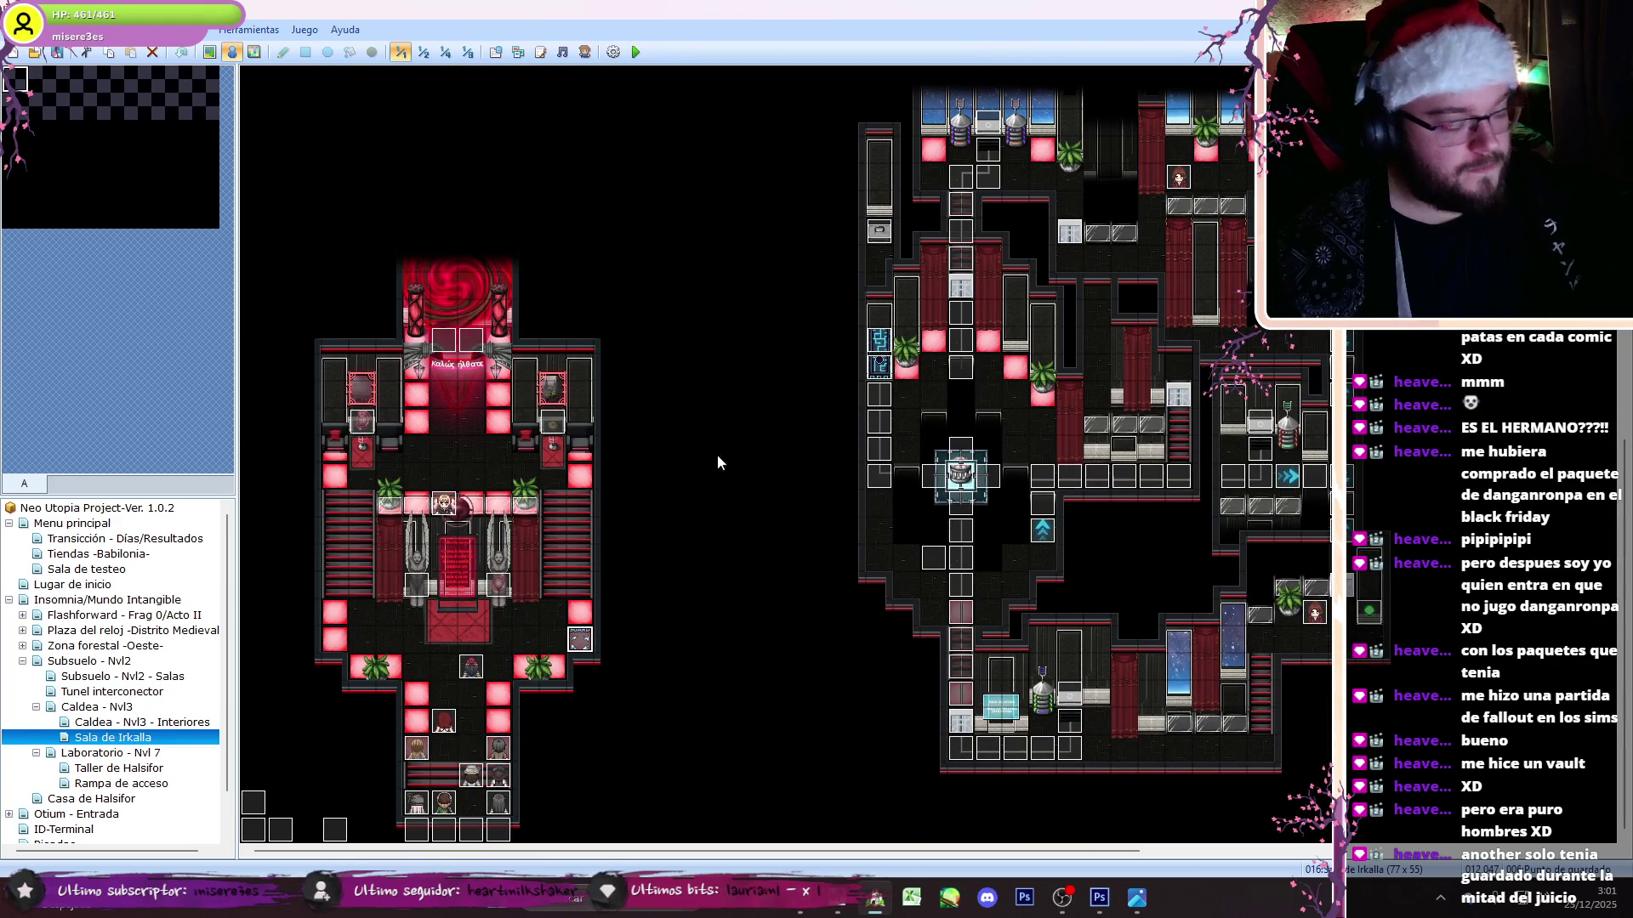
{"action": "double_click", "coordinate": [580, 640]}
- On event 006's page 3, renumber the first save scripts to save_game slots 1 and 2
{"action": "left_click", "coordinate": [603, 226]}
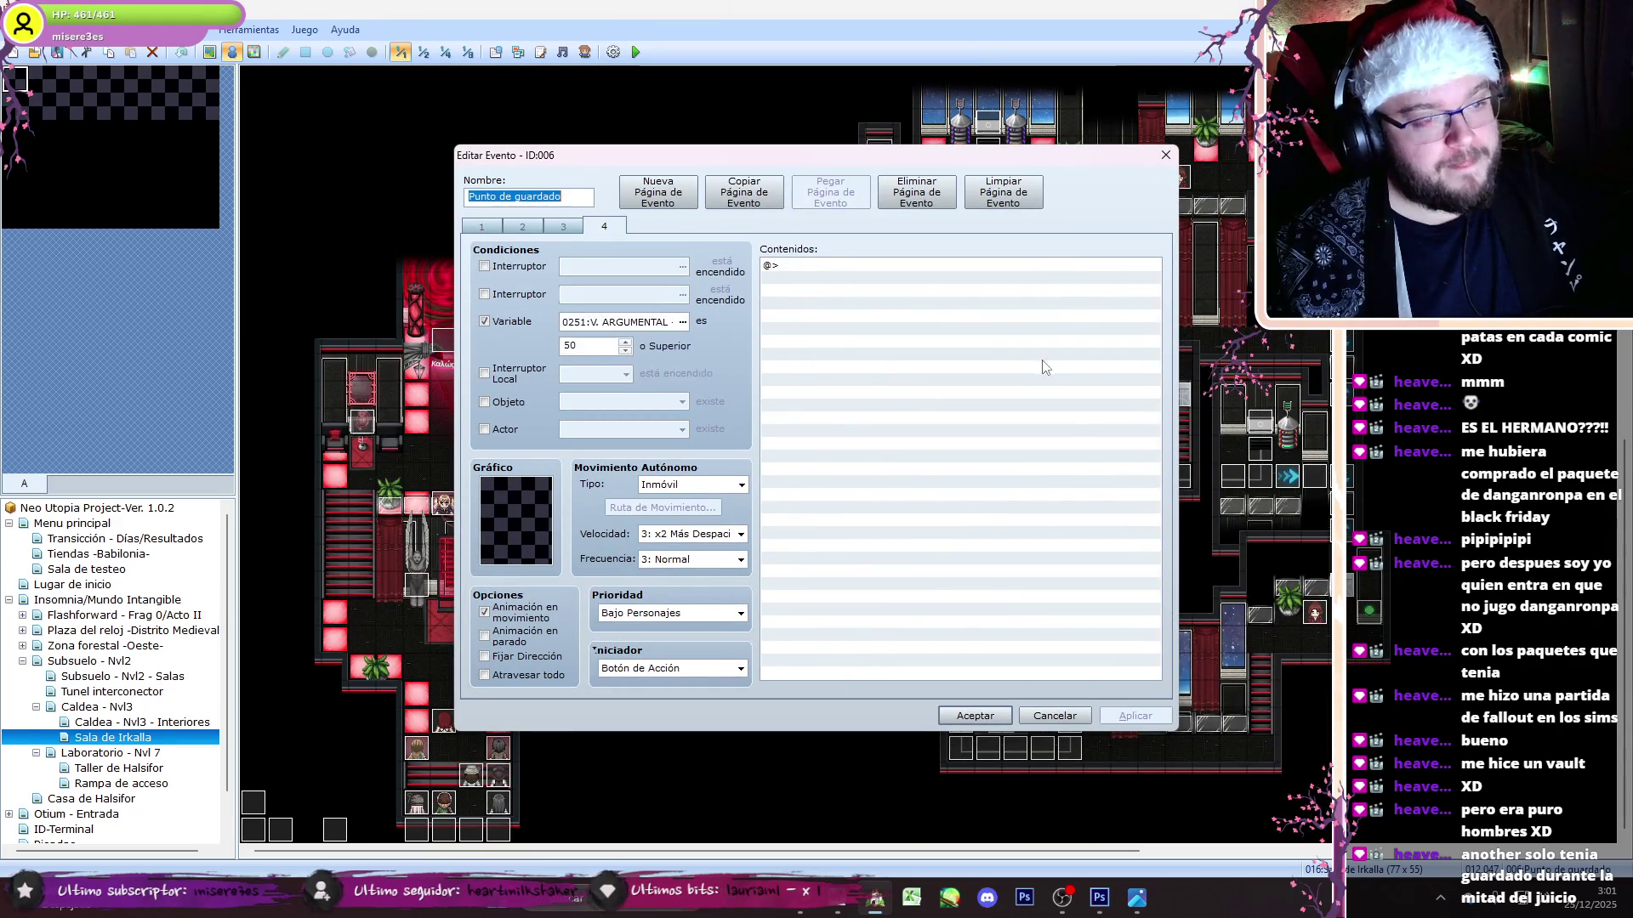
{"action": "left_click", "coordinate": [562, 226]}
{"action": "double_click", "coordinate": [826, 400]}
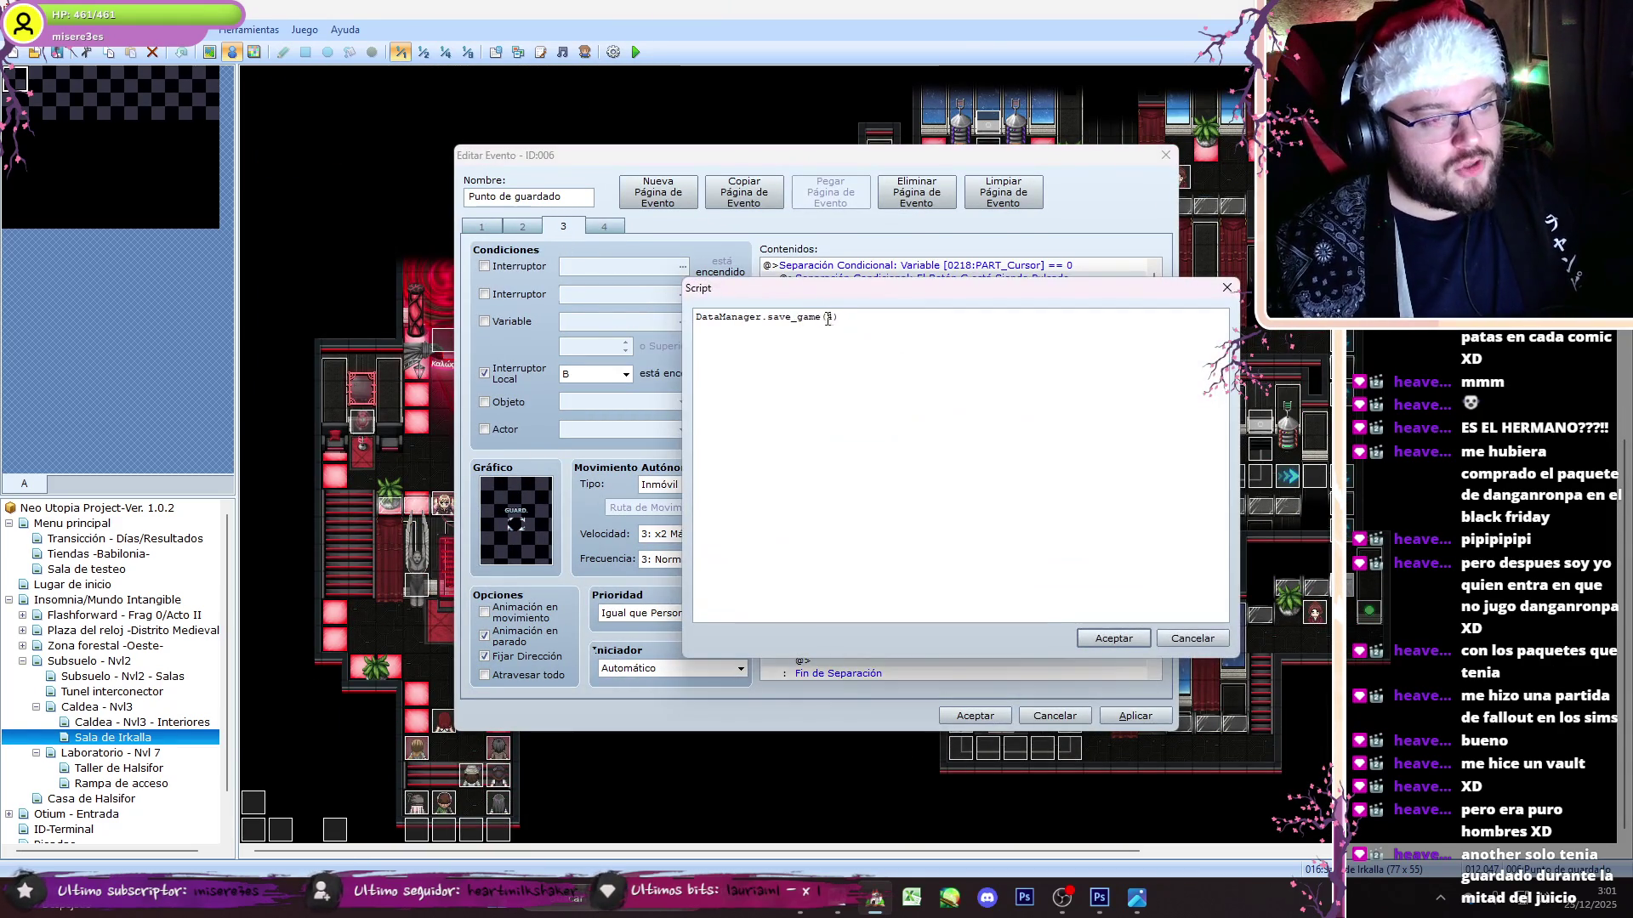
{"action": "left_click", "coordinate": [1114, 638]}
{"action": "scroll", "coordinate": [957, 566], "scroll_direction": "down", "scroll_amount": 1}
{"action": "double_click", "coordinate": [851, 316]}
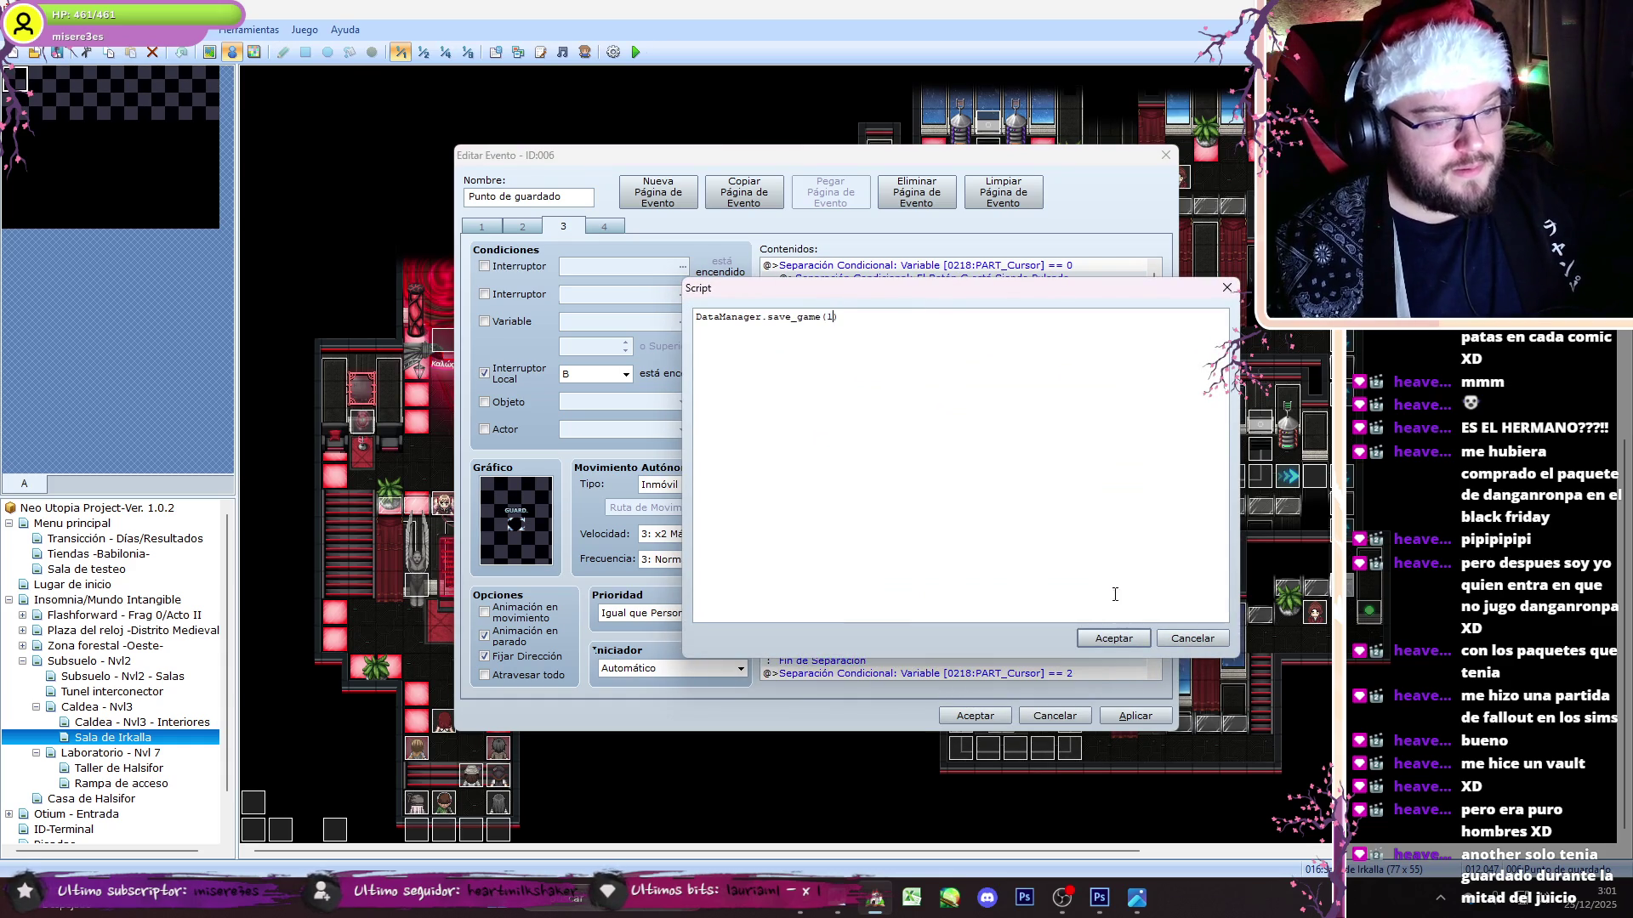
{"action": "left_click", "coordinate": [1113, 638]}
{"action": "scroll", "coordinate": [1157, 328], "scroll_direction": "down", "scroll_amount": 10}
{"action": "double_click", "coordinate": [981, 395]}
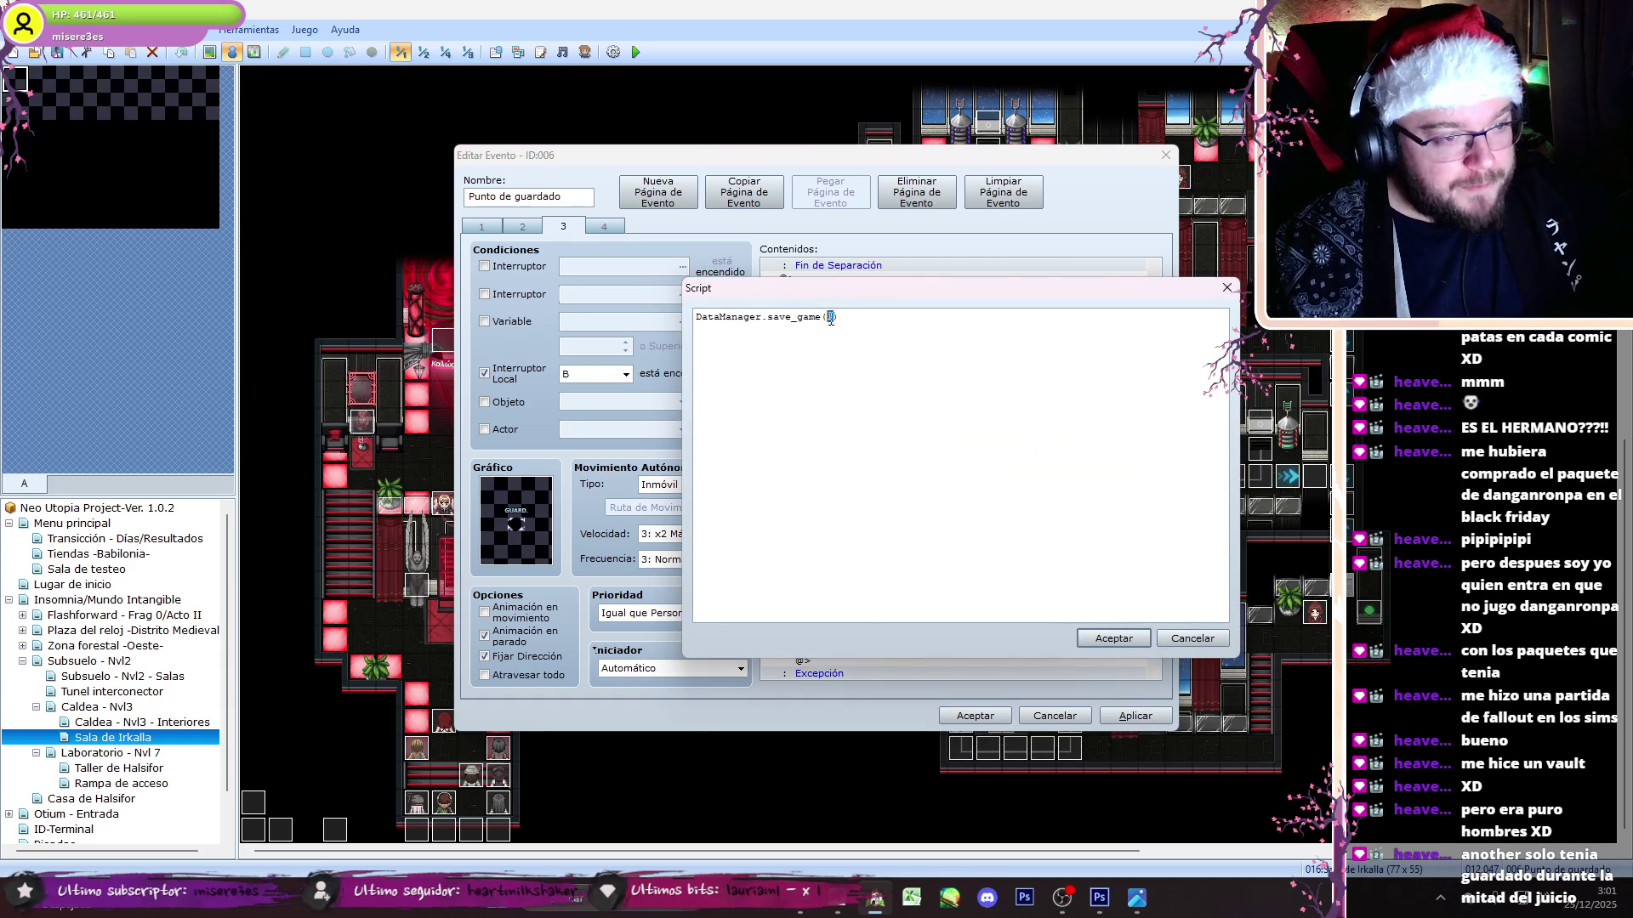
{"action": "left_click", "coordinate": [1113, 638]}
- Change the remaining save scripts to slots 3 and 4, then apply the edits
{"action": "scroll", "coordinate": [1157, 406], "scroll_direction": "down", "scroll_amount": 1}
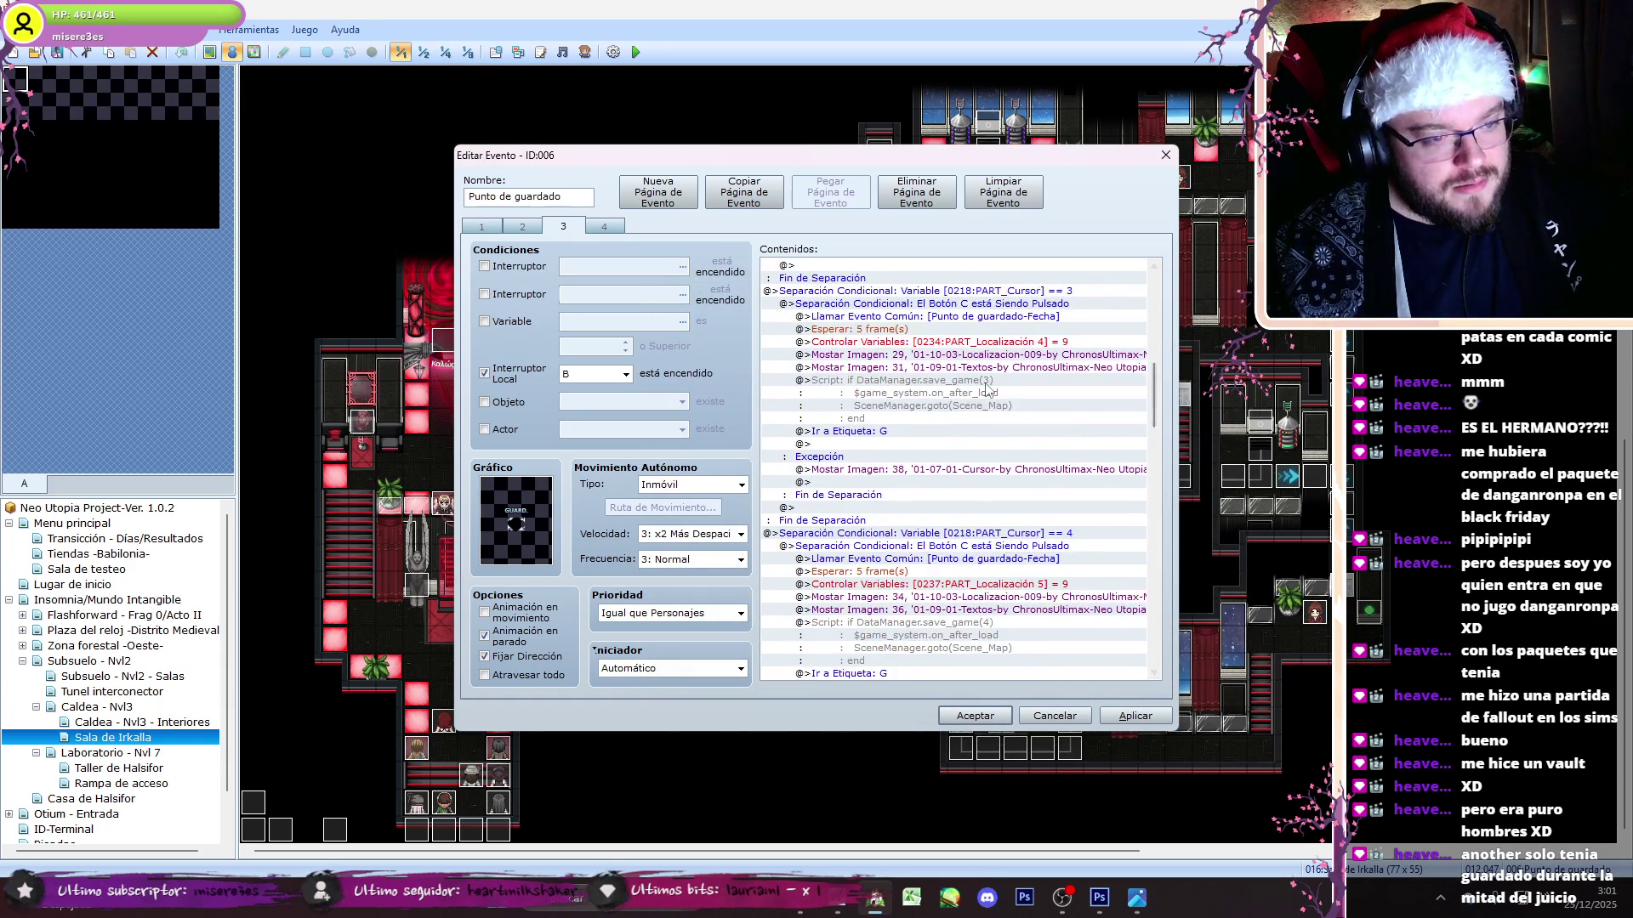
{"action": "double_click", "coordinate": [1000, 384]}
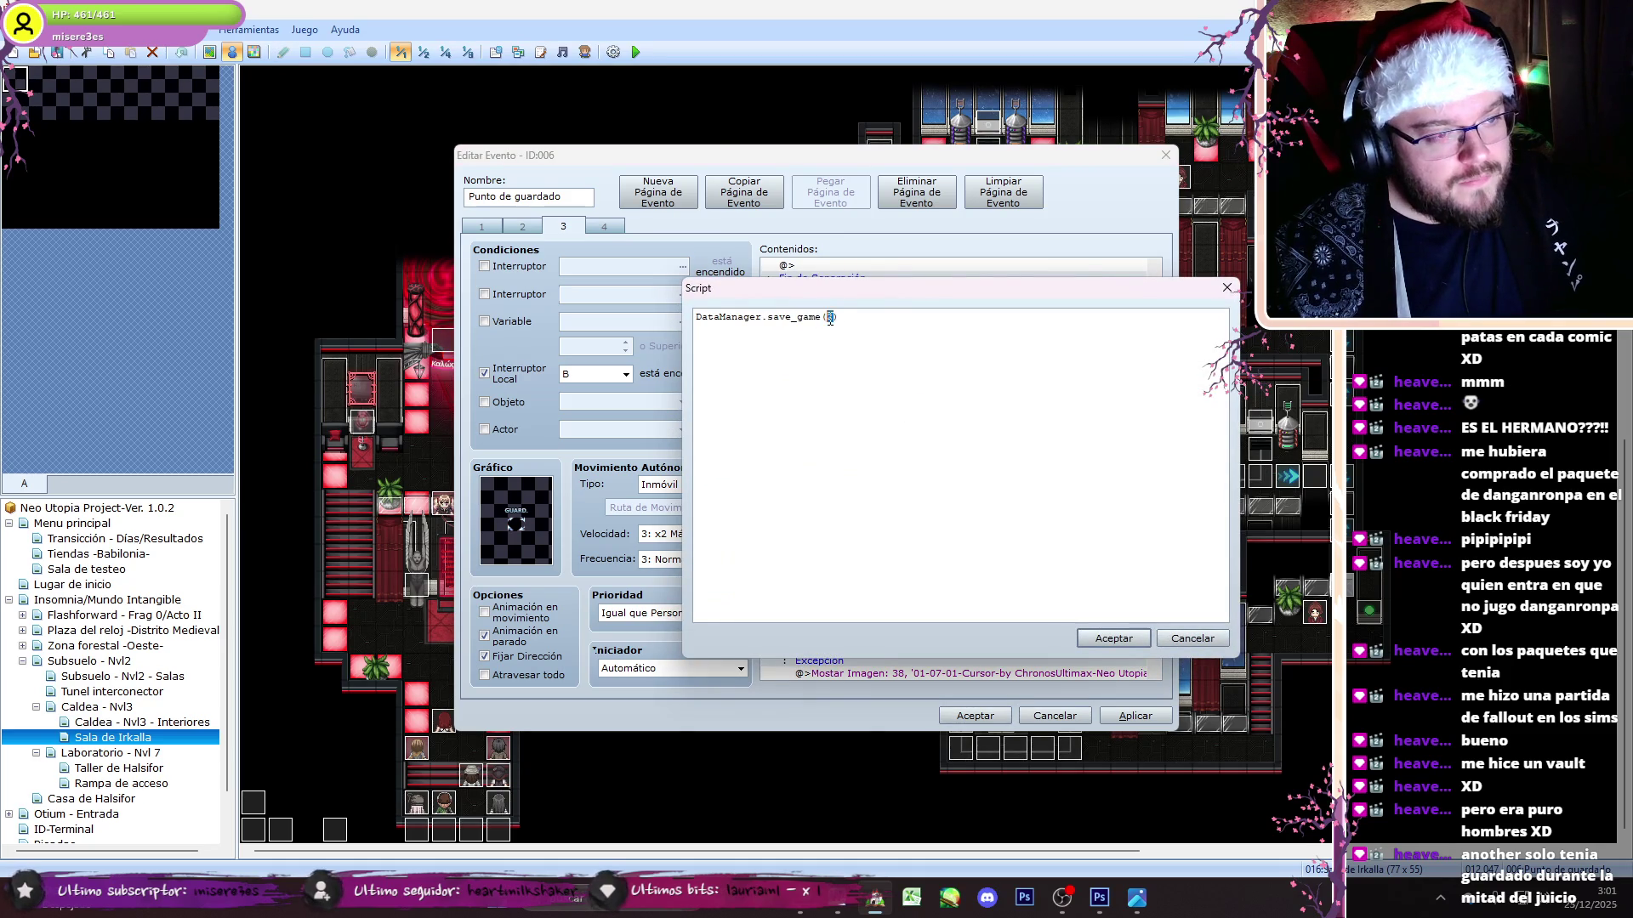
{"action": "left_click", "coordinate": [1113, 638]}
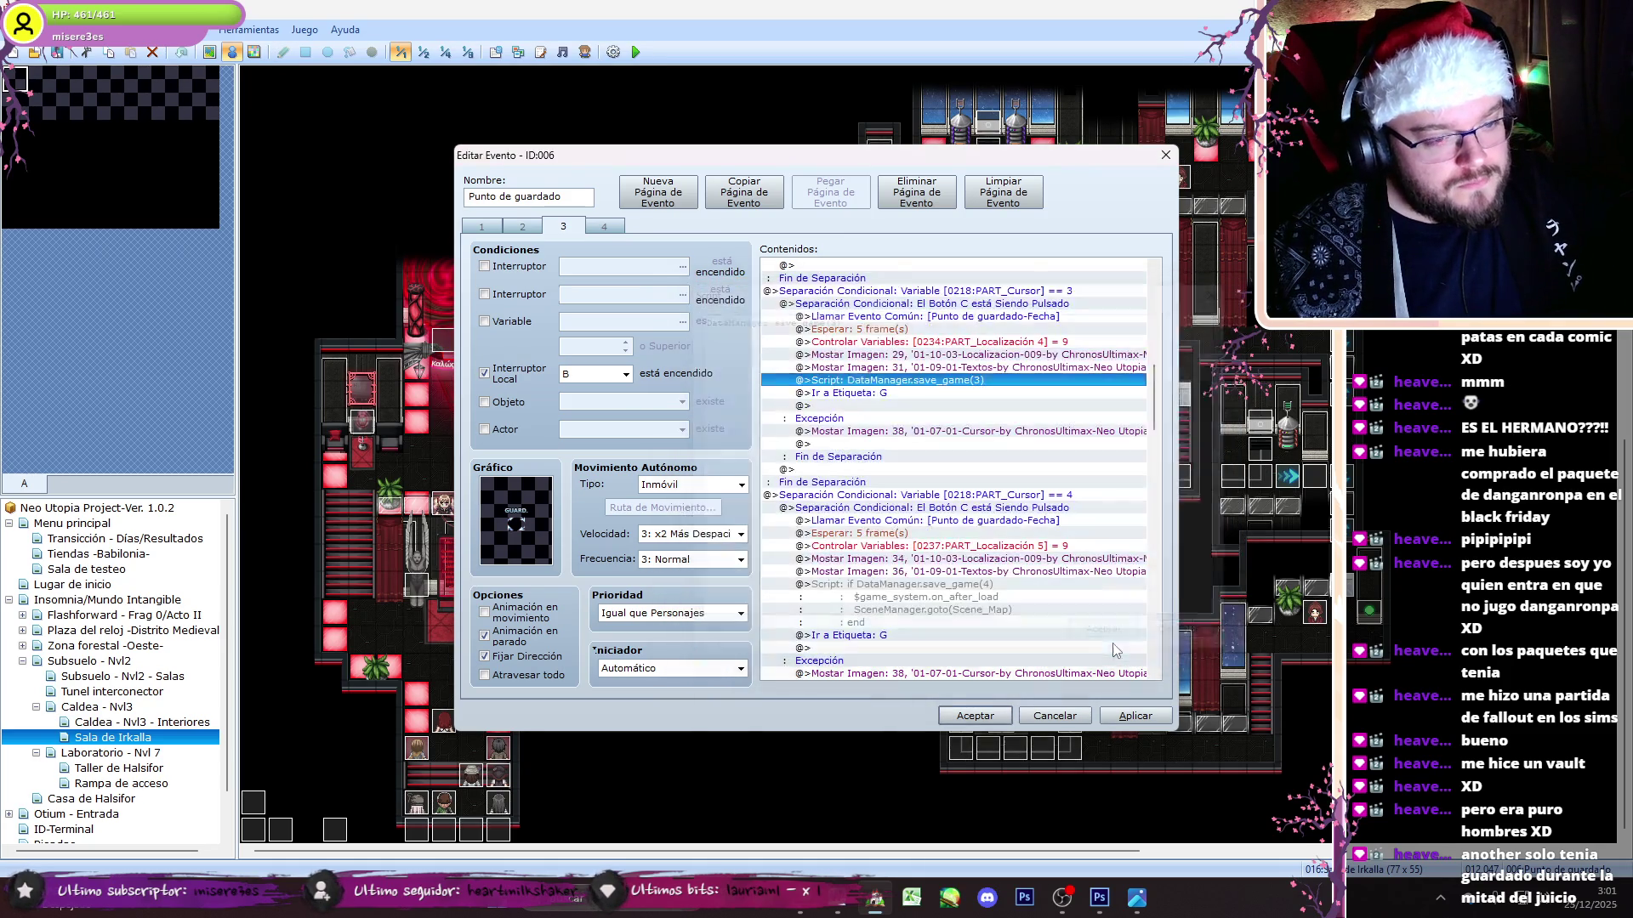
{"action": "left_click", "coordinate": [957, 597]}
{"action": "double_click", "coordinate": [957, 585]}
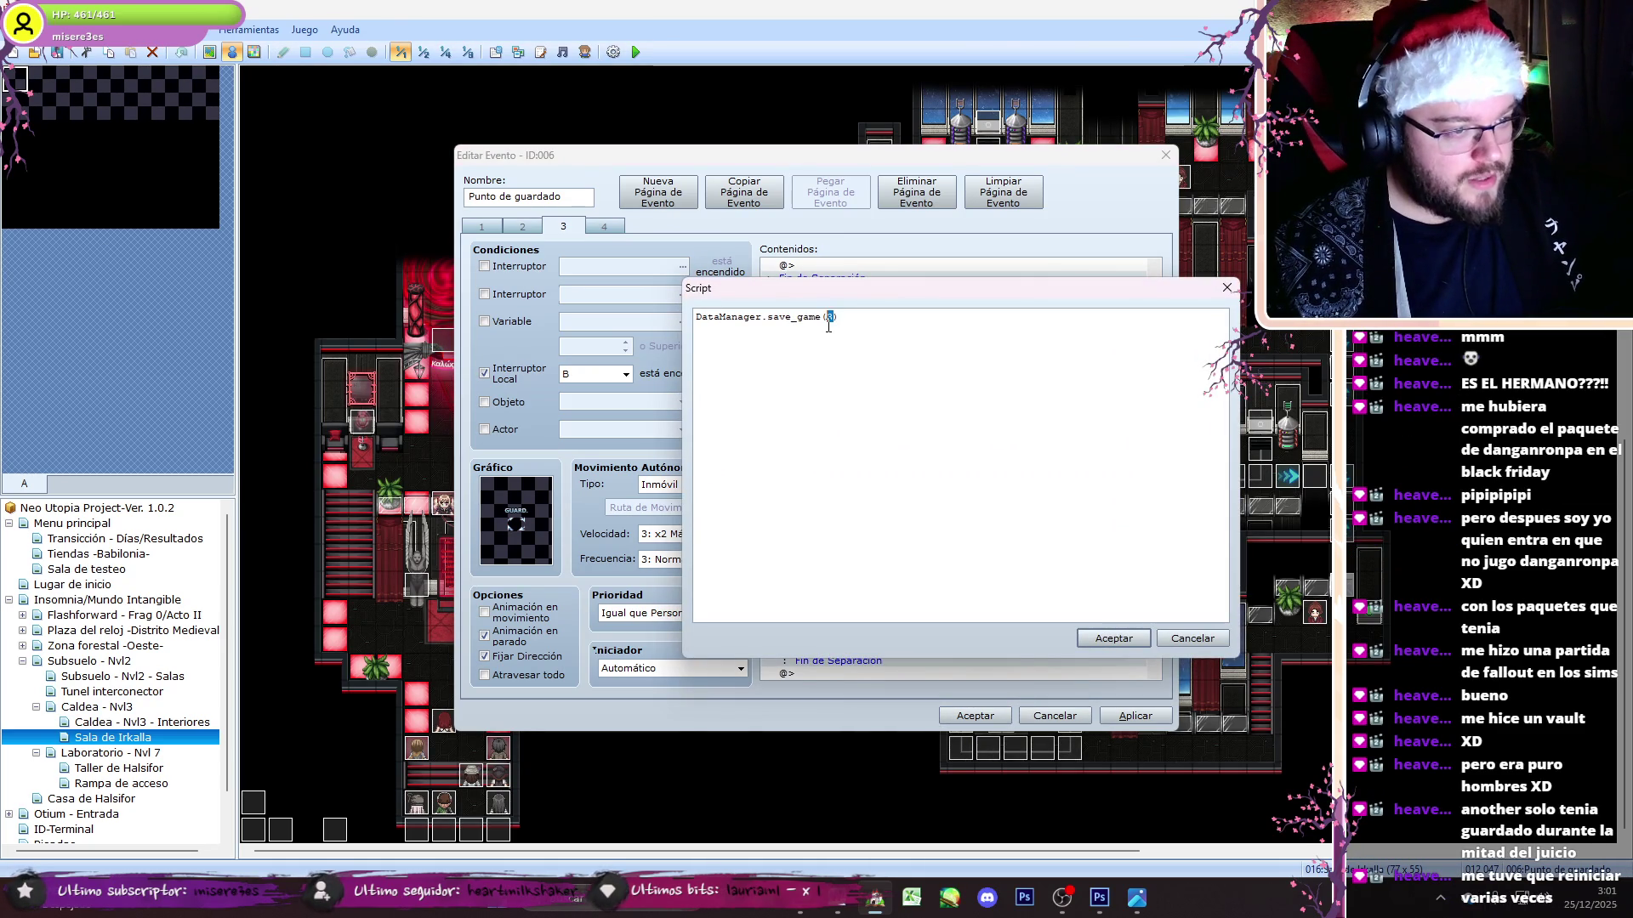
{"action": "left_click", "coordinate": [1114, 638]}
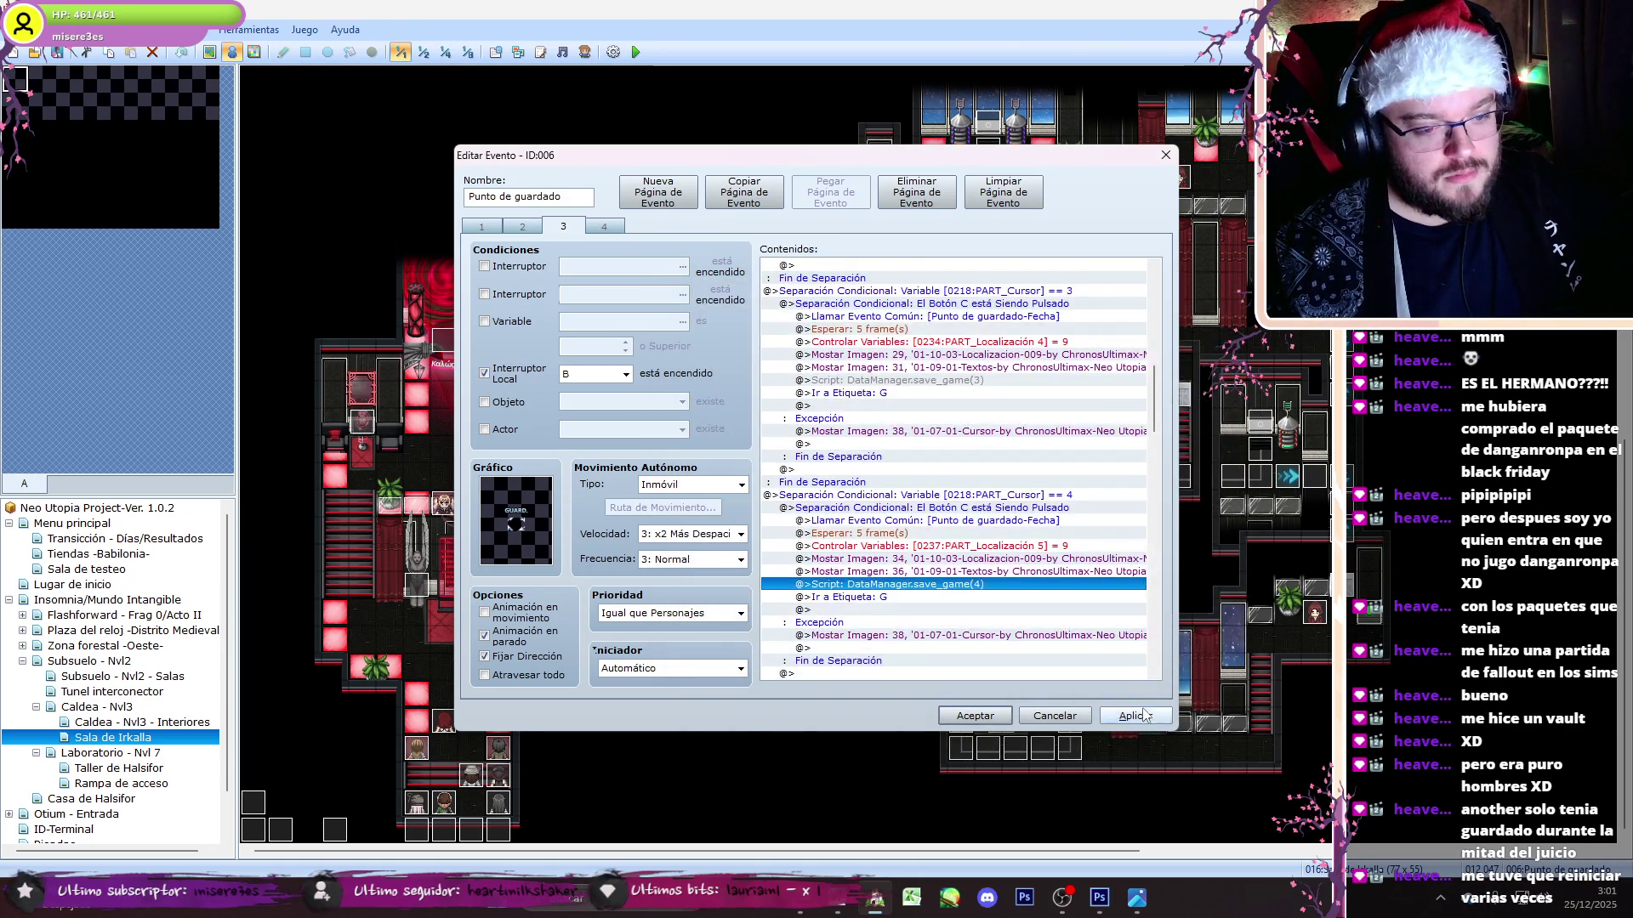
{"action": "left_click", "coordinate": [1140, 713]}
- Check the event's fourth page and close the editor with Aceptar
{"action": "left_click_drag", "start_coordinate": [1151, 400], "coordinate": [1145, 686]}
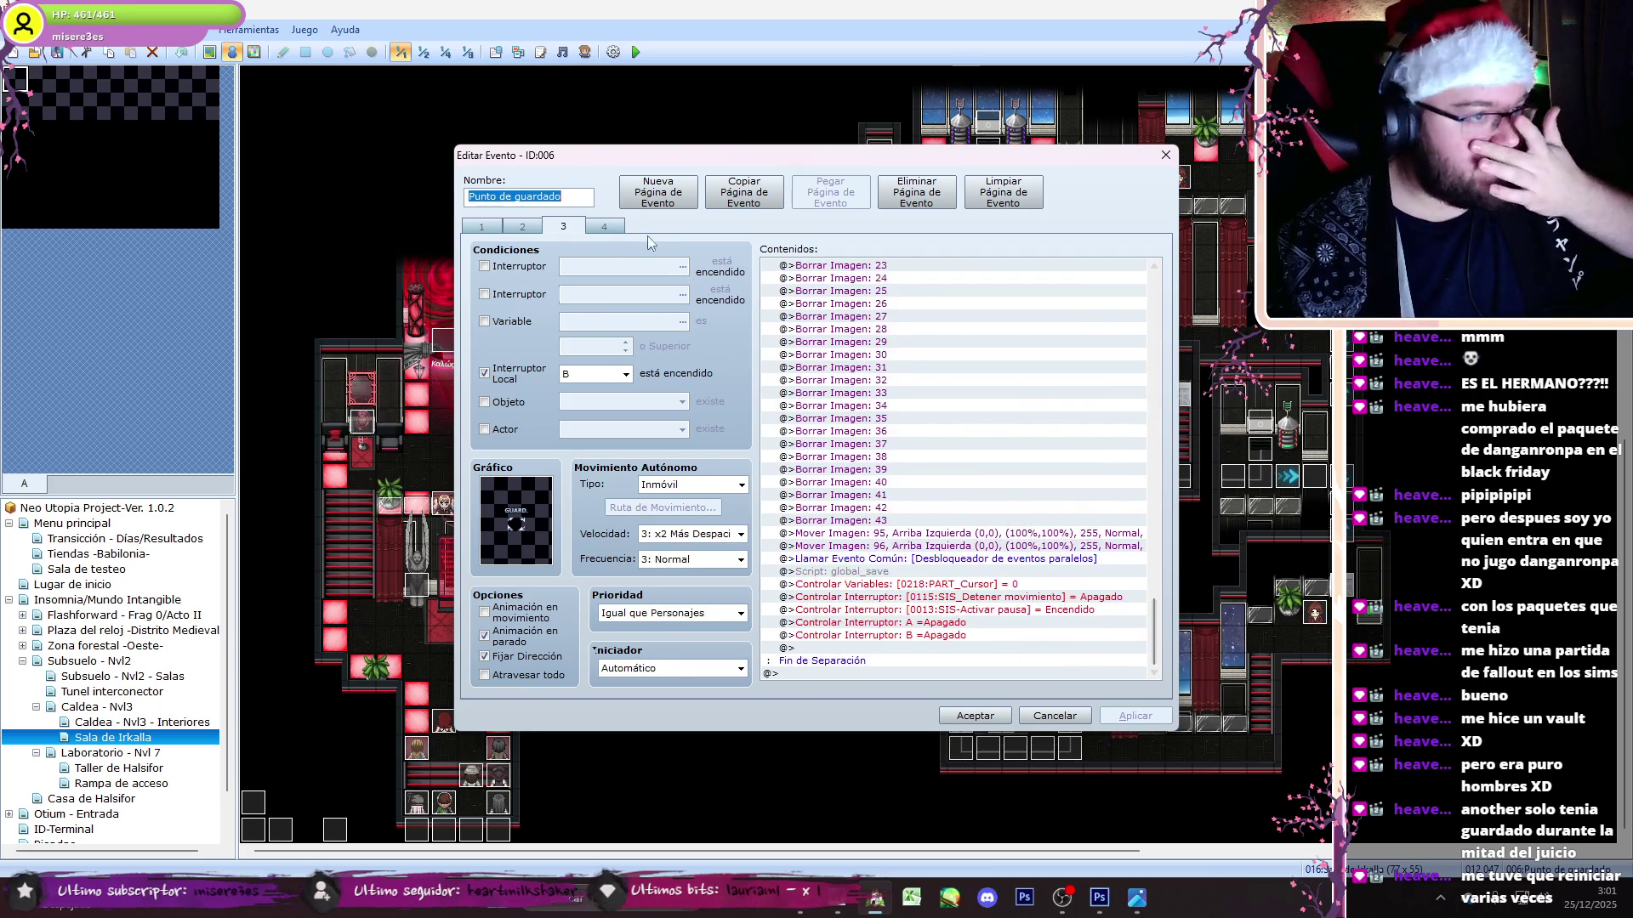
{"action": "left_click", "coordinate": [612, 227]}
{"action": "left_click", "coordinate": [974, 715]}
{"action": "left_click_drag", "start_coordinate": [995, 850], "coordinate": [1199, 849]}
{"action": "scroll", "coordinate": [1624, 618], "scroll_direction": "up", "scroll_amount": 9}
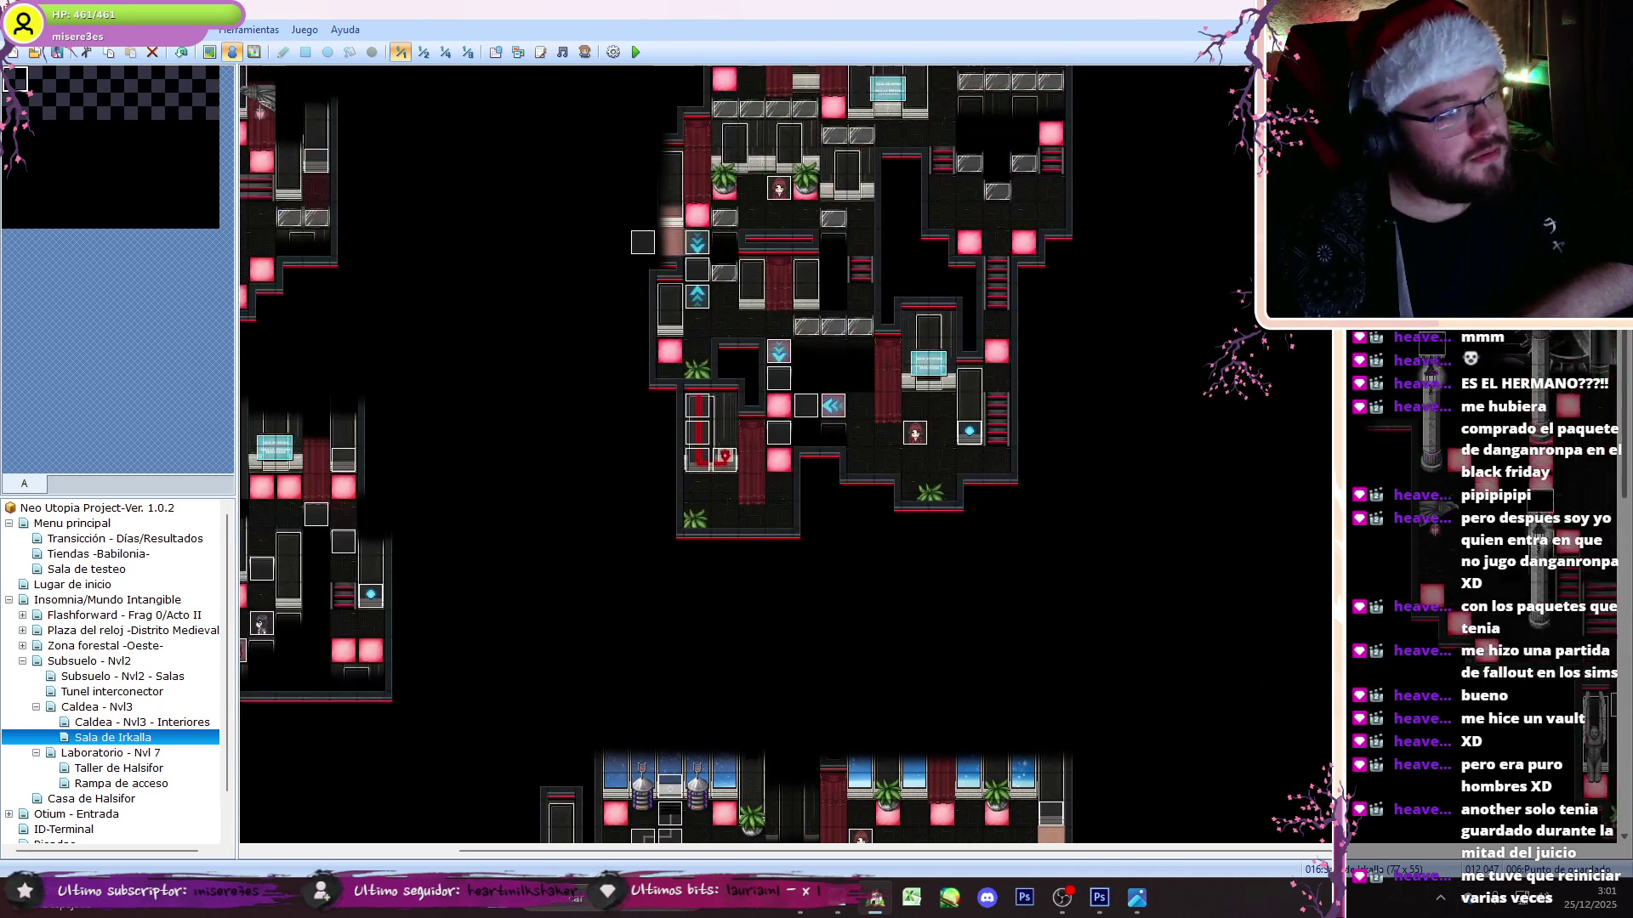
{"action": "left_click_drag", "start_coordinate": [940, 850], "coordinate": [1200, 850]}
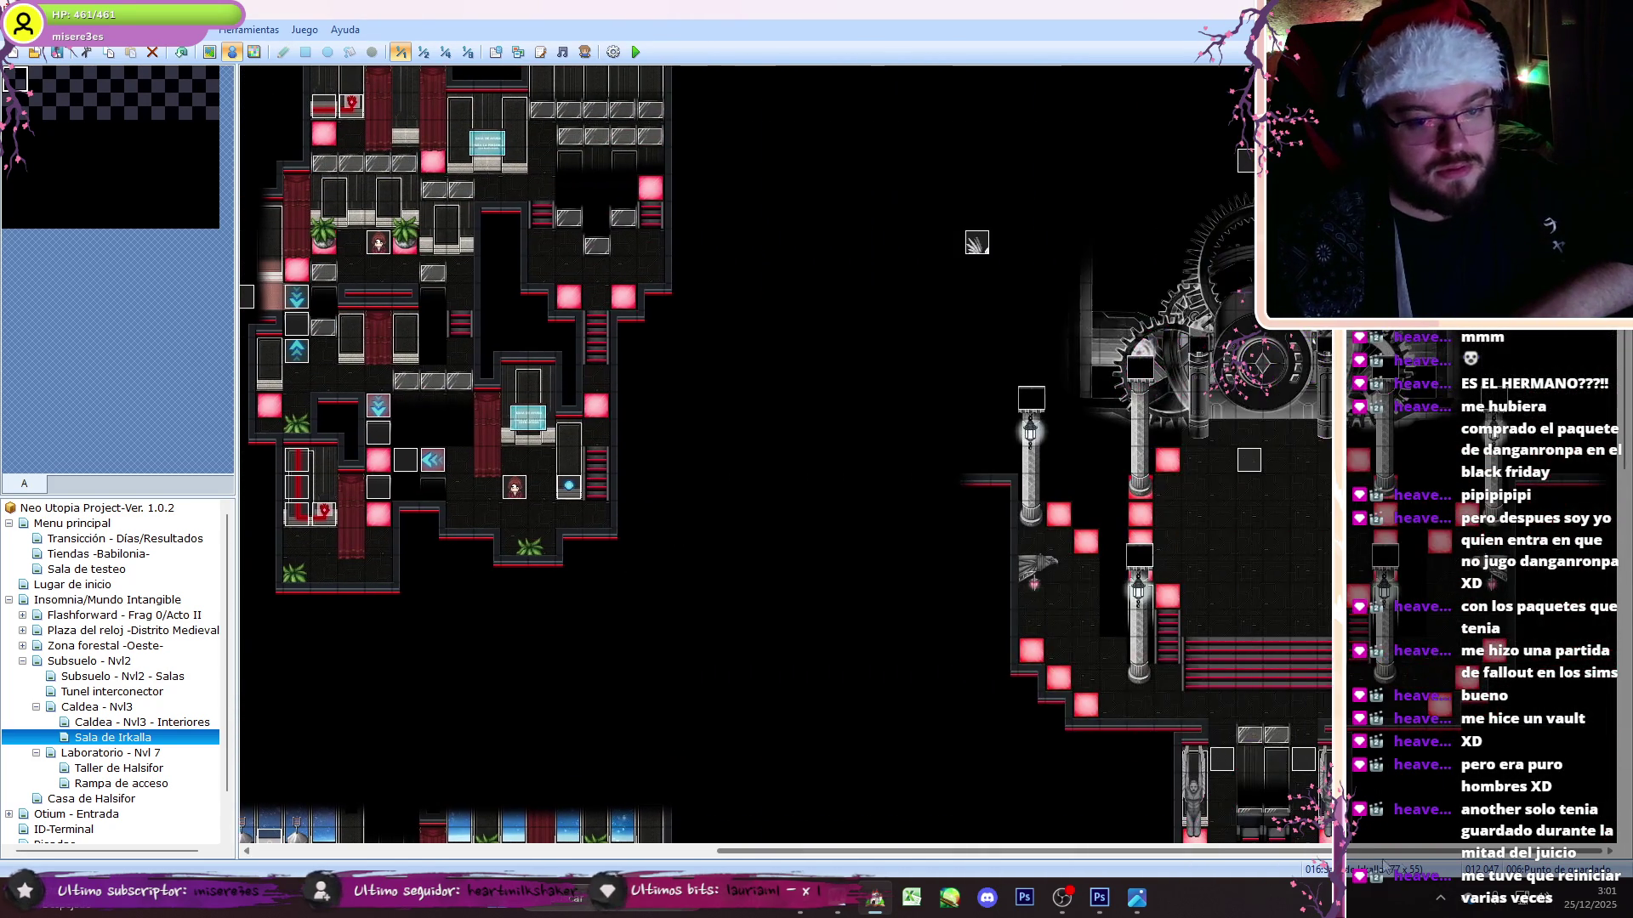
- Open the Punto de guardado event and inspect the first branch's save script
{"action": "scroll", "coordinate": [1610, 637], "scroll_direction": "down", "scroll_amount": 8}
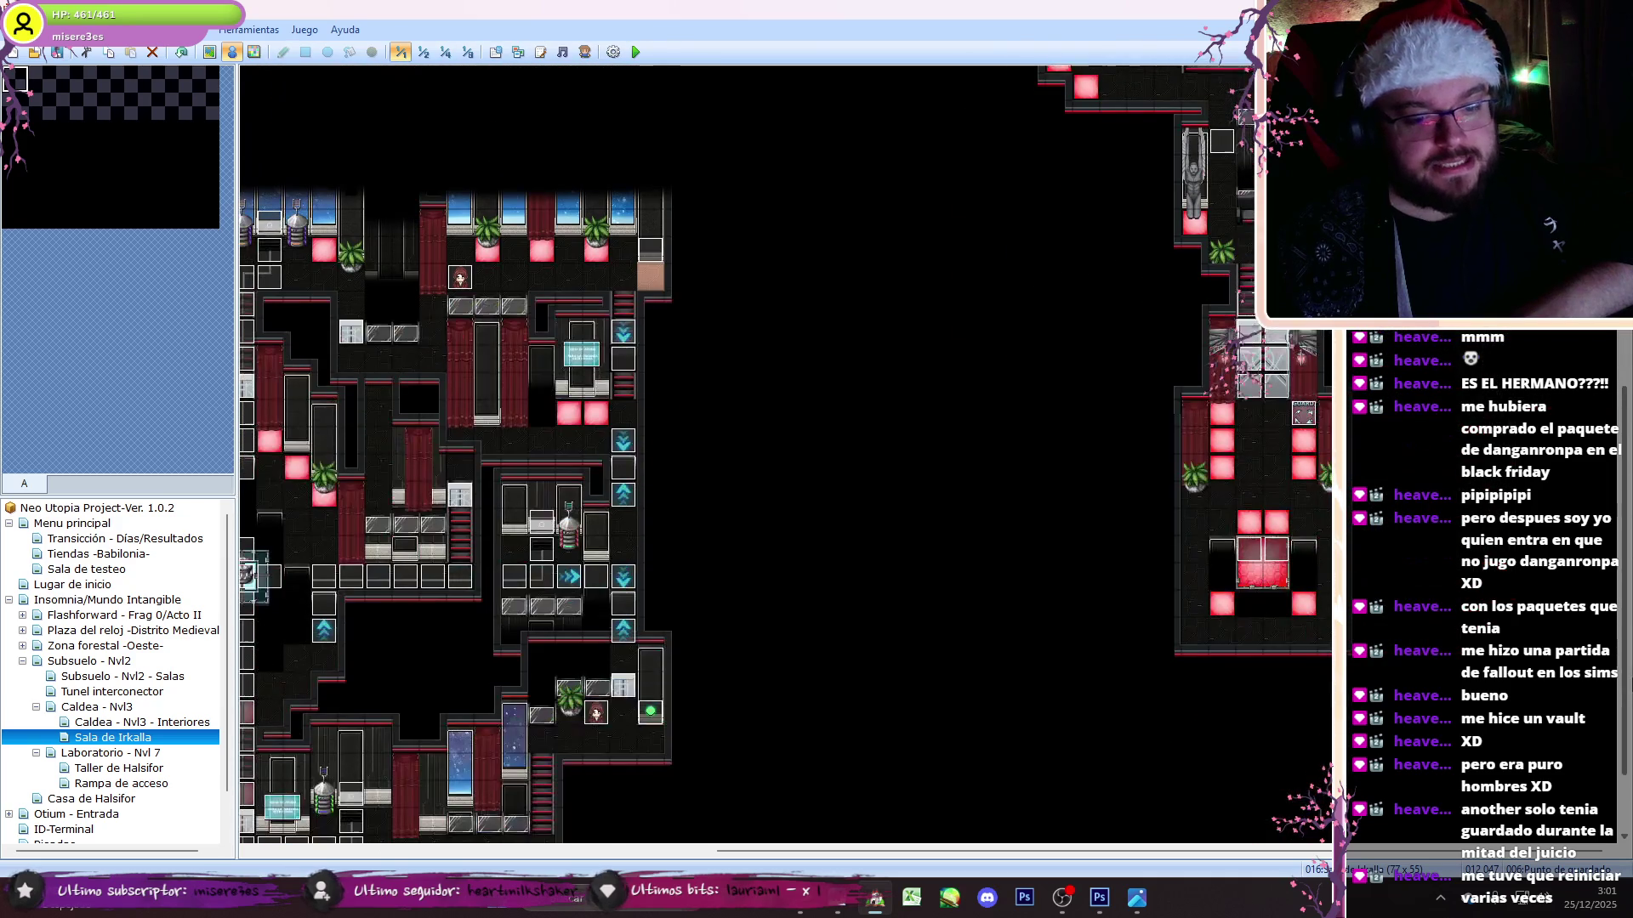
{"action": "scroll", "coordinate": [1308, 415], "scroll_direction": "up", "scroll_amount": 1}
{"action": "key", "text": "Return"}
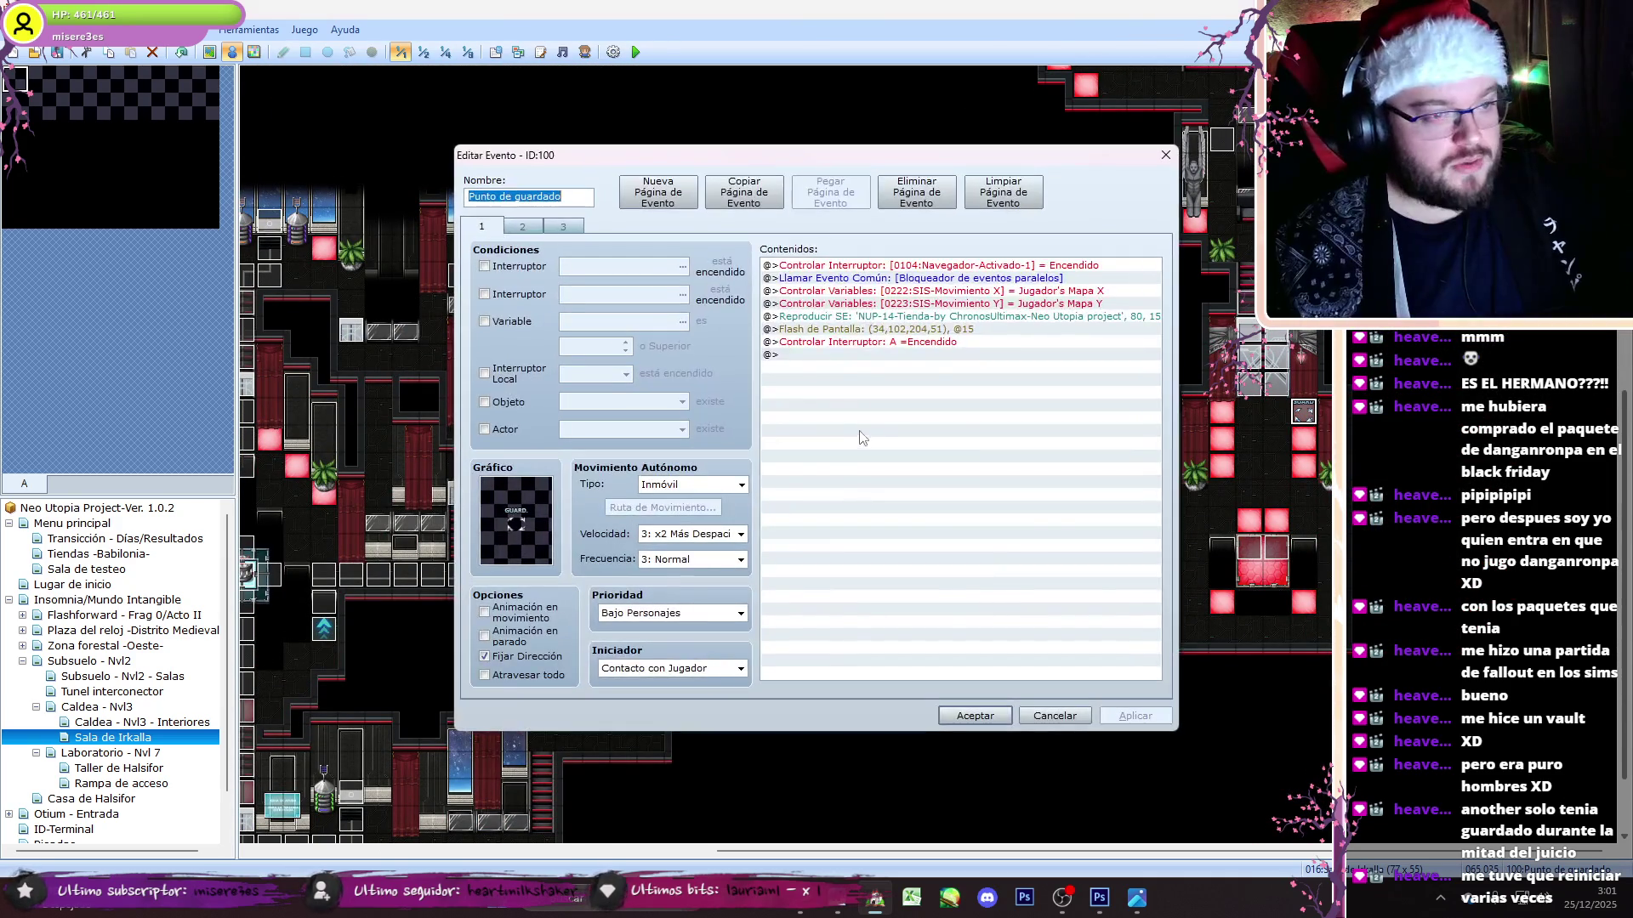
{"action": "left_click", "coordinate": [1020, 374]}
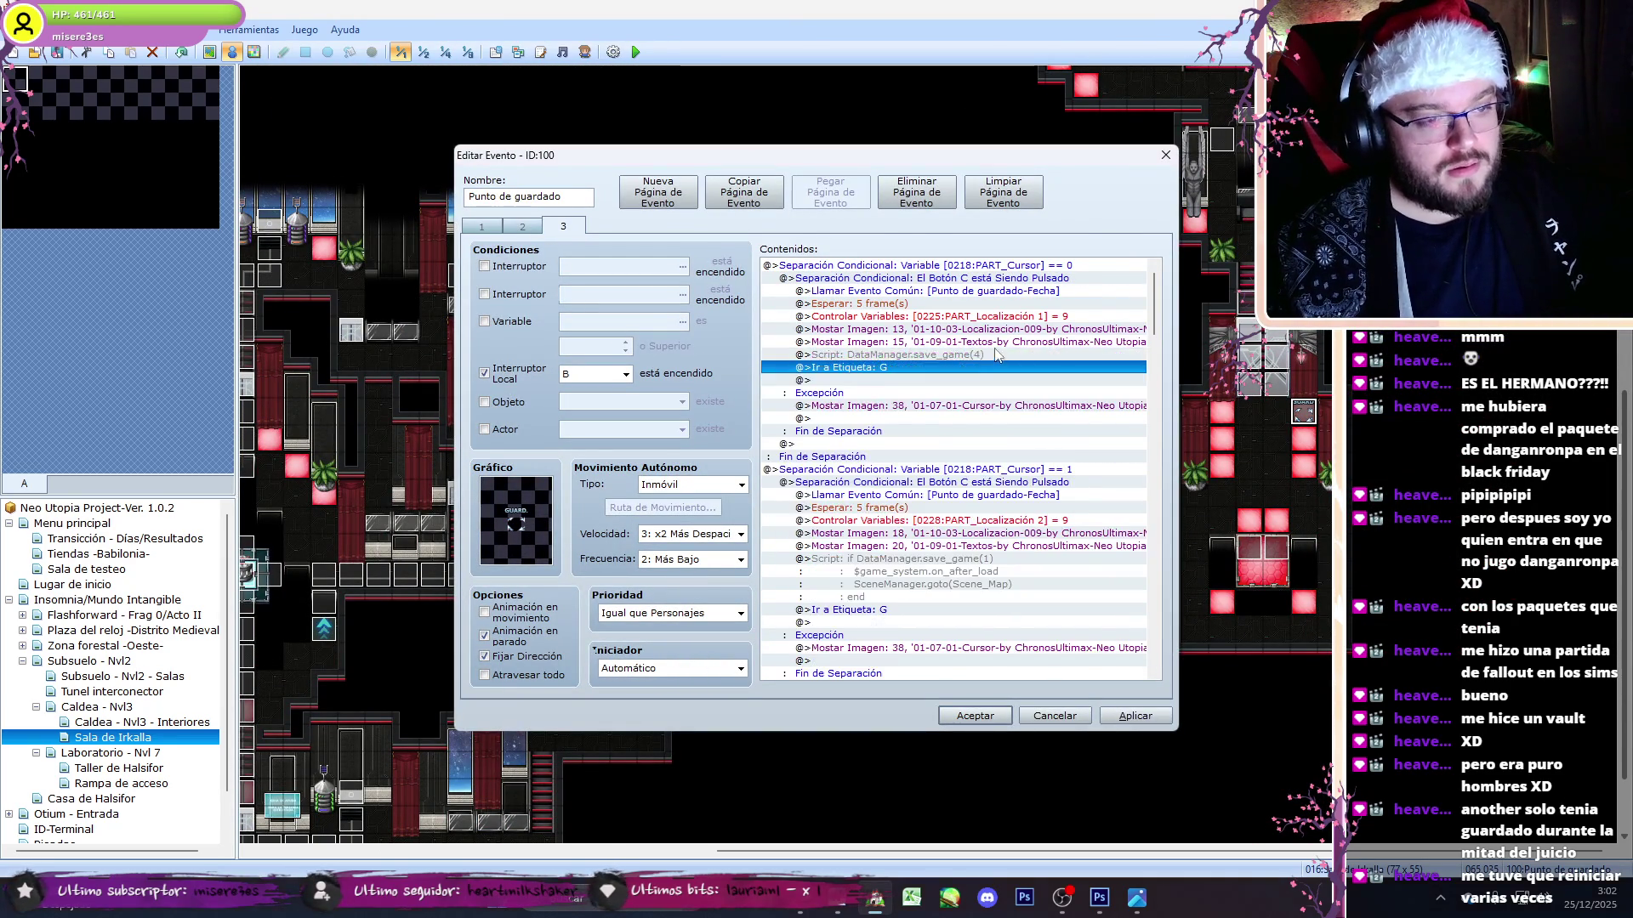
{"action": "double_click", "coordinate": [1029, 367]}
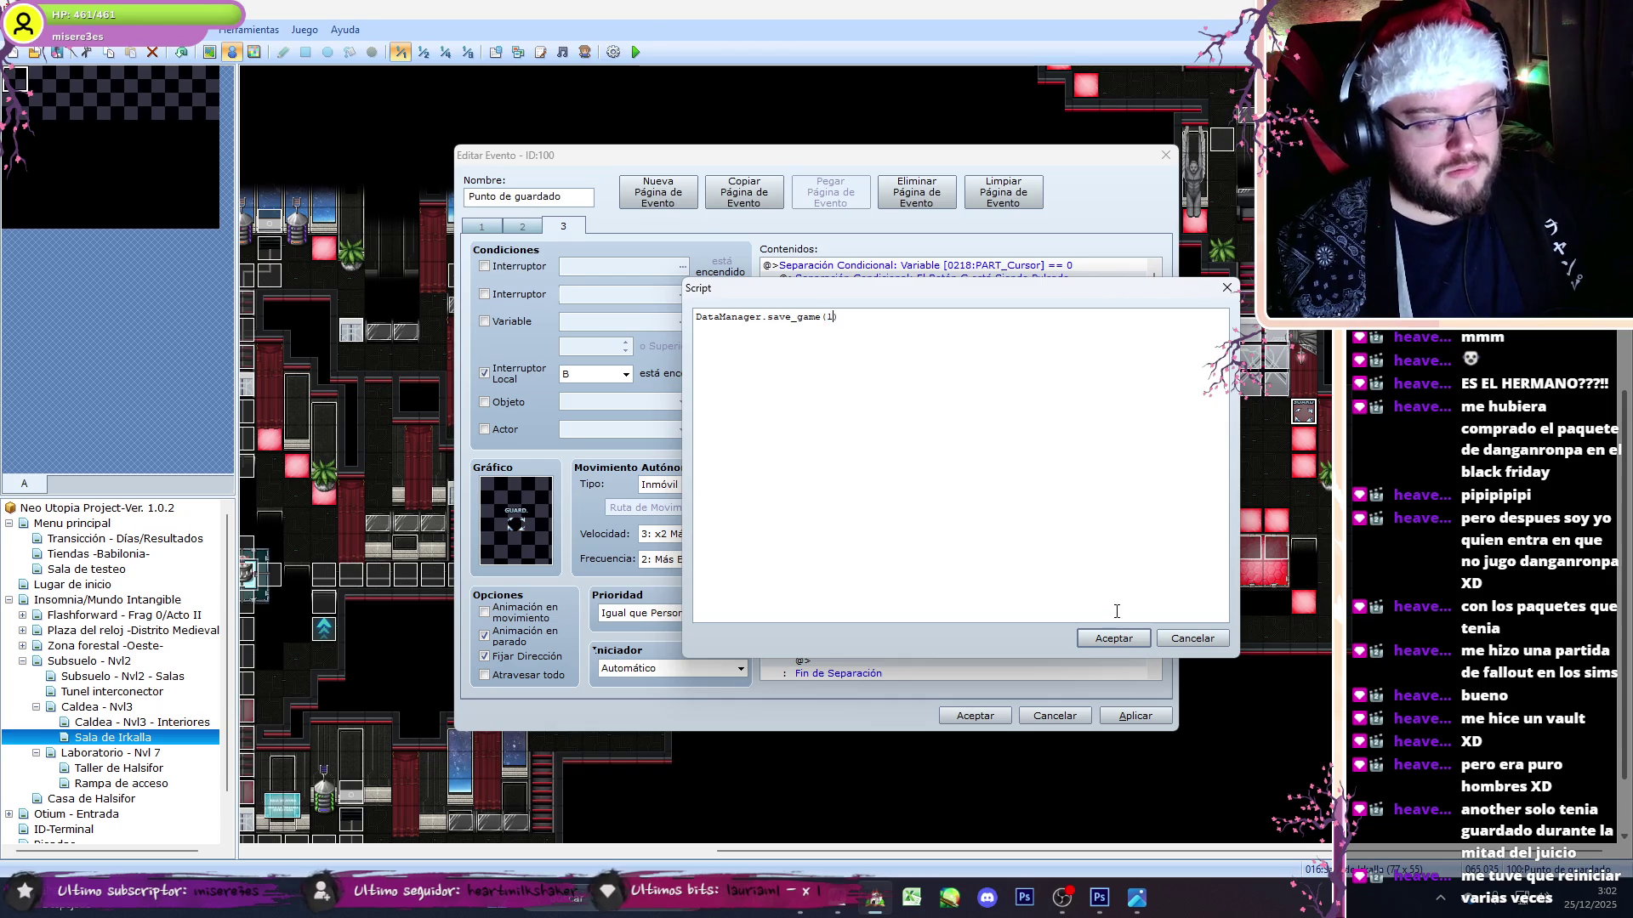
{"action": "left_click", "coordinate": [1119, 639]}
- Replace the first multi-line save script with a one-line DataManager.save_game(1) call
{"action": "left_click", "coordinate": [976, 558]}
{"action": "key", "text": "Delete"}
{"action": "key", "text": "ctrl+v"}
{"action": "double_click", "coordinate": [953, 357]}
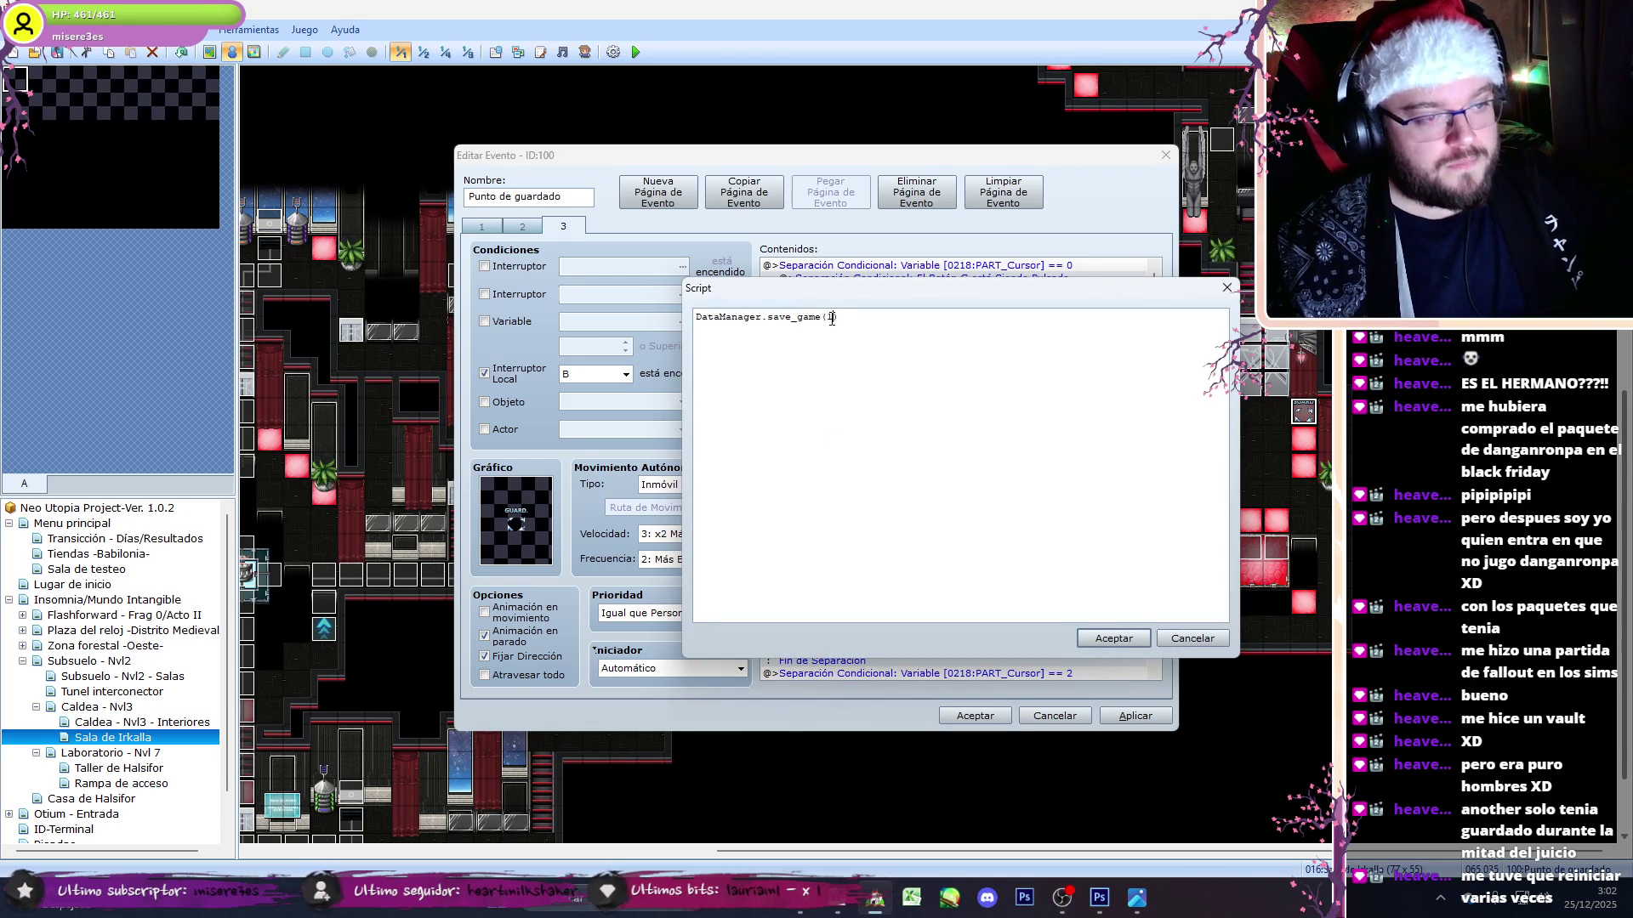
{"action": "key", "text": "BackSpace"}
{"action": "type", "text": "1"}
{"action": "left_click", "coordinate": [1104, 639]}
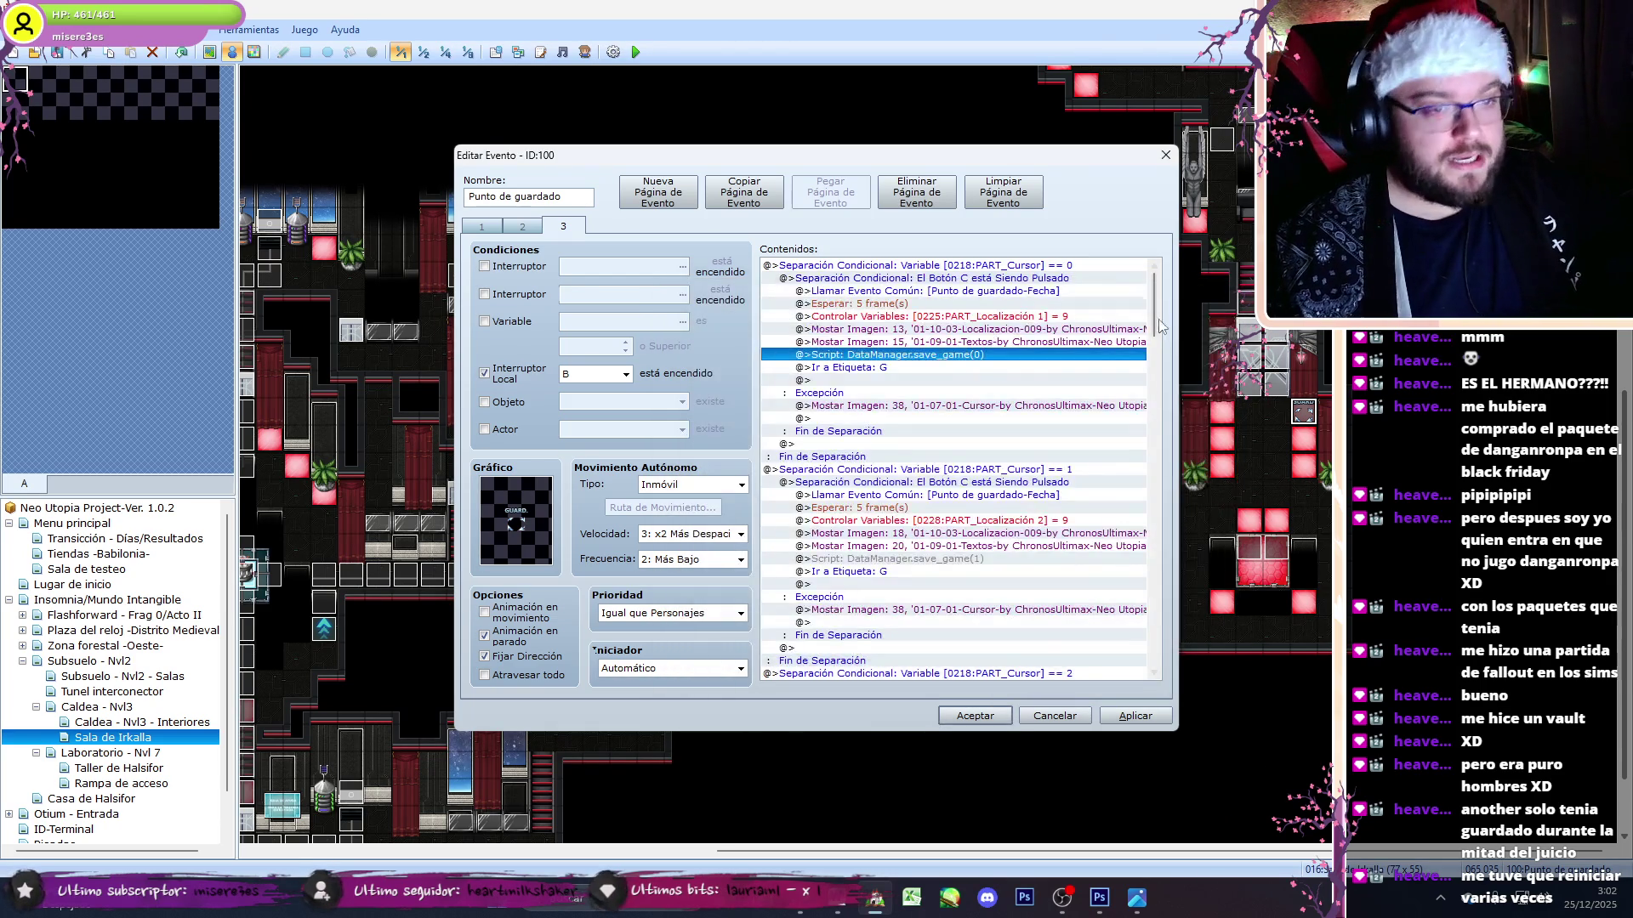
- Replace the next branch's multi-line save script with a one-line save_game call
{"action": "scroll", "coordinate": [1012, 413], "scroll_direction": "down", "scroll_amount": 2}
{"action": "left_click", "coordinate": [1012, 407]}
{"action": "left_click", "coordinate": [987, 618]}
{"action": "key", "text": "Delete"}
{"action": "key", "text": "ctrl+v"}
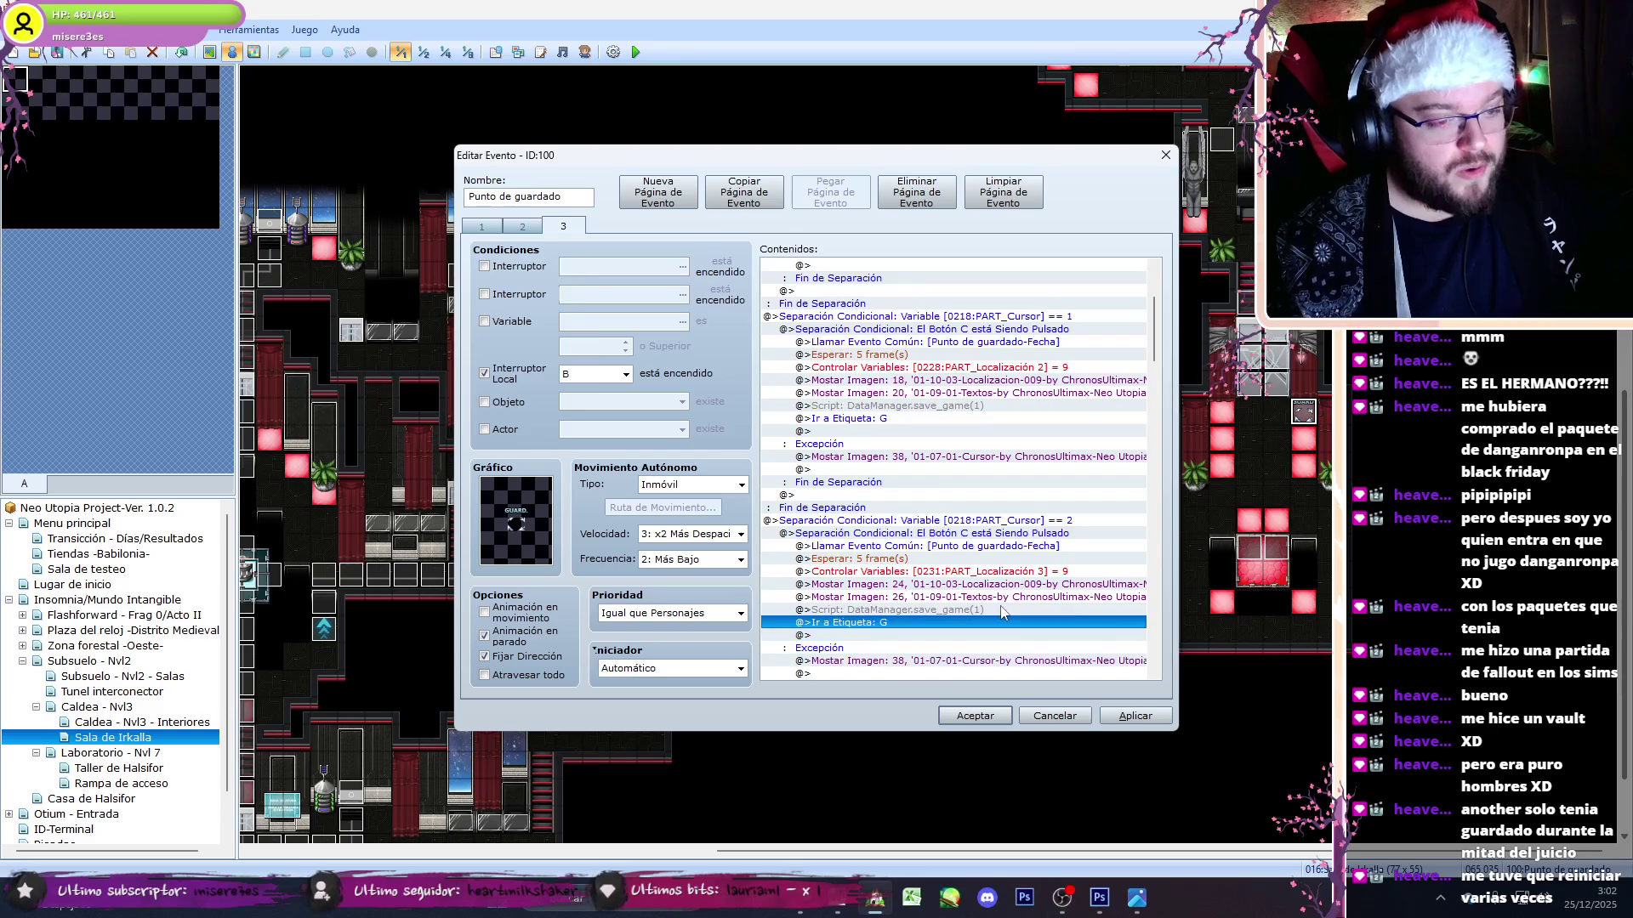
{"action": "double_click", "coordinate": [987, 611]}
{"action": "left_click", "coordinate": [1114, 638]}
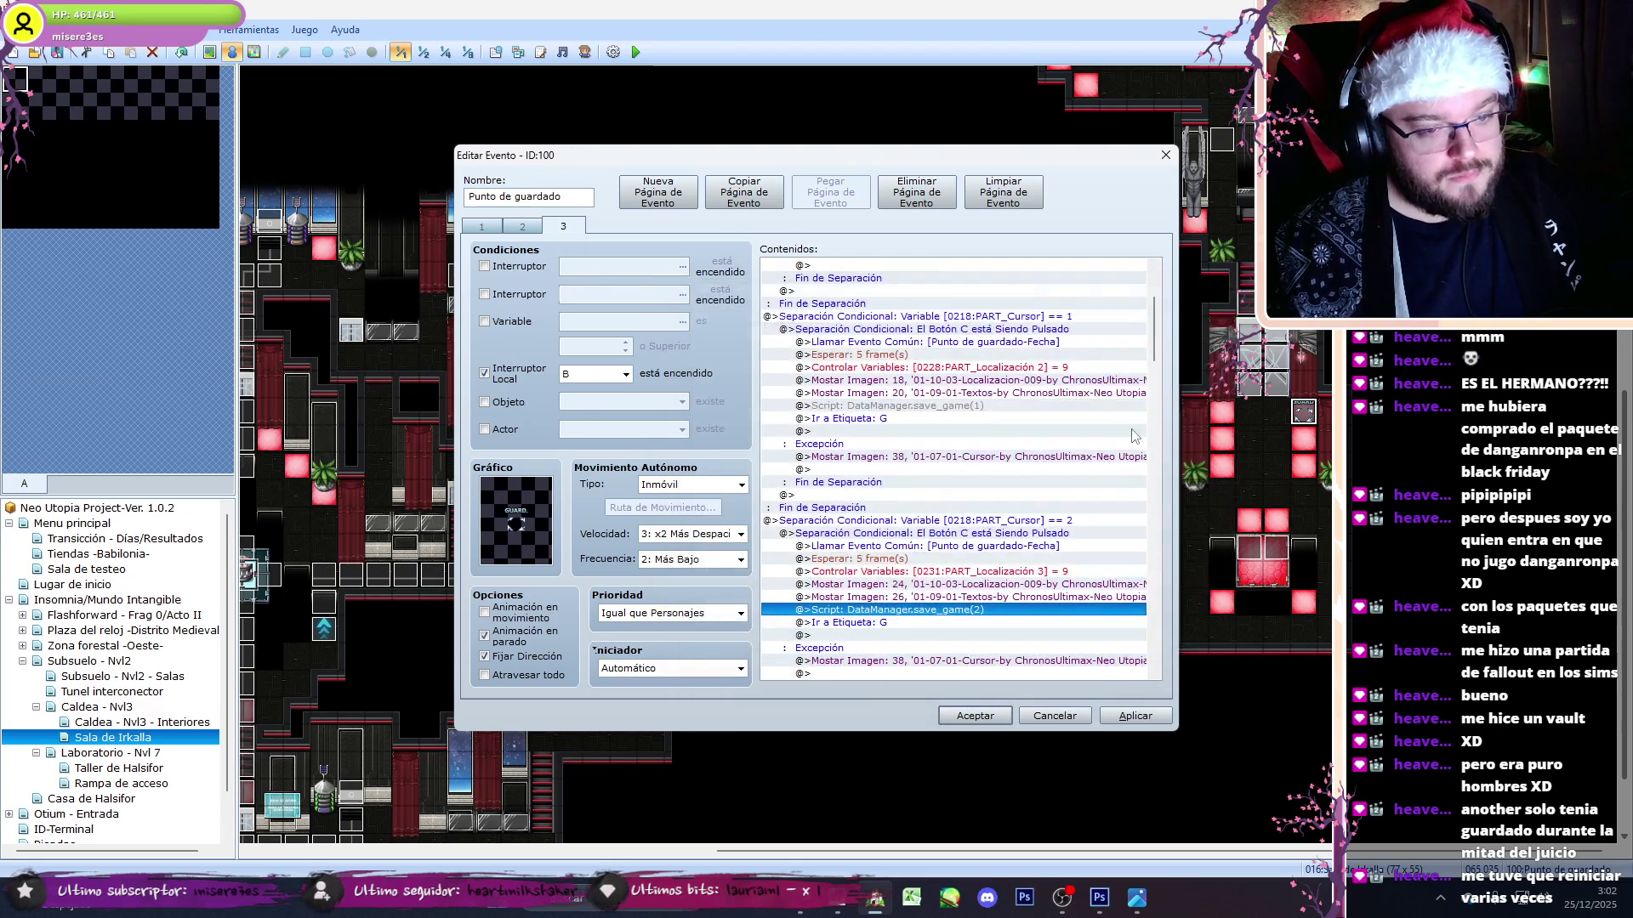
- Set the last branches' one-line save scripts to slots 3 and 4
{"action": "scroll", "coordinate": [1160, 337], "scroll_direction": "down", "scroll_amount": 5}
{"action": "left_click", "coordinate": [963, 510]}
{"action": "key", "text": "ctrl+z"}
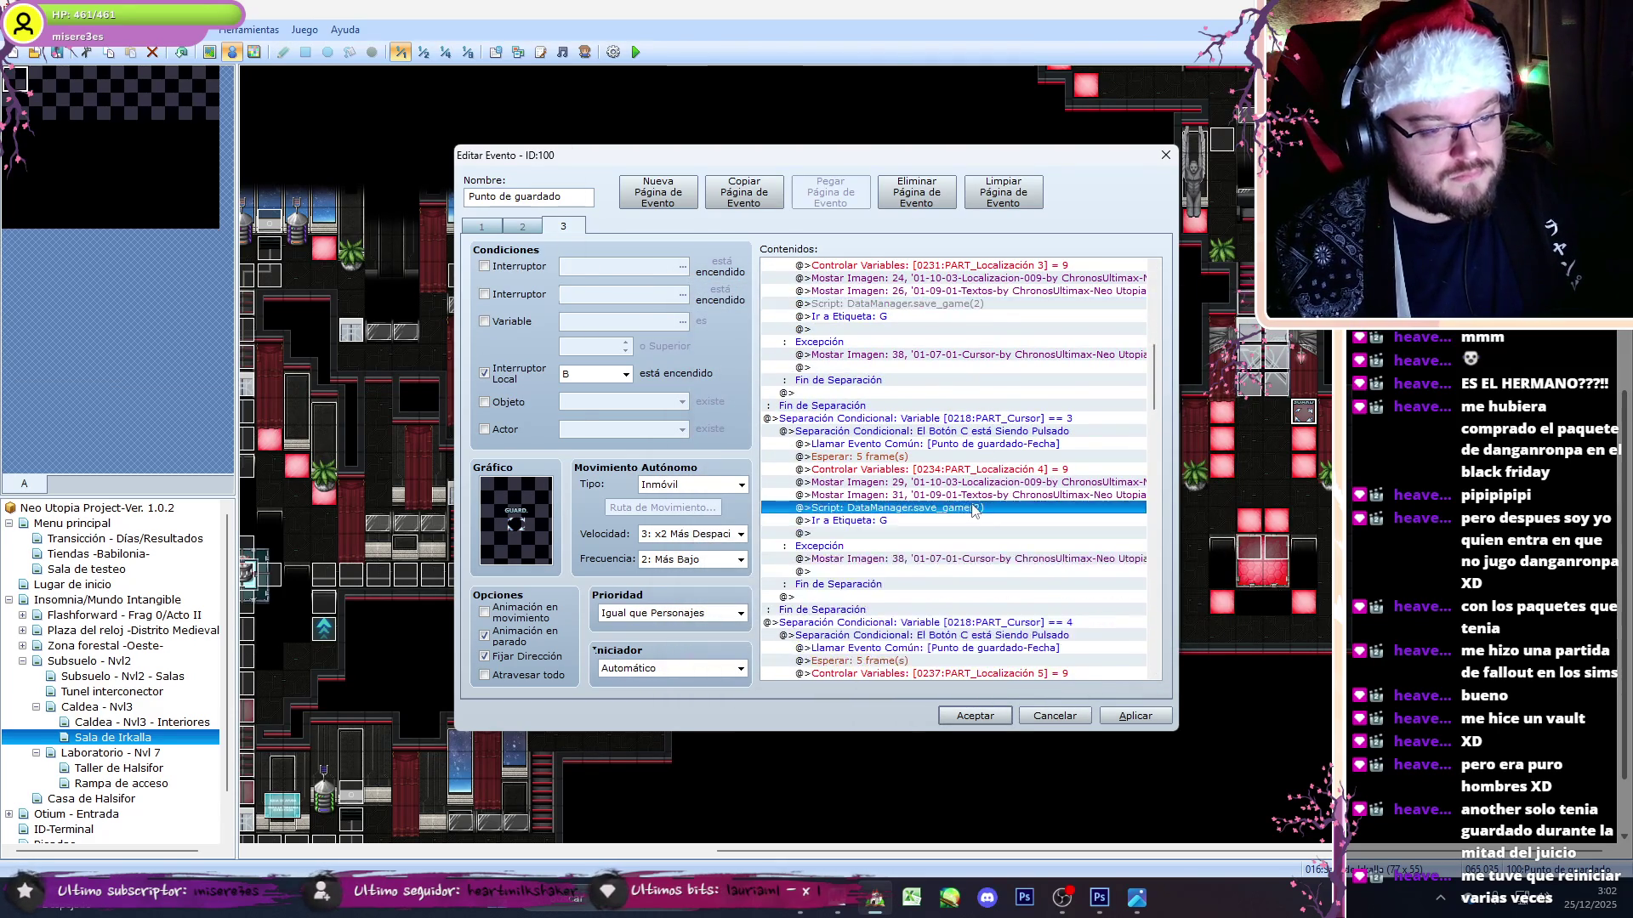
{"action": "double_click", "coordinate": [963, 510]}
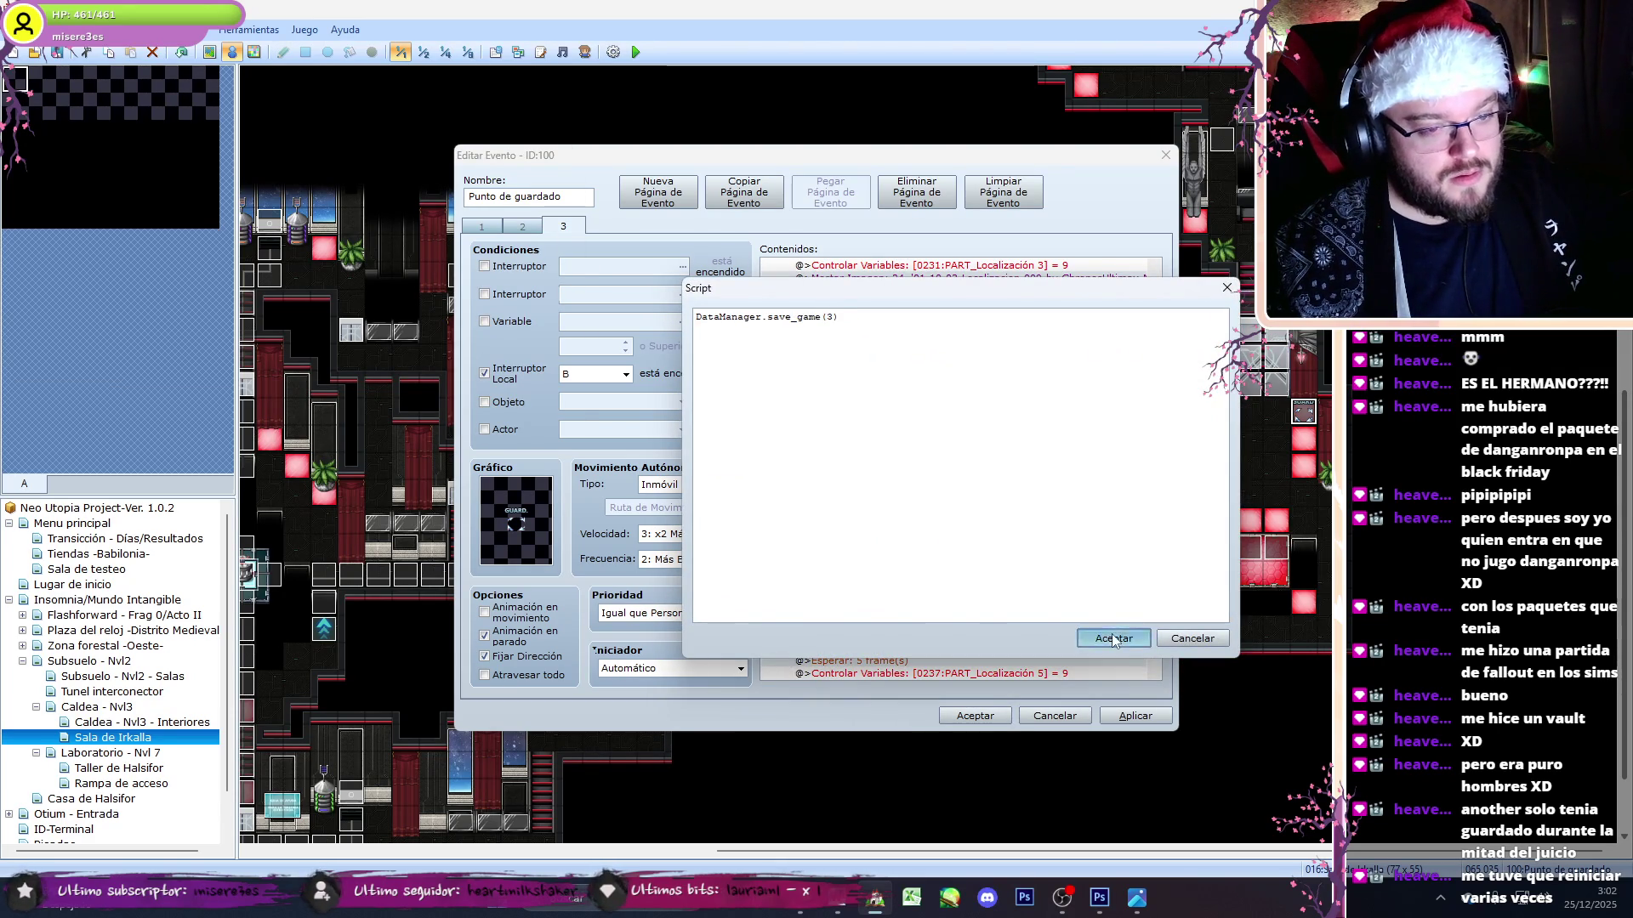
{"action": "left_click", "coordinate": [1113, 640]}
{"action": "scroll", "coordinate": [927, 426], "scroll_direction": "down", "scroll_amount": 5}
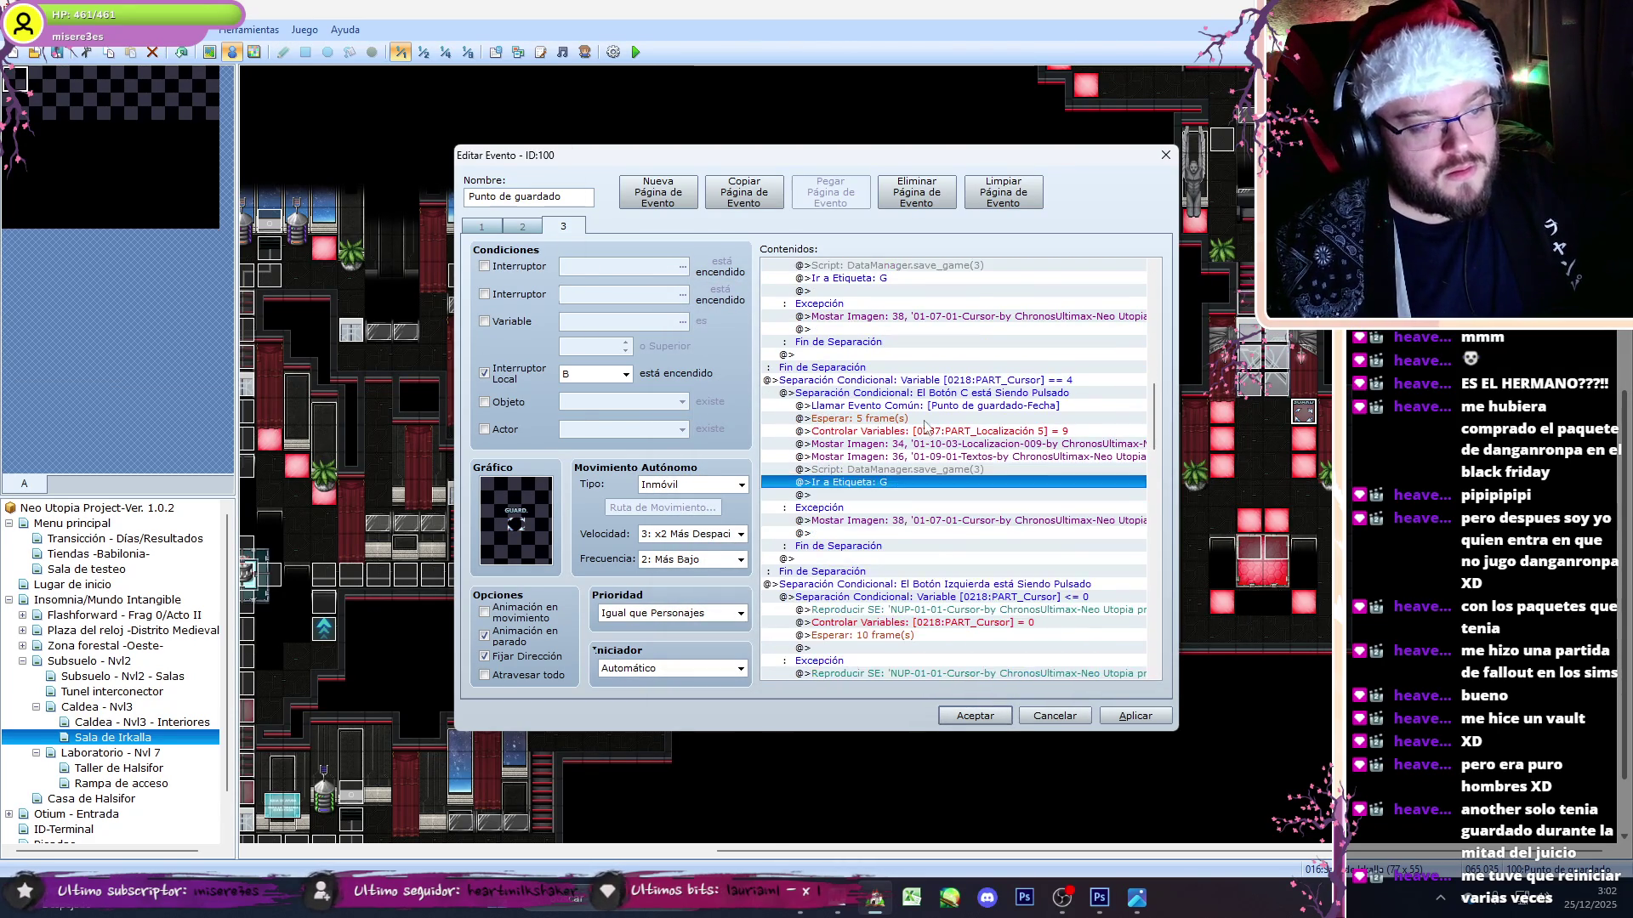
{"action": "double_click", "coordinate": [961, 469]}
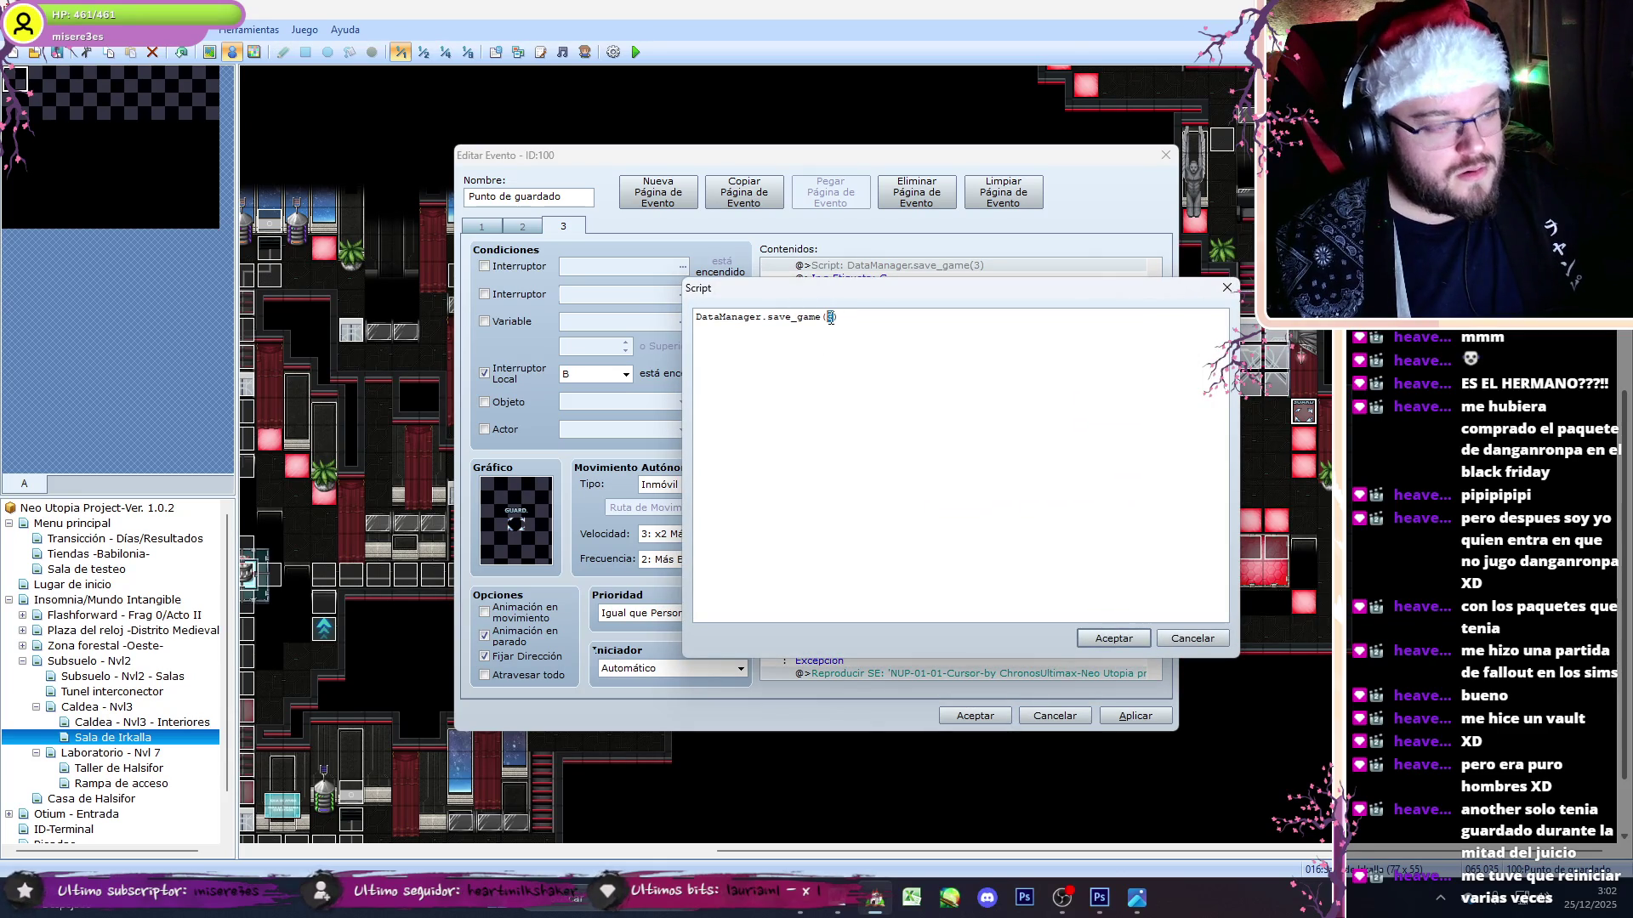
{"action": "left_click", "coordinate": [1105, 639]}
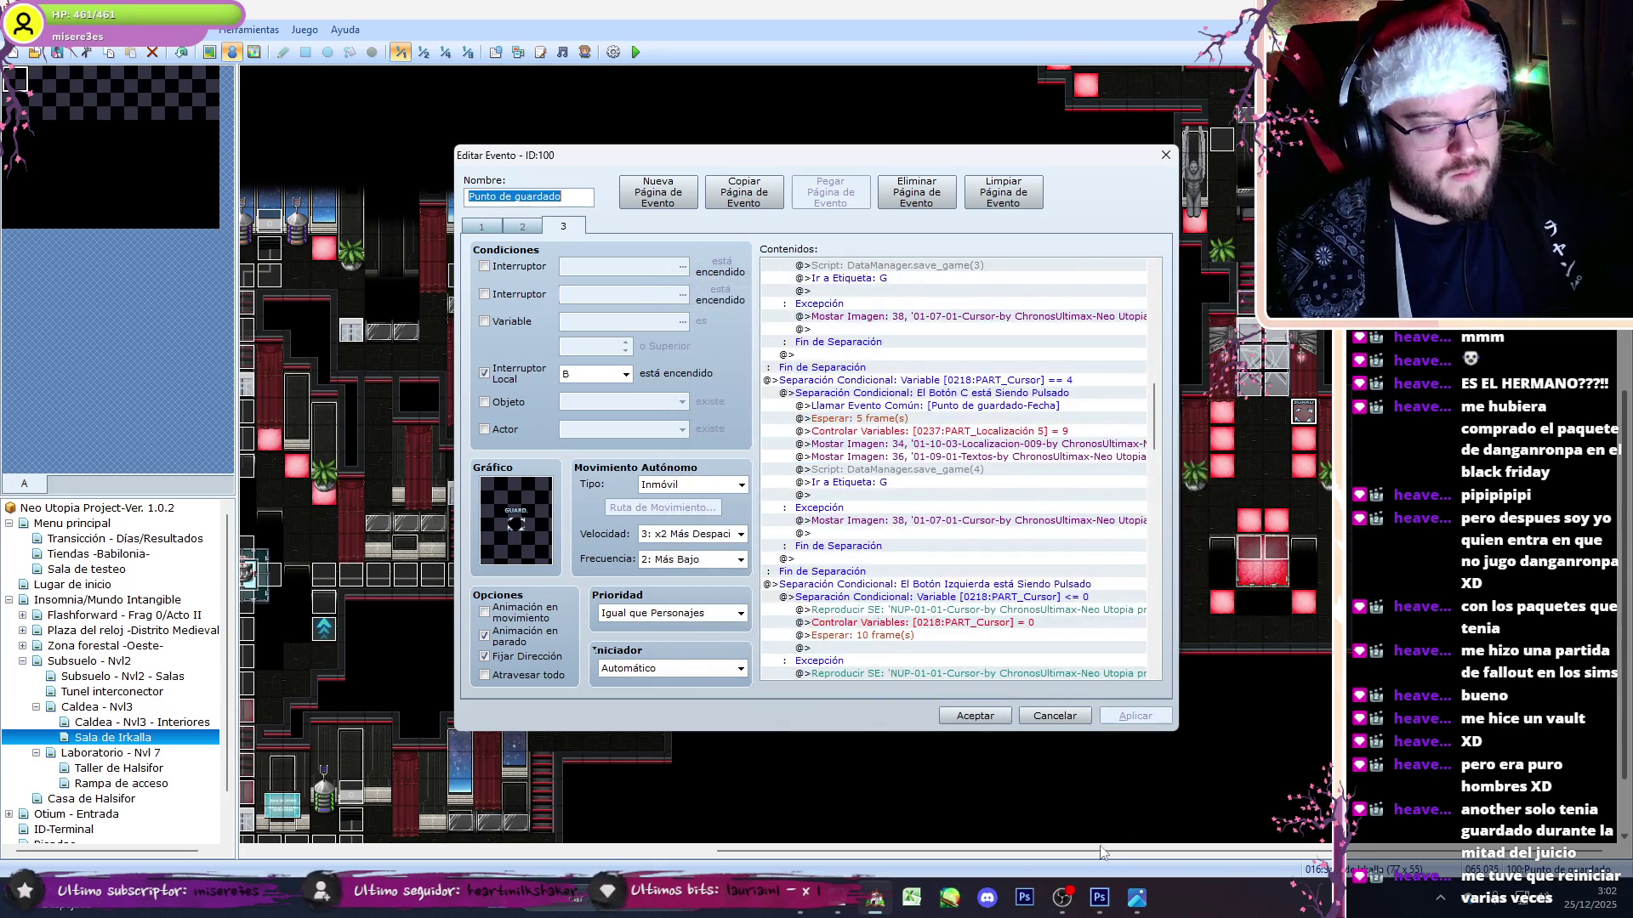
{"action": "left_click", "coordinate": [1097, 899]}
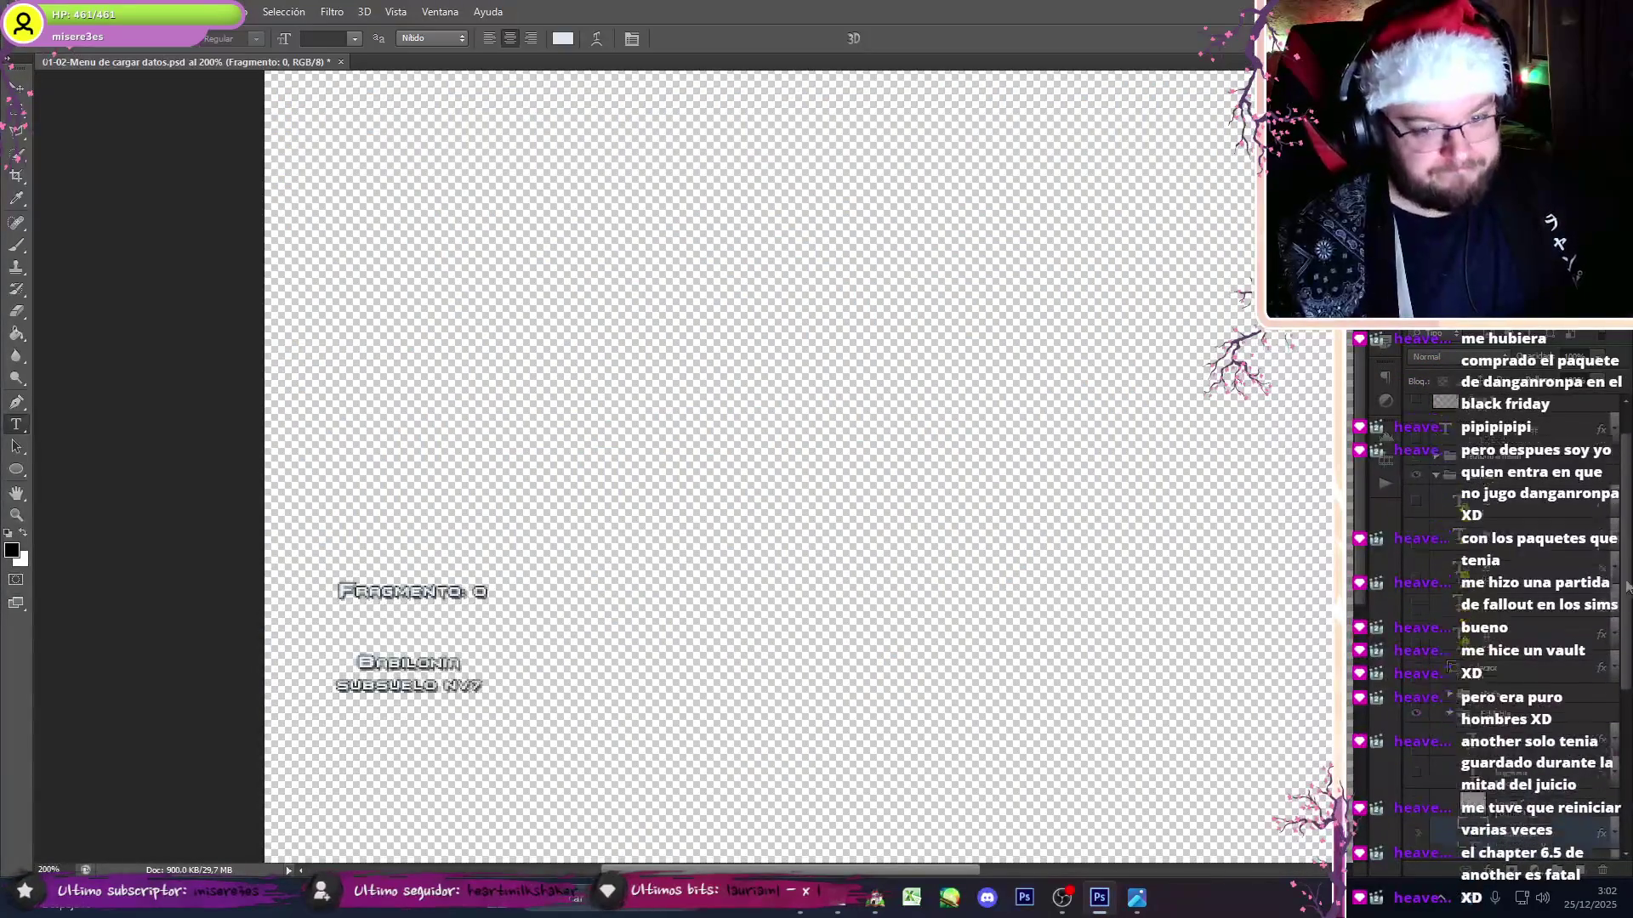
- Browse File Explorer to B:\[A]-Neo Utopia Project\Graphics\Pictures
{"action": "left_click", "coordinate": [1137, 899]}
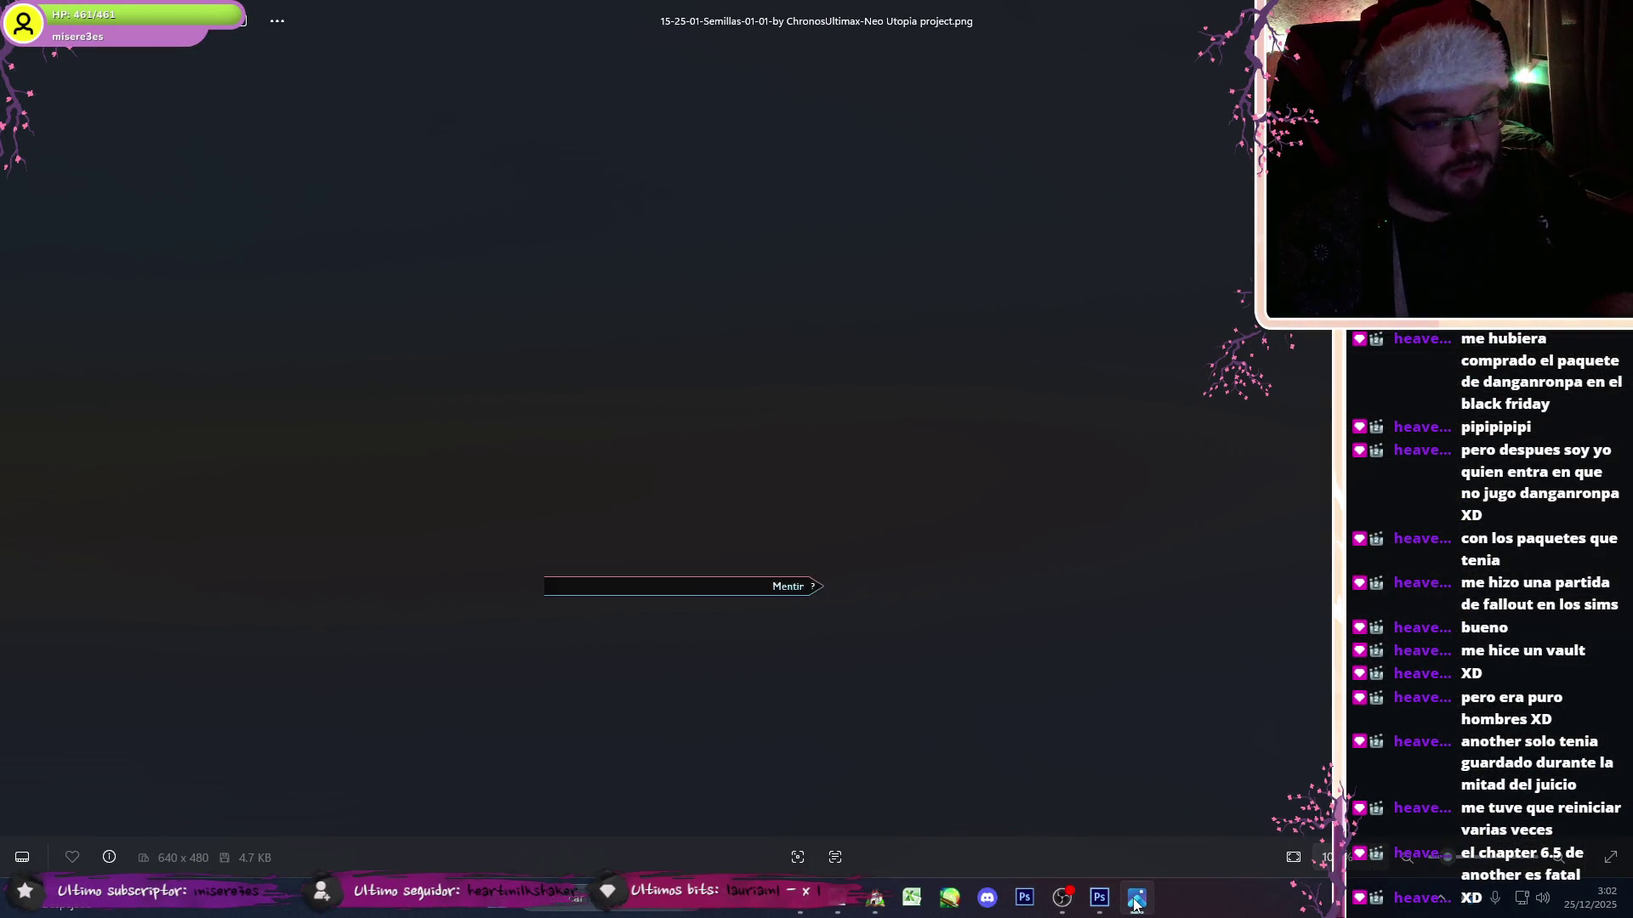
{"action": "key", "text": "Escape"}
{"action": "left_click", "coordinate": [791, 912]}
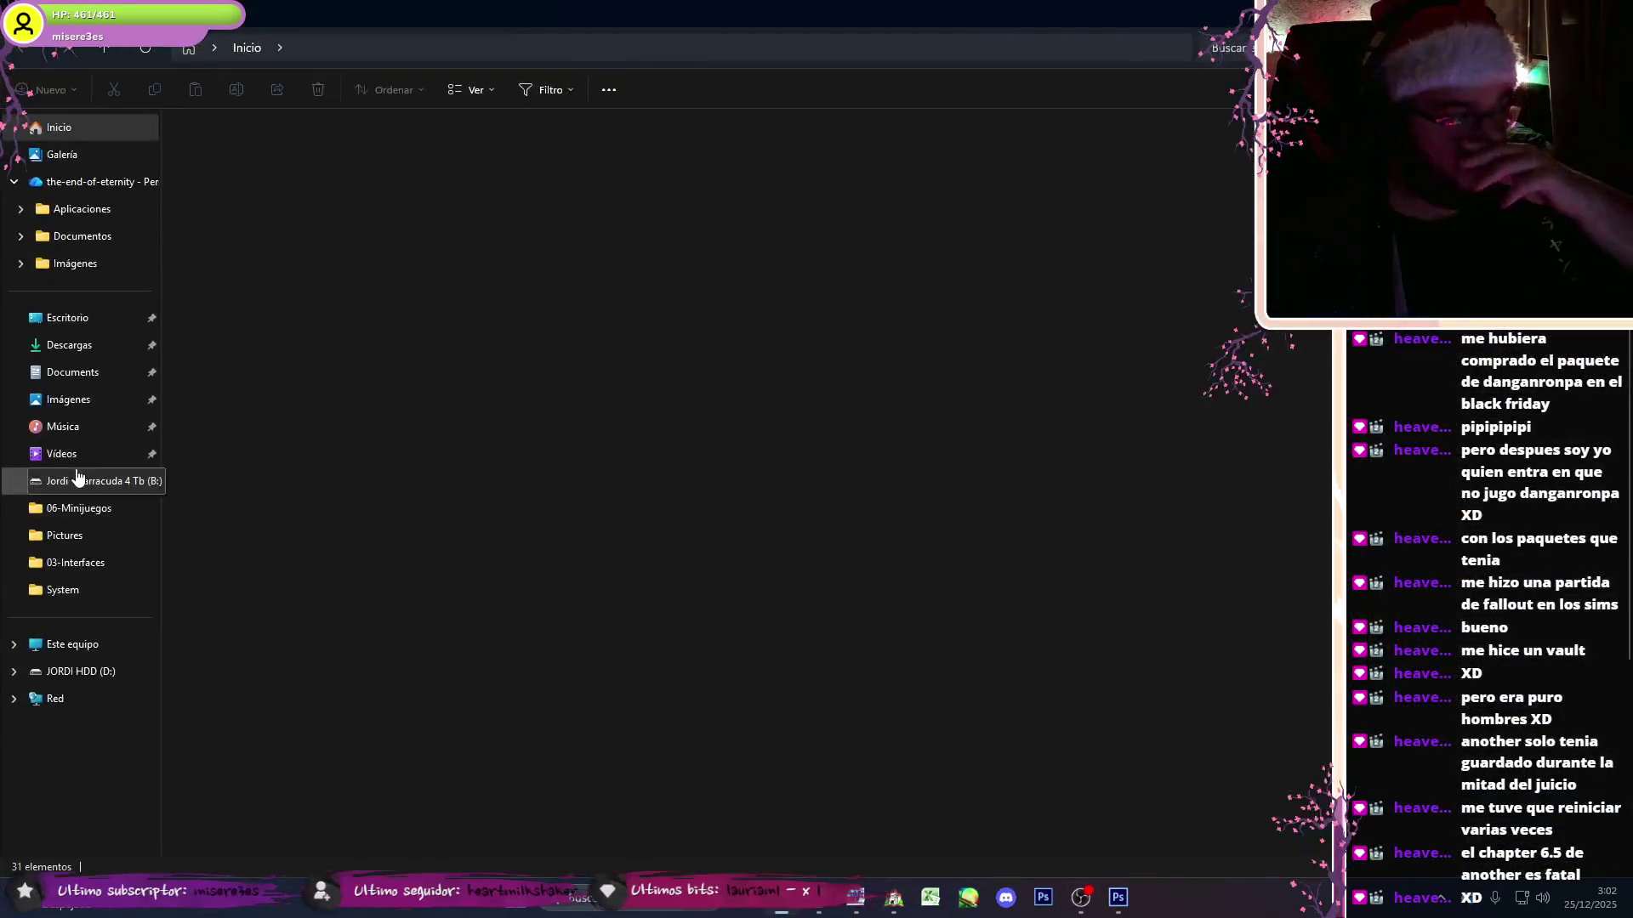
{"action": "double_click", "coordinate": [217, 182]}
{"action": "double_click", "coordinate": [219, 162]}
{"action": "double_click", "coordinate": [400, 162]}
{"action": "left_click", "coordinate": [1238, 164]}
{"action": "double_click", "coordinate": [1238, 164]}
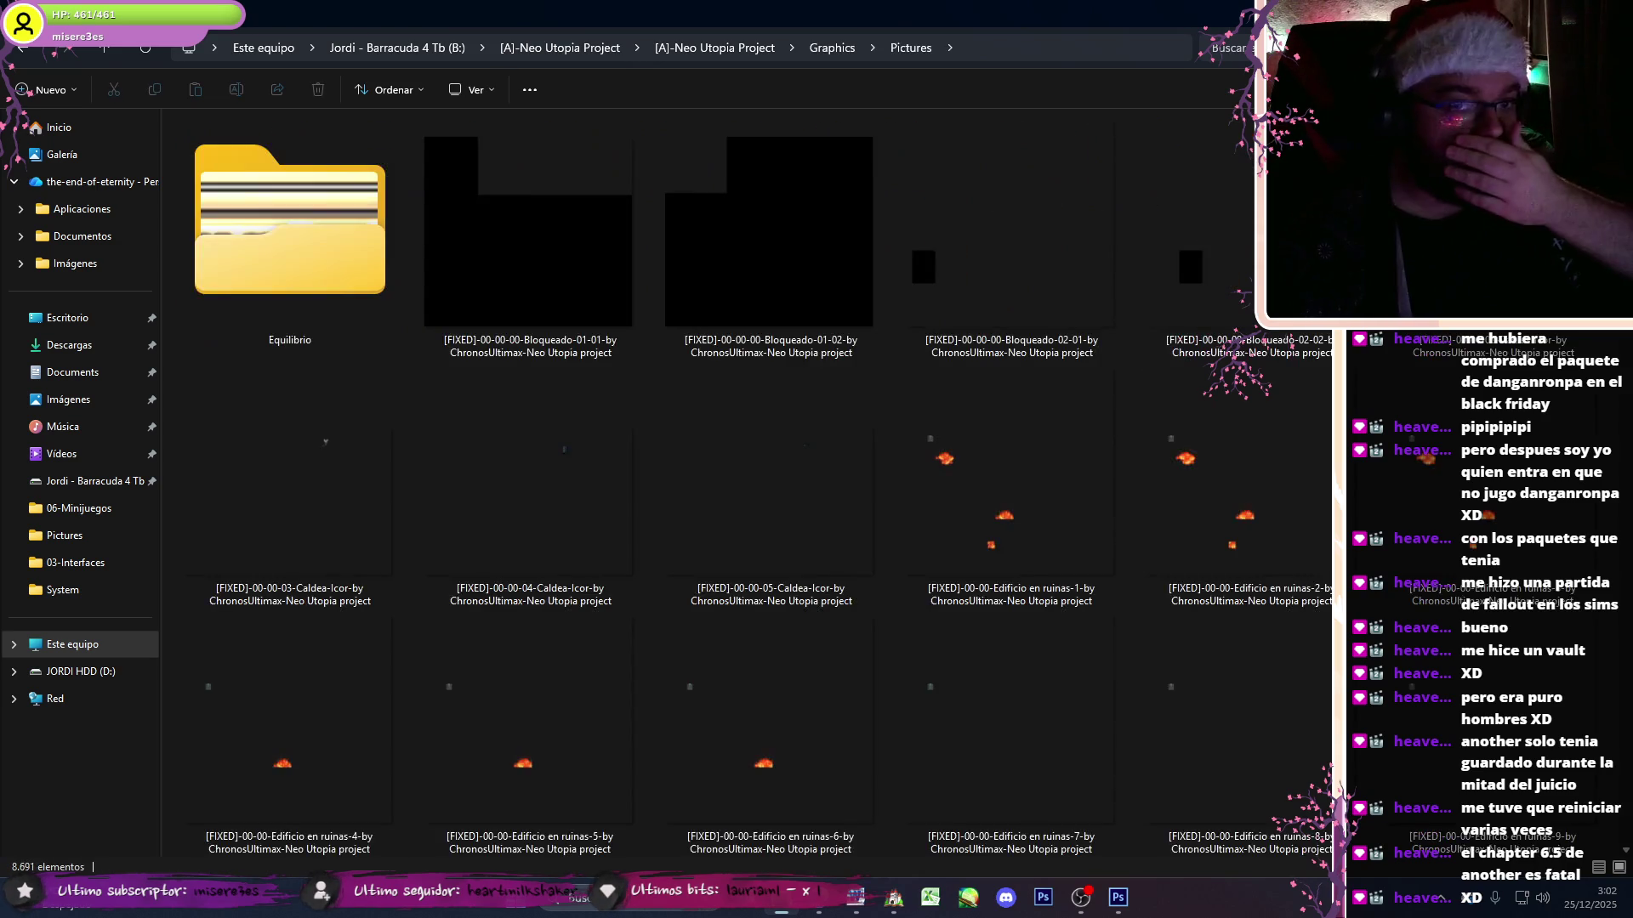
{"action": "scroll", "coordinate": [1009, 784], "scroll_direction": "down", "scroll_amount": 15}
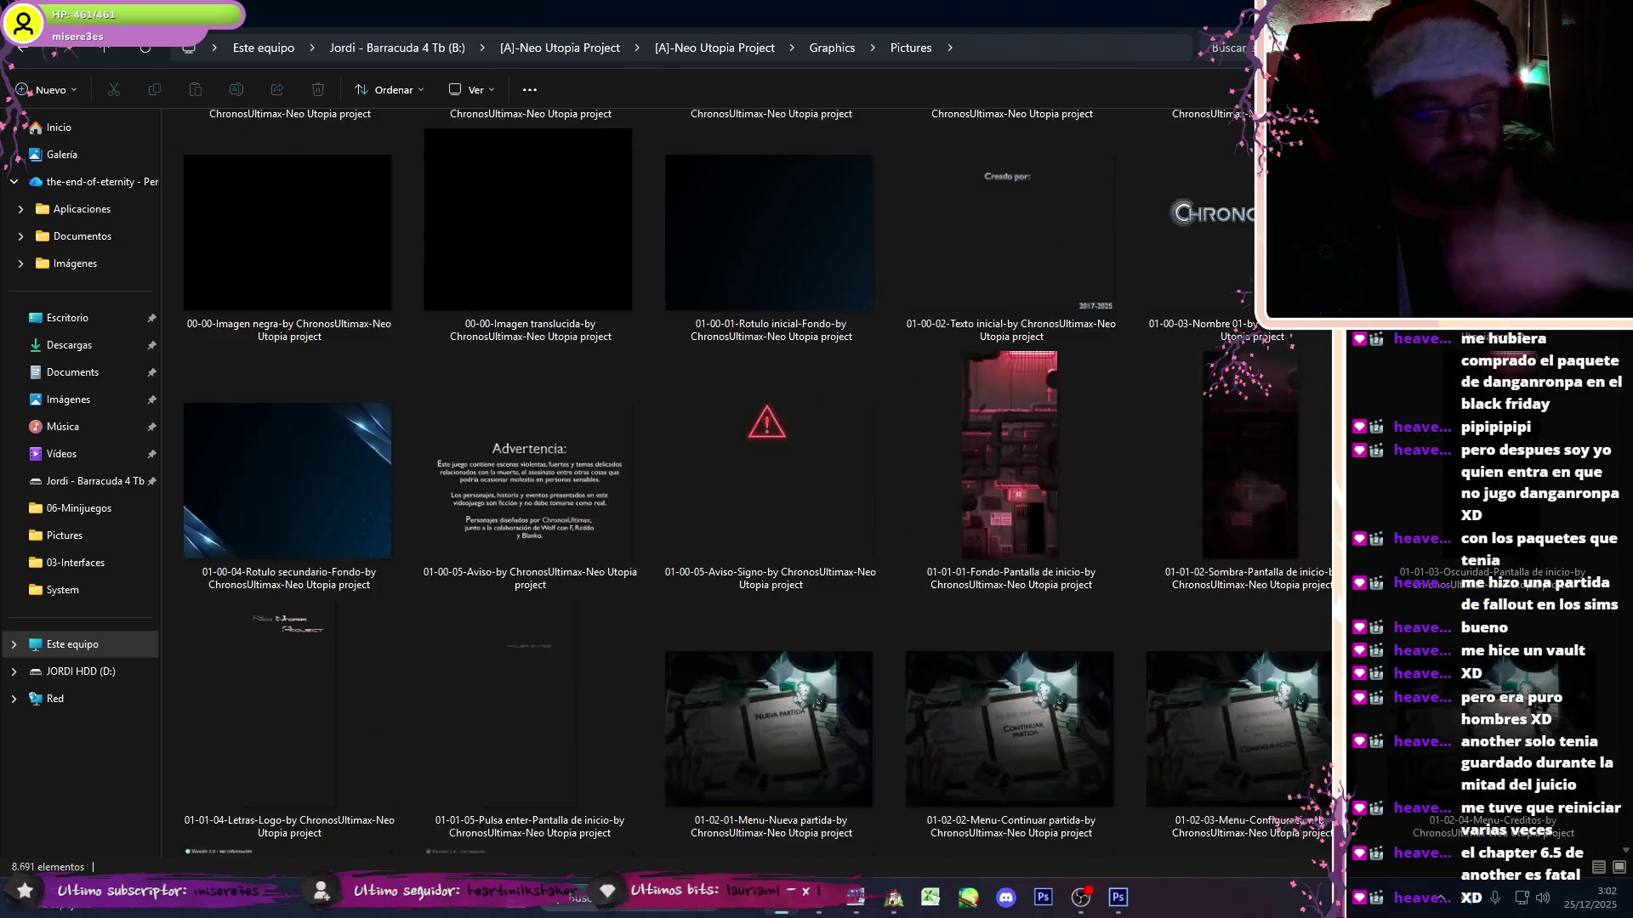
- Preview the Localizacion location images 000 through 009 in Photos
{"action": "double_click", "coordinate": [1008, 781]}
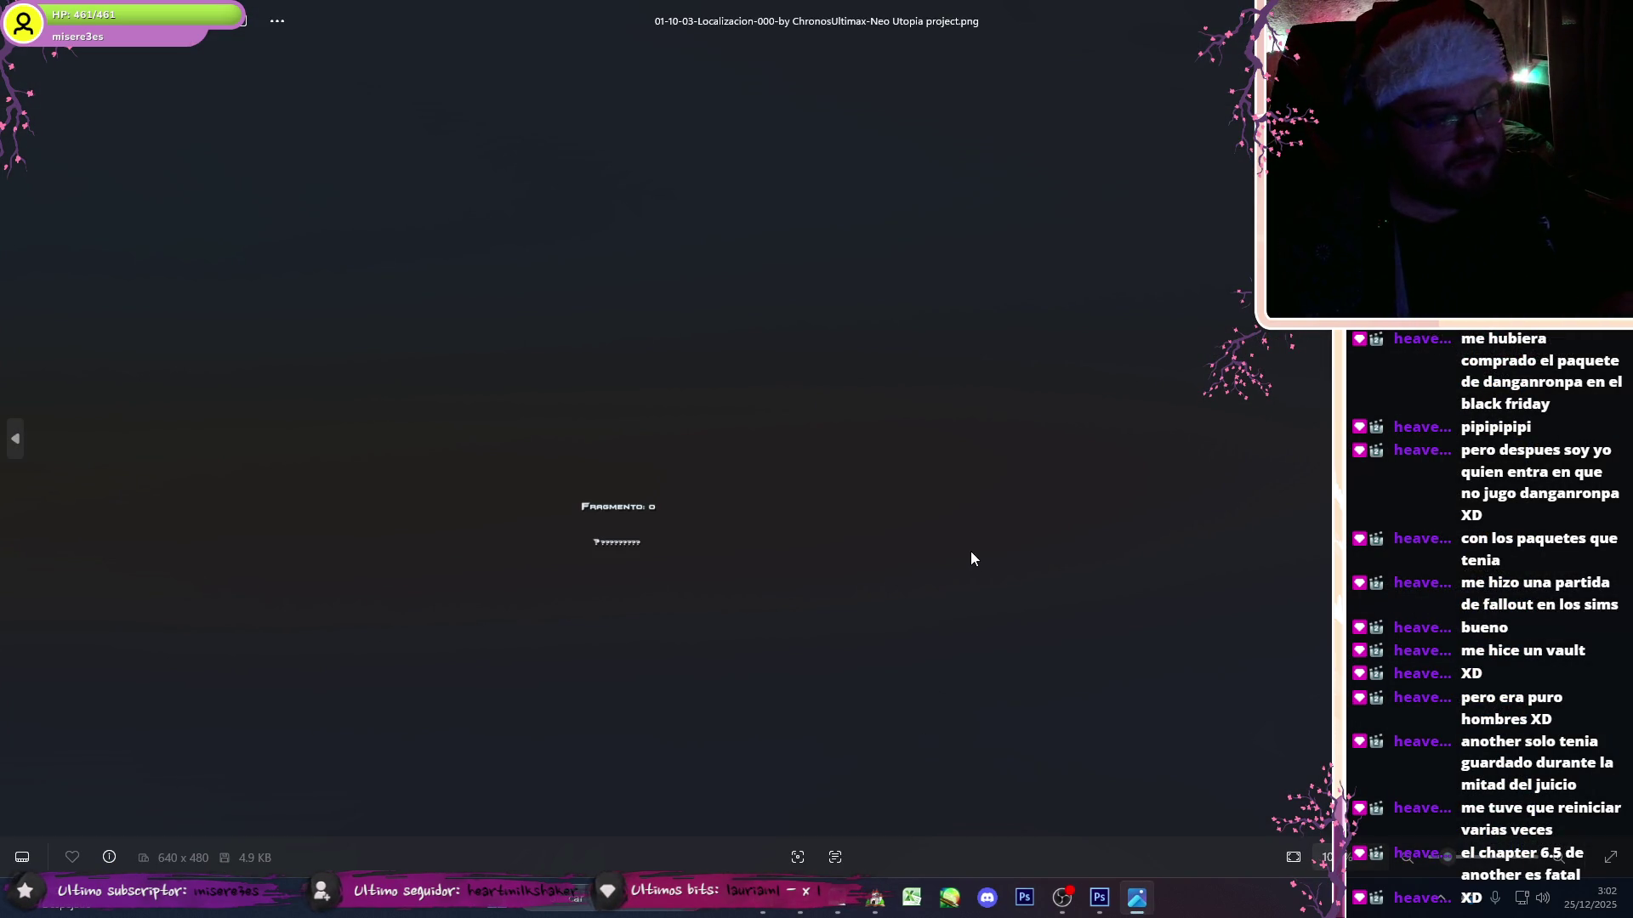
{"action": "left_click", "coordinate": [1624, 440]}
{"action": "left_click", "coordinate": [1624, 440]}
{"action": "left_click", "coordinate": [1616, 439]}
{"action": "left_click", "coordinate": [1617, 439]}
{"action": "left_click", "coordinate": [1616, 438]}
{"action": "left_click", "coordinate": [1617, 439]}
{"action": "left_click", "coordinate": [1616, 439]}
{"action": "left_click", "coordinate": [1617, 439]}
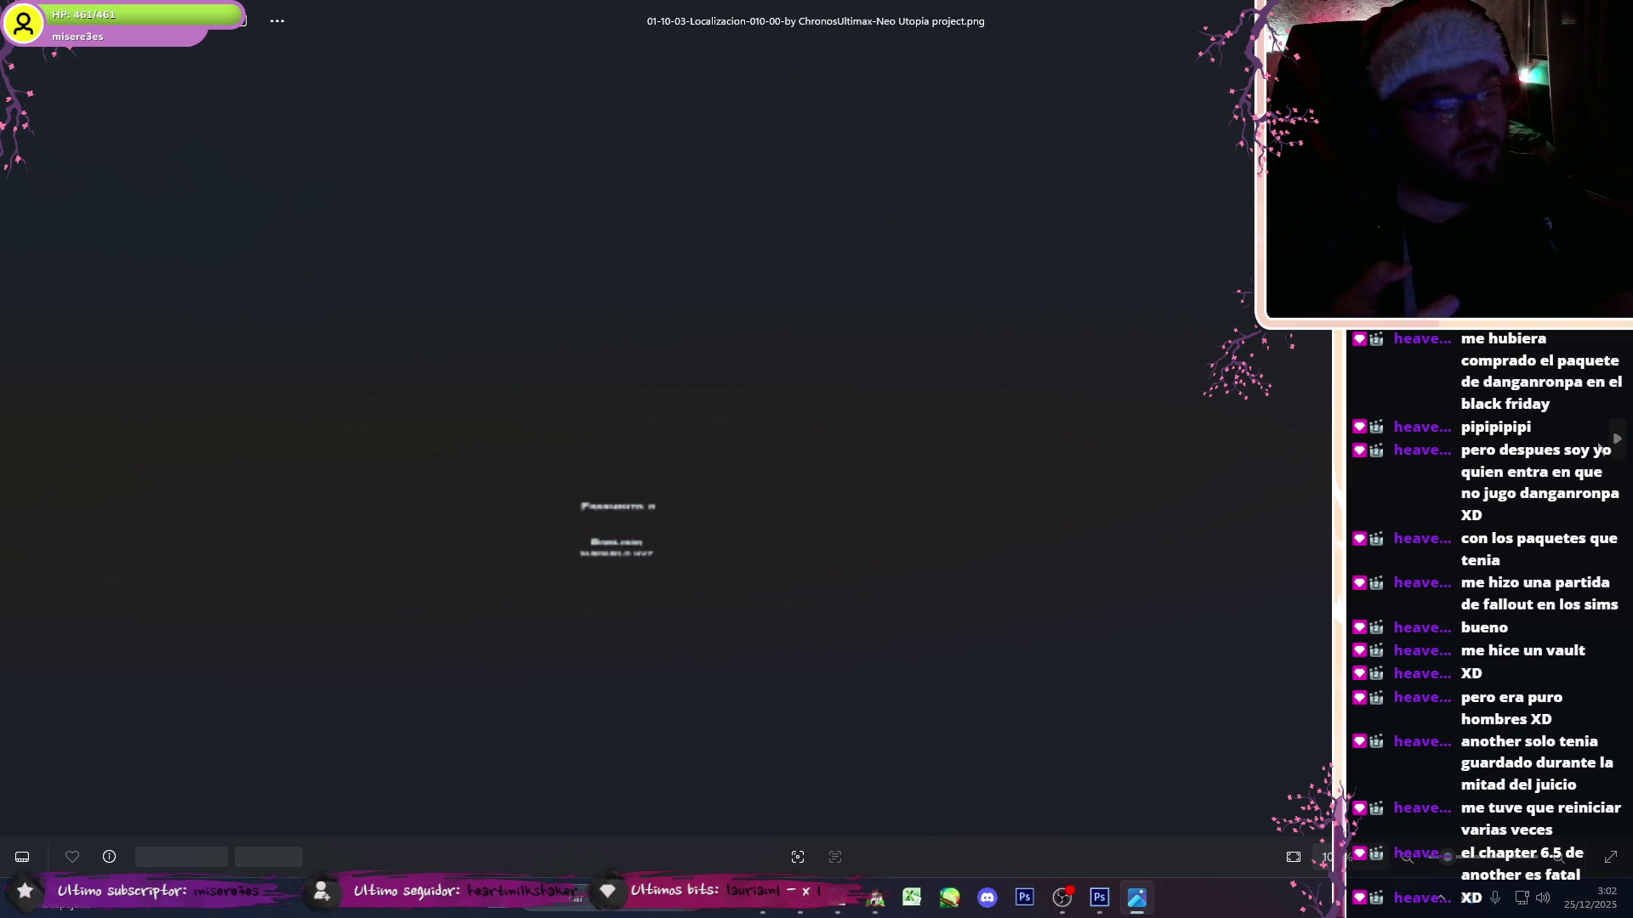
{"action": "left_click", "coordinate": [1617, 438]}
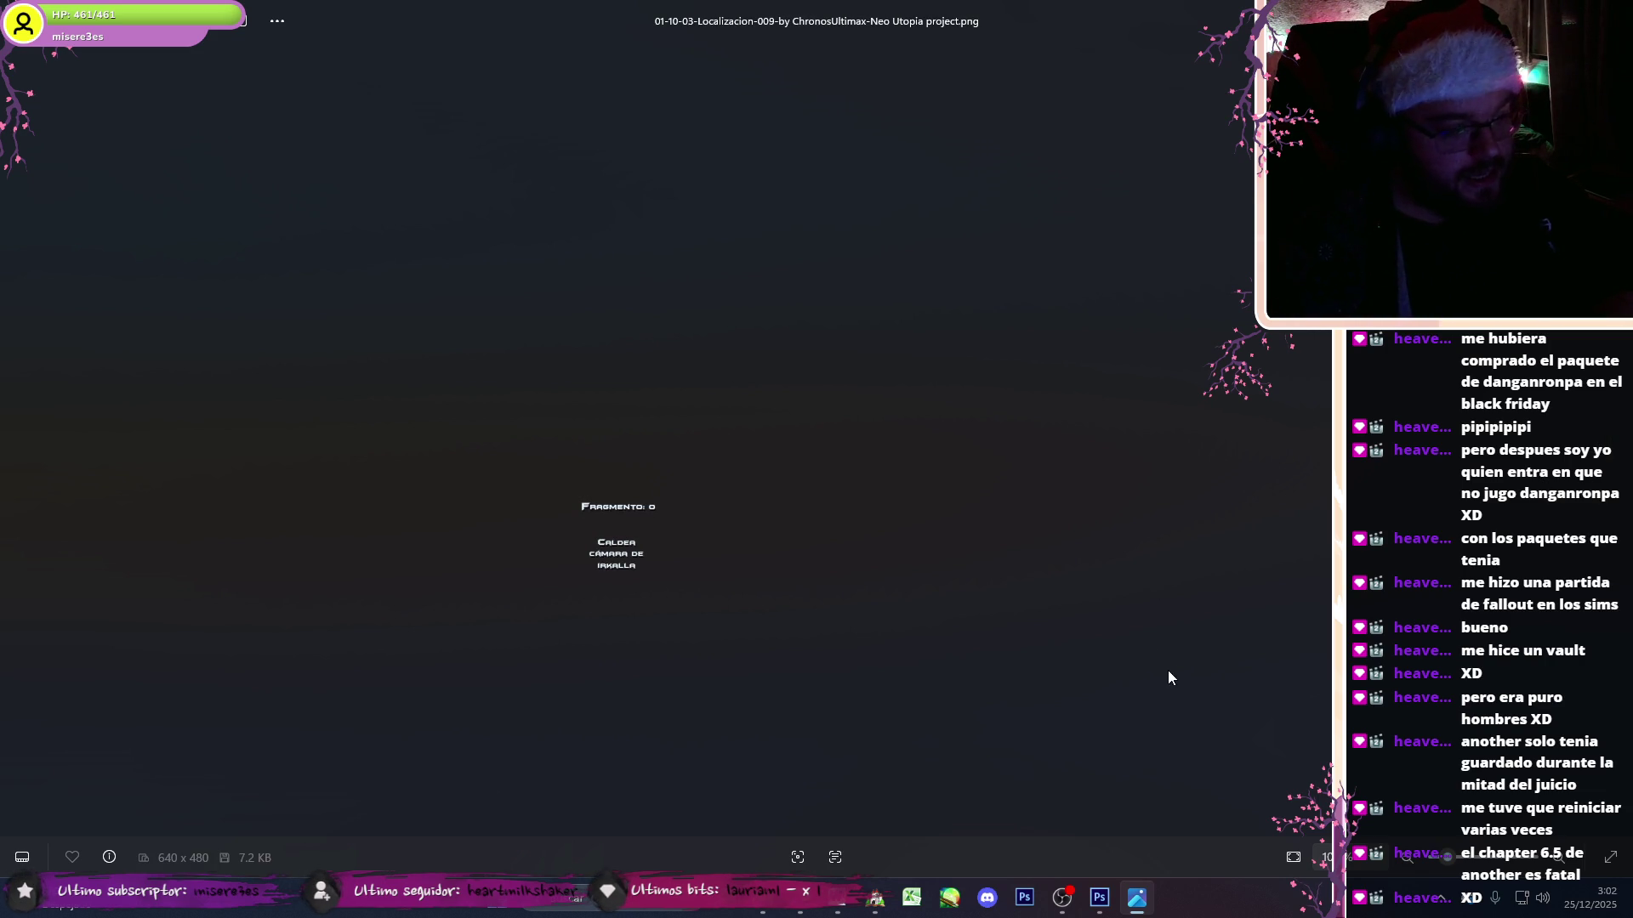
{"action": "left_click", "coordinate": [1099, 898]}
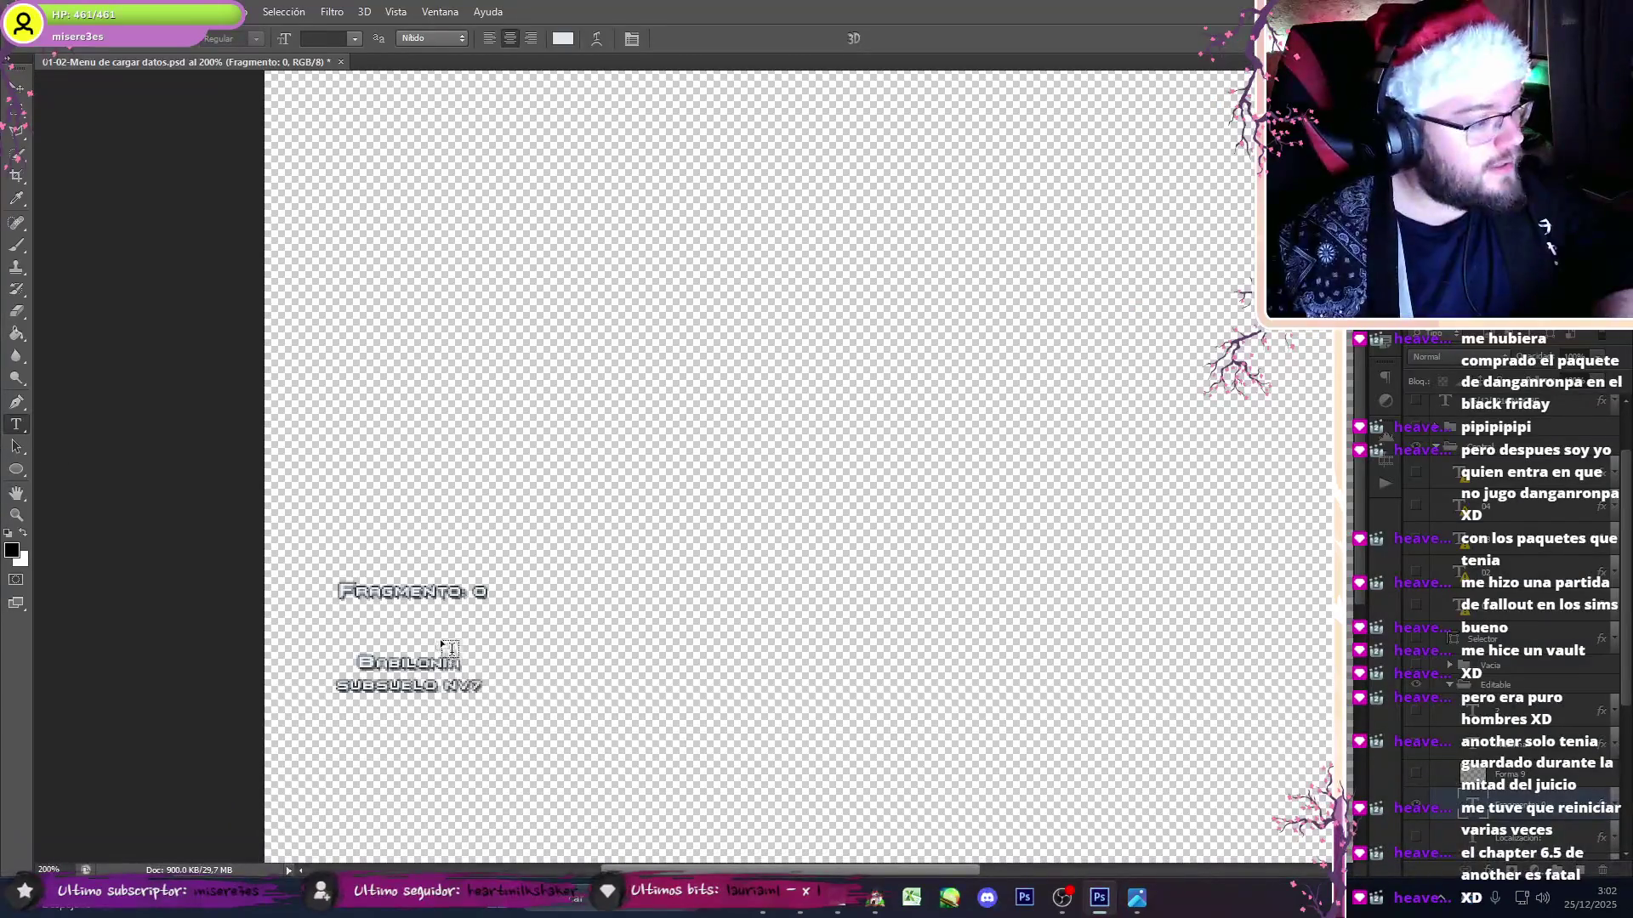
- Retype the location text as 'Caldea cámara de Irkalla' and the fragment as 'Fragmento: 1'
{"action": "left_click_drag", "start_coordinate": [364, 661], "coordinate": [528, 690]}
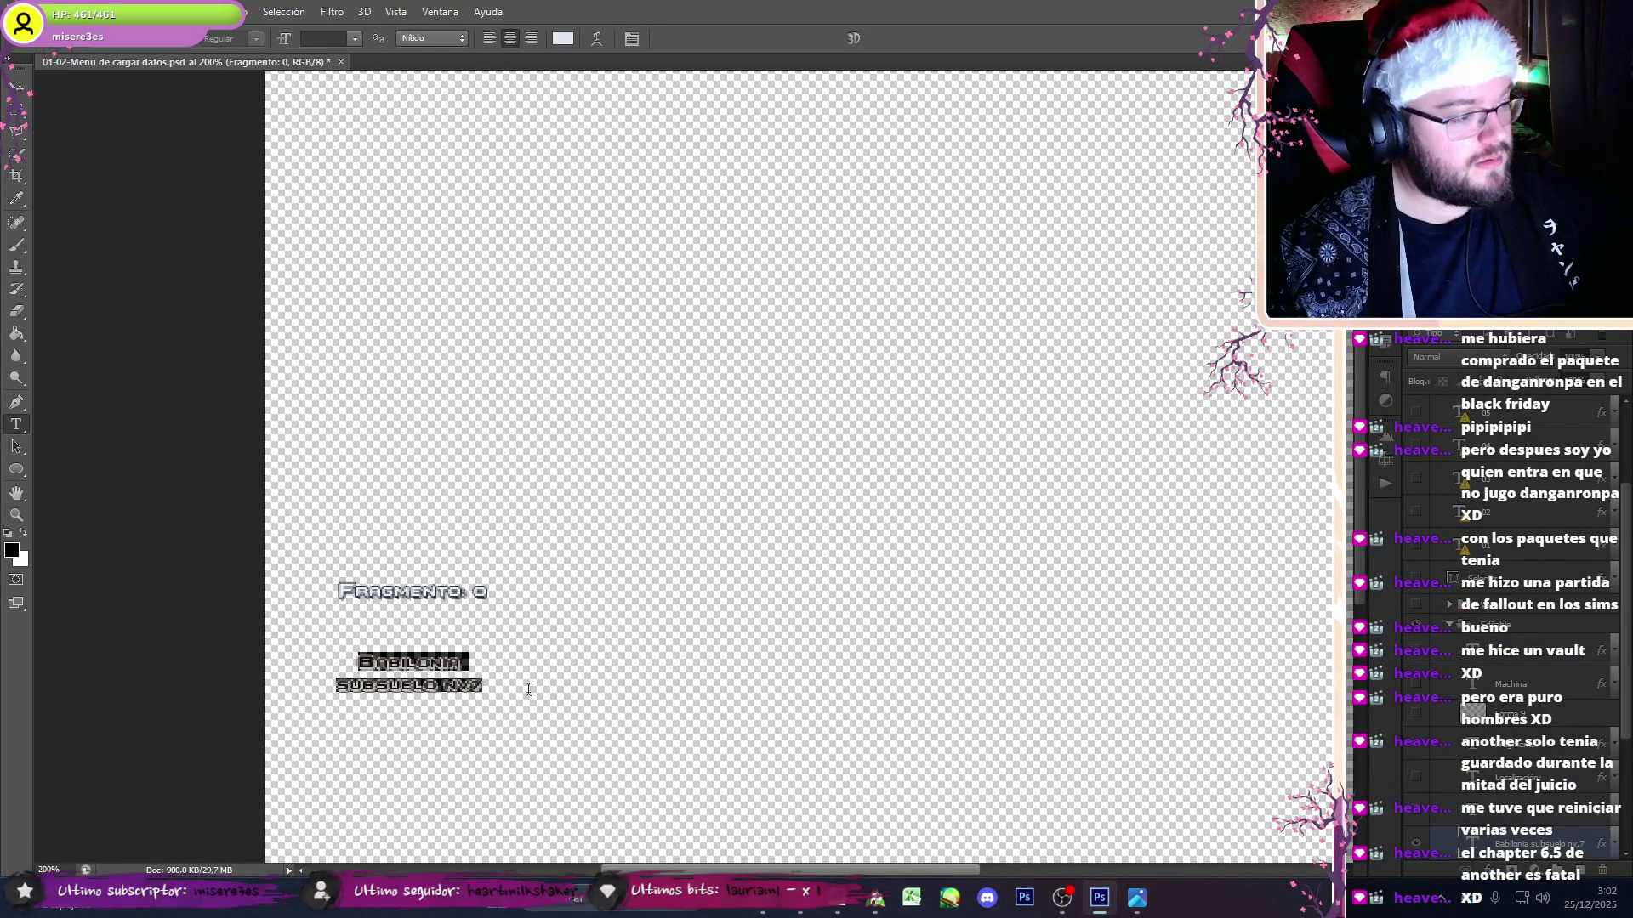
{"action": "left_click", "coordinate": [380, 662]}
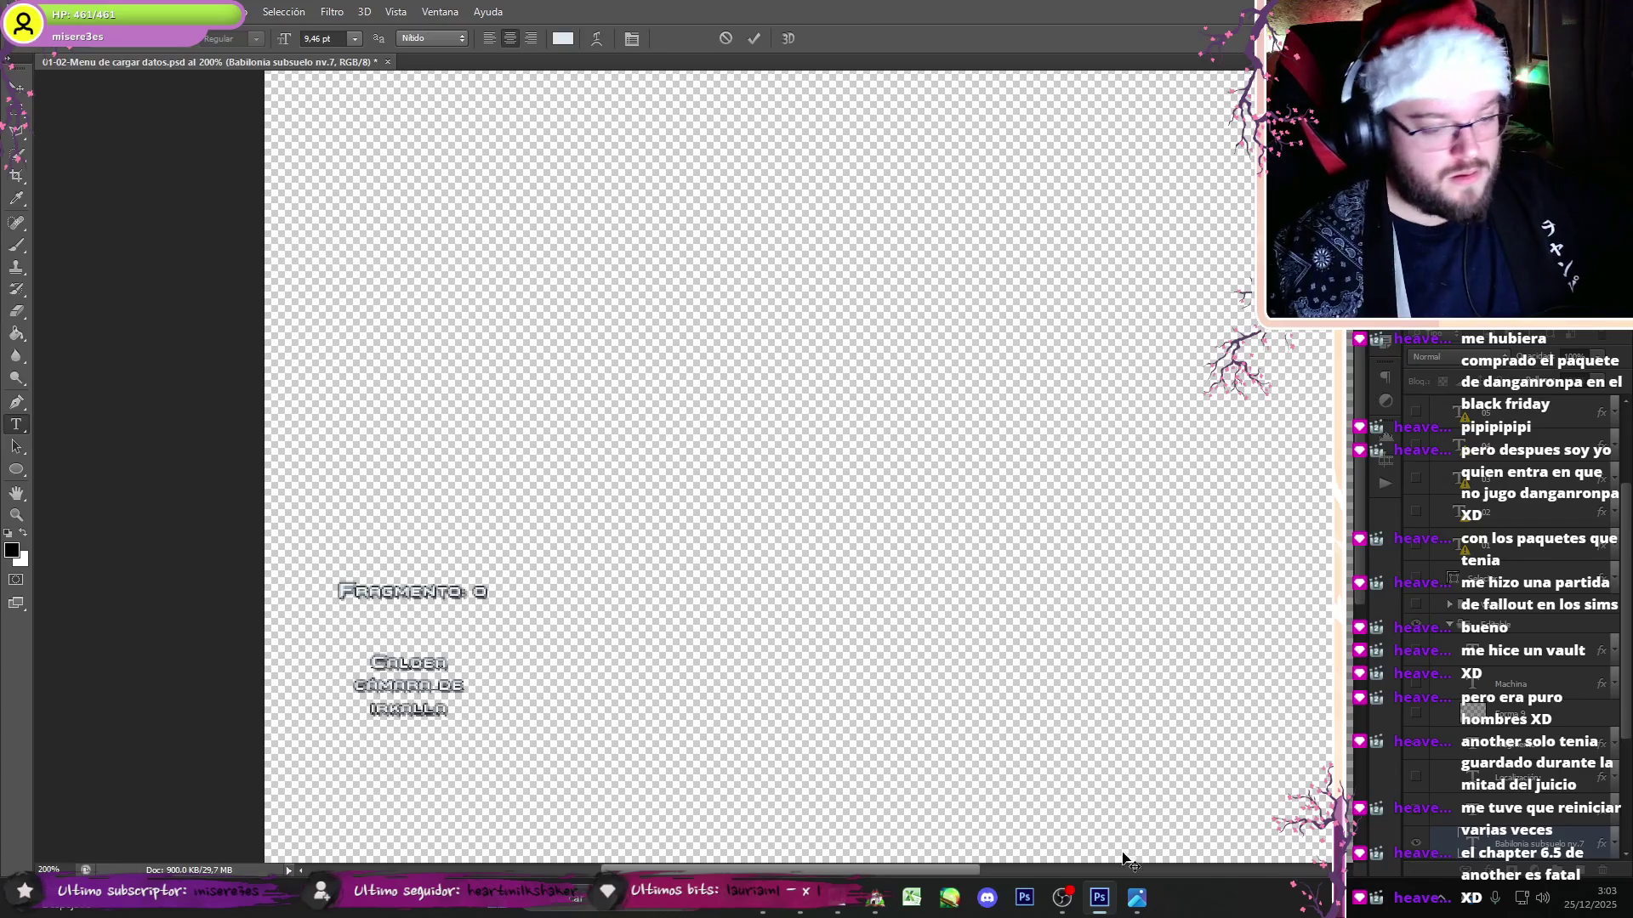
{"action": "left_click", "coordinate": [1135, 898]}
{"action": "left_click", "coordinate": [1136, 912]}
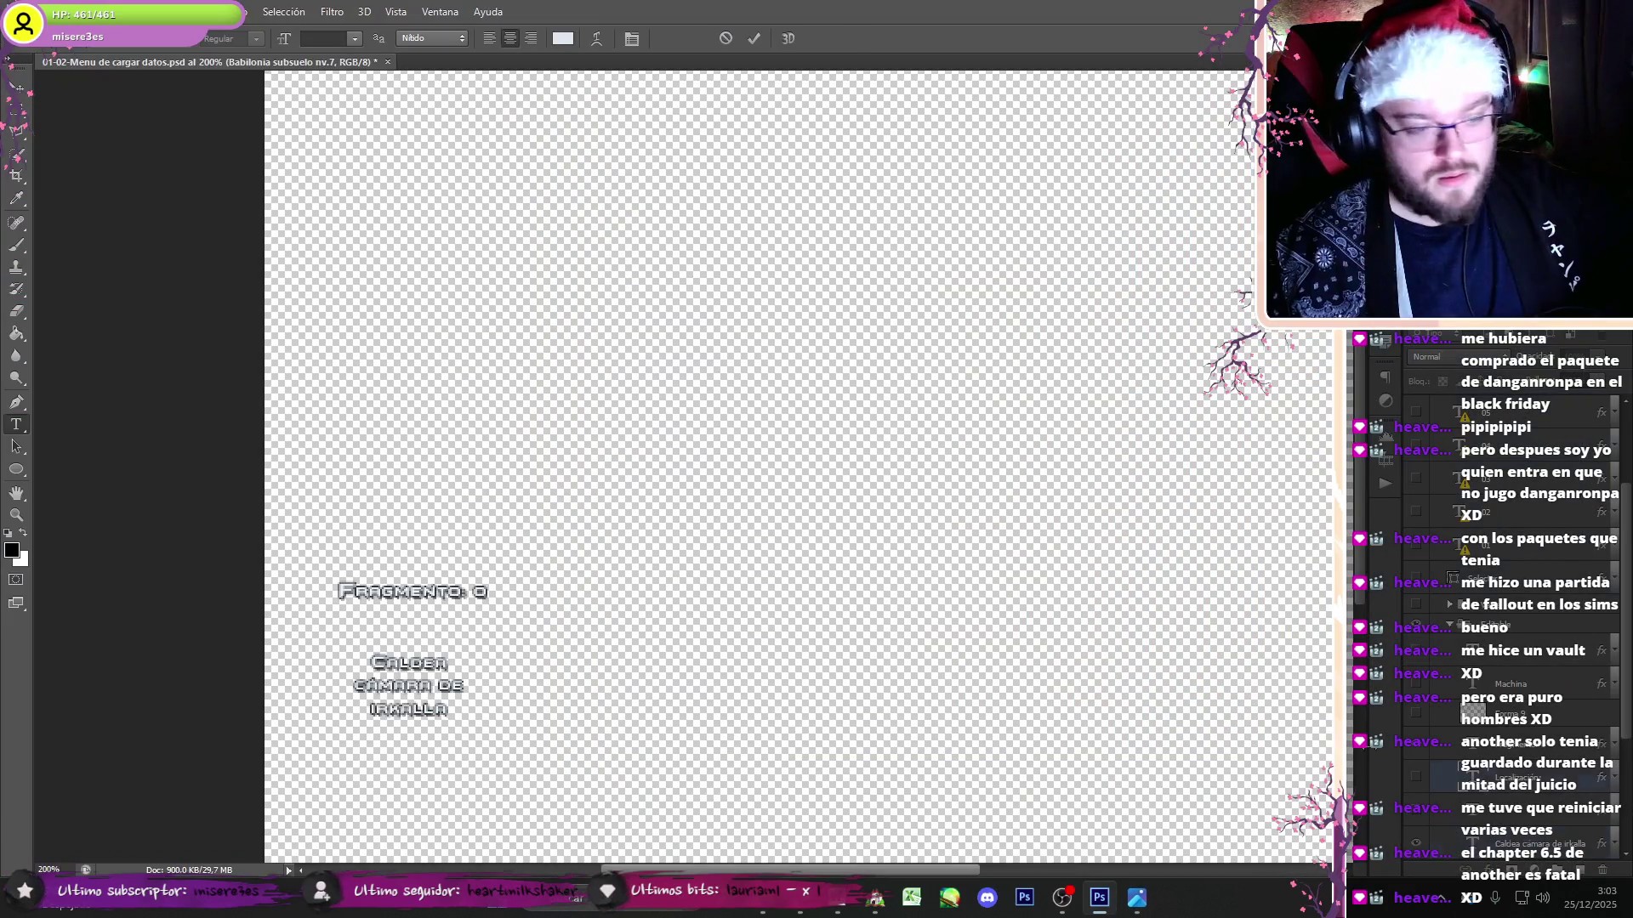
- Start saving the edited image under a new name with Guardar como
{"action": "left_click", "coordinate": [47, 11]}
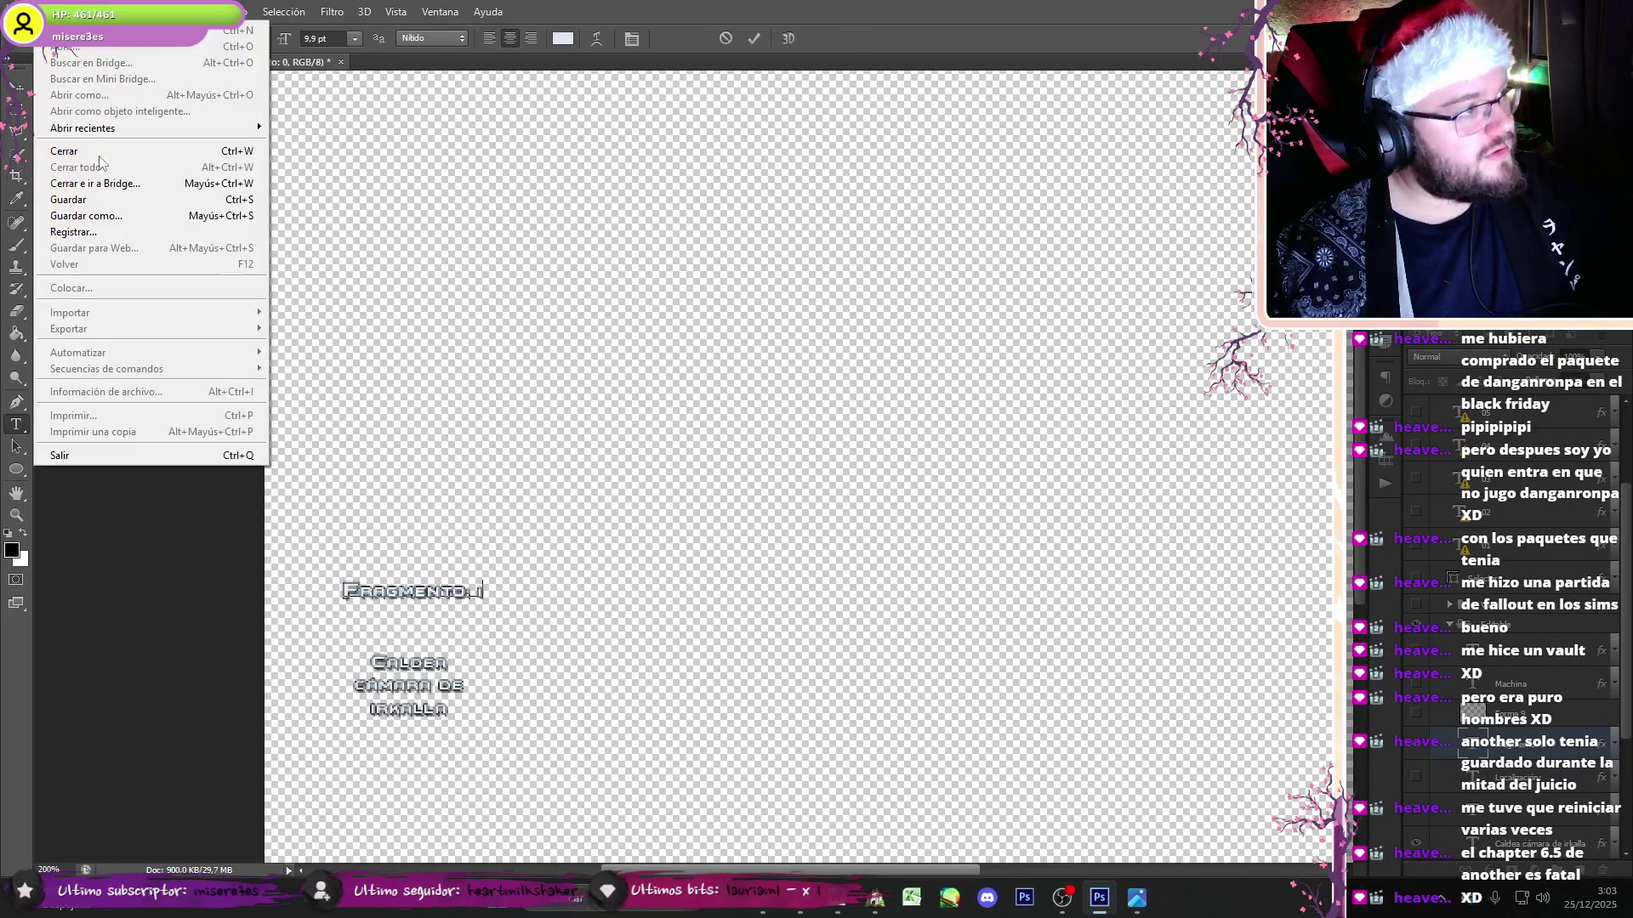
{"action": "left_click", "coordinate": [102, 212]}
{"action": "left_click", "coordinate": [763, 898]}
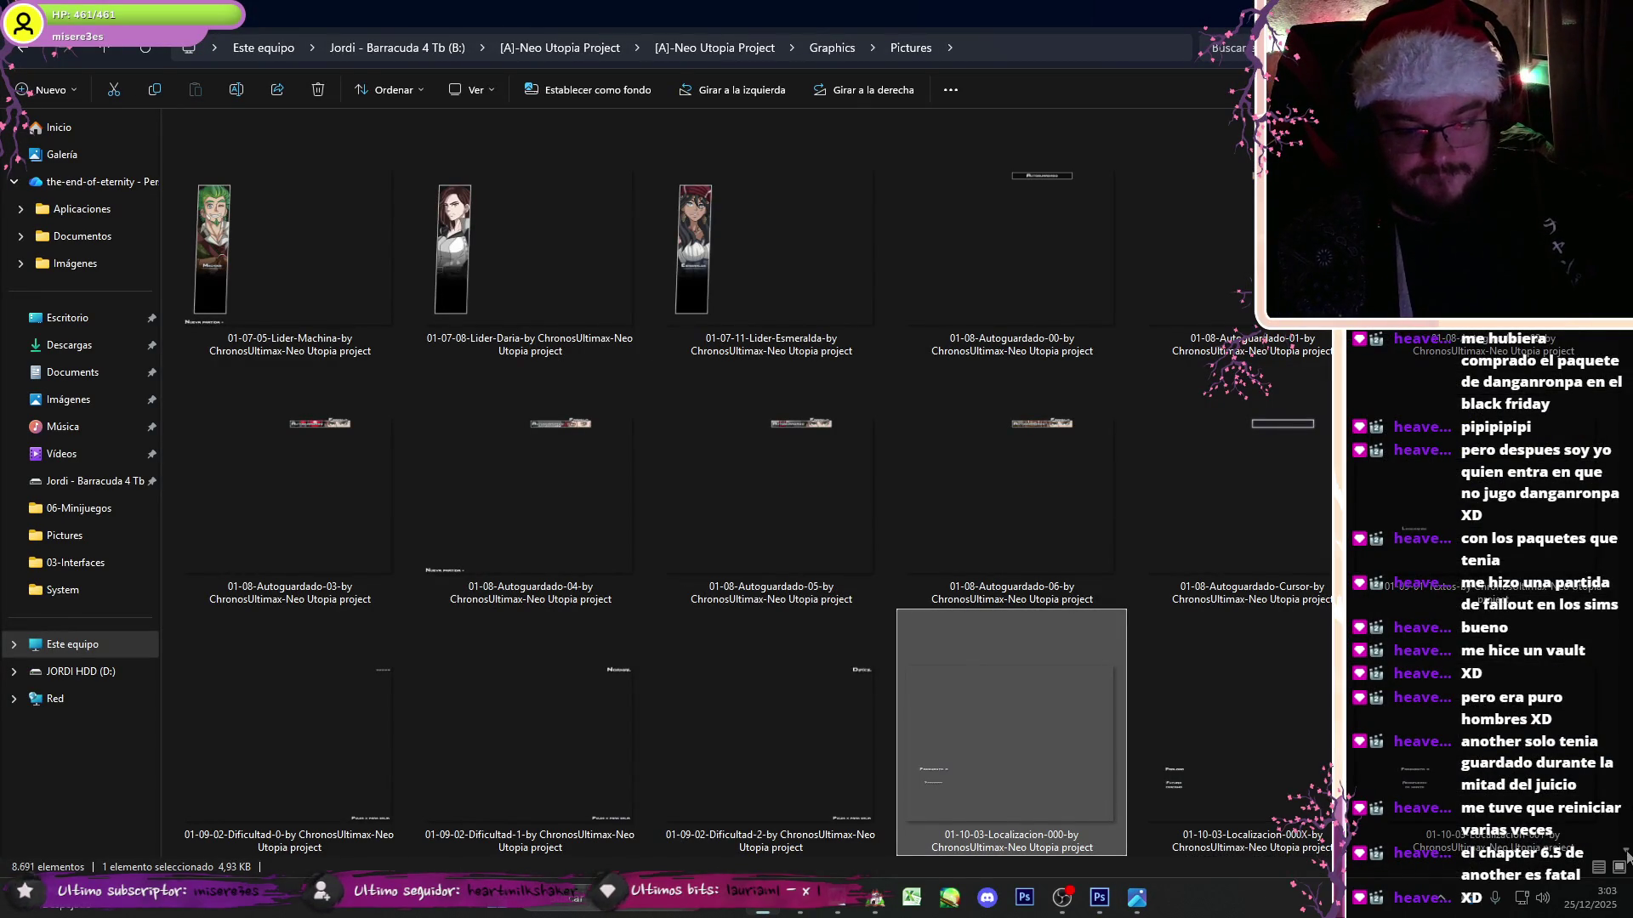
- Copy the 01-10-03-Localizacion-009-00 file name and paste it as Photoshop's save name
{"action": "scroll", "coordinate": [1626, 853], "scroll_direction": "down", "scroll_amount": 5}
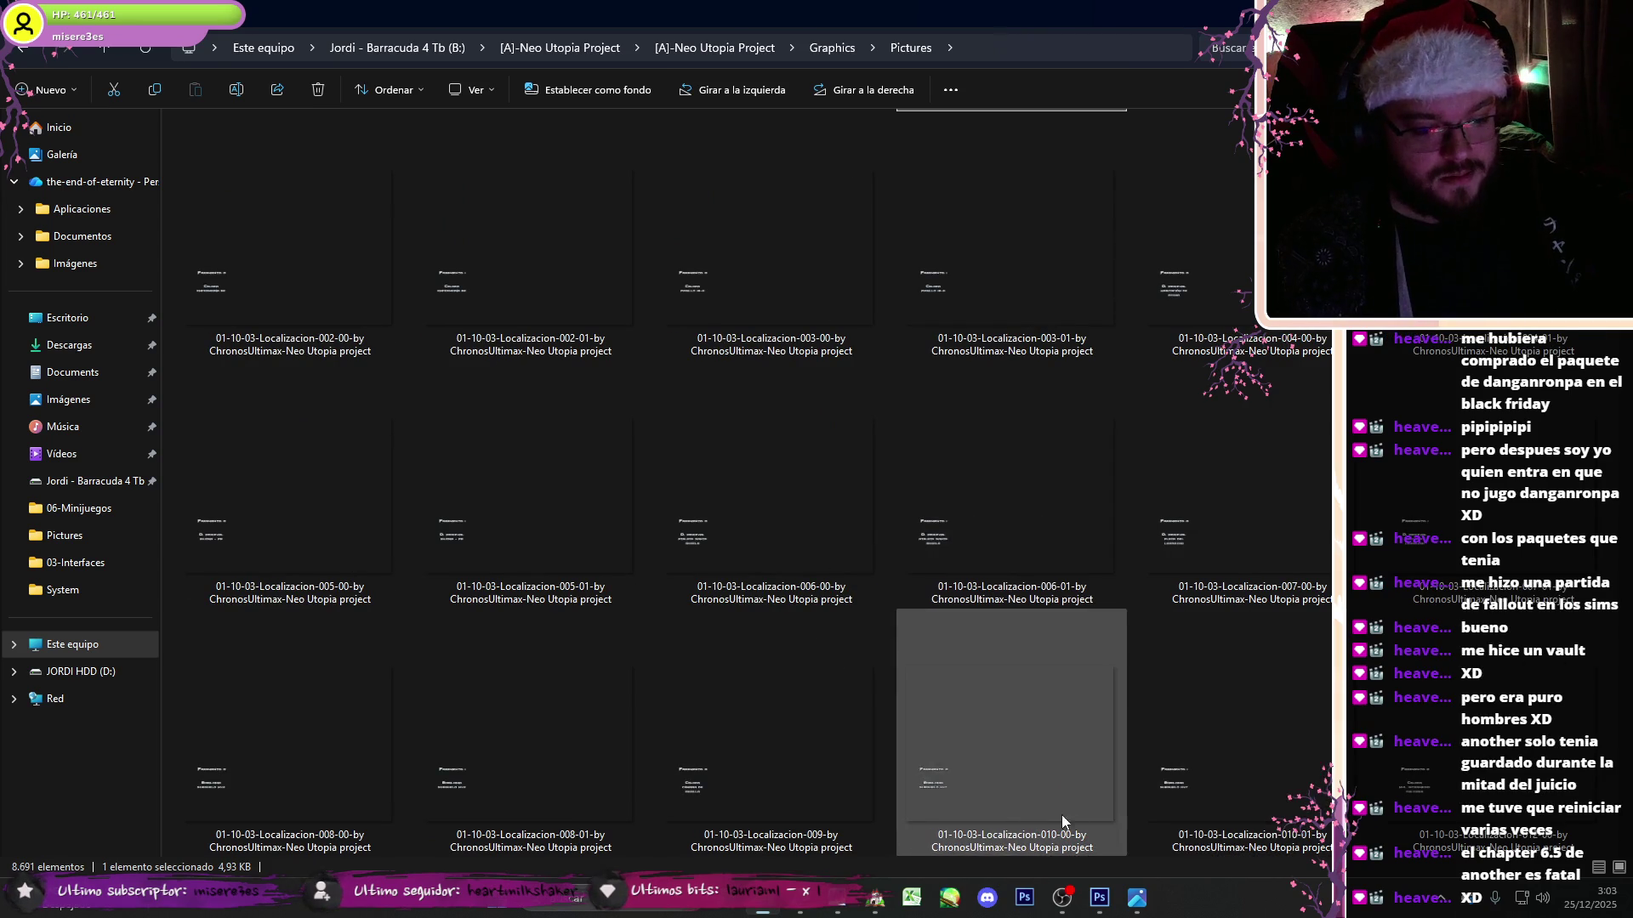
{"action": "left_click", "coordinate": [839, 808]}
{"action": "key", "text": "F2"}
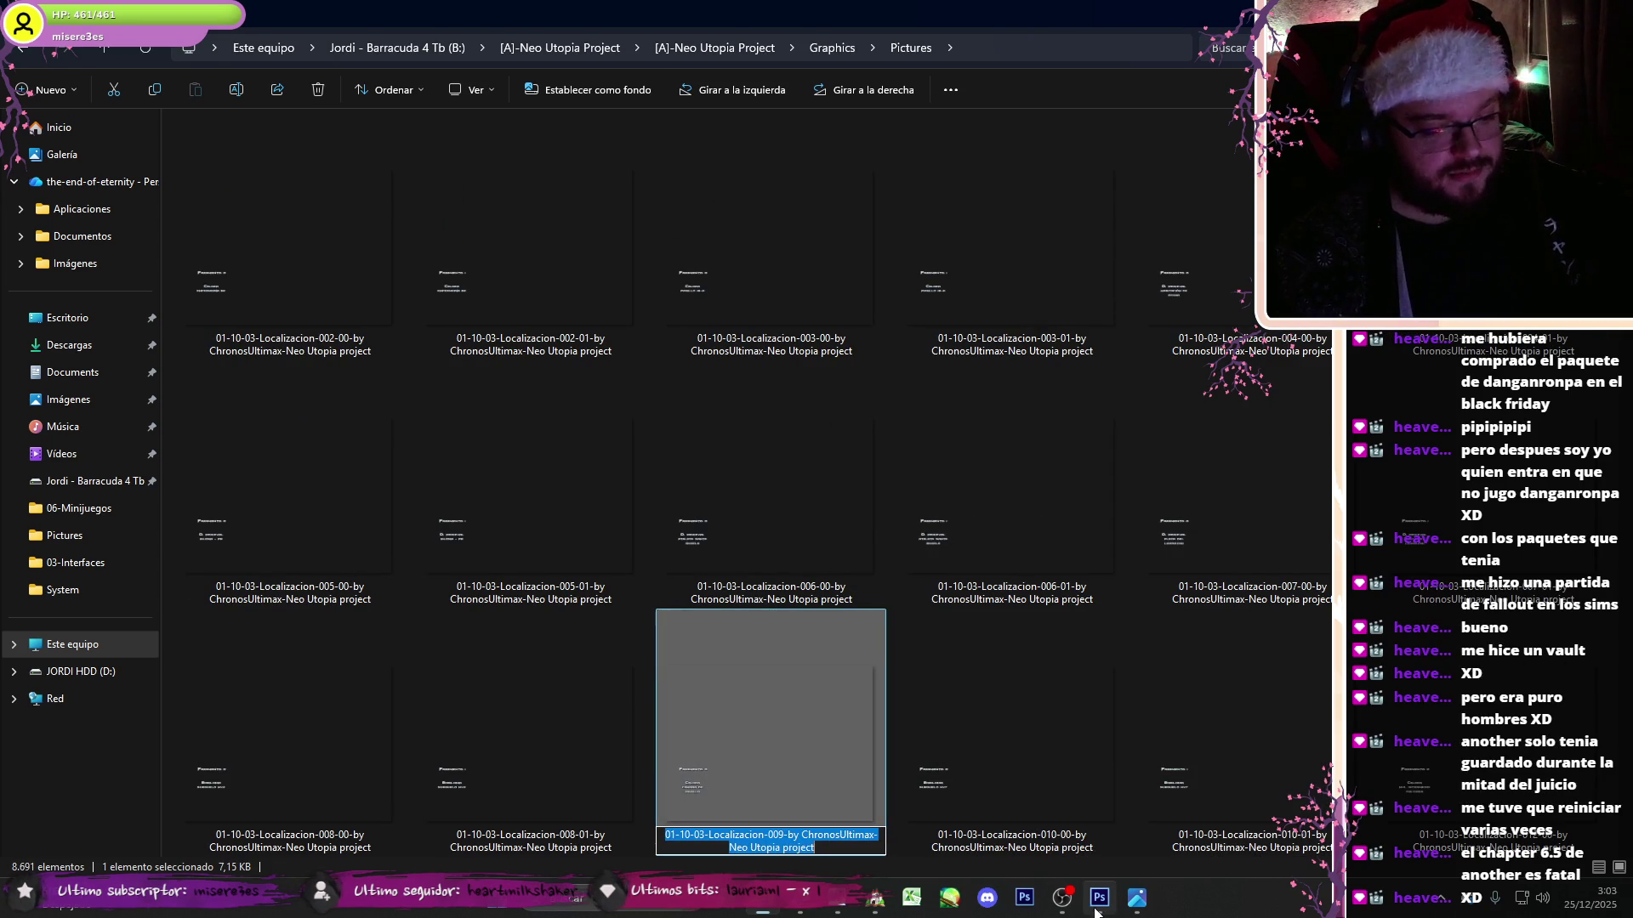
{"action": "left_click", "coordinate": [790, 837]}
{"action": "type", "text": "01"}
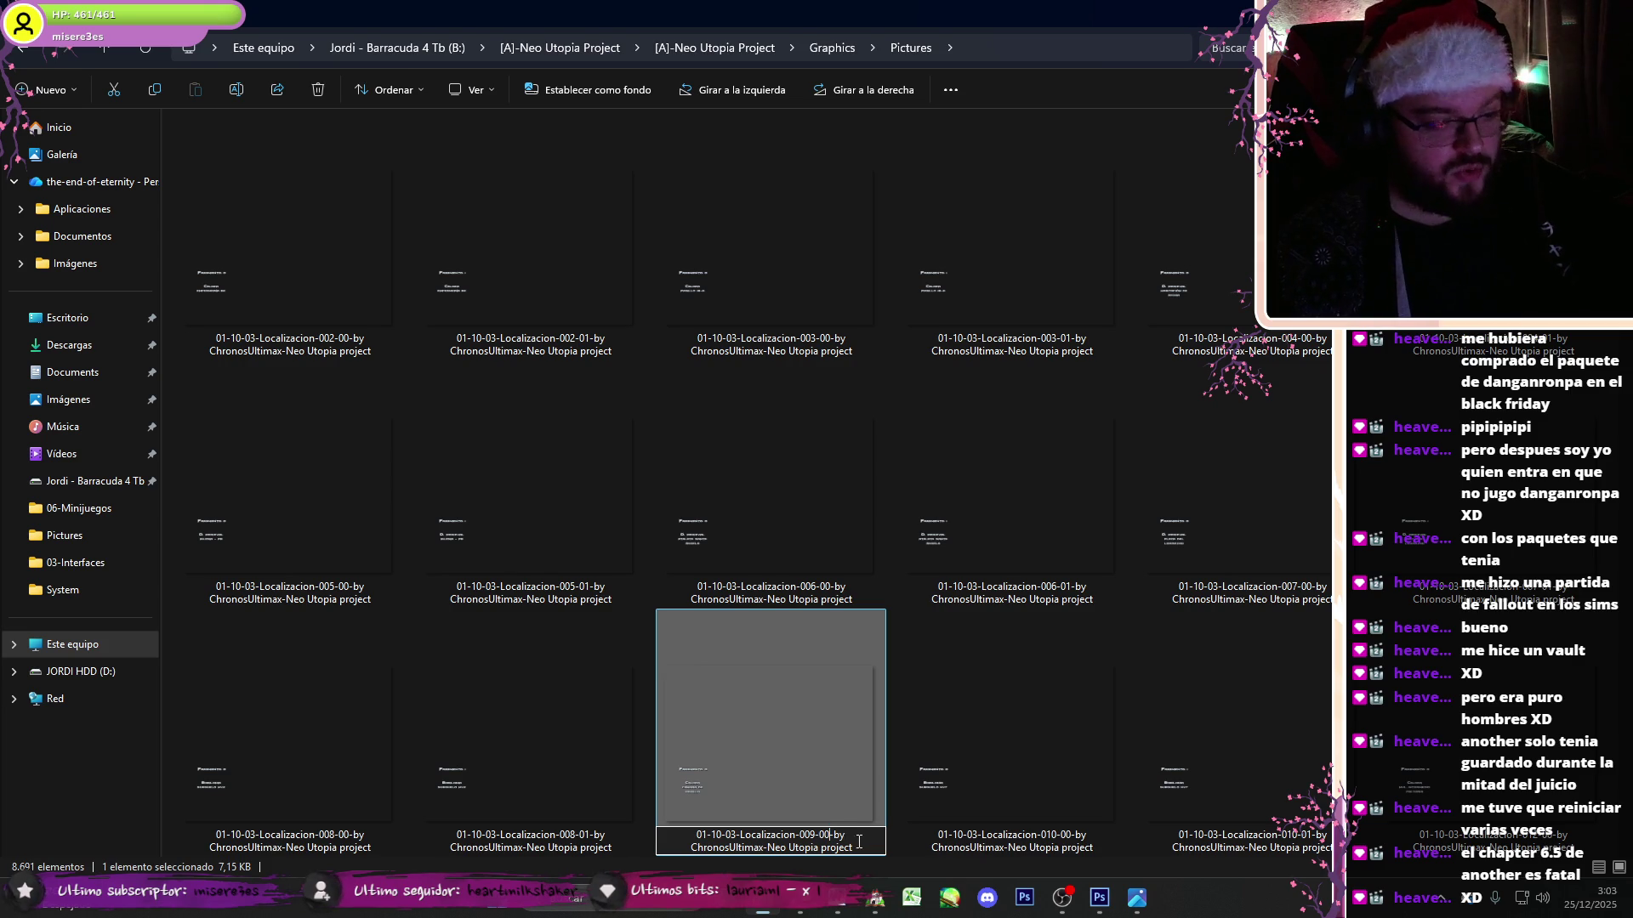
{"action": "key", "text": "ctrl+a"}
{"action": "key", "text": "ctrl+c"}
{"action": "left_click", "coordinate": [1097, 903]}
{"action": "key", "text": "ctrl+v"}
- Save the image as PNG 01-10-03-Localizacion-009-01, confirming the PNG options
{"action": "left_click", "coordinate": [230, 667]}
{"action": "left_click", "coordinate": [229, 610]}
{"action": "left_click", "coordinate": [279, 644]}
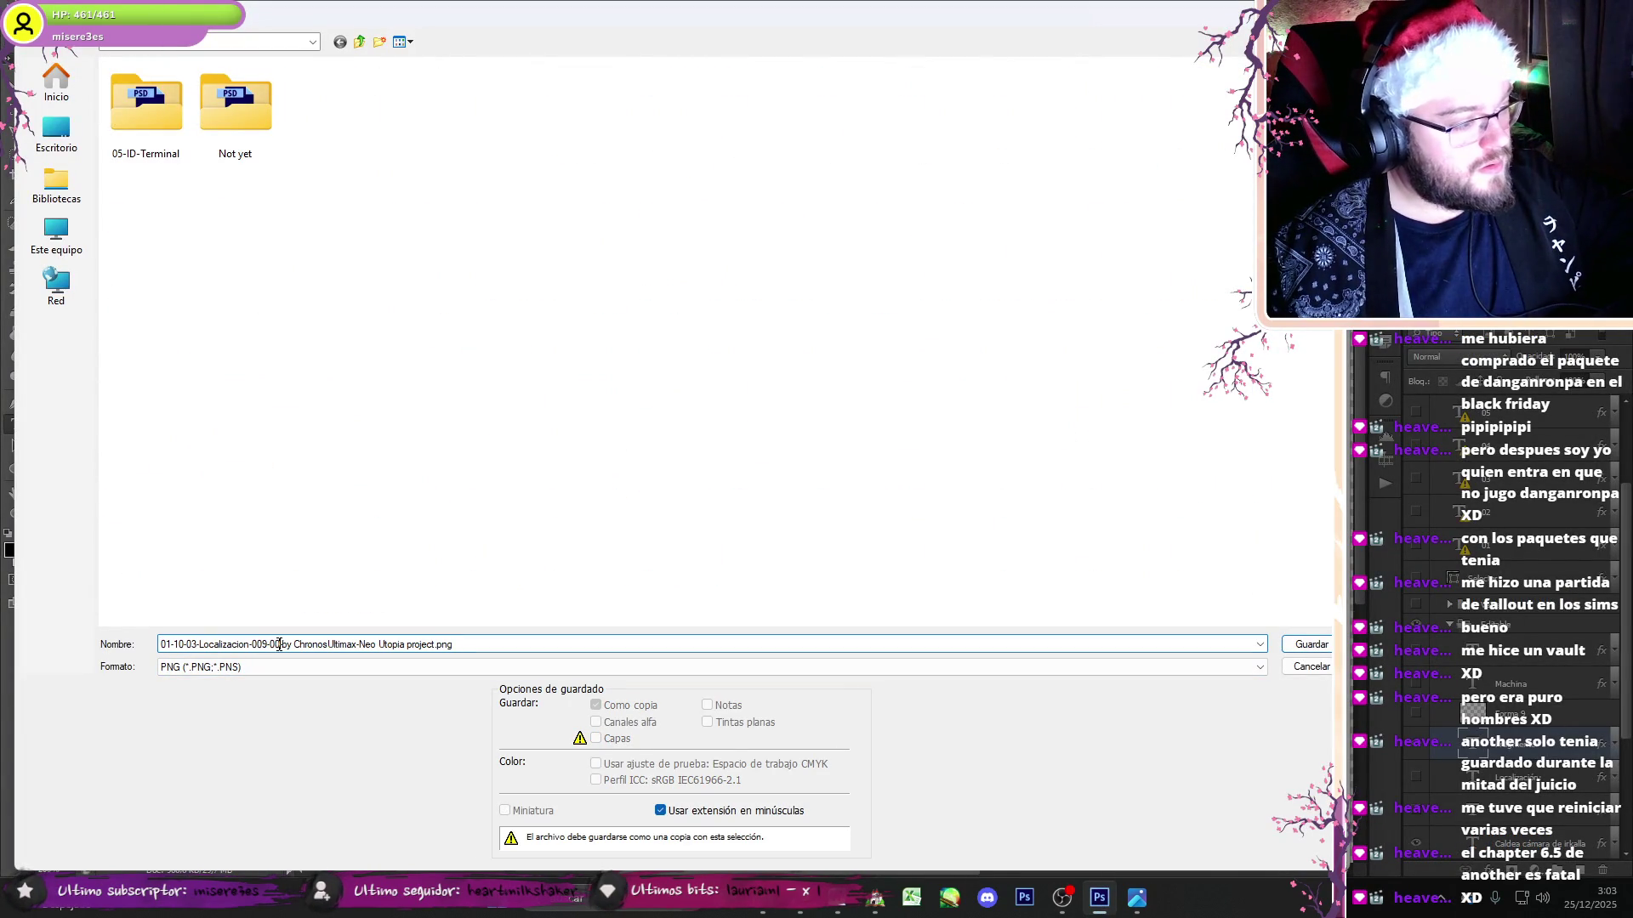
{"action": "left_click", "coordinate": [1311, 645]}
{"action": "left_click", "coordinate": [878, 283]}
- Start opening another location image file from Photoshop's File menu
{"action": "left_click", "coordinate": [48, 12]}
{"action": "left_click", "coordinate": [63, 46]}
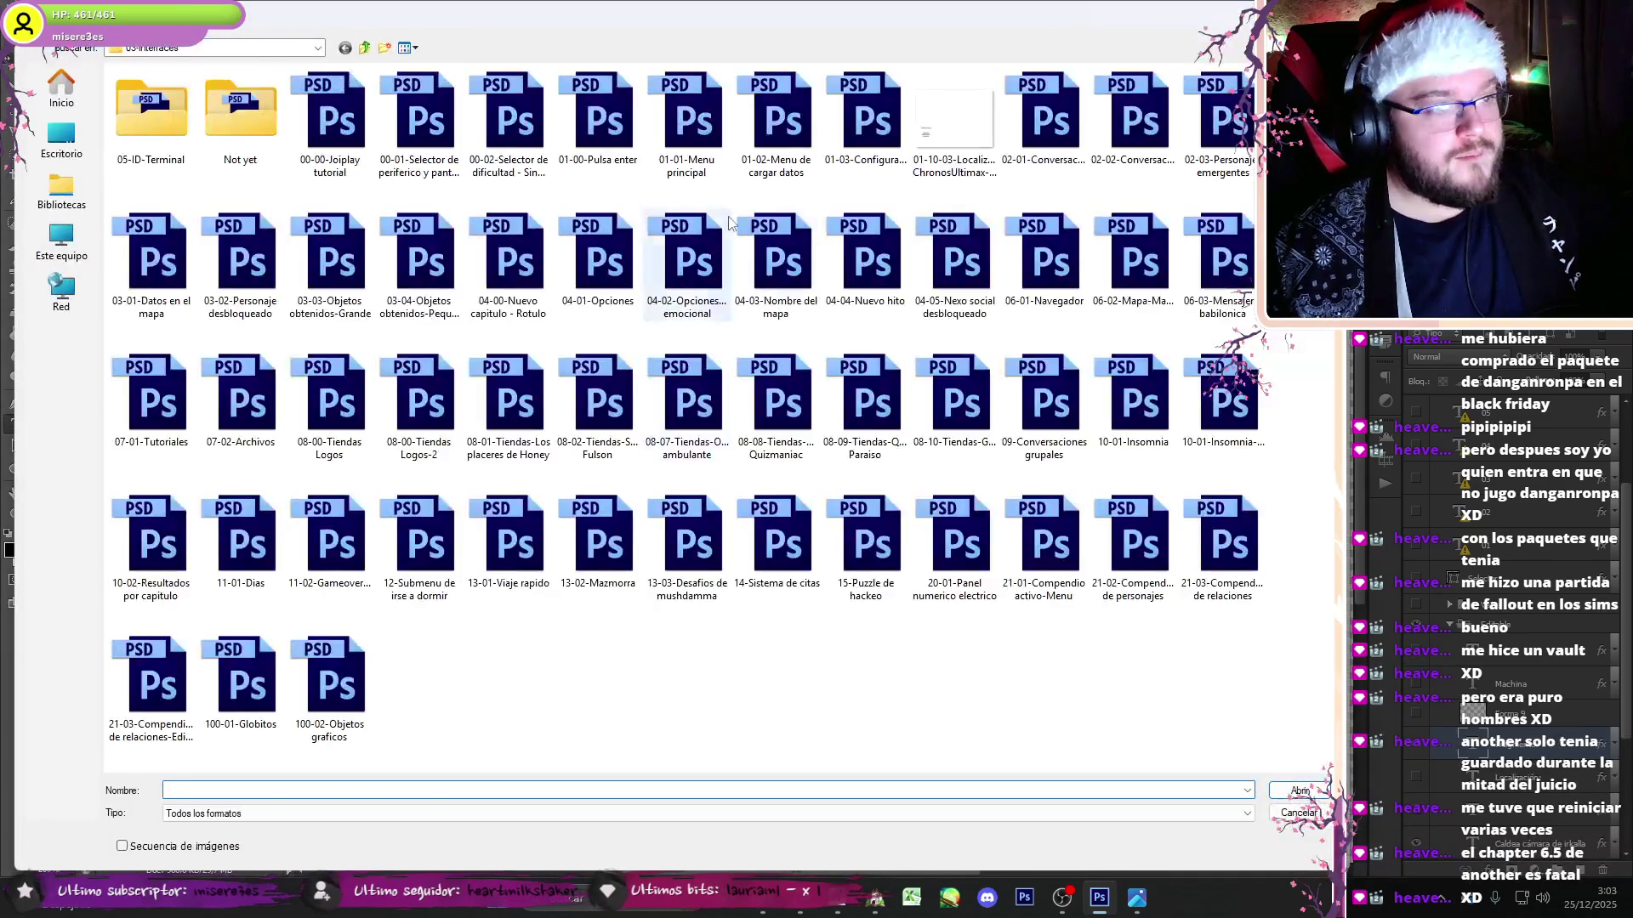
{"action": "left_click", "coordinate": [954, 119]}
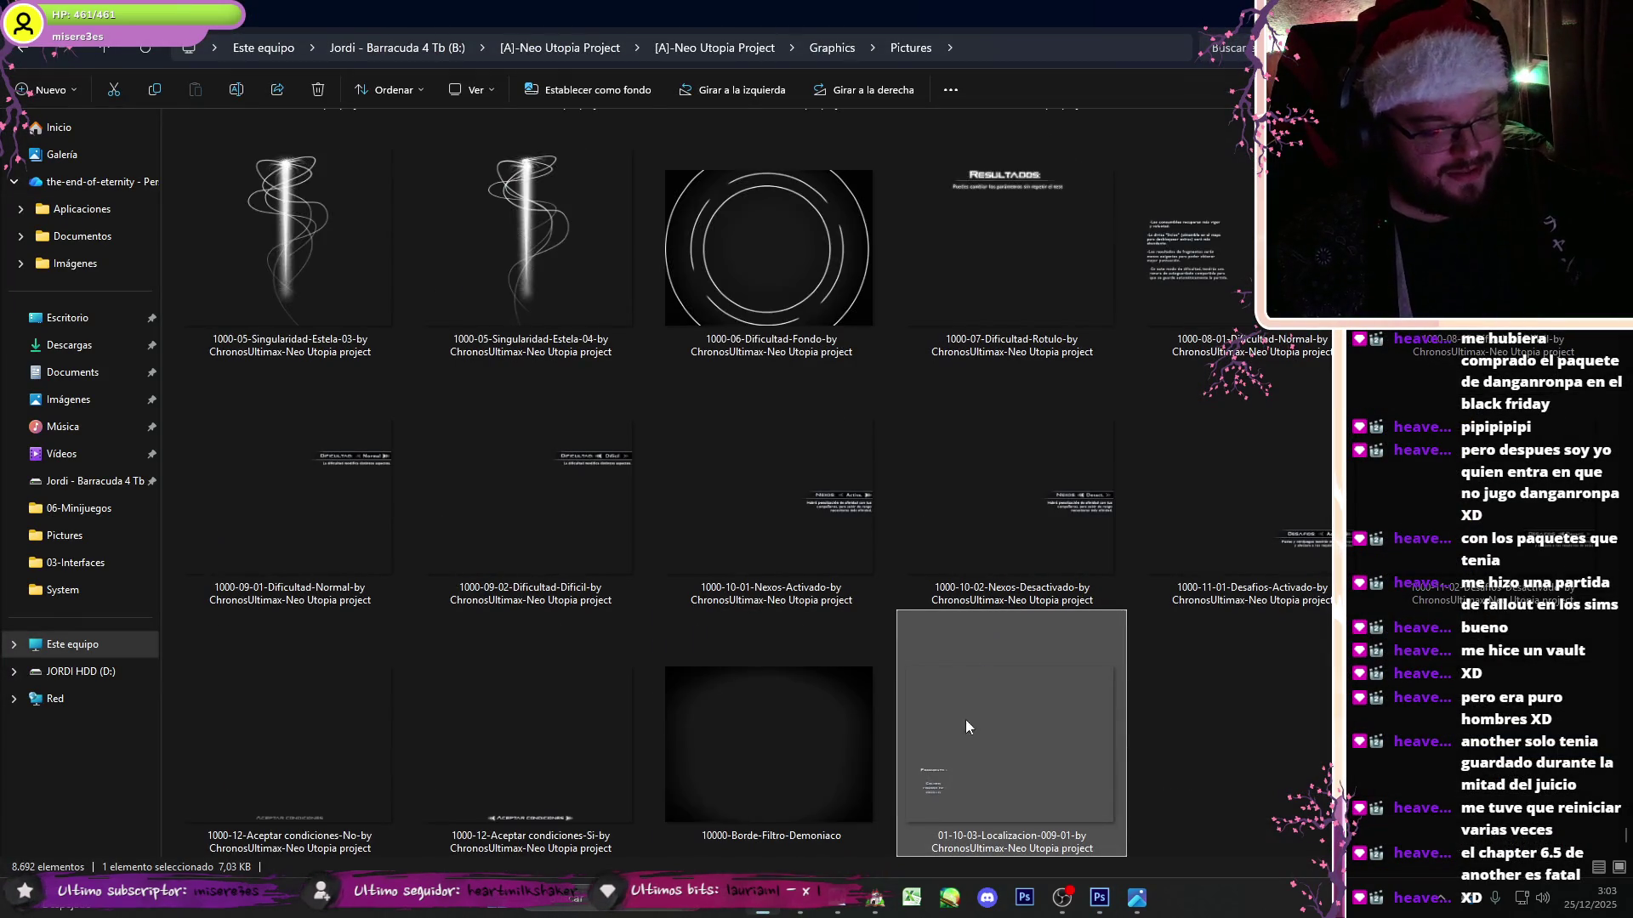
{"action": "left_click", "coordinate": [875, 900]}
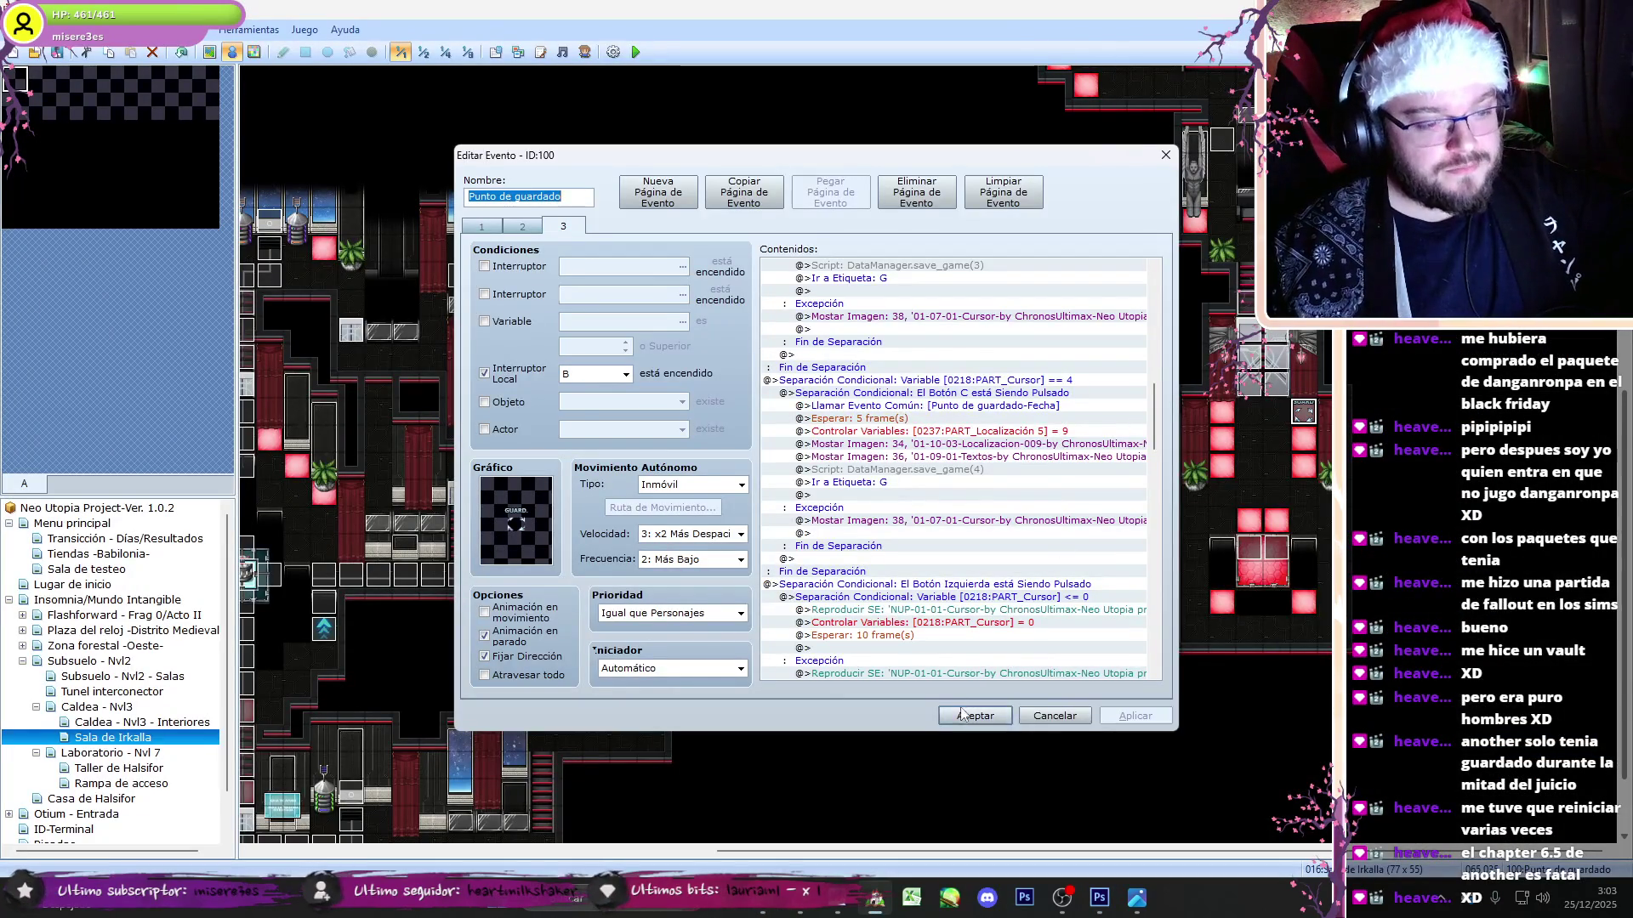
- Close the Irkalla event and inspect the Caldea - Nvl3 - Interiores save-point event
{"action": "left_click", "coordinate": [957, 713]}
{"action": "key", "text": "Up"}
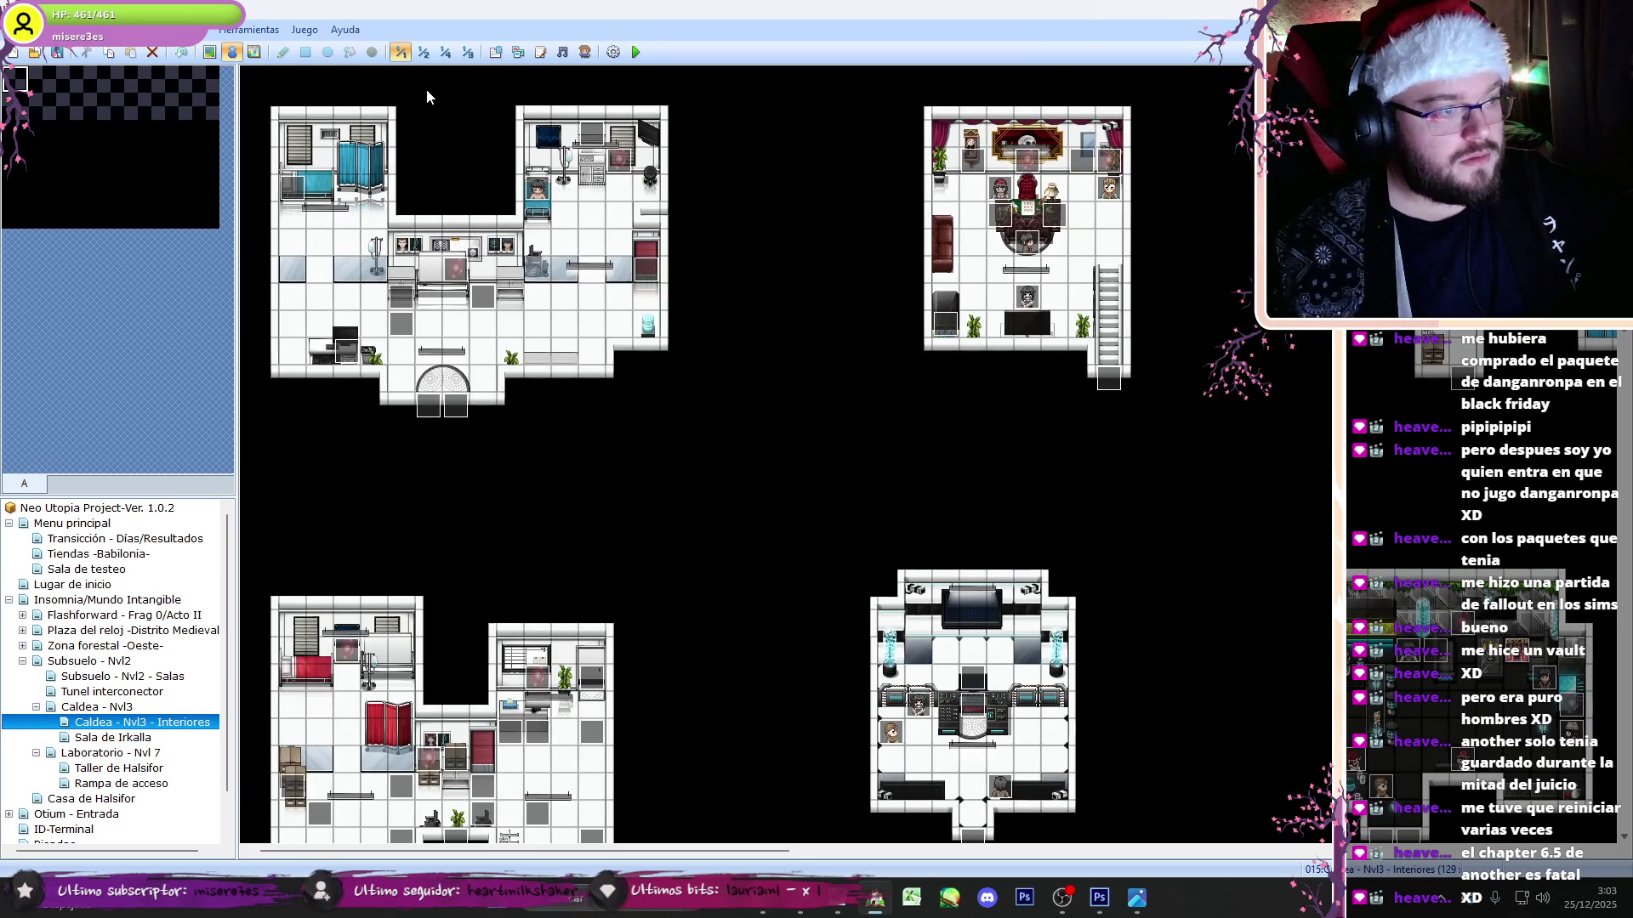
{"action": "double_click", "coordinate": [575, 305]}
{"action": "left_click", "coordinate": [603, 226]}
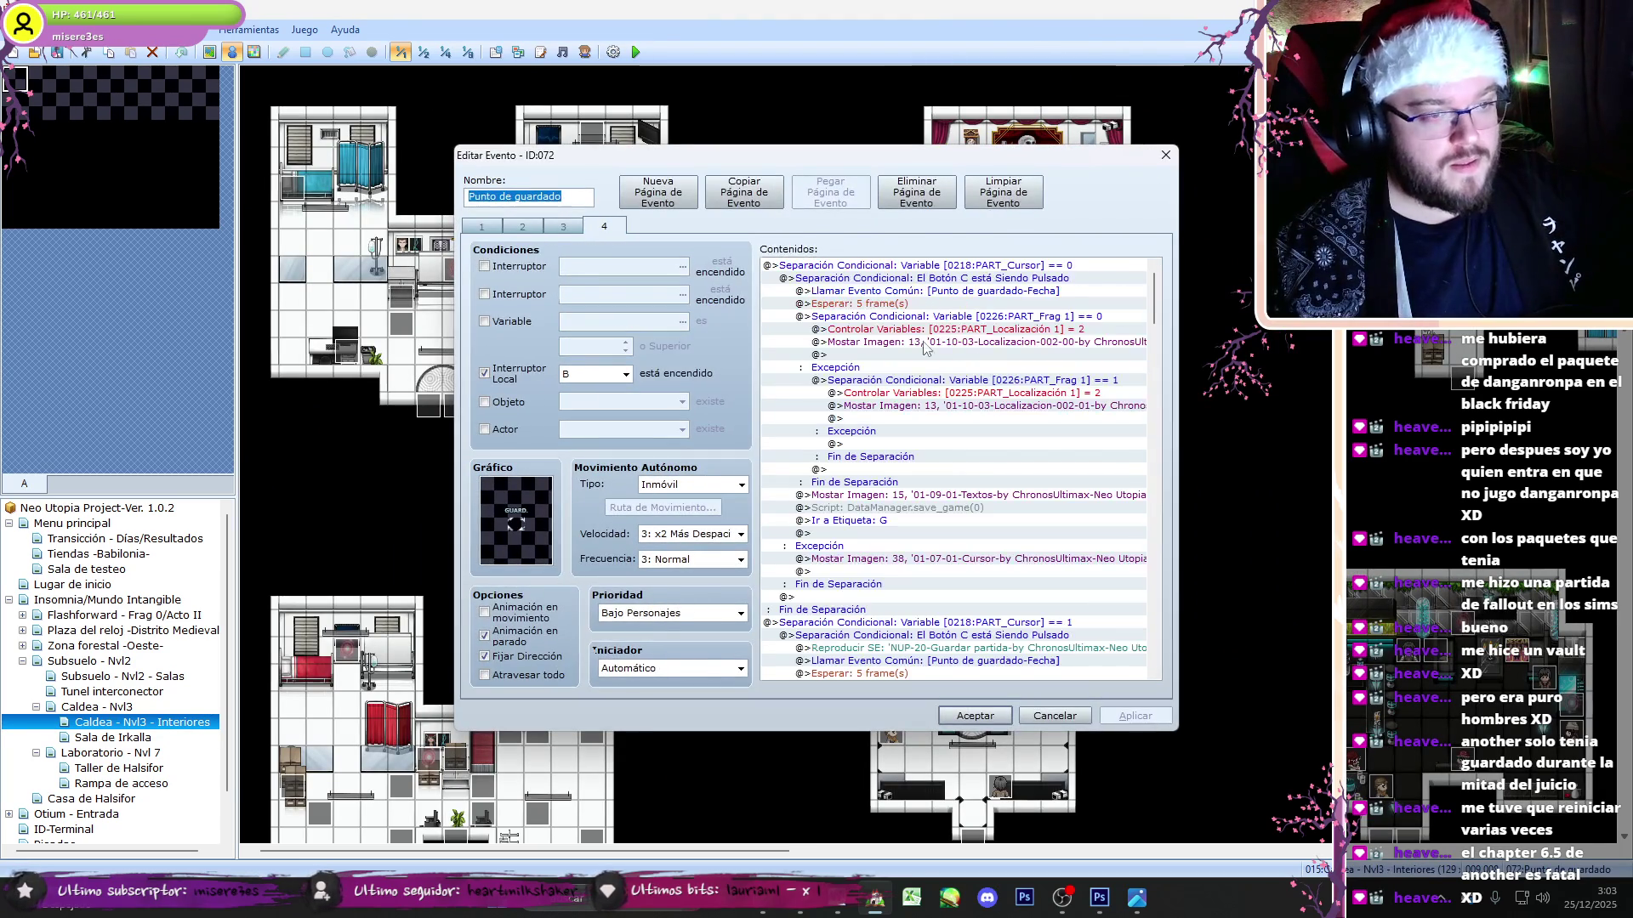
{"action": "left_click", "coordinate": [935, 316]}
{"action": "left_click", "coordinate": [966, 722]}
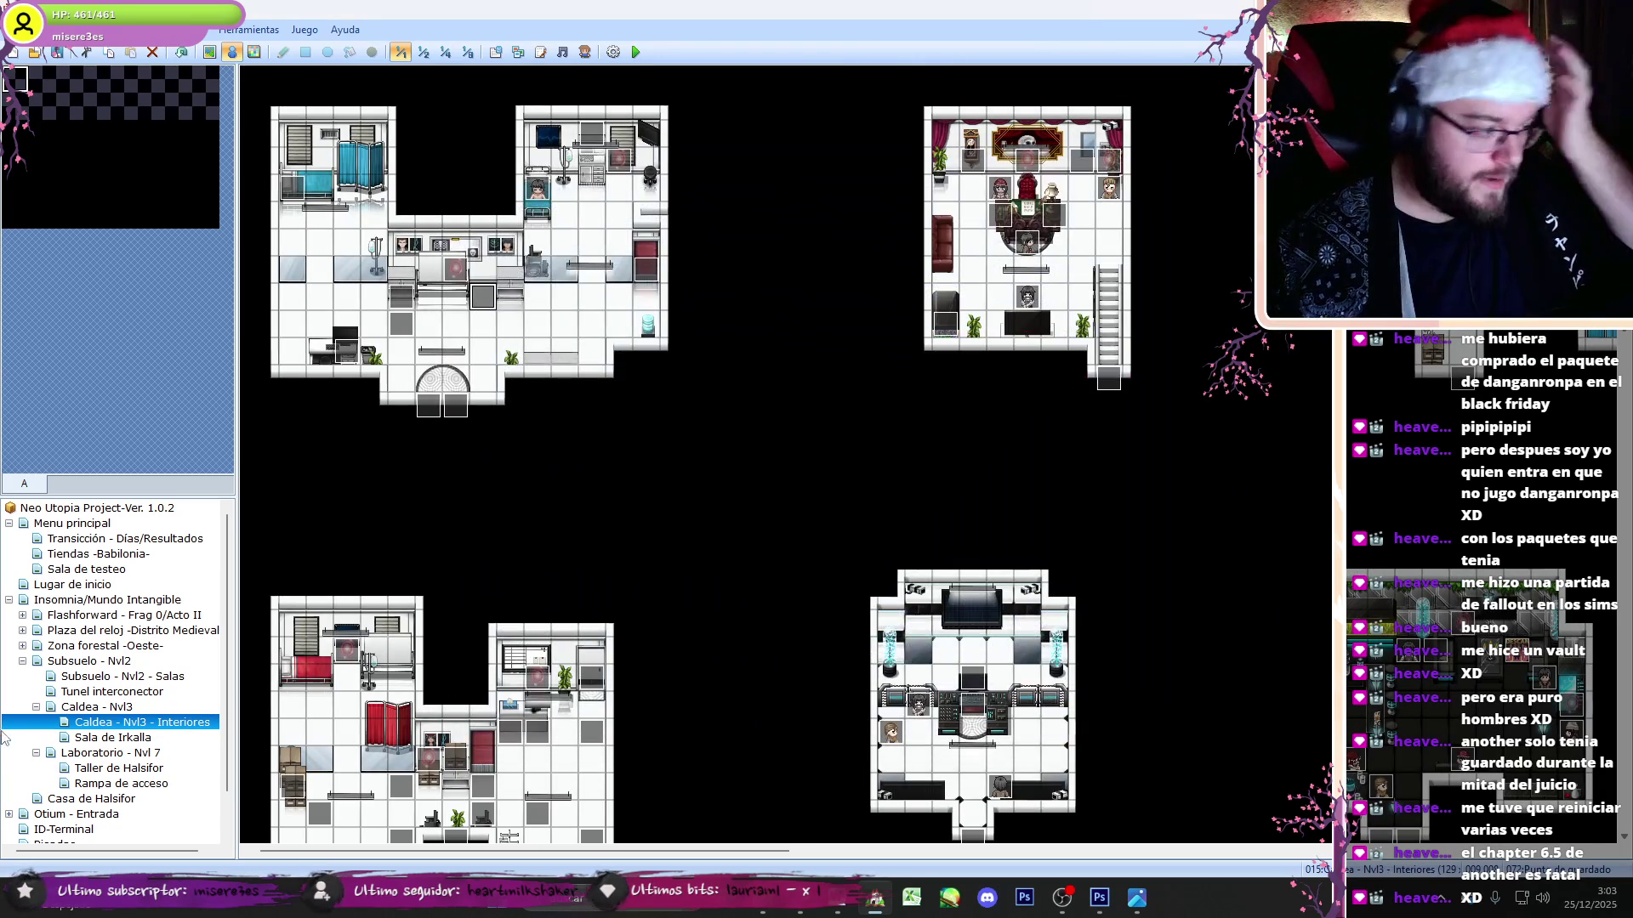
- In the Sala de Irkalla save point, delete the stray Localizacion-009 show-image line
{"action": "left_click", "coordinate": [111, 752]}
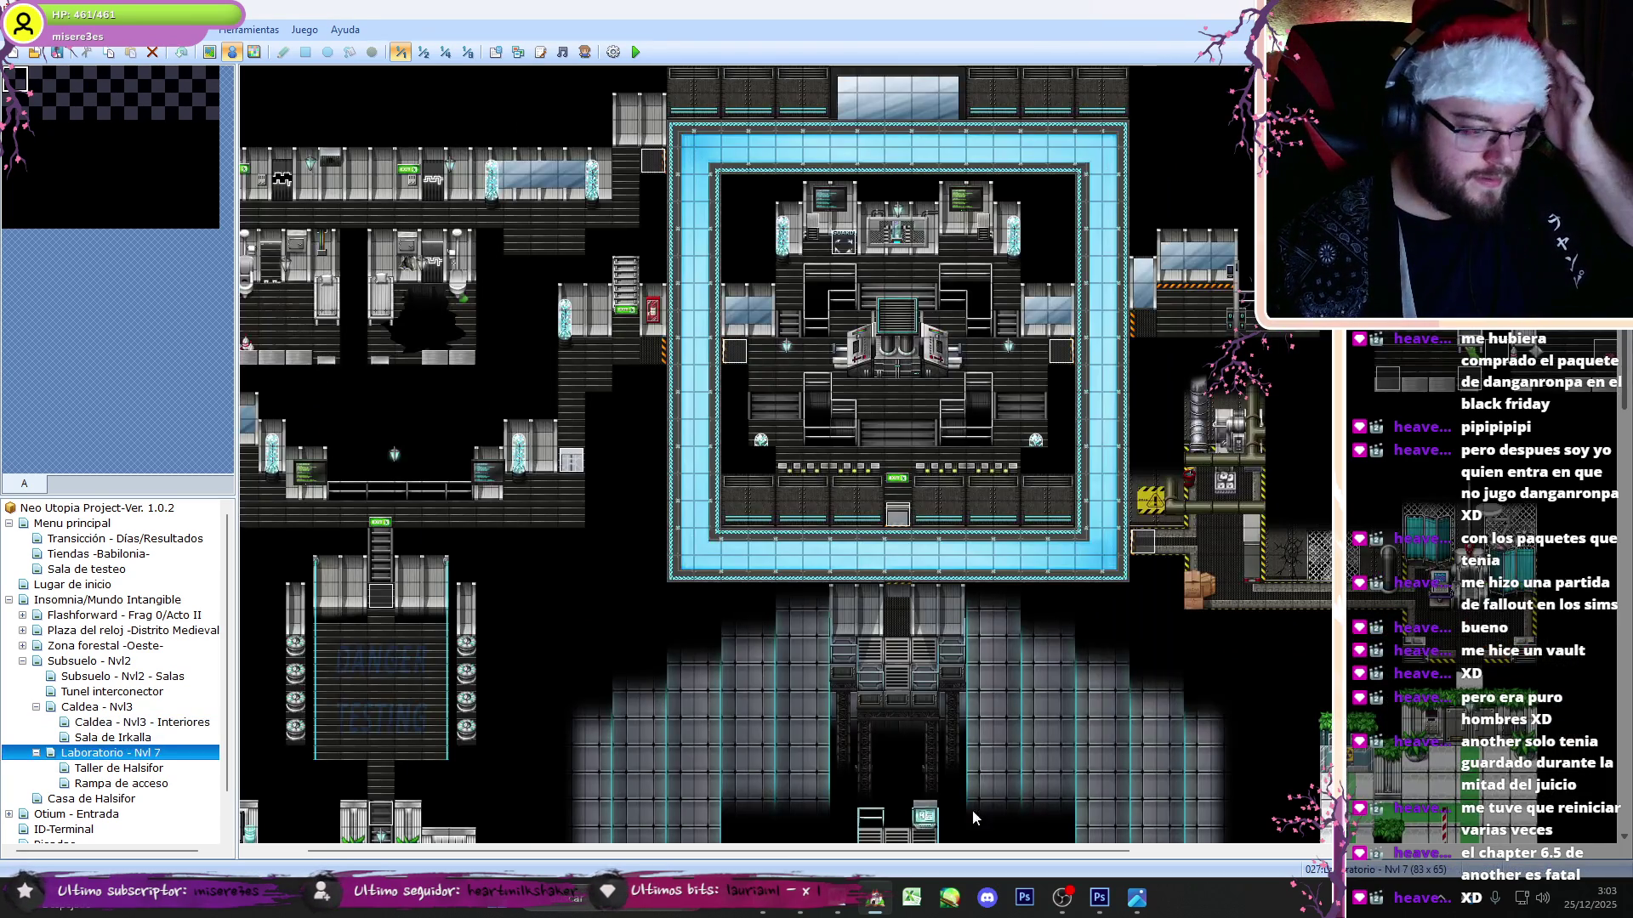
{"action": "left_click", "coordinate": [100, 739]}
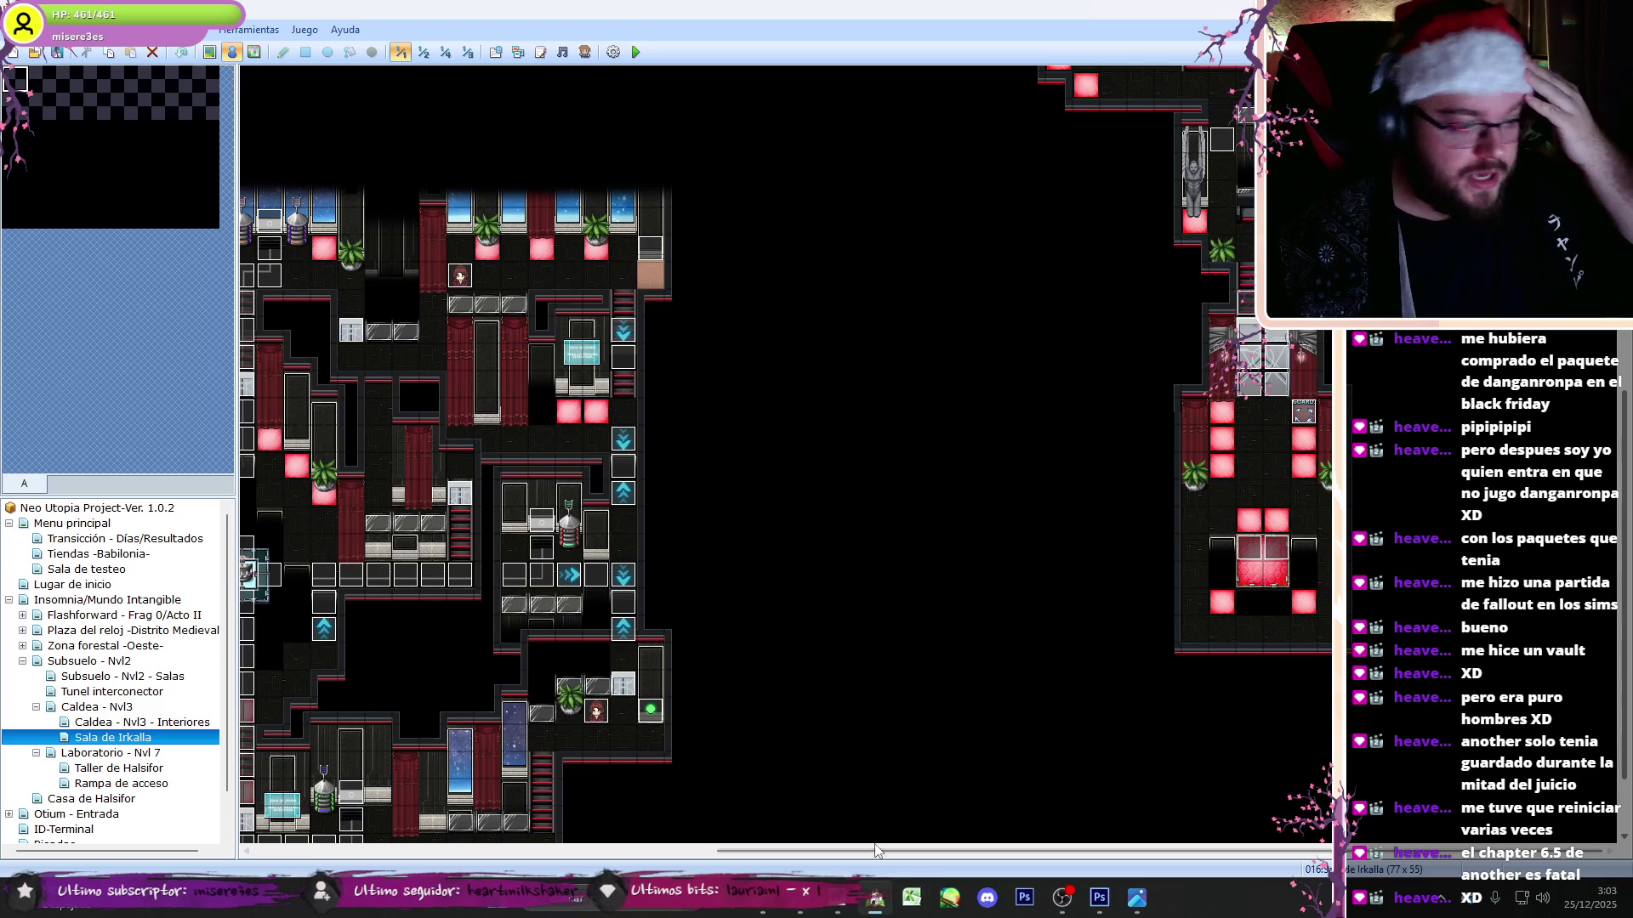
{"action": "scroll", "coordinate": [457, 851], "scroll_direction": "left", "scroll_amount": 5}
{"action": "double_click", "coordinate": [580, 738]}
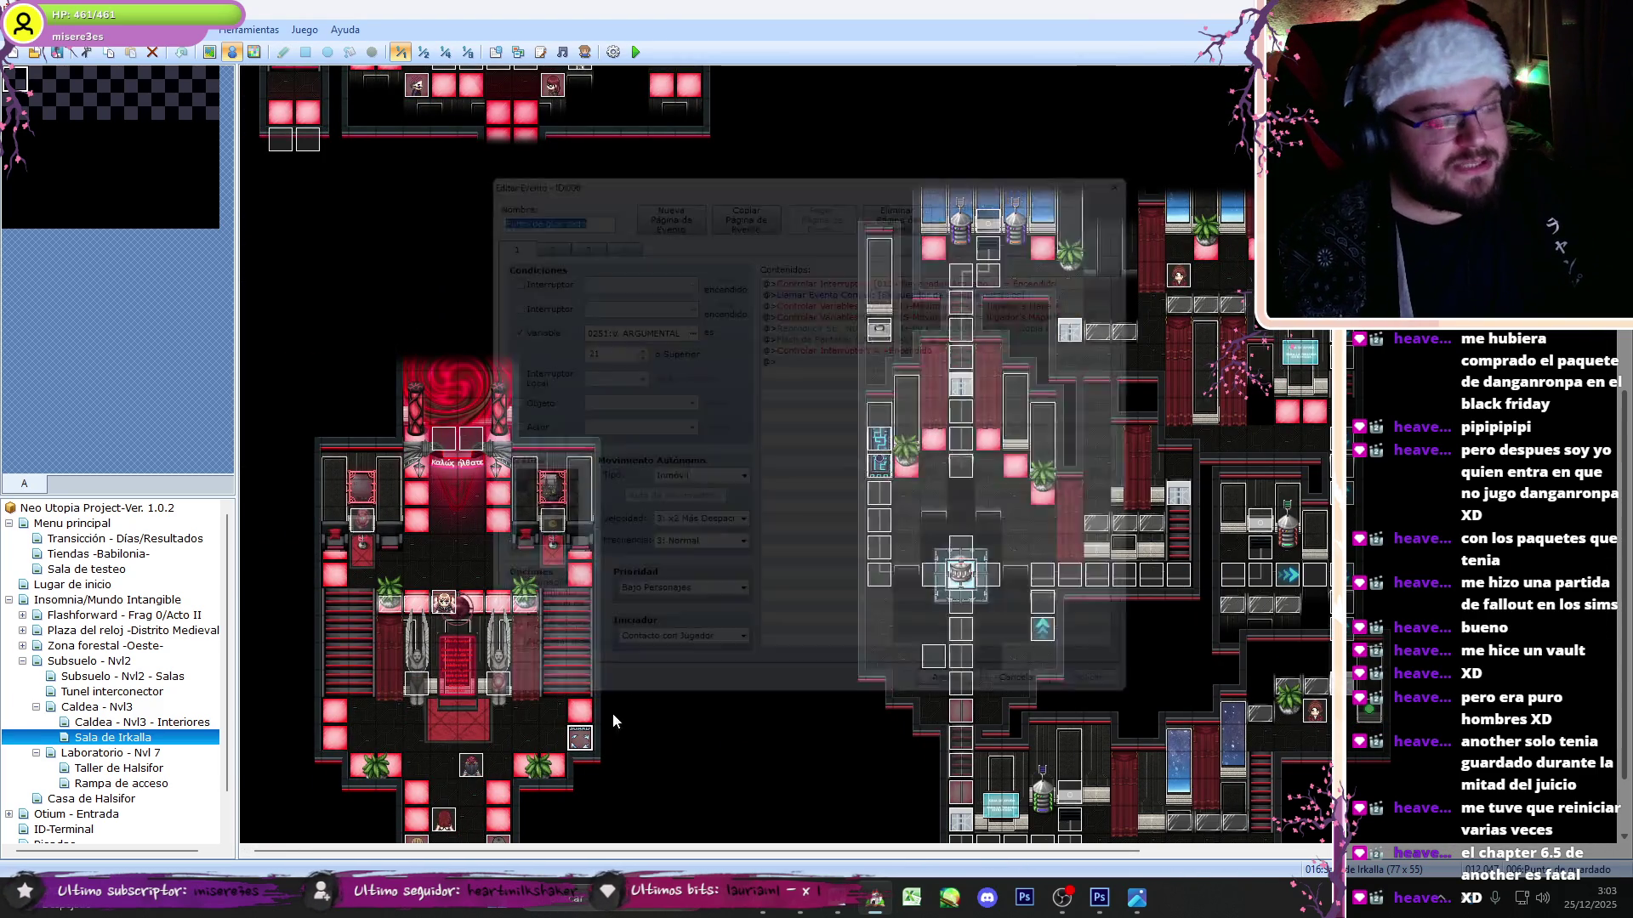
{"action": "left_click", "coordinate": [951, 332]}
{"action": "key", "text": "ctrl+v"}
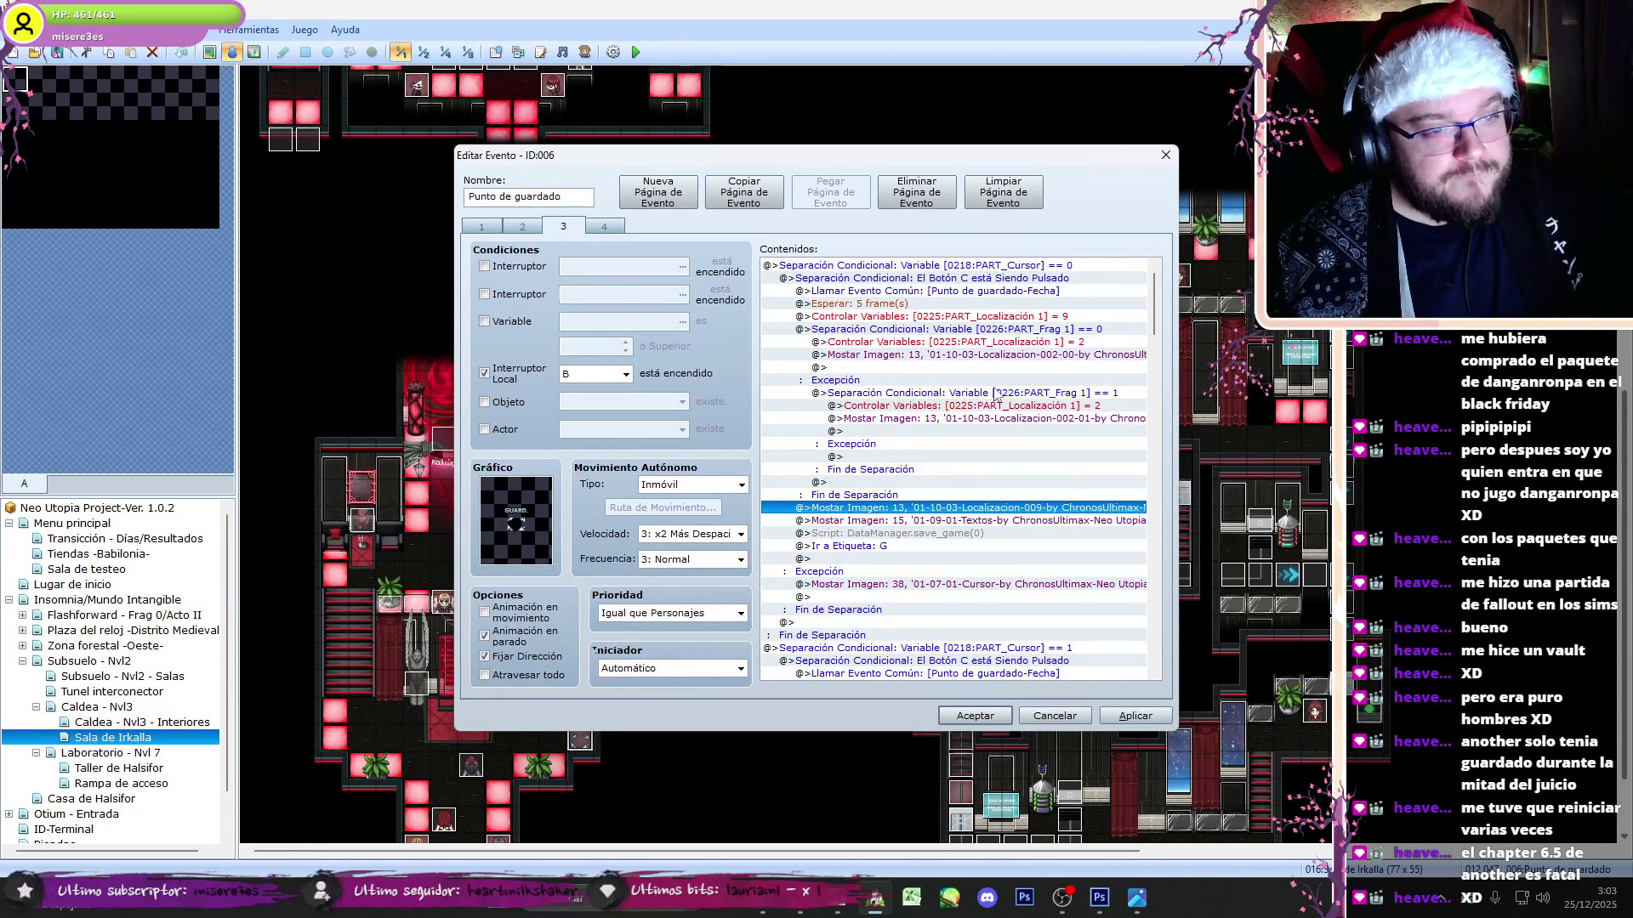
{"action": "key", "text": "Delete"}
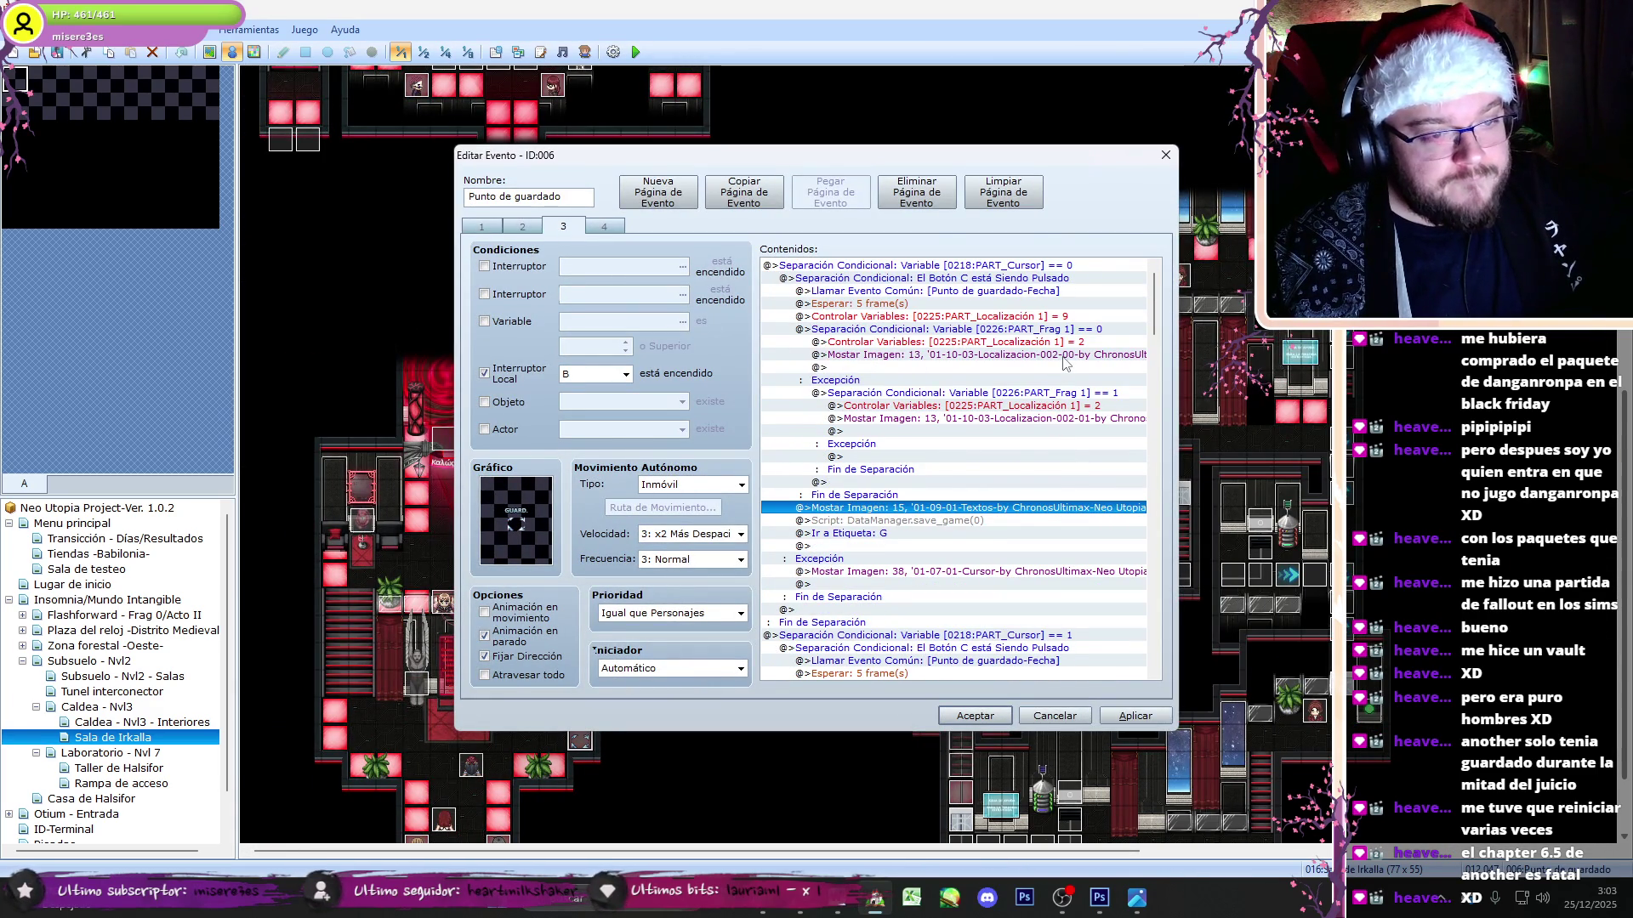
- Move the location set-to-9 line into the first fragment branch, replacing the set-to-2 line
{"action": "left_click", "coordinate": [1064, 356]}
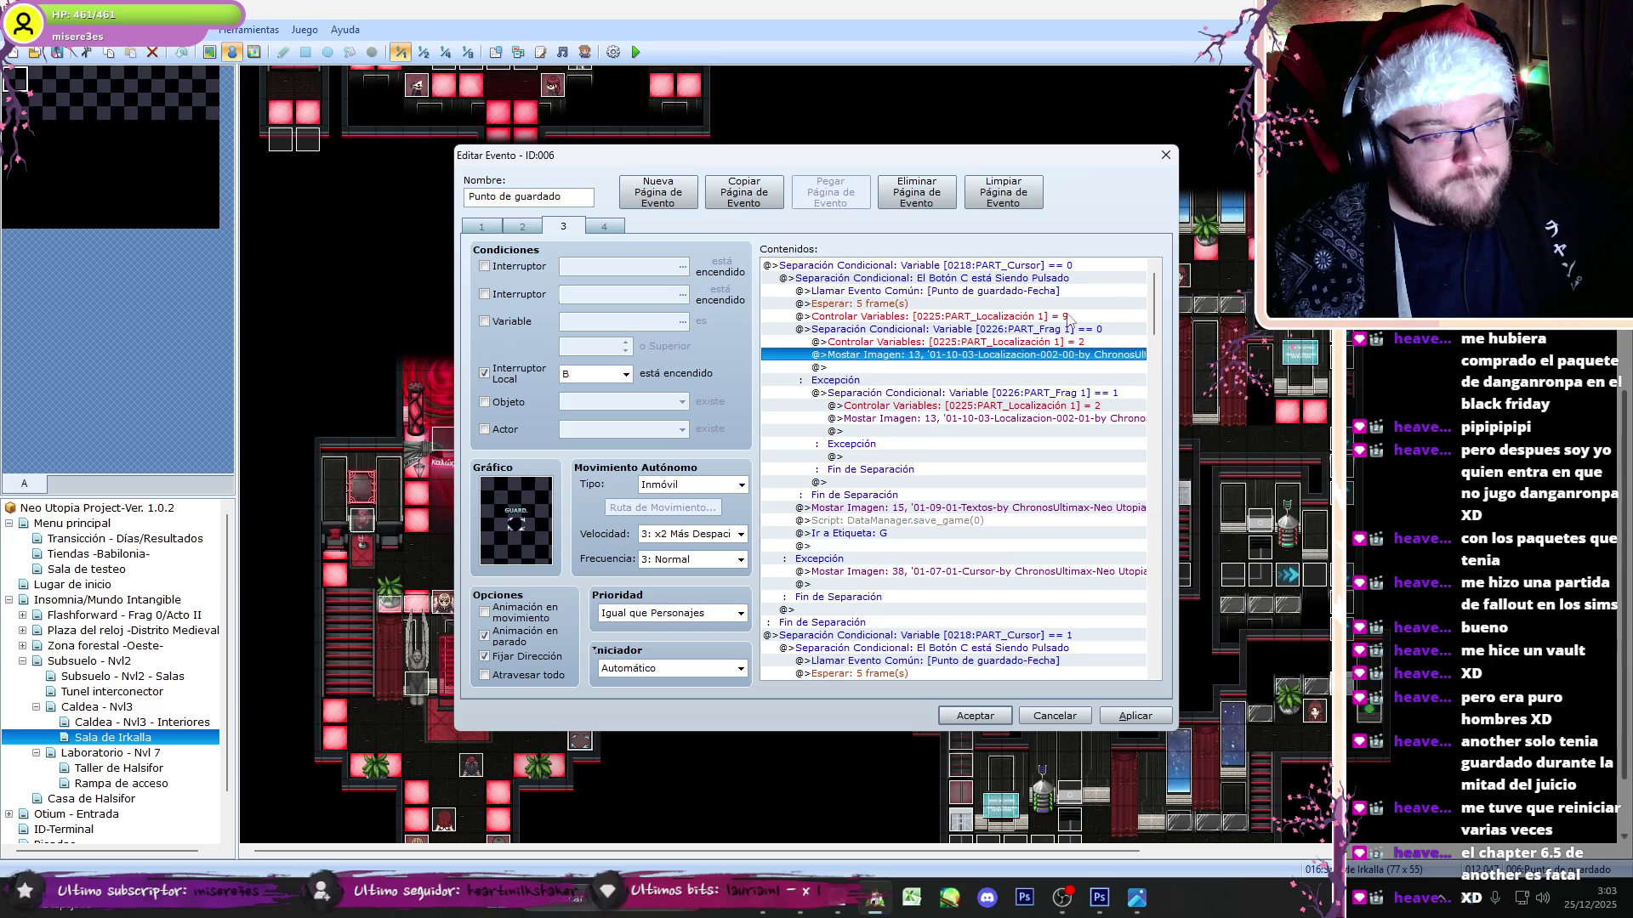
{"action": "left_click", "coordinate": [1070, 316]}
{"action": "key", "text": "ctrl+x"}
{"action": "left_click", "coordinate": [1093, 332]}
{"action": "key", "text": "ctrl+v"}
{"action": "key", "text": "Delete"}
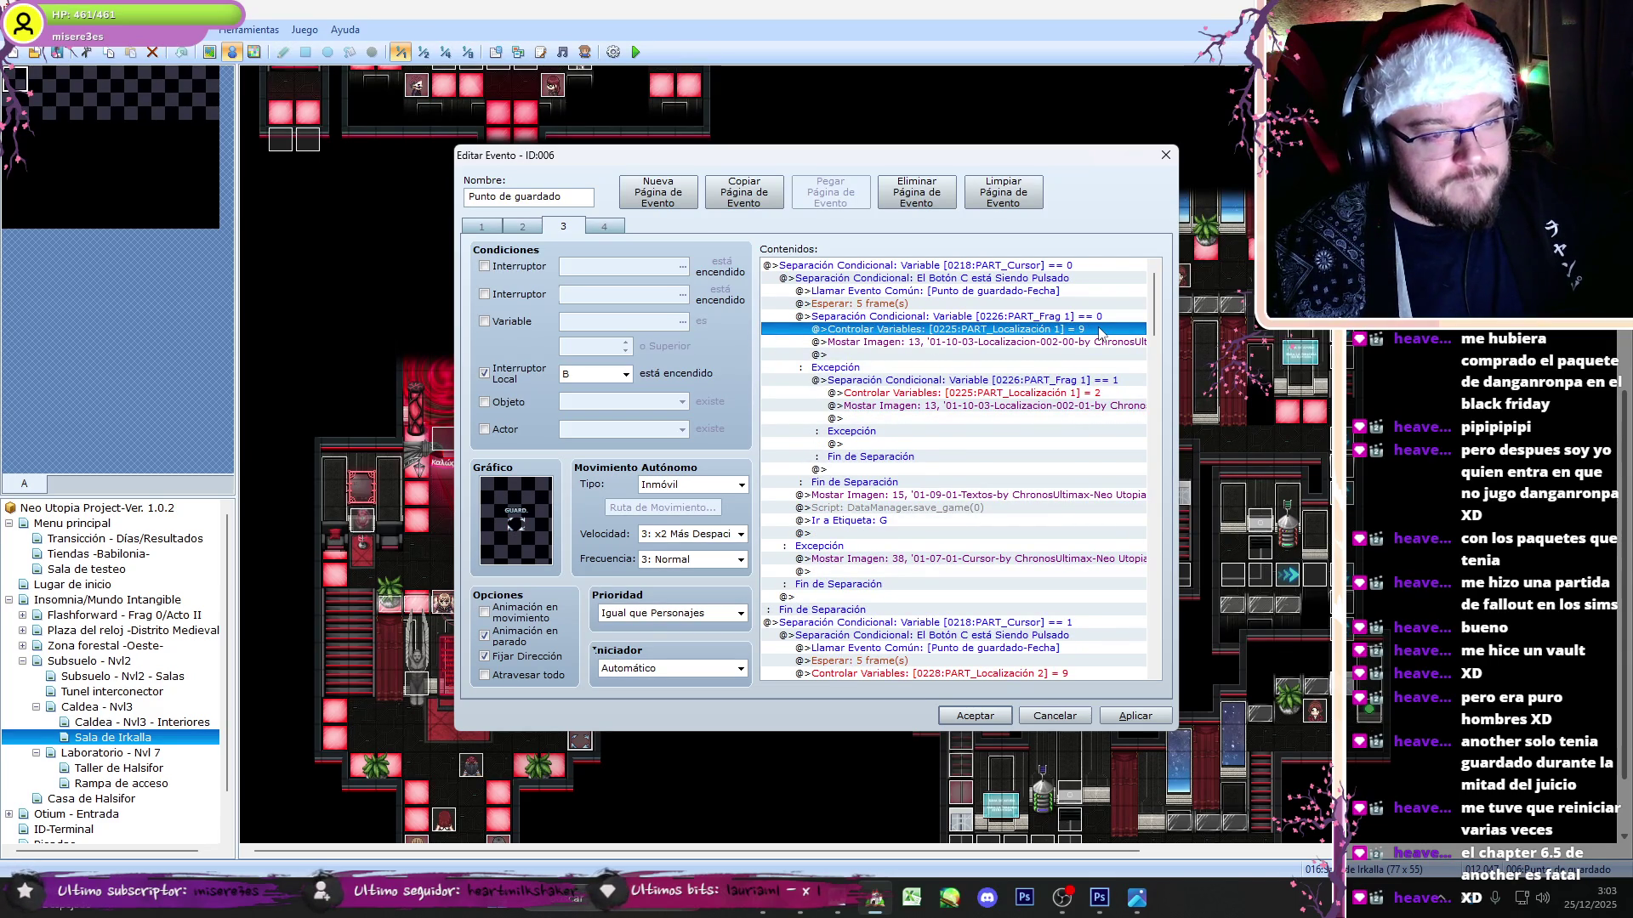
{"action": "key", "text": "Delete"}
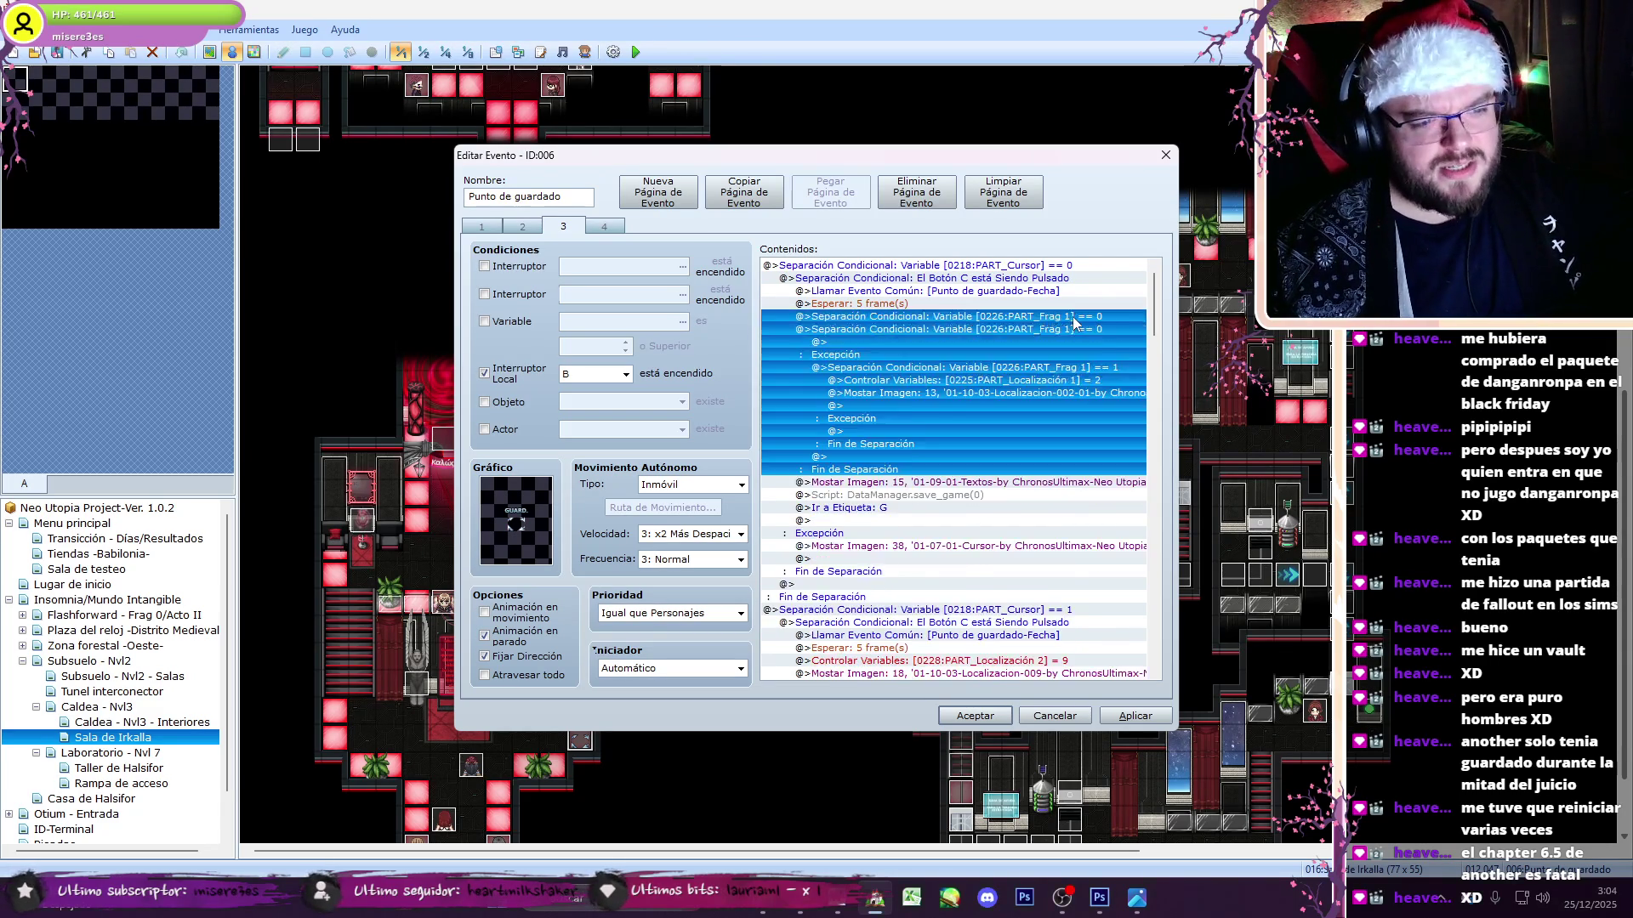
{"action": "key", "text": "ctrl+v"}
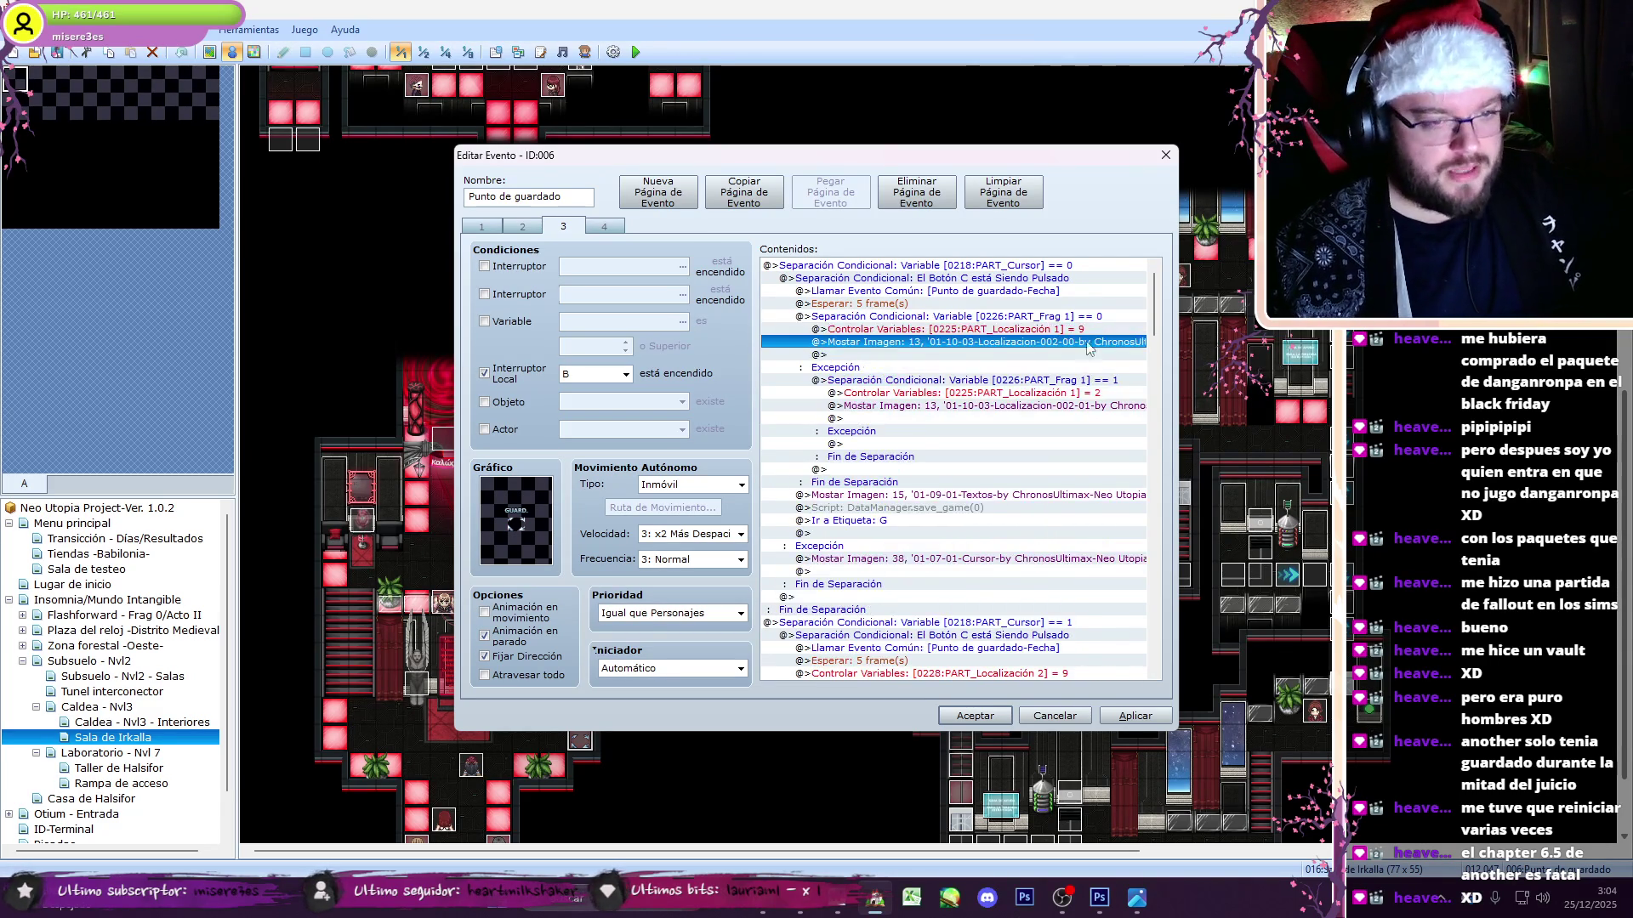
- Set the second branch's location variable to 9 as well
{"action": "left_click", "coordinate": [1091, 393]}
{"action": "key", "text": "ctrl+v"}
{"action": "key", "text": "Delete"}
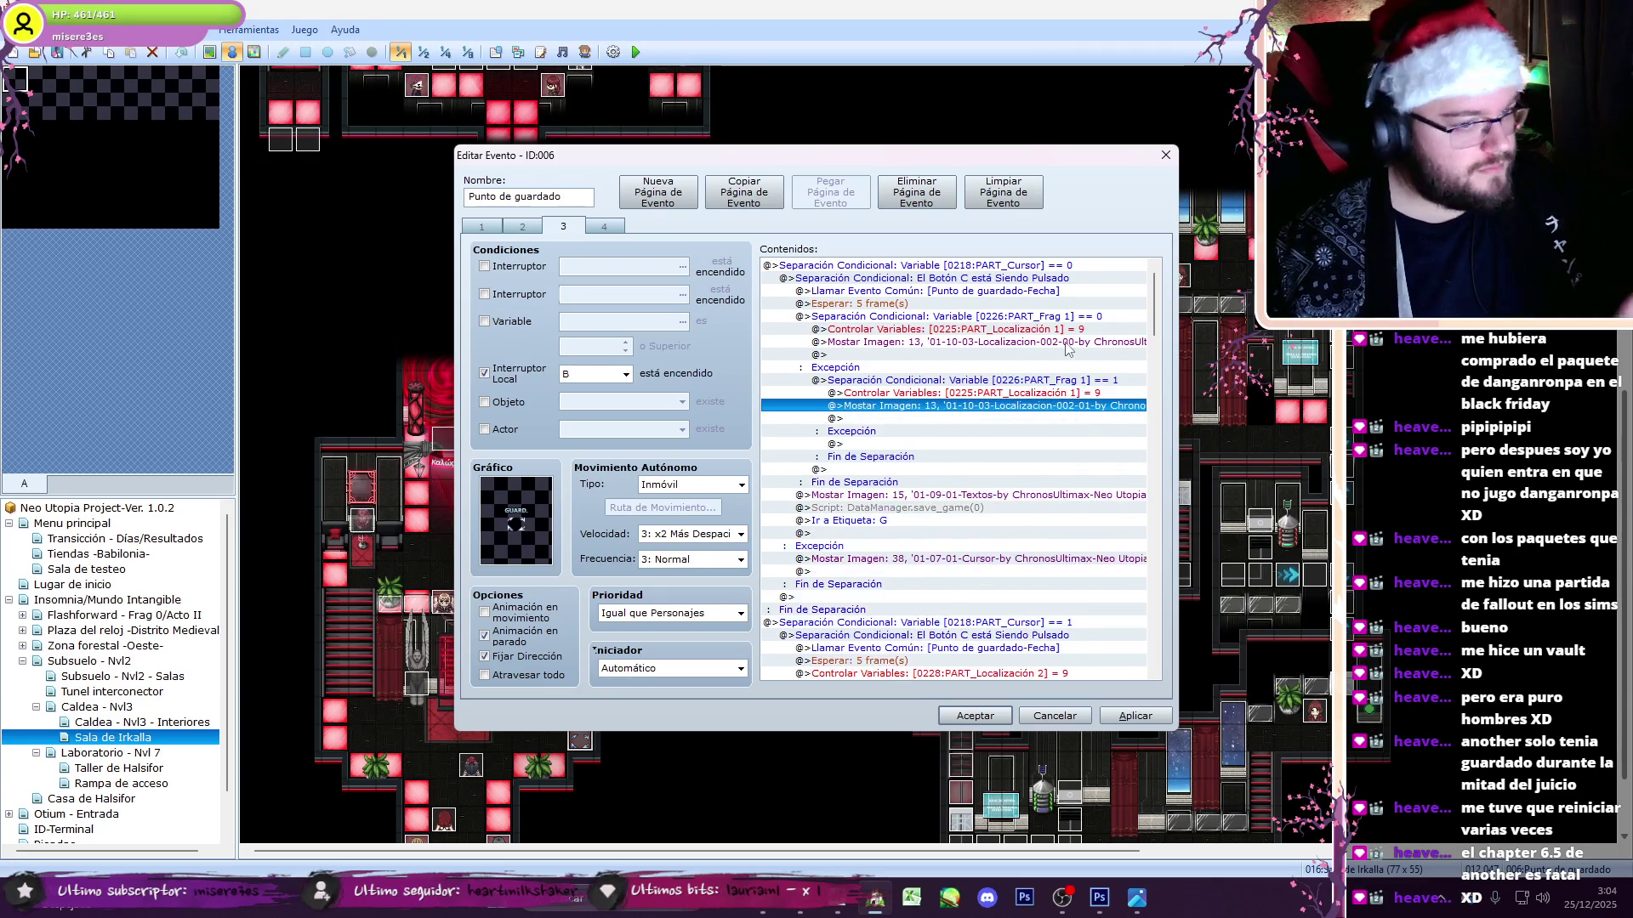
{"action": "key", "text": "Return"}
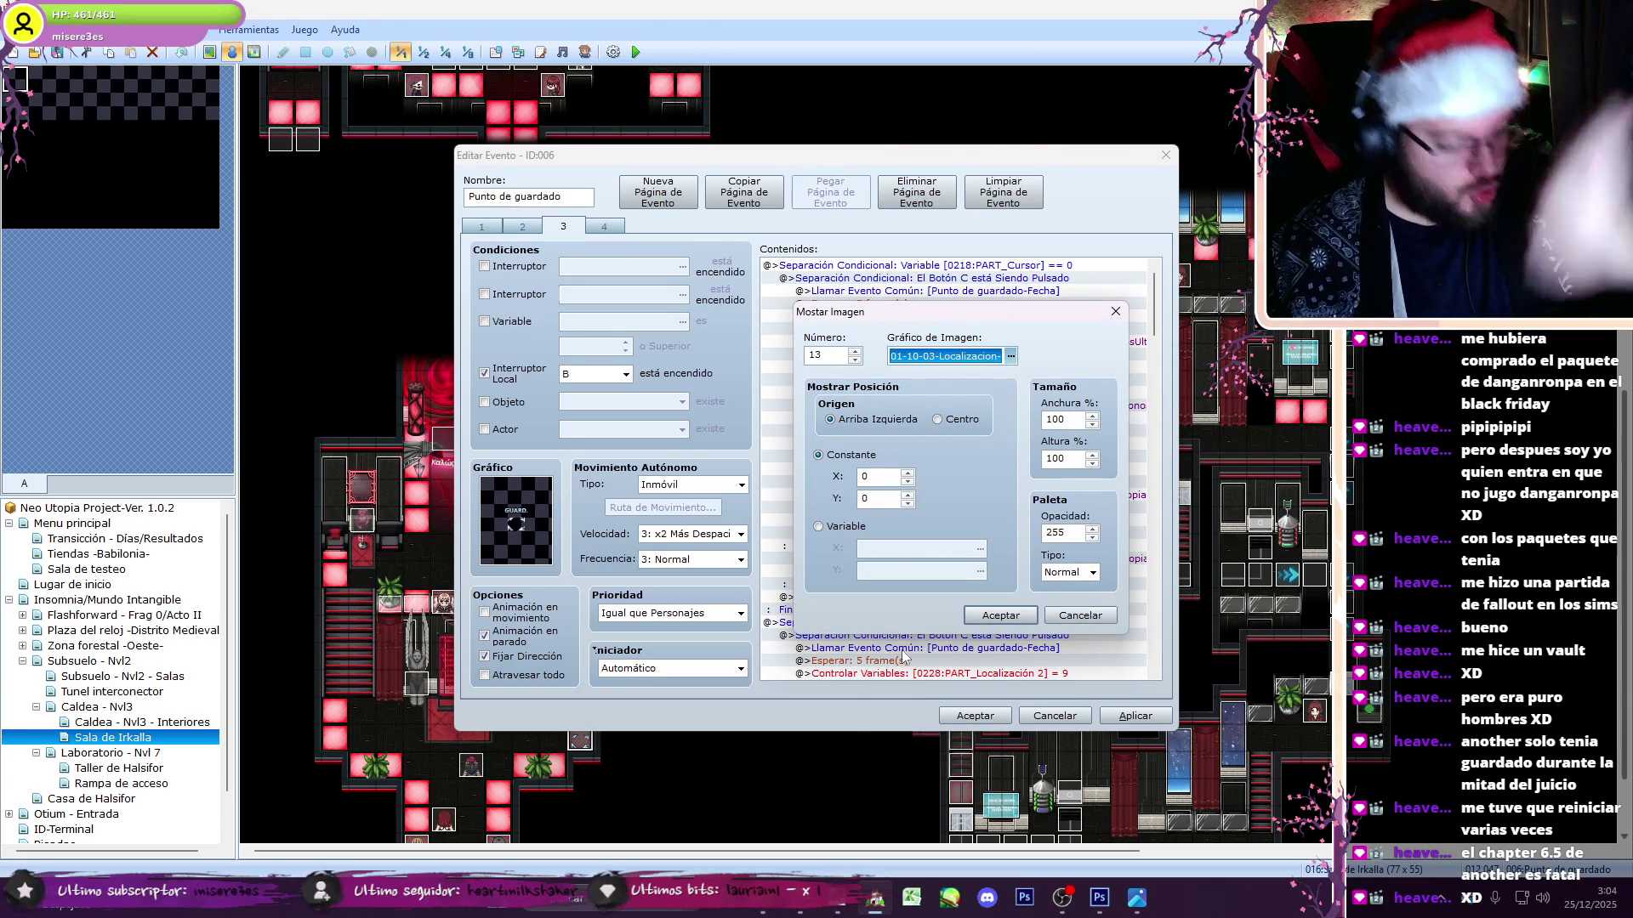
{"action": "left_click", "coordinate": [800, 899]}
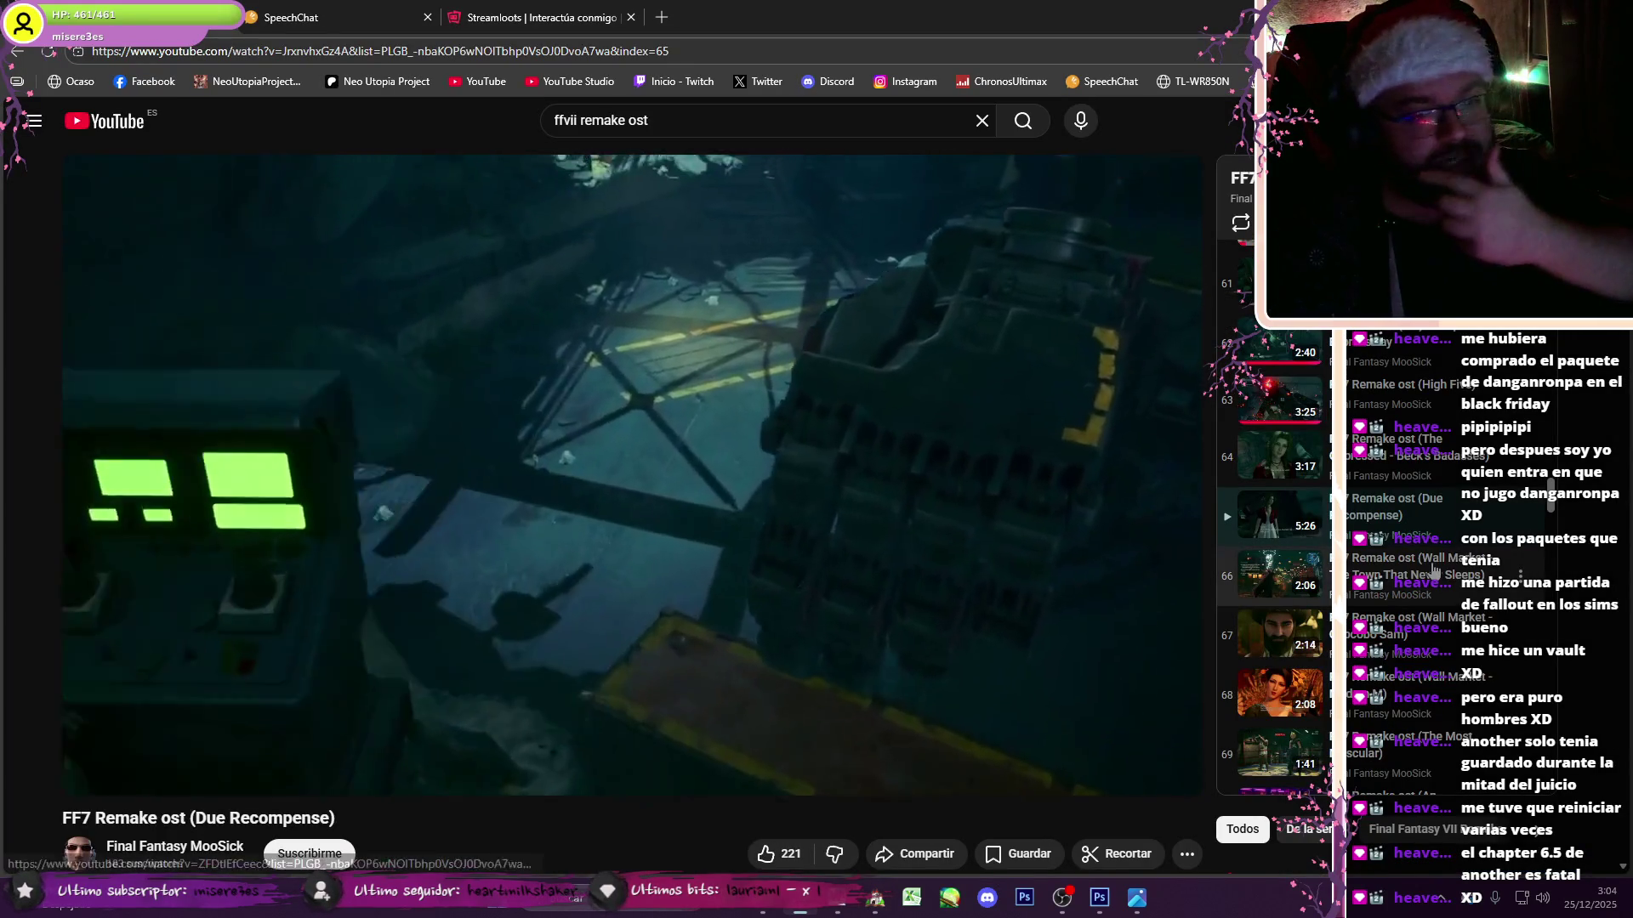
- Play Wall Market - Madam M from the FF7 Remake playlist, seeking ahead to about 0:33
{"action": "left_click", "coordinate": [1280, 574]}
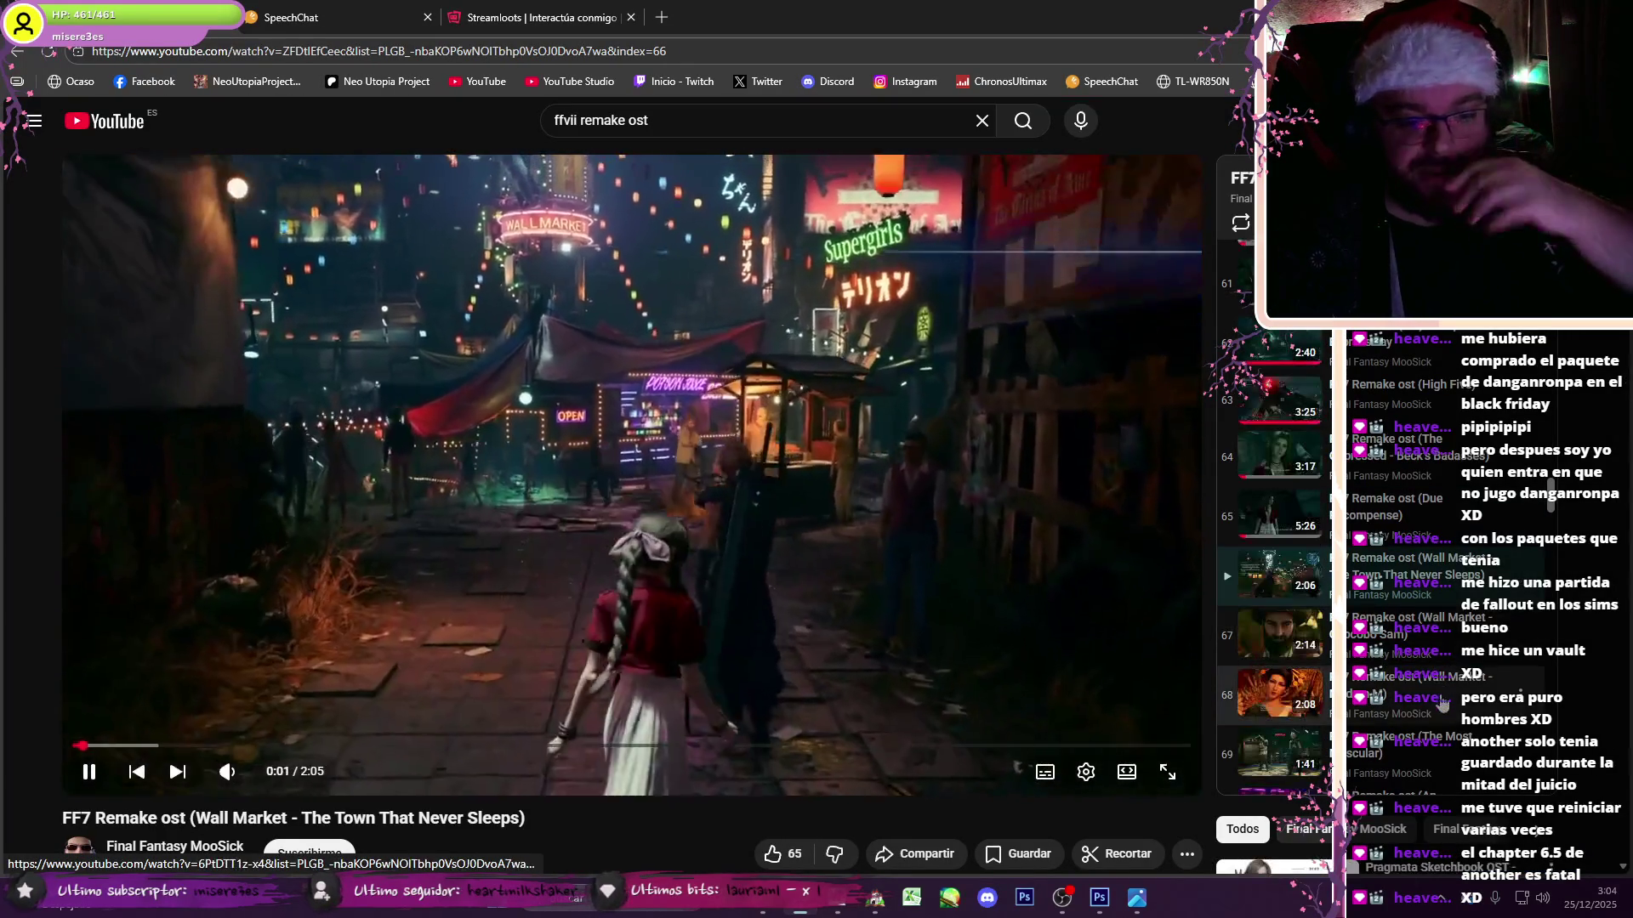
{"action": "left_click", "coordinate": [1279, 693]}
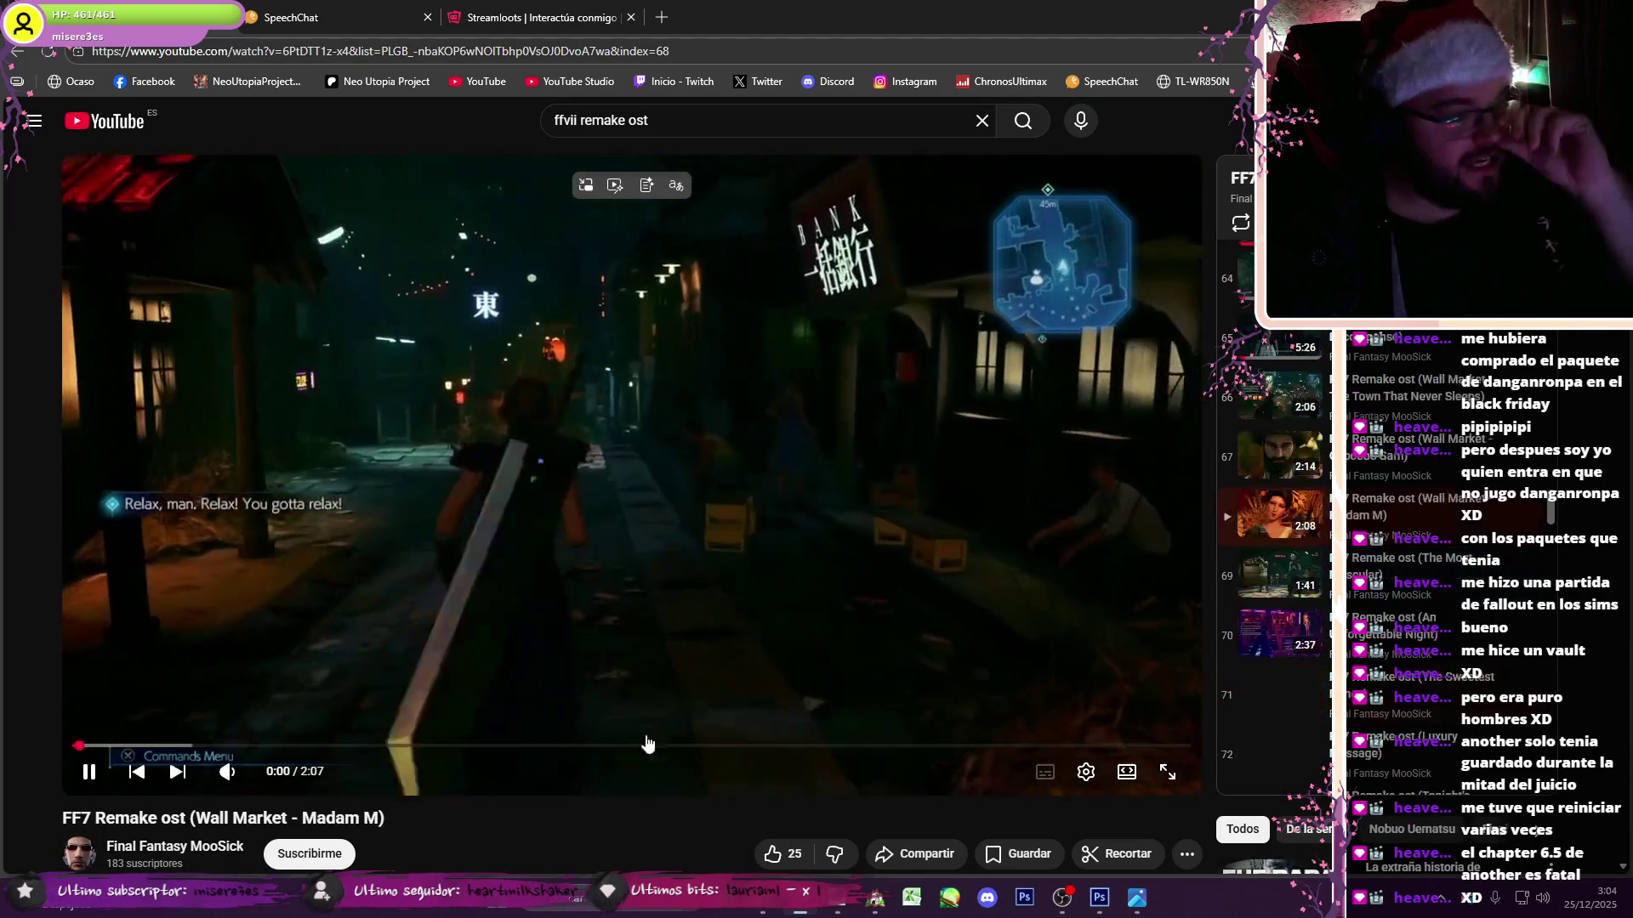
{"action": "left_click", "coordinate": [249, 746]}
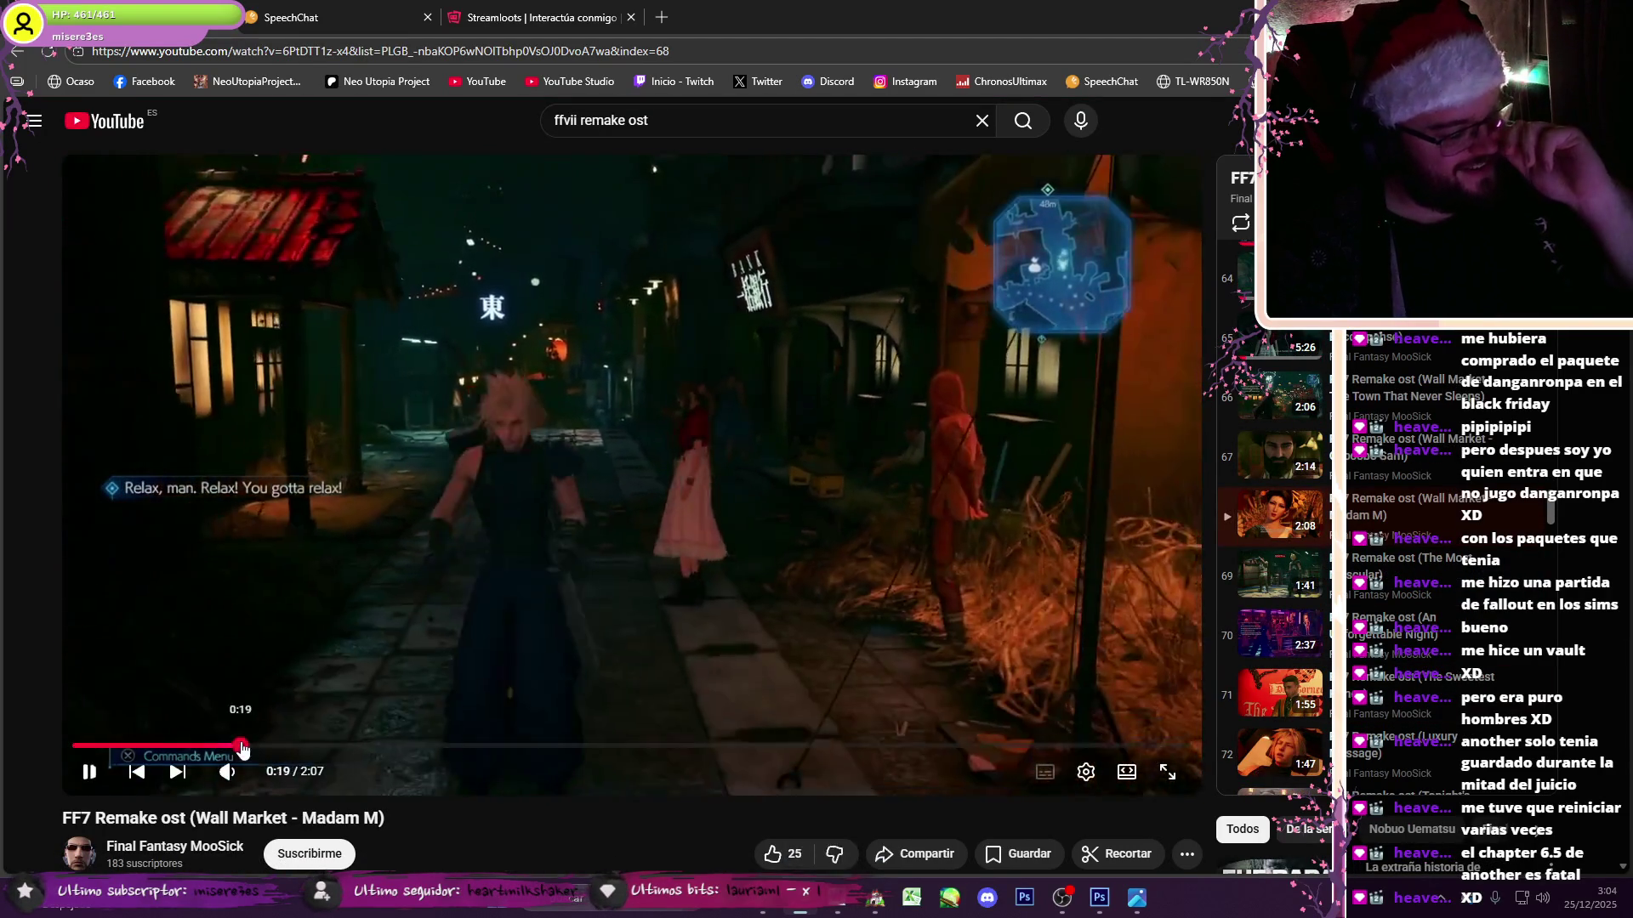
{"action": "left_click", "coordinate": [541, 510]}
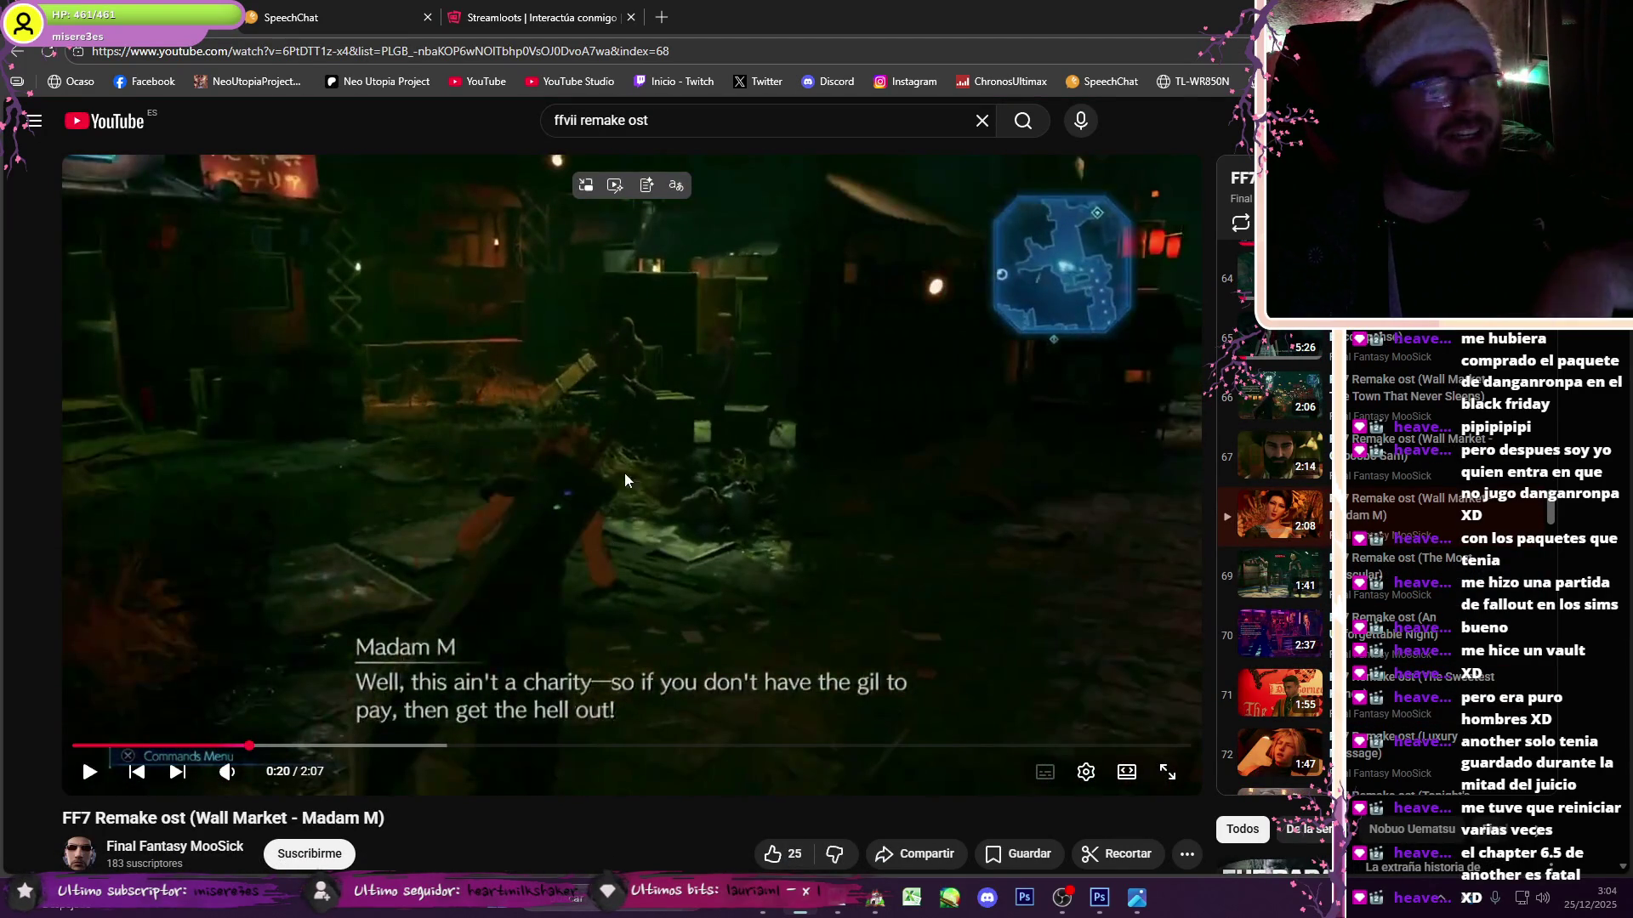
{"action": "key", "text": "space"}
{"action": "left_click", "coordinate": [368, 746]}
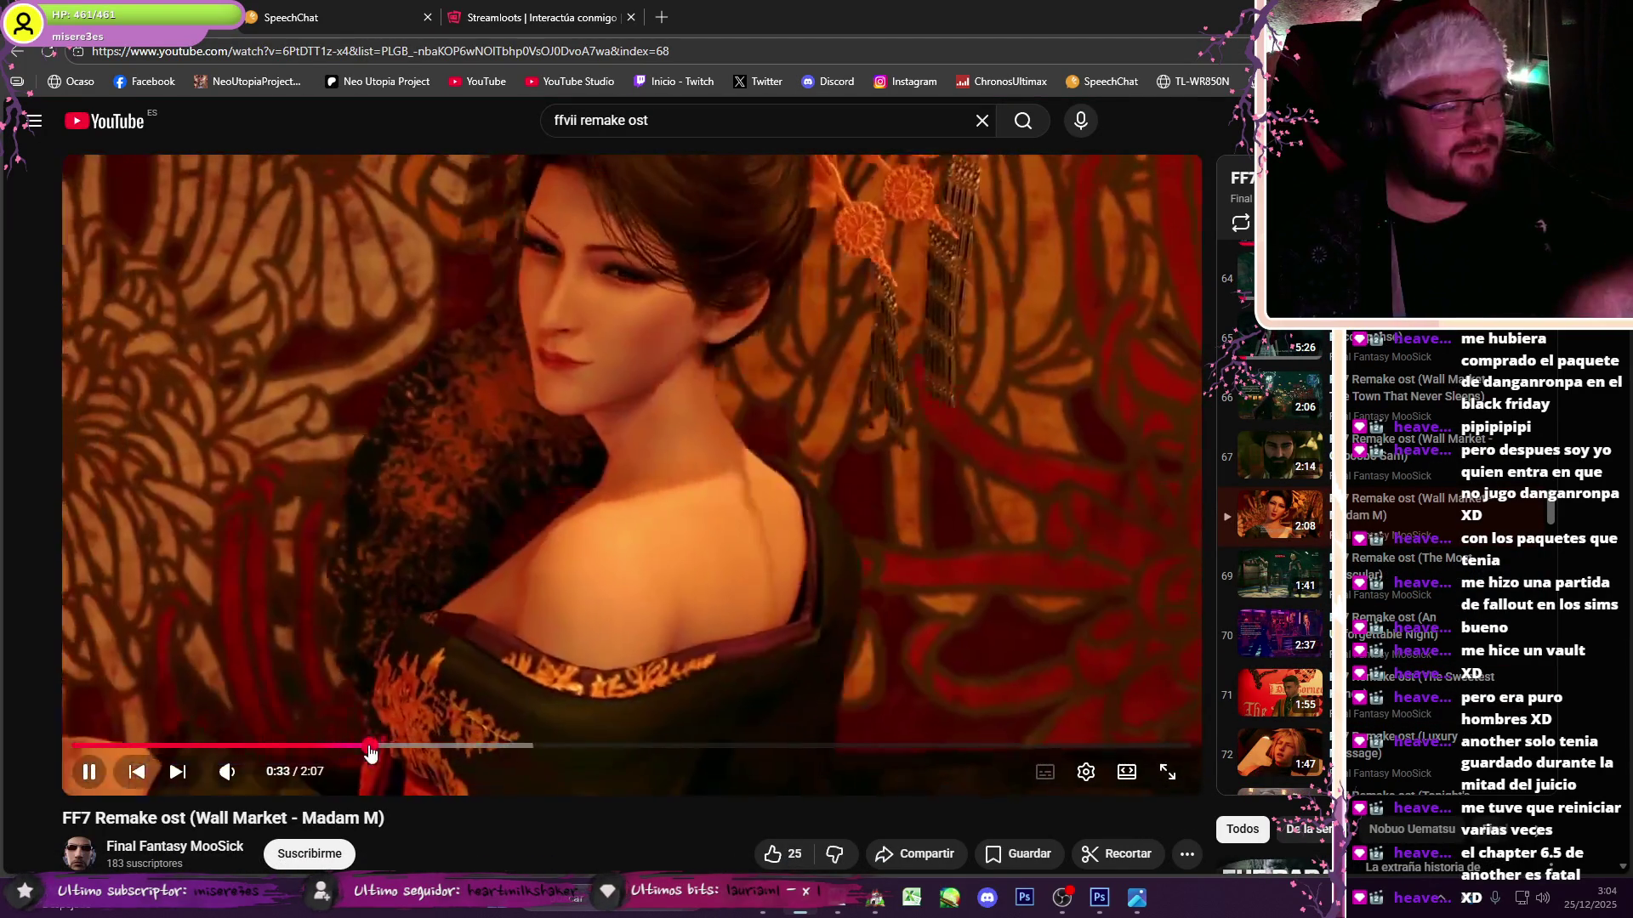
{"action": "left_click", "coordinate": [591, 430]}
{"action": "key", "text": "space"}
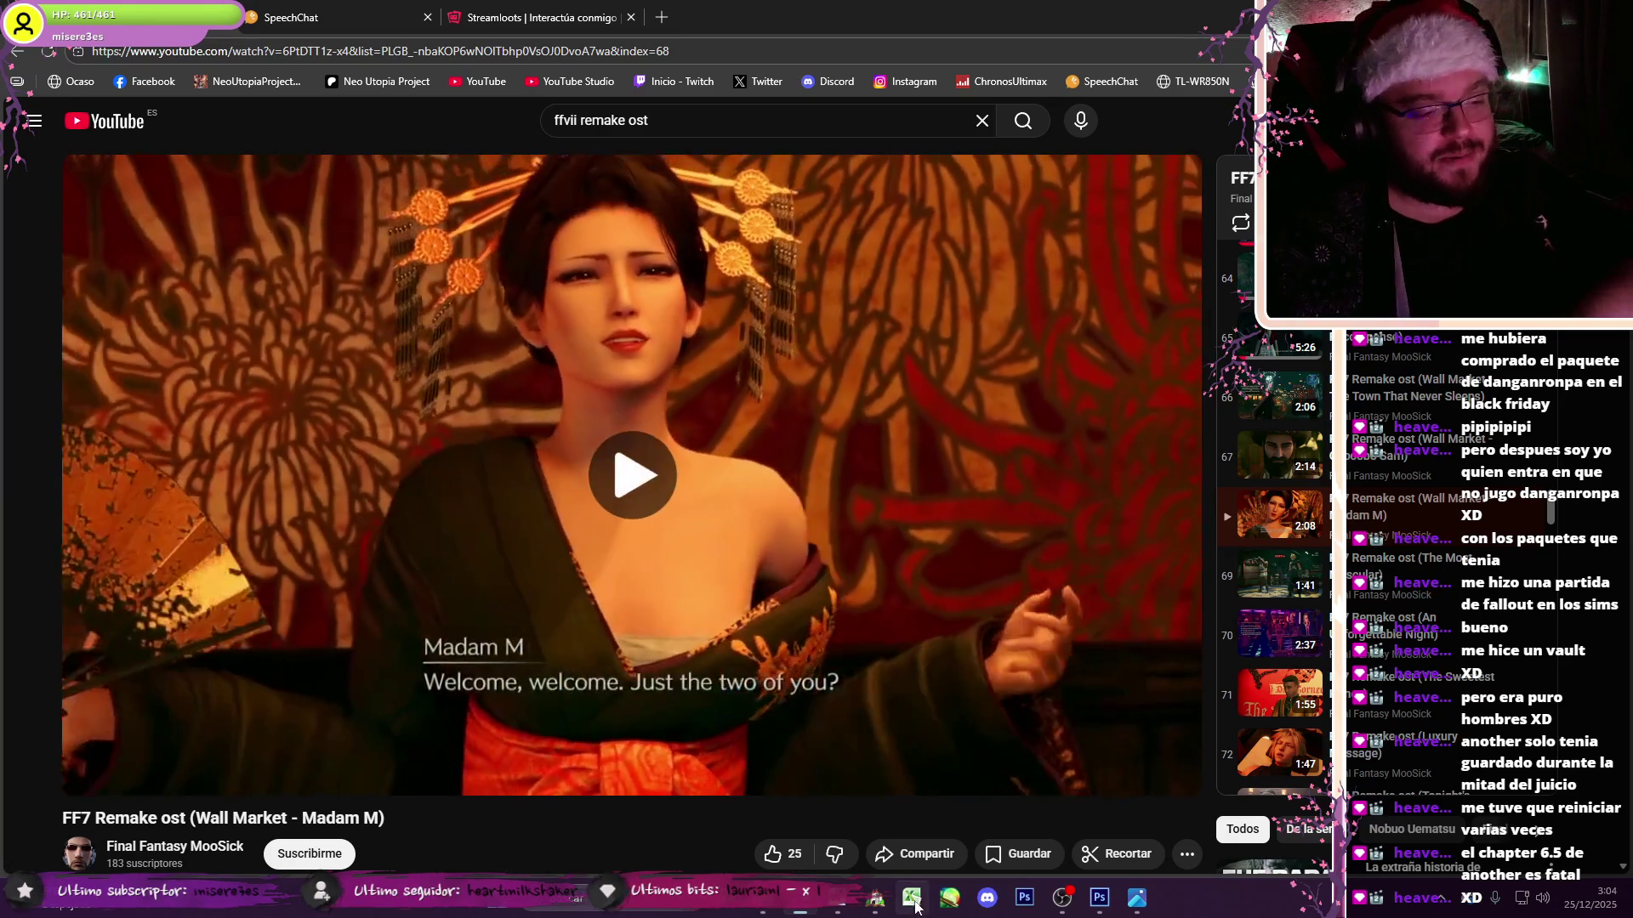
- Back in the image chooser, move down the picture list toward the Irkalla location image
{"action": "key", "text": "alt+Tab"}
{"action": "key", "text": "Down"}
{"action": "key", "text": "Down"}
{"action": "key", "text": "Down"}
{"action": "key", "text": "Down"}
{"action": "key", "text": "Down"}
{"action": "key", "text": "Down"}
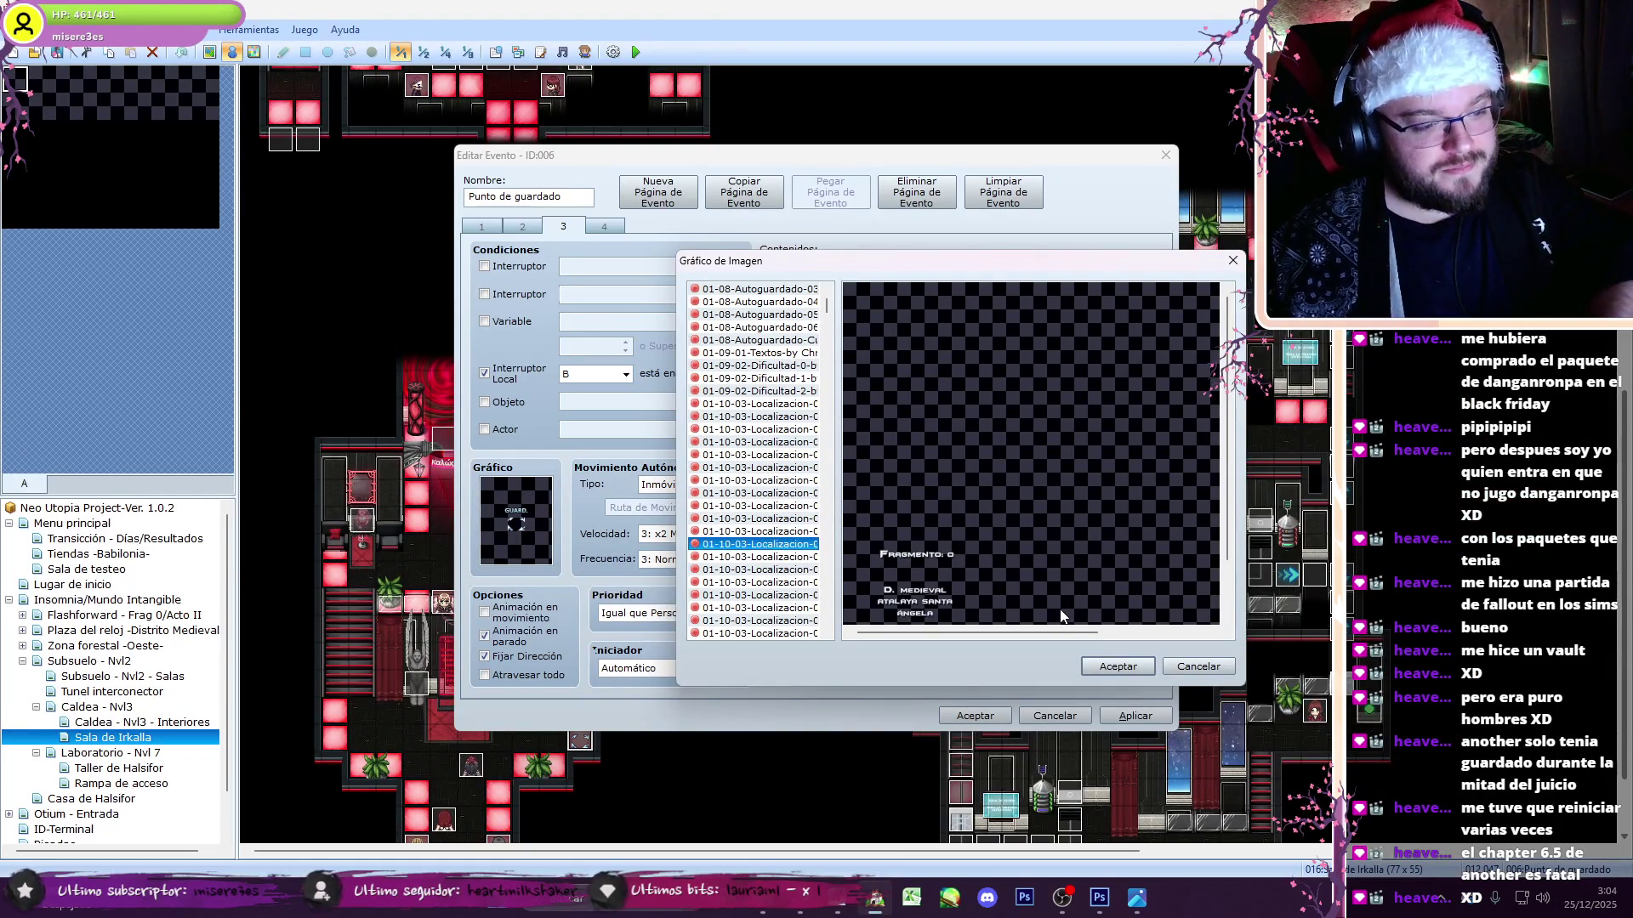
{"action": "key", "text": "Down"}
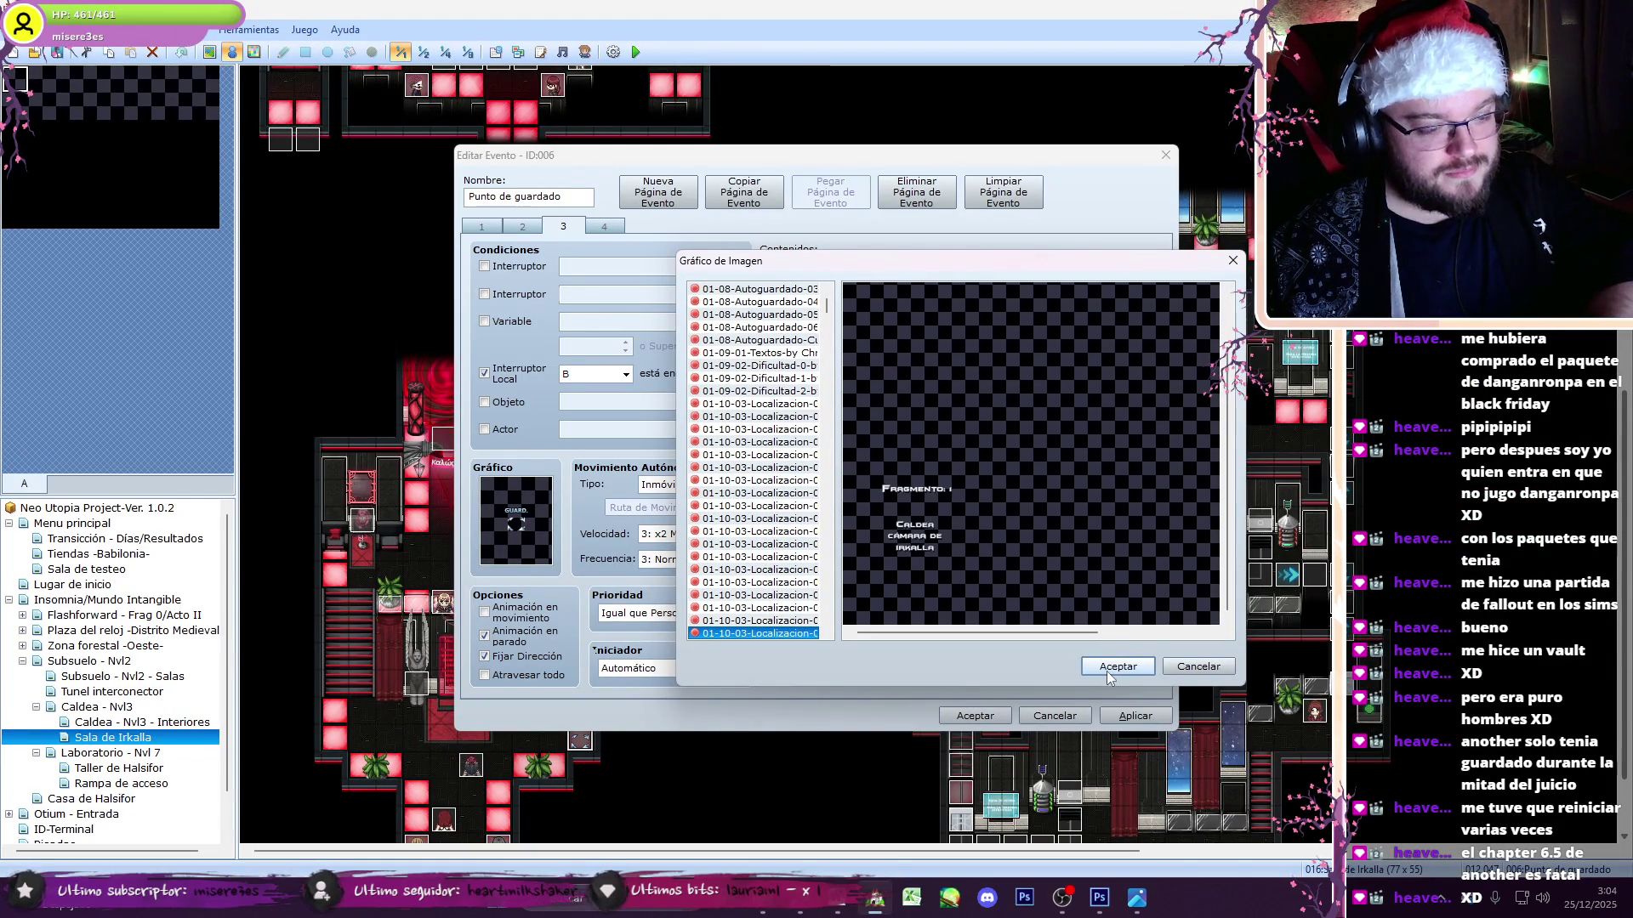
- Accept 01-10-03-Localizacion-009-00 as the first branch's image and reopen the command to verify
{"action": "left_click", "coordinate": [1107, 672]}
{"action": "left_click", "coordinate": [1064, 646]}
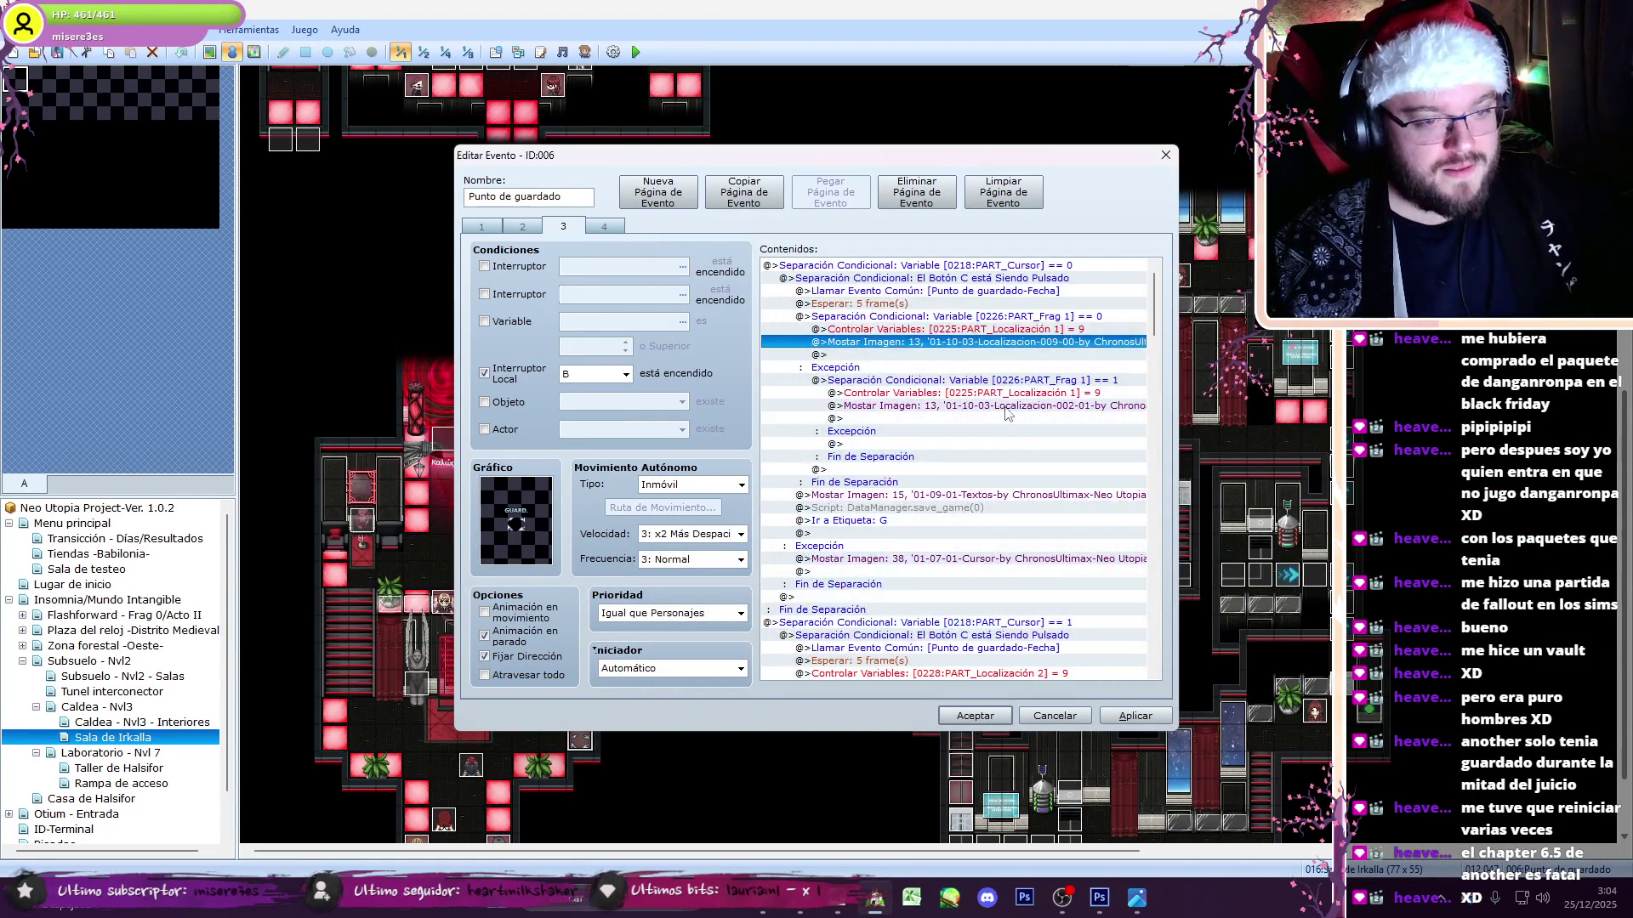
{"action": "double_click", "coordinate": [1021, 405]}
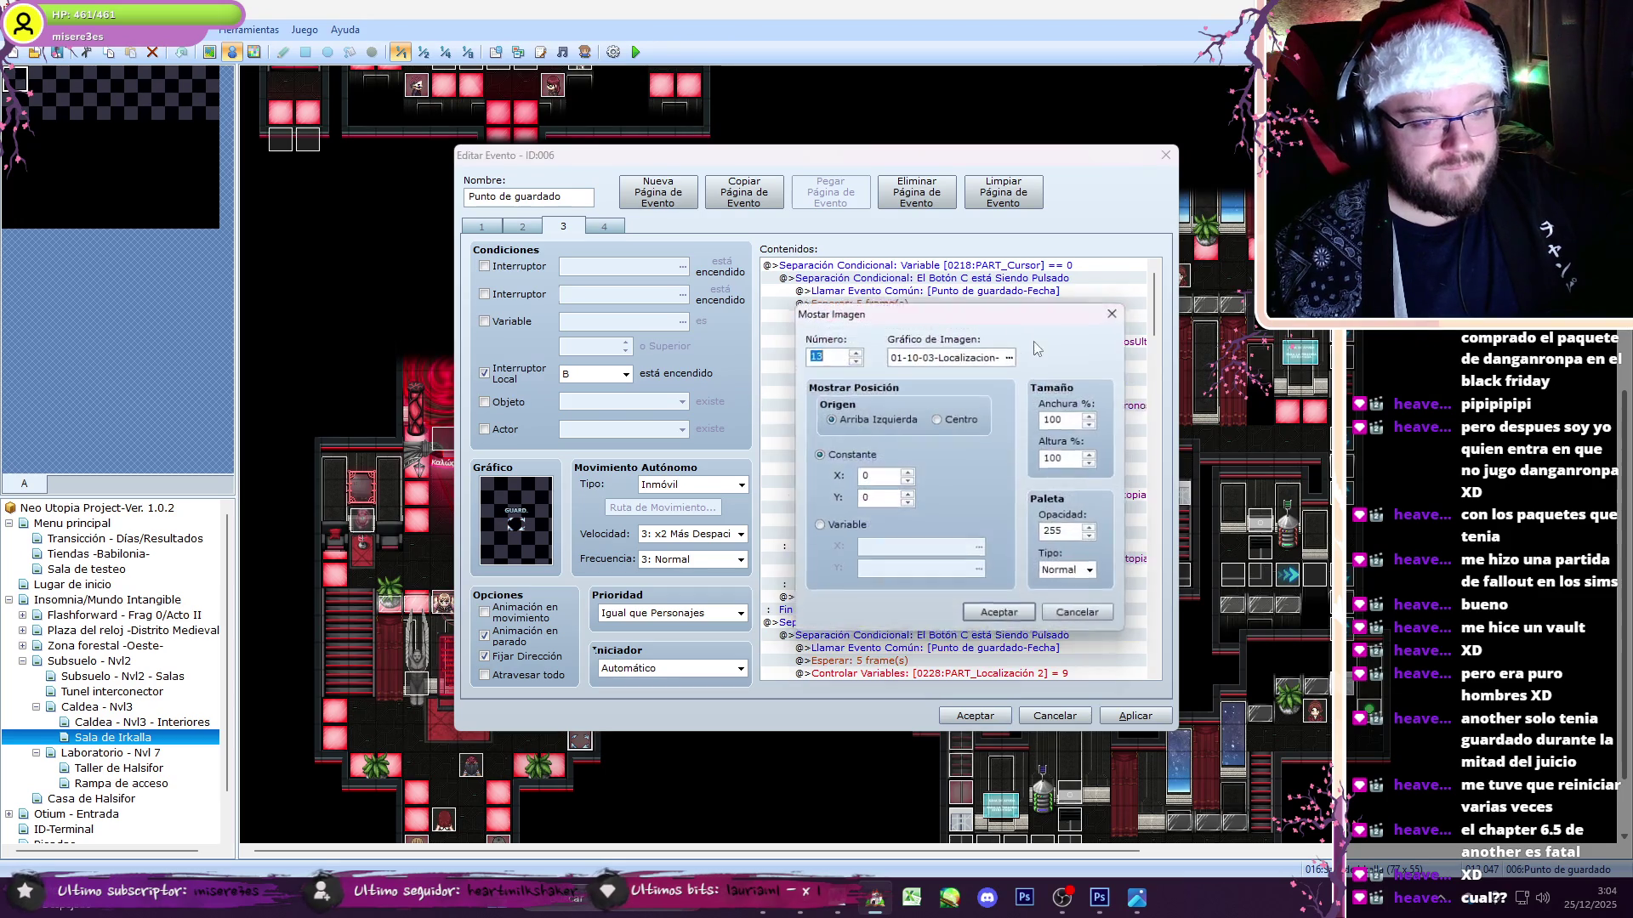
{"action": "left_click", "coordinate": [1063, 899]}
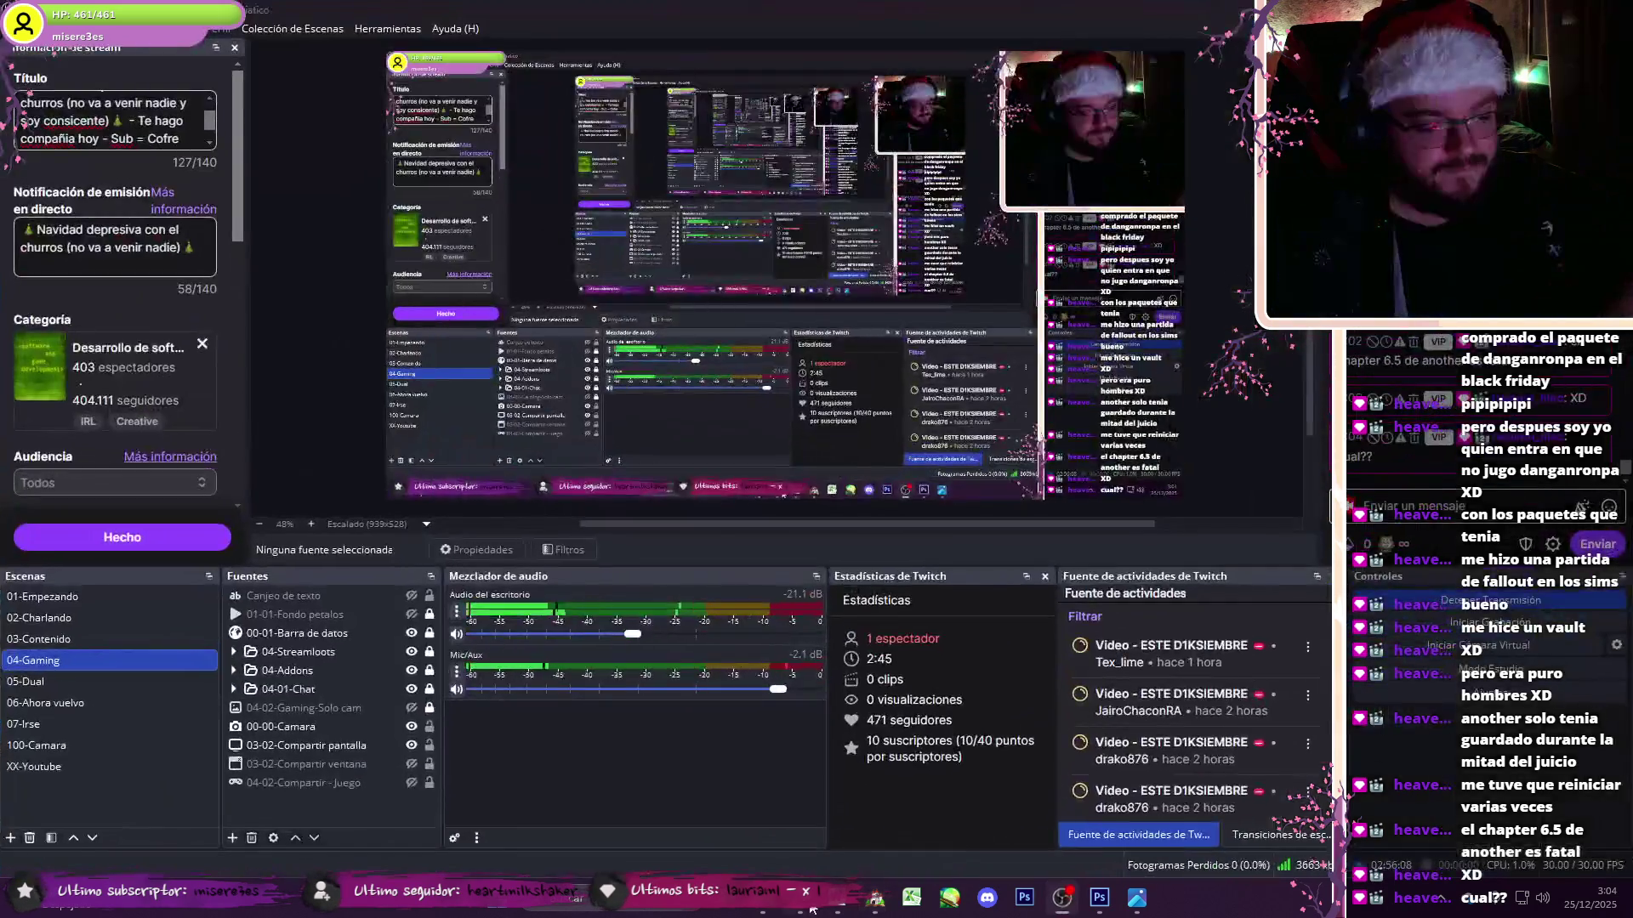
{"action": "left_click", "coordinate": [377, 602]}
{"action": "left_click", "coordinate": [377, 602]}
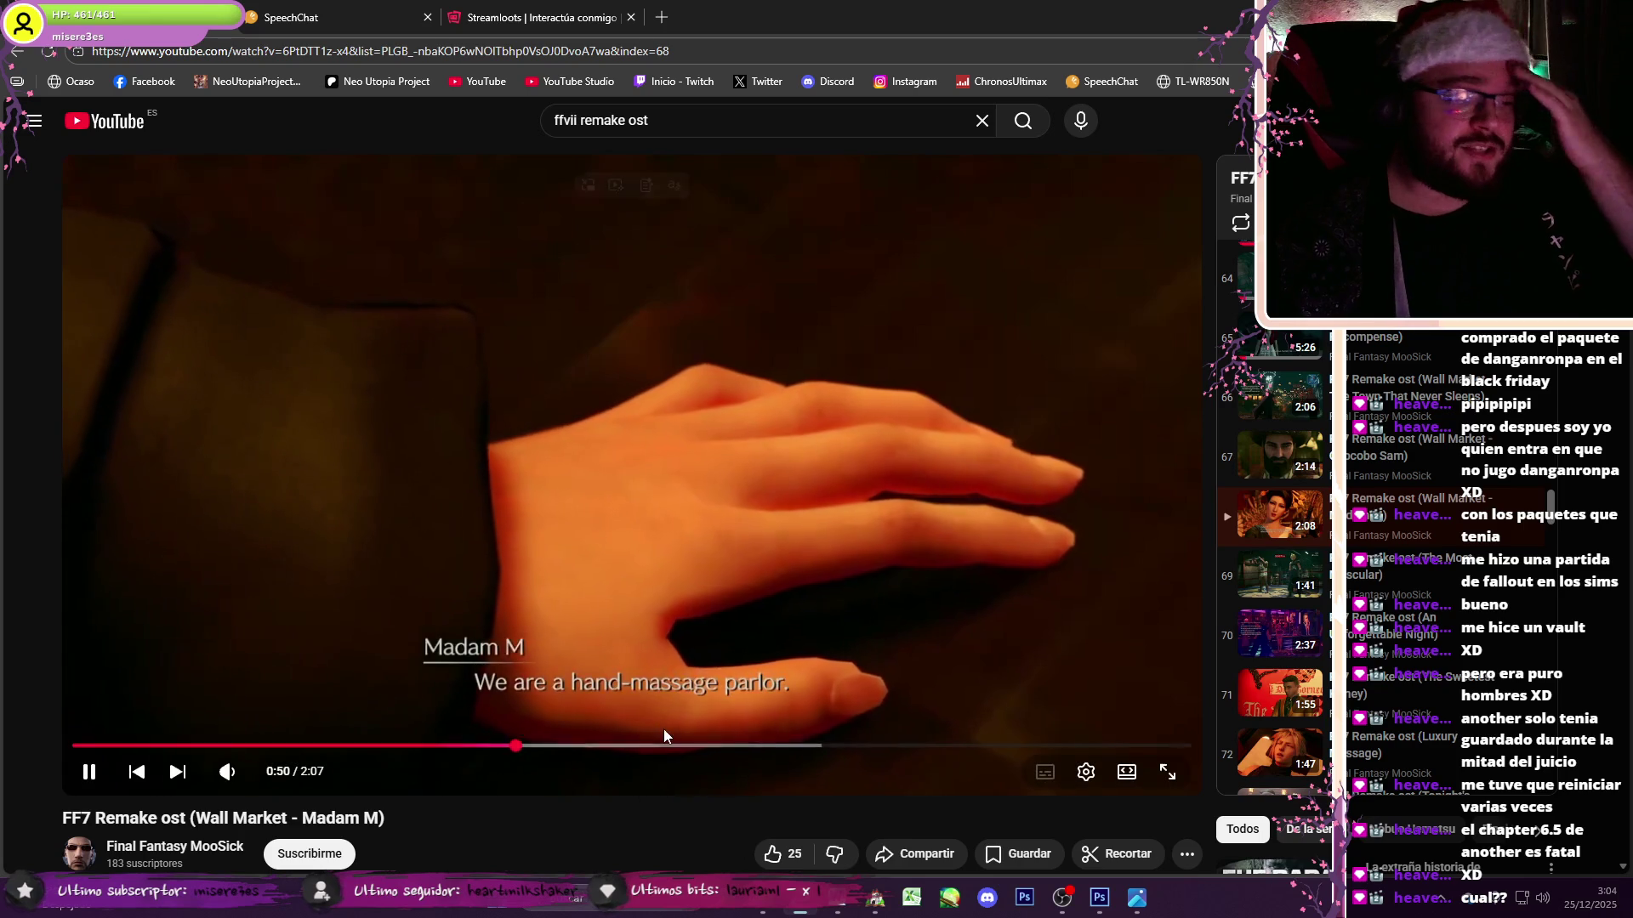
{"action": "left_click", "coordinate": [678, 746]}
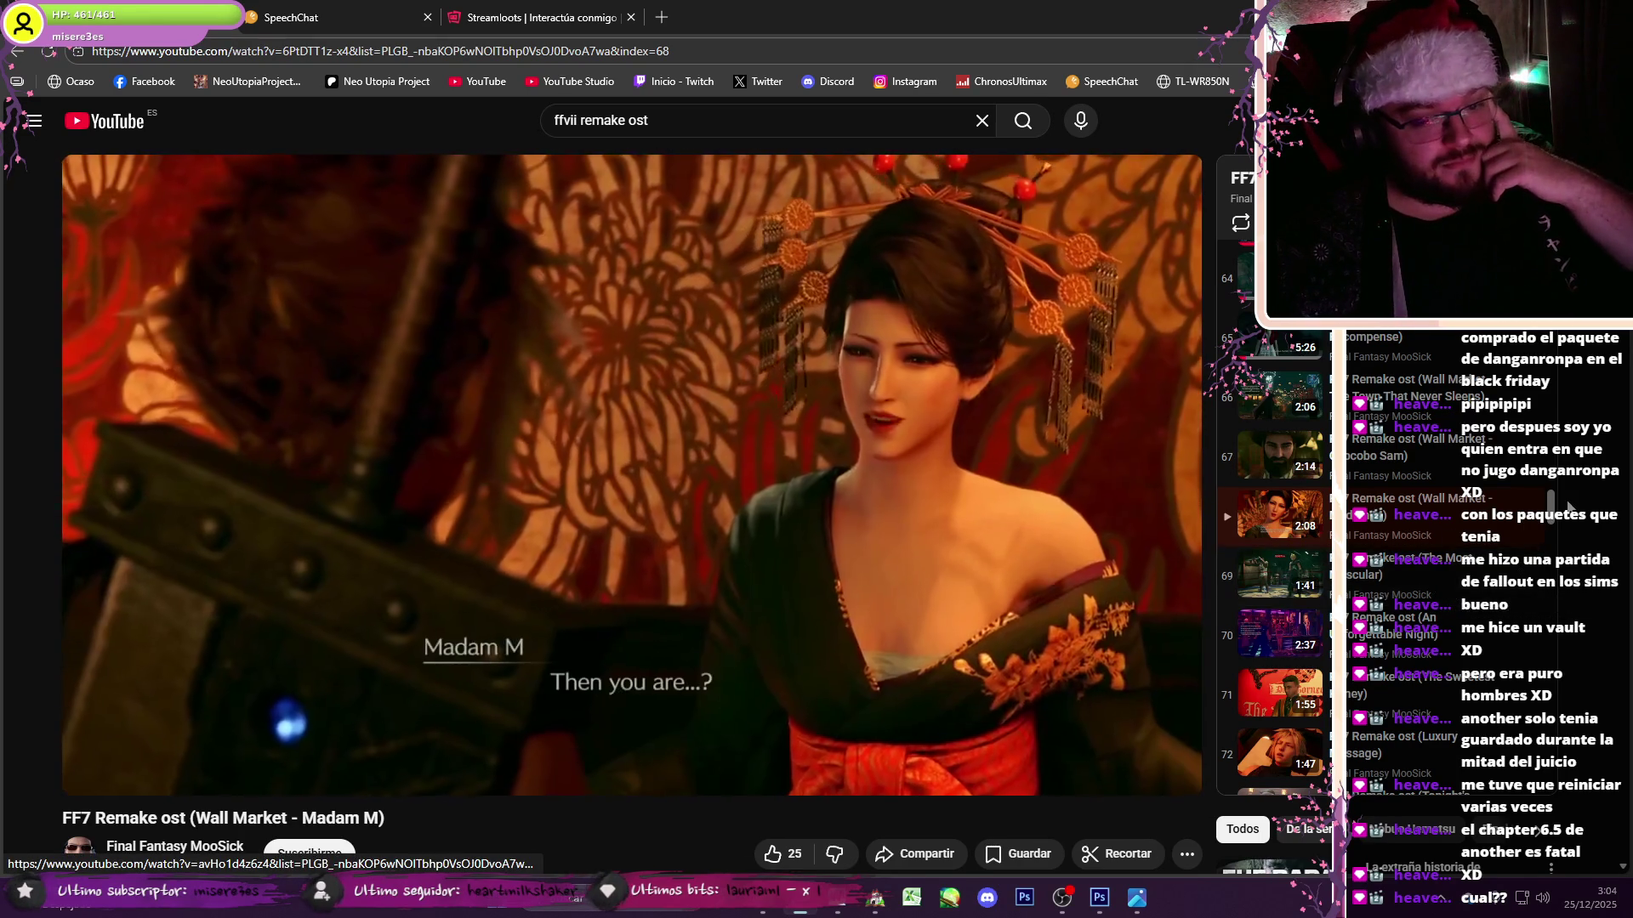
{"action": "scroll", "coordinate": [1440, 587], "scroll_direction": "down", "scroll_amount": 4}
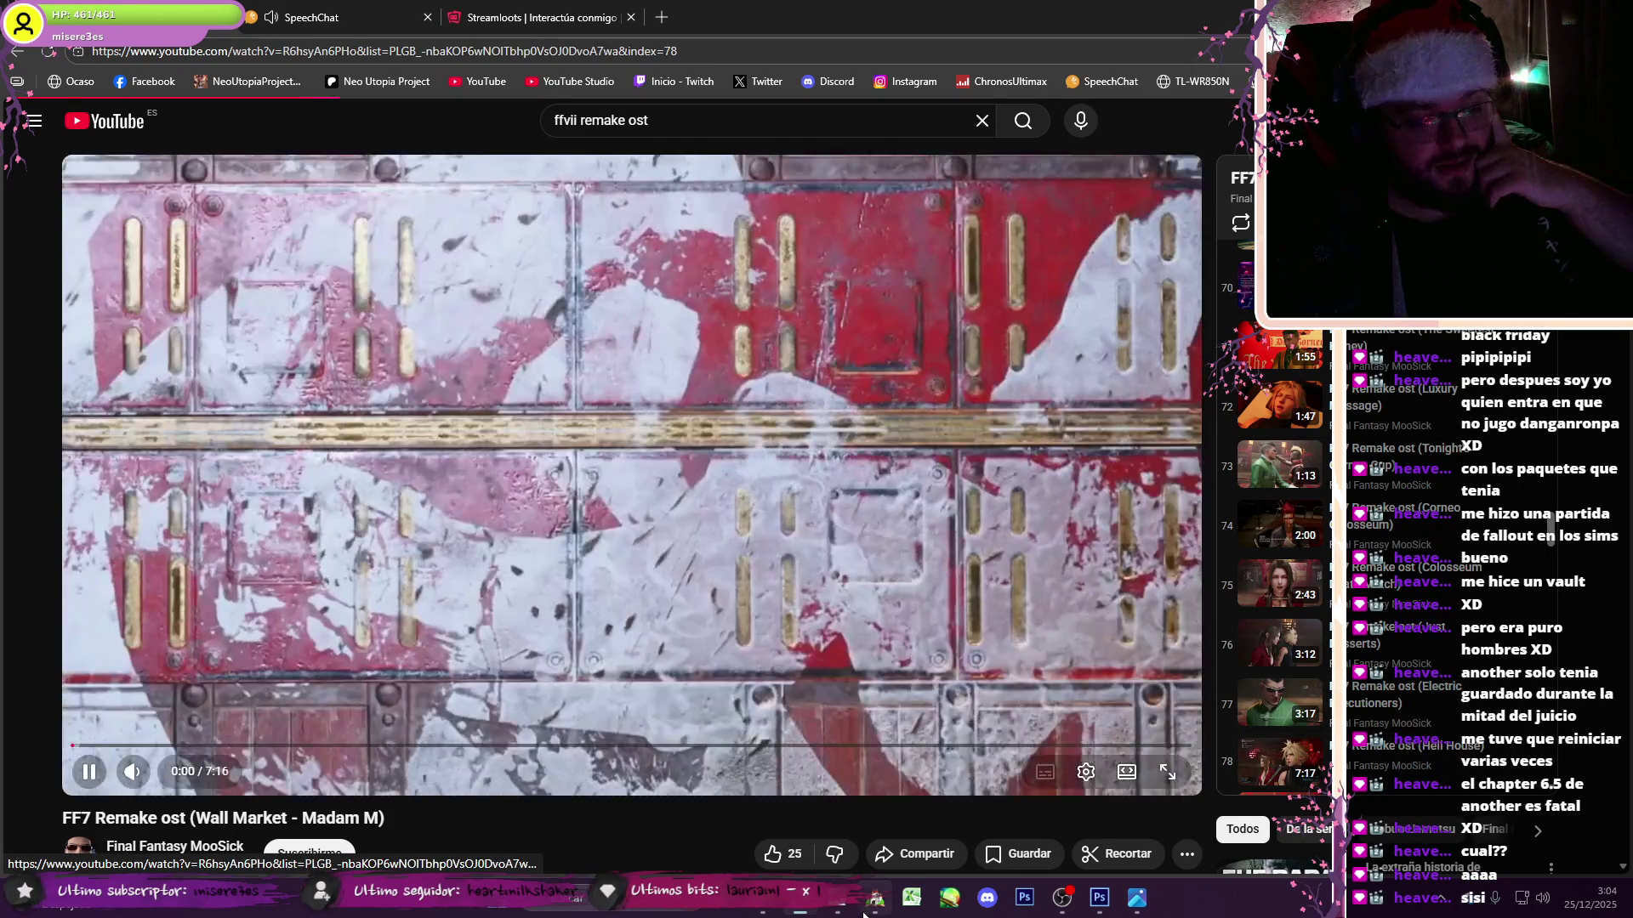
{"action": "left_click", "coordinate": [1013, 887]}
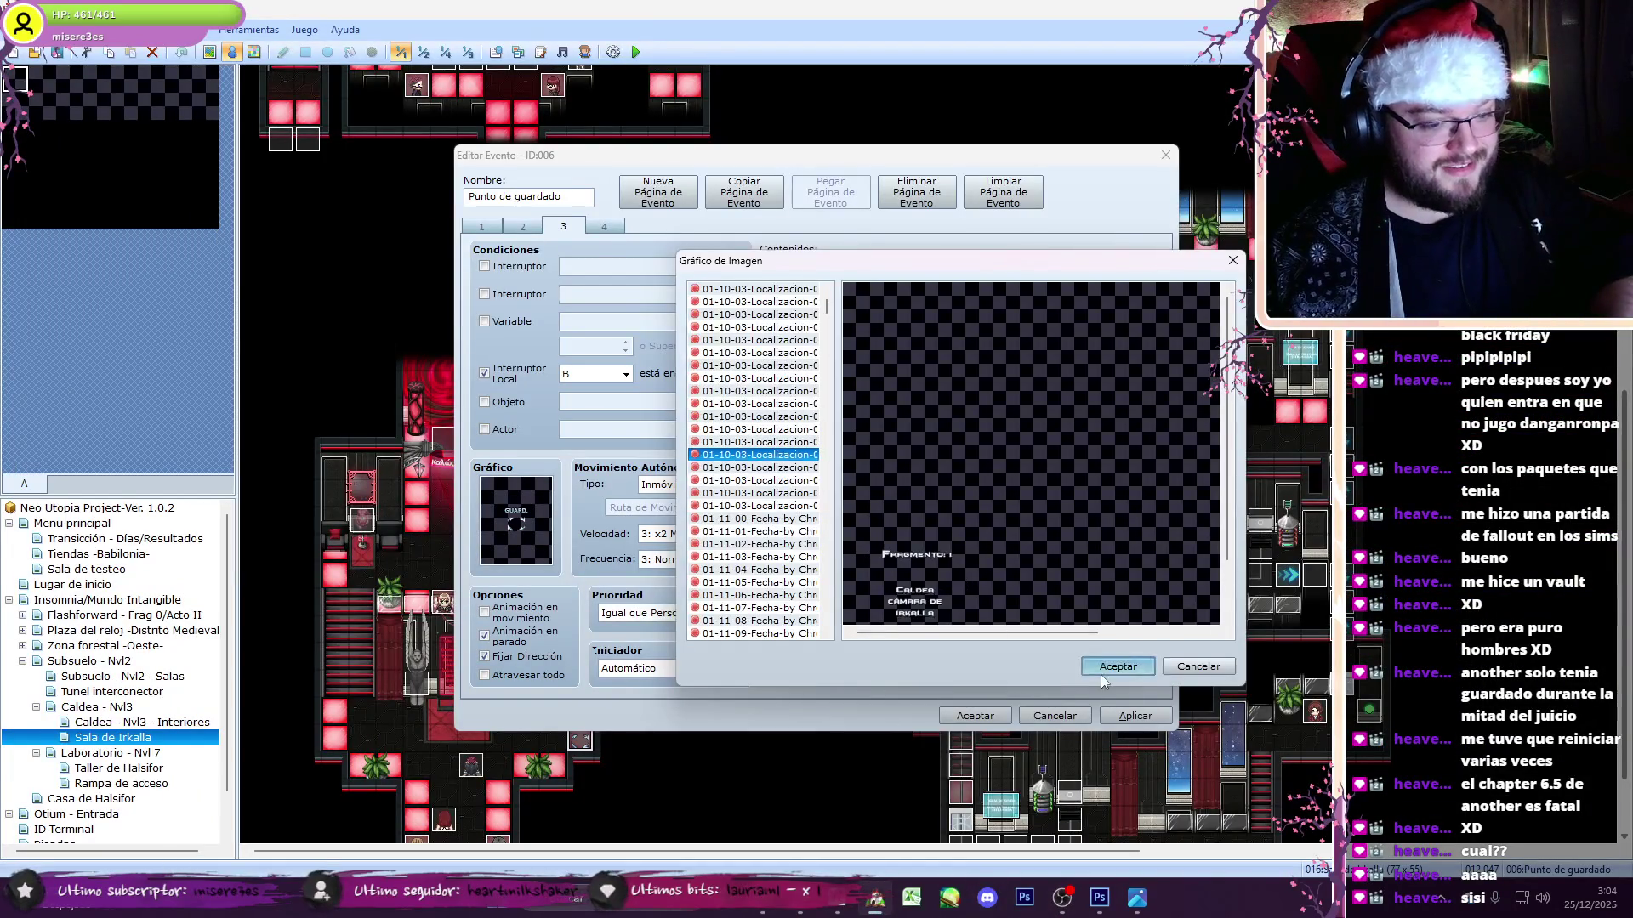
- Confirm the location picture command and paste the PART_Frag 1 conditional into the second save slot
{"action": "left_click", "coordinate": [1102, 672]}
{"action": "left_click", "coordinate": [1000, 620]}
{"action": "left_click_drag", "start_coordinate": [1154, 306], "coordinate": [1097, 431]}
{"action": "scroll", "coordinate": [1039, 606], "scroll_direction": "down", "scroll_amount": 3}
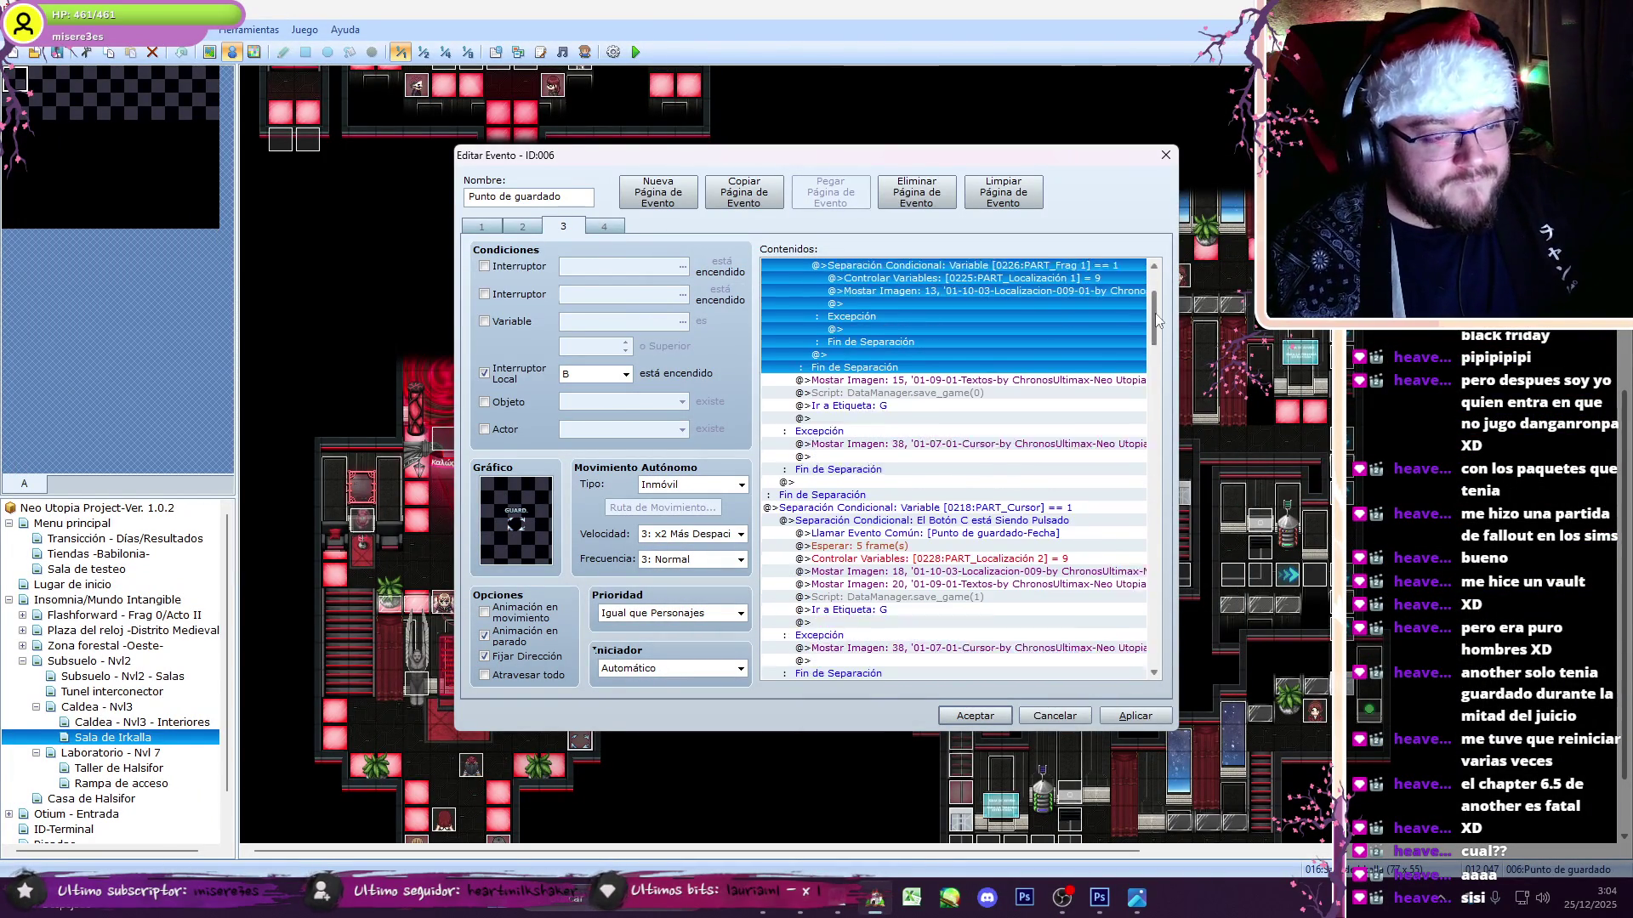
{"action": "left_click", "coordinate": [1050, 521]}
{"action": "key", "text": "ctrl+v"}
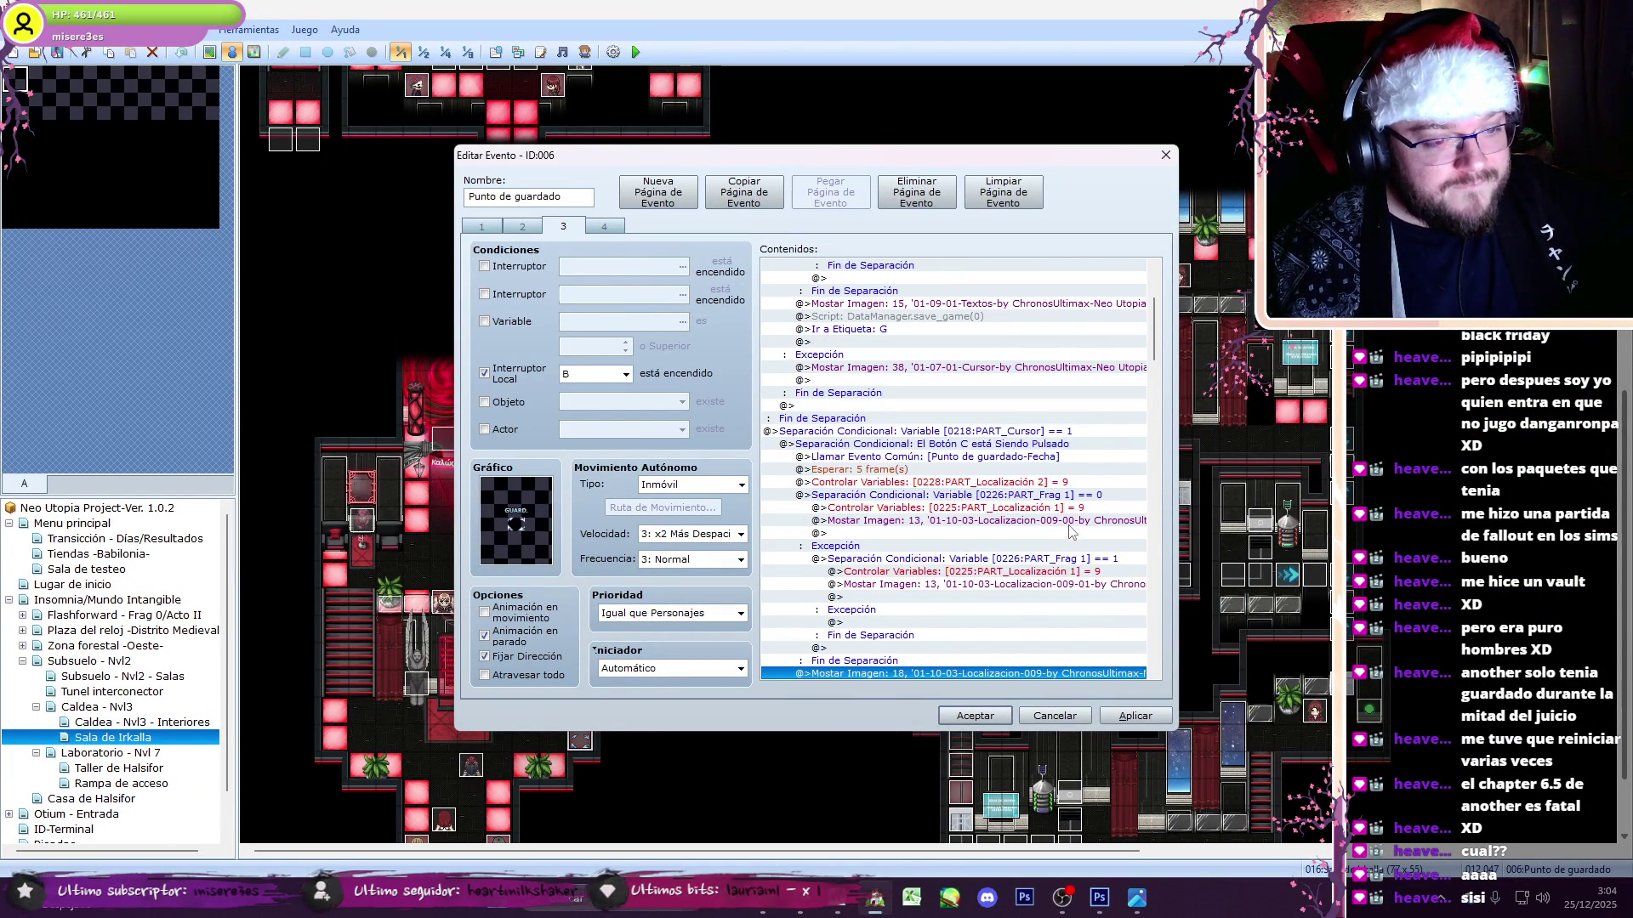
{"action": "key", "text": "ctrl+v"}
- Drop the duplicate picture and renumber the second slot's 009-00 and 009-01 pictures to 18
{"action": "double_click", "coordinate": [991, 661]}
{"action": "left_click", "coordinate": [1006, 616]}
{"action": "key", "text": "Delete"}
{"action": "double_click", "coordinate": [1006, 507]}
{"action": "type", "text": "1"}
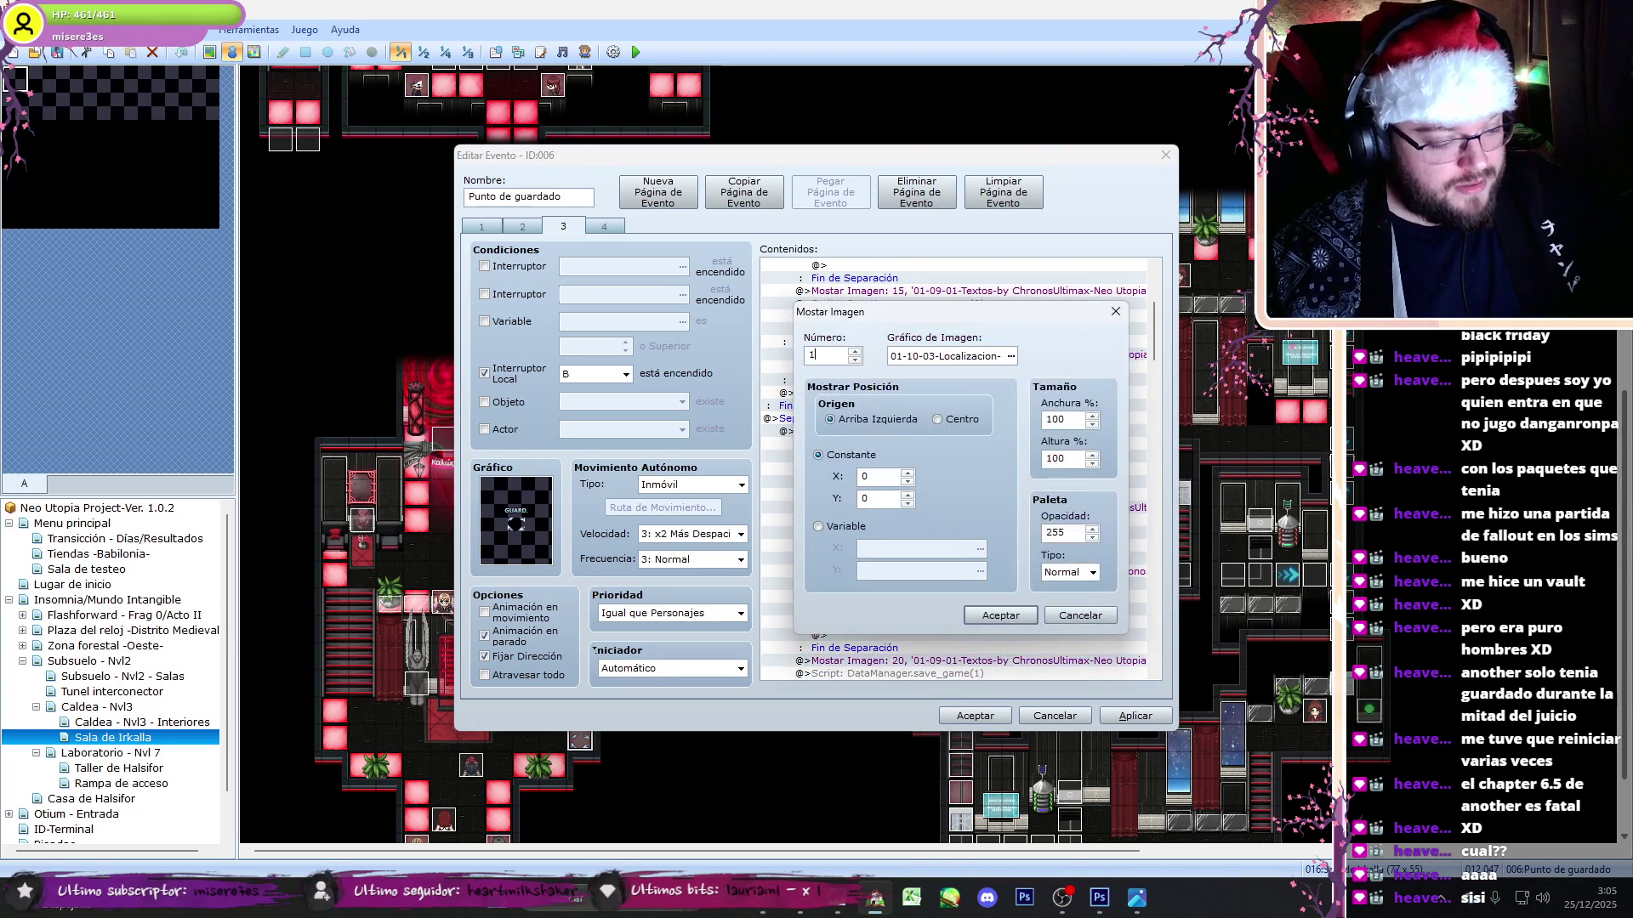
{"action": "left_click", "coordinate": [988, 622]}
{"action": "double_click", "coordinate": [994, 573]}
{"action": "type", "text": "1"}
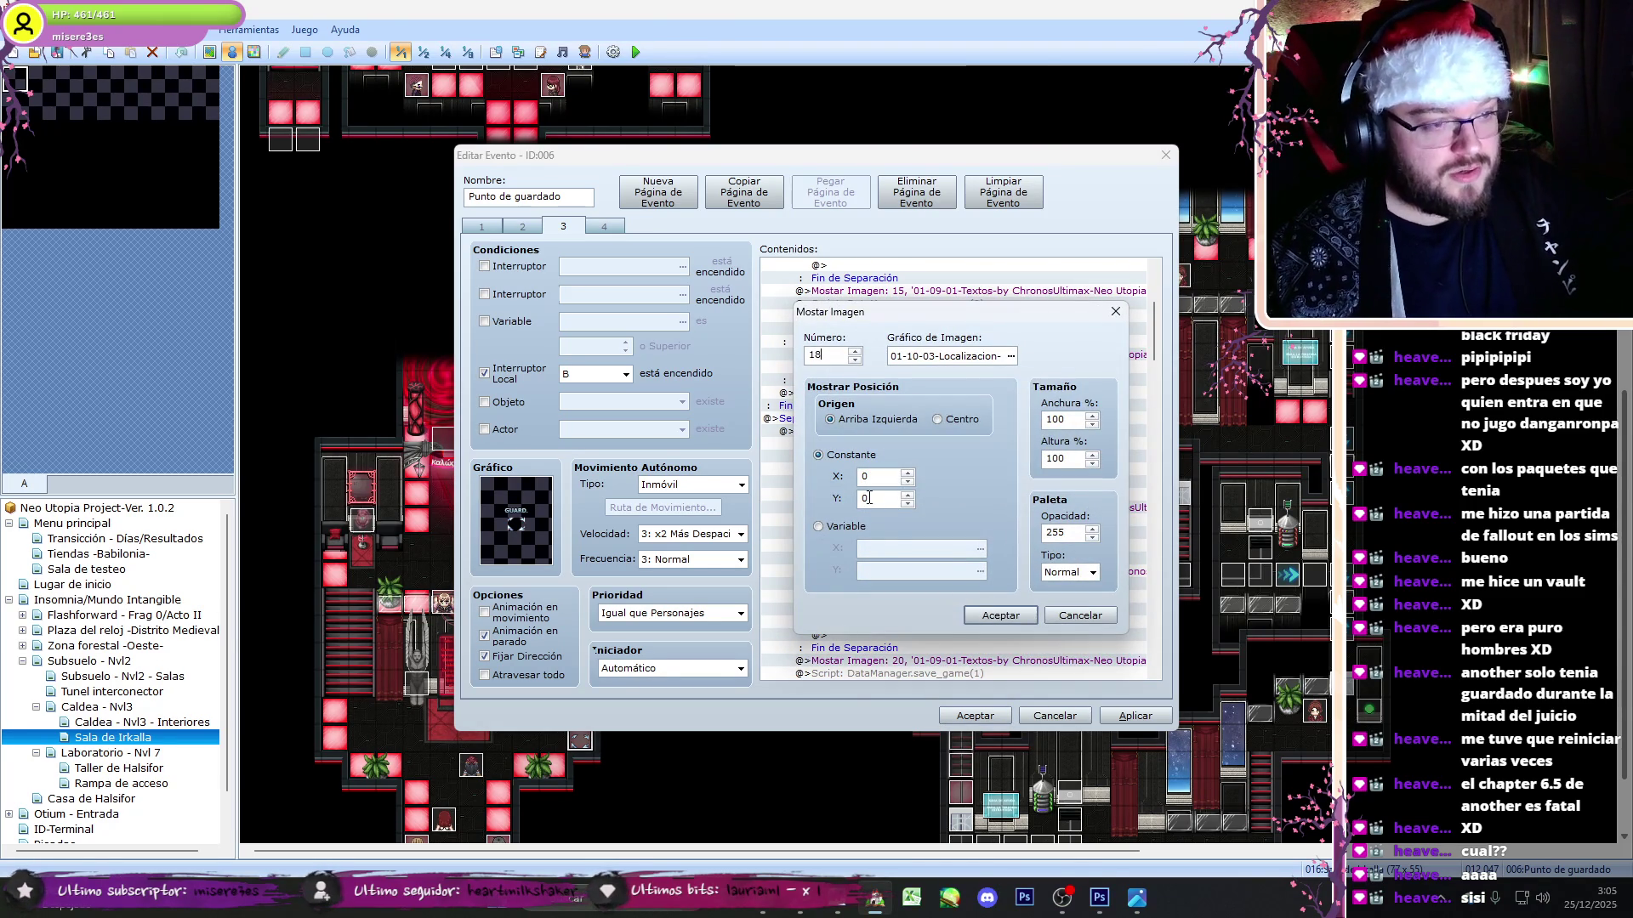
{"action": "left_click", "coordinate": [998, 618]}
- Replace the PART_Localización 1 lines with PART_Localización 2 in both fragment branches
{"action": "left_click", "coordinate": [1031, 471]}
{"action": "key", "text": "Delete"}
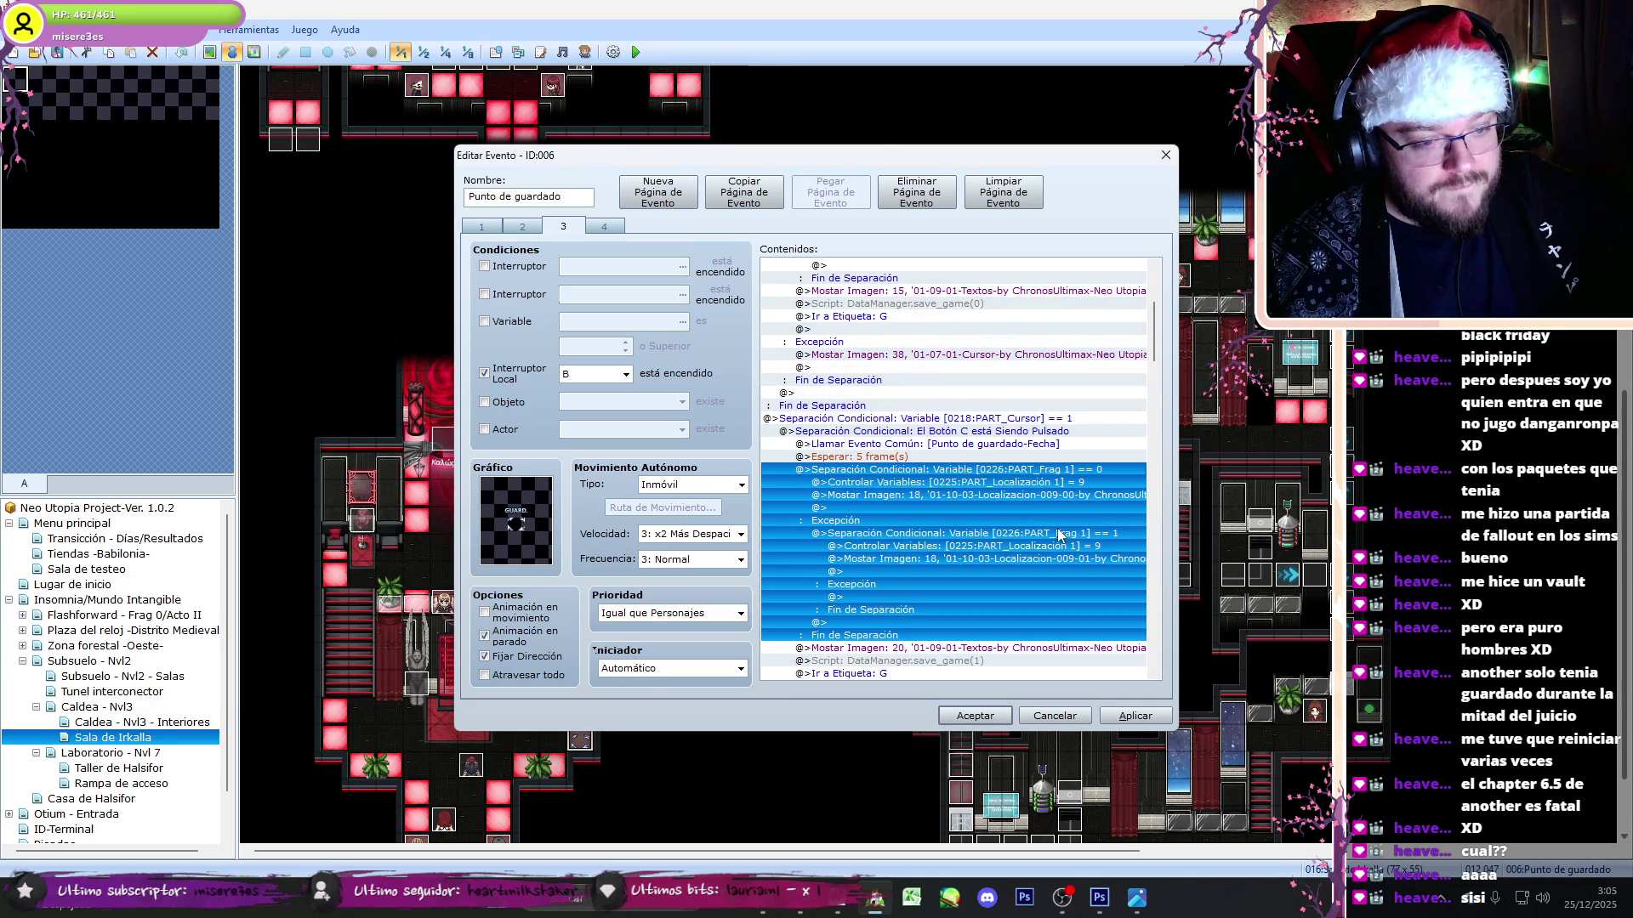
{"action": "left_click", "coordinate": [1076, 482]}
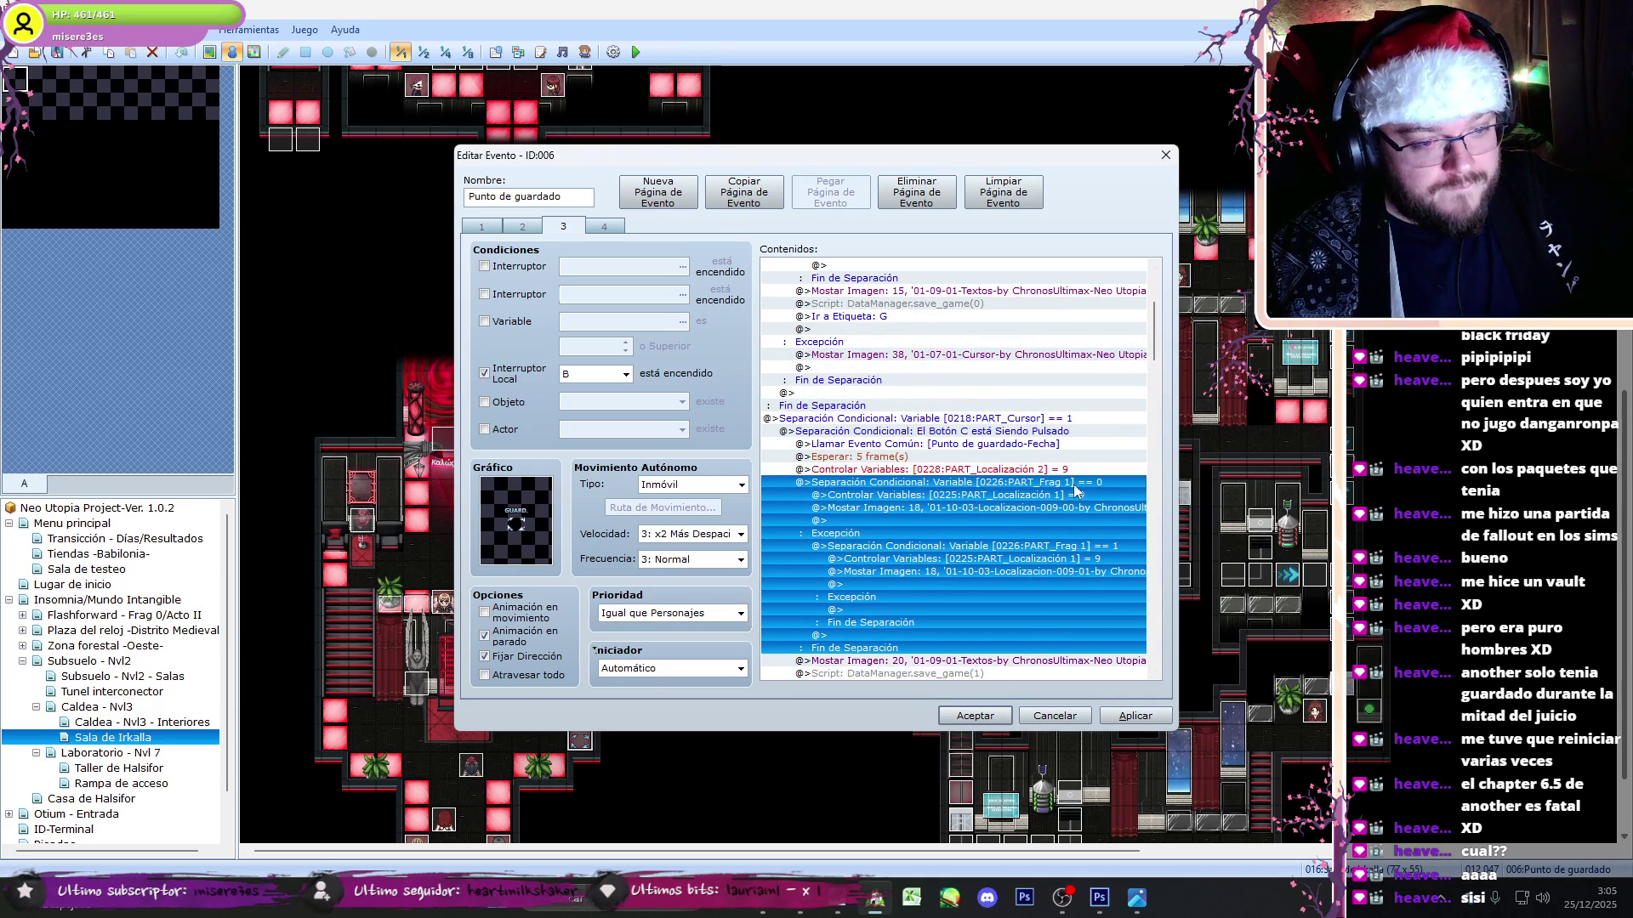
{"action": "key", "text": "ctrl+z"}
{"action": "key", "text": "ctrl+c"}
{"action": "left_click", "coordinate": [1080, 546]}
{"action": "key", "text": "ctrl+v"}
{"action": "key", "text": "Delete"}
- Paste the conditional into the third slot and set its 009-00 and 009-01 pictures to 23
{"action": "left_click", "coordinate": [1094, 471]}
{"action": "left_click_drag", "start_coordinate": [1157, 344], "coordinate": [1159, 398]}
{"action": "left_click", "coordinate": [1031, 420]}
{"action": "key", "text": "ctrl+v"}
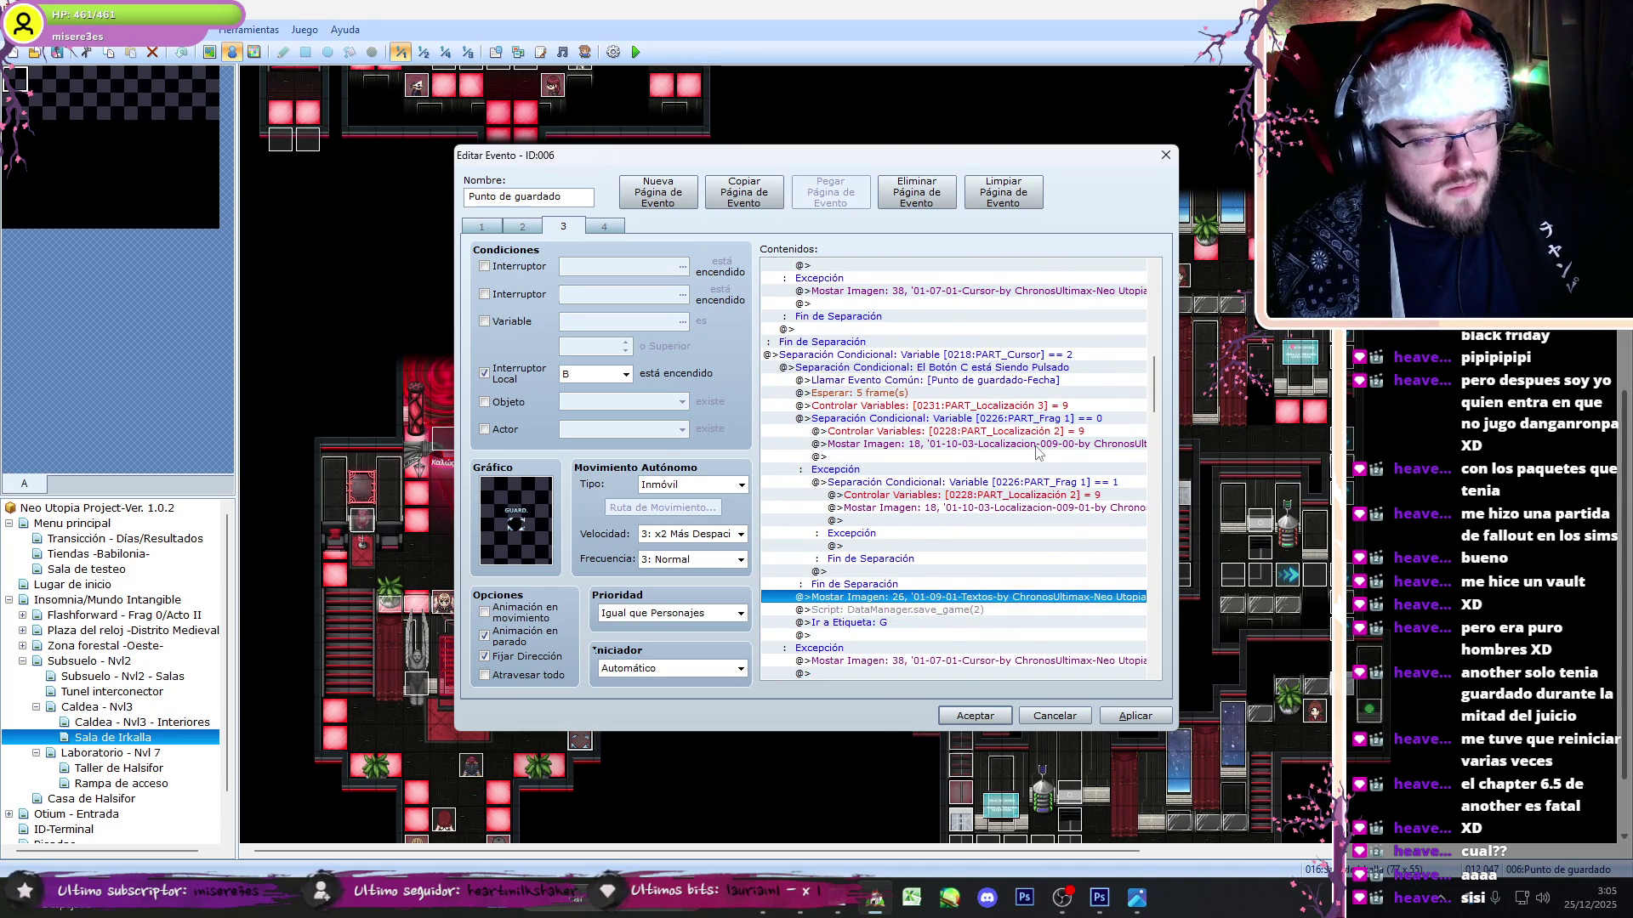
{"action": "double_click", "coordinate": [993, 599]}
{"action": "left_click", "coordinate": [1080, 615]}
{"action": "double_click", "coordinate": [935, 449]}
{"action": "type", "text": "228"}
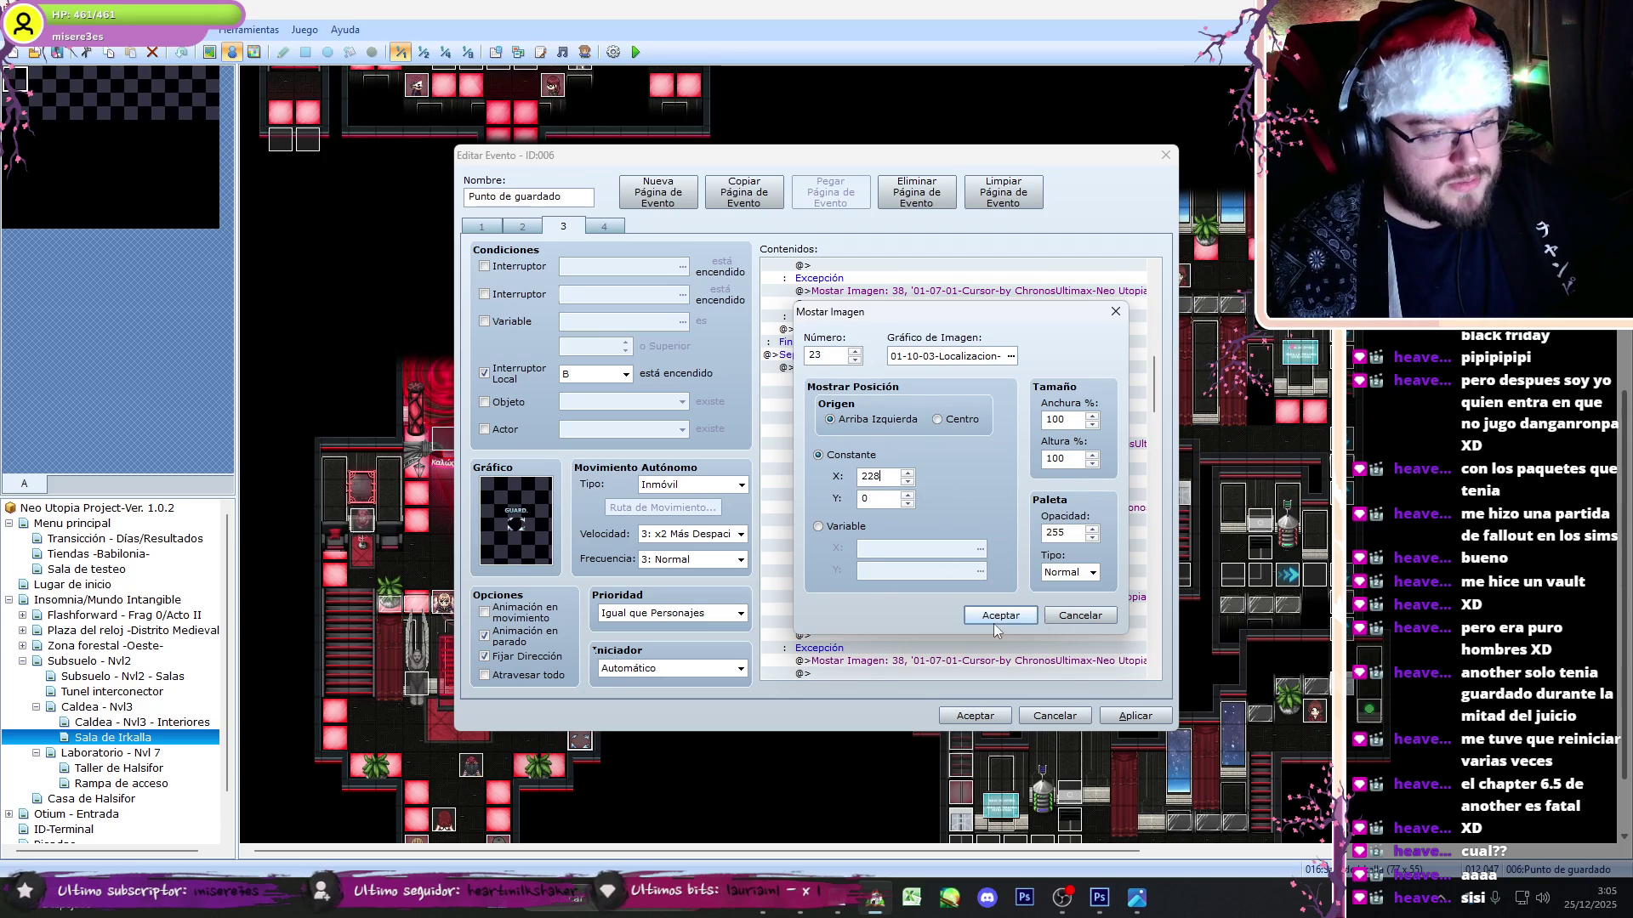
{"action": "left_click", "coordinate": [995, 615]}
{"action": "double_click", "coordinate": [992, 509]}
{"action": "type", "text": "232"}
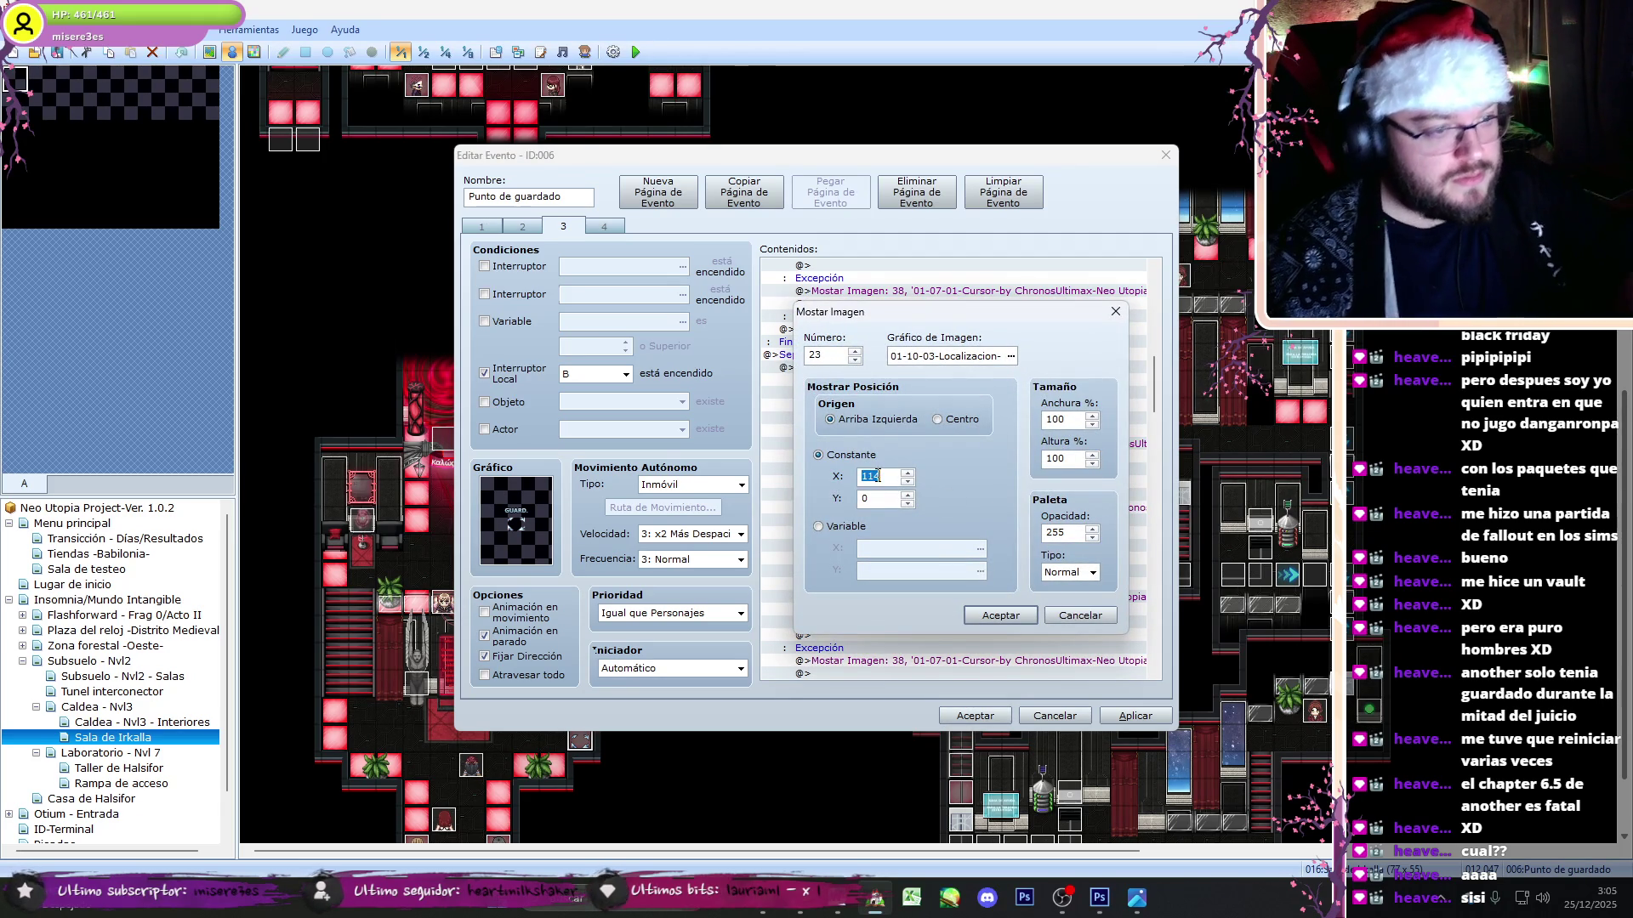
{"action": "left_click", "coordinate": [1001, 617]}
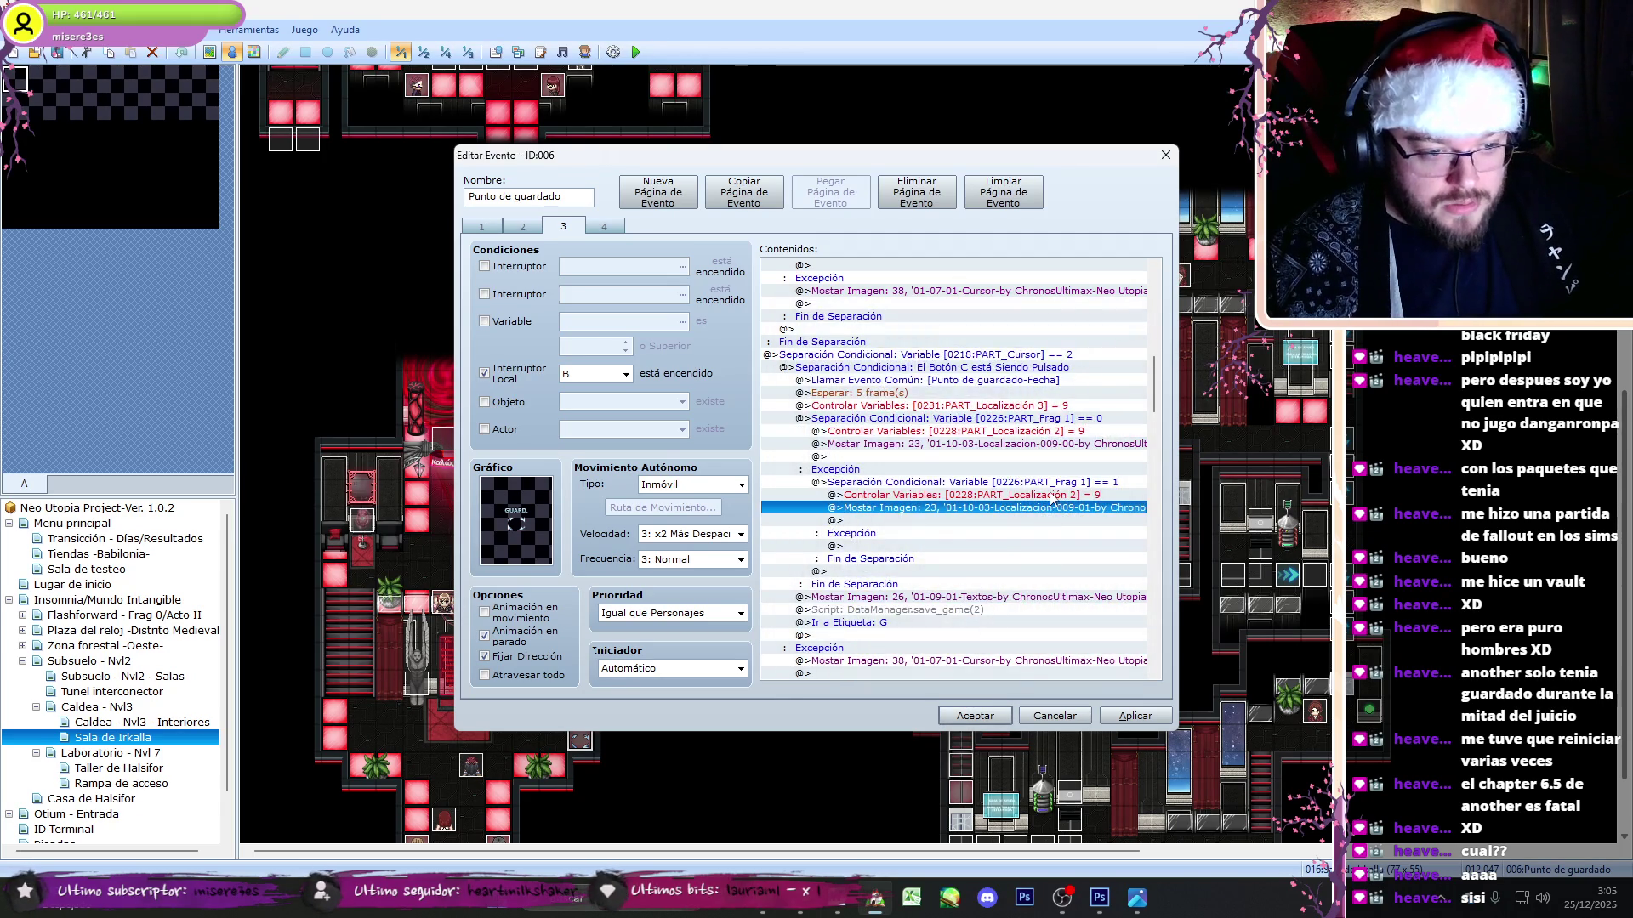
- Swap both branches' PART_Localización 2 lines for the PART_Localización 3 assignment
{"action": "key", "text": "ctrl+x"}
{"action": "left_click", "coordinate": [1059, 425]}
{"action": "key", "text": "ctrl+v"}
{"action": "key", "text": "Delete"}
{"action": "left_click", "coordinate": [1070, 482]}
{"action": "key", "text": "Delete"}
{"action": "key", "text": "ctrl+v"}
- Paste the PART_Frag 1 conditional block into the fourth save slot
{"action": "scroll", "coordinate": [1155, 398], "scroll_direction": "down", "scroll_amount": 3}
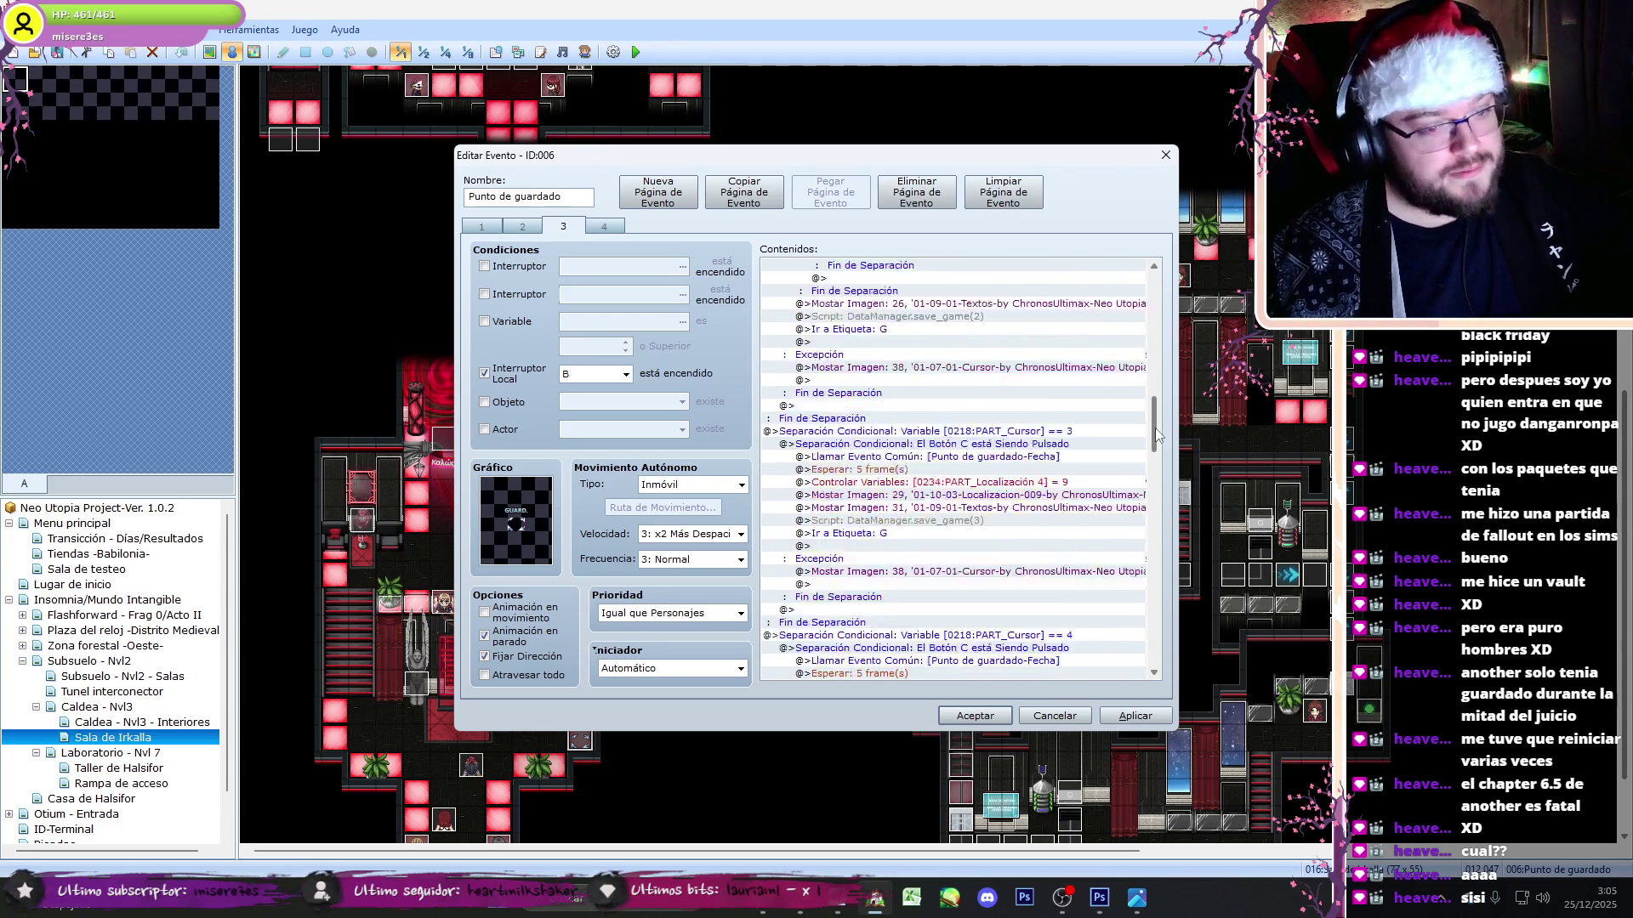
{"action": "key", "text": "shift+Down"}
{"action": "key", "text": "shift+Down"}
{"action": "key", "text": "shift+Down"}
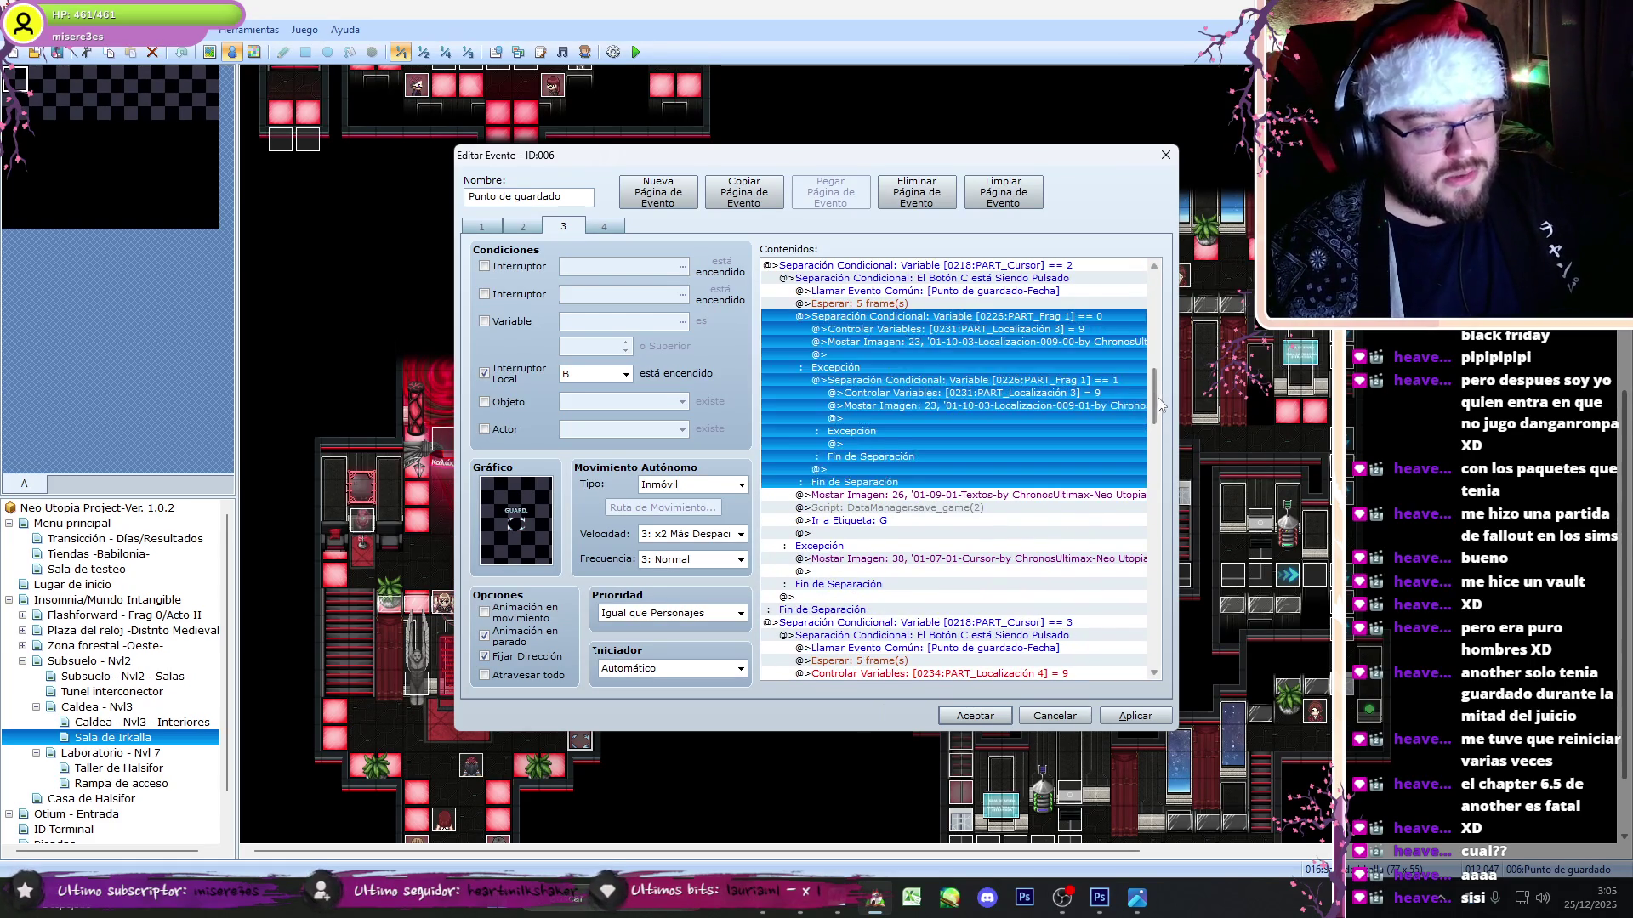
{"action": "scroll", "coordinate": [1161, 427], "scroll_direction": "down", "scroll_amount": 4}
{"action": "left_click", "coordinate": [1014, 496]}
{"action": "key", "text": "ctrl+v"}
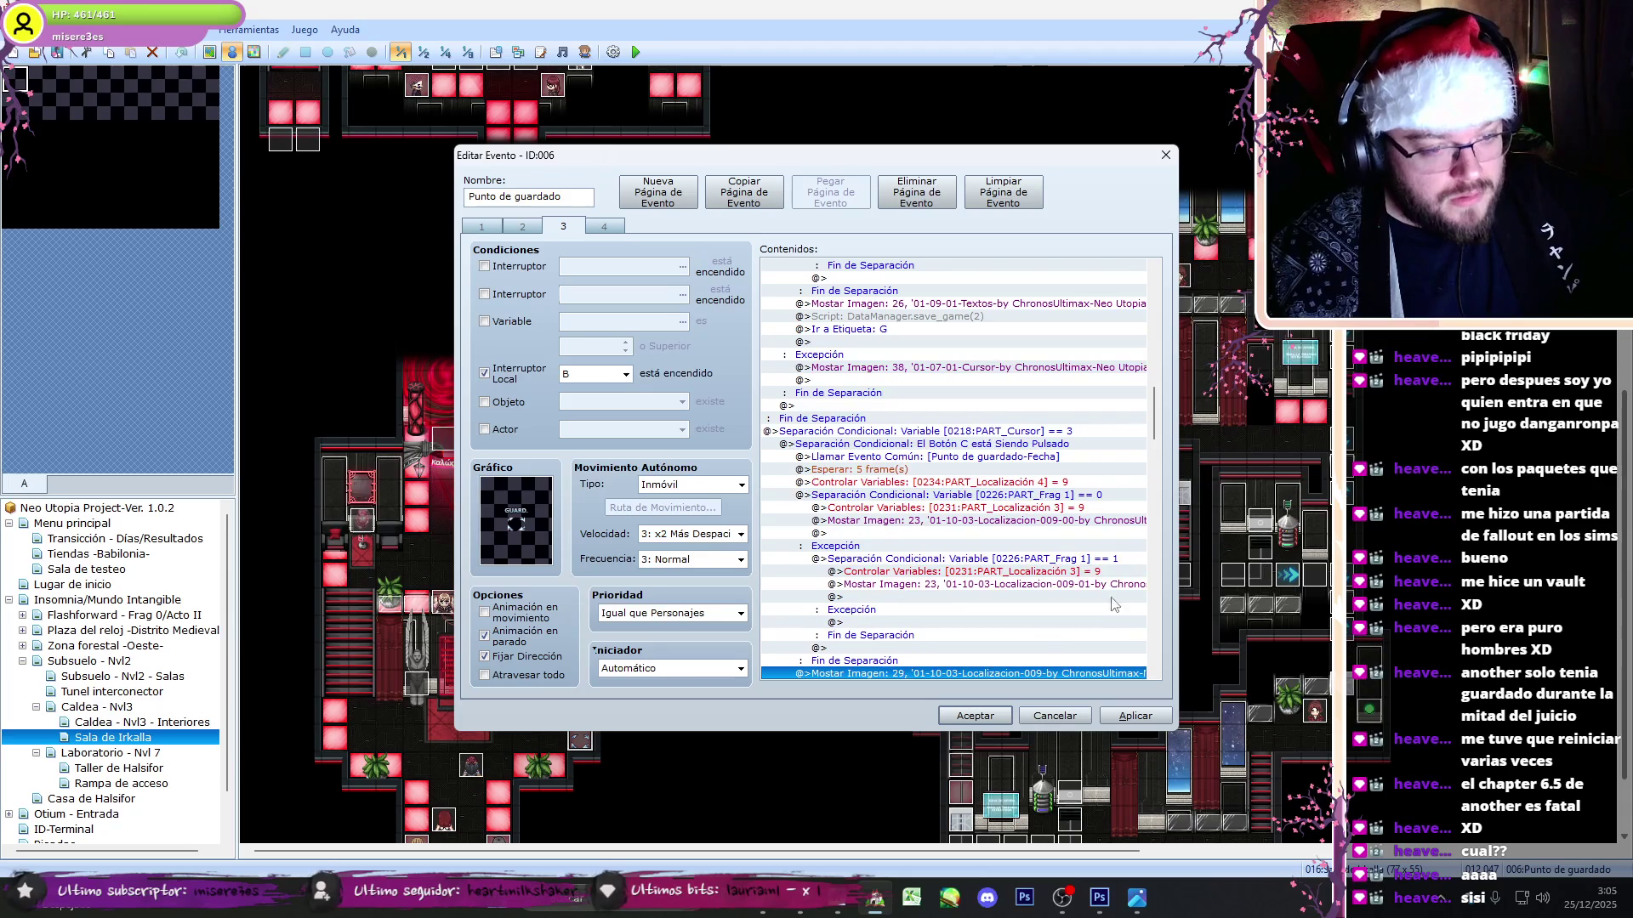
- Renumber the fourth slot's 009-00 and 009-01 picture commands to picture 29
{"action": "double_click", "coordinate": [978, 673]}
{"action": "left_click", "coordinate": [1000, 615]}
{"action": "double_click", "coordinate": [1012, 521]}
{"action": "type", "text": "20"}
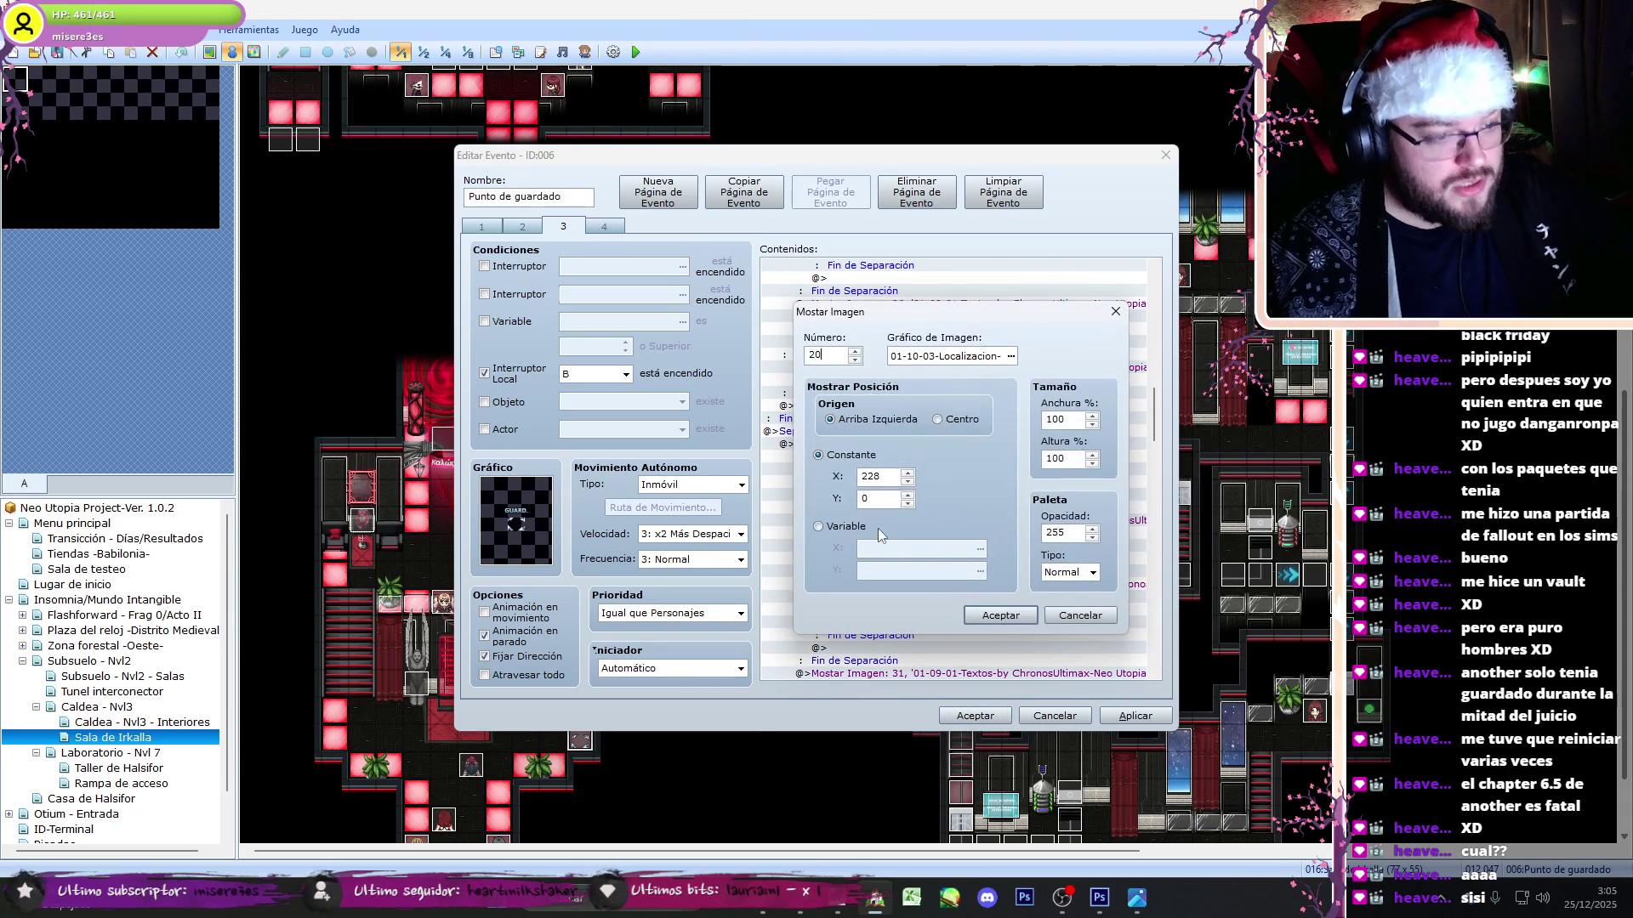
{"action": "key", "text": "BackSpace"}
{"action": "type", "text": "9"}
{"action": "double_click", "coordinate": [879, 478]}
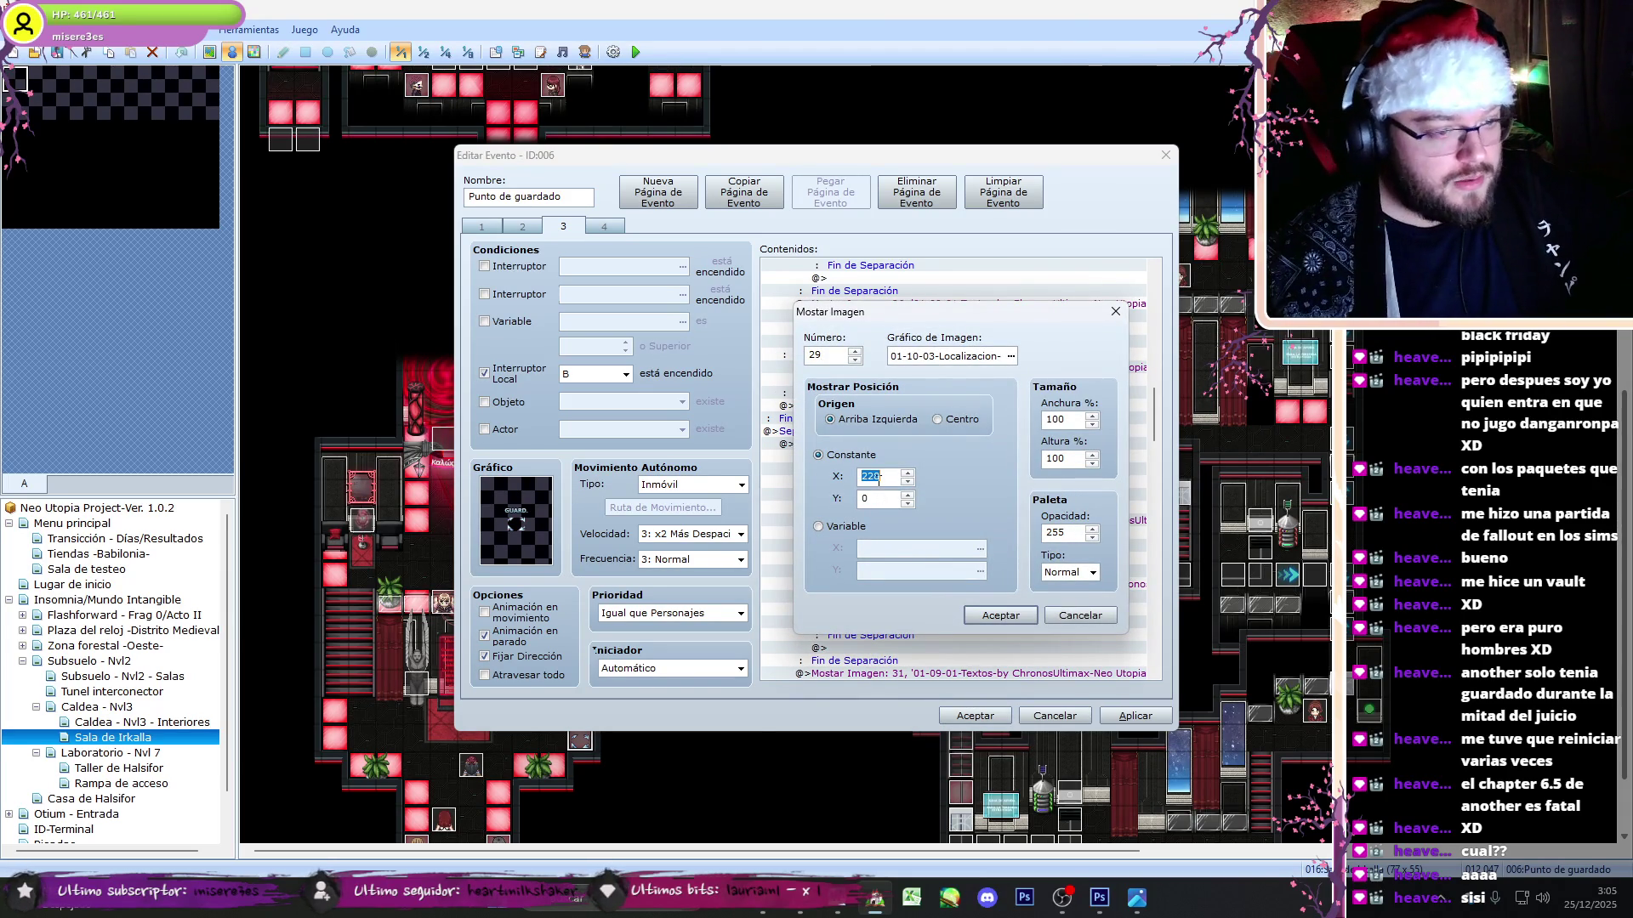
{"action": "left_click", "coordinate": [993, 616]}
{"action": "double_click", "coordinate": [999, 578]}
{"action": "type", "text": "2"}
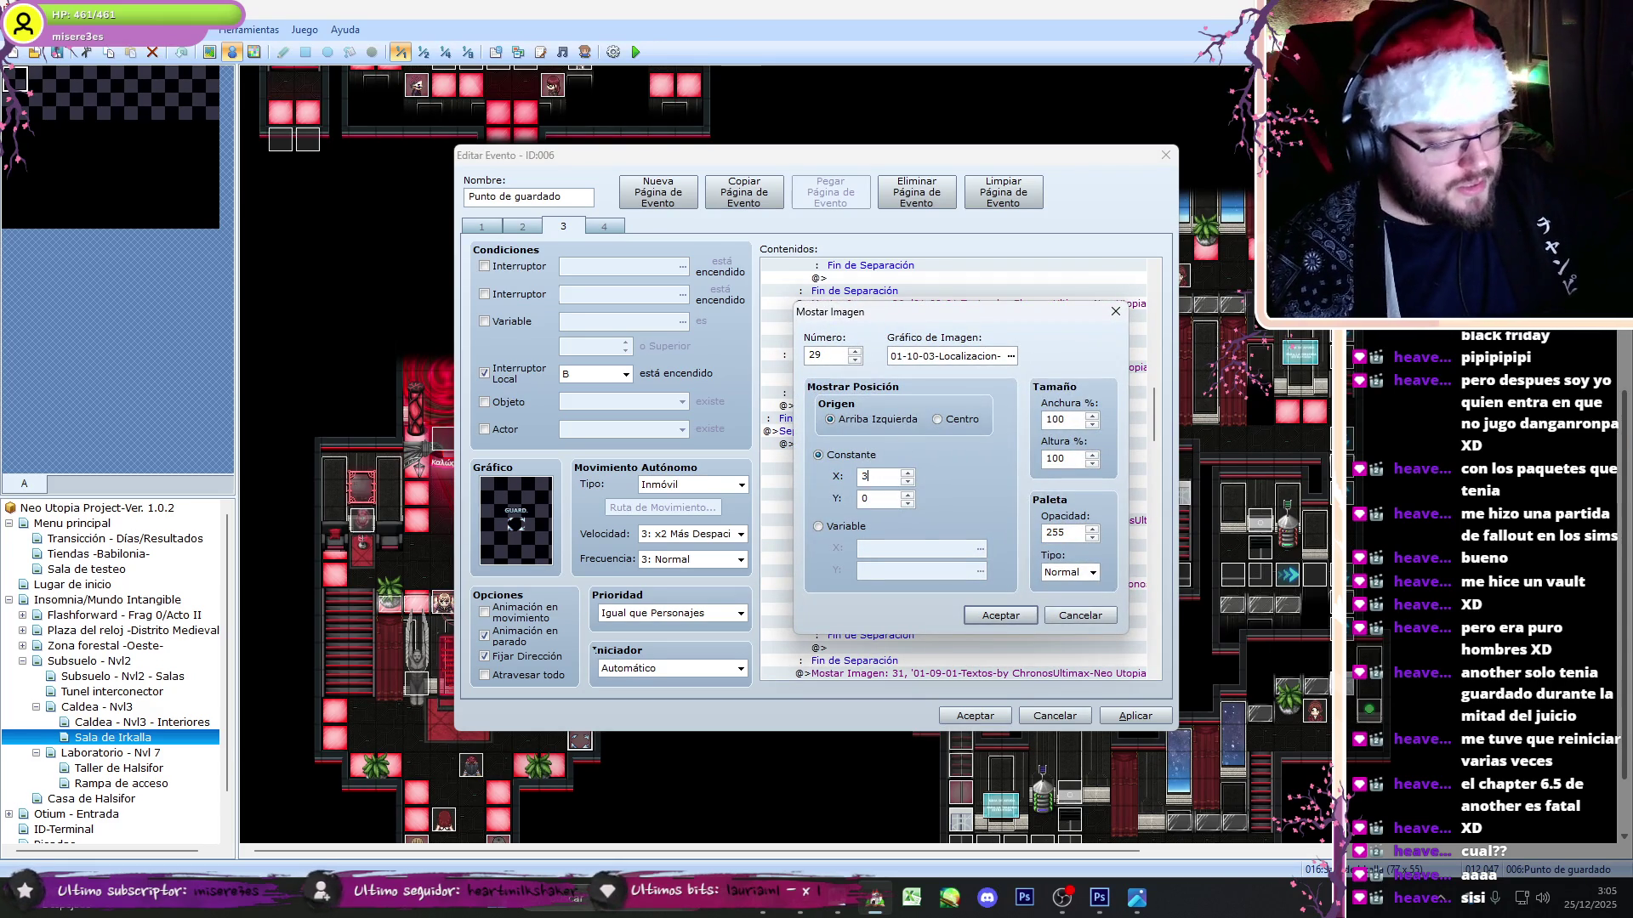
{"action": "left_click", "coordinate": [1008, 618]}
- Replace both branches' PART_Localización 3 lines with the PART_Localización 4 assignment
{"action": "left_click", "coordinate": [1048, 488]}
{"action": "key", "text": "ctrl+x"}
{"action": "left_click", "coordinate": [1048, 495]}
{"action": "key", "text": "ctrl+v"}
{"action": "key", "text": "Delete"}
{"action": "left_click", "coordinate": [1073, 559]}
{"action": "key", "text": "ctrl+v"}
{"action": "key", "text": "Delete"}
- Add the conditional to the fifth slot and switch both branches to PART_Localización 5
{"action": "scroll", "coordinate": [1164, 412], "scroll_direction": "down", "scroll_amount": 3}
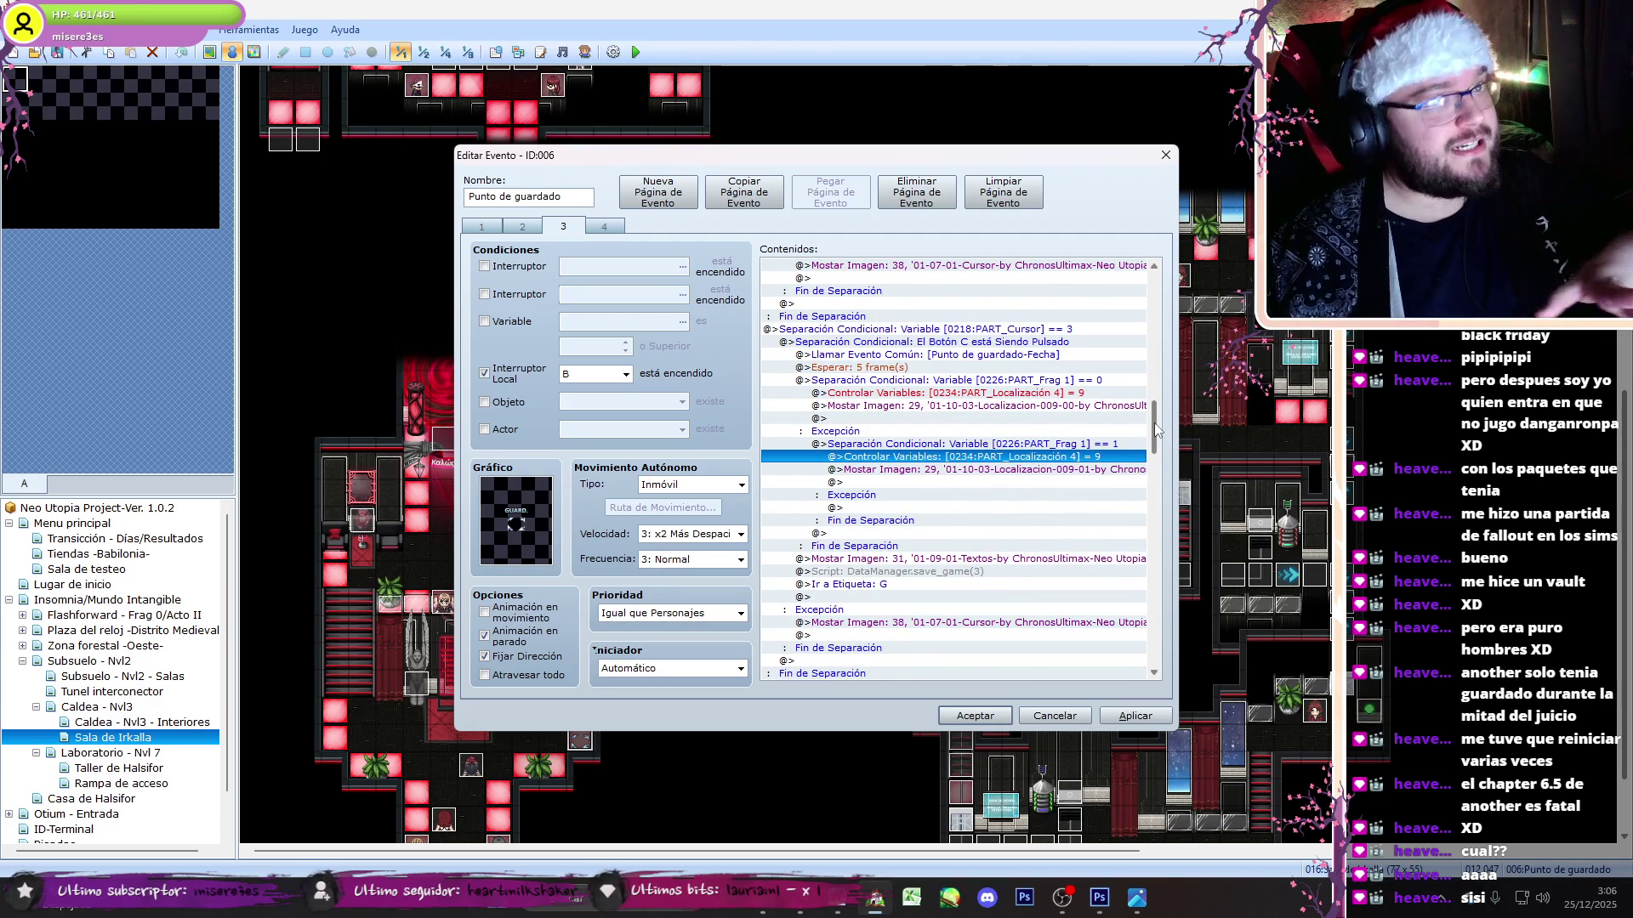
{"action": "left_click_drag", "start_coordinate": [1157, 431], "coordinate": [1161, 442]}
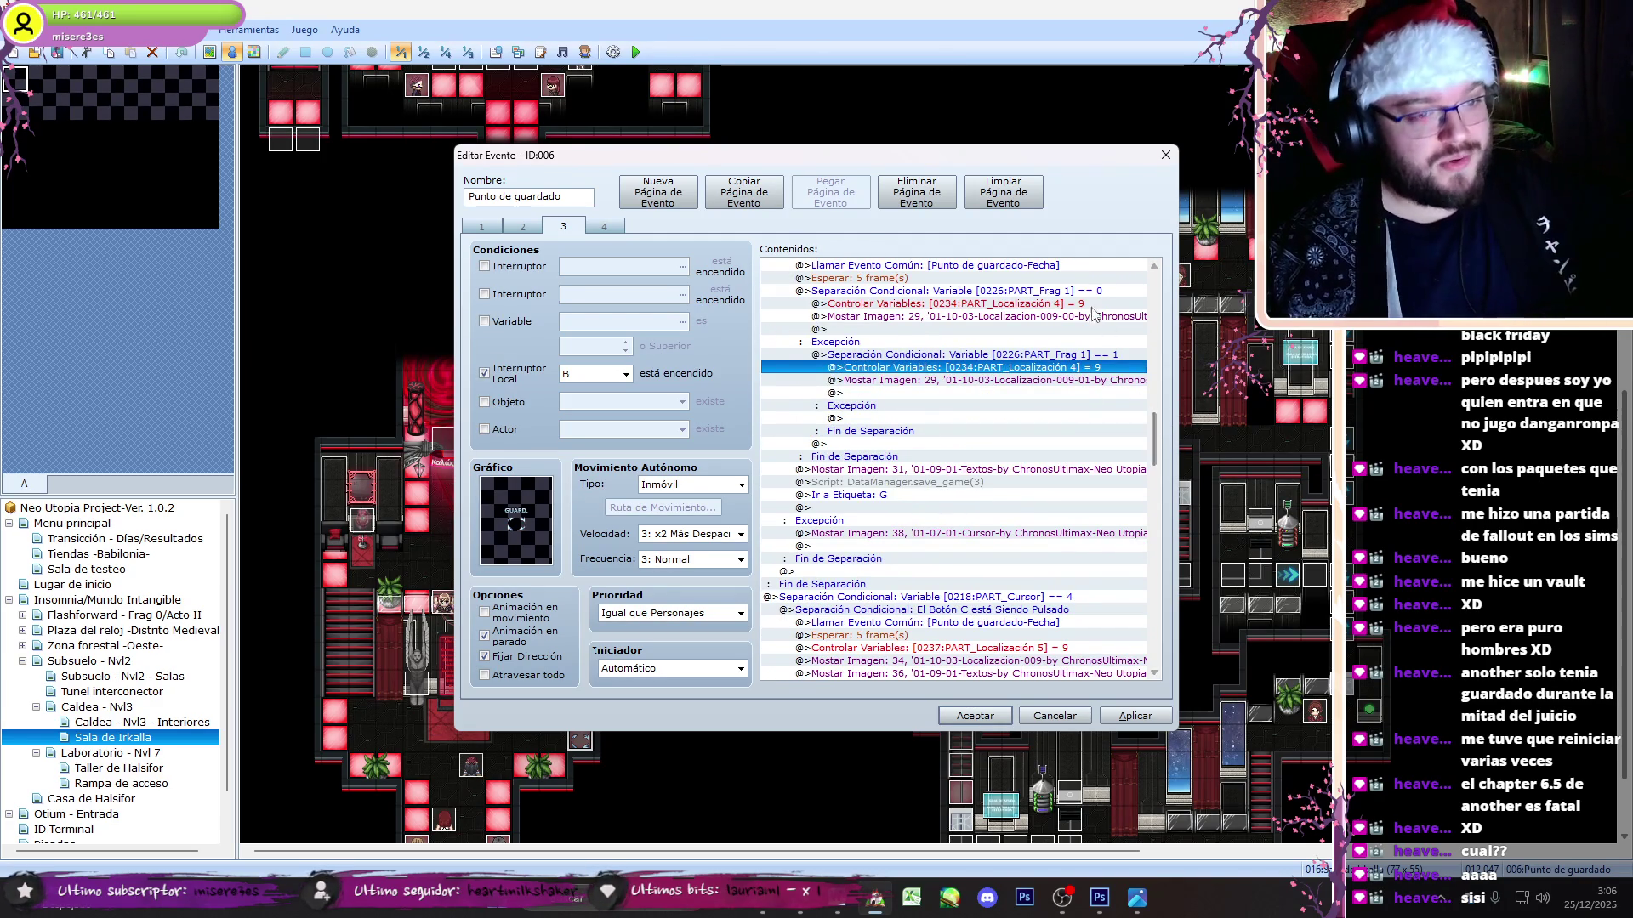
{"action": "left_click", "coordinate": [1086, 293]}
{"action": "key", "text": "ctrl+c"}
{"action": "left_click", "coordinate": [1080, 648]}
{"action": "key", "text": "ctrl+v"}
{"action": "key", "text": "ctrl+x"}
{"action": "left_click", "coordinate": [1073, 509]}
{"action": "key", "text": "Delete"}
{"action": "key", "text": "ctrl+v"}
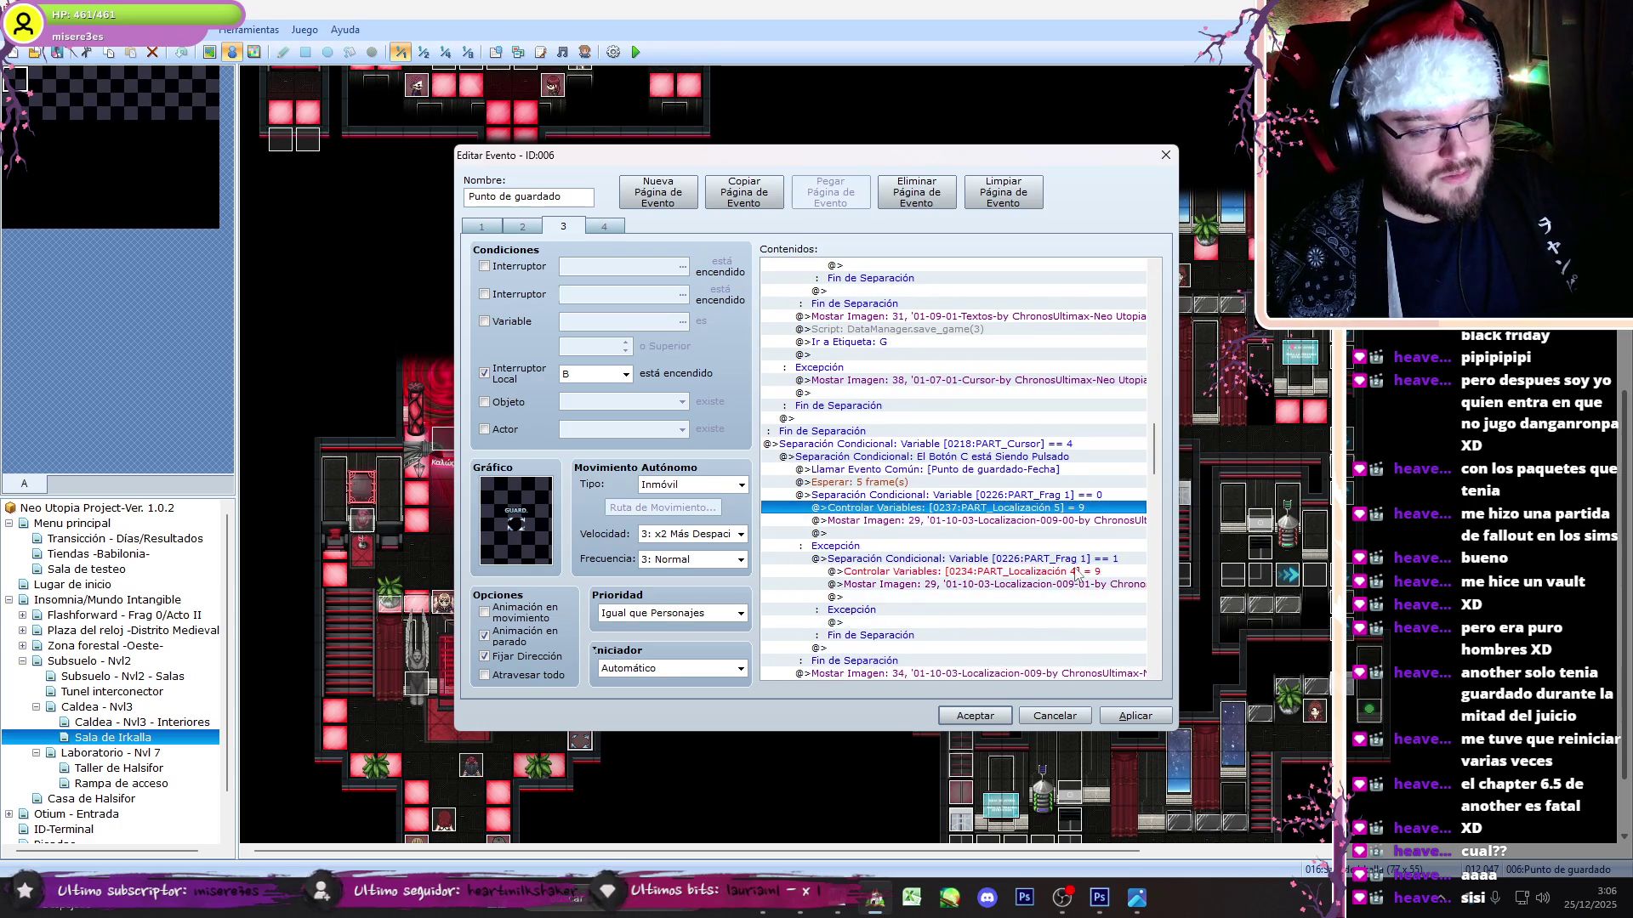
{"action": "left_click", "coordinate": [1078, 574]}
{"action": "key", "text": "Delete"}
{"action": "key", "text": "ctrl+v"}
- Set the fifth slot's 009-00 picture horizontal offset to 456
{"action": "double_click", "coordinate": [1068, 672]}
{"action": "left_click", "coordinate": [1000, 617]}
{"action": "left_click", "coordinate": [1020, 522]}
{"action": "double_click", "coordinate": [1021, 523]}
{"action": "double_click", "coordinate": [882, 477]}
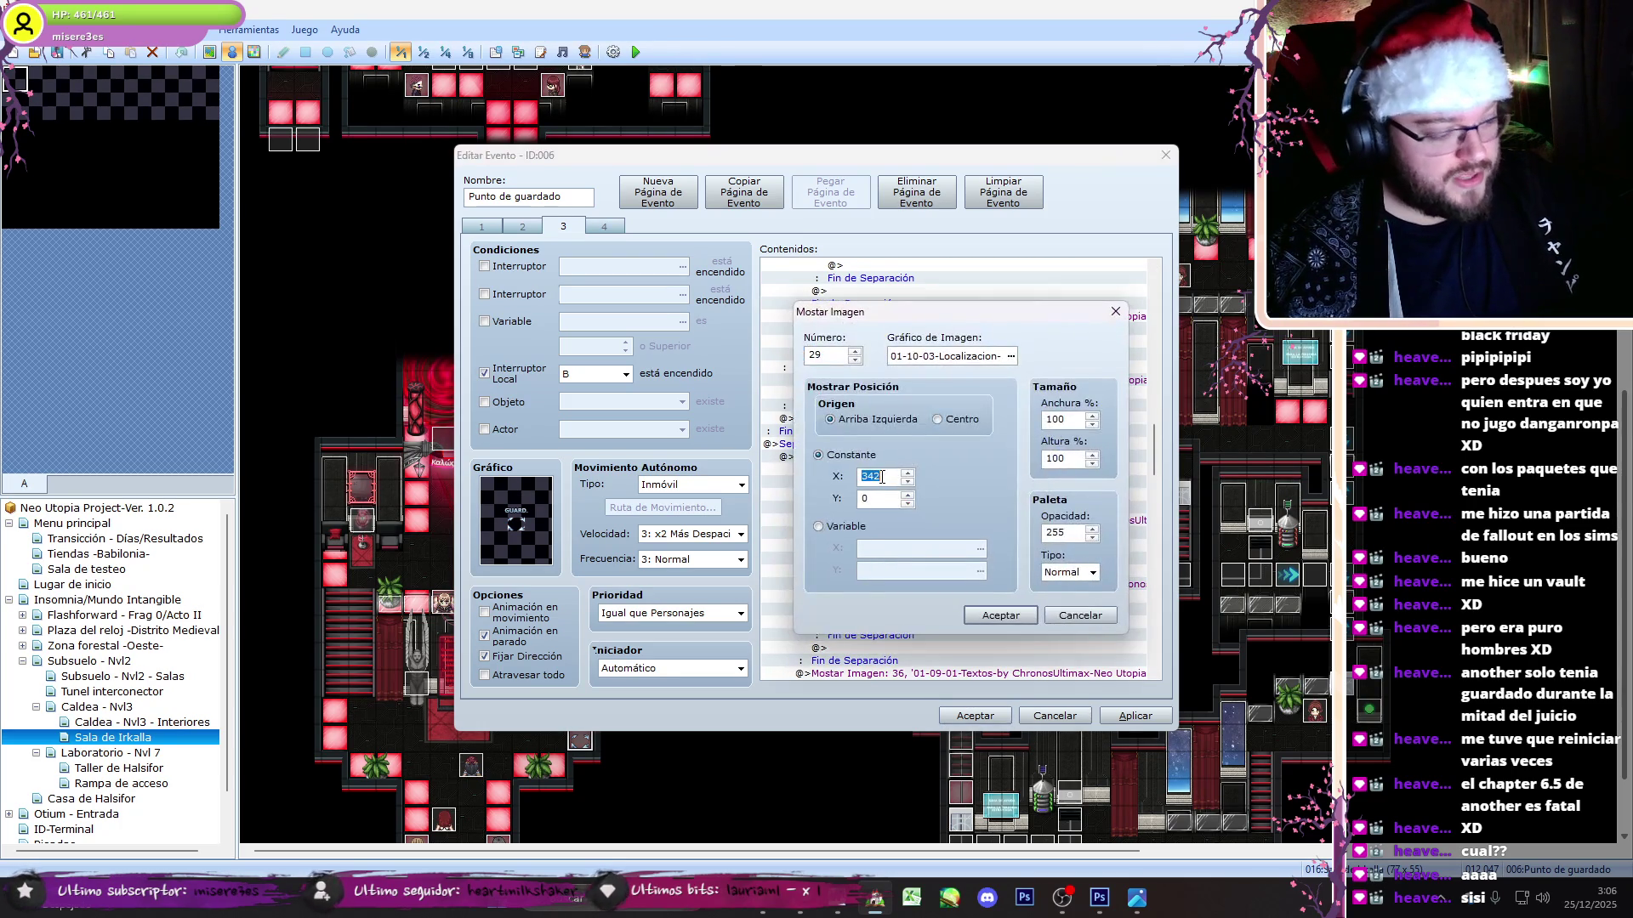
{"action": "type", "text": "6"}
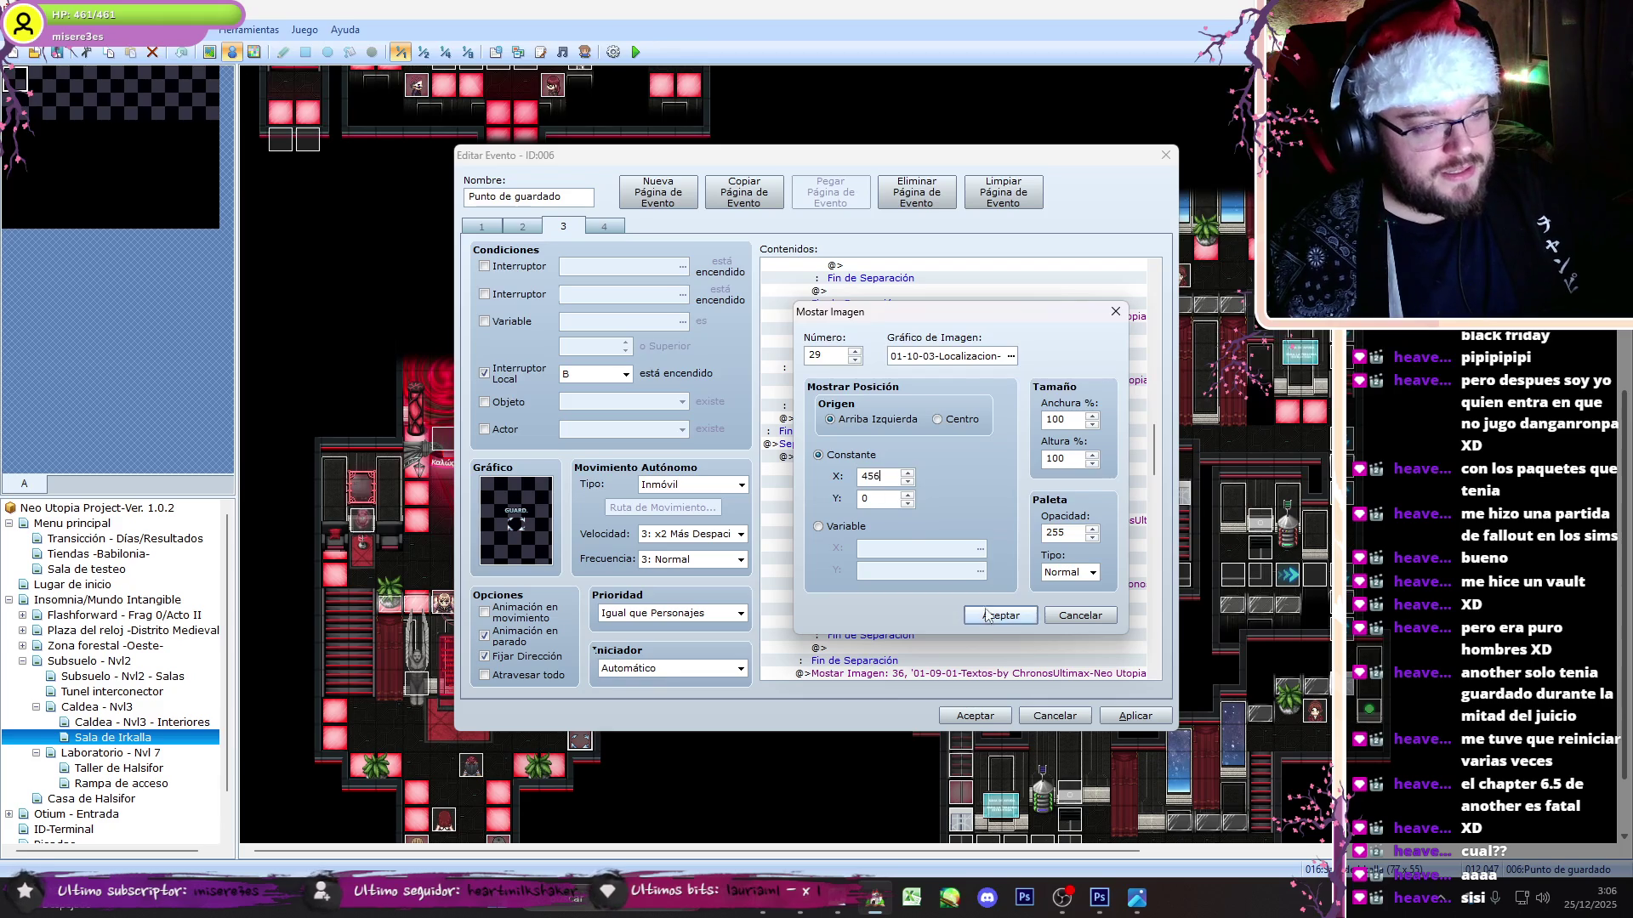
{"action": "left_click", "coordinate": [1000, 615]}
- Make the fifth slot's 009-00 and 009-01 pictures number 34 at offset 456
{"action": "left_click", "coordinate": [1005, 495]}
{"action": "scroll", "coordinate": [1005, 495], "scroll_direction": "down", "scroll_amount": 1}
{"action": "left_click", "coordinate": [1005, 482]}
{"action": "double_click", "coordinate": [1005, 495]}
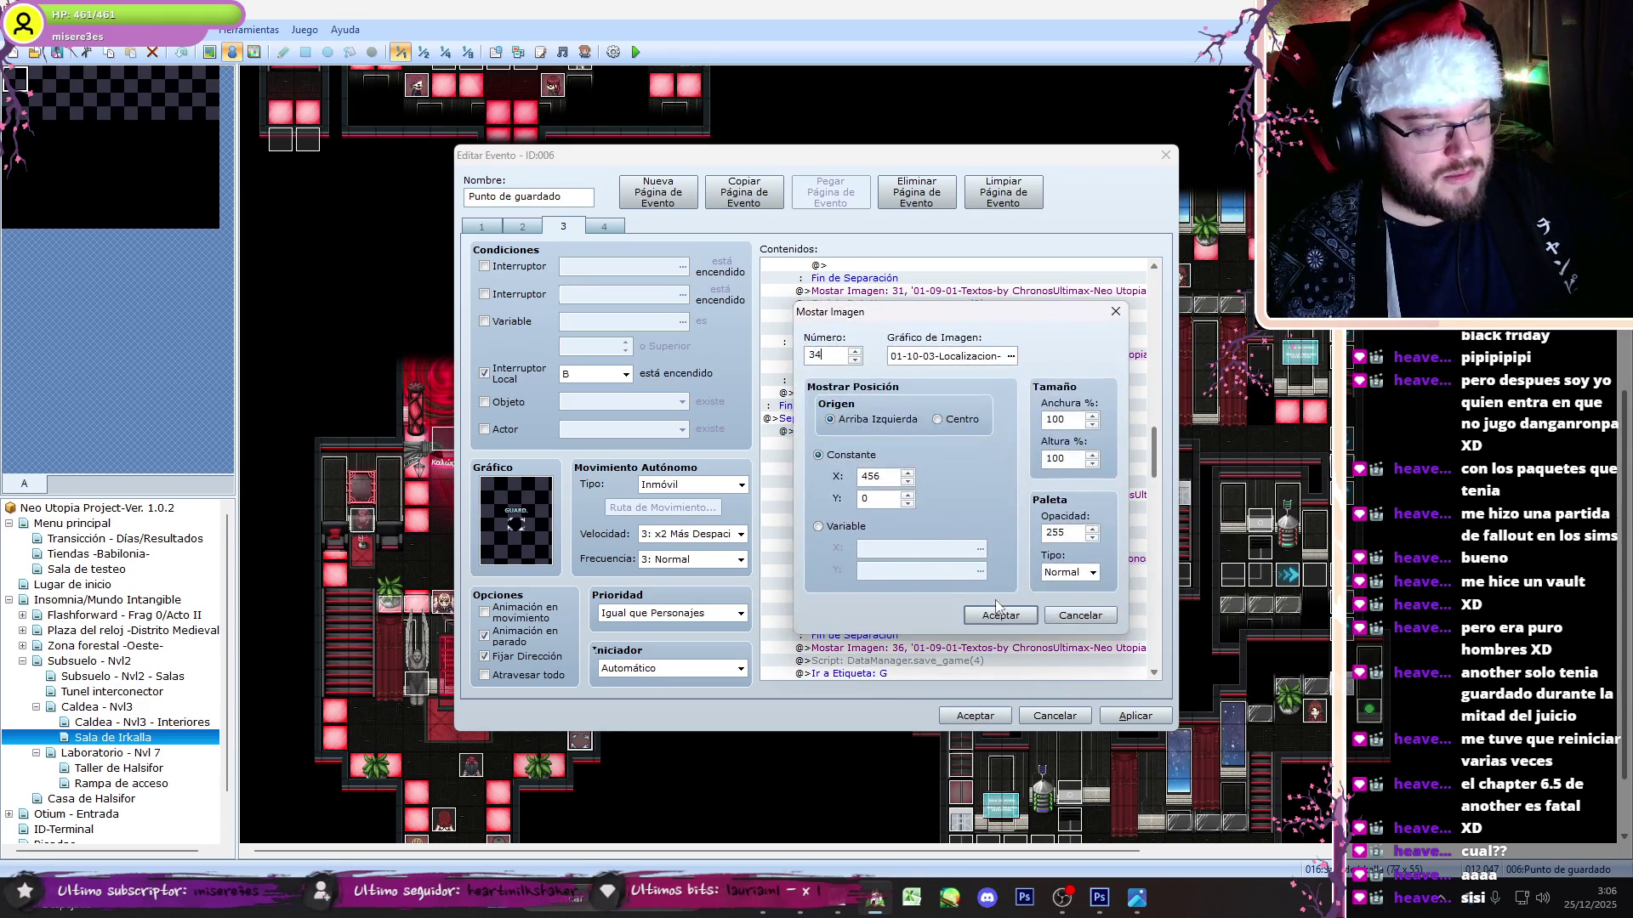
{"action": "left_click", "coordinate": [997, 609]}
{"action": "double_click", "coordinate": [993, 559]}
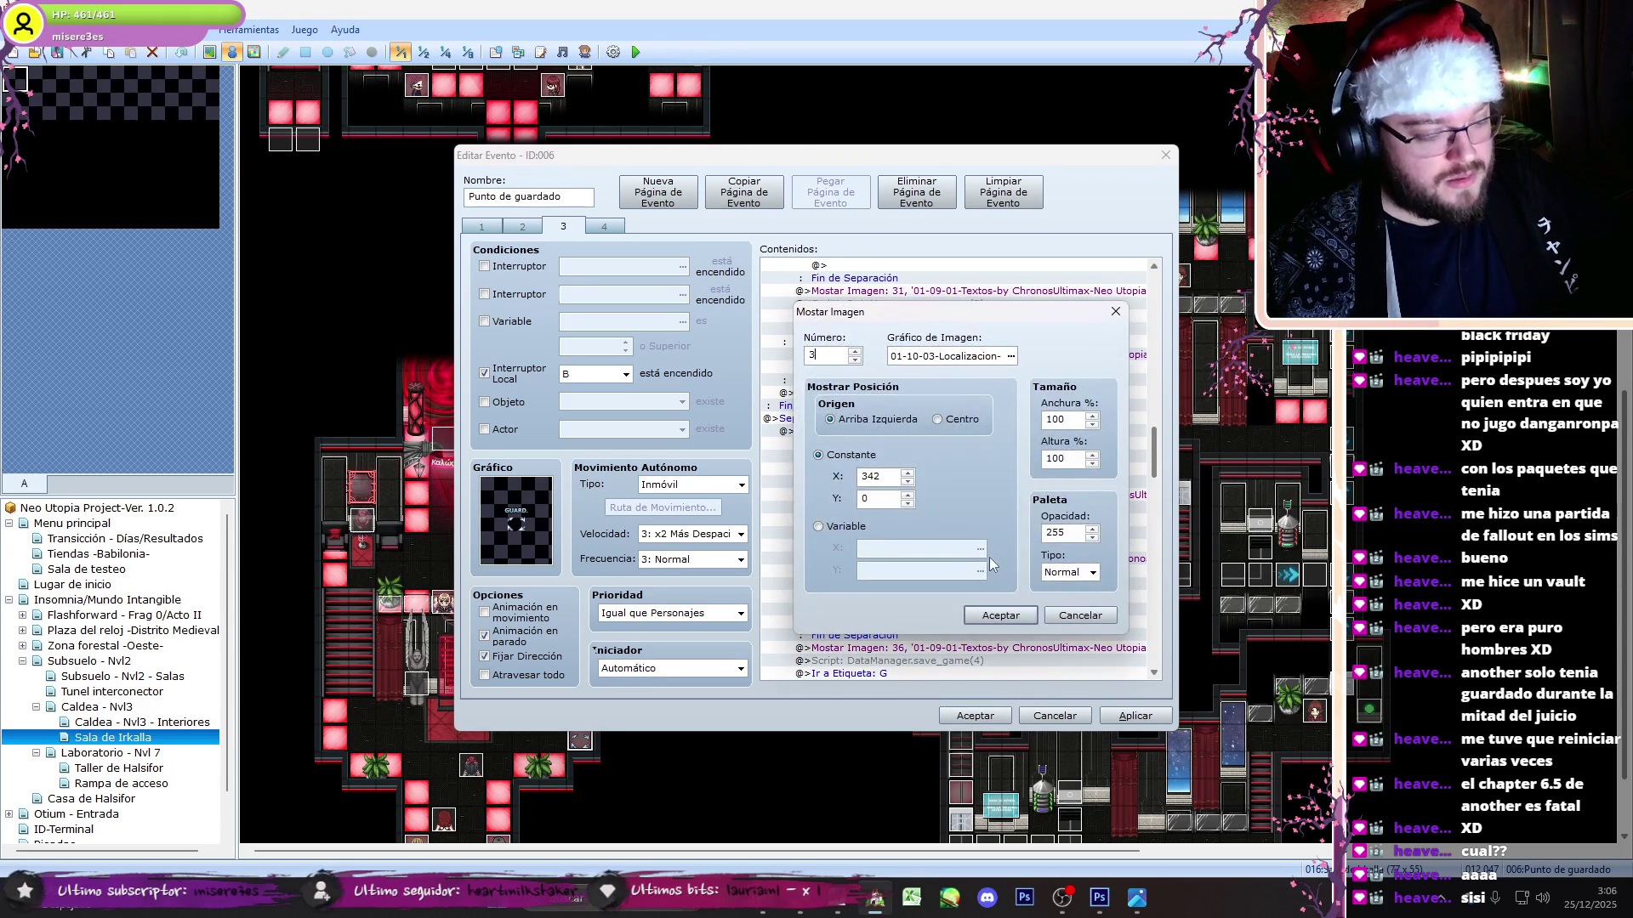
{"action": "type", "text": "4"}
{"action": "left_click", "coordinate": [1000, 614]}
{"action": "double_click", "coordinate": [863, 495]}
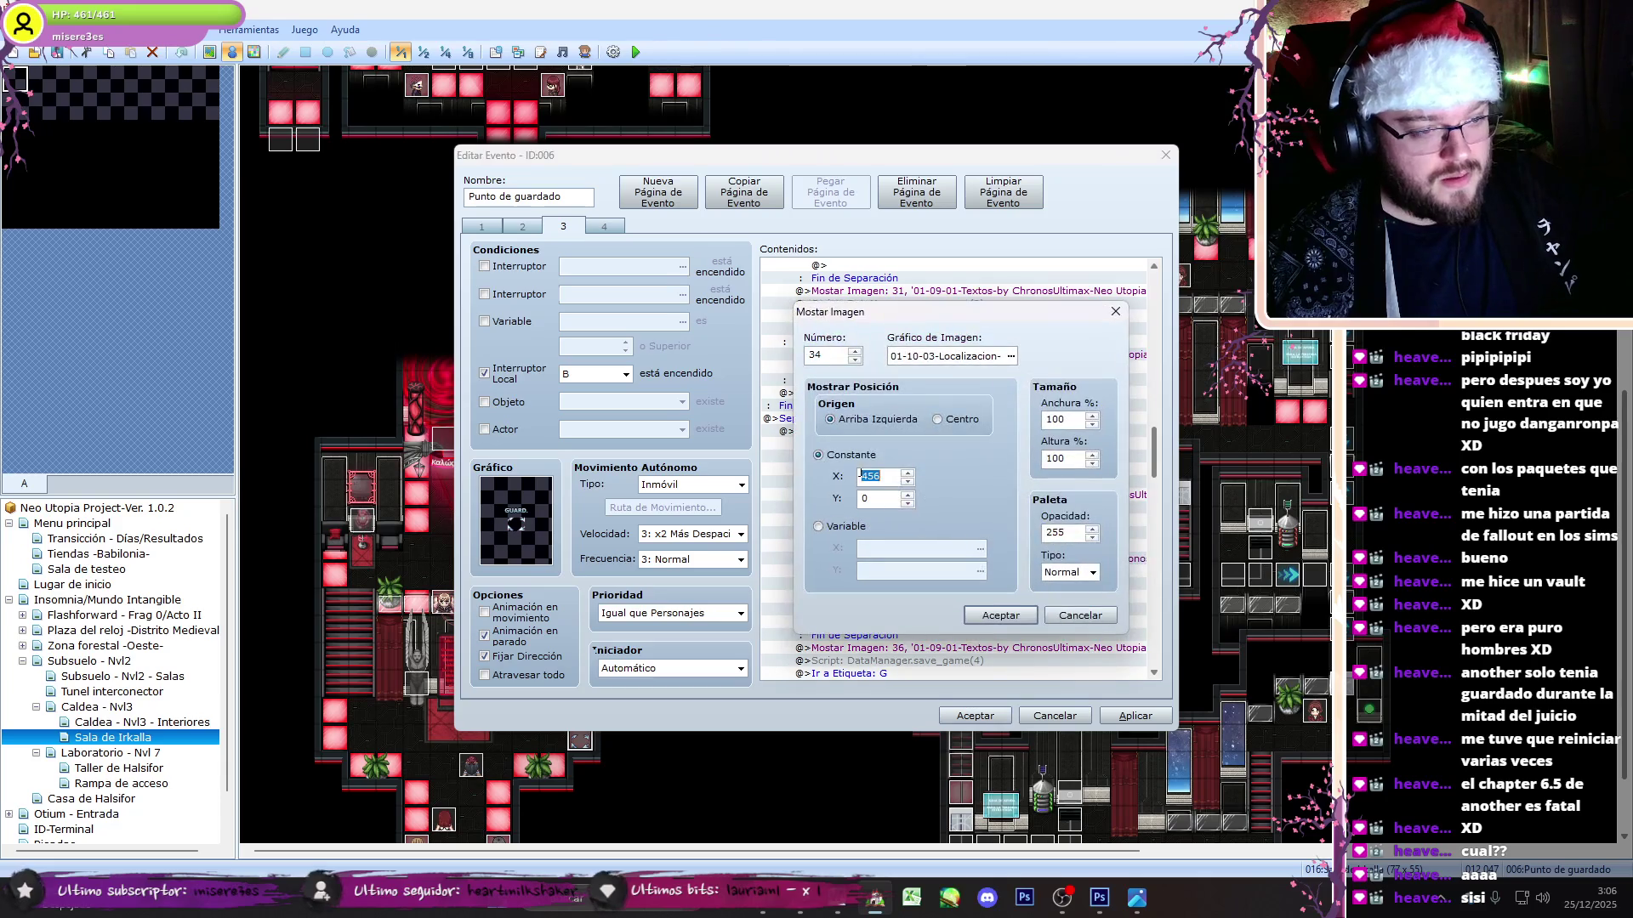
{"action": "left_click", "coordinate": [1018, 615]}
{"action": "double_click", "coordinate": [861, 495]}
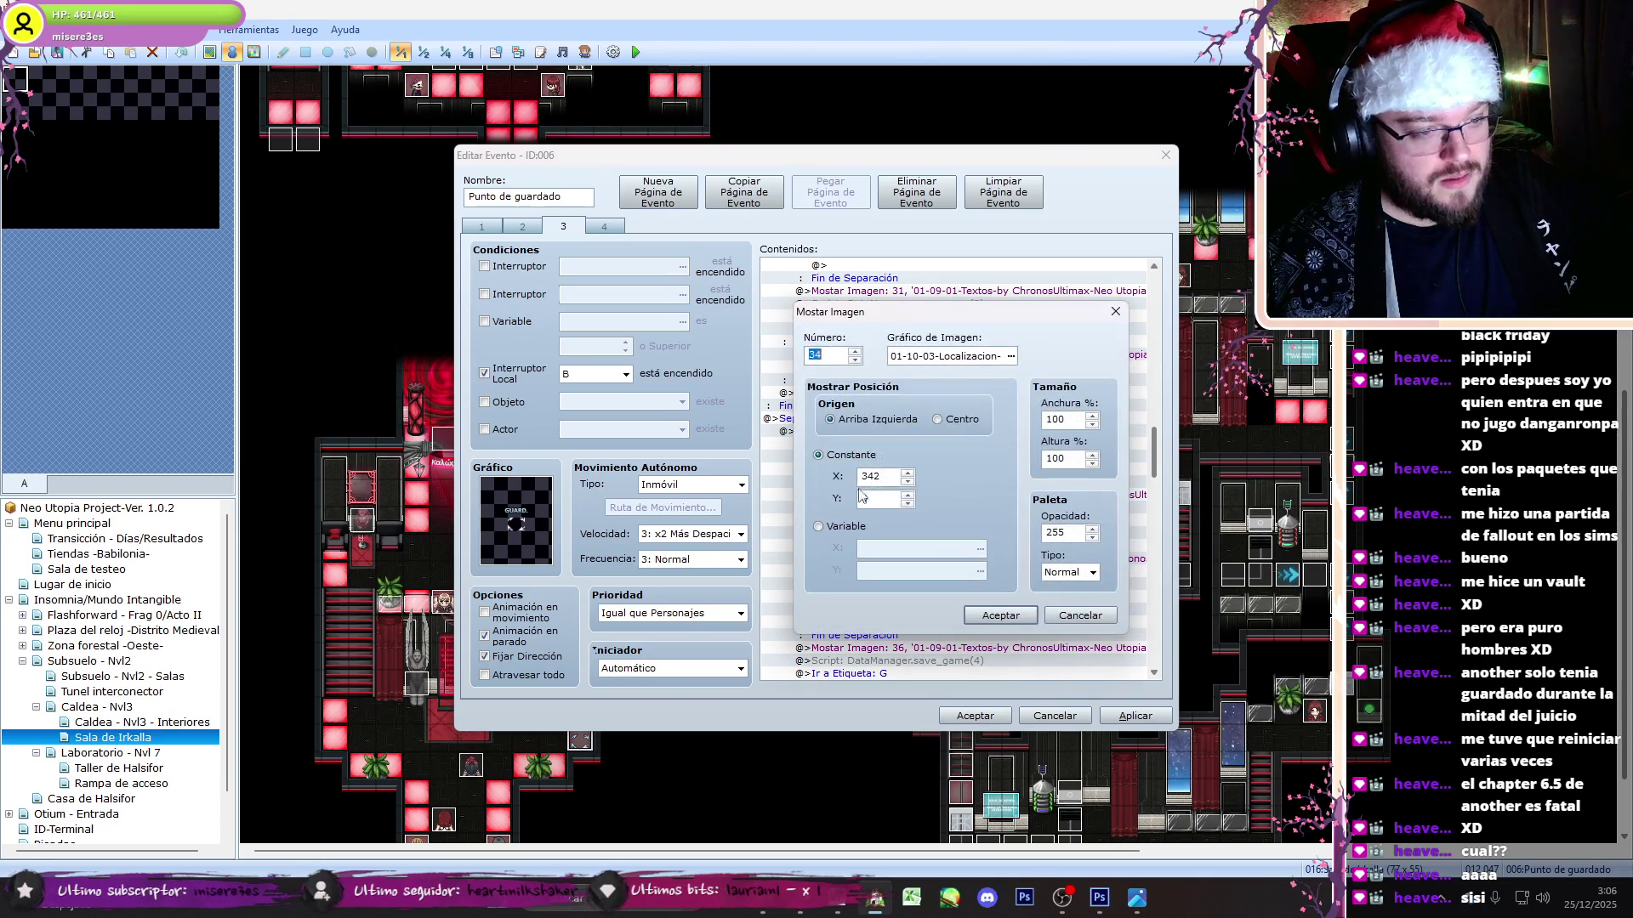
{"action": "left_click", "coordinate": [1002, 614]}
- Move the PART_Localización 5 = 9 assignment above the fragment check, deleting its duplicate
{"action": "scroll", "coordinate": [1136, 467], "scroll_direction": "up", "scroll_amount": 2}
{"action": "scroll", "coordinate": [1140, 466], "scroll_direction": "down", "scroll_amount": 2}
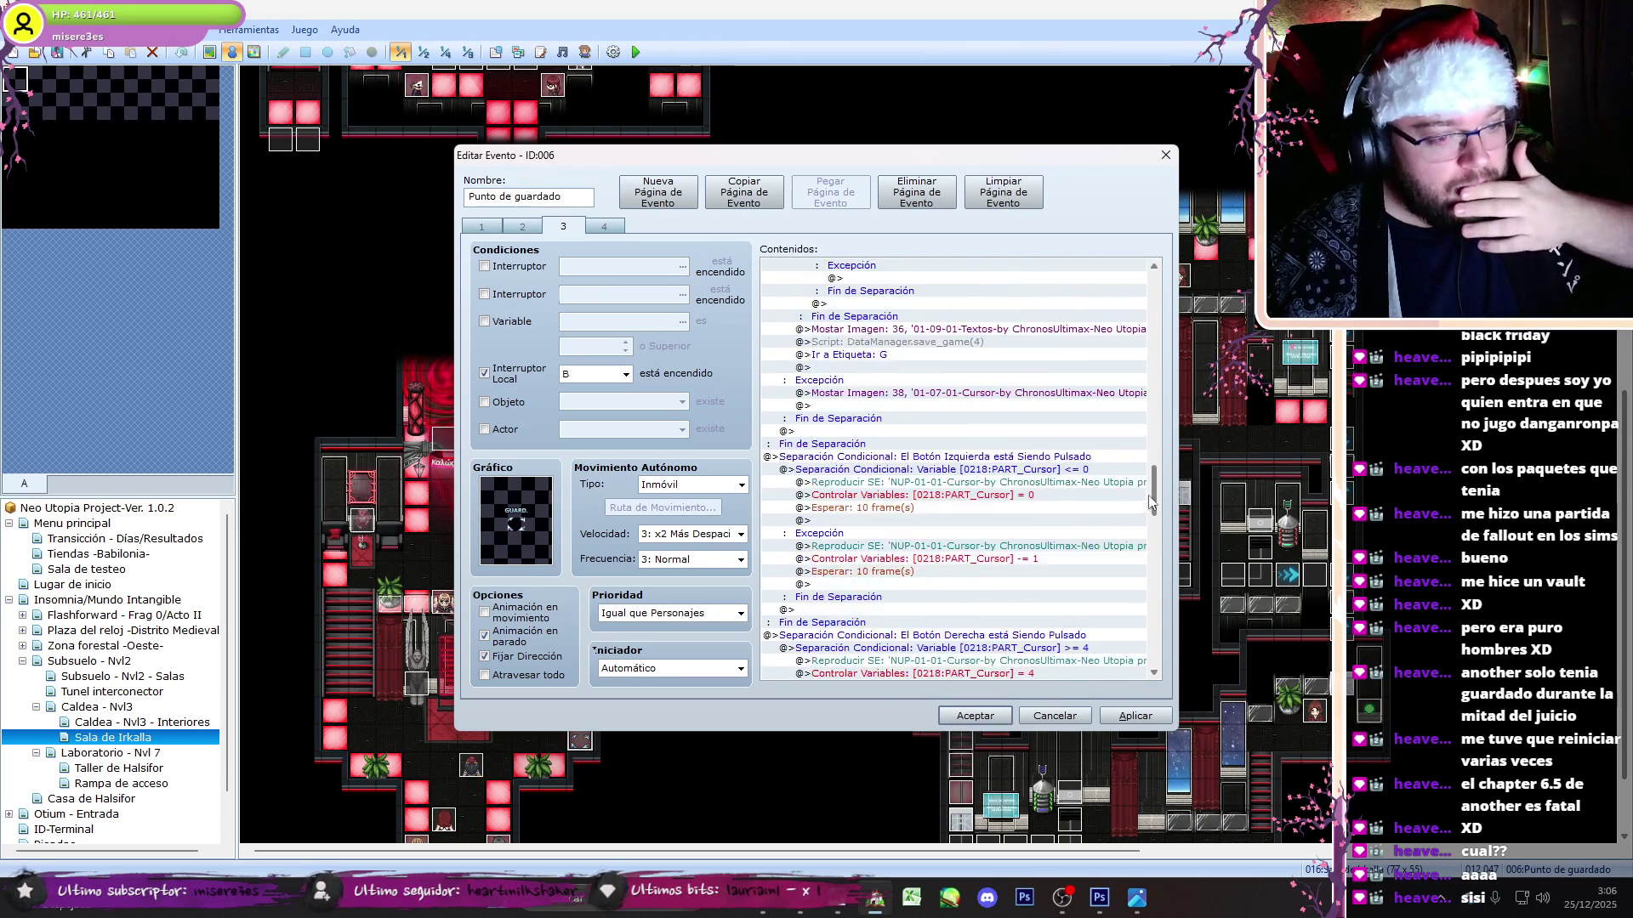
{"action": "key", "text": "Up"}
{"action": "key", "text": "Delete"}
{"action": "key", "text": "ctrl+x"}
{"action": "key", "text": "Up"}
{"action": "key", "text": "ctrl+v"}
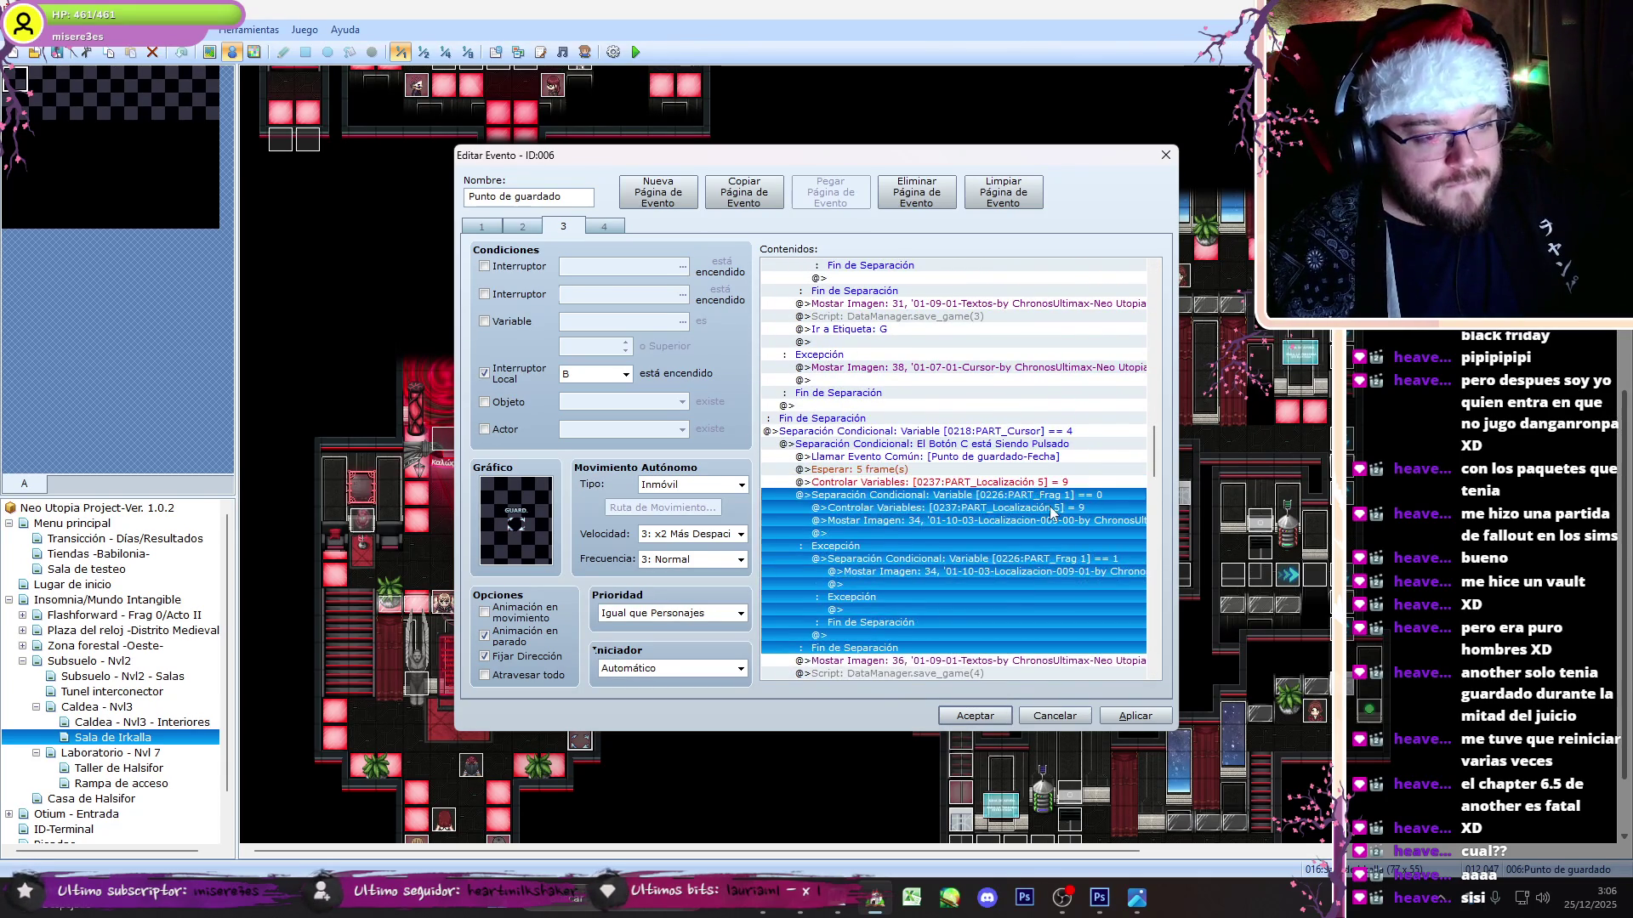
- Move the PART_Localización 3 = 9 assignment above its fragment check, deleting the duplicate
{"action": "scroll", "coordinate": [1155, 468], "scroll_direction": "up", "scroll_amount": 5}
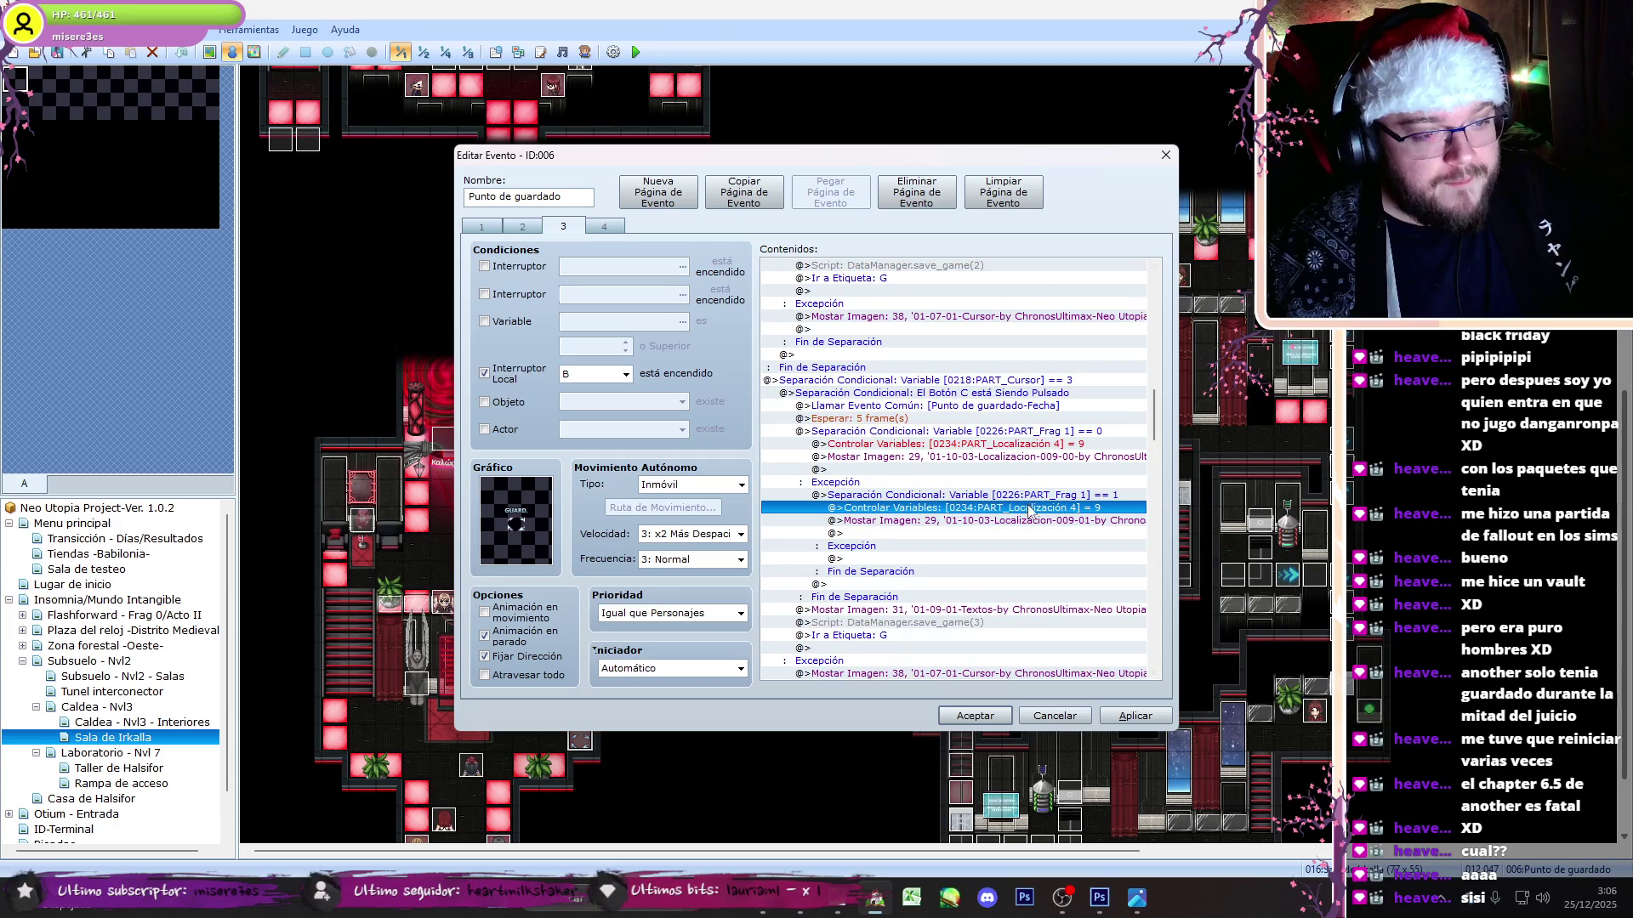
{"action": "left_click", "coordinate": [1018, 432]}
{"action": "scroll", "coordinate": [1029, 451], "scroll_direction": "up", "scroll_amount": 8}
{"action": "left_click", "coordinate": [1037, 432]}
{"action": "key", "text": "Down"}
{"action": "key", "text": "Delete"}
{"action": "key", "text": "Up"}
{"action": "key", "text": "Up"}
{"action": "key", "text": "Up"}
{"action": "key", "text": "ctrl+x"}
{"action": "key", "text": "Up"}
{"action": "key", "text": "ctrl+v"}
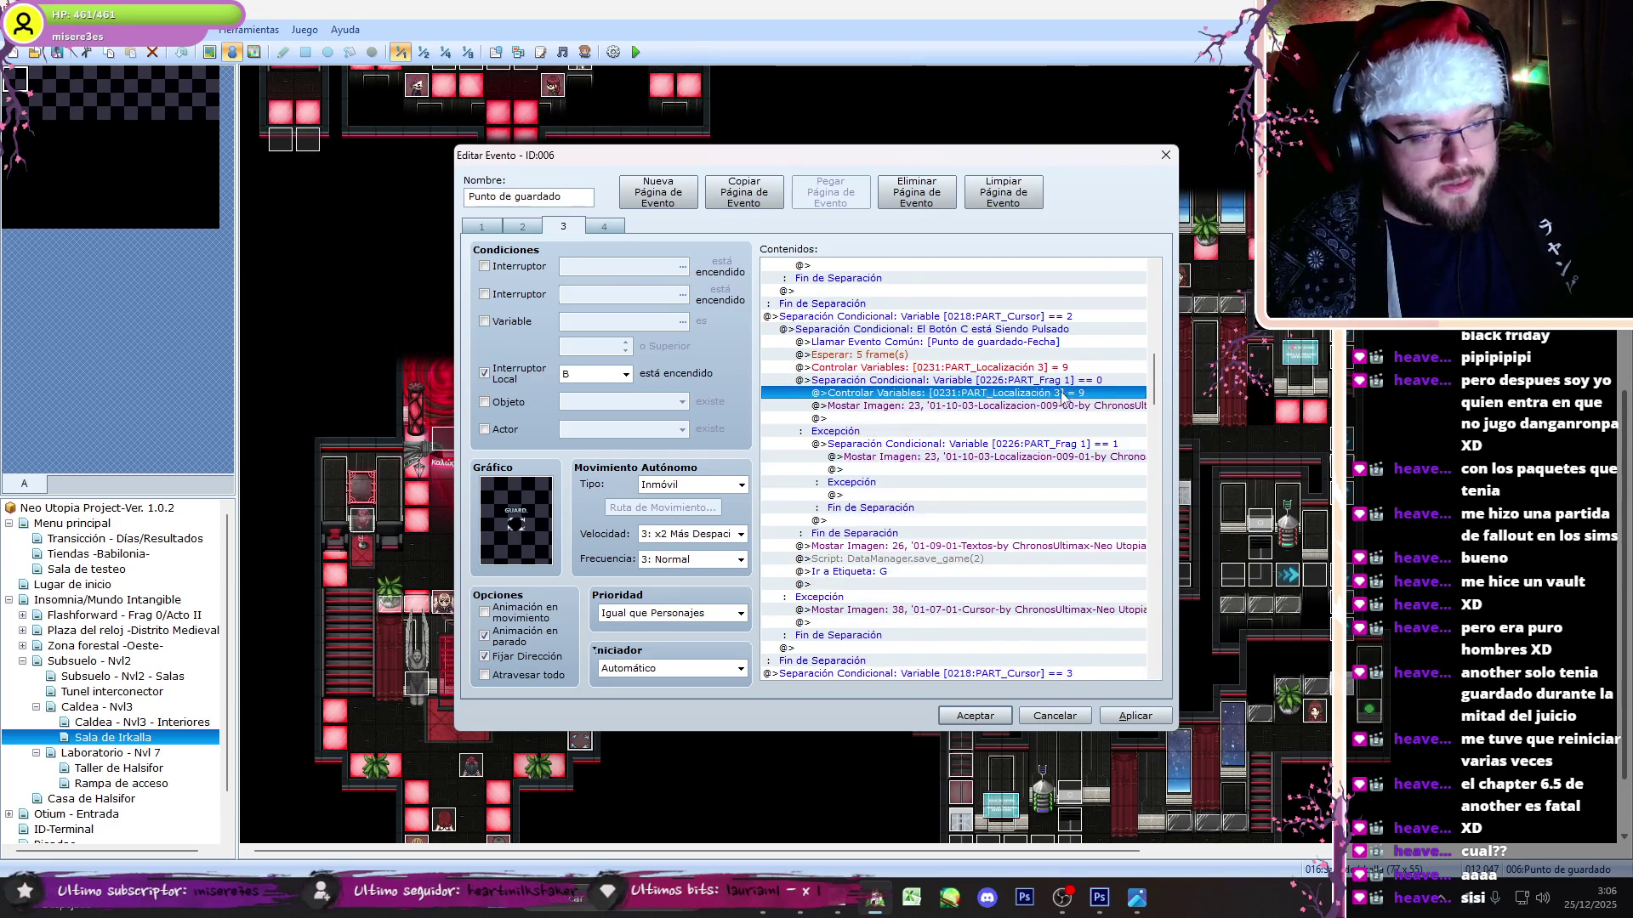
- Move the PART_Localización 2 = 9 assignment above its fragment check, deleting the duplicate
{"action": "left_click_drag", "start_coordinate": [1155, 367], "coordinate": [1164, 333]}
{"action": "left_click", "coordinate": [1058, 380]}
{"action": "key", "text": "Delete"}
{"action": "key", "text": "Up"}
{"action": "key", "text": "Up"}
{"action": "key", "text": "Up"}
{"action": "key", "text": "ctrl+x"}
{"action": "key", "text": "Up"}
{"action": "key", "text": "ctrl+v"}
- Move PART_Localización 1 = 9 above its fragment check, then close the event with Aceptar
{"action": "left_click_drag", "start_coordinate": [1154, 372], "coordinate": [1167, 293]}
{"action": "left_click", "coordinate": [1059, 394]}
{"action": "key", "text": "Delete"}
{"action": "key", "text": "Up"}
{"action": "key", "text": "Up"}
{"action": "key", "text": "Up"}
{"action": "key", "text": "ctrl+x"}
{"action": "key", "text": "Up"}
{"action": "key", "text": "ctrl+v"}
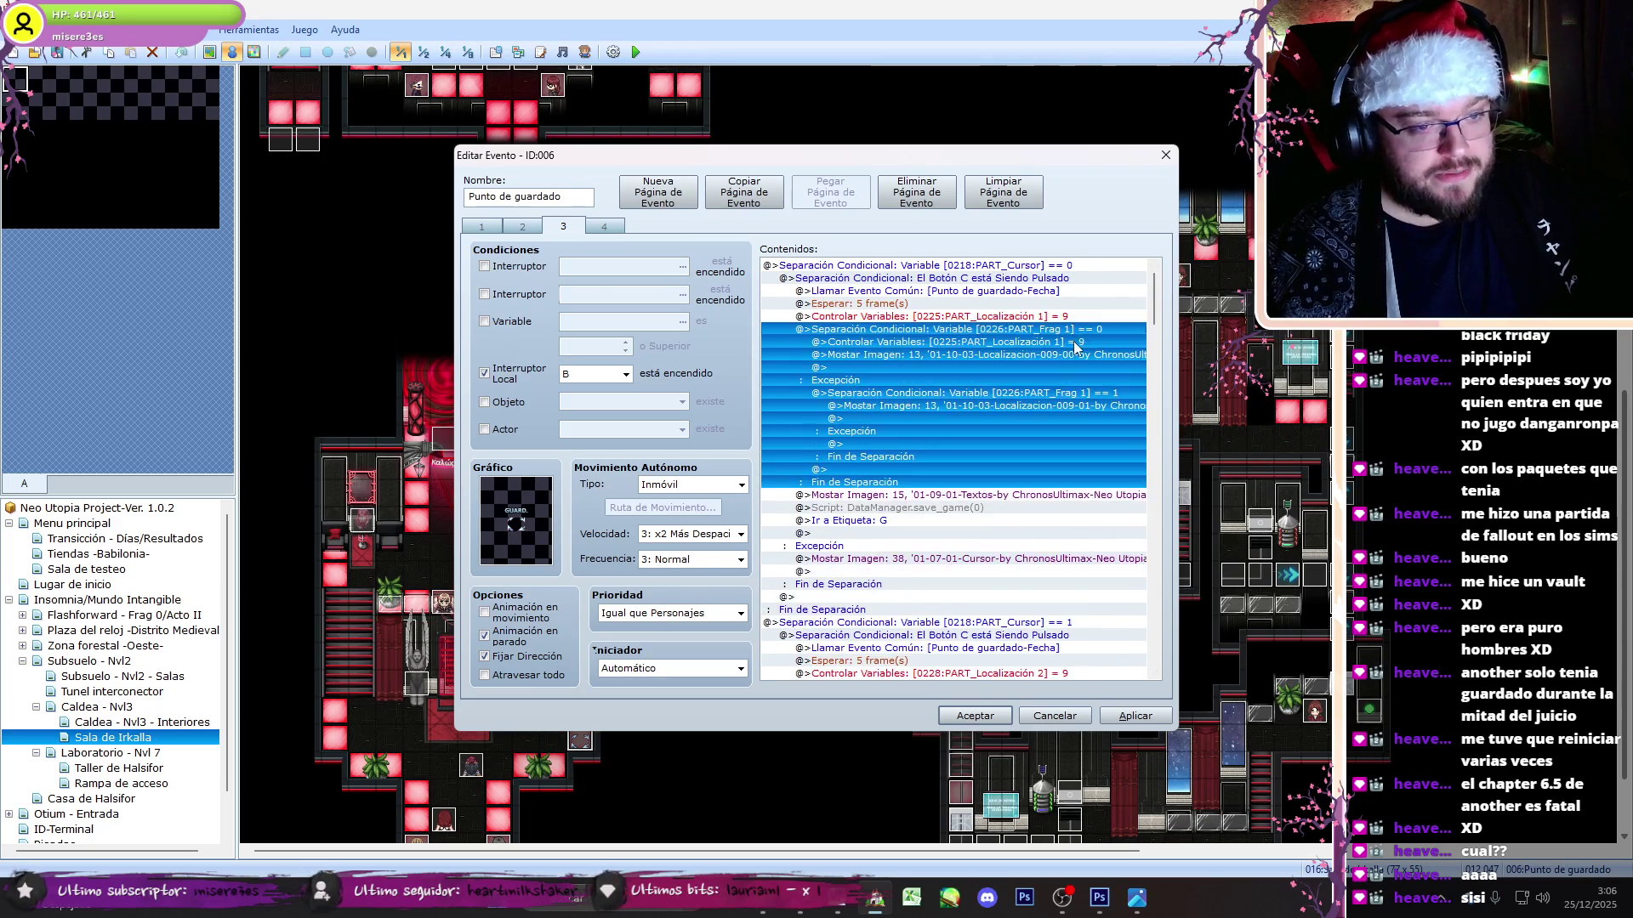
{"action": "left_click_drag", "start_coordinate": [1154, 298], "coordinate": [1157, 644]}
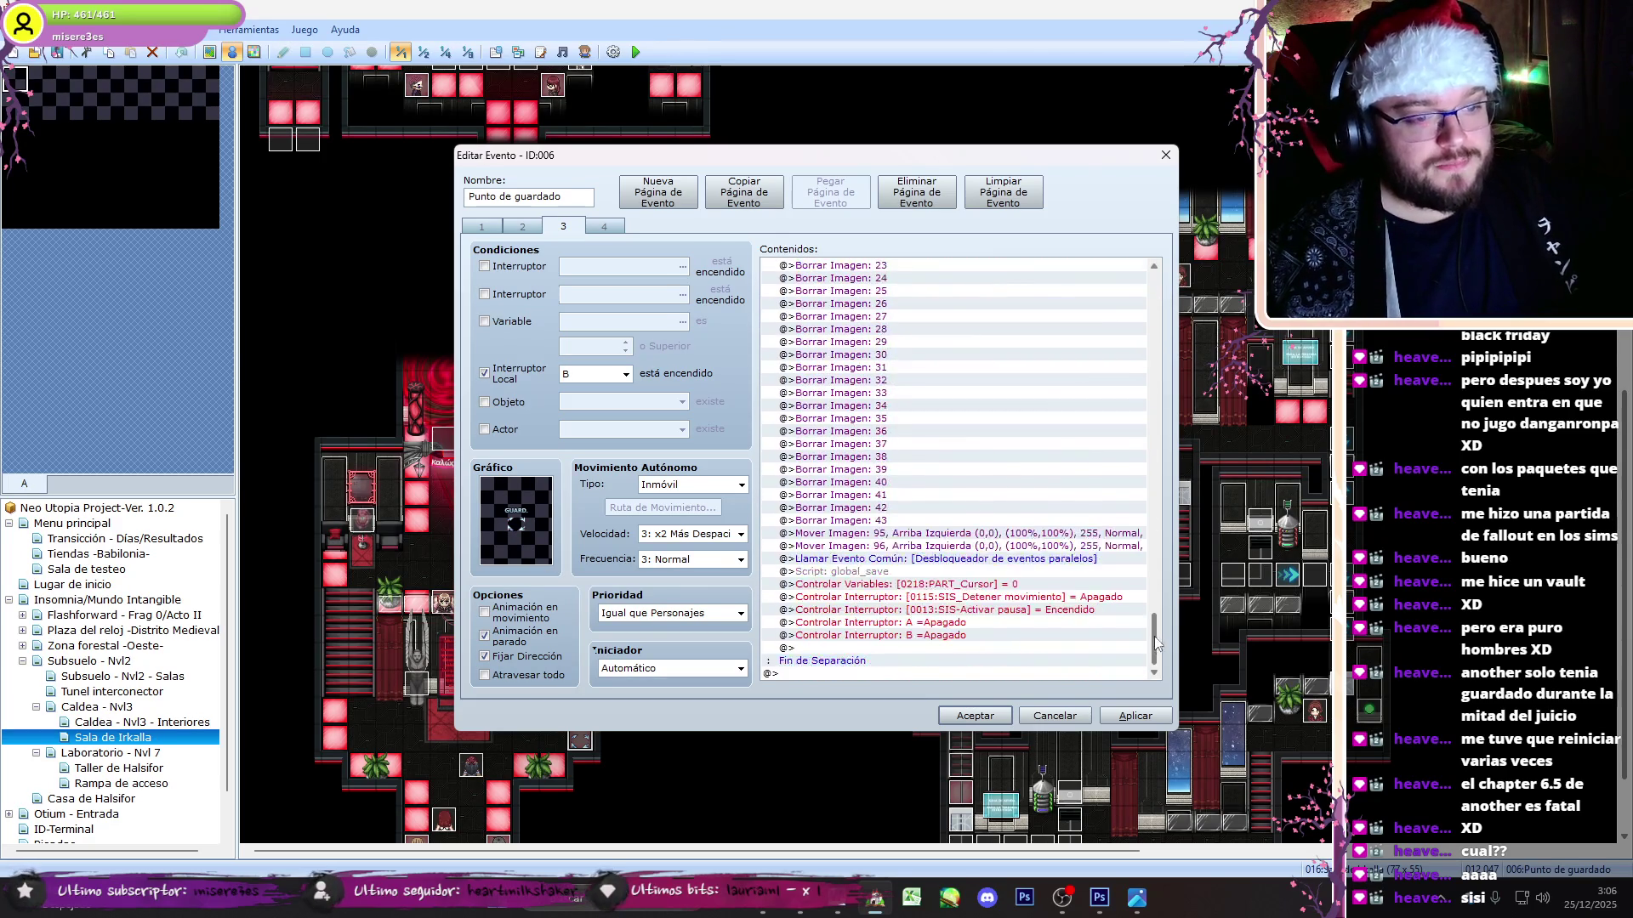
{"action": "left_click", "coordinate": [939, 717]}
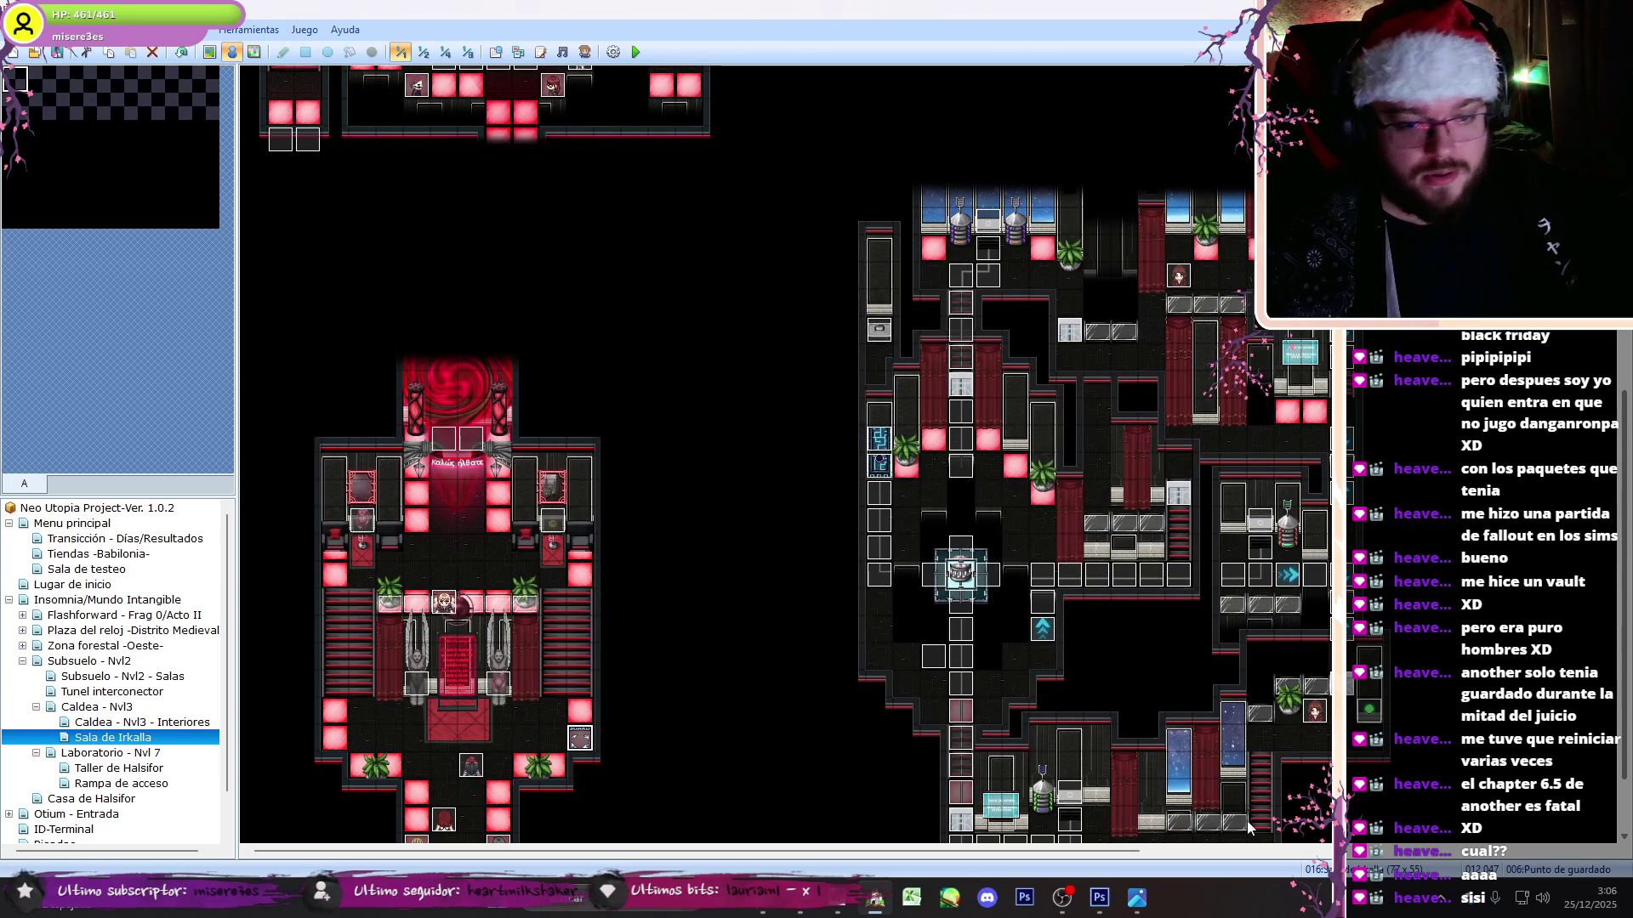
- Inspect the other save-point event on the map and close it without changes
{"action": "left_click_drag", "start_coordinate": [995, 865], "coordinate": [1327, 858]}
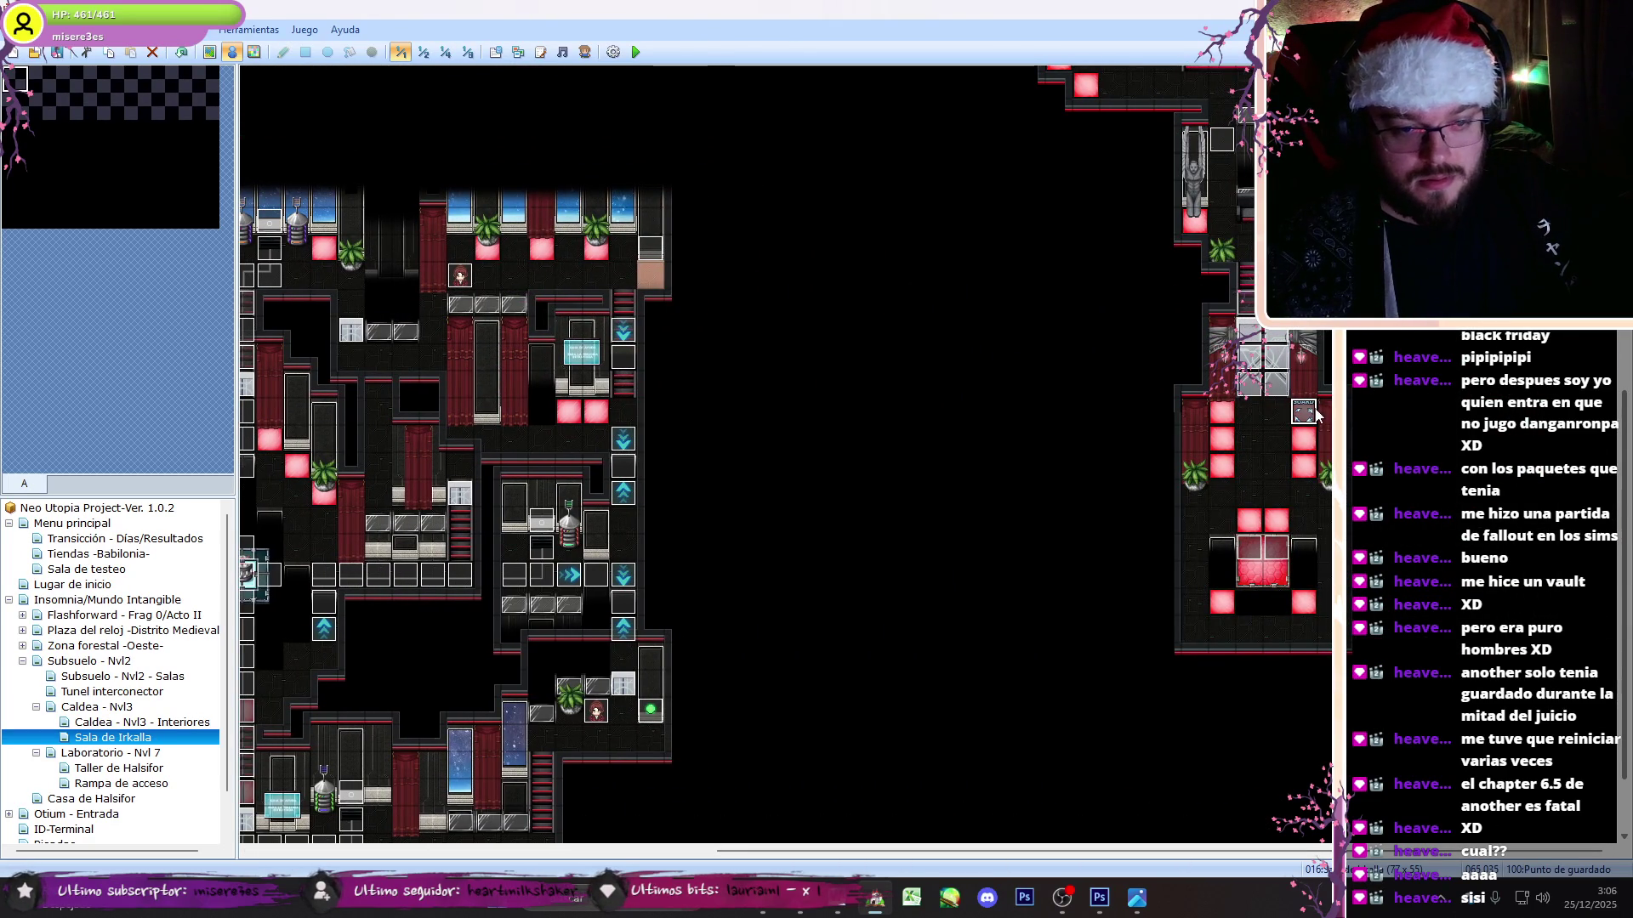
{"action": "double_click", "coordinate": [1314, 413]}
{"action": "left_click", "coordinate": [1046, 723]}
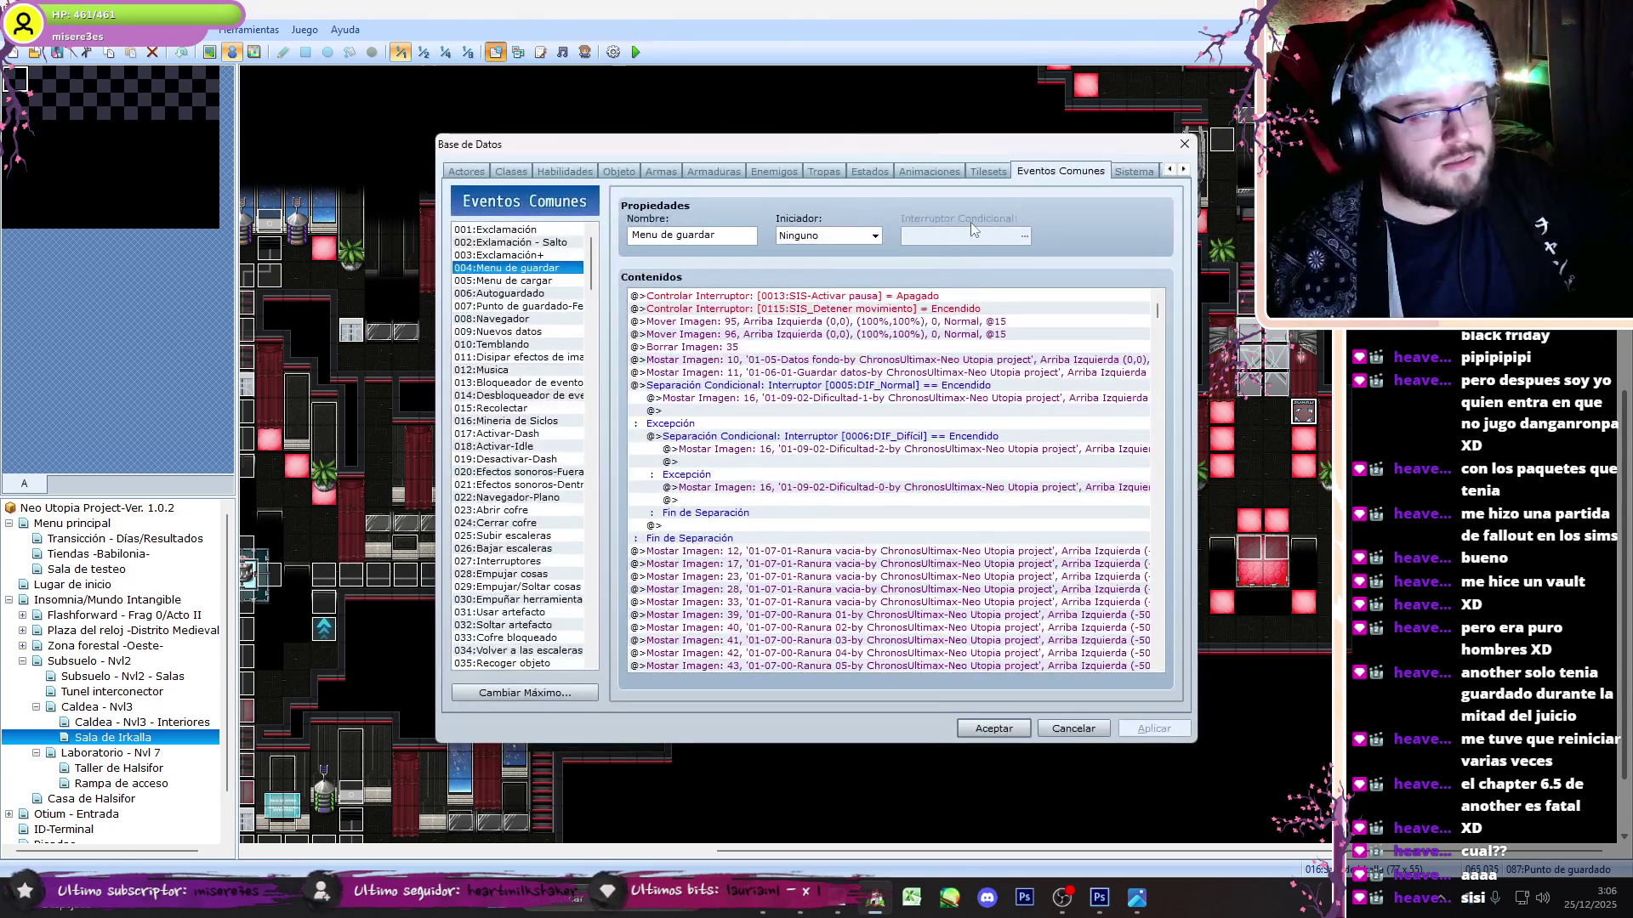
- Copy location 10's Frag 1 check block into location 9, replacing its single image line
{"action": "scroll", "coordinate": [1161, 341], "scroll_direction": "down", "scroll_amount": 10}
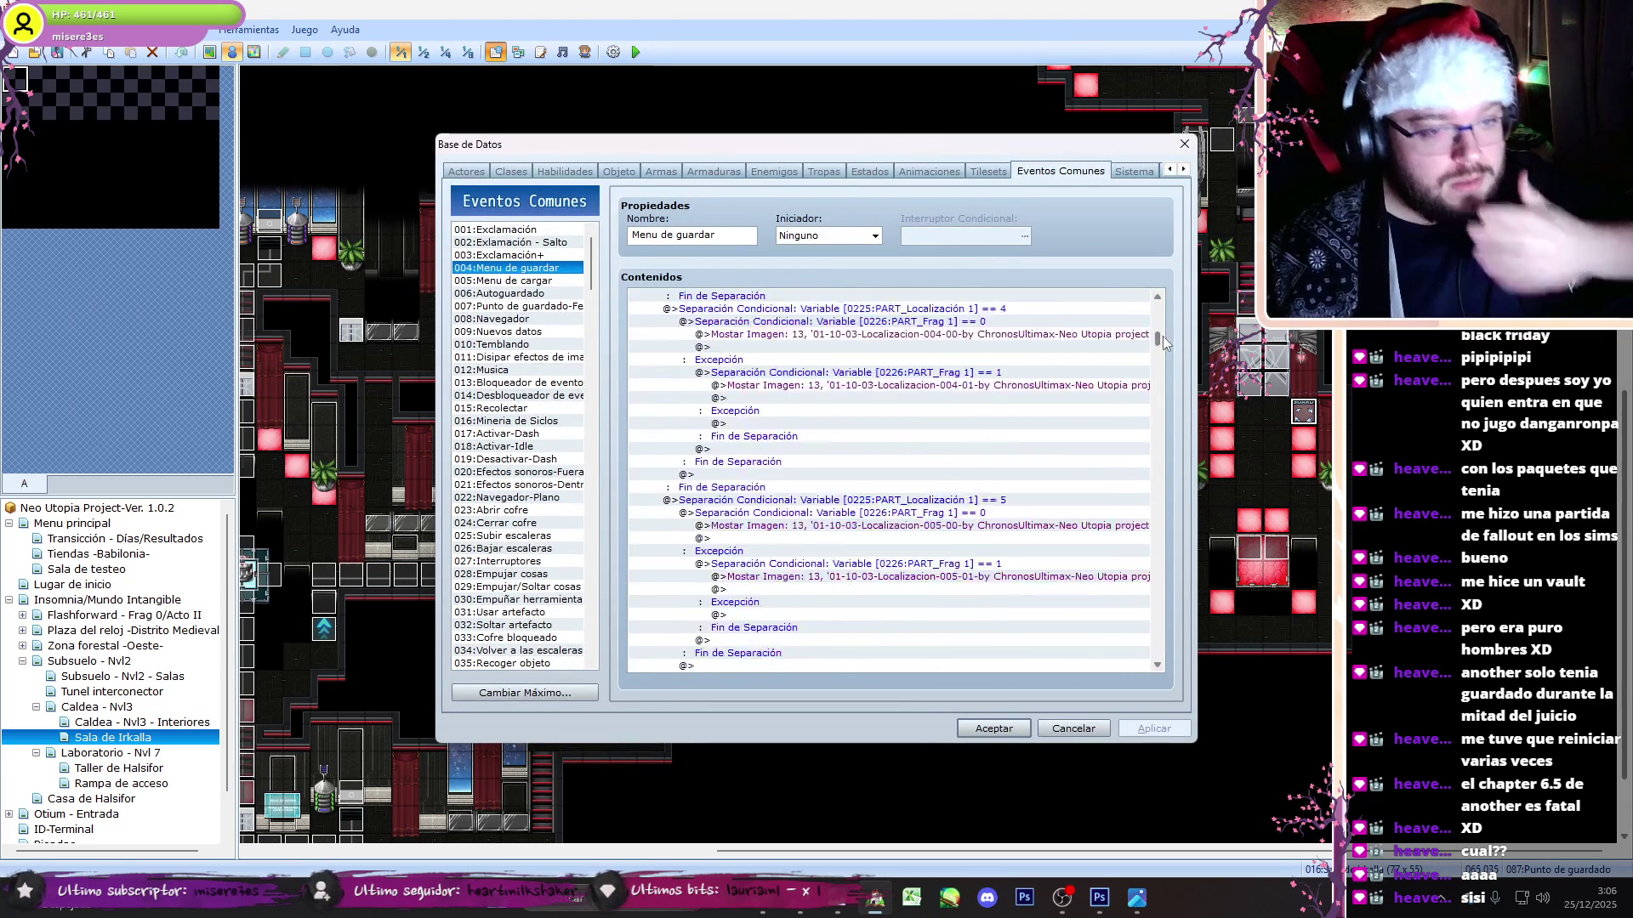
{"action": "scroll", "coordinate": [1167, 350], "scroll_direction": "down", "scroll_amount": 1}
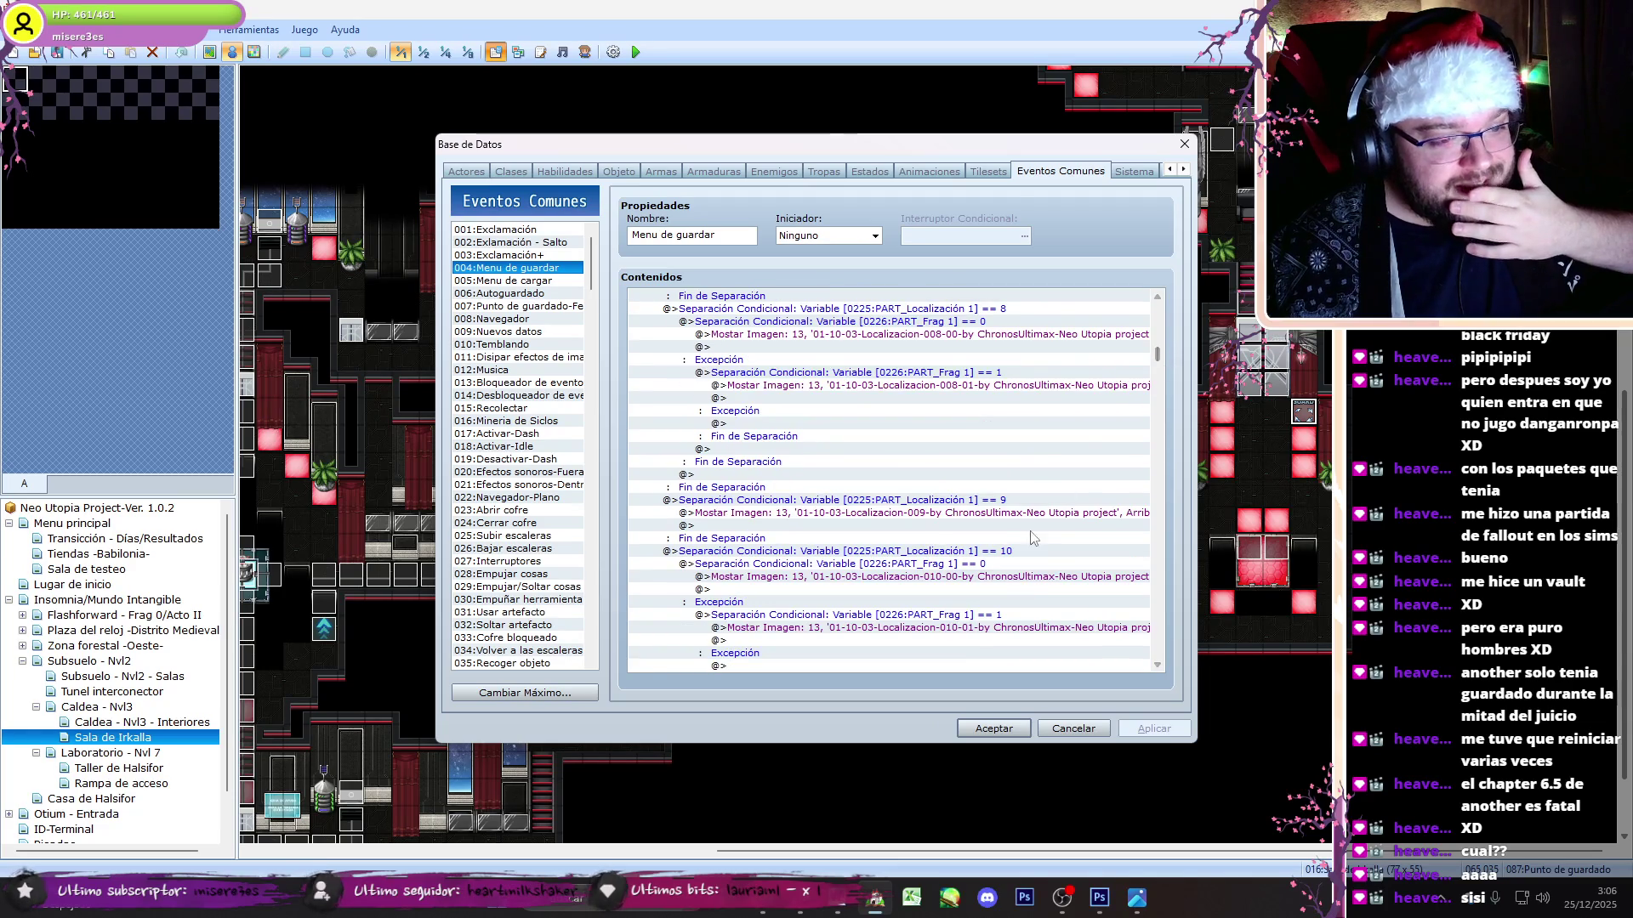
{"action": "left_click", "coordinate": [1016, 565]}
{"action": "key", "text": "ctrl+c"}
{"action": "left_click", "coordinate": [986, 514]}
{"action": "key", "text": "ctrl+v"}
{"action": "key", "text": "Delete"}
{"action": "left_click", "coordinate": [965, 527]}
{"action": "double_click", "coordinate": [958, 527]}
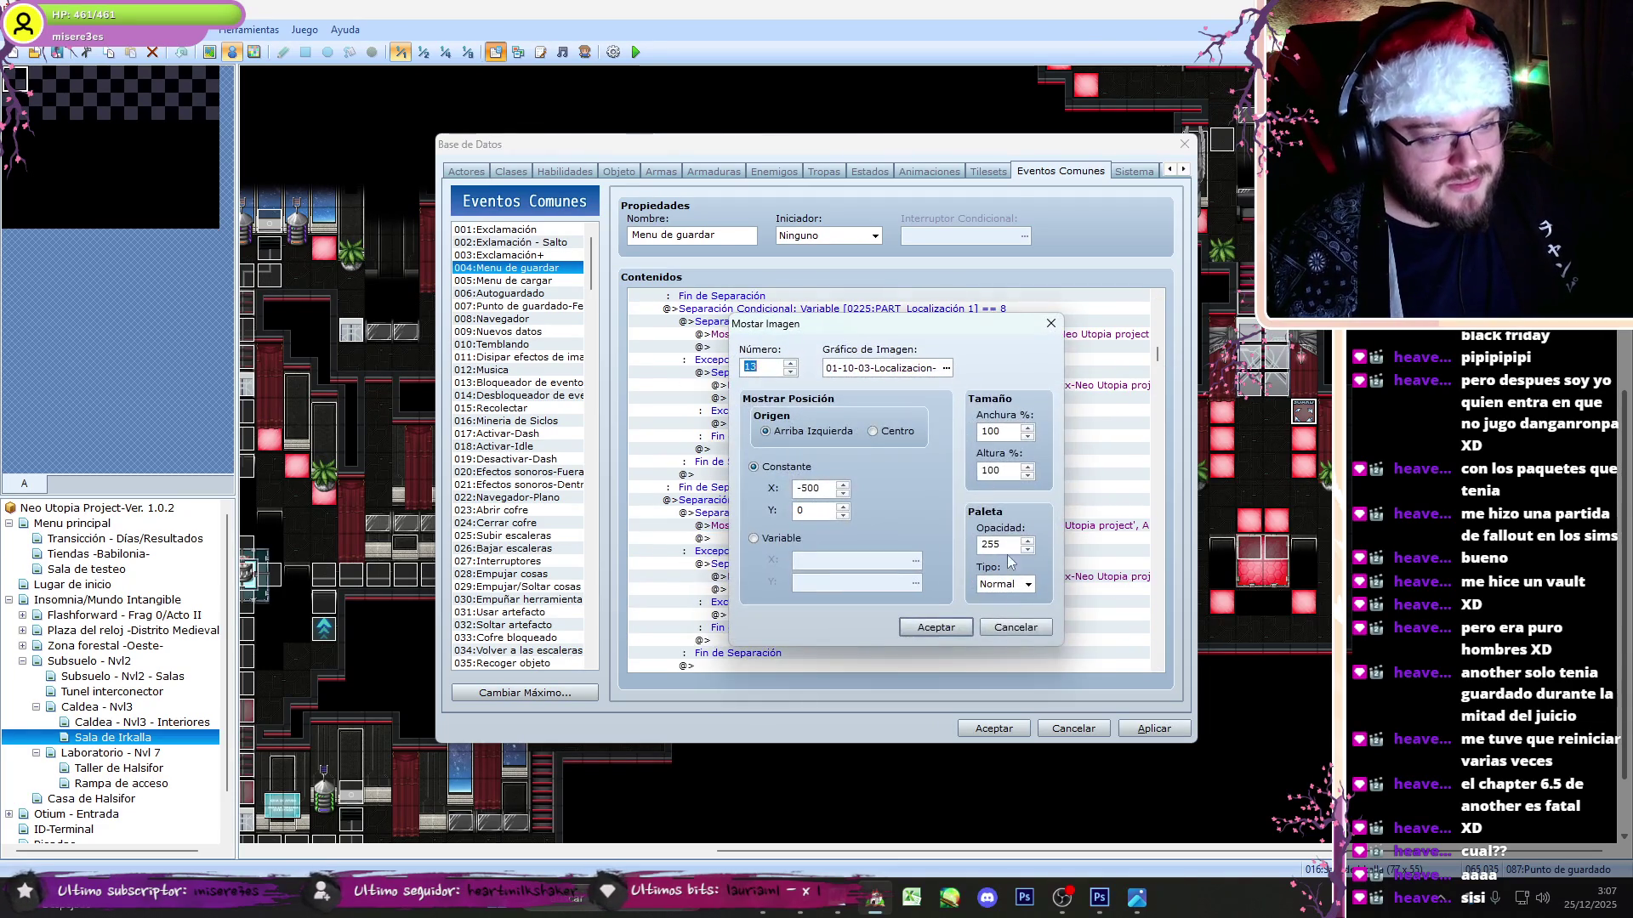
{"action": "left_click", "coordinate": [1012, 631]}
{"action": "left_click", "coordinate": [969, 578]}
- Change the pasted image commands from 010-00/010-01 to 009-00 and 009-01
{"action": "double_click", "coordinate": [936, 525]}
{"action": "left_click", "coordinate": [945, 370]}
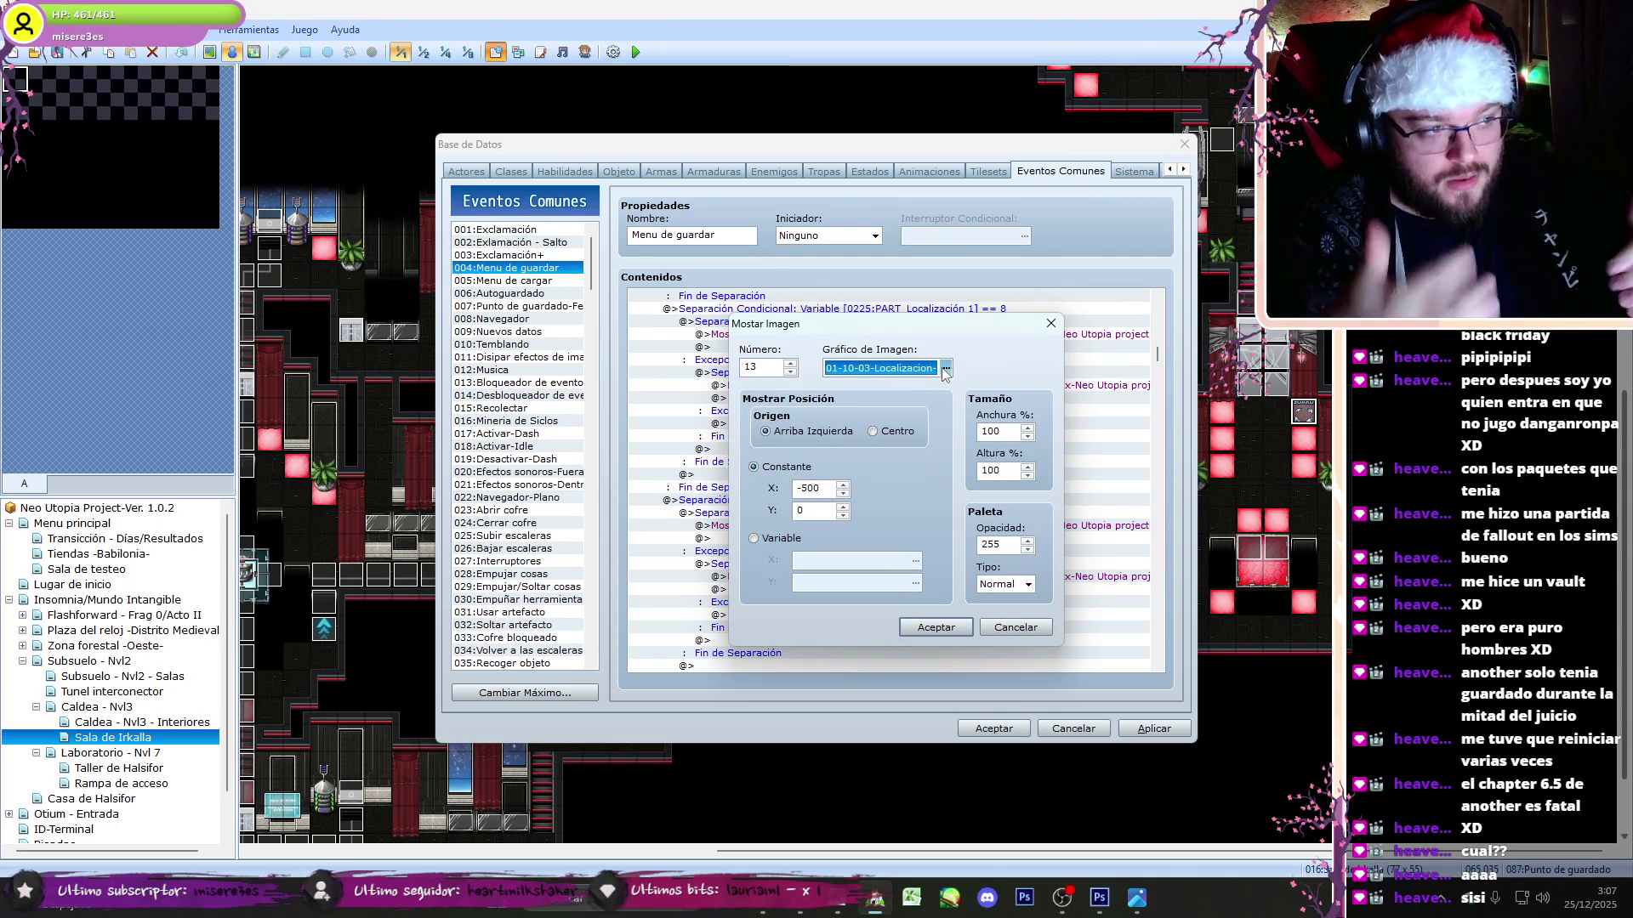
{"action": "left_click", "coordinate": [944, 371]}
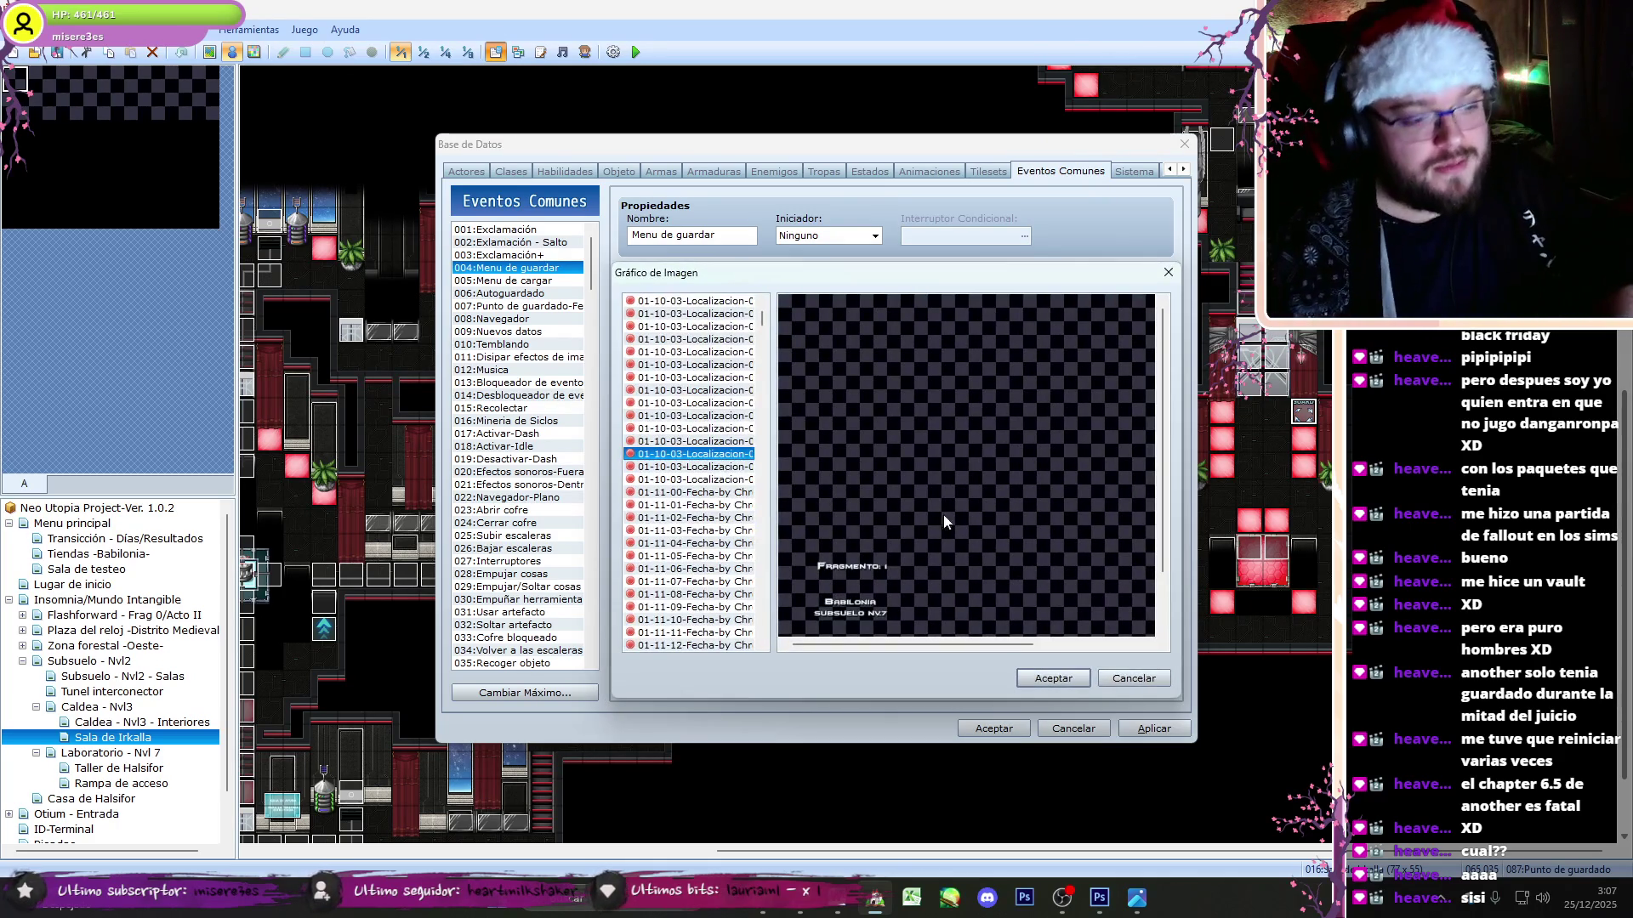
{"action": "key", "text": "Up"}
{"action": "key", "text": "Up"}
{"action": "key", "text": "Up"}
{"action": "left_click", "coordinate": [1050, 685]}
{"action": "left_click", "coordinate": [932, 629]}
{"action": "left_click", "coordinate": [962, 578]}
{"action": "double_click", "coordinate": [962, 578]}
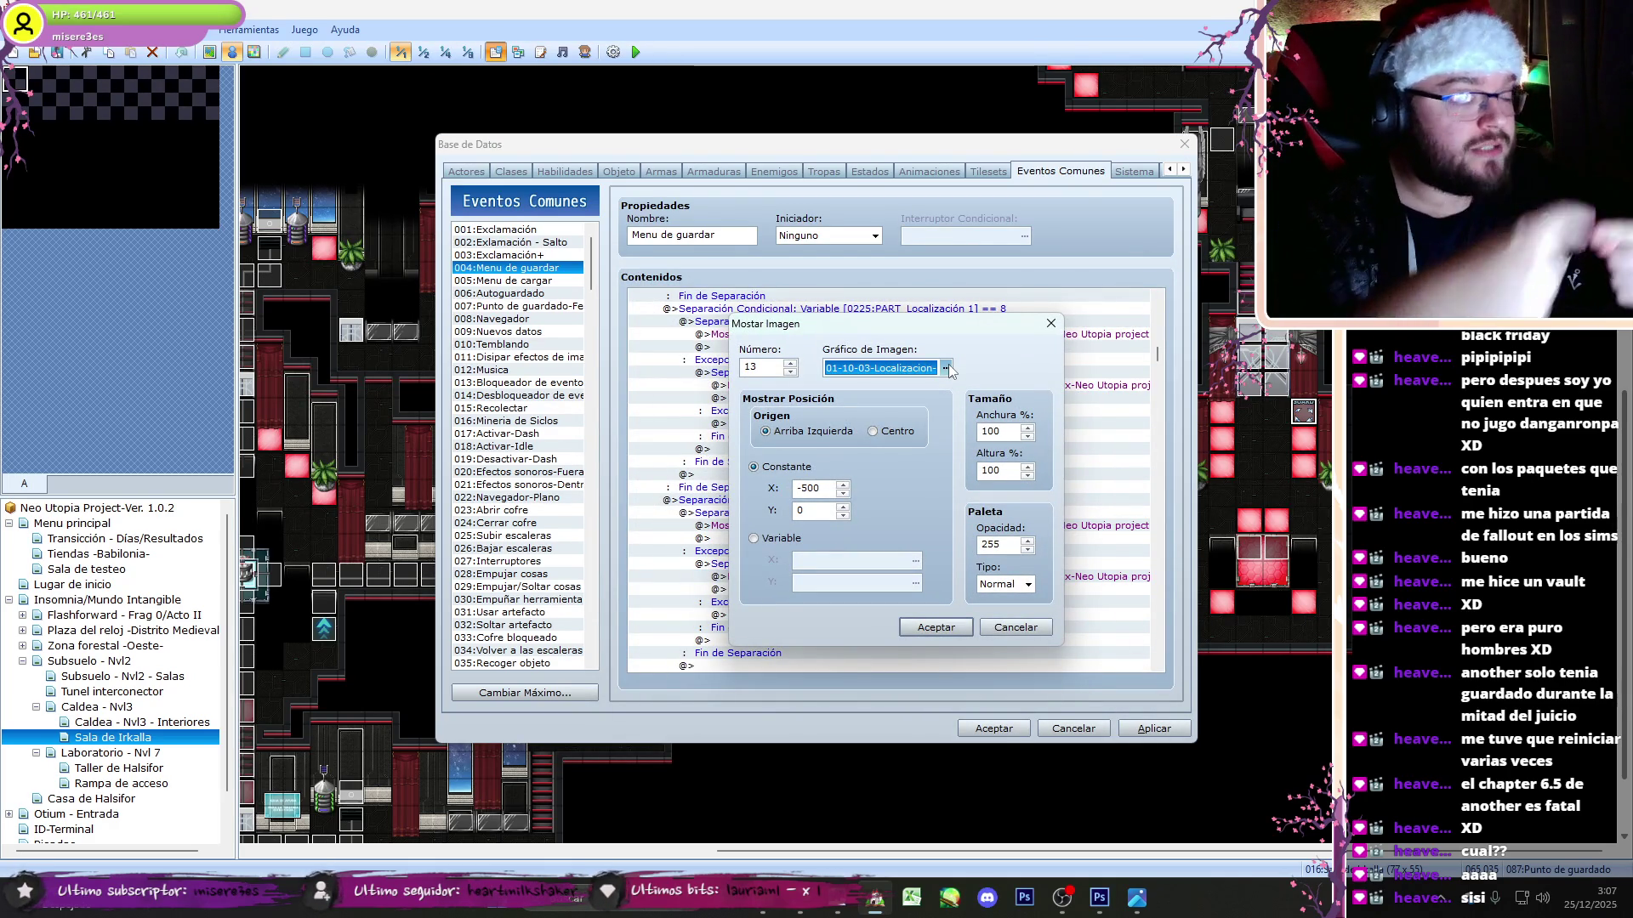
{"action": "left_click", "coordinate": [945, 368]}
{"action": "left_click", "coordinate": [1050, 684]}
{"action": "left_click", "coordinate": [944, 635]}
{"action": "left_click", "coordinate": [1051, 500]}
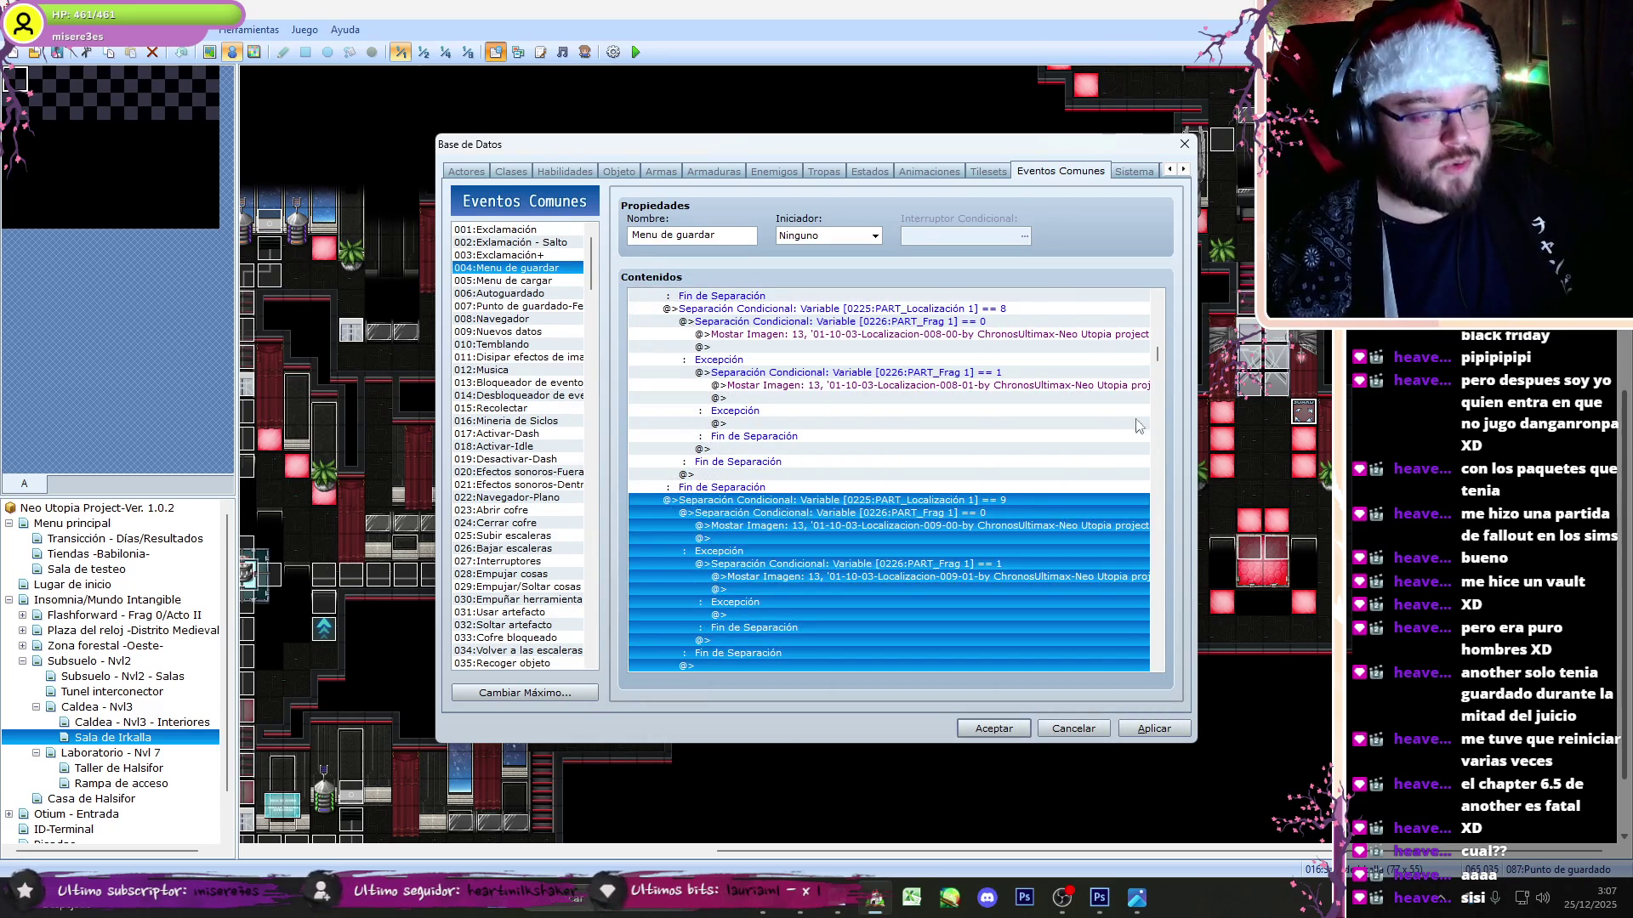
{"action": "mouse_move", "coordinate": [1167, 356]}
{"action": "left_mouse_down"}
{"action": "mouse_move", "coordinate": [1179, 422]}
{"action": "mouse_move", "coordinate": [1158, 479]}
{"action": "mouse_move", "coordinate": [1162, 422]}
{"action": "left_mouse_up"}
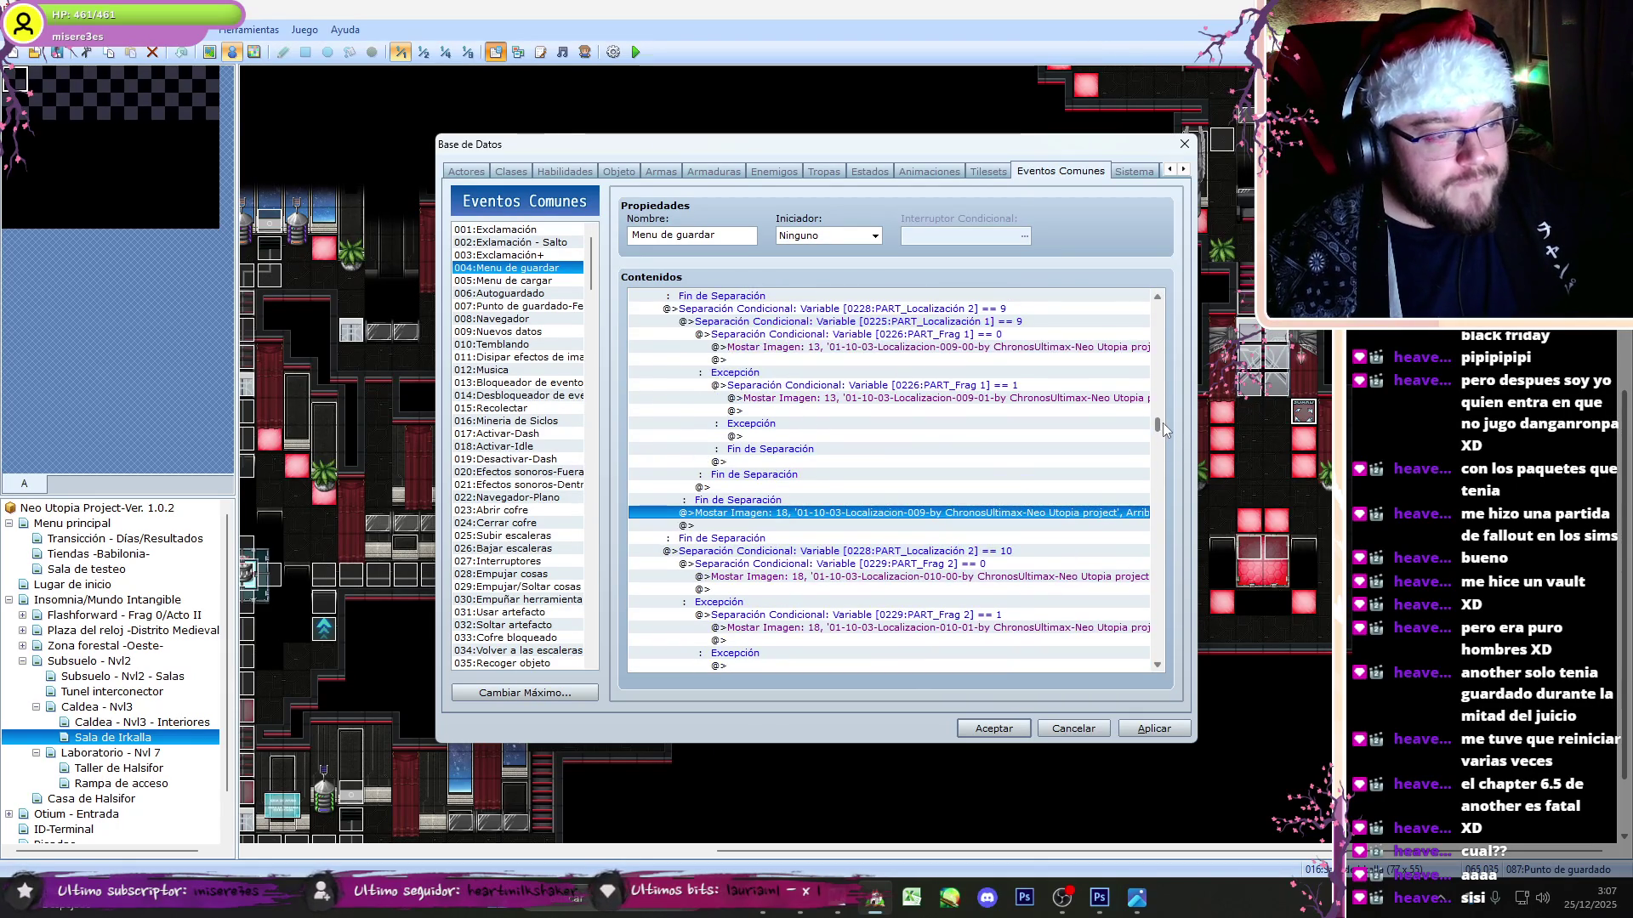
- Delete the leftover single 009 image line and set slot 2's two image commands to picture 18
{"action": "key", "text": "Return"}
{"action": "left_click", "coordinate": [1032, 649]}
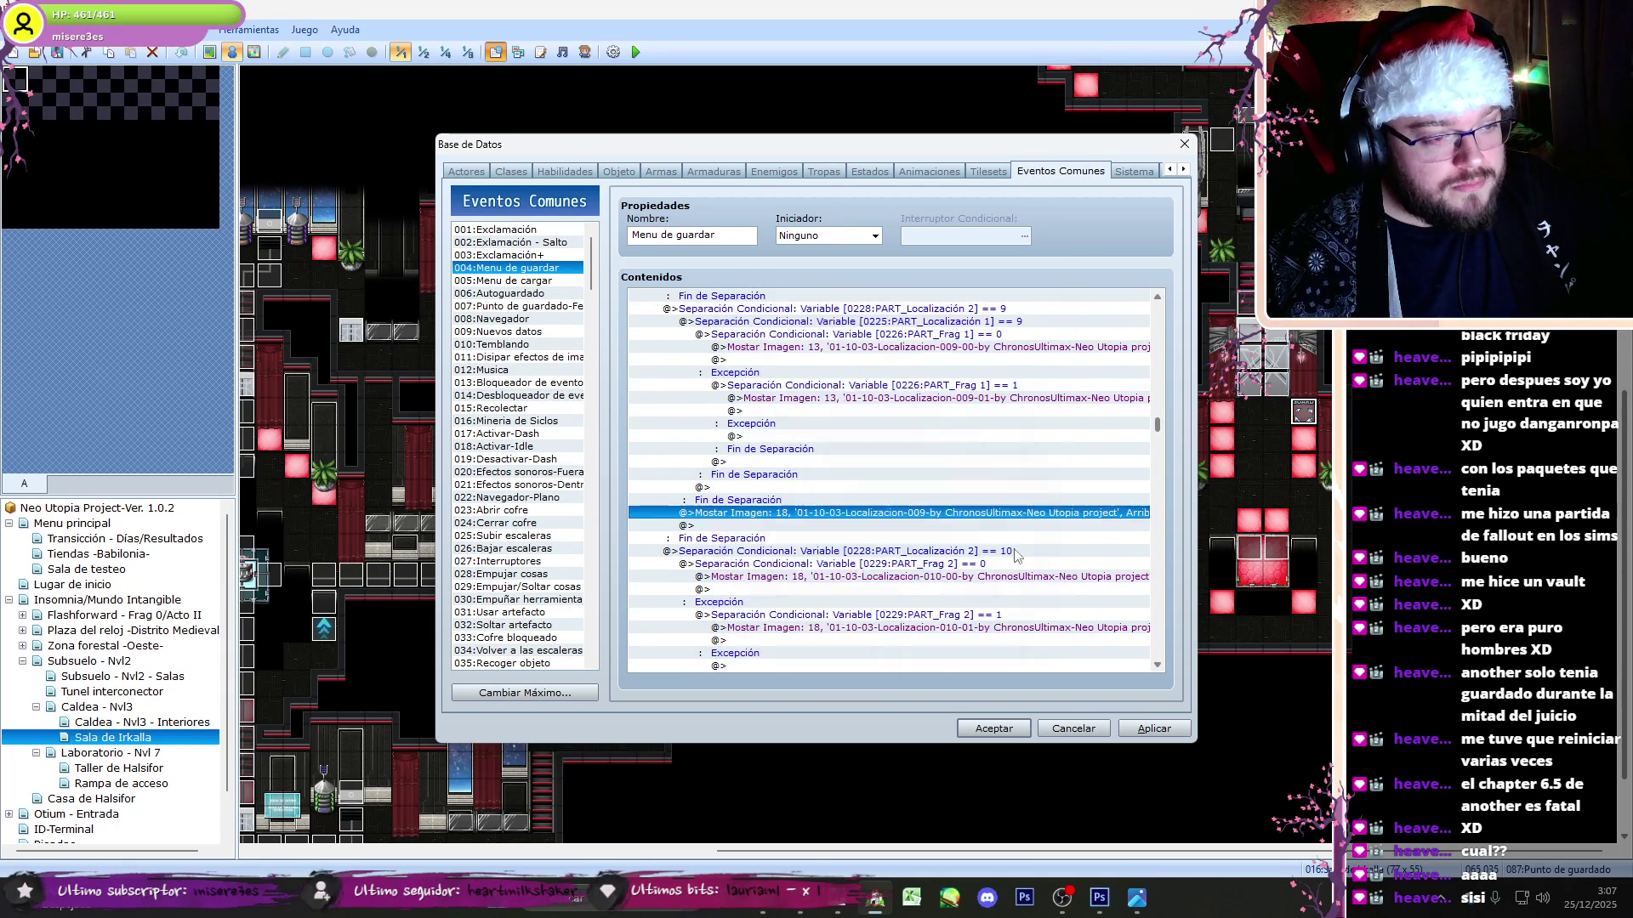
{"action": "key", "text": "Delete"}
{"action": "double_click", "coordinate": [954, 348]}
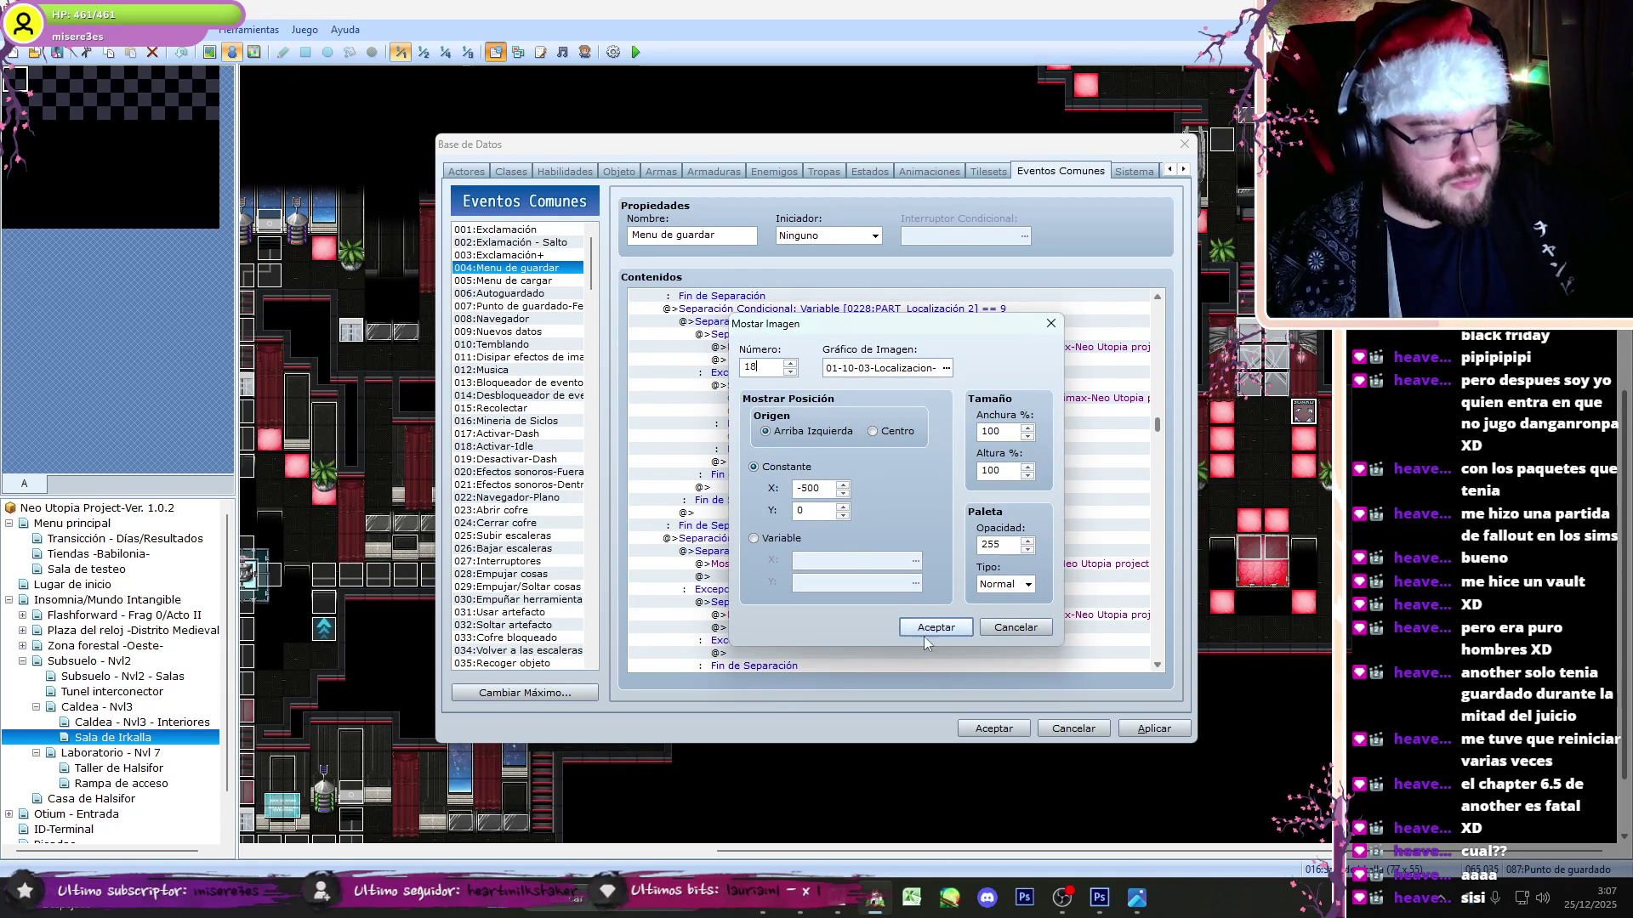
{"action": "left_click", "coordinate": [923, 634]}
{"action": "double_click", "coordinate": [892, 406]}
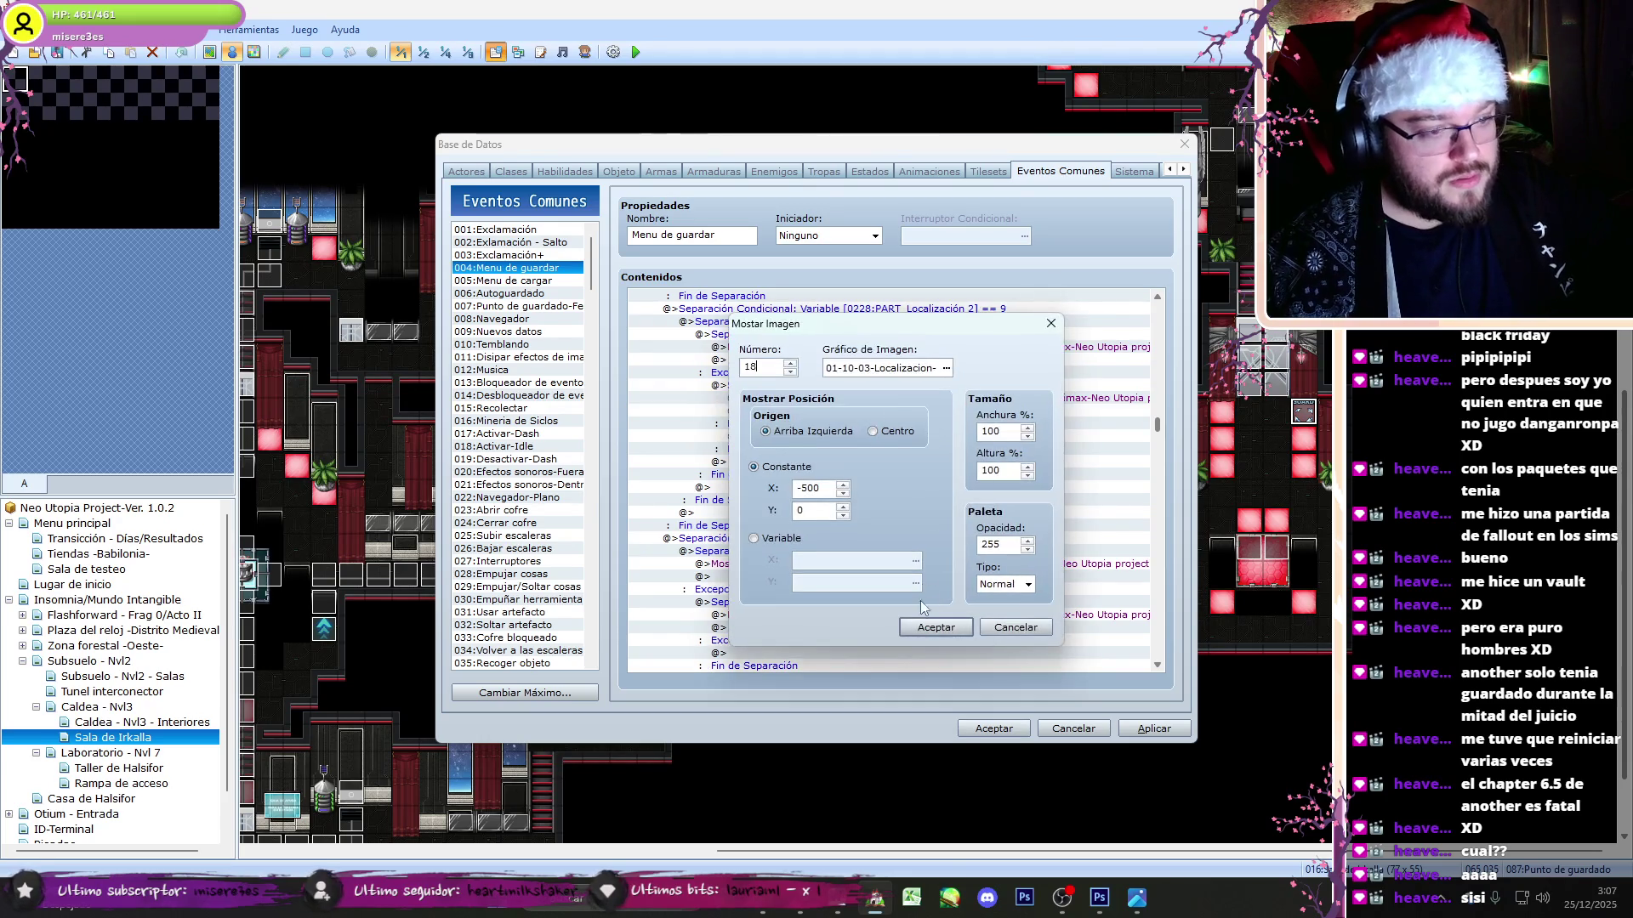
{"action": "left_click", "coordinate": [934, 628]}
- Move the fragment blocks out of the wrong nested Localización 1 condition into slot 2's branch
{"action": "left_click", "coordinate": [997, 335]}
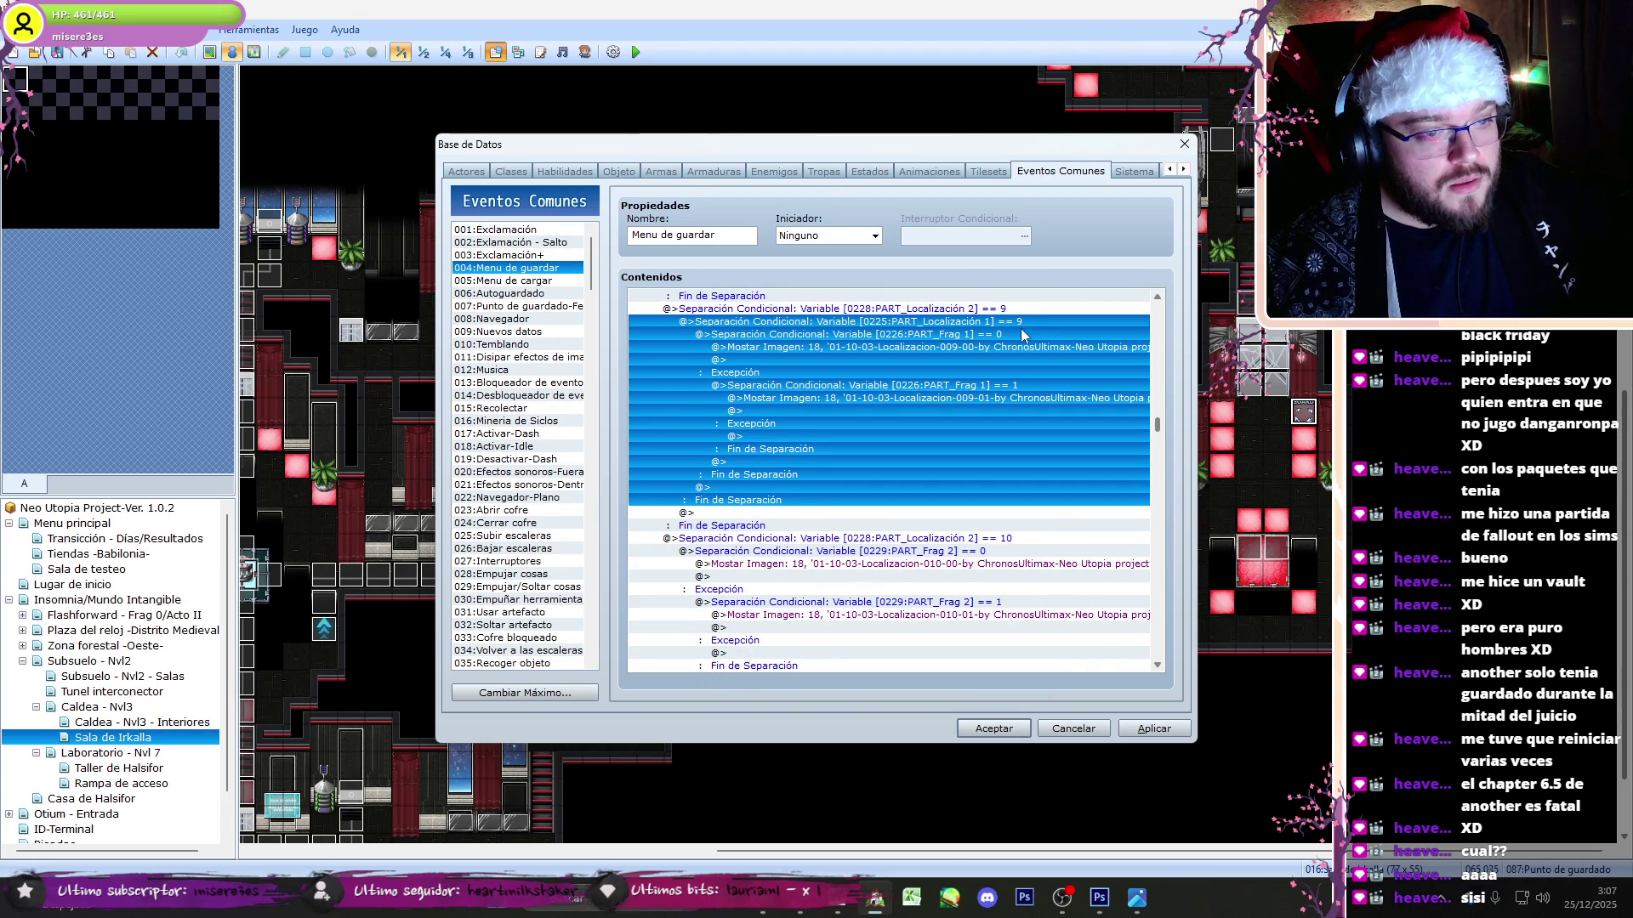
{"action": "key", "text": "Delete"}
{"action": "left_click", "coordinate": [1017, 321]}
{"action": "key", "text": "Delete"}
{"action": "key", "text": "ctrl+v"}
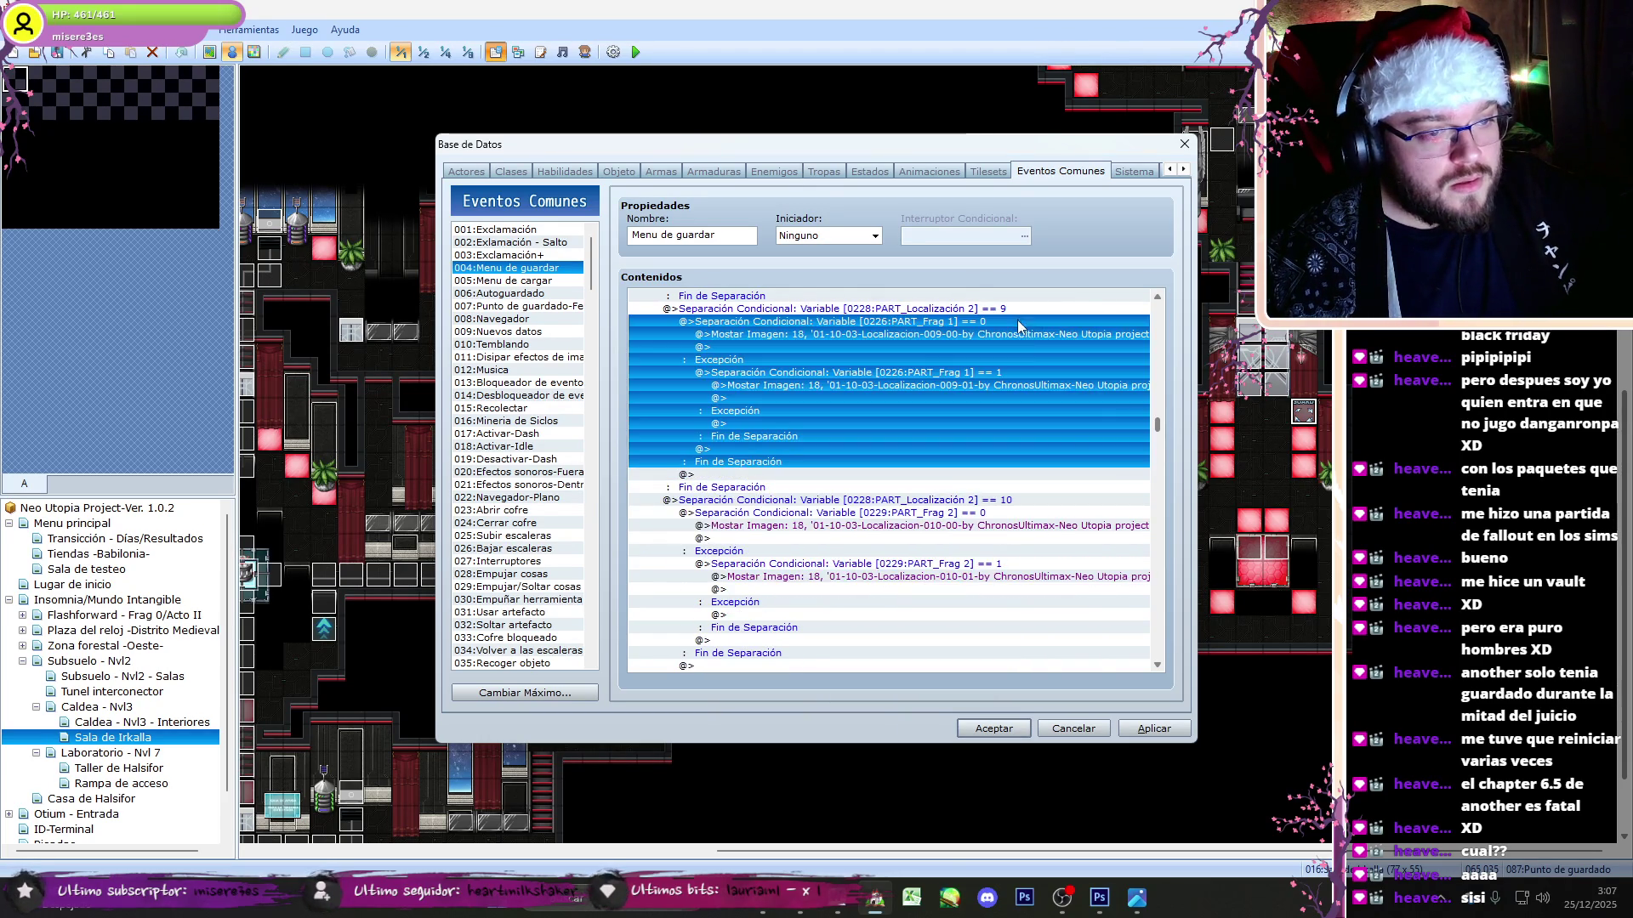
{"action": "left_click_drag", "start_coordinate": [1156, 432], "coordinate": [1162, 499]}
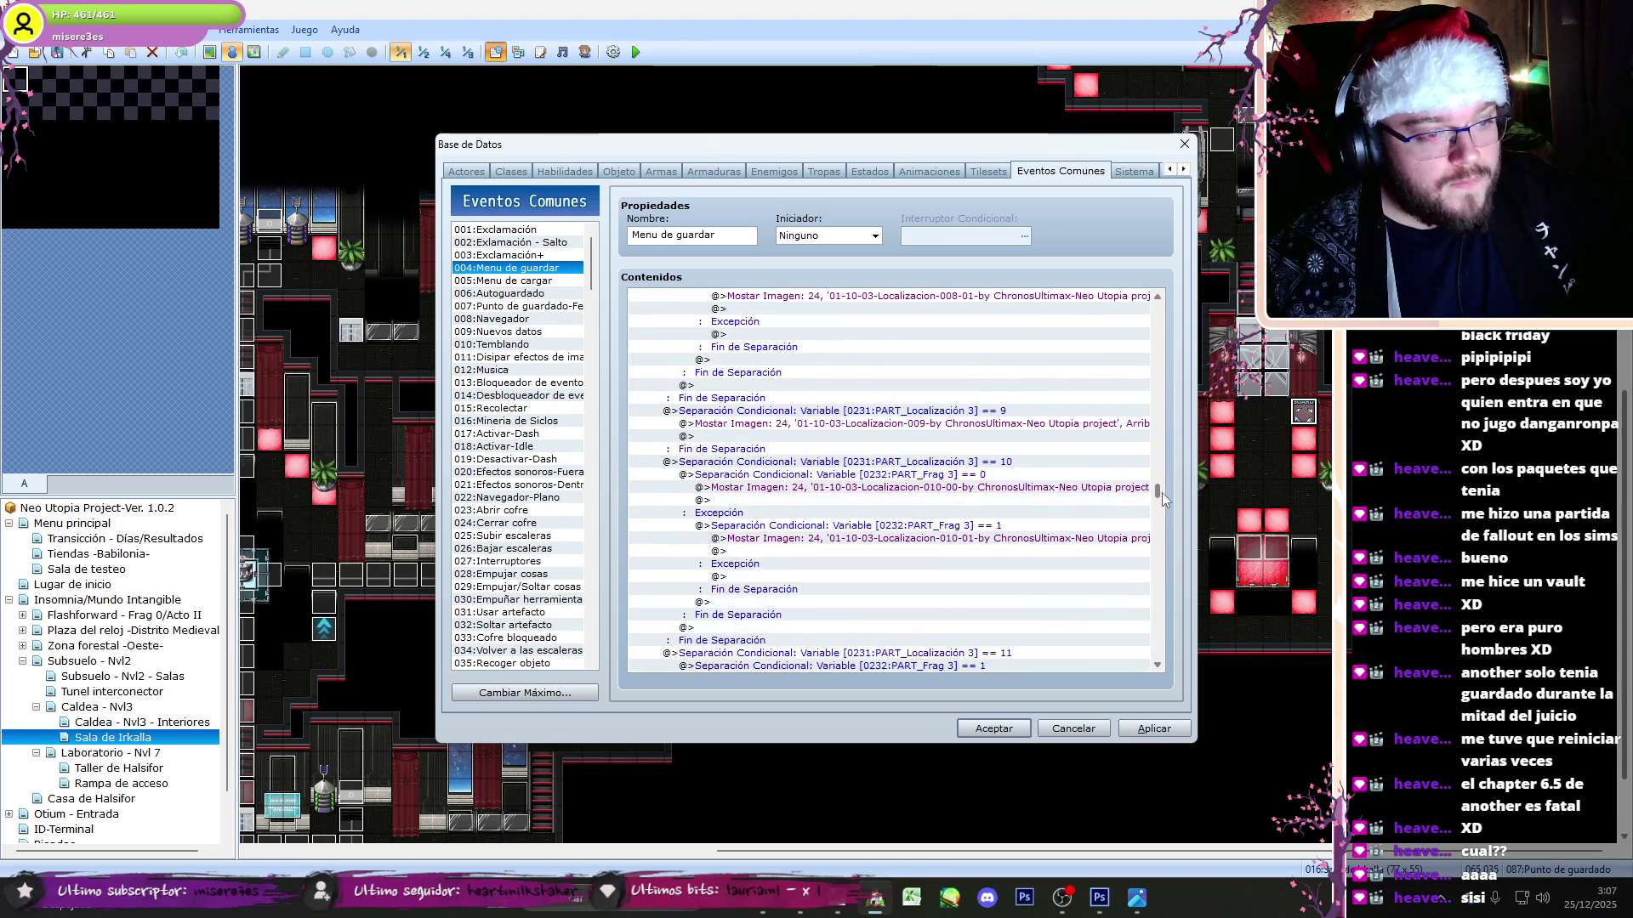
- Paste the fragment block under slot 3's location 9, removing the old line, with both images as picture 24
{"action": "left_click", "coordinate": [974, 425]}
{"action": "key", "text": "ctrl+v"}
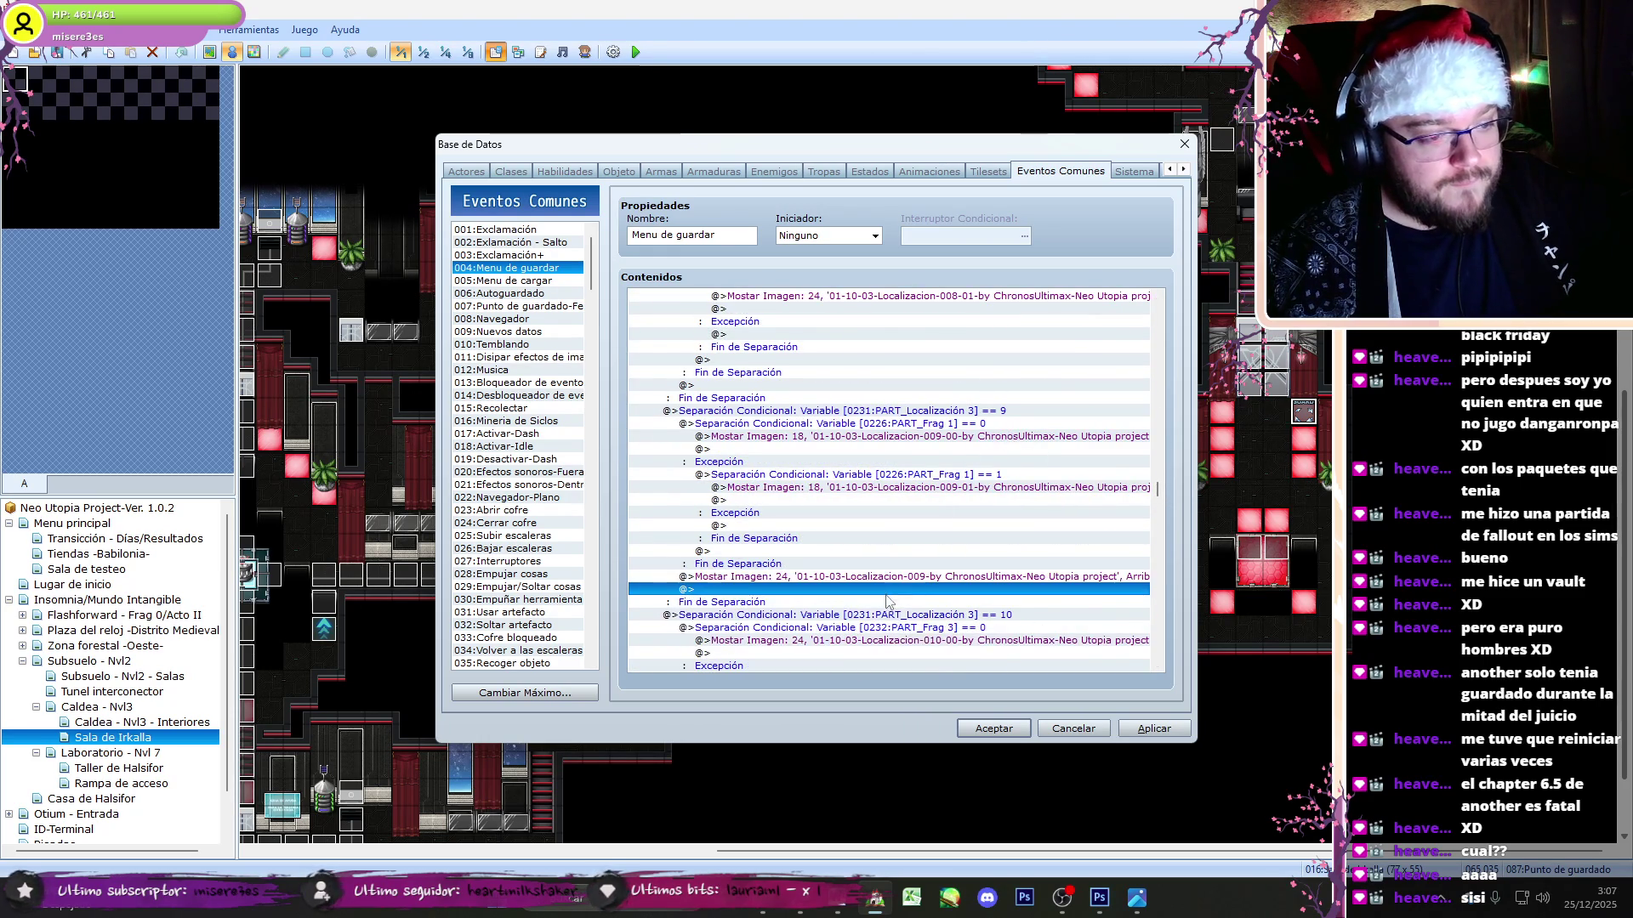
{"action": "key", "text": "Delete"}
{"action": "double_click", "coordinate": [859, 436]}
{"action": "type", "text": "24"}
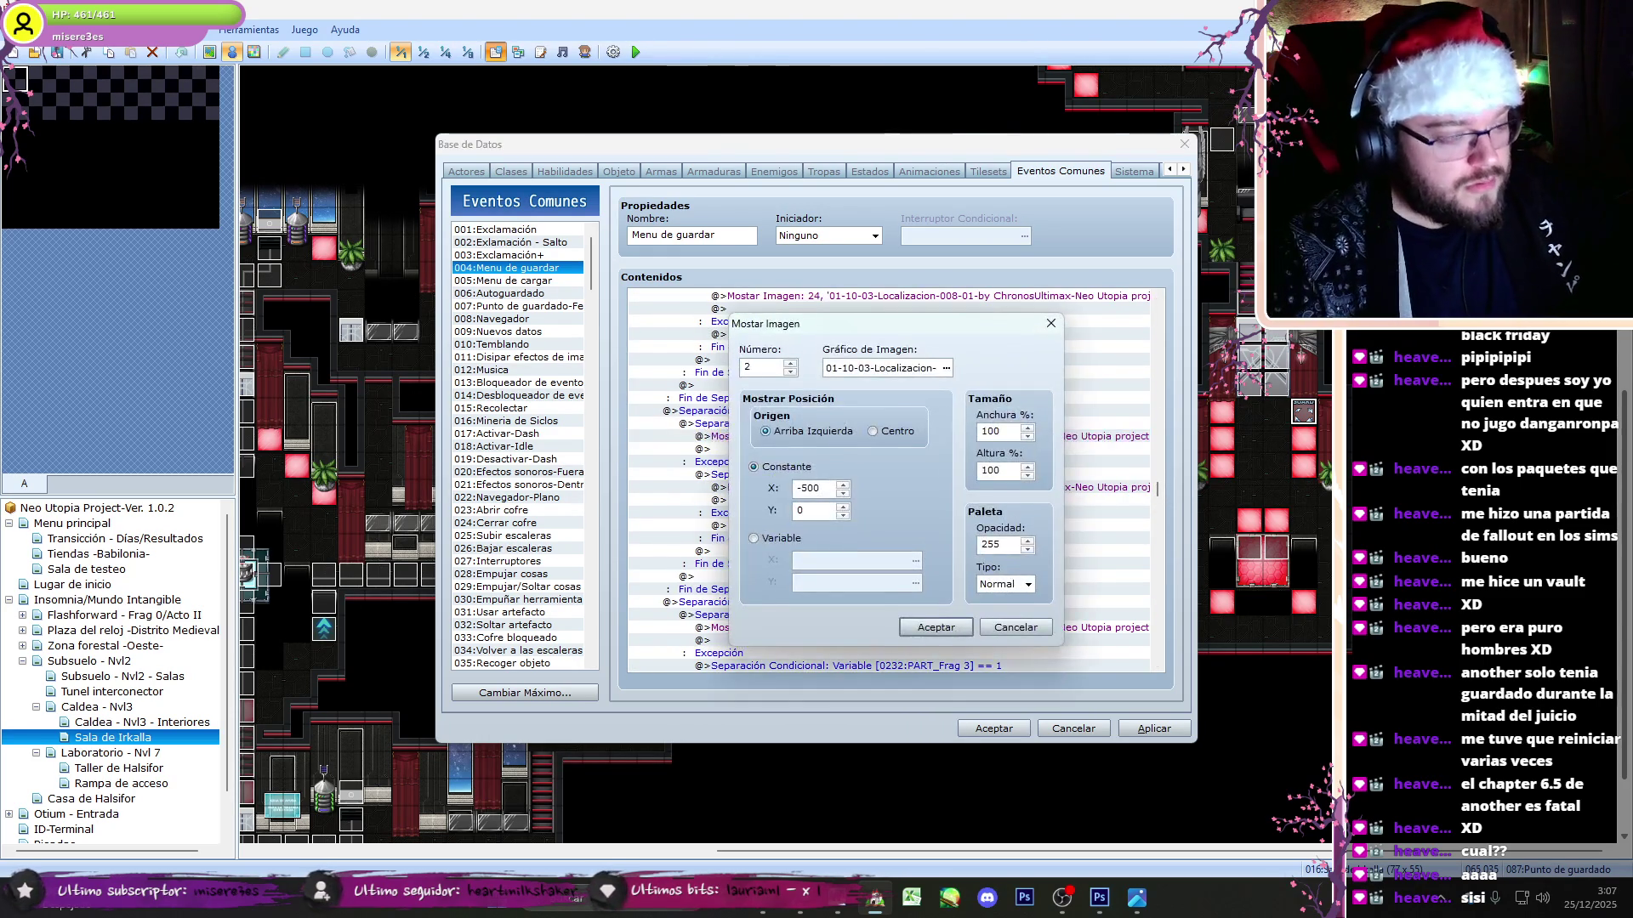
{"action": "key", "text": "Return"}
{"action": "key", "text": "Down"}
{"action": "key", "text": "Down"}
{"action": "key", "text": "Down"}
{"action": "key", "text": "Return"}
{"action": "type", "text": "24"}
{"action": "key", "text": "Return"}
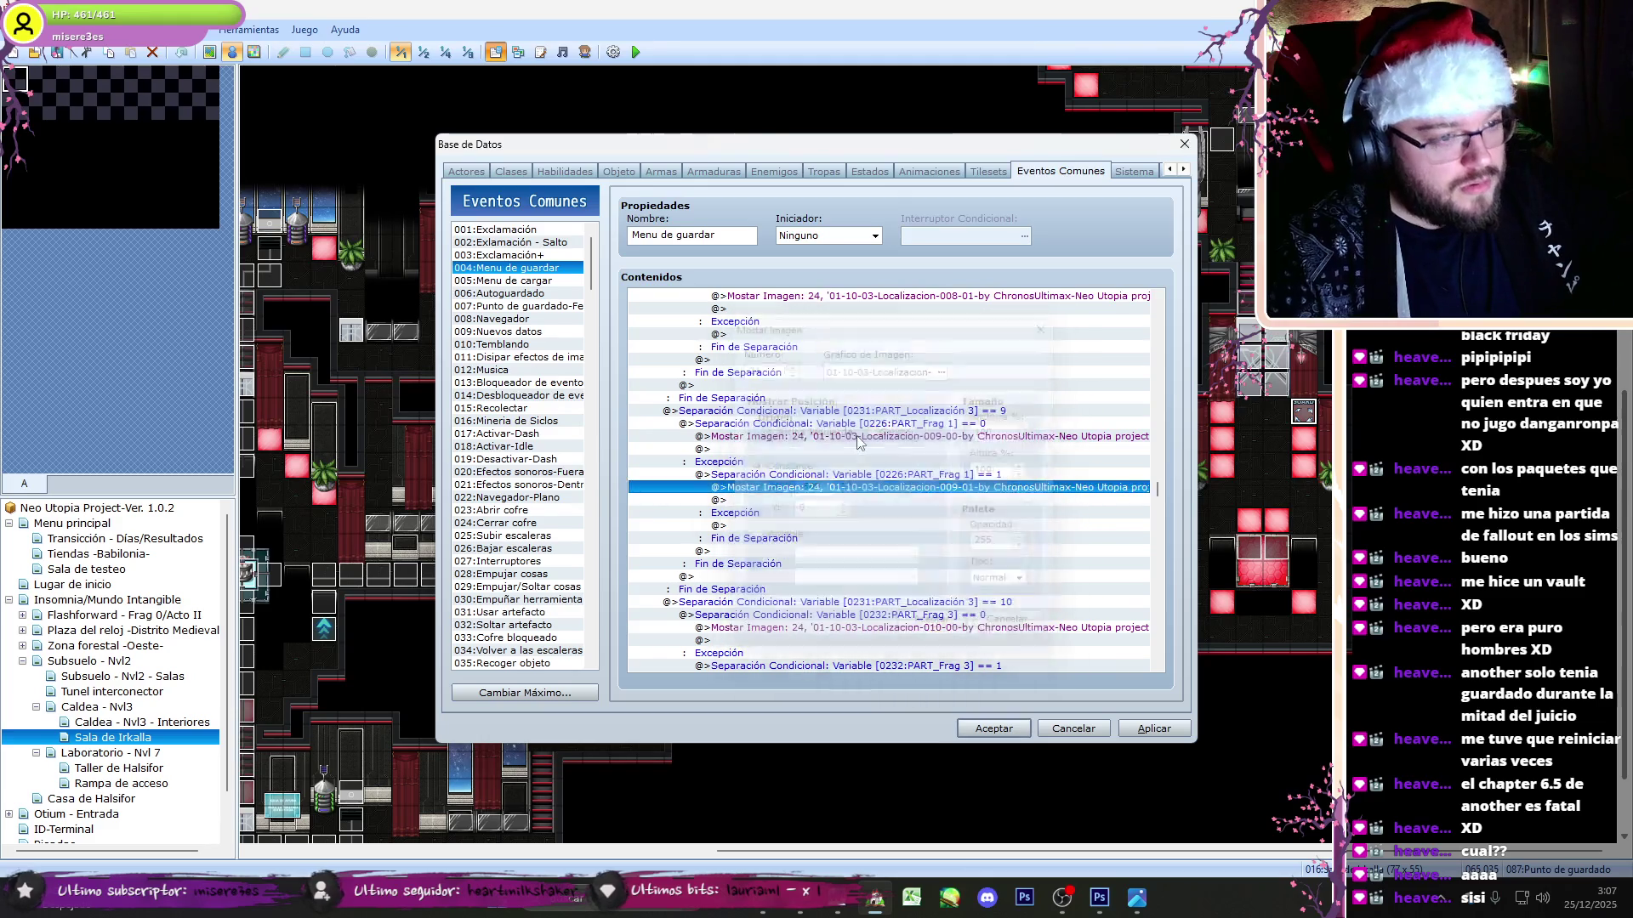
{"action": "left_click", "coordinate": [929, 424]}
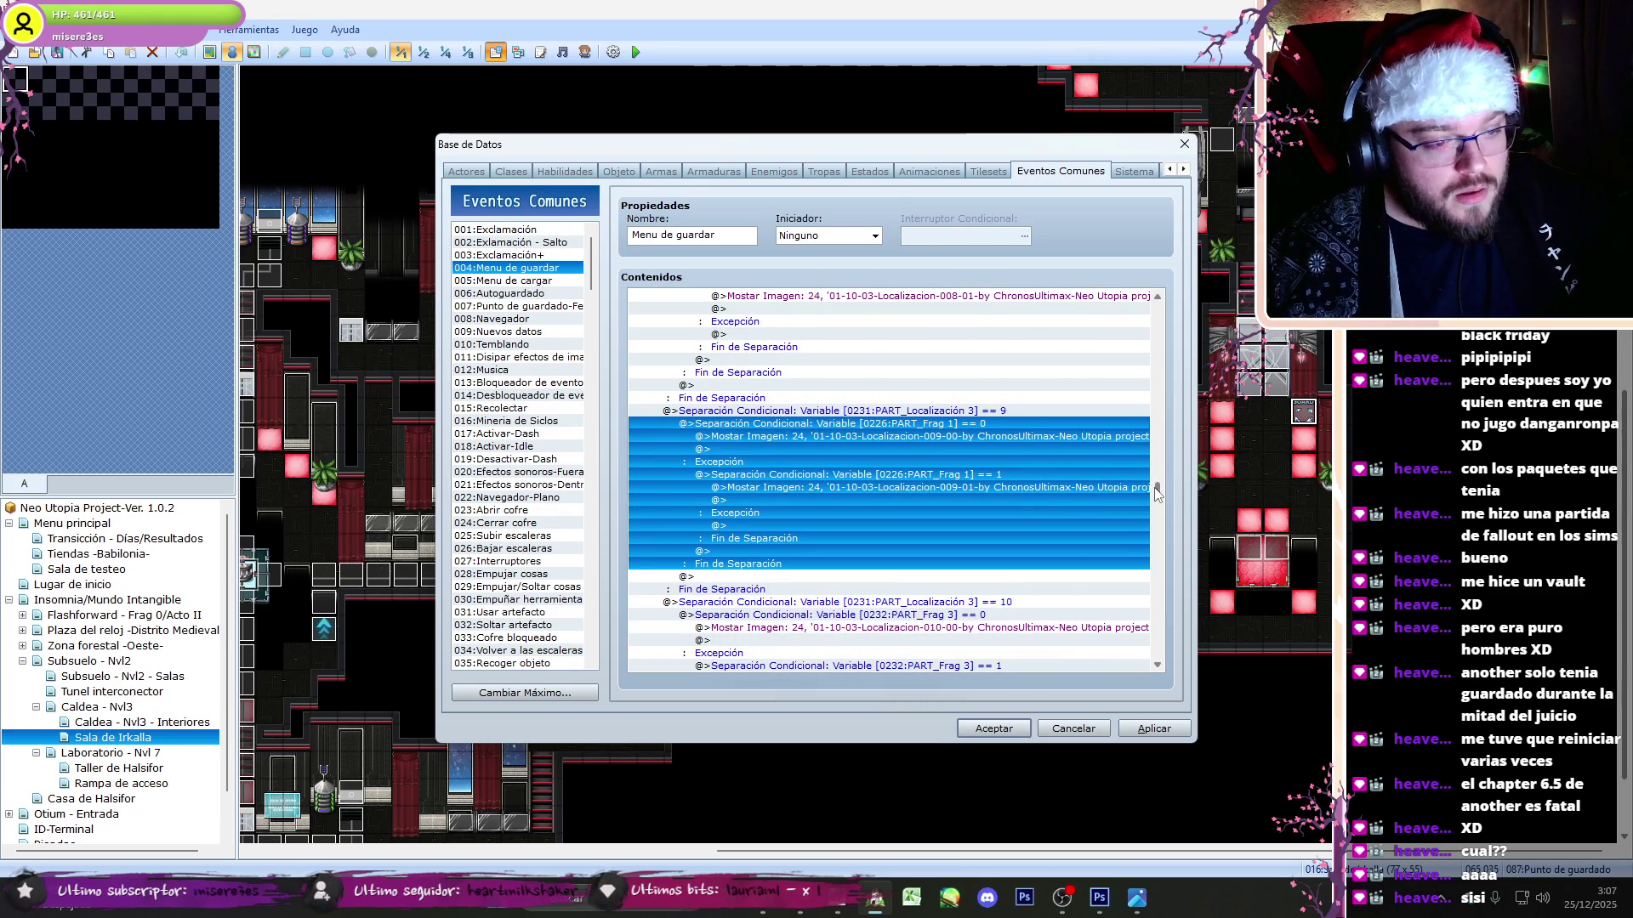
- Paste location 10's Frag 2 check block into slot 2's location 9 and delete the old Frag 1 image line
{"action": "scroll", "coordinate": [1156, 488], "scroll_direction": "down", "scroll_amount": 2}
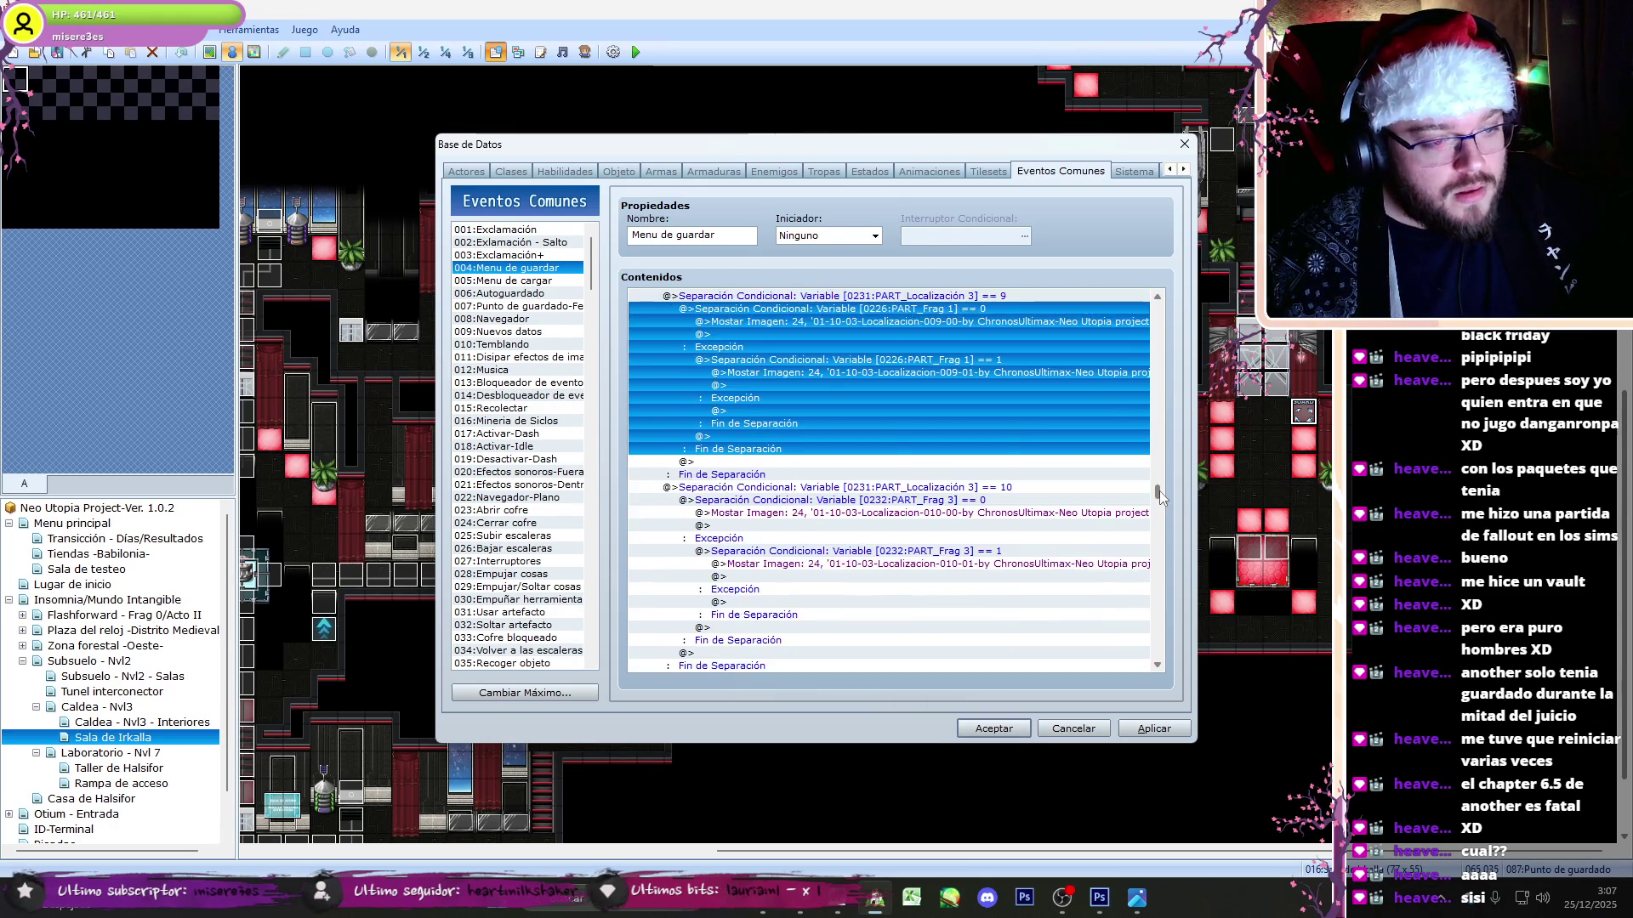
{"action": "left_click_drag", "start_coordinate": [1162, 490], "coordinate": [1201, 422]}
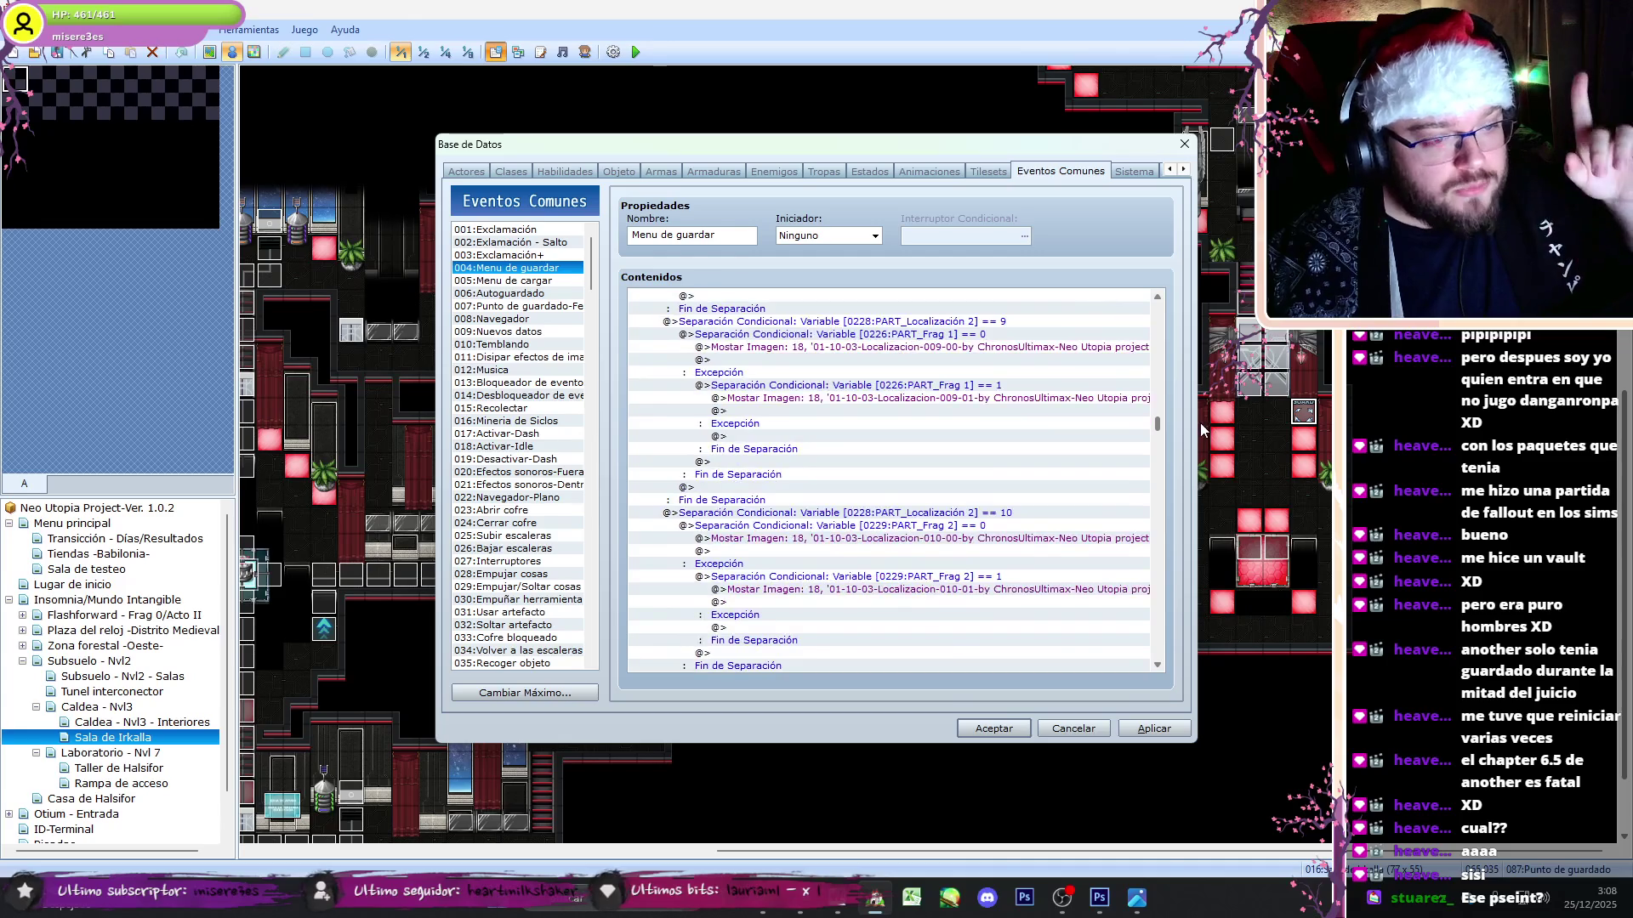
{"action": "left_click", "coordinate": [965, 526]}
{"action": "key", "text": "ctrl+c"}
{"action": "left_click", "coordinate": [960, 334]}
{"action": "key", "text": "ctrl+v"}
{"action": "key", "text": "Down"}
{"action": "key", "text": "Delete"}
- Switch the pasted images to 009-00/009-01 and delete the leftover Frag 1 lines and block
{"action": "left_click", "coordinate": [956, 348]}
{"action": "key", "text": "ctrl+v"}
{"action": "key", "text": "Delete"}
{"action": "left_click", "coordinate": [956, 539]}
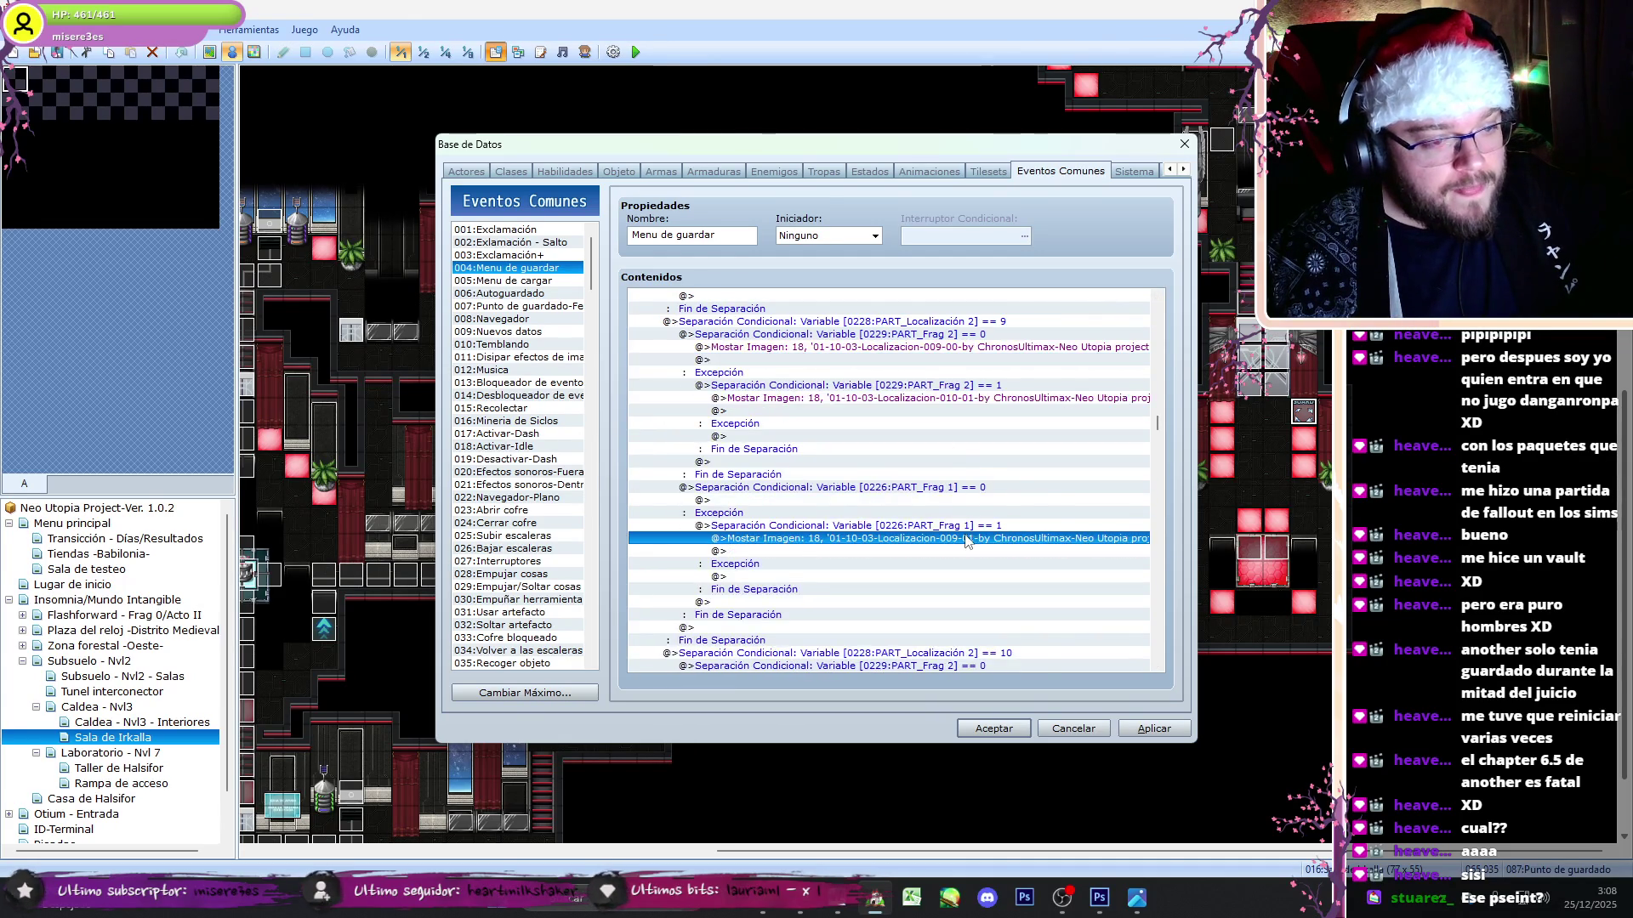
{"action": "key", "text": "ctrl+x"}
{"action": "left_click", "coordinate": [955, 400]}
{"action": "key", "text": "ctrl+v"}
{"action": "key", "text": "Delete"}
{"action": "left_click", "coordinate": [956, 487]}
{"action": "key", "text": "Delete"}
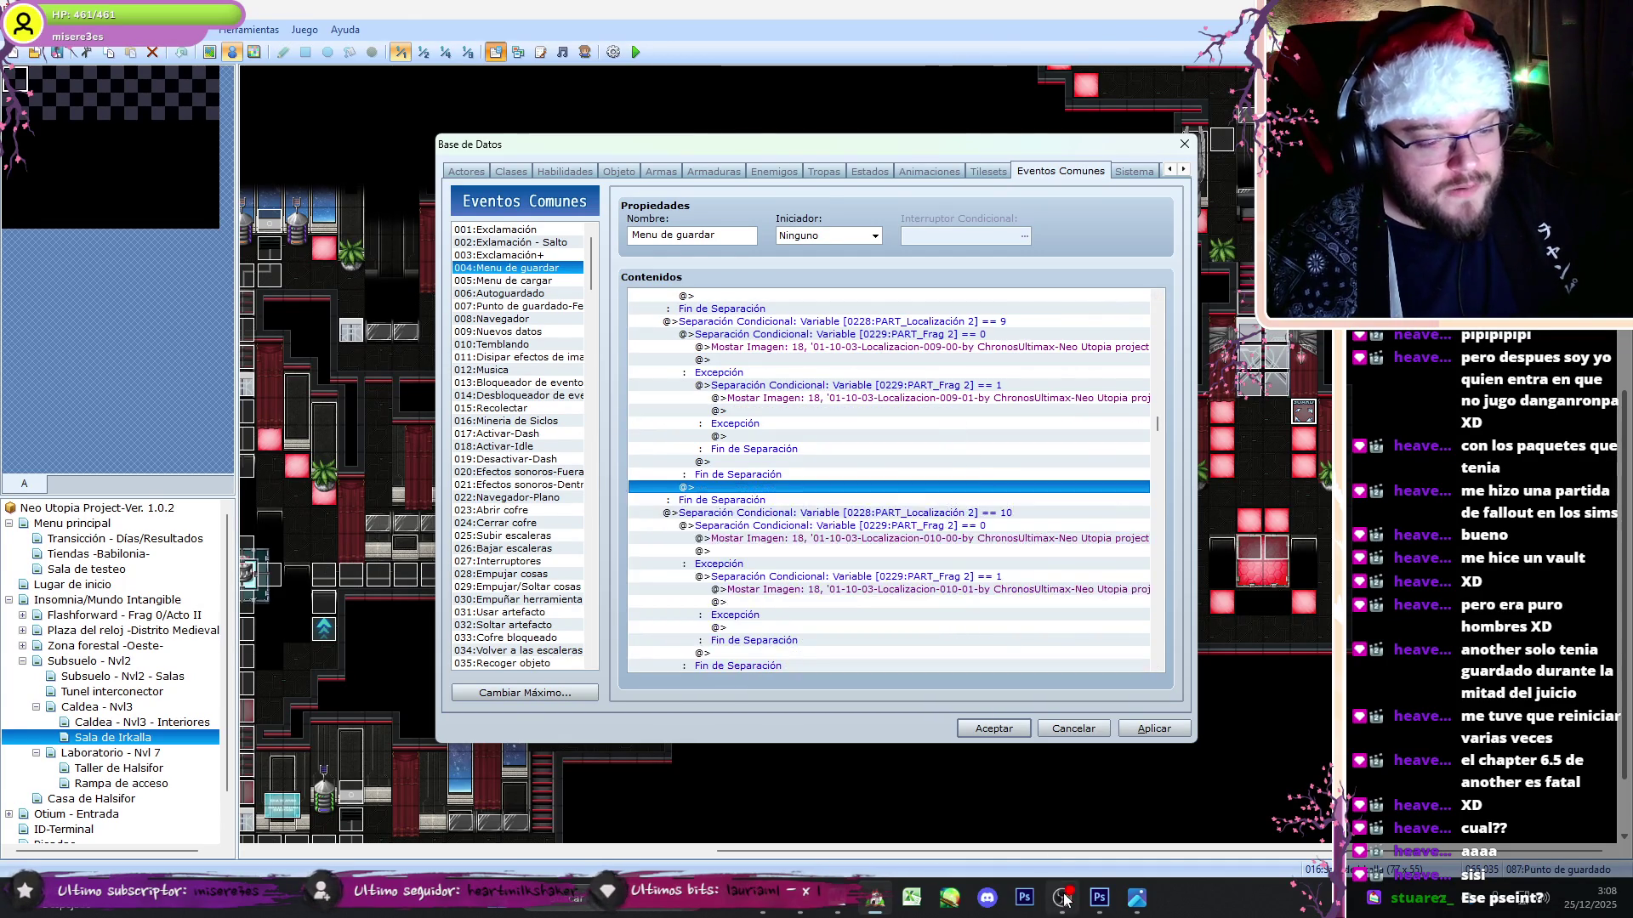
{"action": "left_click", "coordinate": [1064, 899]}
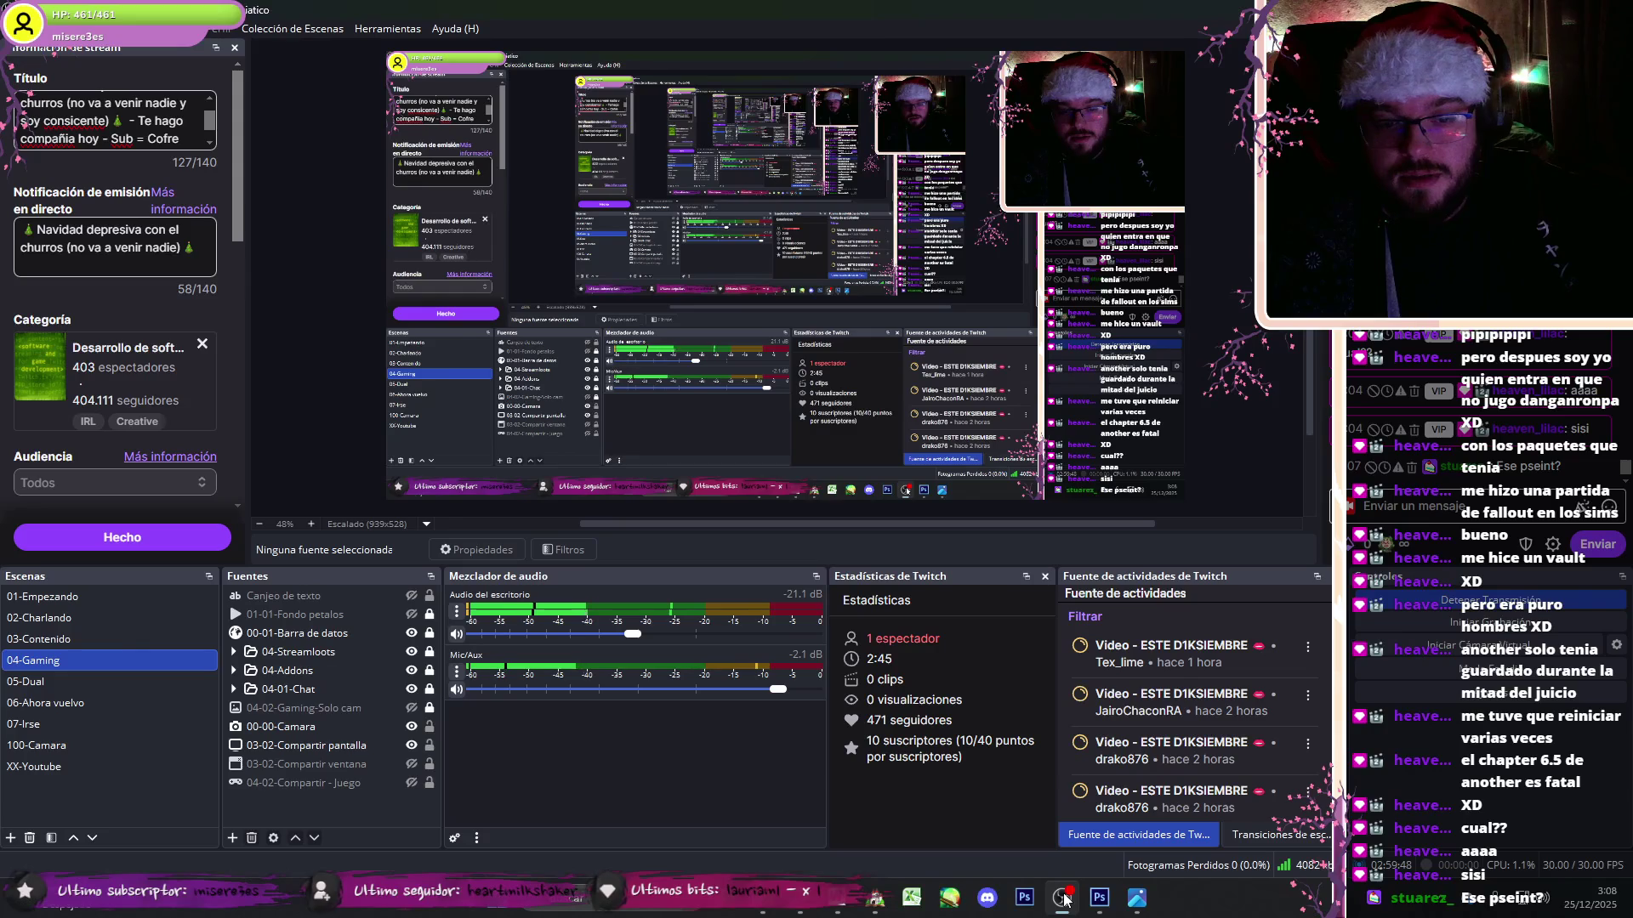
{"action": "left_click", "coordinate": [1064, 899]}
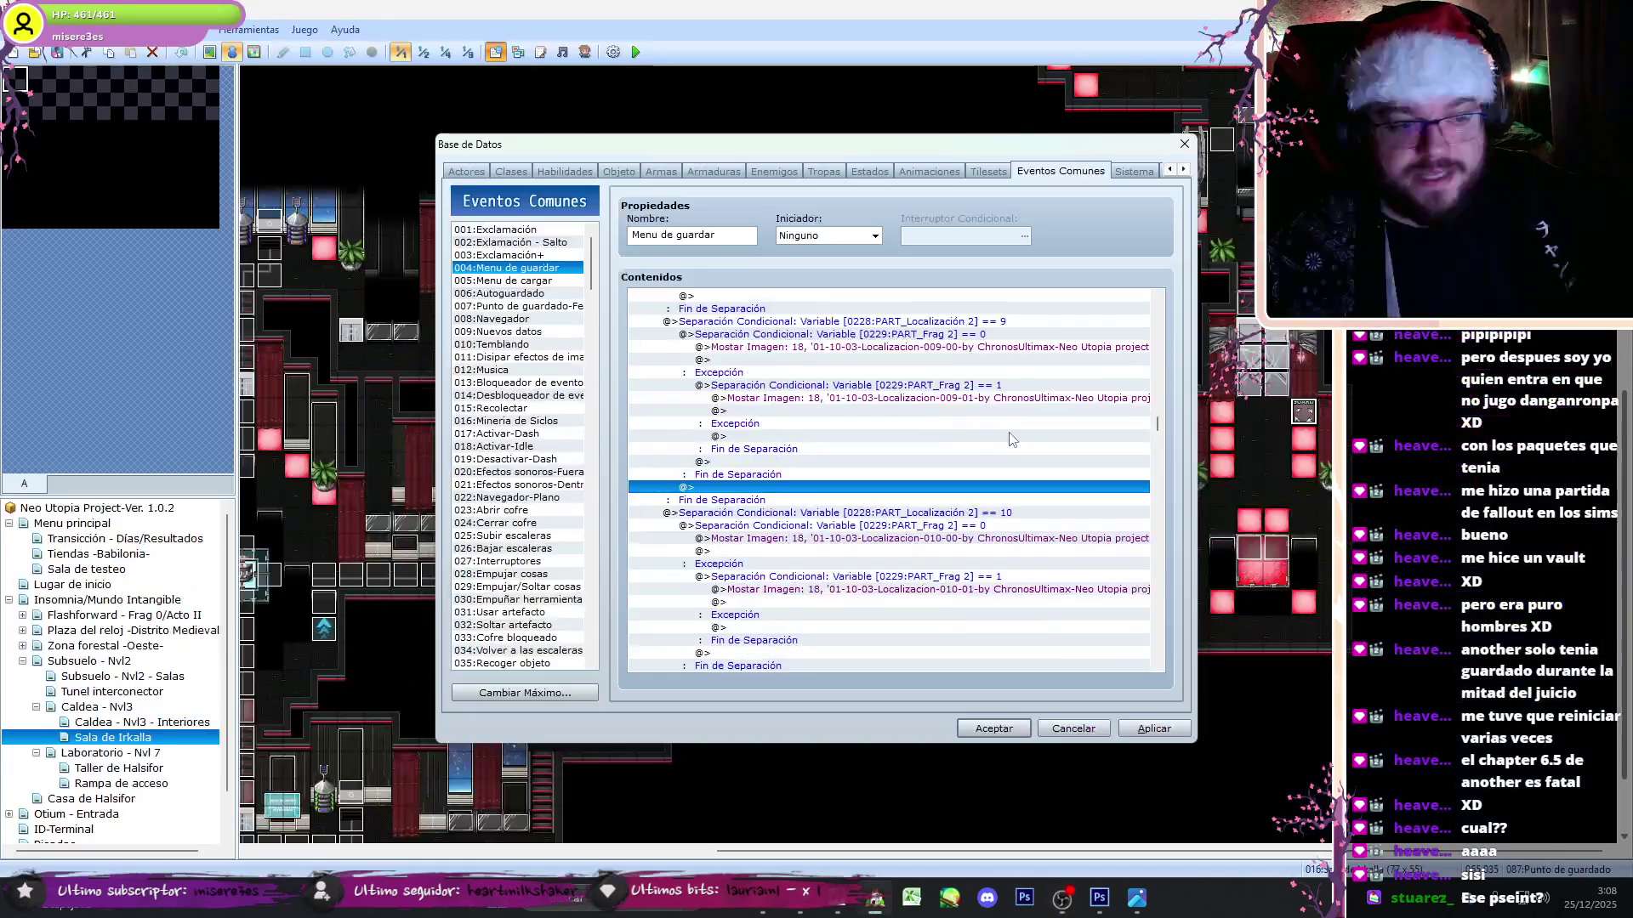
- Paste the Frag 3 branch under Localización 3 == 9 with the 009 images, removing the 010-01 line and old Frag 1 block
{"action": "left_click", "coordinate": [1014, 334]}
{"action": "left_click_drag", "start_coordinate": [1158, 427], "coordinate": [1170, 493]}
{"action": "left_click", "coordinate": [980, 361]}
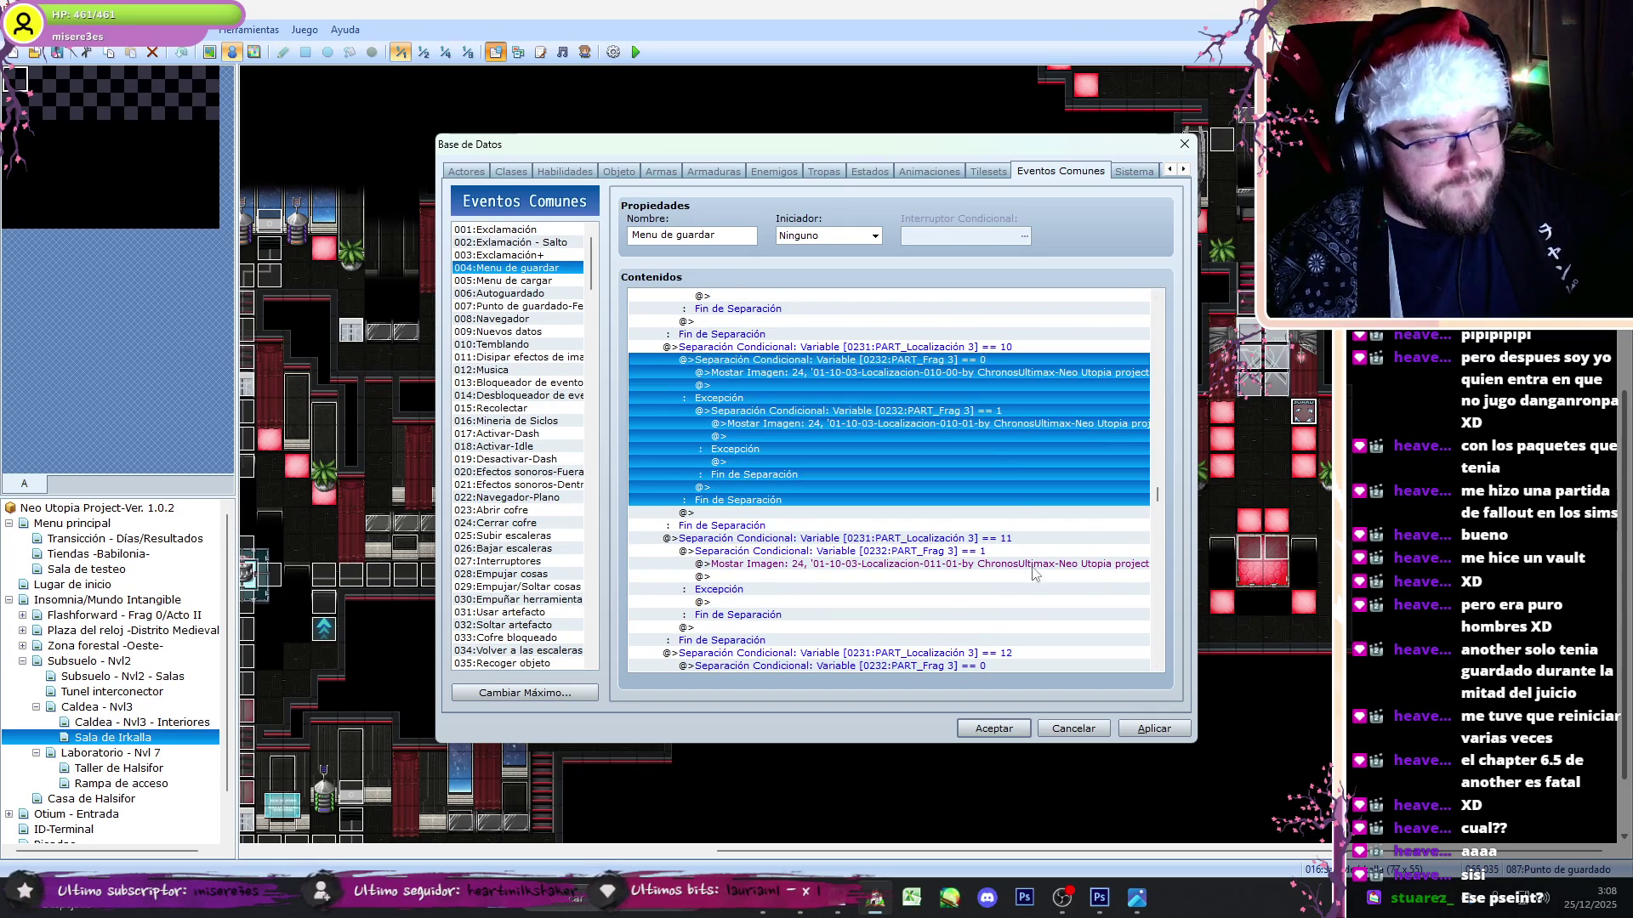
{"action": "left_click_drag", "start_coordinate": [1155, 504], "coordinate": [1162, 492]}
{"action": "left_click", "coordinate": [1012, 348]}
{"action": "key", "text": "ctrl+v"}
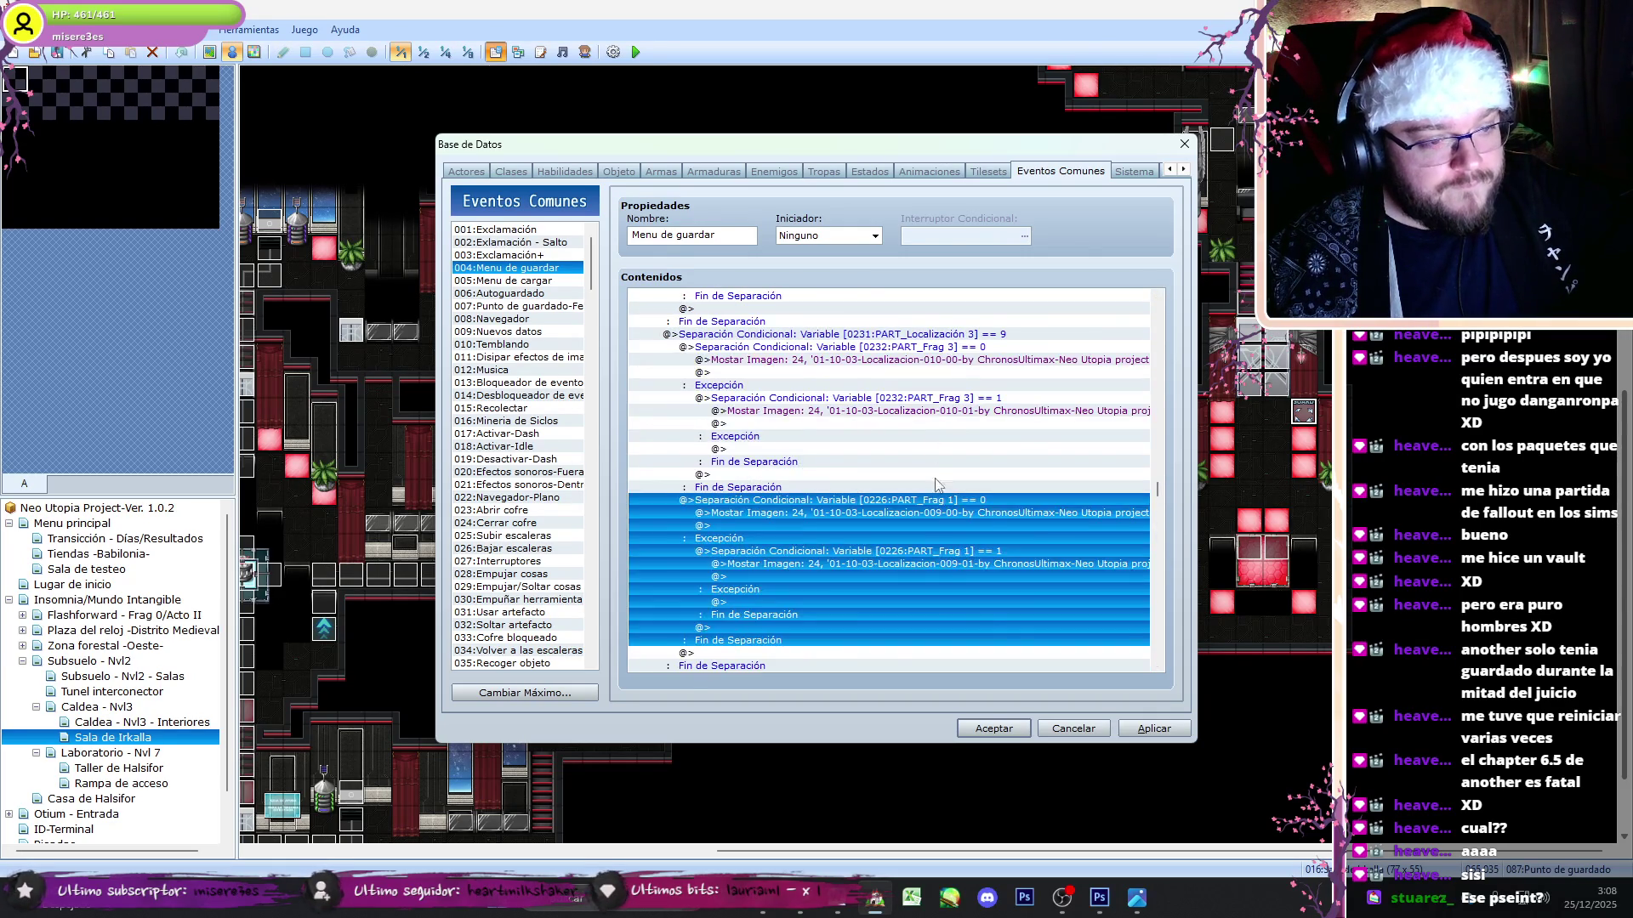
{"action": "left_click", "coordinate": [935, 359]}
{"action": "left_click", "coordinate": [917, 399]}
{"action": "left_click", "coordinate": [944, 424]}
{"action": "key", "text": "Delete"}
{"action": "left_click", "coordinate": [973, 500]}
{"action": "key", "text": "Delete"}
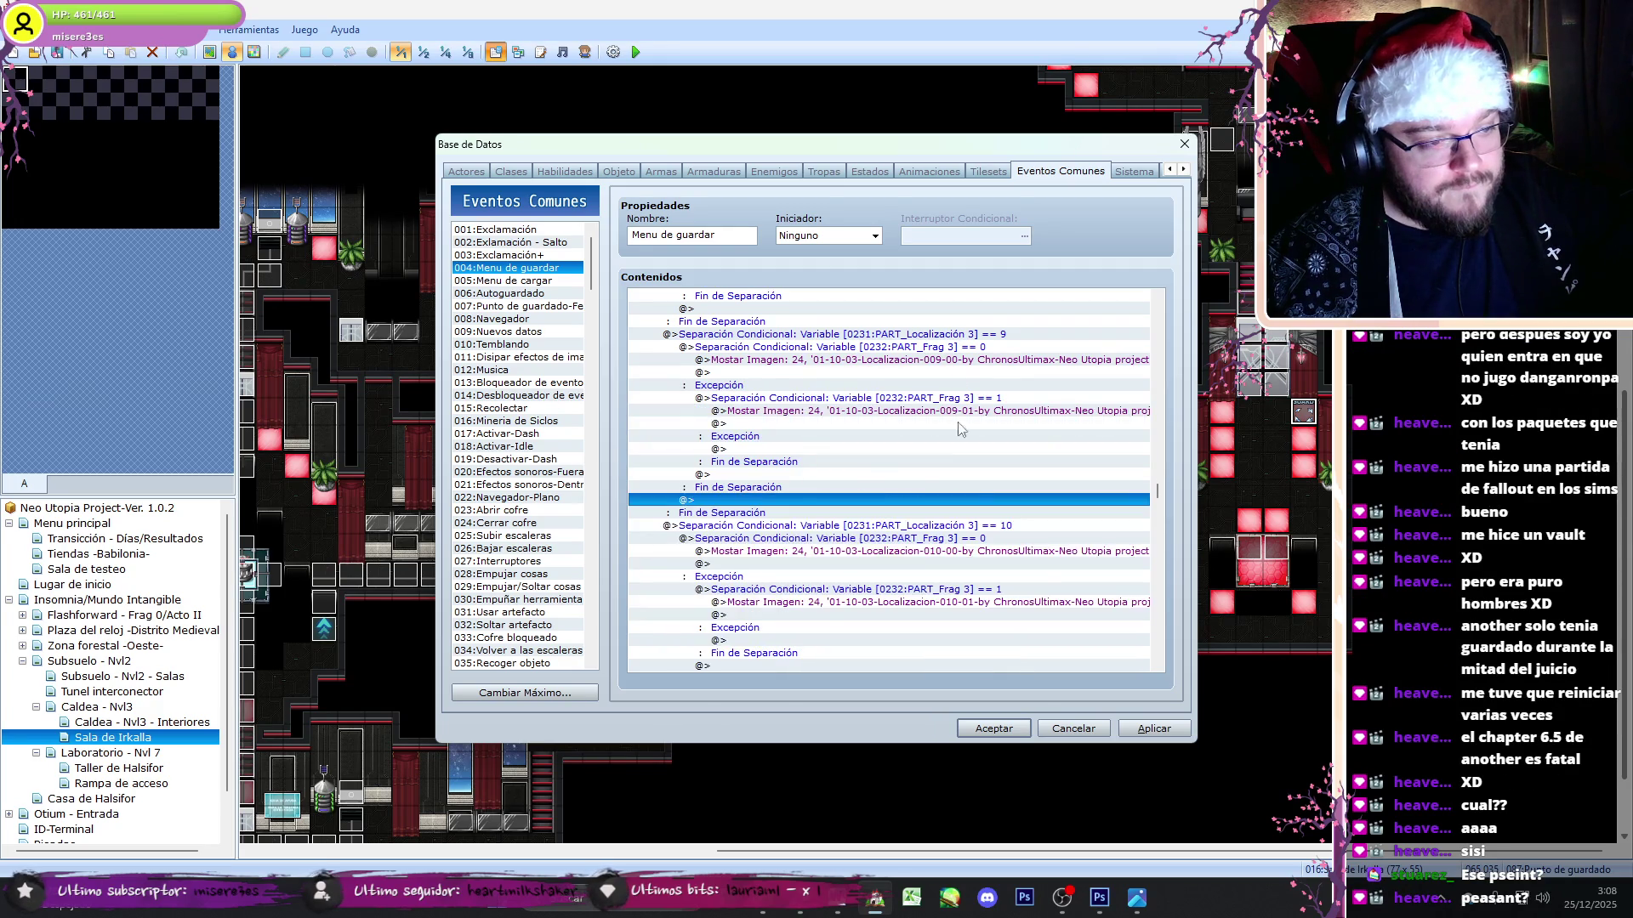
{"action": "left_click", "coordinate": [969, 350]}
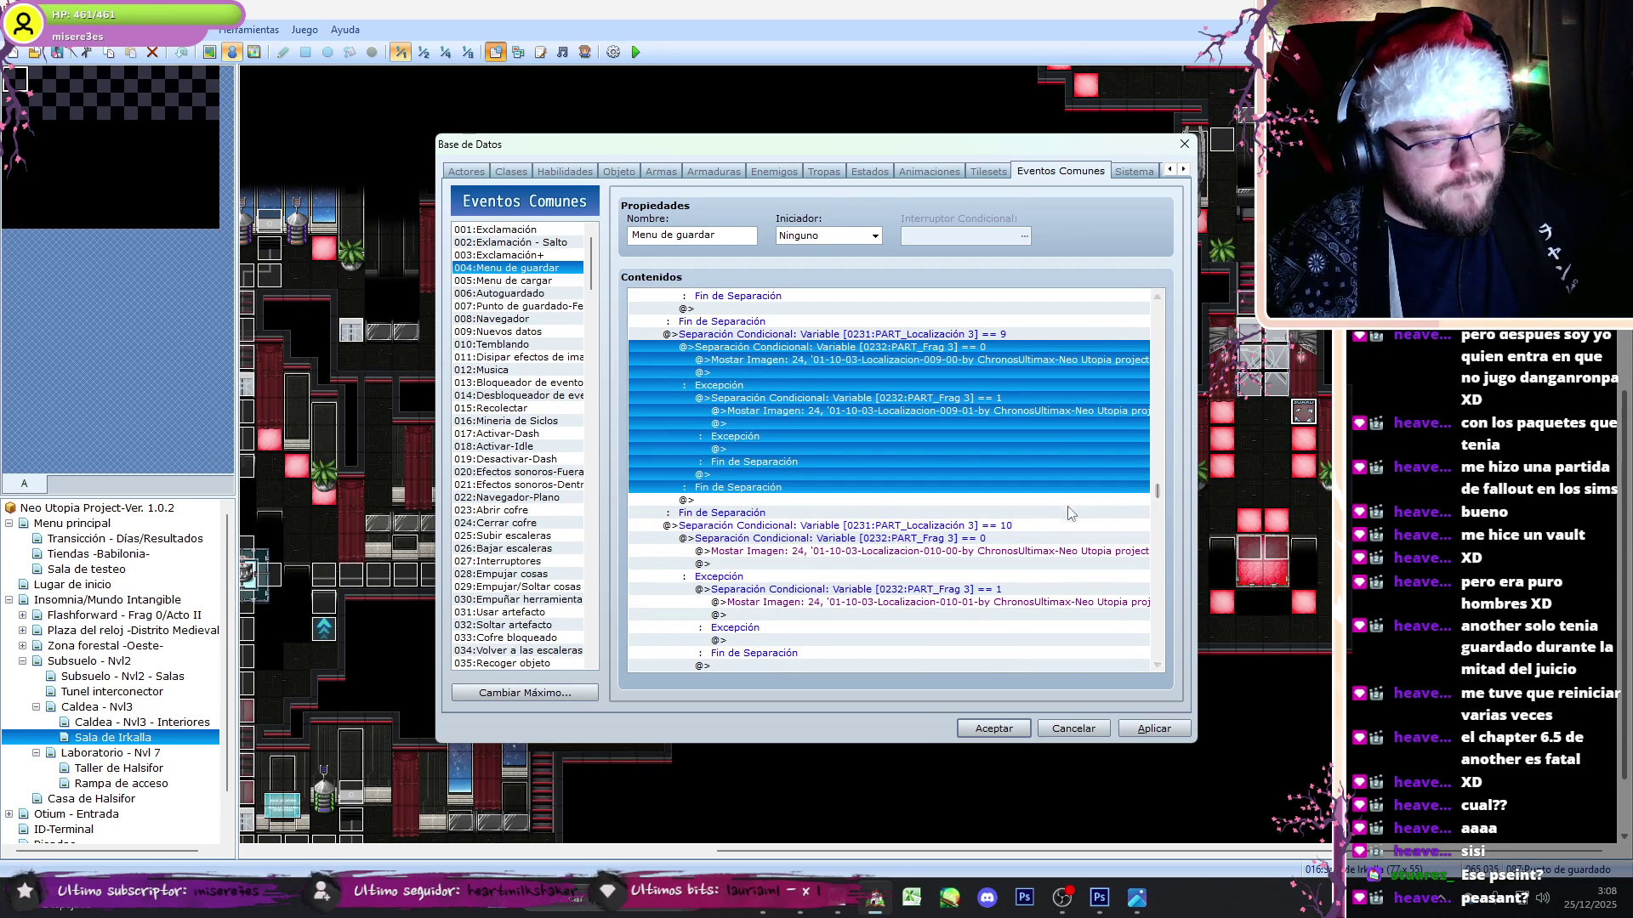
{"action": "left_click", "coordinate": [1063, 902]}
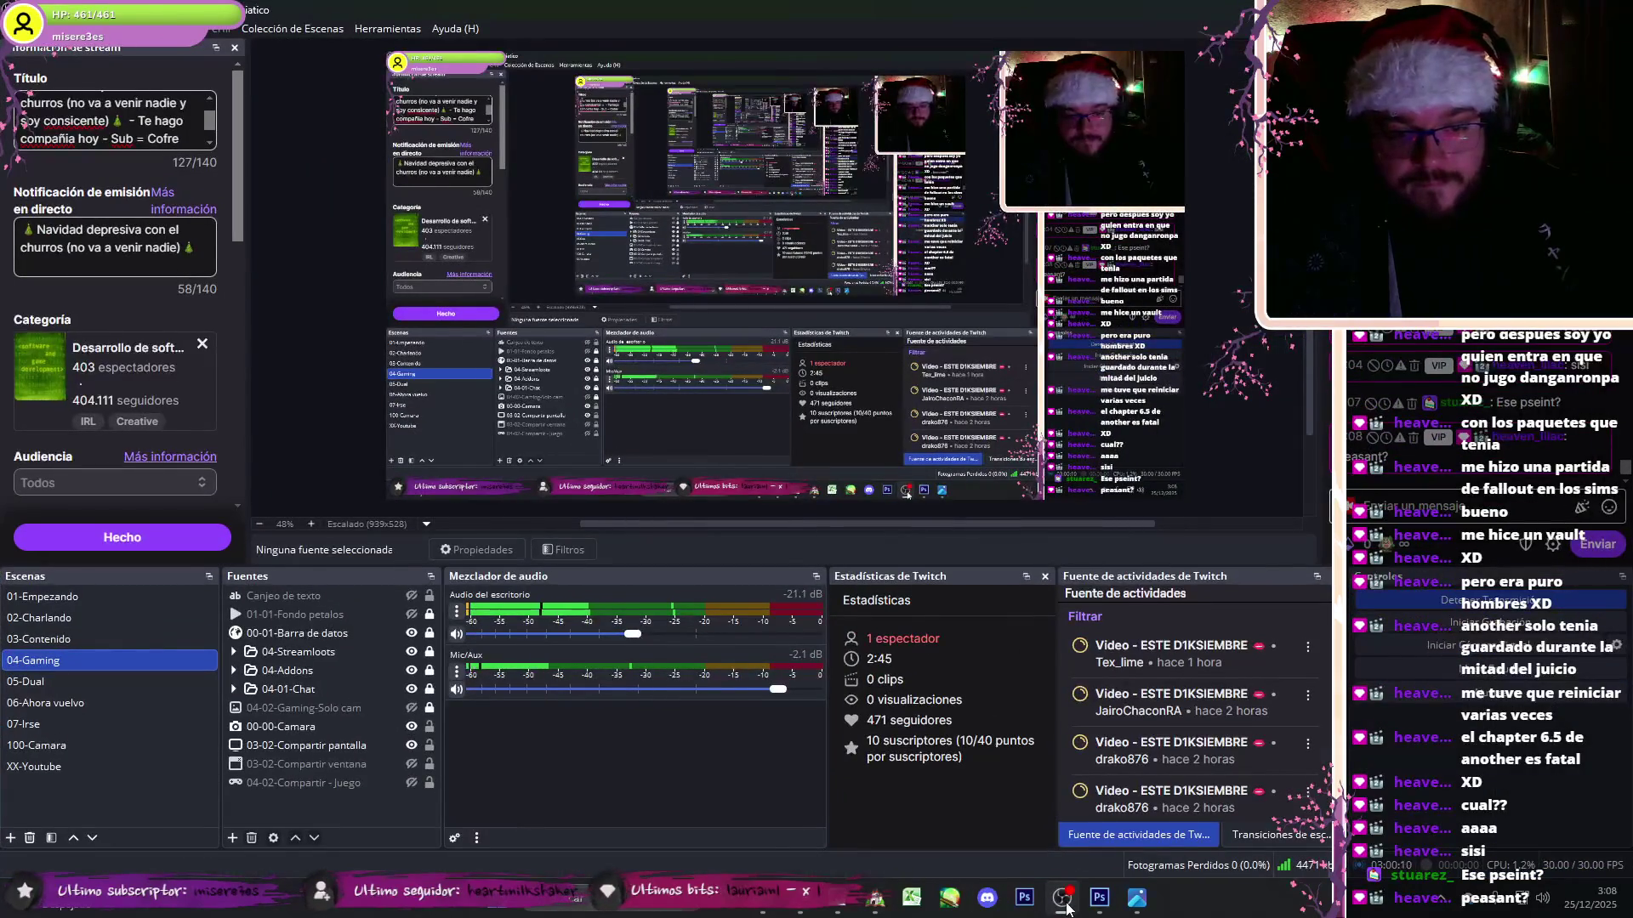
{"action": "left_click", "coordinate": [1065, 903]}
- Paste the Frag 4 == 0 branch under Localización 4 == 9 and delete its 010-00 and 010-01 image lines
{"action": "left_click_drag", "start_coordinate": [1156, 498], "coordinate": [1170, 554]}
{"action": "left_click", "coordinate": [1054, 576]}
{"action": "scroll", "coordinate": [1131, 551], "scroll_direction": "up", "scroll_amount": 2}
{"action": "key", "text": "ctrl+v"}
{"action": "scroll", "coordinate": [1156, 562], "scroll_direction": "down", "scroll_amount": 6}
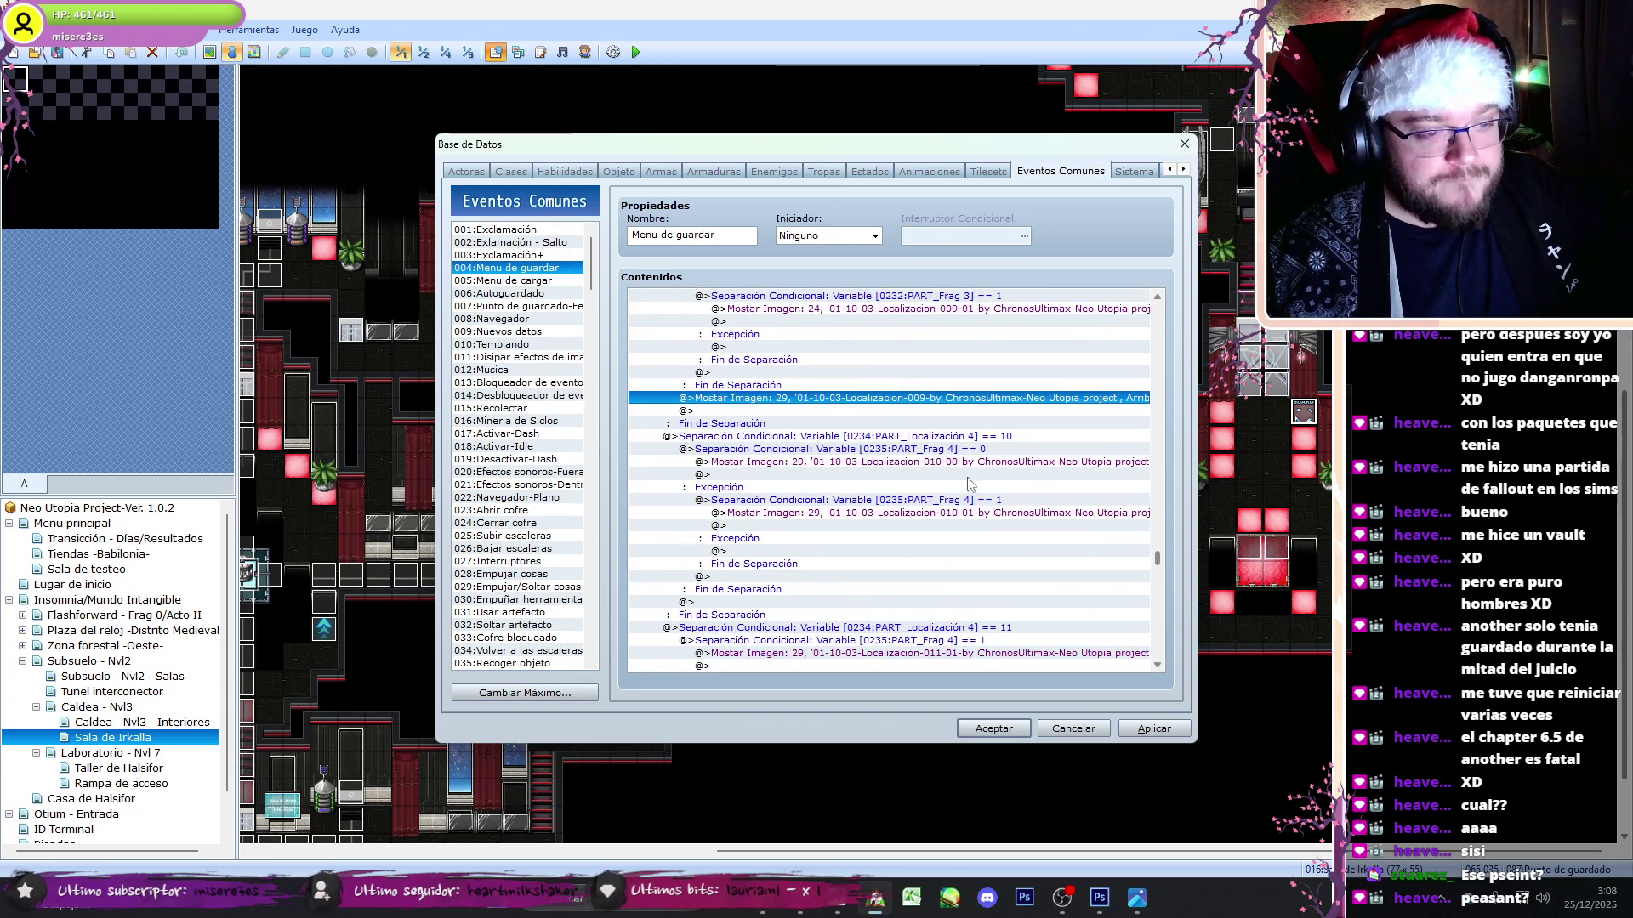
{"action": "left_click", "coordinate": [942, 449]}
{"action": "key", "text": "ctrl+c"}
{"action": "scroll", "coordinate": [1161, 551], "scroll_direction": "up", "scroll_amount": 3}
{"action": "left_click", "coordinate": [961, 374]}
{"action": "key", "text": "ctrl+v"}
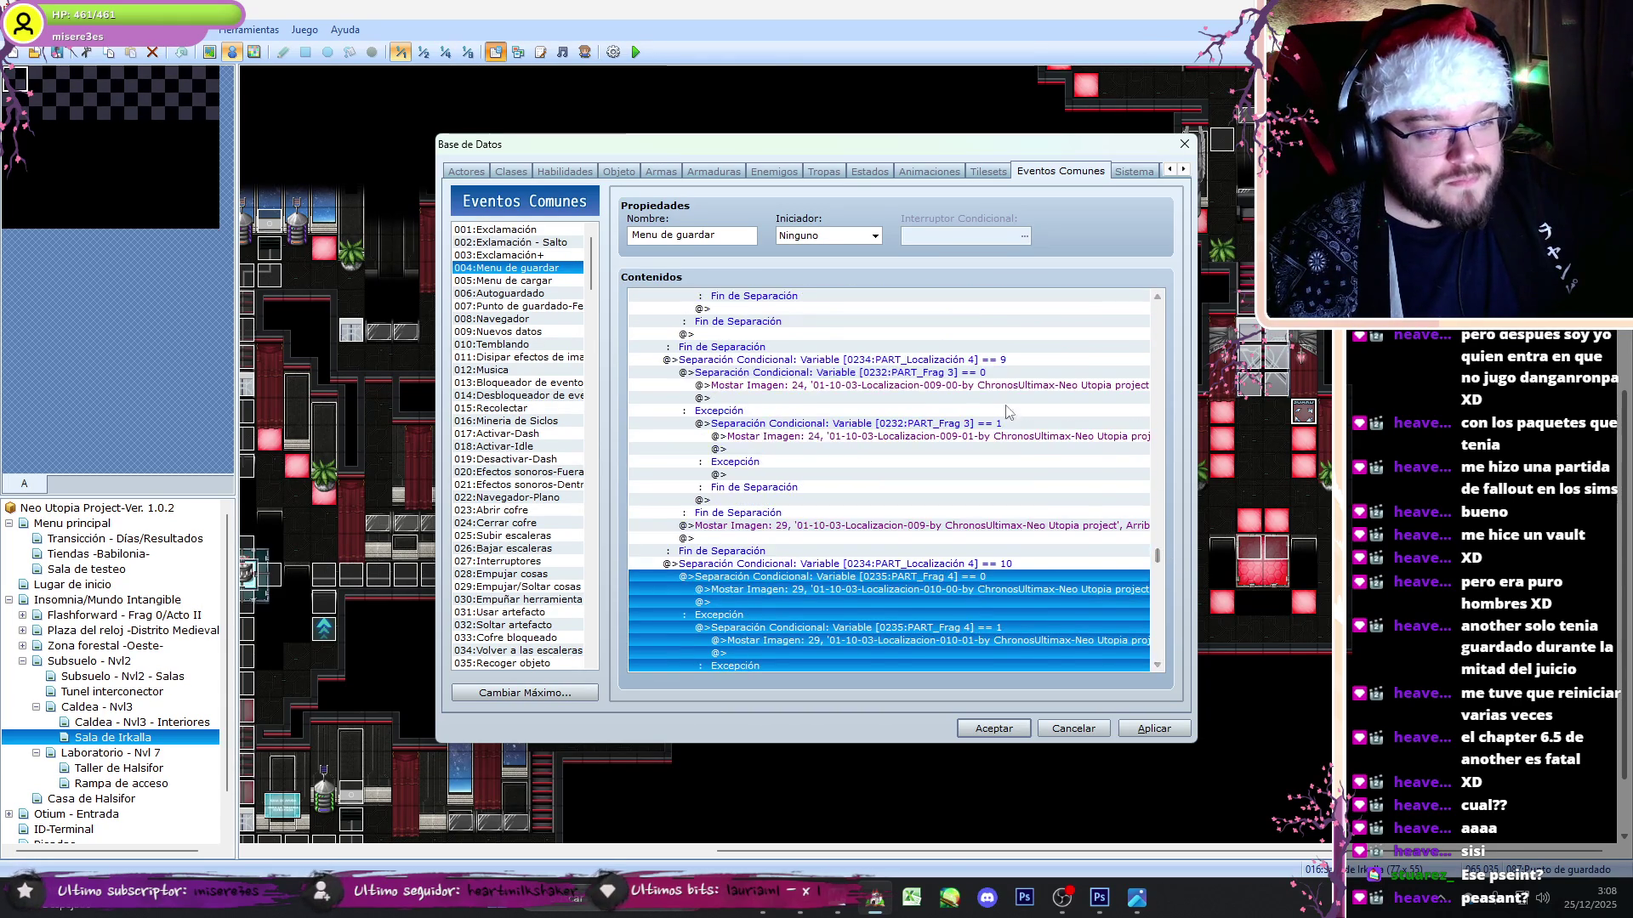
{"action": "left_click", "coordinate": [966, 387]}
{"action": "key", "text": "Delete"}
{"action": "left_click", "coordinate": [944, 424]}
{"action": "key", "text": "Delete"}
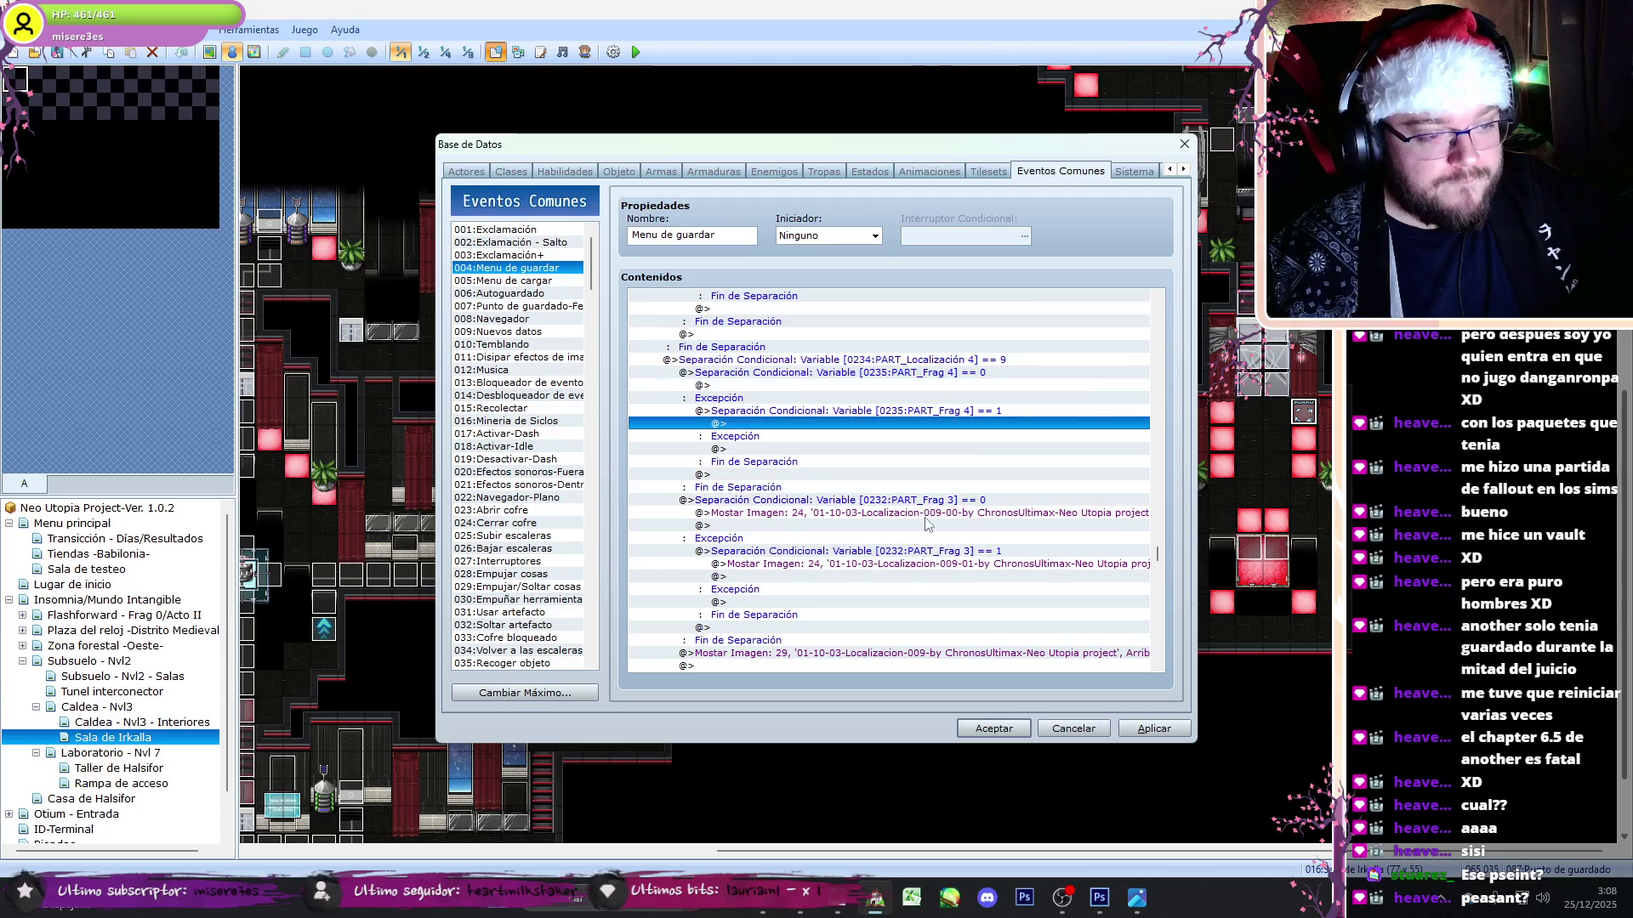
- Move the 009-00 and 009-01 images into the Frag 4 branches as picture 29
{"action": "left_click", "coordinate": [923, 513]}
{"action": "key", "text": "ctrl+x"}
{"action": "left_click", "coordinate": [893, 387]}
{"action": "key", "text": "ctrl+v"}
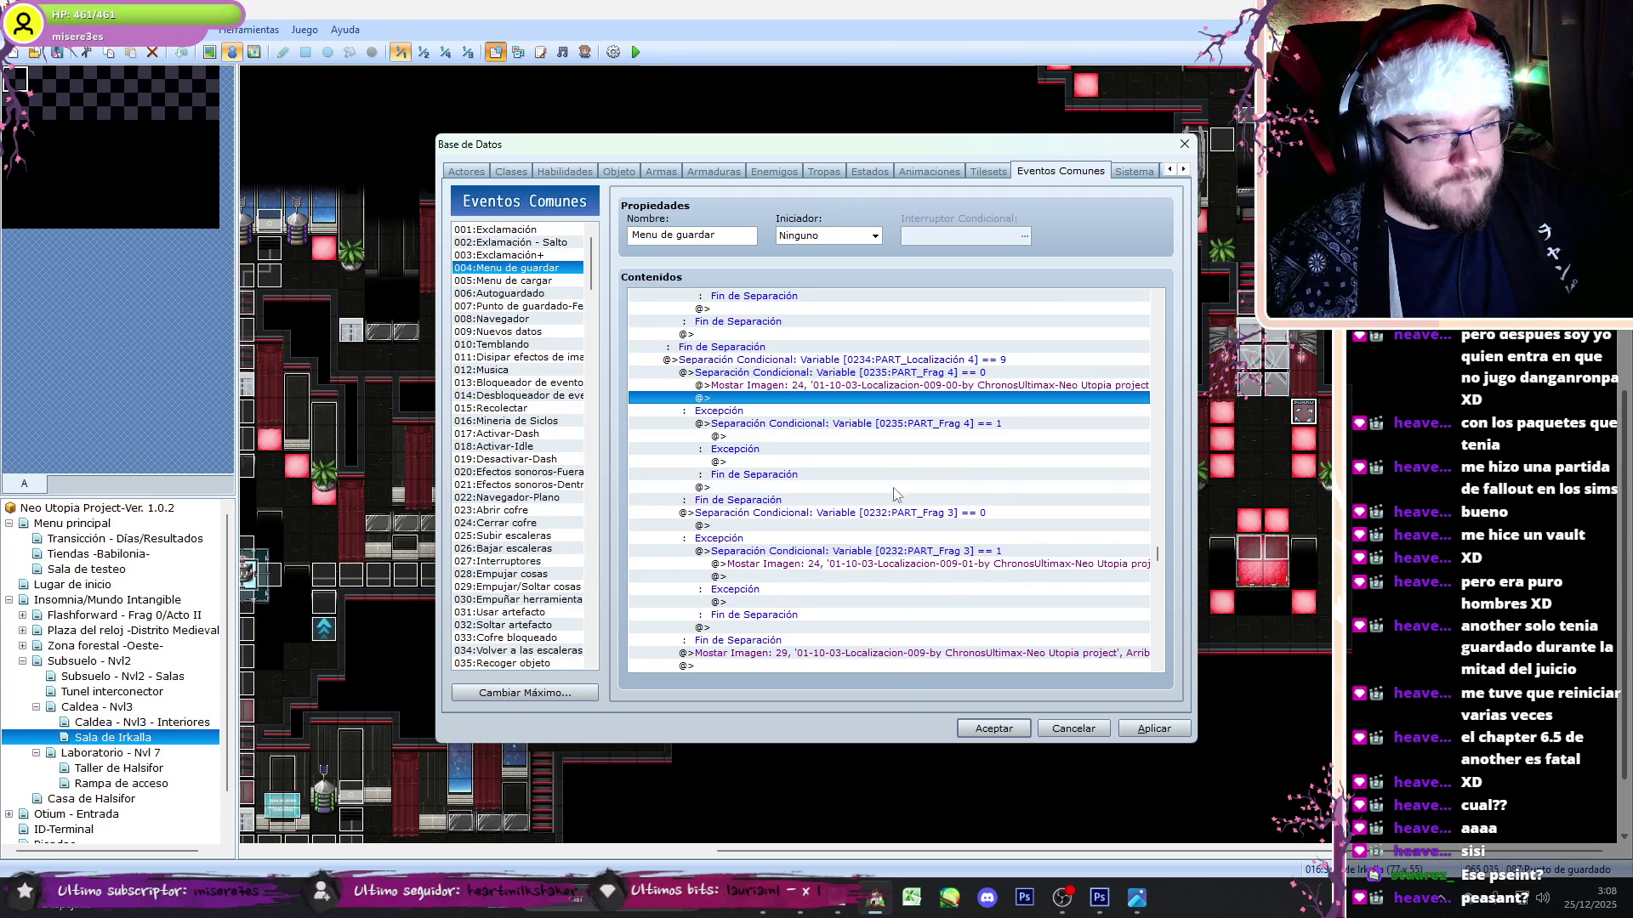
{"action": "double_click", "coordinate": [872, 385]}
{"action": "type", "text": "29"}
{"action": "key", "text": "Return"}
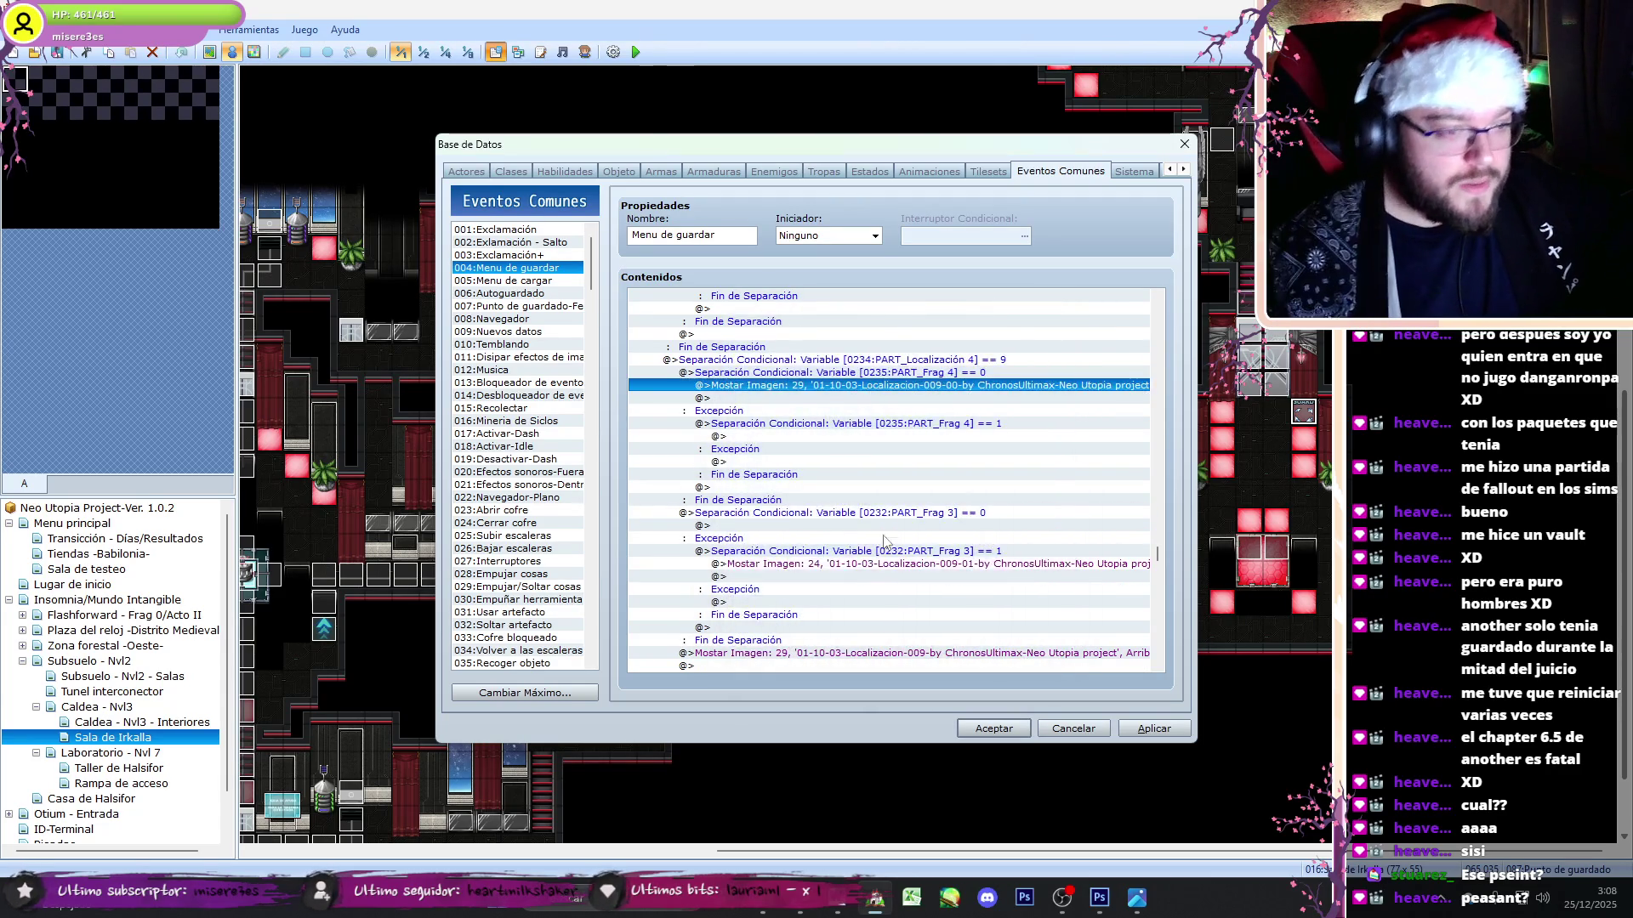
{"action": "left_click", "coordinate": [885, 565]}
{"action": "key", "text": "ctrl+x"}
{"action": "left_click", "coordinate": [834, 437]}
{"action": "key", "text": "ctrl+v"}
{"action": "double_click", "coordinate": [834, 437]}
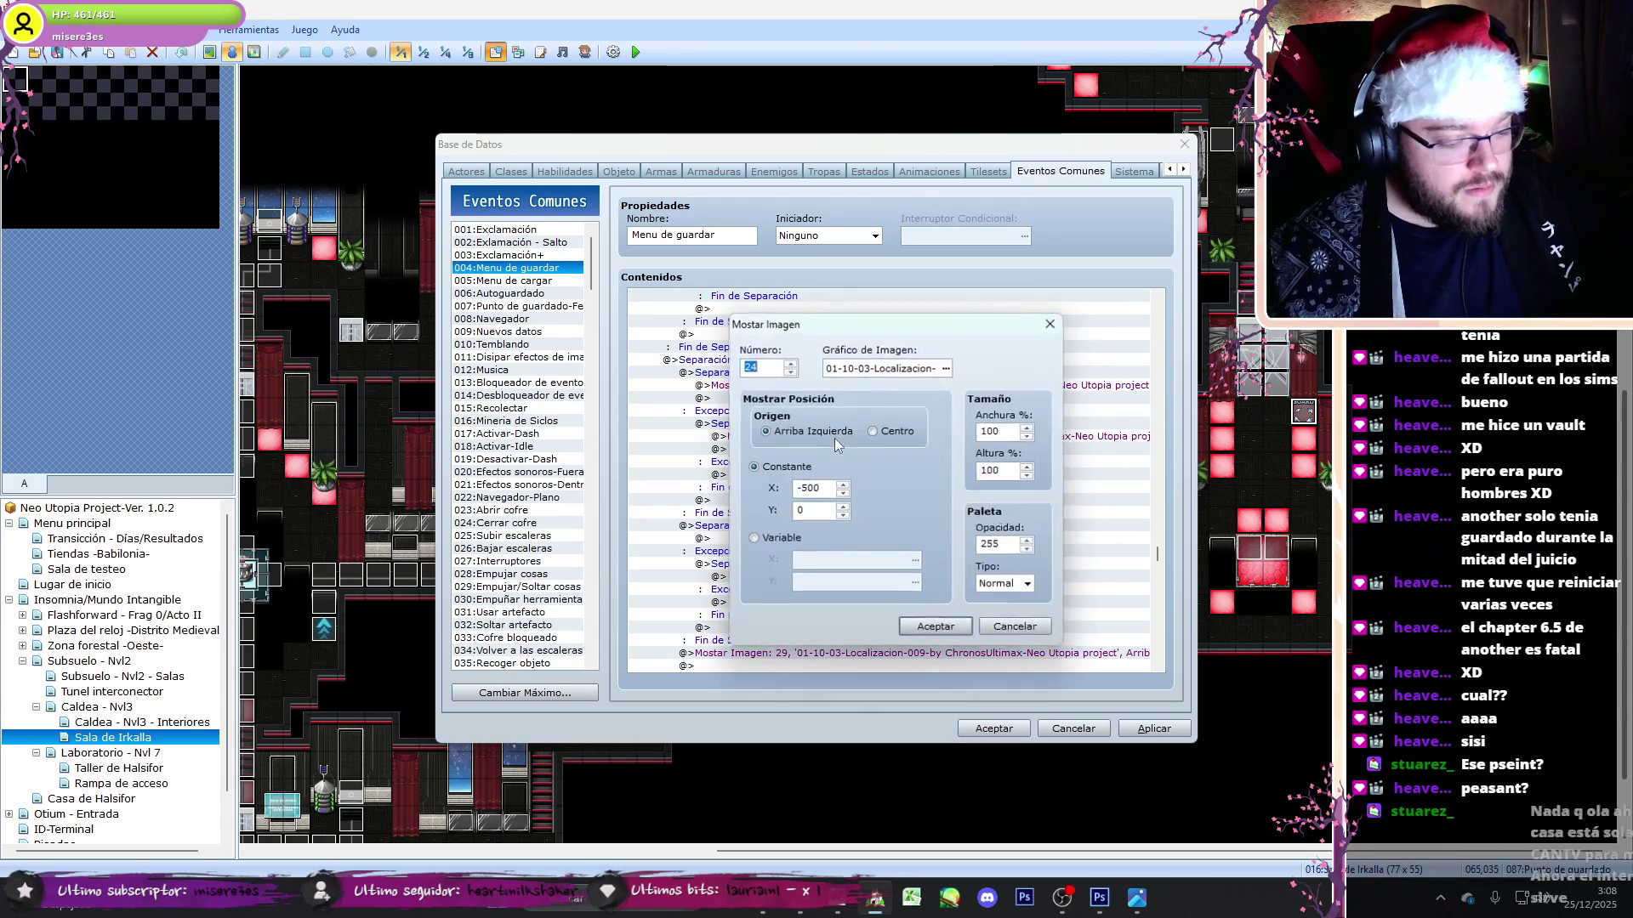
{"action": "type", "text": "29"}
{"action": "key", "text": "Return"}
- Delete the old standalone 009 image line and the leftover Frag 3 branch from slot 4
{"action": "left_click", "coordinate": [939, 653]}
{"action": "key", "text": "Delete"}
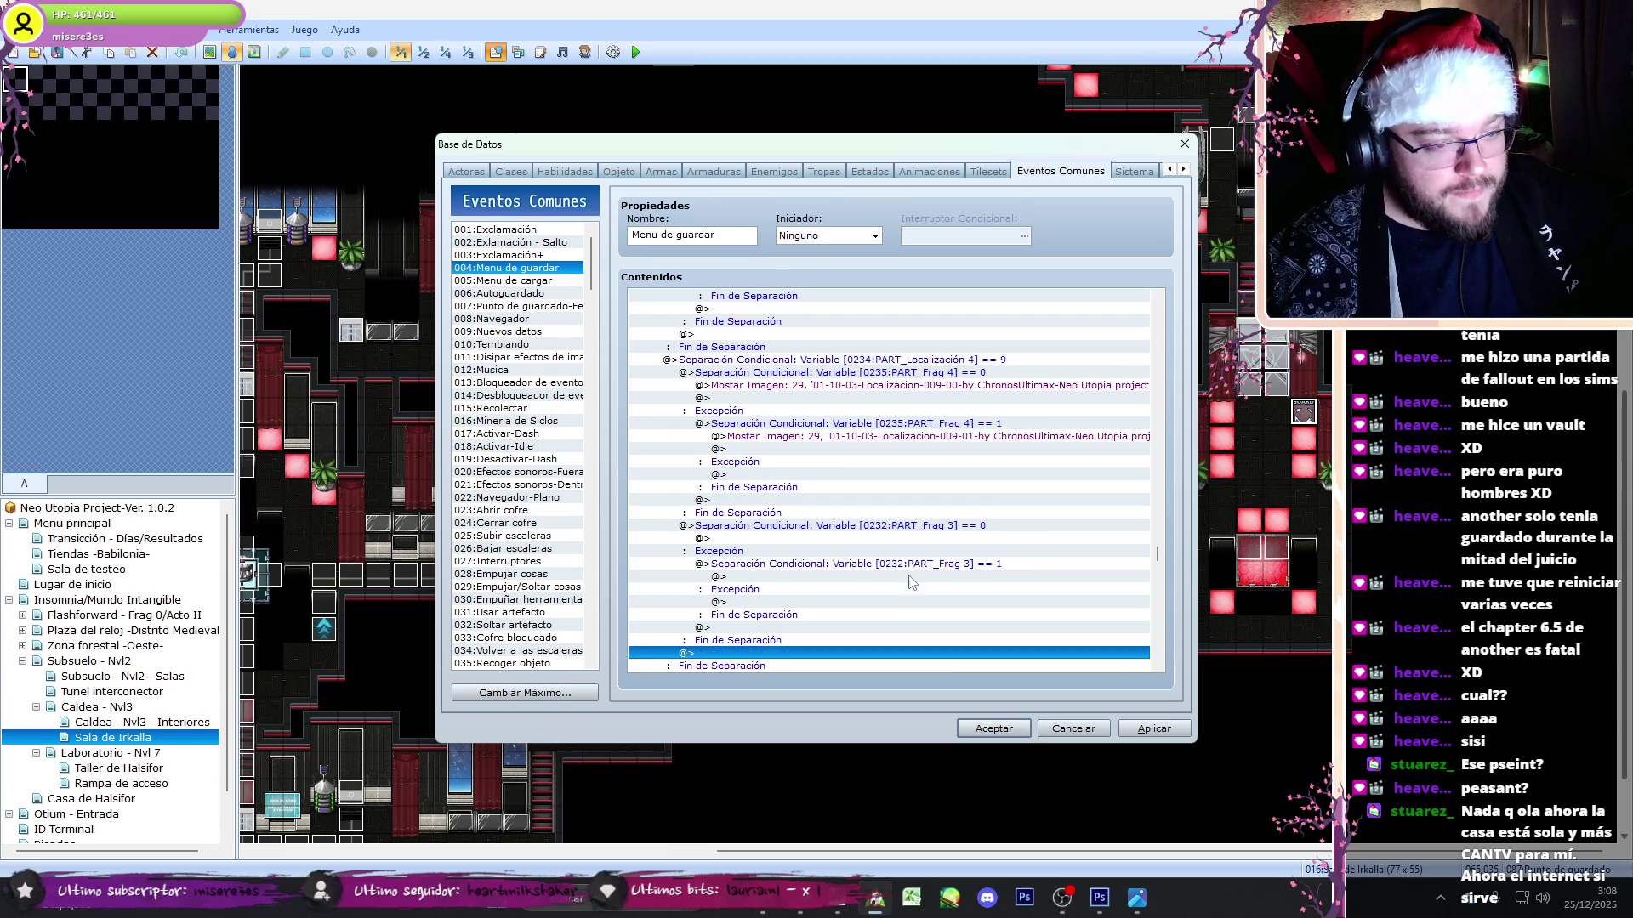
{"action": "left_click", "coordinate": [914, 529], "text": "shift"}
{"action": "key", "text": "Delete"}
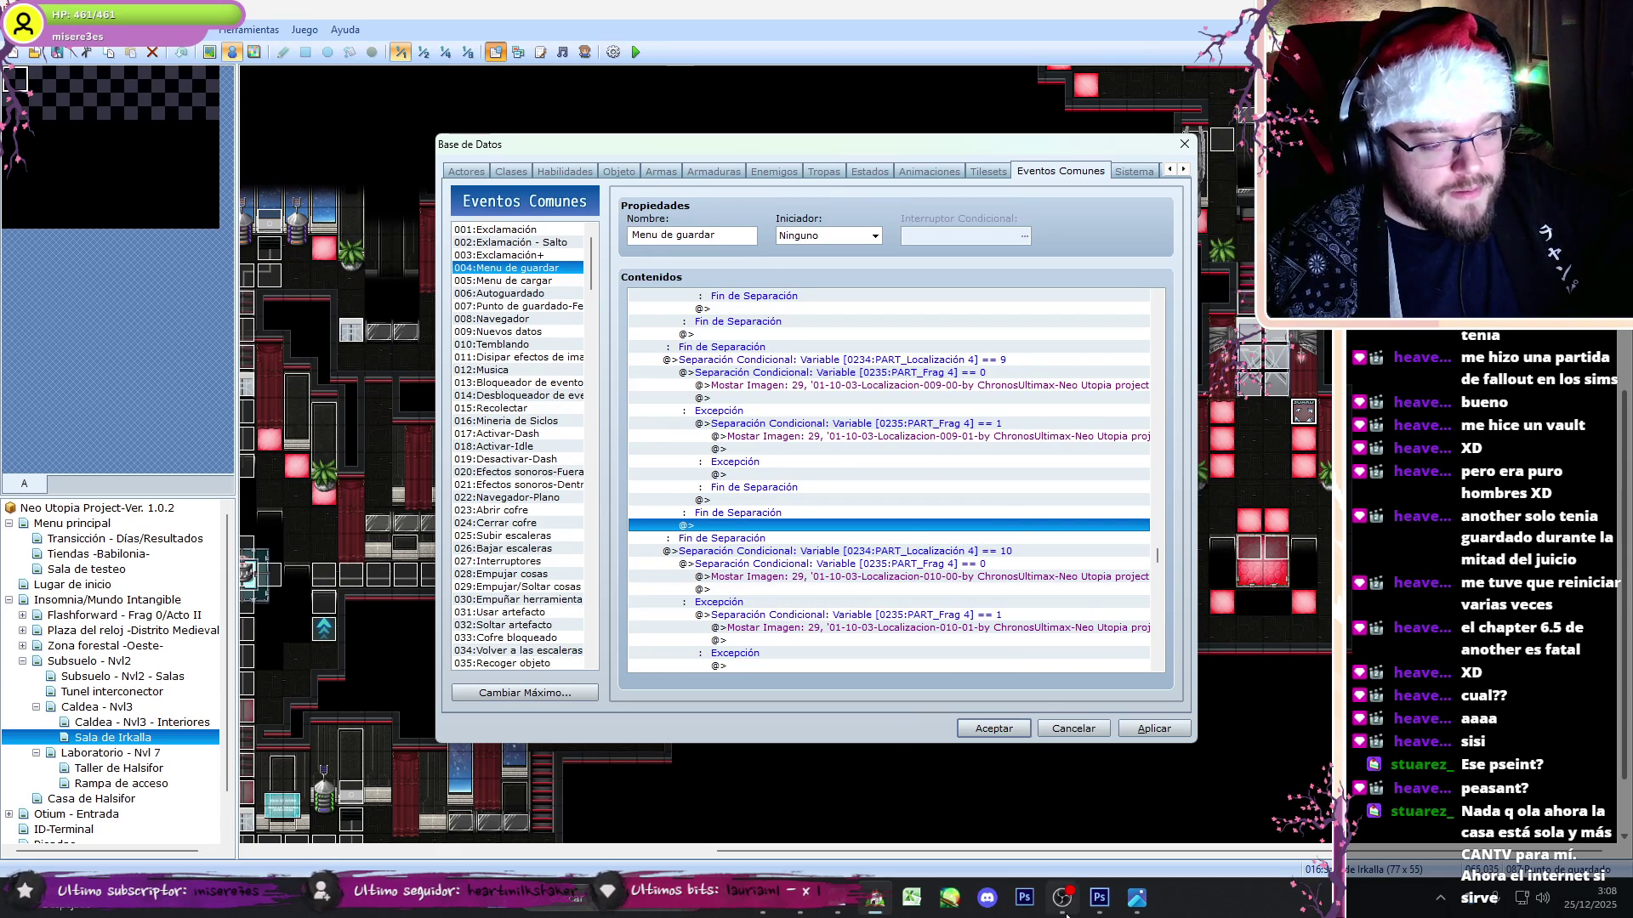
{"action": "left_click", "coordinate": [1065, 908]}
{"action": "left_click", "coordinate": [1063, 901]}
{"action": "left_click", "coordinate": [977, 374]}
{"action": "left_click_drag", "start_coordinate": [1160, 560], "coordinate": [1161, 632]}
- Set slot 5's 009-00 and 009-01 image commands to picture 34
{"action": "left_click", "coordinate": [1013, 538]}
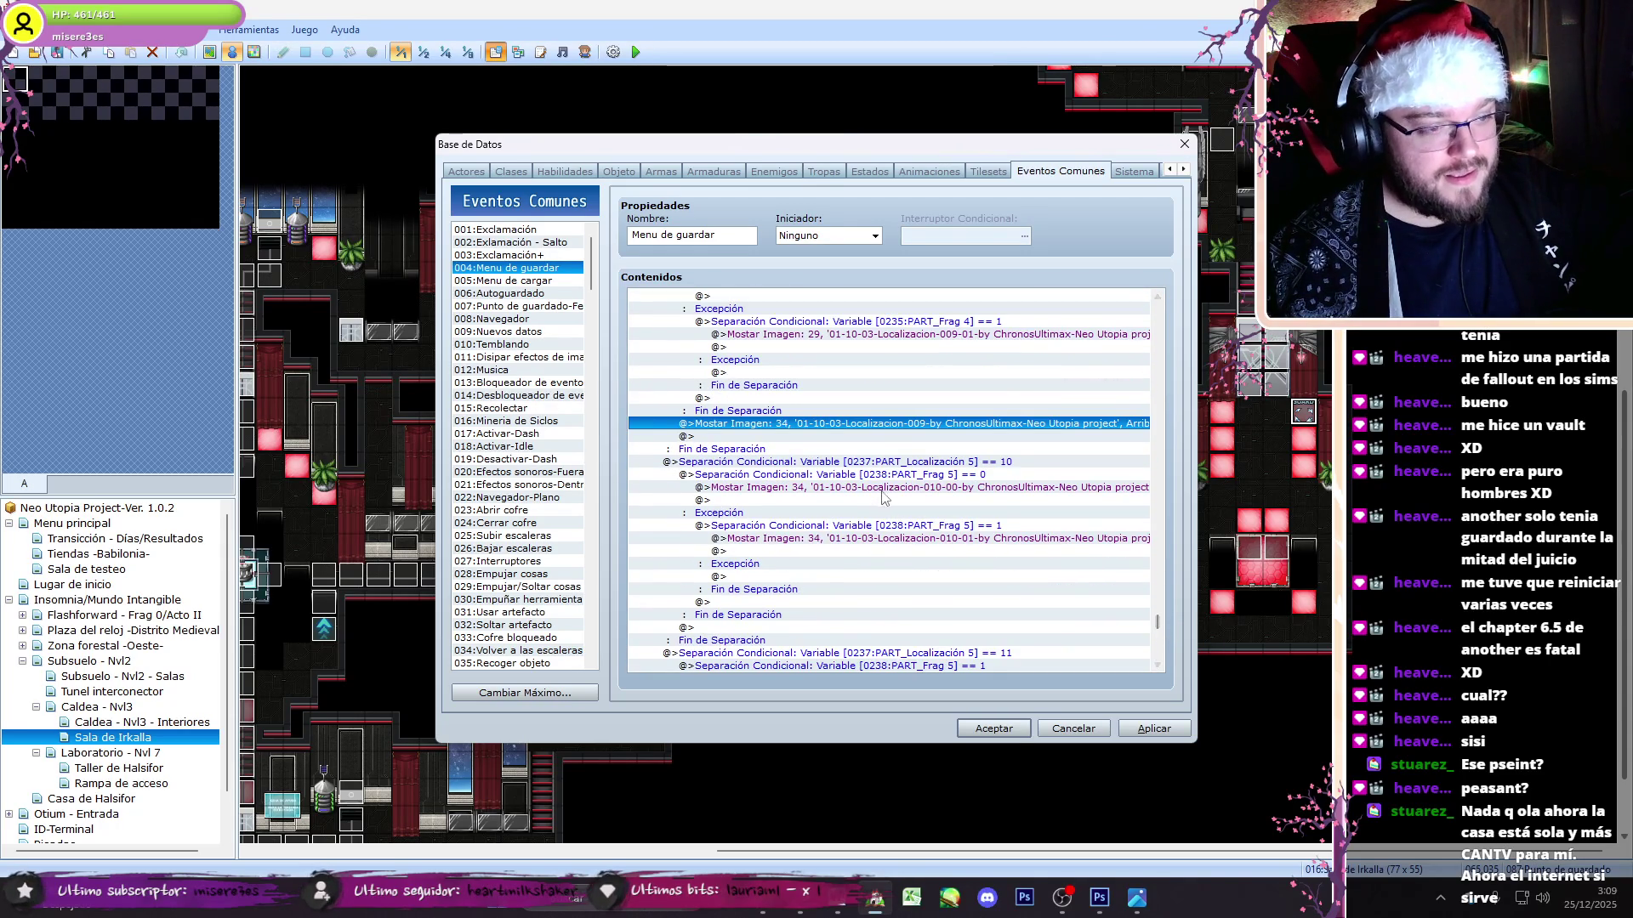
{"action": "scroll", "coordinate": [935, 476], "scroll_direction": "up", "scroll_amount": 1}
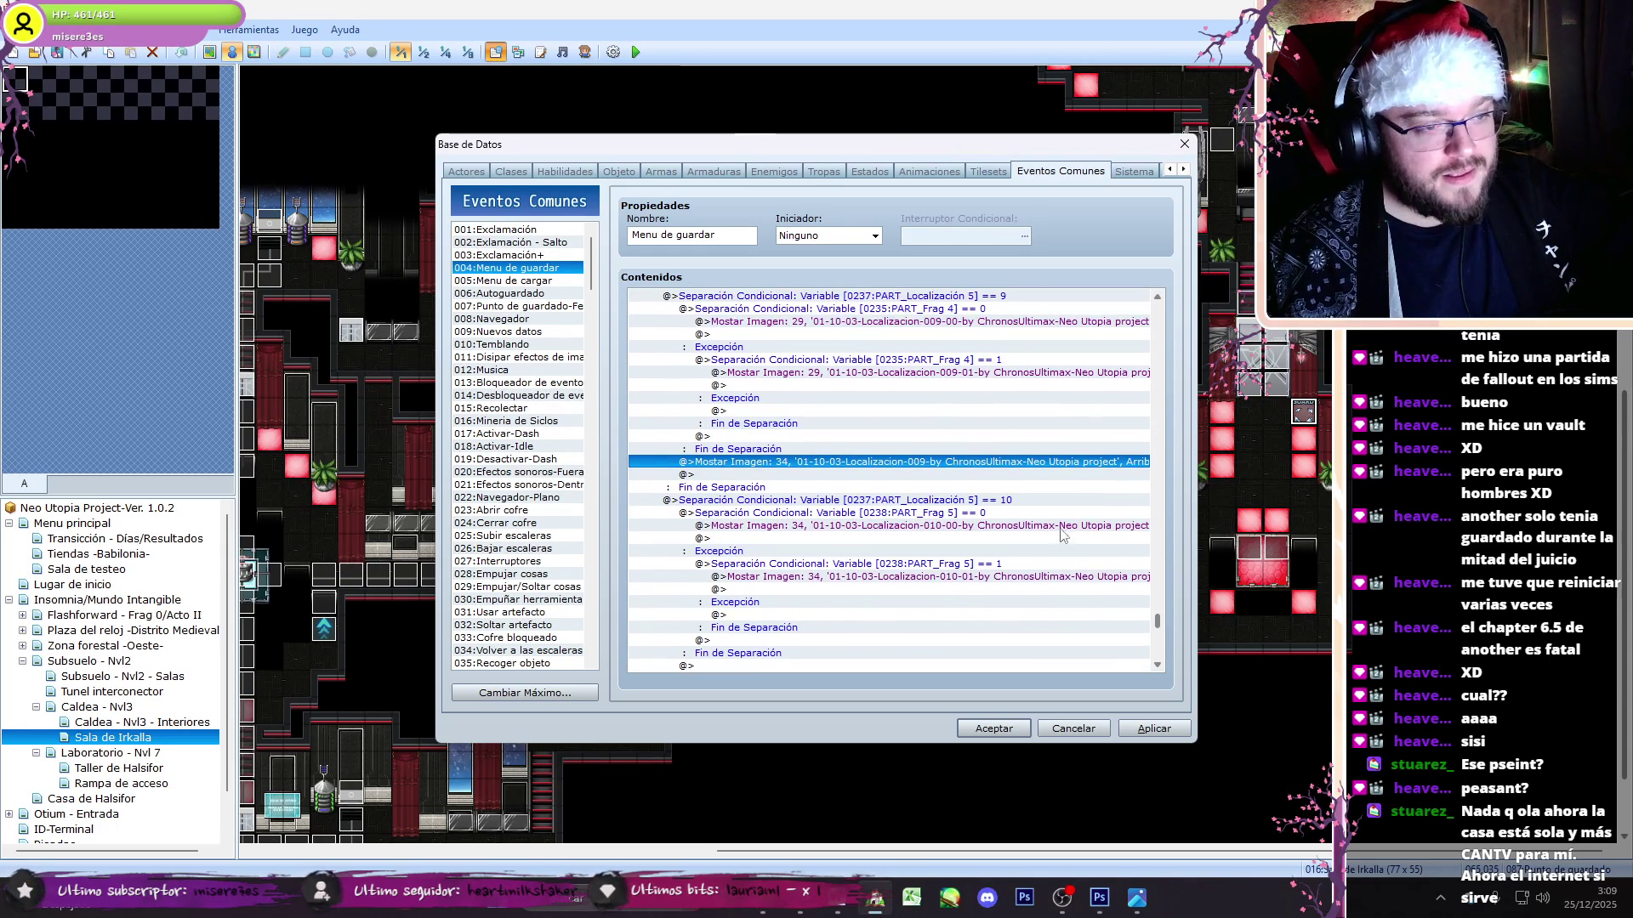
{"action": "left_click", "coordinate": [838, 321]}
{"action": "double_click", "coordinate": [838, 321]}
{"action": "type", "text": "34"}
{"action": "key", "text": "Return"}
{"action": "key", "text": "Down"}
{"action": "key", "text": "Down"}
{"action": "key", "text": "Down"}
{"action": "key", "text": "Return"}
{"action": "type", "text": "34"}
{"action": "key", "text": "Return"}
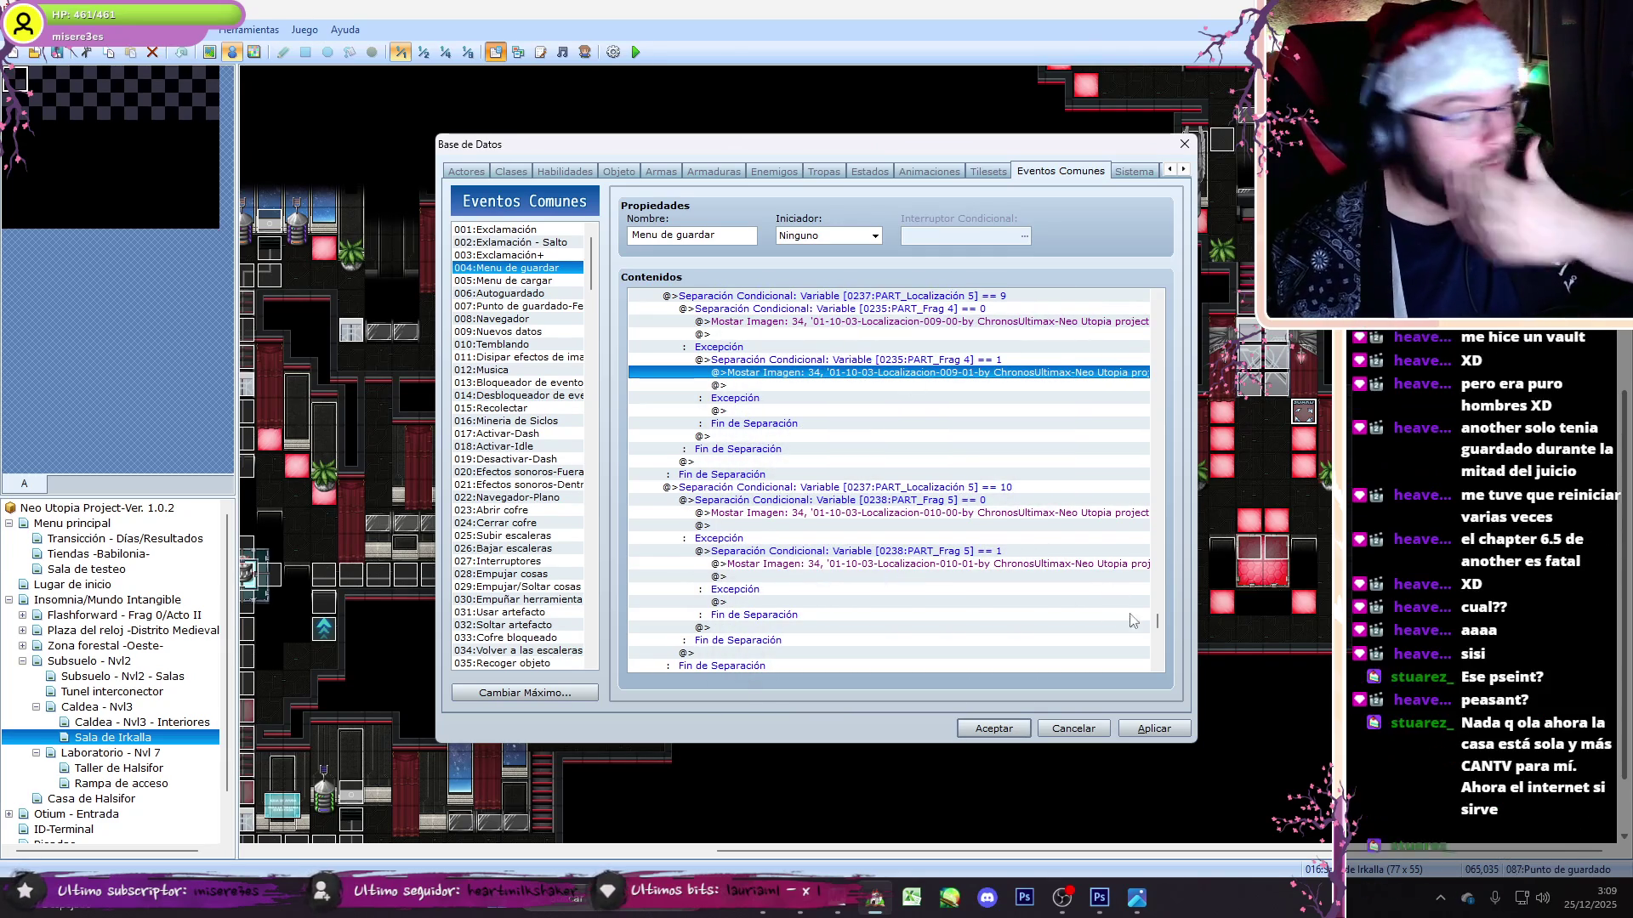
{"action": "mouse_move", "coordinate": [1157, 620]}
{"action": "left_mouse_down"}
{"action": "mouse_move", "coordinate": [1167, 646]}
{"action": "mouse_move", "coordinate": [1167, 289]}
{"action": "left_mouse_up"}
{"action": "left_click", "coordinate": [982, 464]}
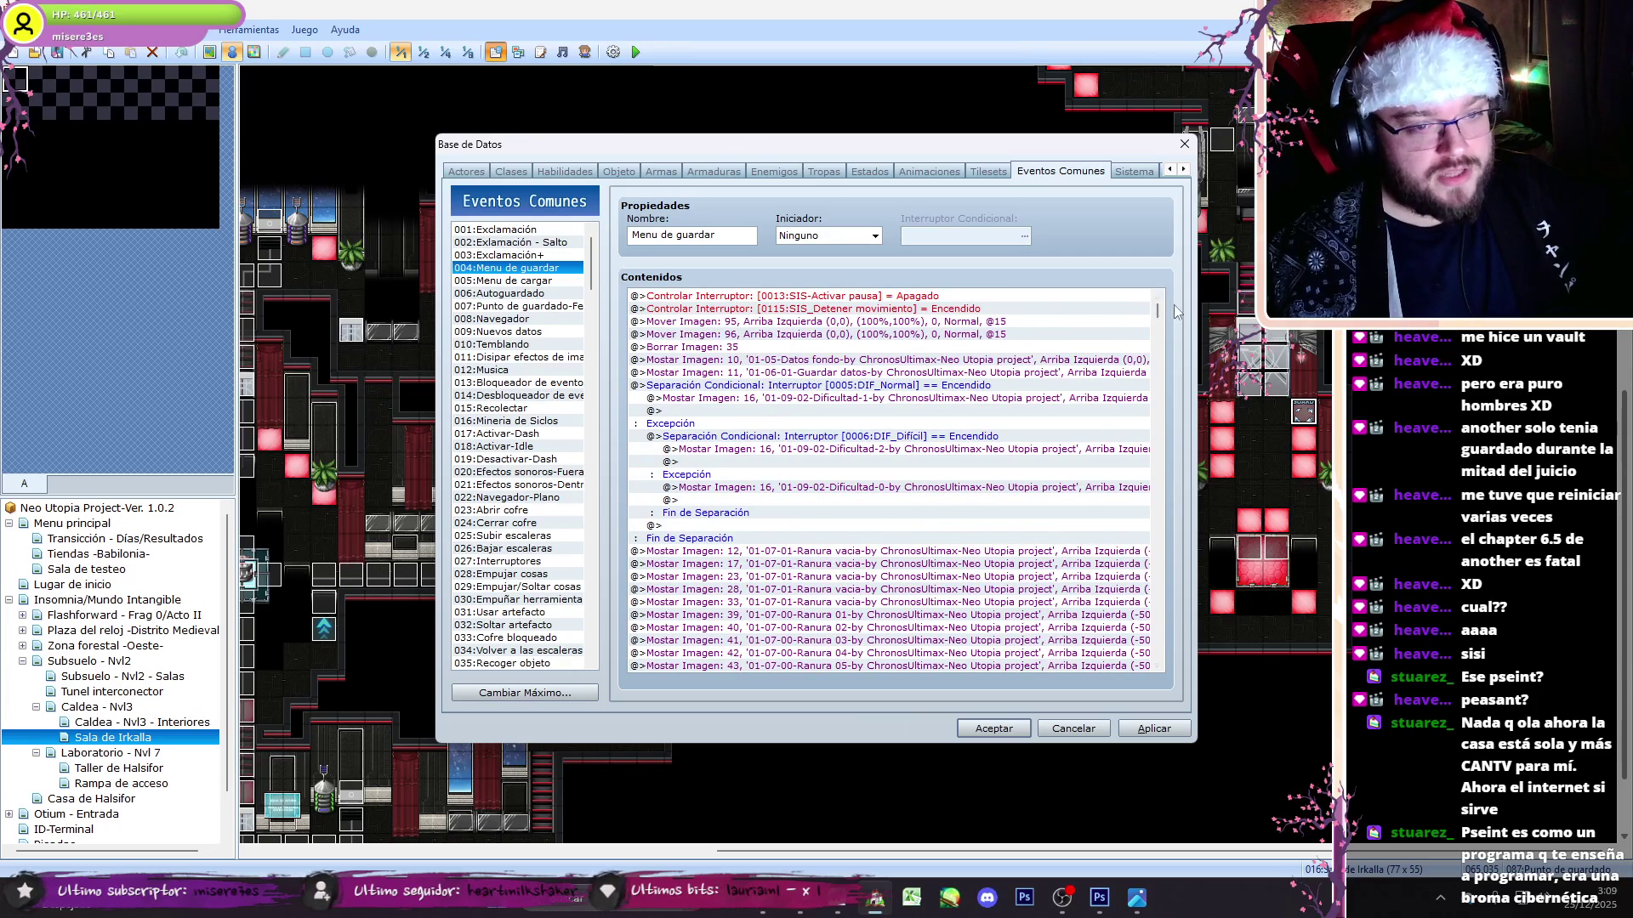
- Review the File.exist? save-file checks, including Archivo01, in the Menu de cargar common event
{"action": "scroll", "coordinate": [1161, 315], "scroll_direction": "down", "scroll_amount": 7}
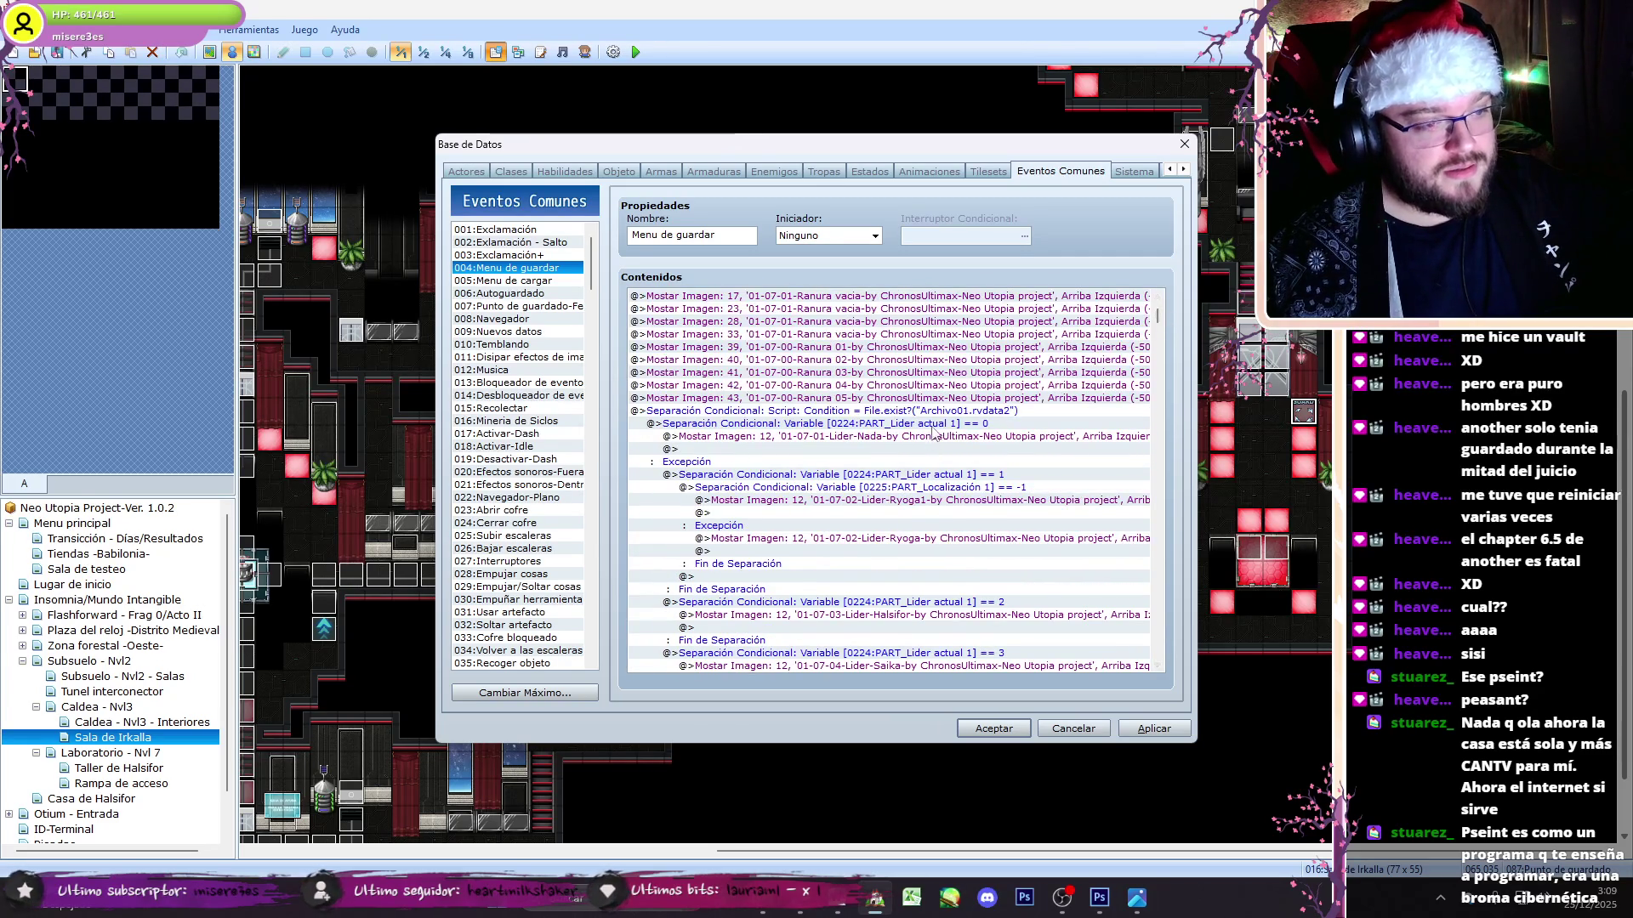
{"action": "left_click", "coordinate": [936, 411]}
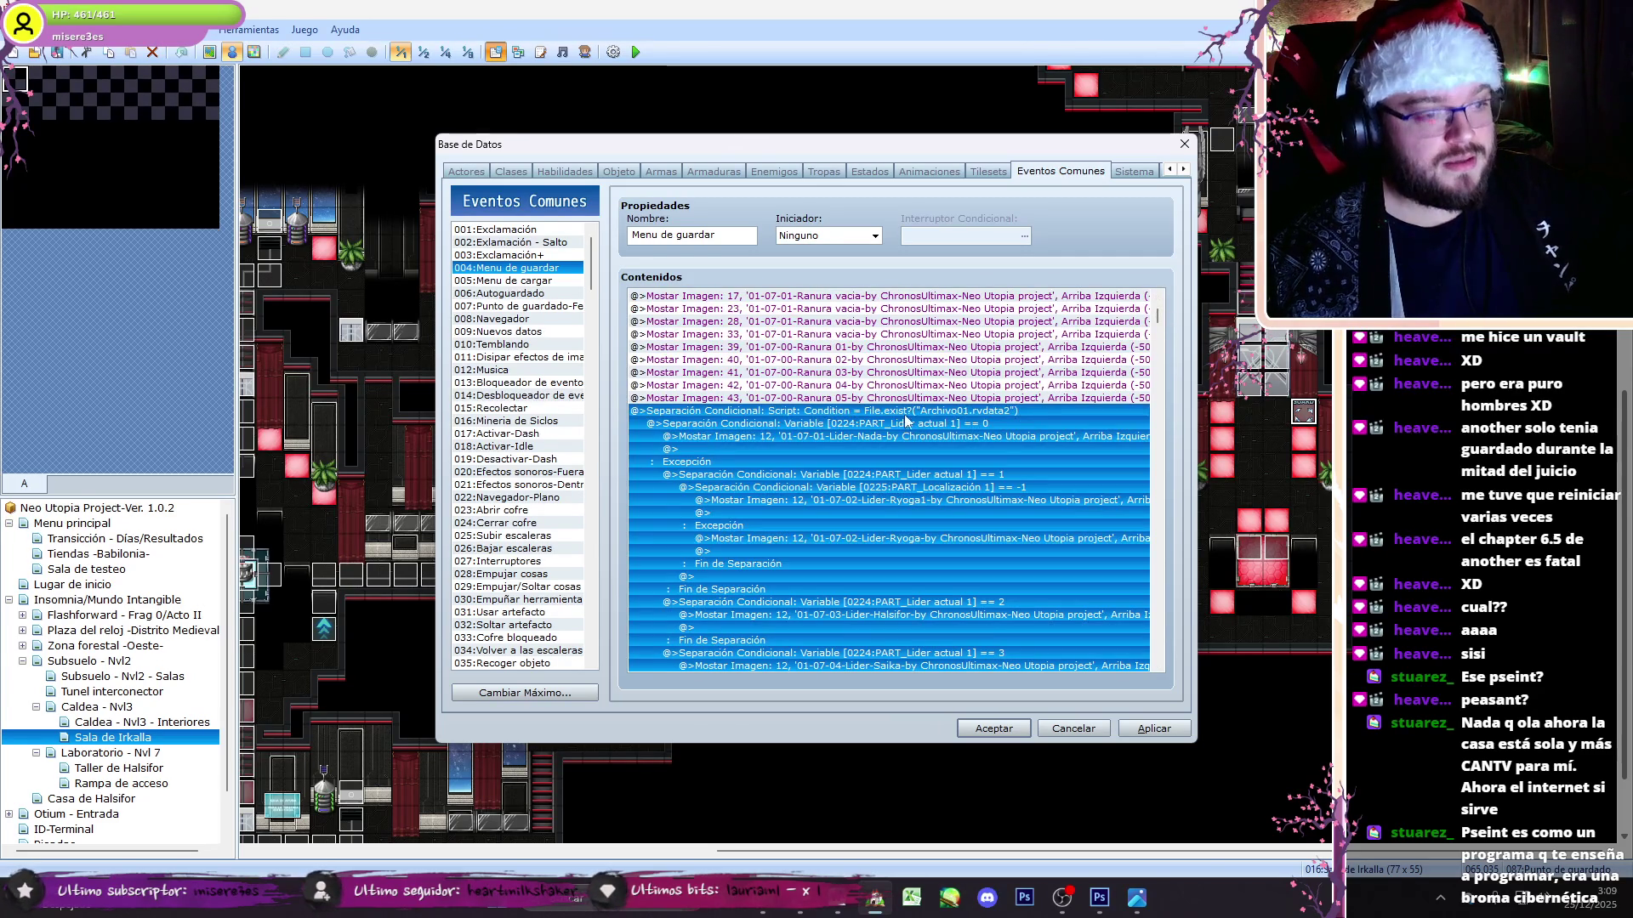
{"action": "left_click", "coordinate": [514, 282]}
{"action": "left_click_drag", "start_coordinate": [1153, 311], "coordinate": [1164, 320]}
{"action": "left_click", "coordinate": [970, 398]}
{"action": "left_click", "coordinate": [992, 598]}
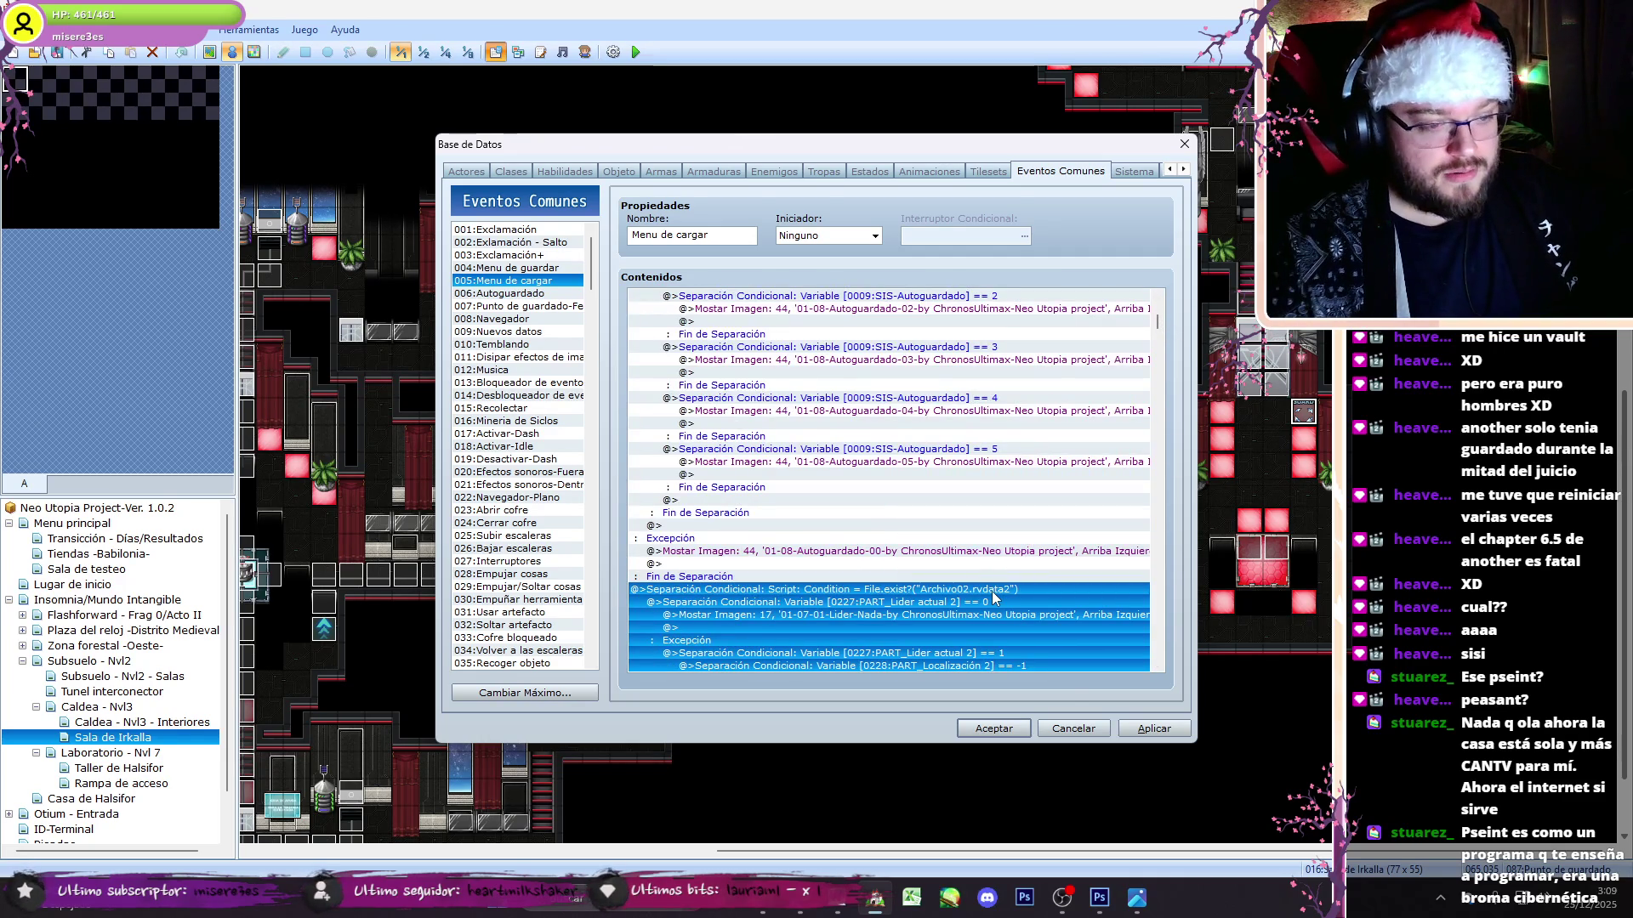
{"action": "key", "text": "Page_Down"}
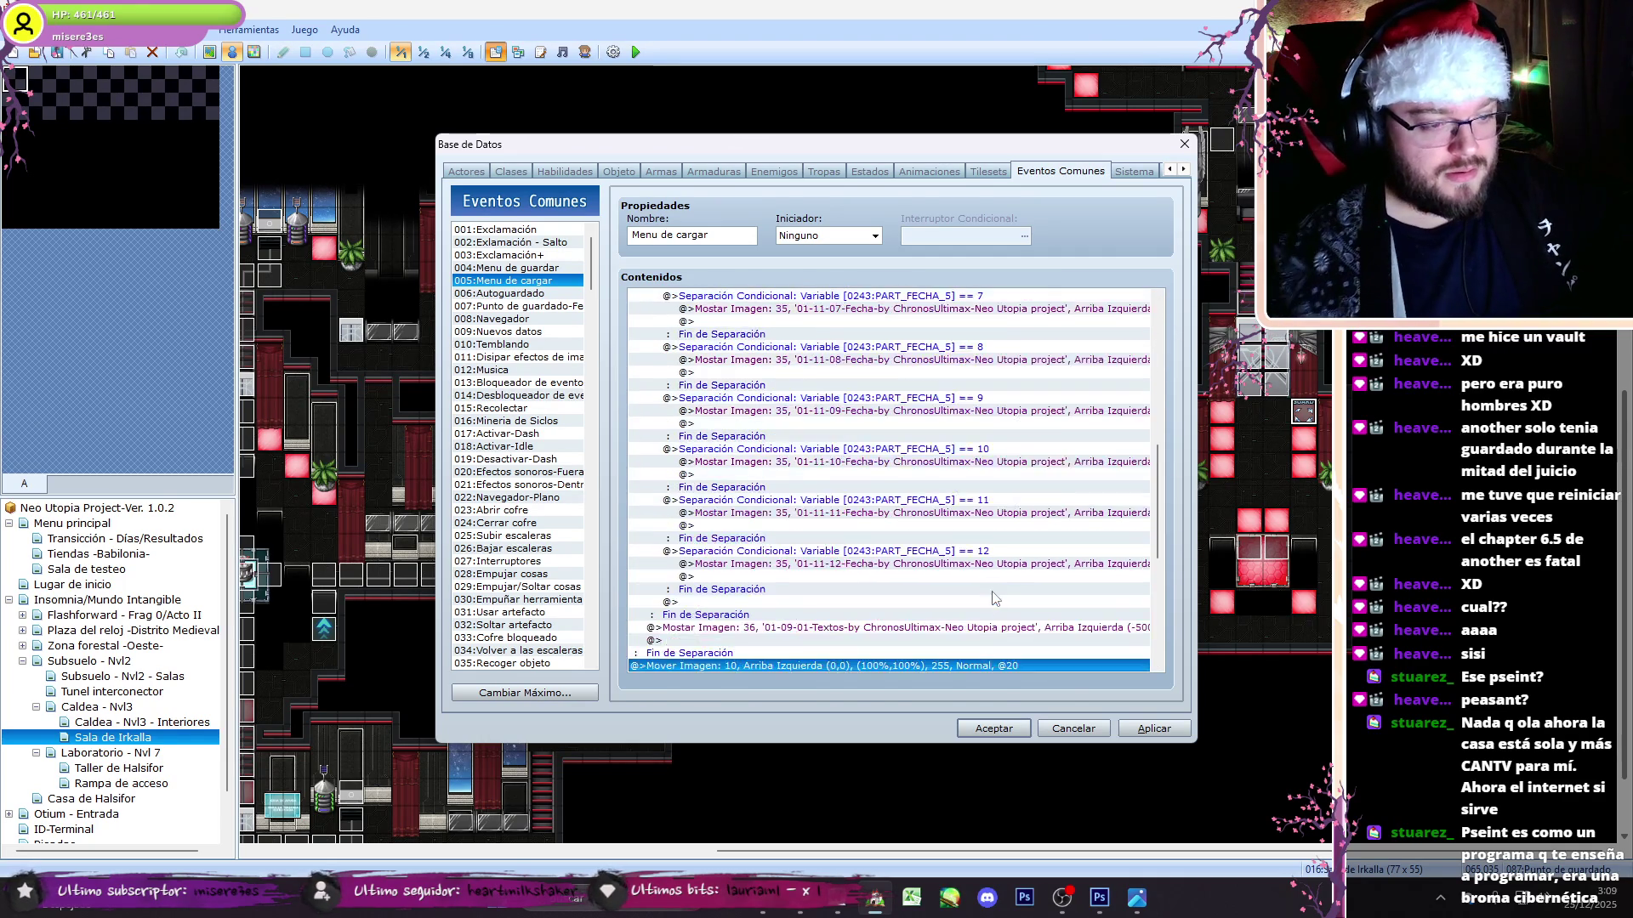
- Apply the common-event changes and close the Base de Datos, returning to the Sala de Irkalla map
{"action": "left_click", "coordinate": [1155, 729]}
{"action": "scroll", "coordinate": [1161, 533], "scroll_direction": "up", "scroll_amount": 10}
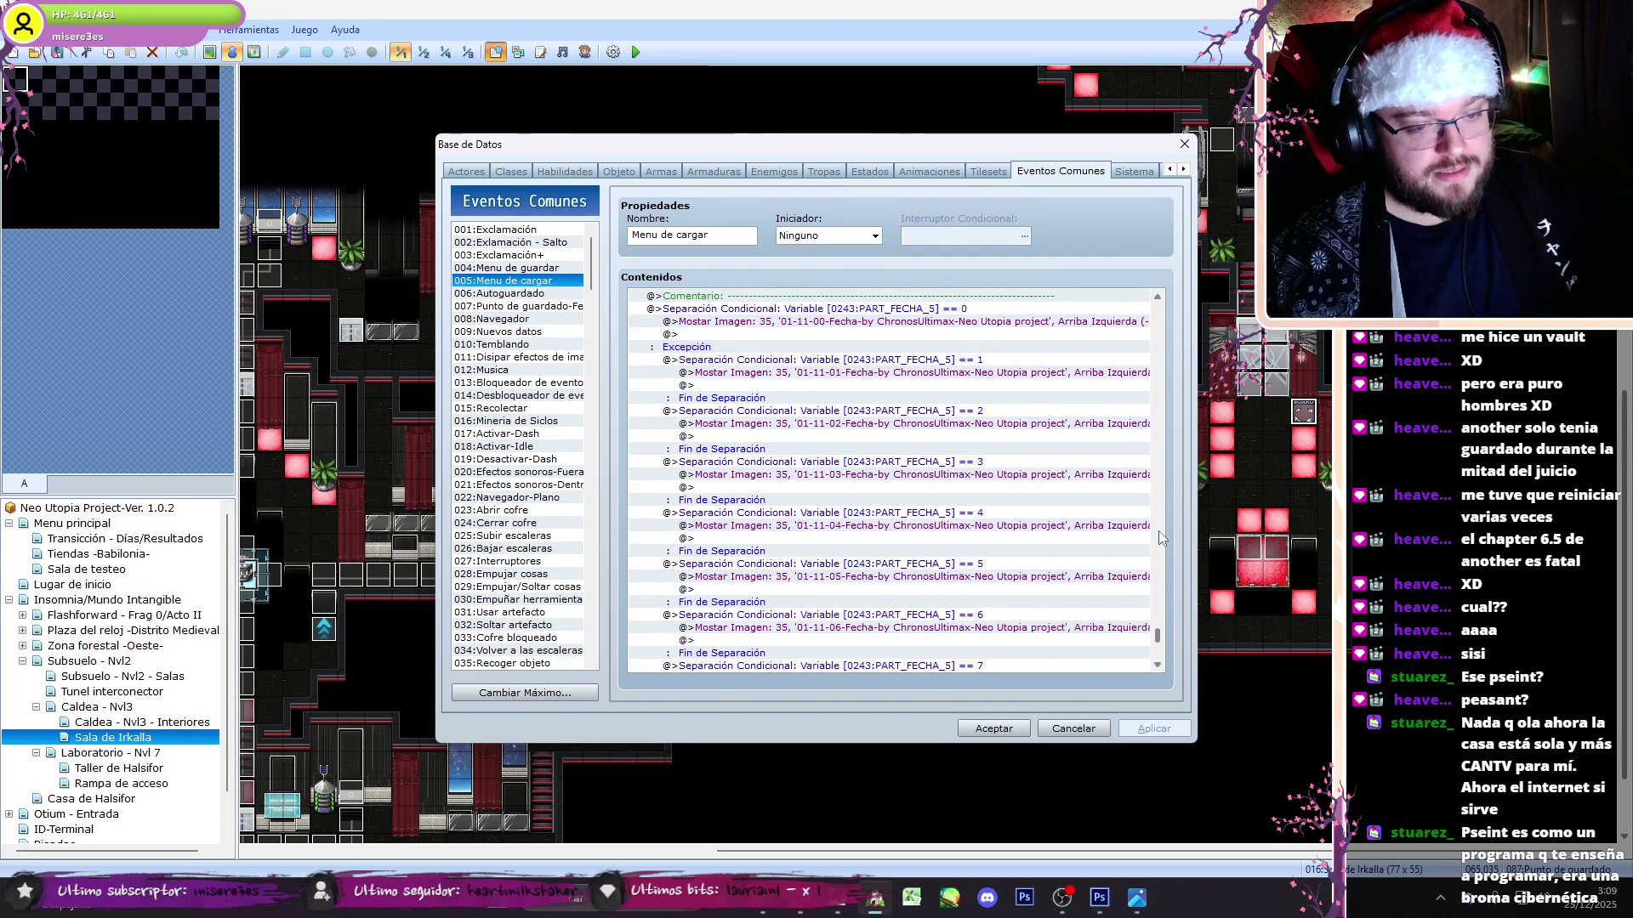
{"action": "left_click", "coordinate": [995, 729]}
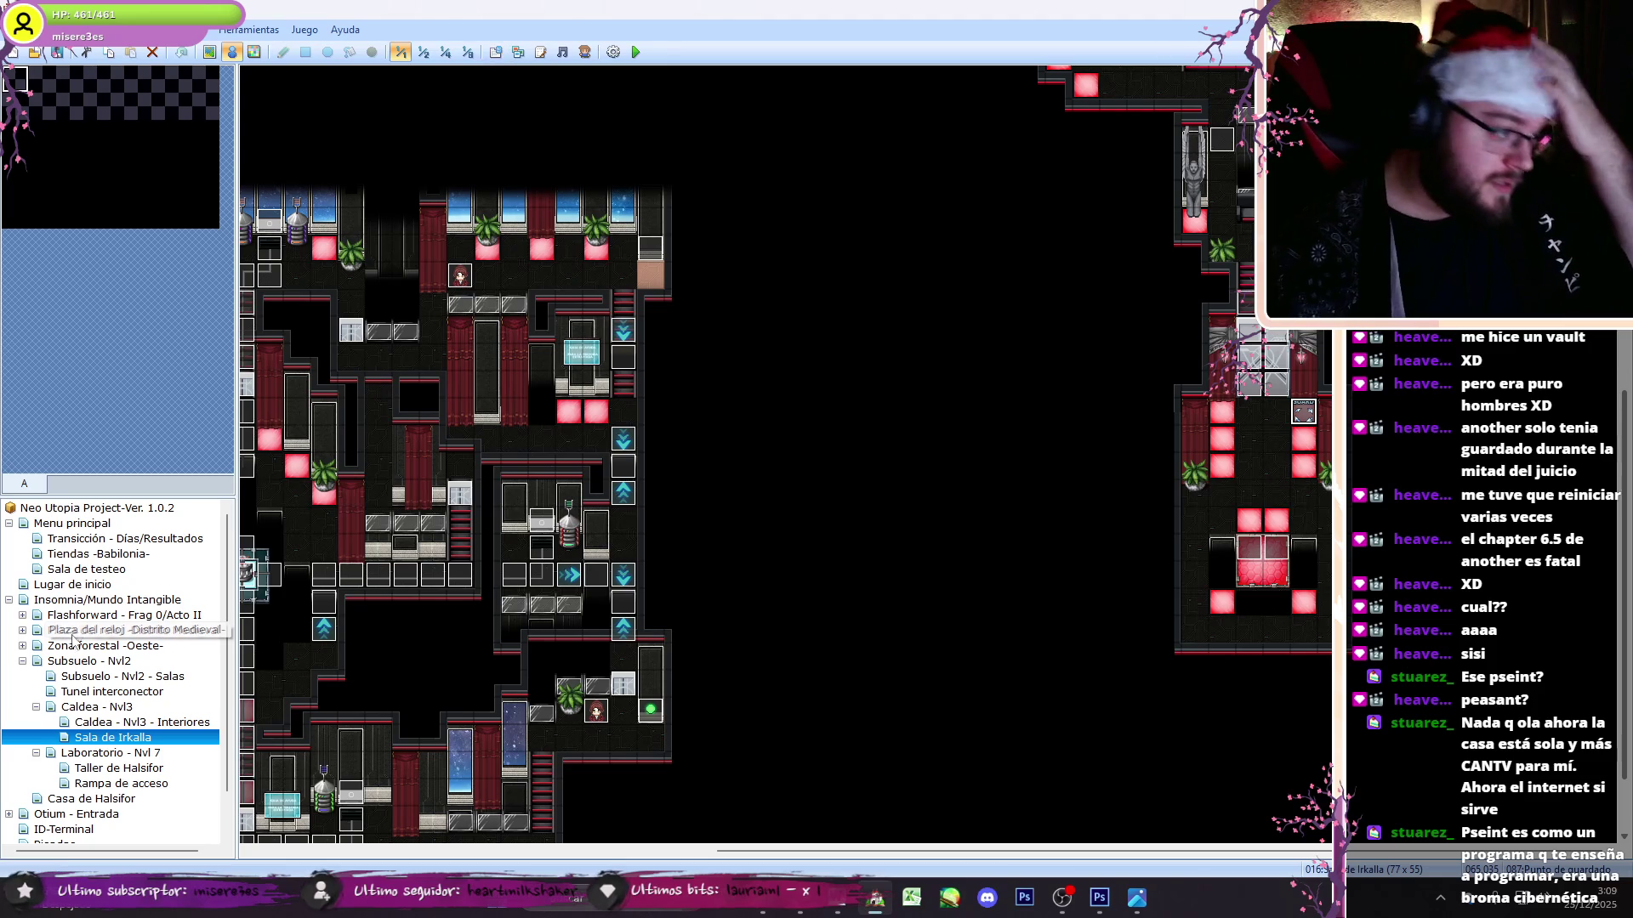
- Show the Caldea - Nvl3 map at half scale and open save-point event 044
{"action": "left_click", "coordinate": [94, 722]}
{"action": "left_click", "coordinate": [94, 707]}
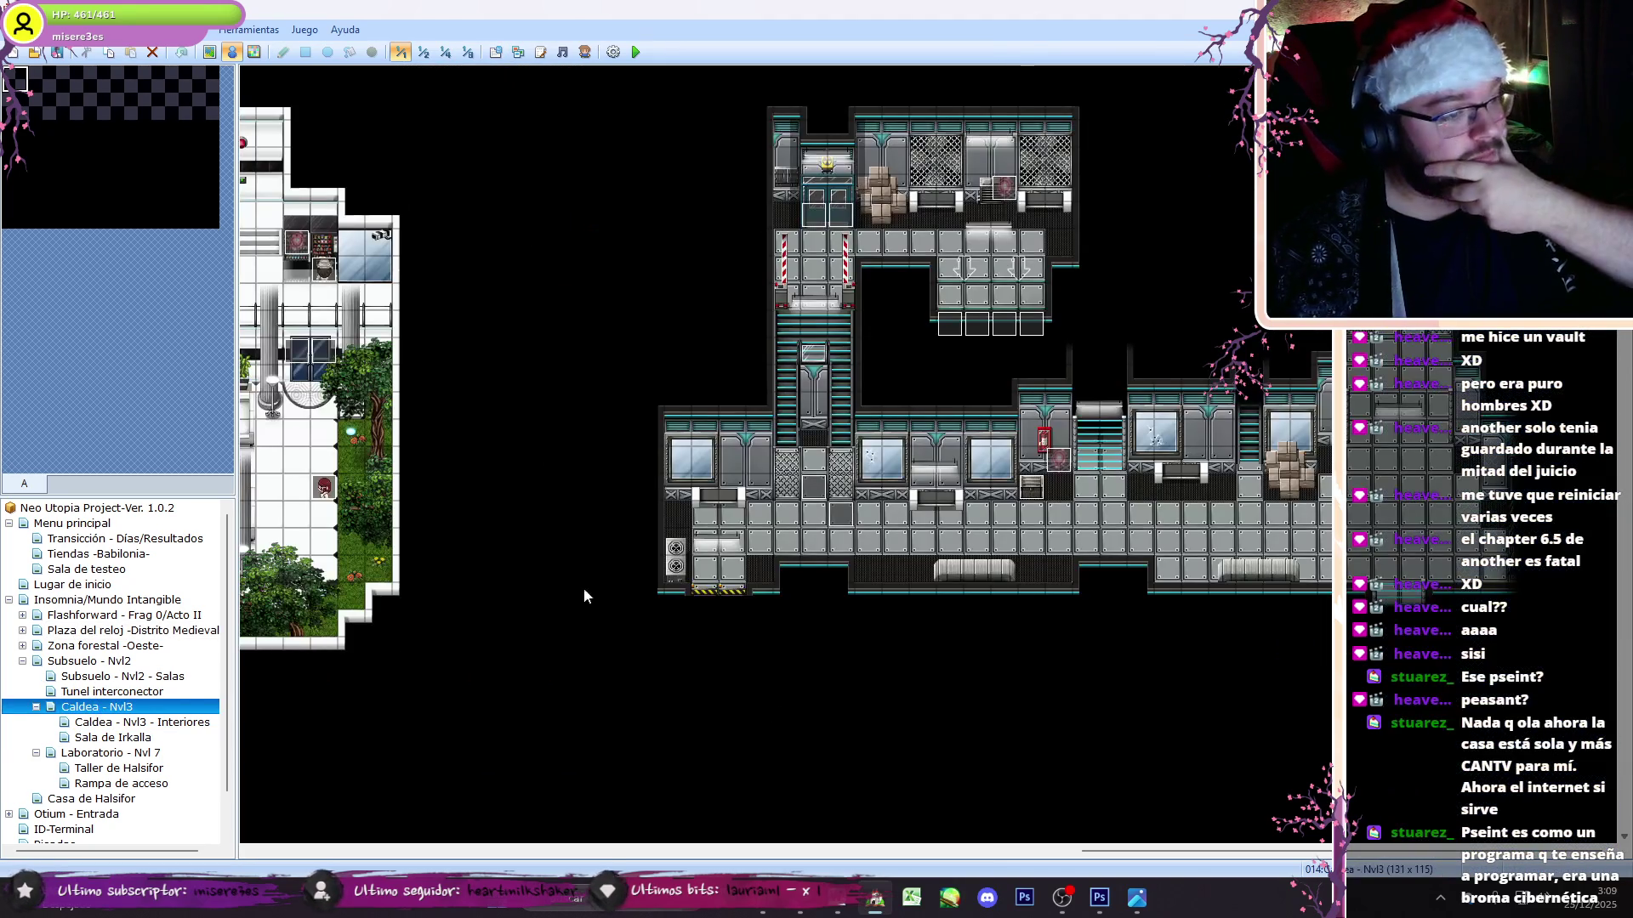
{"action": "left_click", "coordinate": [446, 54]}
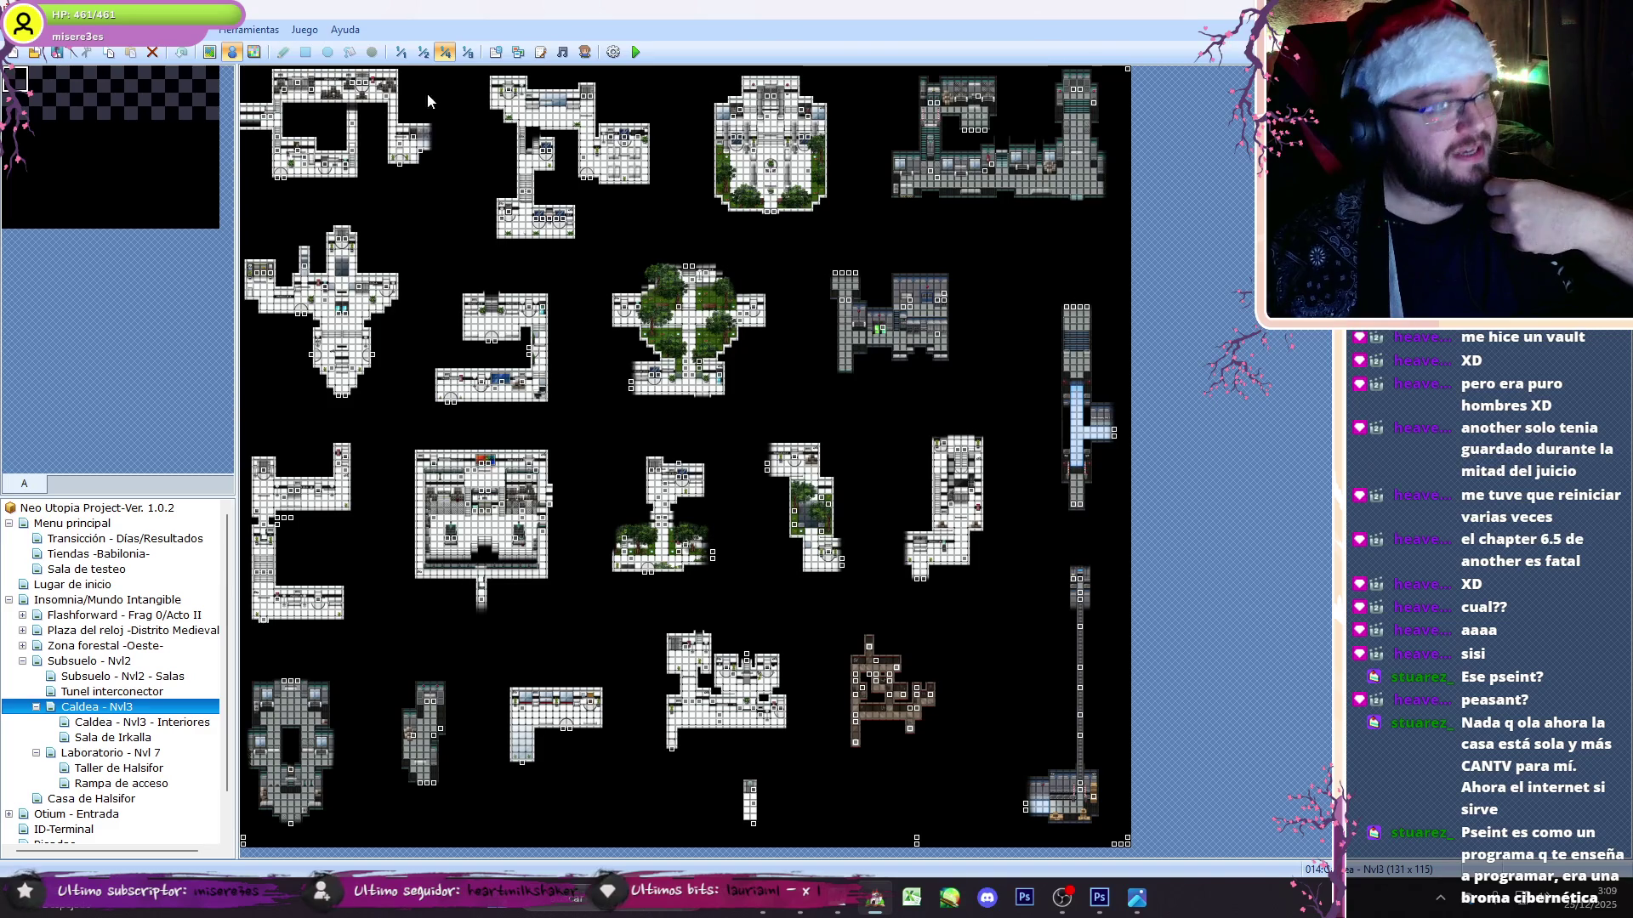
{"action": "left_click", "coordinate": [423, 53]}
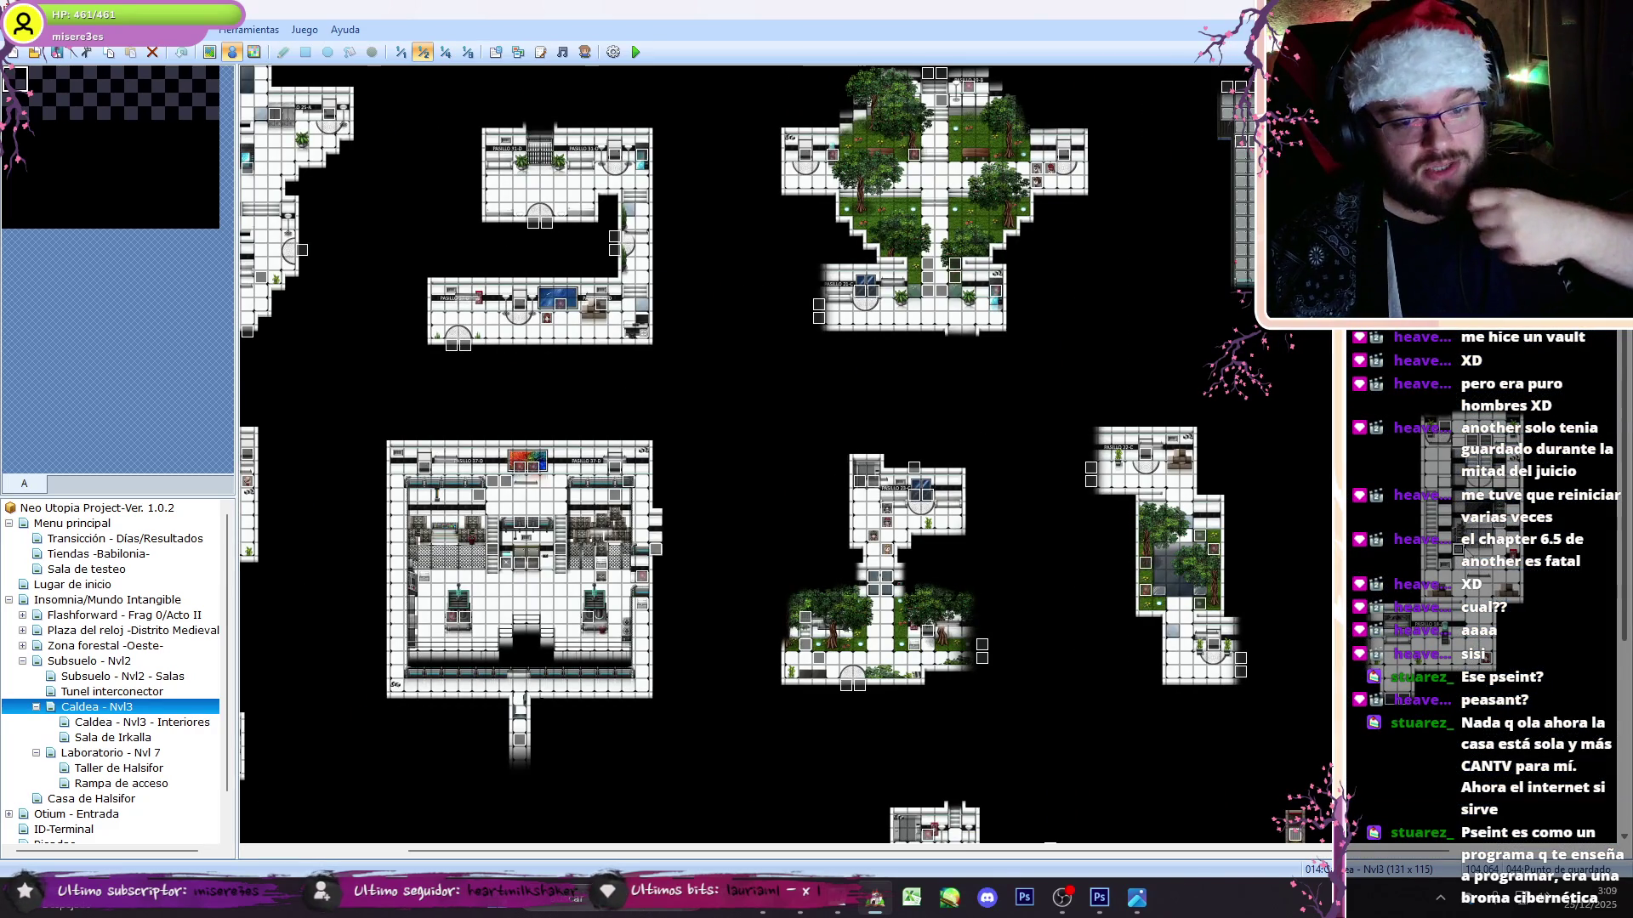
{"action": "double_click", "coordinate": [977, 433]}
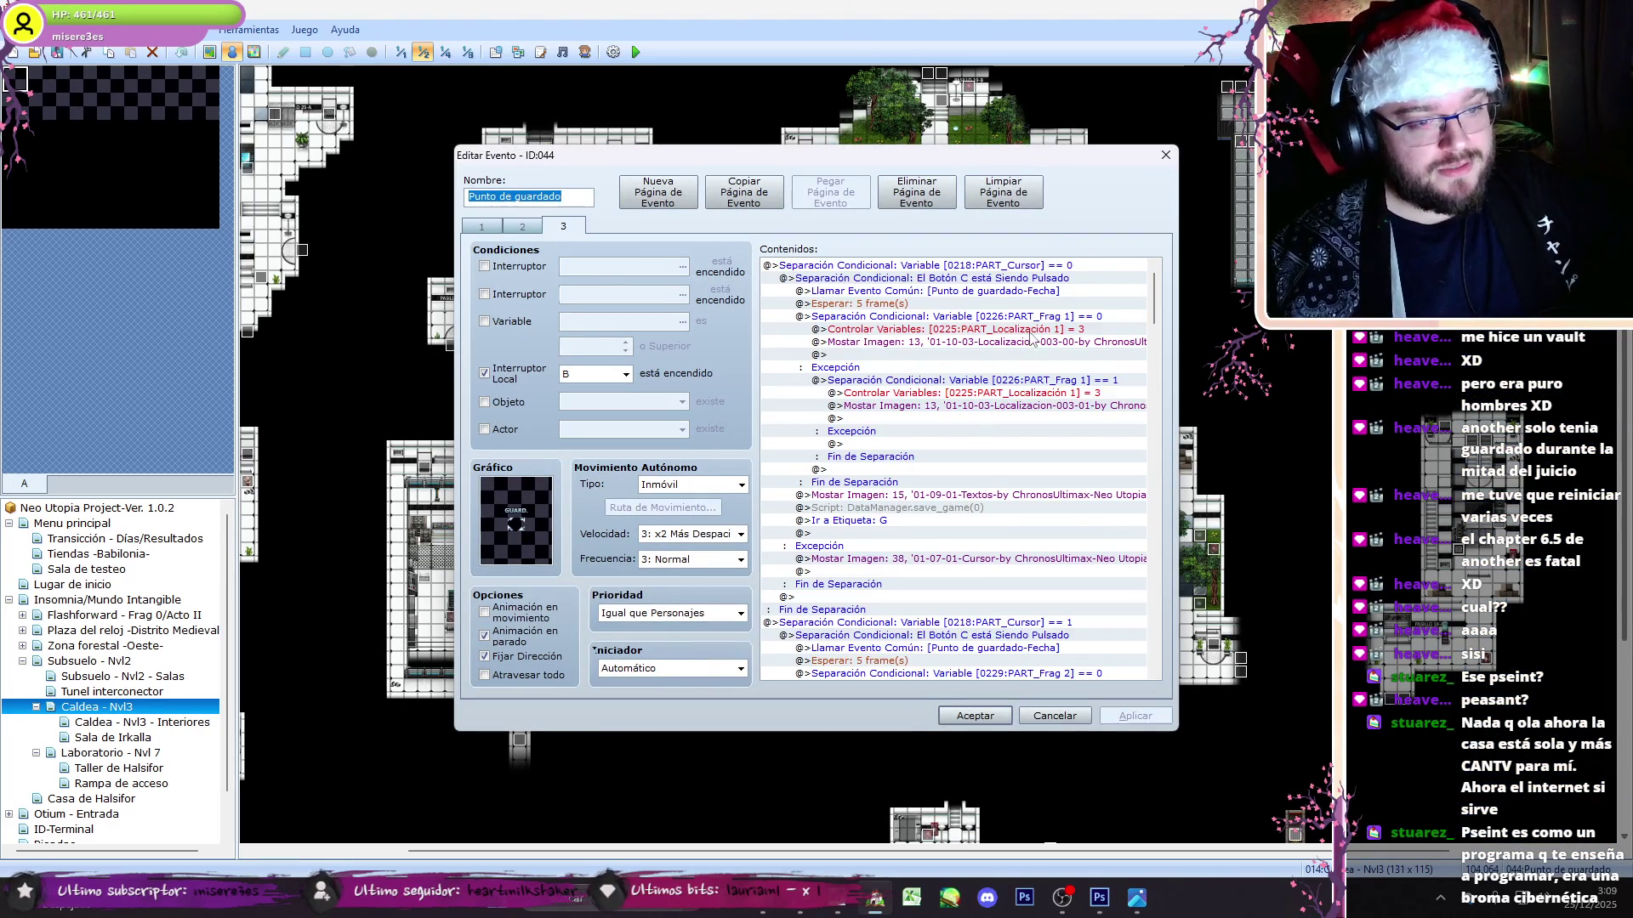
- Move the first slot's PART_Localización assignment above its PART_Frag conditional
{"action": "left_click", "coordinate": [1031, 338]}
{"action": "scroll", "coordinate": [1159, 327], "scroll_direction": "down", "scroll_amount": 5}
{"action": "scroll", "coordinate": [1159, 327], "scroll_direction": "down", "scroll_amount": 1}
{"action": "left_click", "coordinate": [1069, 444]}
{"action": "key", "text": "ctrl+x"}
{"action": "left_click", "coordinate": [1069, 431]}
{"action": "key", "text": "ctrl+v"}
{"action": "left_click", "coordinate": [1082, 507]}
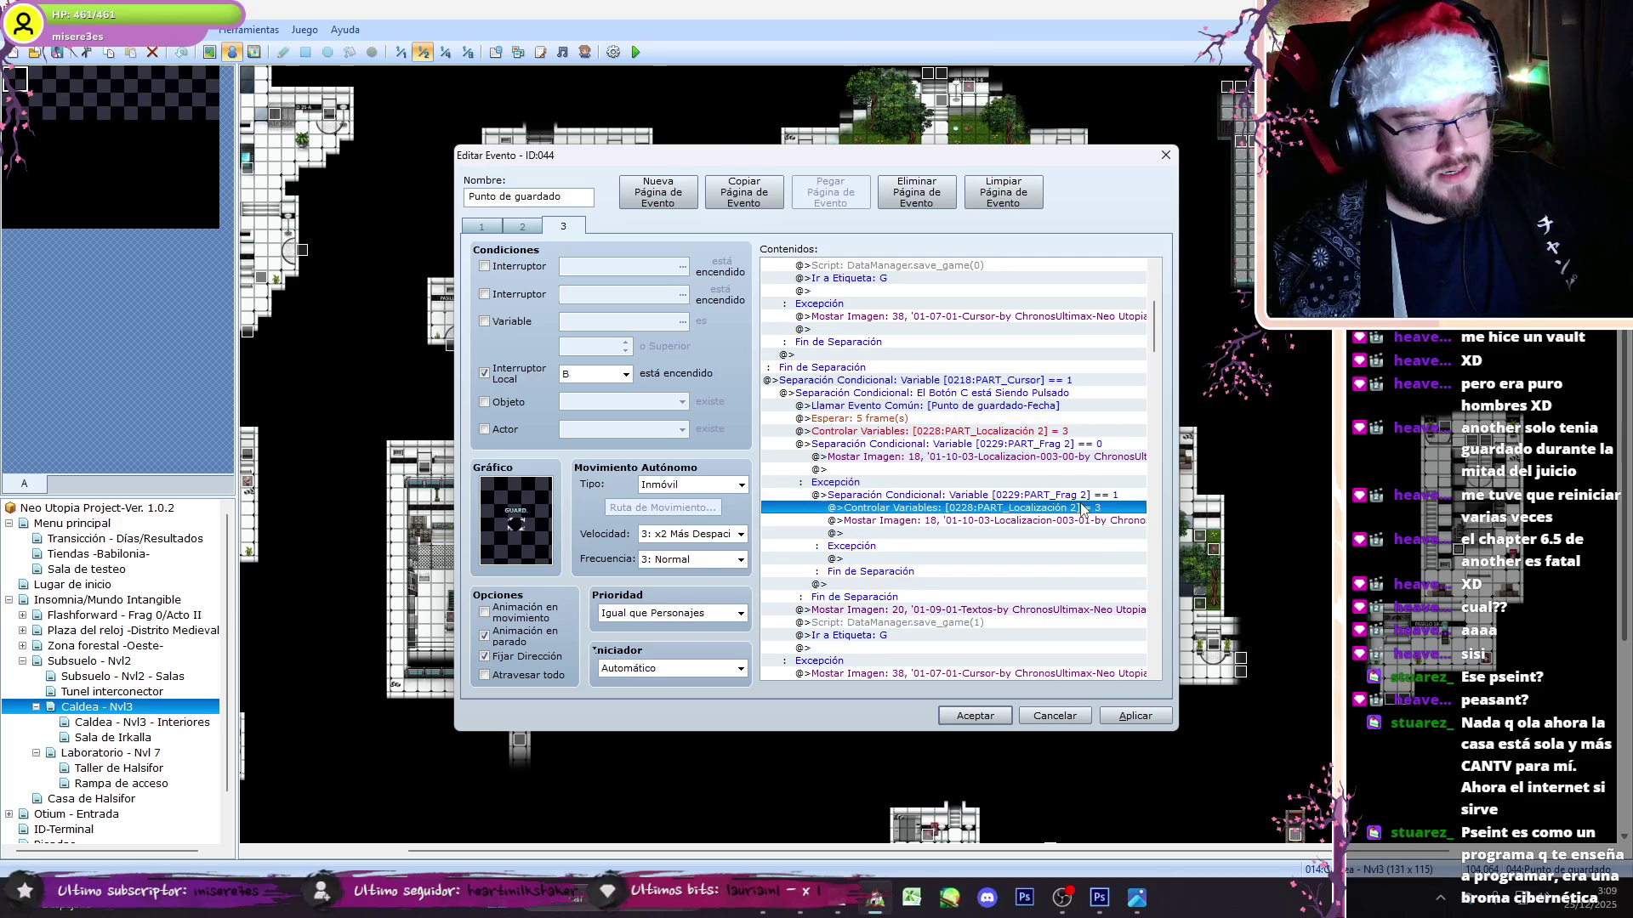
- Move the next slot's location assignment above its fragment check and delete the duplicate
{"action": "scroll", "coordinate": [1080, 507], "scroll_direction": "down", "scroll_amount": 8}
{"action": "left_click", "coordinate": [1073, 507]}
{"action": "left_click", "coordinate": [1080, 495]}
{"action": "left_click", "coordinate": [1077, 570]}
{"action": "scroll", "coordinate": [1097, 510], "scroll_direction": "down", "scroll_amount": 11}
{"action": "left_click", "coordinate": [1097, 418]}
{"action": "key", "text": "ctrl+x"}
{"action": "left_click", "coordinate": [1097, 406]}
{"action": "key", "text": "ctrl+v"}
{"action": "left_click", "coordinate": [1097, 482]}
{"action": "key", "text": "Delete"}
- Check the last slot's fragment block for leftover duplicates and confirm event 044's edits
{"action": "scroll", "coordinate": [1162, 438], "scroll_direction": "down", "scroll_amount": 4}
{"action": "scroll", "coordinate": [1163, 437], "scroll_direction": "down", "scroll_amount": 3}
{"action": "left_click", "coordinate": [1075, 482]}
{"action": "left_click", "coordinate": [1080, 557]}
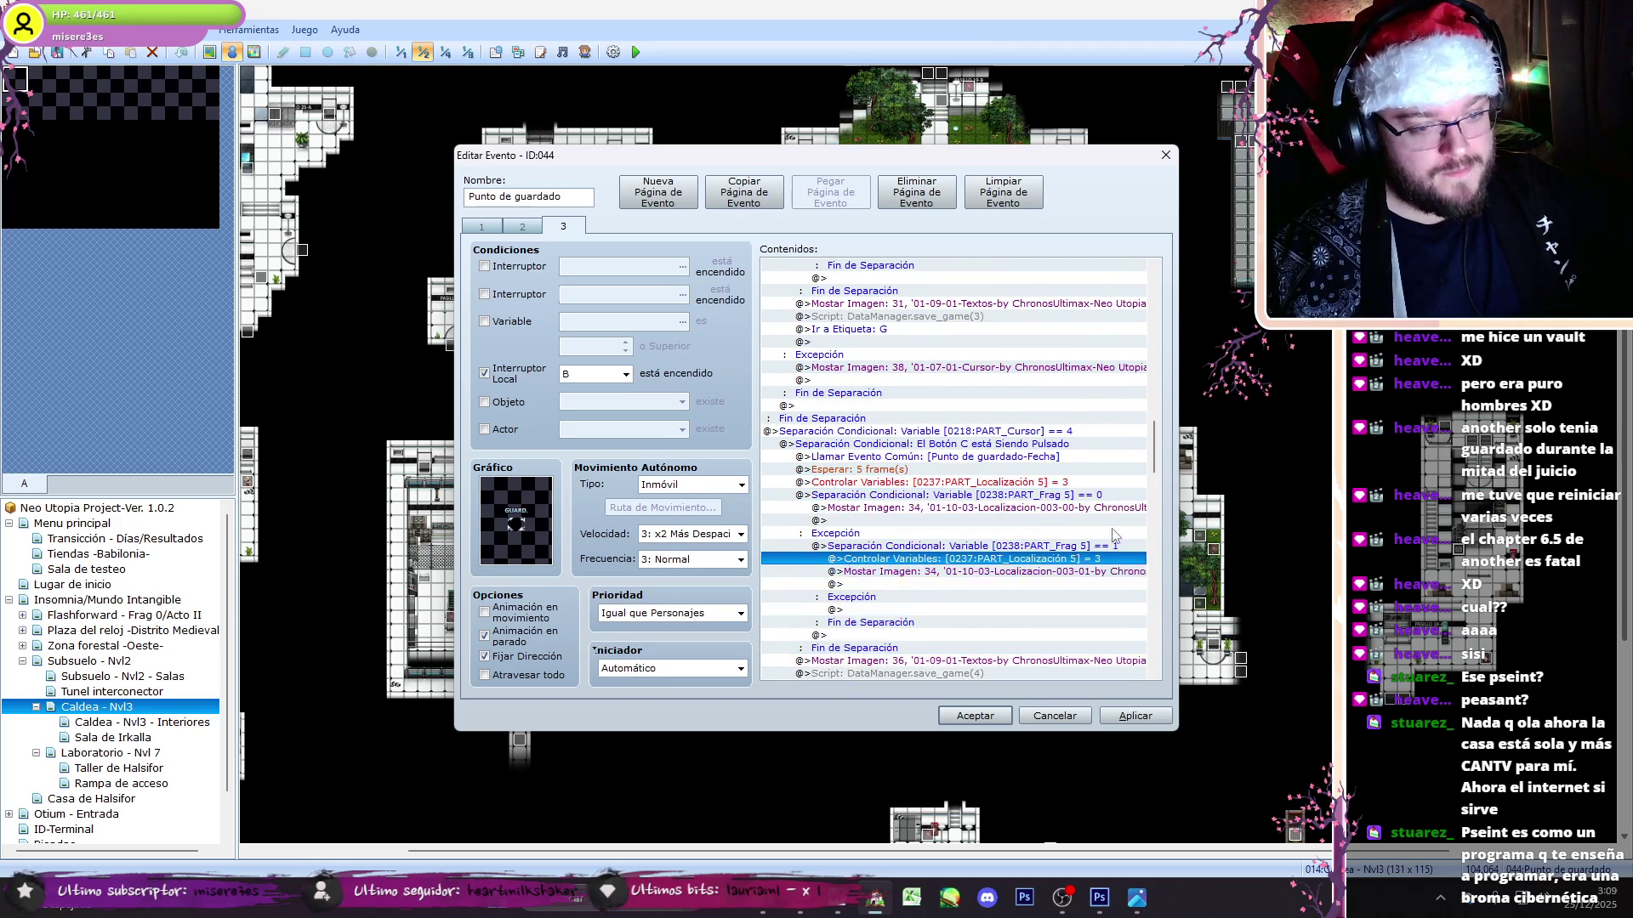
{"action": "scroll", "coordinate": [1170, 544], "scroll_direction": "down", "scroll_amount": 10}
{"action": "scroll", "coordinate": [1170, 544], "scroll_direction": "down", "scroll_amount": 3}
{"action": "scroll", "coordinate": [1170, 545], "scroll_direction": "up", "scroll_amount": 5}
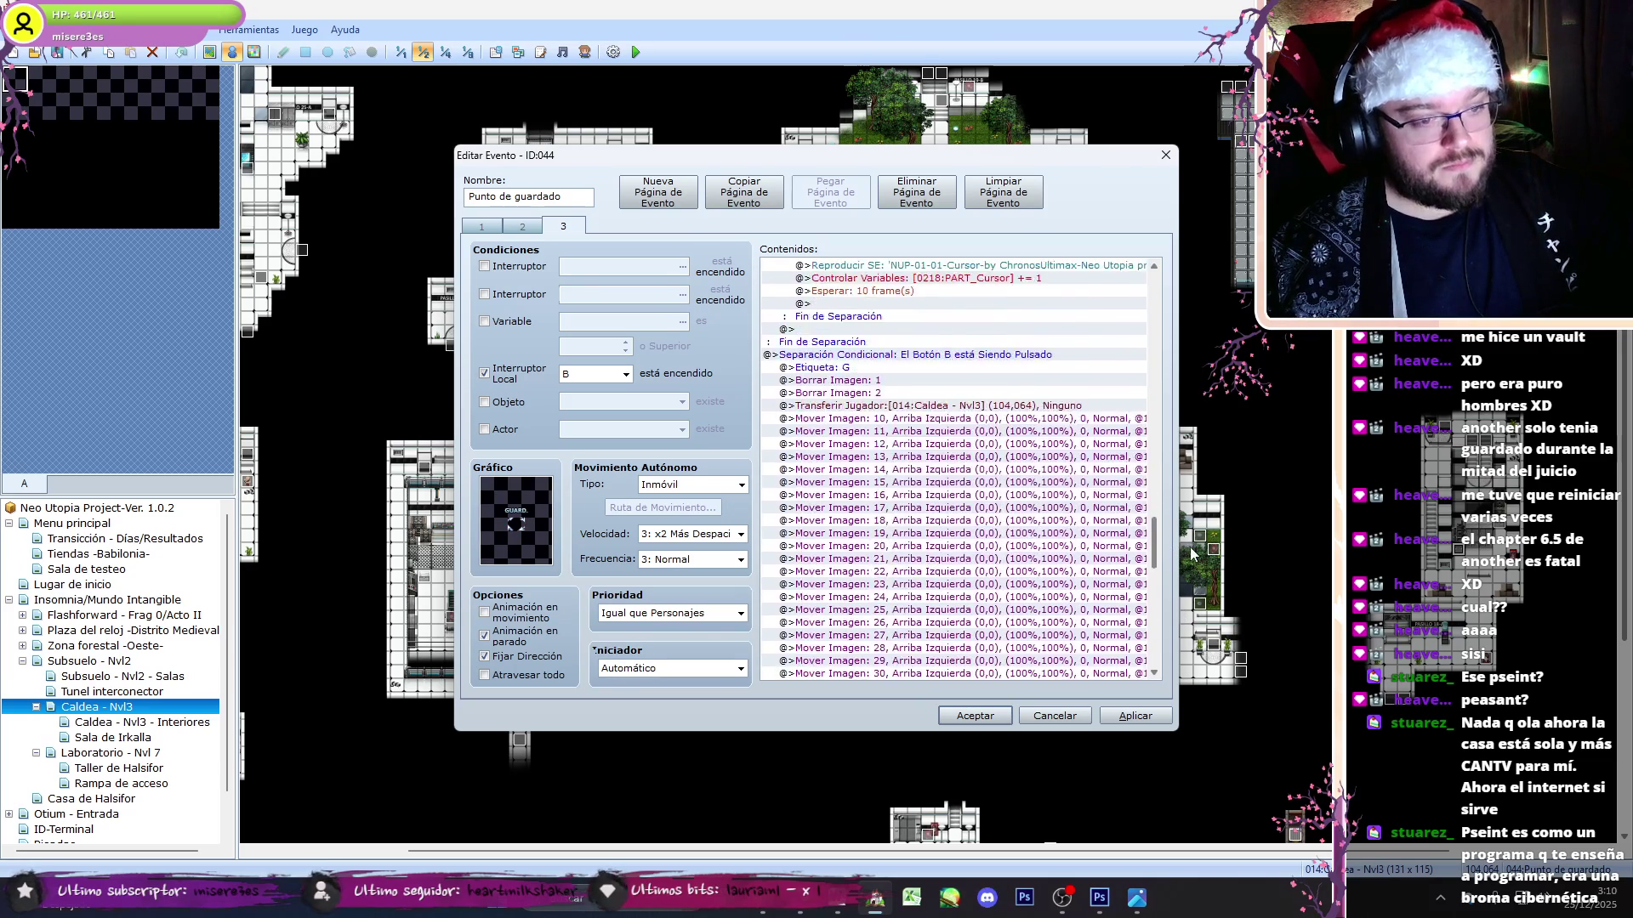
{"action": "left_click", "coordinate": [974, 715]}
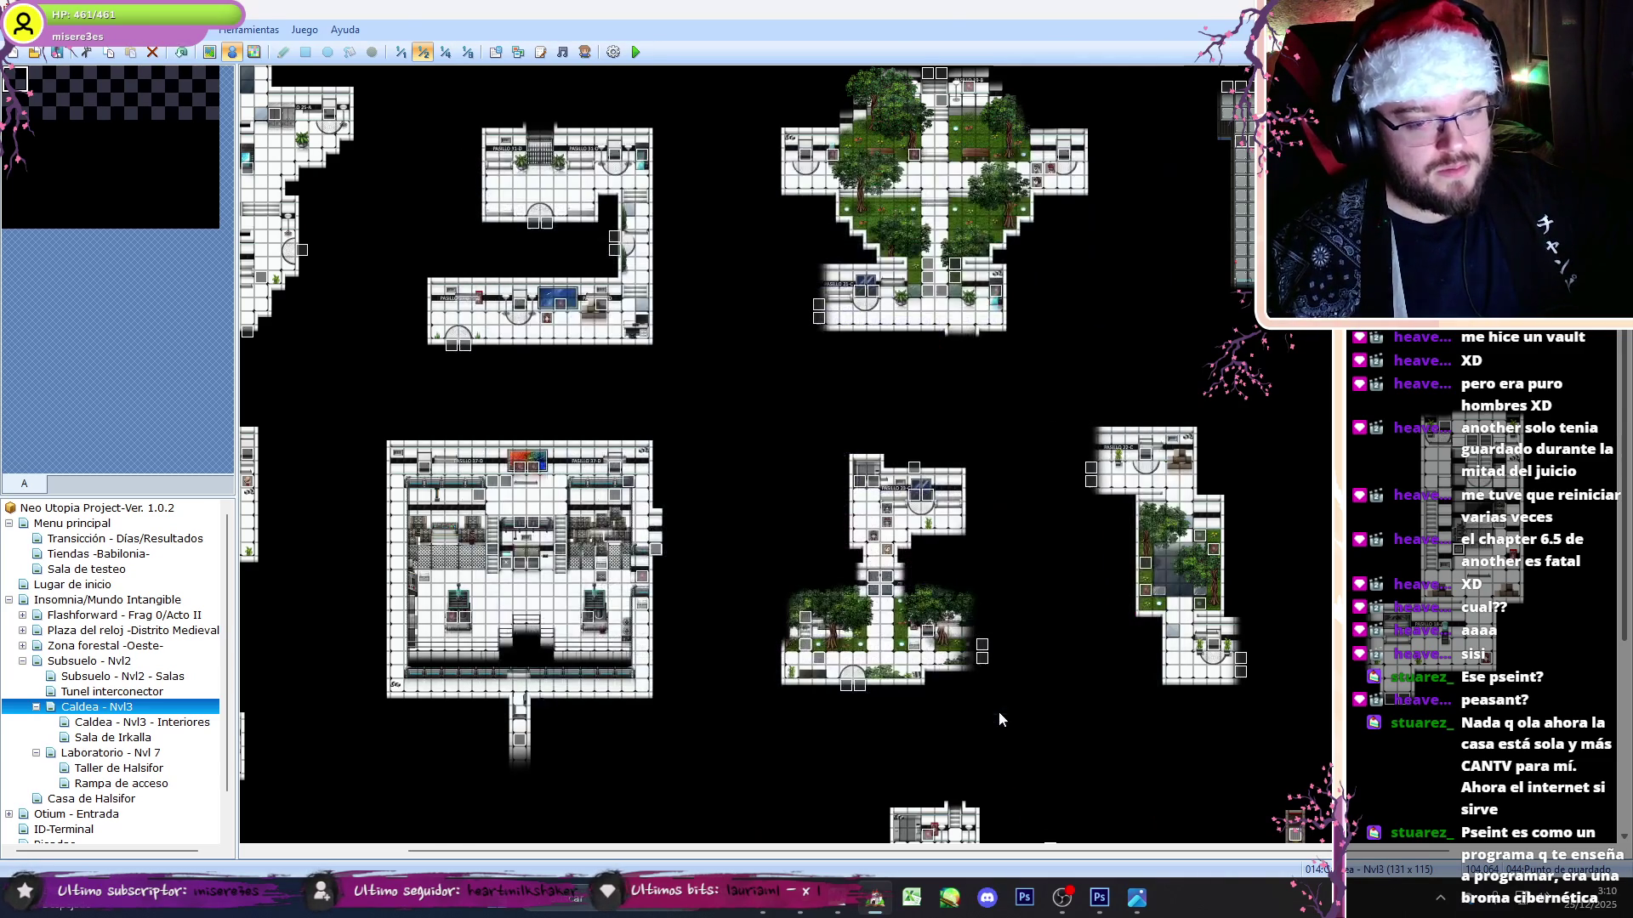
- Show the Caldea - Nvl3 - Interiores map at 1:1 and open save-point event 072
{"action": "scroll", "coordinate": [1563, 655], "scroll_direction": "down", "scroll_amount": 5}
{"action": "scroll", "coordinate": [766, 851], "scroll_direction": "left", "scroll_amount": 3}
{"action": "scroll", "coordinate": [1626, 653], "scroll_direction": "up", "scroll_amount": 1}
{"action": "left_click_drag", "start_coordinate": [1626, 653], "coordinate": [1629, 436]}
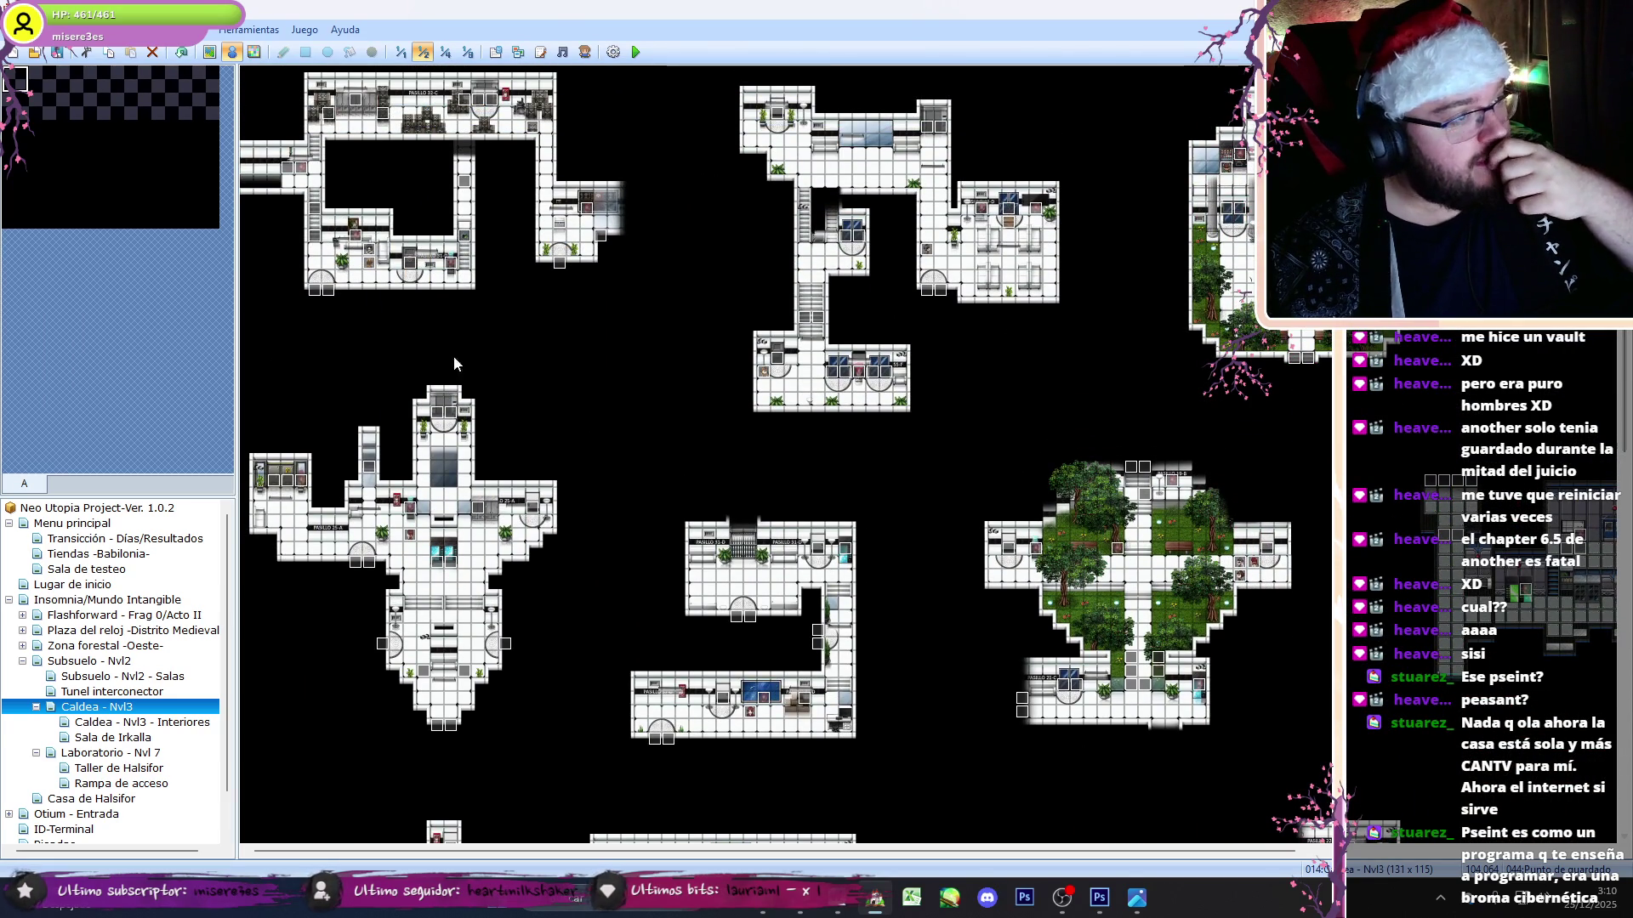
{"action": "left_click_drag", "start_coordinate": [808, 851], "coordinate": [1437, 858]}
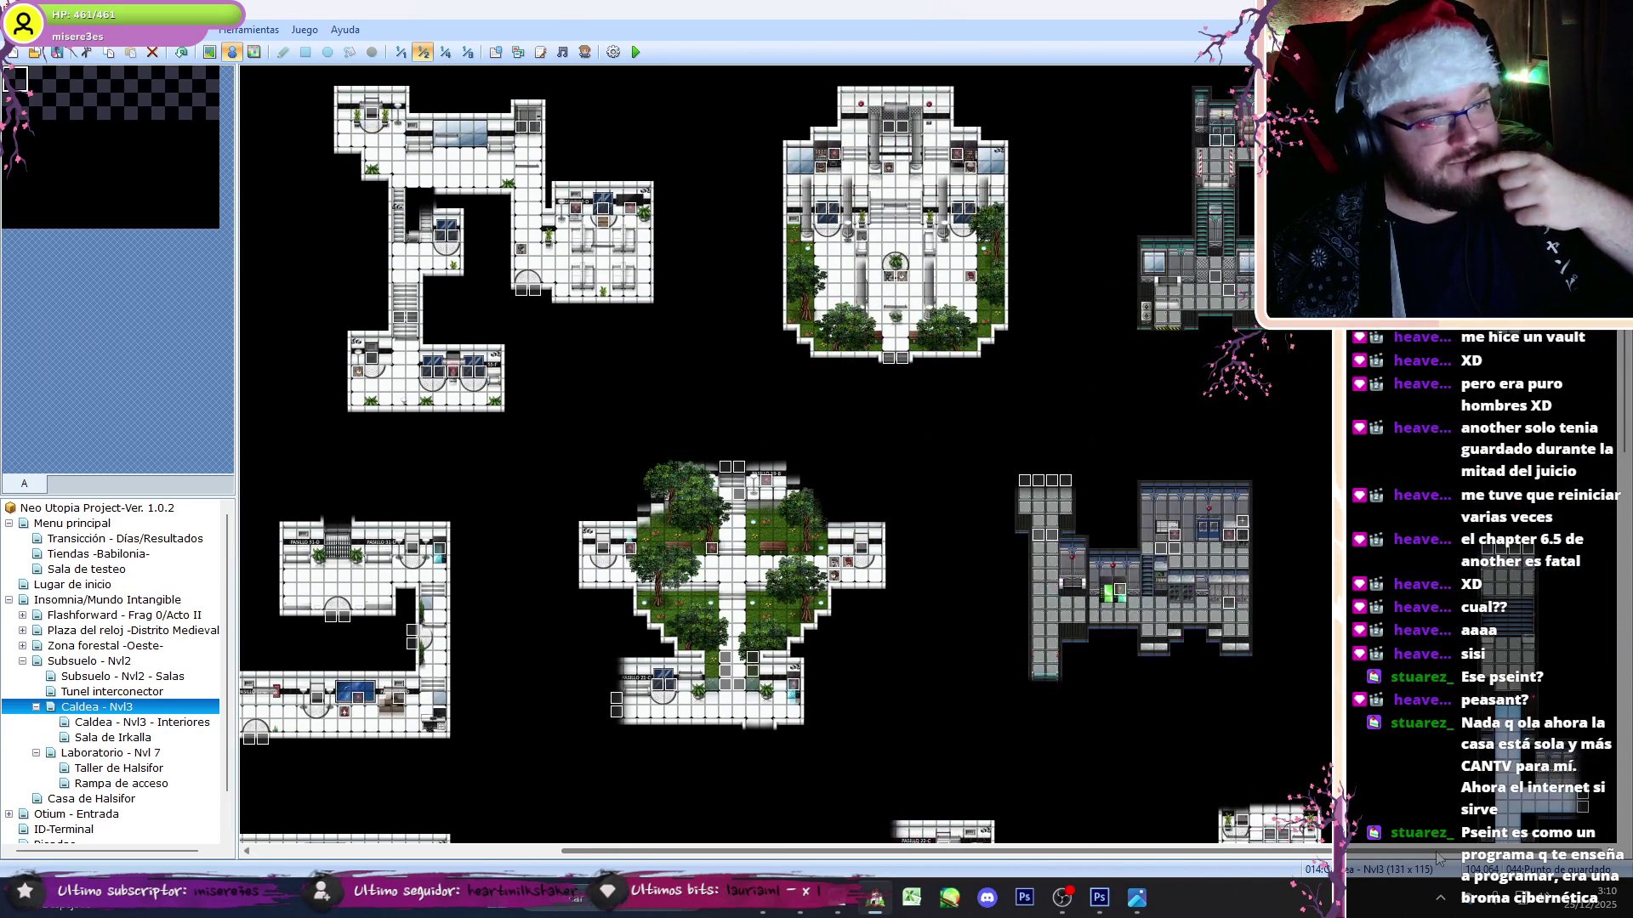
{"action": "left_click", "coordinate": [78, 722]}
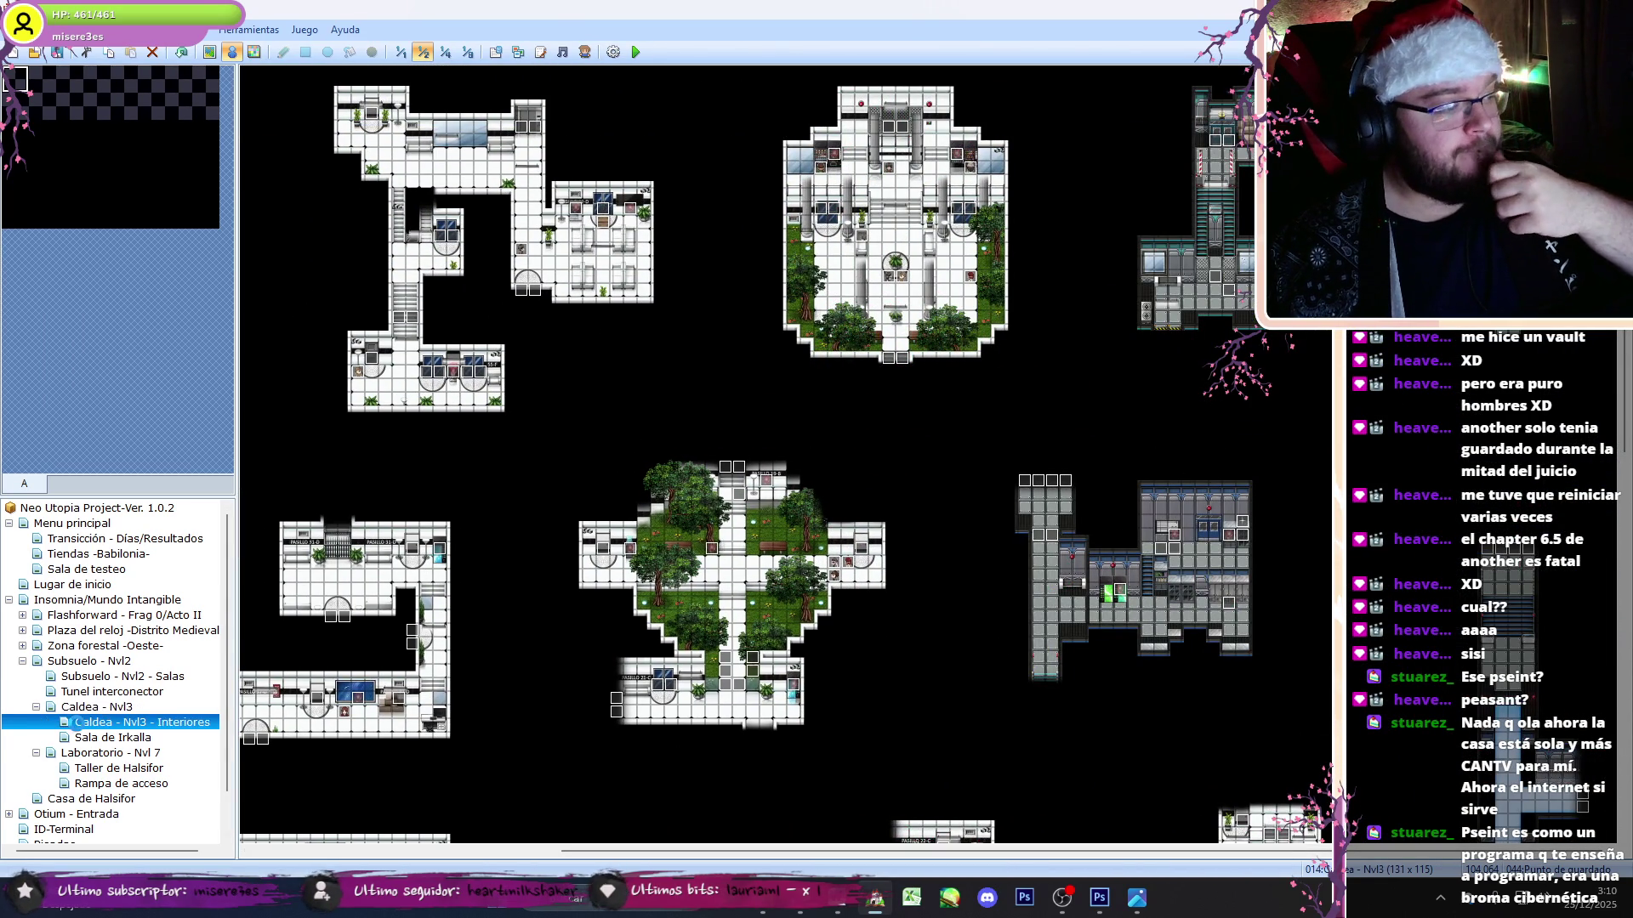
{"action": "left_click", "coordinate": [400, 52]}
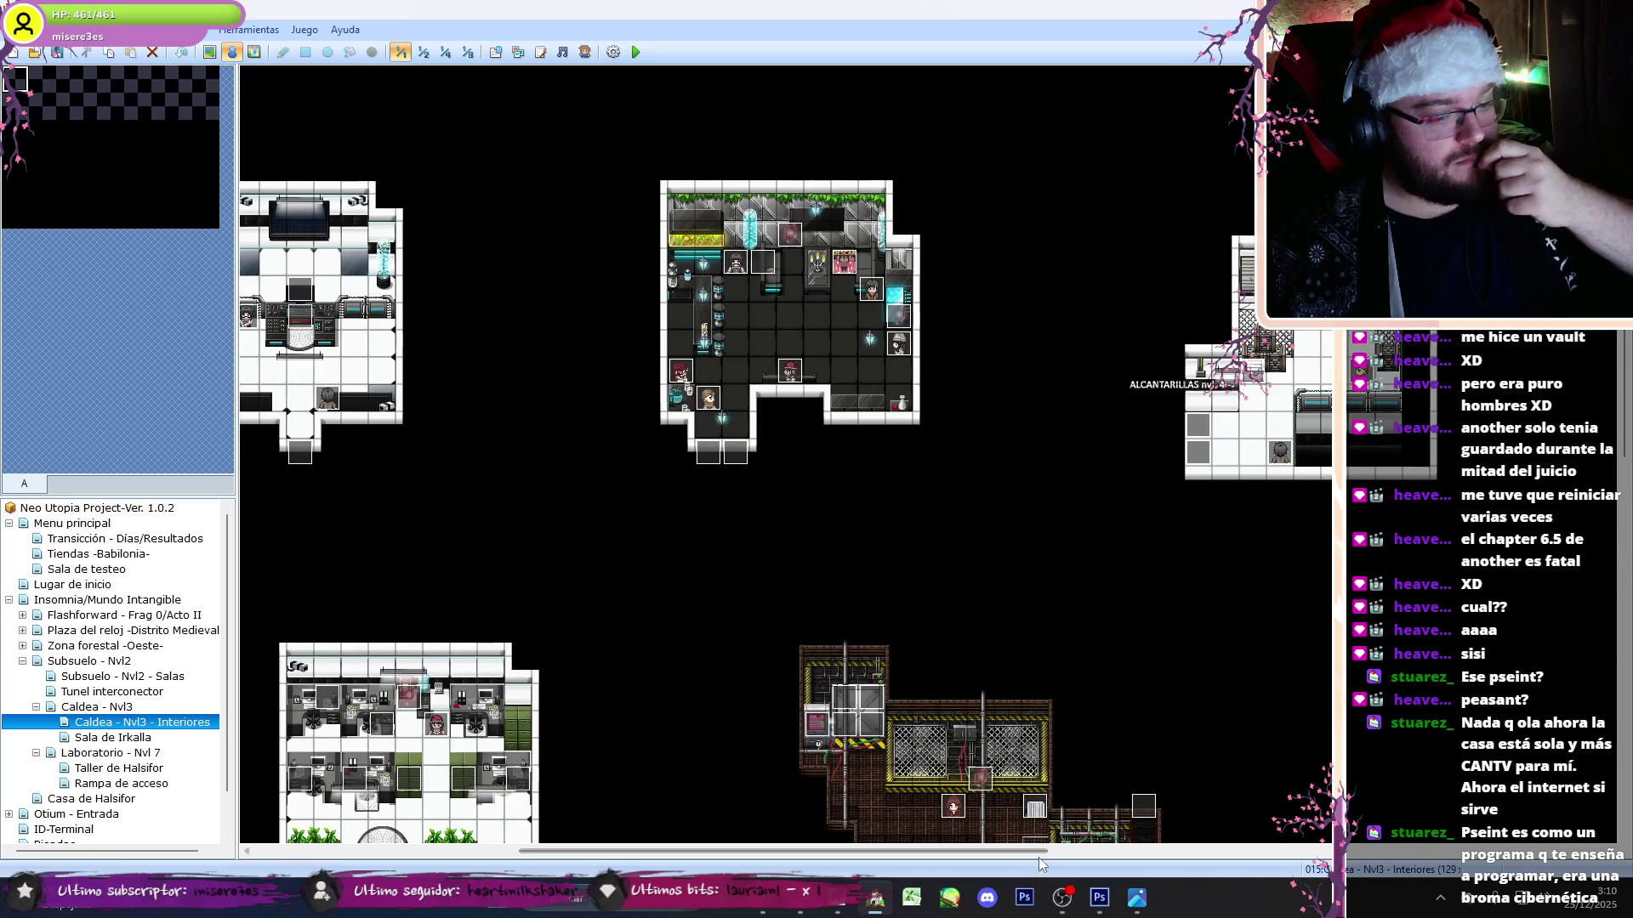
{"action": "left_click_drag", "start_coordinate": [1040, 857], "coordinate": [593, 848]}
{"action": "scroll", "coordinate": [387, 346], "scroll_direction": "up", "scroll_amount": 5}
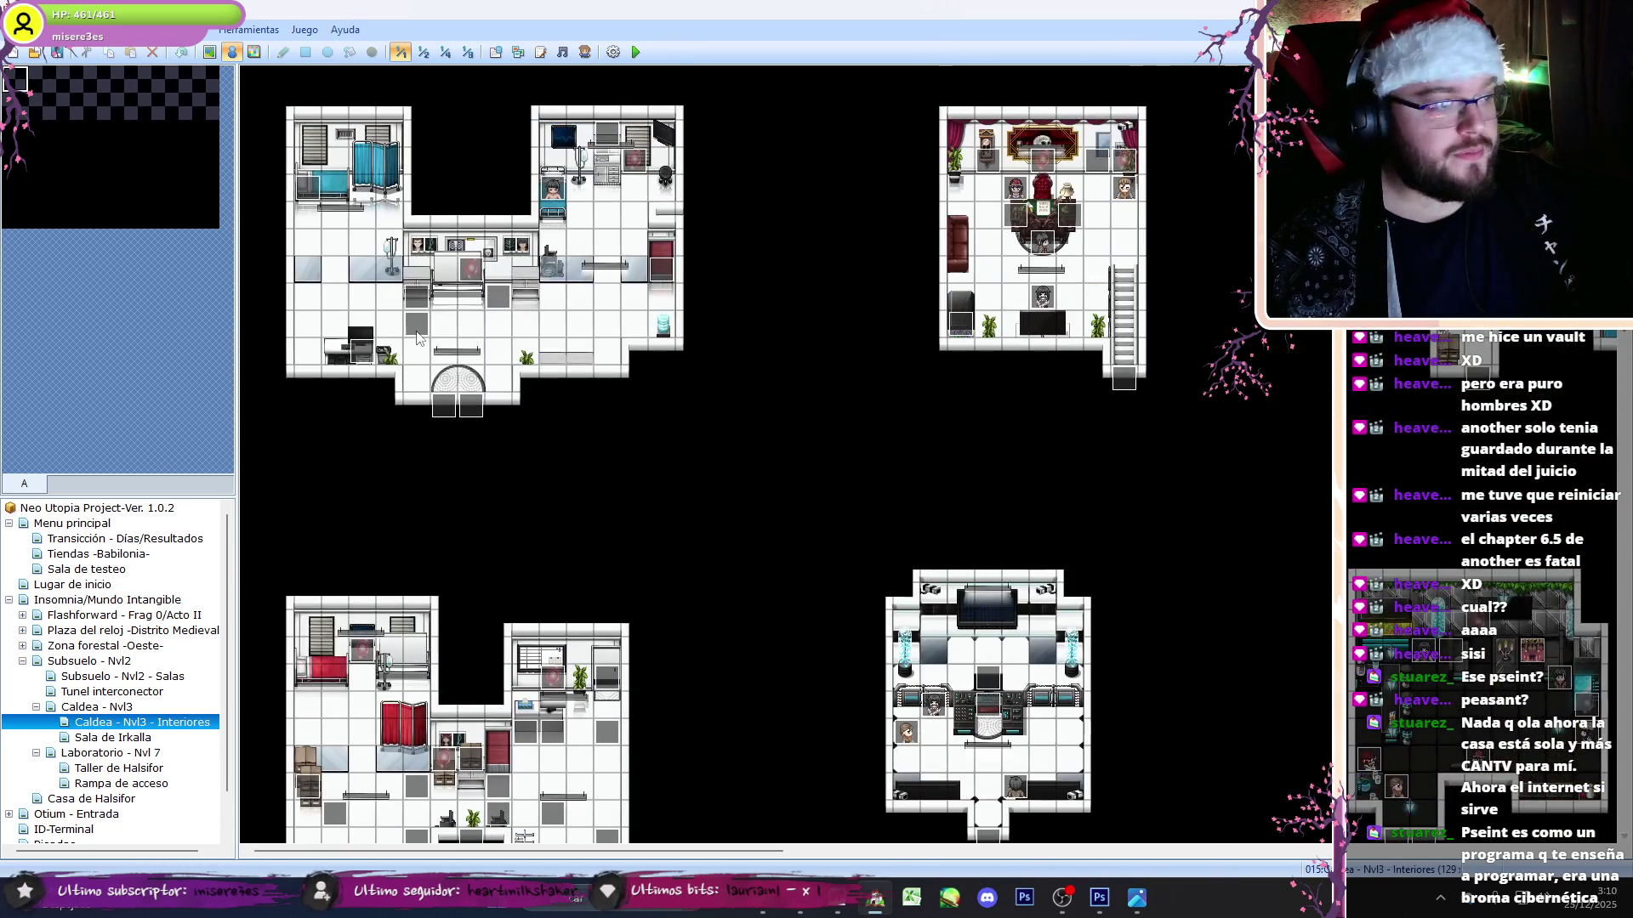
{"action": "double_click", "coordinate": [500, 296]}
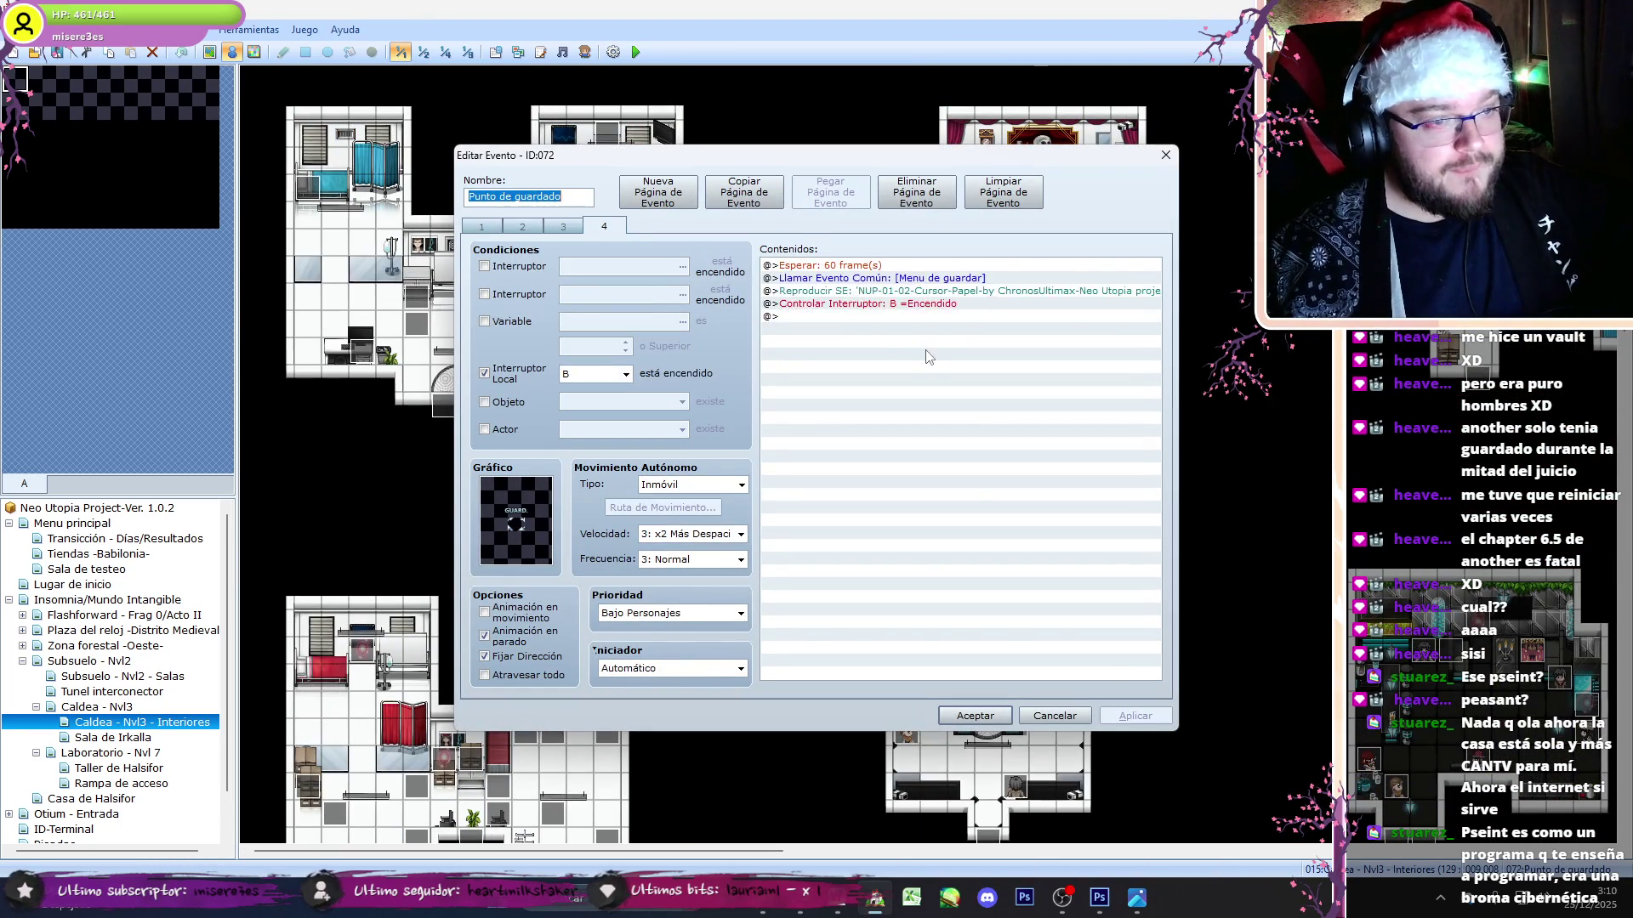
- Move the first and second slots' location =2 assignments above their fragment checks, deleting duplicates
{"action": "left_click", "coordinate": [1025, 329]}
{"action": "key", "text": "ctrl+x"}
{"action": "left_click", "coordinate": [1025, 316]}
{"action": "key", "text": "ctrl+v"}
{"action": "left_click", "coordinate": [1024, 393]}
{"action": "key", "text": "Delete"}
{"action": "scroll", "coordinate": [1156, 327], "scroll_direction": "down", "scroll_amount": 3}
{"action": "left_click", "coordinate": [1020, 571]}
{"action": "key", "text": "ctrl+x"}
{"action": "left_click", "coordinate": [1021, 559]}
{"action": "key", "text": "ctrl+v"}
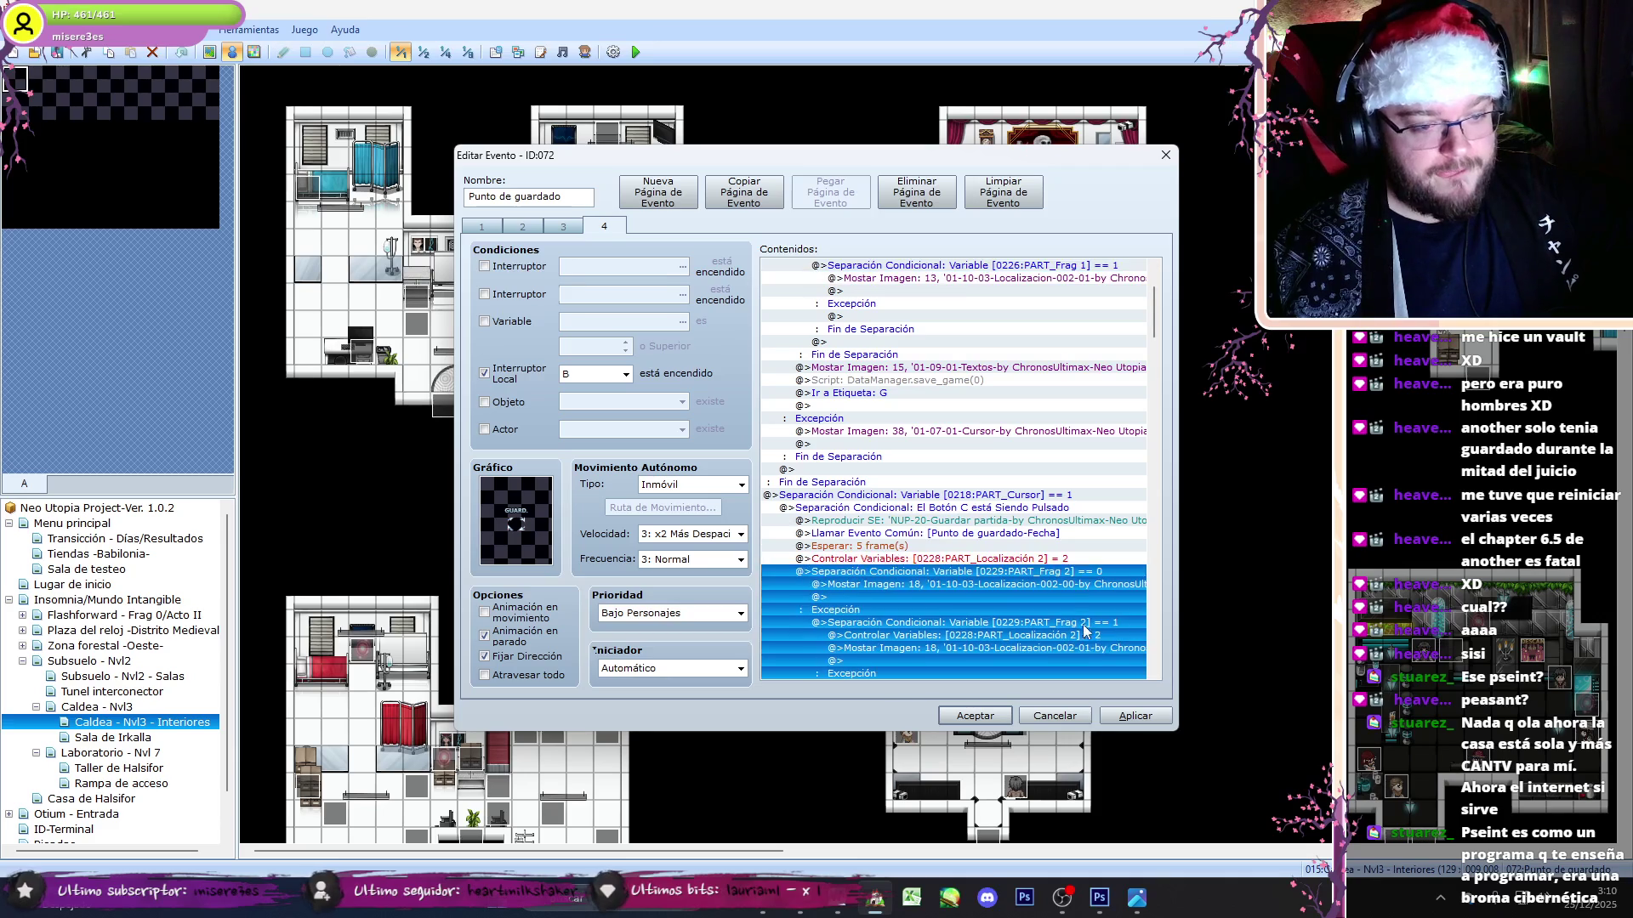
{"action": "left_click", "coordinate": [1020, 635]}
{"action": "key", "text": "Delete"}
- Fix the third and fourth slots: assignment above the fragment check, duplicates deleted
{"action": "scroll", "coordinate": [1106, 510], "scroll_direction": "down", "scroll_amount": 5}
{"action": "left_click", "coordinate": [1067, 546]}
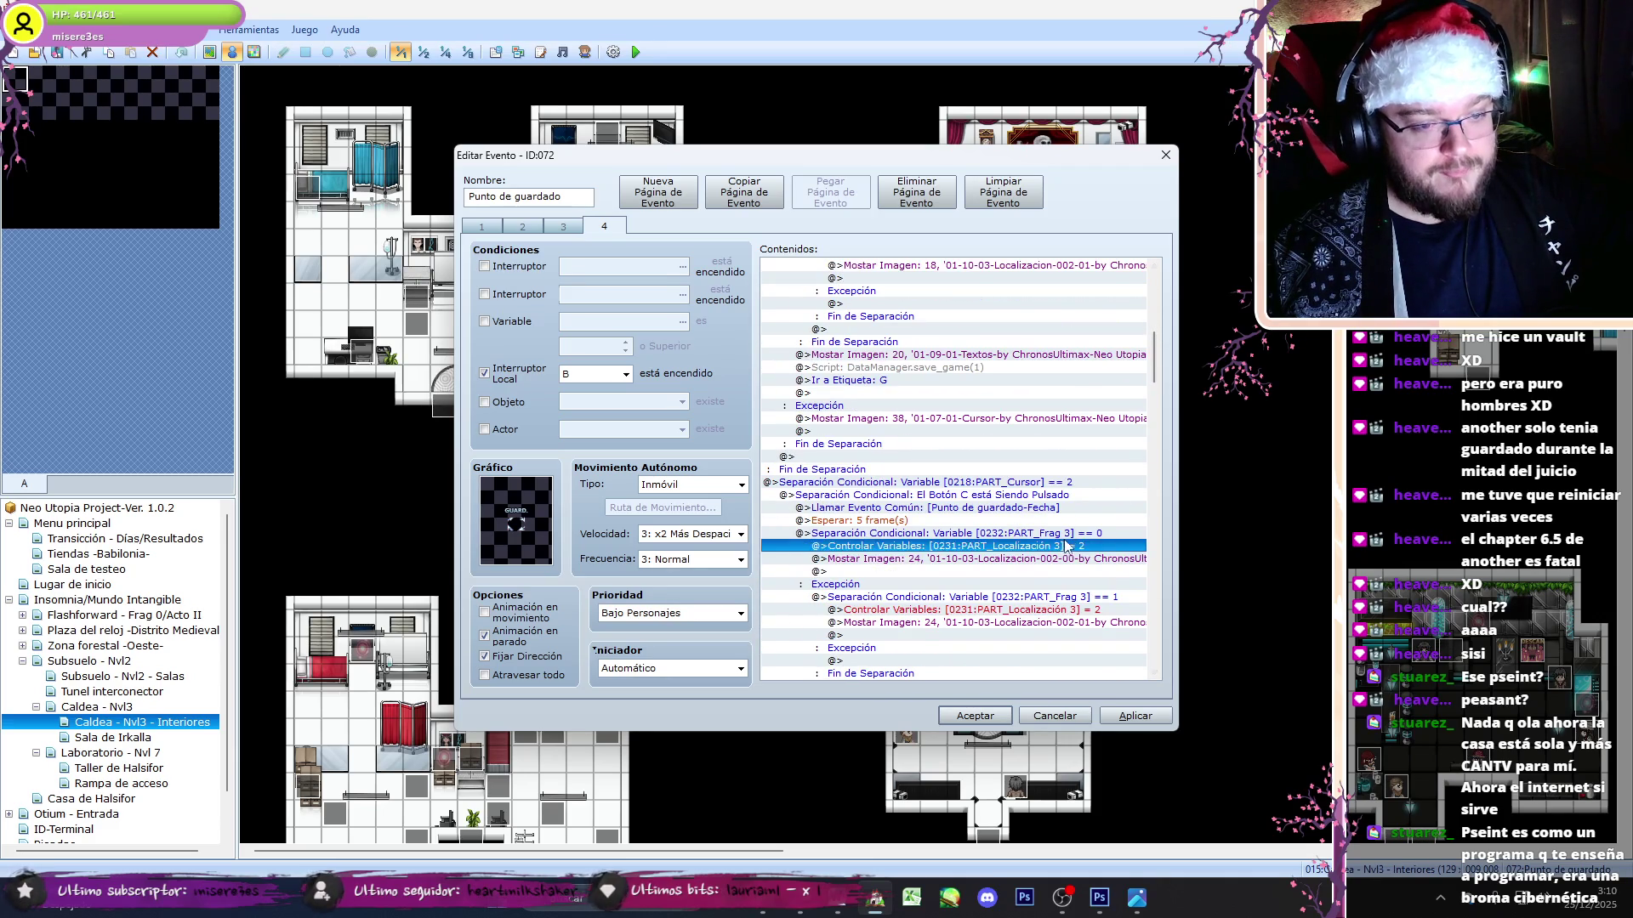
{"action": "left_click", "coordinate": [1072, 610]}
{"action": "key", "text": "Delete"}
{"action": "scroll", "coordinate": [1097, 528], "scroll_direction": "down", "scroll_amount": 10}
{"action": "left_click", "coordinate": [1099, 508]}
{"action": "key", "text": "ctrl+x"}
{"action": "left_click", "coordinate": [1063, 495]}
{"action": "key", "text": "ctrl+v"}
{"action": "left_click", "coordinate": [1063, 571]}
{"action": "key", "text": "Delete"}
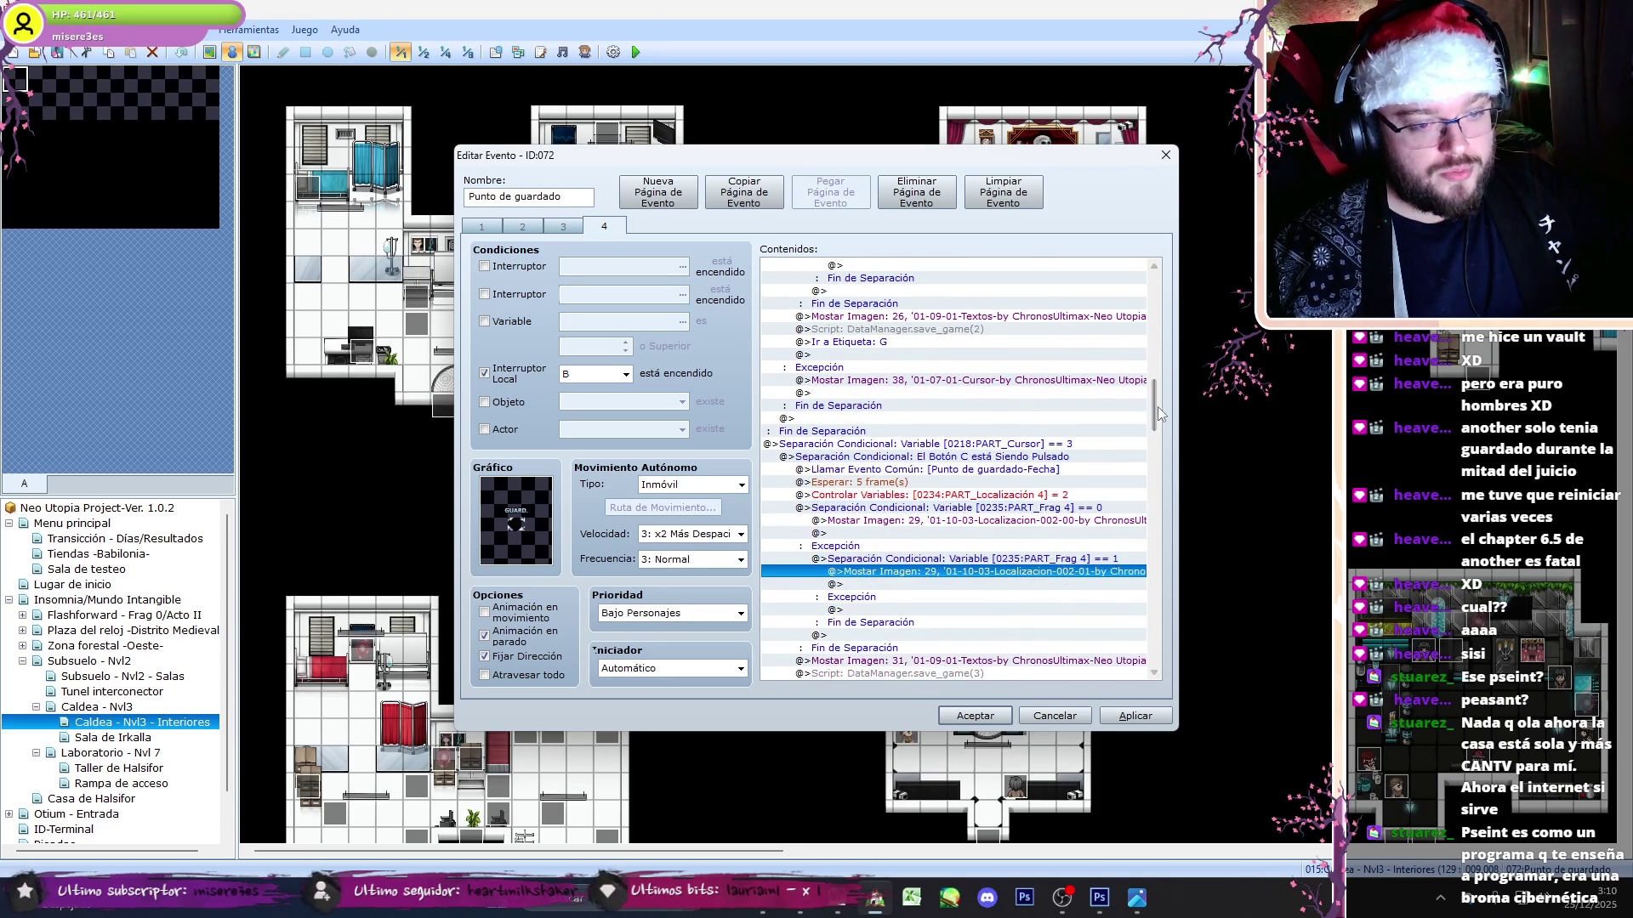
- Move the fifth slot's location assignment above its fragment check and delete the duplicate
{"action": "scroll", "coordinate": [1157, 435], "scroll_direction": "down", "scroll_amount": 5}
{"action": "left_click_drag", "start_coordinate": [1157, 435], "coordinate": [1142, 482]}
{"action": "left_click", "coordinate": [1085, 368]}
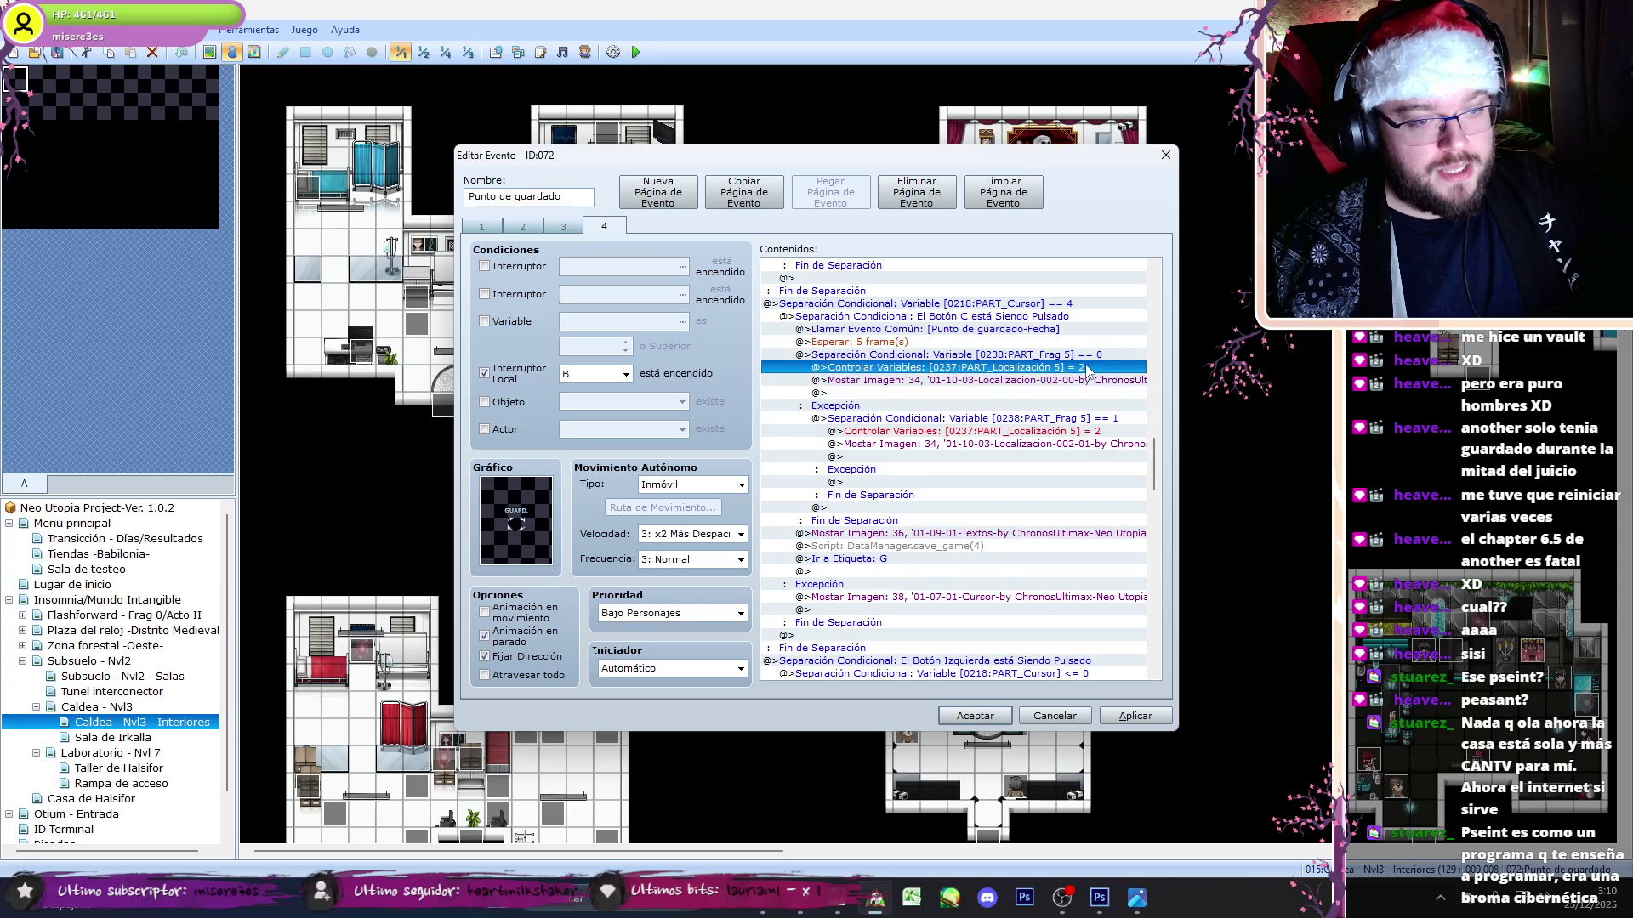
{"action": "key", "text": "ctrl+x"}
{"action": "left_click", "coordinate": [1084, 355]}
{"action": "key", "text": "ctrl+v"}
{"action": "left_click", "coordinate": [1088, 432]}
{"action": "key", "text": "Delete"}
{"action": "scroll", "coordinate": [1023, 493], "scroll_direction": "down", "scroll_amount": 5}
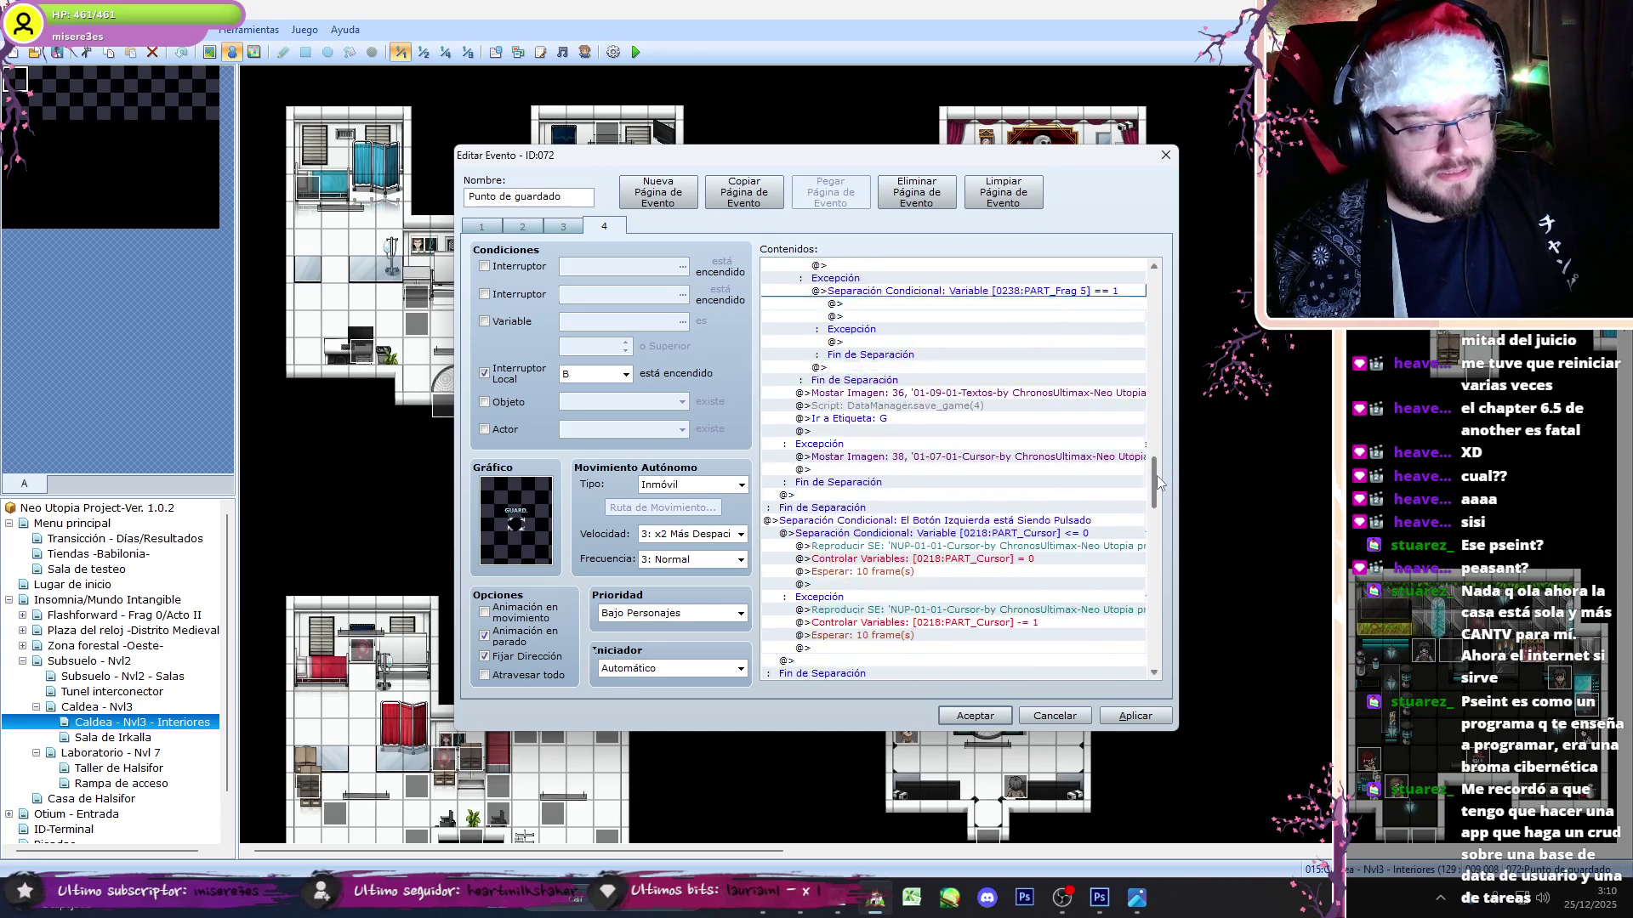
{"action": "mouse_move", "coordinate": [1158, 508]}
{"action": "left_mouse_down"}
{"action": "mouse_move", "coordinate": [1181, 416]}
{"action": "mouse_move", "coordinate": [1155, 284]}
{"action": "left_mouse_up"}
- Confirm event 072's edits and open the second interiors save point, event 074
{"action": "left_click", "coordinate": [967, 711]}
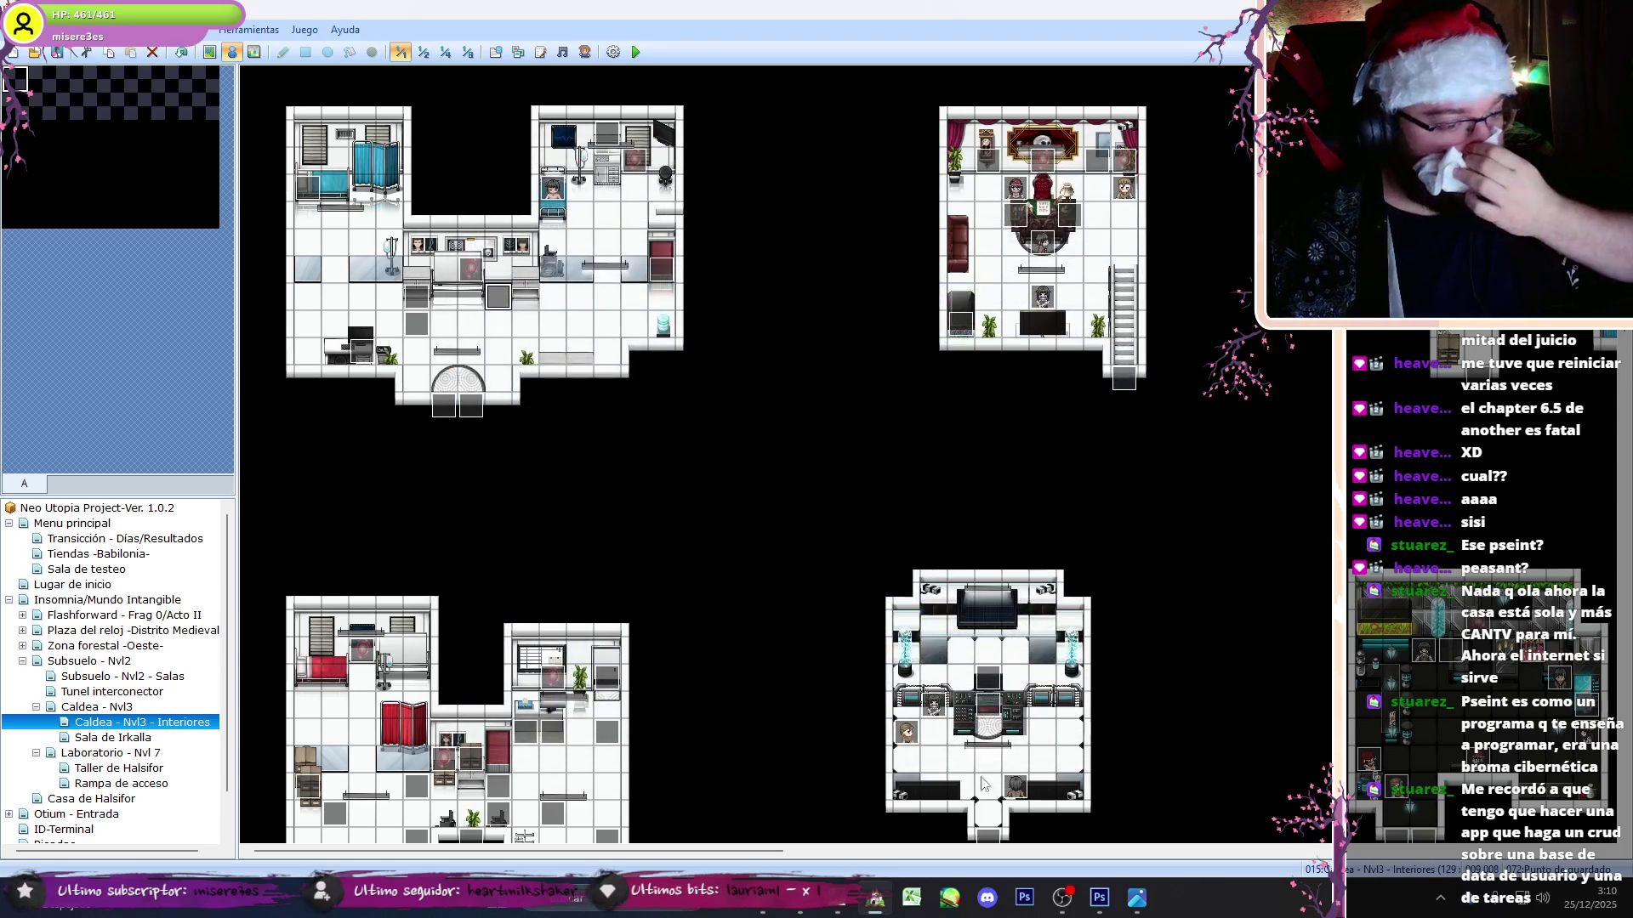
{"action": "mouse_move", "coordinate": [786, 853]}
{"action": "left_mouse_down"}
{"action": "mouse_move", "coordinate": [1191, 853]}
{"action": "mouse_move", "coordinate": [786, 853]}
{"action": "left_mouse_up"}
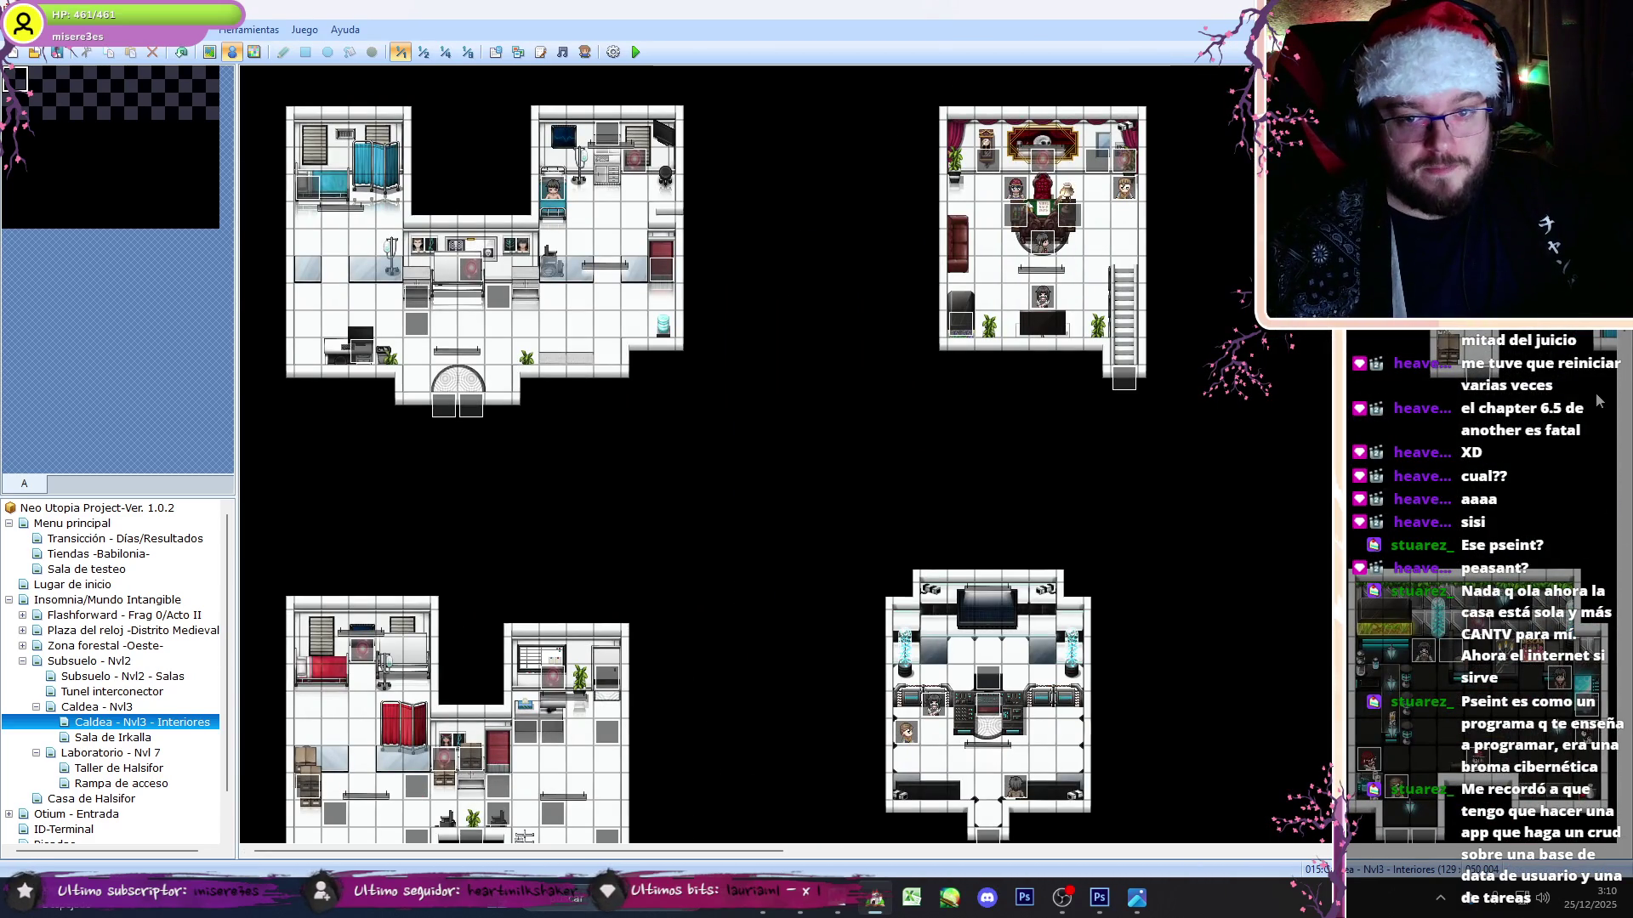
{"action": "scroll", "coordinate": [738, 857], "scroll_direction": "down", "scroll_amount": 10}
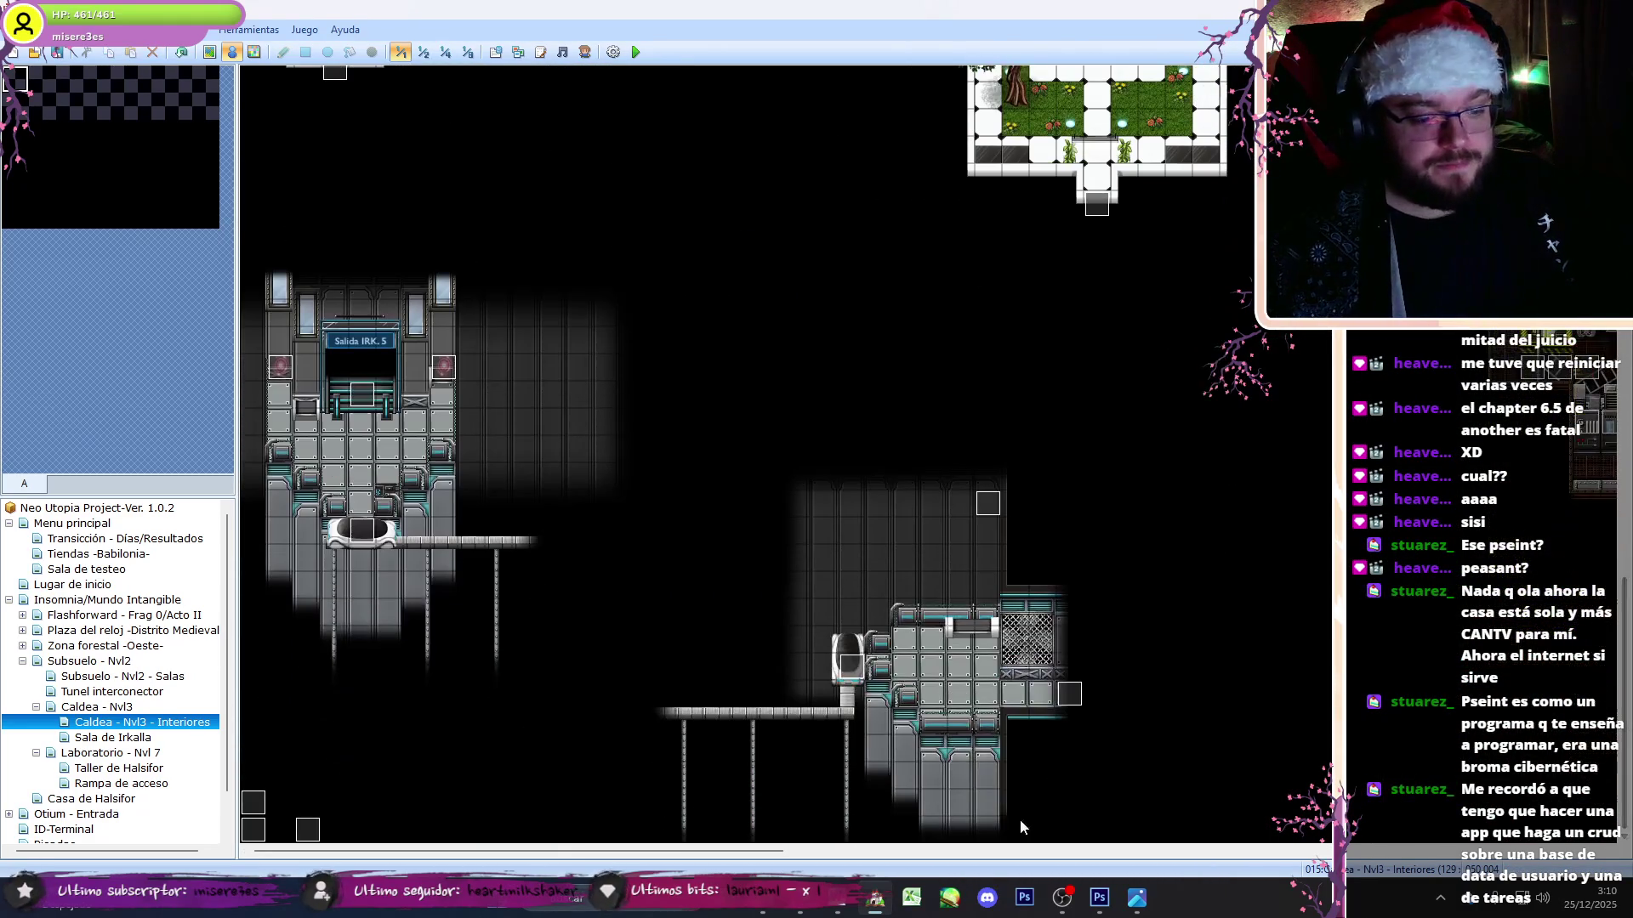
{"action": "scroll", "coordinate": [738, 856], "scroll_direction": "down", "scroll_amount": 5}
{"action": "scroll", "coordinate": [738, 856], "scroll_direction": "right", "scroll_amount": 10}
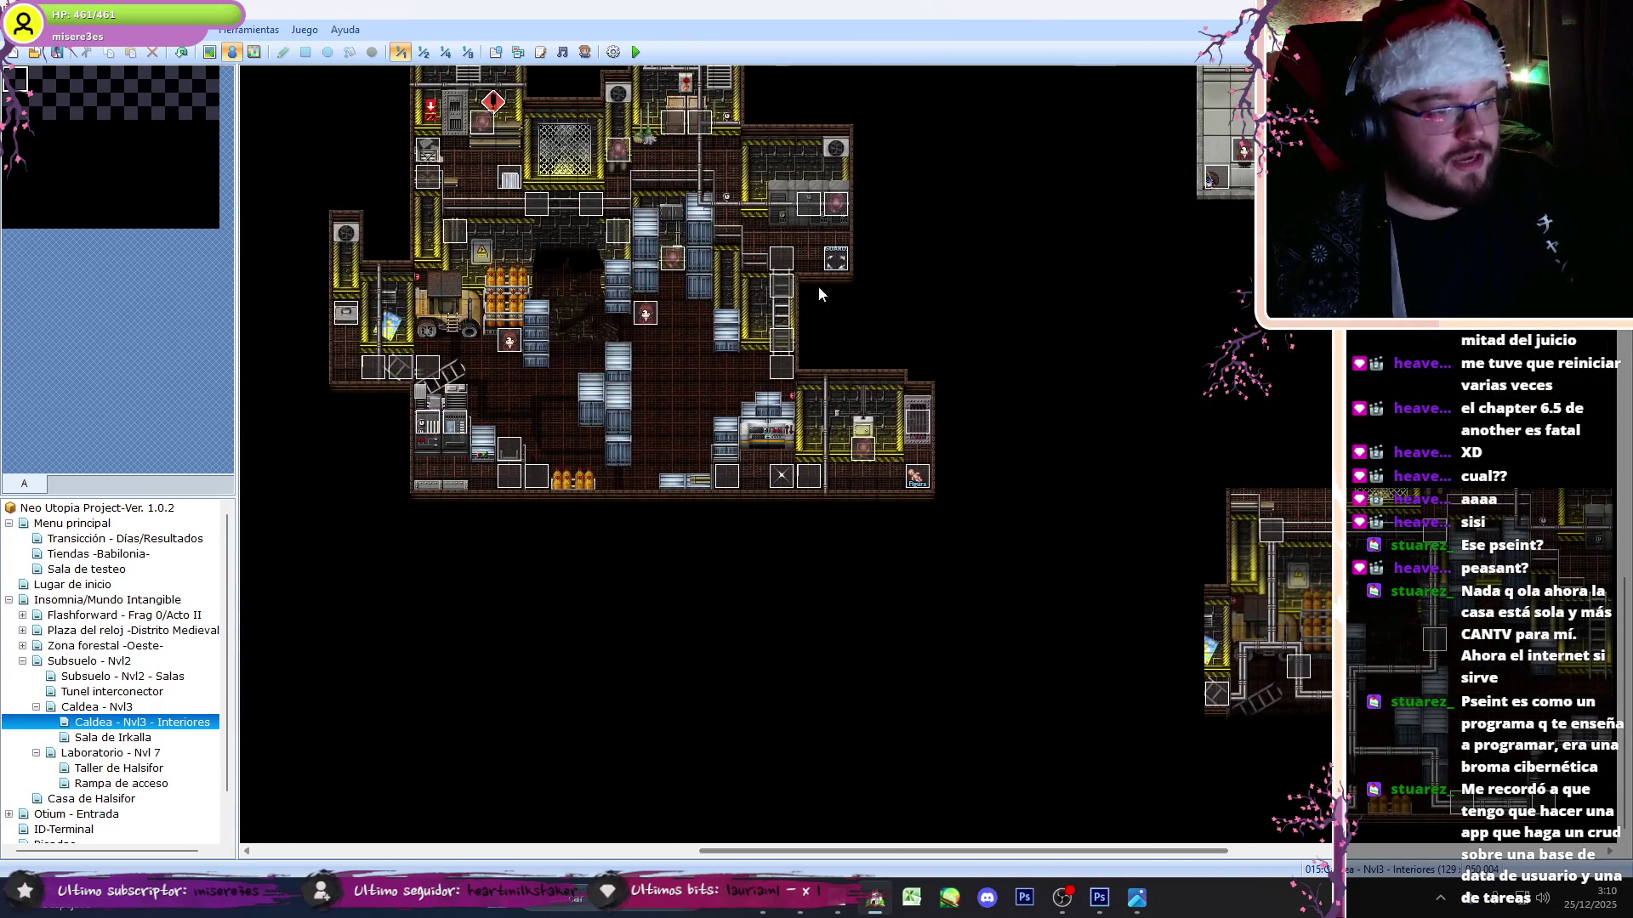
{"action": "double_click", "coordinate": [838, 265]}
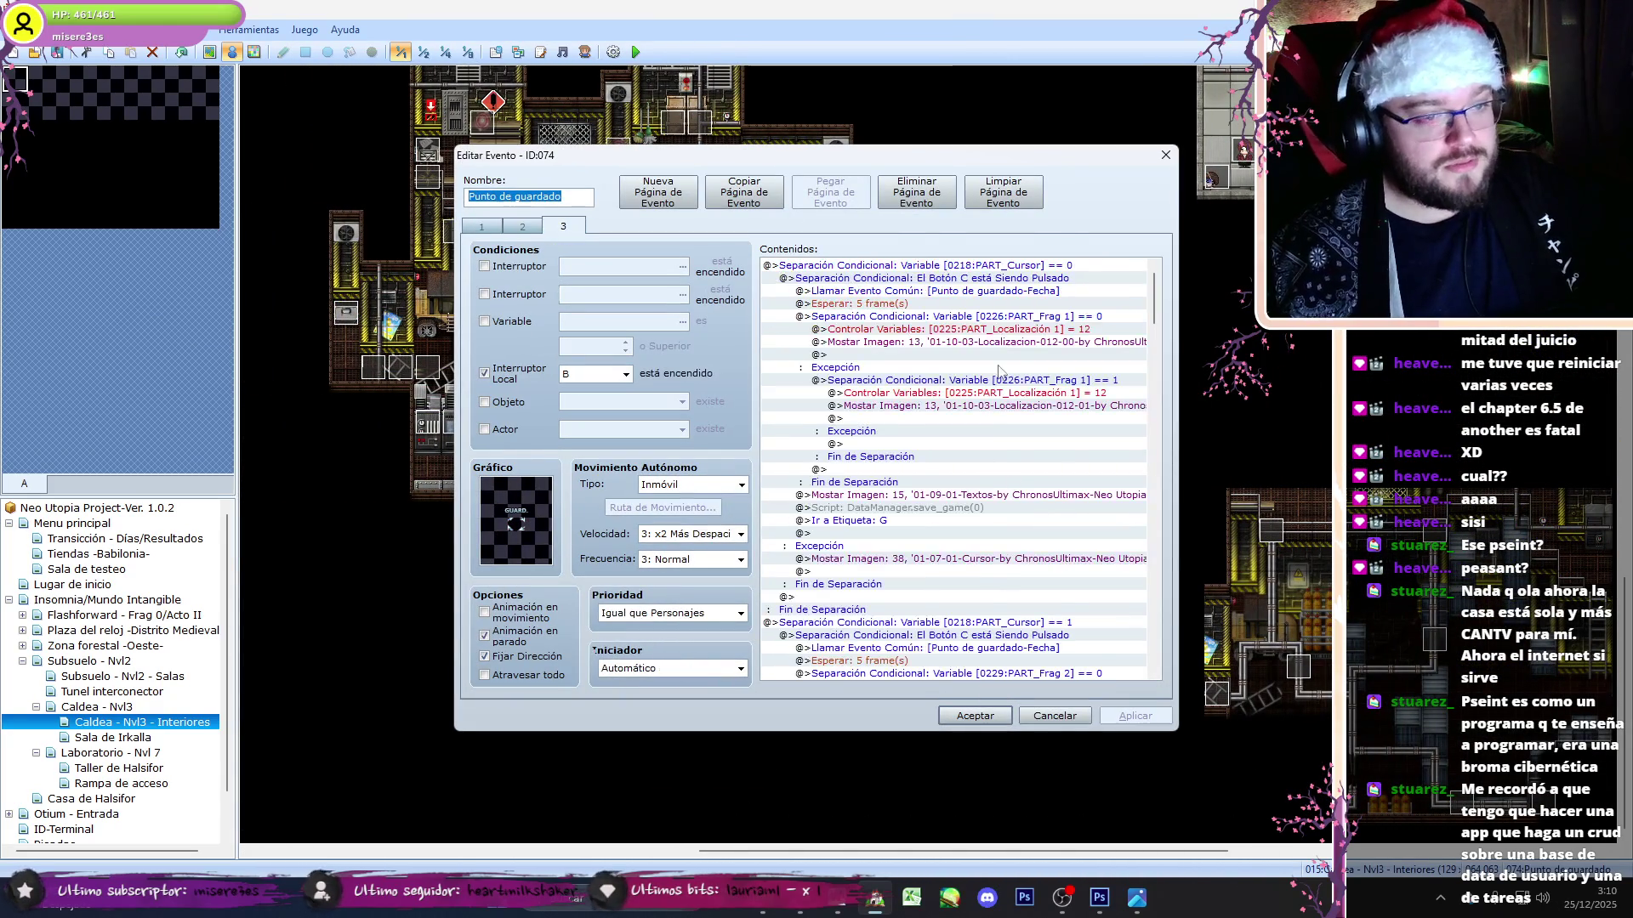
- Move the second slot's location =12 assignment above its fragment check and delete the duplicate
{"action": "left_click", "coordinate": [1042, 330]}
{"action": "left_click", "coordinate": [1077, 355]}
{"action": "scroll", "coordinate": [1152, 302], "scroll_direction": "down", "scroll_amount": 4}
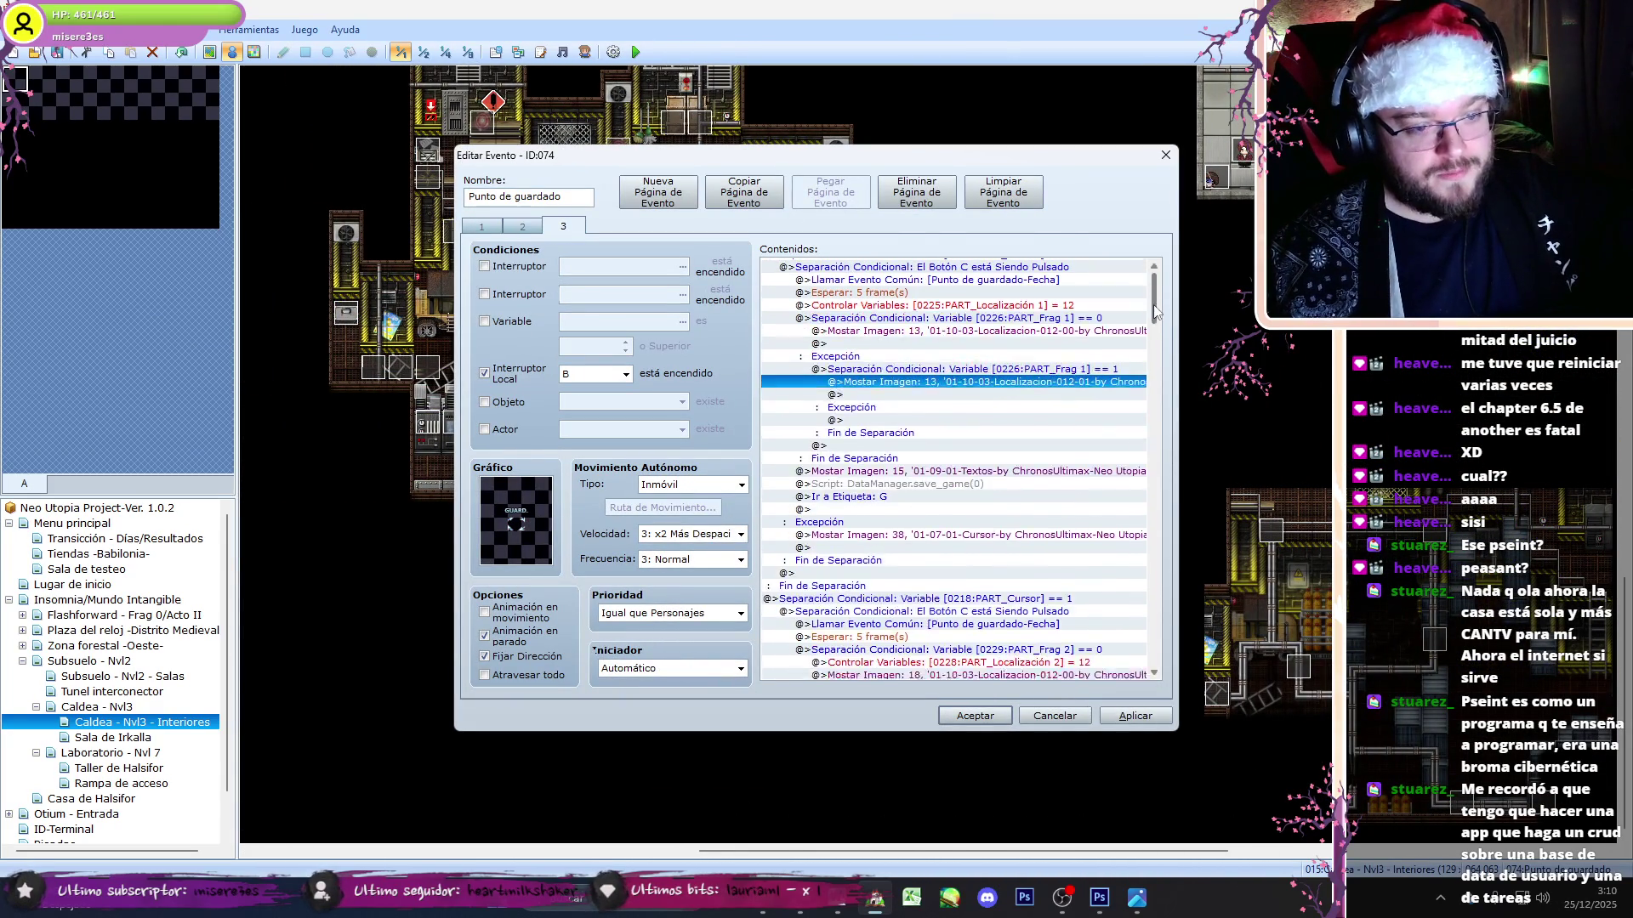
{"action": "left_click", "coordinate": [1067, 520]}
{"action": "key", "text": "ctrl+x"}
{"action": "left_click", "coordinate": [1087, 511]}
{"action": "key", "text": "ctrl+v"}
{"action": "left_click", "coordinate": [1090, 584]}
{"action": "key", "text": "Delete"}
- Paste the fourth slot's location assignment above its fragment check
{"action": "scroll", "coordinate": [1150, 348], "scroll_direction": "down", "scroll_amount": 10}
{"action": "left_click", "coordinate": [1093, 457]}
{"action": "left_click", "coordinate": [1100, 510]}
{"action": "scroll", "coordinate": [1097, 494], "scroll_direction": "down", "scroll_amount": 10}
{"action": "left_click", "coordinate": [1089, 482]}
{"action": "key", "text": "ctrl+v"}
- Move the fifth slot's assignment above its check, delete the duplicate, then apply and close event 074
{"action": "scroll", "coordinate": [1155, 459], "scroll_direction": "down", "scroll_amount": 10}
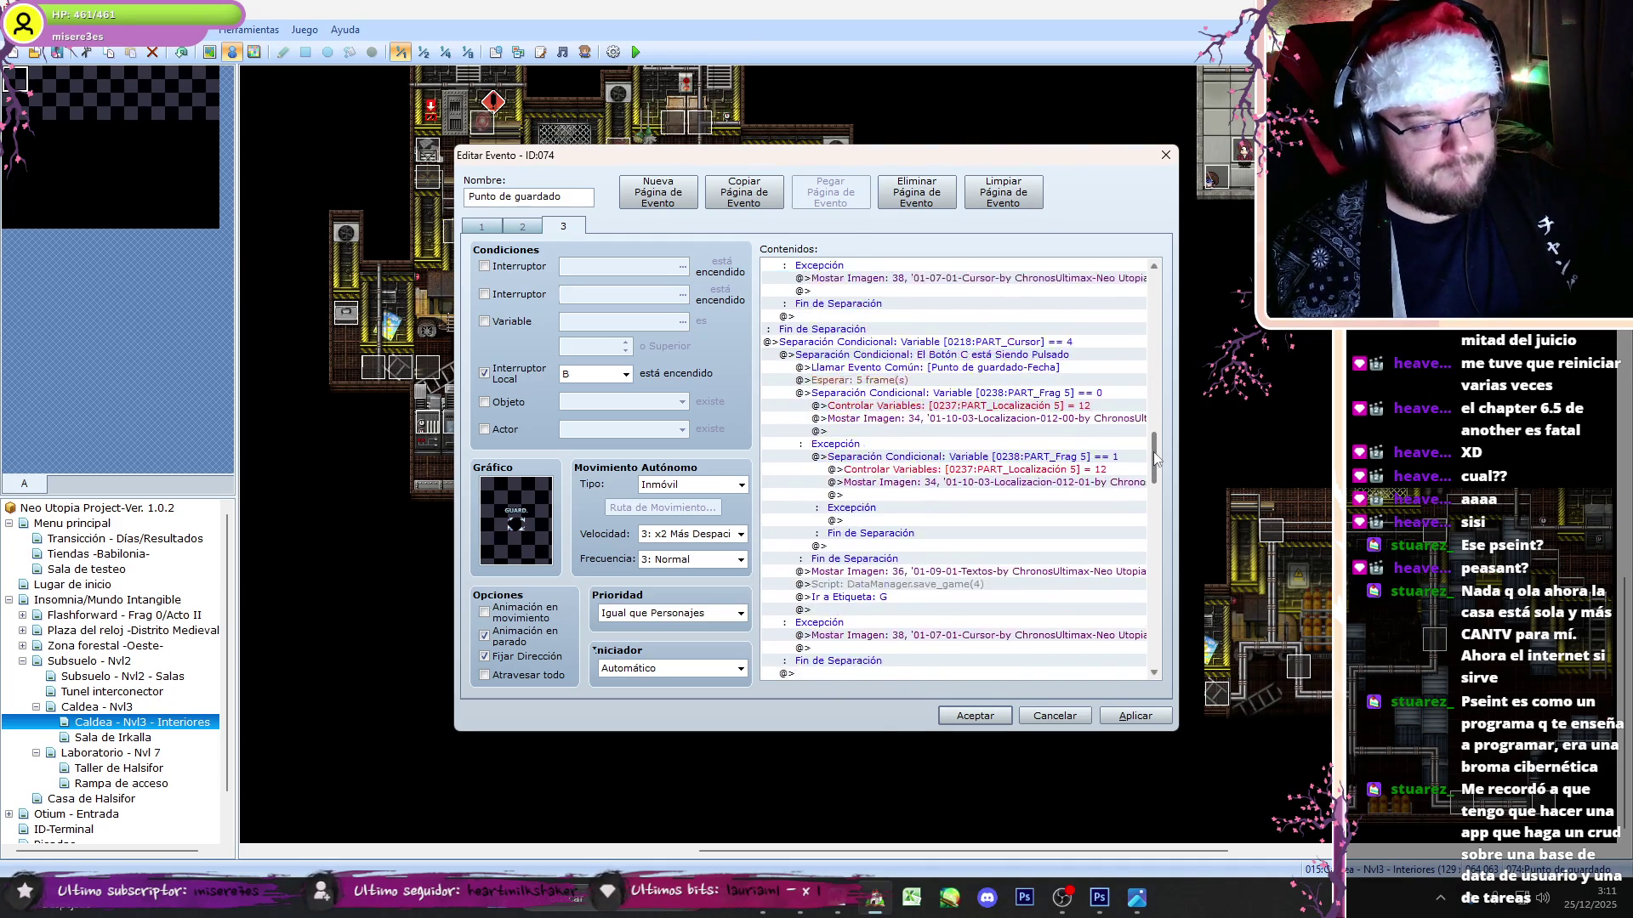
{"action": "left_click", "coordinate": [1095, 405]}
{"action": "key", "text": "ctrl+x"}
{"action": "left_click", "coordinate": [1020, 393]}
{"action": "key", "text": "ctrl+v"}
{"action": "left_click", "coordinate": [1021, 470]}
{"action": "key", "text": "Delete"}
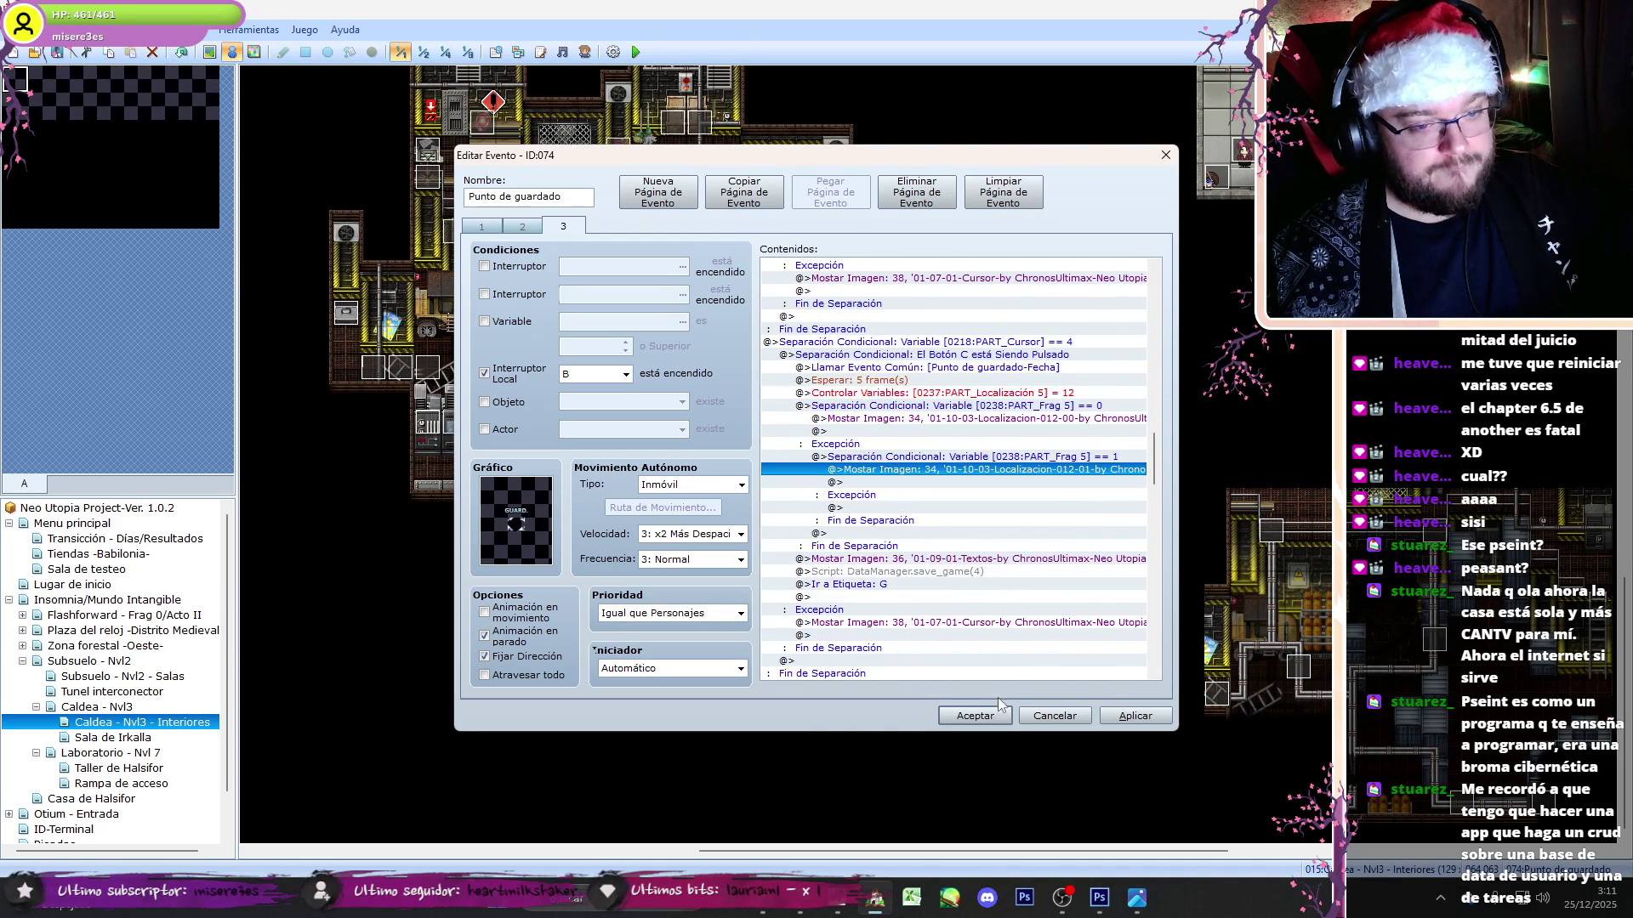
{"action": "left_click_drag", "start_coordinate": [1159, 457], "coordinate": [1153, 672]}
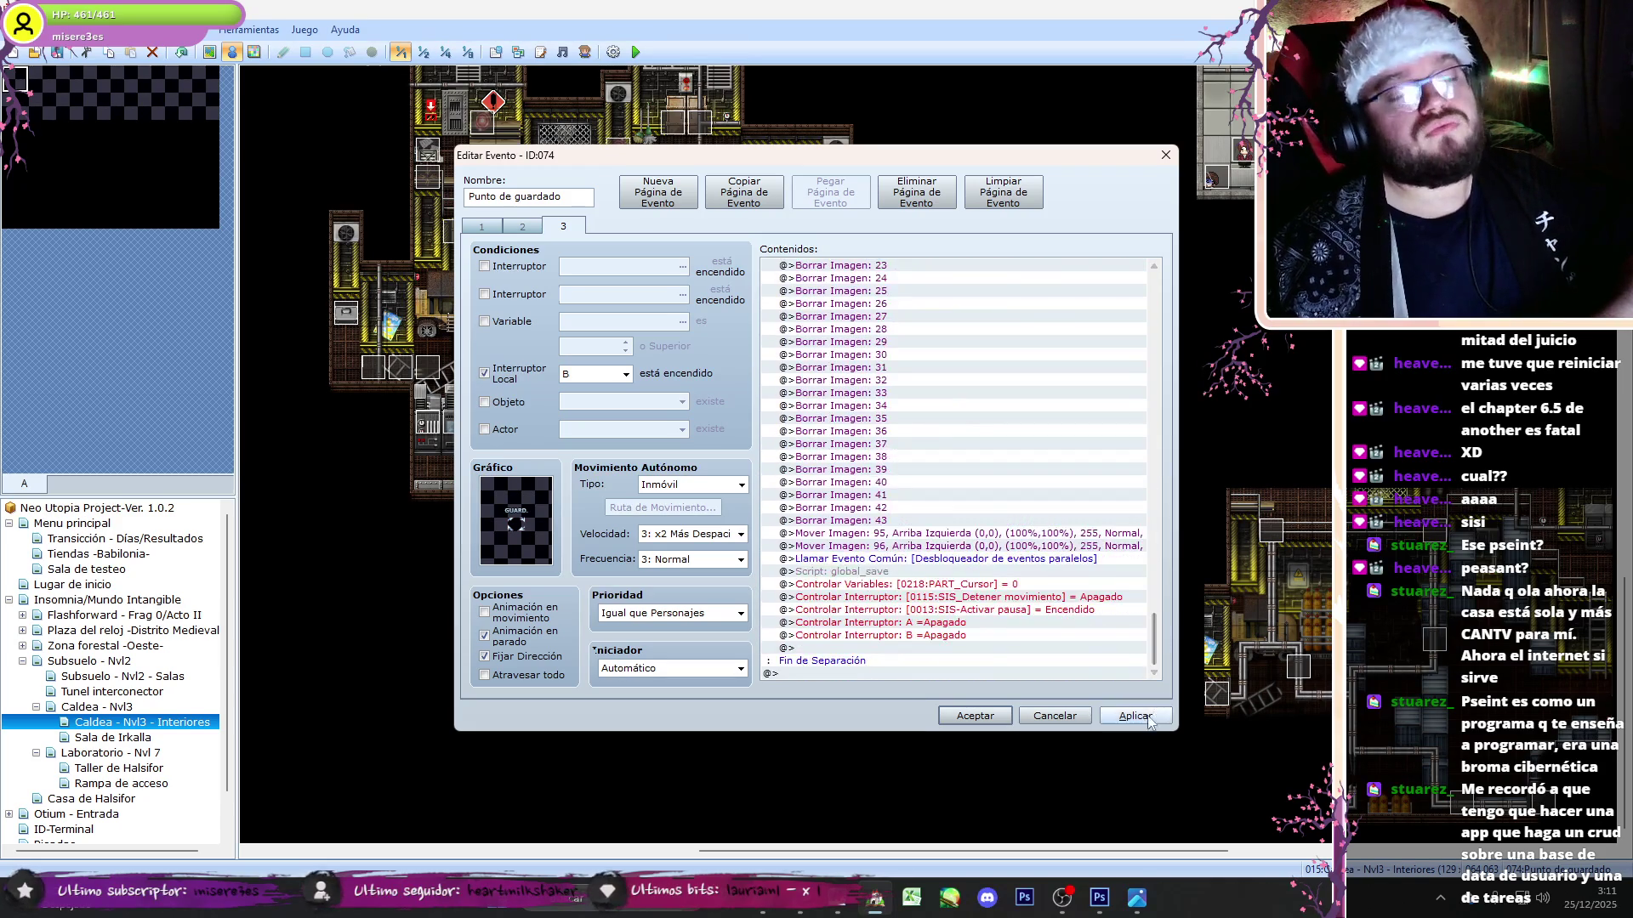
{"action": "left_click", "coordinate": [975, 716]}
{"action": "left_click", "coordinate": [422, 52]}
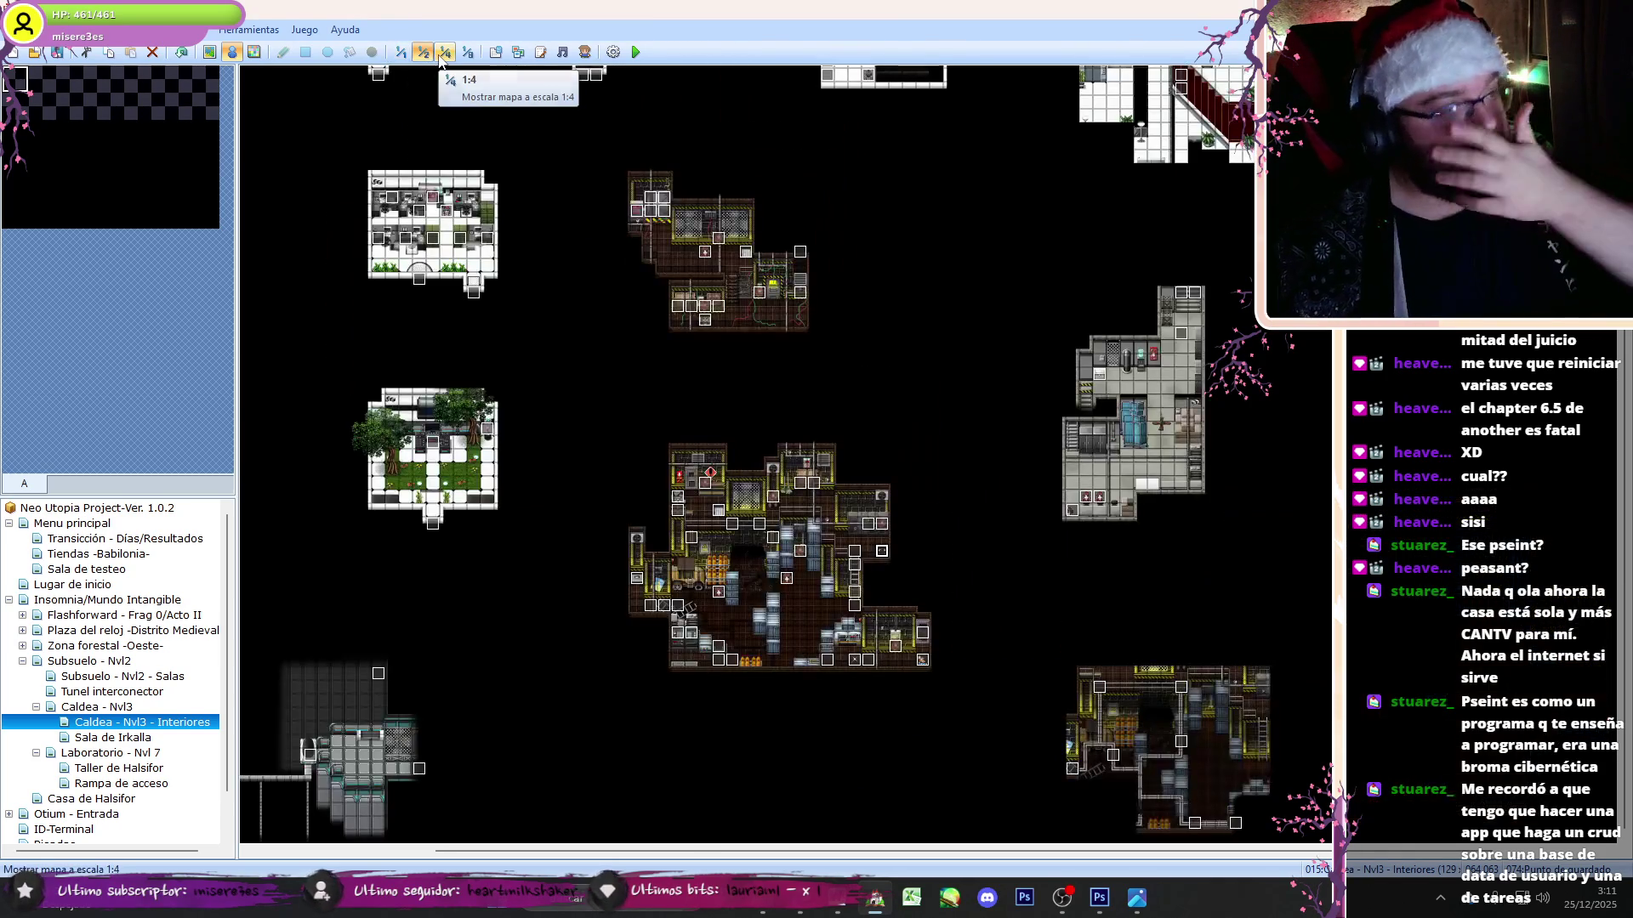
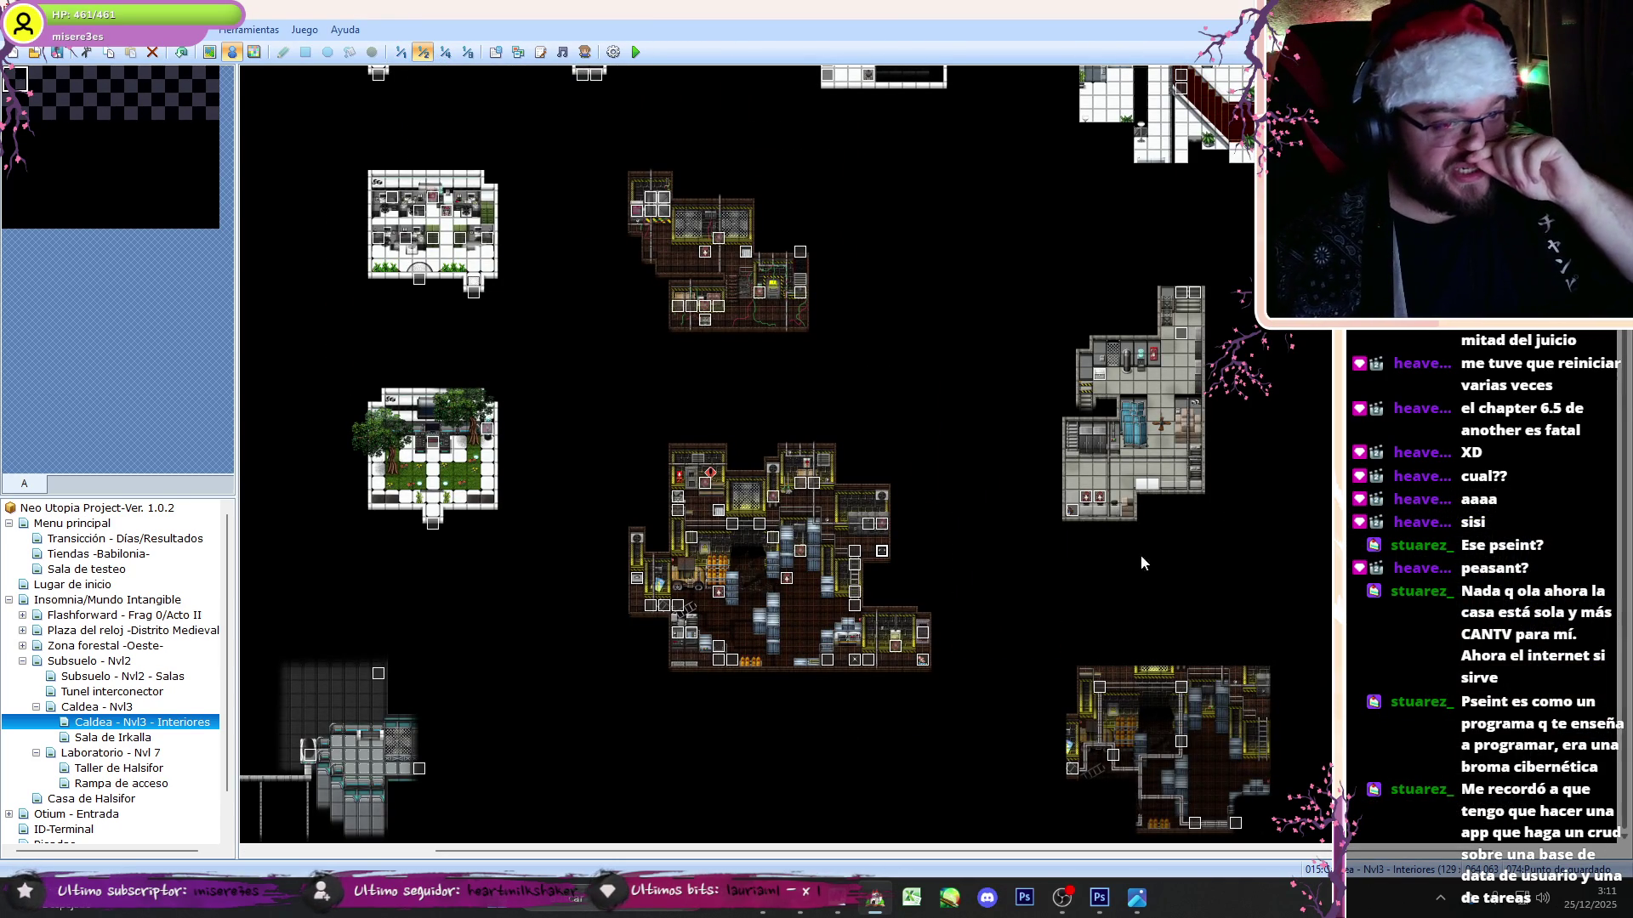
- Inspect the Evento-Aaron event's commands and close it without changes
{"action": "double_click", "coordinate": [1180, 334]}
{"action": "scroll", "coordinate": [1148, 595], "scroll_direction": "down", "scroll_amount": 5}
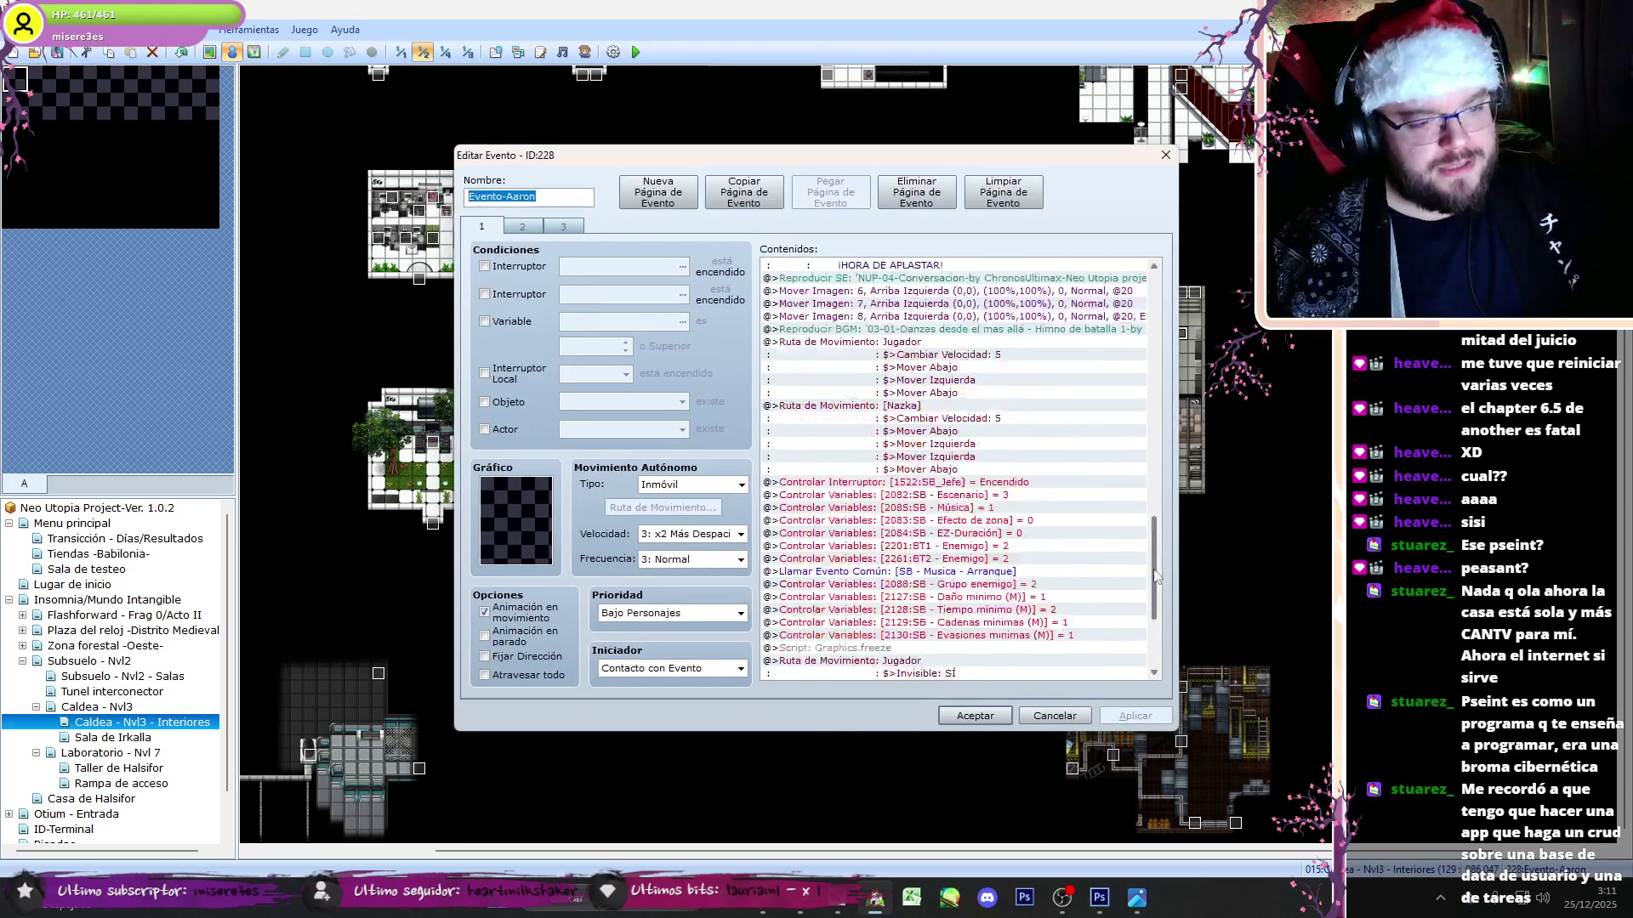
{"action": "scroll", "coordinate": [1154, 595], "scroll_direction": "up", "scroll_amount": 5}
{"action": "mouse_move", "coordinate": [1154, 285]}
{"action": "left_mouse_down"}
{"action": "mouse_move", "coordinate": [1161, 476]}
{"action": "mouse_move", "coordinate": [1202, 655]}
{"action": "mouse_move", "coordinate": [1172, 659]}
{"action": "left_mouse_up"}
{"action": "left_click", "coordinate": [1055, 715]}
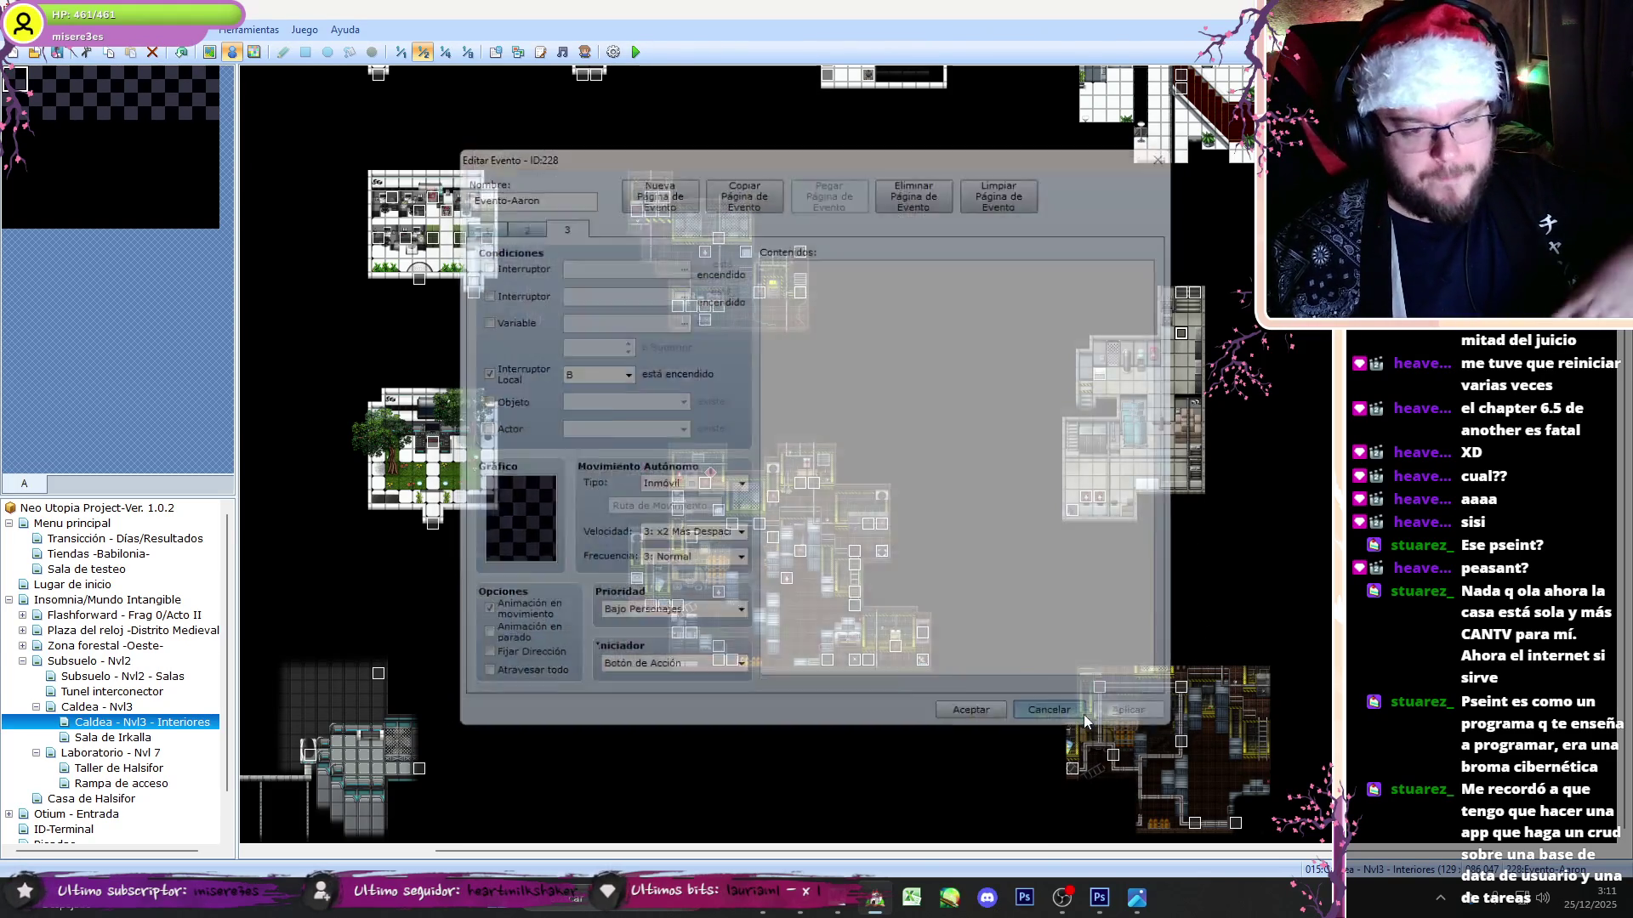
{"action": "scroll", "coordinate": [783, 459], "scroll_direction": "up", "scroll_amount": 5}
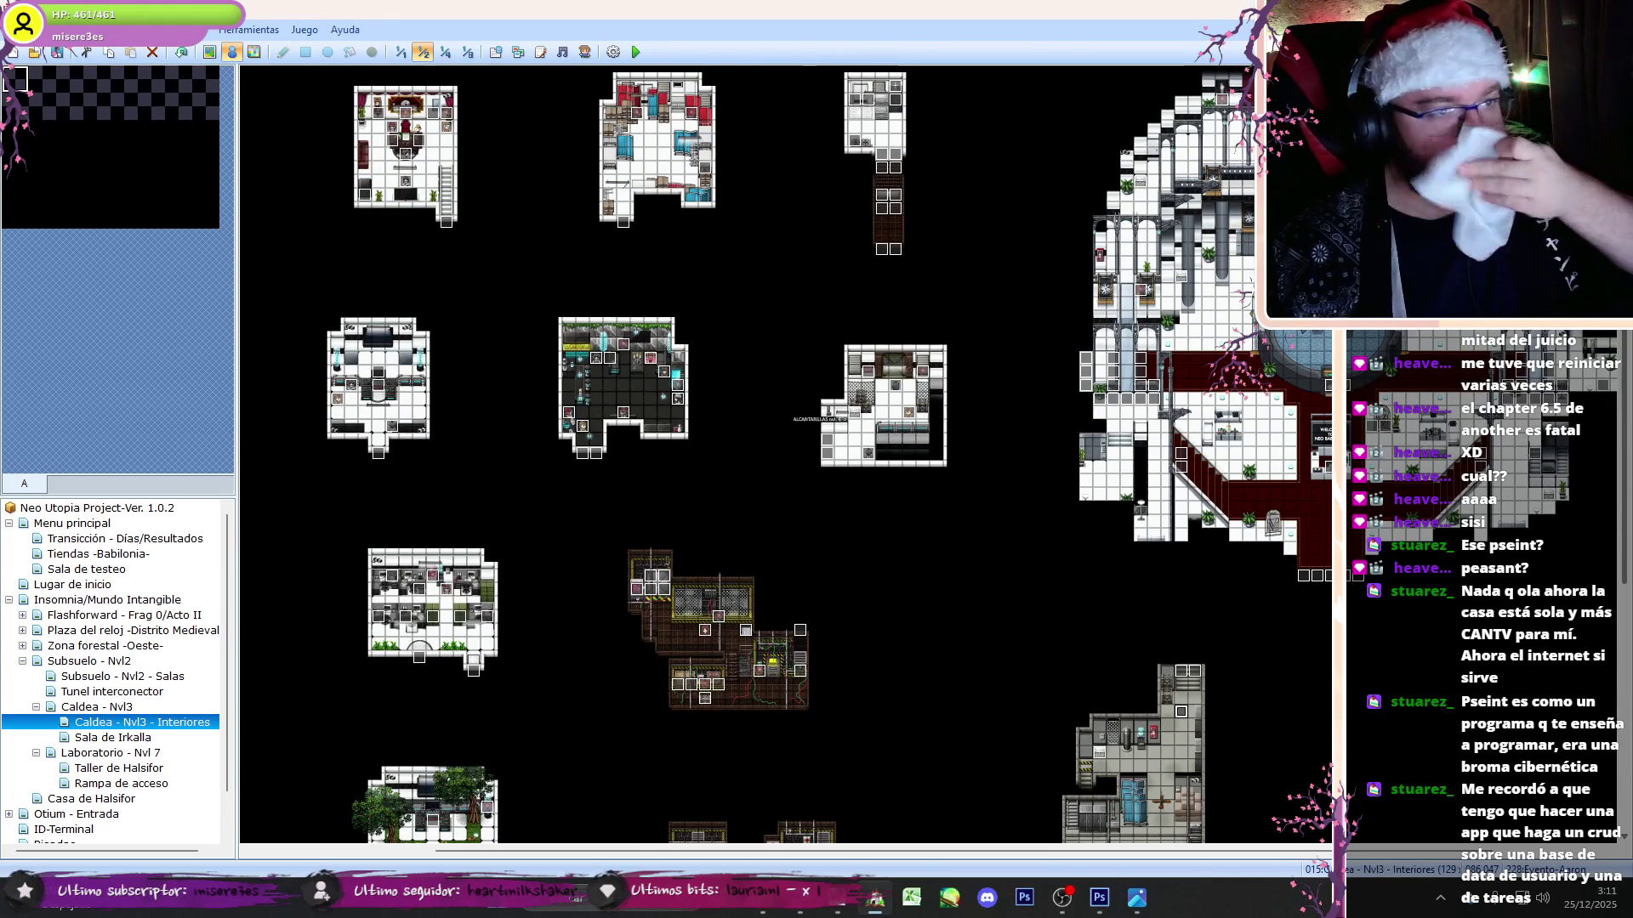
- View the current map at full scale and pan across it
{"action": "left_click", "coordinate": [399, 52]}
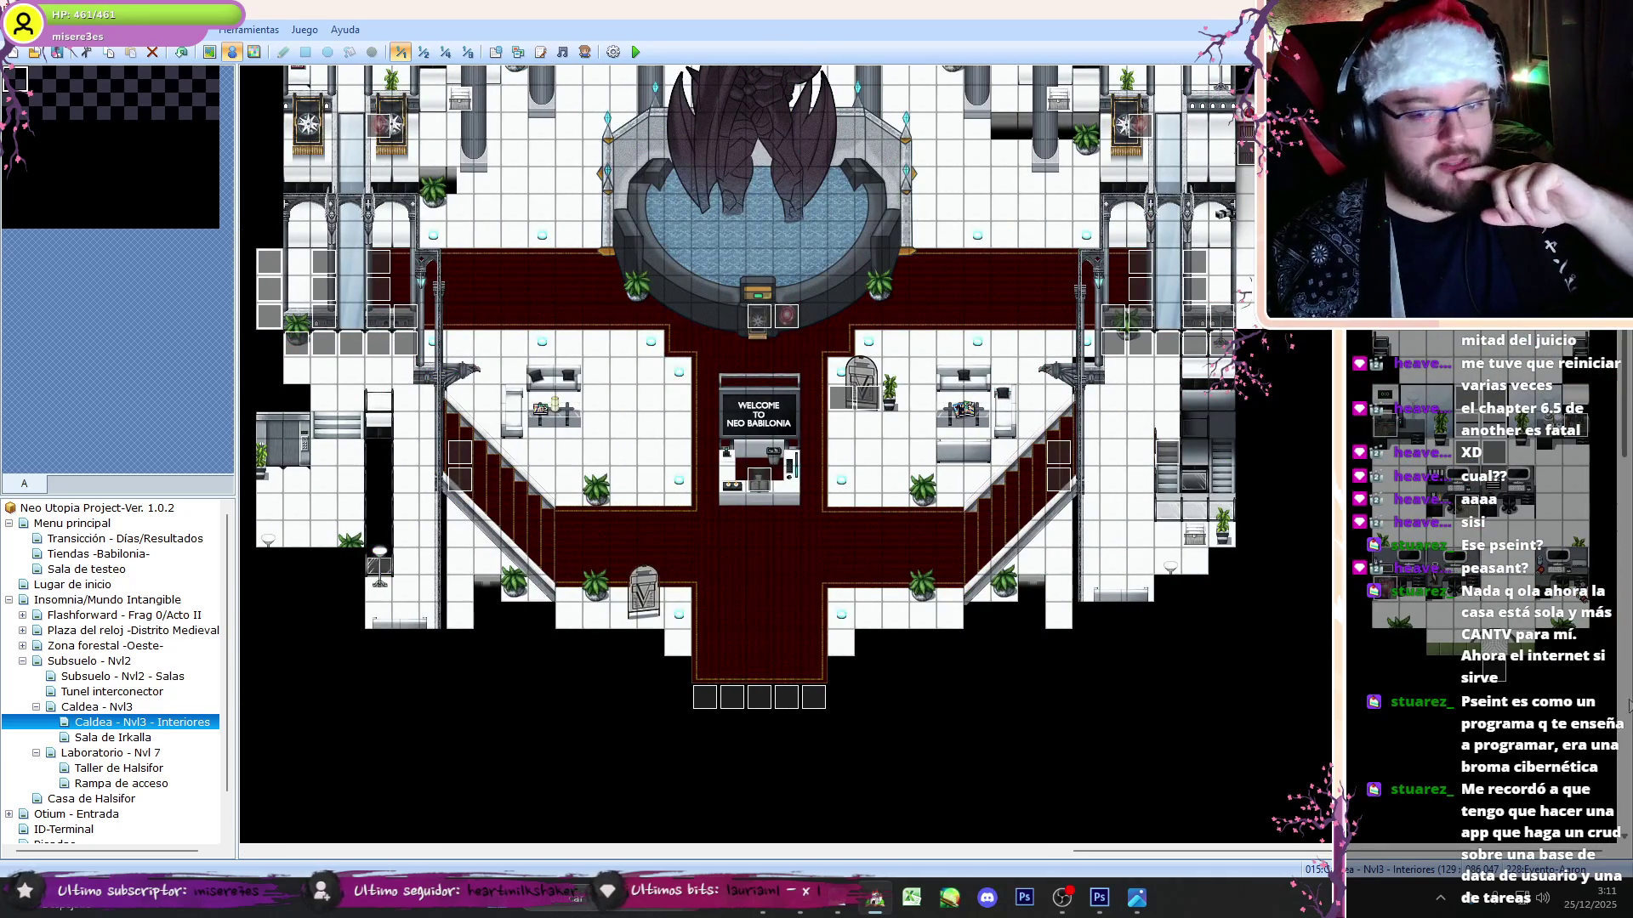
{"action": "scroll", "coordinate": [783, 459], "scroll_direction": "up", "scroll_amount": 5}
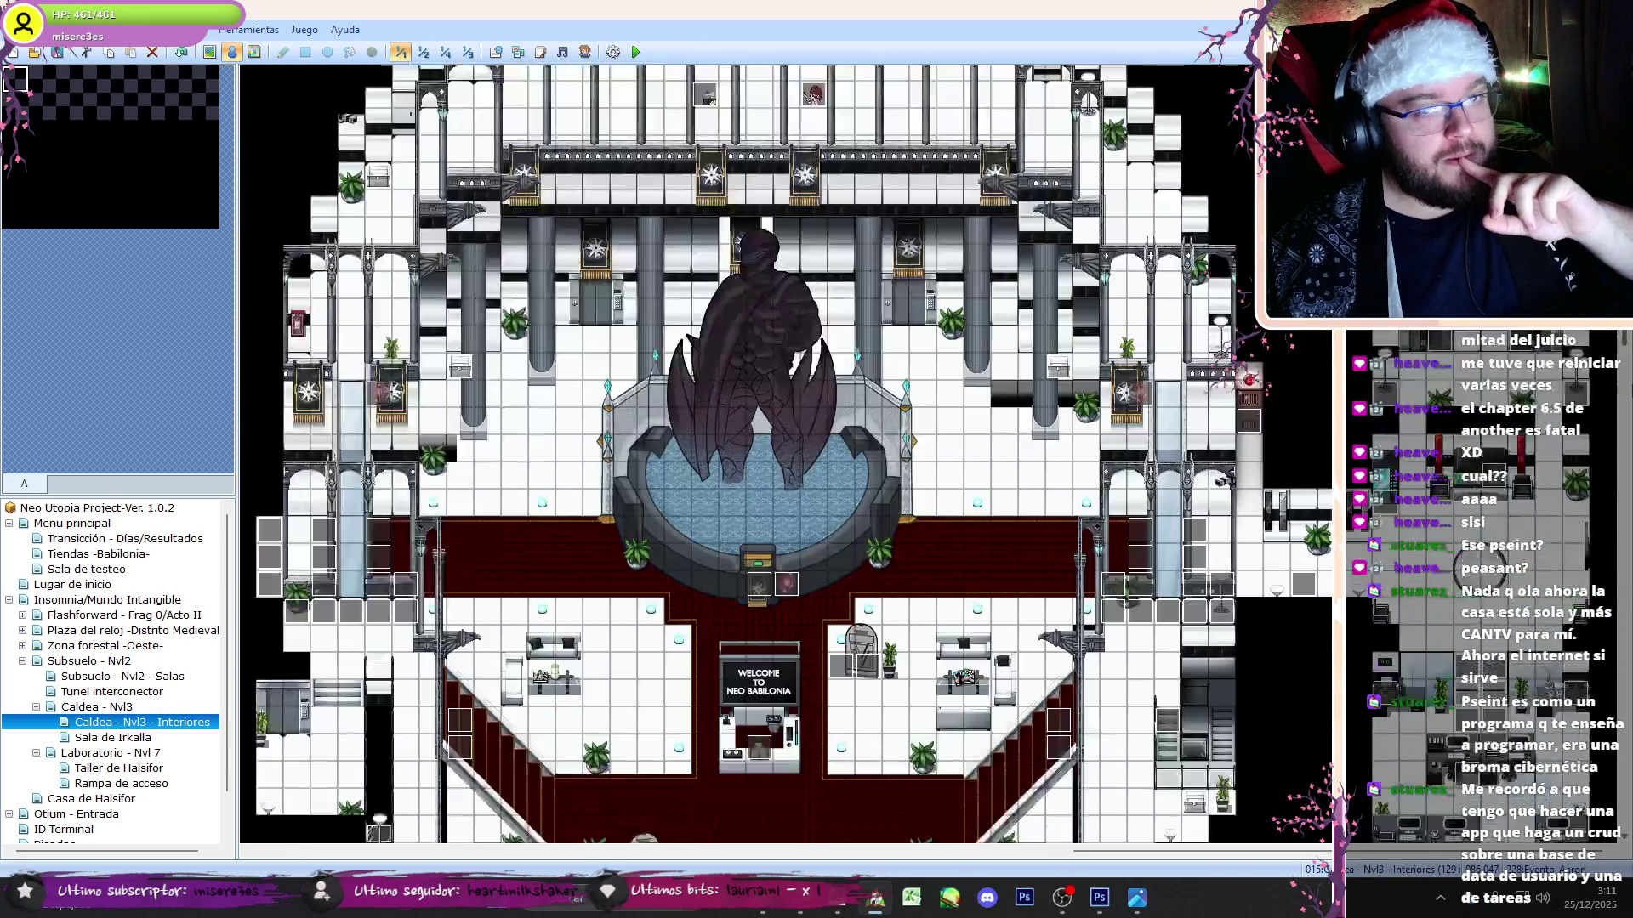
{"action": "left_click_drag", "start_coordinate": [1105, 851], "coordinate": [378, 869]}
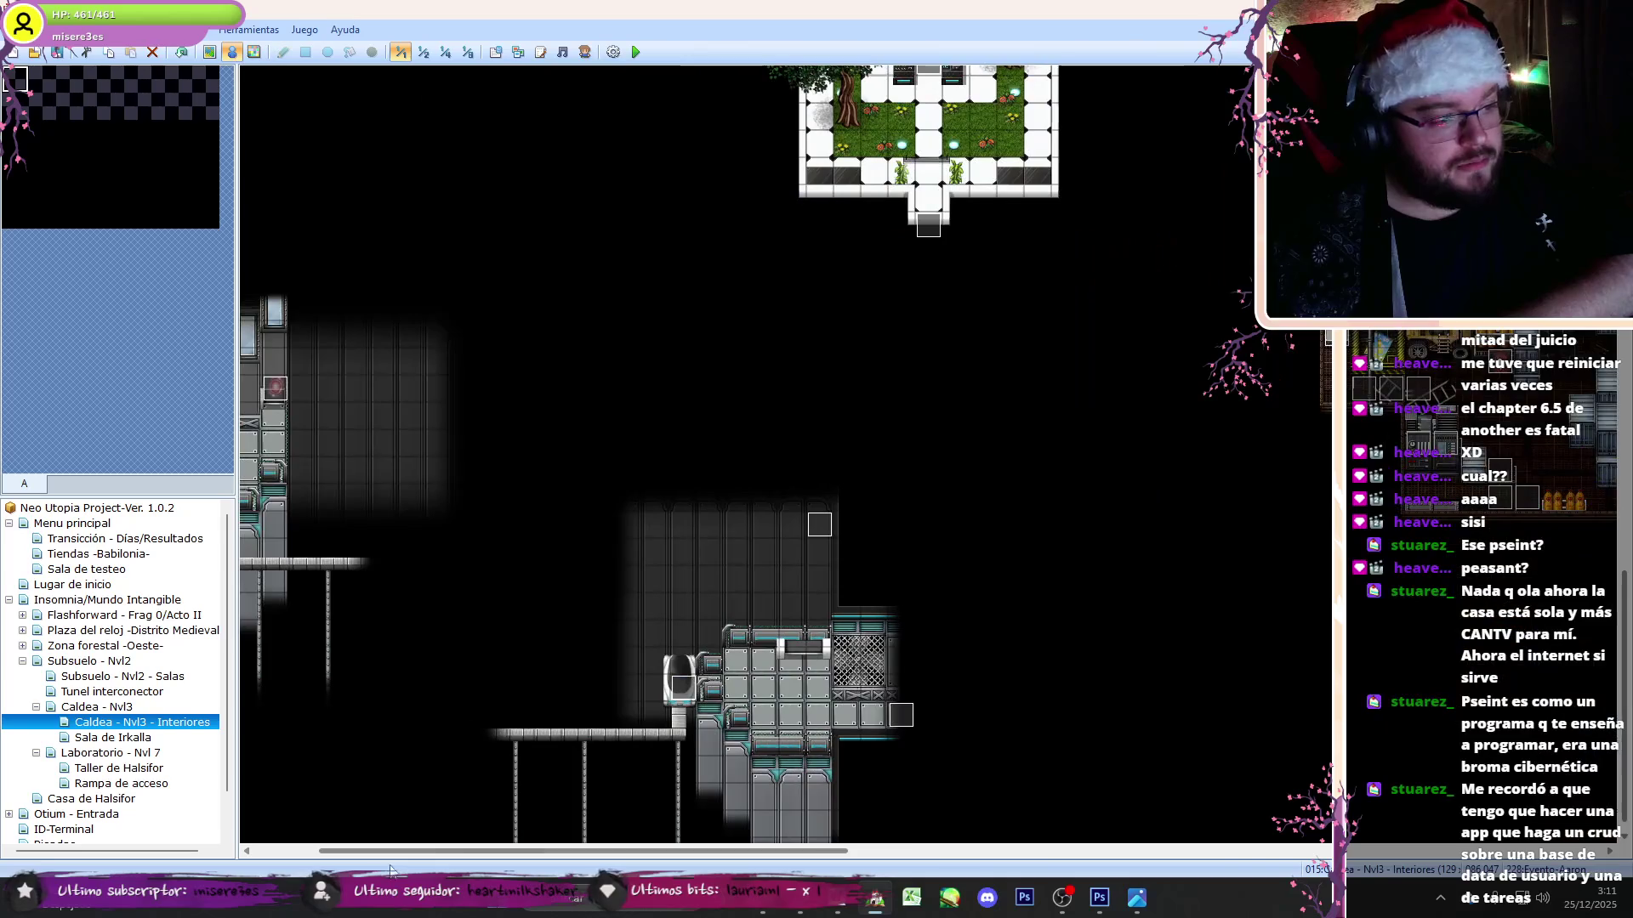
{"action": "left_click_drag", "start_coordinate": [857, 857], "coordinate": [792, 857]}
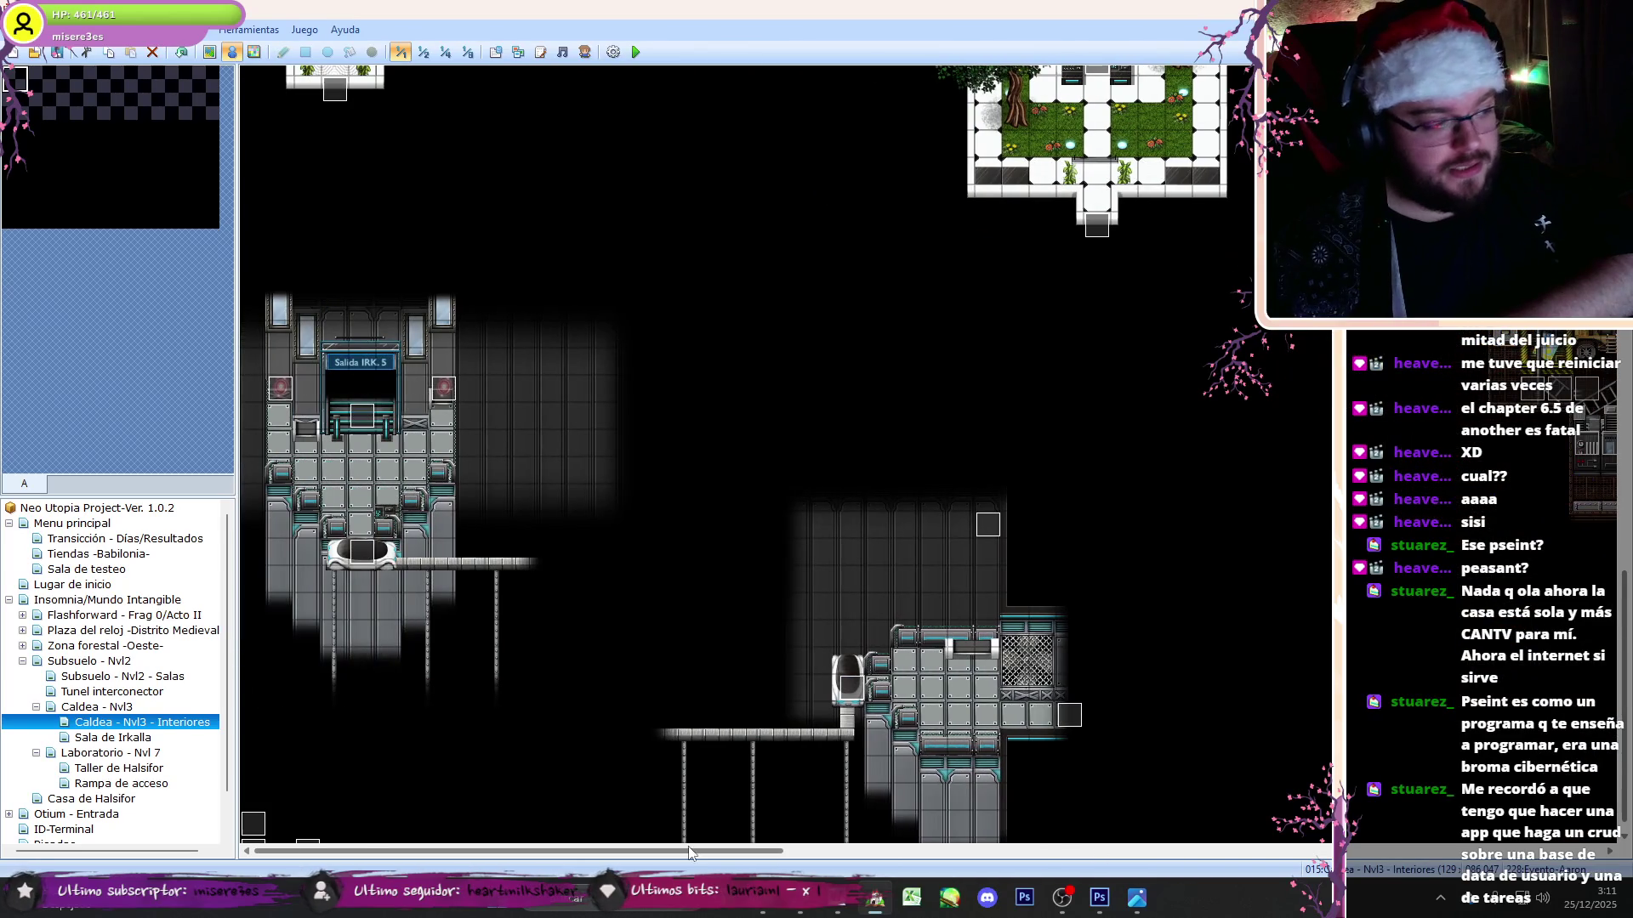
- Switch to the Sala de Irkalla map and inspect one of its events without changing it
{"action": "left_click", "coordinate": [127, 737]}
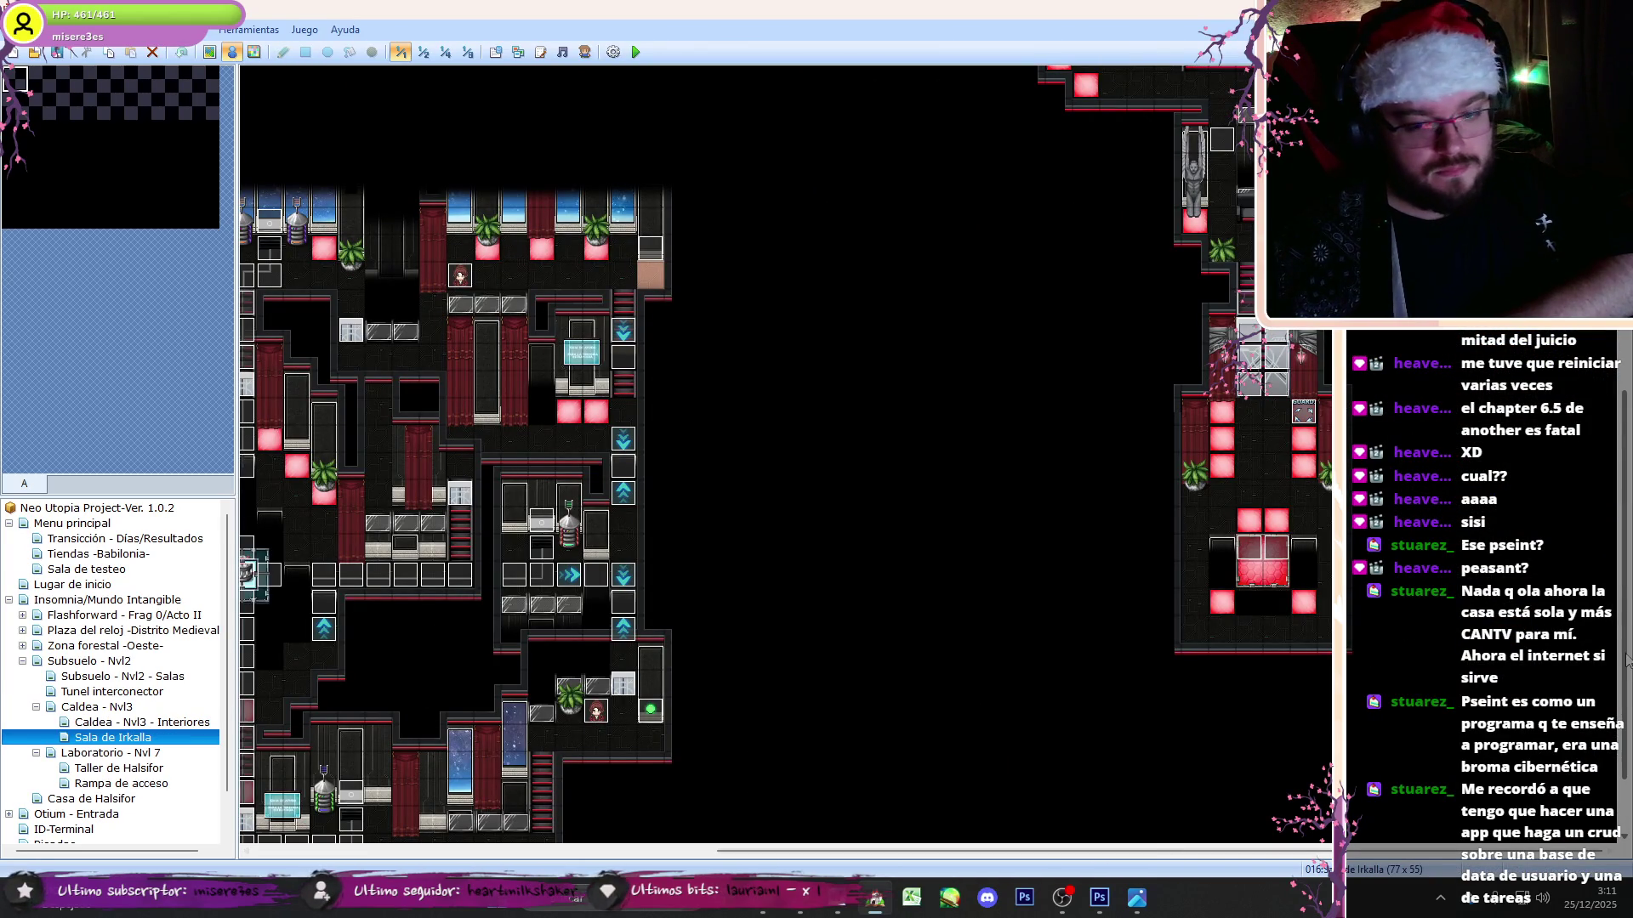
{"action": "scroll", "coordinate": [1306, 532], "scroll_direction": "up", "scroll_amount": 3}
{"action": "double_click", "coordinate": [1299, 540]}
{"action": "left_click", "coordinate": [1056, 724]}
- Check the Aeropuerto de Narita save-point event in the Flashforward group, then collapse that group
{"action": "left_click", "coordinate": [76, 707]}
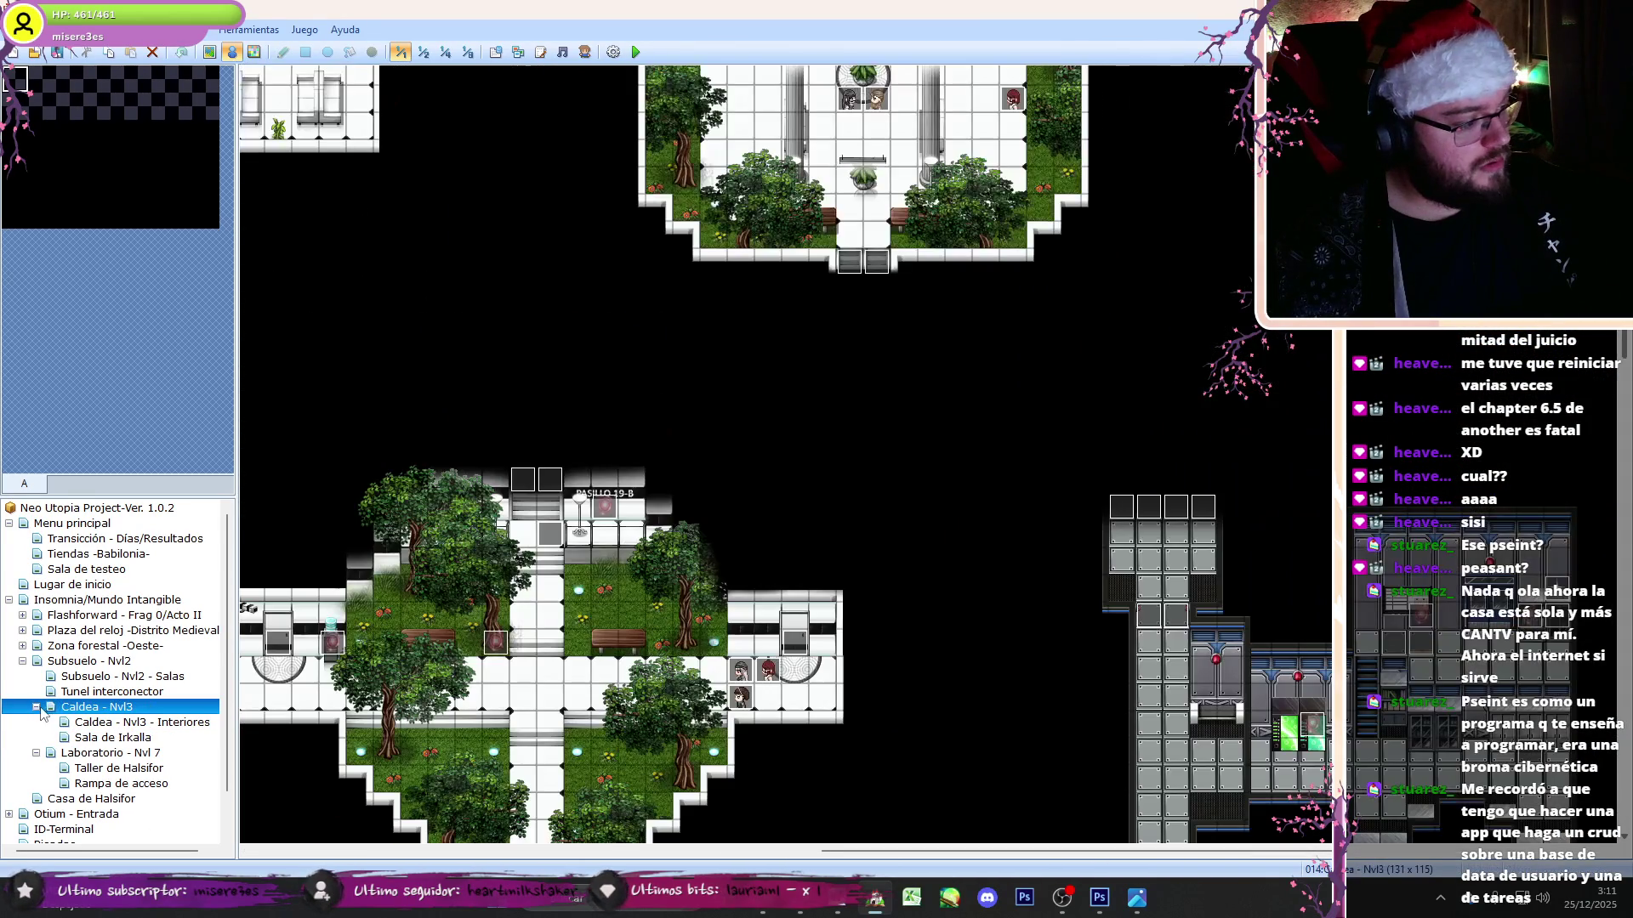
{"action": "left_click", "coordinate": [38, 615]}
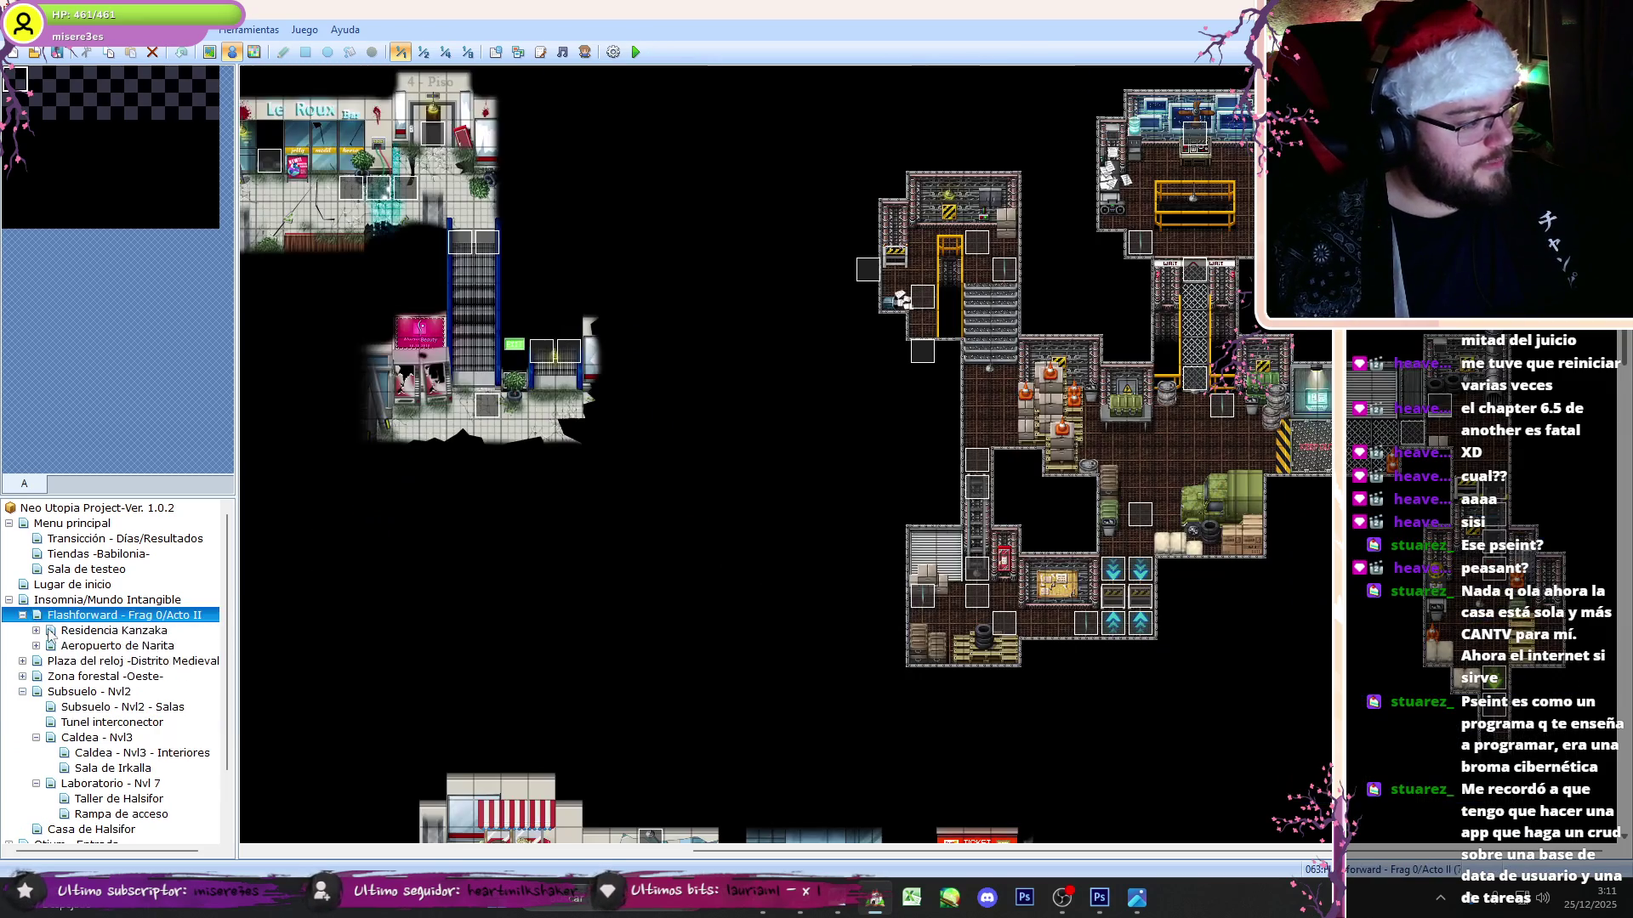
{"action": "left_click", "coordinate": [23, 615]}
{"action": "left_click", "coordinate": [85, 630]}
{"action": "left_click", "coordinate": [51, 645]}
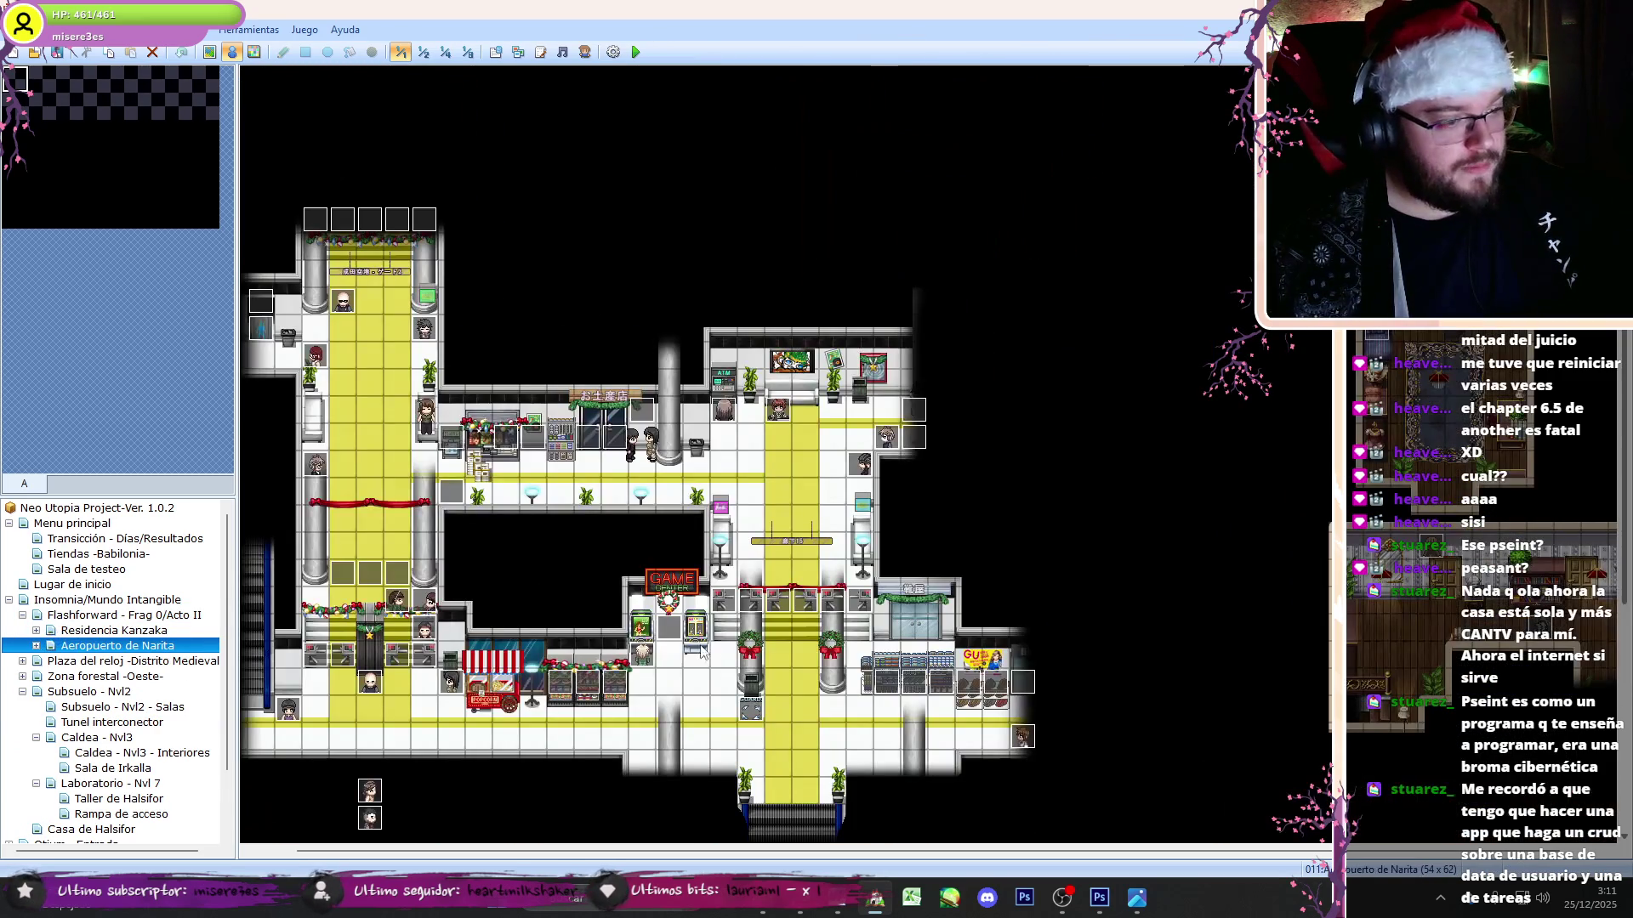
{"action": "double_click", "coordinate": [752, 711]}
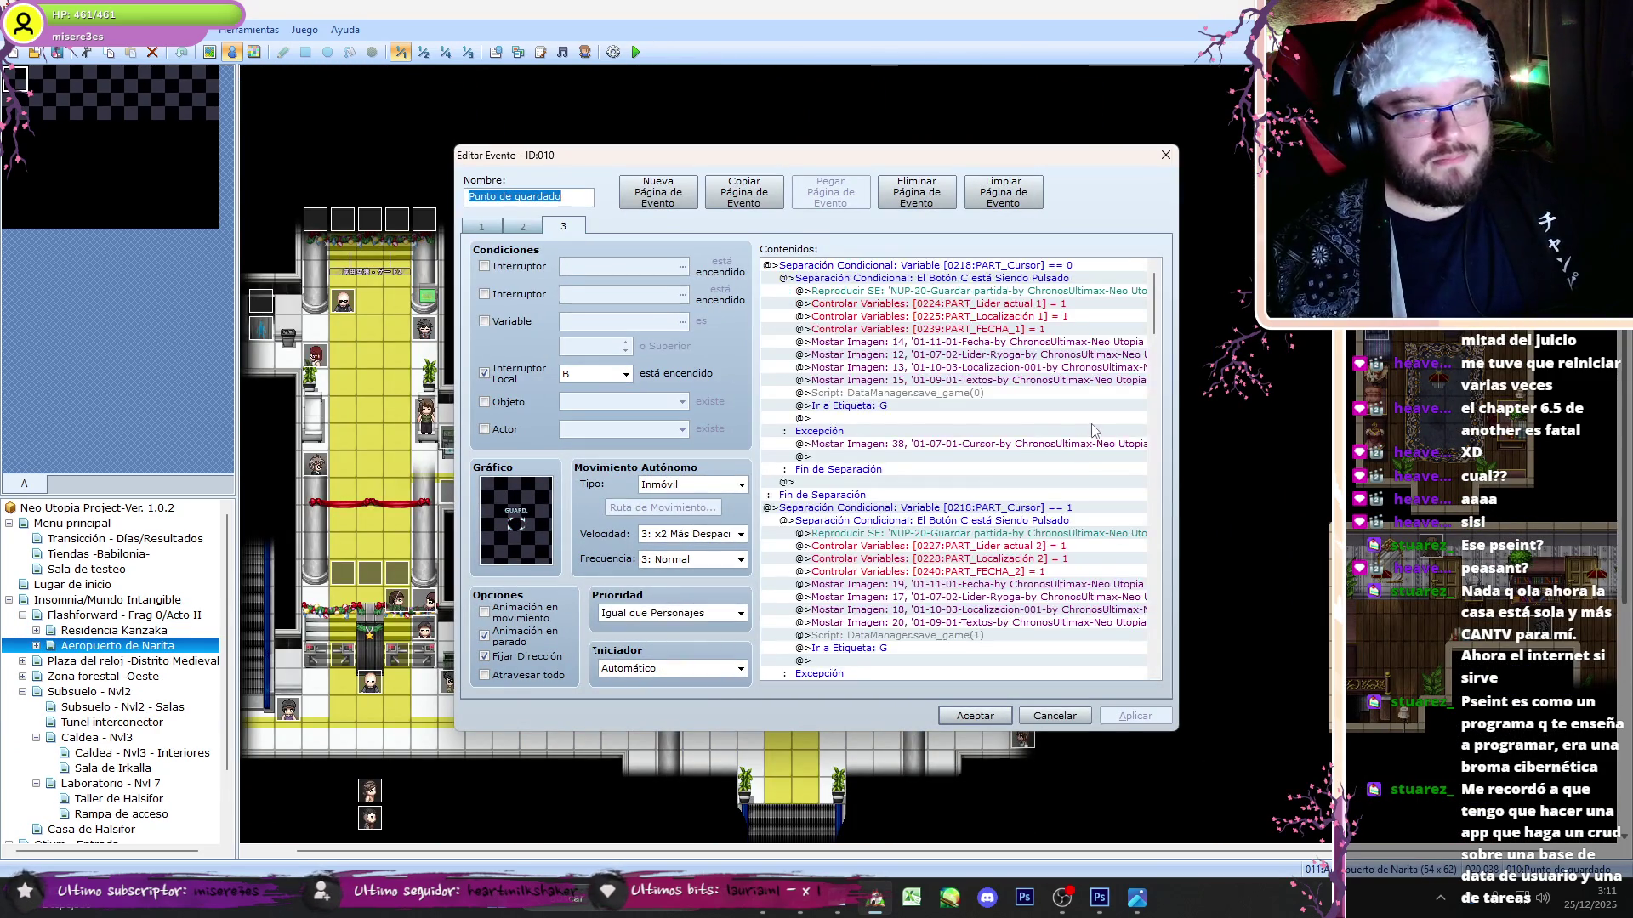
{"action": "left_click", "coordinate": [1054, 716]}
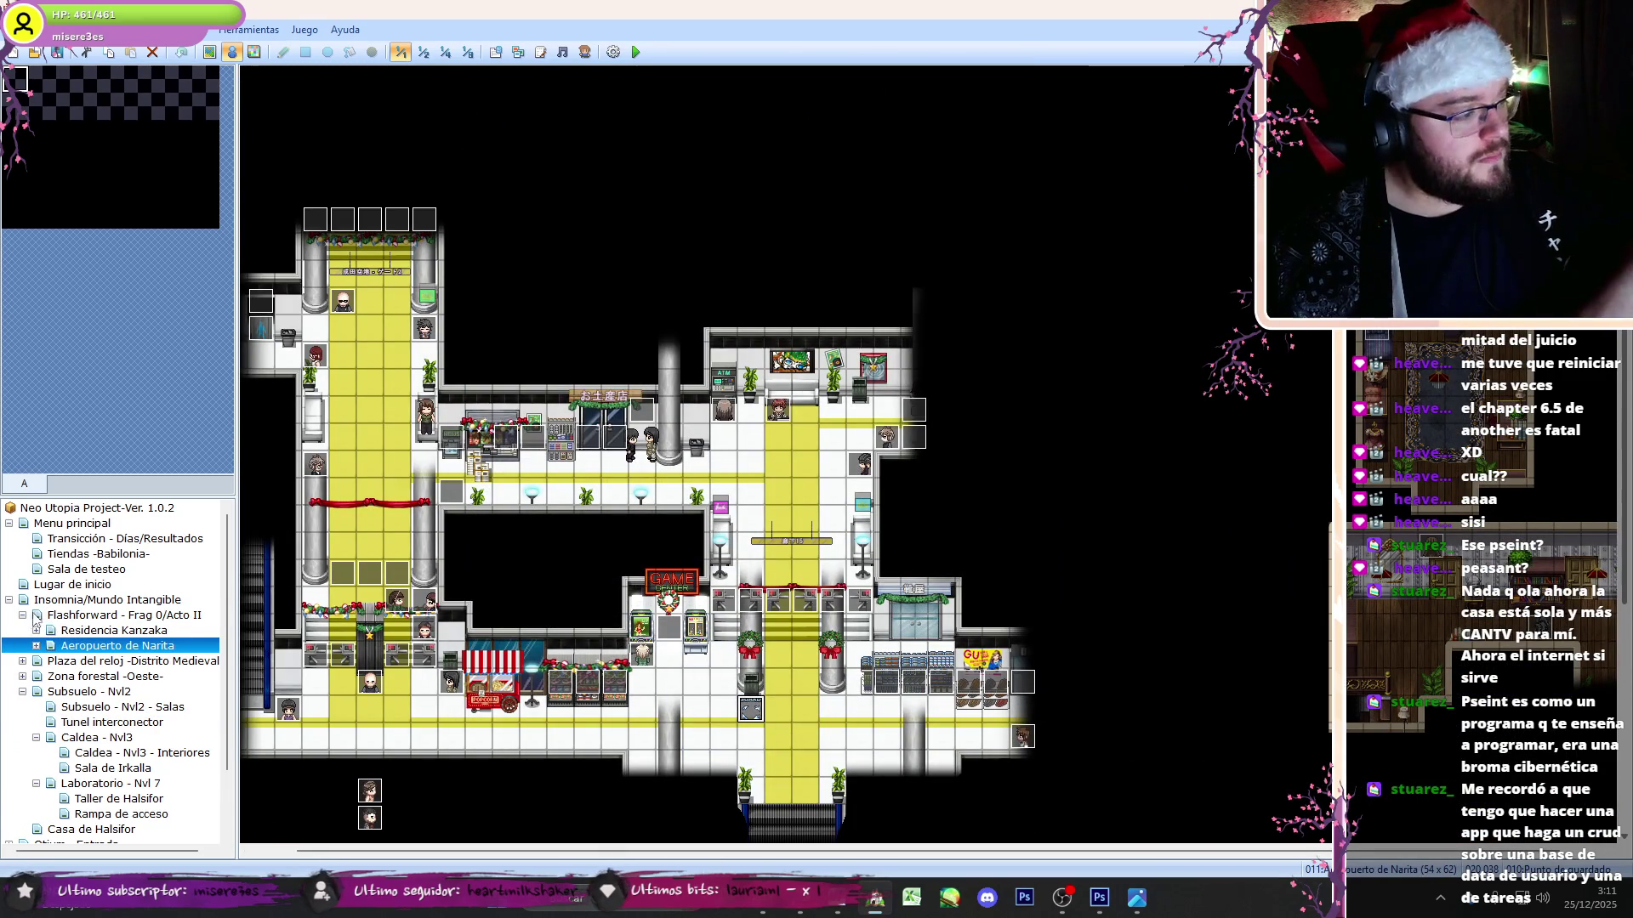
{"action": "left_click", "coordinate": [23, 614]}
- Go to the Iglesia map under Plaza del reloj and open its Punto de guardado event
{"action": "left_click", "coordinate": [100, 661]}
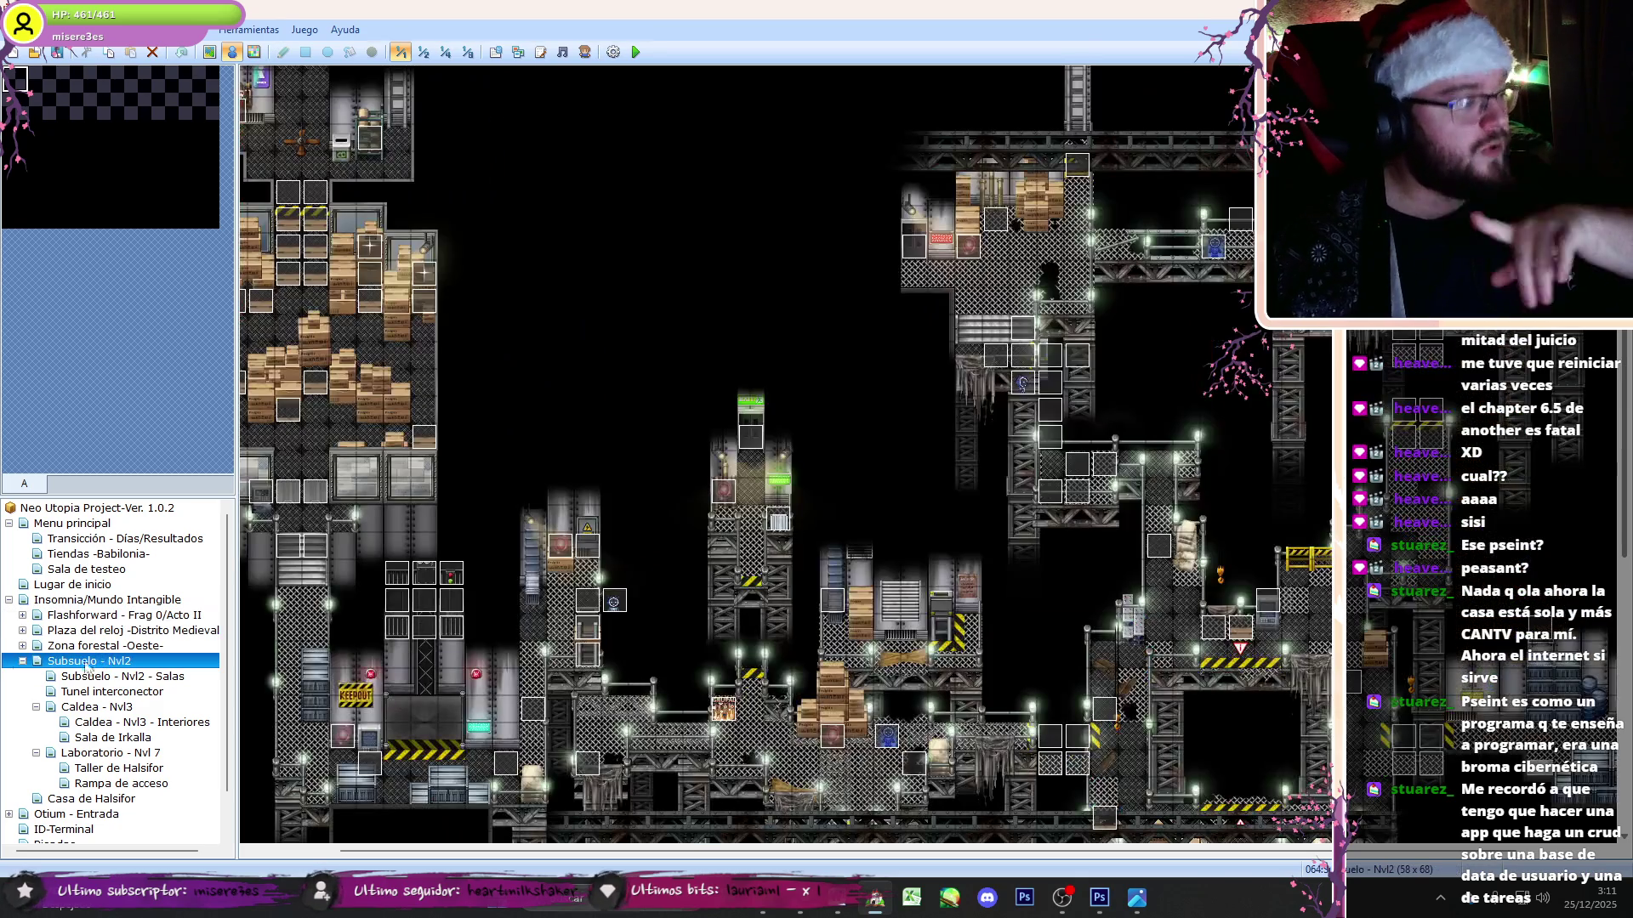
{"action": "left_click", "coordinate": [53, 631]}
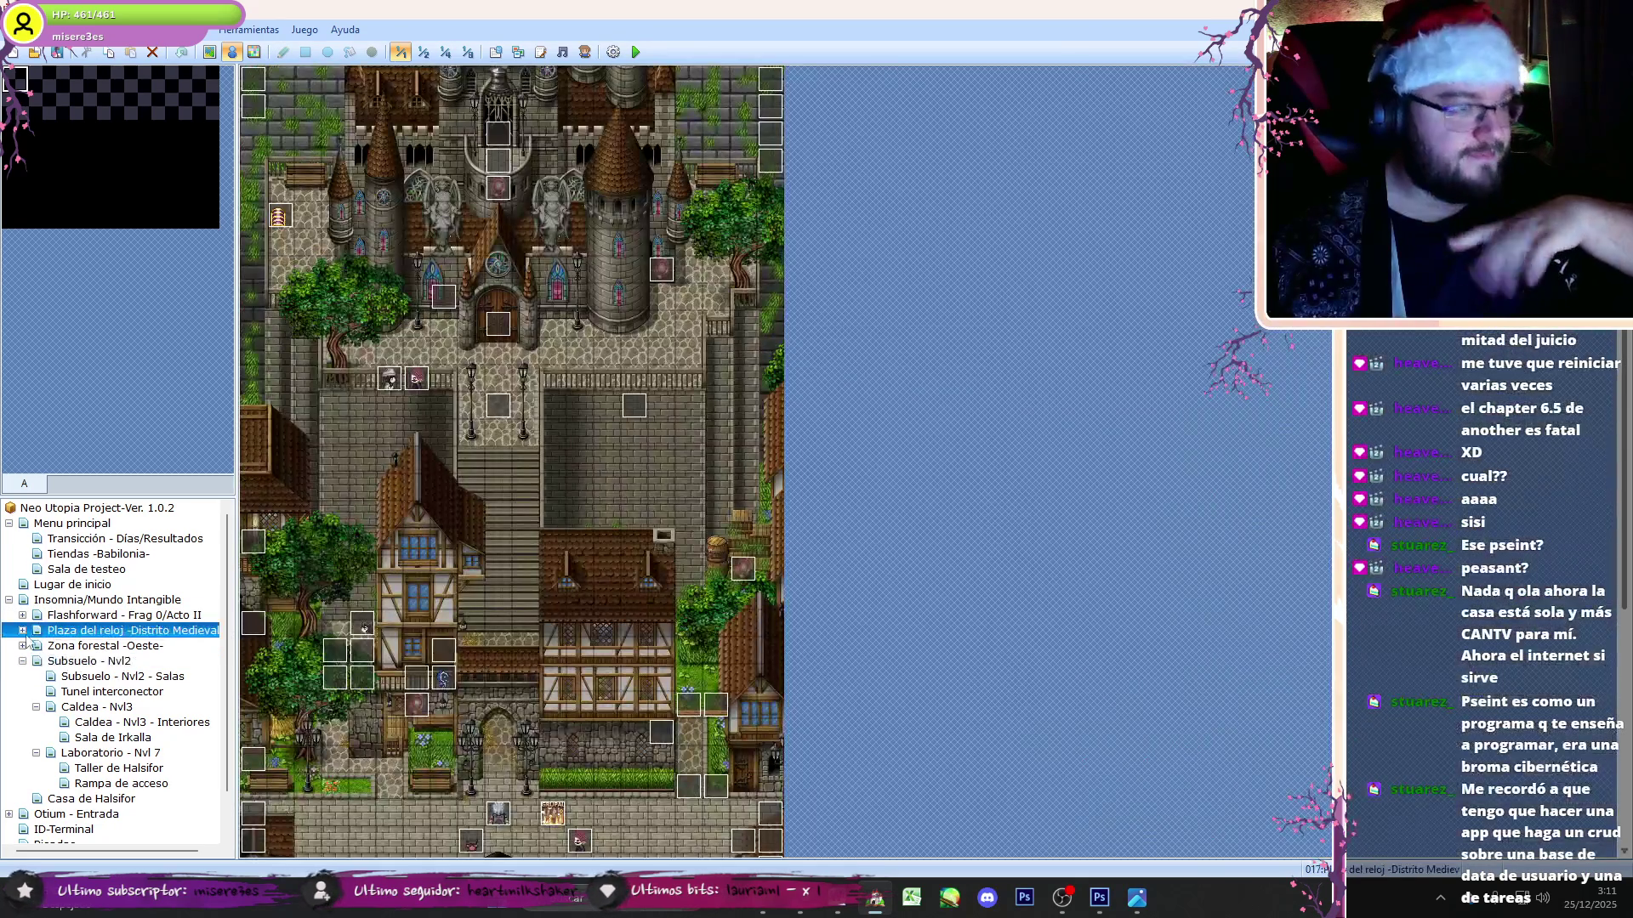
{"action": "left_click", "coordinate": [23, 631]}
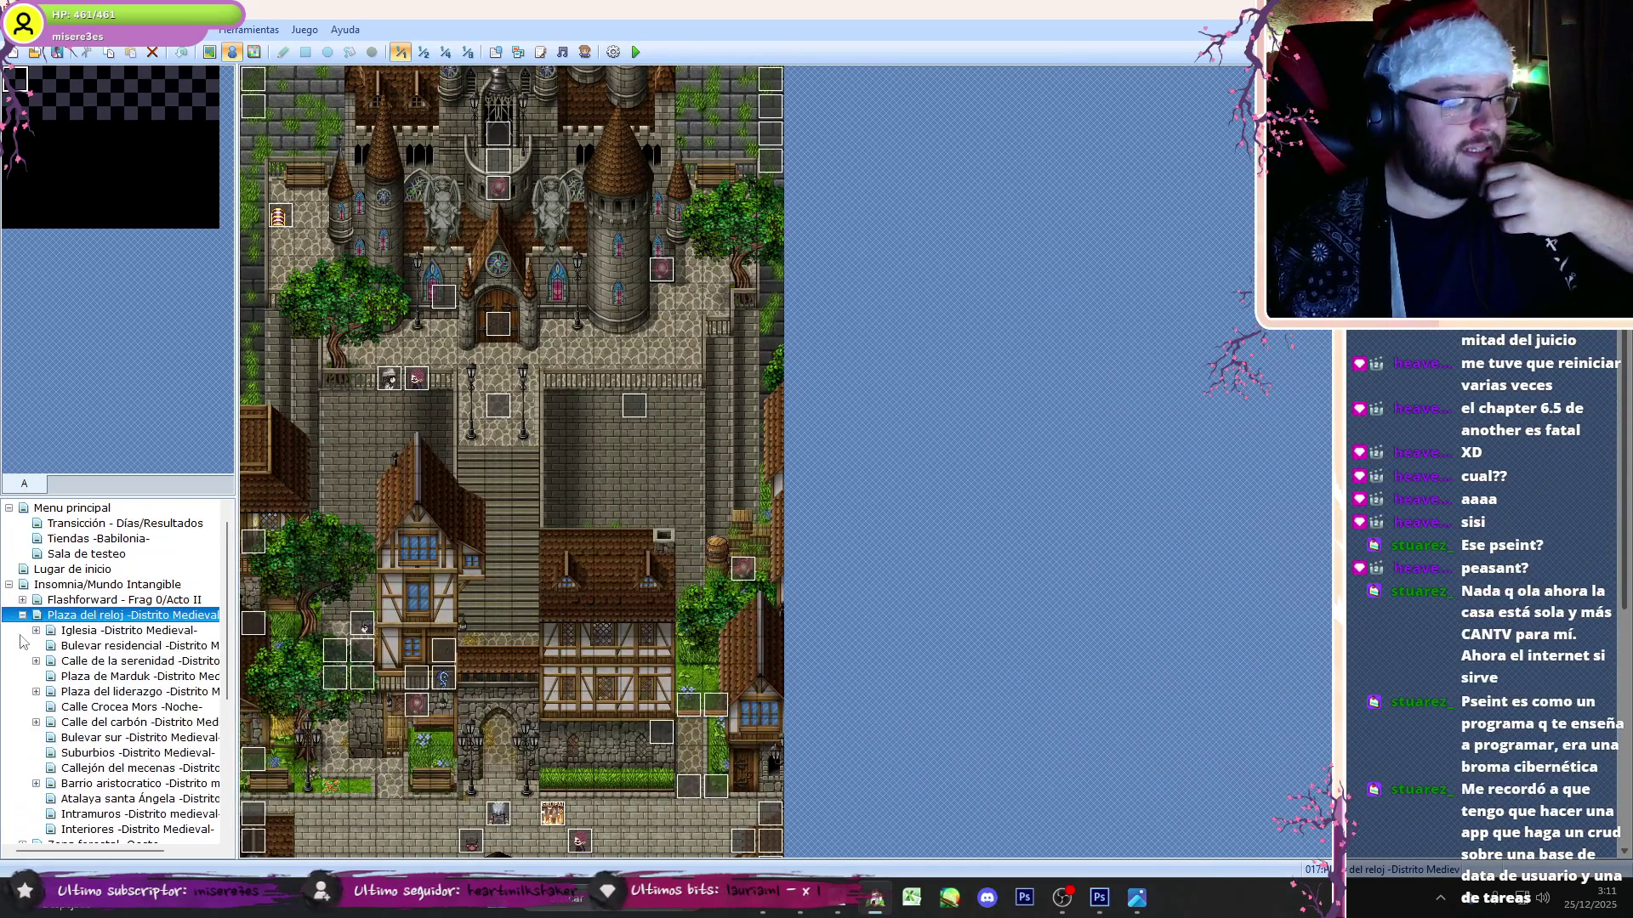
{"action": "left_click", "coordinate": [65, 633]}
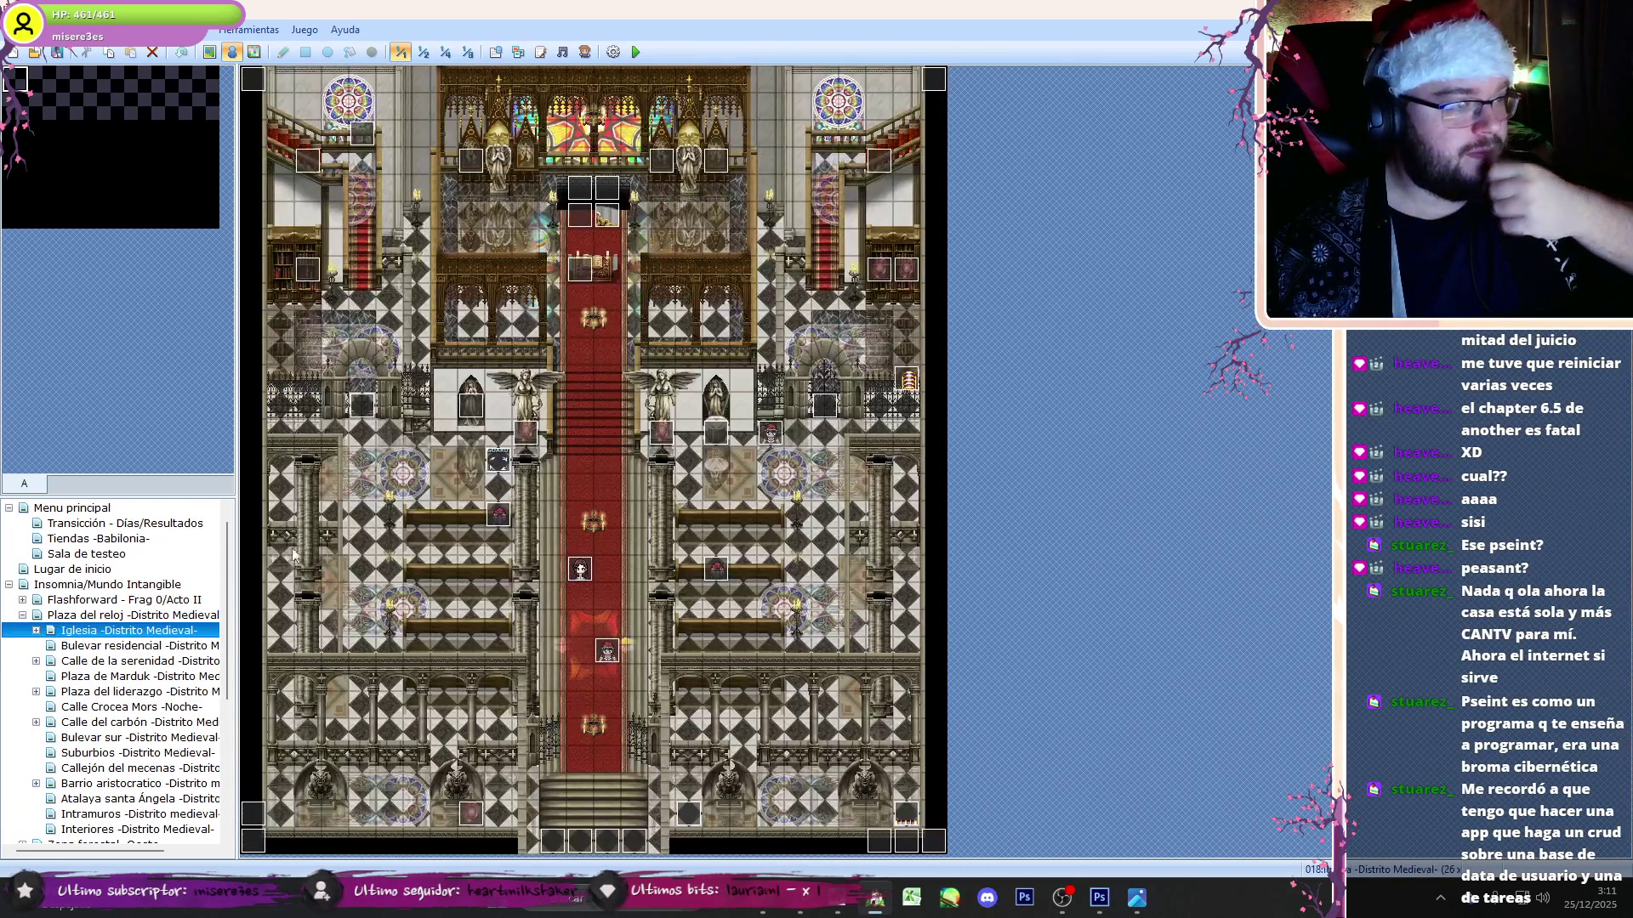
{"action": "double_click", "coordinate": [499, 466]}
- On page 3, move the Localización 1 command above the Frag 1 conditional and delete the duplicate
{"action": "key", "text": "ctrl+Tab"}
{"action": "key", "text": "ctrl+Tab"}
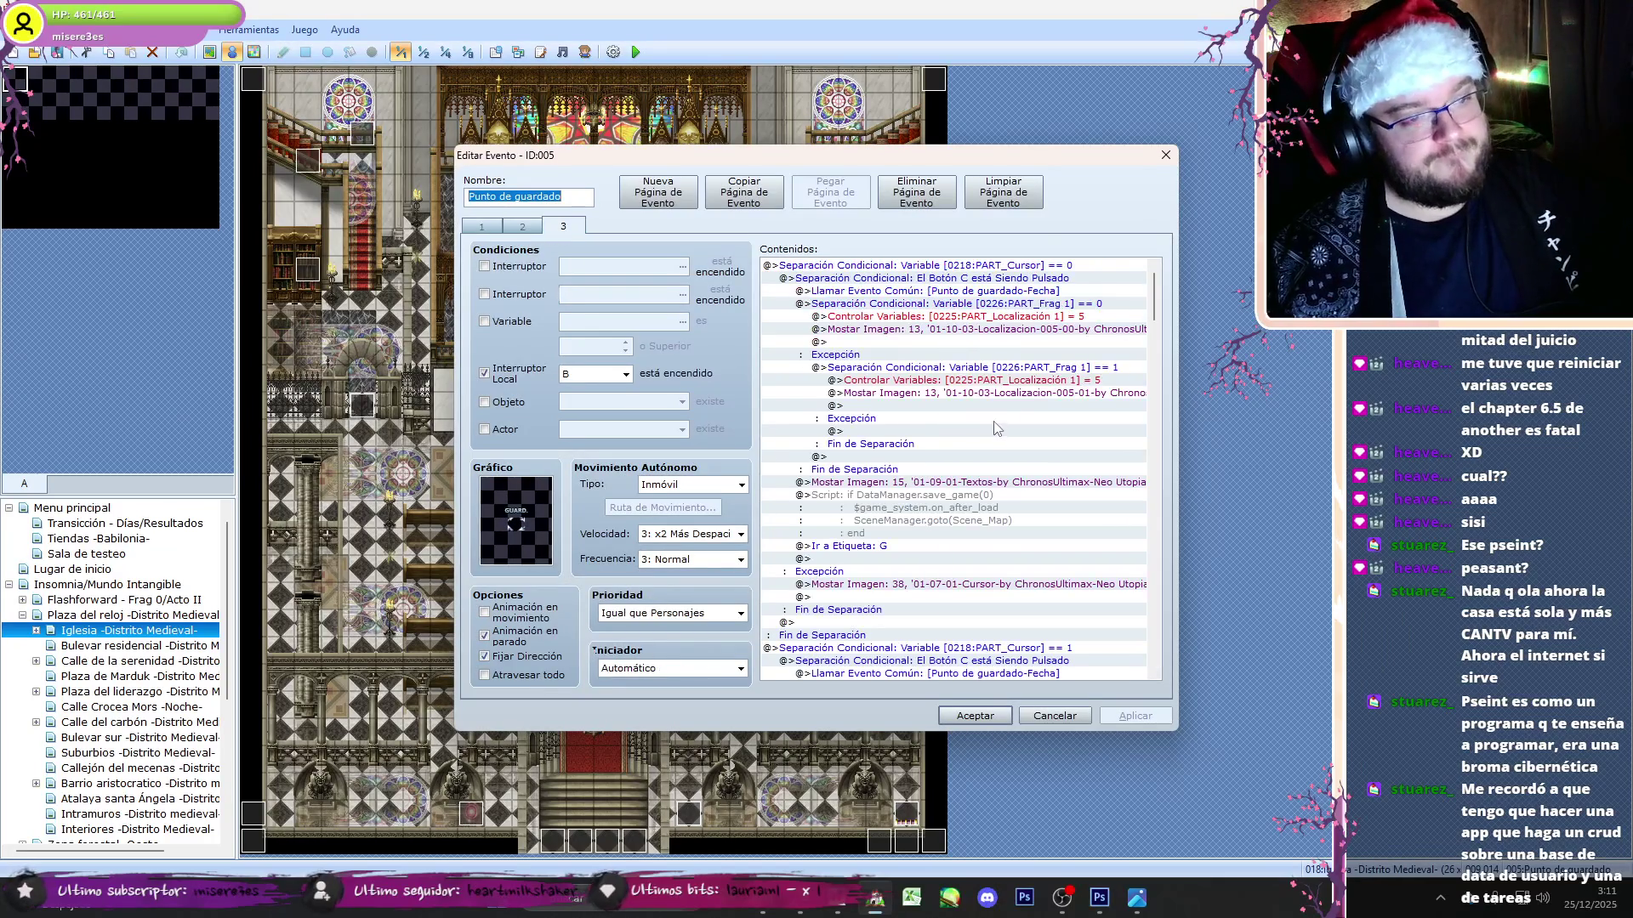
{"action": "left_click", "coordinate": [1025, 380]}
{"action": "key", "text": "ctrl+x"}
{"action": "left_click", "coordinate": [1085, 303]}
{"action": "key", "text": "ctrl+v"}
{"action": "left_click", "coordinate": [1084, 329]}
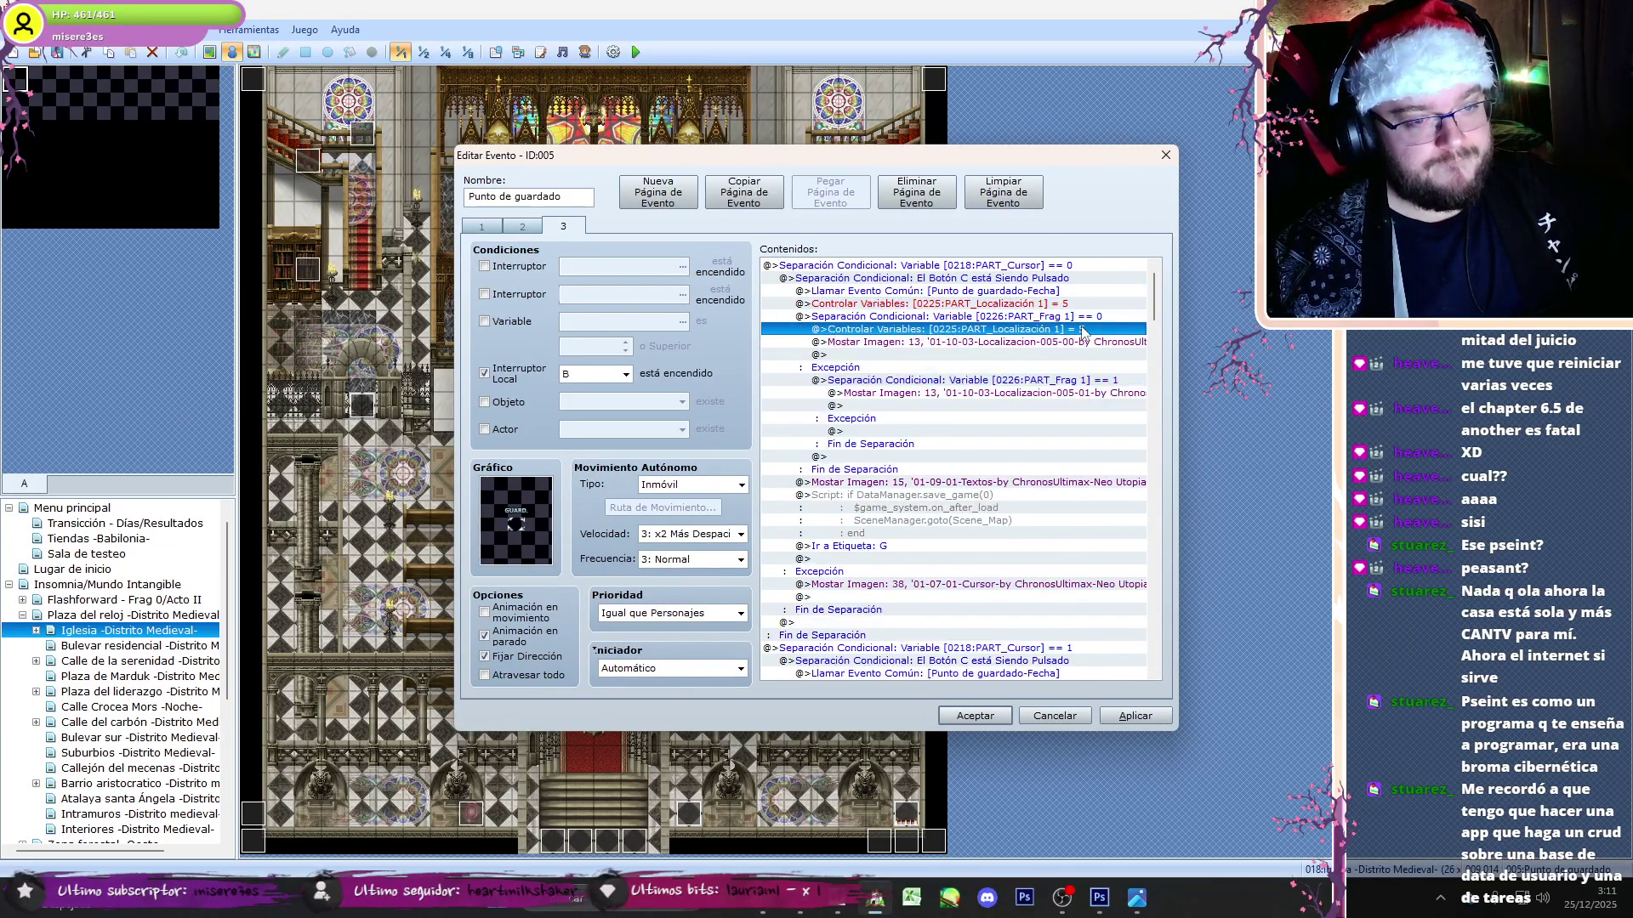
{"action": "key", "text": "Delete"}
{"action": "left_click_drag", "start_coordinate": [1154, 306], "coordinate": [1154, 335]}
- Move the Localización 3 and Localización 4 commands above their Frag 3 and Frag 4 conditionals
{"action": "left_click", "coordinate": [1092, 431]}
{"action": "left_click", "coordinate": [1092, 482]}
{"action": "scroll", "coordinate": [1080, 476], "scroll_direction": "down", "scroll_amount": 9}
{"action": "left_click", "coordinate": [1066, 482]}
{"action": "left_click", "coordinate": [1066, 470]}
{"action": "key", "text": "ctrl+v"}
{"action": "left_click", "coordinate": [1020, 546]}
{"action": "key", "text": "Delete"}
{"action": "left_click_drag", "start_coordinate": [1154, 365], "coordinate": [1153, 391]}
{"action": "scroll", "coordinate": [1023, 502], "scroll_direction": "down", "scroll_amount": 5}
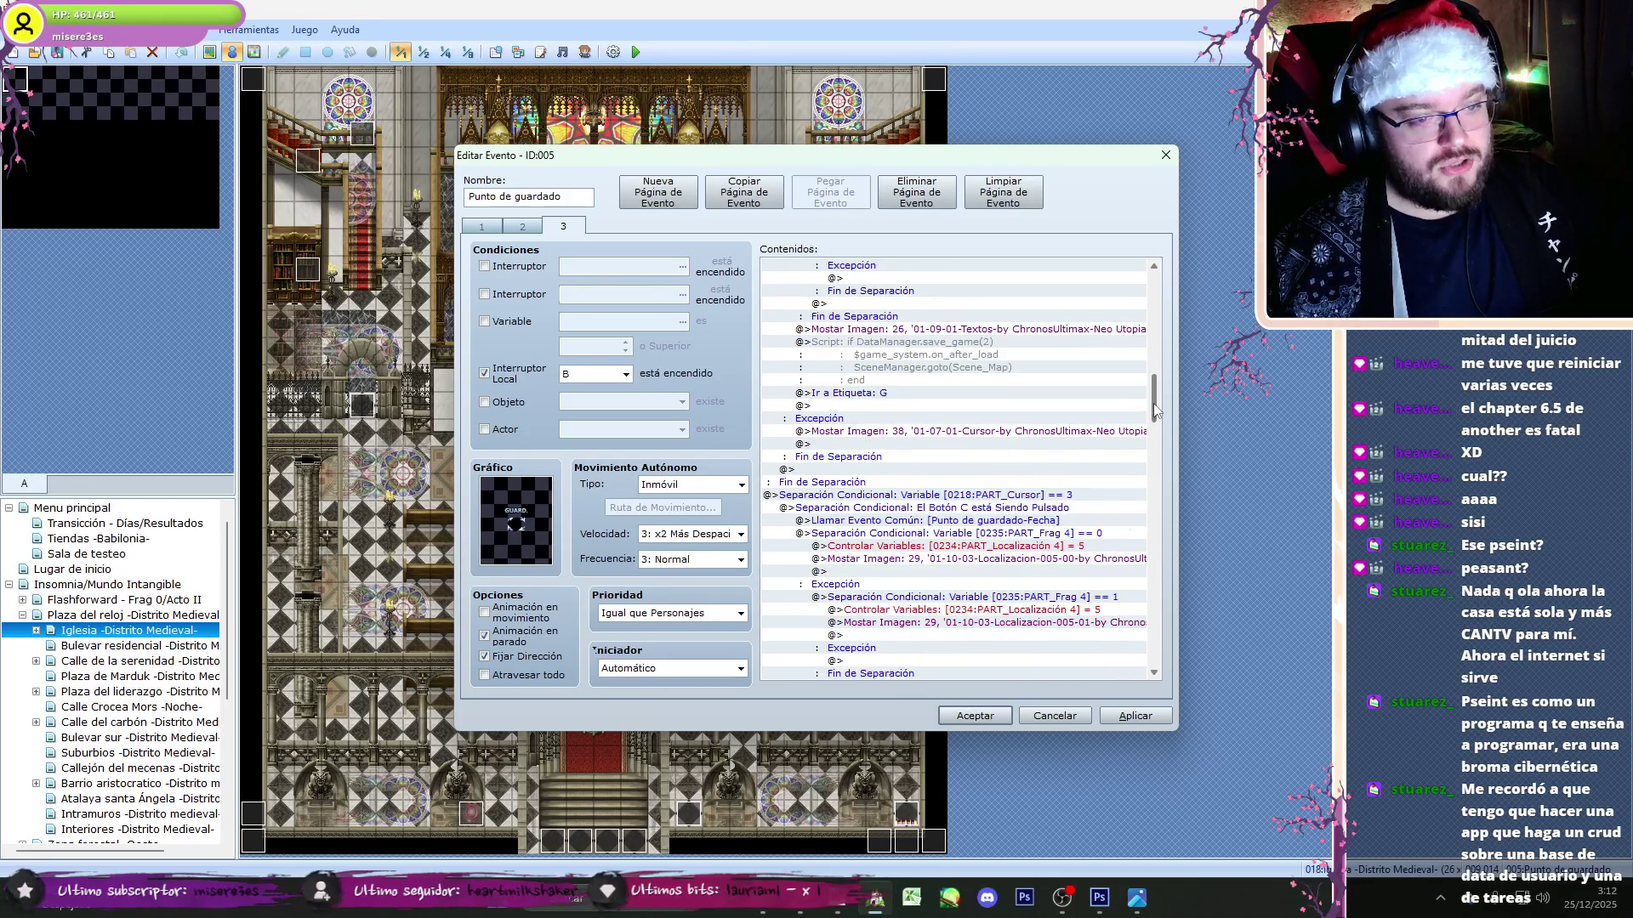
{"action": "key", "text": "ctrl+x"}
{"action": "left_click", "coordinate": [1031, 520]}
{"action": "key", "text": "ctrl+v"}
{"action": "left_click", "coordinate": [1073, 597]}
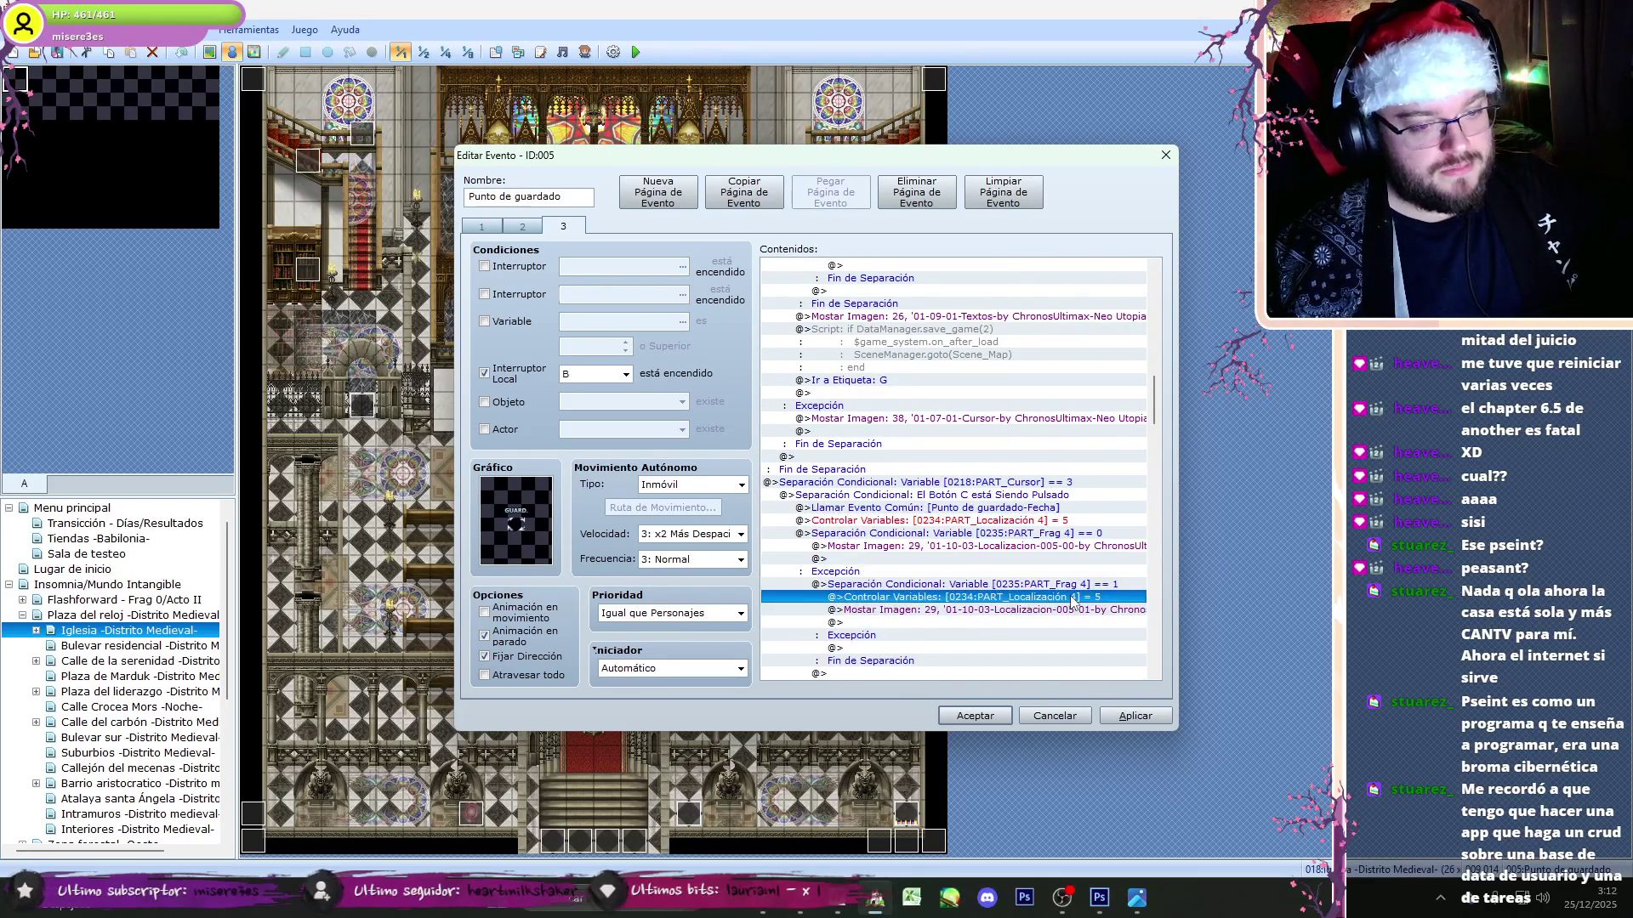
{"action": "left_click_drag", "start_coordinate": [1152, 412], "coordinate": [1159, 457]}
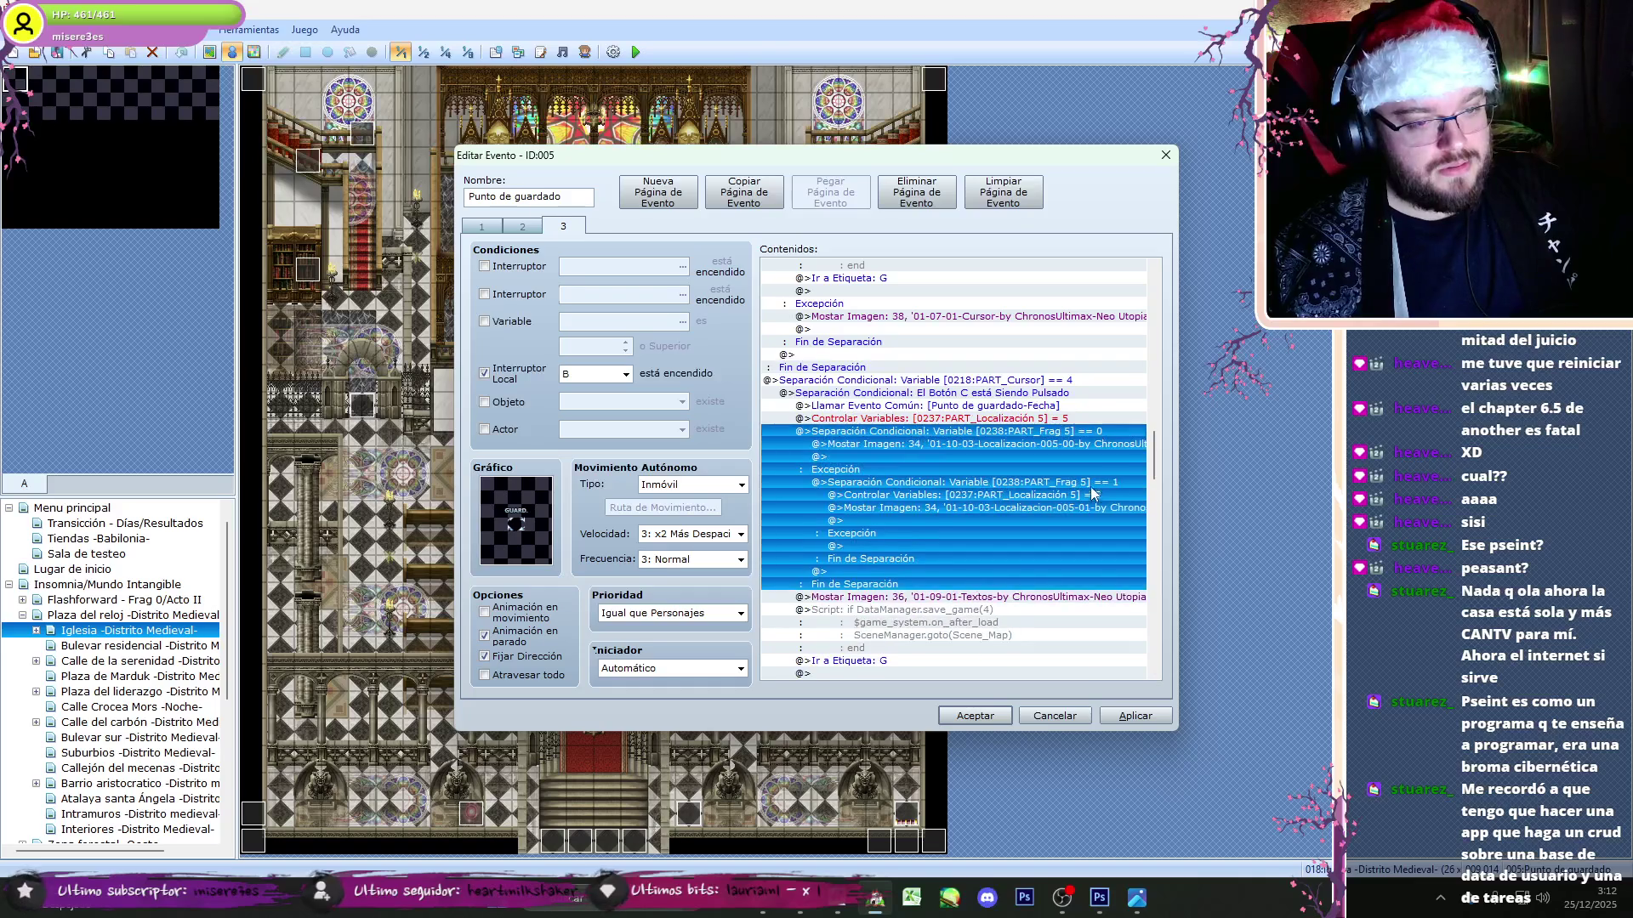
- Strip the post-load lines from the save_game(4) script, leaving just the save call
{"action": "double_click", "coordinate": [893, 621]}
{"action": "left_click_drag", "start_coordinate": [709, 340], "coordinate": [710, 329]}
{"action": "key", "text": "BackSpace"}
{"action": "key", "text": "BackSpace"}
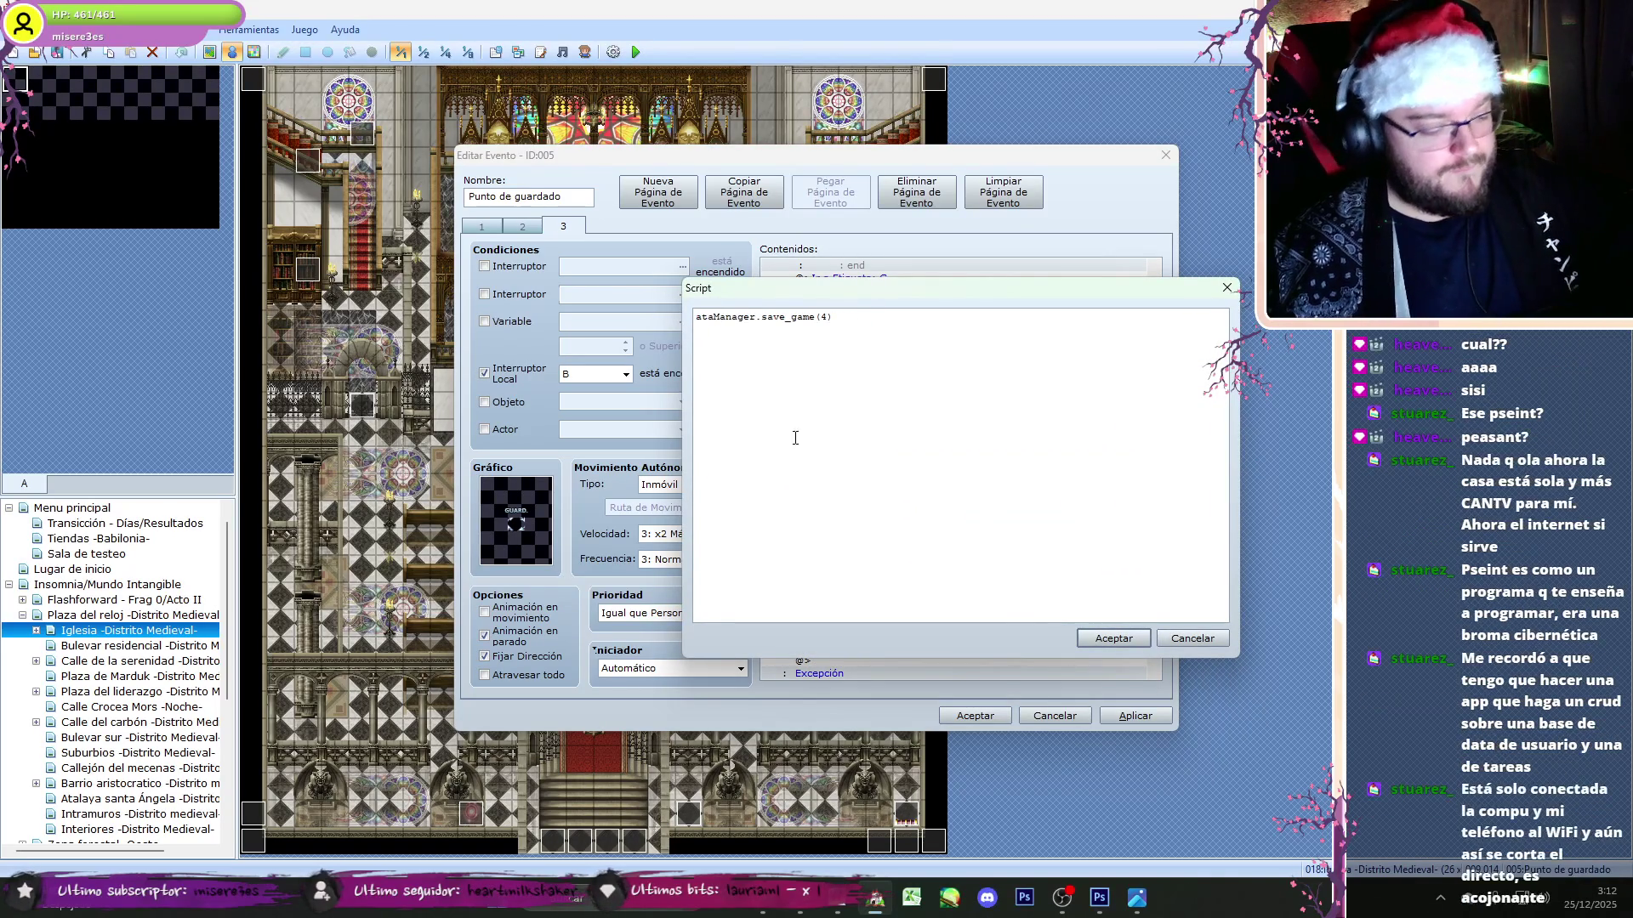
{"action": "type", "text": "D"}
{"action": "left_click", "coordinate": [1110, 638]}
{"action": "scroll", "coordinate": [1156, 451], "scroll_direction": "up", "scroll_amount": 4}
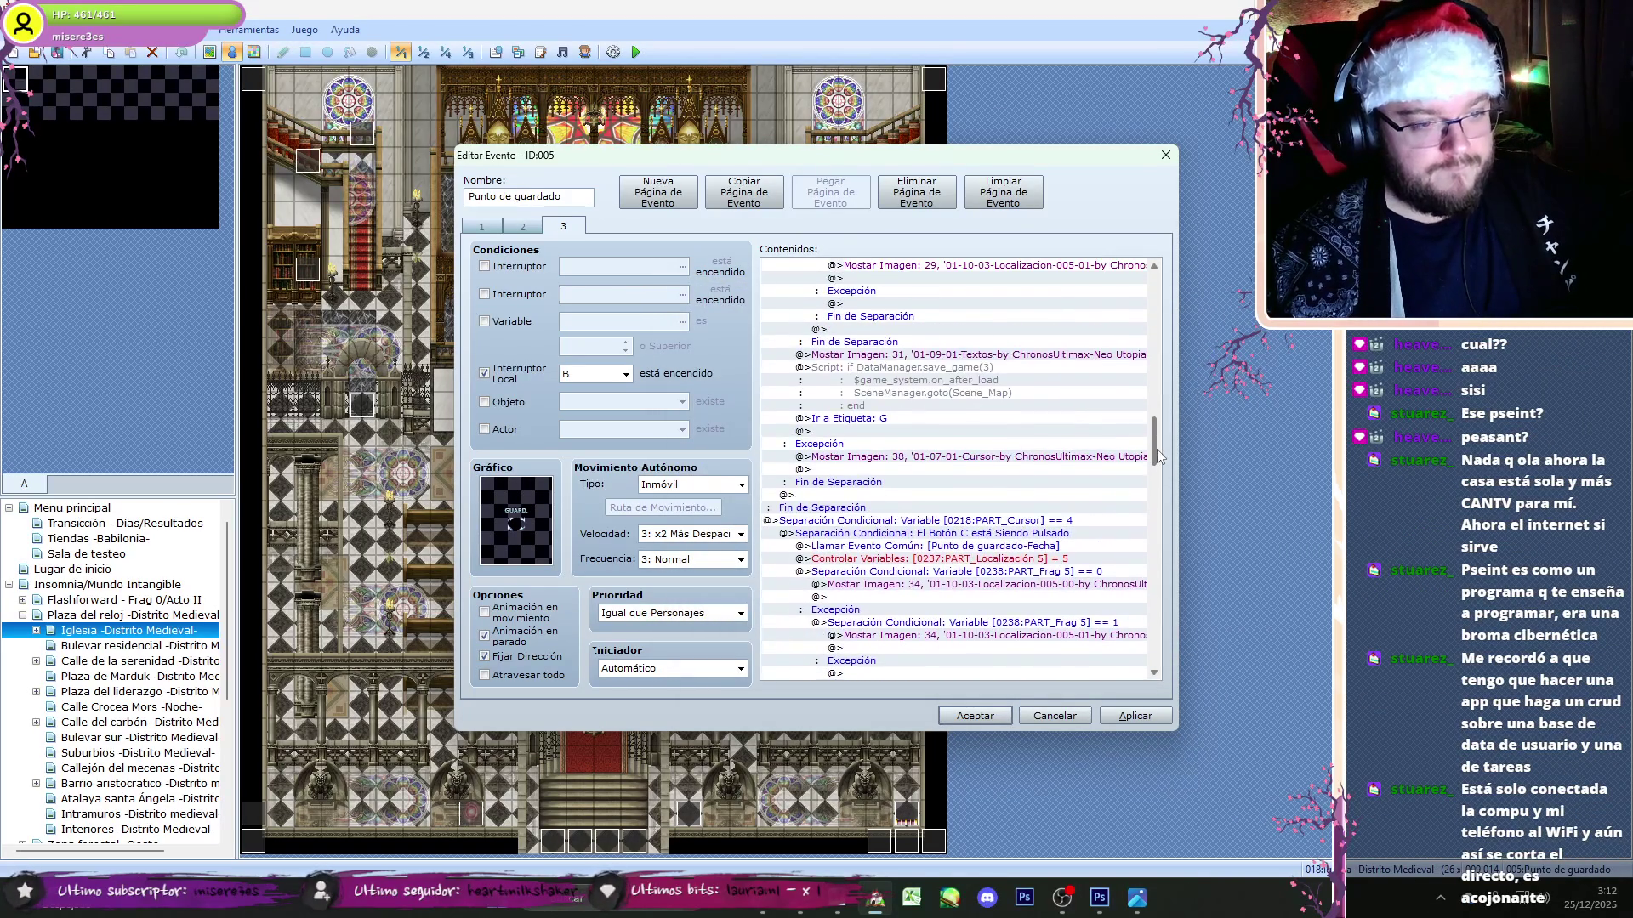
{"action": "left_click", "coordinate": [1004, 378]}
{"action": "double_click", "coordinate": [978, 367]}
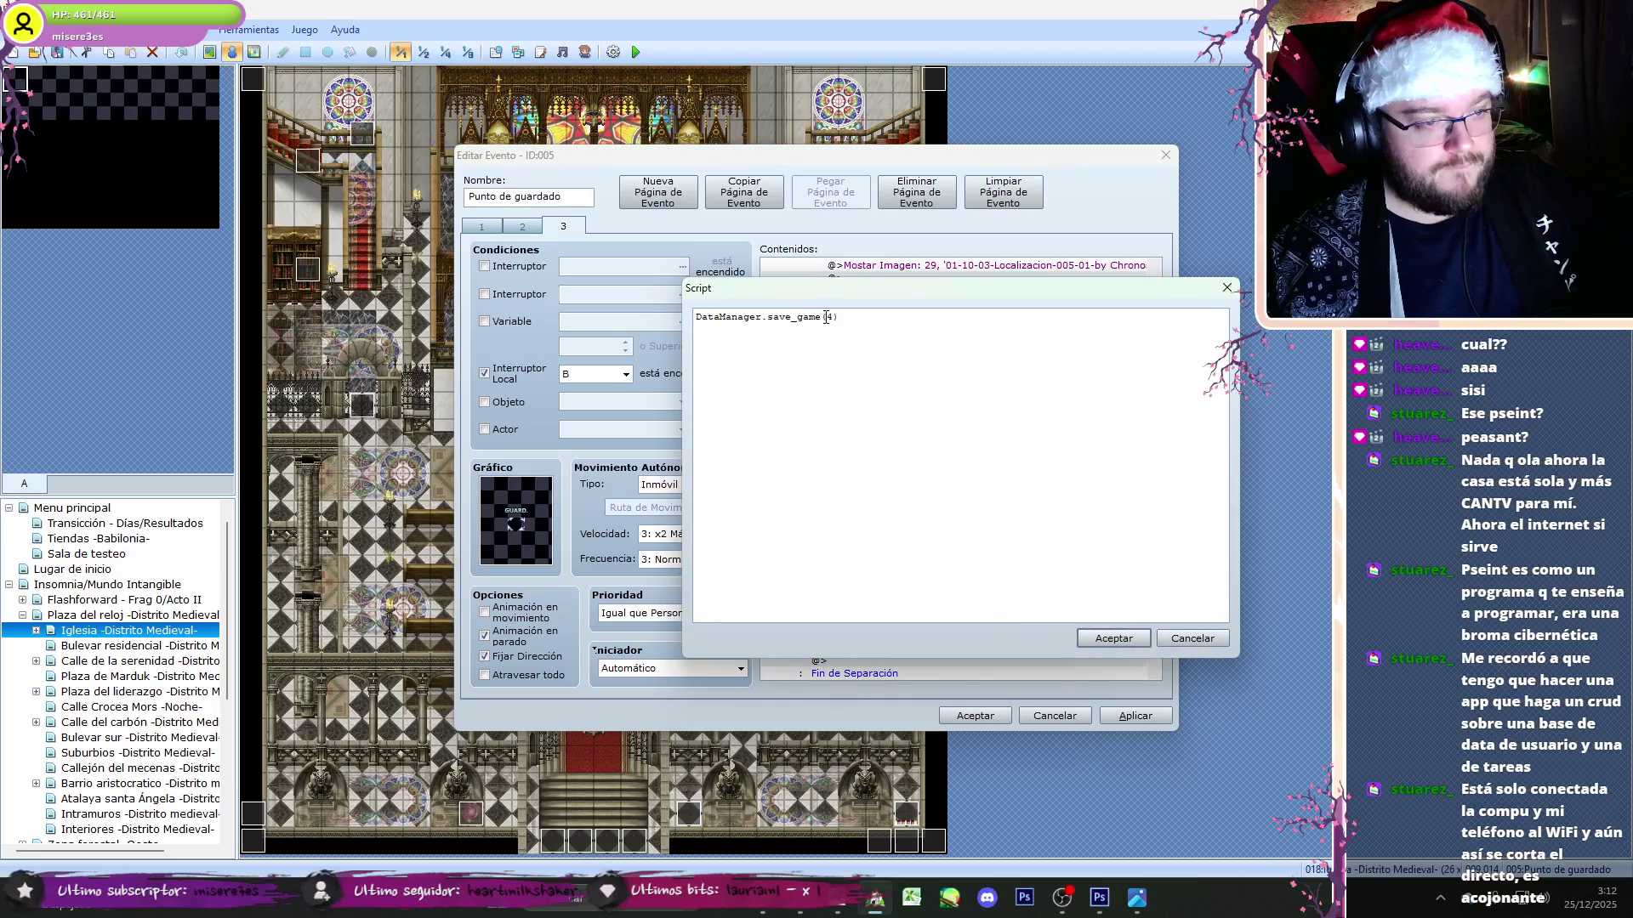
{"action": "left_click", "coordinate": [1120, 636]}
- Edit the save_game(3) script and review the save_game(2) script
{"action": "scroll", "coordinate": [978, 459], "scroll_direction": "up", "scroll_amount": 7}
{"action": "left_click", "coordinate": [909, 399]}
{"action": "double_click", "coordinate": [910, 353]}
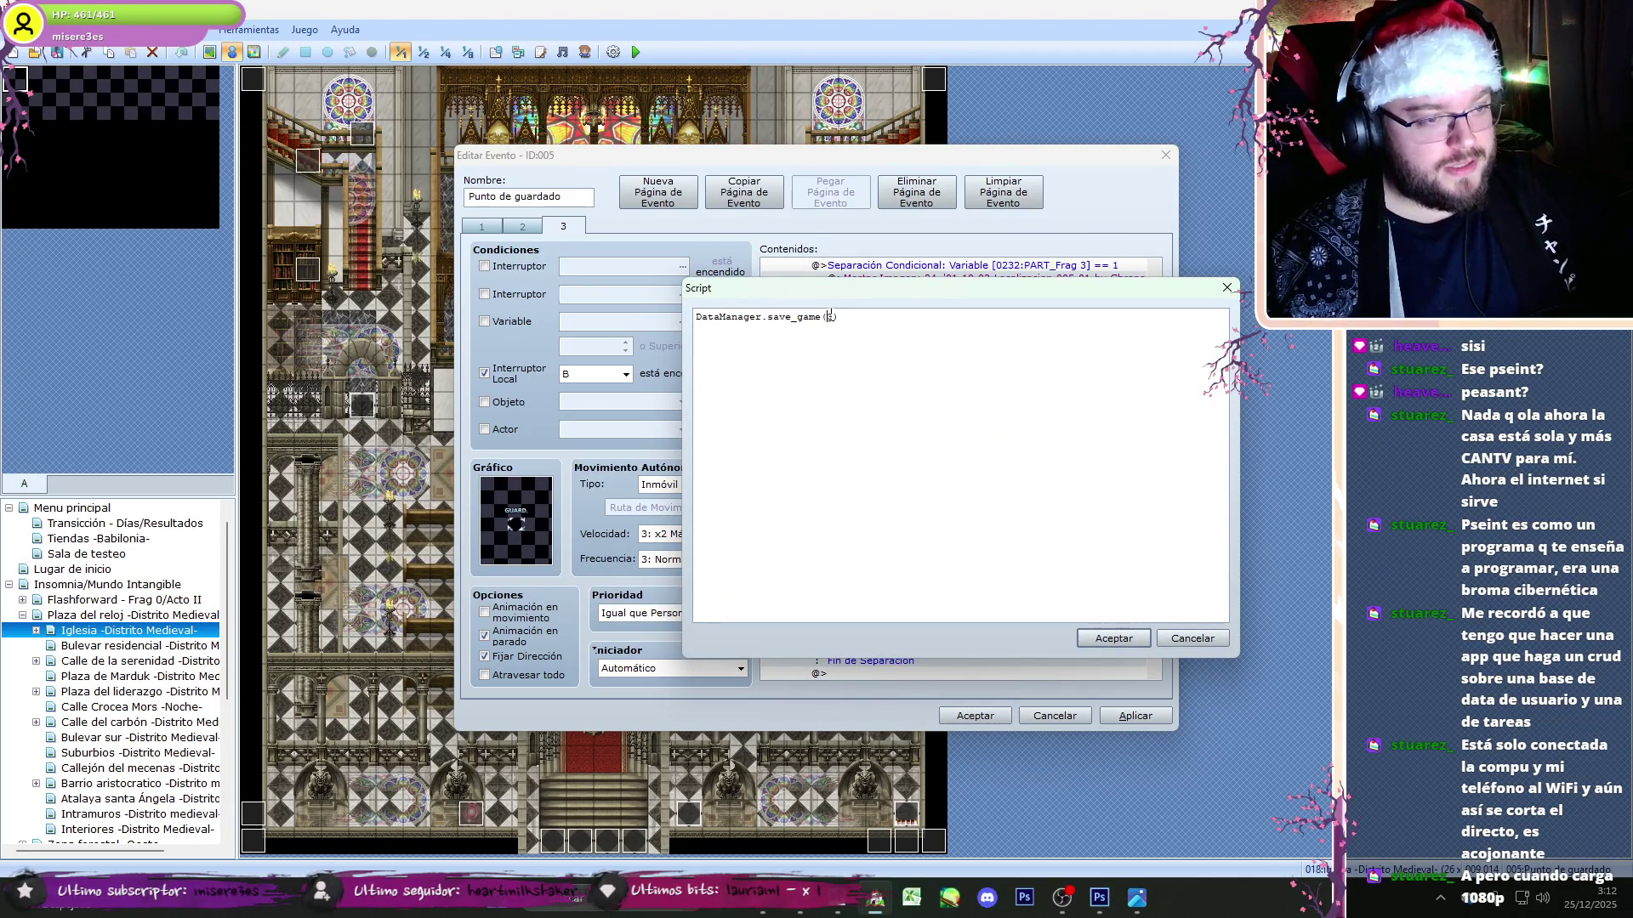
{"action": "left_click", "coordinate": [1094, 636]}
{"action": "scroll", "coordinate": [1160, 442], "scroll_direction": "up", "scroll_amount": 5}
{"action": "left_click", "coordinate": [968, 357]}
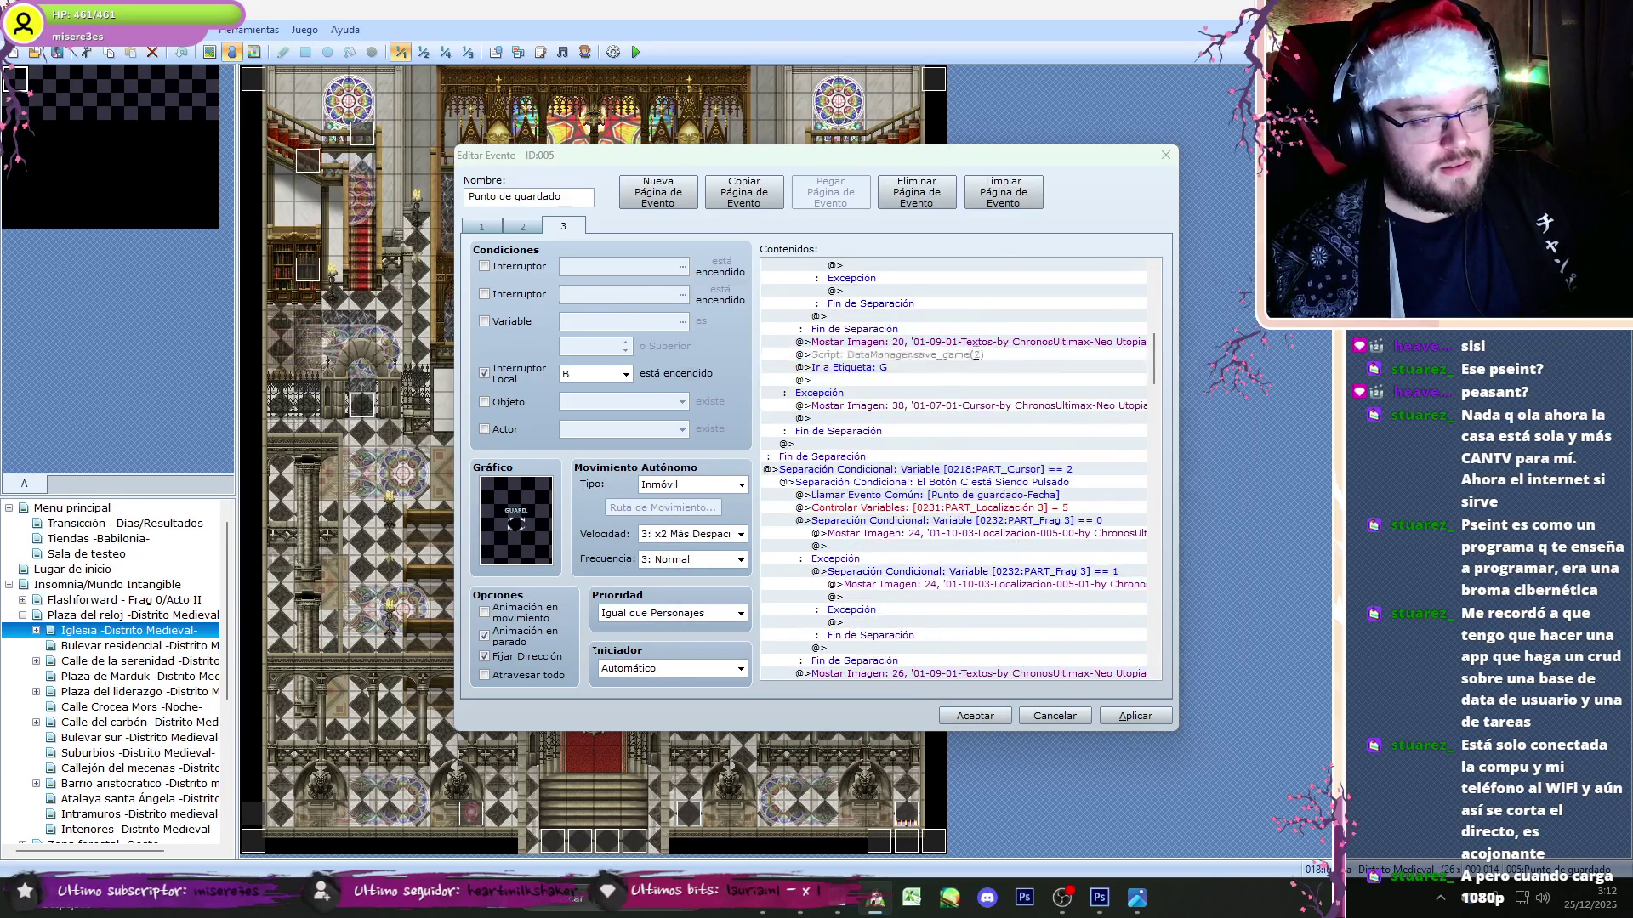
{"action": "double_click", "coordinate": [968, 357]}
{"action": "left_click", "coordinate": [1140, 630]}
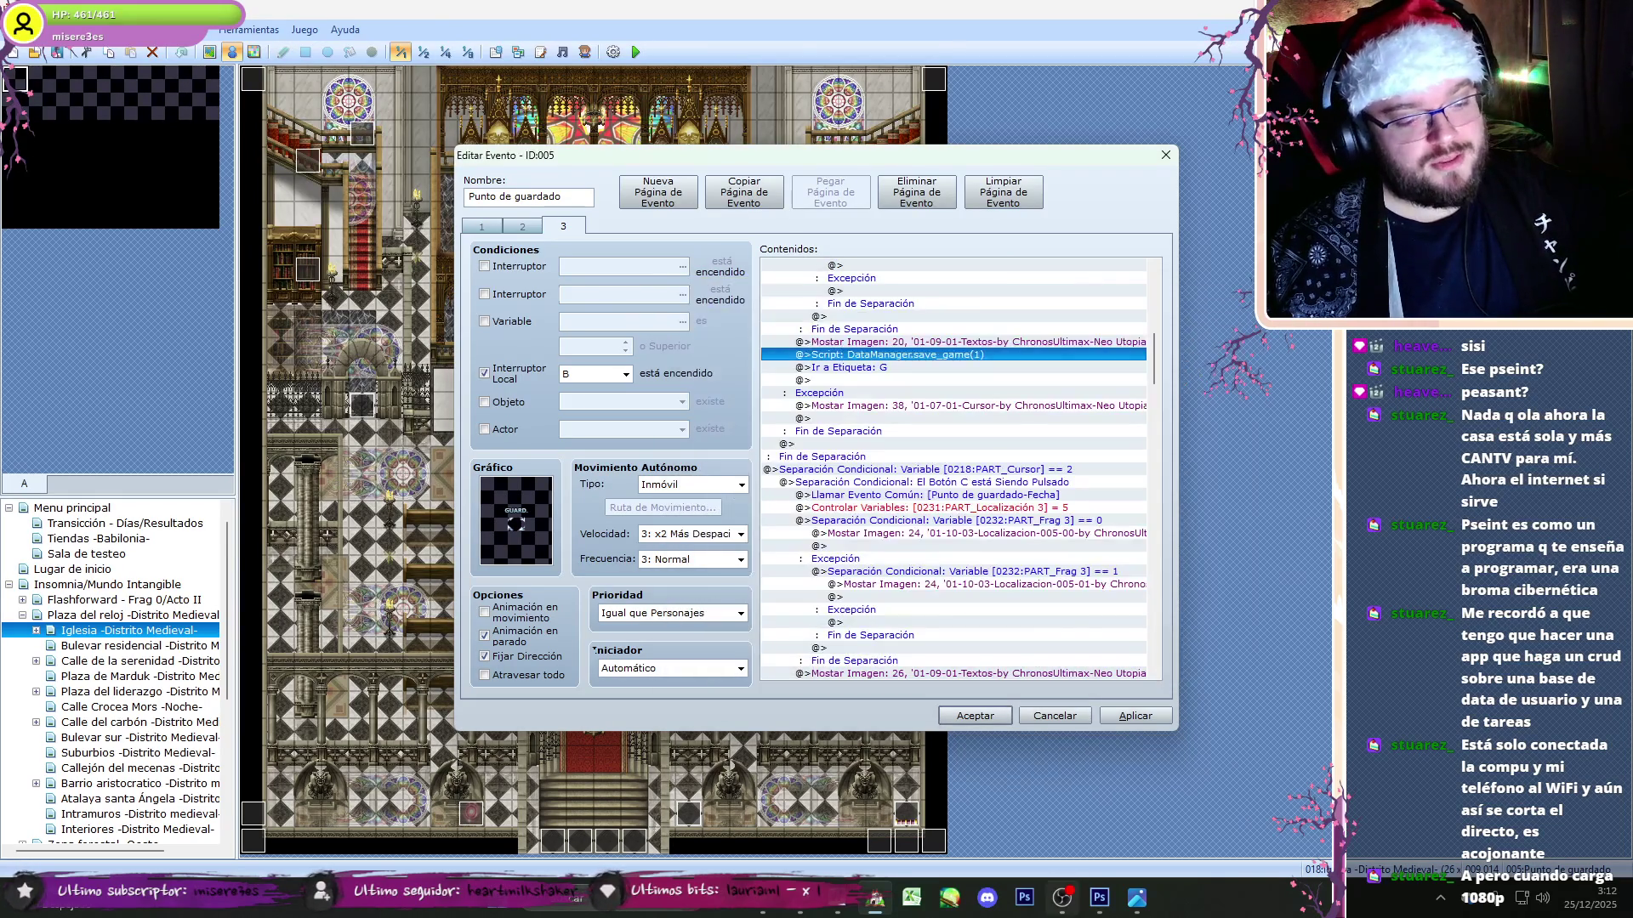
- Change the first option's script to DataManager.save_game(0)
{"action": "key", "text": "alt+Tab"}
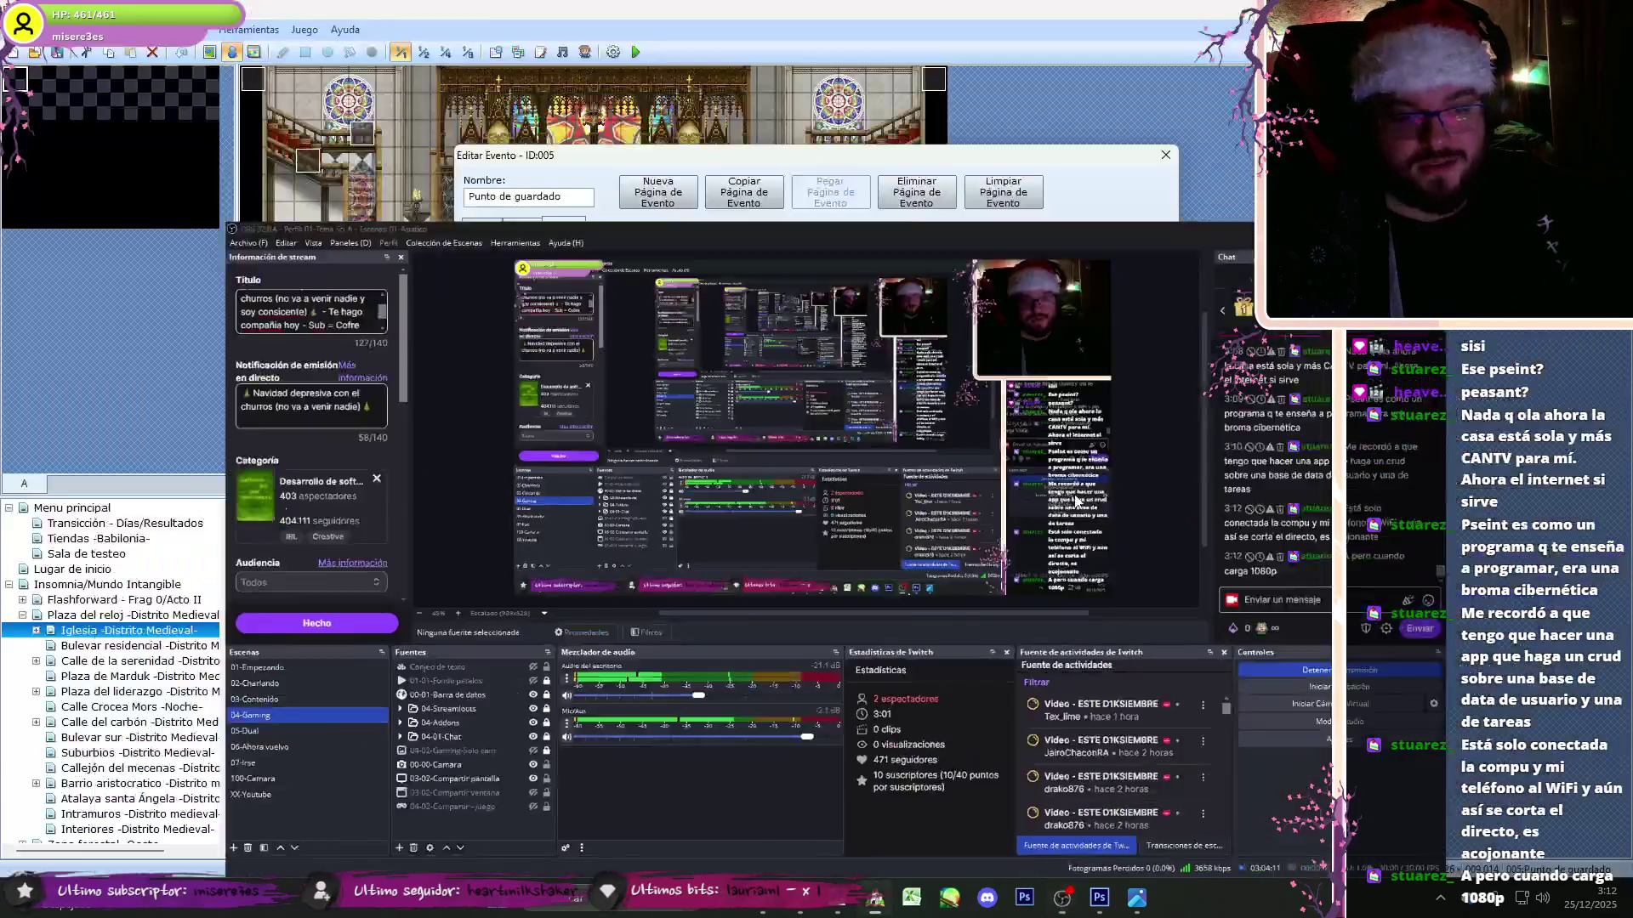
{"action": "key", "text": "alt+Tab"}
{"action": "scroll", "coordinate": [1156, 340], "scroll_direction": "up", "scroll_amount": 10}
{"action": "double_click", "coordinate": [901, 444]}
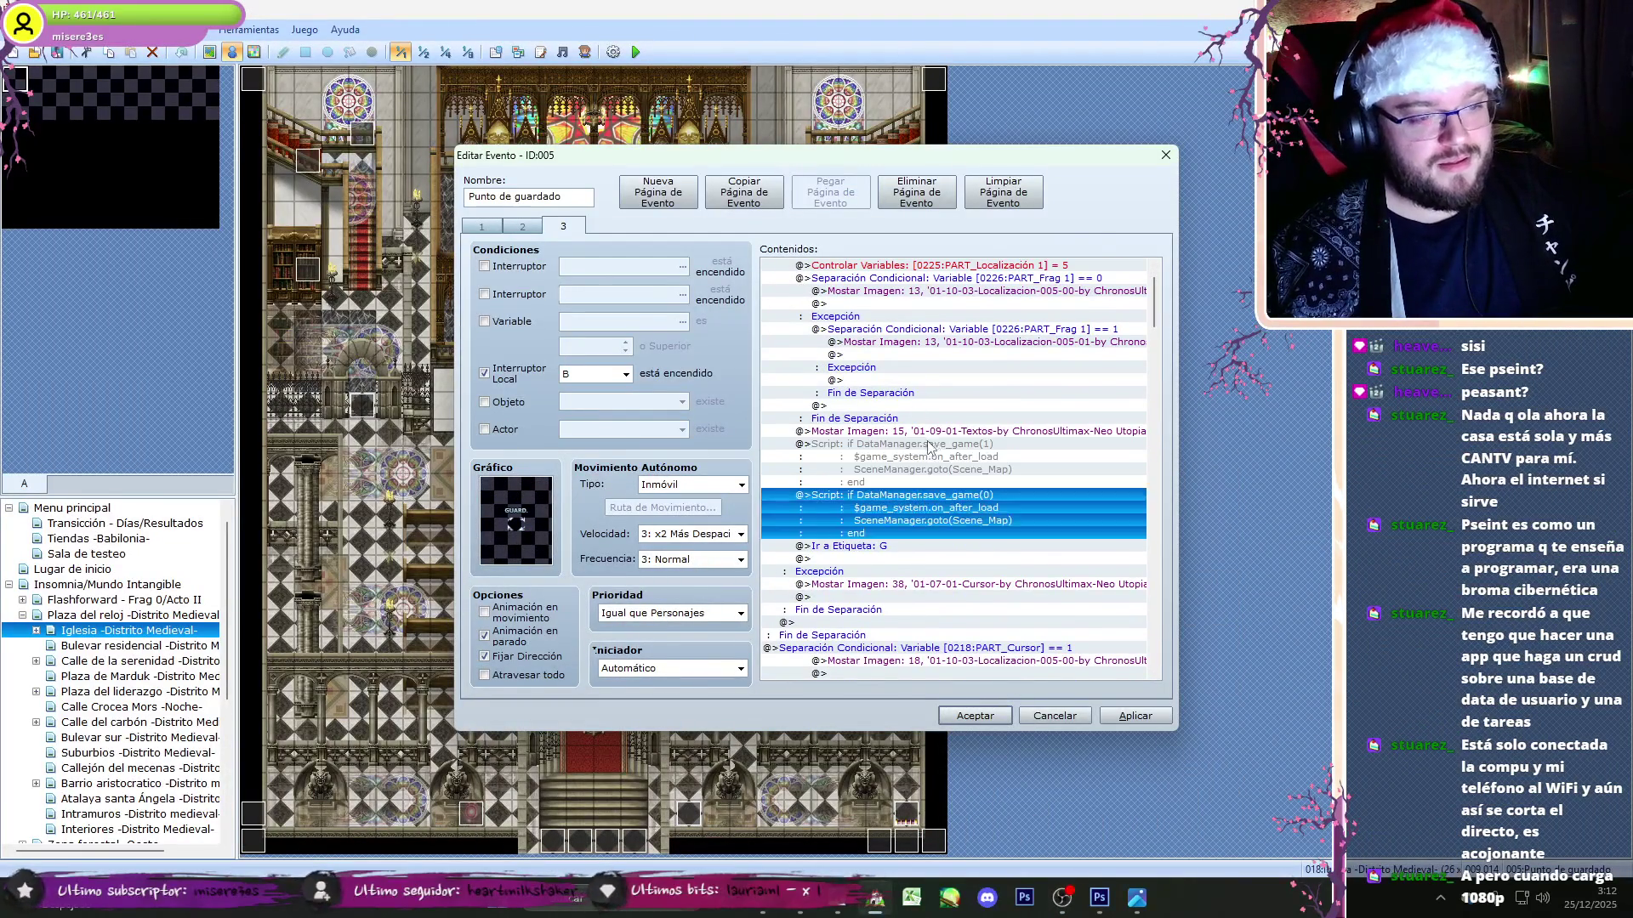
{"action": "left_click", "coordinate": [1189, 638]}
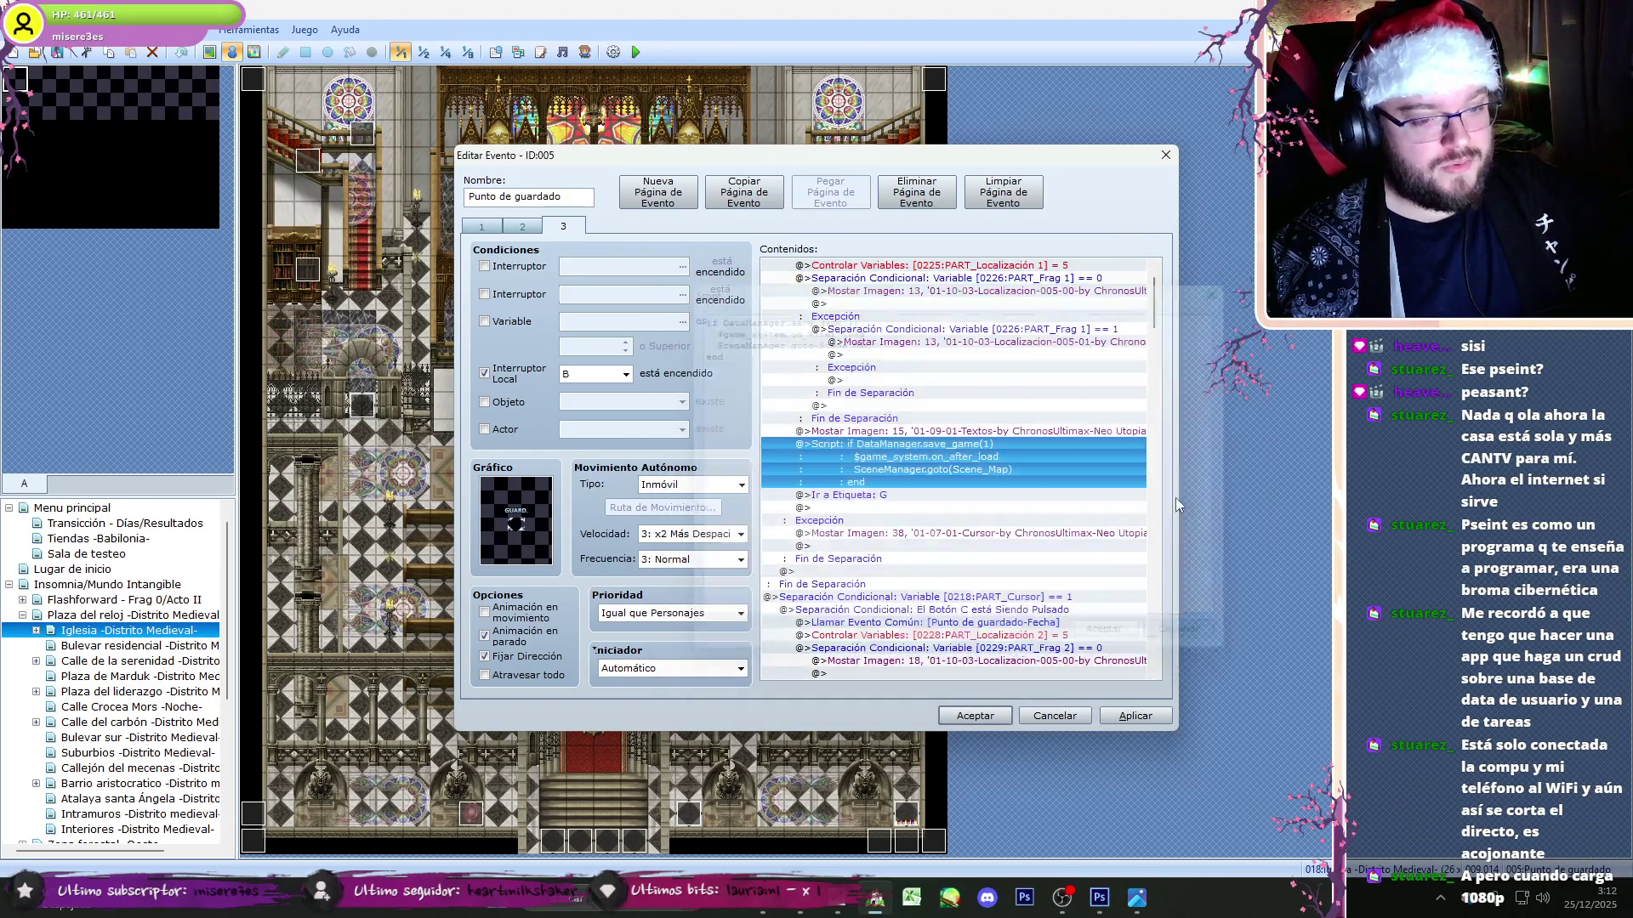
{"action": "scroll", "coordinate": [1157, 361], "scroll_direction": "down", "scroll_amount": 6}
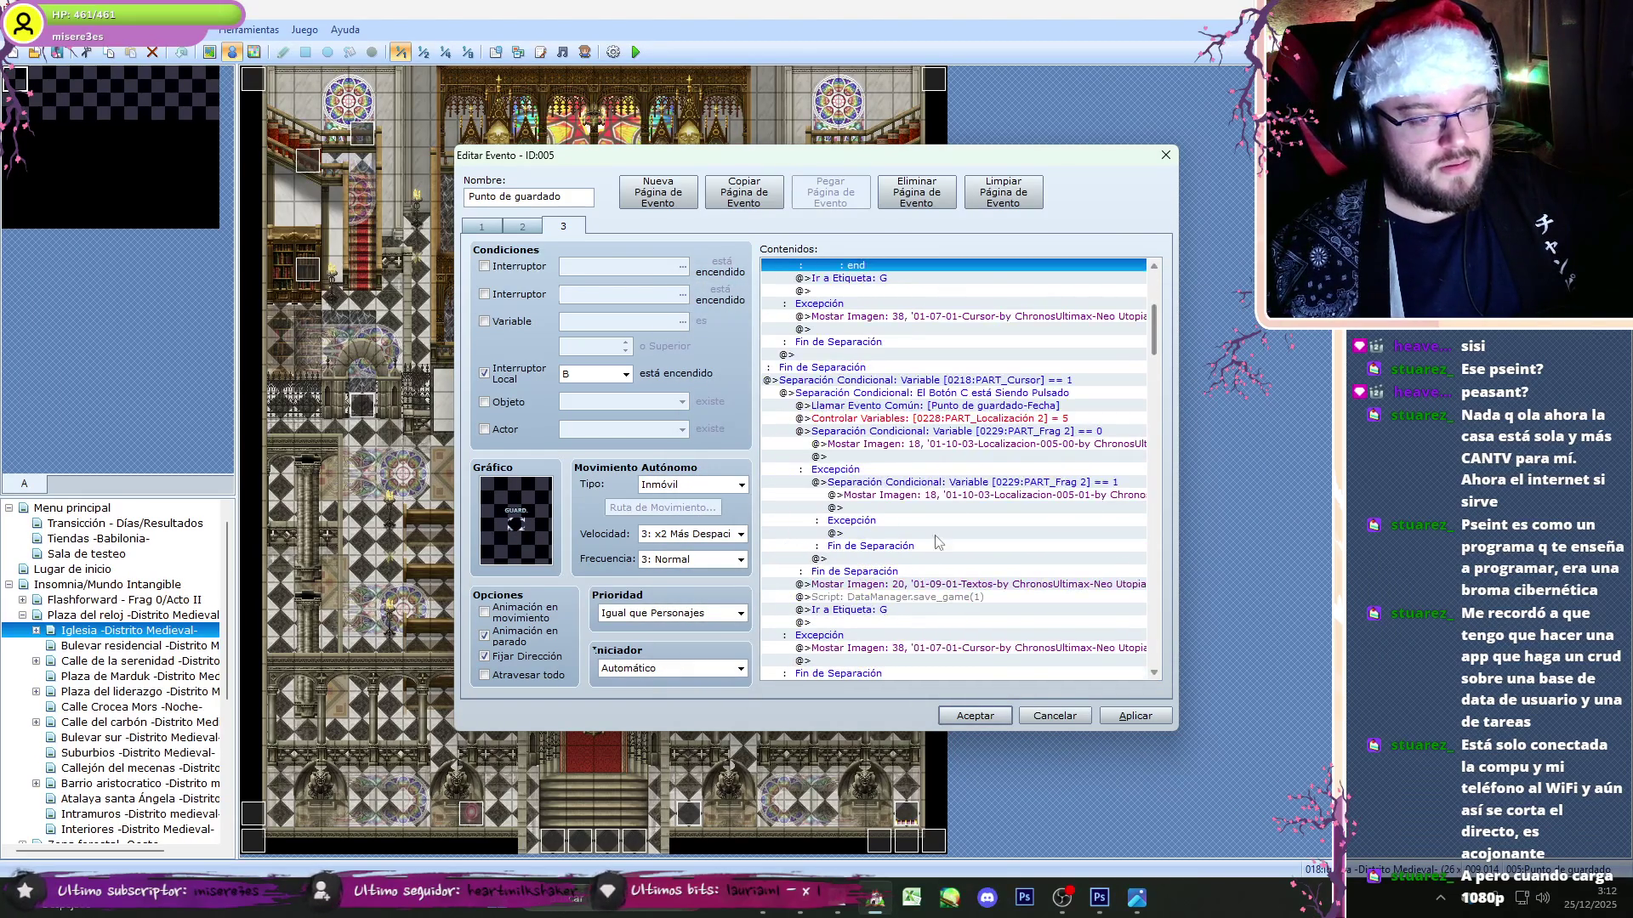
{"action": "left_click", "coordinate": [933, 597]}
{"action": "scroll", "coordinate": [1138, 356], "scroll_direction": "up", "scroll_amount": 6}
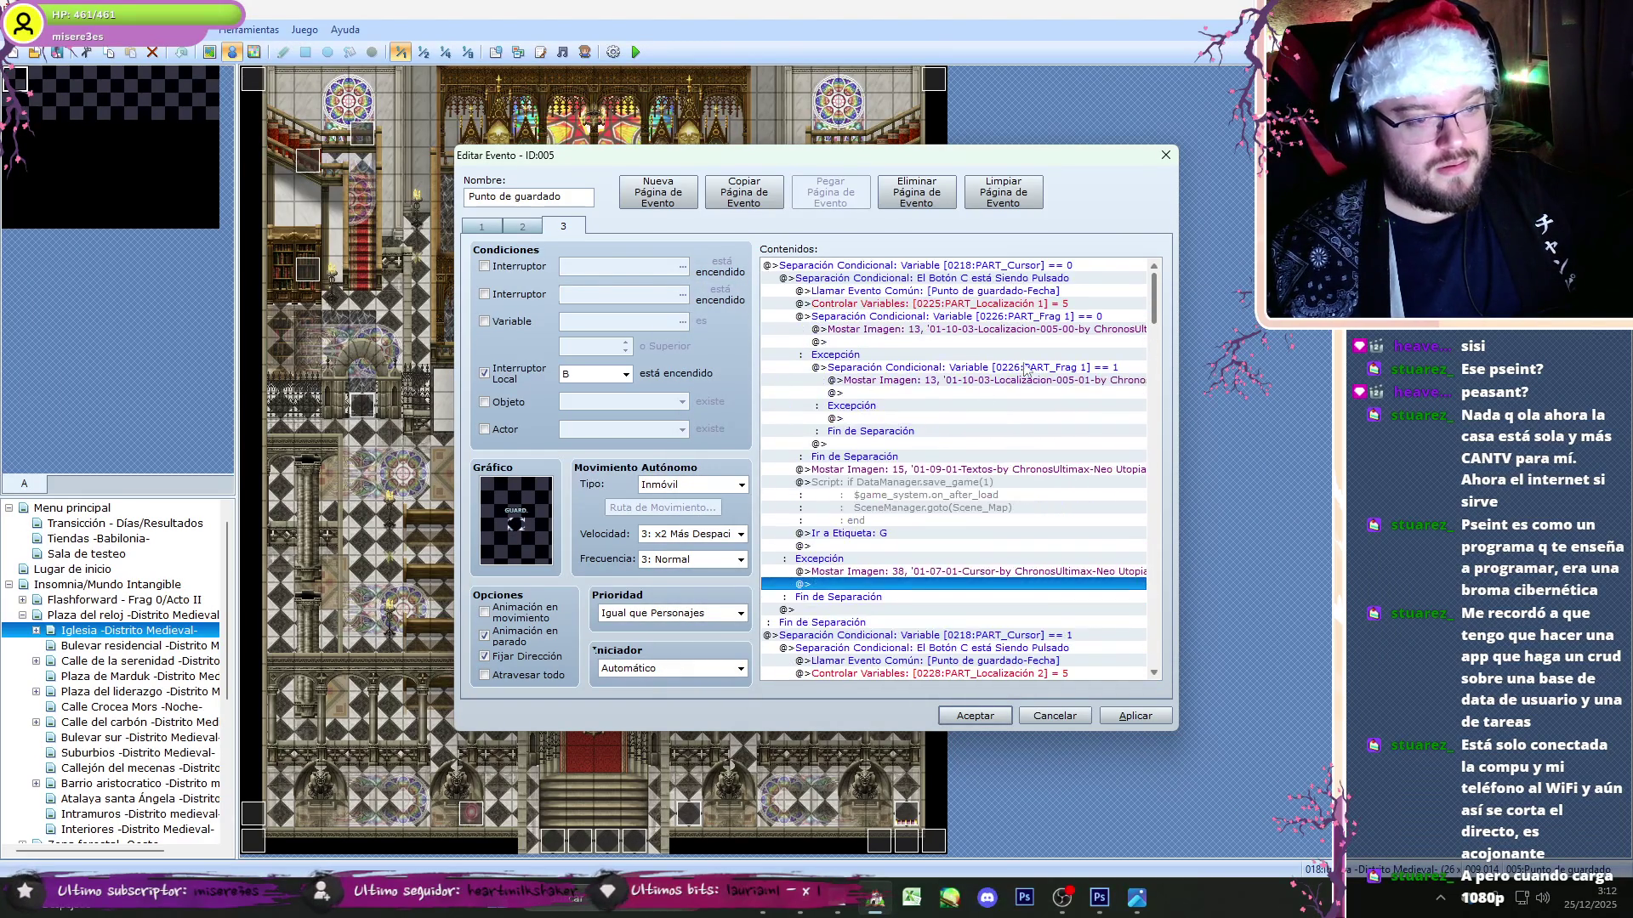
{"action": "left_click", "coordinate": [944, 495]}
{"action": "double_click", "coordinate": [944, 482]}
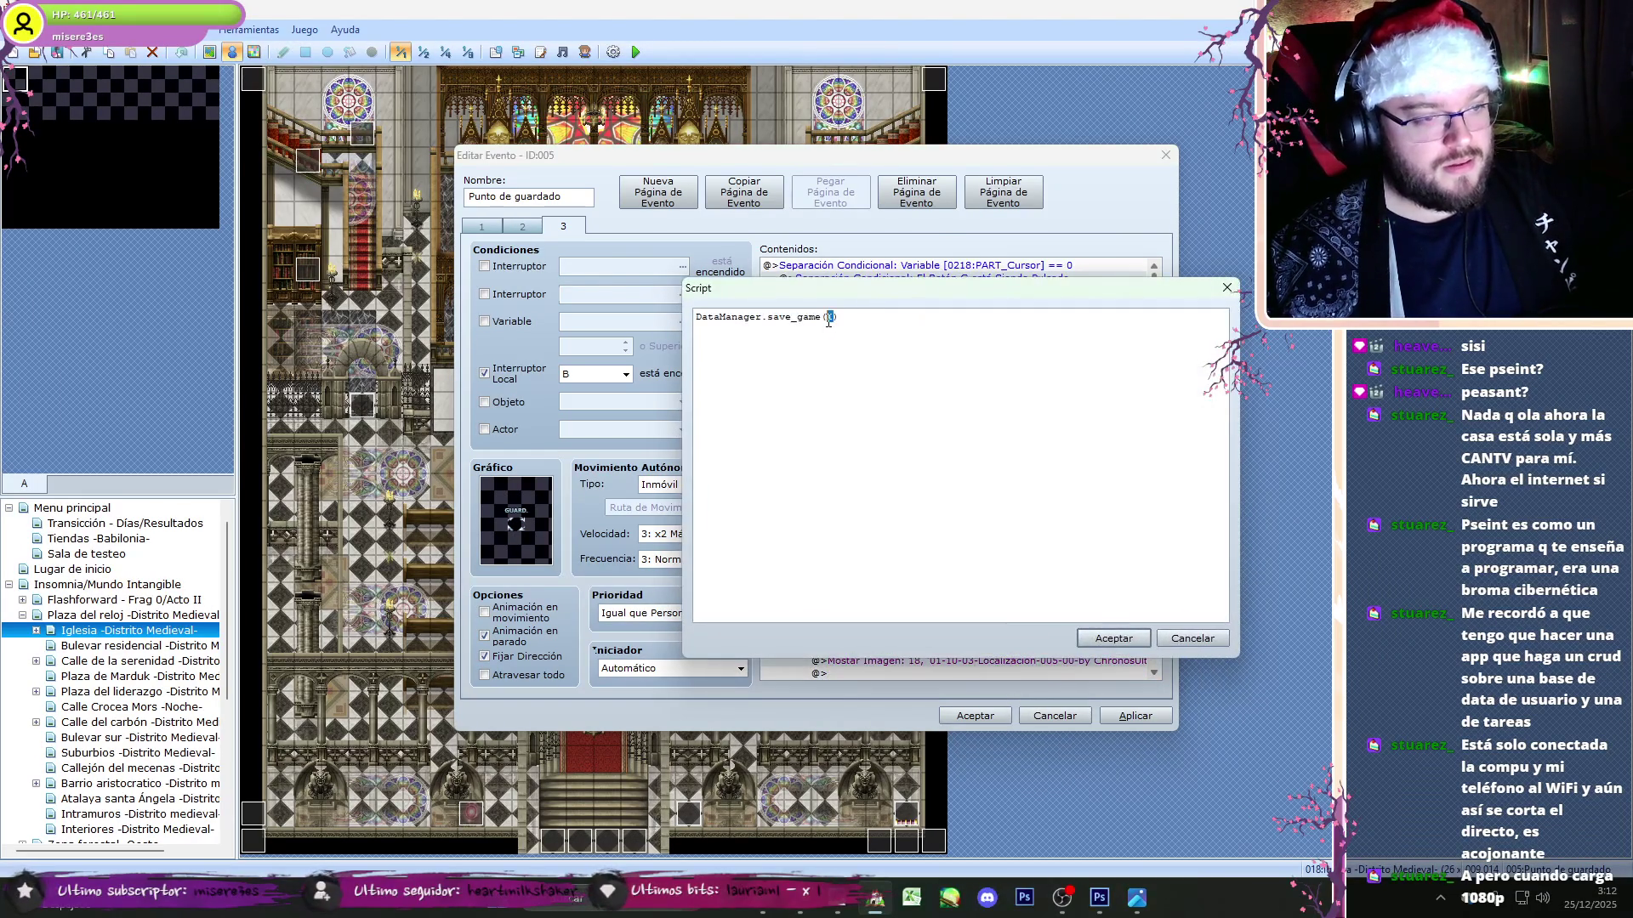
{"action": "left_click", "coordinate": [1106, 637]}
- Accept the event changes and open Posada - Pasillos under Calle de la serenidad
{"action": "left_click_drag", "start_coordinate": [1160, 286], "coordinate": [1167, 623]}
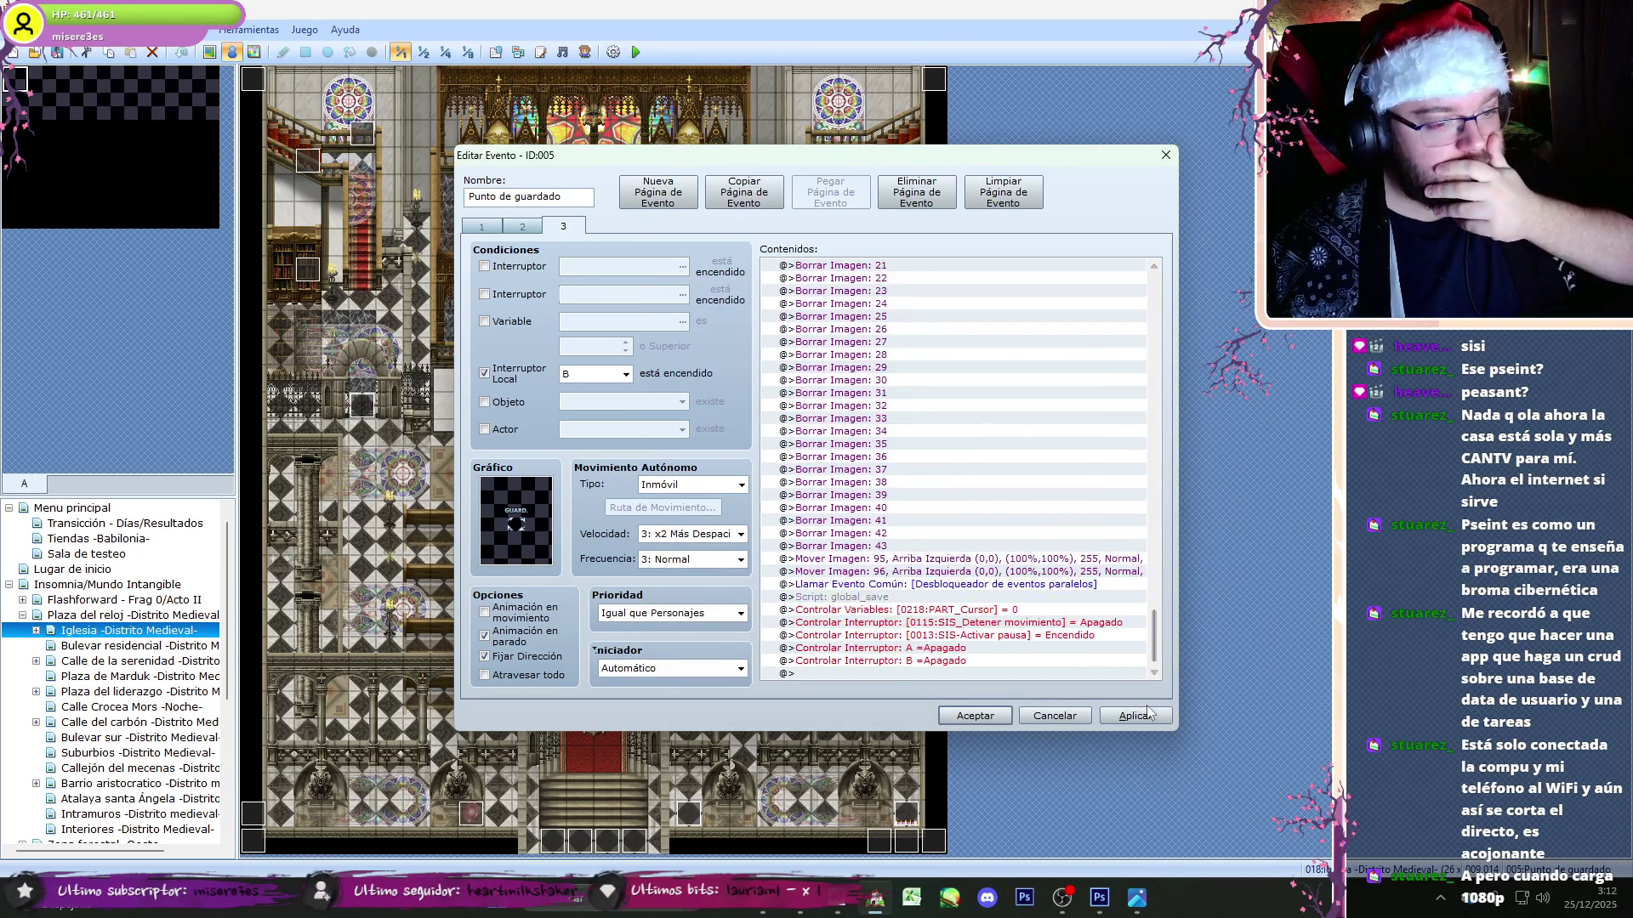
{"action": "key", "text": "Return"}
{"action": "left_click", "coordinate": [36, 661]}
{"action": "left_click", "coordinate": [128, 676]}
{"action": "left_click", "coordinate": [66, 692]}
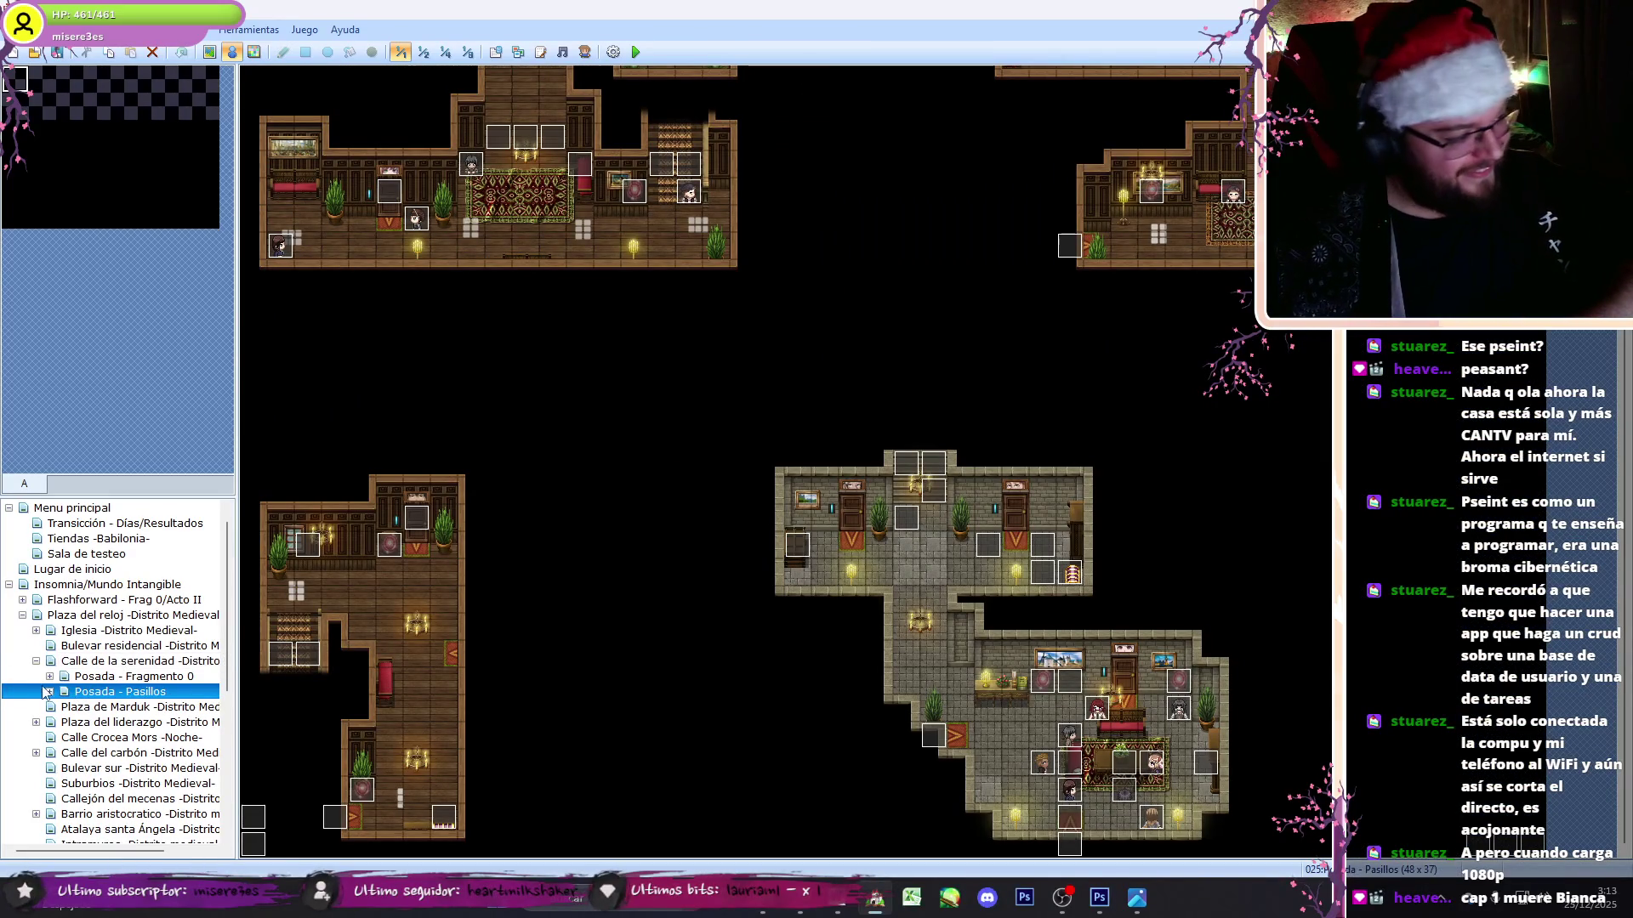
- Open the Posada - Habitaciones save point and move its first location variable above the branch
{"action": "left_click", "coordinate": [50, 692]}
{"action": "left_click", "coordinate": [92, 707]}
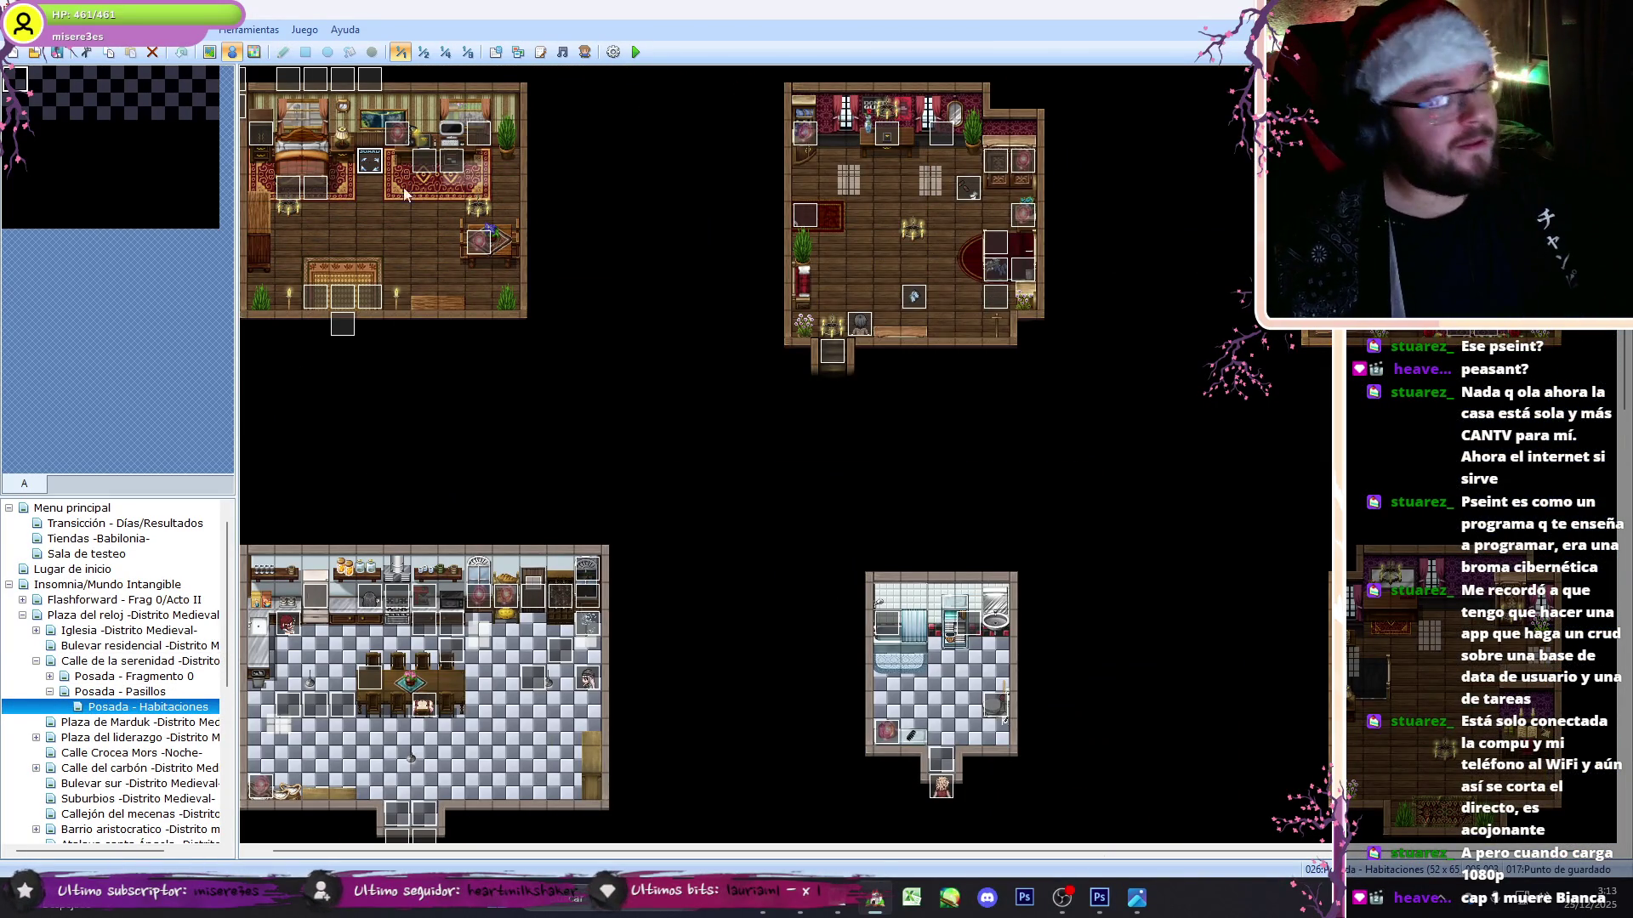
{"action": "double_click", "coordinate": [371, 165]}
{"action": "left_click", "coordinate": [1004, 329]}
{"action": "key", "text": "ctrl+x"}
{"action": "left_click", "coordinate": [978, 317]}
{"action": "key", "text": "ctrl+v"}
{"action": "left_click", "coordinate": [1020, 393]}
{"action": "key", "text": "Delete"}
- Cut the map-reload lines so the first save script only calls save_game(0)
{"action": "left_click", "coordinate": [993, 499]}
{"action": "double_click", "coordinate": [993, 500]}
{"action": "mouse_move", "coordinate": [857, 316]}
{"action": "left_mouse_down"}
{"action": "mouse_move", "coordinate": [715, 355]}
{"action": "mouse_move", "coordinate": [695, 317]}
{"action": "left_mouse_up"}
{"action": "key", "text": "Delete"}
{"action": "key", "text": "Delete"}
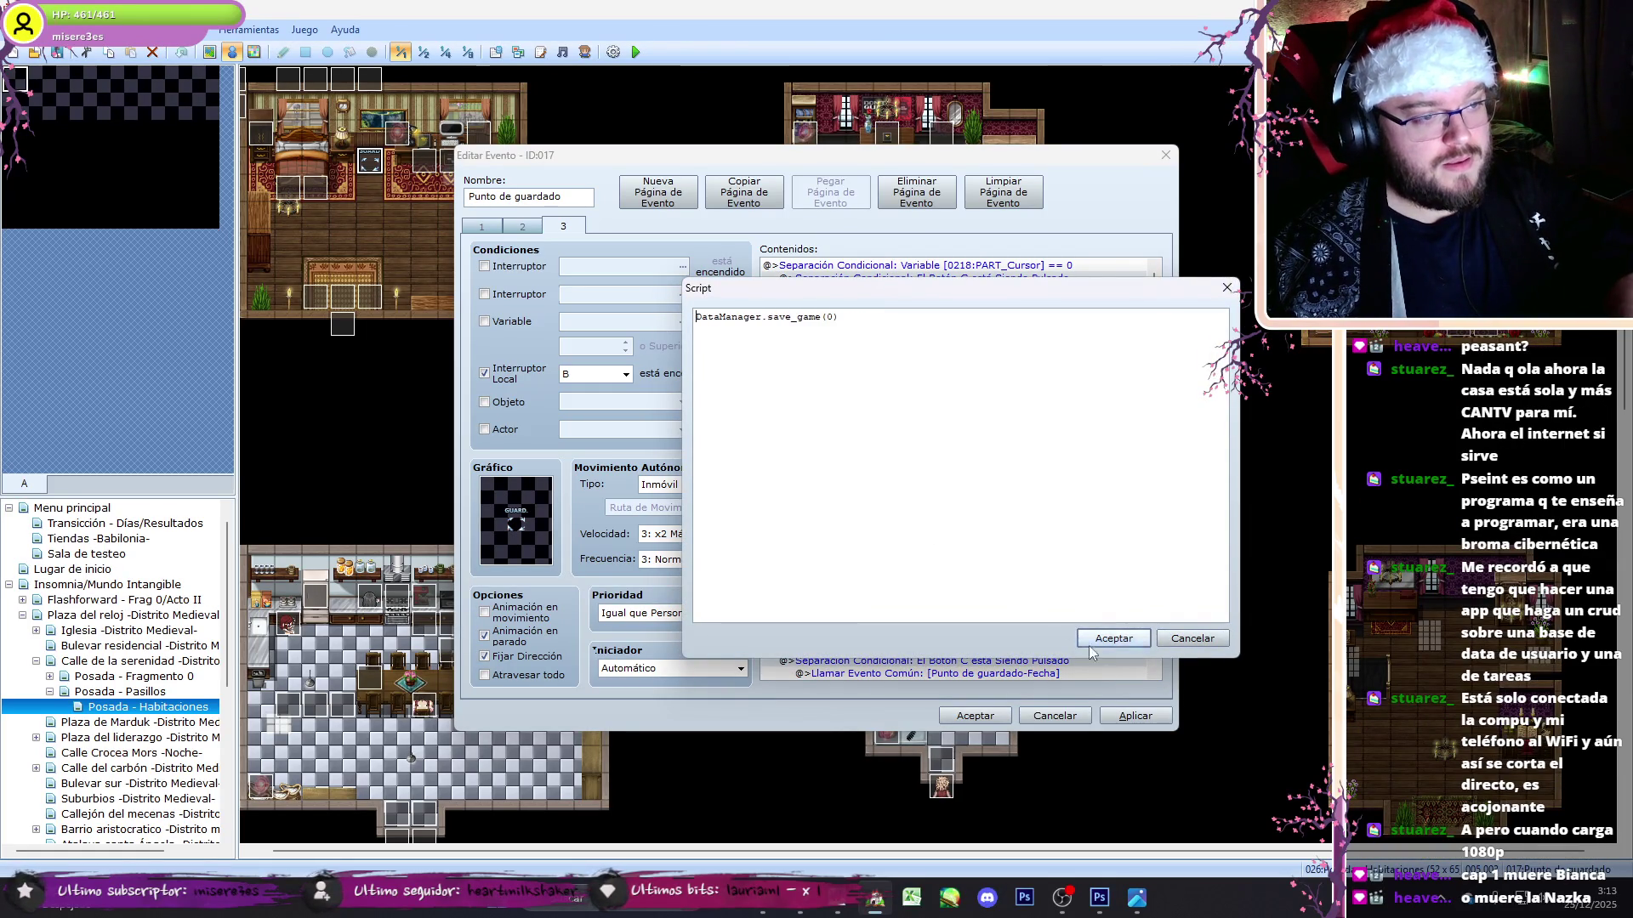
{"action": "left_click", "coordinate": [1114, 639]}
{"action": "left_click_drag", "start_coordinate": [1157, 310], "coordinate": [1150, 351]}
- Renumber the following save scripts to save_game(1), save_game(2) and save_game(3)
{"action": "double_click", "coordinate": [984, 543]}
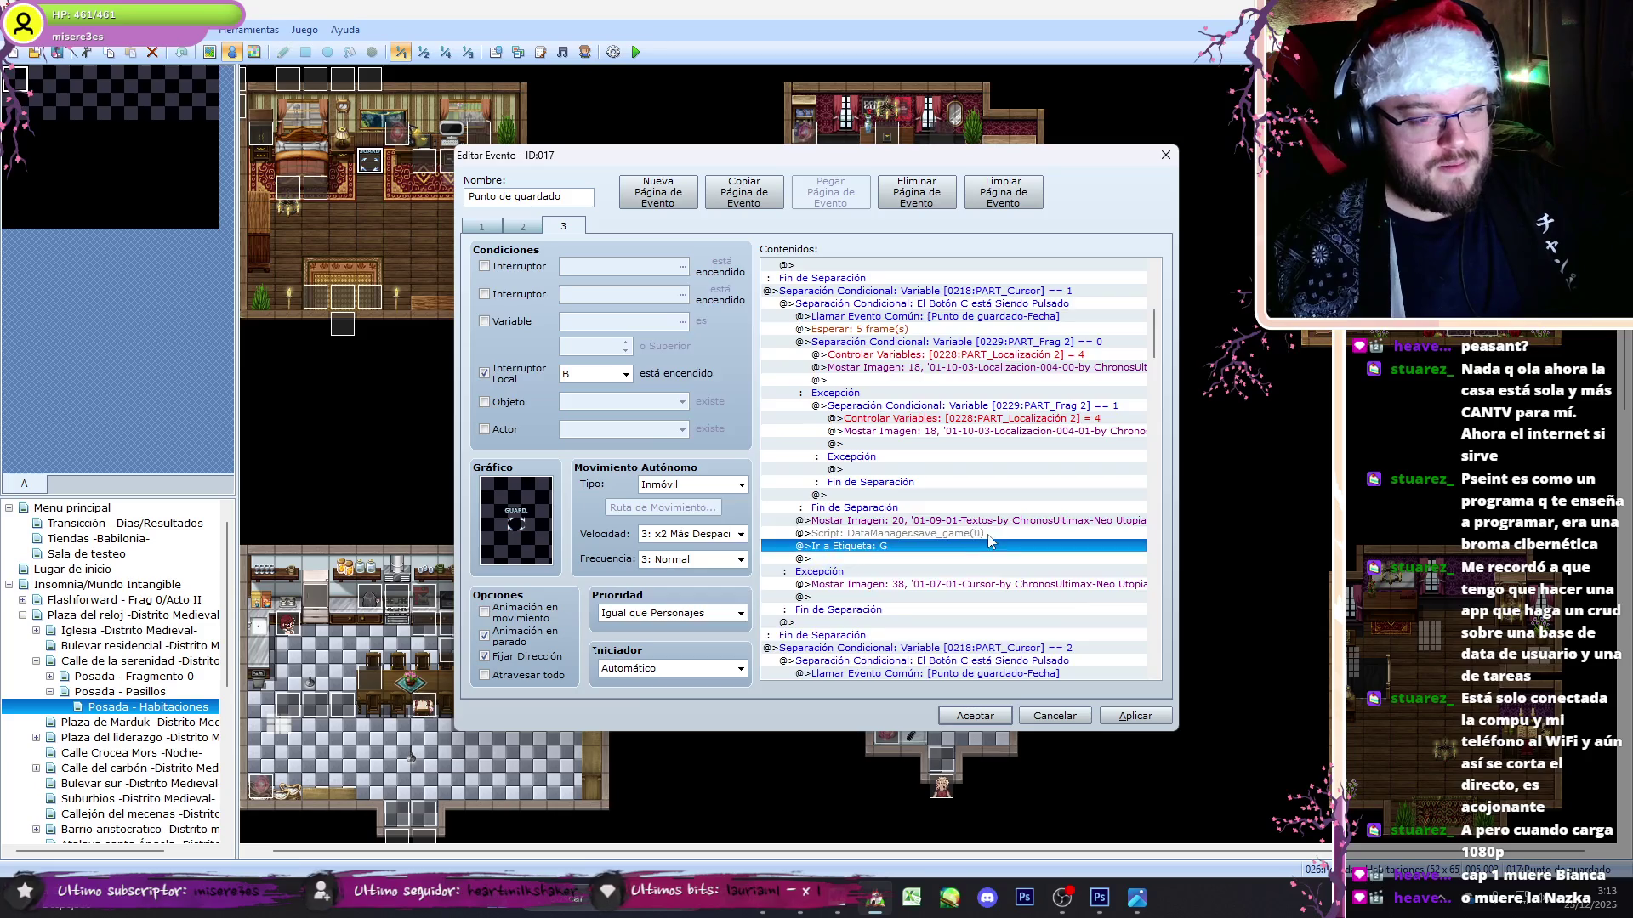
{"action": "type", "text": "1"}
{"action": "left_click", "coordinate": [1081, 640]}
{"action": "scroll", "coordinate": [1008, 500], "scroll_direction": "down", "scroll_amount": 5}
{"action": "scroll", "coordinate": [1008, 500], "scroll_direction": "down", "scroll_amount": 3}
{"action": "double_click", "coordinate": [1008, 510]}
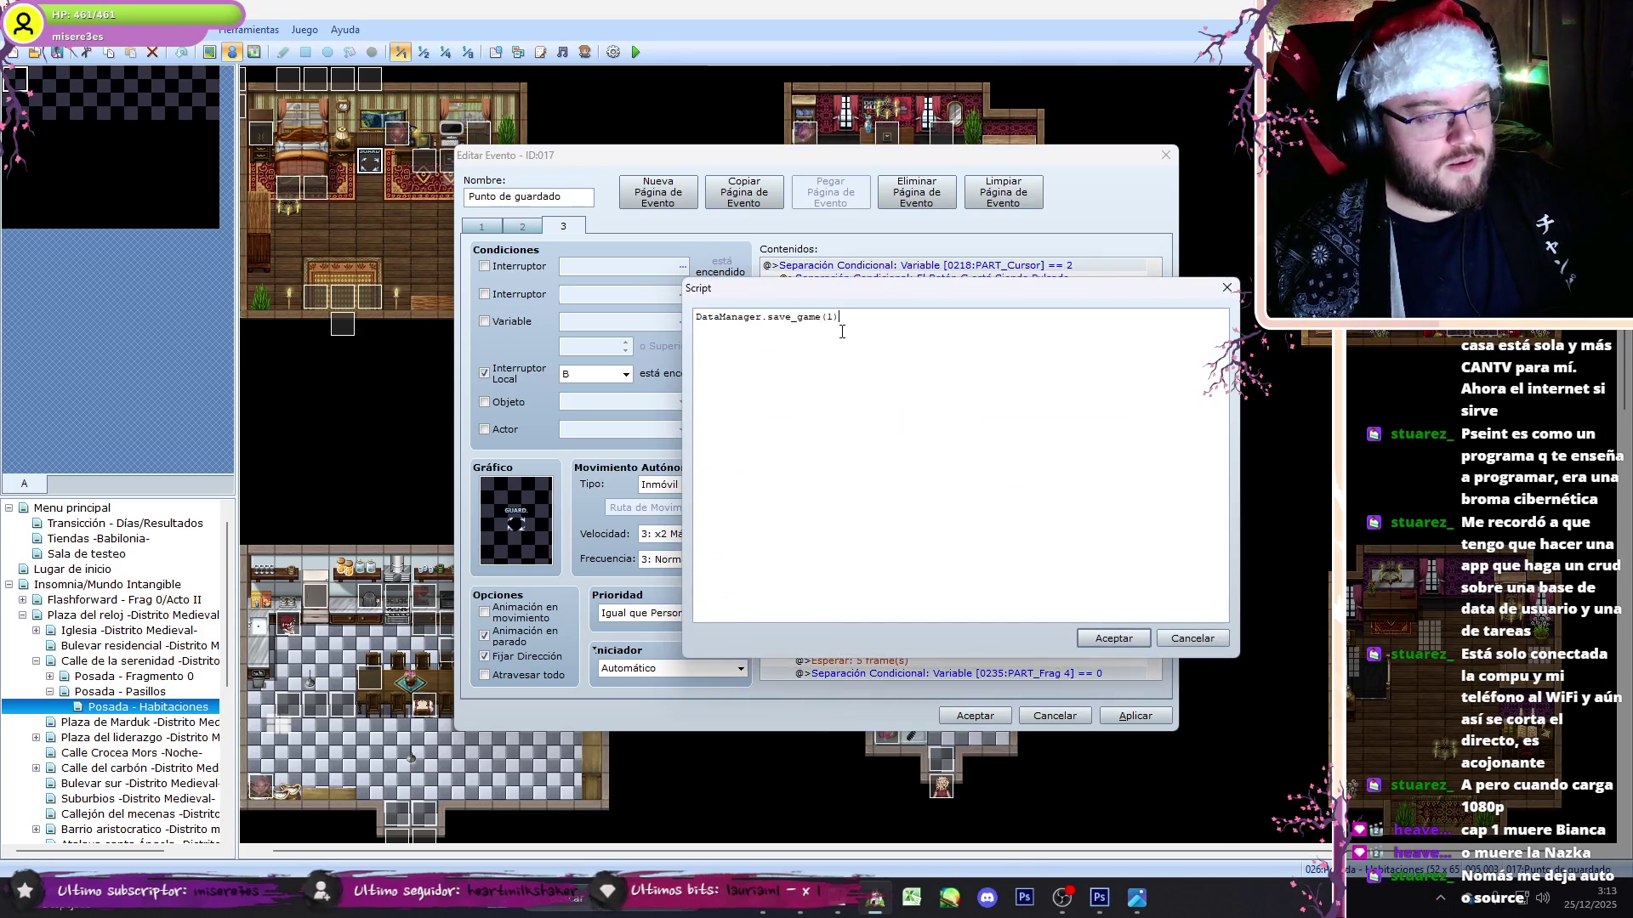
{"action": "left_click", "coordinate": [1105, 637]}
{"action": "scroll", "coordinate": [1154, 374], "scroll_direction": "down", "scroll_amount": 10}
{"action": "double_click", "coordinate": [851, 457]}
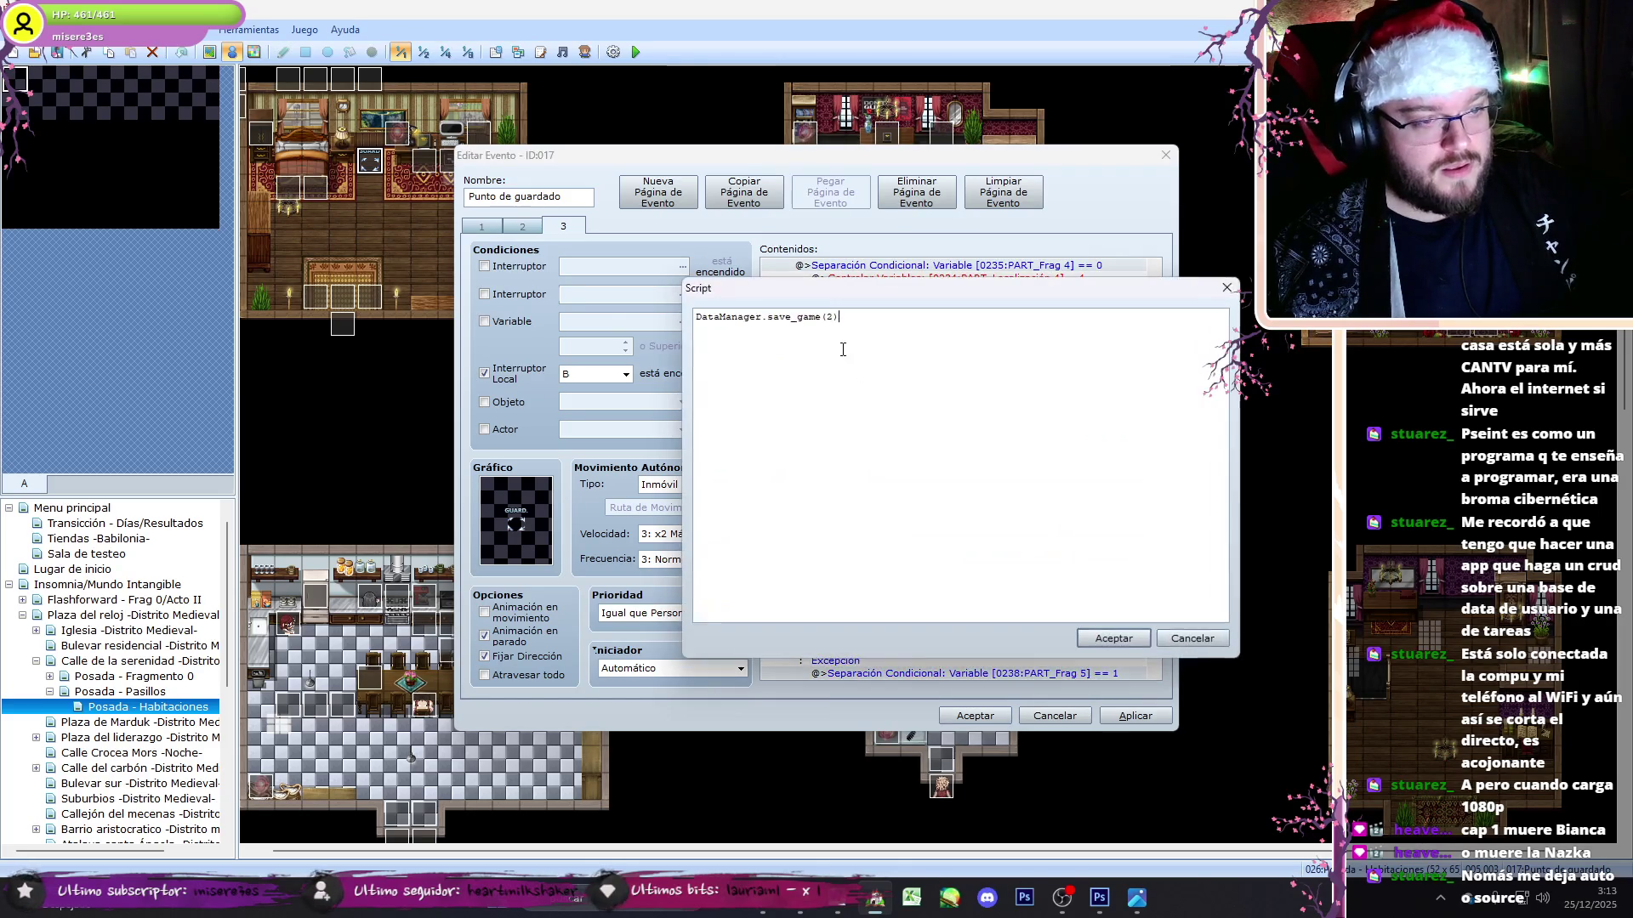
{"action": "type", "text": "3"}
{"action": "left_click", "coordinate": [1105, 636]}
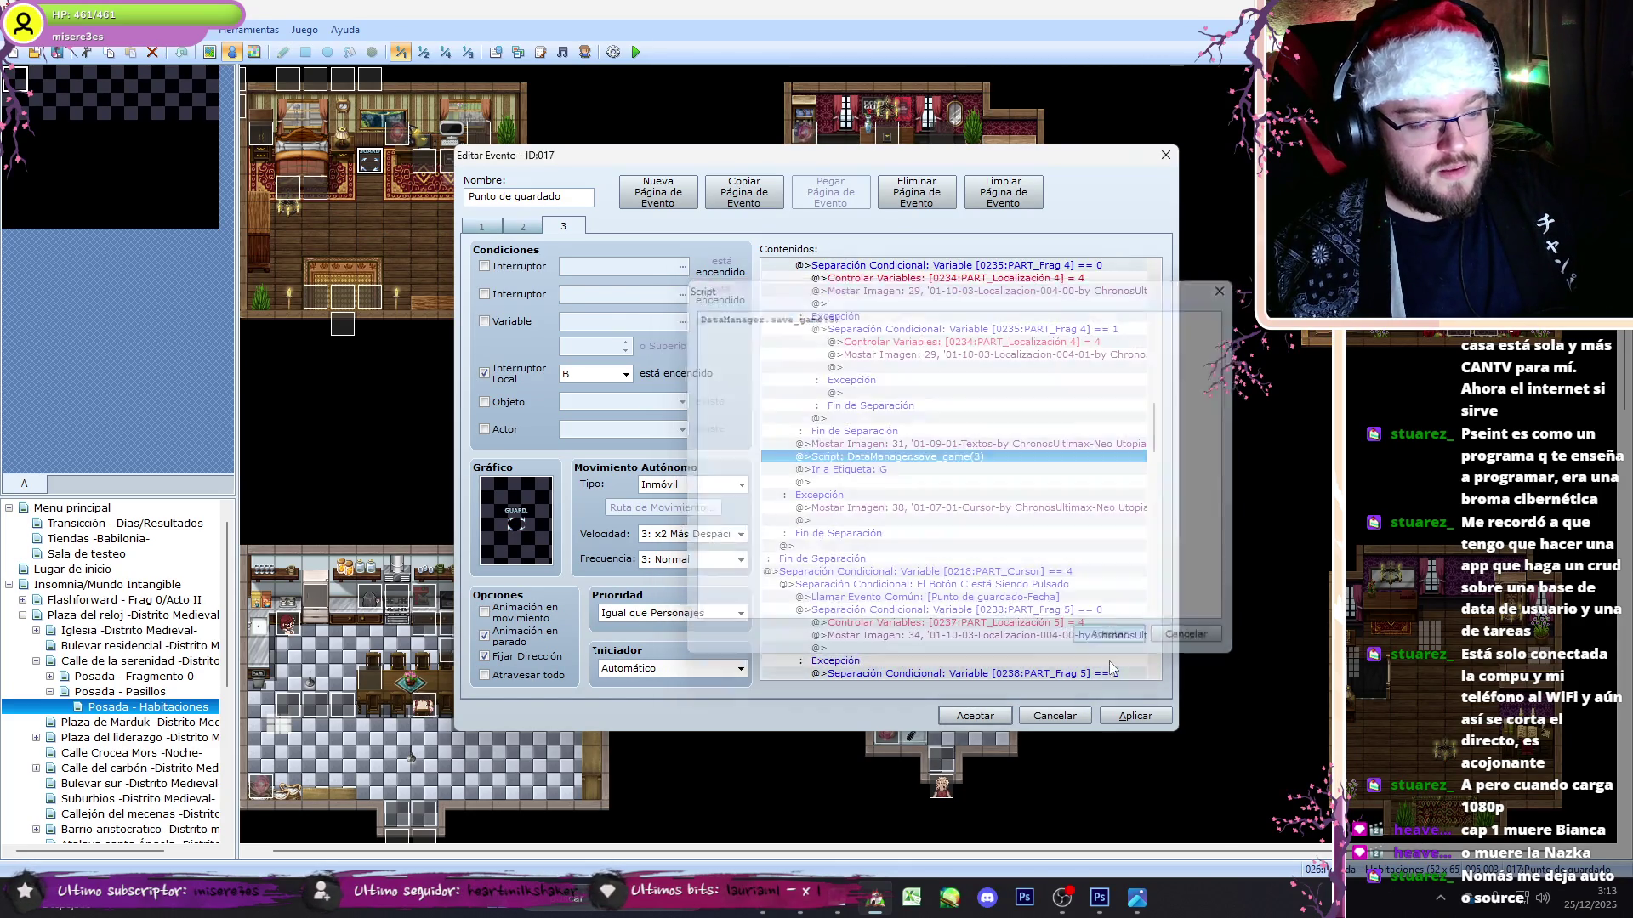
{"action": "left_click", "coordinate": [1062, 898]}
{"action": "left_click", "coordinate": [1063, 898]}
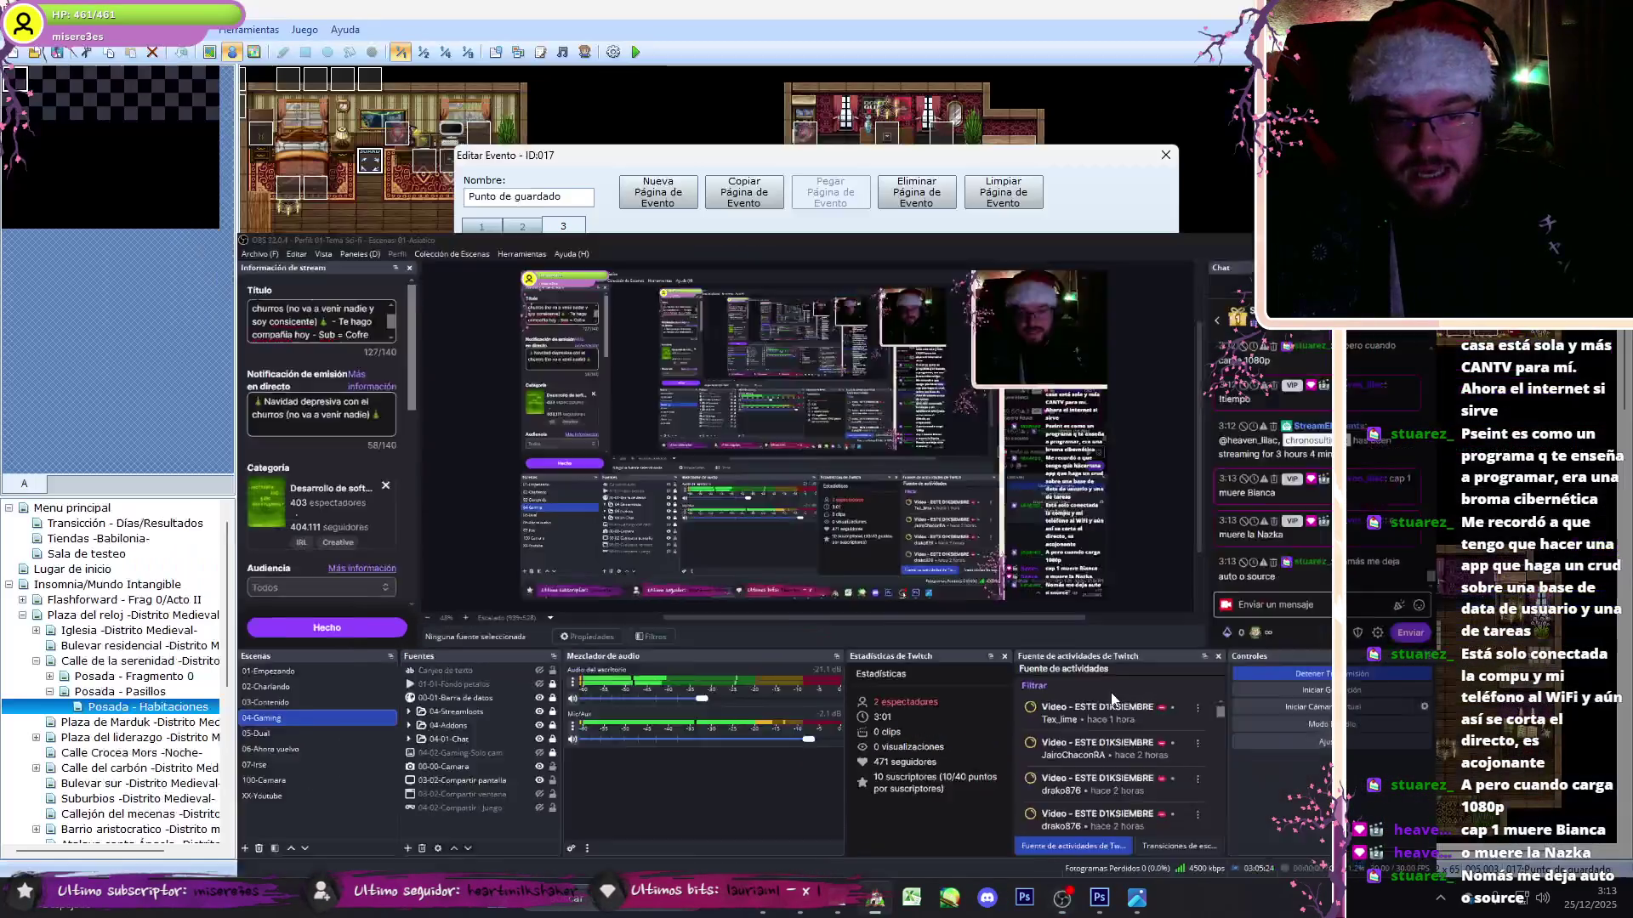
{"action": "scroll", "coordinate": [1157, 434], "scroll_direction": "down", "scroll_amount": 5}
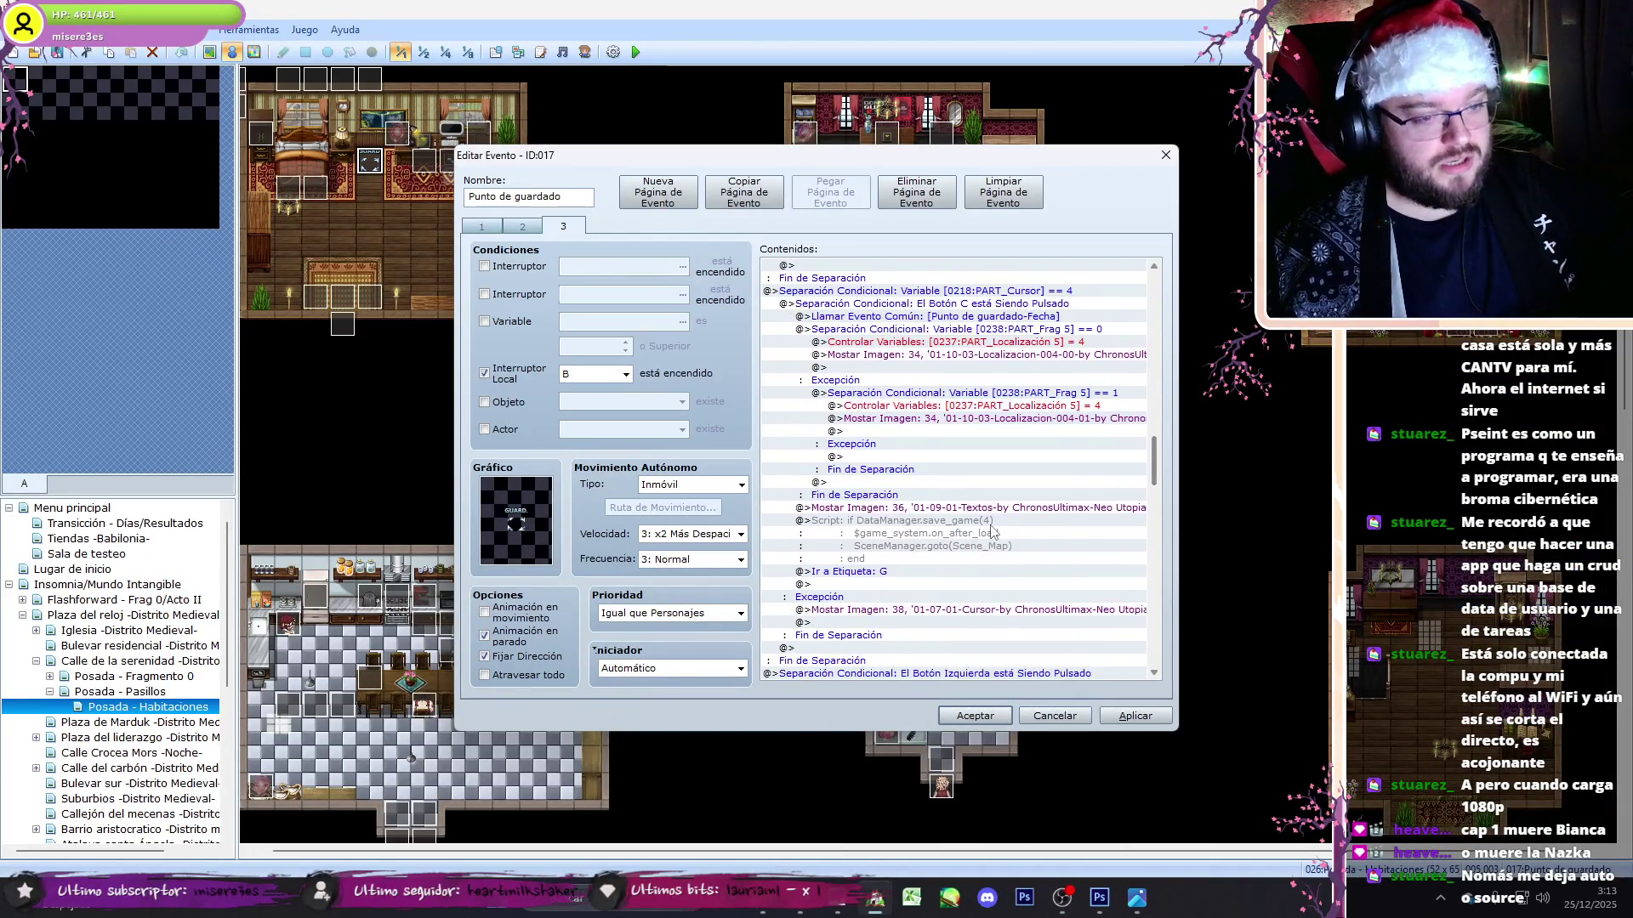
- Renumber the last save script's slot so it saves to slot 4
{"action": "double_click", "coordinate": [885, 554]}
{"action": "double_click", "coordinate": [829, 317]}
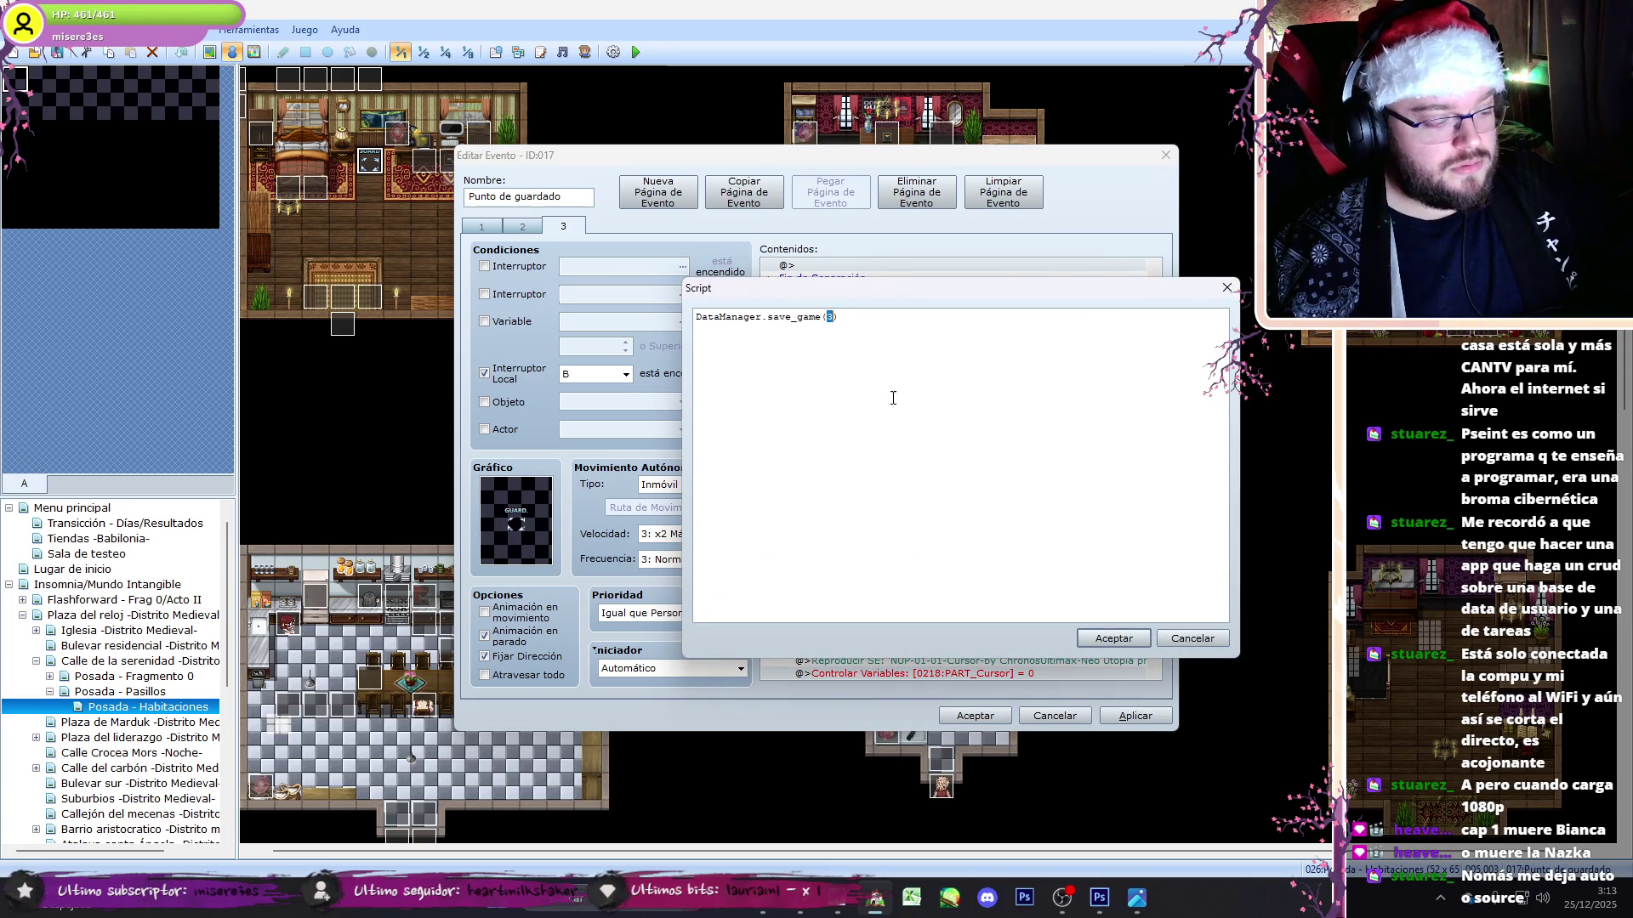
{"action": "left_click", "coordinate": [1121, 632]}
{"action": "mouse_move", "coordinate": [1152, 472]}
{"action": "left_mouse_down"}
{"action": "mouse_move", "coordinate": [1153, 506]}
{"action": "mouse_move", "coordinate": [1153, 478]}
{"action": "left_mouse_up"}
- Review the PART_Localización and PART_Frag commands for slots 5, 4 and 3
{"action": "scroll", "coordinate": [1153, 478], "scroll_direction": "up", "scroll_amount": 4}
{"action": "left_click", "coordinate": [1043, 470]}
{"action": "left_click", "coordinate": [1094, 517]}
{"action": "scroll", "coordinate": [1095, 502], "scroll_direction": "up", "scroll_amount": 7}
{"action": "left_click", "coordinate": [1059, 457]}
{"action": "left_click", "coordinate": [1060, 383]}
{"action": "left_click", "coordinate": [1061, 393]}
{"action": "scroll", "coordinate": [1062, 425], "scroll_direction": "up", "scroll_amount": 10}
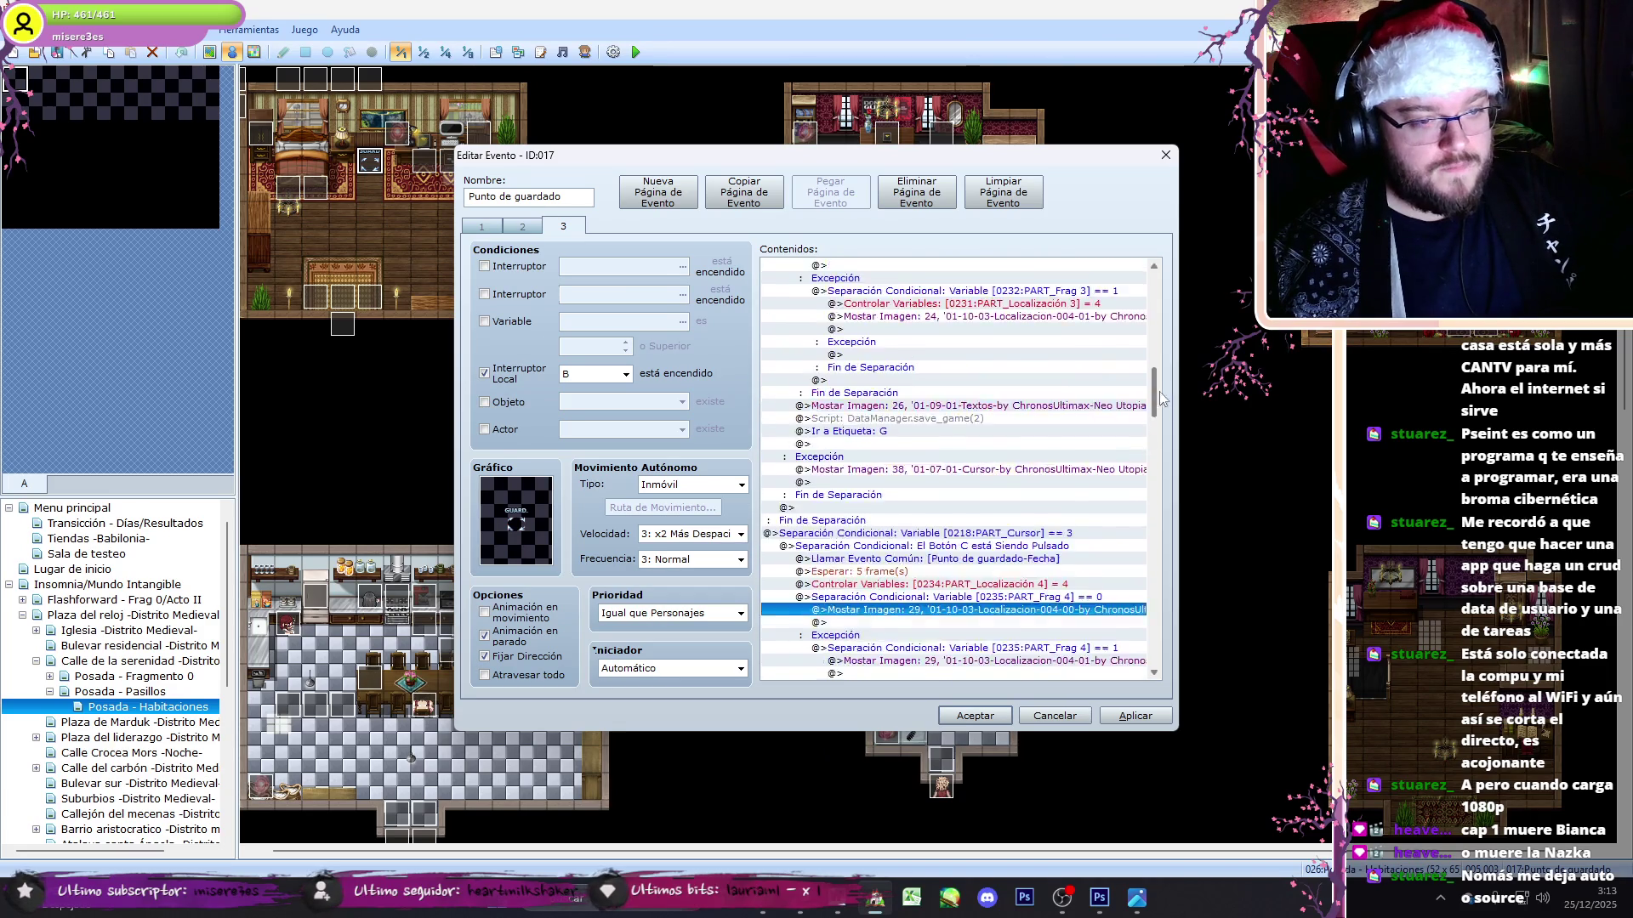
{"action": "left_click", "coordinate": [1064, 496]}
{"action": "left_click", "coordinate": [1062, 418]}
{"action": "left_click", "coordinate": [1080, 431]}
{"action": "left_click_drag", "start_coordinate": [1155, 381], "coordinate": [1156, 319]}
- Move PART_Localización 2 above the PART_Frag 2 conditional, remove its duplicate, and accept the event
{"action": "left_click", "coordinate": [1091, 419]}
{"action": "key", "text": "Delete"}
{"action": "left_click", "coordinate": [1091, 355]}
{"action": "key", "text": "ctrl+x"}
{"action": "left_click", "coordinate": [1092, 342]}
{"action": "key", "text": "ctrl+v"}
{"action": "scroll", "coordinate": [1052, 340], "scroll_direction": "up", "scroll_amount": 2}
{"action": "left_click", "coordinate": [991, 711]}
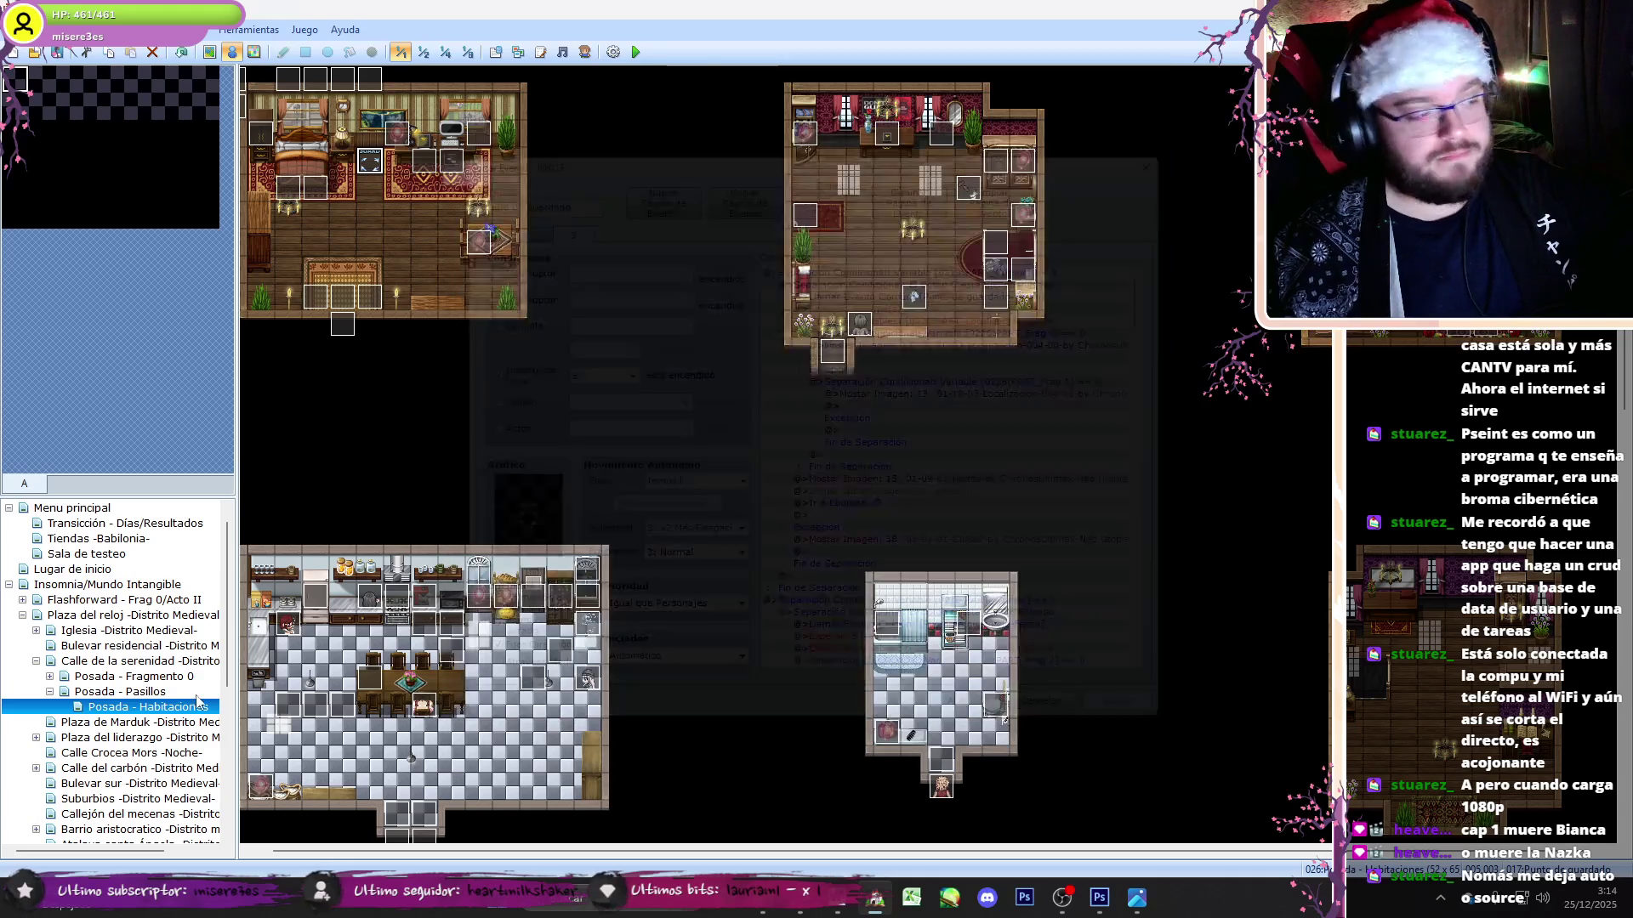
- Go to the Plaza del liderazgo map and open its save-point event
{"action": "left_click", "coordinate": [103, 693]}
{"action": "left_click", "coordinate": [54, 692]}
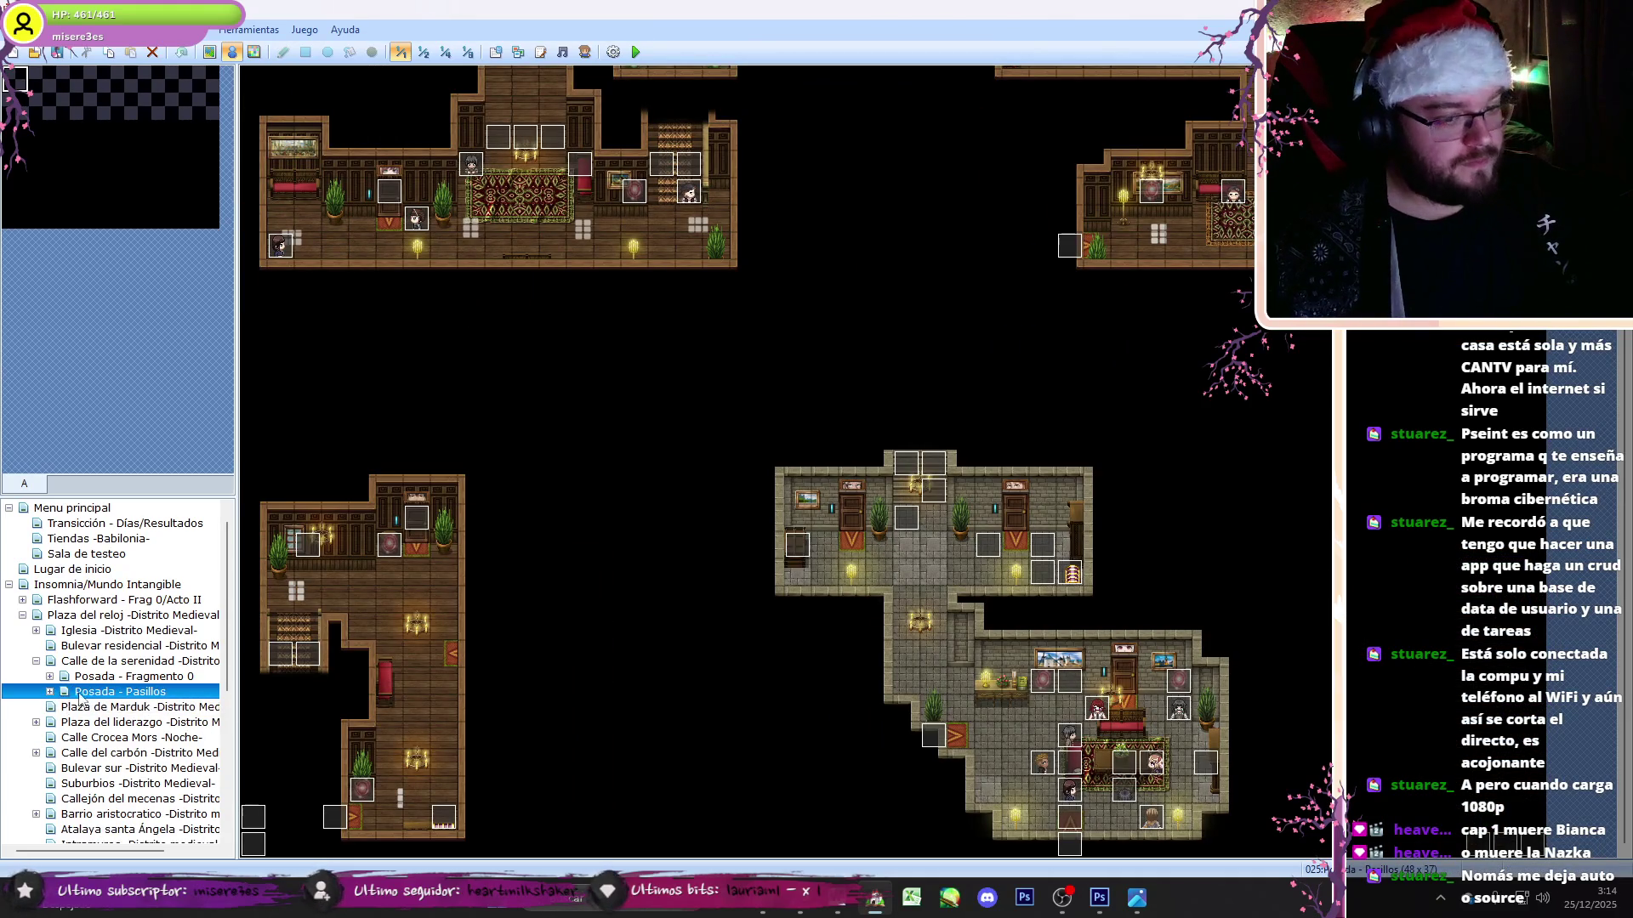
{"action": "key", "text": "Left"}
{"action": "key", "text": "Left"}
{"action": "left_click", "coordinate": [75, 676]}
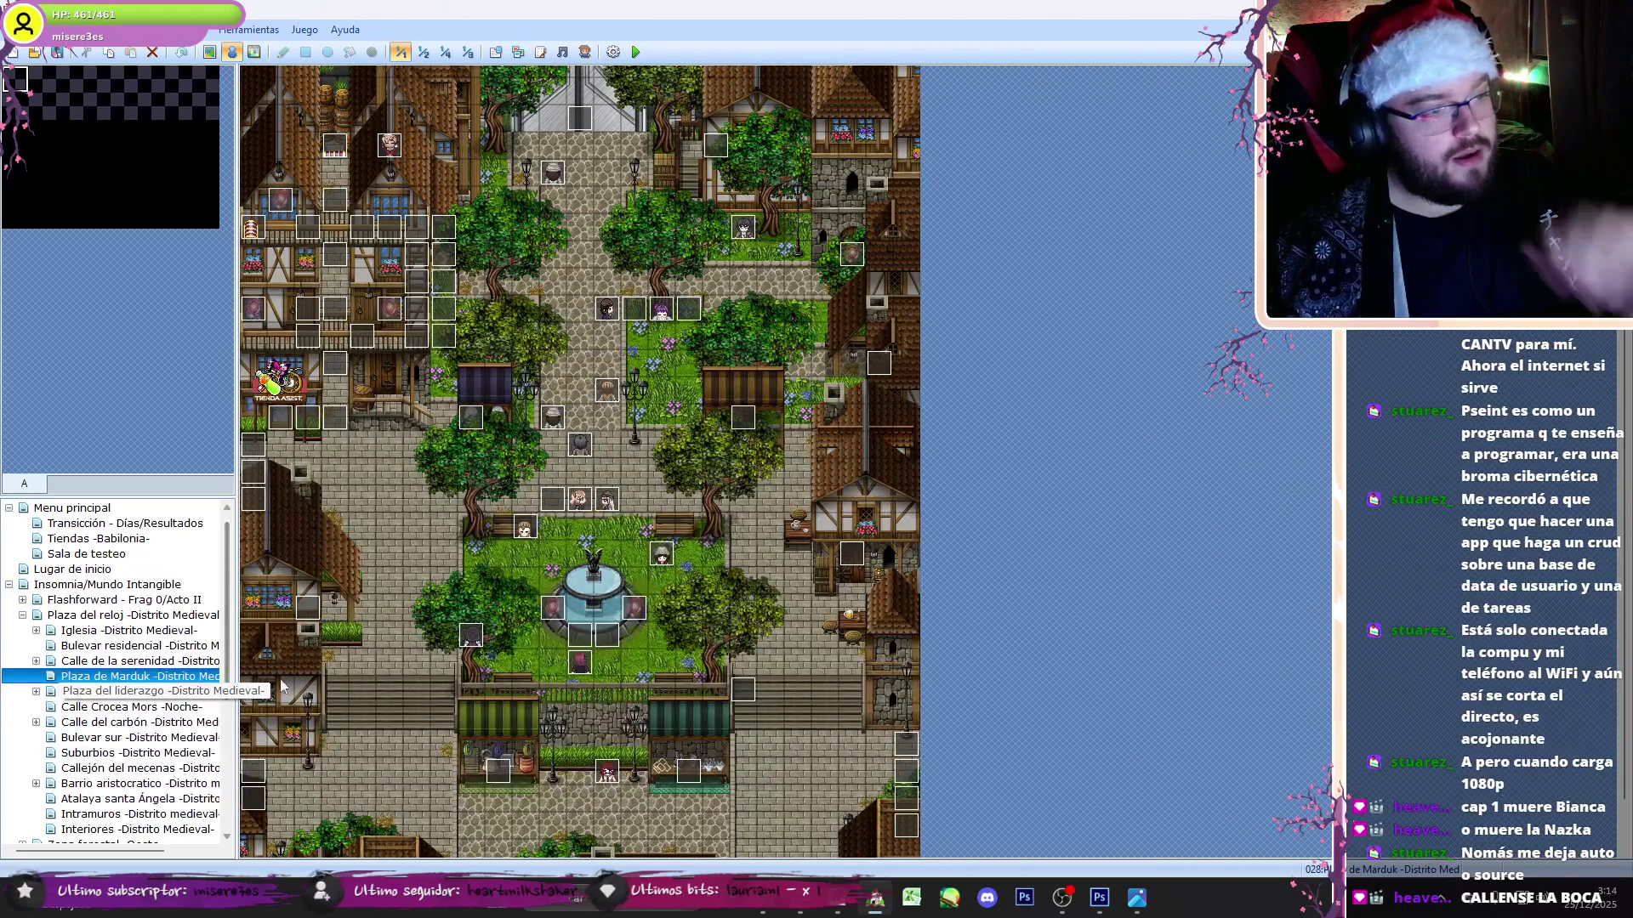
{"action": "scroll", "coordinate": [1613, 393], "scroll_direction": "up", "scroll_amount": 3}
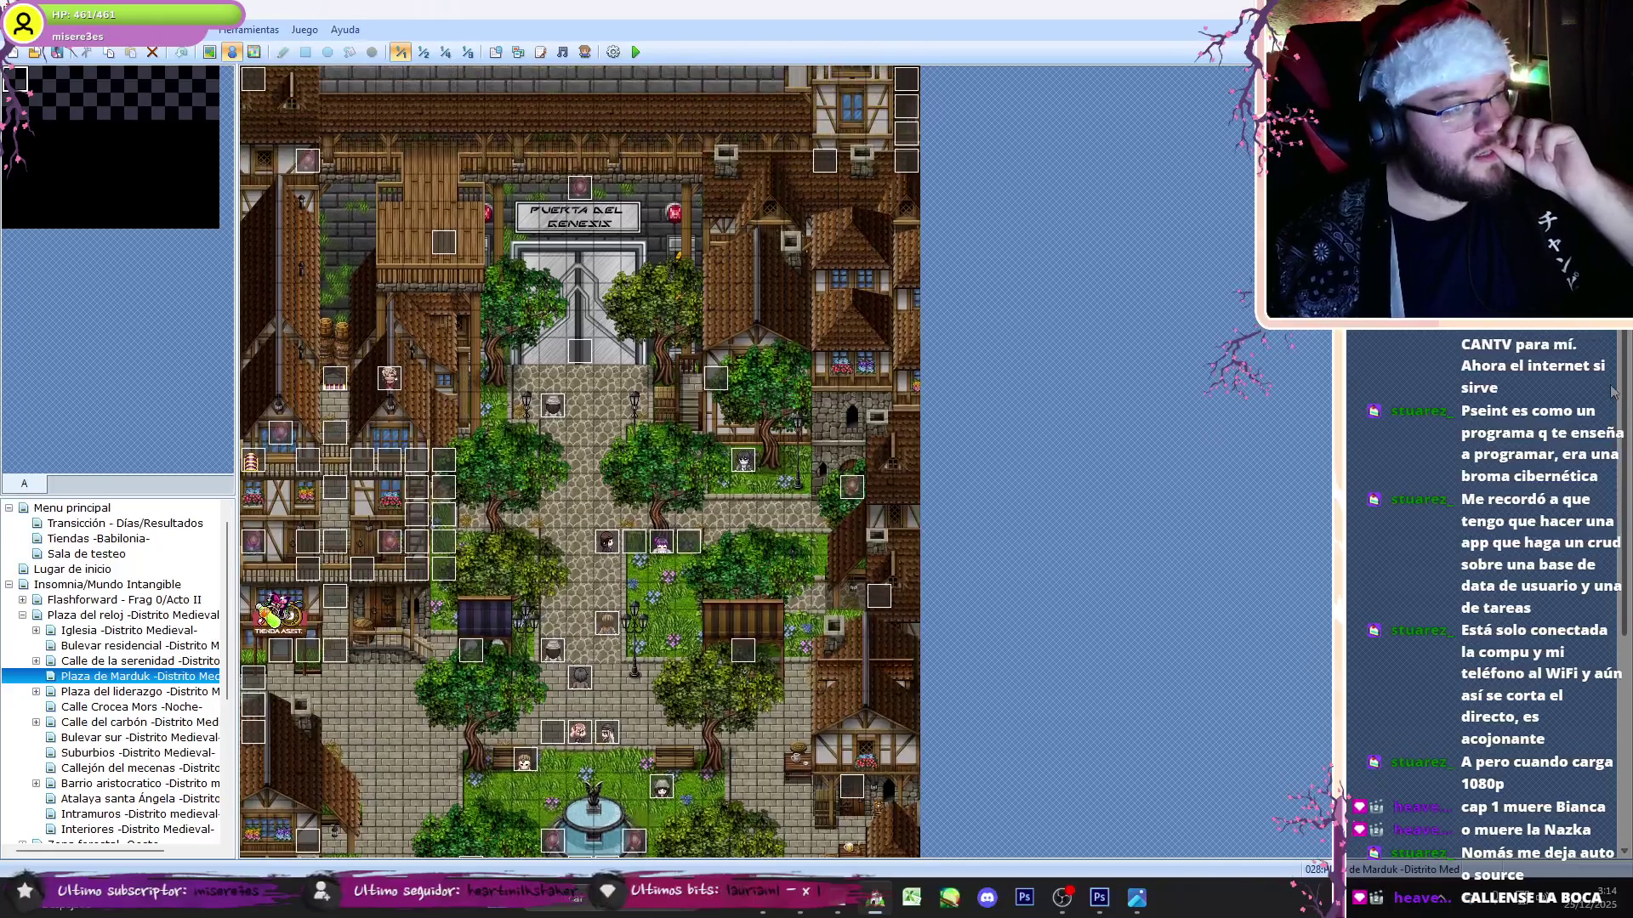
{"action": "scroll", "coordinate": [479, 846], "scroll_direction": "down", "scroll_amount": 4}
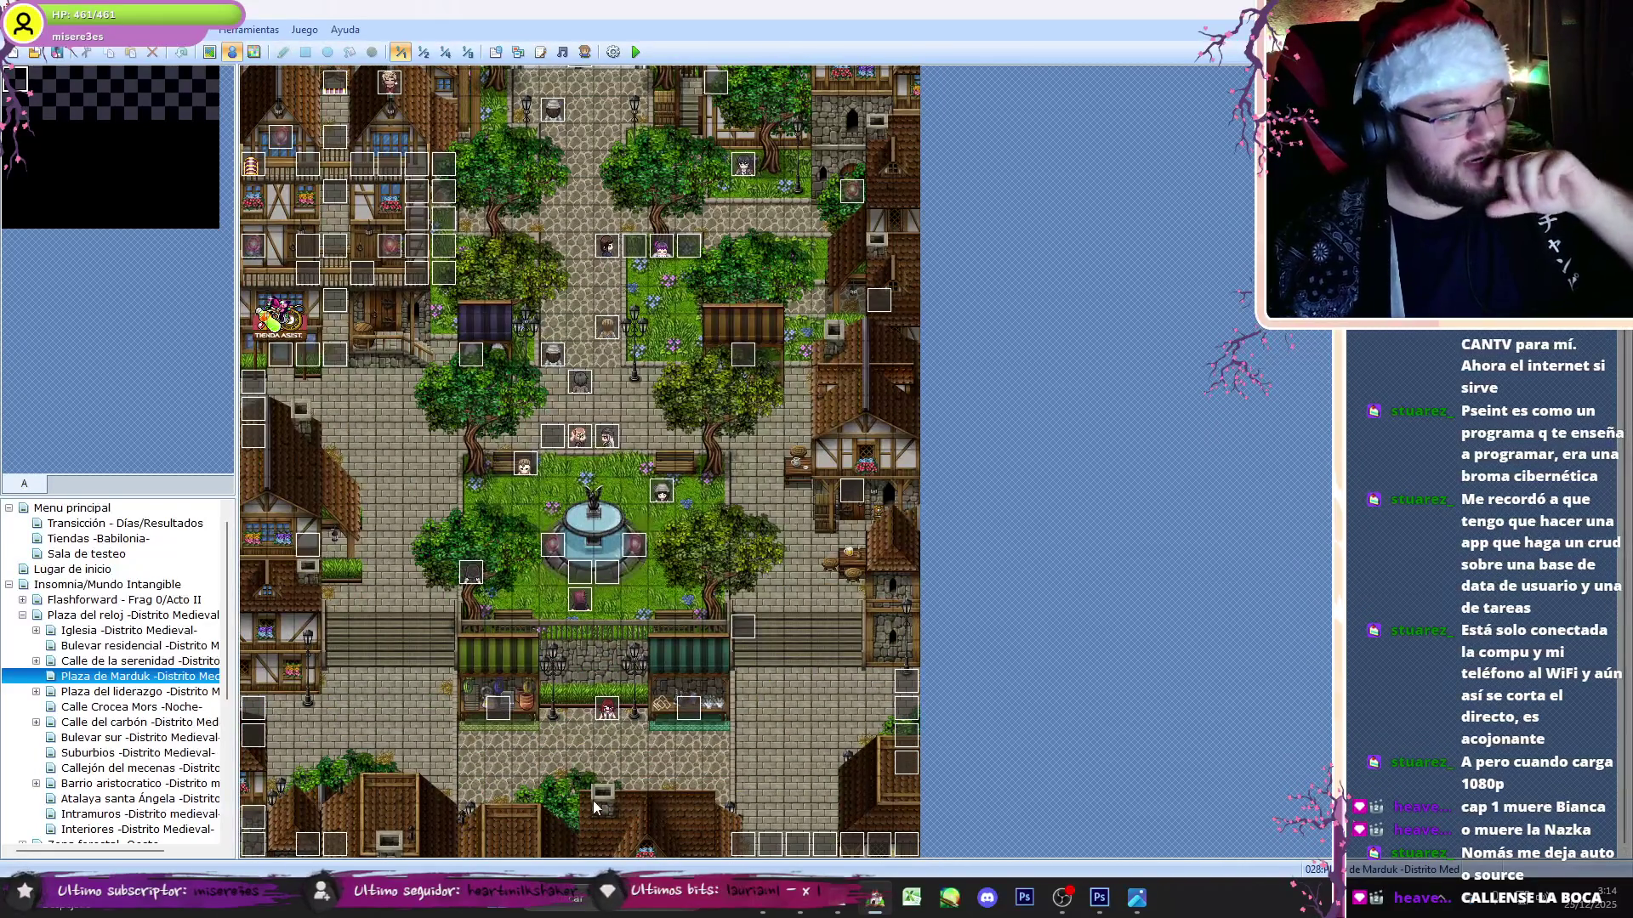
{"action": "scroll", "coordinate": [601, 811], "scroll_direction": "up", "scroll_amount": 4}
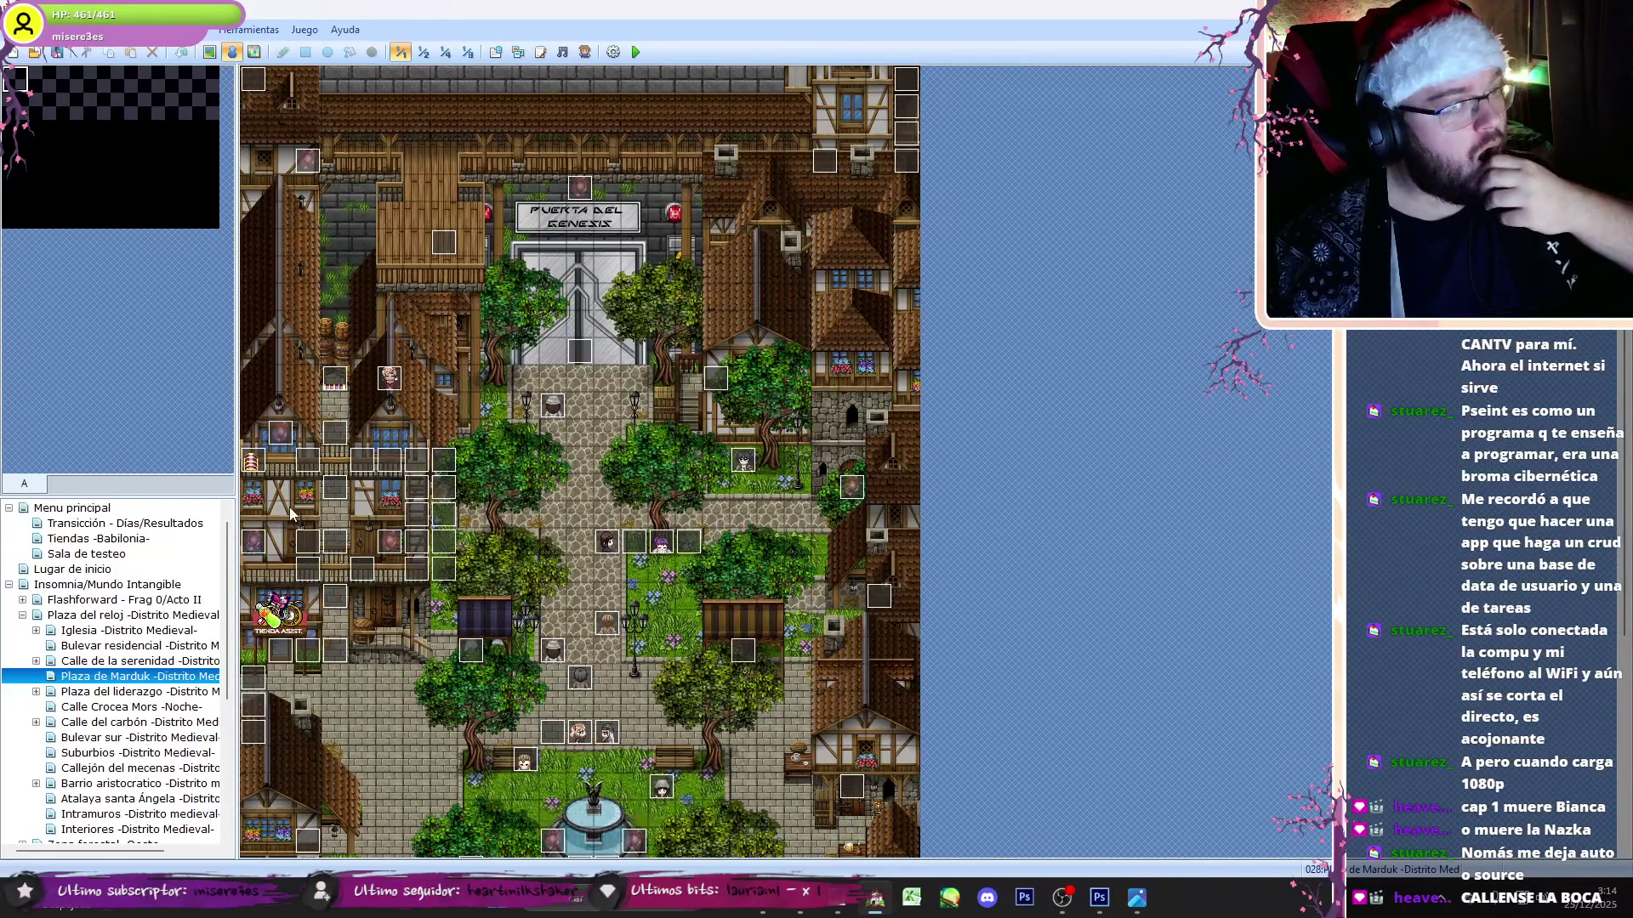
{"action": "key", "text": "Down"}
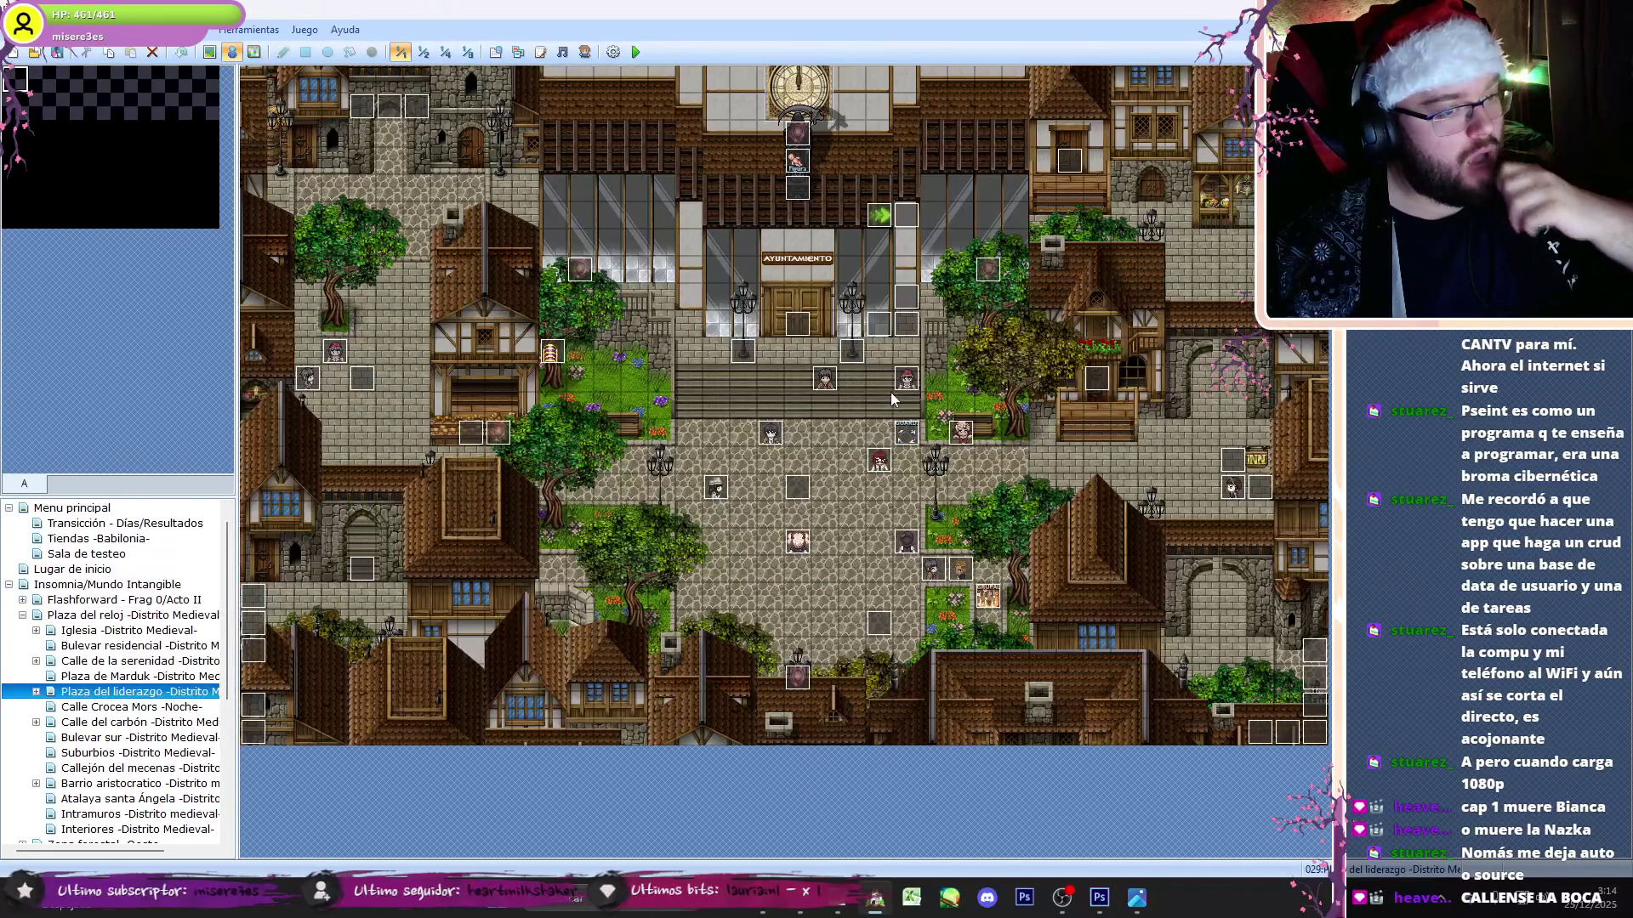
{"action": "double_click", "coordinate": [906, 437]}
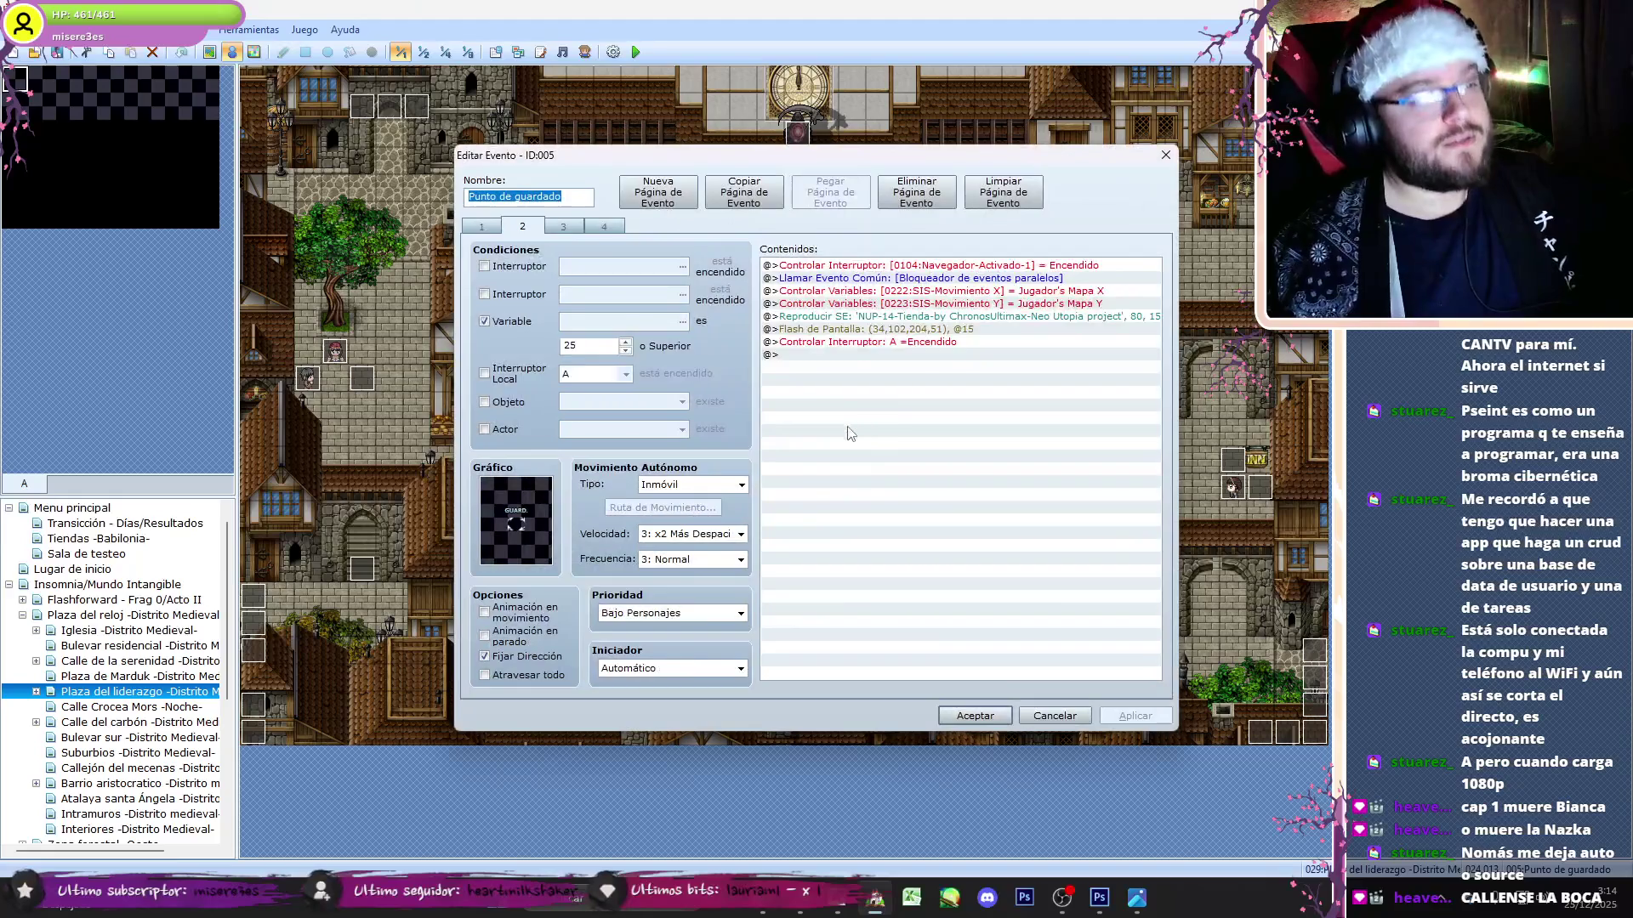
- Move the first slot's location variable command above its condition and delete the duplicate
{"action": "left_click", "coordinate": [990, 328]}
{"action": "key", "text": "ctrl+x"}
{"action": "left_click", "coordinate": [987, 315]}
{"action": "key", "text": "ctrl+v"}
{"action": "left_click", "coordinate": [986, 392]}
{"action": "key", "text": "Delete"}
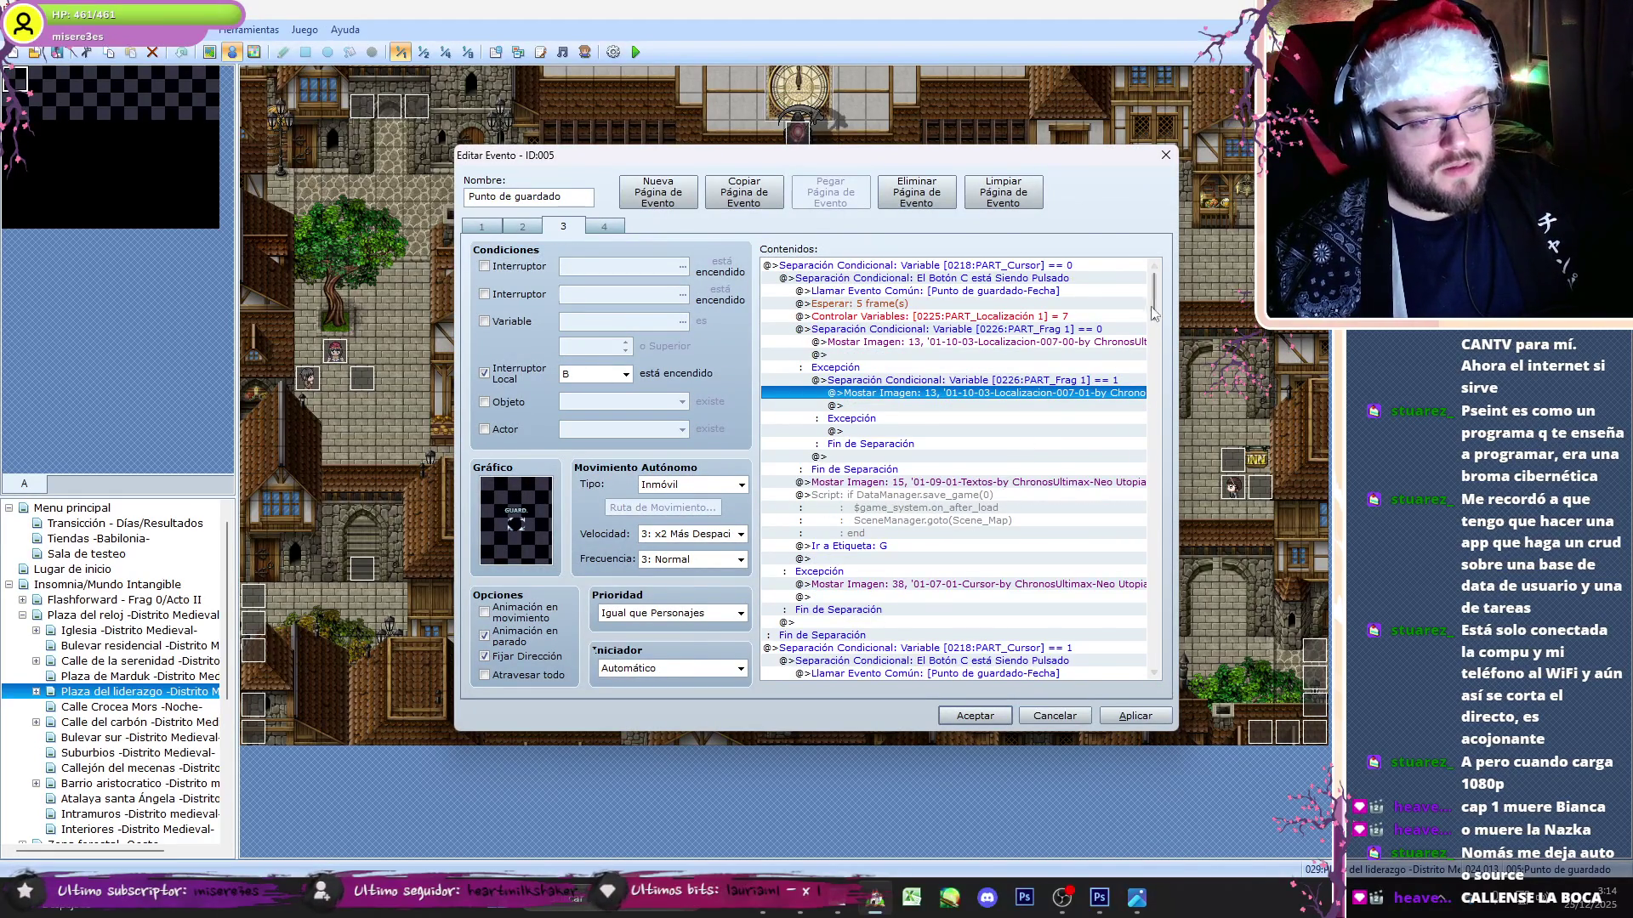
{"action": "left_click_drag", "start_coordinate": [1159, 306], "coordinate": [1159, 355]}
- Move the PART_Localización 3 variable command above its conditional branch
{"action": "left_click", "coordinate": [1030, 418]}
{"action": "left_click", "coordinate": [1057, 411]}
{"action": "left_click", "coordinate": [1060, 481]}
{"action": "left_click", "coordinate": [1059, 485]}
{"action": "left_click", "coordinate": [1059, 495]}
{"action": "key", "text": "ctrl+x"}
{"action": "left_click", "coordinate": [1059, 484]}
{"action": "key", "text": "ctrl+v"}
- Move the PART_Localización 5 variable command above the Frag 5 condition and delete its duplicate
{"action": "left_click", "coordinate": [1082, 548]}
{"action": "scroll", "coordinate": [1063, 544], "scroll_direction": "down", "scroll_amount": 9}
{"action": "left_click", "coordinate": [1046, 546]}
{"action": "left_click", "coordinate": [1046, 534]}
{"action": "left_click_drag", "start_coordinate": [1155, 400], "coordinate": [1162, 476]}
{"action": "left_click", "coordinate": [1102, 482]}
{"action": "key", "text": "ctrl+x"}
{"action": "key", "text": "ctrl+v"}
{"action": "left_click", "coordinate": [1087, 546]}
{"action": "key", "text": "Delete"}
- Delete the map-reload lines after the save call in the last slot's save script
{"action": "left_click", "coordinate": [975, 429]}
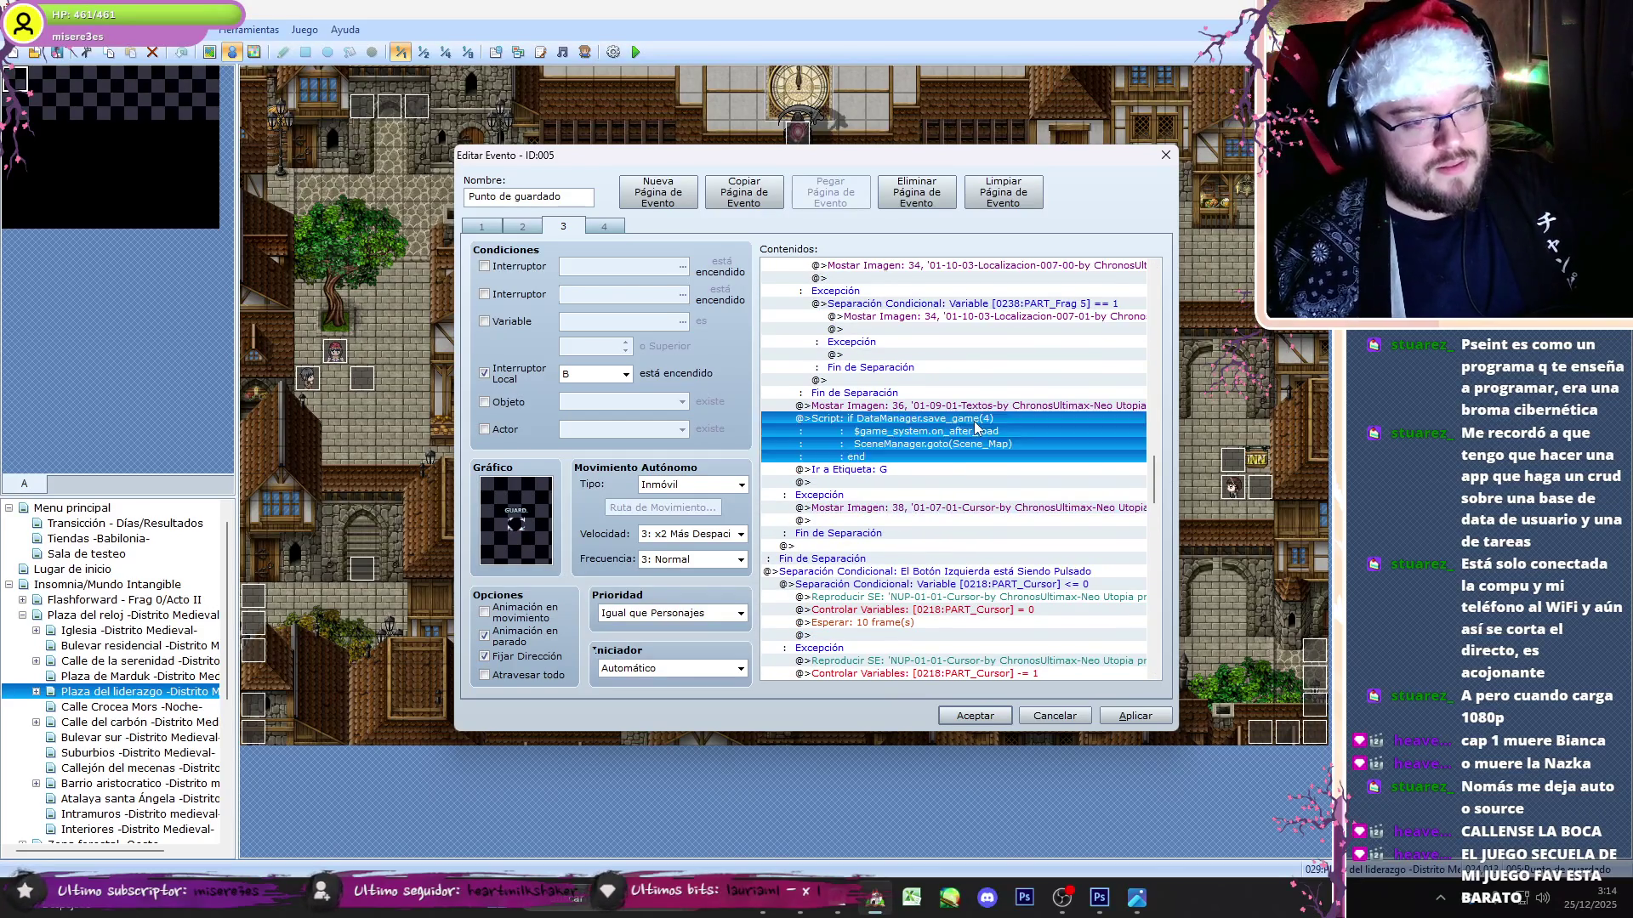
{"action": "double_click", "coordinate": [976, 430]}
{"action": "left_click_drag", "start_coordinate": [714, 352], "coordinate": [709, 325]}
{"action": "key", "text": "Delete"}
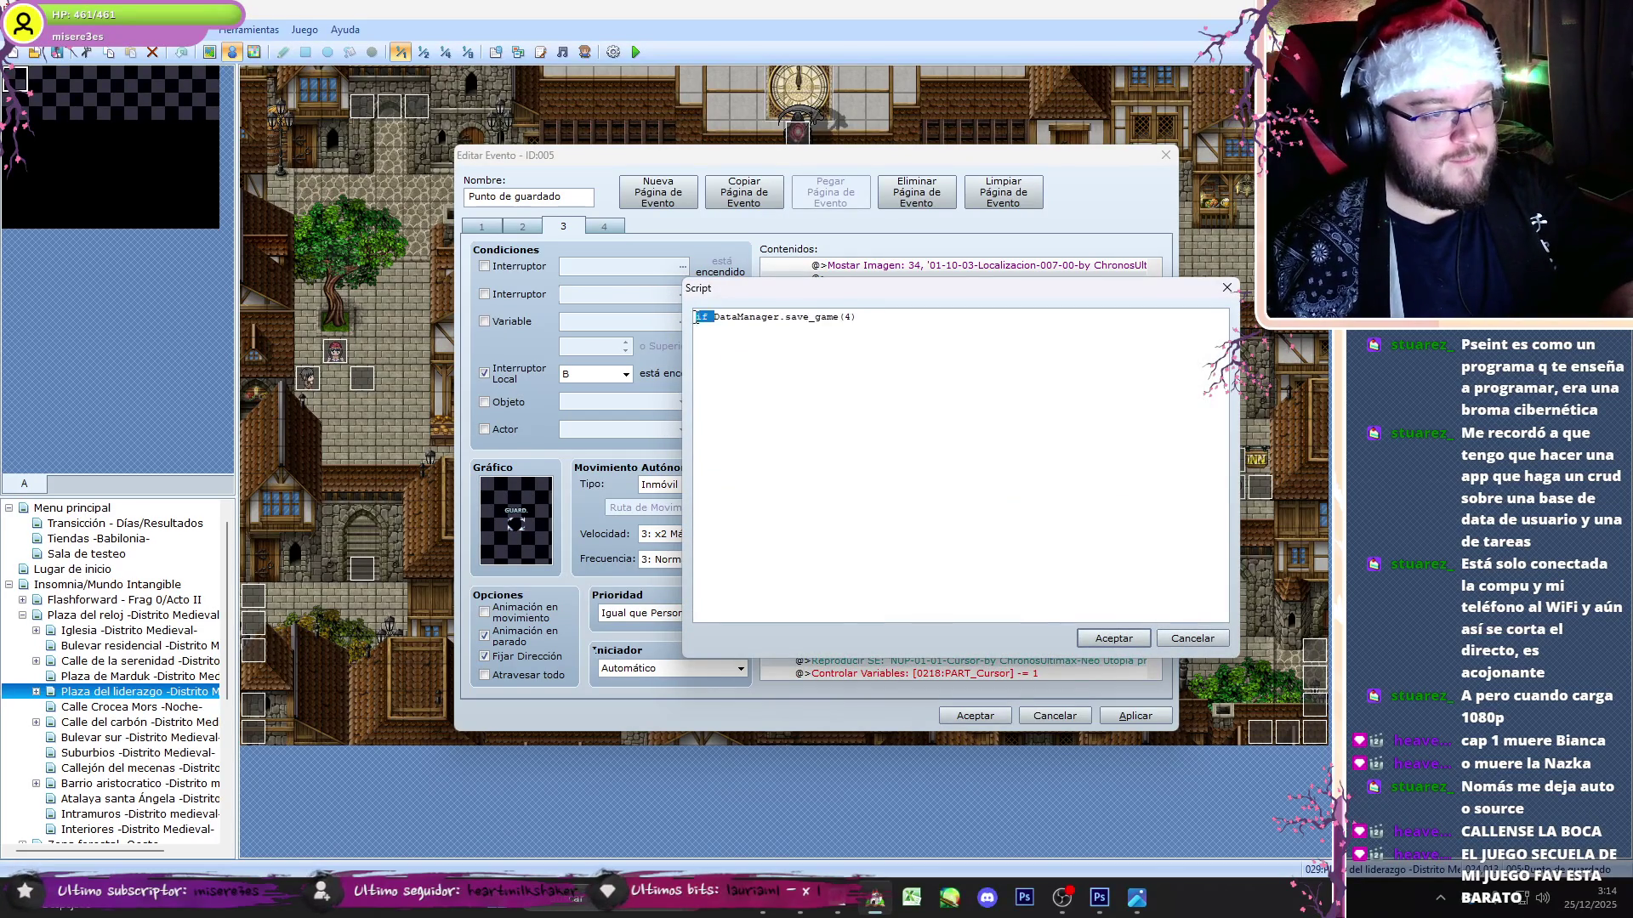
{"action": "left_click", "coordinate": [1113, 638]}
- Renumber the next two save scripts down, the earlier one now saving to slot 2
{"action": "scroll", "coordinate": [1037, 449], "scroll_direction": "up", "scroll_amount": 4}
{"action": "left_click", "coordinate": [1037, 449]}
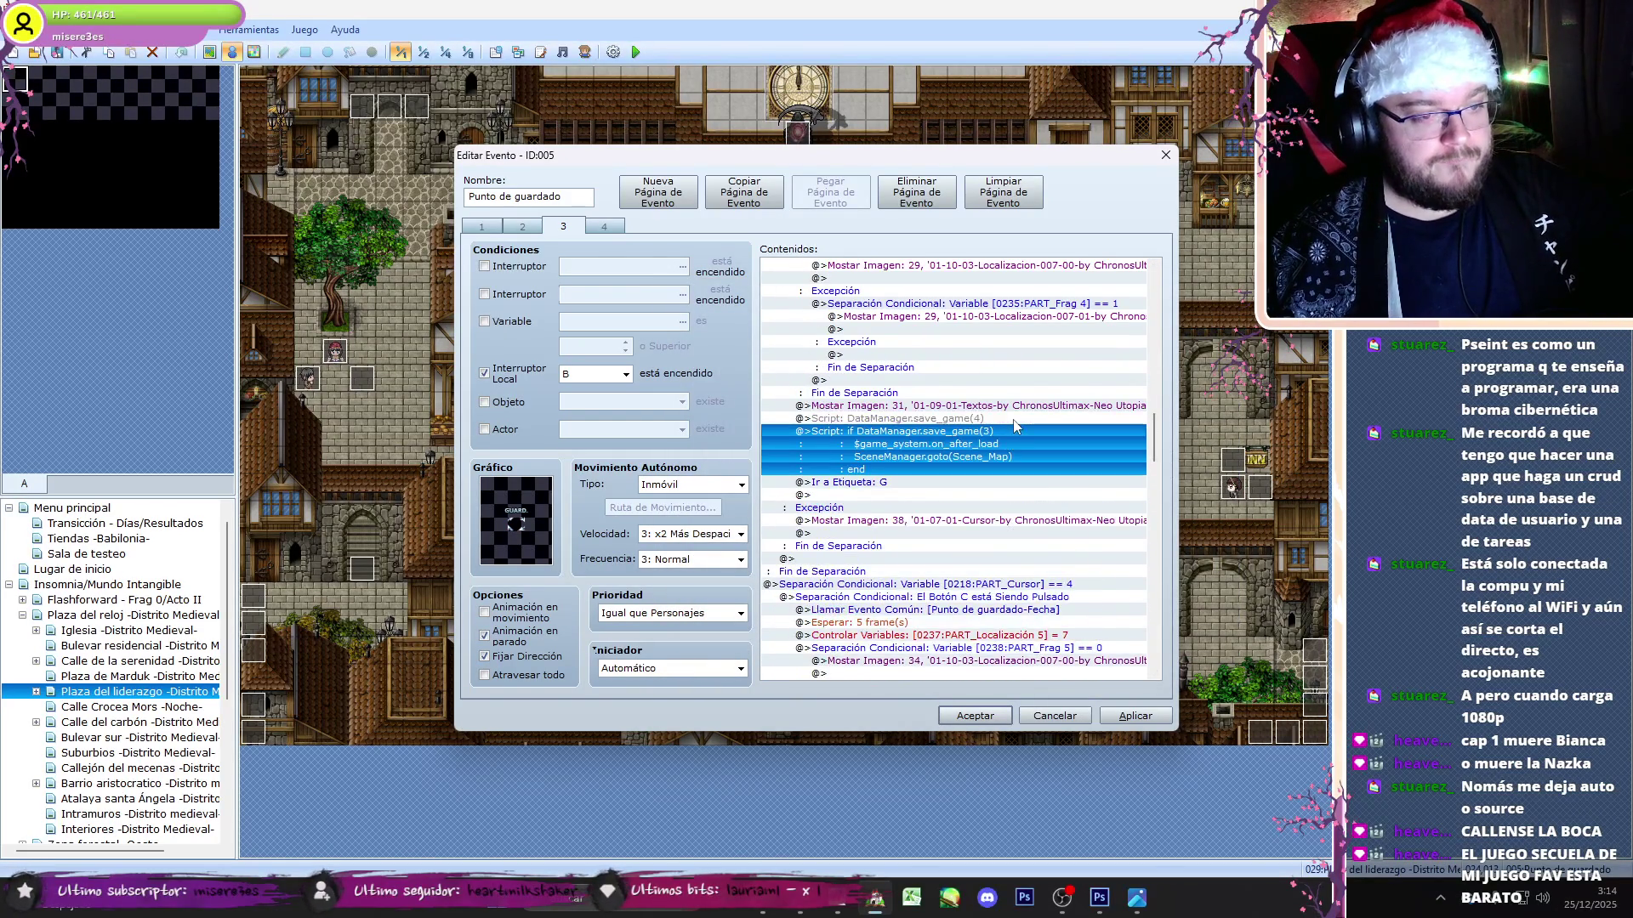
{"action": "scroll", "coordinate": [978, 511], "scroll_direction": "down", "scroll_amount": 2}
{"action": "double_click", "coordinate": [978, 630]}
{"action": "left_click", "coordinate": [1113, 638]}
{"action": "scroll", "coordinate": [1044, 428], "scroll_direction": "up", "scroll_amount": 5}
{"action": "left_click", "coordinate": [1044, 428]}
{"action": "double_click", "coordinate": [1044, 431]}
{"action": "left_click", "coordinate": [1113, 638]}
- Renumber the remaining save scripts to slots 1 and 0 and close the event, keeping changes
{"action": "scroll", "coordinate": [1026, 398], "scroll_direction": "up", "scroll_amount": 5}
{"action": "left_click", "coordinate": [1027, 398]}
{"action": "scroll", "coordinate": [1026, 400], "scroll_direction": "down", "scroll_amount": 2}
{"action": "double_click", "coordinate": [1026, 400]}
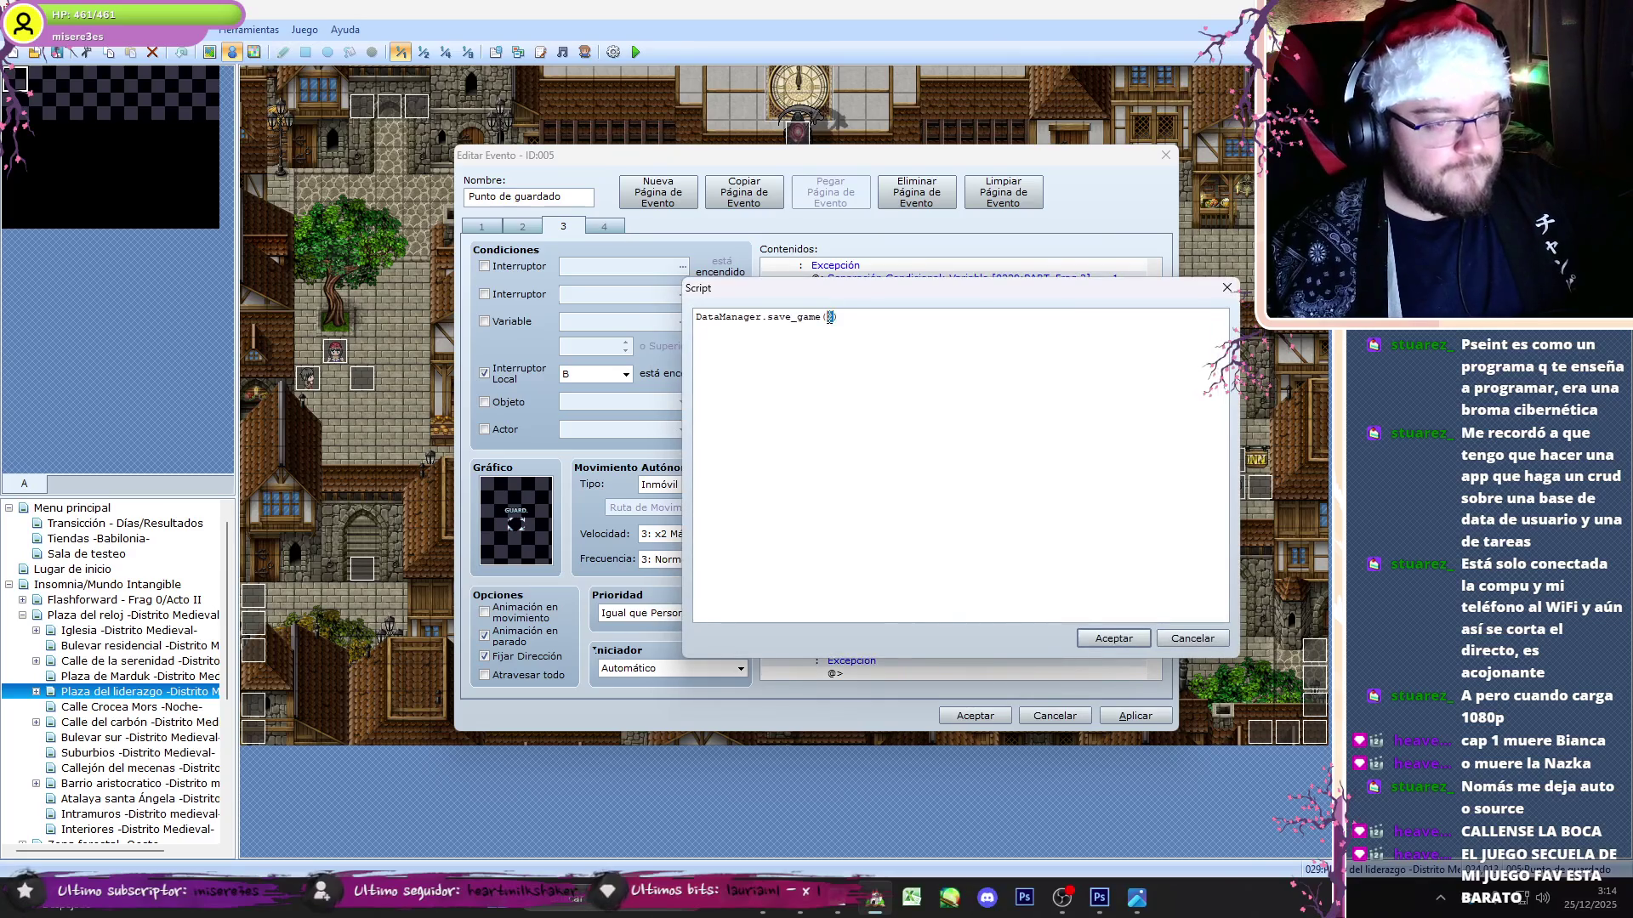
{"action": "left_click", "coordinate": [1113, 638]}
{"action": "scroll", "coordinate": [941, 481], "scroll_direction": "up", "scroll_amount": 5}
{"action": "left_click", "coordinate": [940, 481]}
{"action": "scroll", "coordinate": [941, 481], "scroll_direction": "down", "scroll_amount": 1}
{"action": "double_click", "coordinate": [941, 481]}
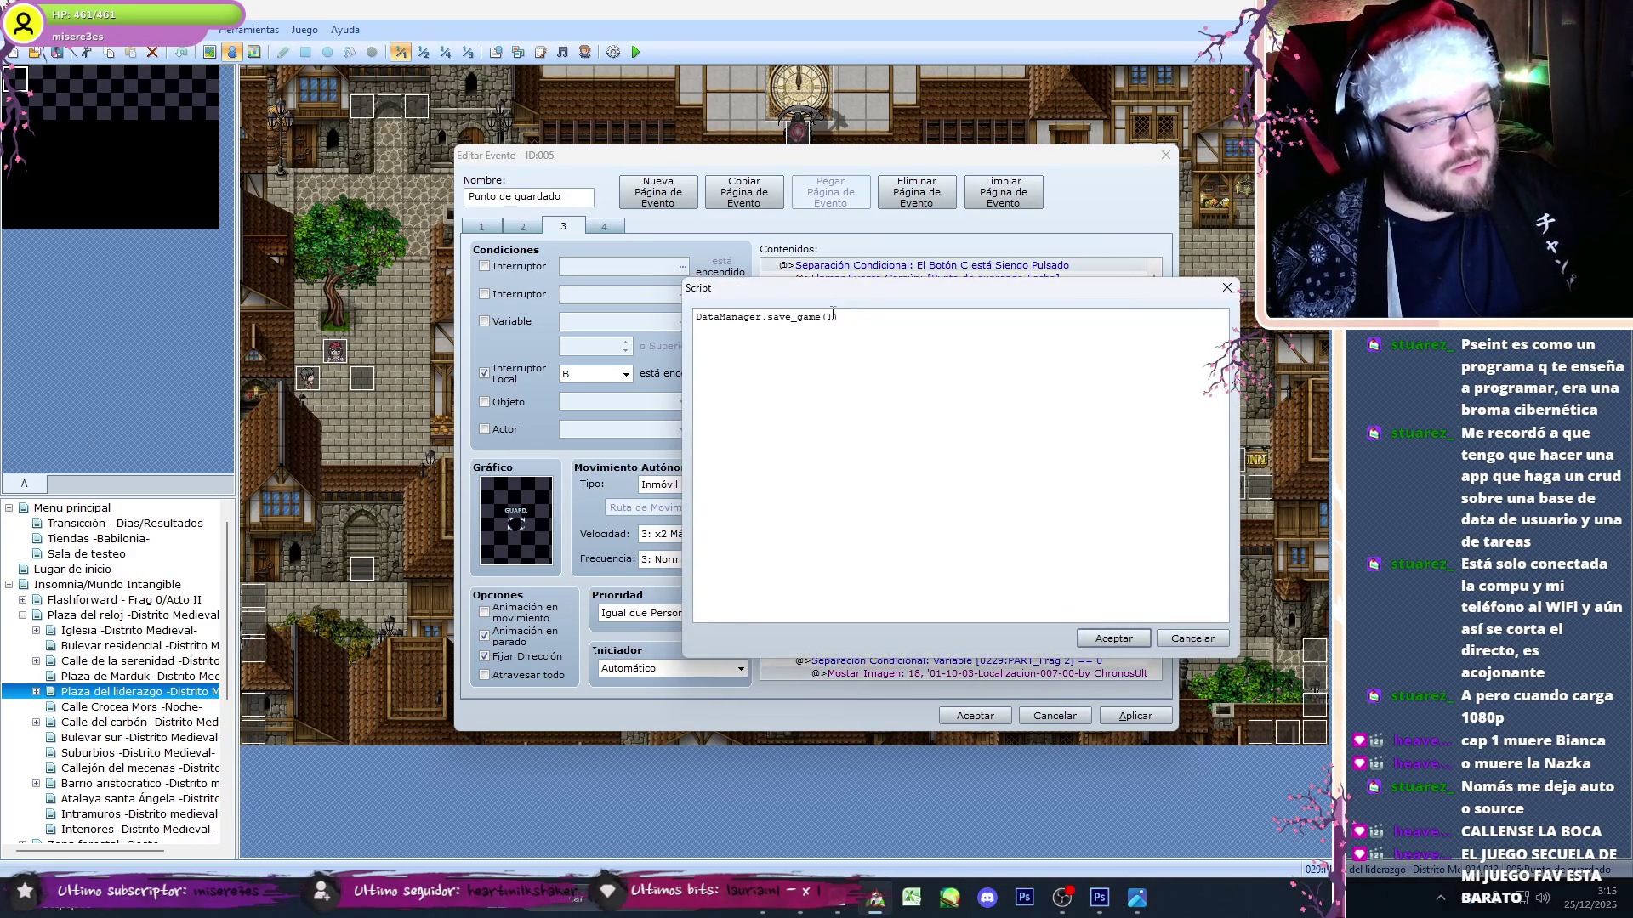
{"action": "left_click", "coordinate": [1113, 638]}
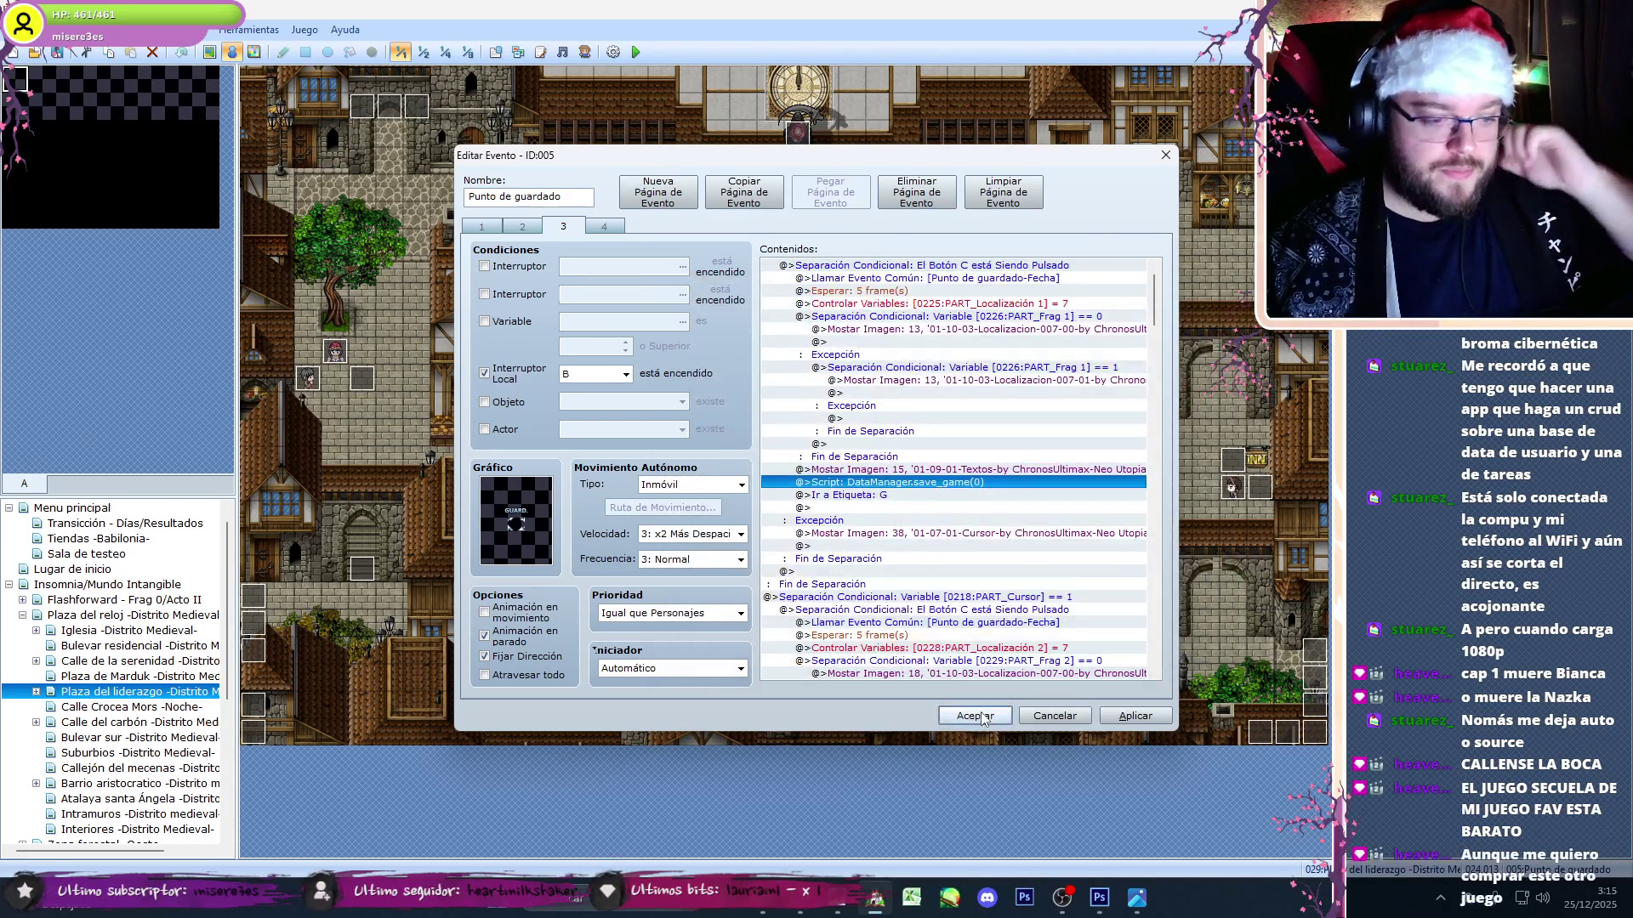
{"action": "left_click", "coordinate": [975, 715]}
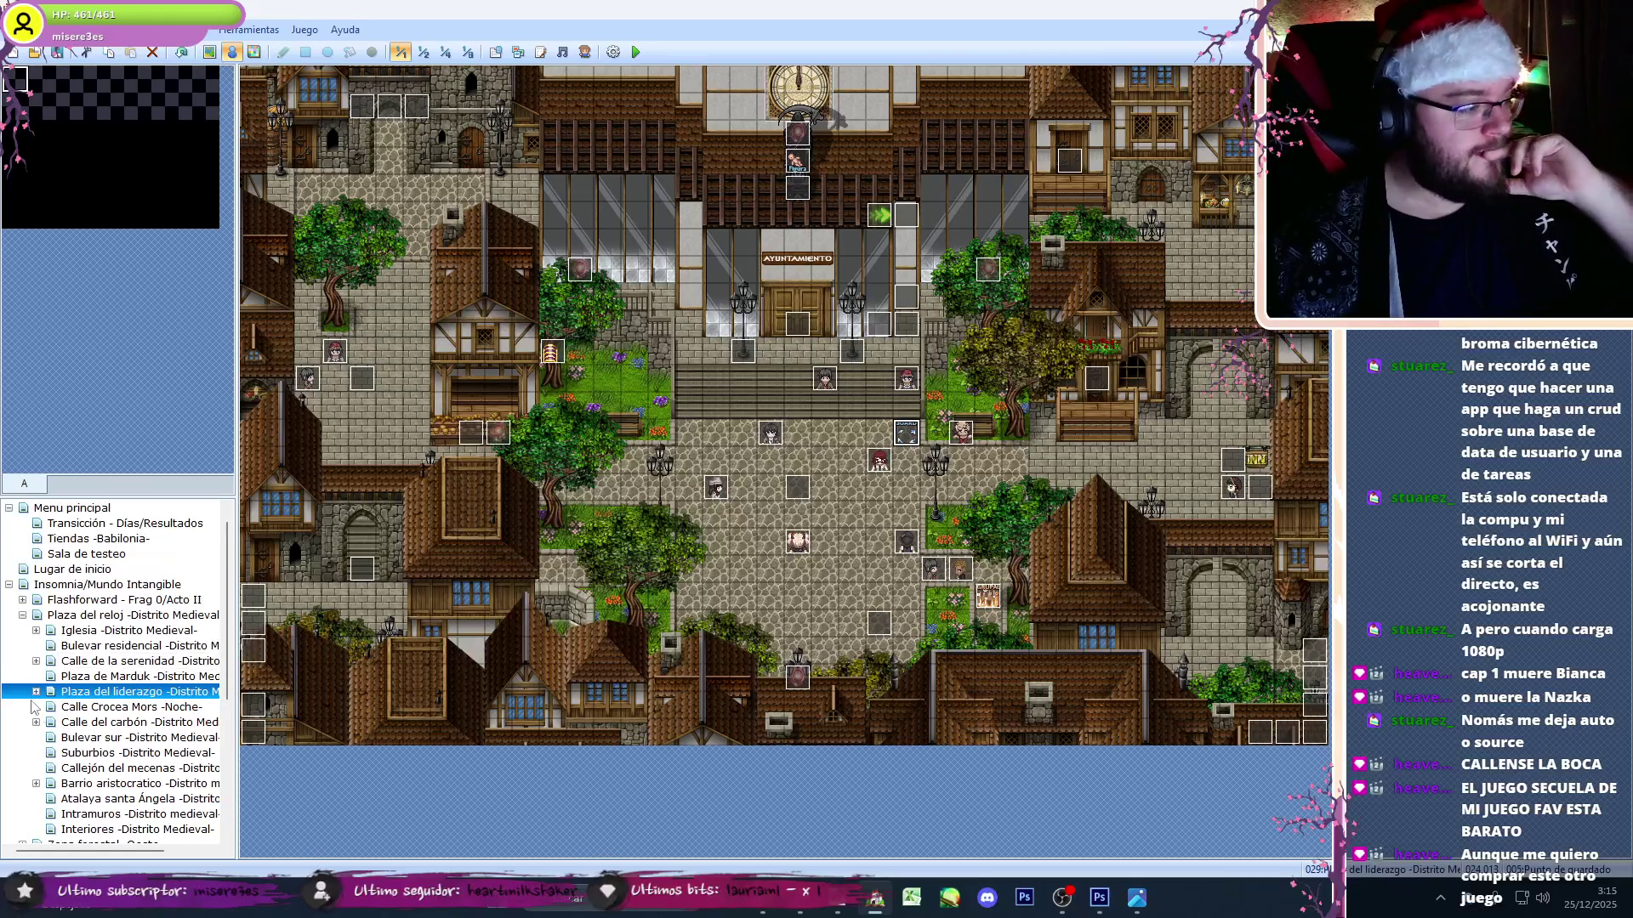
- Go to the Flashback-Mar del keter map under Flashforward and open its save-point event
{"action": "double_click", "coordinate": [34, 600]}
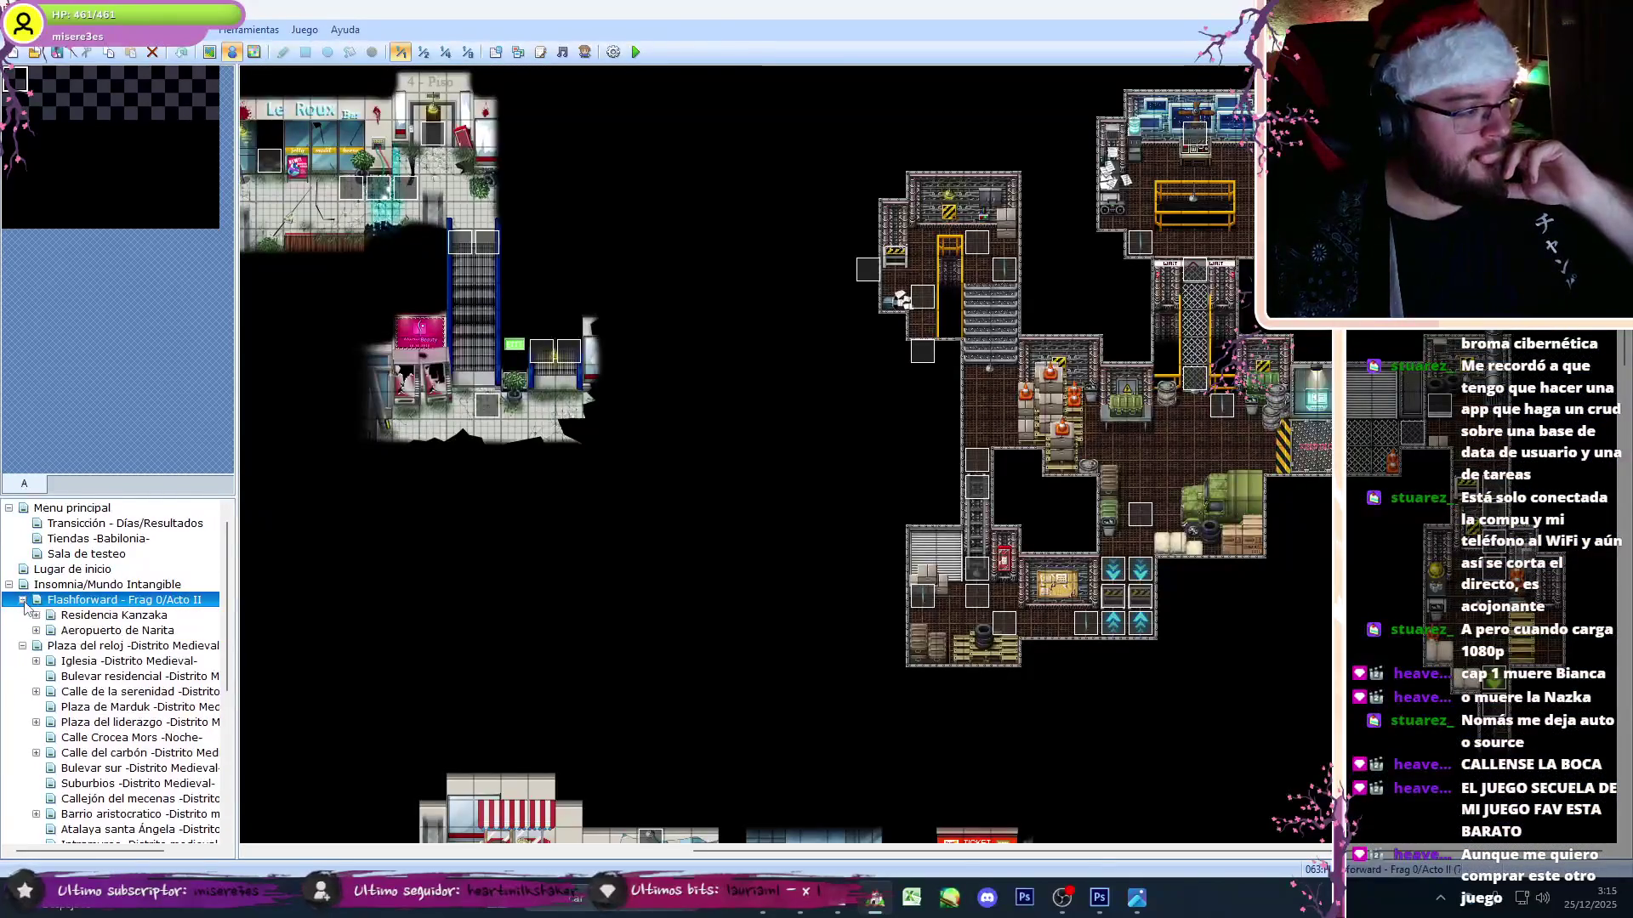
{"action": "left_click", "coordinate": [55, 615]}
{"action": "left_click", "coordinate": [62, 630]}
{"action": "left_click", "coordinate": [36, 630]}
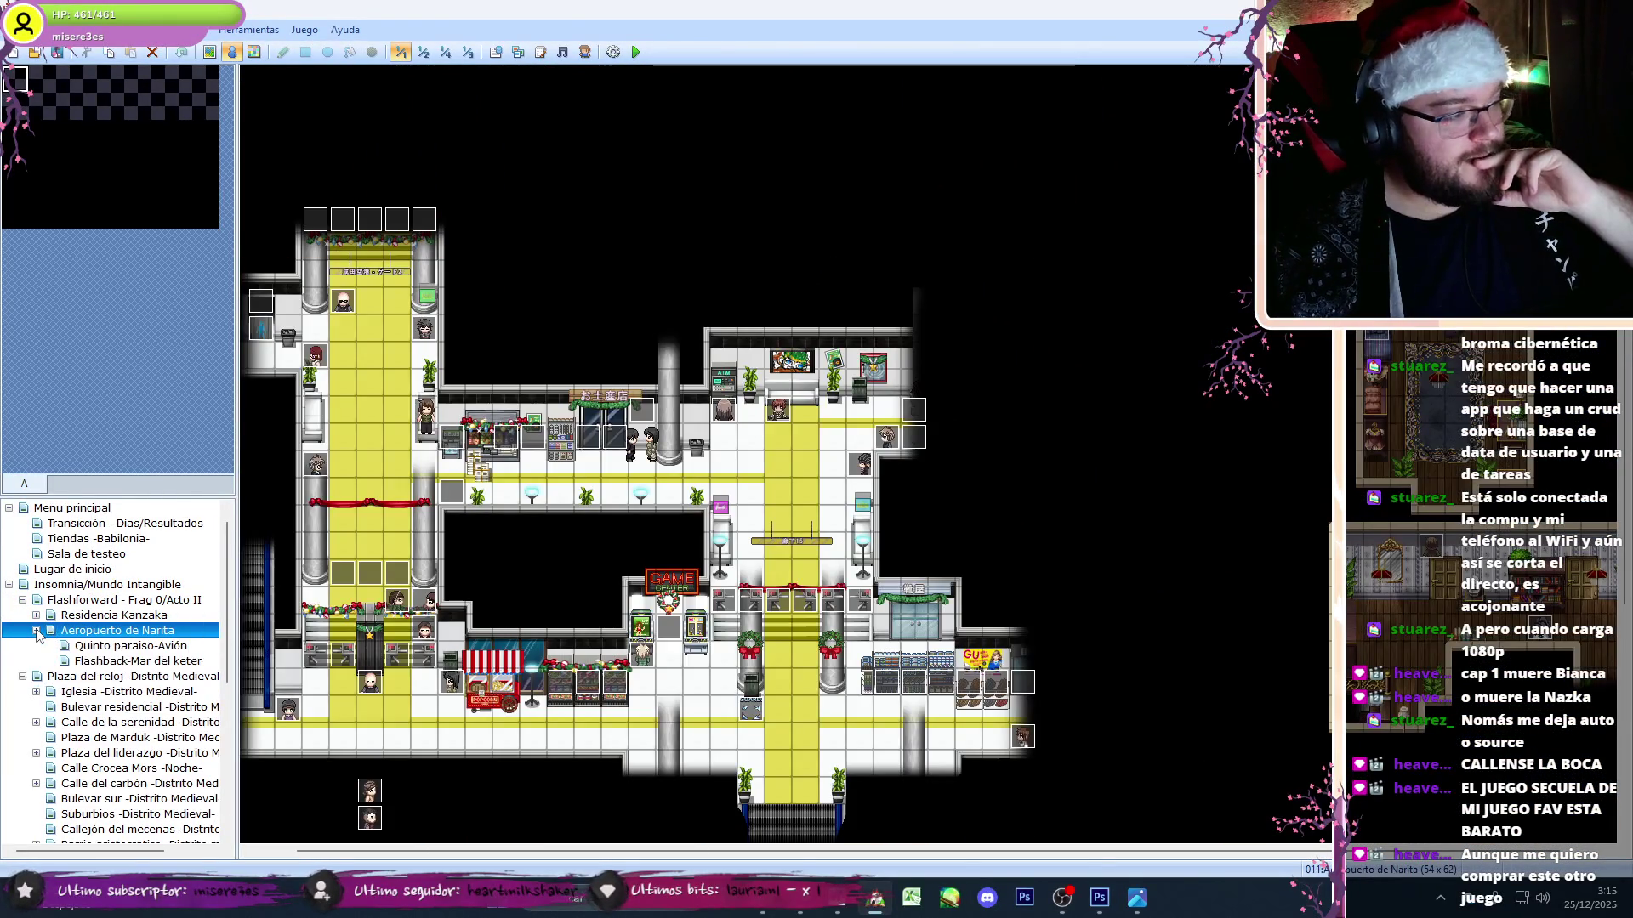
{"action": "left_click", "coordinate": [86, 663]}
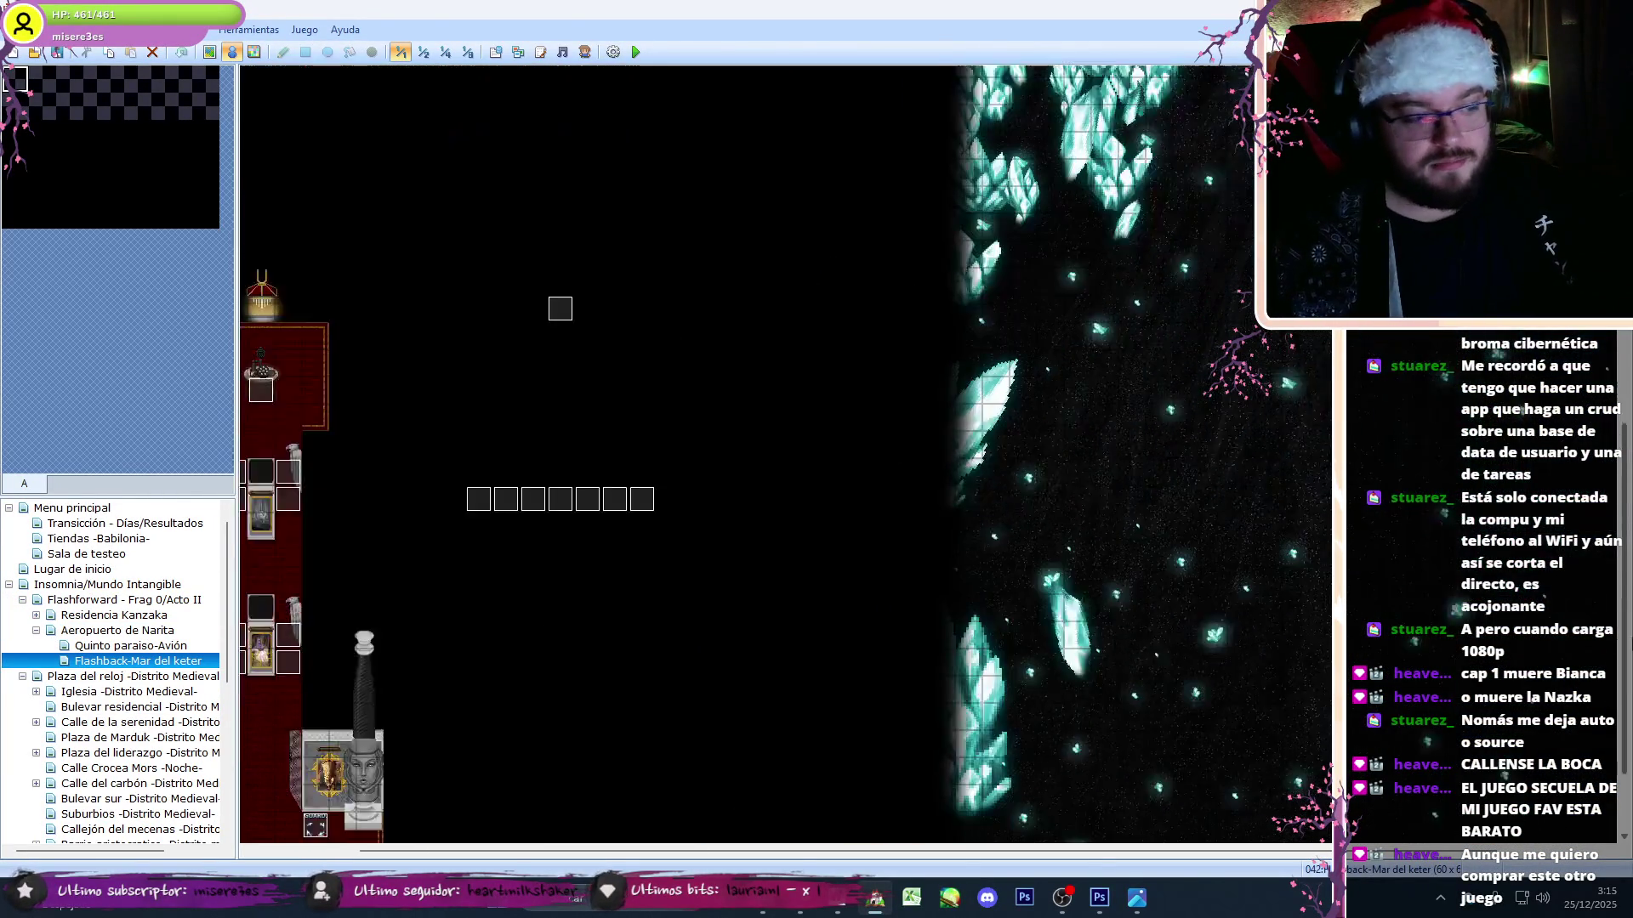
{"action": "left_click_drag", "start_coordinate": [1051, 850], "coordinate": [574, 855]}
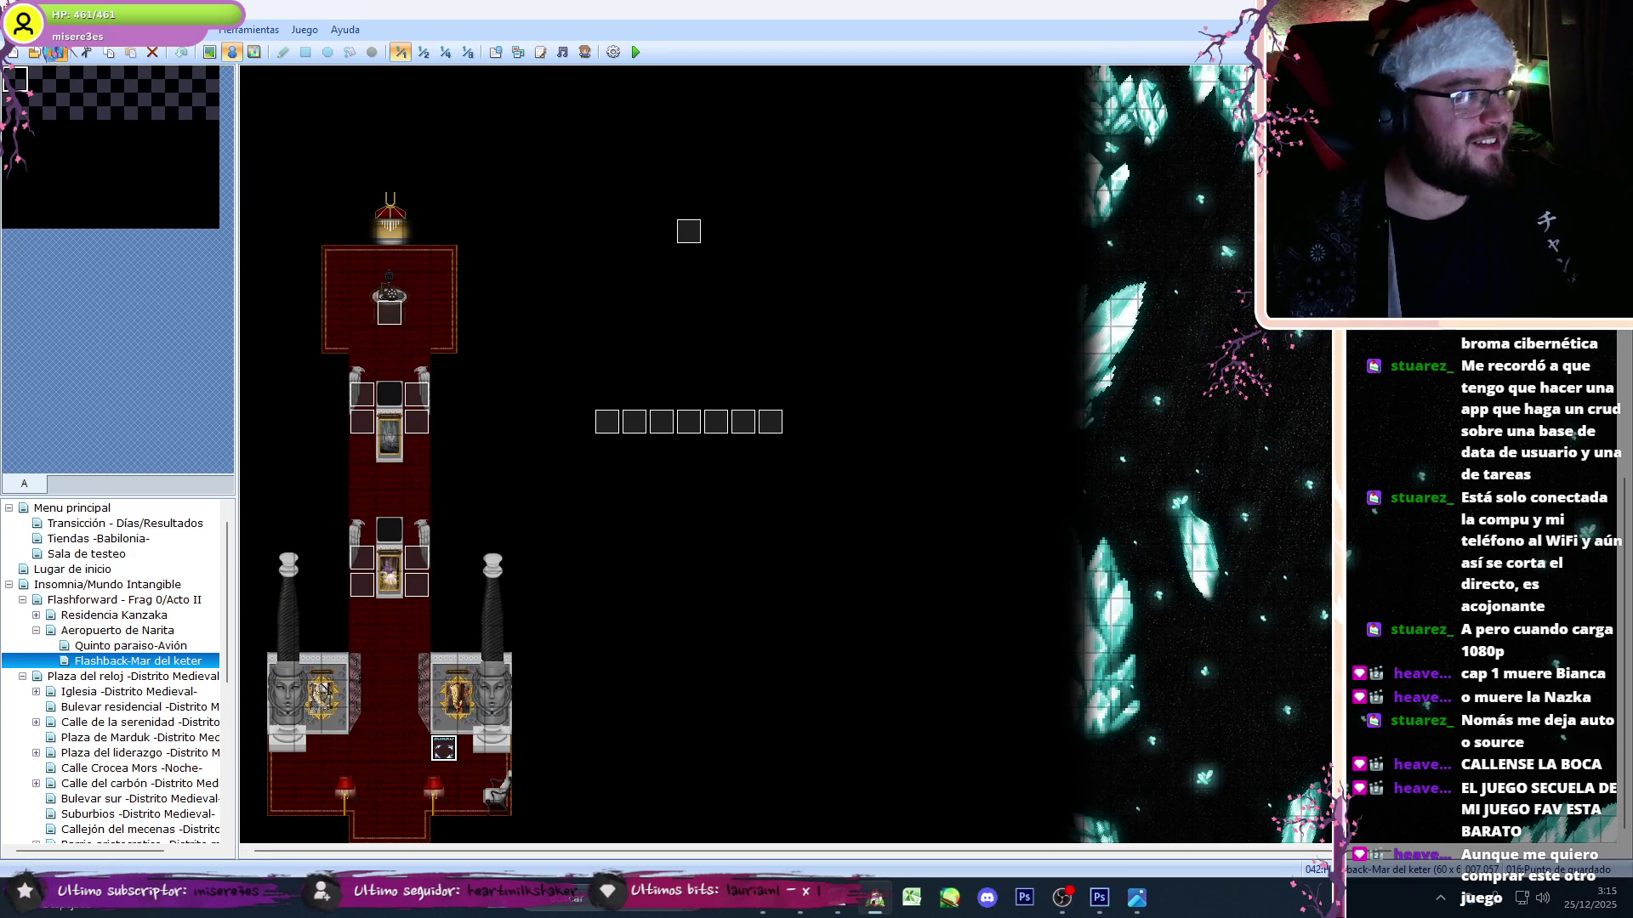
{"action": "double_click", "coordinate": [444, 749]}
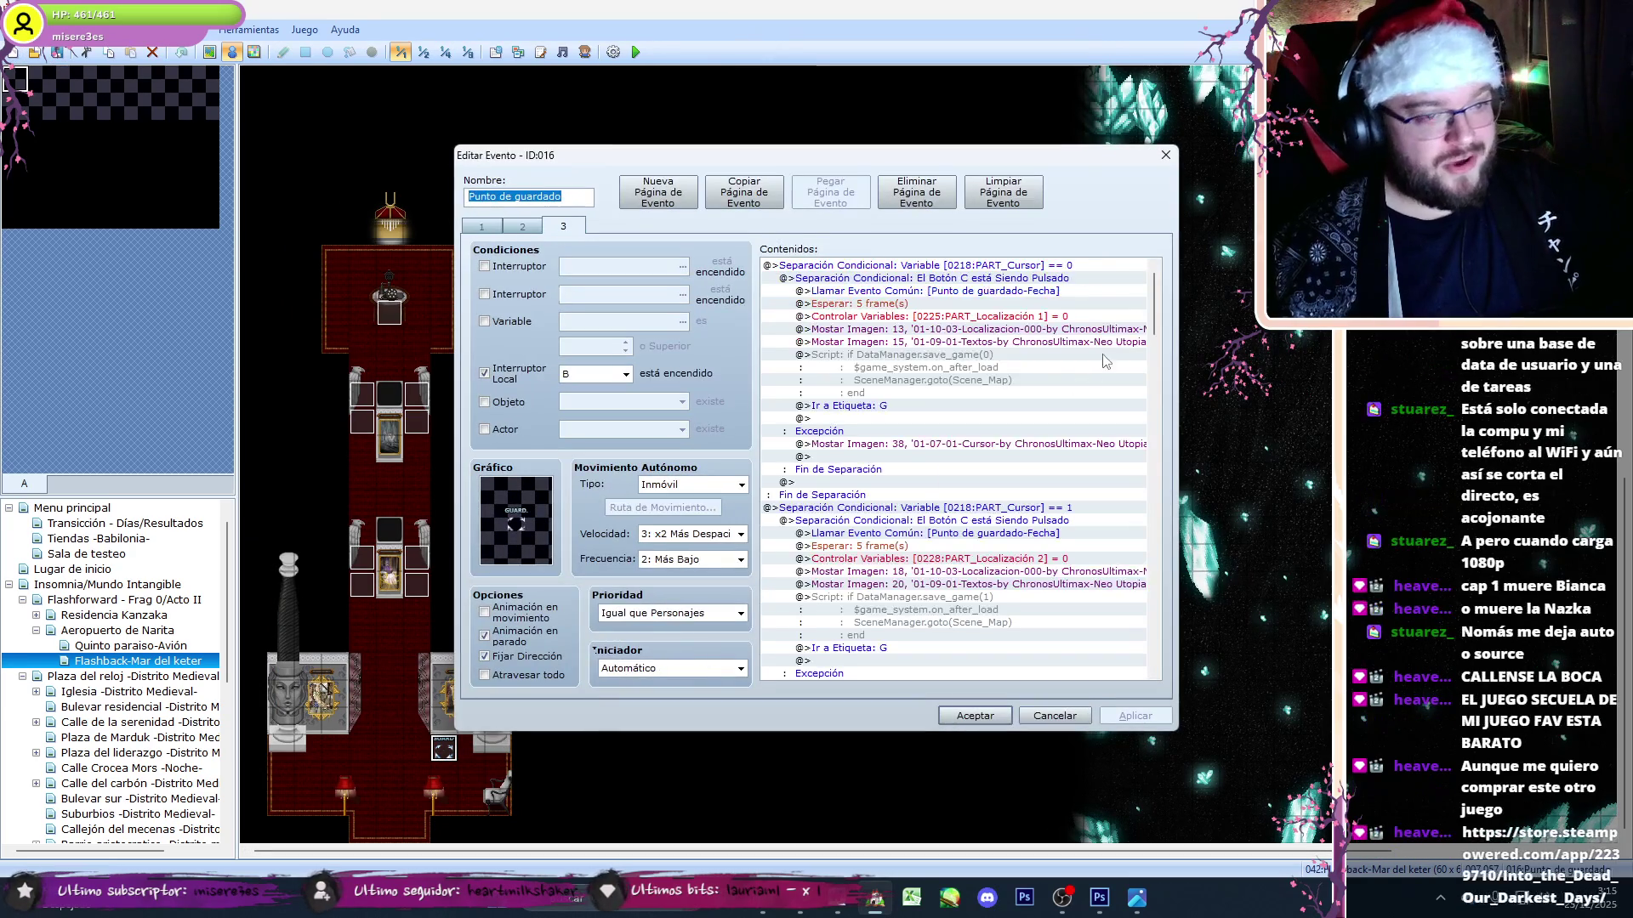
- Cut the slot 0 and slot 1 save scripts down to plain DataManager.save_game calls
{"action": "left_click", "coordinate": [1049, 320]}
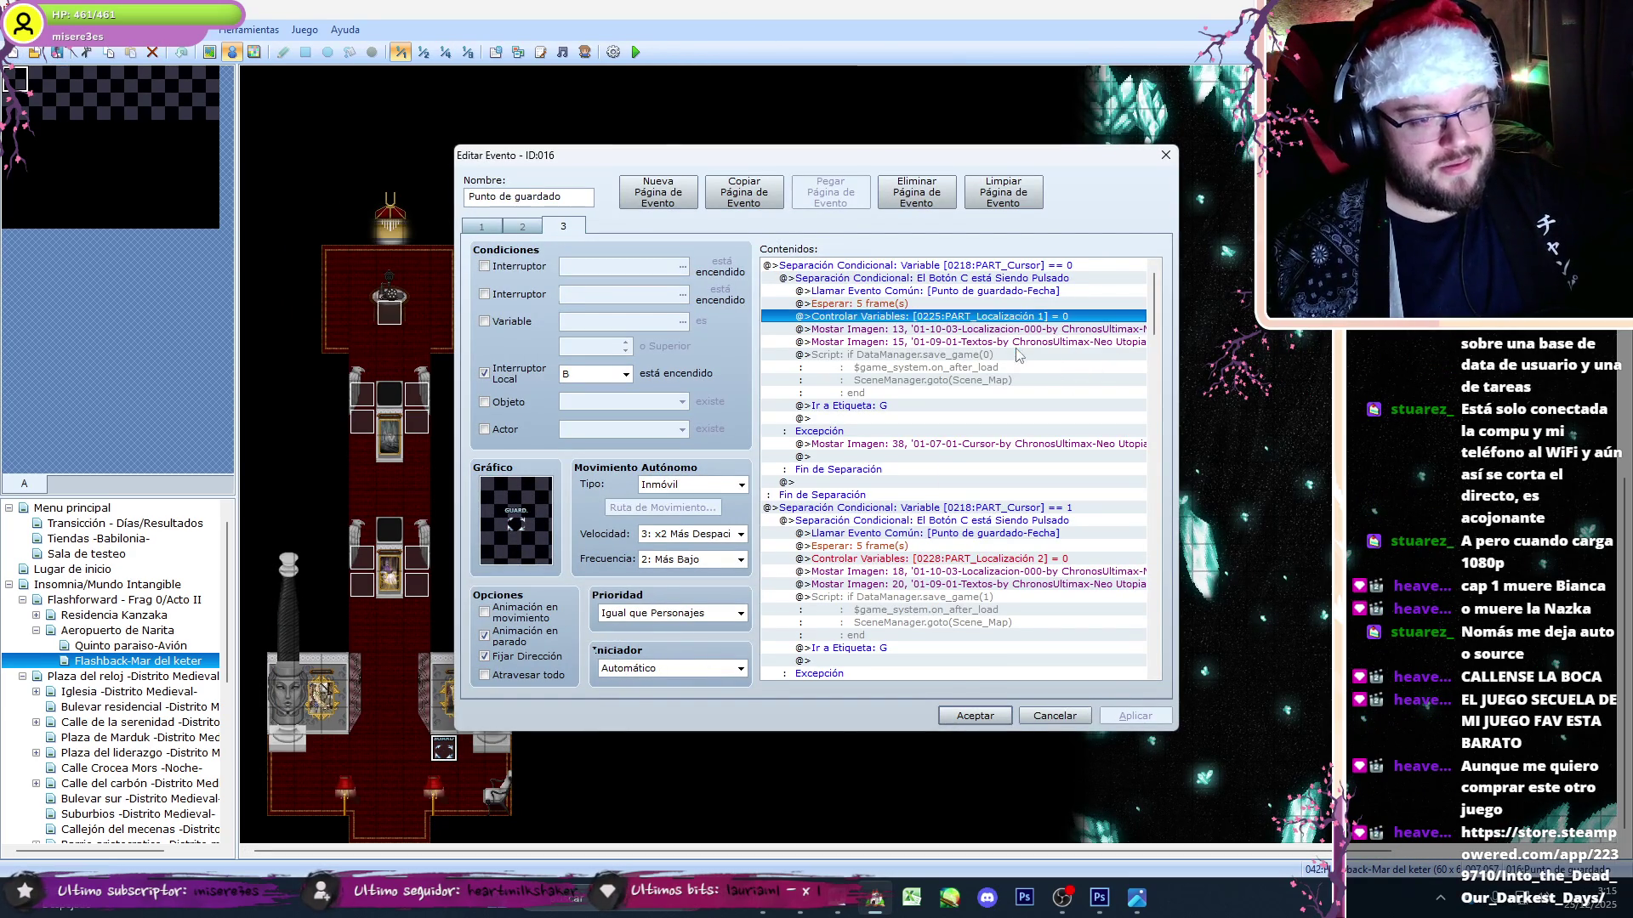
{"action": "double_click", "coordinate": [1020, 354]}
{"action": "left_click_drag", "start_coordinate": [880, 354], "coordinate": [716, 323]}
{"action": "key", "text": "BackSpace"}
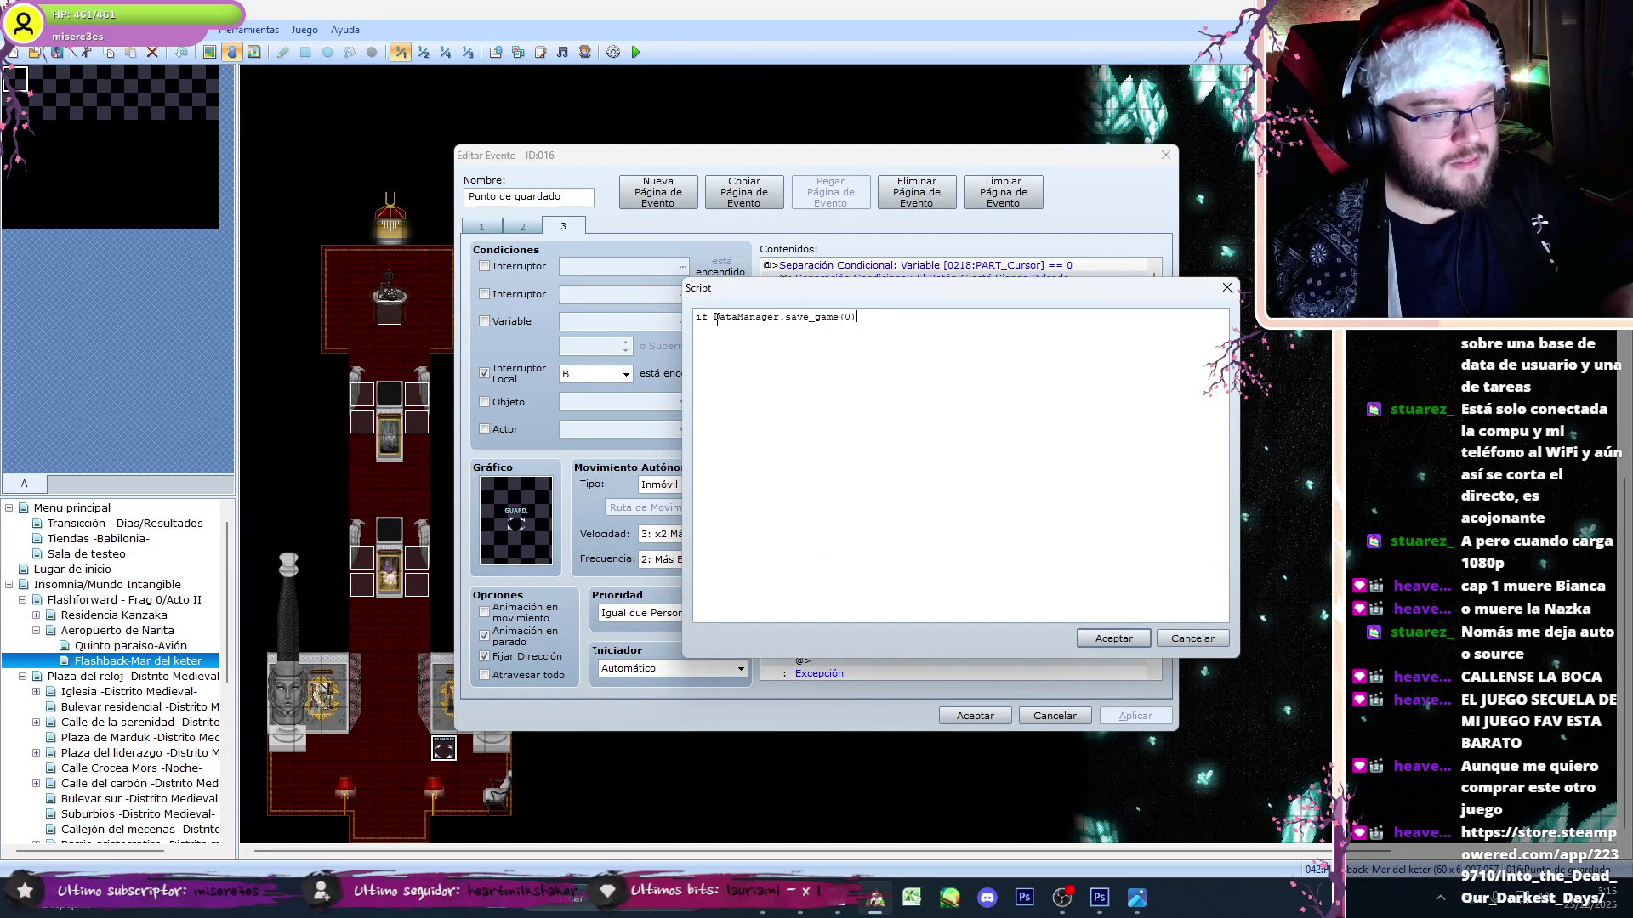
{"action": "left_click", "coordinate": [1104, 644]}
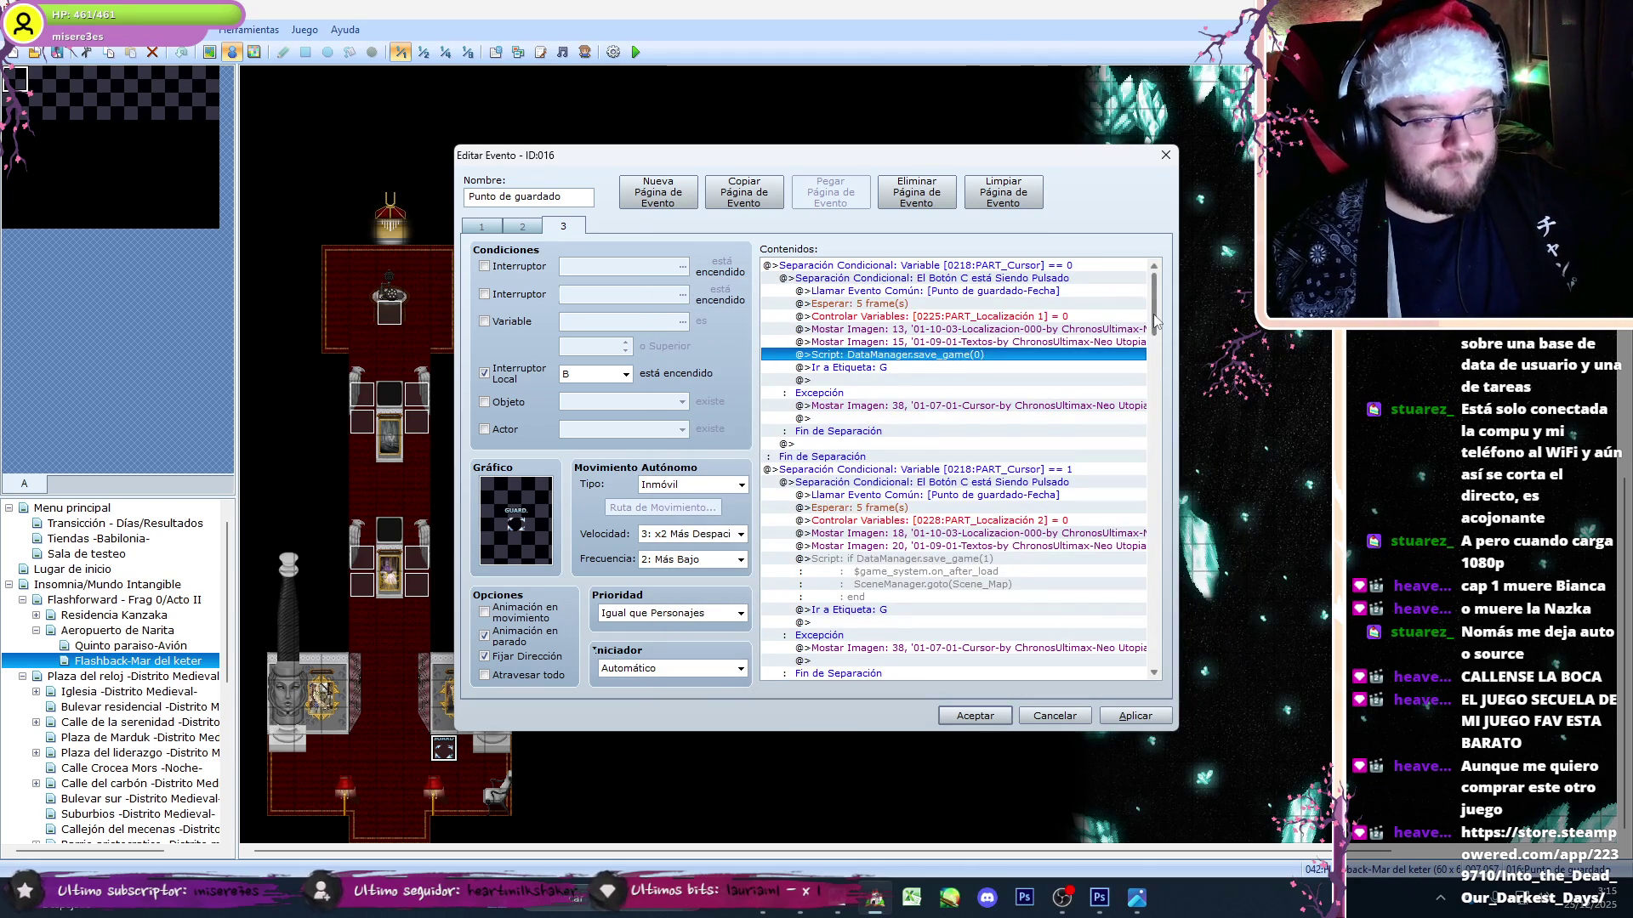
{"action": "scroll", "coordinate": [1155, 322], "scroll_direction": "down", "scroll_amount": 2}
{"action": "double_click", "coordinate": [840, 303]}
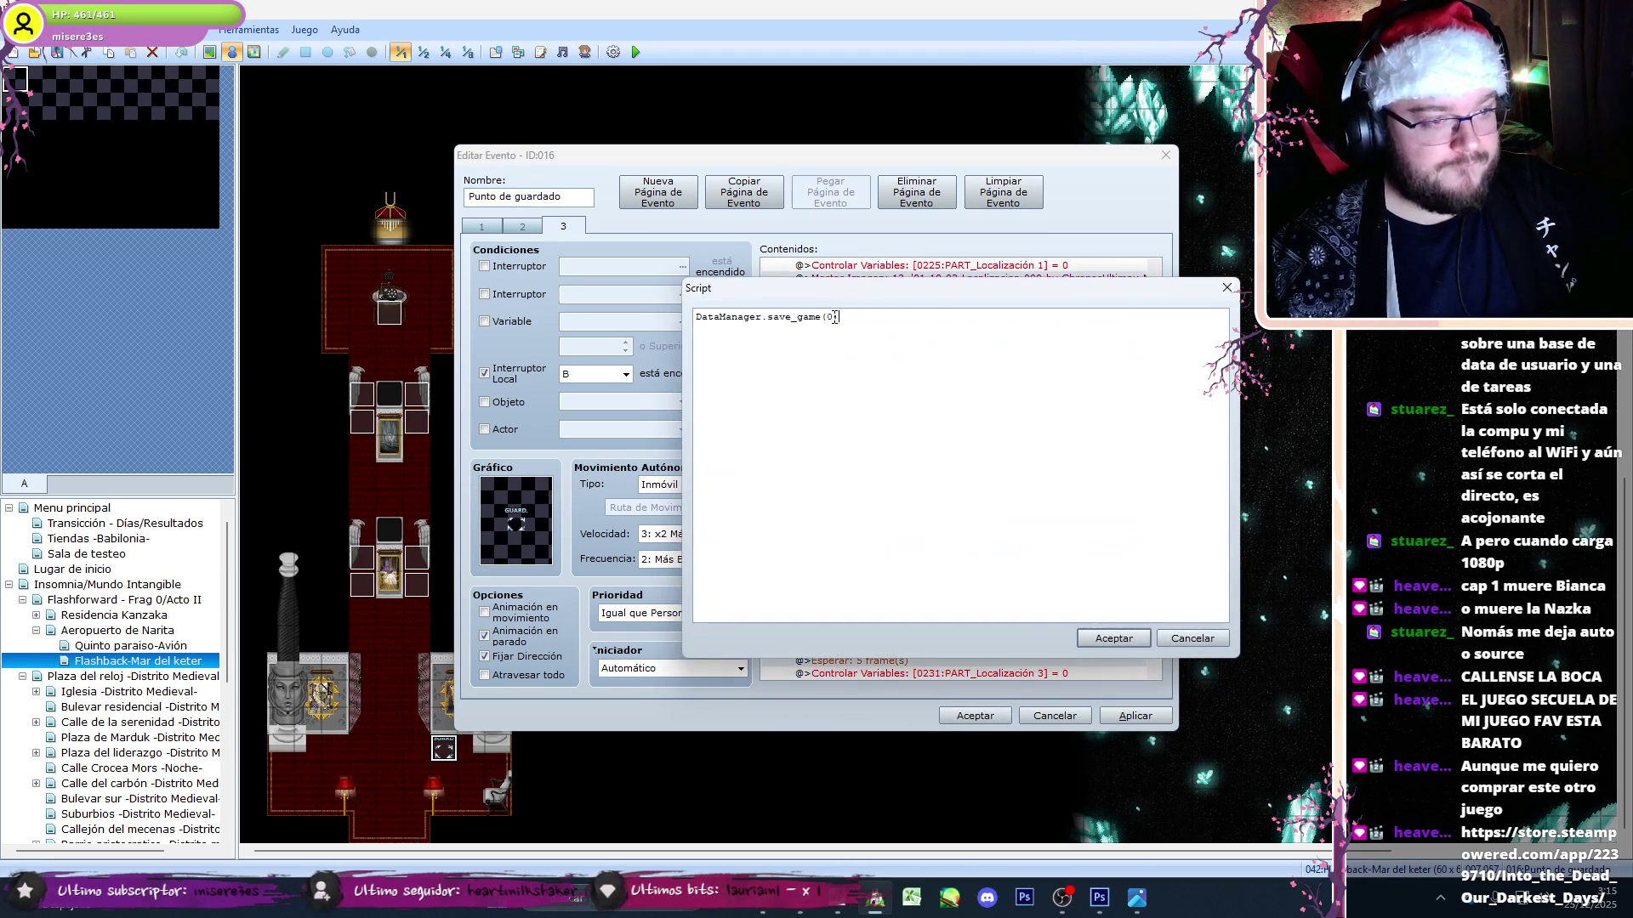
{"action": "left_click", "coordinate": [1104, 638]}
- Shorten the slot 2 and slot 3 save scripts to DataManager.save_game calls
{"action": "scroll", "coordinate": [1131, 388], "scroll_direction": "down", "scroll_amount": 3}
{"action": "scroll", "coordinate": [1131, 388], "scroll_direction": "down", "scroll_amount": 2}
{"action": "double_click", "coordinate": [833, 326]}
{"action": "left_click", "coordinate": [1127, 644]}
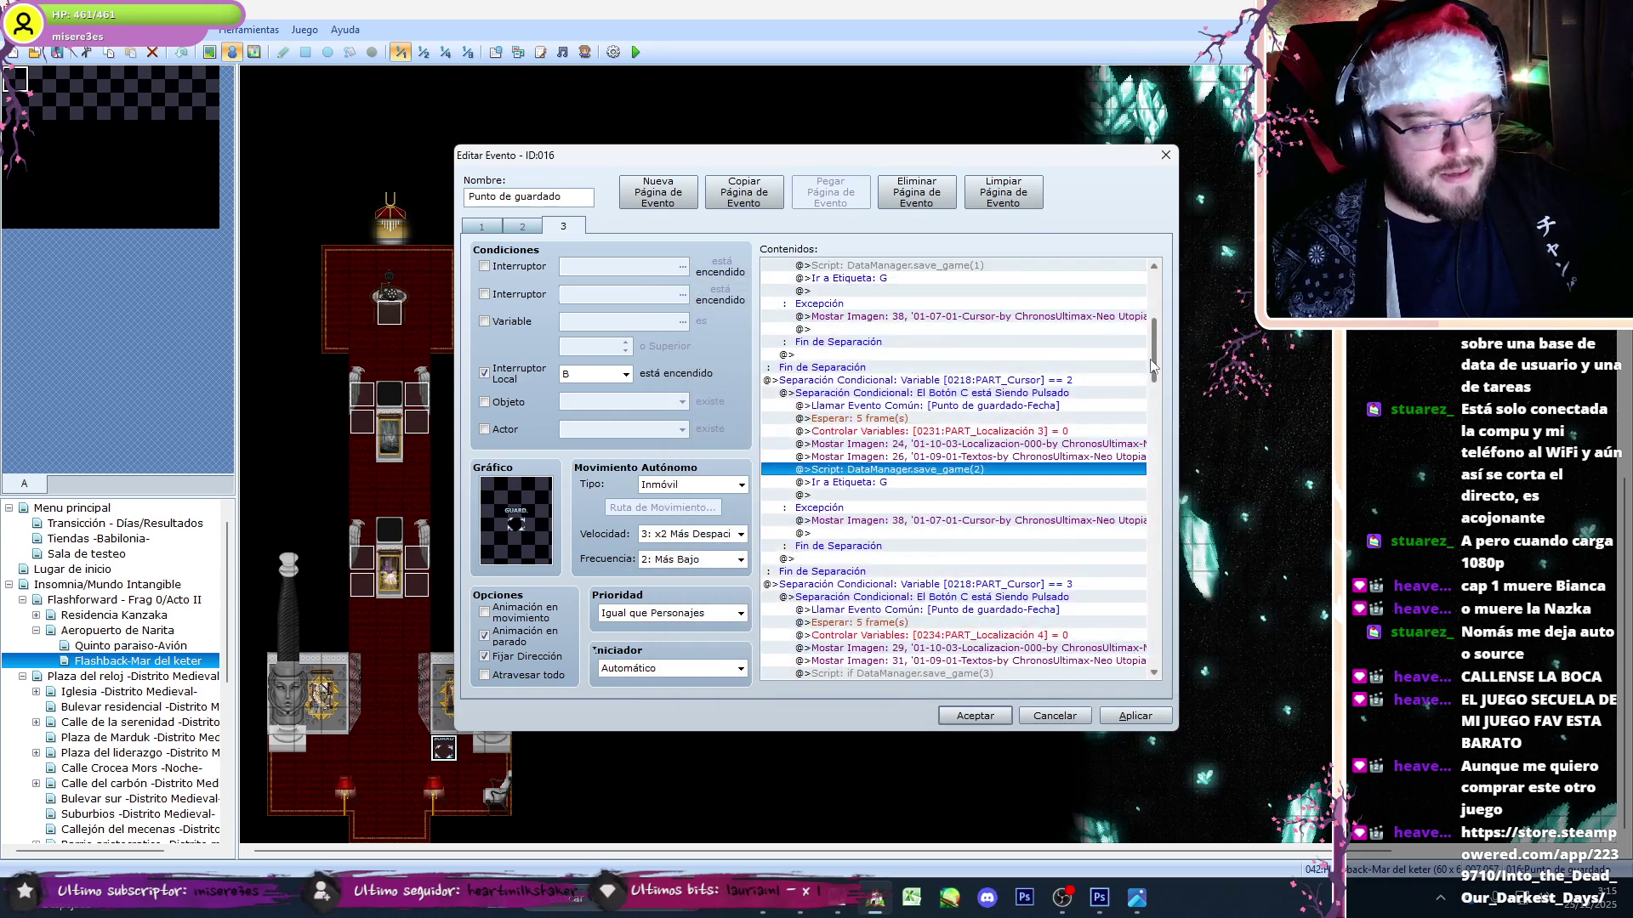
{"action": "scroll", "coordinate": [1154, 393], "scroll_direction": "down", "scroll_amount": 4}
{"action": "double_click", "coordinate": [984, 519]}
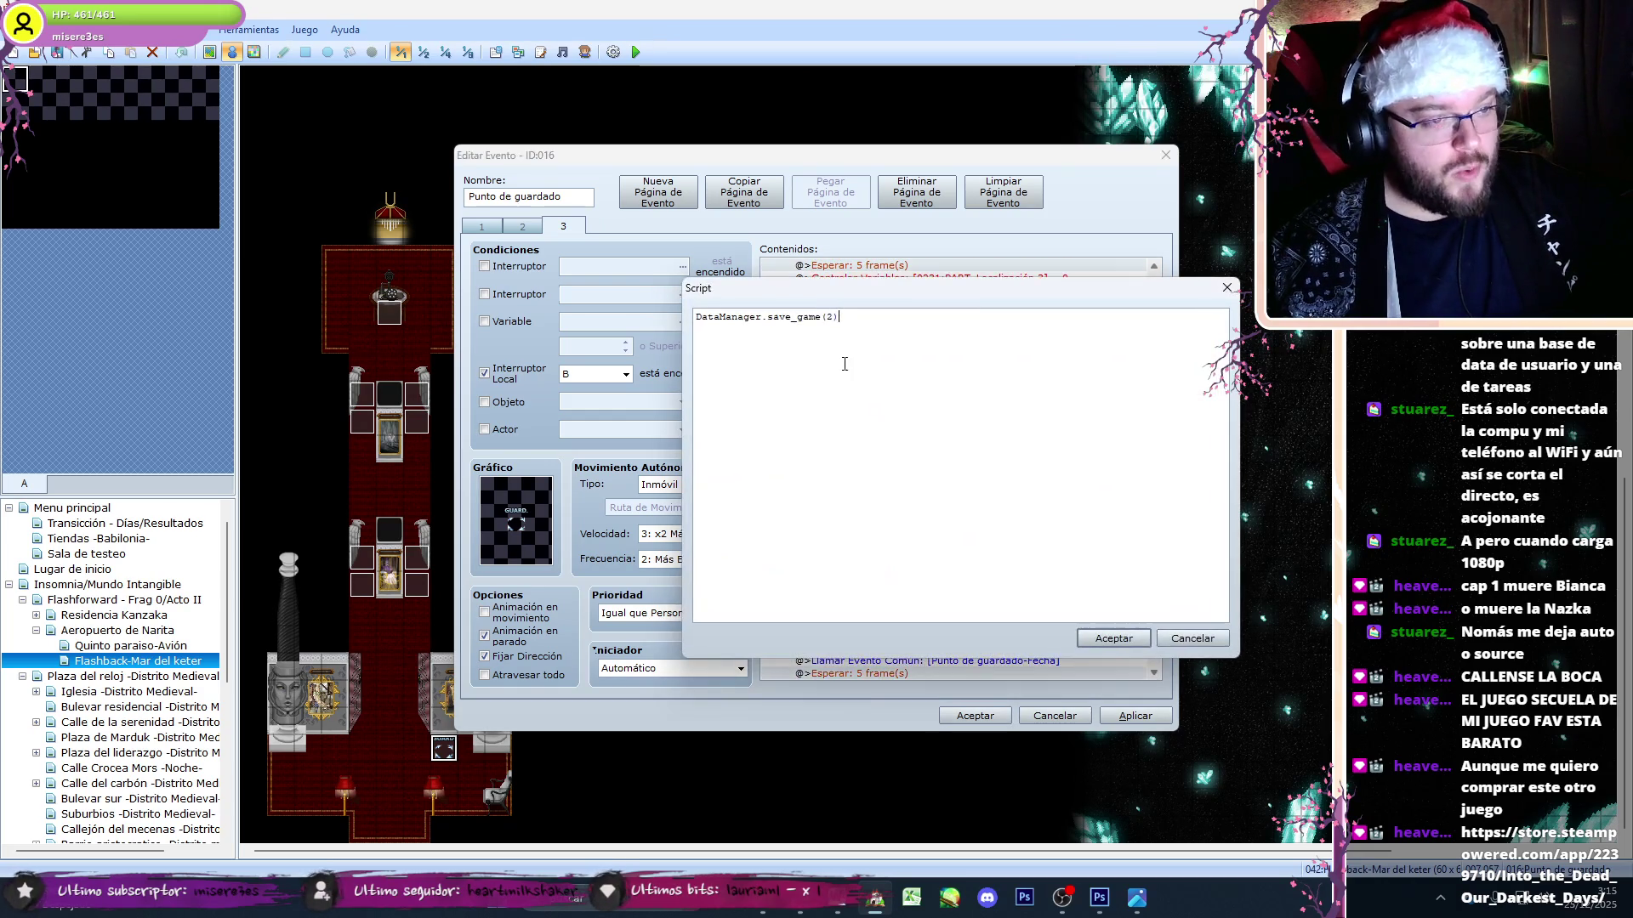
{"action": "left_click", "coordinate": [1111, 637]}
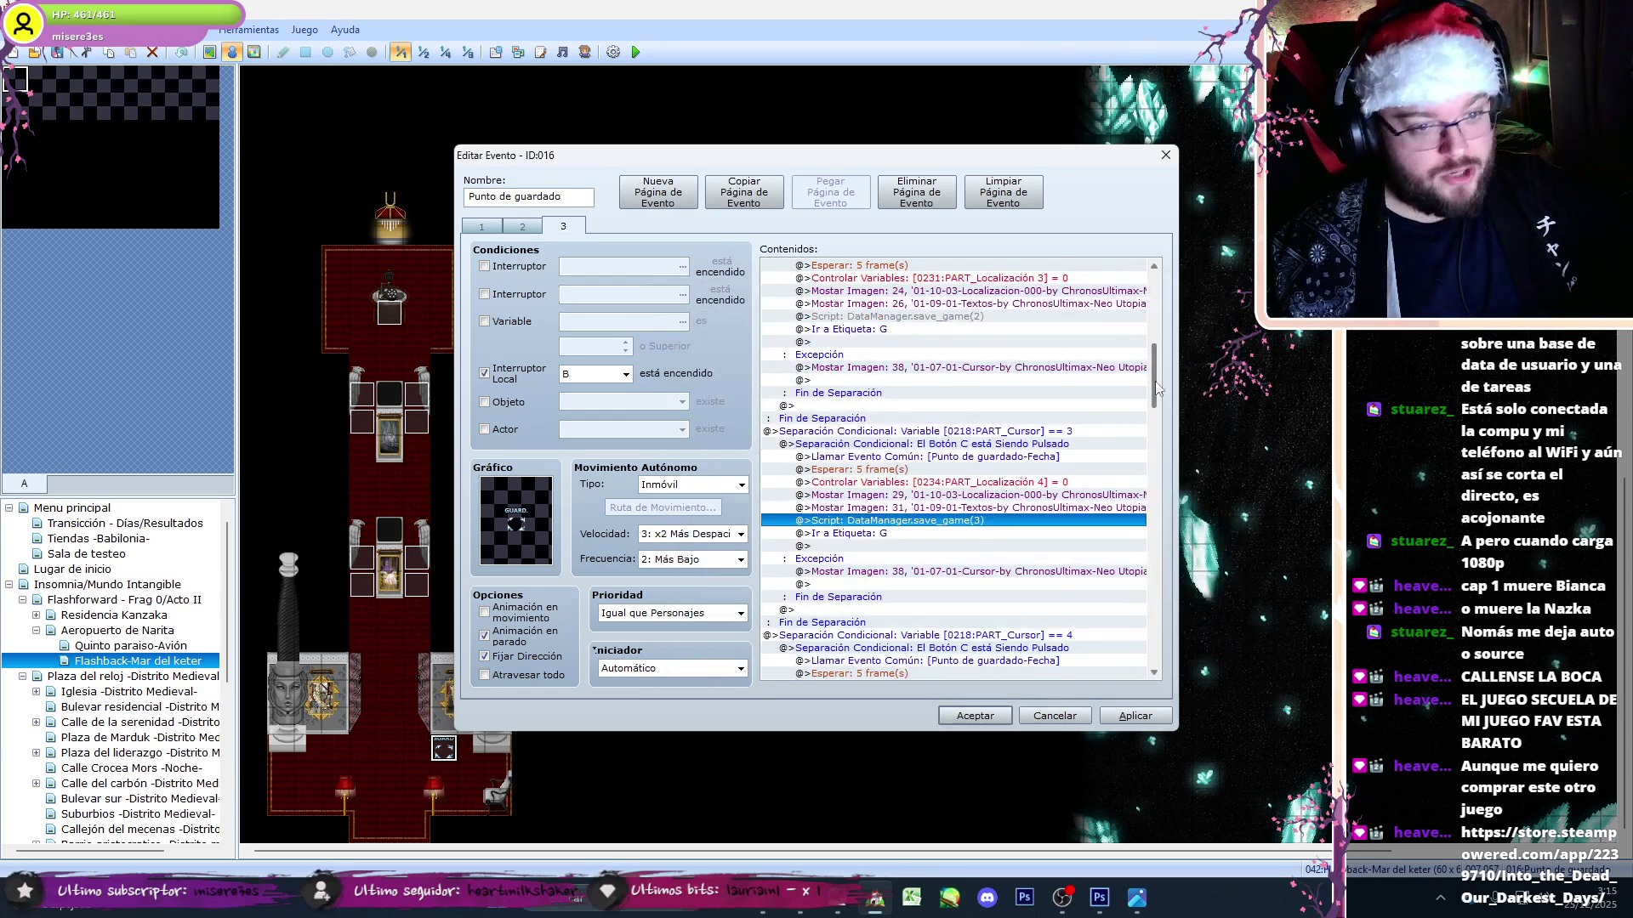
- Shorten the slot 4 save script to DataManager.save_game(4), then bring the streaming software forward
{"action": "scroll", "coordinate": [1155, 379], "scroll_direction": "down", "scroll_amount": 5}
{"action": "left_click", "coordinate": [851, 553]}
{"action": "scroll", "coordinate": [850, 553], "scroll_direction": "down", "scroll_amount": 1}
{"action": "double_click", "coordinate": [821, 323]}
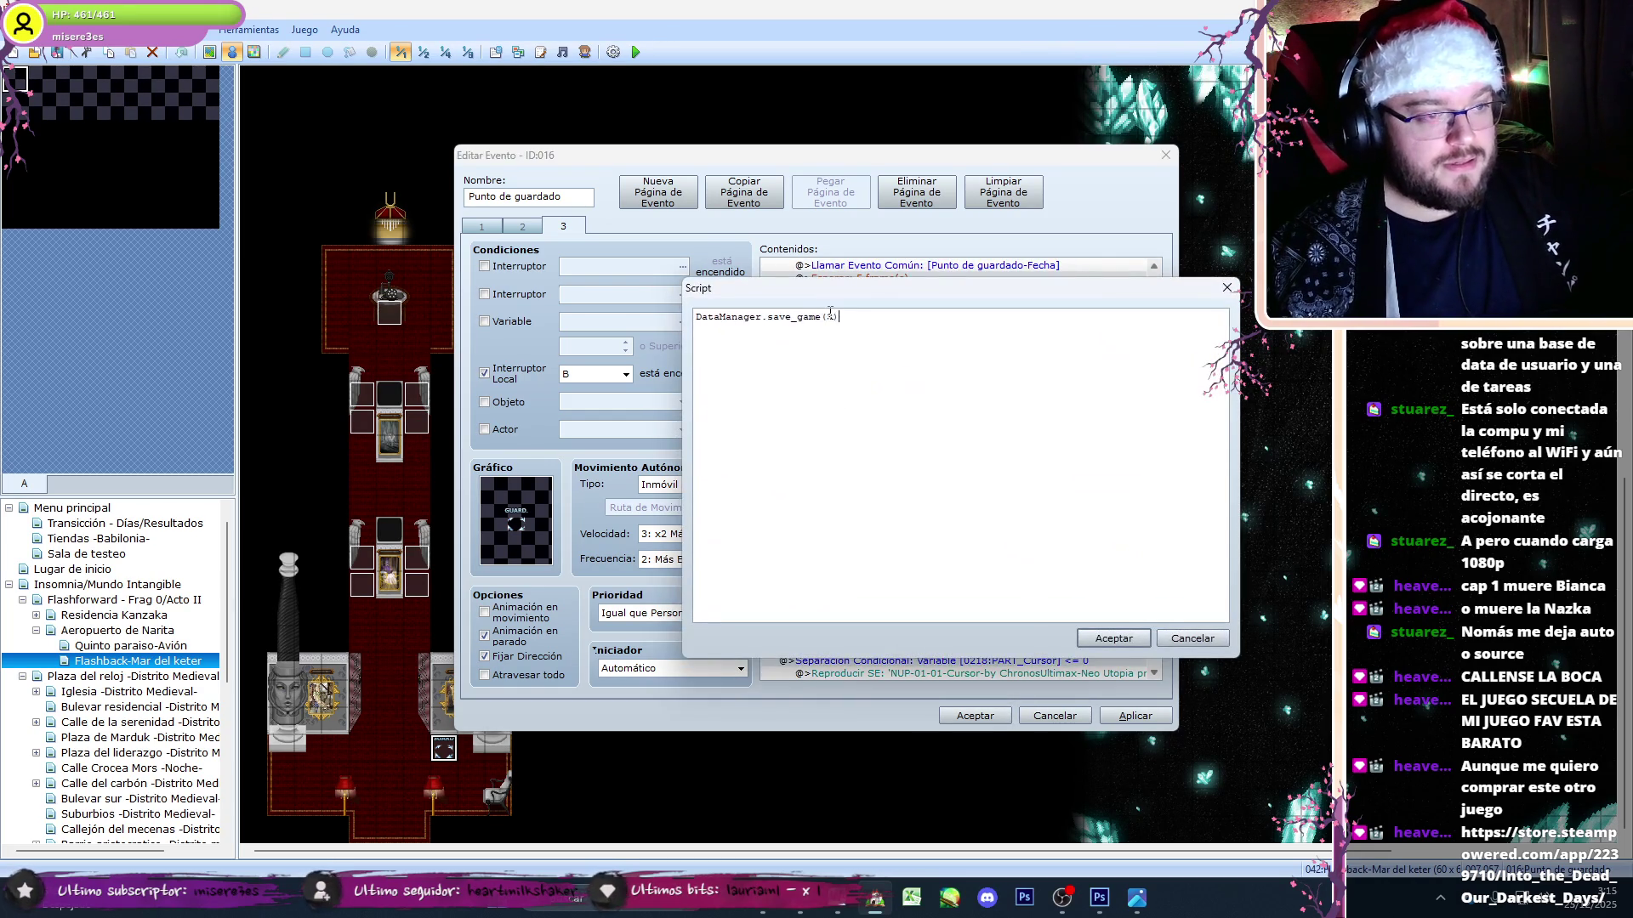
{"action": "left_click", "coordinate": [1097, 640]}
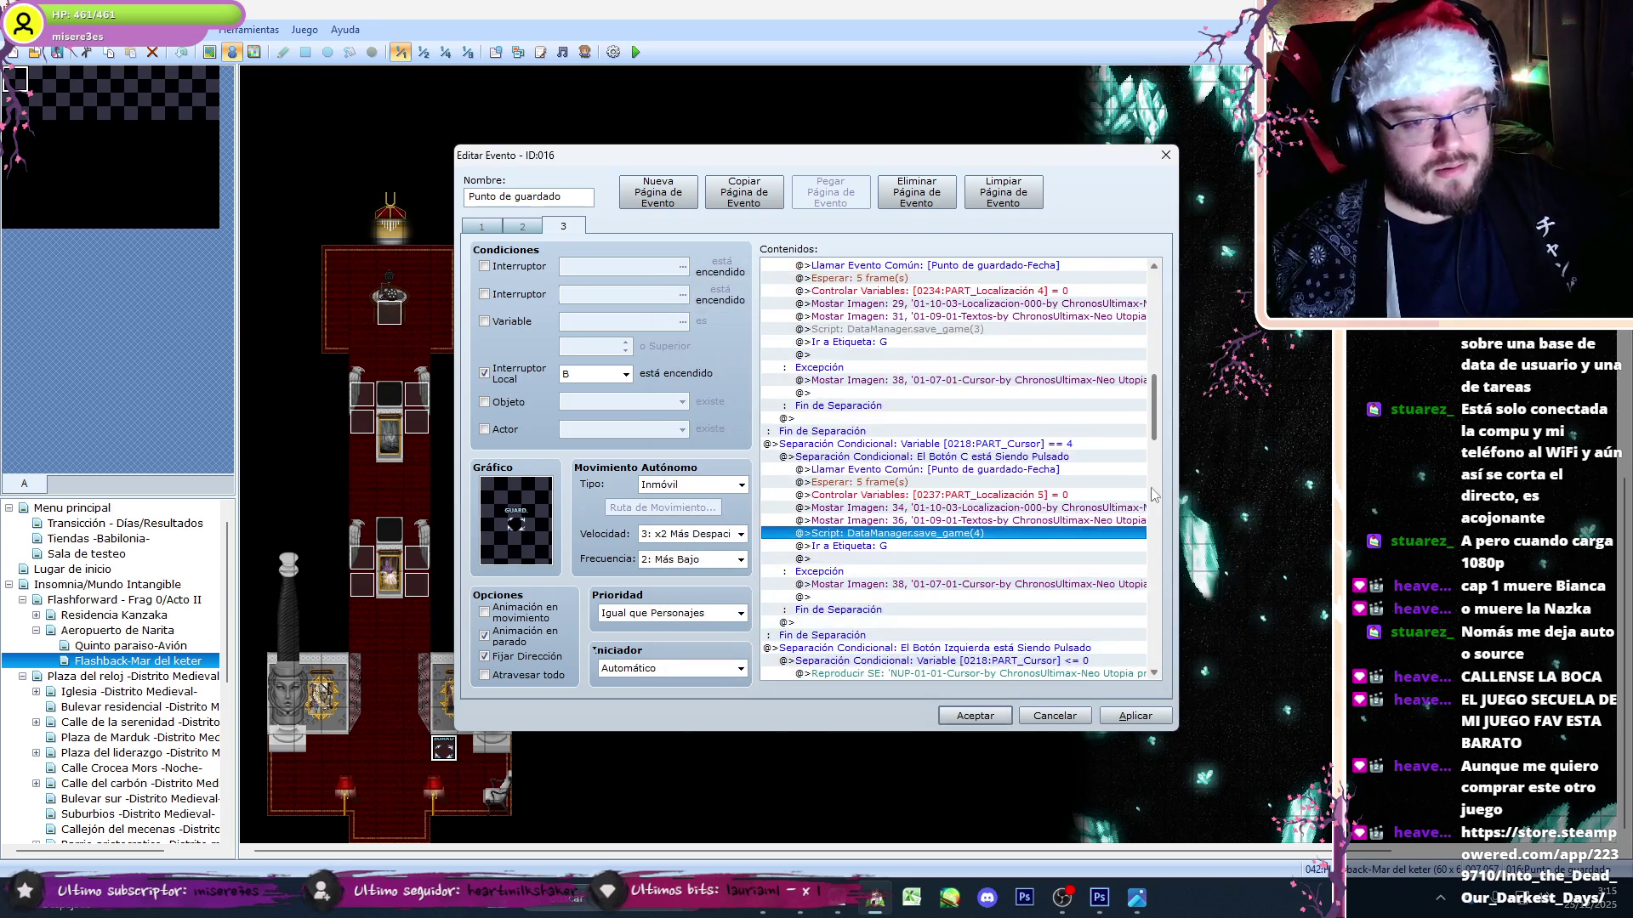
{"action": "left_click_drag", "start_coordinate": [1158, 456], "coordinate": [1170, 642]}
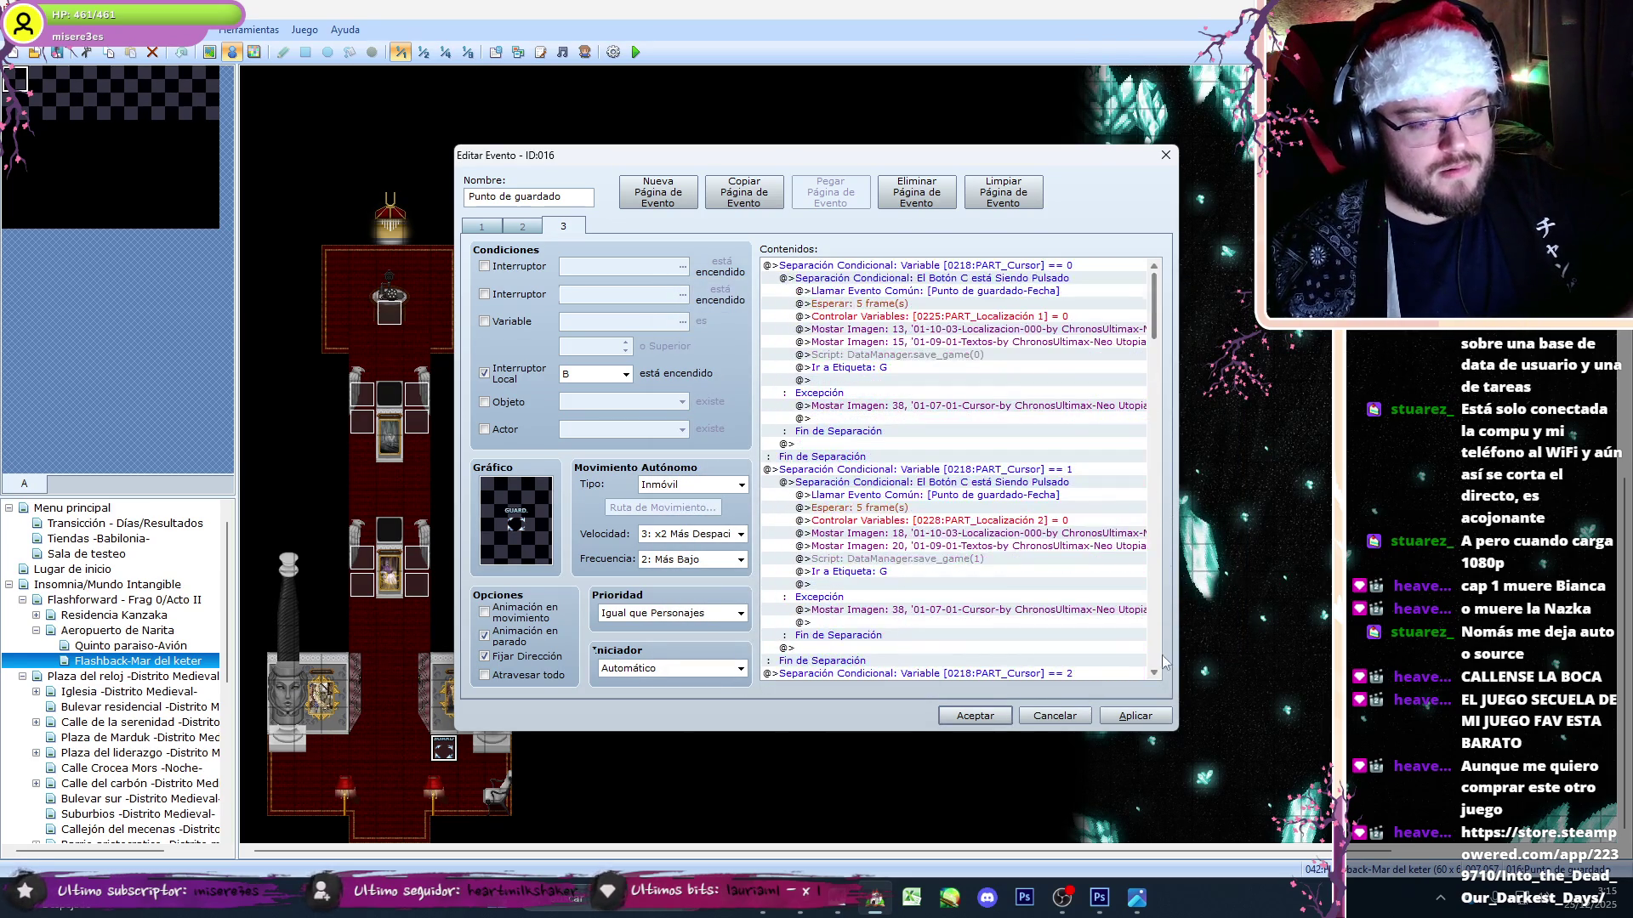
{"action": "left_click", "coordinate": [1099, 897]}
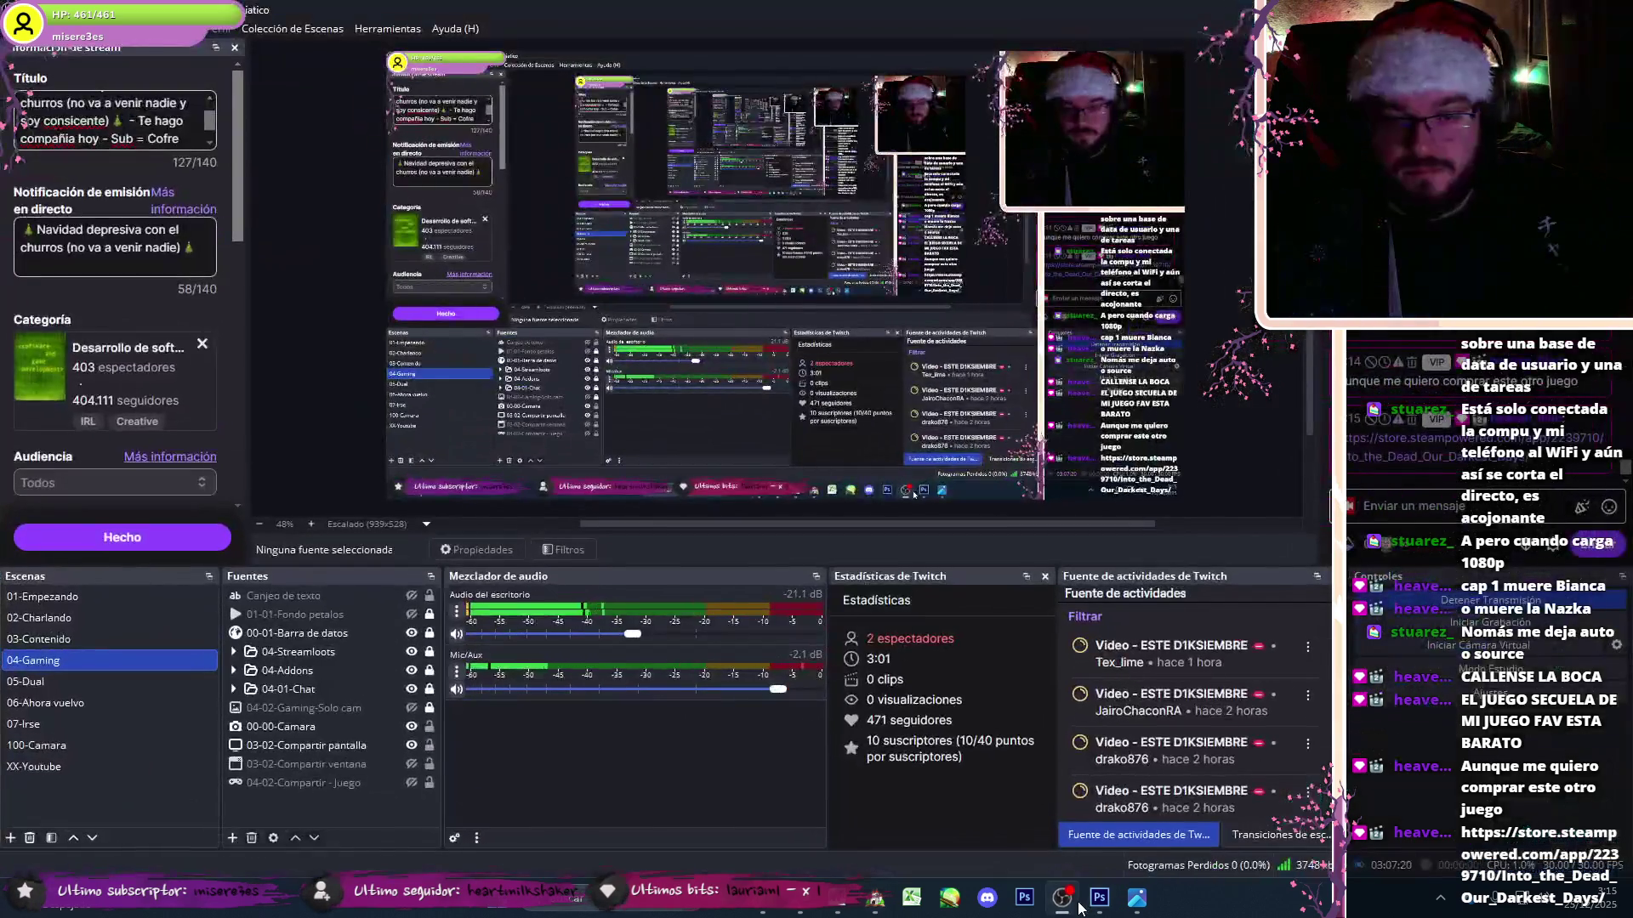
- Browse the screenshots on the Steam store page shared in chat, then close that tab
{"action": "left_click", "coordinate": [1425, 463]}
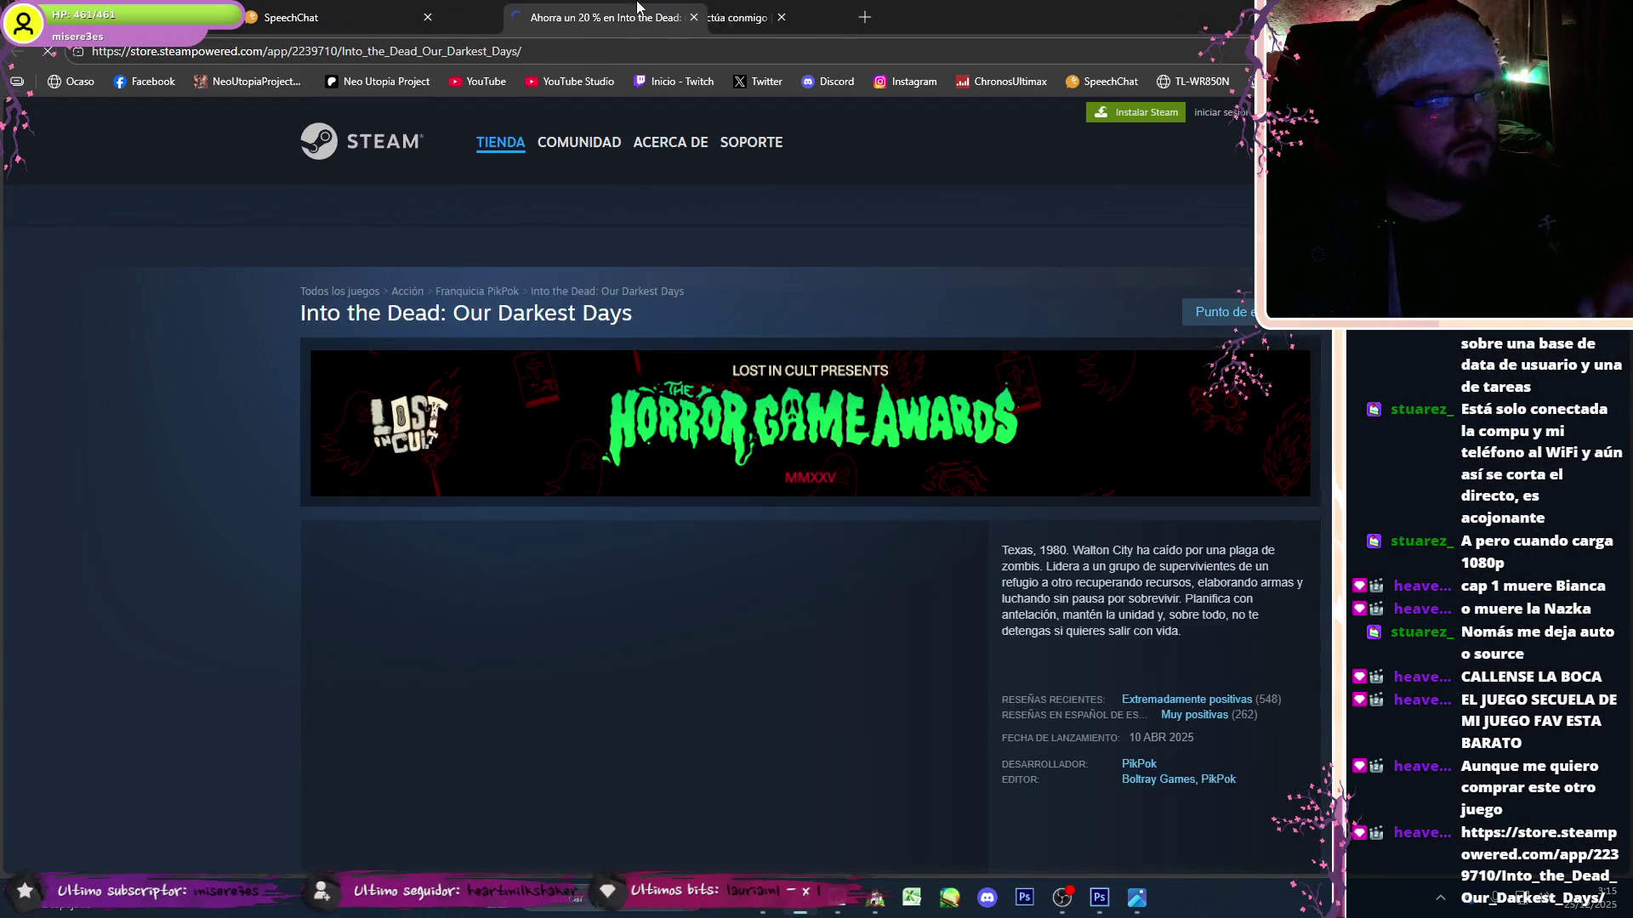
{"action": "scroll", "coordinate": [230, 510], "scroll_direction": "down", "scroll_amount": 2}
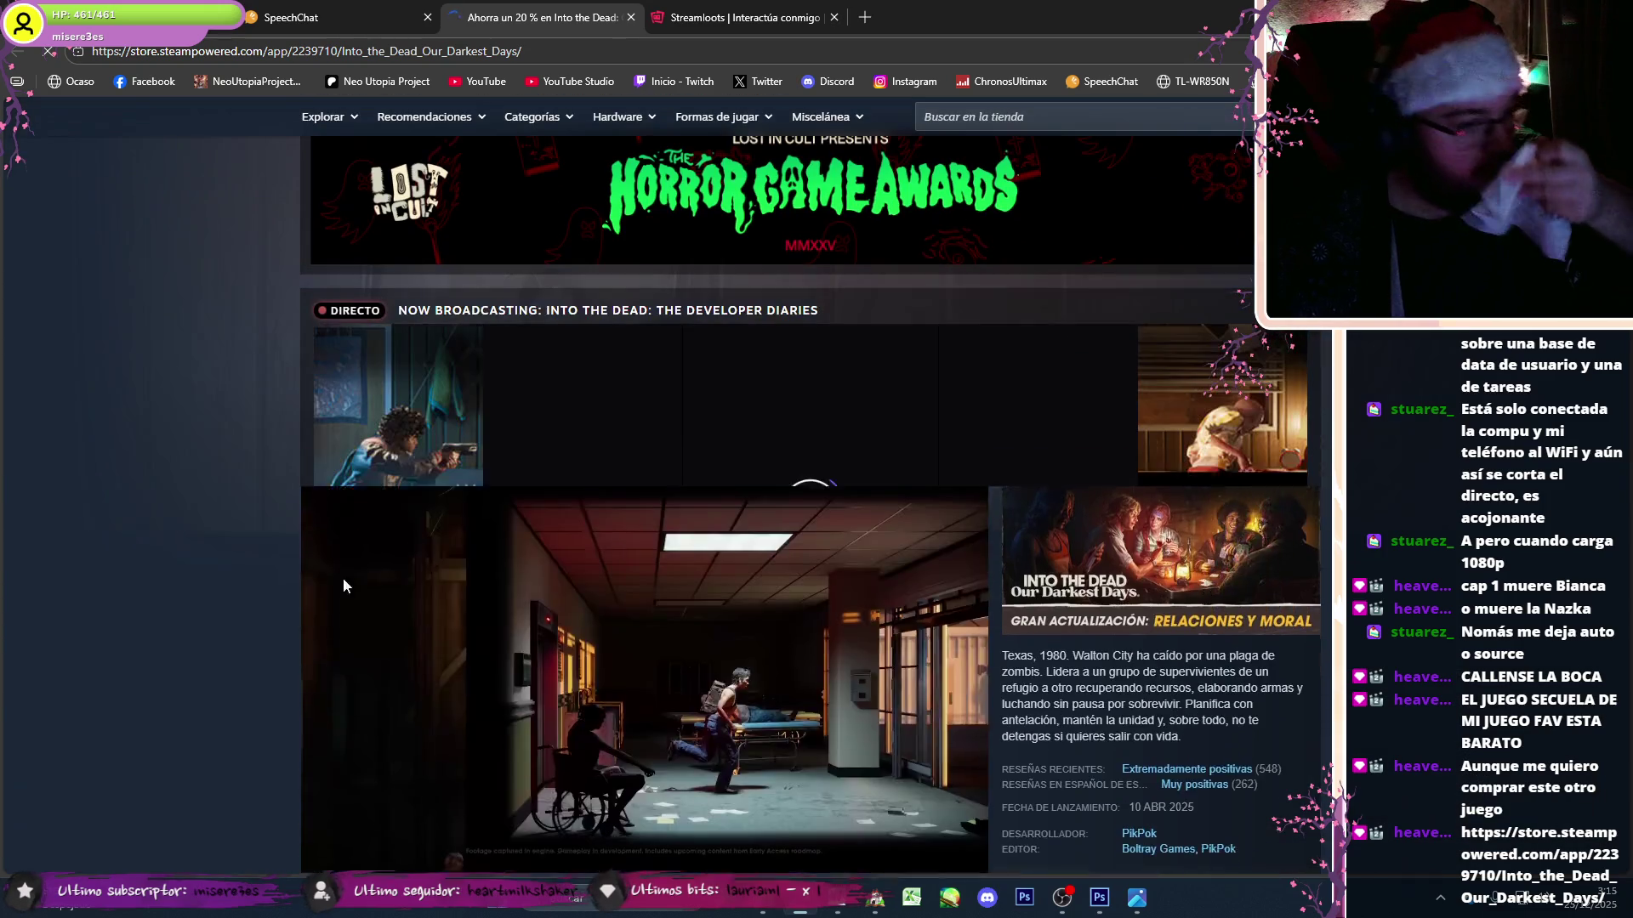
{"action": "scroll", "coordinate": [274, 668], "scroll_direction": "down", "scroll_amount": 5}
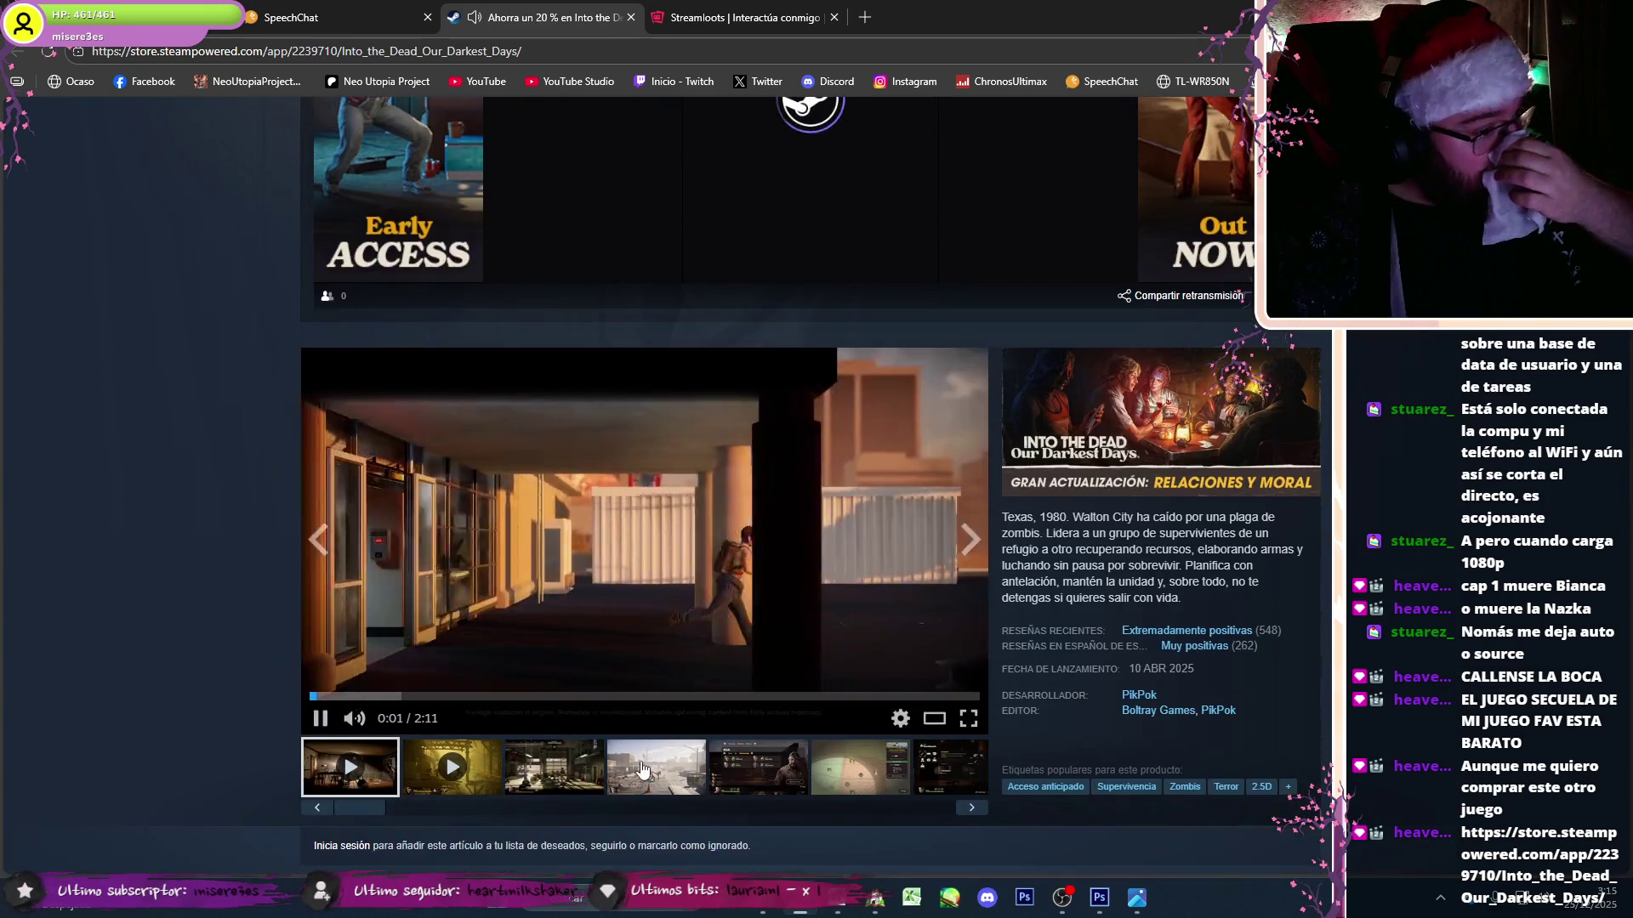
{"action": "left_click", "coordinate": [718, 769]}
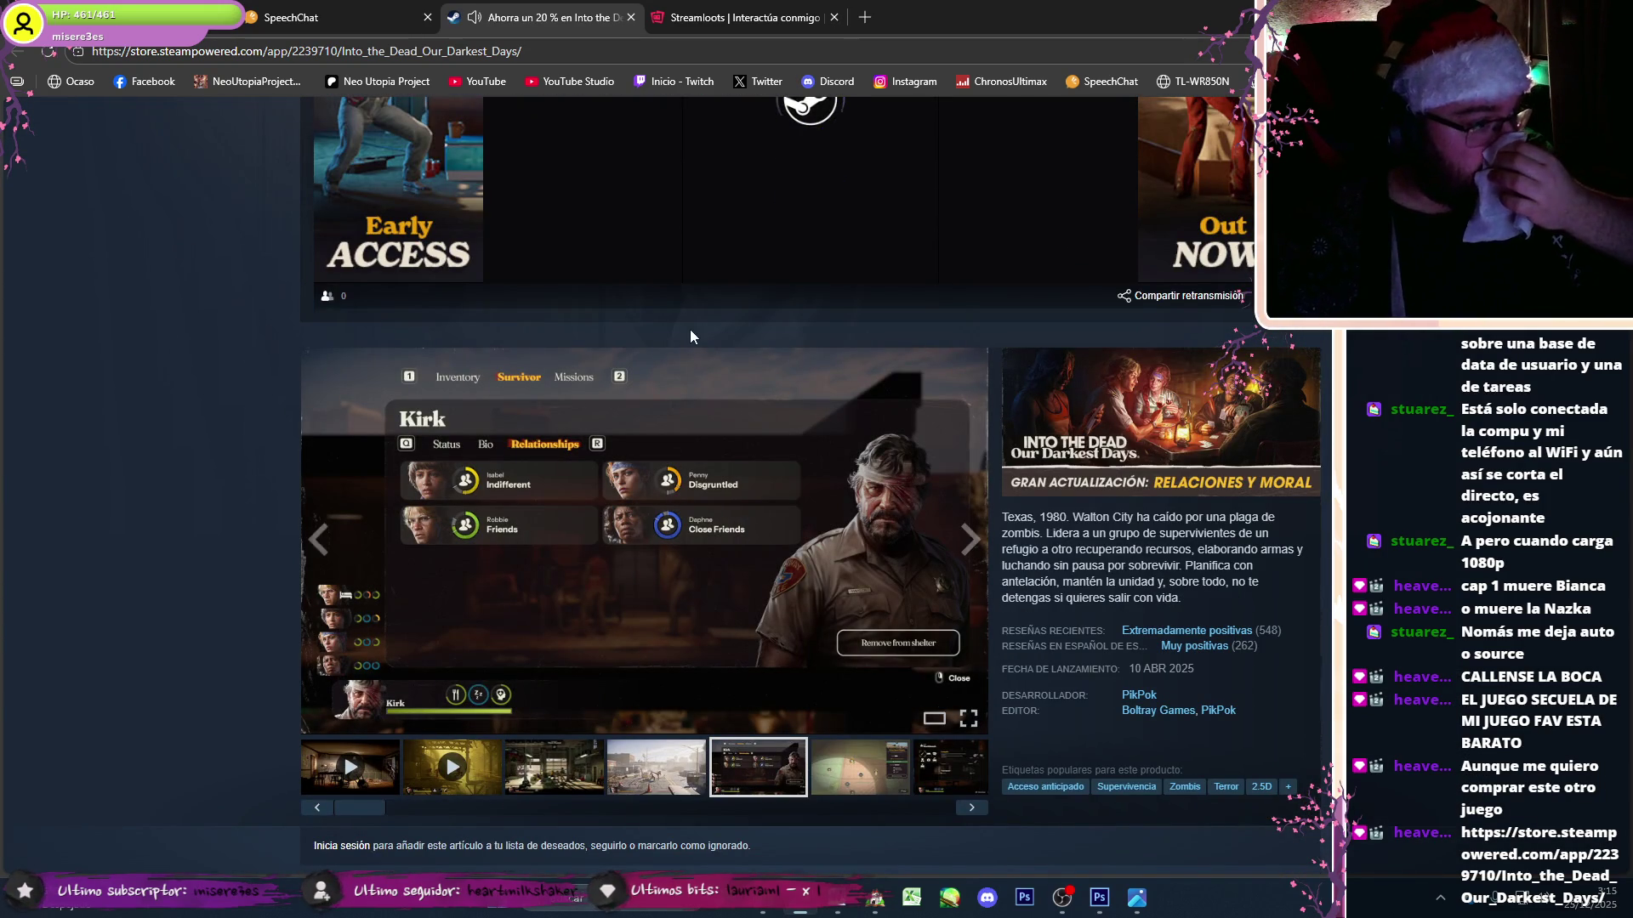
{"action": "left_click", "coordinate": [812, 497]}
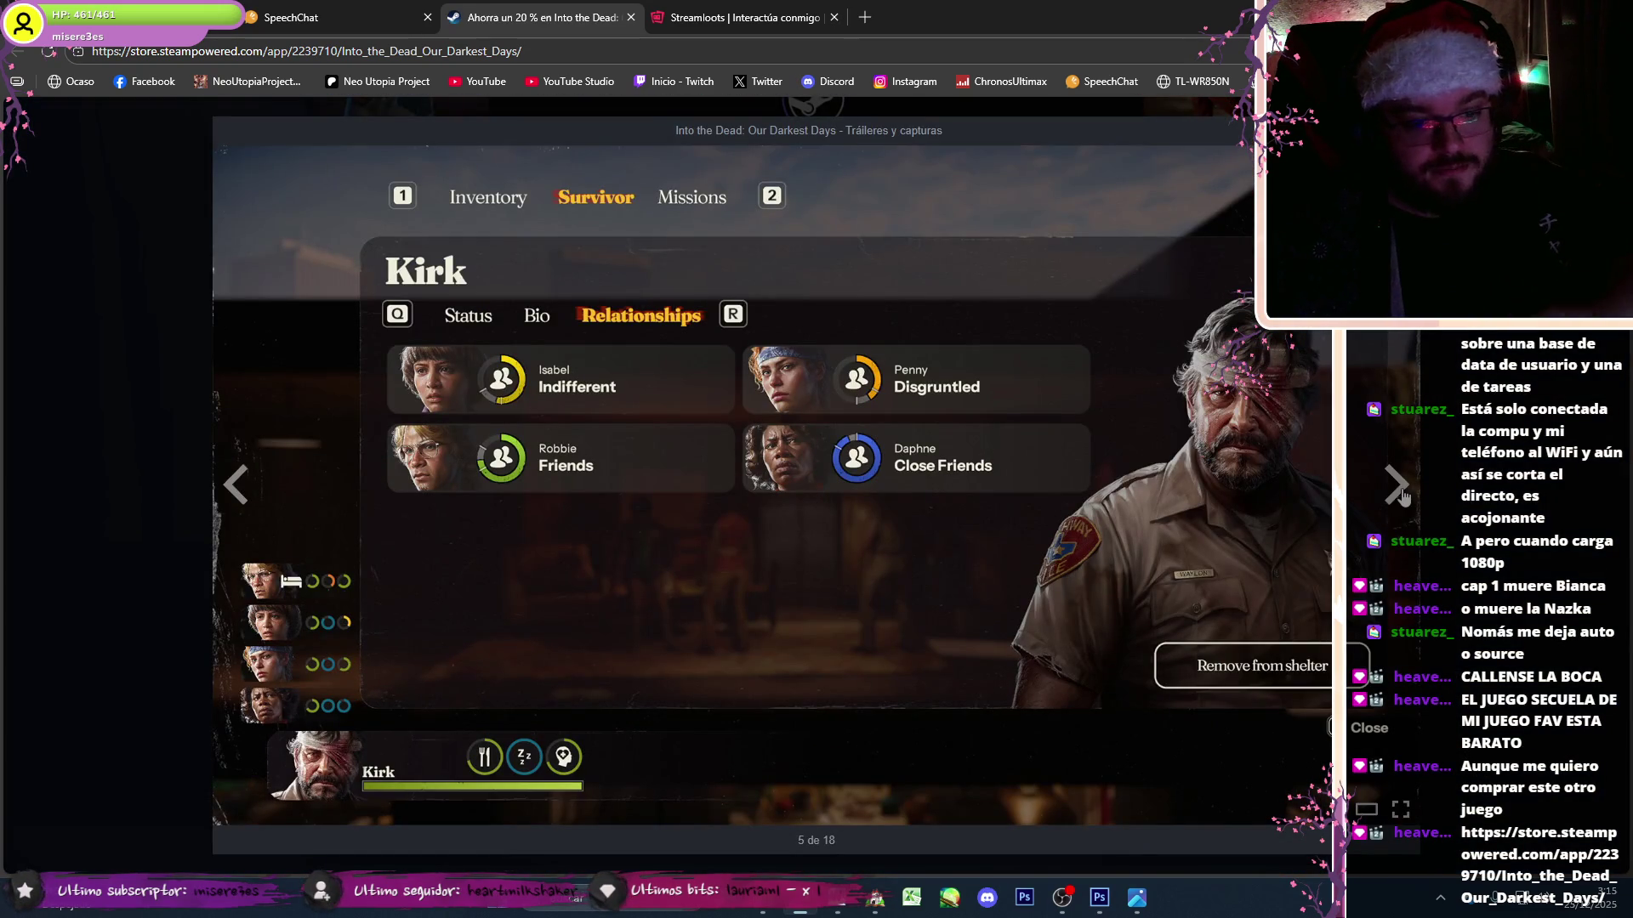
{"action": "left_click", "coordinate": [1400, 493]}
{"action": "left_click", "coordinate": [1400, 498]}
{"action": "left_click", "coordinate": [1400, 506]}
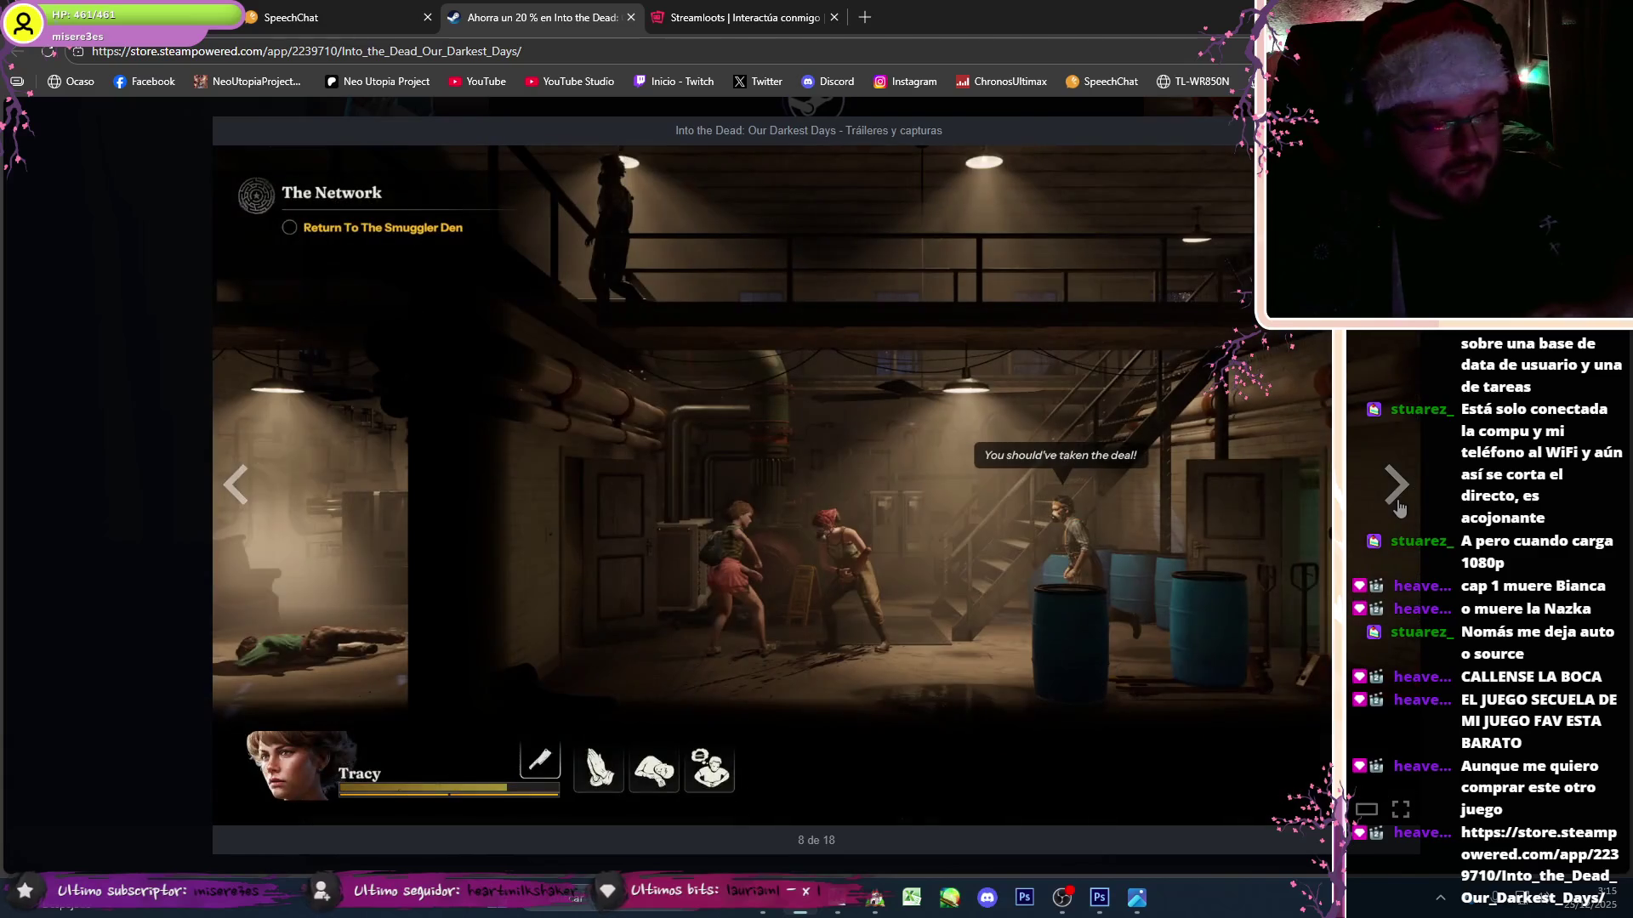
{"action": "left_click", "coordinate": [1399, 508]}
{"action": "left_click", "coordinate": [1399, 507]}
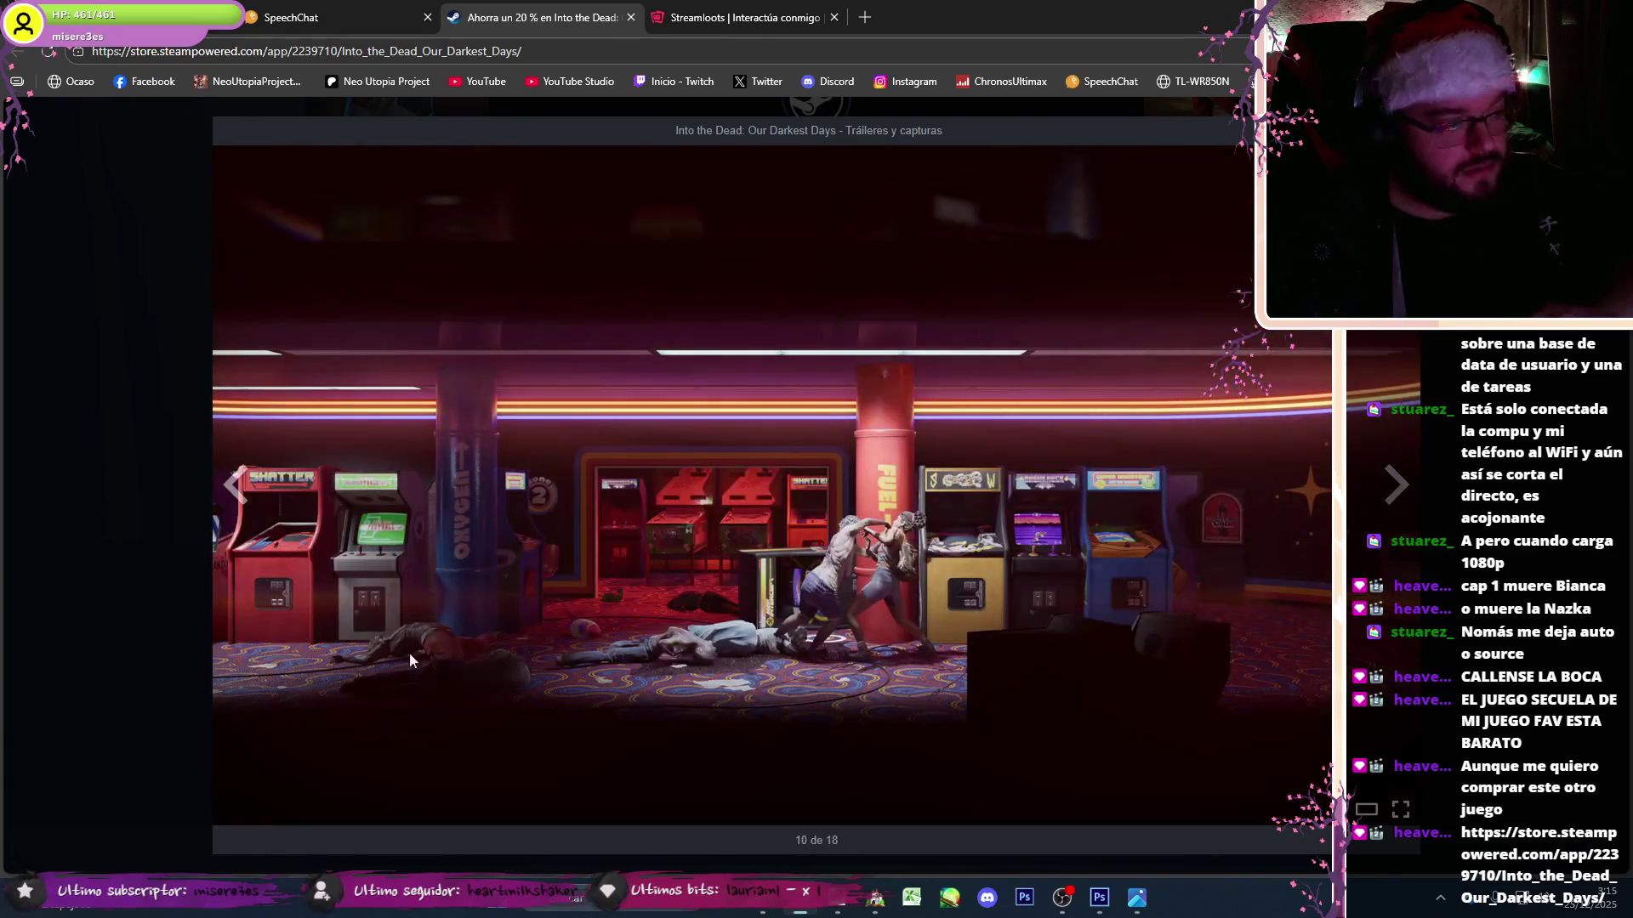
{"action": "left_click", "coordinate": [1419, 511]}
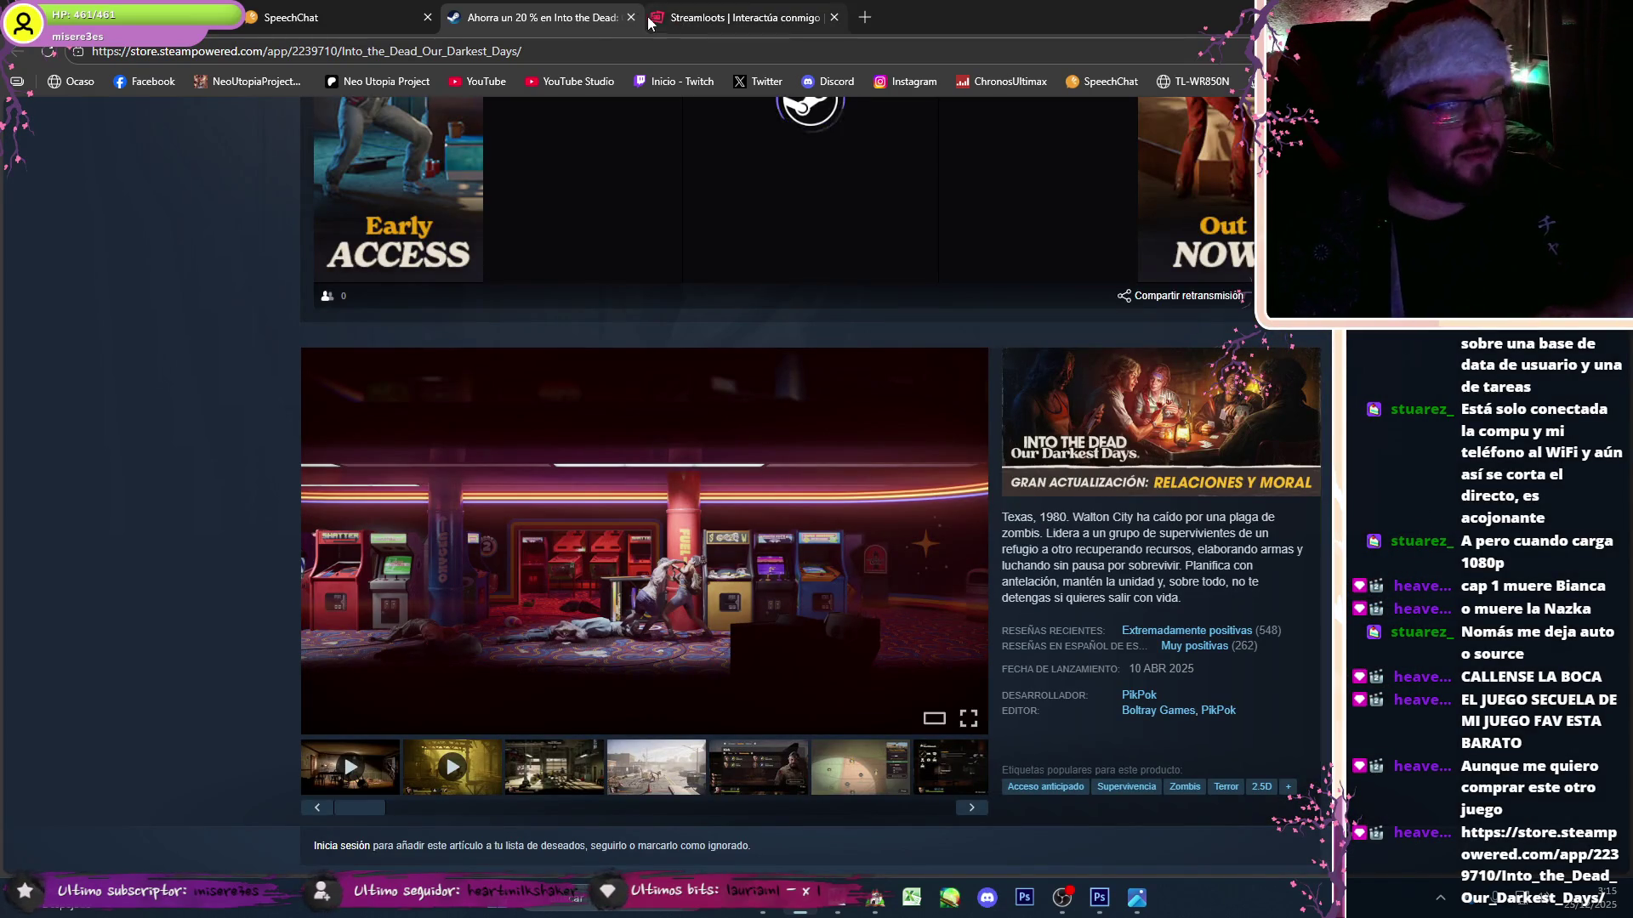
{"action": "left_click", "coordinate": [630, 17]}
- Play the Don of the Slums track on YouTube, pause it, and close RPG Maker's event editor
{"action": "key", "text": "ctrl+1"}
{"action": "left_click", "coordinate": [1457, 590]}
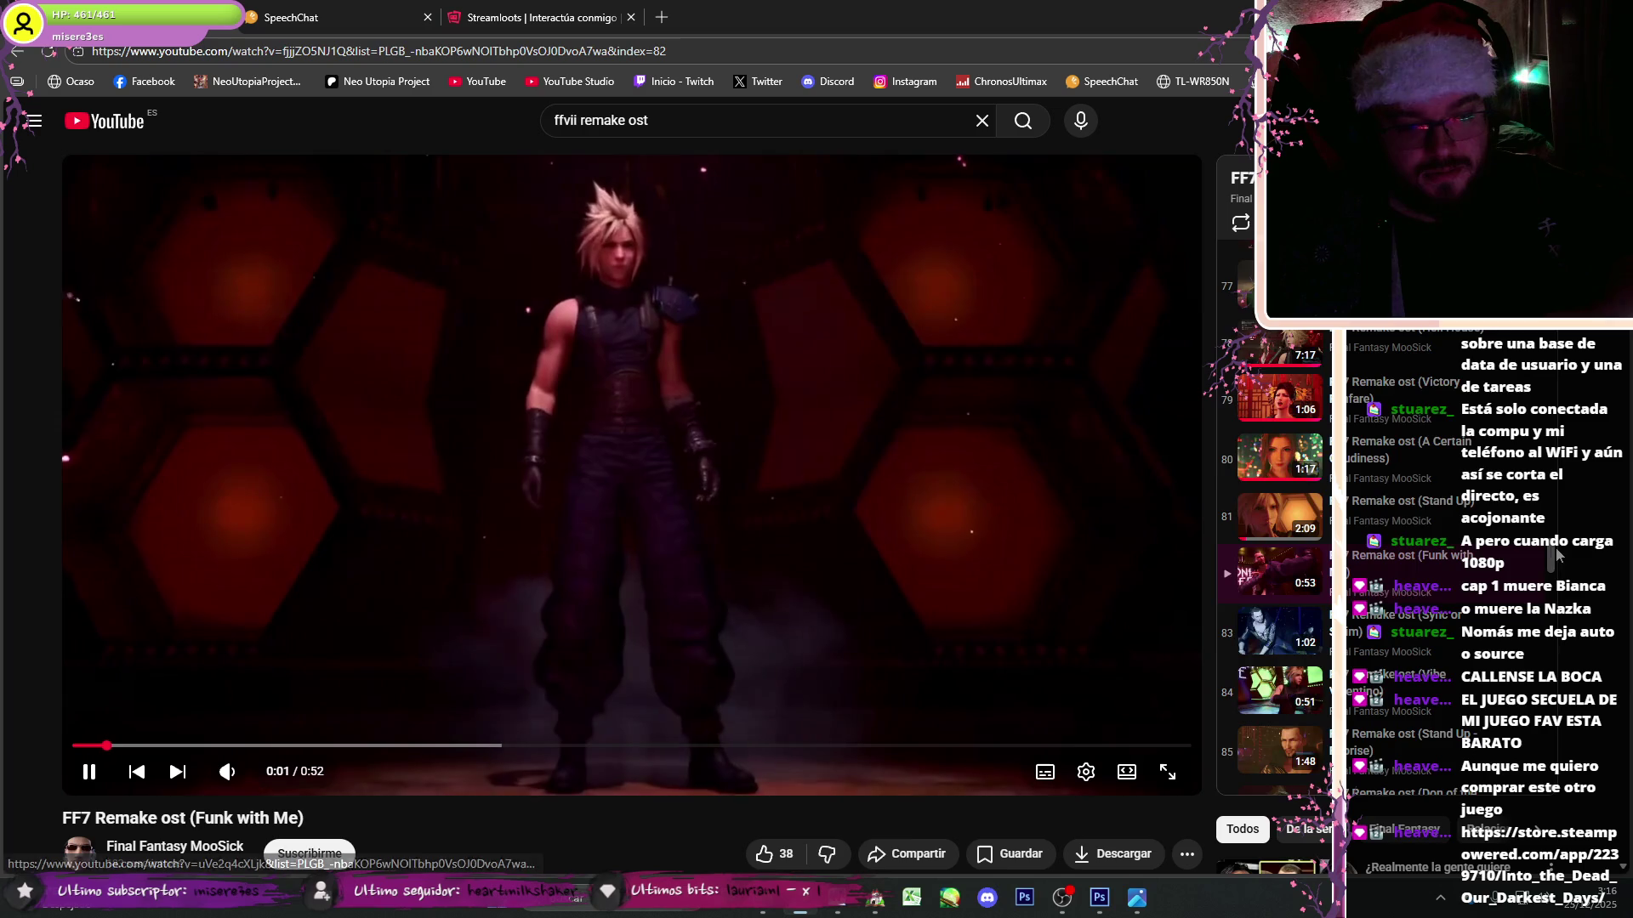
{"action": "left_click", "coordinate": [1459, 595]}
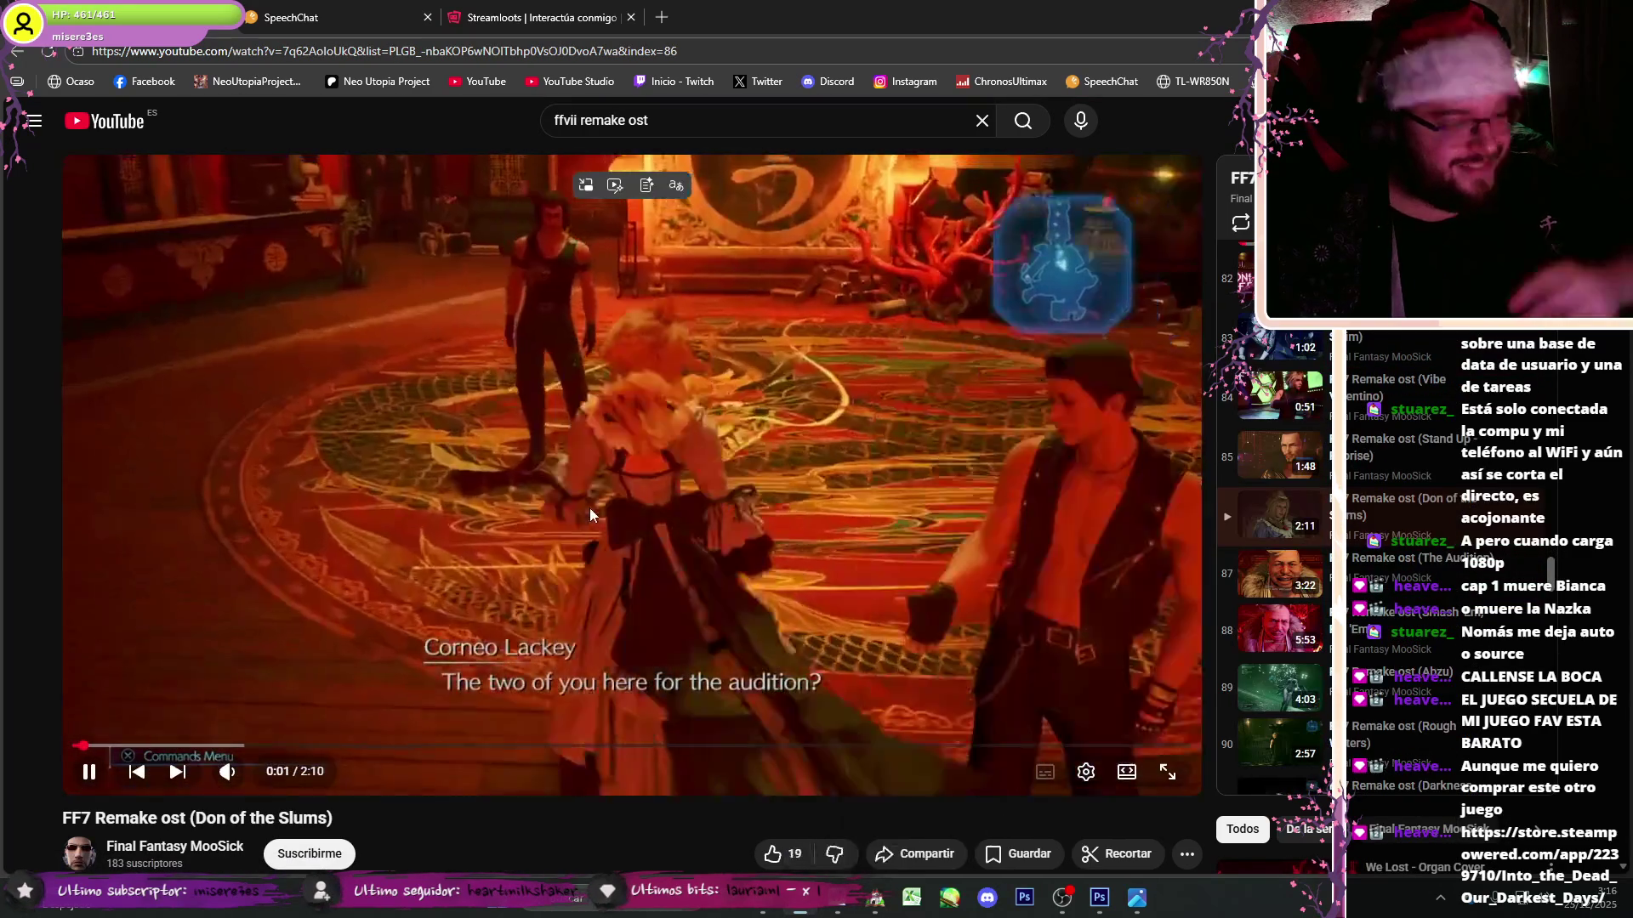
{"action": "left_click", "coordinate": [594, 507]}
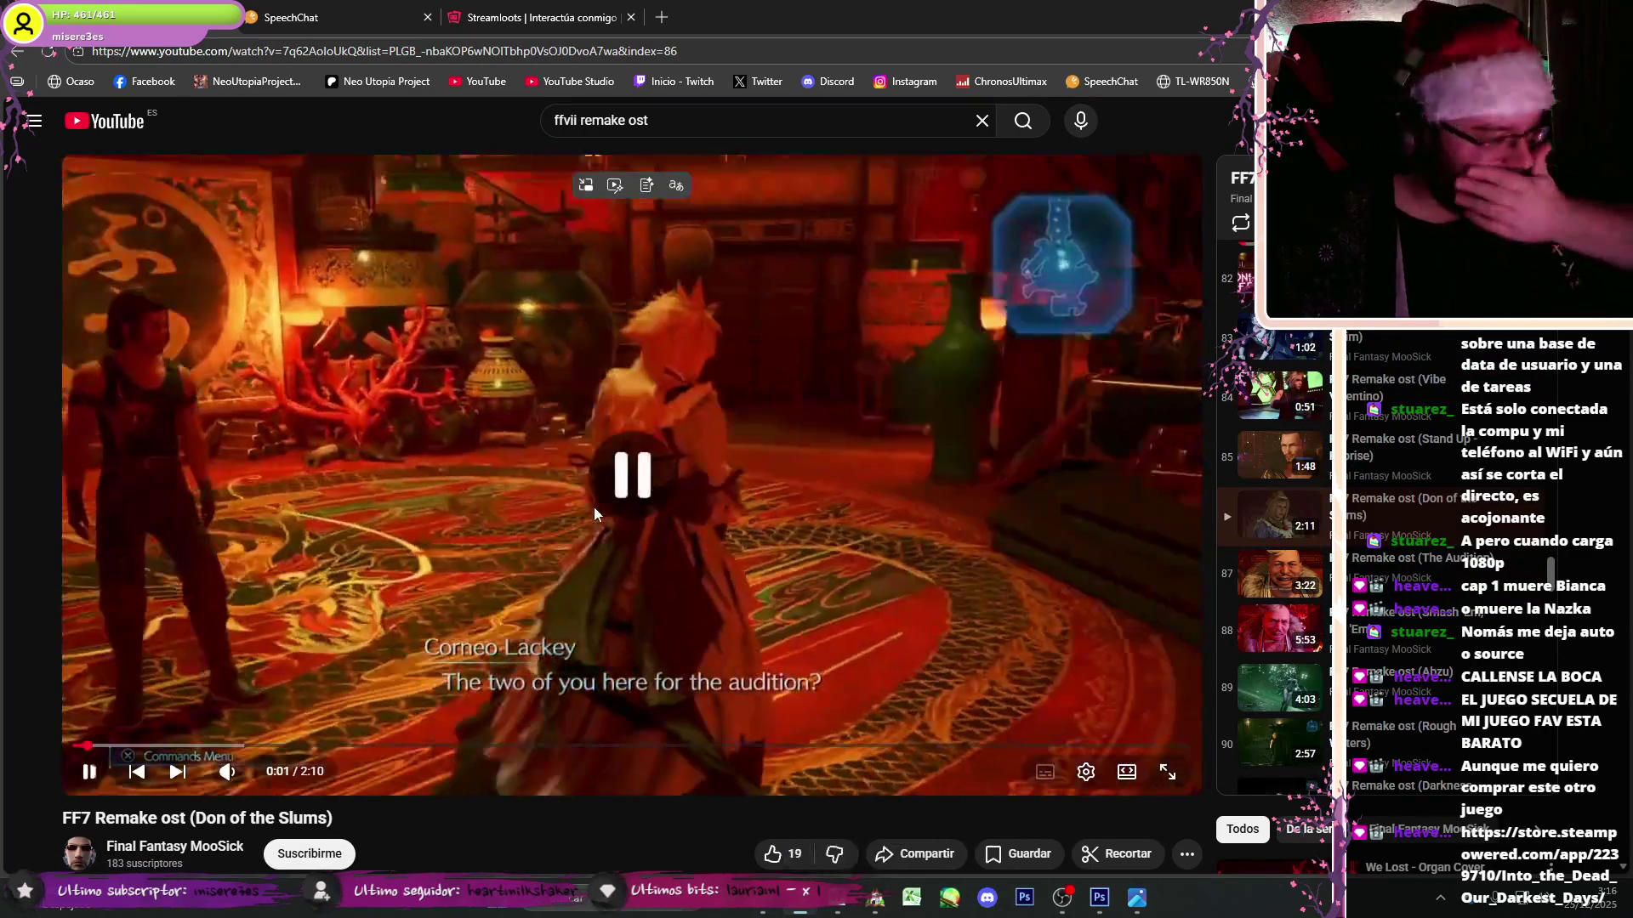
{"action": "left_click", "coordinate": [456, 591]}
{"action": "left_click", "coordinate": [451, 554]}
{"action": "left_click", "coordinate": [451, 555]}
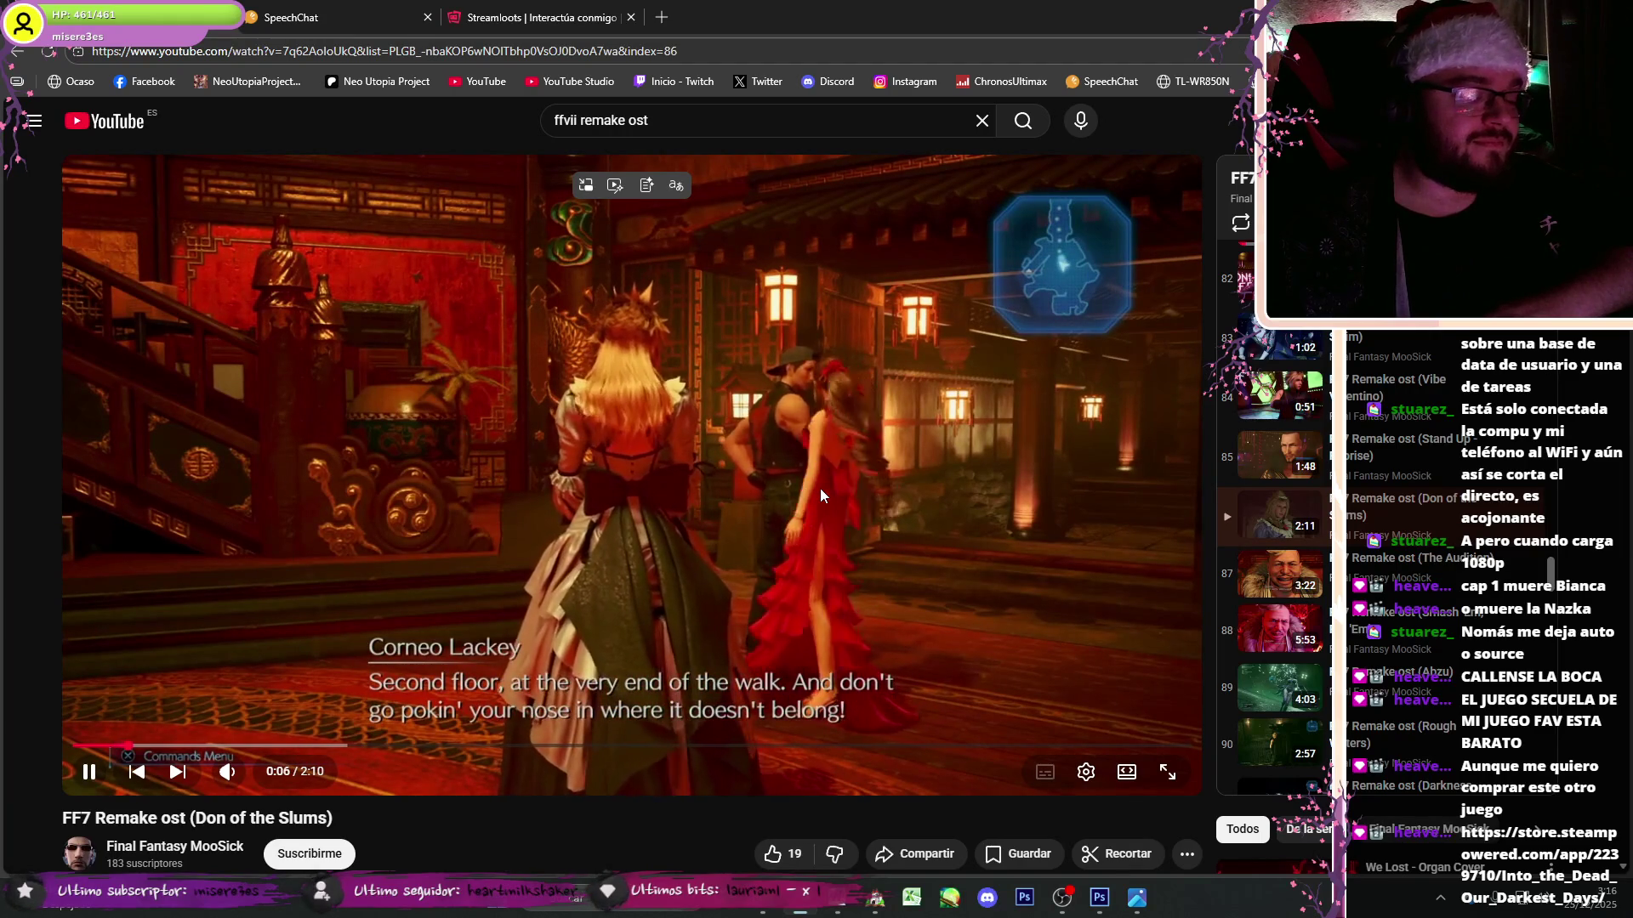
{"action": "left_click", "coordinate": [744, 510]}
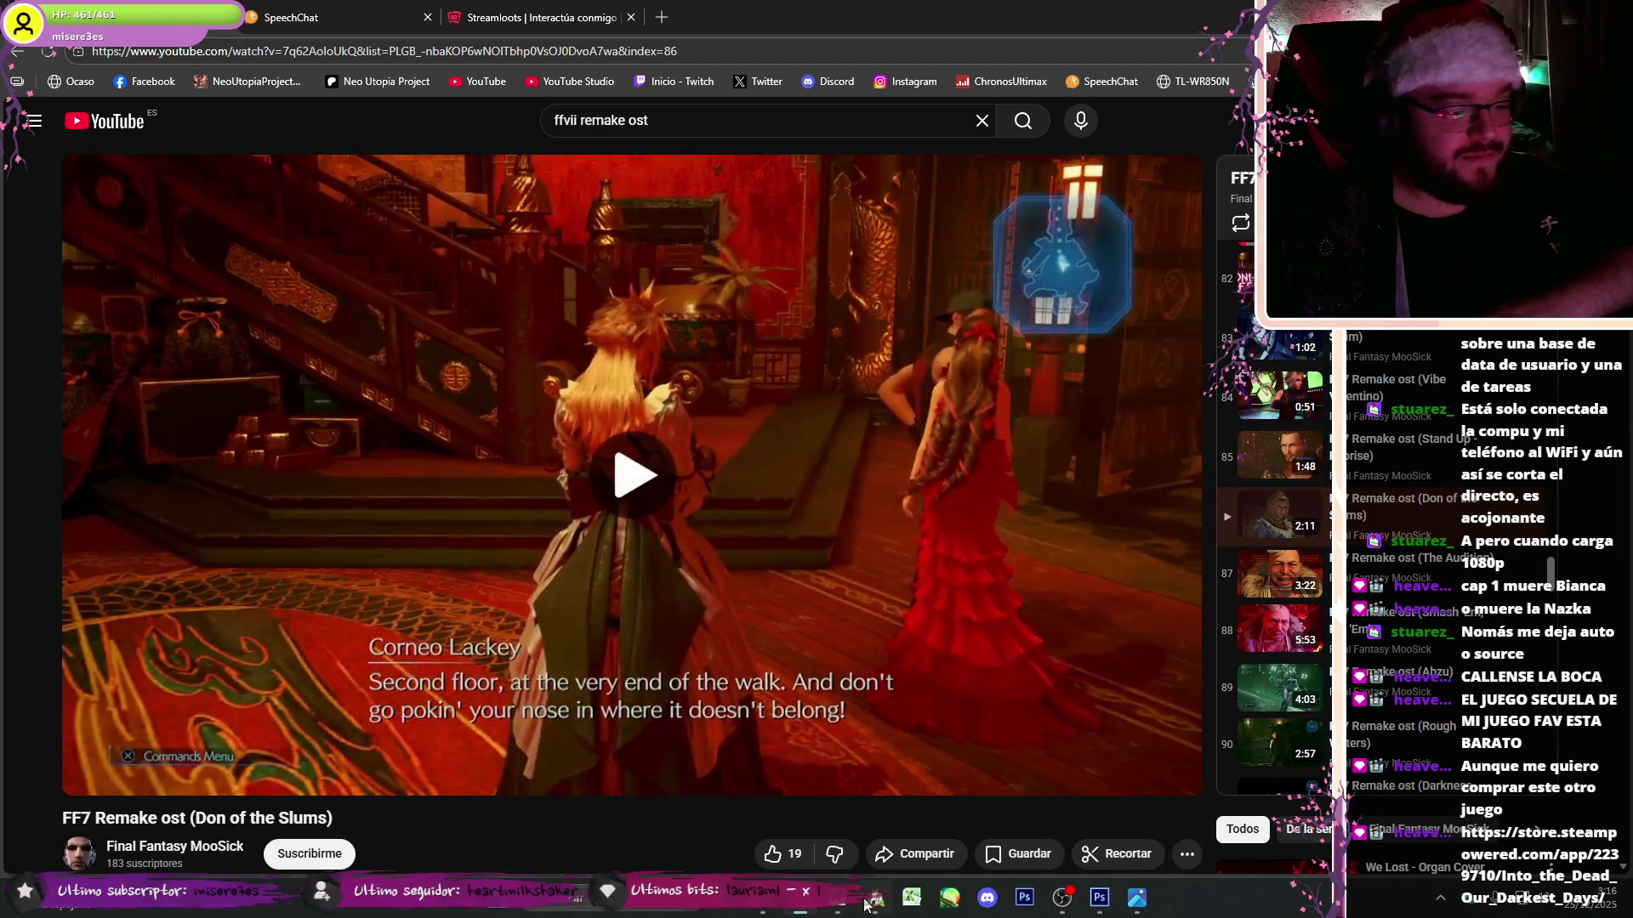
{"action": "key", "text": "alt+Tab"}
{"action": "left_click", "coordinate": [953, 720]}
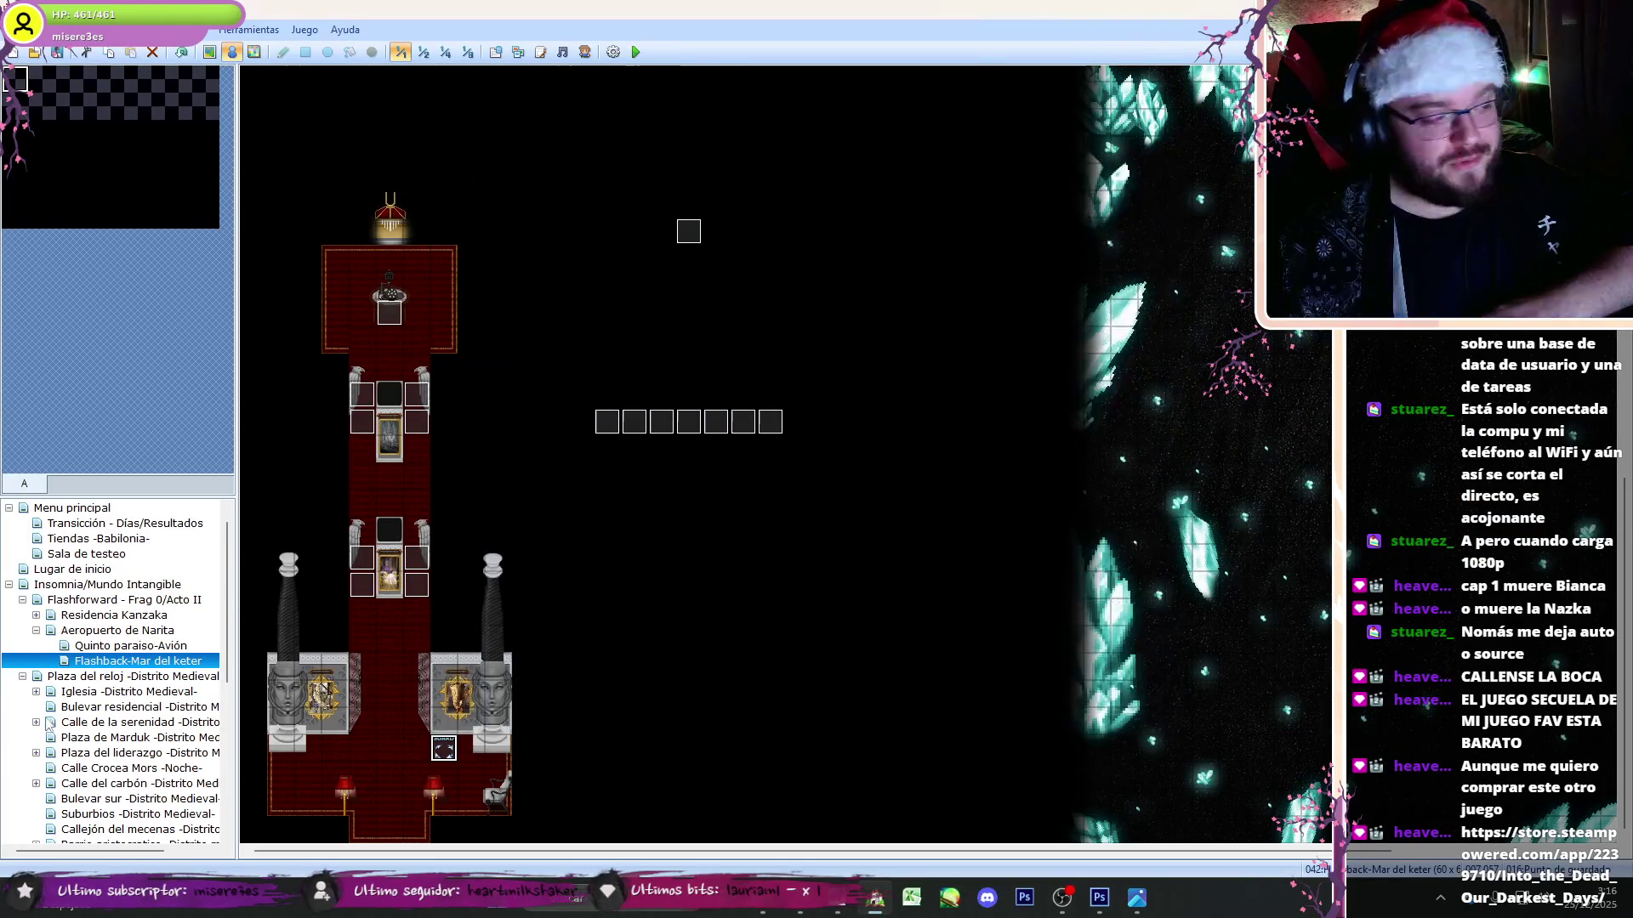
{"action": "left_click", "coordinate": [31, 632]}
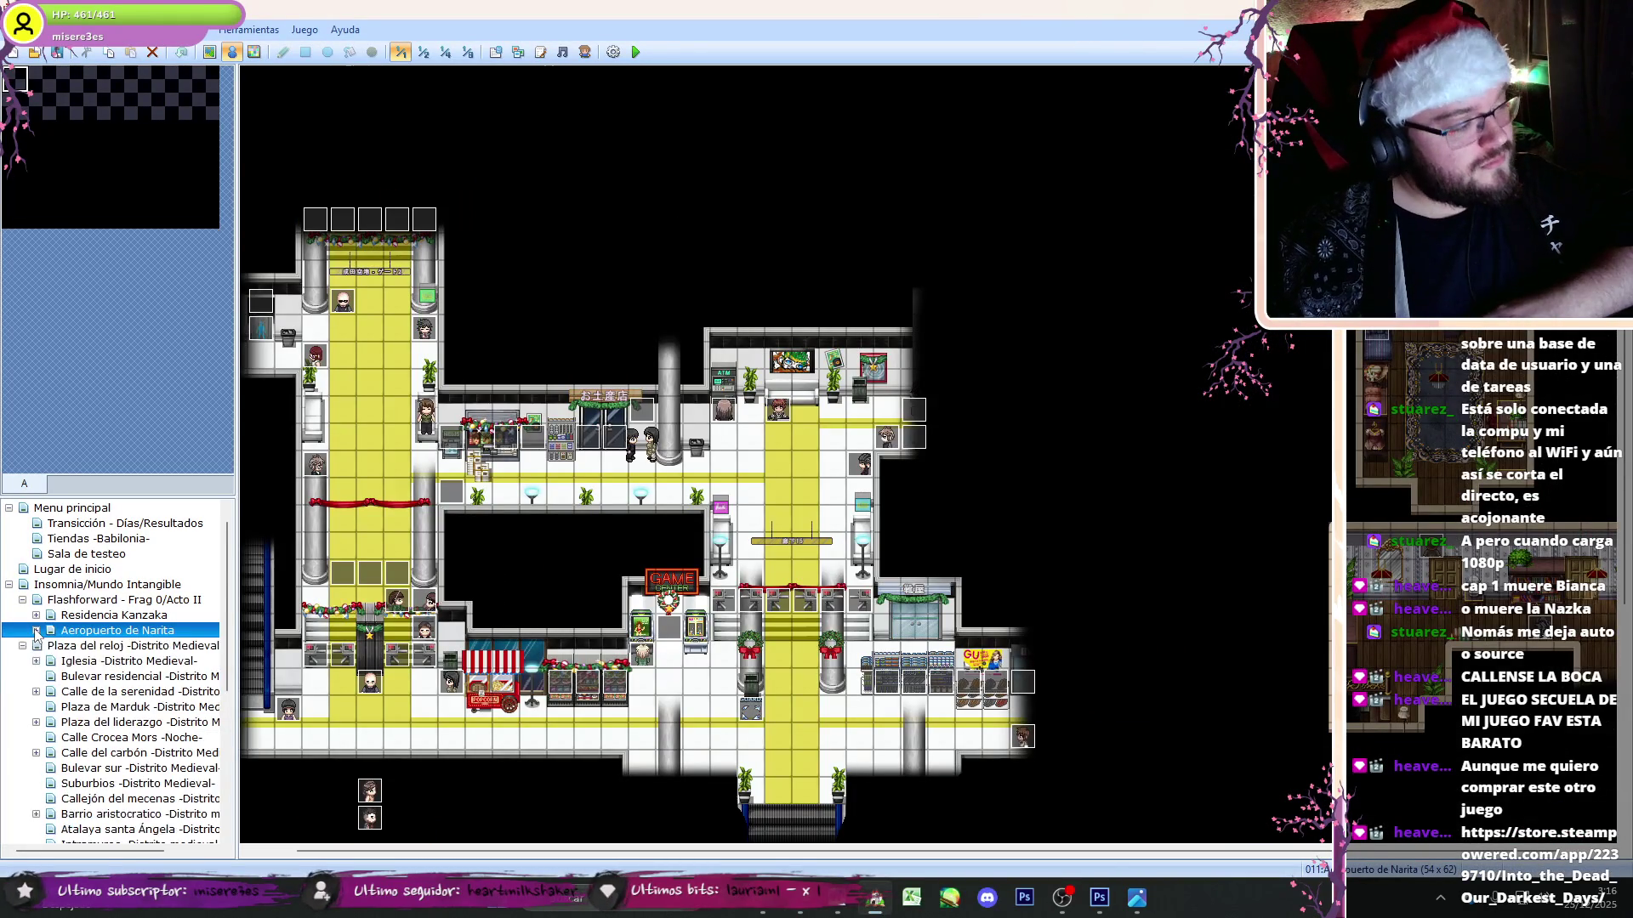
{"action": "left_click", "coordinate": [127, 661]}
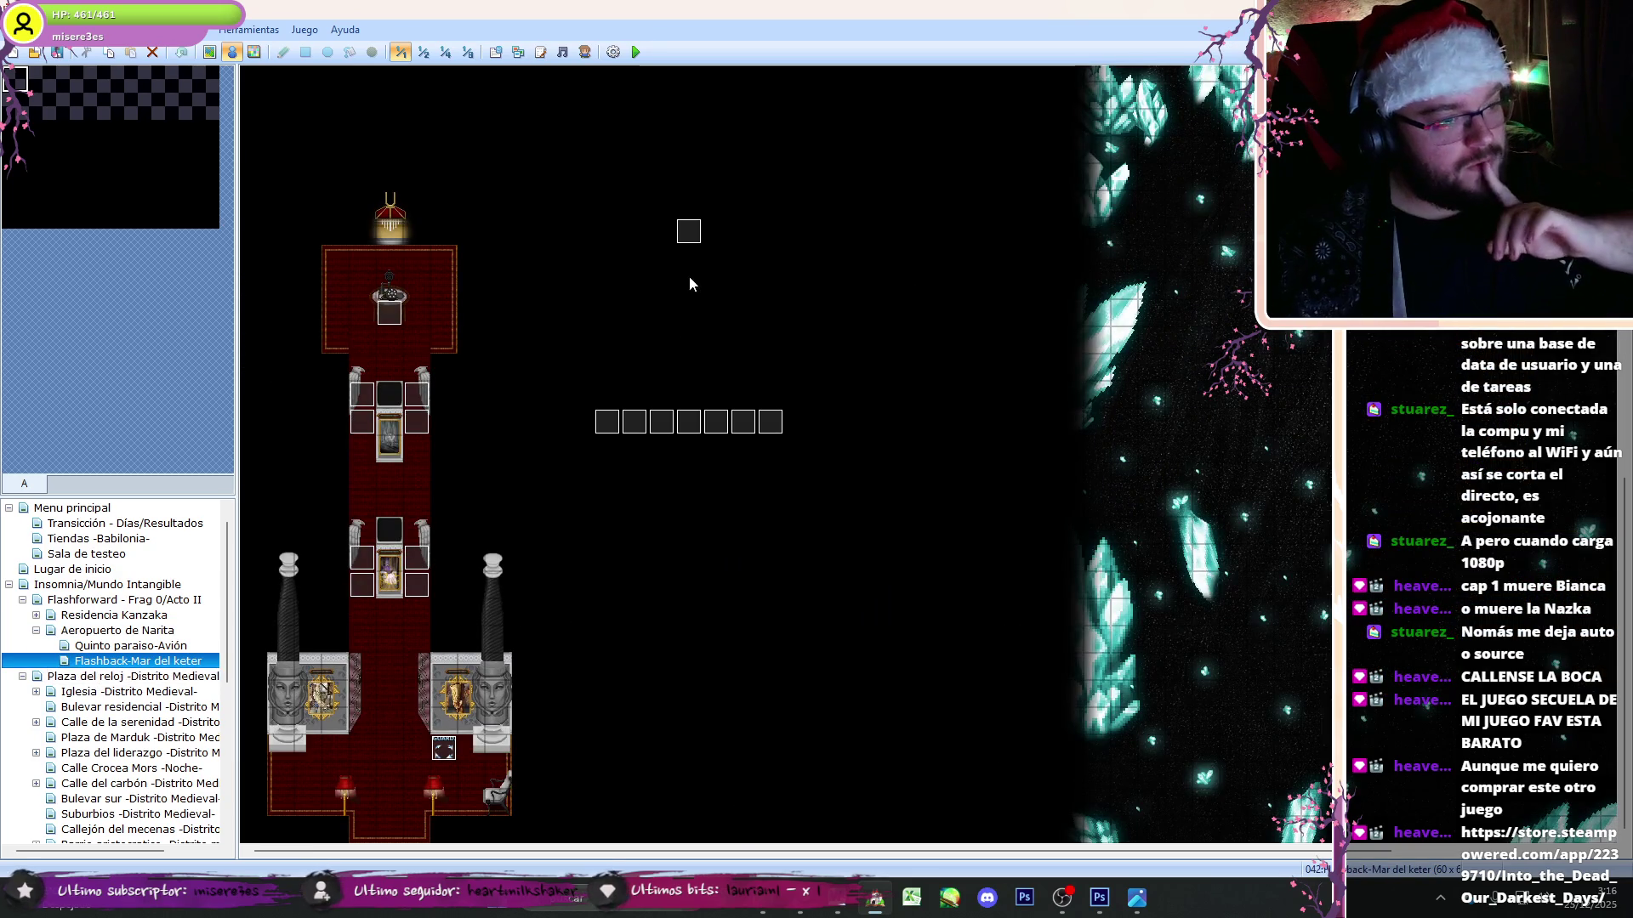
{"action": "double_click", "coordinate": [688, 232]}
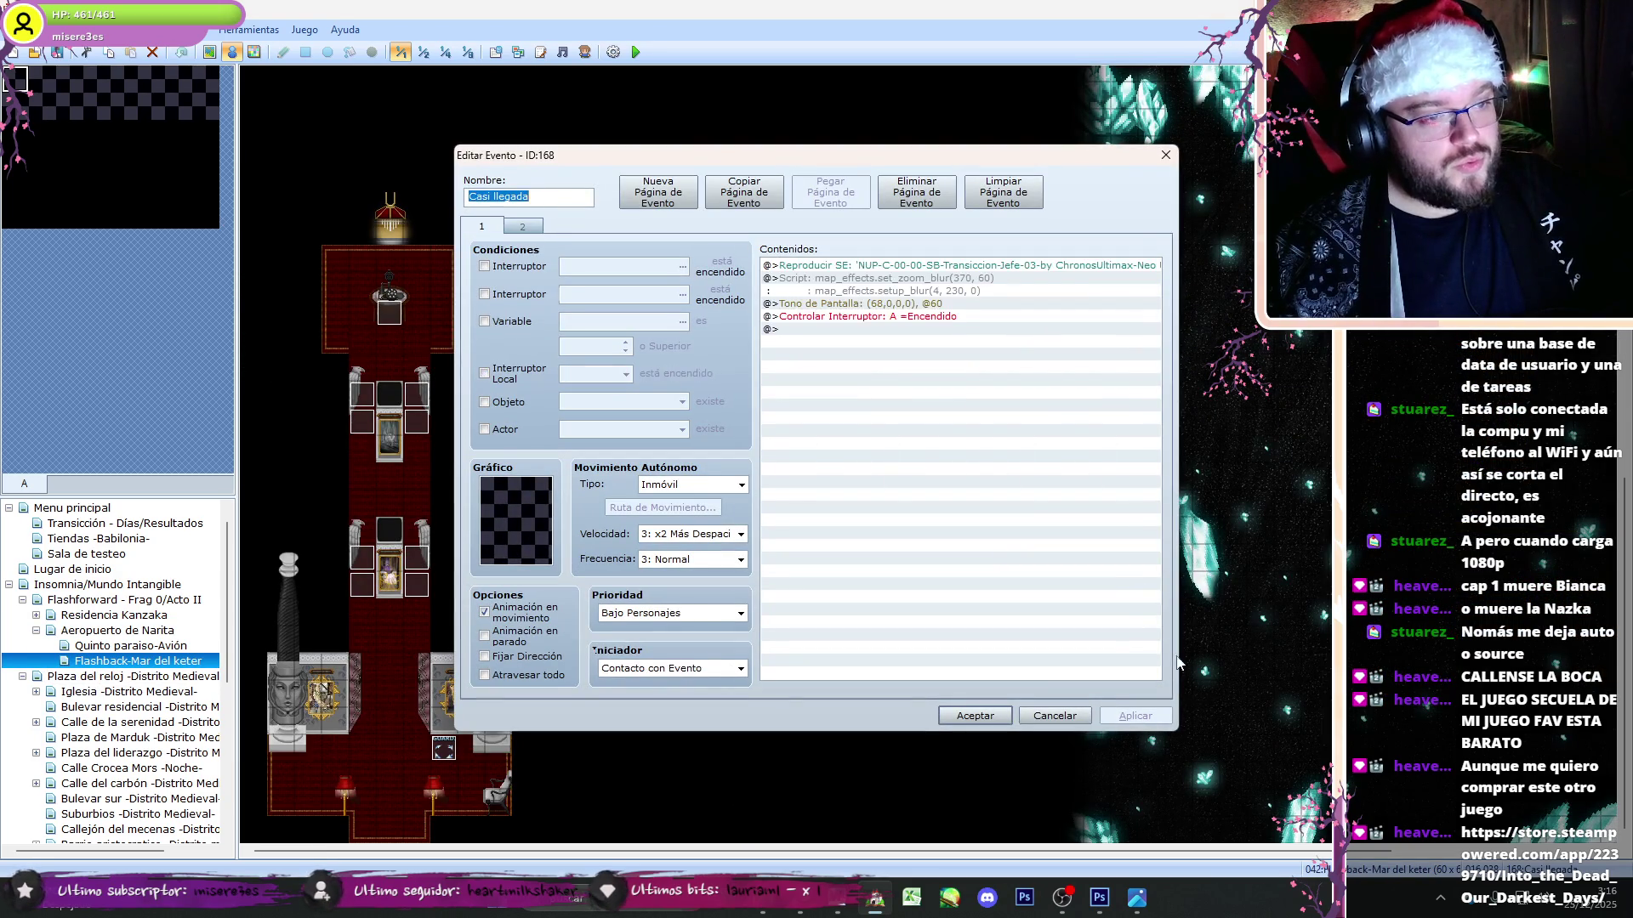
{"action": "left_click", "coordinate": [1164, 156]}
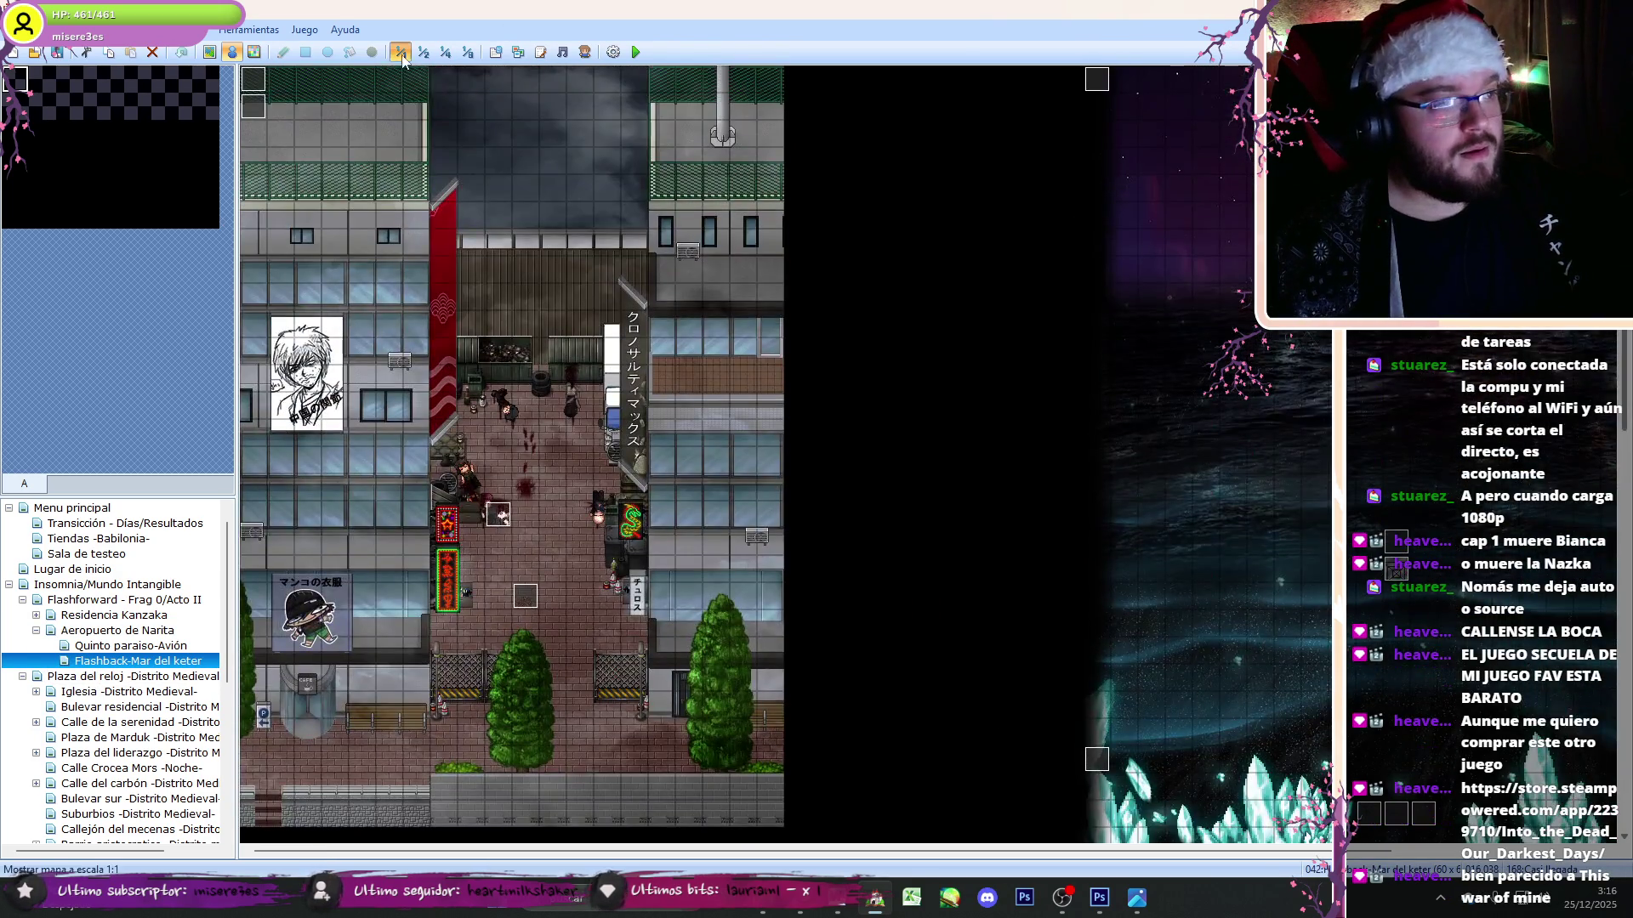
{"action": "left_click", "coordinate": [422, 52]}
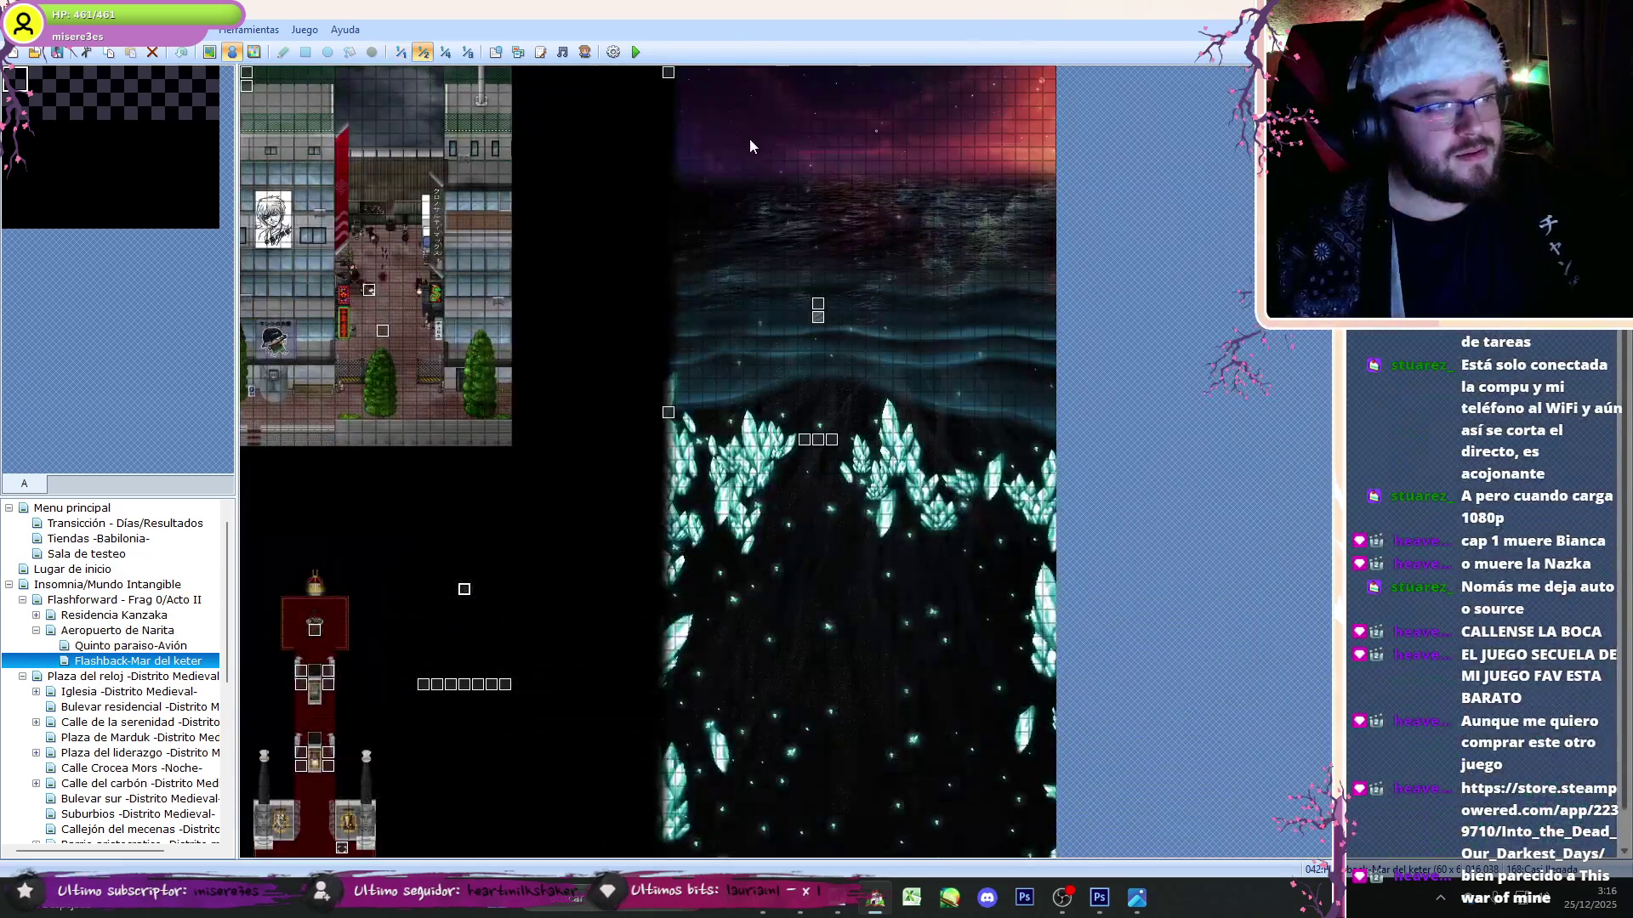
{"action": "double_click", "coordinate": [667, 74]}
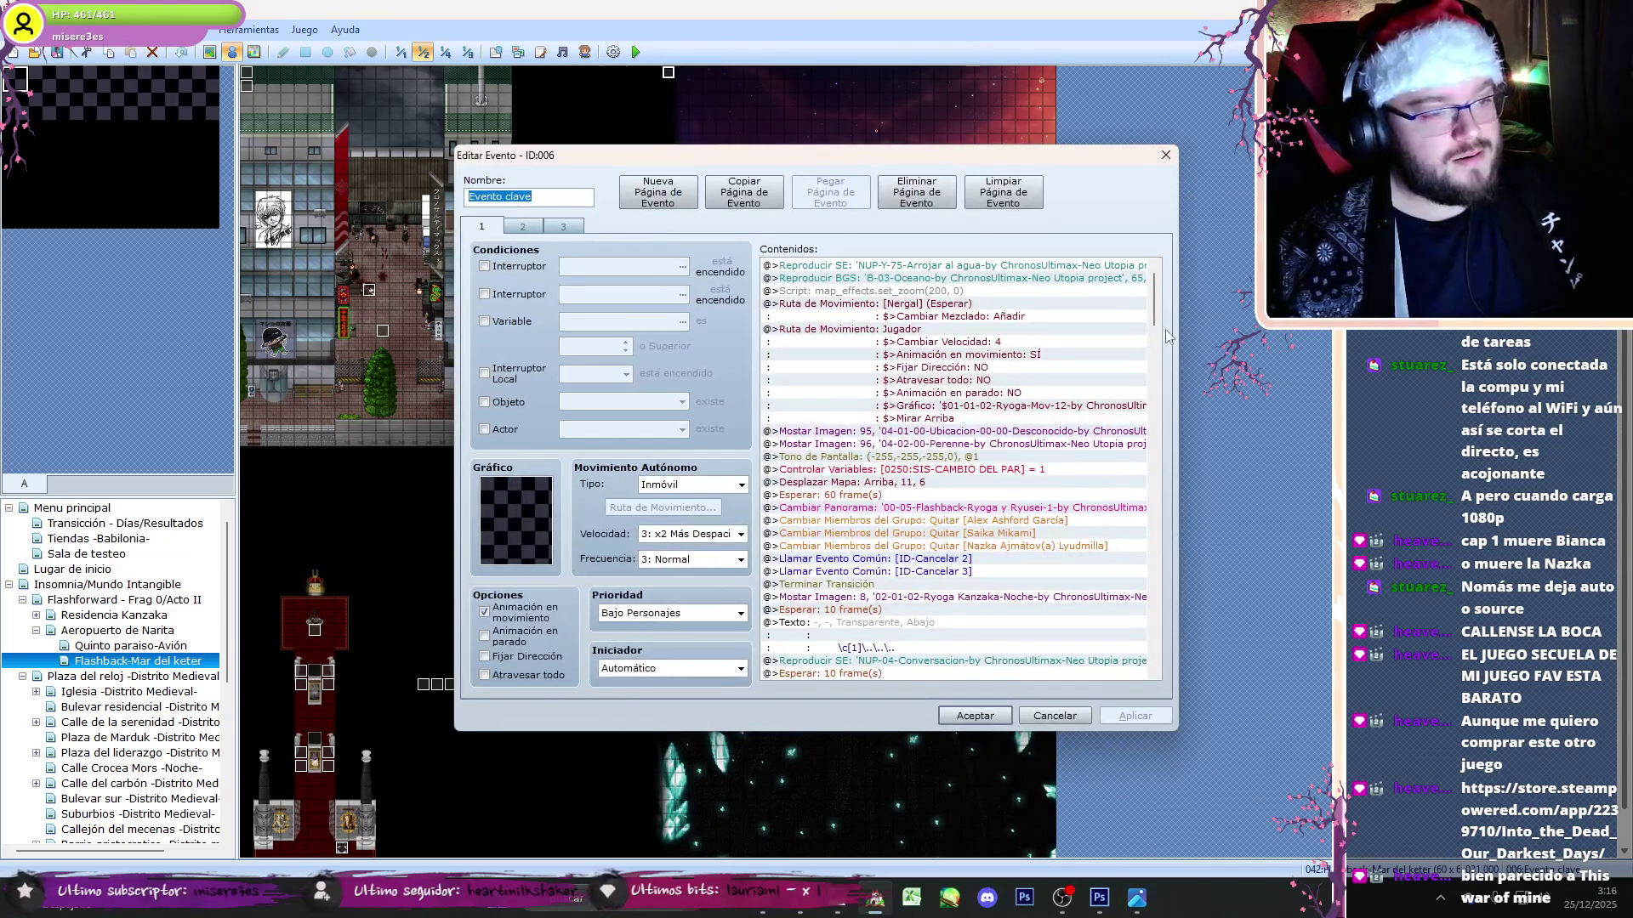
{"action": "key", "text": "ctrl+Tab"}
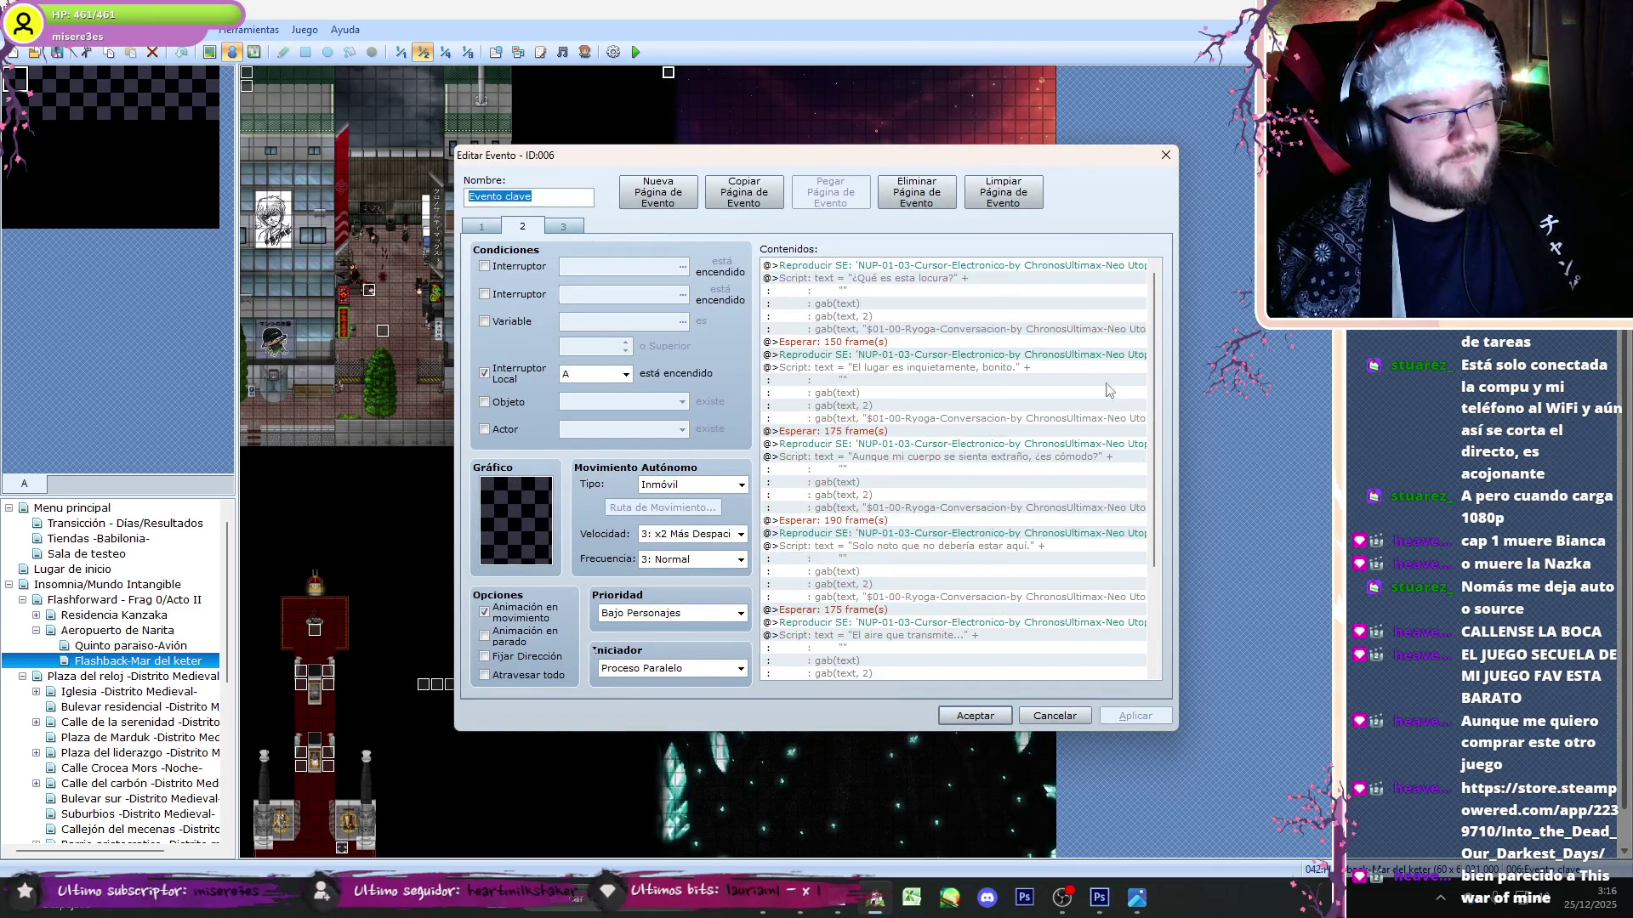
{"action": "key", "text": "ctrl+Tab"}
{"action": "left_click", "coordinate": [1059, 711]}
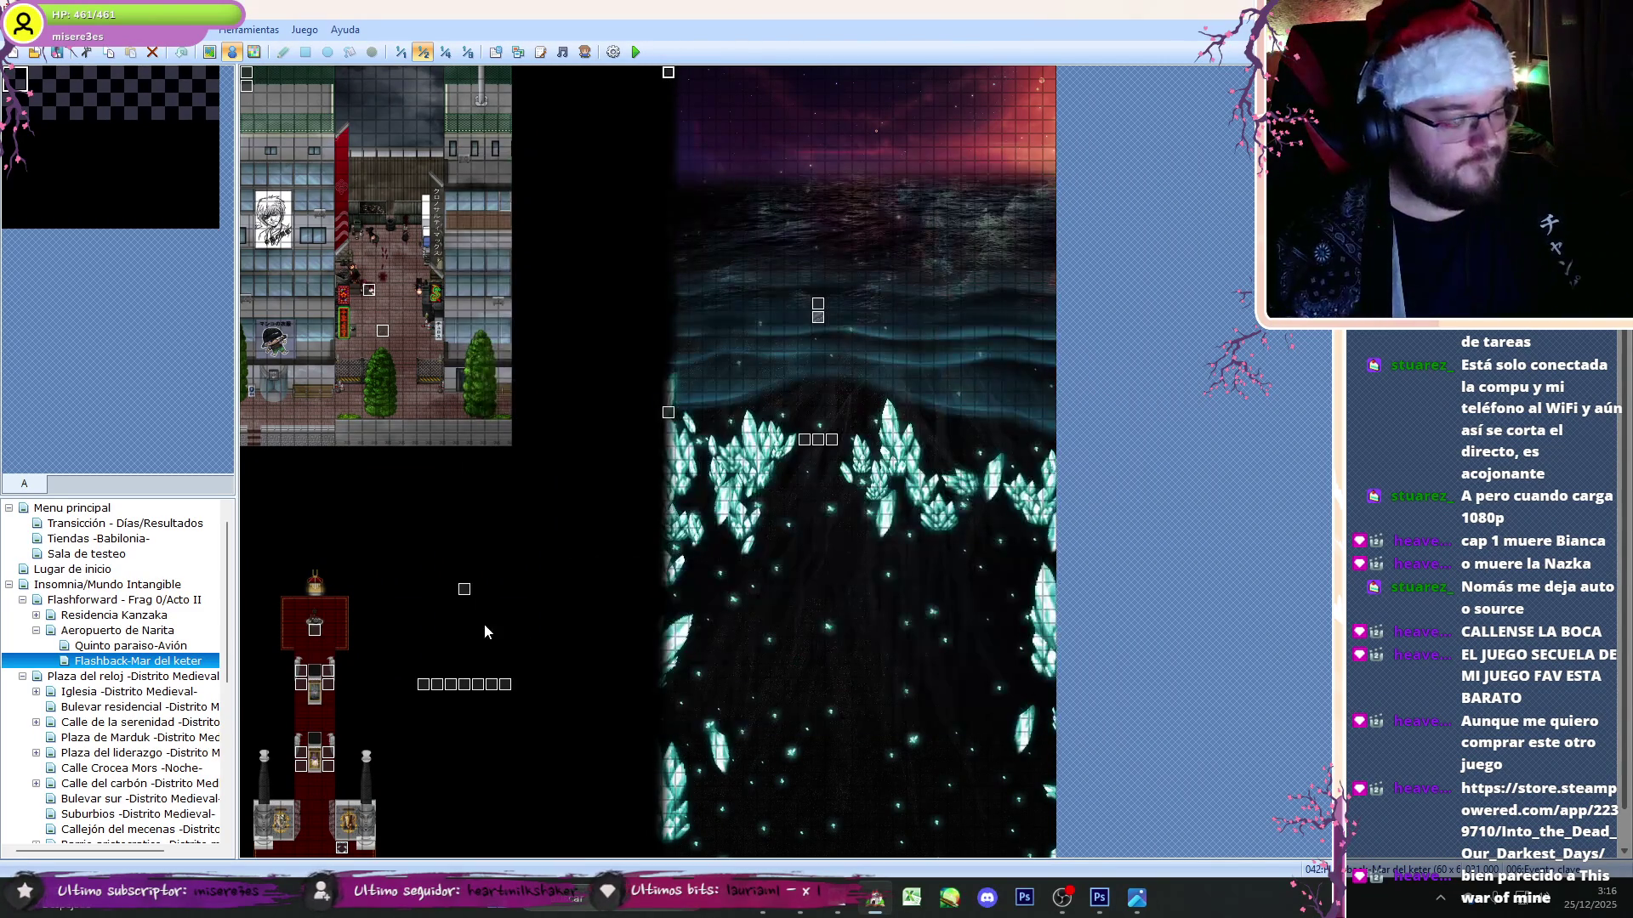
{"action": "double_click", "coordinate": [818, 306]}
{"action": "key", "text": "ctrl+Tab"}
{"action": "key", "text": "ctrl+Tab"}
{"action": "key", "text": "ctrl+Tab"}
{"action": "key", "text": "ctrl+Tab"}
{"action": "left_click_drag", "start_coordinate": [1155, 304], "coordinate": [1148, 645]}
{"action": "scroll", "coordinate": [952, 476], "scroll_direction": "up", "scroll_amount": 2}
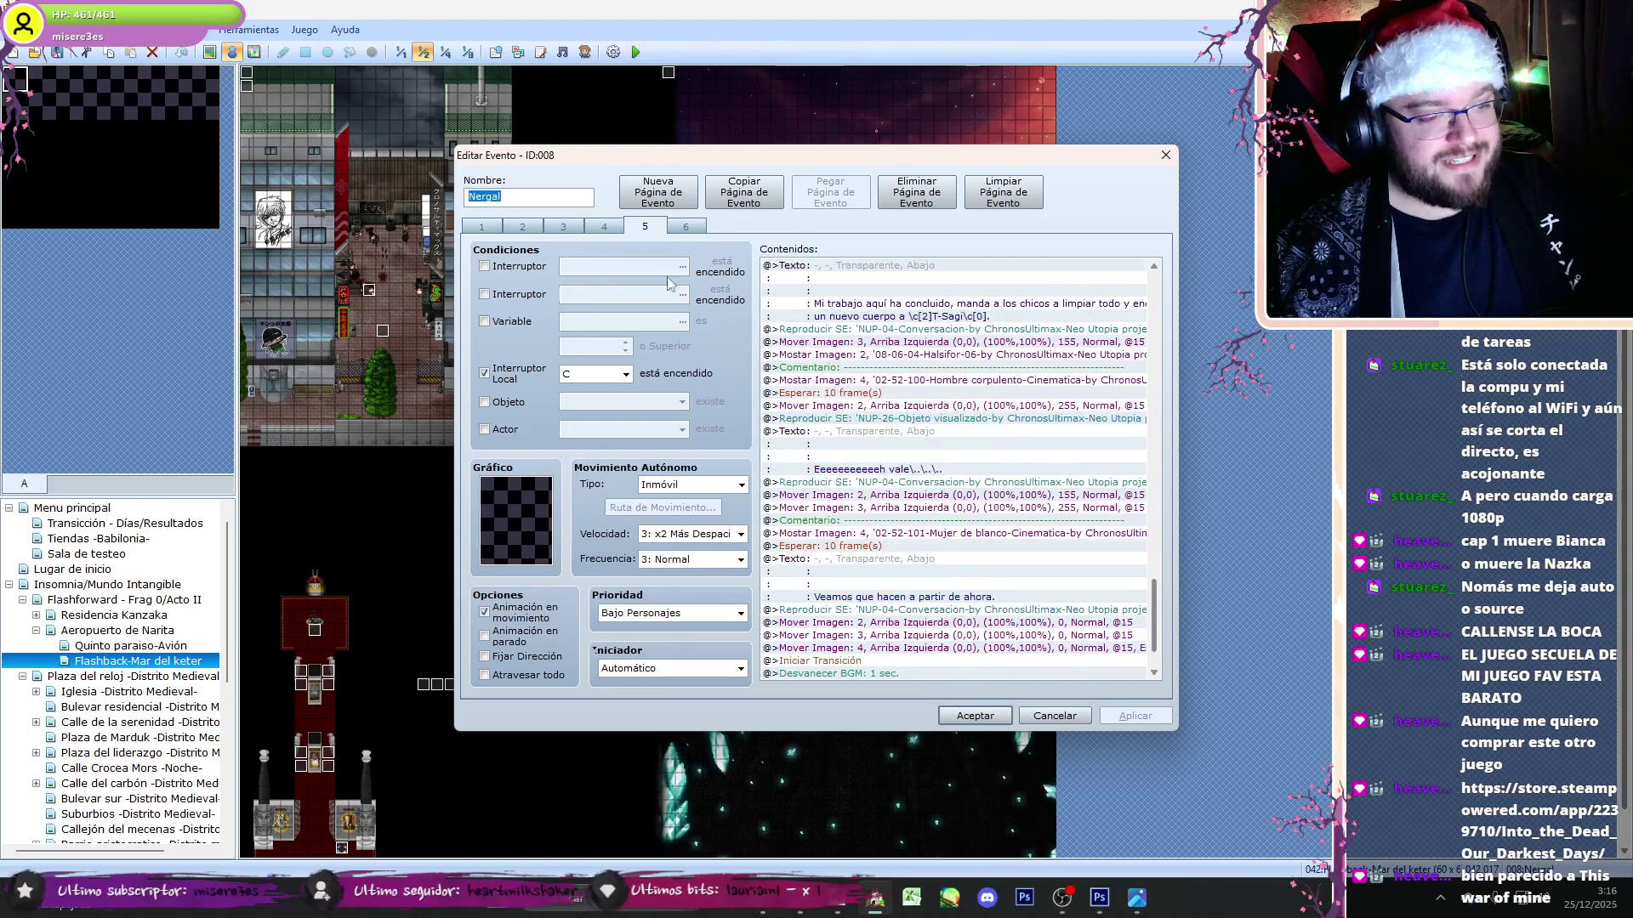
{"action": "key", "text": "ctrl+Tab"}
{"action": "key", "text": "ctrl+Tab"}
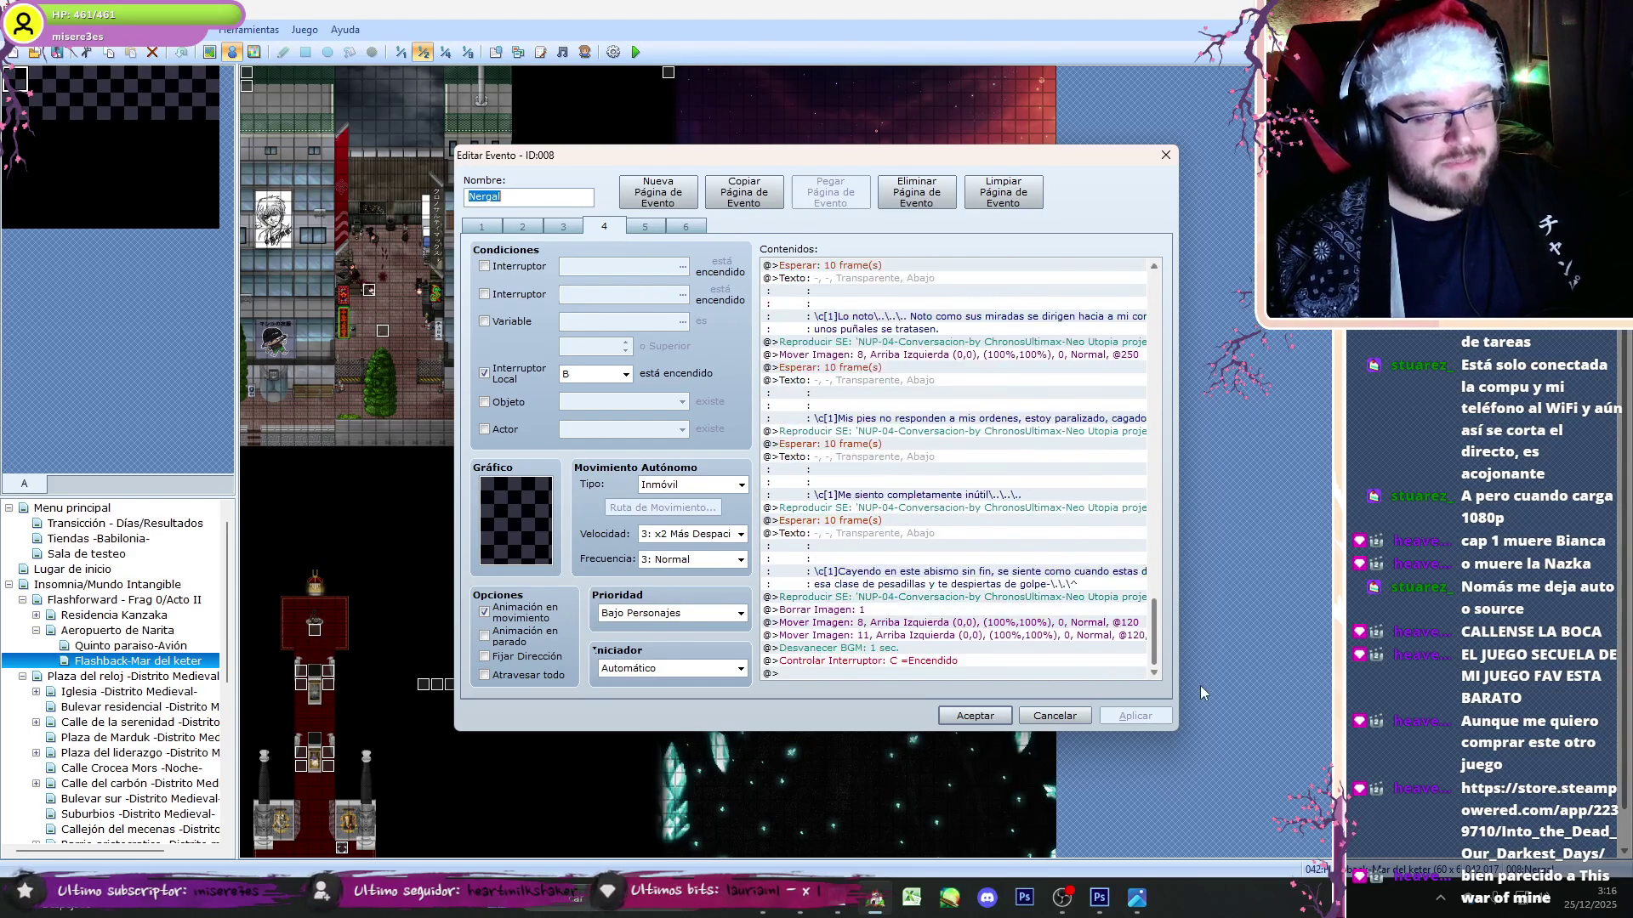
{"action": "left_click", "coordinate": [605, 226]}
{"action": "left_click", "coordinate": [563, 226]}
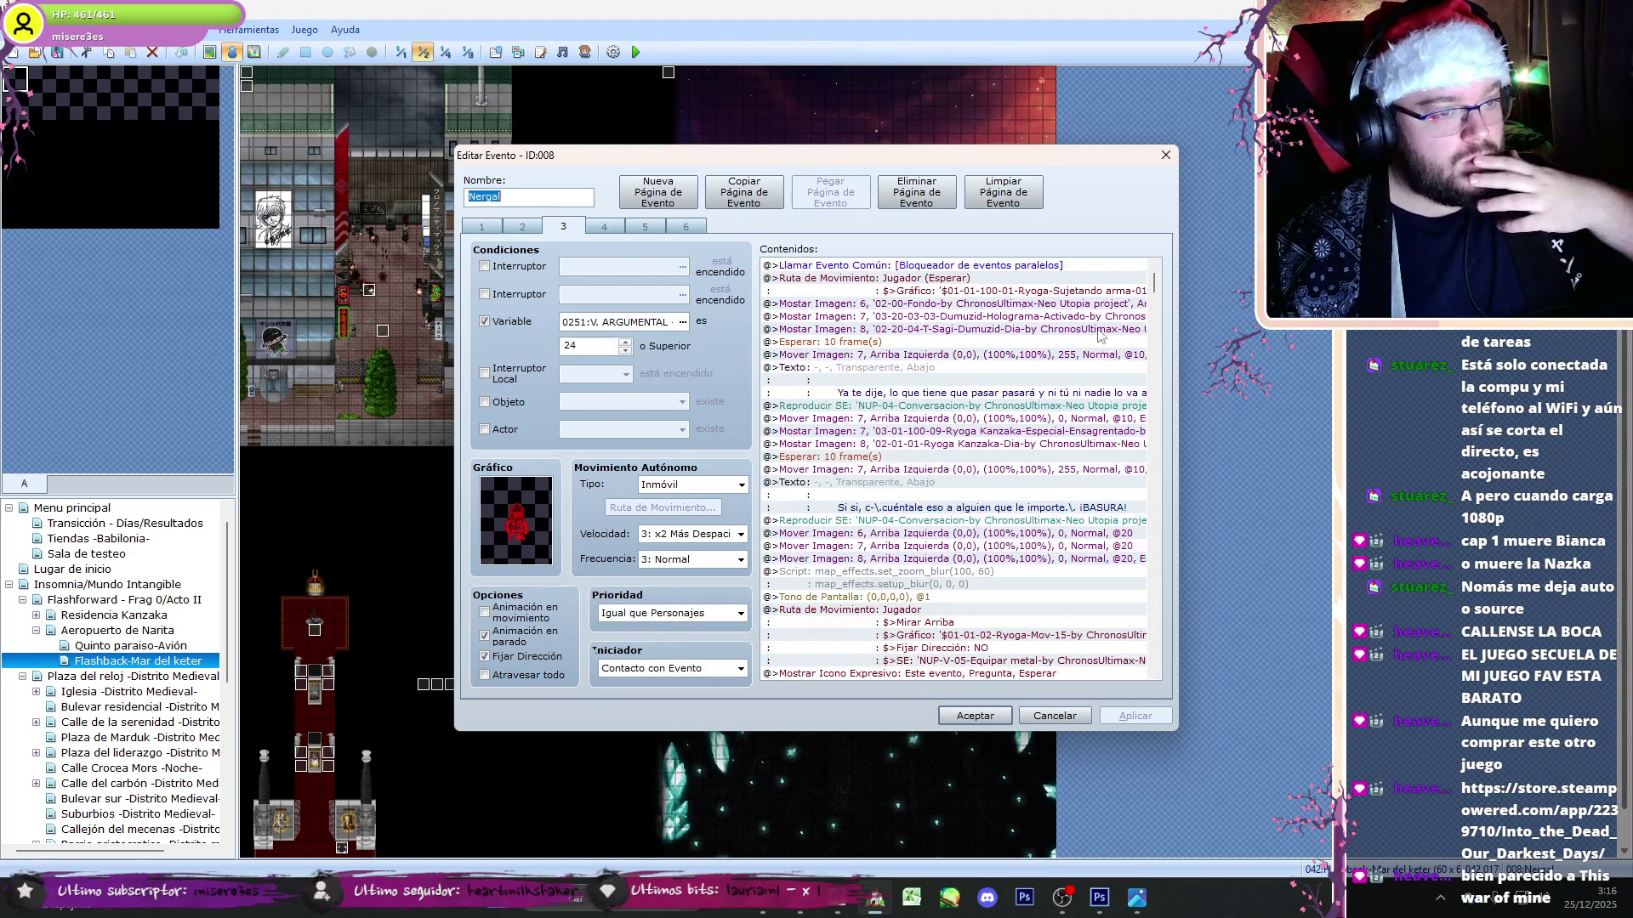
{"action": "scroll", "coordinate": [1164, 292], "scroll_direction": "down", "scroll_amount": 3}
{"action": "left_click", "coordinate": [1054, 715]}
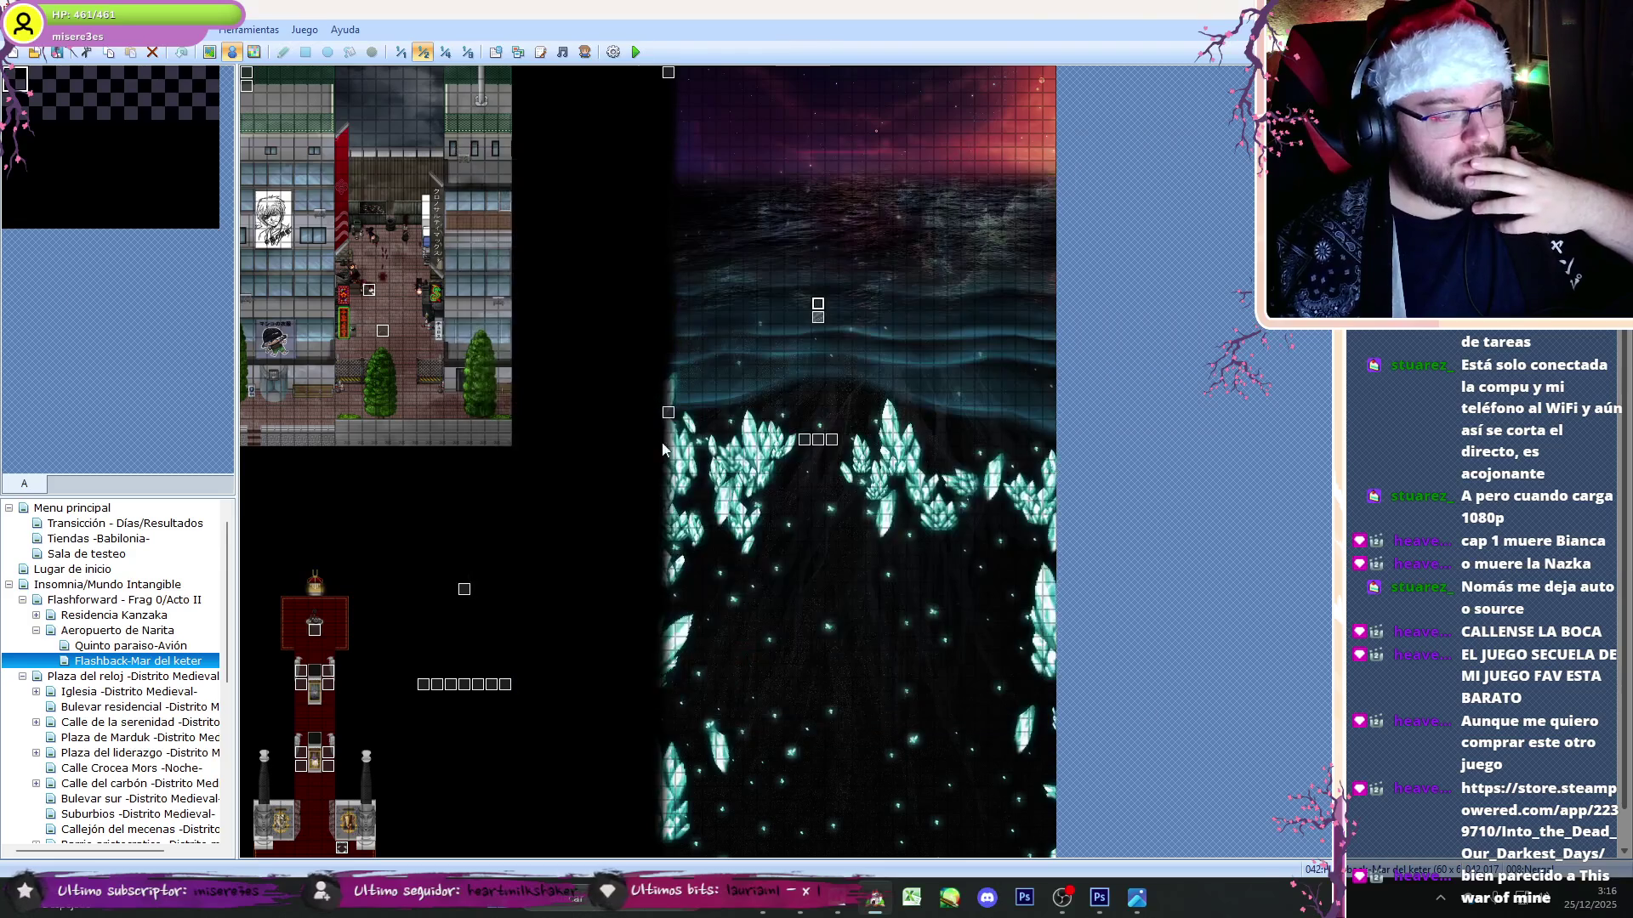
{"action": "left_click", "coordinate": [405, 58]}
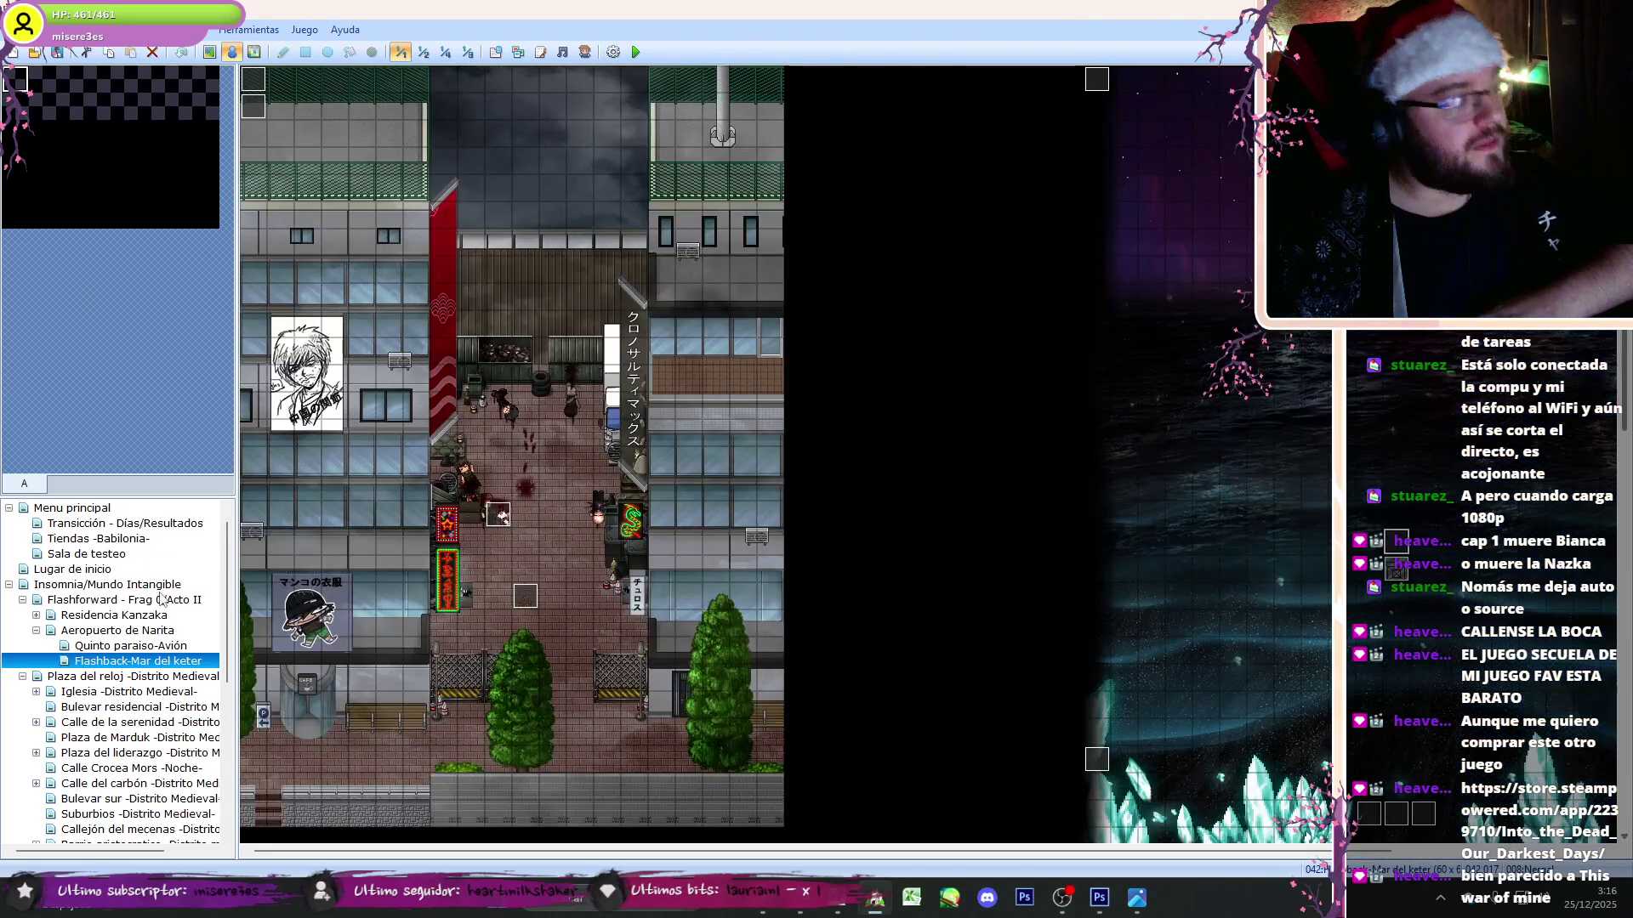
- Browse the Bulevar sur, Suburbios, Callejón del mecenas and Calle del carbón maps
{"action": "left_click", "coordinate": [36, 631]}
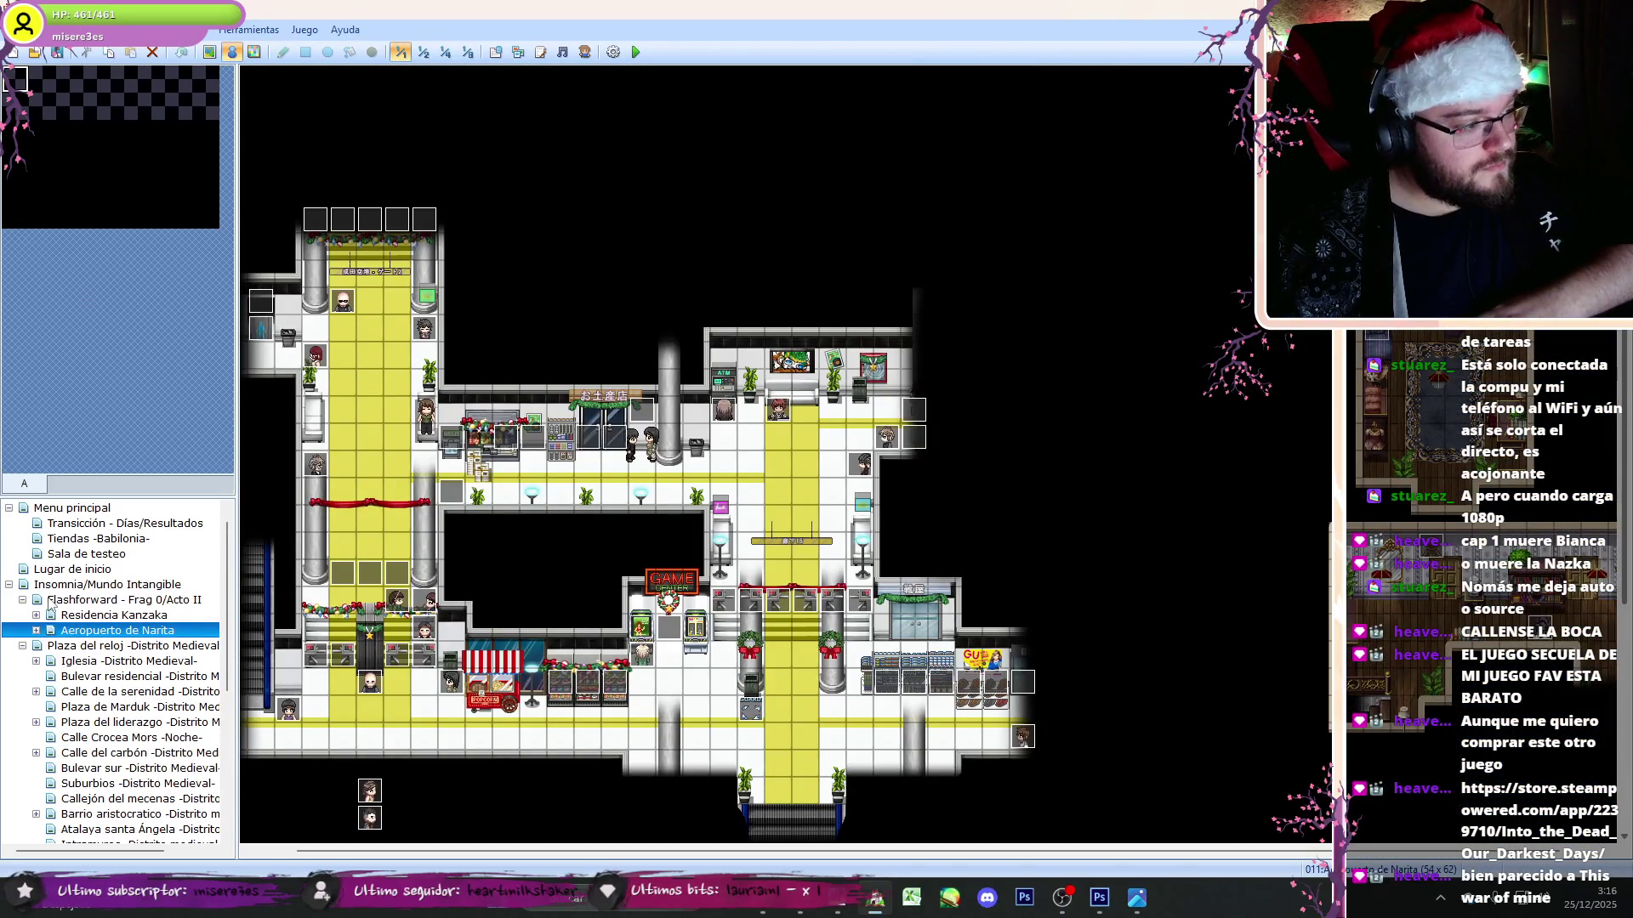
{"action": "double_click", "coordinate": [51, 601]}
{"action": "left_click", "coordinate": [123, 737]}
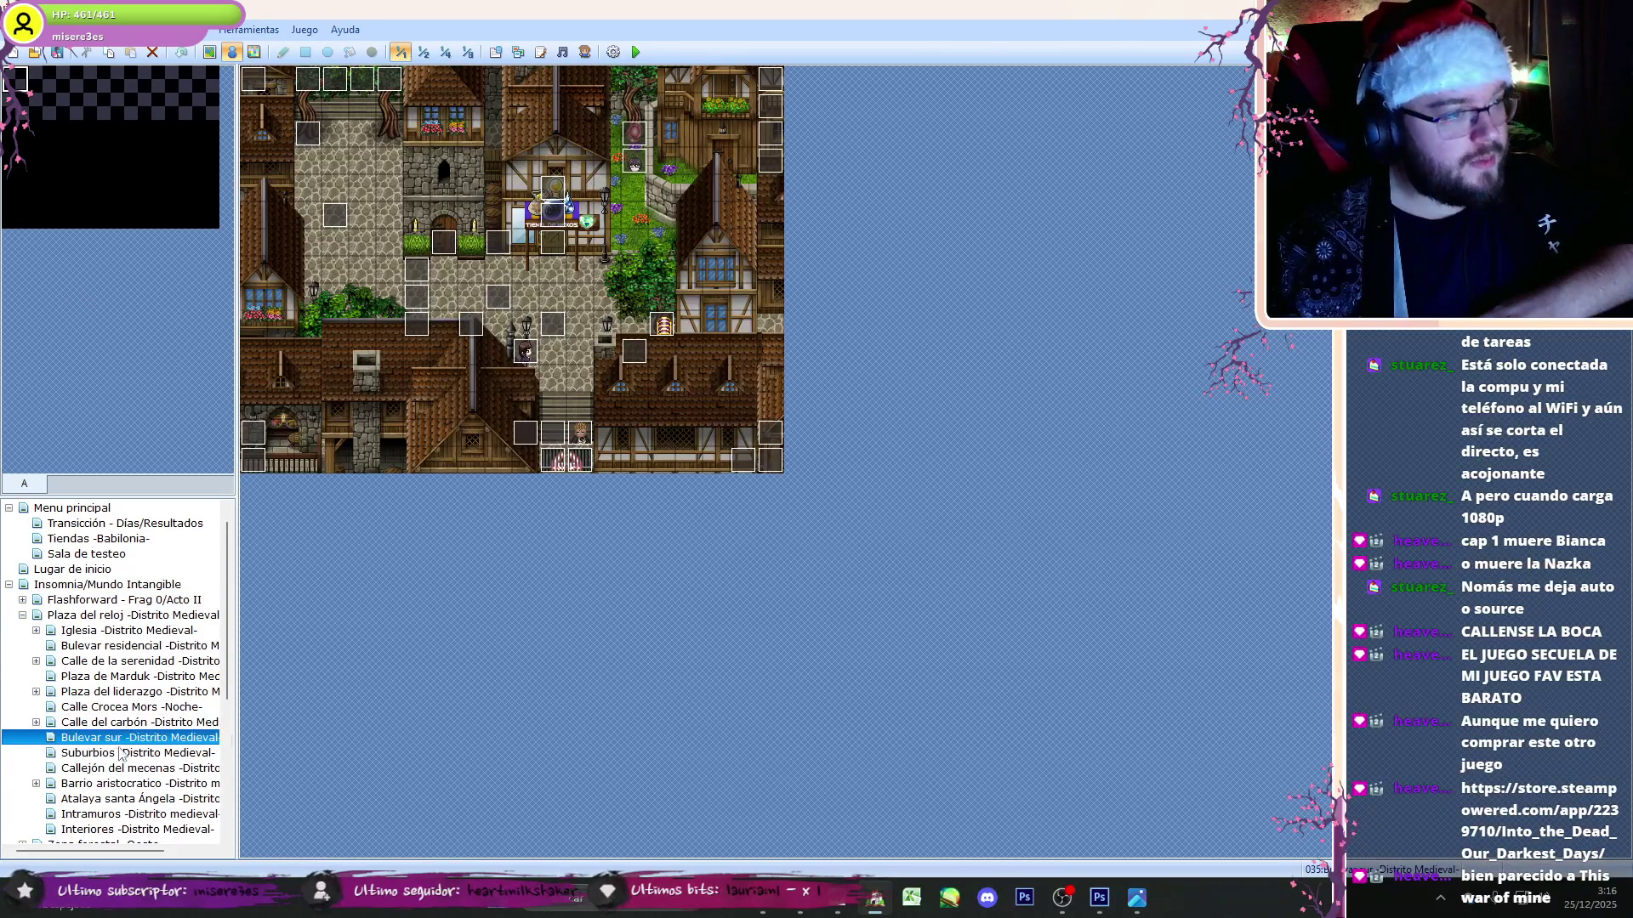
{"action": "left_click", "coordinate": [122, 754]}
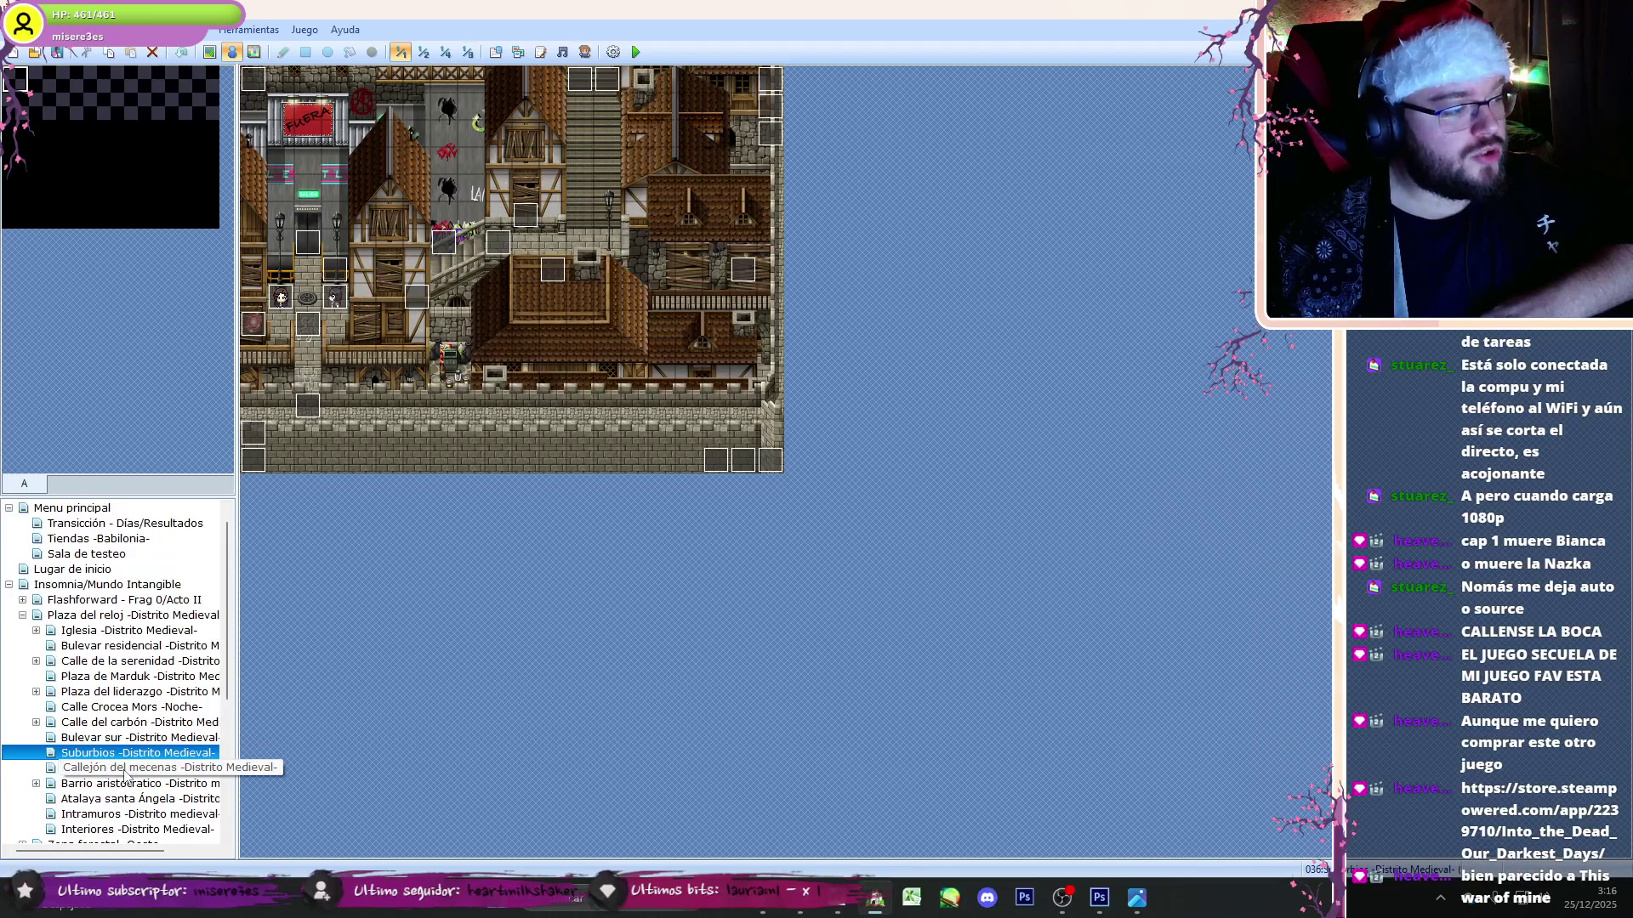
{"action": "left_click", "coordinate": [125, 769]}
{"action": "left_click", "coordinate": [125, 754]}
{"action": "left_click", "coordinate": [128, 738]}
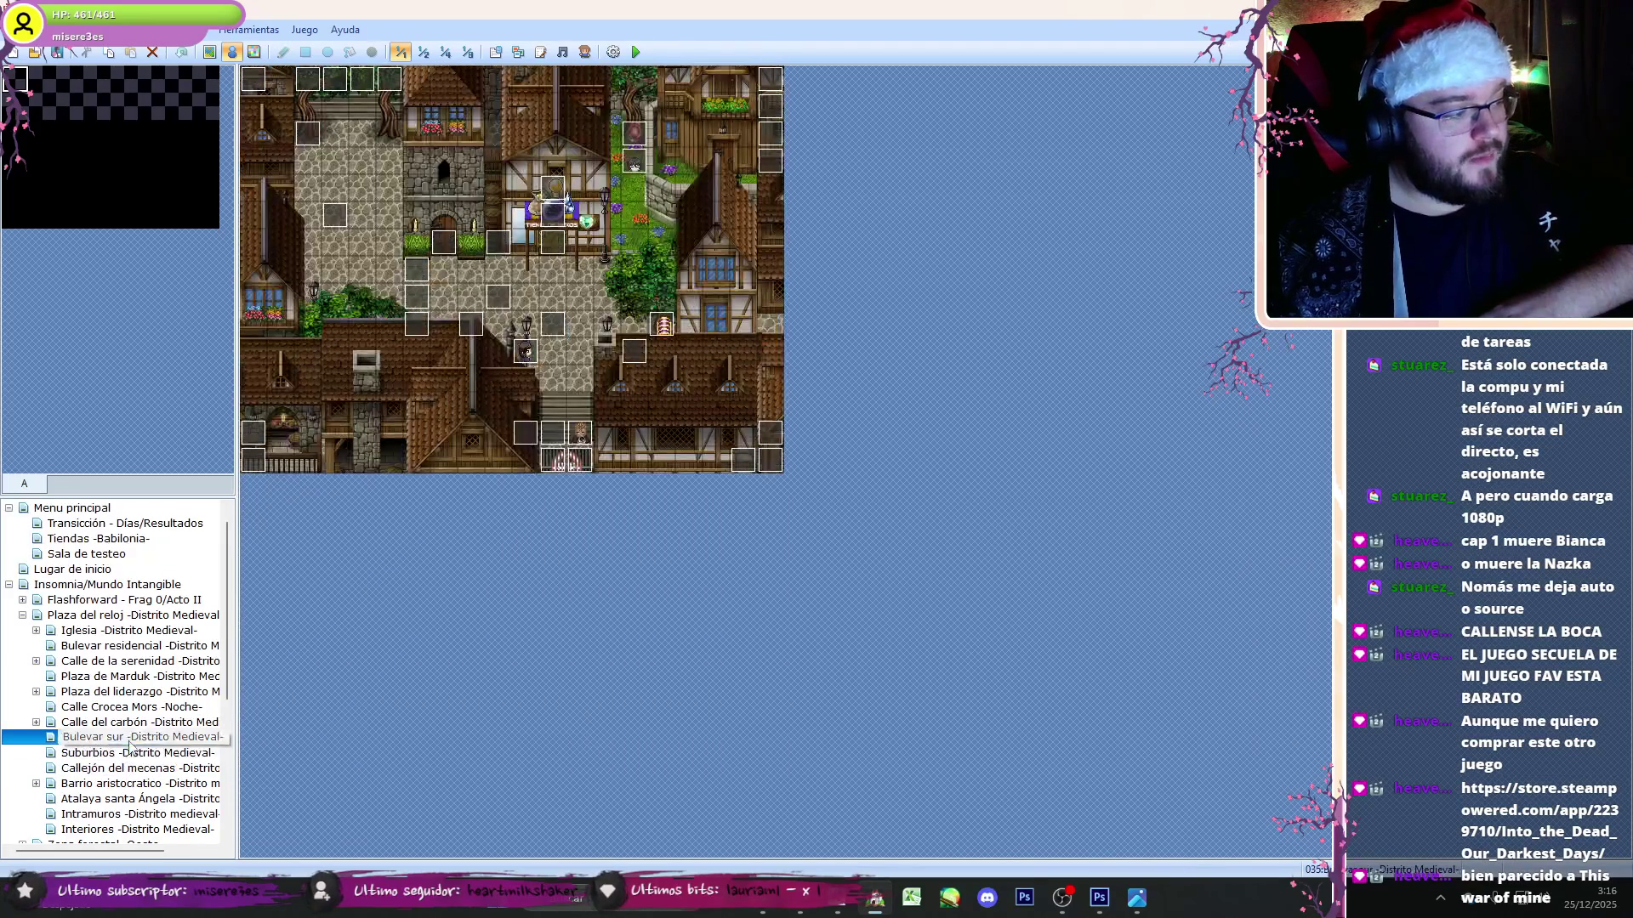
{"action": "left_click", "coordinate": [128, 722]}
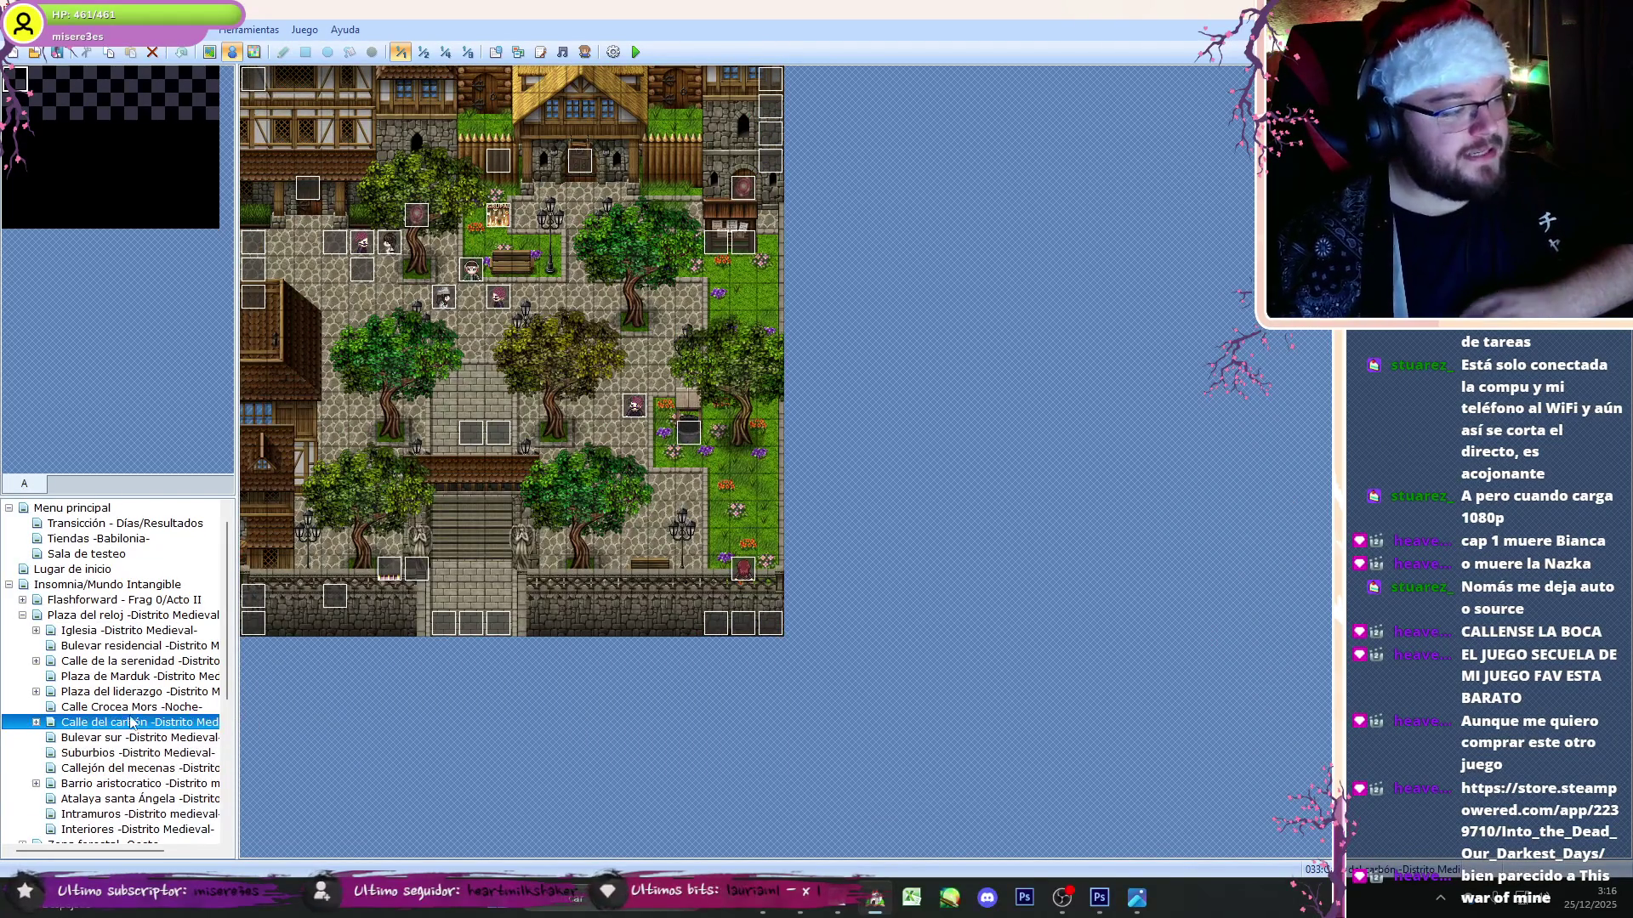
{"action": "key", "text": "Down"}
- Select the Atalaya santa Ángela map and open its Punto de guardado save-point event
{"action": "left_click", "coordinate": [117, 755]}
{"action": "left_click", "coordinate": [123, 769]}
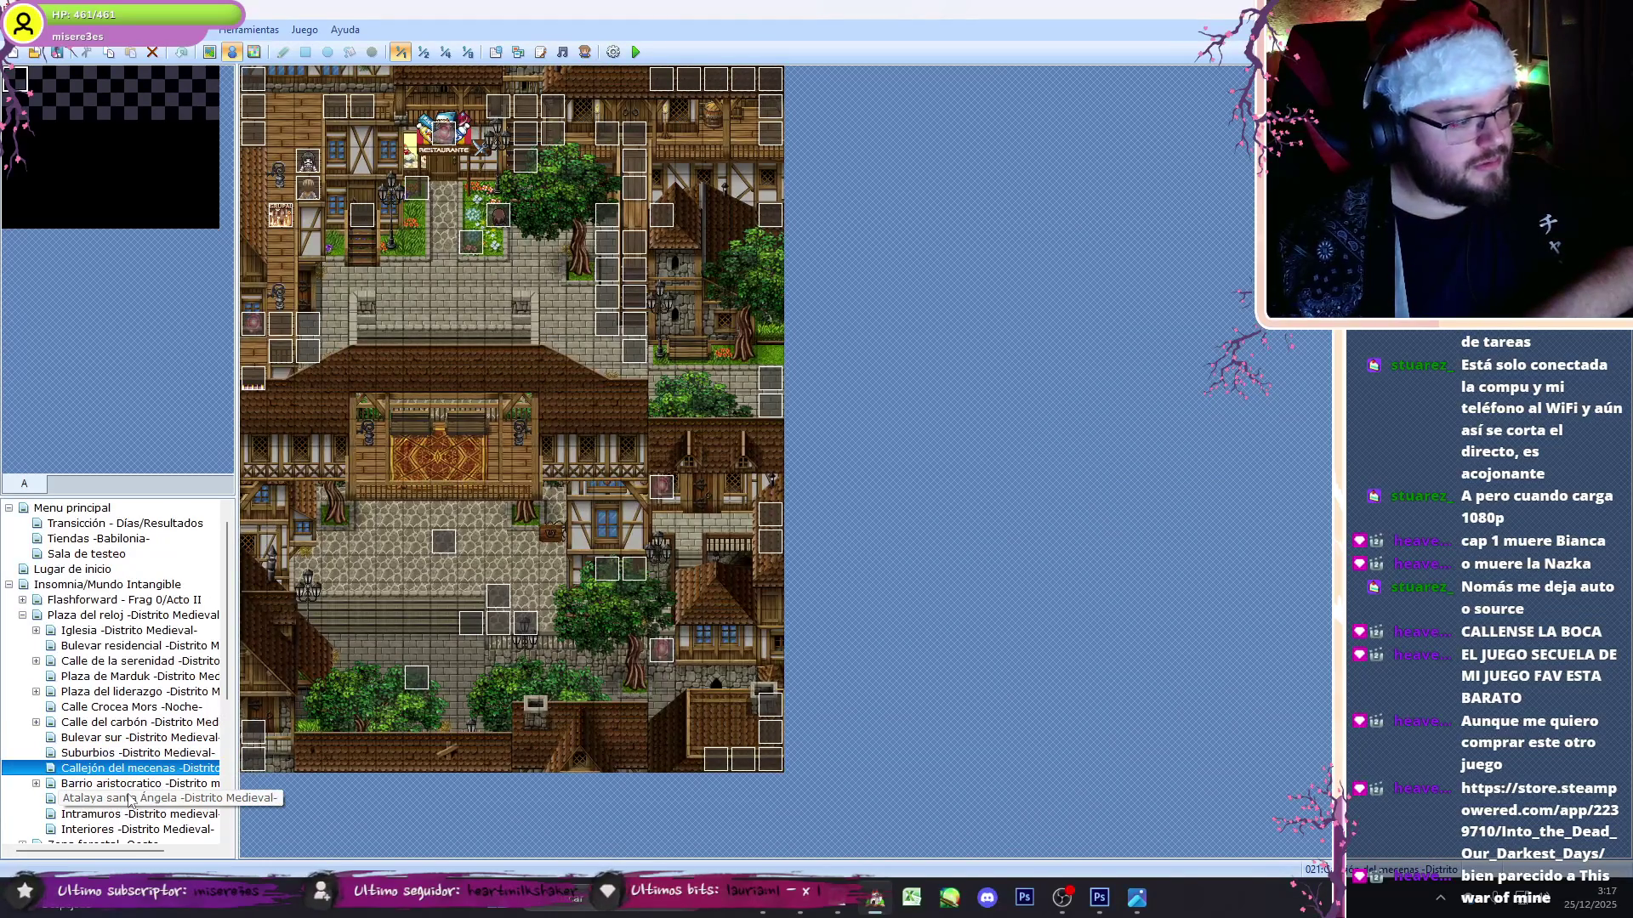
{"action": "left_click", "coordinate": [130, 799]}
{"action": "left_click", "coordinate": [133, 786]}
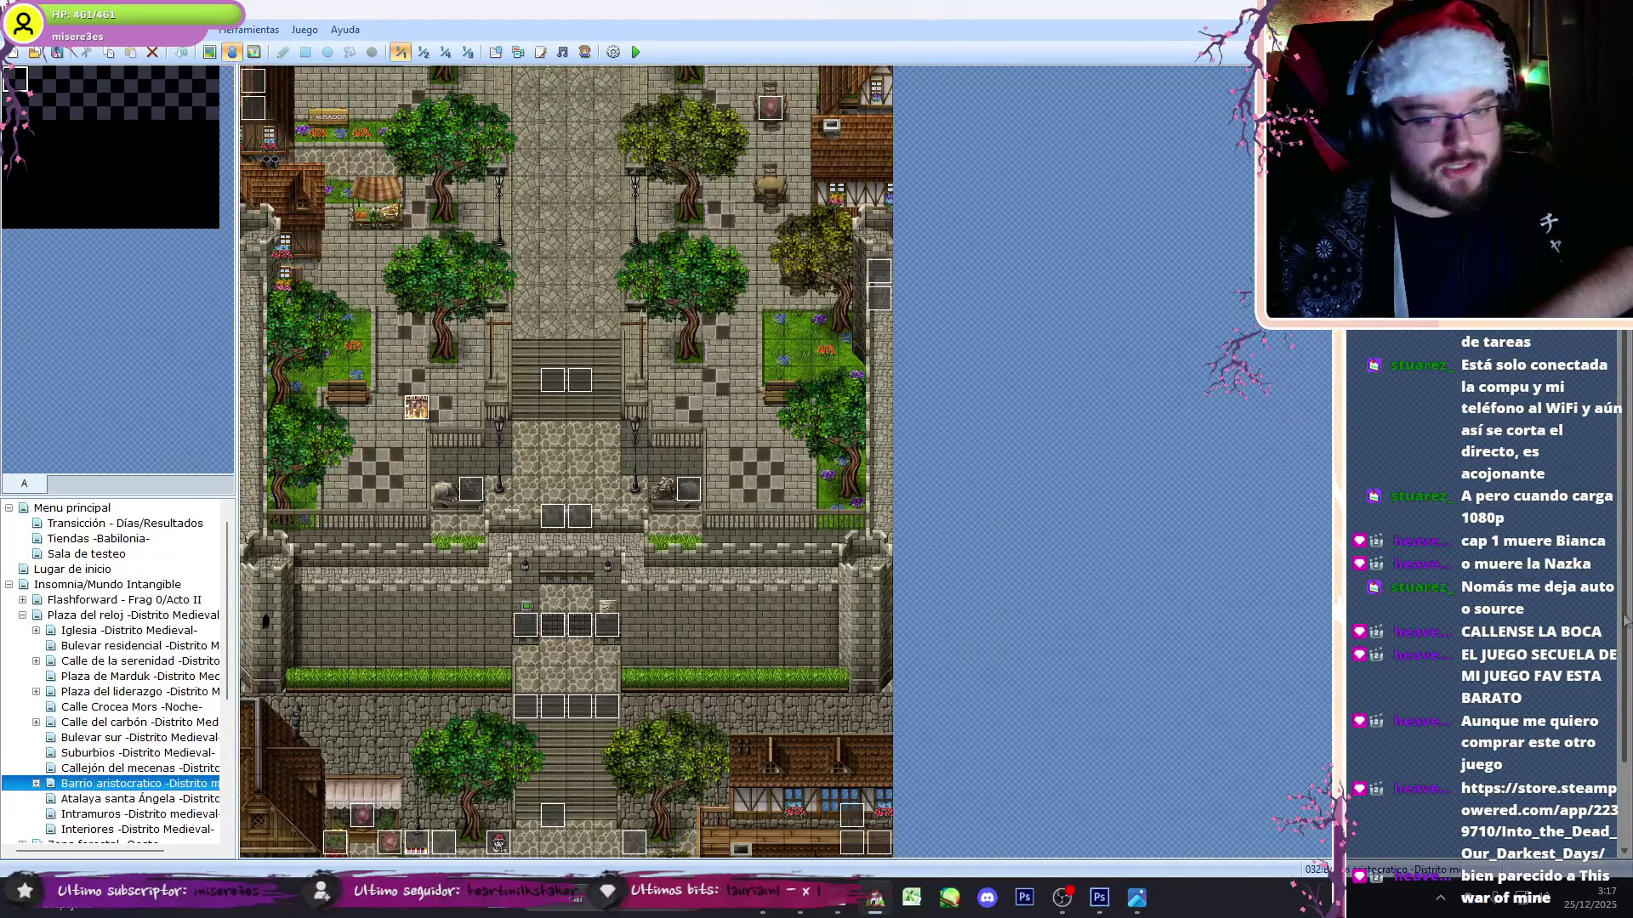
{"action": "scroll", "coordinate": [544, 842], "scroll_direction": "up", "scroll_amount": 4}
{"action": "left_click", "coordinate": [1073, 897]}
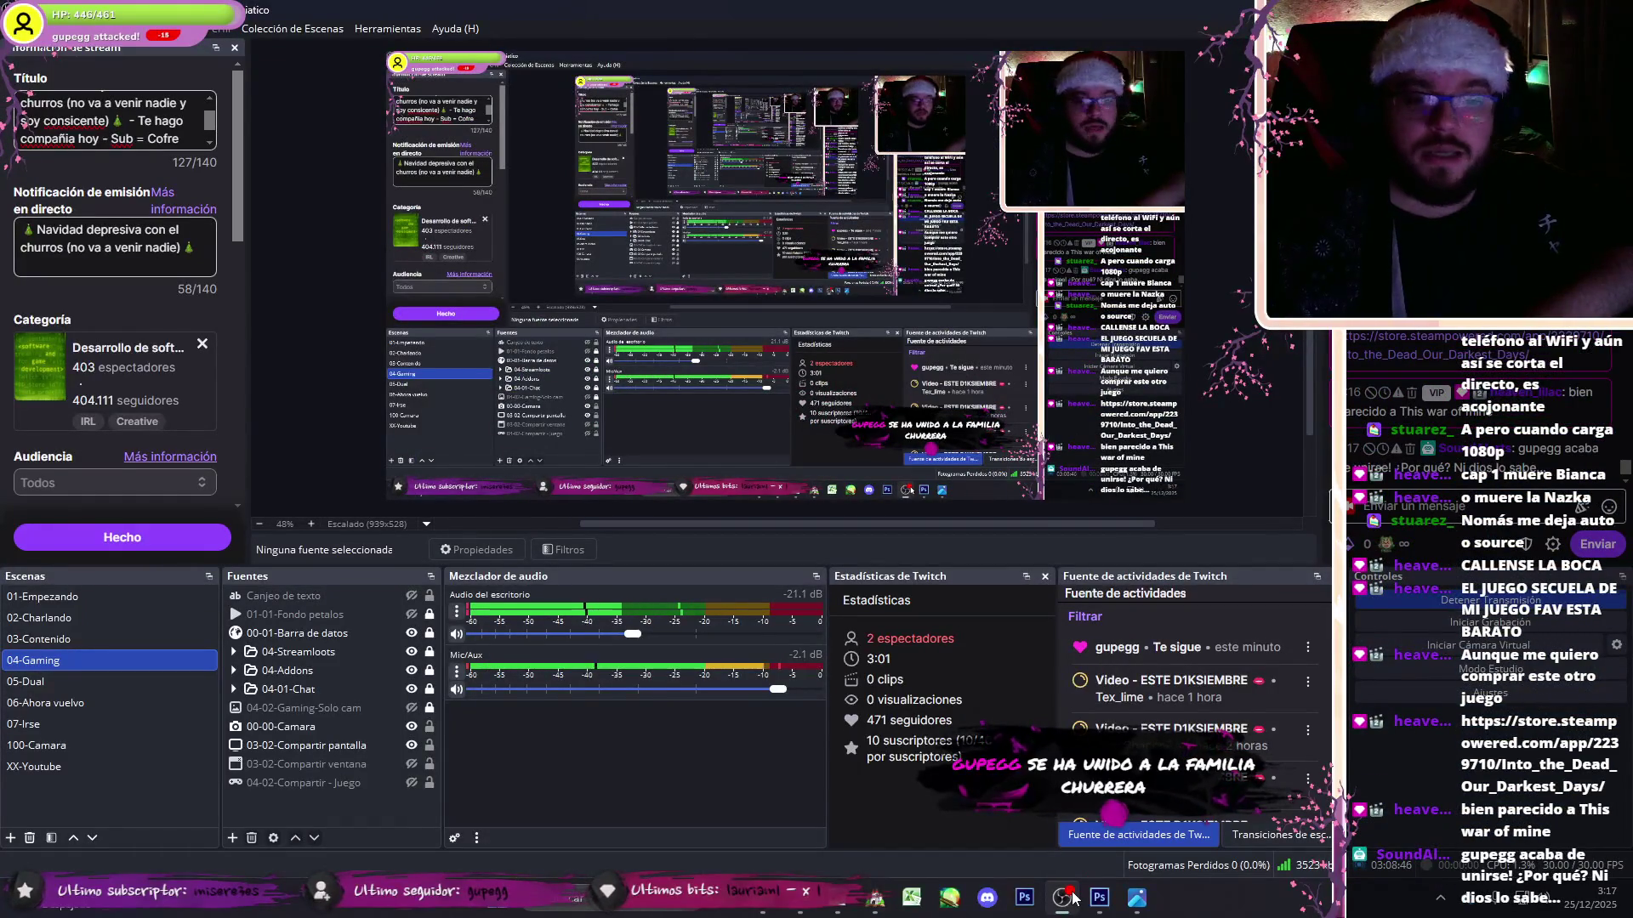
{"action": "left_click", "coordinate": [1073, 897]}
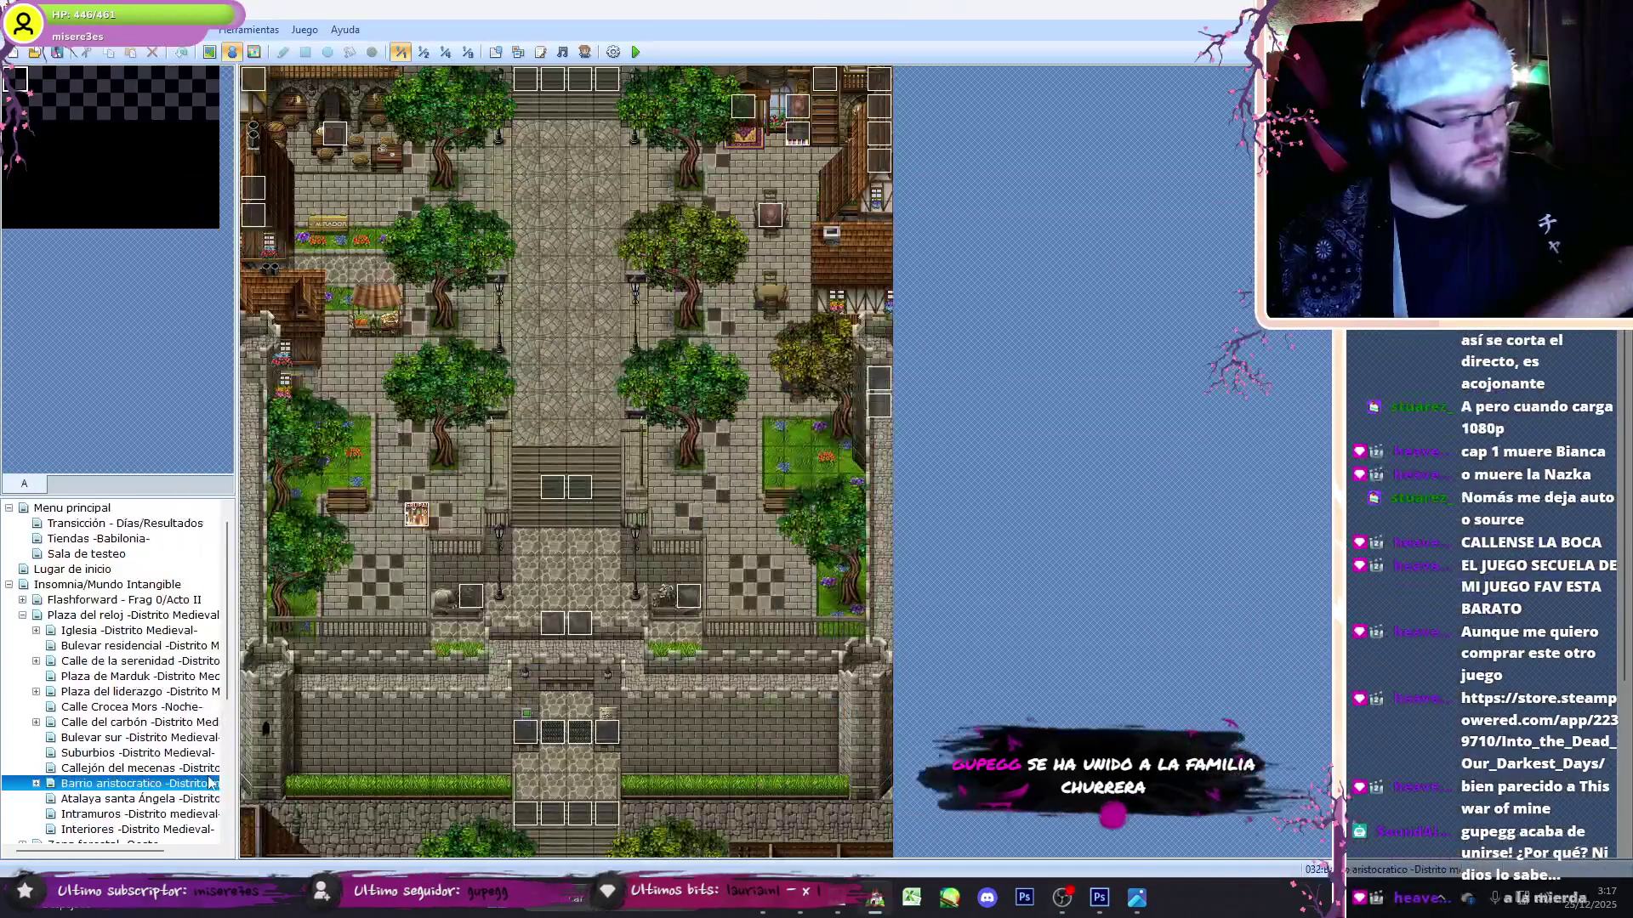
{"action": "left_click", "coordinate": [181, 800]}
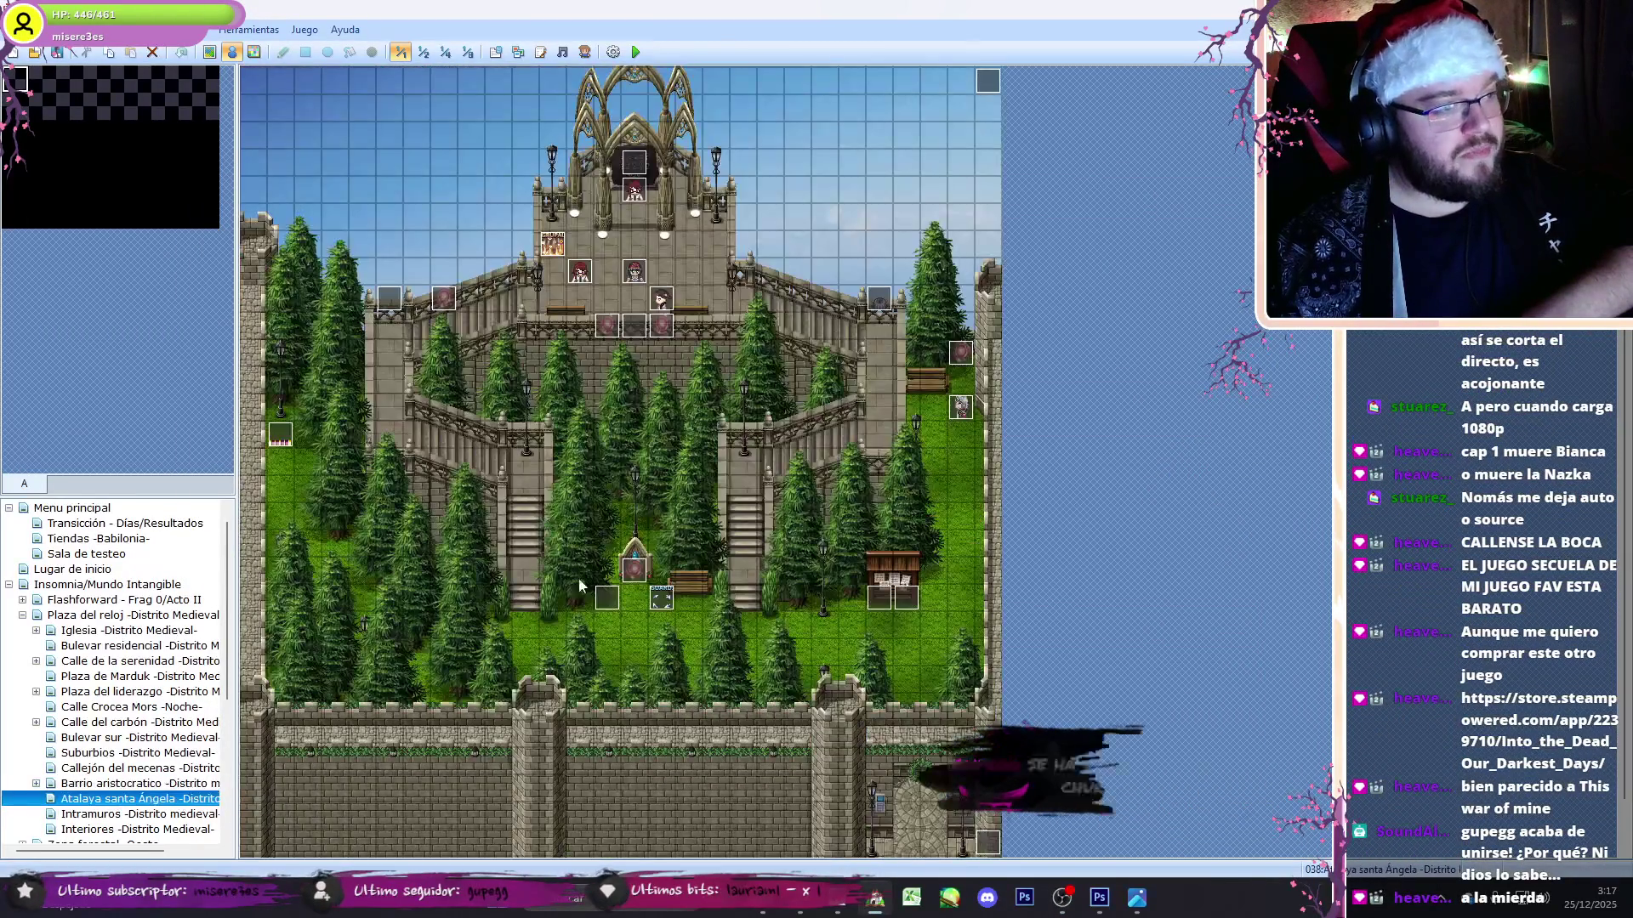
{"action": "double_click", "coordinate": [661, 599]}
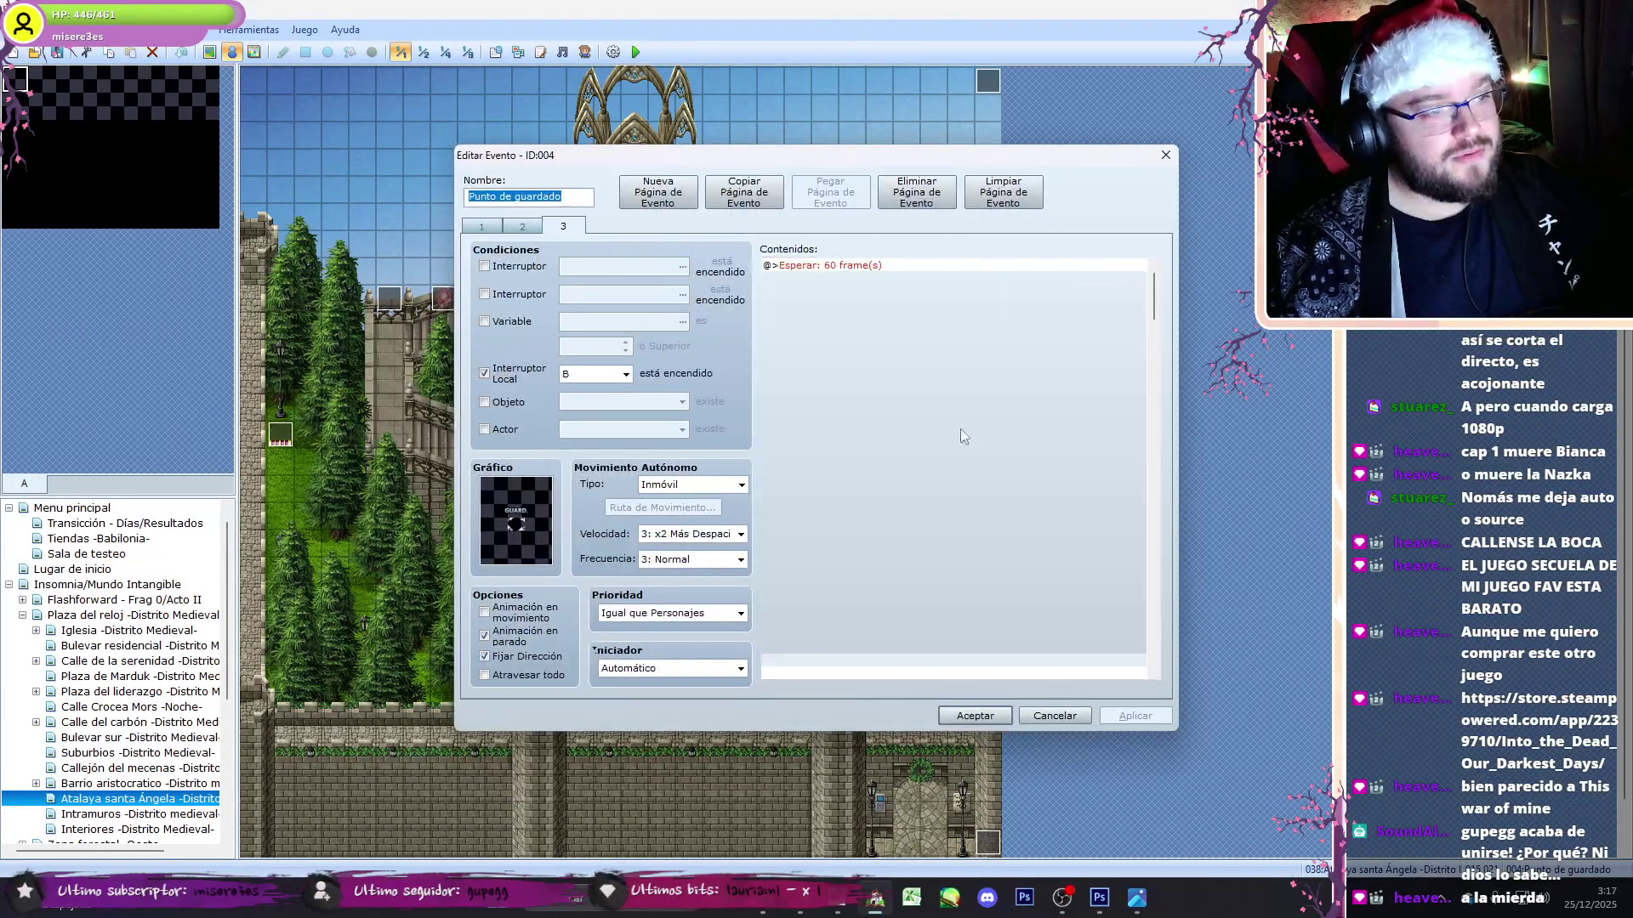
- Remove the Localización 1 duplicate and move the Localización 2 assignment above the Frag 2 check
{"action": "left_click", "coordinate": [1010, 330]}
{"action": "key", "text": "Delete"}
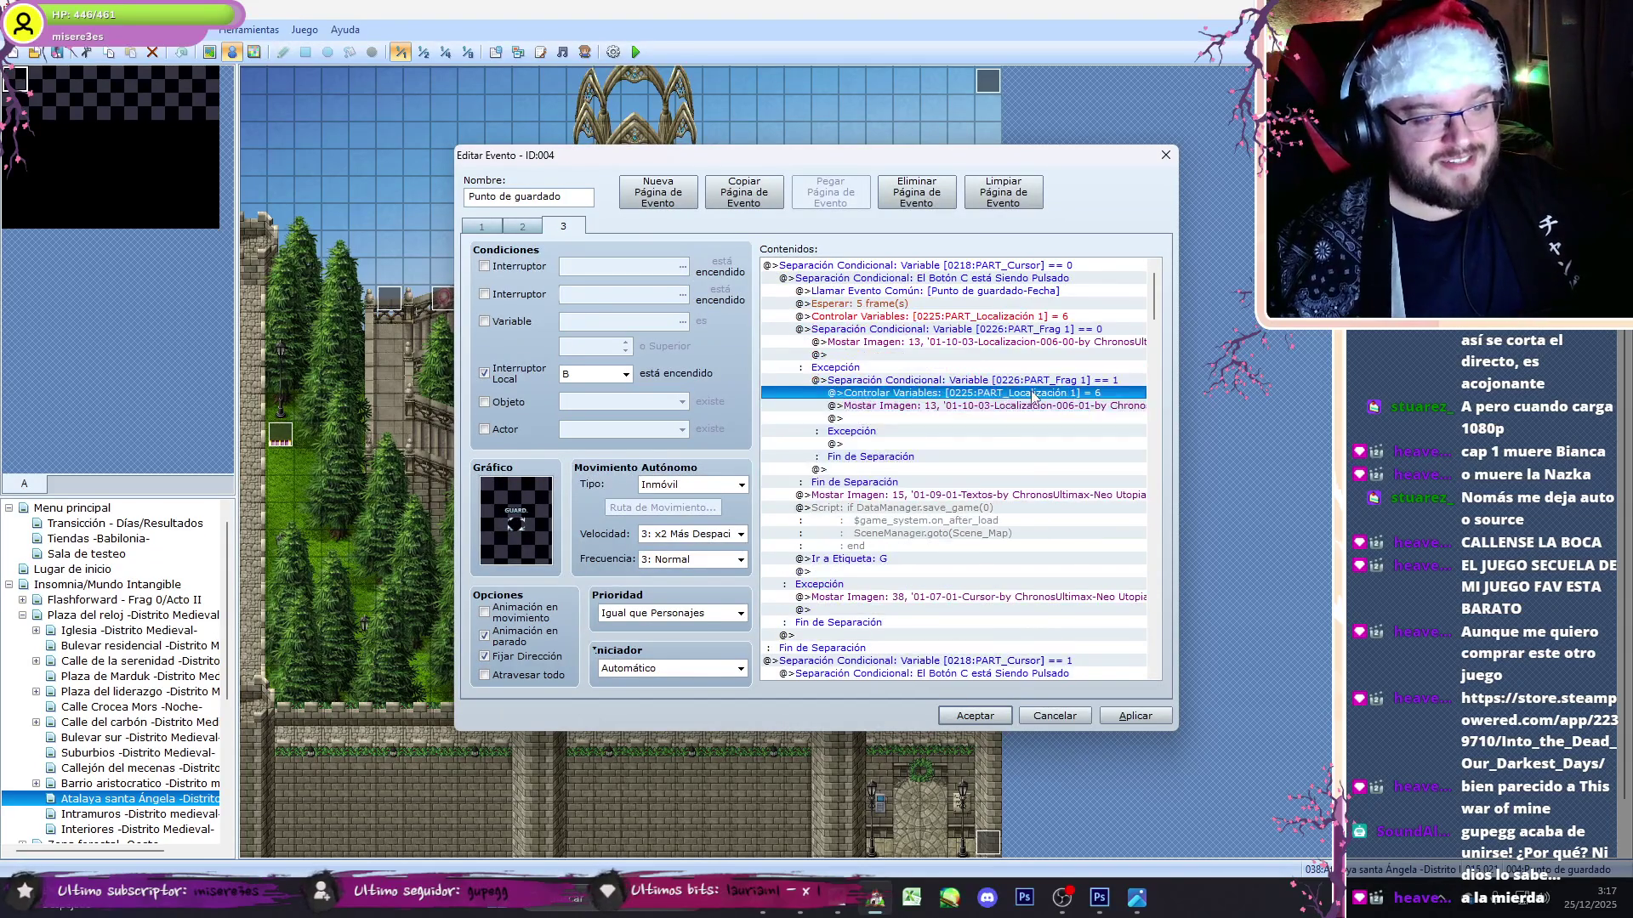
{"action": "scroll", "coordinate": [1127, 363], "scroll_direction": "down", "scroll_amount": 10}
{"action": "left_click", "coordinate": [1080, 344]}
{"action": "key", "text": "ctrl+x"}
{"action": "left_click", "coordinate": [1080, 330]}
{"action": "key", "text": "ctrl+v"}
{"action": "left_click", "coordinate": [1097, 406]}
{"action": "key", "text": "Delete"}
{"action": "scroll", "coordinate": [1094, 358], "scroll_direction": "down", "scroll_amount": 5}
- Move the Localización 5 variable command above the Frag 5 check, reviewing the Frag 3 and Frag 4 blocks
{"action": "left_click", "coordinate": [1029, 533]}
{"action": "left_click", "coordinate": [1046, 576]}
{"action": "scroll", "coordinate": [1046, 576], "scroll_direction": "down", "scroll_amount": 10}
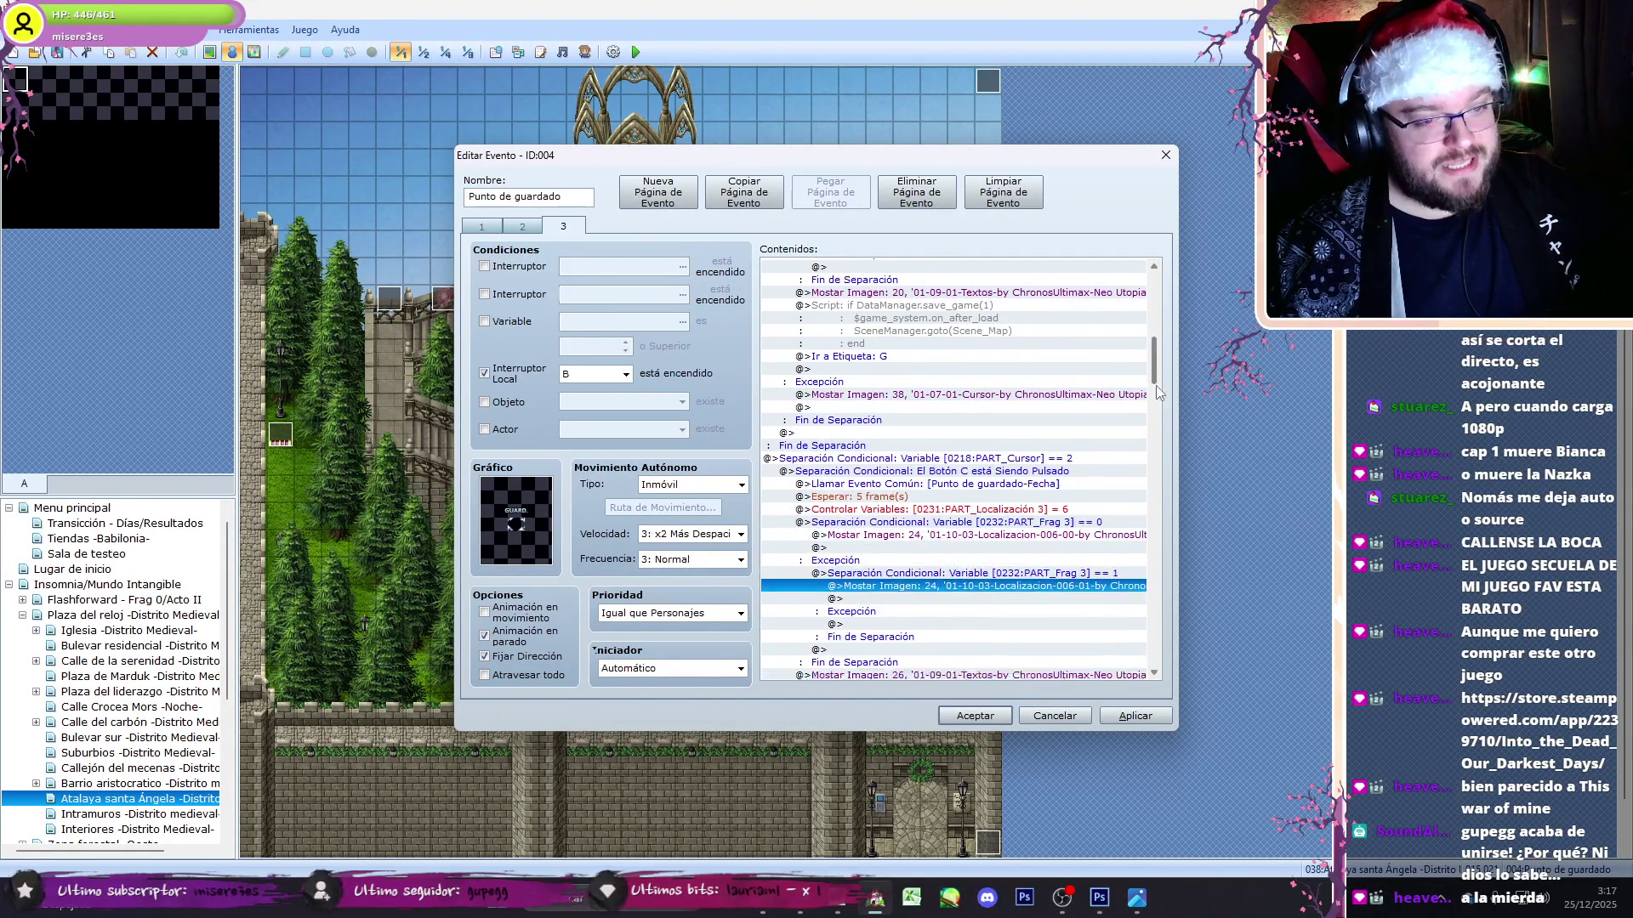
{"action": "left_click", "coordinate": [1046, 572]}
{"action": "left_click", "coordinate": [1046, 559]}
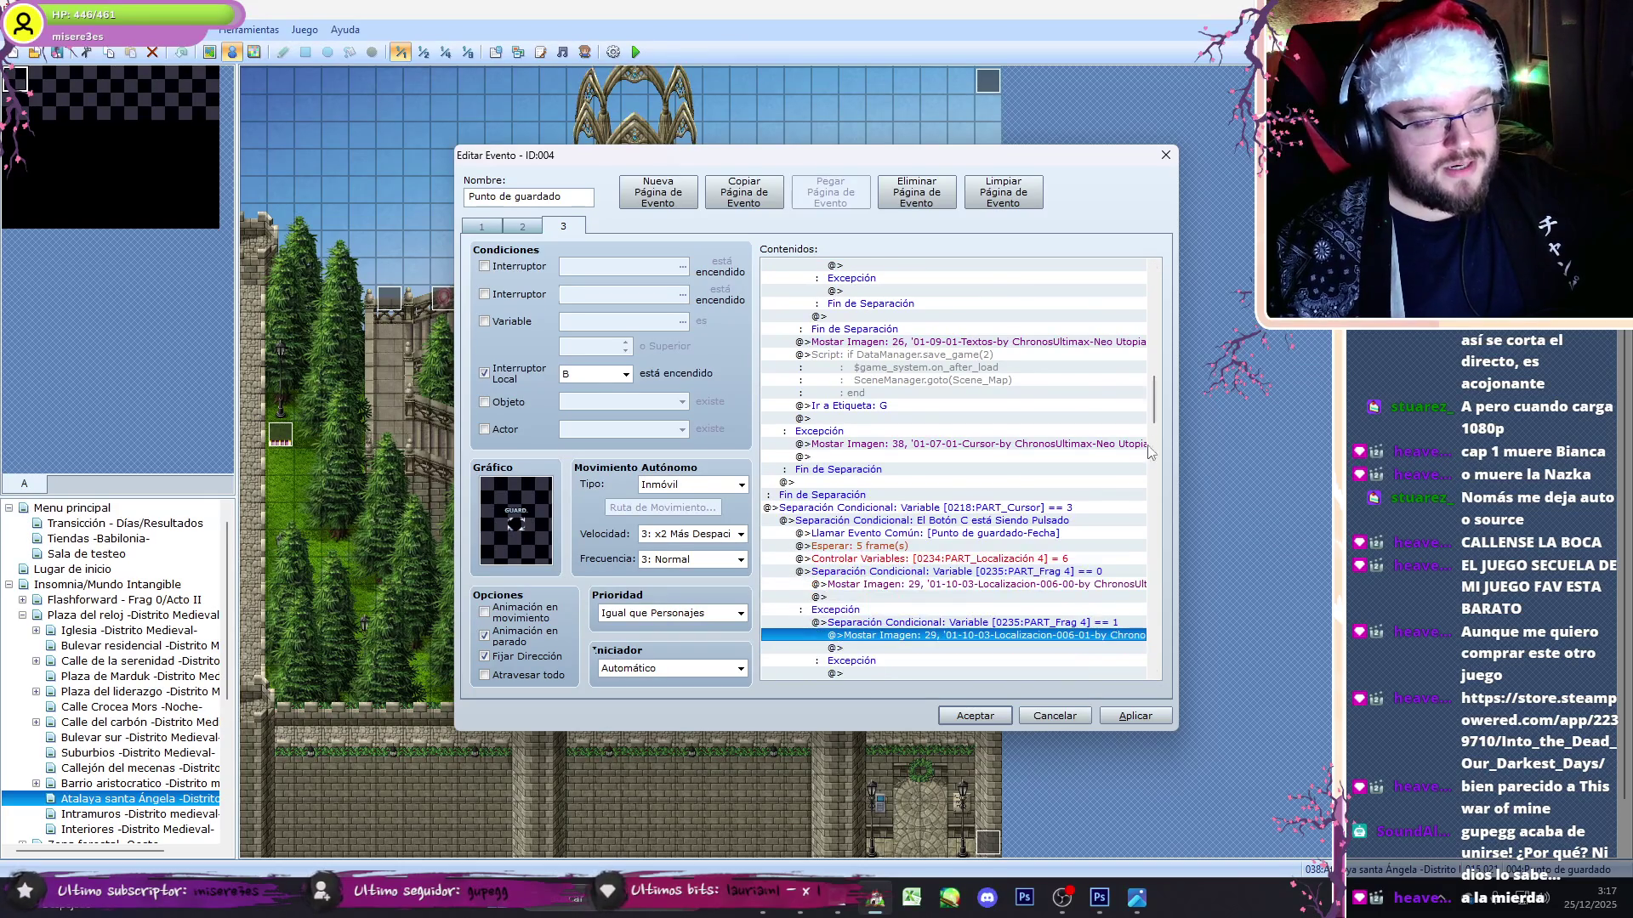
{"action": "scroll", "coordinate": [1091, 527], "scroll_direction": "down", "scroll_amount": 10}
{"action": "left_click", "coordinate": [1055, 546]}
{"action": "key", "text": "ctrl+x"}
{"action": "left_click", "coordinate": [1054, 533]}
{"action": "key", "text": "ctrl+v"}
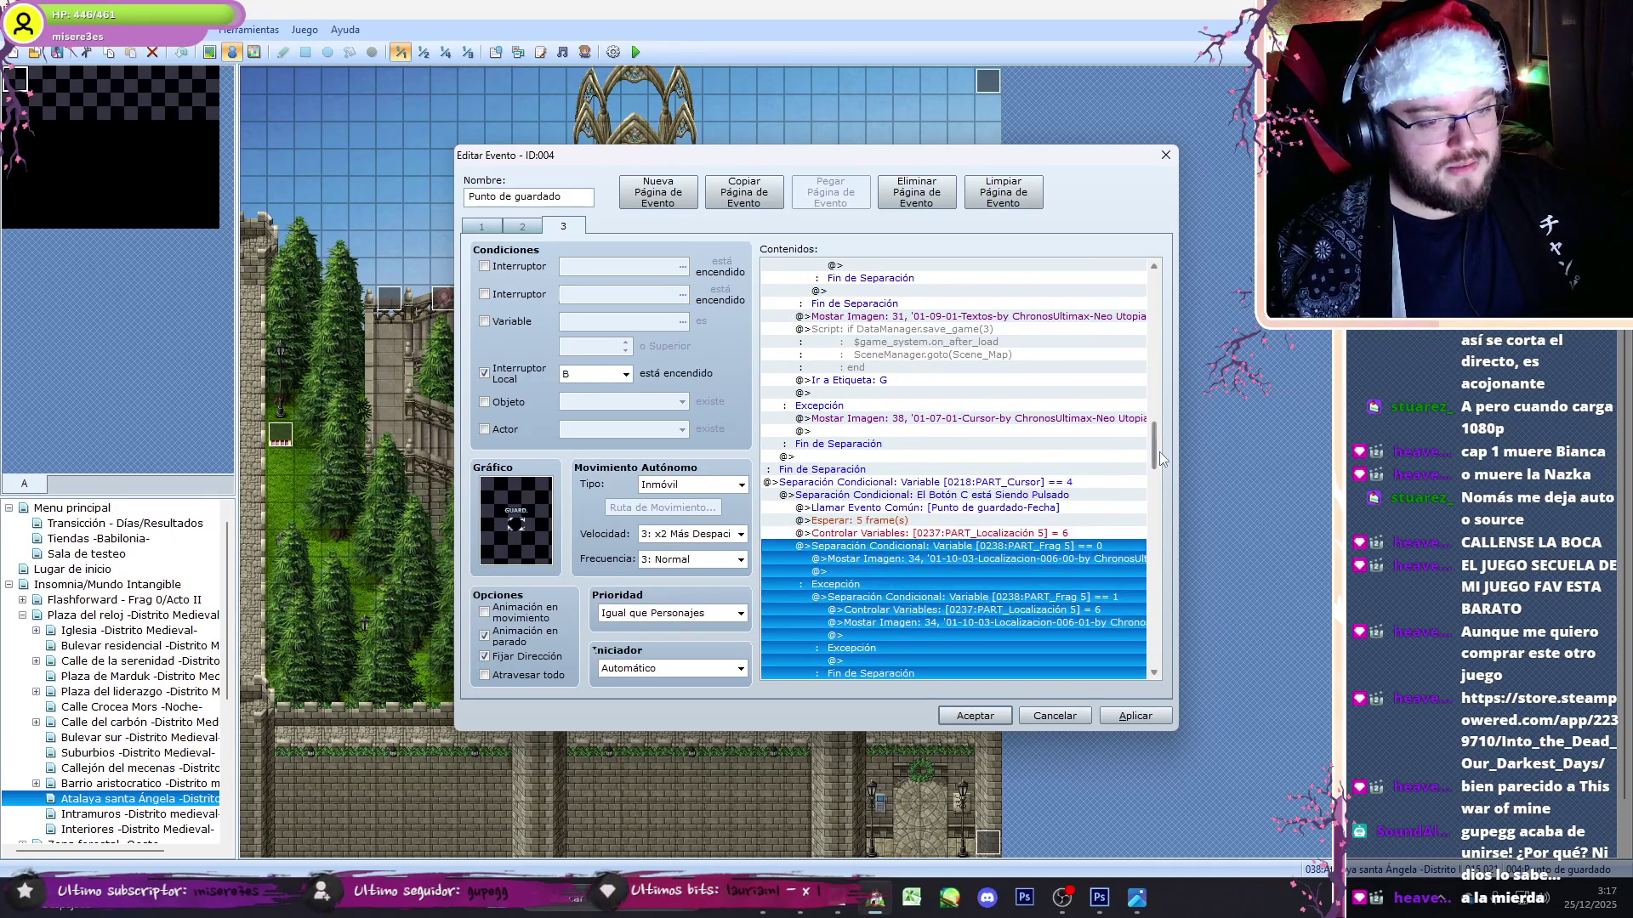
{"action": "scroll", "coordinate": [1160, 452], "scroll_direction": "down", "scroll_amount": 5}
{"action": "left_click", "coordinate": [1097, 420]}
{"action": "scroll", "coordinate": [1097, 425], "scroll_direction": "down", "scroll_amount": 1}
- Cut the after-load lines from the save_game(4), save_game(3) and save_game(2) scripts
{"action": "double_click", "coordinate": [893, 520]}
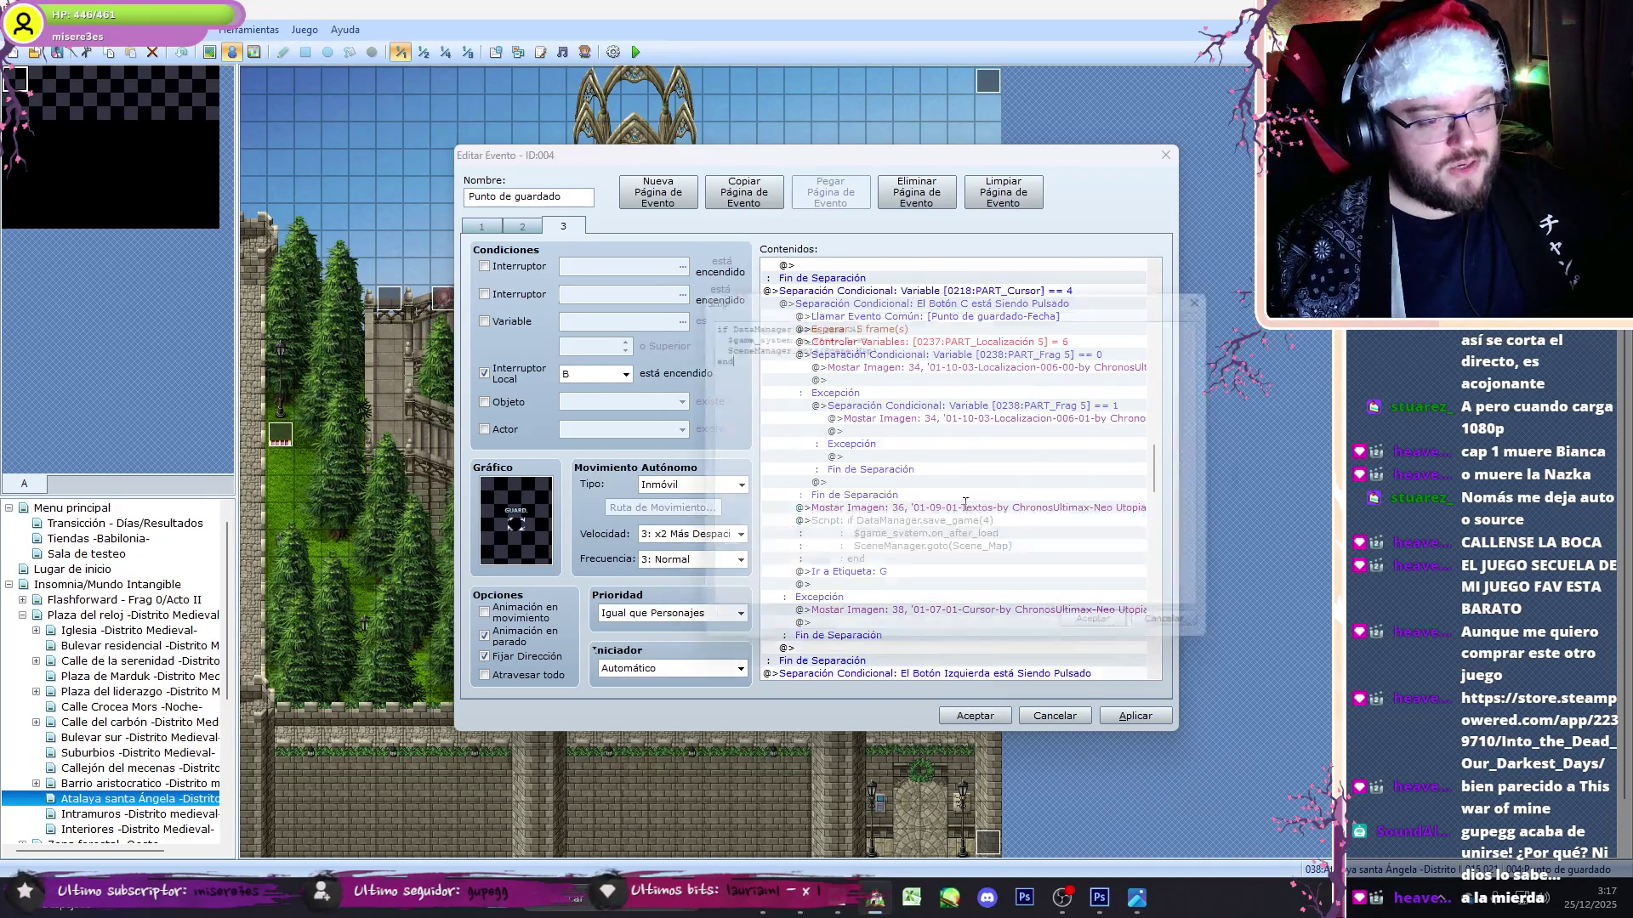
{"action": "left_click_drag", "start_coordinate": [716, 352], "coordinate": [684, 327]}
{"action": "key", "text": "Delete"}
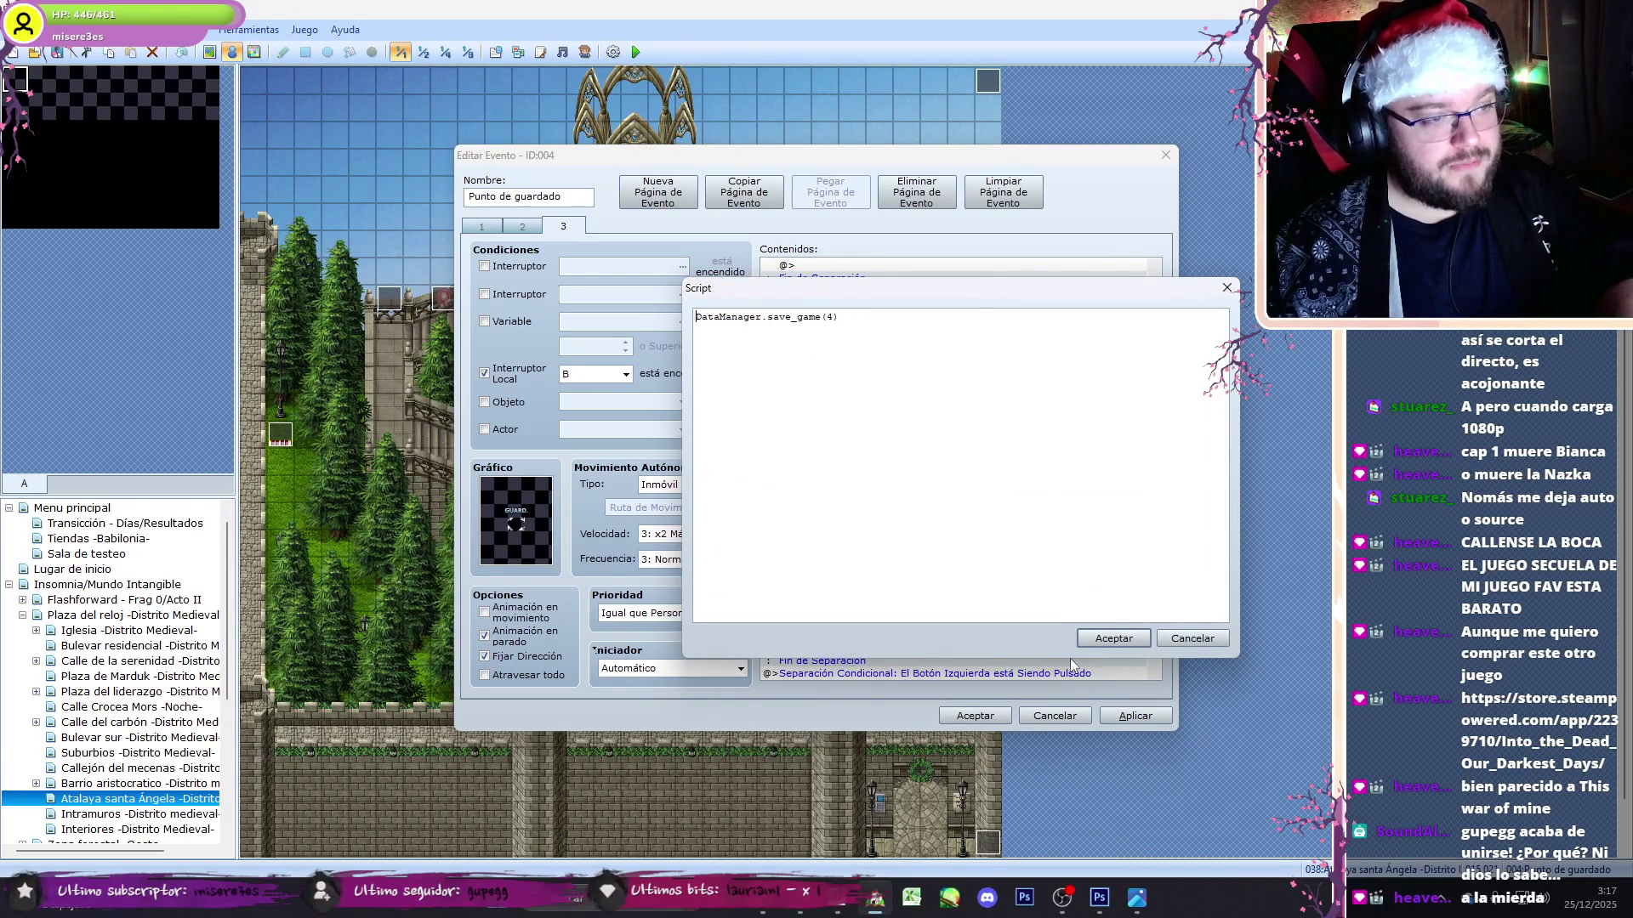
{"action": "left_click", "coordinate": [1141, 645]}
{"action": "scroll", "coordinate": [1158, 455], "scroll_direction": "up", "scroll_amount": 3}
{"action": "left_click", "coordinate": [1014, 392]}
{"action": "double_click", "coordinate": [1013, 393]}
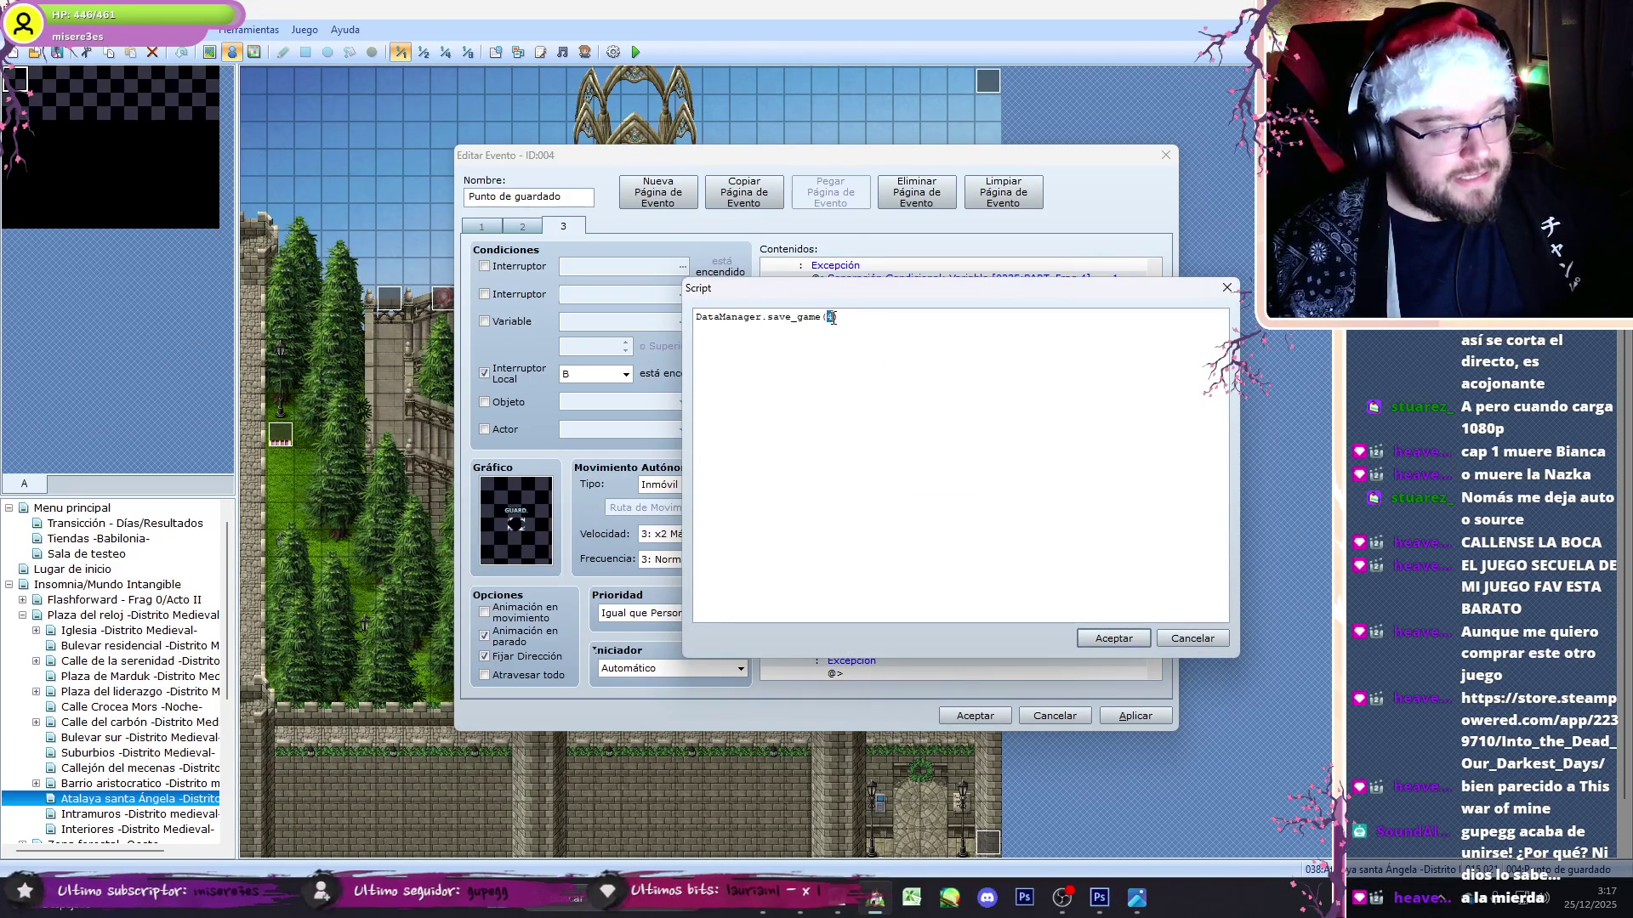
{"action": "type", "text": "3"}
{"action": "left_click", "coordinate": [1147, 639]}
{"action": "scroll", "coordinate": [1156, 410], "scroll_direction": "up", "scroll_amount": 5}
{"action": "left_click", "coordinate": [1002, 342]}
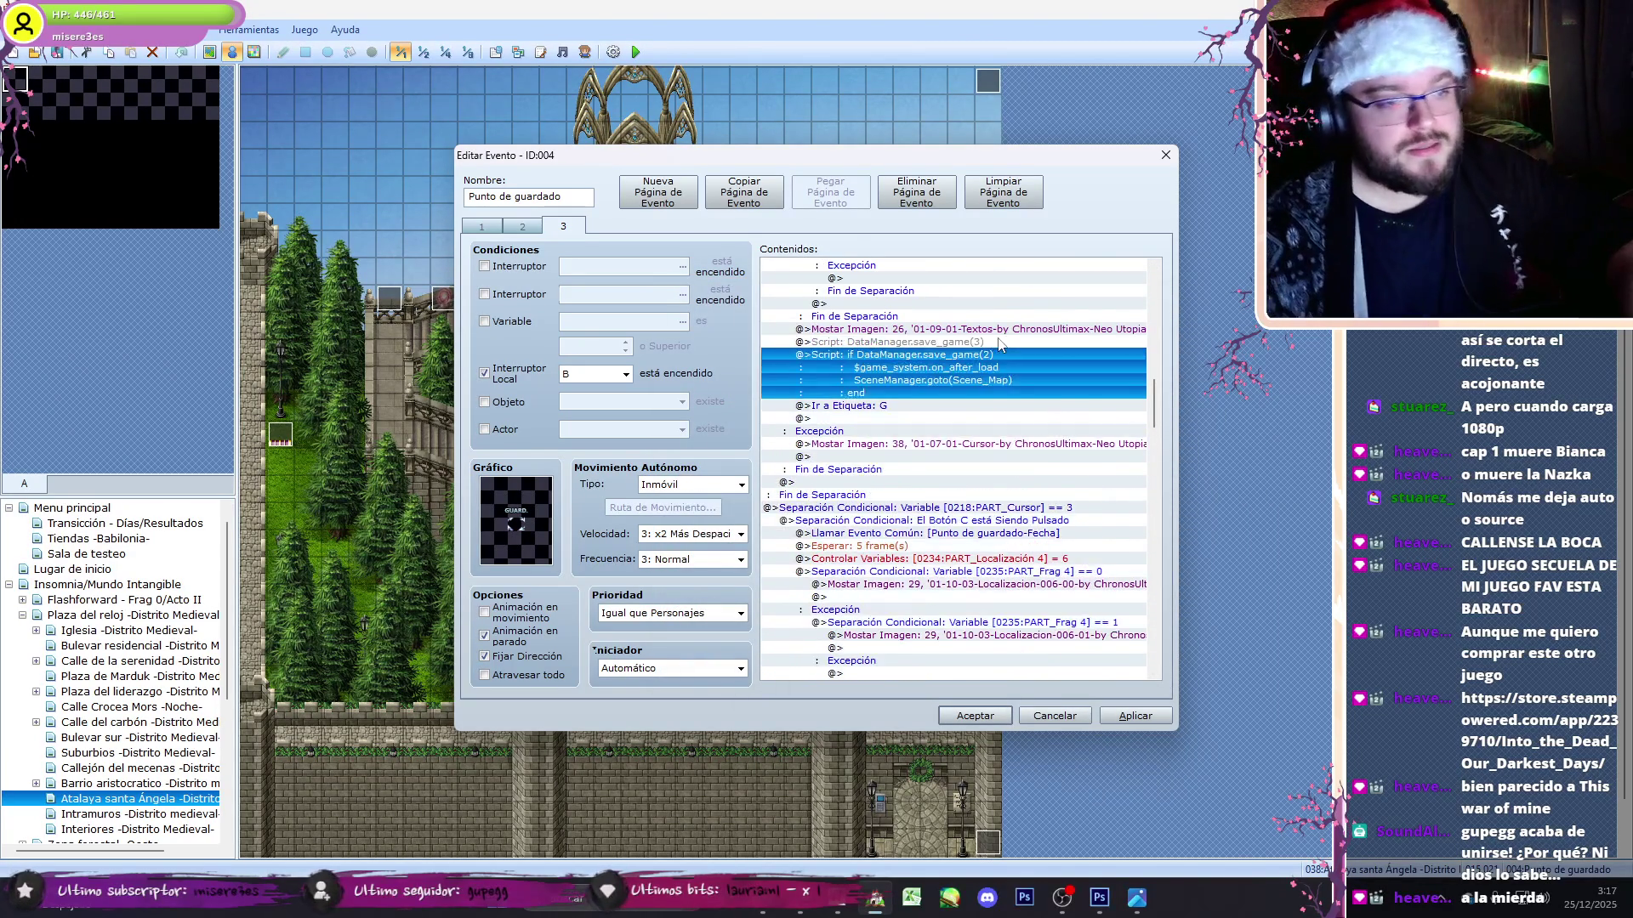
{"action": "double_click", "coordinate": [1002, 341]}
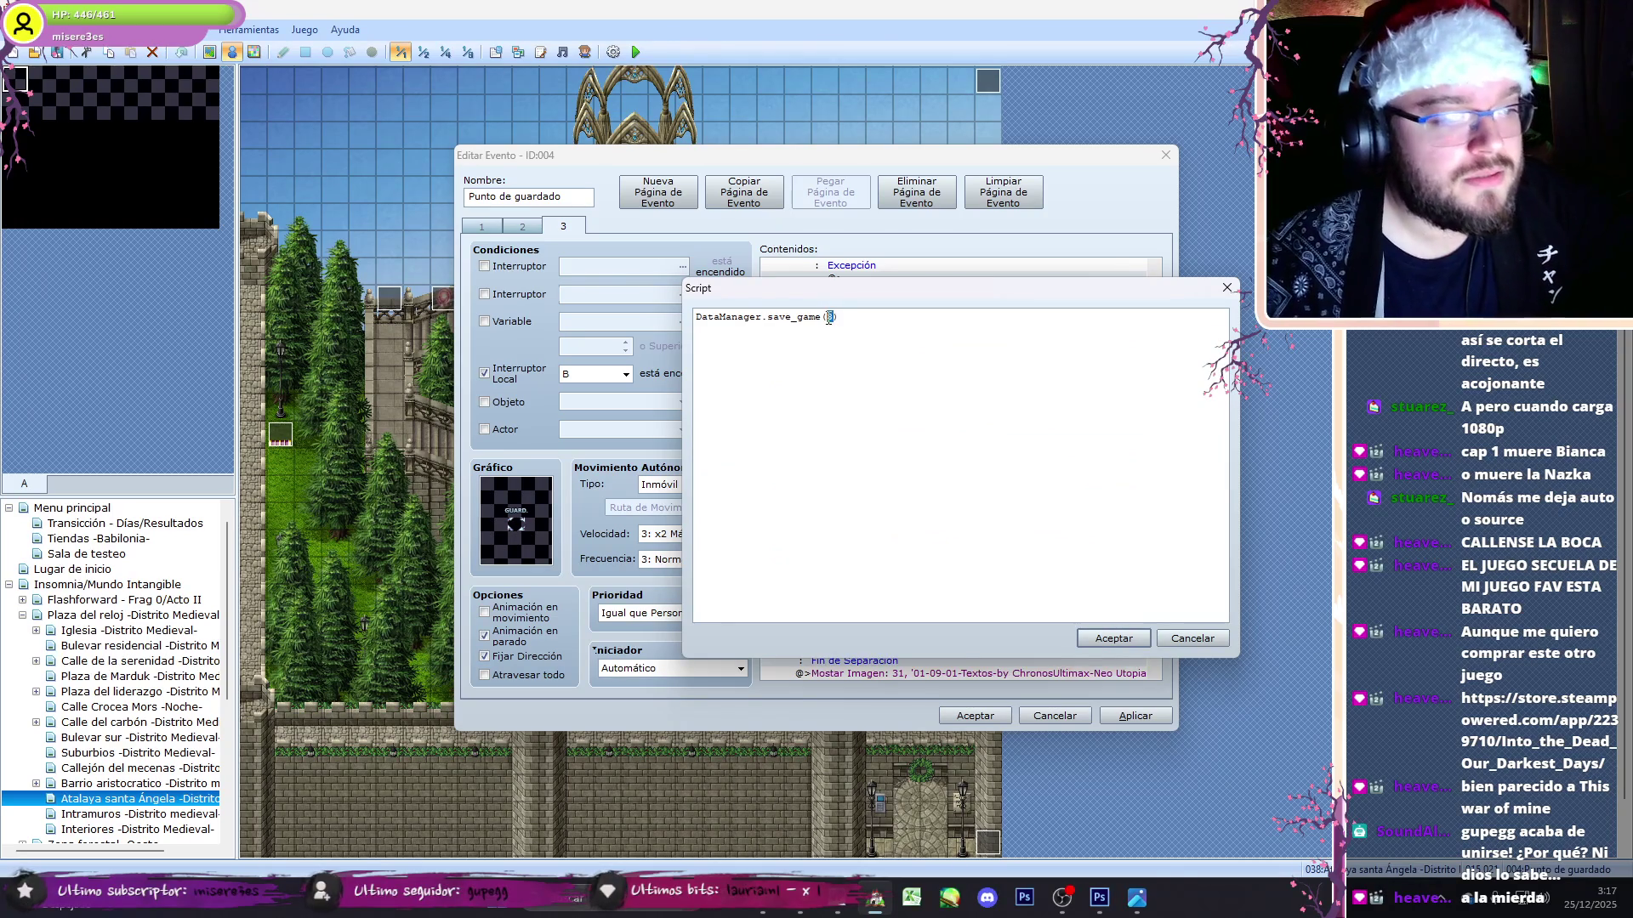
{"action": "left_click", "coordinate": [1118, 640]}
- Shorten the save_game(1) and save_game(0) scripts to the bare save call
{"action": "scroll", "coordinate": [1156, 359], "scroll_direction": "up", "scroll_amount": 3}
{"action": "left_click", "coordinate": [950, 426]}
{"action": "double_click", "coordinate": [950, 426]}
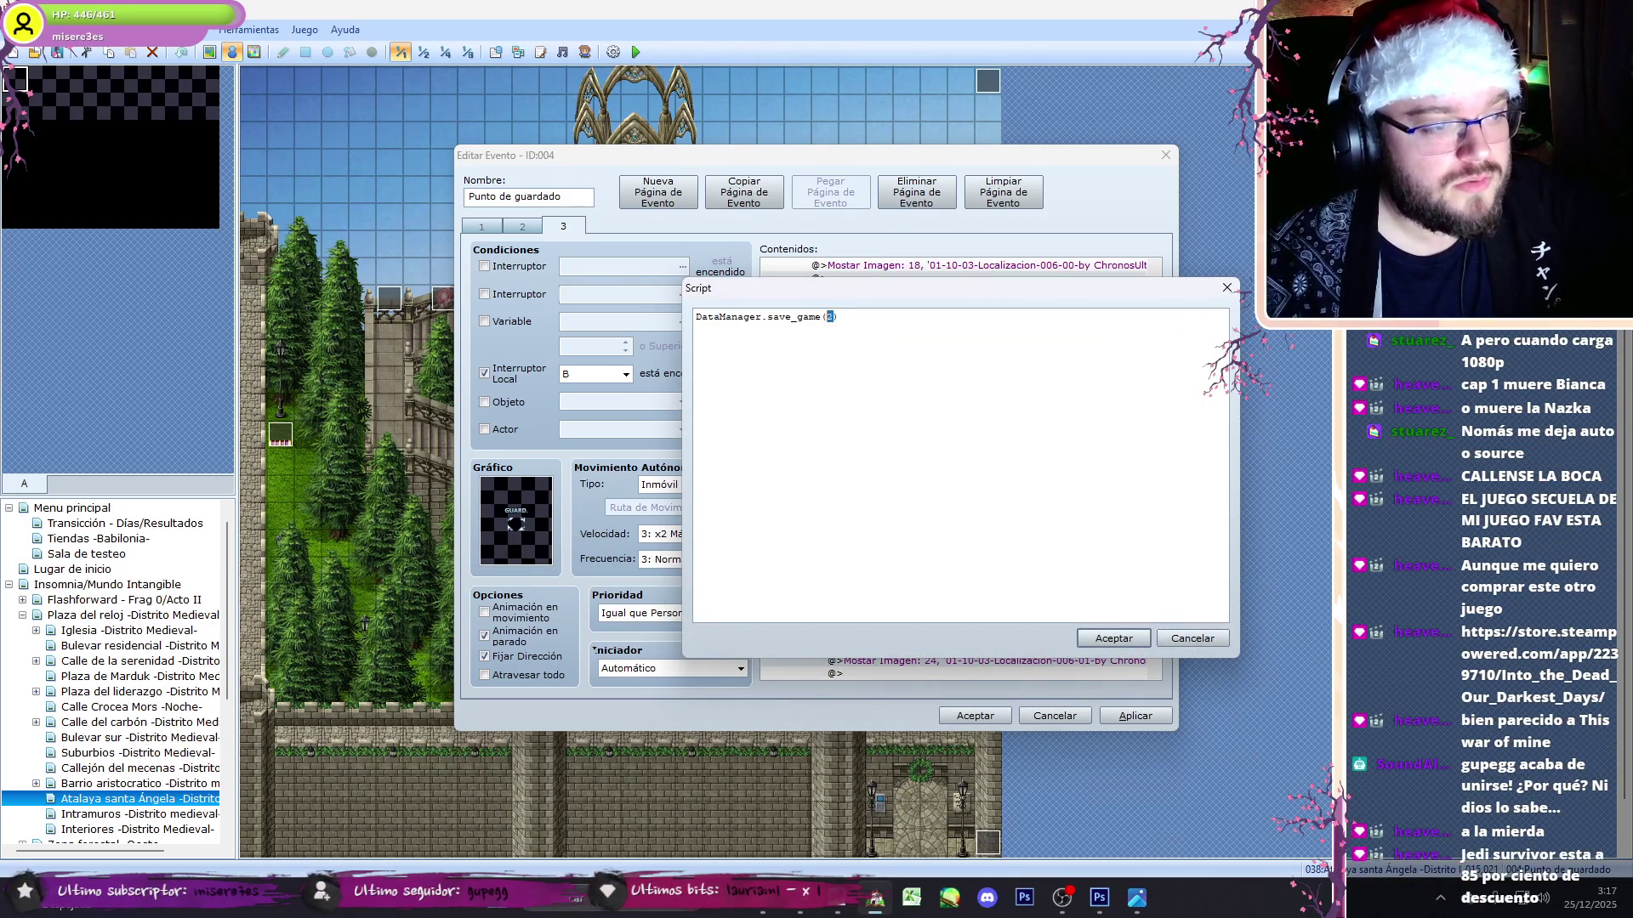
{"action": "type", "text": "1"}
{"action": "left_click", "coordinate": [1108, 638]}
{"action": "scroll", "coordinate": [1106, 357], "scroll_direction": "up", "scroll_amount": 5}
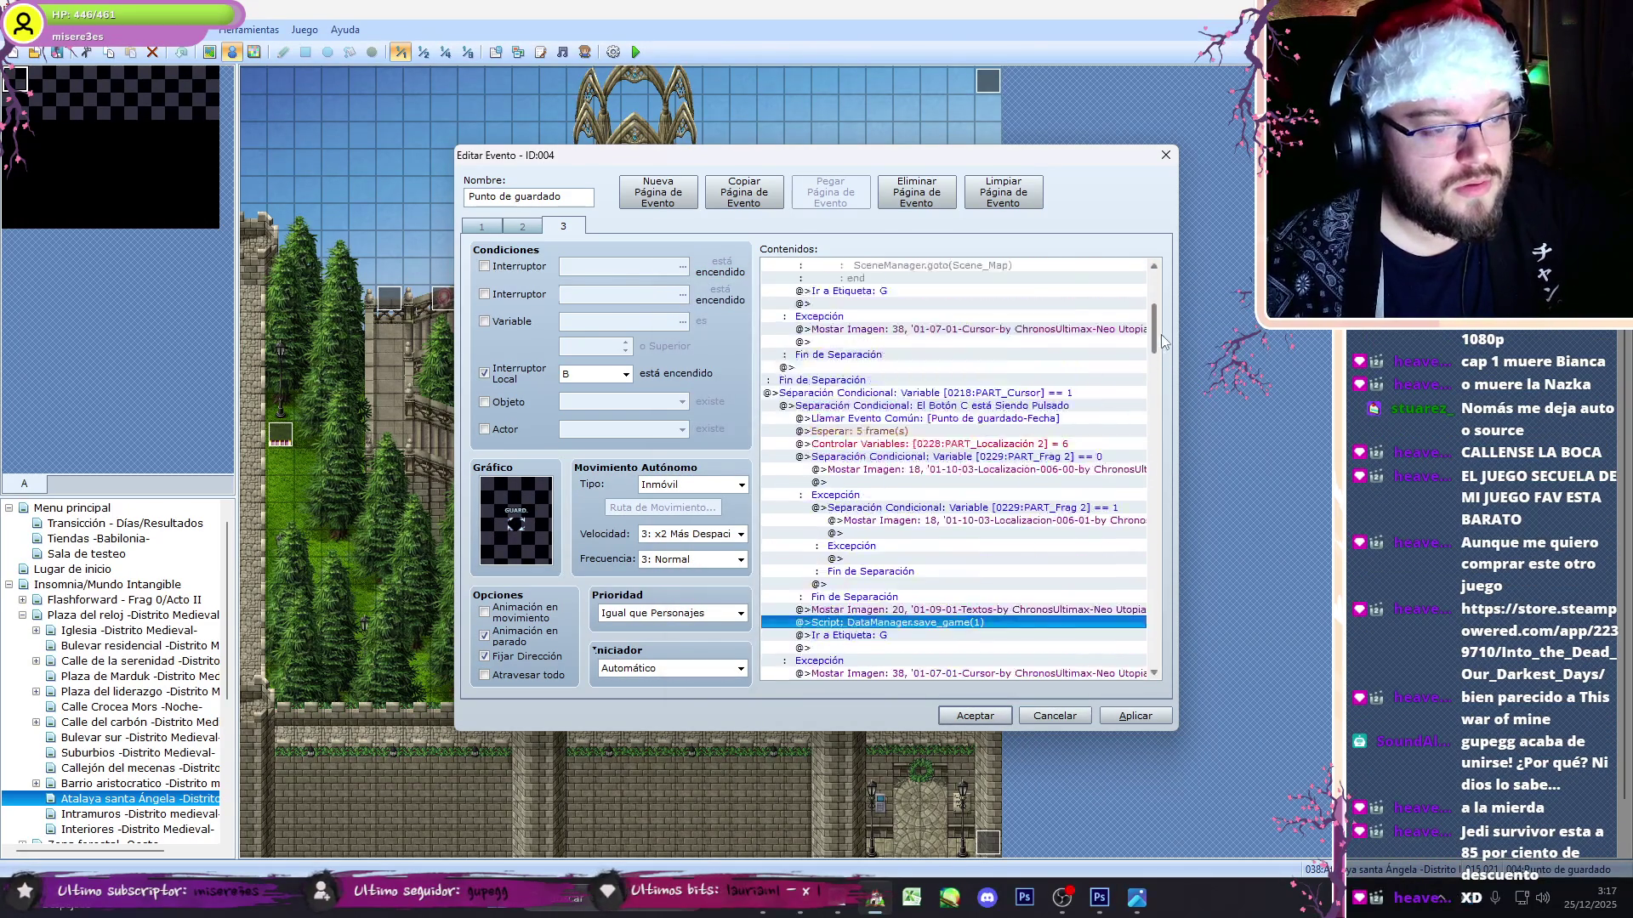
{"action": "left_click", "coordinate": [978, 497]}
{"action": "scroll", "coordinate": [978, 497], "scroll_direction": "down", "scroll_amount": 1}
{"action": "double_click", "coordinate": [978, 498]}
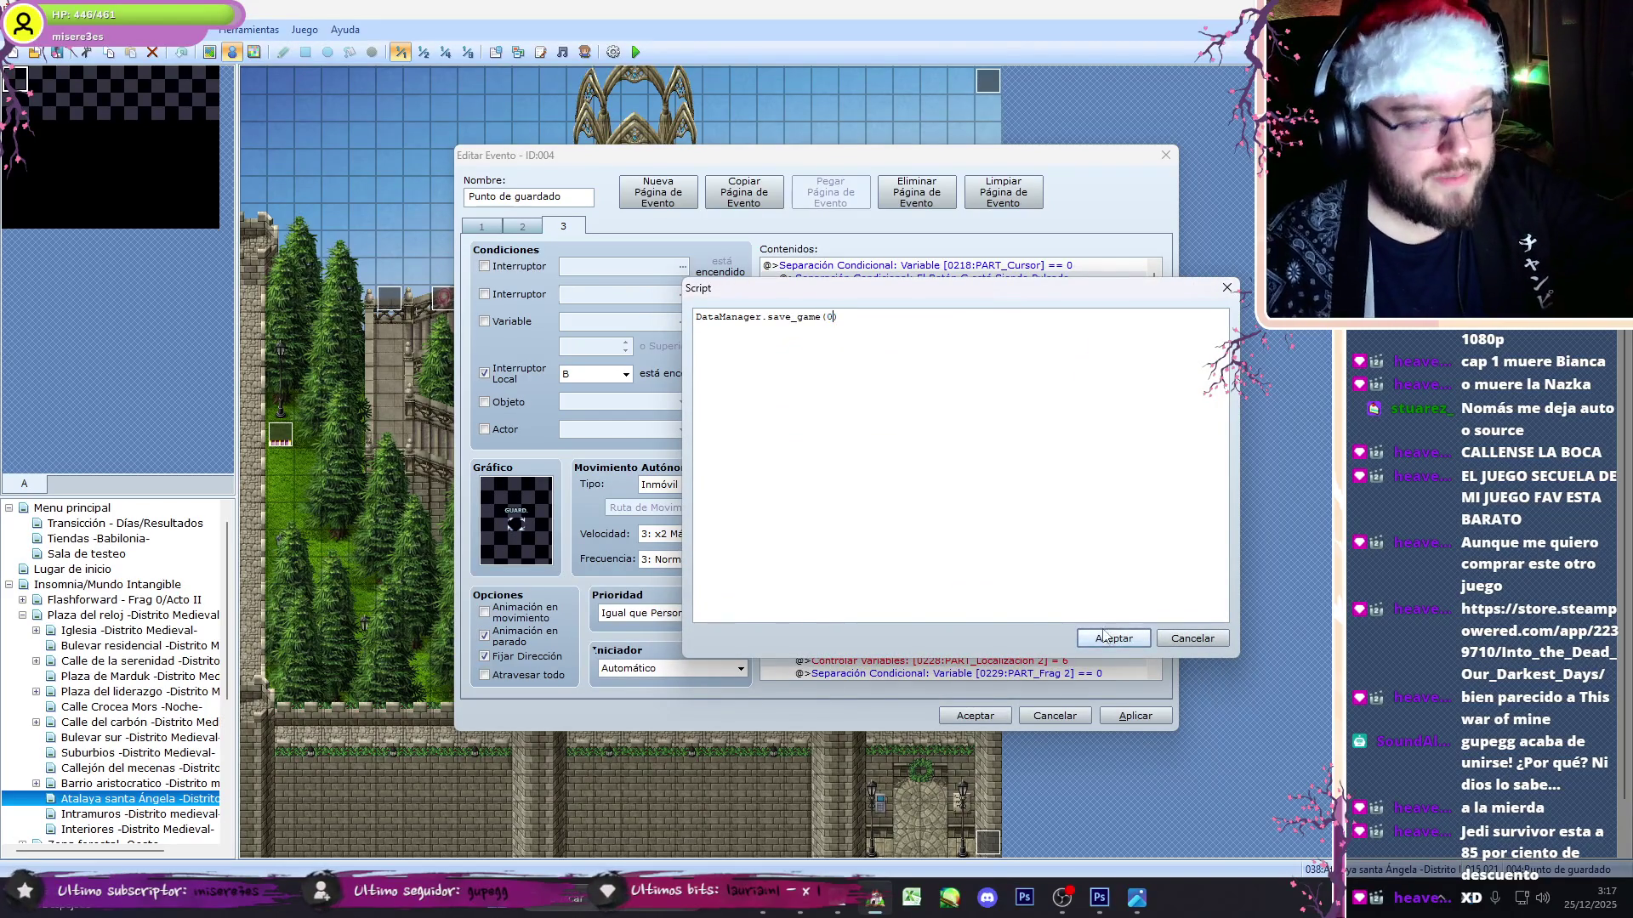
{"action": "left_click", "coordinate": [1103, 636]}
- Apply and close the save-point event, then open the Intramuros map
{"action": "left_click", "coordinate": [1136, 715]}
{"action": "left_click", "coordinate": [1110, 393]}
{"action": "scroll", "coordinate": [1157, 316], "scroll_direction": "down", "scroll_amount": 10}
{"action": "left_click", "coordinate": [975, 715]}
{"action": "left_click", "coordinate": [192, 812]}
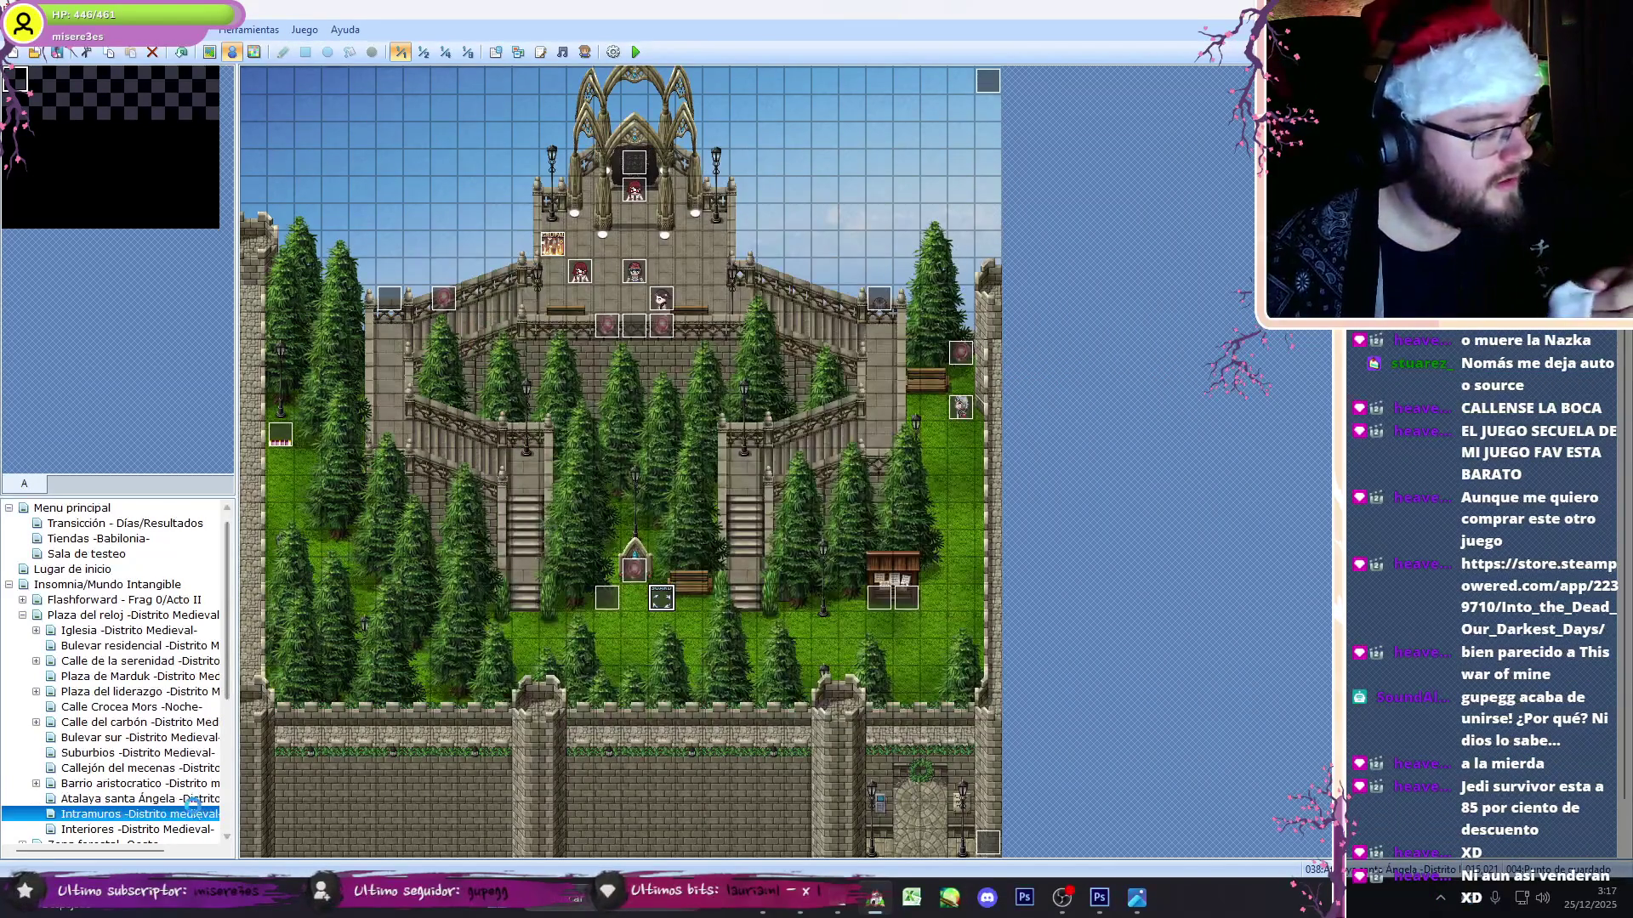
{"action": "left_click", "coordinate": [1064, 906]}
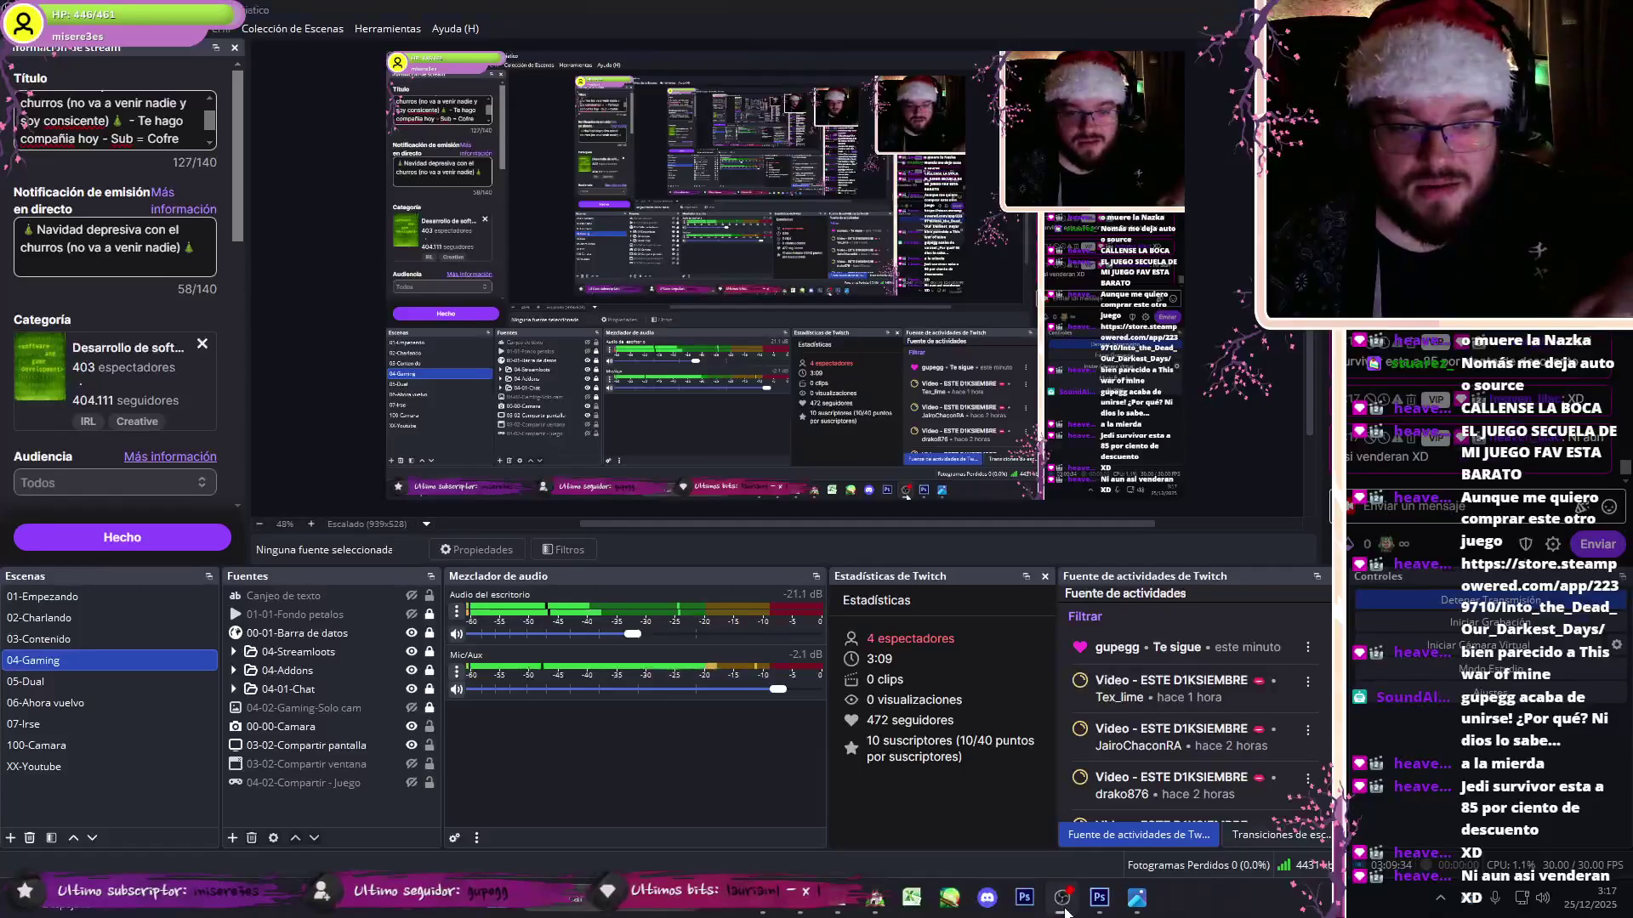
- Browse the Interiores, Callejón del mecenas, Barrio aristocratico, Calle del carbón and Iglesia maps
{"action": "left_click", "coordinate": [1063, 910]}
{"action": "scroll", "coordinate": [1627, 544], "scroll_direction": "down", "scroll_amount": 1}
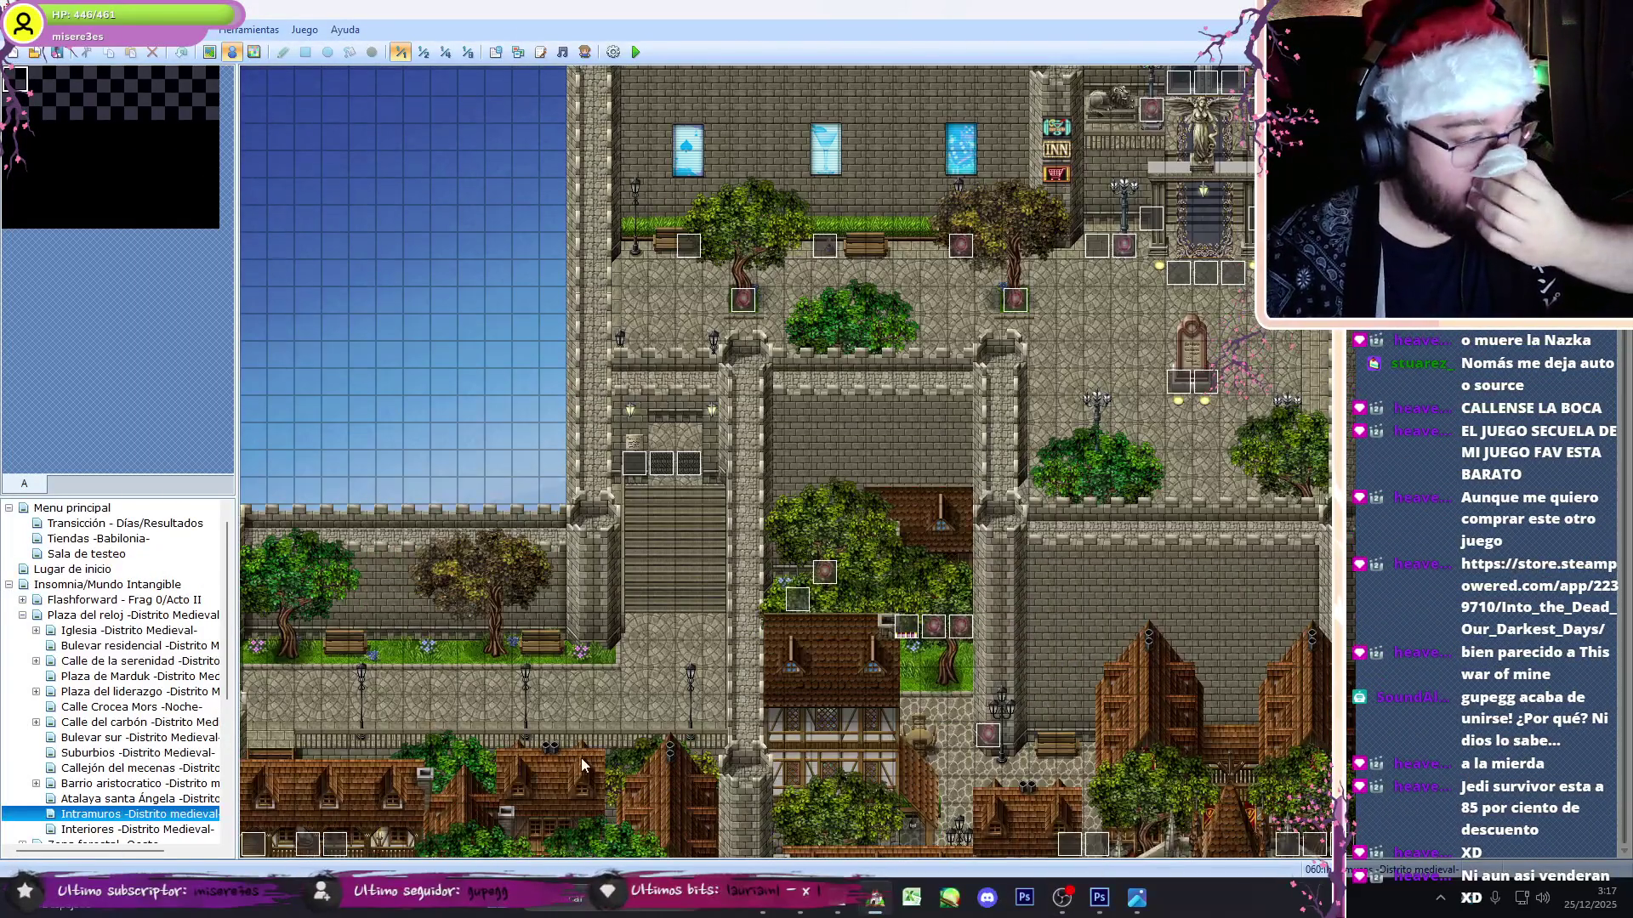
{"action": "left_click", "coordinate": [73, 830]}
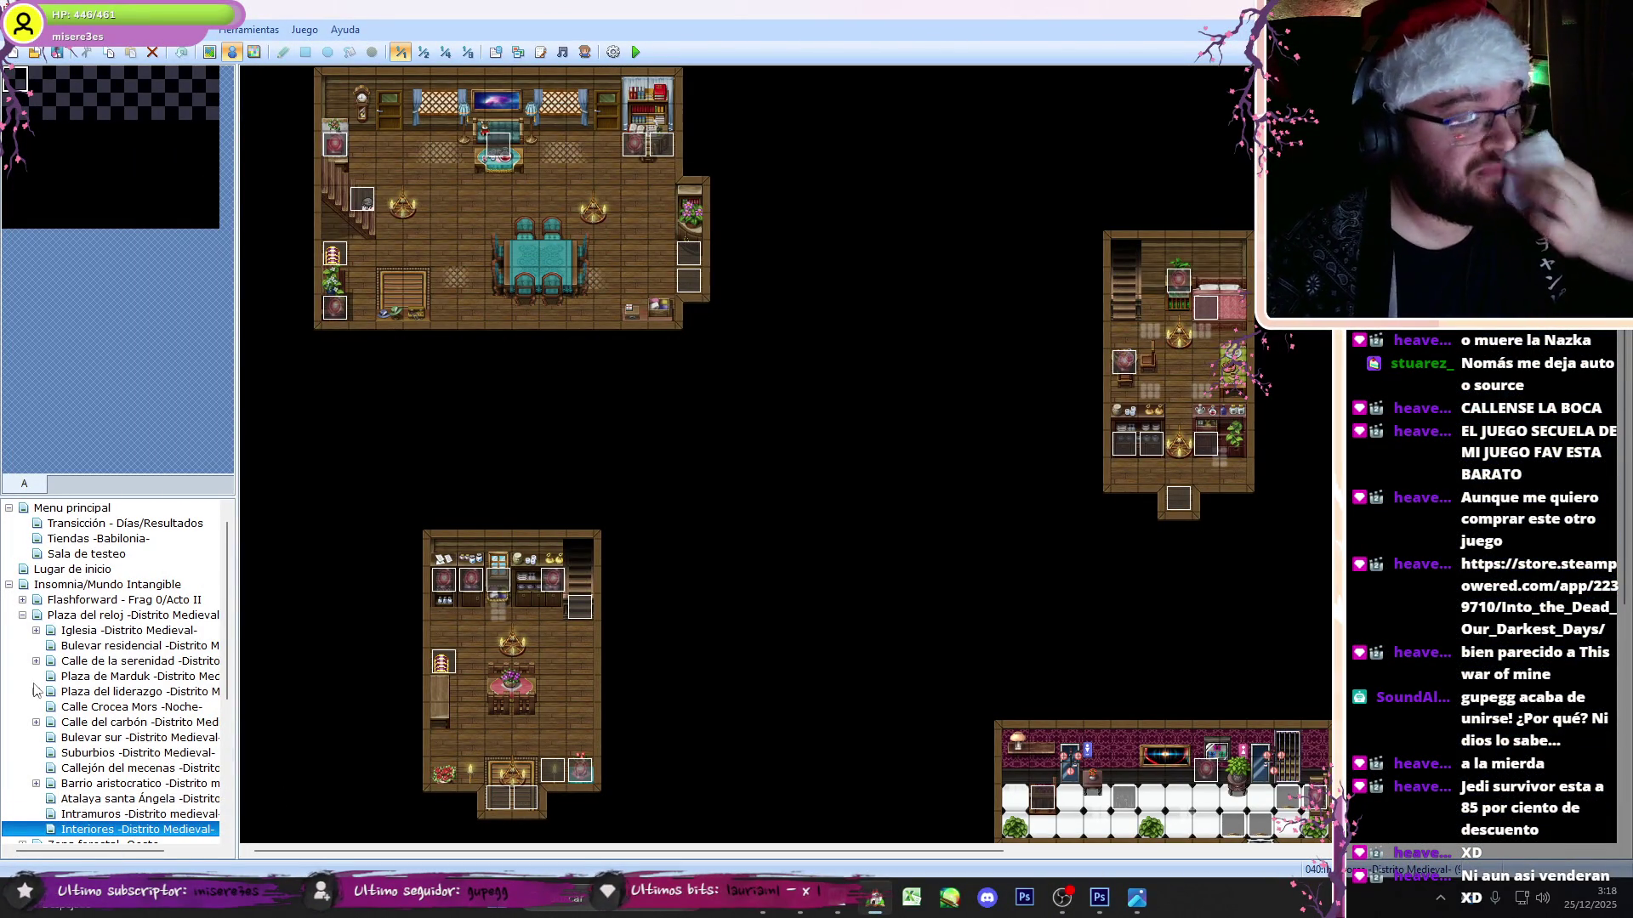
{"action": "left_click", "coordinate": [82, 769]}
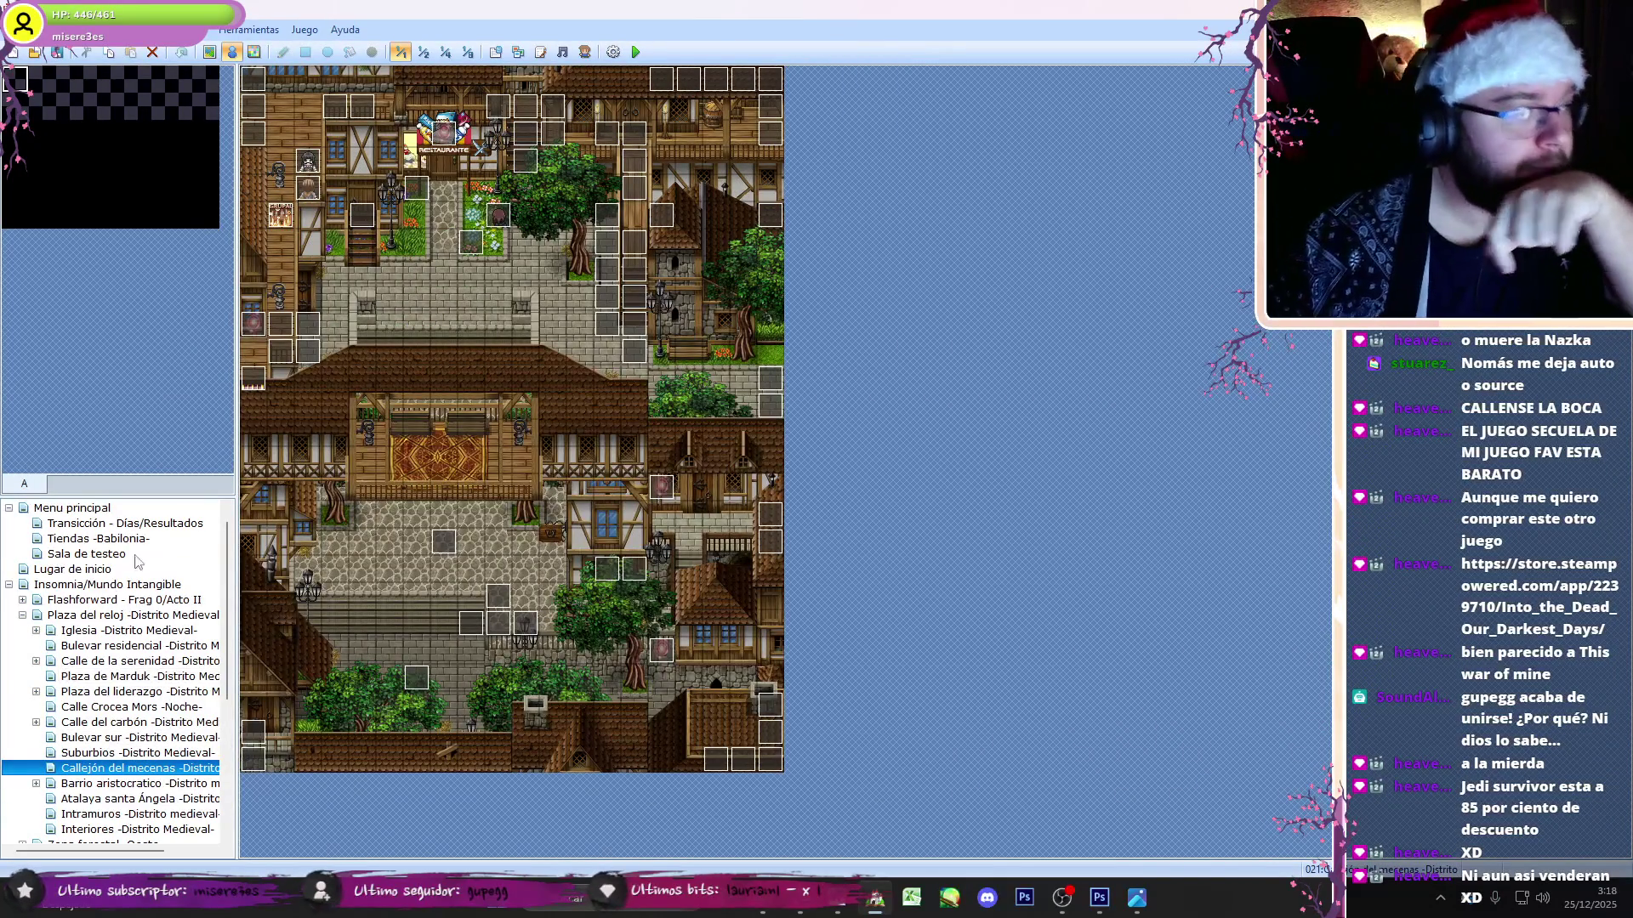
{"action": "double_click", "coordinate": [45, 783]}
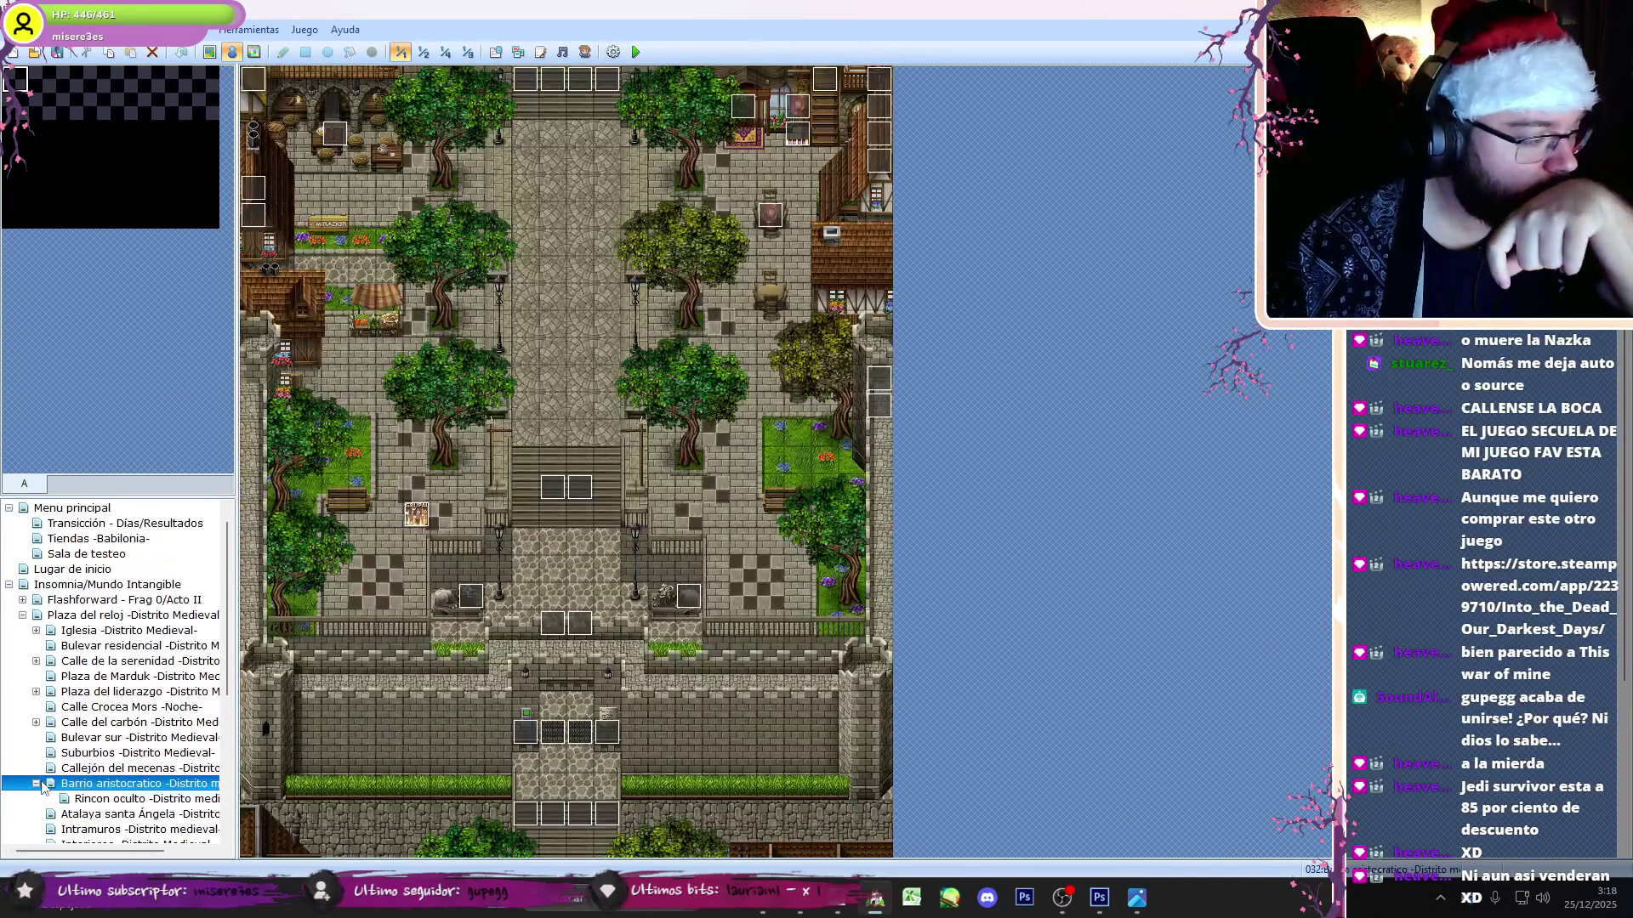
{"action": "left_click", "coordinate": [102, 799]}
{"action": "left_click", "coordinate": [87, 783]}
{"action": "left_click", "coordinate": [35, 783]}
{"action": "left_click", "coordinate": [35, 724]}
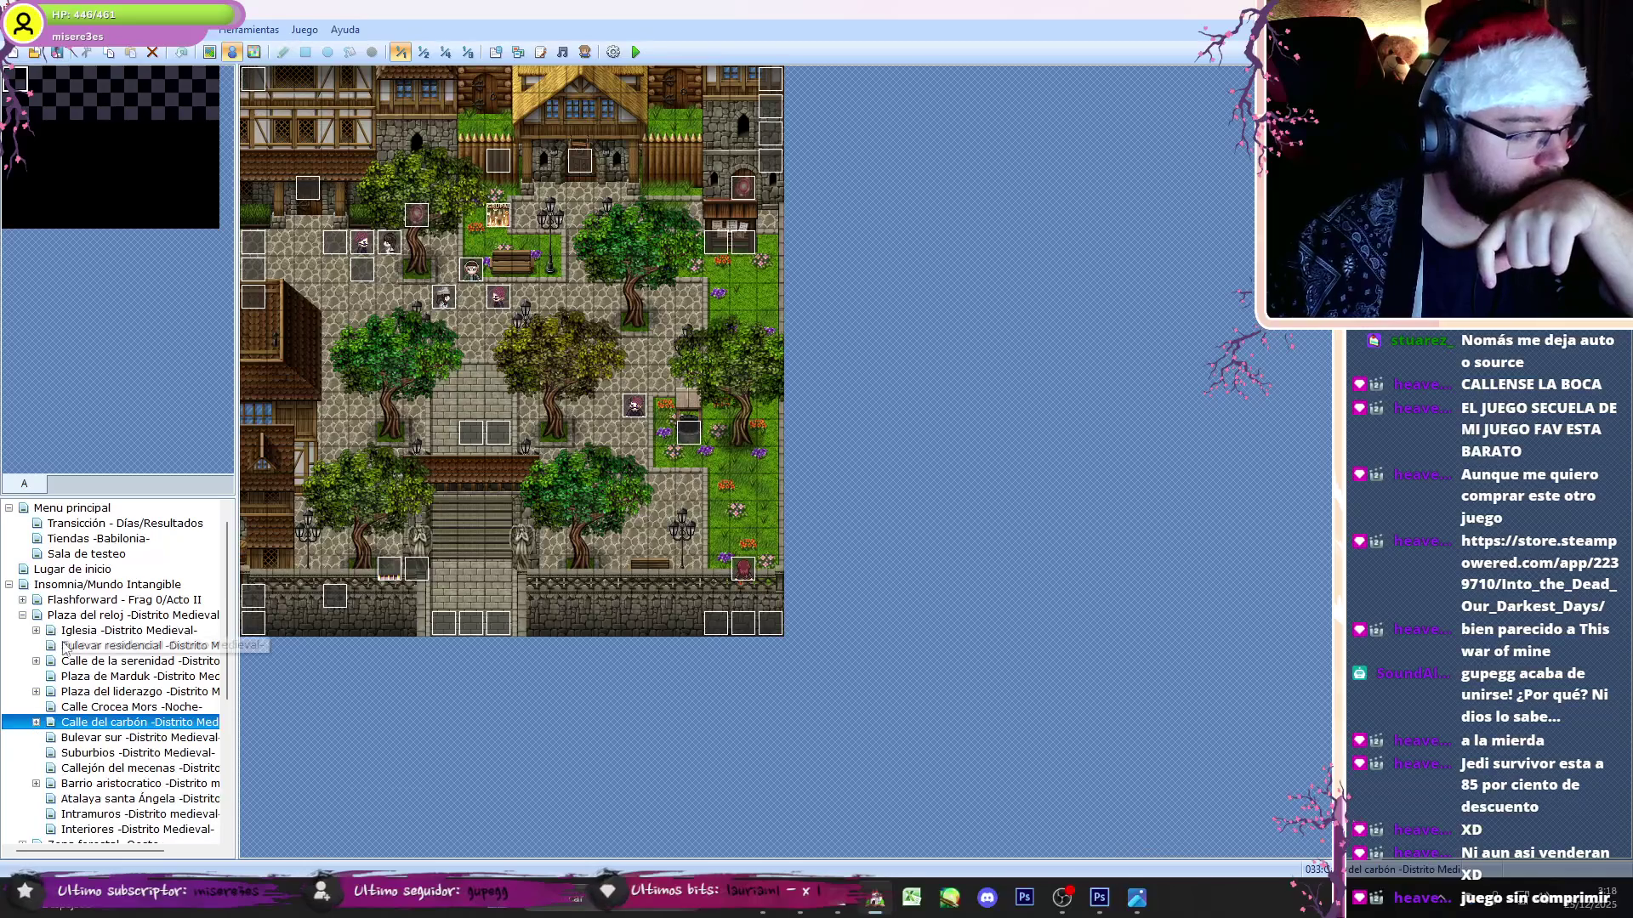
{"action": "left_click", "coordinate": [85, 630]}
{"action": "key", "text": "Left"}
{"action": "key", "text": "Left"}
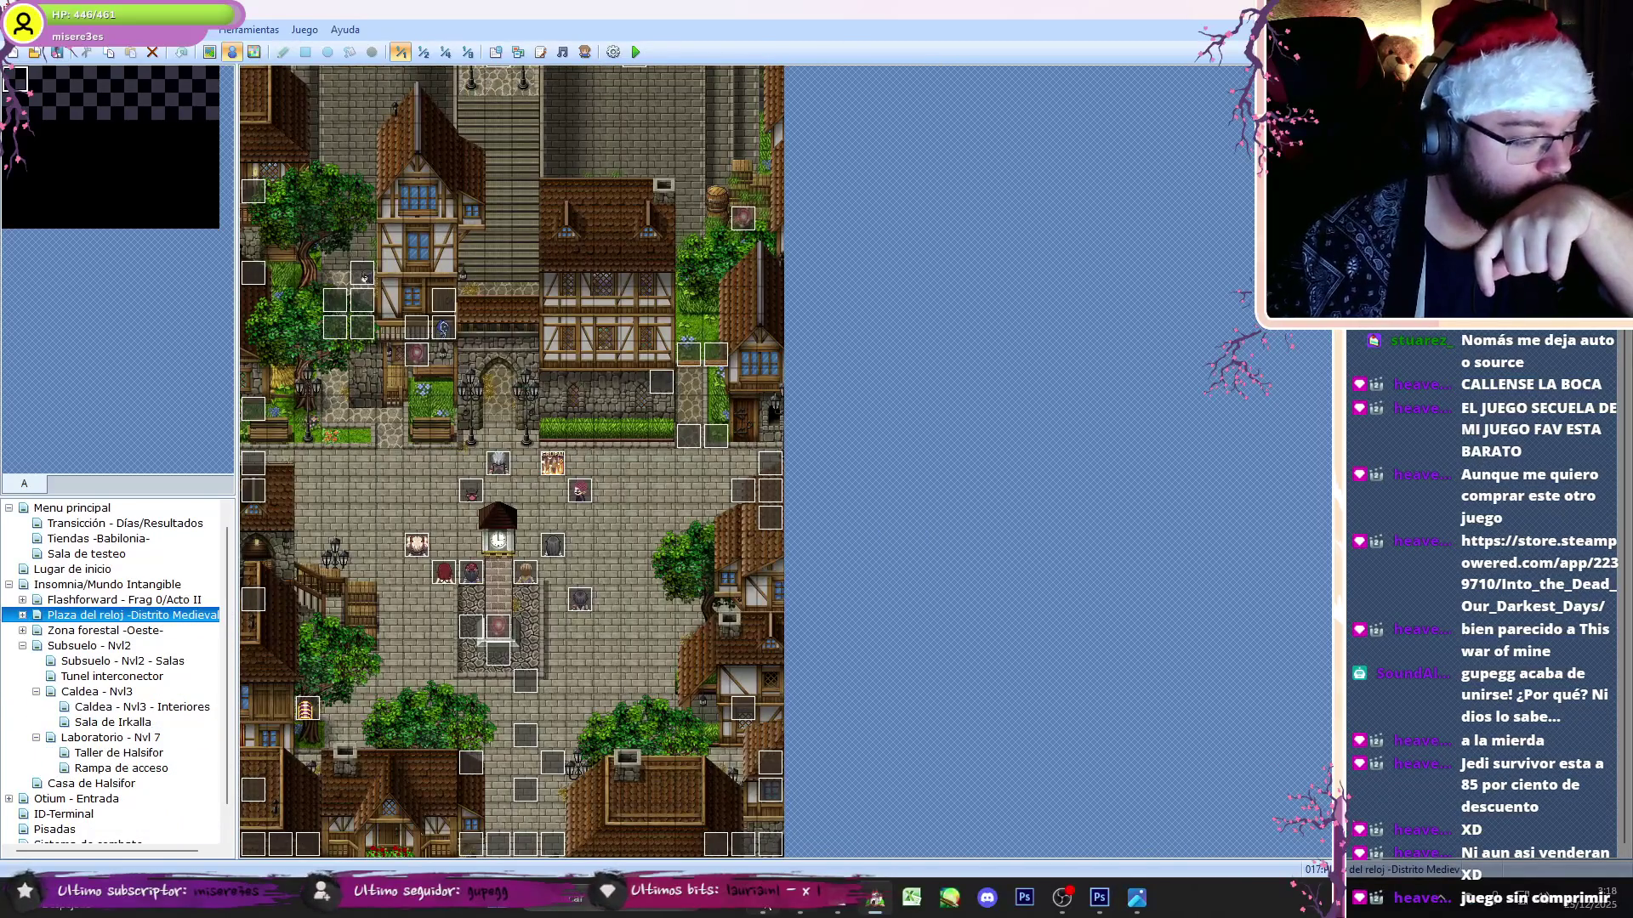
- Switch to File Explorer's Graphics\Pictures folder and scroll through its images
{"action": "key", "text": "alt+Tab"}
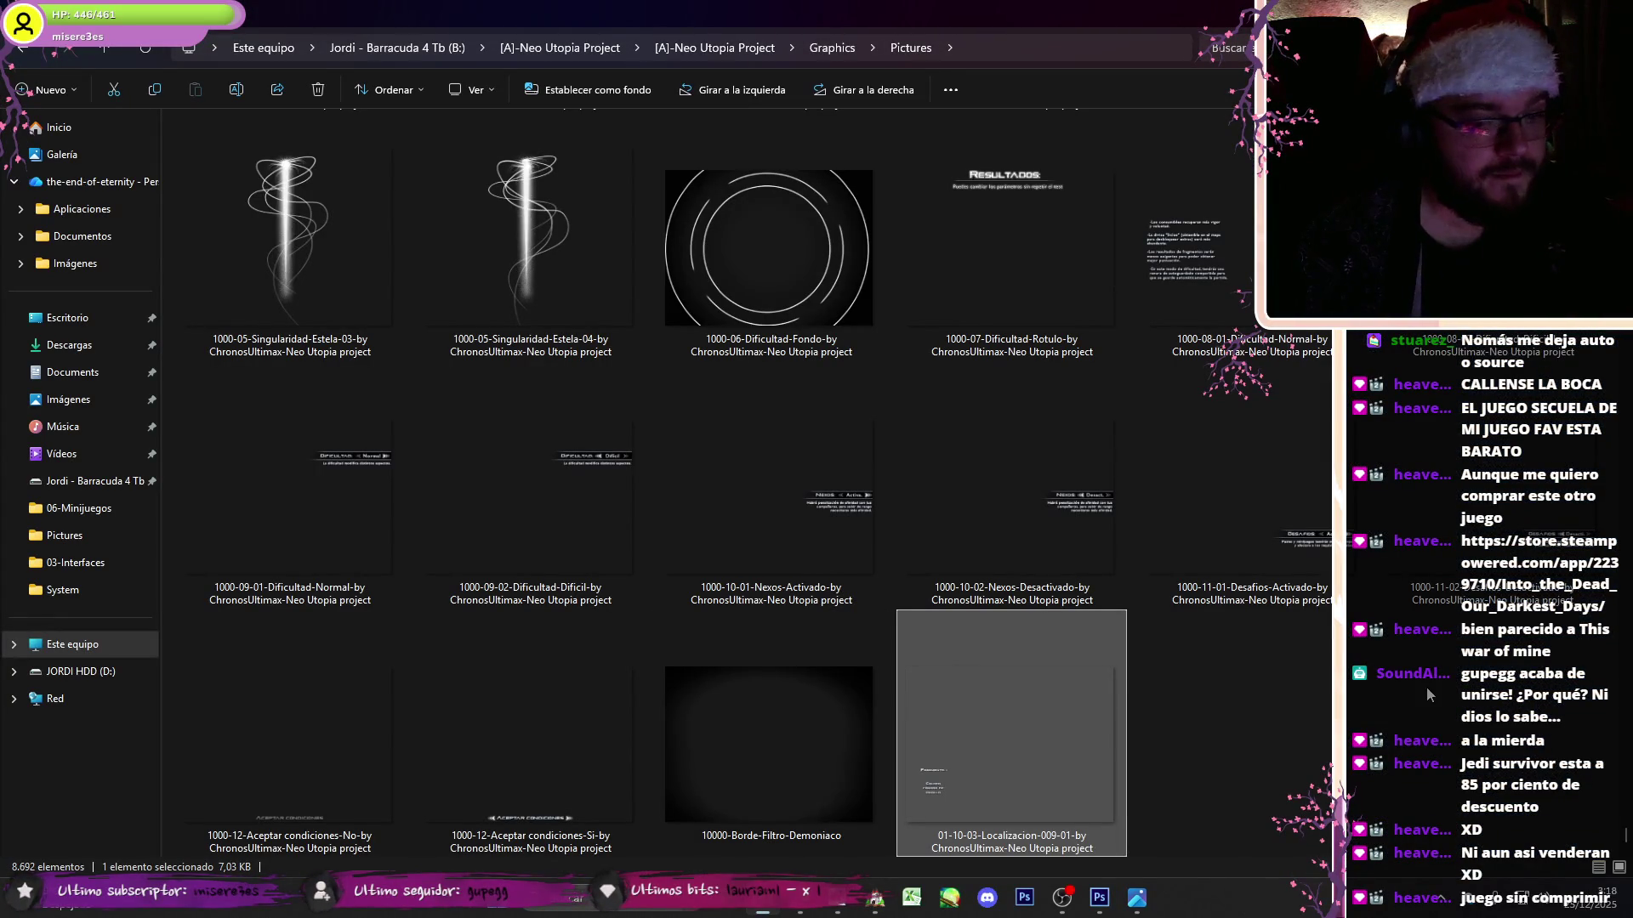
{"action": "scroll", "coordinate": [1428, 564], "scroll_direction": "up", "scroll_amount": 10}
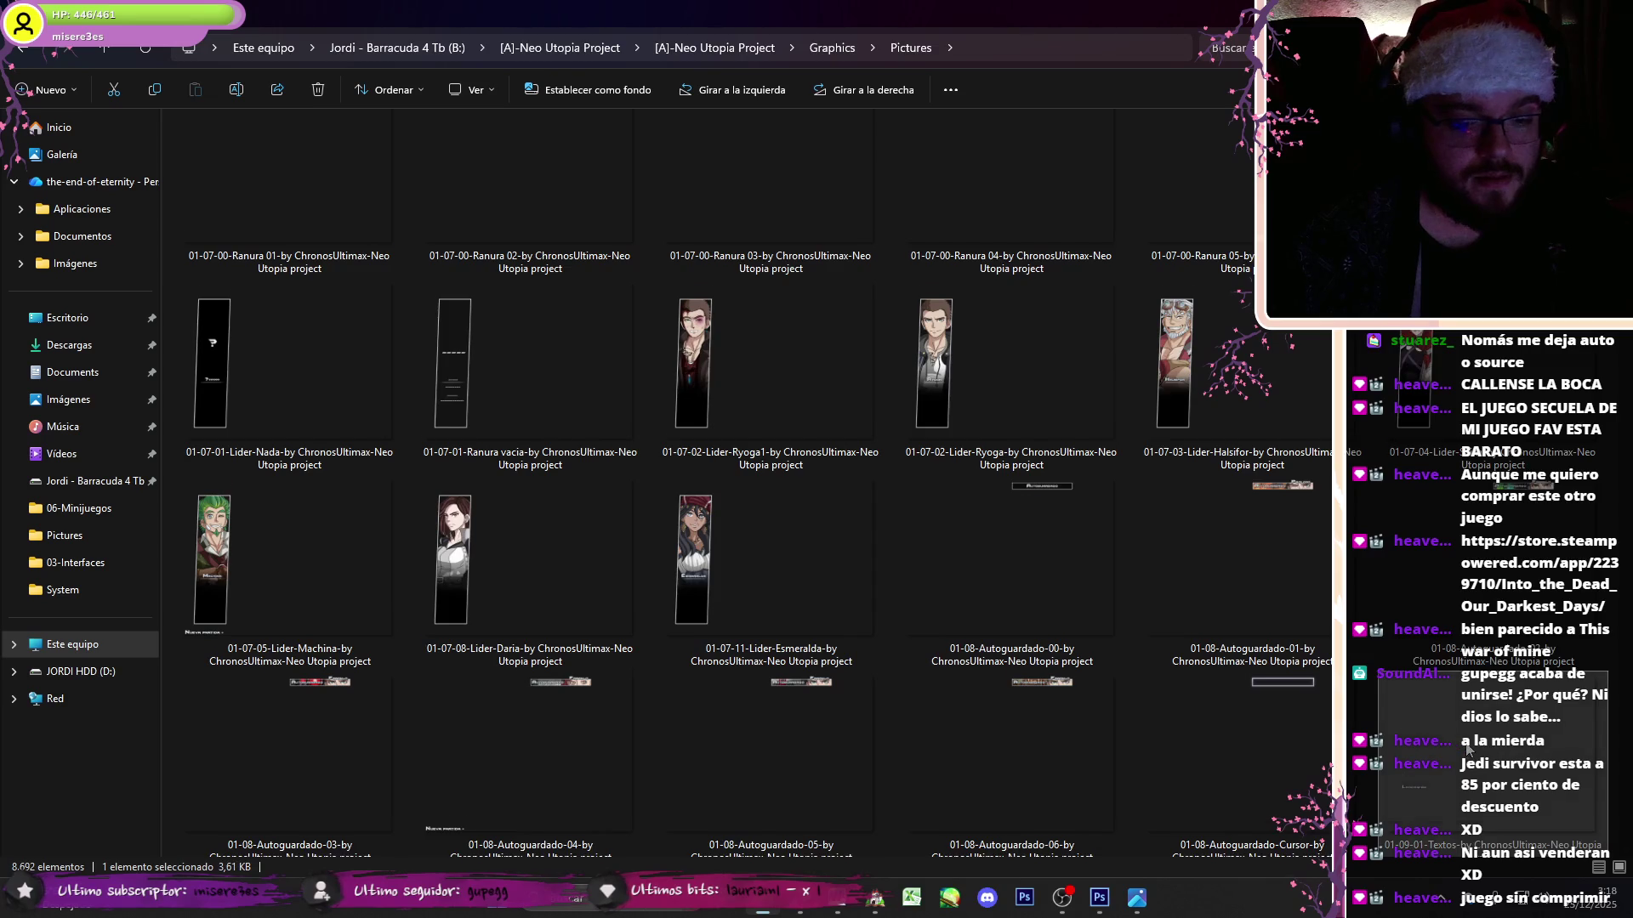
{"action": "scroll", "coordinate": [1238, 728], "scroll_direction": "down", "scroll_amount": 4}
- View Localizacion-003-01.png and the next five location images in Photos, then return to RPG Maker
{"action": "double_click", "coordinate": [1044, 718]}
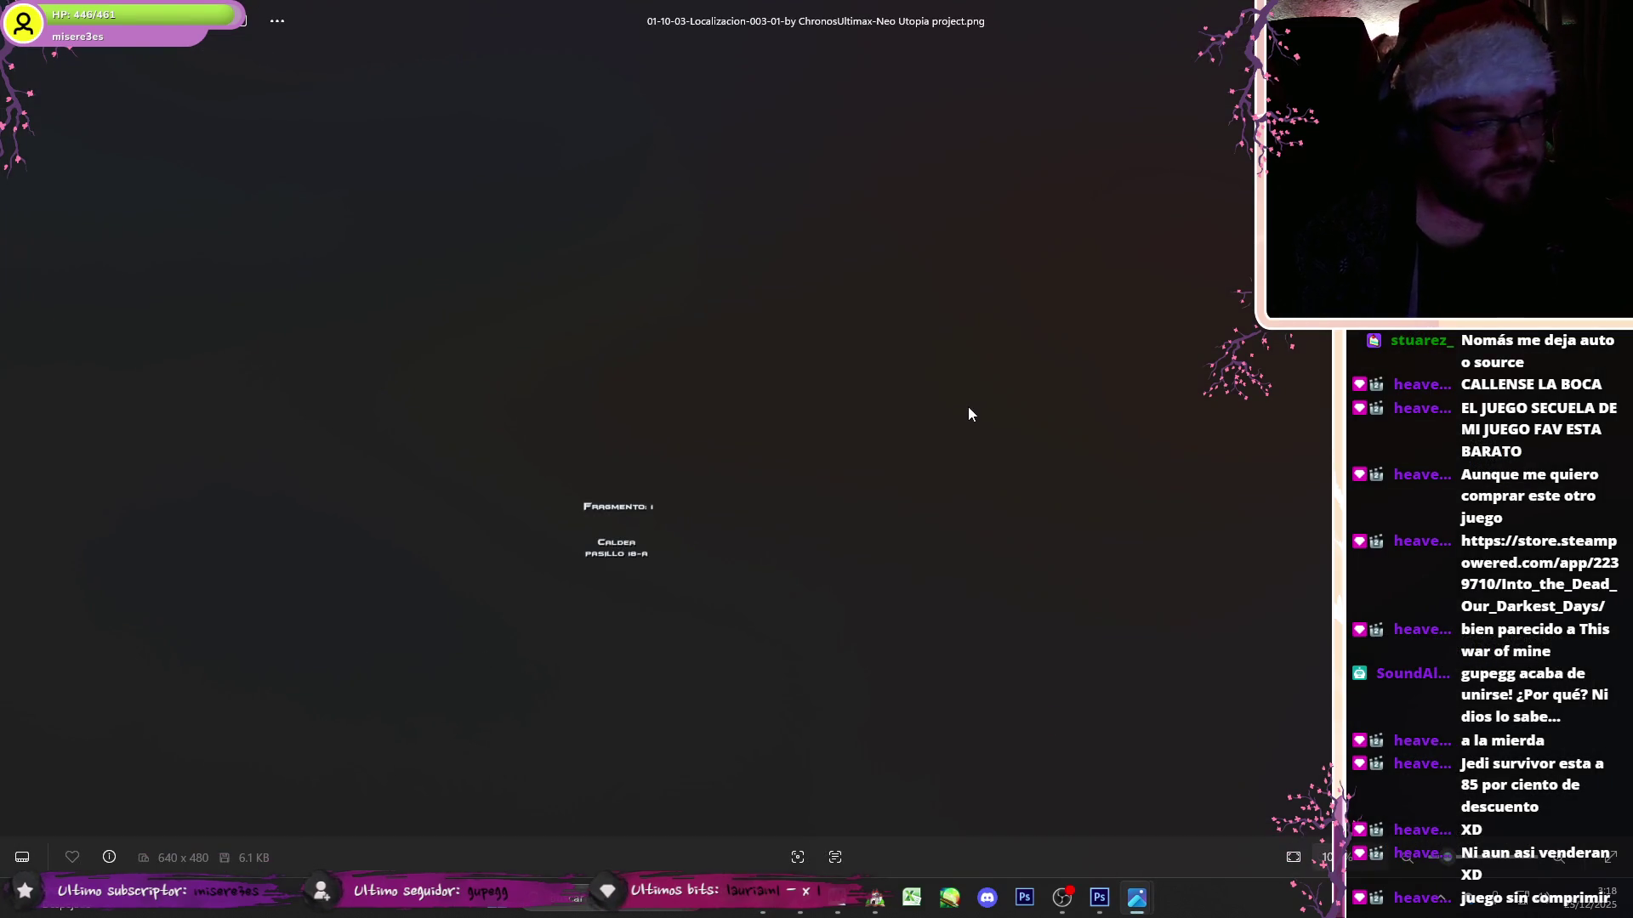
{"action": "key", "text": "Right"}
{"action": "key", "text": "Right"}
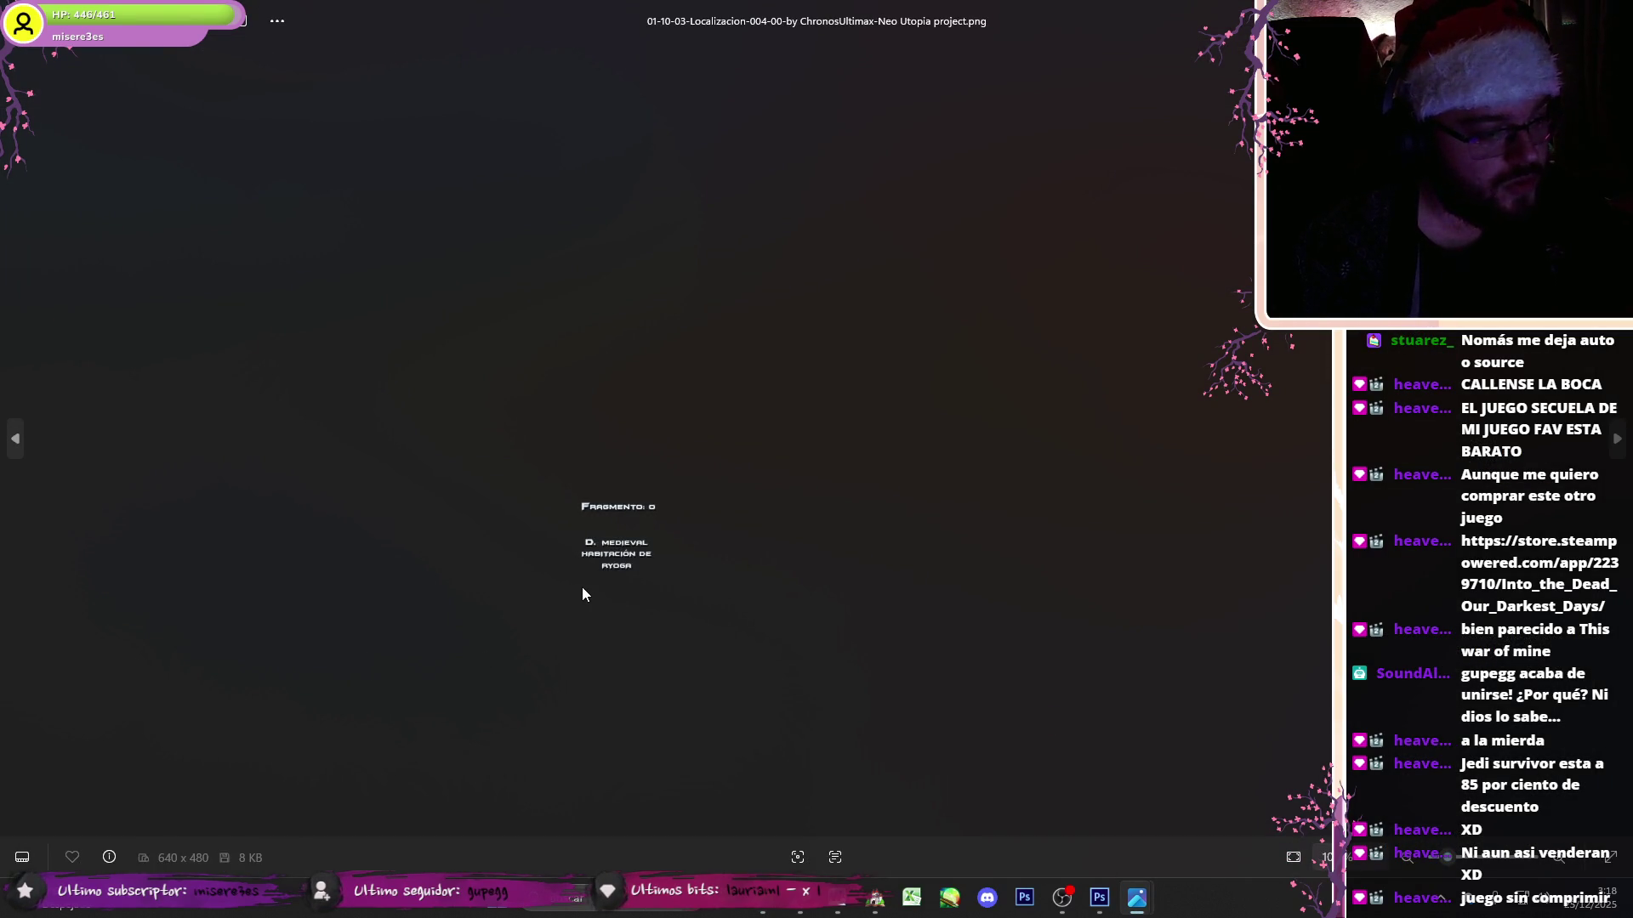
{"action": "key", "text": "Right"}
{"action": "key", "text": "Right"}
{"action": "key", "text": "Right"}
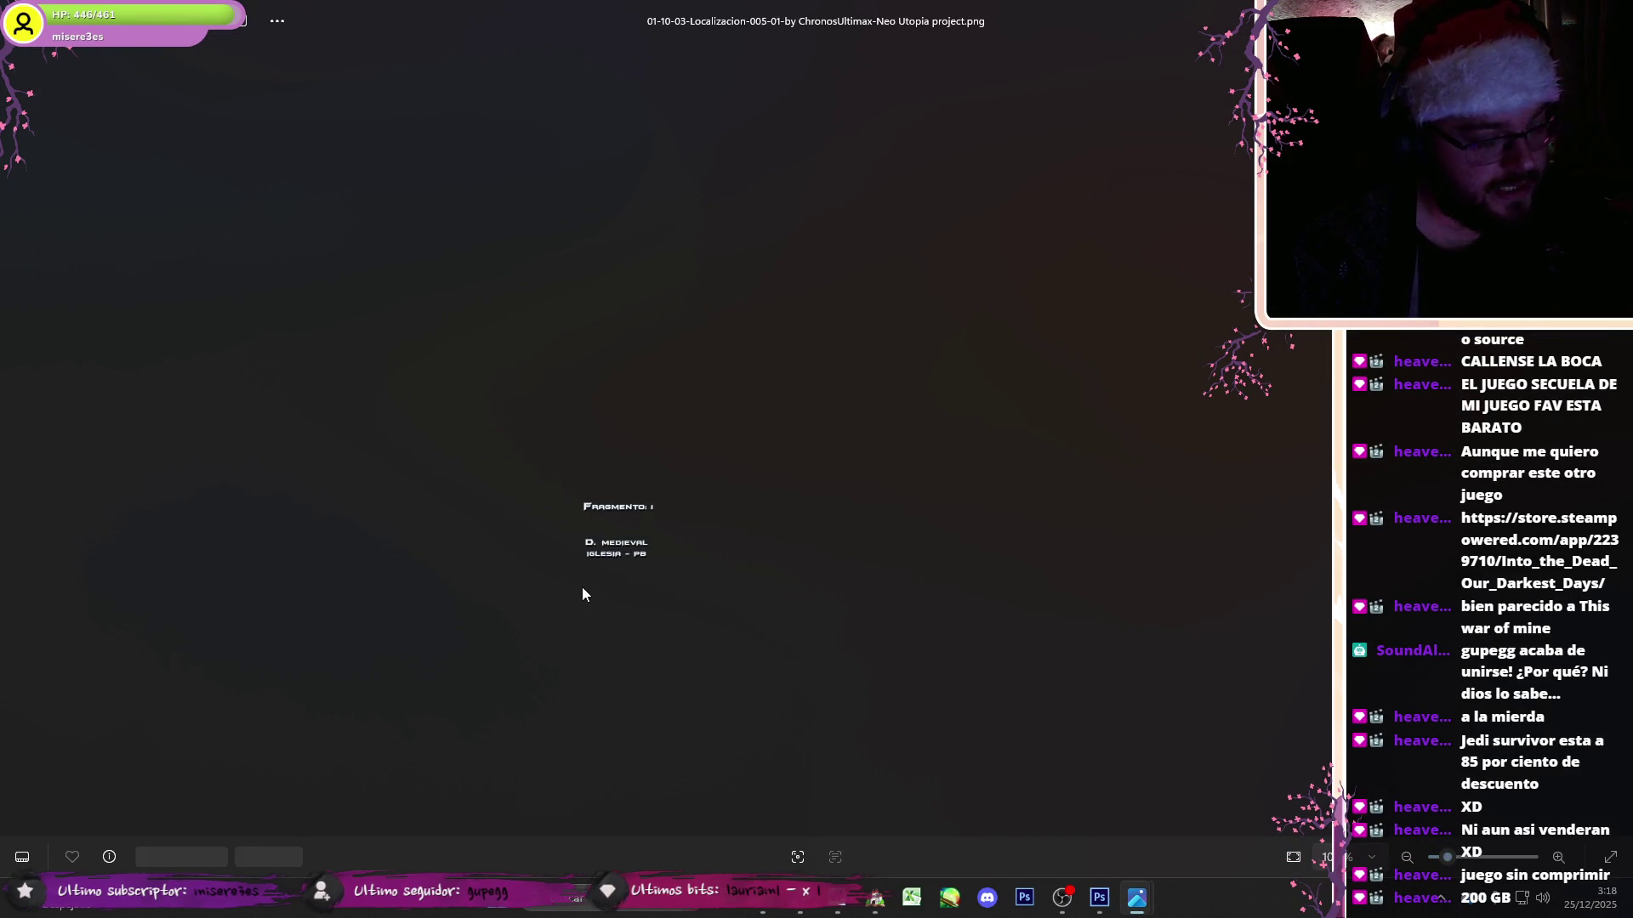
{"action": "key", "text": "Right"}
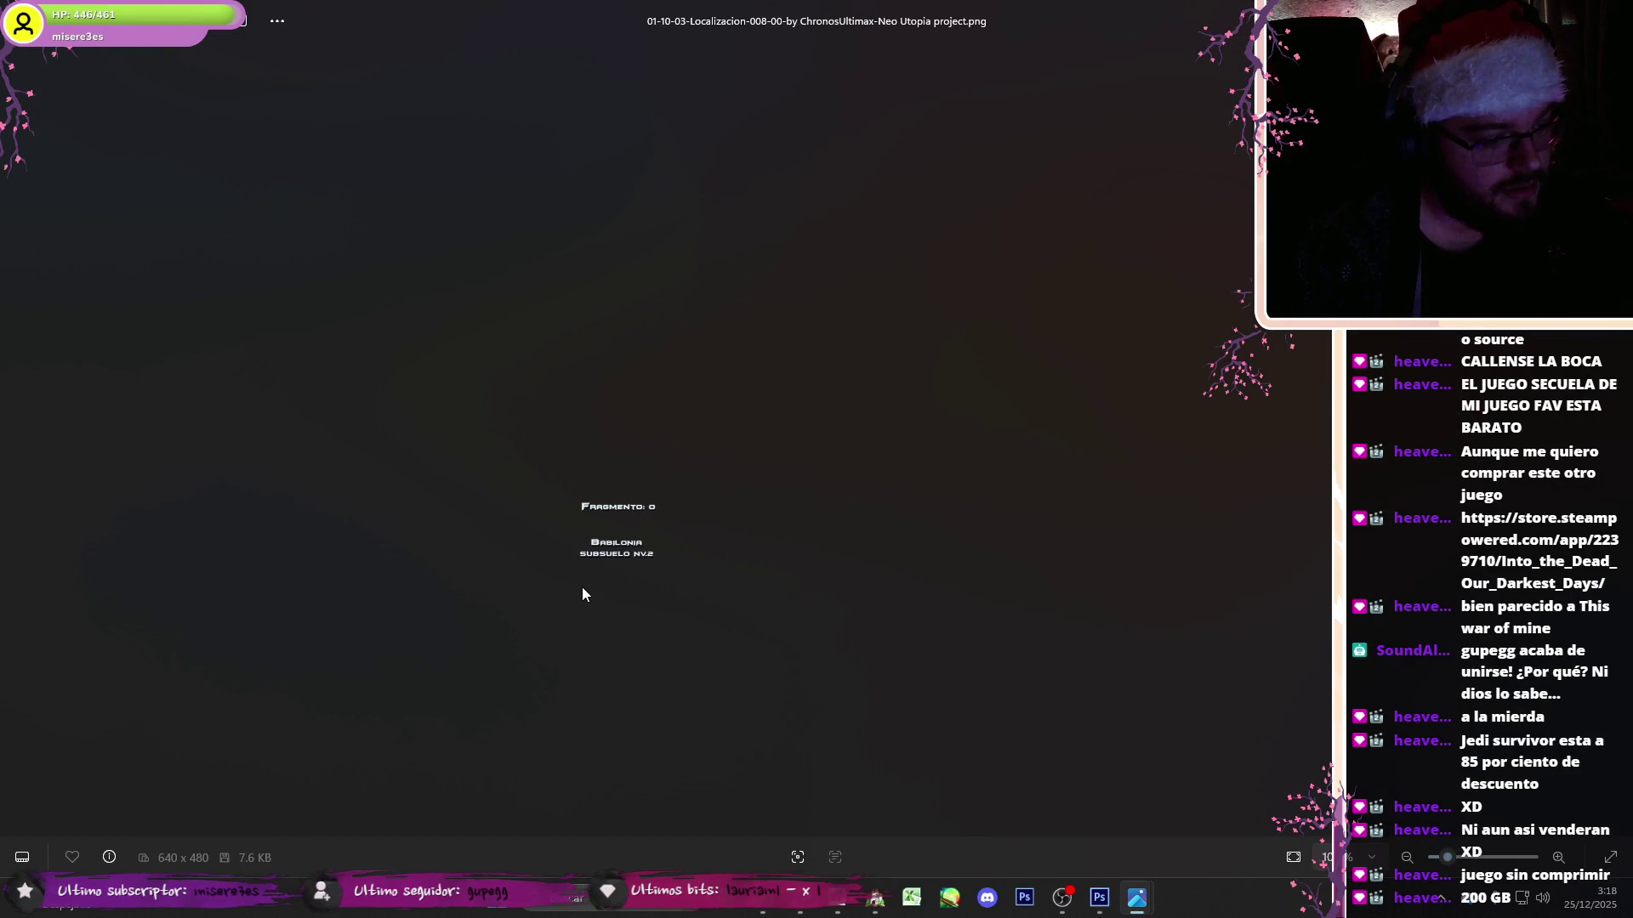
{"action": "key", "text": "Right"}
{"action": "key", "text": "Right"}
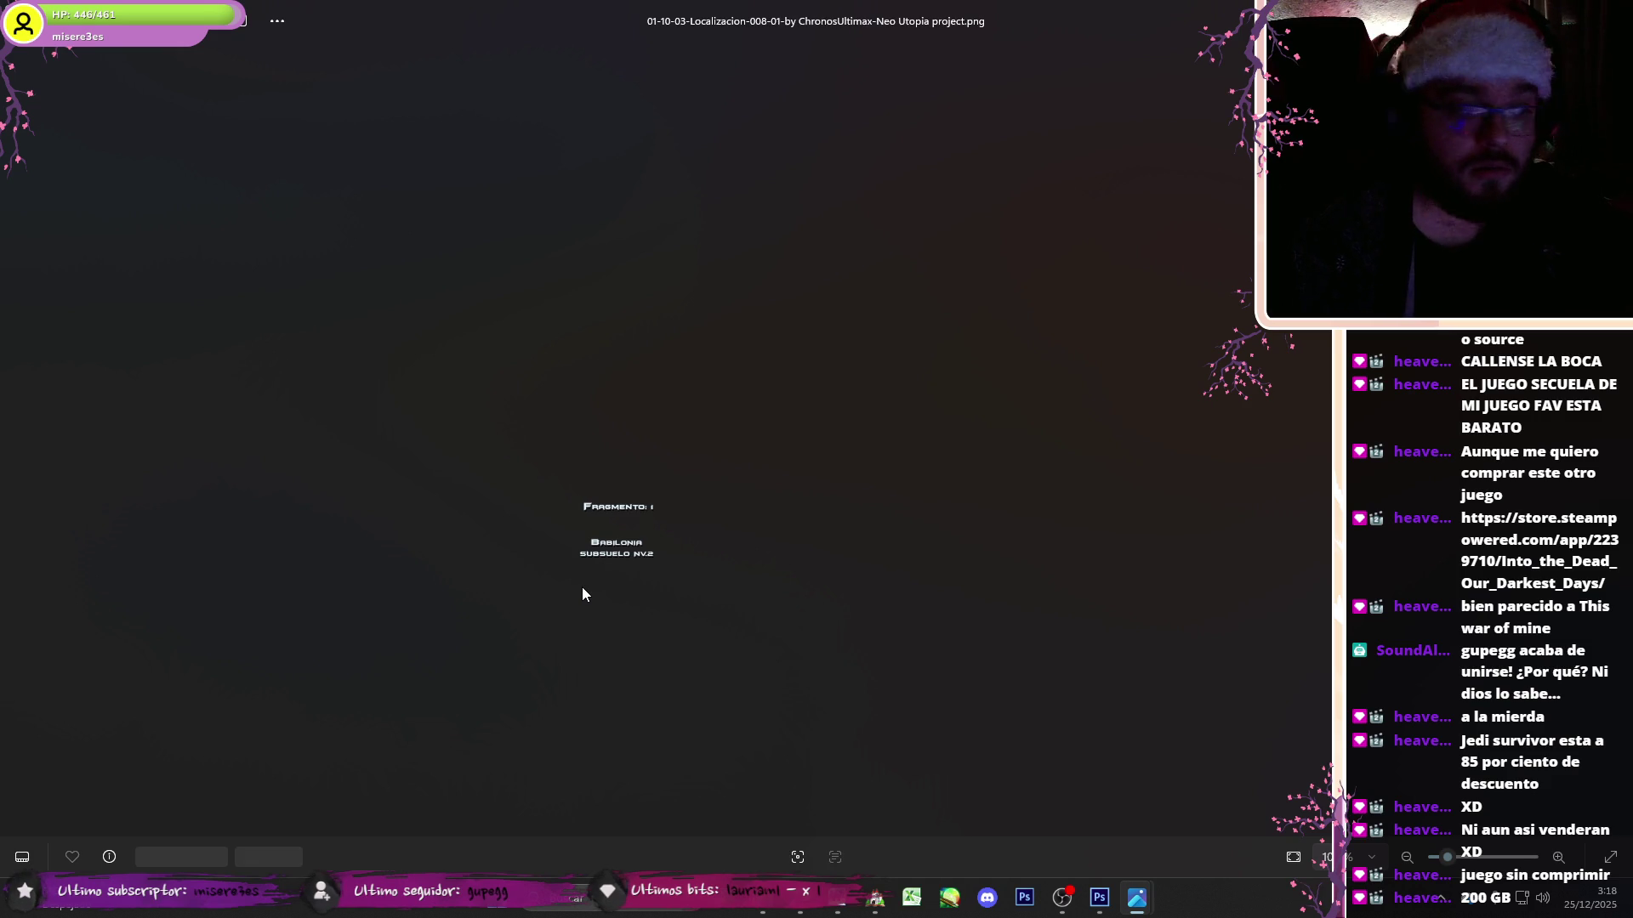
{"action": "key", "text": "Right"}
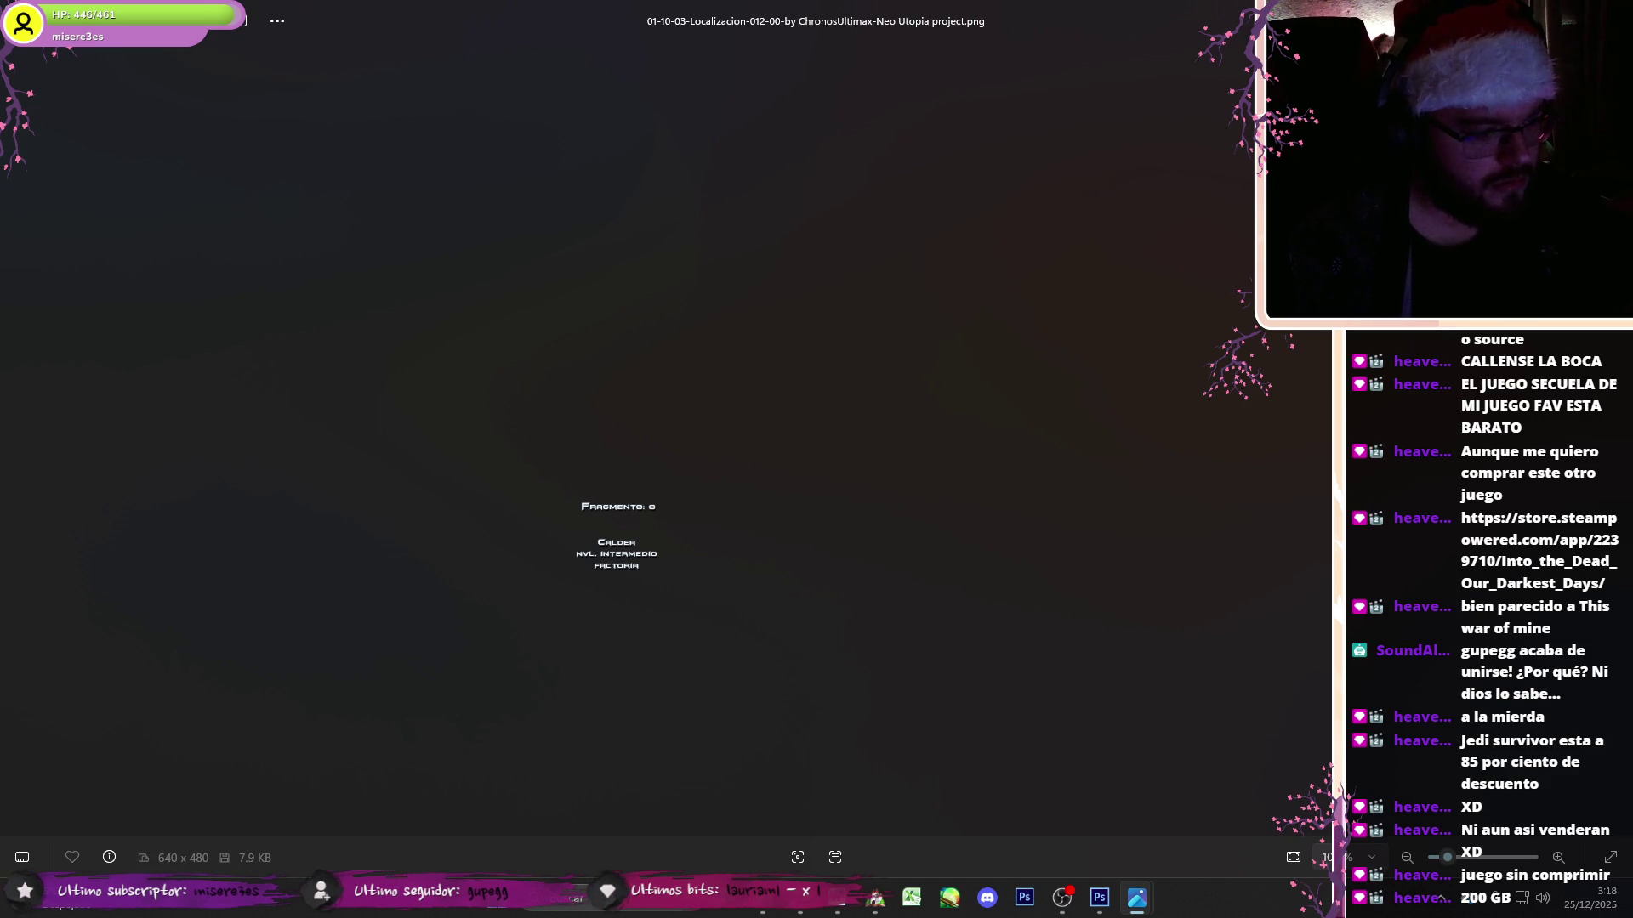
{"action": "key", "text": "Escape"}
{"action": "left_click", "coordinate": [891, 895]}
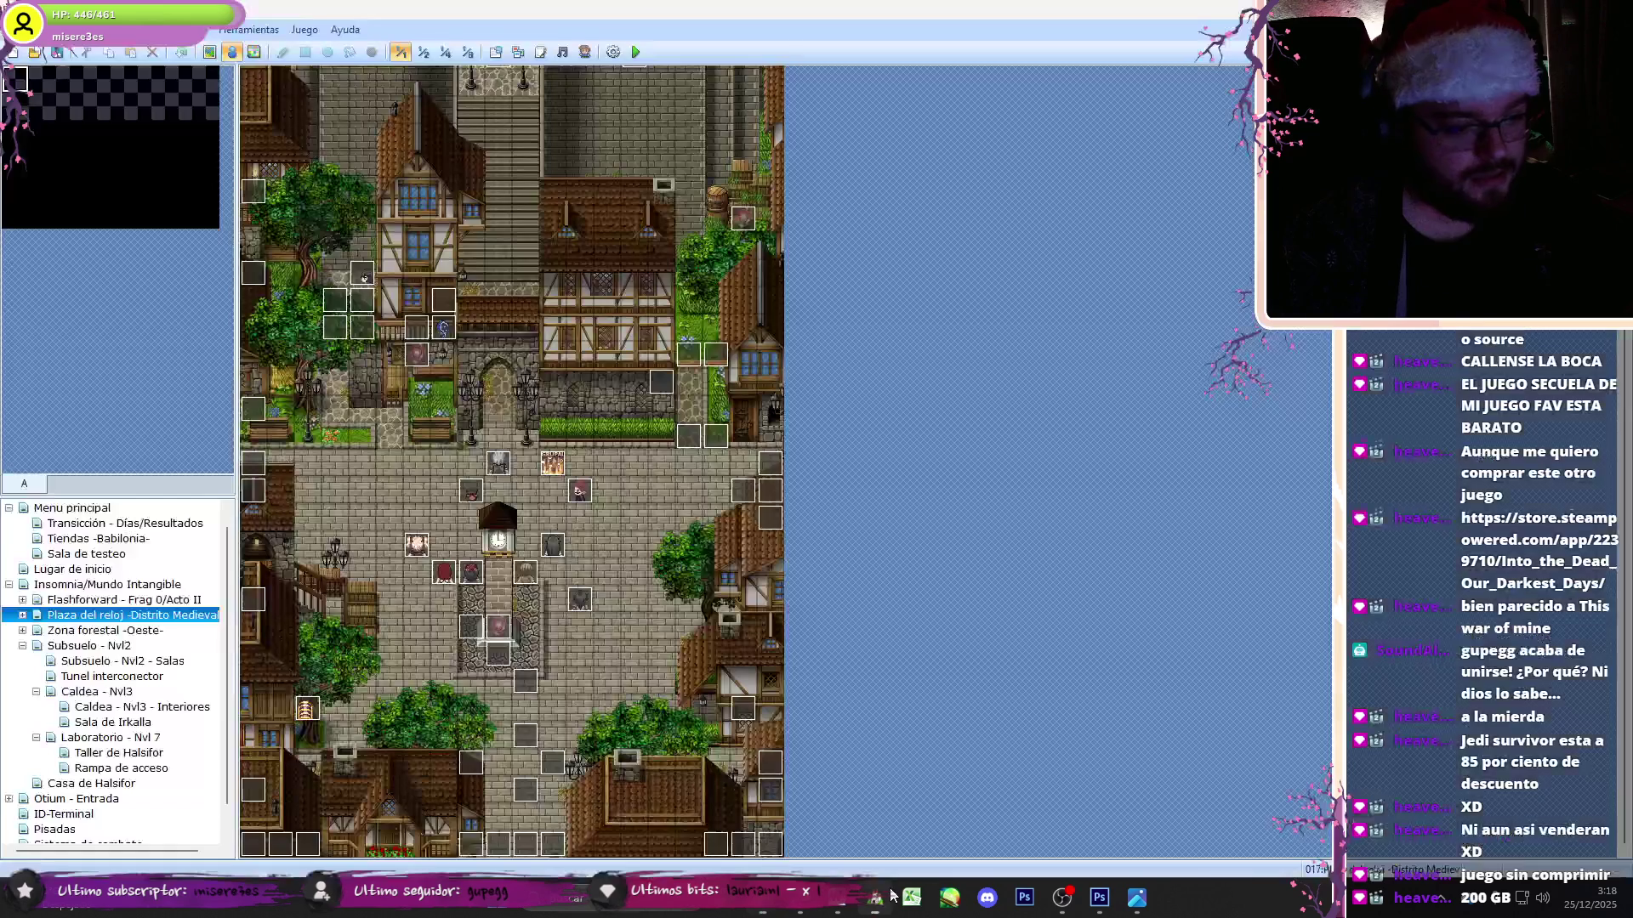
- On Subsuelo - Nvl2's save-point event page 3, fix the Localización 1 and 2 assignments
{"action": "left_click", "coordinate": [65, 646]}
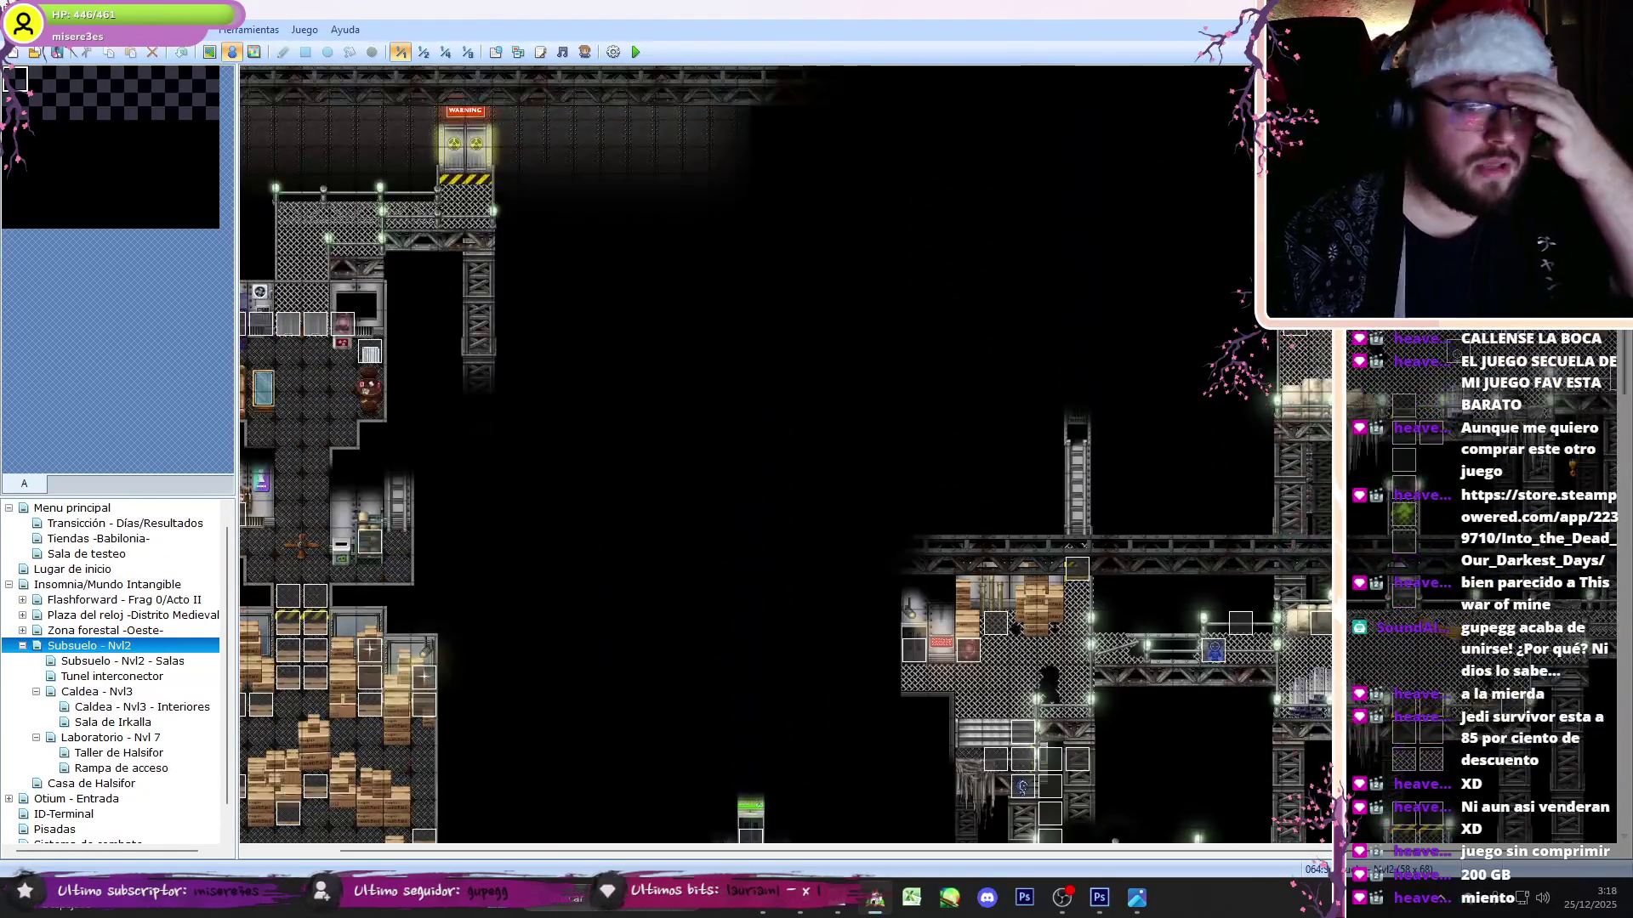
{"action": "double_click", "coordinate": [745, 364]}
{"action": "left_click", "coordinate": [563, 225]}
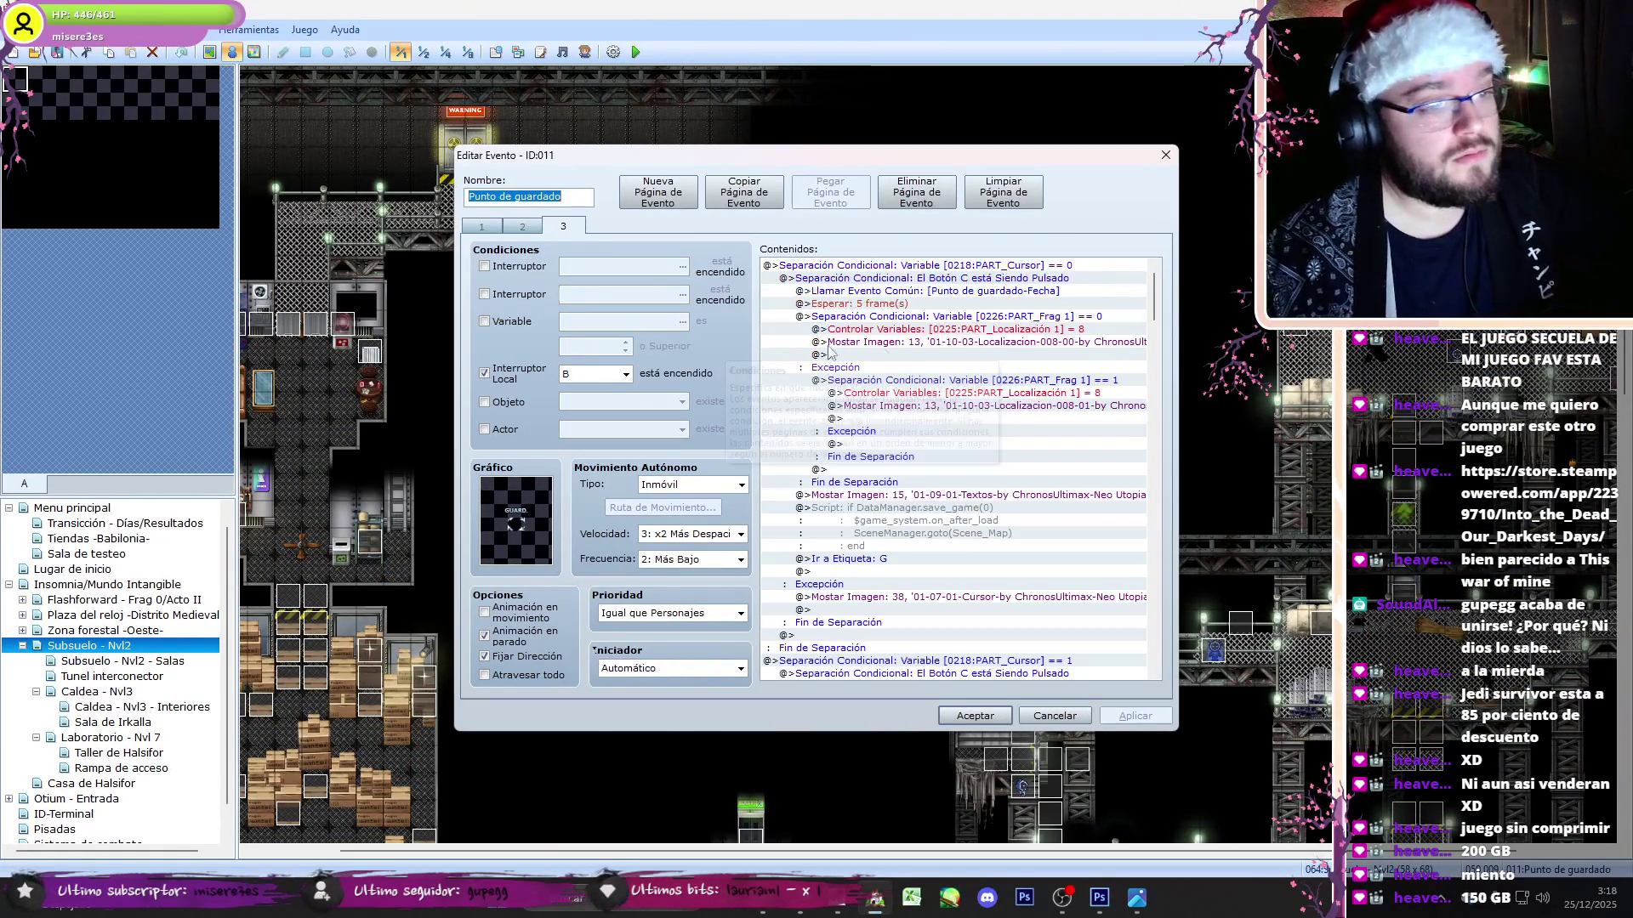
{"action": "left_click", "coordinate": [1020, 329]}
{"action": "key", "text": "Delete"}
{"action": "scroll", "coordinate": [1033, 391], "scroll_direction": "down", "scroll_amount": 5}
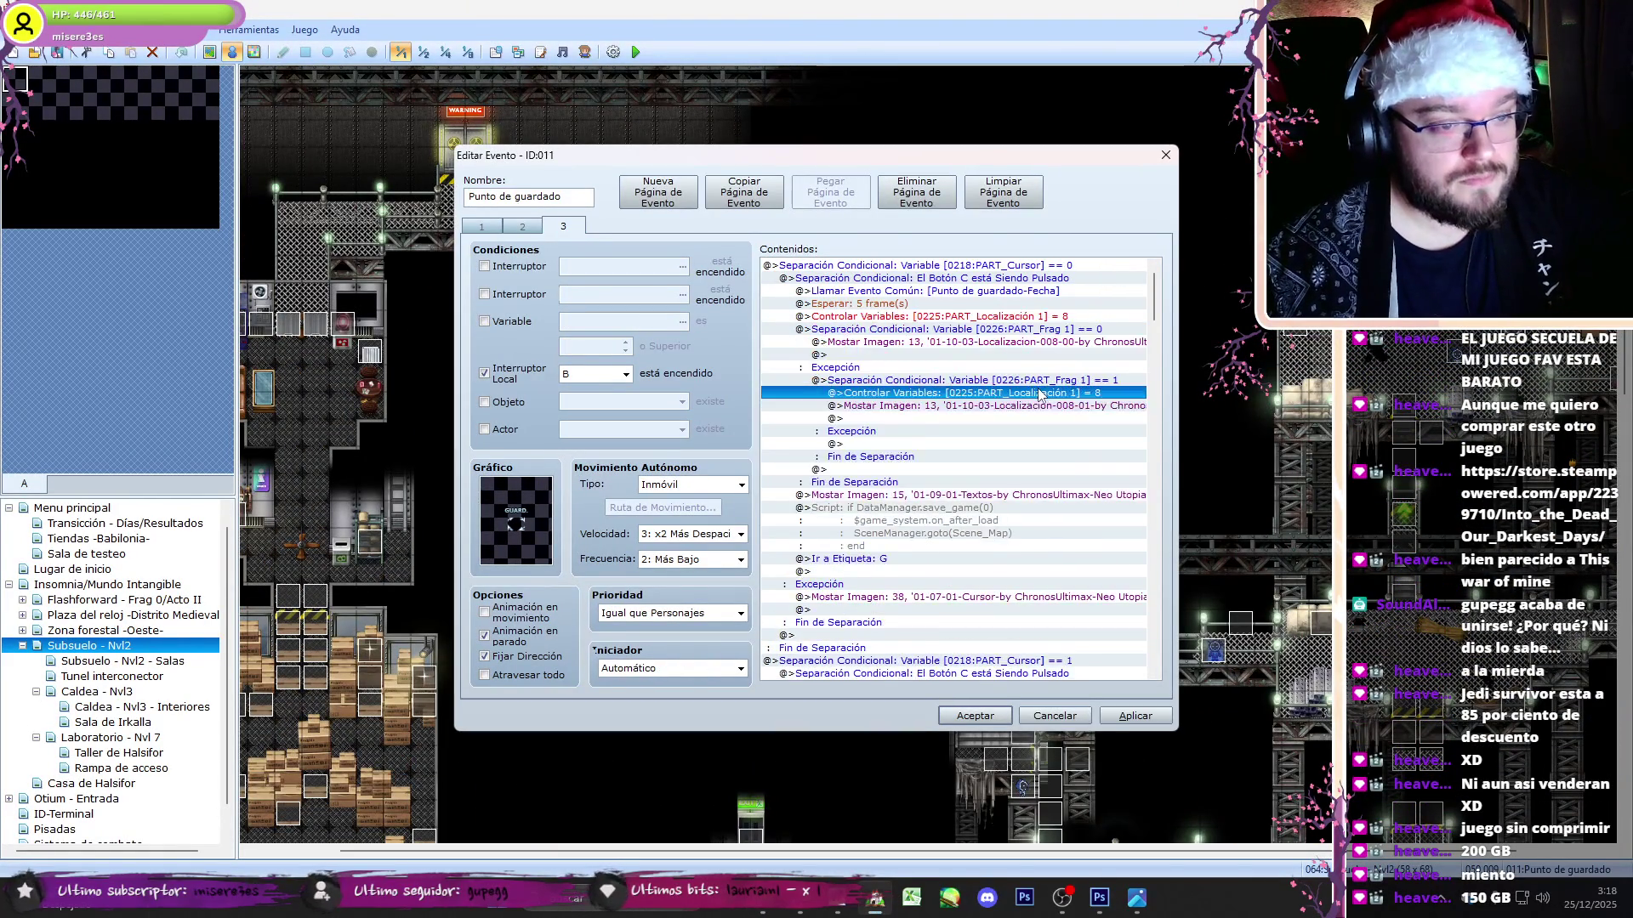
{"action": "left_click", "coordinate": [1046, 508]}
{"action": "key", "text": "ctrl+x"}
{"action": "left_click", "coordinate": [1046, 495]}
{"action": "key", "text": "ctrl+v"}
{"action": "left_click", "coordinate": [1046, 571]}
{"action": "key", "text": "Delete"}
{"action": "left_click_drag", "start_coordinate": [1155, 335], "coordinate": [1155, 360]}
{"action": "scroll", "coordinate": [1155, 360], "scroll_direction": "down", "scroll_amount": 2}
- Delete the Localización 3 duplicate and move Localización 4 above the PART_Frag 4 check
{"action": "left_click", "coordinate": [1006, 587]}
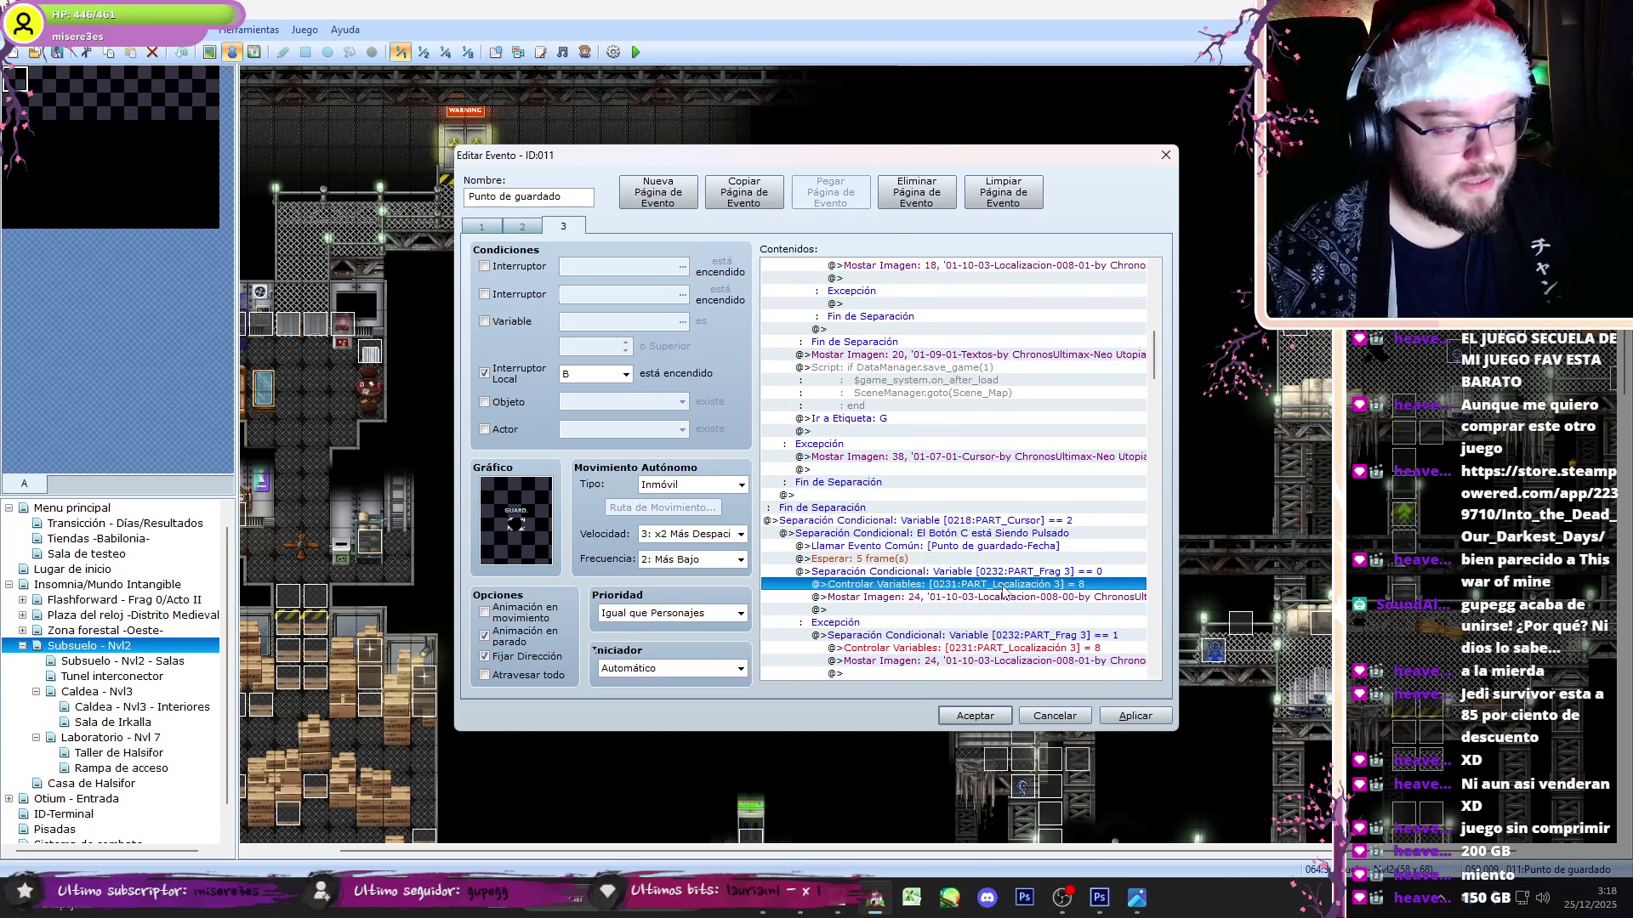
{"action": "left_click", "coordinate": [1055, 648]}
{"action": "key", "text": "Delete"}
{"action": "scroll", "coordinate": [1037, 642], "scroll_direction": "down", "scroll_amount": 8}
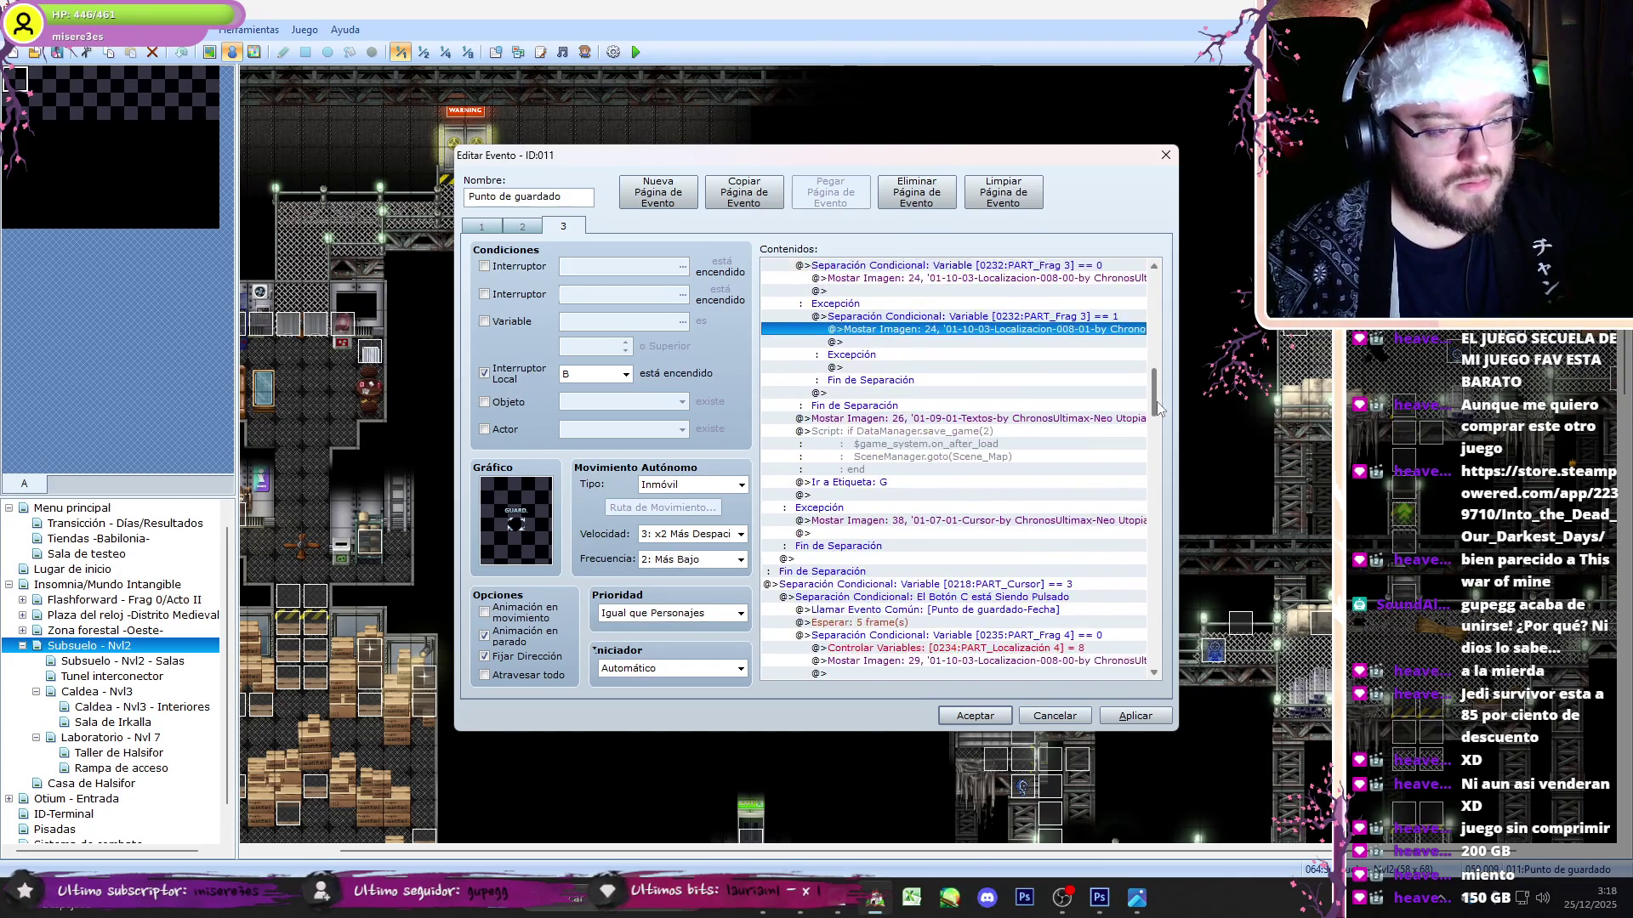
{"action": "left_click", "coordinate": [1022, 635]}
{"action": "key", "text": "ctrl+x"}
{"action": "left_click", "coordinate": [1020, 623]}
{"action": "key", "text": "ctrl+v"}
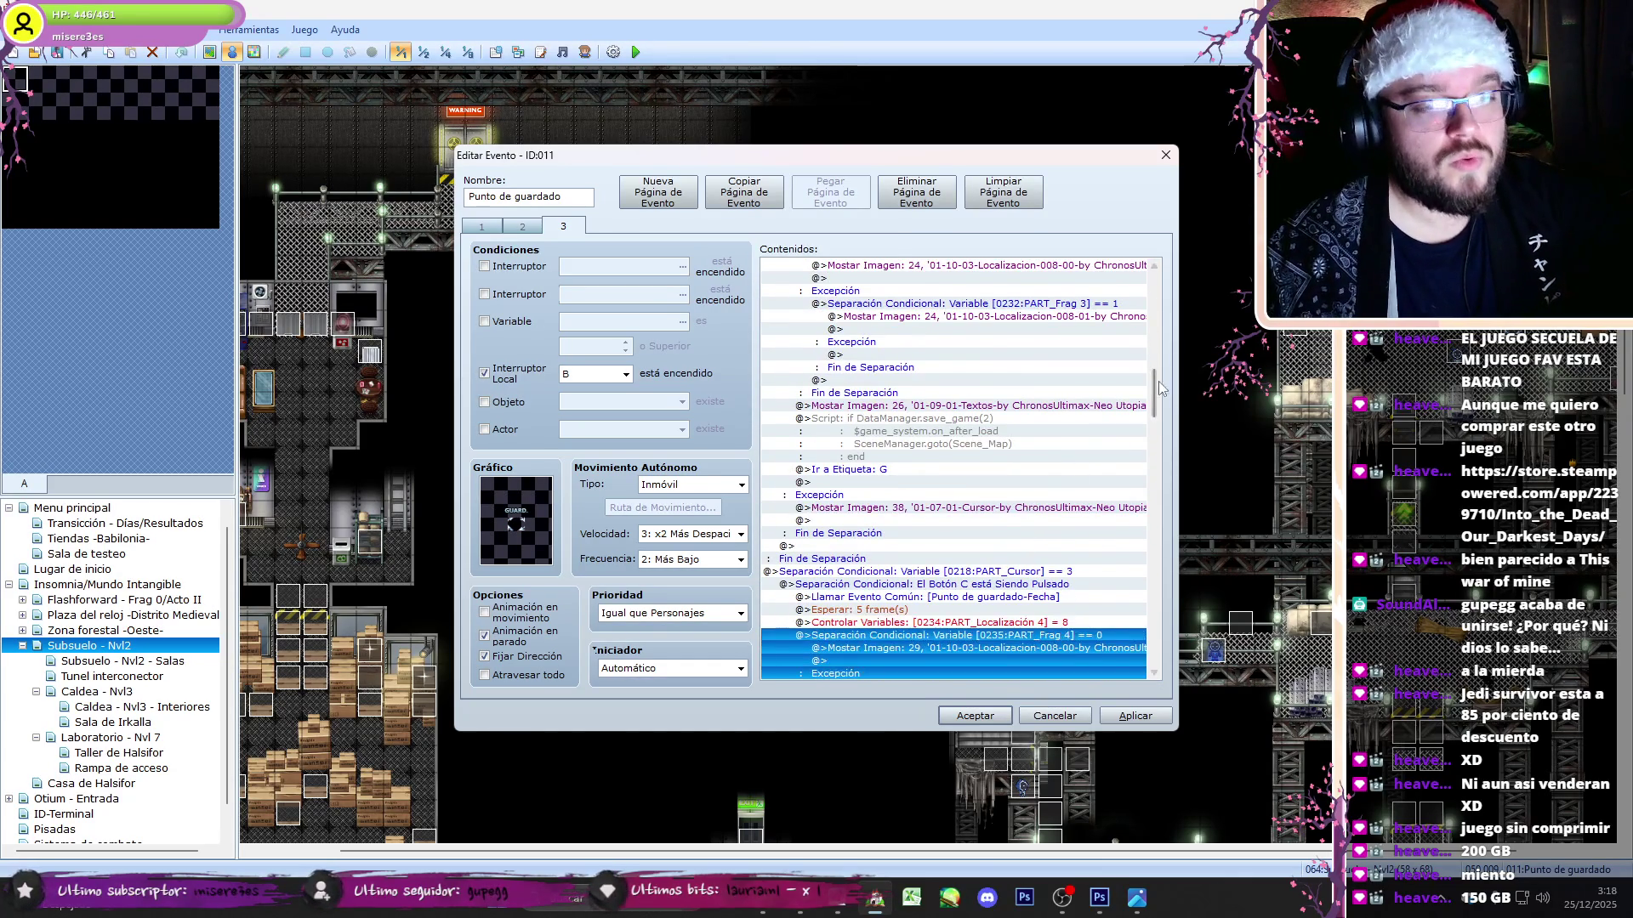
{"action": "scroll", "coordinate": [1037, 510], "scroll_direction": "down", "scroll_amount": 7}
{"action": "left_click", "coordinate": [1068, 406]}
{"action": "left_click", "coordinate": [1072, 418]}
{"action": "key", "text": "Delete"}
- Delete the duplicate PART_Localización command in the PART_Frag 5 == 0 branch
{"action": "left_click_drag", "start_coordinate": [1154, 426], "coordinate": [1154, 465]}
{"action": "left_click", "coordinate": [1098, 405]}
{"action": "left_click", "coordinate": [1097, 469]}
{"action": "key", "text": "Delete"}
{"action": "scroll", "coordinate": [1063, 459], "scroll_direction": "down", "scroll_amount": 4}
- Reduce the slot 4, 3 and 2 scripts to bare DataManager.save_game calls
{"action": "left_click", "coordinate": [1031, 419]}
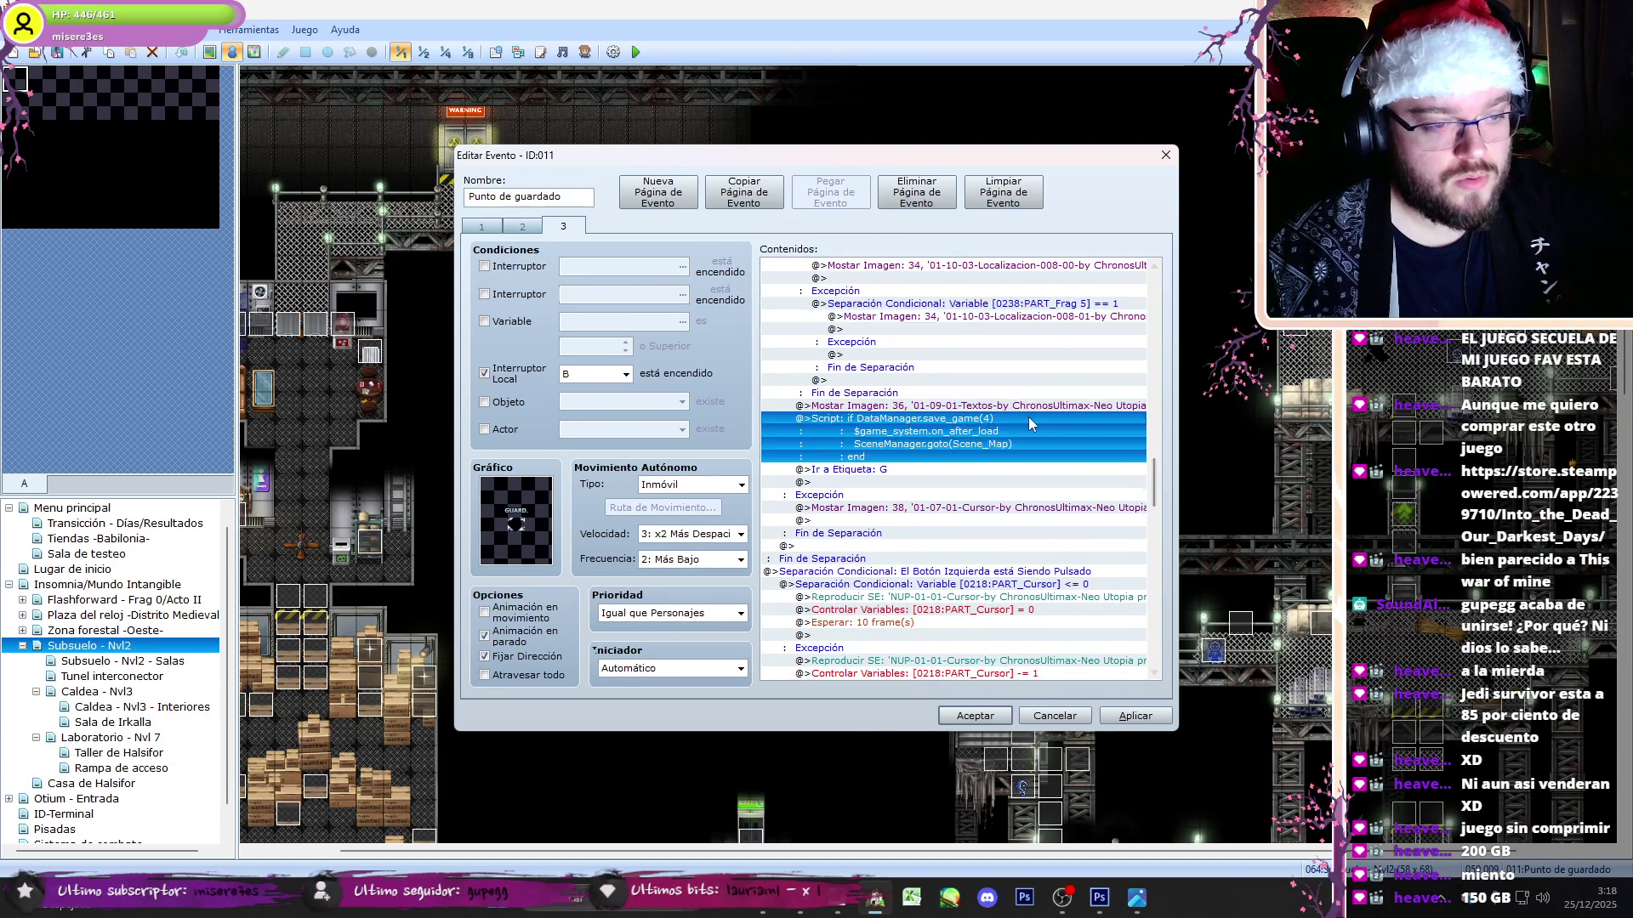
{"action": "double_click", "coordinate": [1031, 422]}
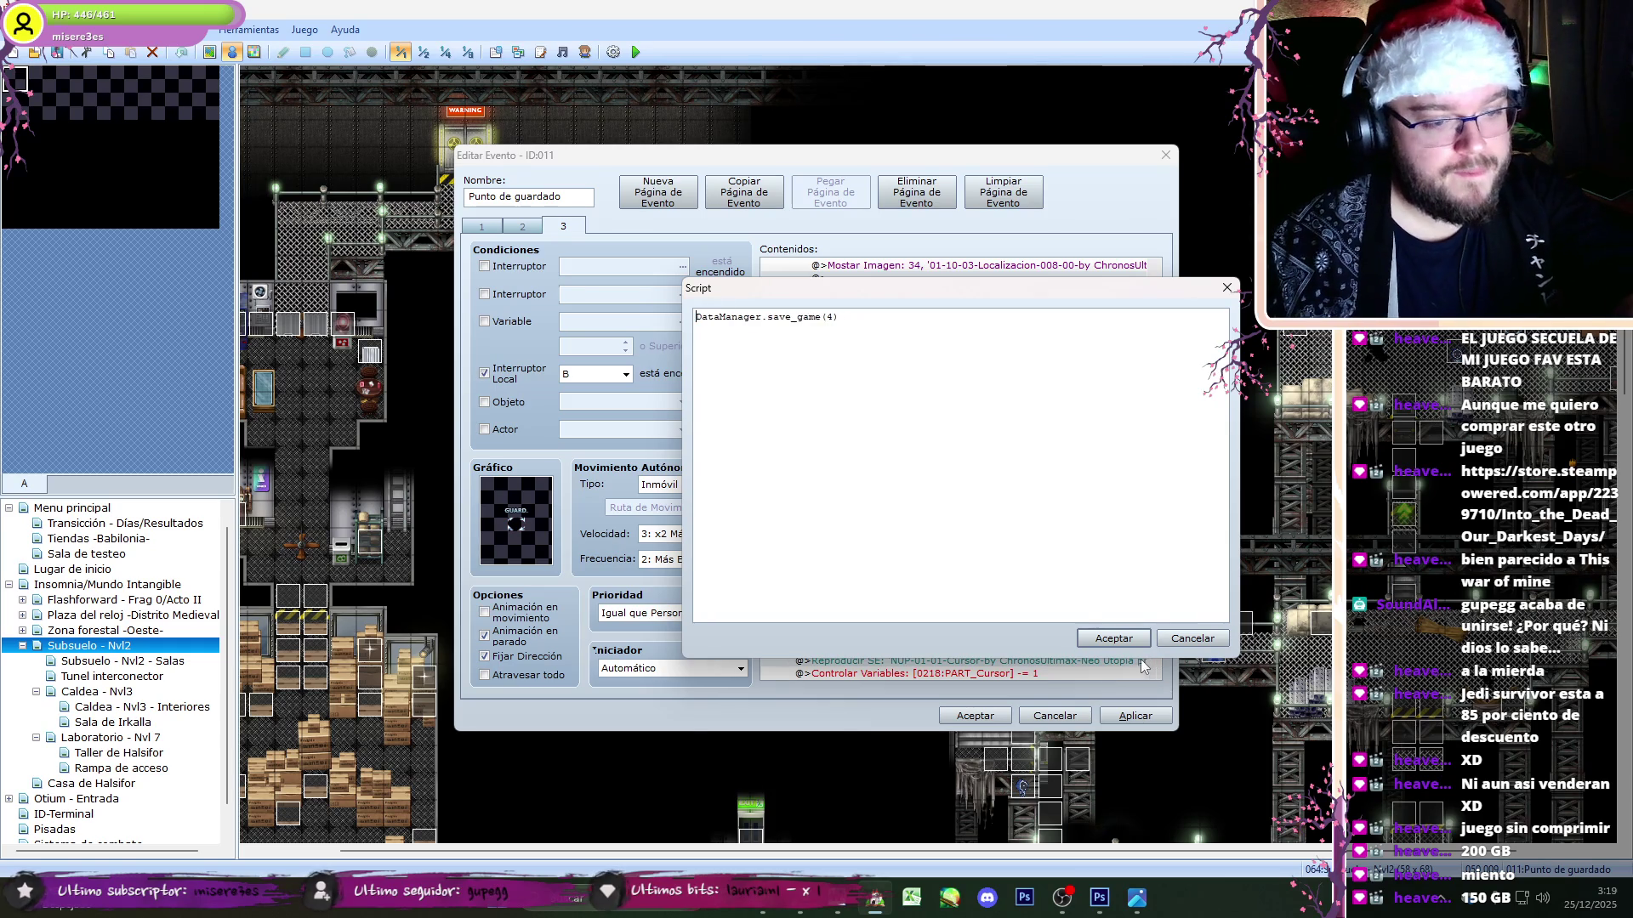
{"action": "left_click", "coordinate": [1113, 638]}
{"action": "left_click_drag", "start_coordinate": [1155, 487], "coordinate": [1158, 456]}
{"action": "scroll", "coordinate": [1034, 411], "scroll_direction": "up", "scroll_amount": 3}
{"action": "left_click", "coordinate": [948, 315]}
{"action": "scroll", "coordinate": [948, 314], "scroll_direction": "down", "scroll_amount": 1}
{"action": "double_click", "coordinate": [893, 636]}
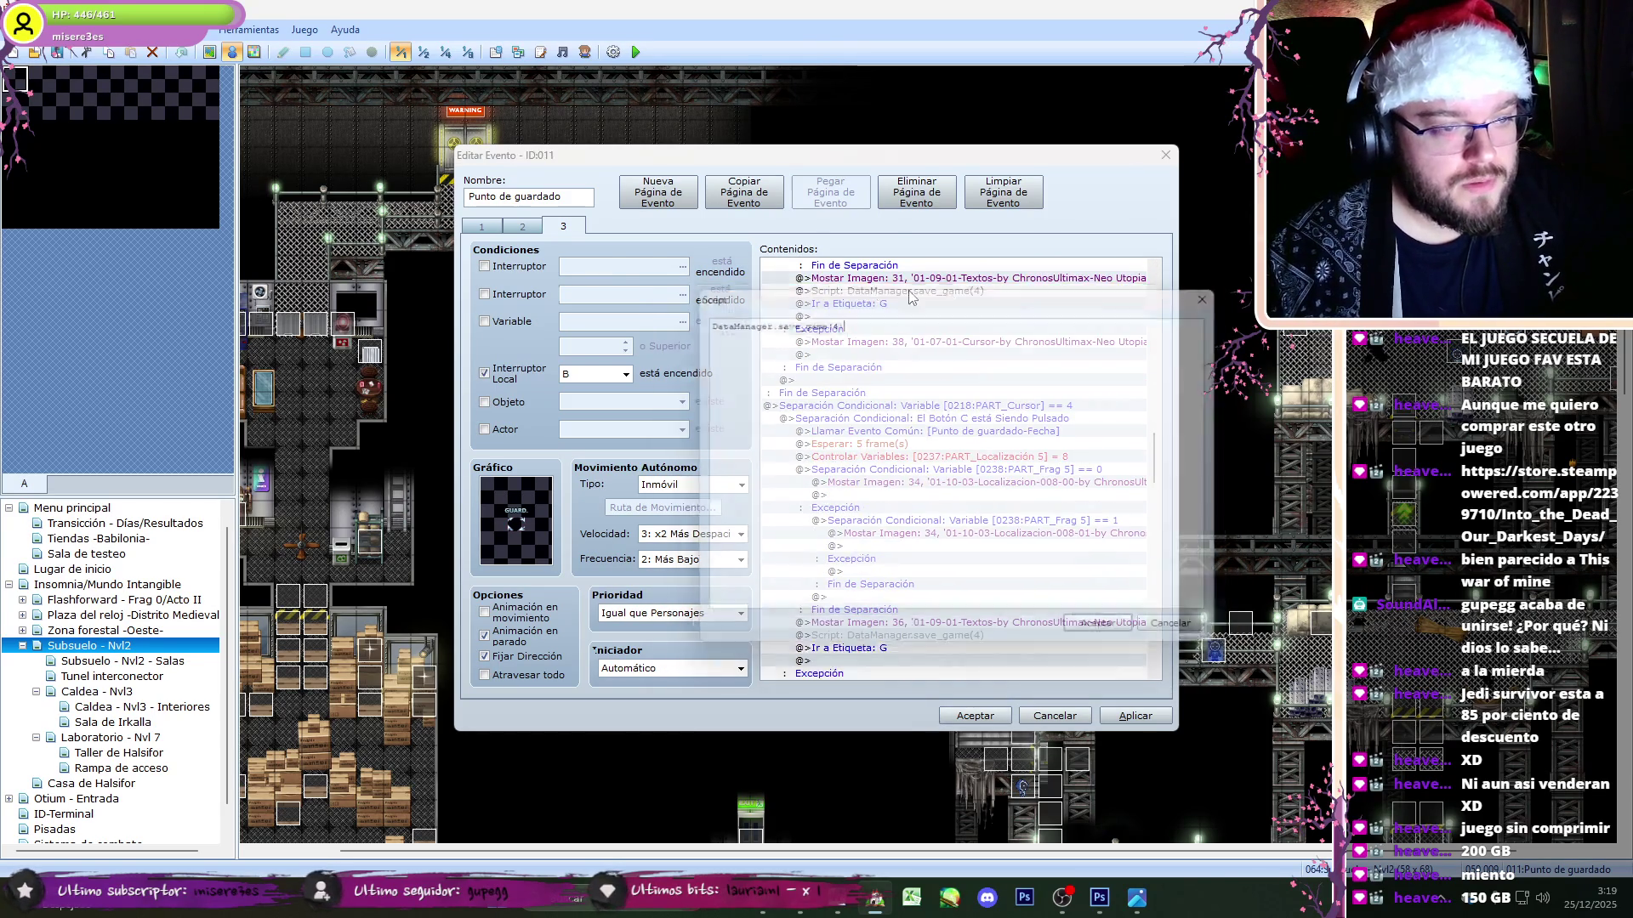
{"action": "left_click", "coordinate": [1113, 637]}
{"action": "left_click_drag", "start_coordinate": [1148, 489], "coordinate": [1155, 438]}
{"action": "left_click", "coordinate": [940, 271]}
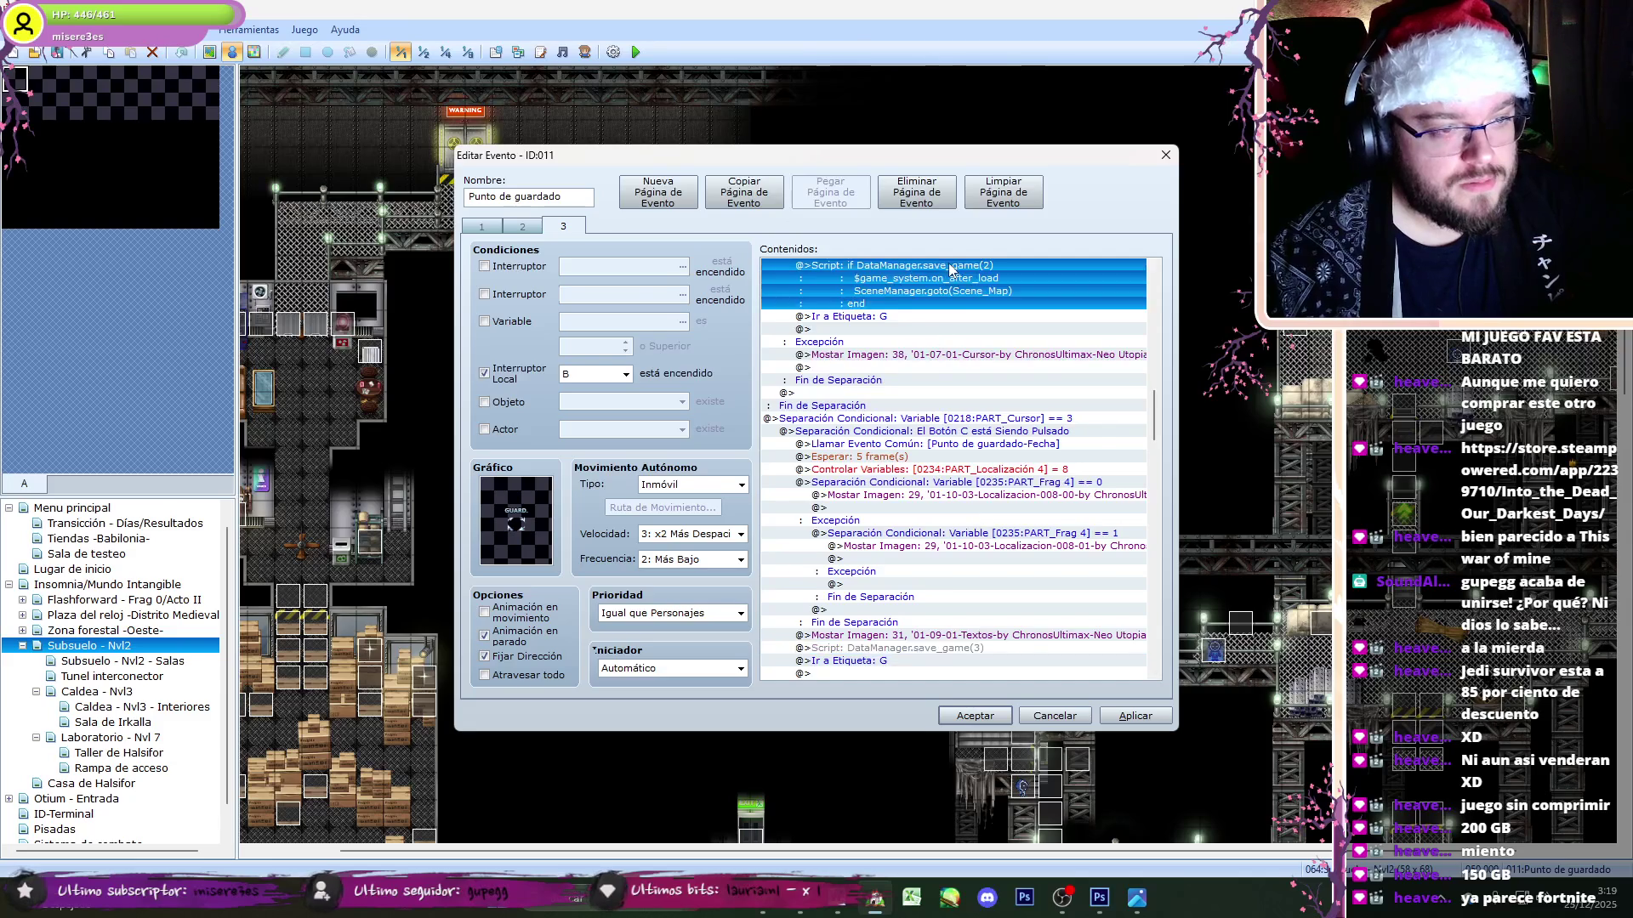
{"action": "scroll", "coordinate": [940, 271], "scroll_direction": "down", "scroll_amount": 1}
{"action": "double_click", "coordinate": [823, 318]}
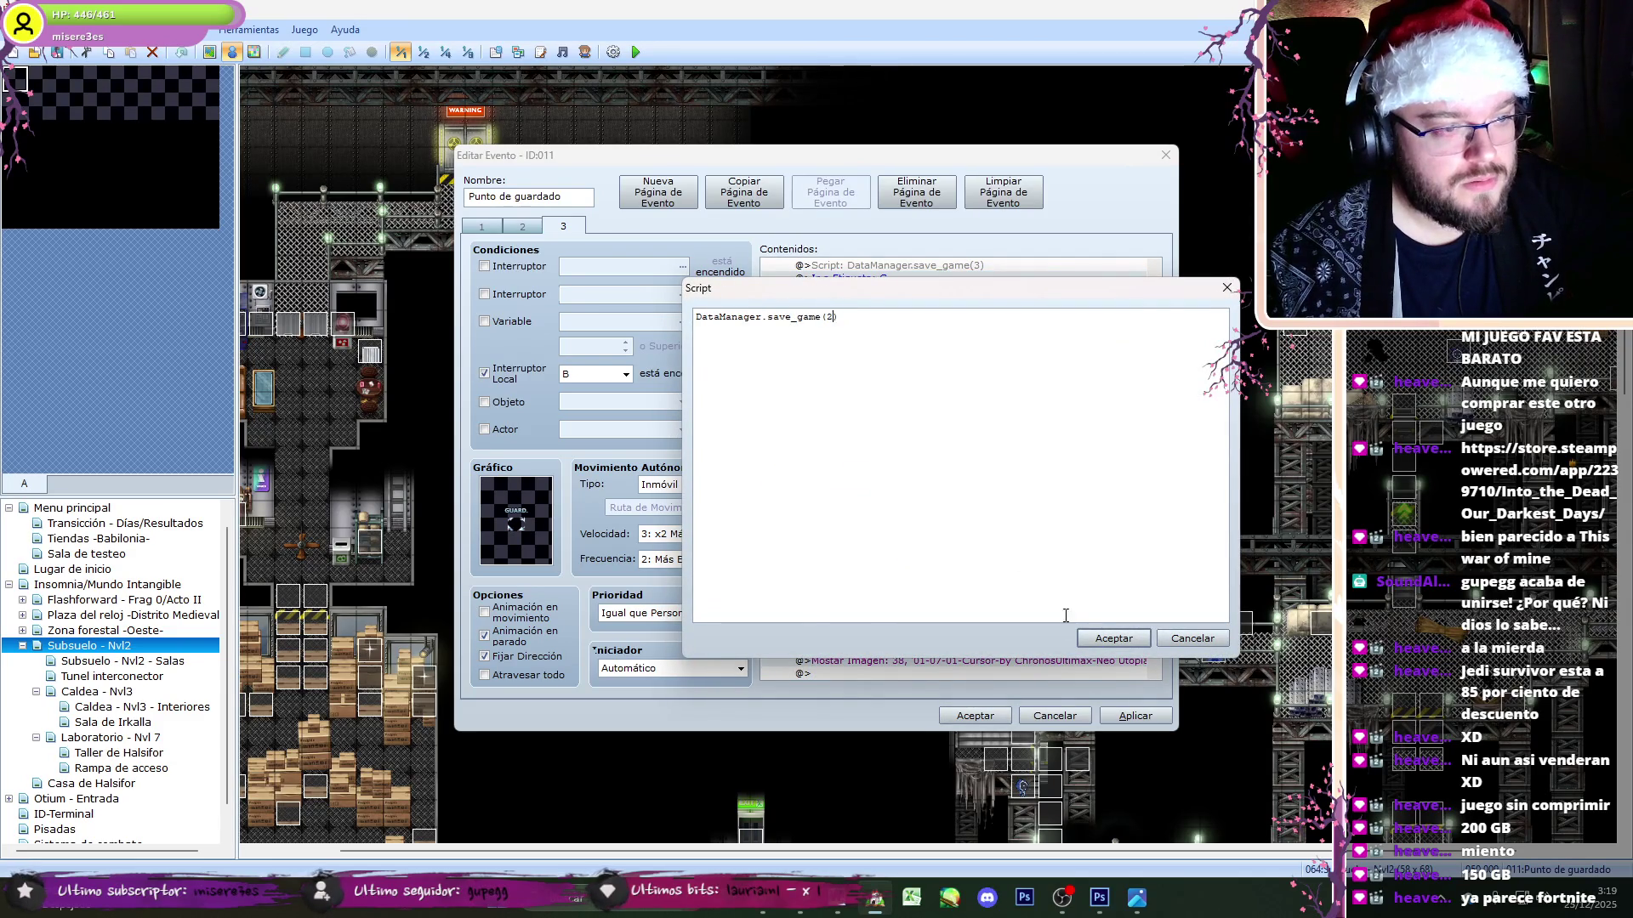
{"action": "left_click", "coordinate": [1113, 638]}
- Reduce the slot 1 and 0 scripts to DataManager.save_game calls, then apply and close the event
{"action": "left_click_drag", "start_coordinate": [1155, 485], "coordinate": [1161, 385]}
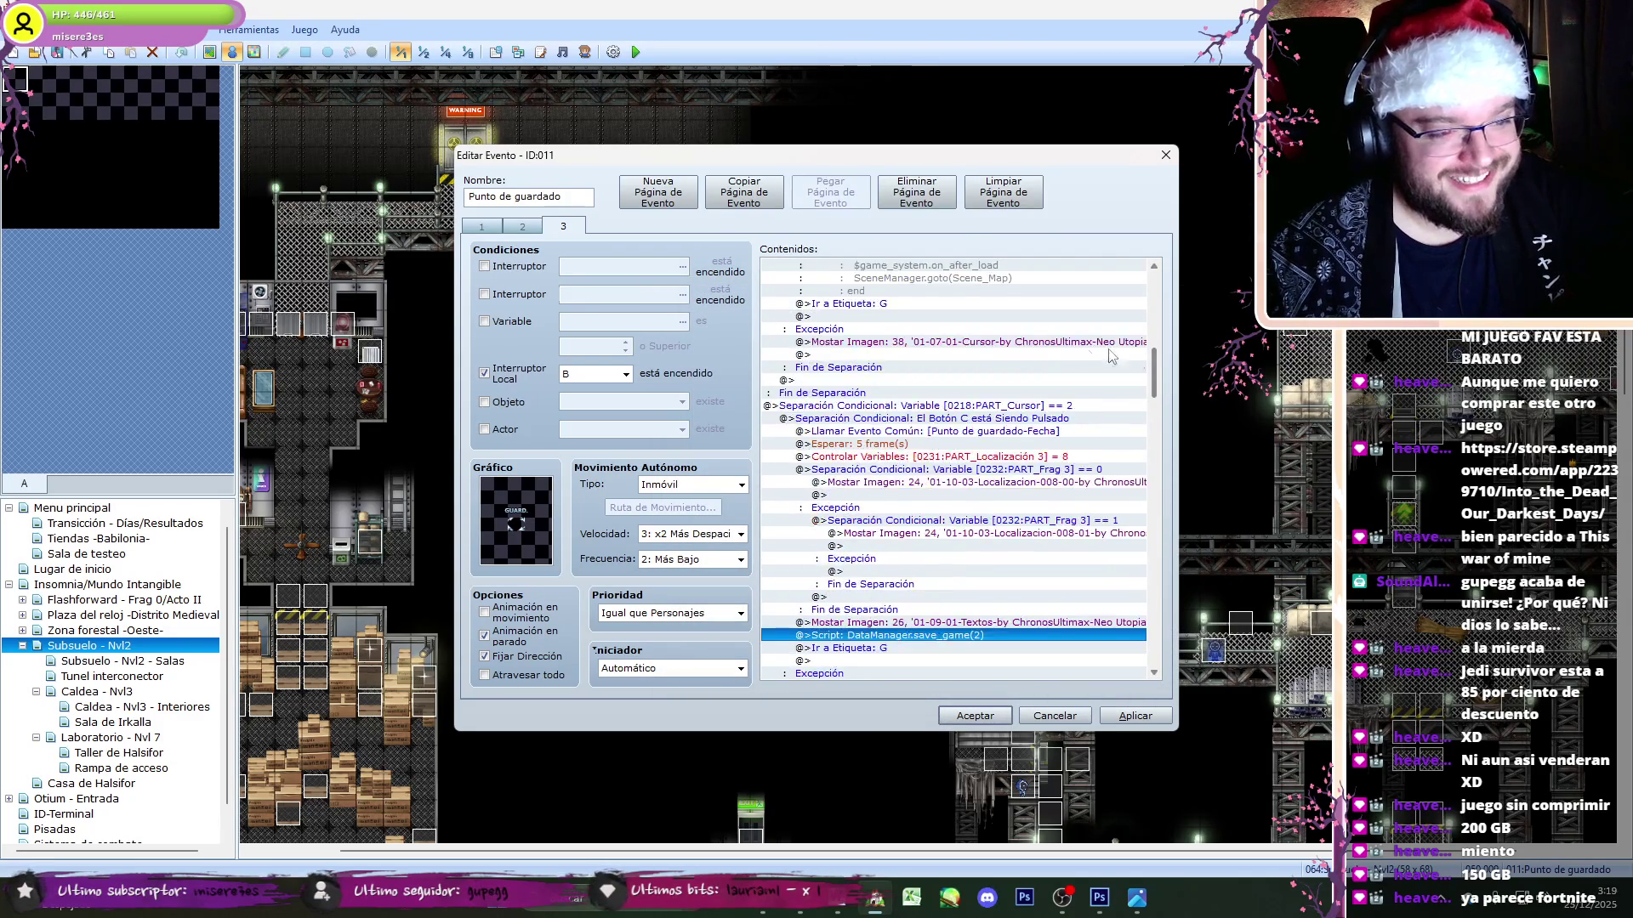
{"action": "scroll", "coordinate": [1144, 344], "scroll_direction": "up", "scroll_amount": 4}
{"action": "left_click", "coordinate": [943, 408]}
{"action": "scroll", "coordinate": [943, 409], "scroll_direction": "up", "scroll_amount": 1}
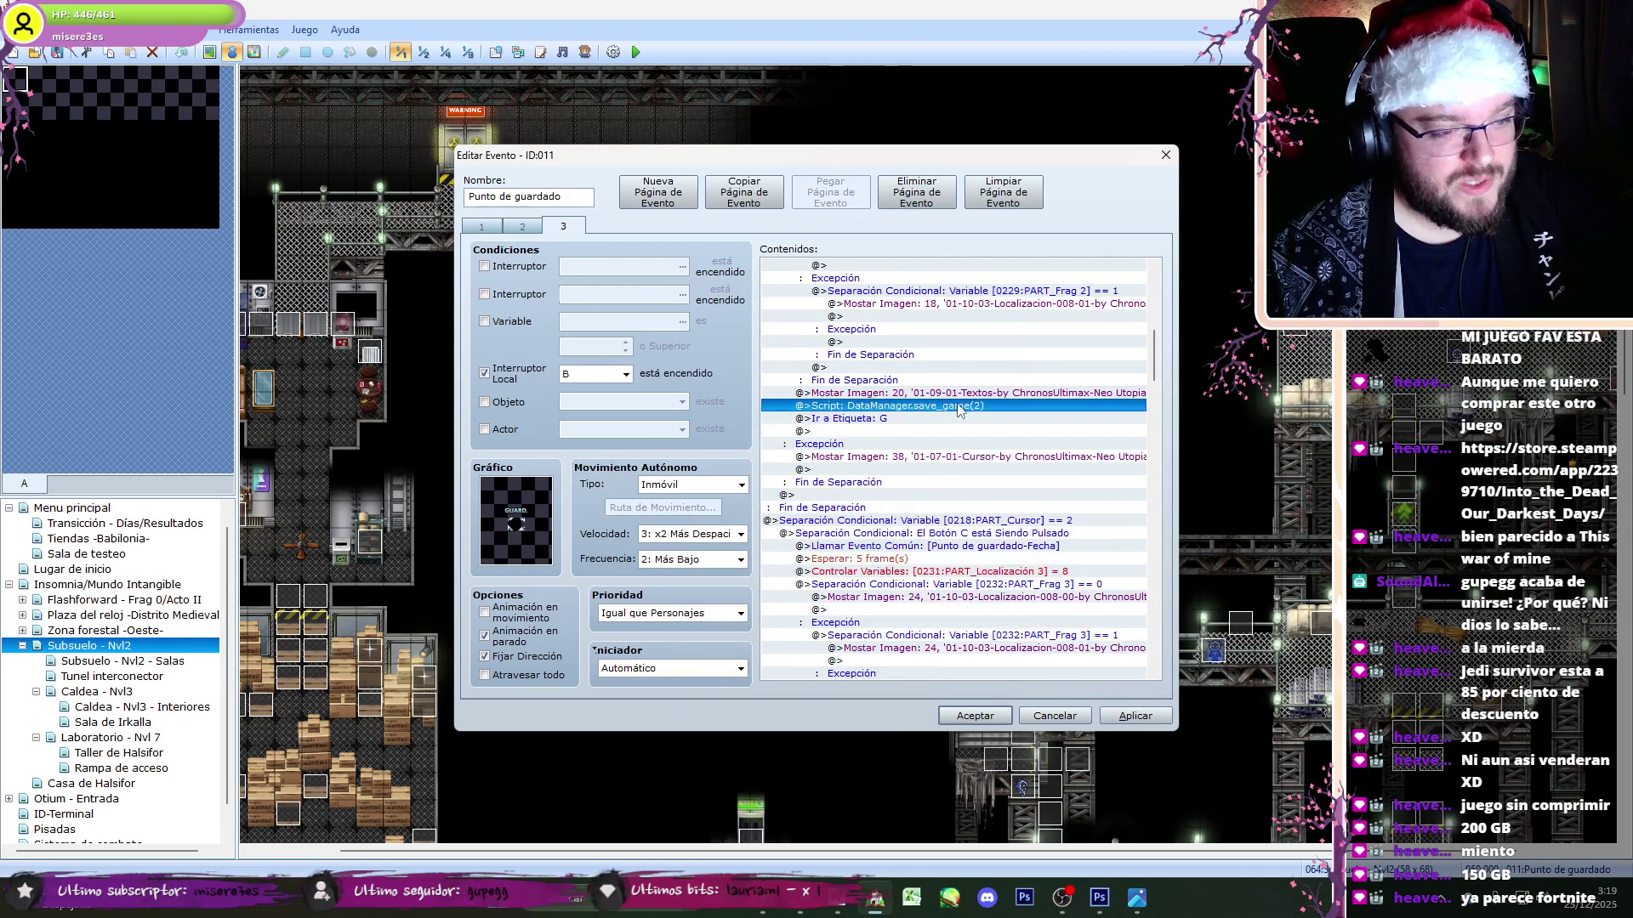
{"action": "double_click", "coordinate": [942, 400]}
{"action": "left_click", "coordinate": [1112, 637]}
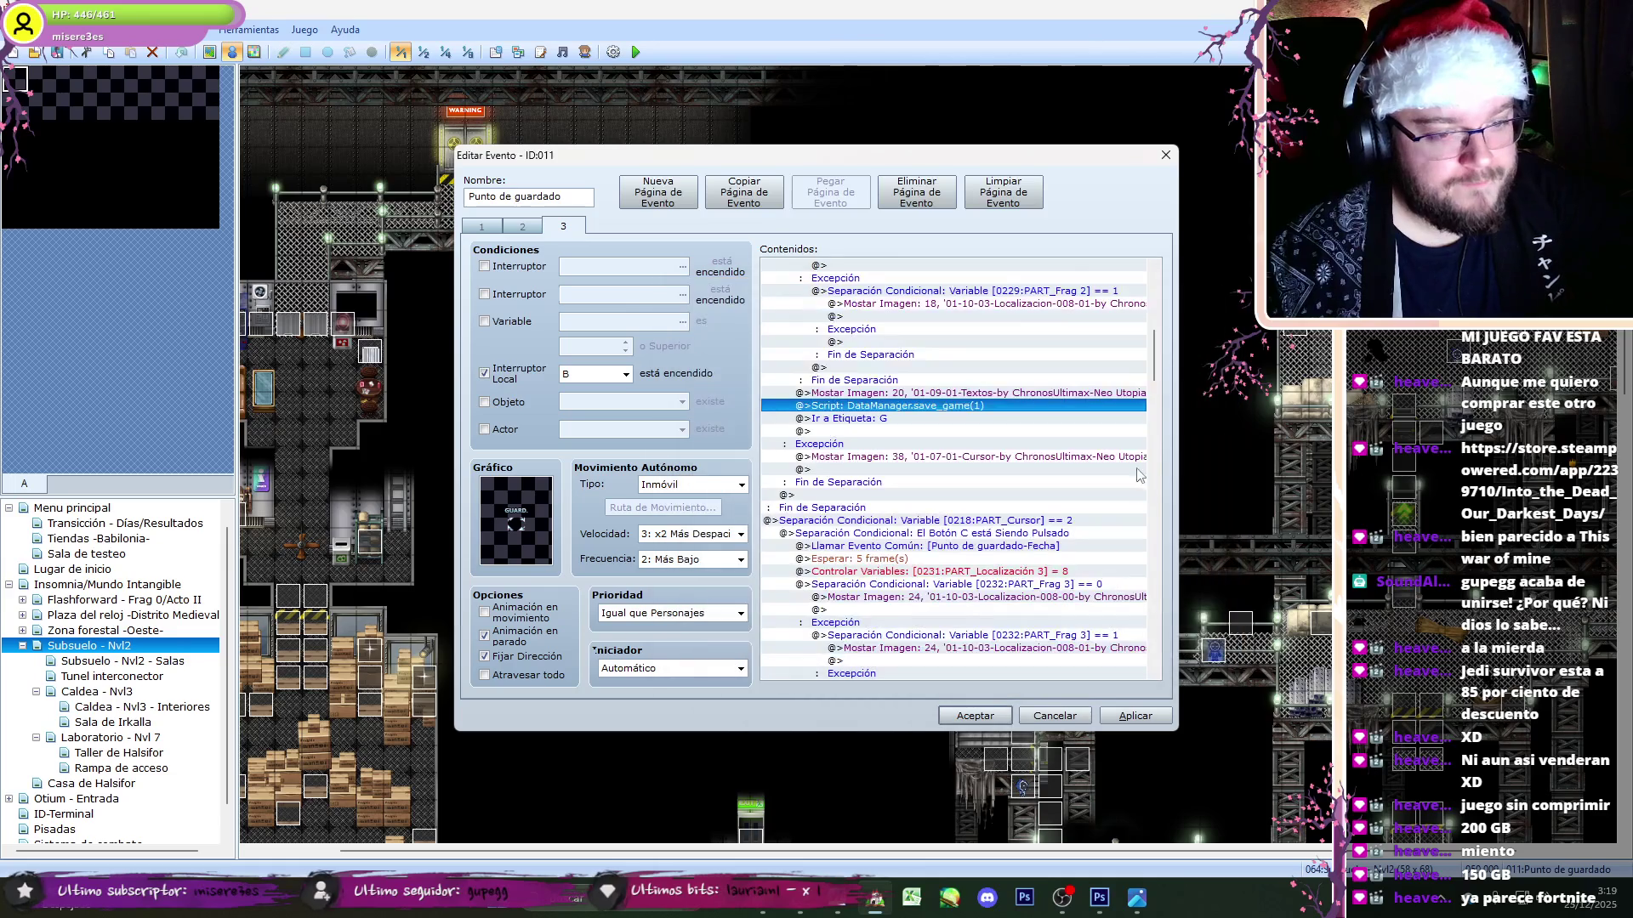
{"action": "left_click_drag", "start_coordinate": [1151, 372], "coordinate": [1155, 340]}
{"action": "left_click", "coordinate": [851, 291]}
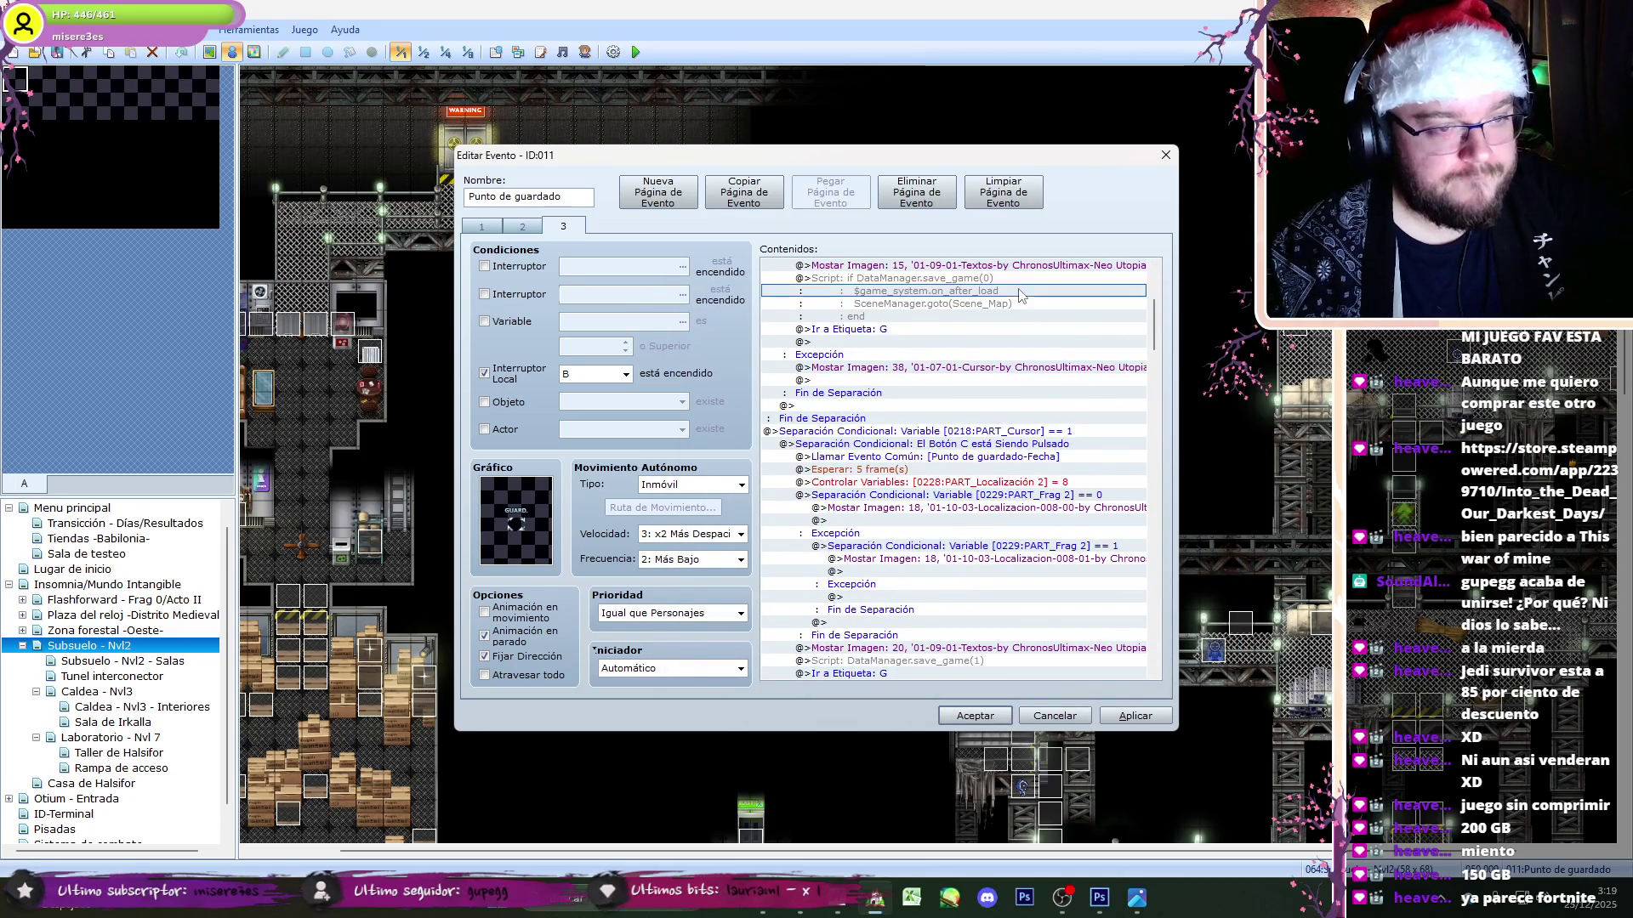
{"action": "double_click", "coordinate": [841, 278]}
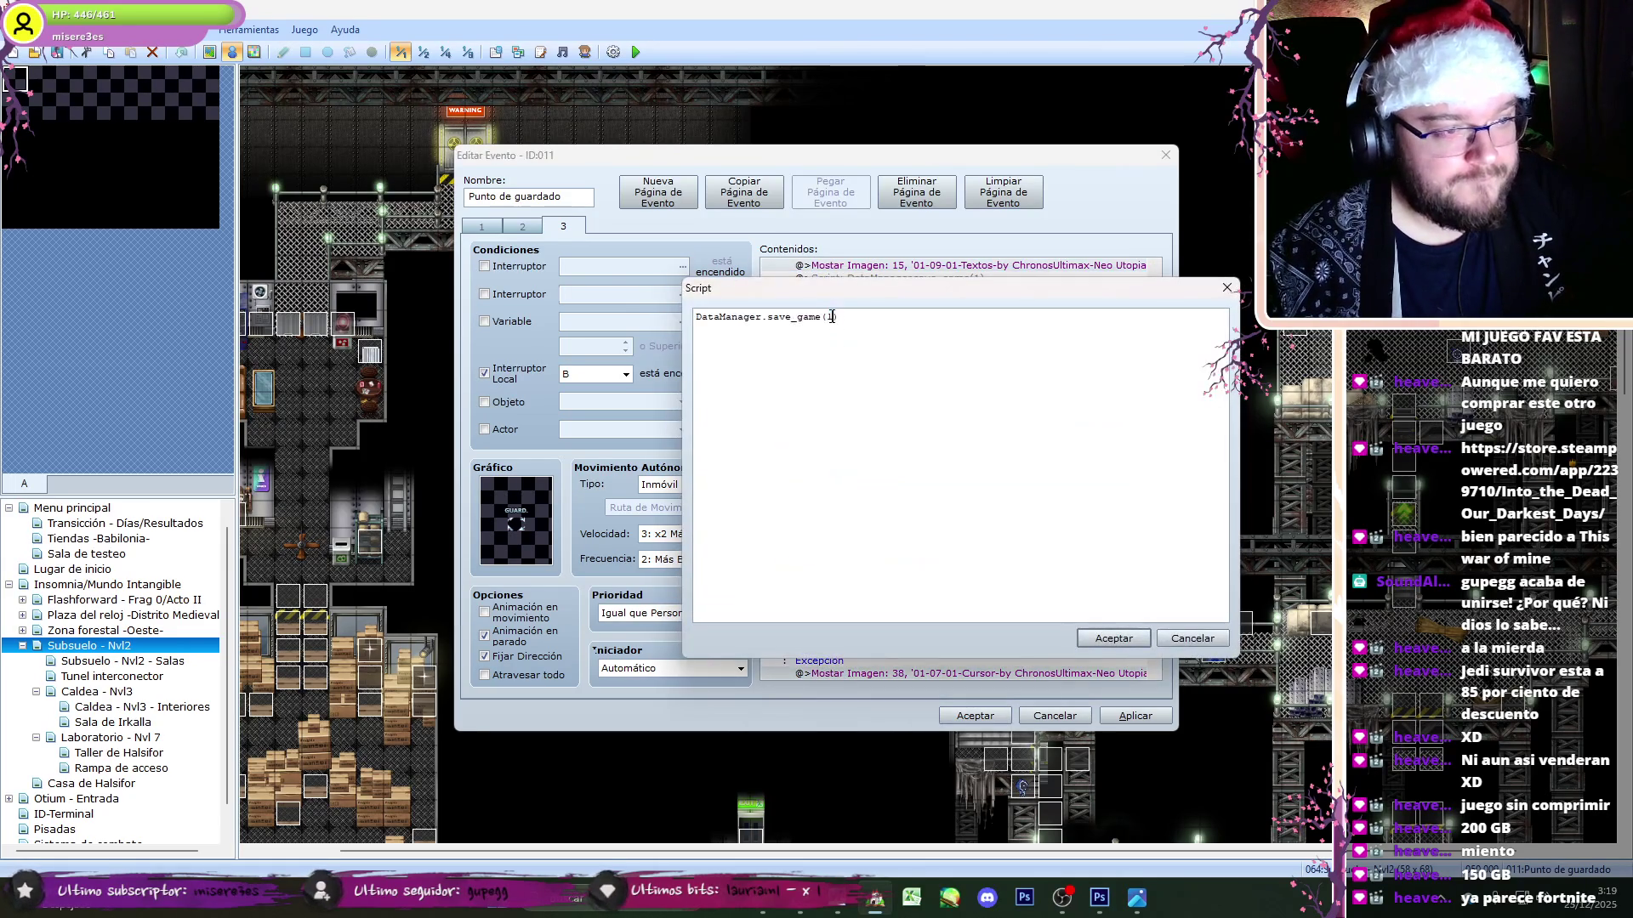
{"action": "left_click", "coordinate": [1113, 638]}
{"action": "left_click", "coordinate": [1135, 715]}
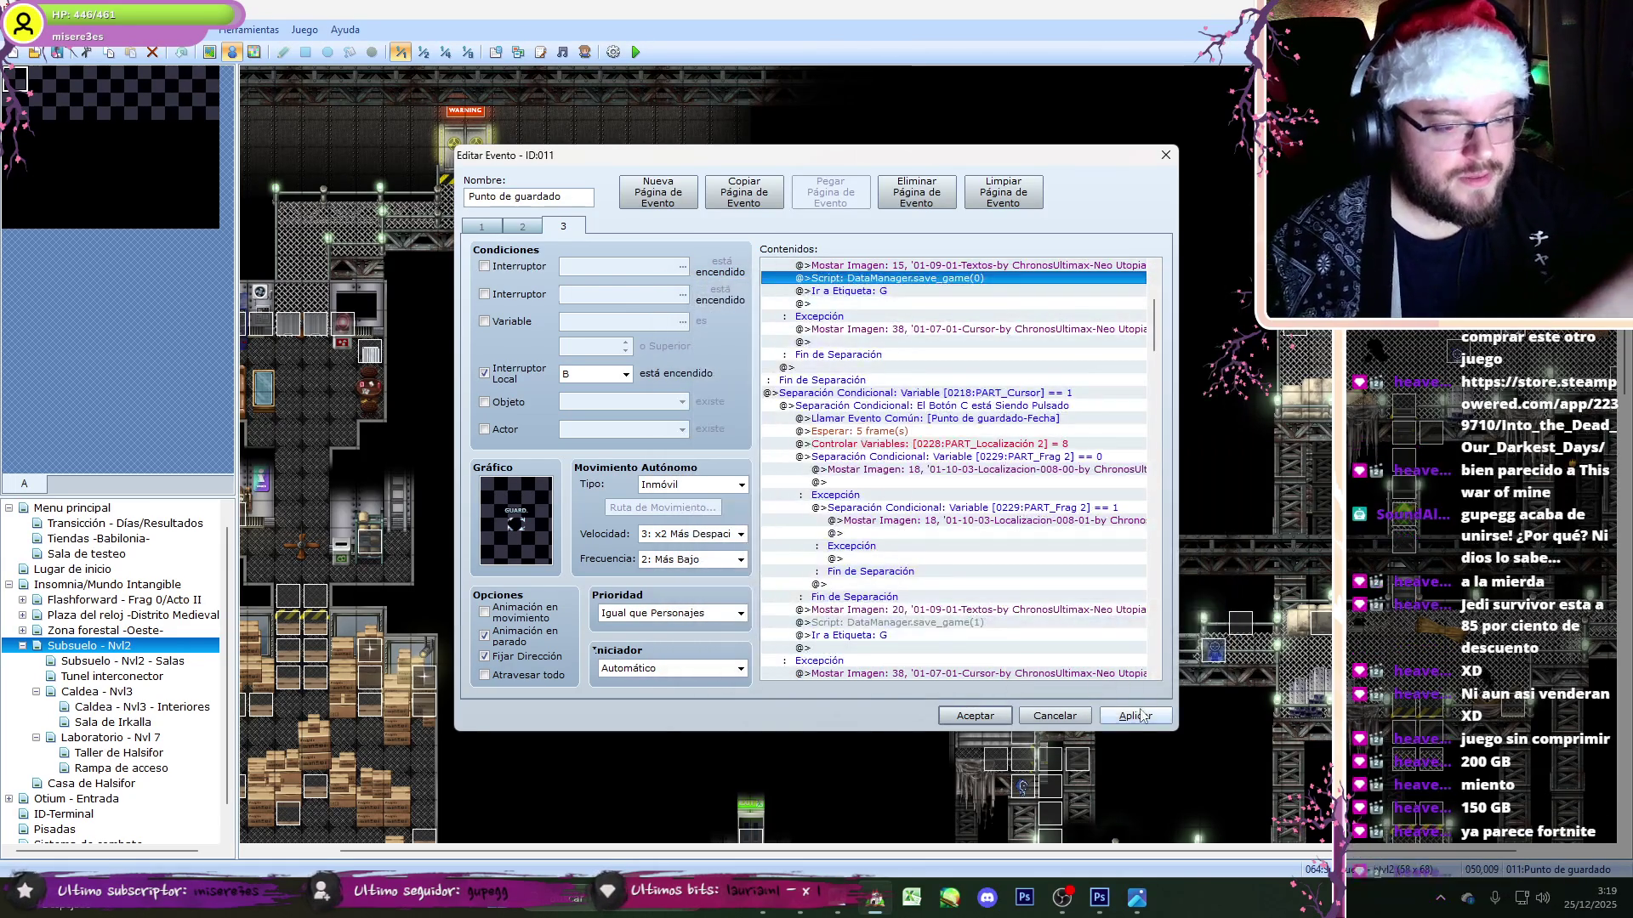
{"action": "left_click", "coordinate": [978, 716]}
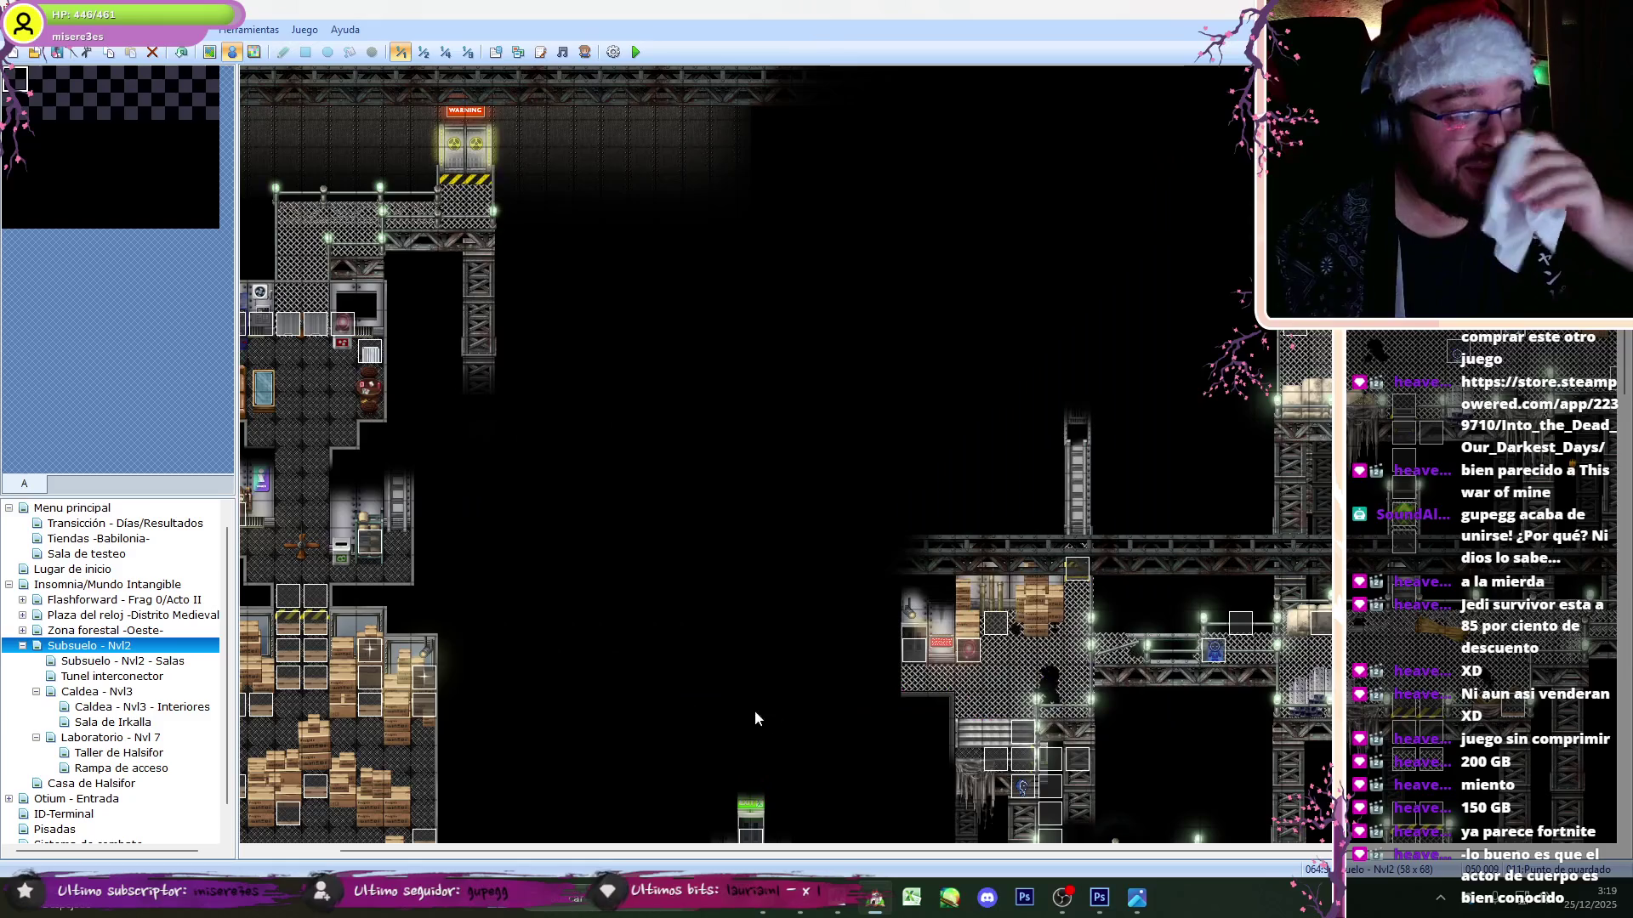
- On Subsuelo - Nvl2 - Salas, open the save-point event and trim the slot 0 script to its save call
{"action": "left_click", "coordinate": [83, 663]}
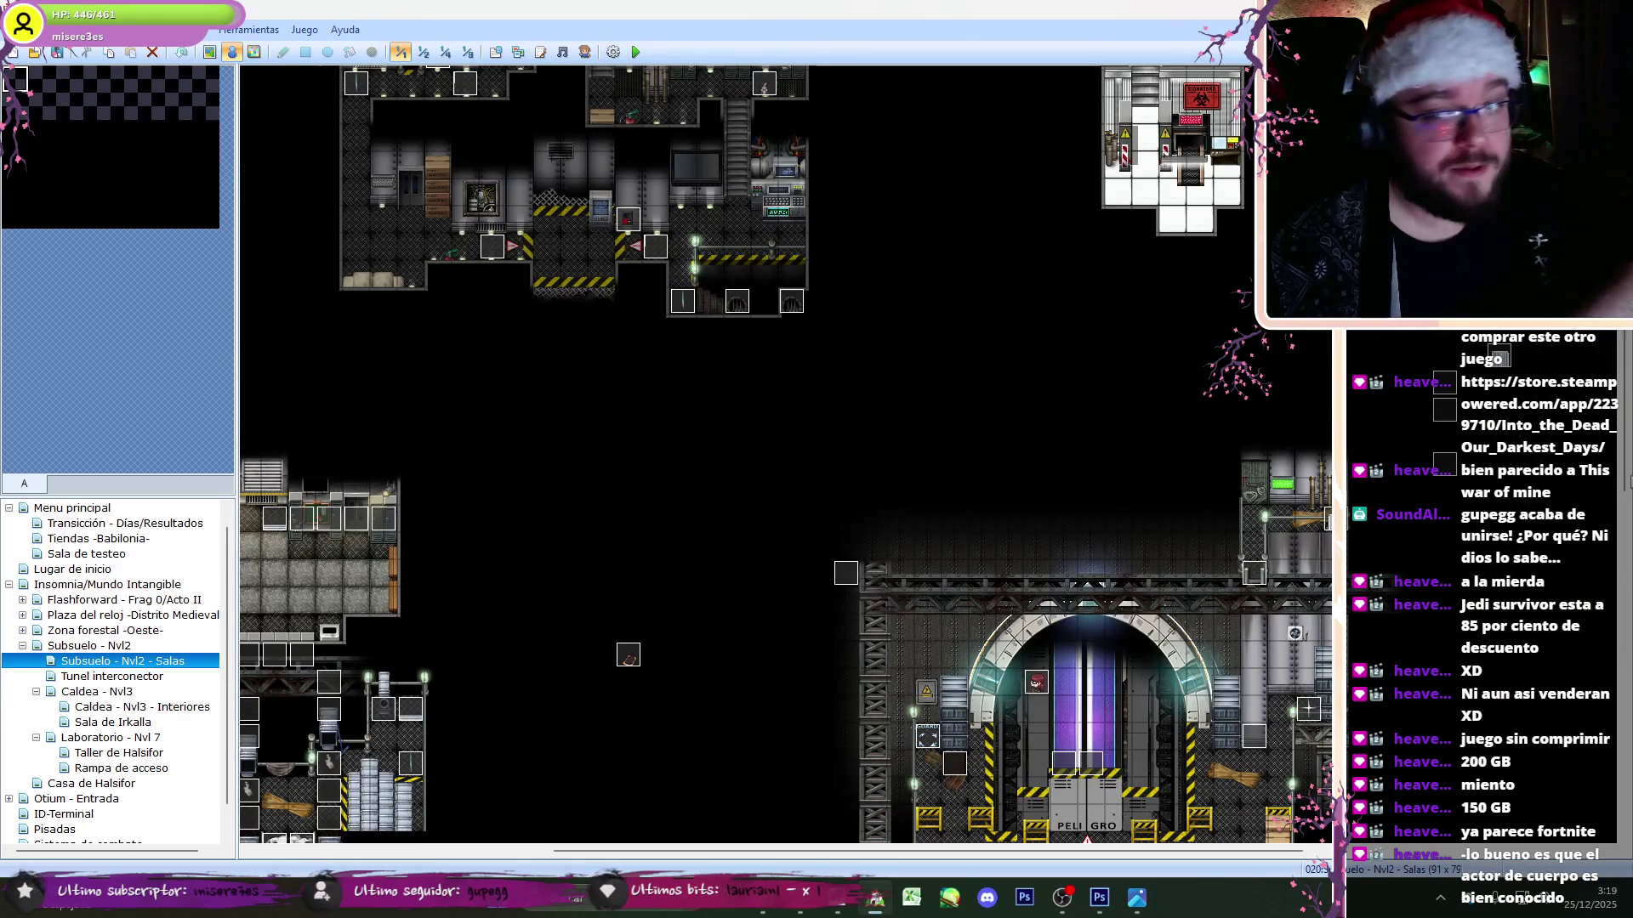
{"action": "scroll", "coordinate": [1228, 799], "scroll_direction": "down", "scroll_amount": 7}
{"action": "left_click_drag", "start_coordinate": [1063, 858], "coordinate": [764, 857]}
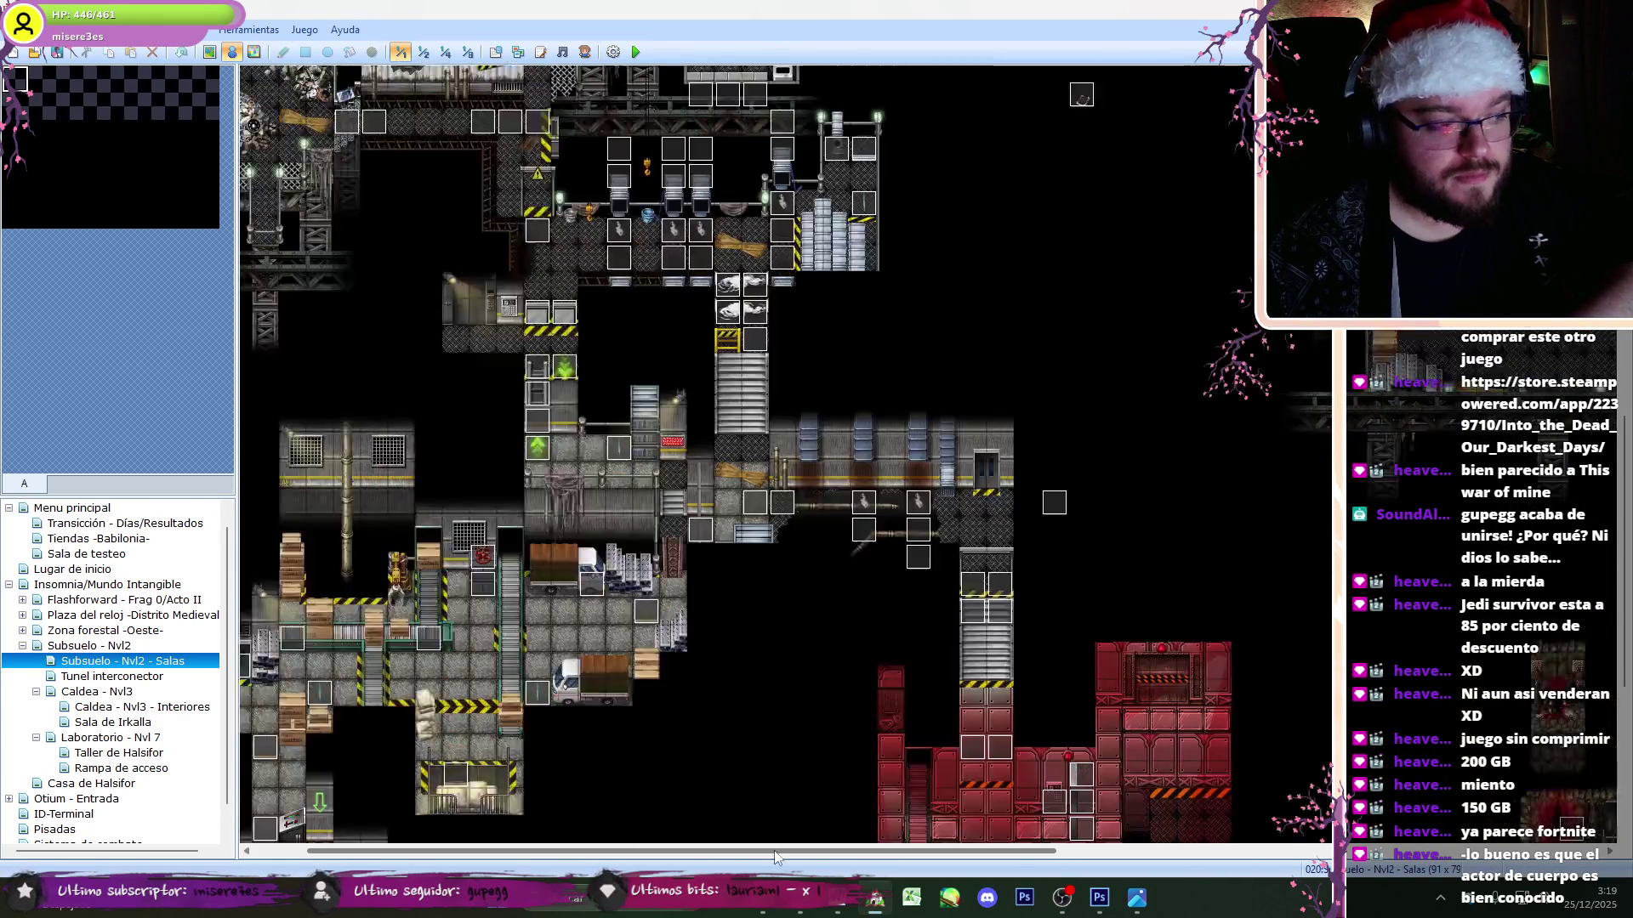
{"action": "scroll", "coordinate": [763, 510], "scroll_direction": "up", "scroll_amount": 4}
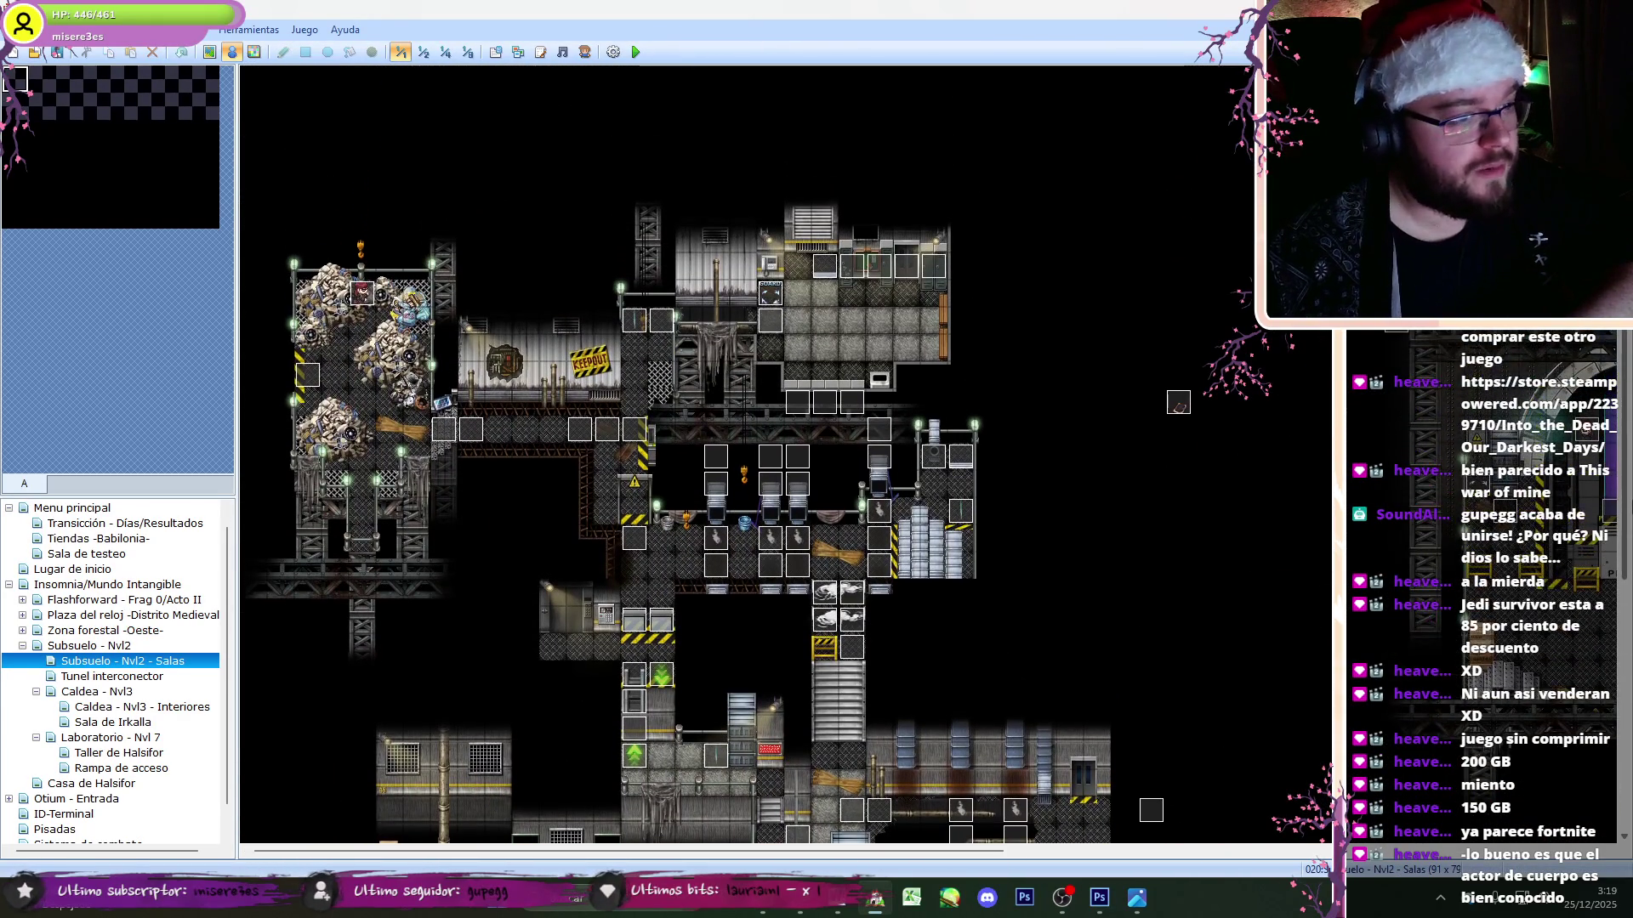
{"action": "double_click", "coordinate": [771, 293]}
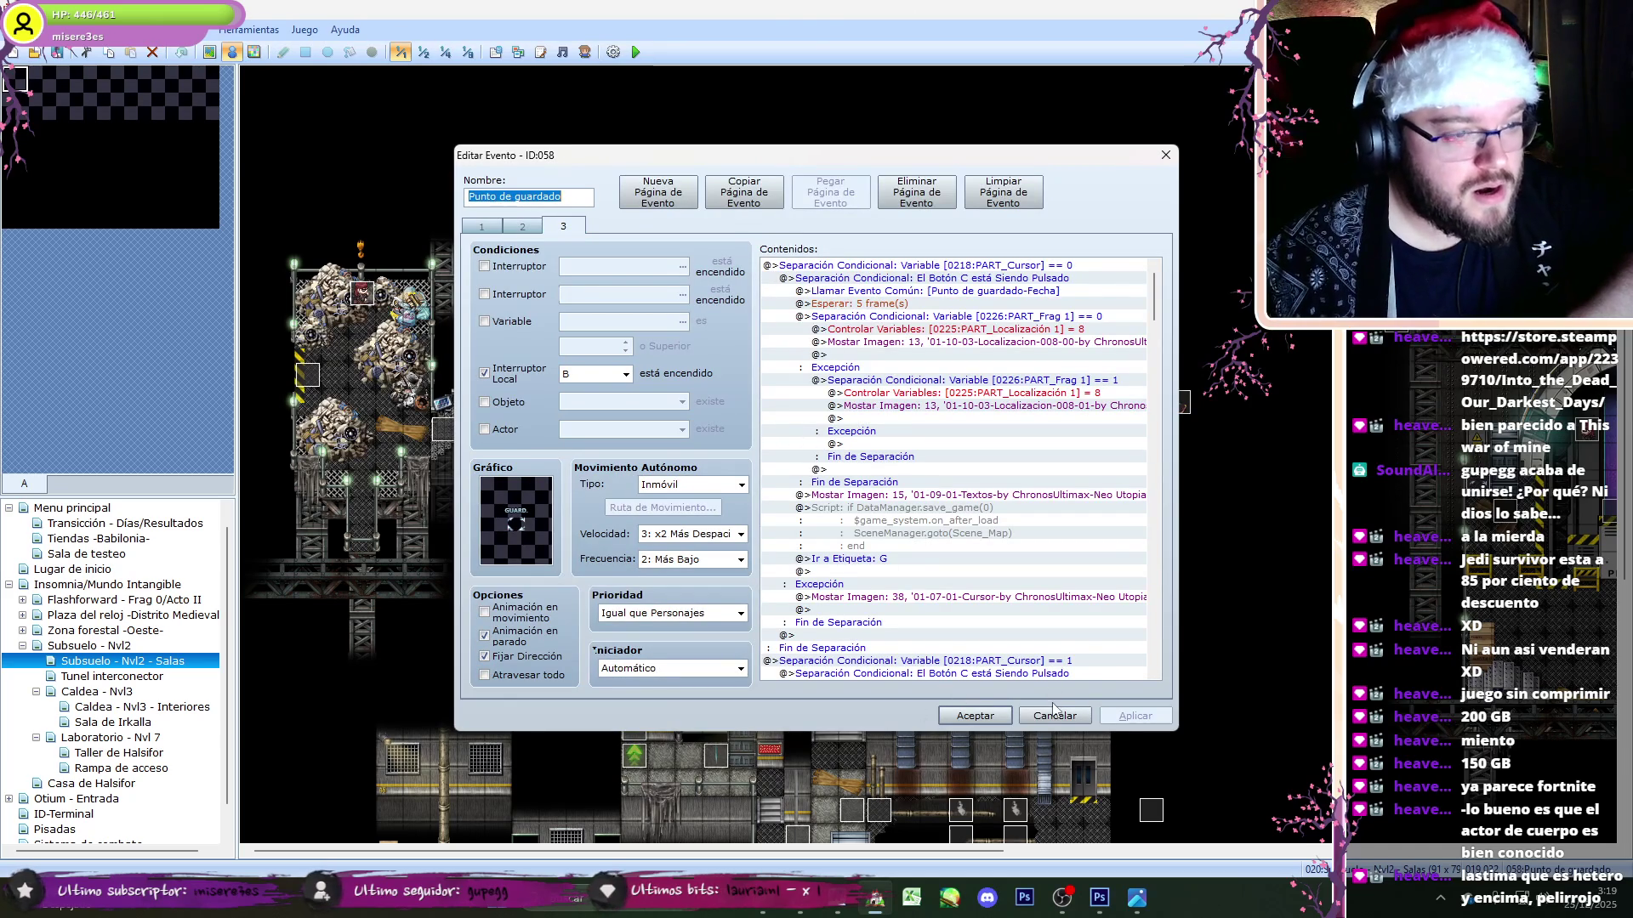
{"action": "double_click", "coordinate": [964, 508]}
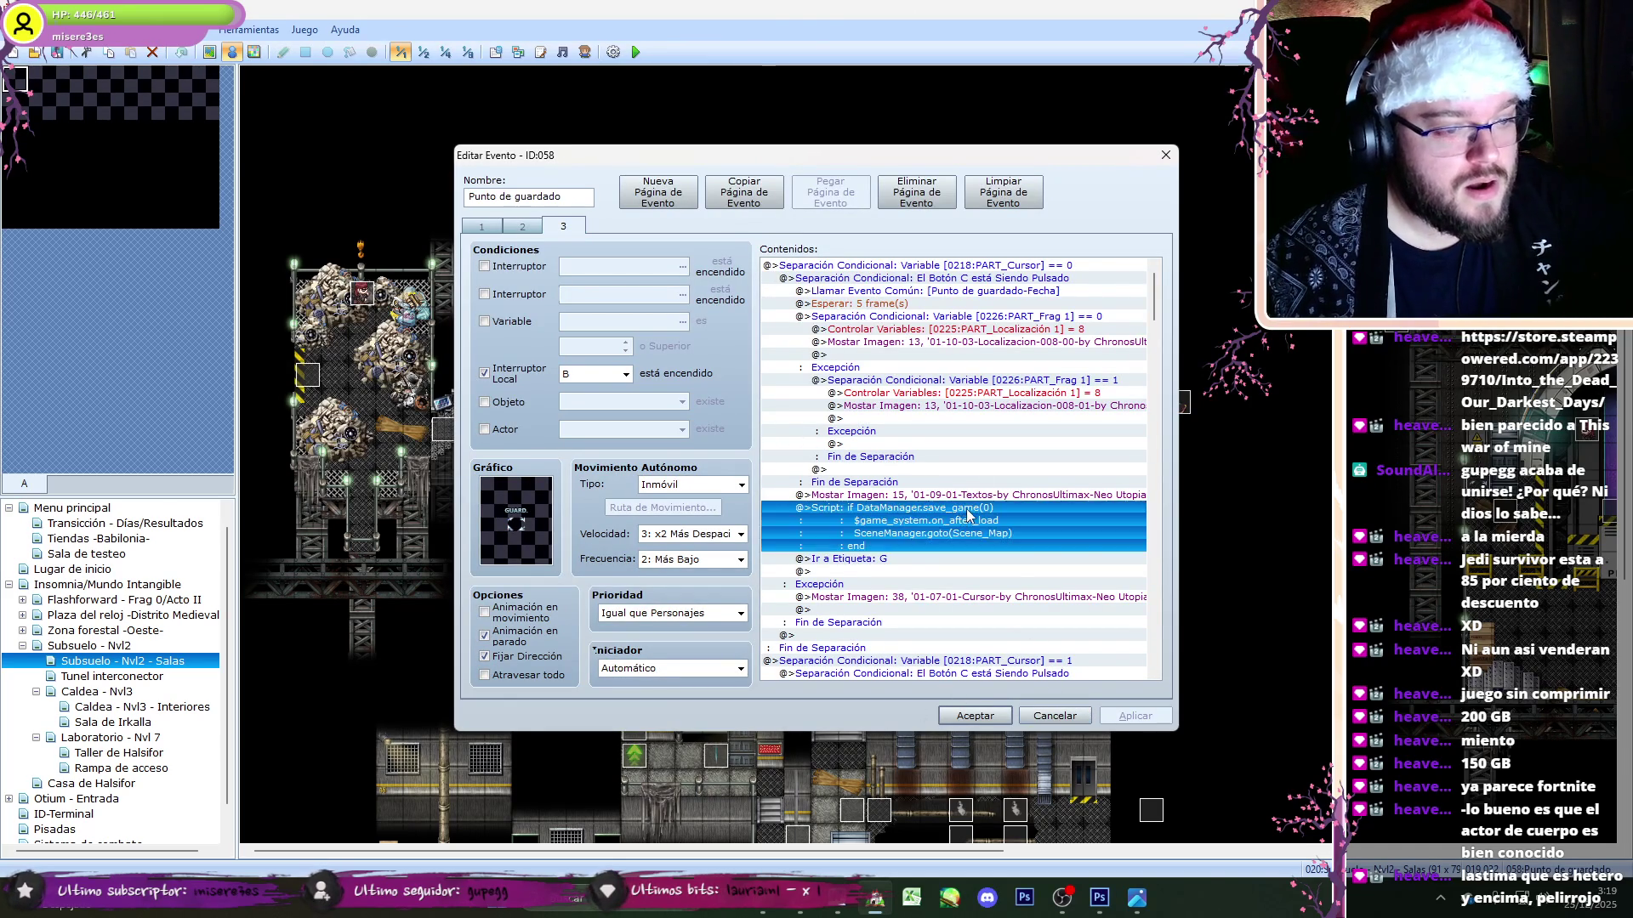
{"action": "left_click_drag", "start_coordinate": [787, 383], "coordinate": [712, 326]}
{"action": "key", "text": "BackSpace"}
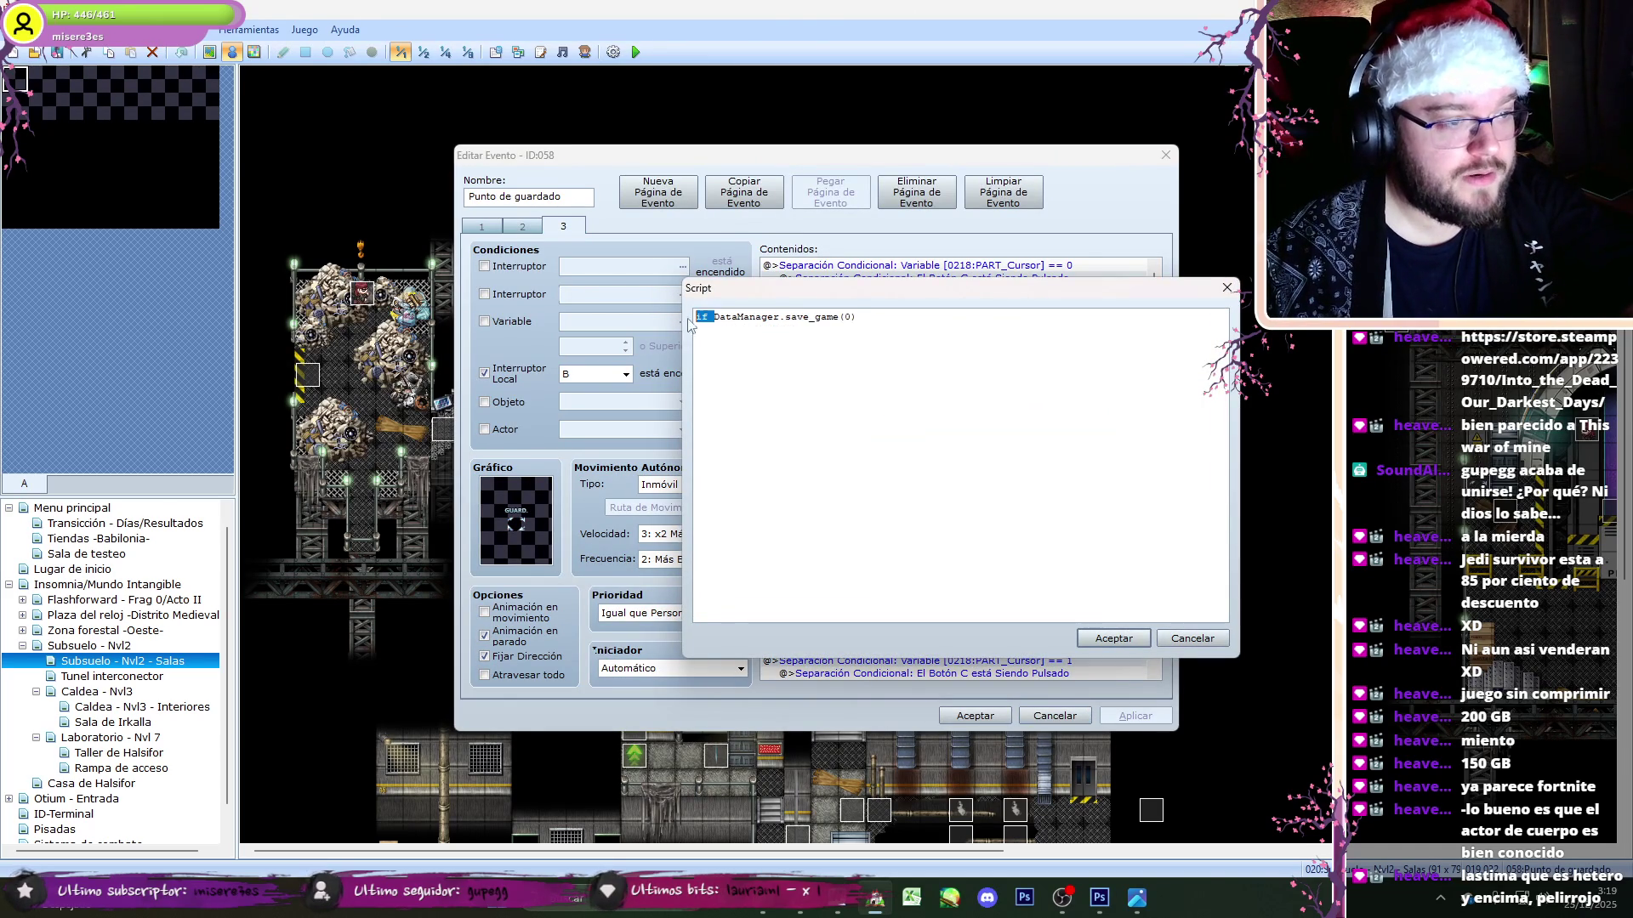
{"action": "left_click", "coordinate": [1114, 638]}
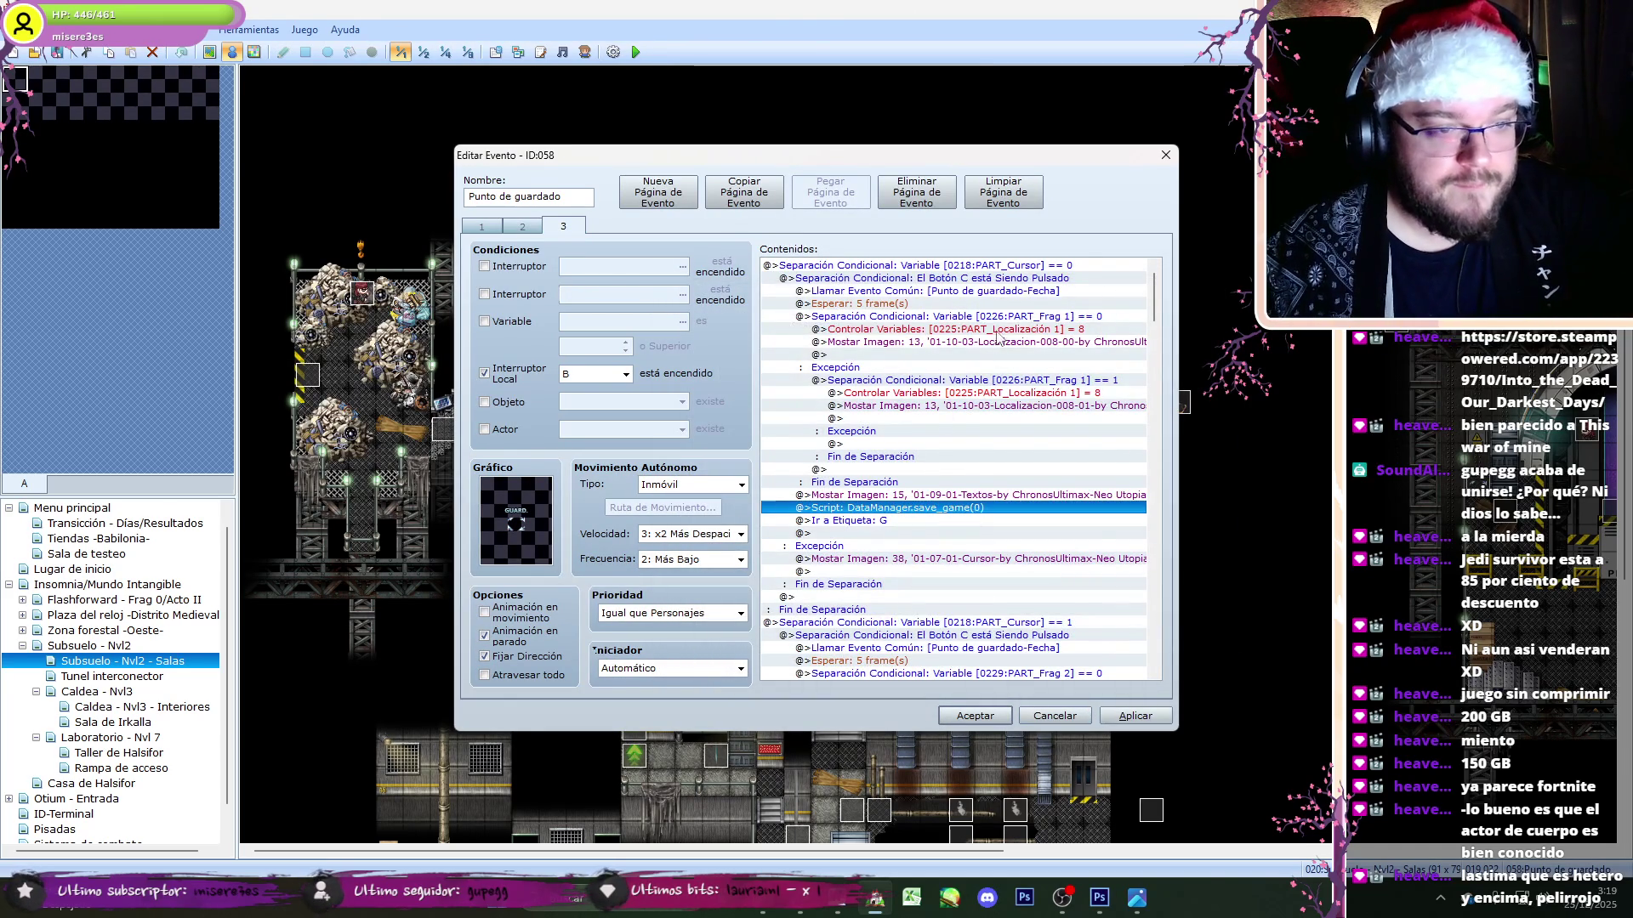
- Move the PART_Localización 2 variable command out of the branch, above the PART_Frag 2 check
{"action": "left_click", "coordinate": [995, 316]}
{"action": "scroll", "coordinate": [1165, 322], "scroll_direction": "down", "scroll_amount": 5}
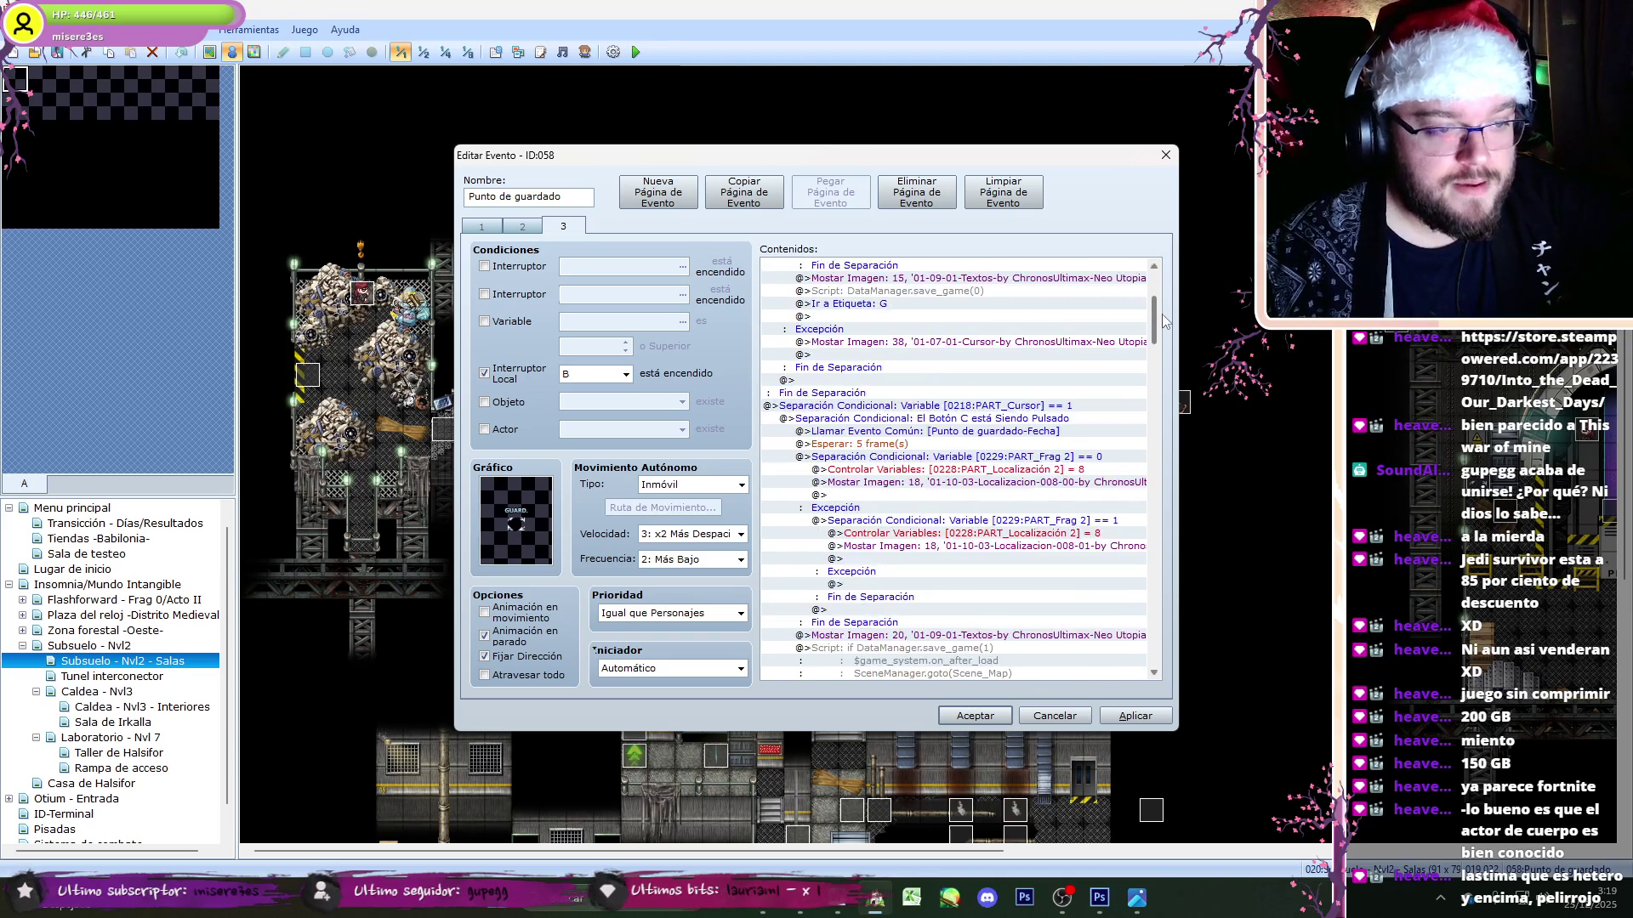
{"action": "scroll", "coordinate": [1165, 321], "scroll_direction": "down", "scroll_amount": 4}
{"action": "left_click", "coordinate": [1052, 419]}
{"action": "key", "text": "ctrl+x"}
{"action": "left_click", "coordinate": [1055, 407]}
{"action": "key", "text": "ctrl+v"}
{"action": "left_click", "coordinate": [1069, 483]}
- Cut the slot 1 save script down to its save call and review the slot 2 script
{"action": "double_click", "coordinate": [936, 597]}
{"action": "left_click", "coordinate": [735, 355]}
{"action": "left_click_drag", "start_coordinate": [735, 355], "coordinate": [859, 318]}
{"action": "key", "text": "BackSpace"}
{"action": "left_click", "coordinate": [1088, 642]}
{"action": "scroll", "coordinate": [1151, 340], "scroll_direction": "down", "scroll_amount": 8}
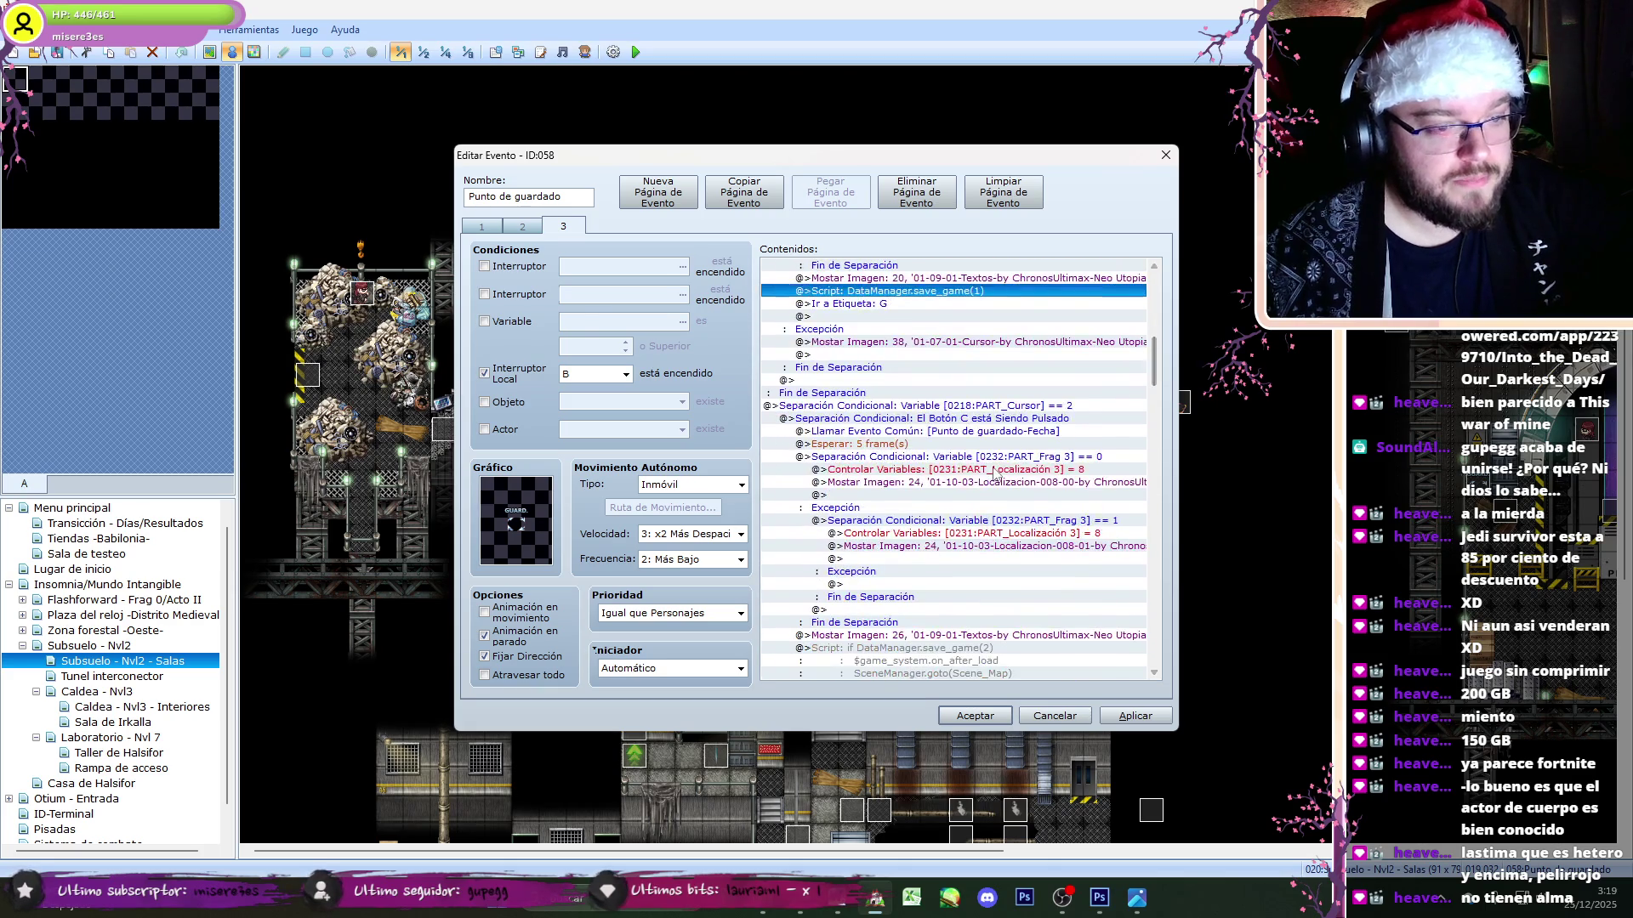
{"action": "left_click", "coordinate": [1012, 470]}
{"action": "double_click", "coordinate": [851, 648]}
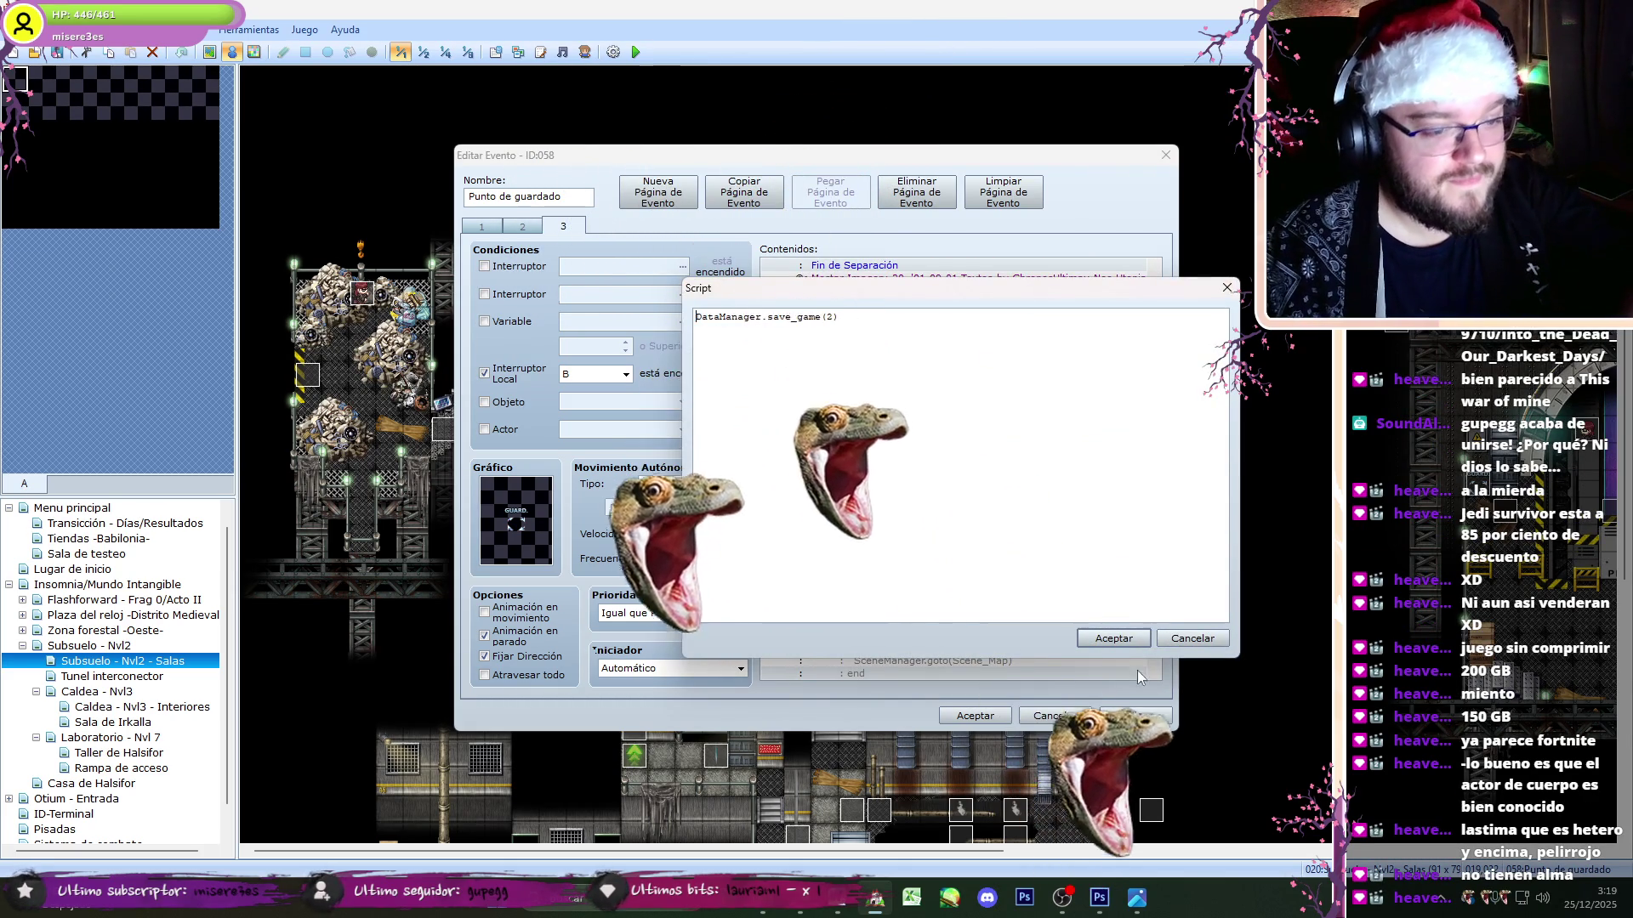
{"action": "left_click", "coordinate": [1114, 638]}
- Trim the slot 3 save script to a single DataManager.save_game line
{"action": "scroll", "coordinate": [1144, 429], "scroll_direction": "down", "scroll_amount": 10}
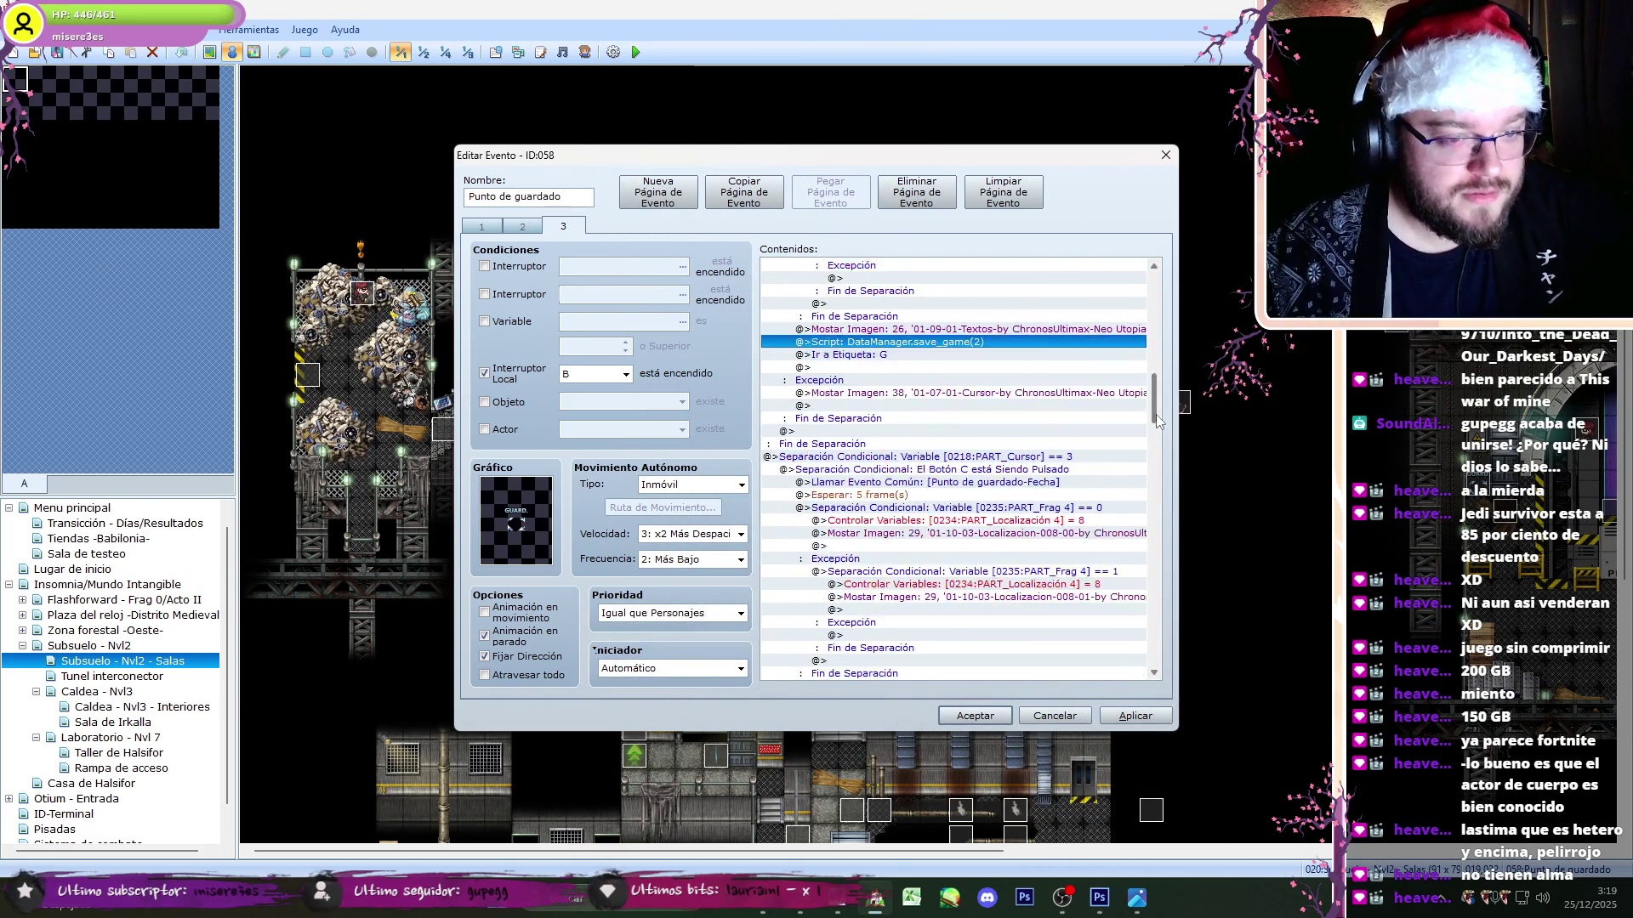
{"action": "left_click", "coordinate": [1076, 408]}
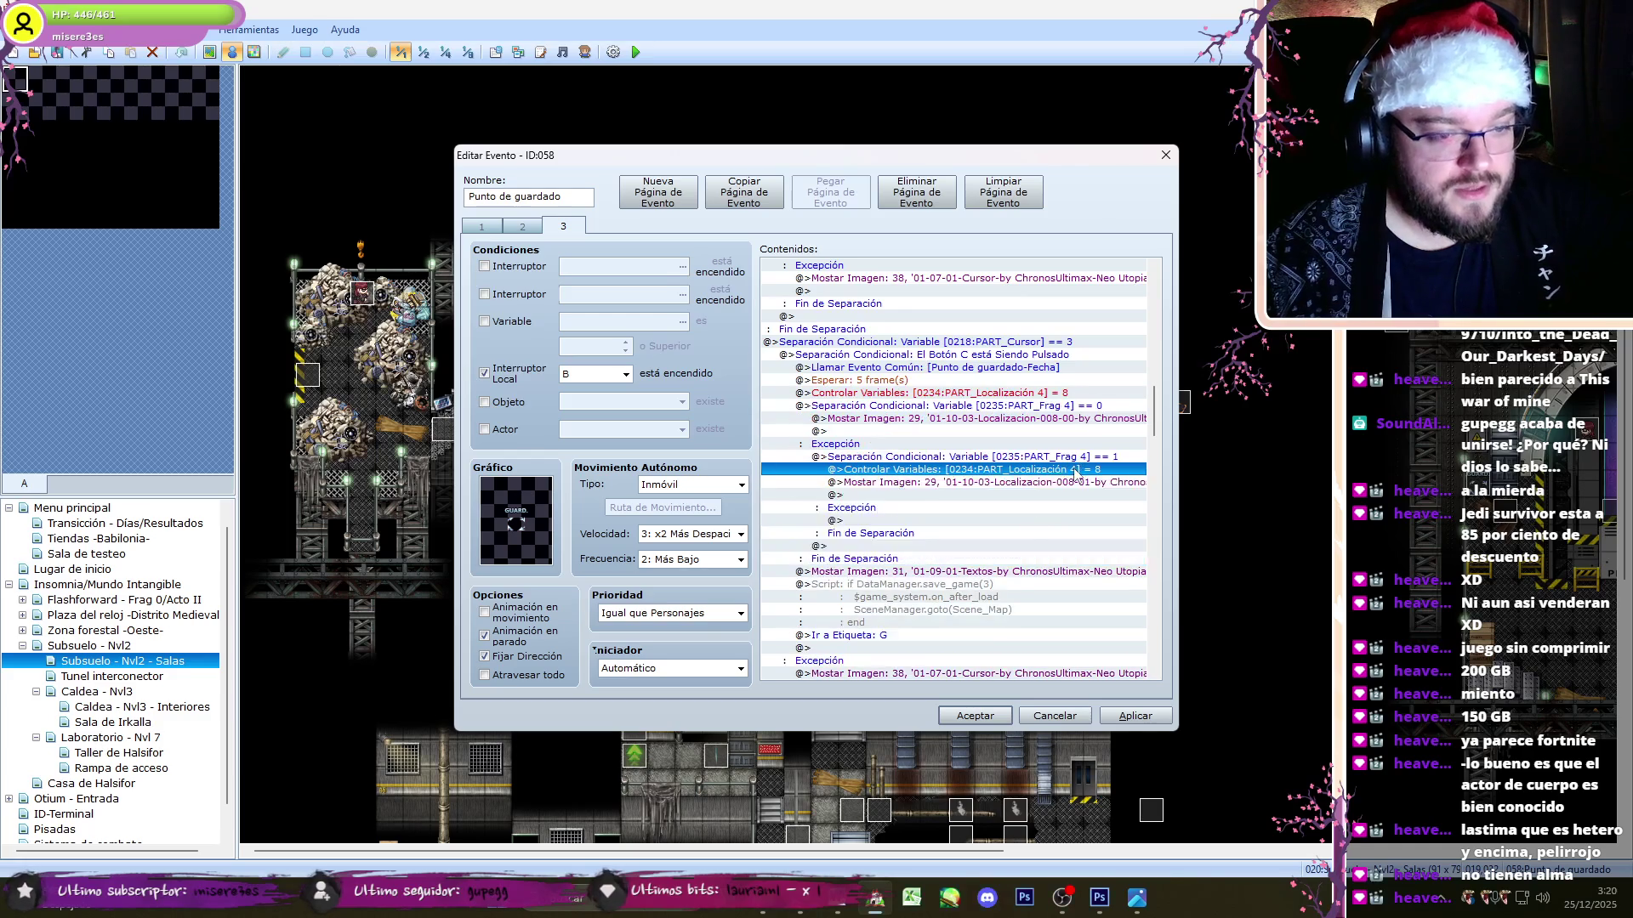
{"action": "double_click", "coordinate": [977, 575]}
{"action": "left_click_drag", "start_coordinate": [795, 364], "coordinate": [859, 319]}
{"action": "key", "text": "BackSpace"}
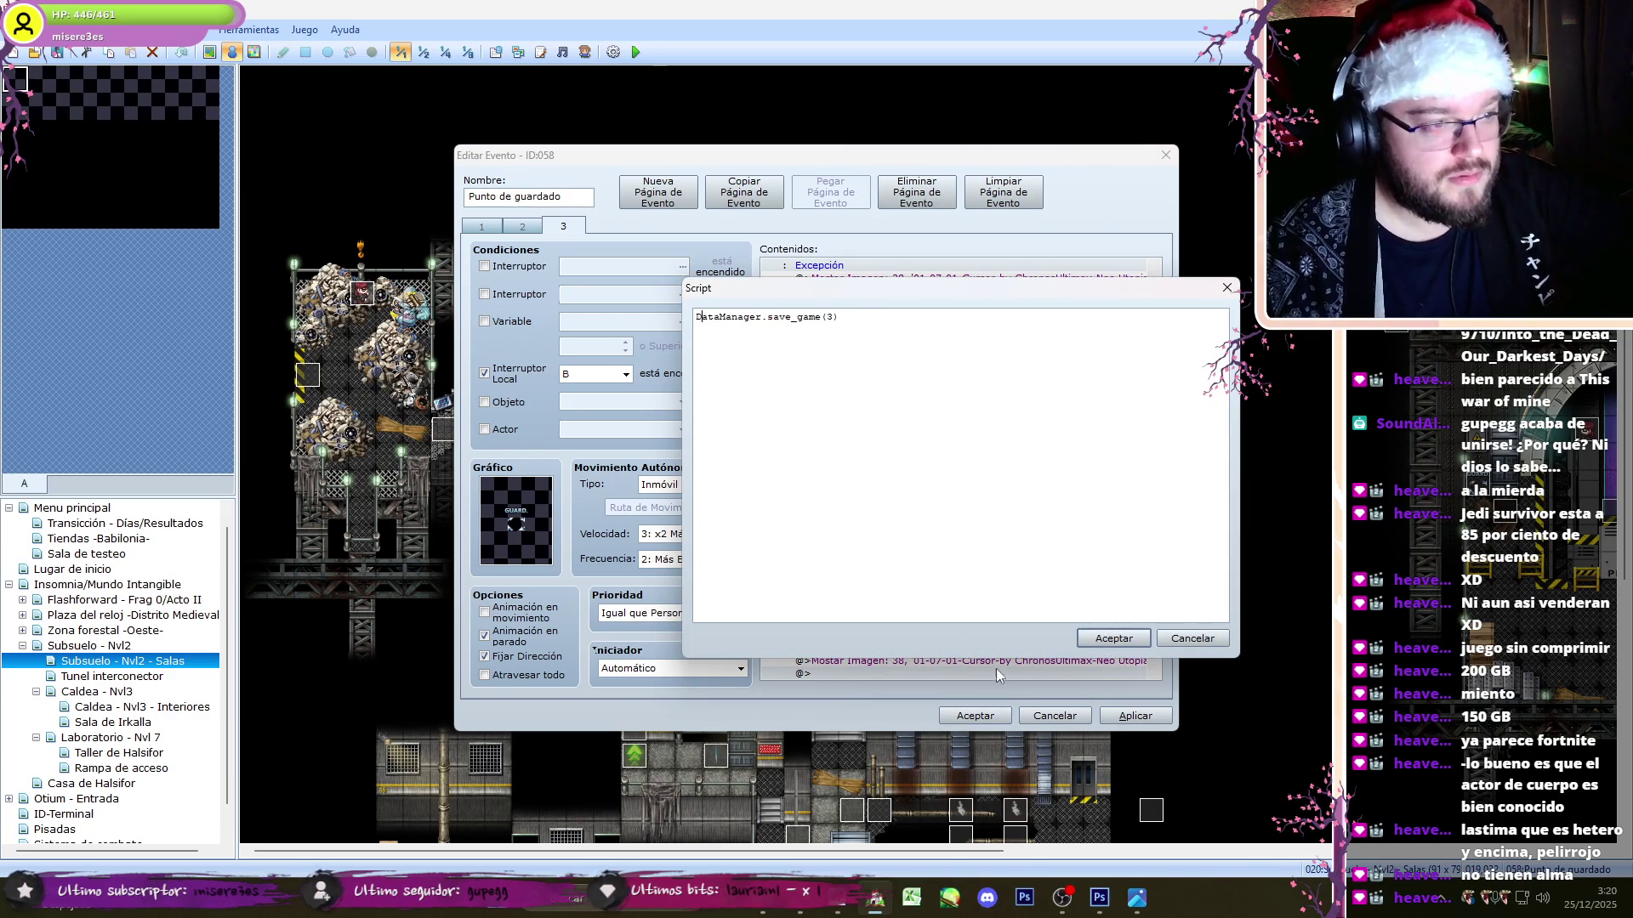
{"action": "left_click", "coordinate": [1087, 639]}
- Check the Mostar Imagen 36 command, then trim the slot 4 script to DataManager.save_game(4)
{"action": "scroll", "coordinate": [1157, 413], "scroll_direction": "down", "scroll_amount": 5}
{"action": "left_click", "coordinate": [1061, 433]}
{"action": "scroll", "coordinate": [1061, 434], "scroll_direction": "down", "scroll_amount": 1}
{"action": "double_click", "coordinate": [926, 587]}
{"action": "left_click", "coordinate": [1080, 615]}
{"action": "double_click", "coordinate": [851, 672]}
{"action": "left_click_drag", "start_coordinate": [714, 353], "coordinate": [660, 324]}
{"action": "key", "text": "BackSpace"}
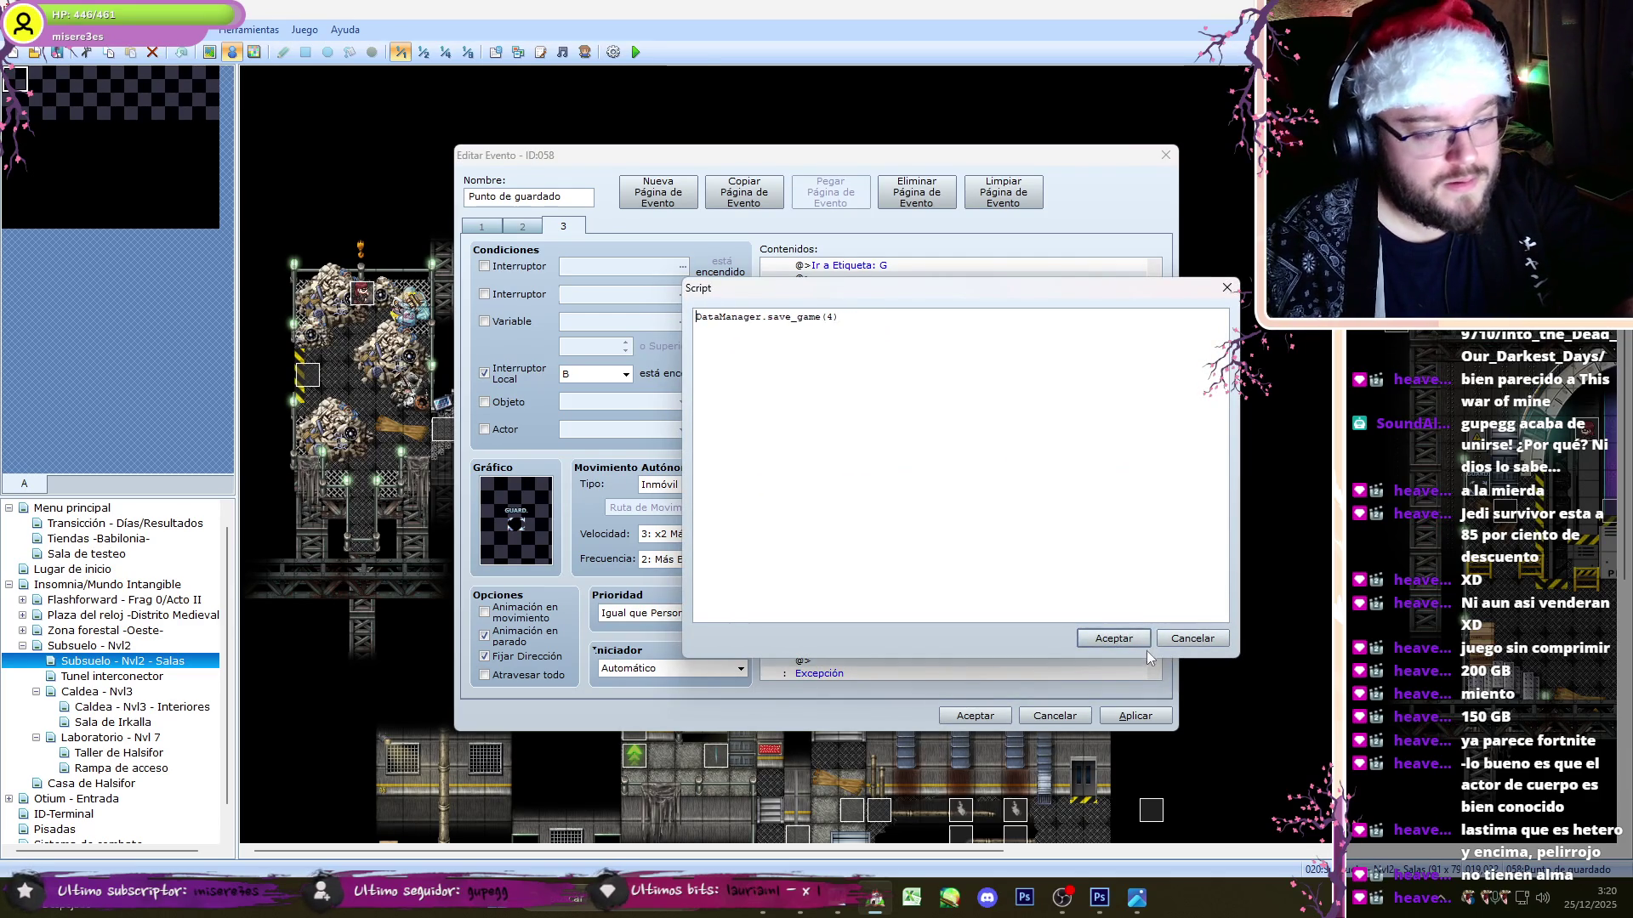
{"action": "left_click", "coordinate": [1144, 643]}
- Apply the trimmed scripts and close the save-point event editor
{"action": "left_click_drag", "start_coordinate": [1154, 466], "coordinate": [1163, 674]}
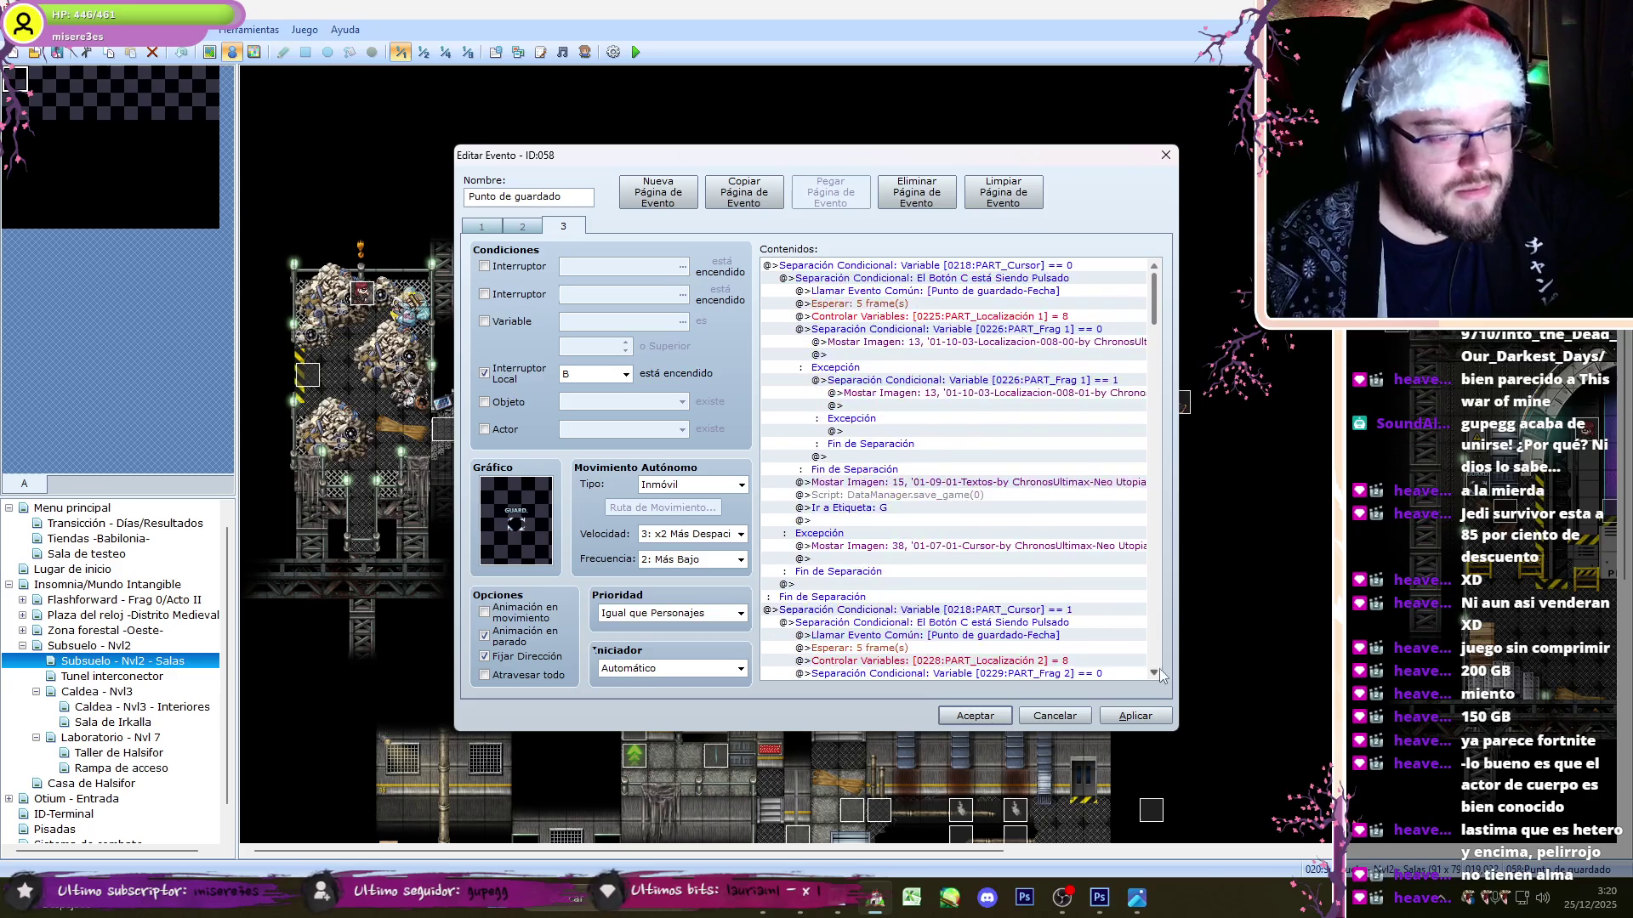
{"action": "left_click", "coordinate": [1123, 712]}
{"action": "left_click", "coordinate": [975, 716]}
{"action": "scroll", "coordinate": [1433, 769], "scroll_direction": "down", "scroll_amount": 8}
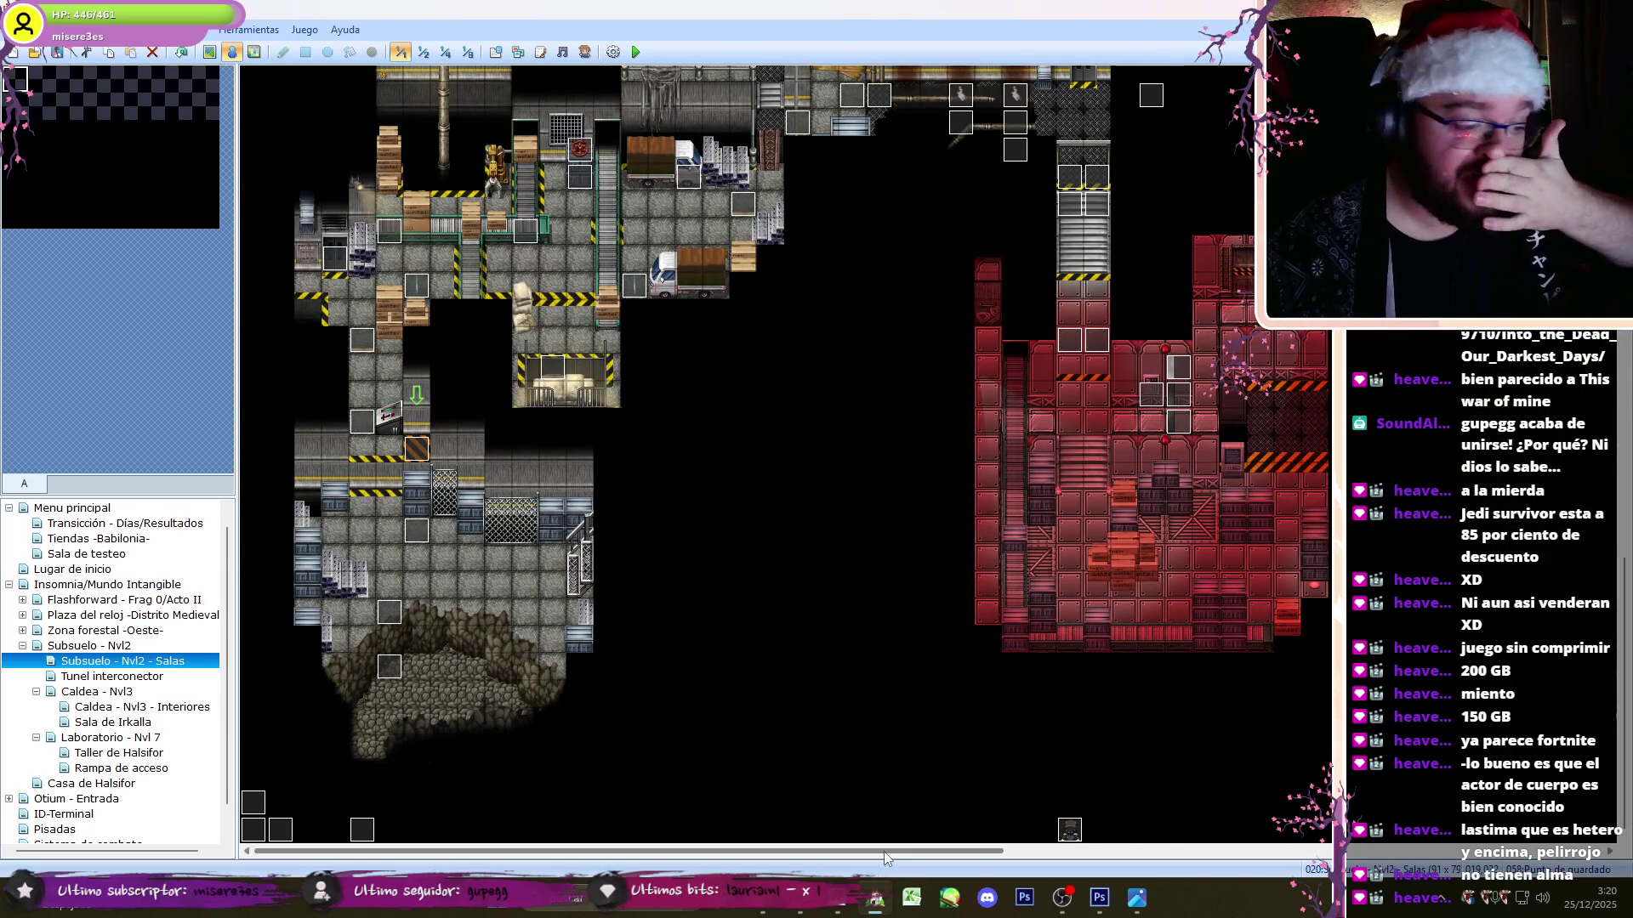
- Inspect the Evento retorno event and close it unchanged
{"action": "scroll", "coordinate": [1433, 770], "scroll_direction": "right", "scroll_amount": 10}
{"action": "scroll", "coordinate": [1367, 618], "scroll_direction": "up", "scroll_amount": 1}
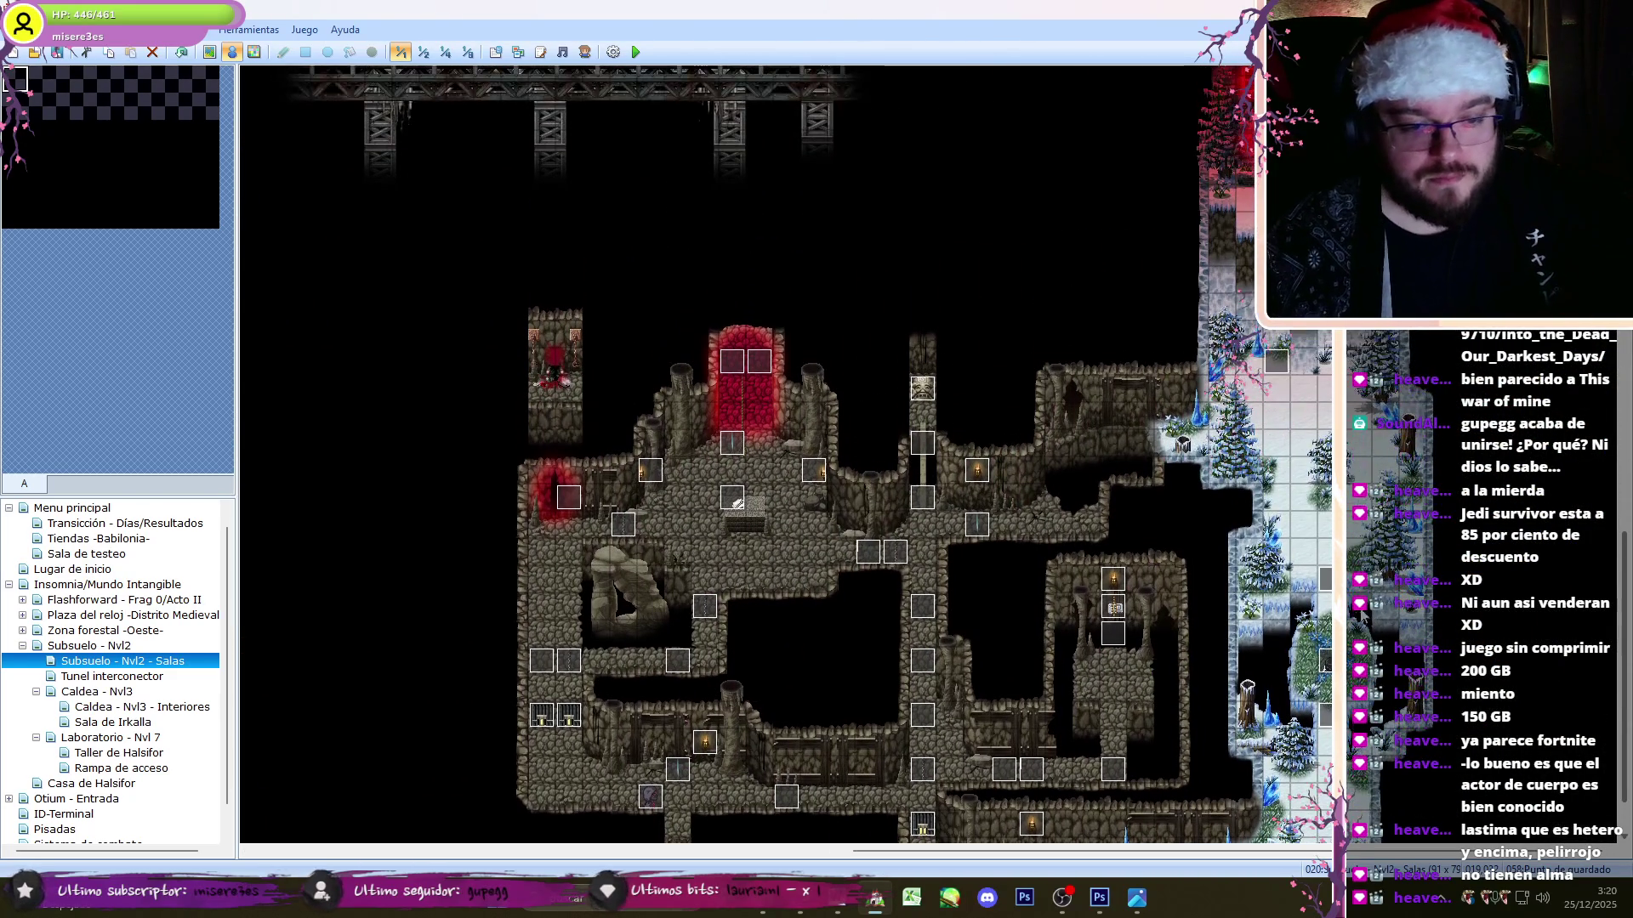
{"action": "double_click", "coordinate": [1273, 585]}
{"action": "left_click_drag", "start_coordinate": [1159, 288], "coordinate": [1203, 681]}
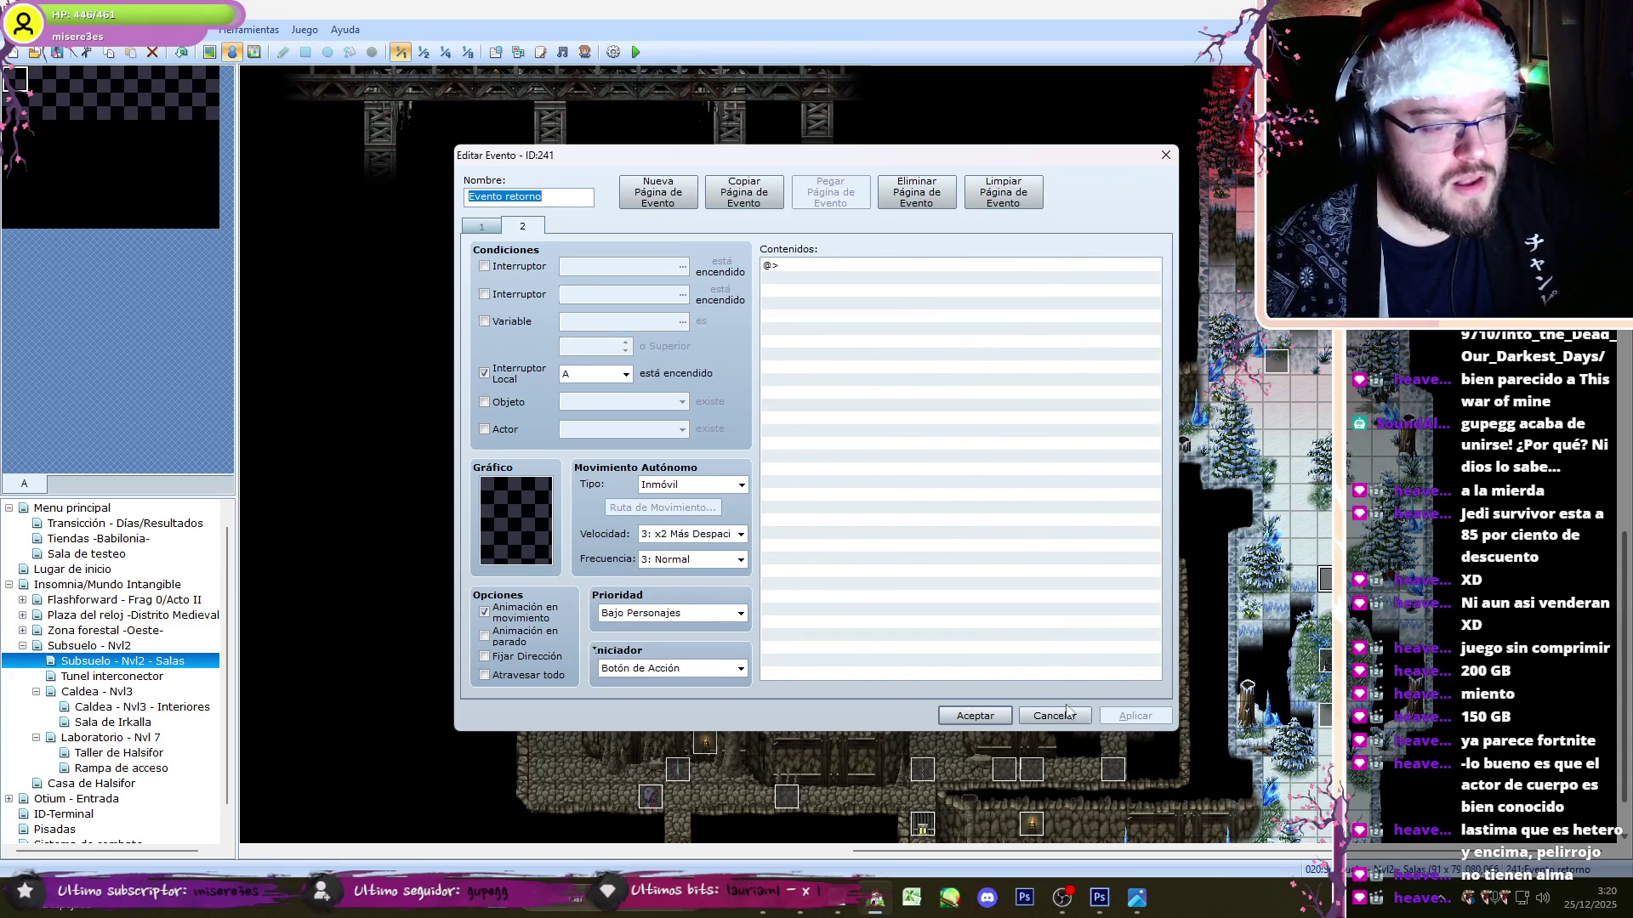
{"action": "left_click", "coordinate": [1059, 714]}
- Review the other return event's commands and close it without changes
{"action": "scroll", "coordinate": [786, 454], "scroll_direction": "up", "scroll_amount": 7}
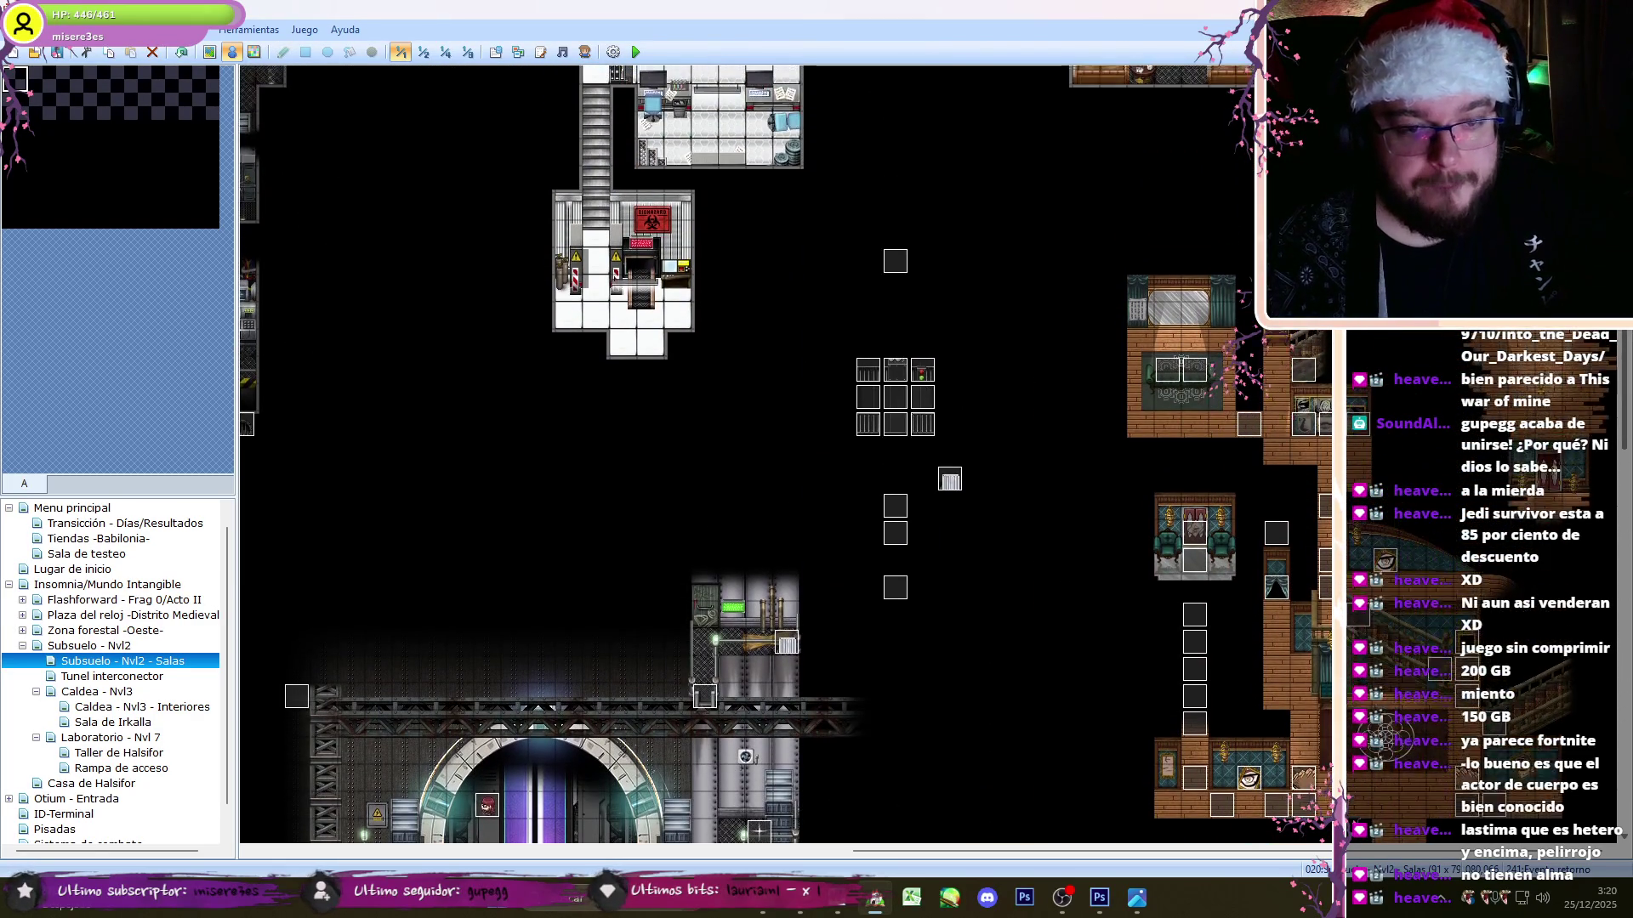
{"action": "scroll", "coordinate": [786, 454], "scroll_direction": "up", "scroll_amount": 3}
{"action": "scroll", "coordinate": [786, 454], "scroll_direction": "down", "scroll_amount": 5}
{"action": "scroll", "coordinate": [786, 454], "scroll_direction": "down", "scroll_amount": 3}
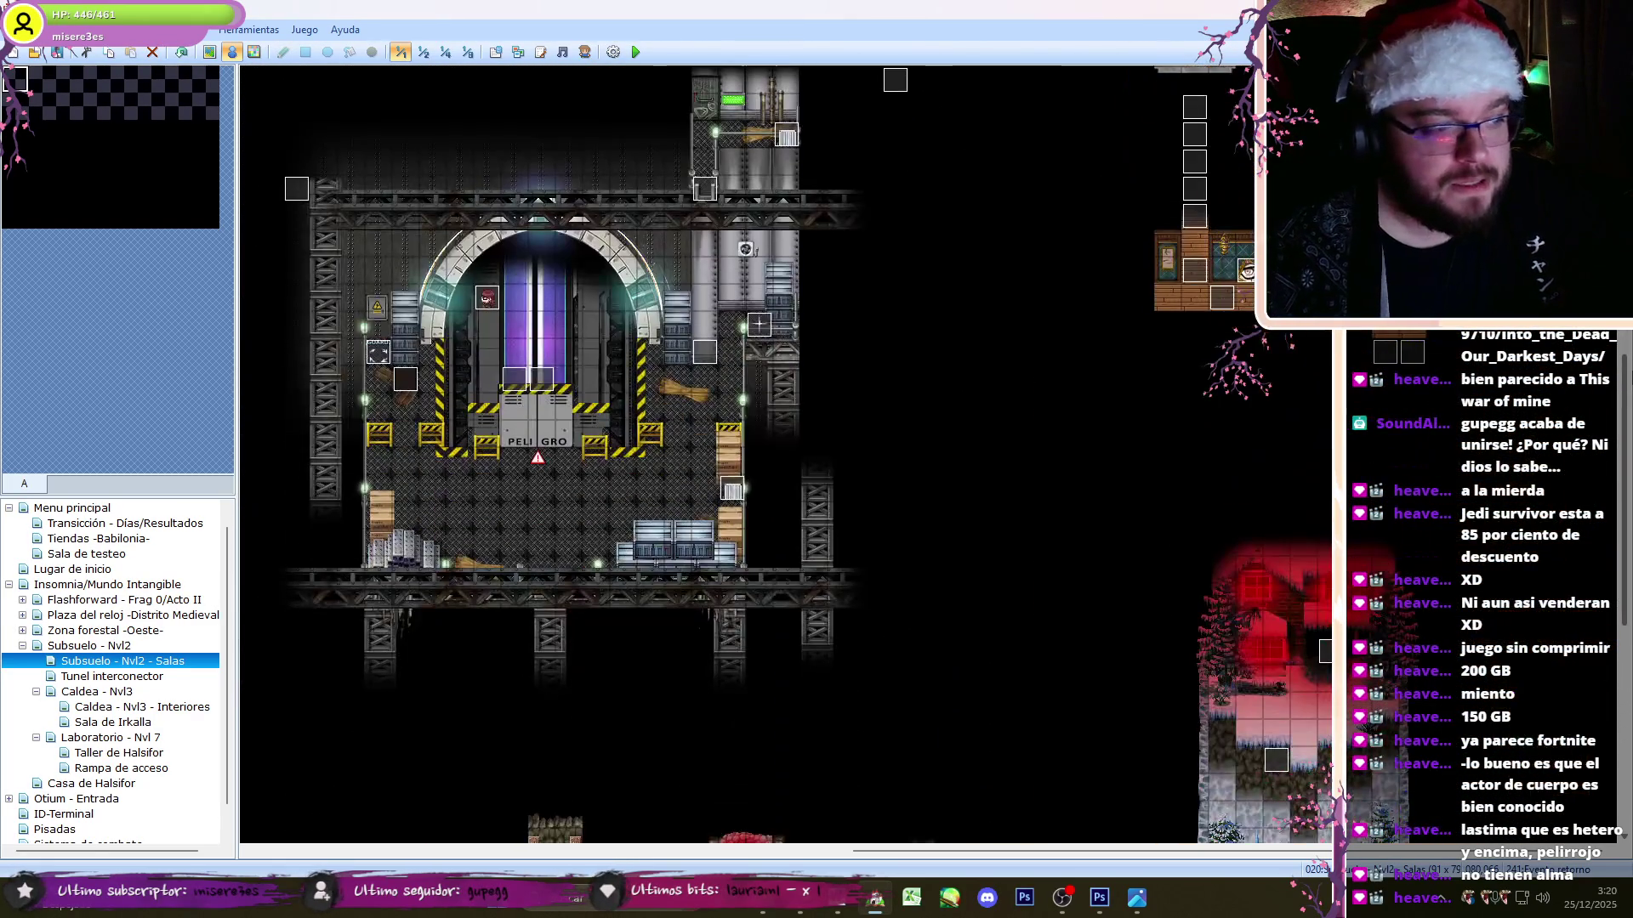
{"action": "scroll", "coordinate": [739, 481], "scroll_direction": "down", "scroll_amount": 2}
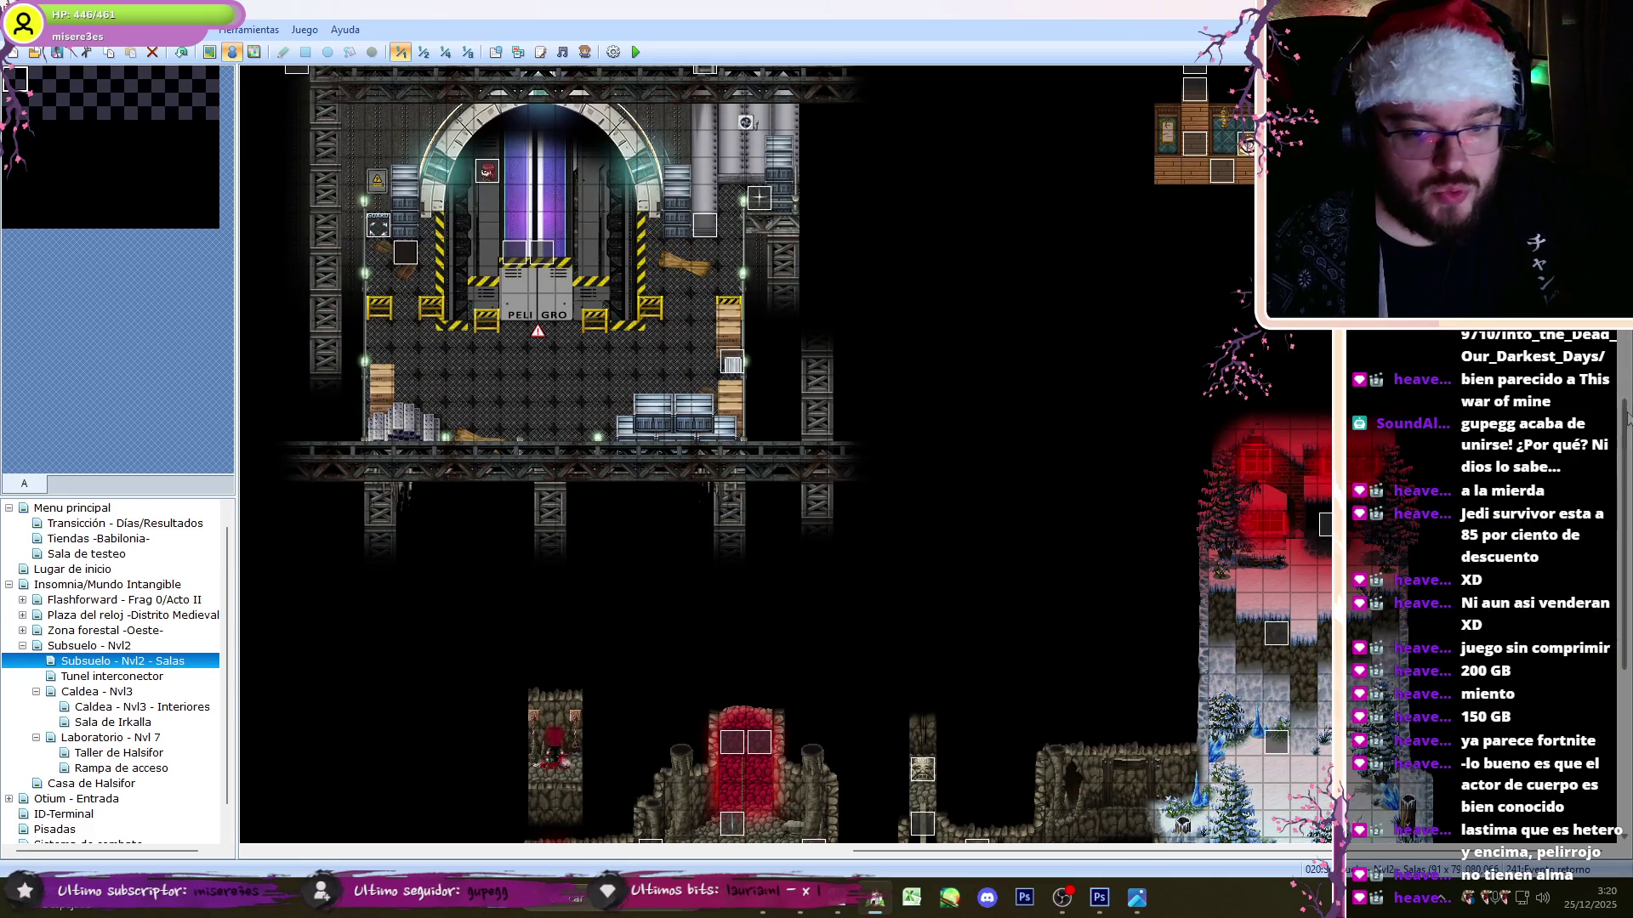
{"action": "scroll", "coordinate": [739, 481], "scroll_direction": "down", "scroll_amount": 4}
{"action": "double_click", "coordinate": [738, 481]}
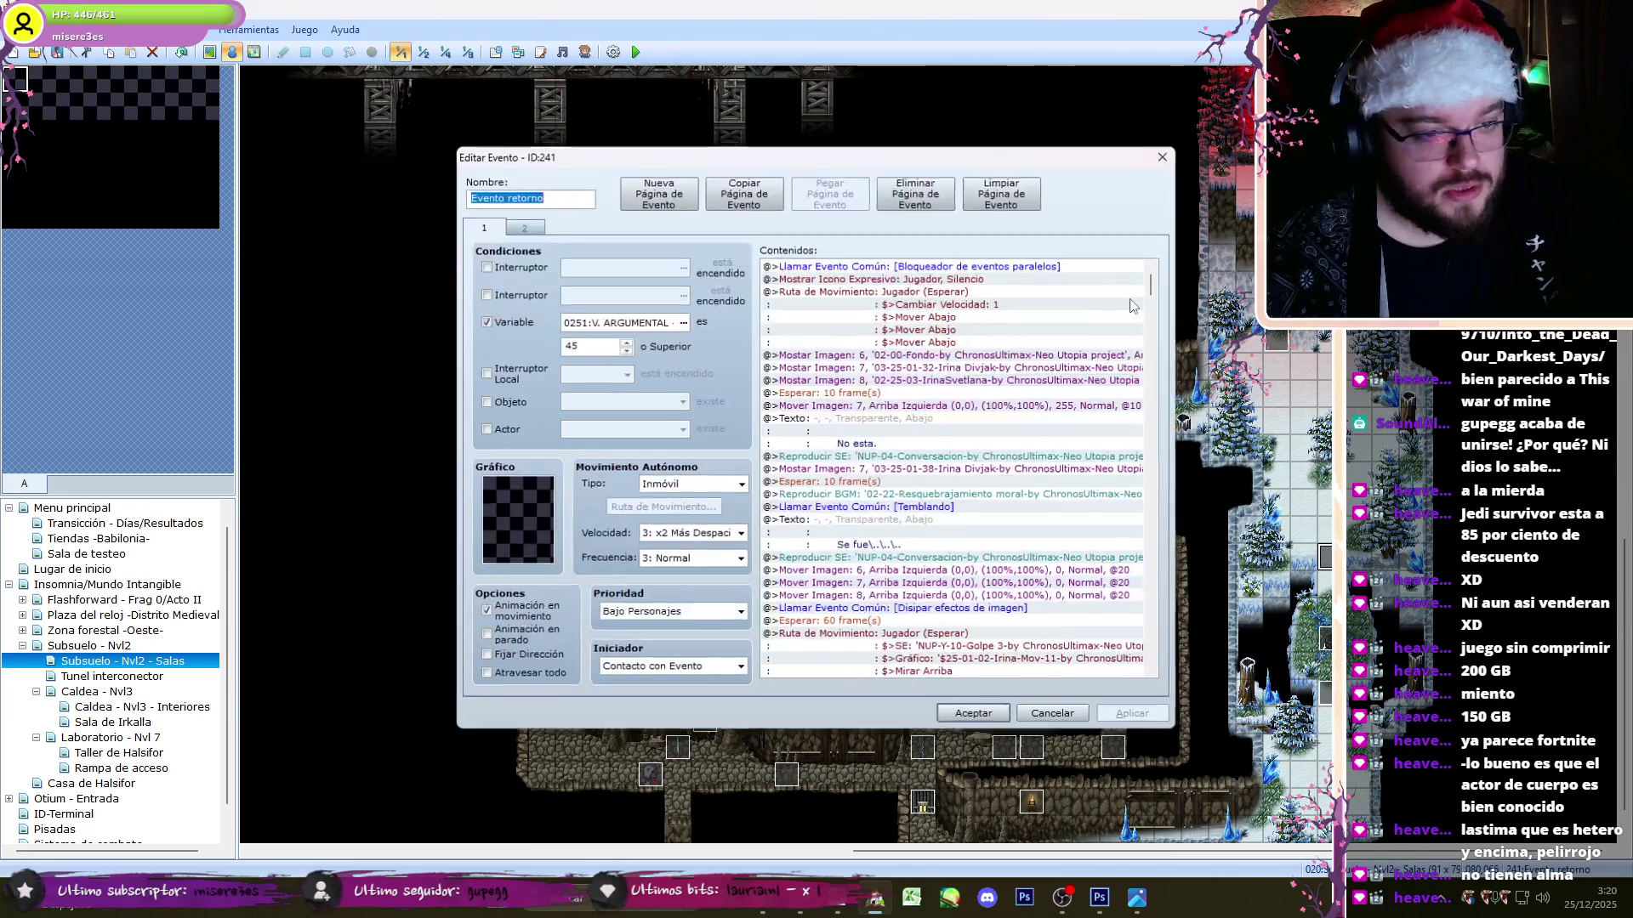
{"action": "scroll", "coordinate": [953, 468], "scroll_direction": "down", "scroll_amount": 3}
{"action": "left_click", "coordinate": [1055, 720]}
- Look over the core event's commands and close it without changes
{"action": "scroll", "coordinate": [1232, 689], "scroll_direction": "up", "scroll_amount": 9}
{"action": "scroll", "coordinate": [1581, 672], "scroll_direction": "down", "scroll_amount": 9}
{"action": "left_click_drag", "start_coordinate": [1186, 851], "coordinate": [578, 846]}
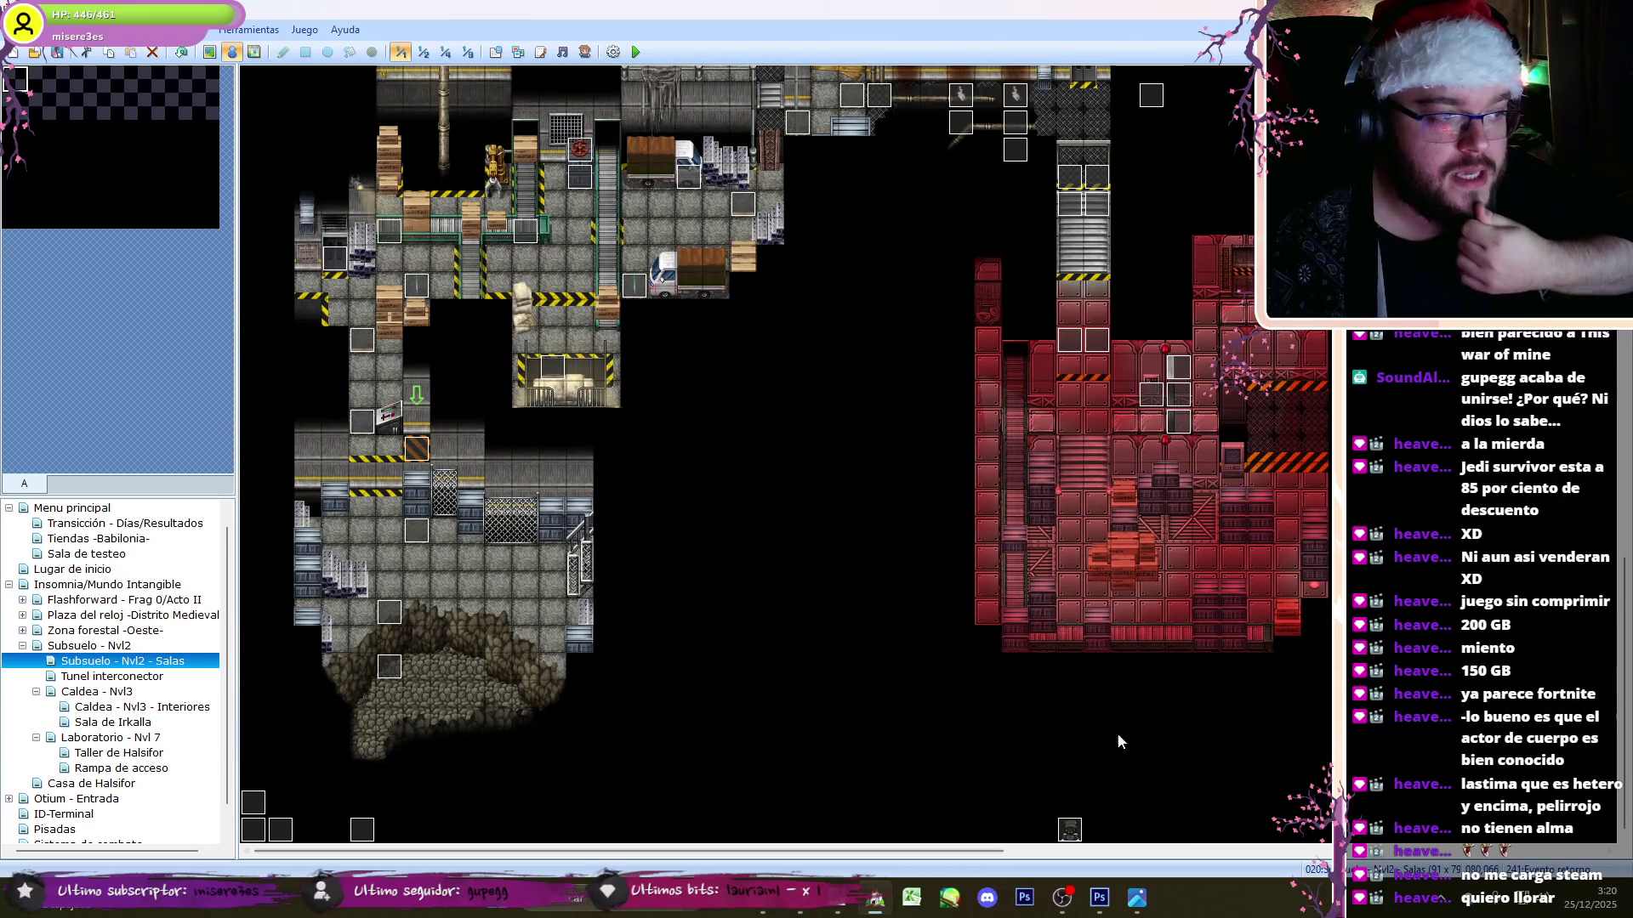
{"action": "scroll", "coordinate": [782, 450], "scroll_direction": "up", "scroll_amount": 5}
{"action": "scroll", "coordinate": [783, 450], "scroll_direction": "up", "scroll_amount": 7}
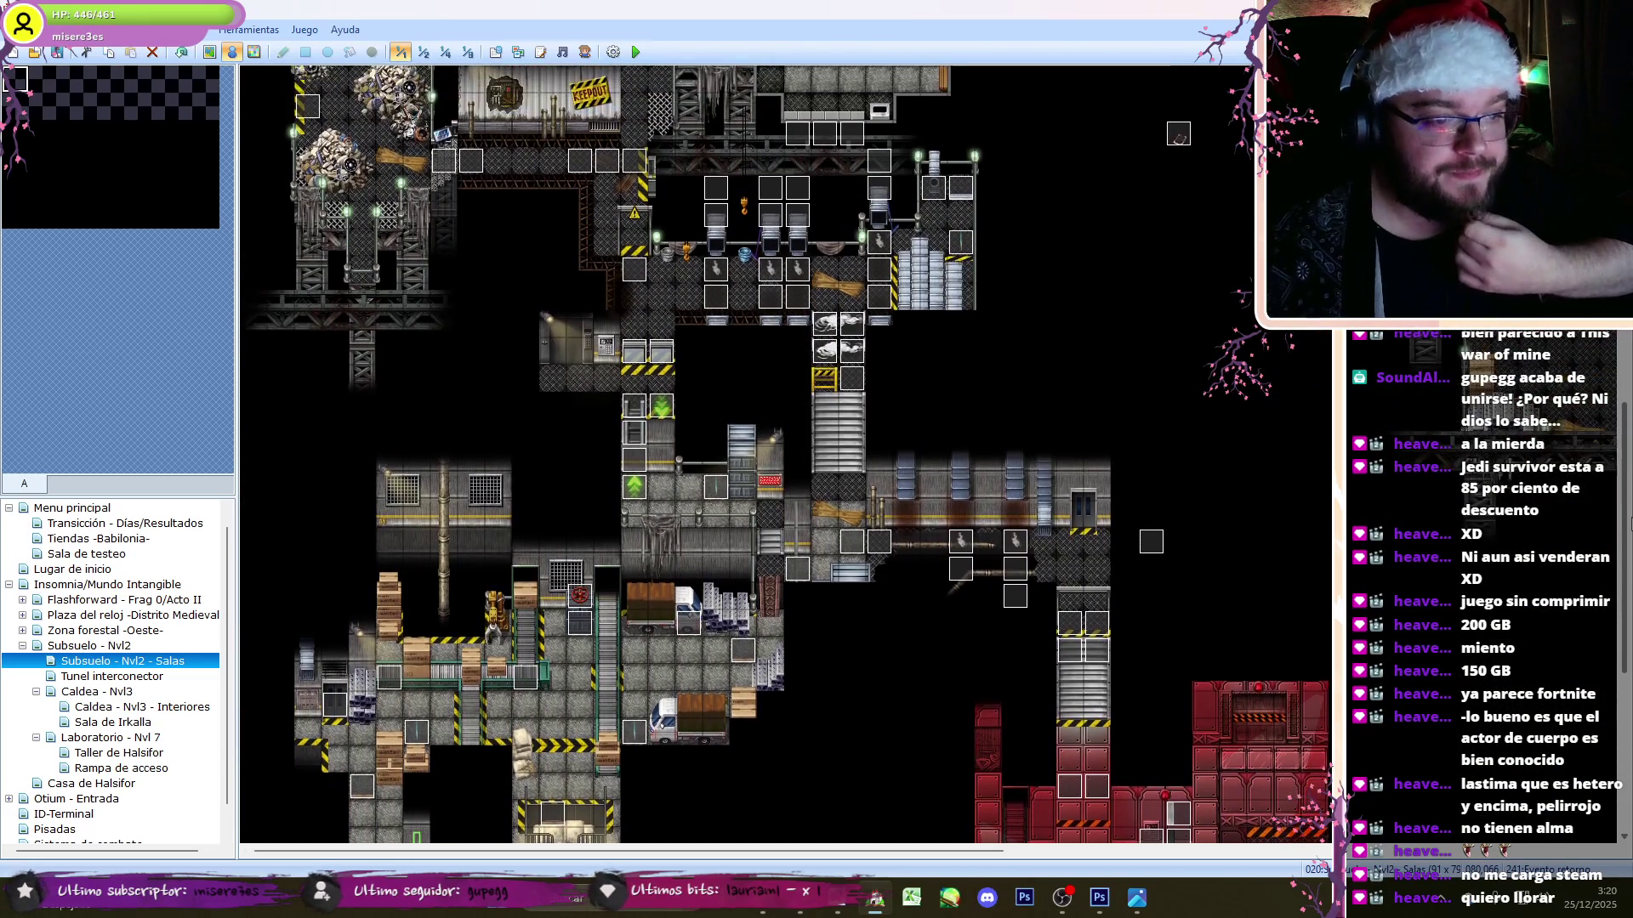
{"action": "scroll", "coordinate": [782, 450], "scroll_direction": "up", "scroll_amount": 5}
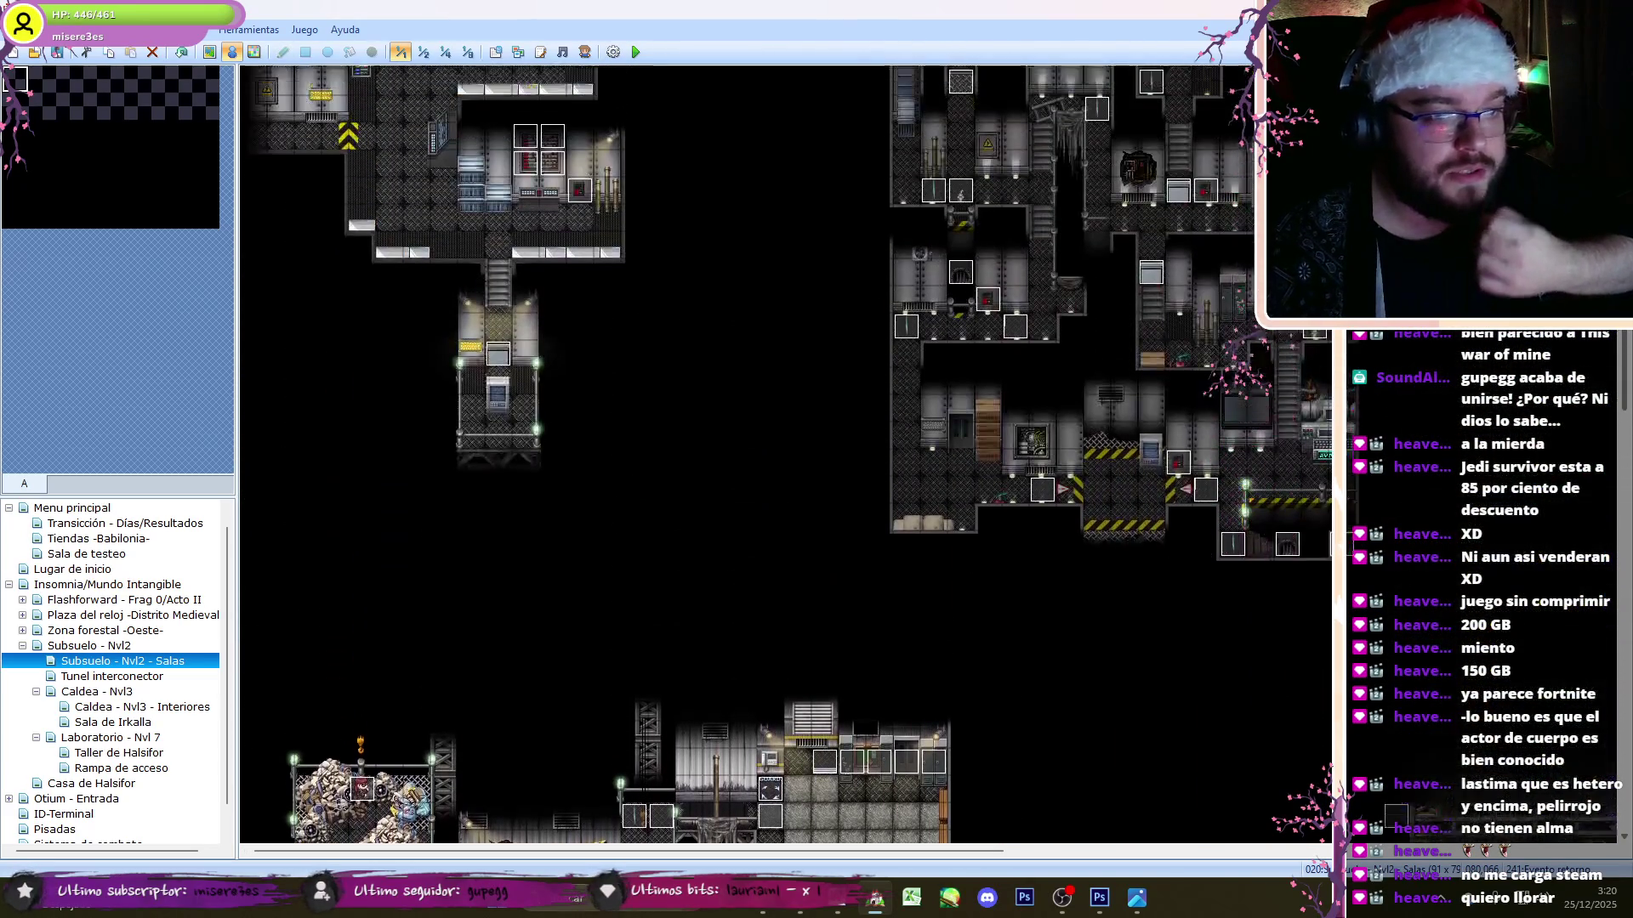
{"action": "left_click_drag", "start_coordinate": [692, 853], "coordinate": [1292, 853]}
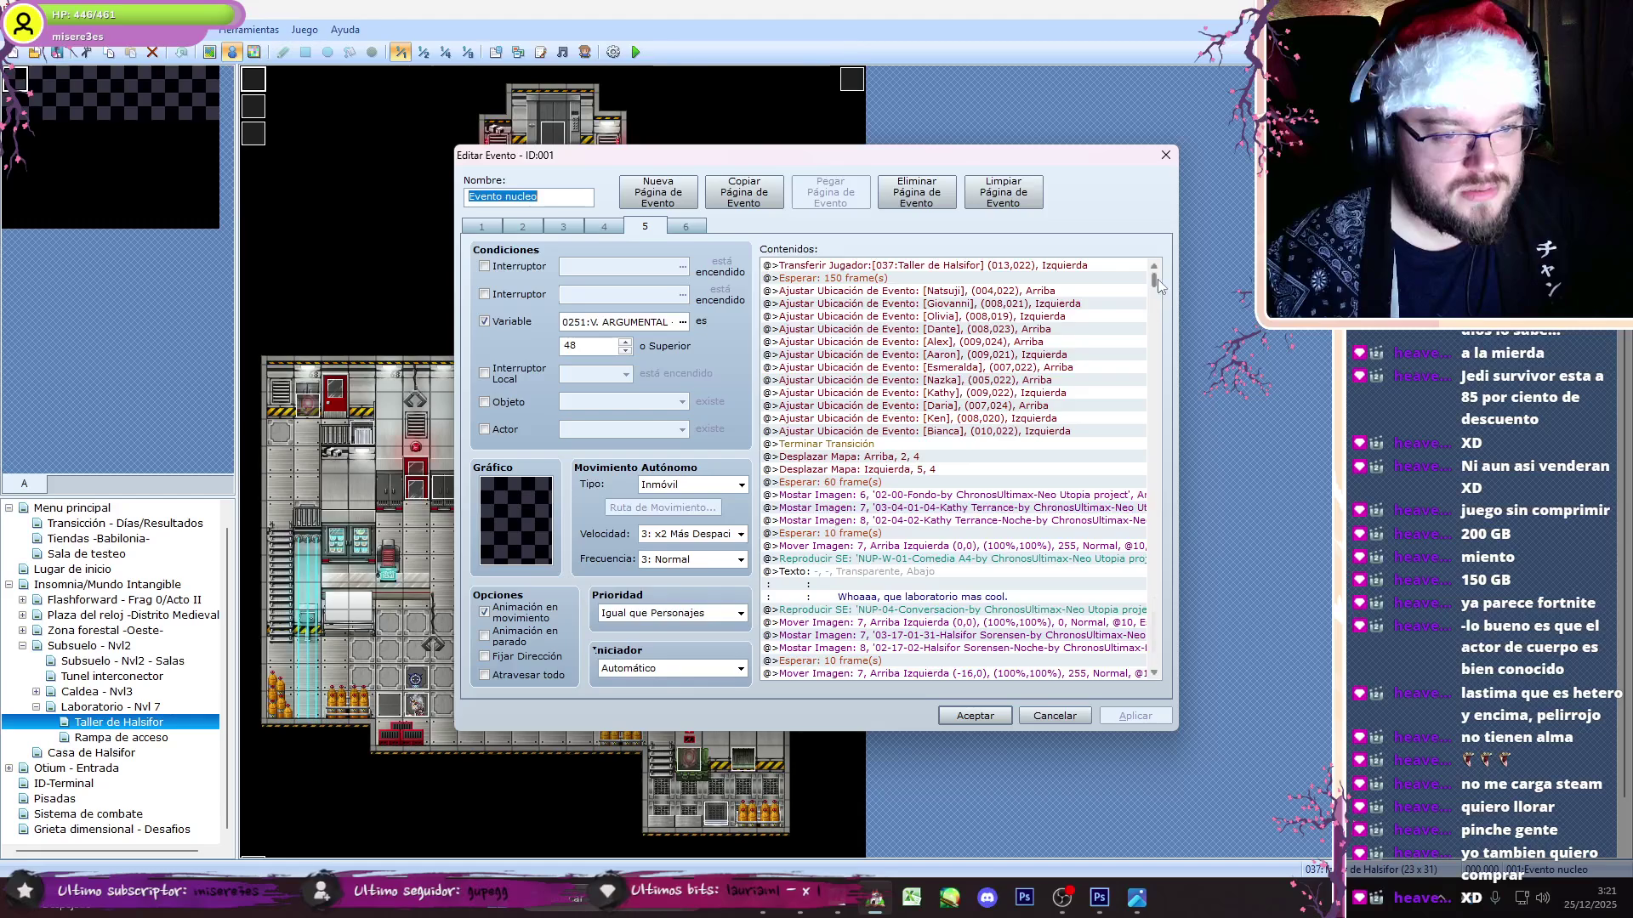
{"action": "left_click_drag", "start_coordinate": [1156, 279], "coordinate": [1184, 694]}
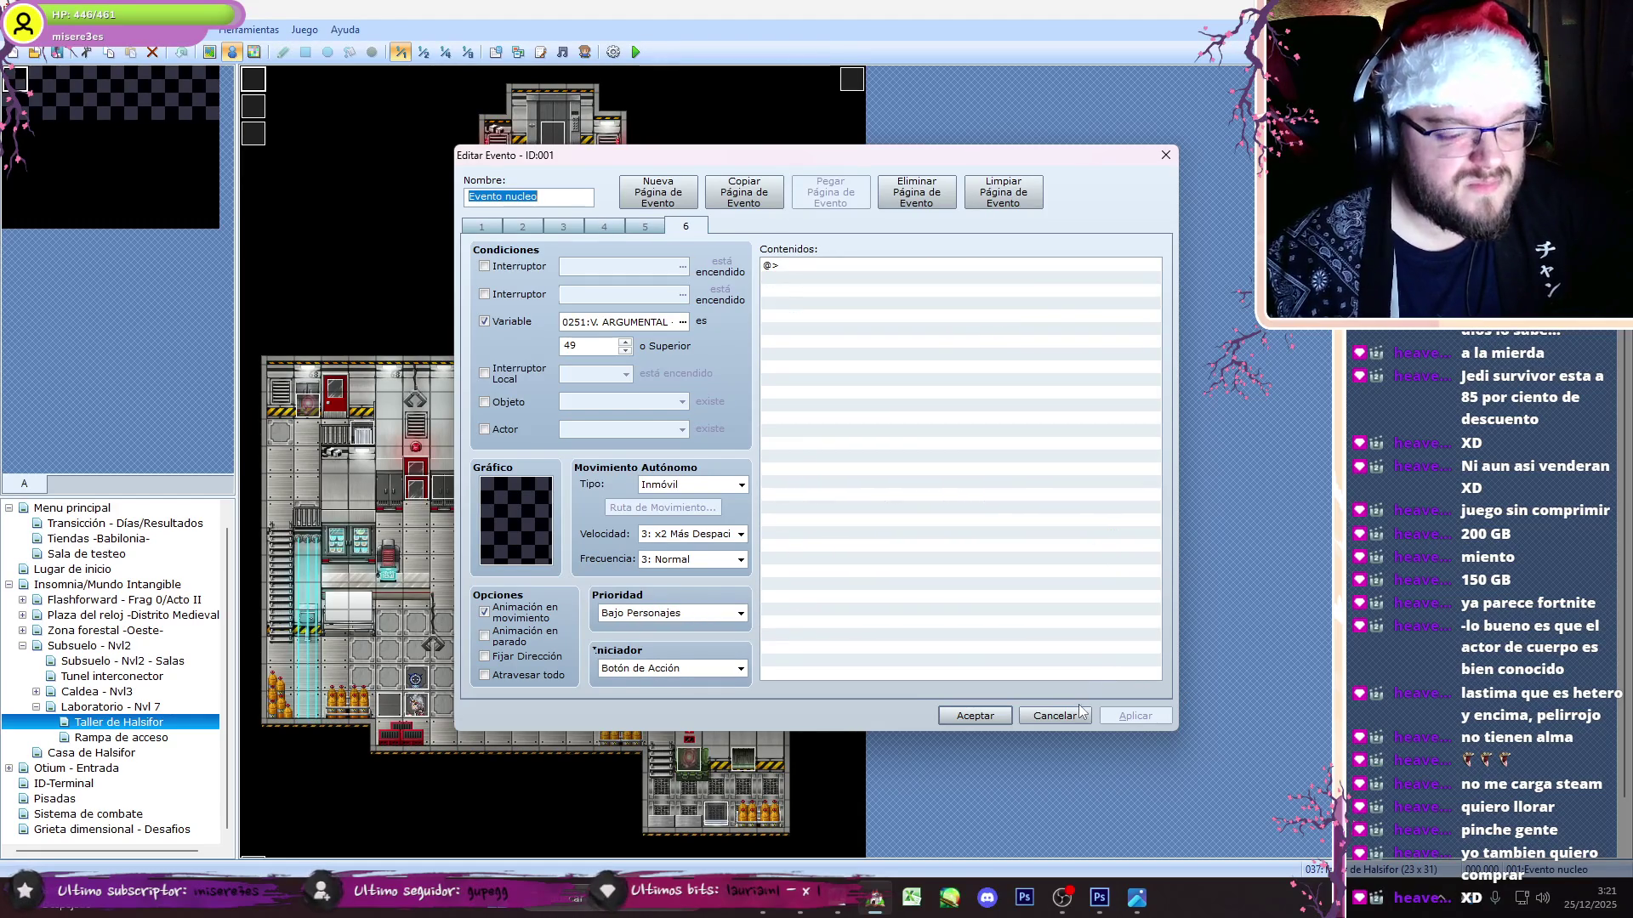
{"action": "left_click", "coordinate": [1054, 715]}
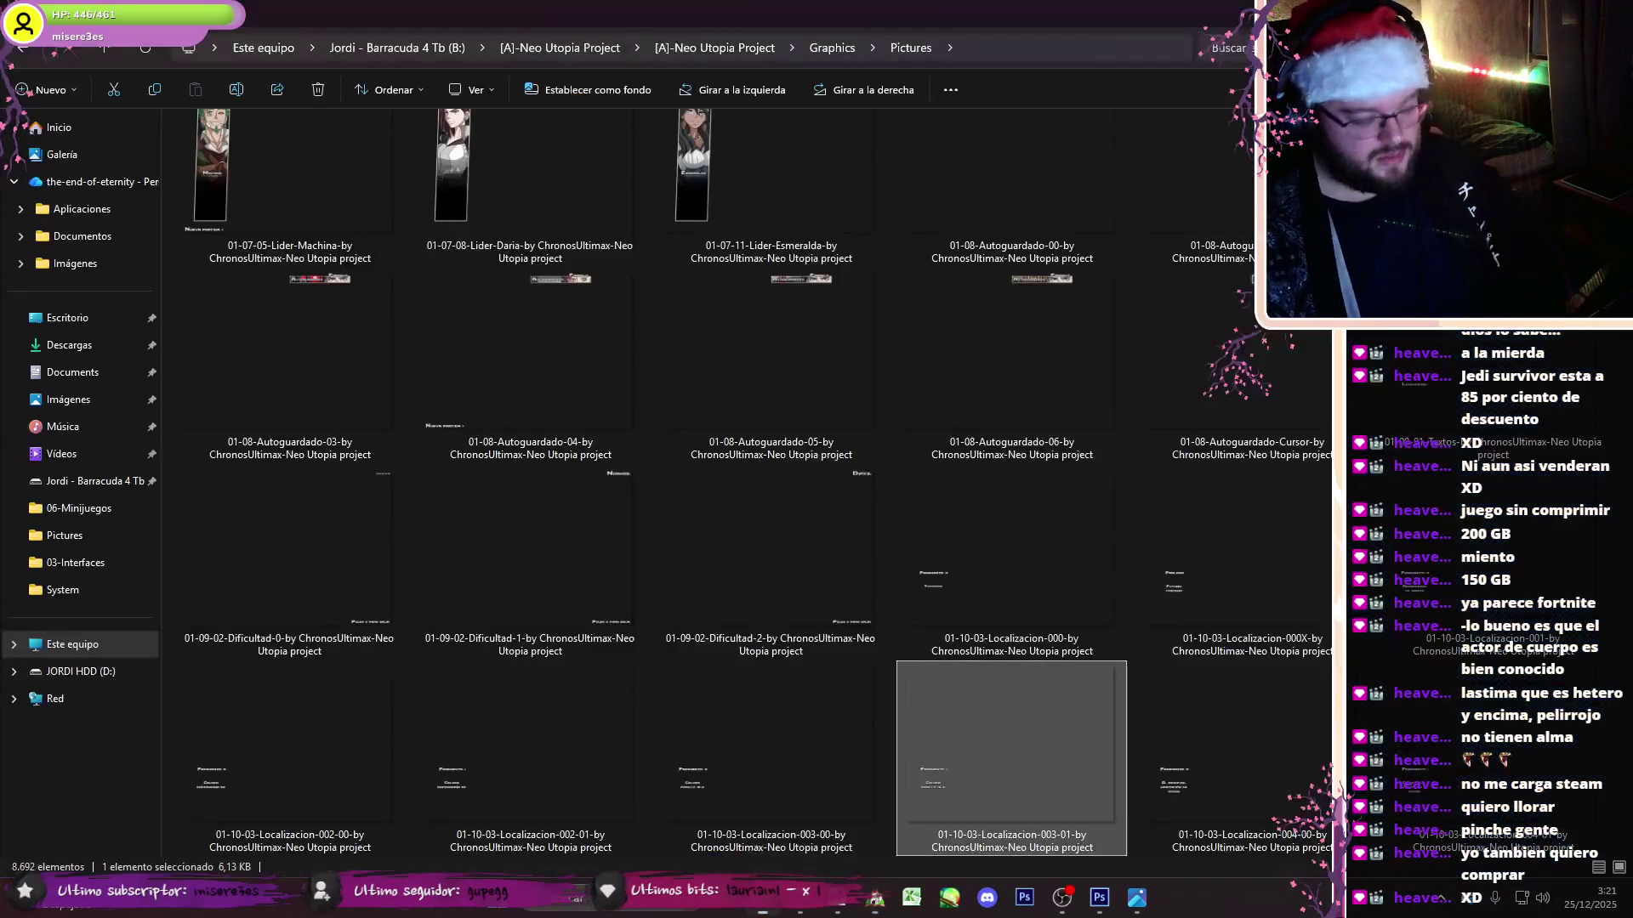
- Browse the Guardados folders 001-Prologo, 002-Aeropuerto y Caldea and 003-Caldea - Exploración
{"action": "left_click", "coordinate": [600, 51]}
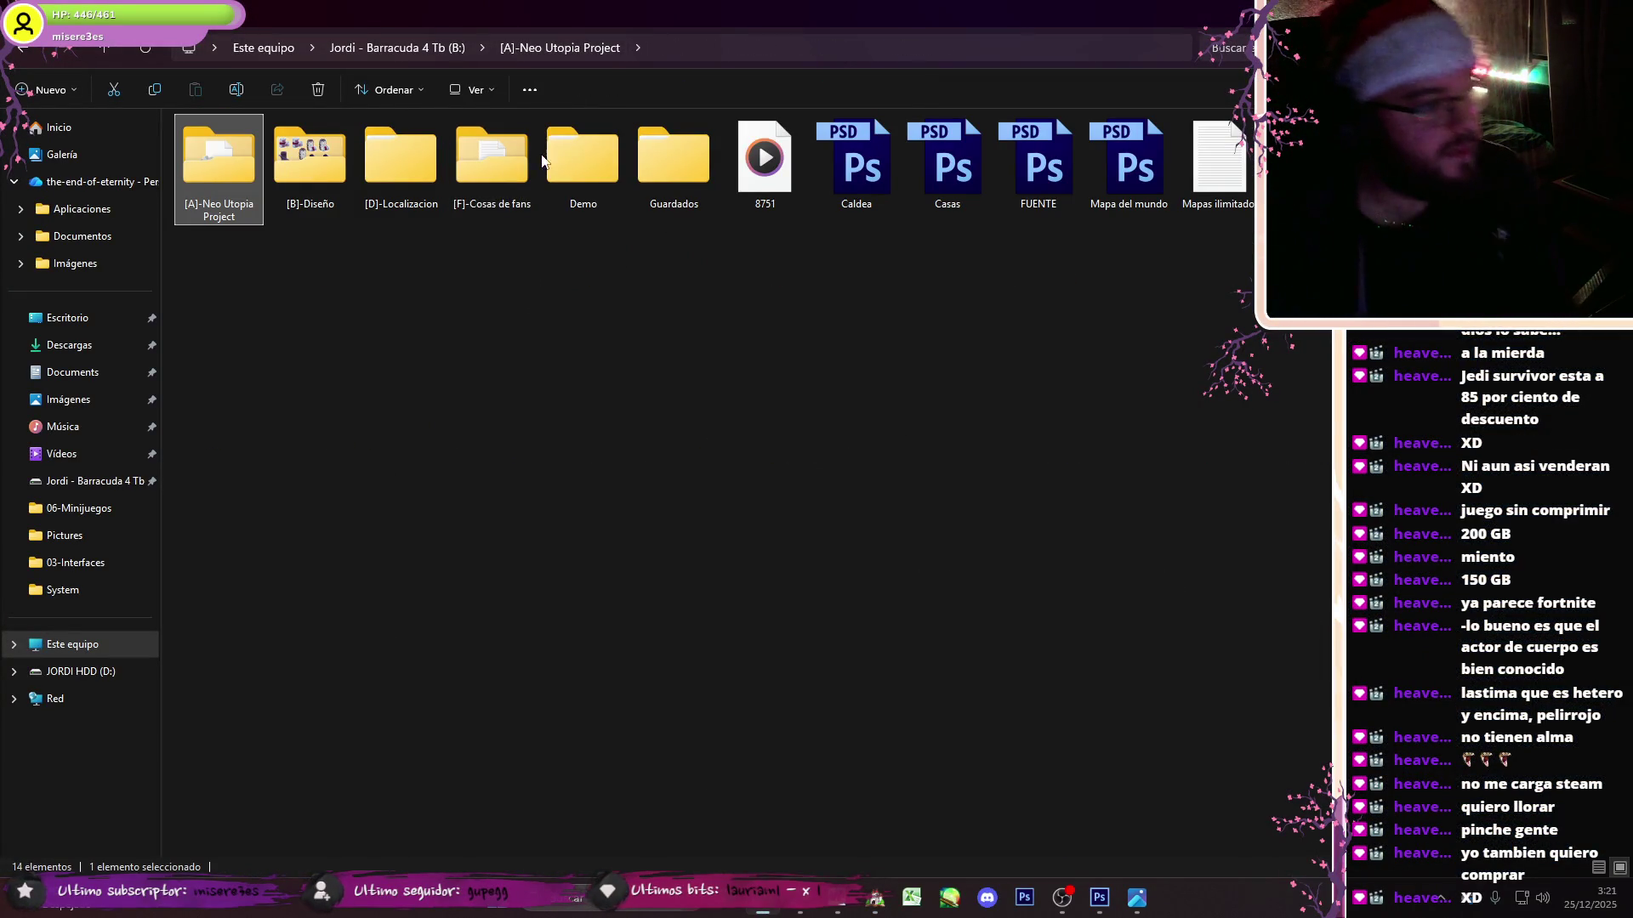
{"action": "double_click", "coordinate": [673, 161]}
{"action": "double_click", "coordinate": [254, 150]}
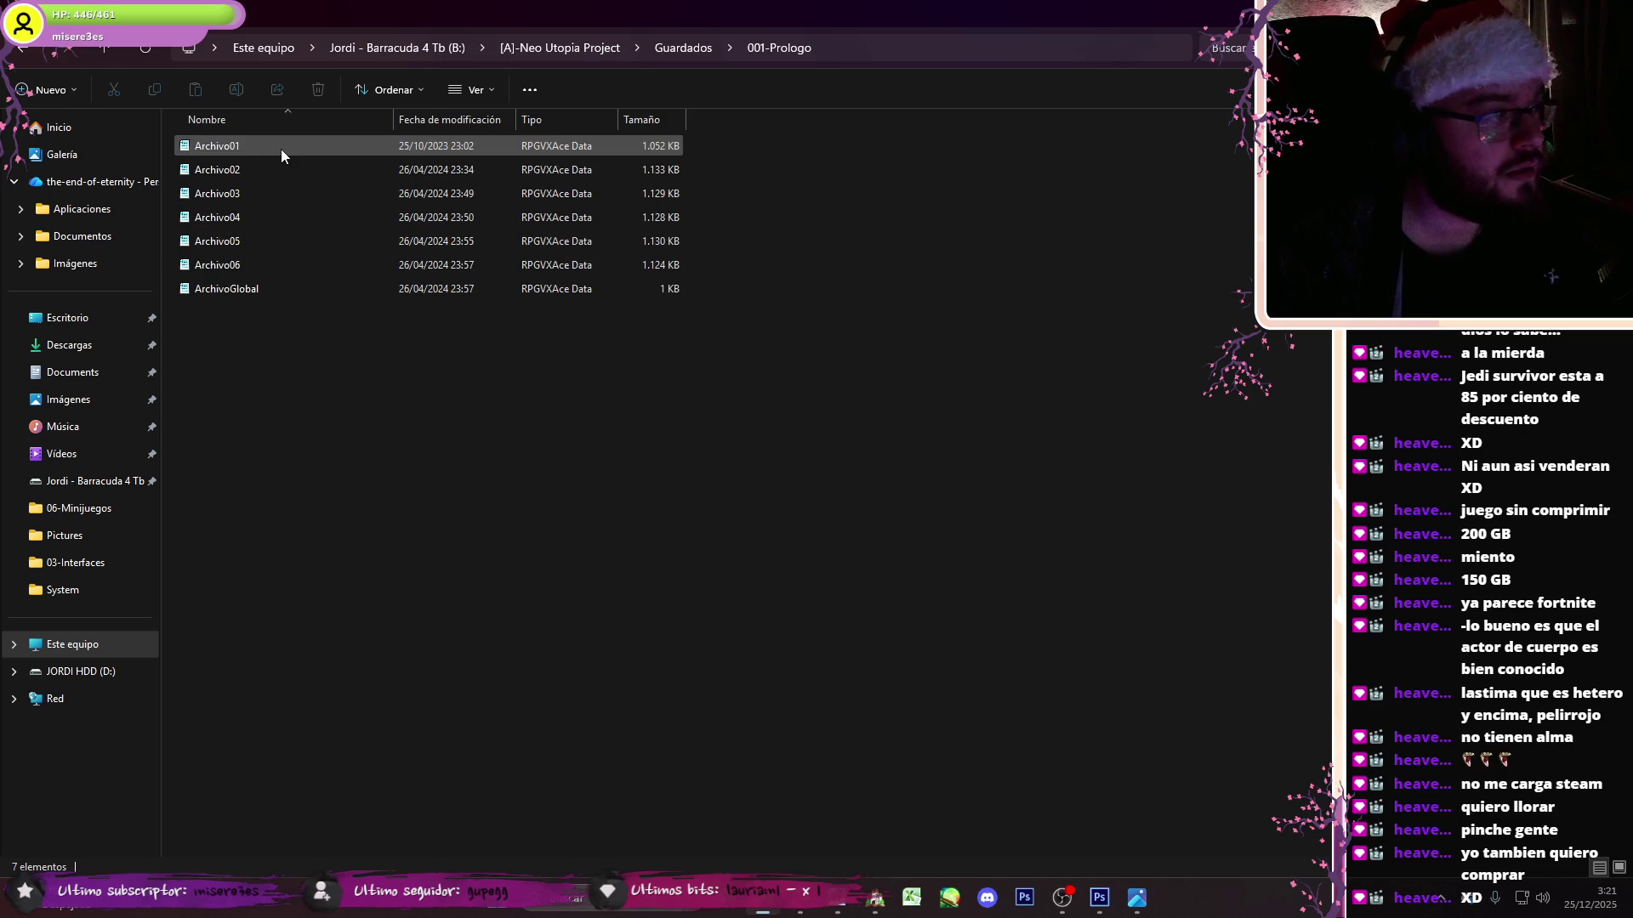
{"action": "left_click", "coordinate": [692, 48]}
{"action": "double_click", "coordinate": [328, 166]}
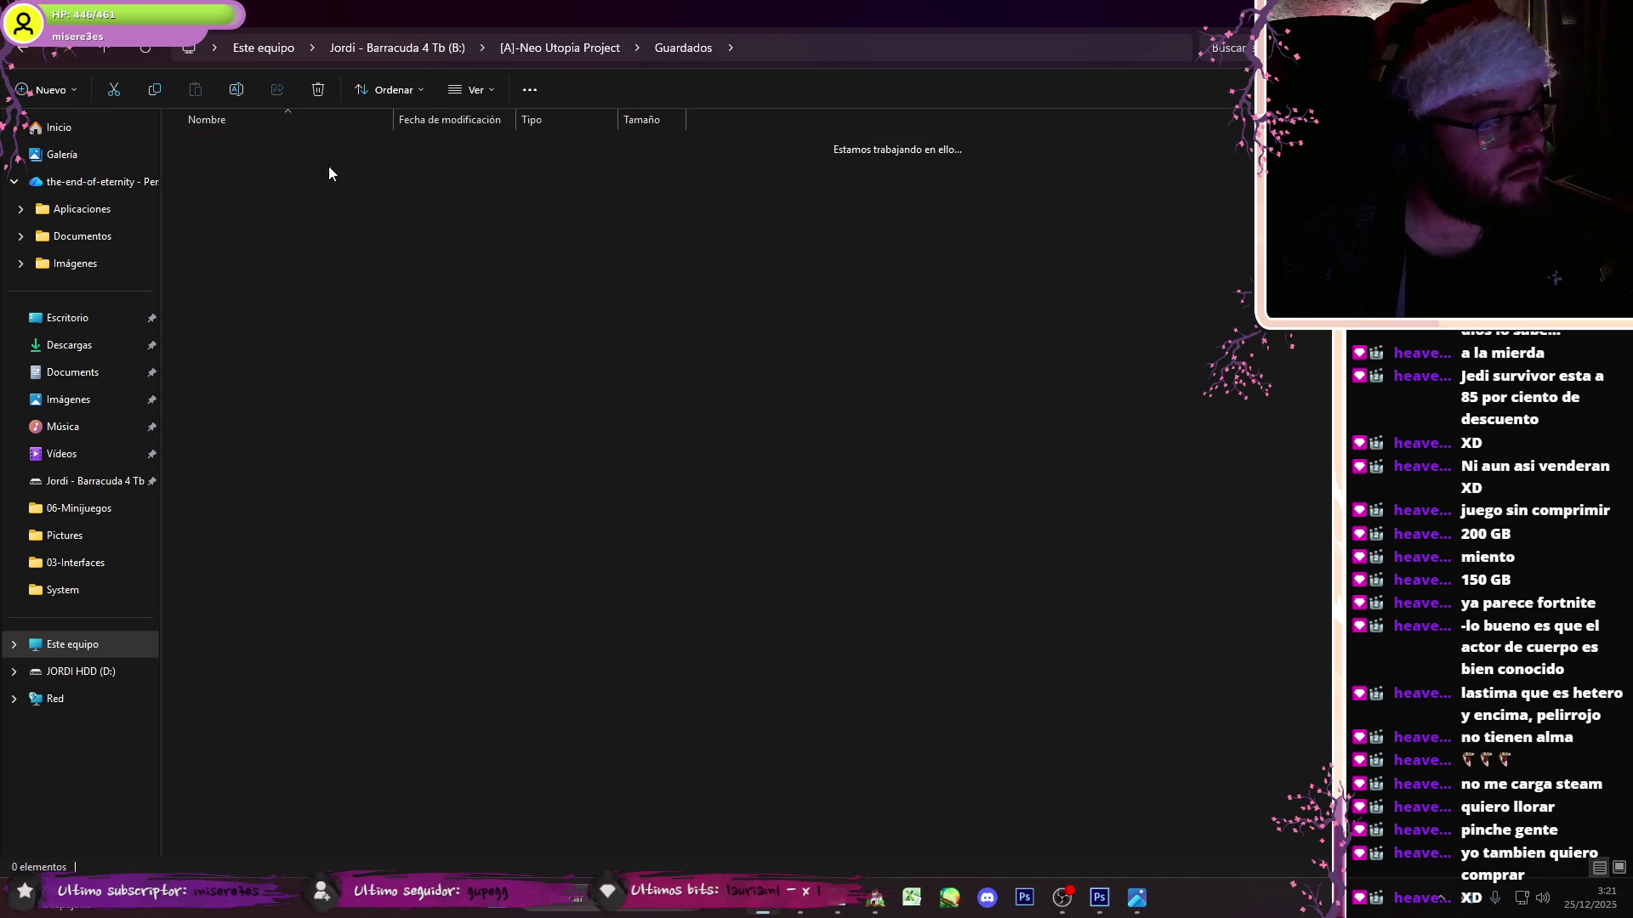
{"action": "left_click", "coordinate": [668, 56]}
{"action": "double_click", "coordinate": [283, 188]}
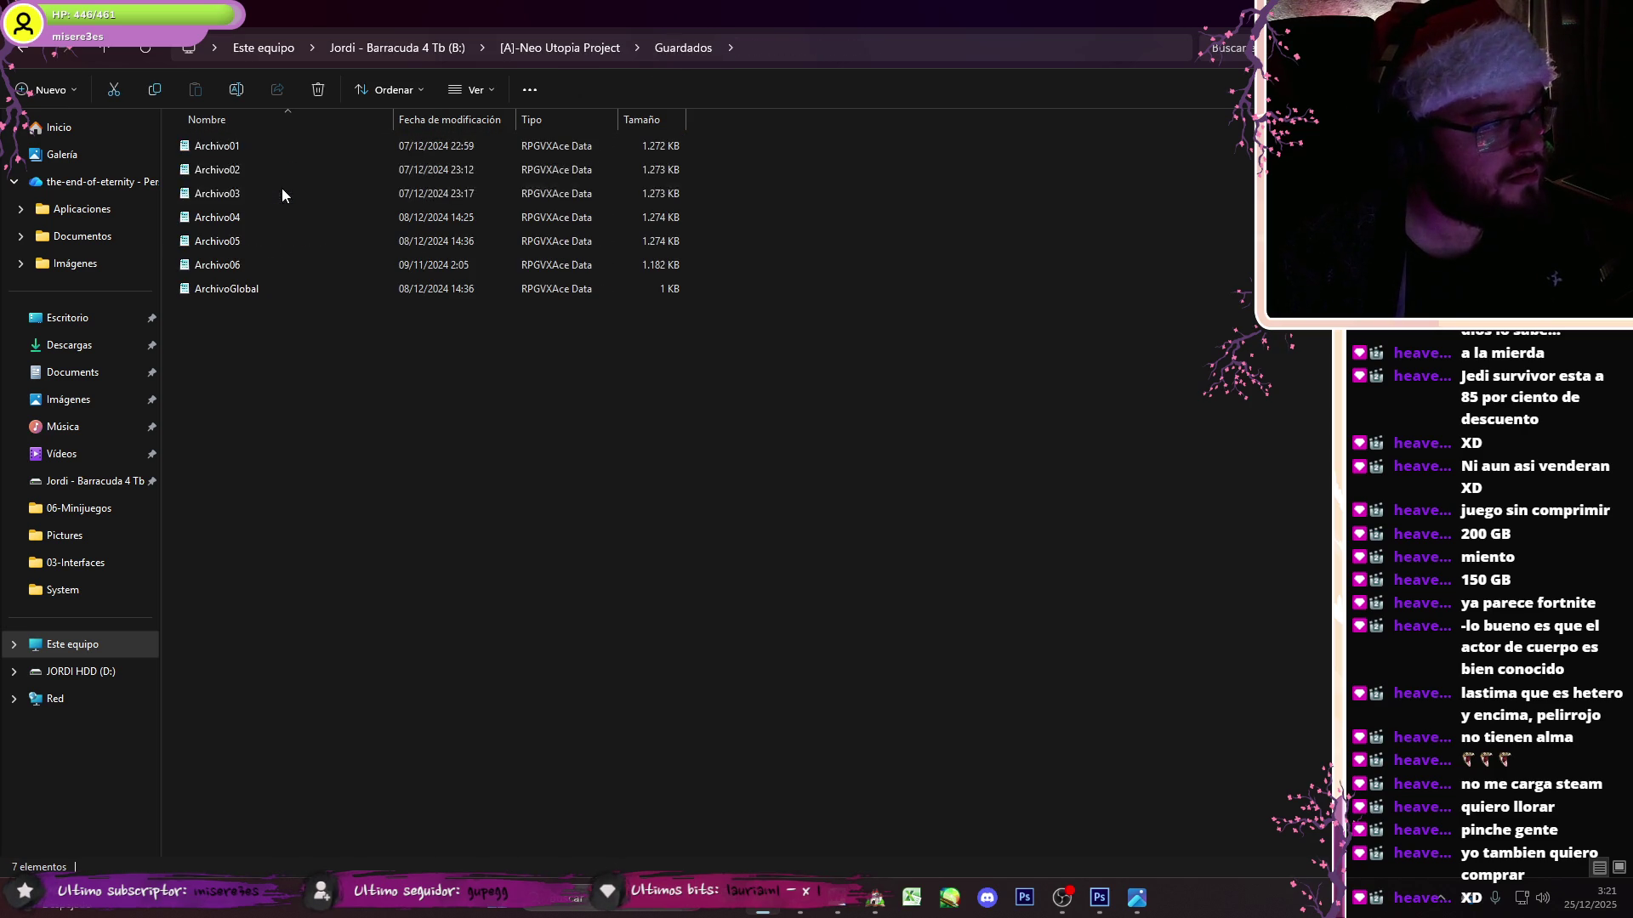
- Look through 005-Babilonia - Mañana-Noche and Engine - Imagen galería, then return to RPG Maker
{"action": "left_click", "coordinate": [686, 47]}
{"action": "double_click", "coordinate": [390, 242]}
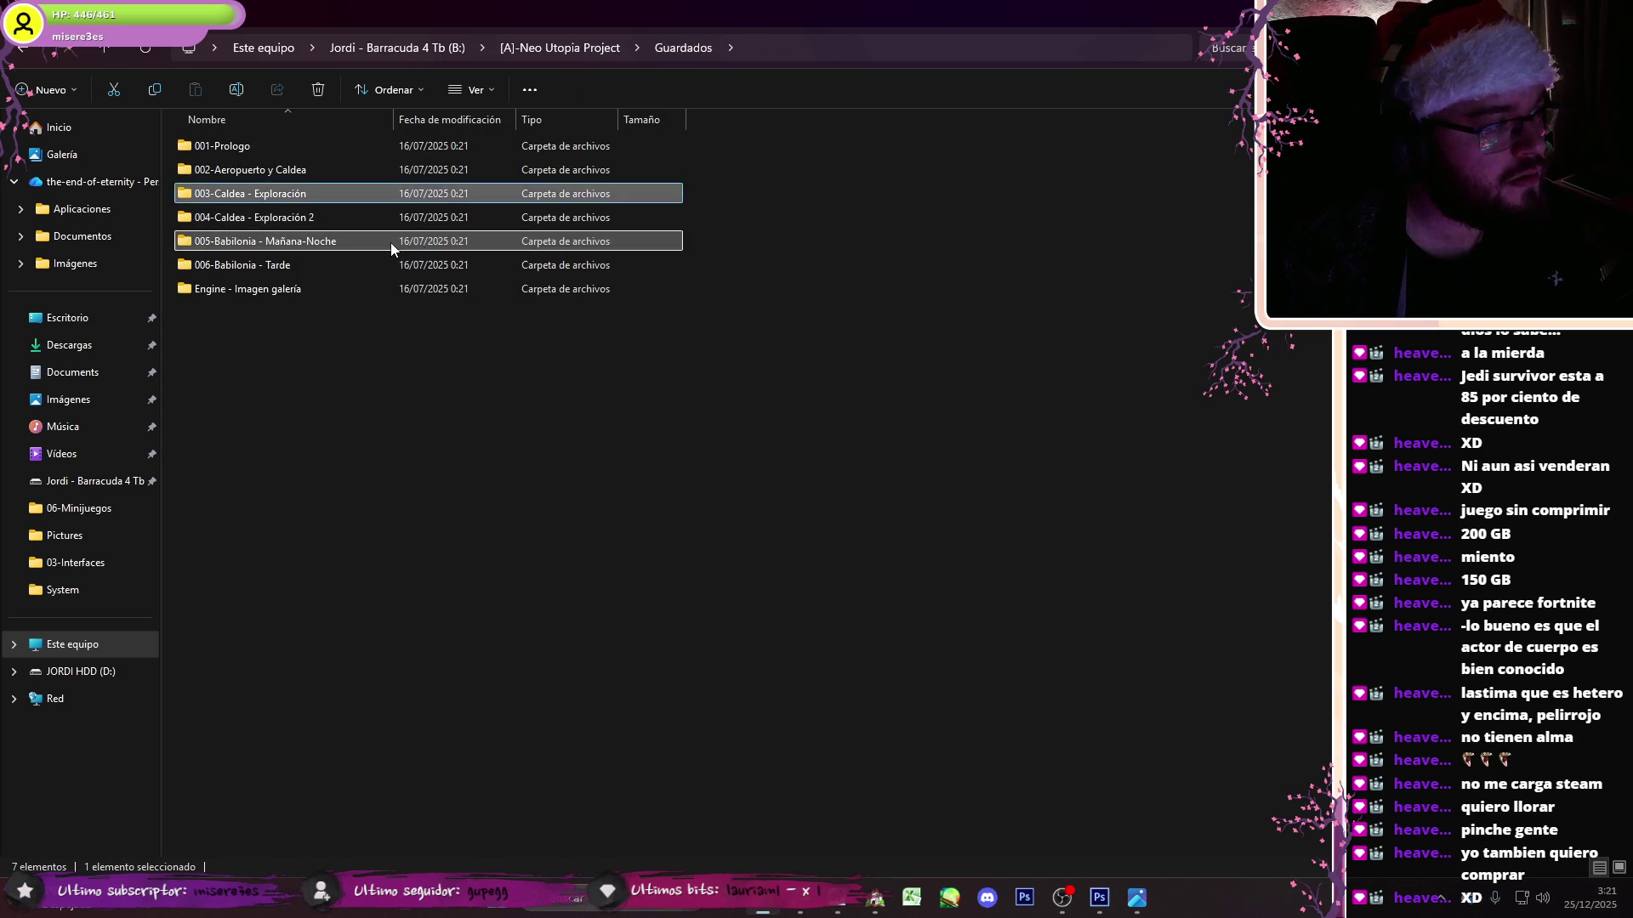
{"action": "left_click", "coordinate": [707, 45]}
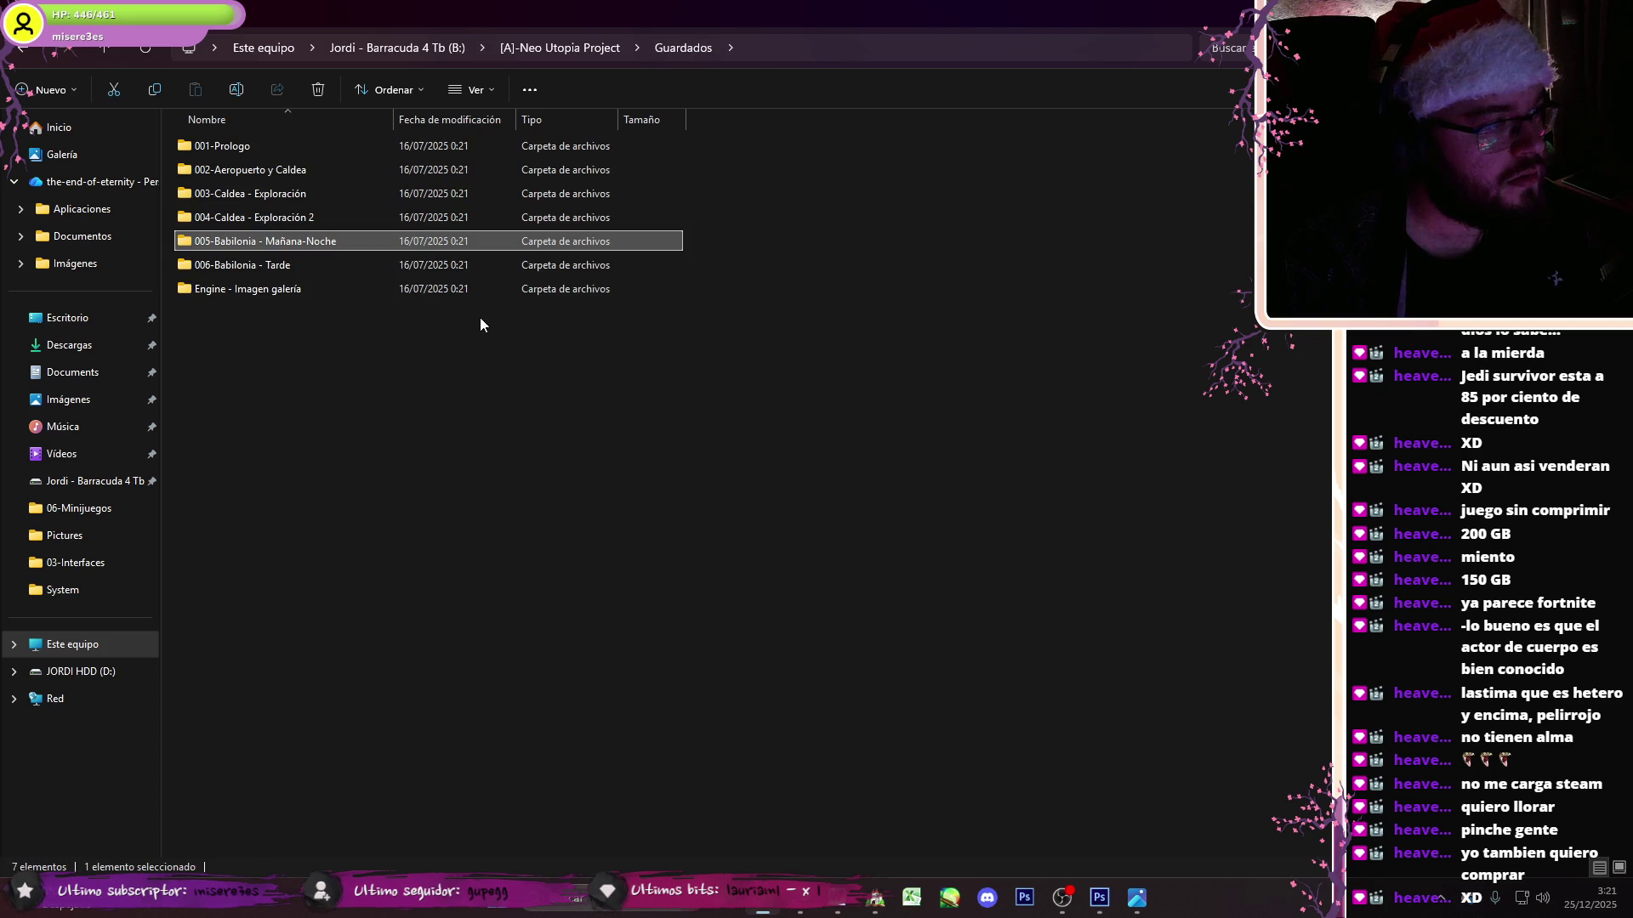
{"action": "double_click", "coordinate": [352, 287]}
{"action": "left_click", "coordinate": [800, 908]}
{"action": "left_click", "coordinate": [815, 908]}
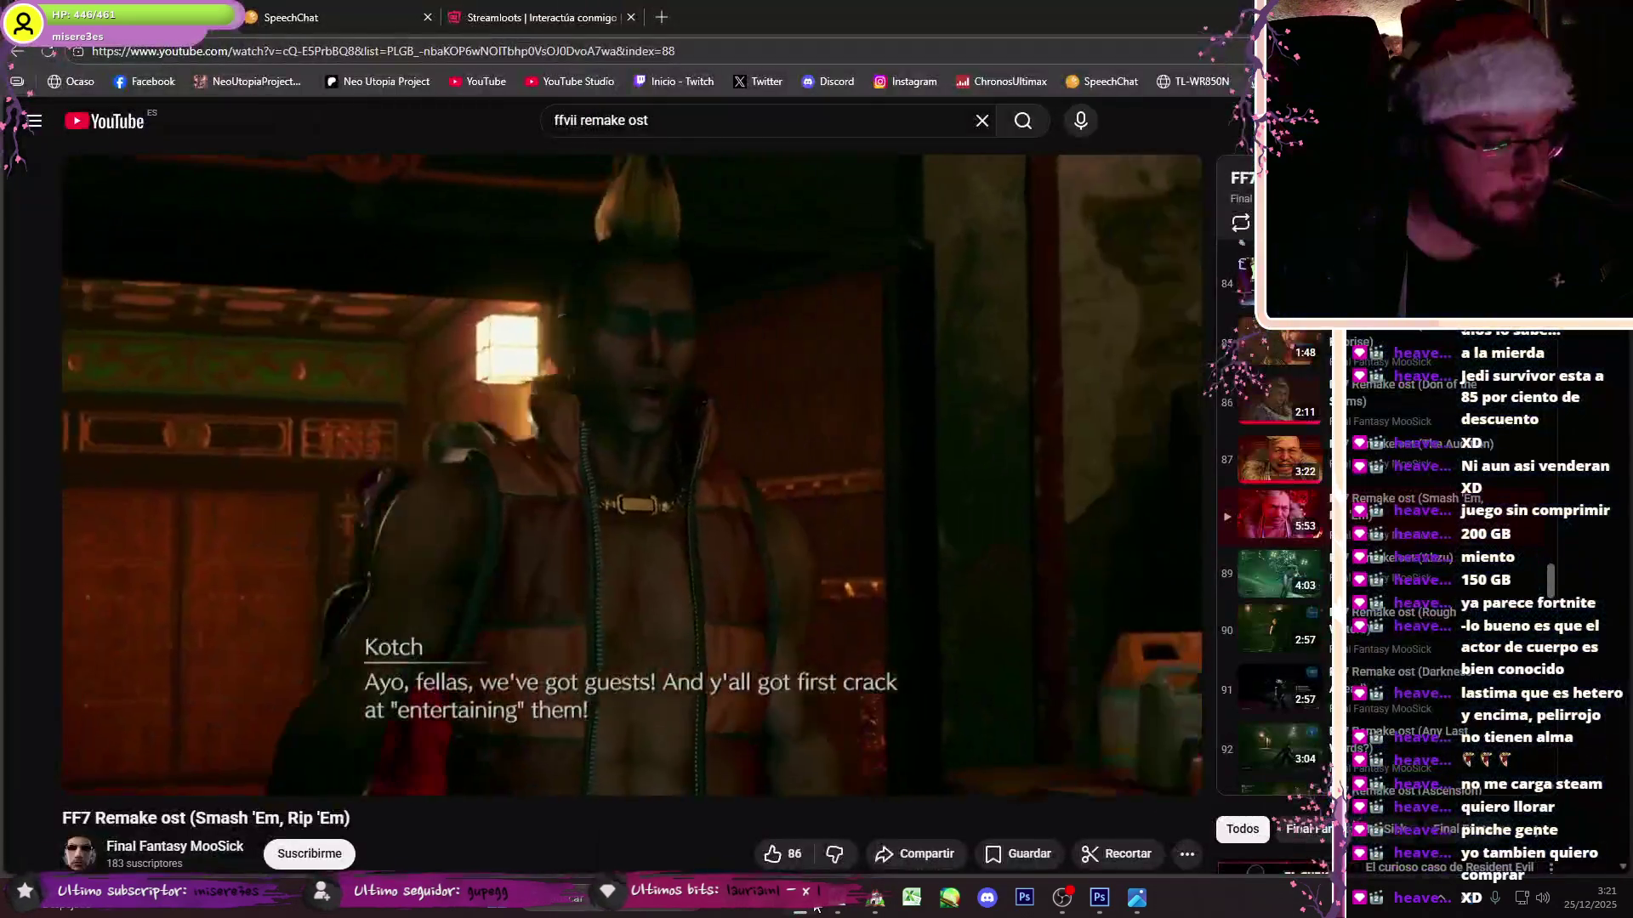
{"action": "left_click", "coordinate": [815, 908]}
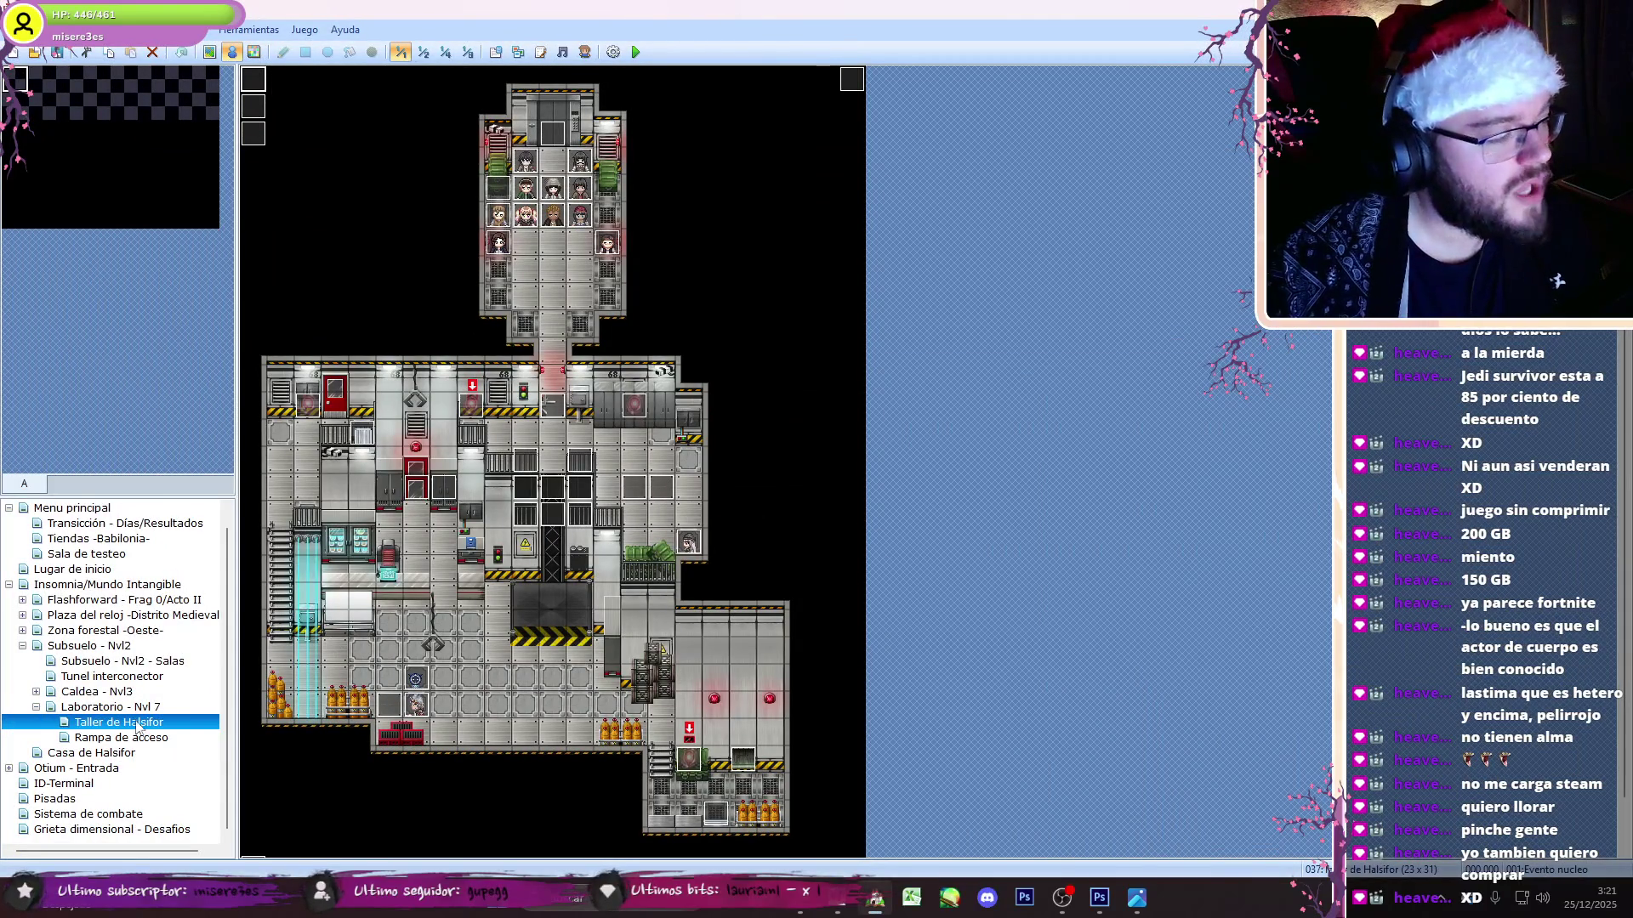
- Inspect pages 2 and 3 of event EV040 and close it
{"action": "double_click", "coordinate": [260, 119]}
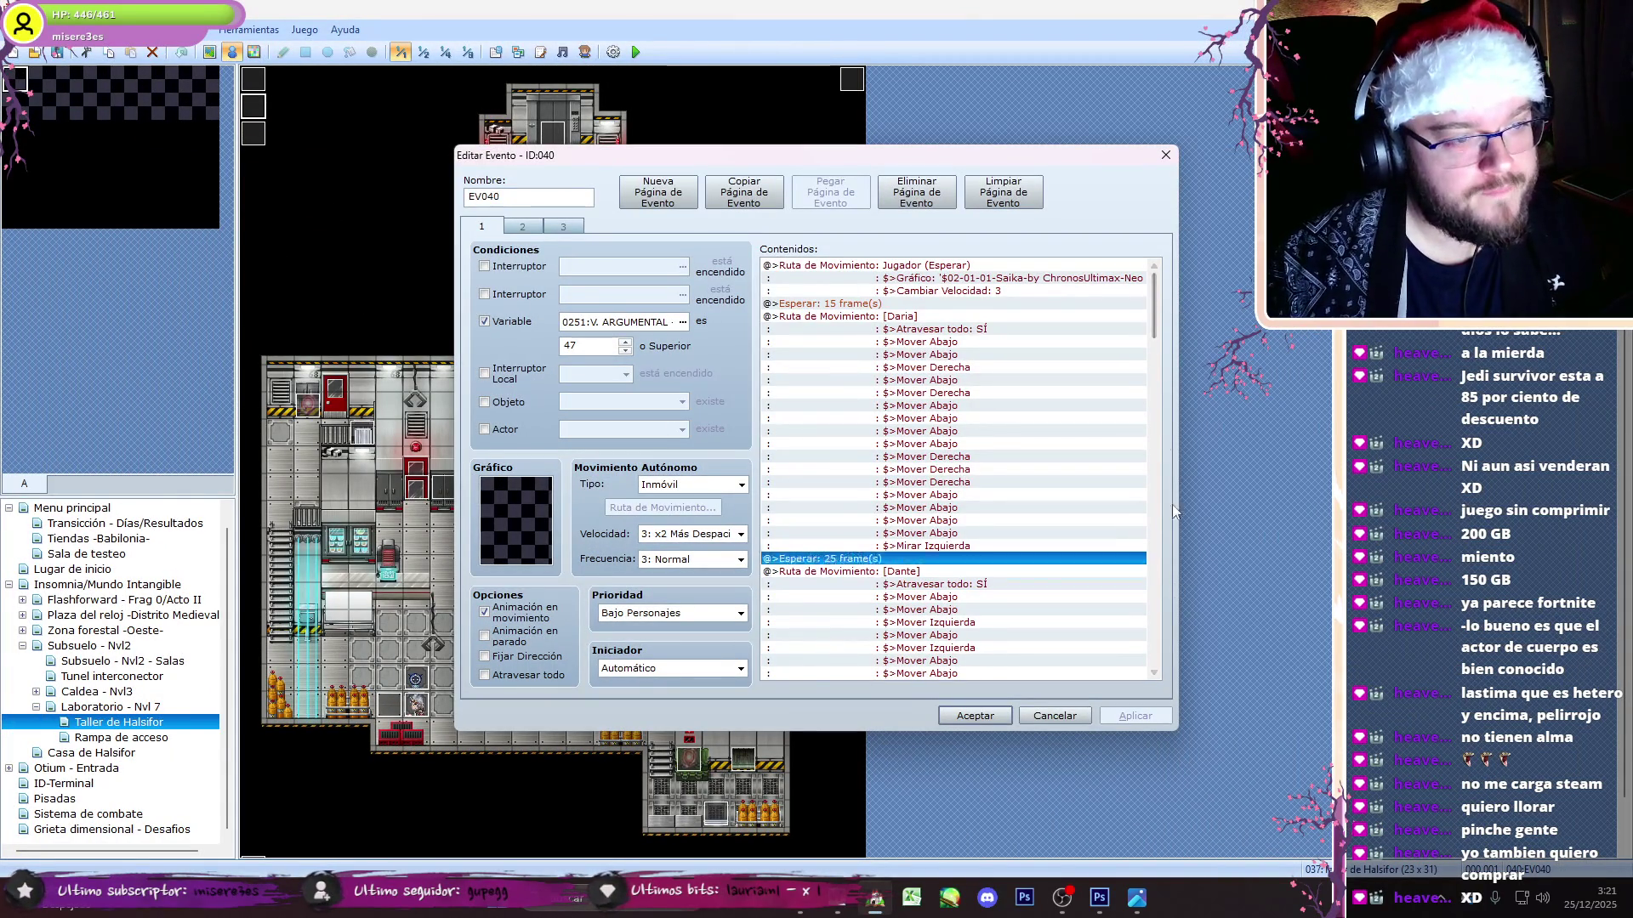
{"action": "scroll", "coordinate": [823, 442], "scroll_direction": "down", "scroll_amount": 20}
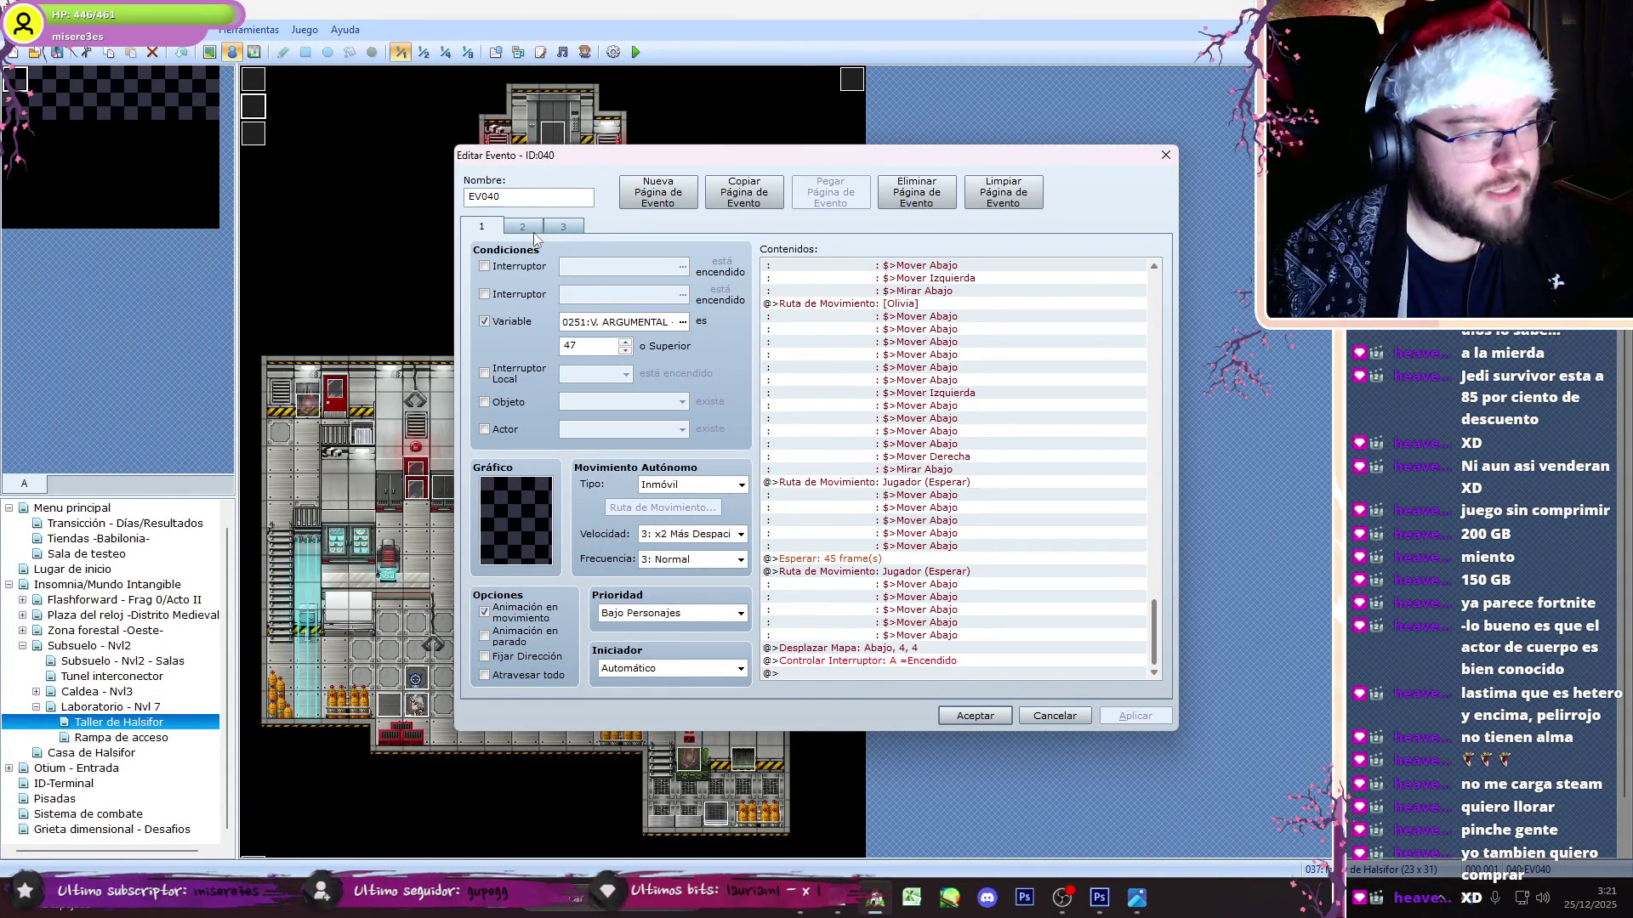
{"action": "left_click", "coordinate": [522, 226]}
{"action": "left_click", "coordinate": [563, 226]}
{"action": "key", "text": "Escape"}
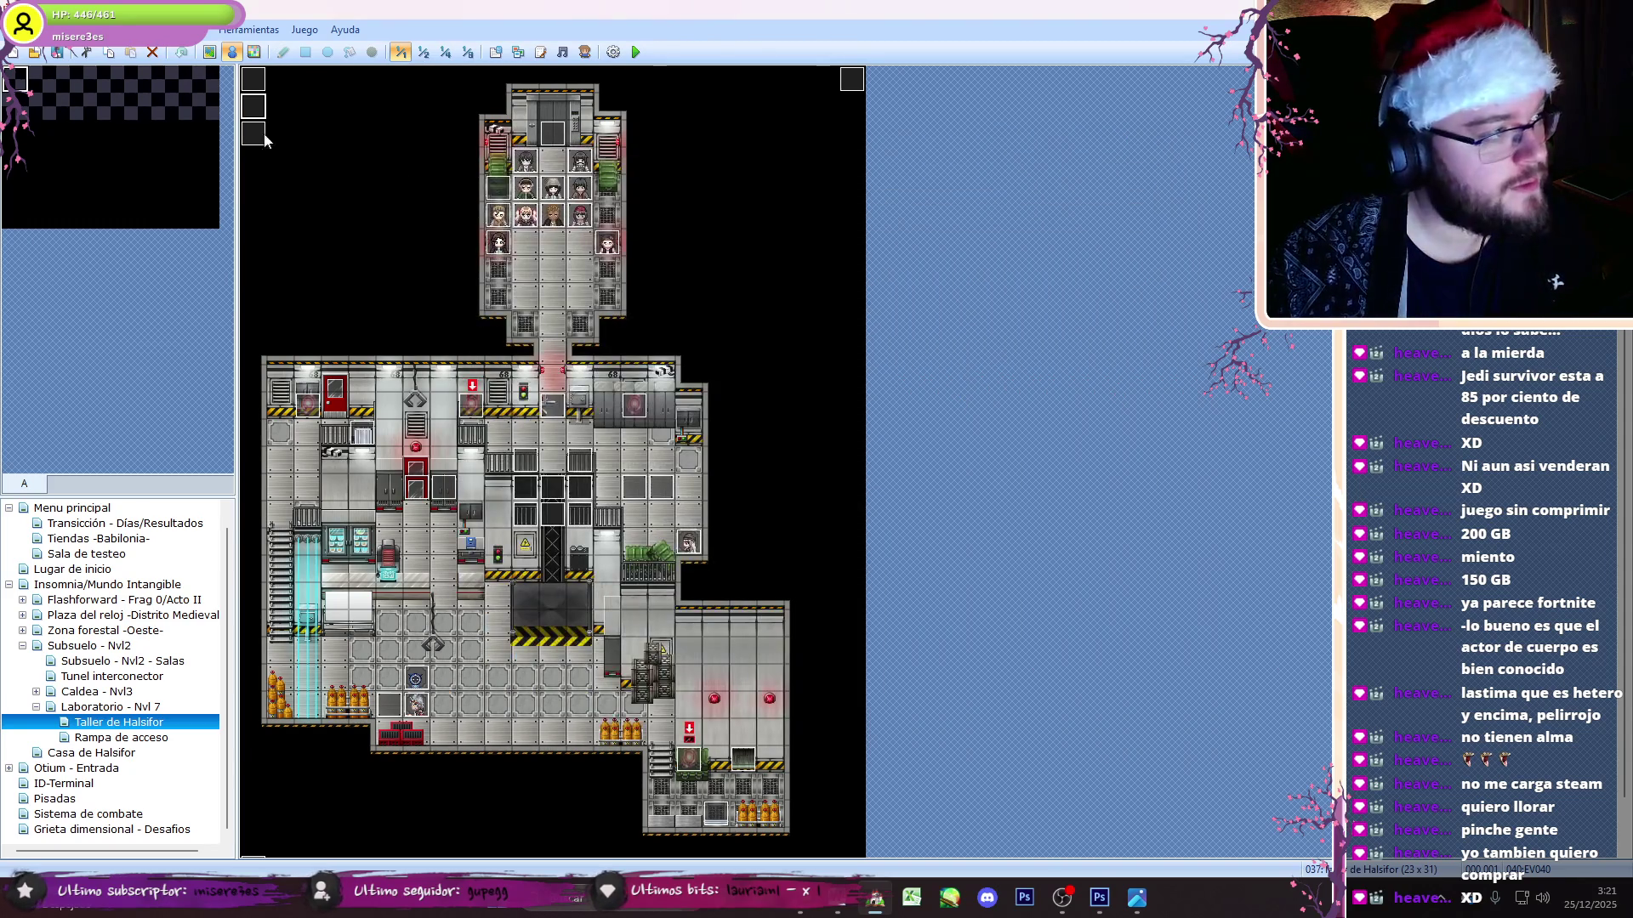
- Check event EV060, then open the Punto de guardado event on Laboratorio - Nvl 7
{"action": "double_click", "coordinate": [252, 144]}
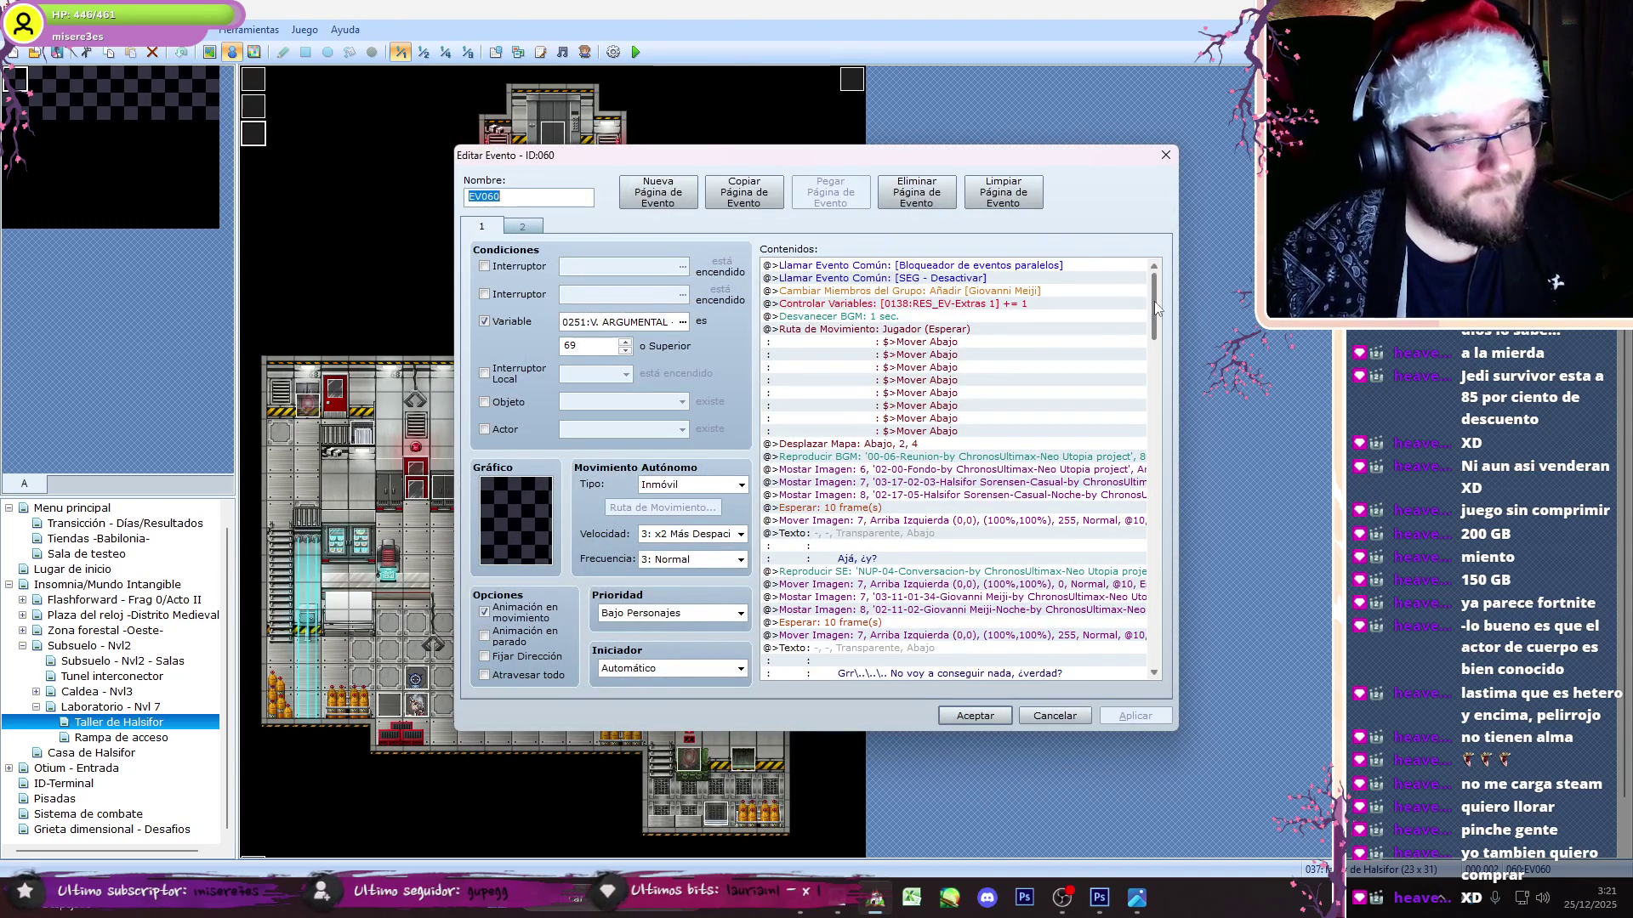
{"action": "scroll", "coordinate": [953, 468], "scroll_direction": "down", "scroll_amount": 5}
{"action": "left_click", "coordinate": [1054, 715]}
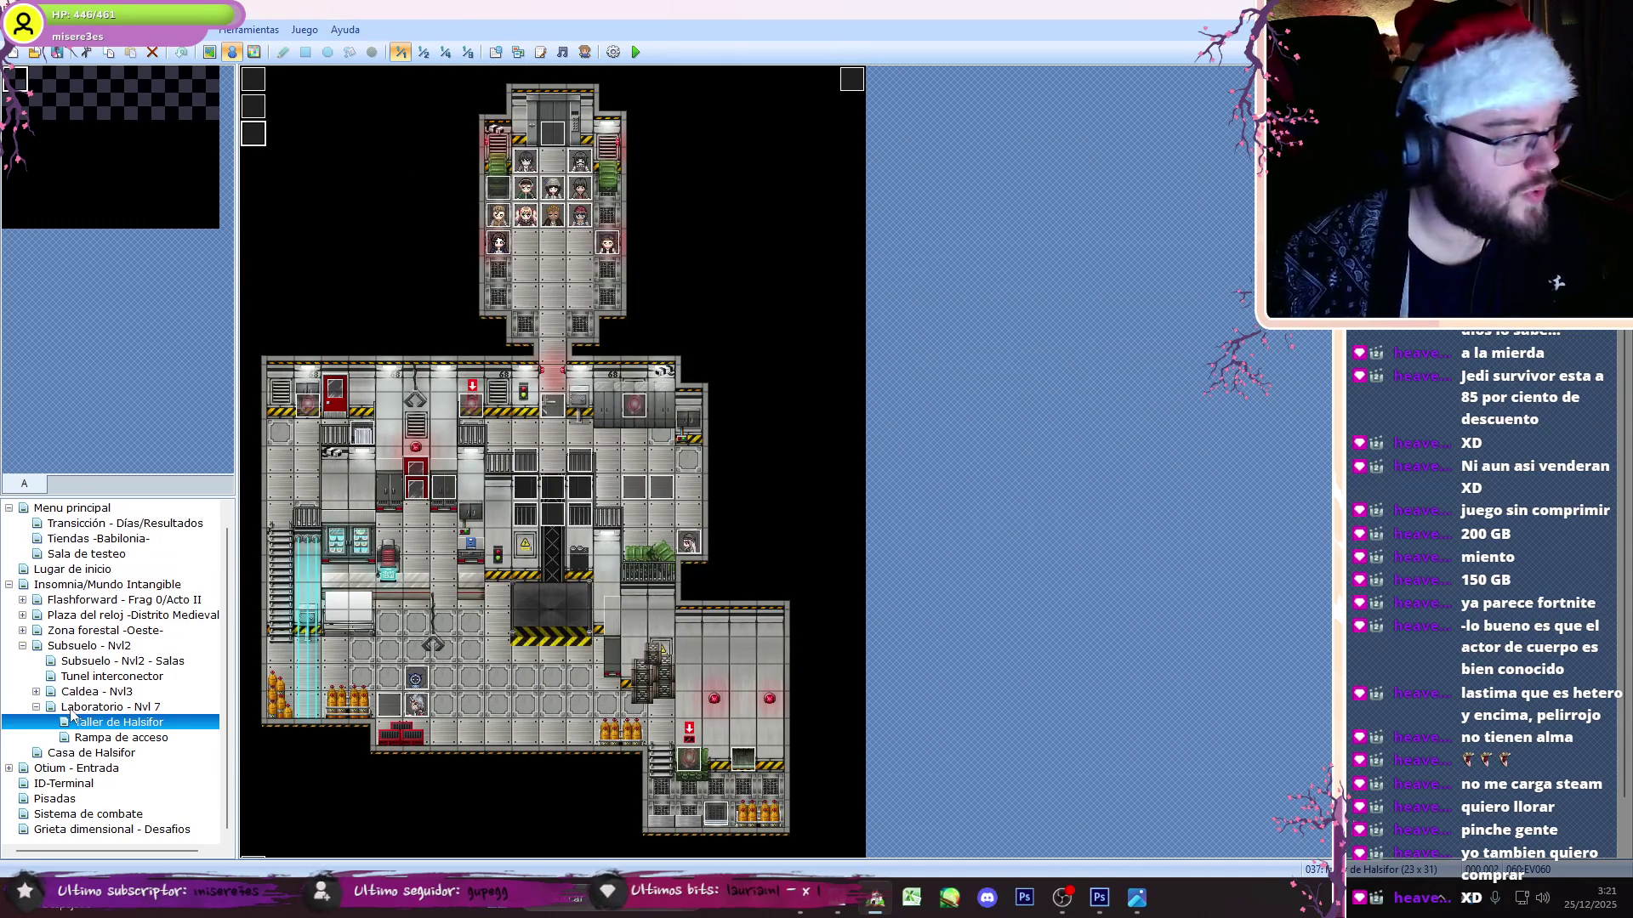
{"action": "left_click", "coordinate": [37, 707]}
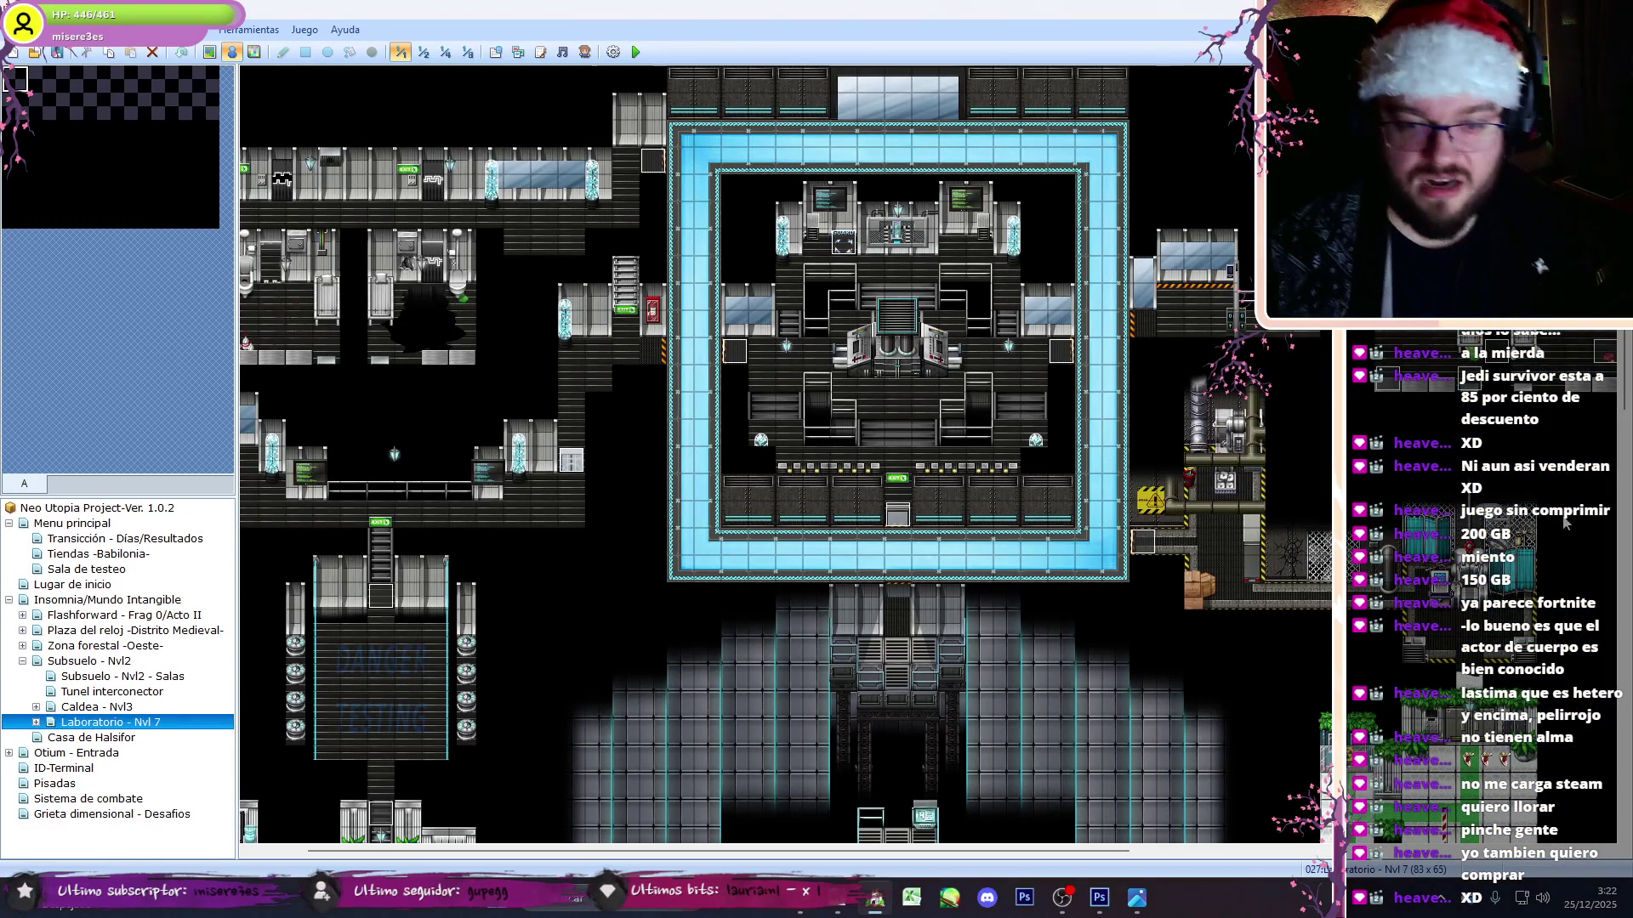
{"action": "double_click", "coordinate": [849, 252]}
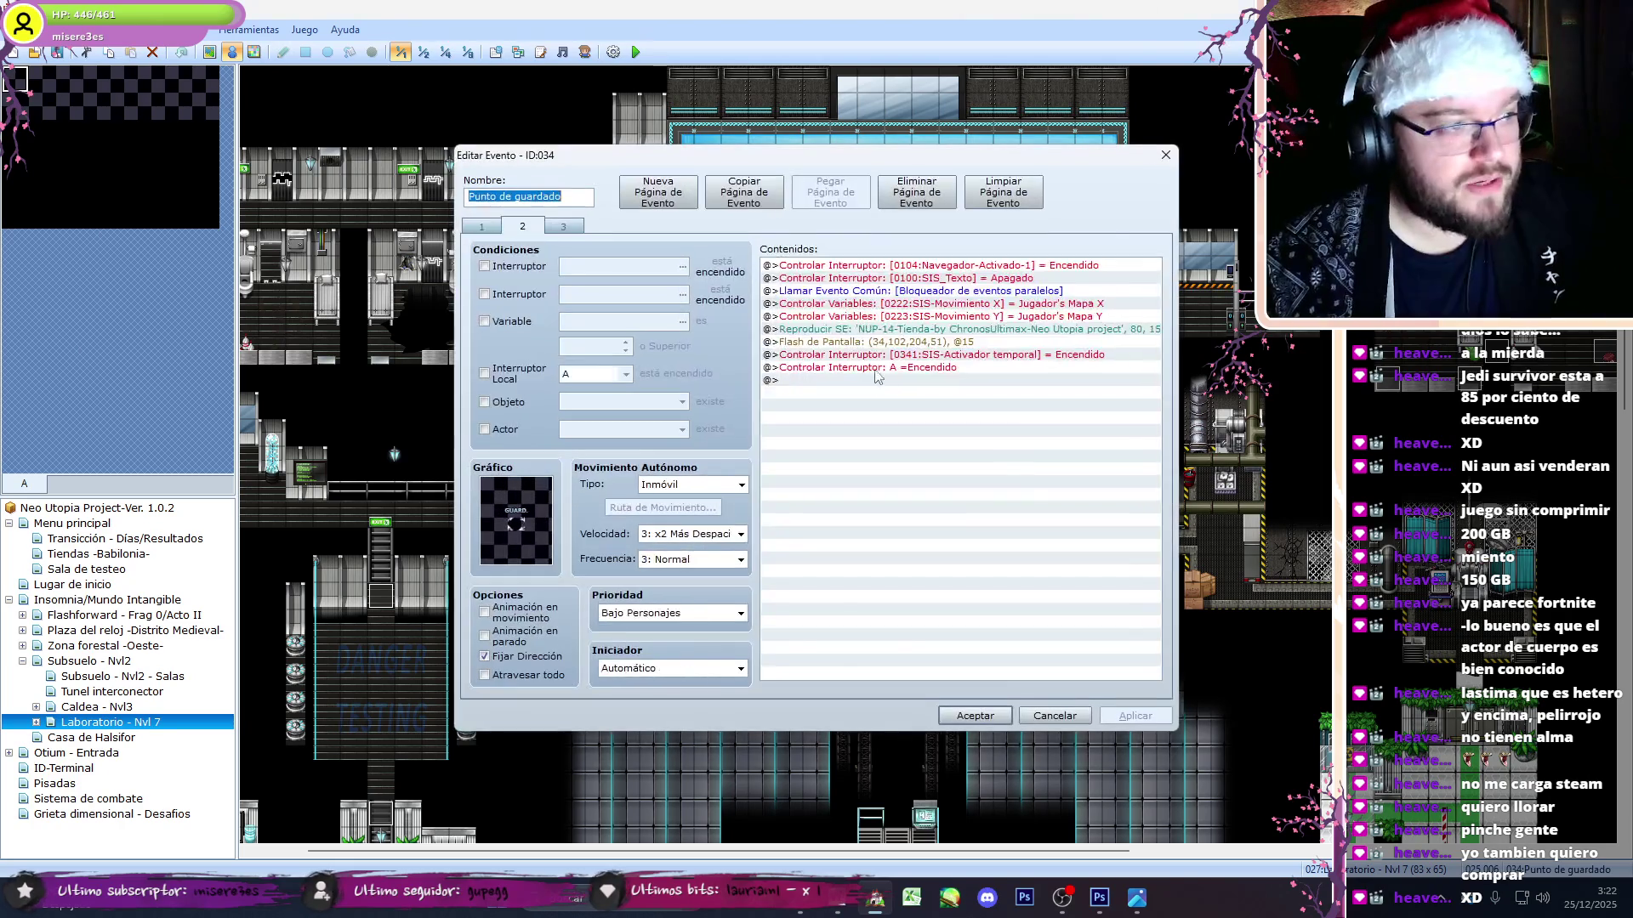
- Move the first slot's nested PART_Localización = 10 command above its fragment check
{"action": "left_click", "coordinate": [1054, 329]}
{"action": "scroll", "coordinate": [1160, 316], "scroll_direction": "down", "scroll_amount": 4}
{"action": "scroll", "coordinate": [1140, 357], "scroll_direction": "down", "scroll_amount": 1}
{"action": "left_click", "coordinate": [978, 507]}
{"action": "key", "text": "ctrl+x"}
{"action": "left_click", "coordinate": [978, 495]}
{"action": "key", "text": "ctrl+v"}
{"action": "left_click", "coordinate": [1084, 572]}
{"action": "scroll", "coordinate": [1148, 476], "scroll_direction": "down", "scroll_amount": 9}
- Relocate the second block's location-variable command before its check and delete the leftover line
{"action": "left_click", "coordinate": [1097, 495]}
{"action": "scroll", "coordinate": [1113, 521], "scroll_direction": "down", "scroll_amount": 1}
{"action": "key", "text": "ctrl+x"}
{"action": "left_click", "coordinate": [978, 469]}
{"action": "key", "text": "ctrl+v"}
{"action": "left_click", "coordinate": [850, 533]}
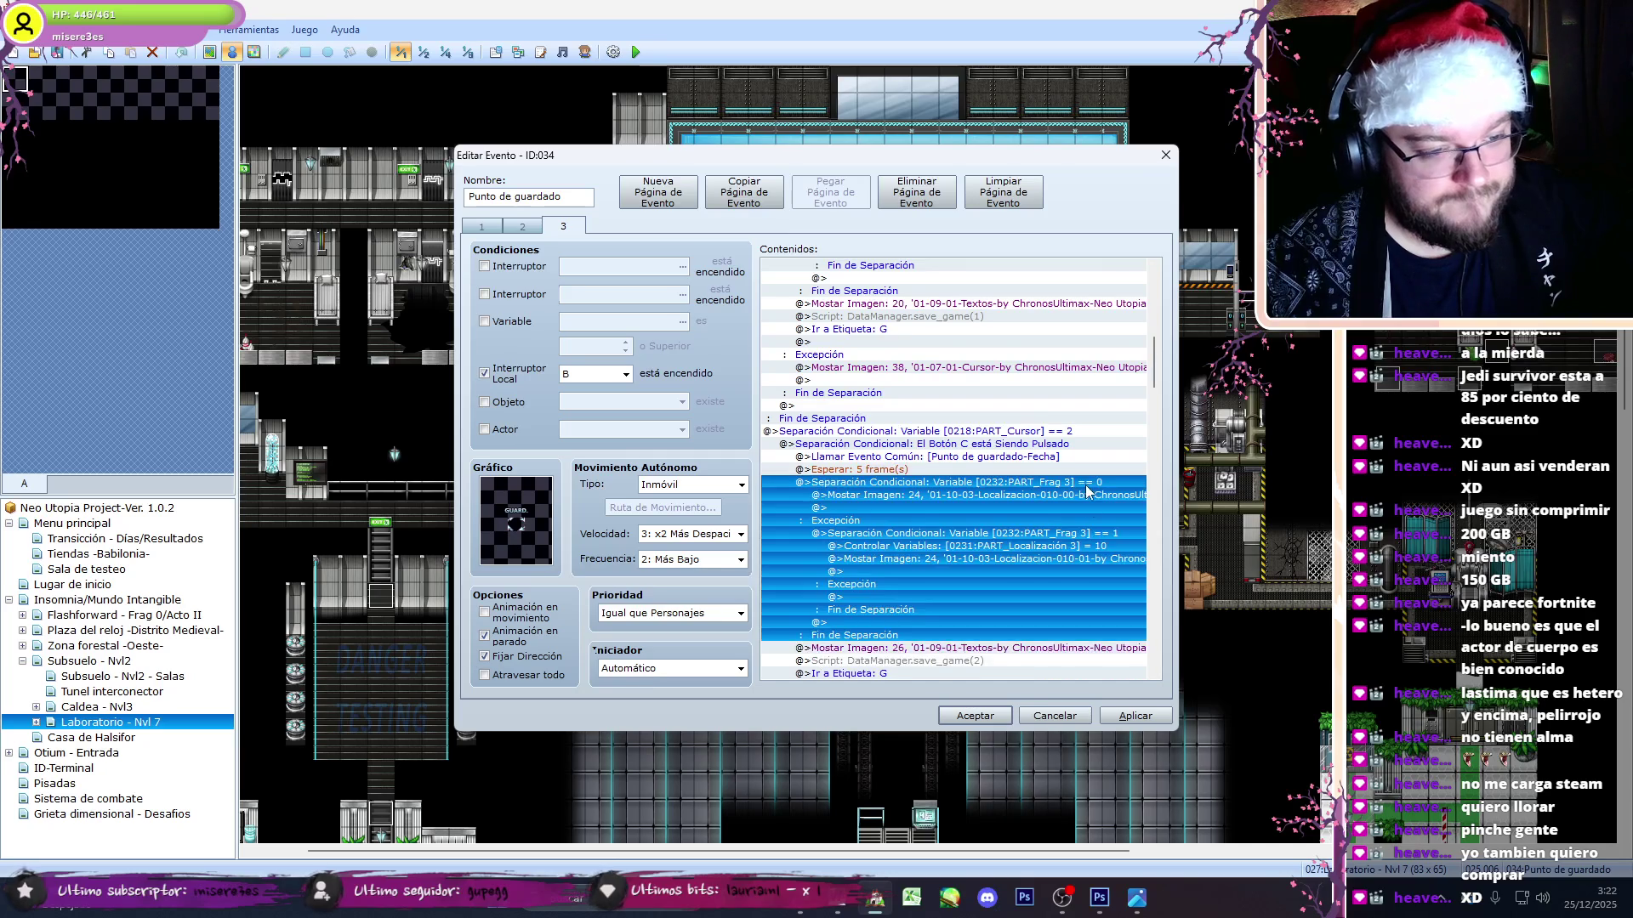
{"action": "left_click", "coordinate": [978, 559]}
{"action": "key", "text": "Delete"}
- Paste the location-variable command above the fourth slot's conditional block and save the event
{"action": "scroll", "coordinate": [1158, 370], "scroll_direction": "down", "scroll_amount": 10}
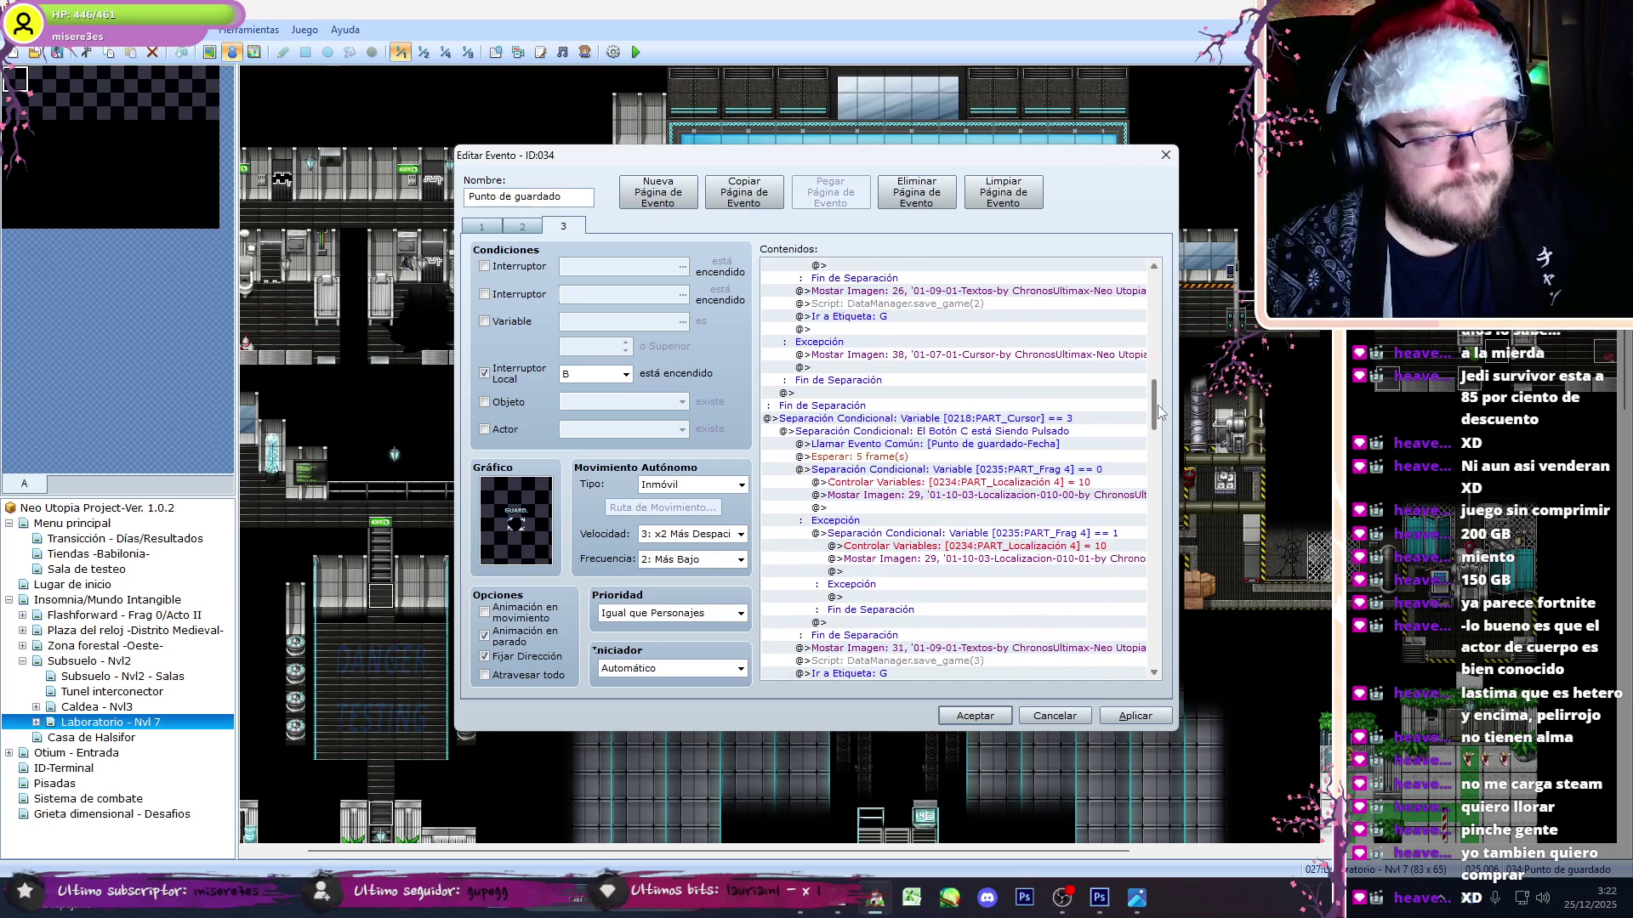
{"action": "left_click", "coordinate": [1104, 457]}
{"action": "scroll", "coordinate": [1105, 455], "scroll_direction": "down", "scroll_amount": 9}
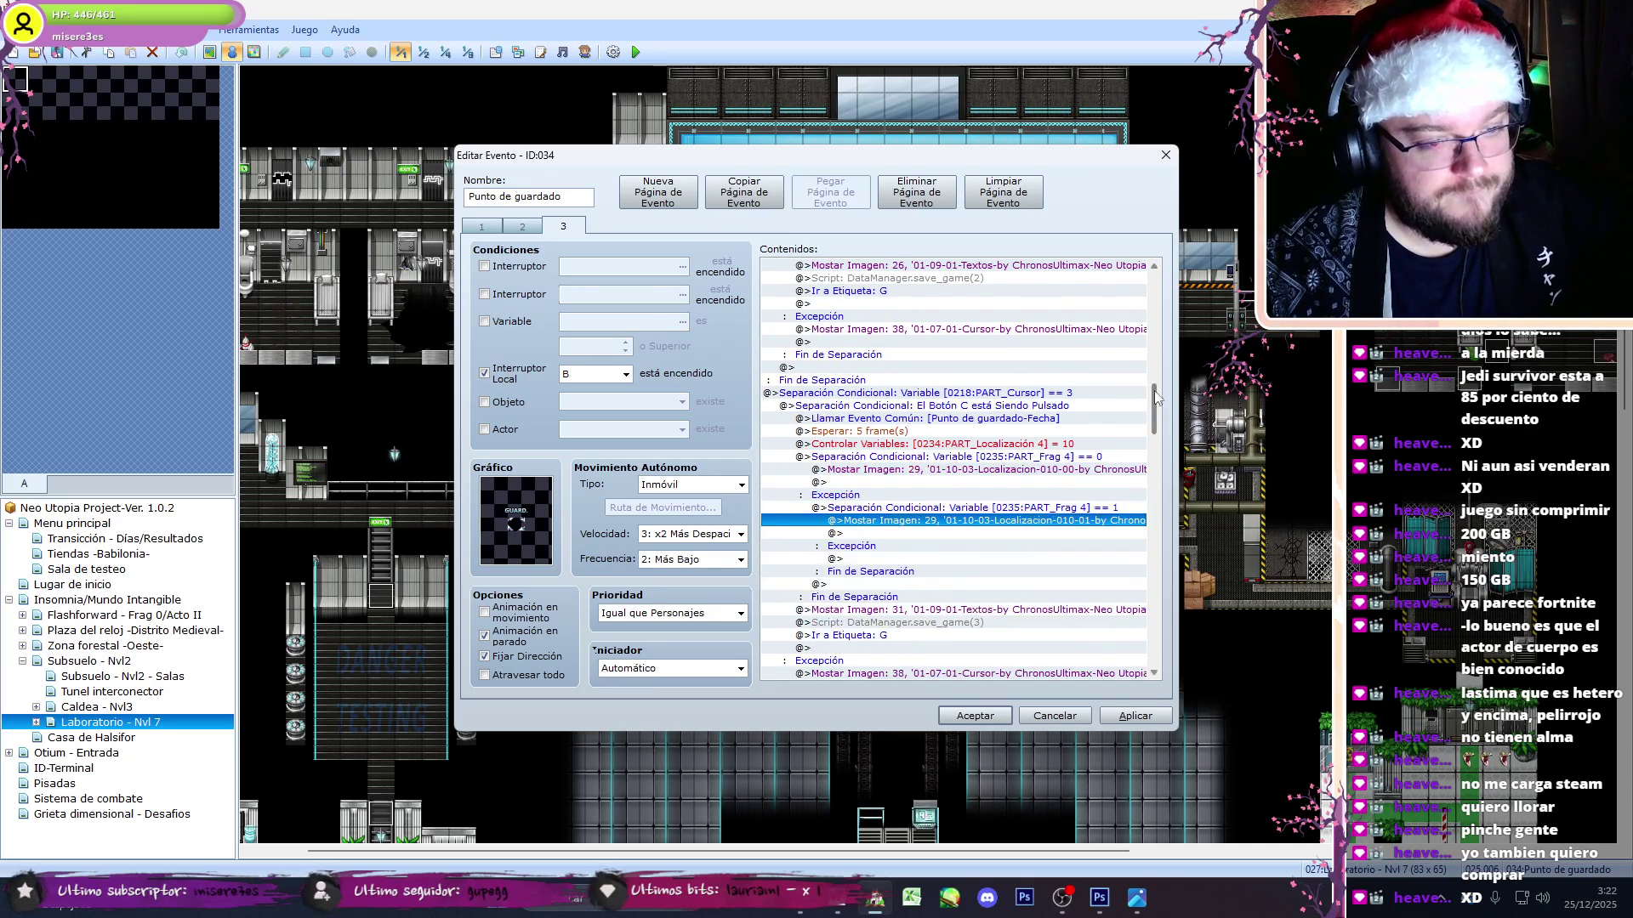
{"action": "left_click", "coordinate": [1109, 444]}
{"action": "key", "text": "ctrl+v"}
{"action": "scroll", "coordinate": [1161, 508], "scroll_direction": "down", "scroll_amount": 9}
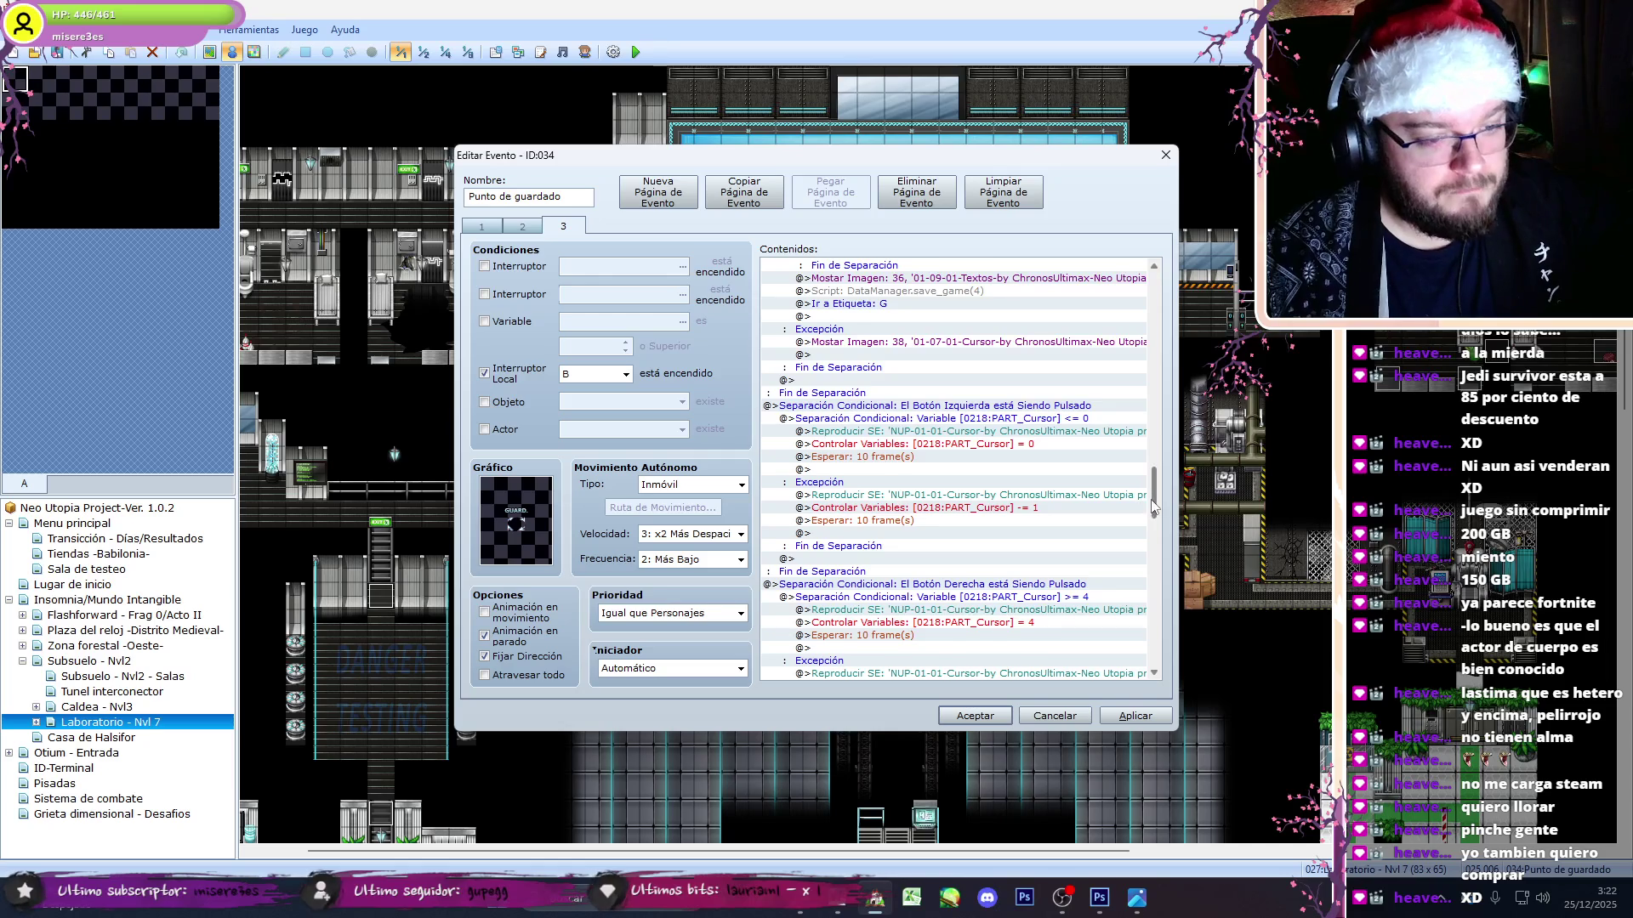
{"action": "scroll", "coordinate": [1153, 508], "scroll_direction": "down", "scroll_amount": 15}
{"action": "left_click", "coordinate": [975, 718]}
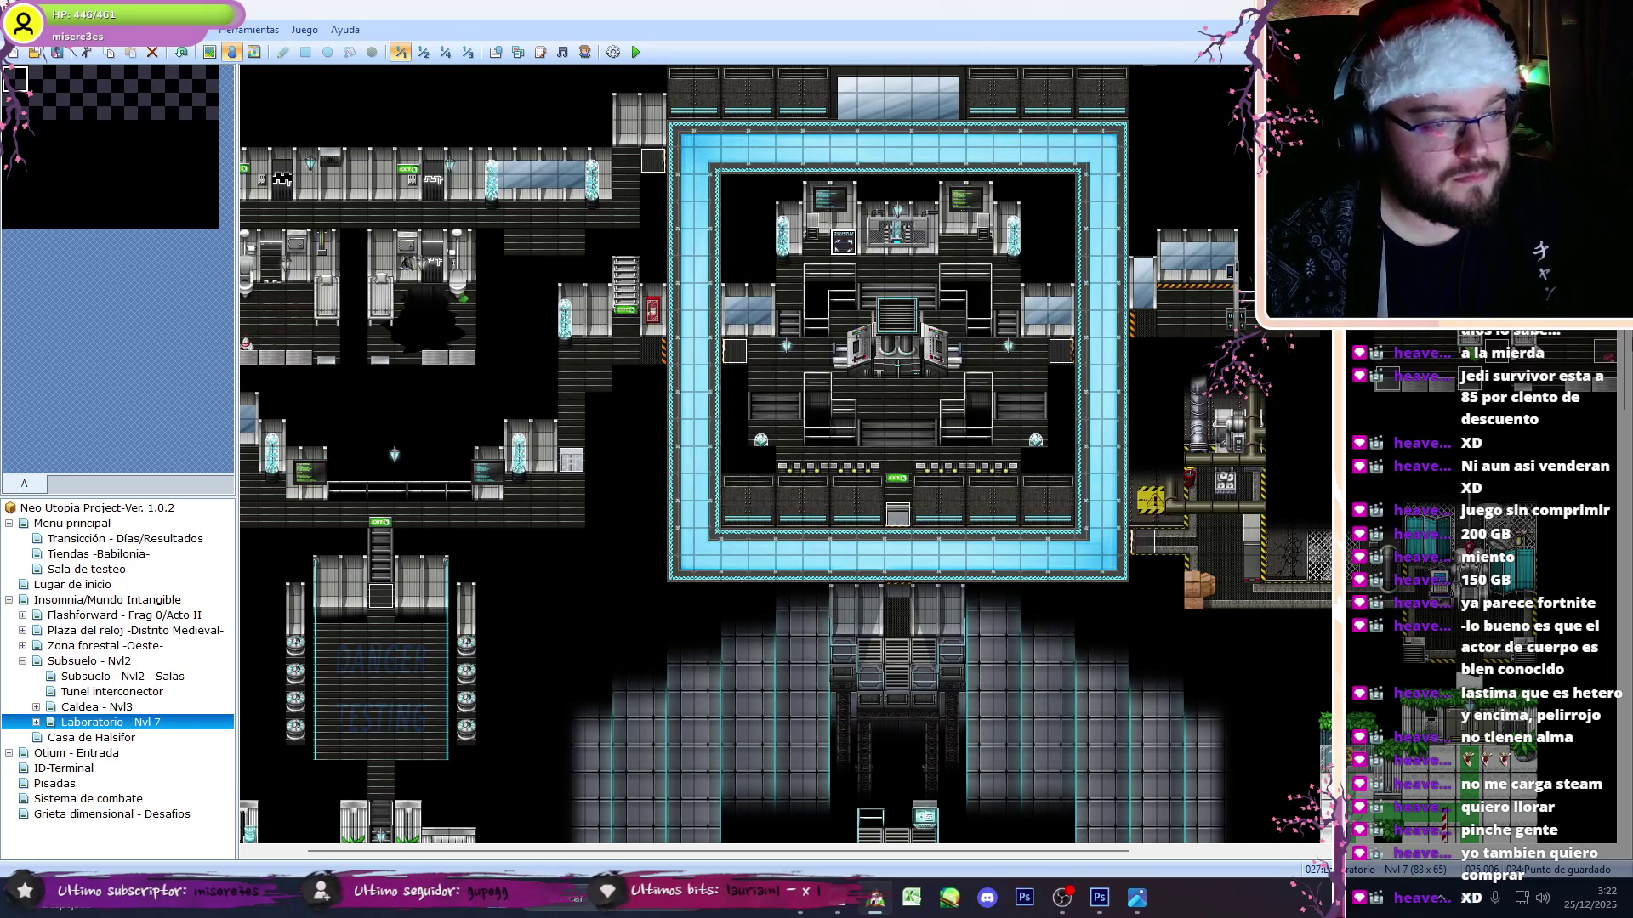
{"action": "scroll", "coordinate": [1108, 834], "scroll_direction": "down", "scroll_amount": 8}
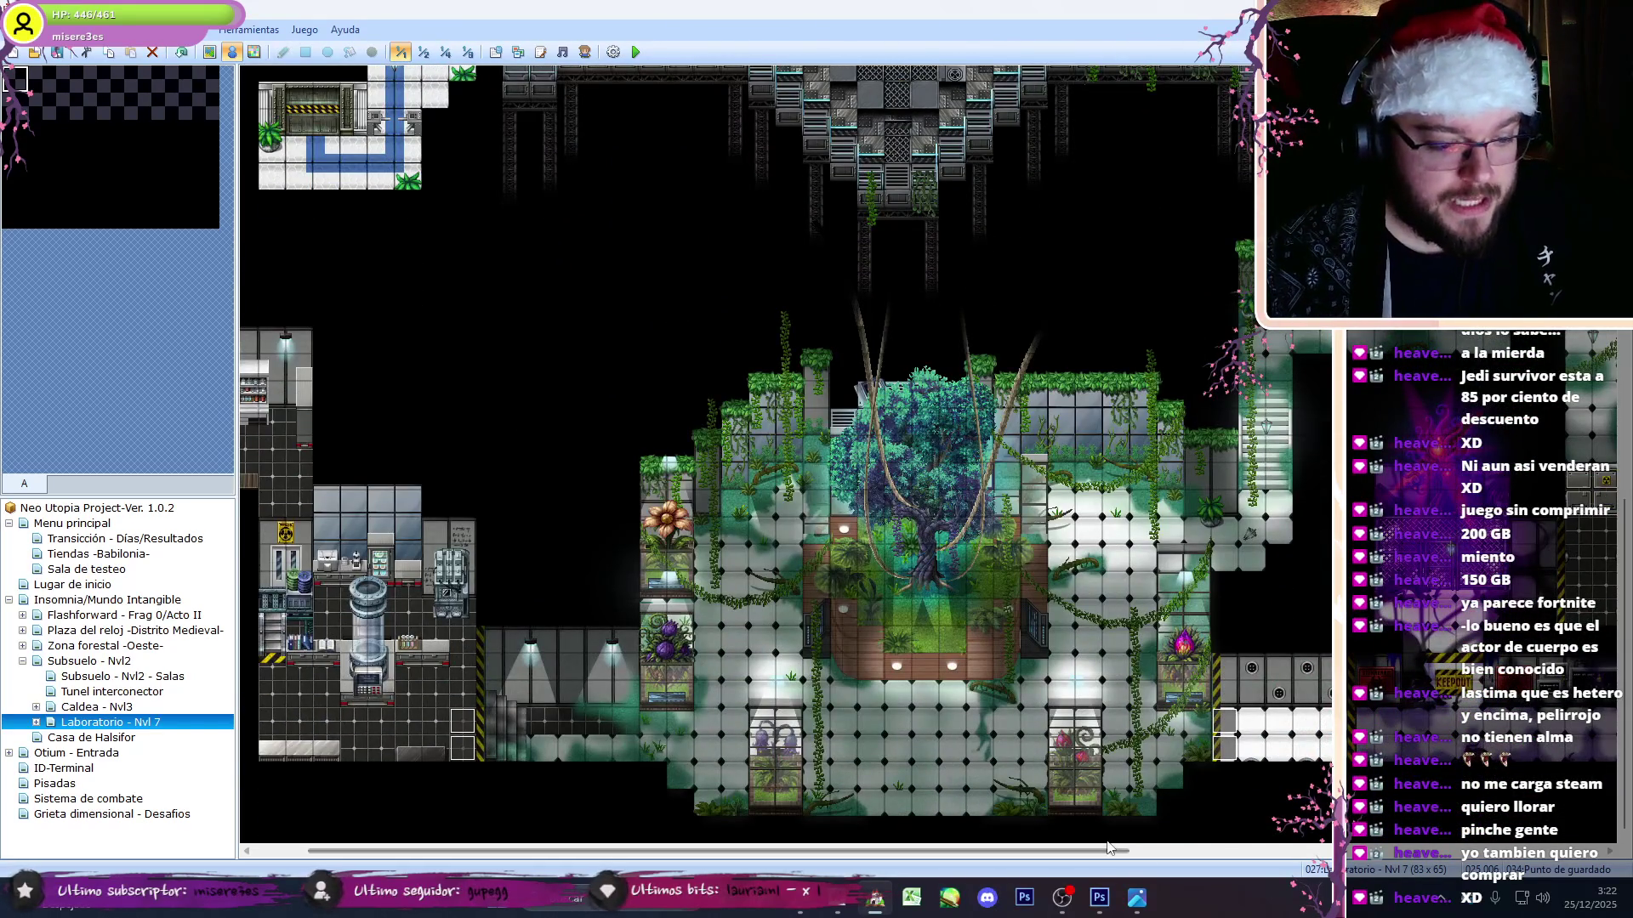
{"action": "mouse_move", "coordinate": [1108, 846]}
{"action": "left_mouse_down"}
{"action": "mouse_move", "coordinate": [1370, 869]}
{"action": "mouse_move", "coordinate": [957, 856]}
{"action": "left_mouse_up"}
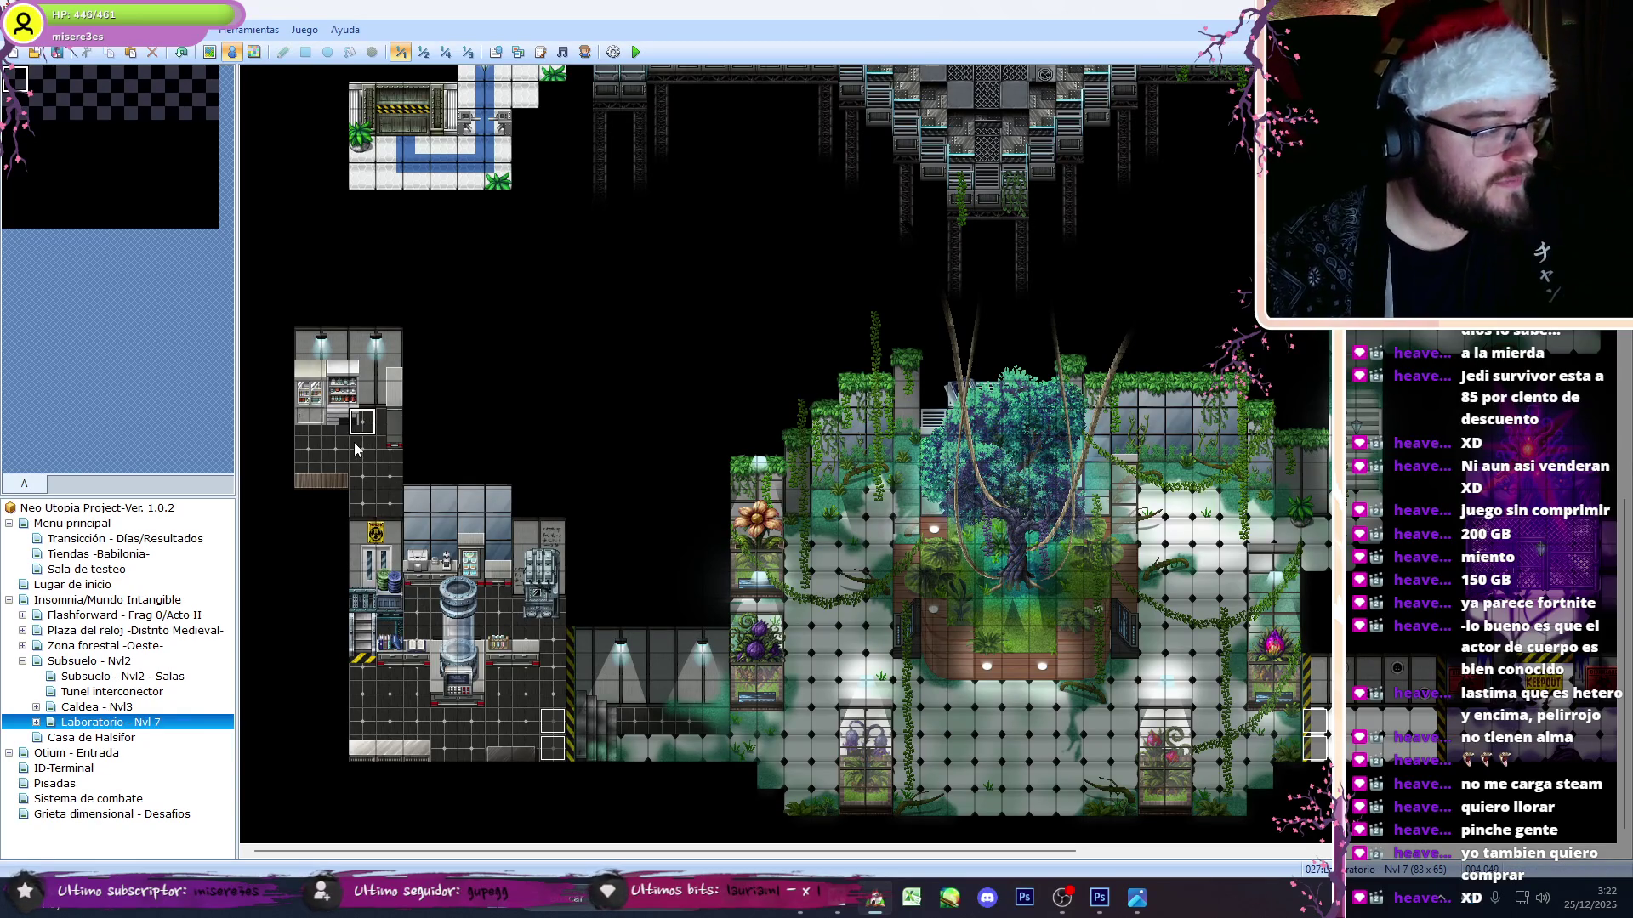
{"action": "left_click", "coordinate": [424, 52]}
{"action": "left_click", "coordinate": [401, 54]}
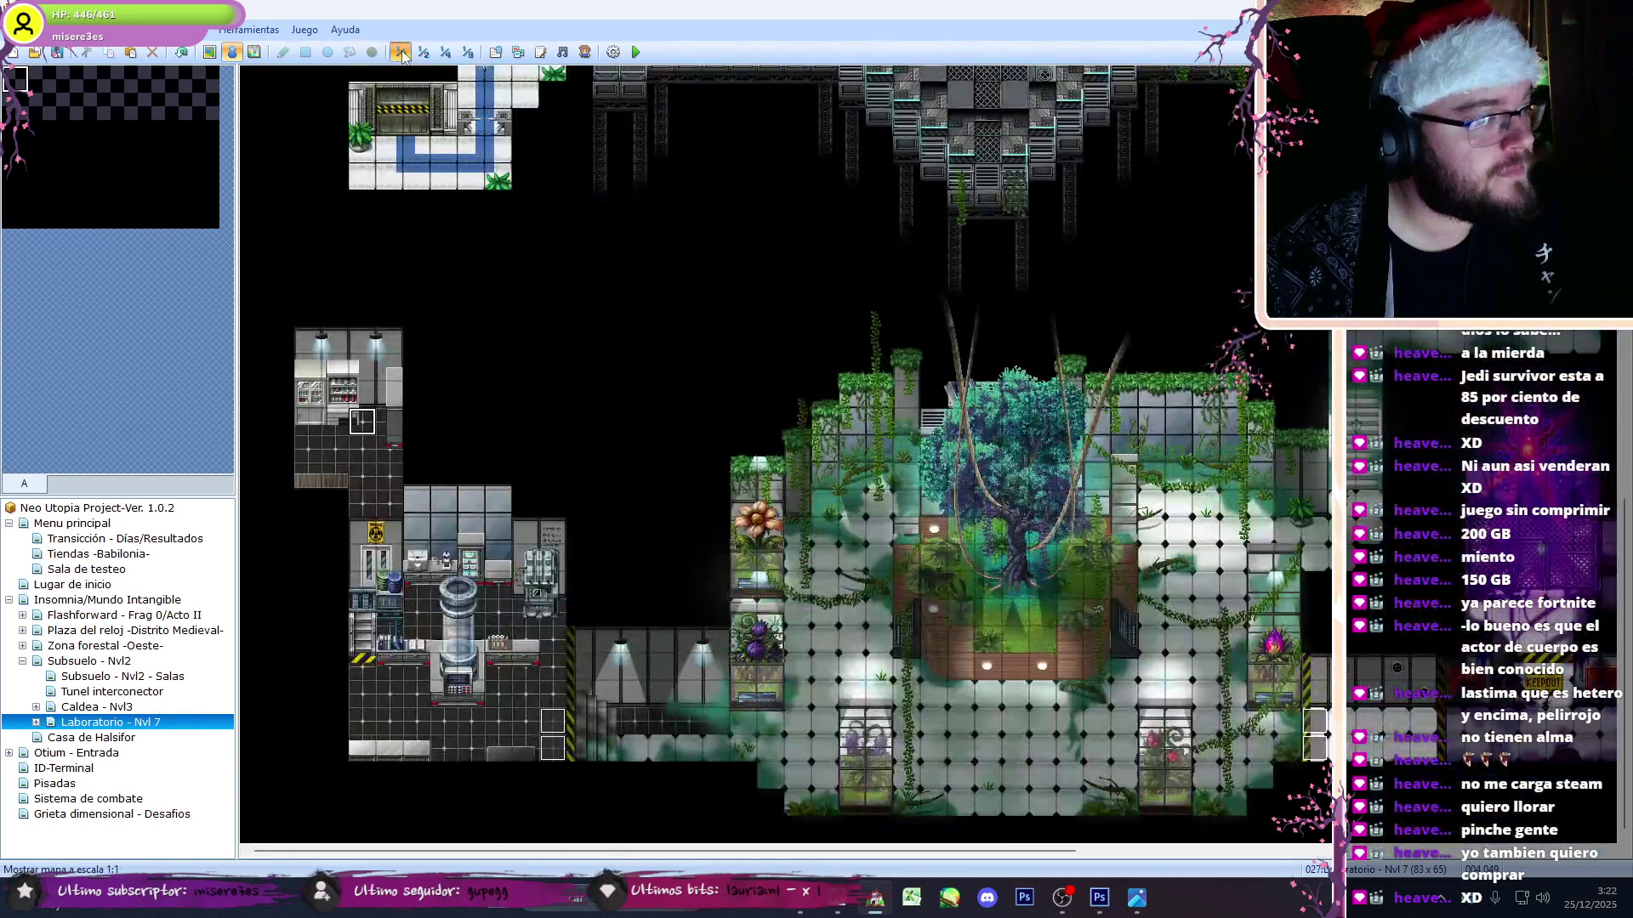
{"action": "left_click", "coordinate": [253, 52]}
{"action": "left_click", "coordinate": [231, 52]}
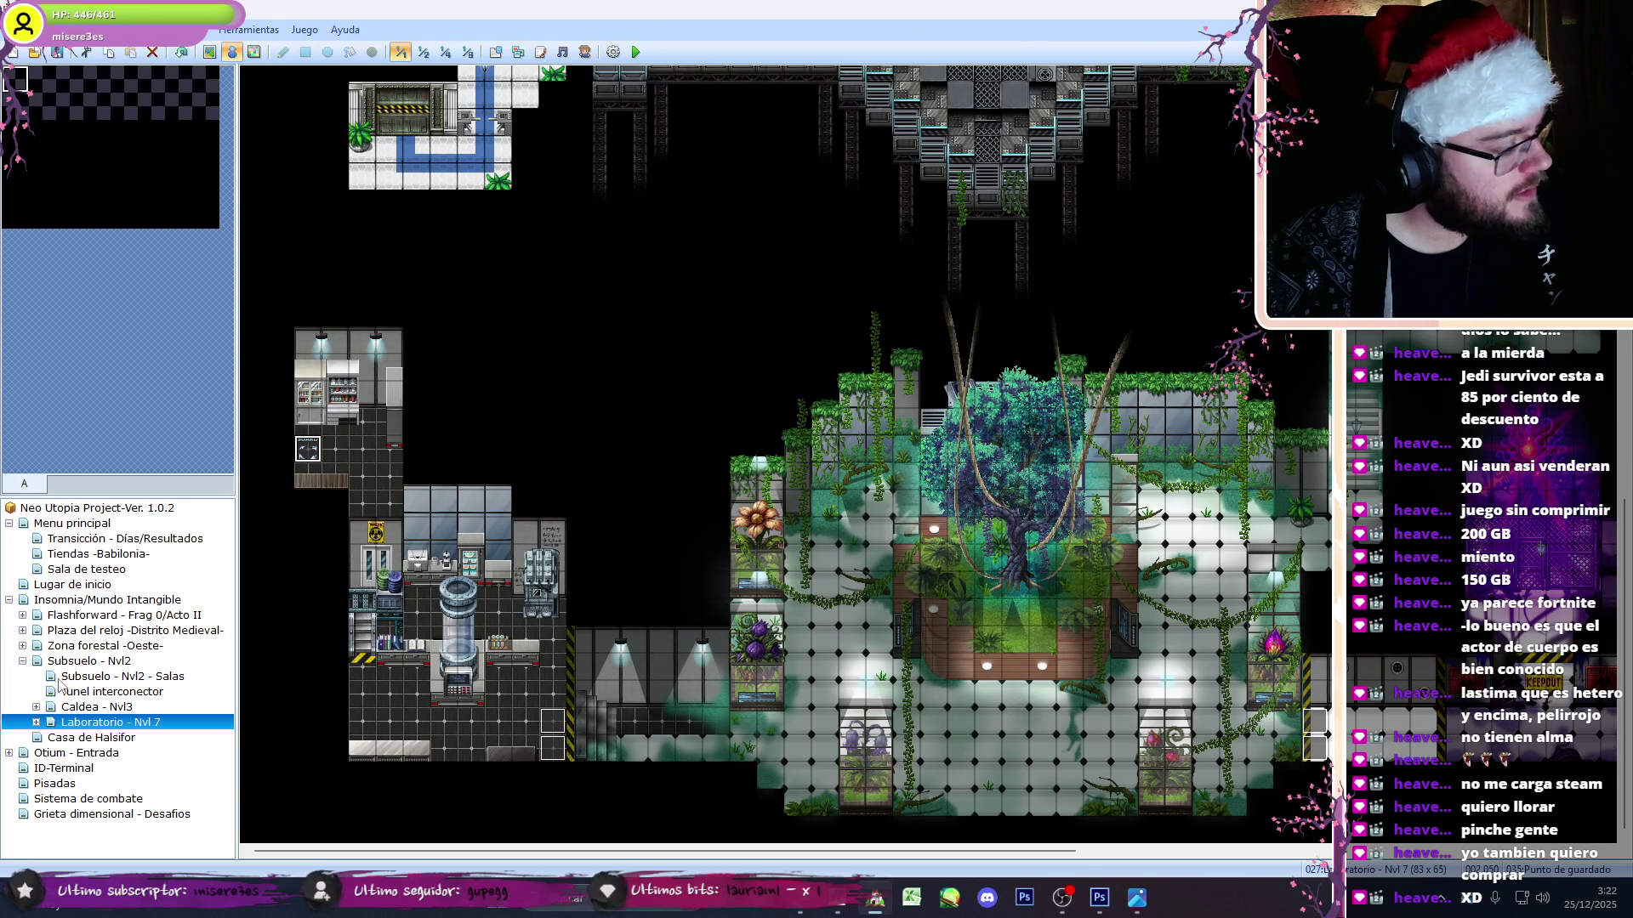
{"action": "left_click", "coordinate": [85, 707]}
{"action": "left_click", "coordinate": [36, 706]}
{"action": "left_click", "coordinate": [136, 722]}
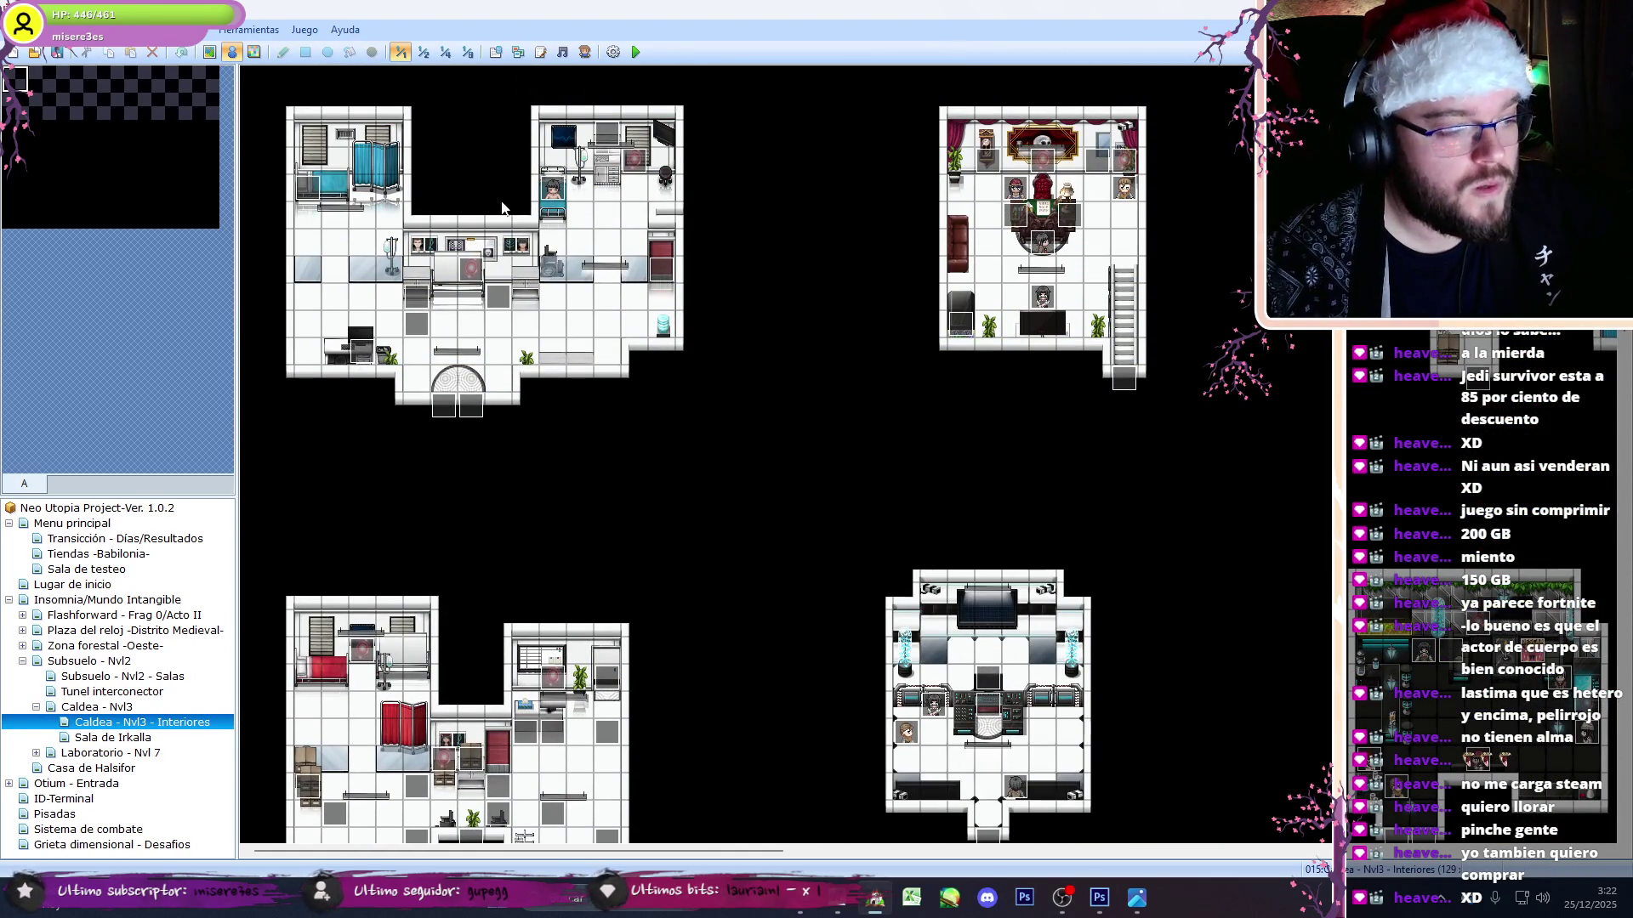
{"action": "left_click", "coordinate": [415, 56]}
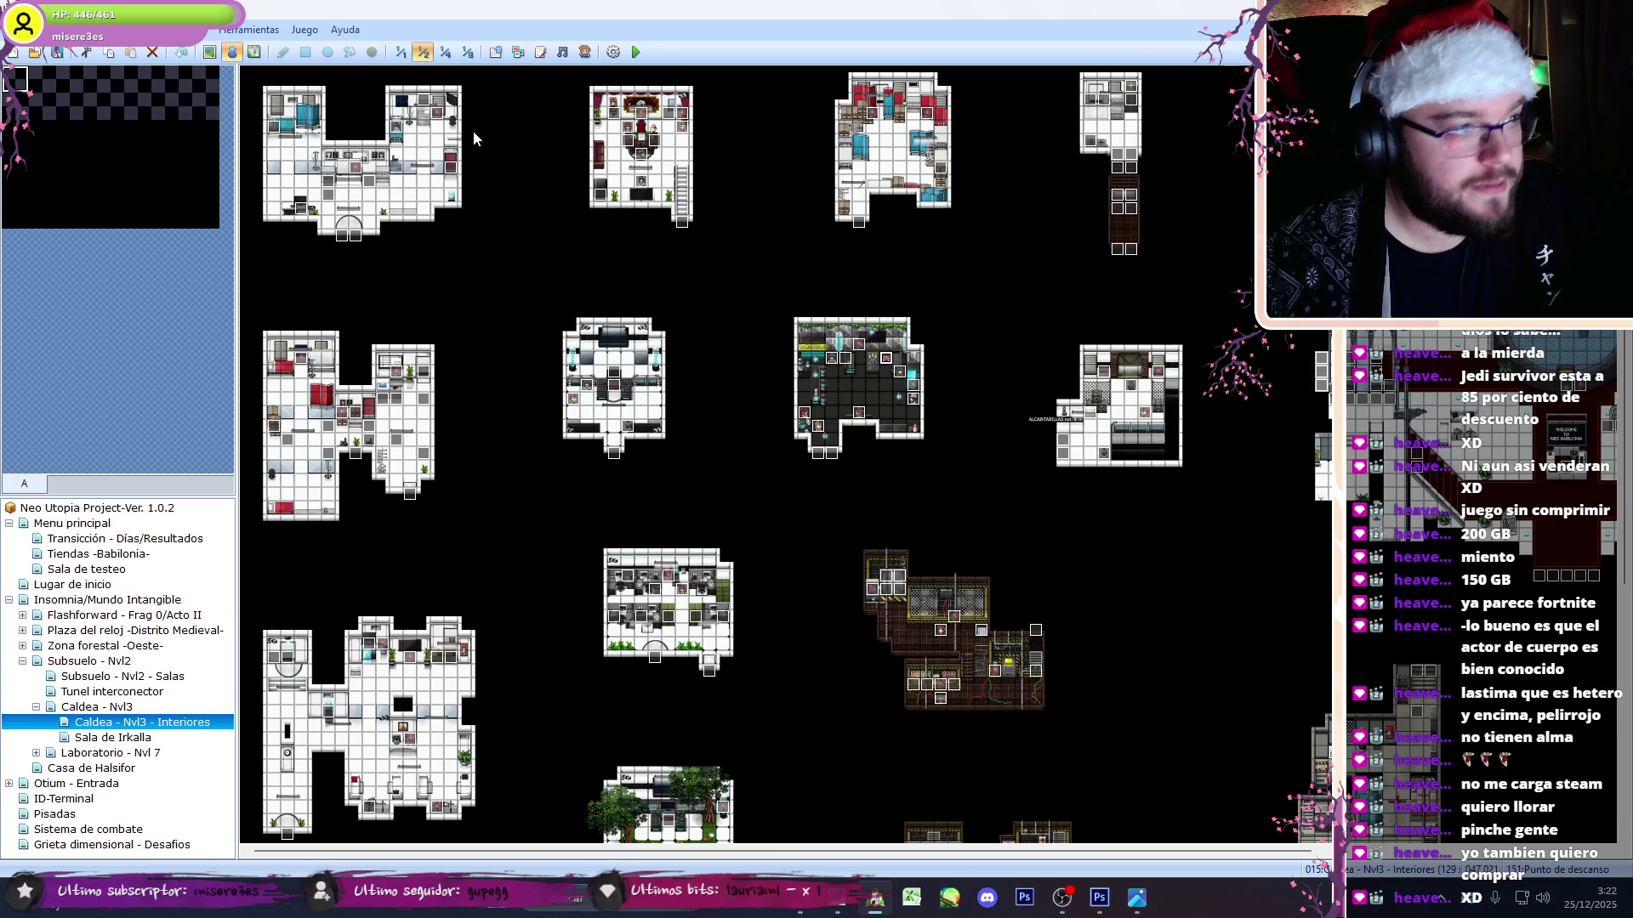
{"action": "left_click", "coordinate": [400, 52]}
{"action": "left_click", "coordinate": [91, 737]}
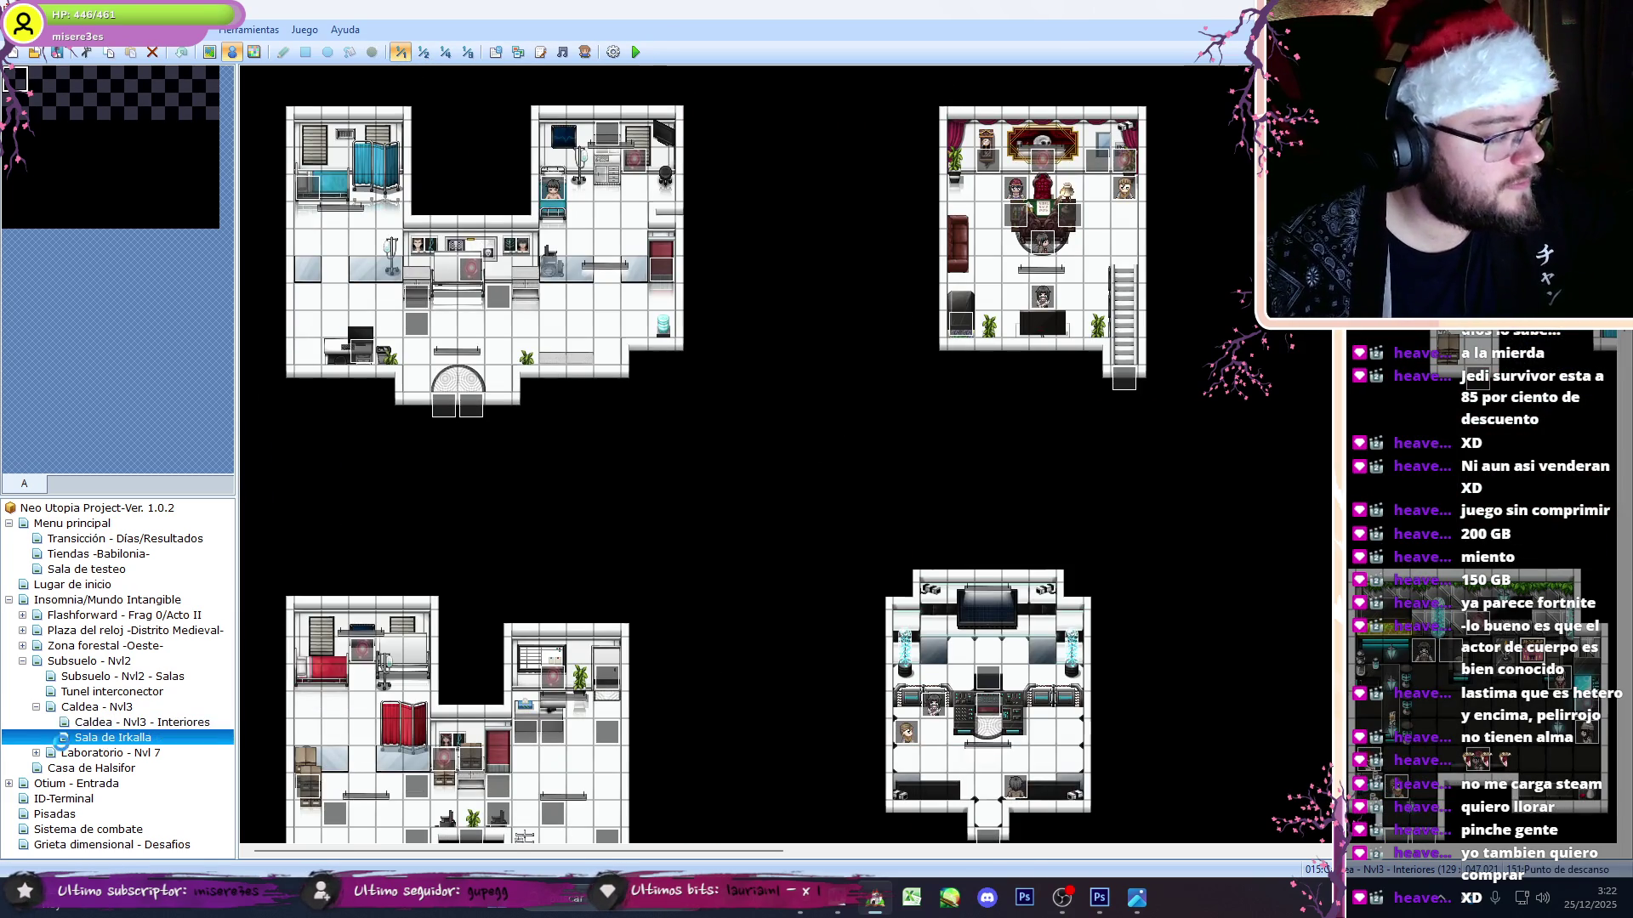
{"action": "left_click", "coordinate": [91, 753]}
{"action": "left_click", "coordinate": [47, 708]}
{"action": "key", "text": "Left"}
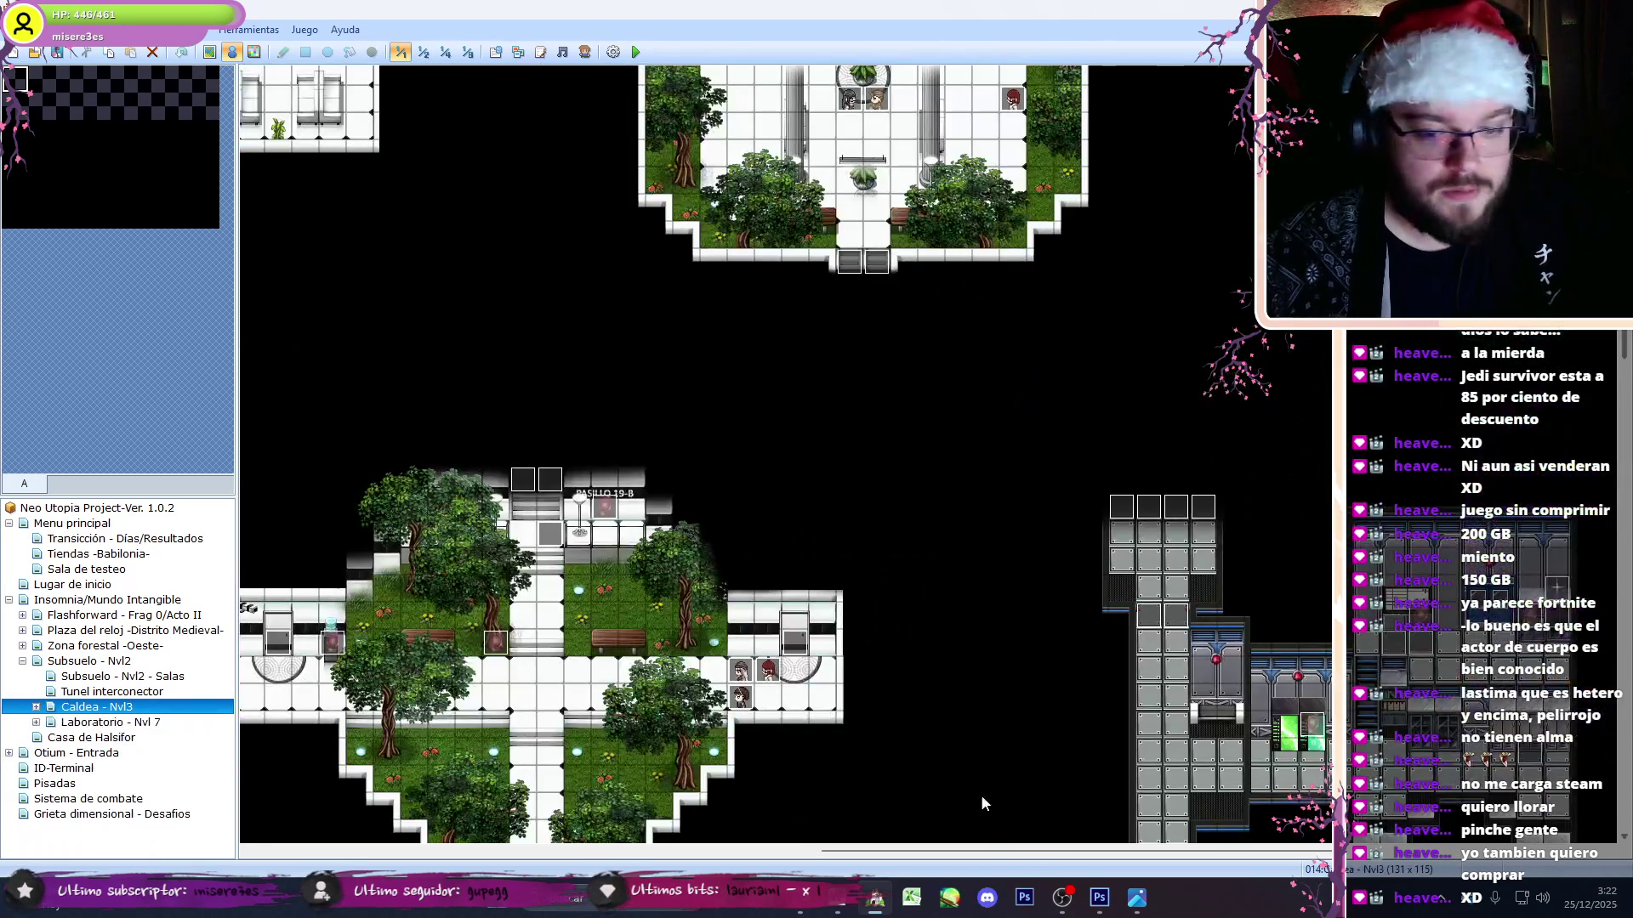
{"action": "left_click", "coordinate": [95, 720]}
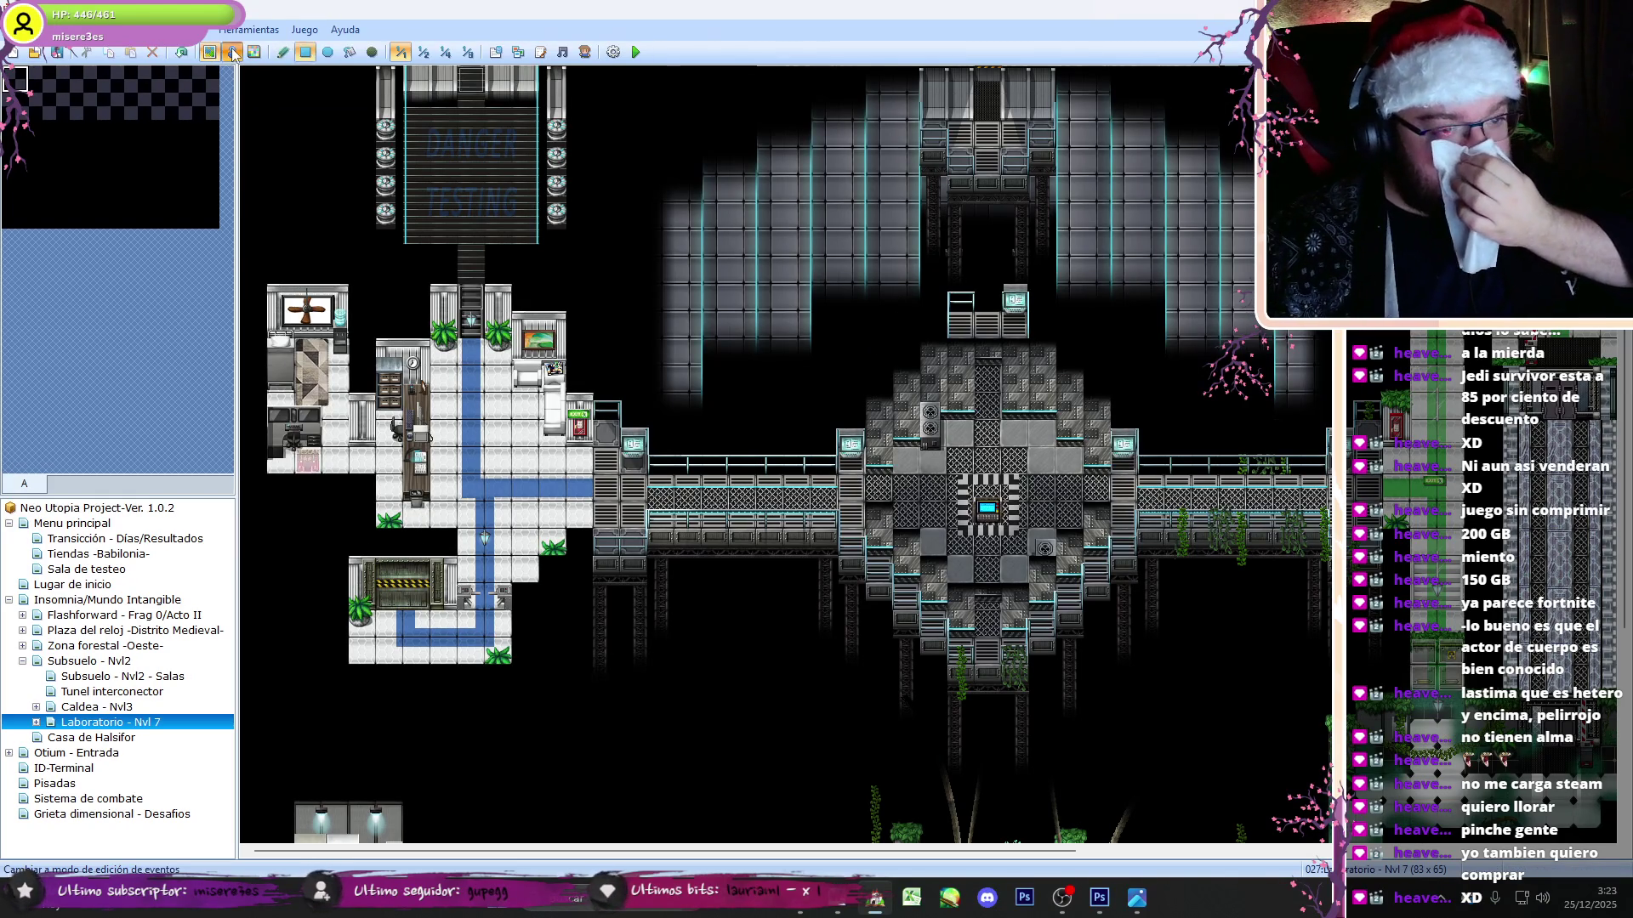
{"action": "scroll", "coordinate": [415, 759], "scroll_direction": "down", "scroll_amount": 5}
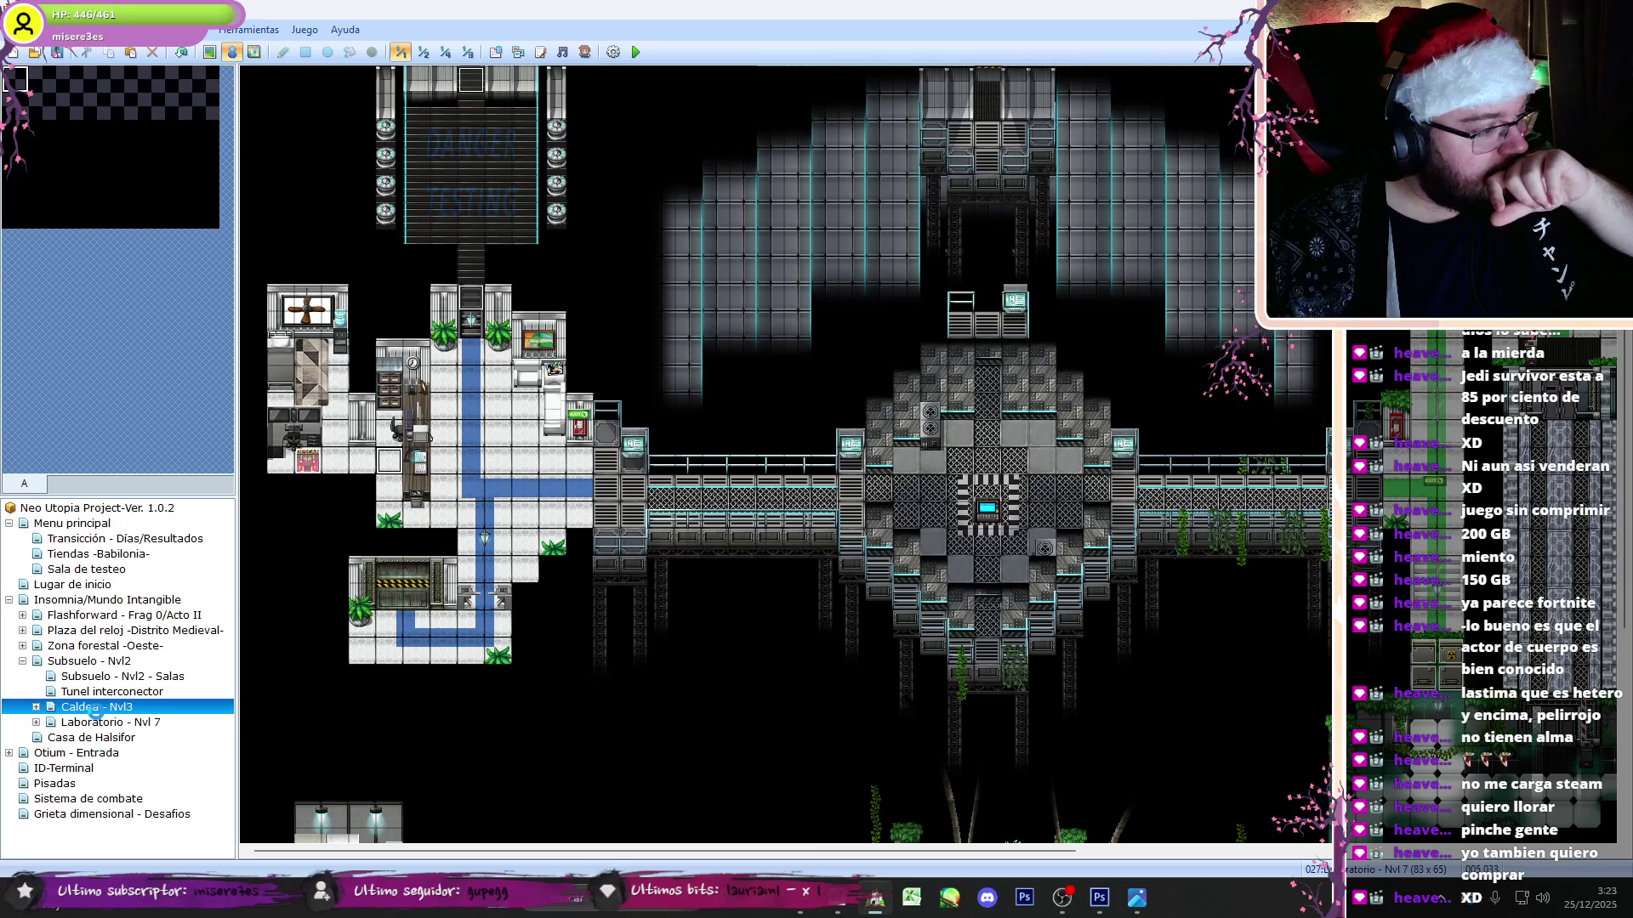
{"action": "left_click", "coordinate": [96, 713]}
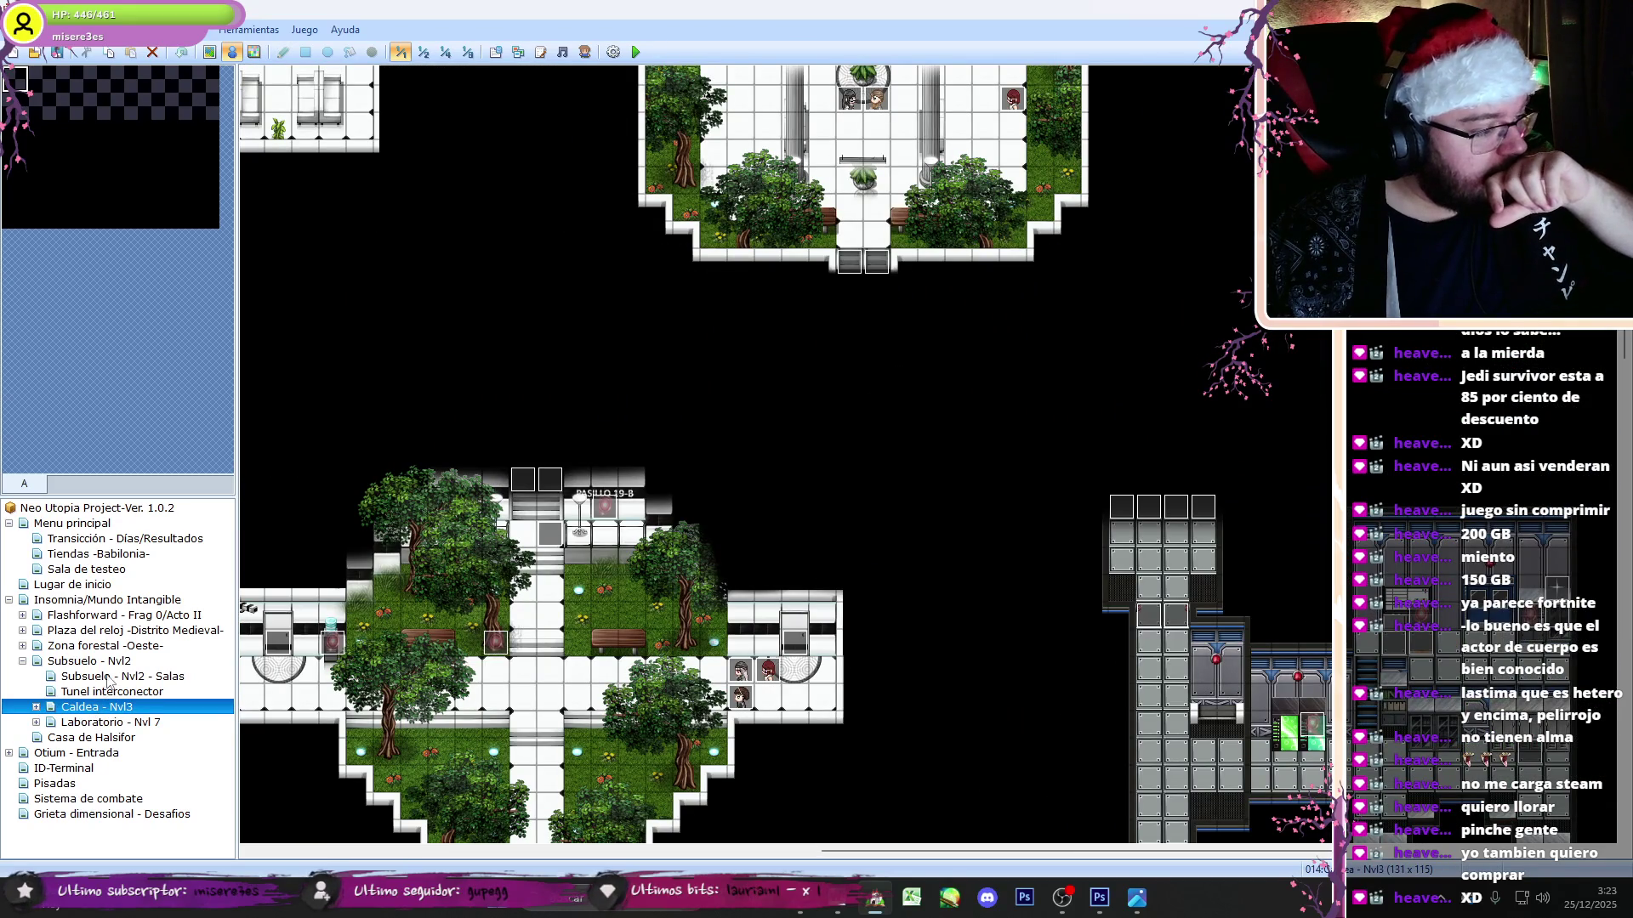
{"action": "left_click", "coordinate": [108, 678]}
{"action": "left_click", "coordinate": [102, 693]}
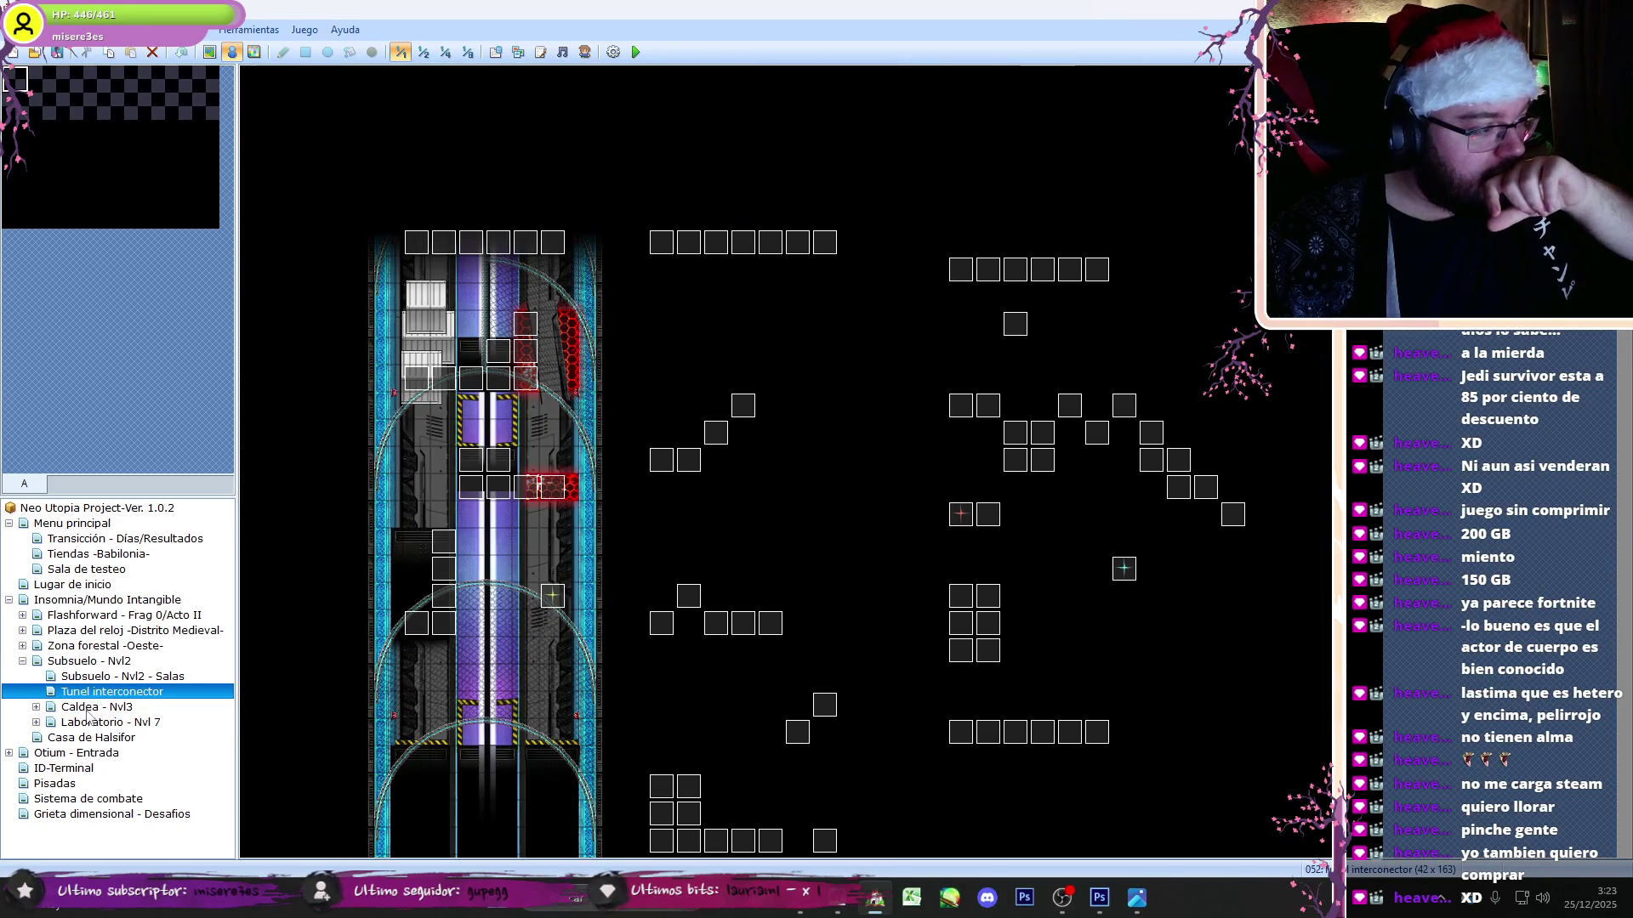
{"action": "left_click", "coordinate": [86, 708]}
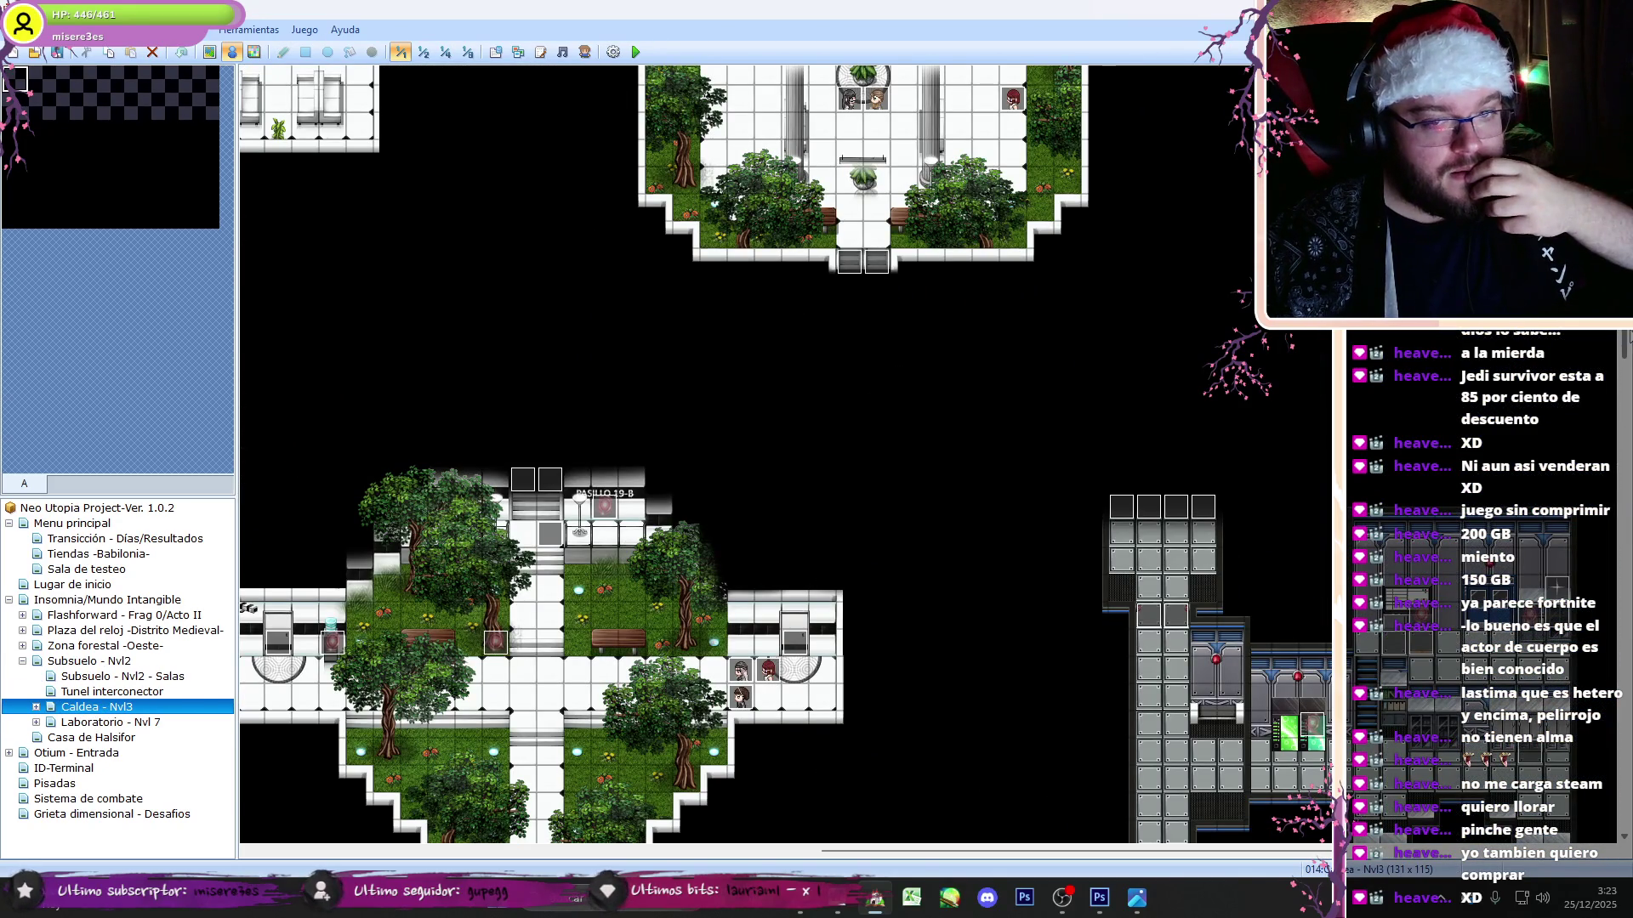
{"action": "scroll", "coordinate": [966, 249], "scroll_direction": "up", "scroll_amount": 10}
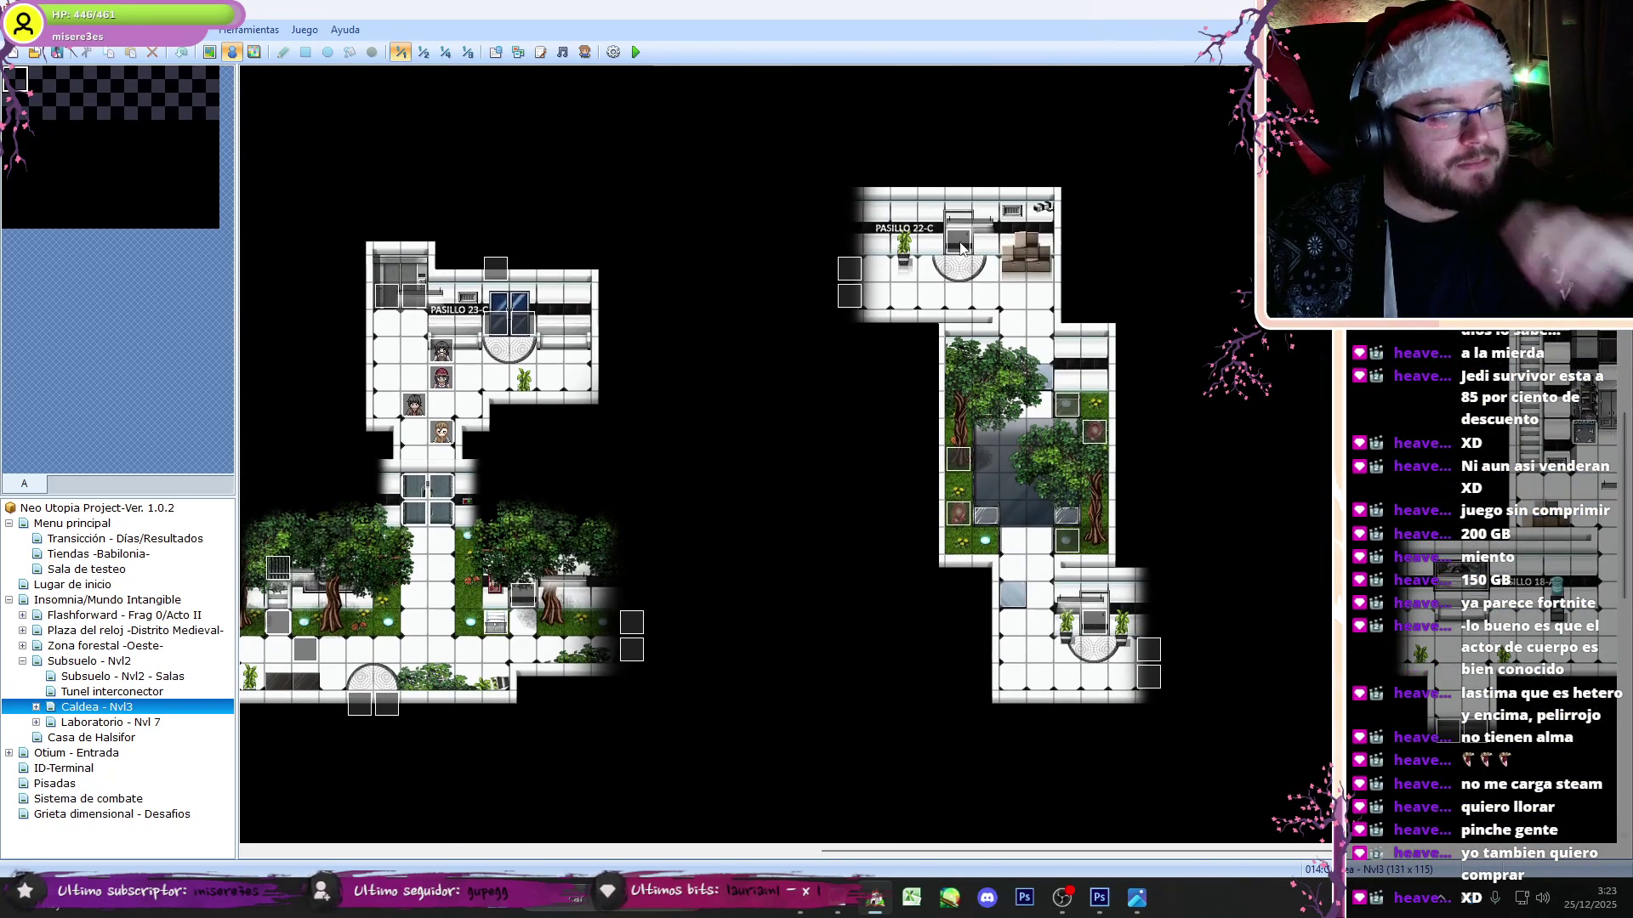
{"action": "double_click", "coordinate": [885, 366]}
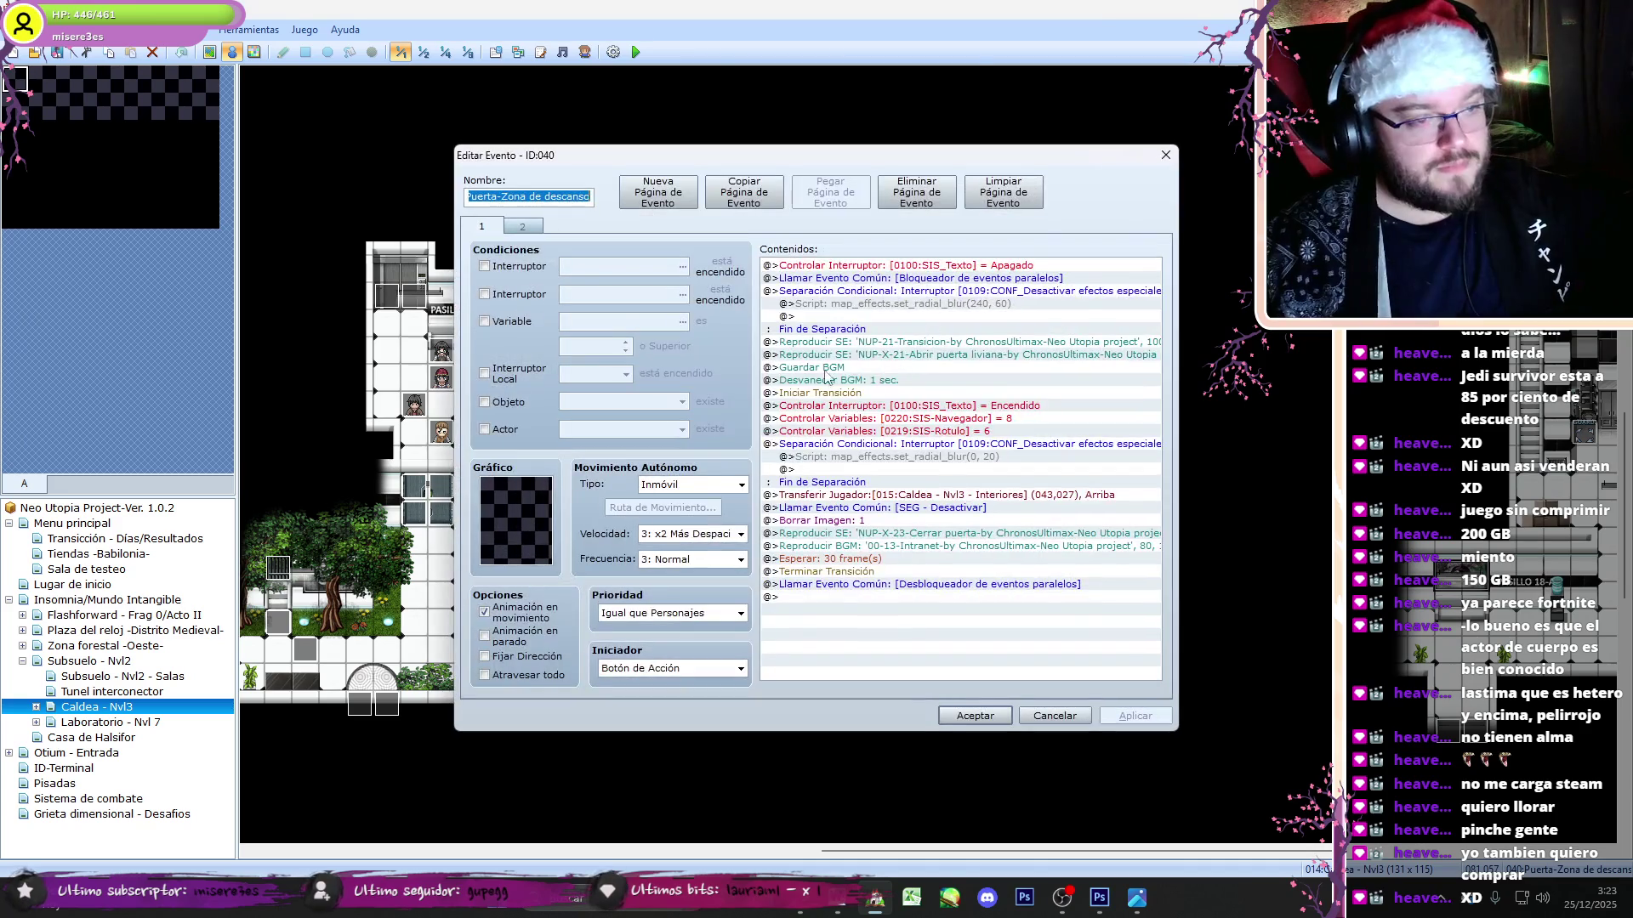
{"action": "left_click", "coordinate": [950, 547]}
{"action": "left_click", "coordinate": [956, 713]}
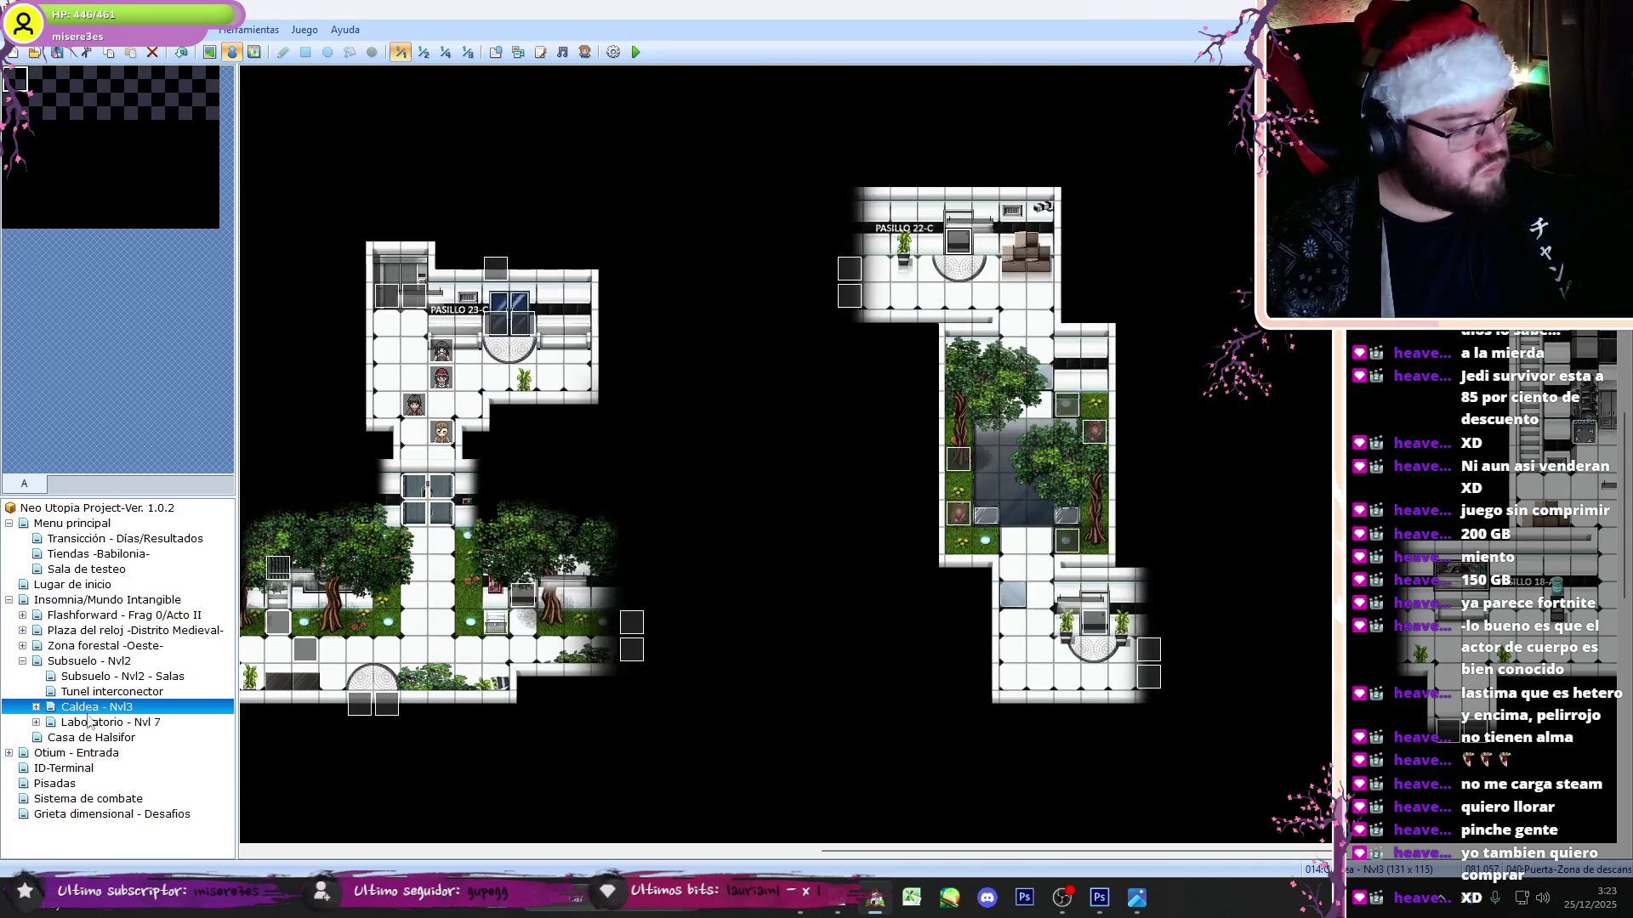
{"action": "left_click", "coordinate": [88, 719]}
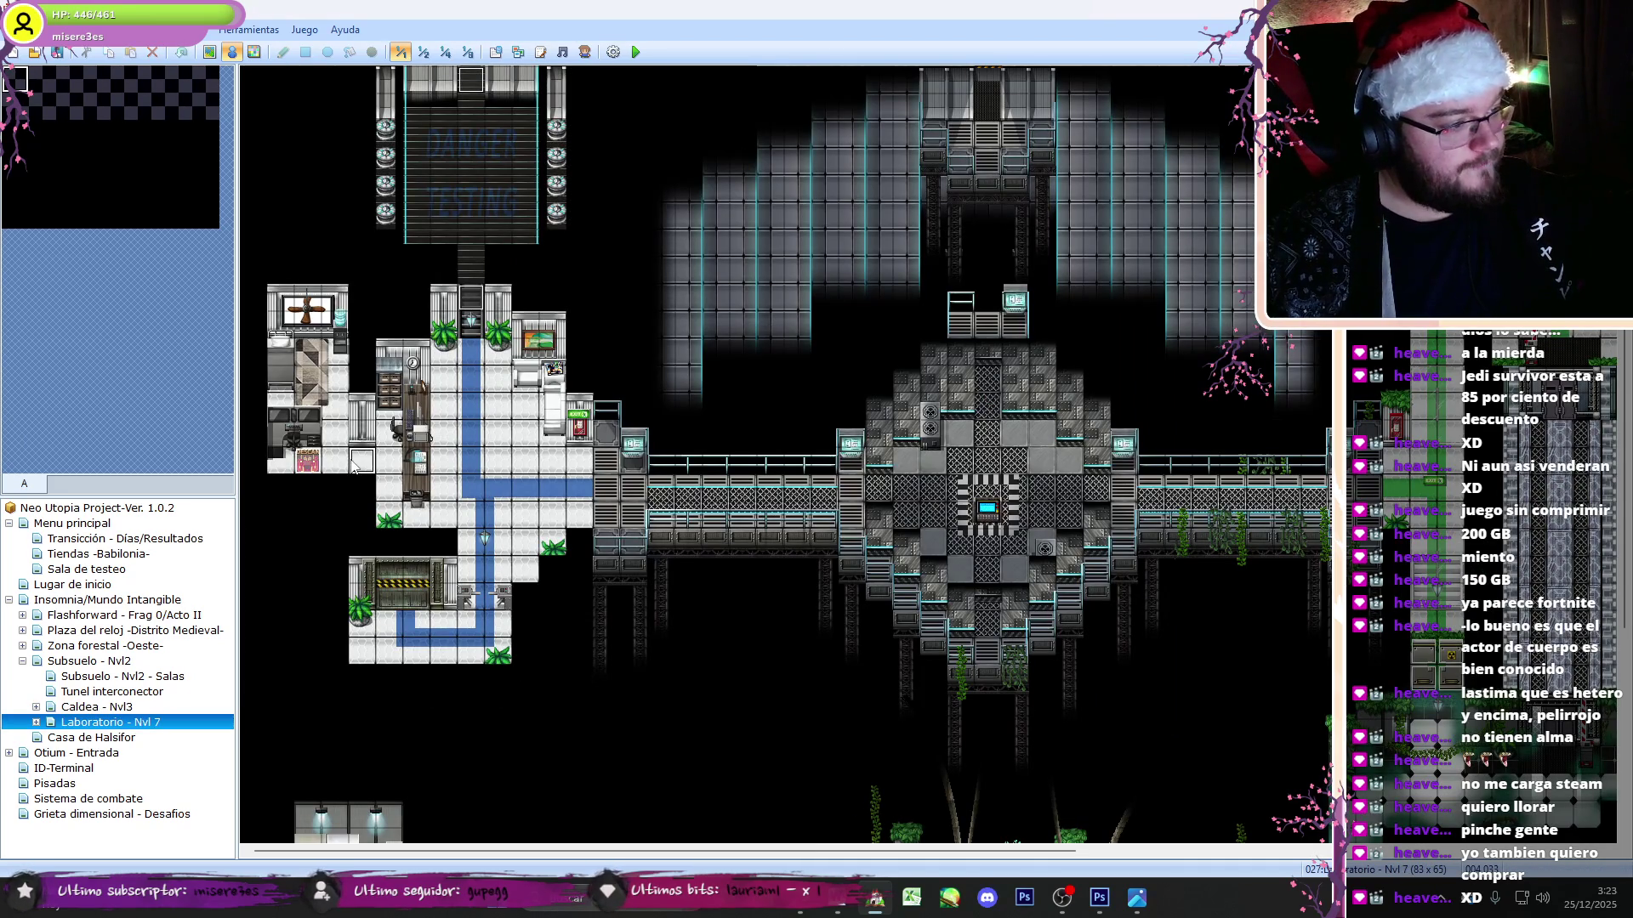
- Create a new event on the map tile triggered by Contacto con Evento
{"action": "double_click", "coordinate": [356, 464]}
{"action": "left_click", "coordinate": [680, 673]}
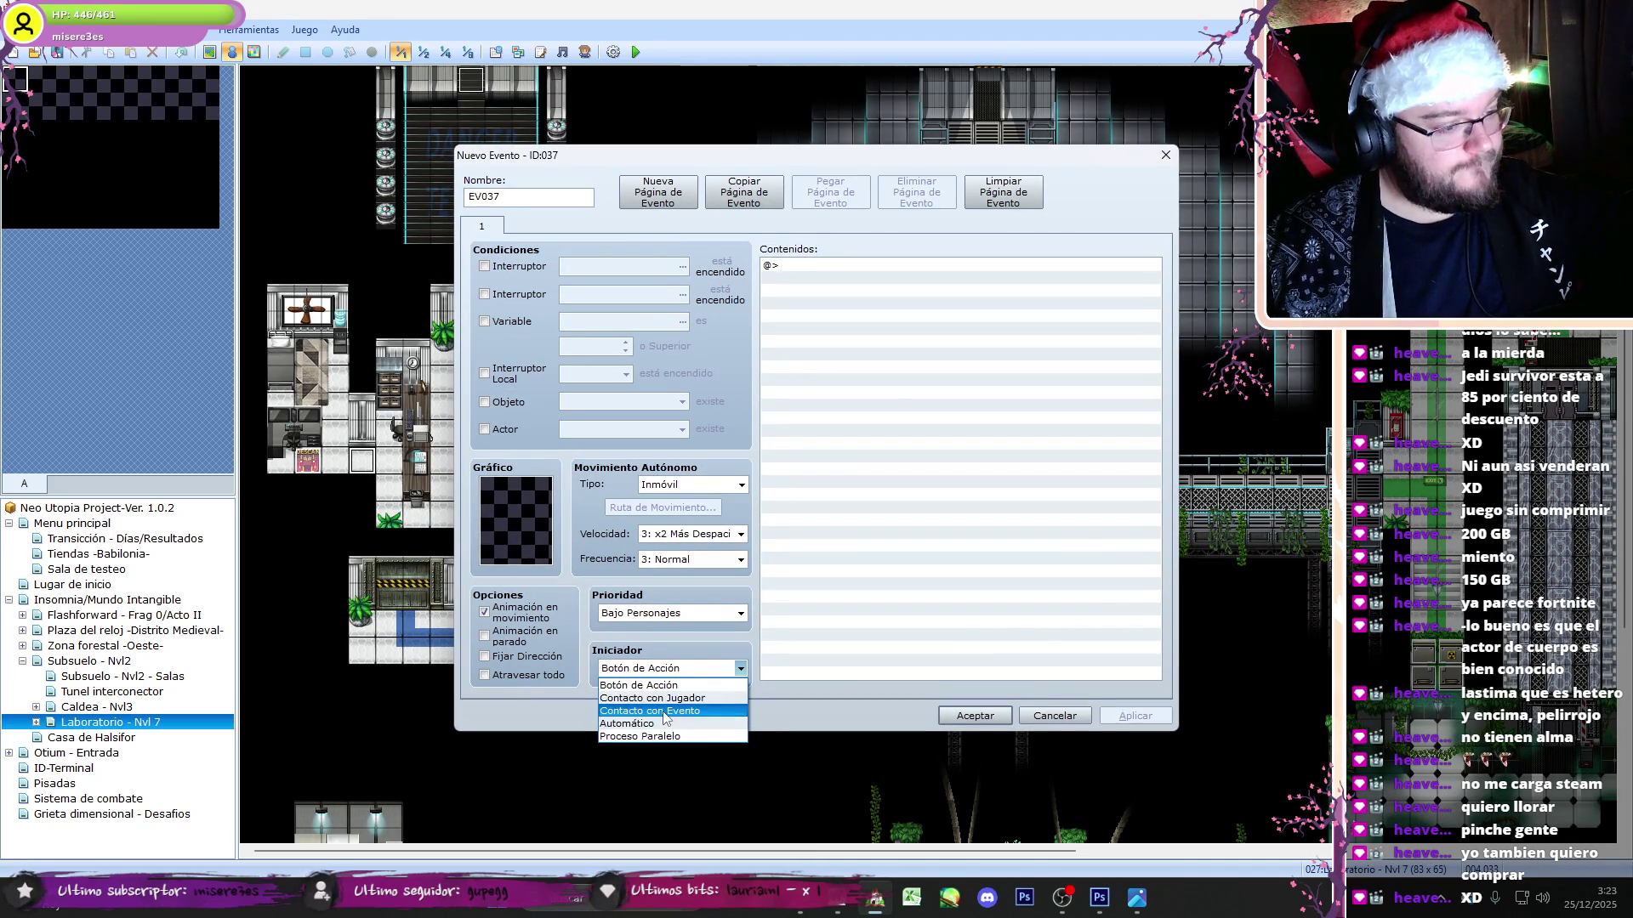
{"action": "left_click", "coordinate": [666, 713]}
- Add a 1-second Desvanecer BGM and a 60-frame Esperar, then accept the event
{"action": "left_click", "coordinate": [853, 339]}
{"action": "double_click", "coordinate": [889, 328]}
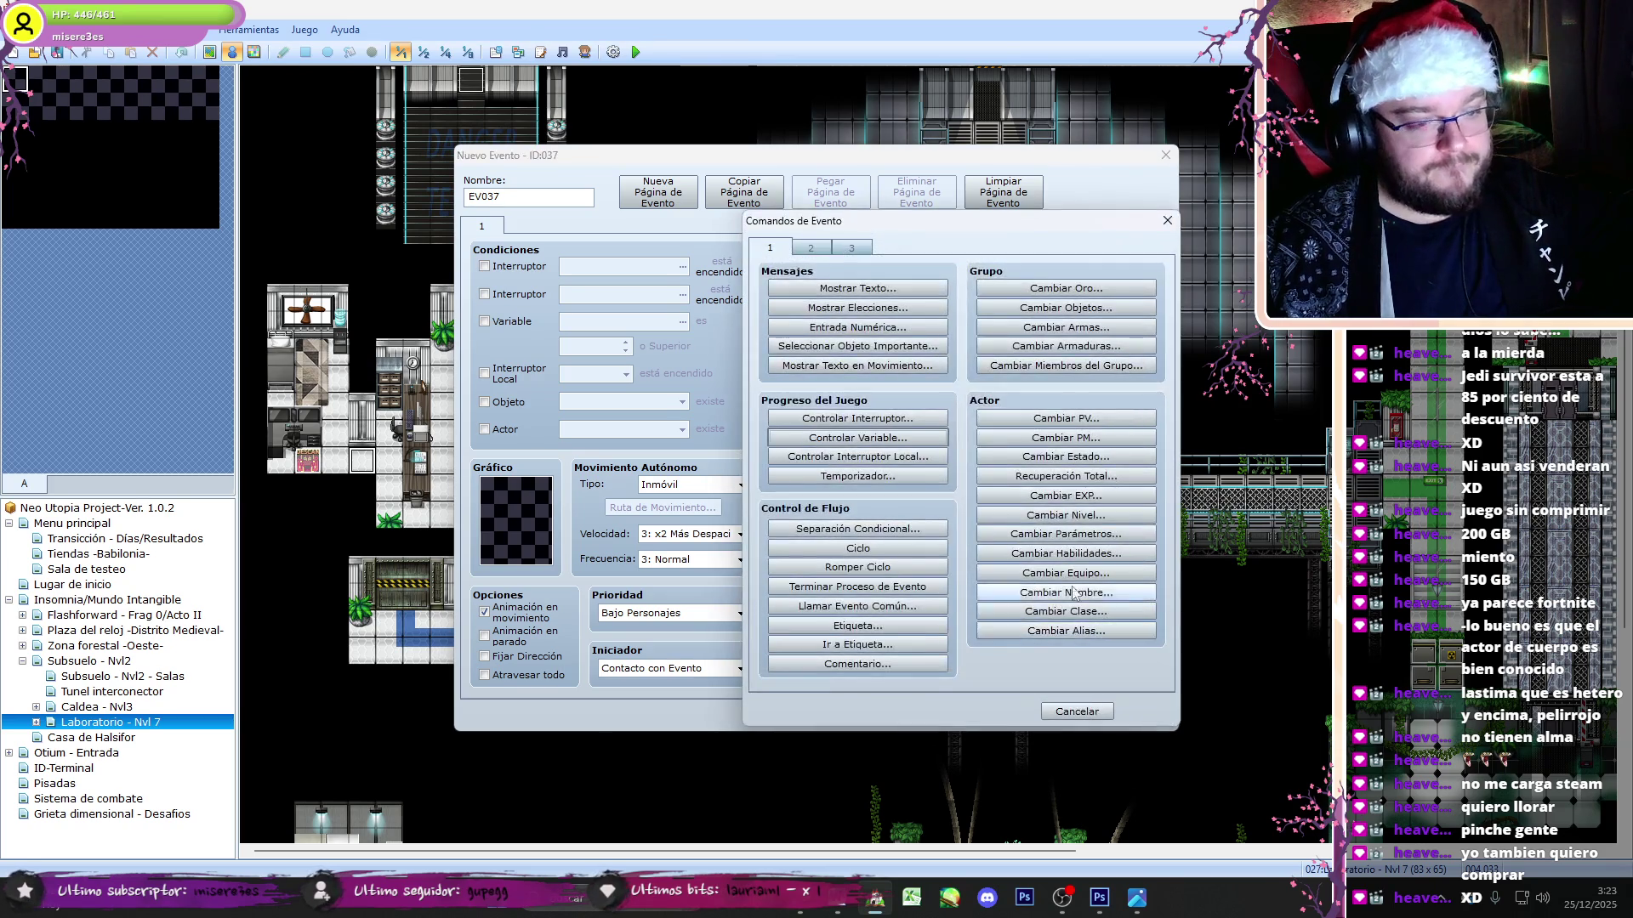
{"action": "left_click", "coordinate": [810, 248]}
{"action": "left_click", "coordinate": [1066, 528]}
{"action": "left_click", "coordinate": [1004, 467]}
{"action": "double_click", "coordinate": [882, 290]}
{"action": "left_click", "coordinate": [1065, 288]}
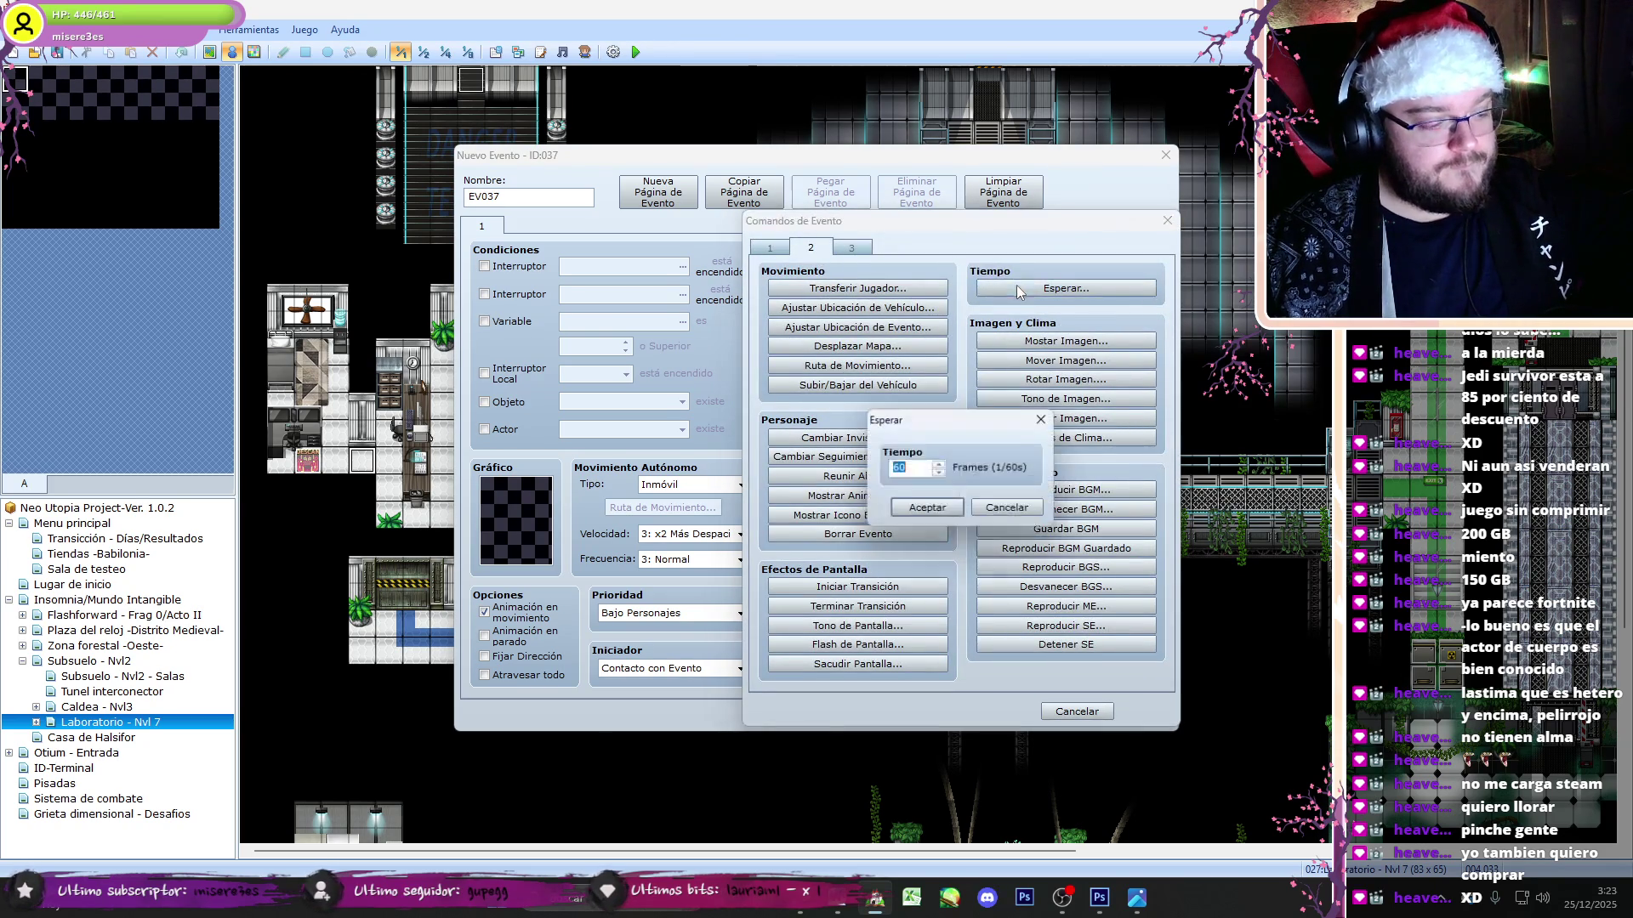
{"action": "left_click", "coordinate": [928, 509]}
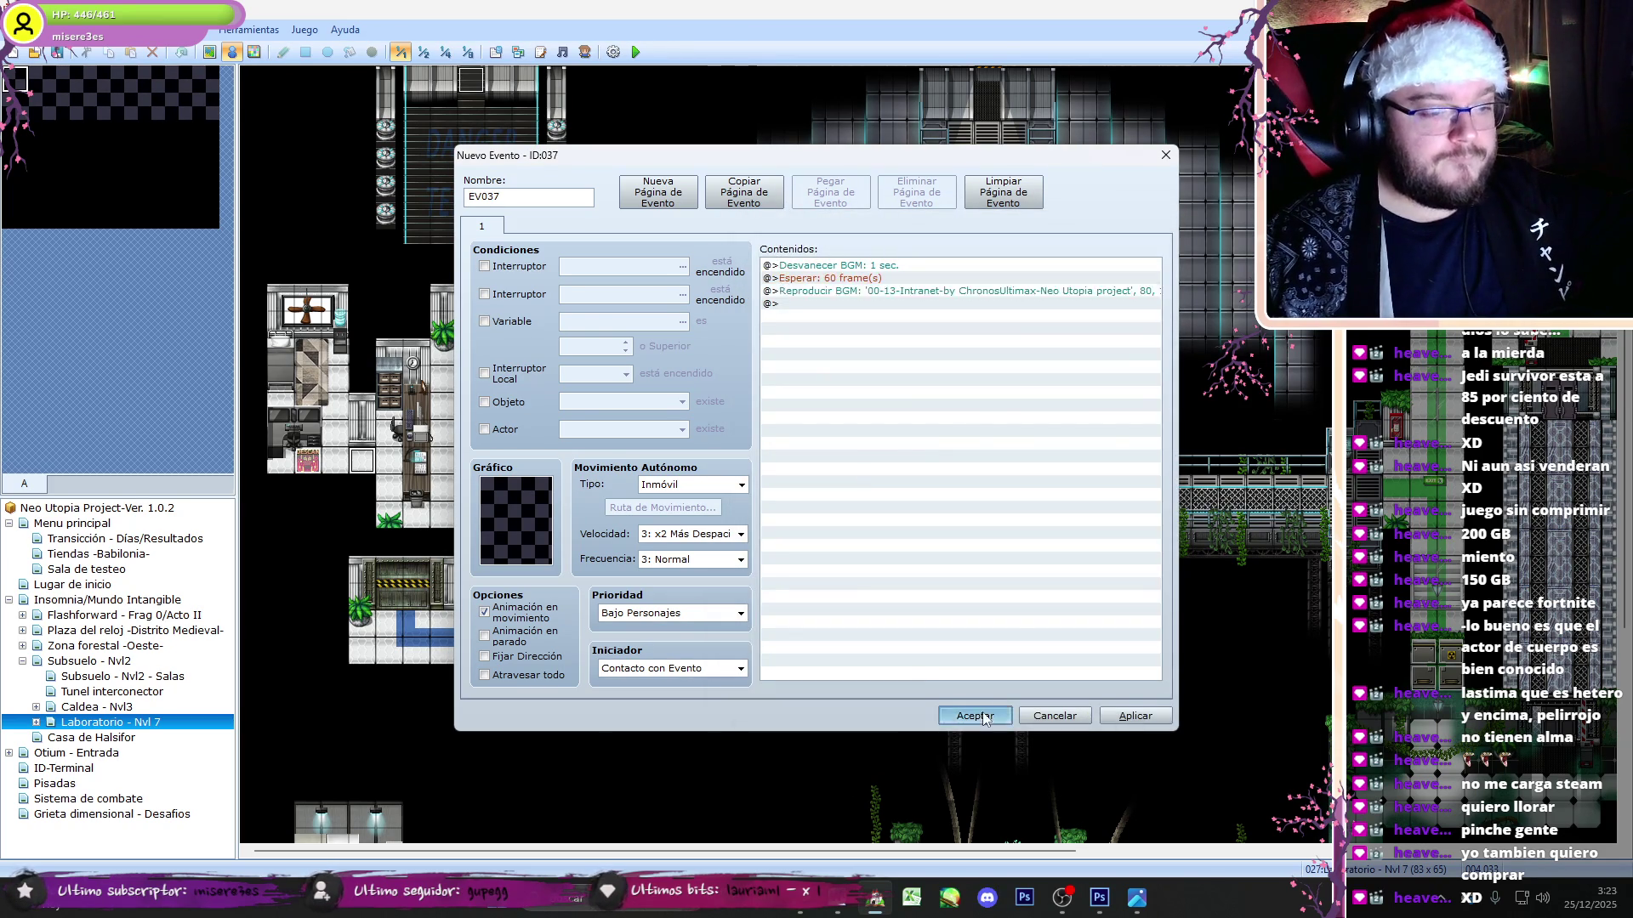
{"action": "left_click", "coordinate": [975, 718]}
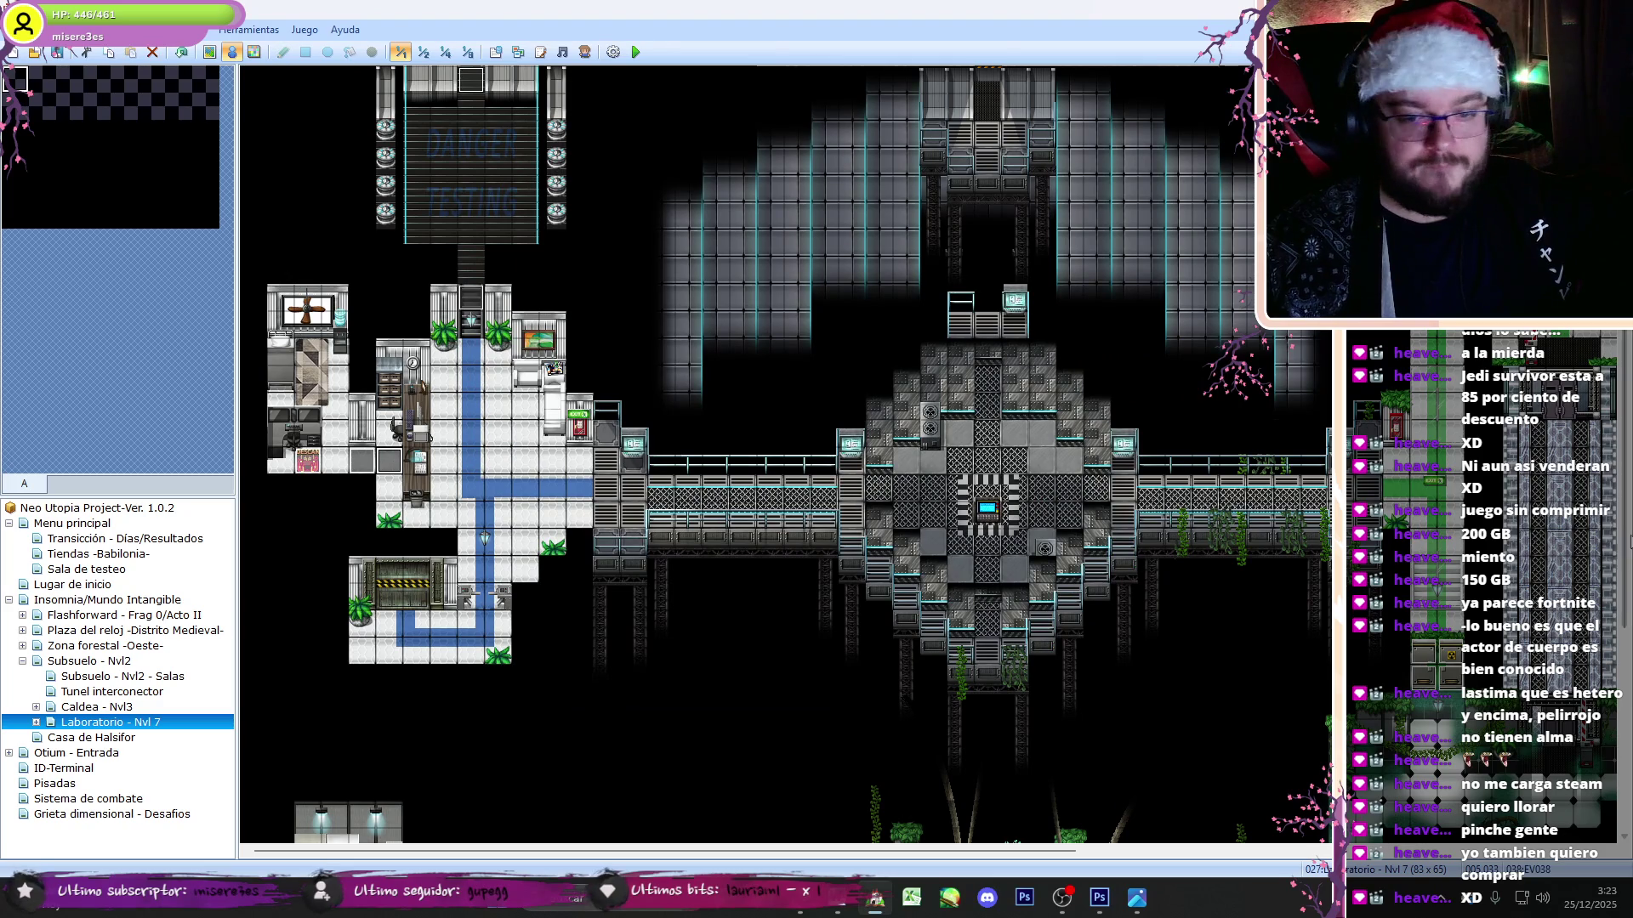
- Copy the '00-02-Entre la tierra y el infierno' BGM command from the Analisis event
{"action": "scroll", "coordinate": [786, 454], "scroll_direction": "up", "scroll_amount": 6}
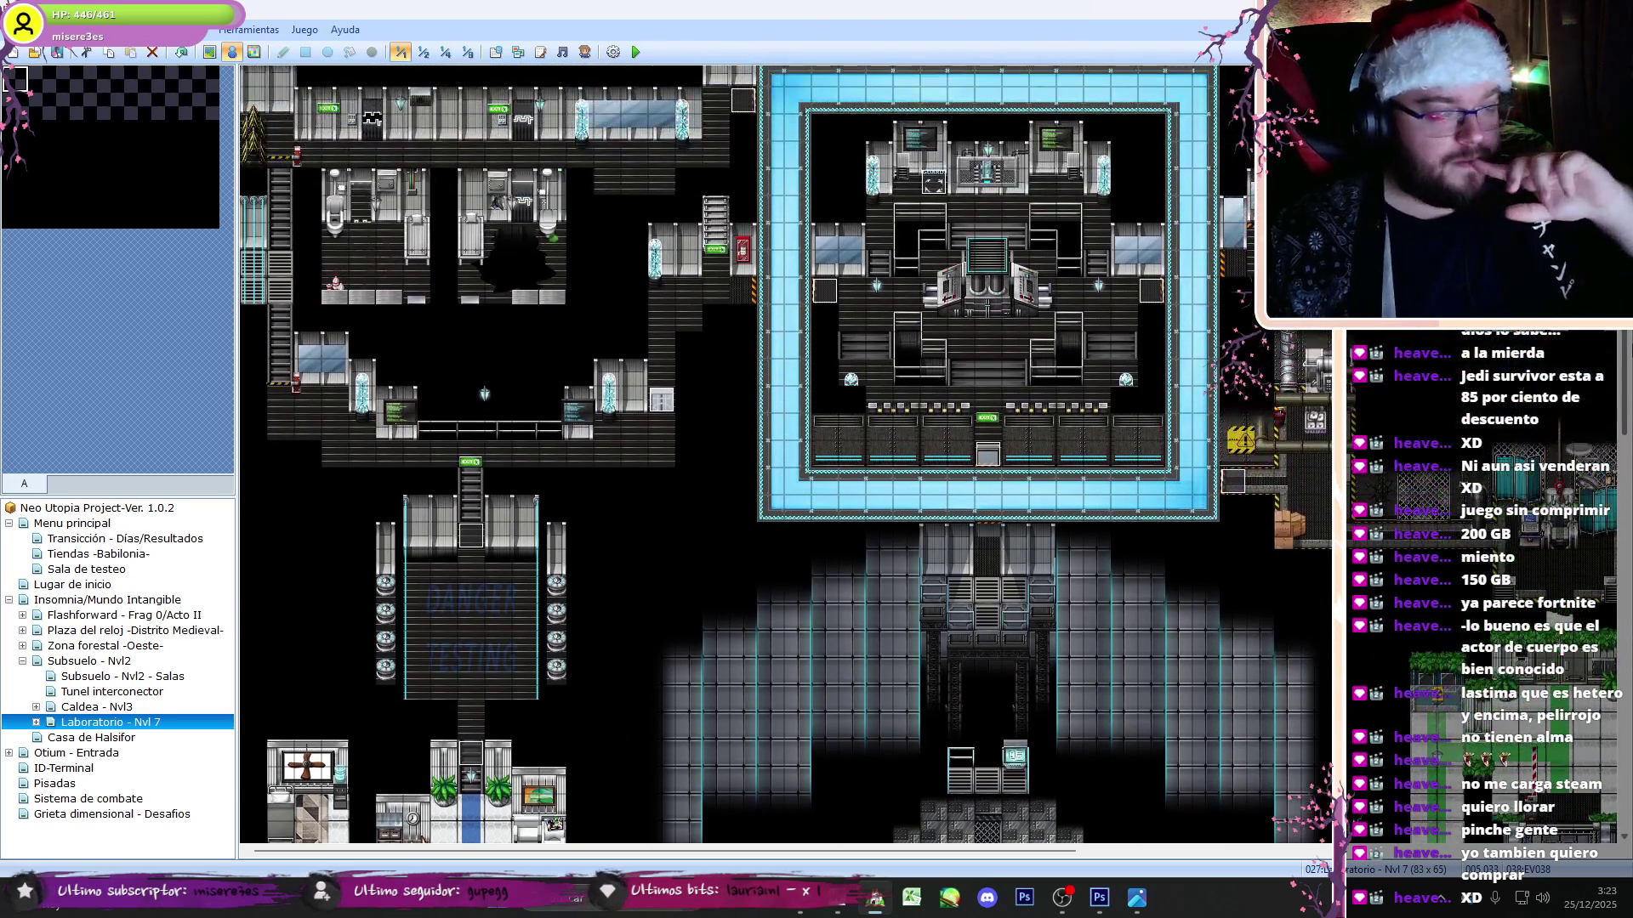
{"action": "scroll", "coordinate": [497, 727], "scroll_direction": "down", "scroll_amount": 2}
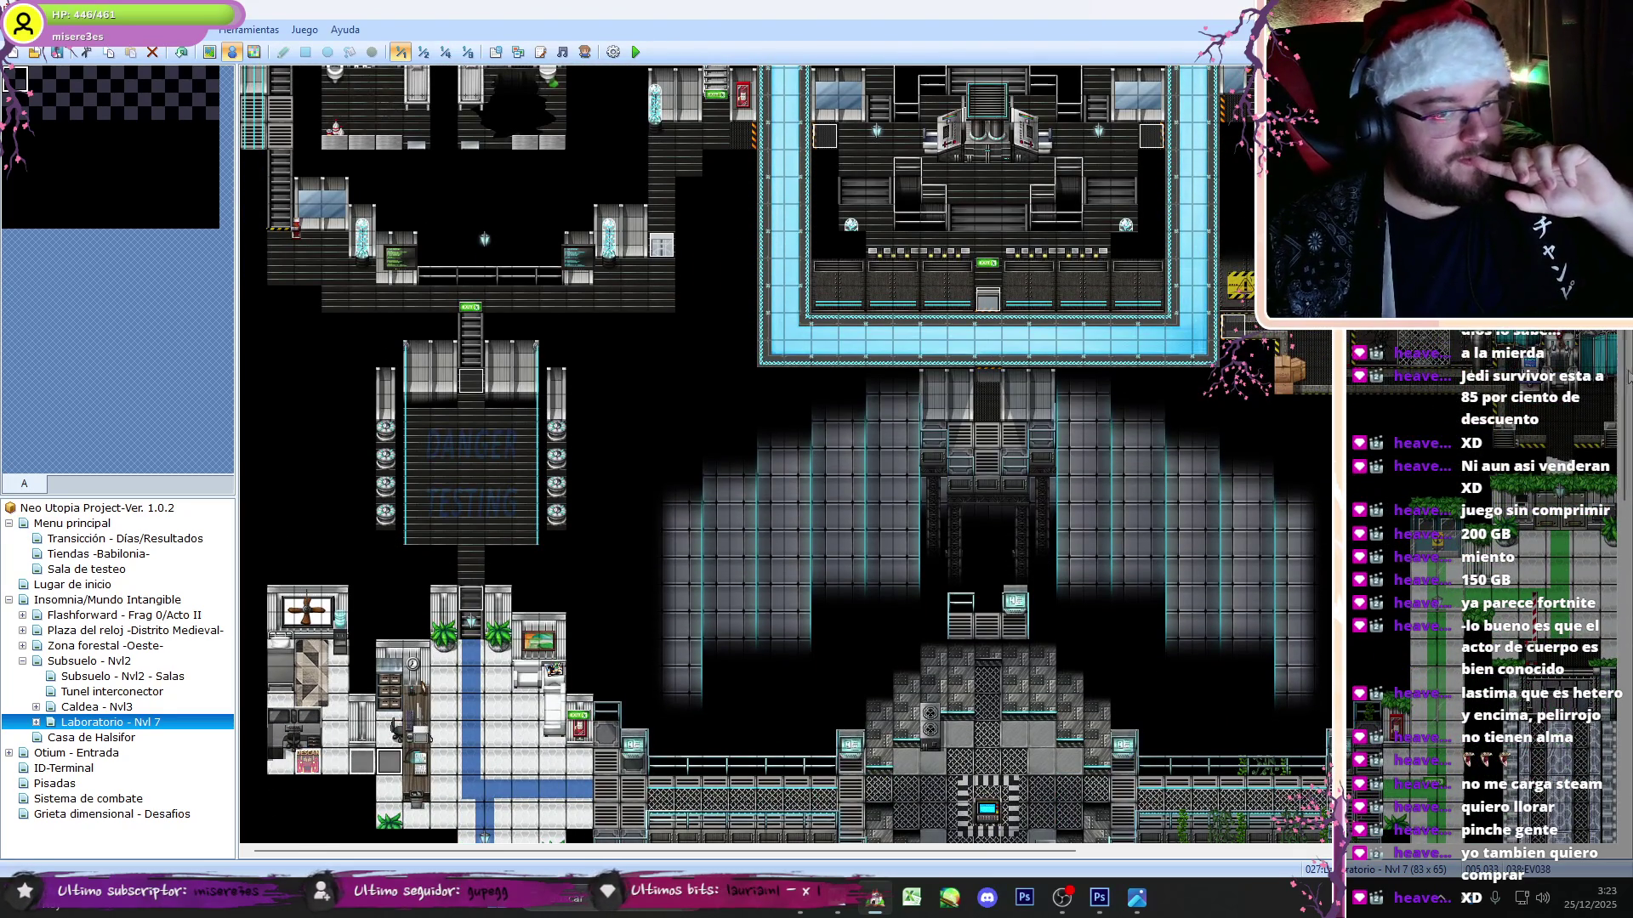
{"action": "scroll", "coordinate": [786, 454], "scroll_direction": "up", "scroll_amount": 3}
{"action": "double_click", "coordinate": [824, 348]}
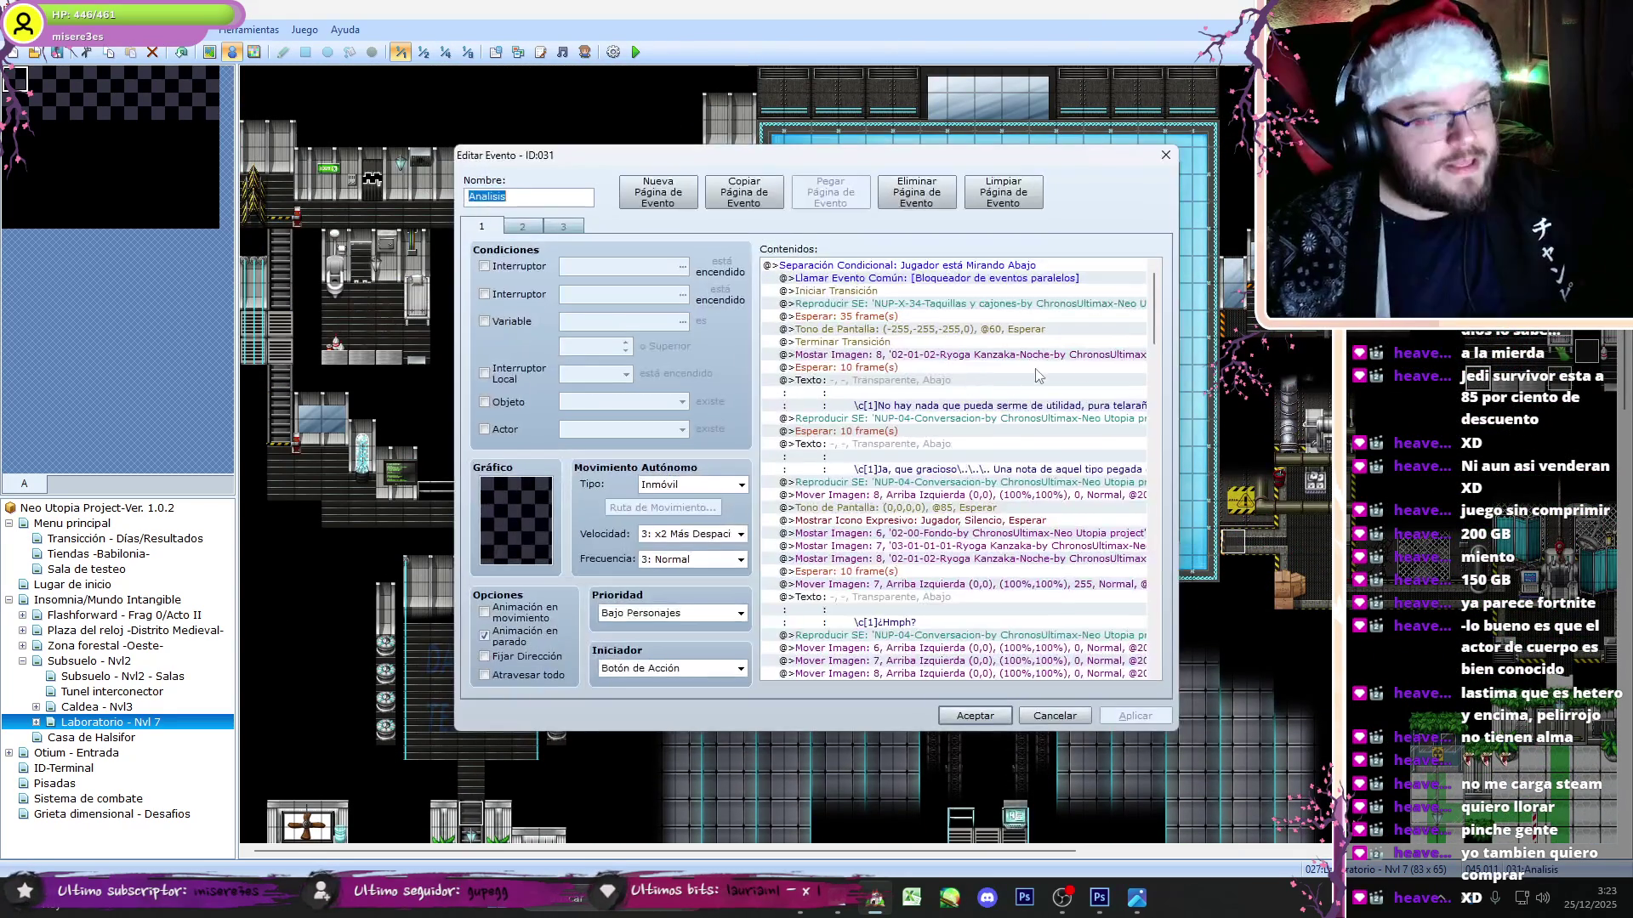
{"action": "left_click_drag", "start_coordinate": [1155, 306], "coordinate": [1150, 672]}
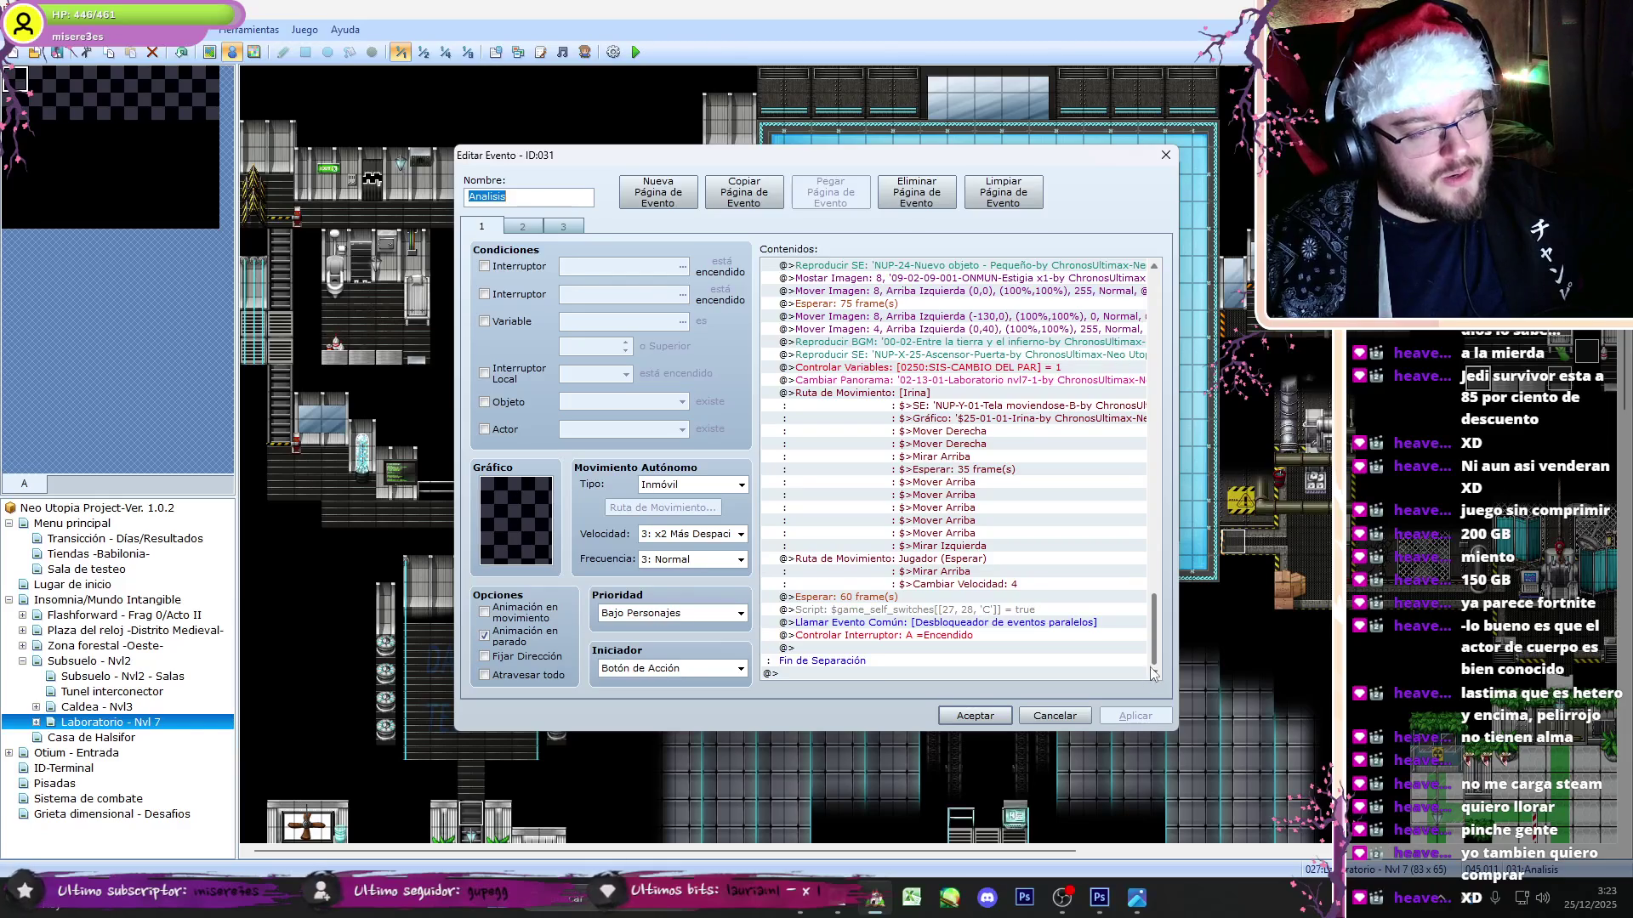
{"action": "scroll", "coordinate": [893, 493], "scroll_direction": "up", "scroll_amount": 8}
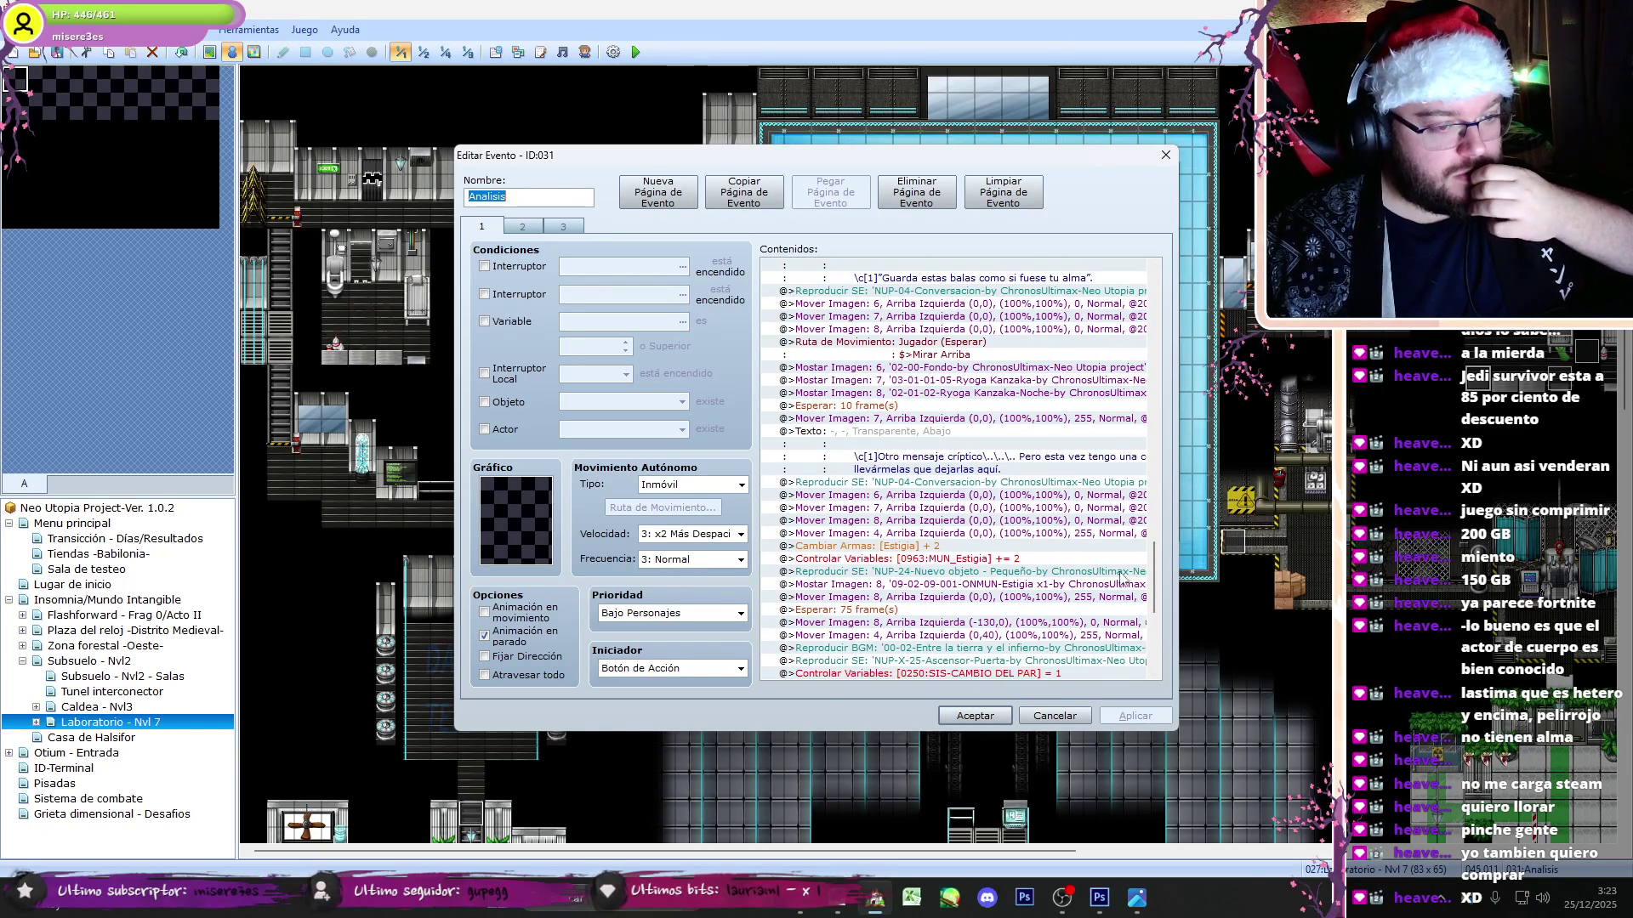
{"action": "scroll", "coordinate": [1152, 581], "scroll_direction": "down", "scroll_amount": 1}
{"action": "left_click", "coordinate": [1024, 612]}
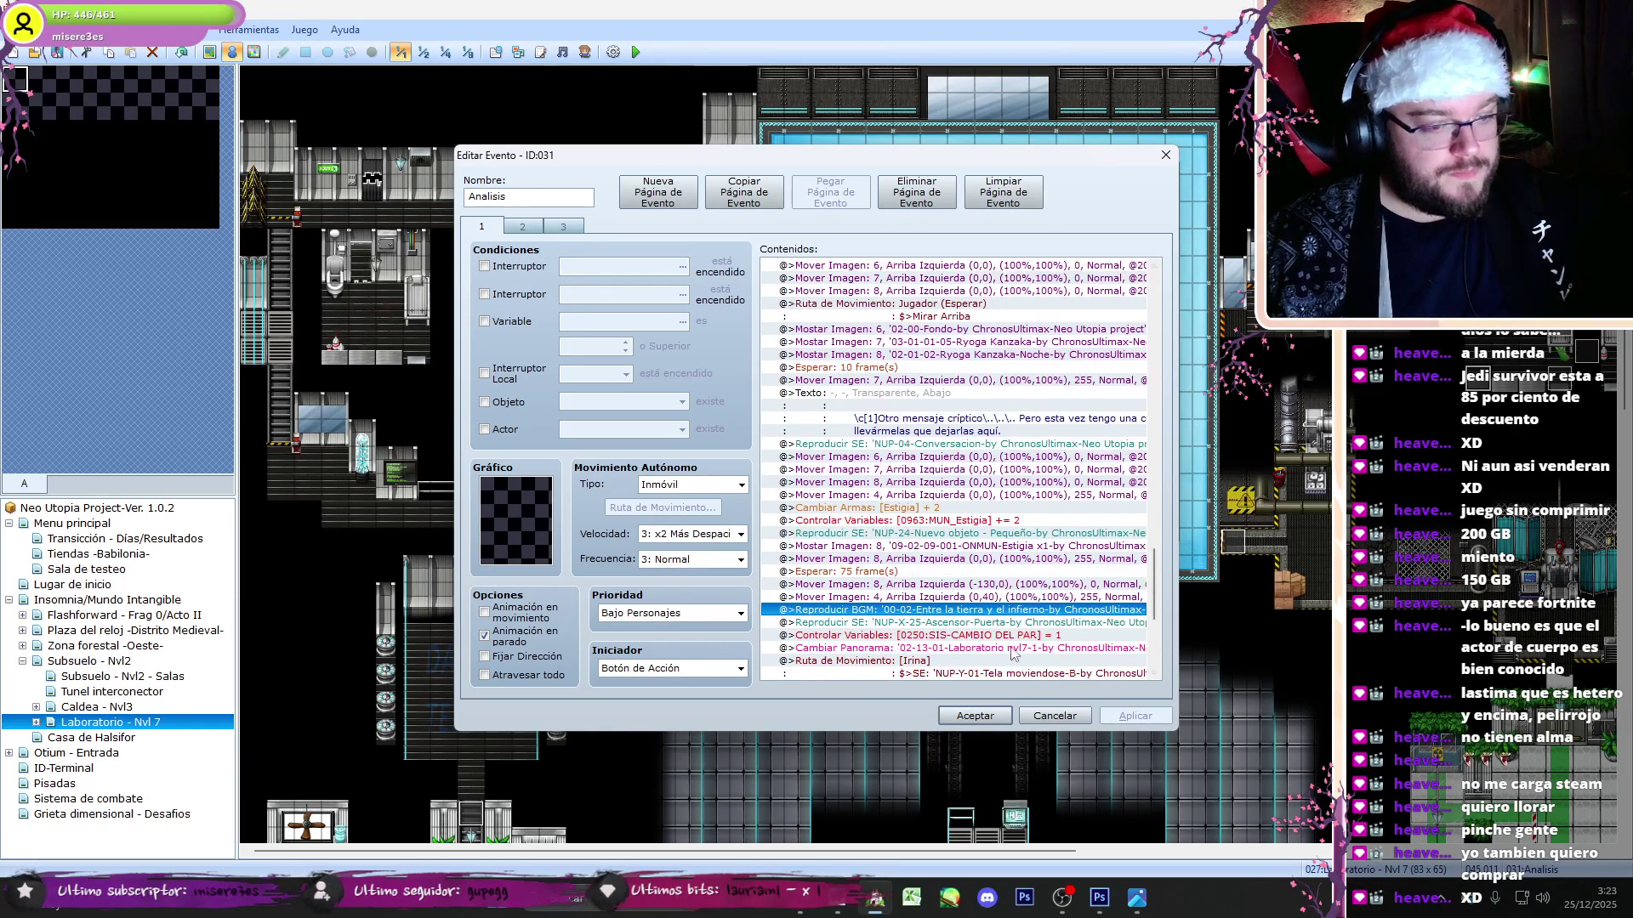
{"action": "left_click", "coordinate": [978, 715]}
- Paste that BGM command into event EV038 and confirm the edits
{"action": "scroll", "coordinate": [786, 454], "scroll_direction": "down", "scroll_amount": 5}
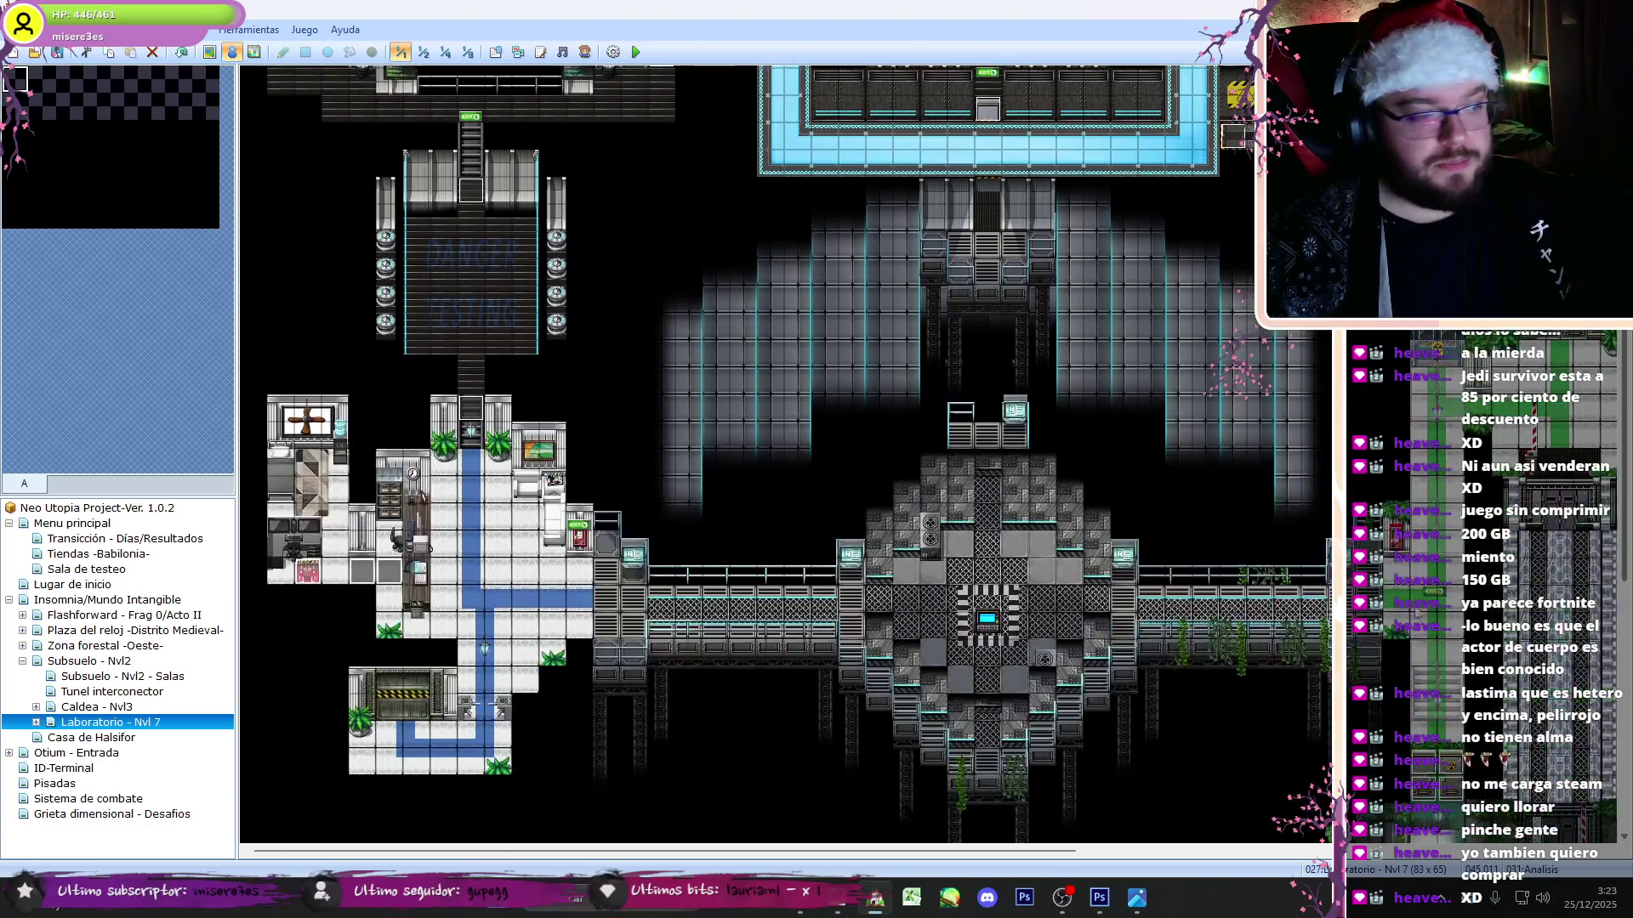
{"action": "double_click", "coordinate": [401, 581]}
{"action": "left_click", "coordinate": [899, 295]}
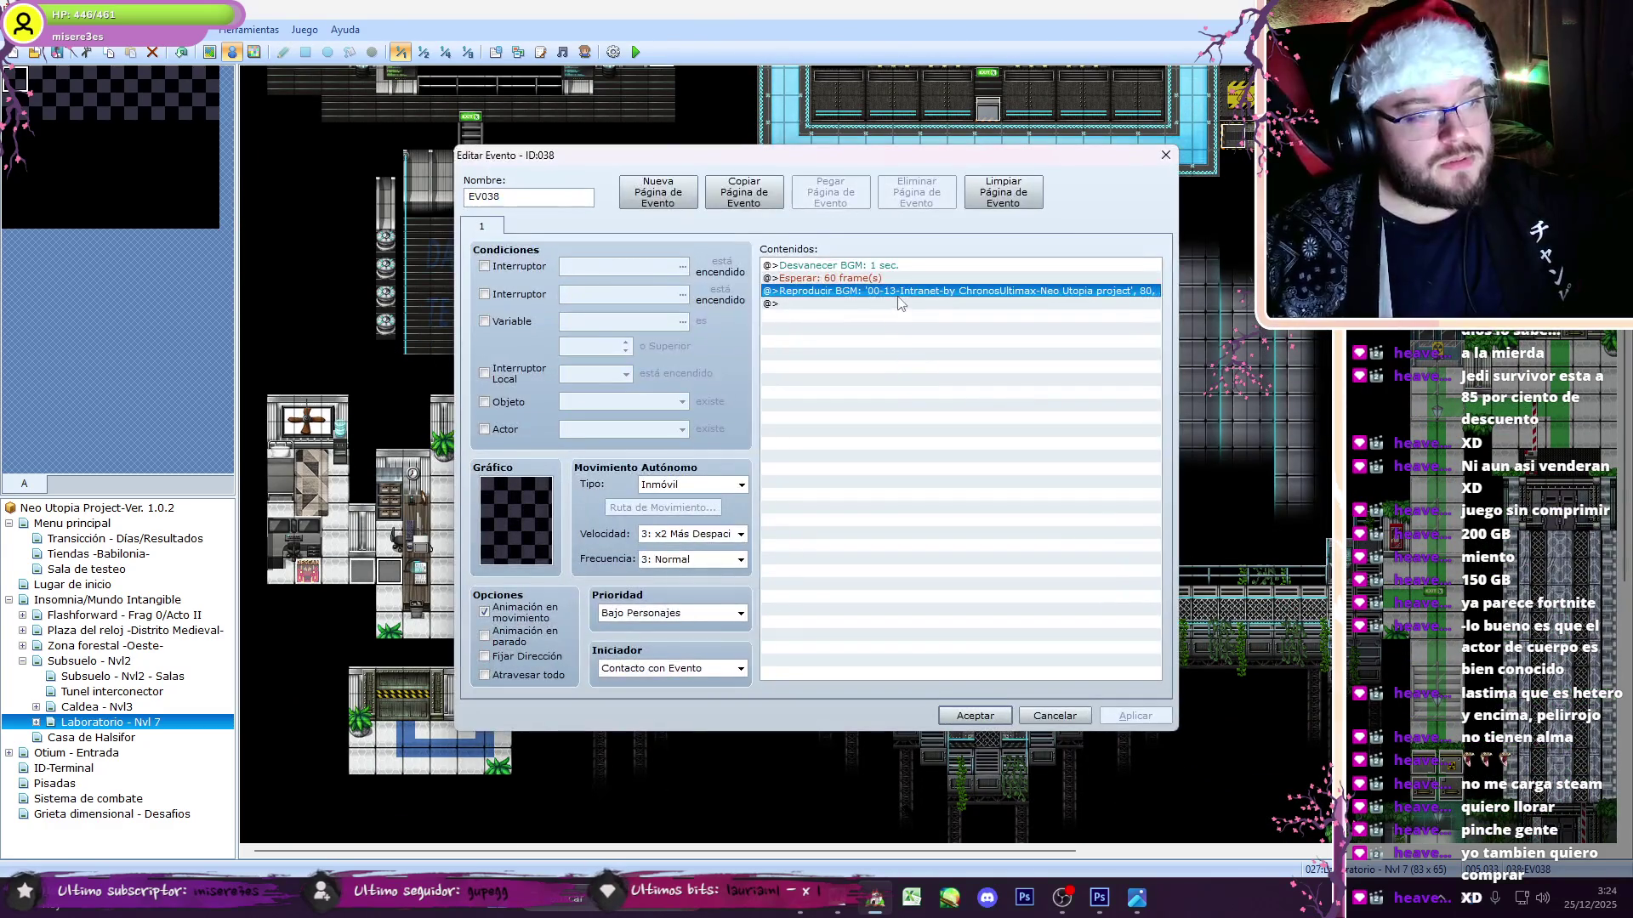
{"action": "key", "text": "ctrl+v"}
{"action": "left_click", "coordinate": [978, 716]}
{"action": "right_click", "coordinate": [445, 520]}
{"action": "key", "text": "Escape"}
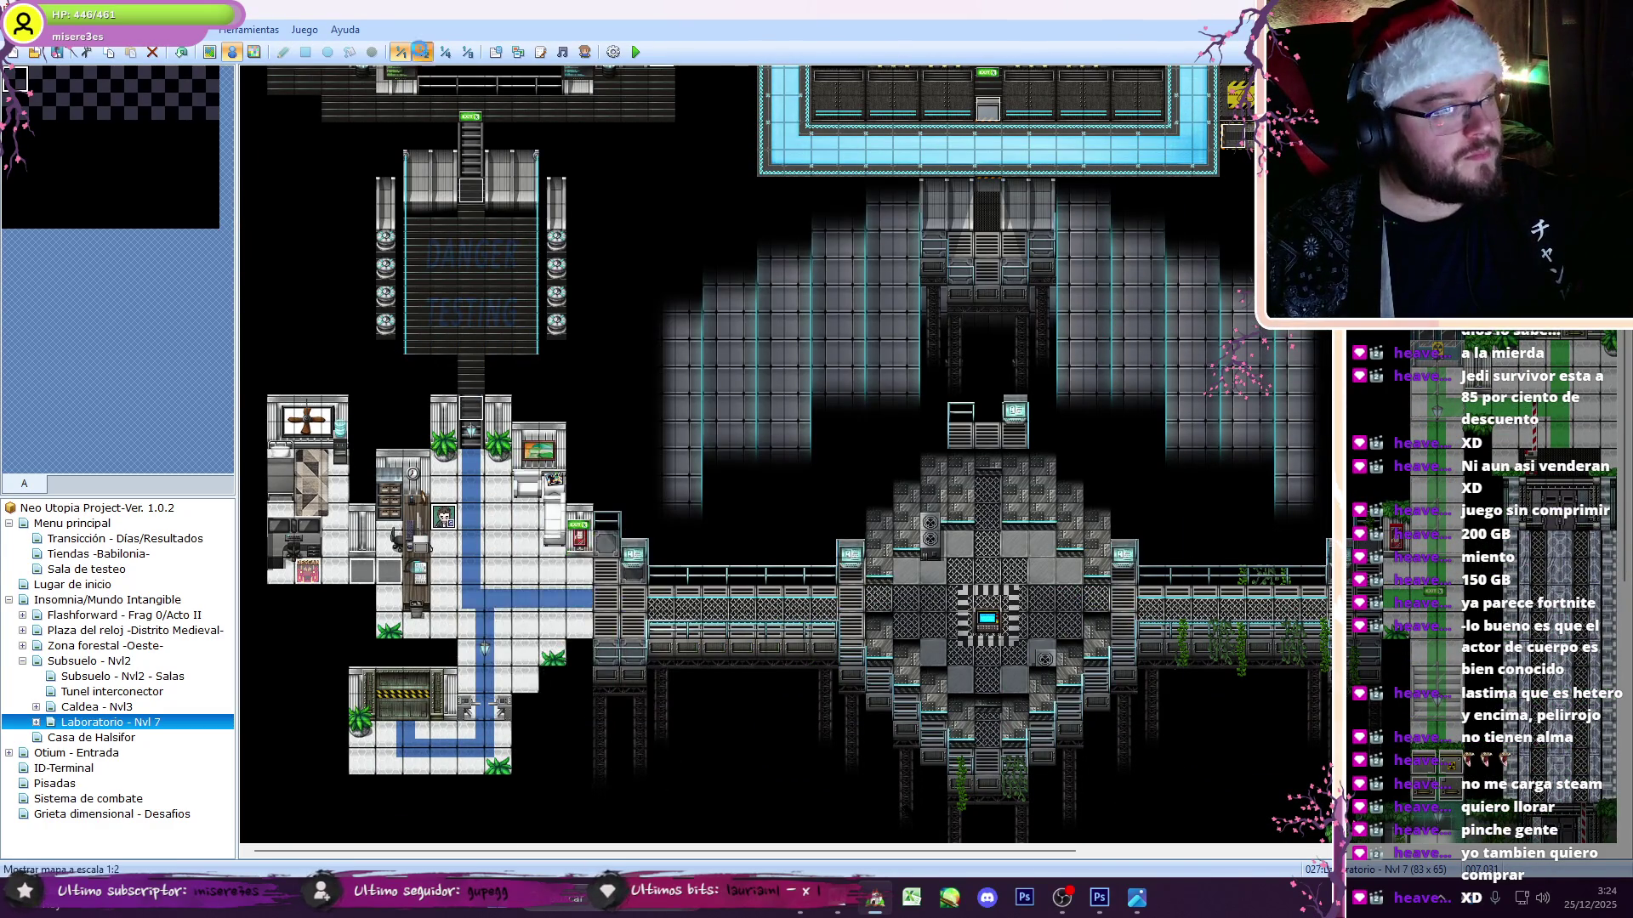
- Zoom the map to 1:2 and inspect key event ID:022
{"action": "left_click", "coordinate": [423, 53]}
{"action": "double_click", "coordinate": [917, 170]}
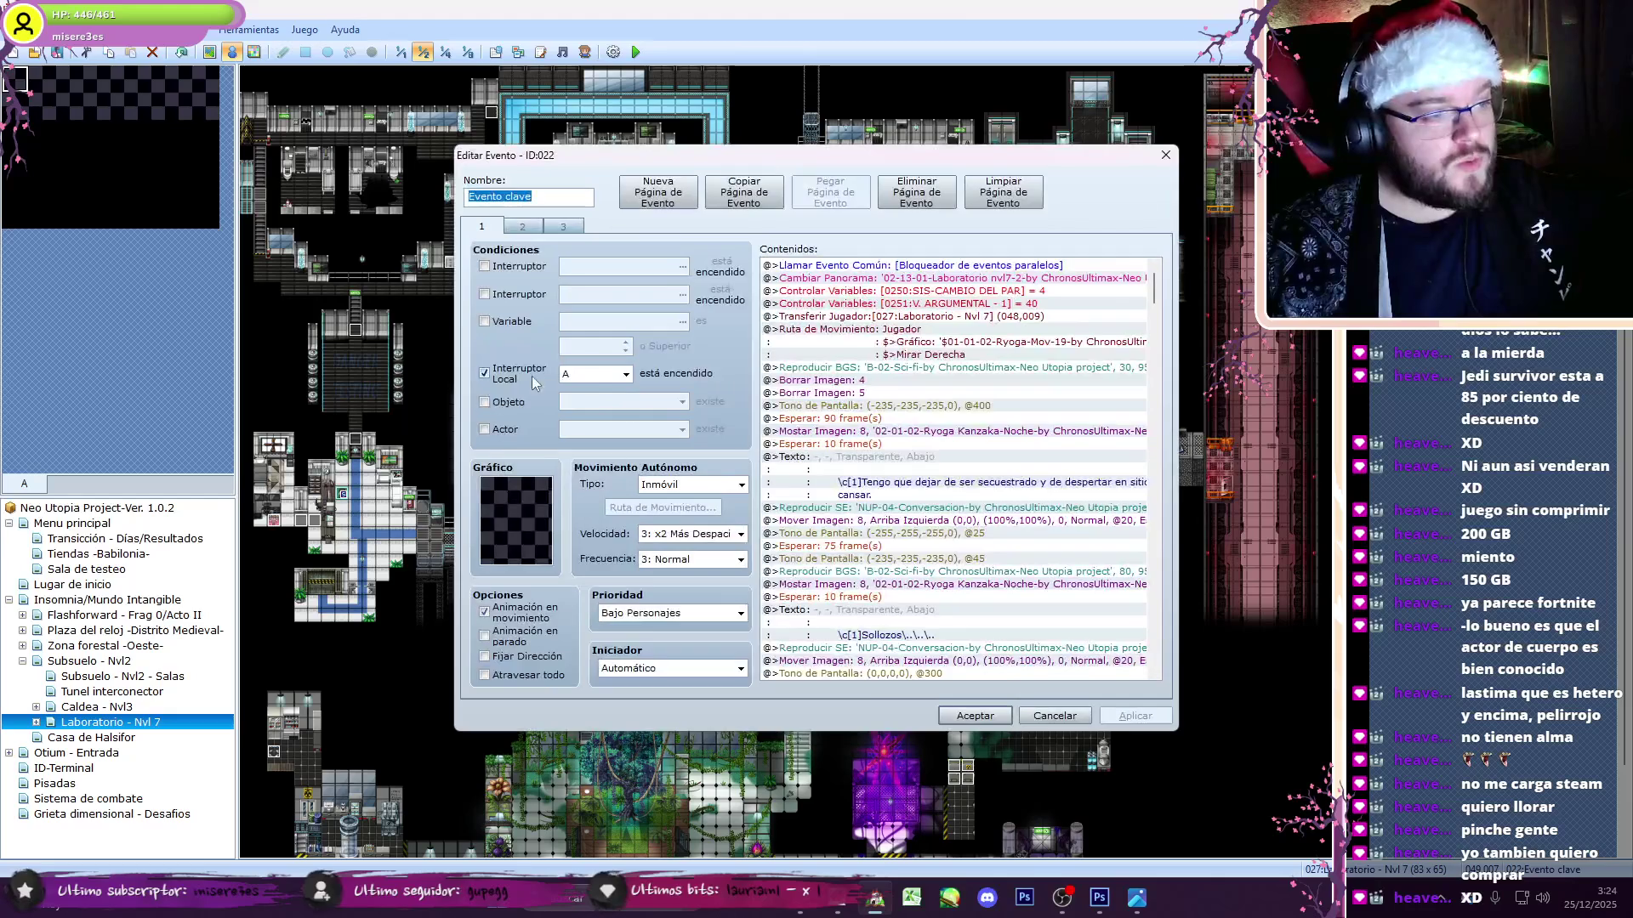
{"action": "left_click", "coordinate": [970, 721]}
- Save the project and launch a playtest of Neo Utopia
{"action": "key", "text": "F12"}
{"action": "left_click", "coordinate": [765, 476]}
{"action": "left_click", "coordinate": [949, 897]}
{"action": "left_click", "coordinate": [1061, 897]}
- Walk around the lab past the DESCANSA bed and desk, then leave fullscreen and close the game
{"action": "left_click", "coordinate": [1155, 897]}
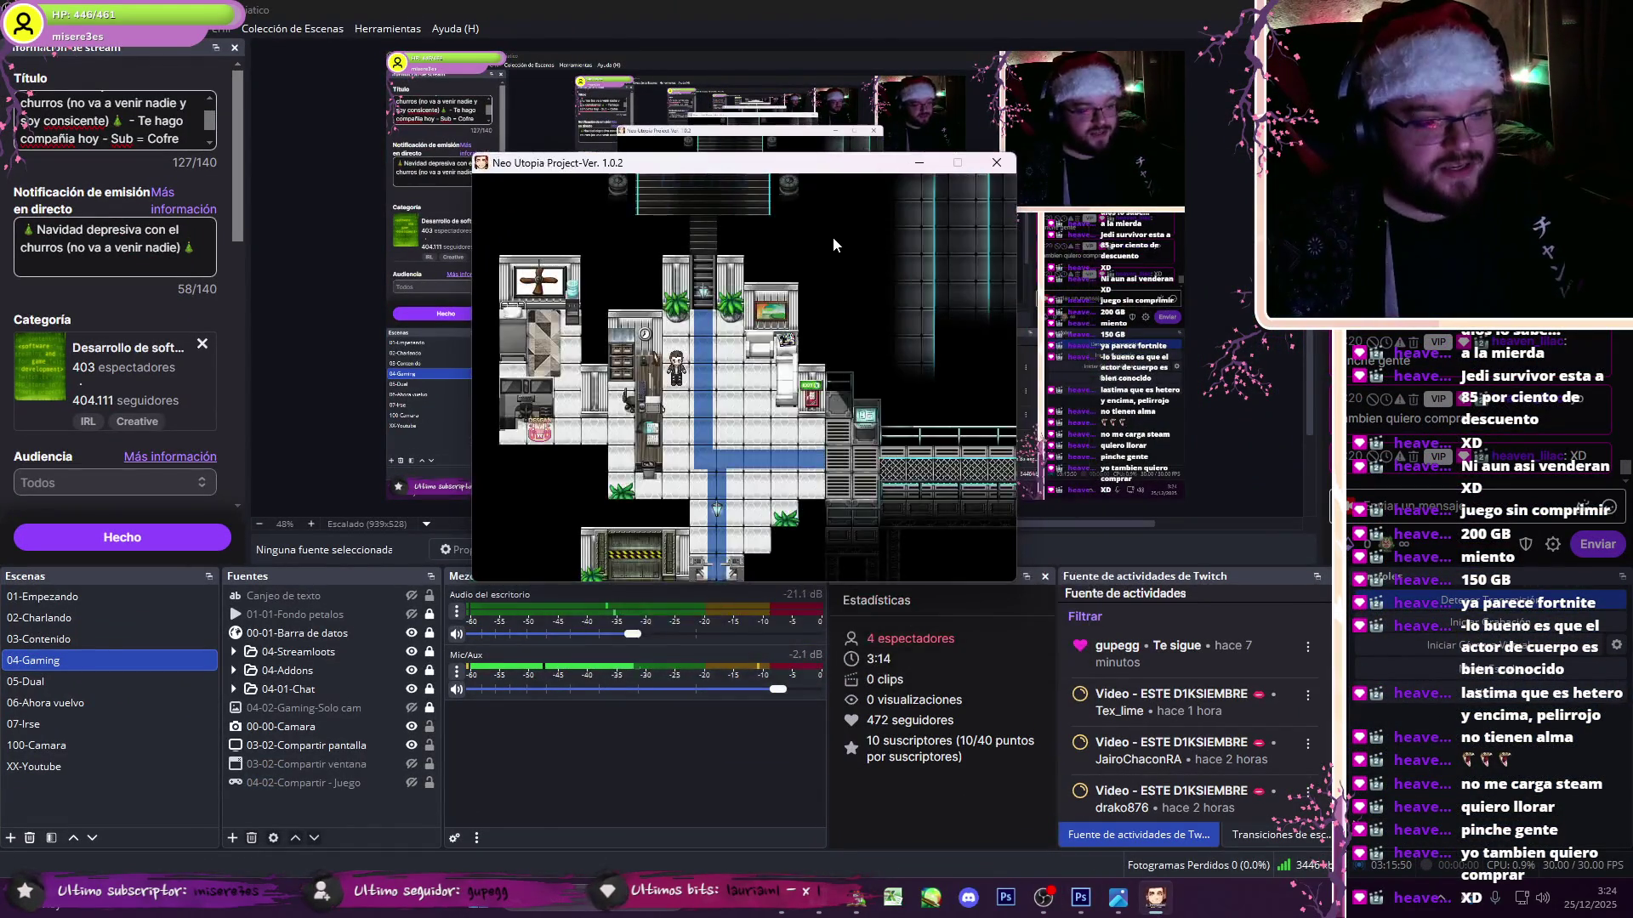
{"action": "key", "text": "Down"}
{"action": "key", "text": "Down"}
{"action": "key", "text": "Down"}
{"action": "key", "text": "Left"}
{"action": "key", "text": "Left"}
{"action": "key", "text": "Up"}
{"action": "key", "text": "Up"}
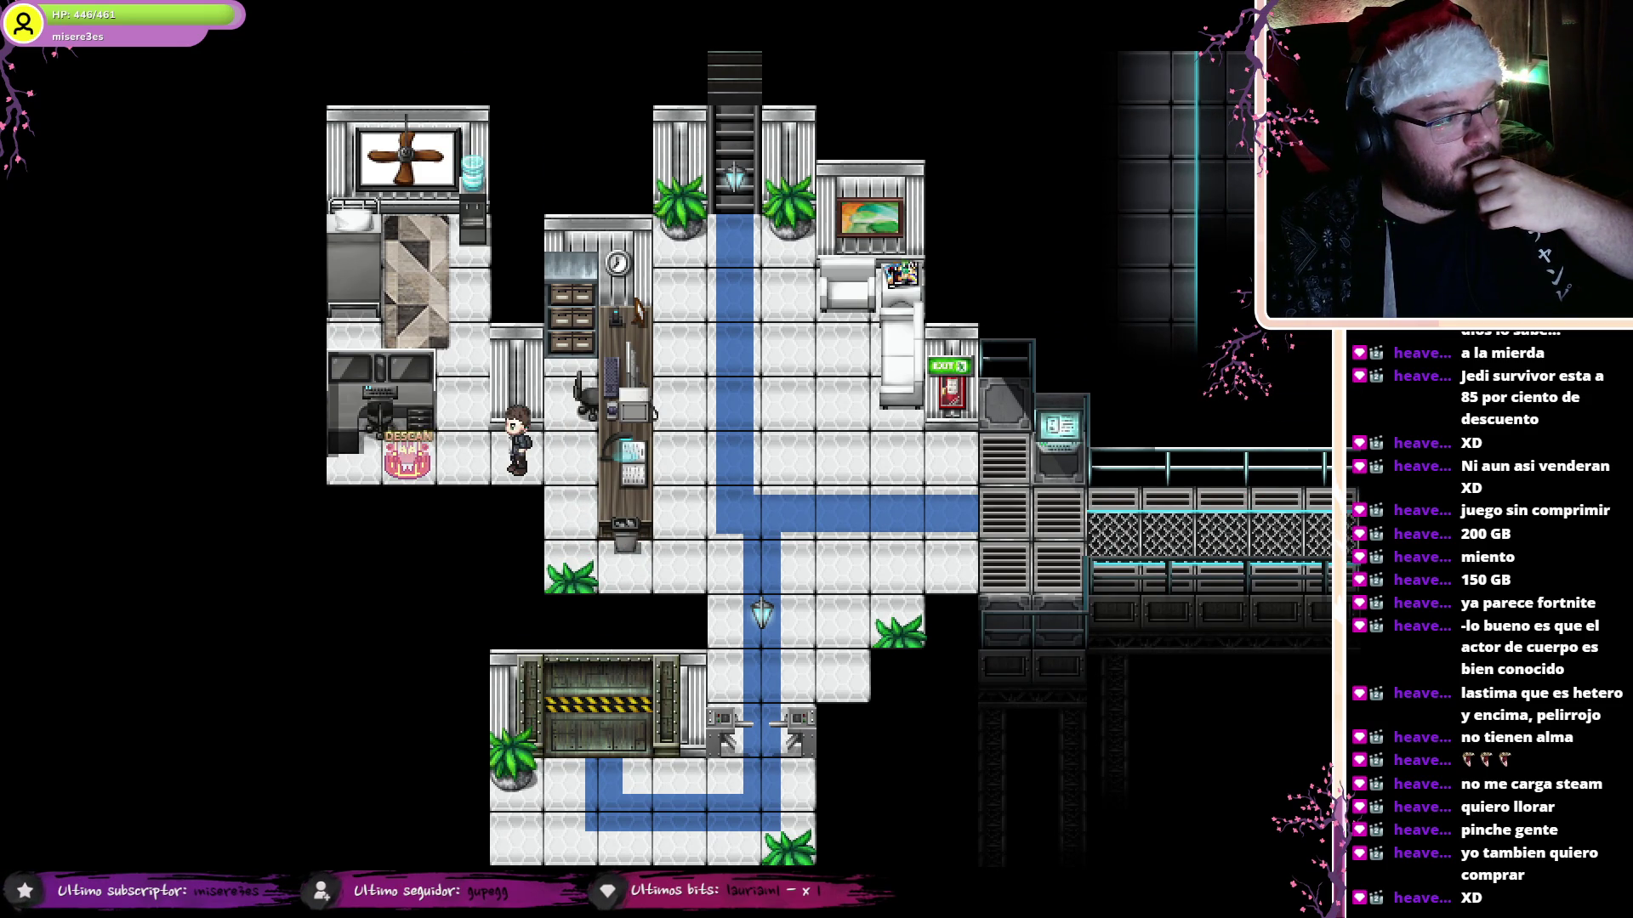
{"action": "key", "text": "Left"}
{"action": "key", "text": "Left"}
{"action": "key", "text": "Right"}
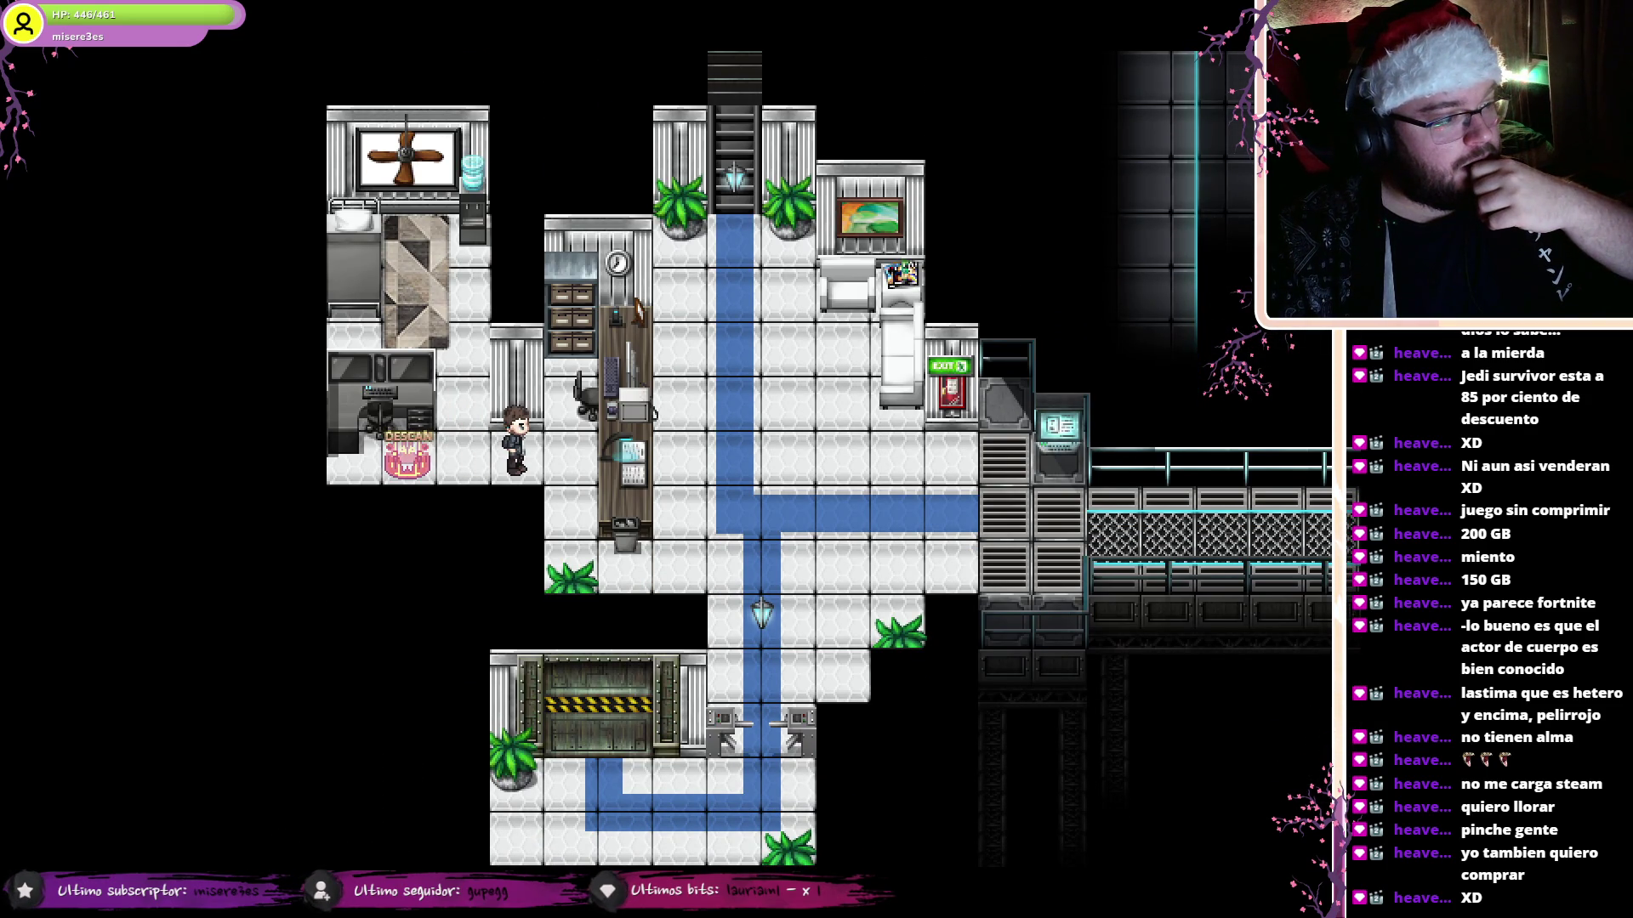
{"action": "key", "text": "Down"}
{"action": "key", "text": "Down"}
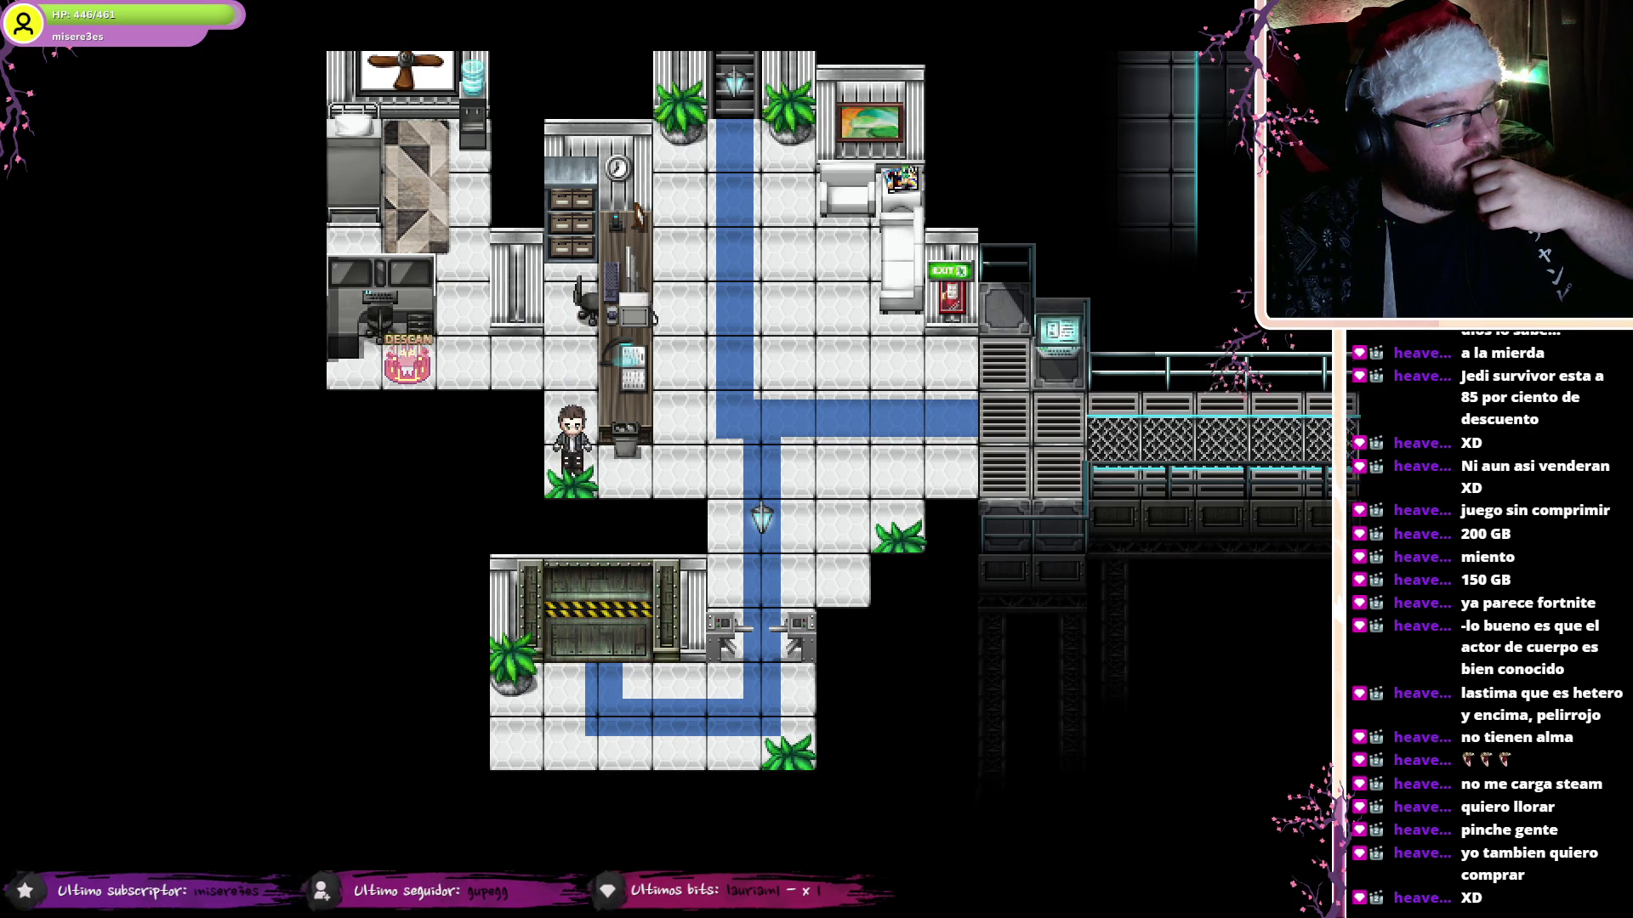
{"action": "key", "text": "Up"}
{"action": "key", "text": "Up"}
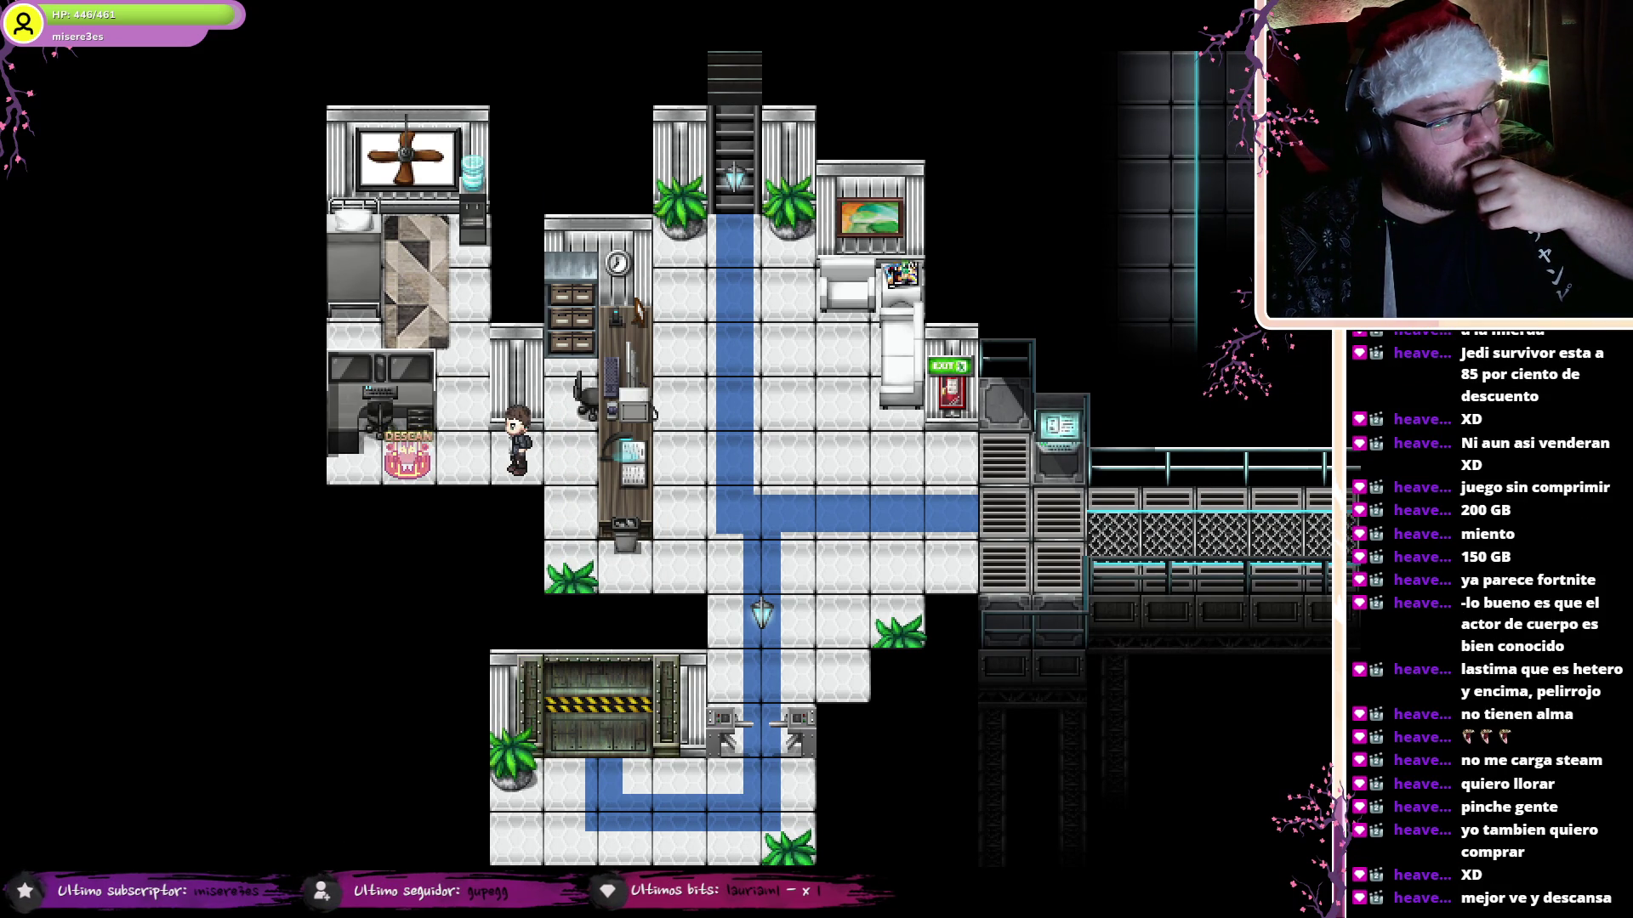
{"action": "key", "text": "Down"}
{"action": "key", "text": "Down"}
{"action": "key", "text": "Right"}
{"action": "key", "text": "Right"}
{"action": "key", "text": "Right"}
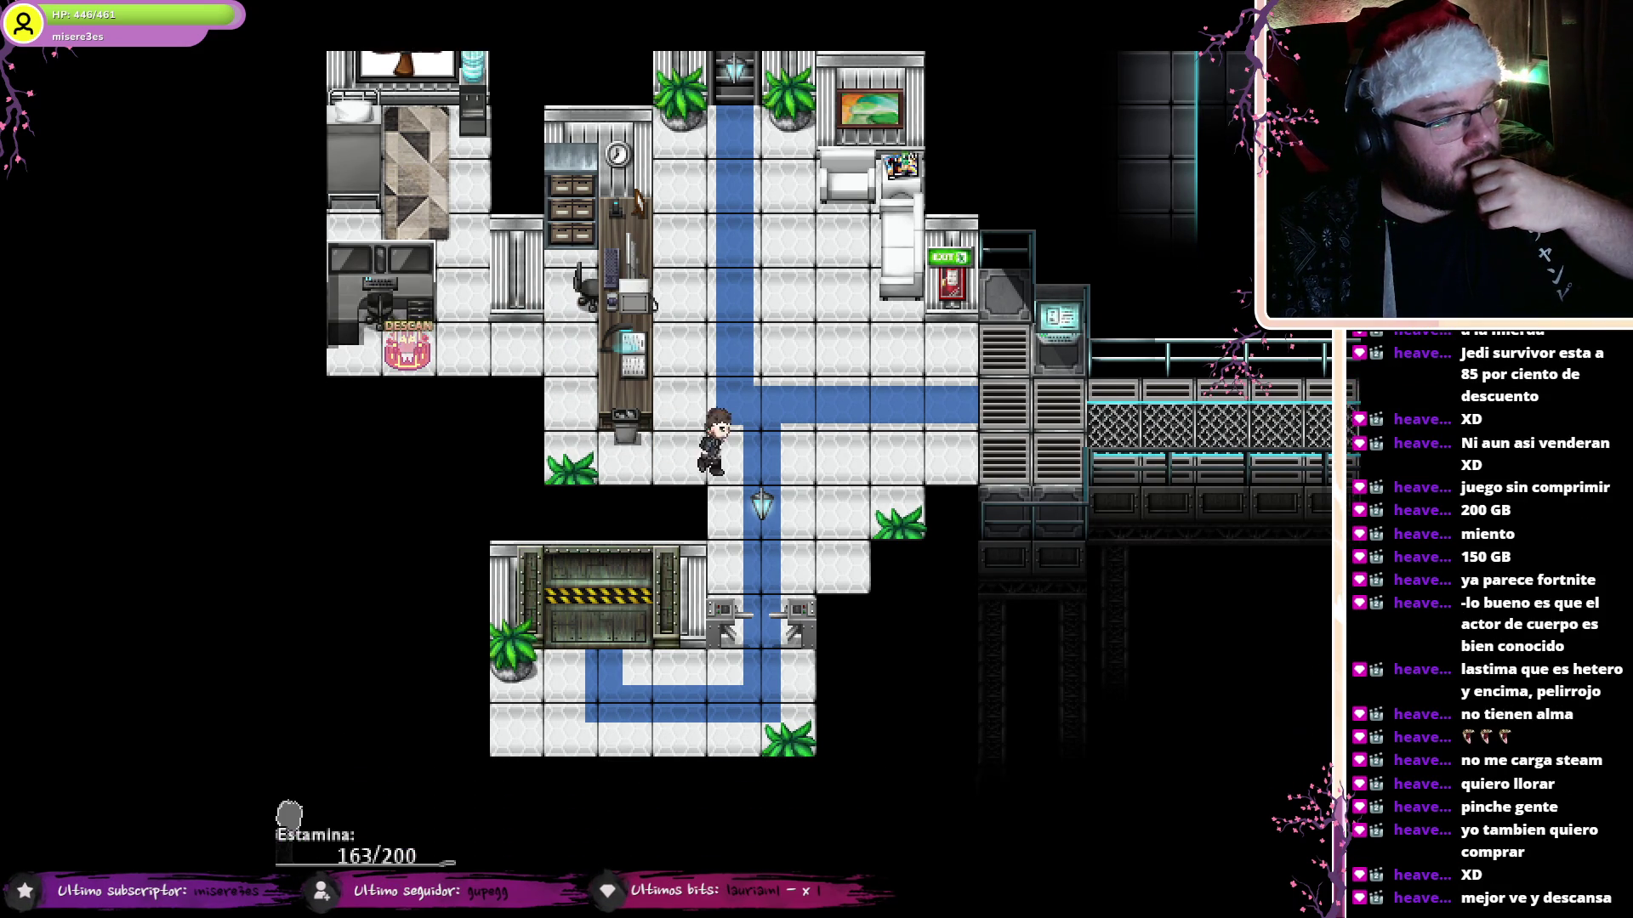
{"action": "key", "text": "F4"}
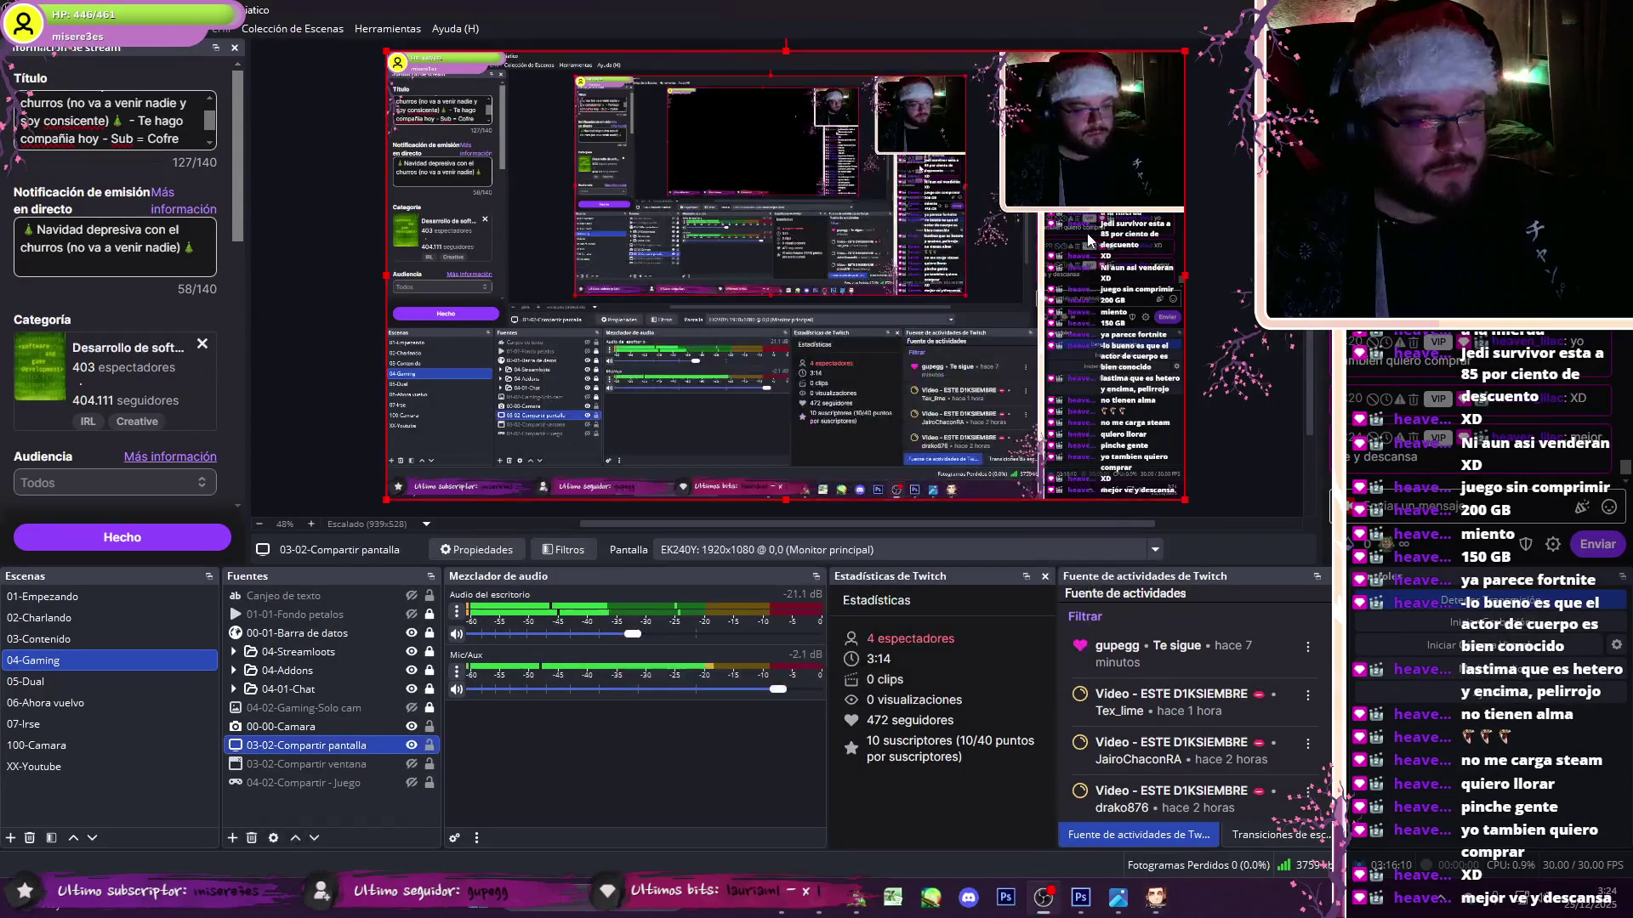
{"action": "key", "text": "alt+F4"}
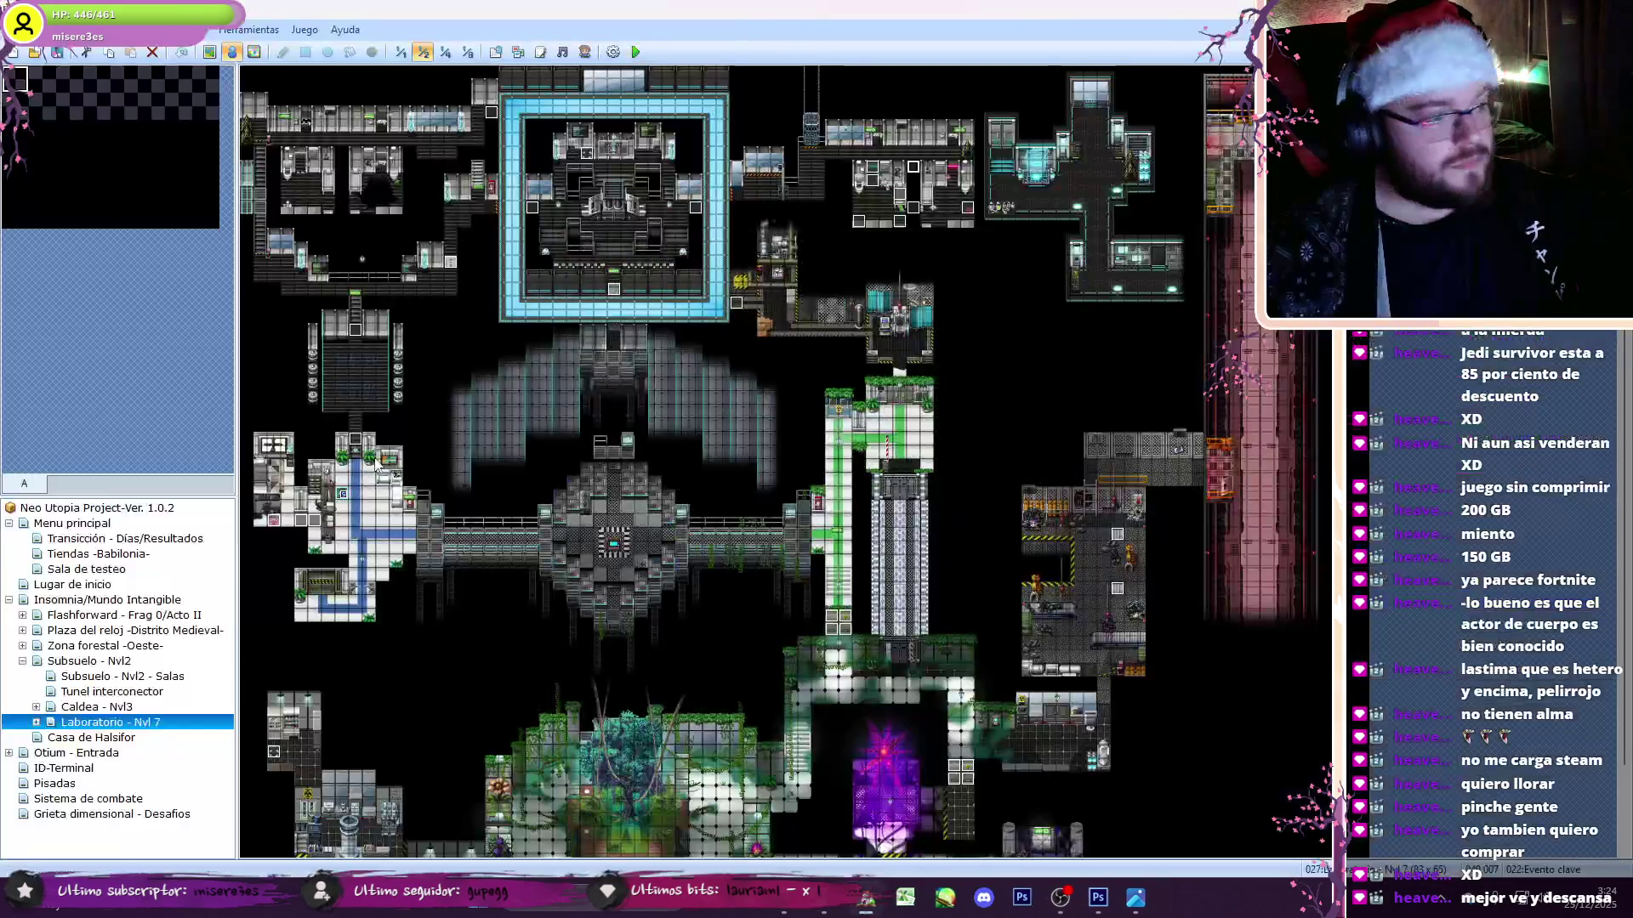
- Return the map to full scale and place a new event beside the existing one
{"action": "left_click", "coordinate": [403, 54]}
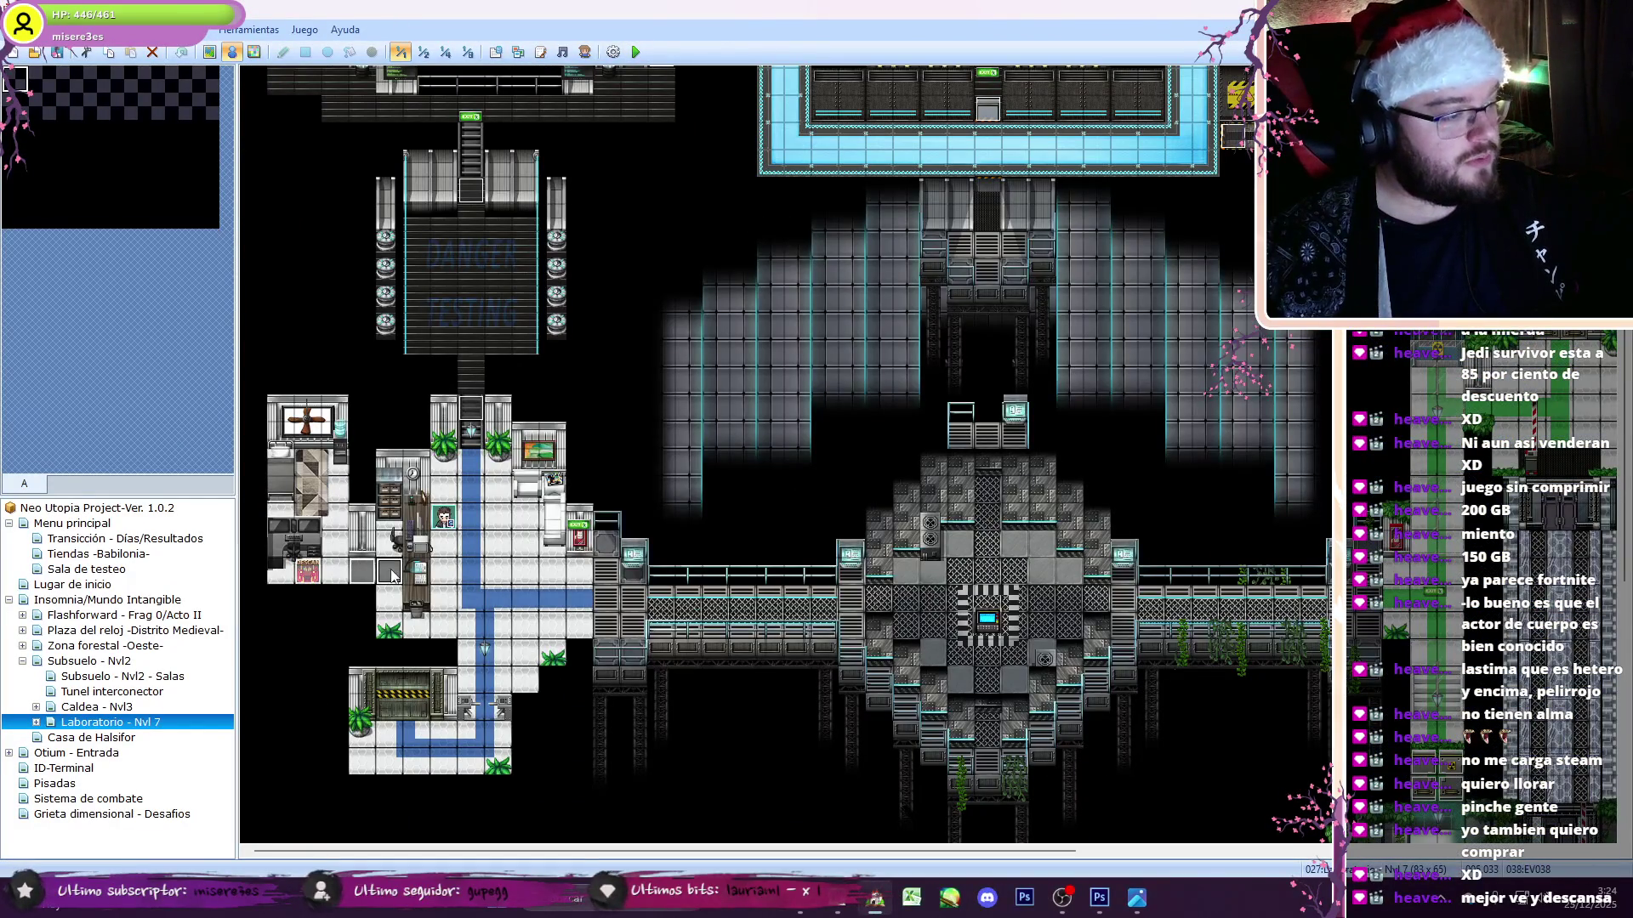
{"action": "double_click", "coordinate": [362, 572]}
{"action": "key", "text": "Return"}
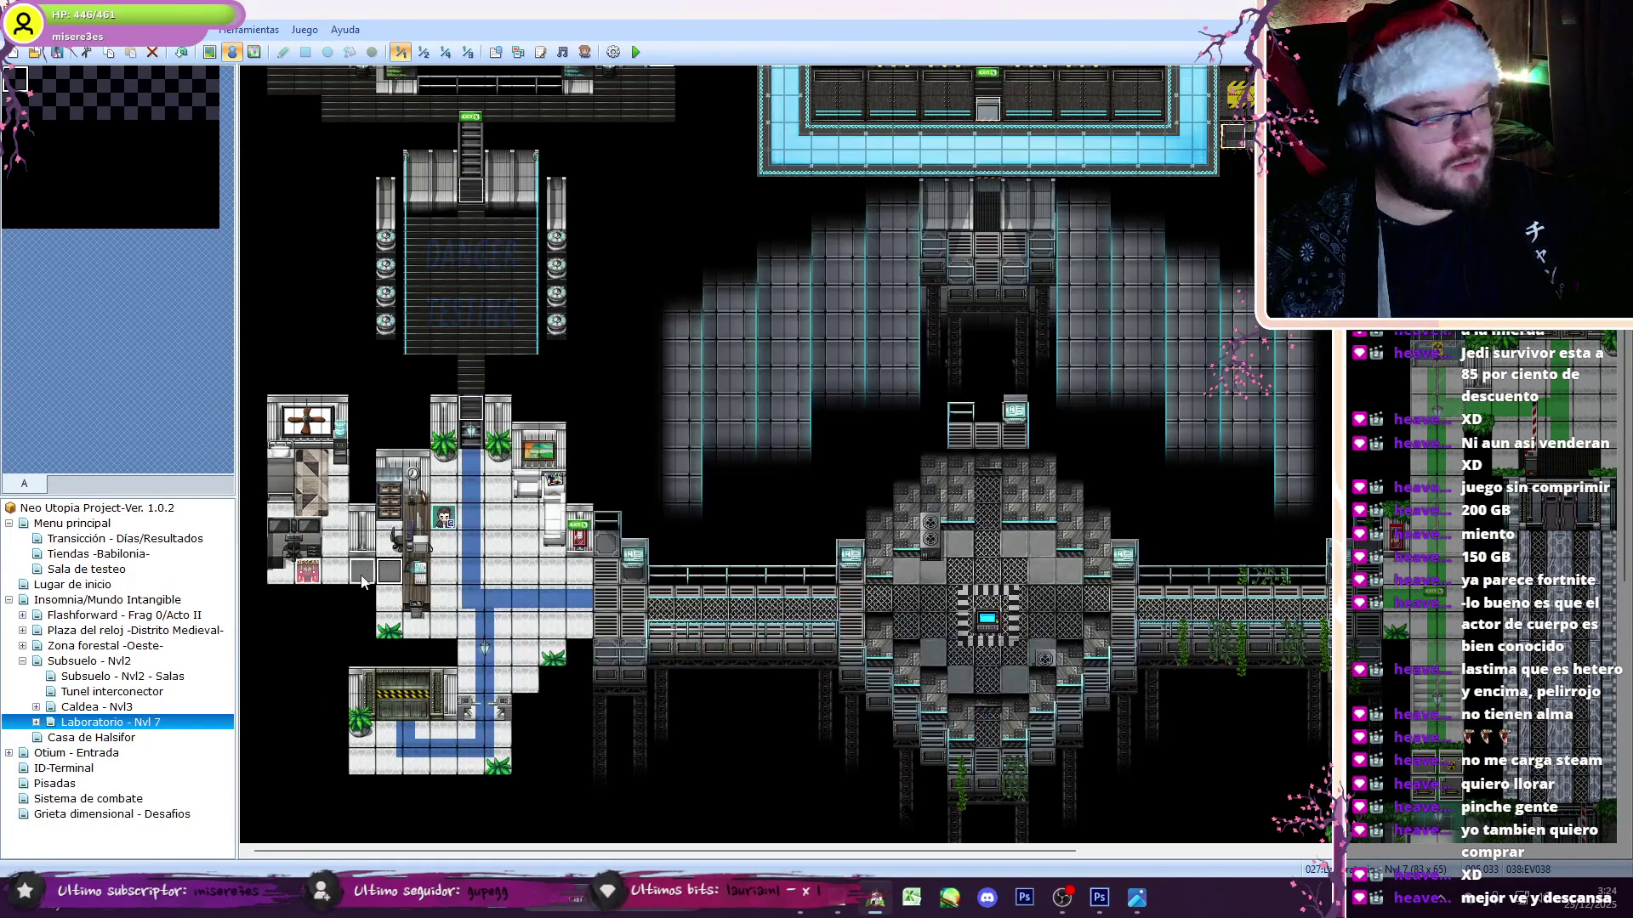
{"action": "double_click", "coordinate": [803, 309]}
{"action": "key", "text": "Escape"}
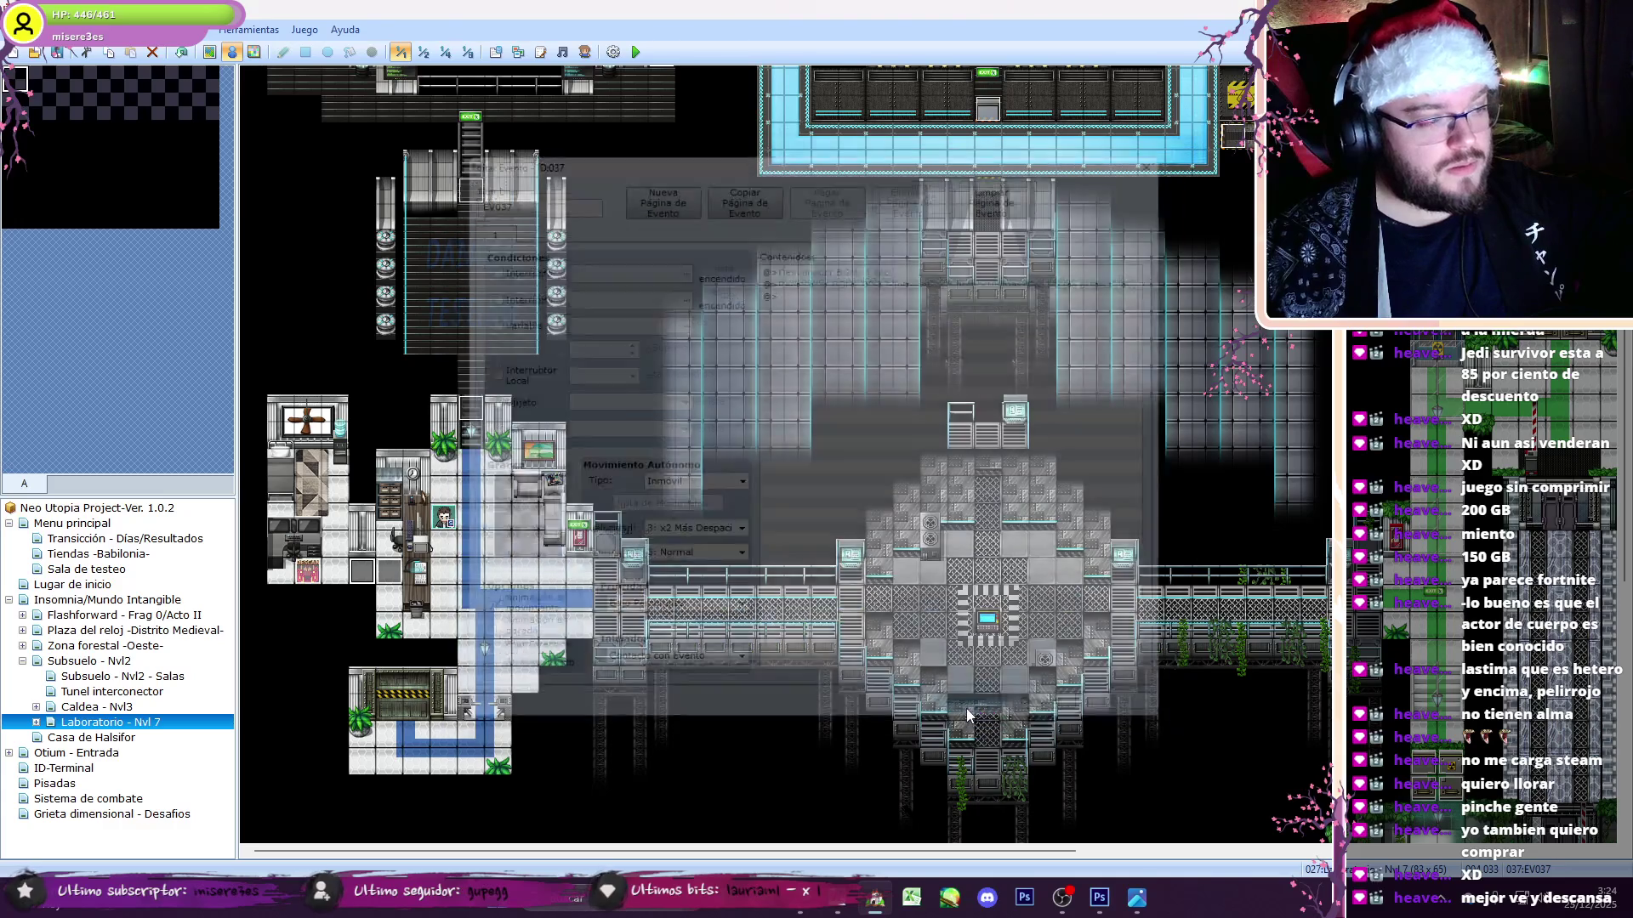
- Give EV038 a 'player facing right' conditional branch without else, then save and playtest
{"action": "double_click", "coordinate": [386, 578]}
{"action": "double_click", "coordinate": [859, 279]}
{"action": "left_click", "coordinate": [770, 248]}
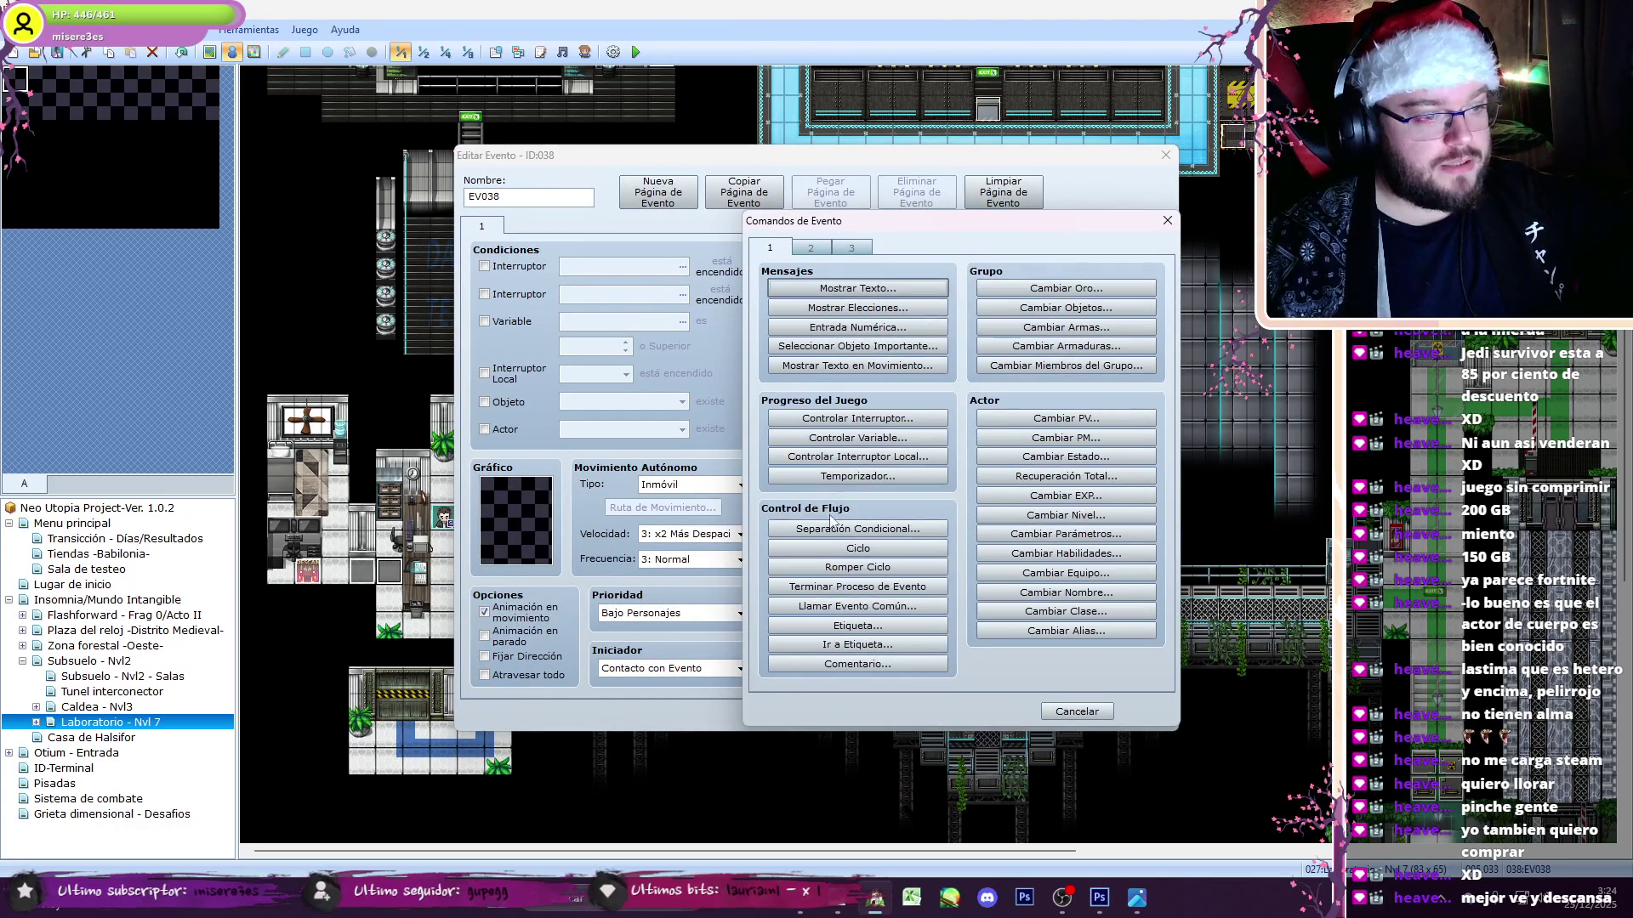
{"action": "left_click", "coordinate": [859, 417]}
{"action": "left_click", "coordinate": [901, 341]}
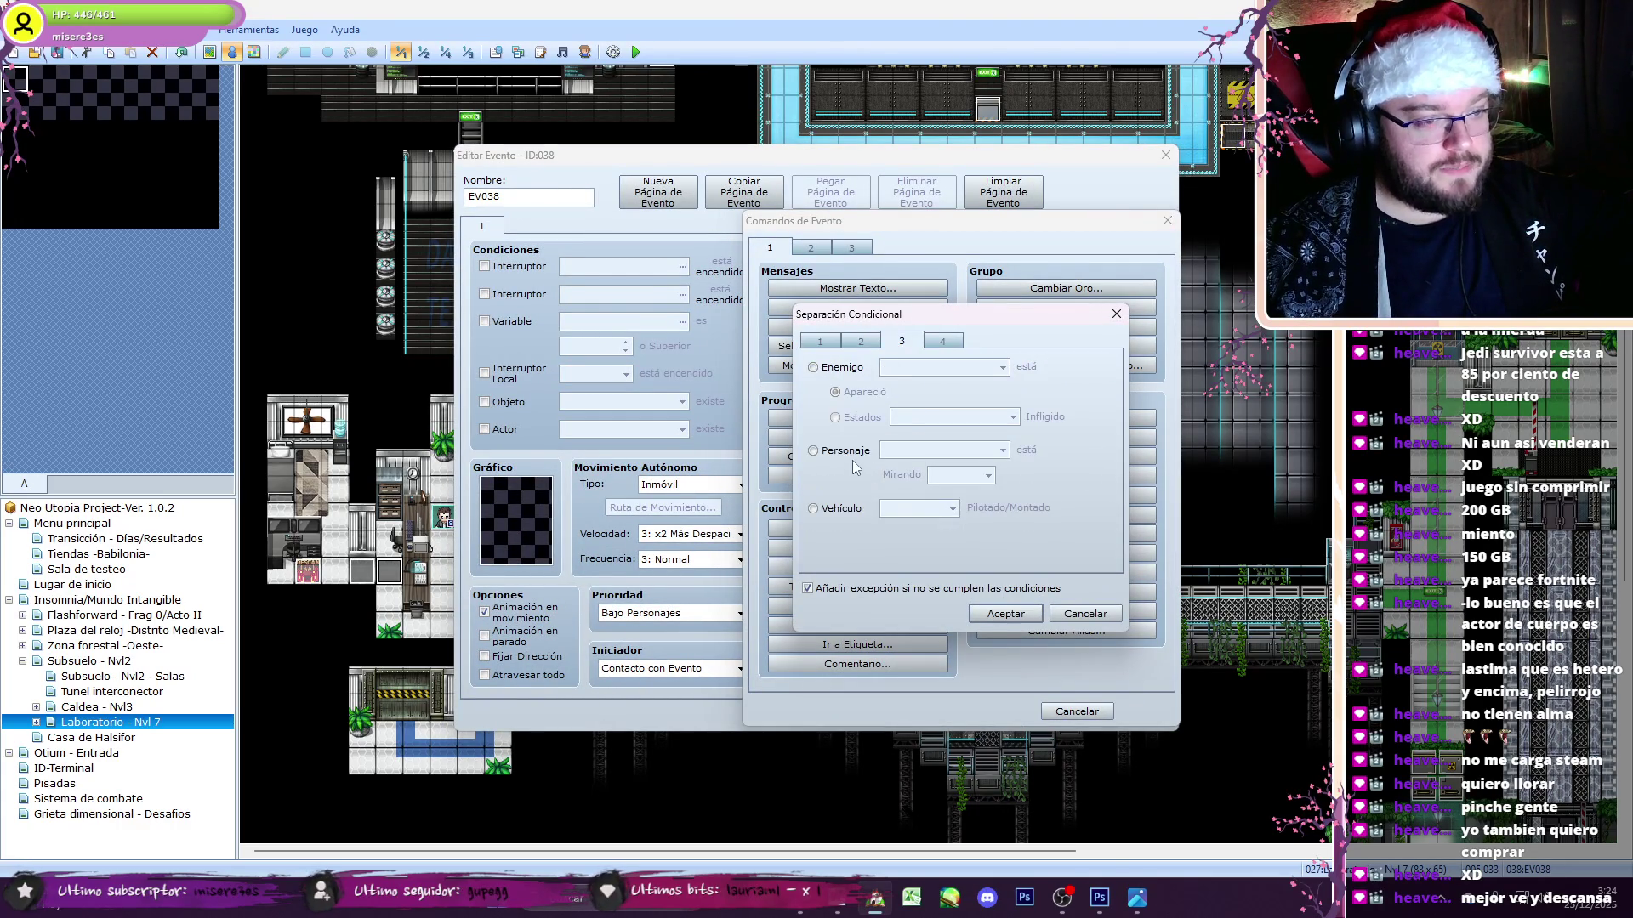
{"action": "left_click", "coordinate": [943, 482]}
{"action": "left_click", "coordinate": [961, 516]}
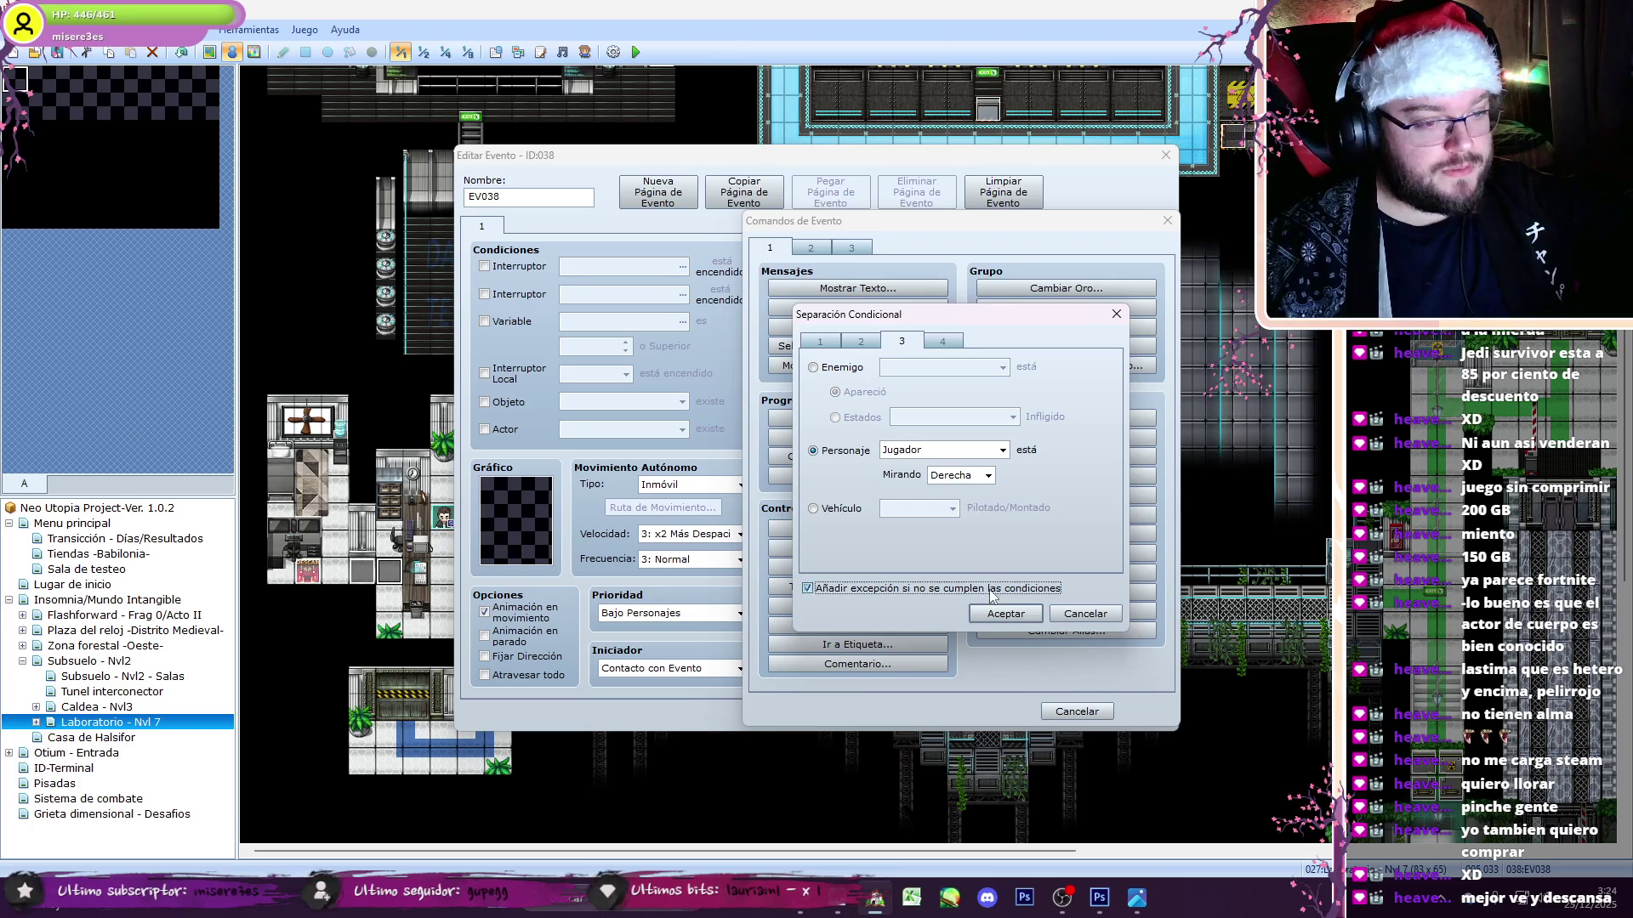
{"action": "left_click", "coordinate": [990, 589]}
{"action": "left_click", "coordinate": [1006, 614]}
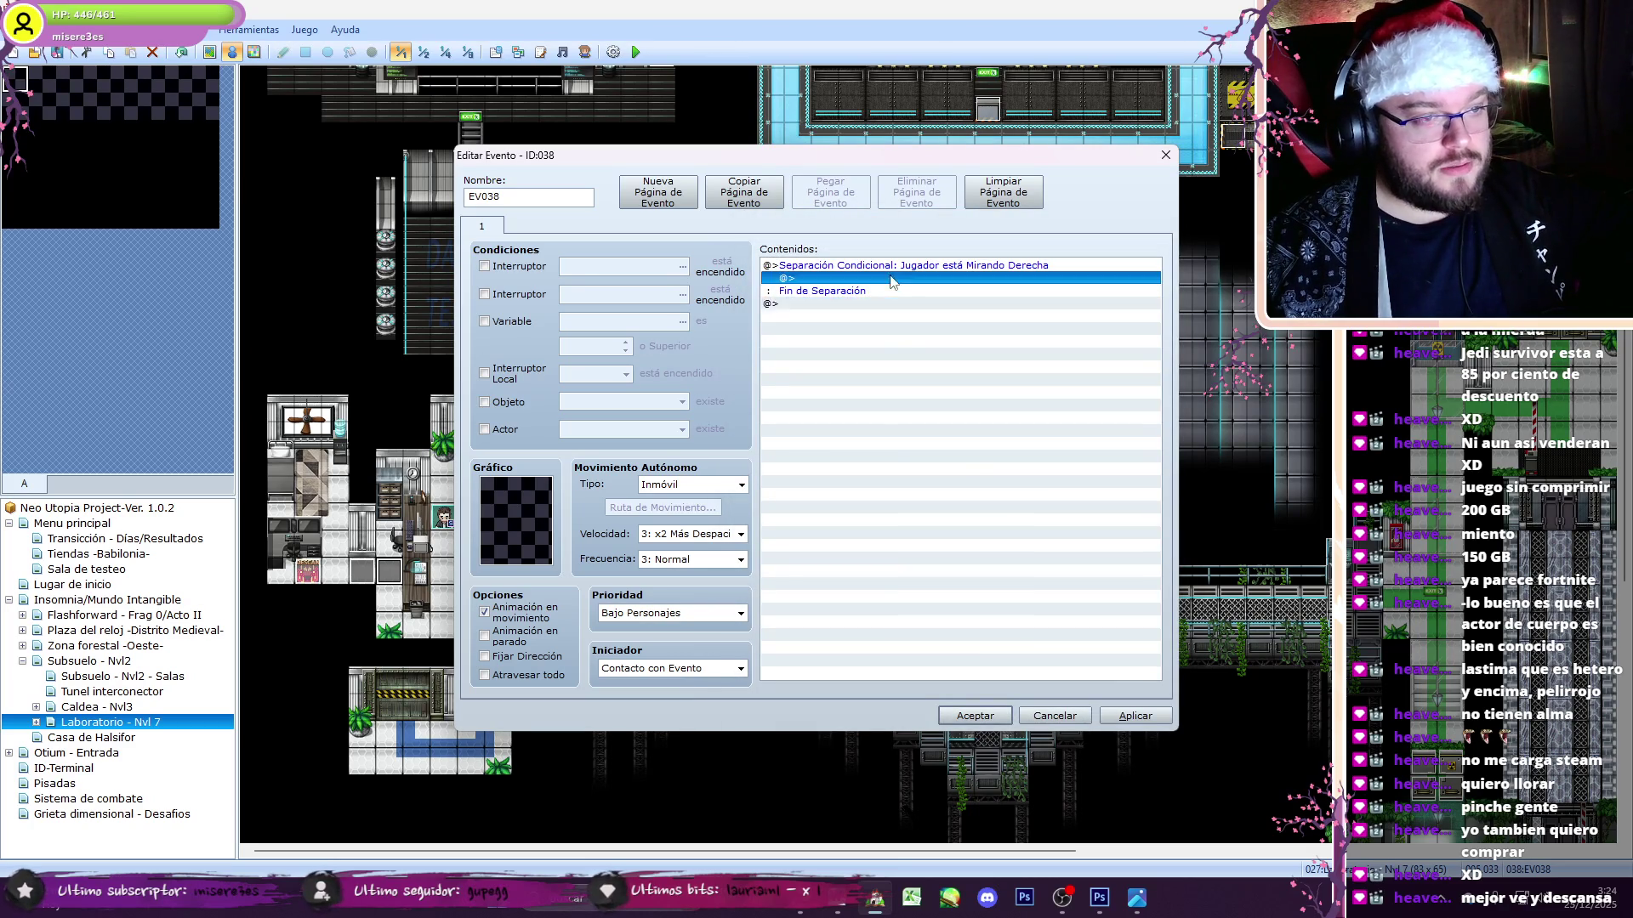
{"action": "left_click", "coordinate": [975, 715]}
{"action": "left_click", "coordinate": [636, 52]}
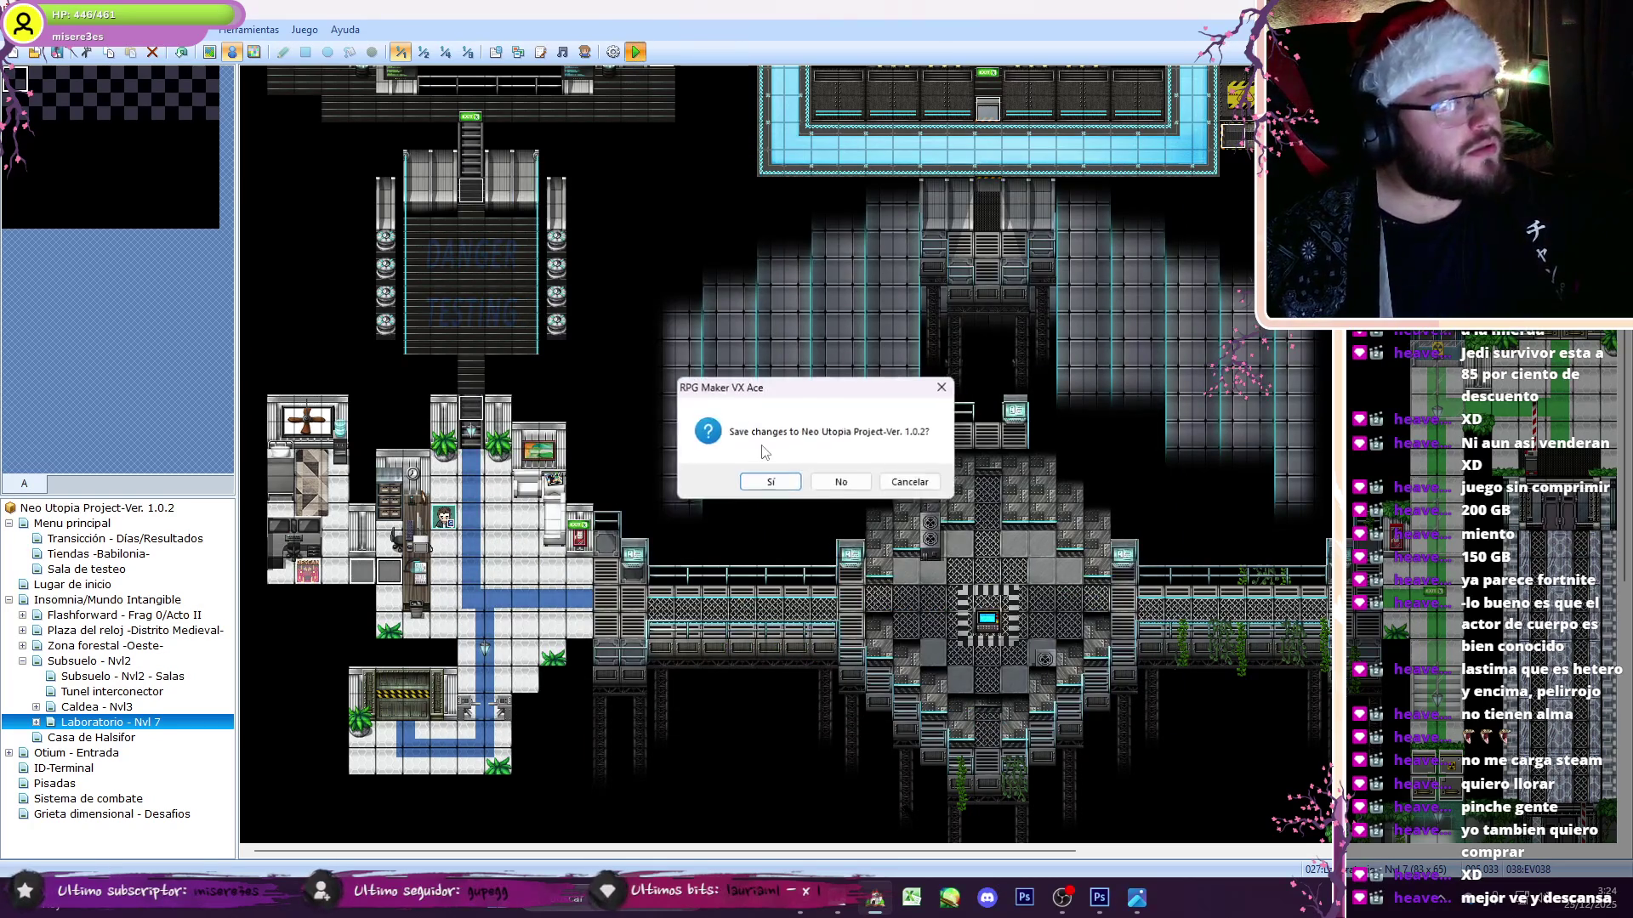
{"action": "left_click", "coordinate": [769, 480]}
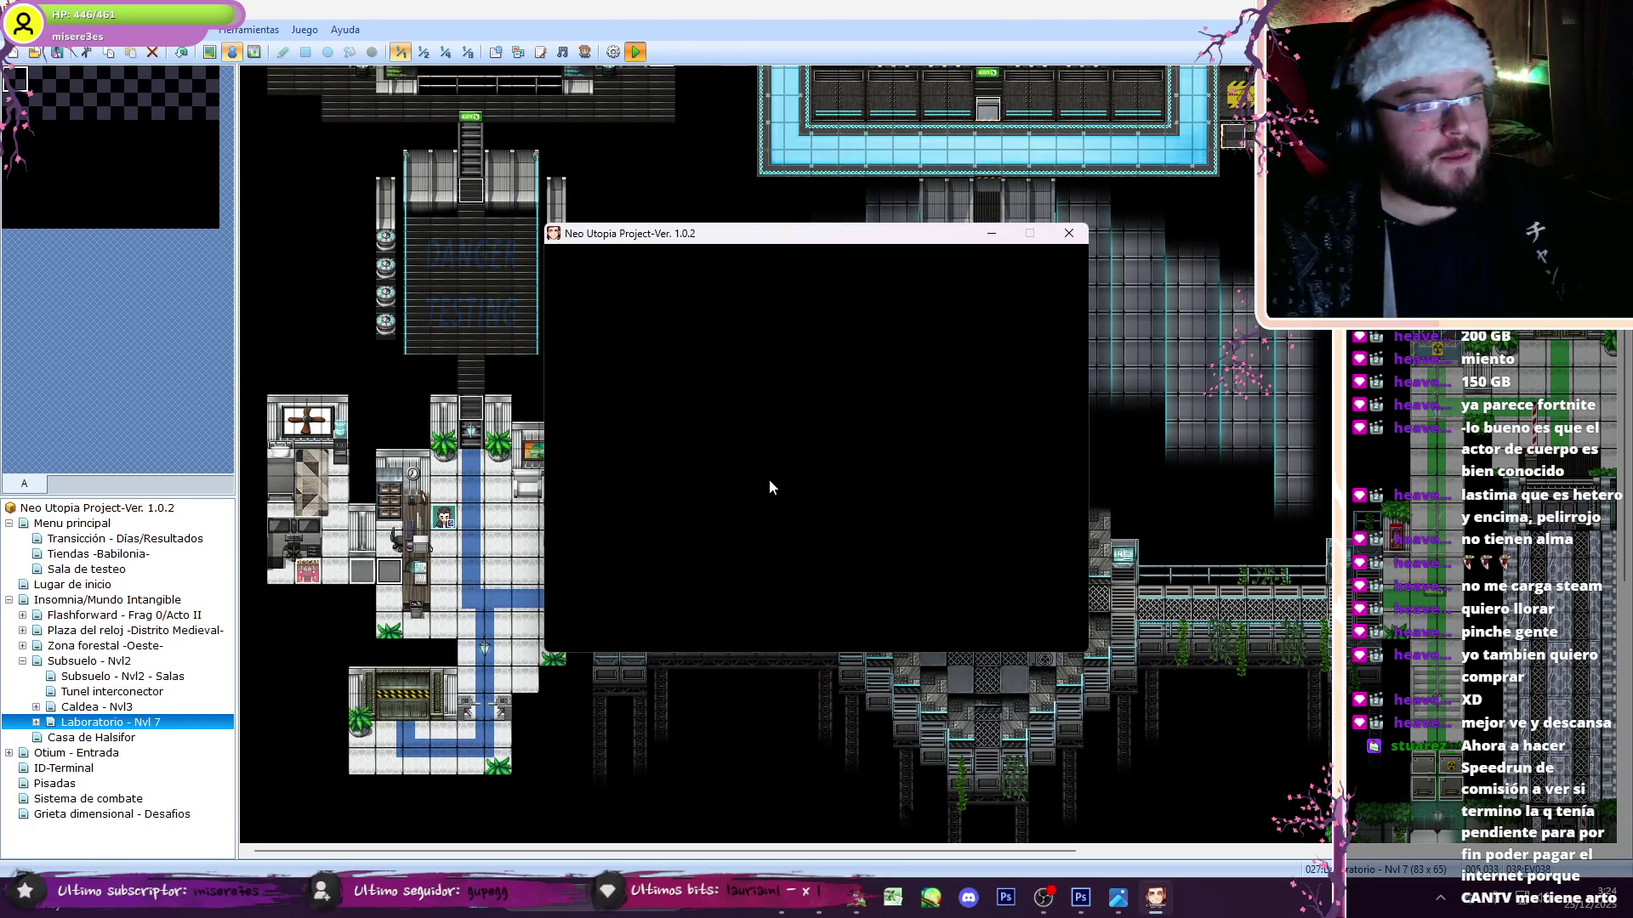
- Run from the DESCANSA sign across both bridges and the machine room into the EXIT corridor, then close the game
{"action": "key", "text": "Down"}
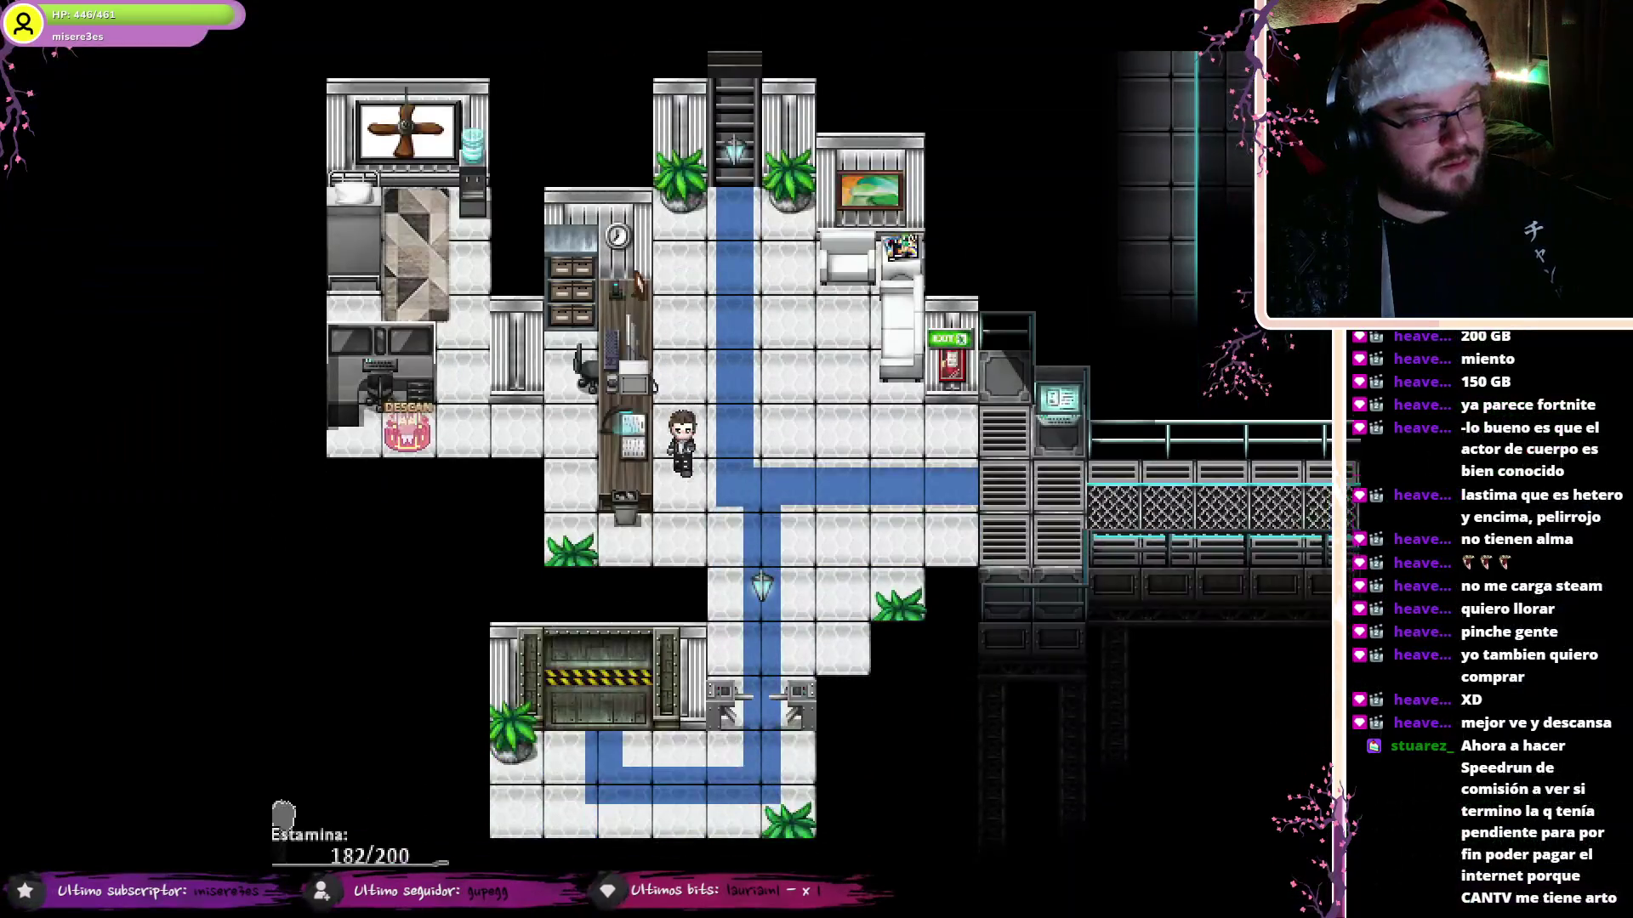
{"action": "key", "text": "Up"}
{"action": "key", "text": "Left"}
{"action": "key", "text": "Left"}
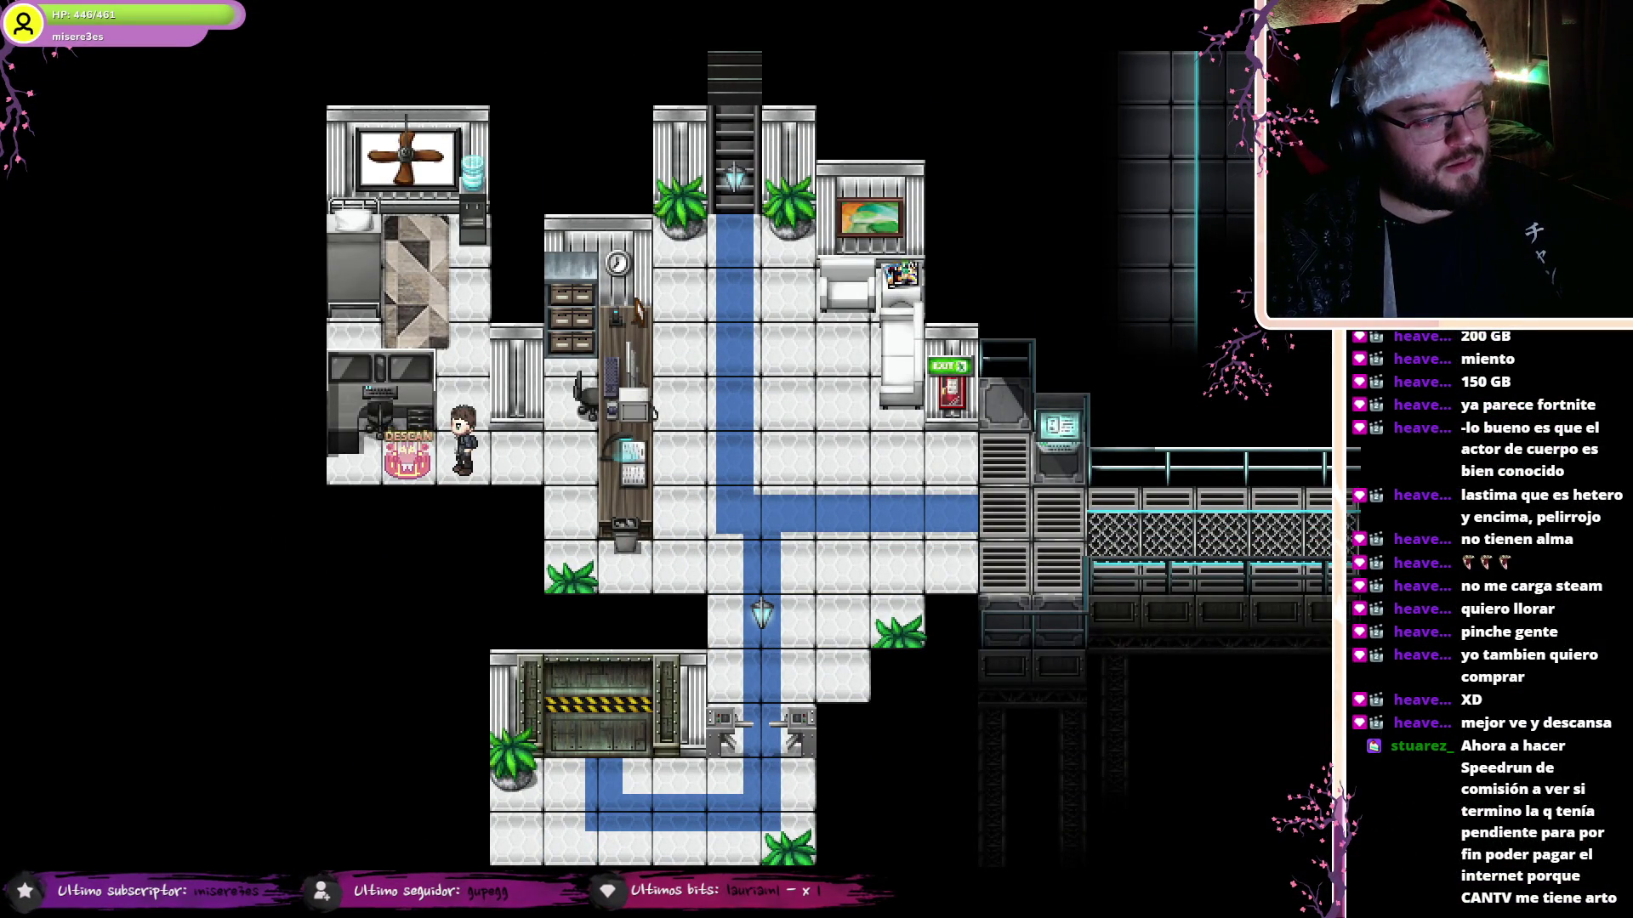
{"action": "key", "text": "Right"}
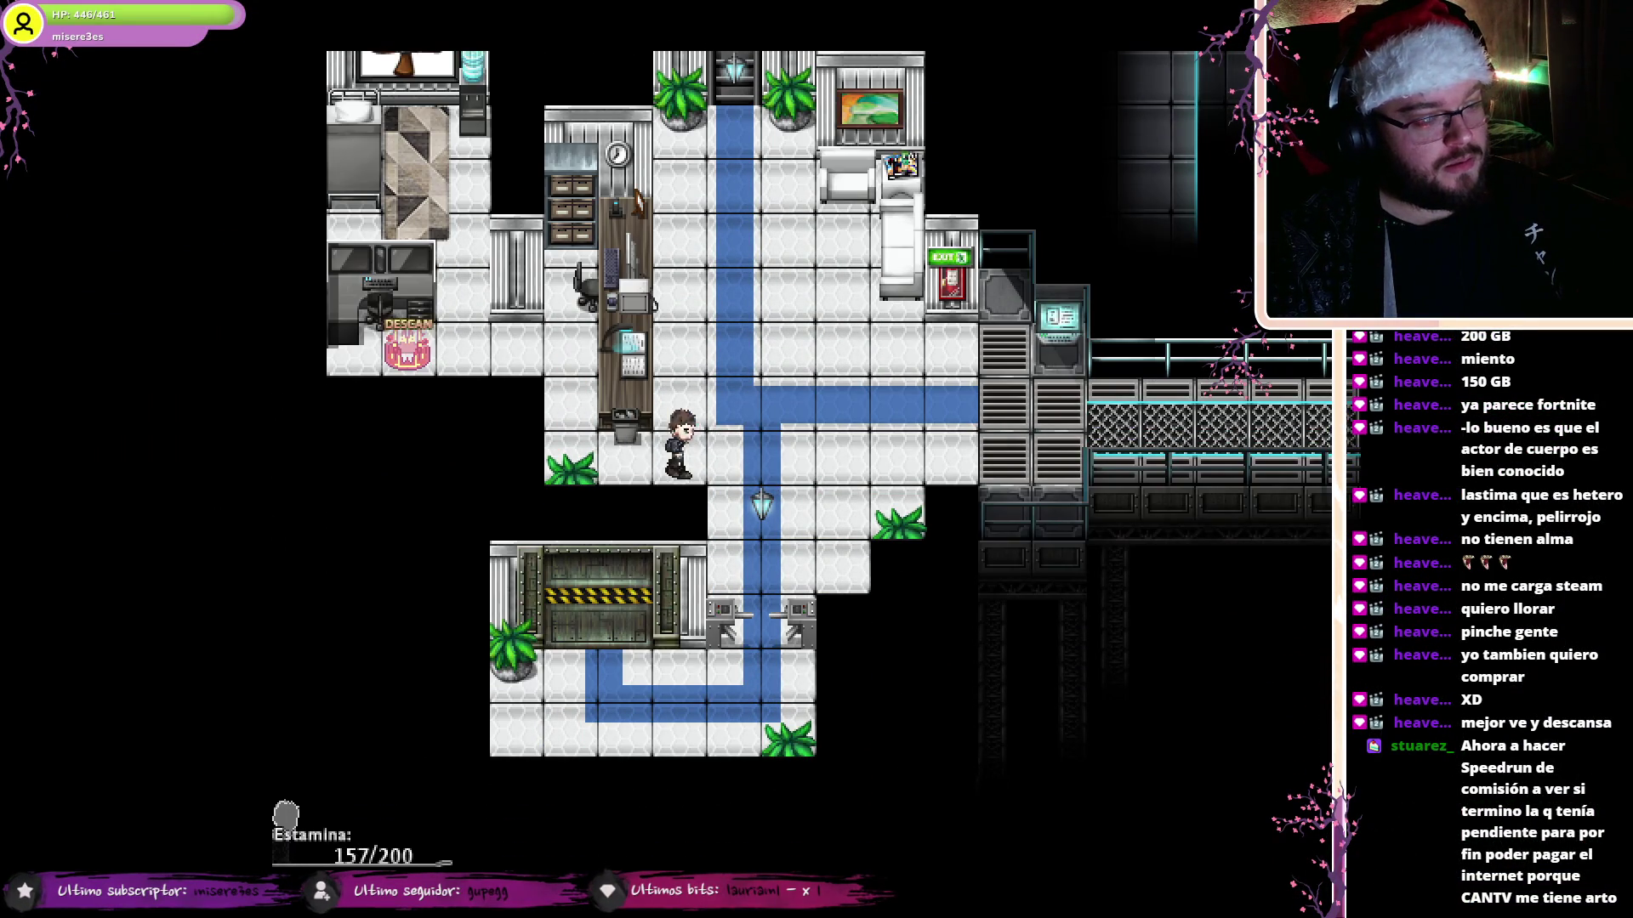
{"action": "key", "text": "Right"}
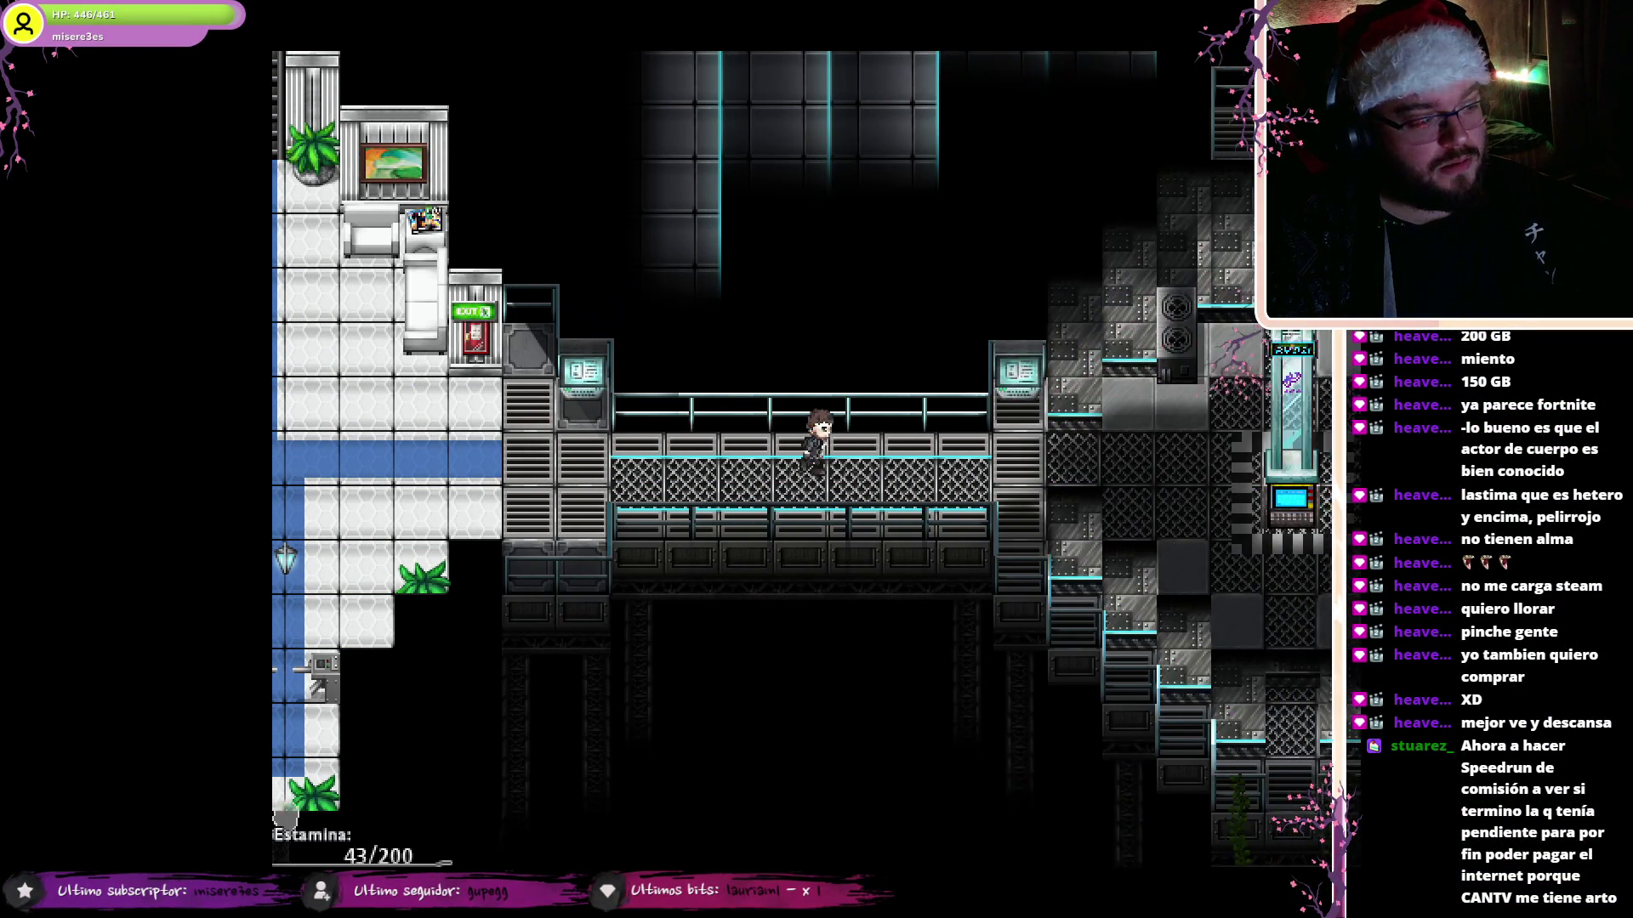
{"action": "key", "text": "Right"}
{"action": "key", "text": "Up"}
{"action": "key", "text": "Down"}
{"action": "key", "text": "Right"}
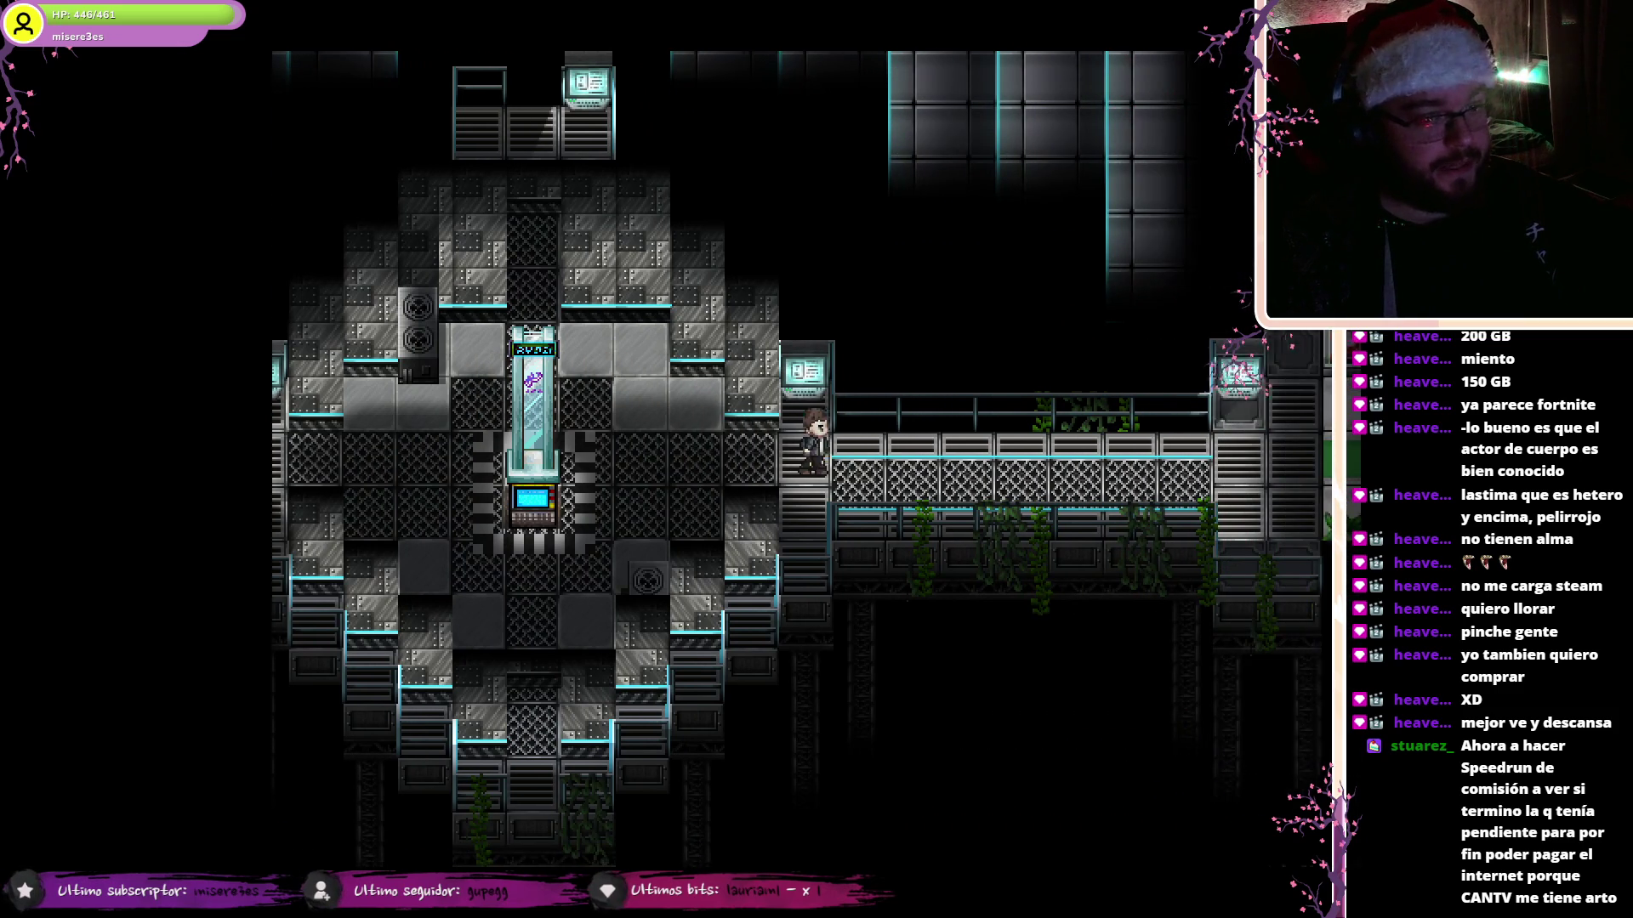
{"action": "key", "text": "Right"}
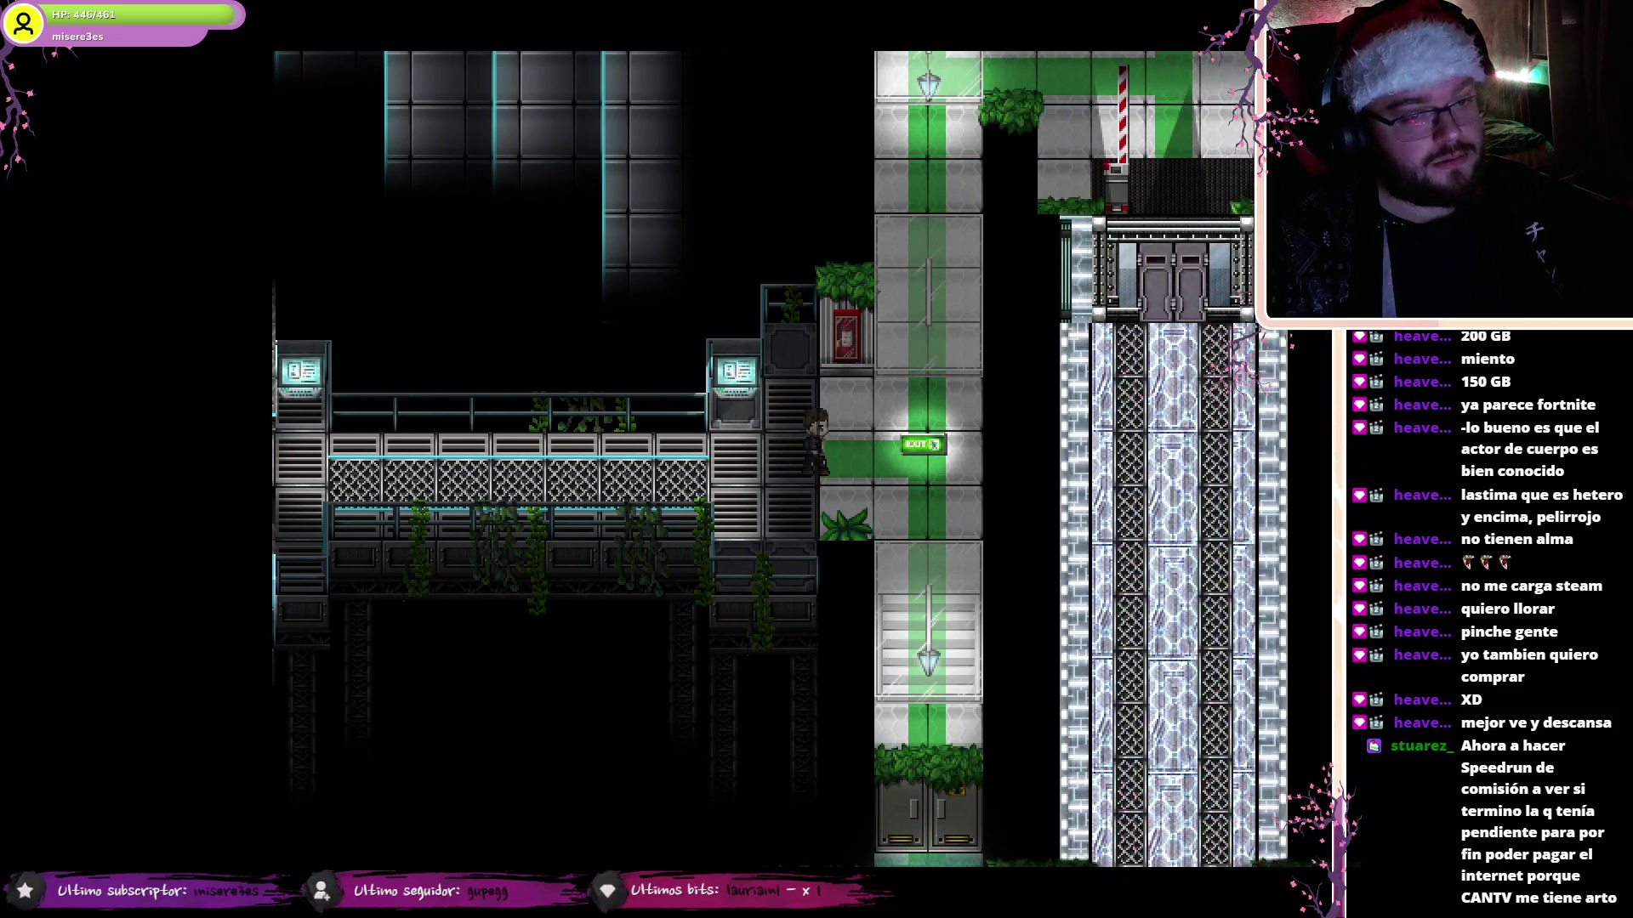
{"action": "key", "text": "Down"}
{"action": "key", "text": "Down"}
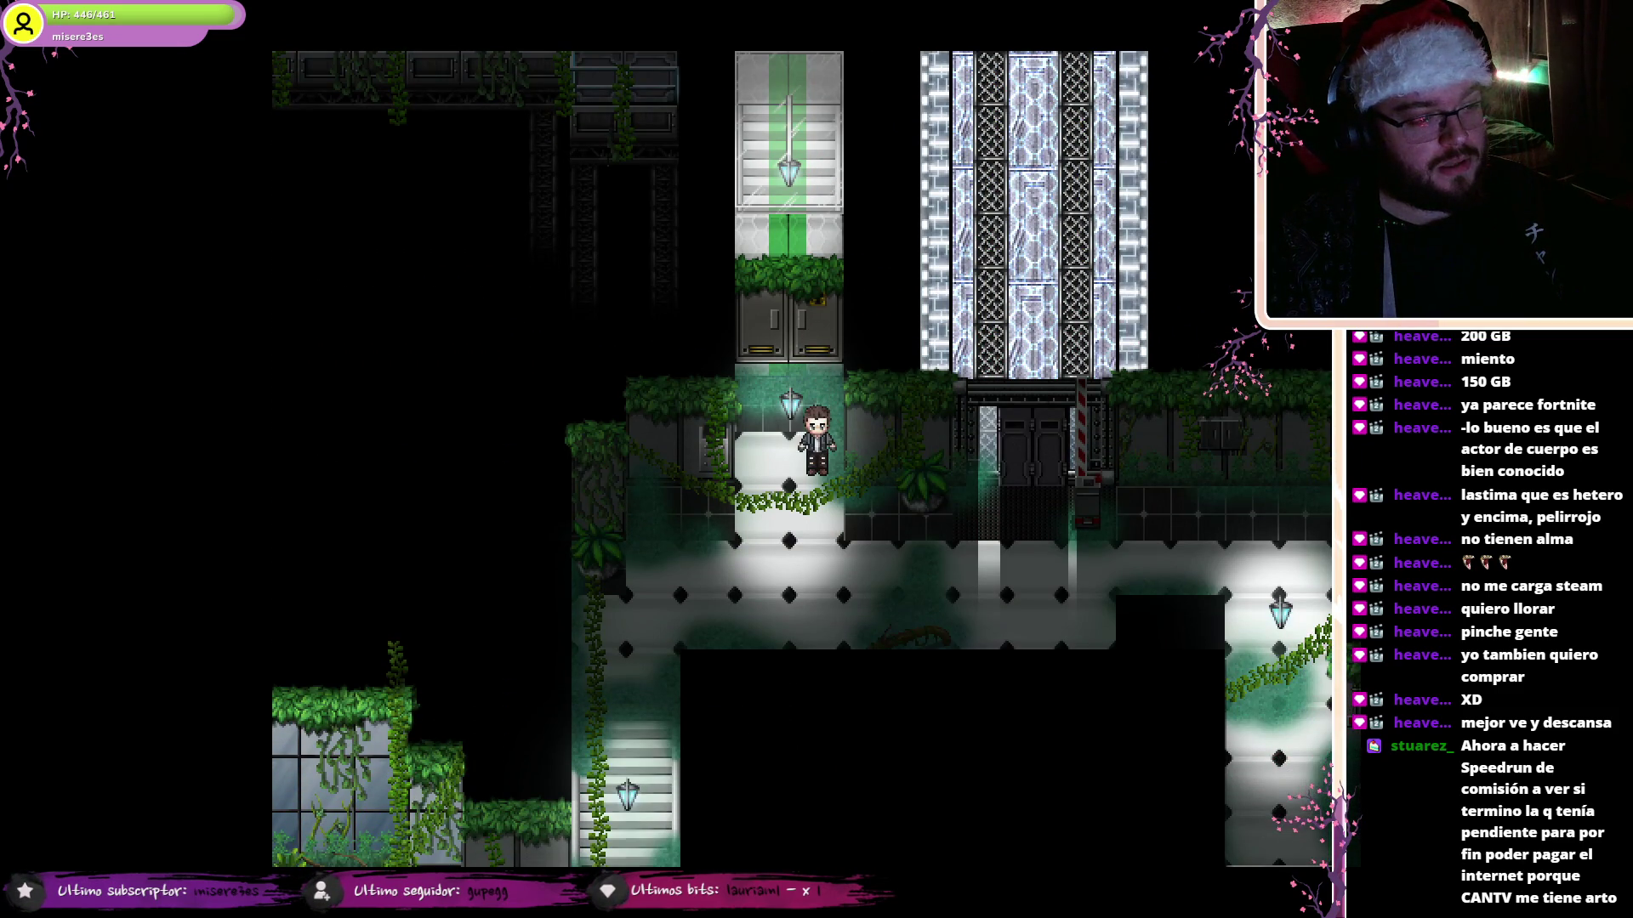
{"action": "left_click", "coordinate": [1059, 243]}
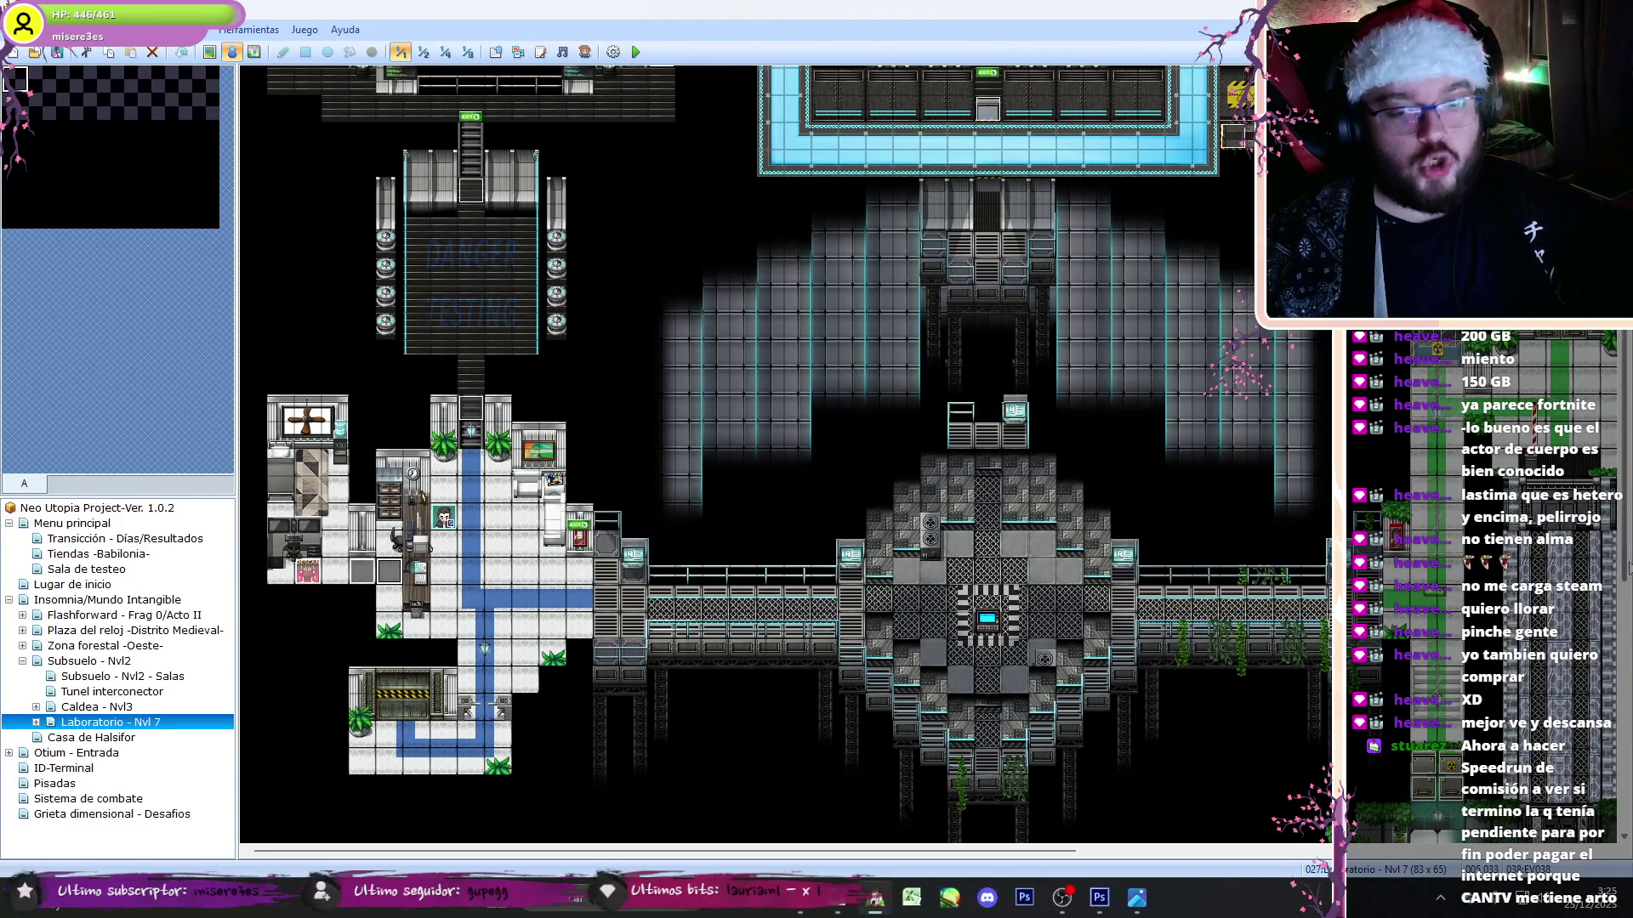
- Switch the map to event mode and right-click the corridor tile beside the lab doors
{"action": "scroll", "coordinate": [785, 454], "scroll_direction": "up", "scroll_amount": 5}
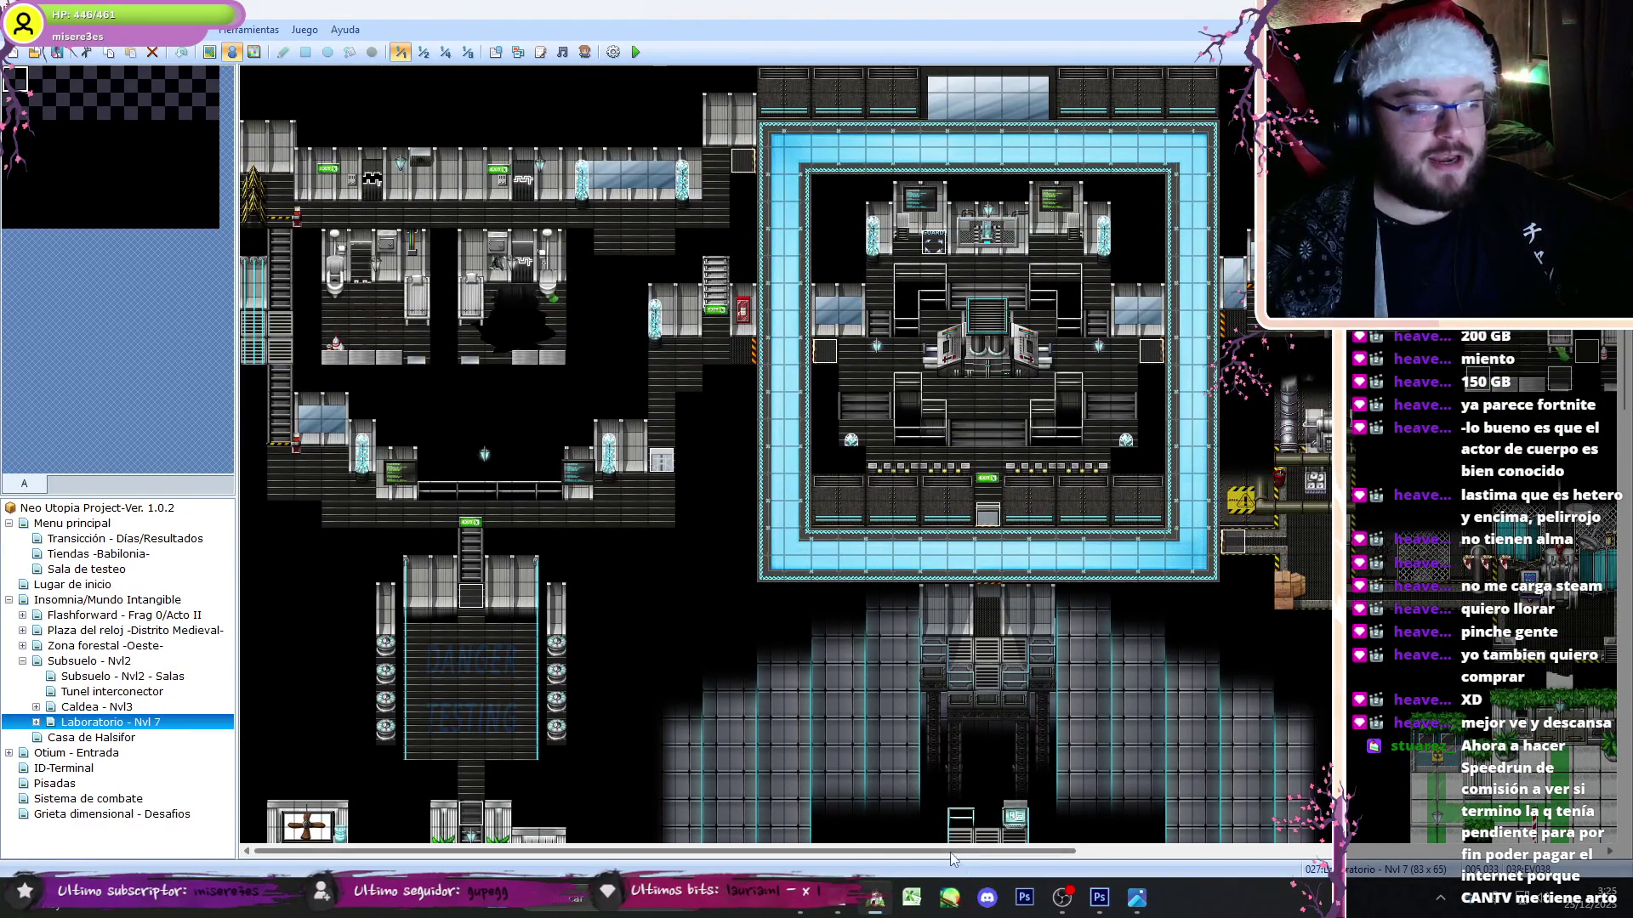
{"action": "left_click_drag", "start_coordinate": [848, 857], "coordinate": [1378, 857]}
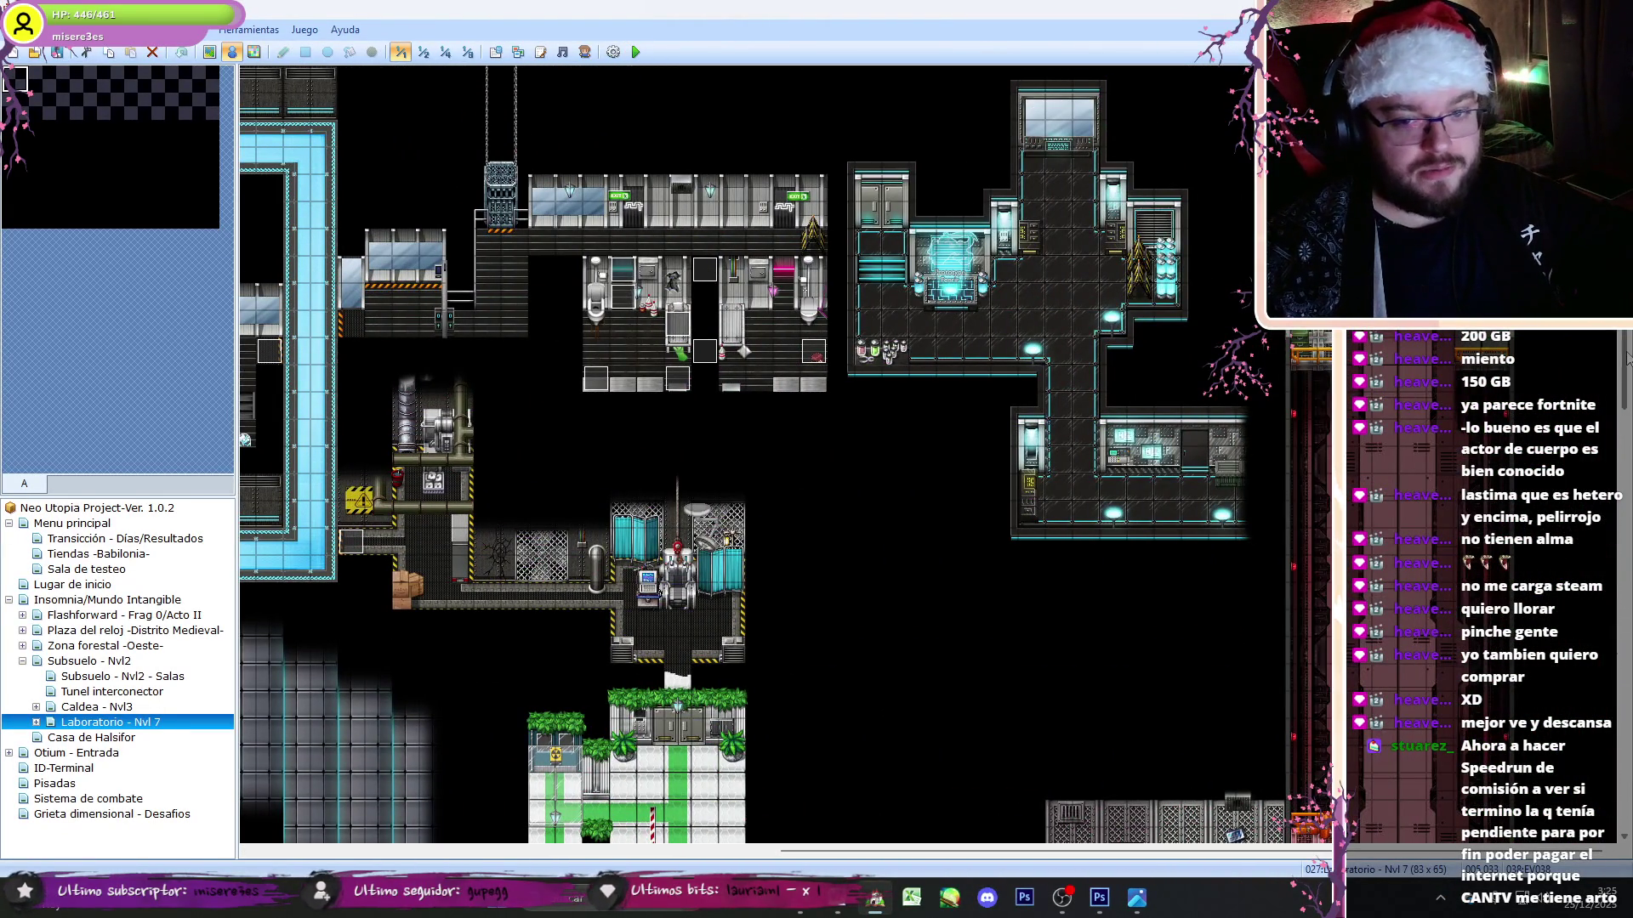
{"action": "left_click_drag", "start_coordinate": [1627, 367], "coordinate": [1627, 718]}
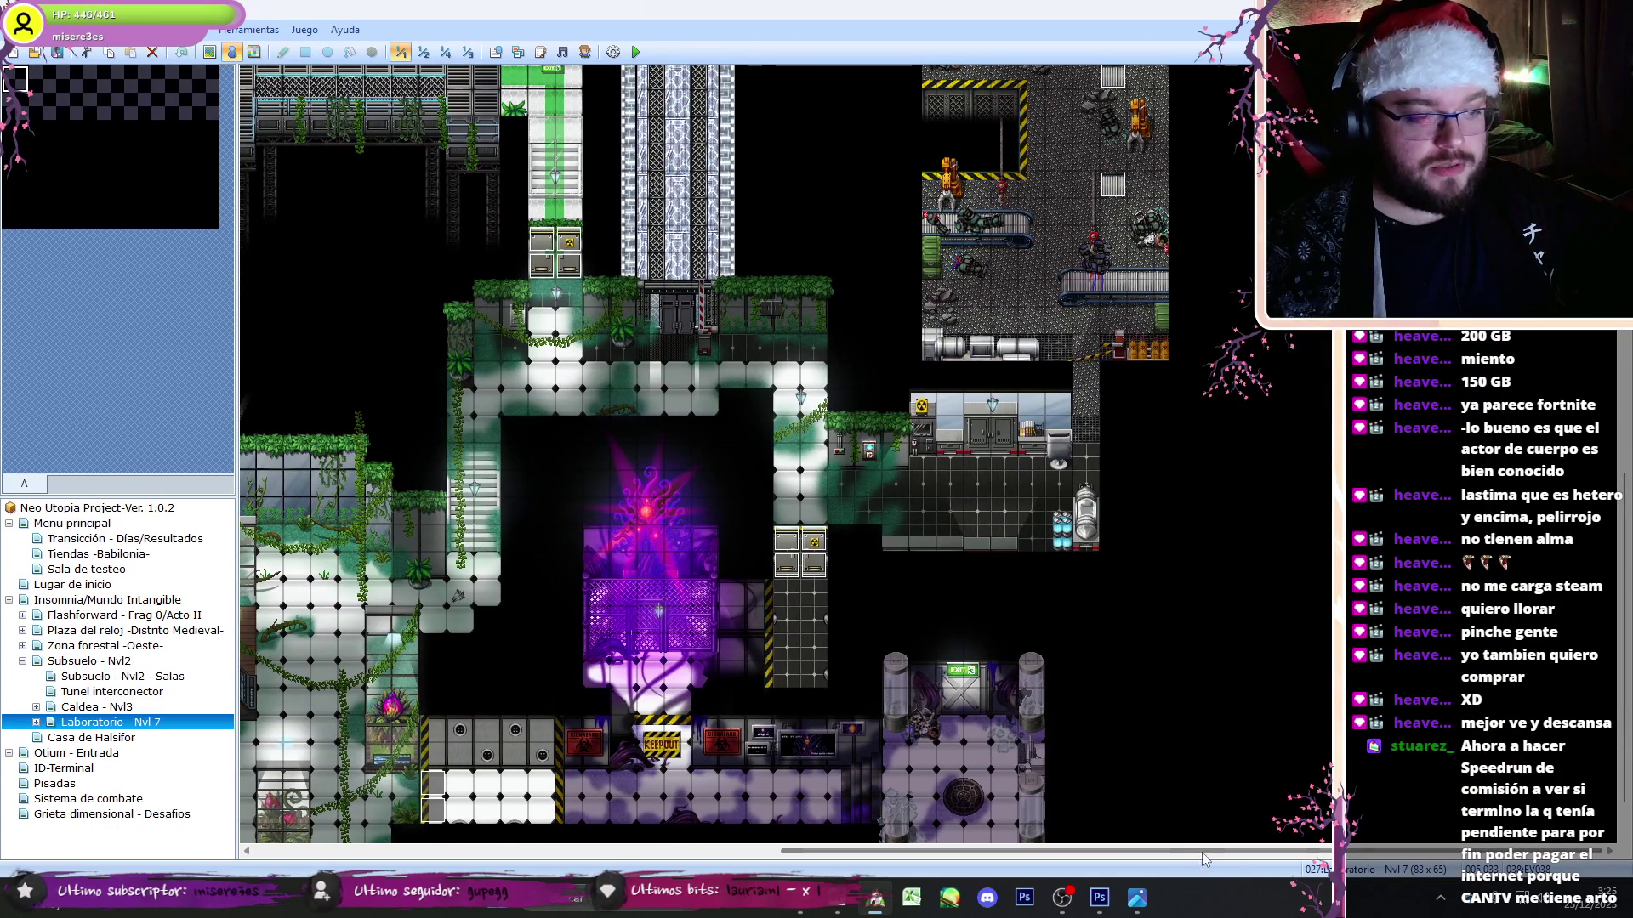
{"action": "left_click_drag", "start_coordinate": [1203, 852], "coordinate": [1123, 852]}
{"action": "left_click", "coordinate": [209, 51]}
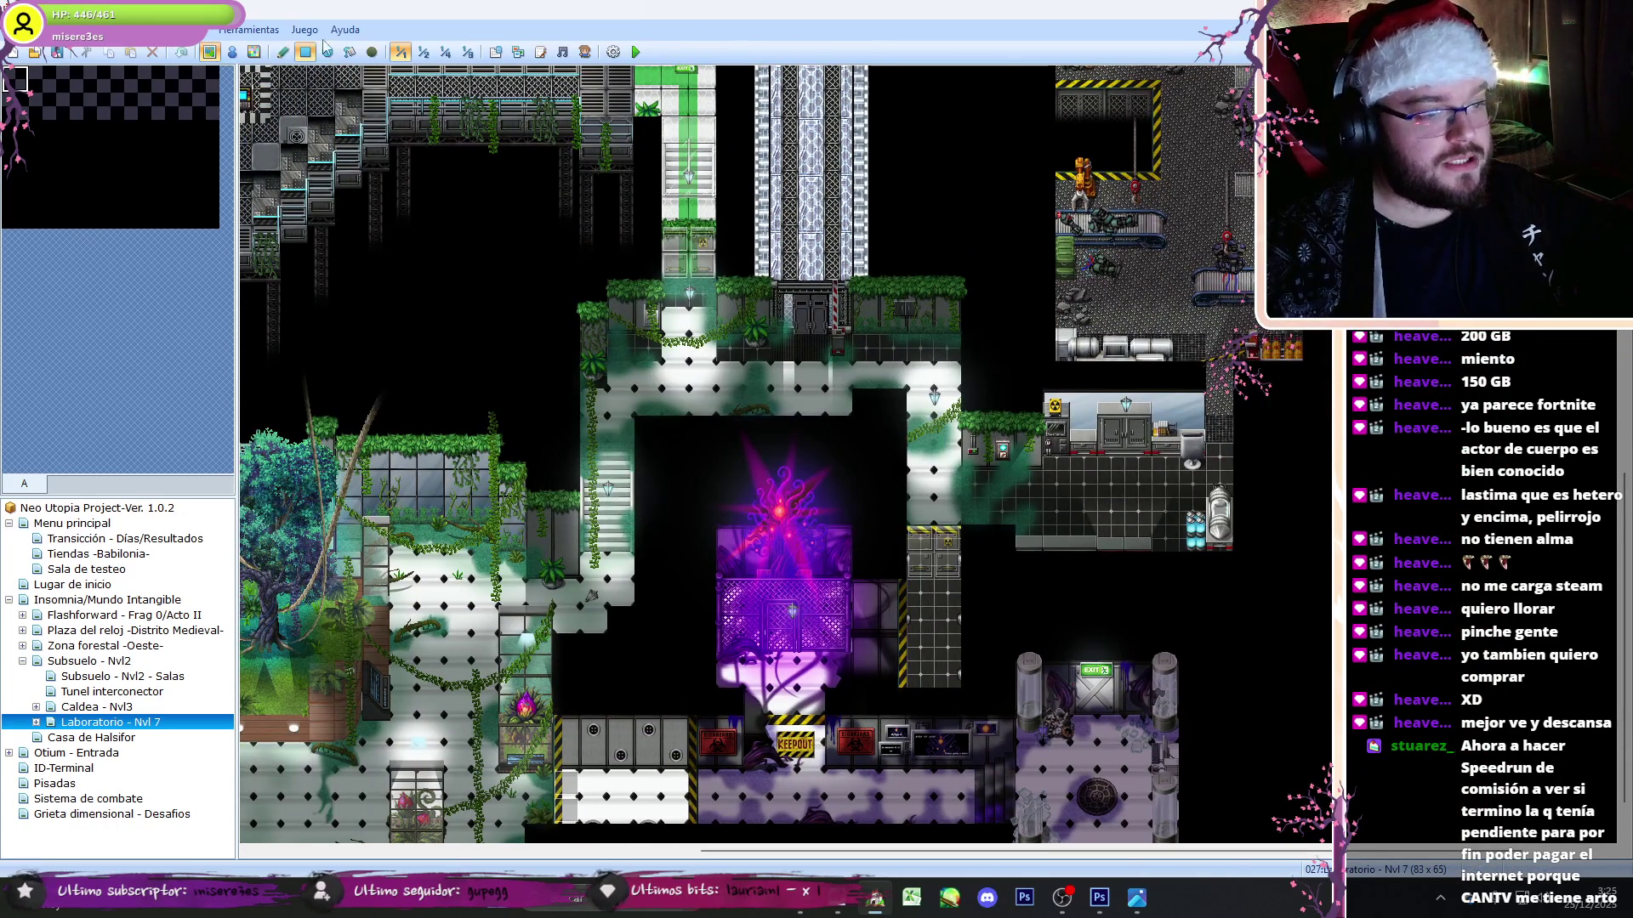
{"action": "left_click", "coordinate": [235, 52]}
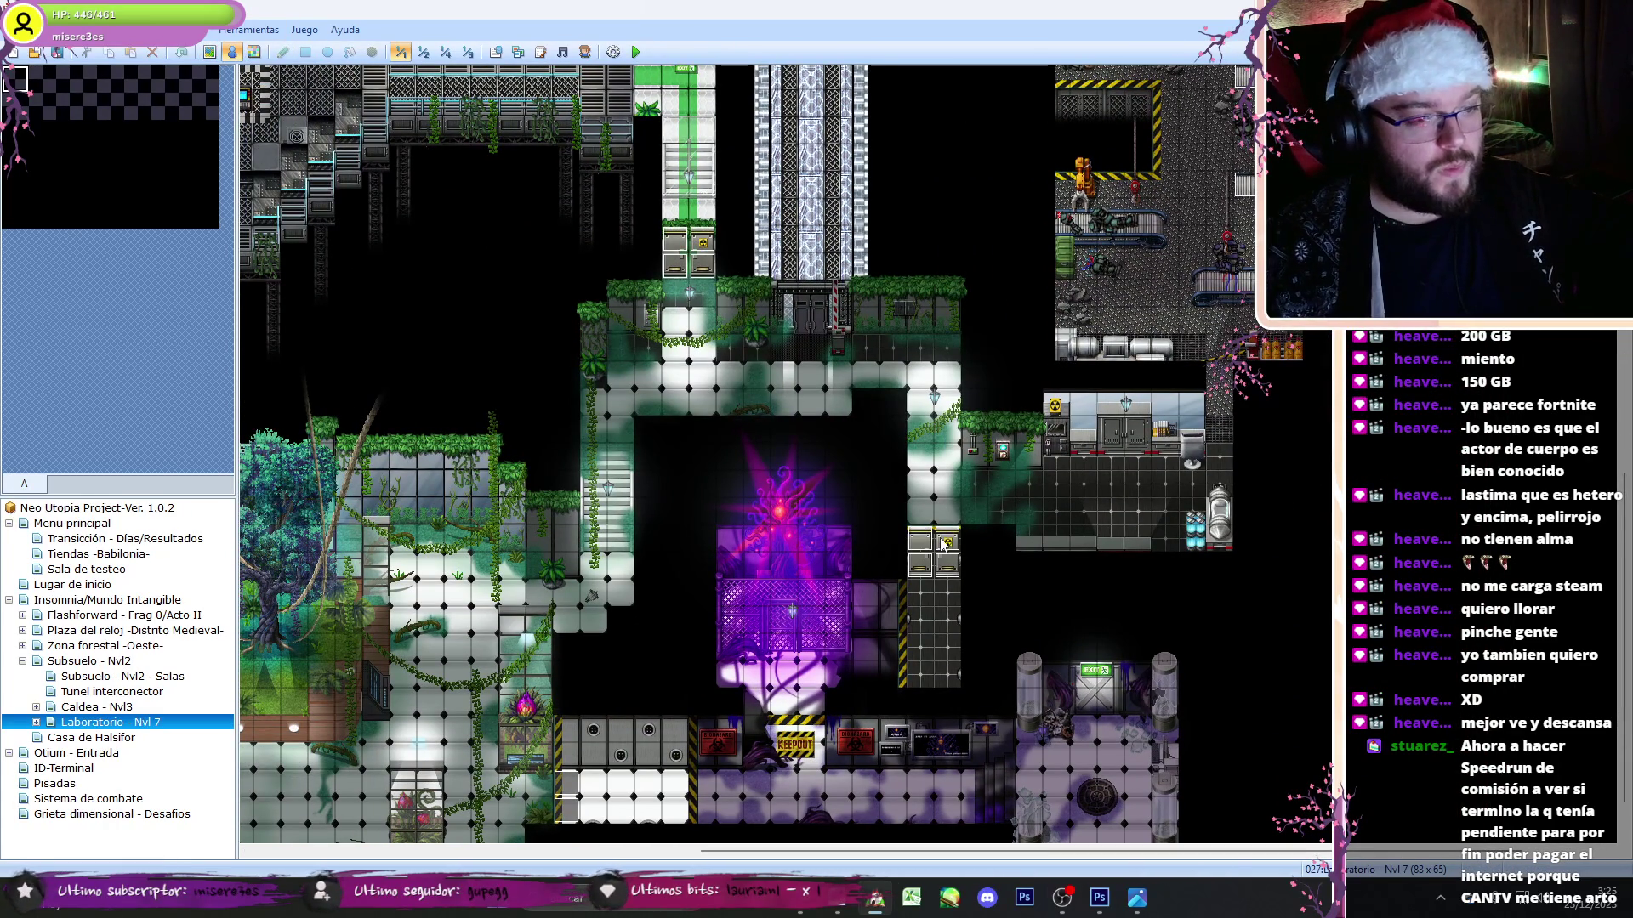
{"action": "scroll", "coordinate": [1222, 238], "scroll_direction": "up", "scroll_amount": 8}
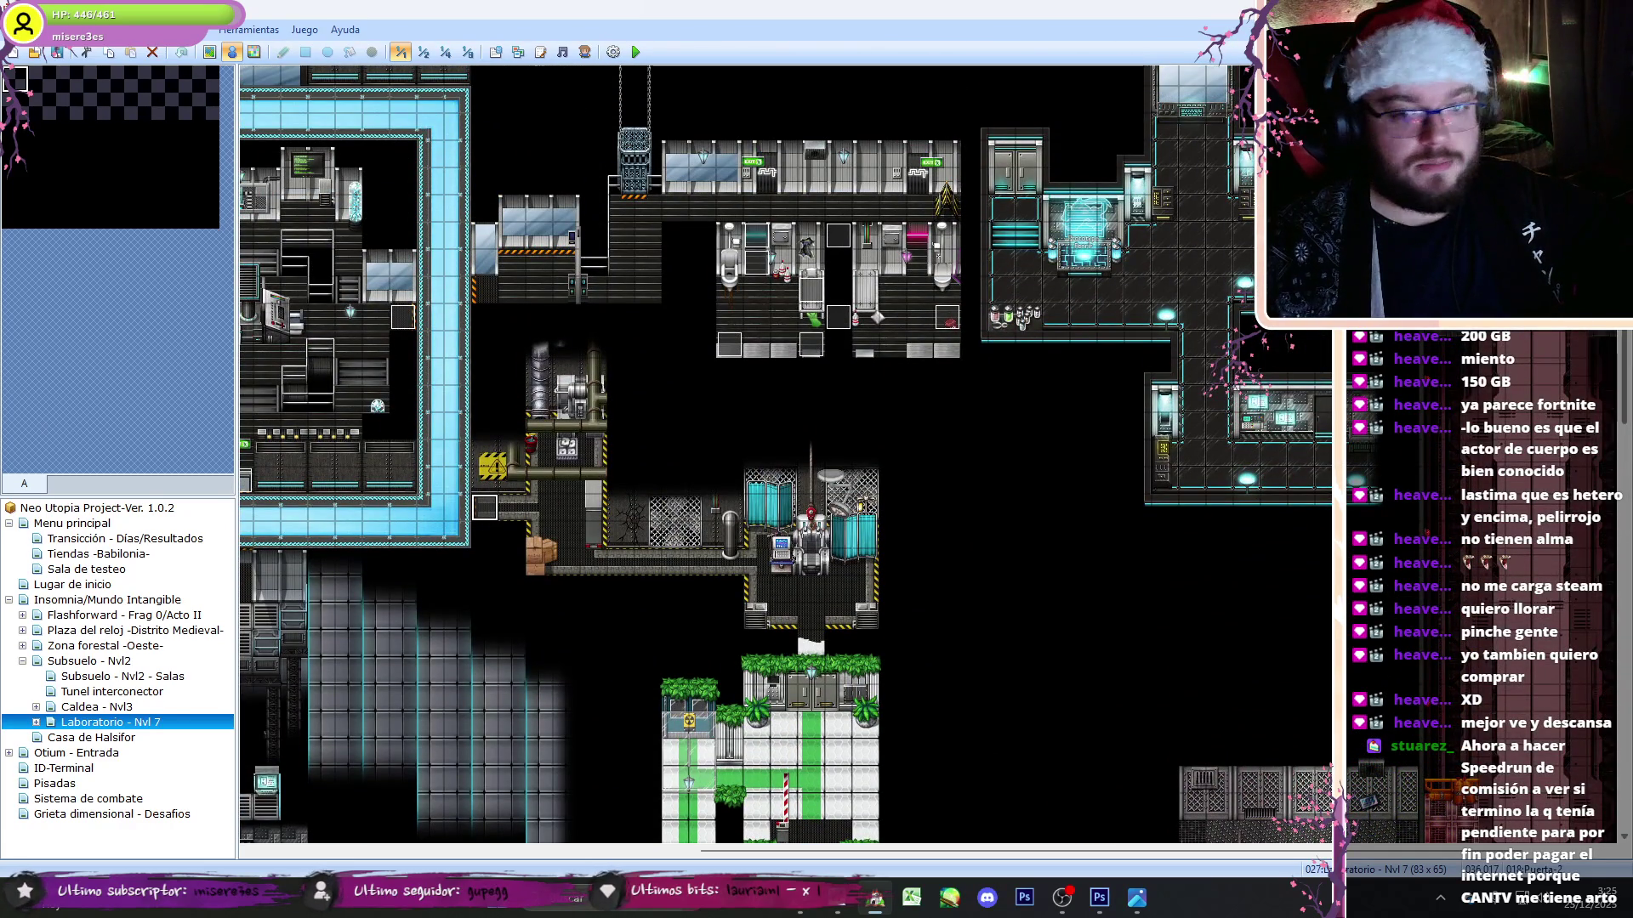
{"action": "scroll", "coordinate": [1172, 601], "scroll_direction": "down", "scroll_amount": 8}
{"action": "scroll", "coordinate": [969, 640], "scroll_direction": "down", "scroll_amount": 2}
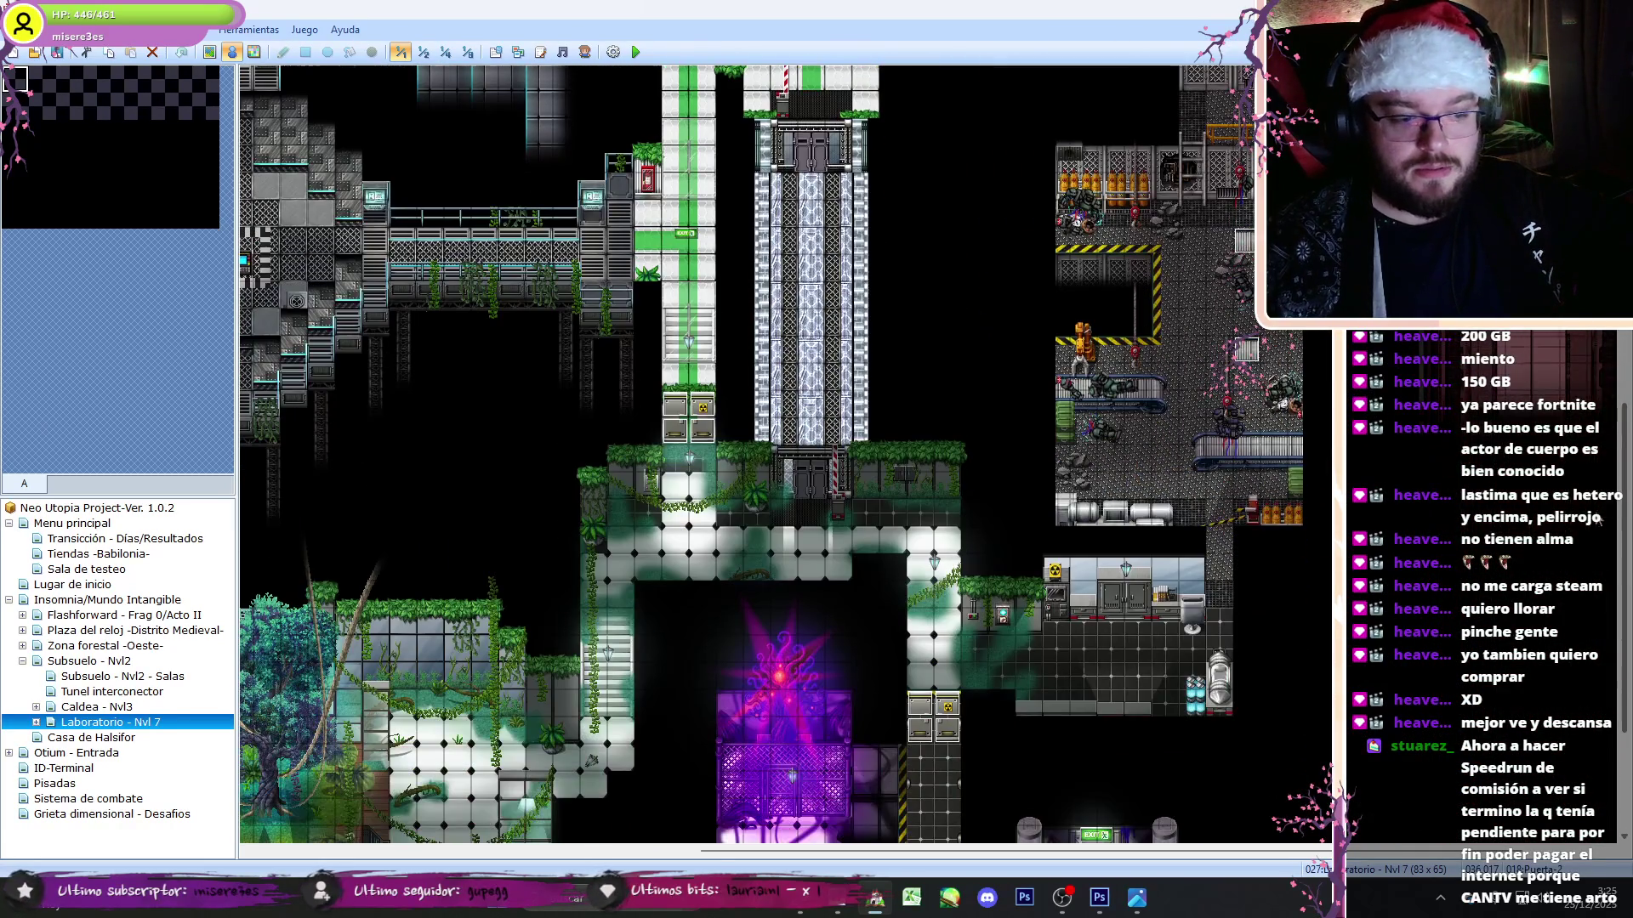
{"action": "right_click", "coordinate": [910, 612]}
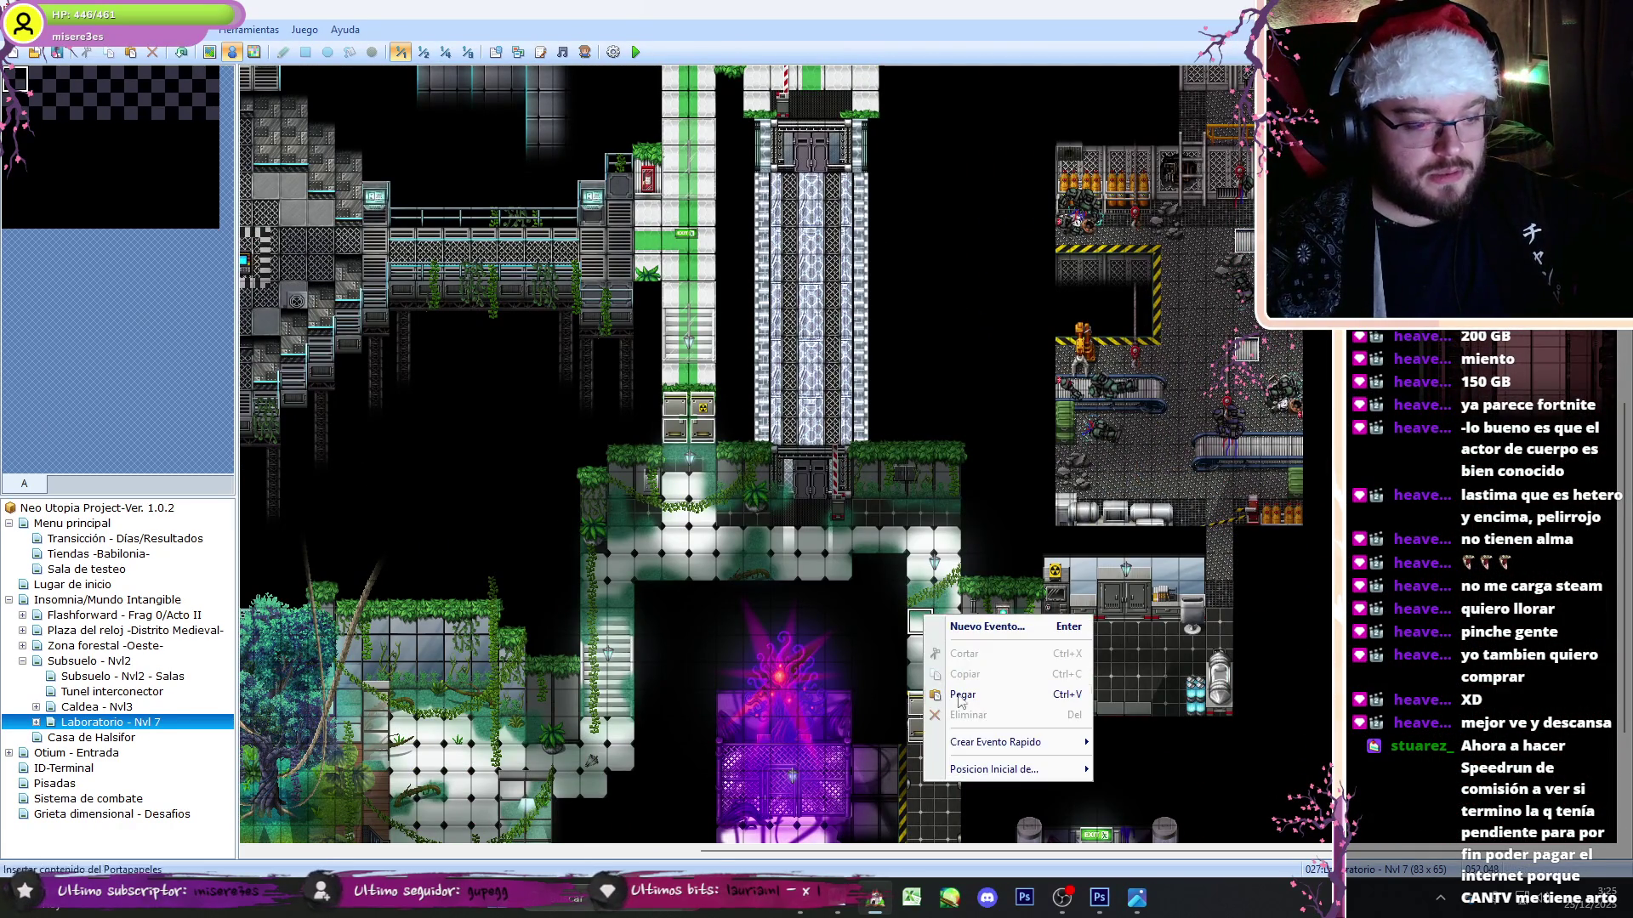
- Make the corridor tile the player's starting position, then save and start a playtest
{"action": "mouse_move", "coordinate": [1021, 771]}
{"action": "left_click", "coordinate": [1123, 770]}
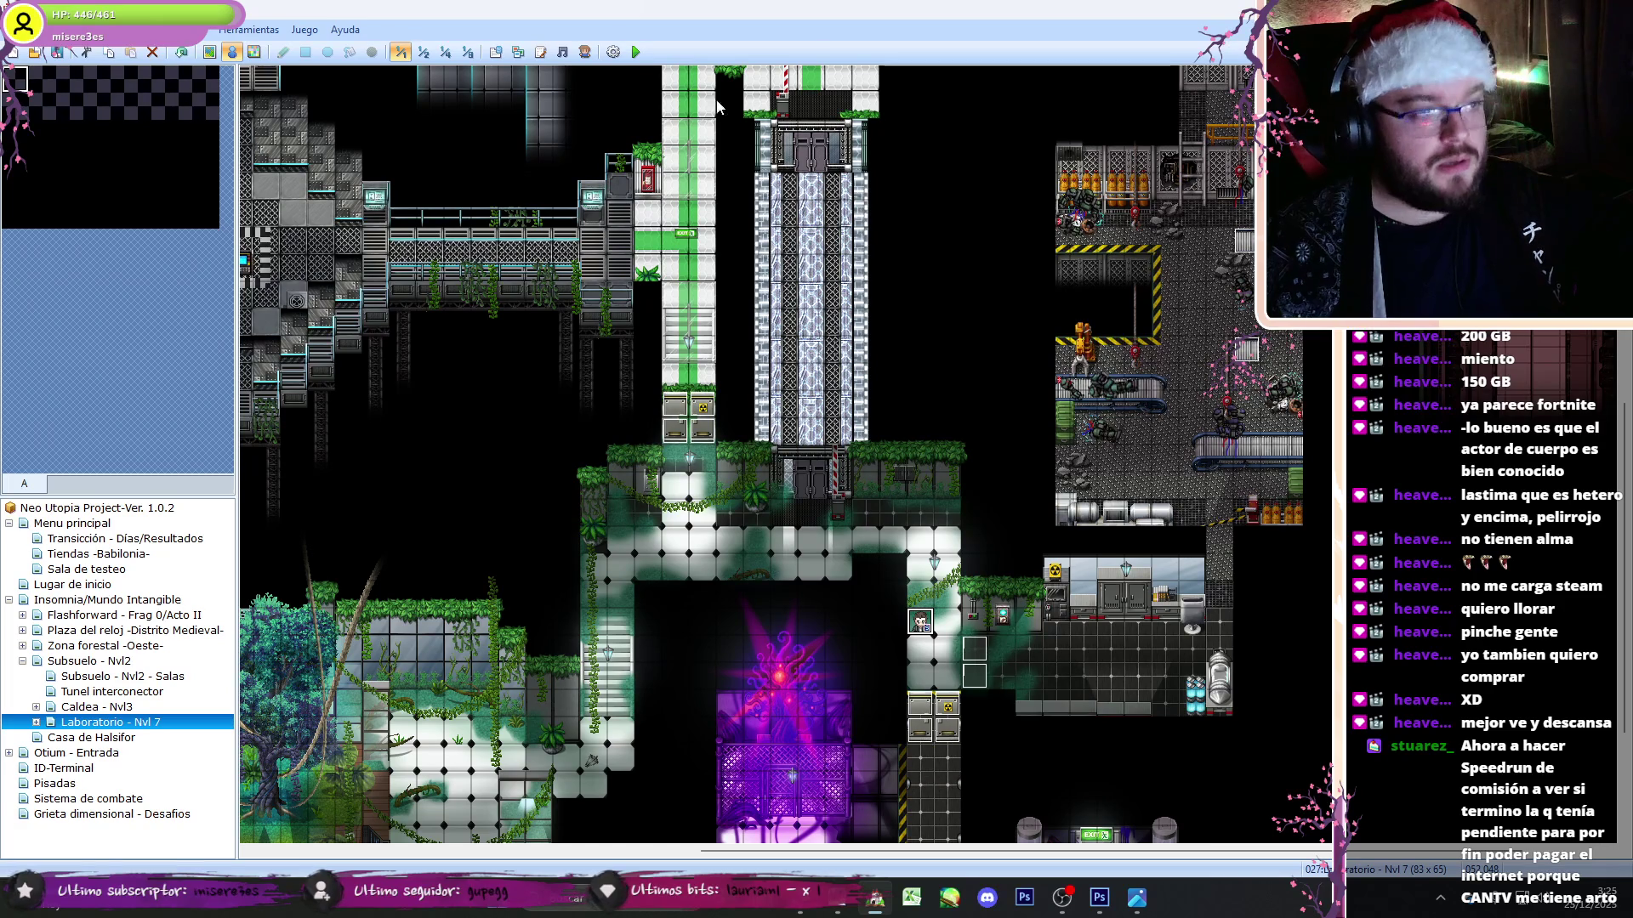
{"action": "left_click", "coordinate": [636, 52]}
{"action": "key", "text": "Return"}
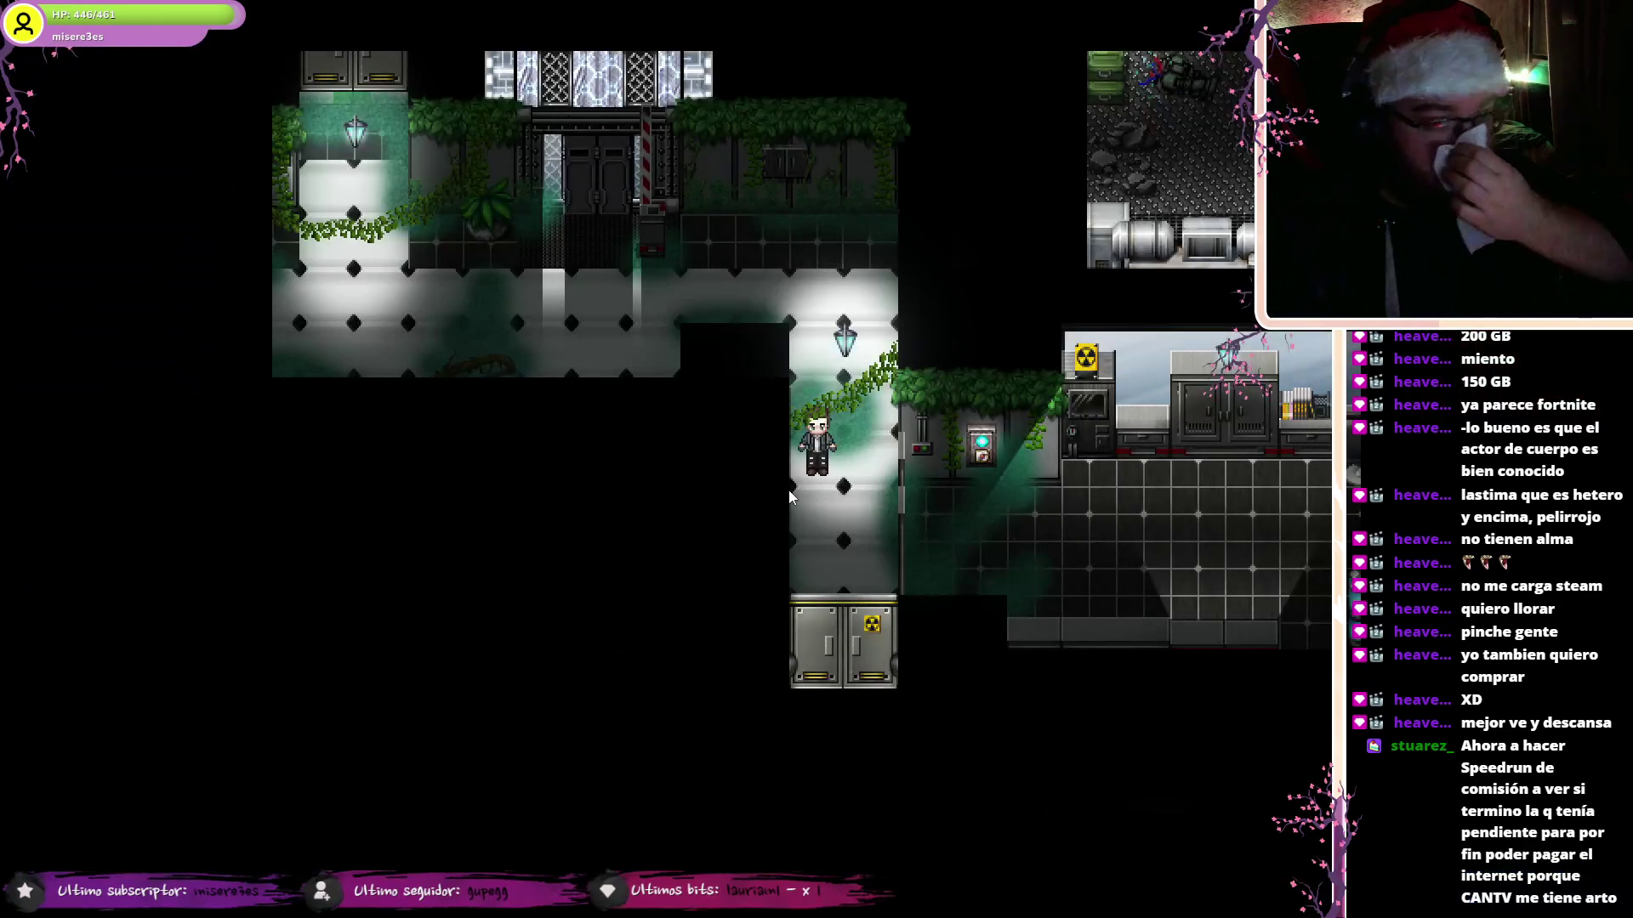
- Walk the character up and left to the large door, then end the playtest
{"action": "key", "text": "Down"}
{"action": "key", "text": "Down"}
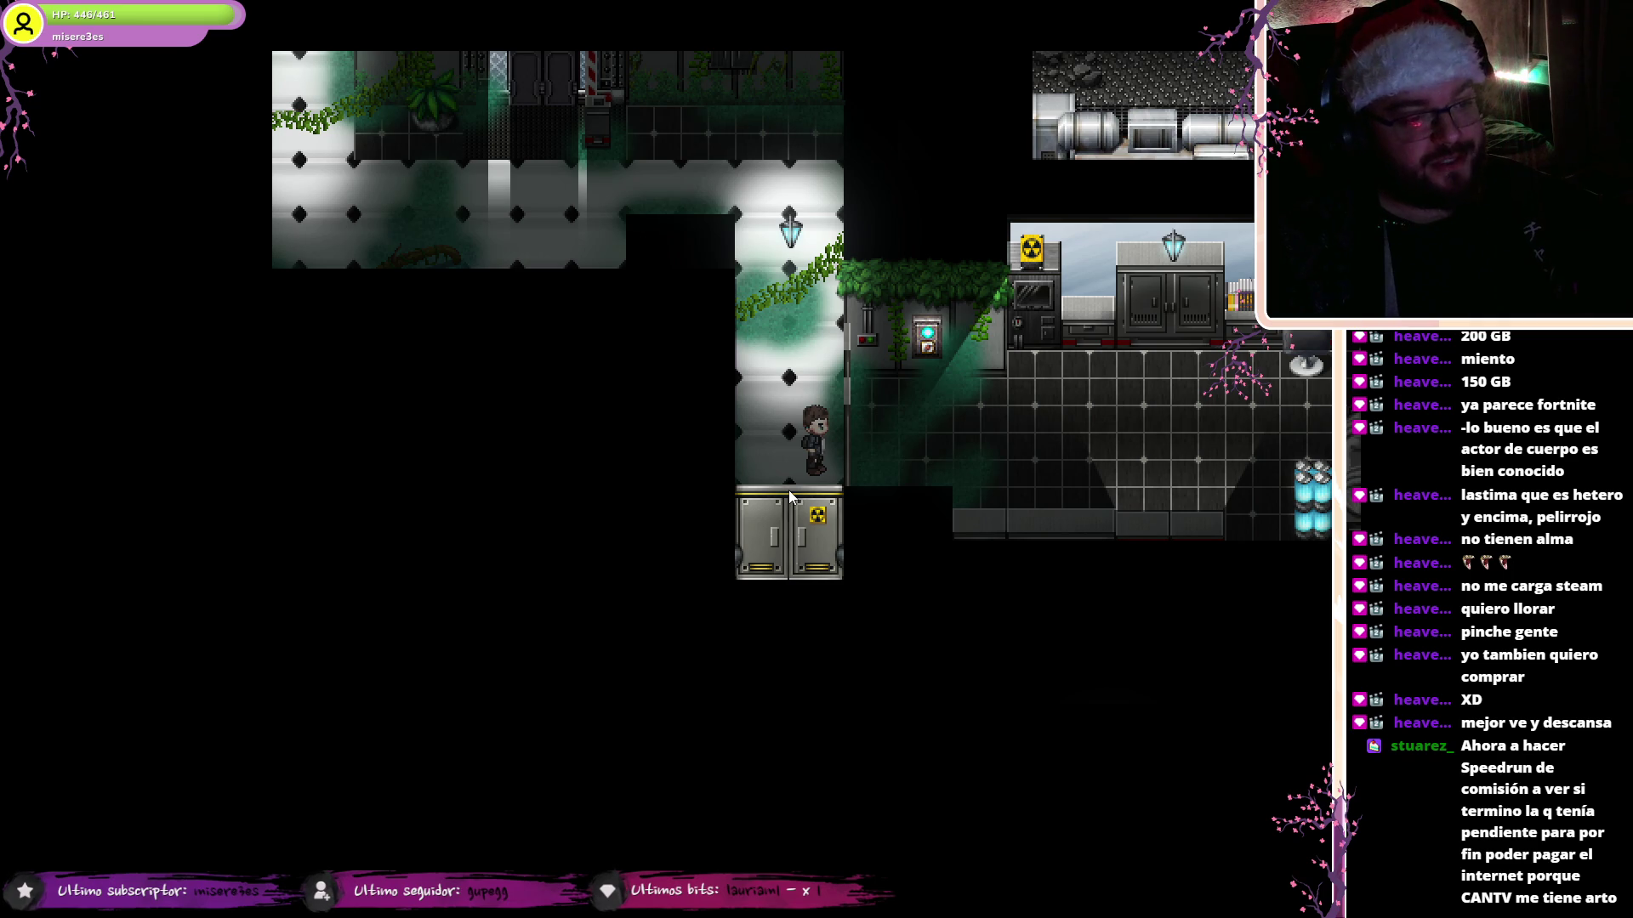
{"action": "key", "text": "Up"}
{"action": "key", "text": "Left"}
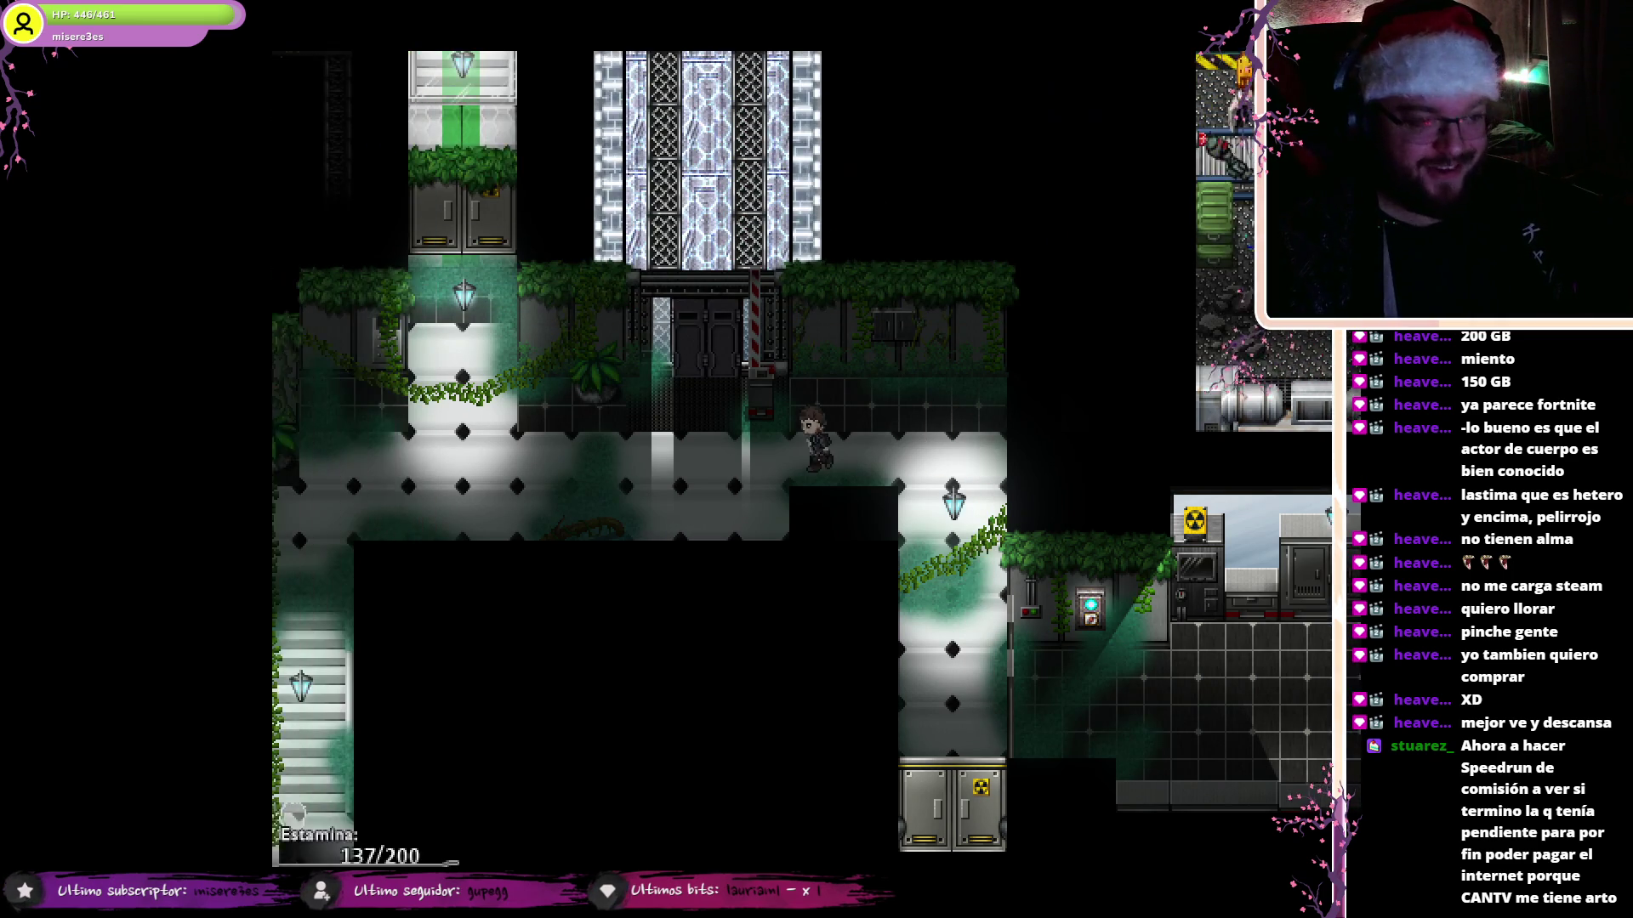
{"action": "key", "text": "alt+F4"}
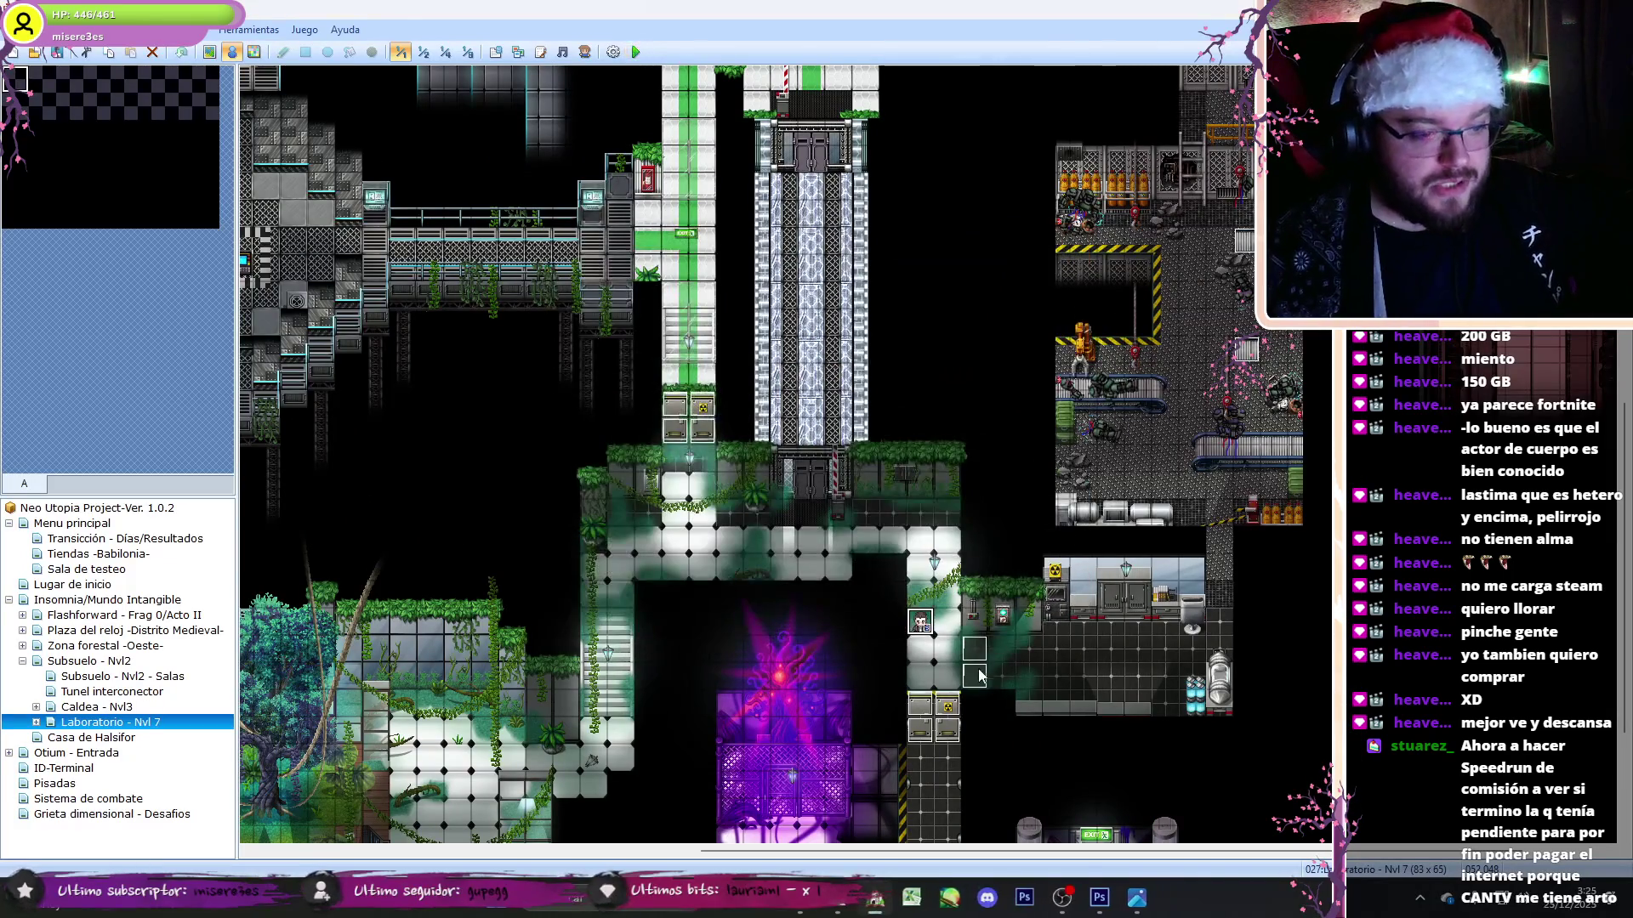
{"action": "double_click", "coordinate": [974, 663]}
{"action": "double_click", "coordinate": [519, 519]}
{"action": "key", "text": "Down"}
{"action": "key", "text": "Down"}
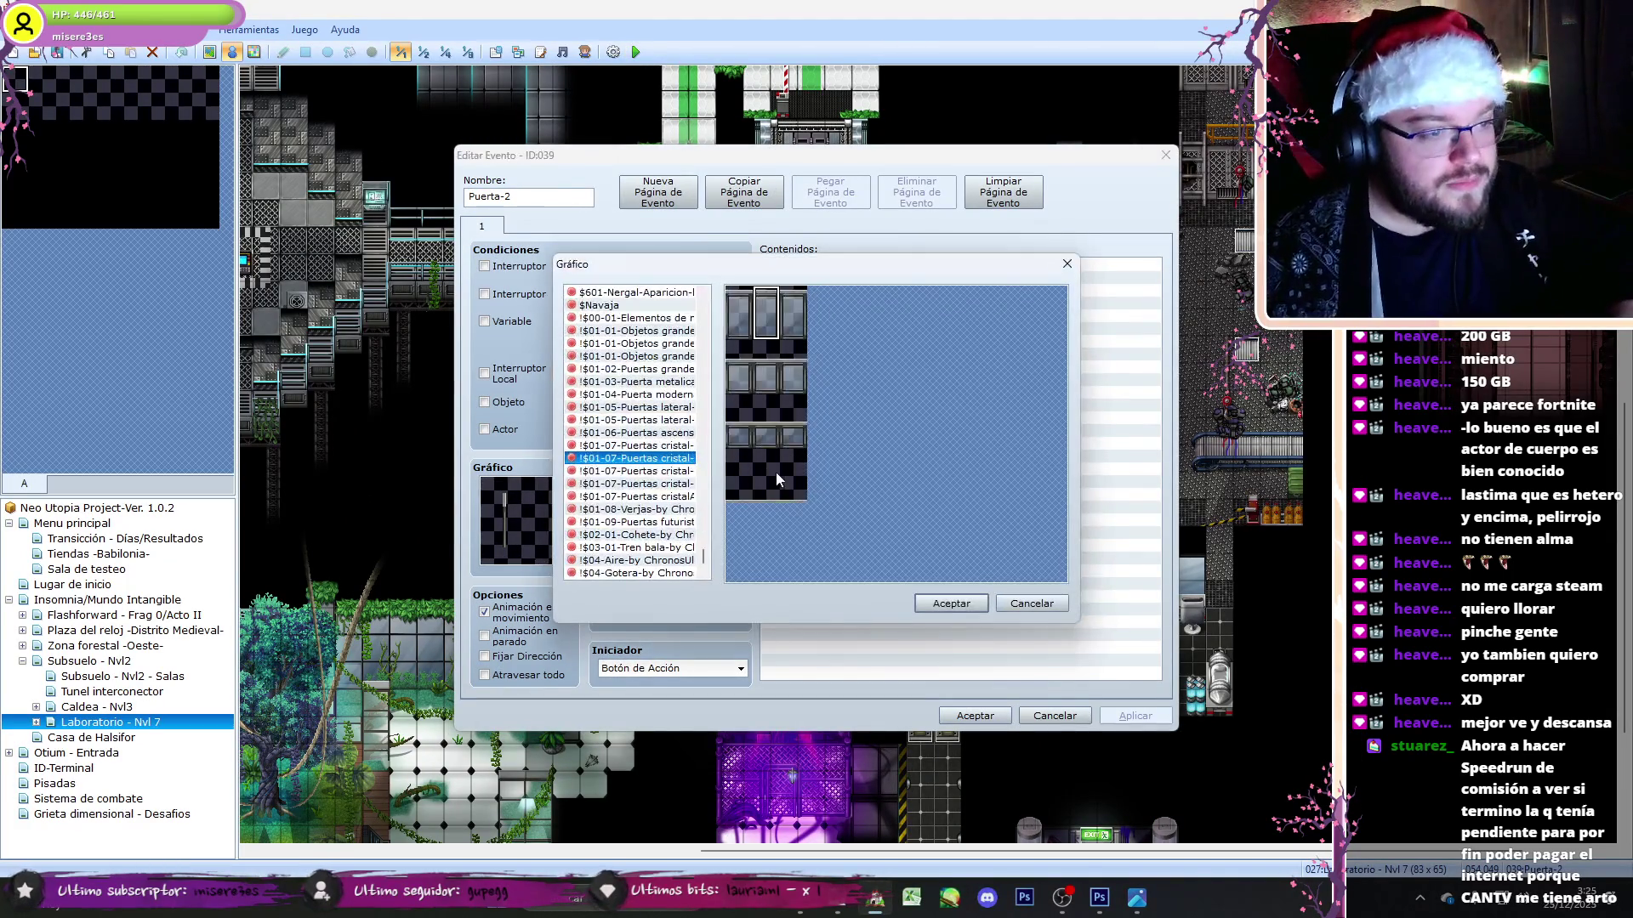
{"action": "key", "text": "Down"}
{"action": "key", "text": "Down"}
{"action": "key", "text": "Down"}
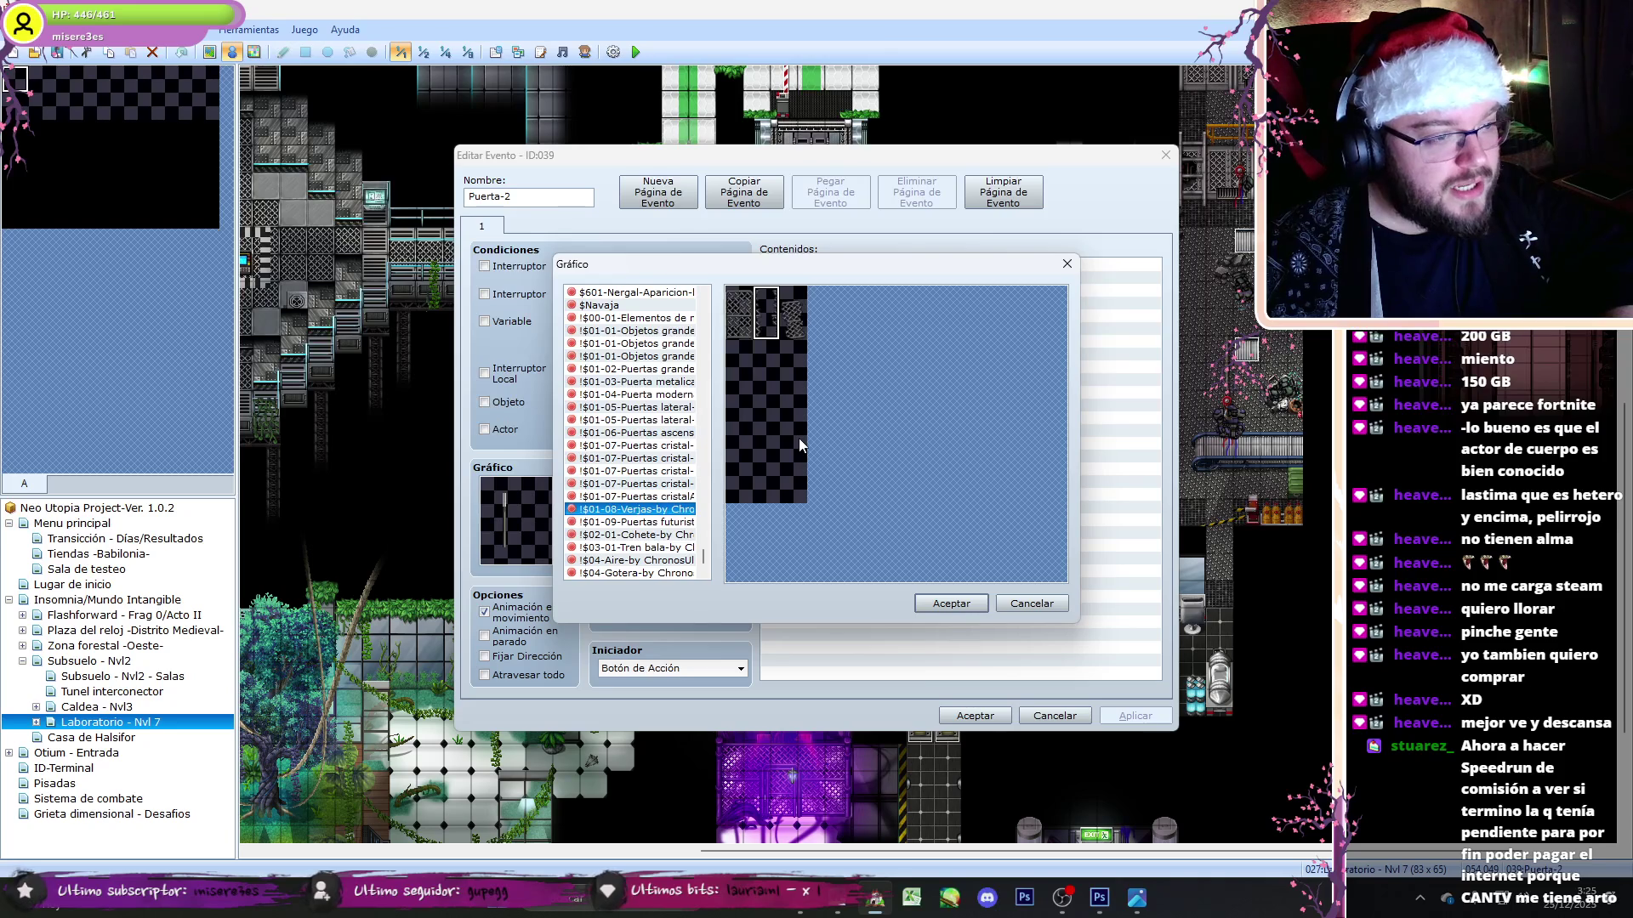
{"action": "key", "text": "Down"}
{"action": "key", "text": "Down"}
{"action": "key", "text": "Down"}
{"action": "key", "text": "Up"}
{"action": "key", "text": "Up"}
{"action": "key", "text": "Up"}
{"action": "key", "text": "Up"}
{"action": "key", "text": "Up"}
{"action": "key", "text": "Up"}
{"action": "key", "text": "Up"}
{"action": "key", "text": "Up"}
{"action": "key", "text": "Up"}
{"action": "key", "text": "Down"}
{"action": "key", "text": "Down"}
{"action": "key", "text": "Up"}
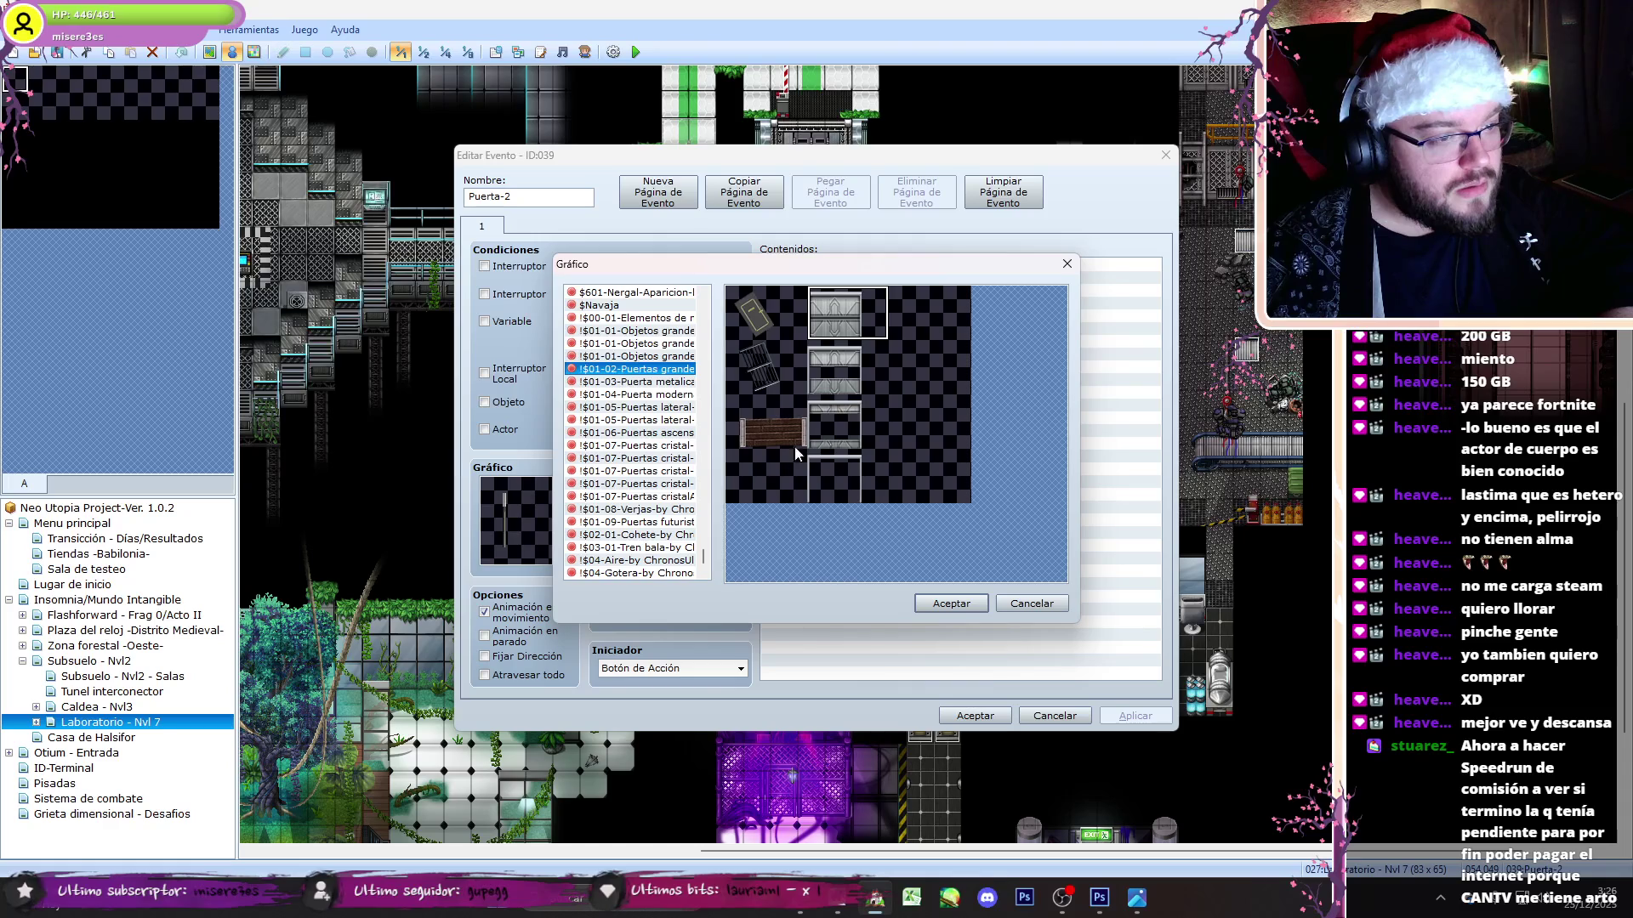
{"action": "key", "text": "Up"}
{"action": "key", "text": "Up"}
{"action": "key", "text": "Up"}
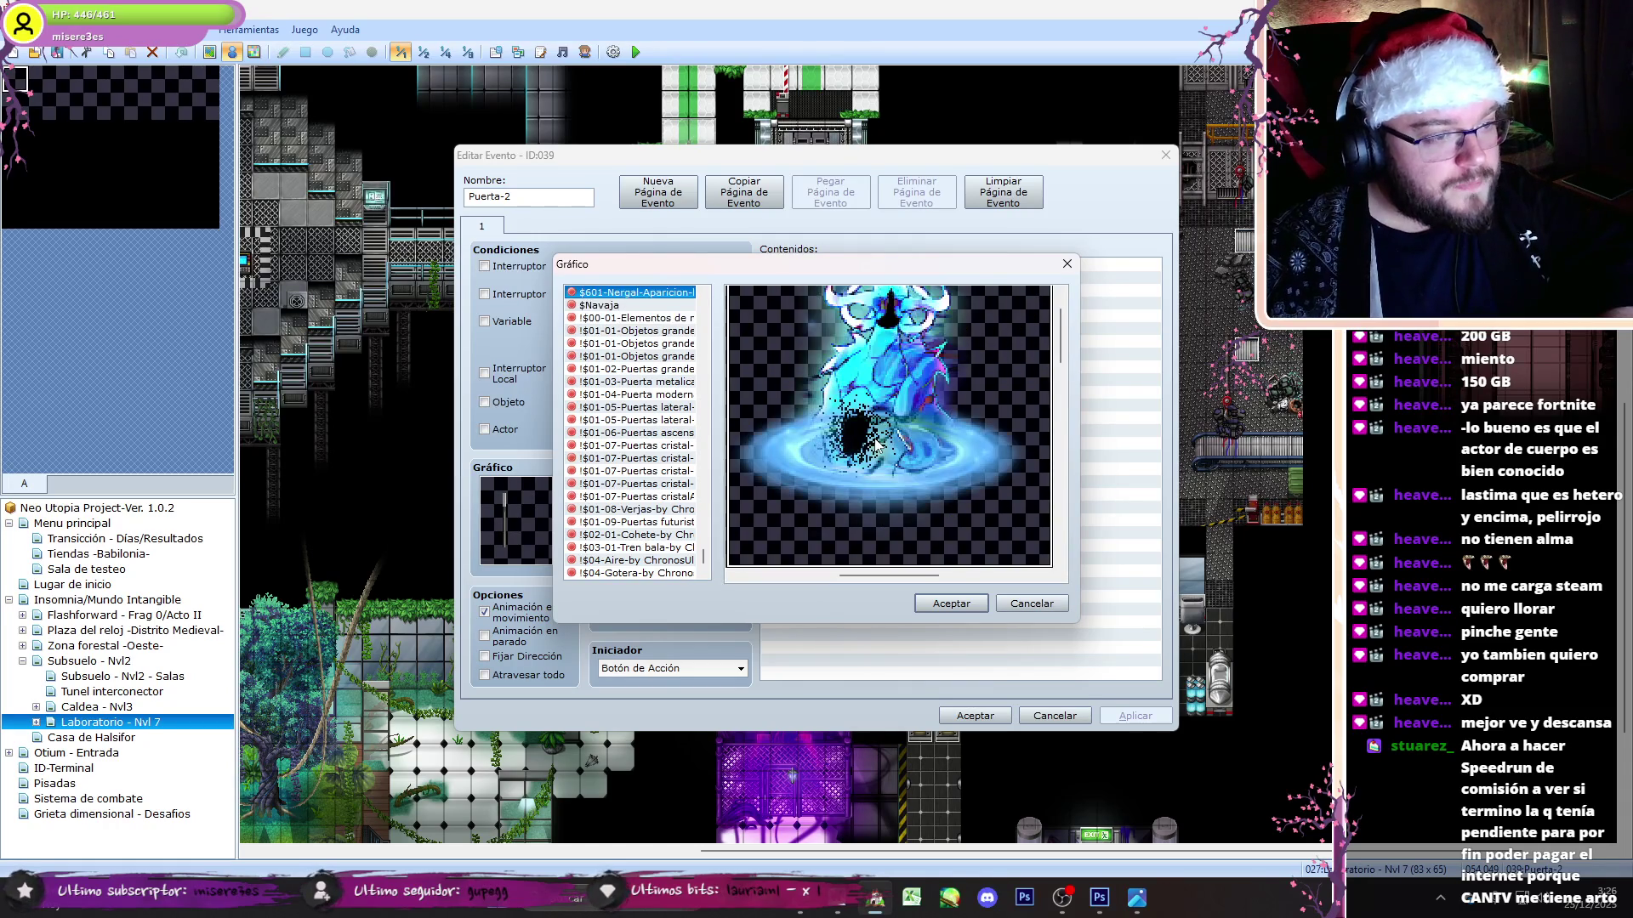
{"action": "key", "text": "Up"}
{"action": "key", "text": "Down"}
{"action": "key", "text": "Down"}
{"action": "key", "text": "Down"}
{"action": "key", "text": "Down"}
{"action": "key", "text": "Down"}
{"action": "key", "text": "Down"}
{"action": "key", "text": "Down"}
{"action": "key", "text": "Down"}
{"action": "key", "text": "Down"}
{"action": "key", "text": "Up"}
{"action": "key", "text": "Up"}
{"action": "key", "text": "Up"}
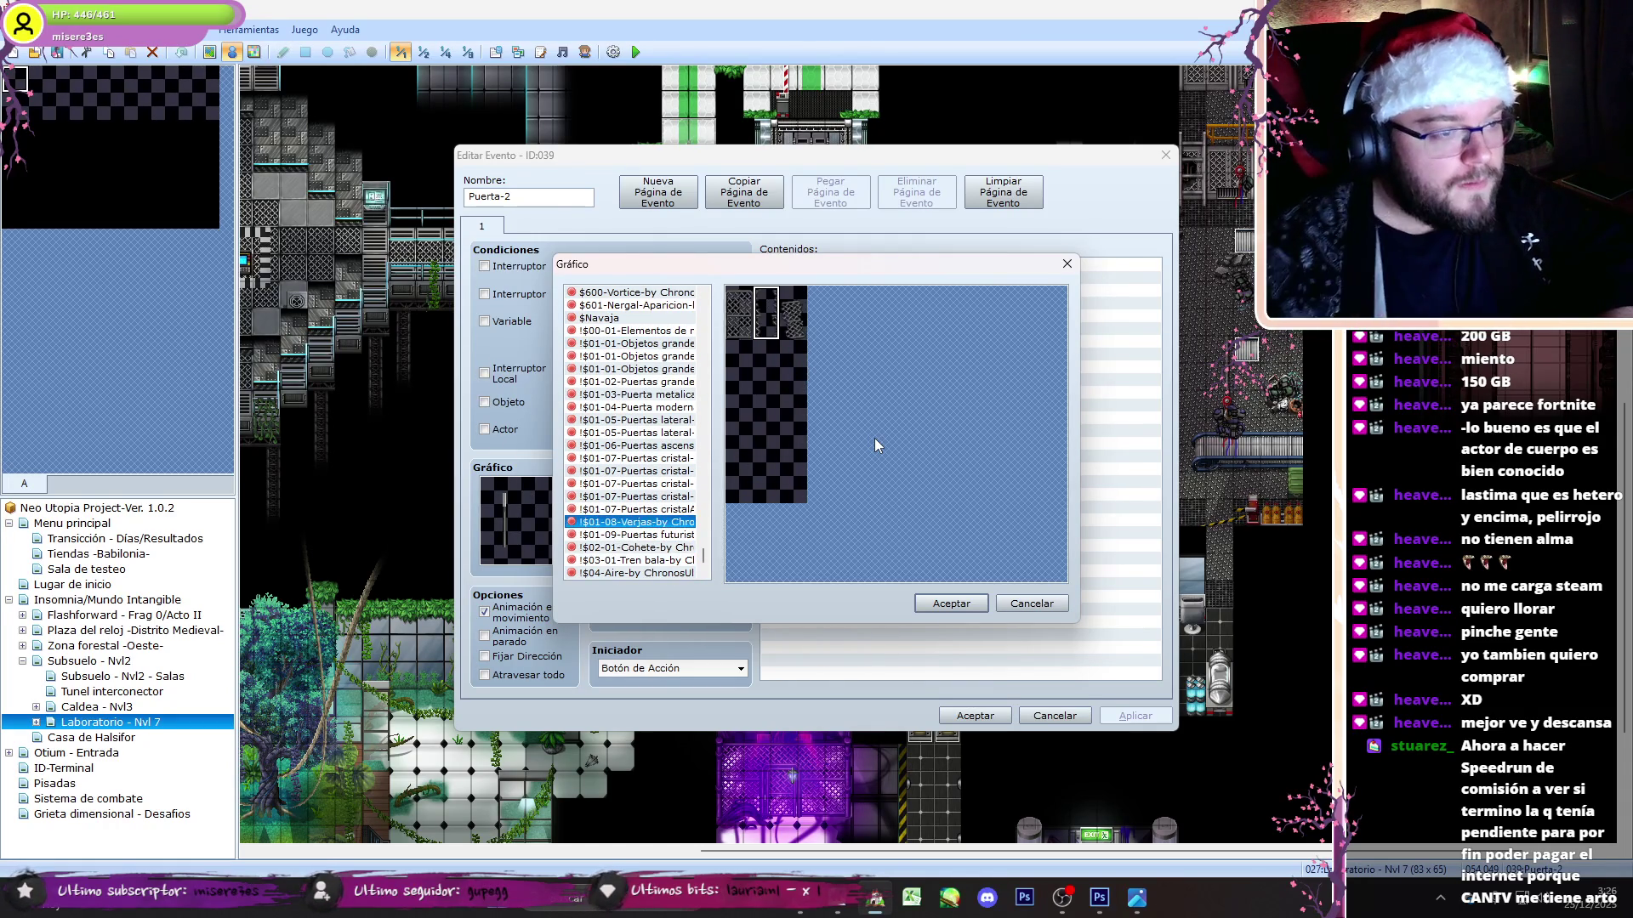
{"action": "key", "text": "Down"}
{"action": "key", "text": "Down"}
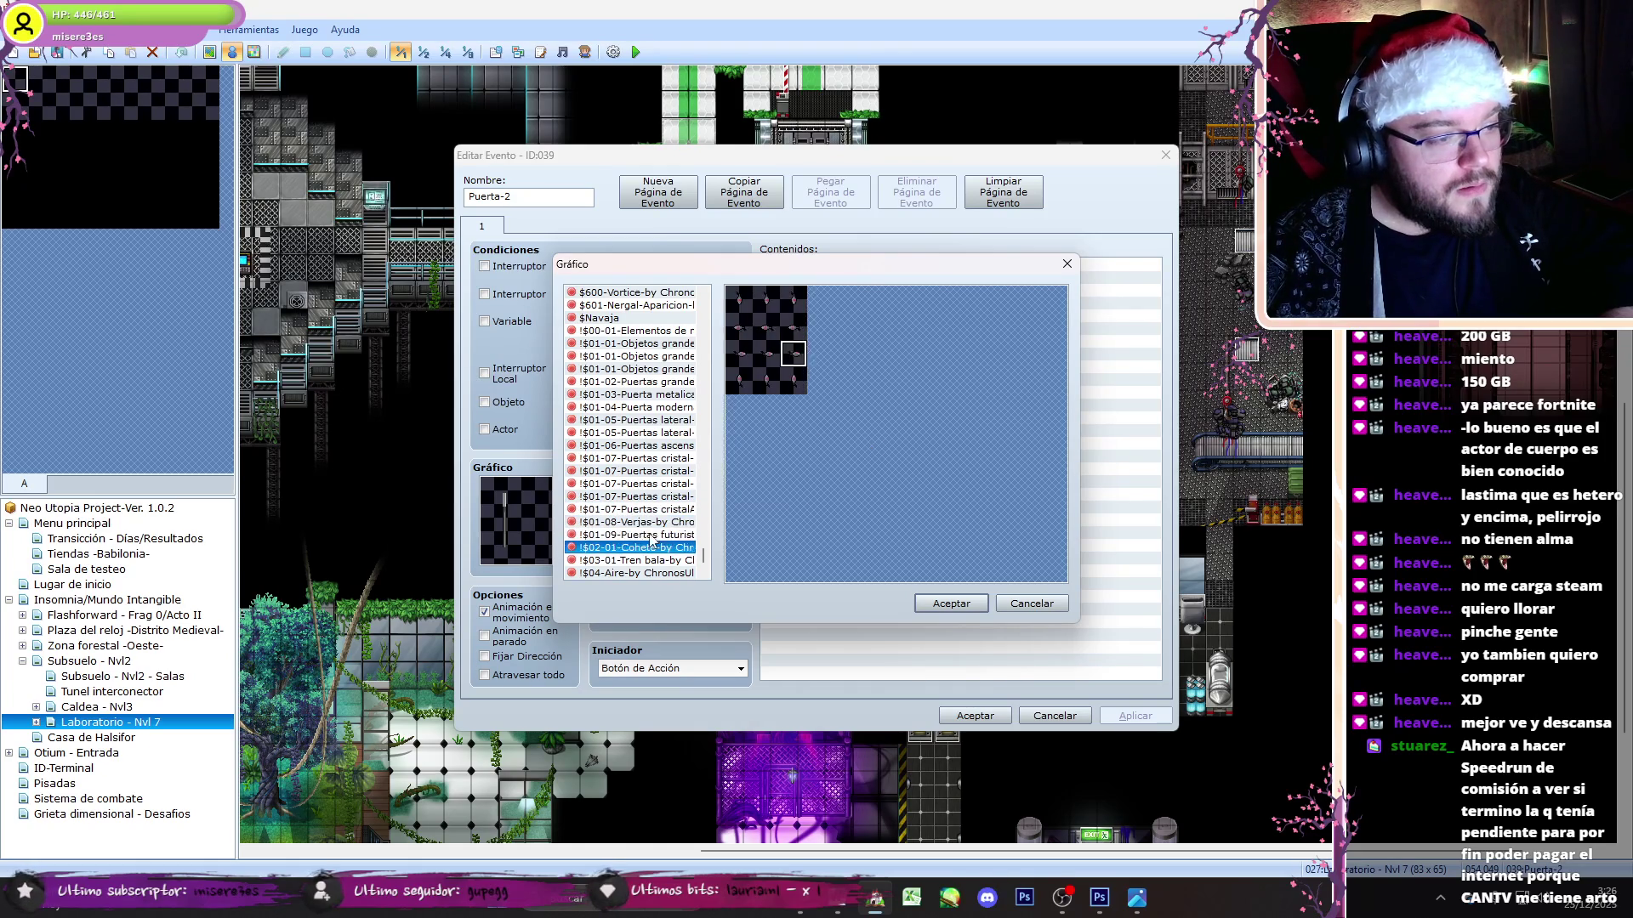
{"action": "key", "text": "Down"}
{"action": "key", "text": "Down"}
{"action": "key", "text": "Down"}
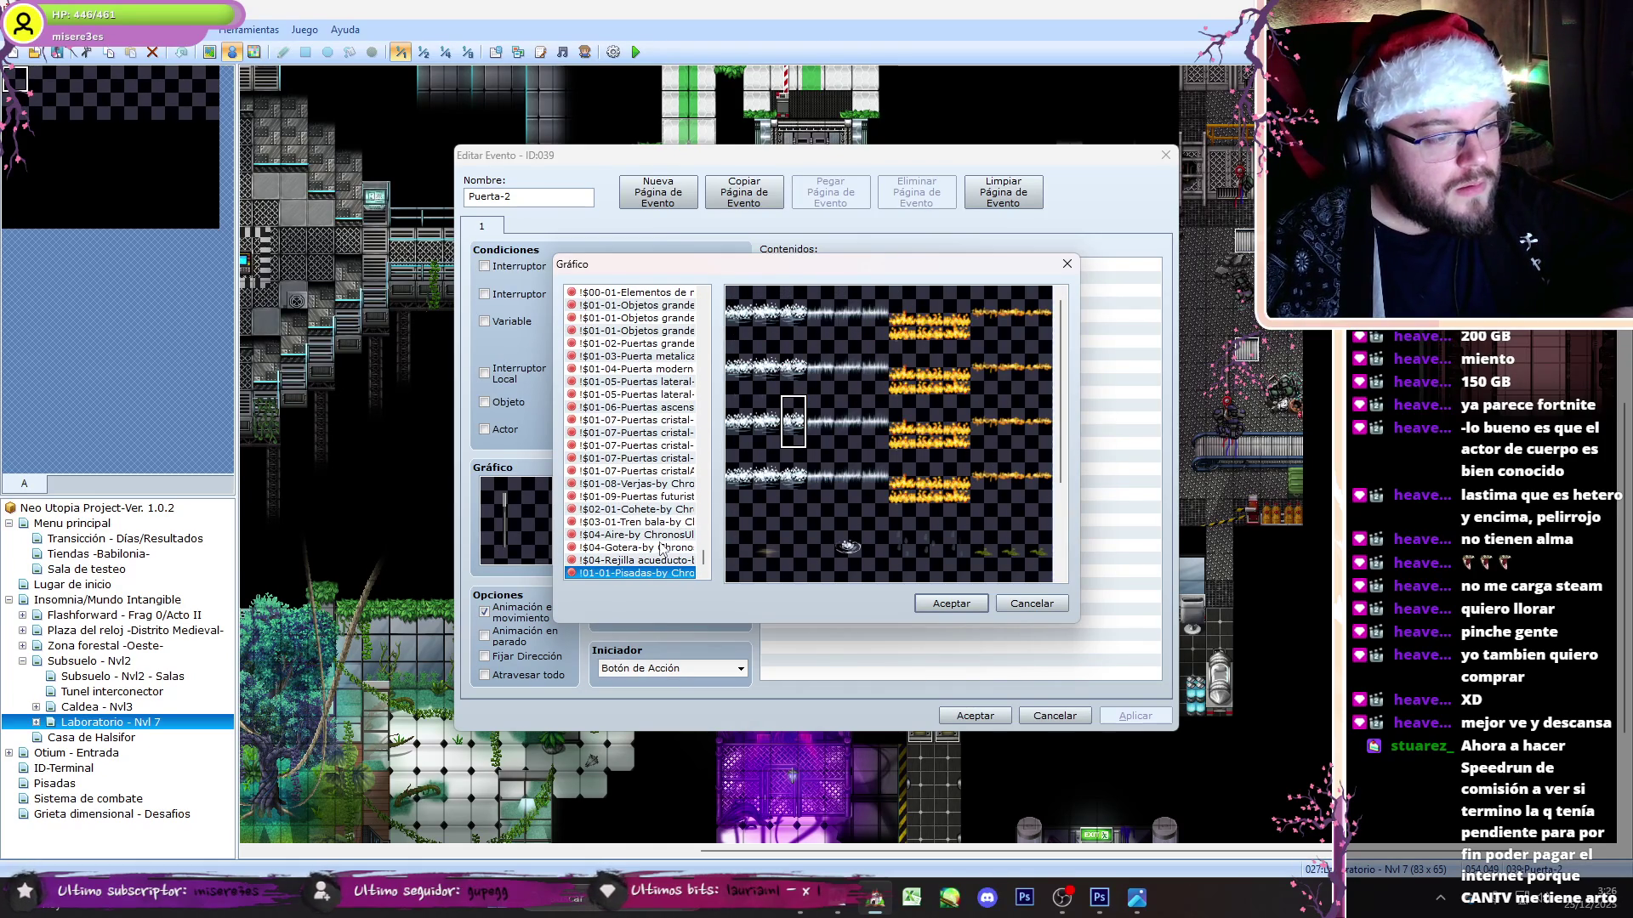
{"action": "key", "text": "Up"}
{"action": "key", "text": "Up"}
{"action": "key", "text": "Up"}
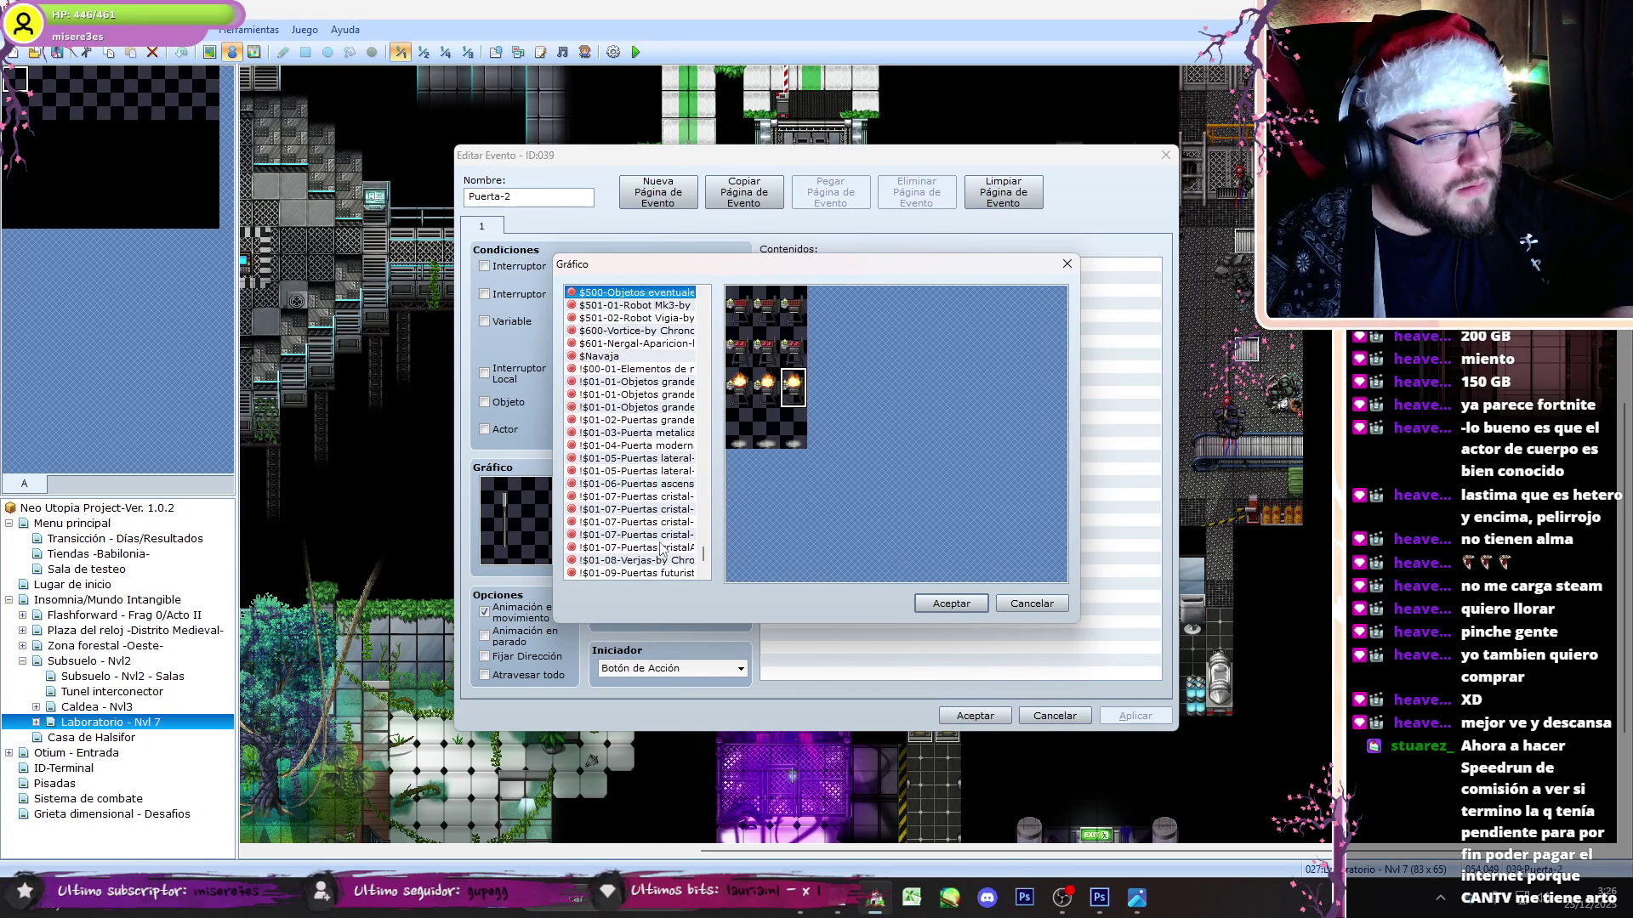
{"action": "key", "text": "Up"}
{"action": "key", "text": "Up"}
{"action": "key", "text": "Up"}
{"action": "key", "text": "Up"}
{"action": "key", "text": "Up"}
{"action": "key", "text": "Up"}
{"action": "key", "text": "Up"}
{"action": "key", "text": "Up"}
{"action": "key", "text": "Up"}
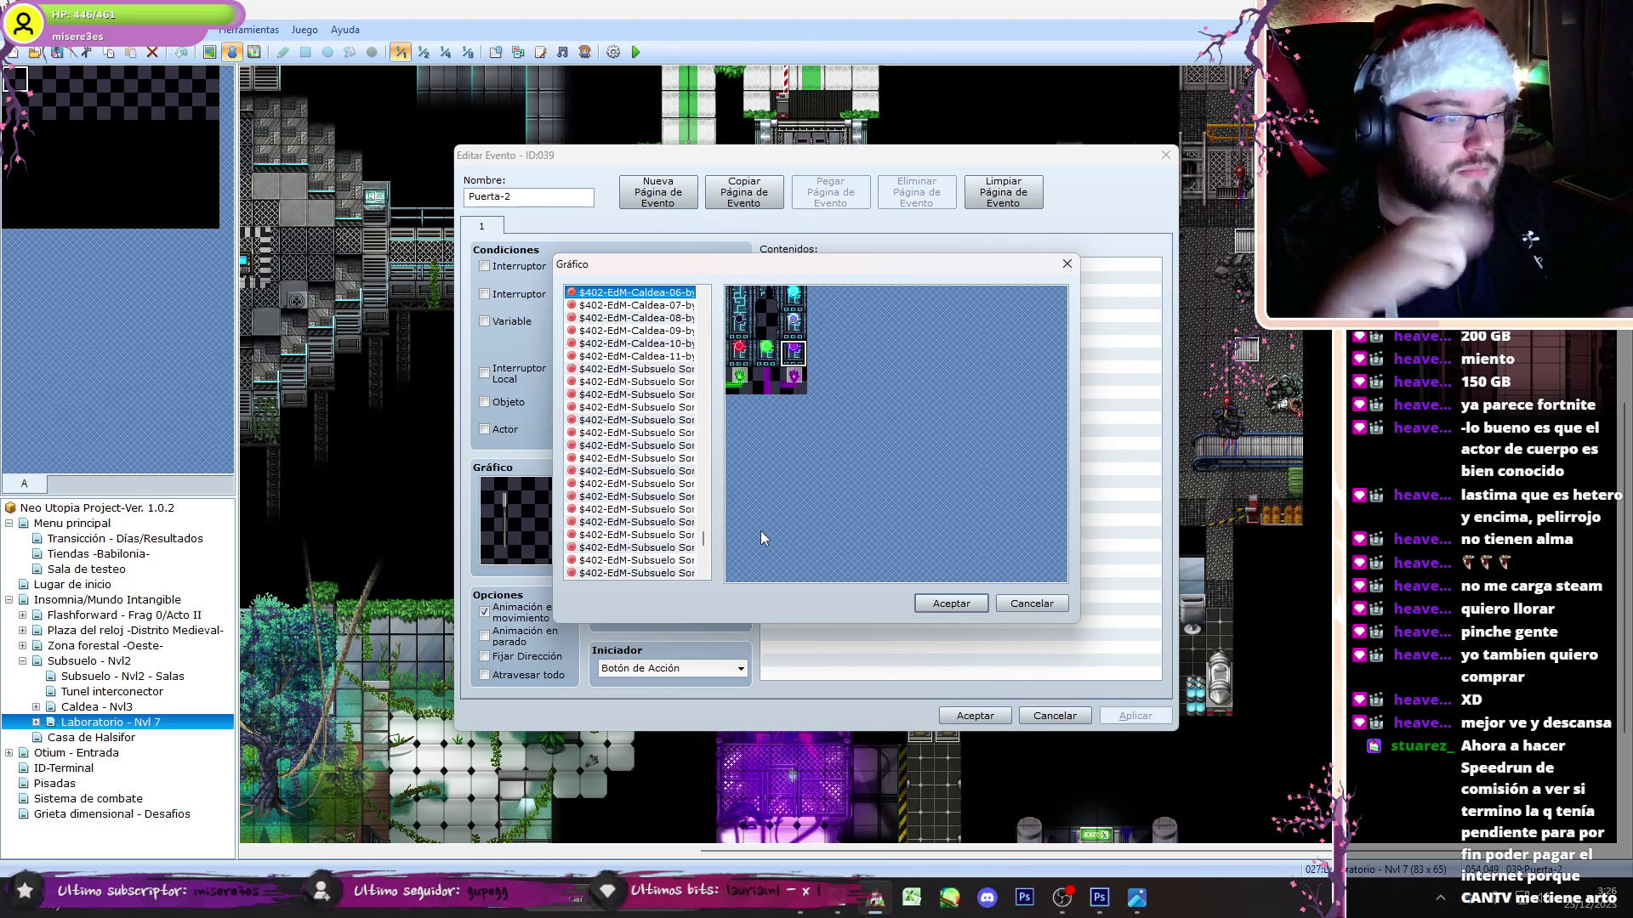
{"action": "key", "text": "Up"}
{"action": "key", "text": "Up"}
{"action": "key", "text": "Up"}
{"action": "key", "text": "Up"}
{"action": "key", "text": "Up"}
{"action": "key", "text": "Up"}
{"action": "key", "text": "Up"}
{"action": "key", "text": "Up"}
{"action": "key", "text": "Up"}
{"action": "key", "text": "Up"}
{"action": "left_click", "coordinate": [1031, 603]}
{"action": "key", "text": "Escape"}
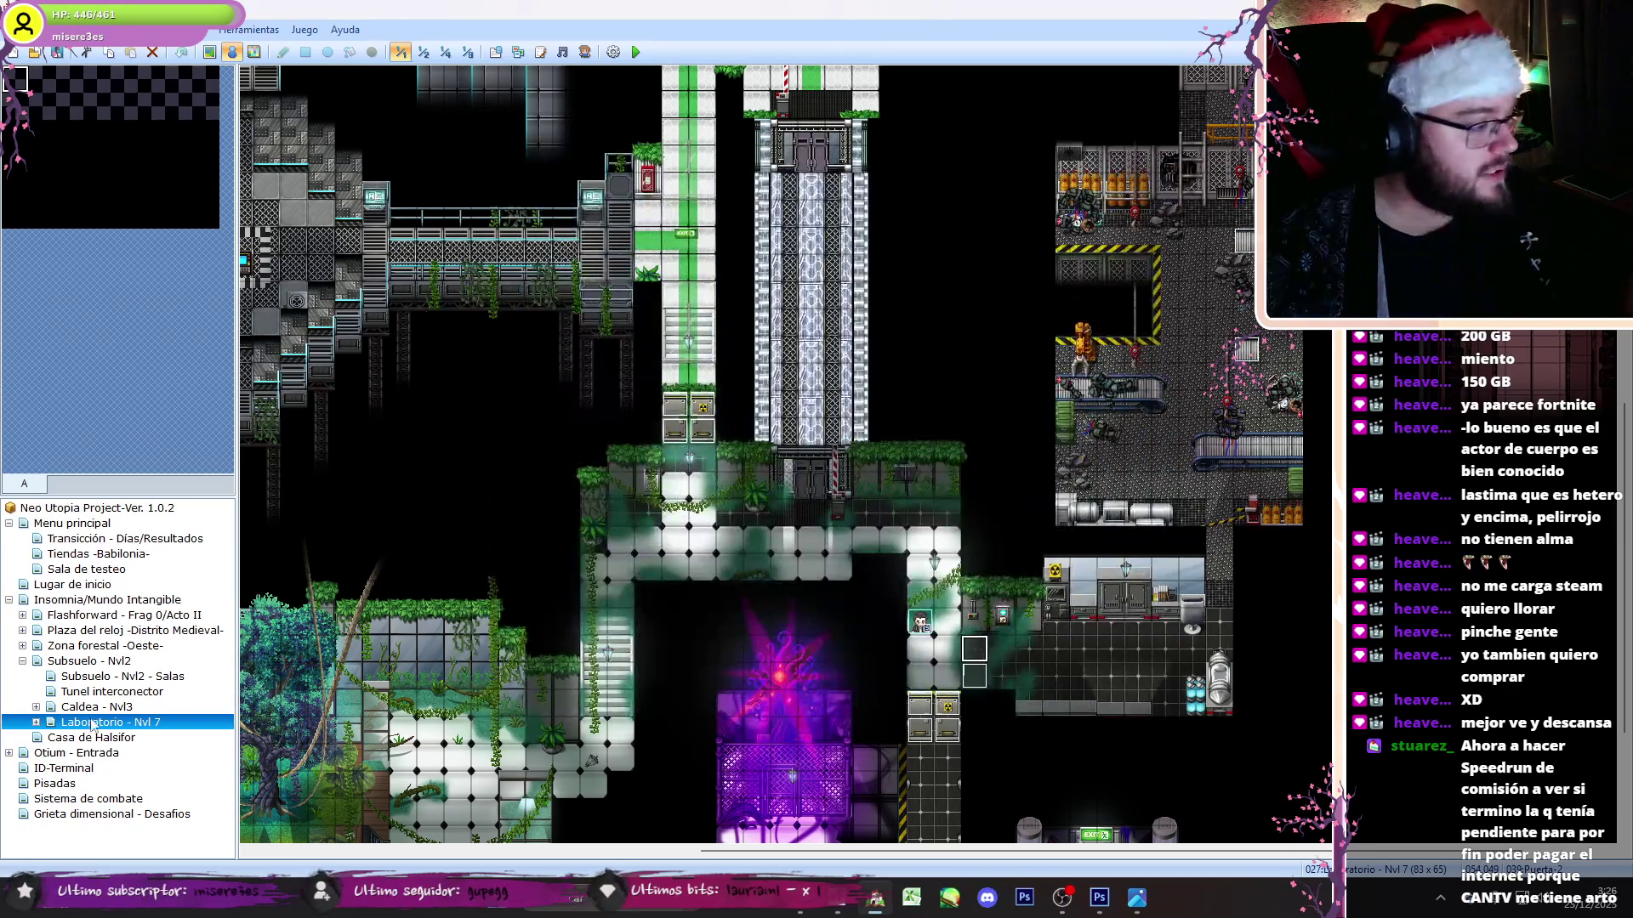
- Inspect the Puerta-1 door event on the Flashforward - Frag 0/Acto II map without changes
{"action": "left_click", "coordinate": [47, 615]}
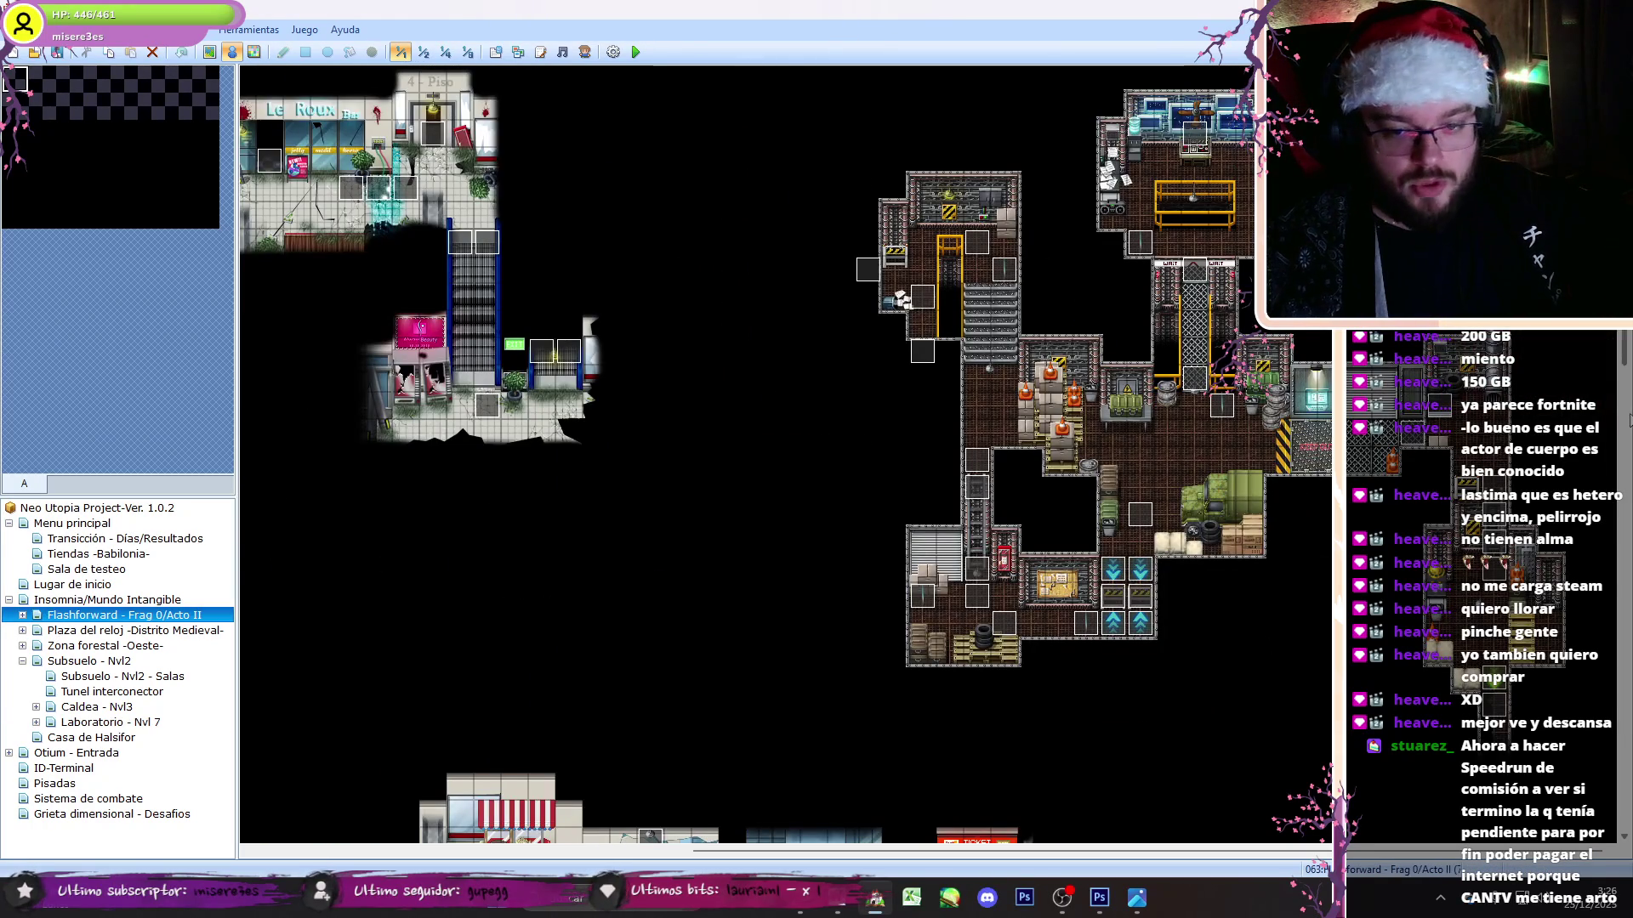
{"action": "scroll", "coordinate": [969, 853], "scroll_direction": "down", "scroll_amount": 10}
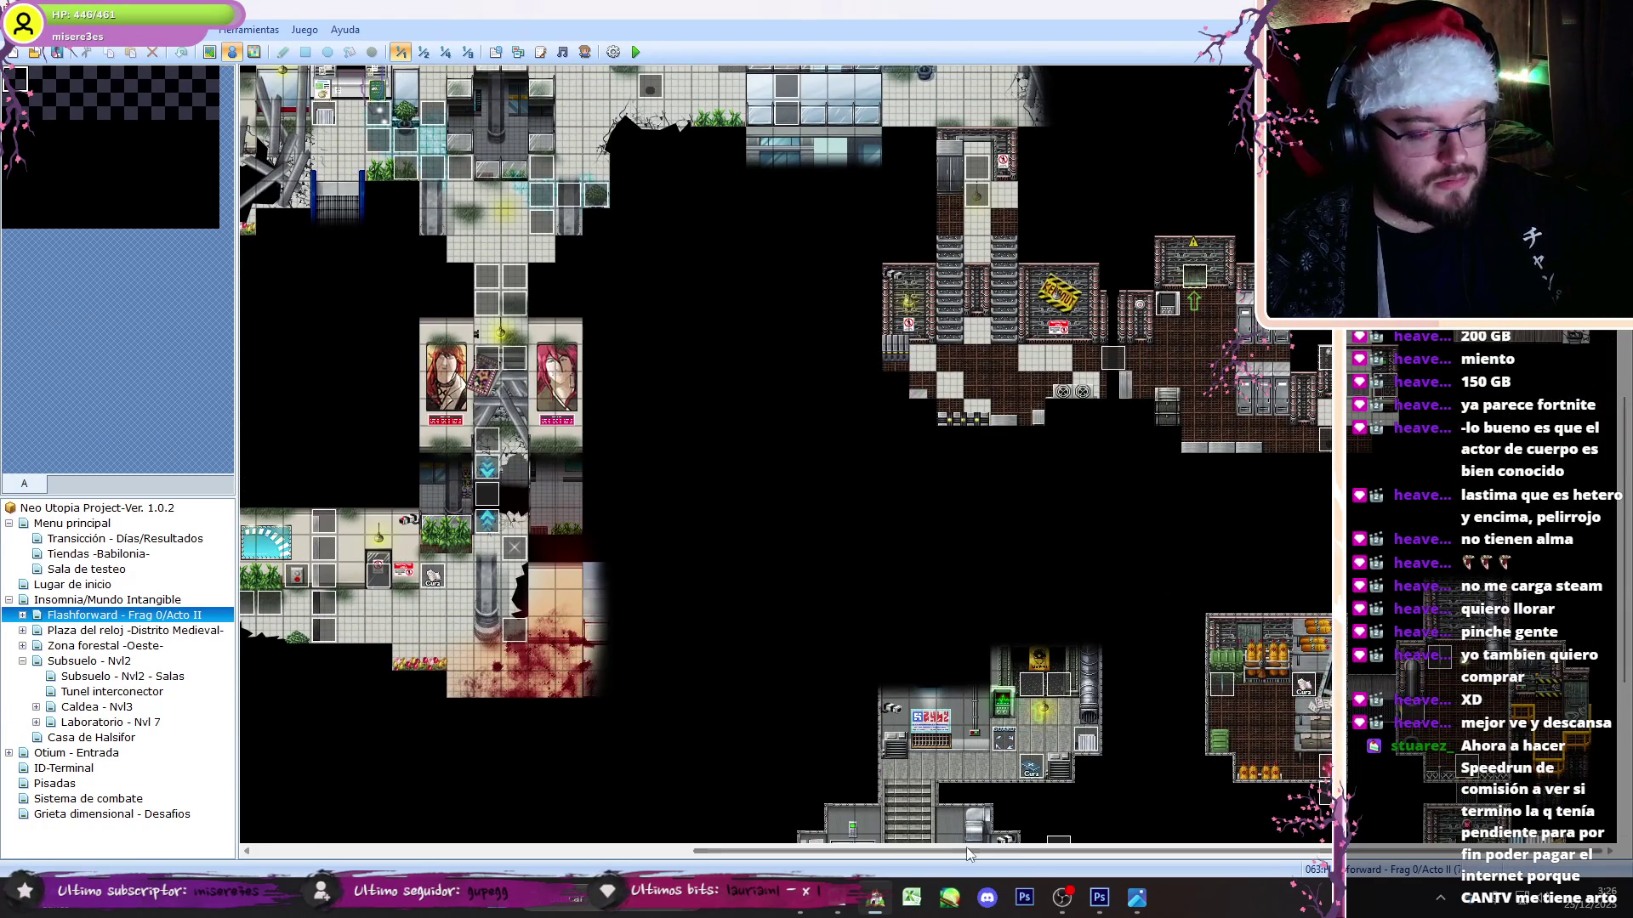
{"action": "left_click_drag", "start_coordinate": [969, 853], "coordinate": [725, 853]}
{"action": "double_click", "coordinate": [693, 521]}
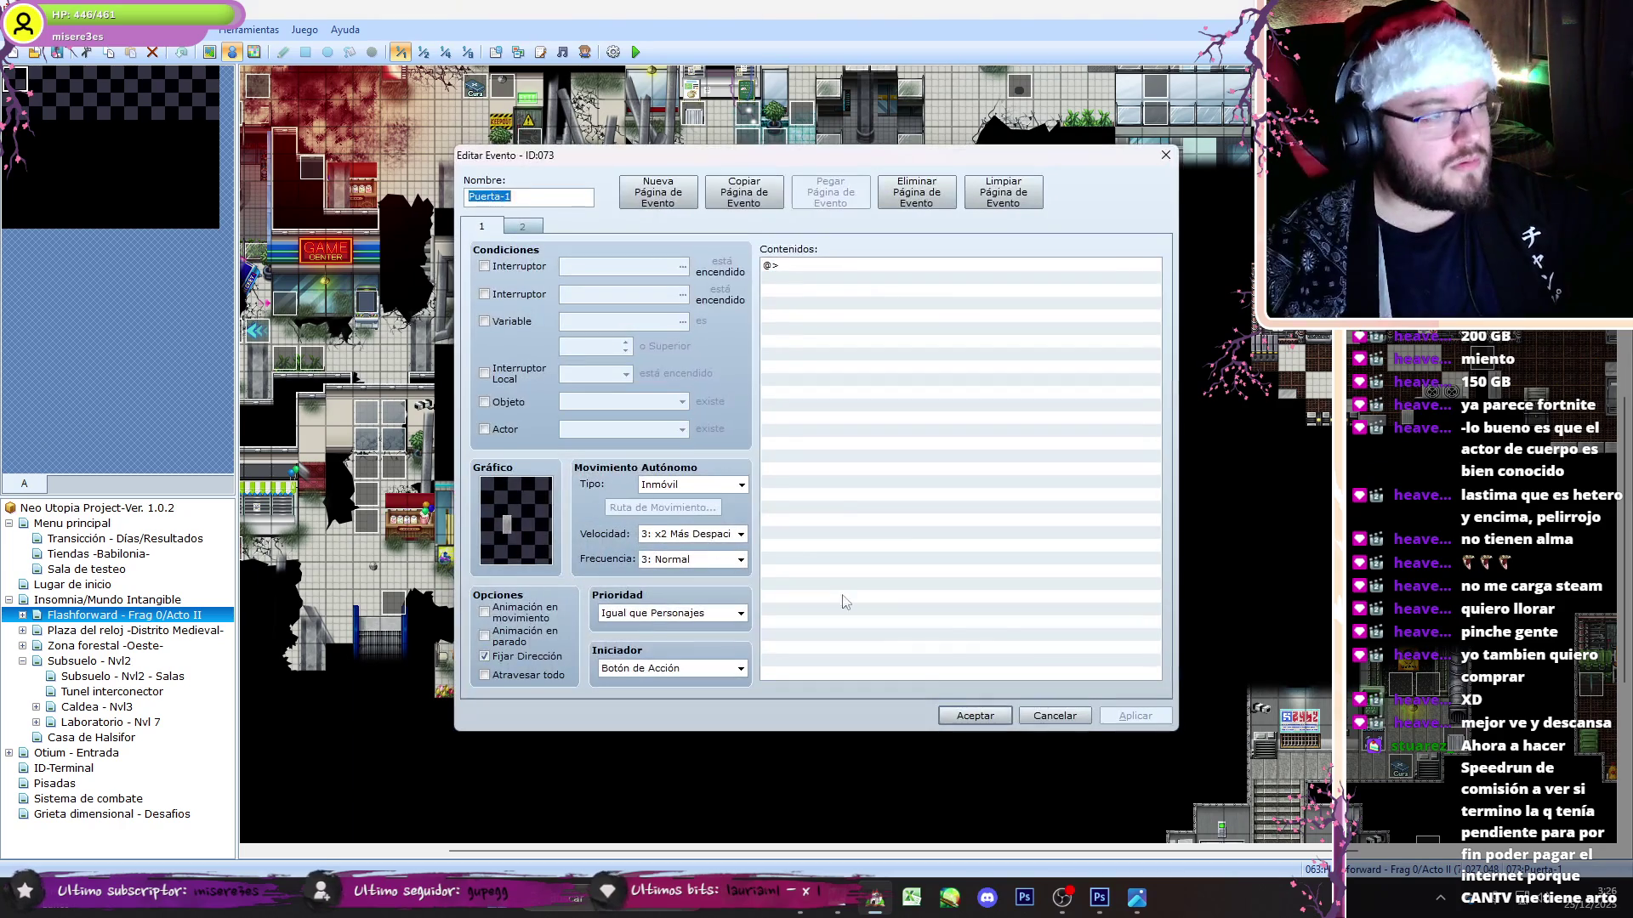
{"action": "left_click", "coordinate": [1054, 715]}
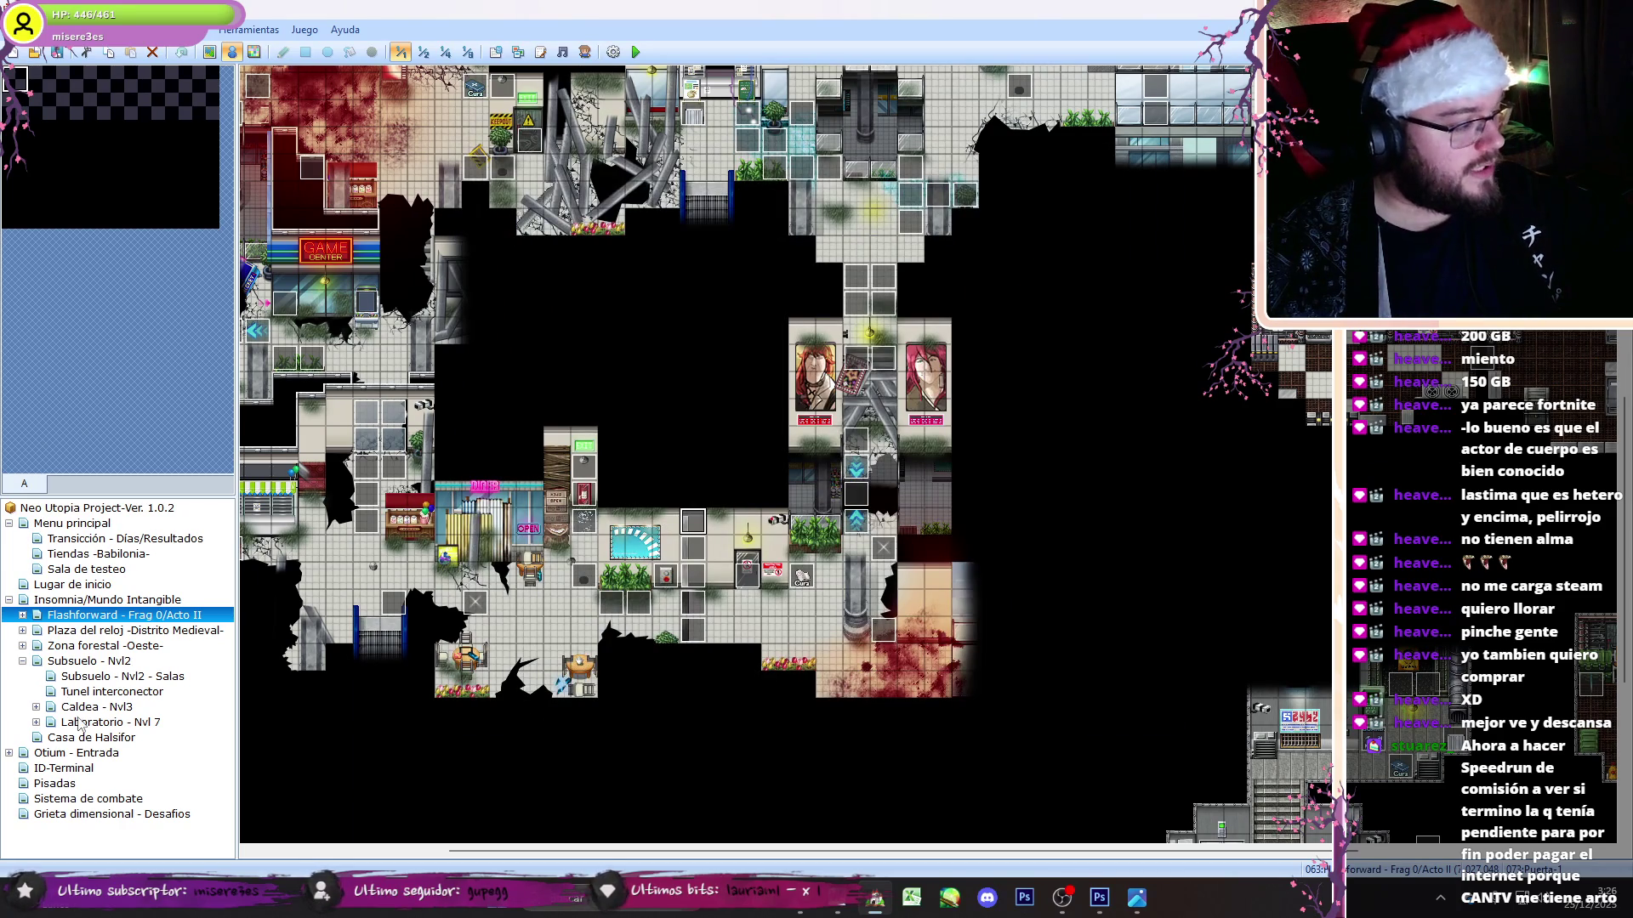
- Back on Laboratorio - Nvl 7, open Puerta-2's graphic choices
{"action": "left_click", "coordinate": [80, 724]}
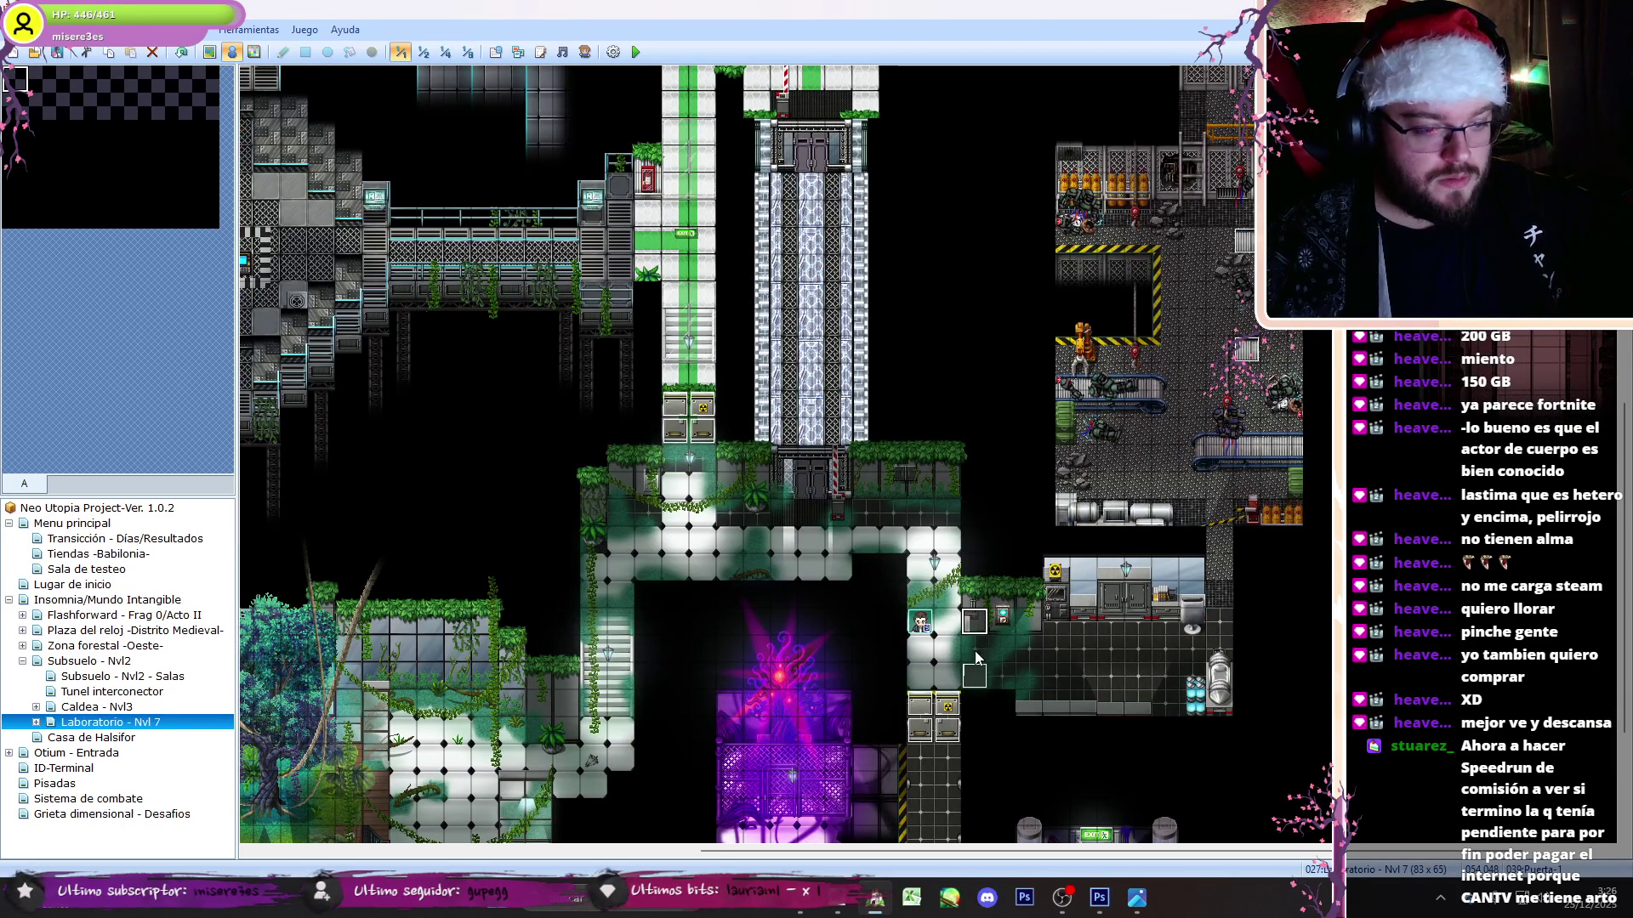
{"action": "double_click", "coordinate": [974, 672]}
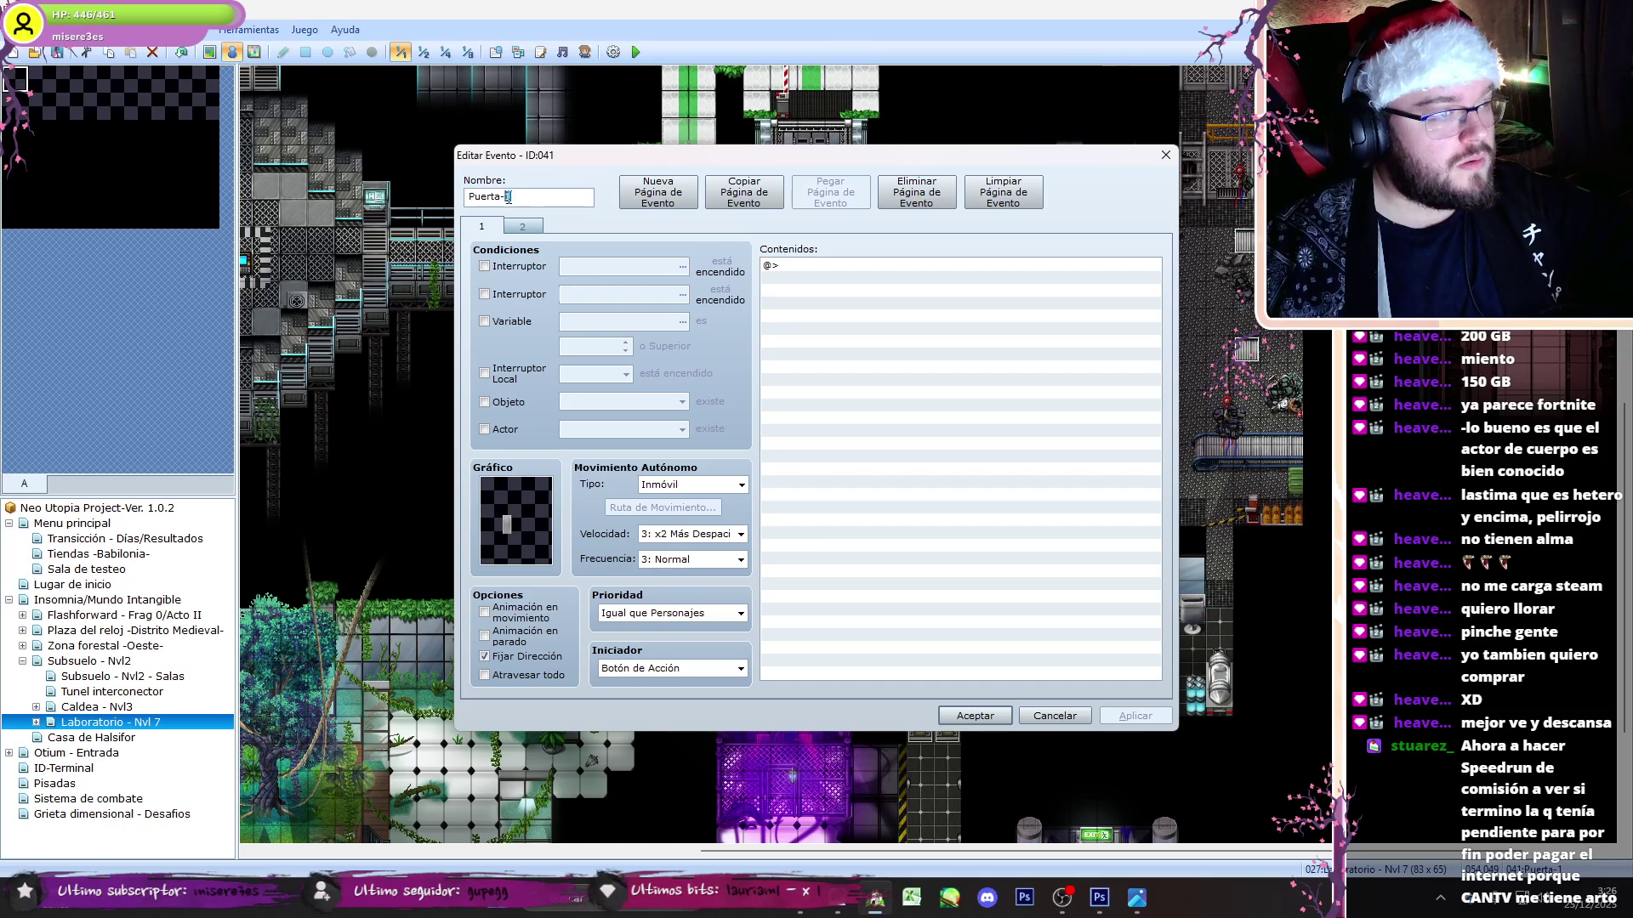
{"action": "double_click", "coordinate": [518, 503]}
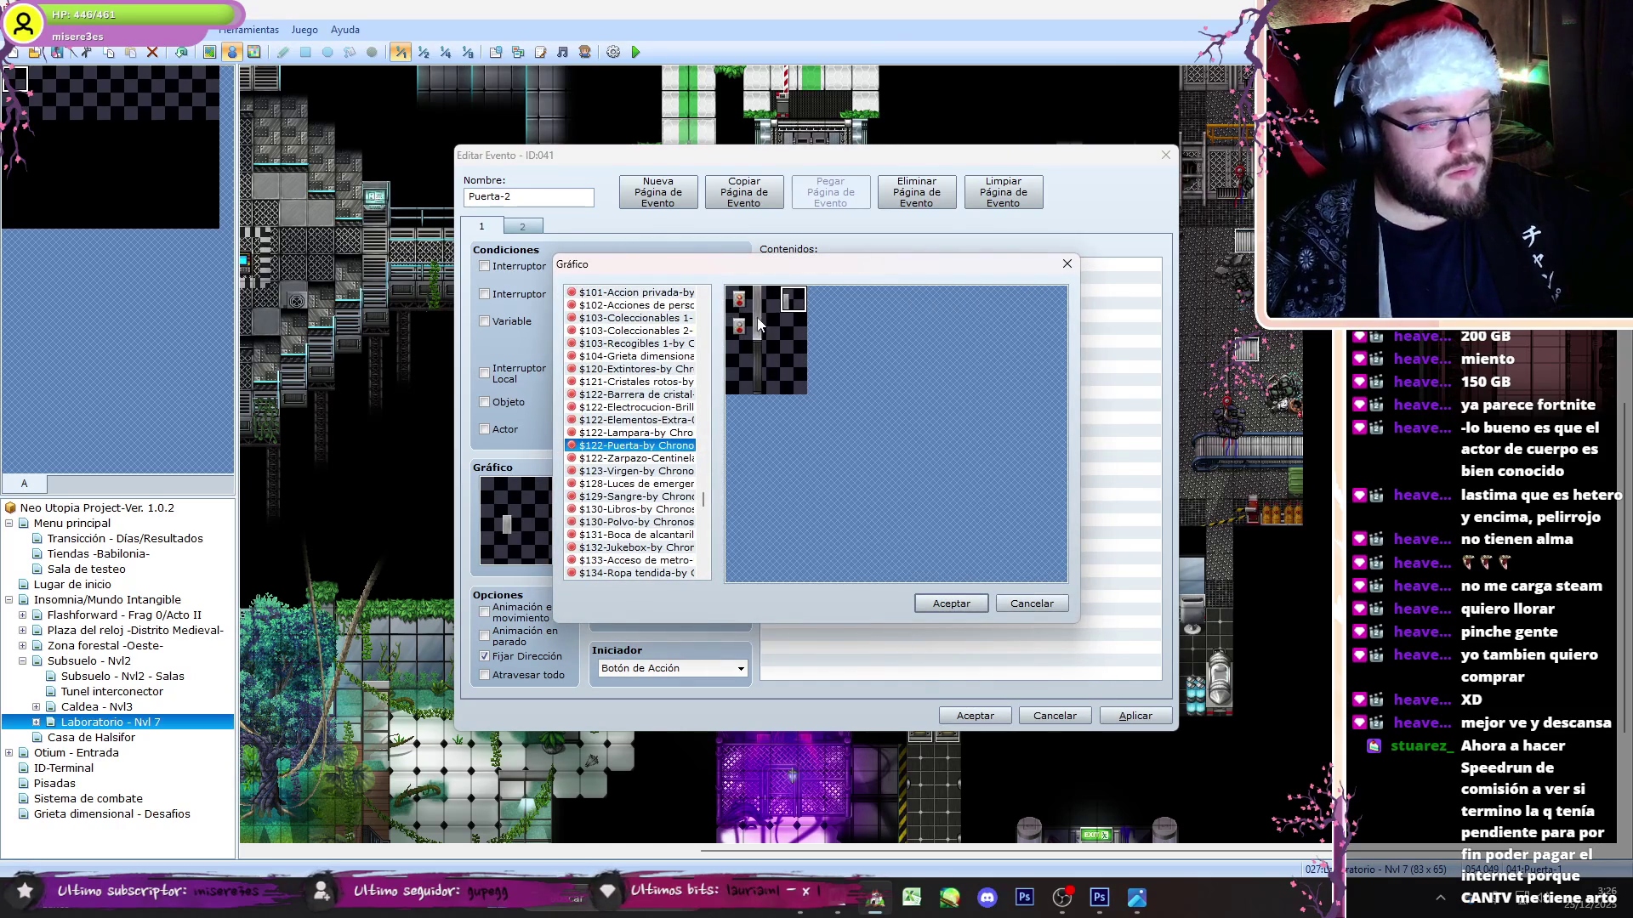